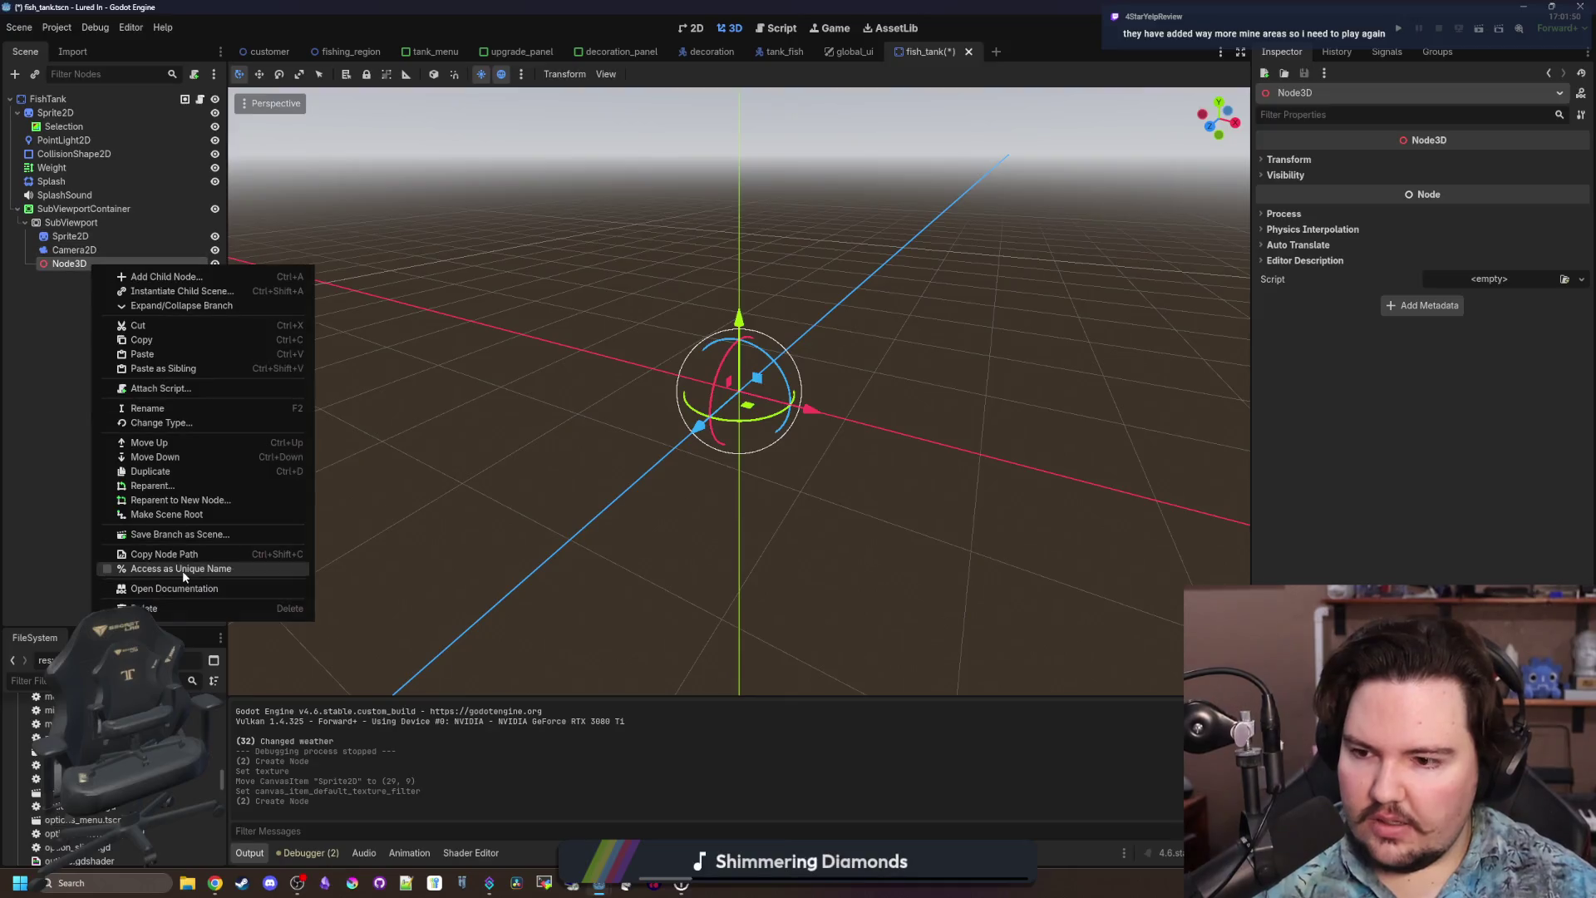
Delete the unused Node3D under SubViewport and add a Node2D child in its place.
left_click(231, 608)
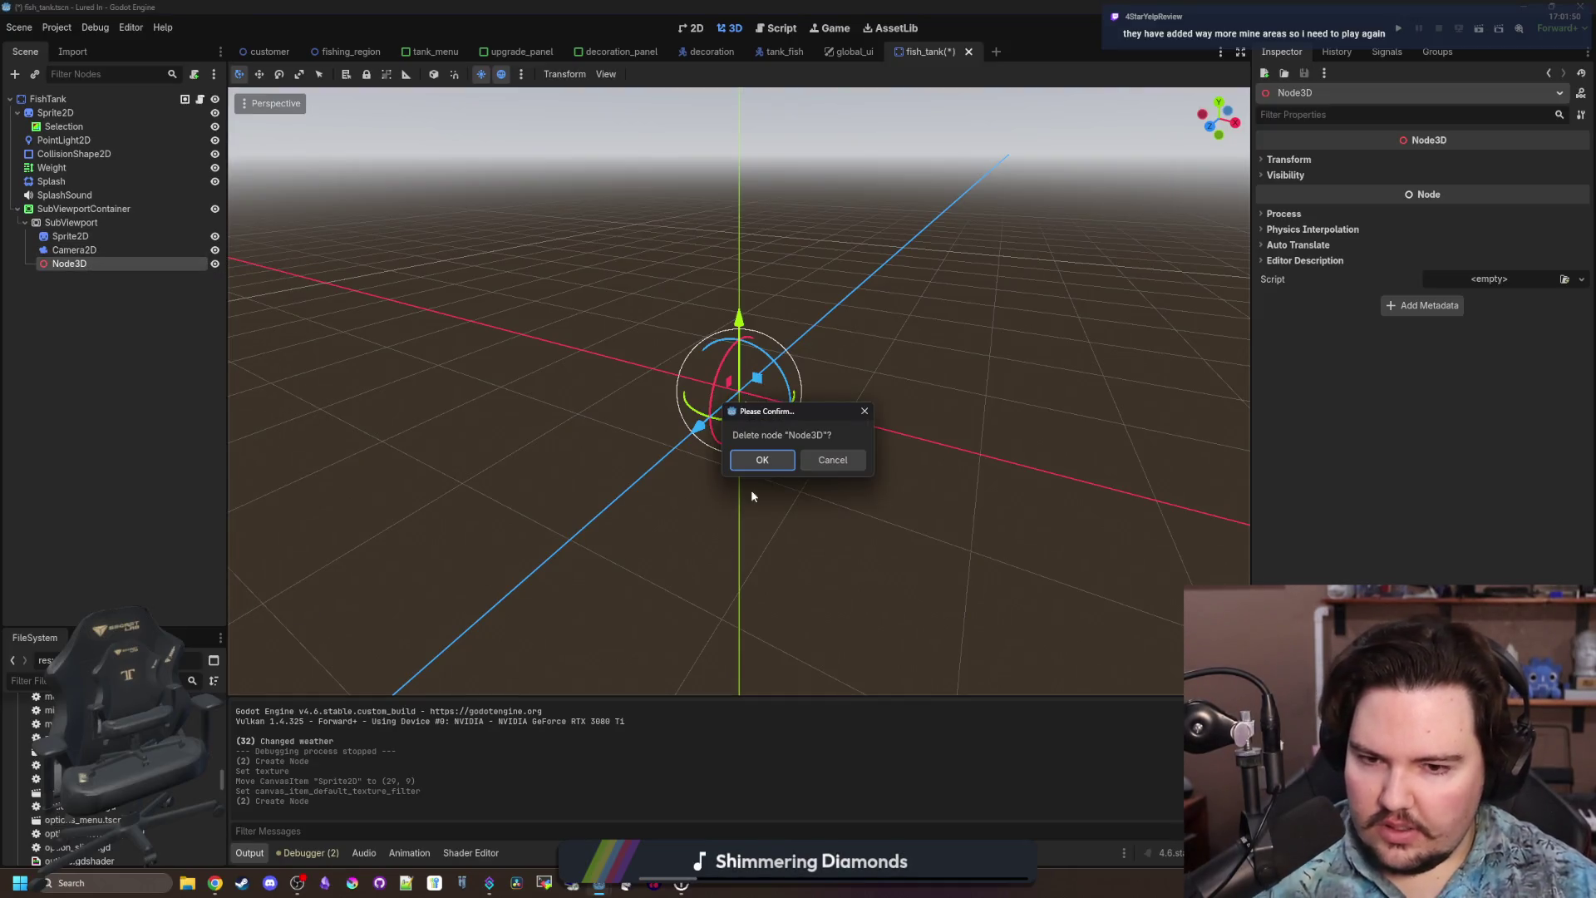
left_click(755, 457)
right_click(93, 222)
left_click(138, 228)
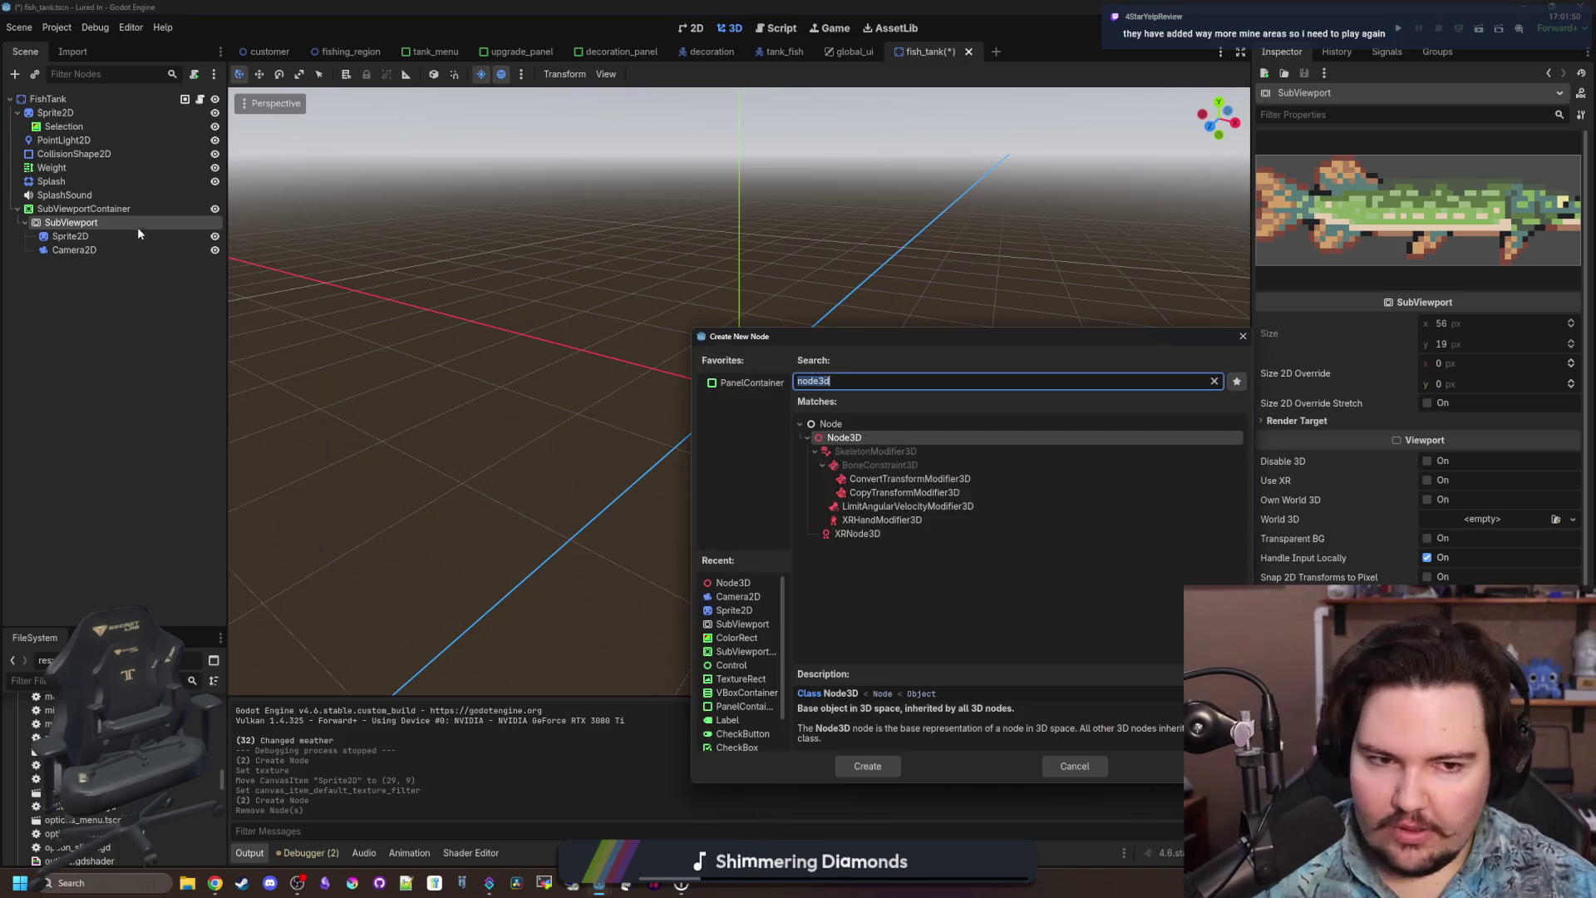
type("node2d")
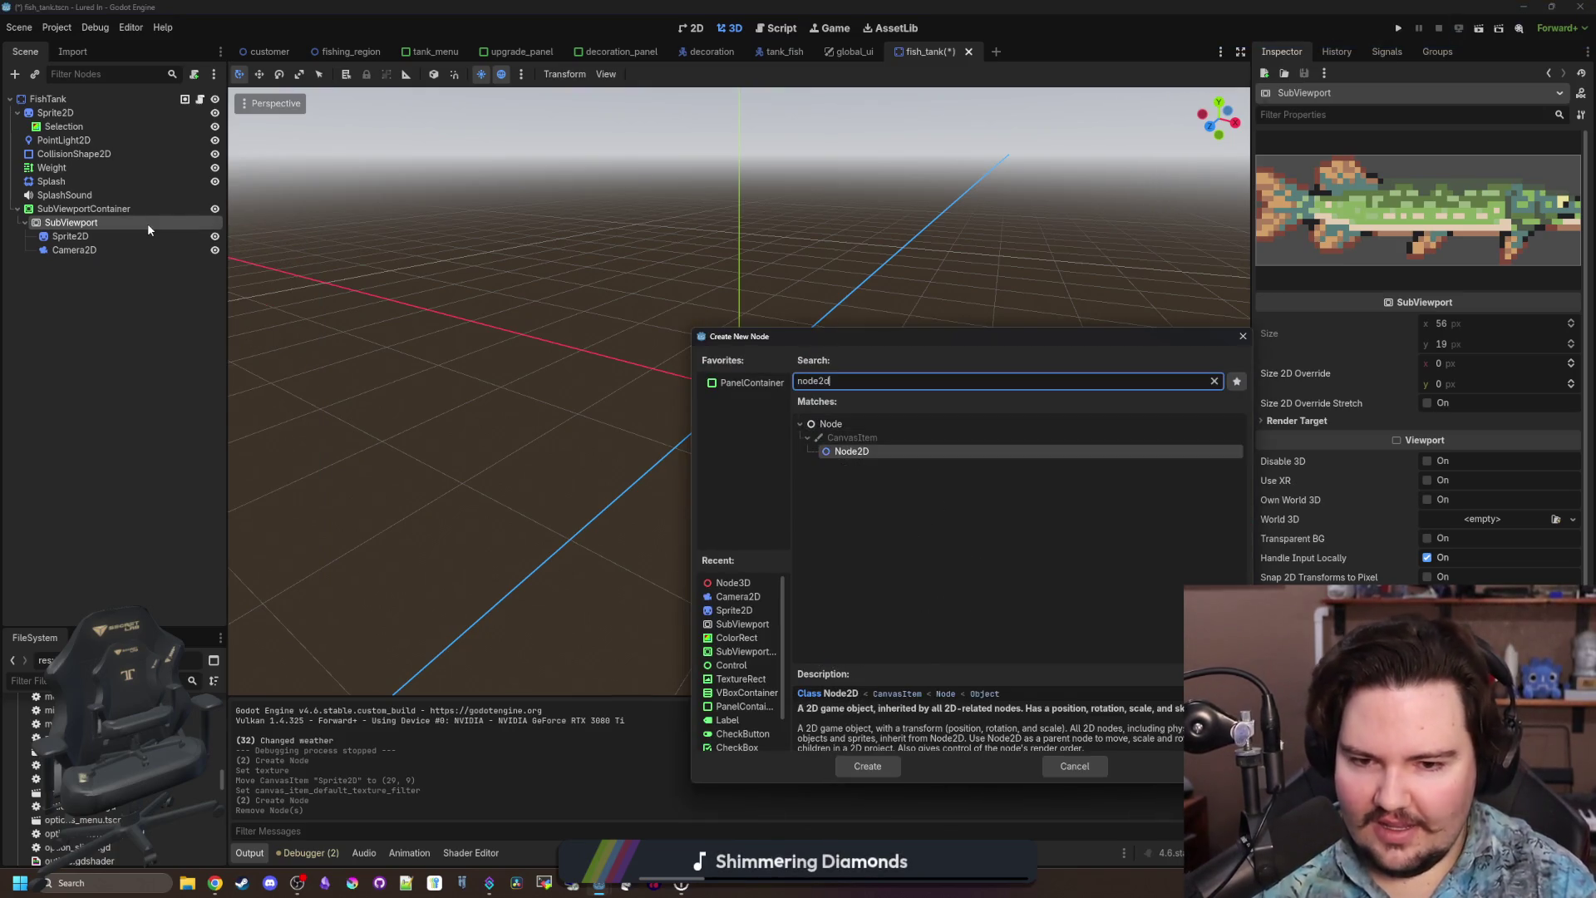
key("Return")
left_click(84, 240)
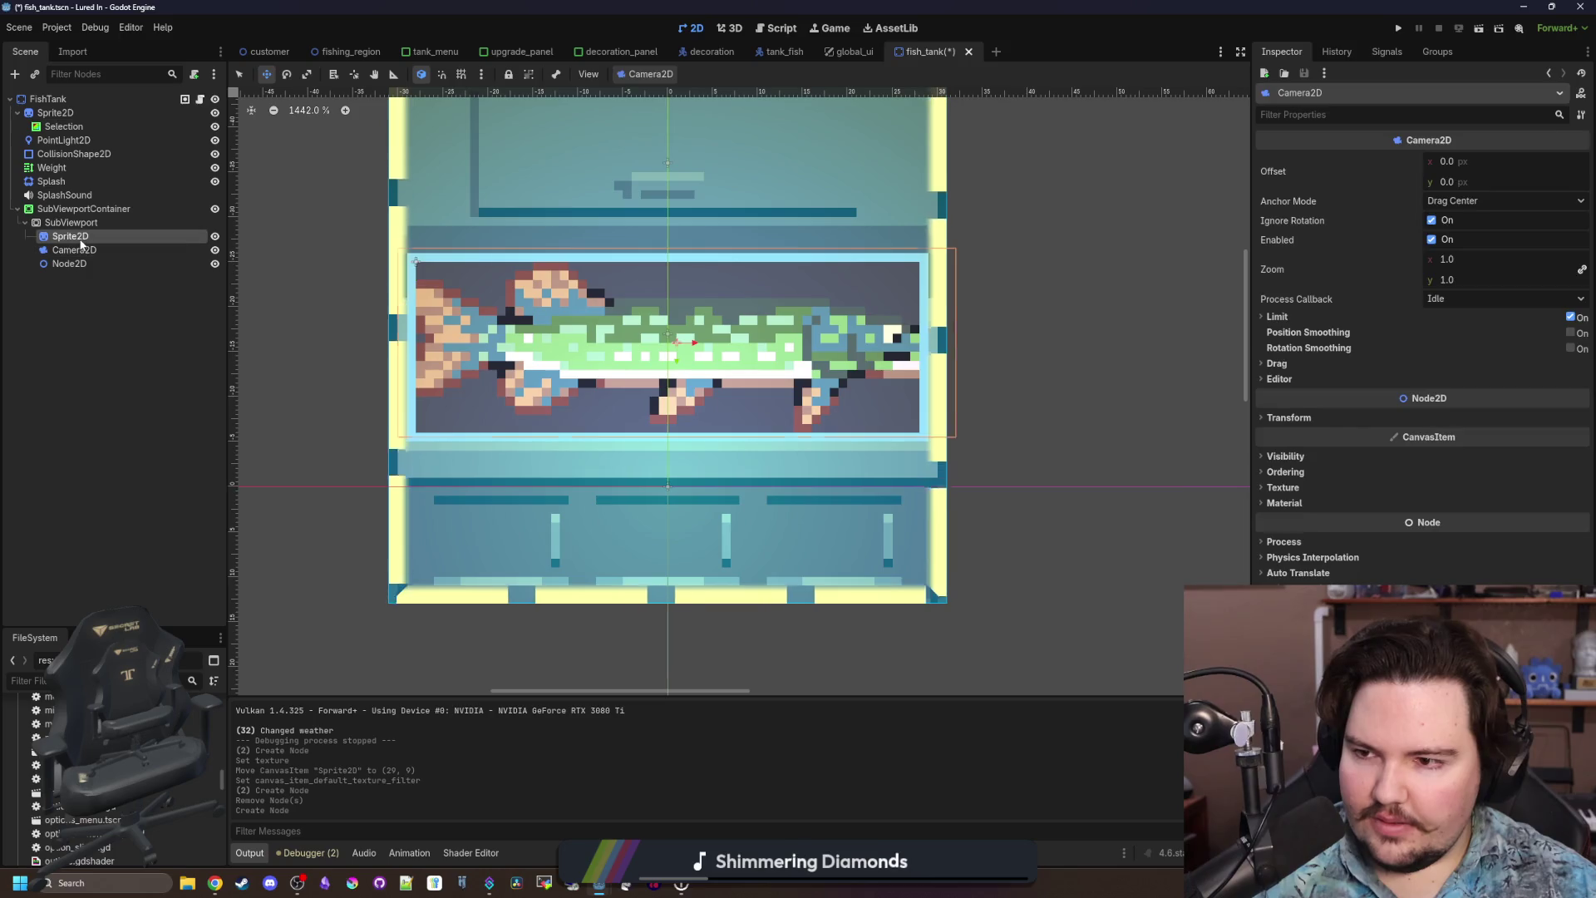
Move Sprite2D and Camera2D under Node2D and set the camera zoom to 20.
left_click(84, 249, "shift")
left_click_drag(84, 248, 94, 265)
left_click(84, 251)
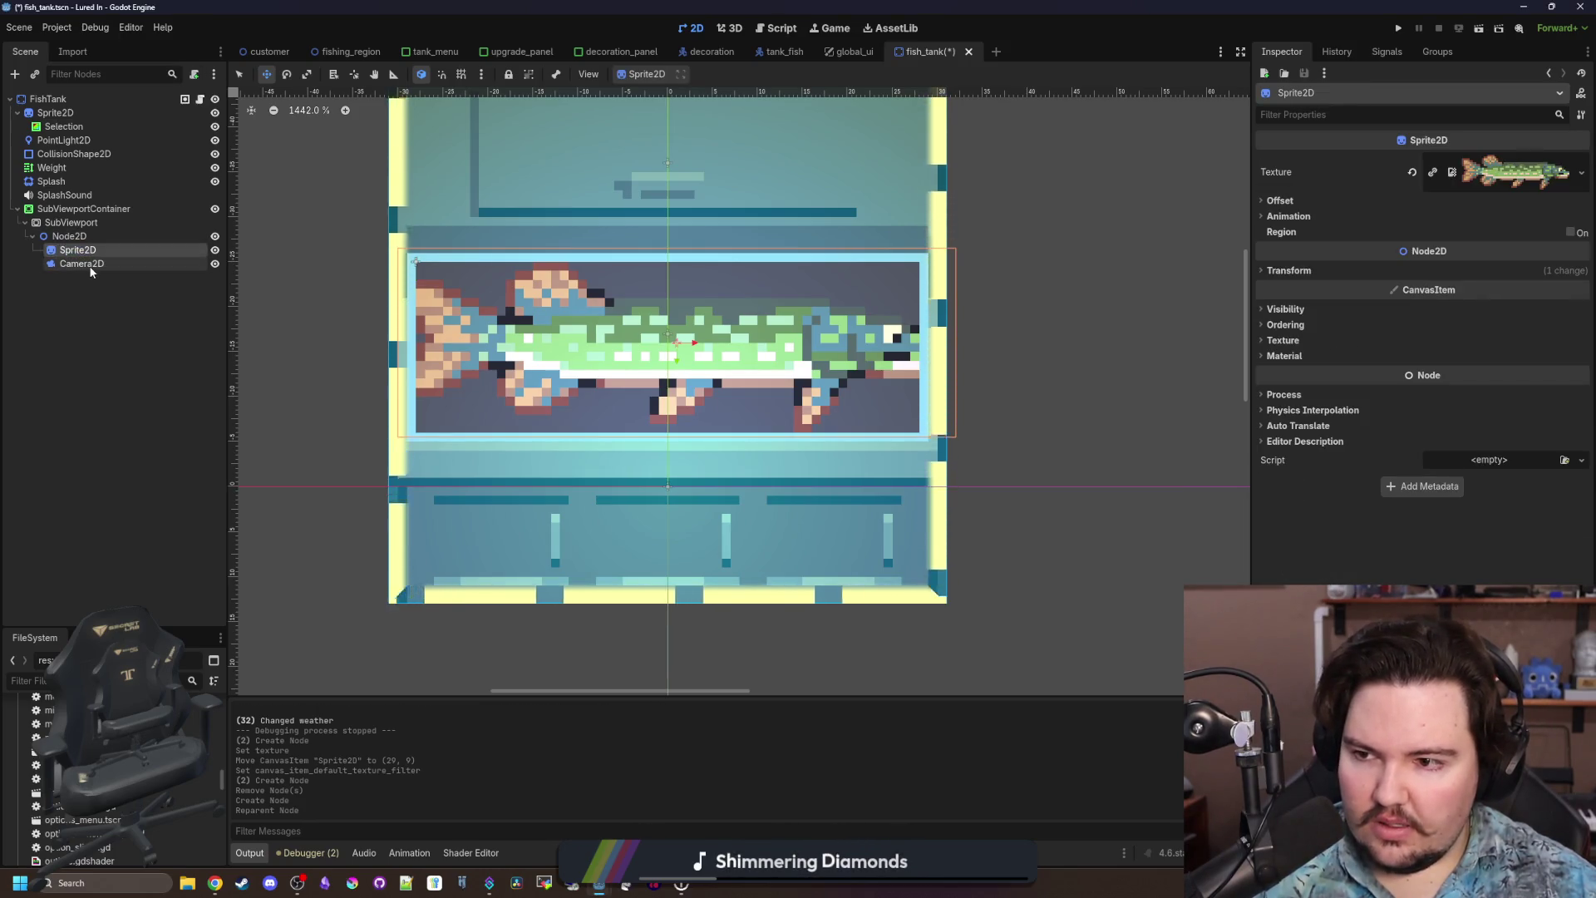
left_click(81, 263)
left_click_drag(1478, 268, 1455, 267)
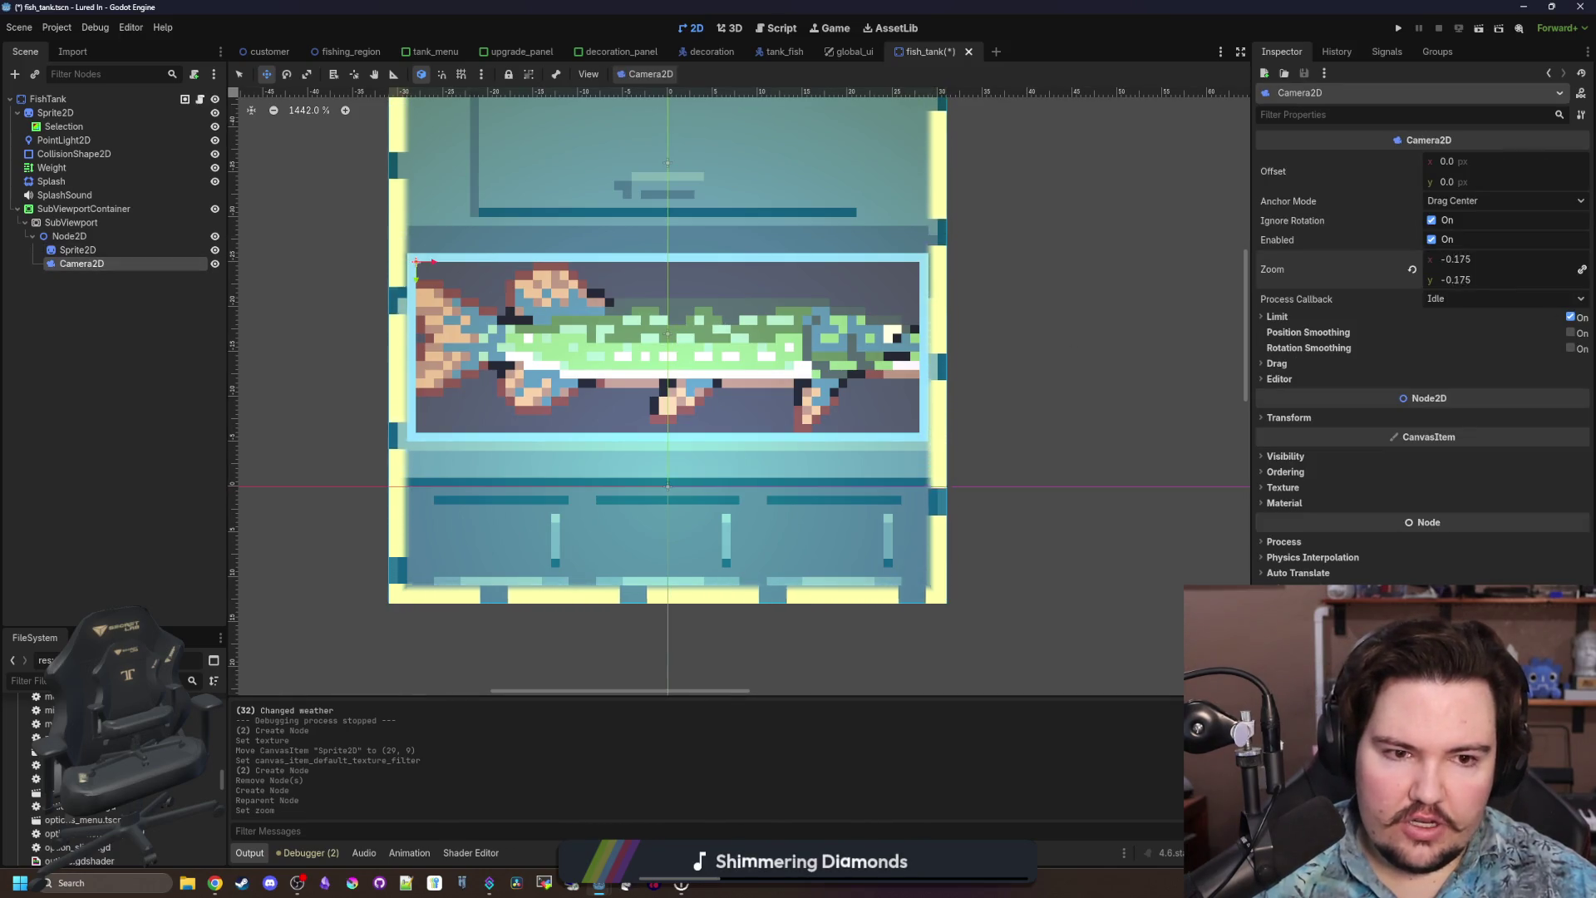
Position the camera at (28, 8) over the fish in the tank.
left_click(82, 222)
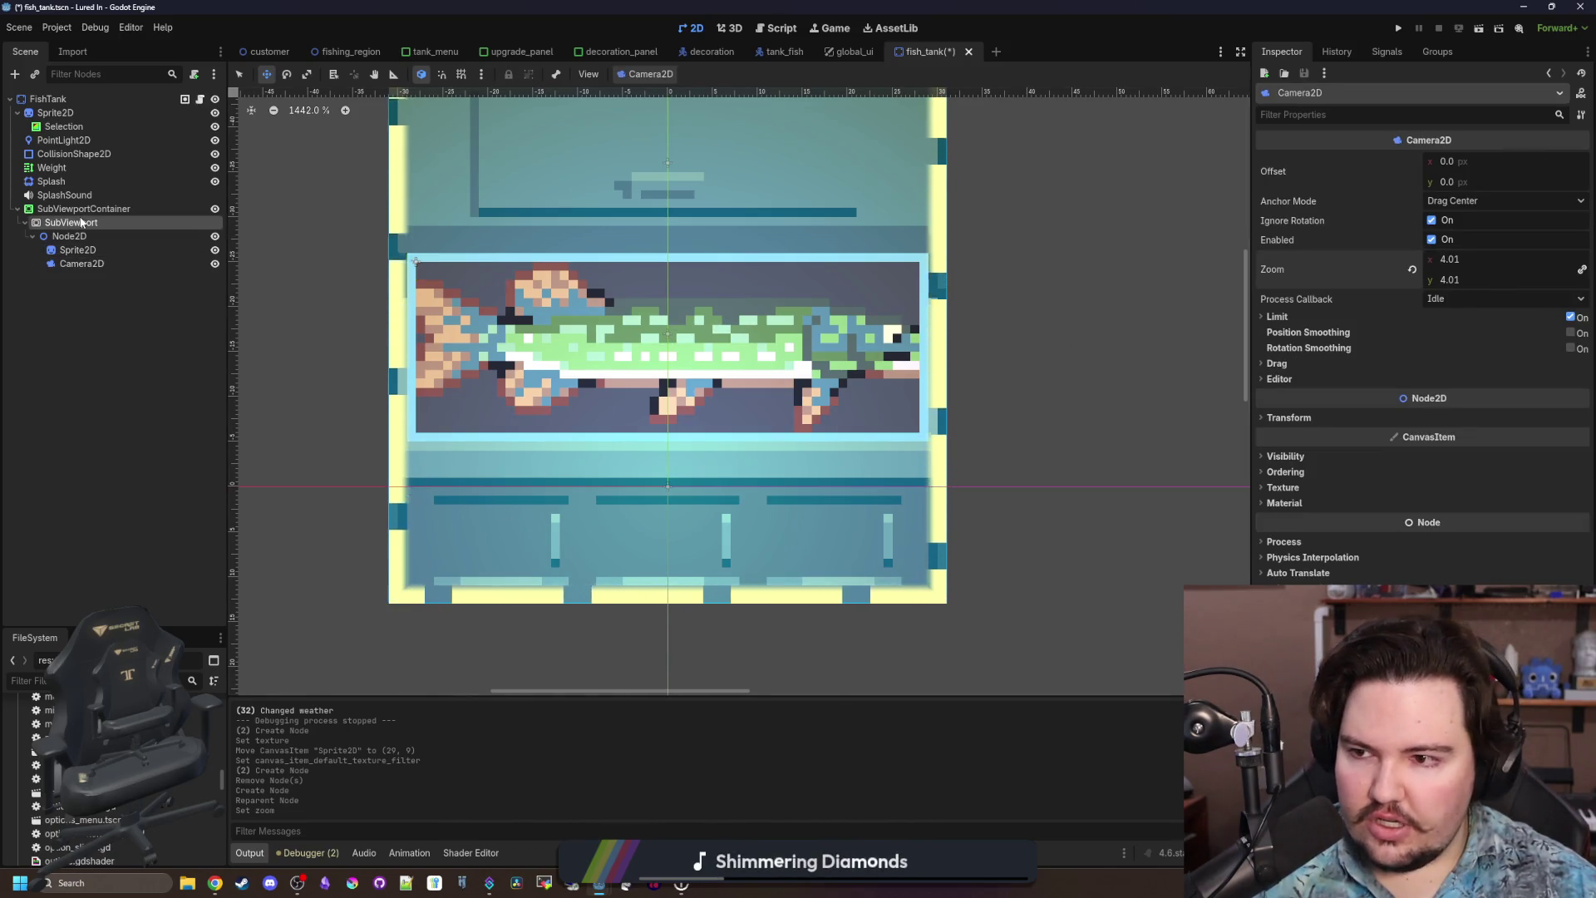
left_click(72, 266)
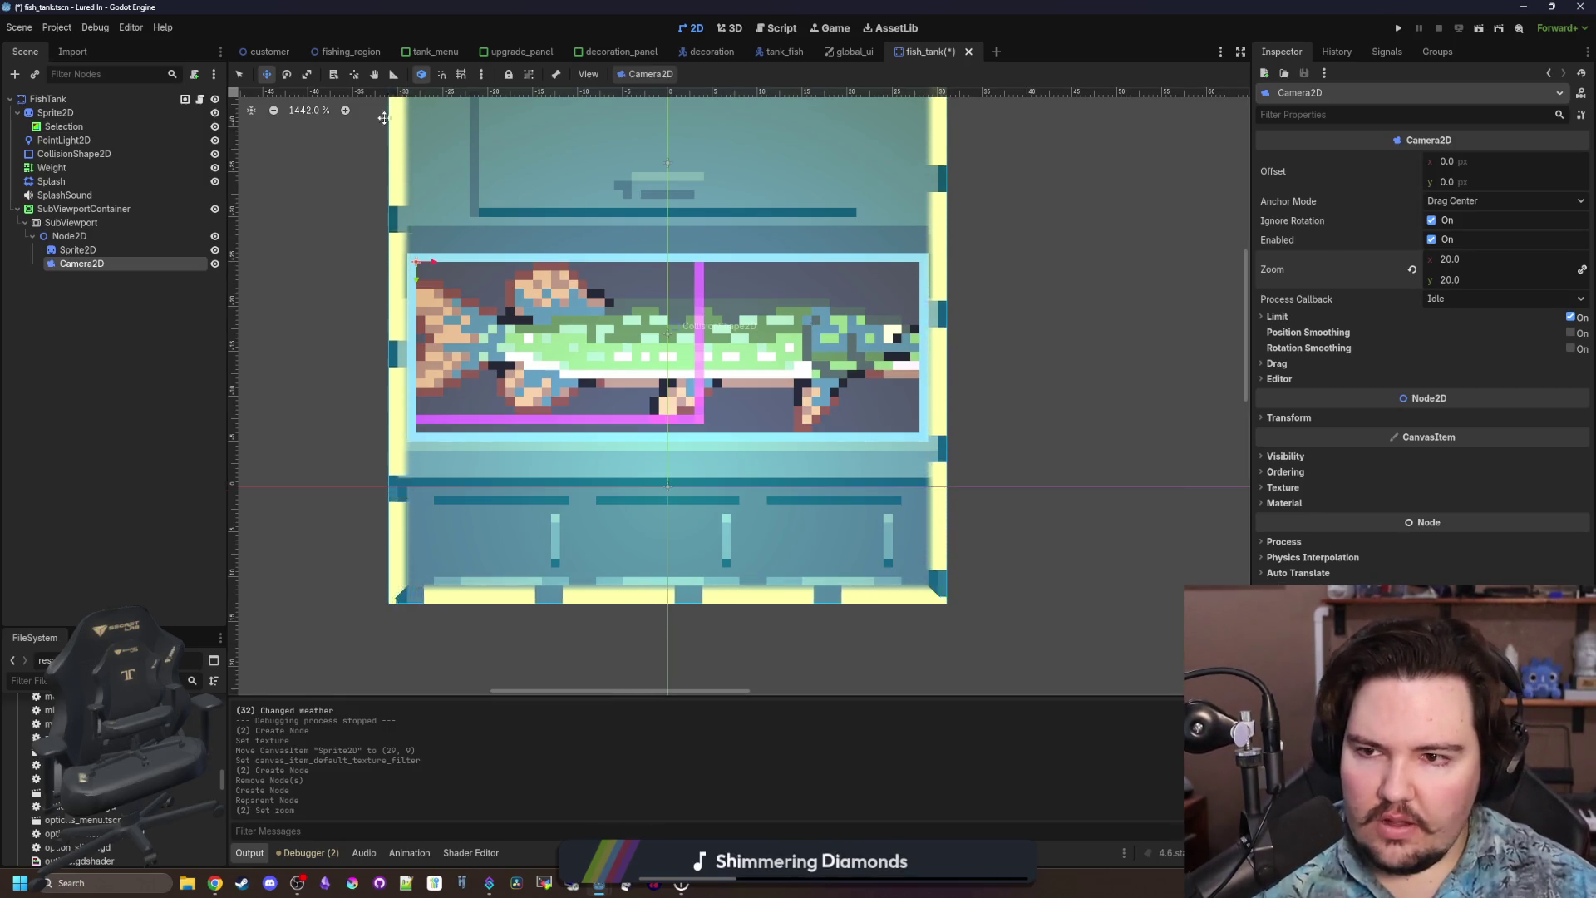
mouse_move(704, 363)
left_mouse_down()
mouse_move(881, 567)
mouse_move(842, 517)
left_mouse_up()
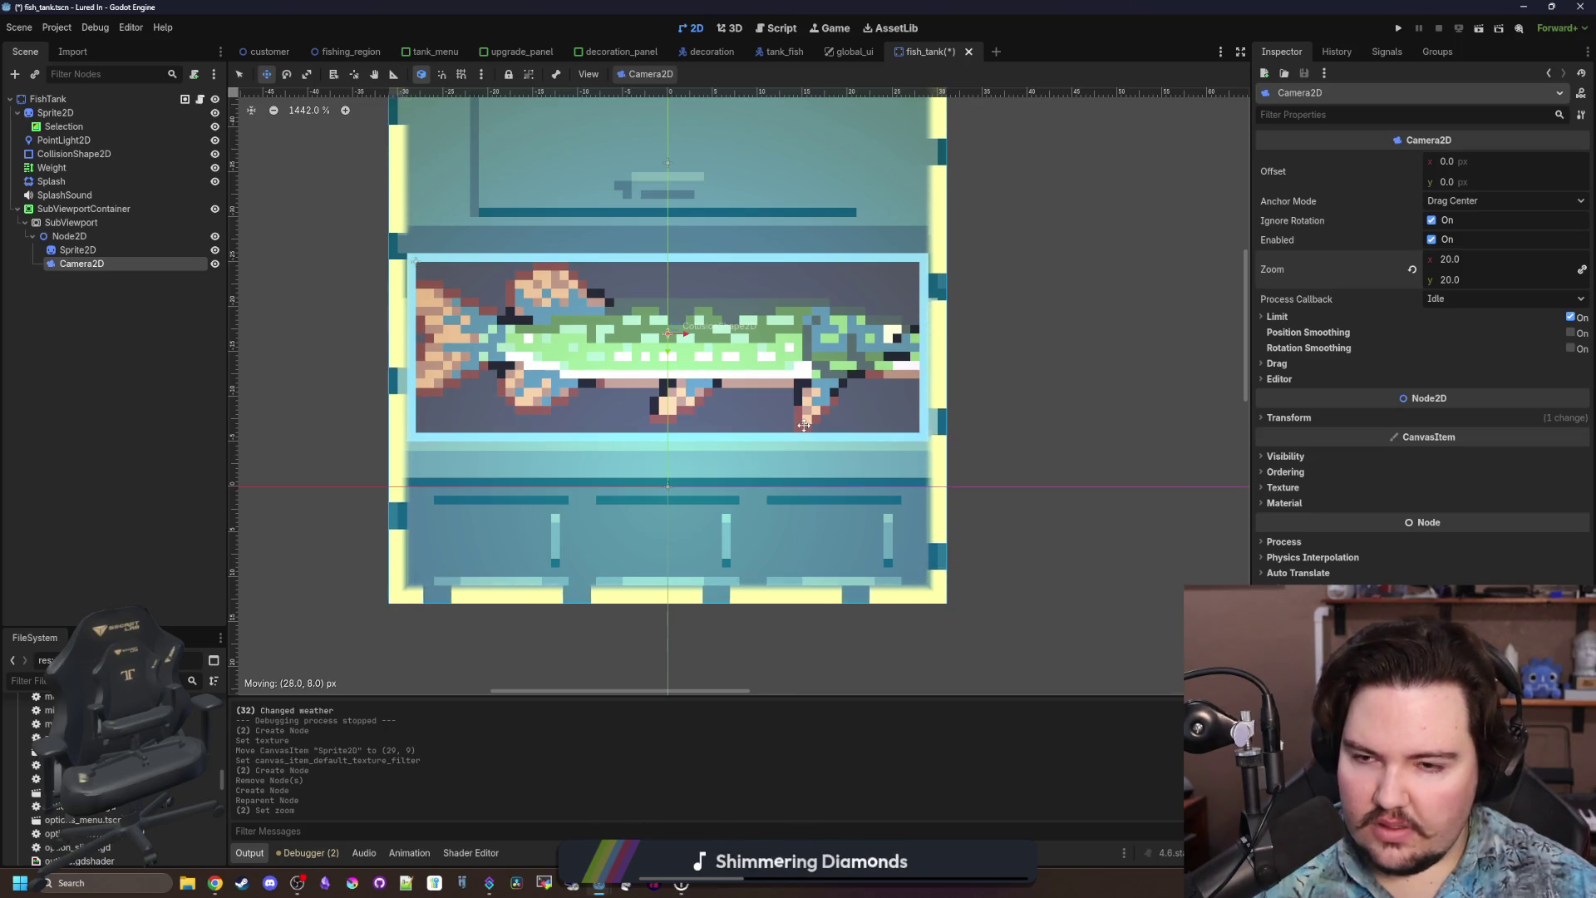
left_click_drag(804, 426, 804, 426)
scroll(790, 428, "down", 2)
left_click(1288, 417)
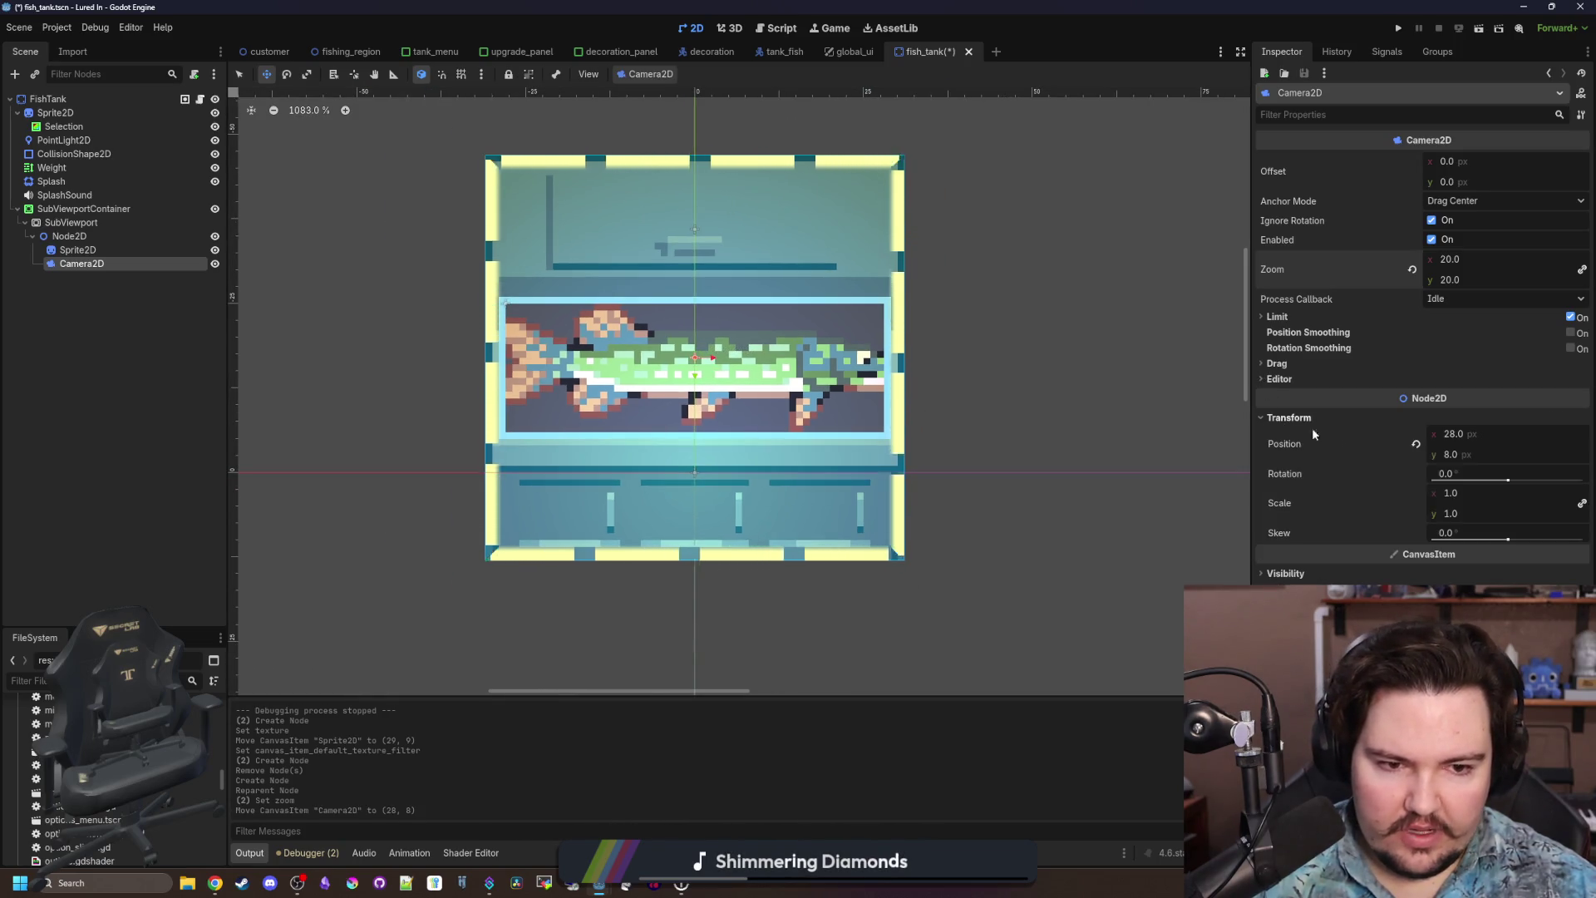
Set the Camera2D's x position to 0.
left_click(1479, 440)
type("0")
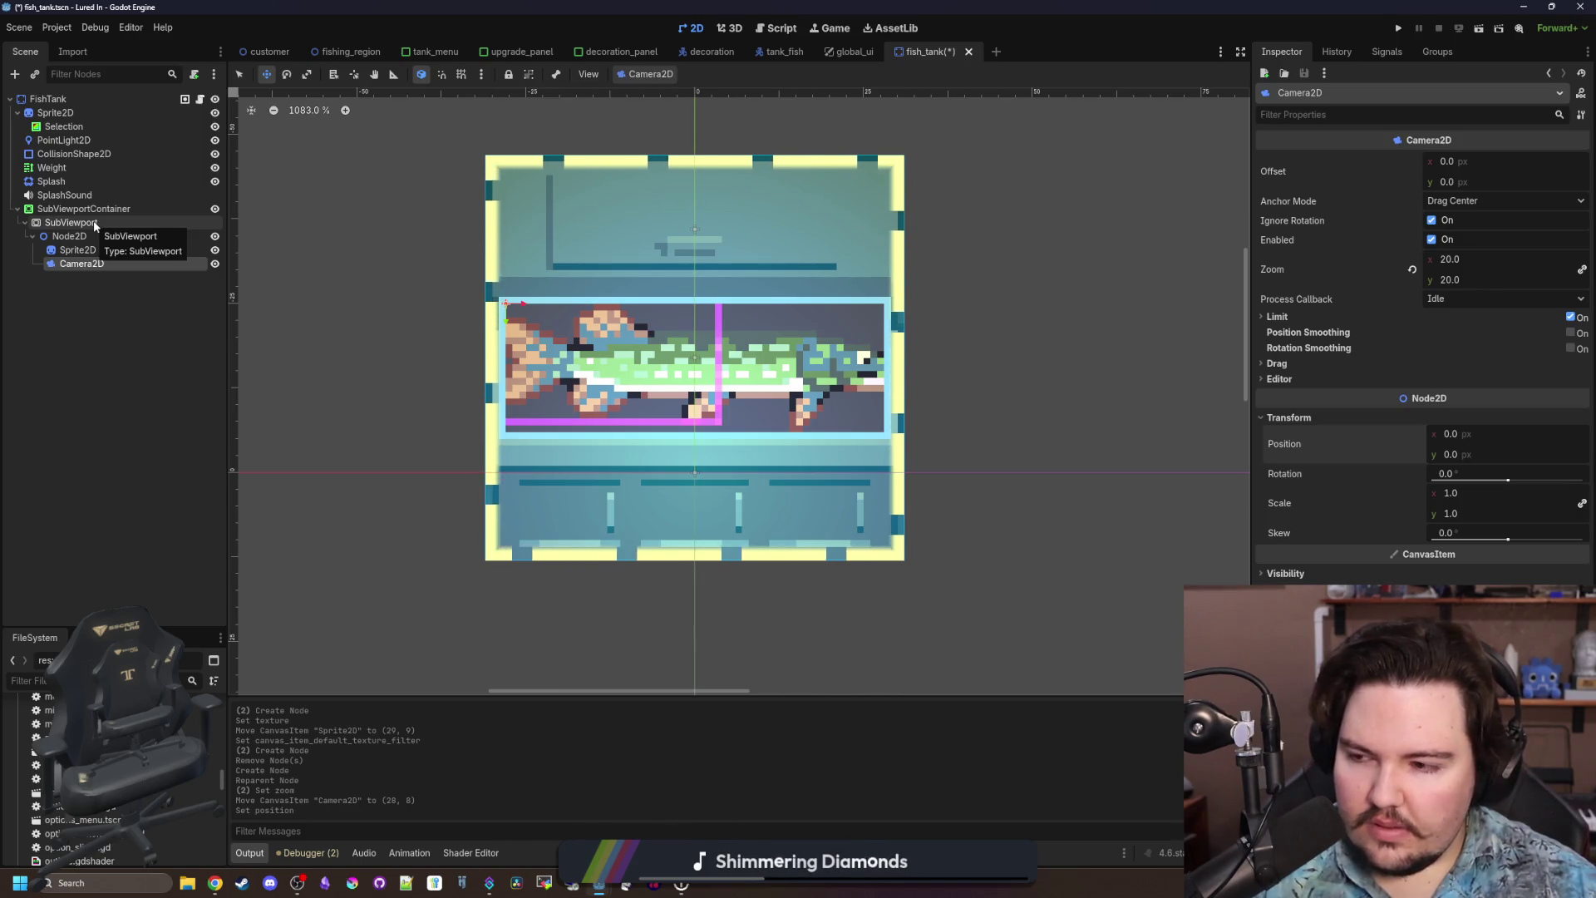
left_click(95, 225)
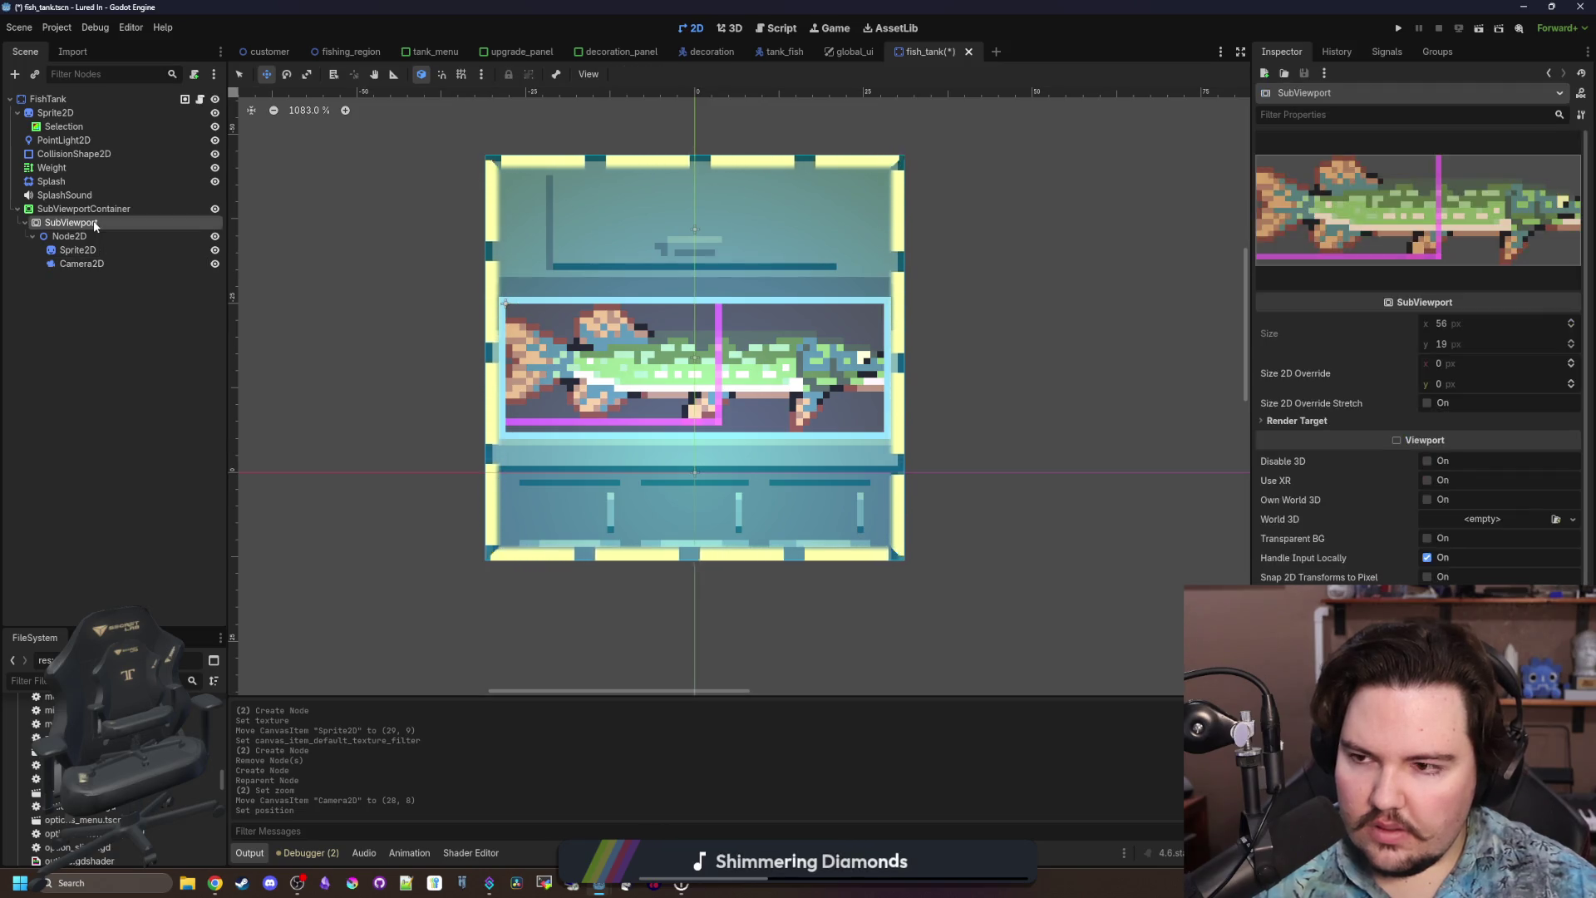
Move Node2D to (28, 10), raising the camera zoom along the way.
left_click(84, 232)
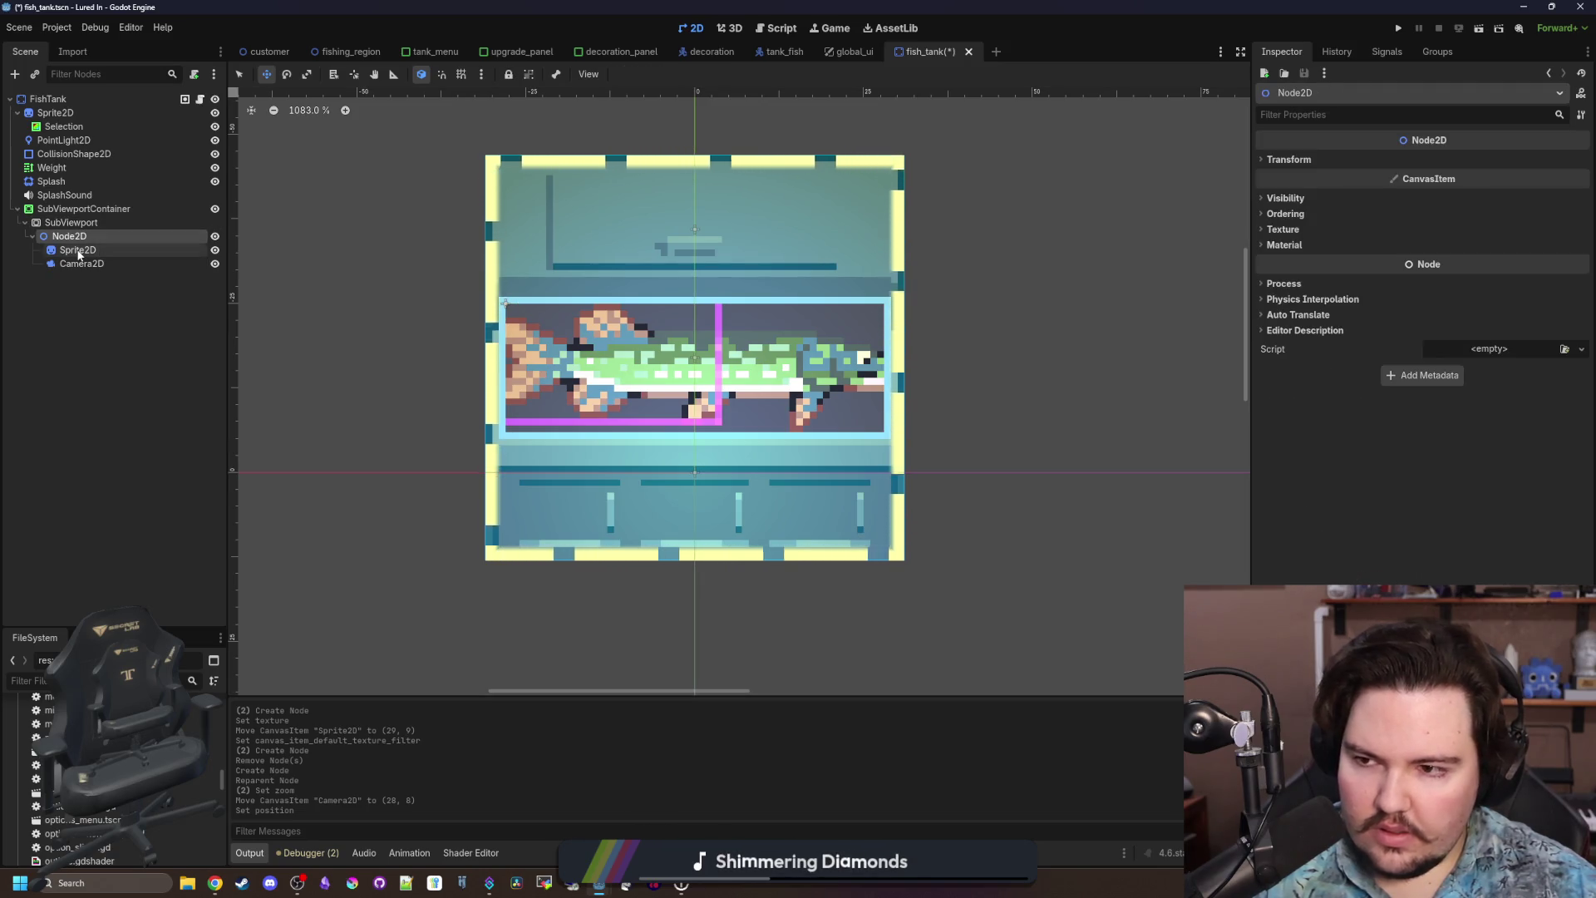
left_click(1316, 178)
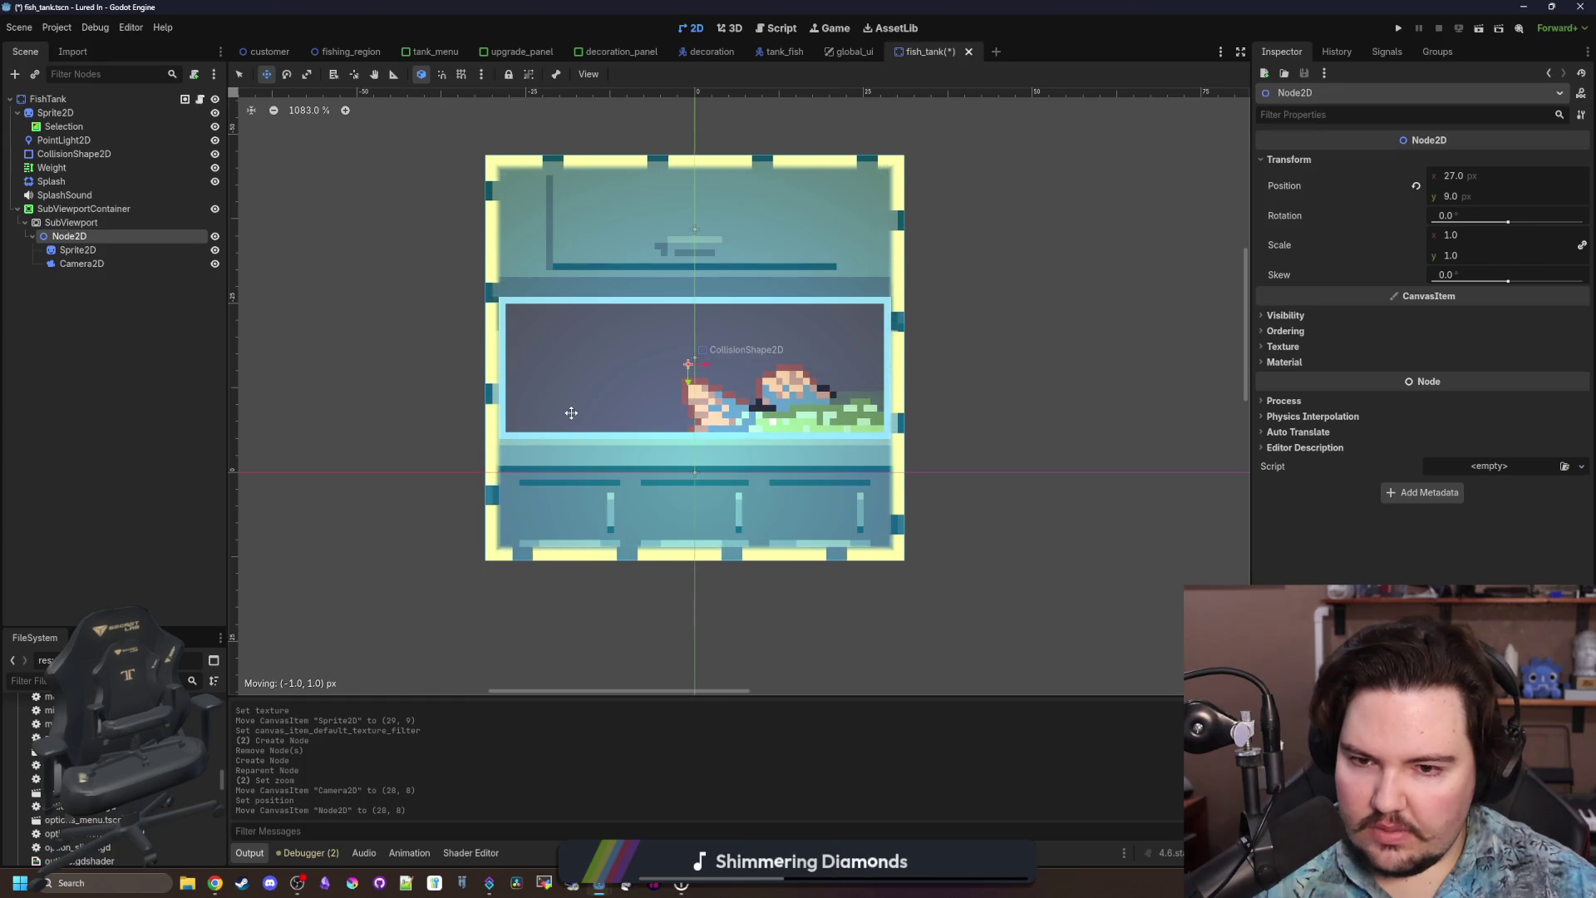
left_click(105, 266)
left_click_drag(1460, 271, 1513, 271)
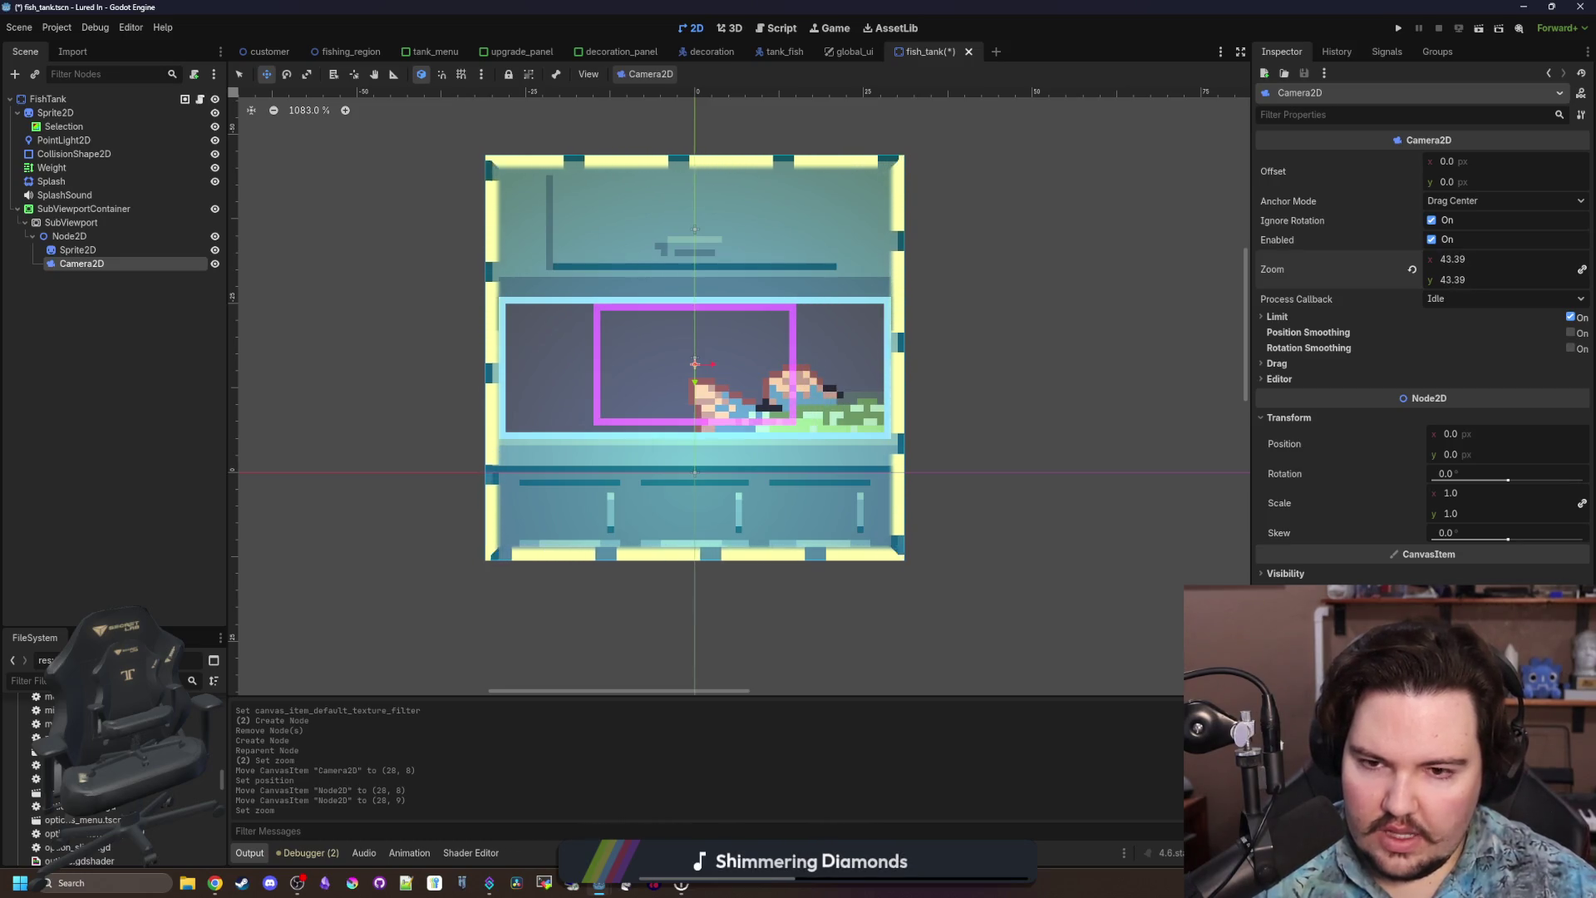
left_click(83, 238)
scroll(716, 376, "up", 2)
left_click_drag(710, 381, 709, 395)
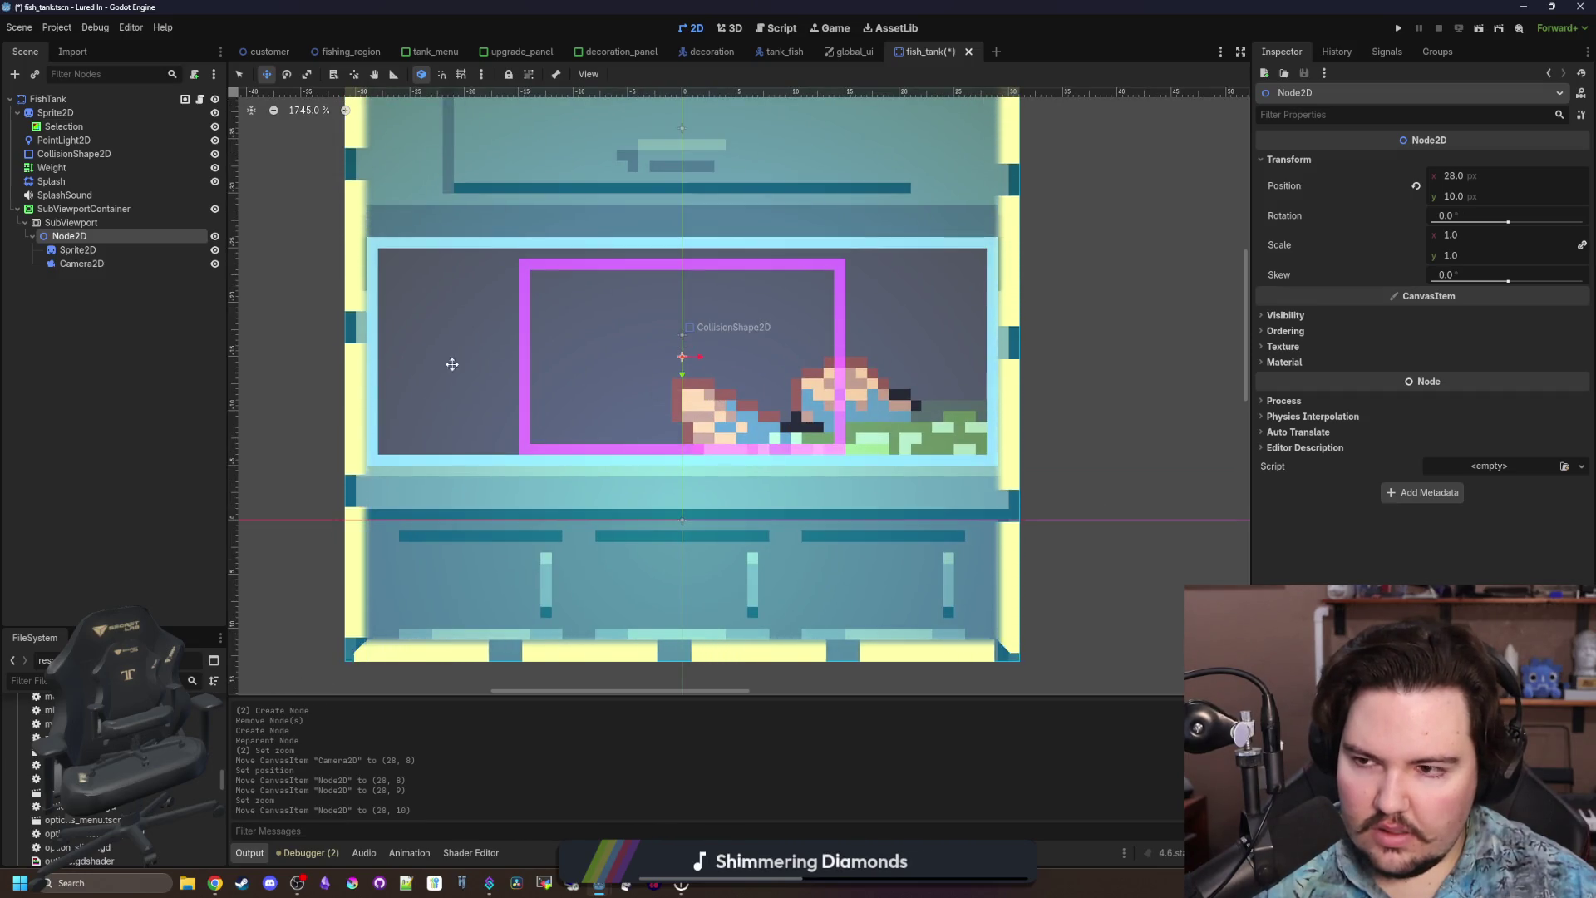
Lower the camera zoom to 35.33 to widen its view.
left_click(81, 263)
left_click_drag(1470, 279, 1426, 279)
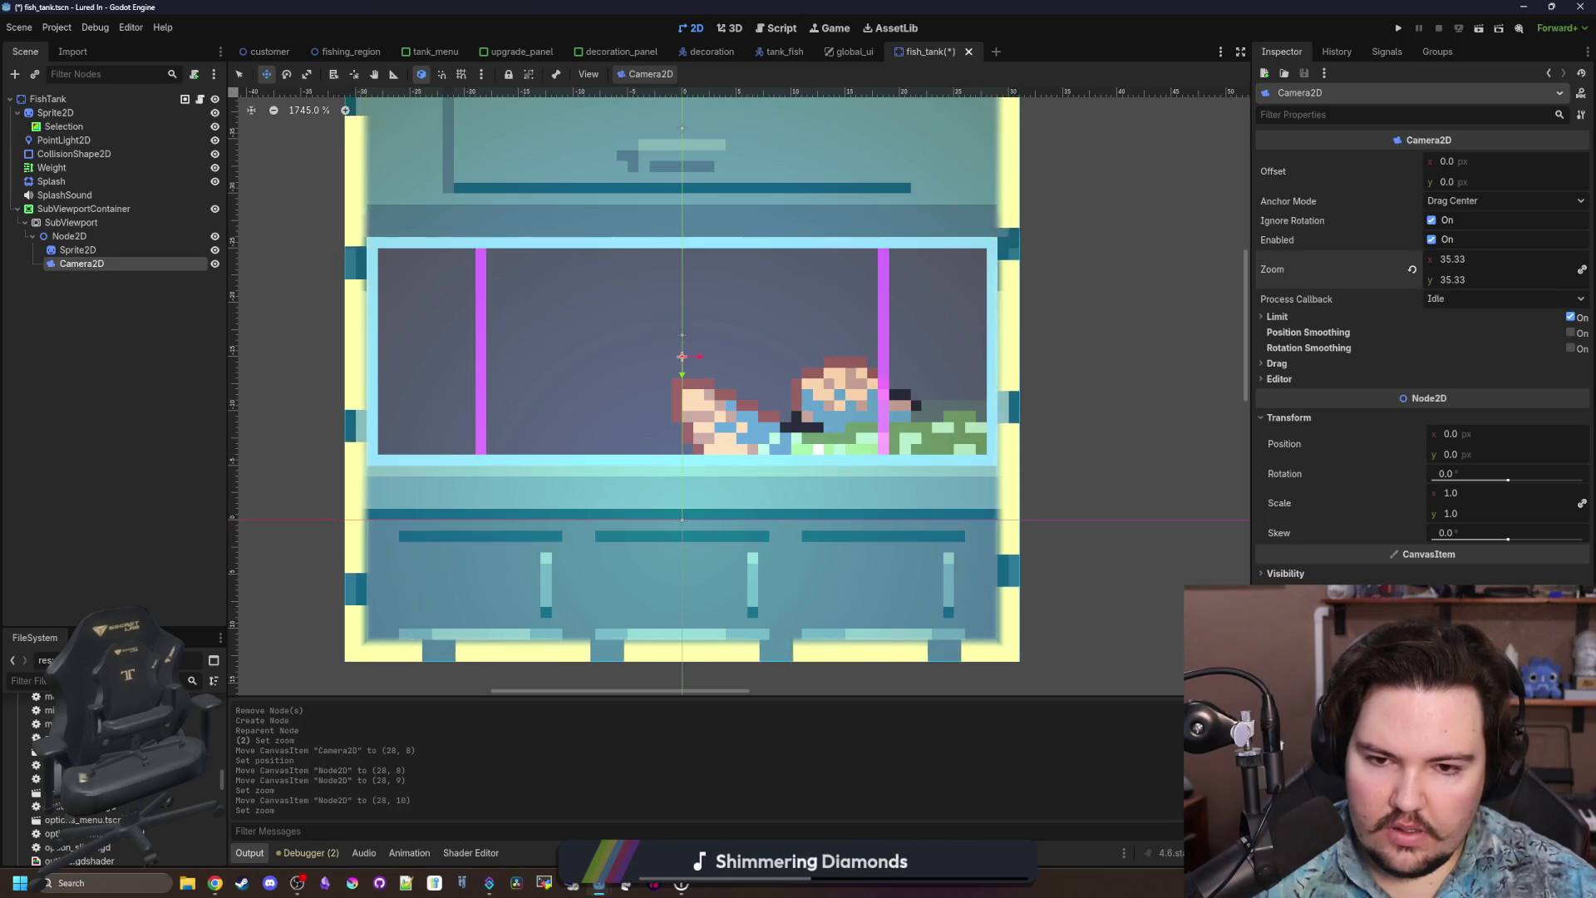
scroll(636, 475, "down", 4)
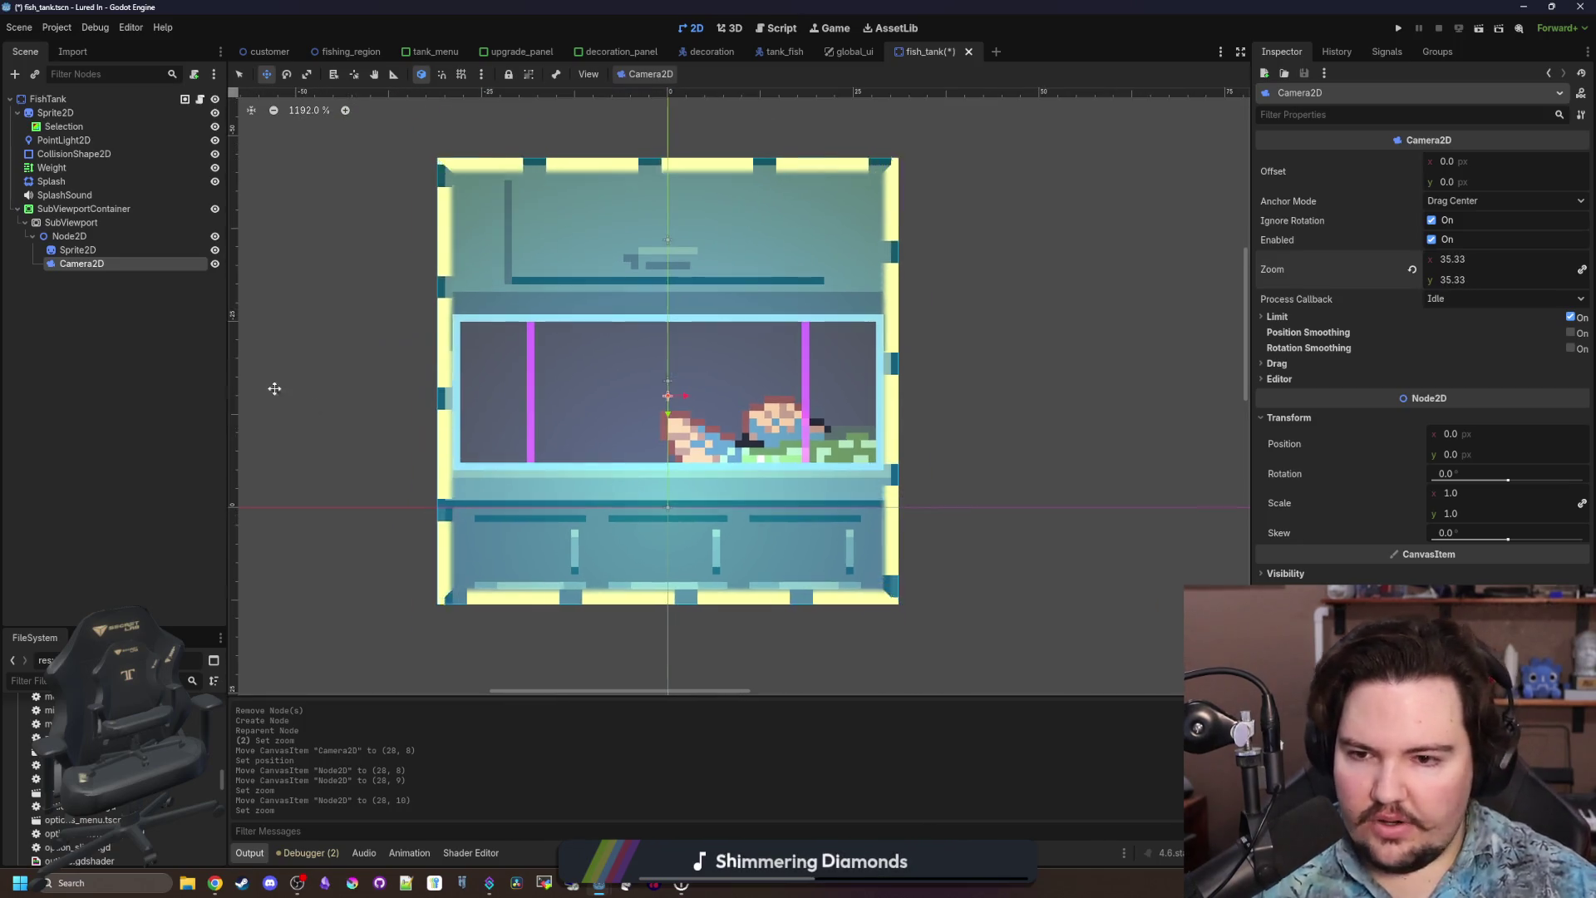
Move the fish Sprite2D to (-1, -1) and place SubViewport directly under FishTank.
left_click(78, 249)
left_click_drag(869, 476, 615, 392)
left_click_drag(71, 222, 79, 203)
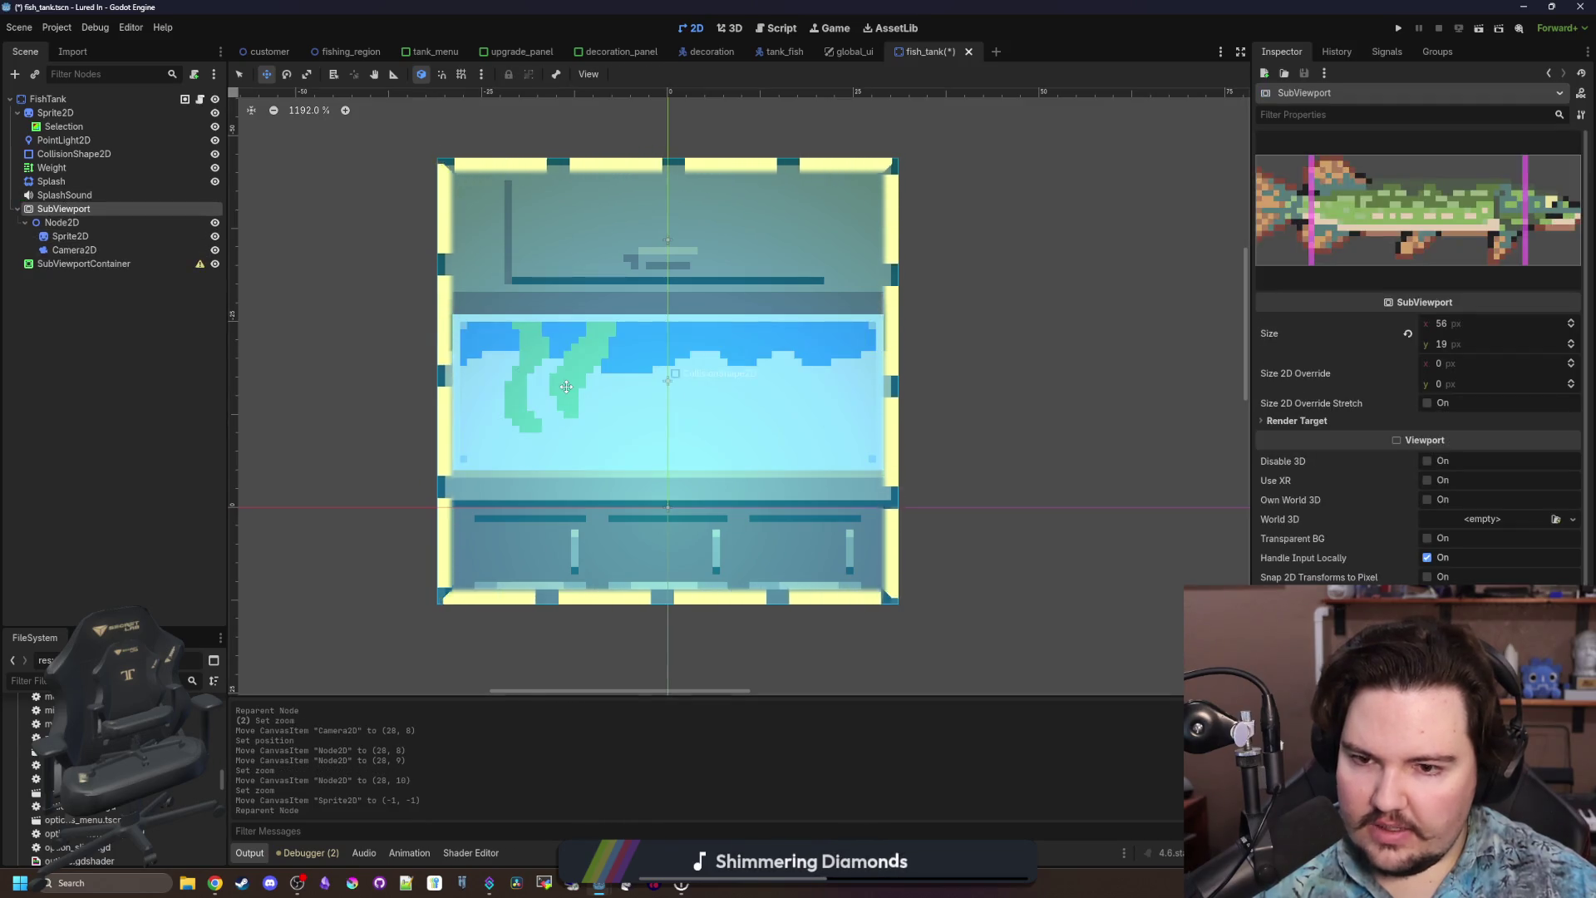
Move Node2D out from under SubViewport and set the camera zoom to 6.
scroll(562, 395, "down", 8)
scroll(562, 395, "down", 3)
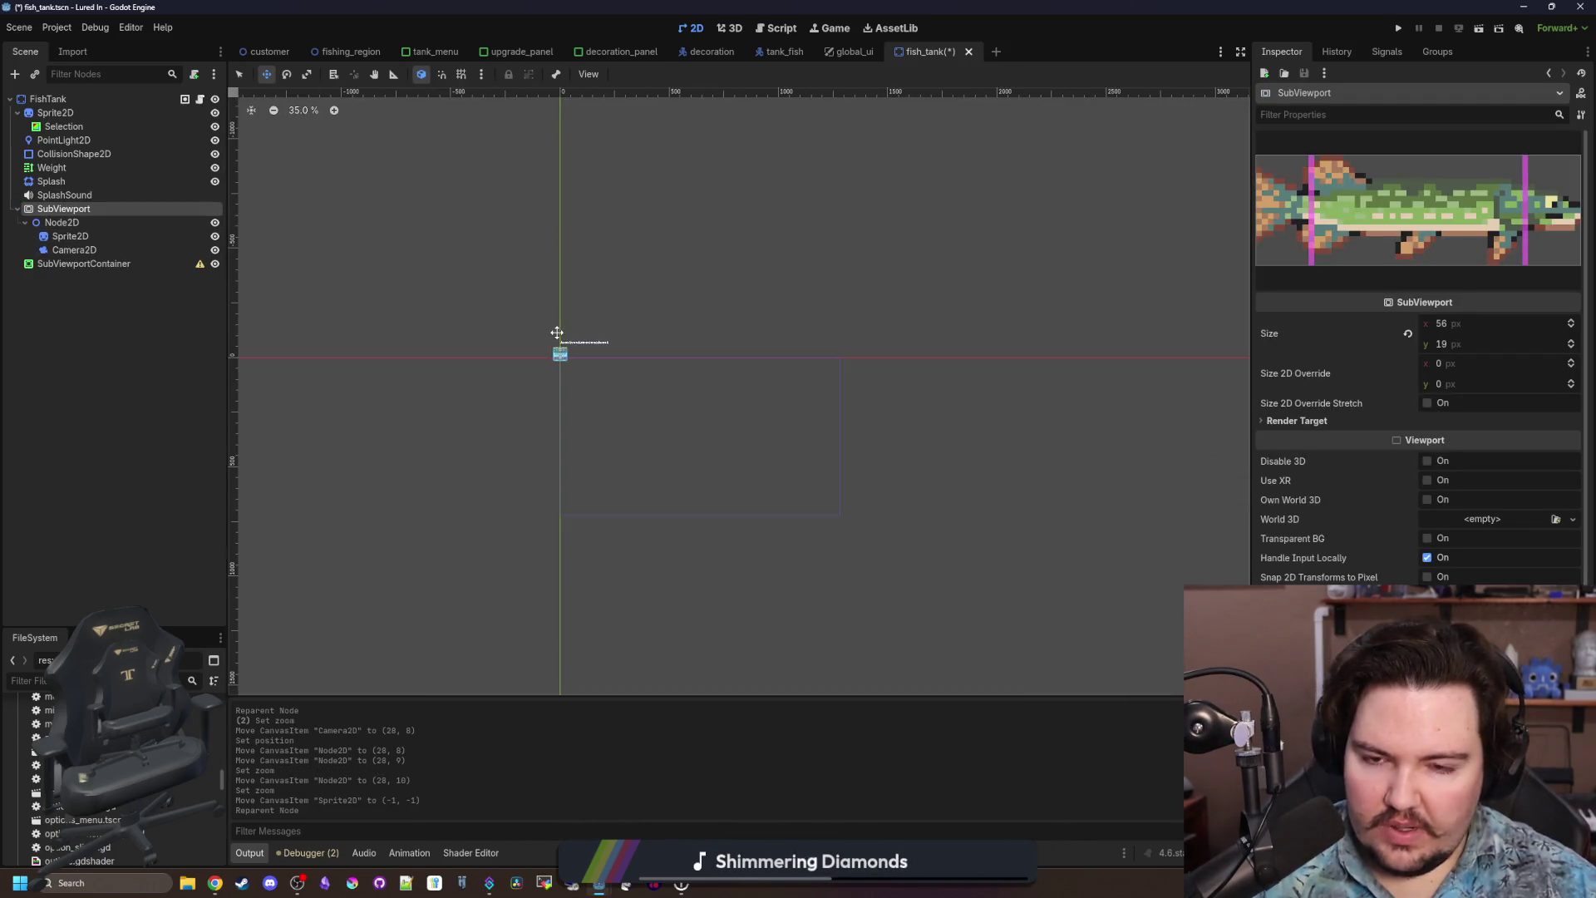
scroll(543, 354, "up", 11)
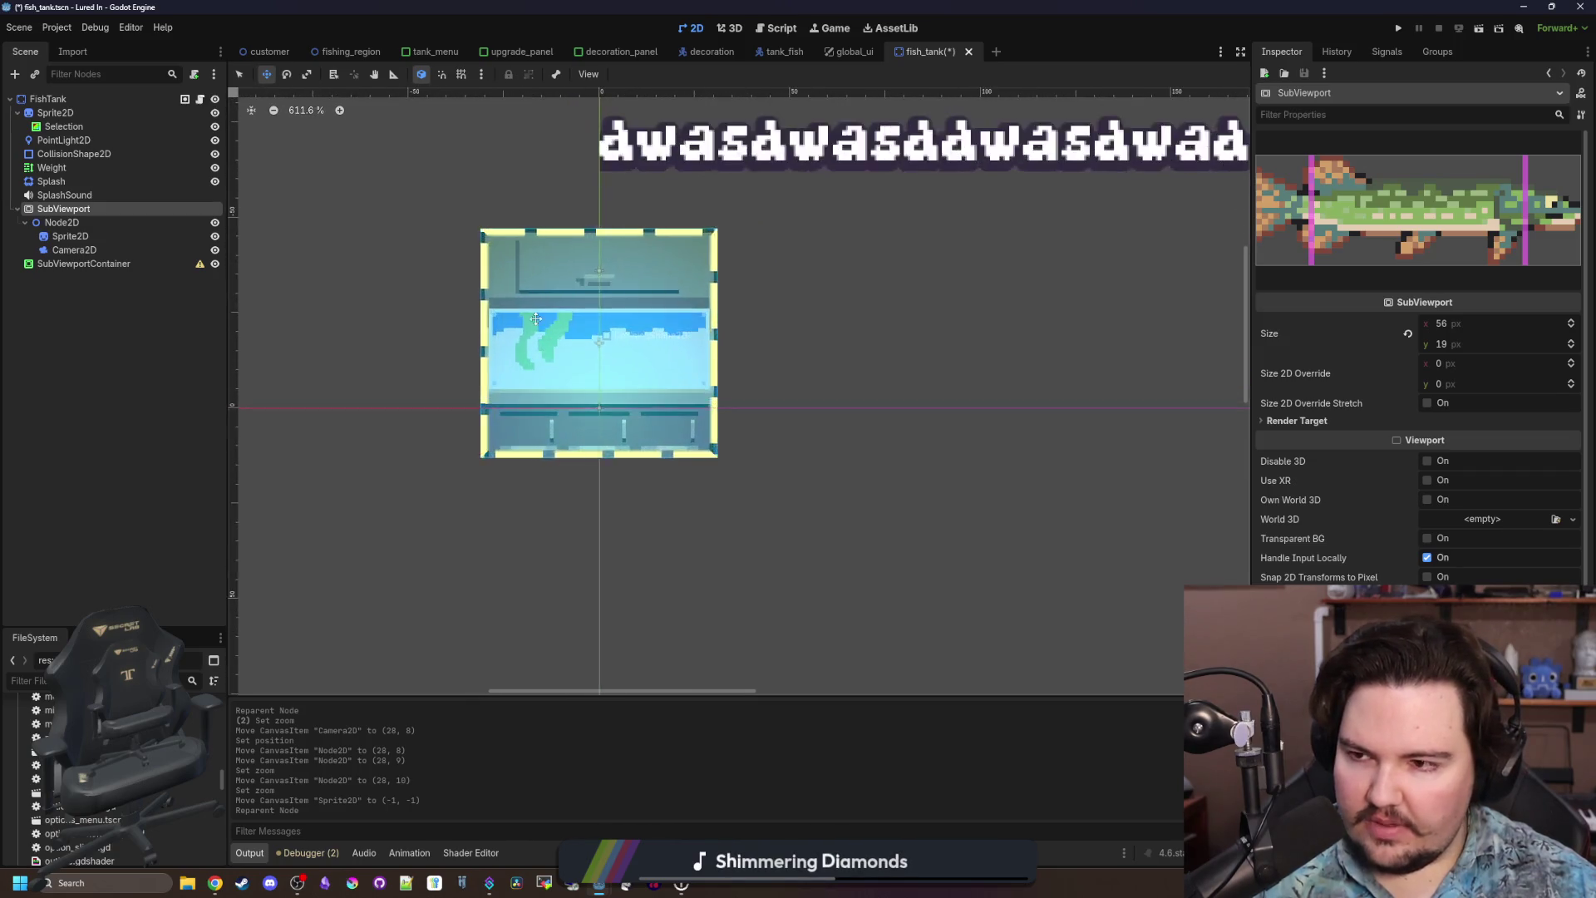
left_click_drag(69, 228, 65, 206)
scroll(559, 413, "down", 2)
left_click(43, 235)
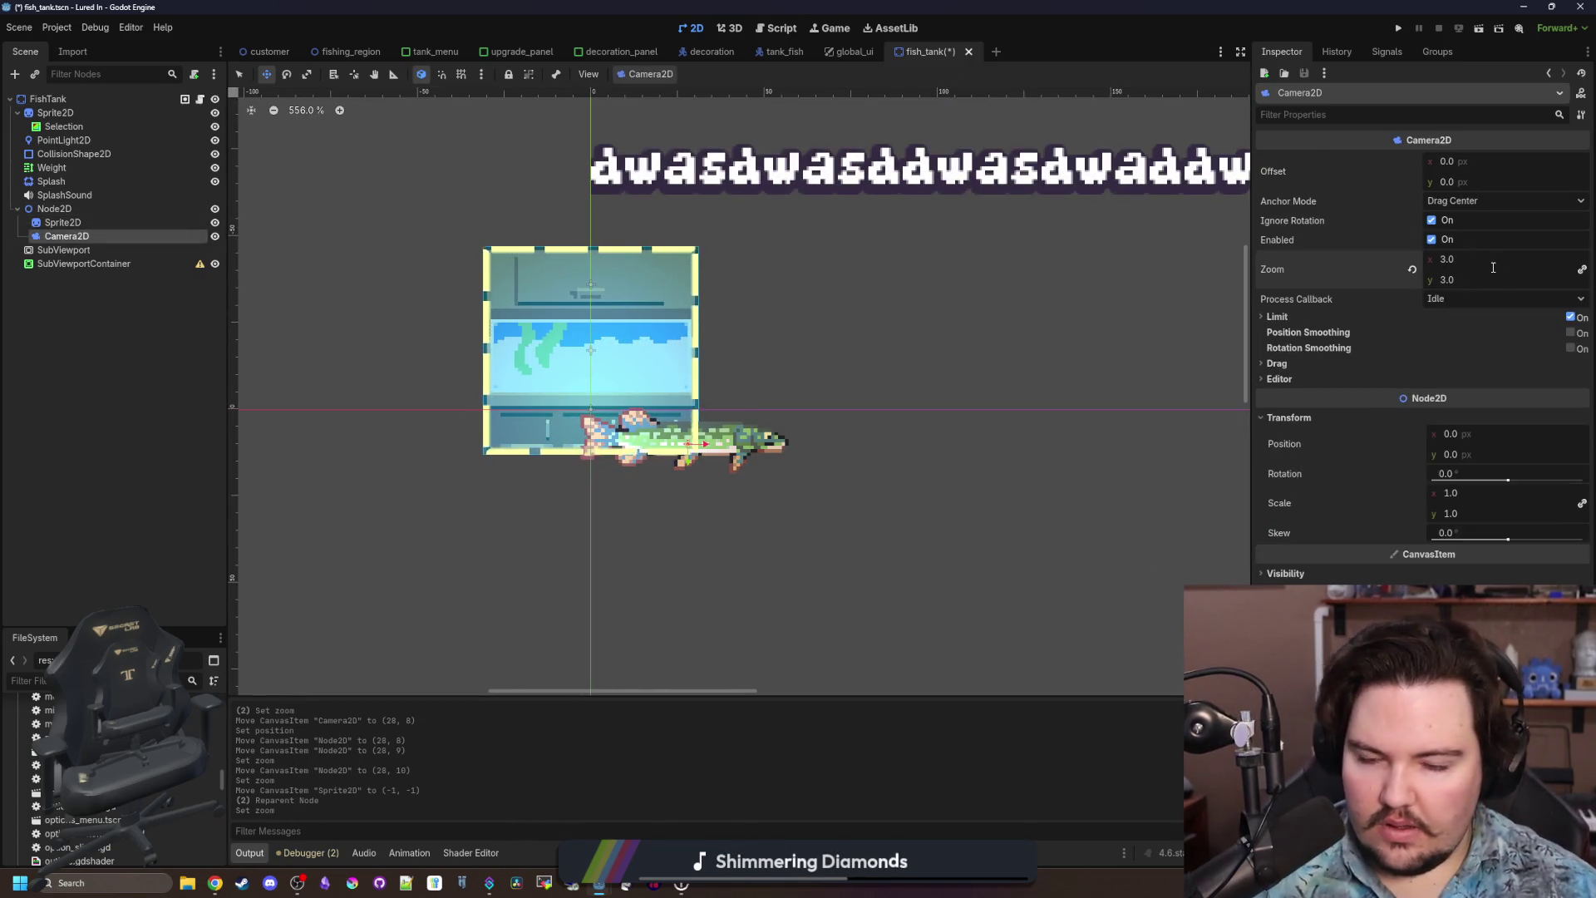
scroll(815, 333, "down", 3)
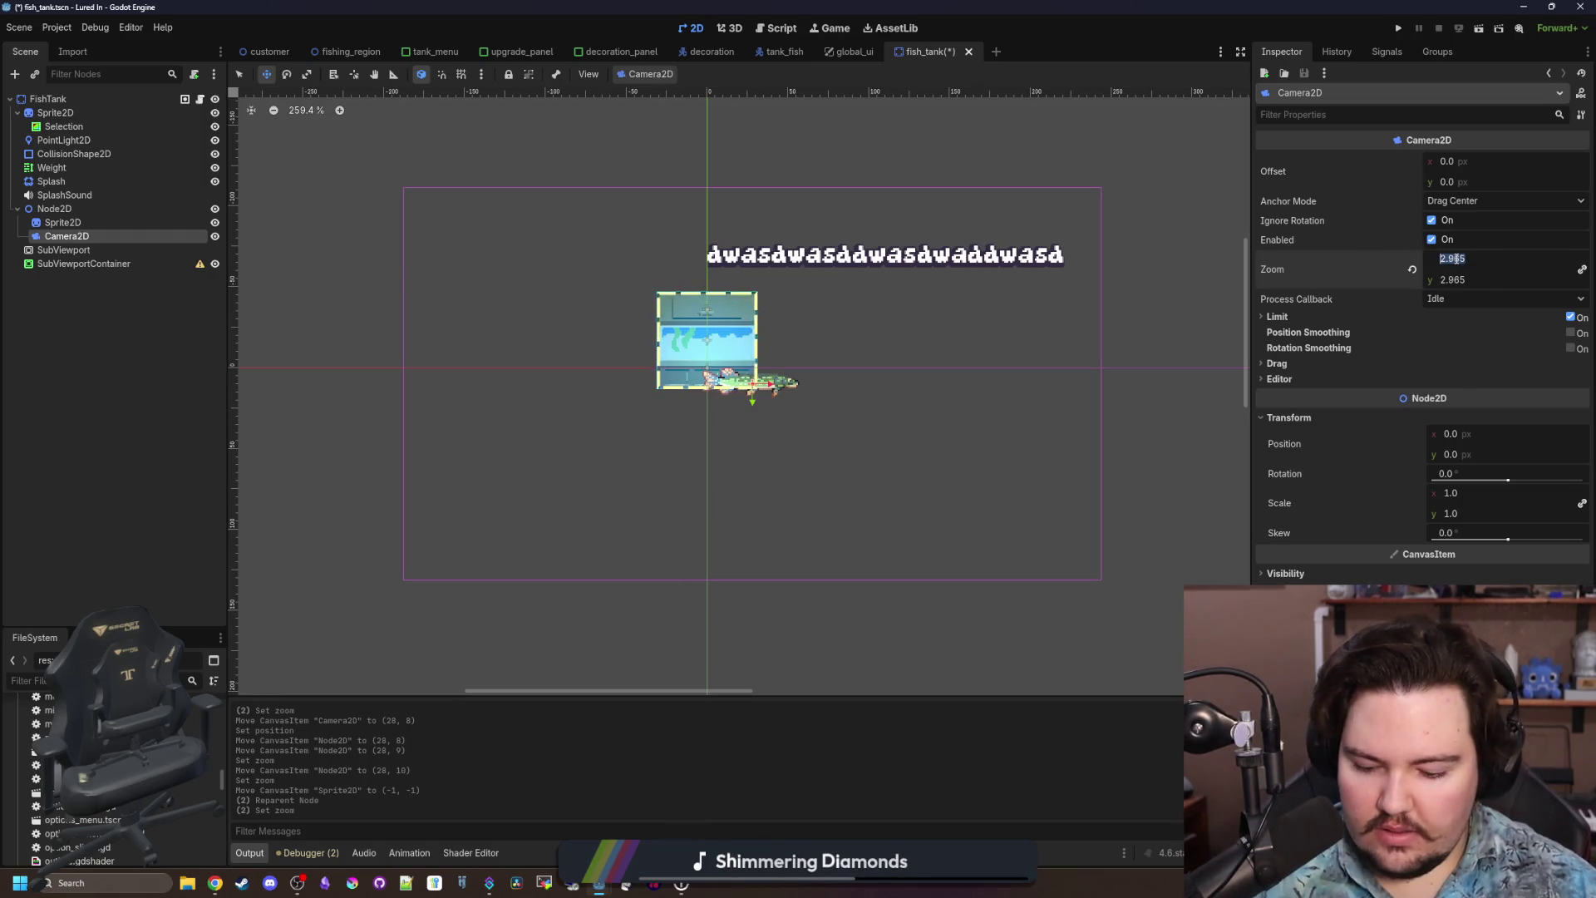
scroll(769, 387, "up", 2)
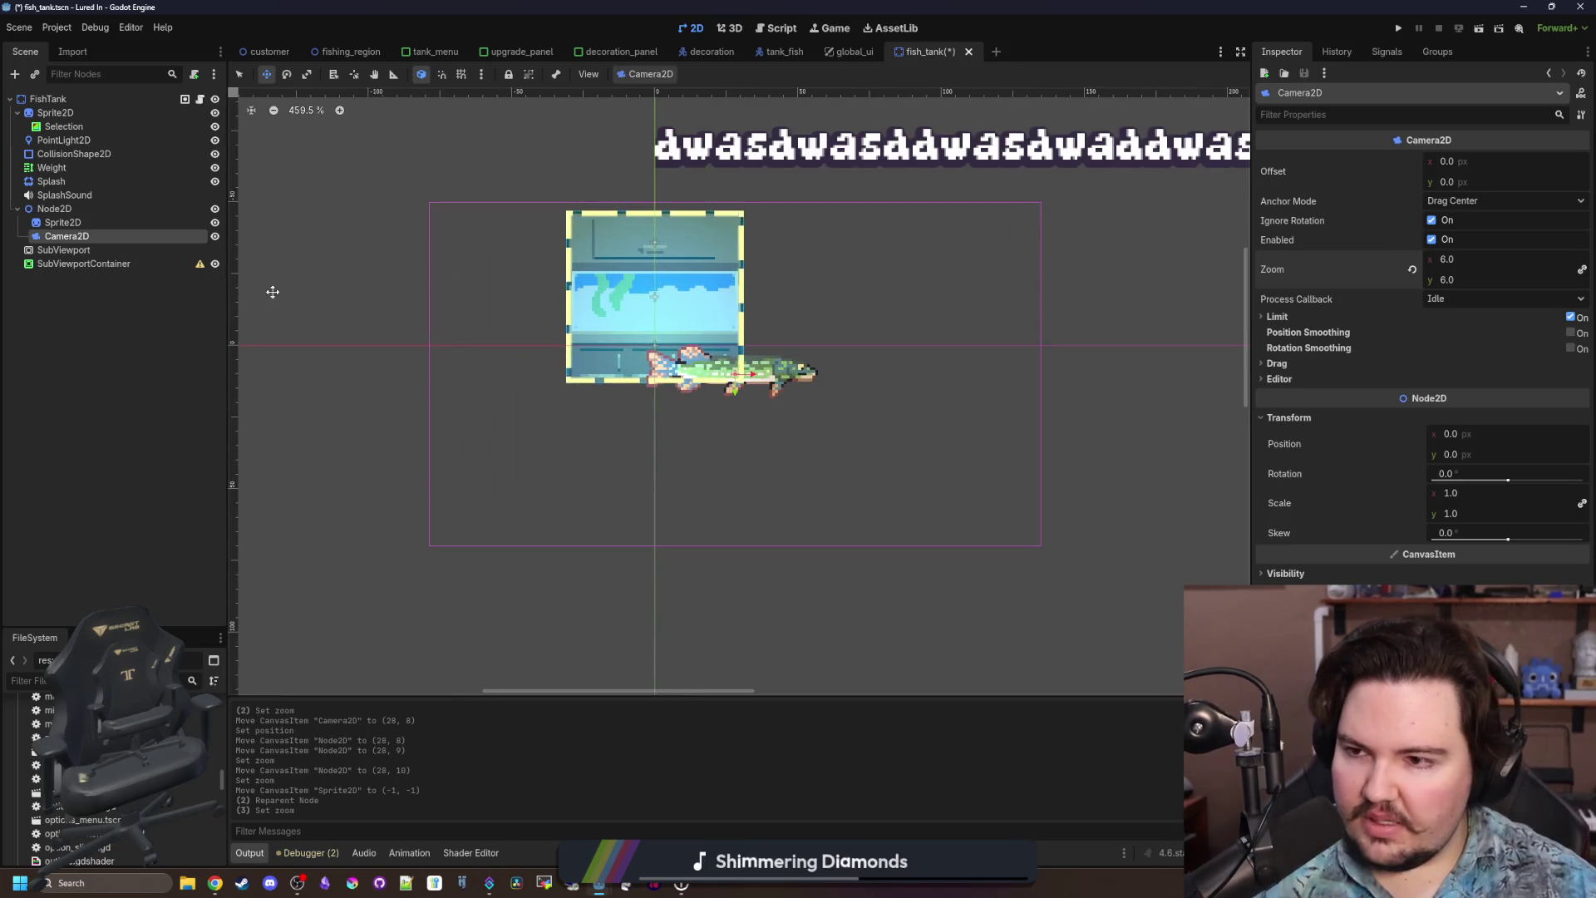
Nest Node2D in SubViewport and SubViewport in SubViewportContainer, then save fish_tank.
left_click(62, 210)
left_click_drag(74, 249, 75, 251)
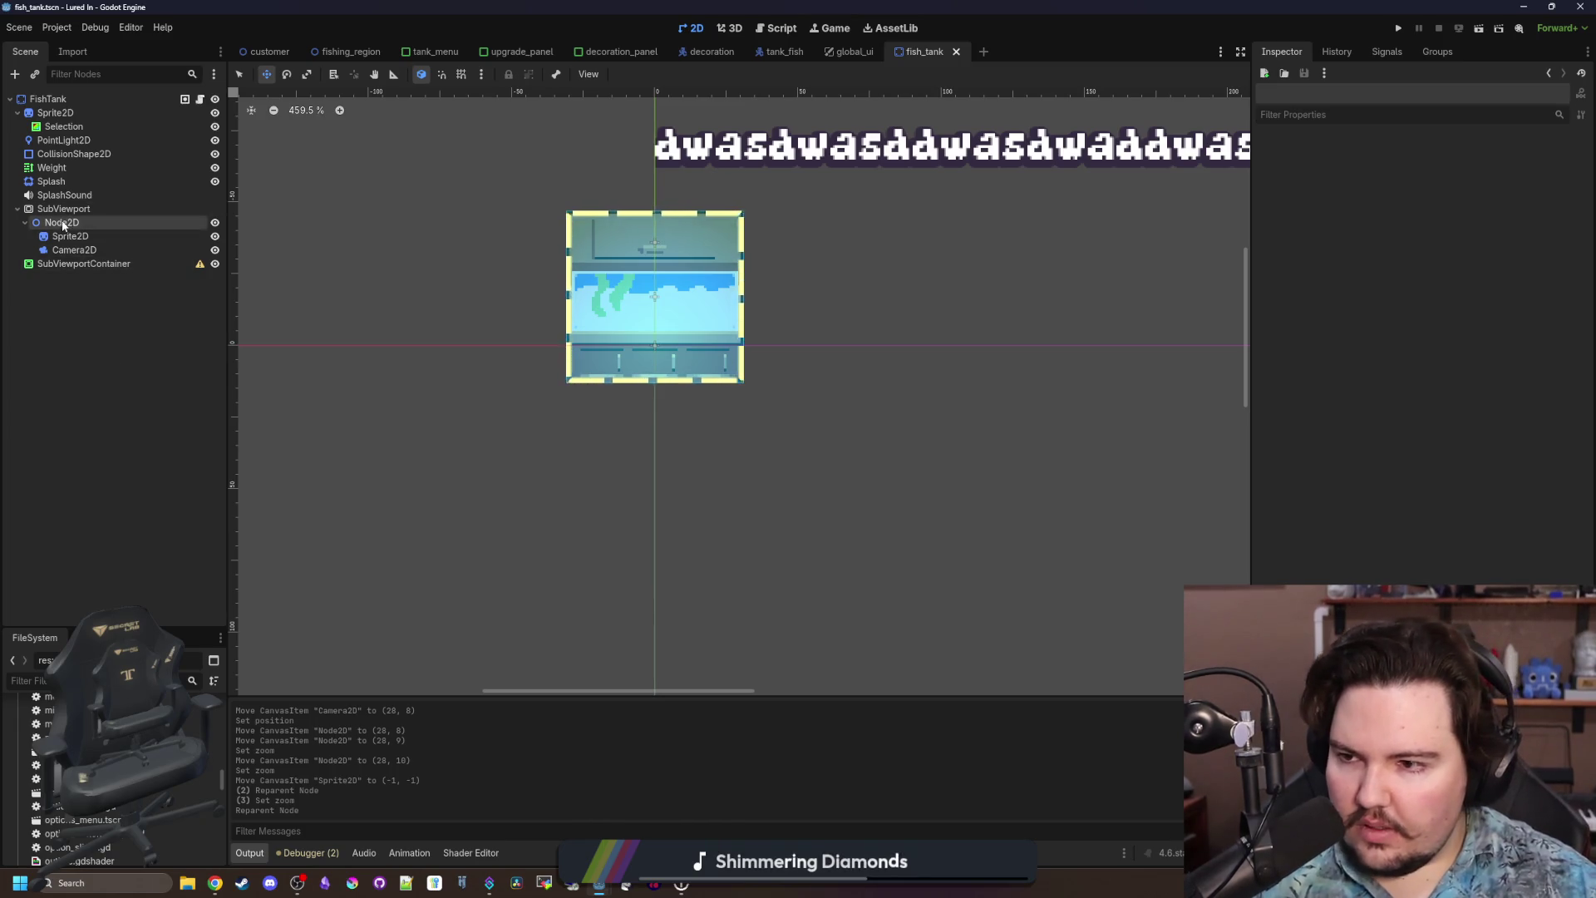
left_click_drag(98, 268, 100, 265)
key("ctrl+s")
scroll(655, 268, "up", 3)
key("ctrl+s")
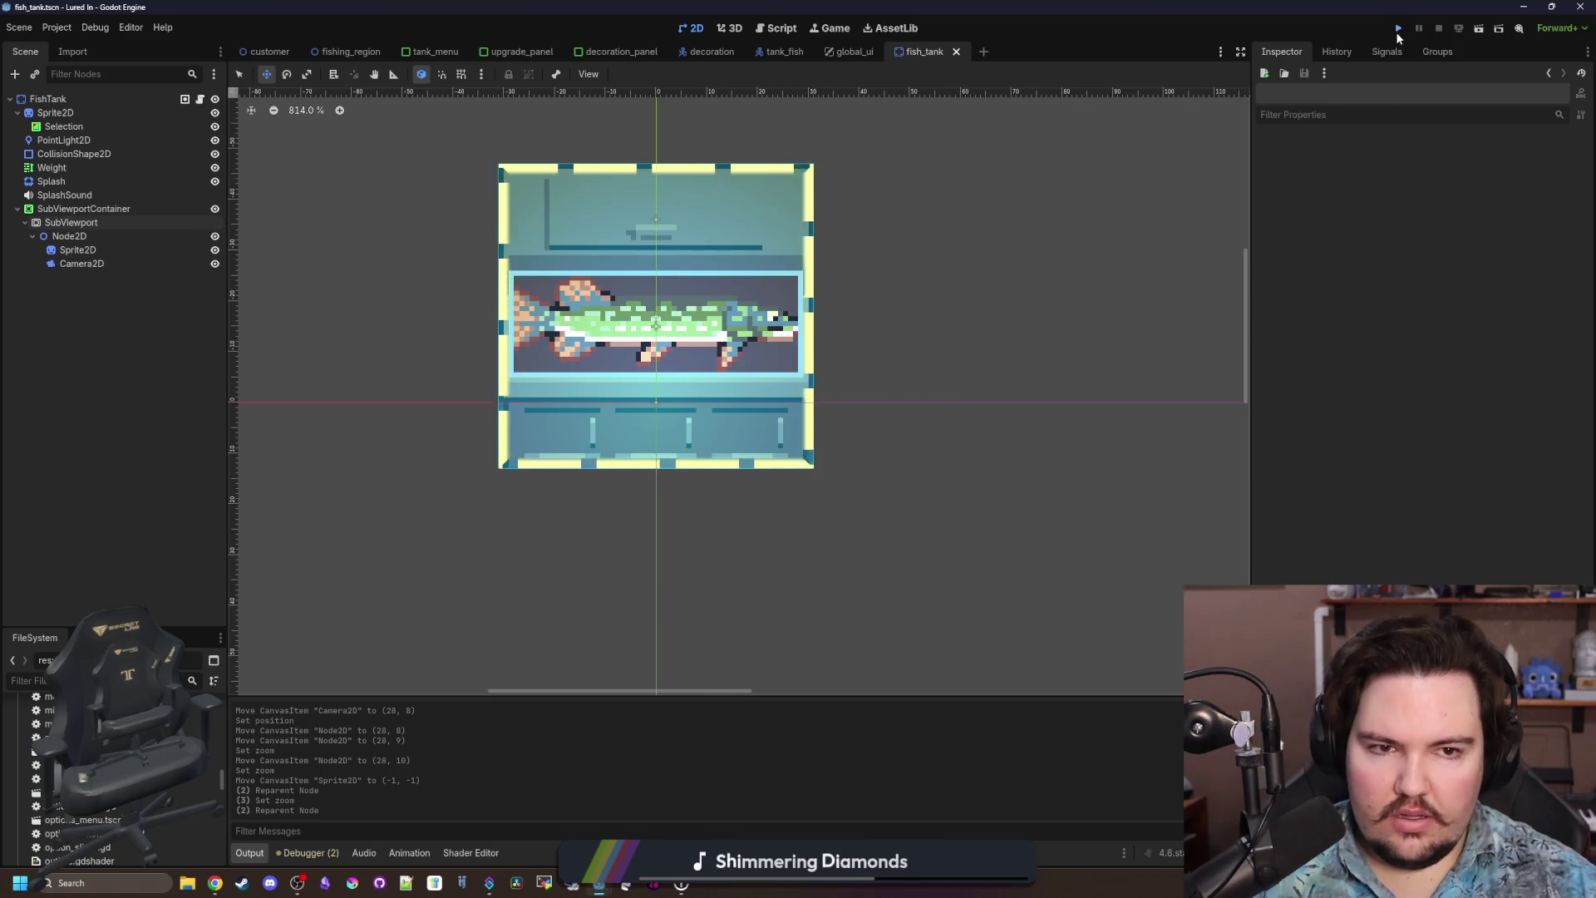
Run the project, dismiss the Welcome Back message with Nice!, and zoom toward the tank.
left_click(1397, 30)
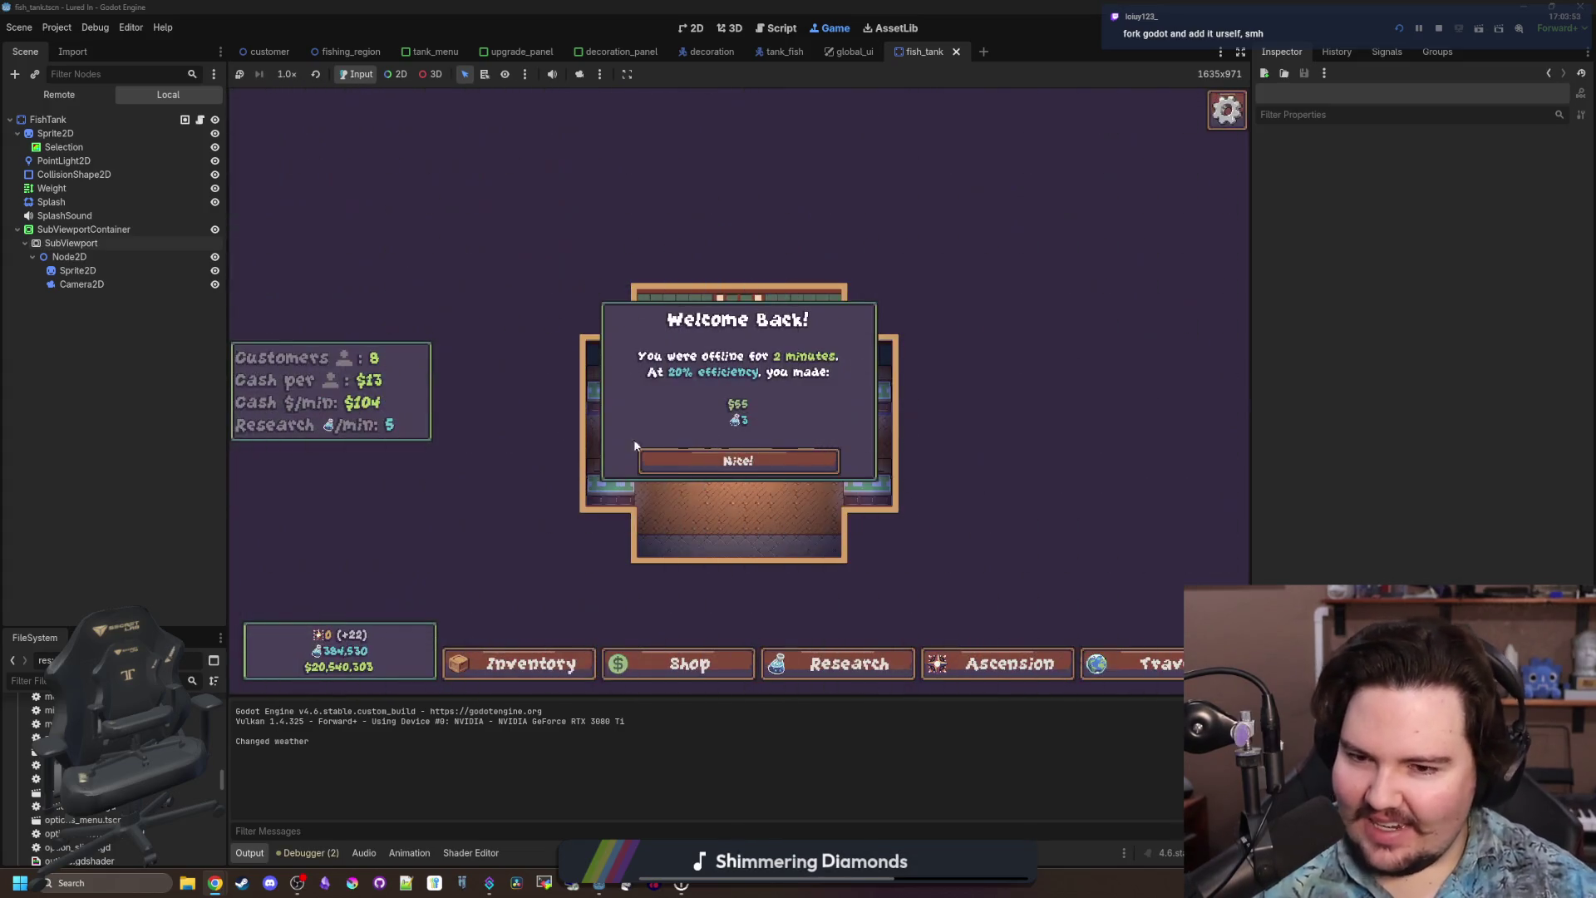
left_click(730, 453)
scroll(697, 452, "up", 5)
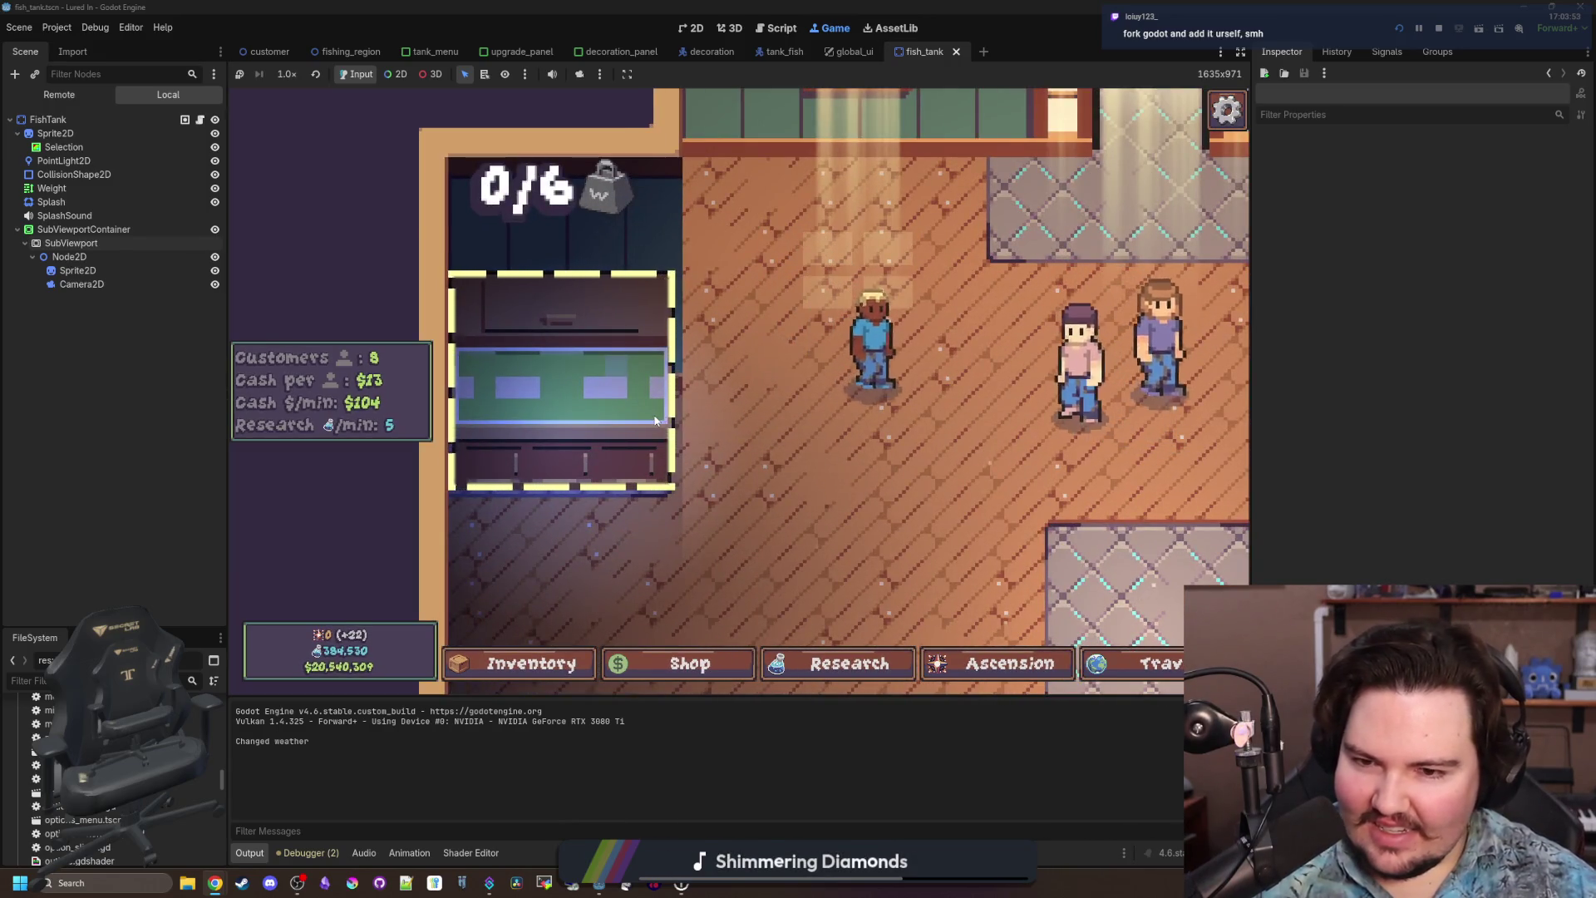
left_click(104, 286)
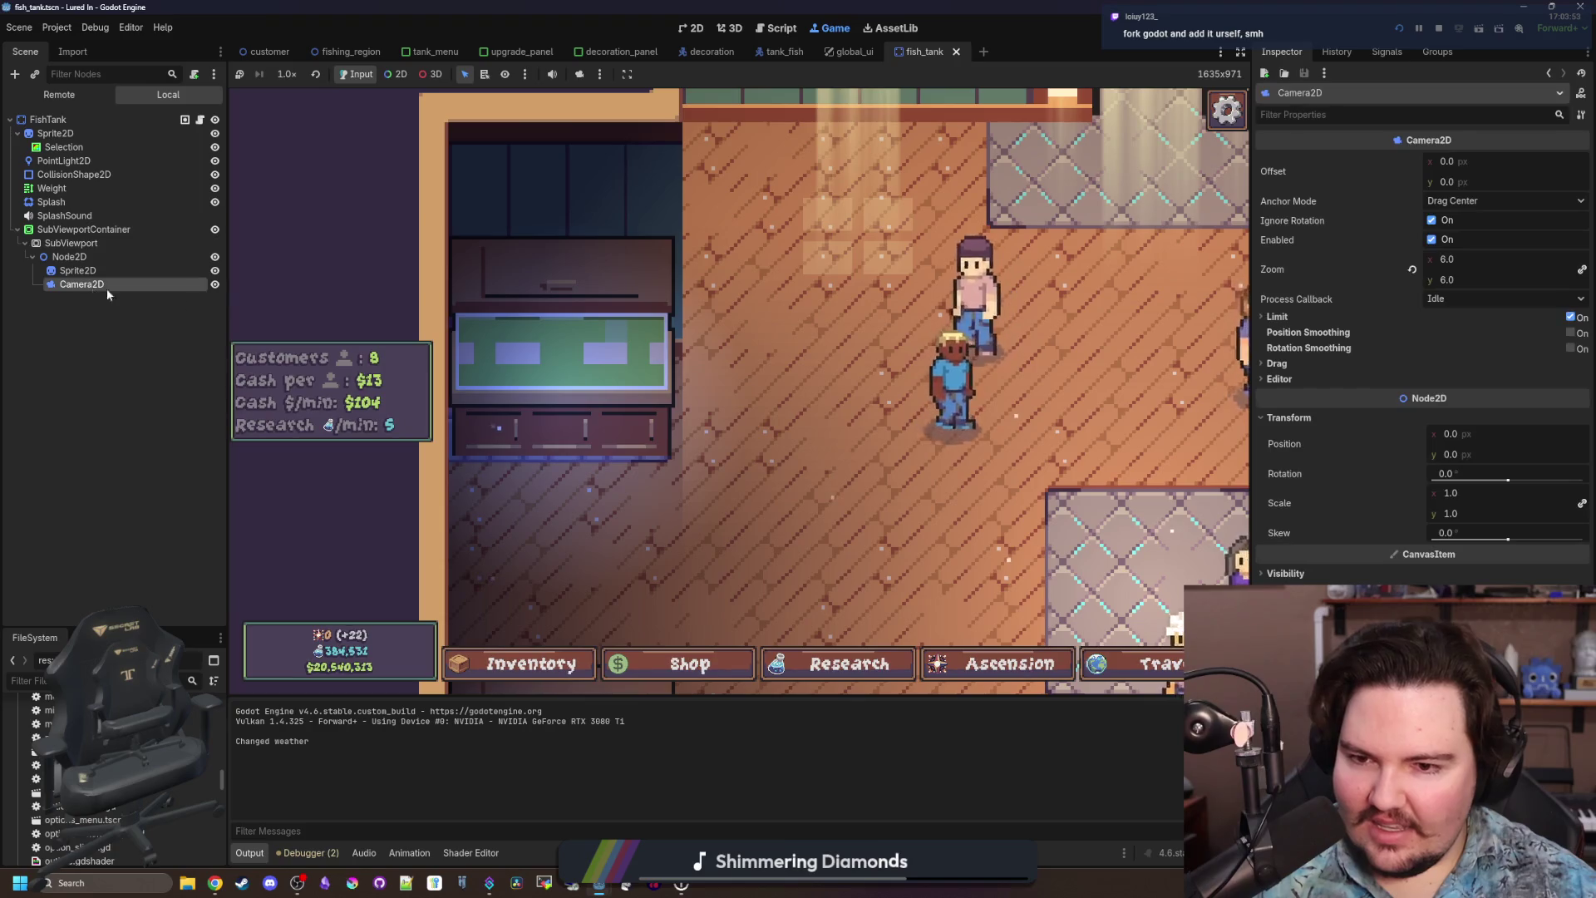
Lower the Camera2D zoom, trying 0.45, 0.375 and 0.365.
left_click(1451, 260)
type("0.45")
key("Return")
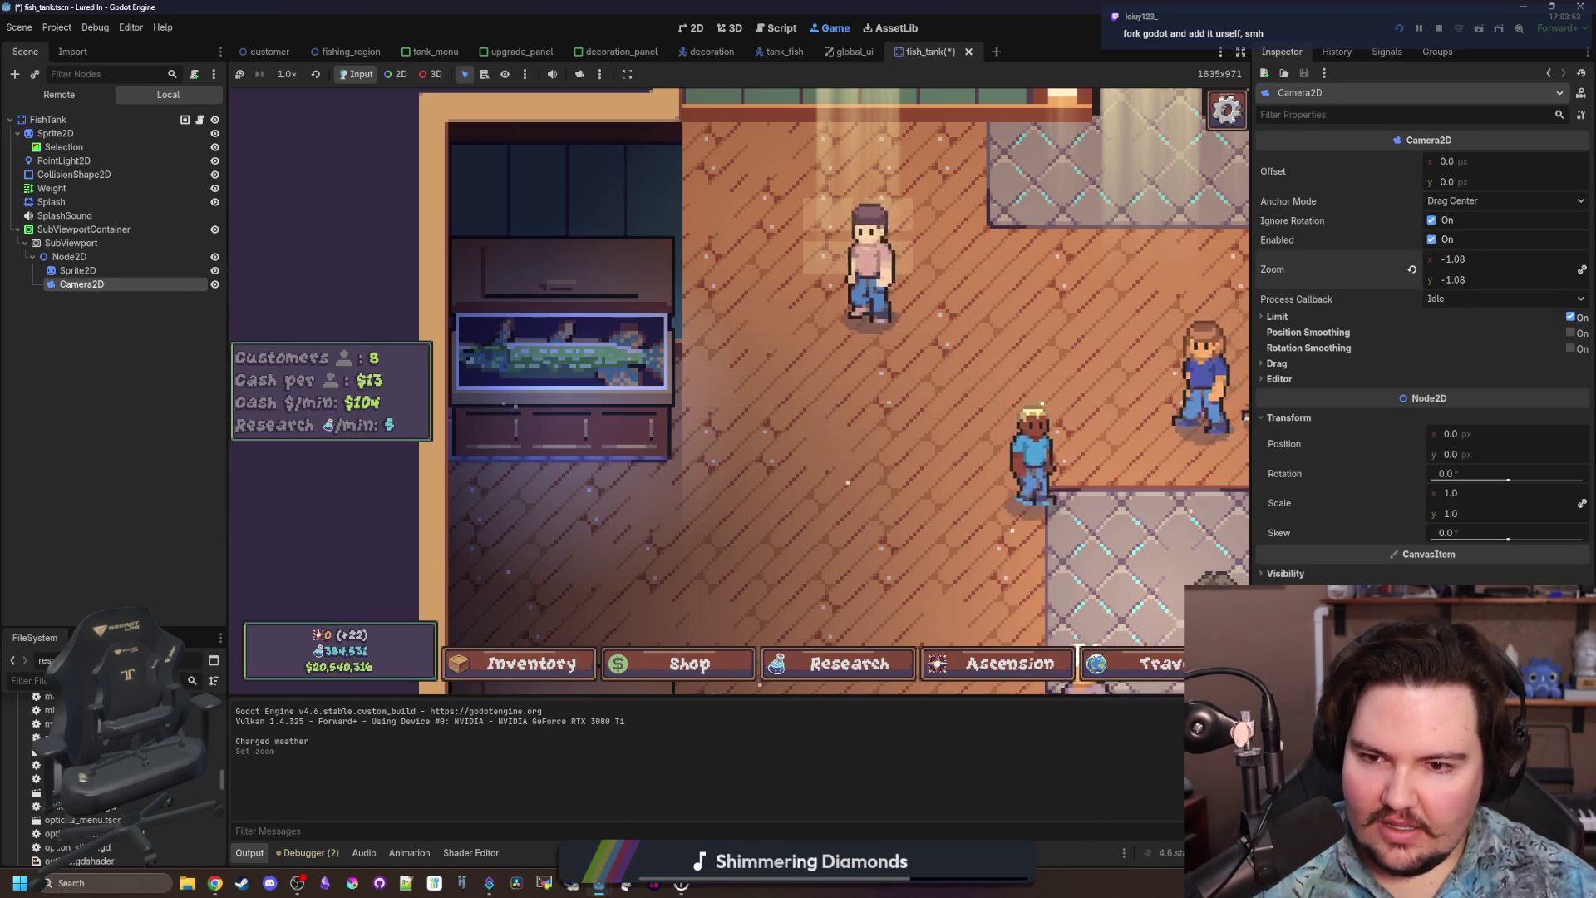
type("0.375")
key("Return")
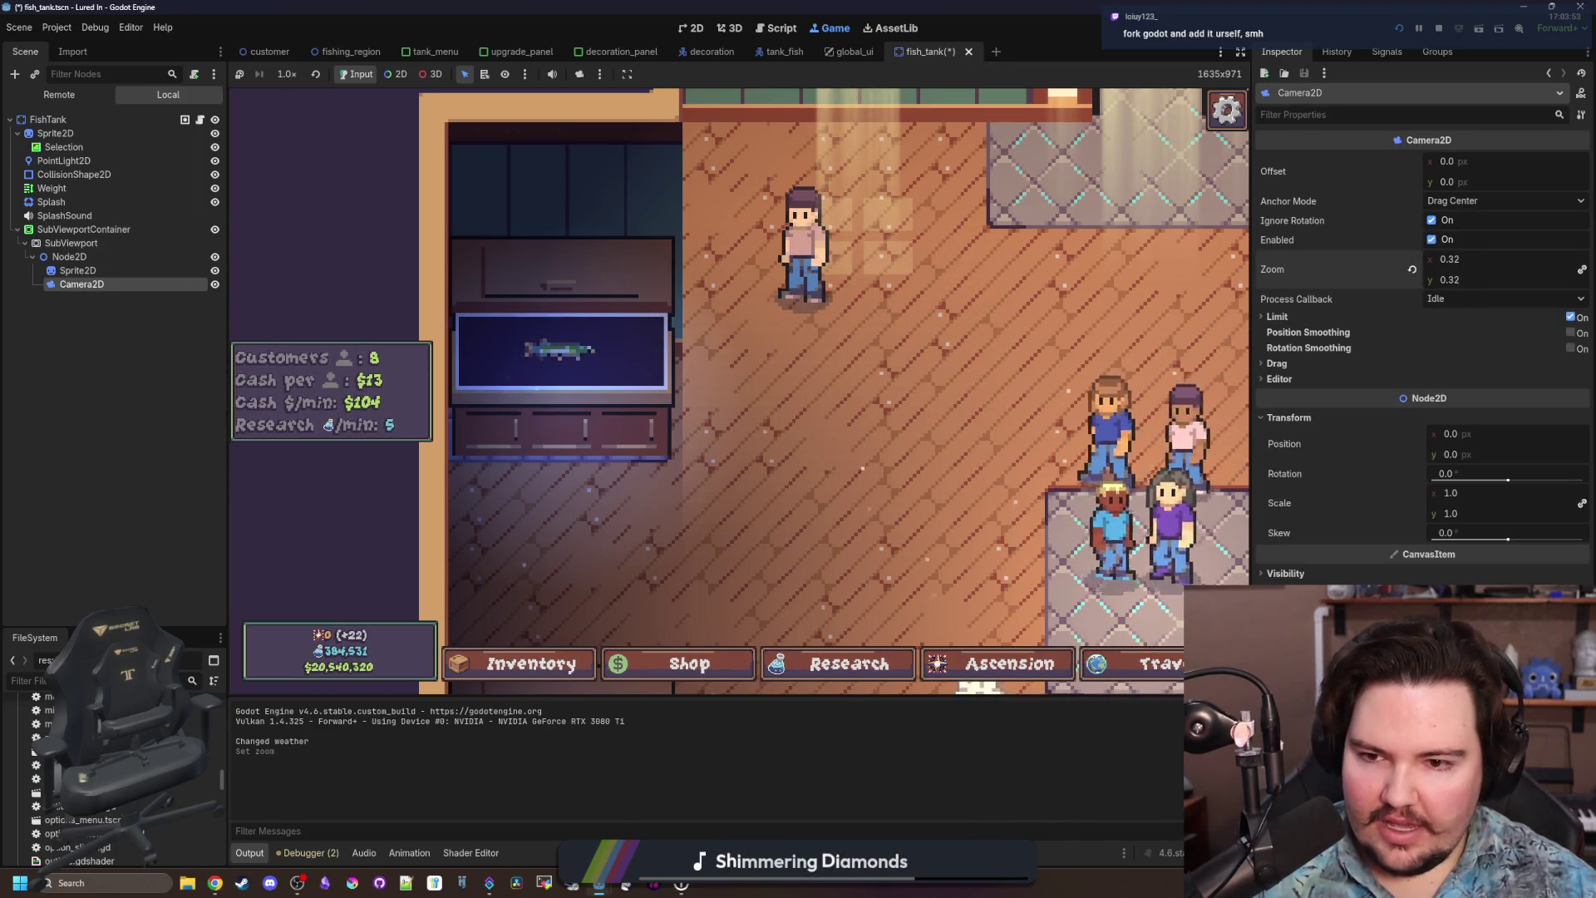
type("0.365")
key("Return")
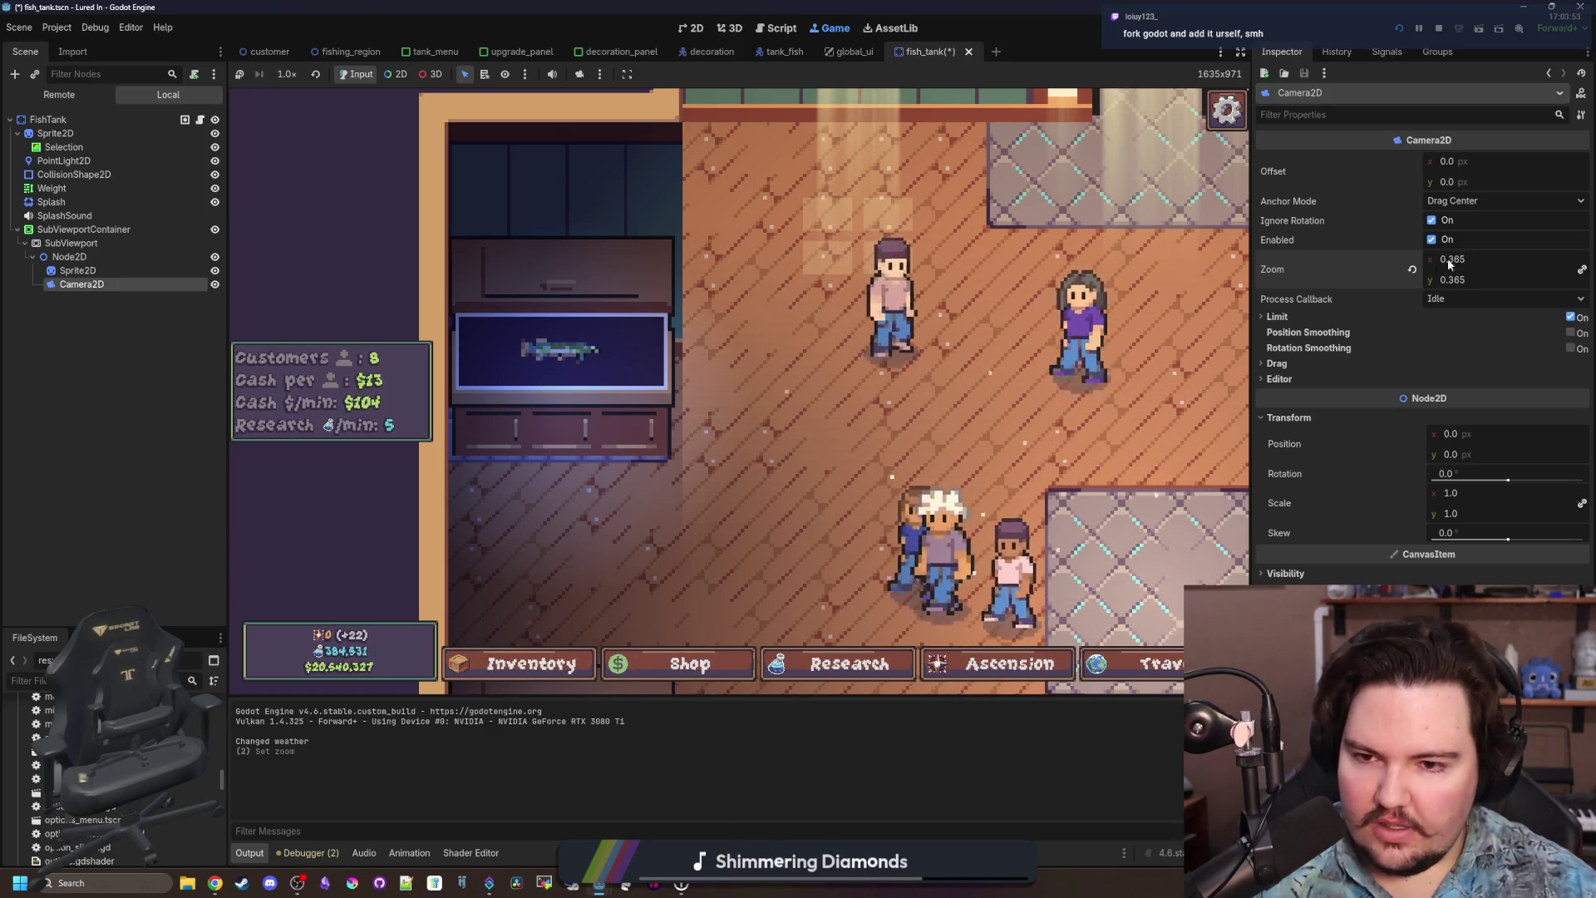
Move Sprite2D and Camera2D directly under SubViewport and delete the empty Node2D.
left_click(100, 271, "ctrl")
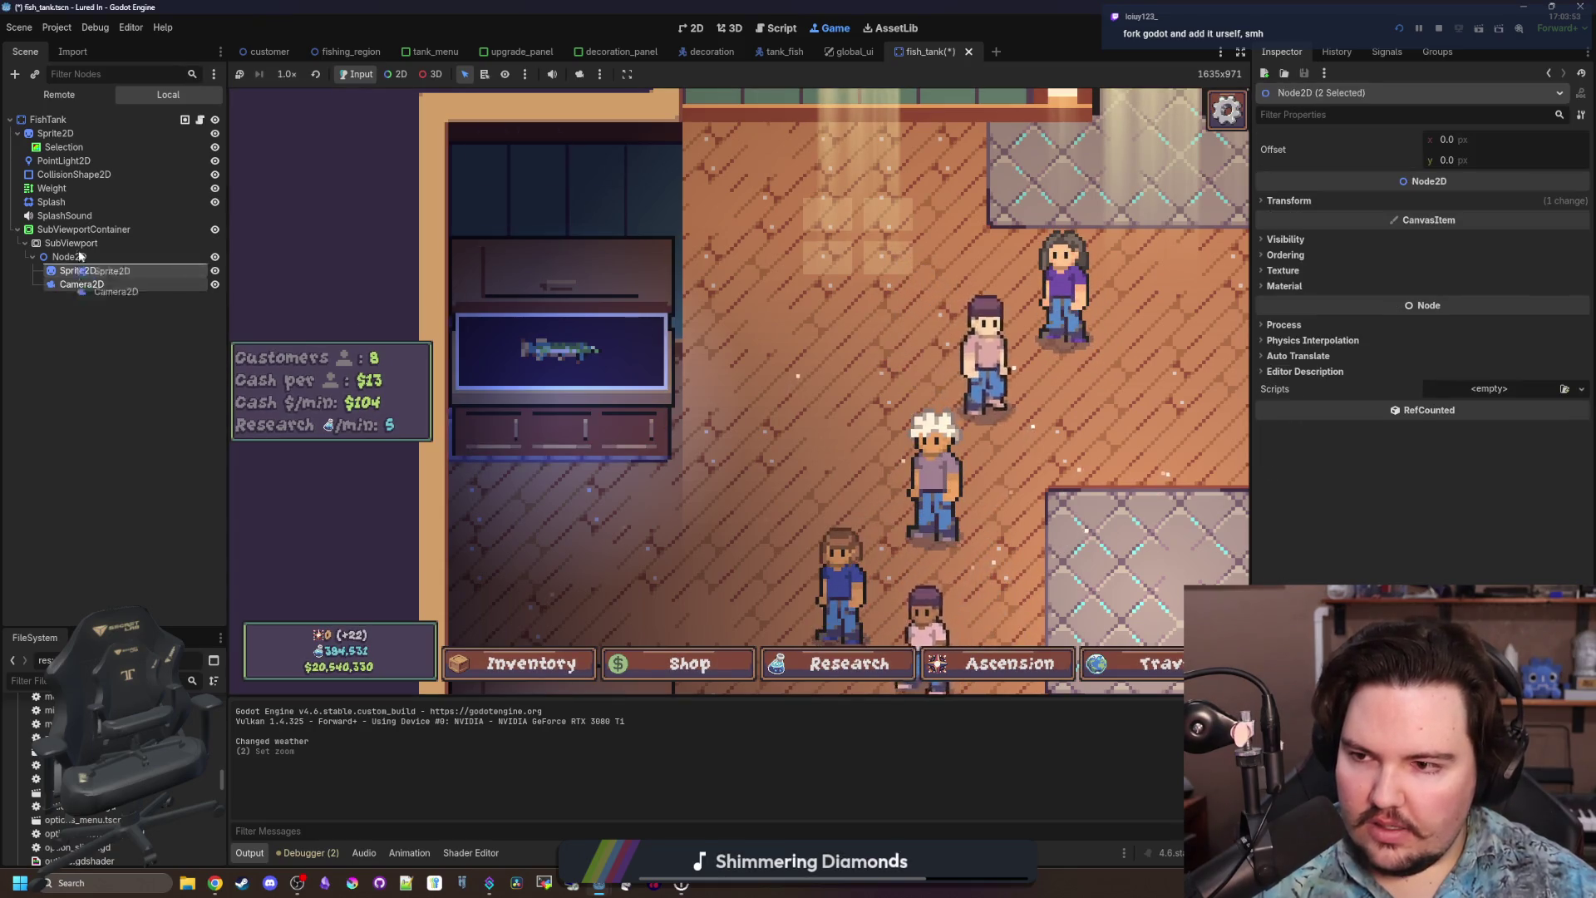
left_click_drag(81, 247, 83, 246)
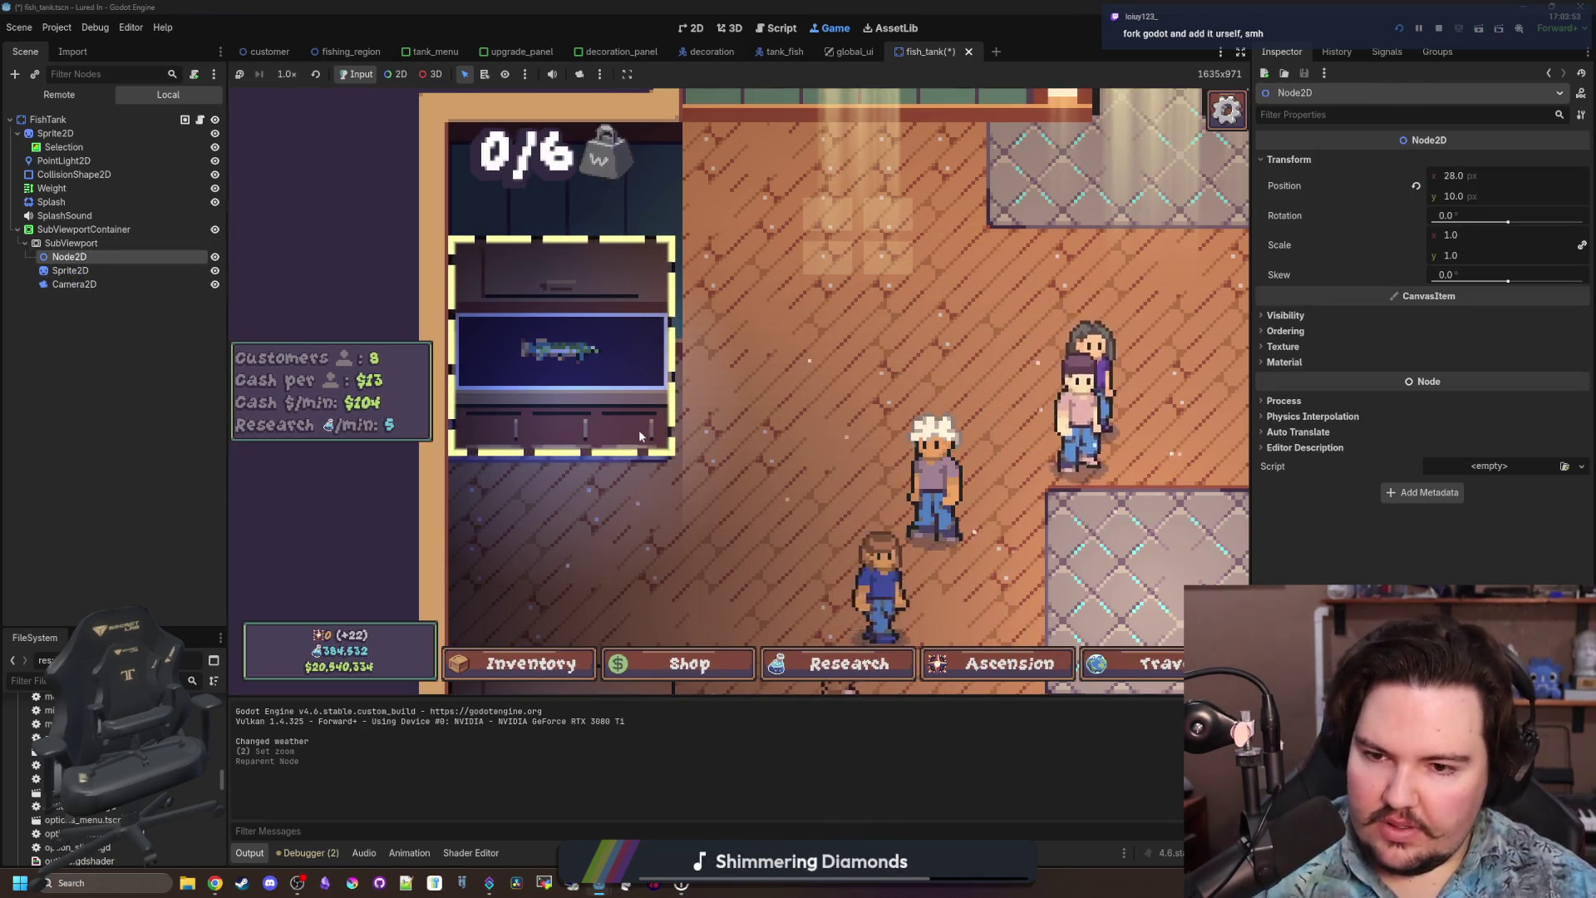
key("Delete")
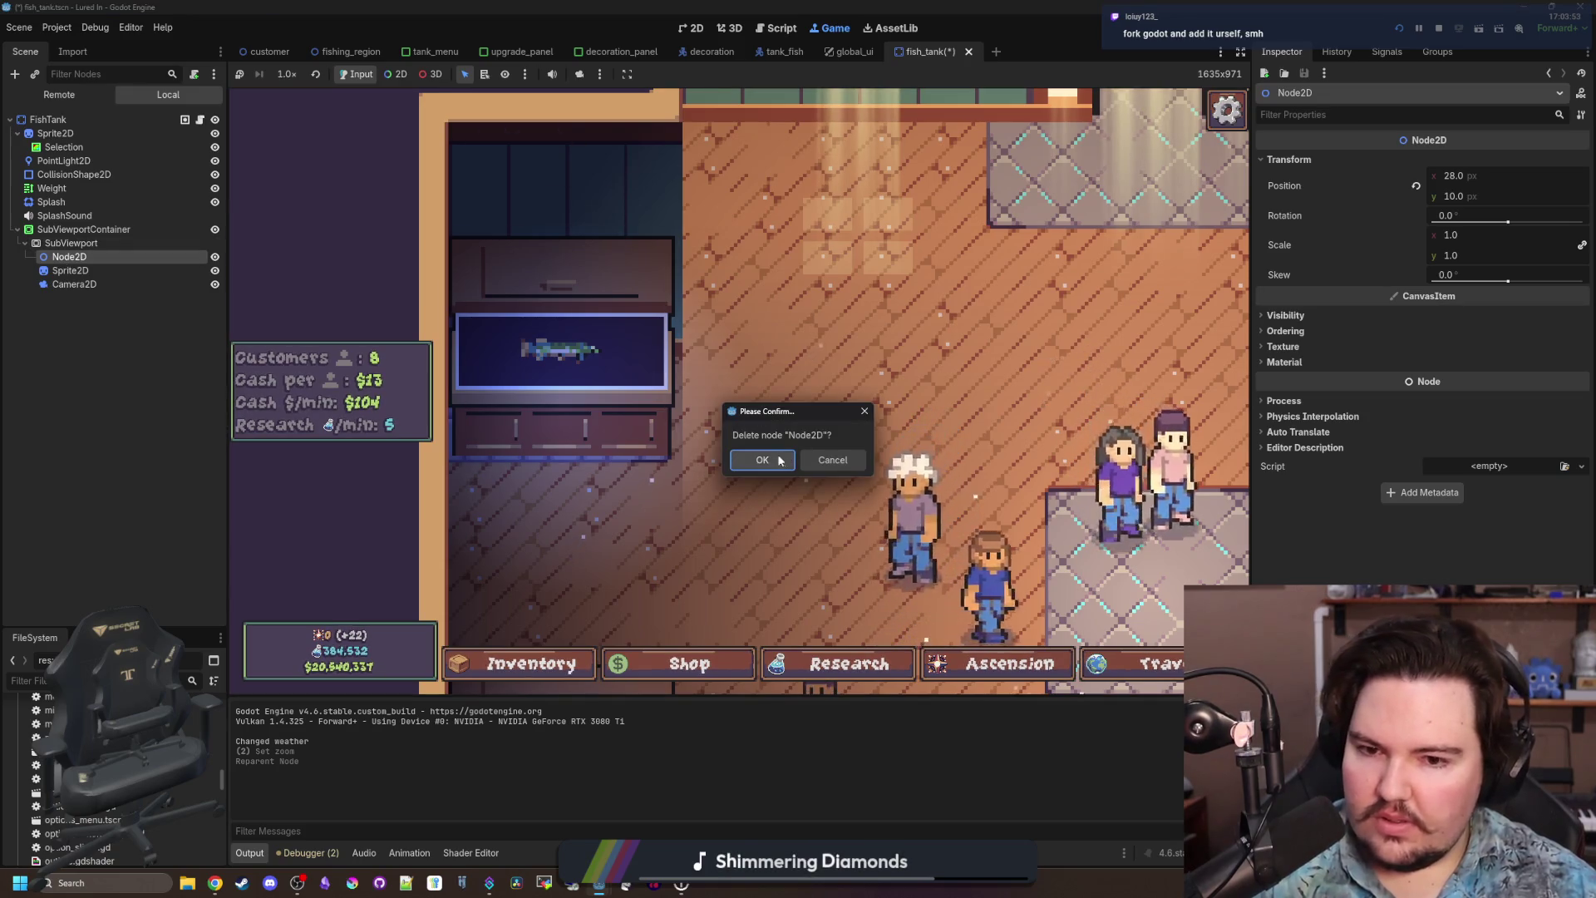
key("Return")
left_click(121, 275)
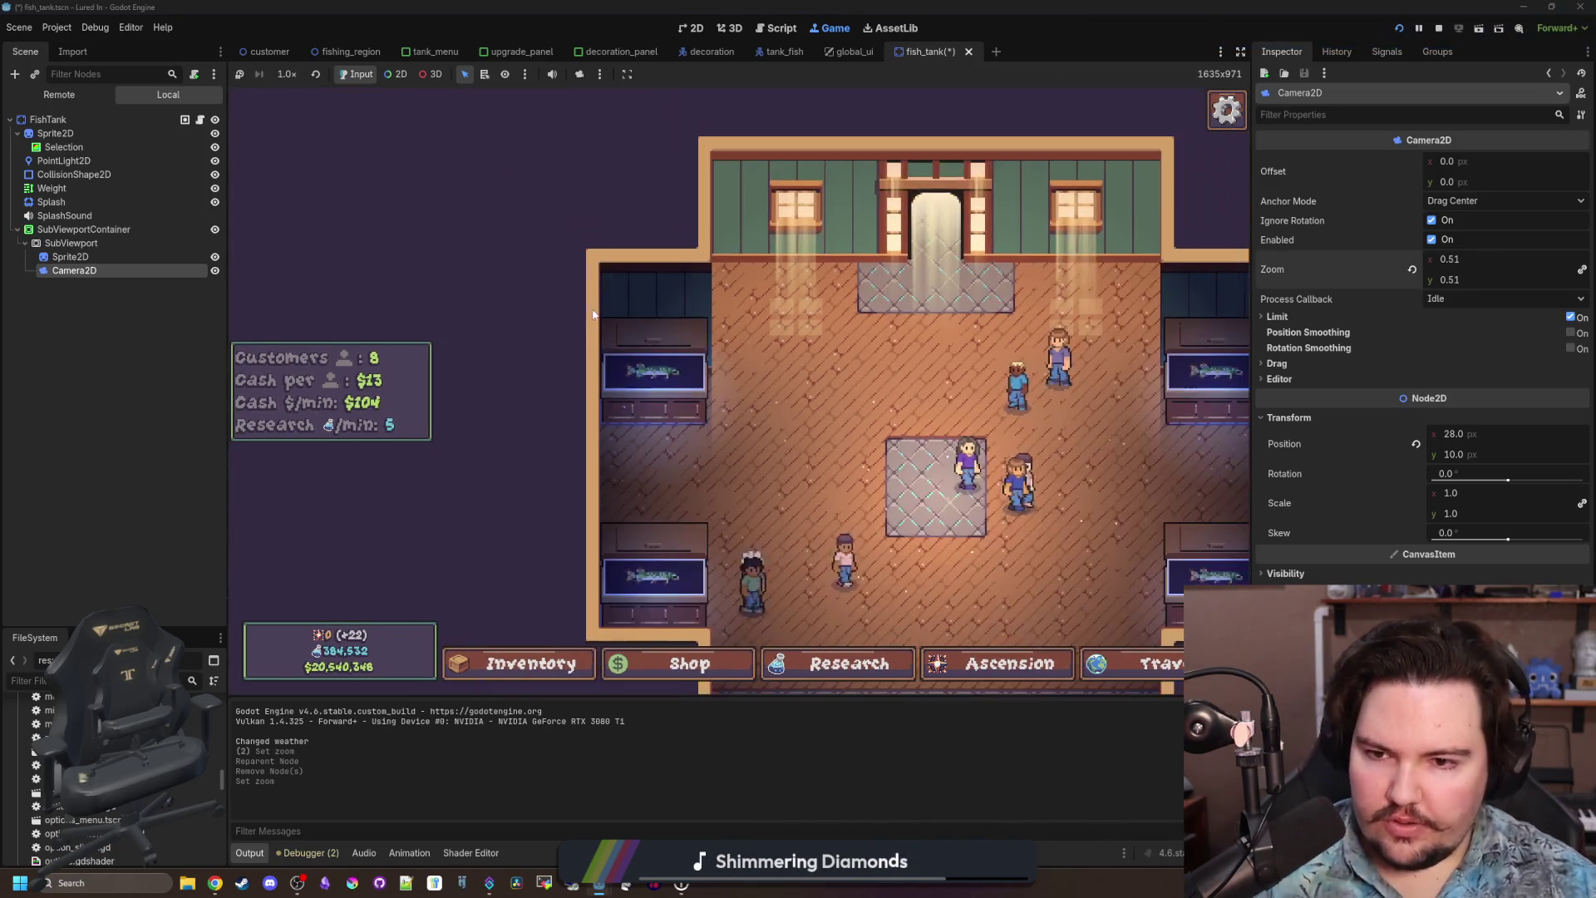
left_click(653, 360)
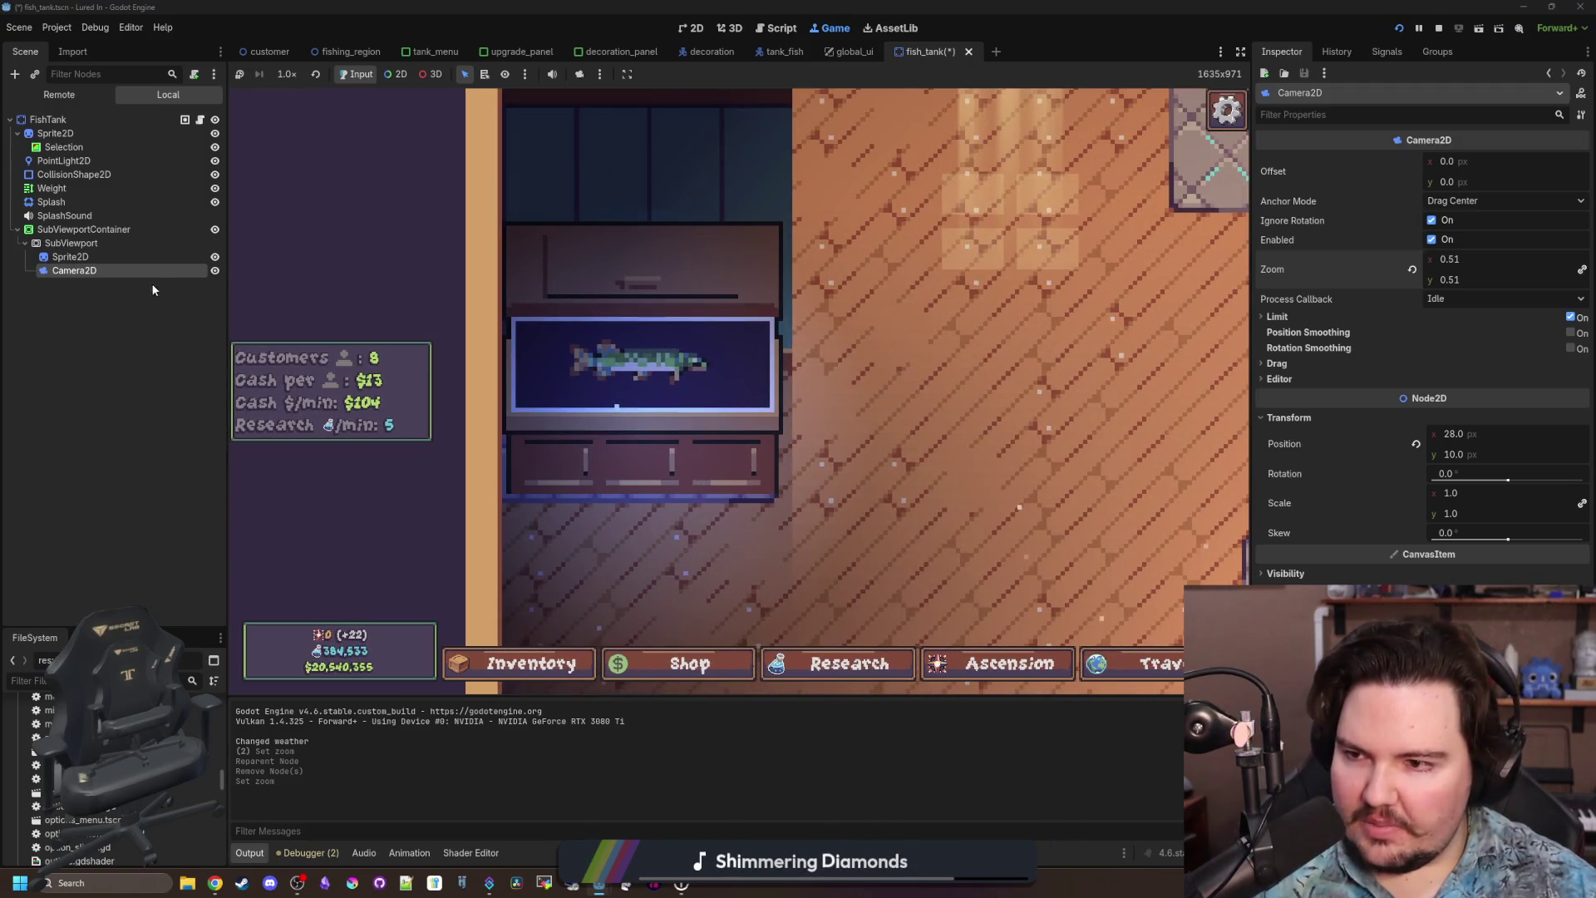
right_click(73, 246)
left_click(92, 256)
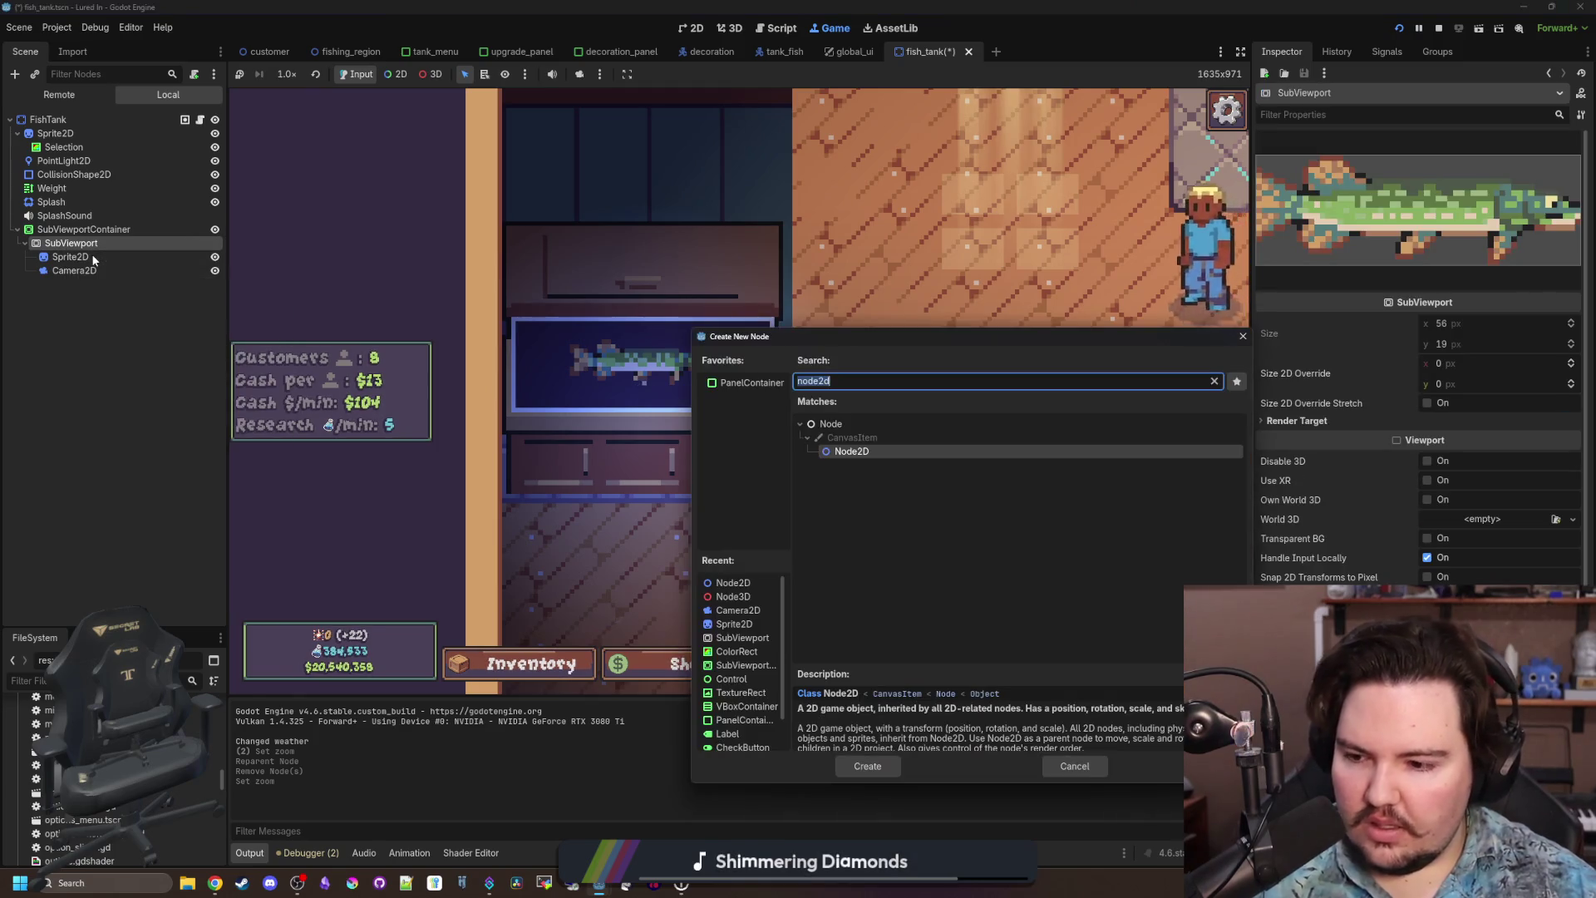
type("tank")
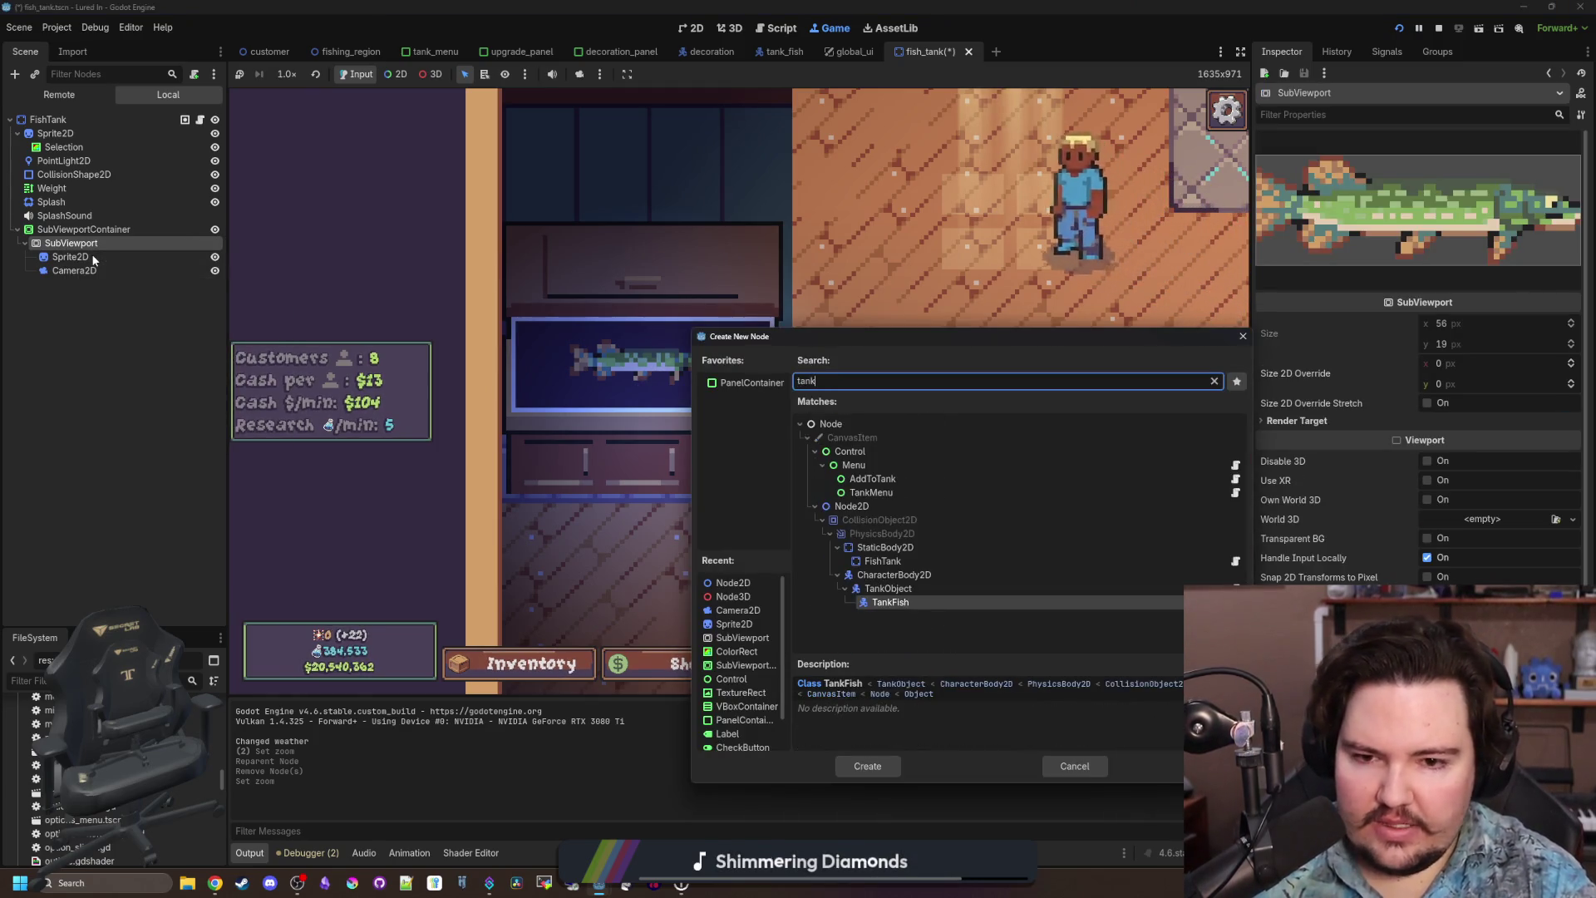
key("Return")
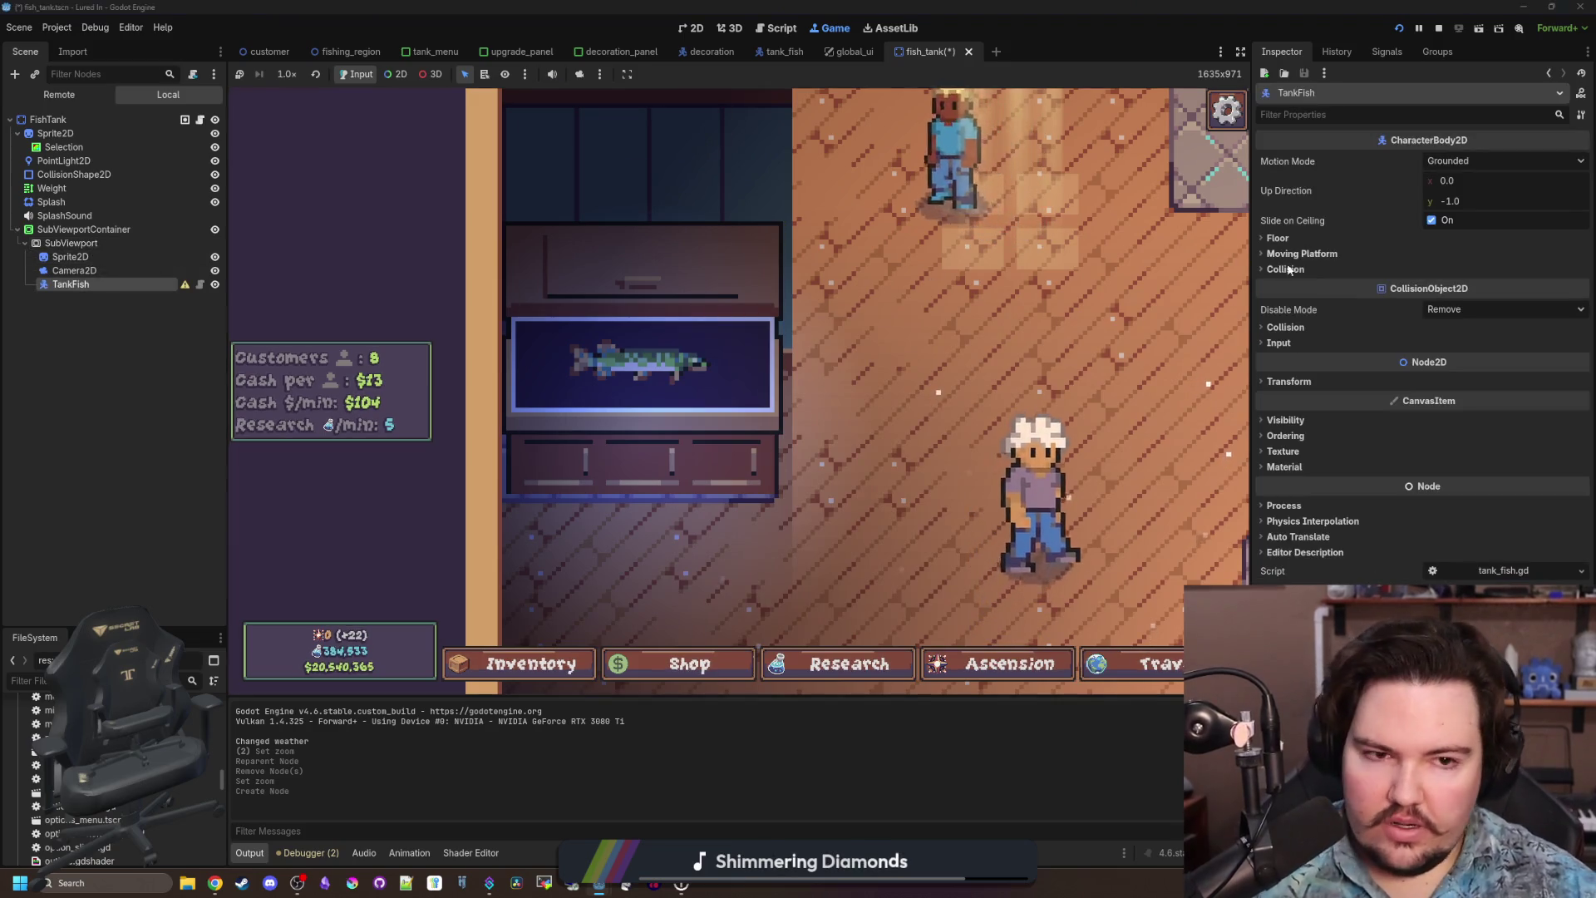
right_click(92, 283)
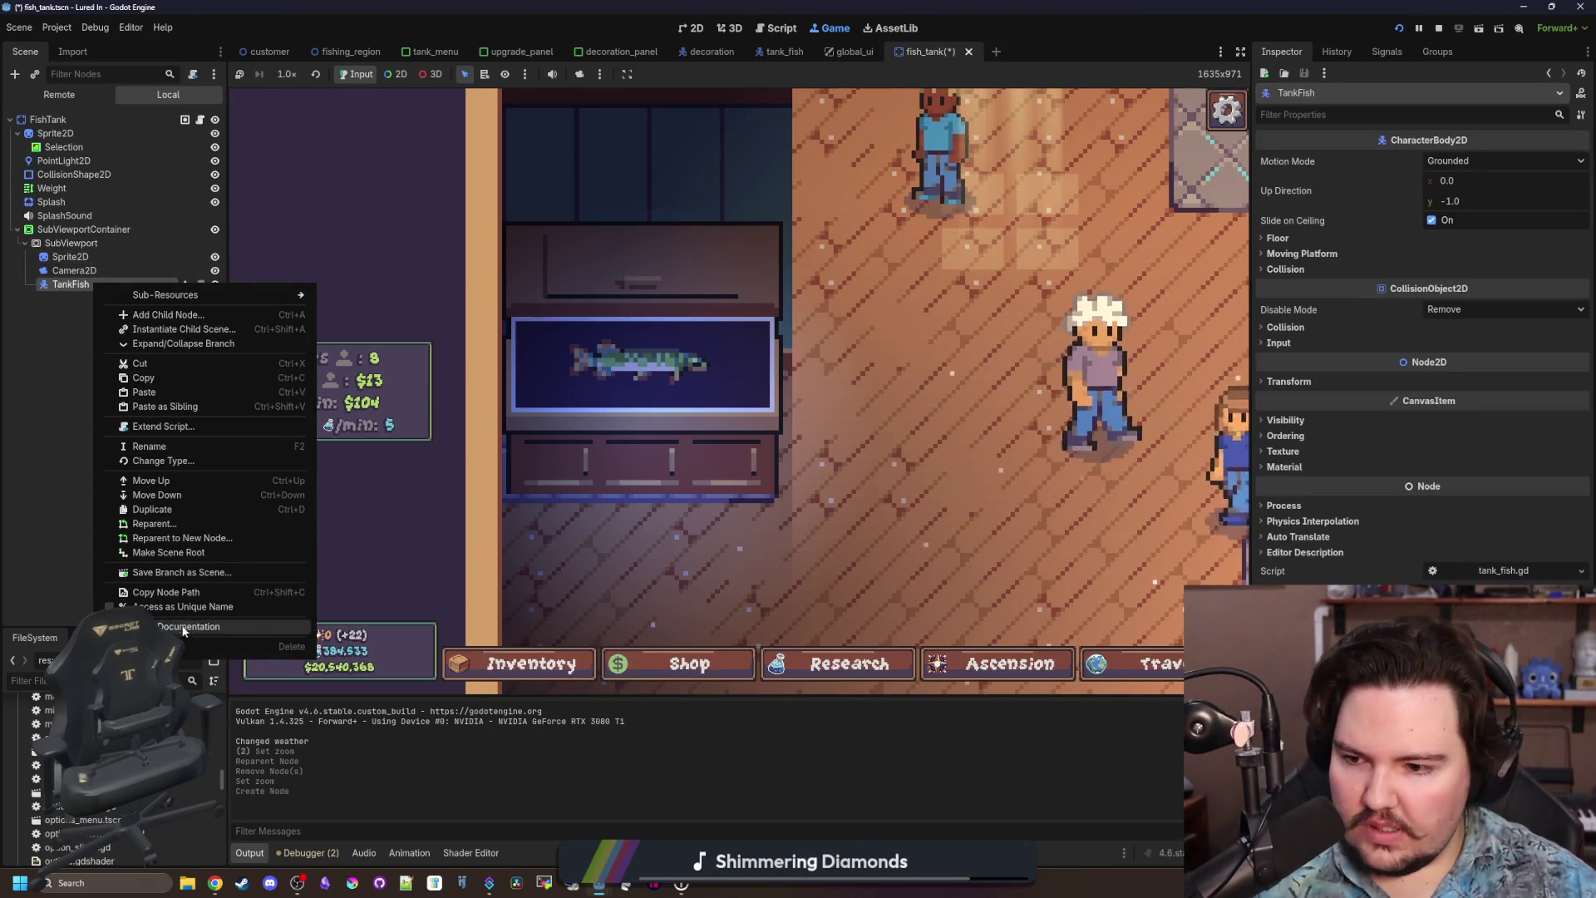
key("Delete")
key("Return")
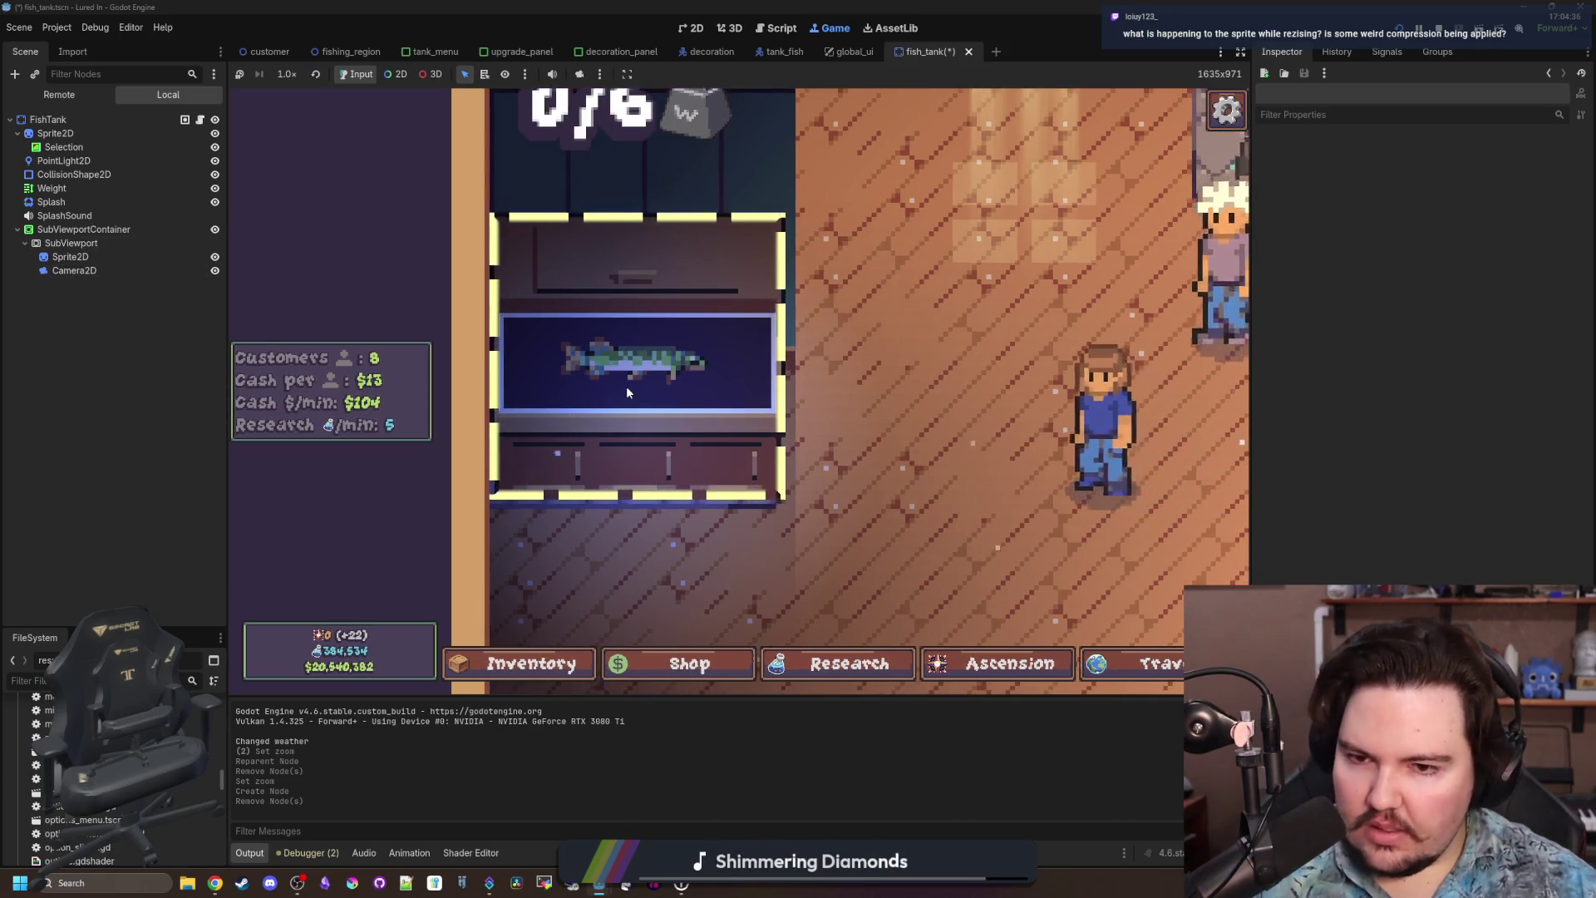
left_click(111, 244)
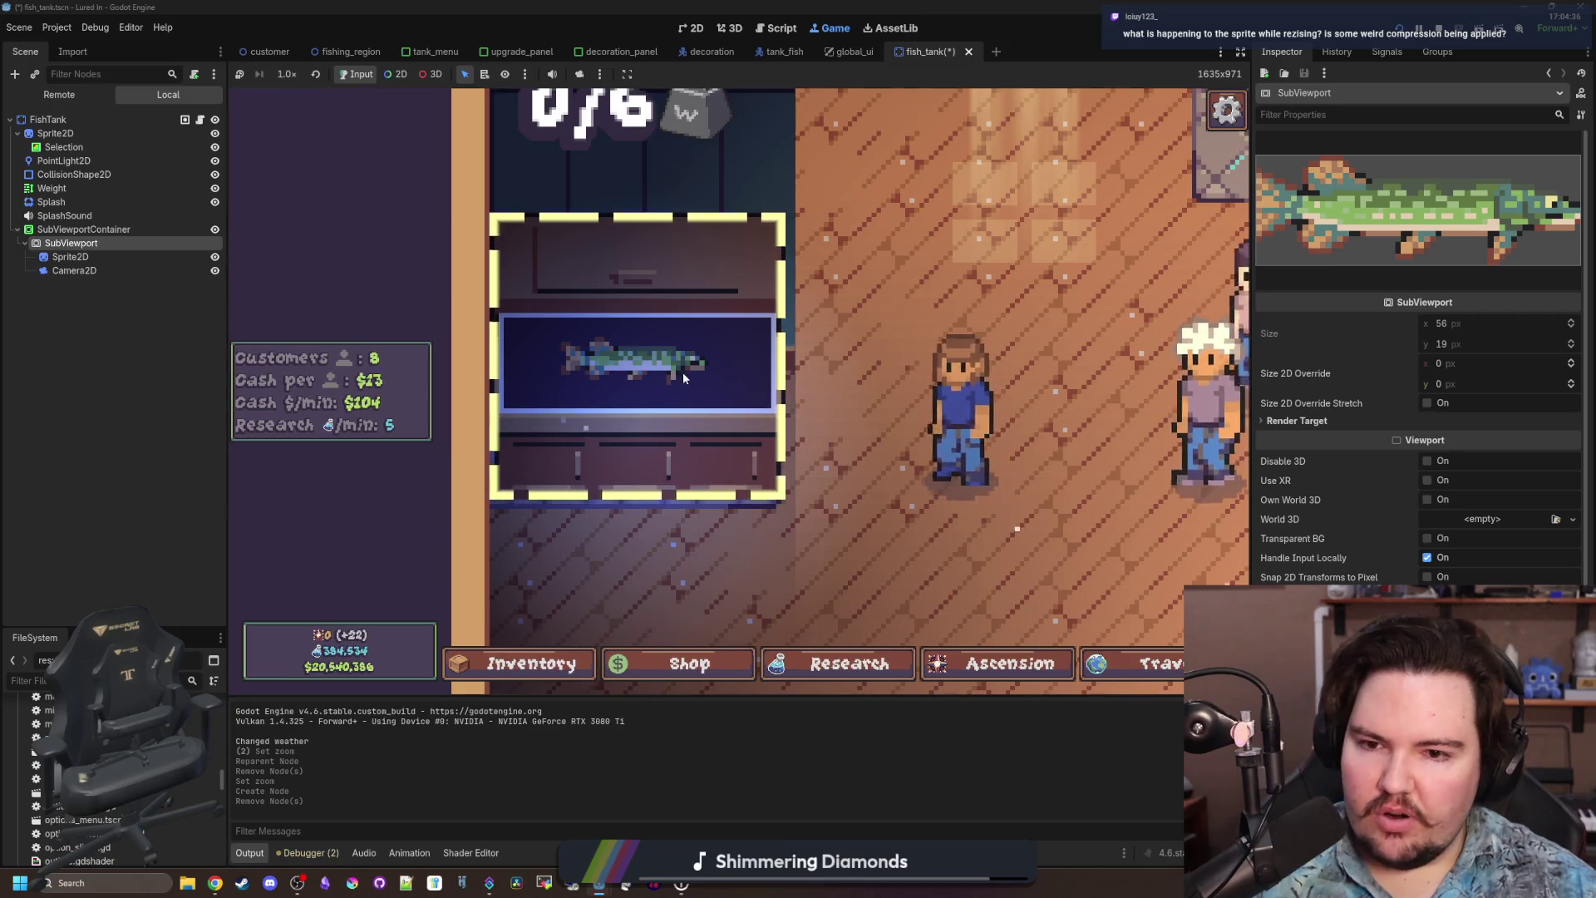
scroll(624, 422, "down", 2)
scroll(624, 422, "up", 2)
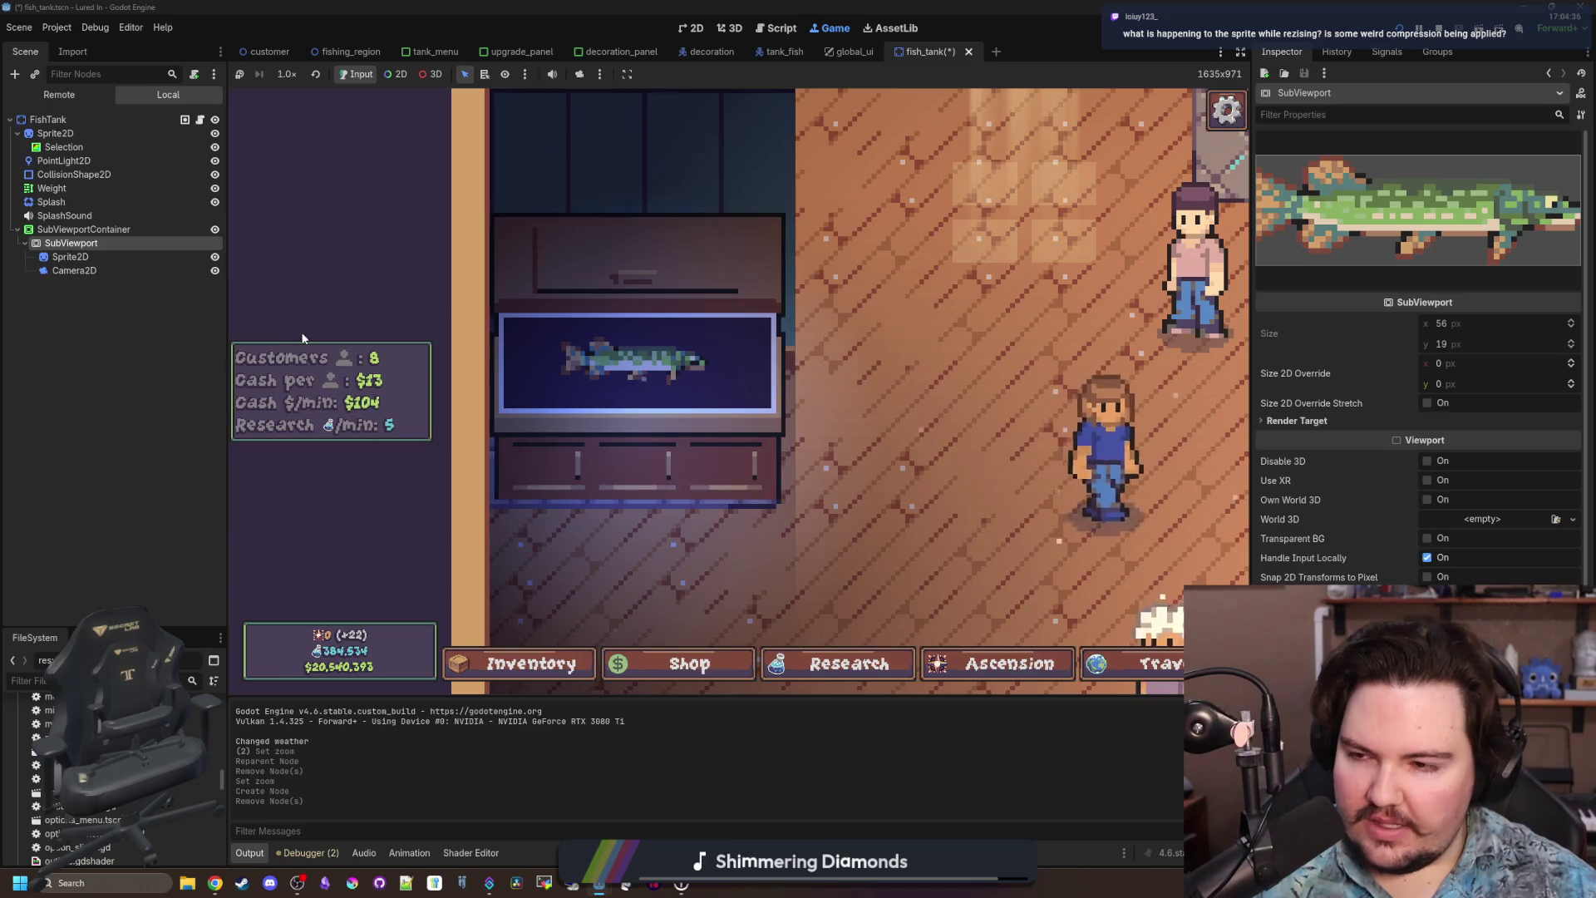
left_click(74, 270)
mouse_move(1460, 261)
left_mouse_down()
mouse_move(1413, 261)
mouse_move(1471, 261)
left_mouse_up()
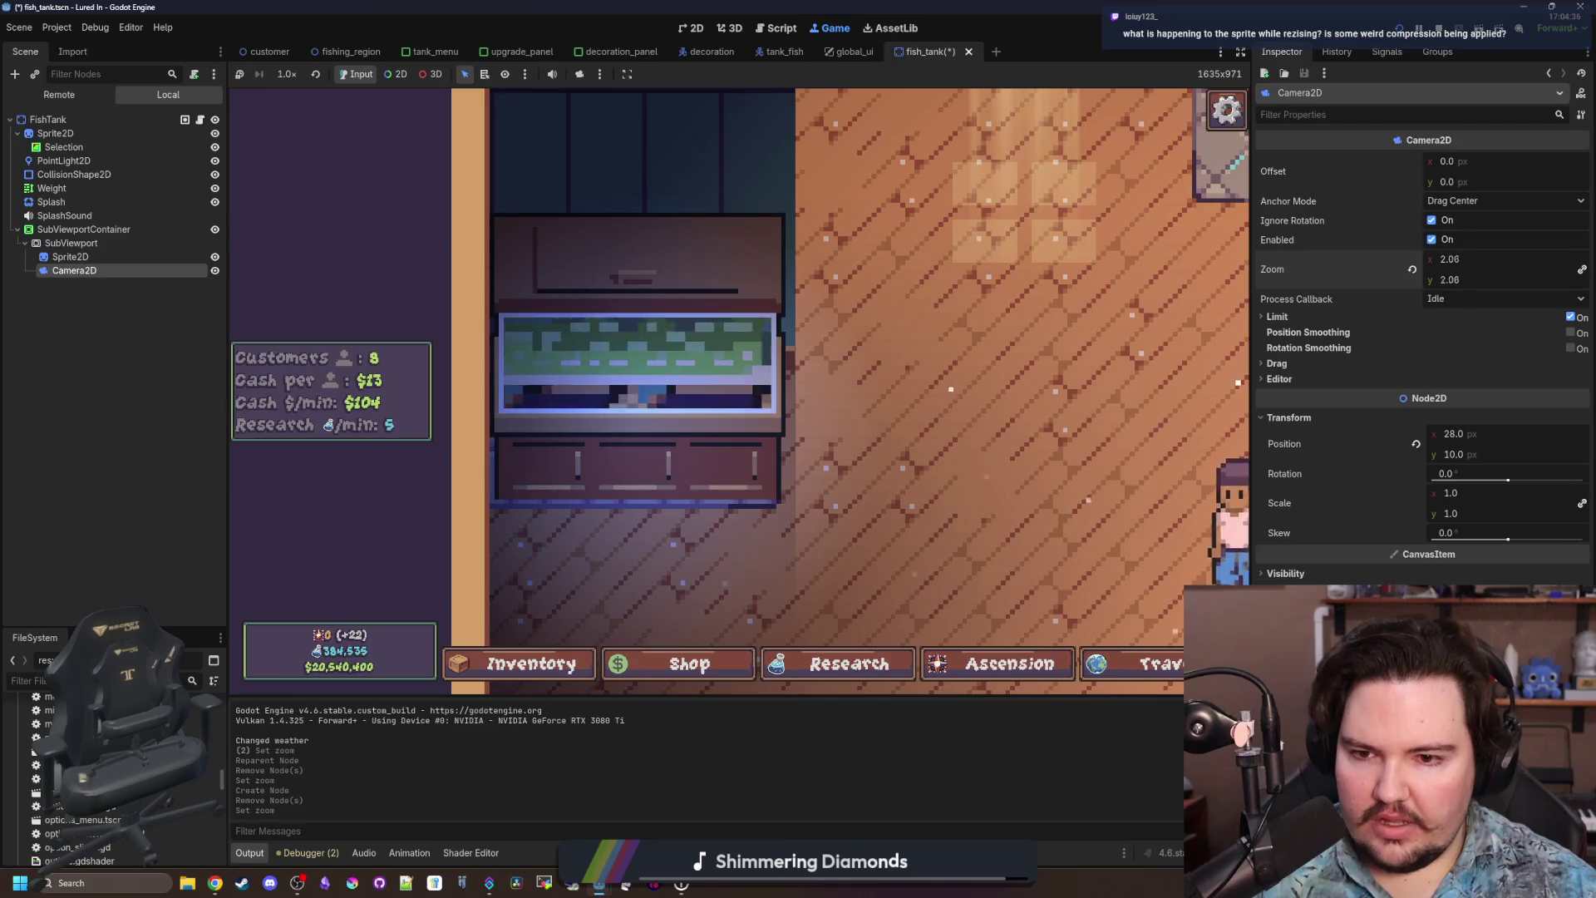
scroll(781, 393, "down", 4)
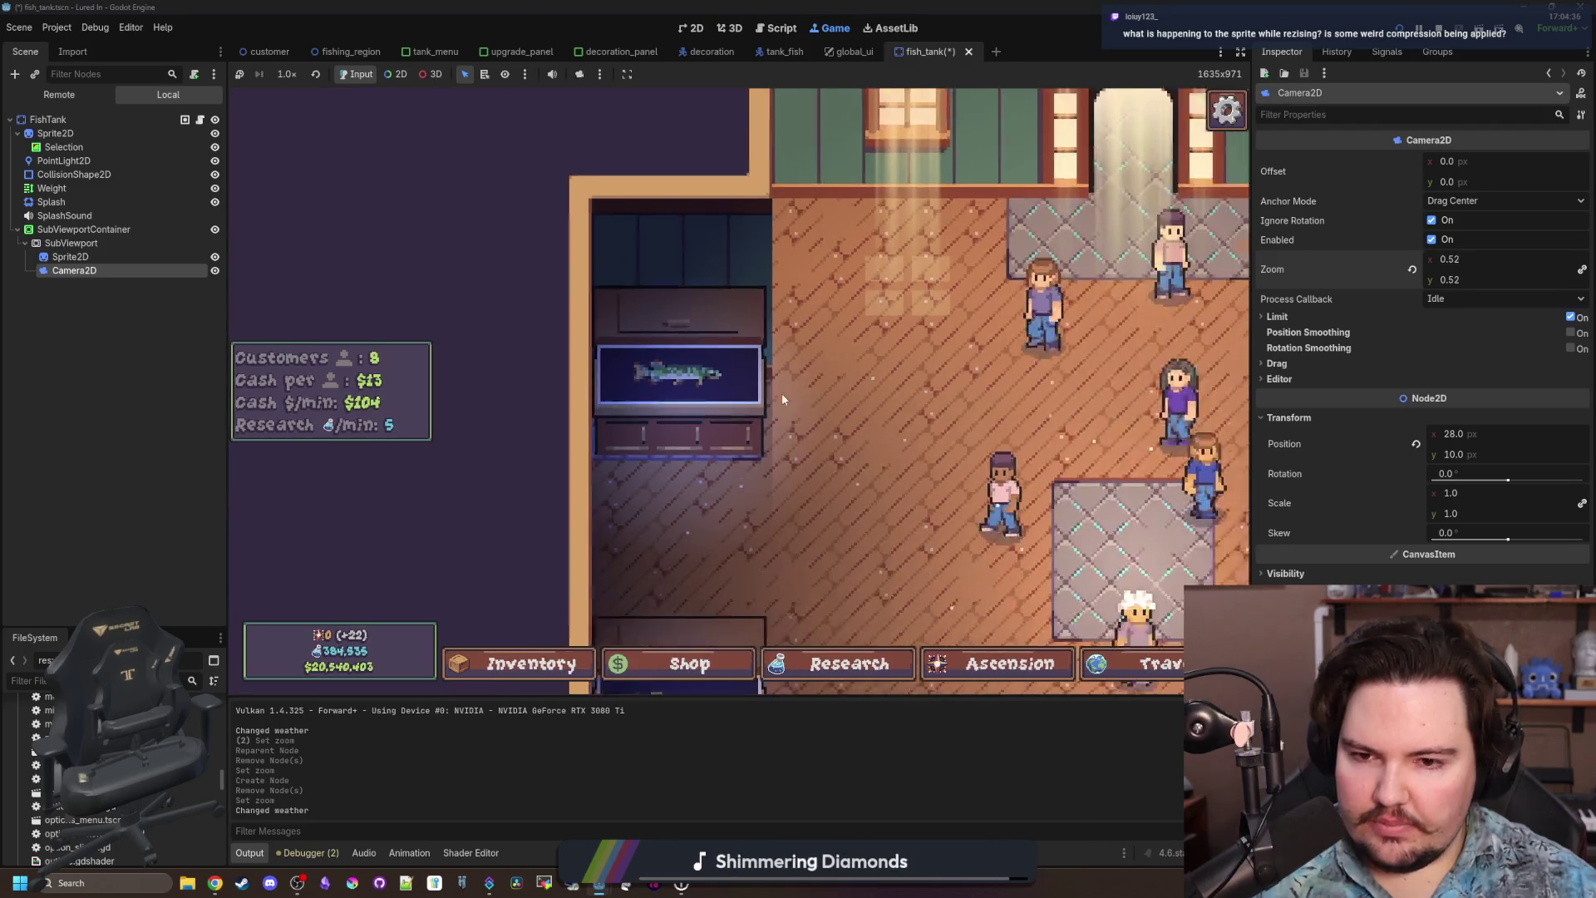
scroll(755, 411, "up", 4)
key("Up")
key("Down")
key("Up")
left_click(1581, 172)
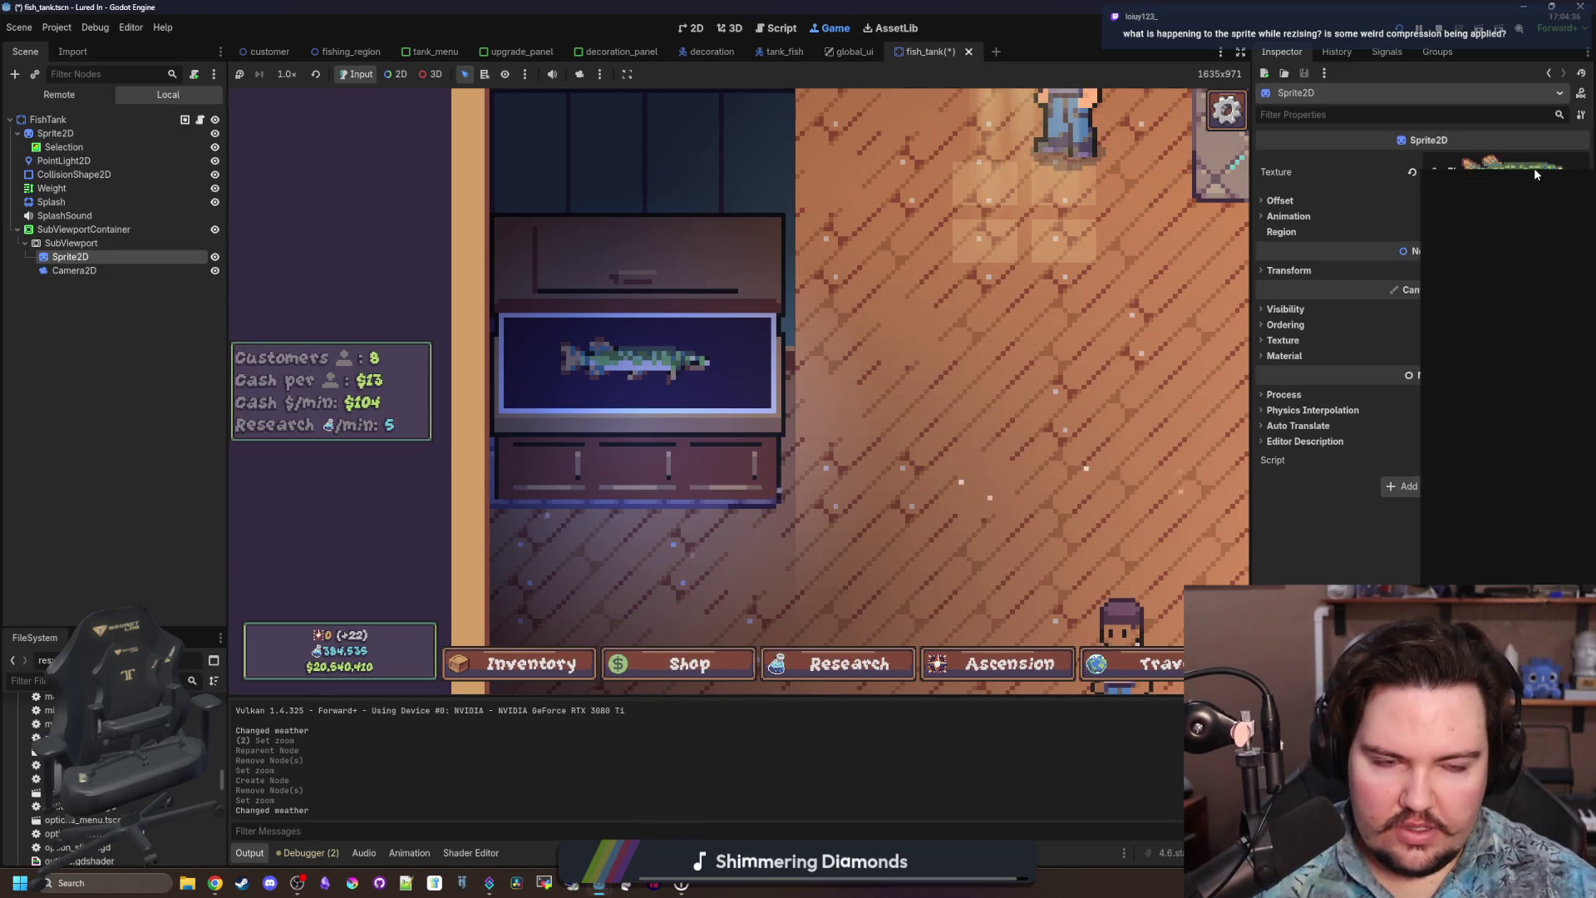
Load fishtank_background.png as the Sprite2D texture, replacing the northern pike image.
left_click(1480, 464)
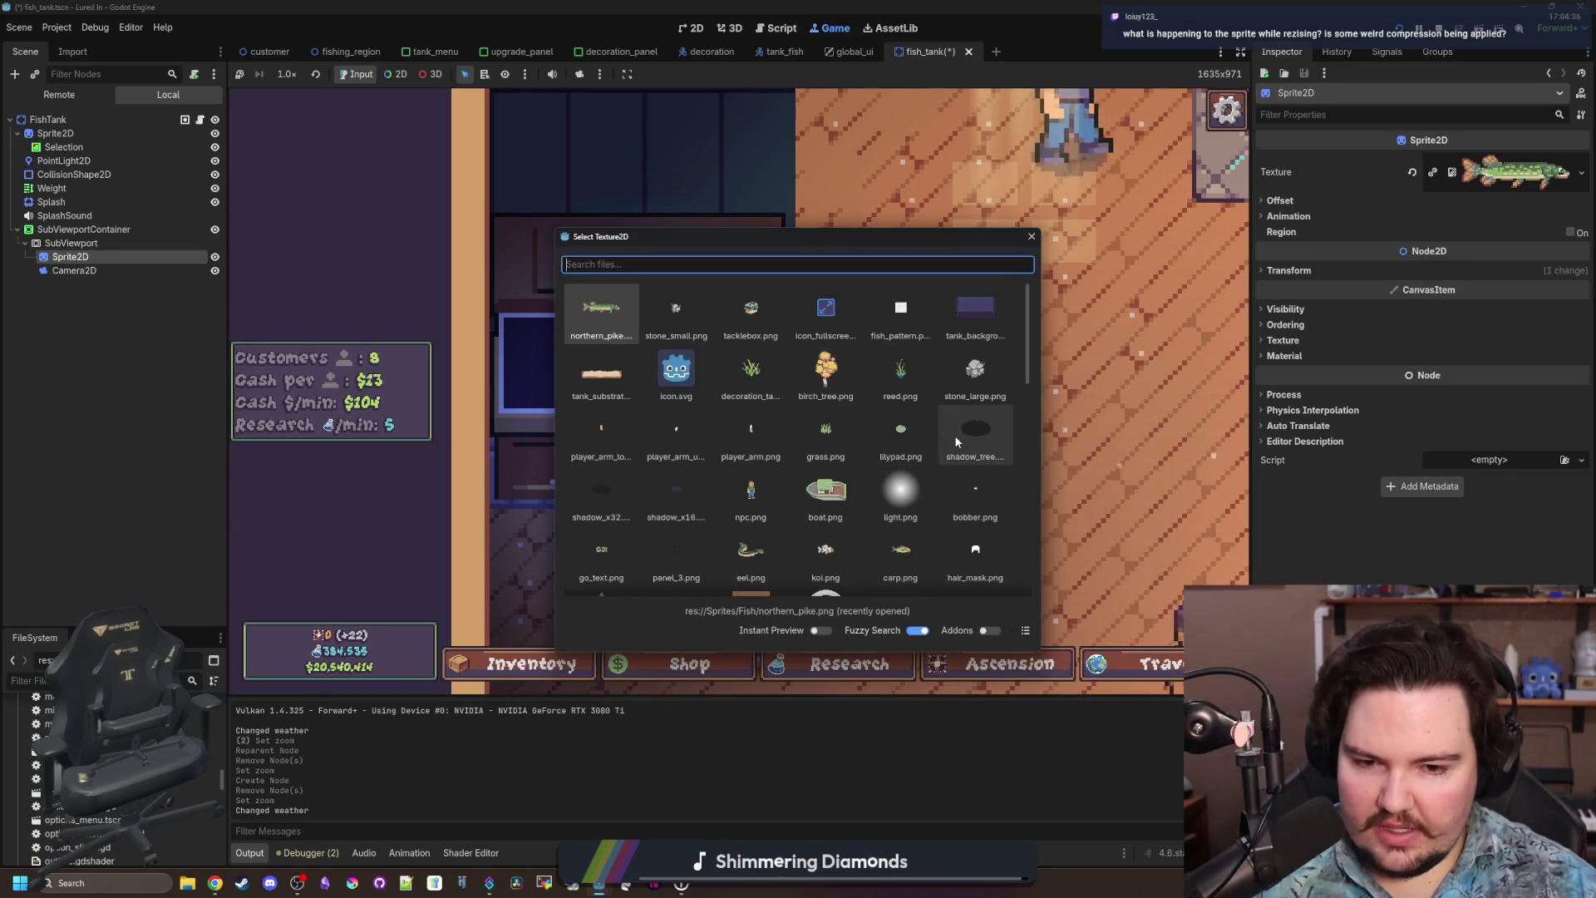
scroll(768, 486, "down", 10)
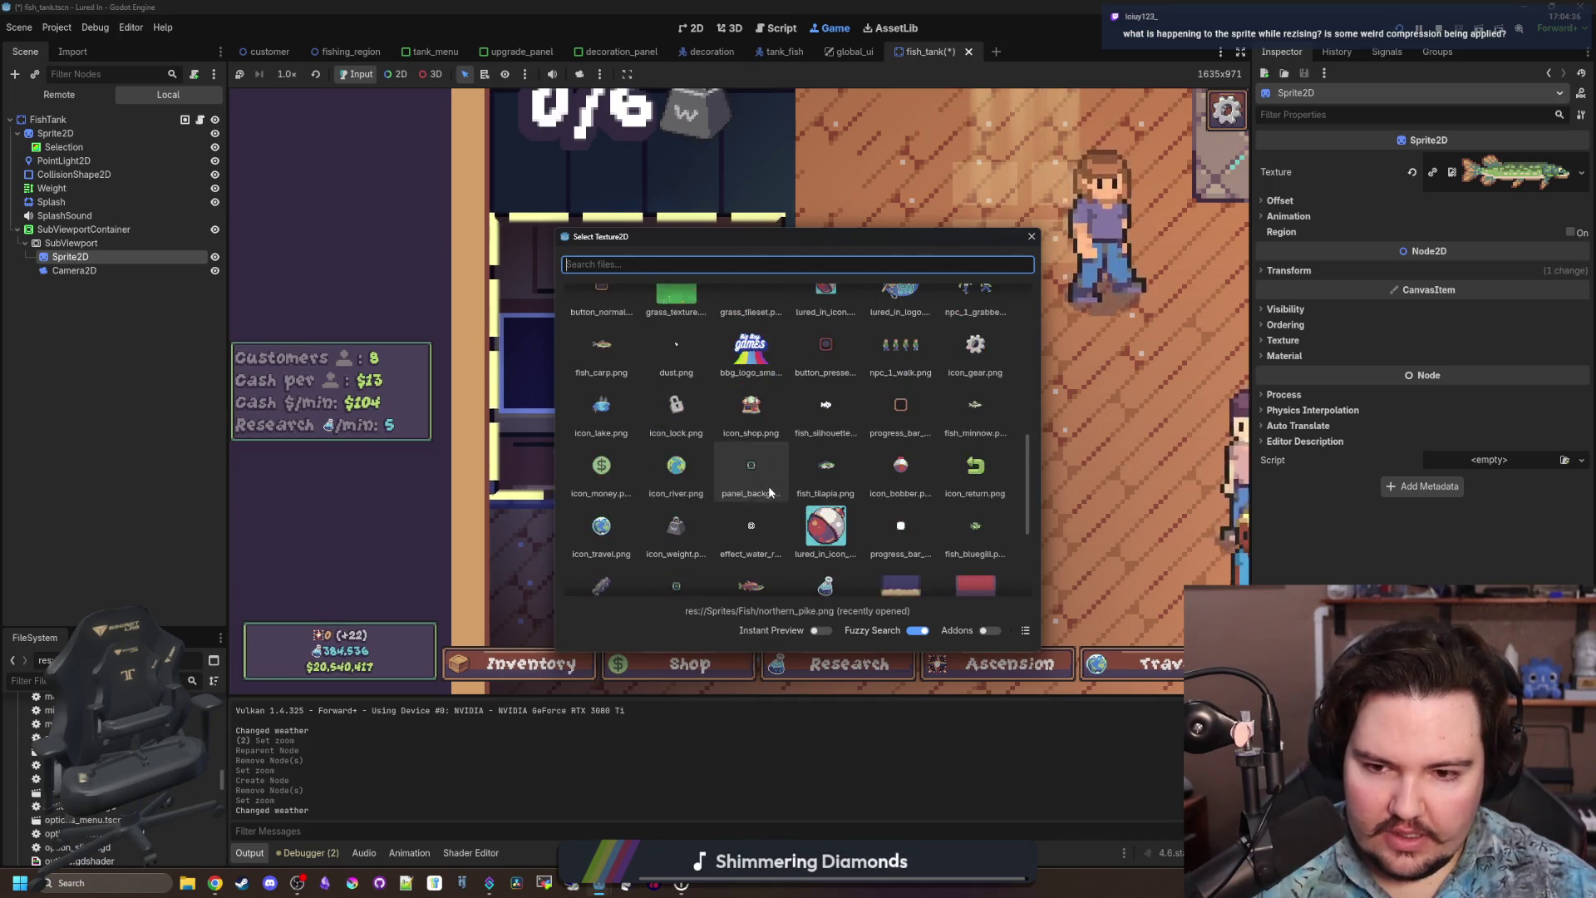
scroll(768, 485, "down", 3)
scroll(734, 522, "up", 8)
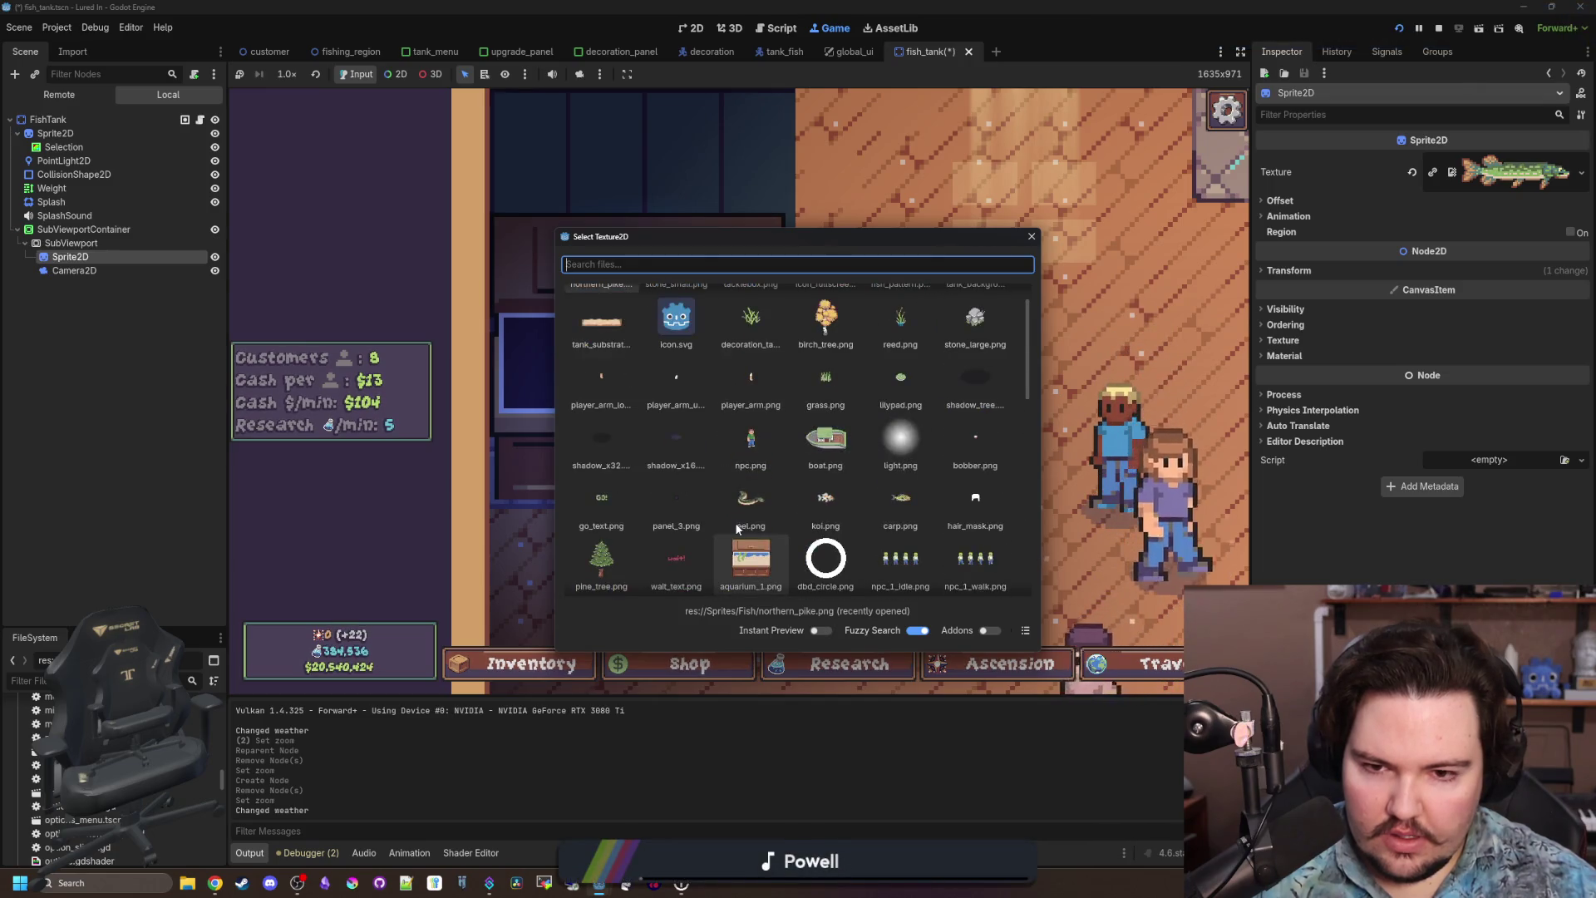
scroll(823, 483, "up", 2)
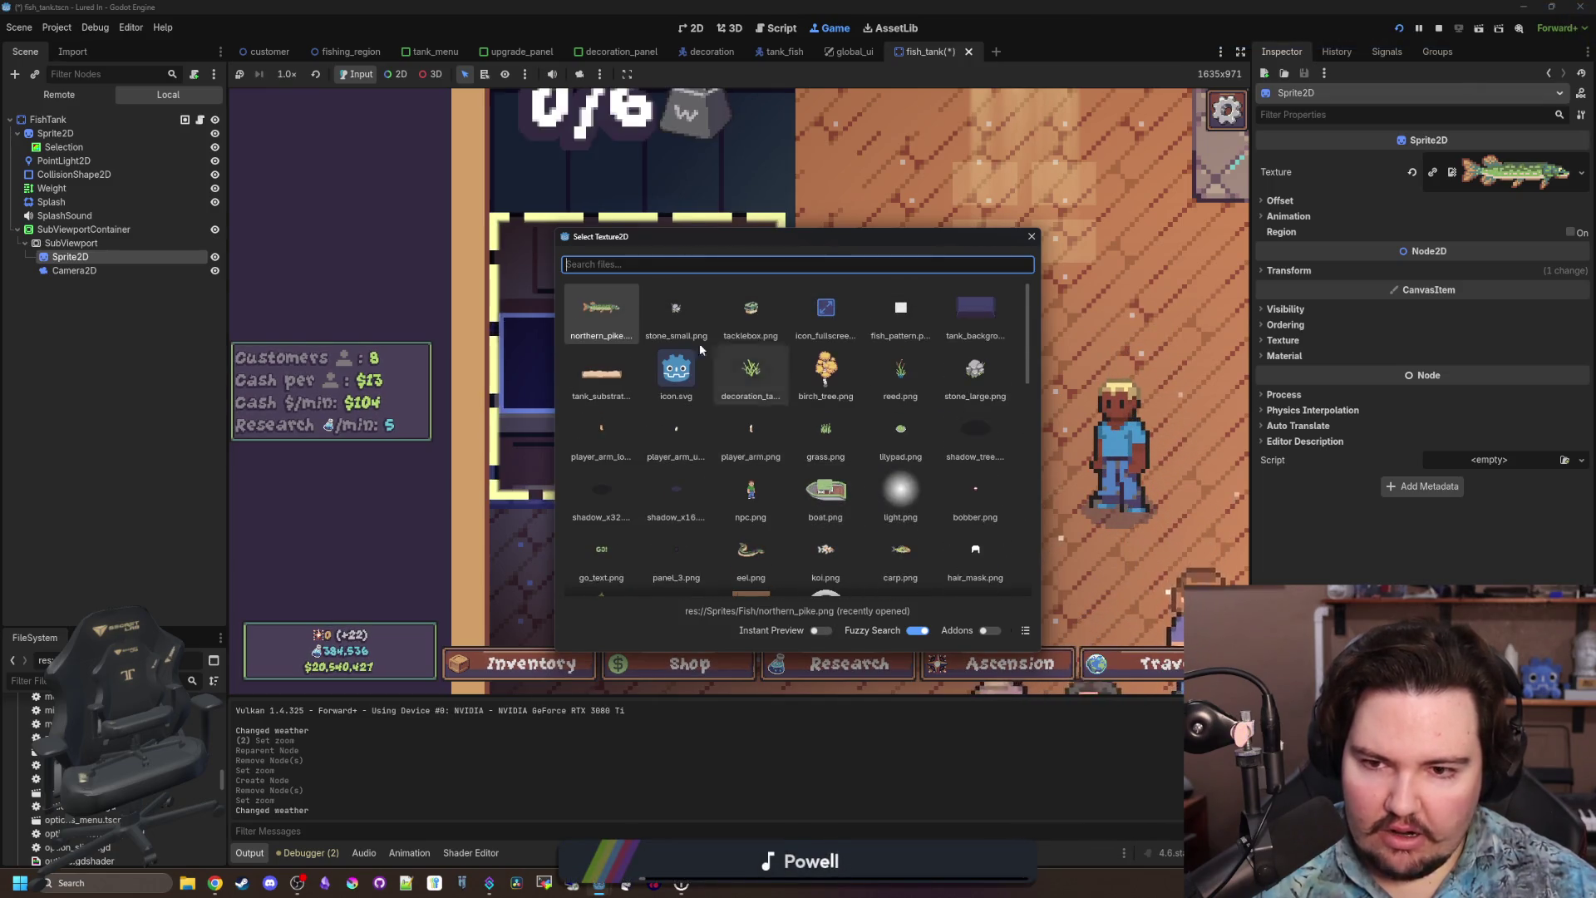
scroll(776, 462, "down", 2)
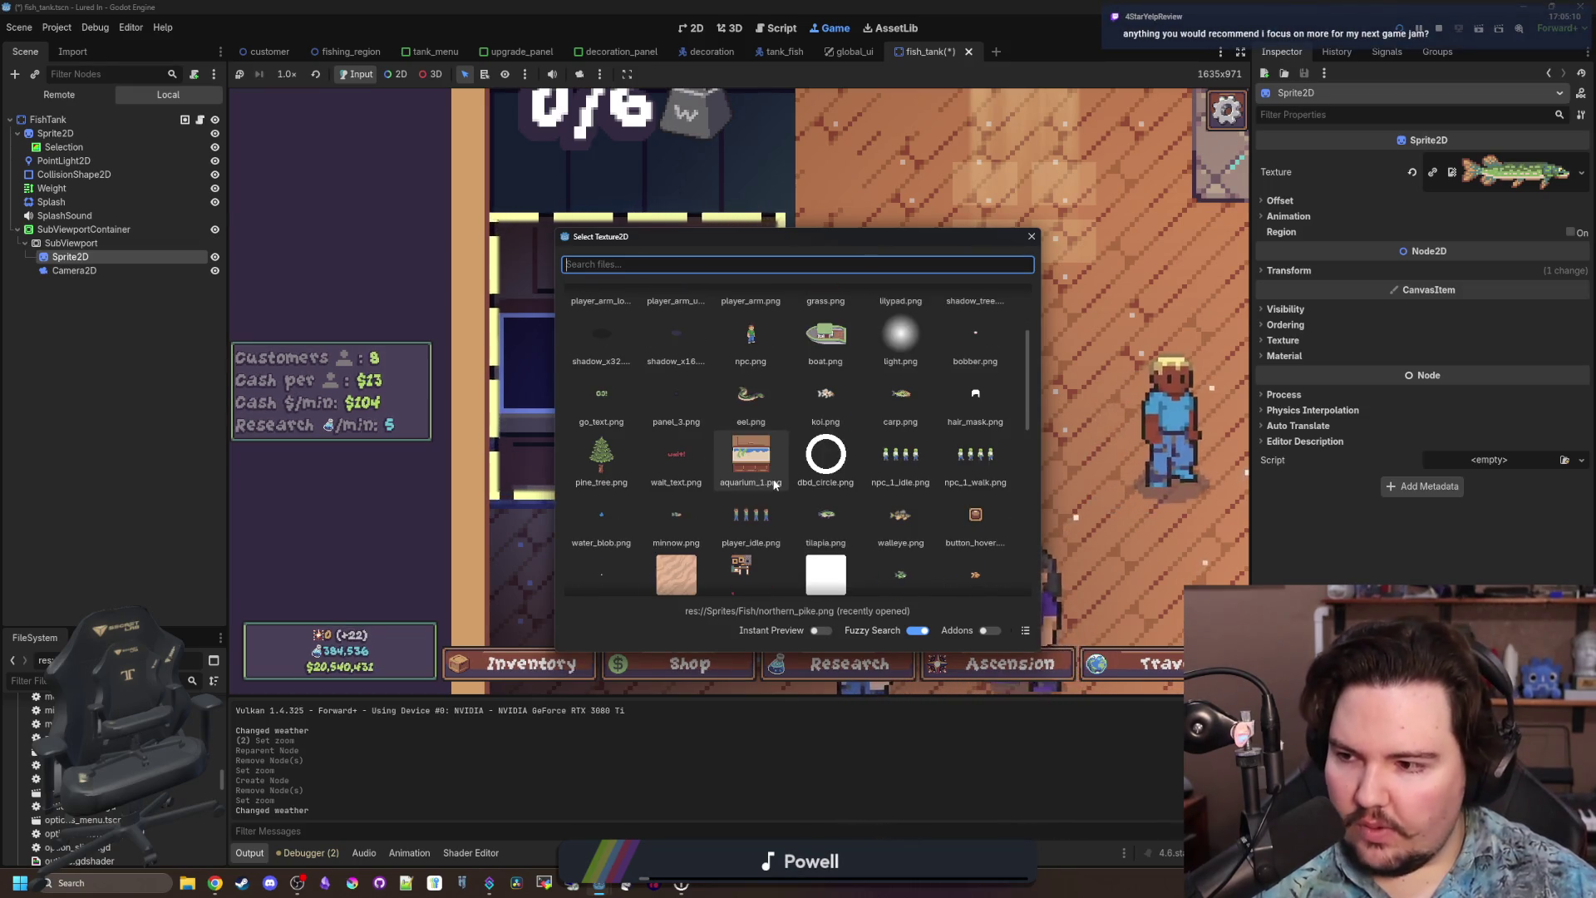
scroll(768, 478, "down", 2)
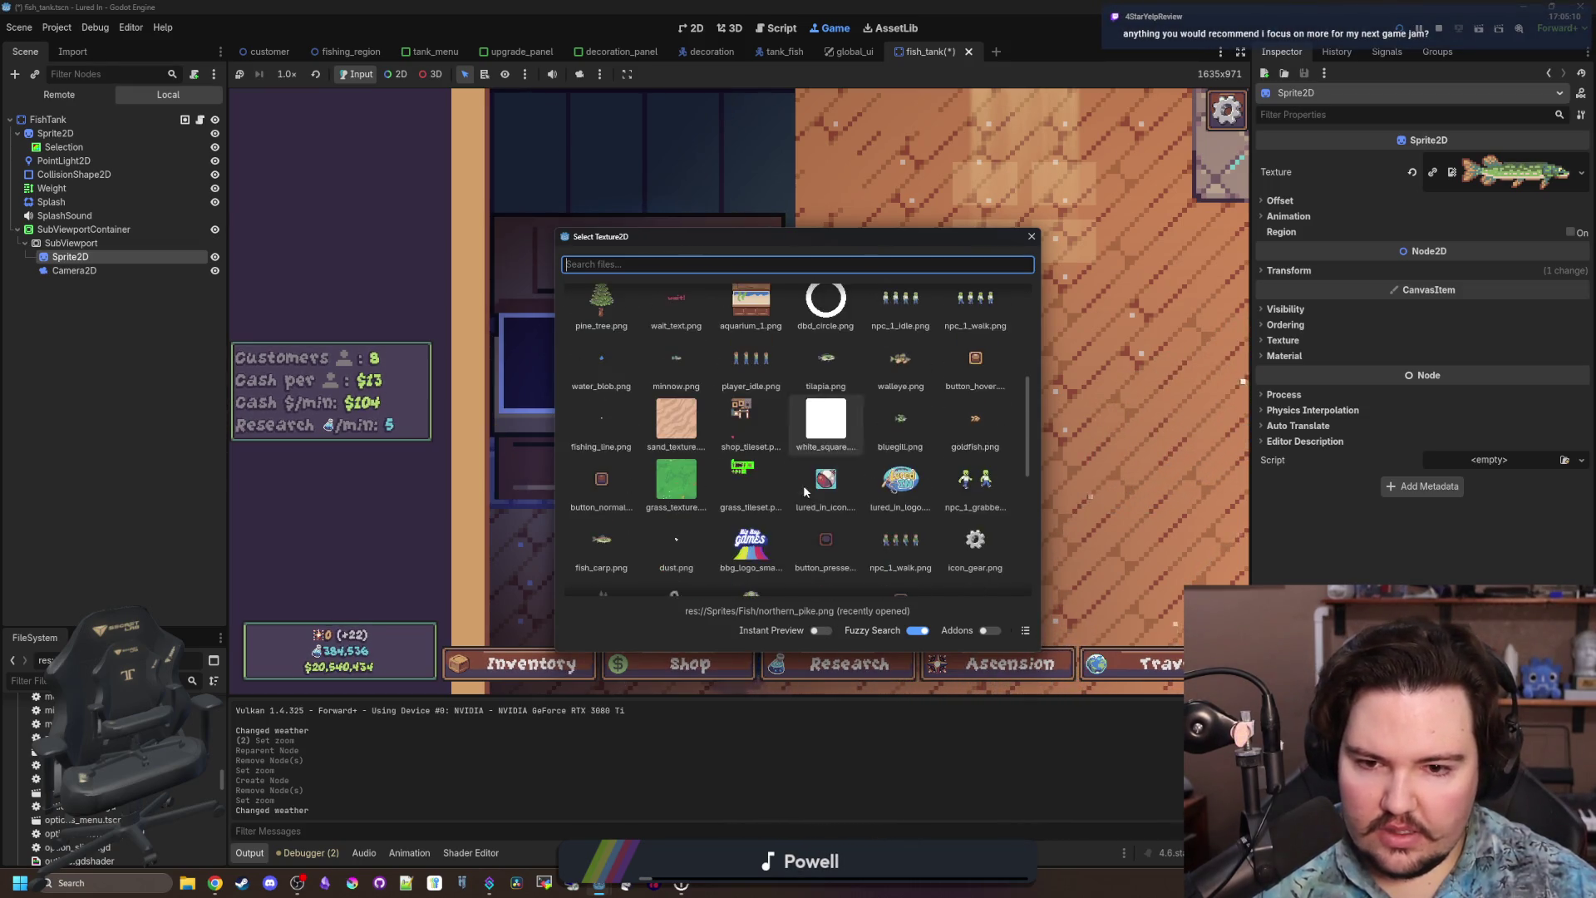
scroll(701, 457, "down", 1)
scroll(705, 457, "down", 1)
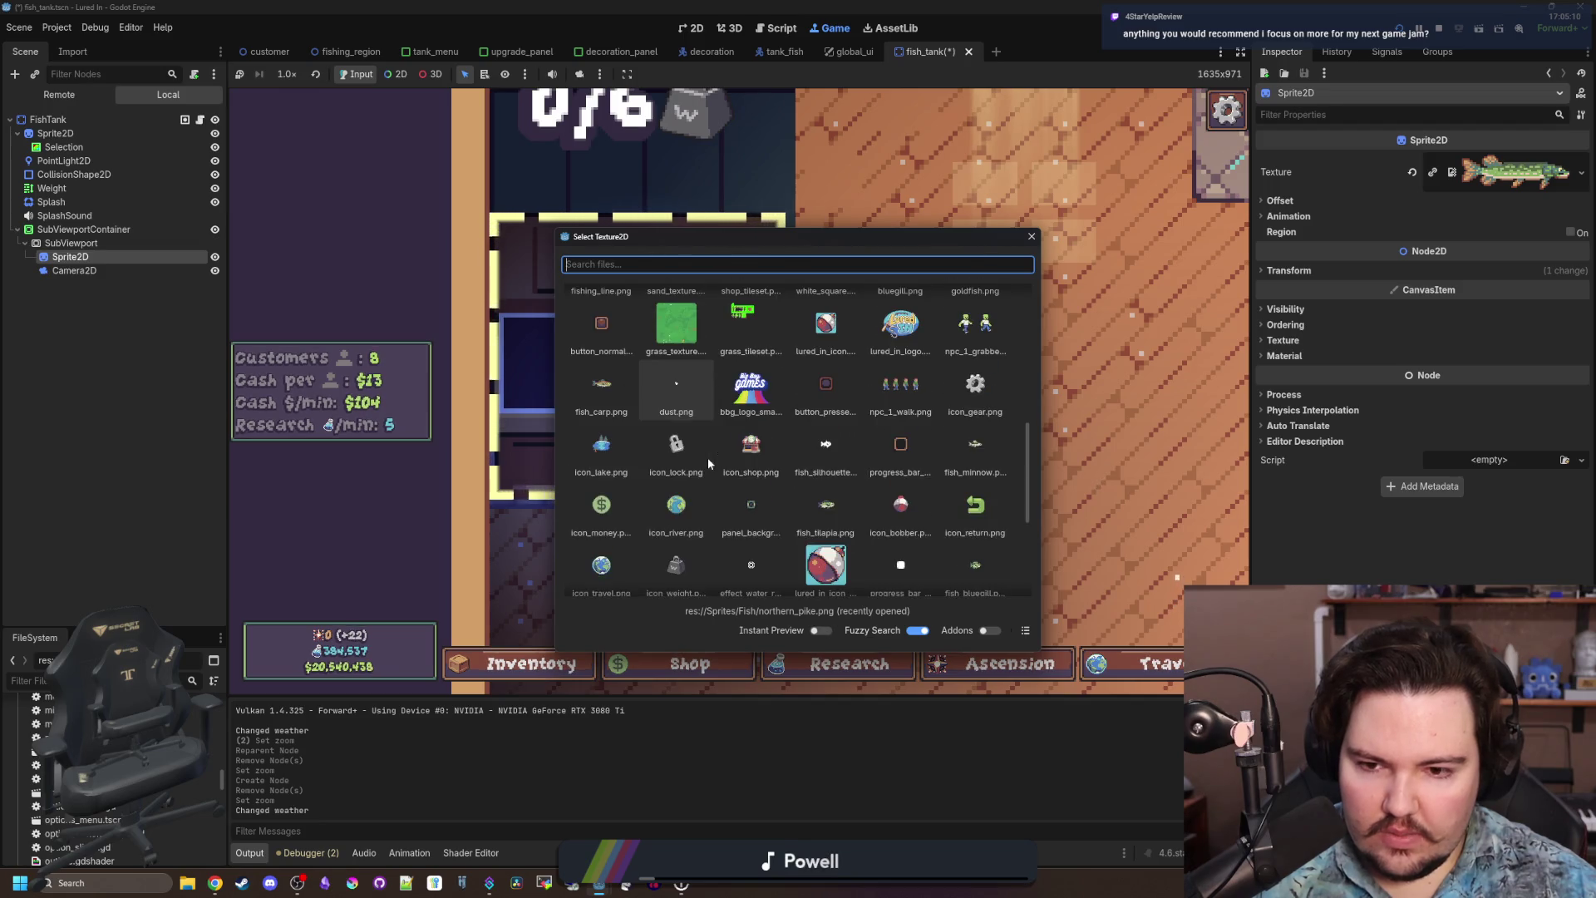
scroll(732, 458, "down", 1)
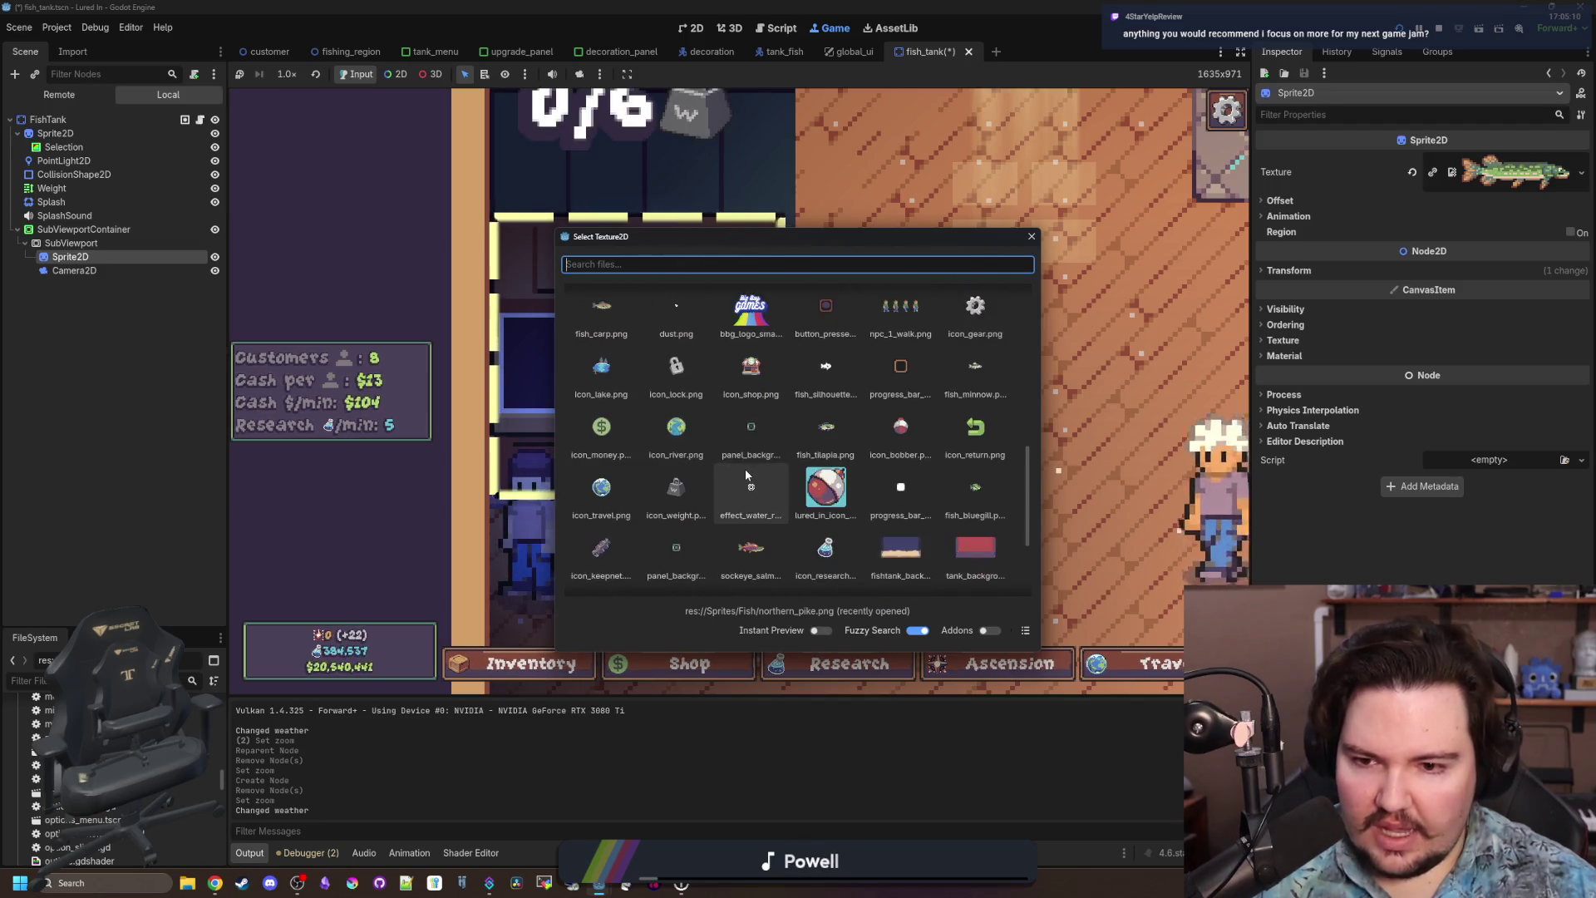
scroll(837, 413, "down", 3)
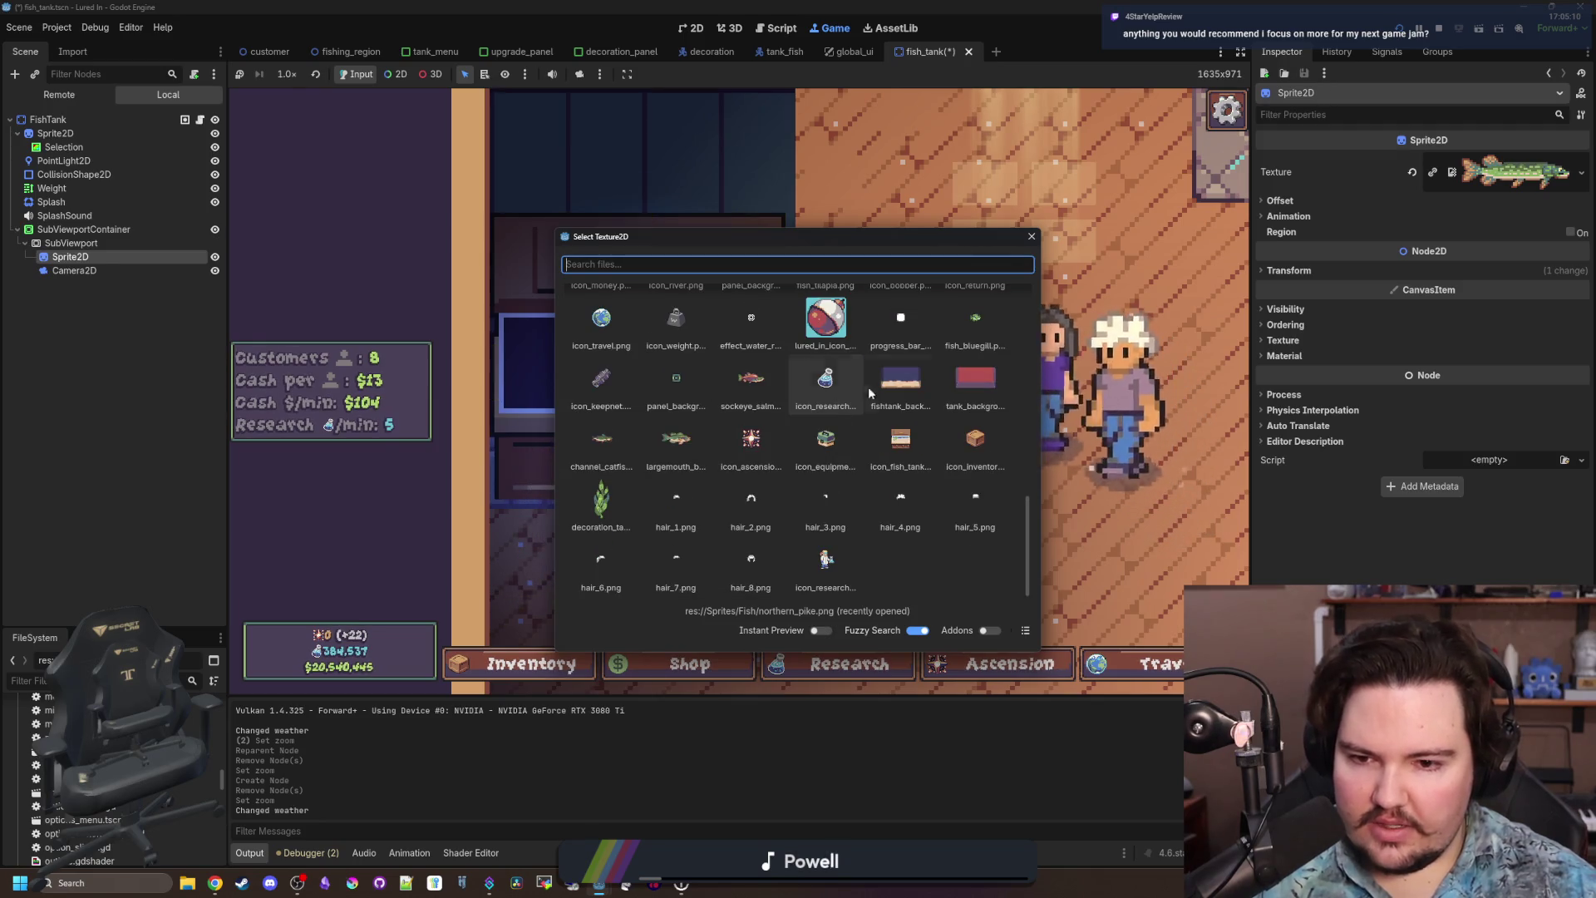
double_click(901, 381)
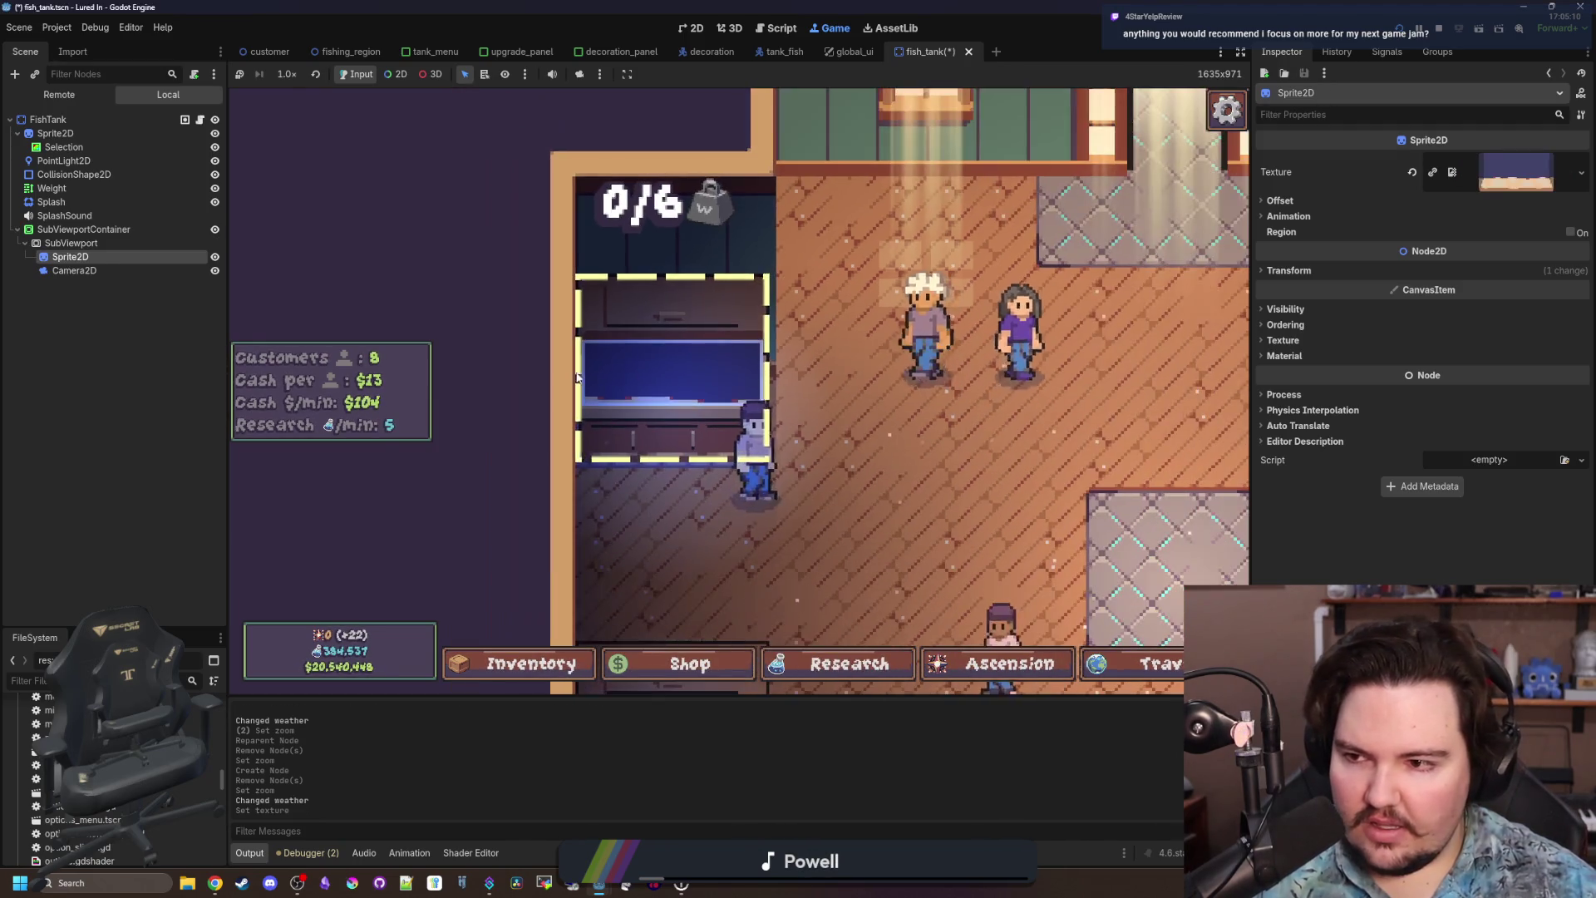
Set the background sprite's scale to 0.53, after trying 0.59 and 0.445.
left_click(1320, 274)
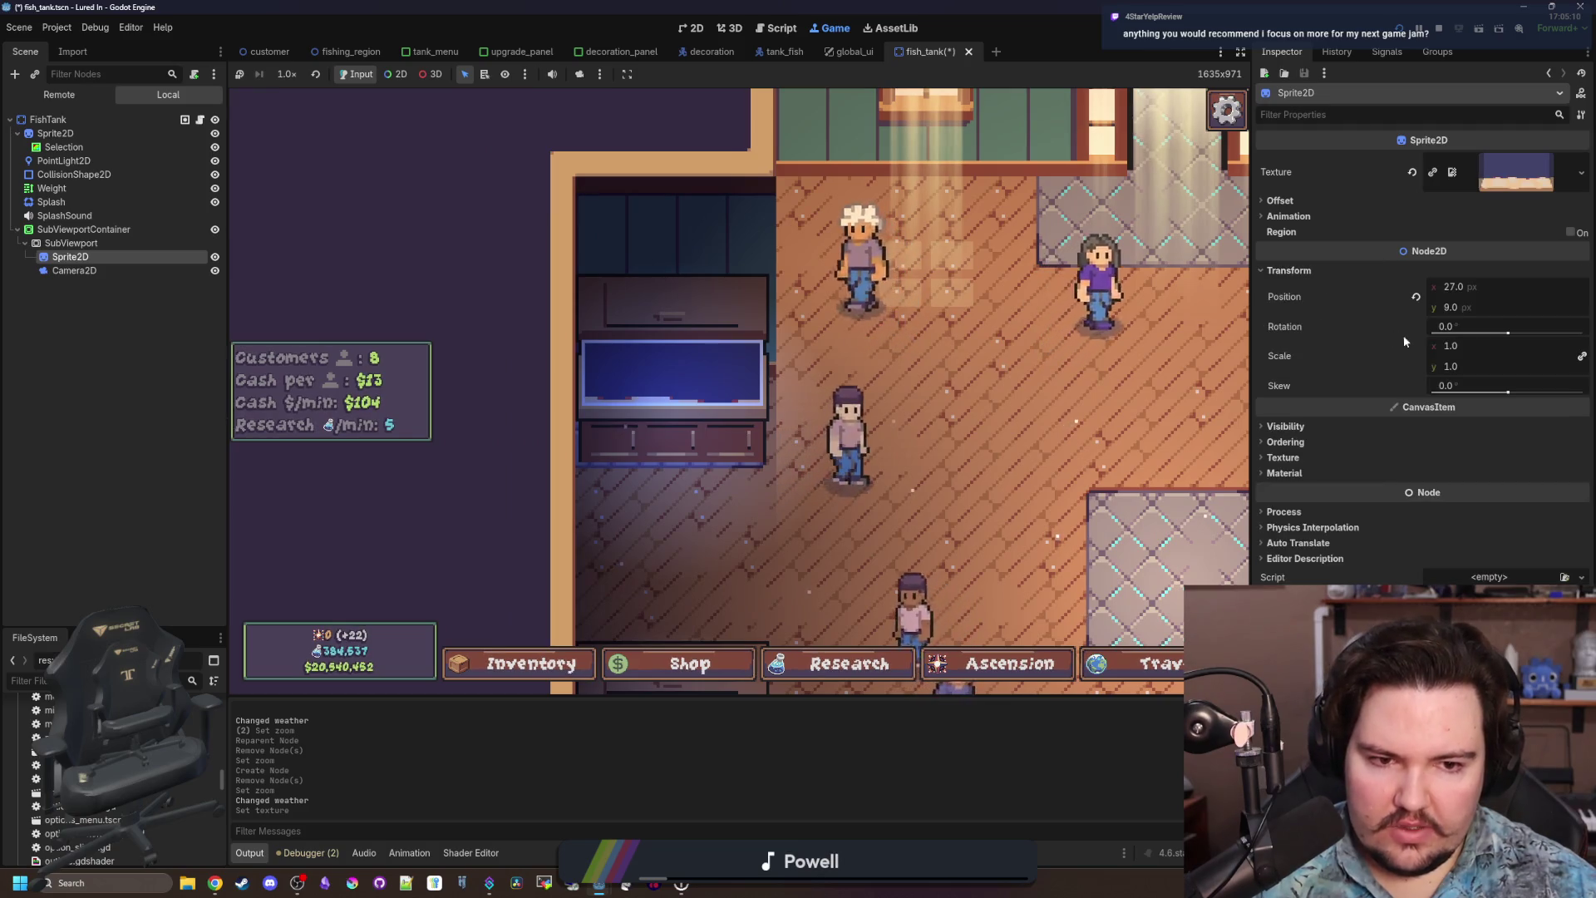
double_click(1450, 367)
type("0.59")
key("Return")
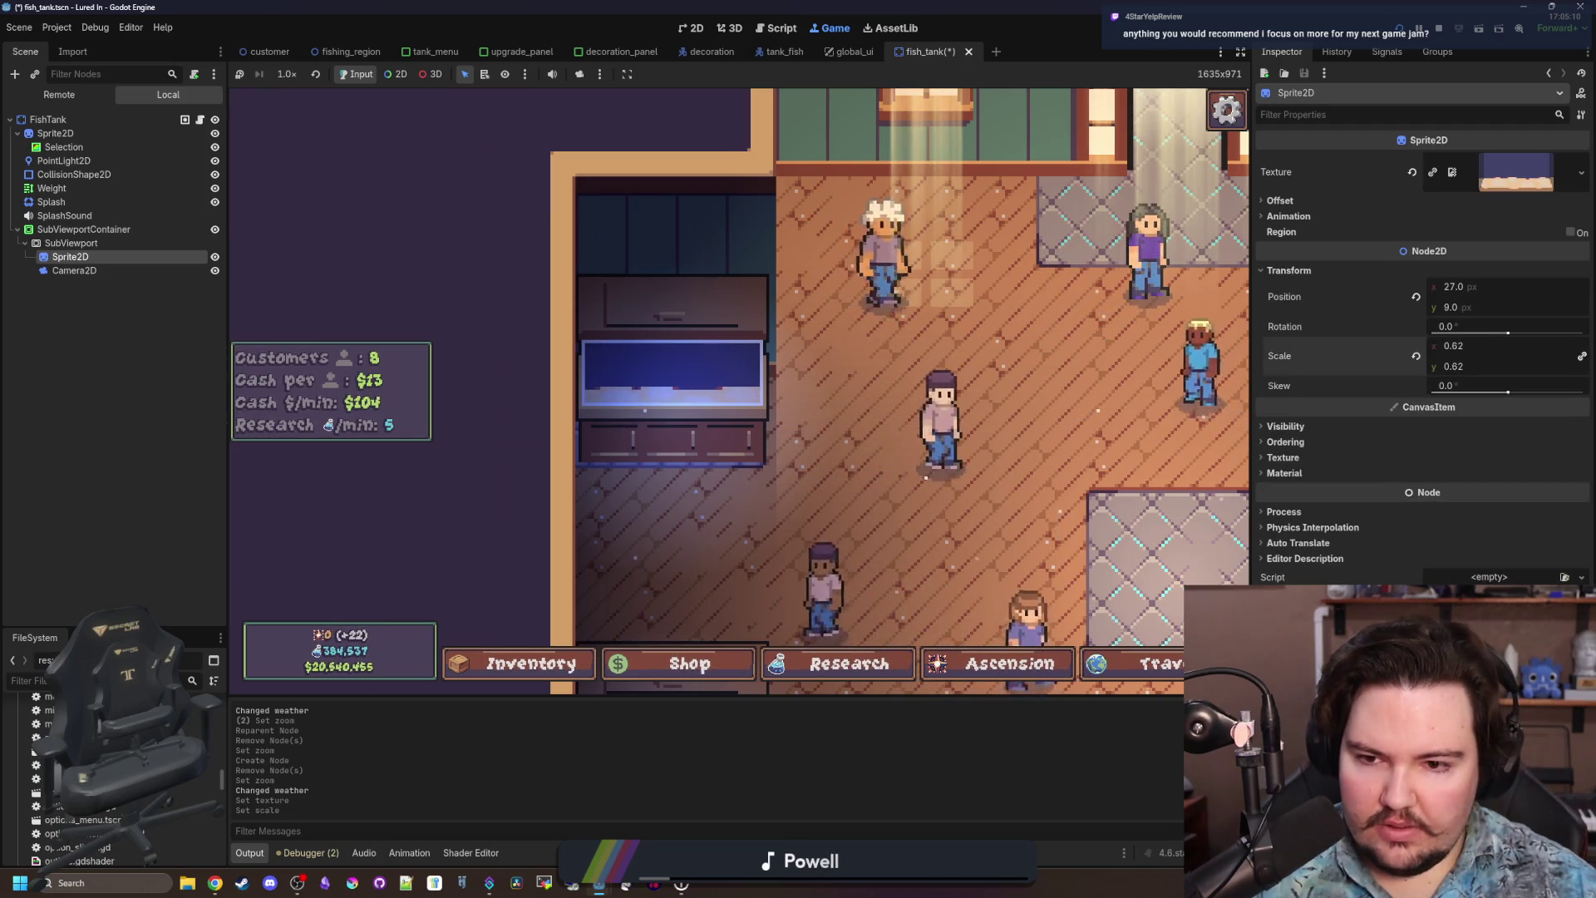
type("0.445")
key("Return")
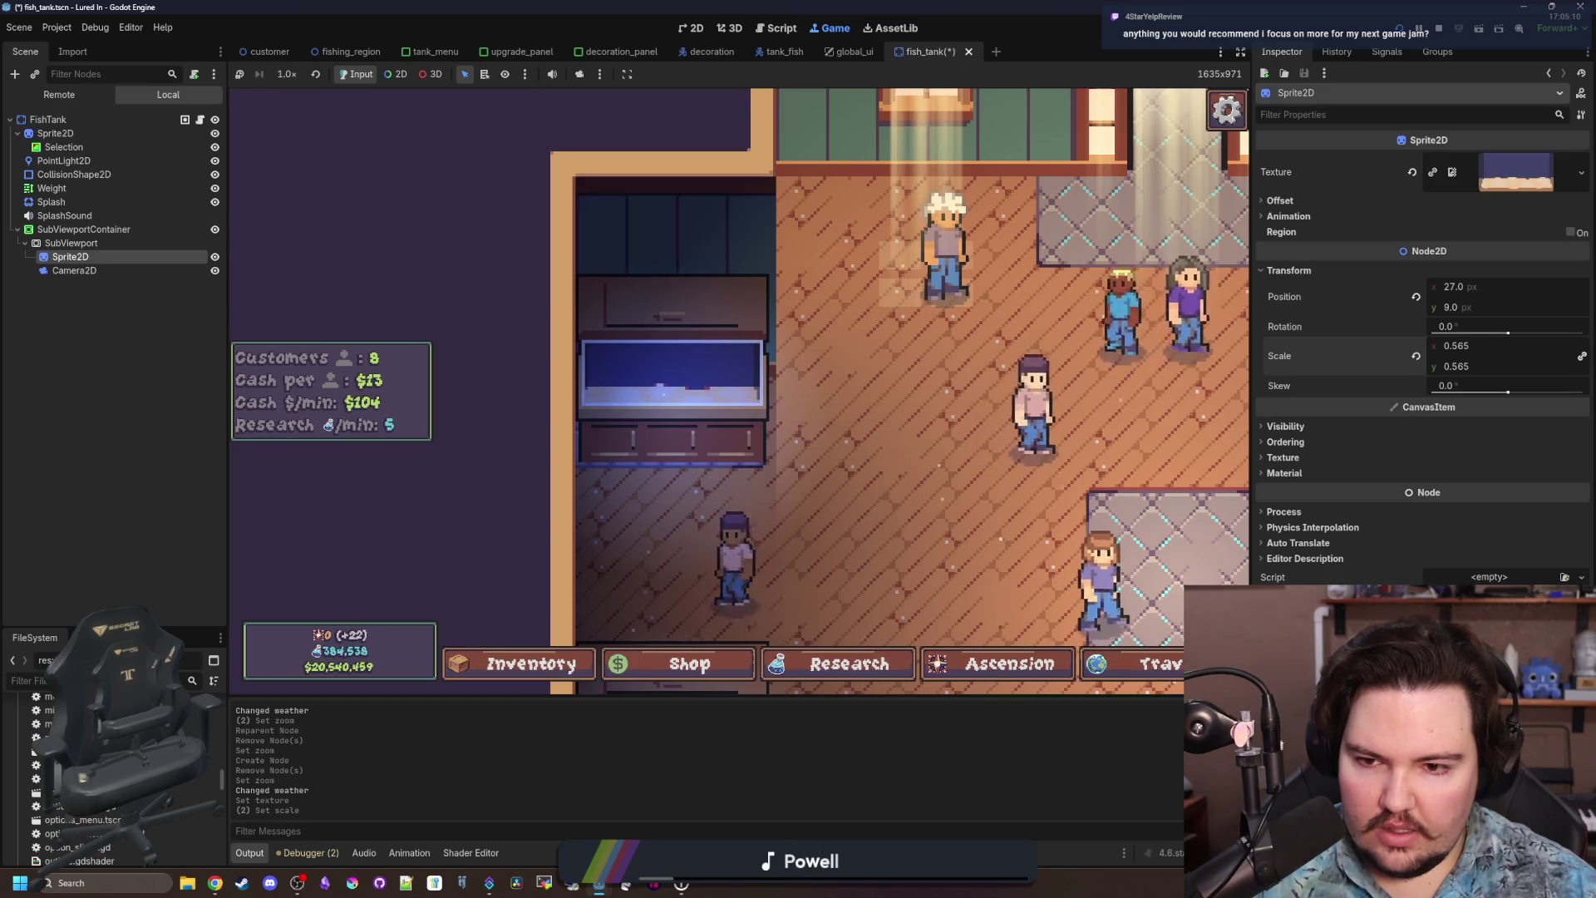
type("0.53")
key("Return")
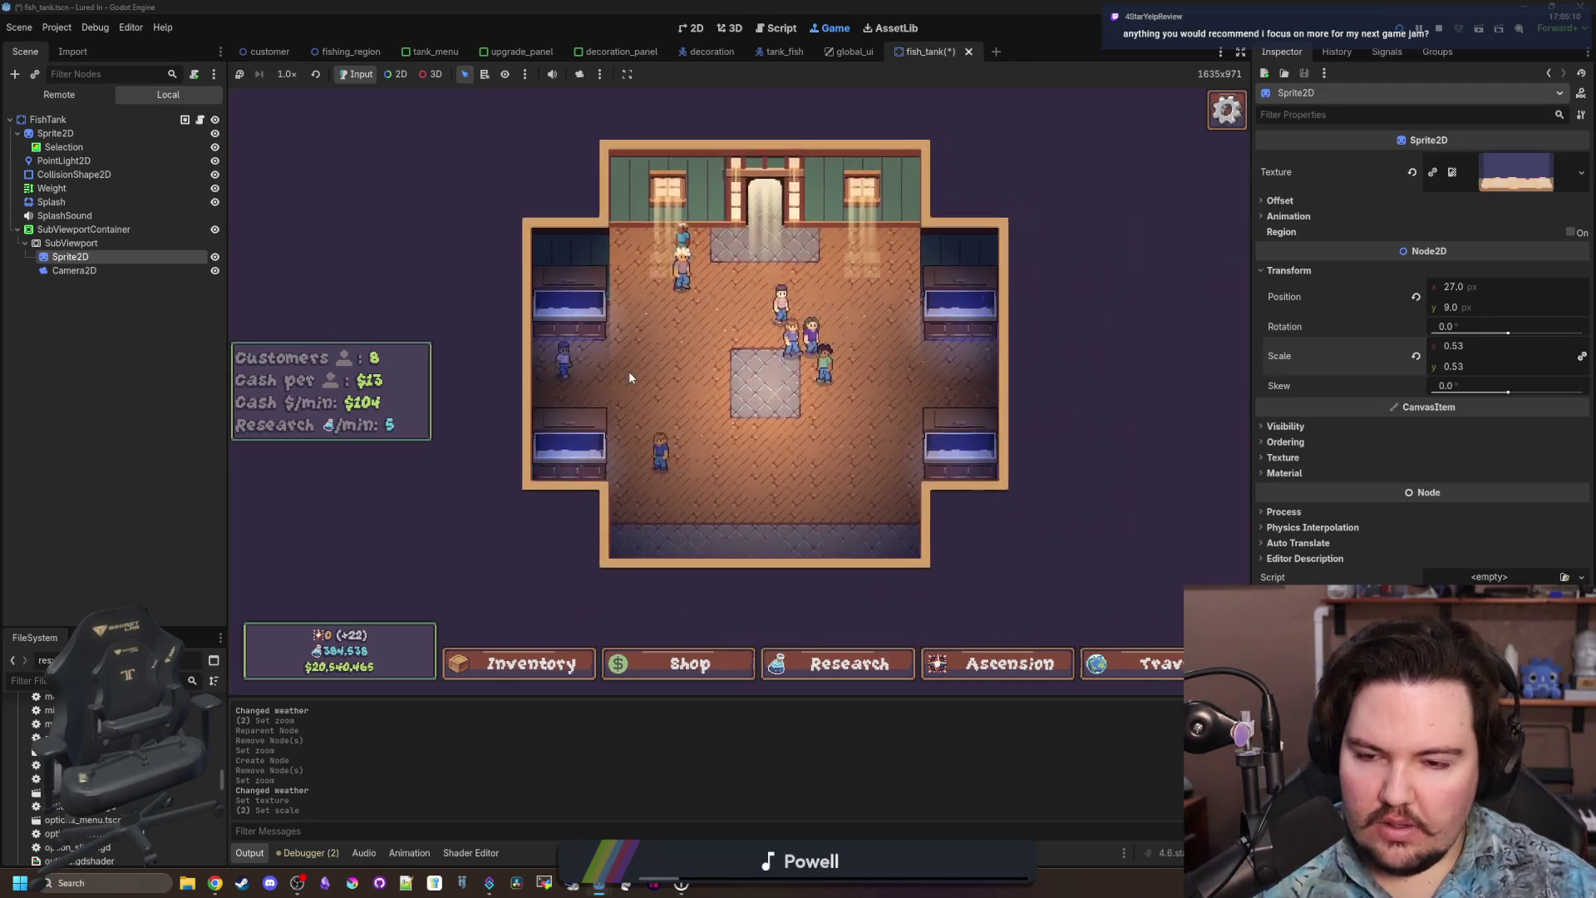
Shift the sprite's y position to about 0.515 and check the tank framing.
scroll(628, 378, "up", 1)
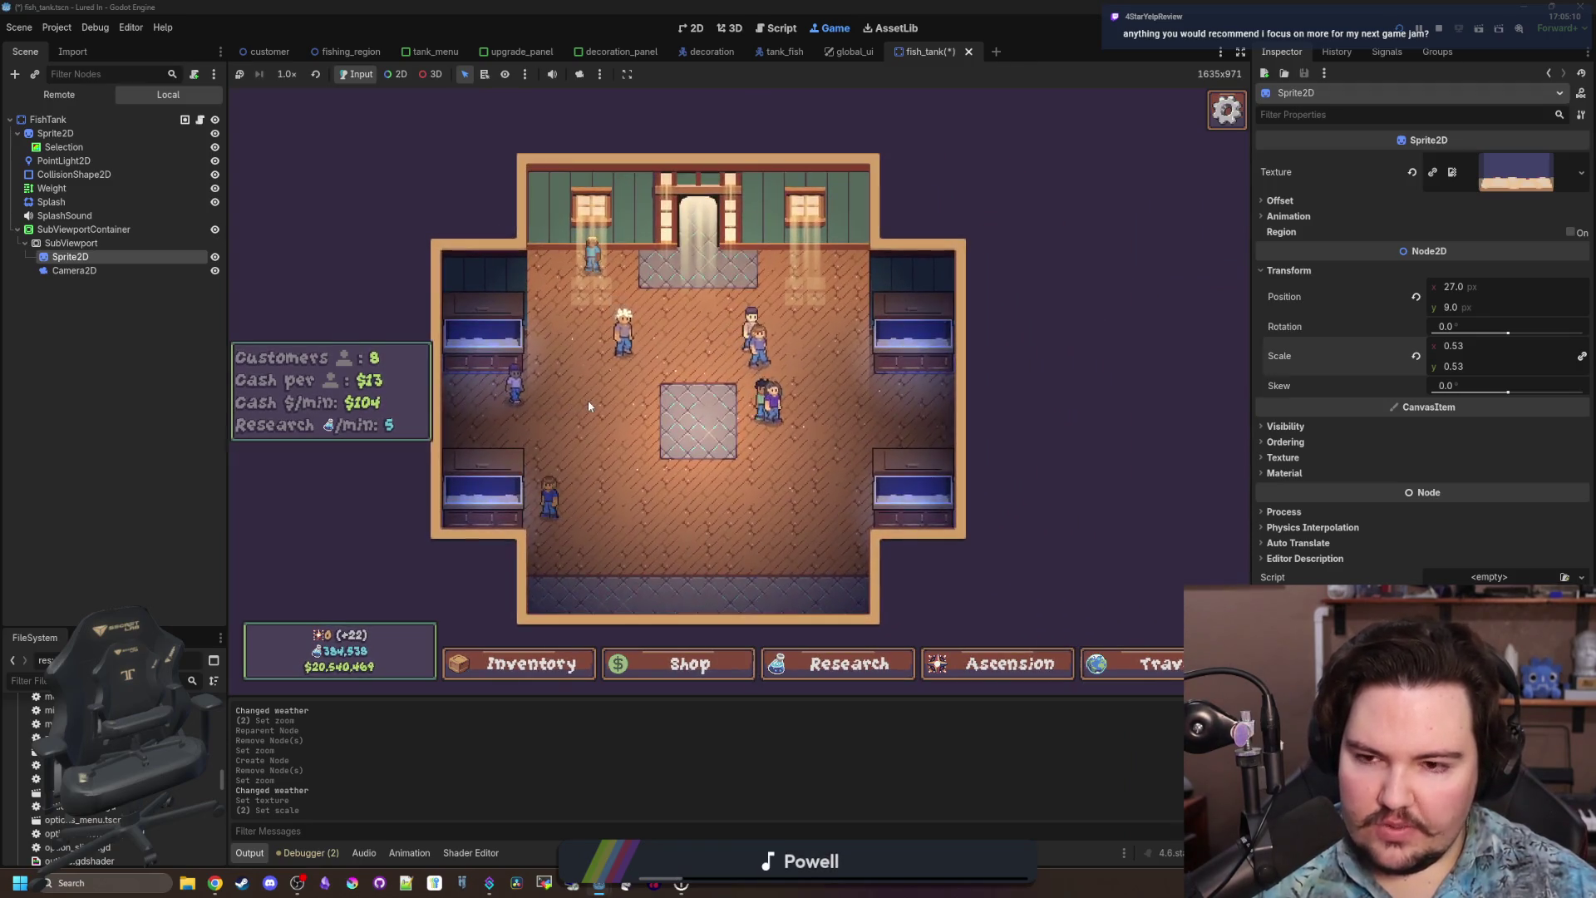
left_click(636, 399)
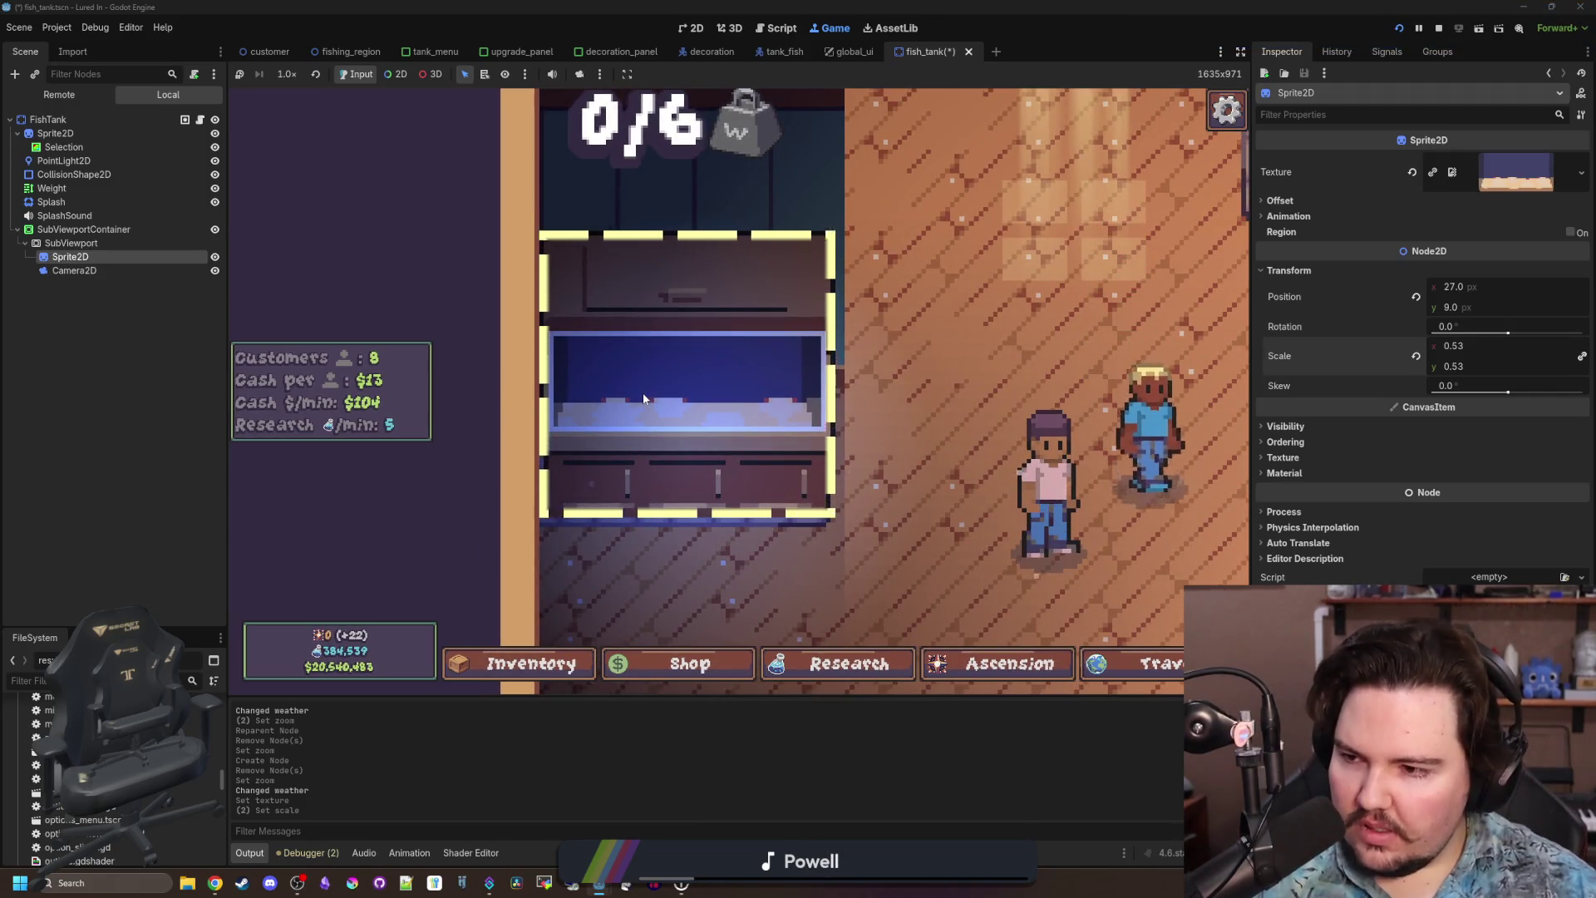
scroll(644, 399, "down", 1)
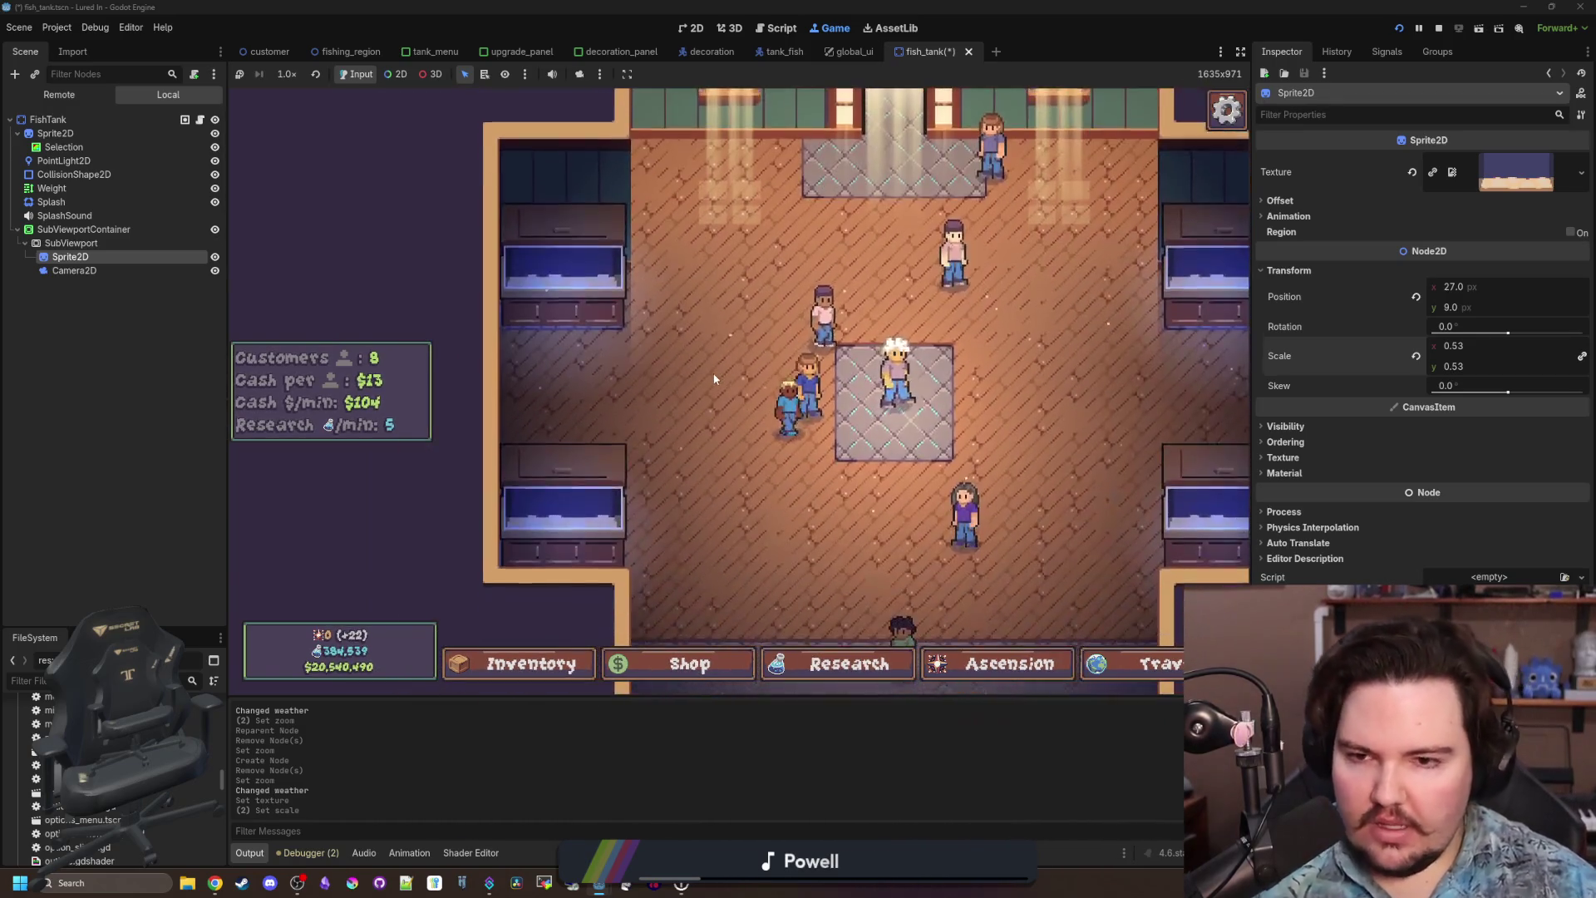
left_click(562, 306)
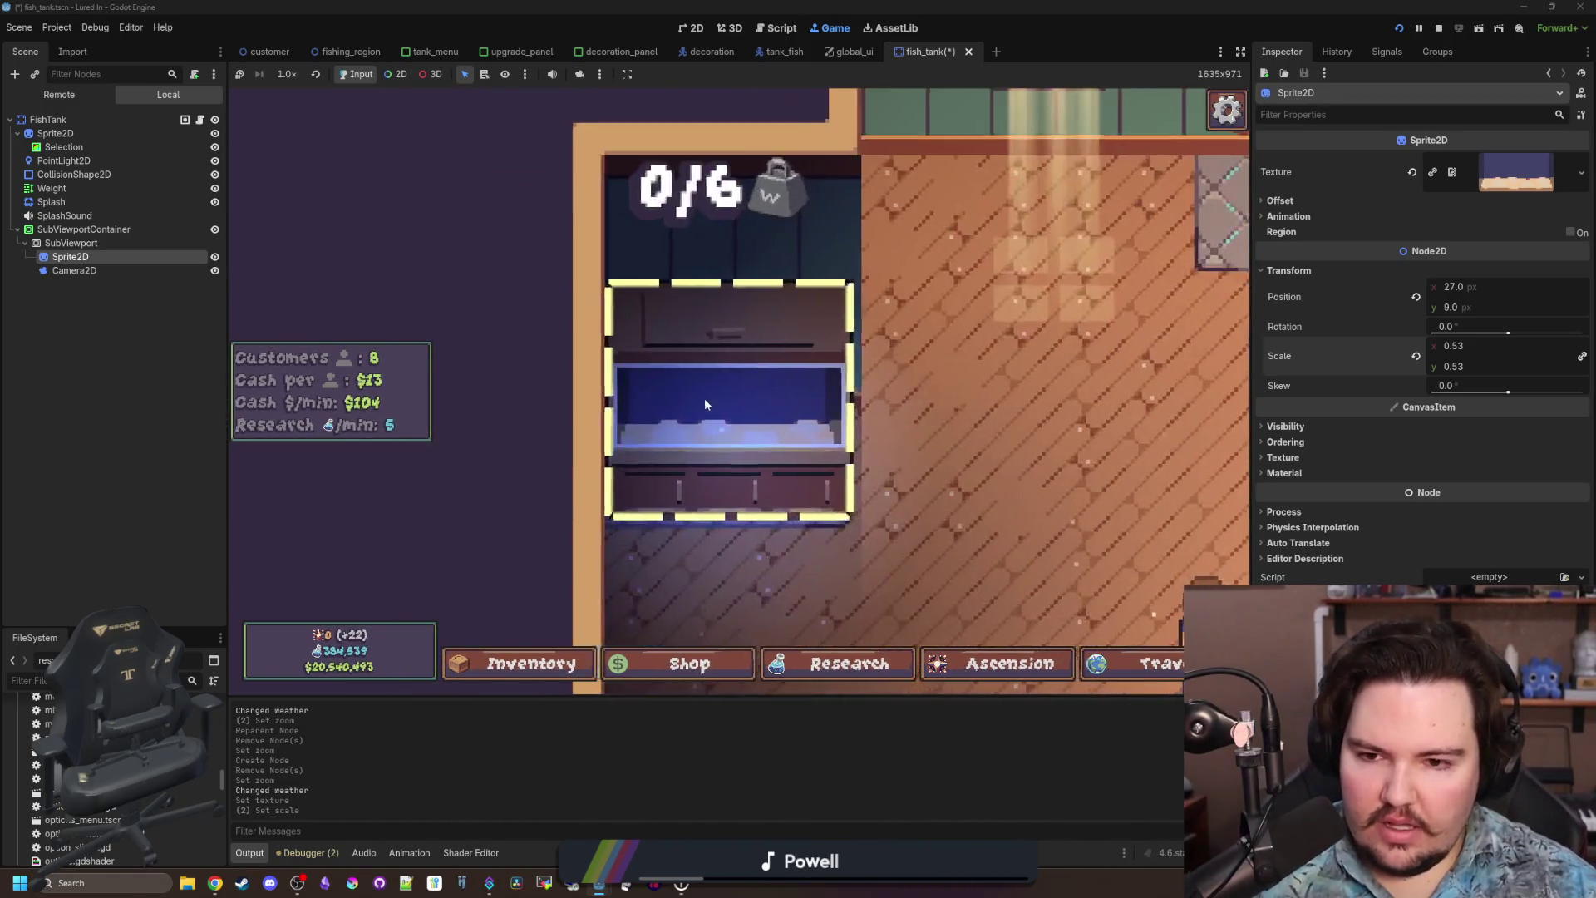
left_click_drag(1462, 306, 1456, 306)
type("0.515")
left_click(1021, 436)
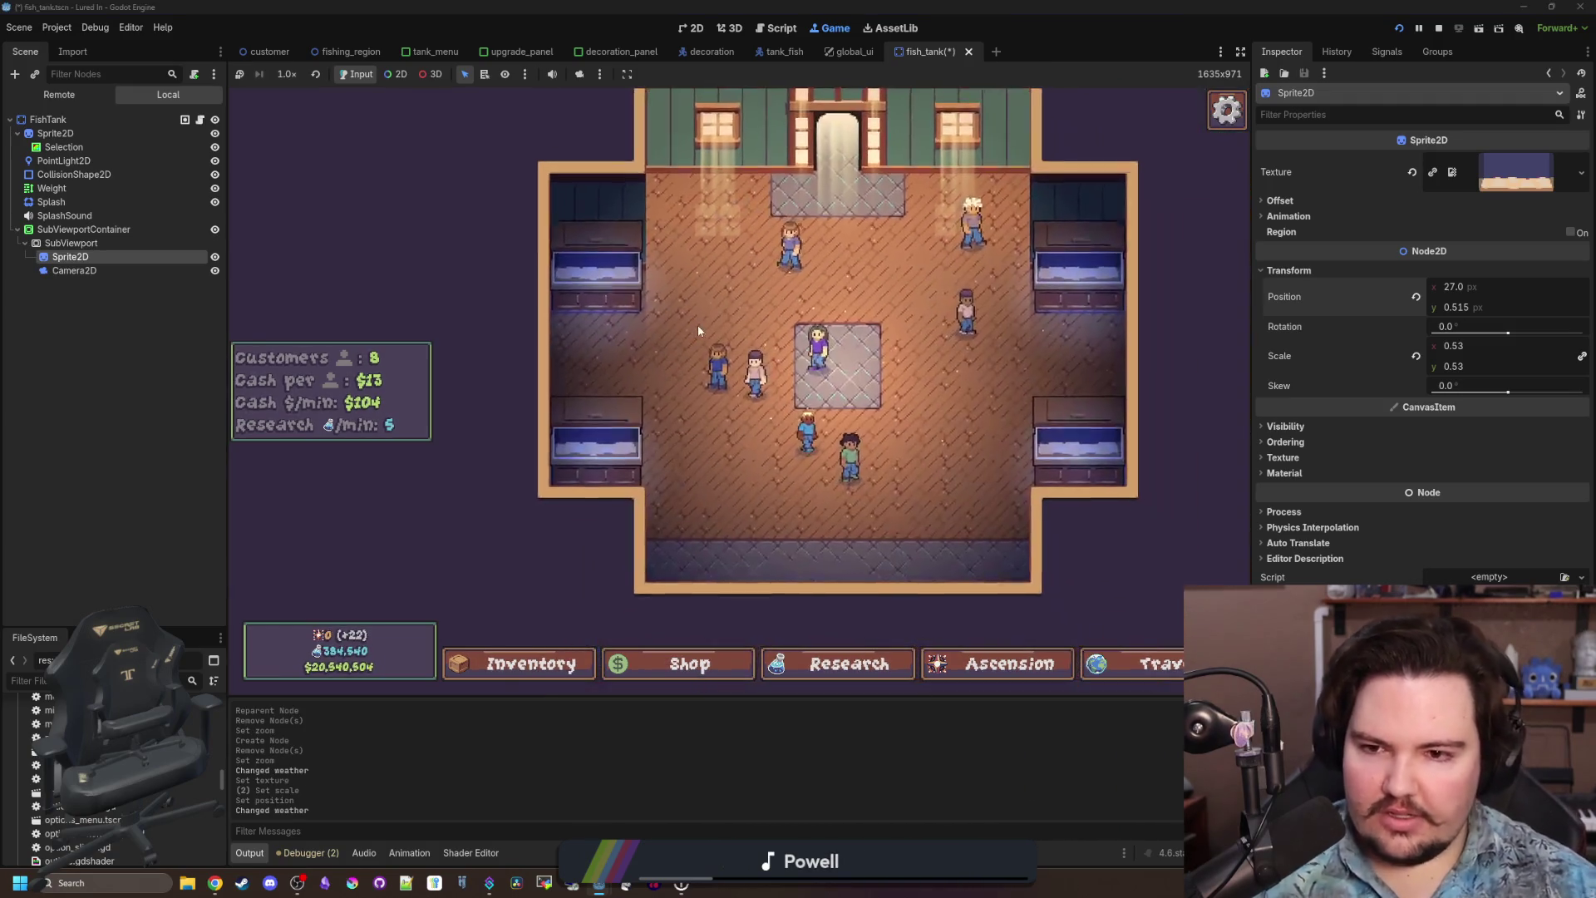
scroll(680, 338, "up", 3)
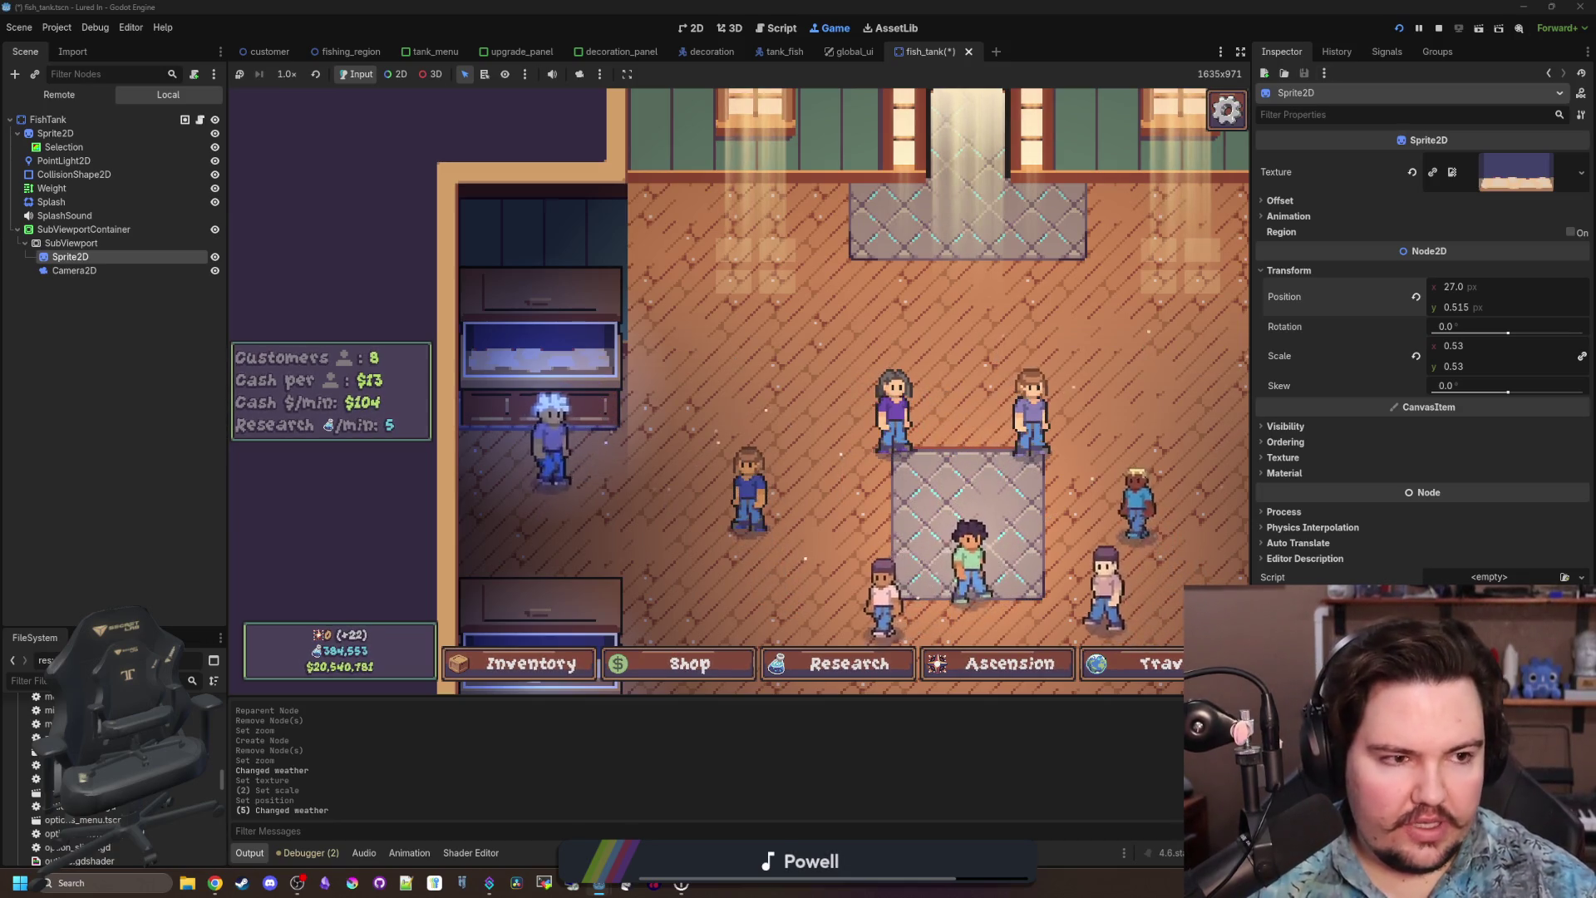
key("super+2")
Search for 'brackeys game jam' and open the itch.io Brackeys Game Jam 2026.1 result.
type("brackeys game jam")
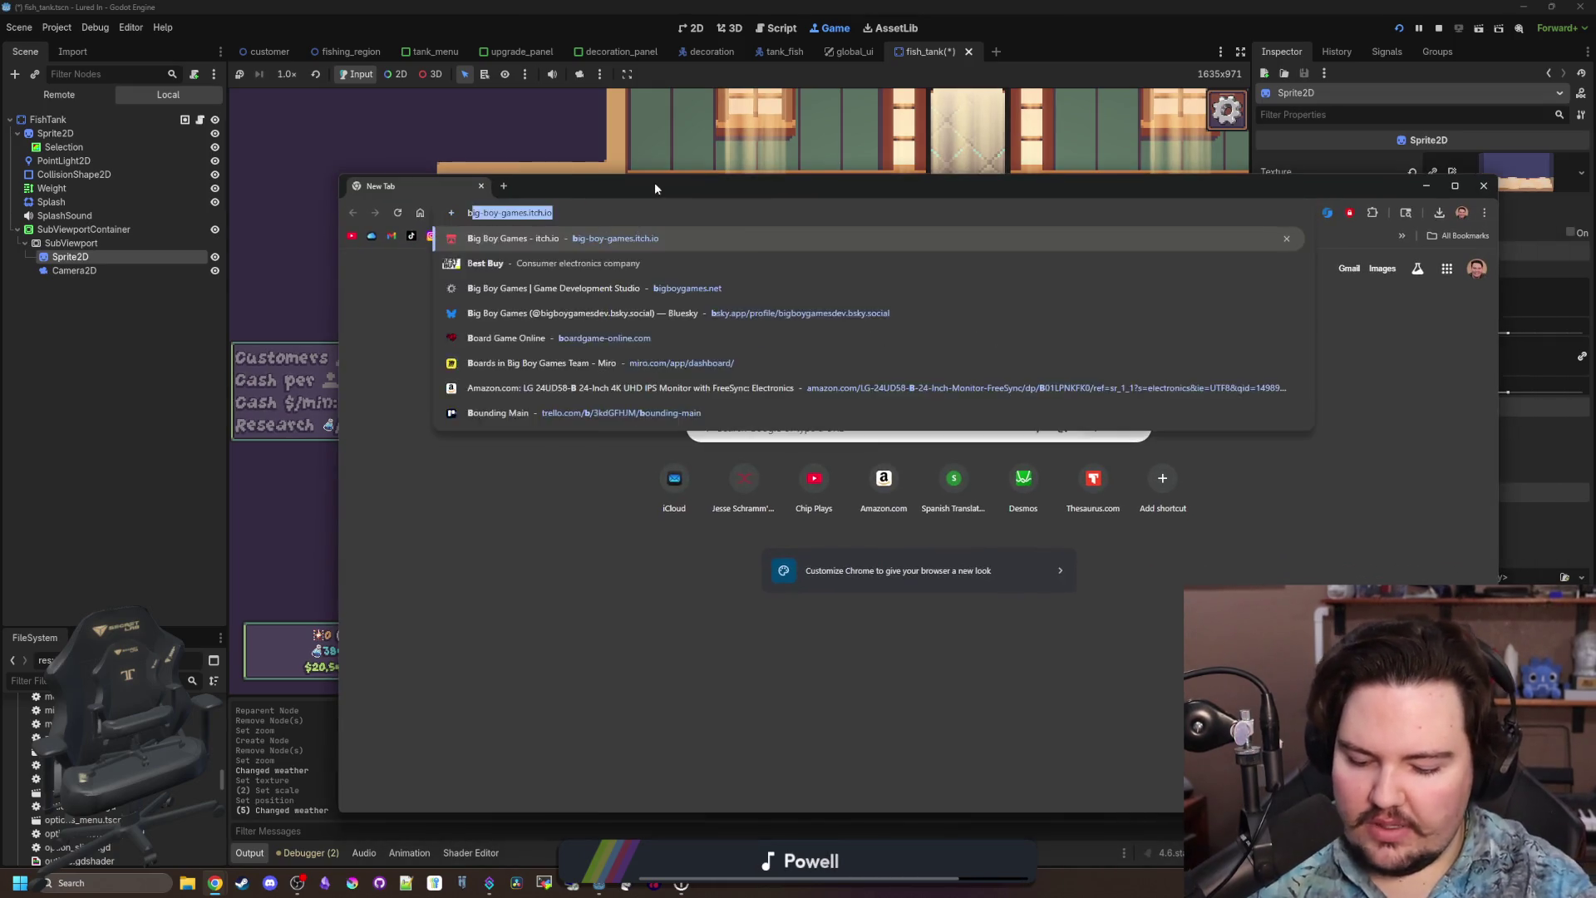
key("Return")
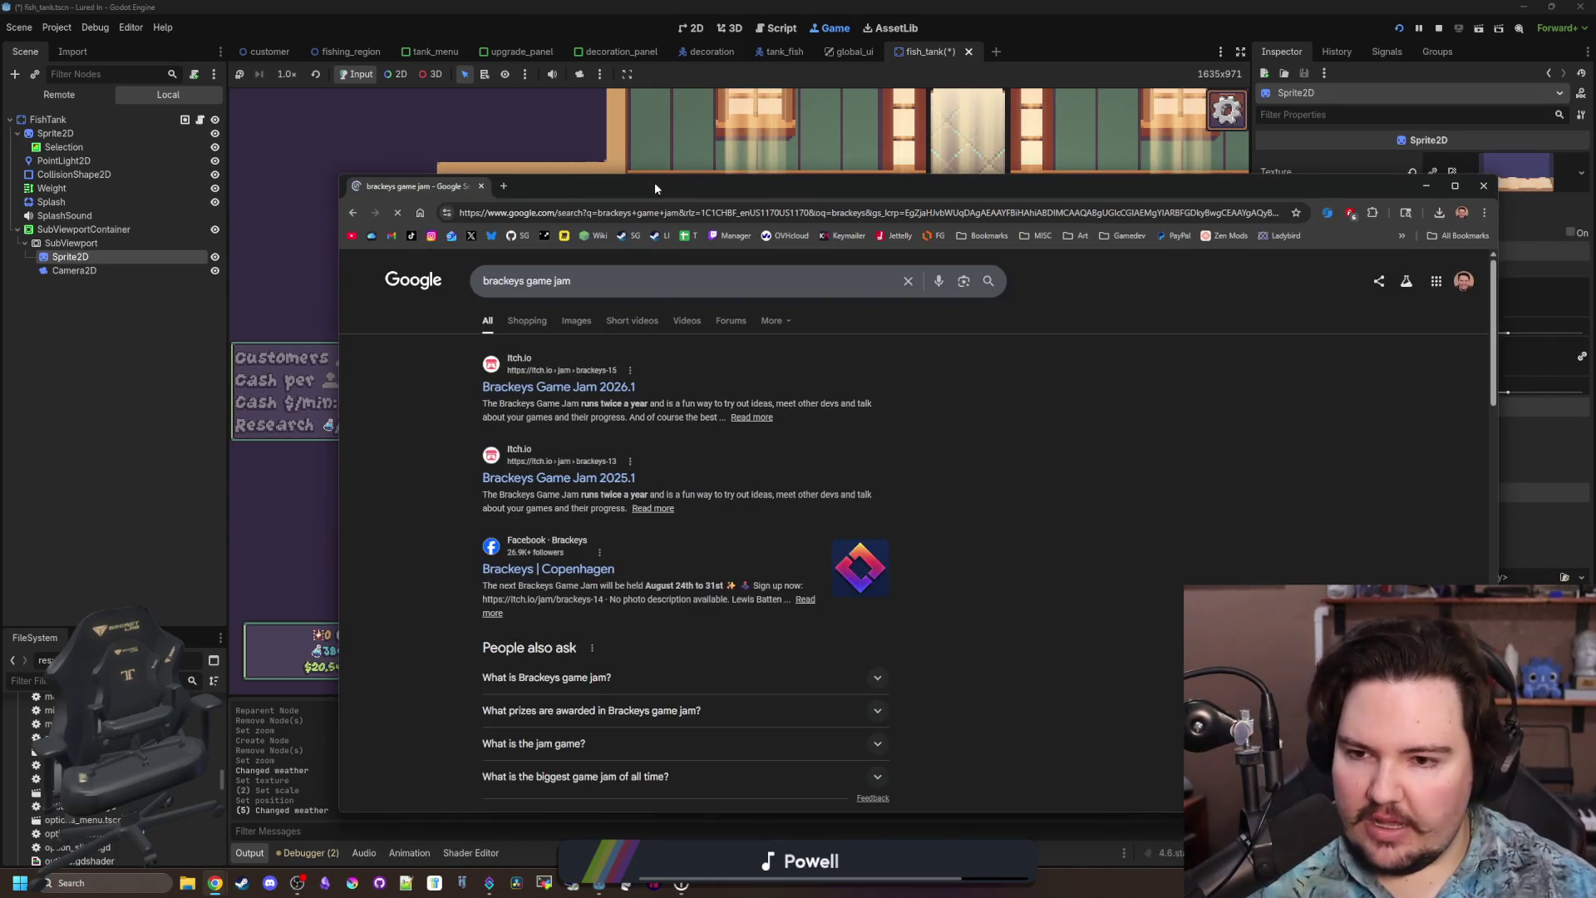
left_click(612, 390)
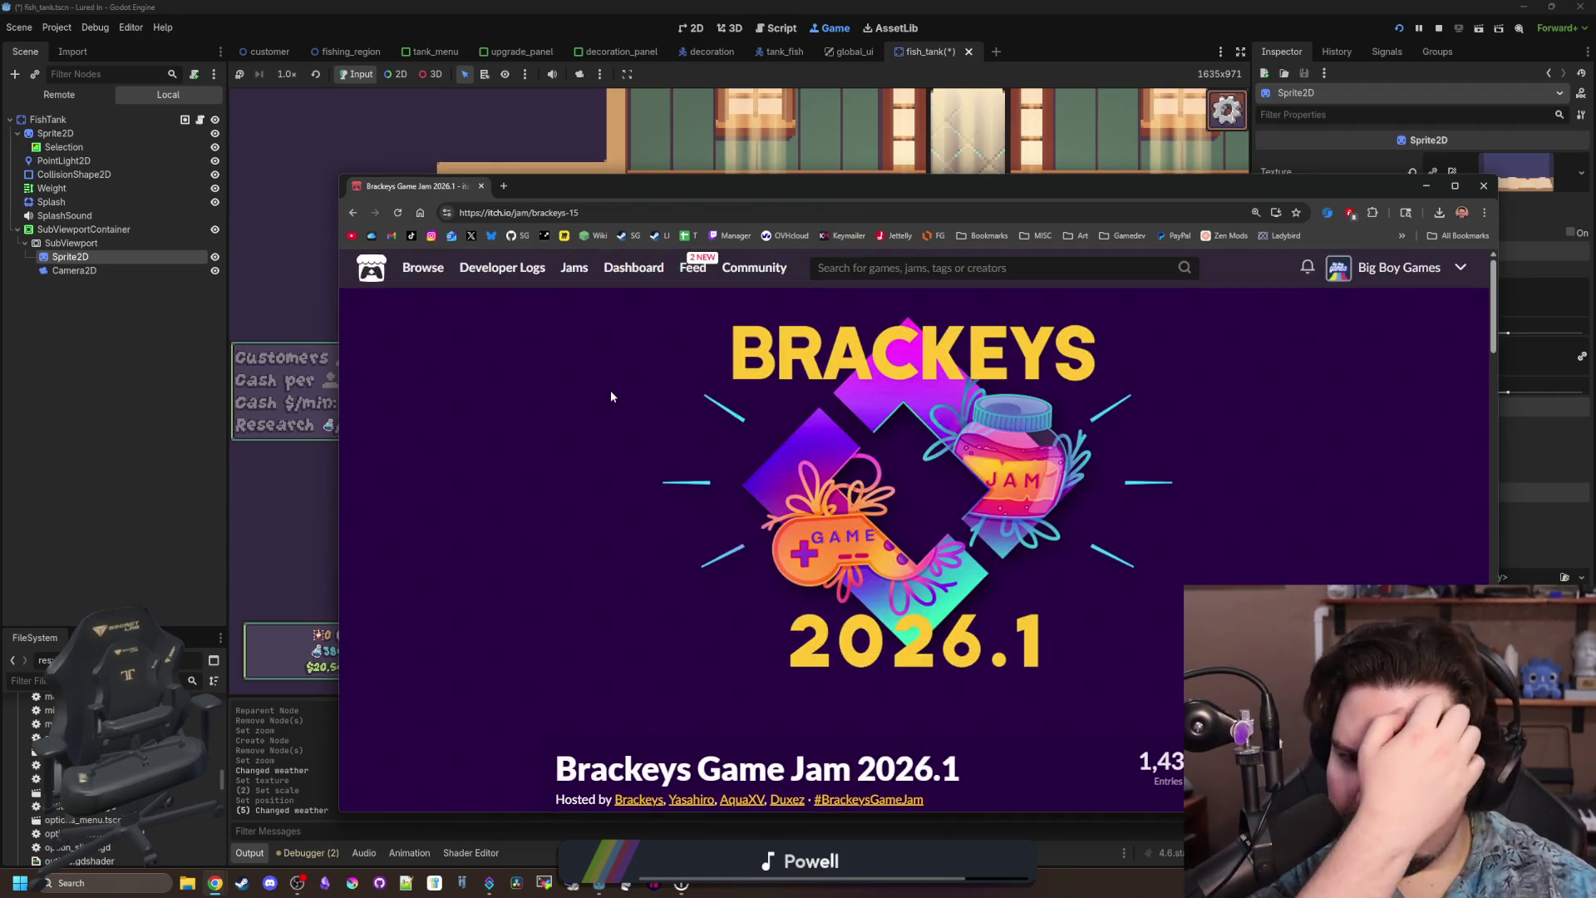
Scroll through the jam overview page and open its submitted entries.
scroll(1167, 580, "down", 2)
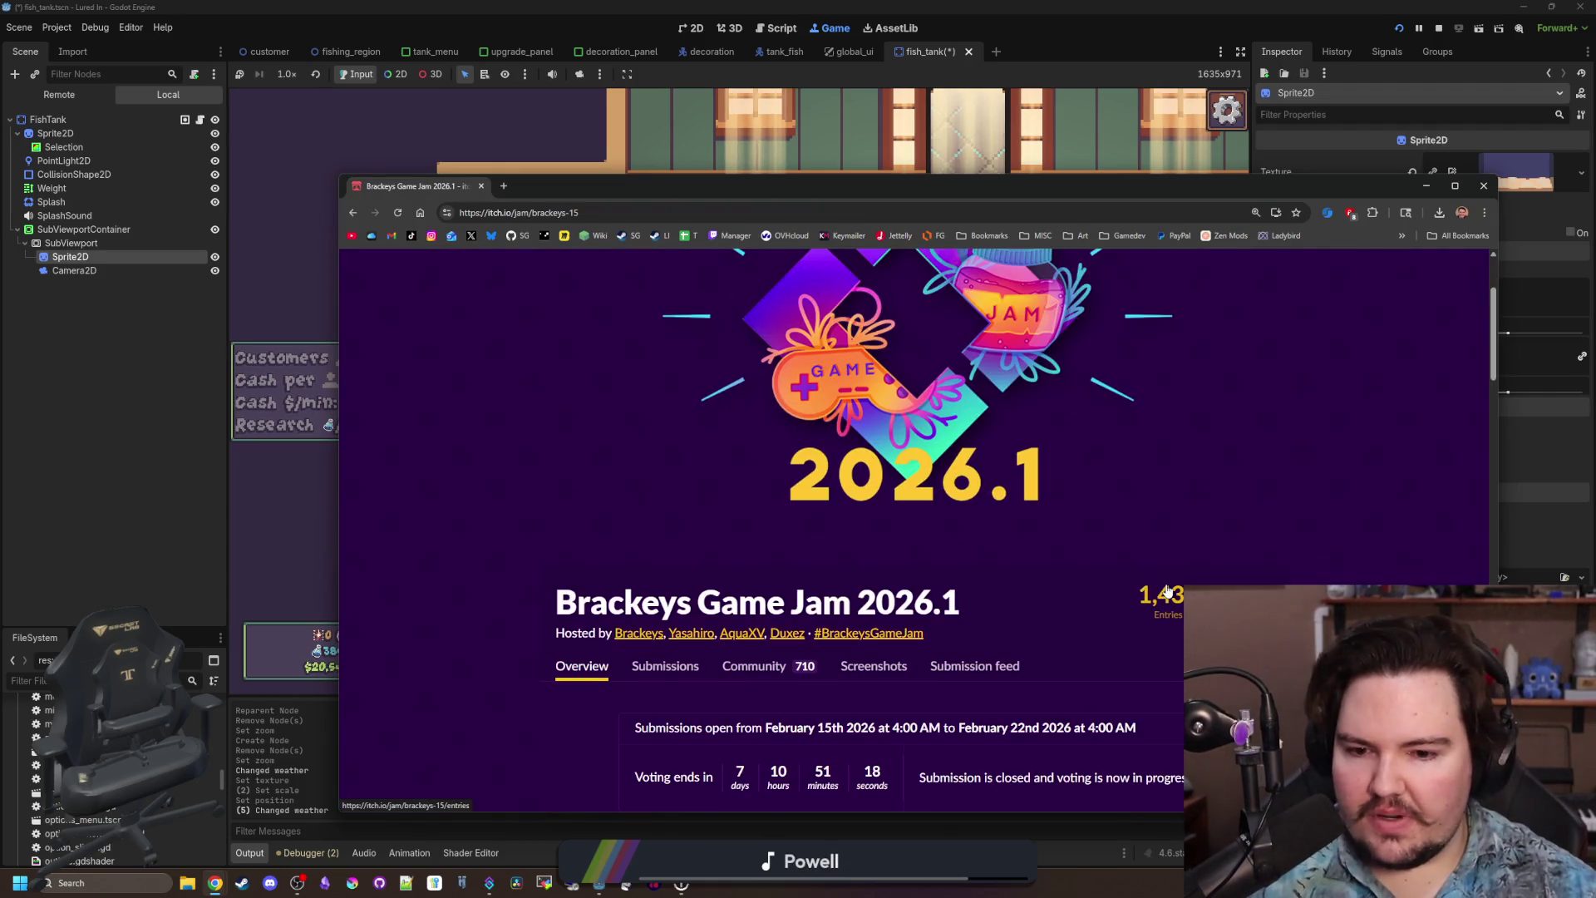
scroll(1147, 582, "down", 3)
scroll(622, 513, "down", 12)
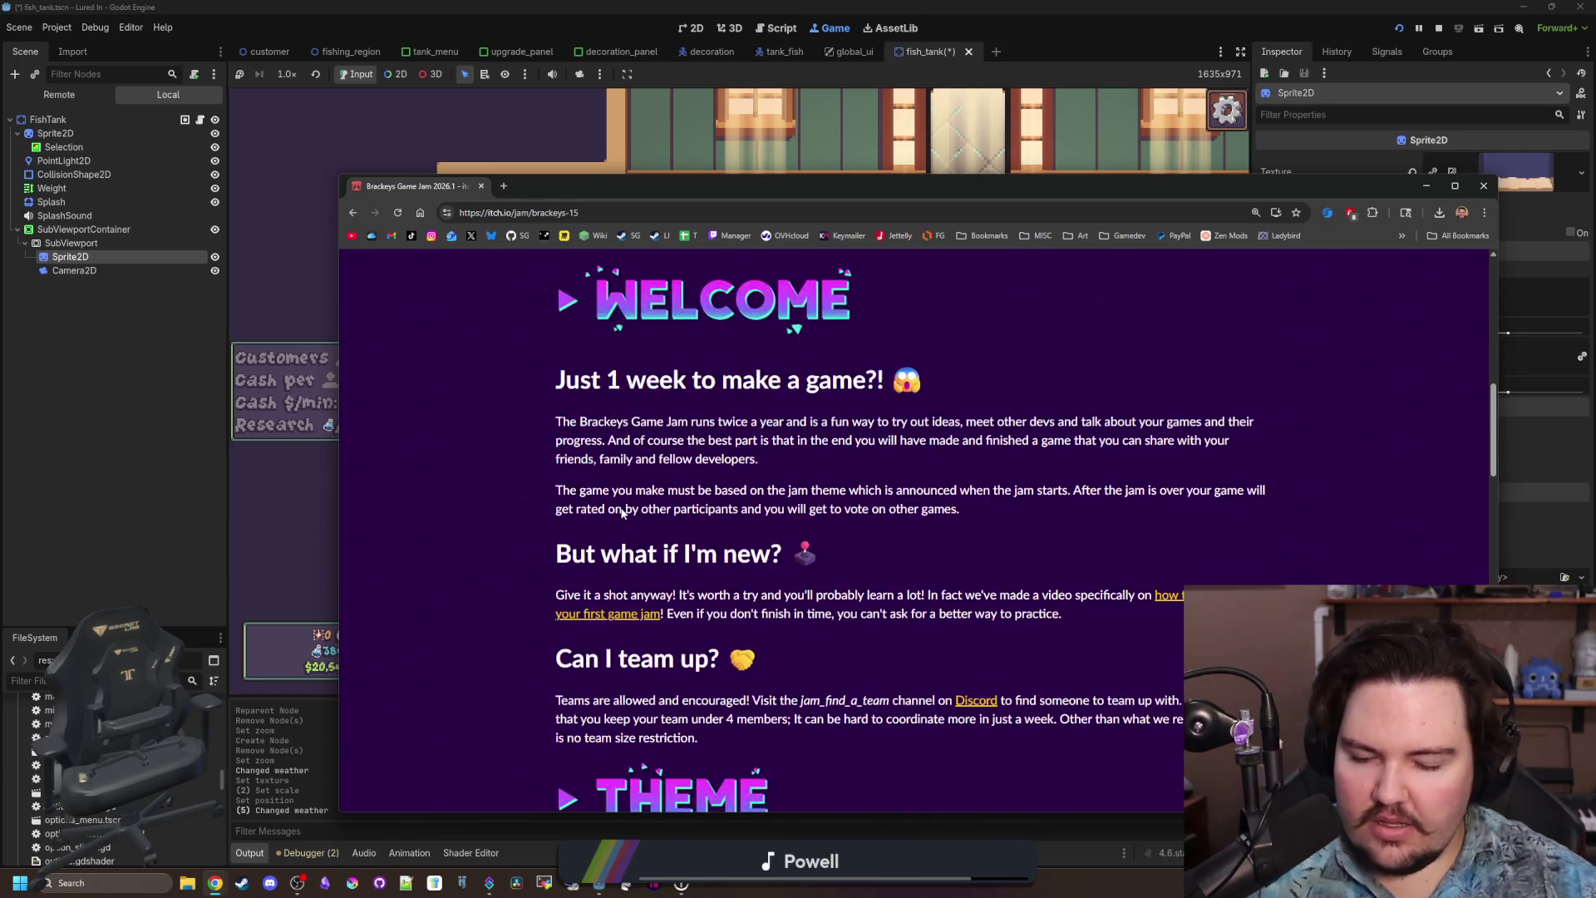
scroll(622, 513, "down", 20)
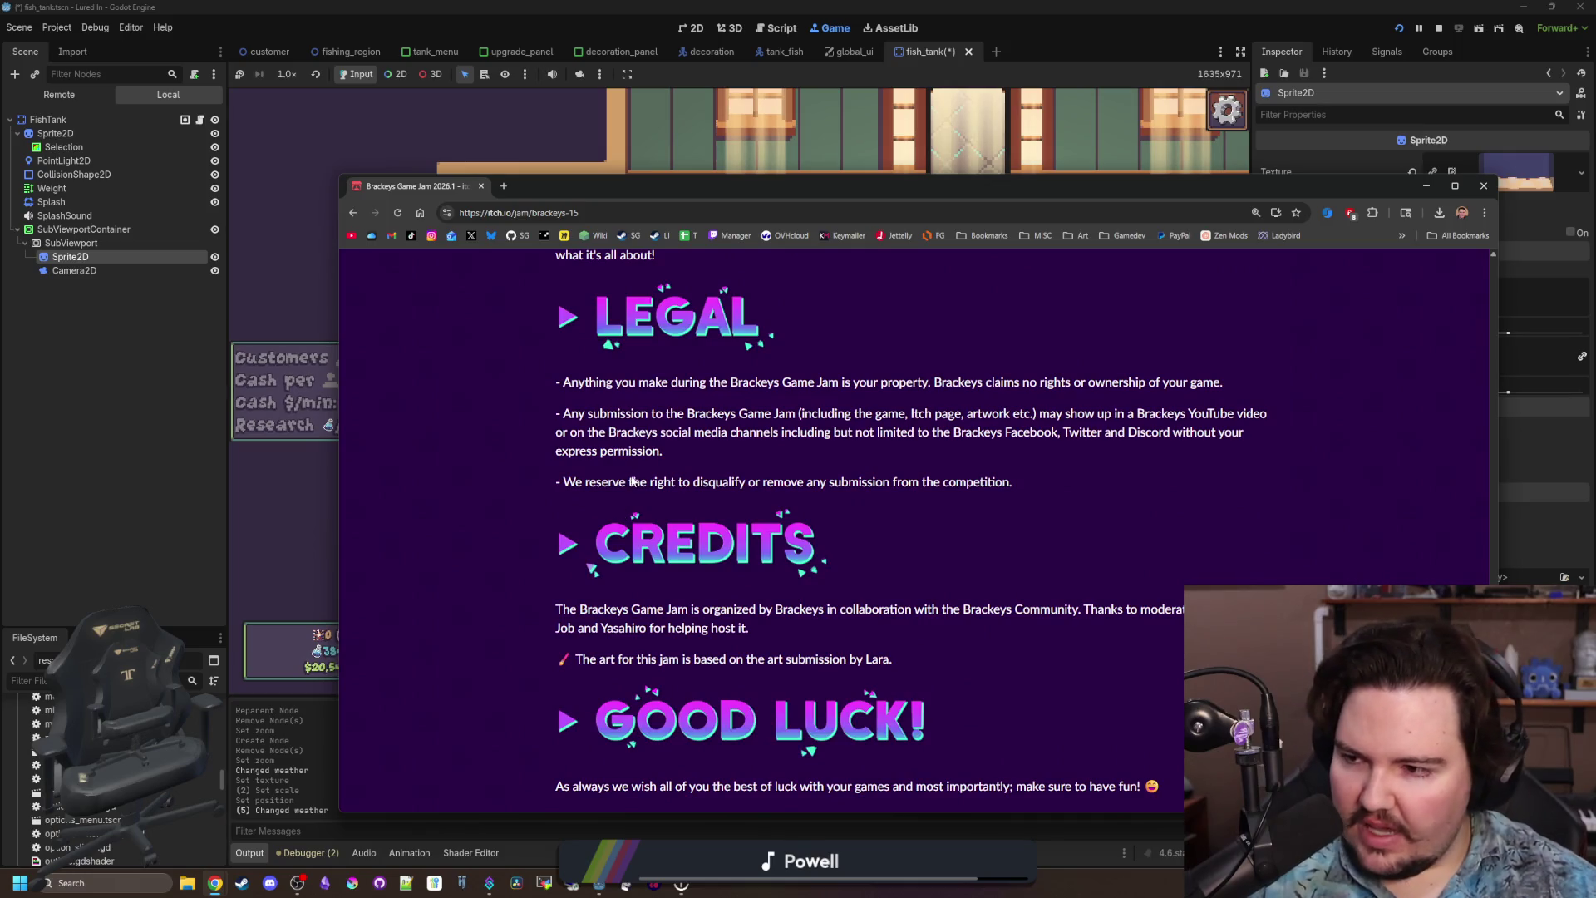
scroll(621, 513, "up", 10)
scroll(674, 622, "up", 4)
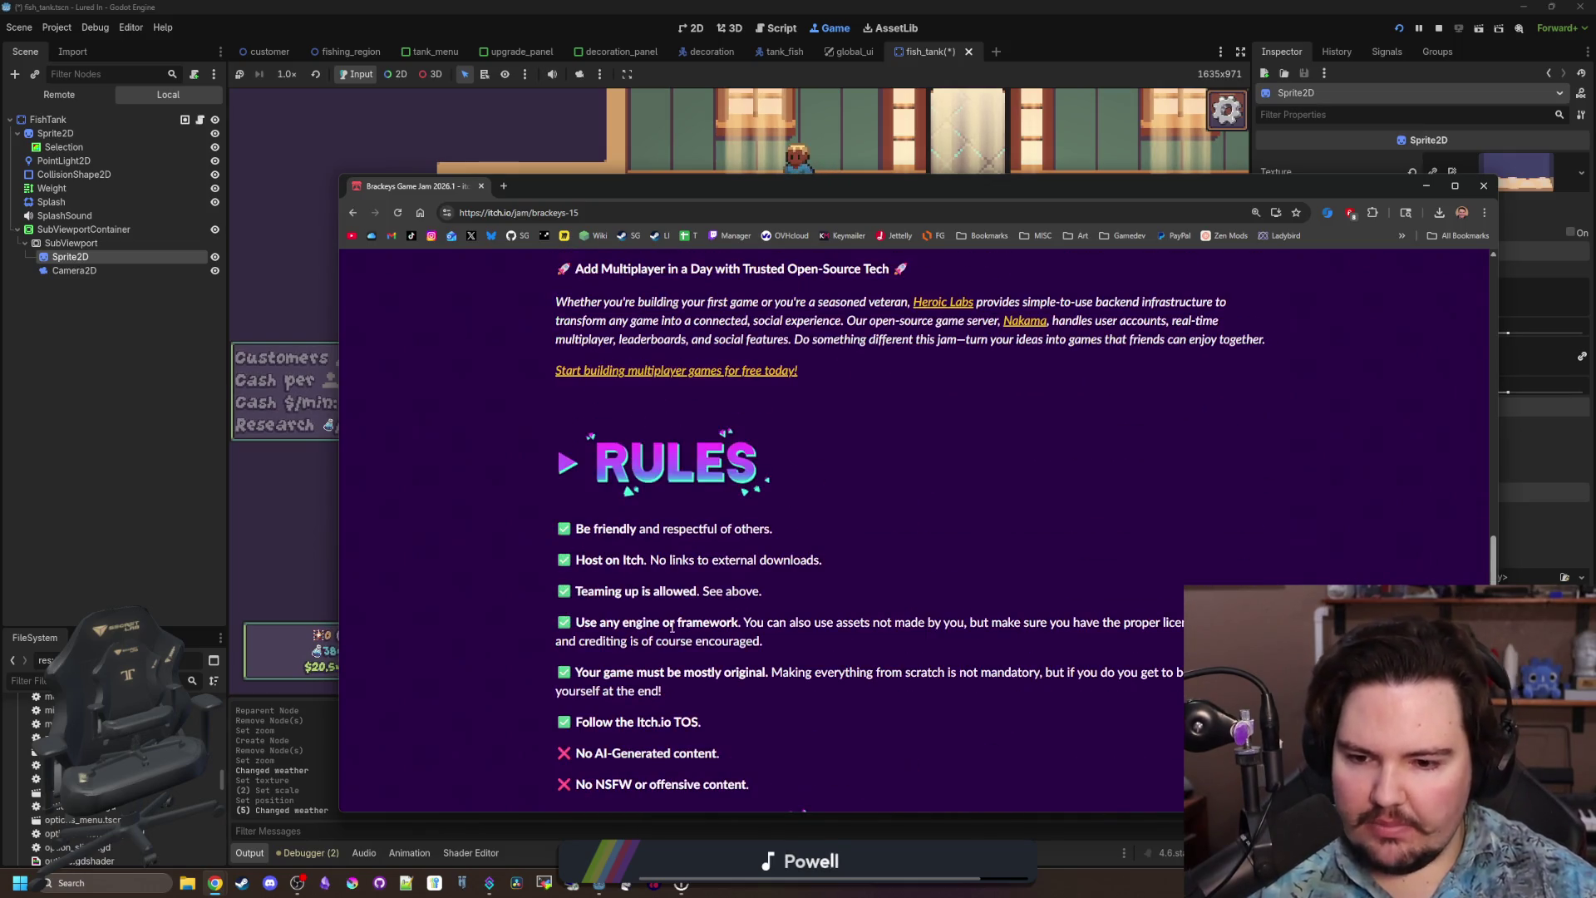
scroll(672, 628, "up", 15)
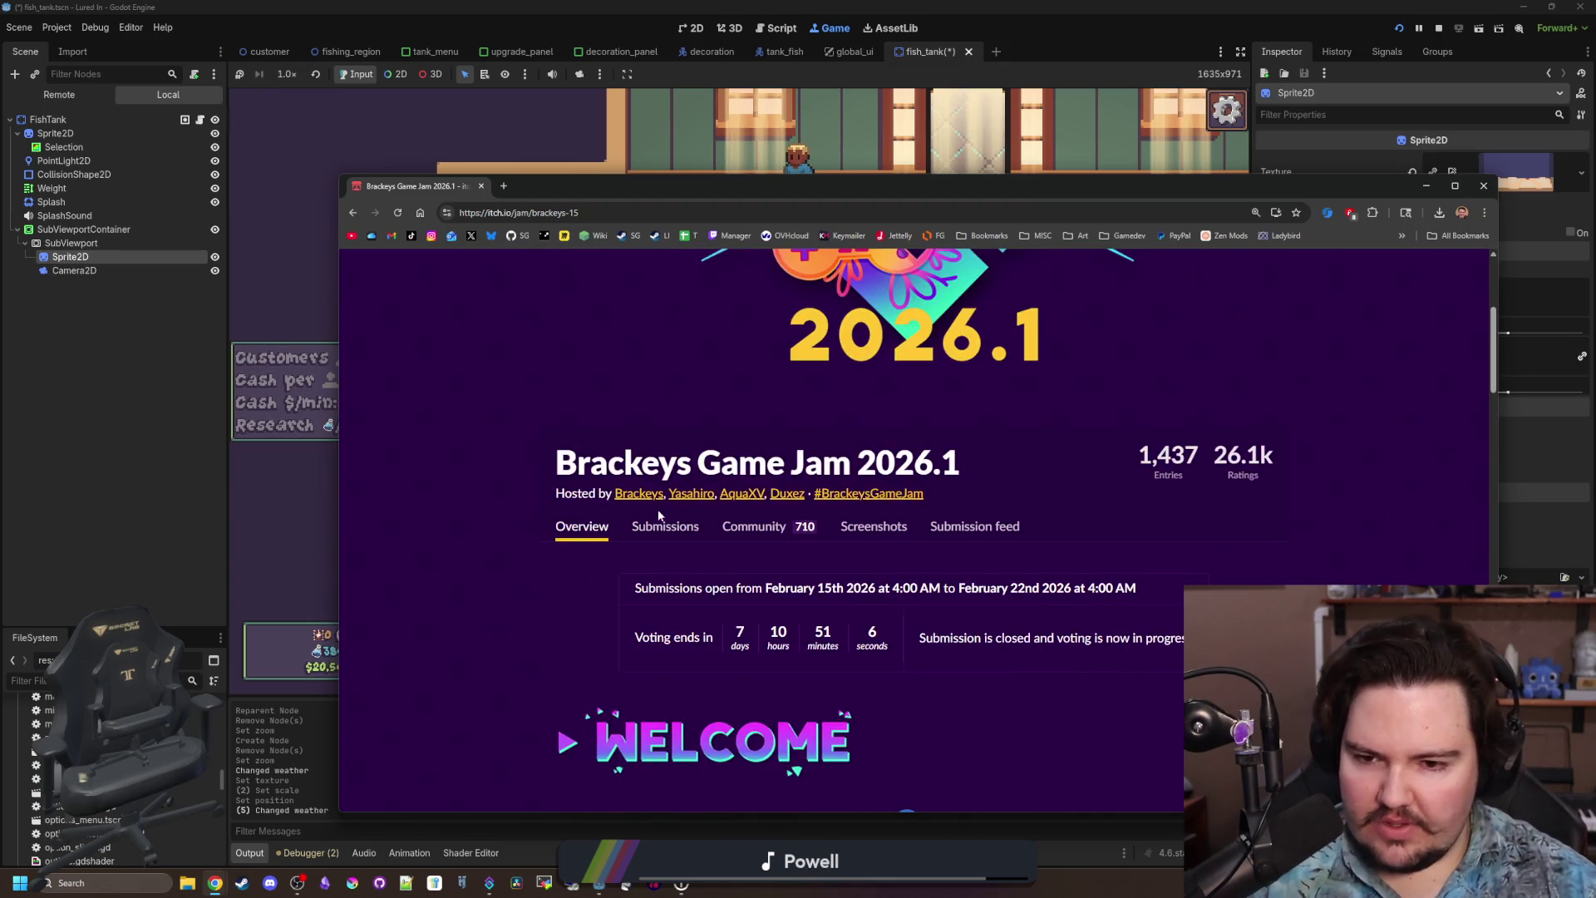
left_click(666, 528)
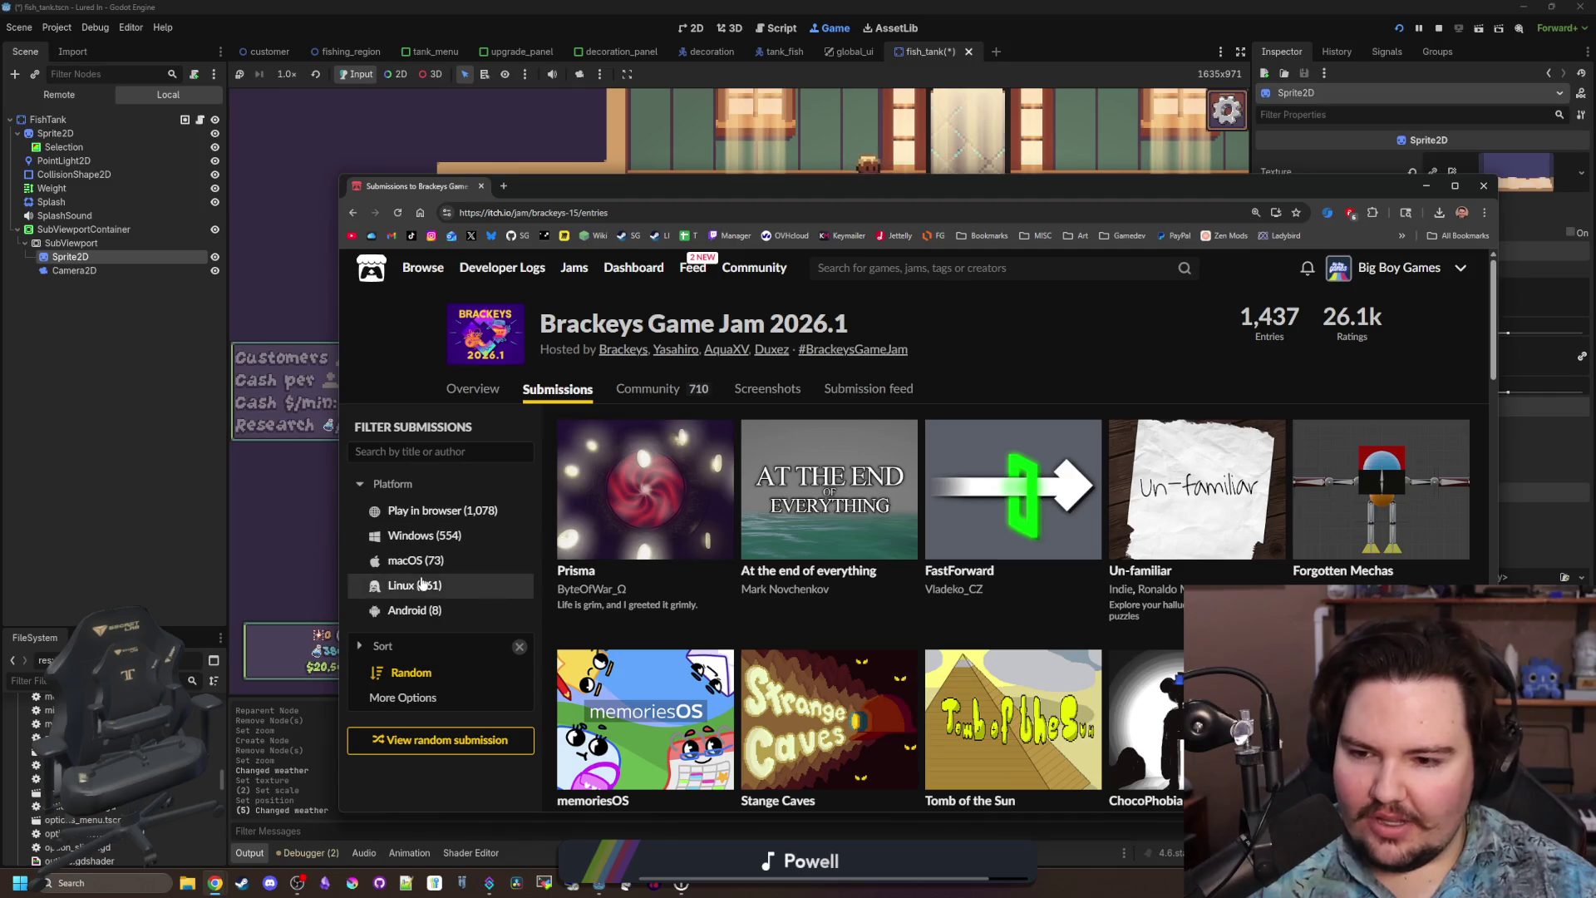
Filter the jam submissions to games playable in browser.
mouse_move(550, 526)
left_click(436, 513)
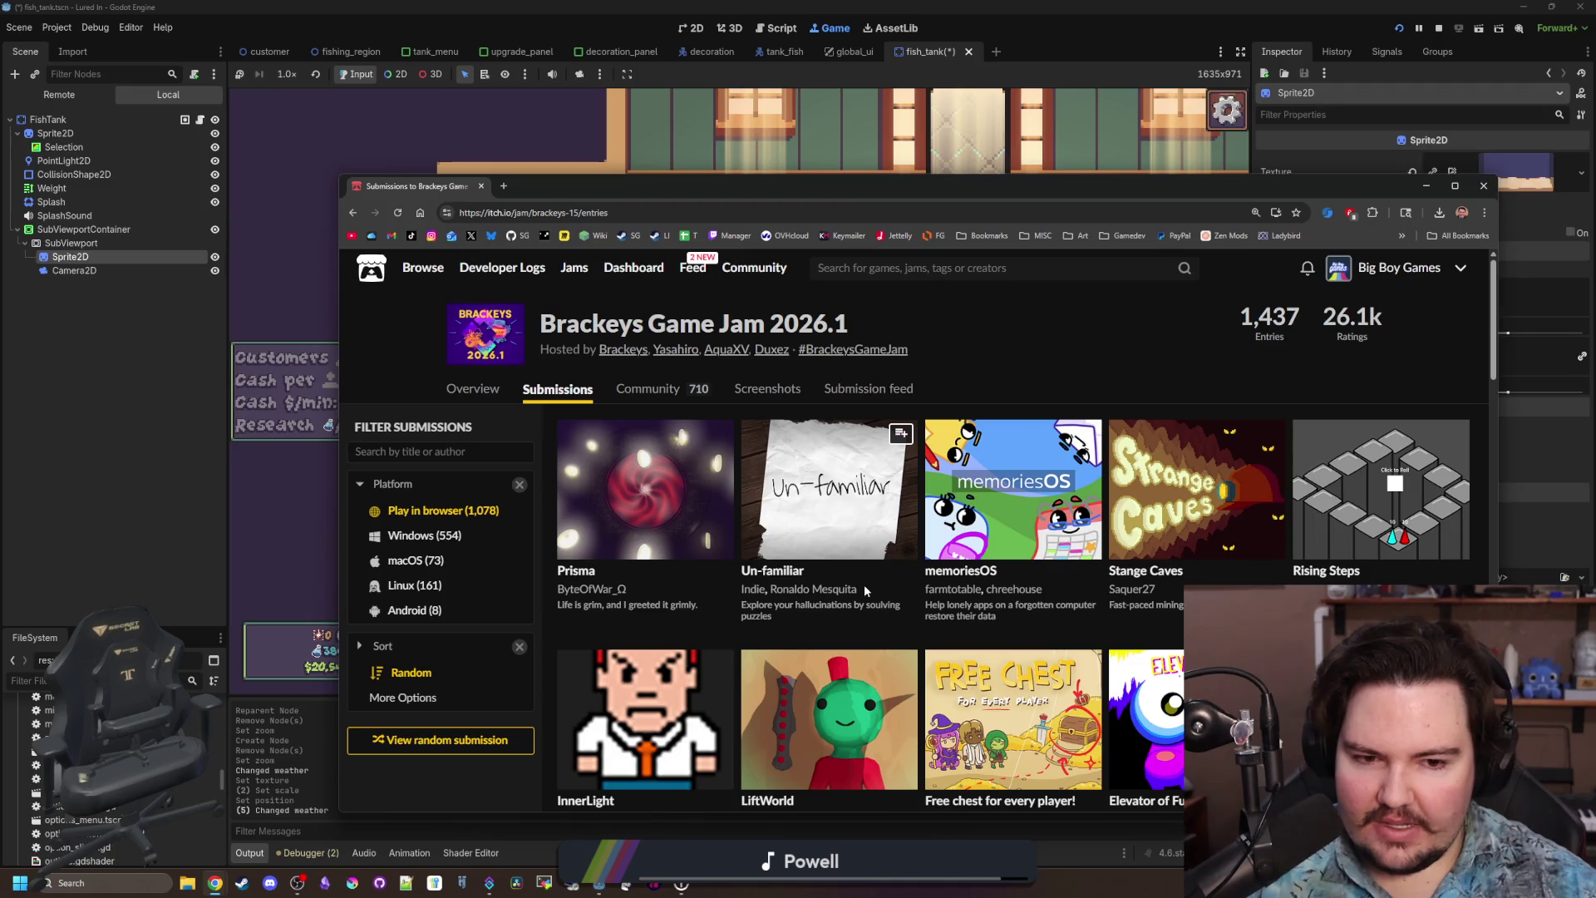
scroll(1247, 574, "down", 2)
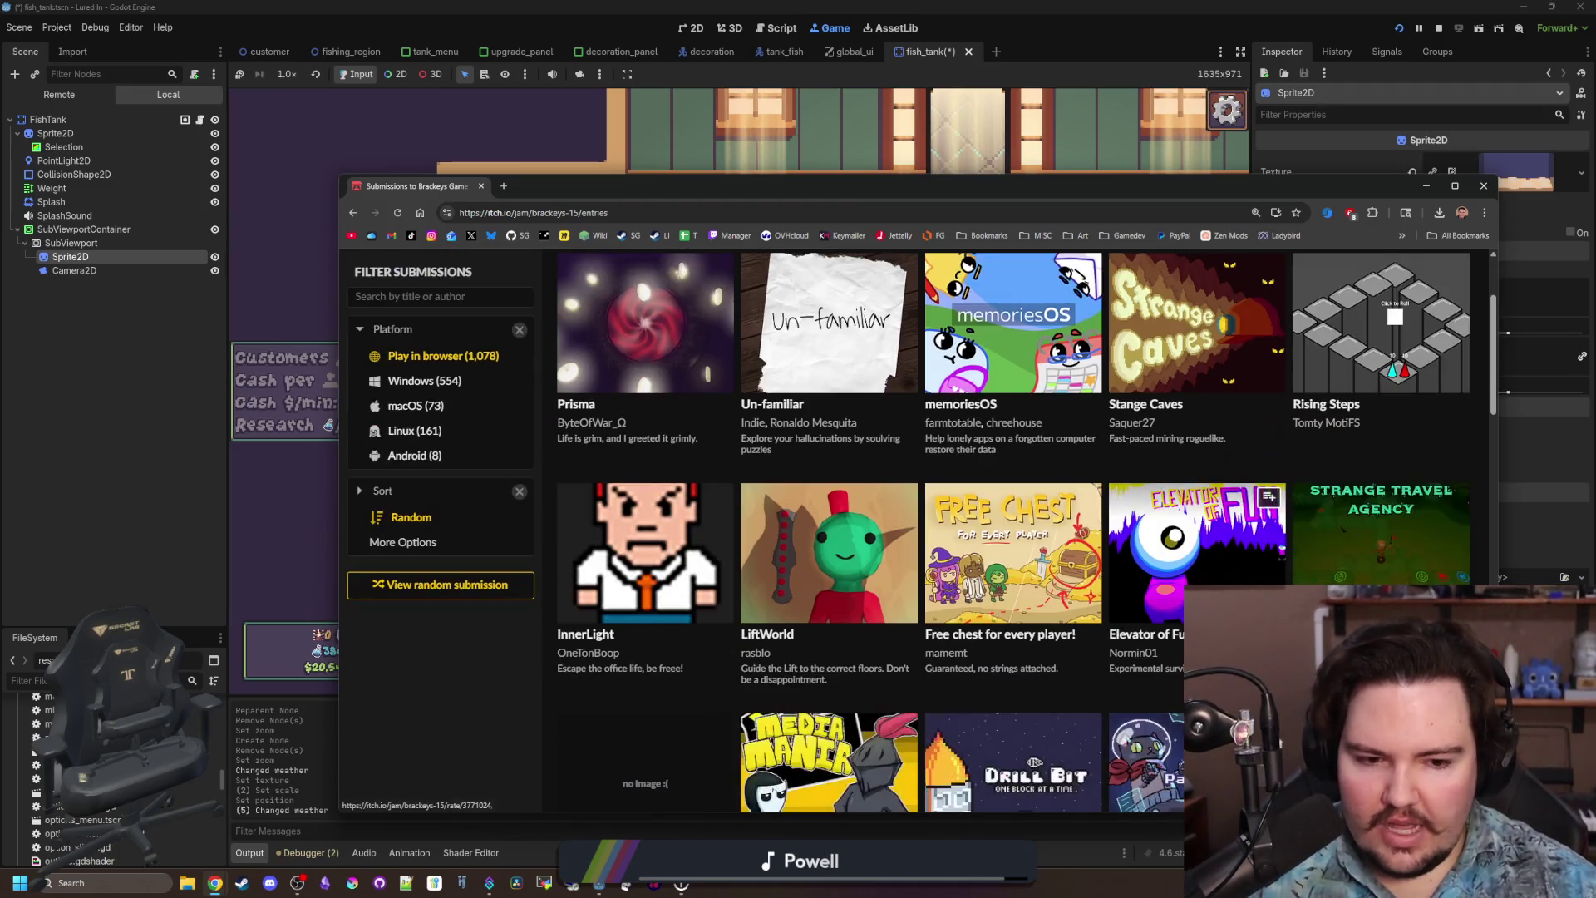
scroll(1230, 574, "down", 1)
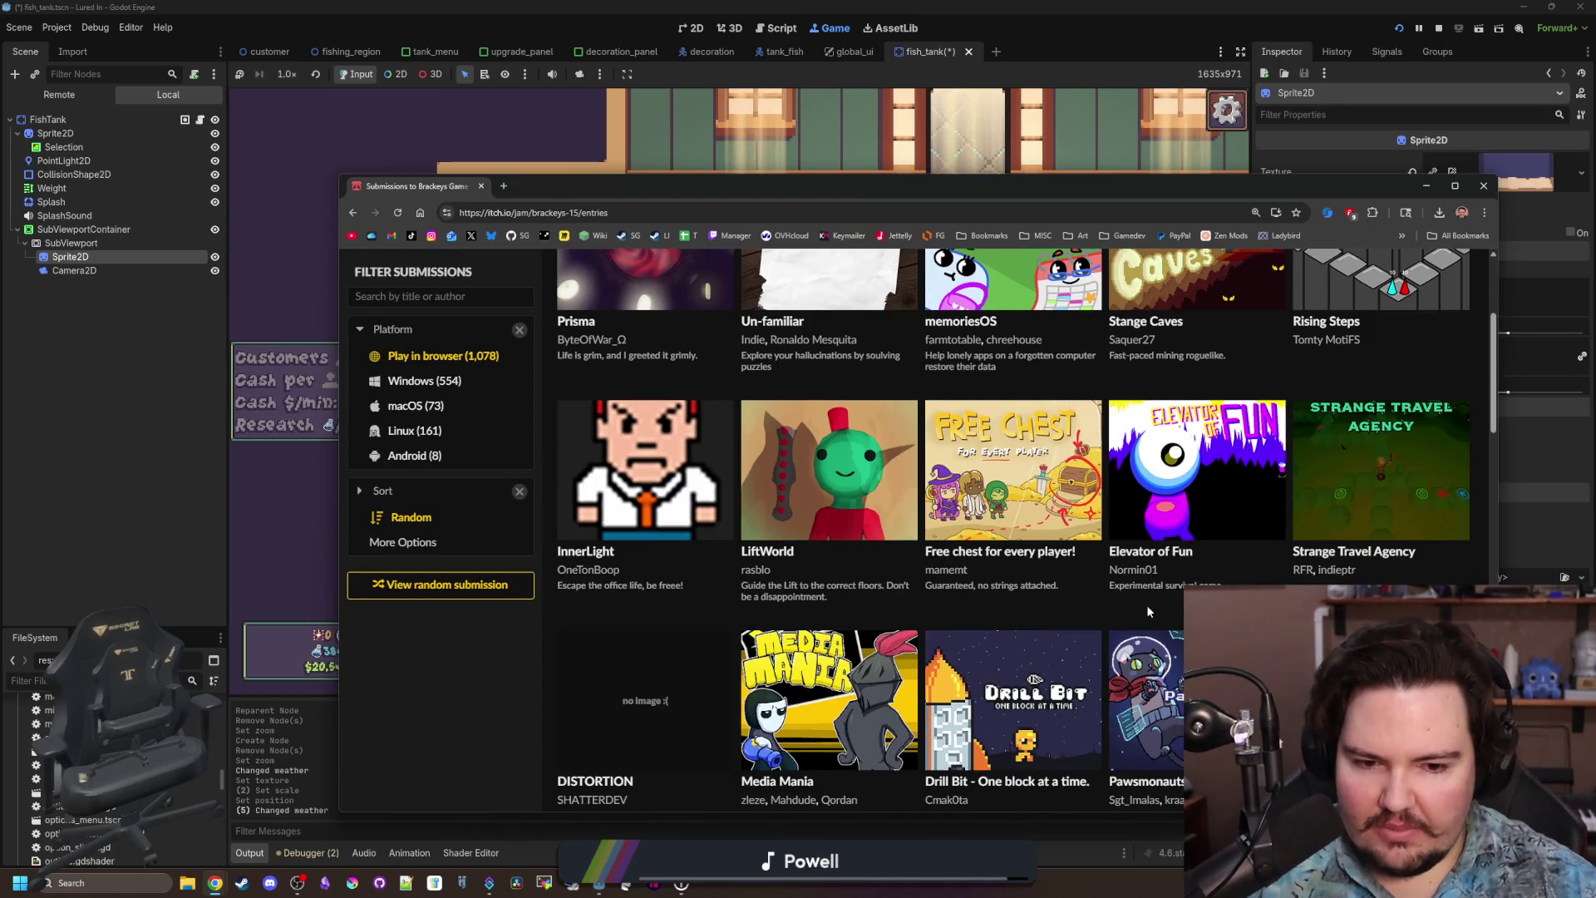
scroll(1096, 587, "down", 1)
Scroll through the browser-playable entries, then open a new browser tab.
mouse_move(1118, 590)
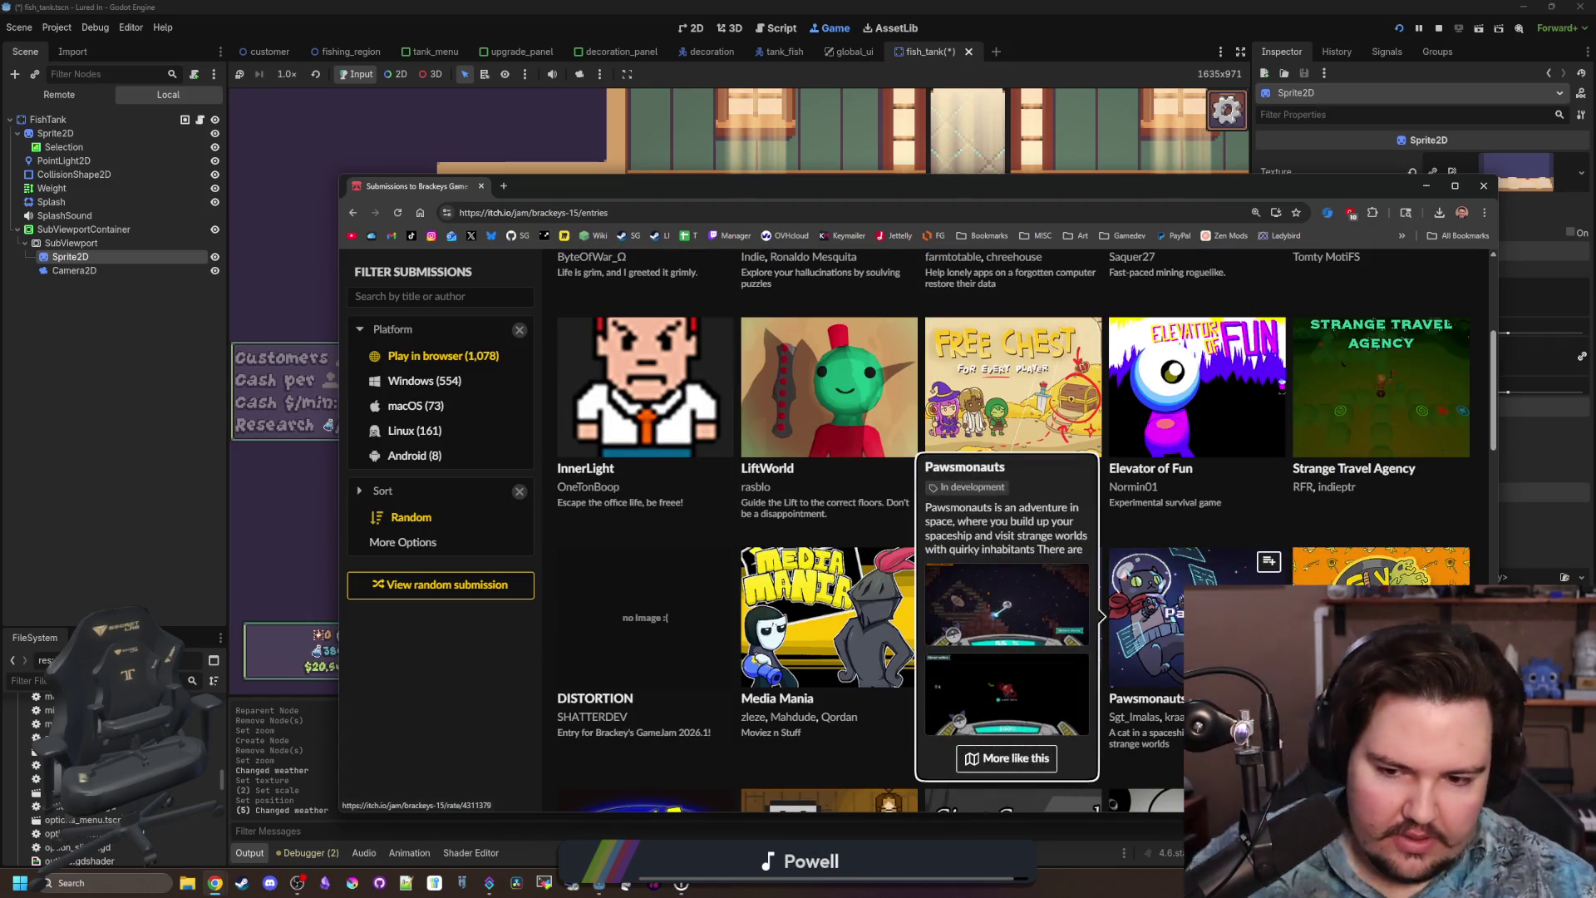
scroll(1166, 630, "down", 3)
scroll(924, 541, "down", 2)
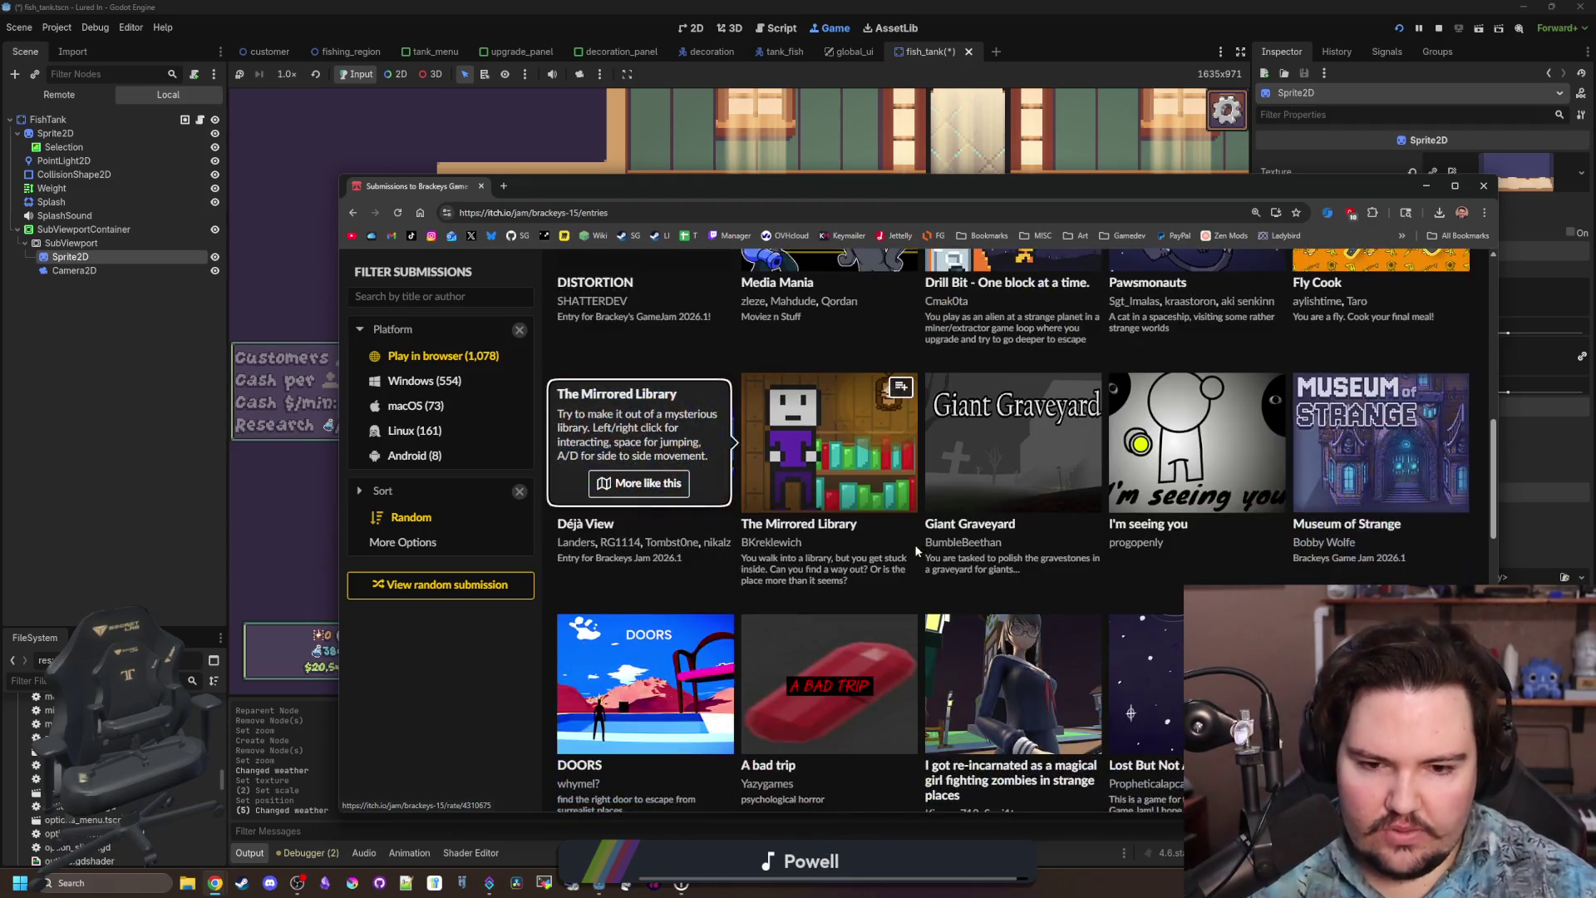
mouse_move(832, 499)
scroll(925, 540, "down", 4)
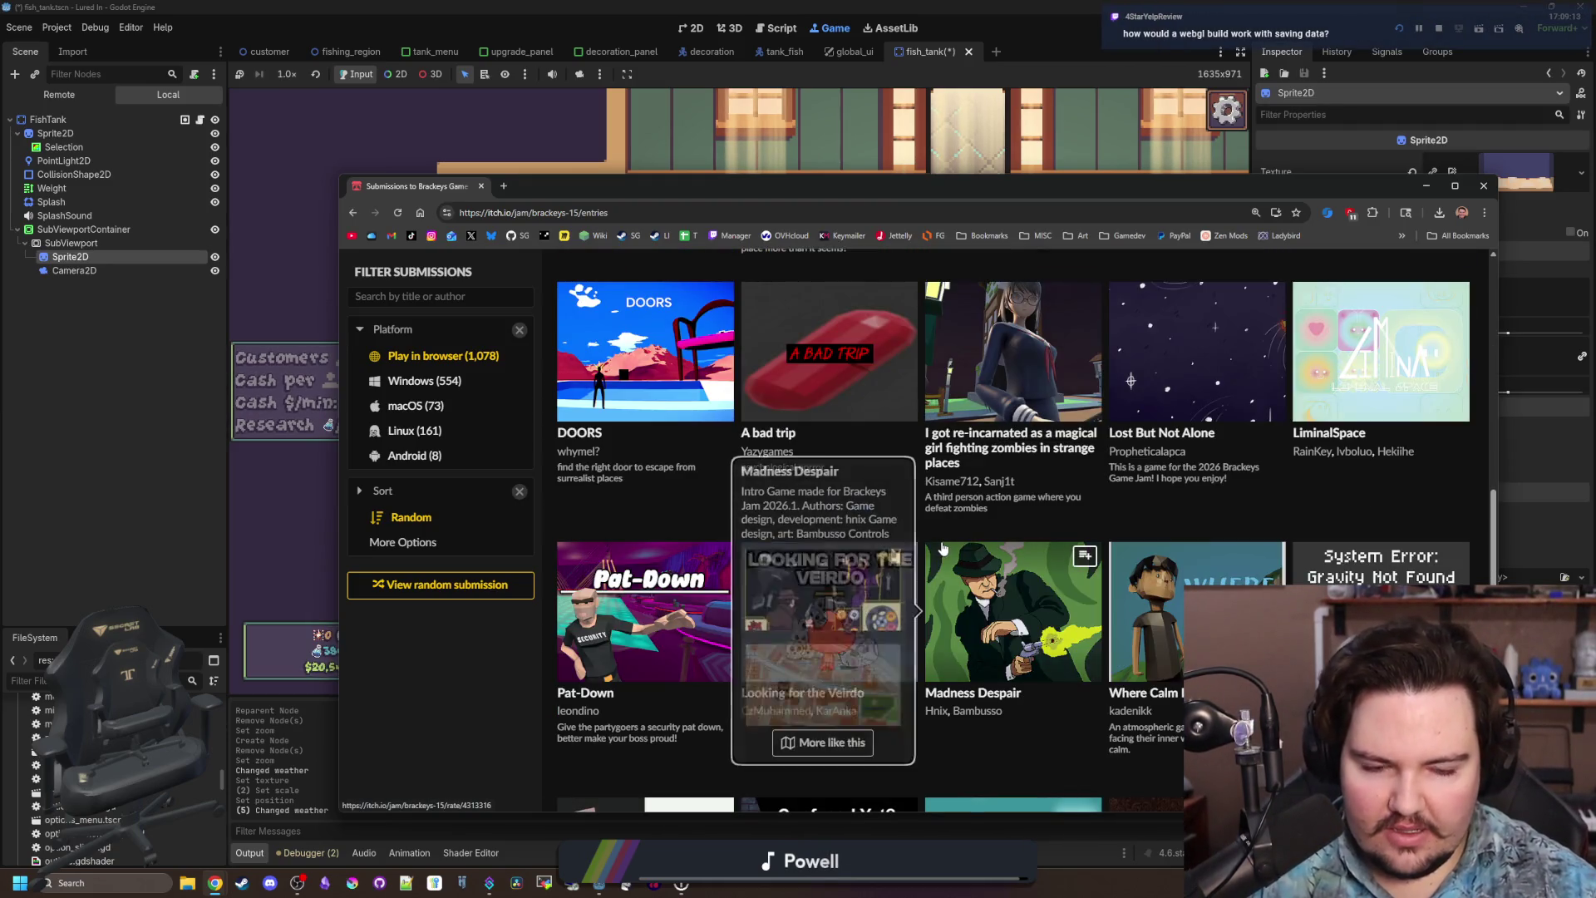
mouse_move(943, 549)
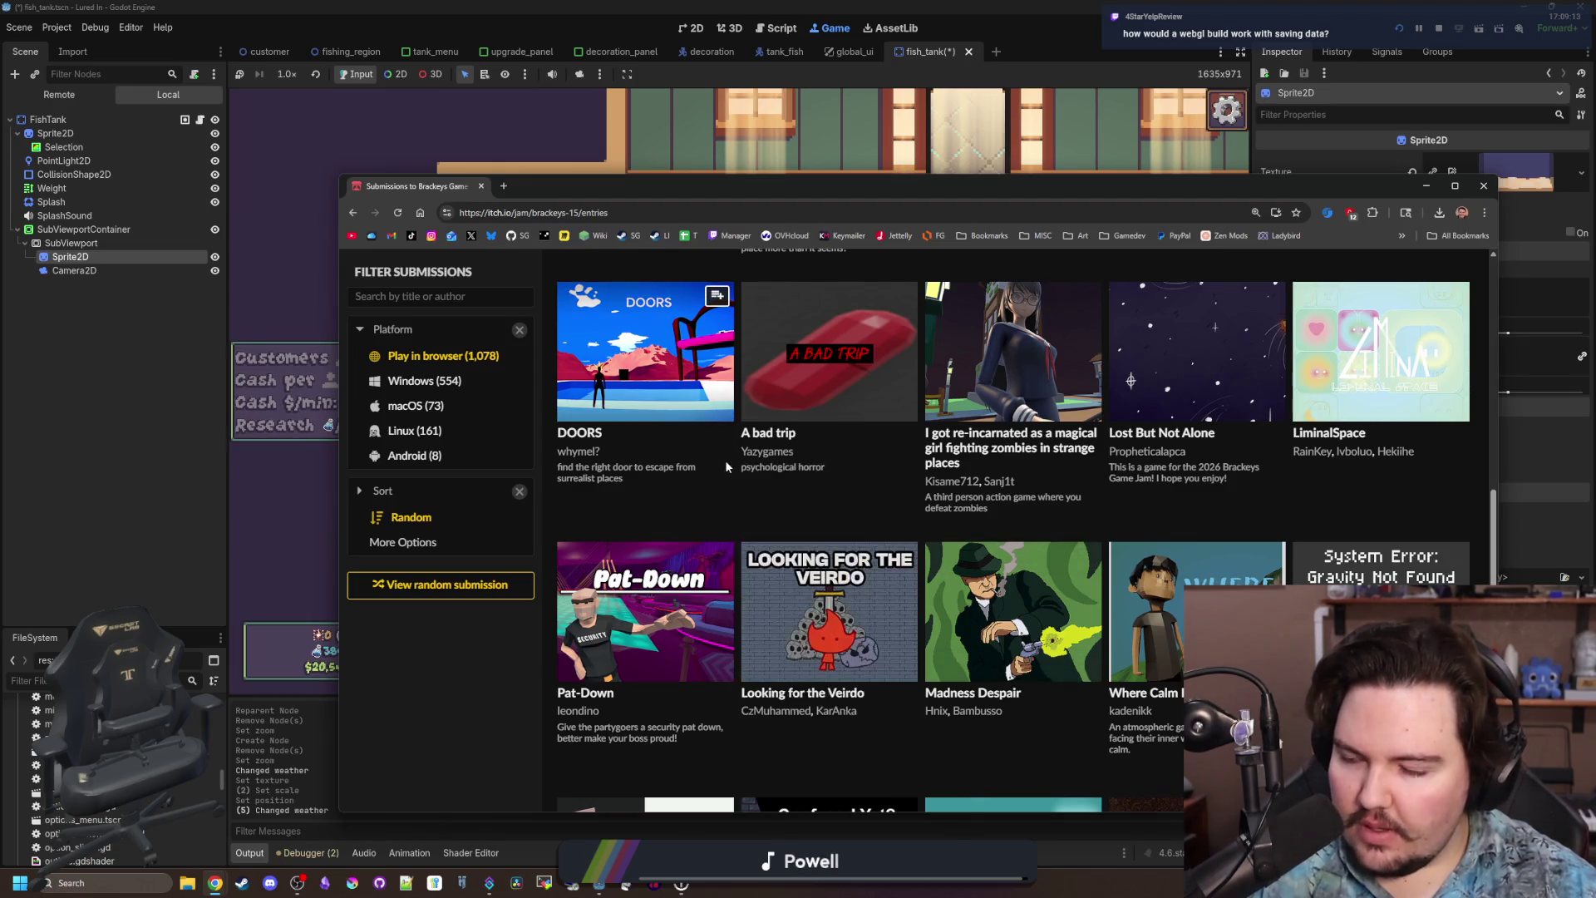
scroll(724, 461, "down", 5)
scroll(722, 484, "down", 3)
scroll(651, 430, "up", 10)
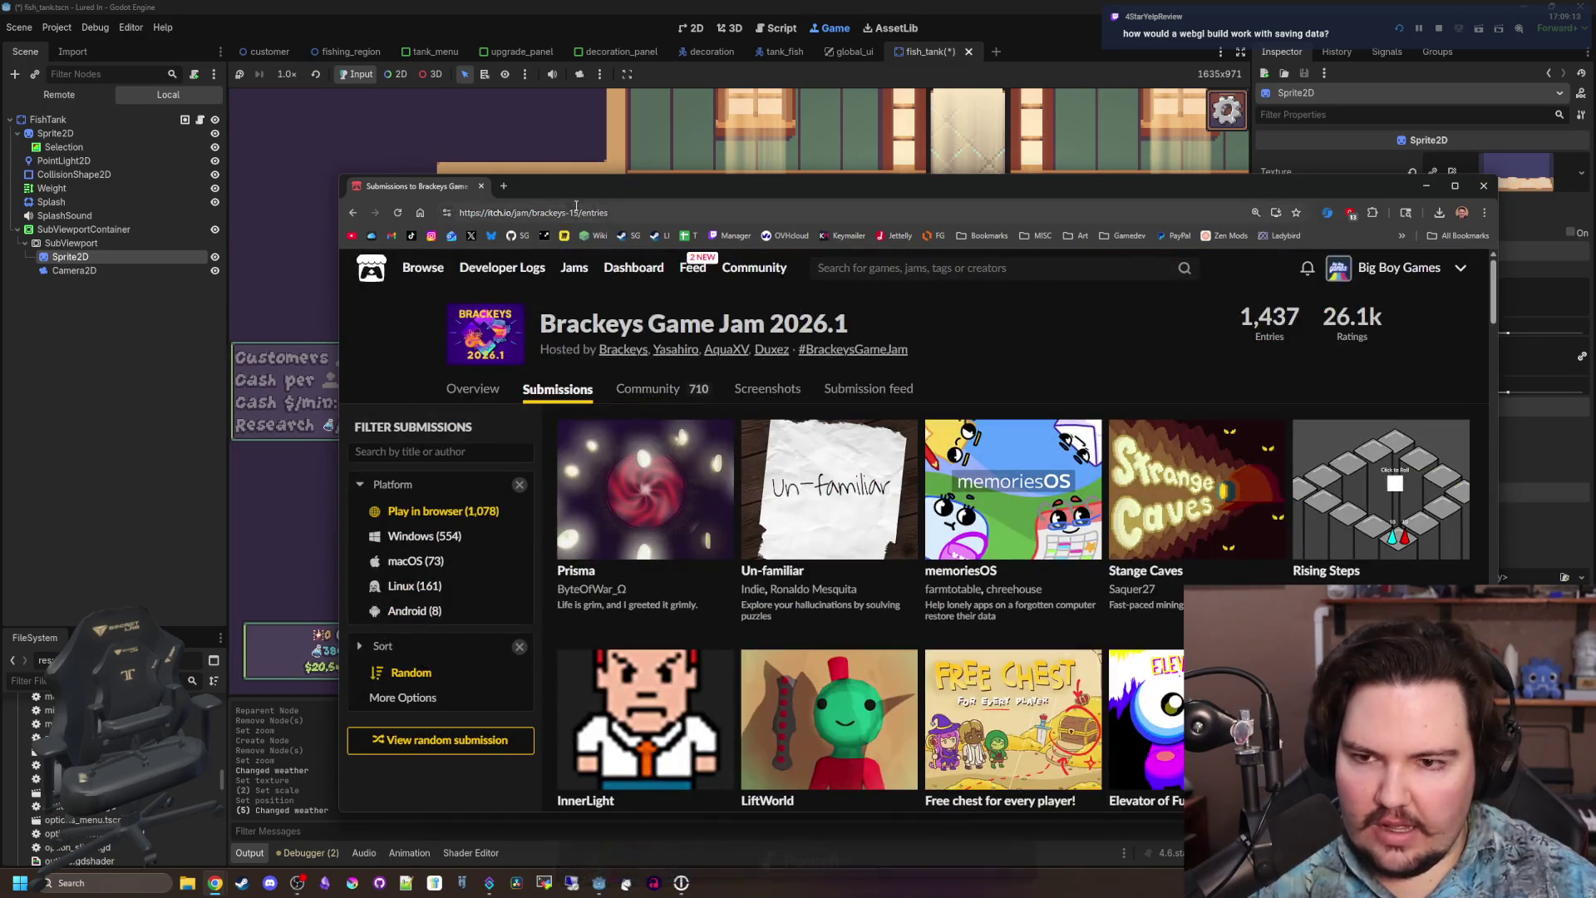
left_click(503, 186)
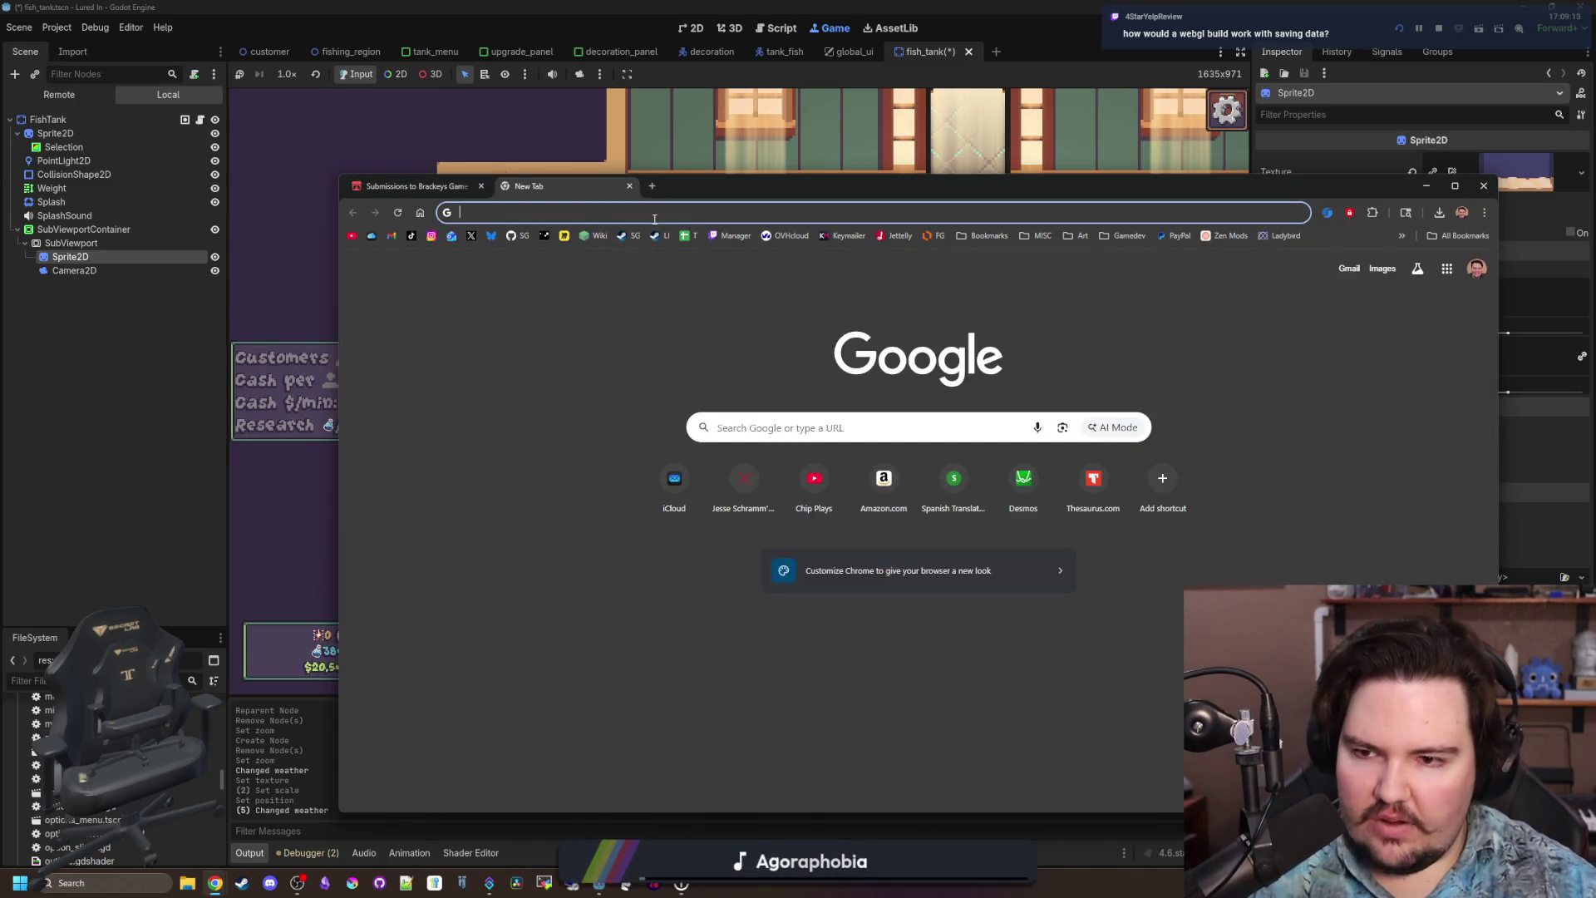
Go to itch.io, open the Pizza Pit page from the creator profile and start its browser version.
type("itch")
key("Return")
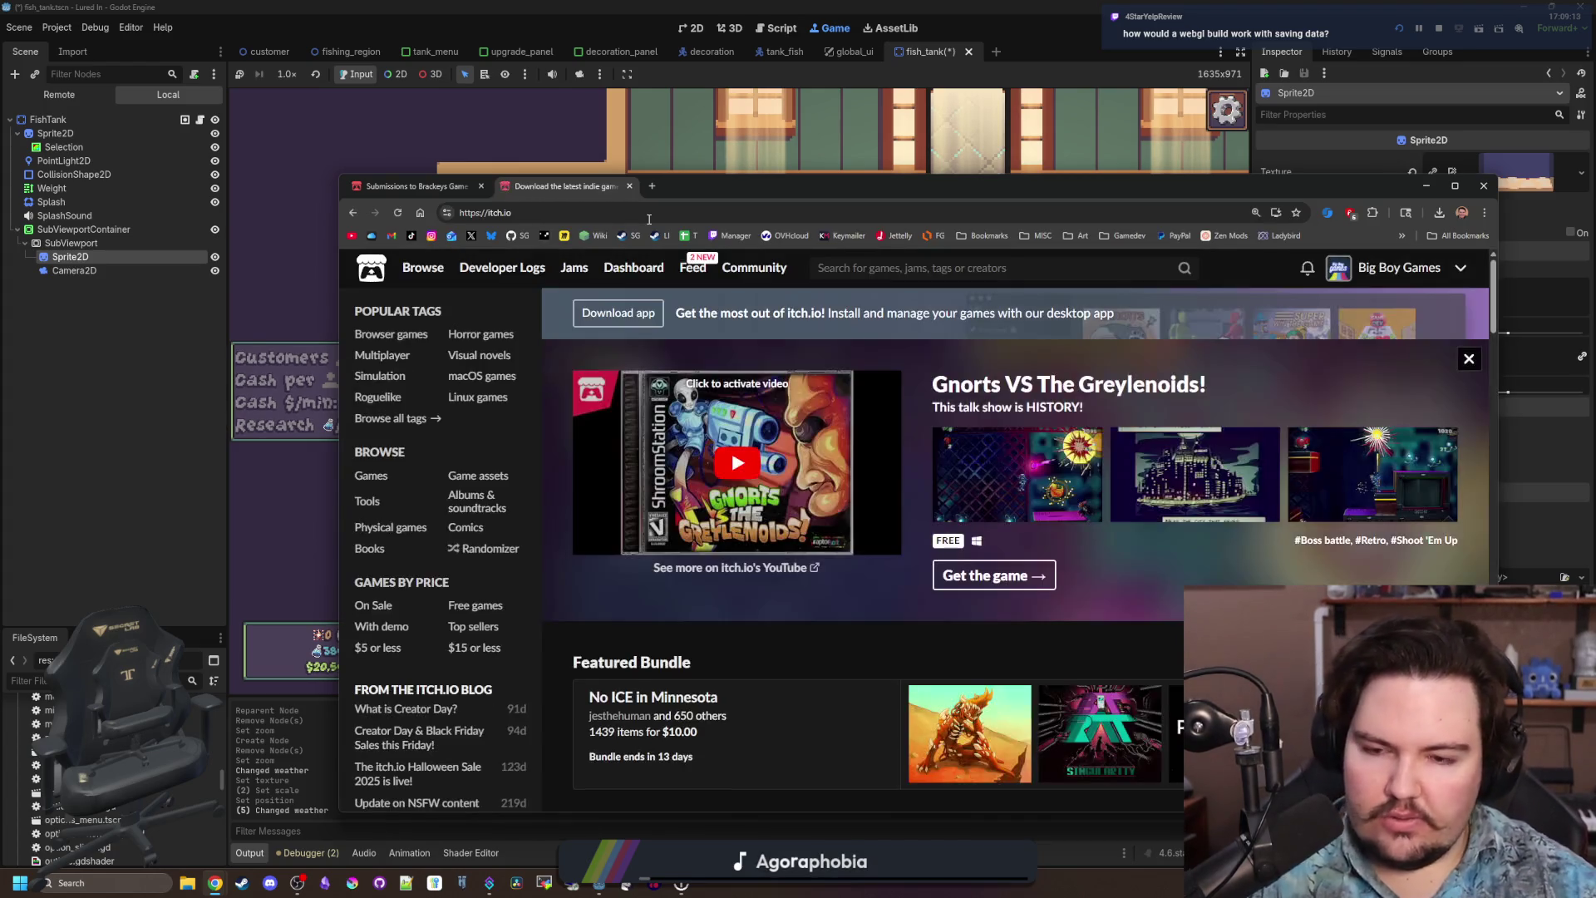
left_click(1376, 270)
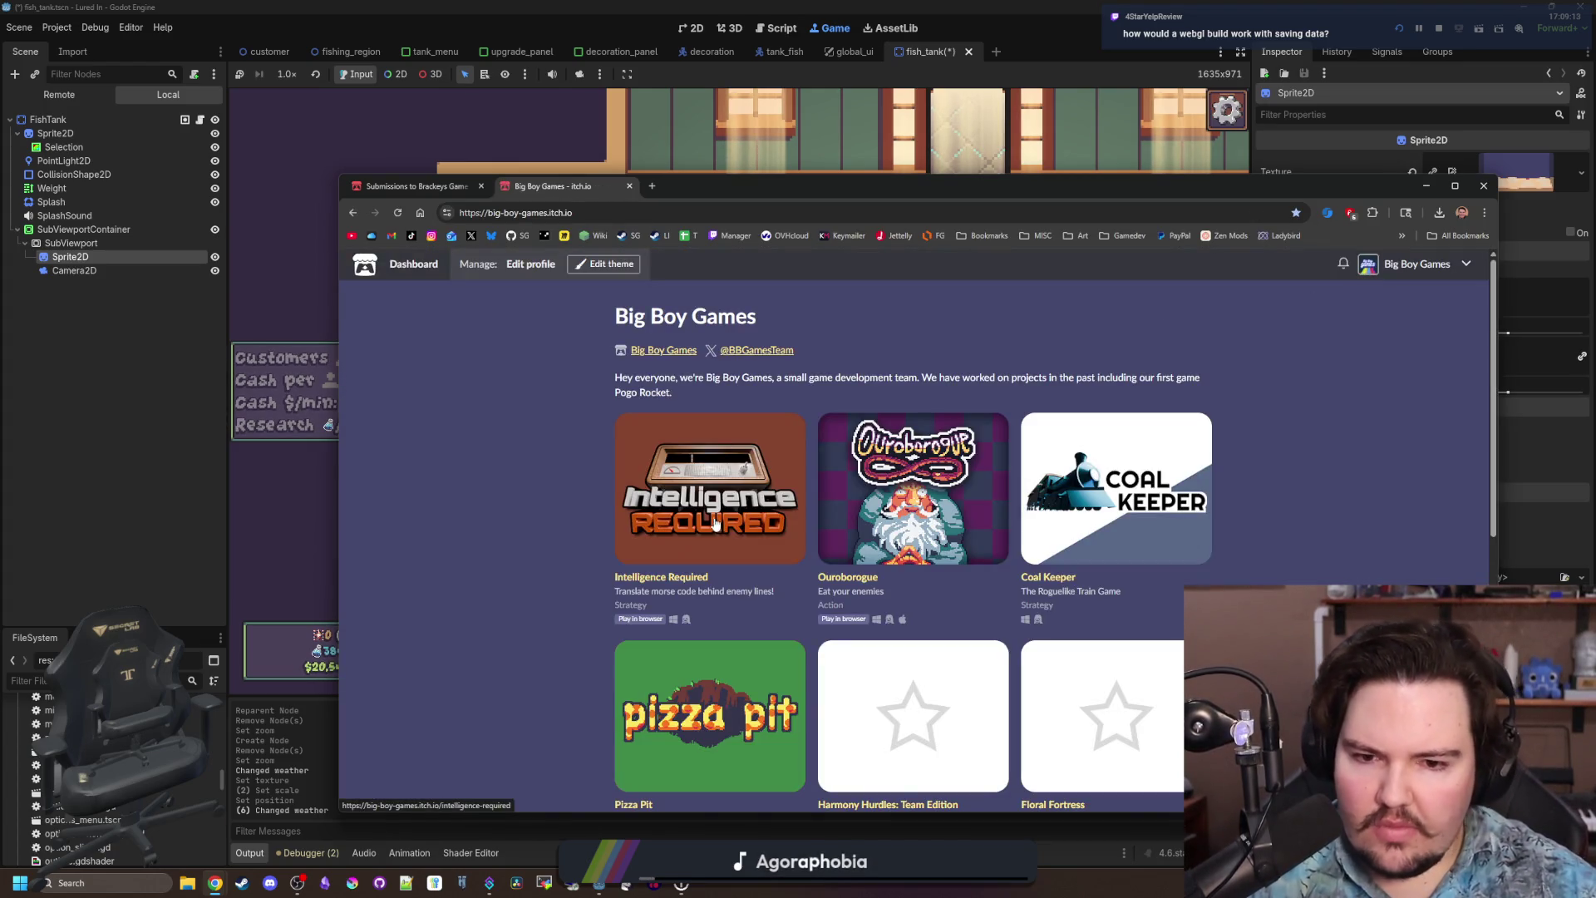
scroll(696, 594, "down", 1)
left_click(696, 598)
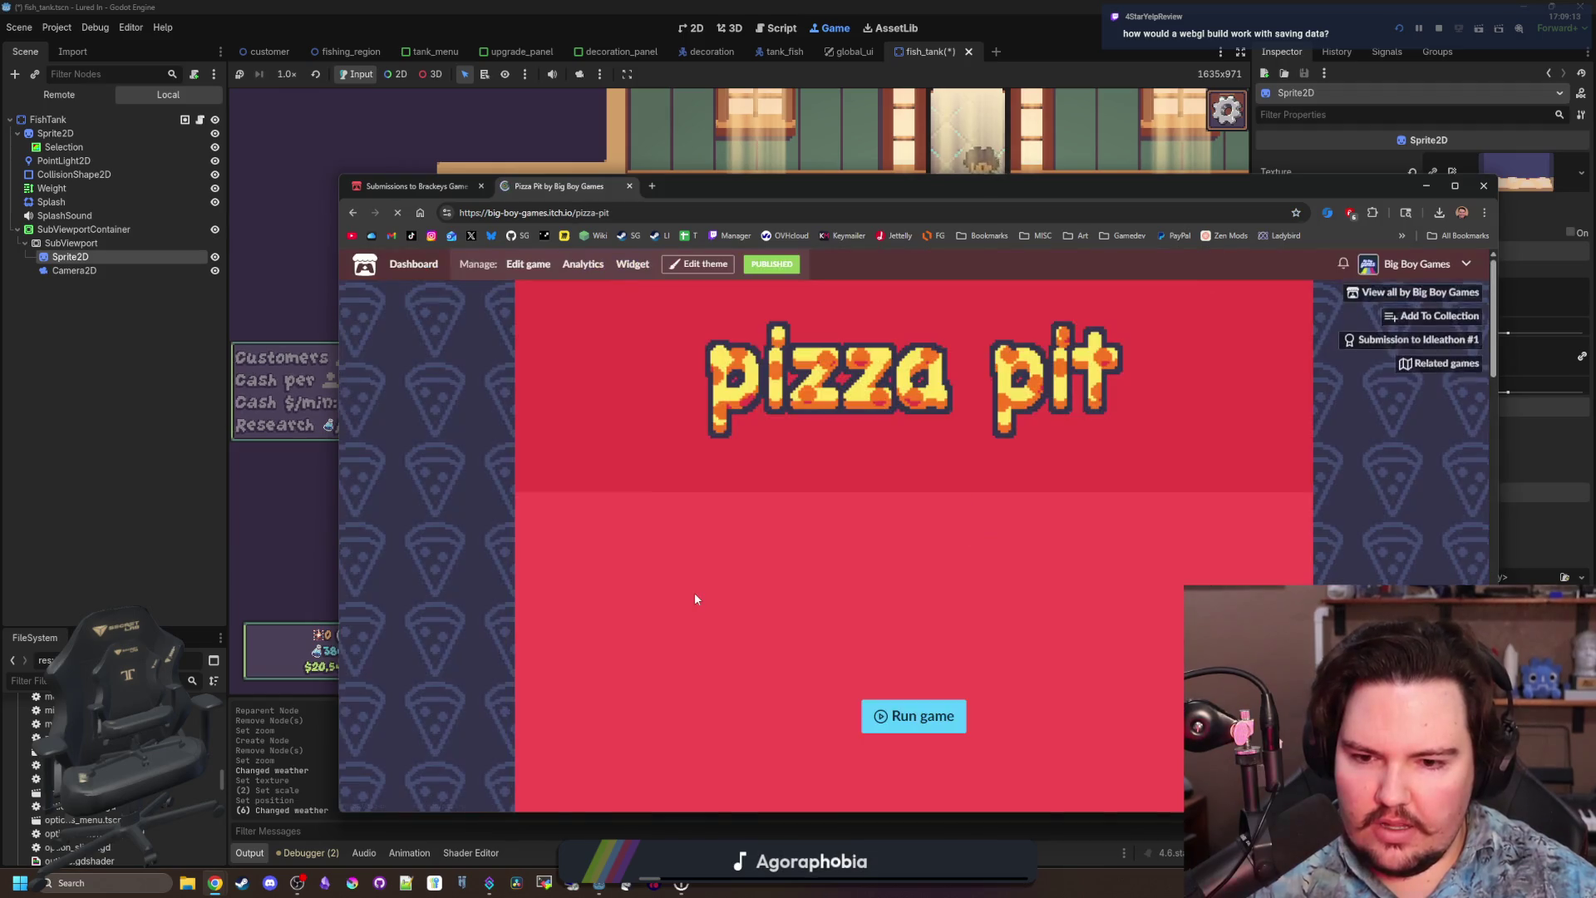
scroll(1076, 536, "down", 2)
left_click(921, 545)
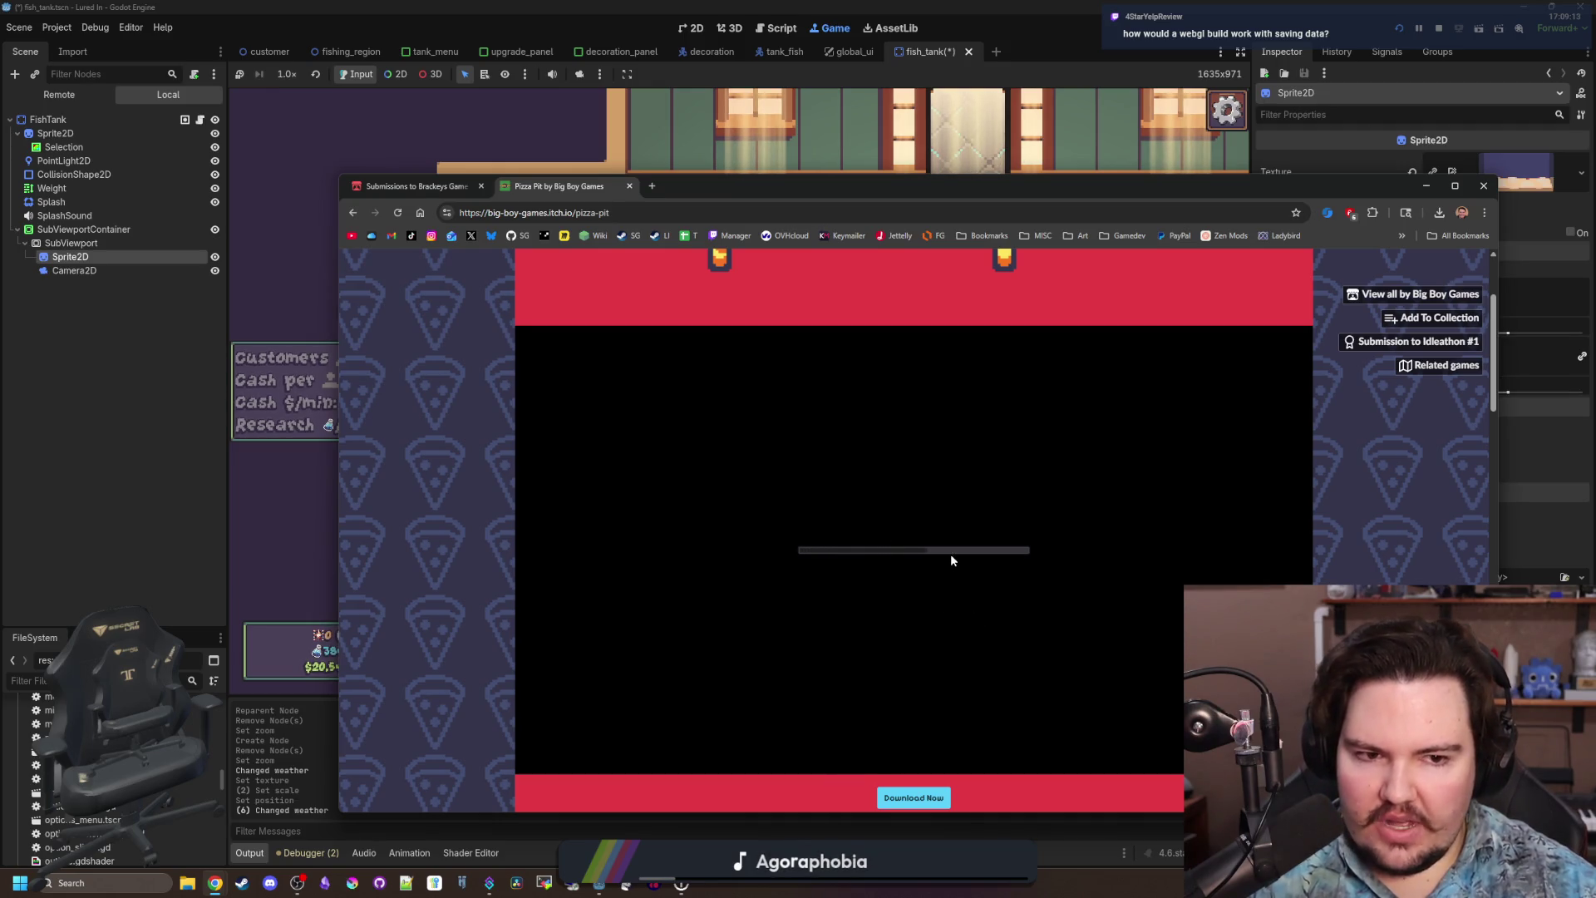
Maximize the browser and dismiss the game's Welcome Back earnings popup.
mouse_move(1023, 194)
left_mouse_down()
mouse_move(860, 113)
mouse_move(802, 110)
mouse_move(912, 116)
left_mouse_up()
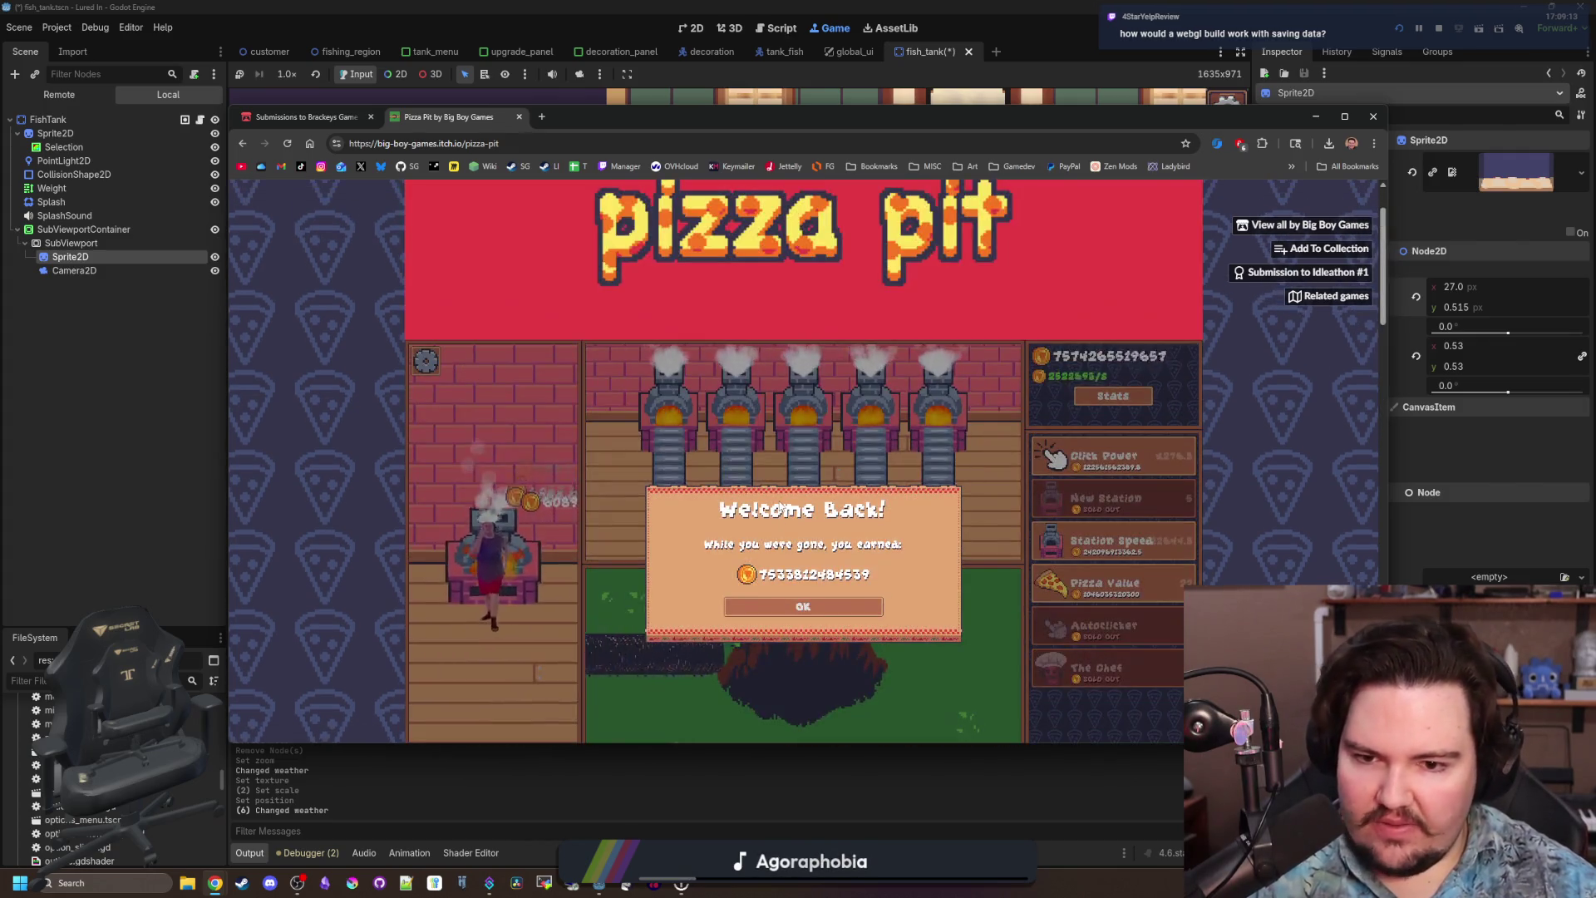
scroll(1302, 353, "down", 2)
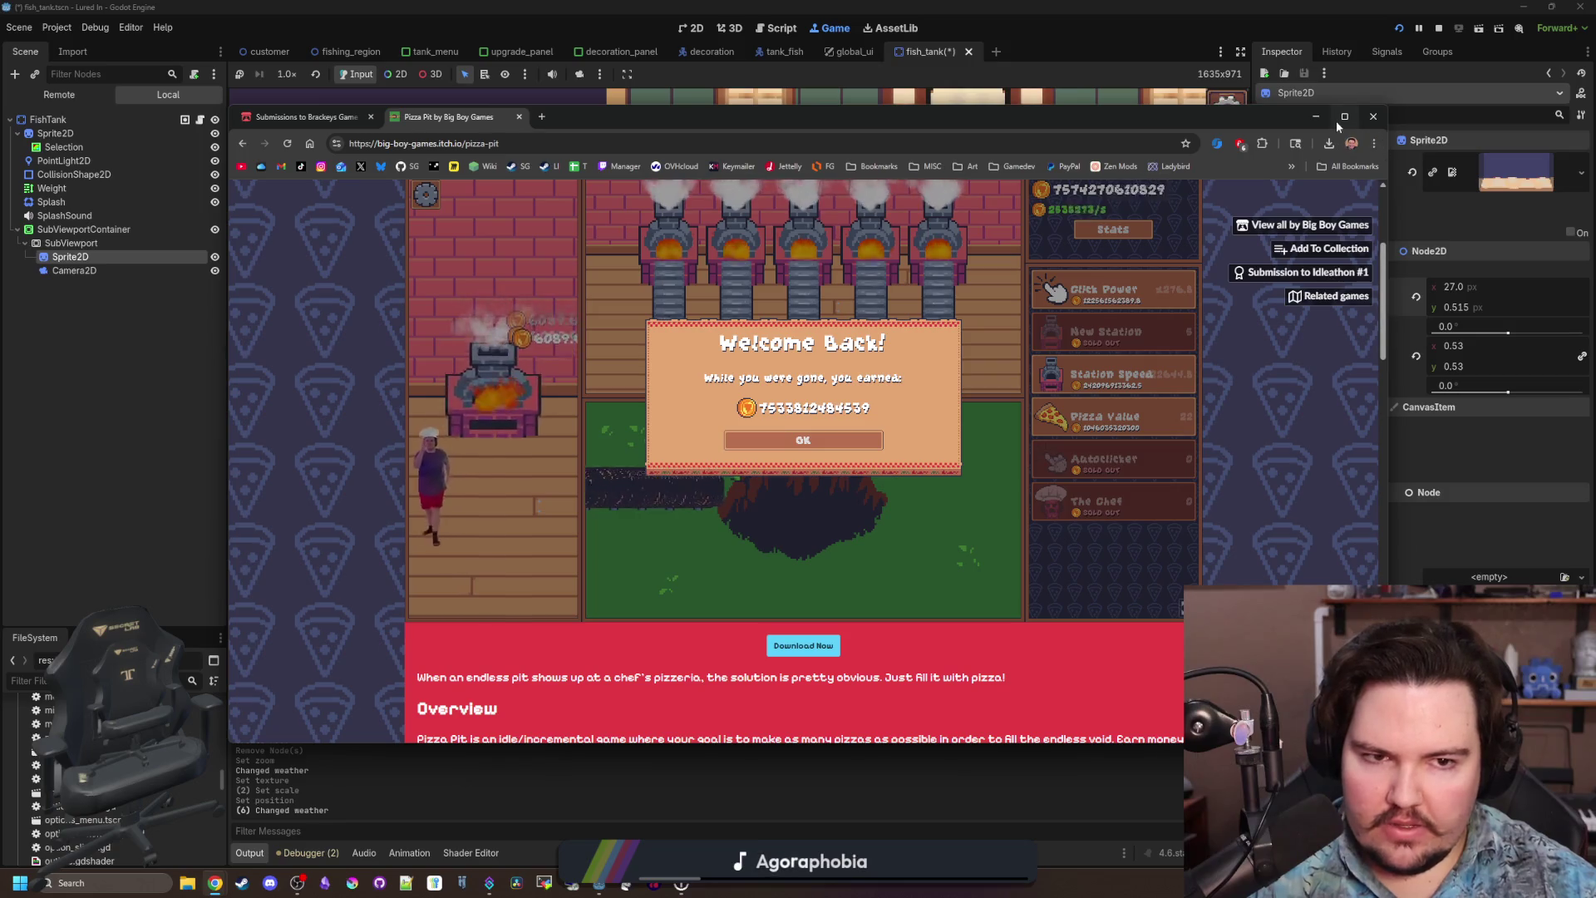
left_click(1340, 117)
scroll(1282, 512, "up", 3)
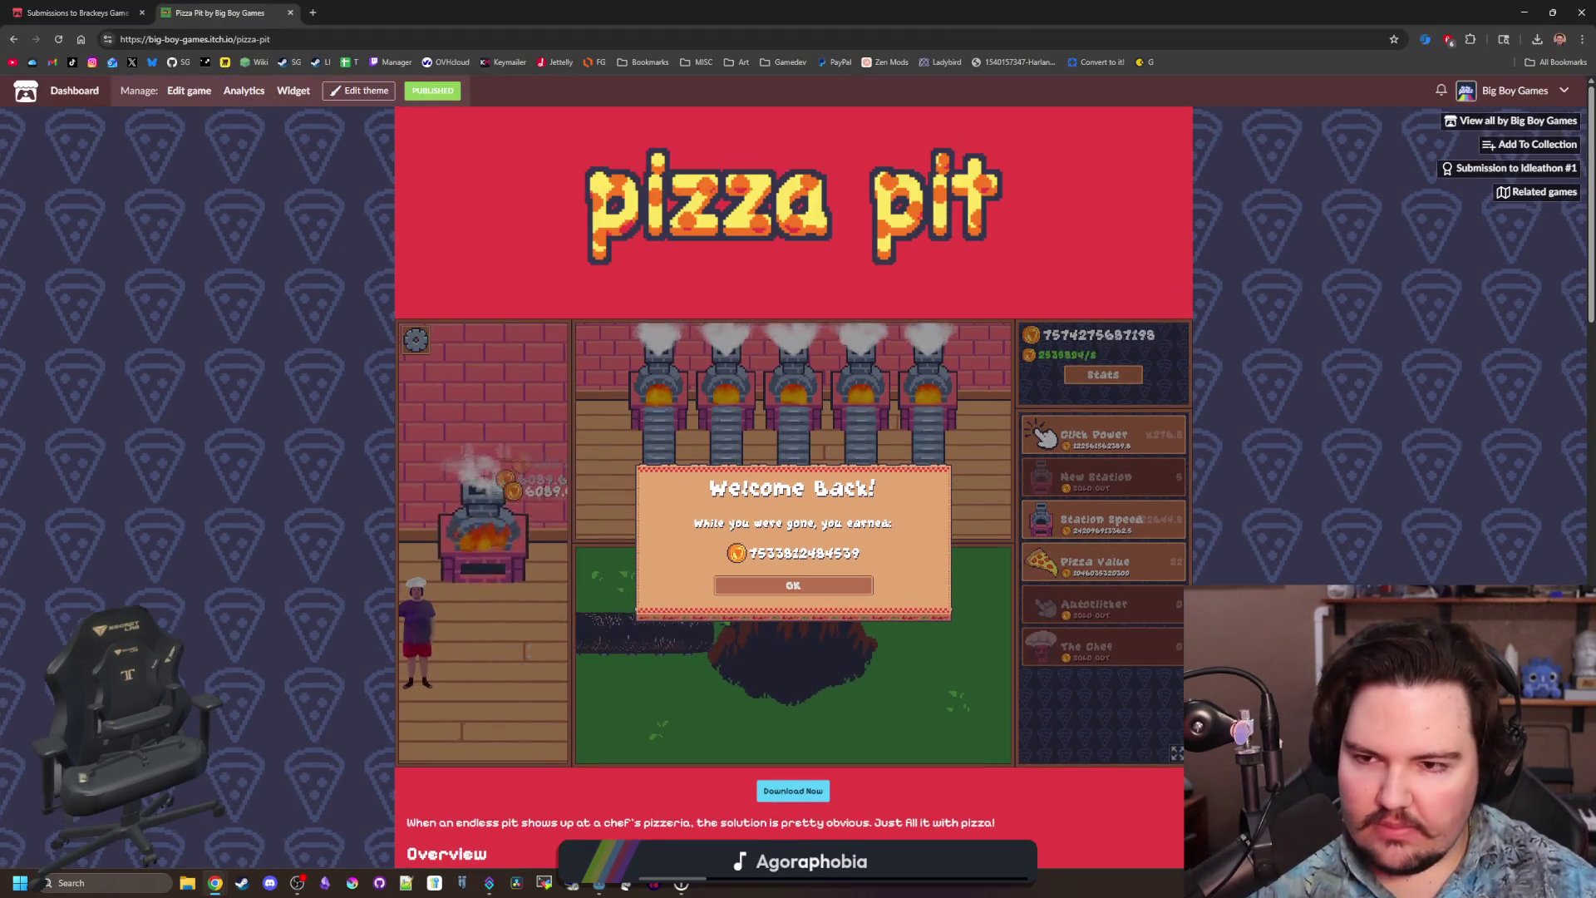
scroll(797, 502, "down", 1)
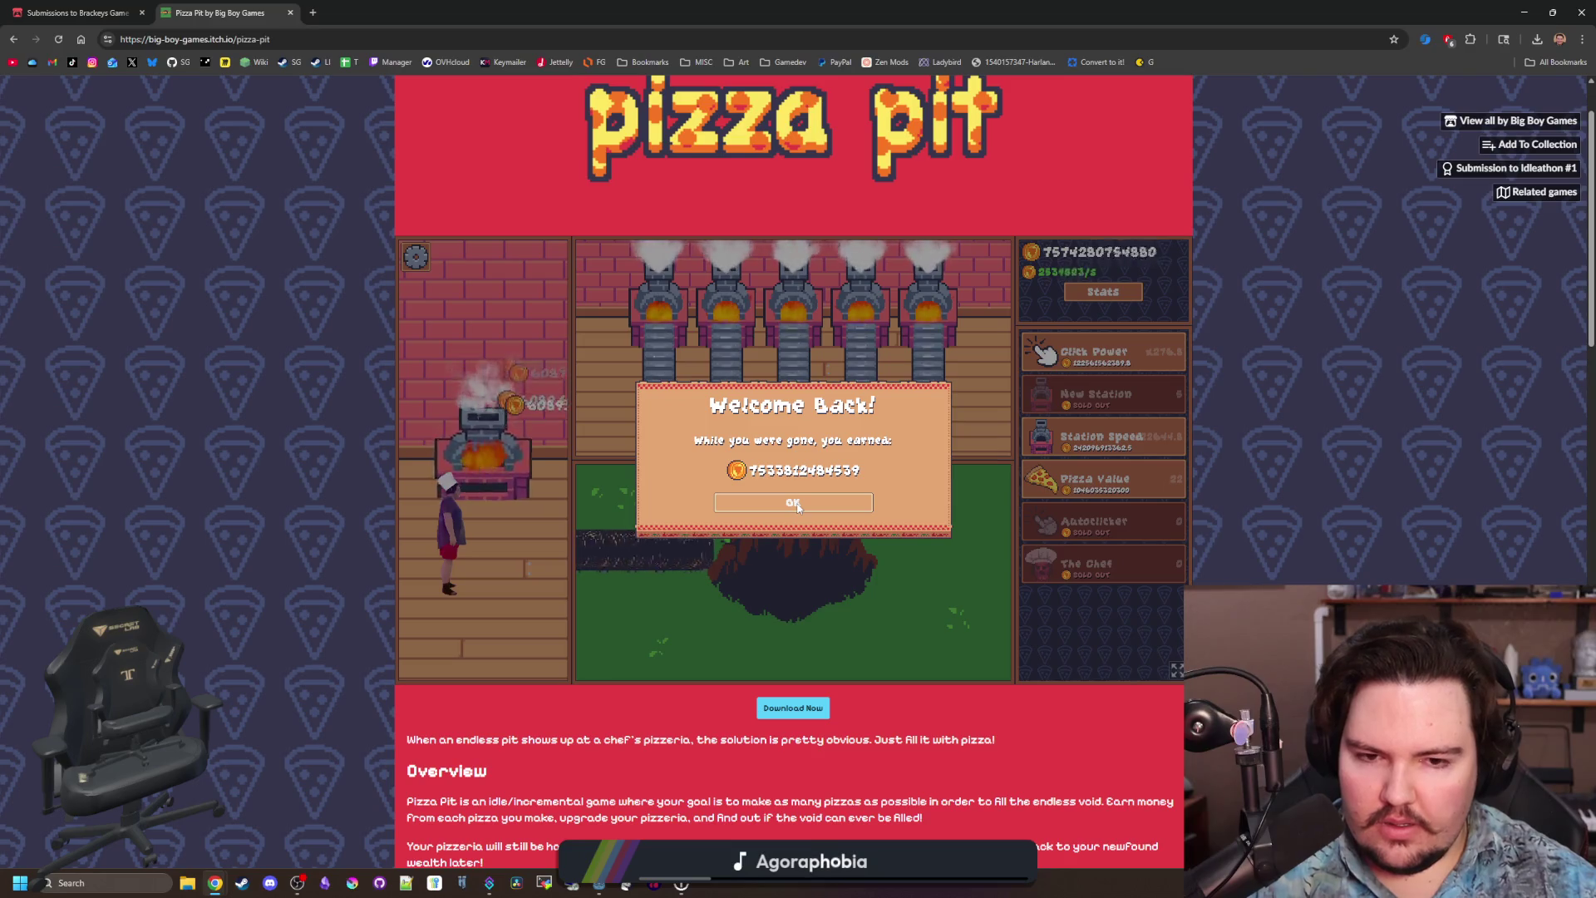
left_click(796, 503)
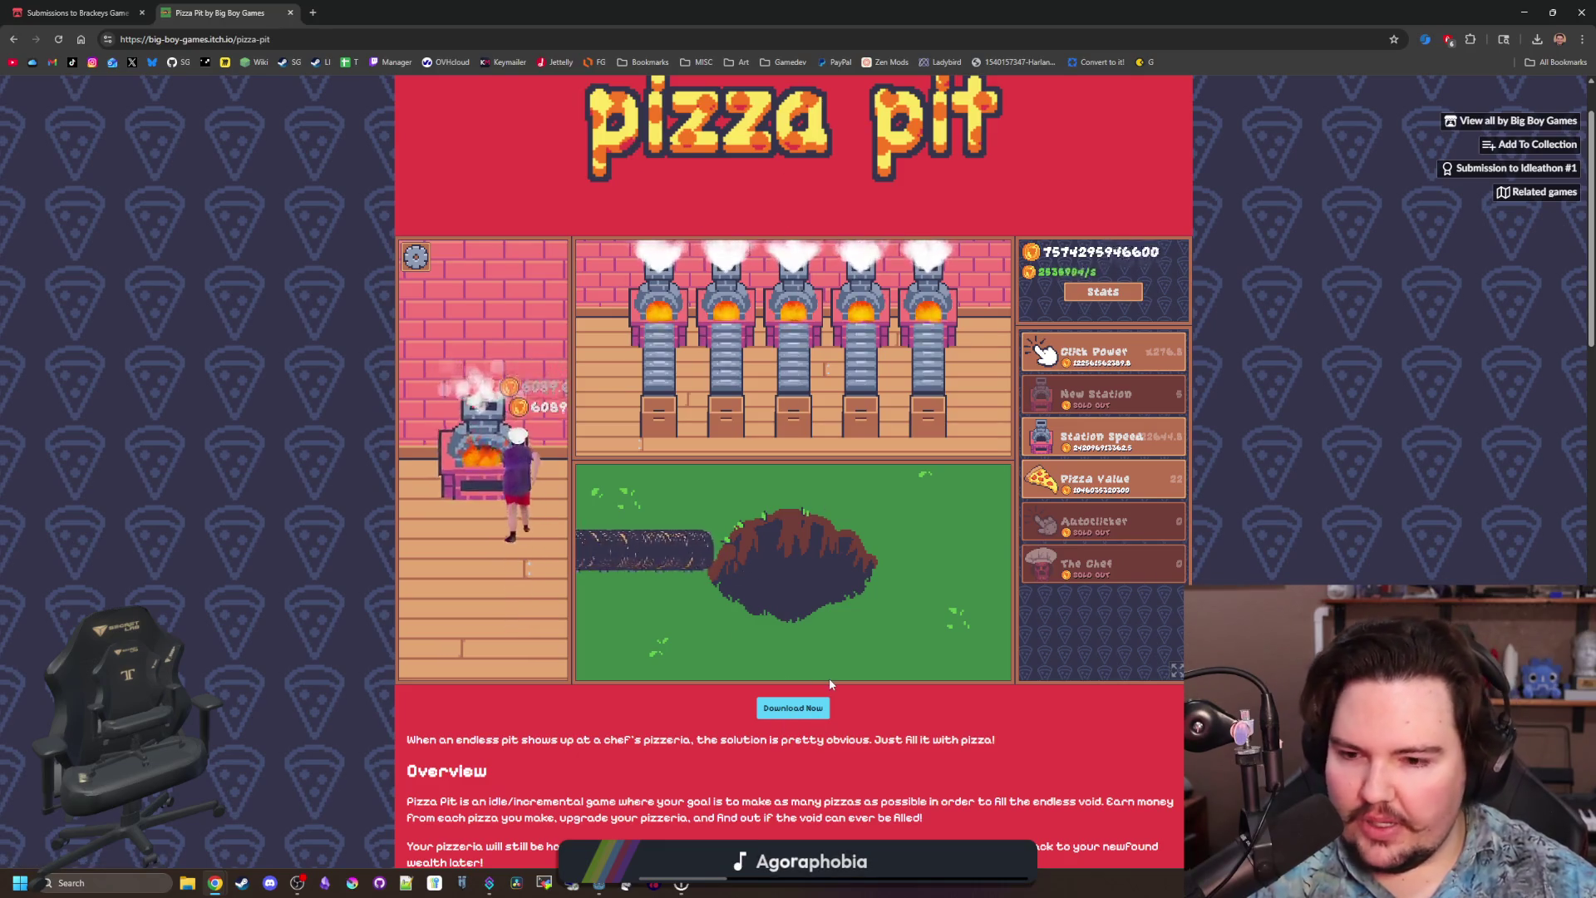
Download Pizza Pit's Windows zip without paying and open it in WinRAR.
left_click(805, 708)
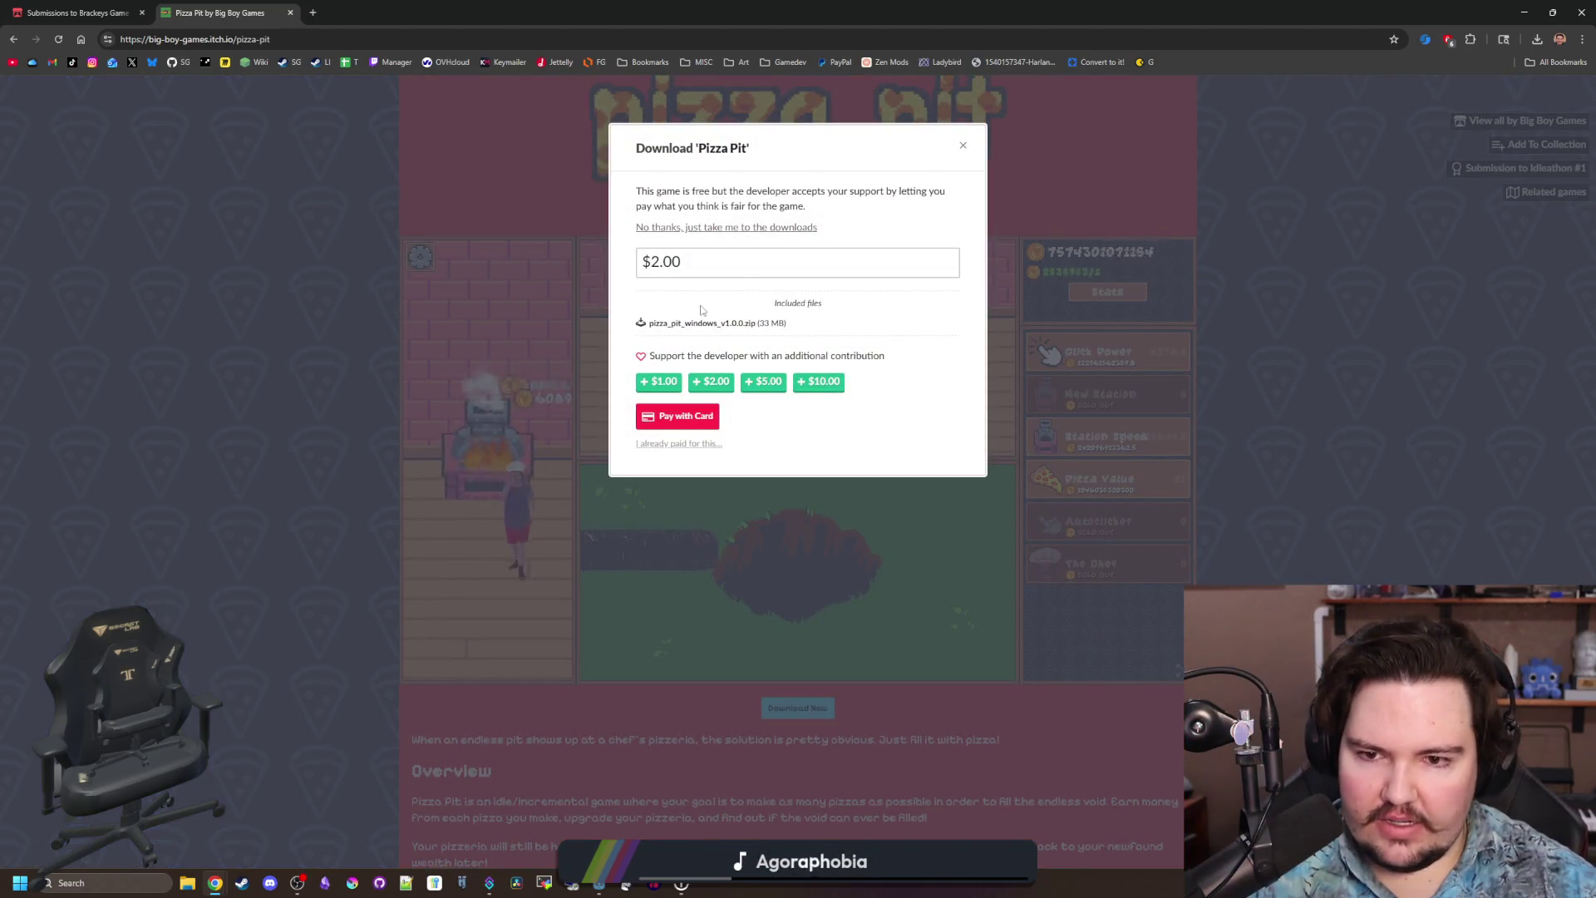
left_click(739, 227)
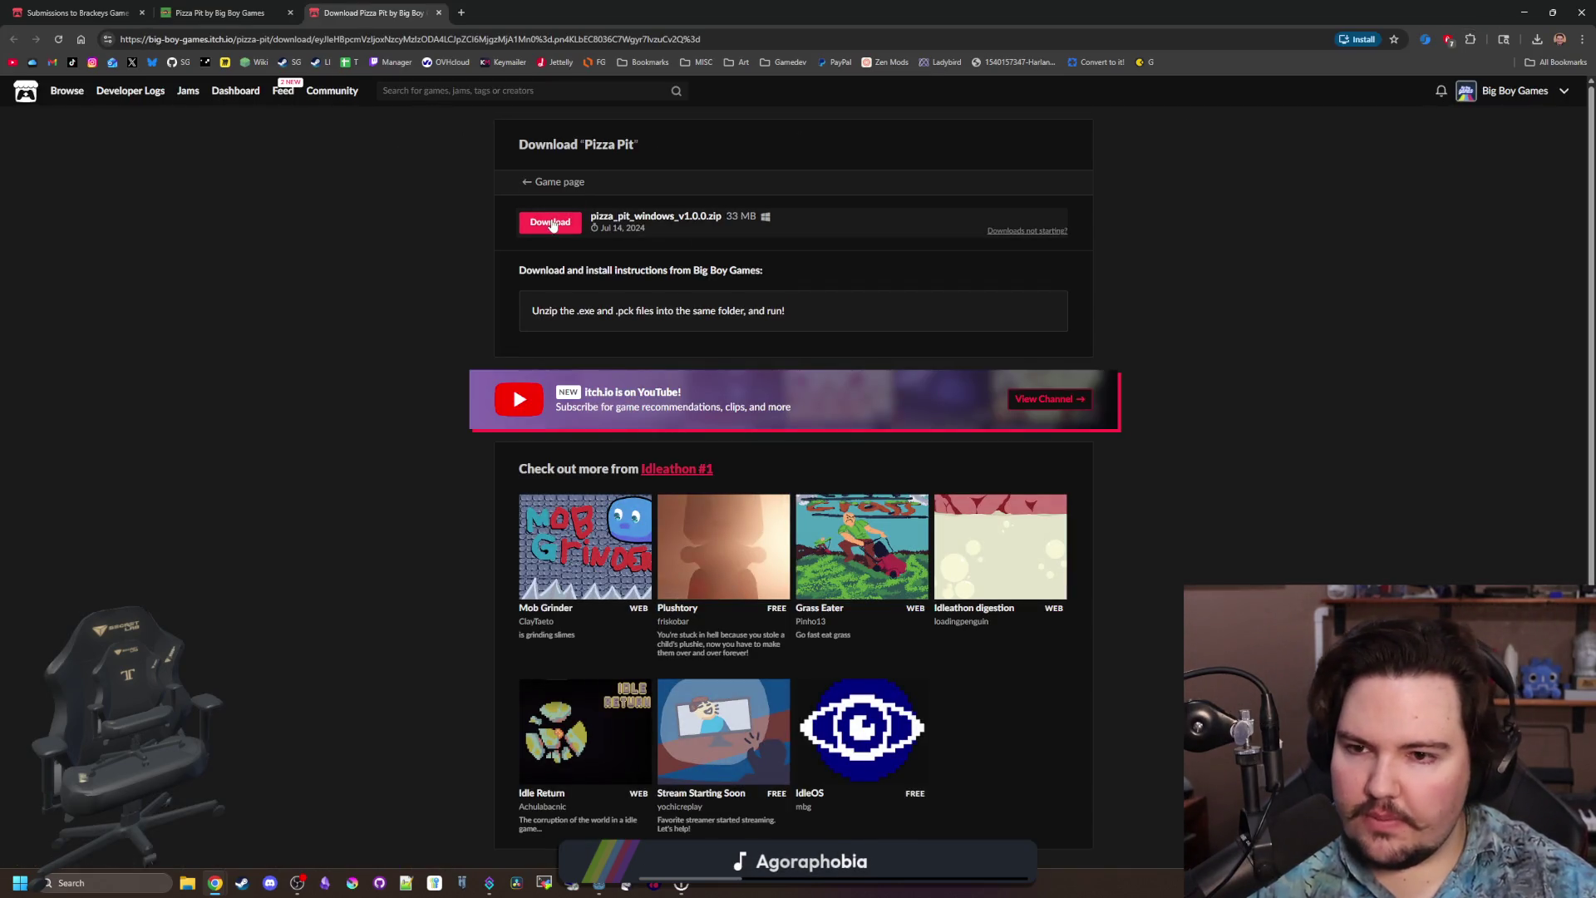
left_click(199, 9)
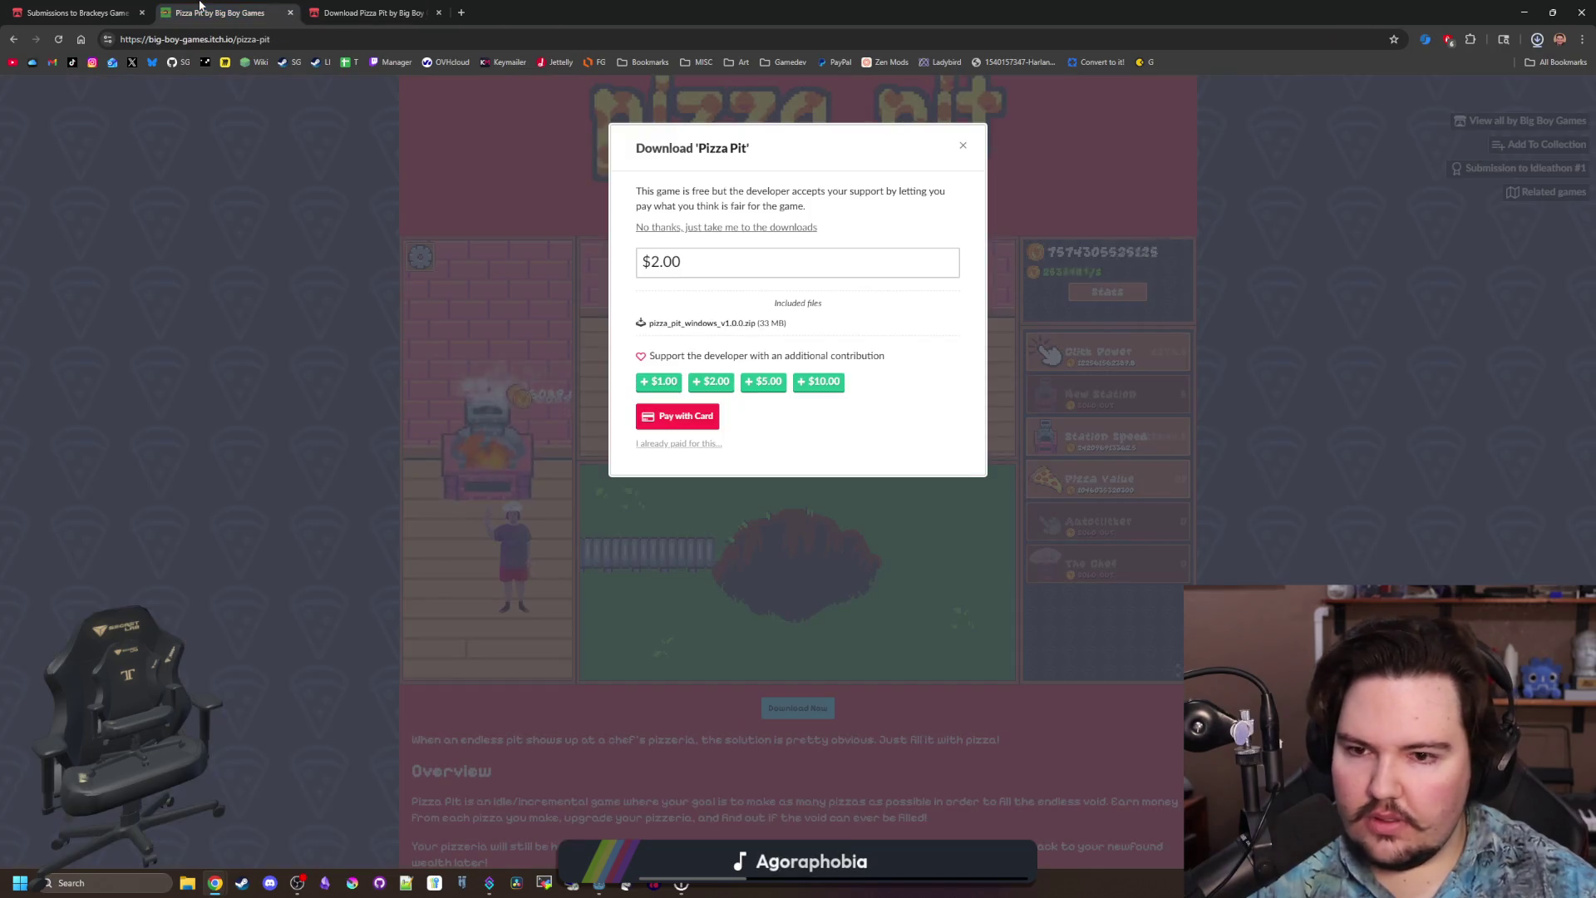
left_click(962, 144)
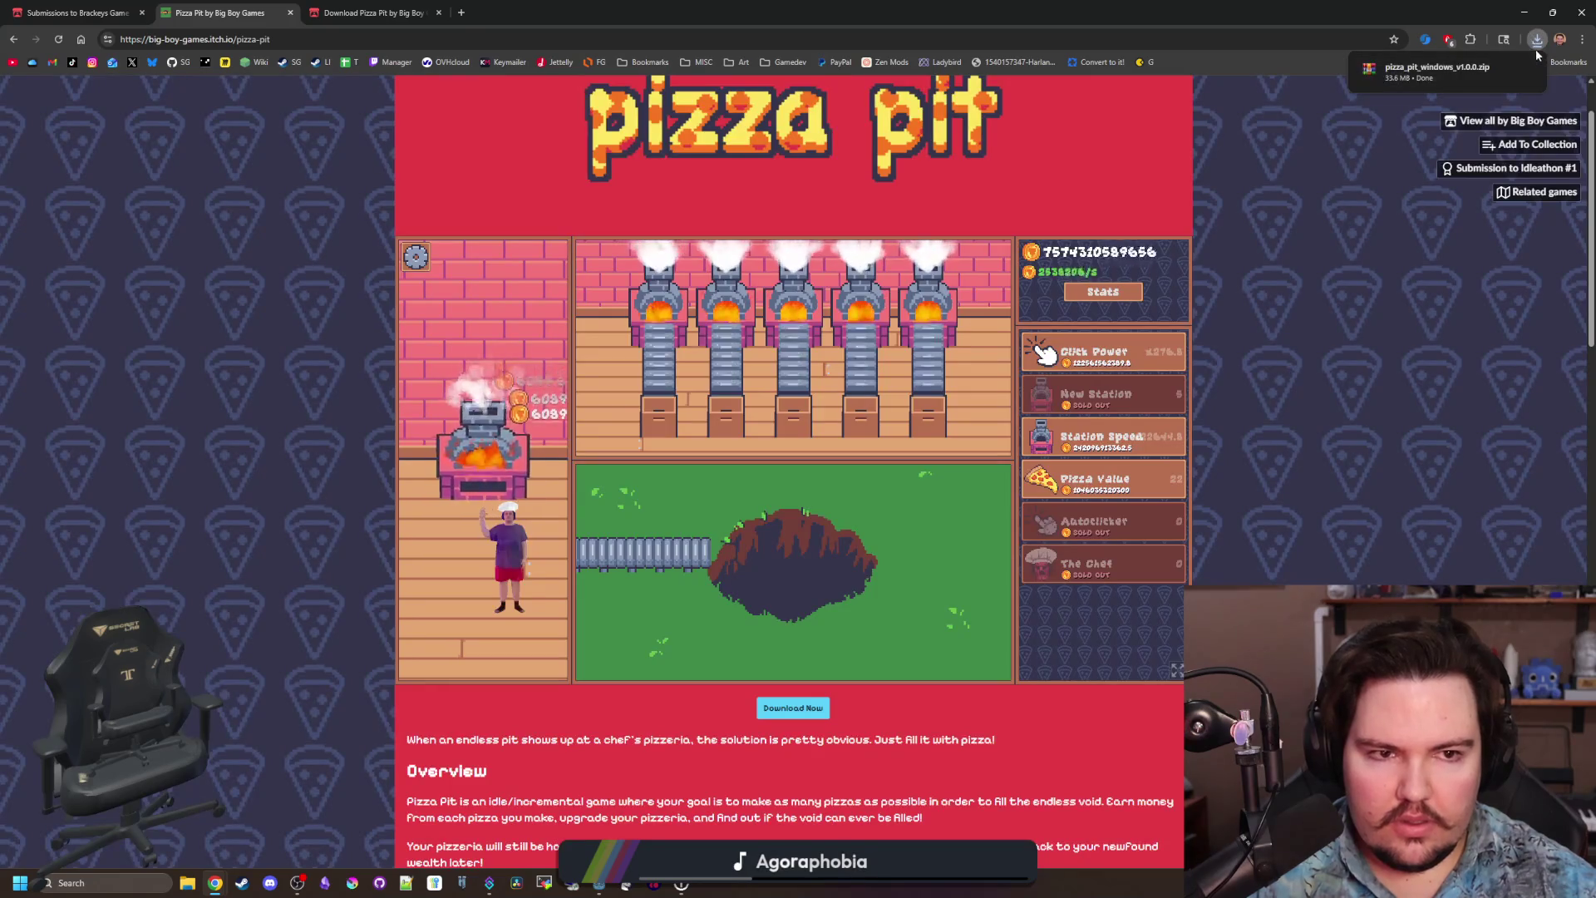
left_click(1473, 69)
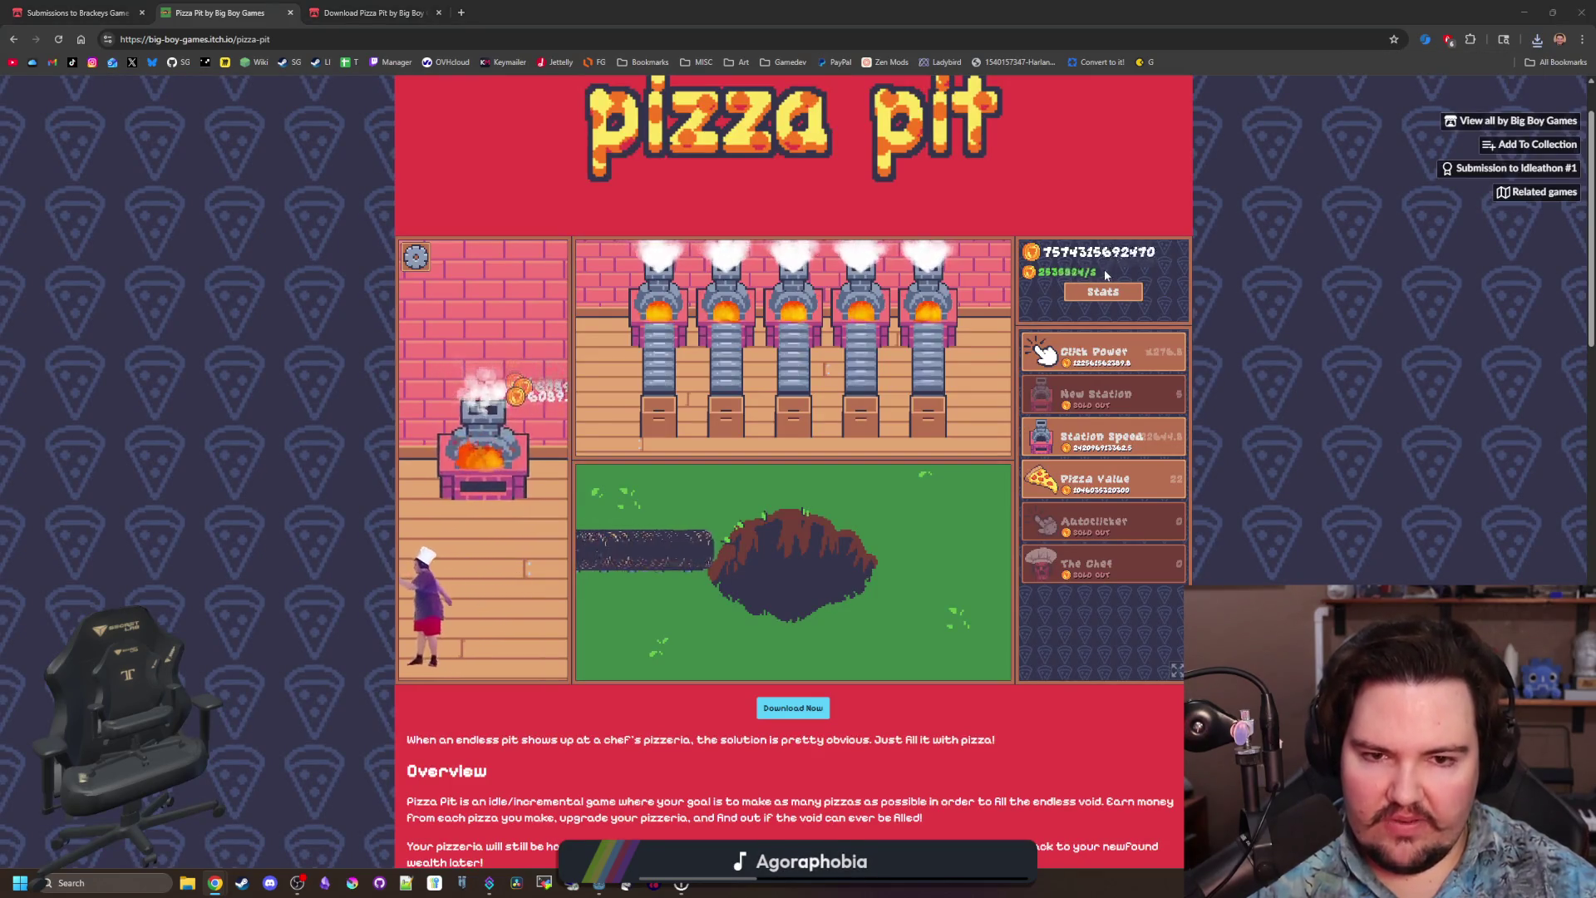
double_click(491, 426)
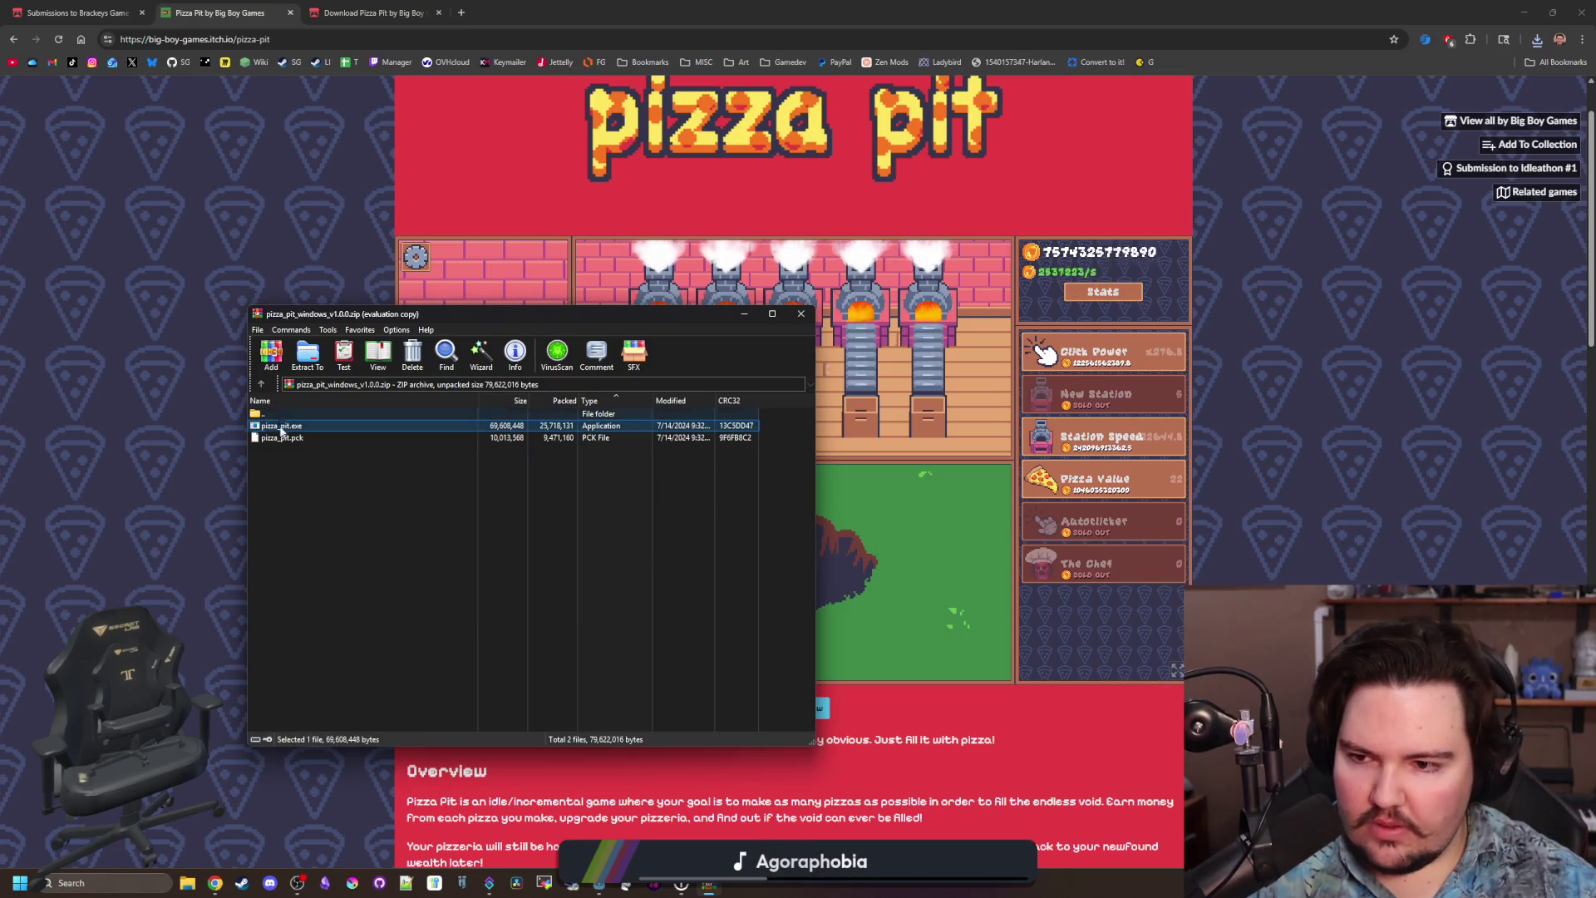
Launch pizza_pit.exe past the SmartScreen warning and dismiss the Welcome back popup.
double_click(307, 427)
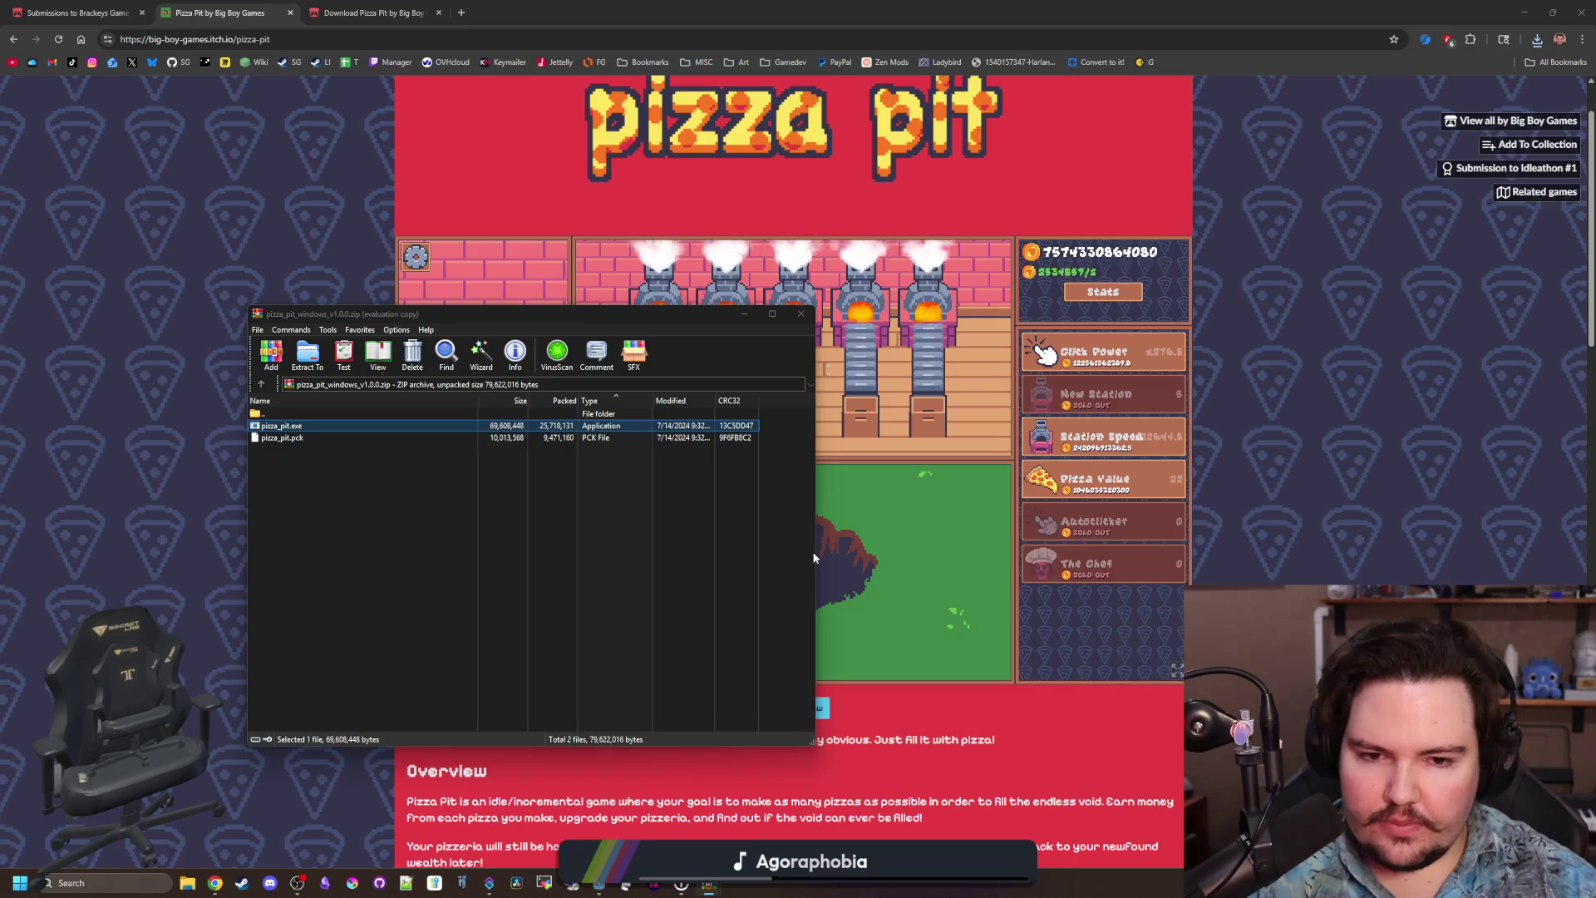
left_click(665, 349)
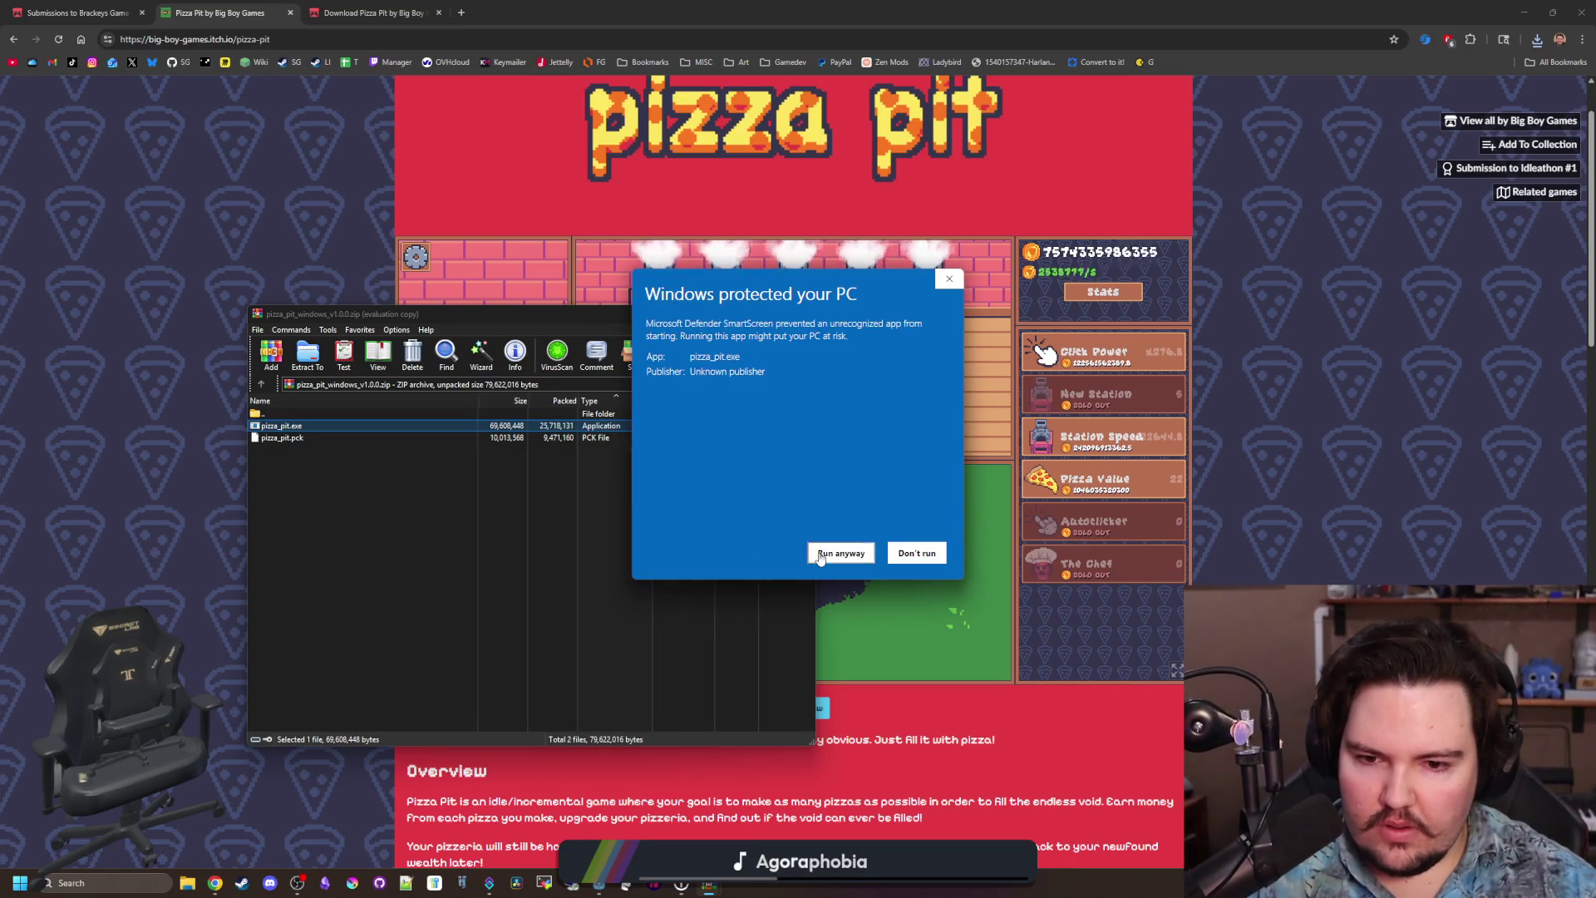
left_click(838, 553)
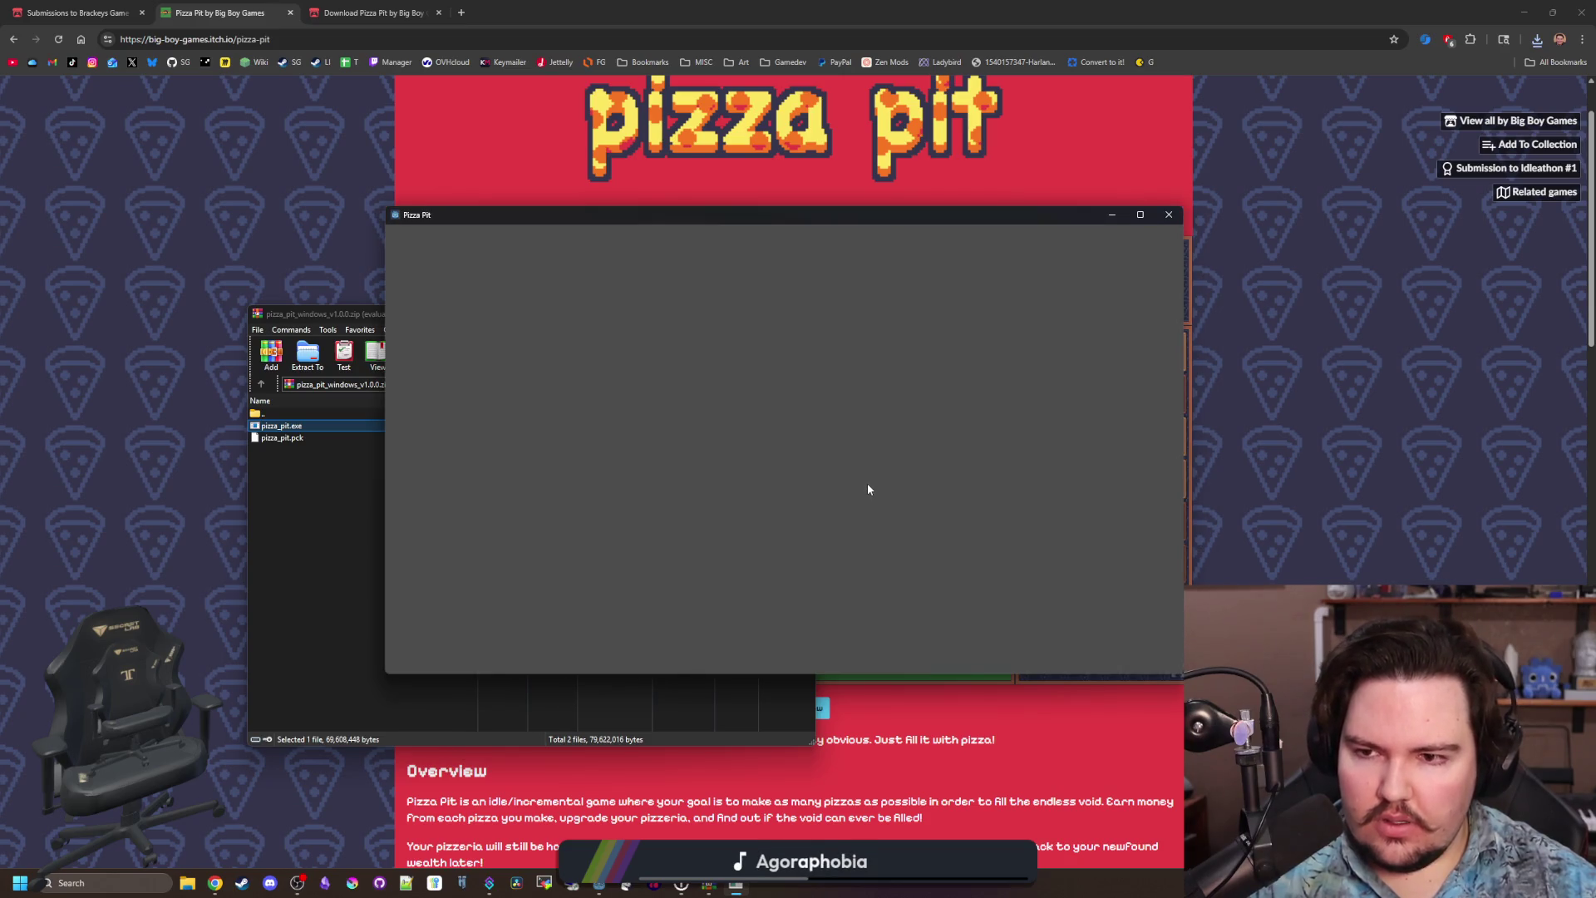
left_click(902, 414)
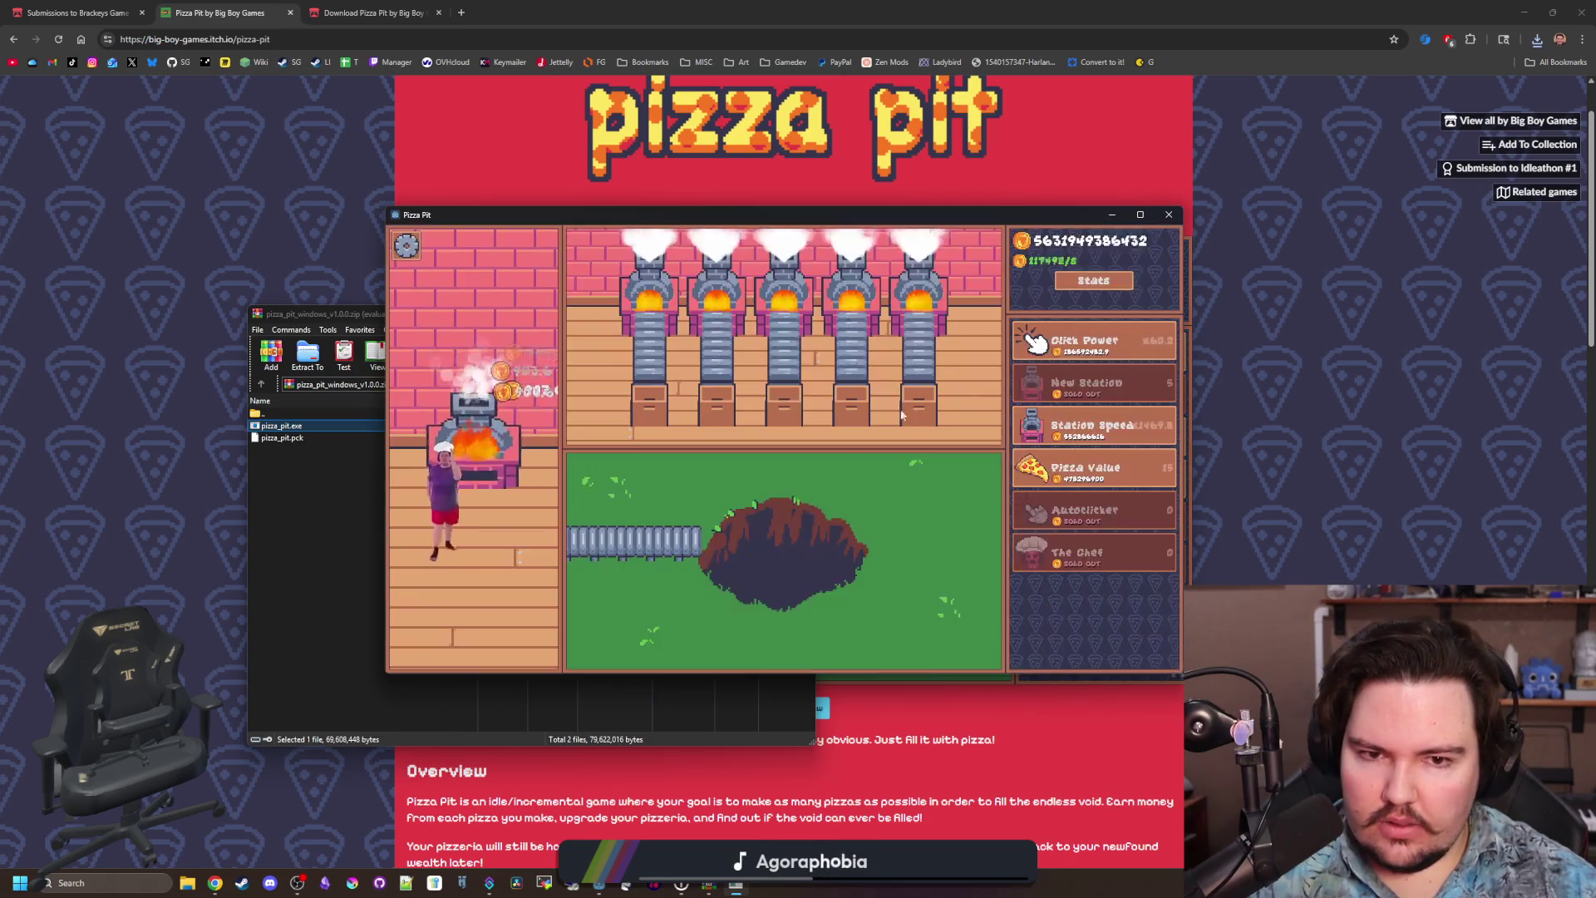
mouse_move(1032, 216)
left_mouse_down()
mouse_move(689, 401)
mouse_move(896, 267)
left_mouse_up()
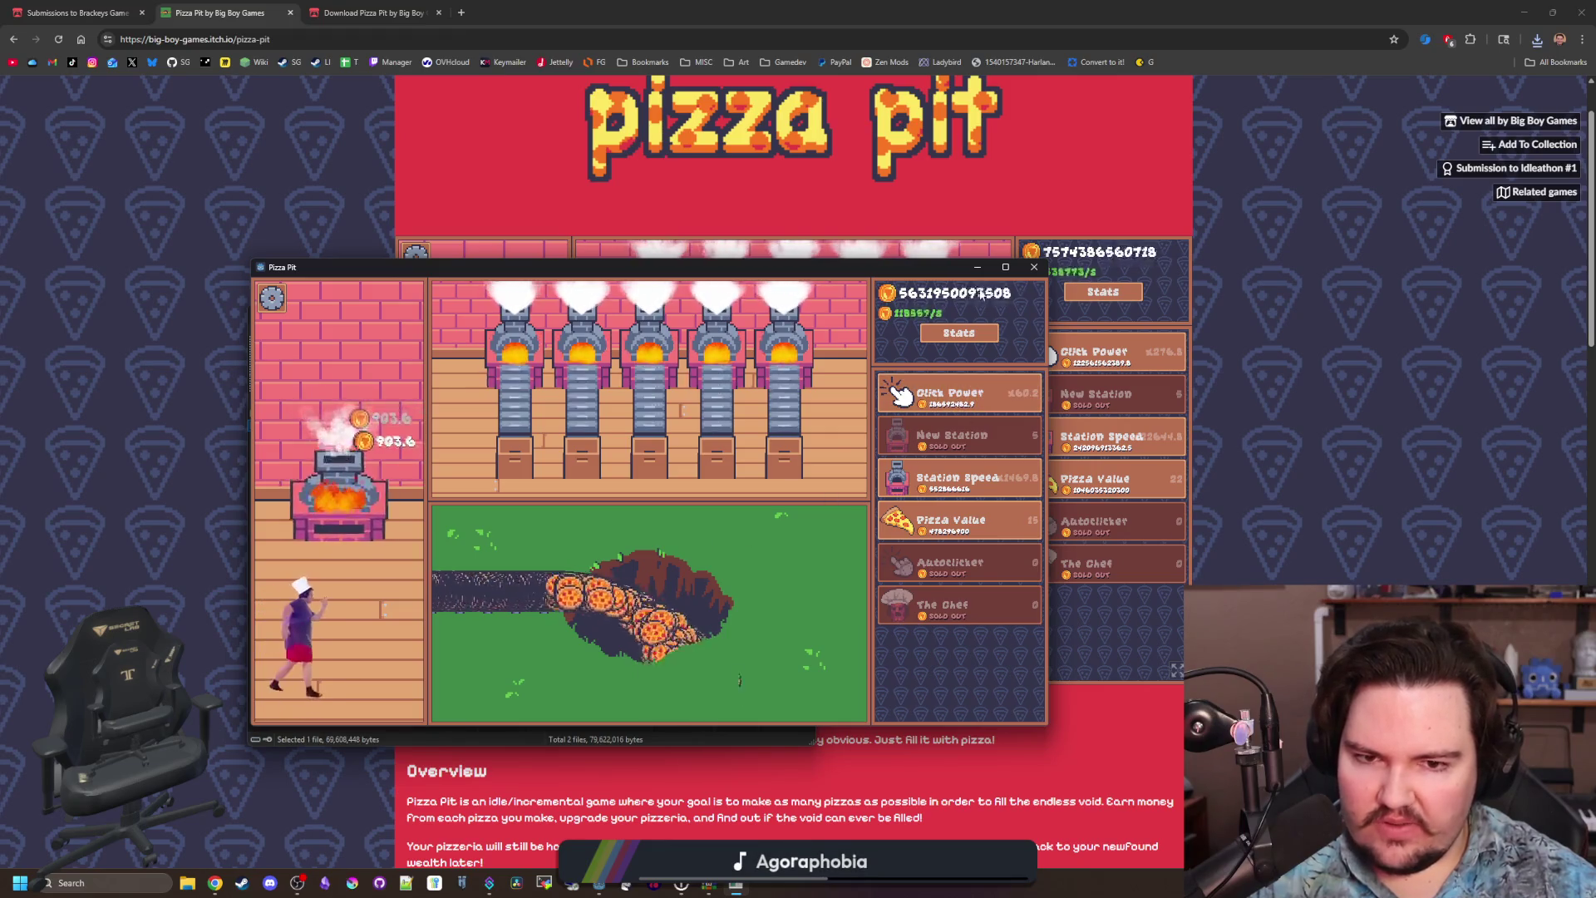
Close the game and WinRAR, agreeing to update the archive.
key("alt+F4")
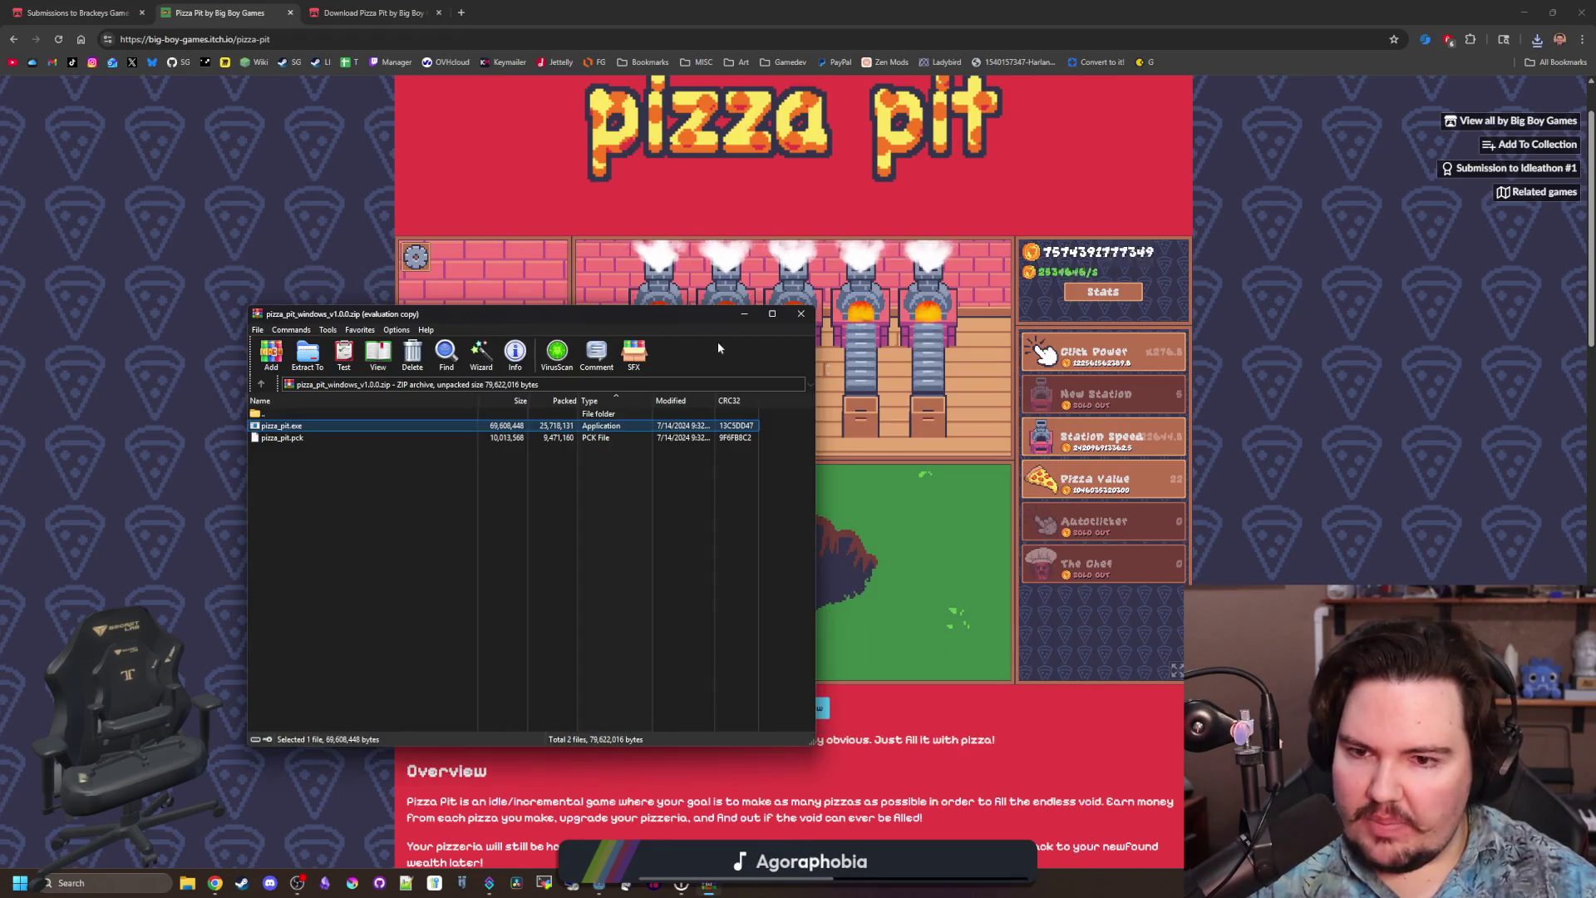
left_click(801, 314)
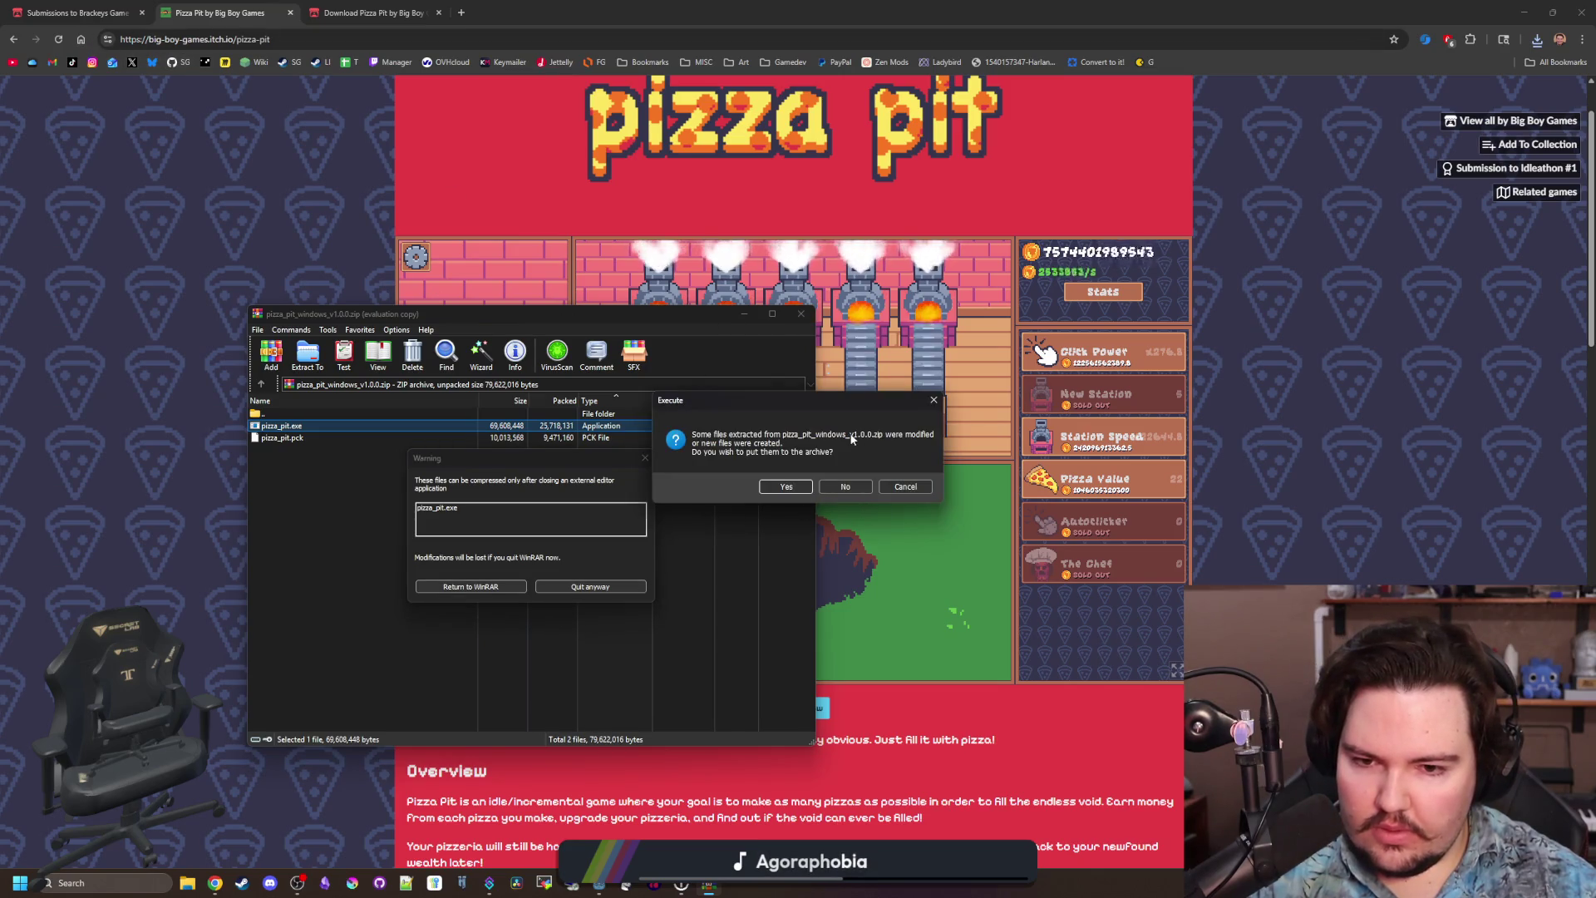
left_click(786, 486)
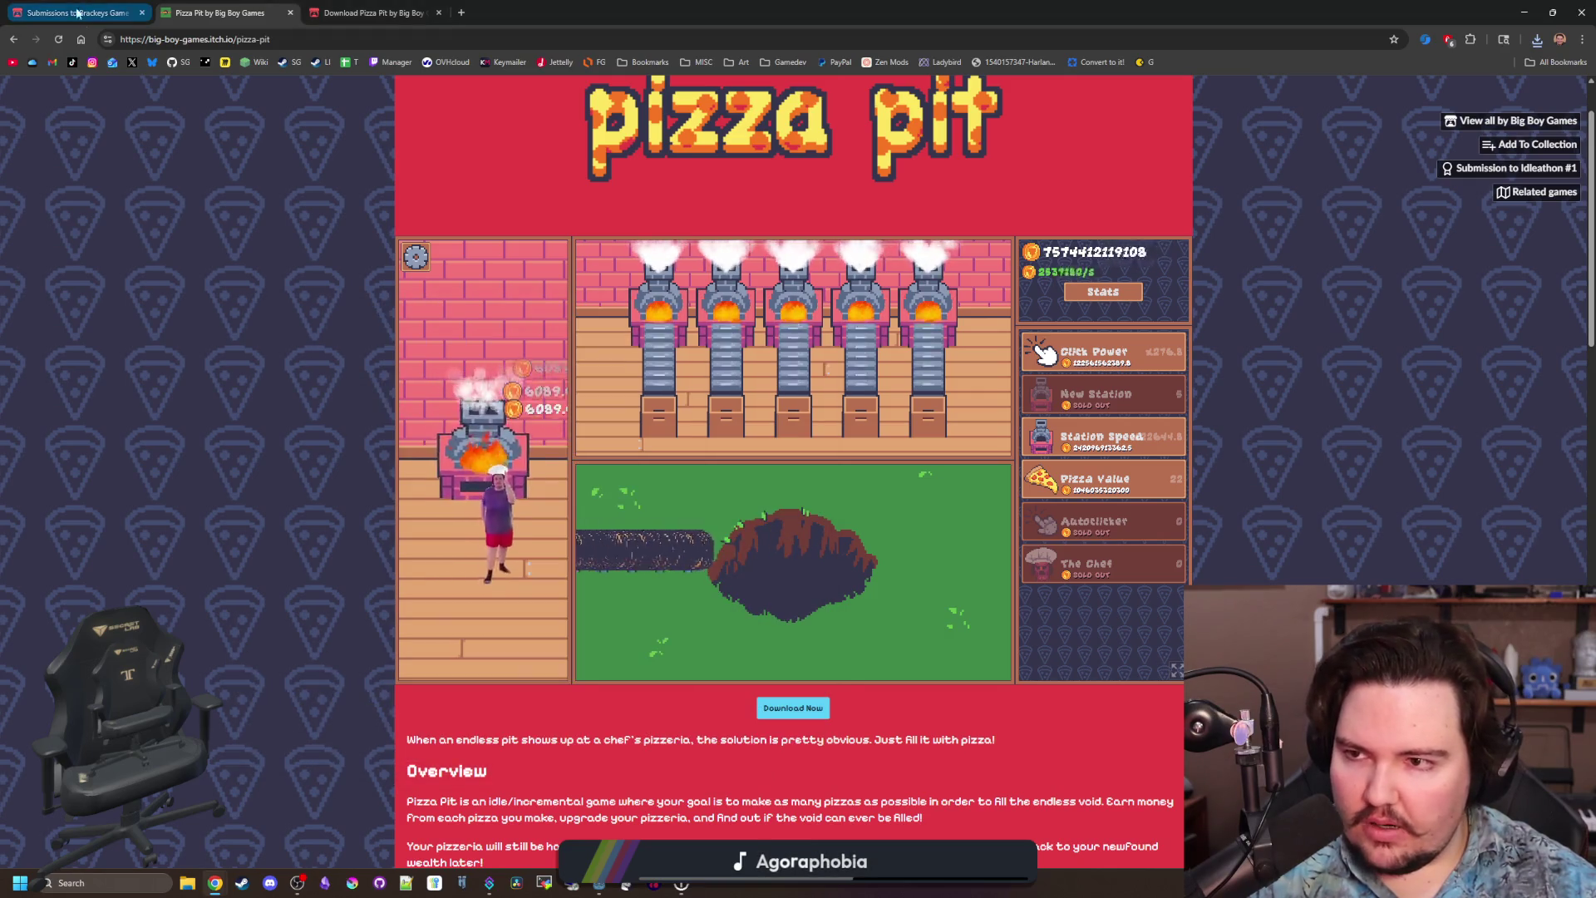
left_click(107, 39)
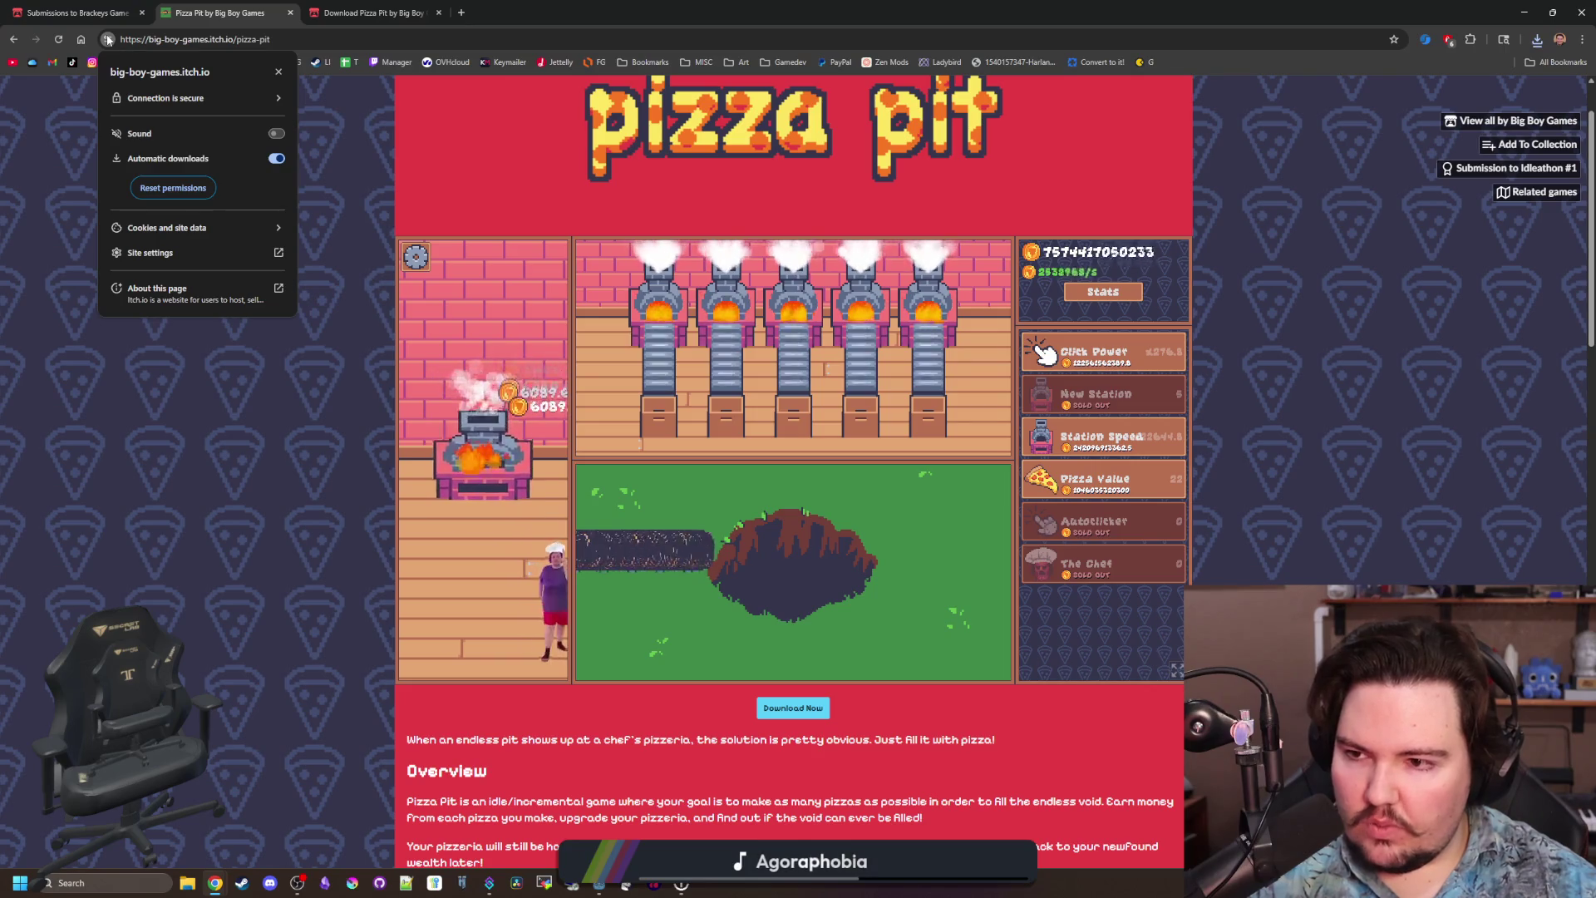
left_click(210, 229)
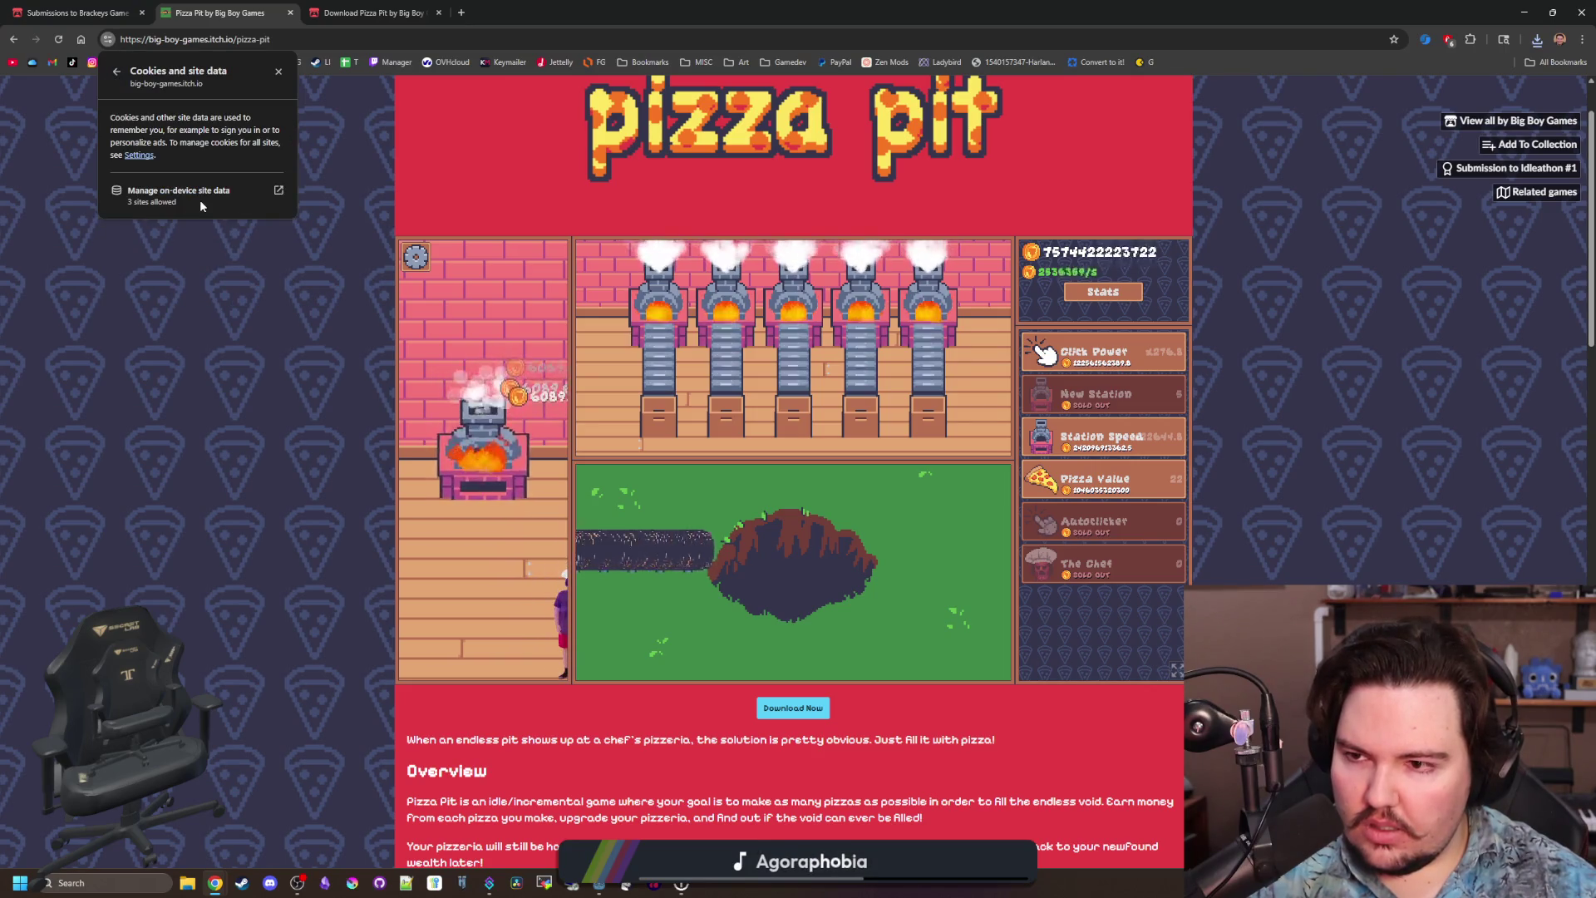
left_click(201, 196)
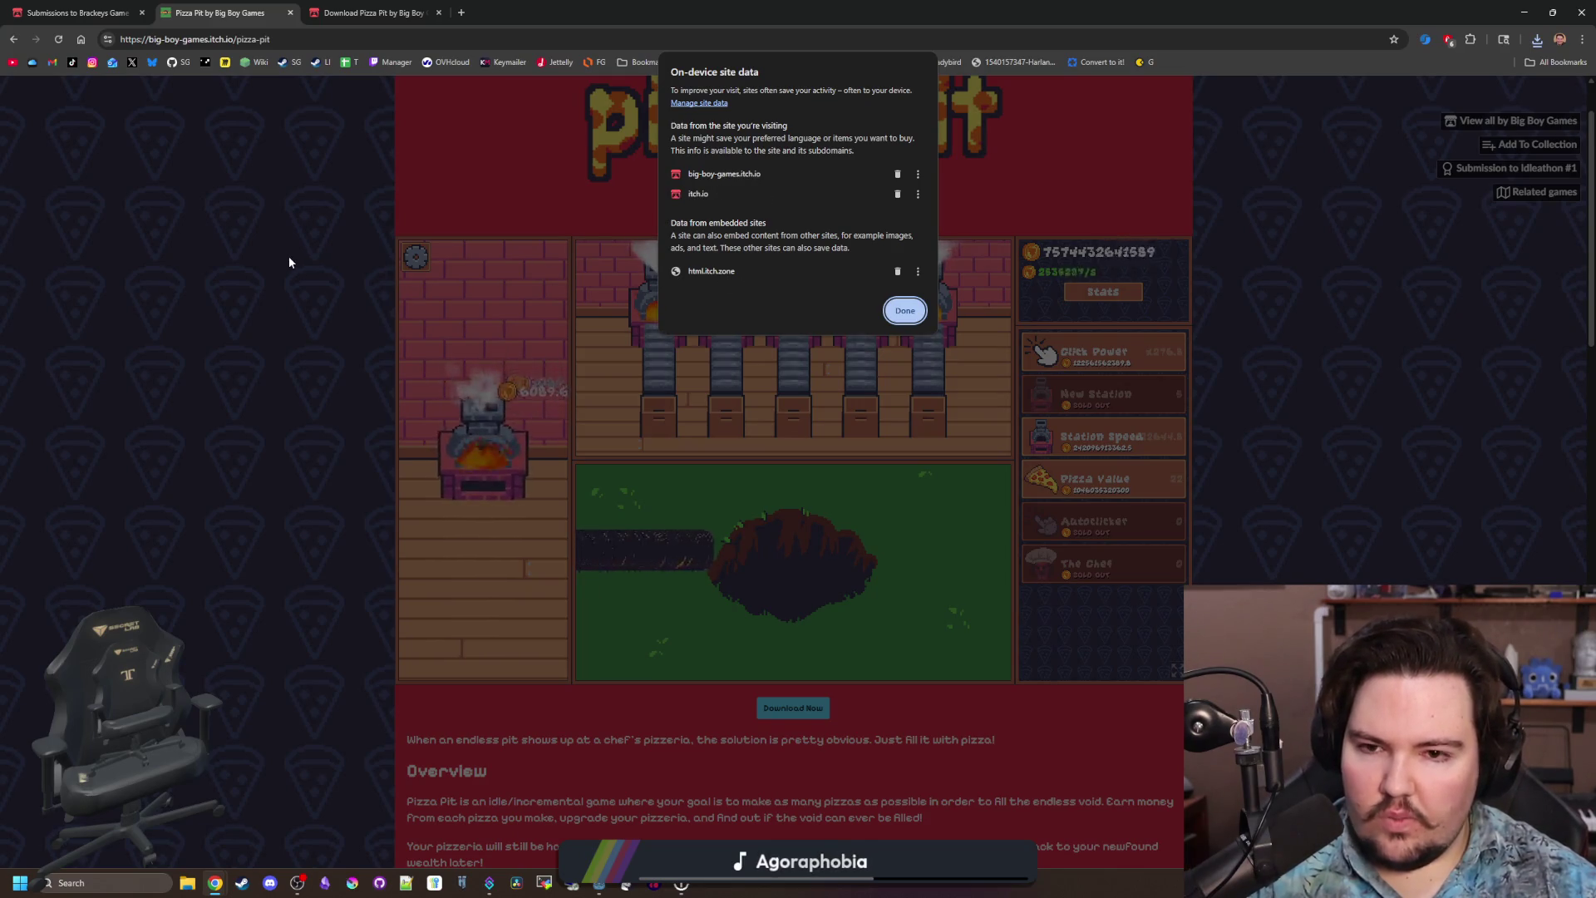
left_click(900, 320)
mouse_move(811, 13)
left_mouse_down()
mouse_move(881, 298)
mouse_move(696, 666)
left_mouse_up()
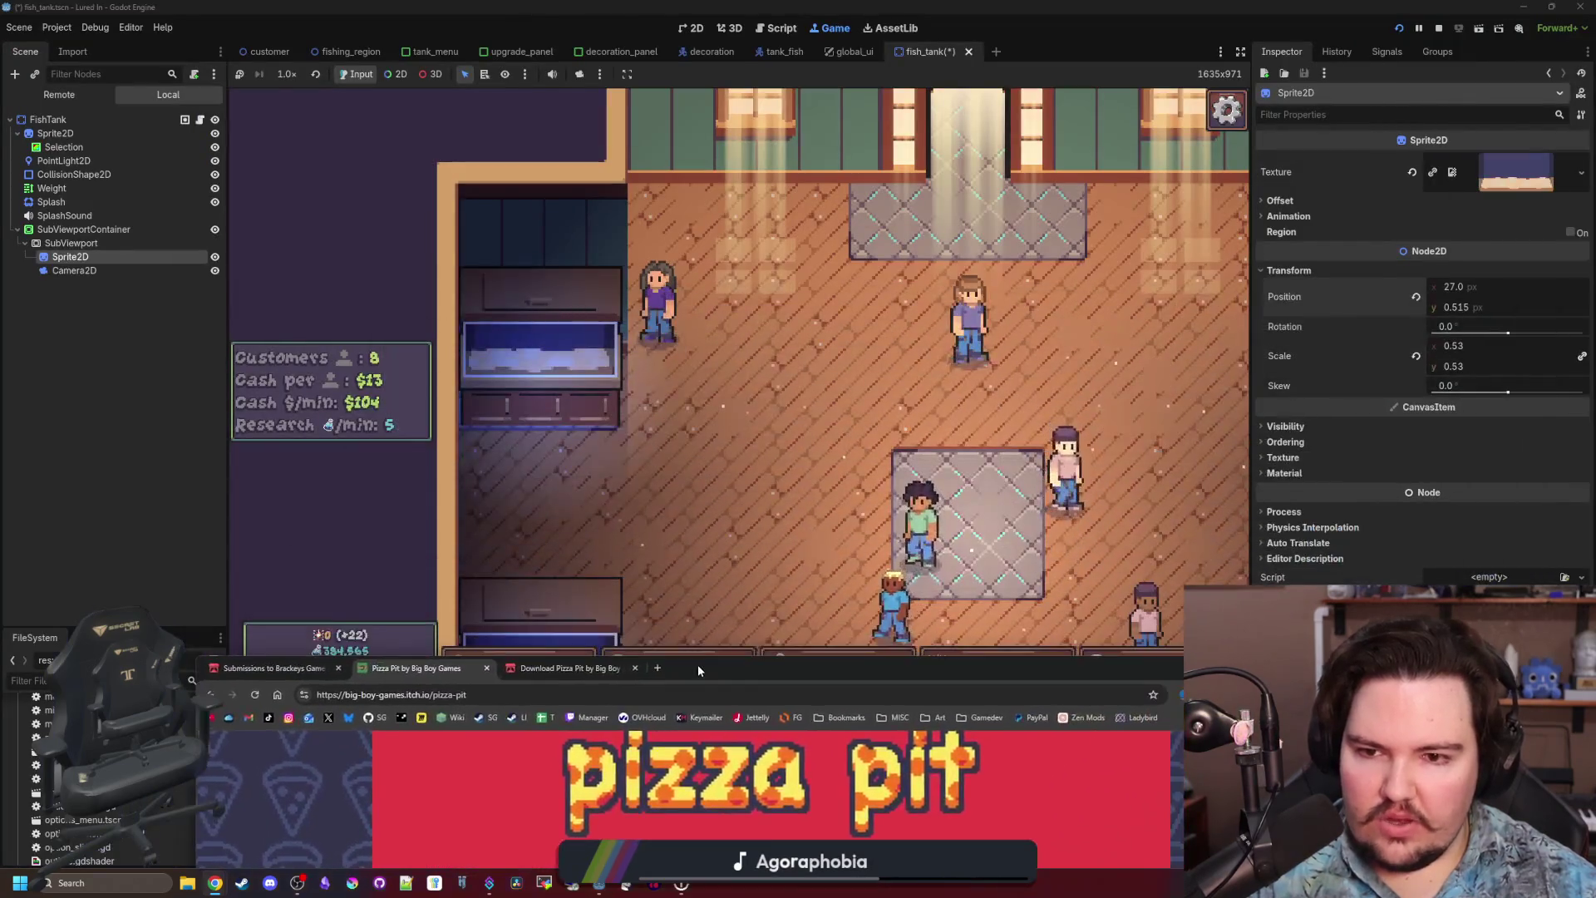
double_click(697, 665)
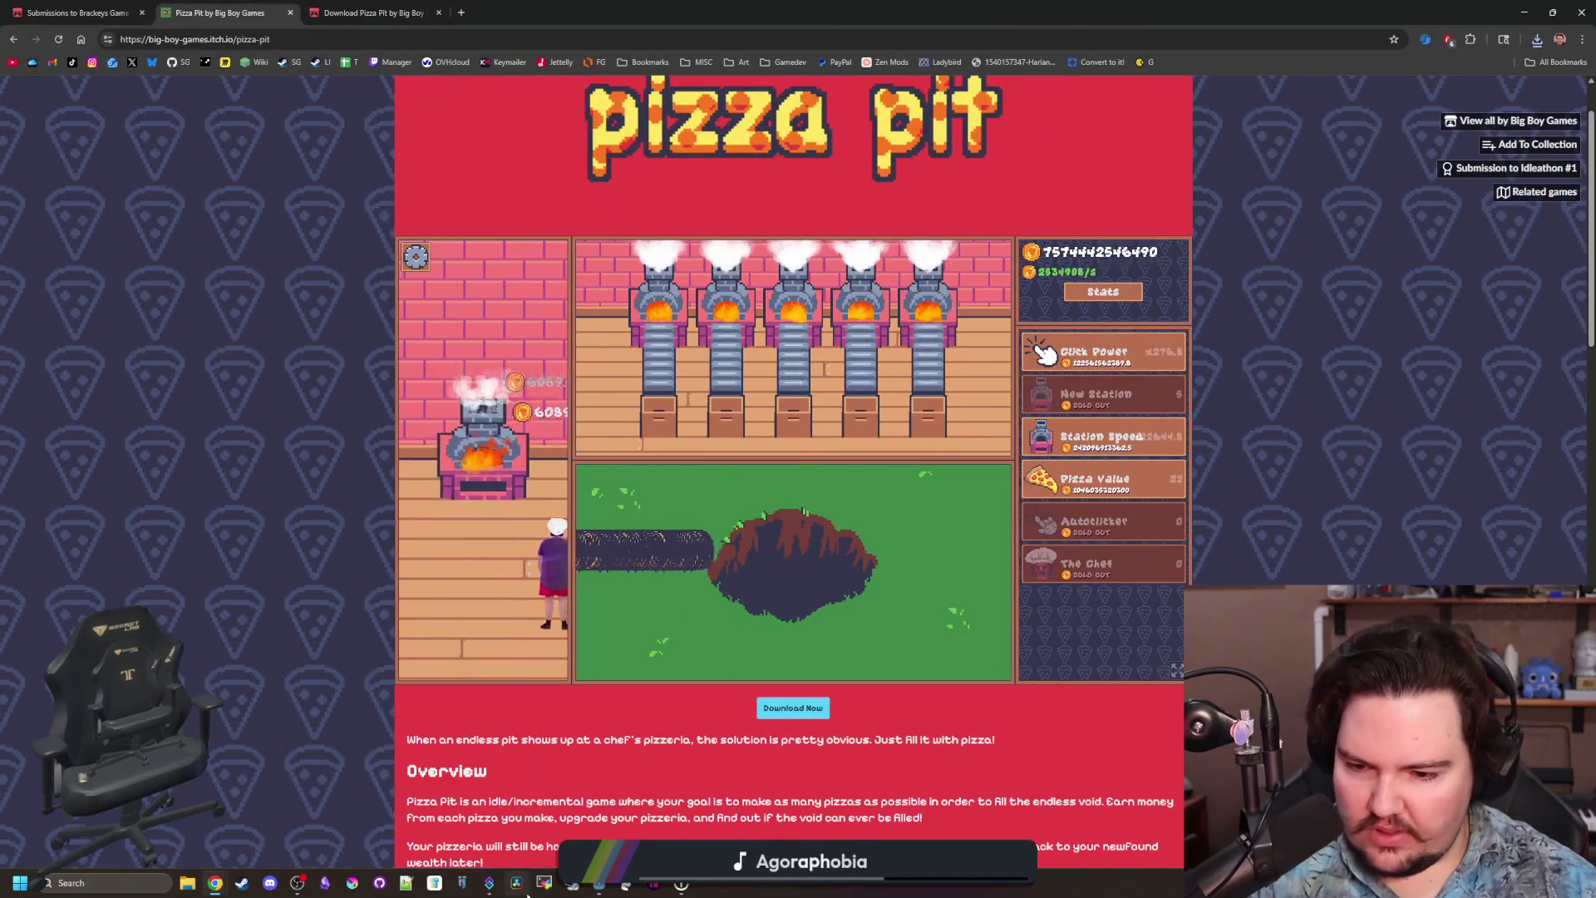
Start another Godot Engine instance and scroll its project list to find Pizza Pit.
right_click(601, 884)
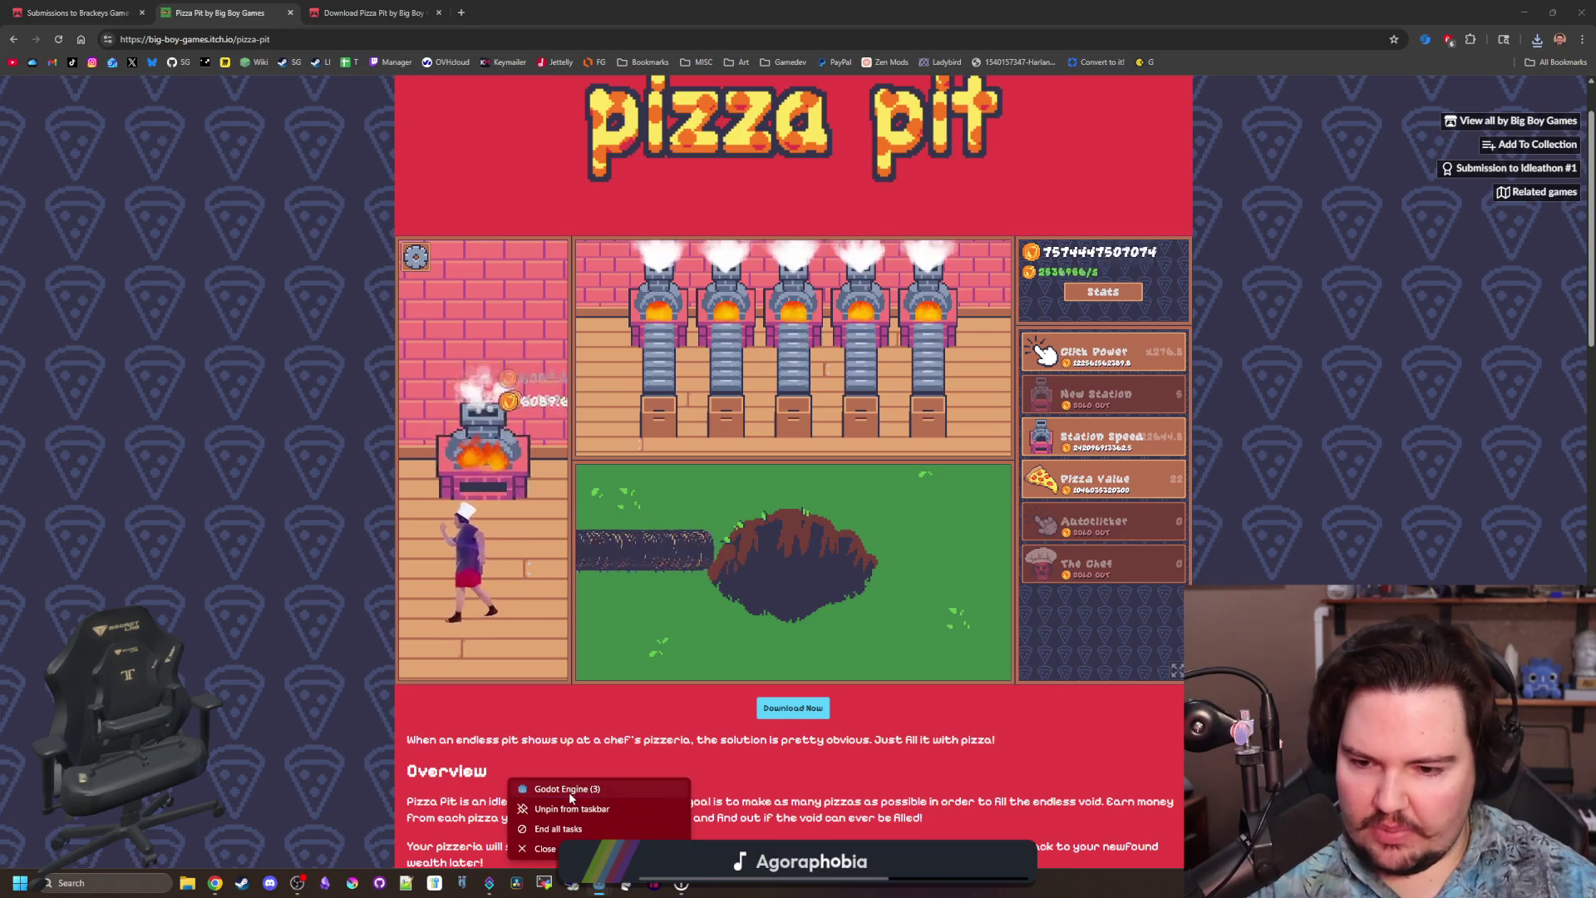
left_click(570, 798)
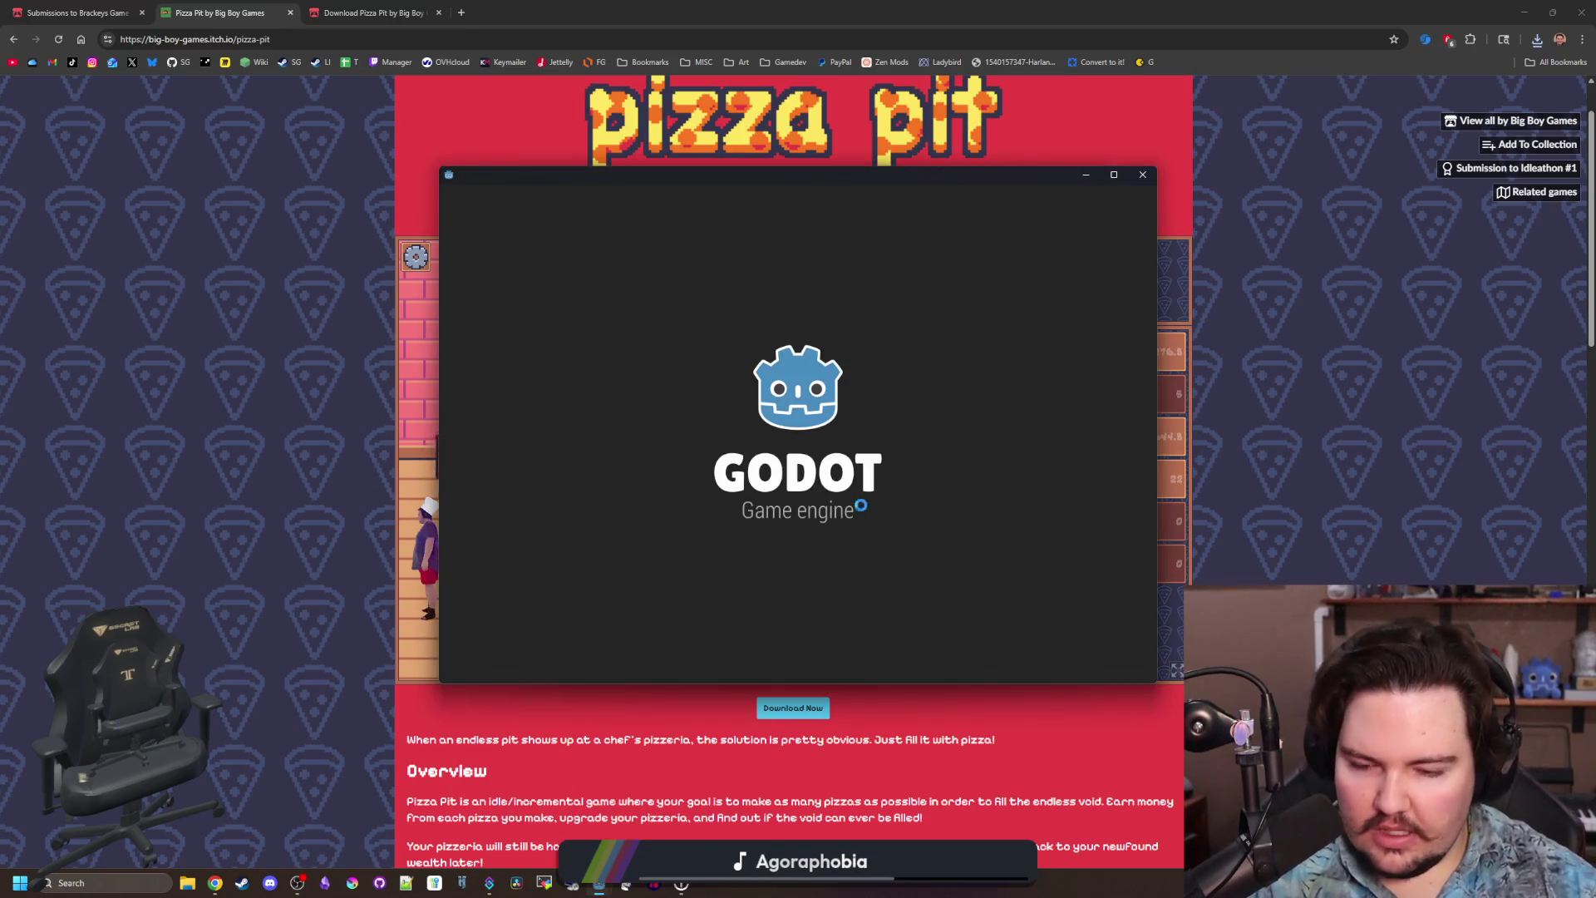
scroll(682, 522, "down", 2)
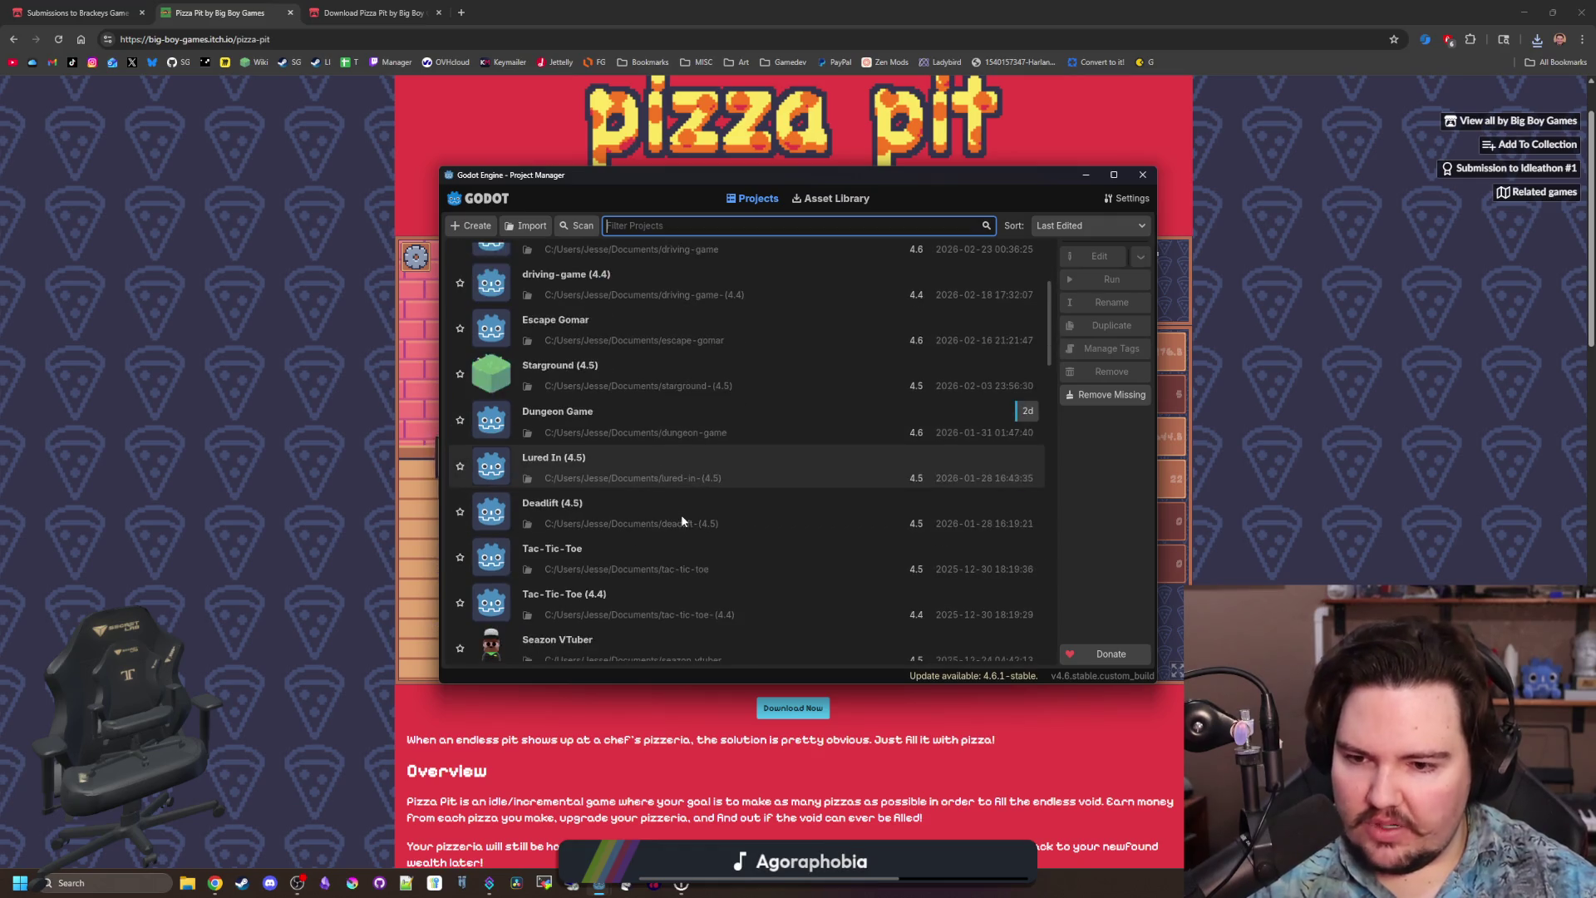
scroll(661, 486, "down", 5)
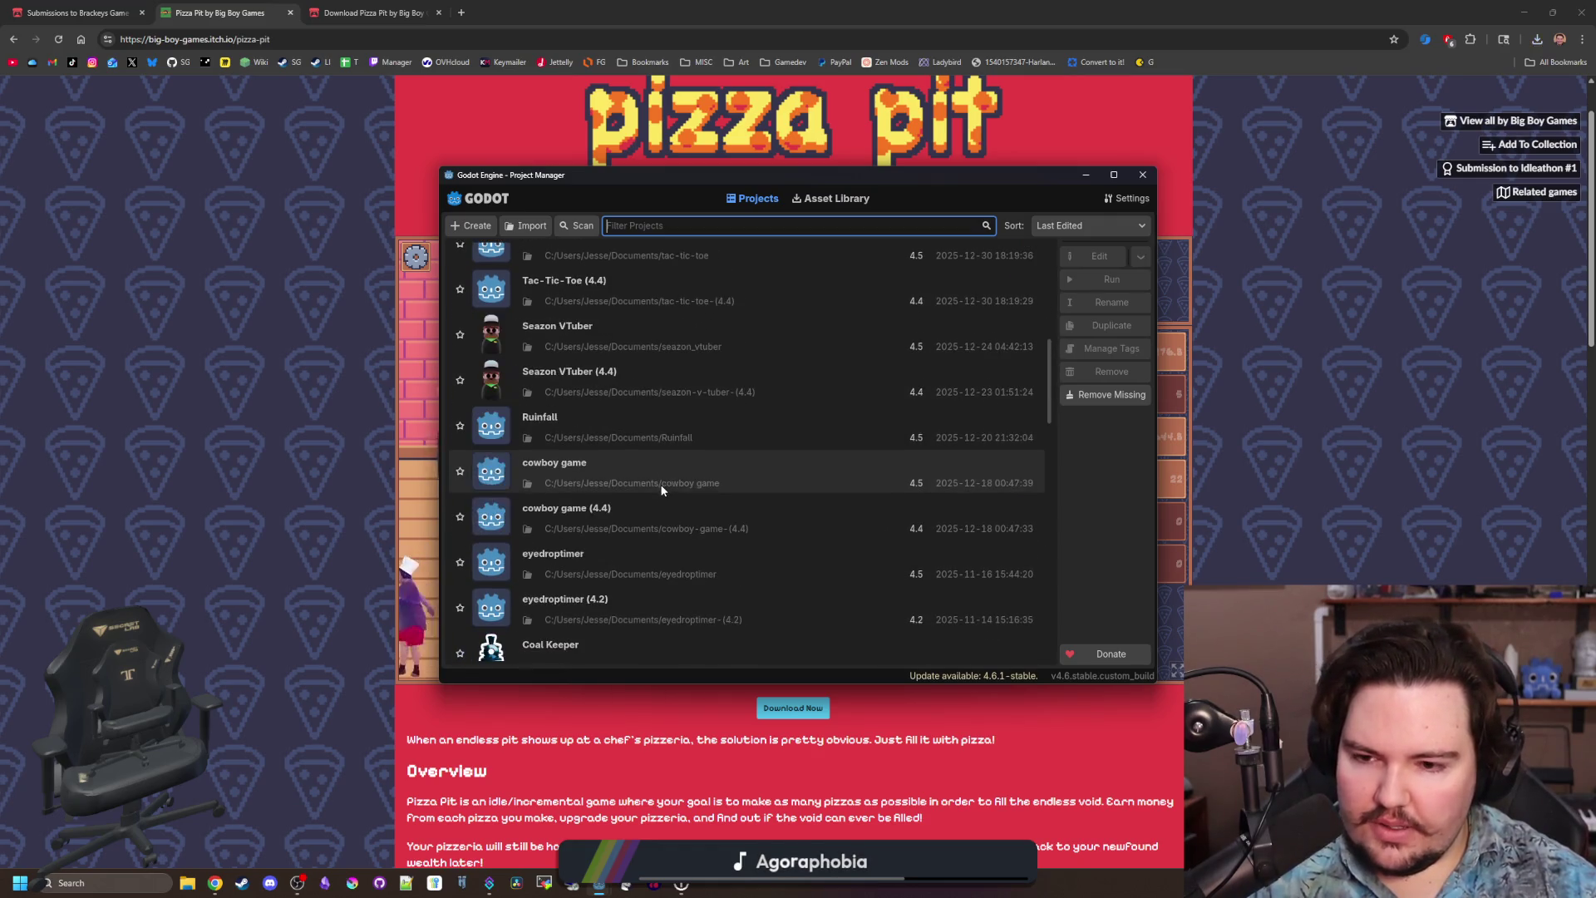
scroll(660, 486, "down", 5)
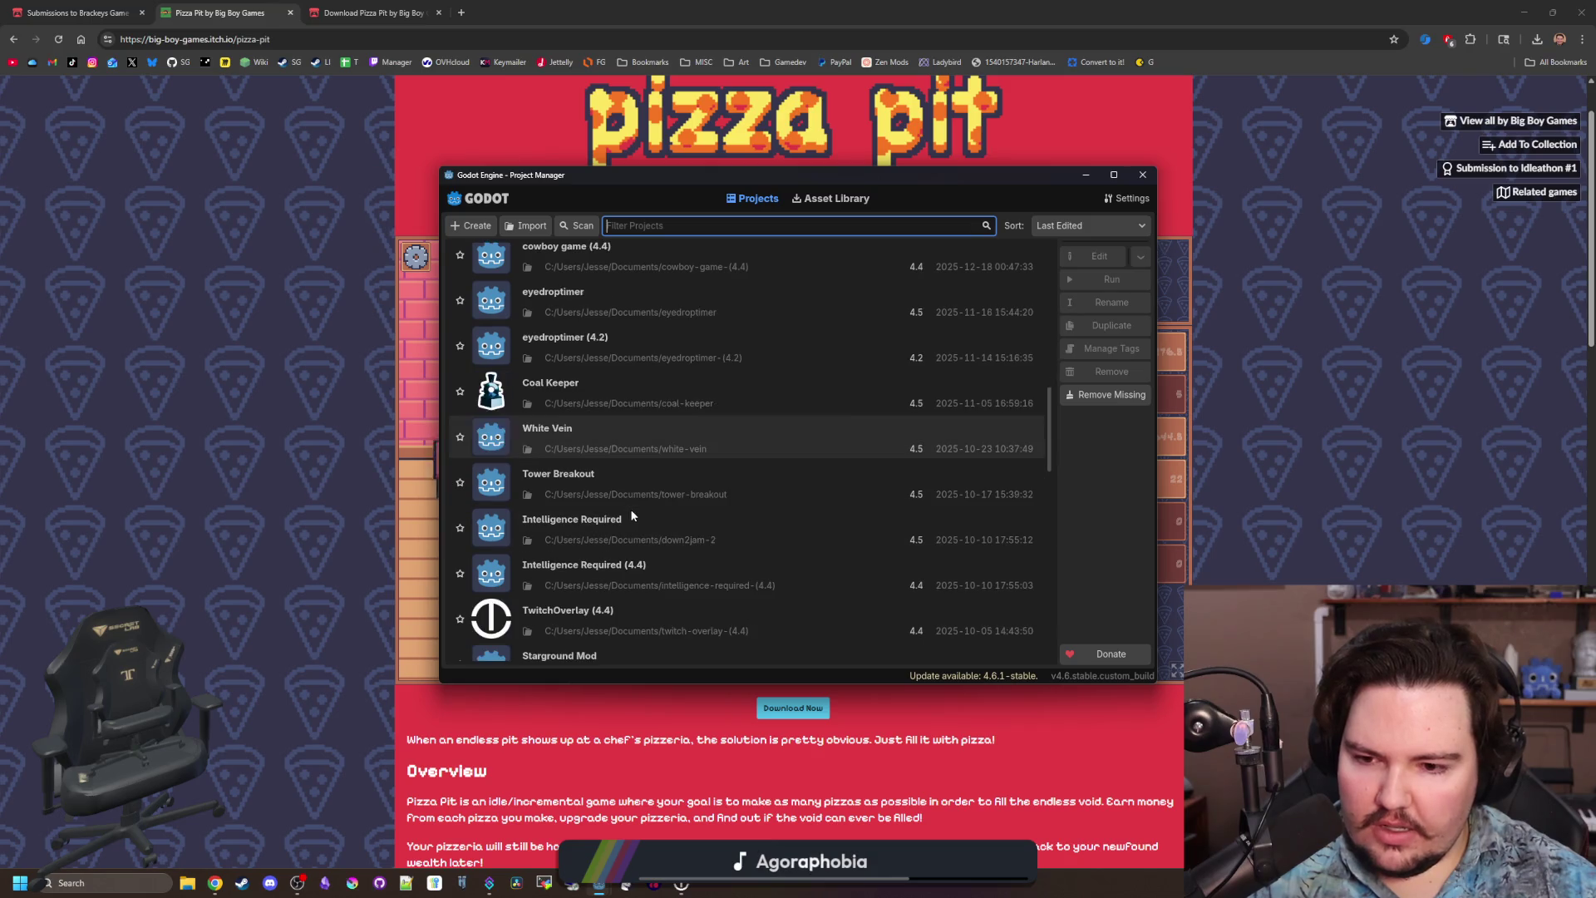
scroll(632, 519, "down", 5)
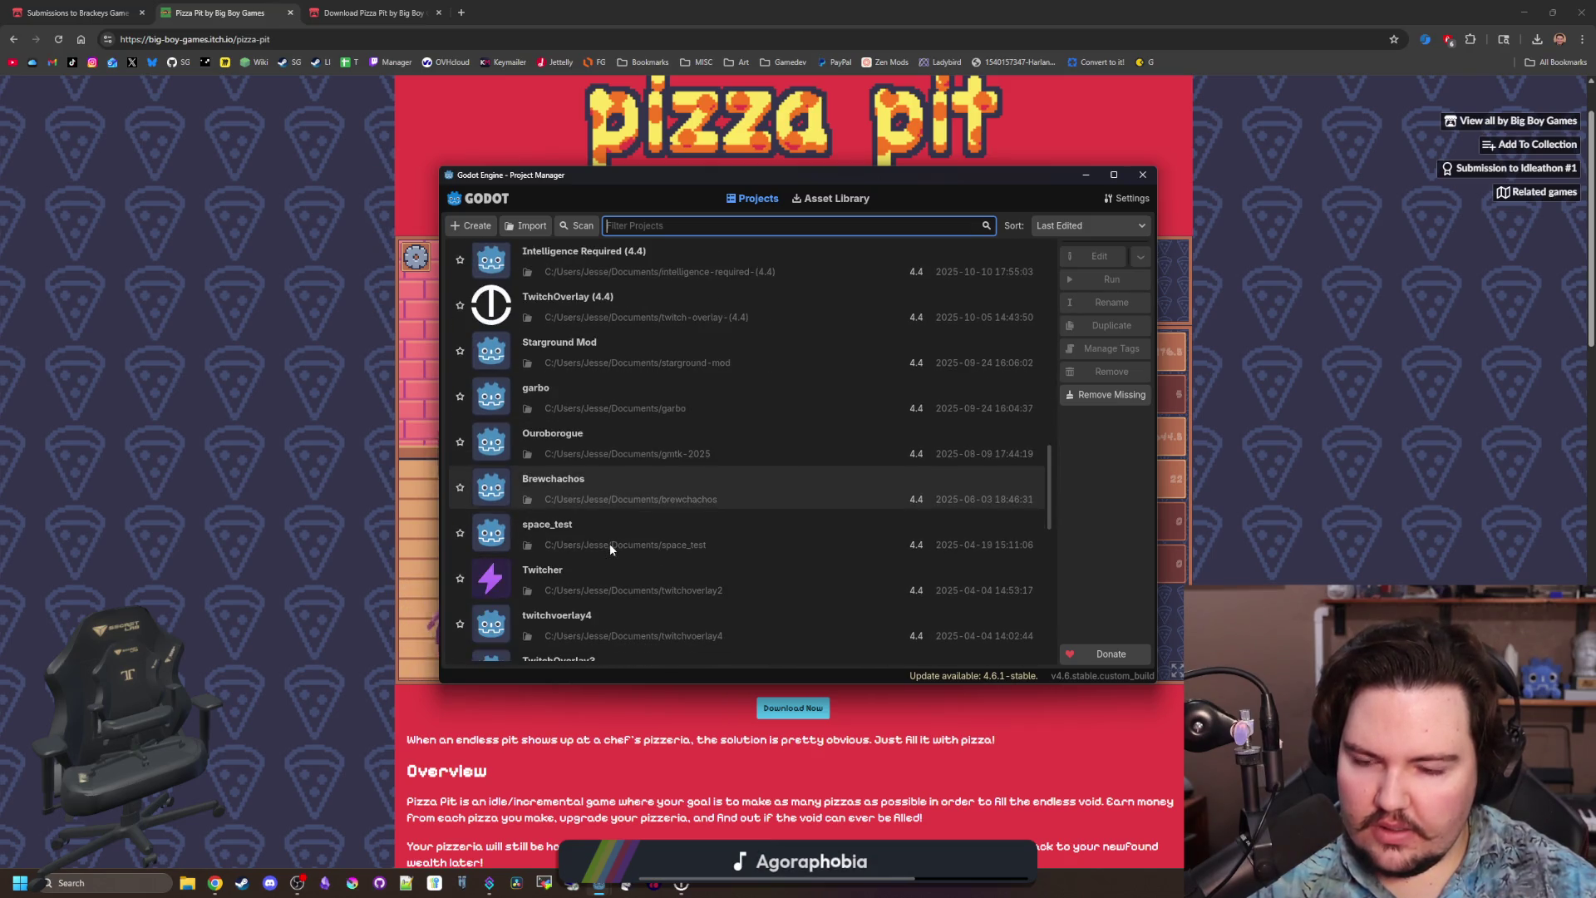
scroll(621, 512, "down", 10)
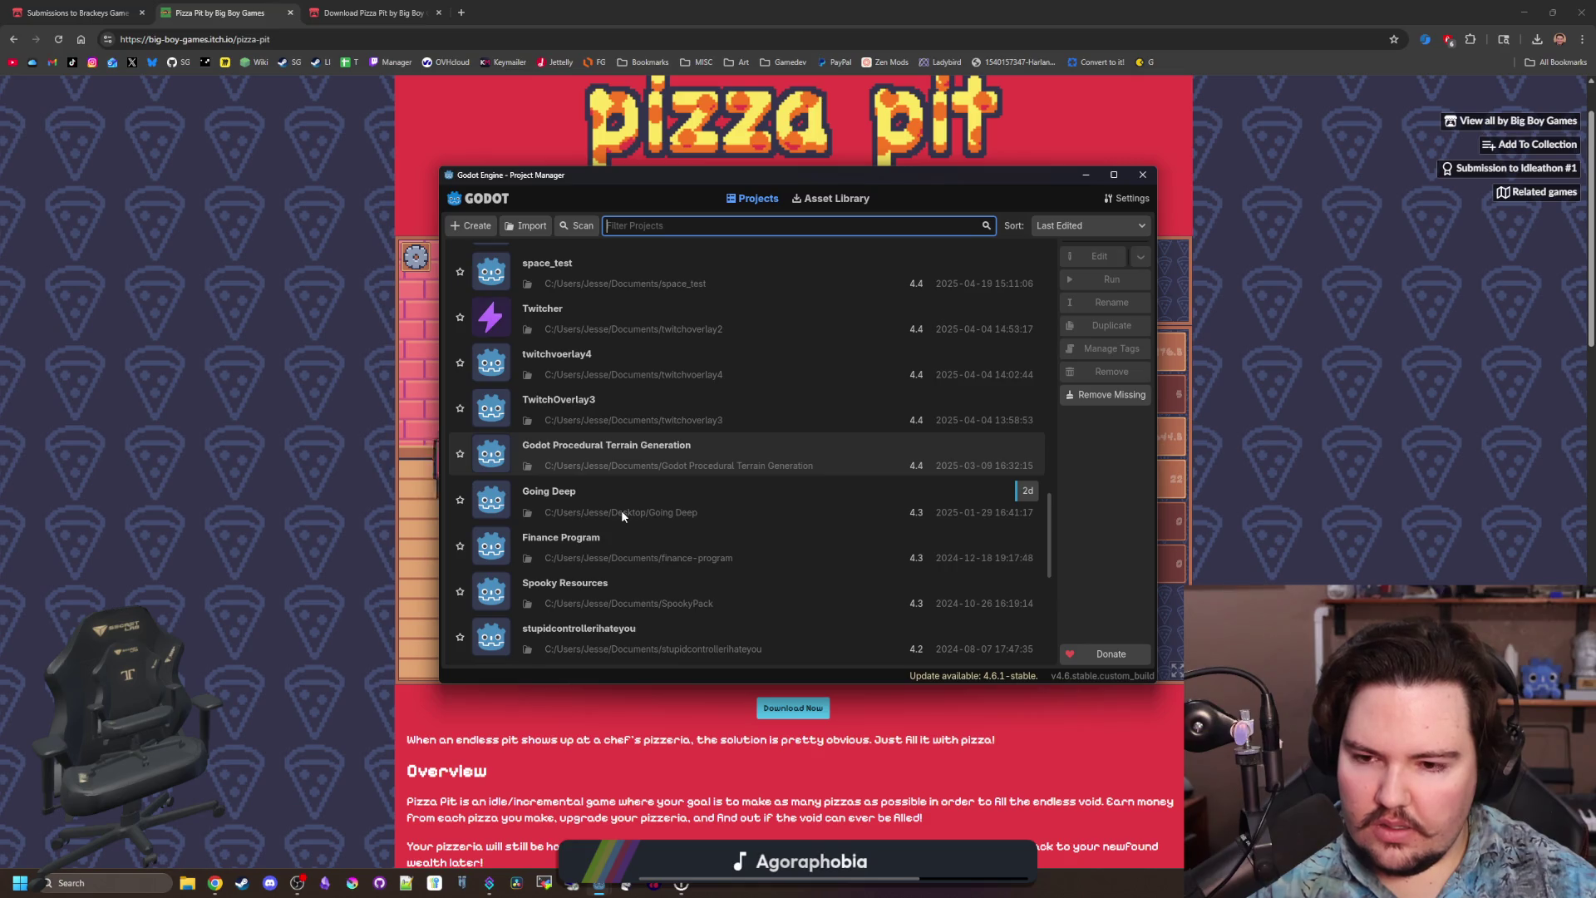
scroll(627, 460, "up", 1)
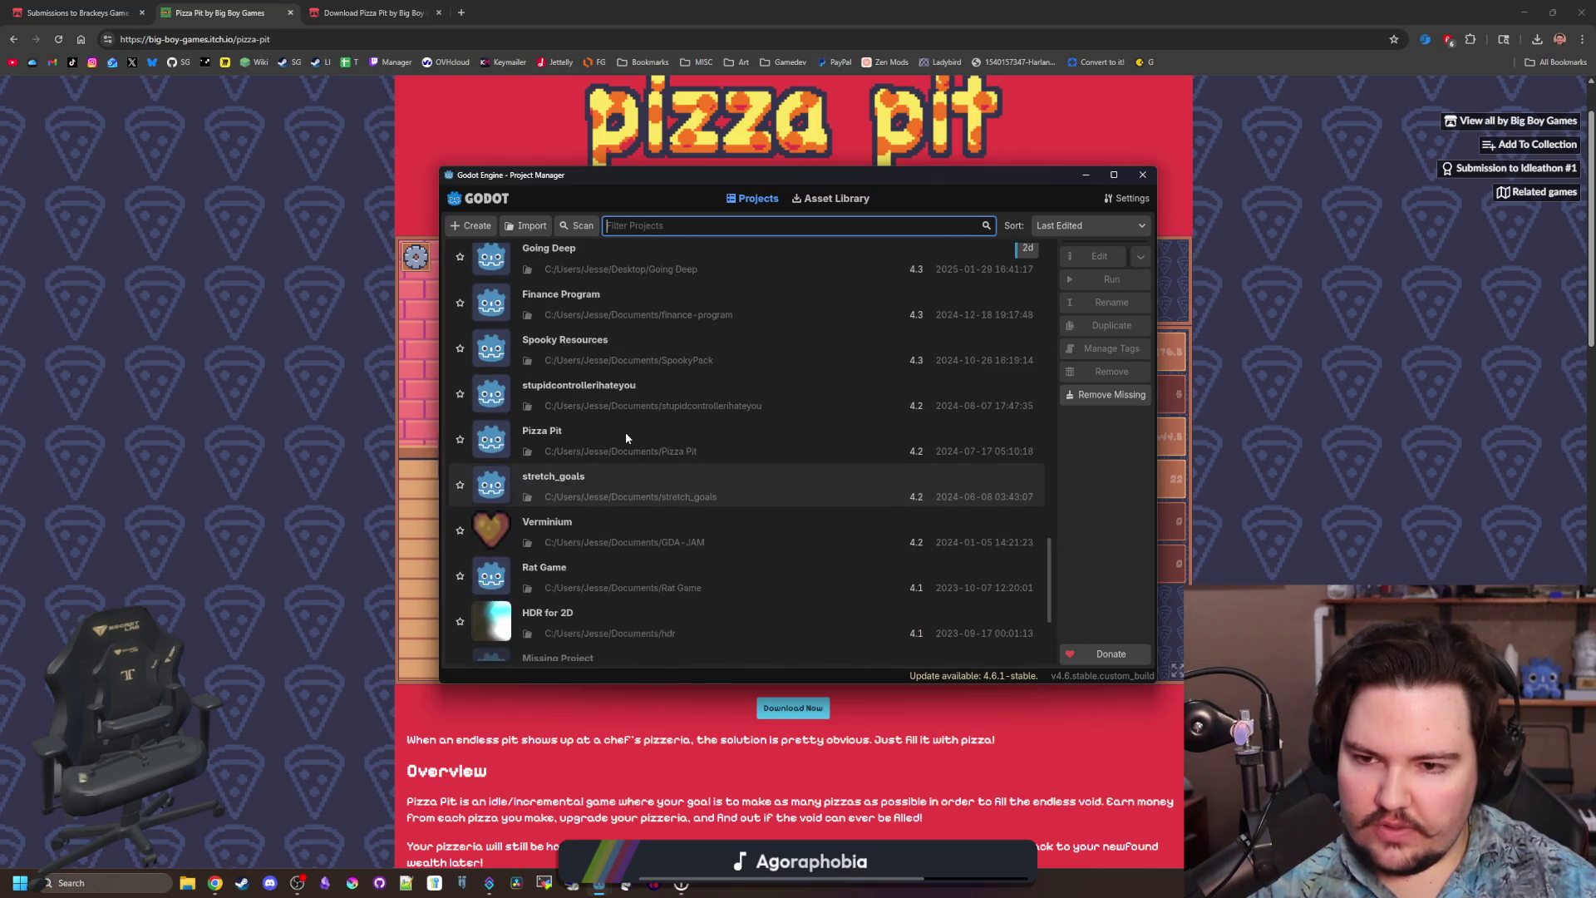
Open Pizza Pit, accept conversion to Godot 4.6, and create the backup duplicate.
double_click(612, 446)
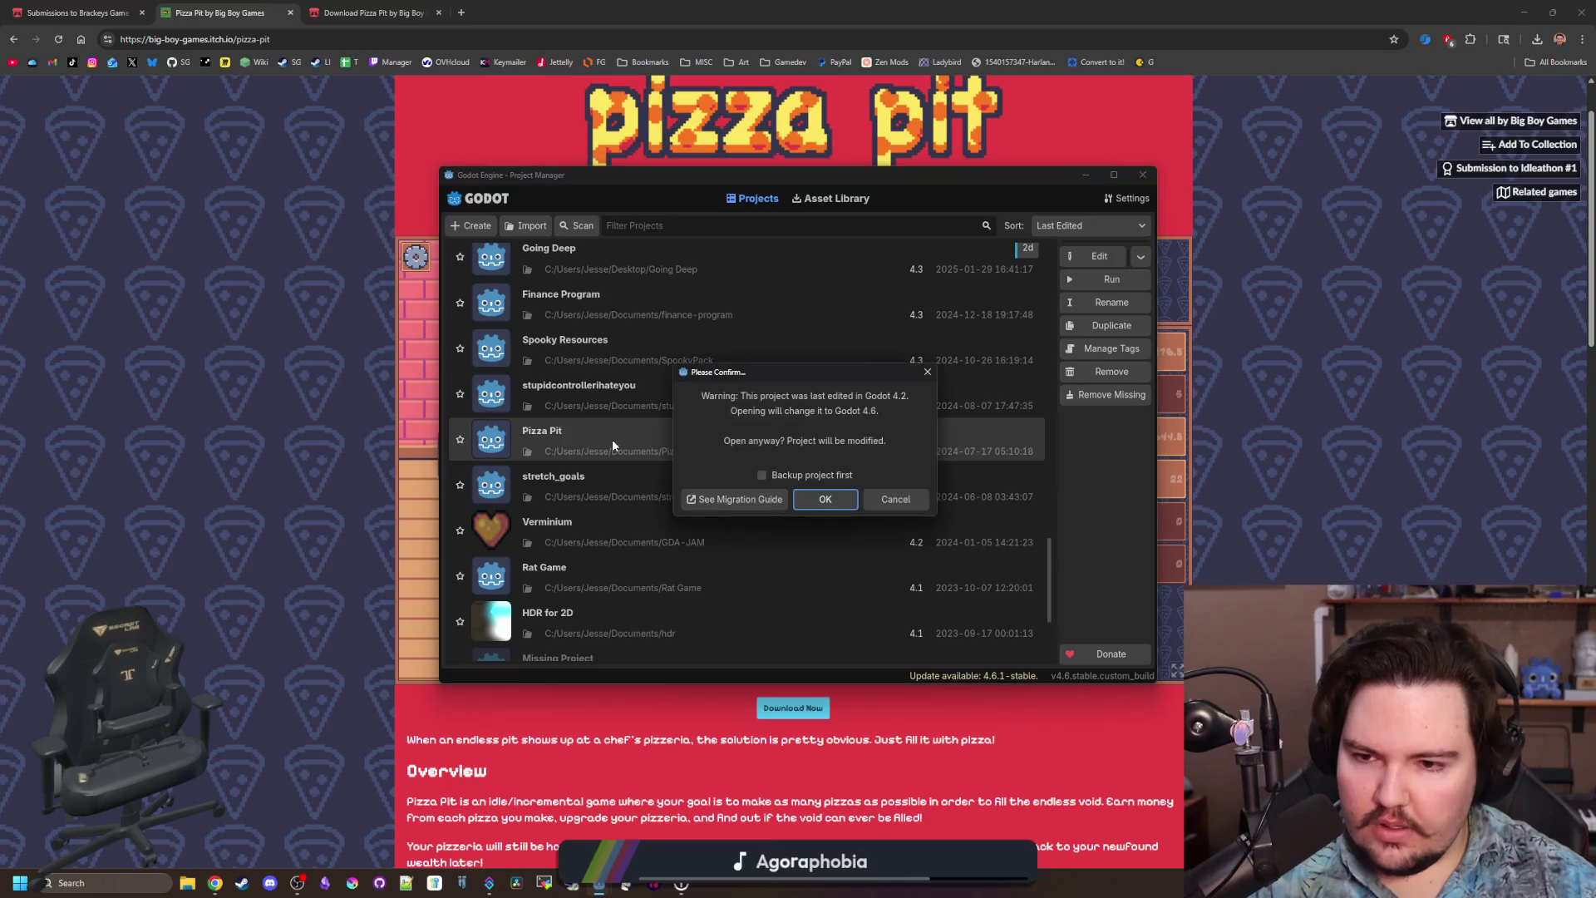
left_click(828, 501)
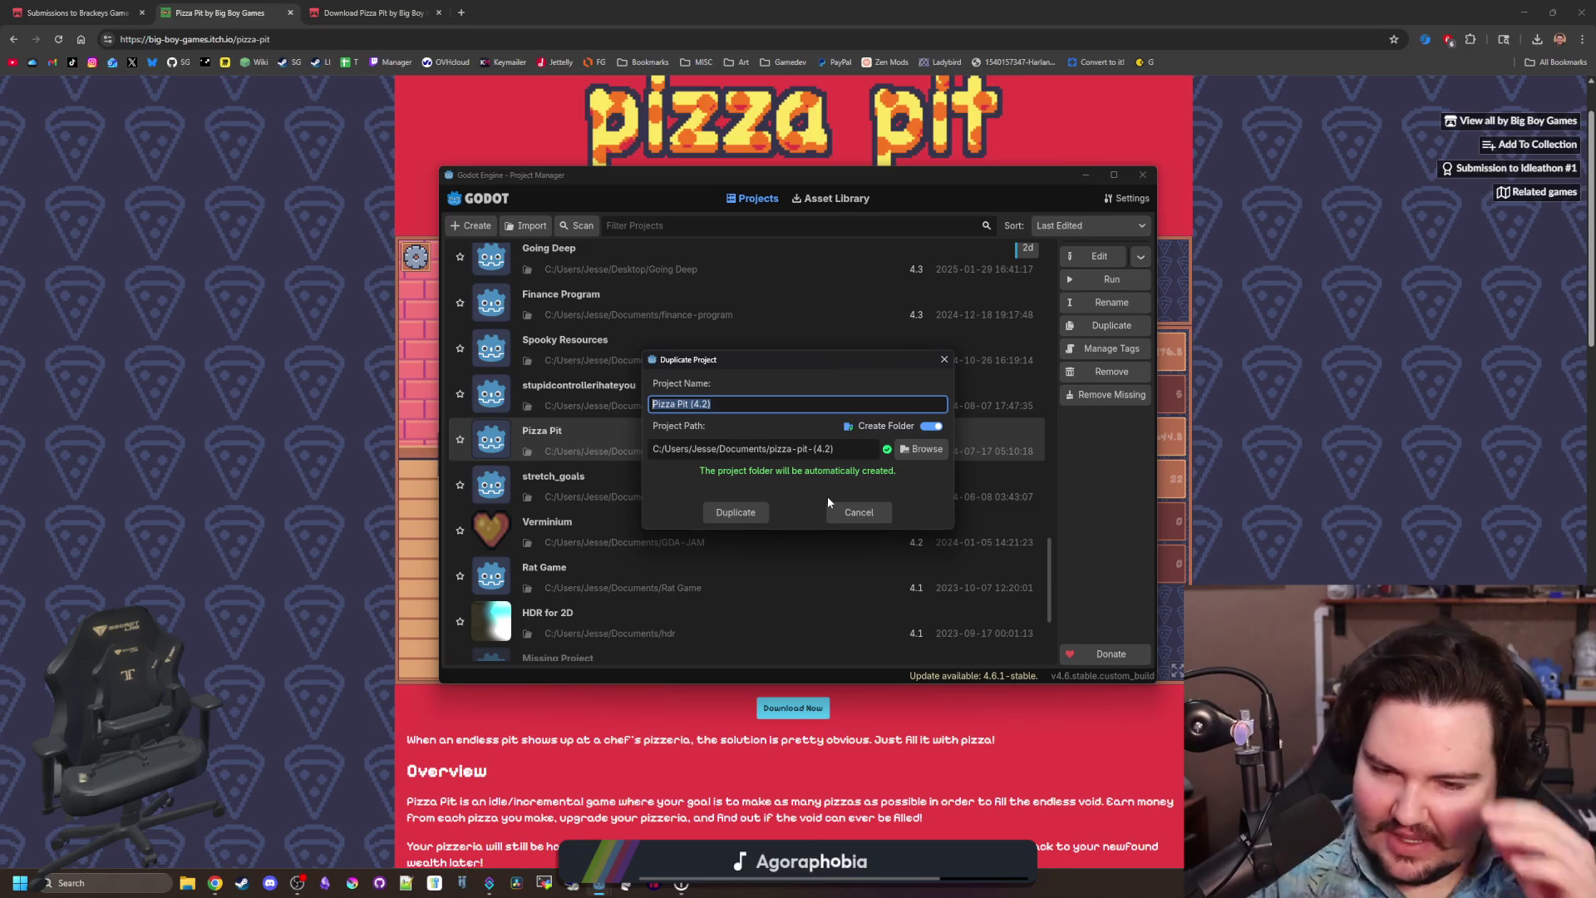
left_click(754, 515)
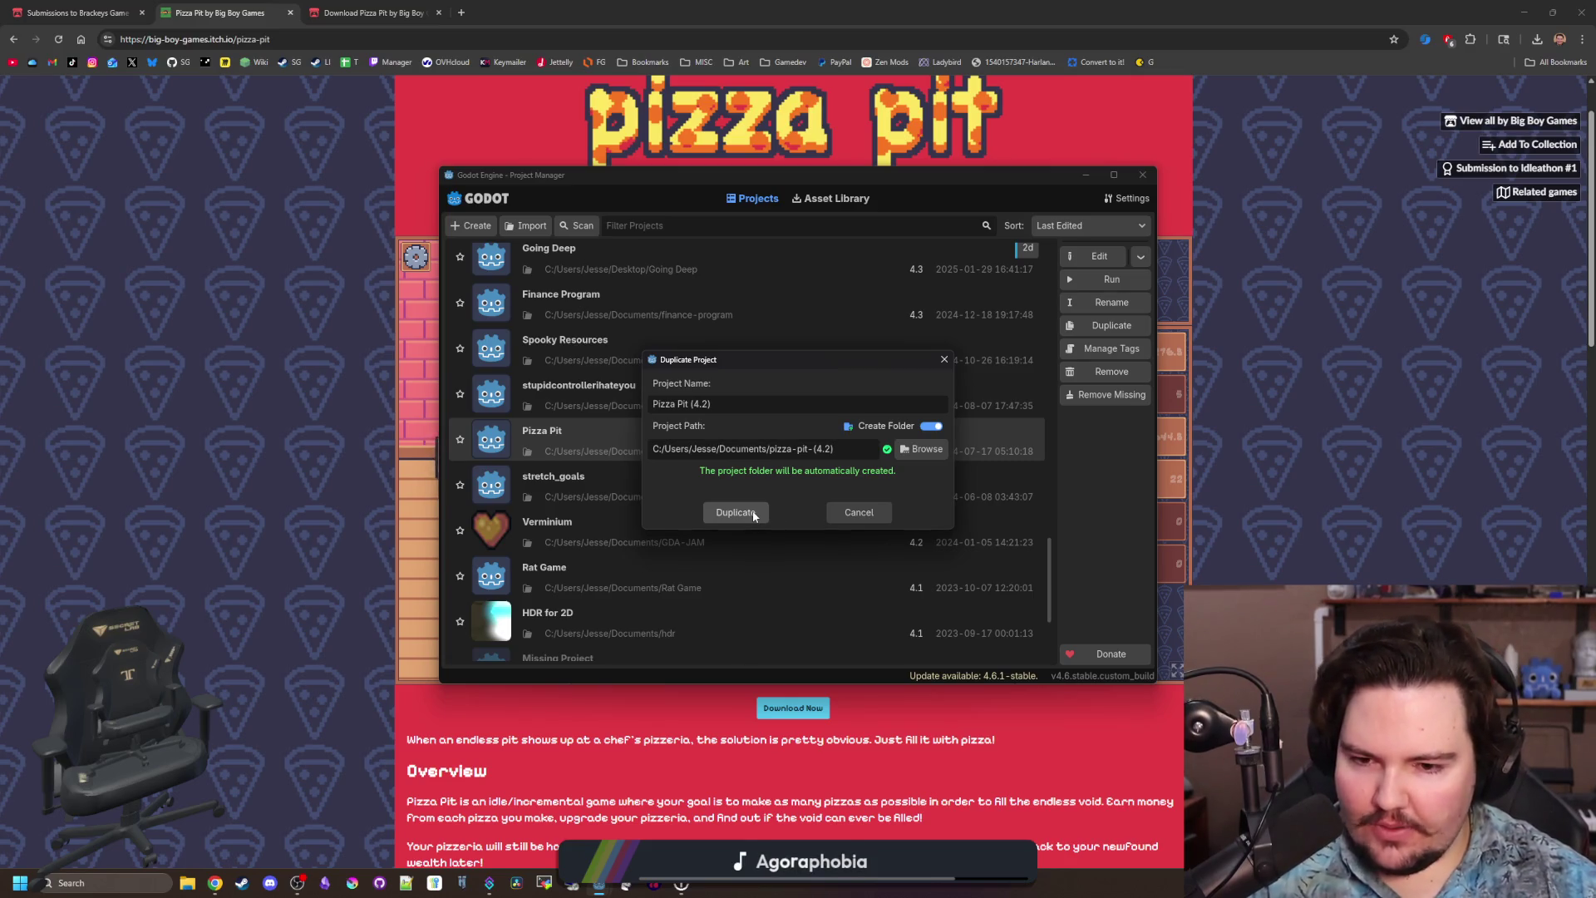
left_click(754, 515)
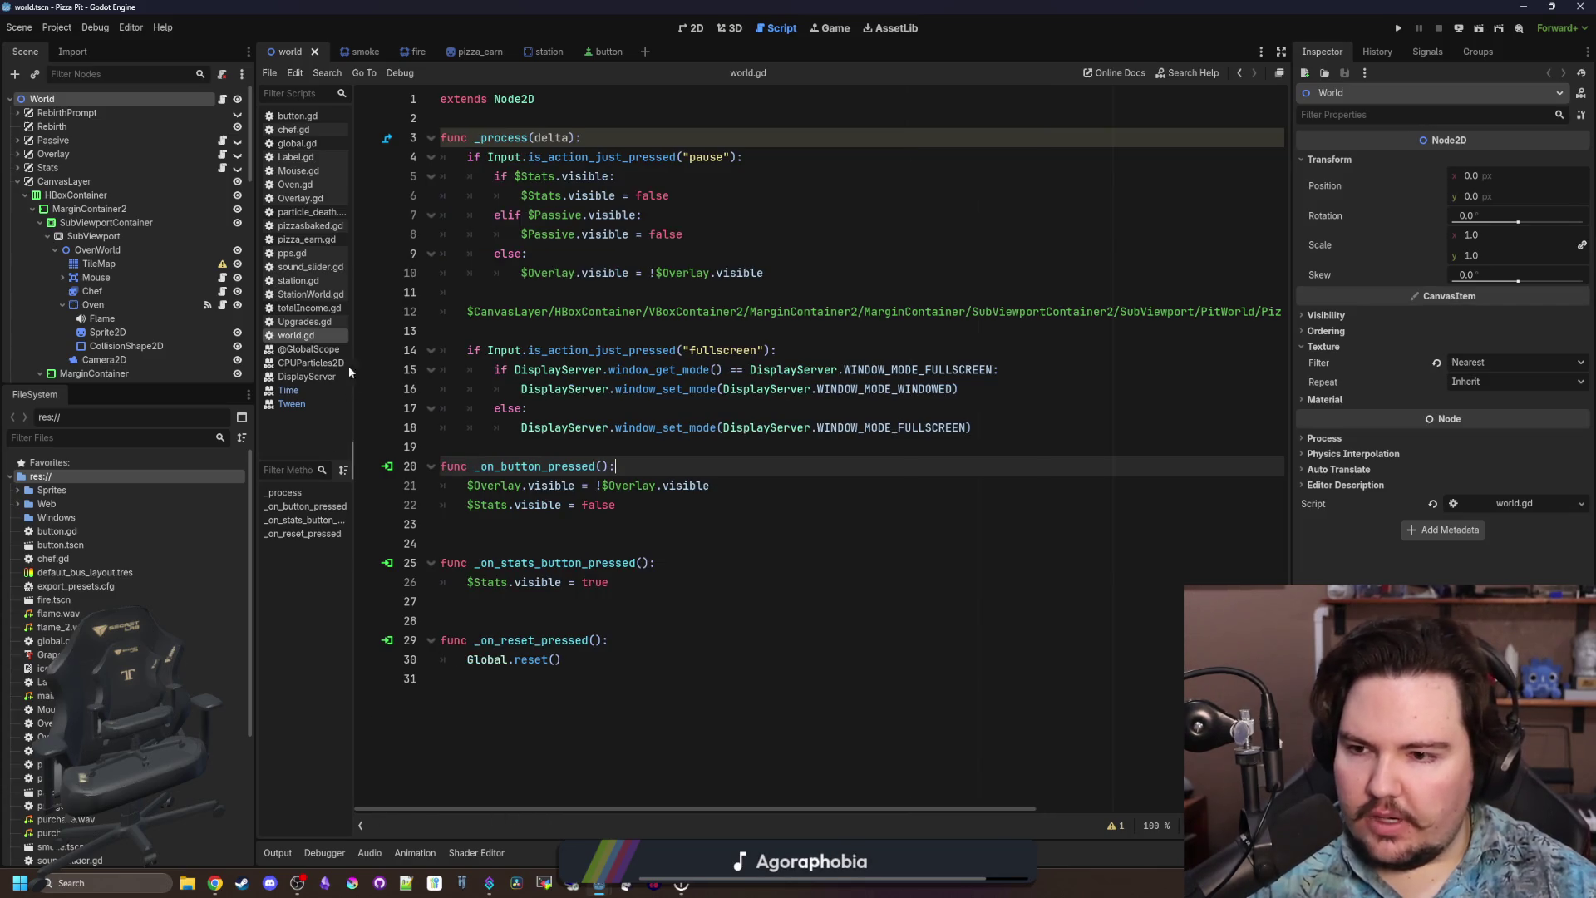
Open global.gd and review the New Station upgrade's Level, LevelLimit, ValueType and Cost entries.
left_click(319, 145)
scroll(696, 392, "up", 12)
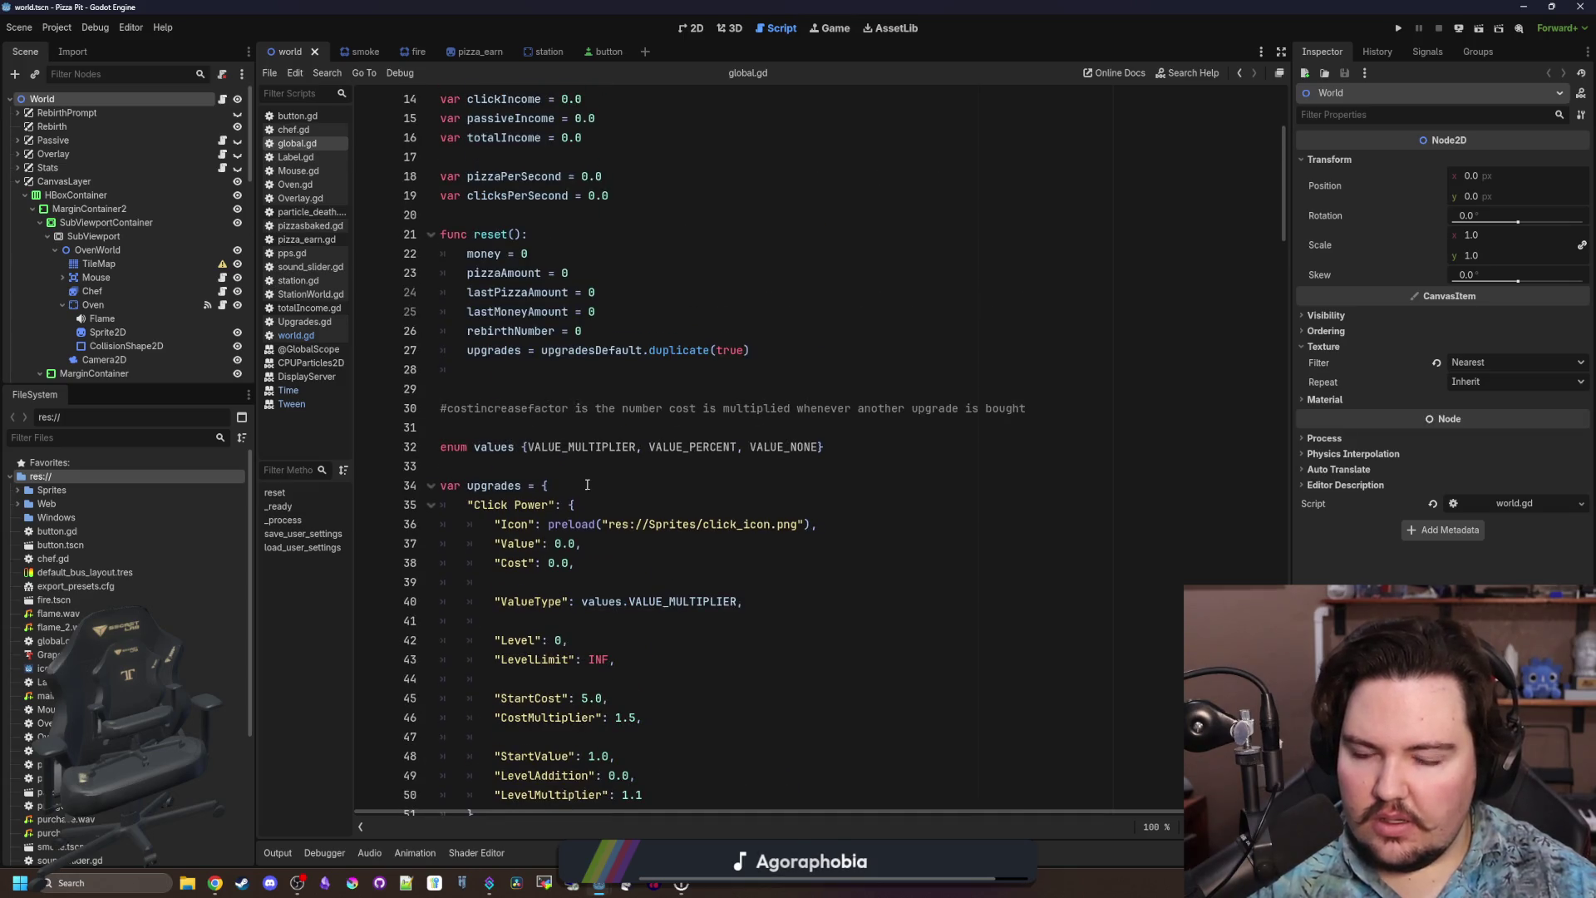
scroll(548, 492, "down", 9)
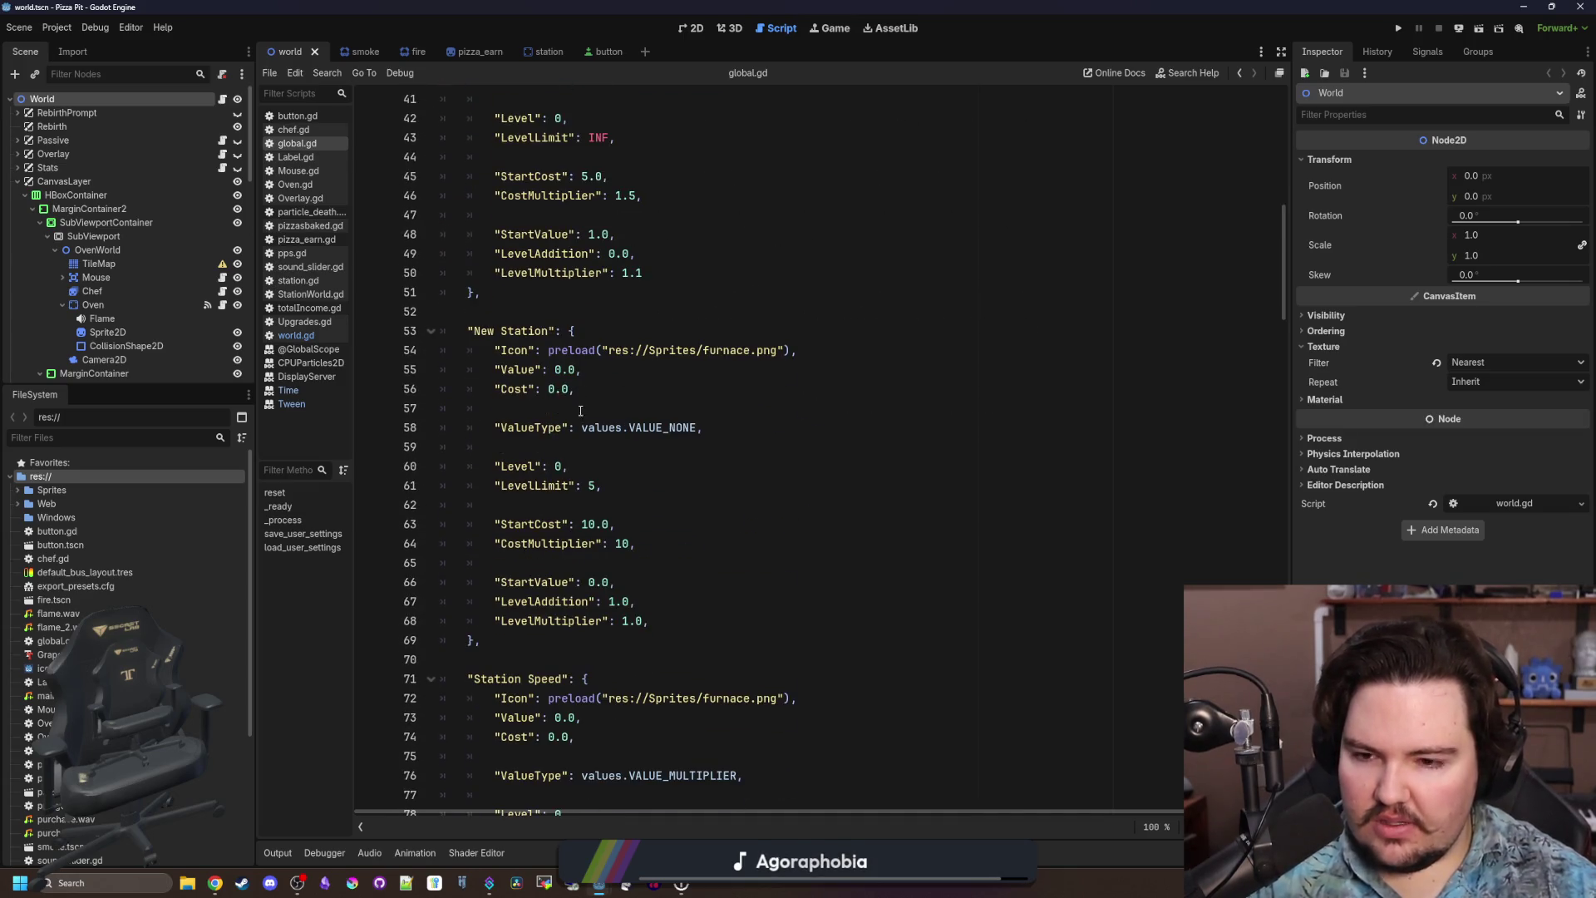
left_click_drag(726, 622, 434, 333)
left_click(516, 524)
mouse_move(494, 466)
left_mouse_down()
mouse_move(694, 481)
mouse_move(449, 448)
mouse_move(467, 428)
left_mouse_up()
left_click(694, 480)
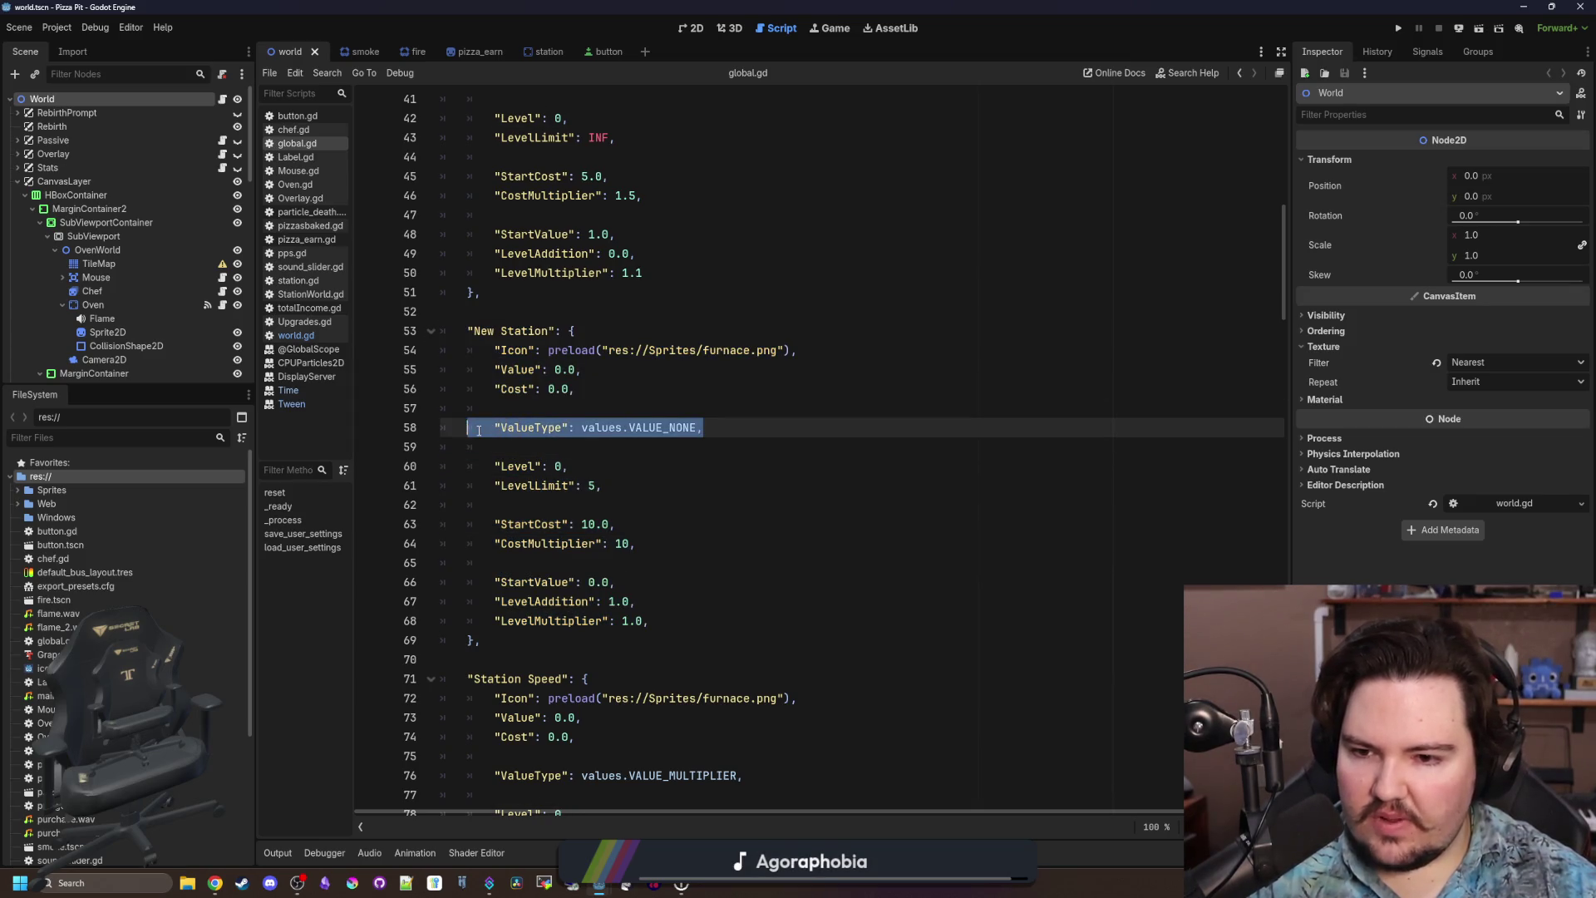
left_click(555, 390)
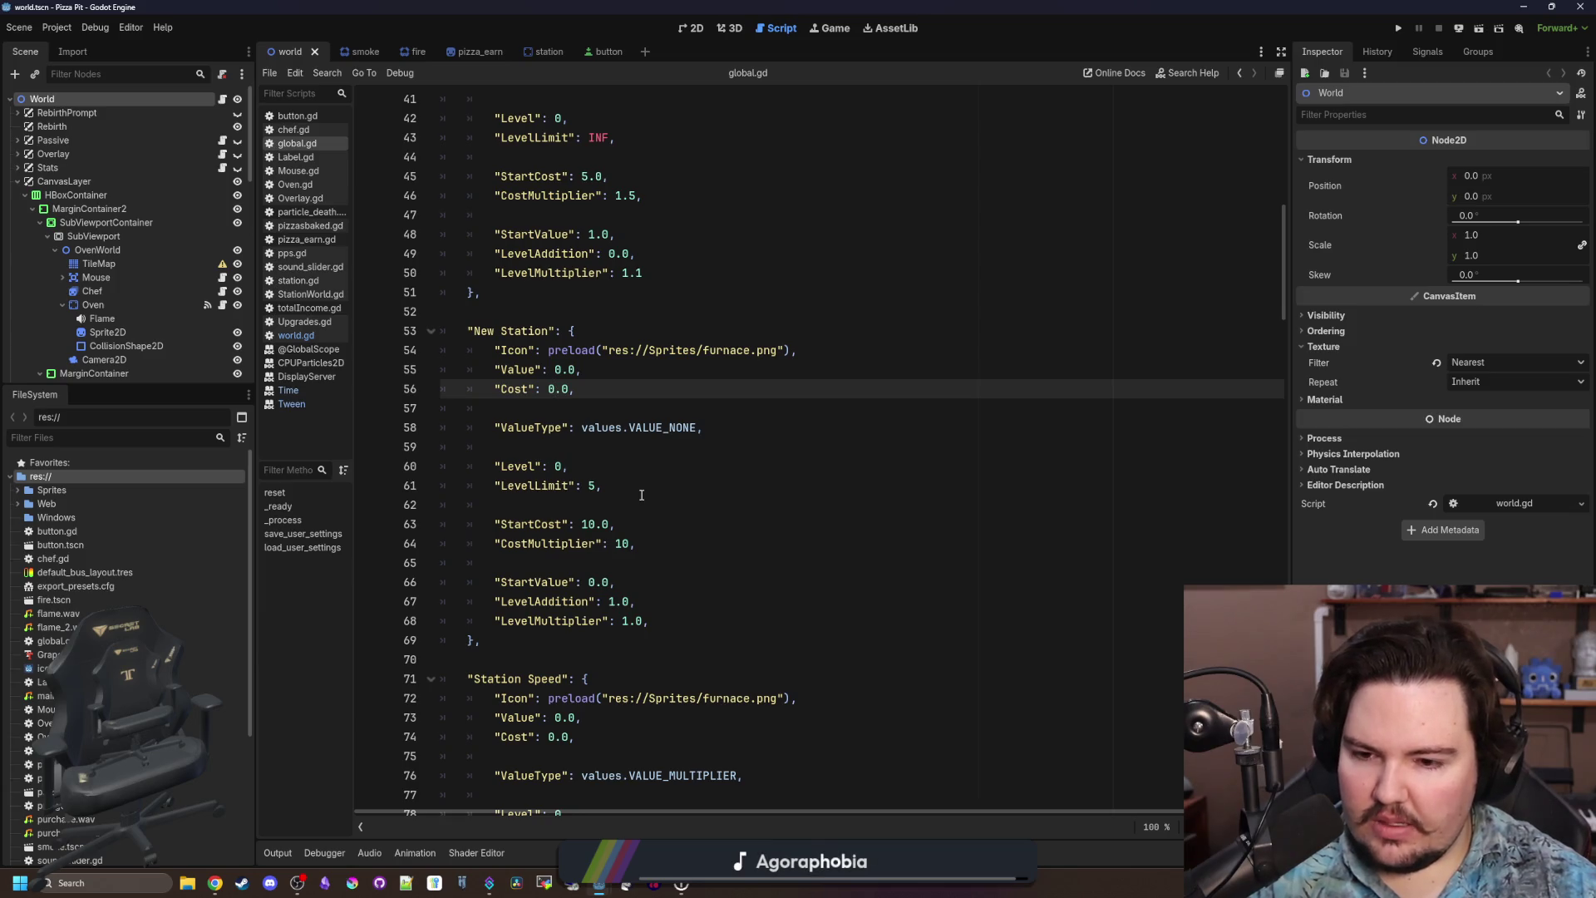
scroll(642, 495, "down", 8)
scroll(642, 479, "down", 15)
left_click_drag(1283, 435, 1281, 503)
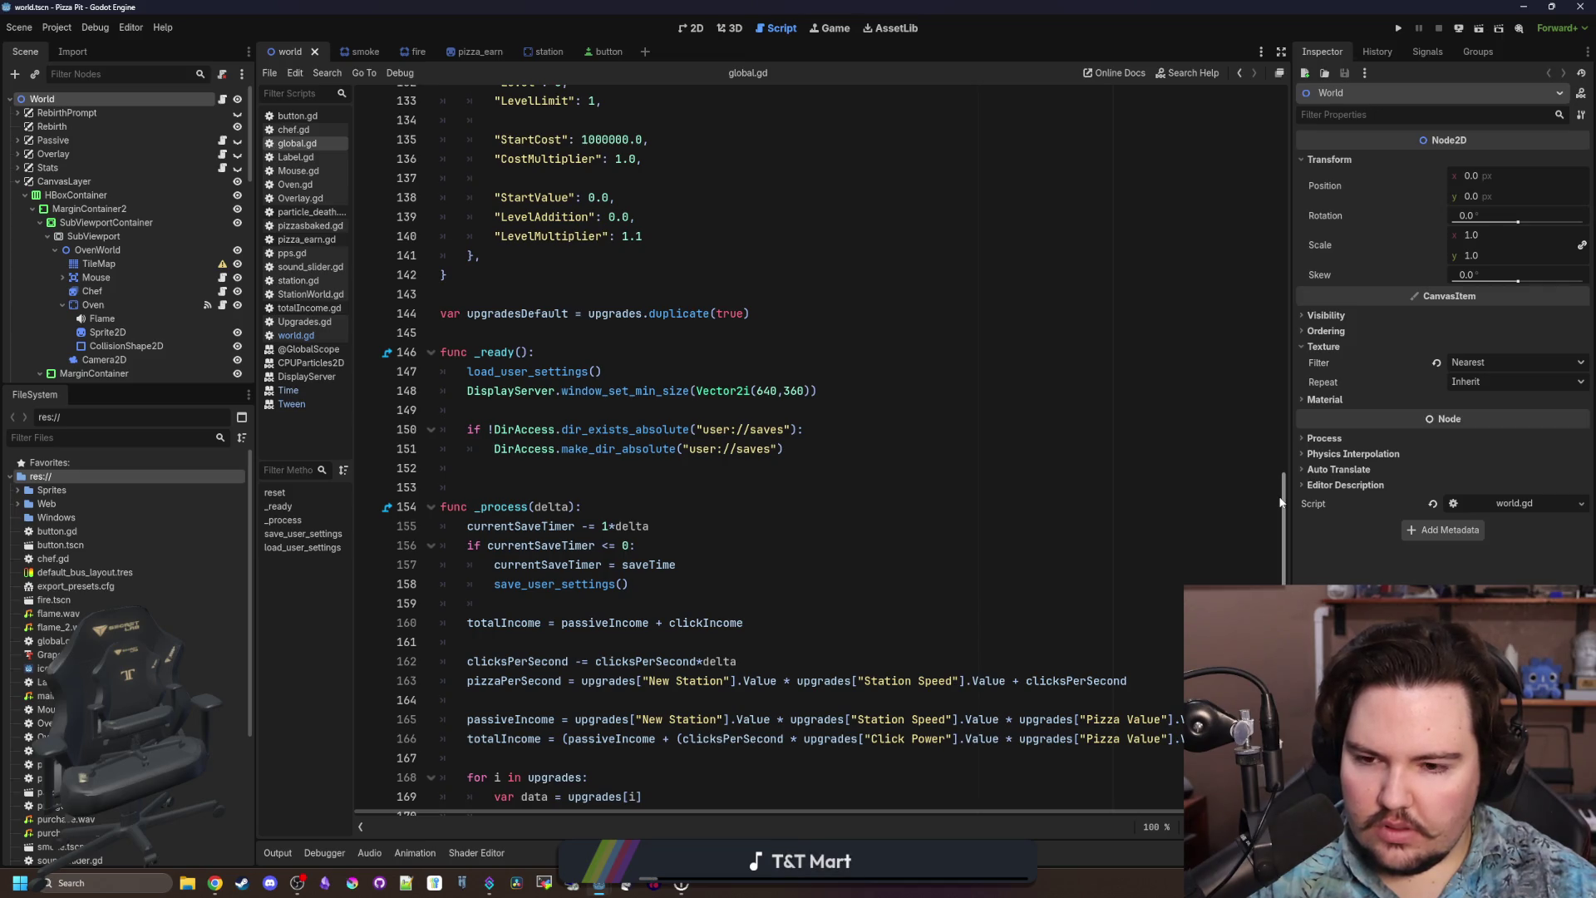
left_click_drag(1281, 502, 1262, 551)
scroll(641, 308, "down", 7)
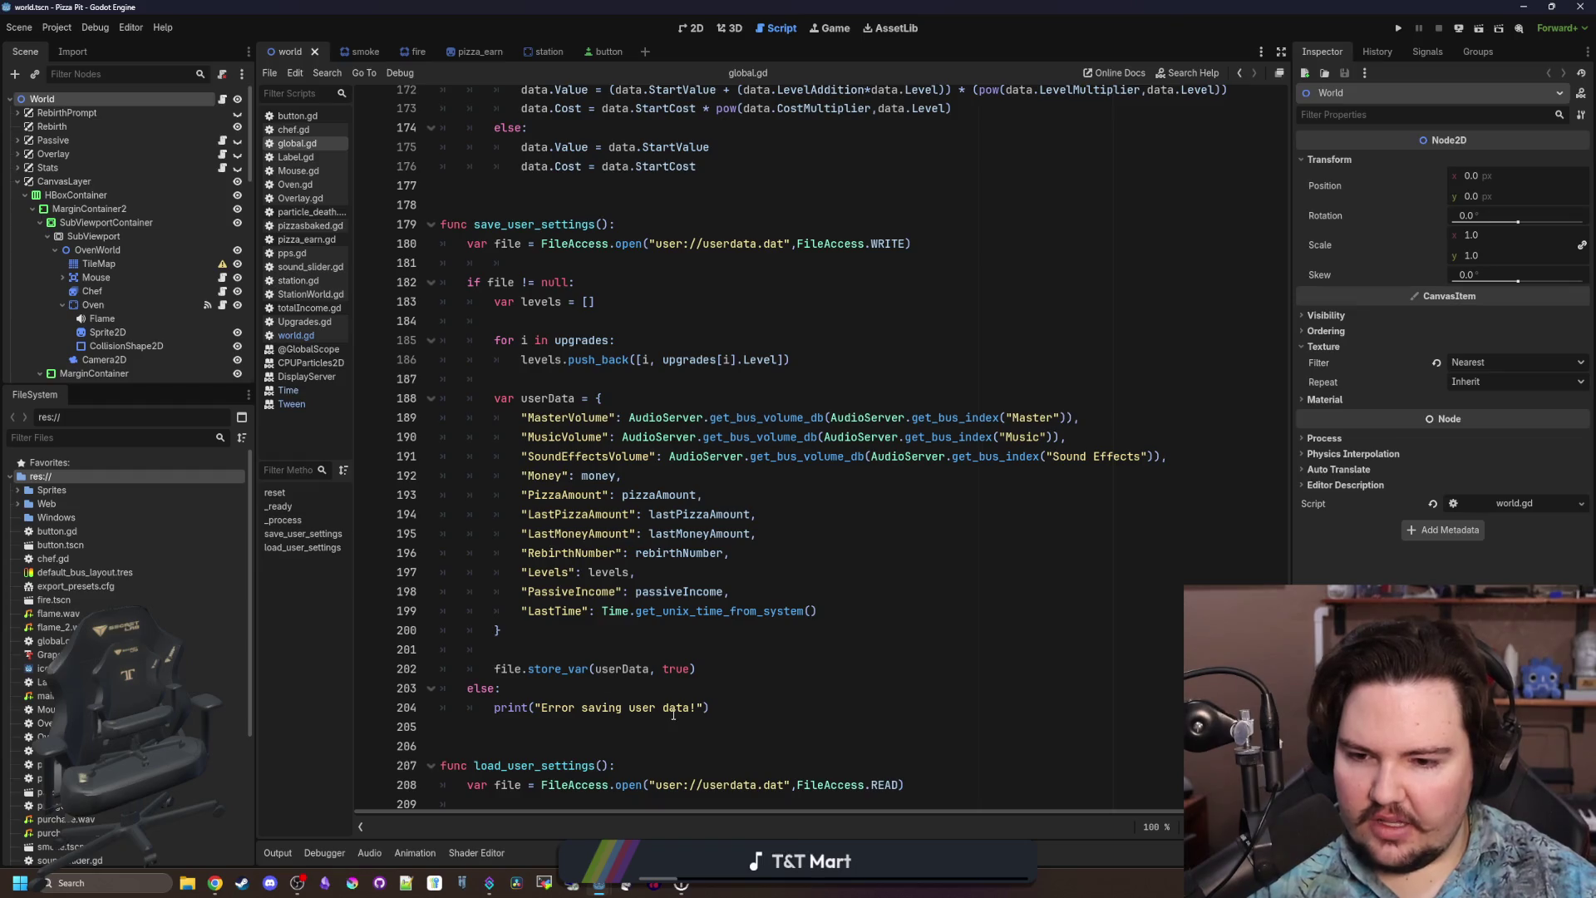
Review save_user_settings: its file null check, the userData dictionary and the store_var call.
mouse_move(557, 258)
left_mouse_down()
mouse_move(465, 224)
mouse_move(616, 243)
left_mouse_up()
left_click(595, 301)
left_click_drag(819, 611, 532, 359)
left_click(636, 514)
left_click(707, 670)
left_click(576, 648)
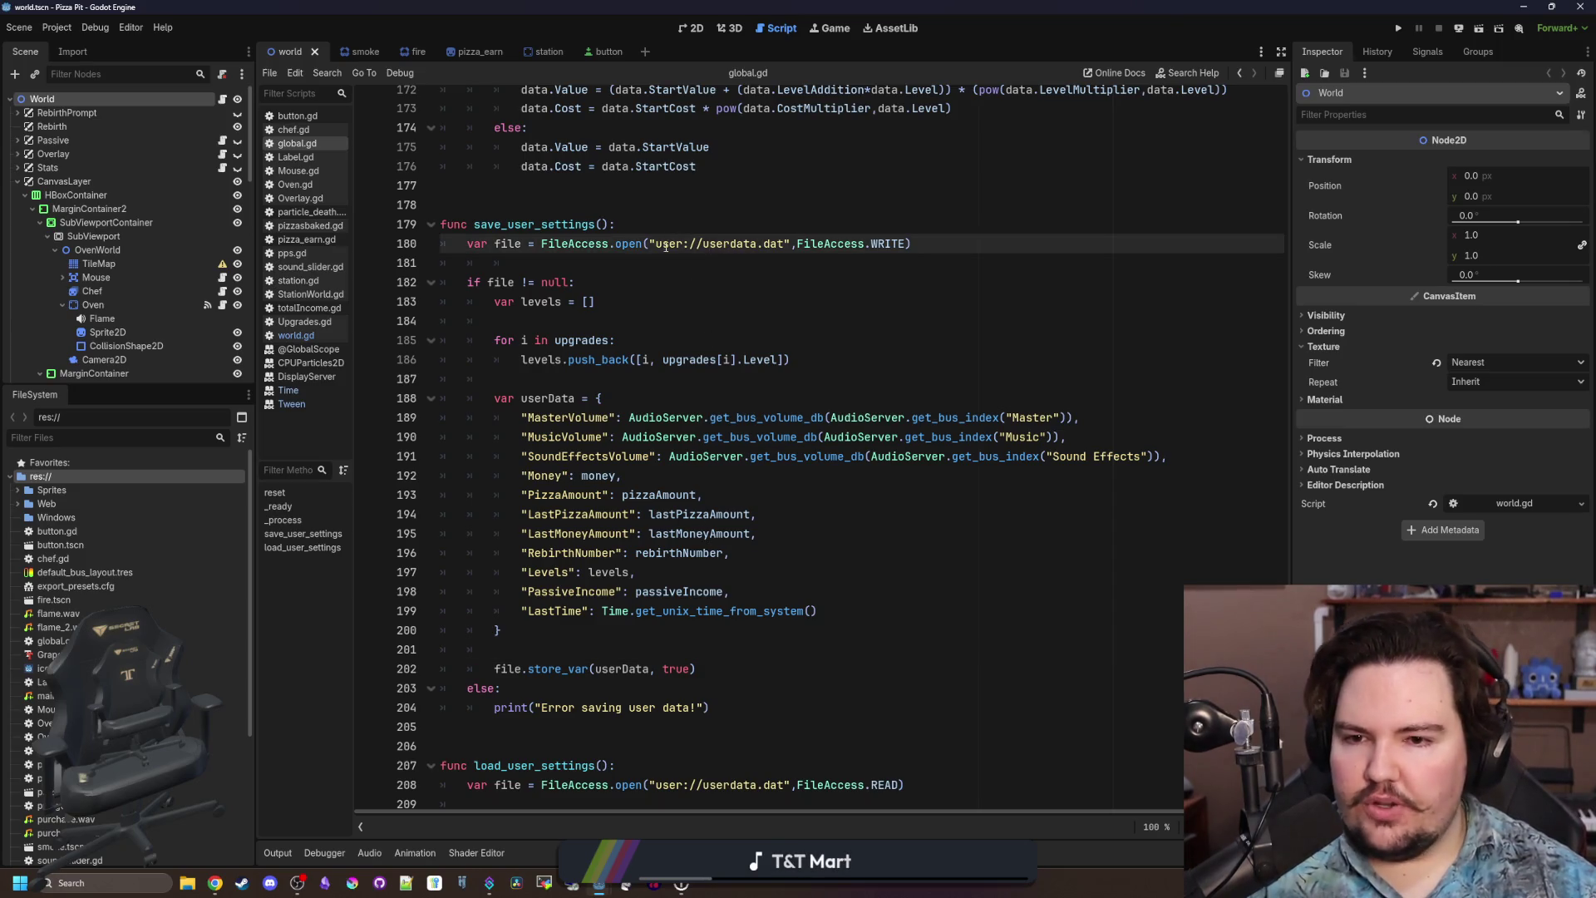
left_click(754, 282)
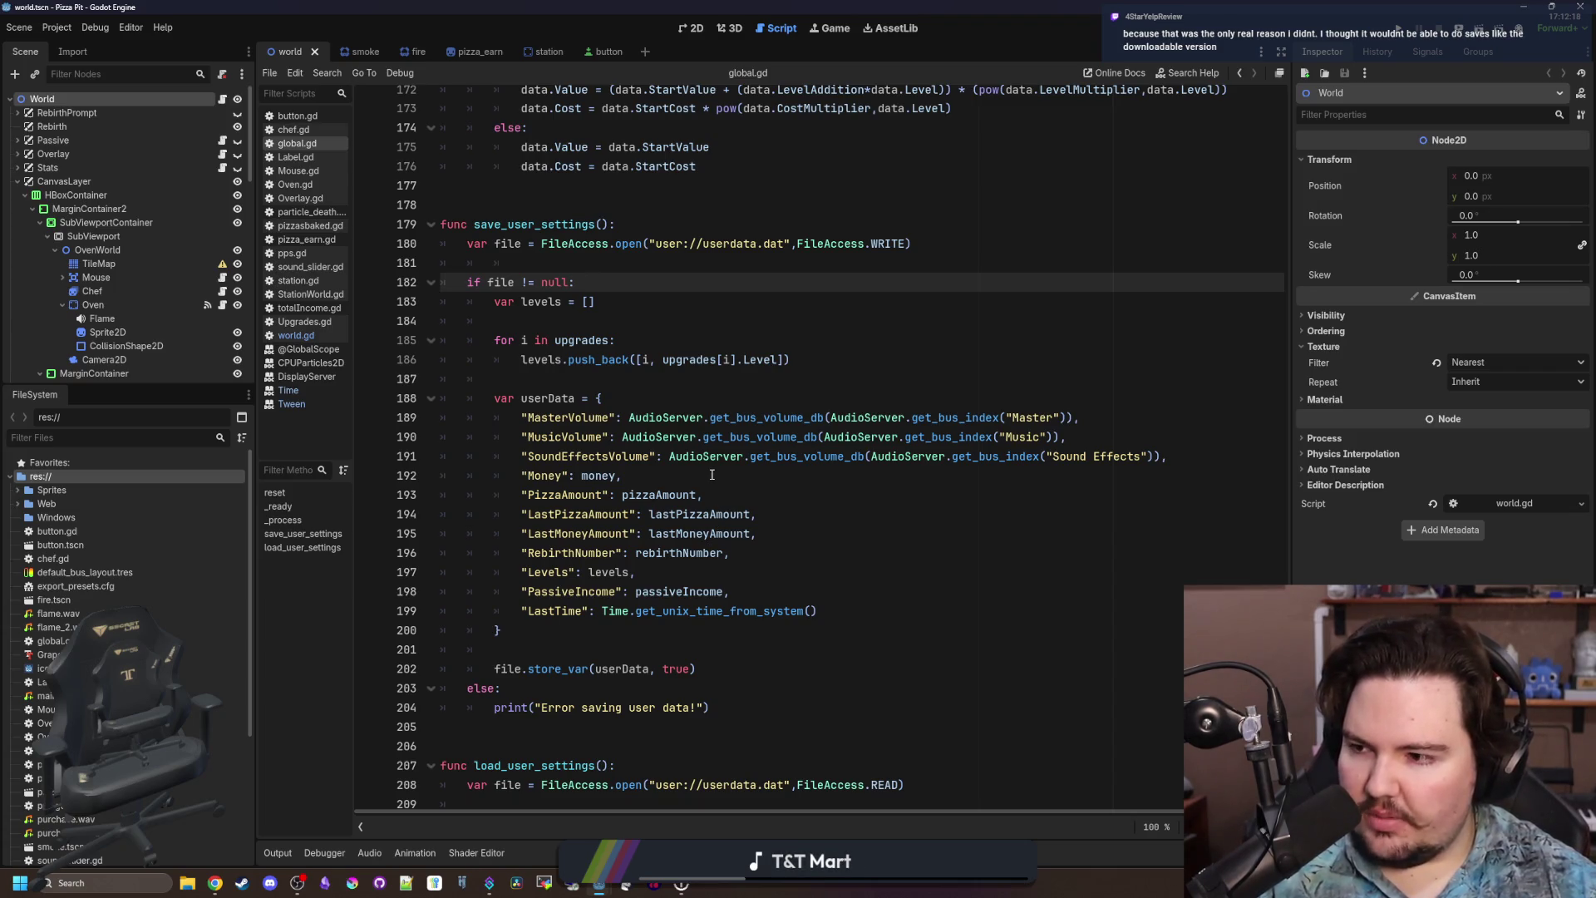
Restore the editor window and close the Pizza Pit editor.
scroll(721, 447, "down", 10)
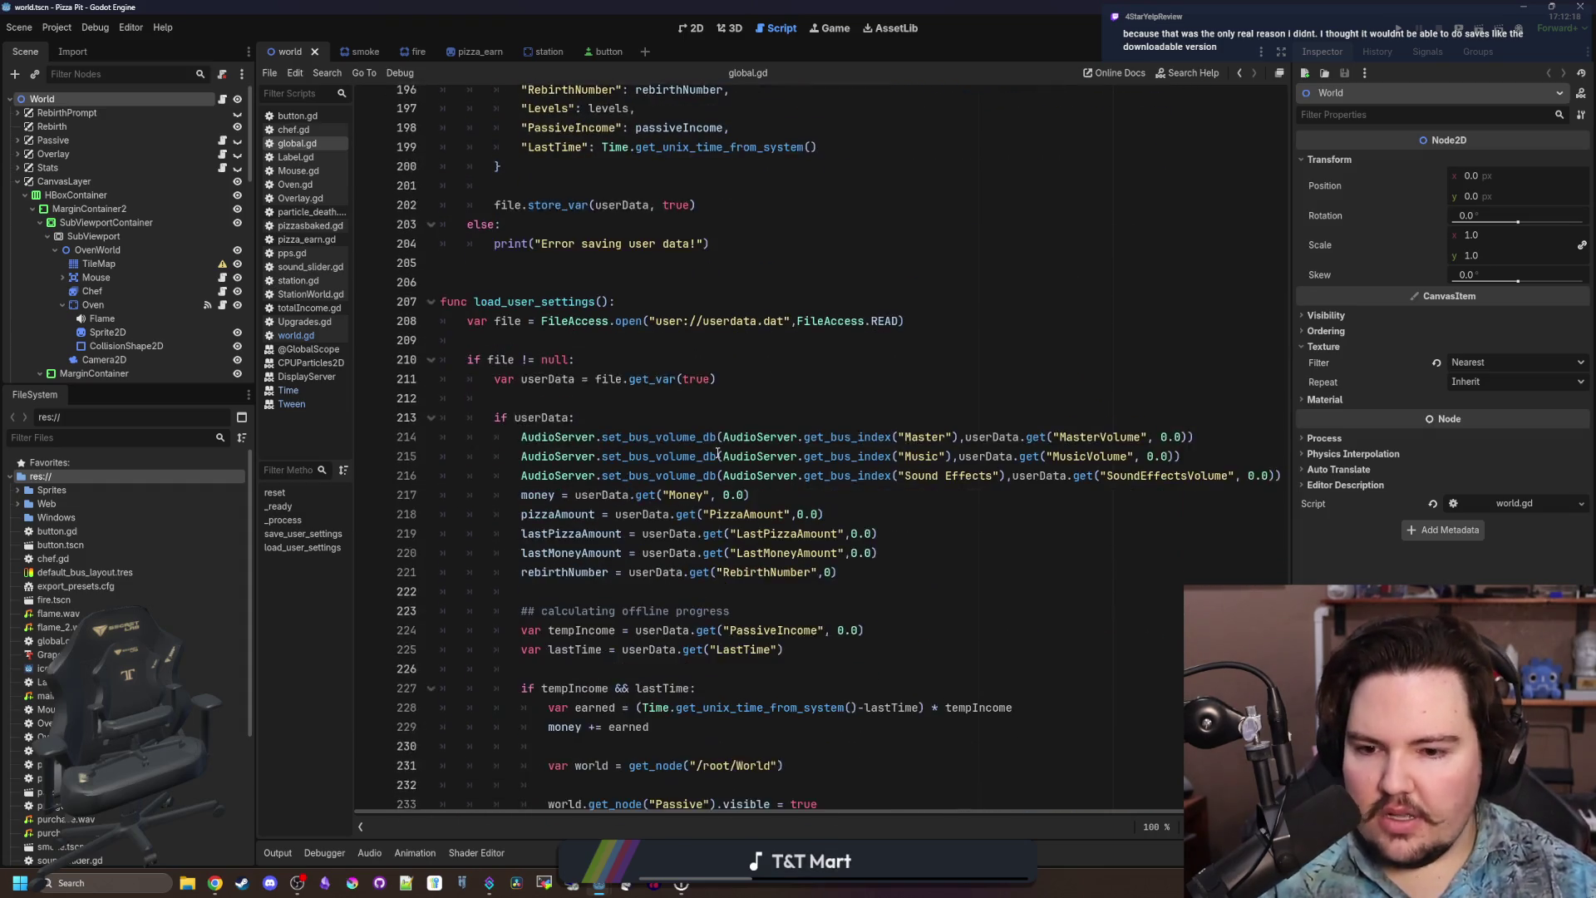
scroll(703, 467, "up", 20)
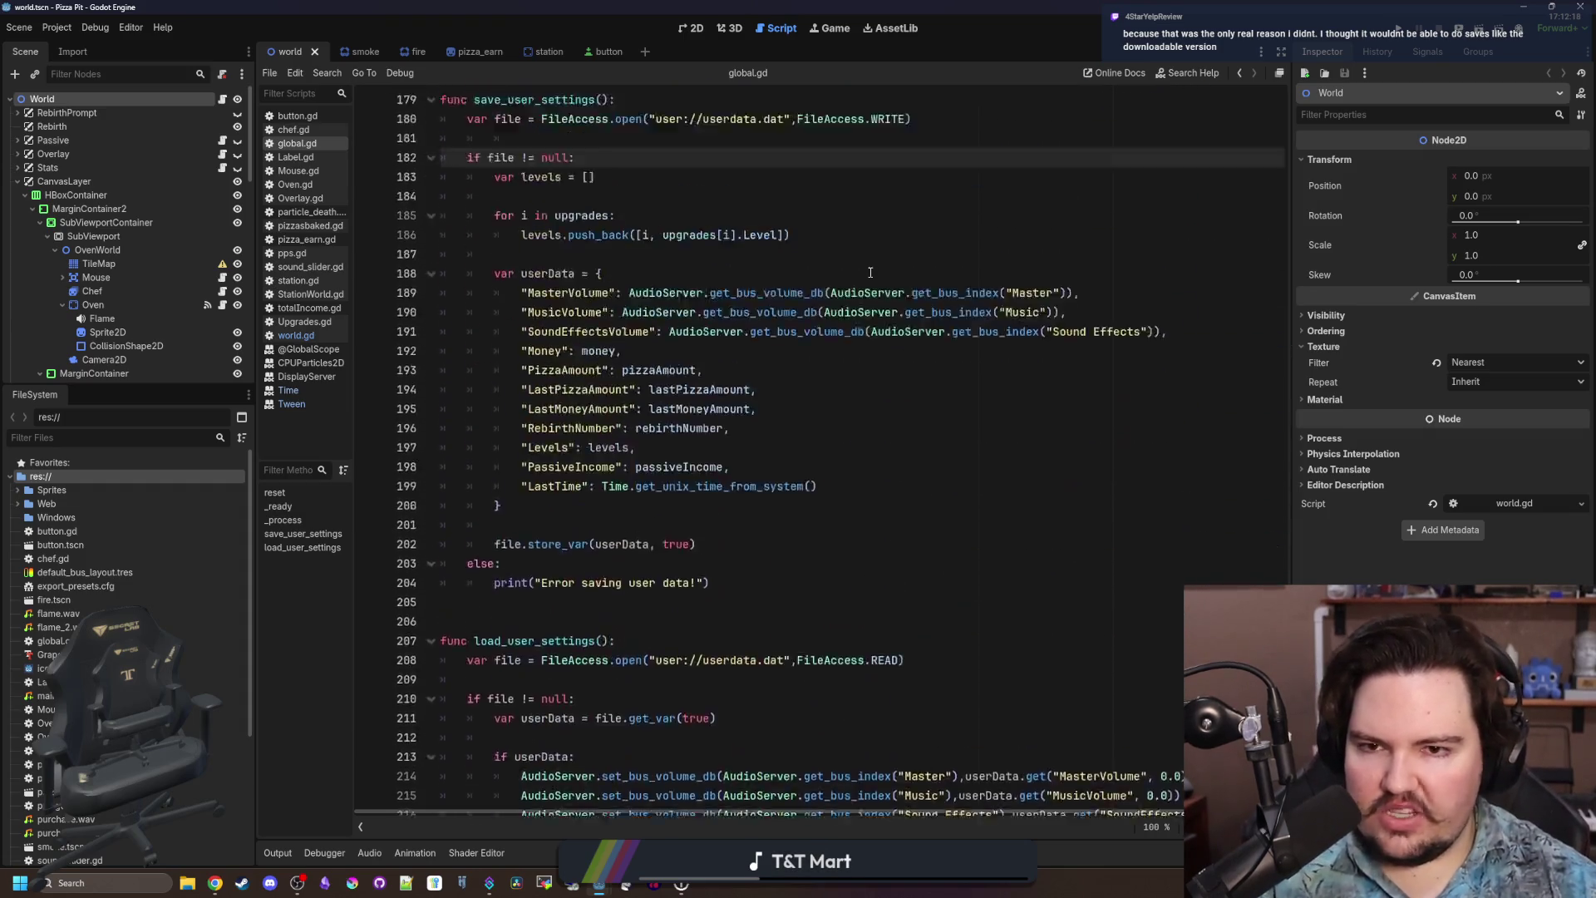
double_click(1154, 5)
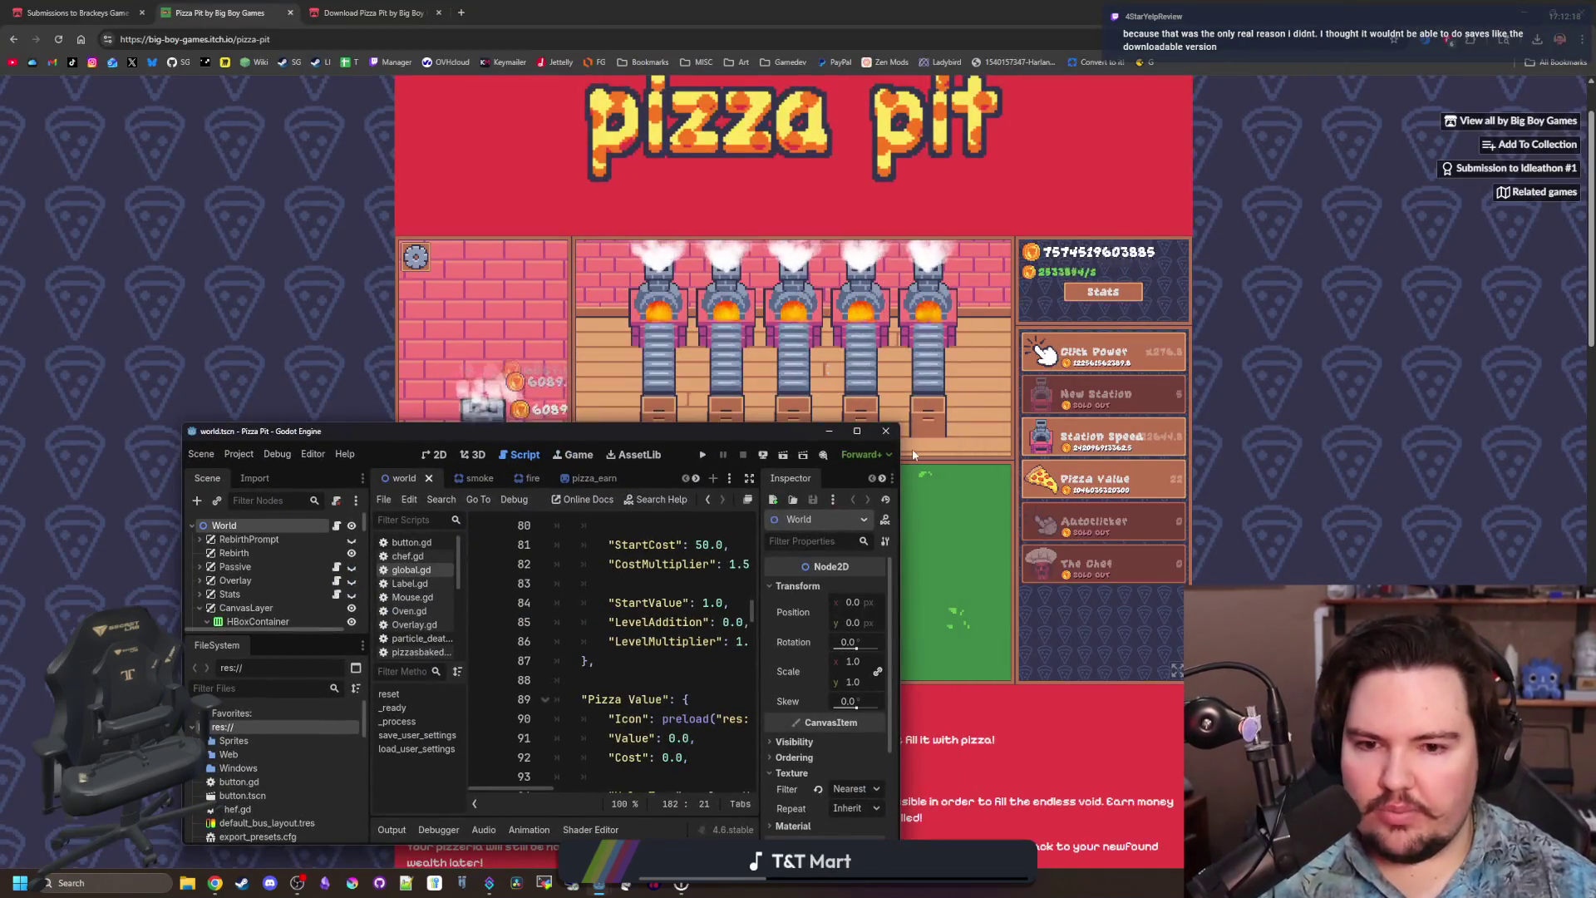
left_click(890, 436)
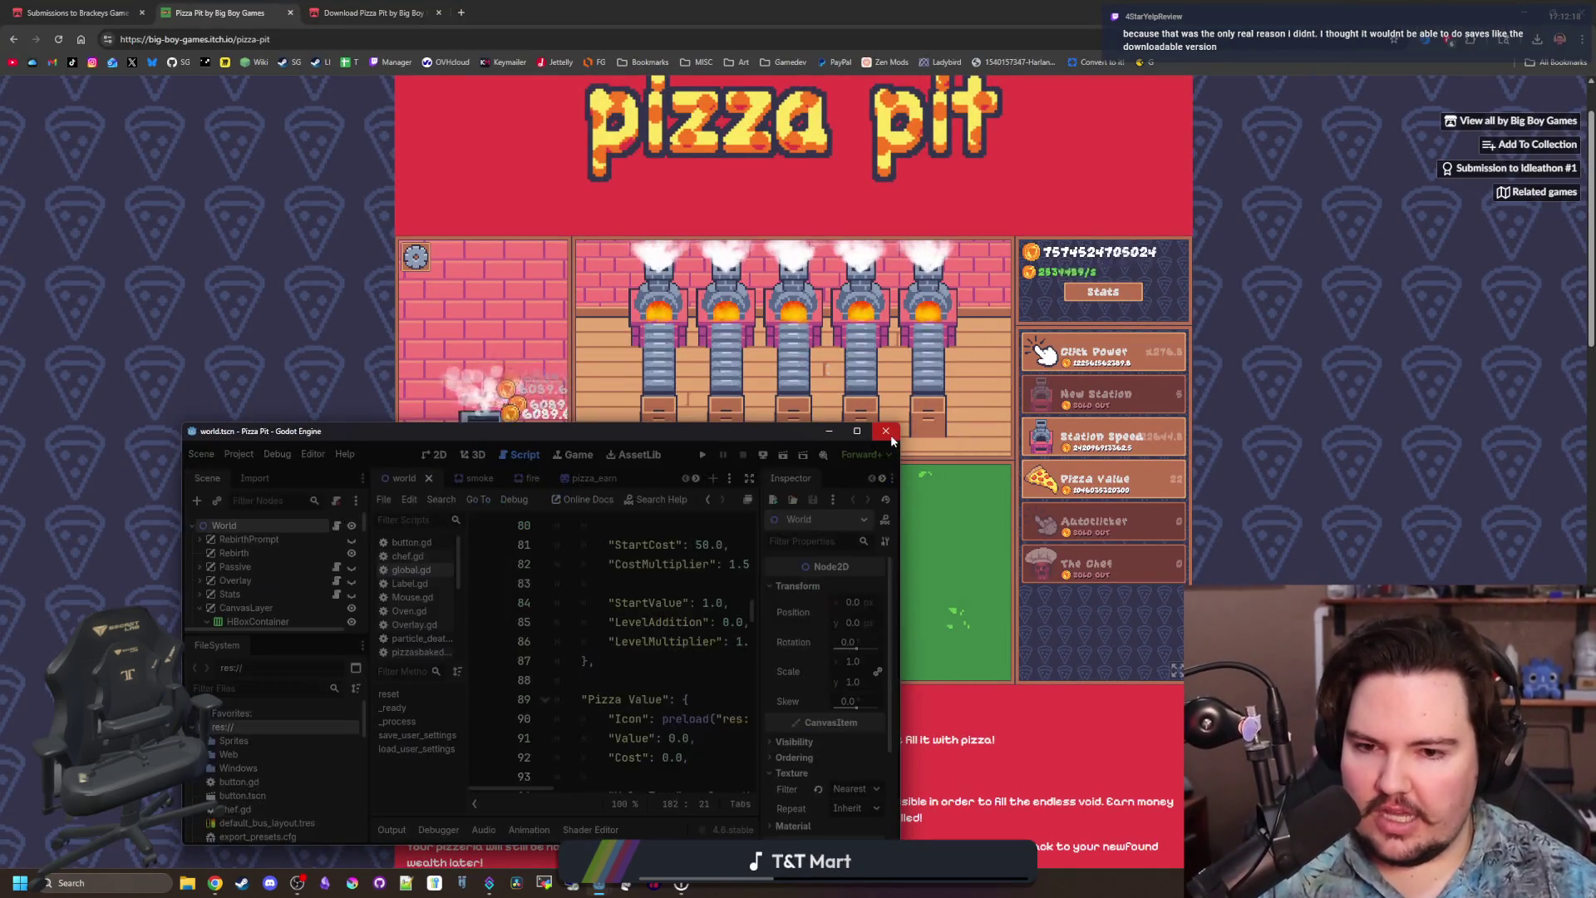
left_click(109, 40)
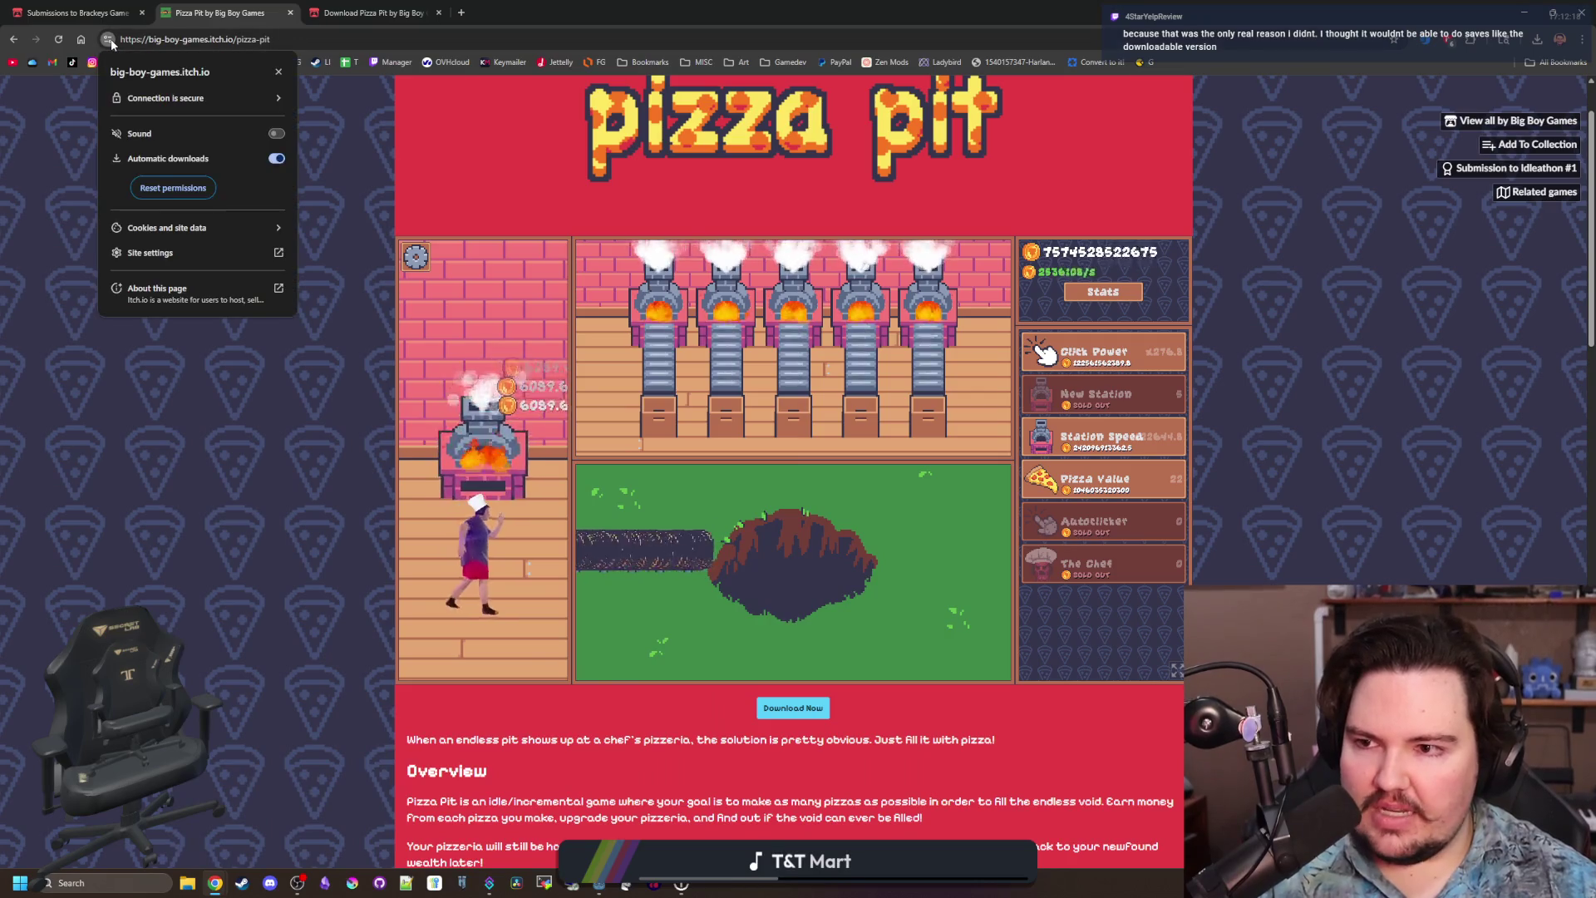
left_click(232, 226)
left_click(223, 209)
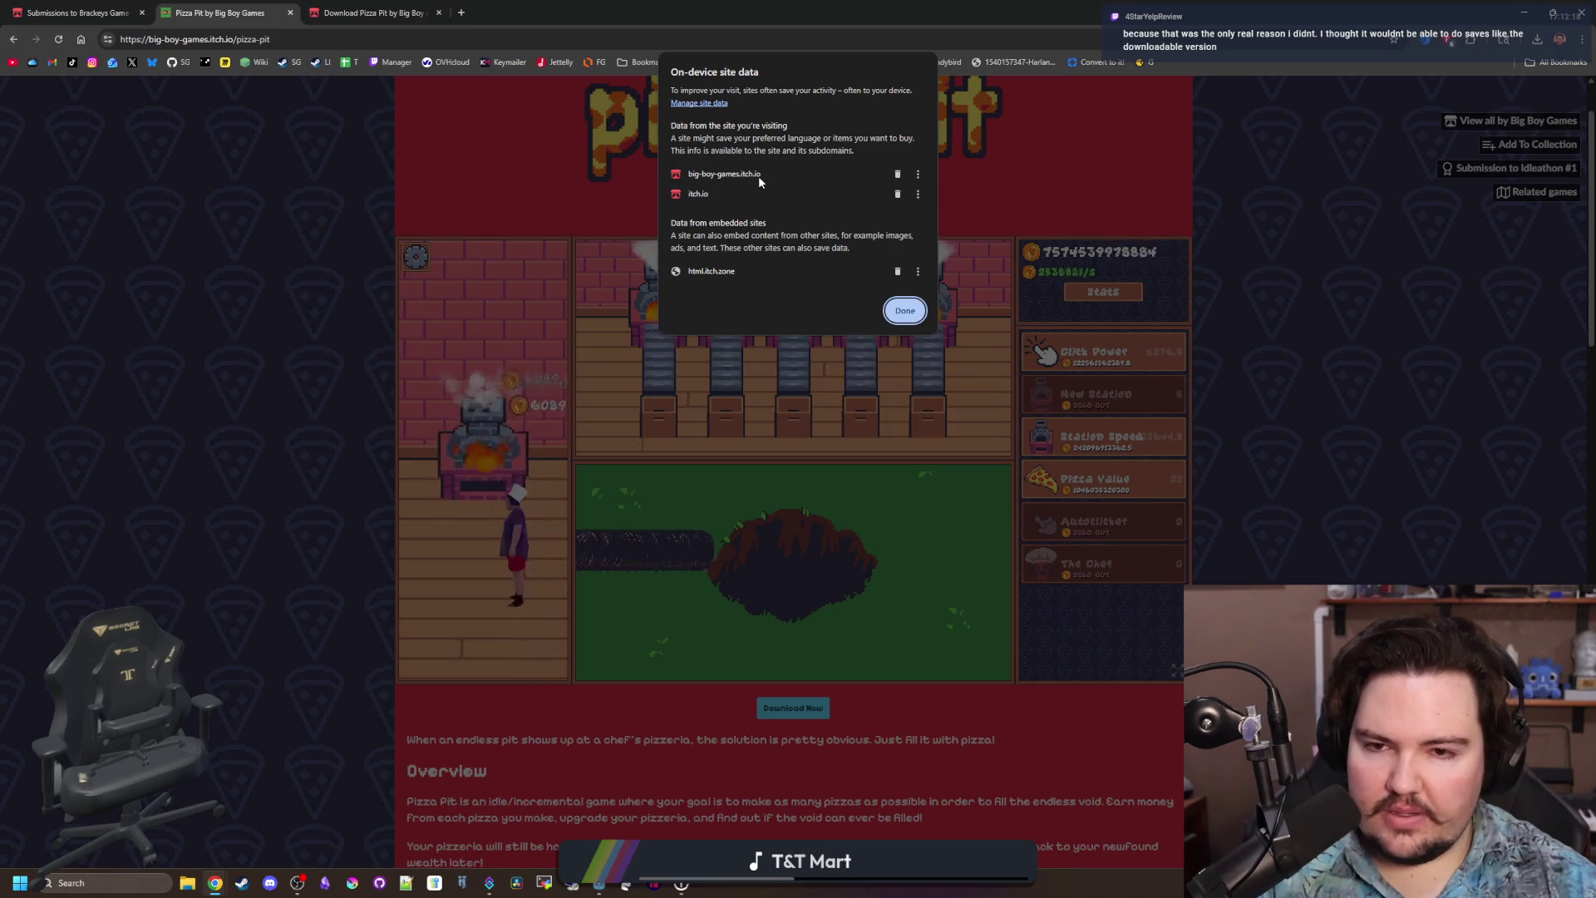
left_click(918, 173)
left_click(888, 318)
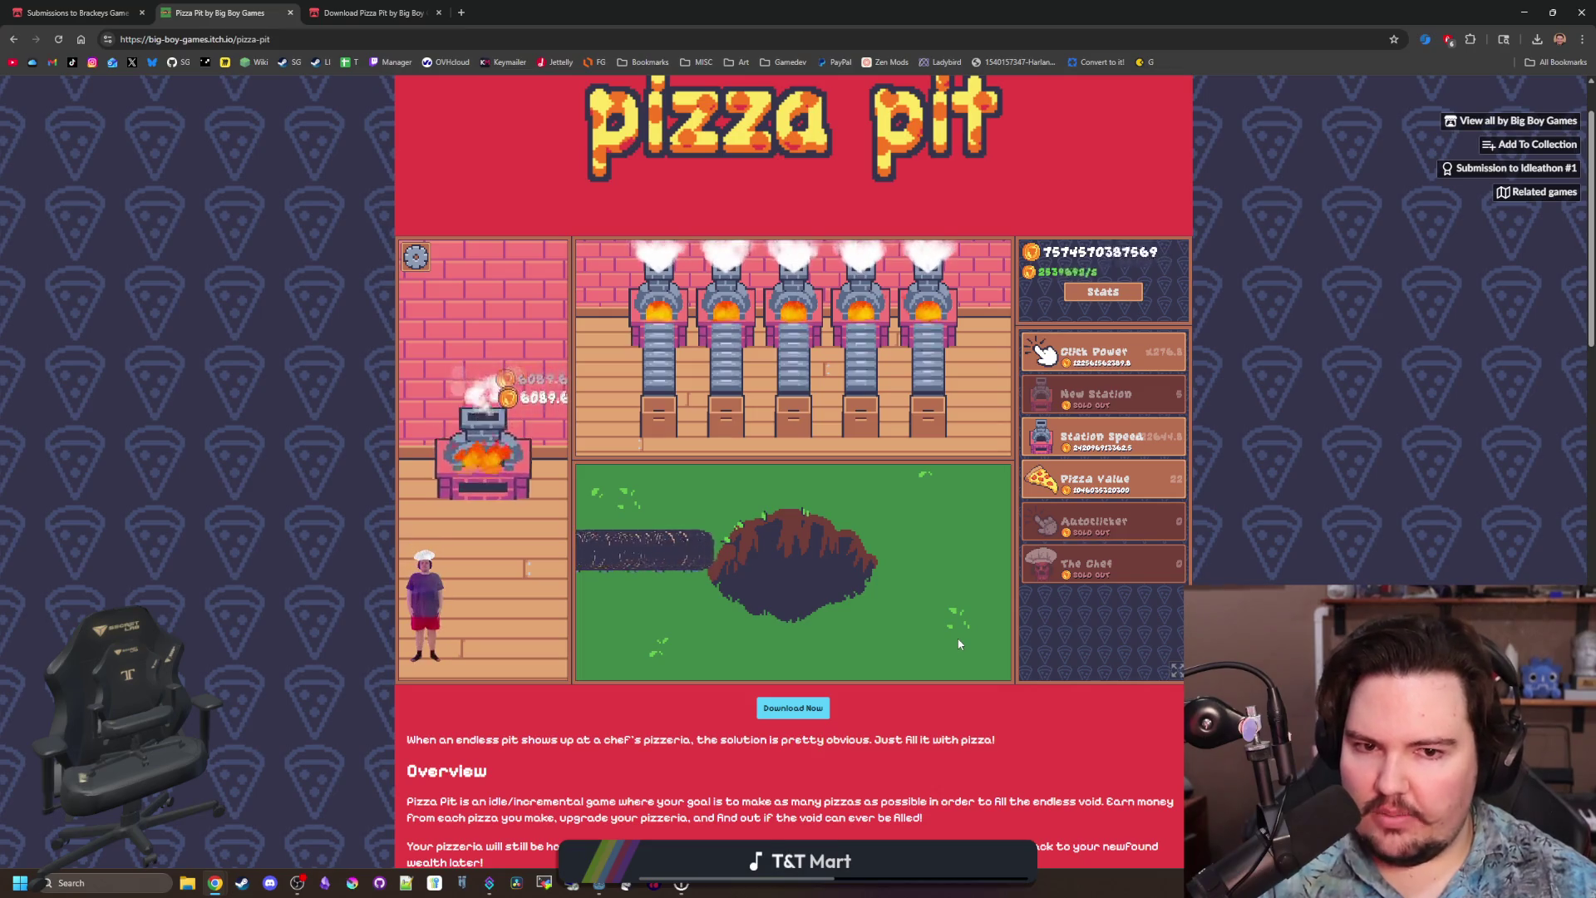
scroll(959, 644, "down", 10)
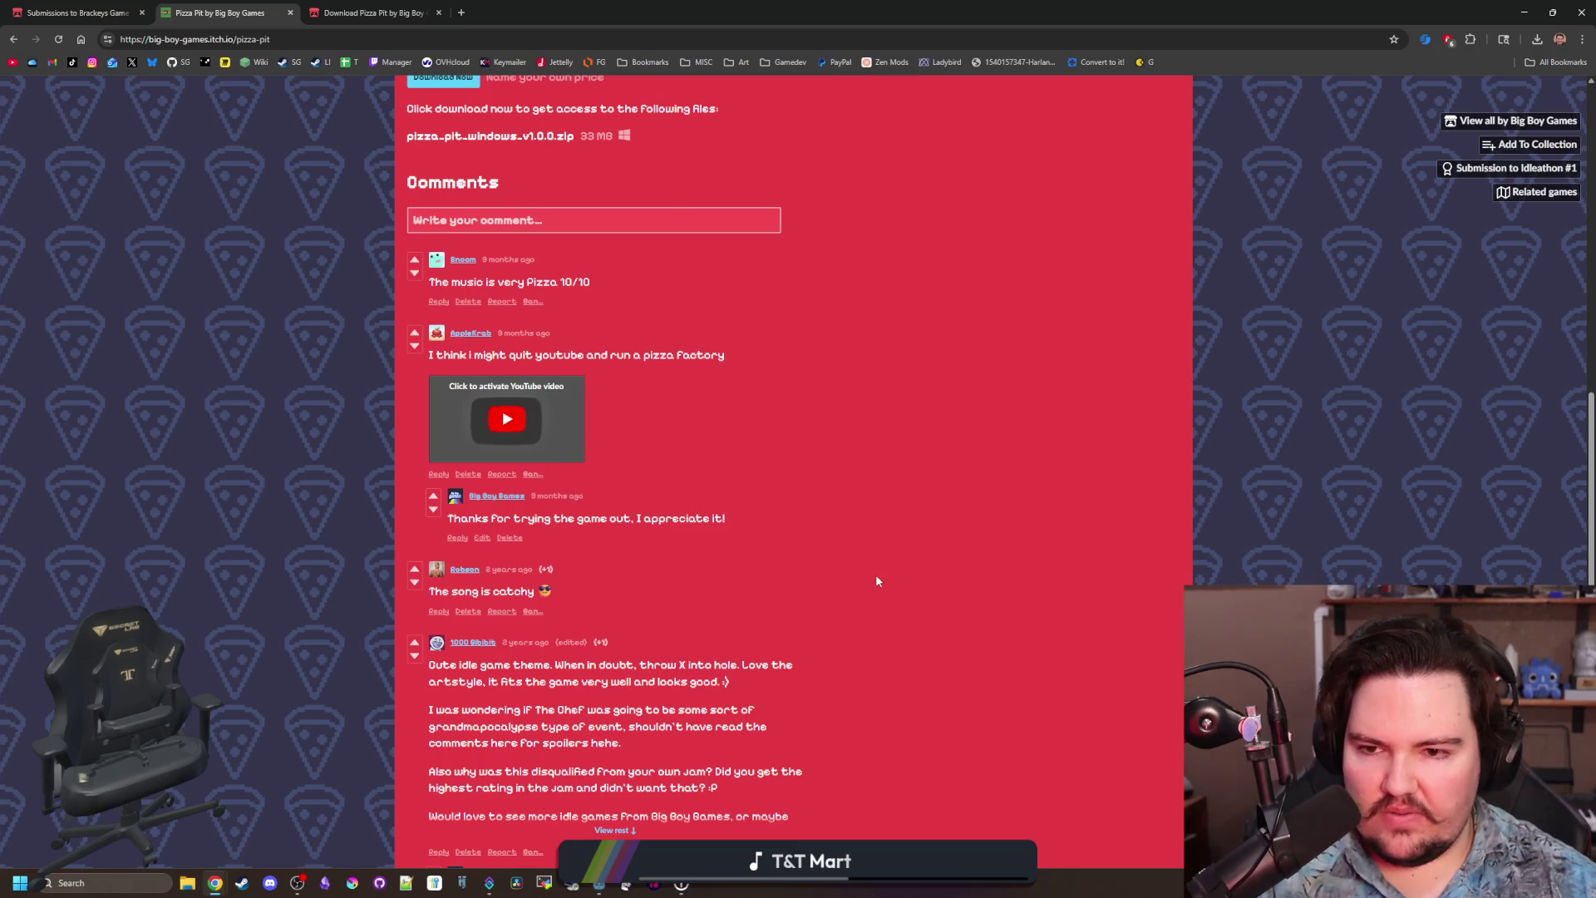
Buy another Click Power upgrade in the embedded Pizza Pit game.
scroll(877, 581, "down", 10)
scroll(841, 594, "up", 7)
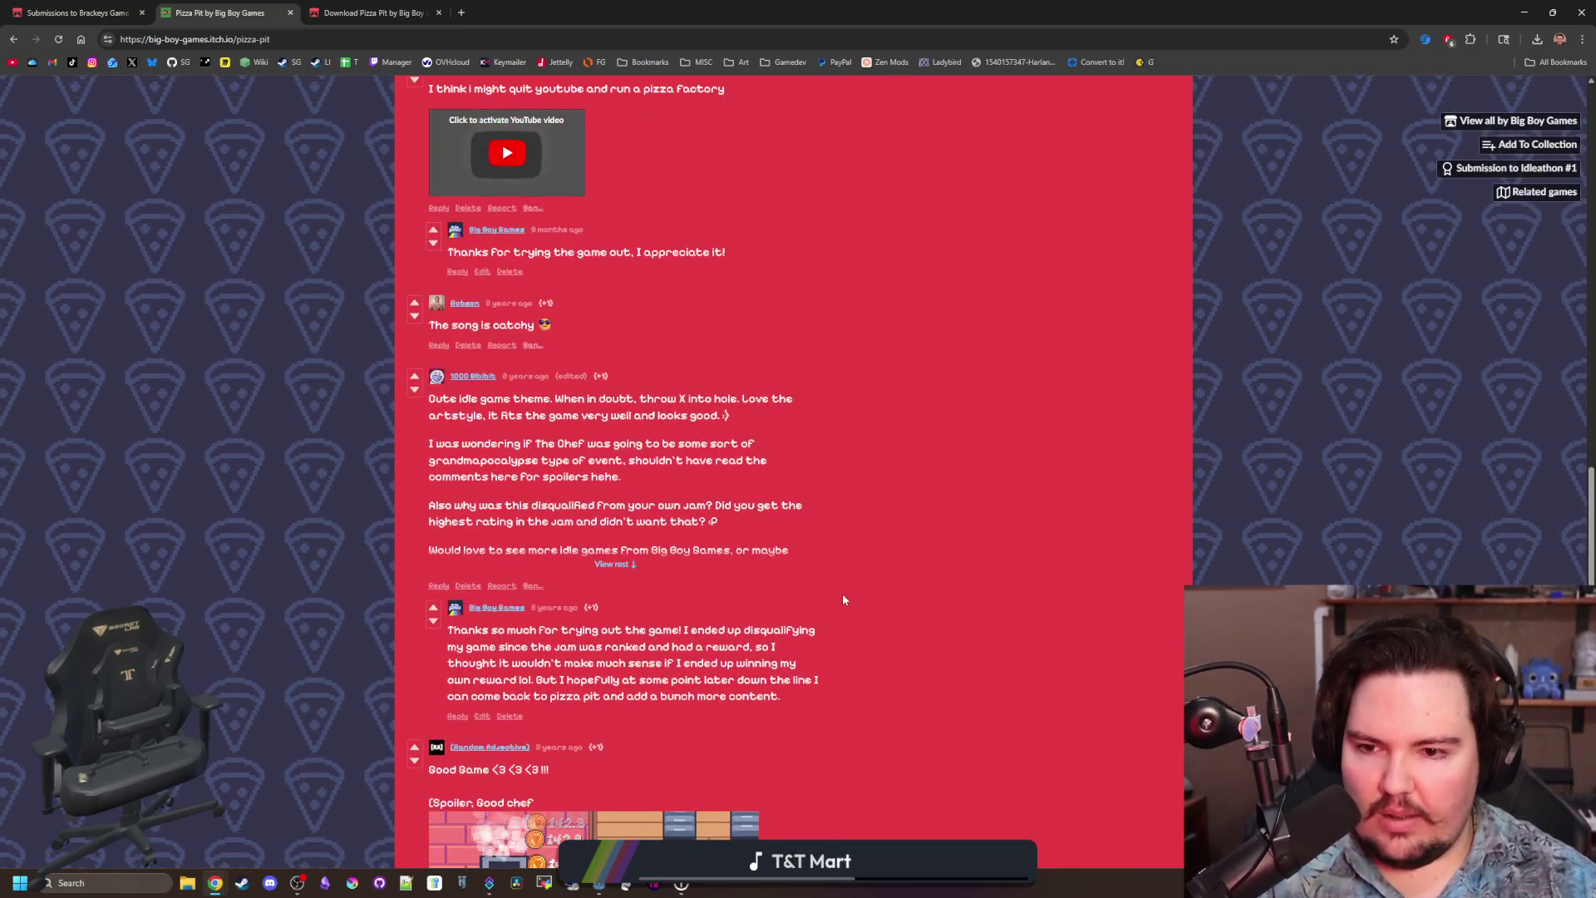
scroll(780, 620, "up", 3)
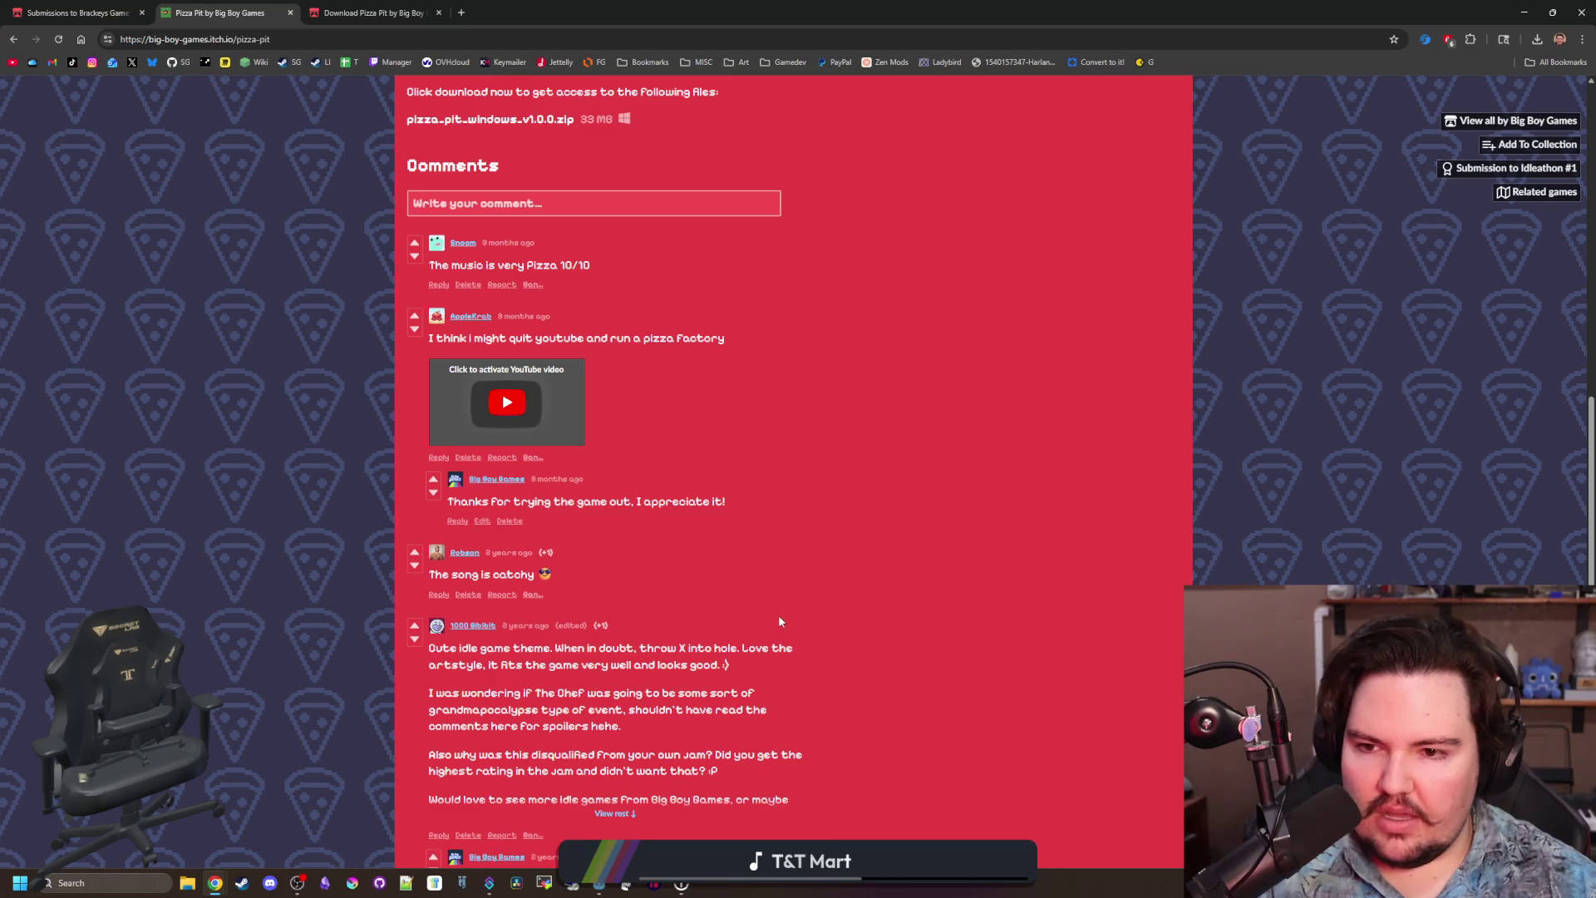
scroll(768, 626, "down", 10)
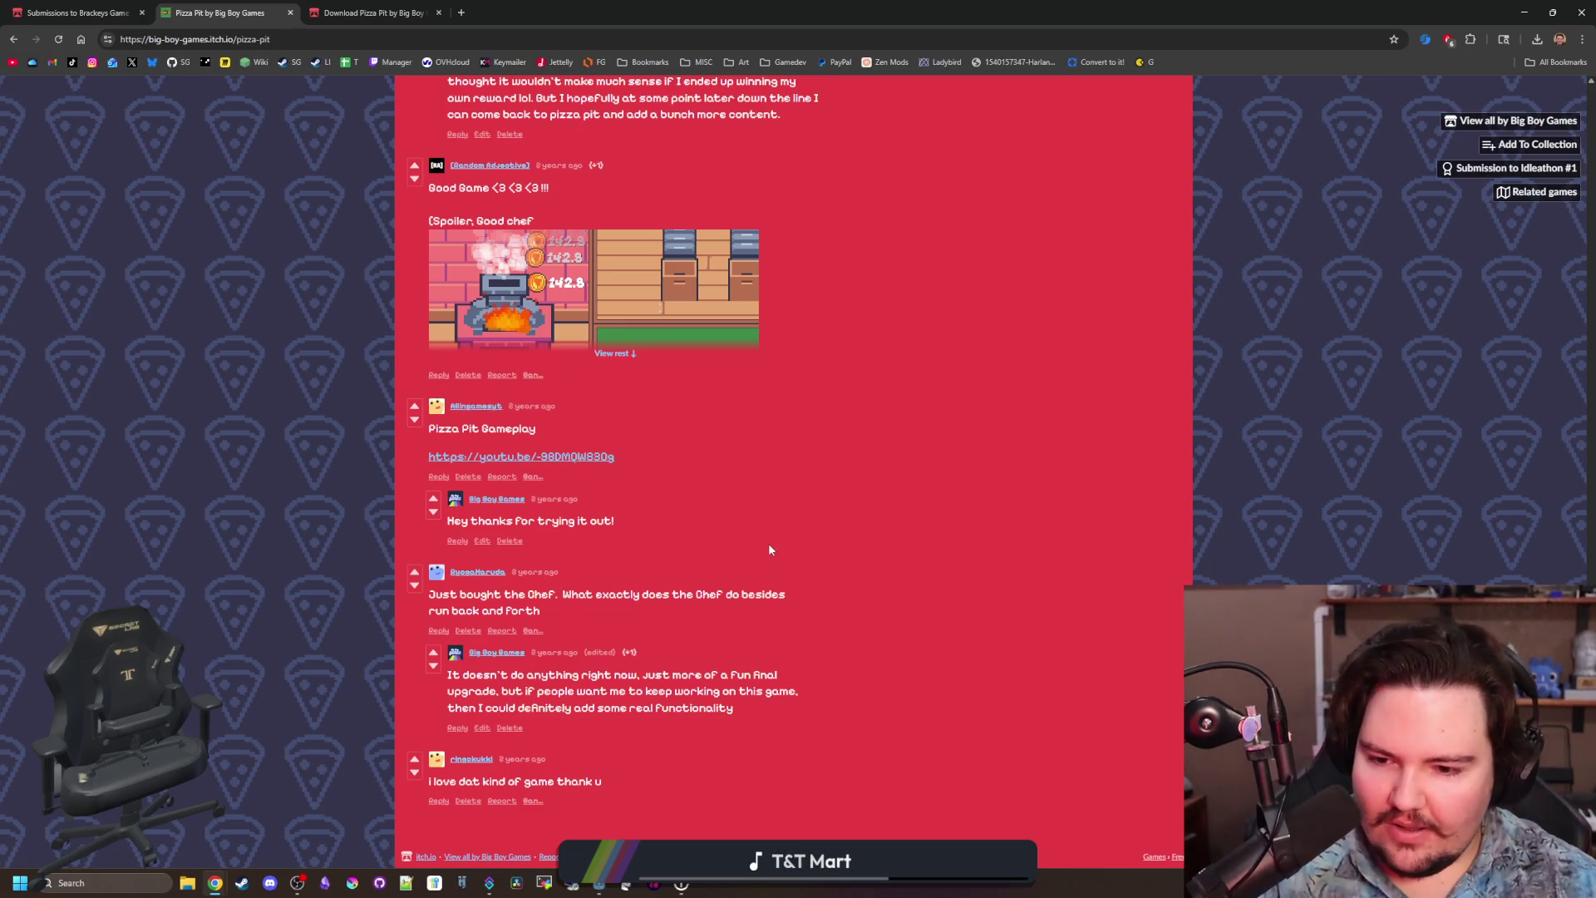
scroll(627, 651, "up", 15)
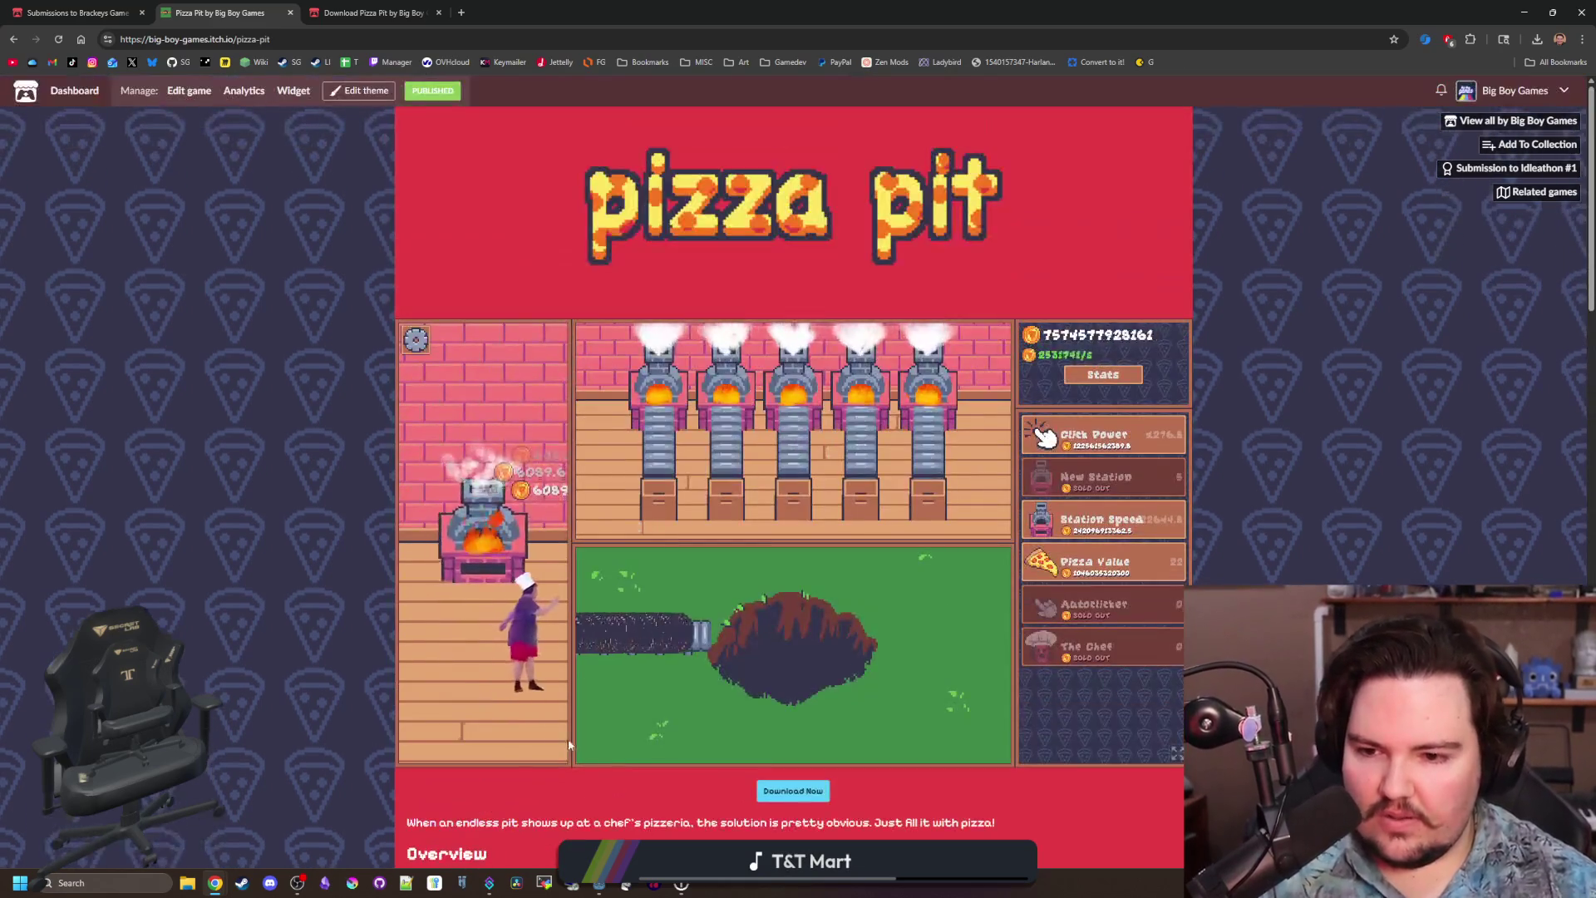
scroll(714, 481, "down", 2)
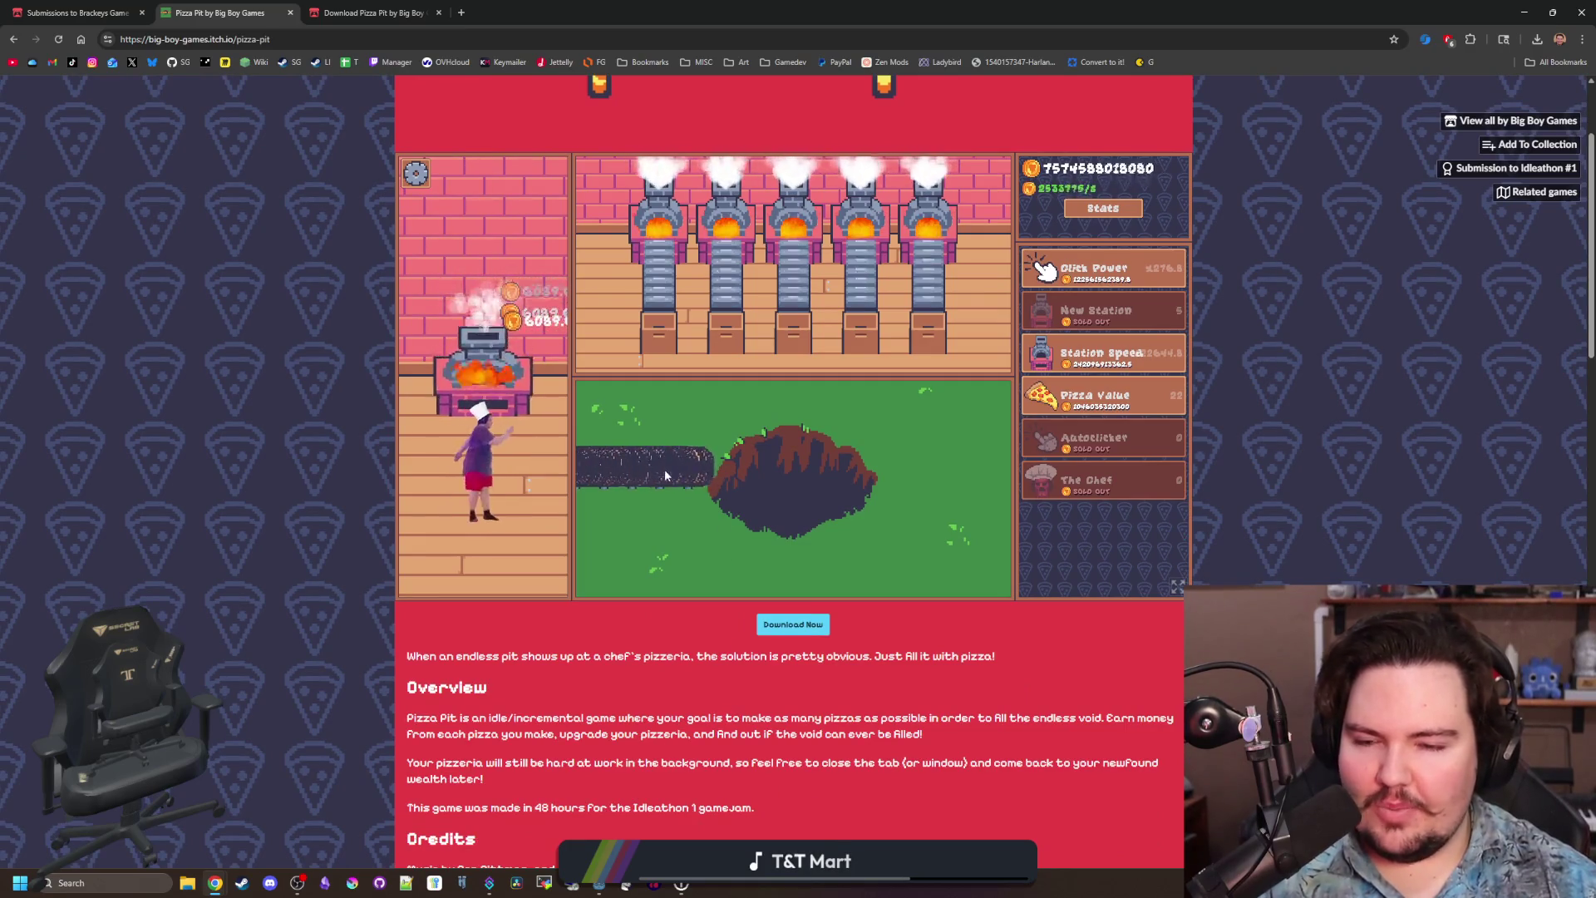
scroll(671, 625, "up", 2)
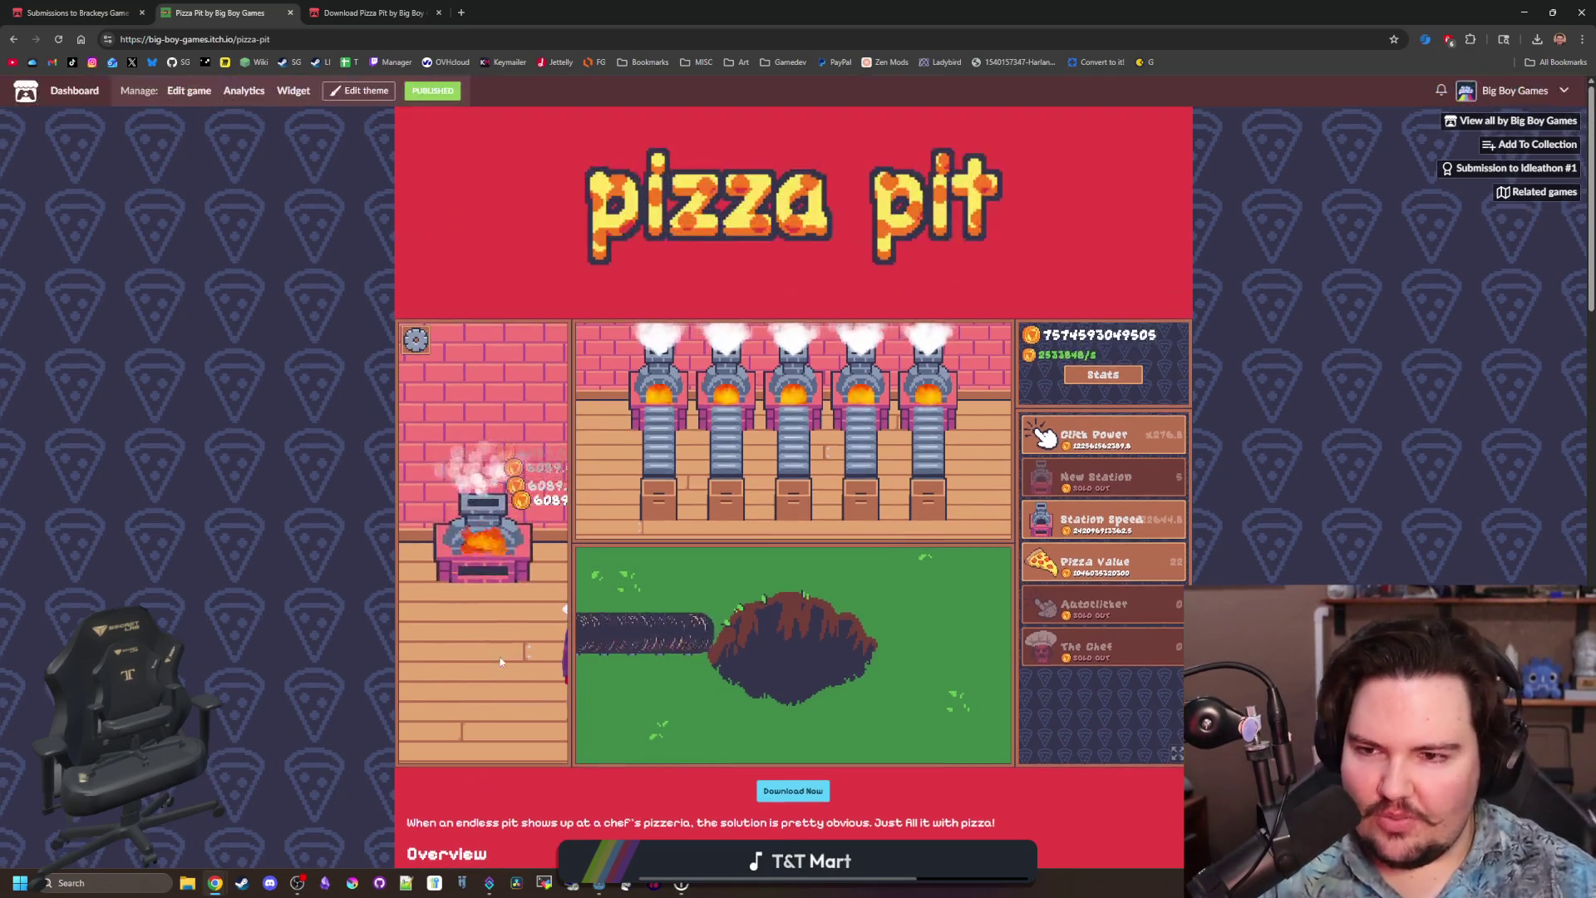
scroll(336, 346, "down", 1)
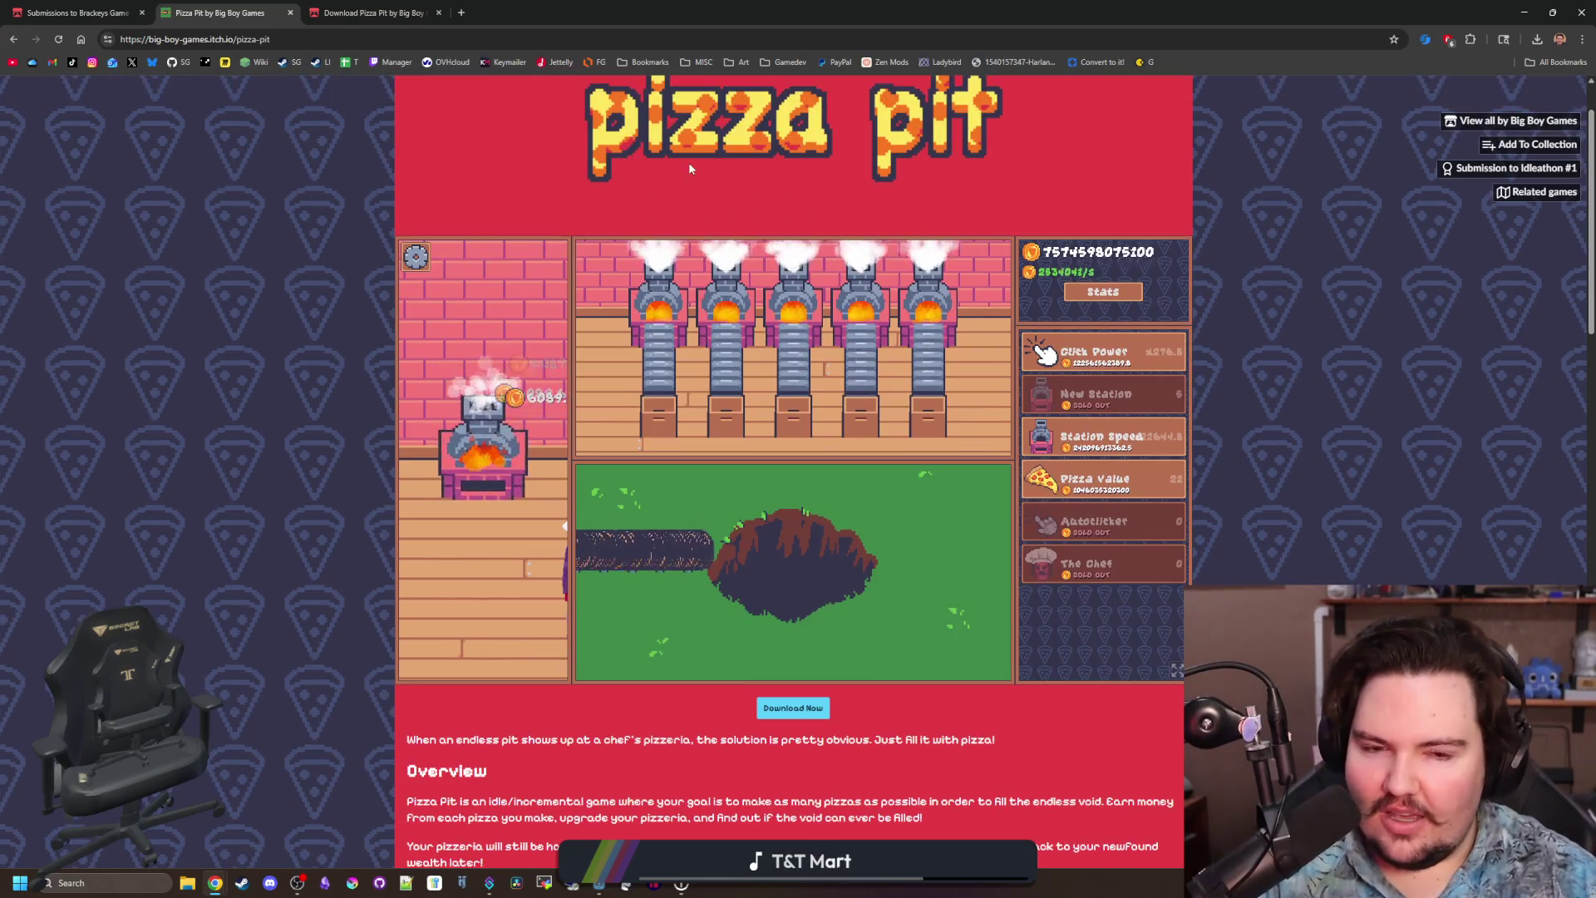
left_click(1110, 371)
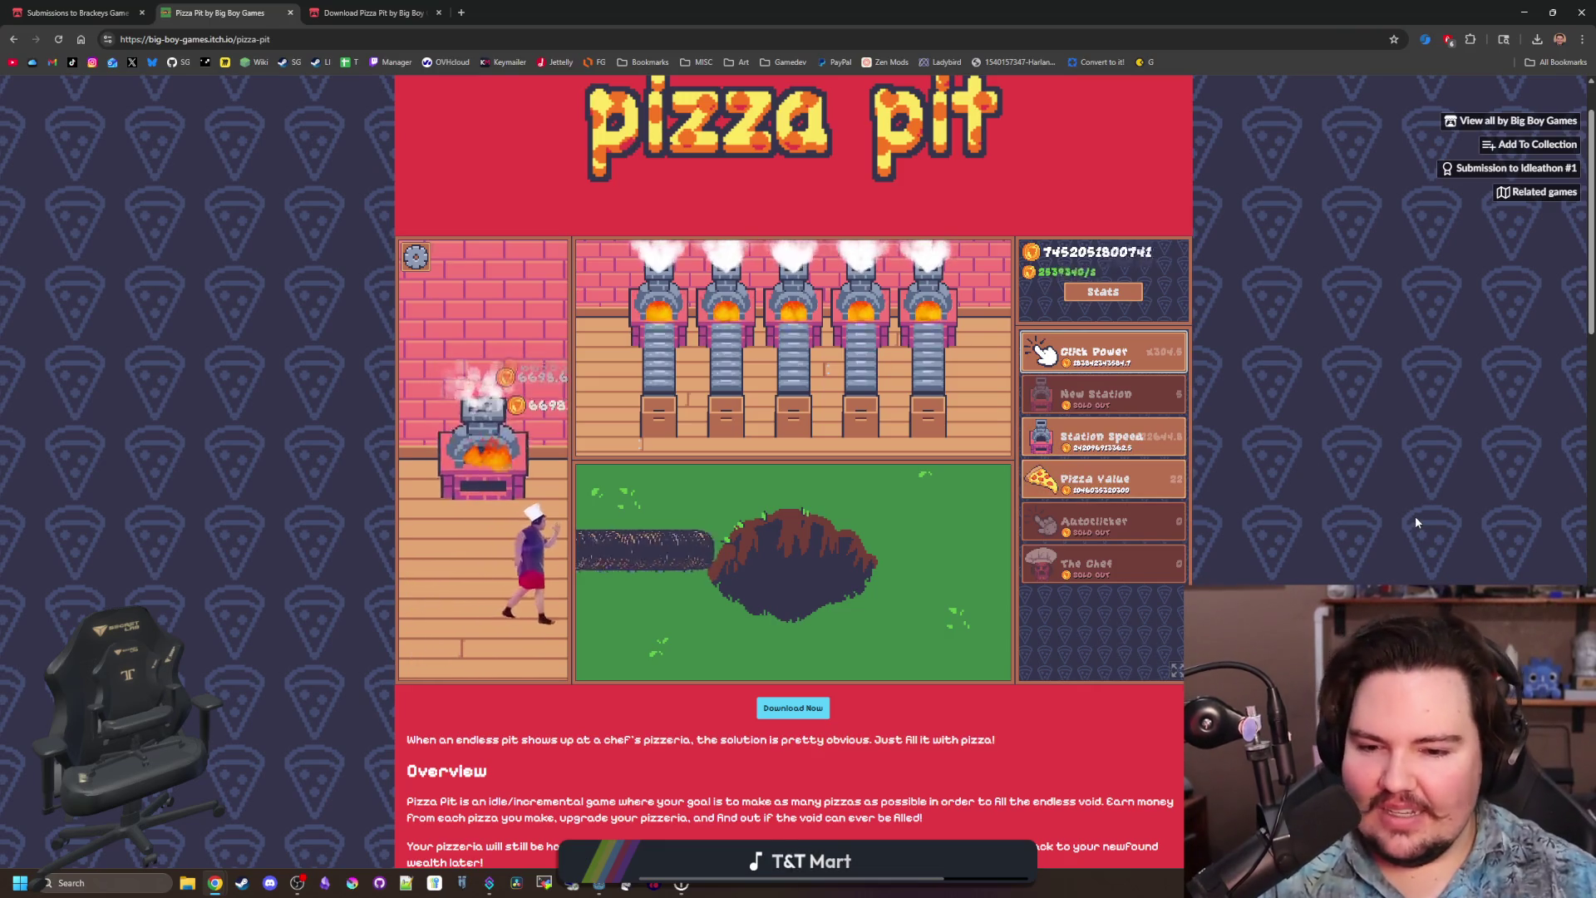
Open and close the game's gear Options dialog, then close the Pizza Pit tab.
scroll(1416, 520, "down", 5)
scroll(562, 598, "up", 5)
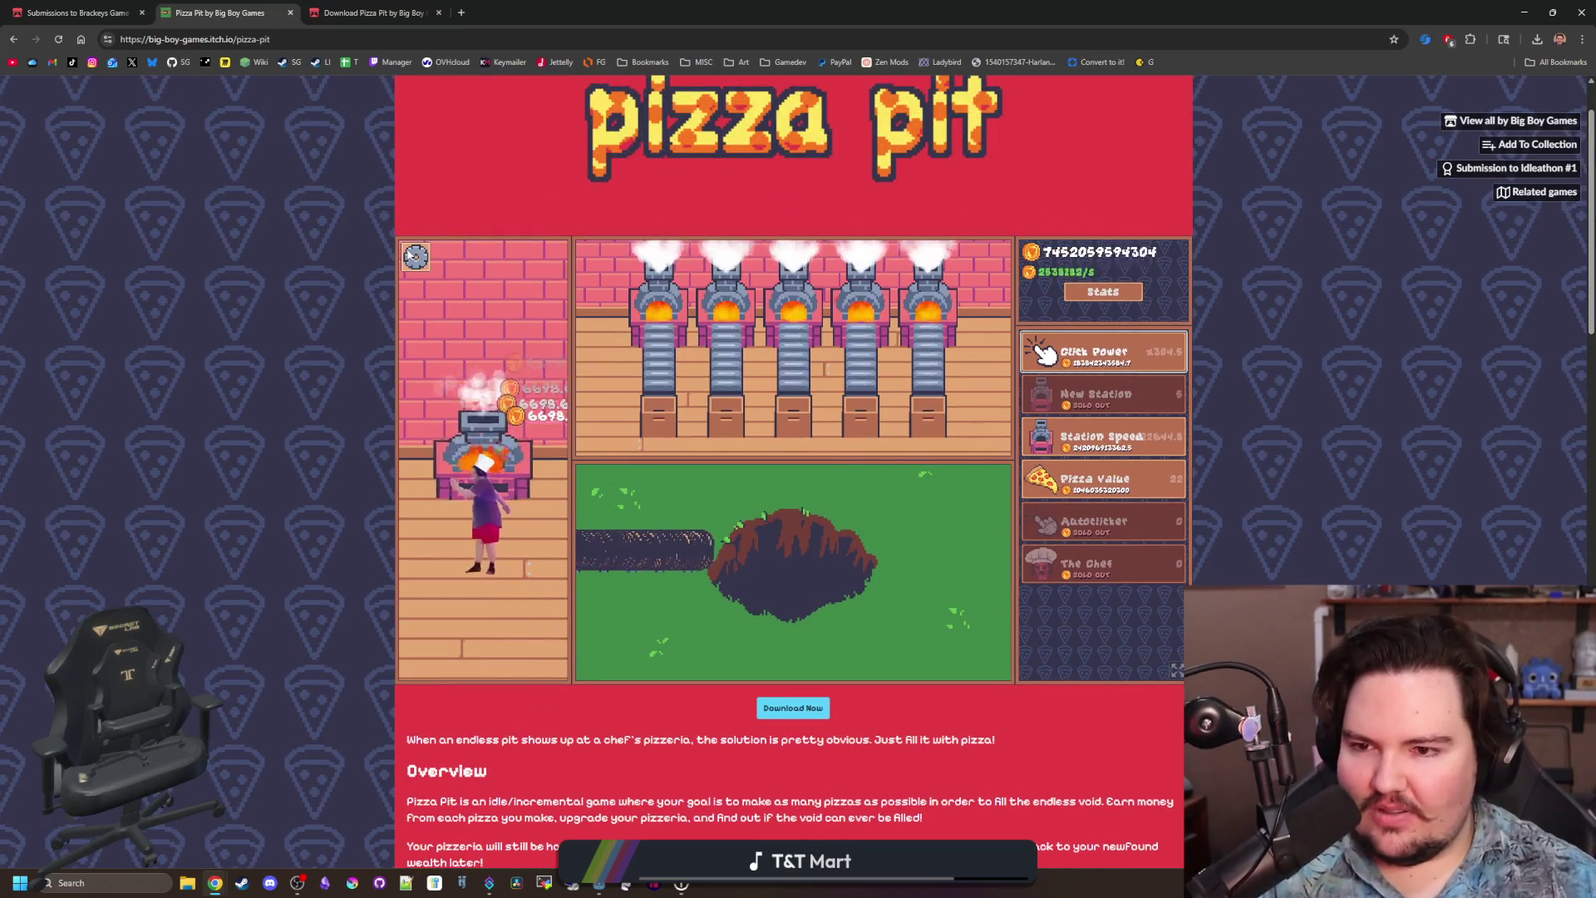
left_click(415, 256)
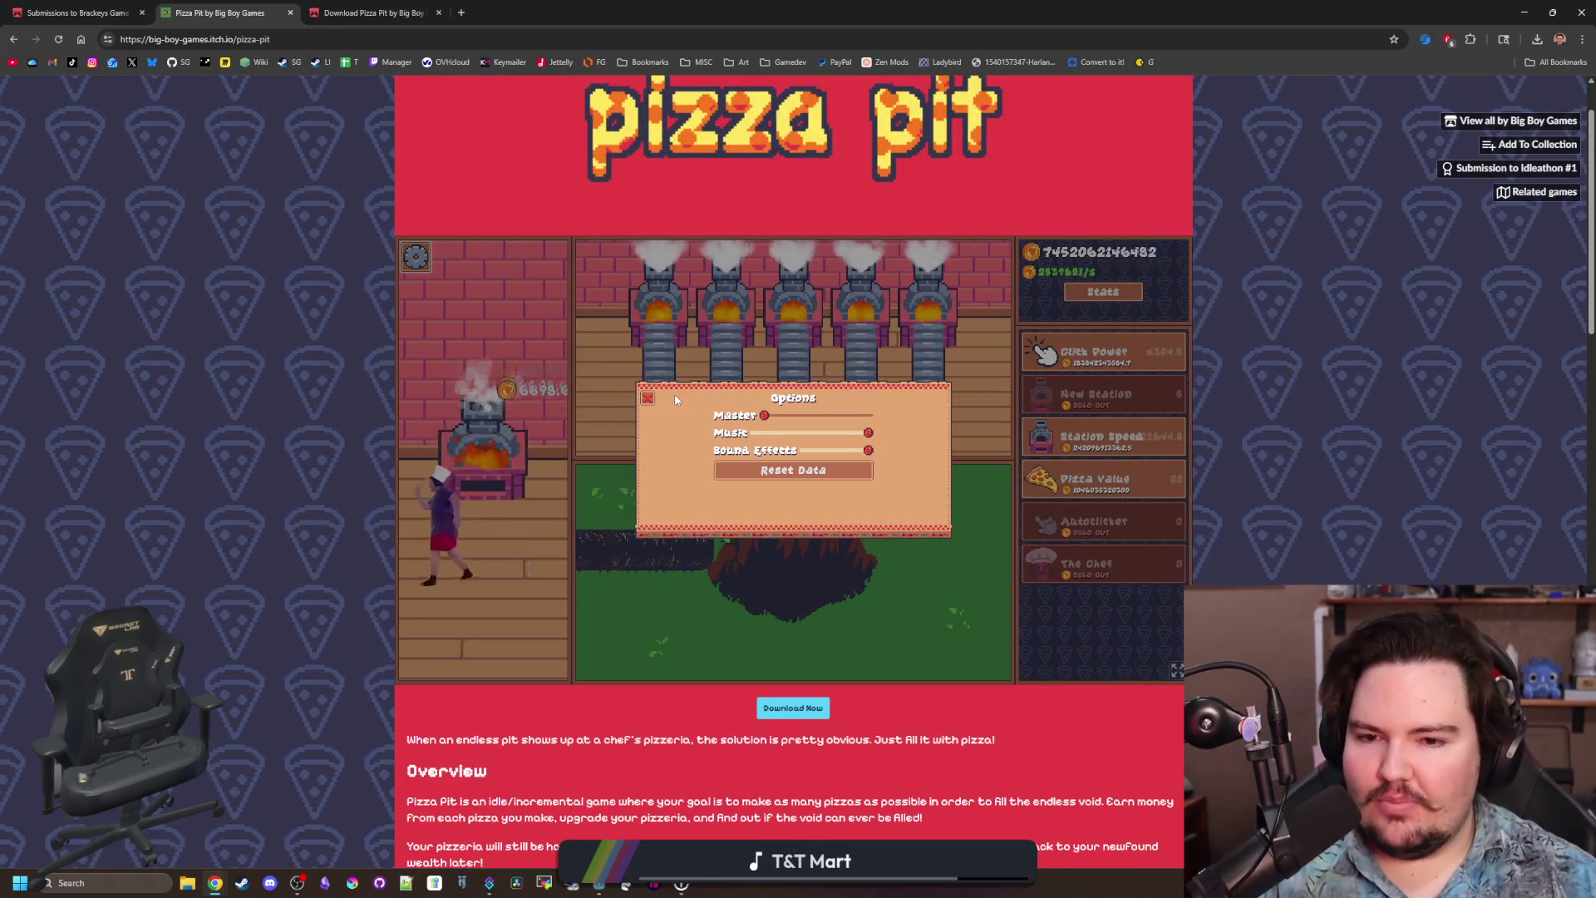
left_click(648, 397)
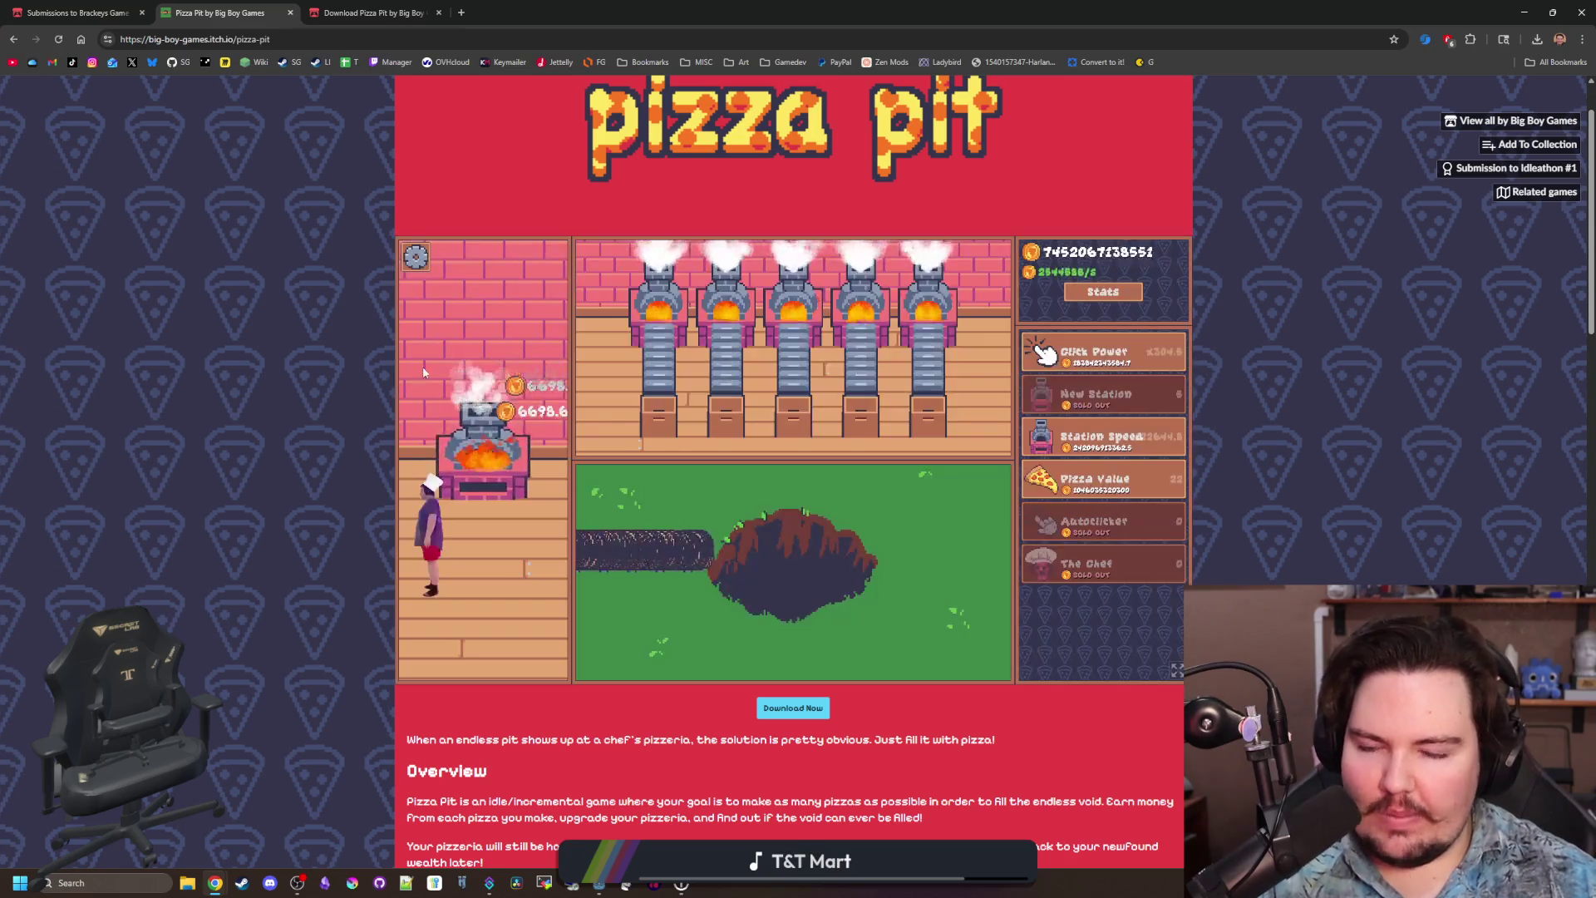
left_click(290, 12)
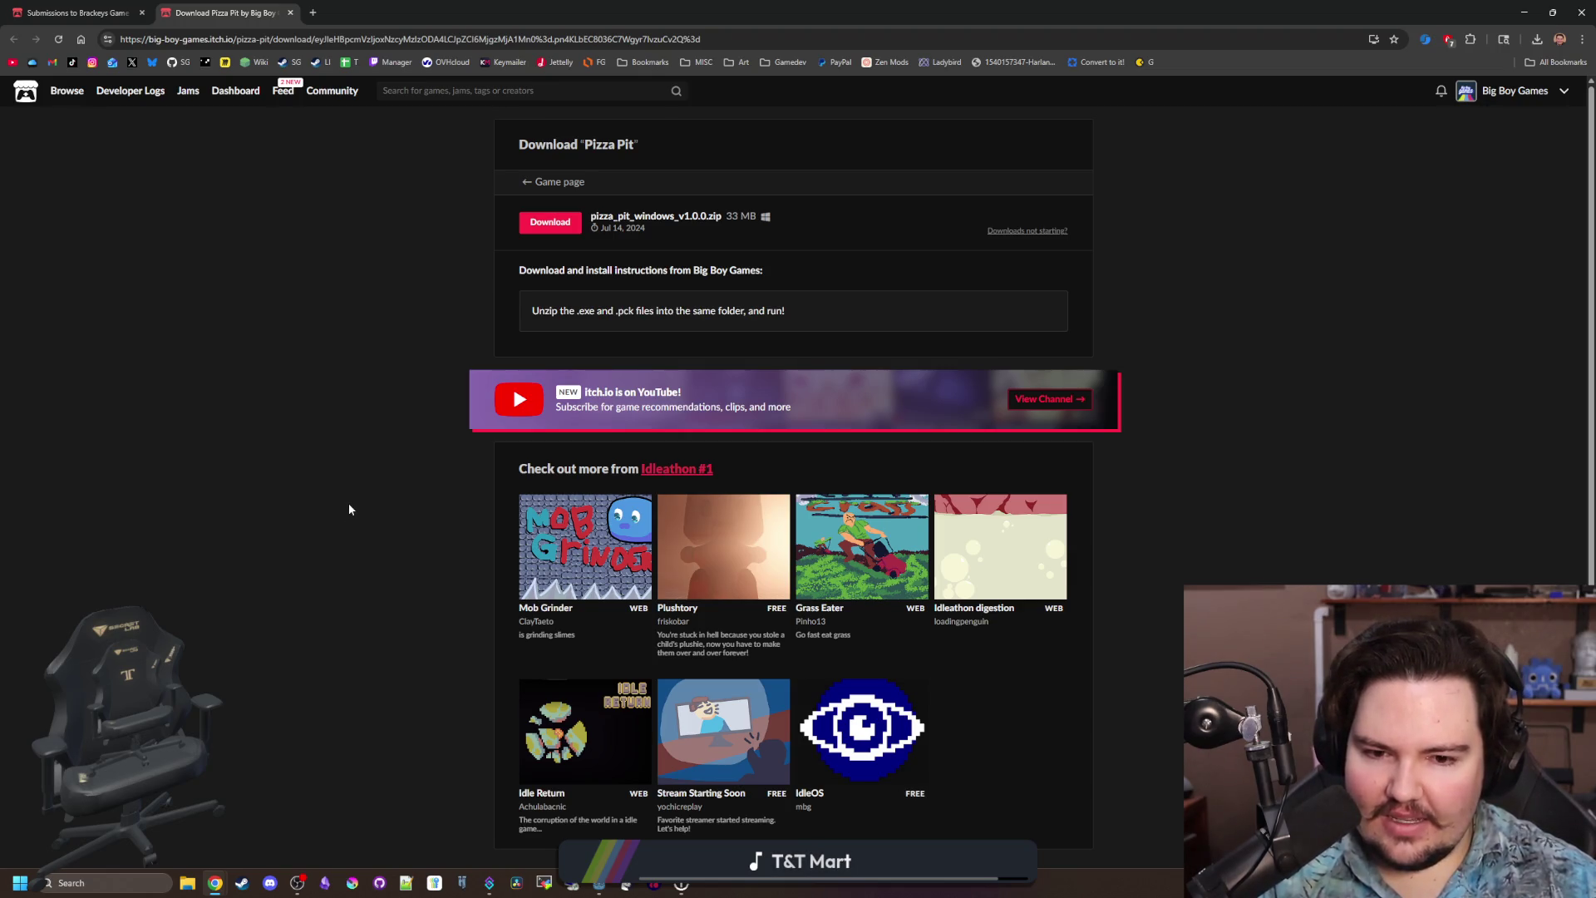
Restore Chrome and close the Brackeys jam submissions and Pizza Pit download tabs.
scroll(349, 509, "down", 1)
scroll(348, 509, "up", 1)
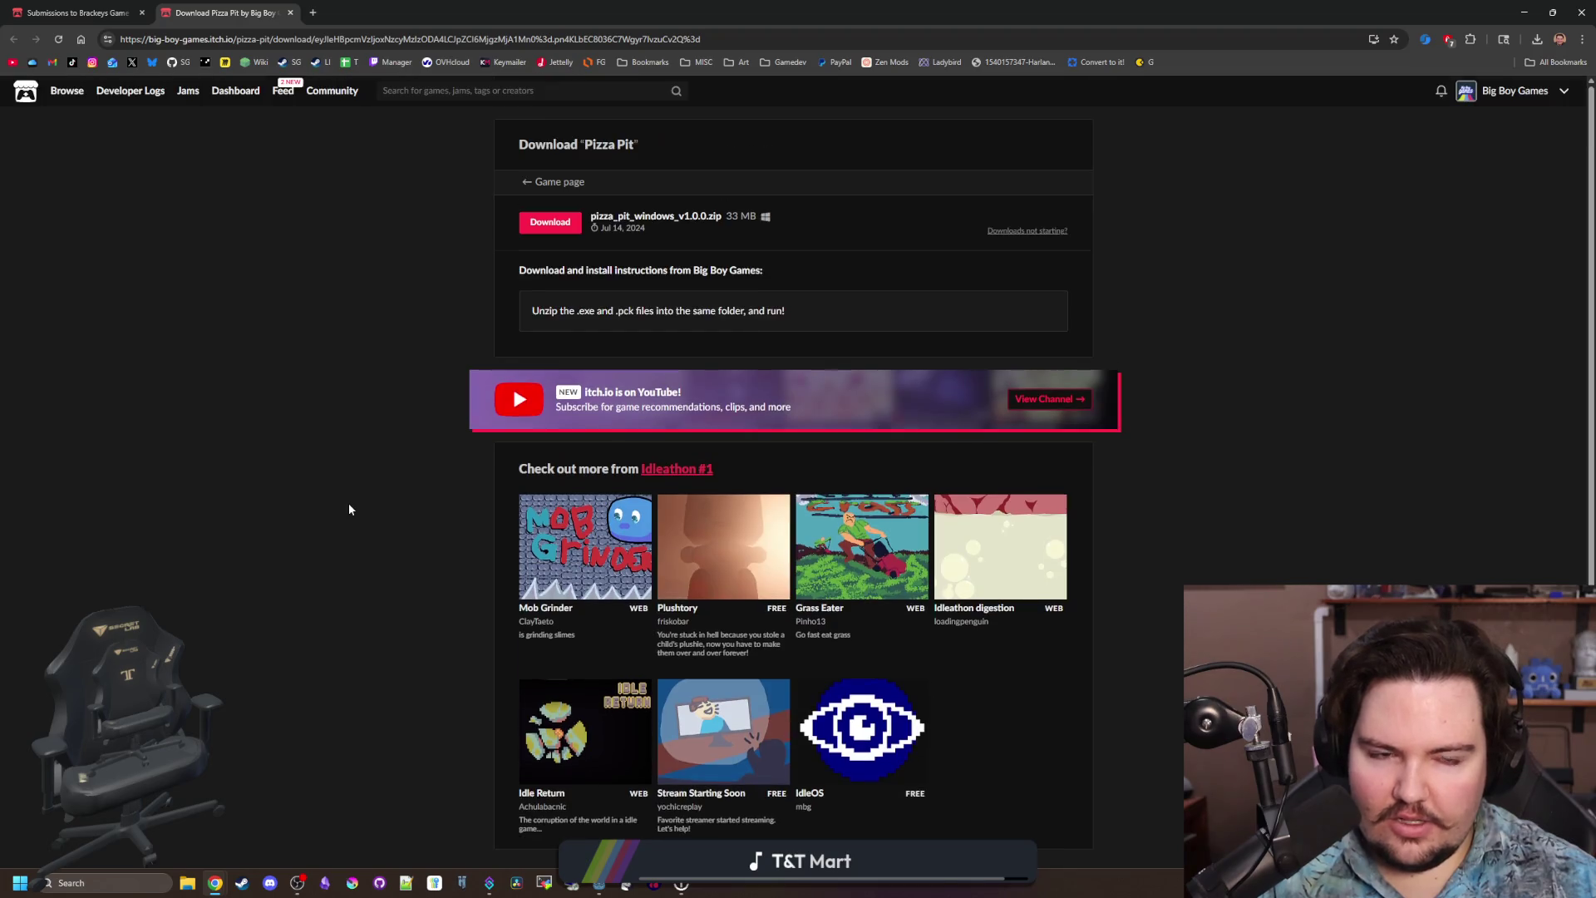
left_click_drag(594, 8, 716, 361)
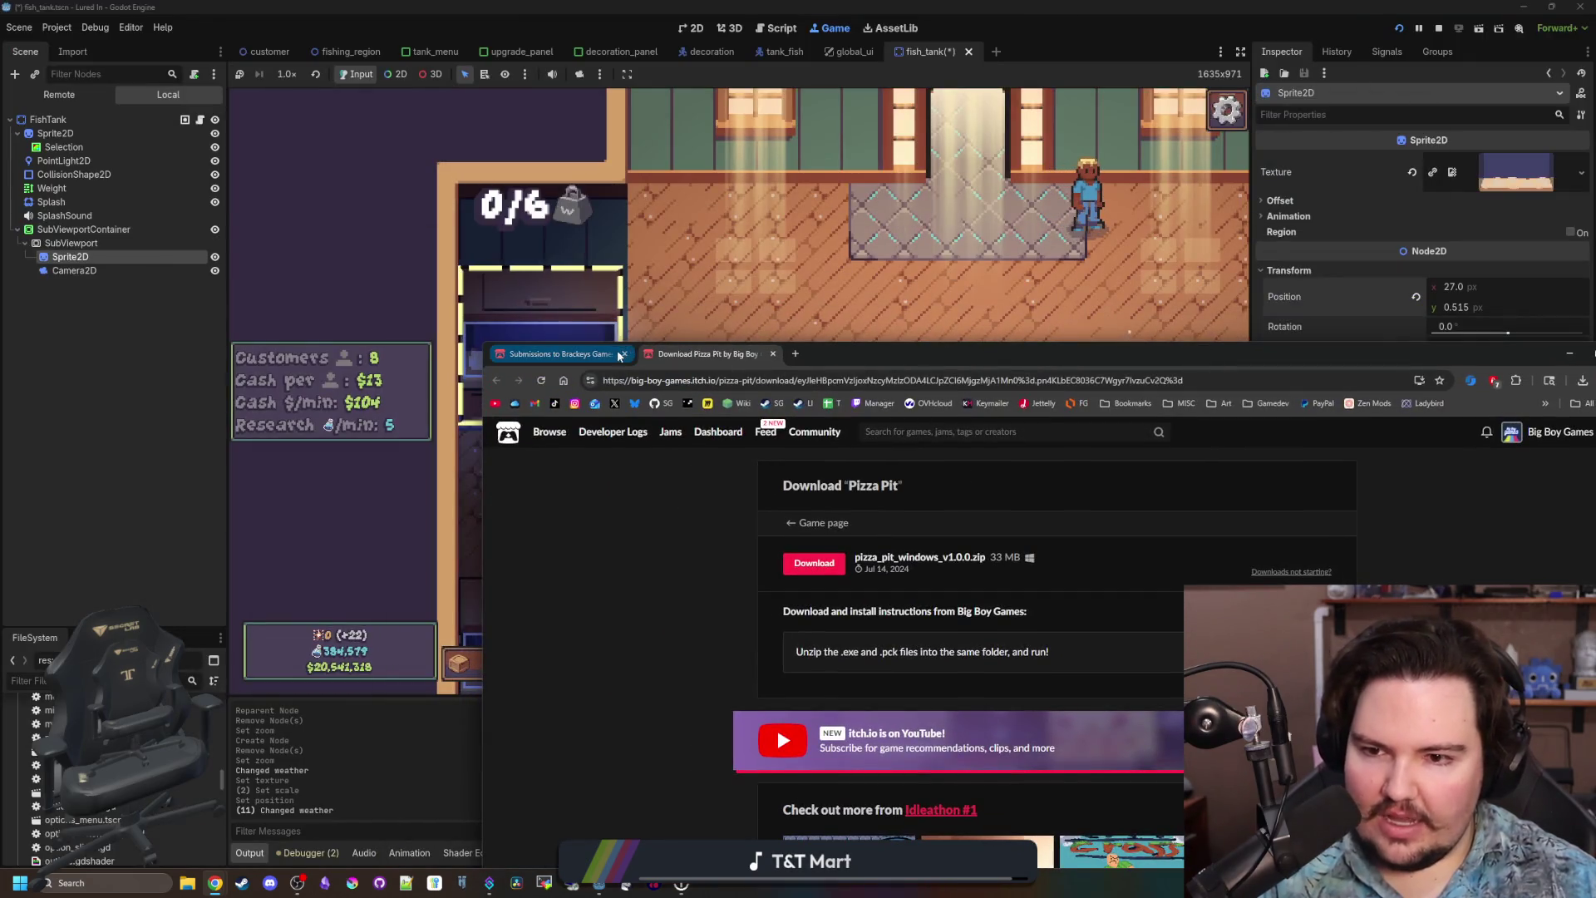
left_click(632, 358)
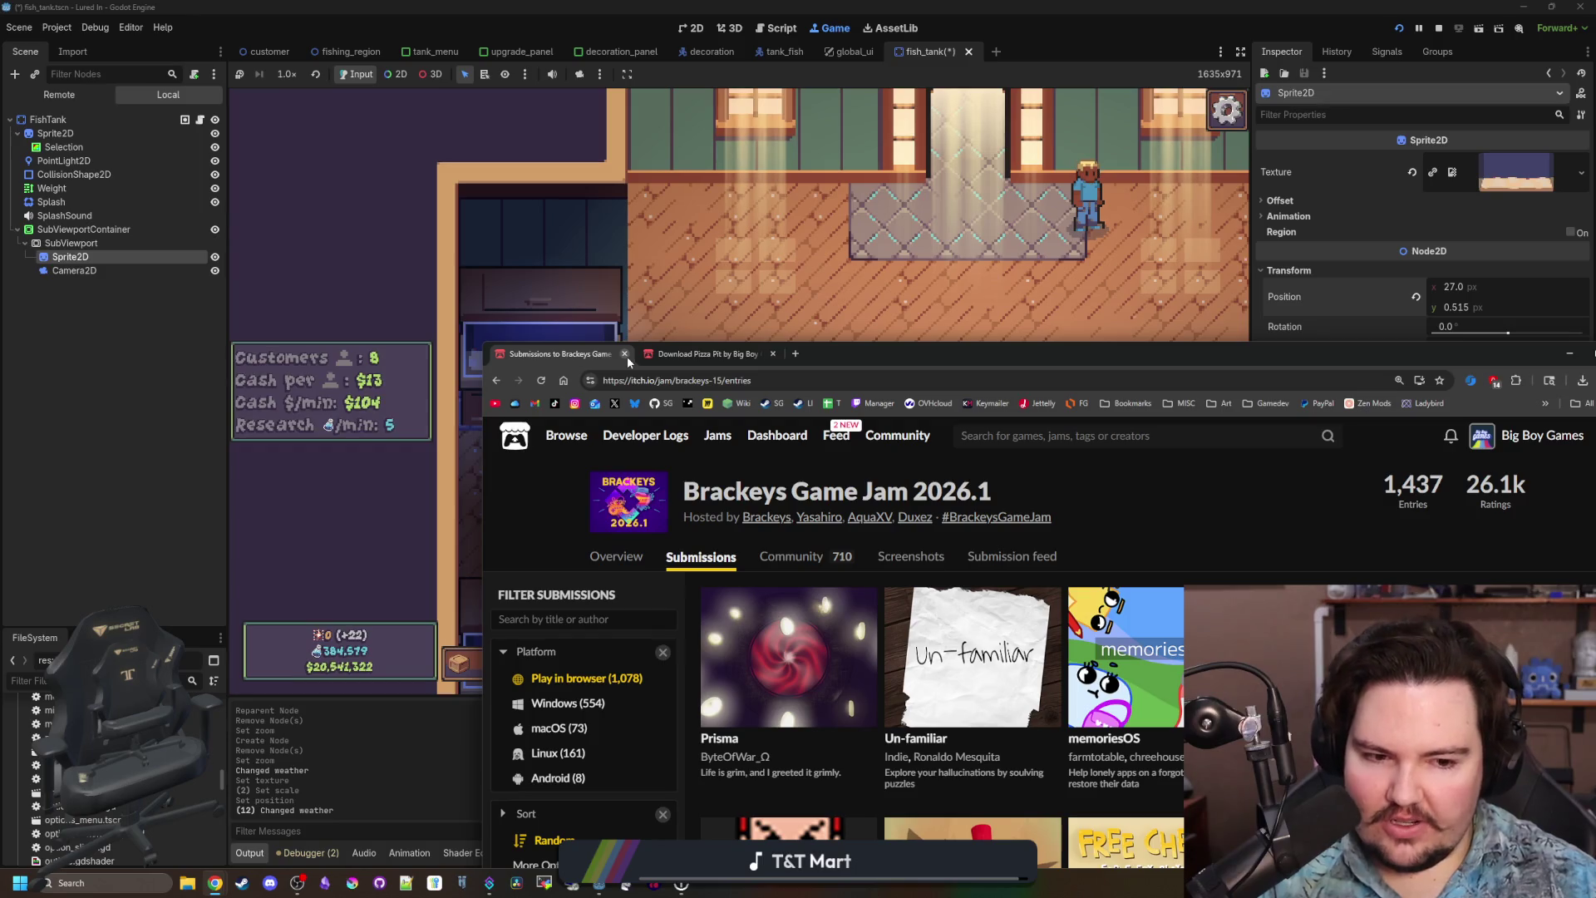
left_click(627, 356)
left_click(627, 356)
Open a new Chrome window and type 'down2jam' in the address bar.
scroll(627, 356, "up", 3)
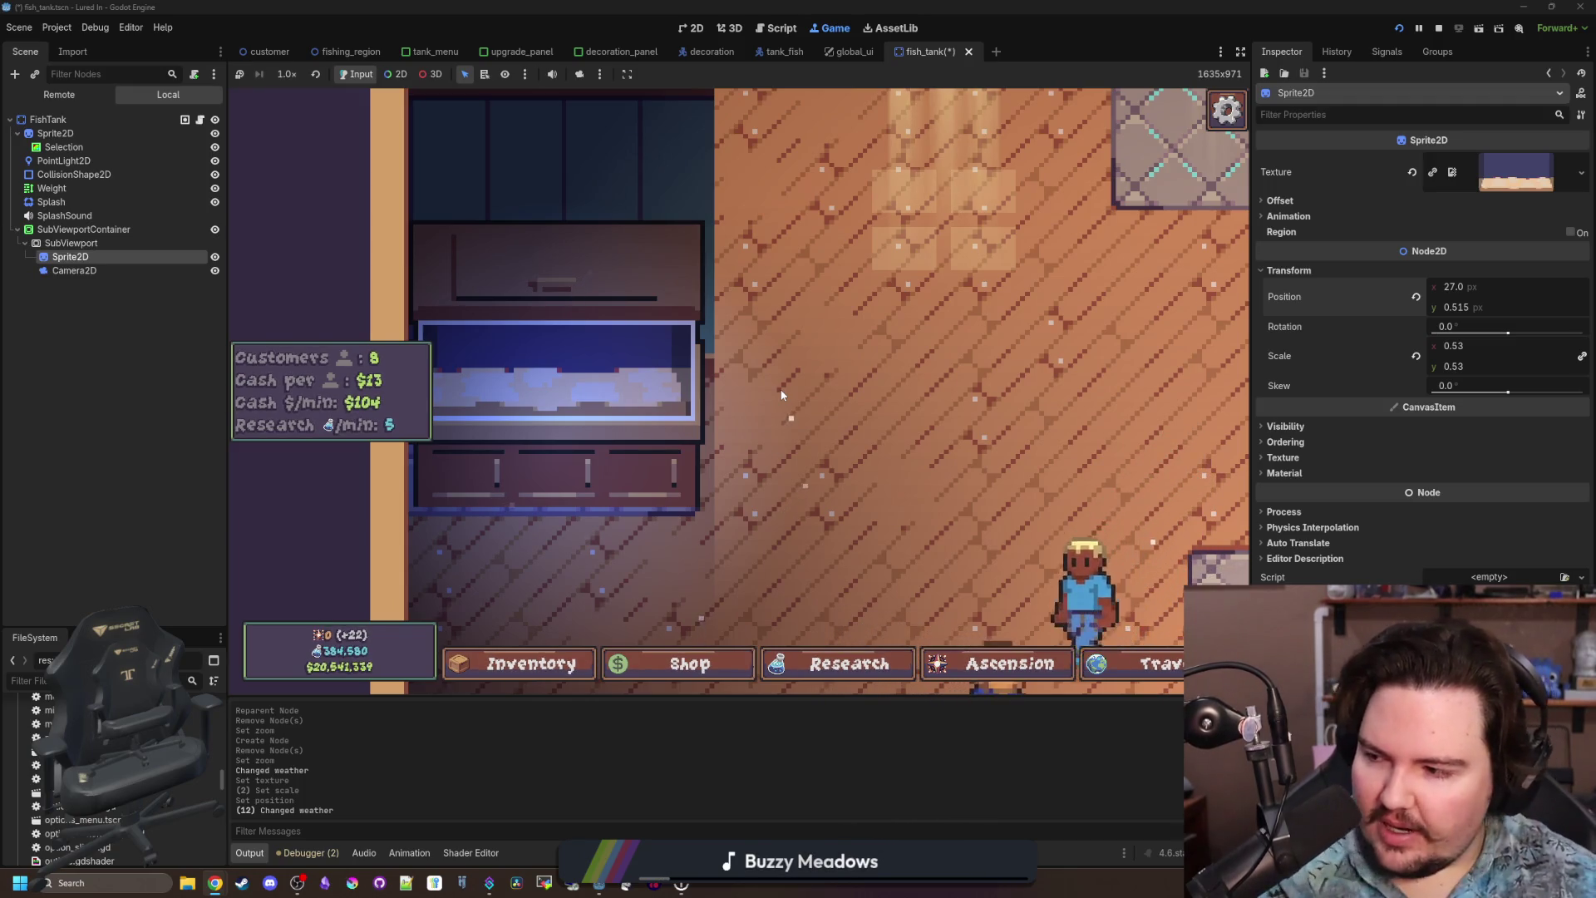
left_click(215, 878)
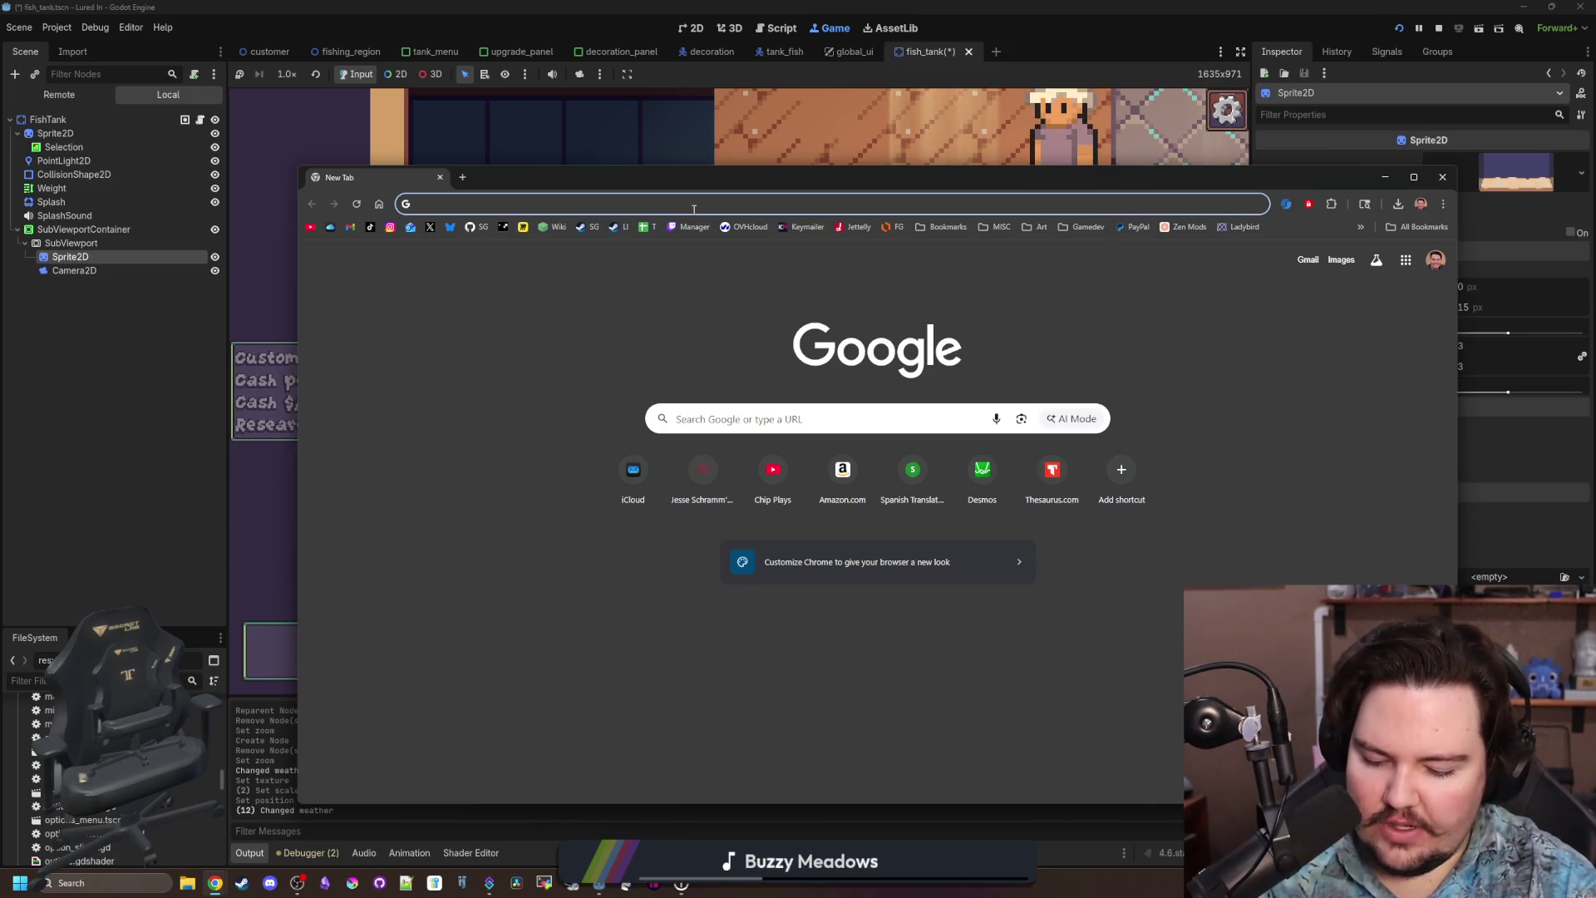
type("down")
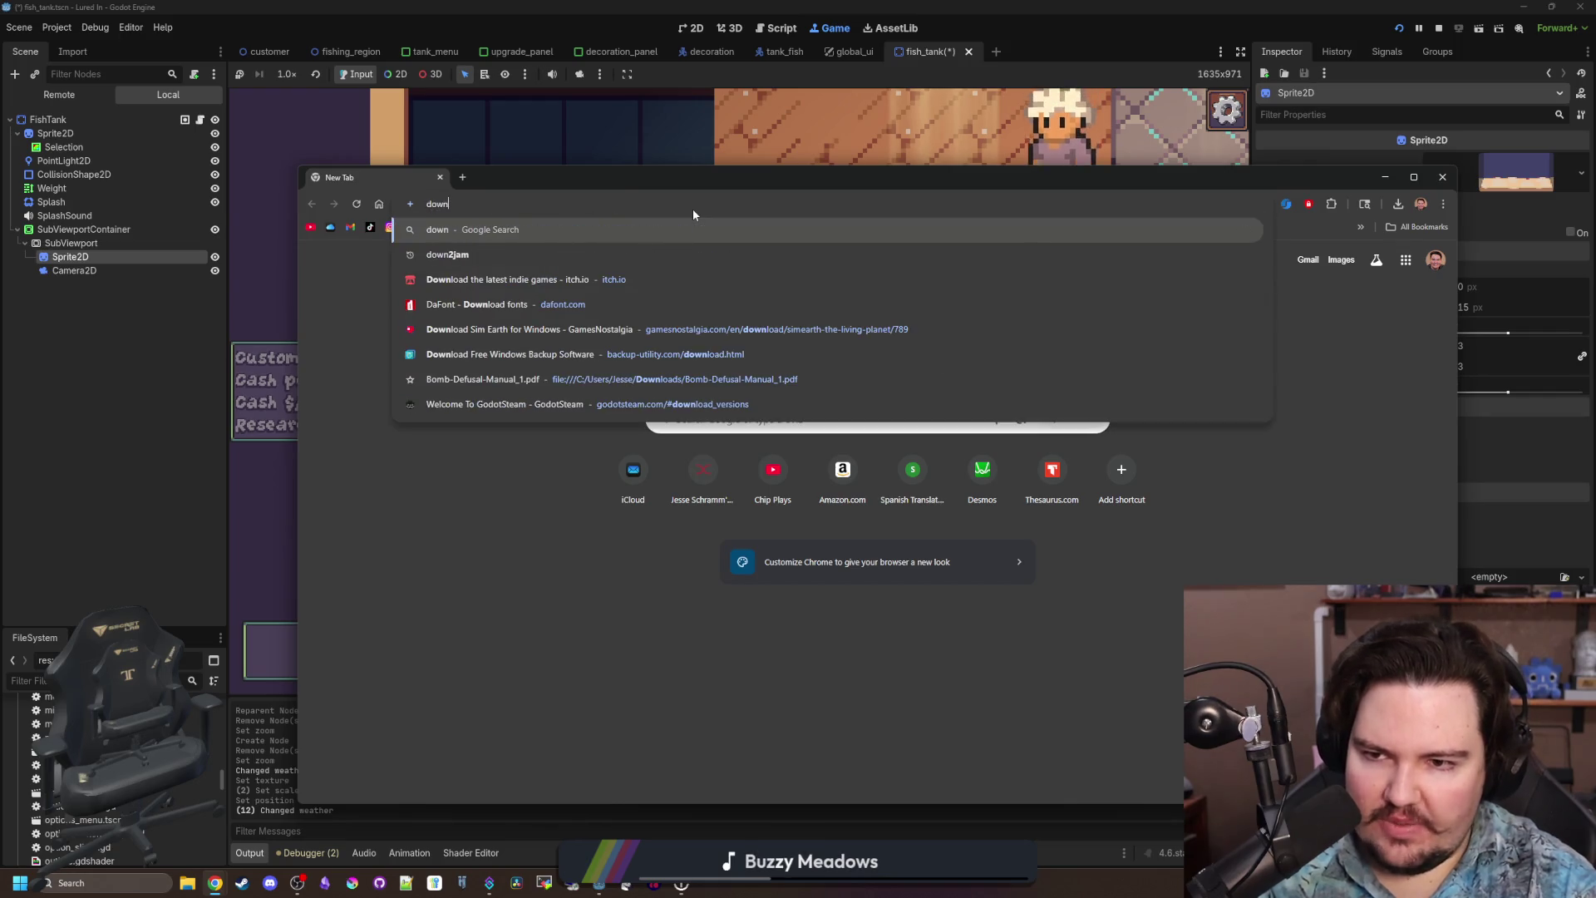
type("2jam")
Search Google for 'down2jam', then for 'brackeys jam' in a new tab.
key("Return")
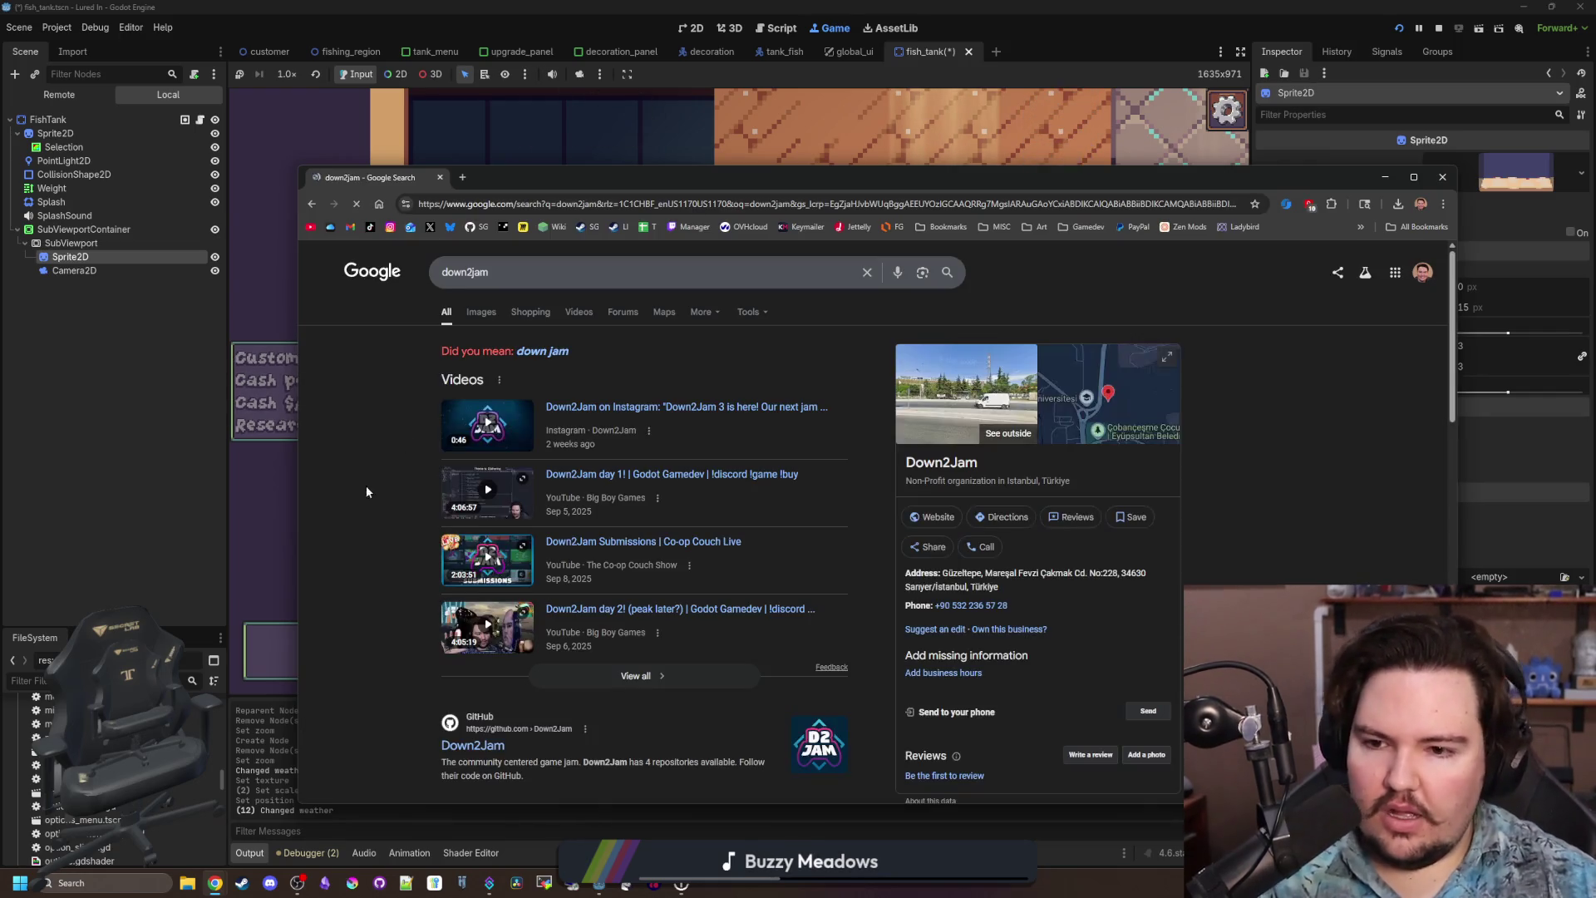
scroll(431, 606, "down", 10)
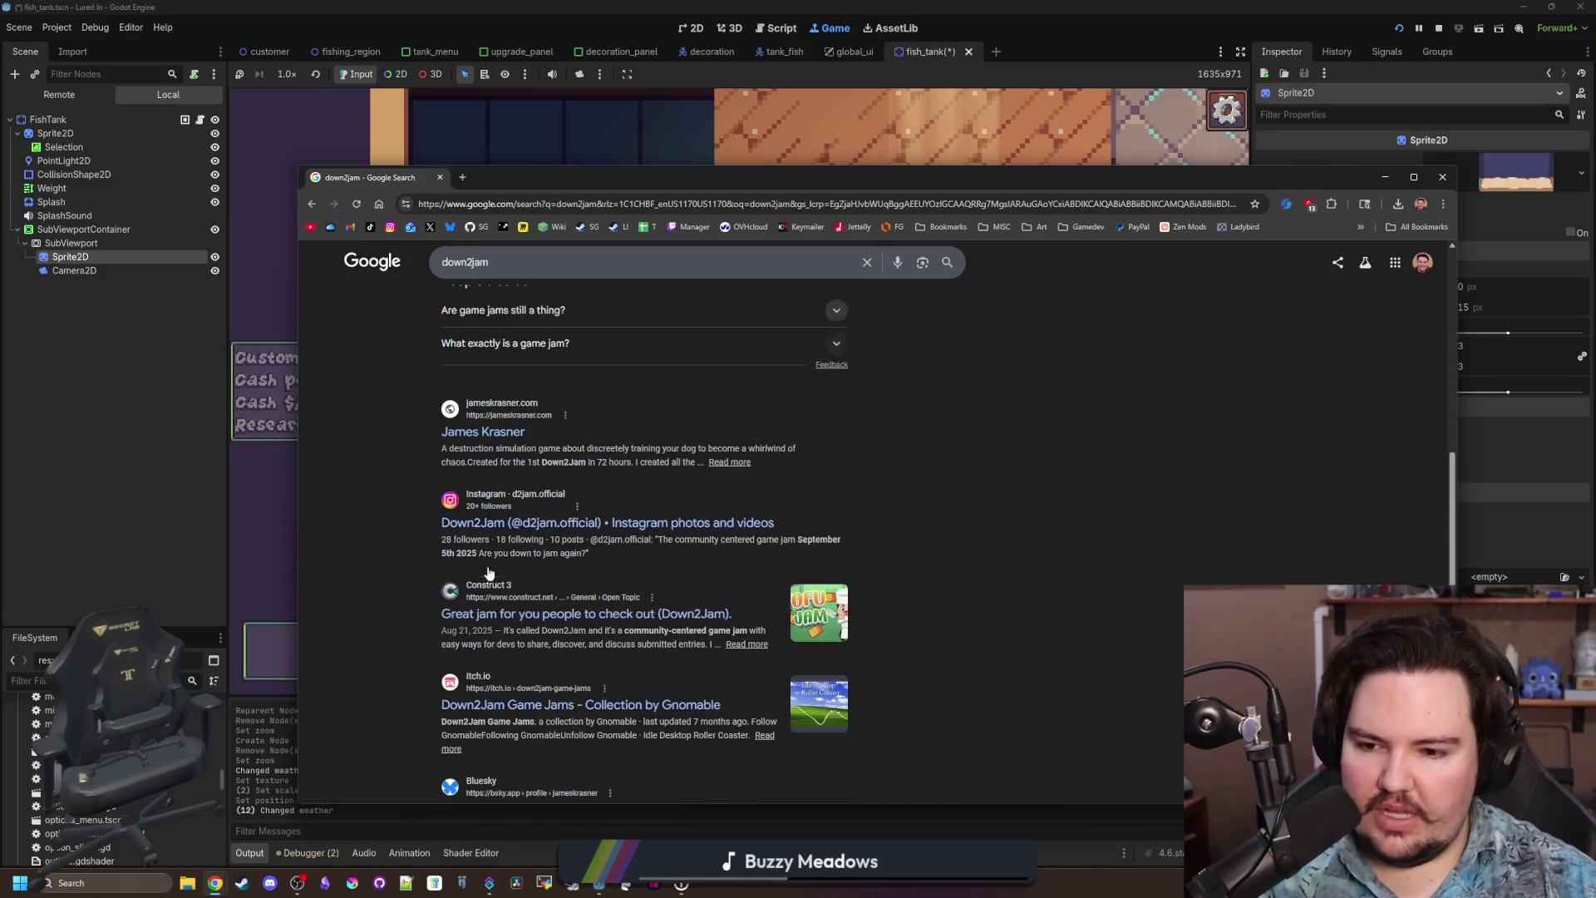
scroll(561, 373, "up", 10)
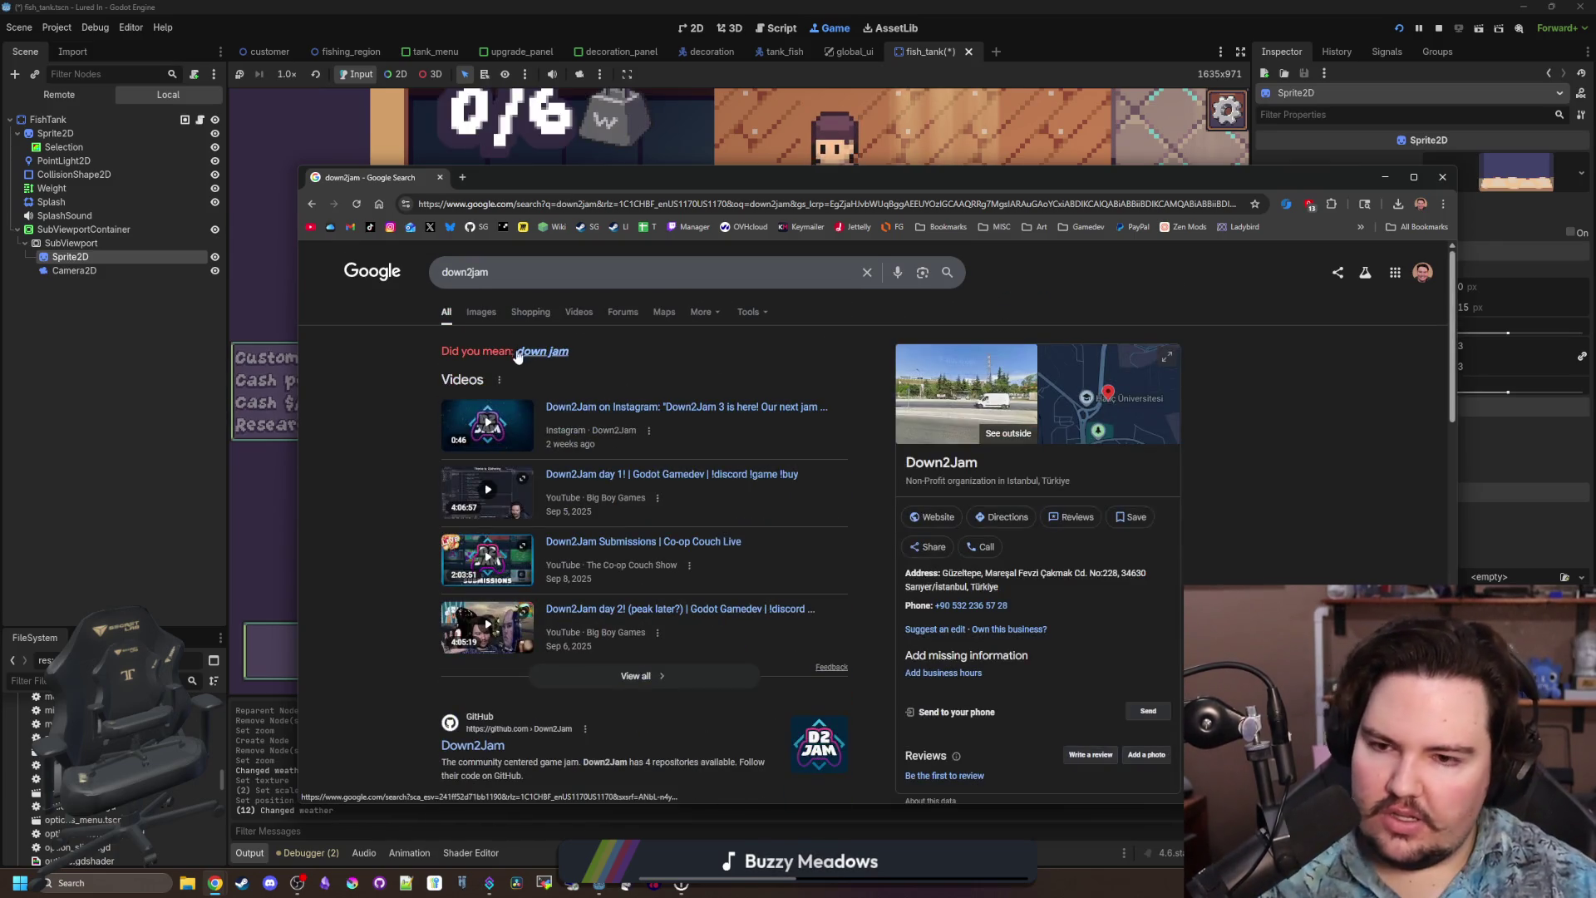
left_click(463, 180)
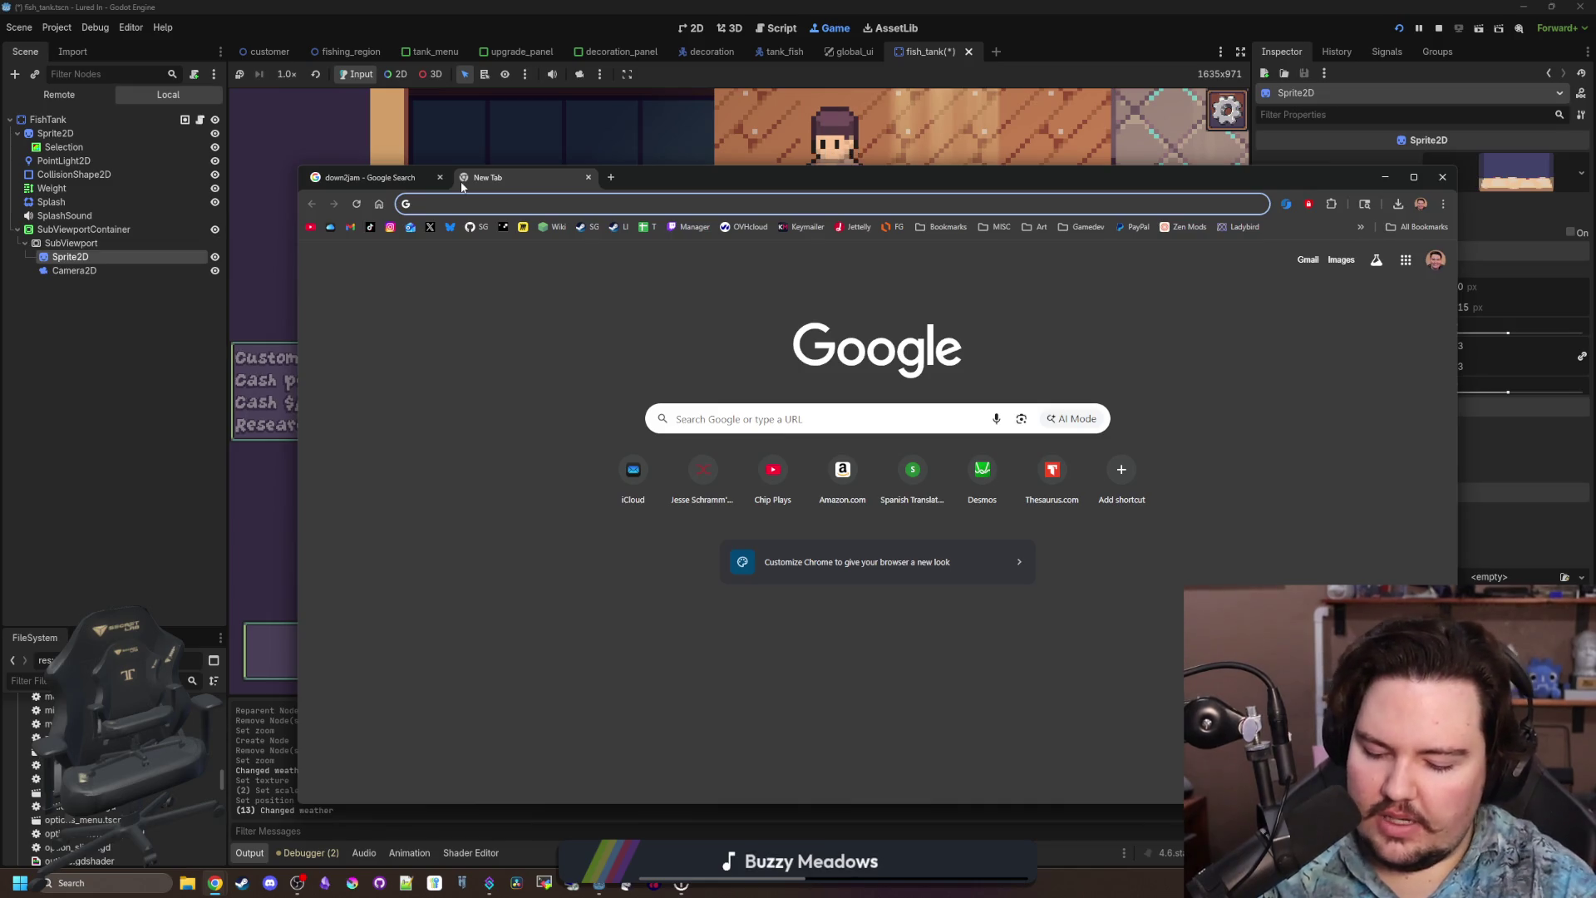
type("brackeys jam")
key("Return")
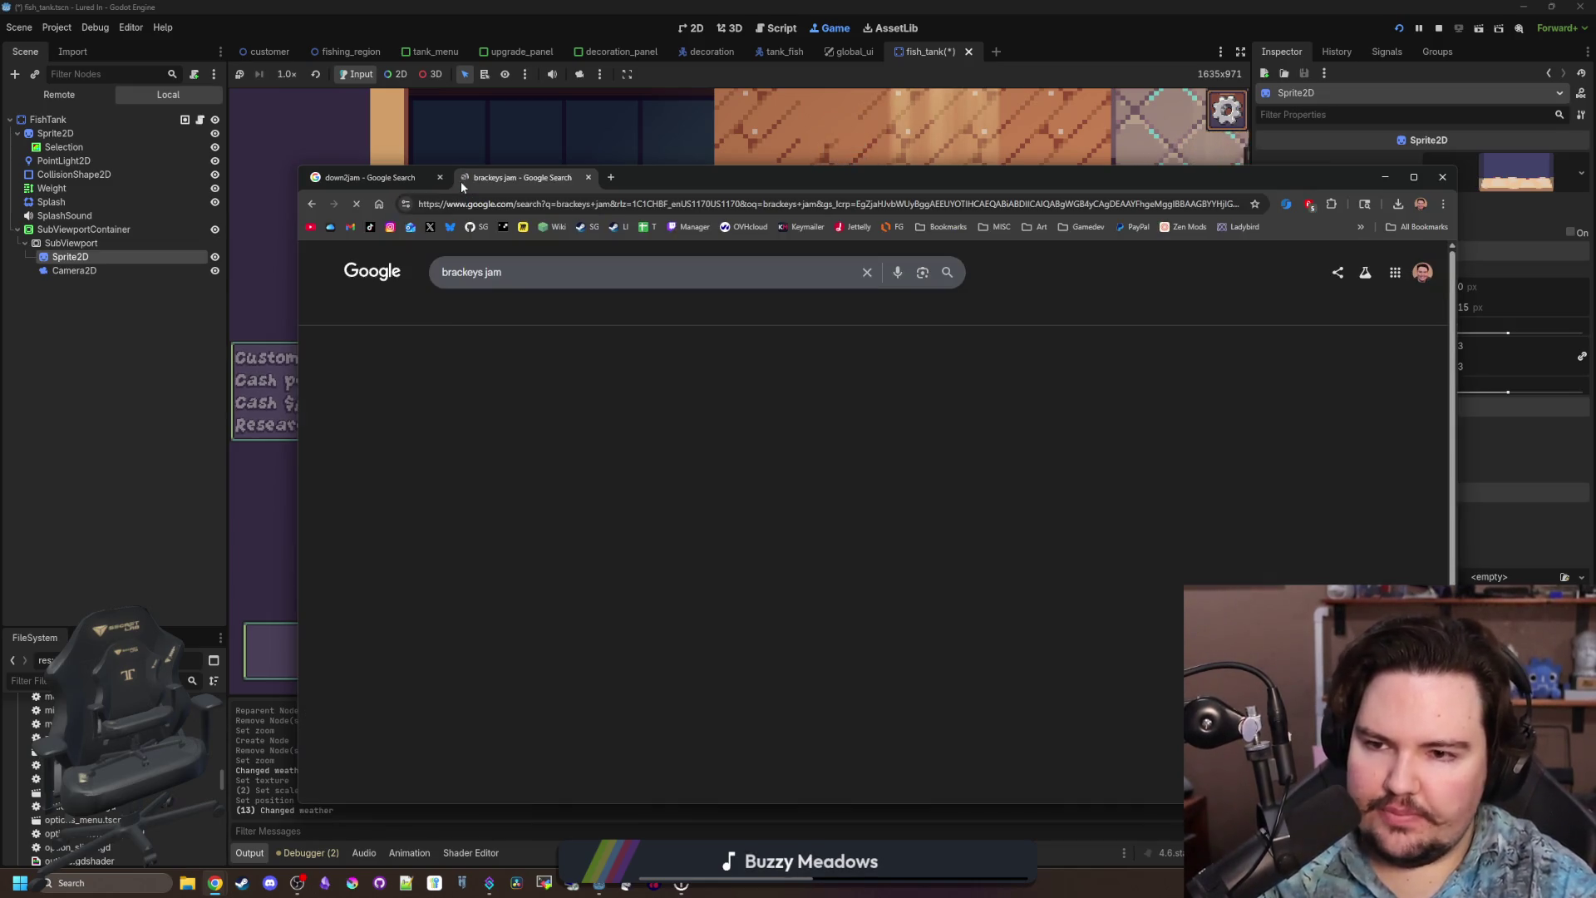
Search 'gmtk jam' in another tab and open the GMTK Game Jam 2025 itch.io page.
left_click(617, 179)
type("gmtk jam")
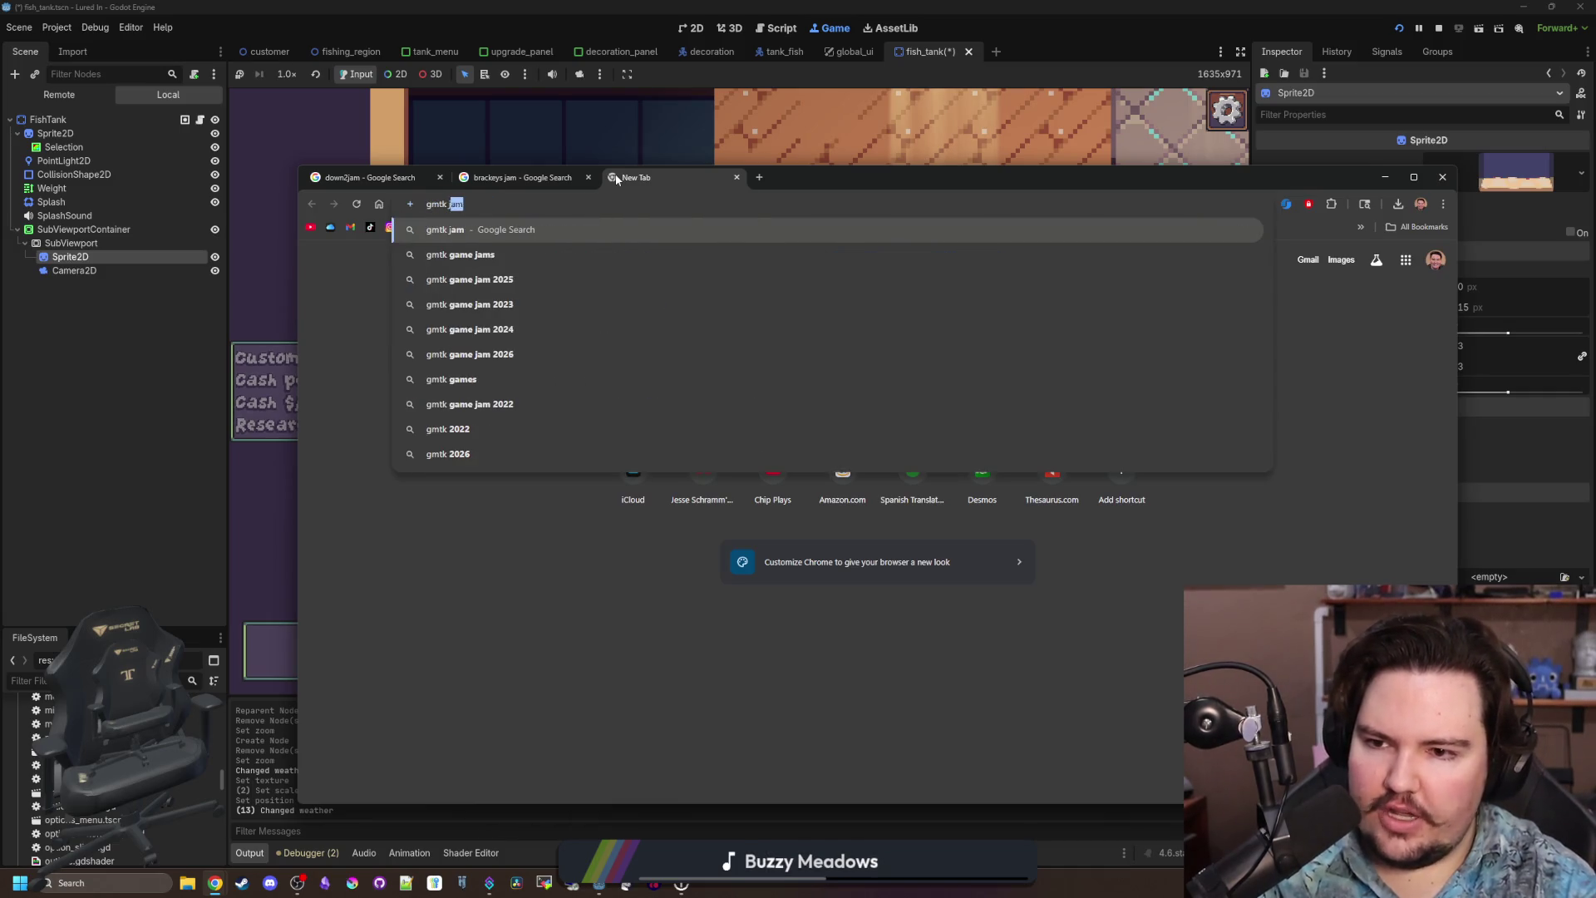
key("Return")
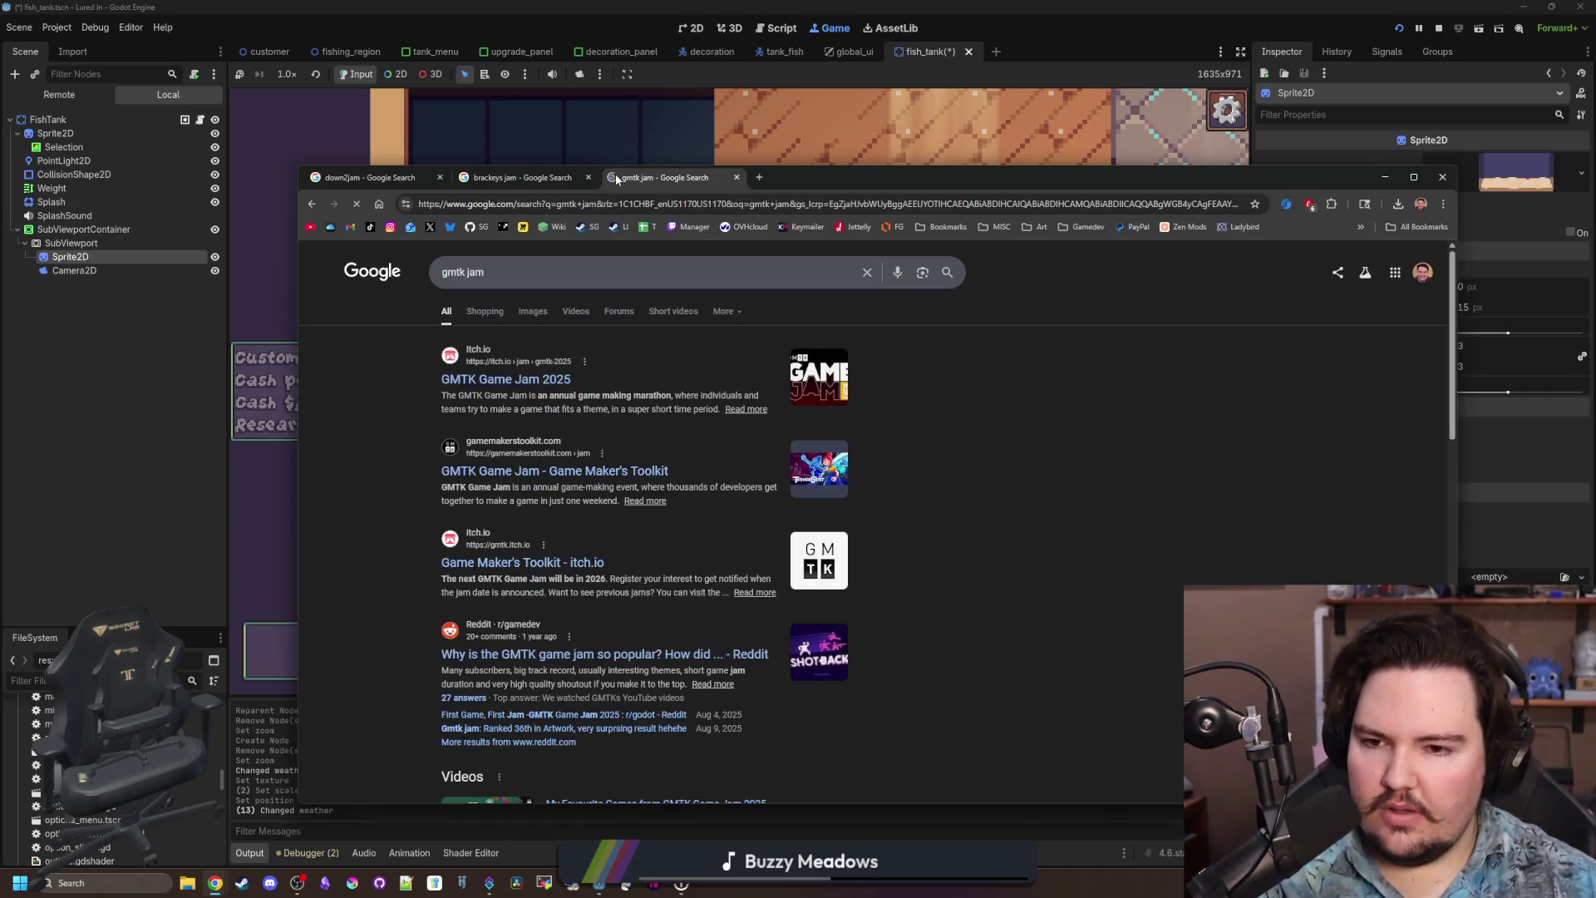
left_click(533, 383)
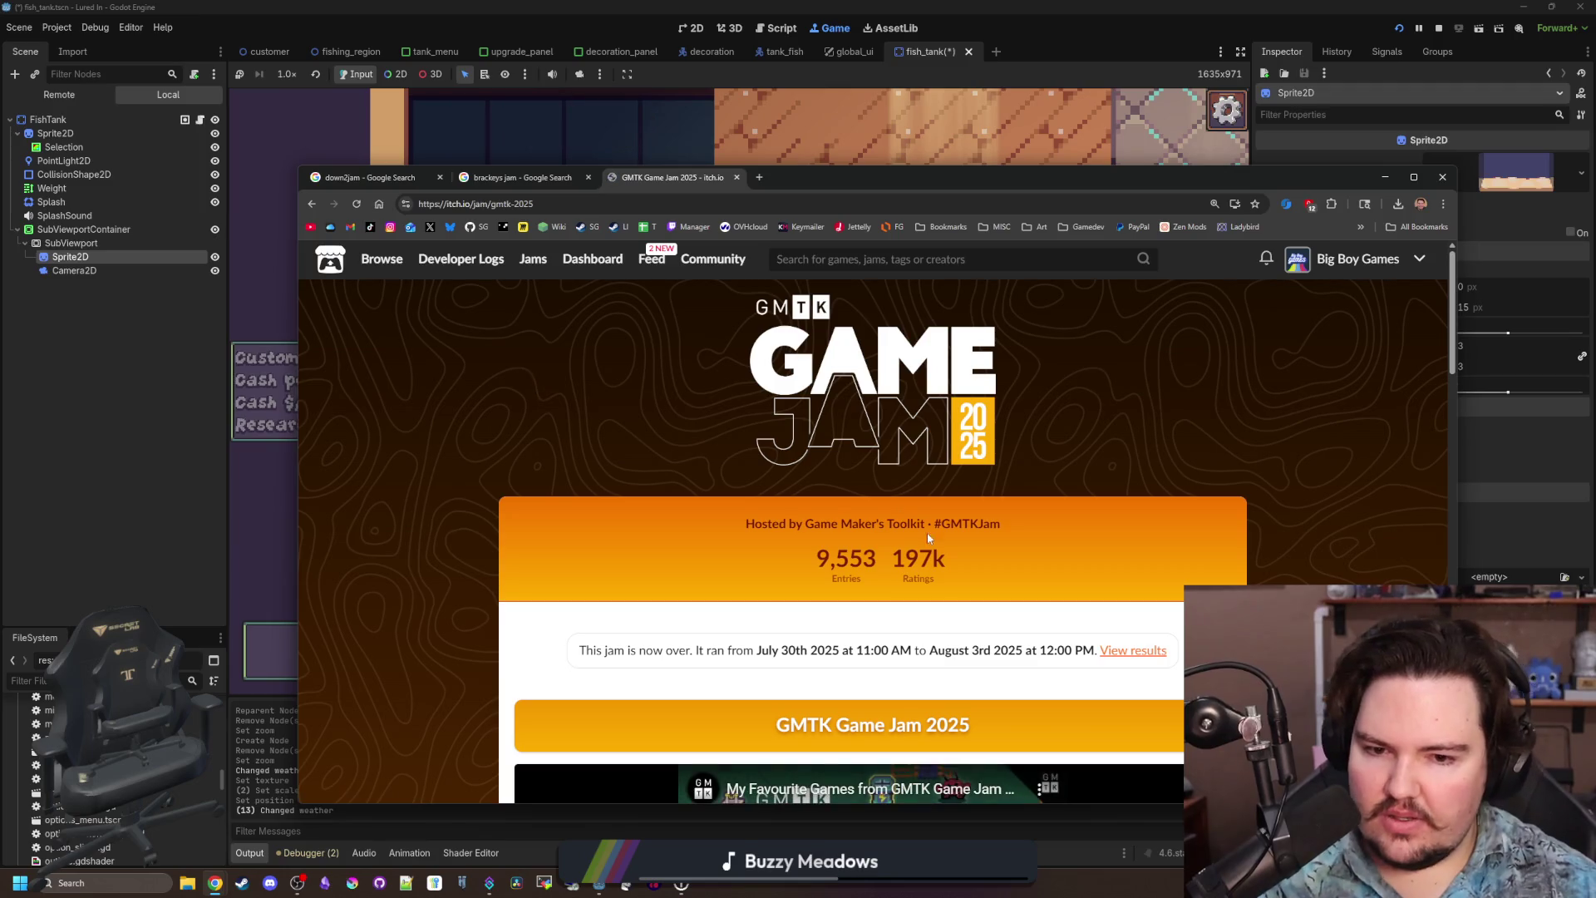
Expand the About 2025's Jam section and read the theme line.
scroll(866, 442, "down", 5)
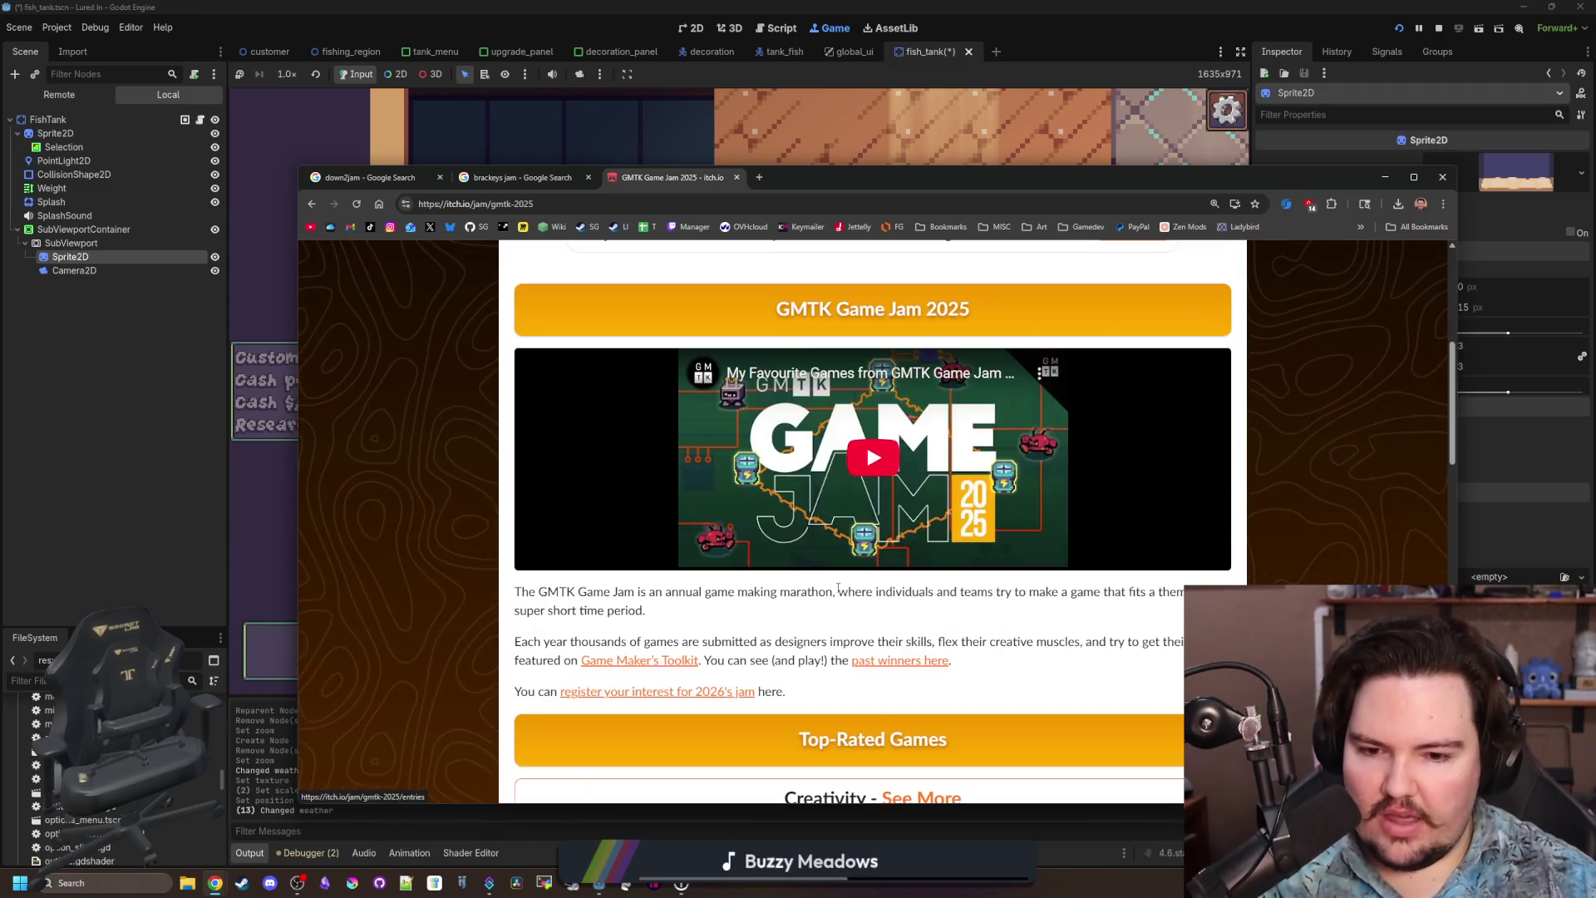
scroll(866, 442, "down", 5)
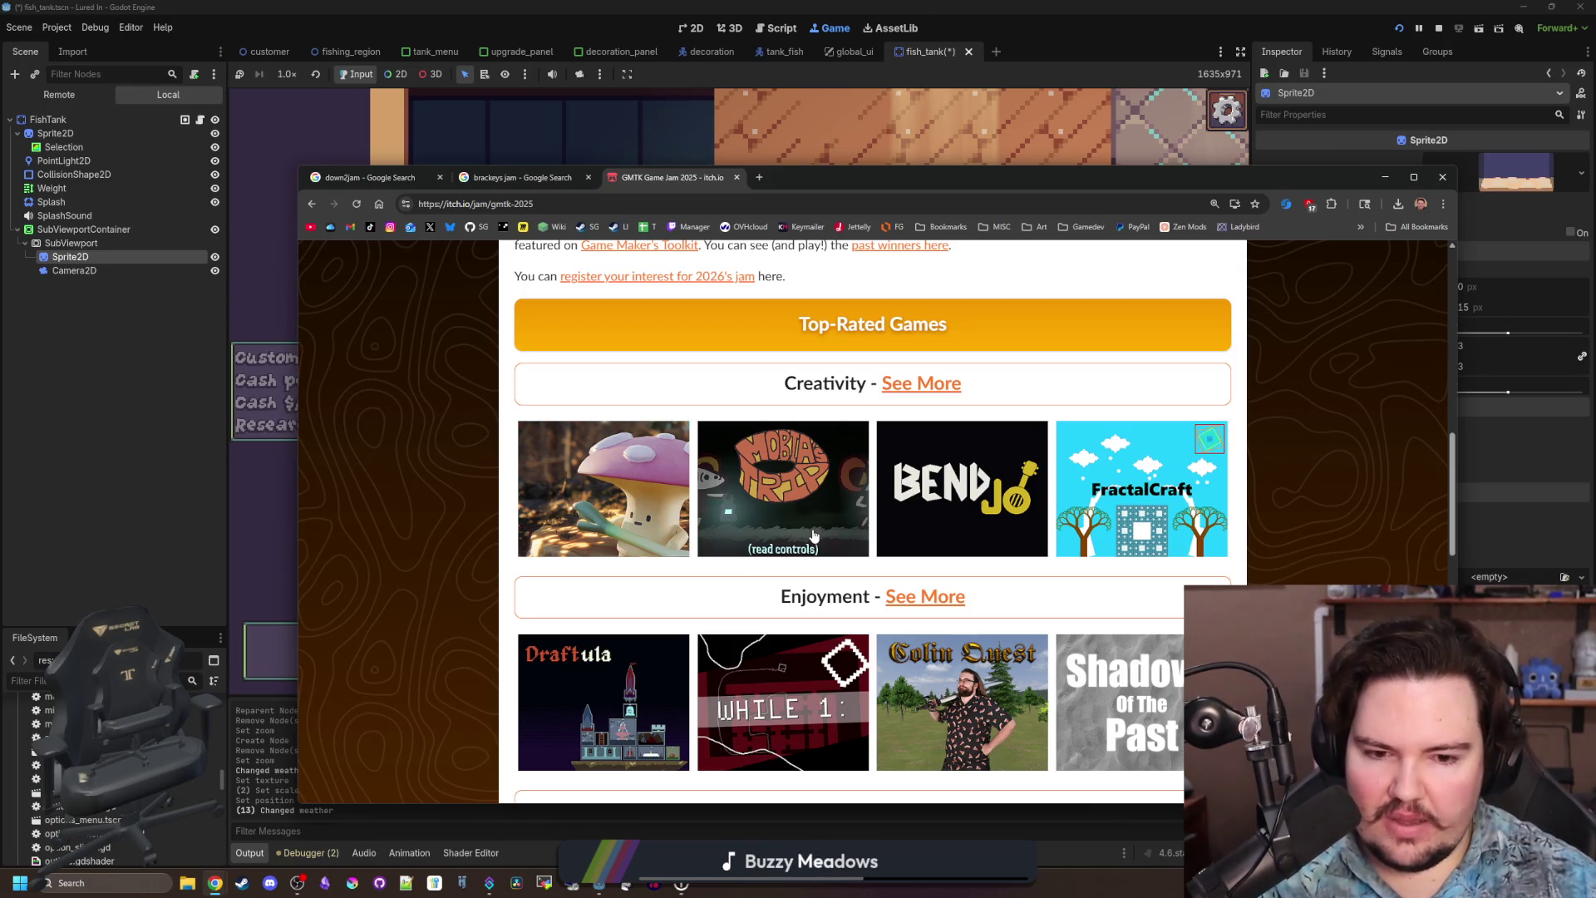
scroll(814, 534, "down", 10)
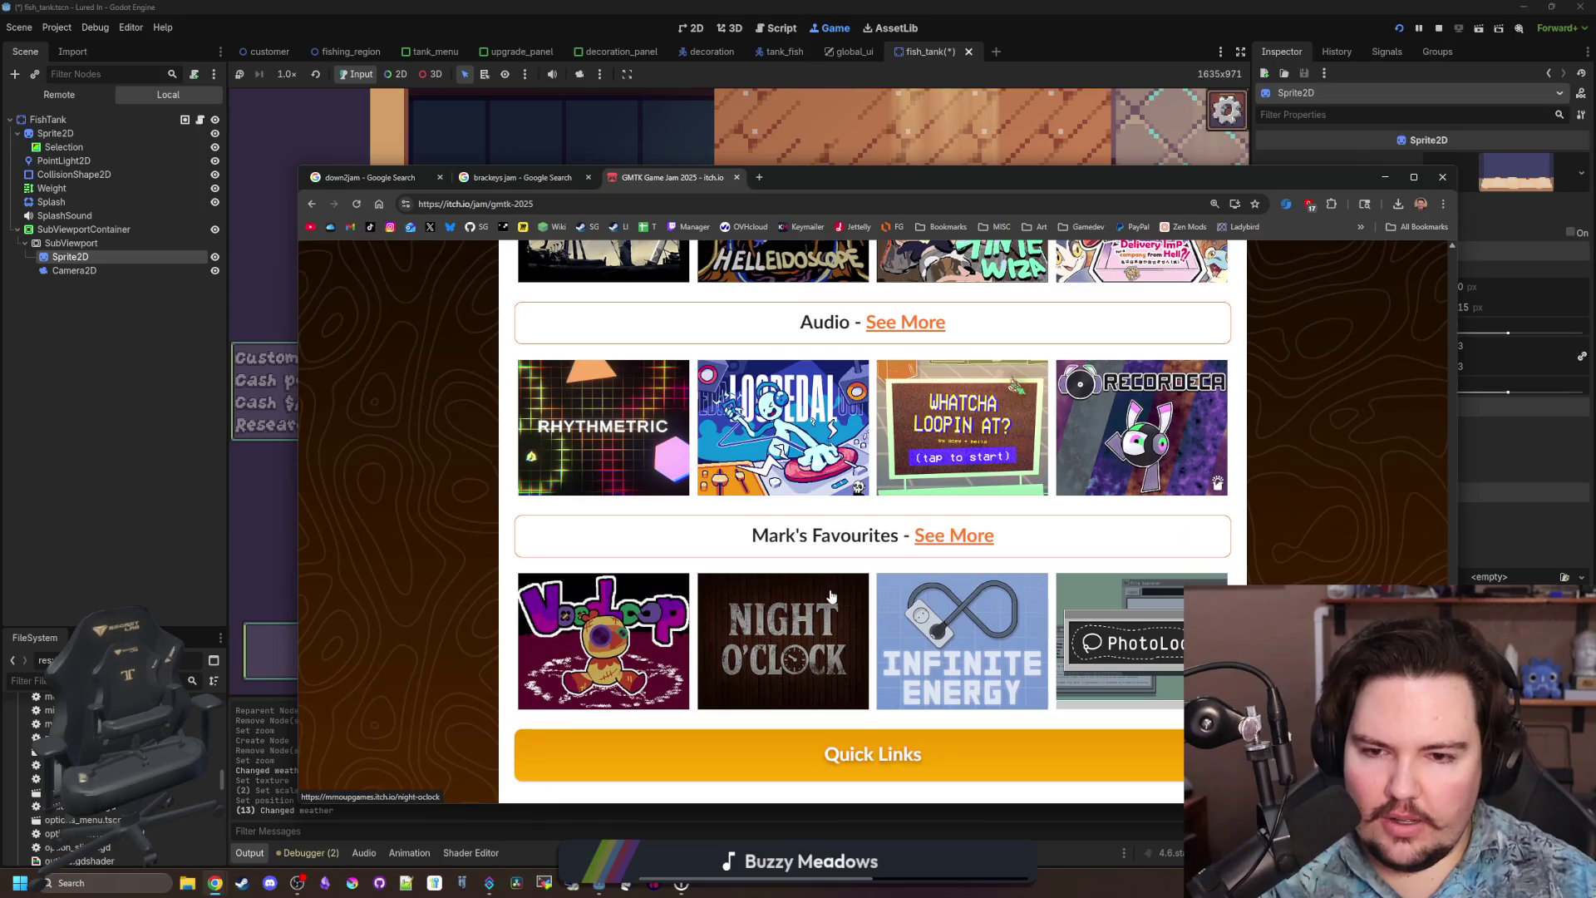
scroll(843, 570, "down", 3)
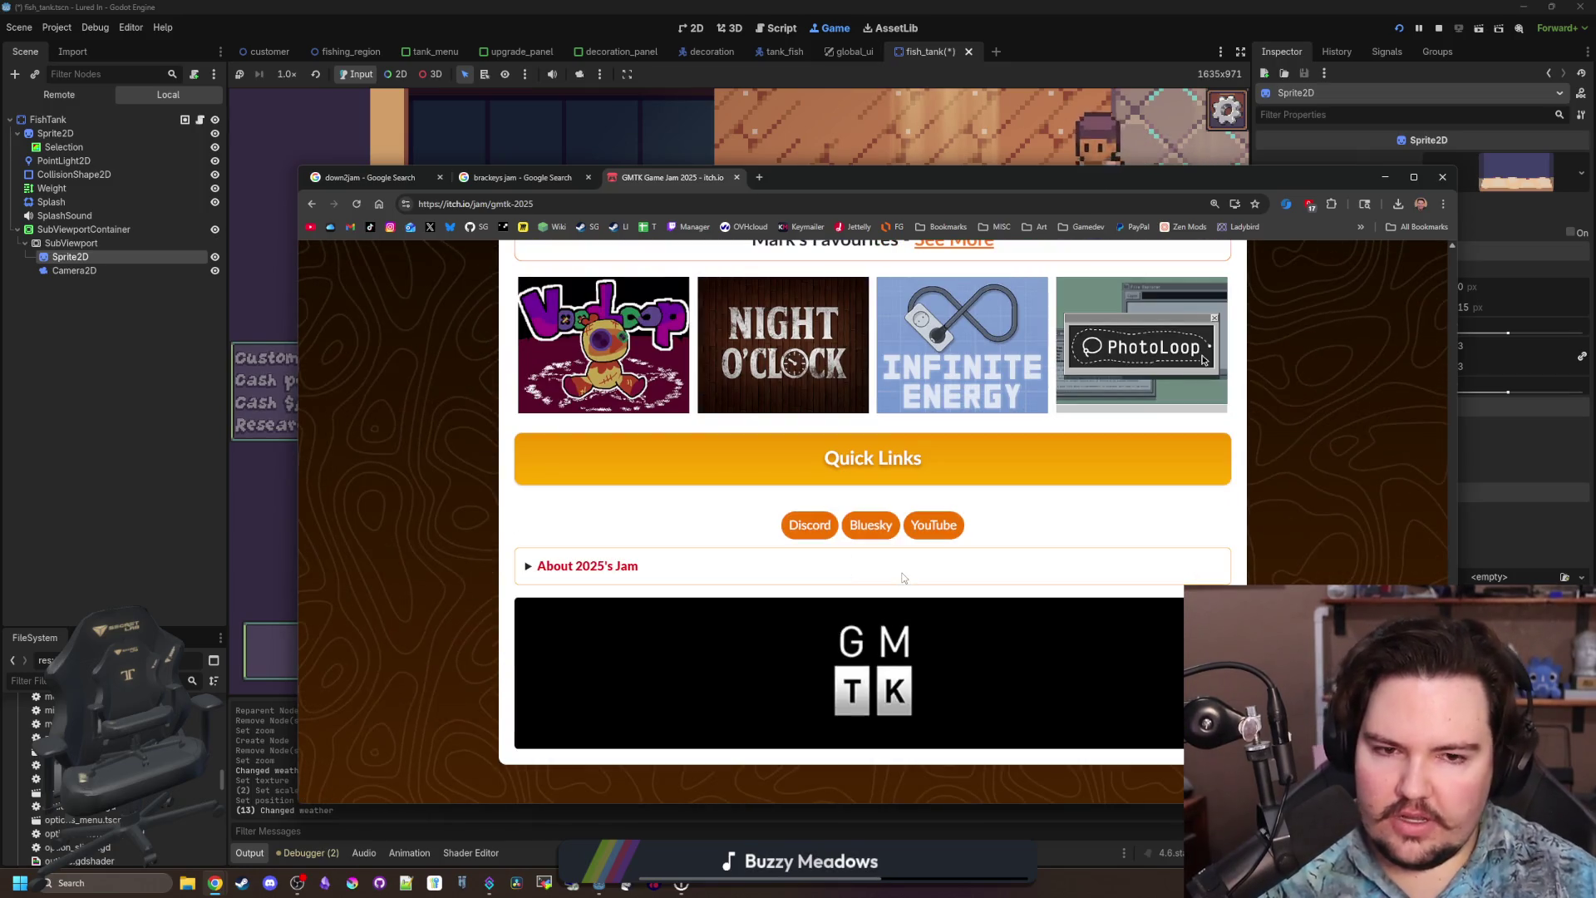
left_click(529, 566)
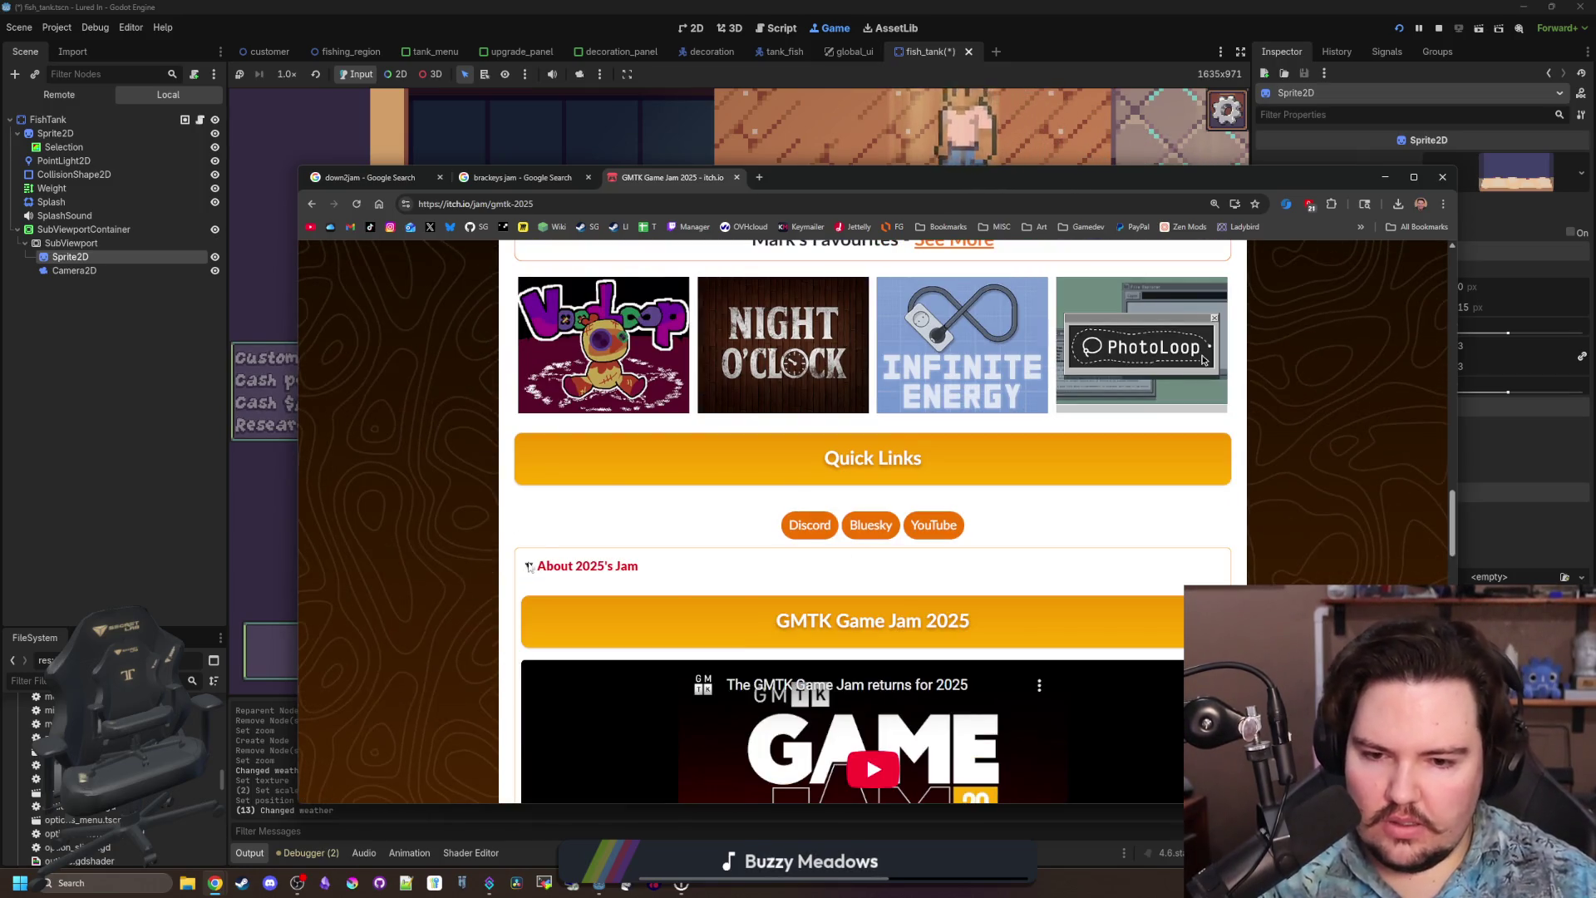
scroll(786, 633, "down", 4)
scroll(786, 634, "down", 2)
left_click_drag(786, 487, 722, 497)
left_click(721, 497)
Scroll through the jam rules and top-rated games down to the Artwork results.
scroll(757, 503, "down", 5)
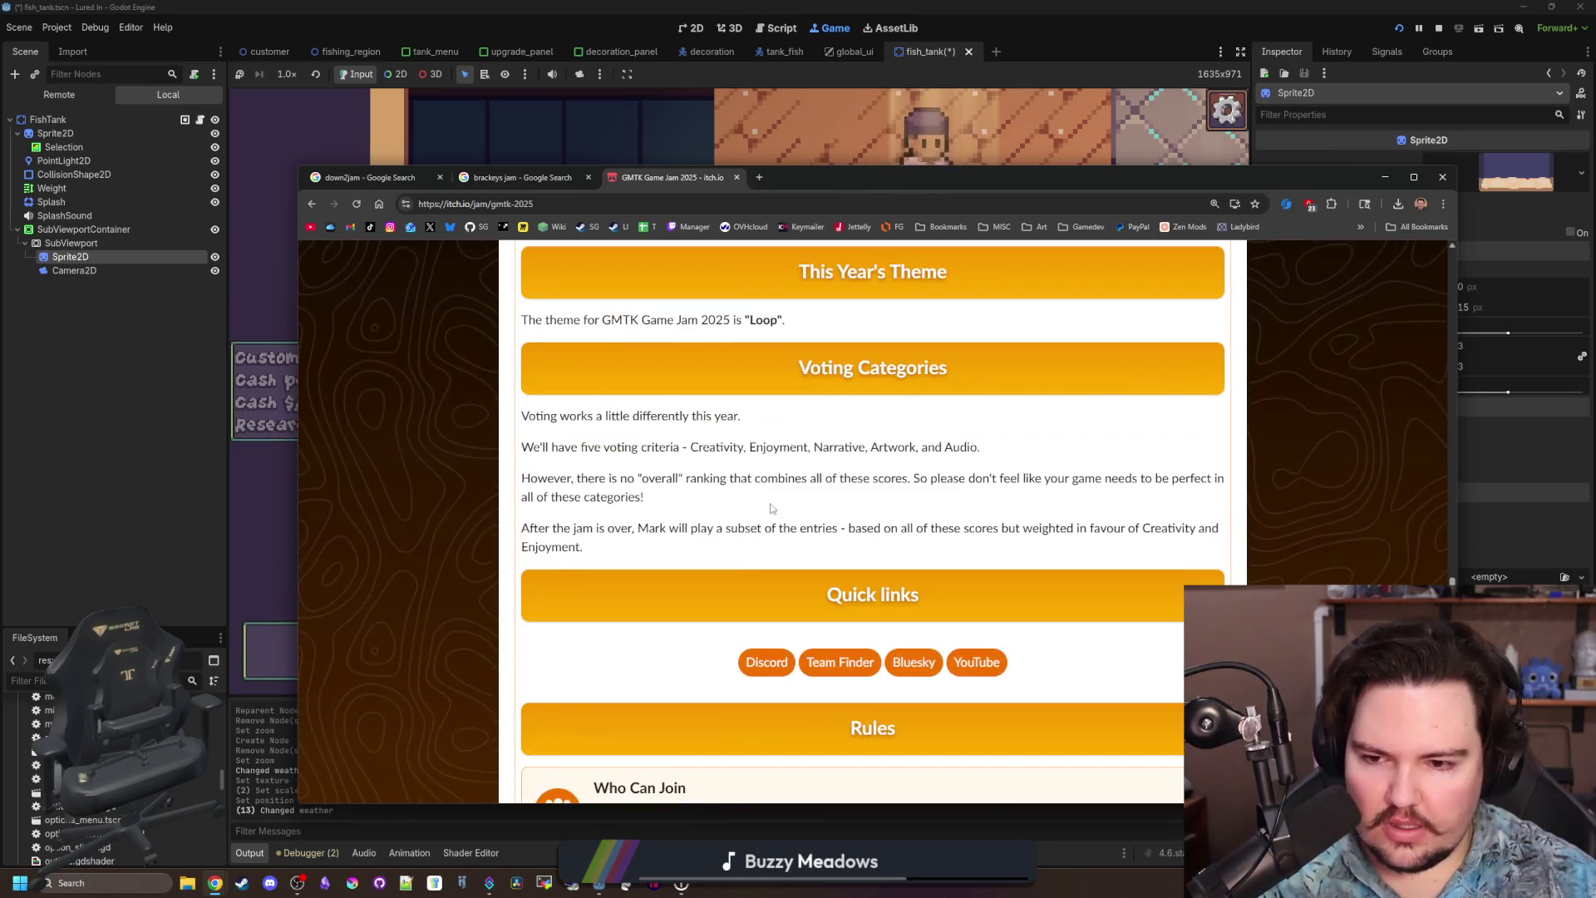
scroll(745, 506, "down", 3)
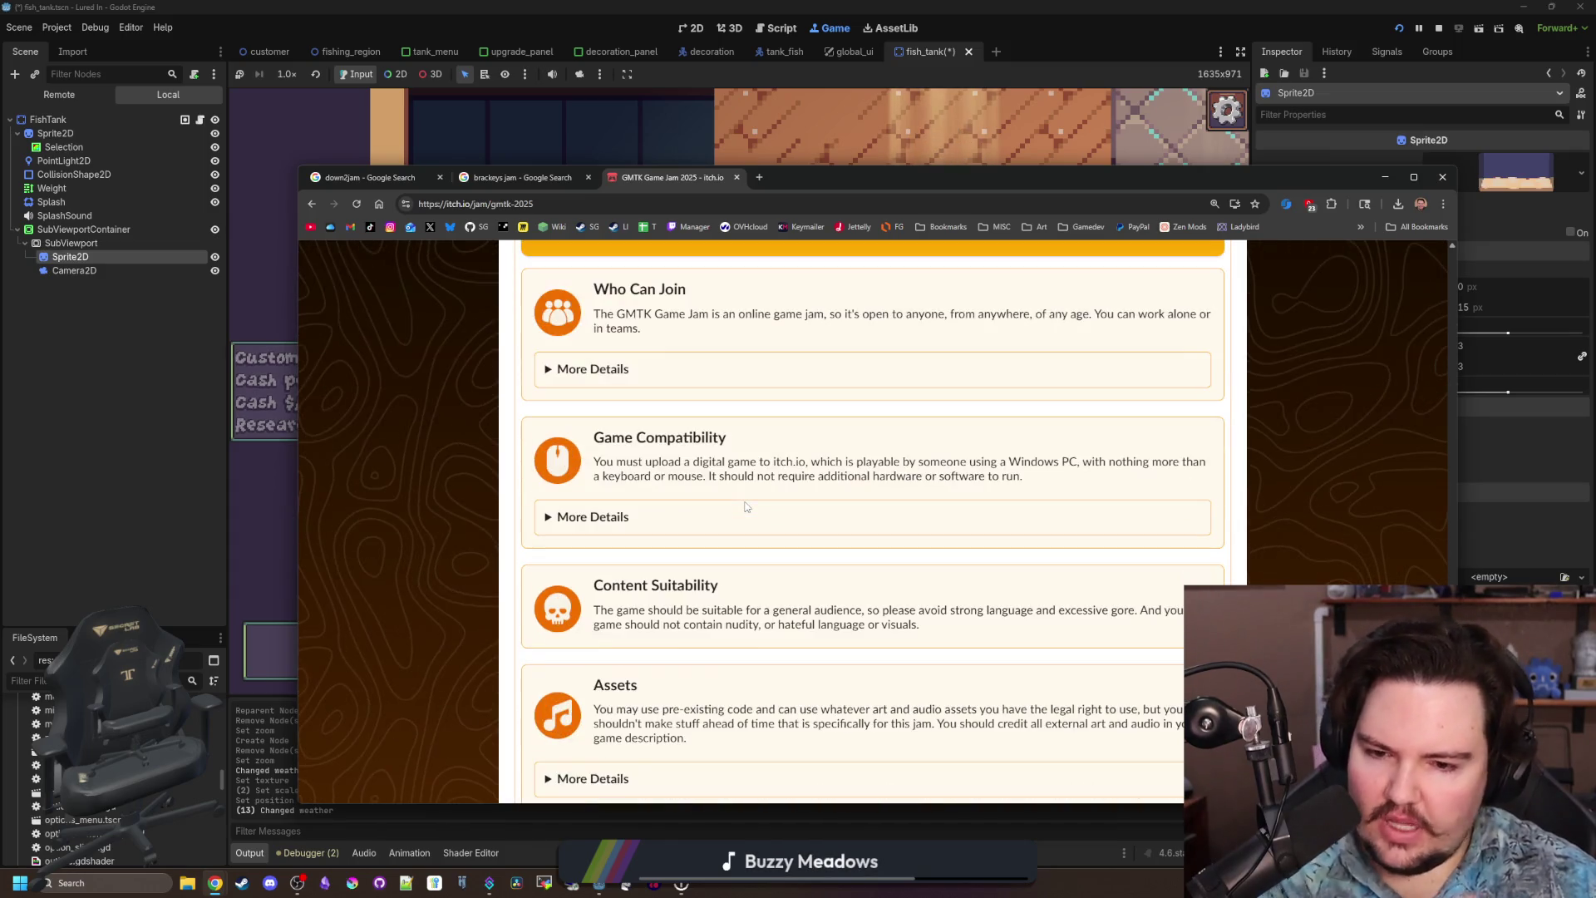
scroll(746, 506, "down", 4)
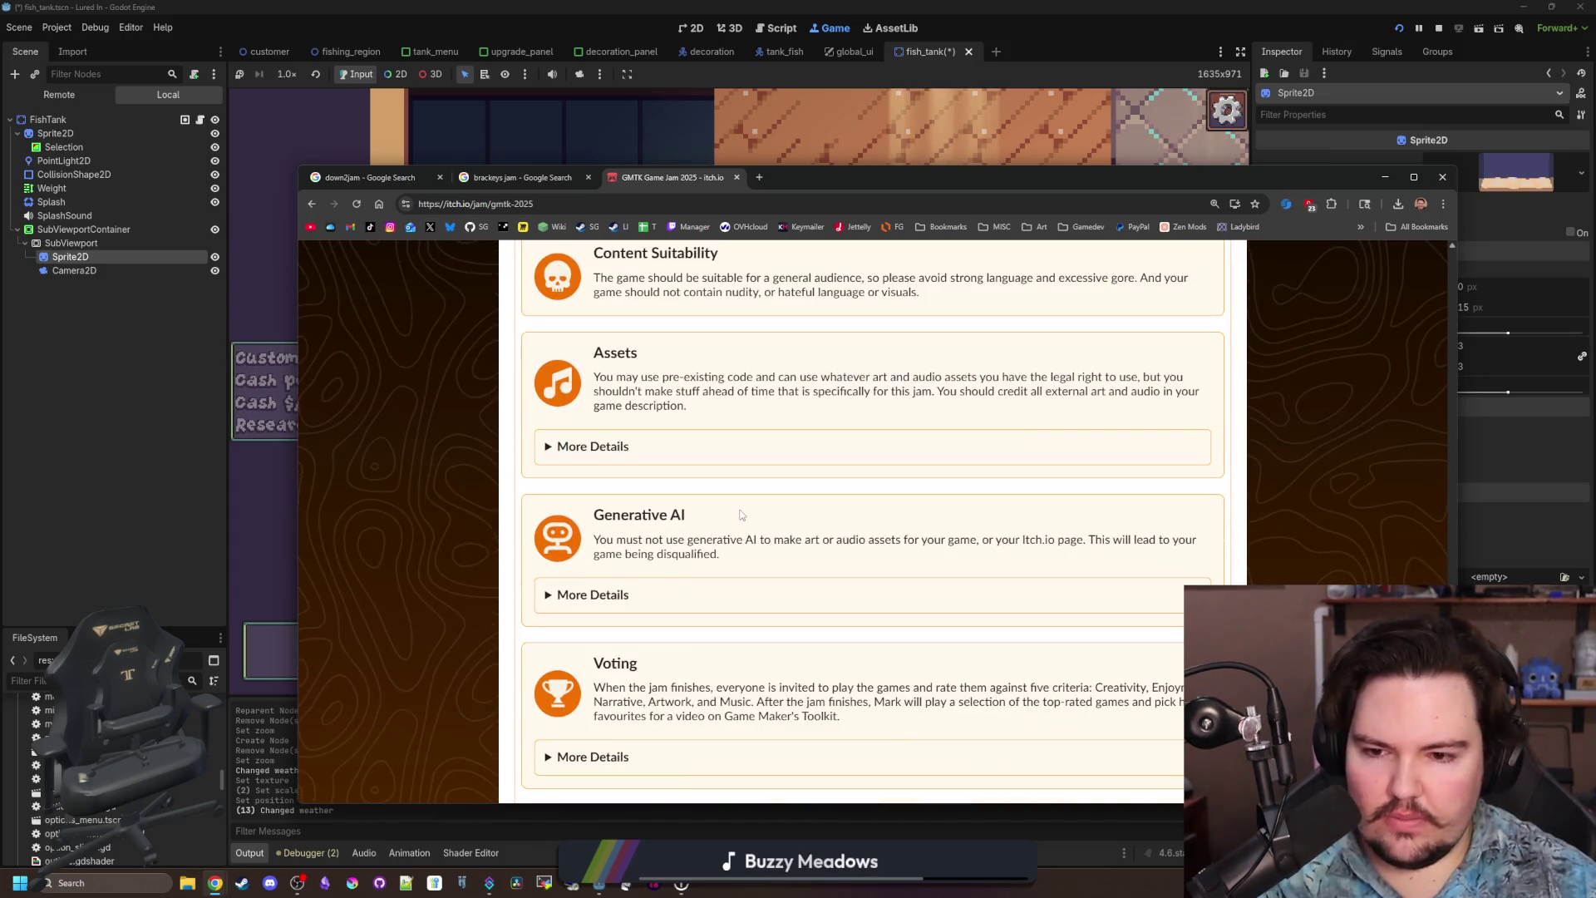
scroll(742, 515, "down", 4)
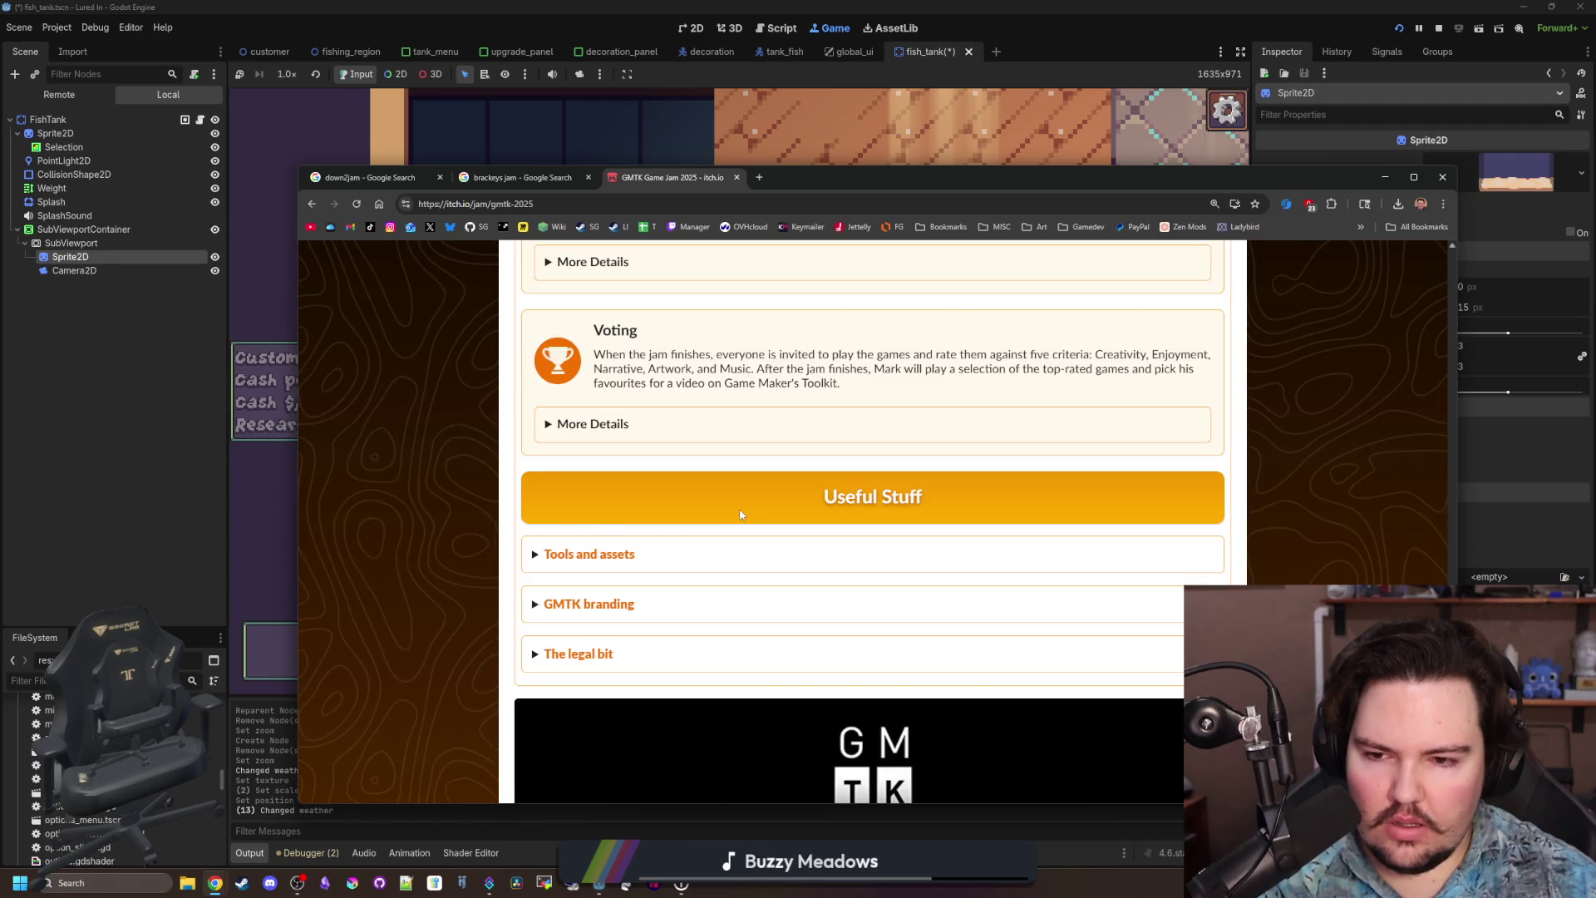
scroll(742, 514, "down", 1)
scroll(742, 549, "up", 20)
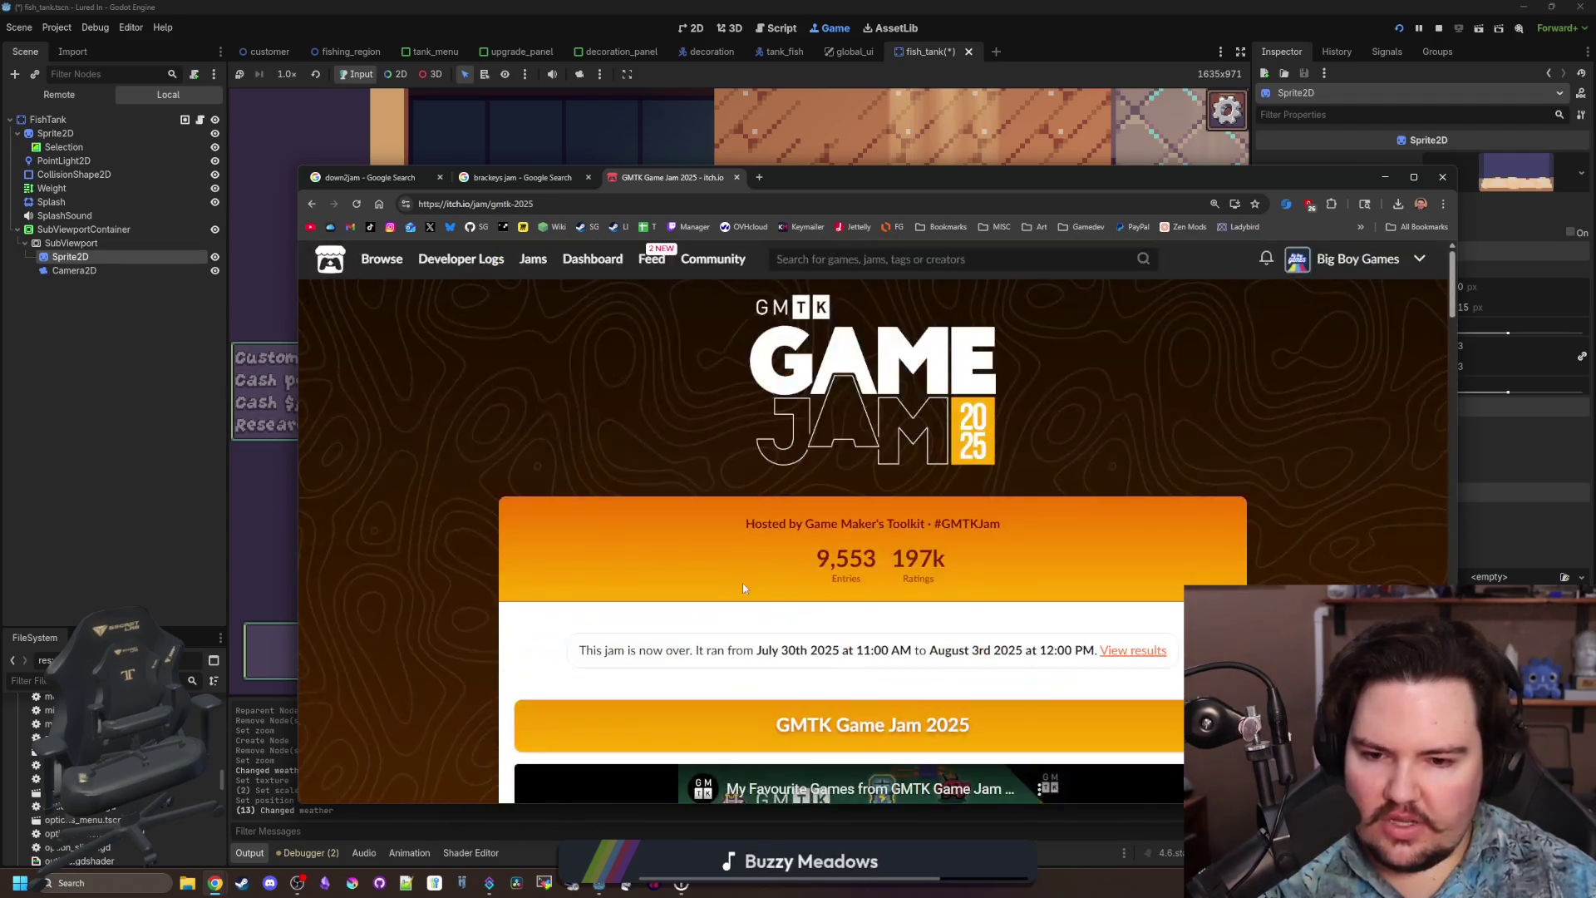
scroll(743, 588, "down", 2)
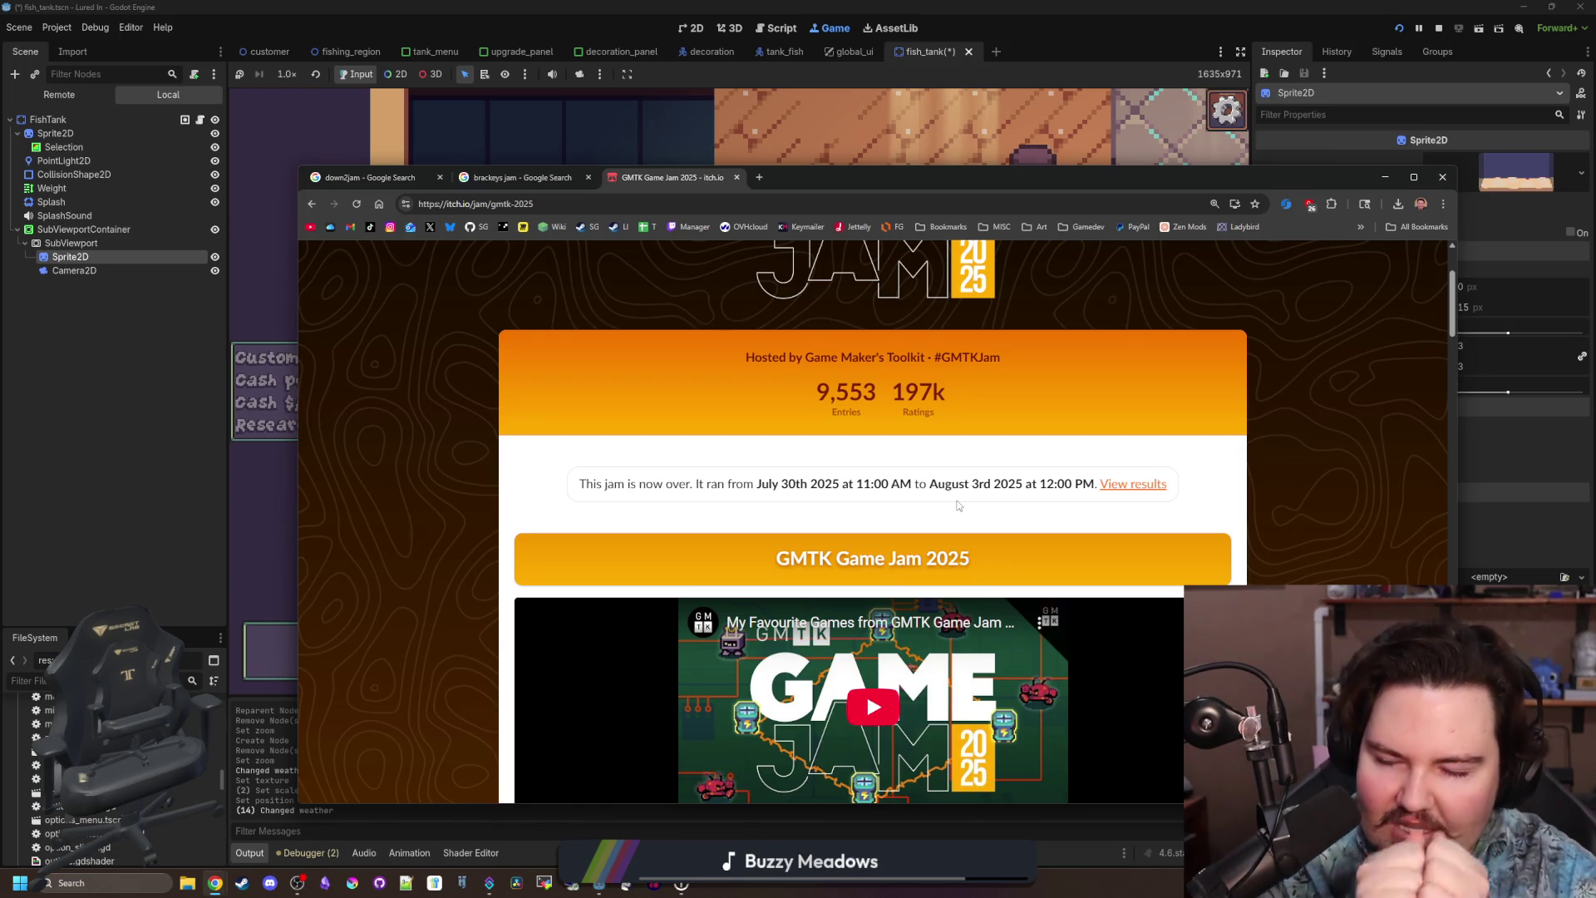
scroll(1045, 577, "down", 8)
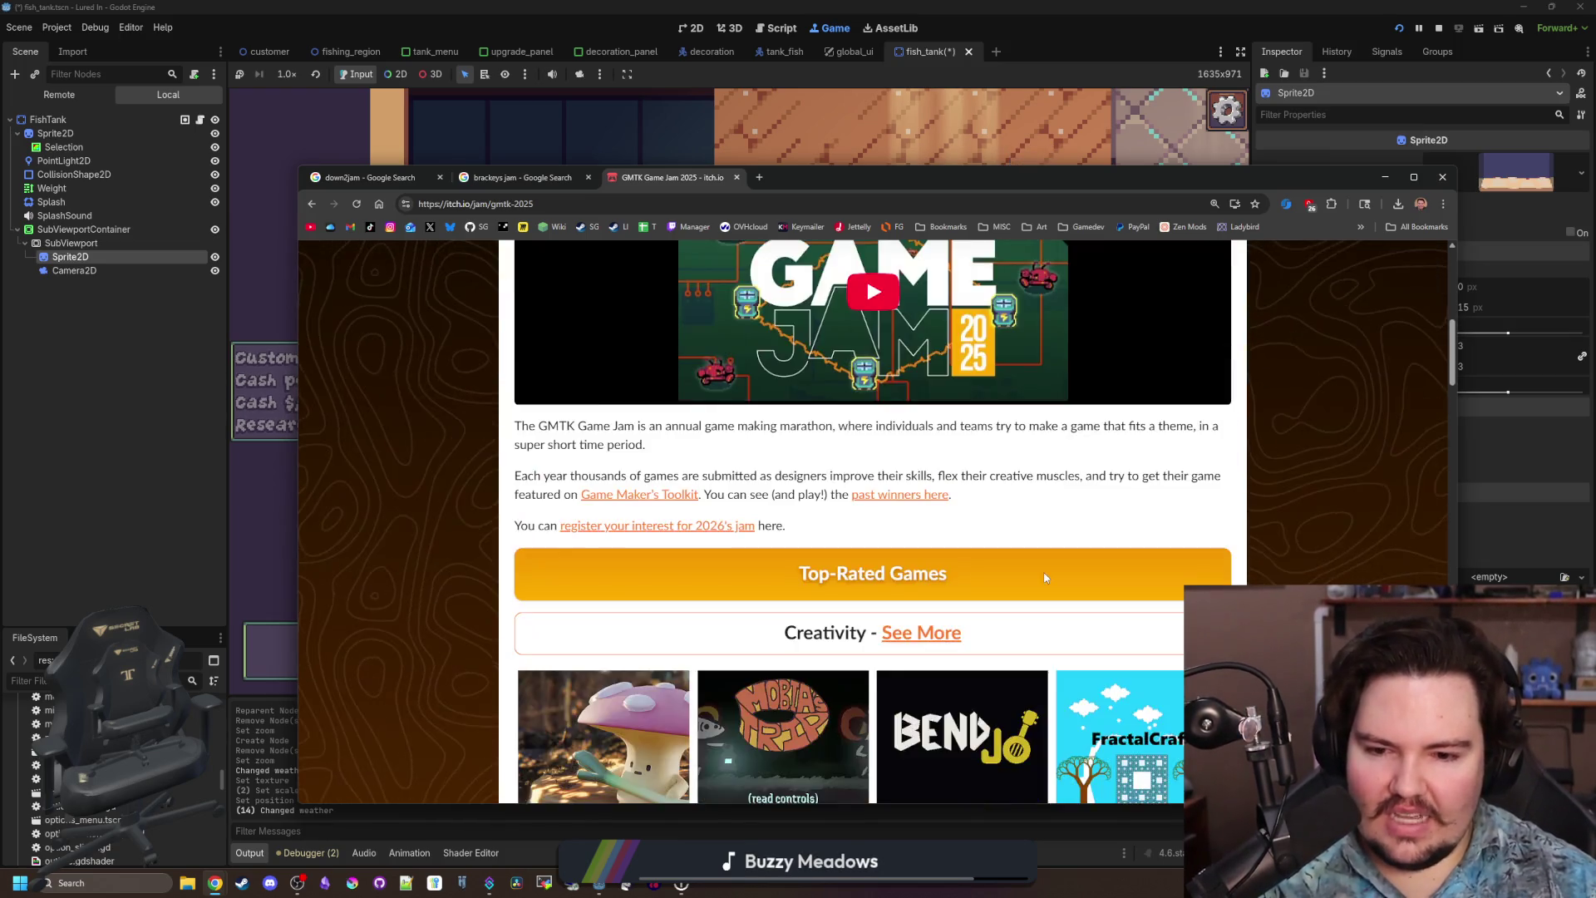
scroll(887, 555, "down", 6)
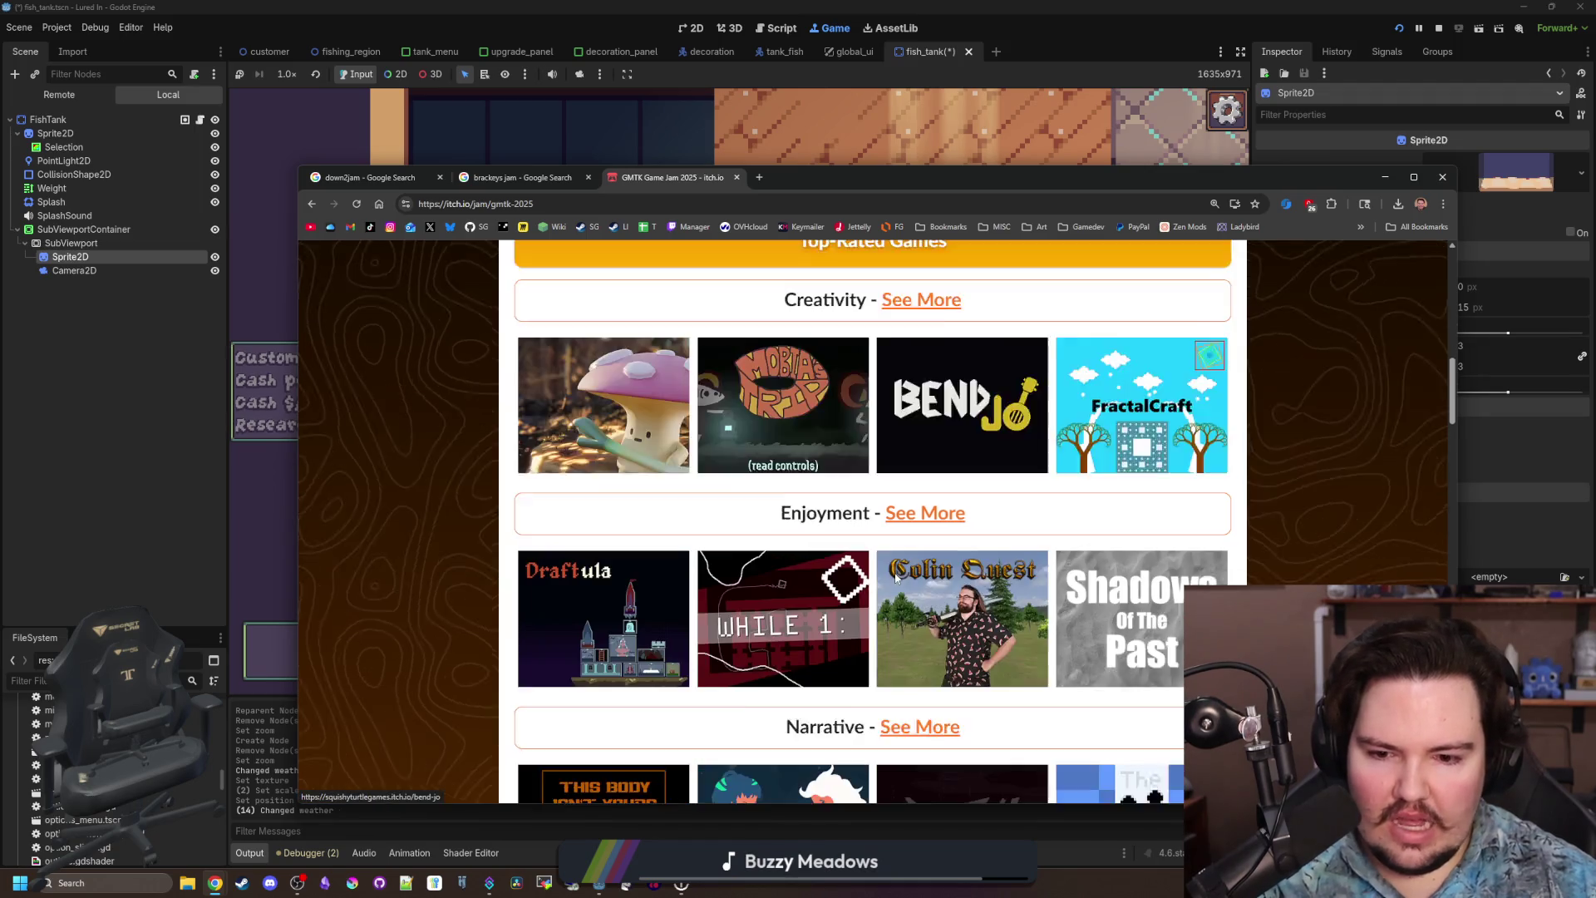
scroll(887, 555, "down", 3)
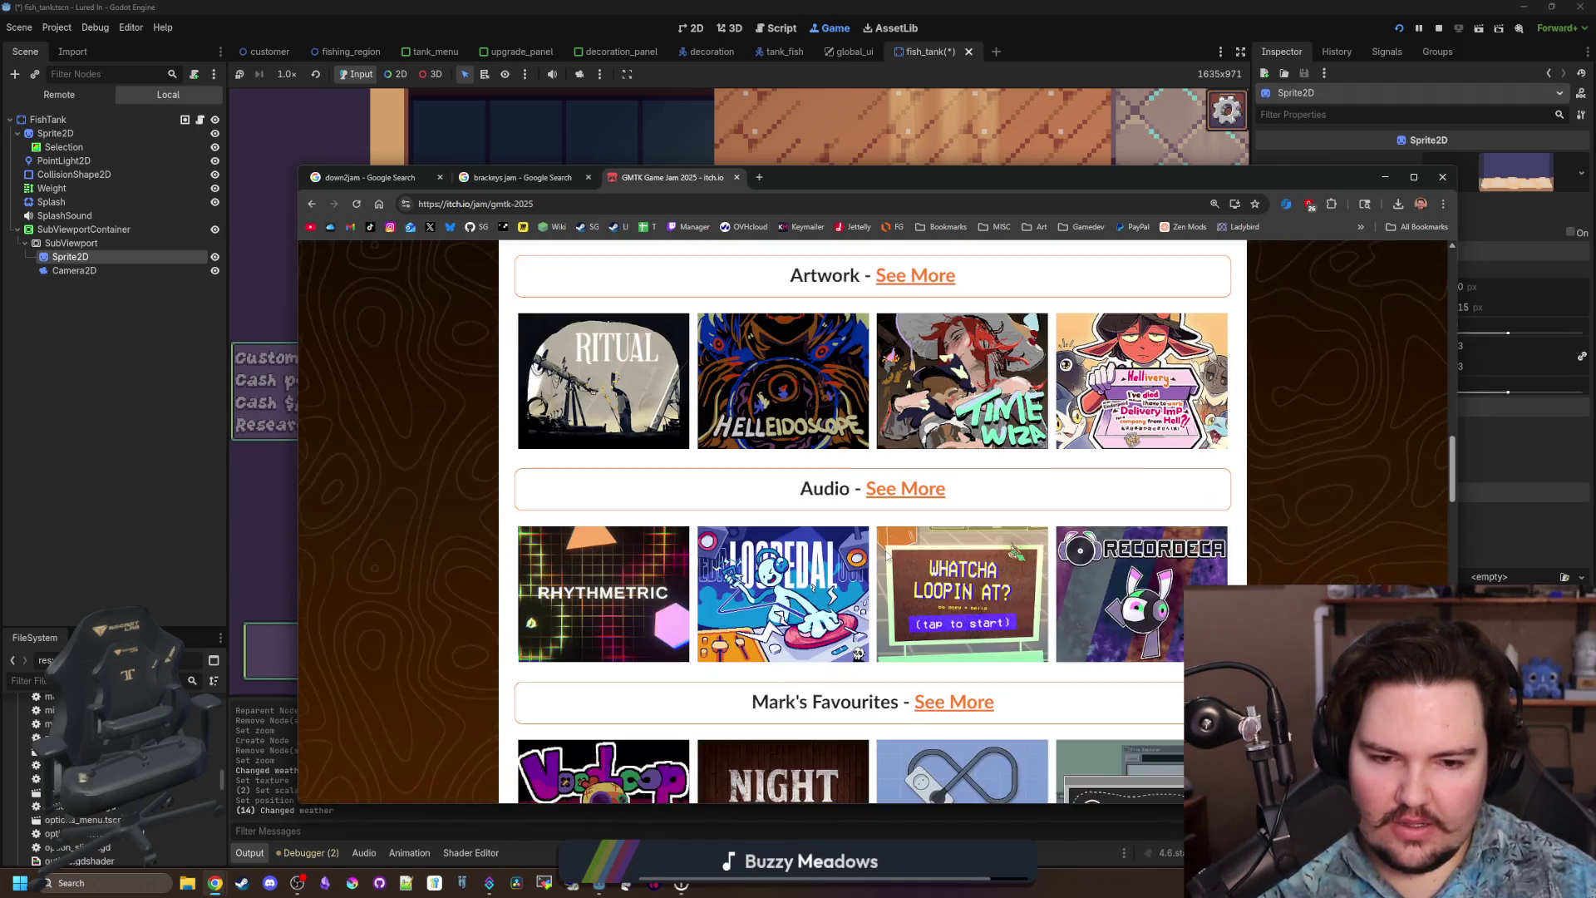
scroll(895, 502, "down", 2)
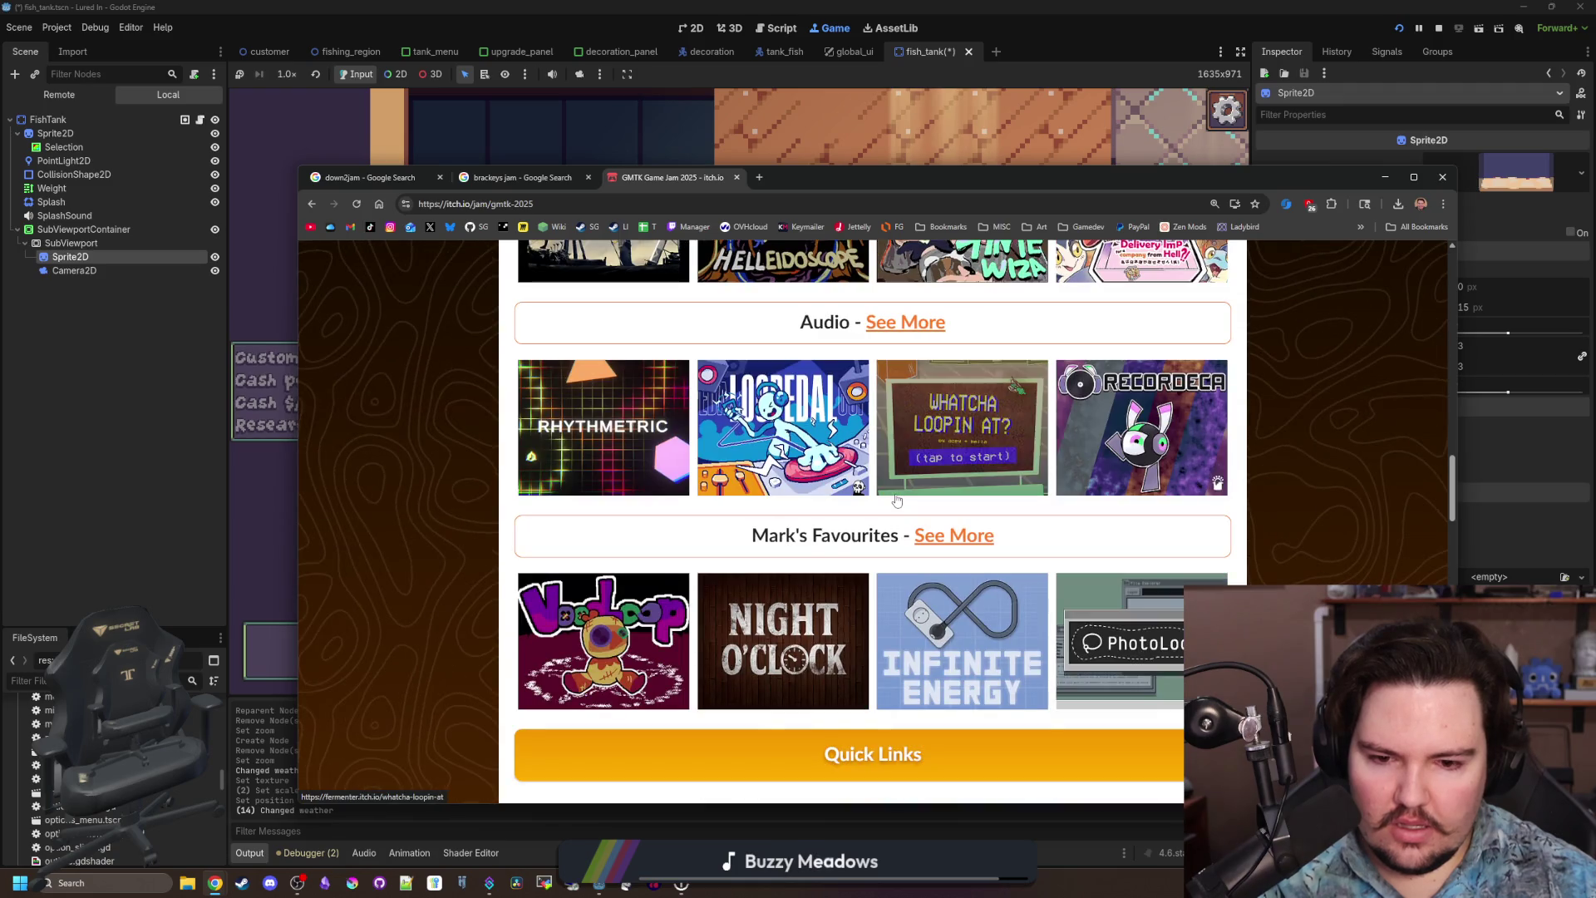
scroll(897, 508, "up", 4)
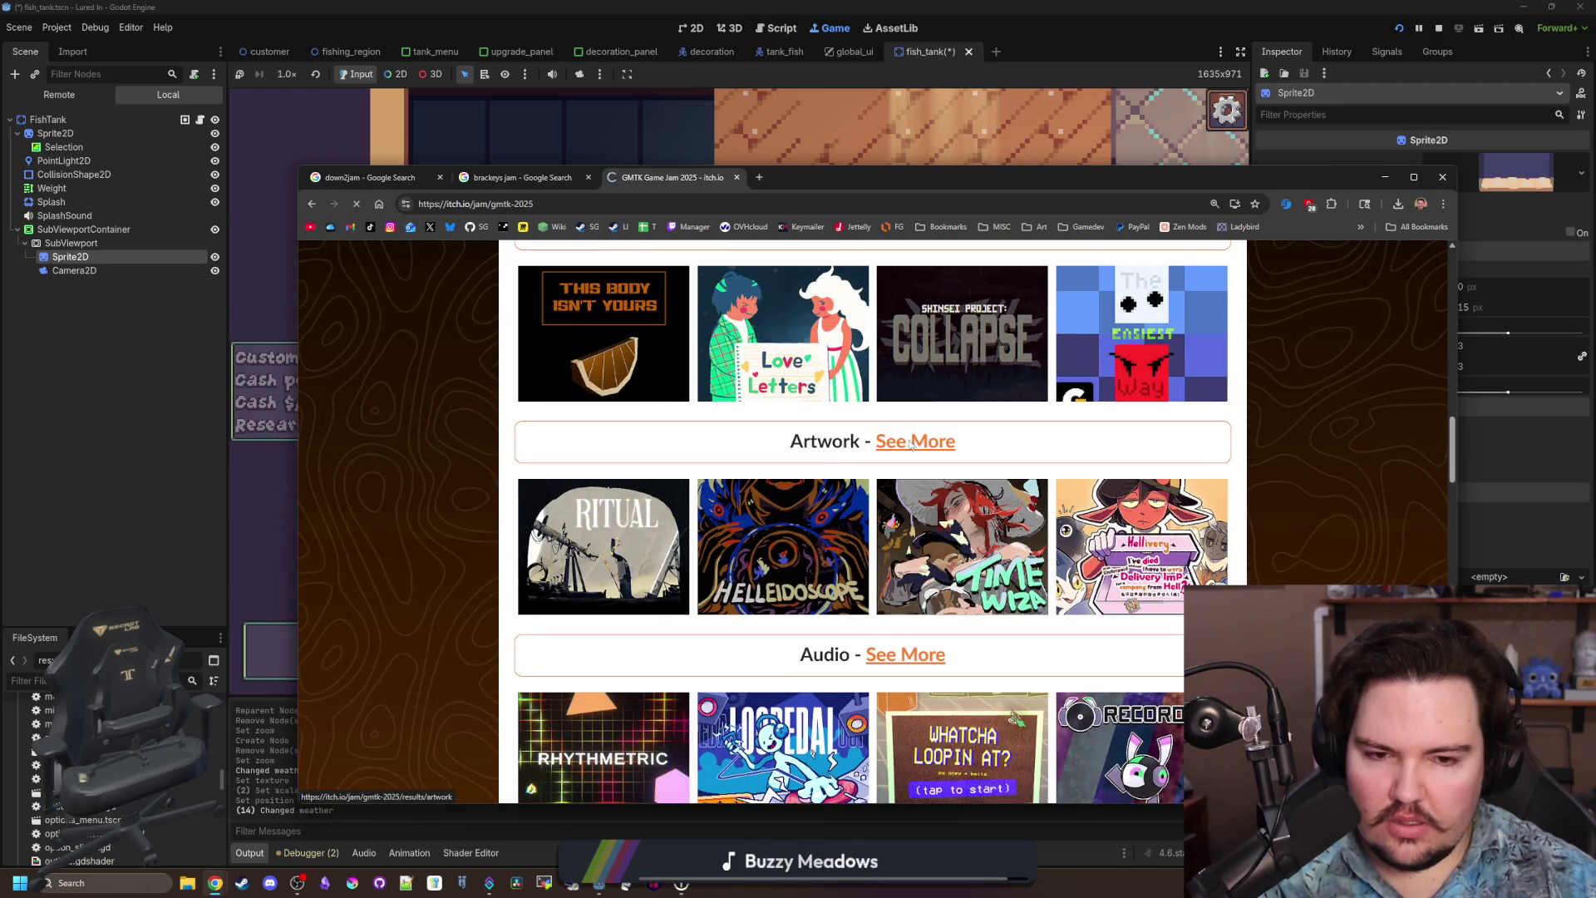
scroll(909, 444, "down", 10)
scroll(908, 444, "down", 20)
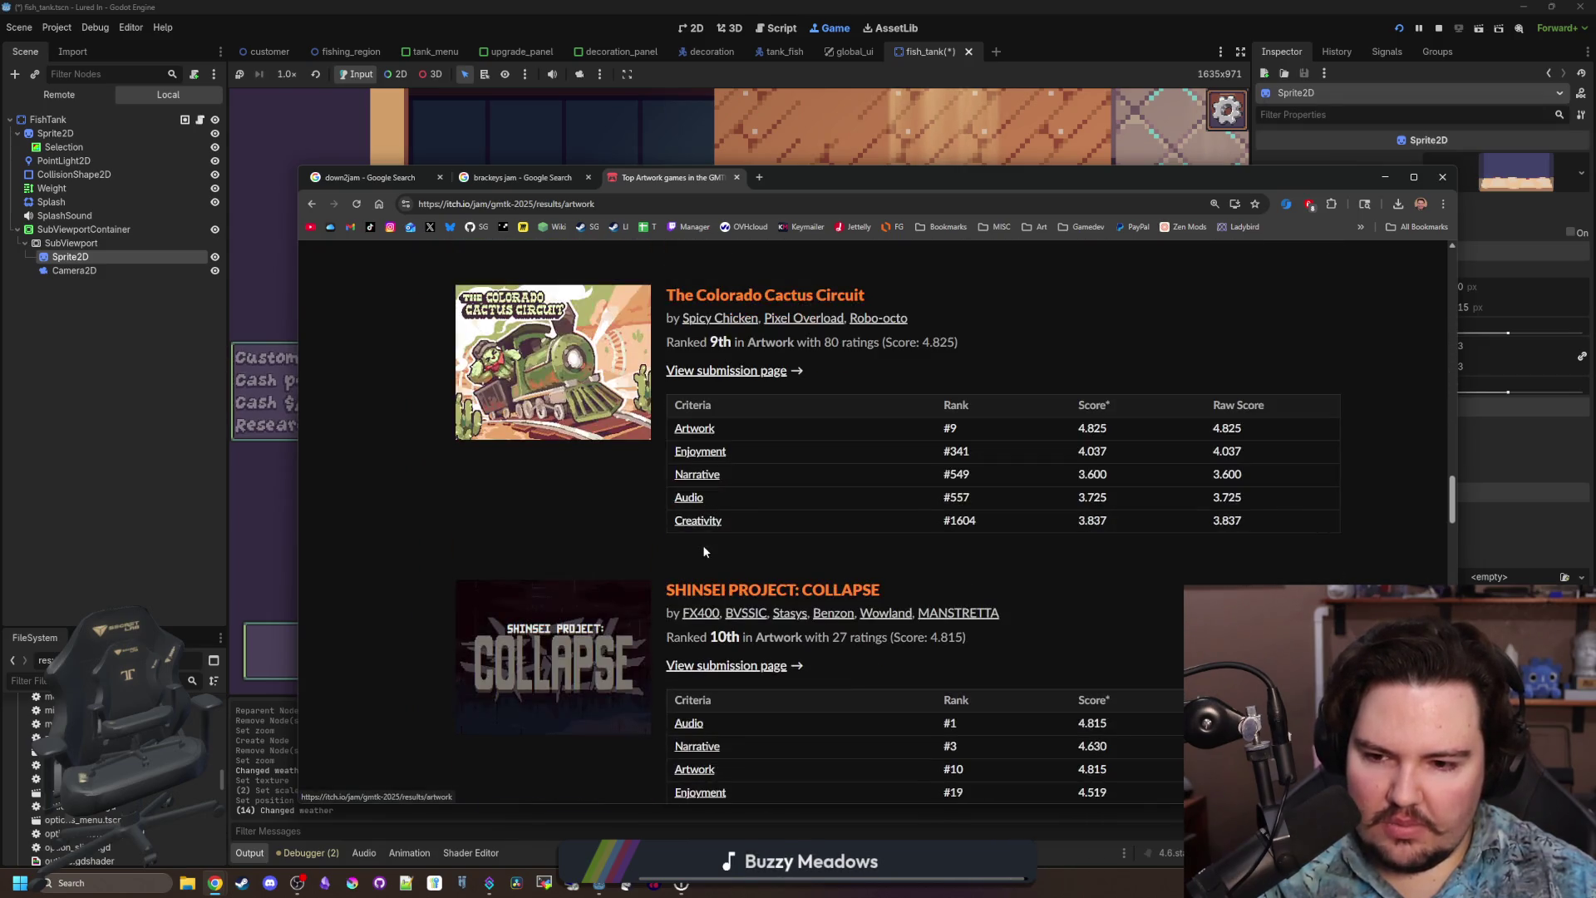
scroll(704, 550, "down", 10)
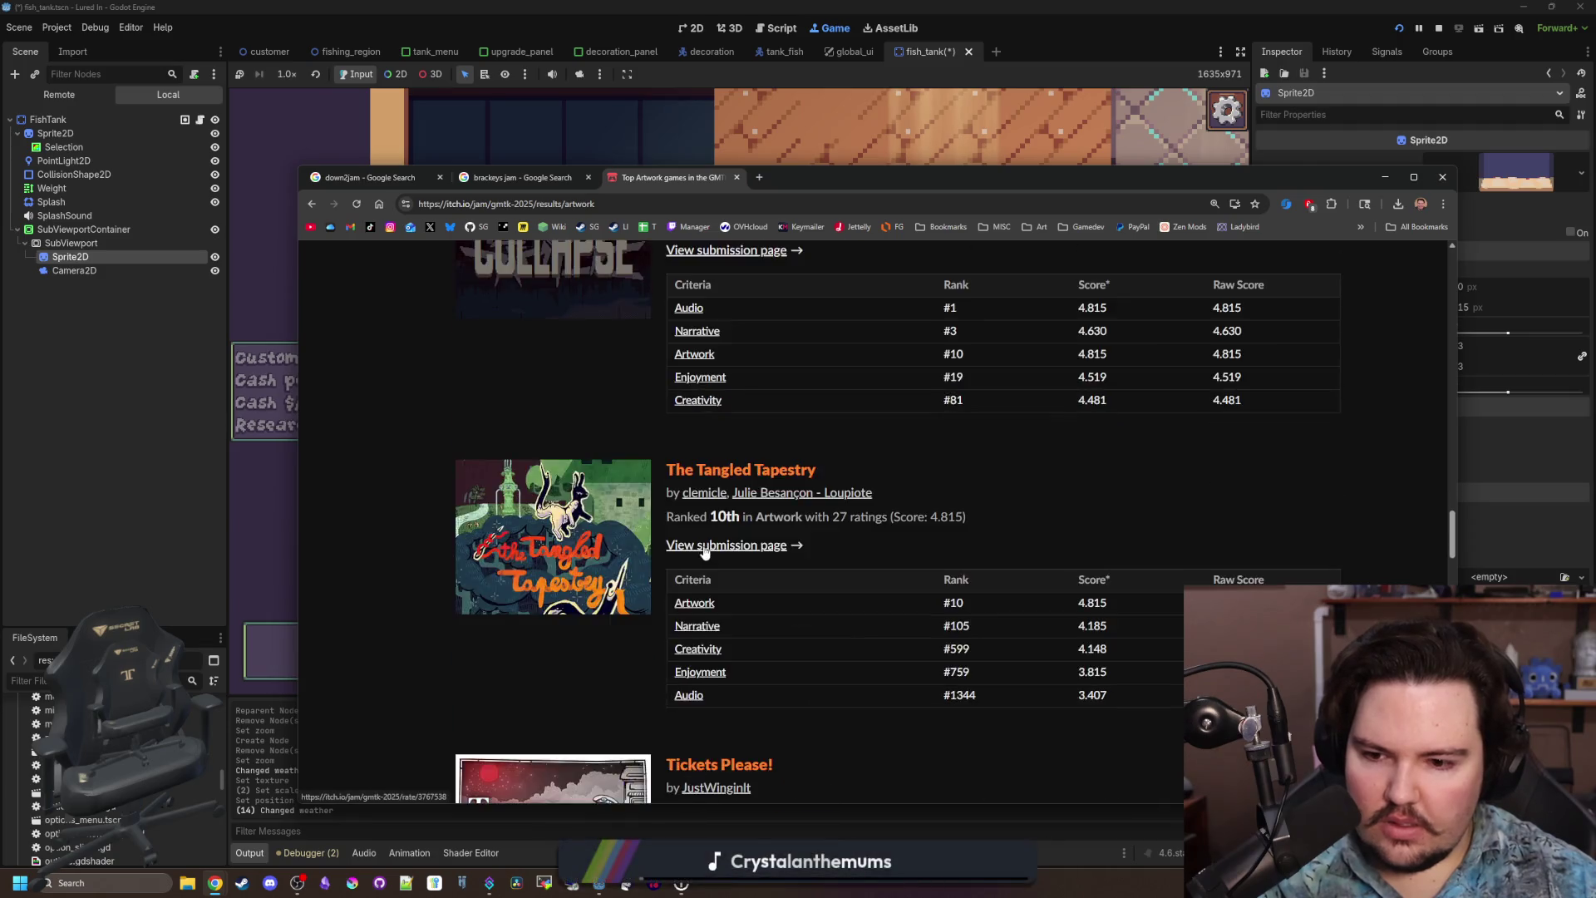
scroll(704, 553, "down", 15)
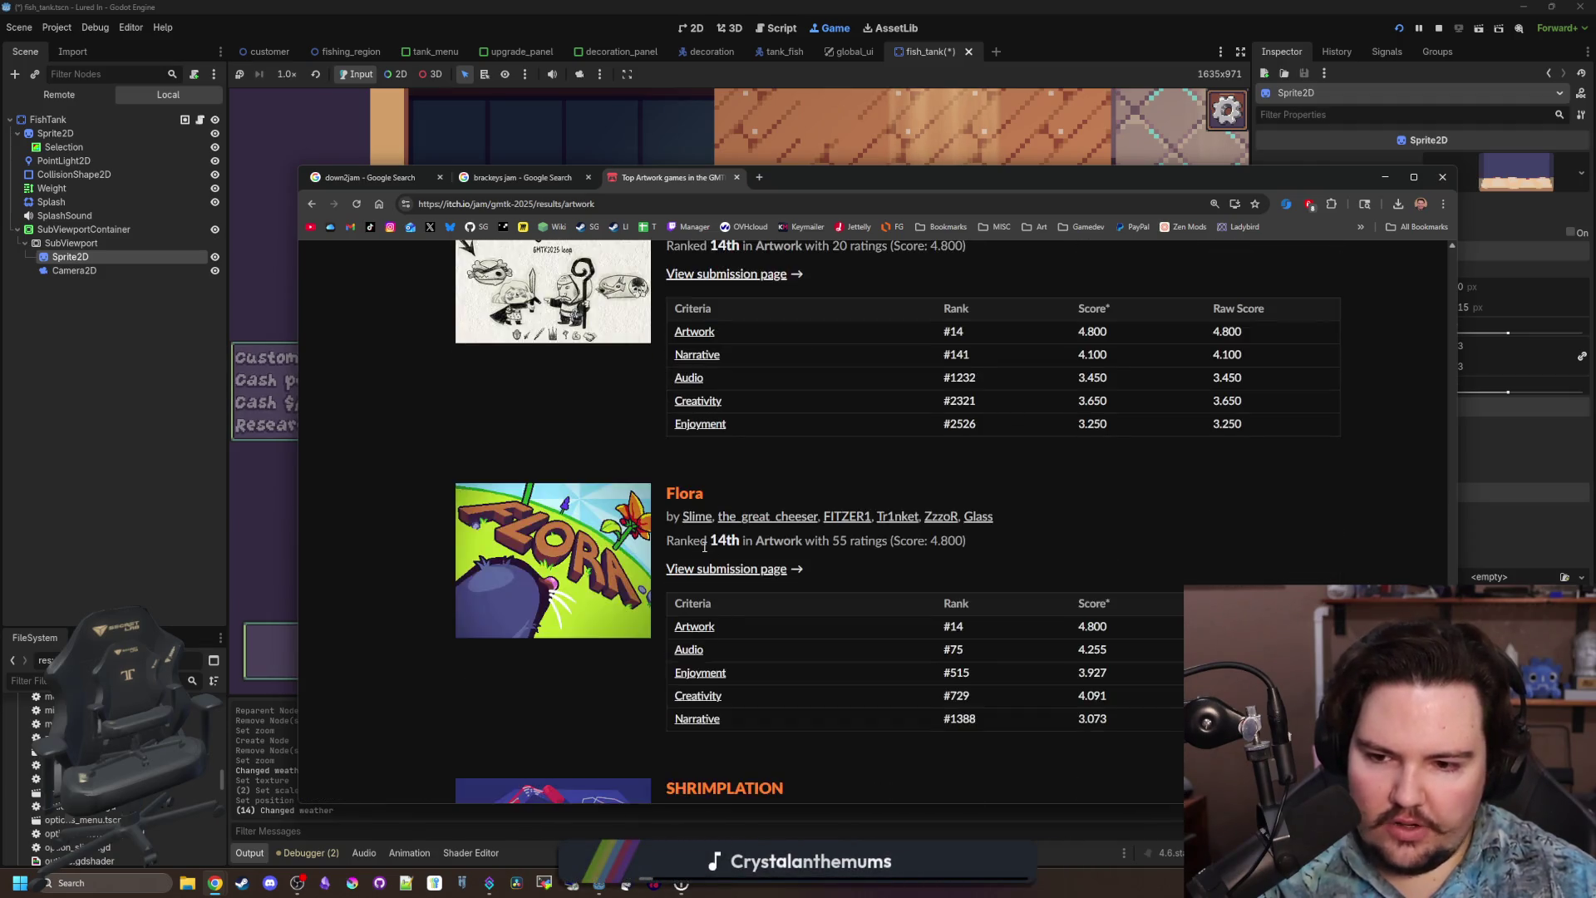
scroll(704, 548, "down", 20)
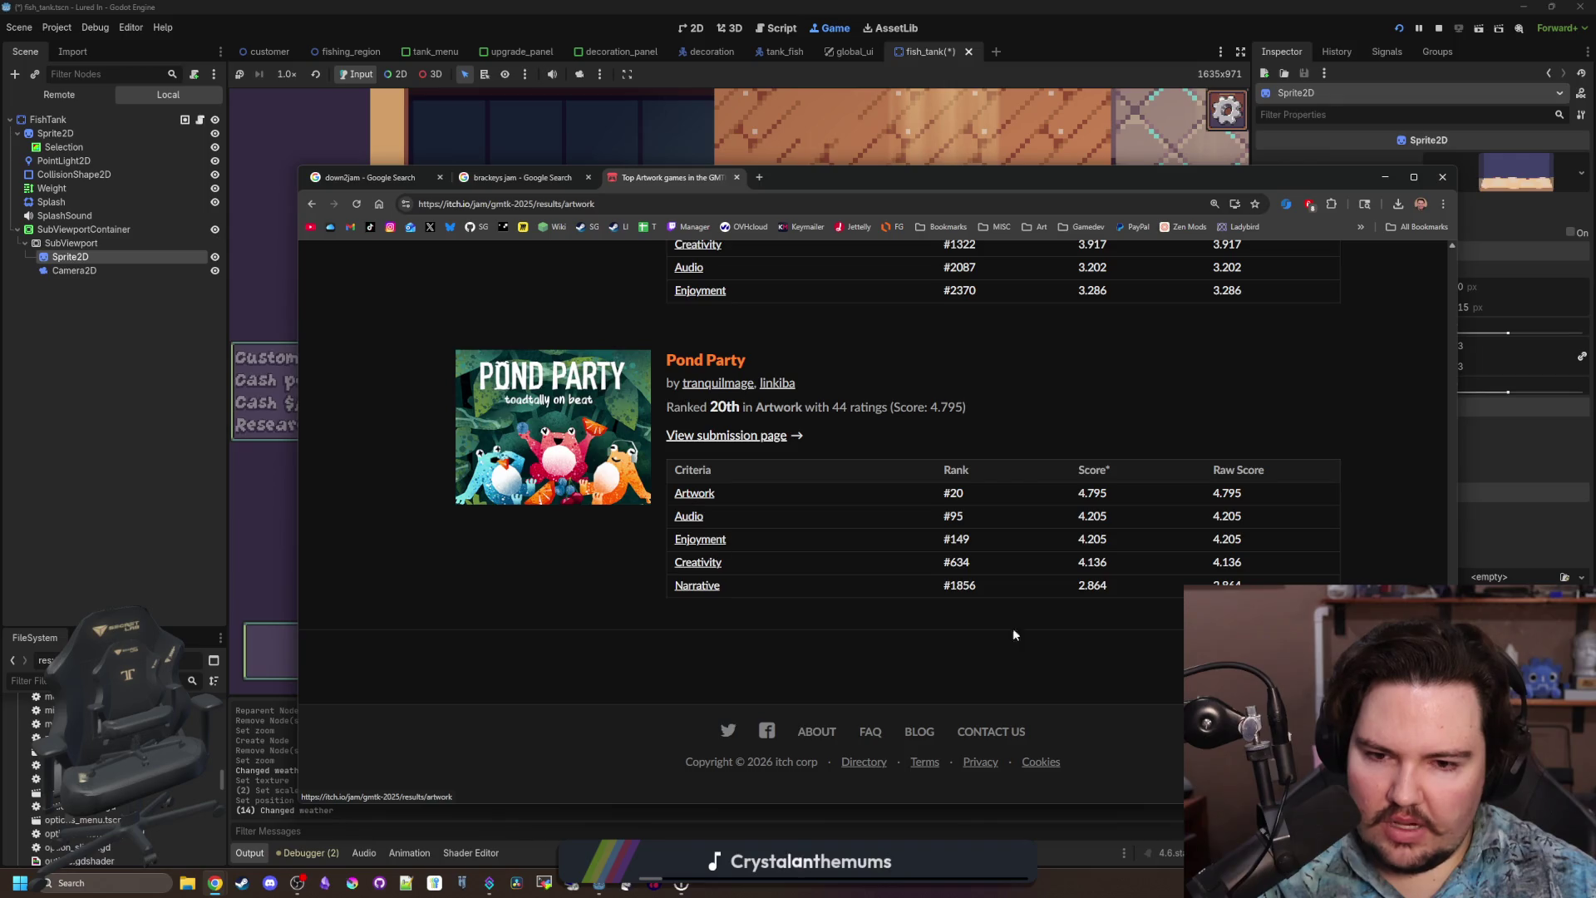
scroll(667, 554, "down", 15)
scroll(669, 559, "down", 20)
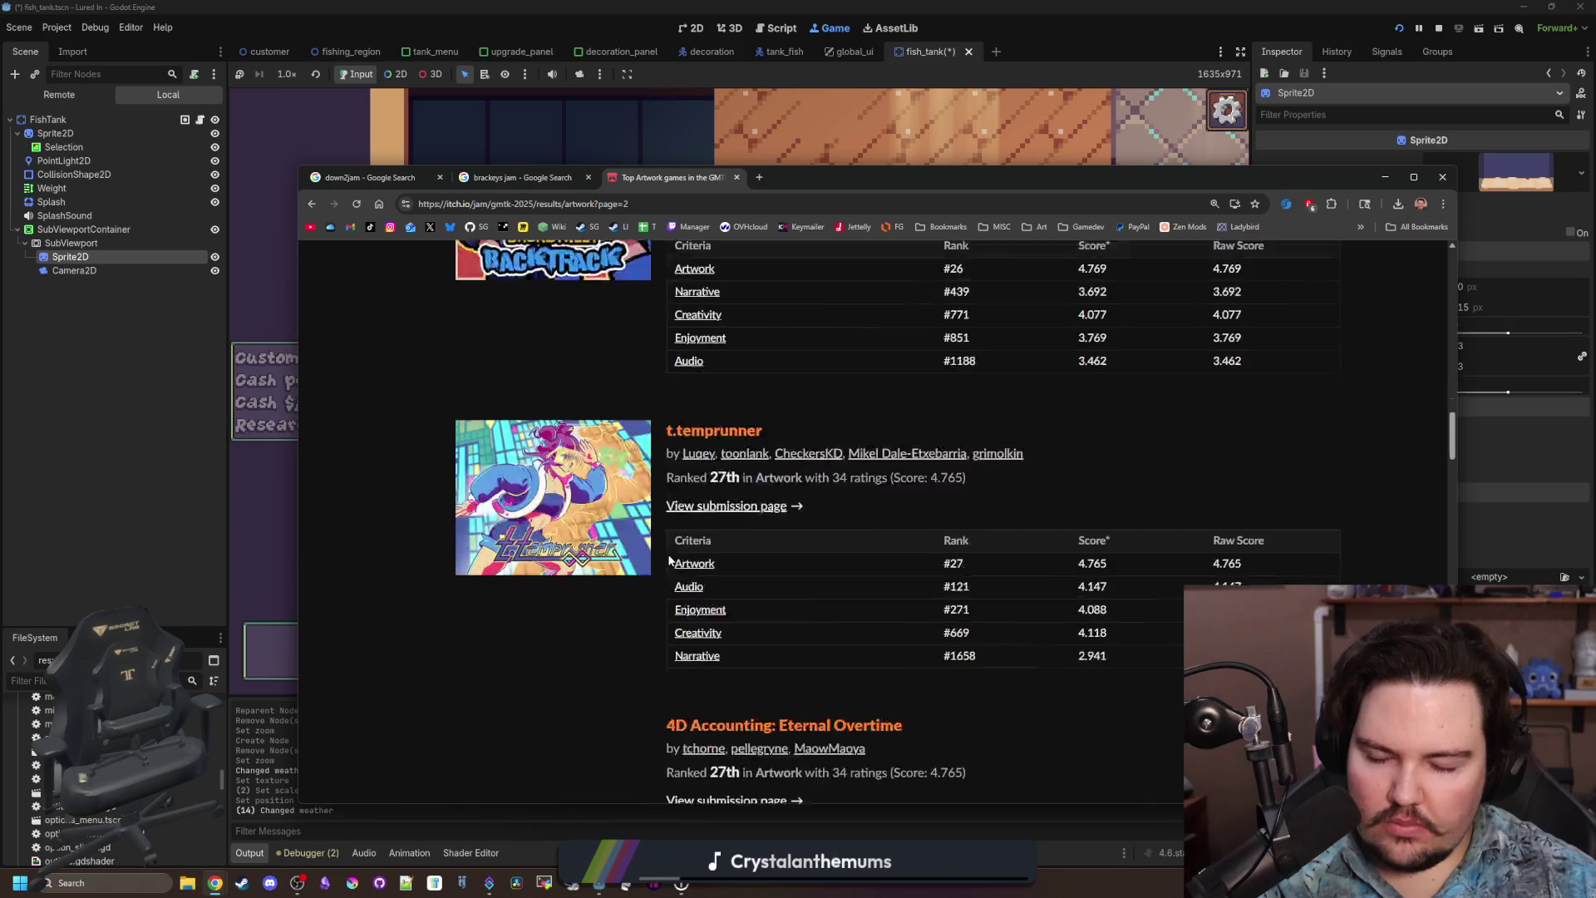
scroll(670, 559, "down", 20)
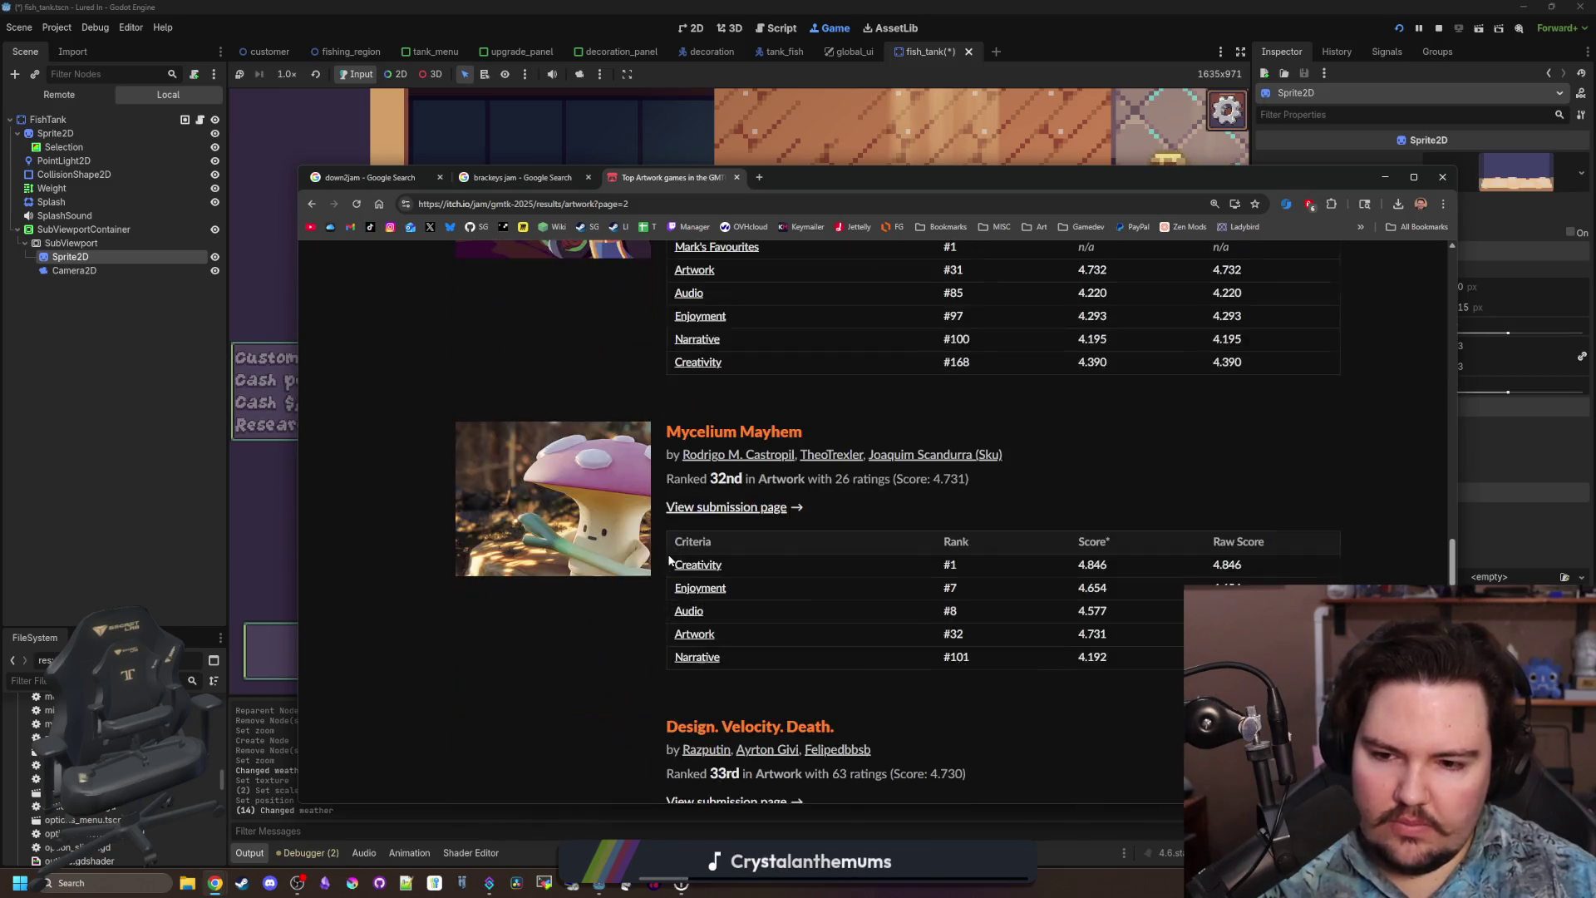
scroll(691, 550, "down", 15)
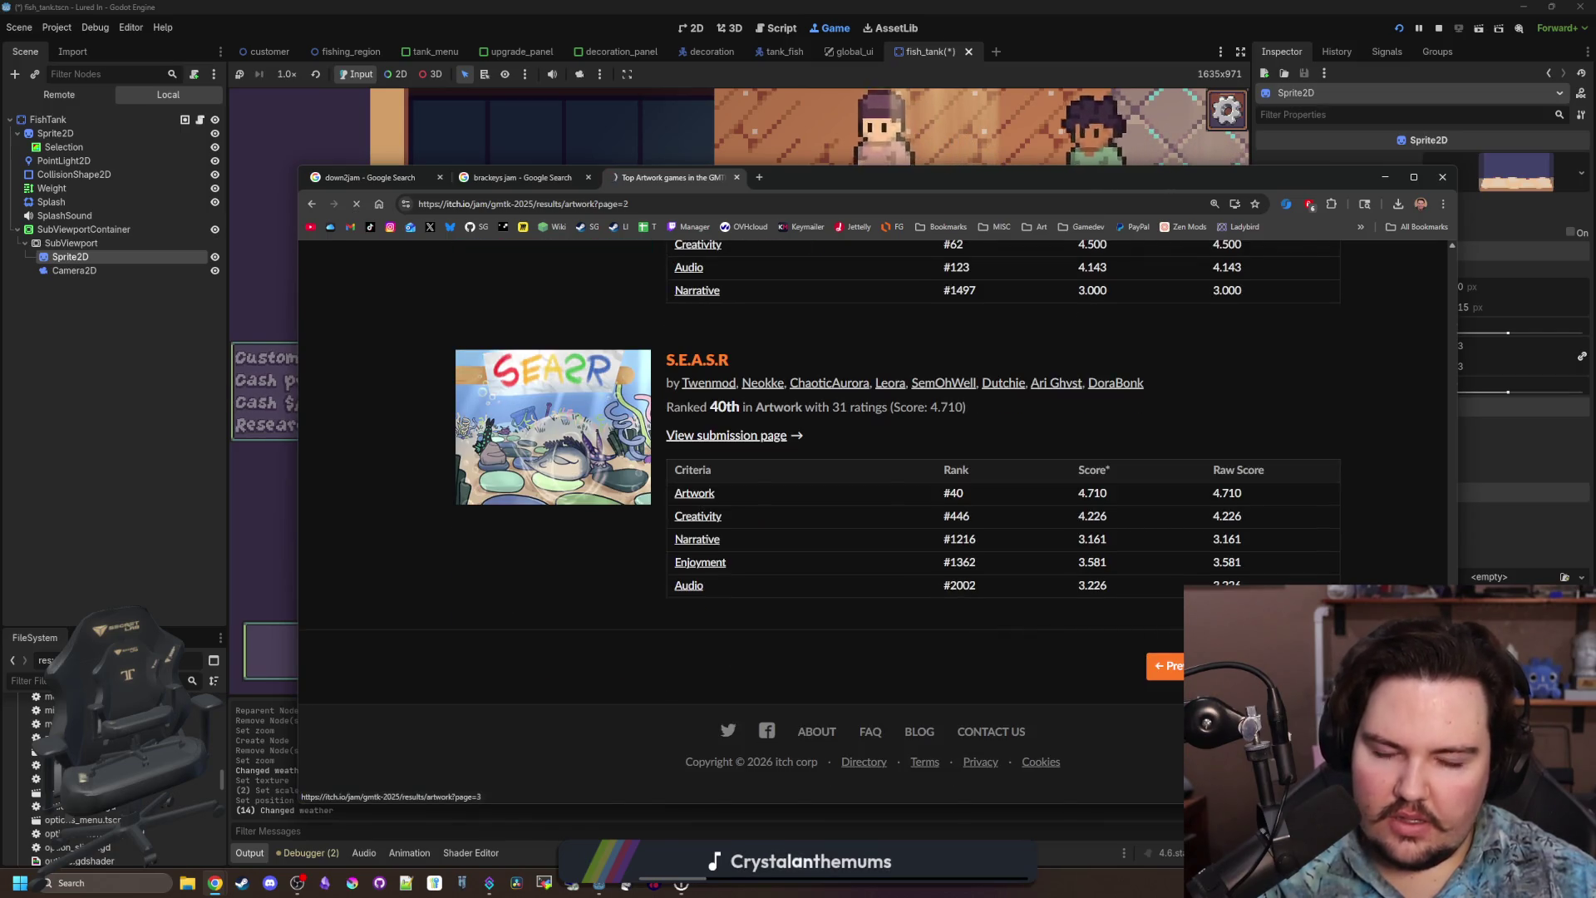
scroll(885, 620, "down", 15)
scroll(884, 620, "down", 11)
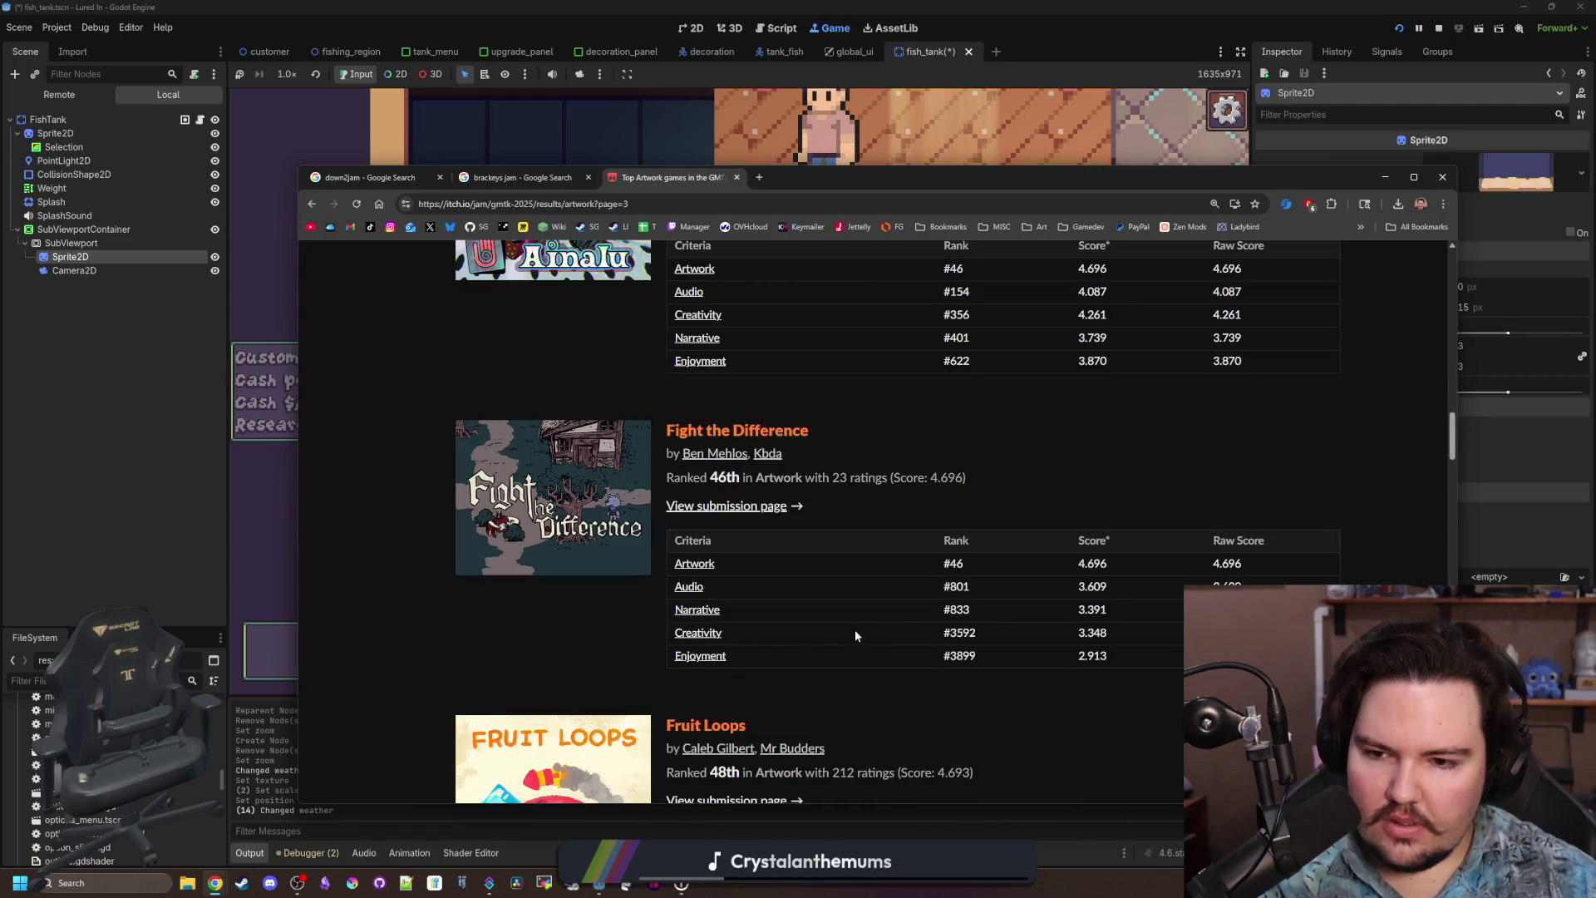
scroll(856, 634, "down", 20)
scroll(855, 636, "down", 20)
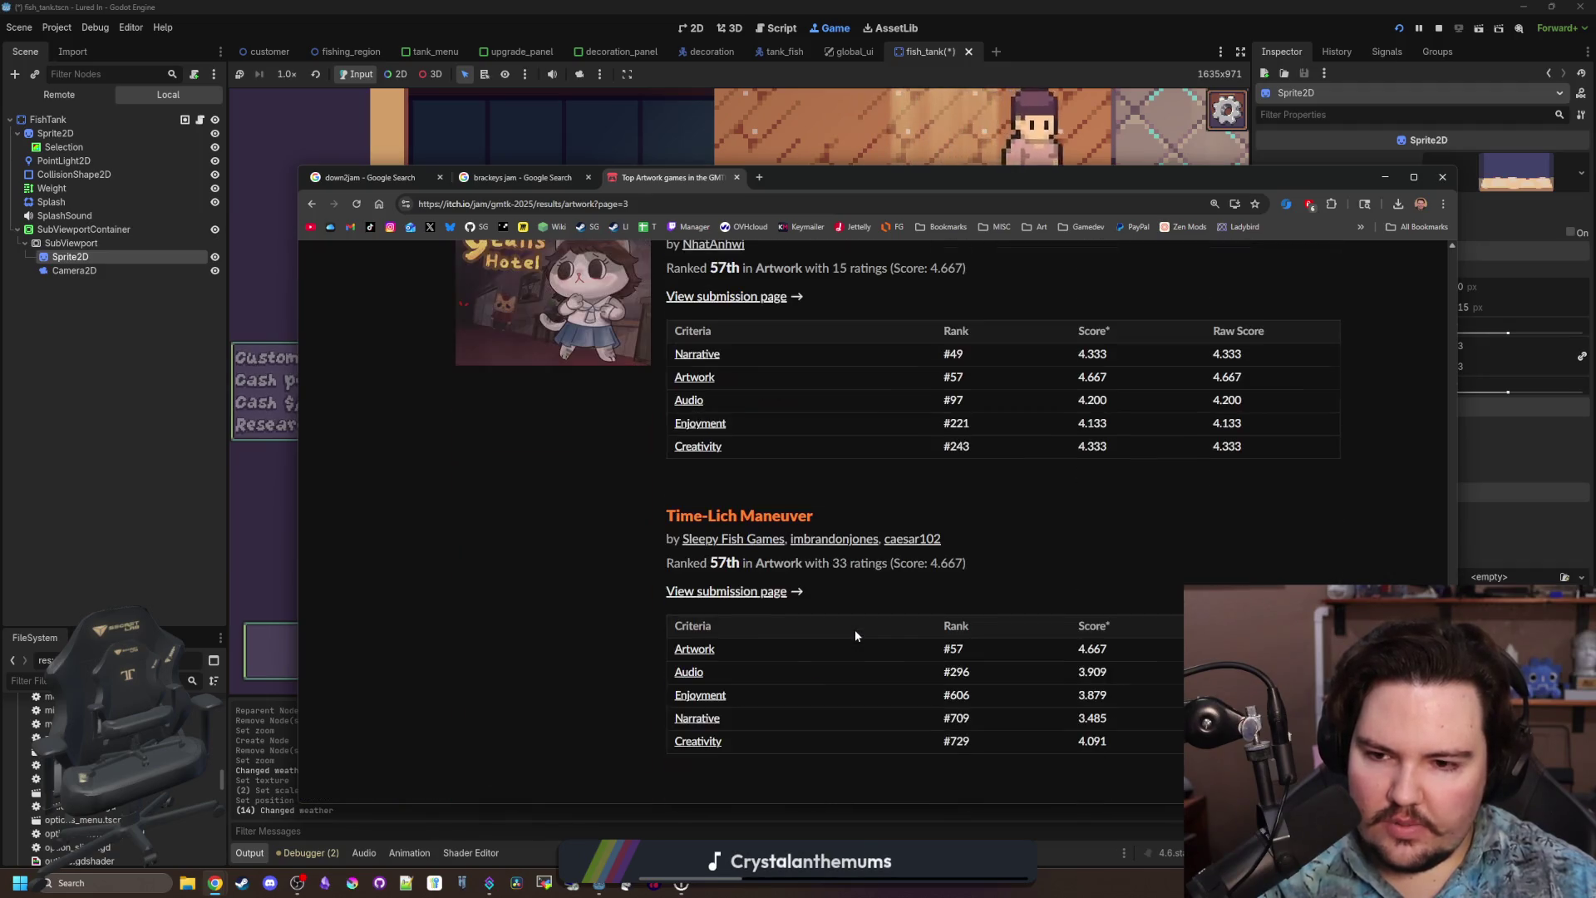
scroll(856, 636, "down", 5)
Advance to page 4 of the Artwork rankings, starting at rank 61.
left_click(1247, 701)
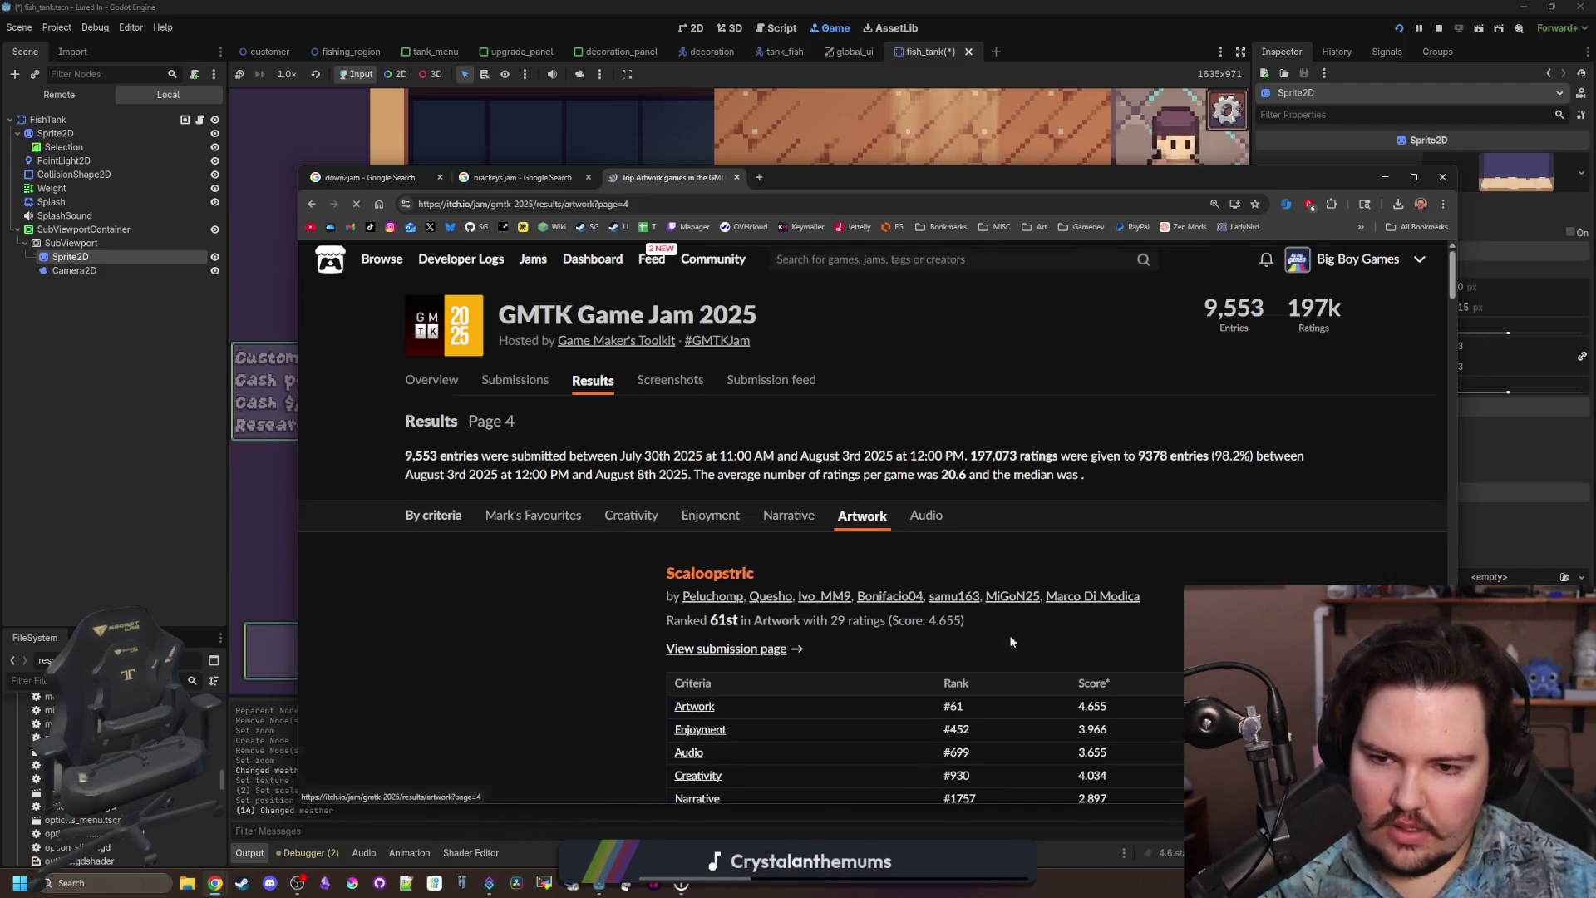
scroll(855, 596, "down", 12)
scroll(855, 596, "down", 20)
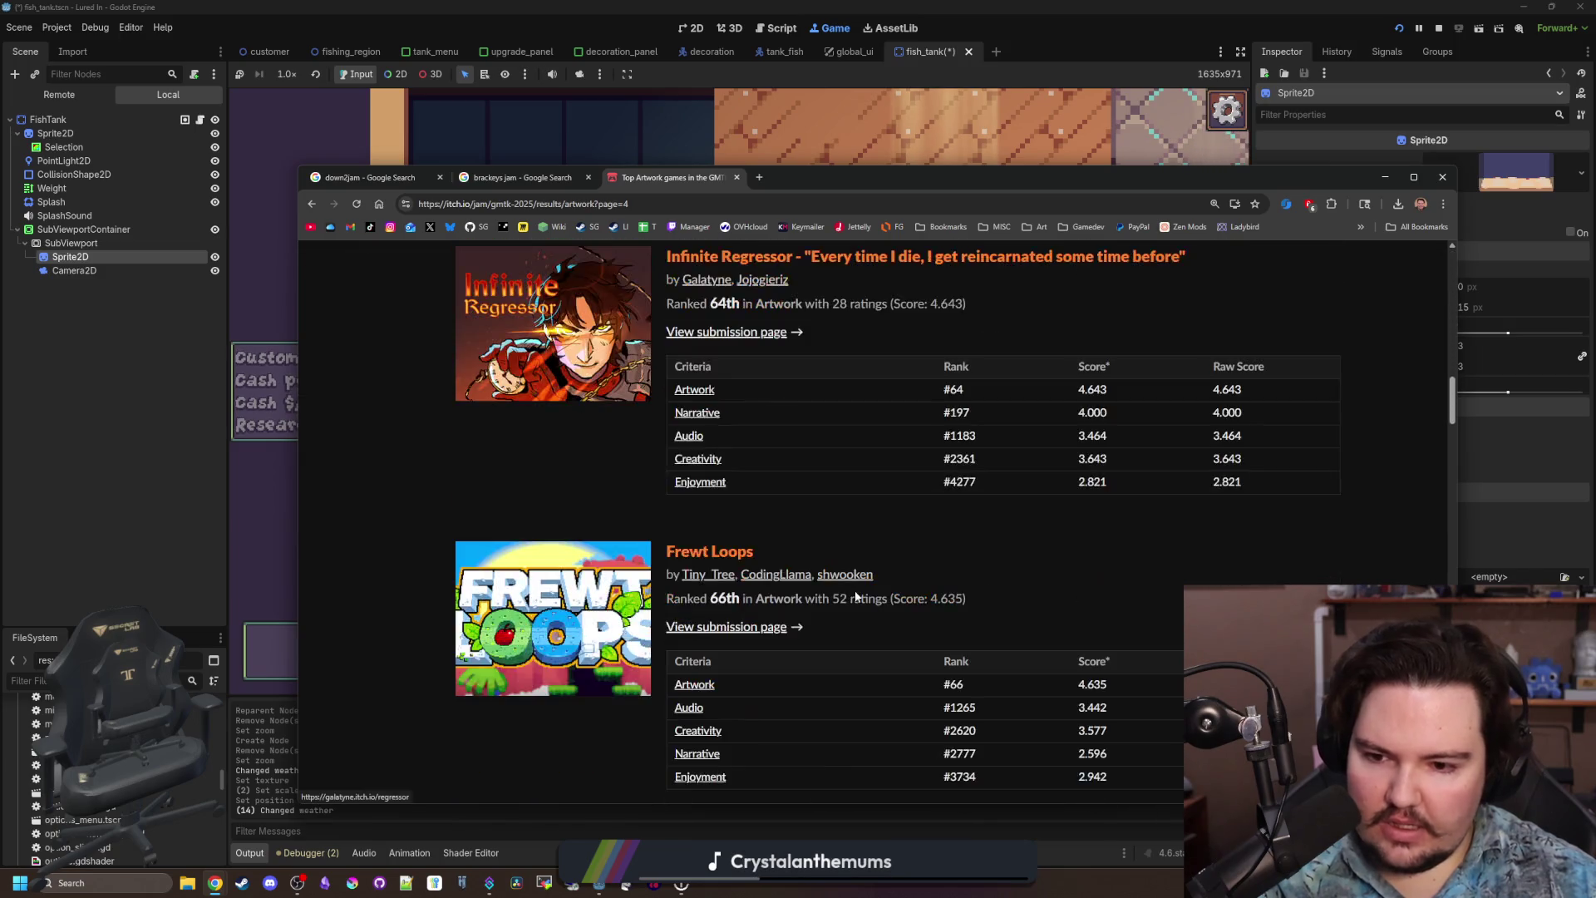
scroll(856, 596, "down", 20)
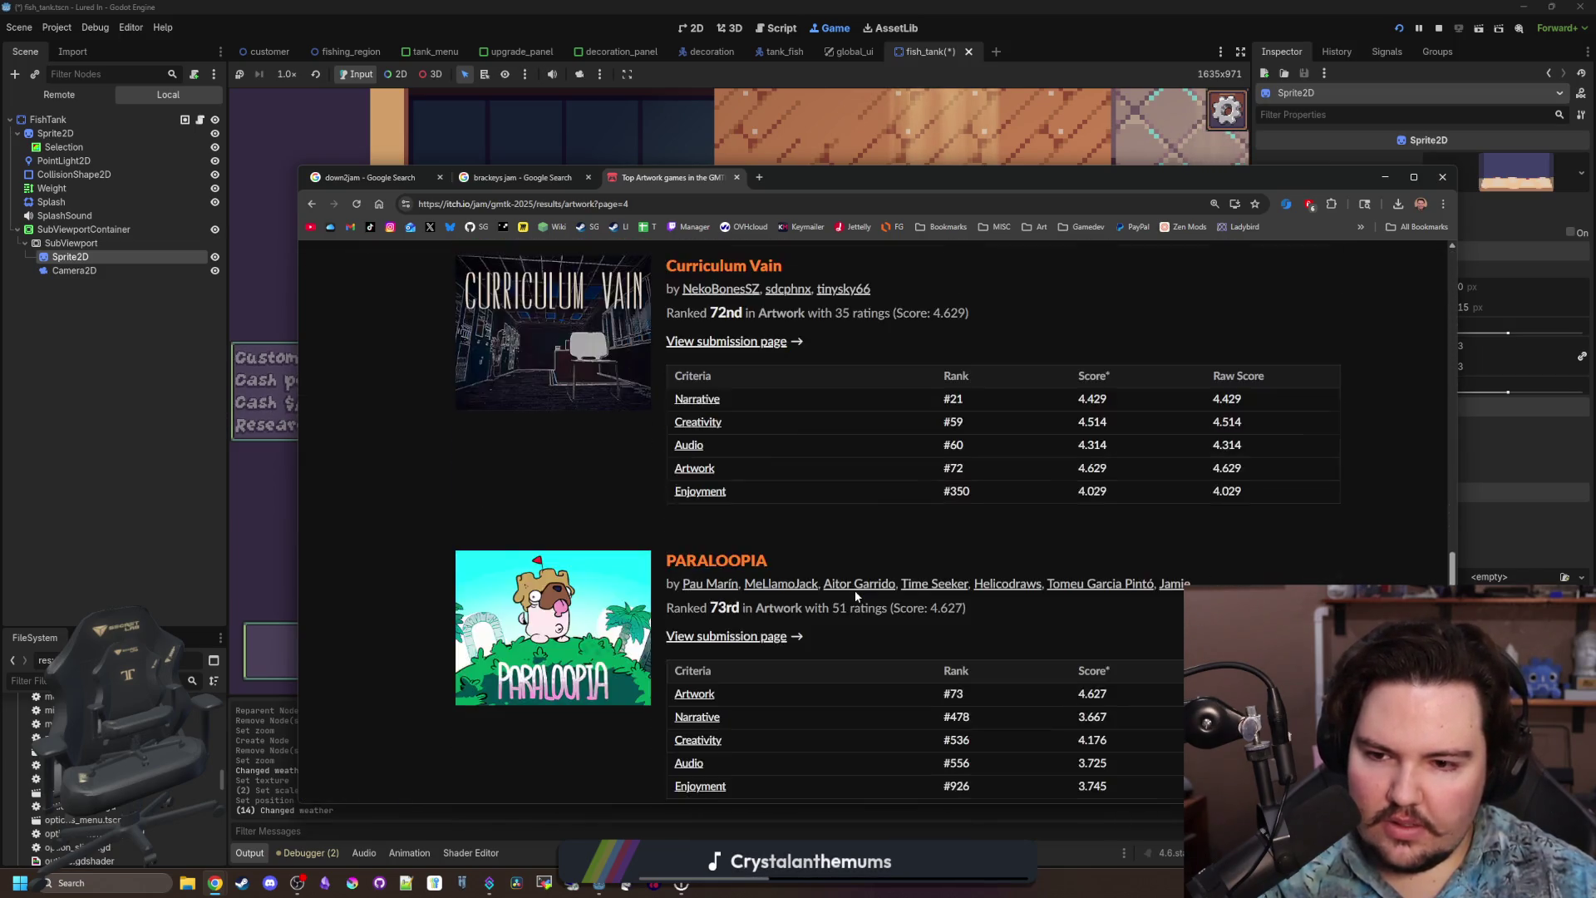
scroll(855, 590, "down", 10)
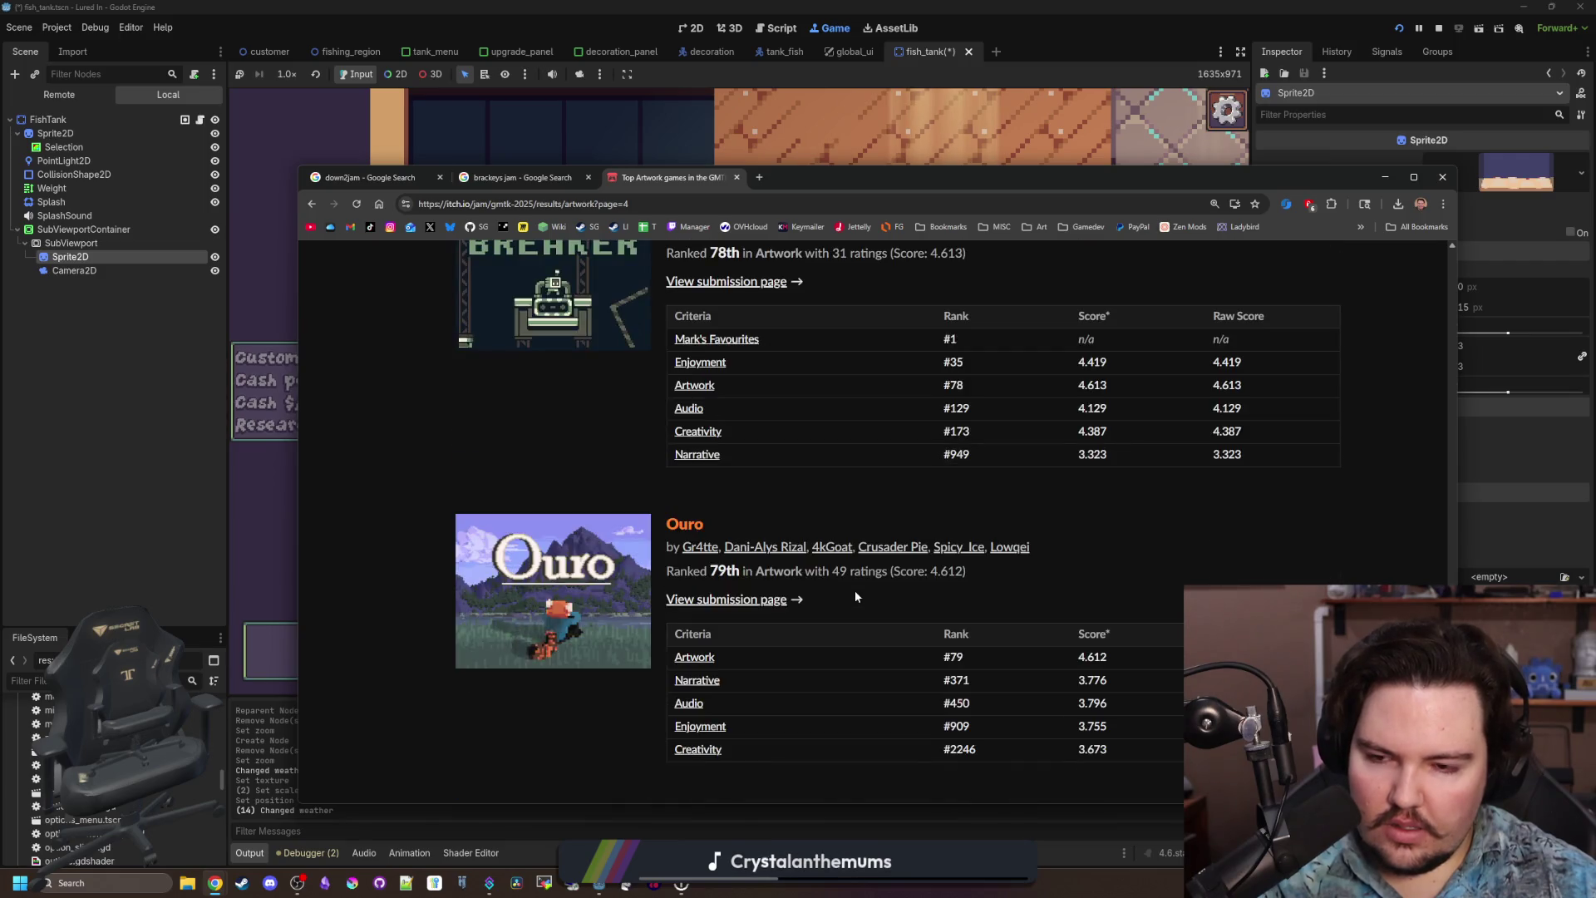
scroll(886, 552, "up", 20)
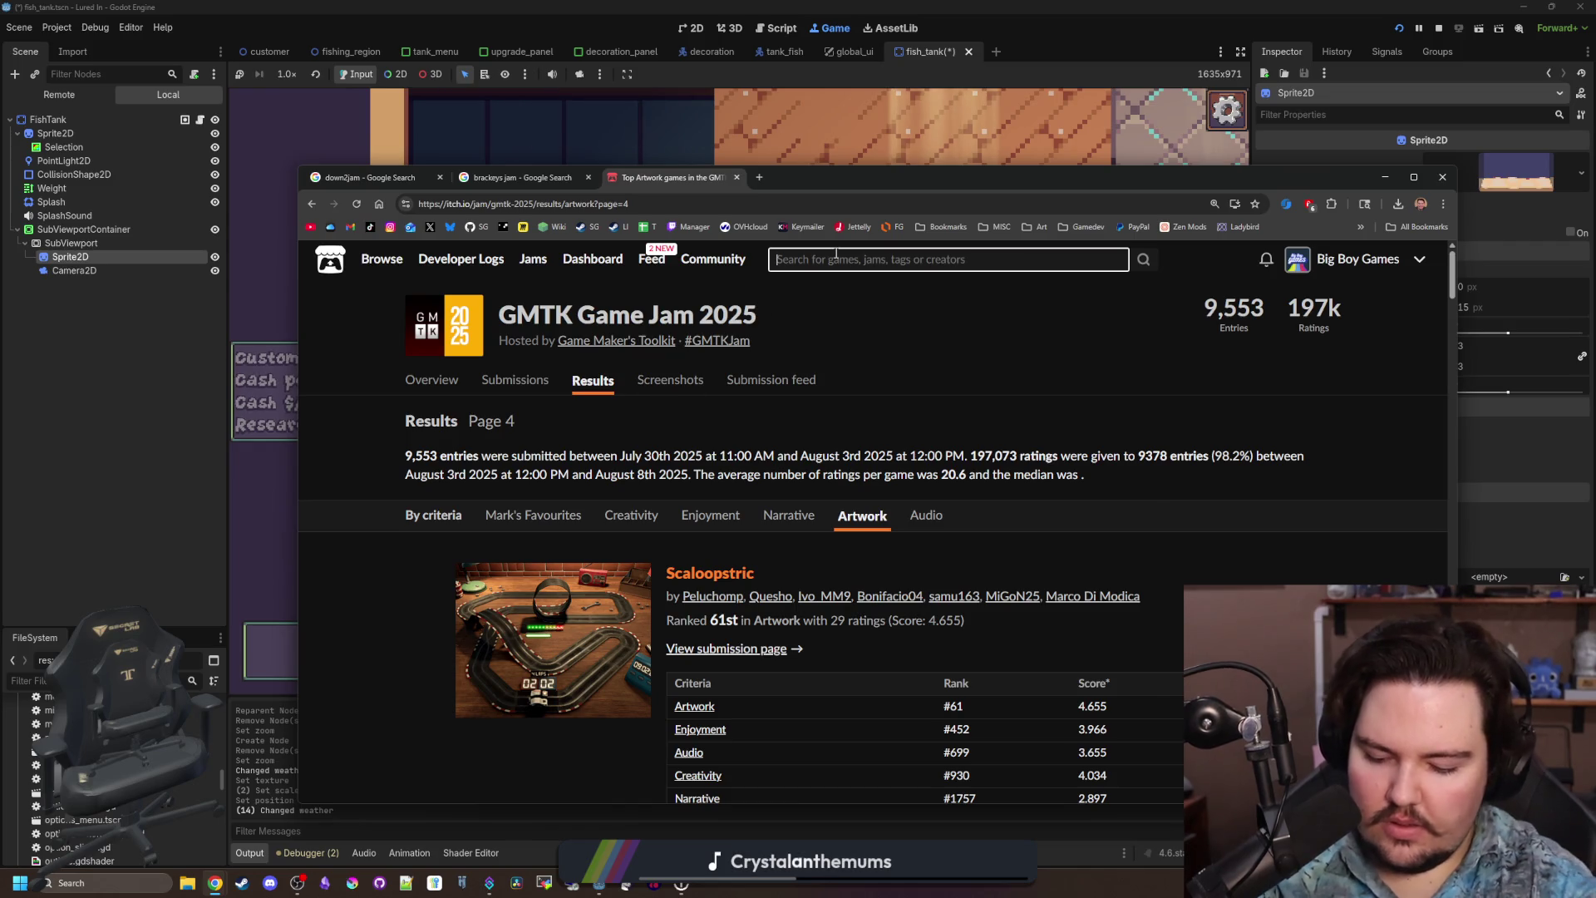
Search itch.io for Ouroborogue and open its game page.
type("out")
key("BackSpace")
type("rorborouge")
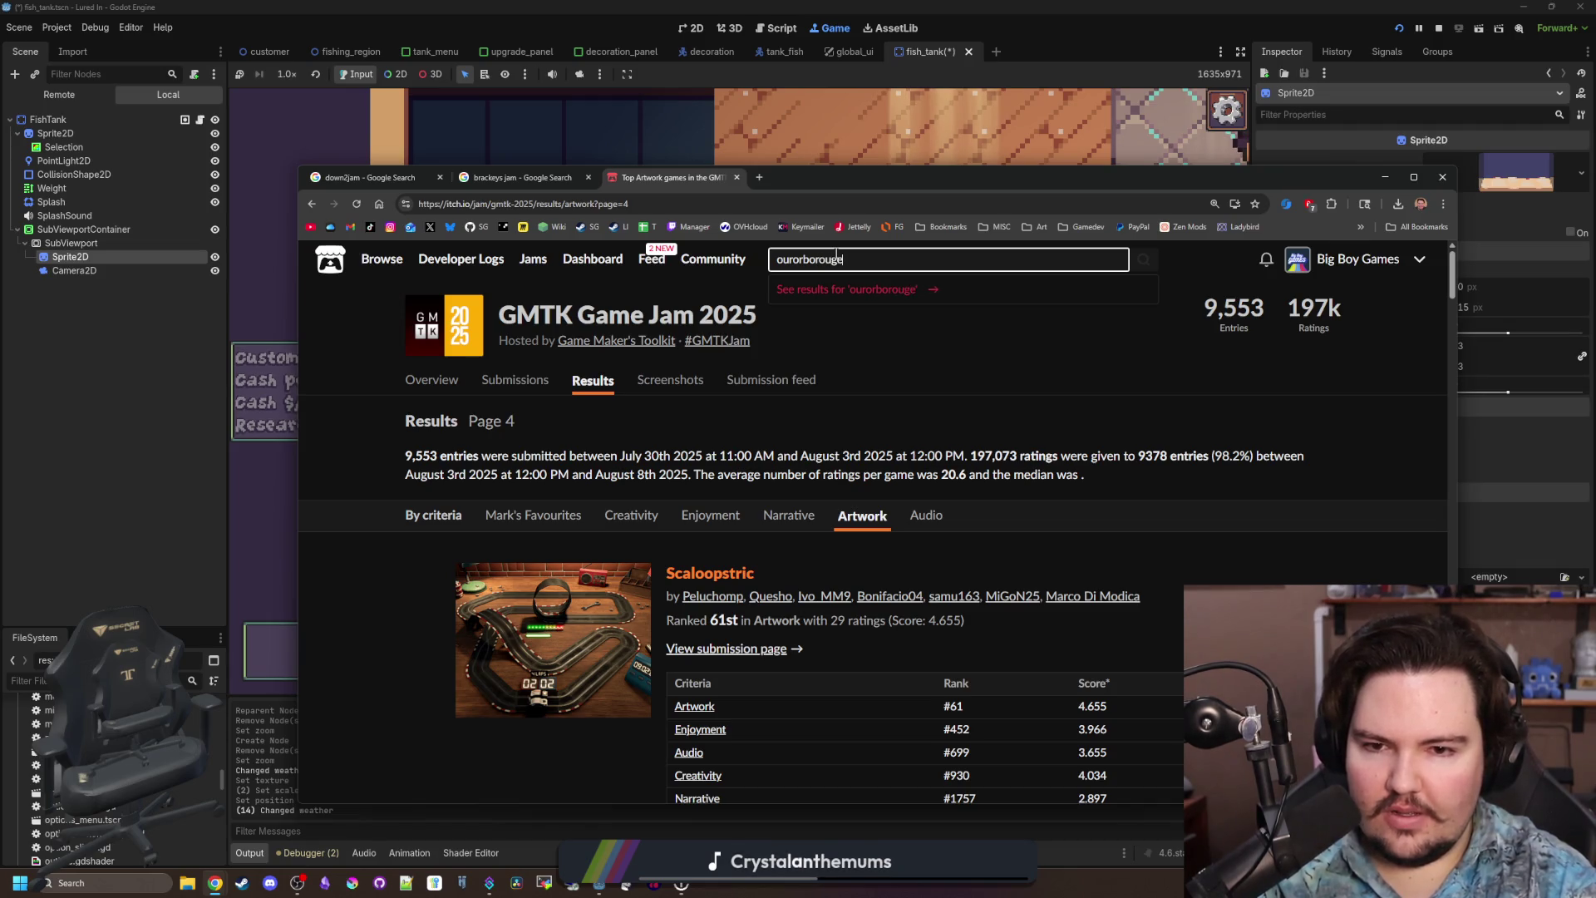
key("Return")
right_click(838, 256)
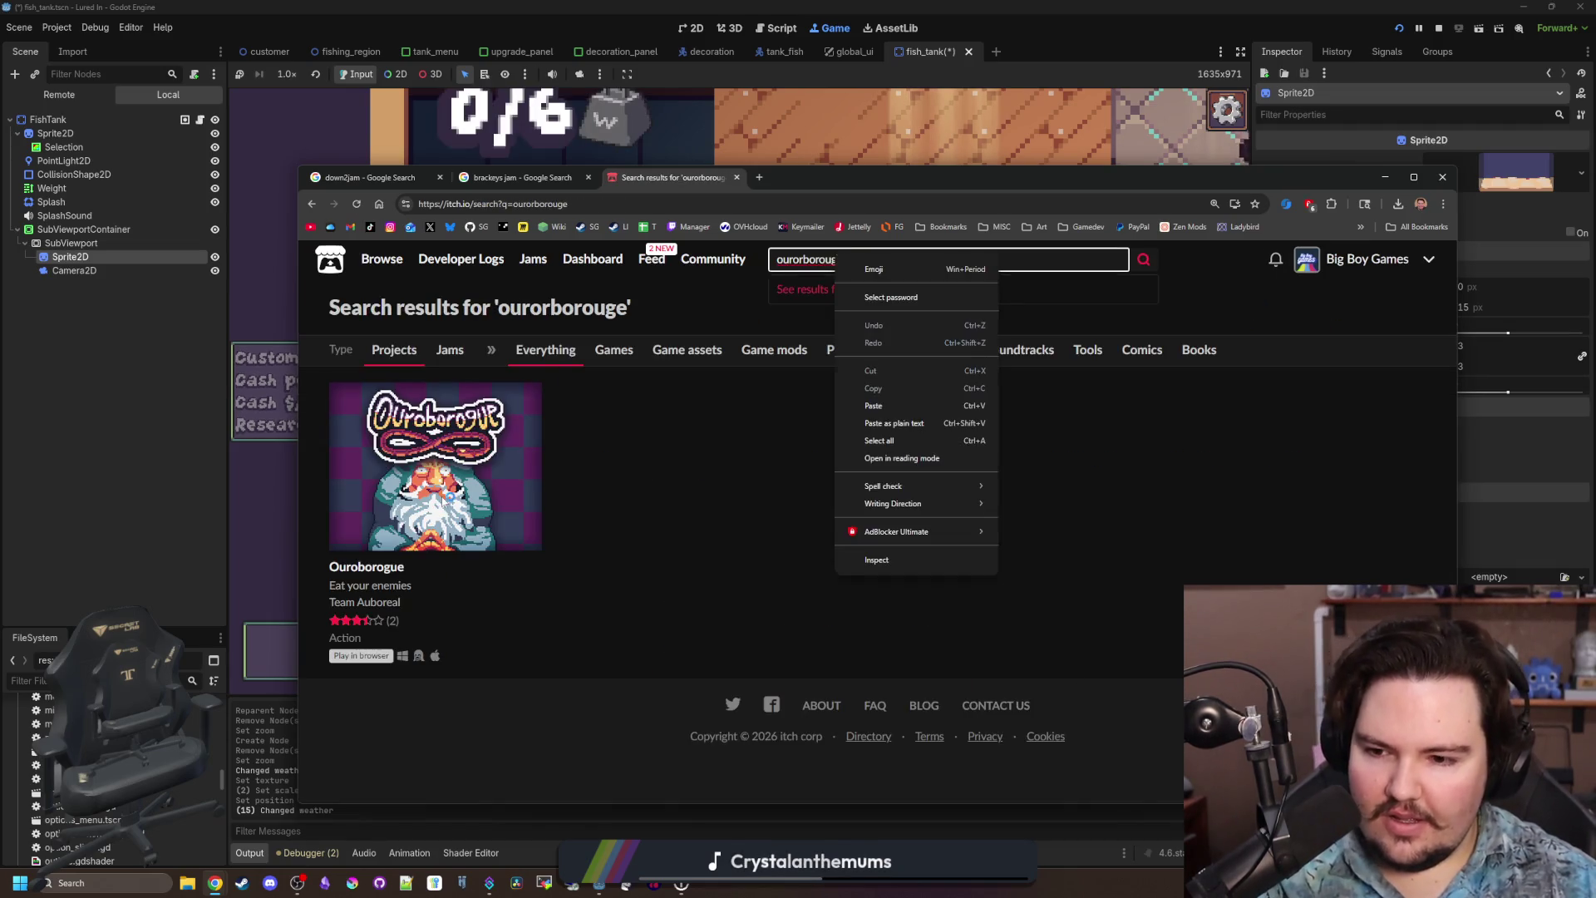
left_click(484, 507)
View the gameplay GIF full size, zoomed out two steps, then close it.
scroll(872, 655, "down", 15)
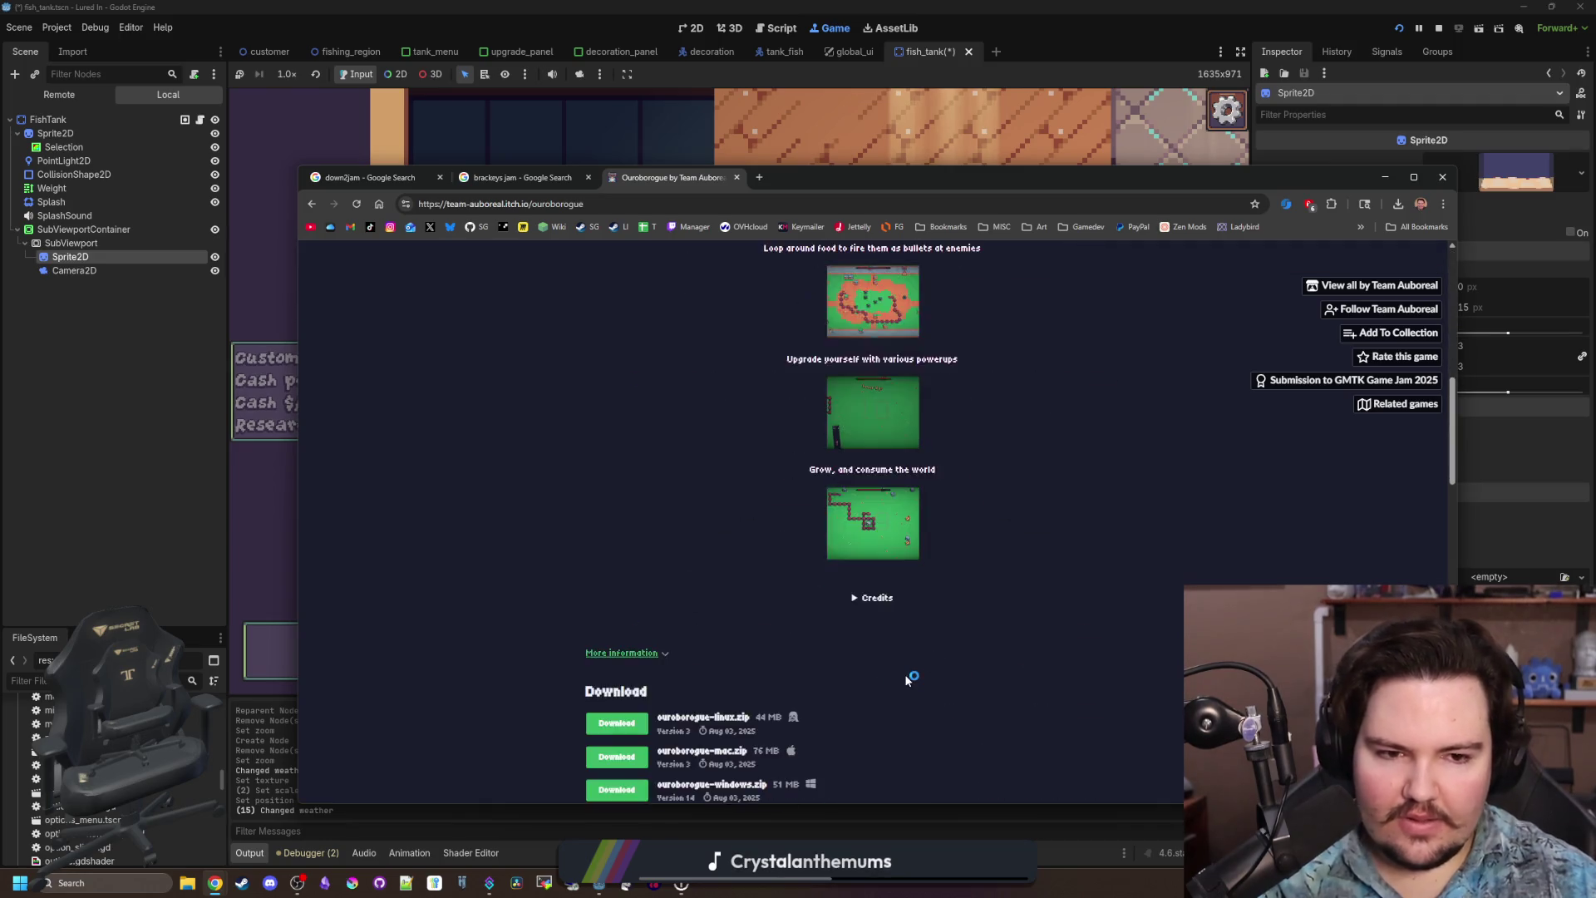
scroll(873, 682, "up", 4)
scroll(812, 586, "up", 15)
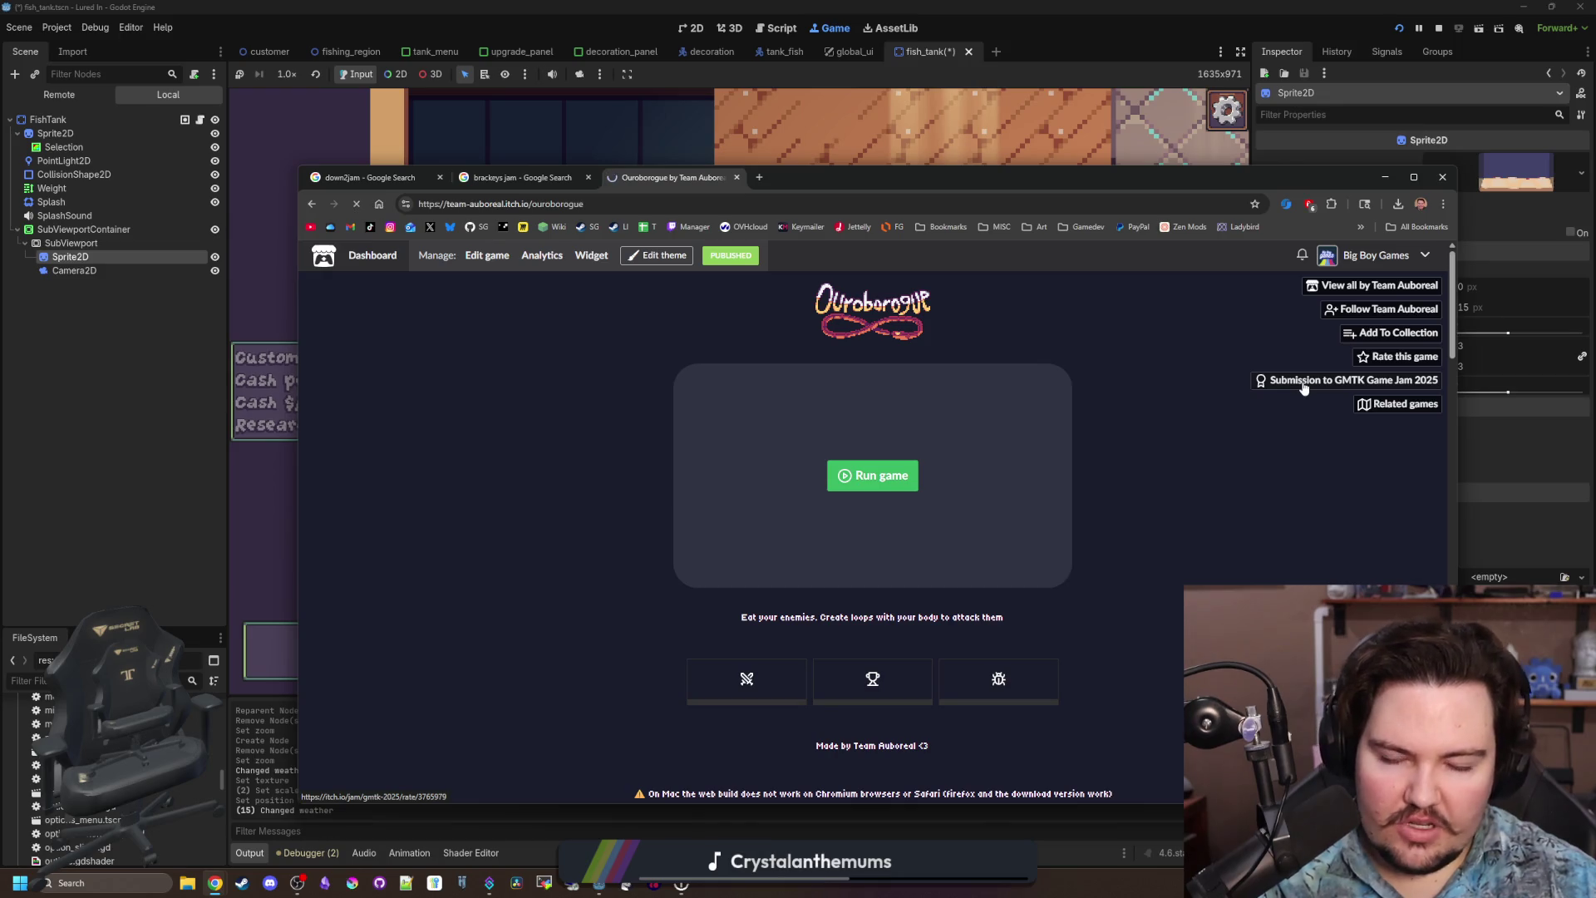
scroll(891, 449, "down", 10)
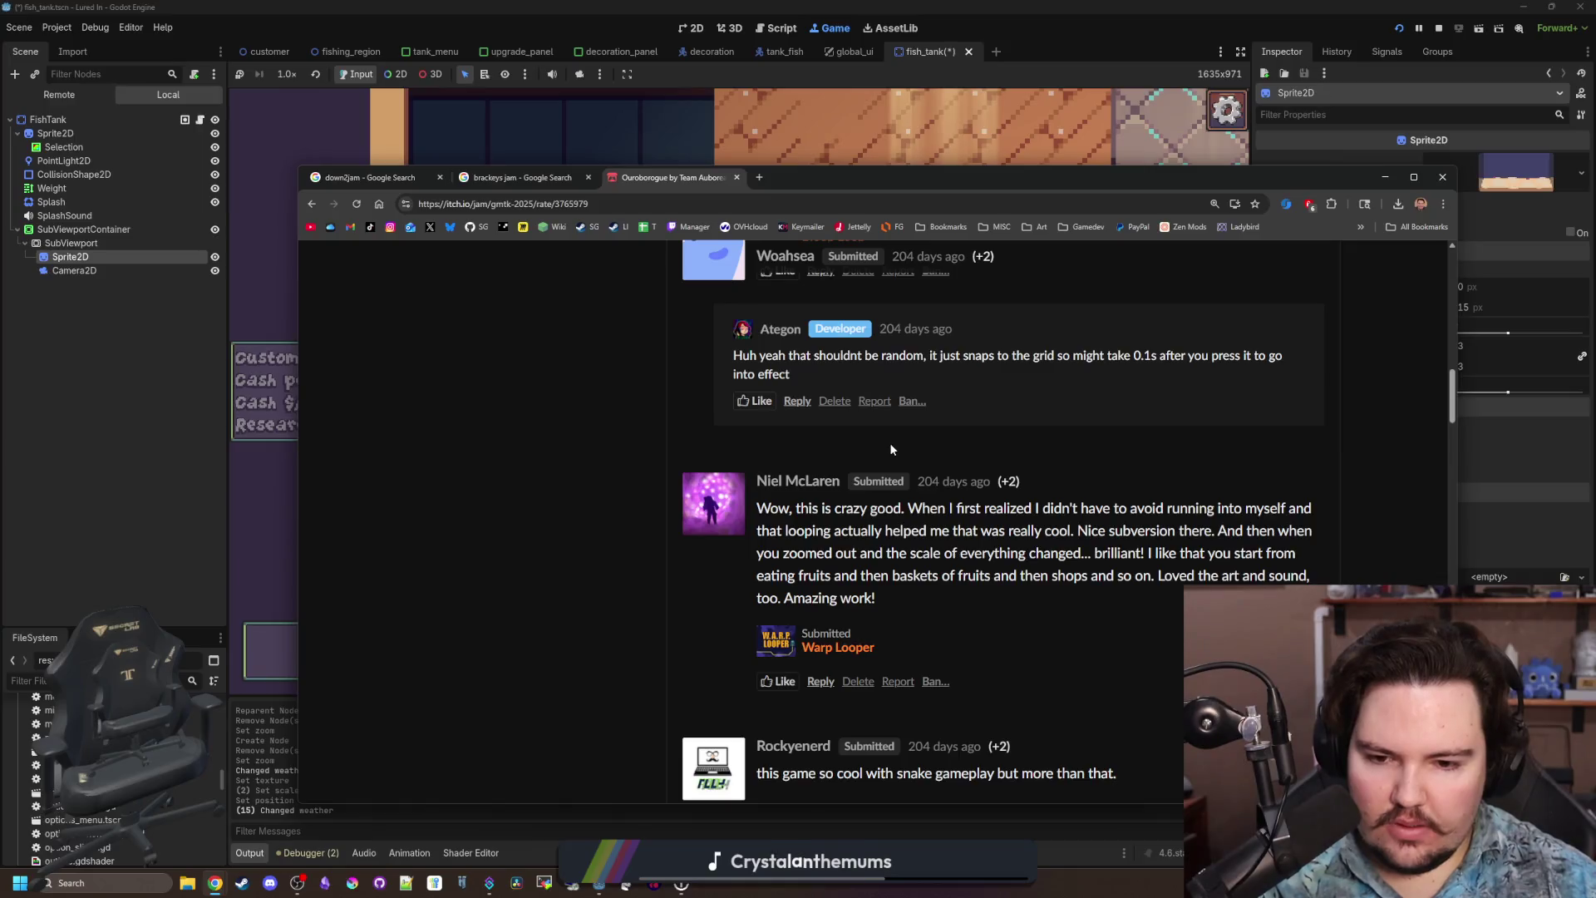
scroll(889, 442, "down", 6)
scroll(880, 431, "up", 20)
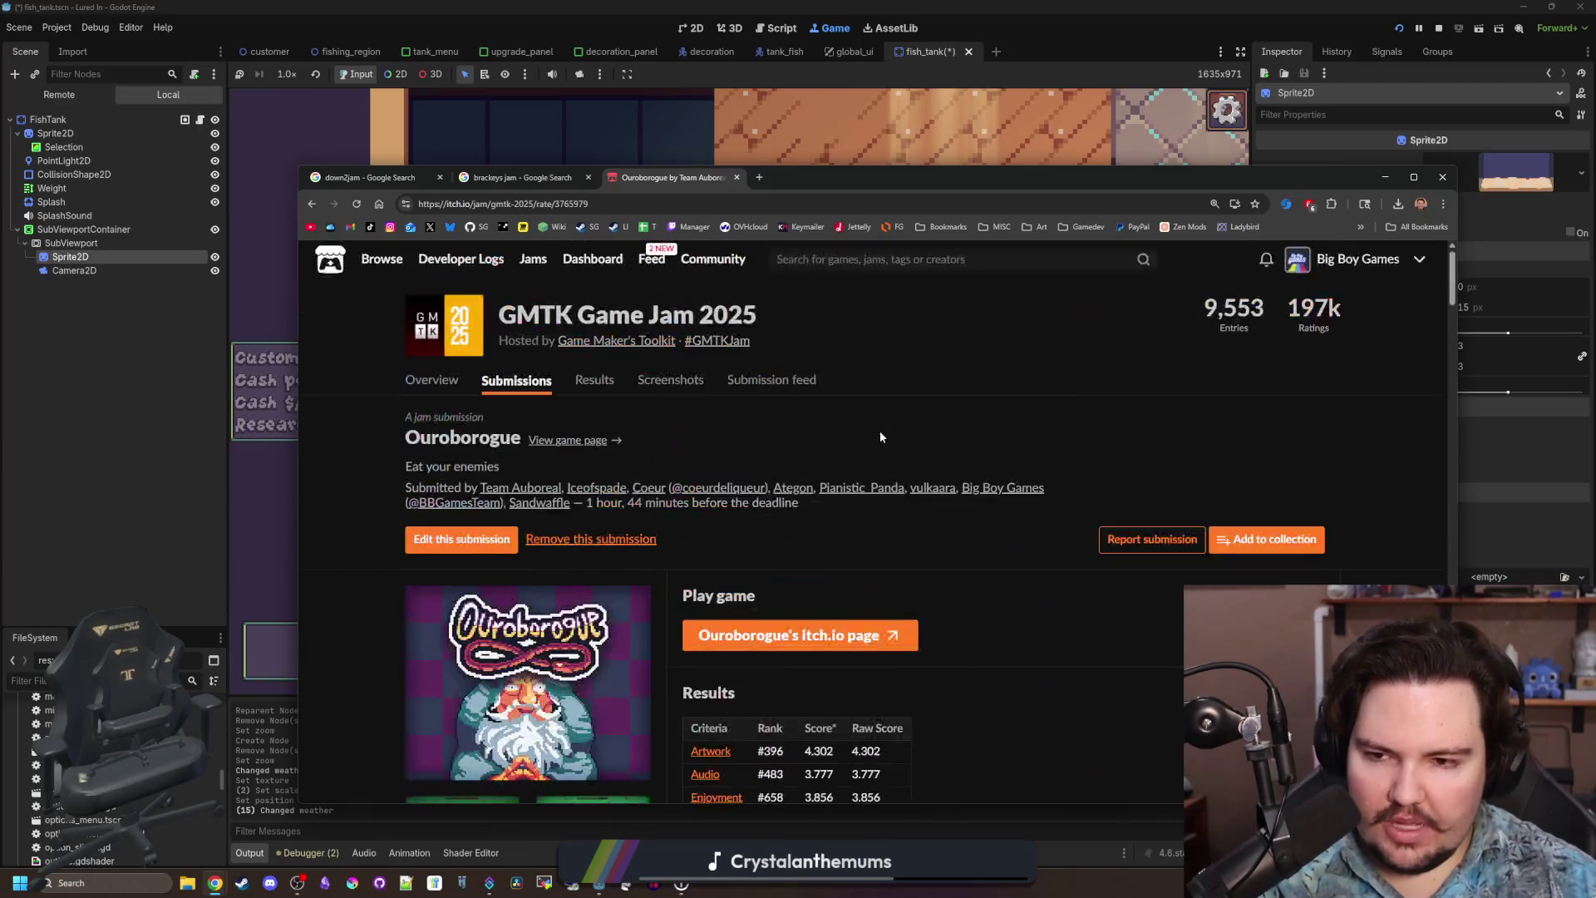
left_click(591, 735)
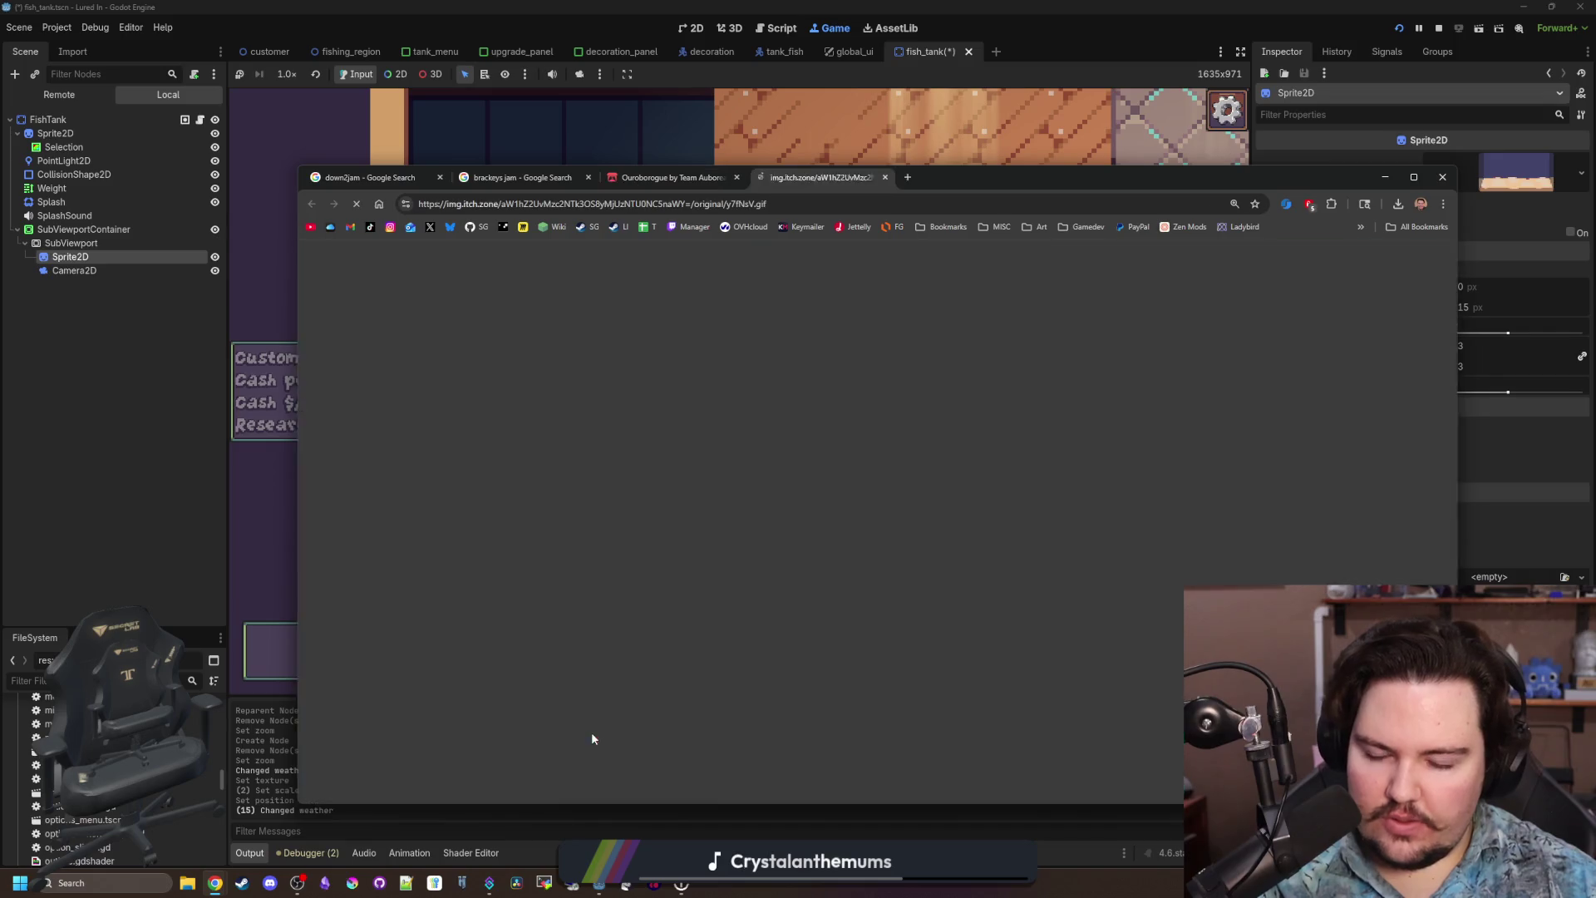
key("ctrl+minus")
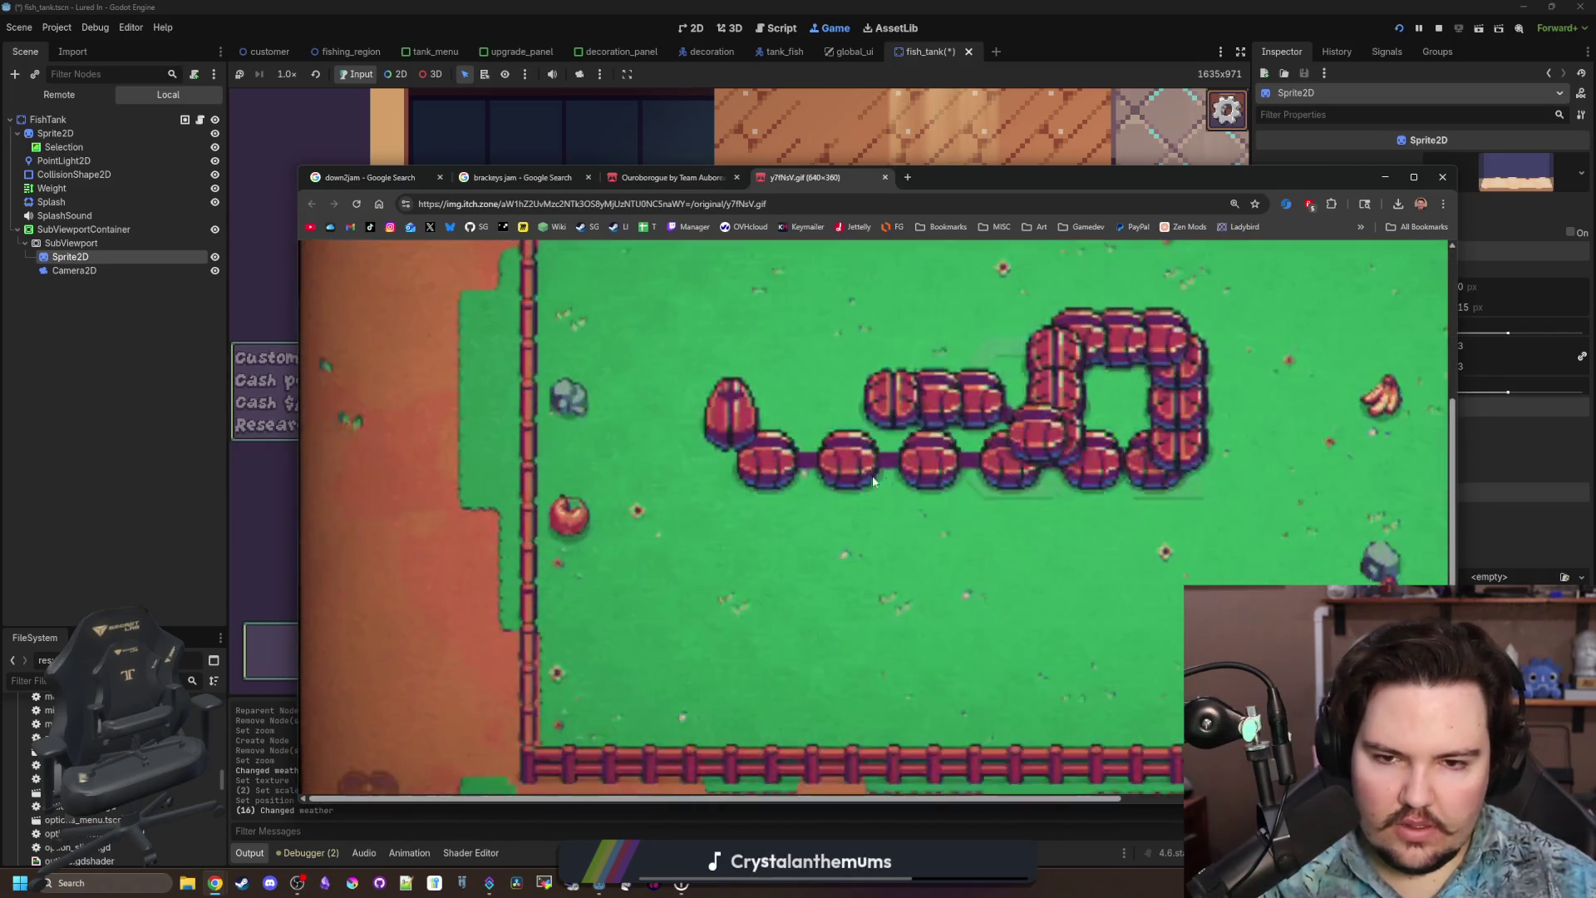
key("ctrl+minus")
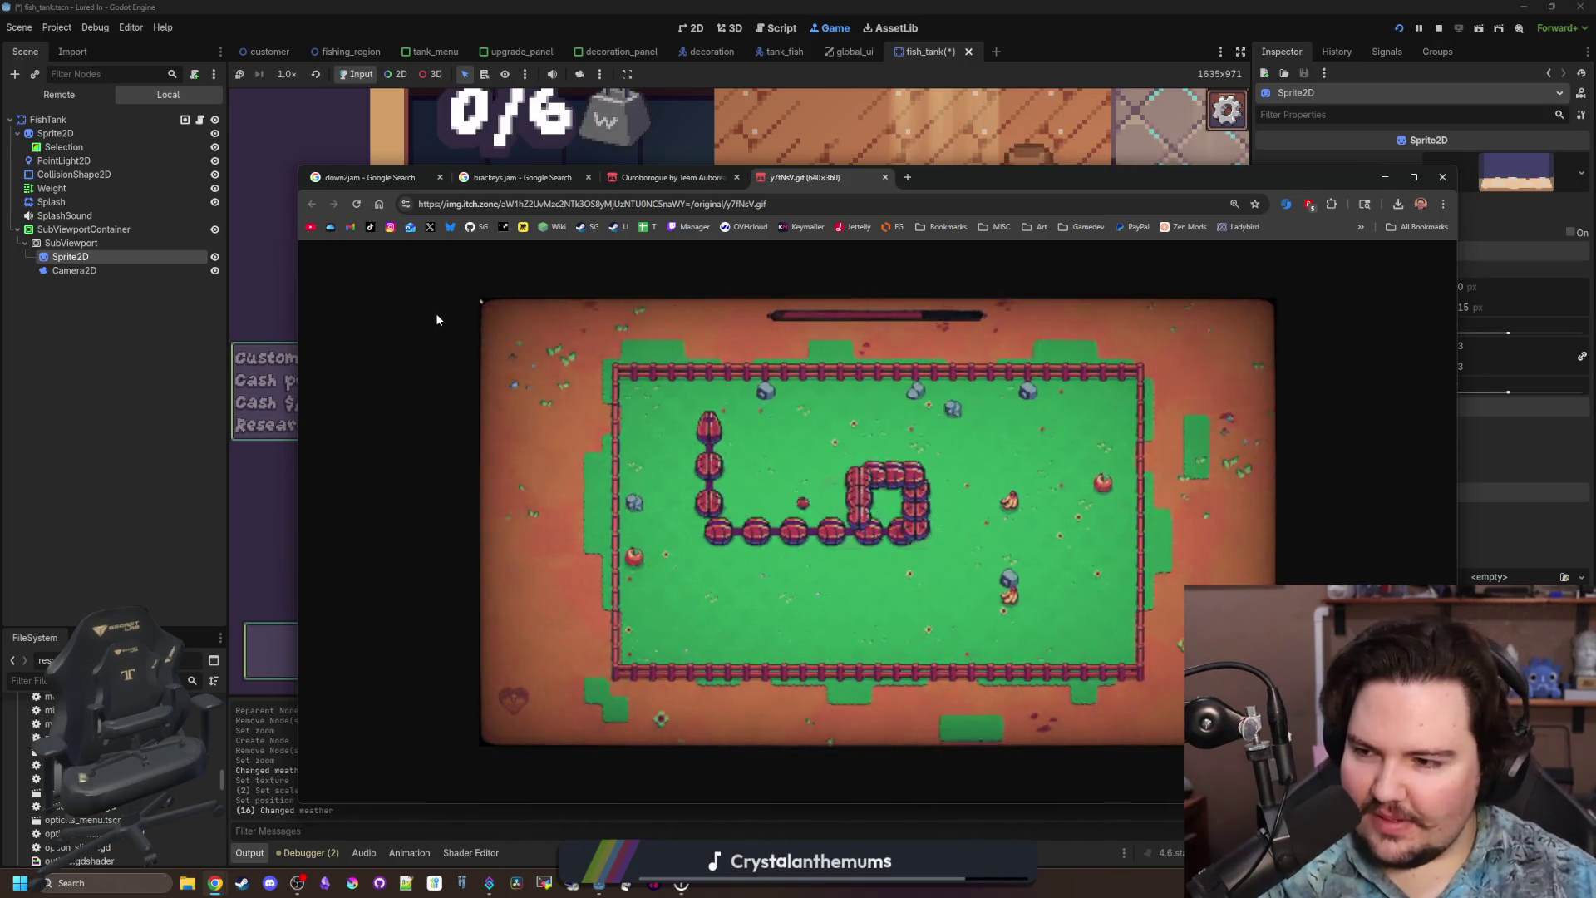
left_click(885, 177)
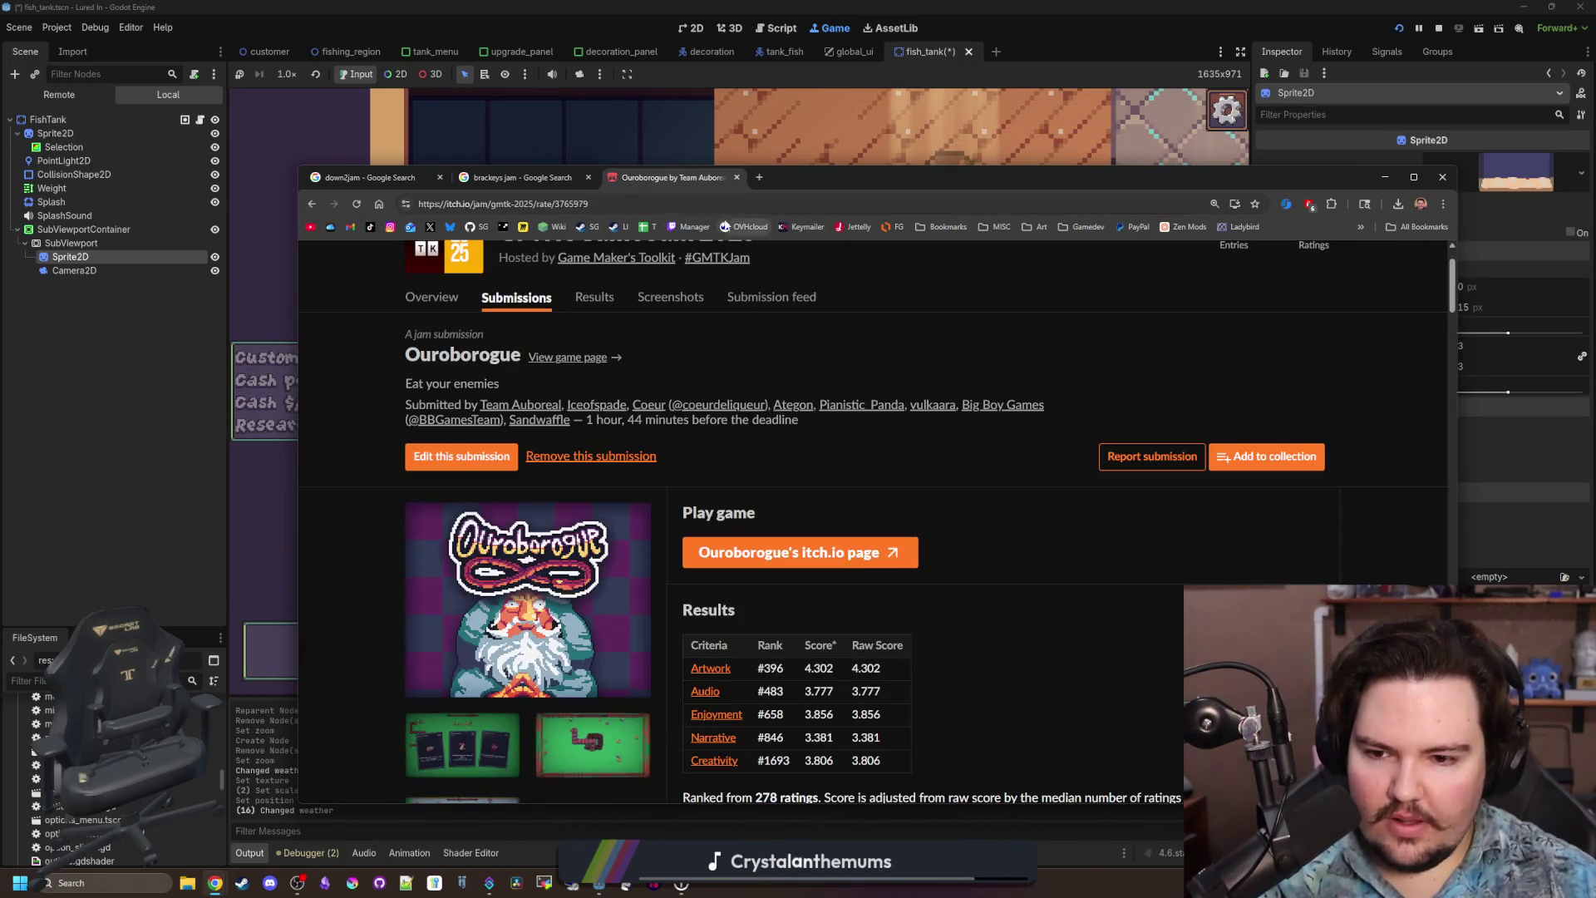
Close the brackeys jam and Ouroborogue tabs, then skim the down2jam results back to the top.
left_click(583, 183)
left_click(588, 177)
left_click(591, 178)
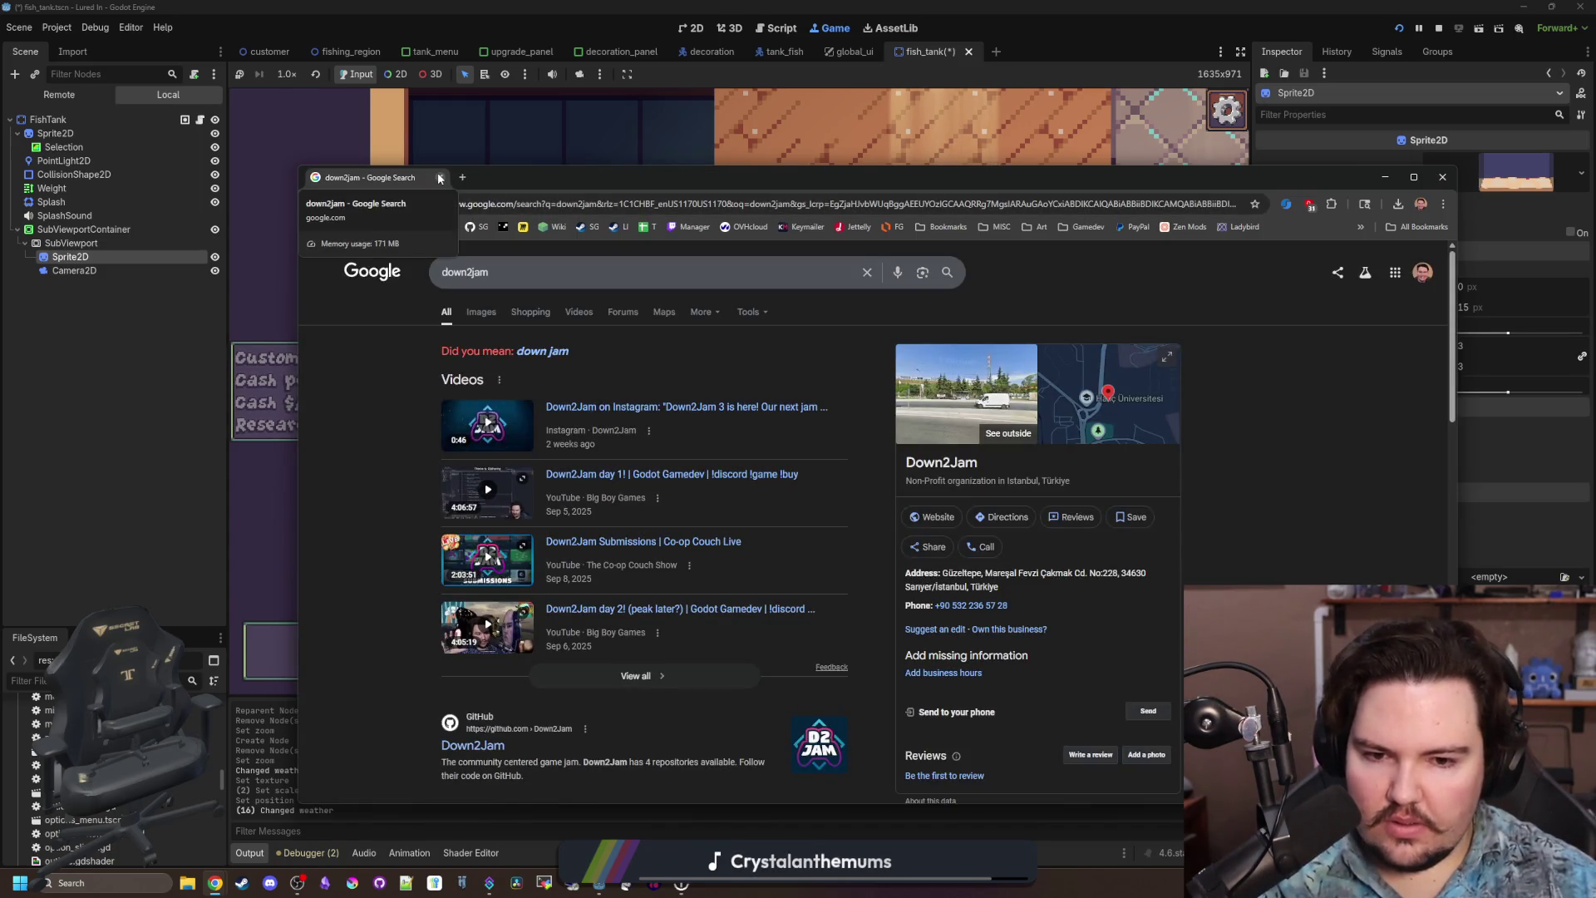
scroll(557, 467, "down", 10)
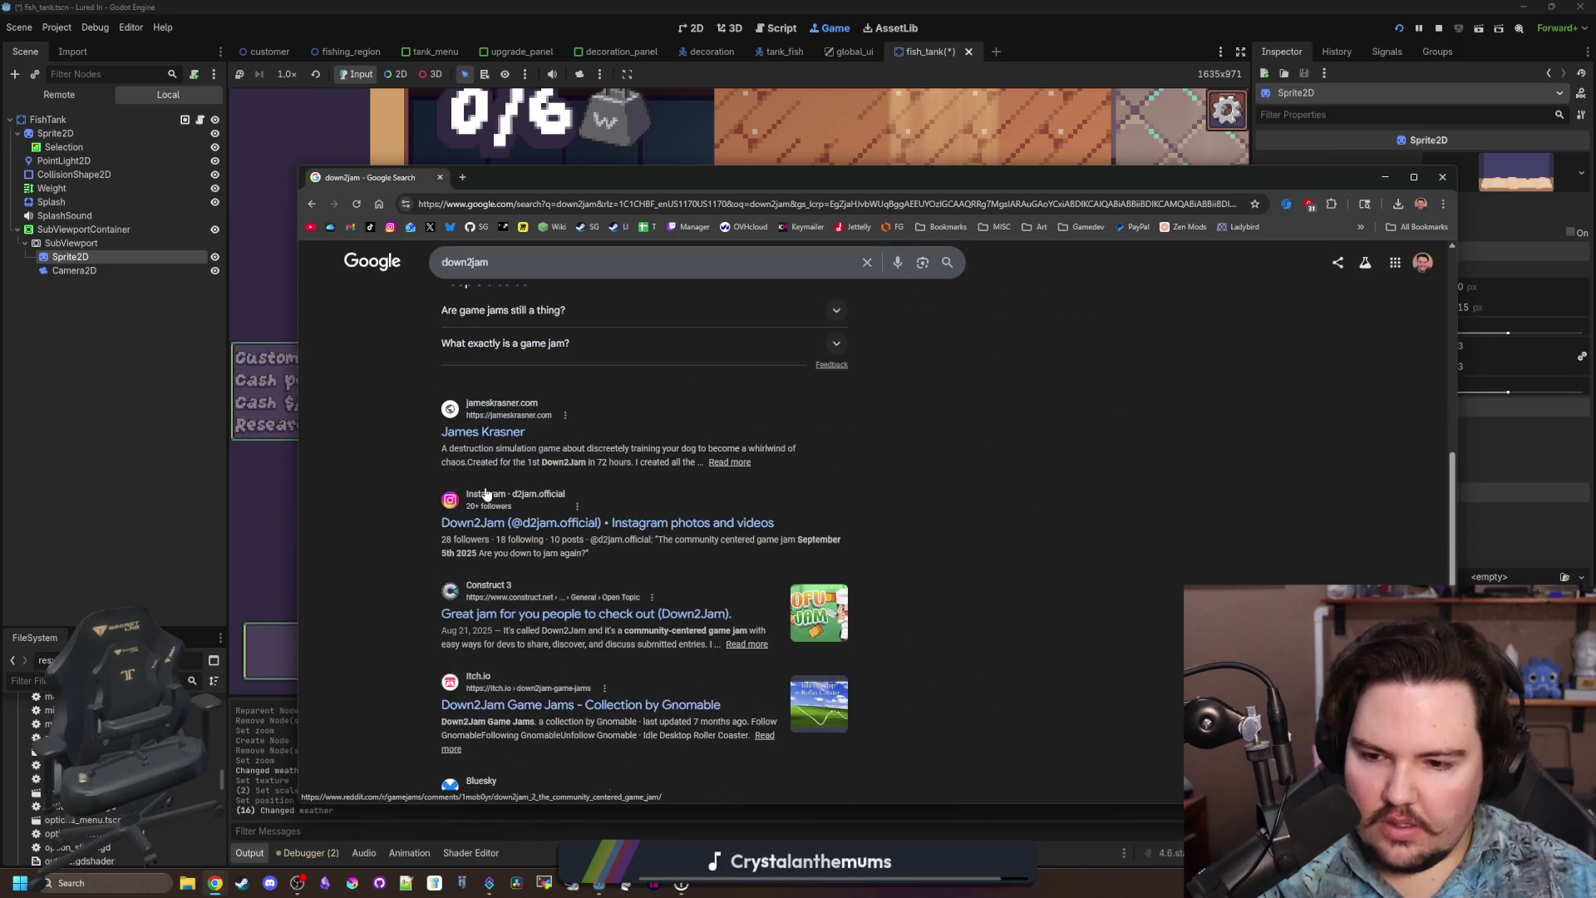
scroll(486, 494, "down", 2)
scroll(551, 613, "down", 4)
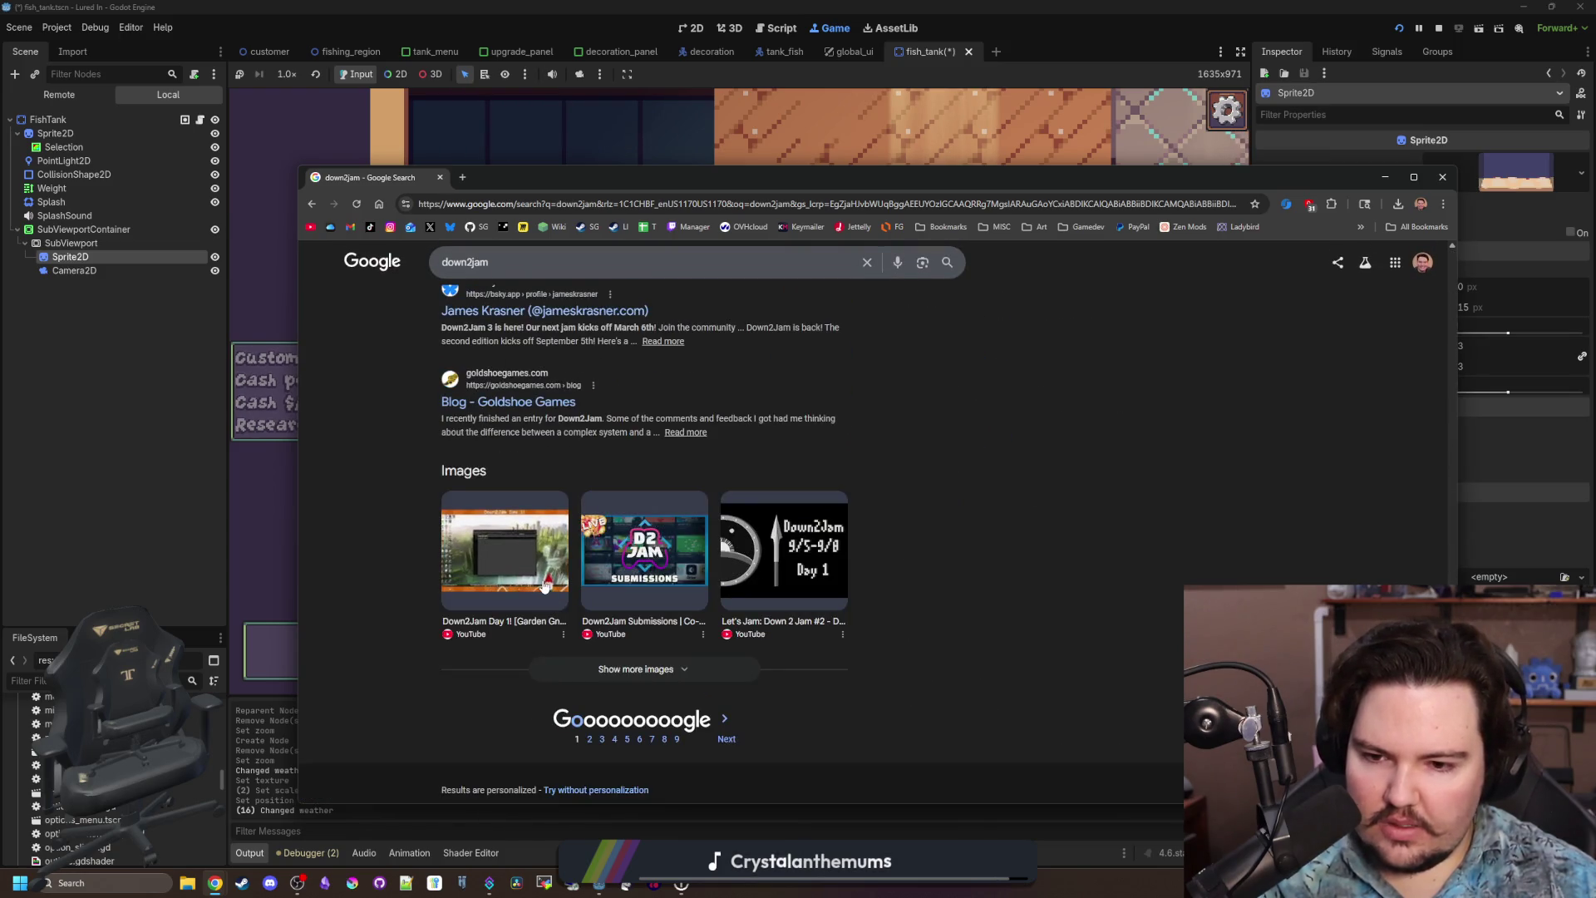
scroll(778, 585, "up", 15)
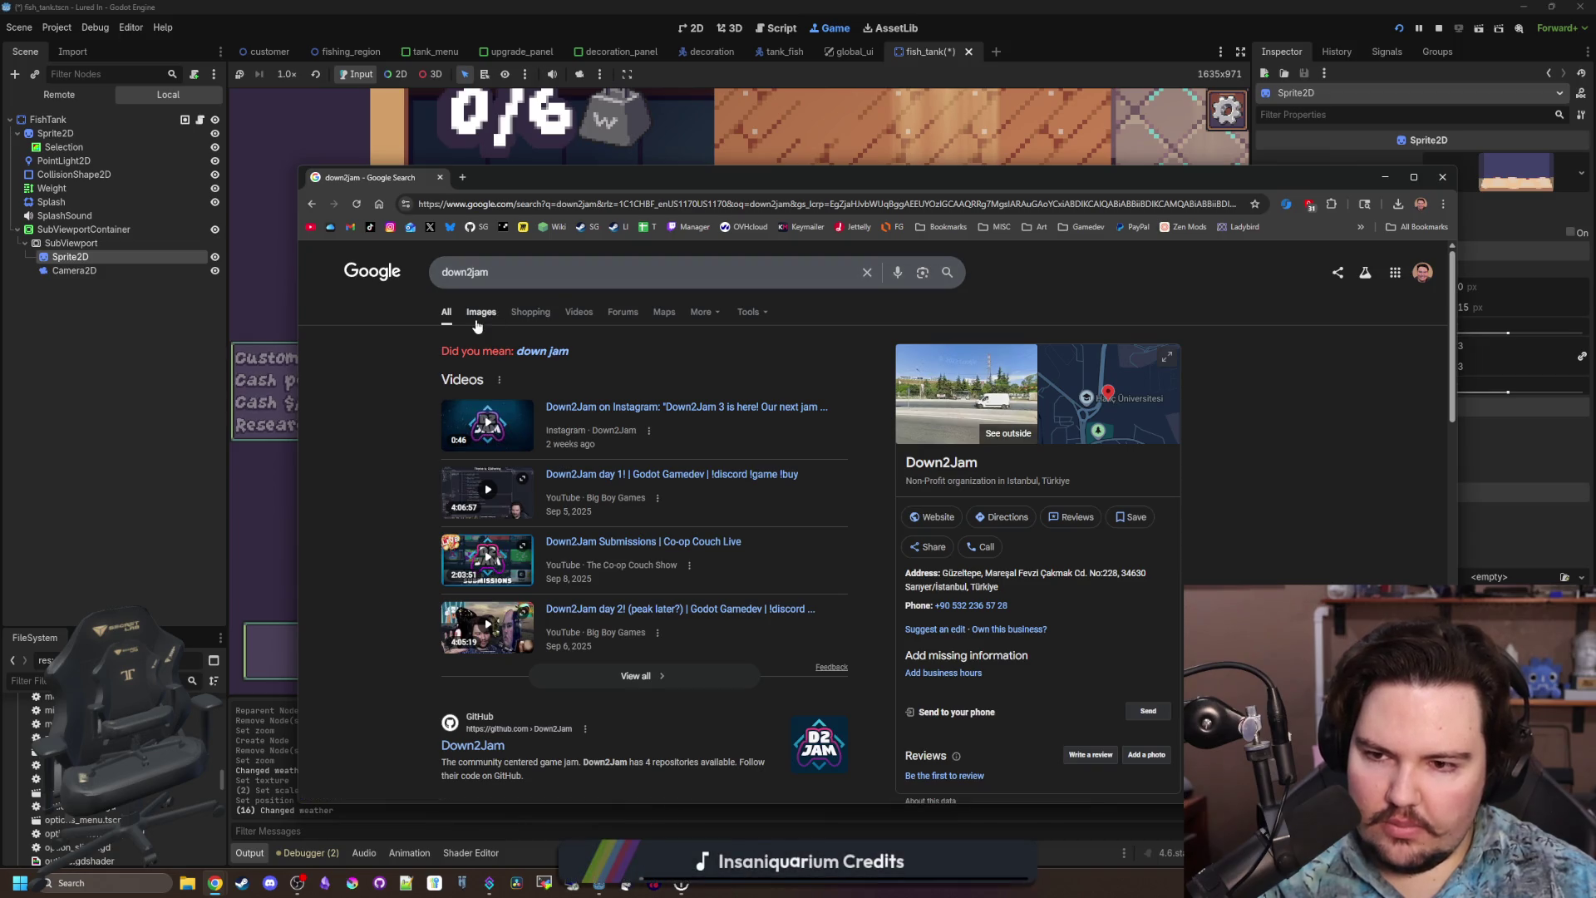
Close the browser and select the aquarium Sprite2D in the Scene tree.
left_click_drag(482, 188, 744, 532)
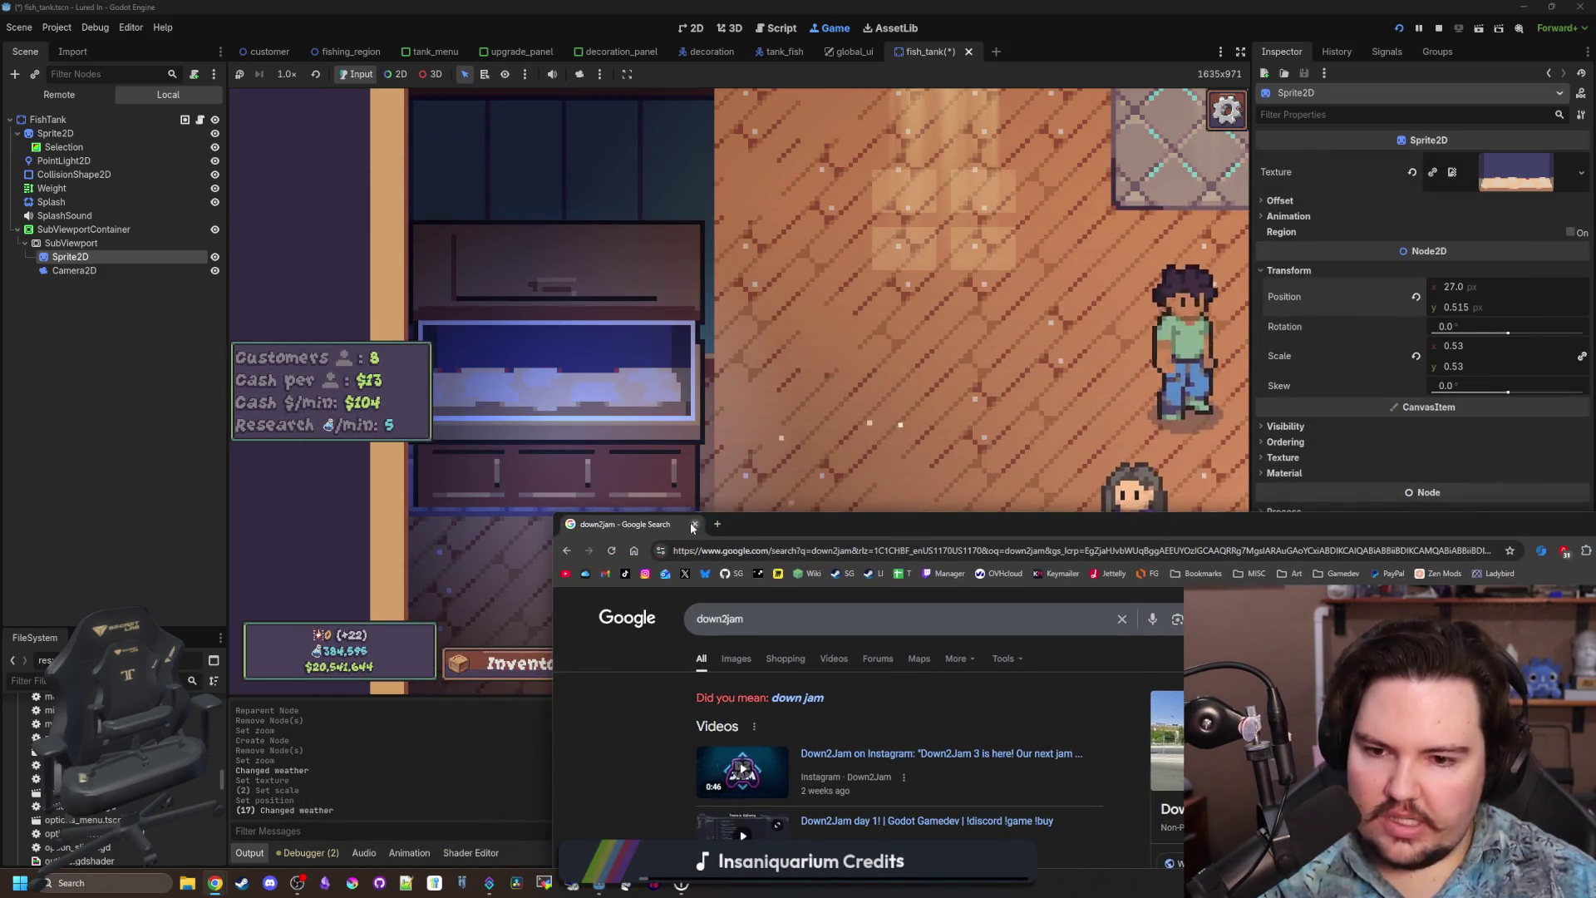
left_click(693, 525)
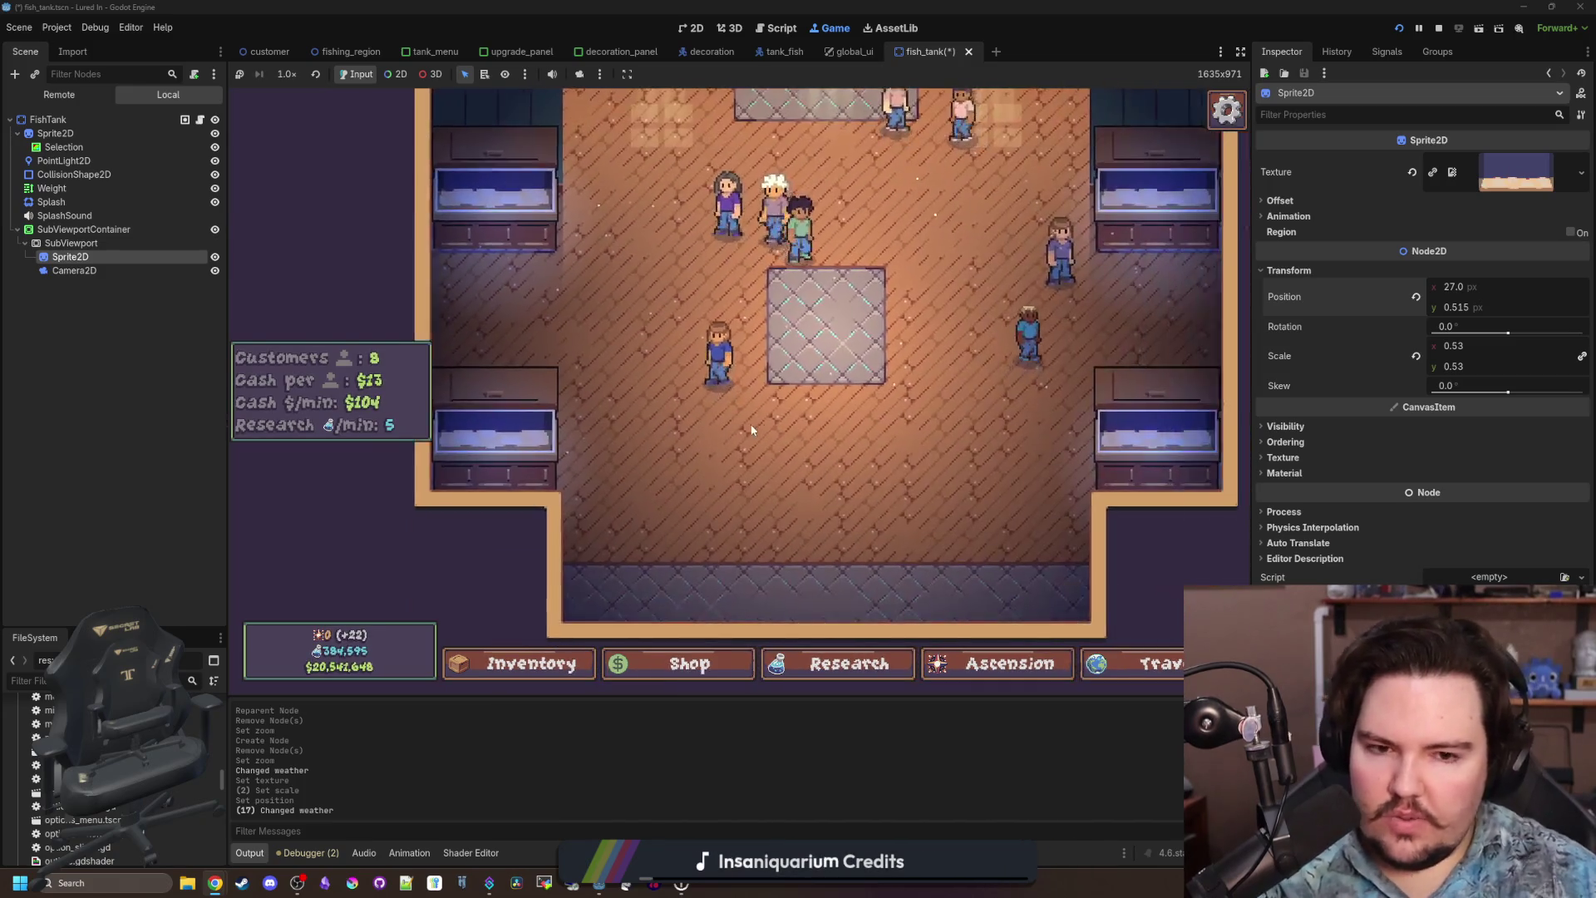
scroll(751, 347, "up", 5)
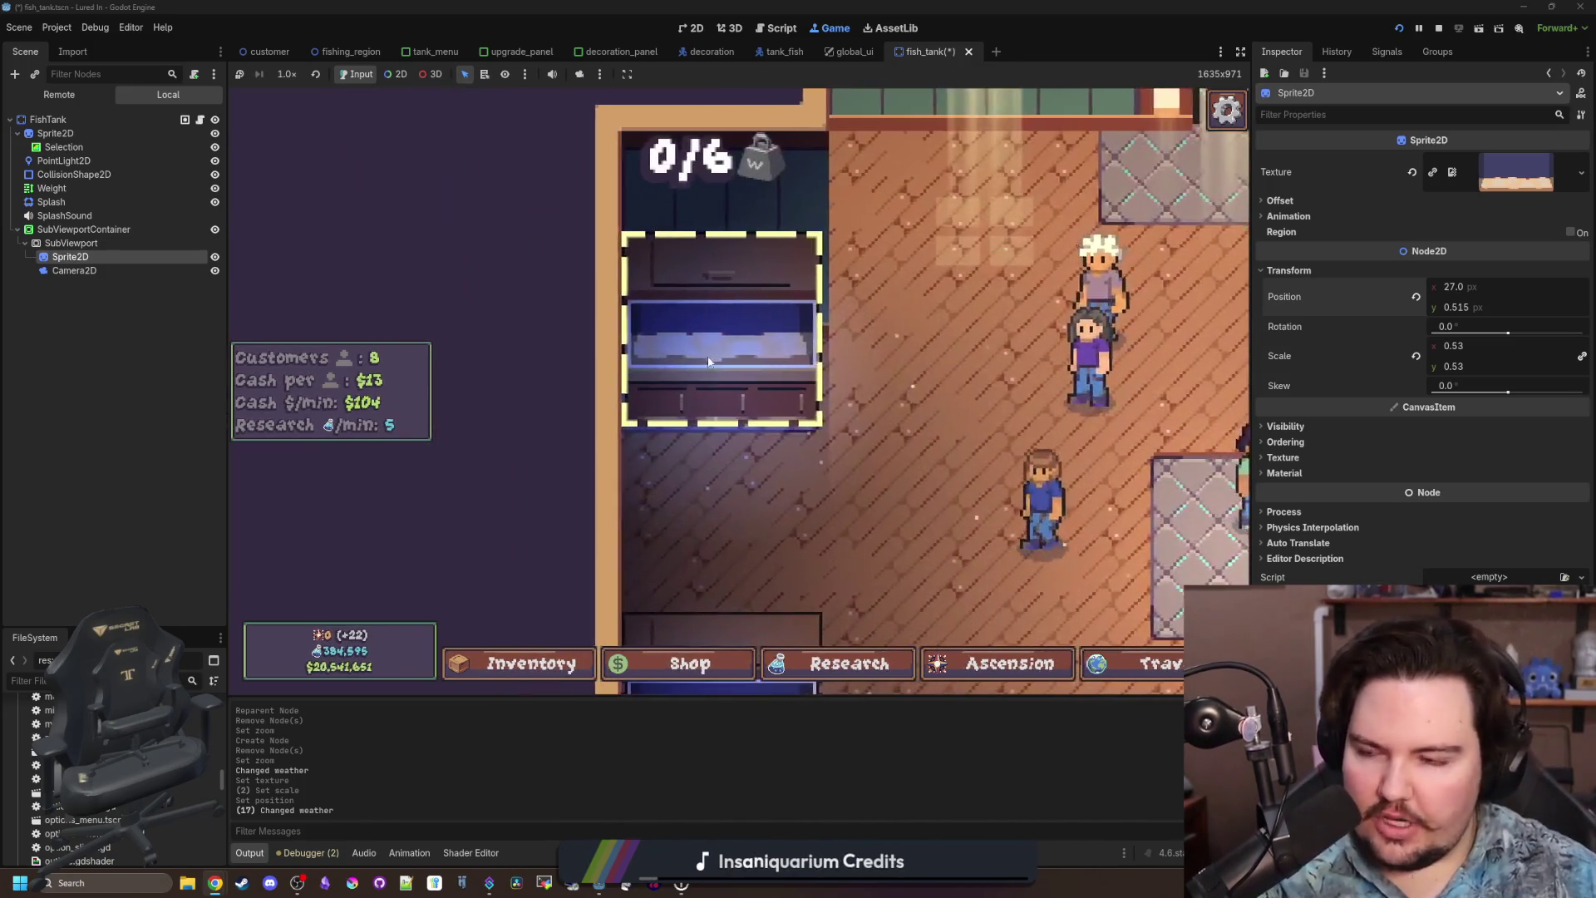
left_click(106, 249)
left_click(101, 256)
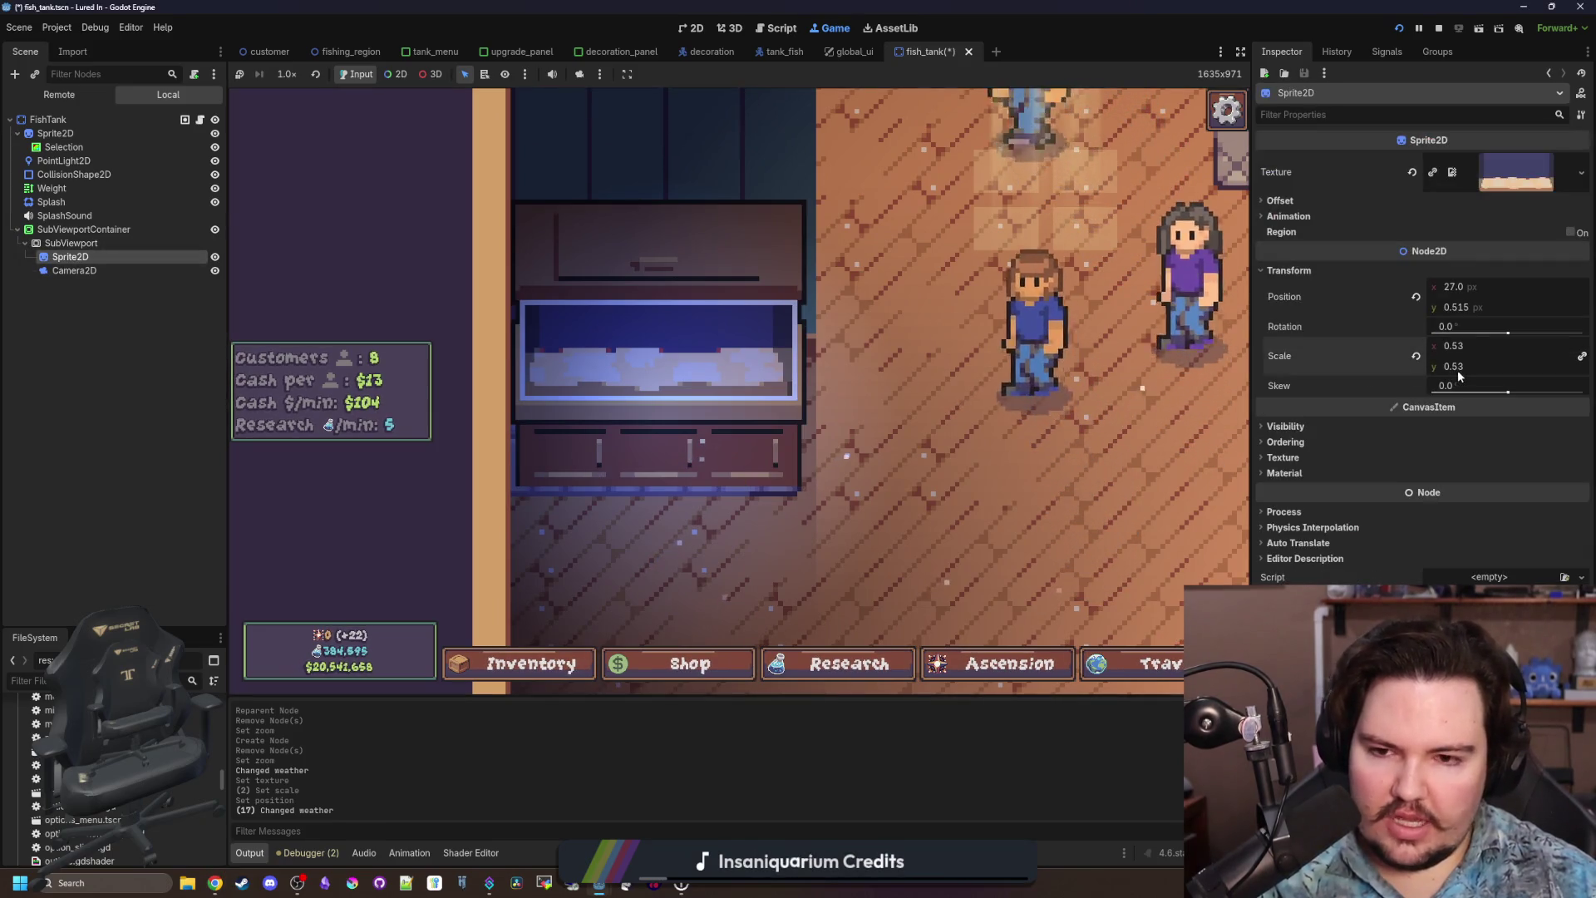
Try scale 0.515, restore it to 0.53, and nudge the sprite's position y.
left_click_drag(1458, 371, 1445, 371)
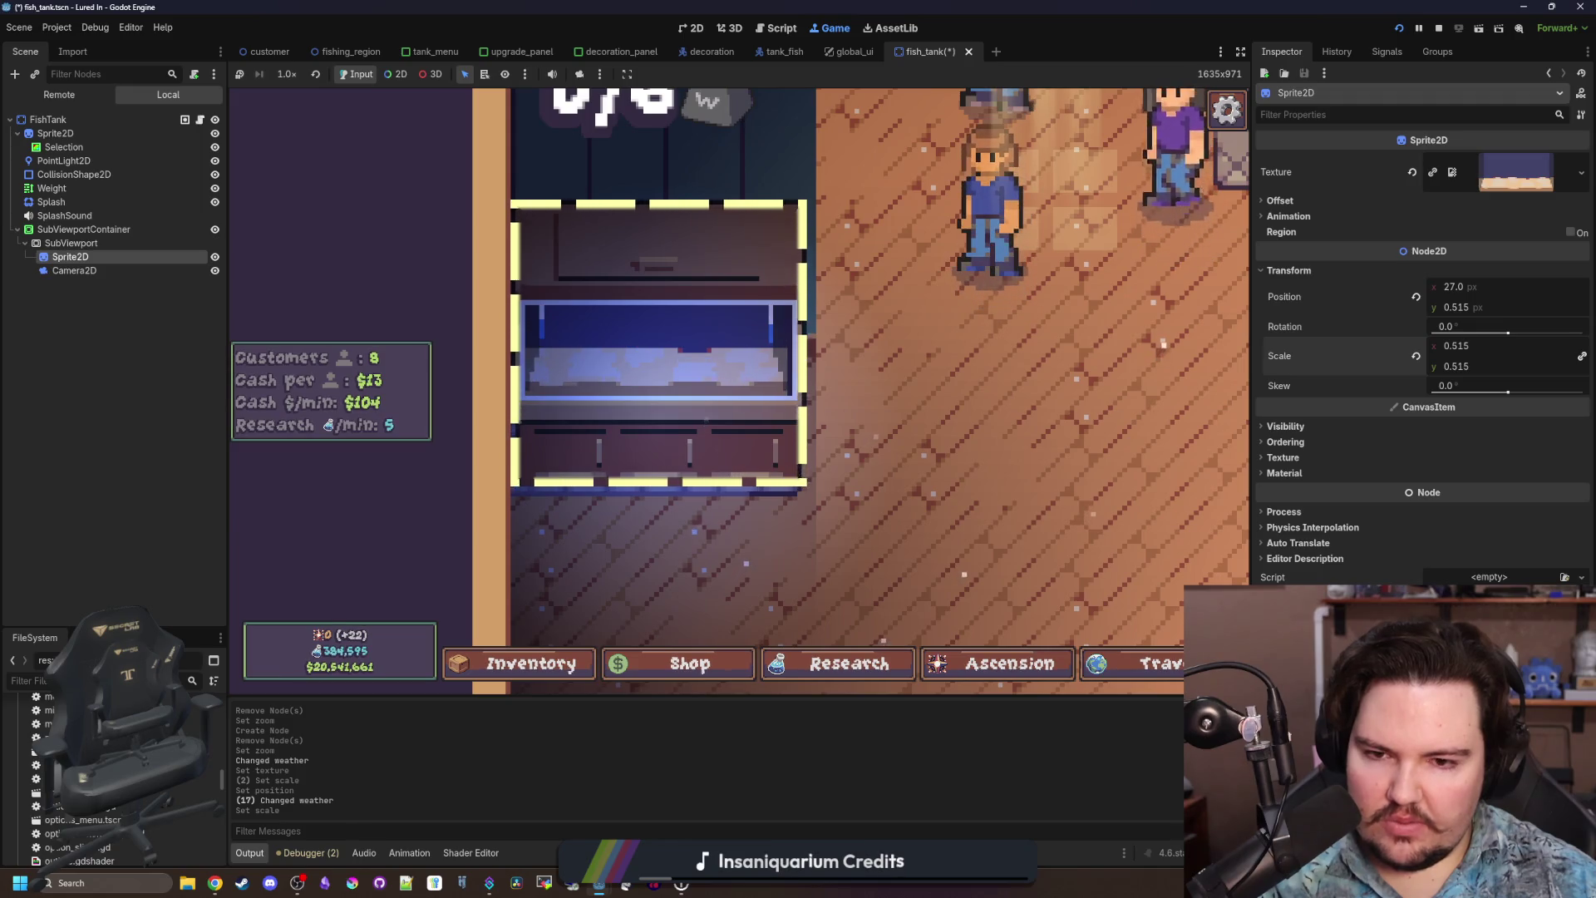
left_click_drag(1457, 371, 1461, 372)
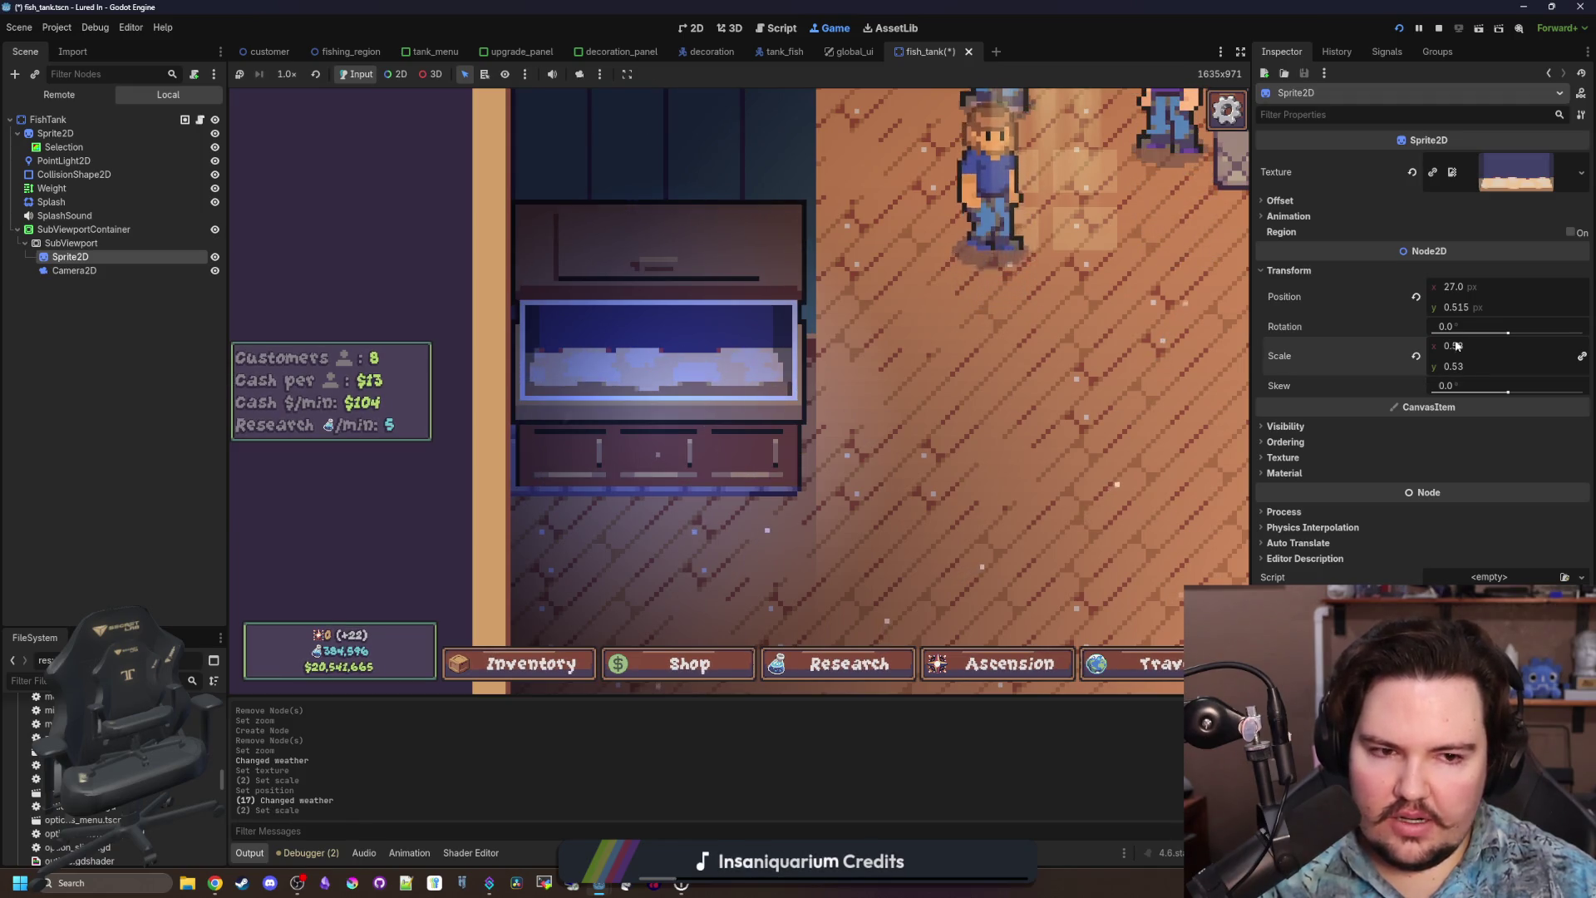
mouse_move(1456, 307)
left_mouse_down()
mouse_move(1488, 307)
mouse_move(1451, 306)
left_mouse_up()
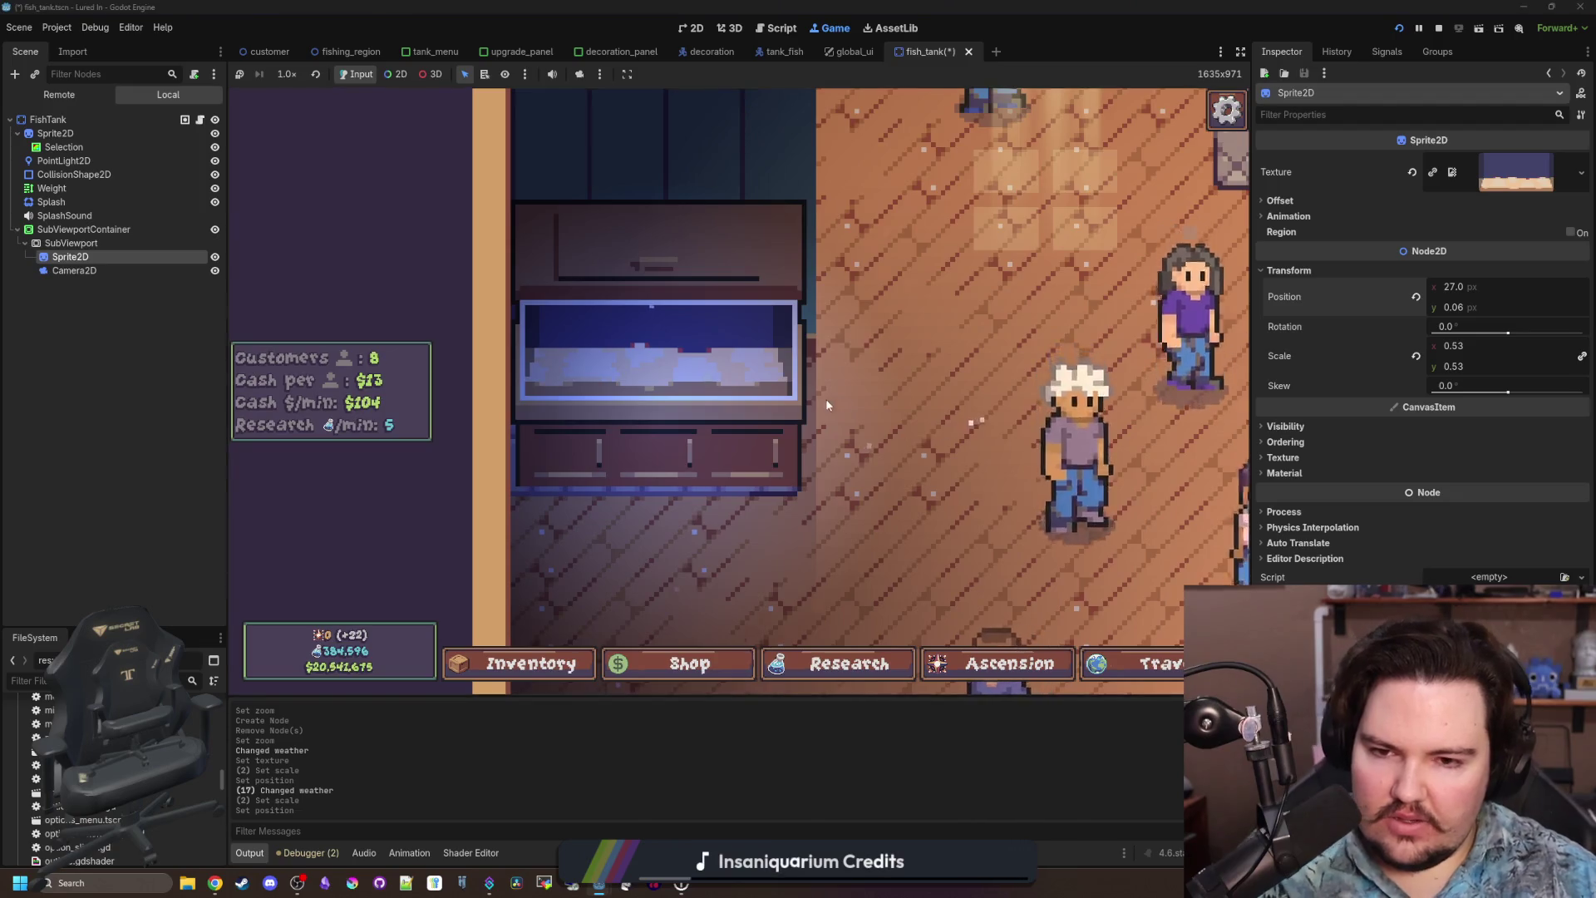
Select the SubViewport node and view its context menu without choosing an action.
scroll(827, 405, "down", 3)
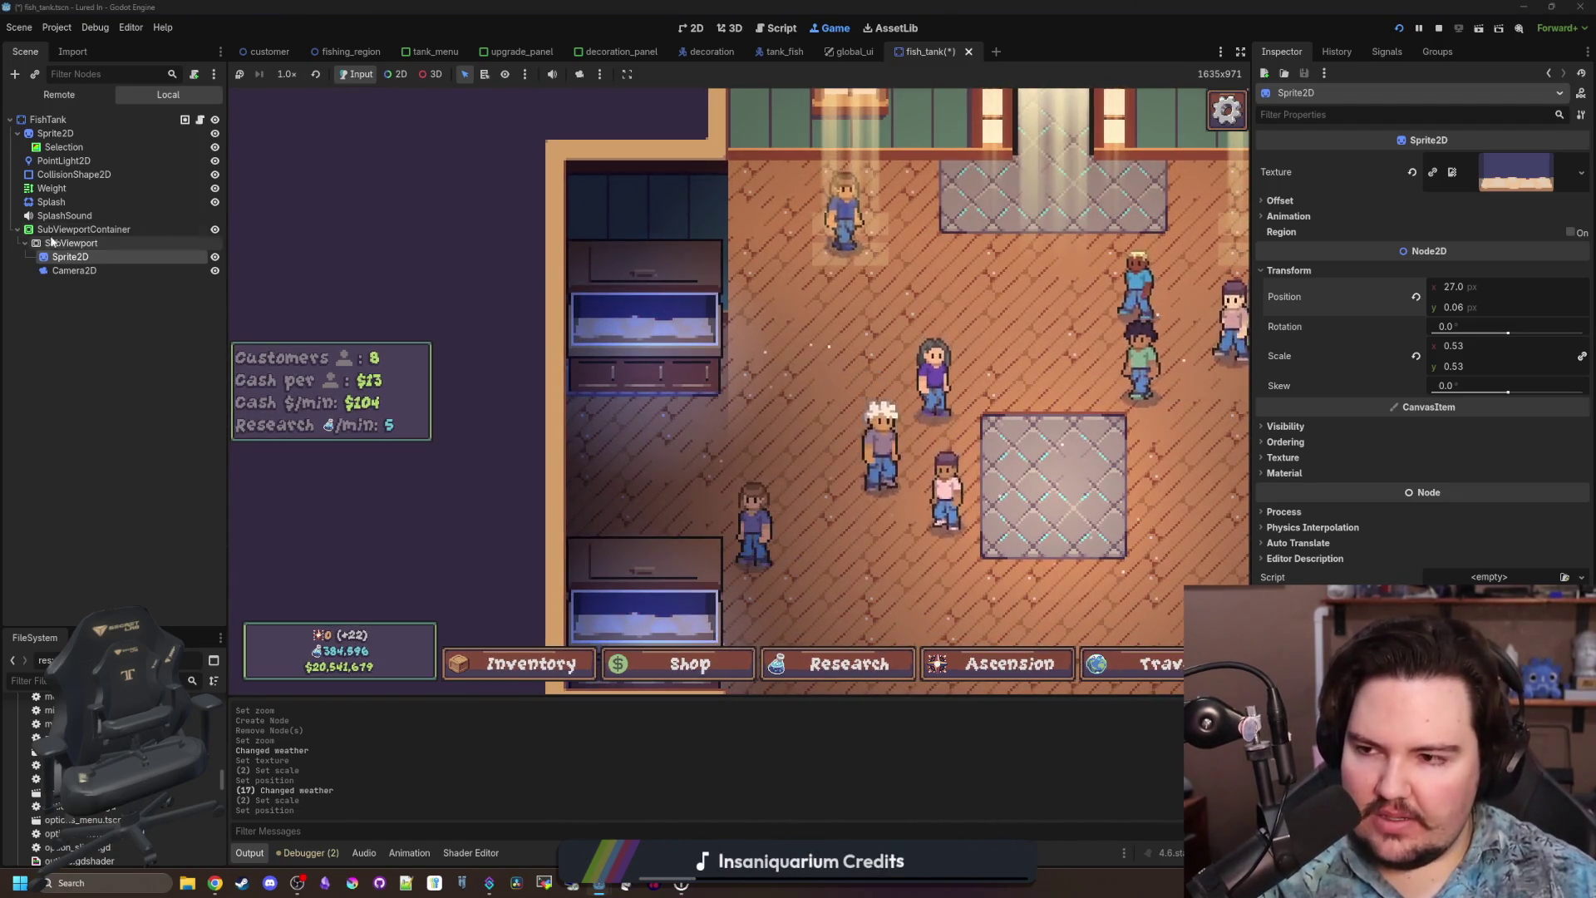
left_click(70, 243)
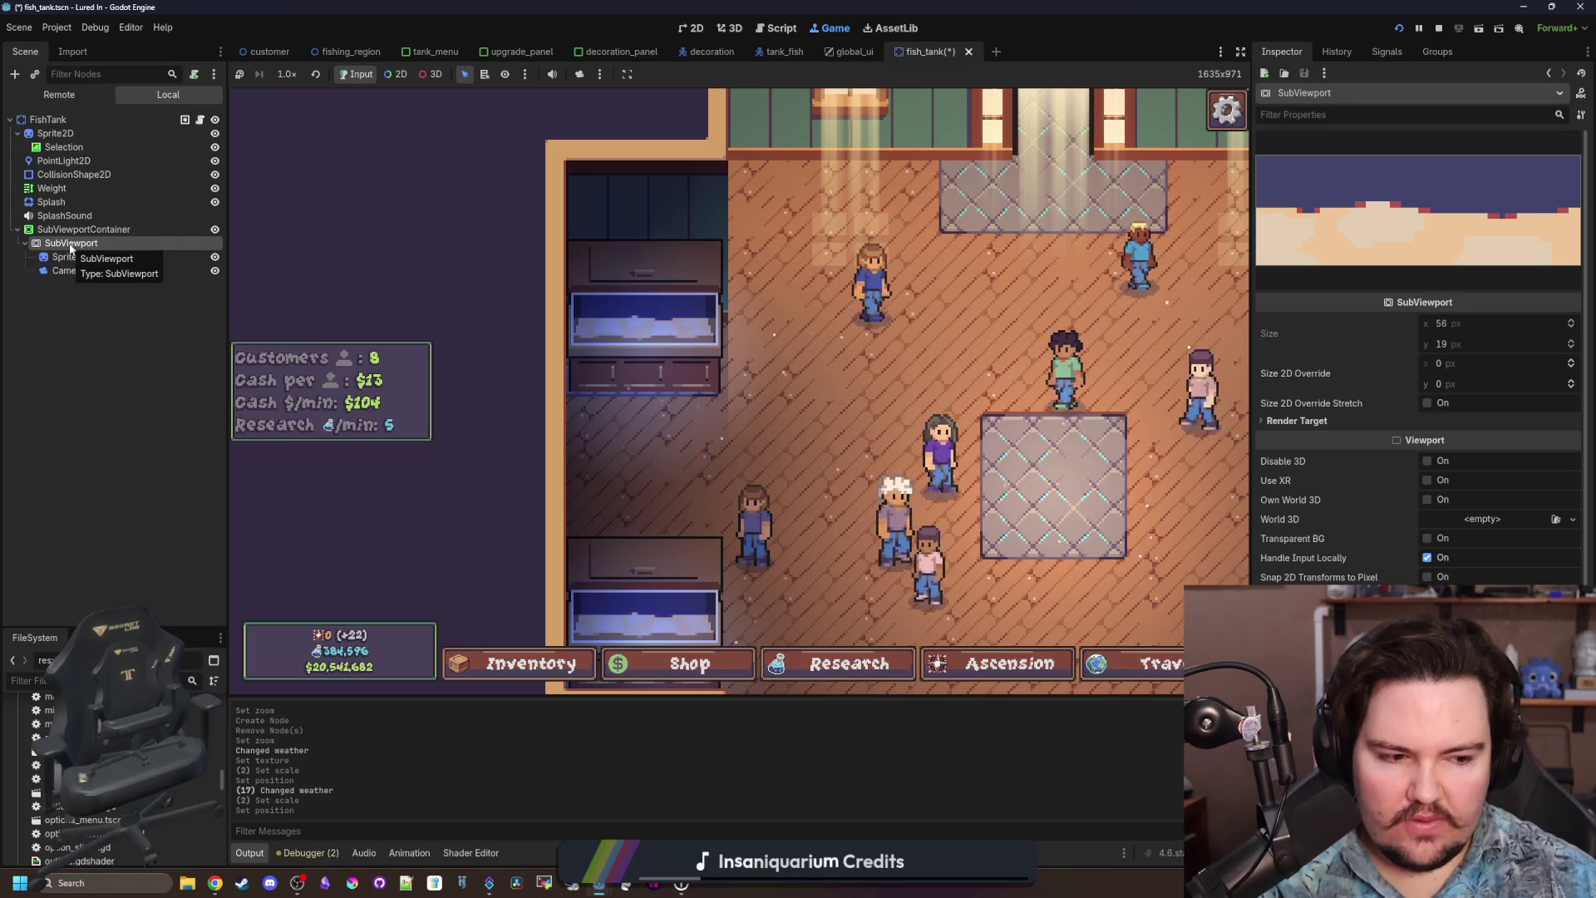
right_click(69, 246)
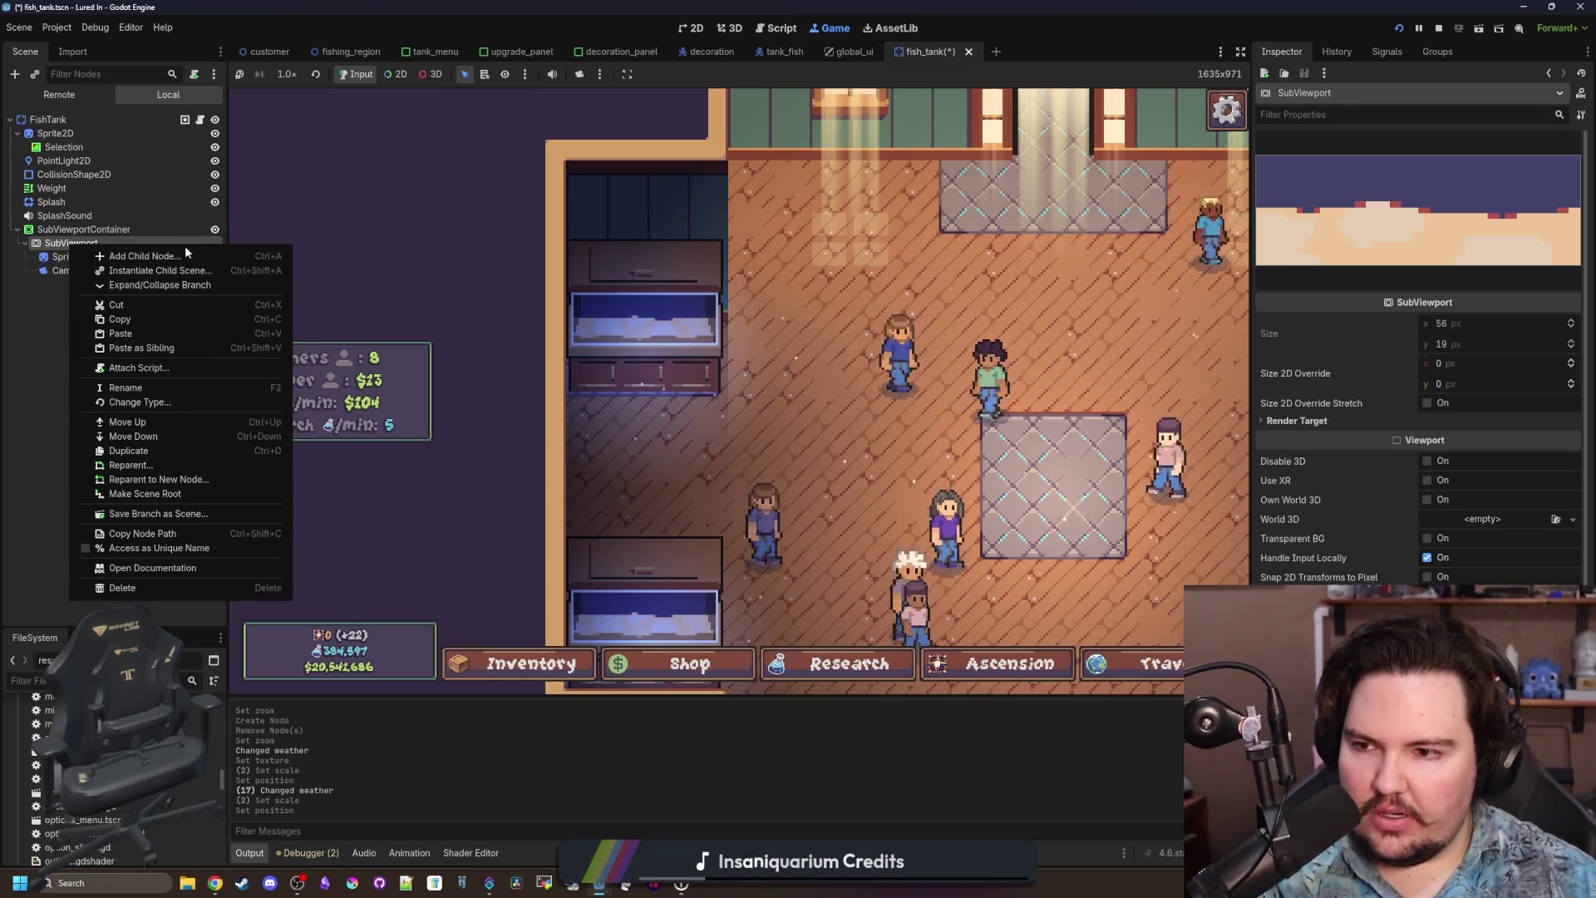
left_click(1161, 377)
scroll(1021, 343, "up", 3)
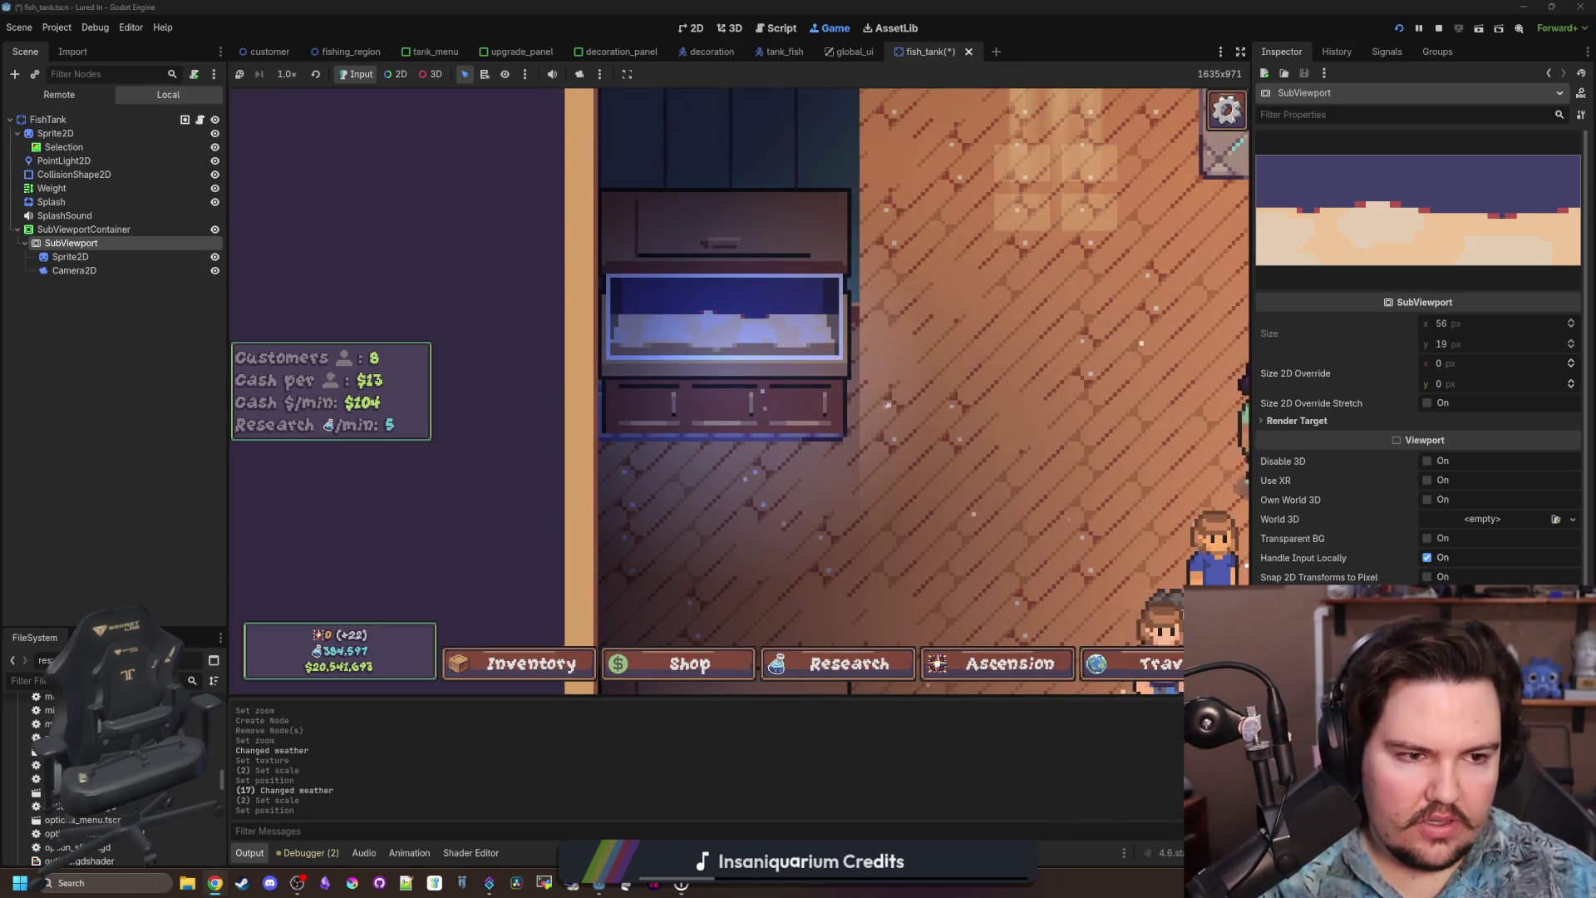
Go to the d2jam.com Down2Jam home page in Chrome and maximize the window.
left_click(214, 882)
type("down")
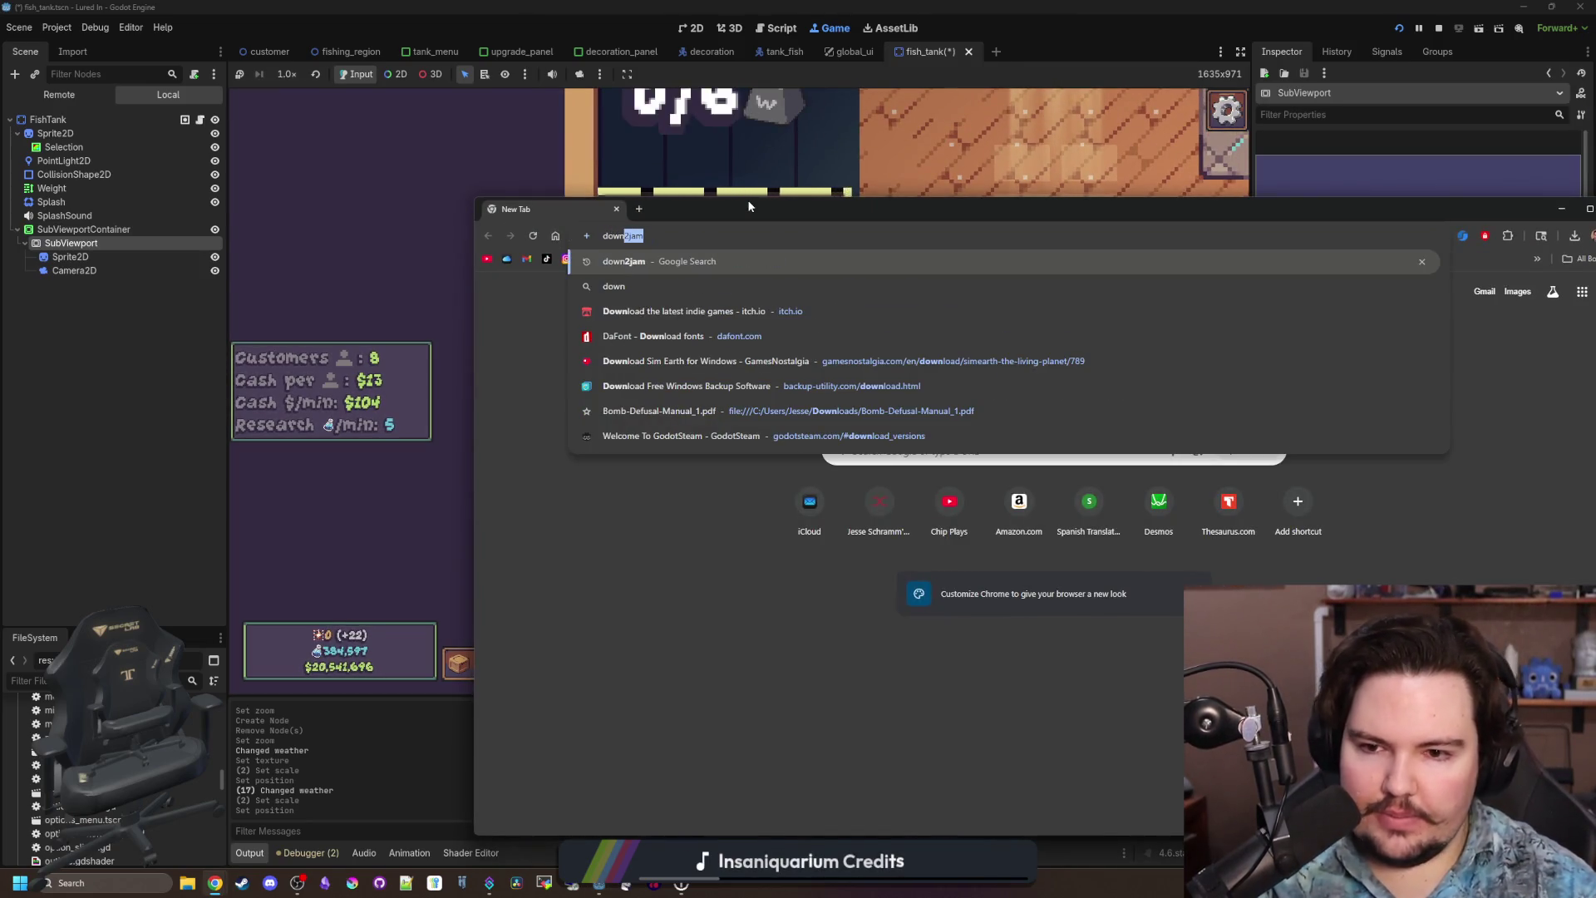
type("2jam")
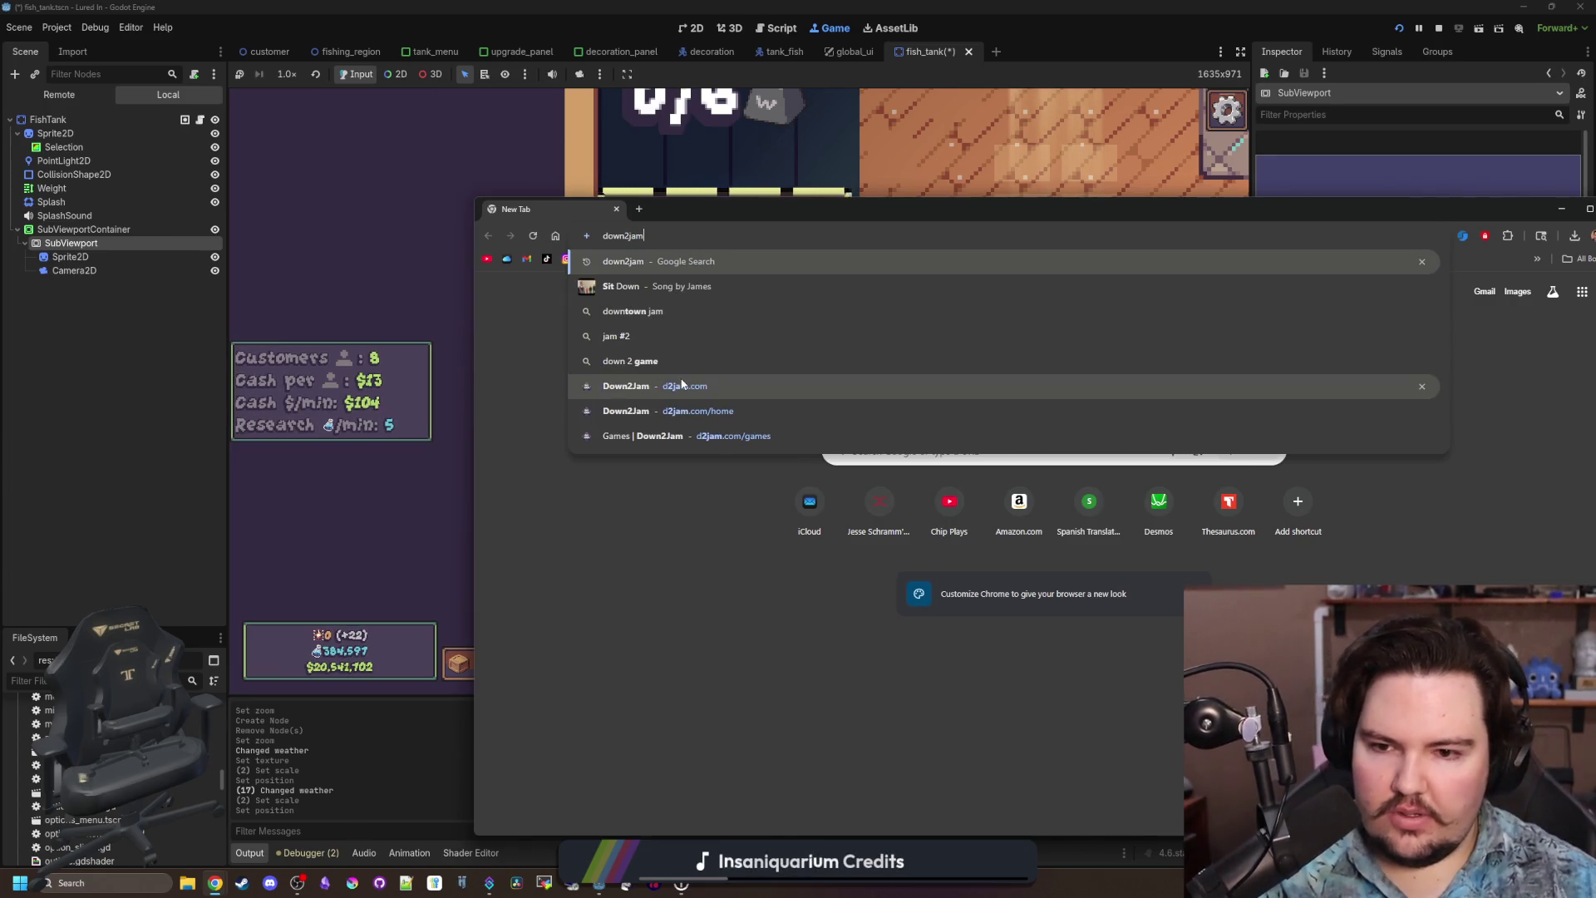
left_click(681, 384)
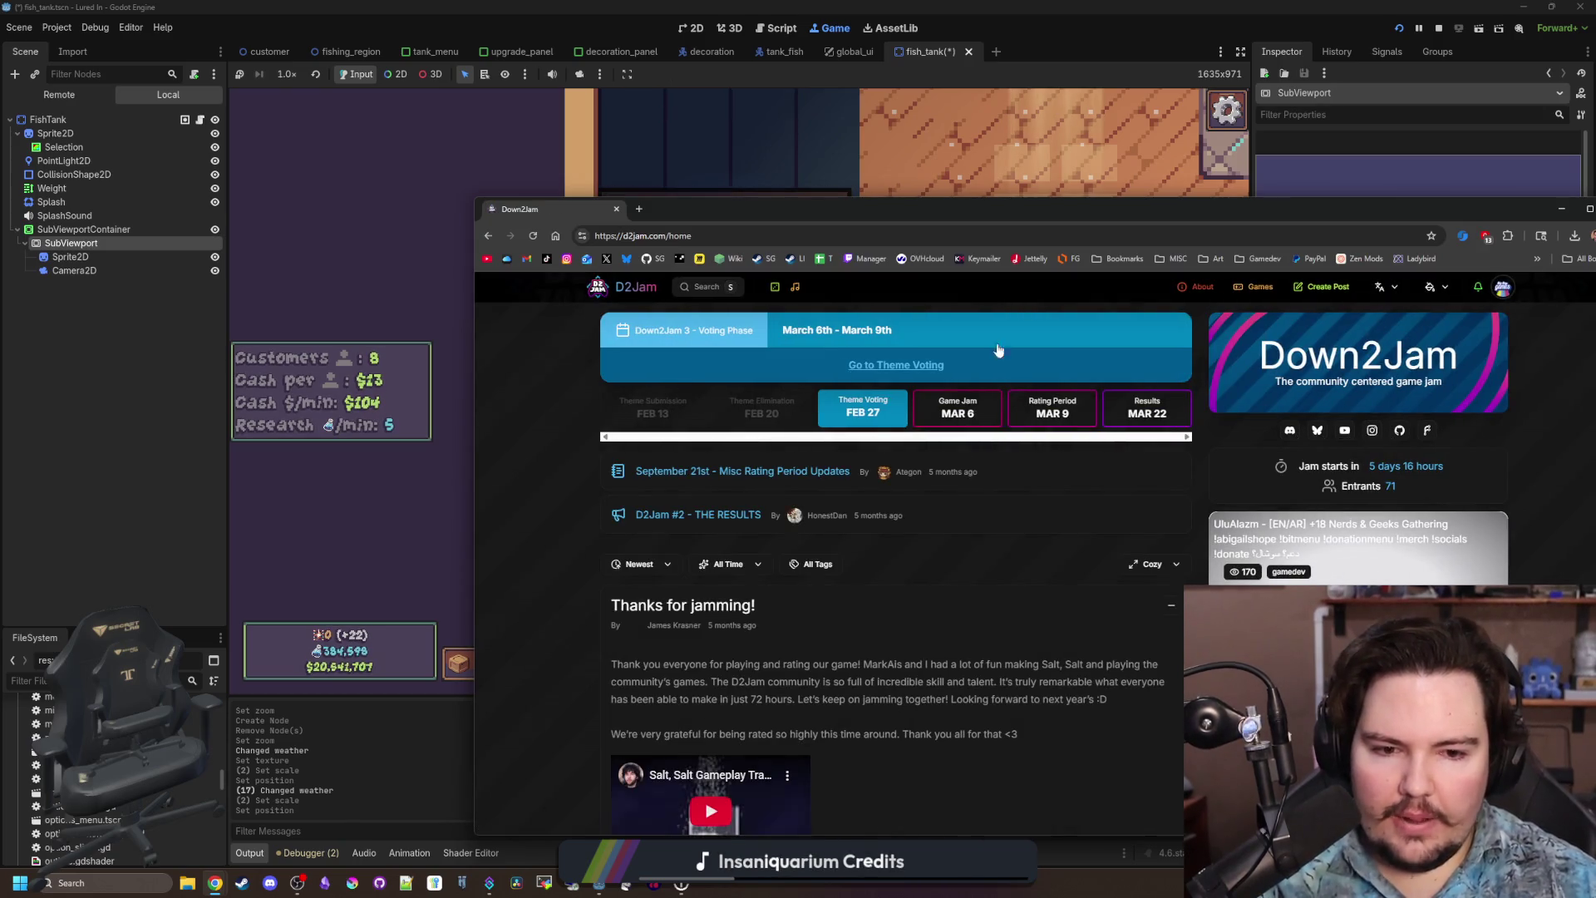
left_click_drag(1146, 205, 832, 1)
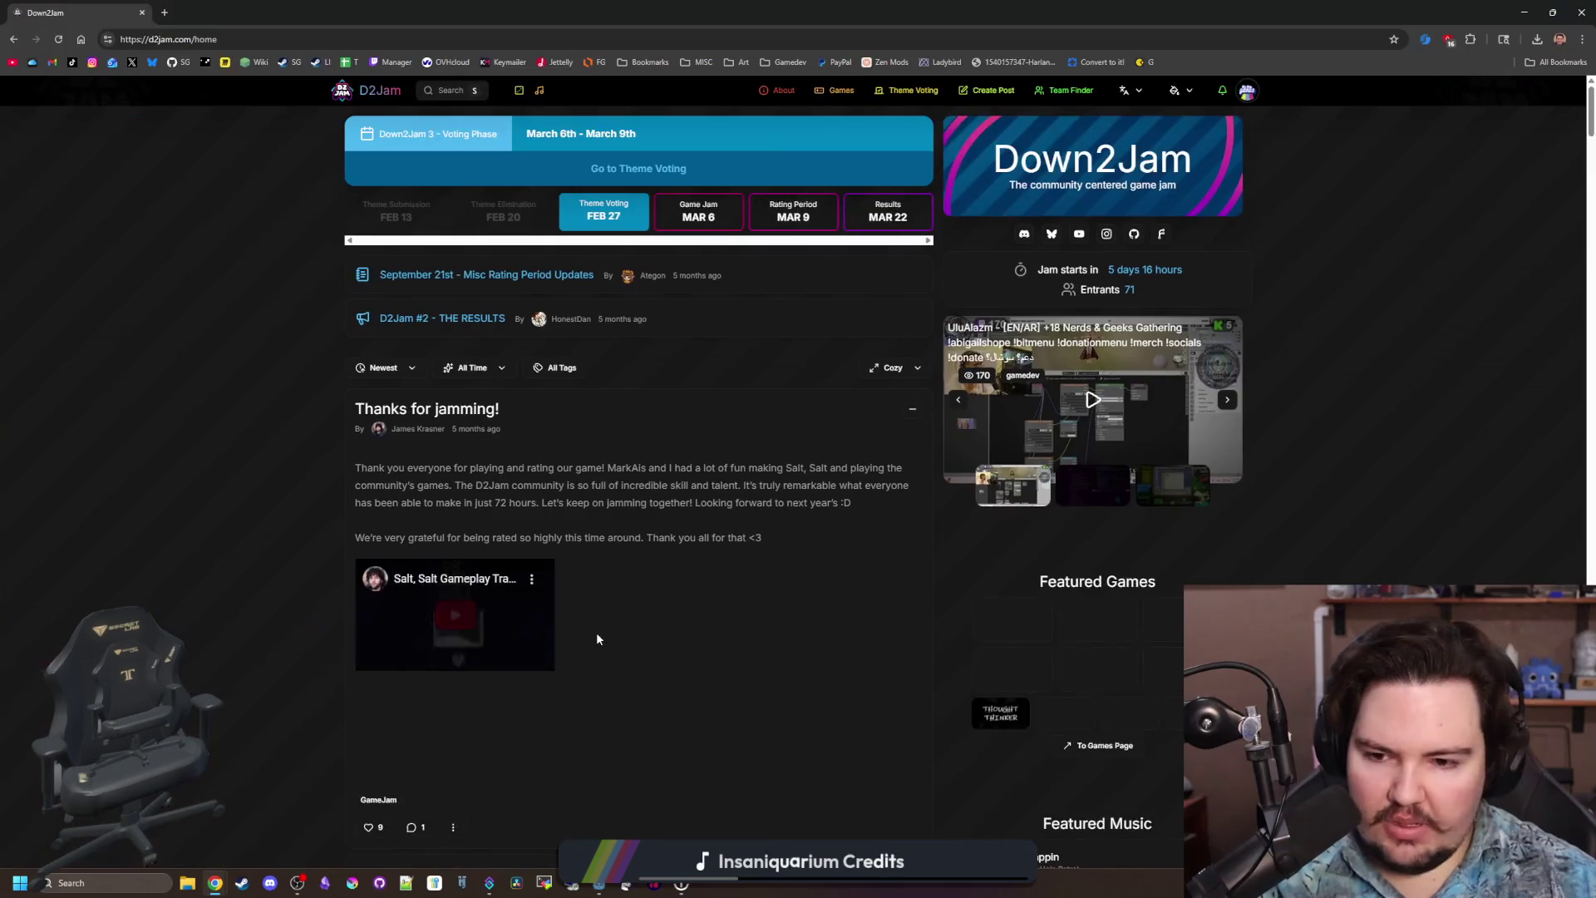
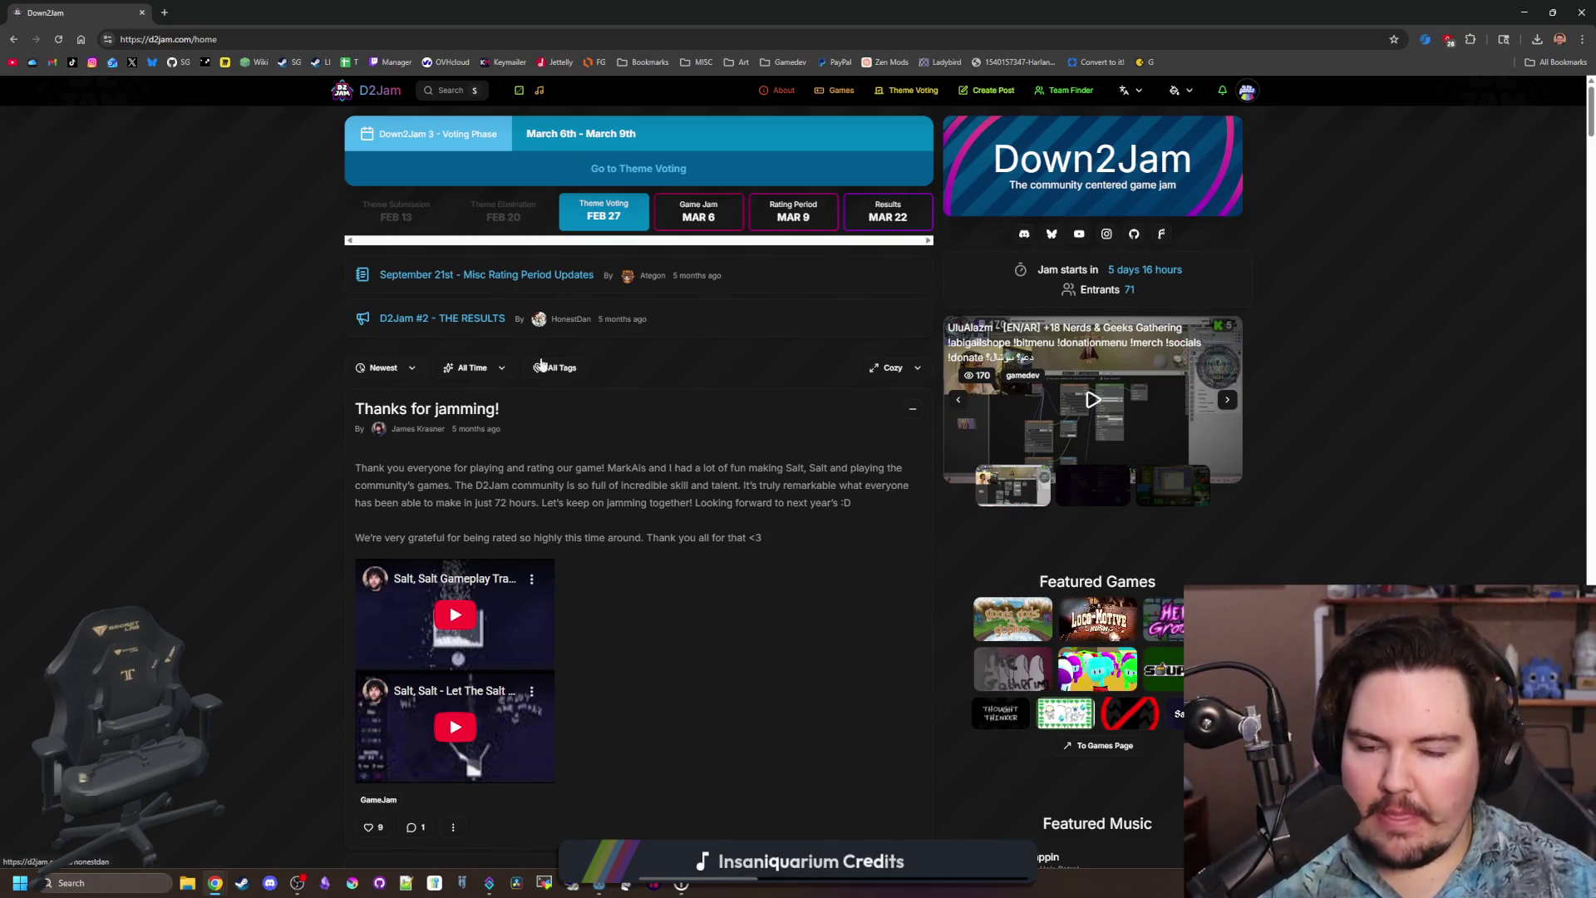
Browse the D2Jam home feed, then open the Games listing.
scroll(552, 457, "down", 6)
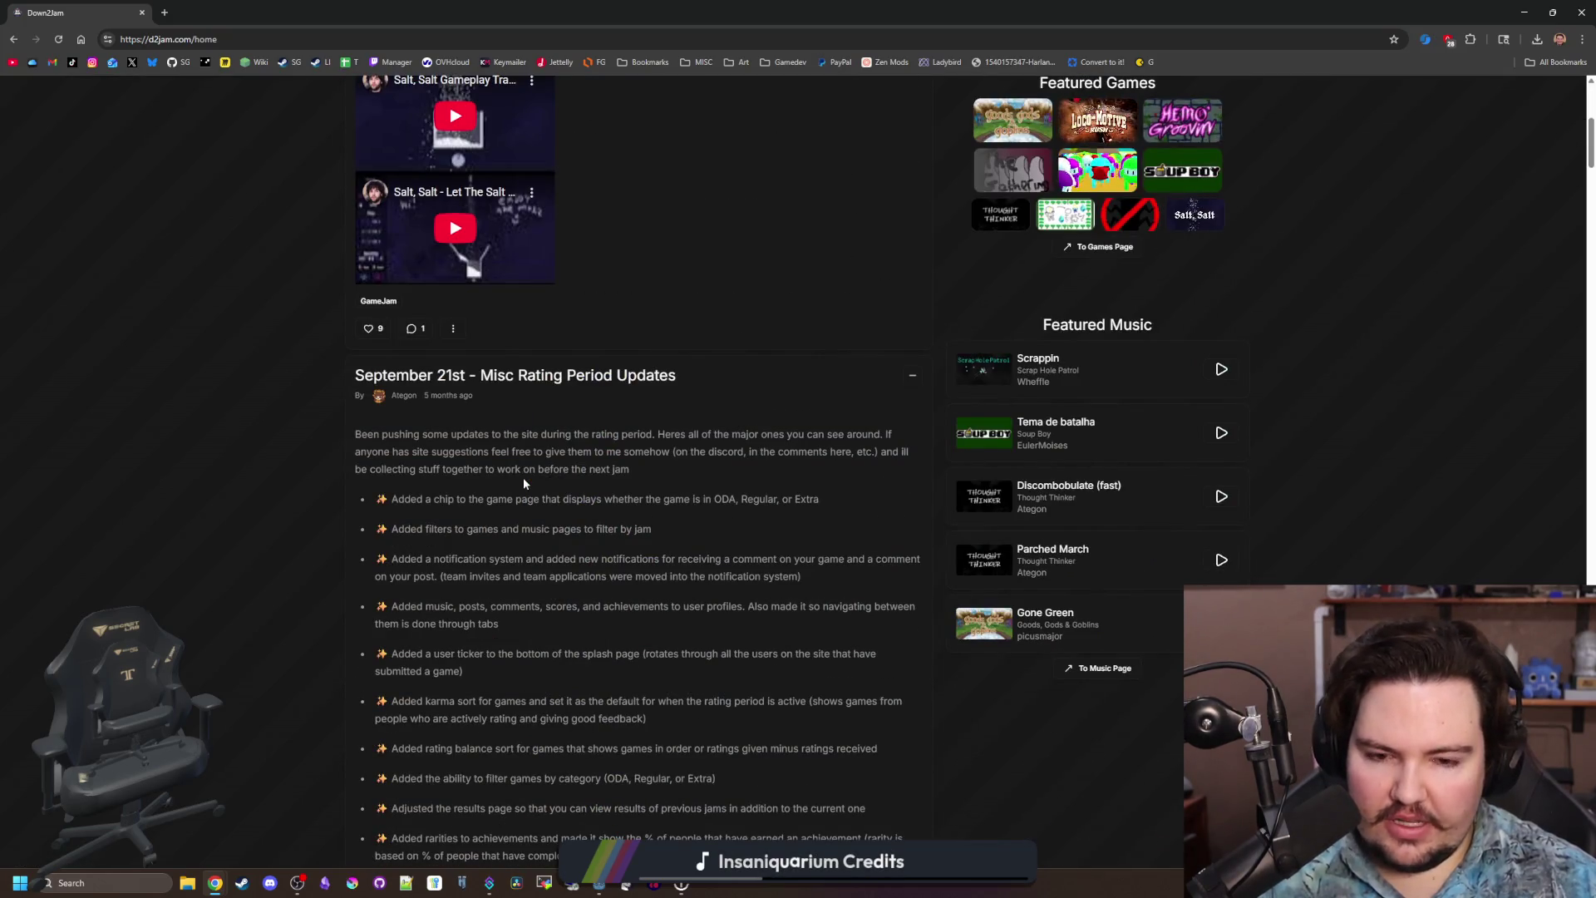
scroll(515, 482, "down", 15)
scroll(503, 484, "down", 20)
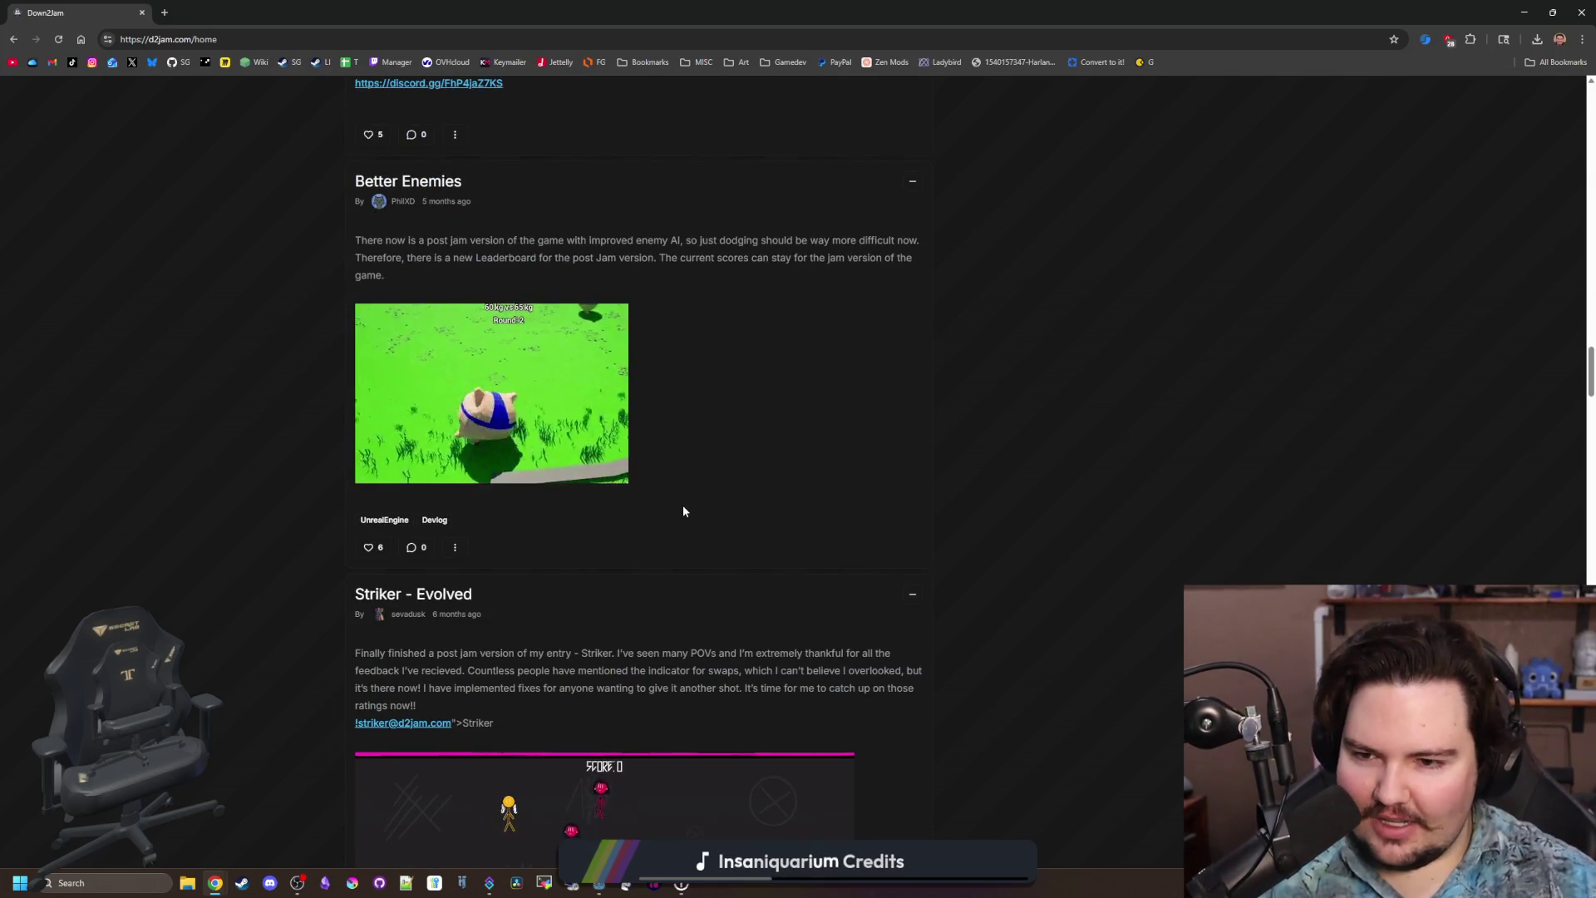
scroll(682, 505, "down", 13)
scroll(911, 302, "down", 10)
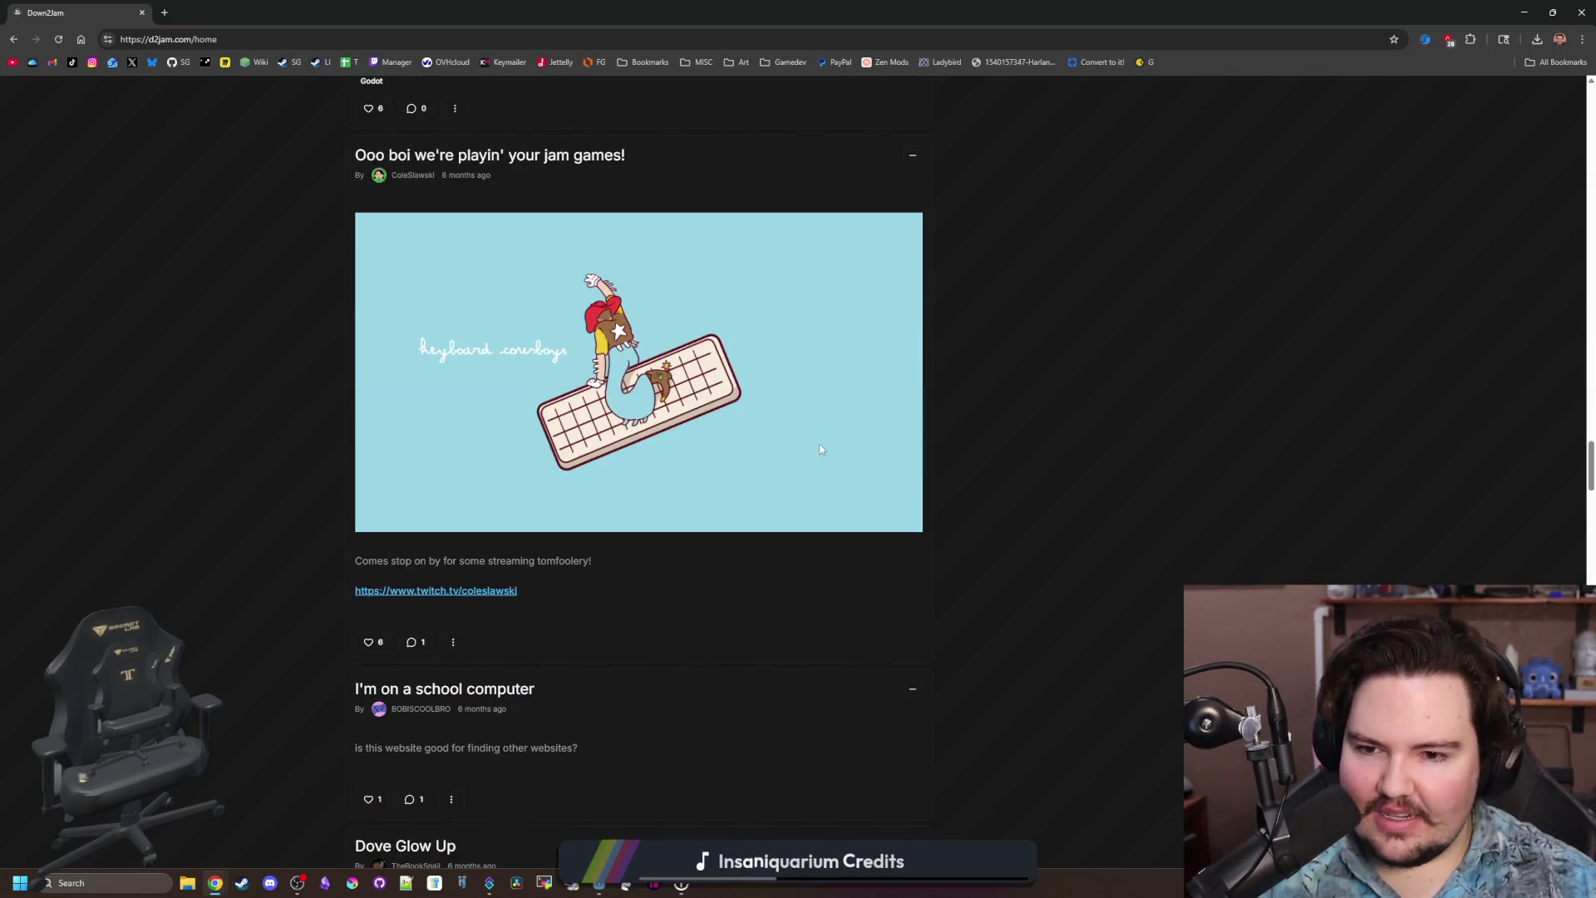
scroll(808, 449, "up", 20)
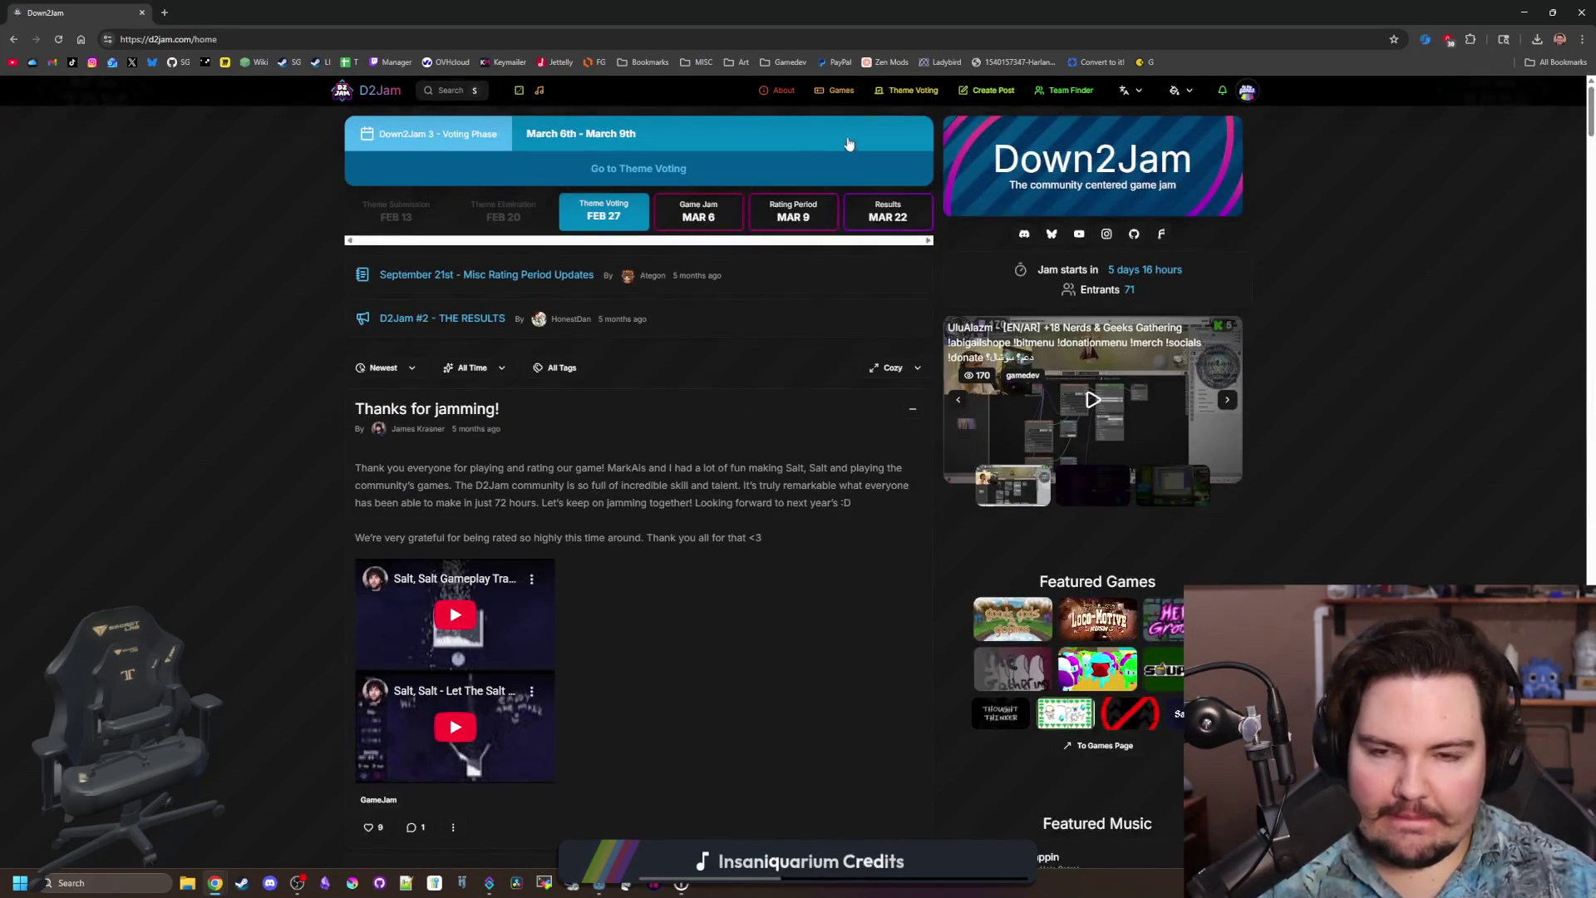
left_click(826, 105)
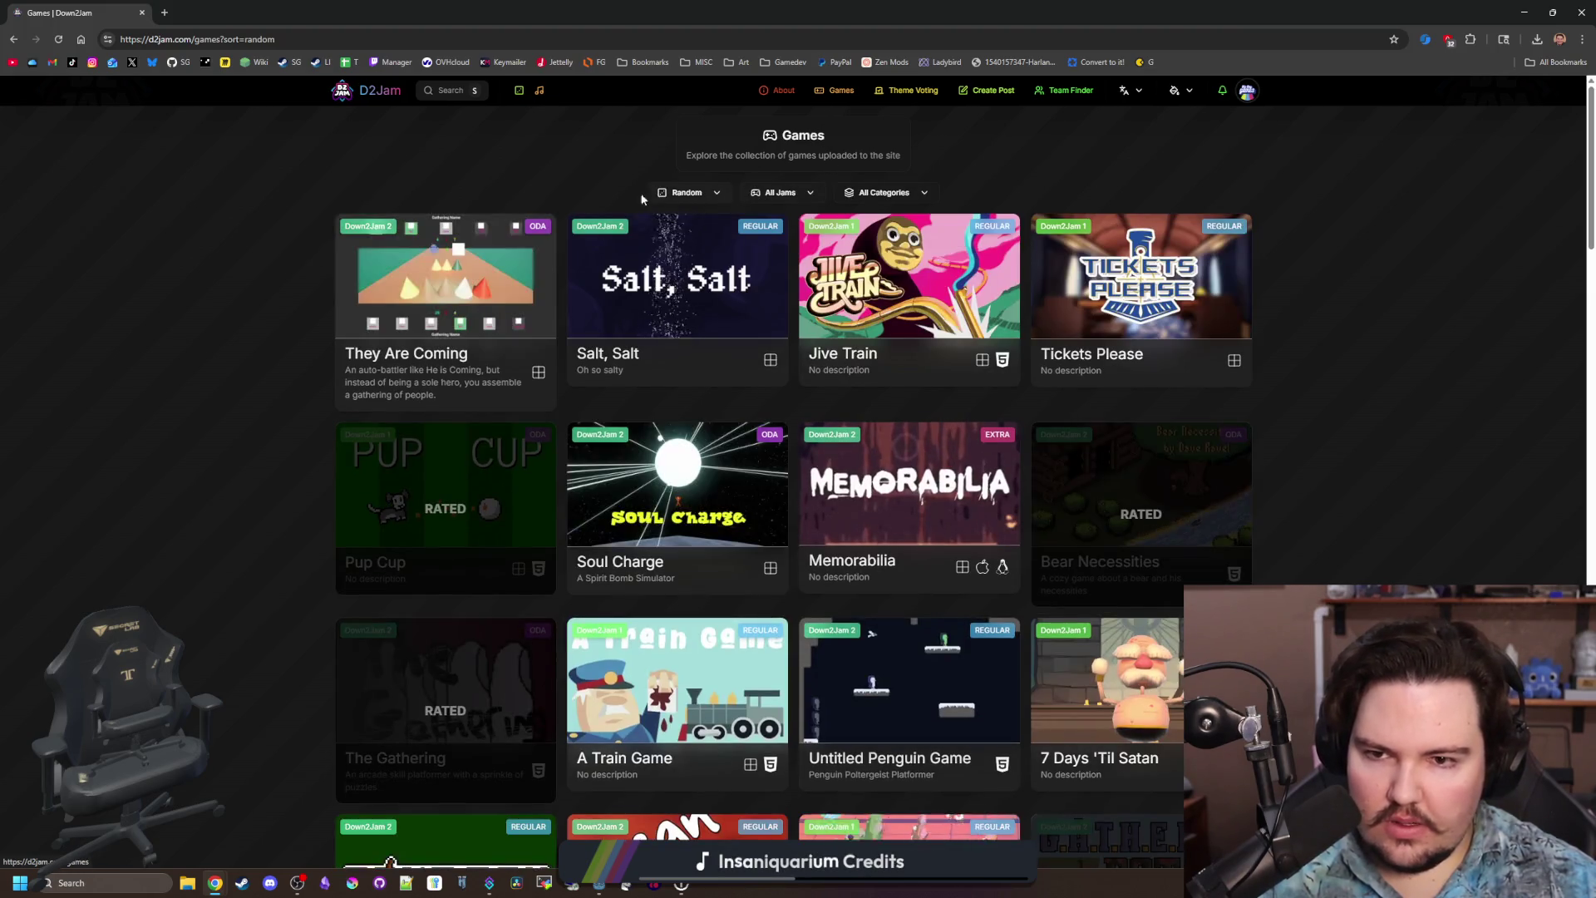
Look through the games grid and open the Coal Keeper game page in a new tab.
left_click(765, 198)
left_click(769, 199)
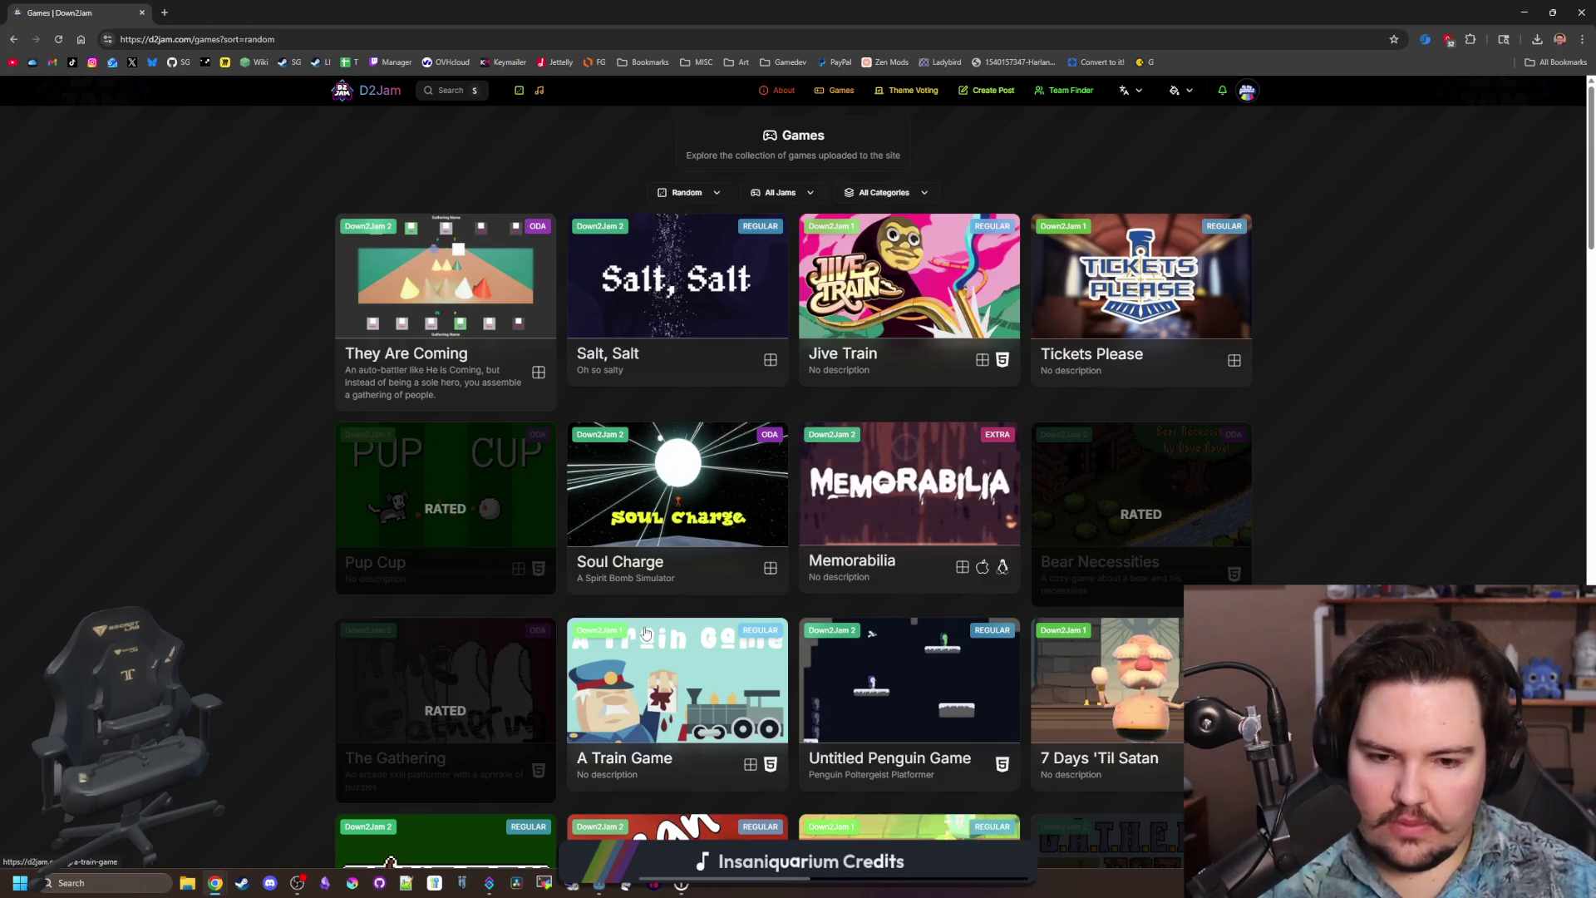
scroll(646, 634, "down", 5)
scroll(646, 633, "down", 15)
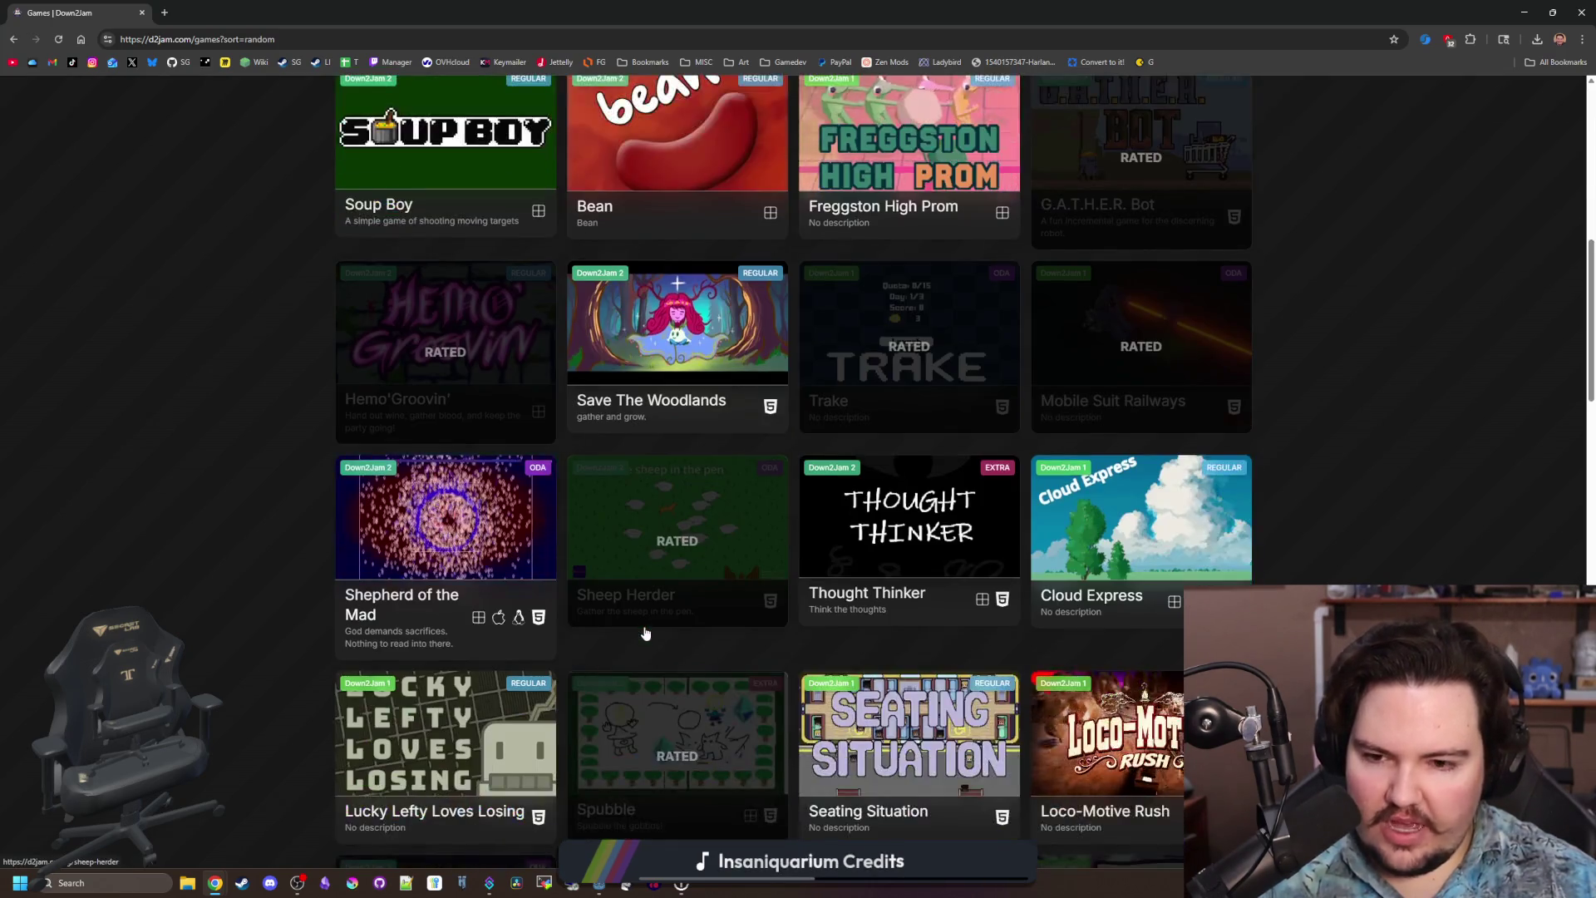
scroll(646, 634, "down", 15)
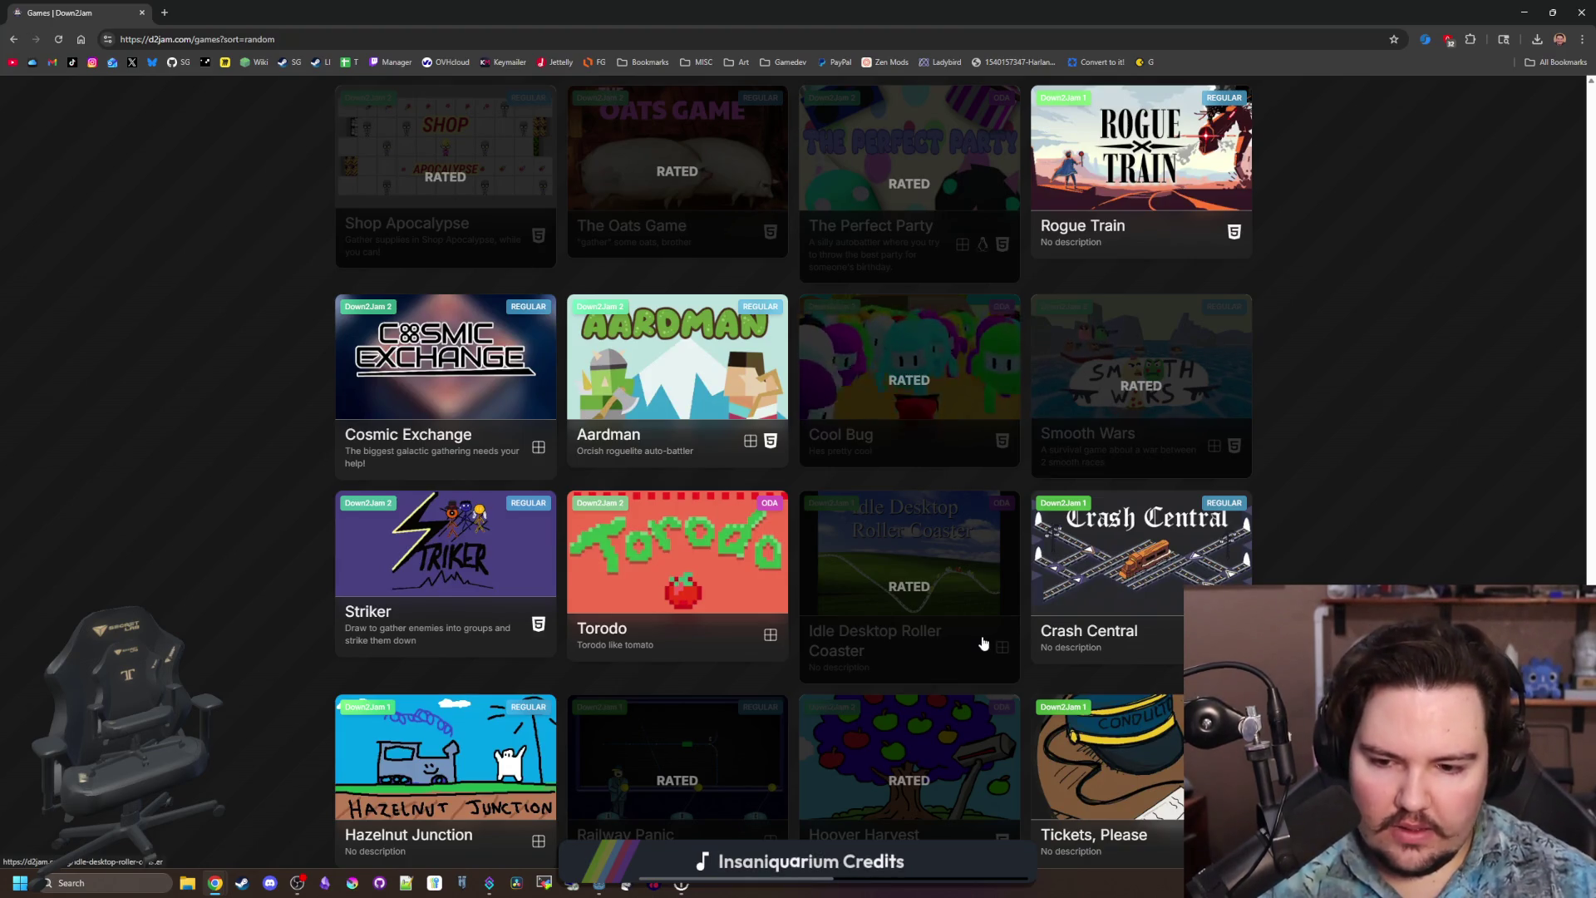
scroll(853, 629, "up", 3)
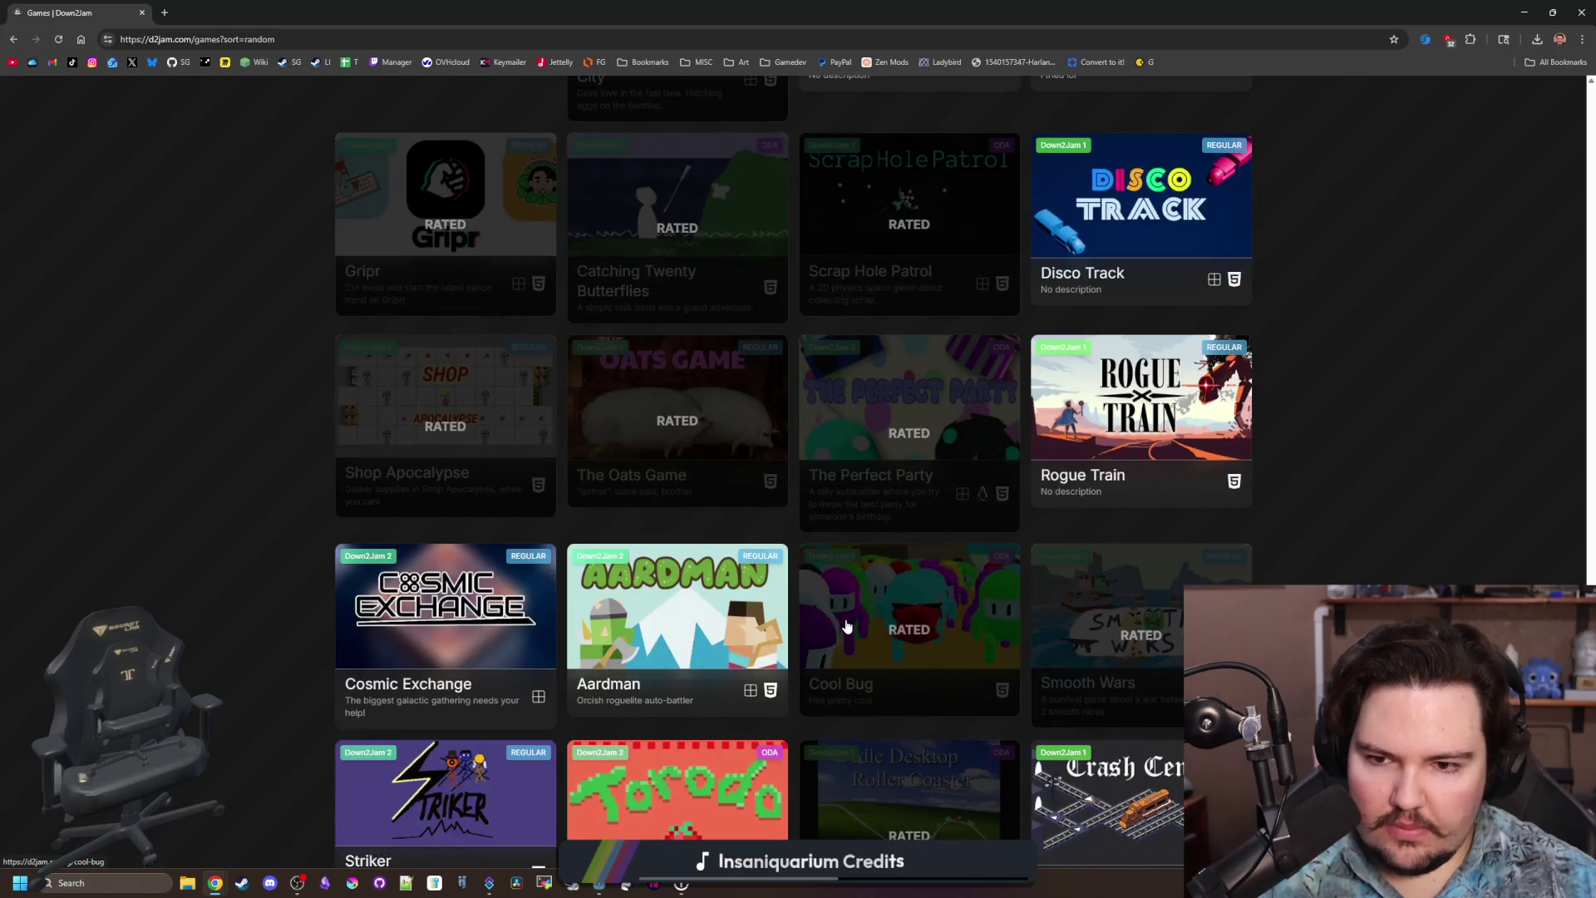
scroll(847, 626, "up", 3)
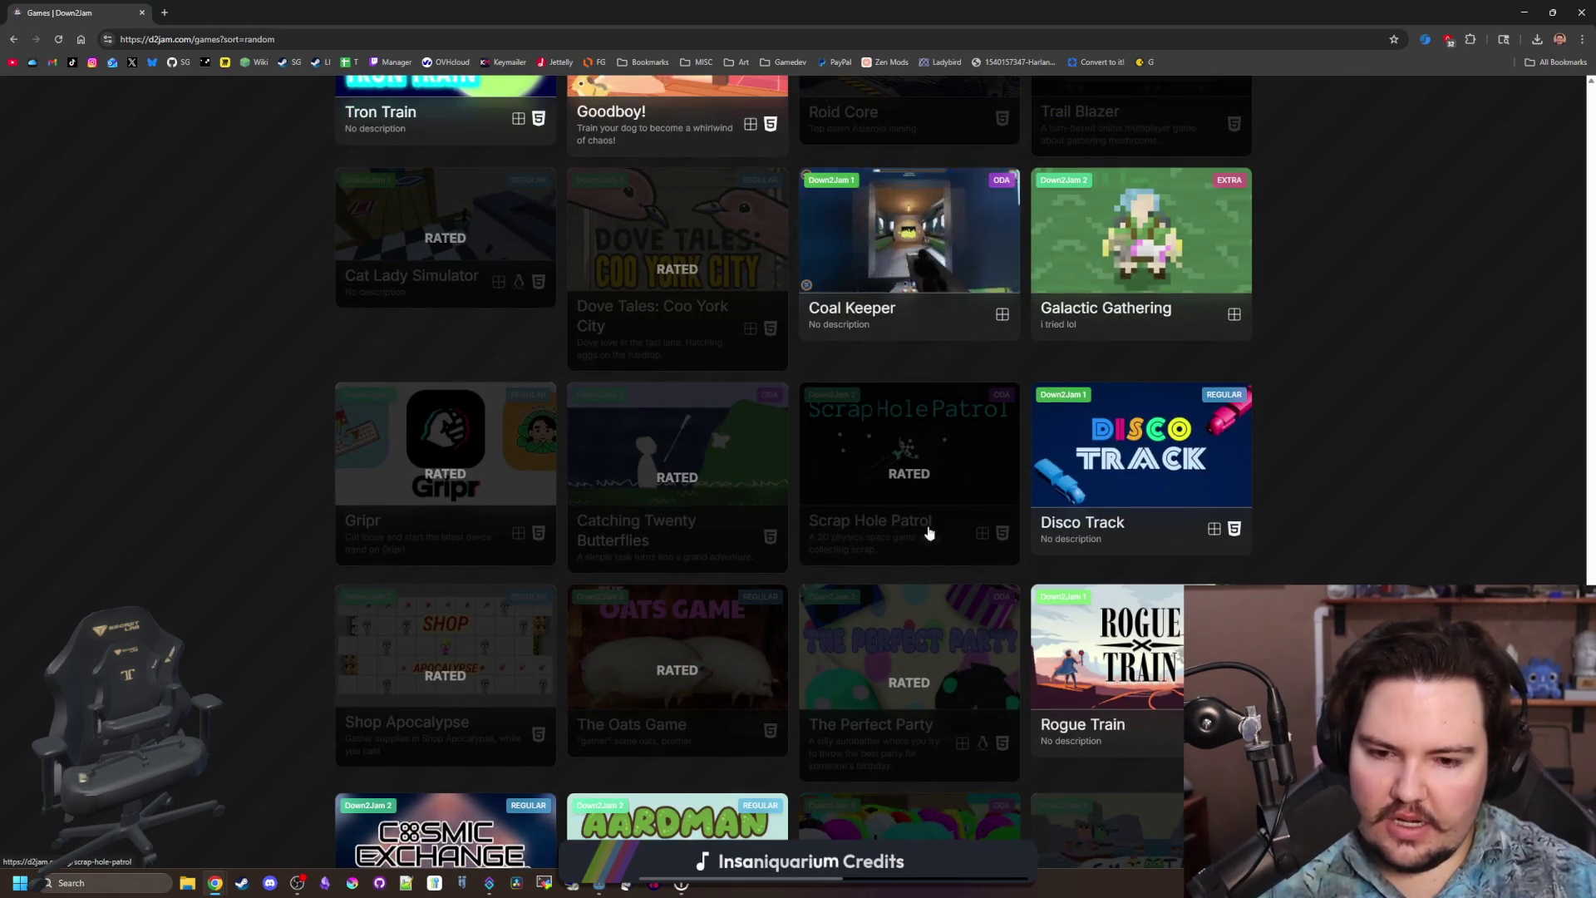
scroll(763, 473, "up", 3)
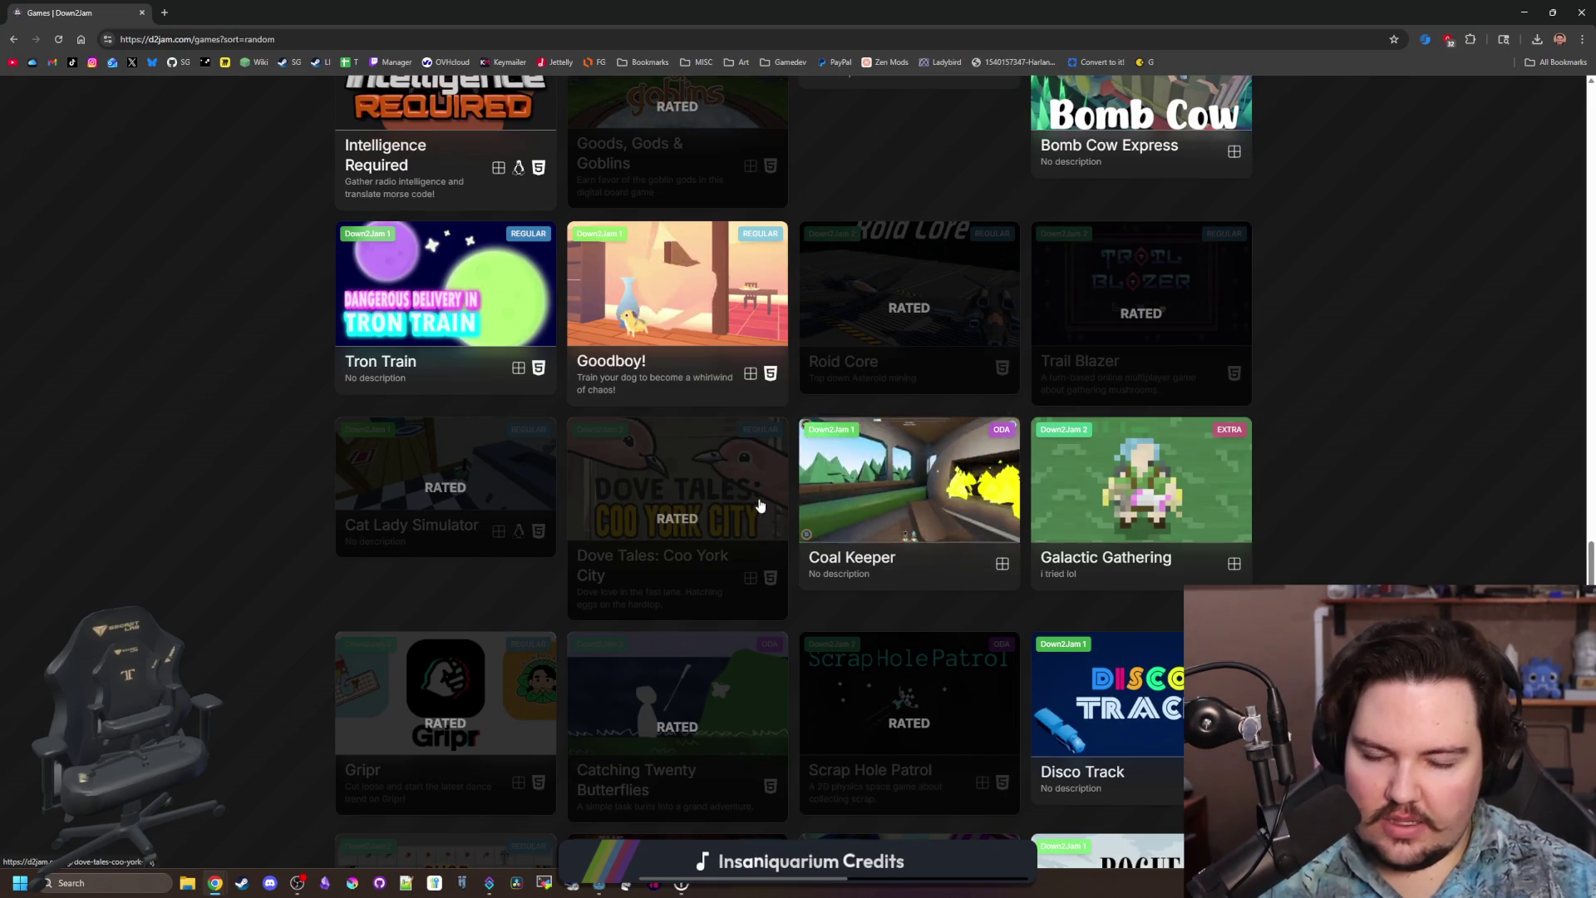
left_click(874, 503)
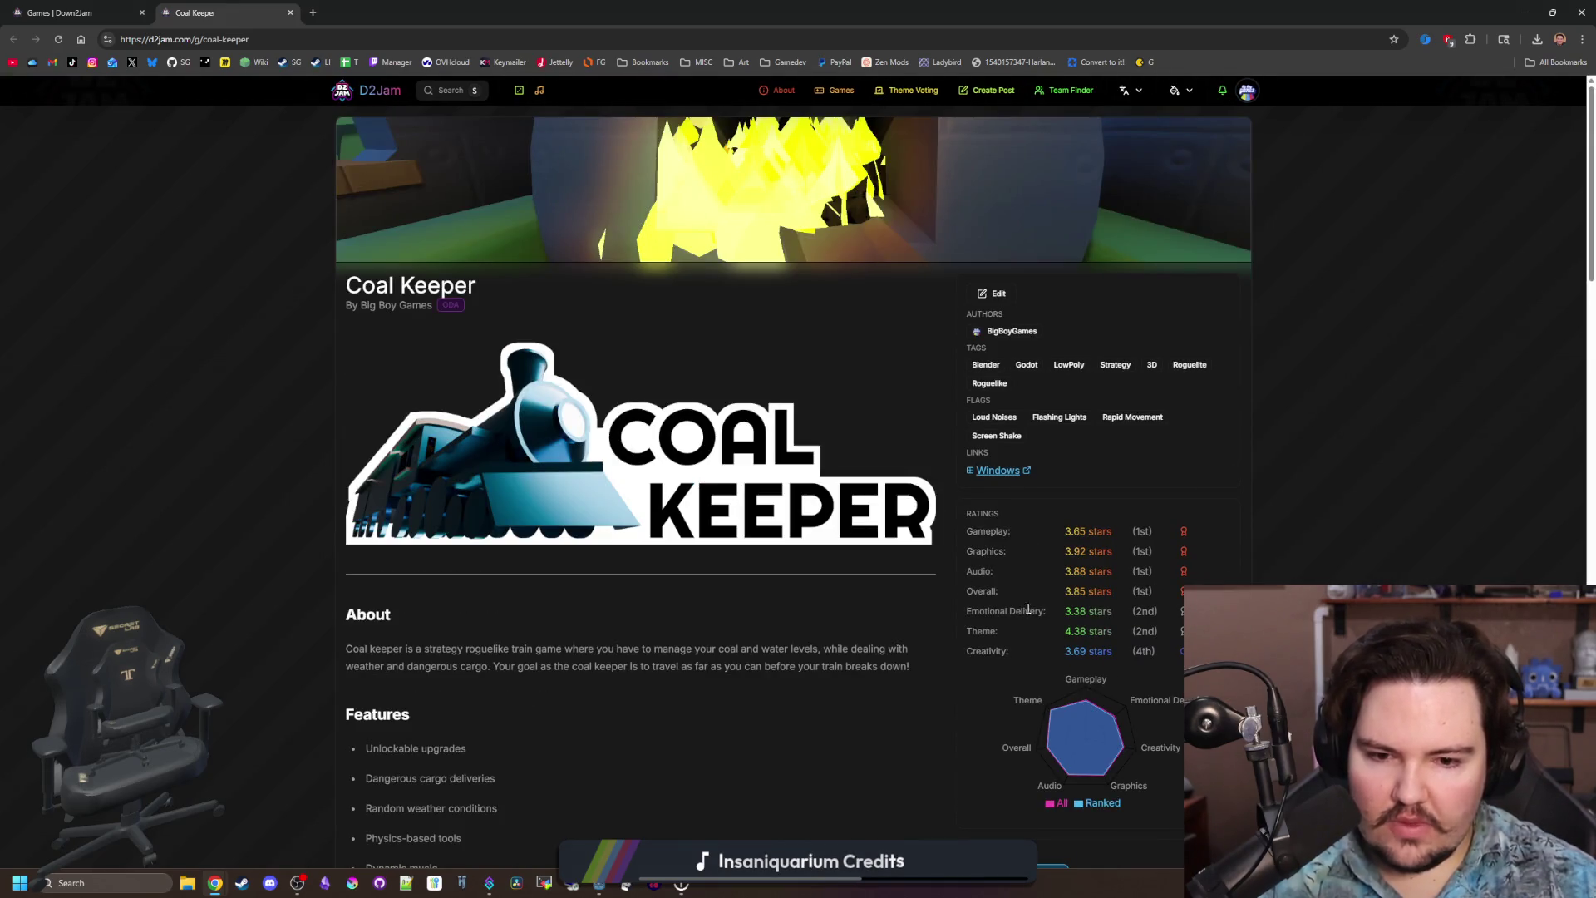
Leave Coal Keeper through the author's profile and open the Intelligence Required game page.
scroll(1047, 612, "down", 9)
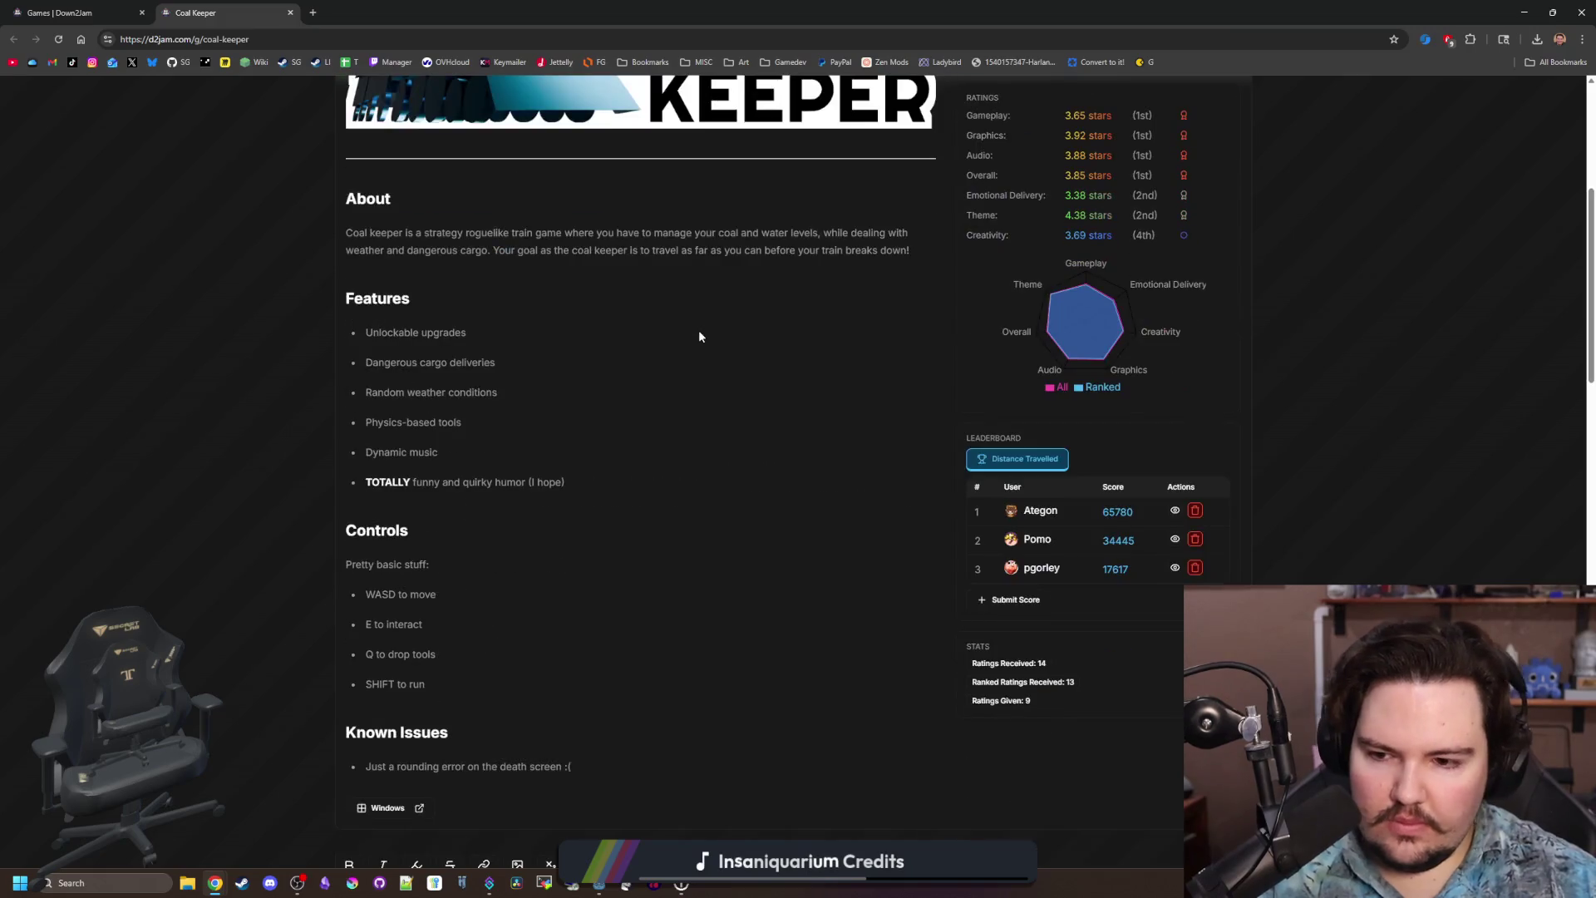
scroll(775, 404, "down", 3)
scroll(810, 392, "up", 12)
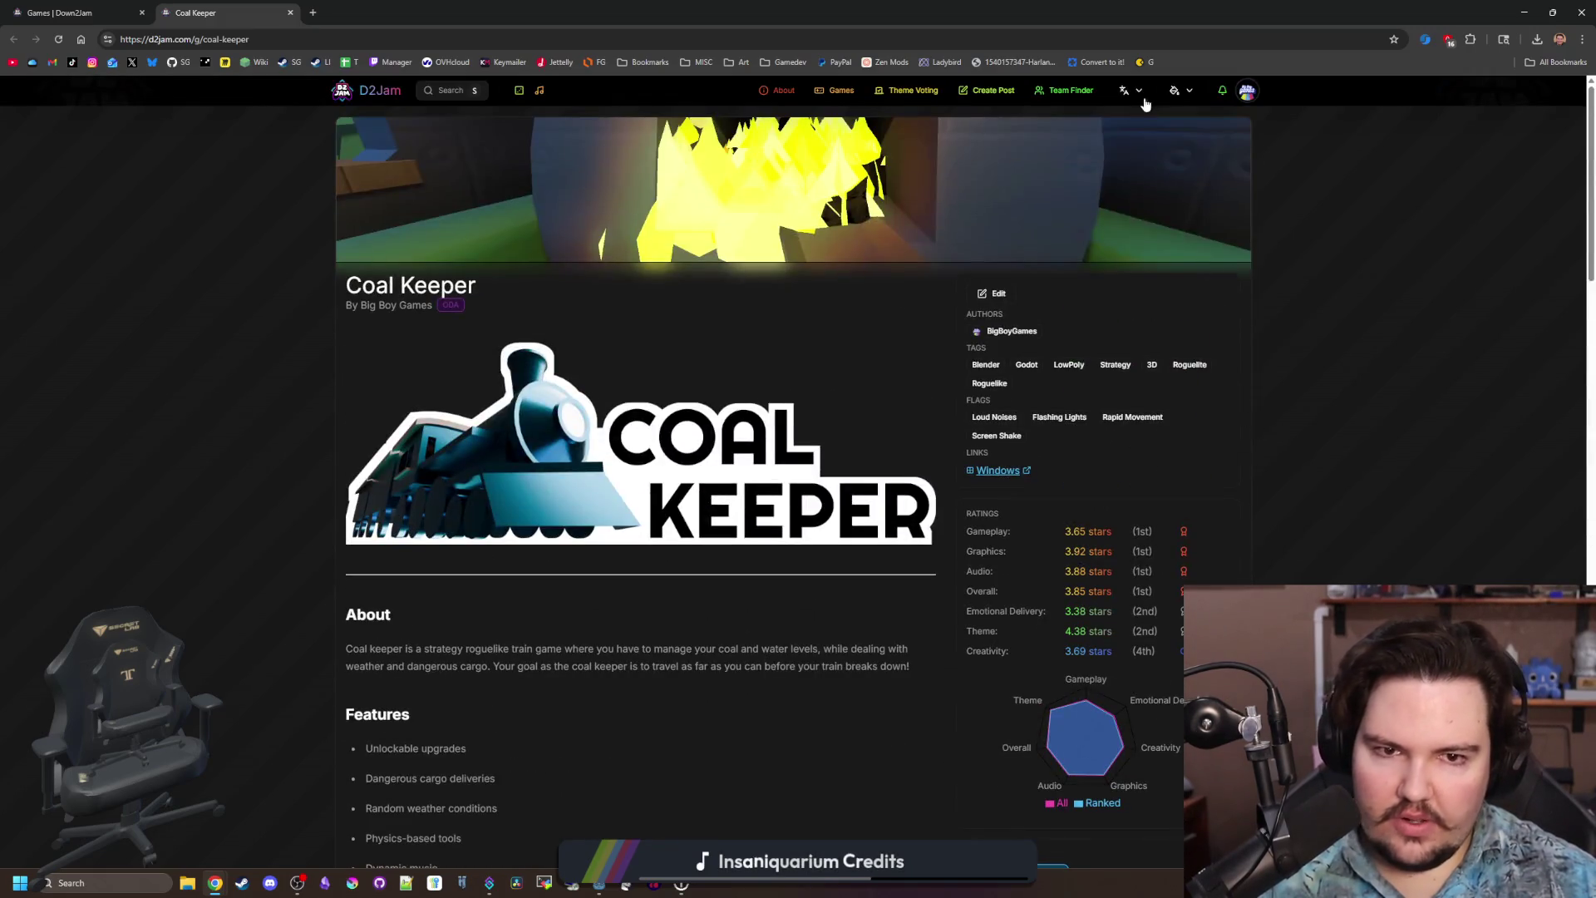
left_click(852, 93)
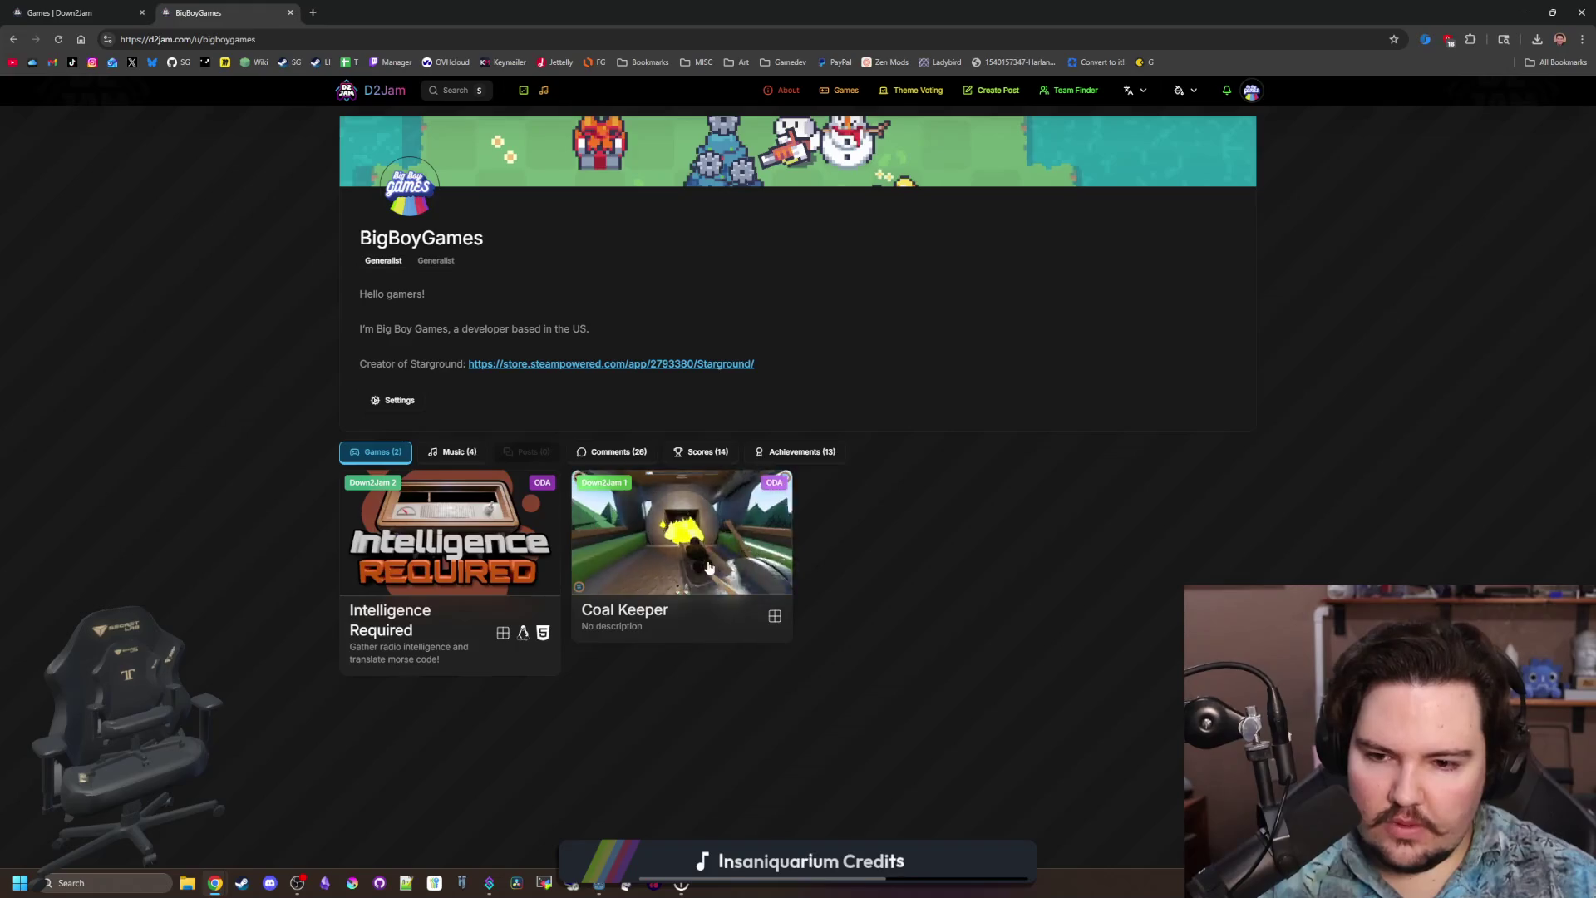
left_click(495, 561)
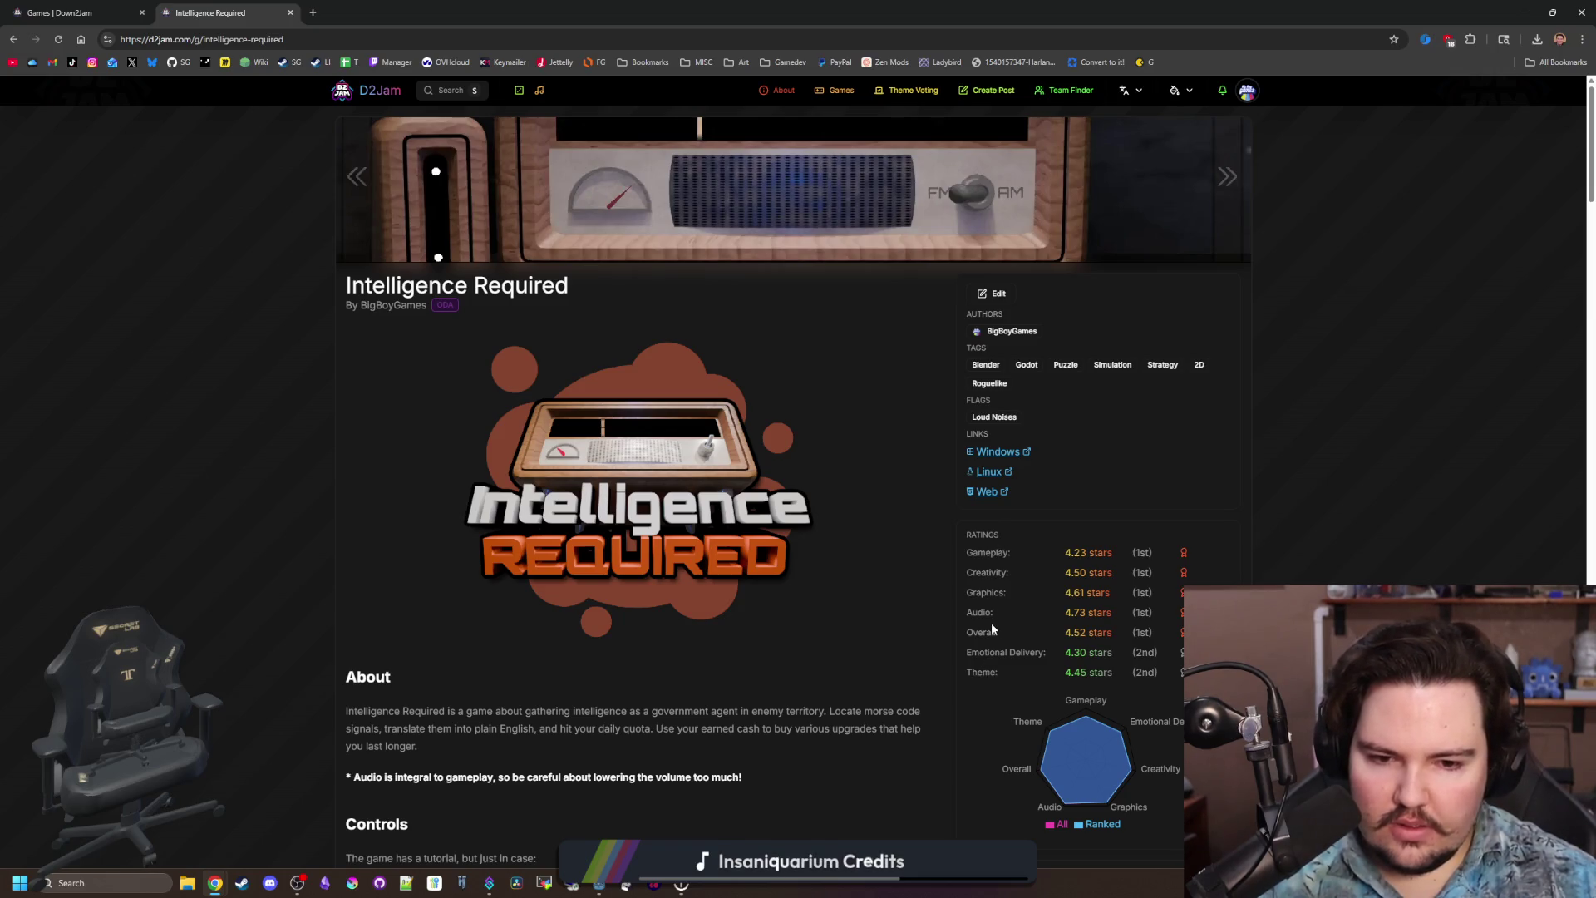
Skim the Intelligence Required page and restore the browser window to a smaller size.
left_click(848, 609)
scroll(846, 582, "down", 20)
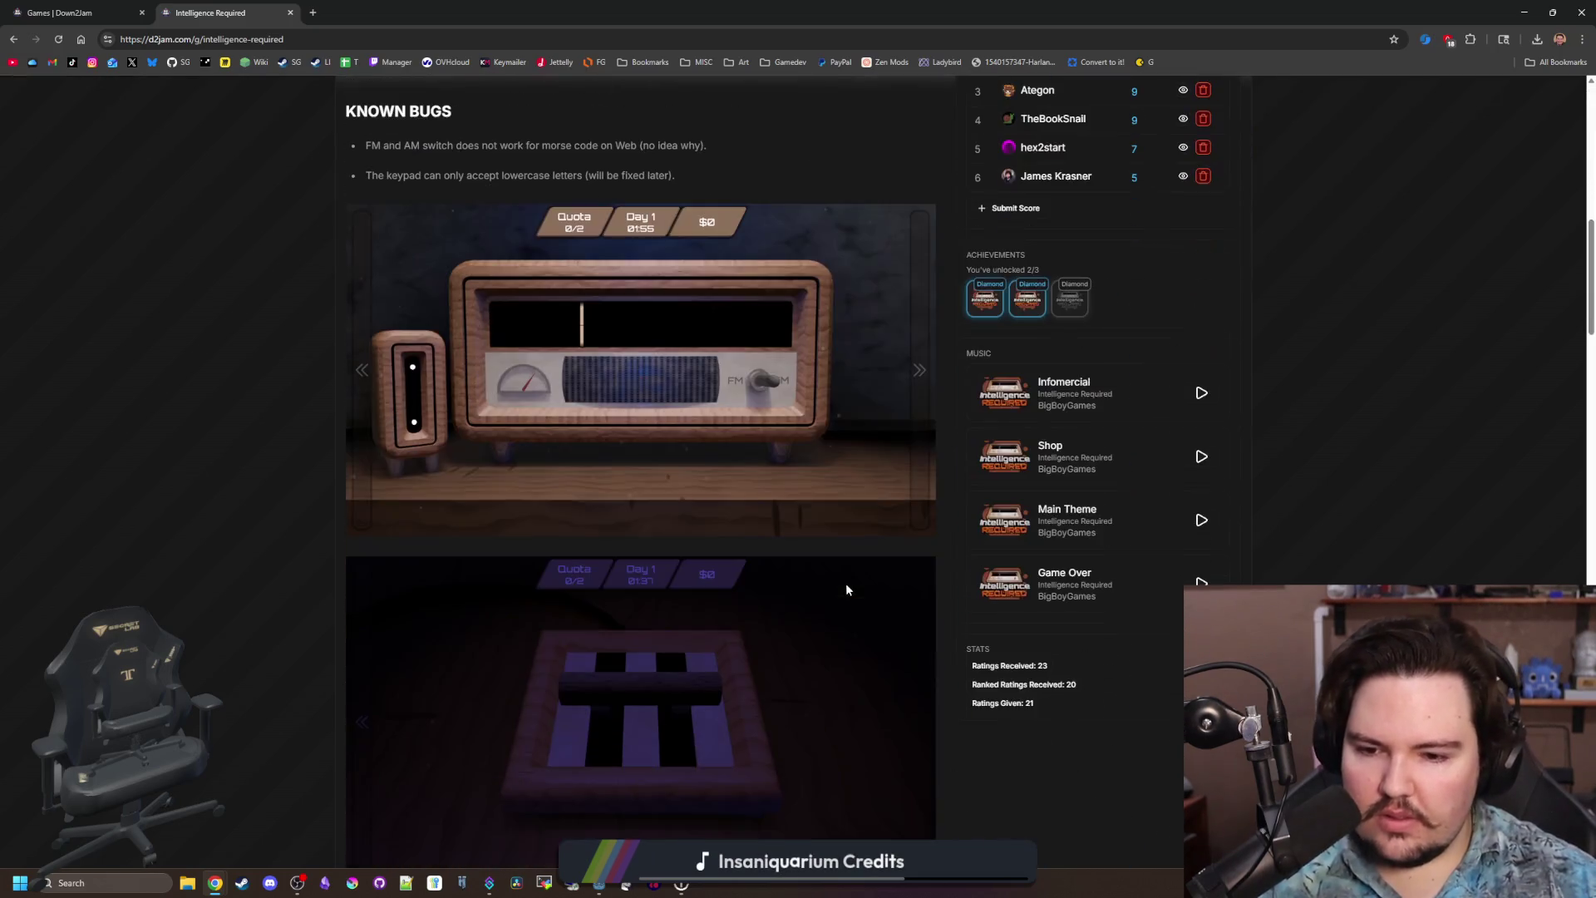
scroll(801, 595, "up", 20)
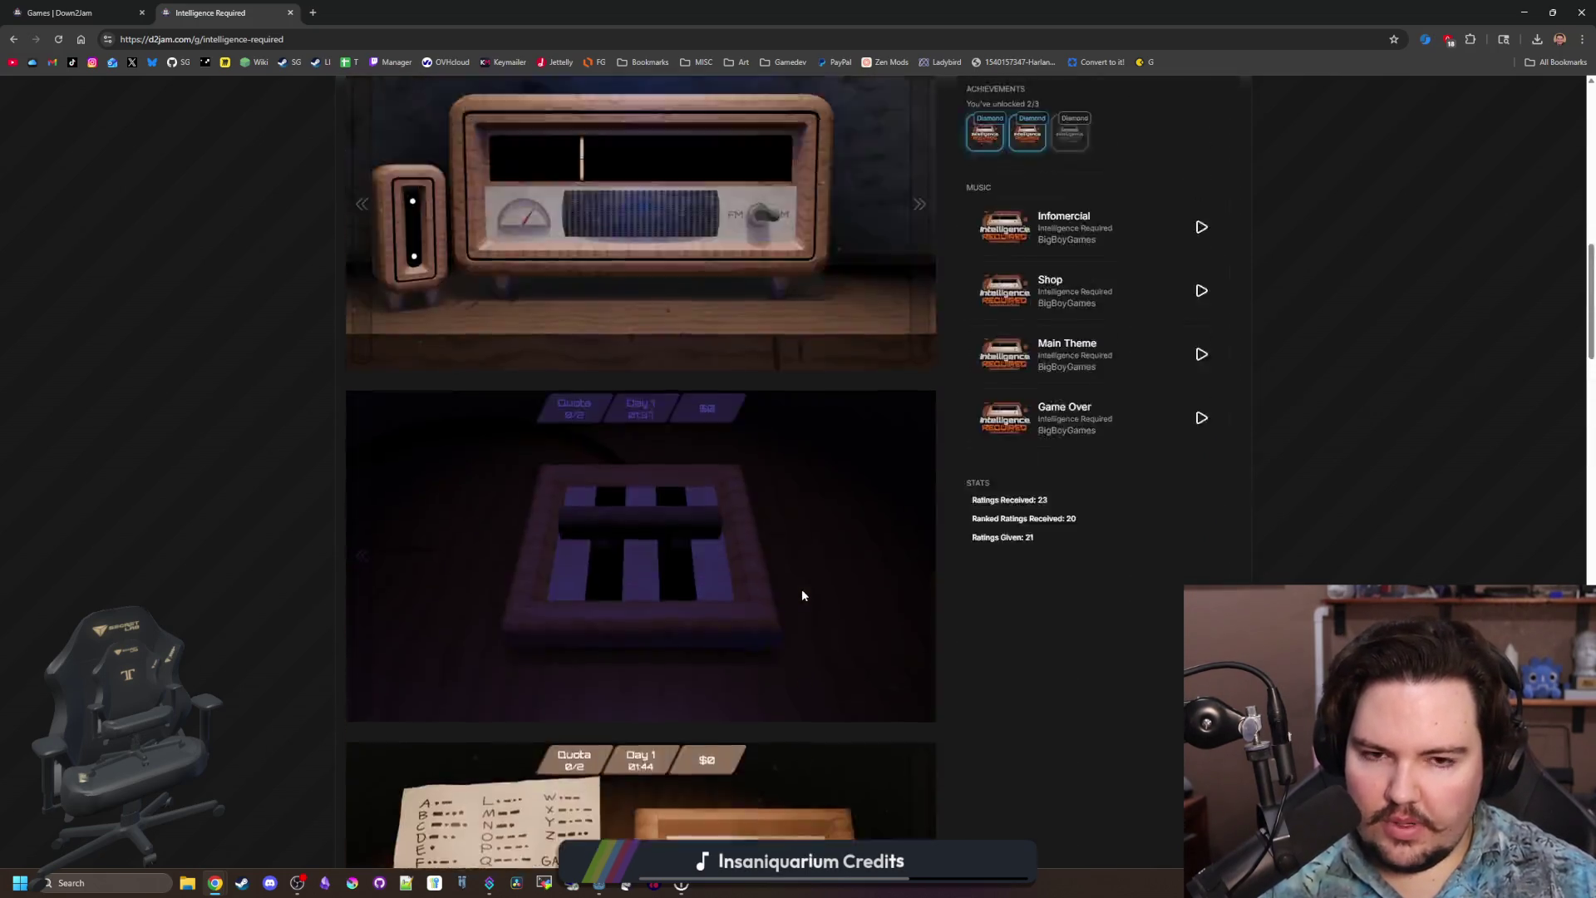
double_click(501, 7)
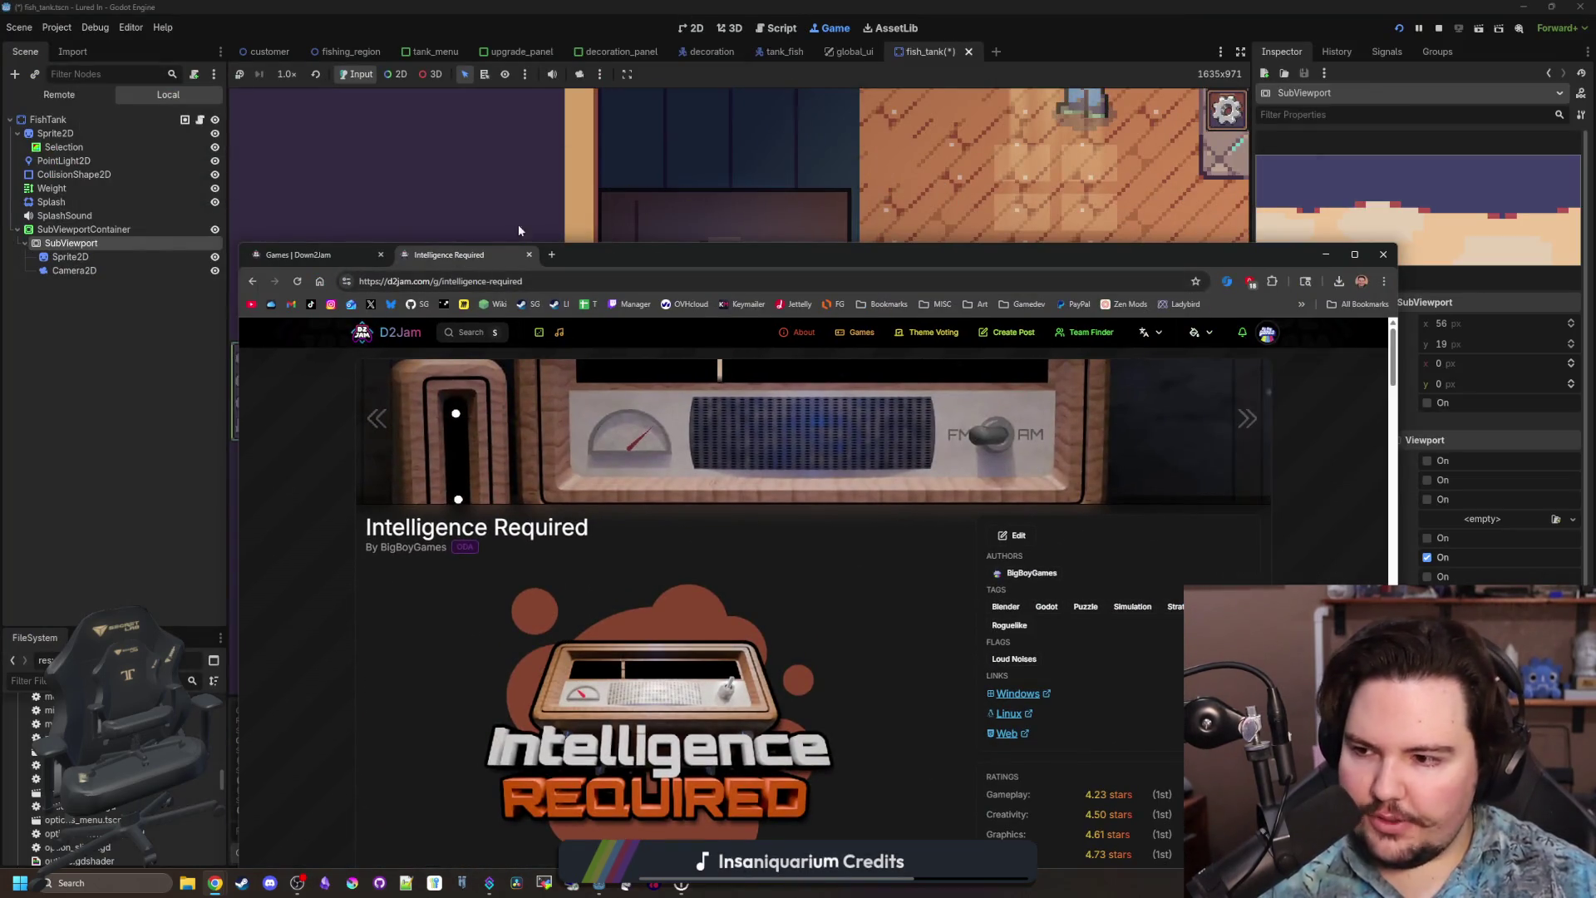
left_click(345, 257)
Close the games listing tab, return to Godot and switch to the 2D view.
left_click(416, 254)
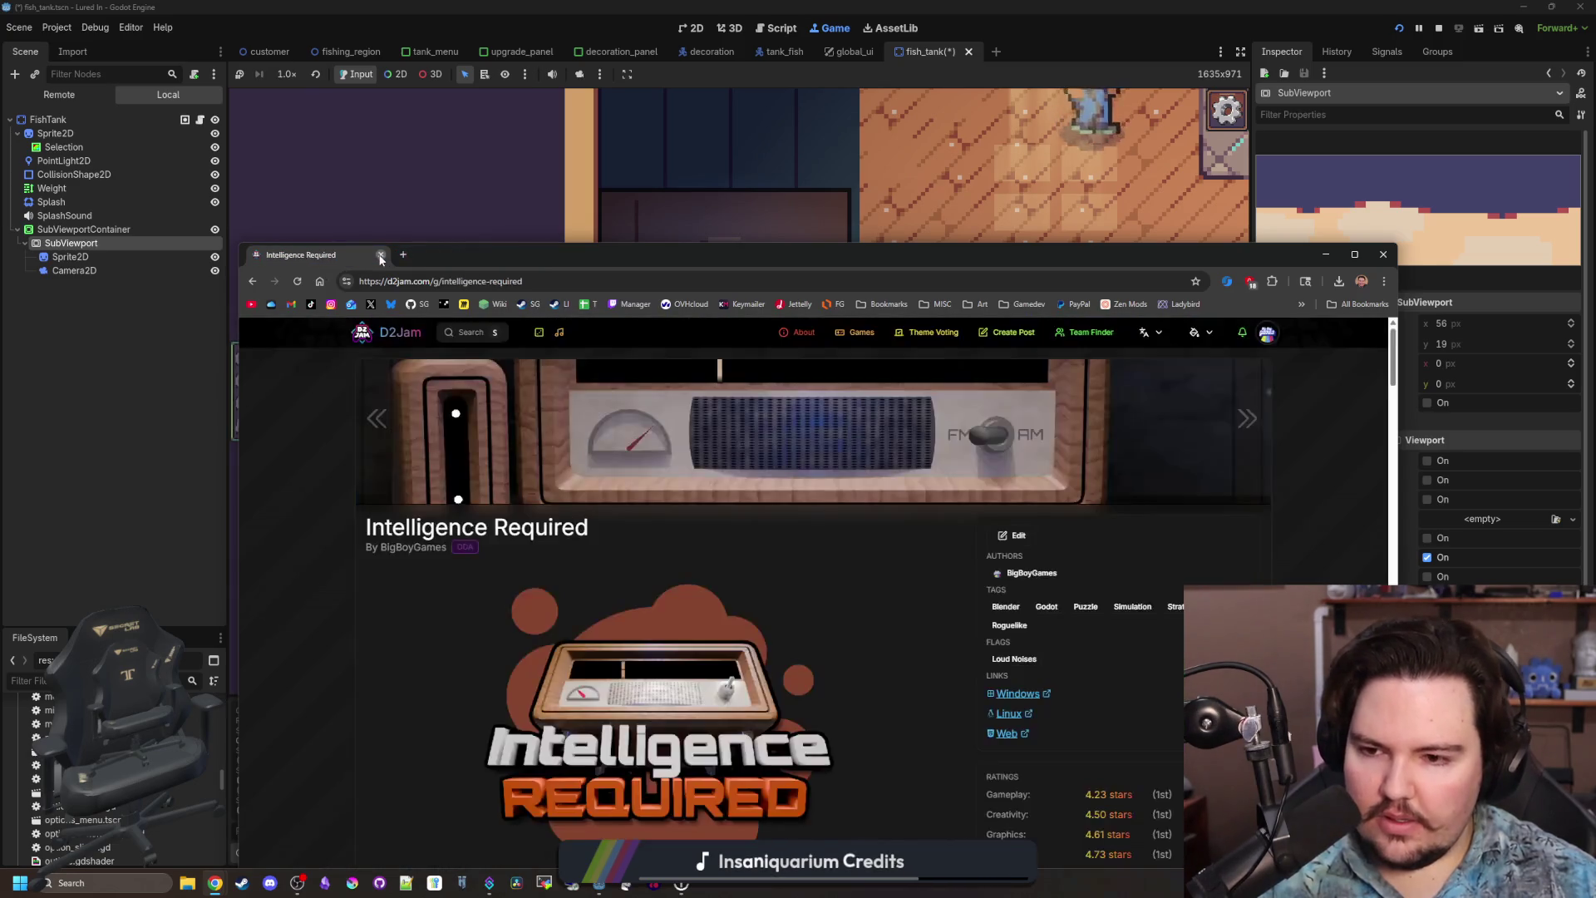
left_click(807, 208)
scroll(539, 443, "up", 2)
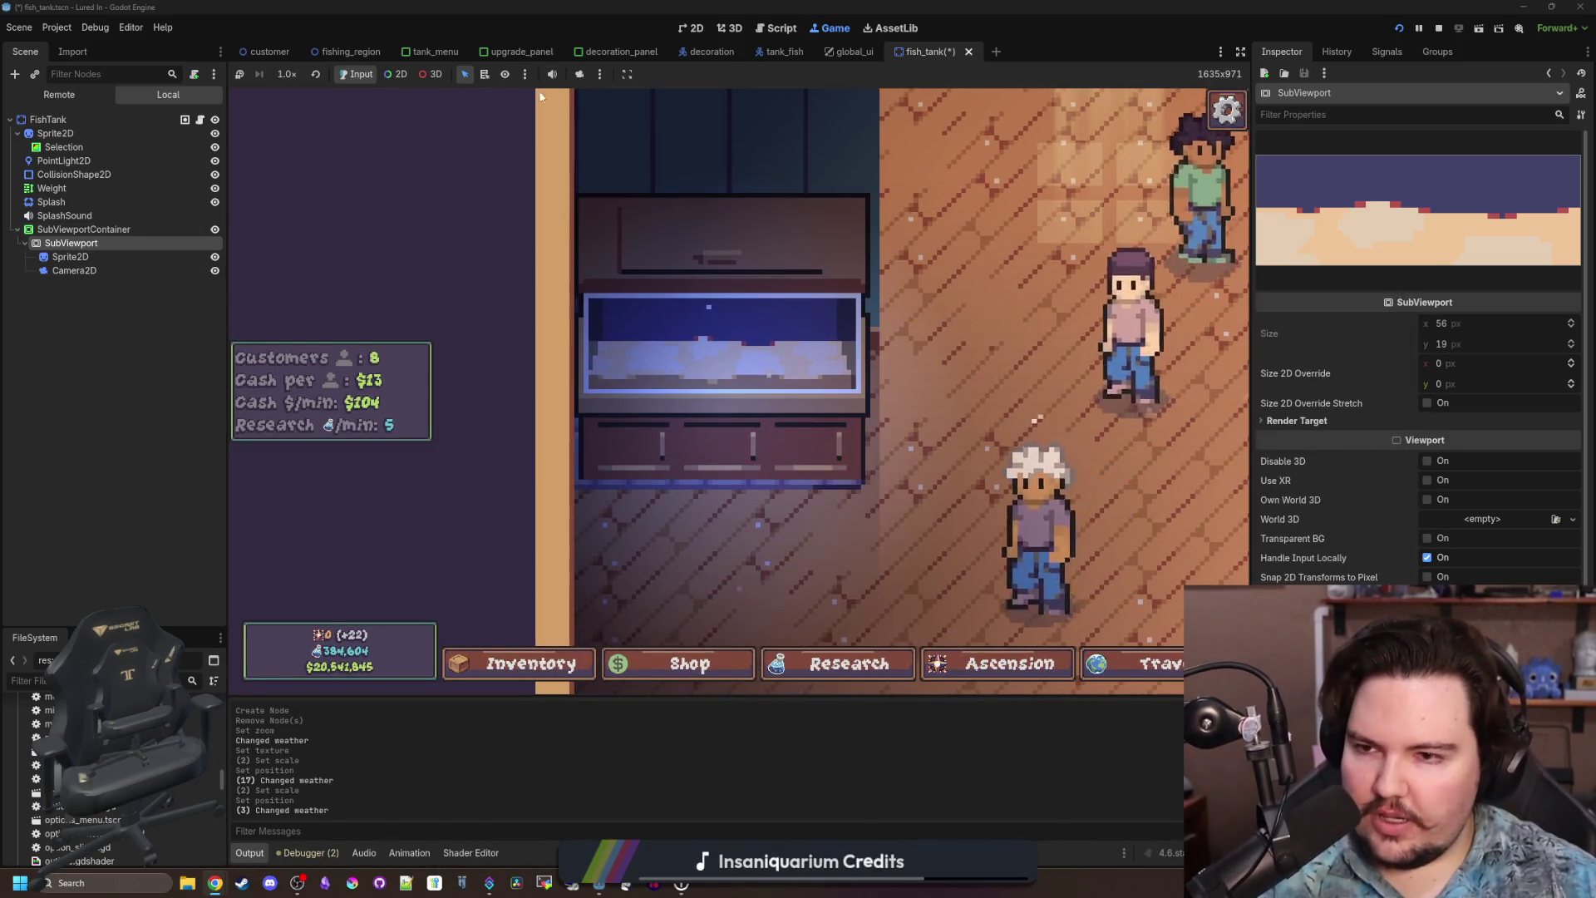
left_click(693, 30)
Delete the WorldEnvironment node that was mistakenly added under SubViewport.
right_click(81, 233)
left_click(73, 243)
right_click(73, 243)
left_click(136, 254)
type("world")
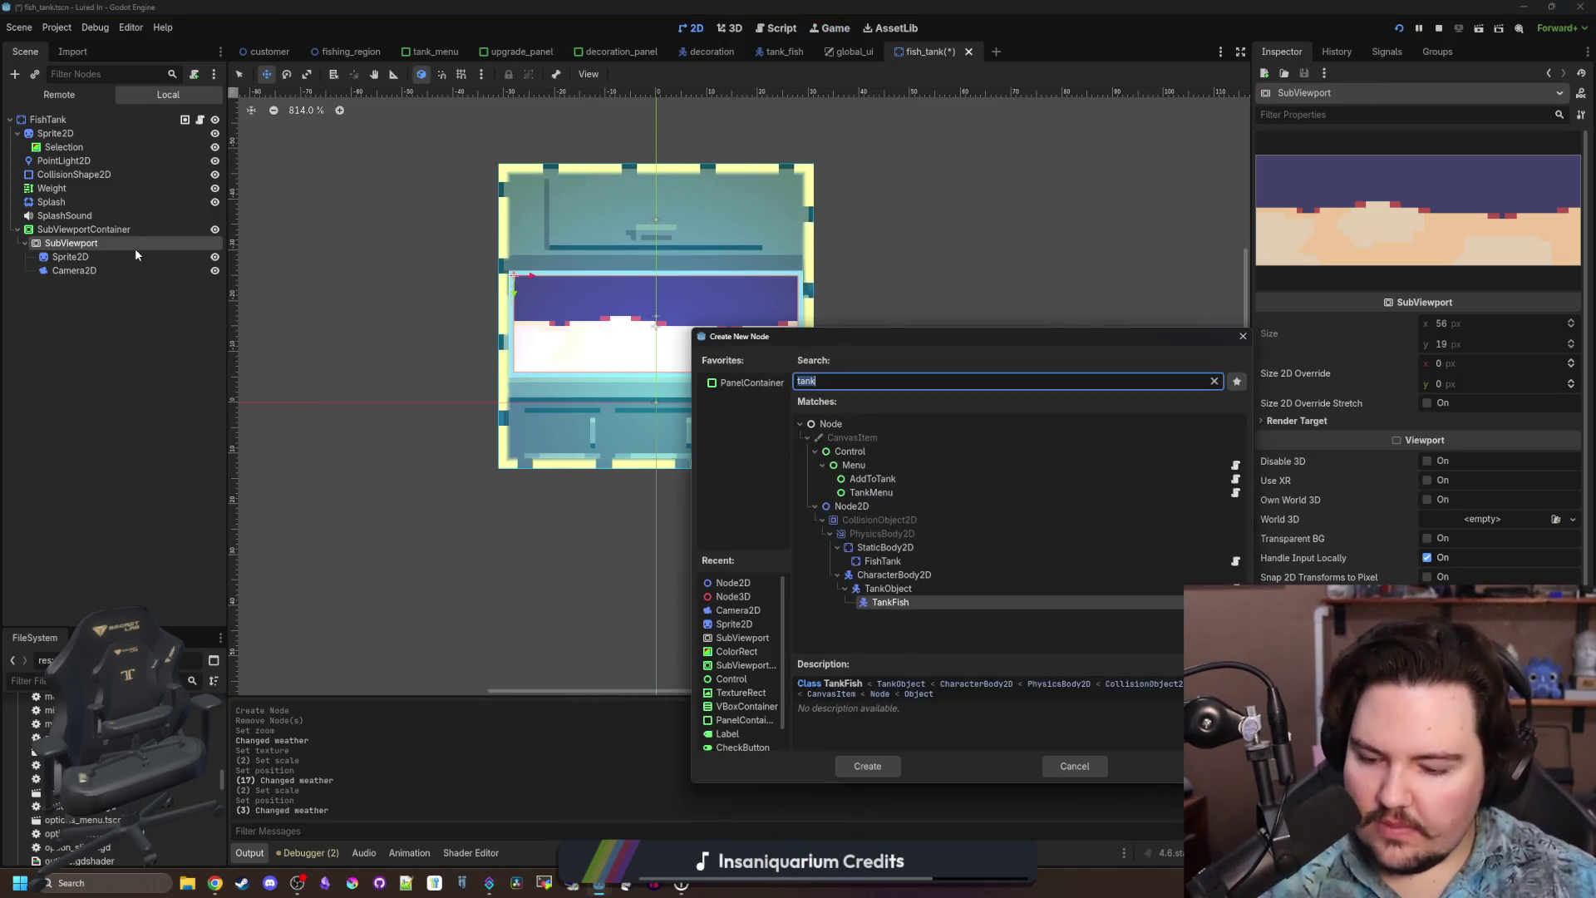
key("Return")
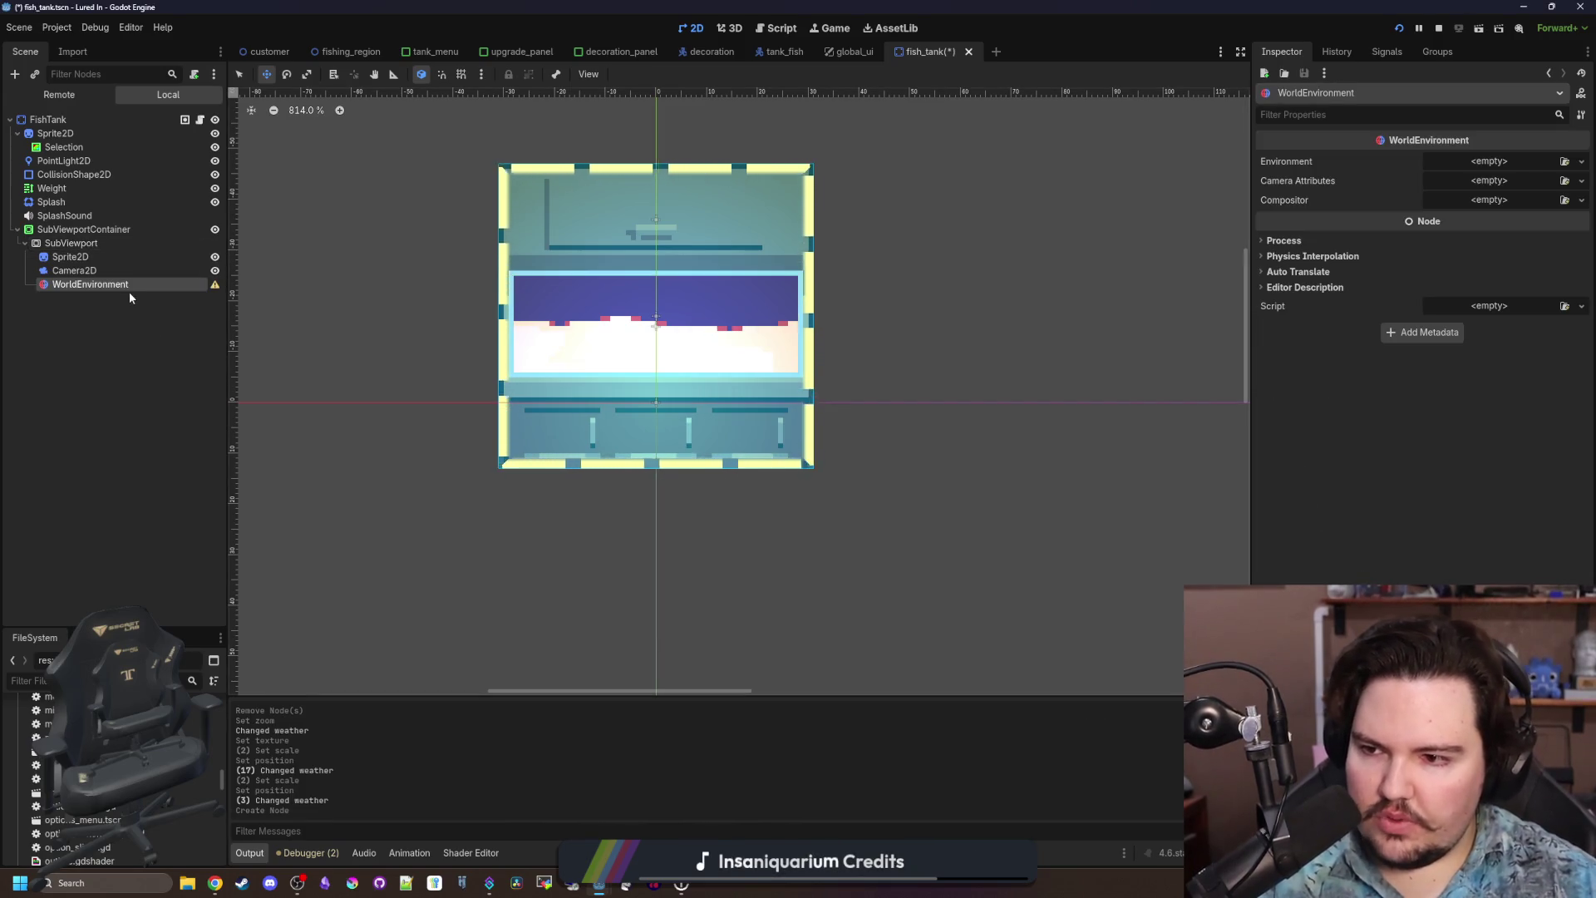
right_click(128, 287)
left_click(182, 634)
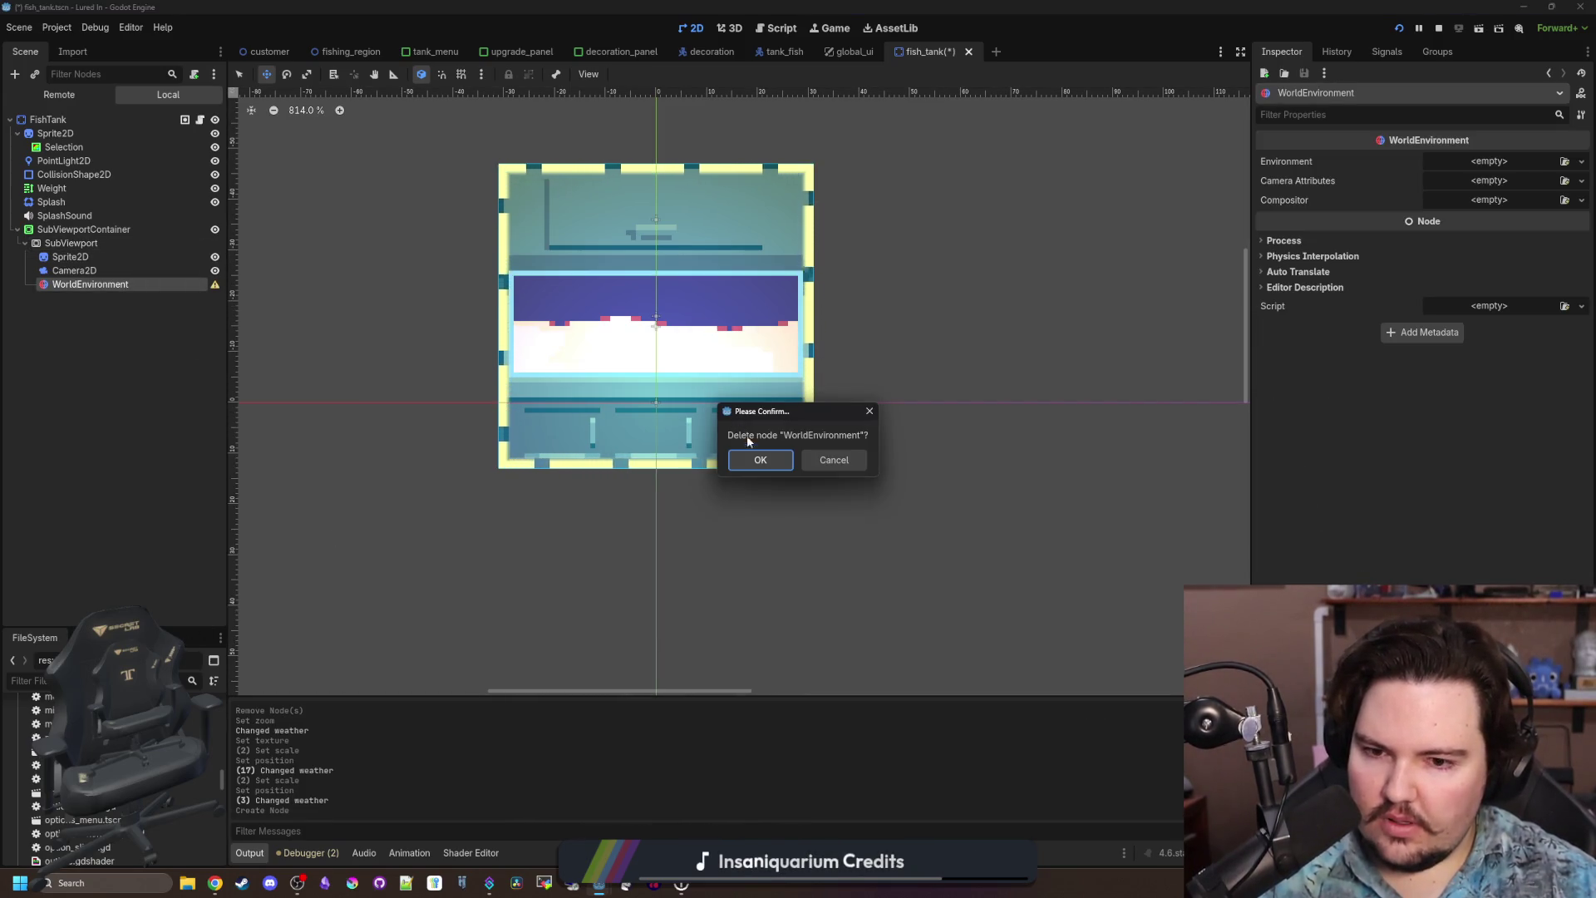
left_click(764, 464)
Add a Node2D under SubViewport, place it above Sprite2D and rename it World.
right_click(113, 245)
left_click(152, 252)
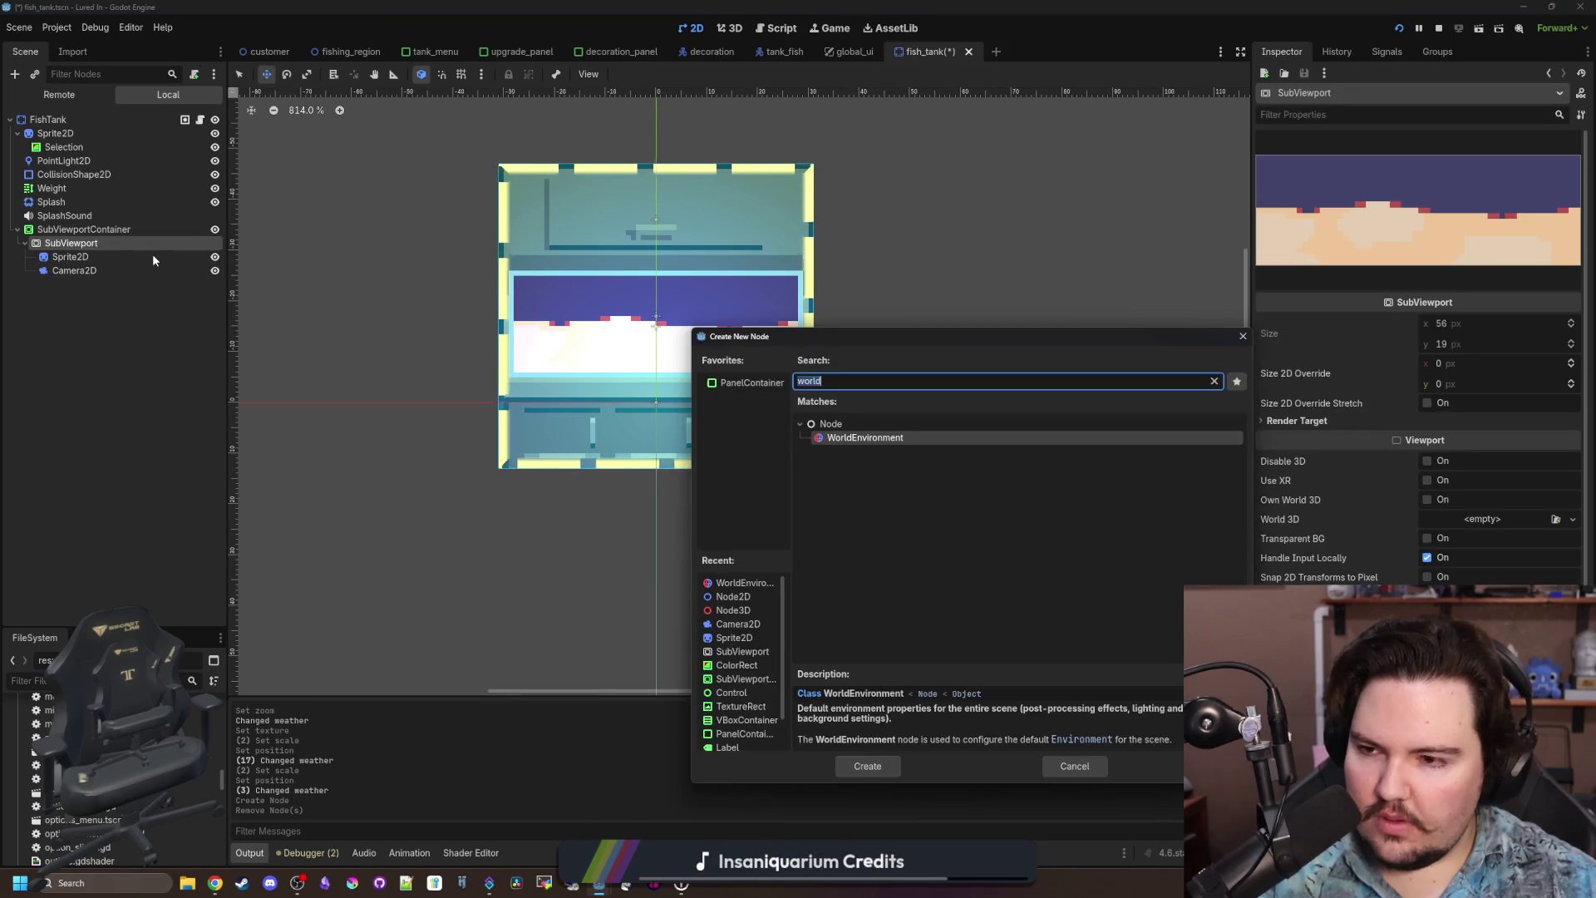
type("node3")
key("BackSpace")
type("2d")
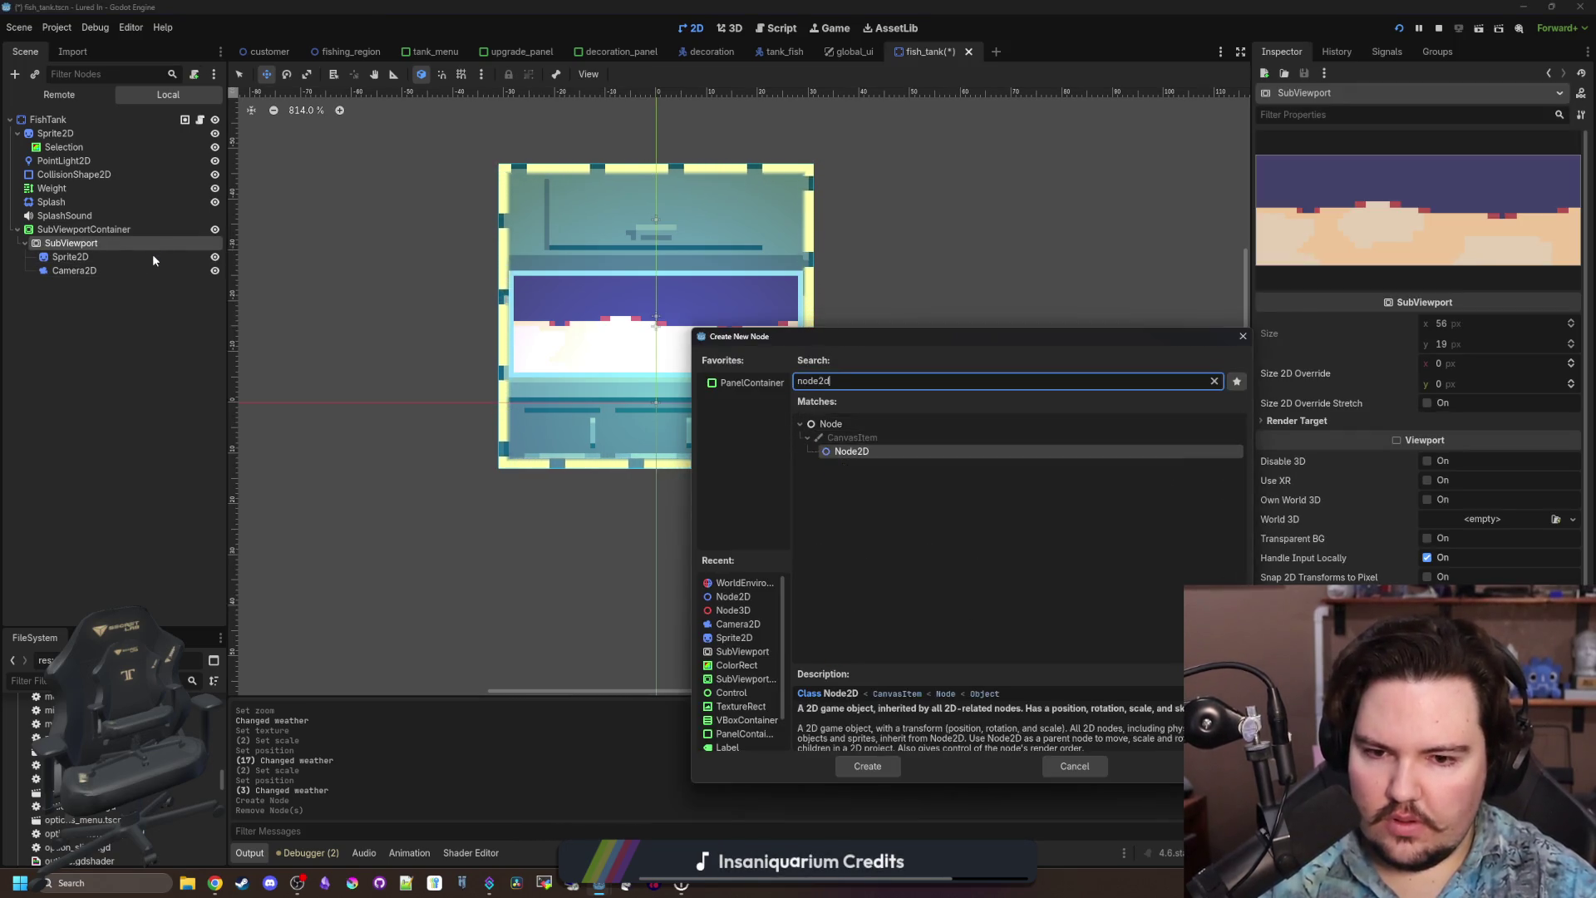
key("Return")
left_click_drag(80, 249, 81, 251)
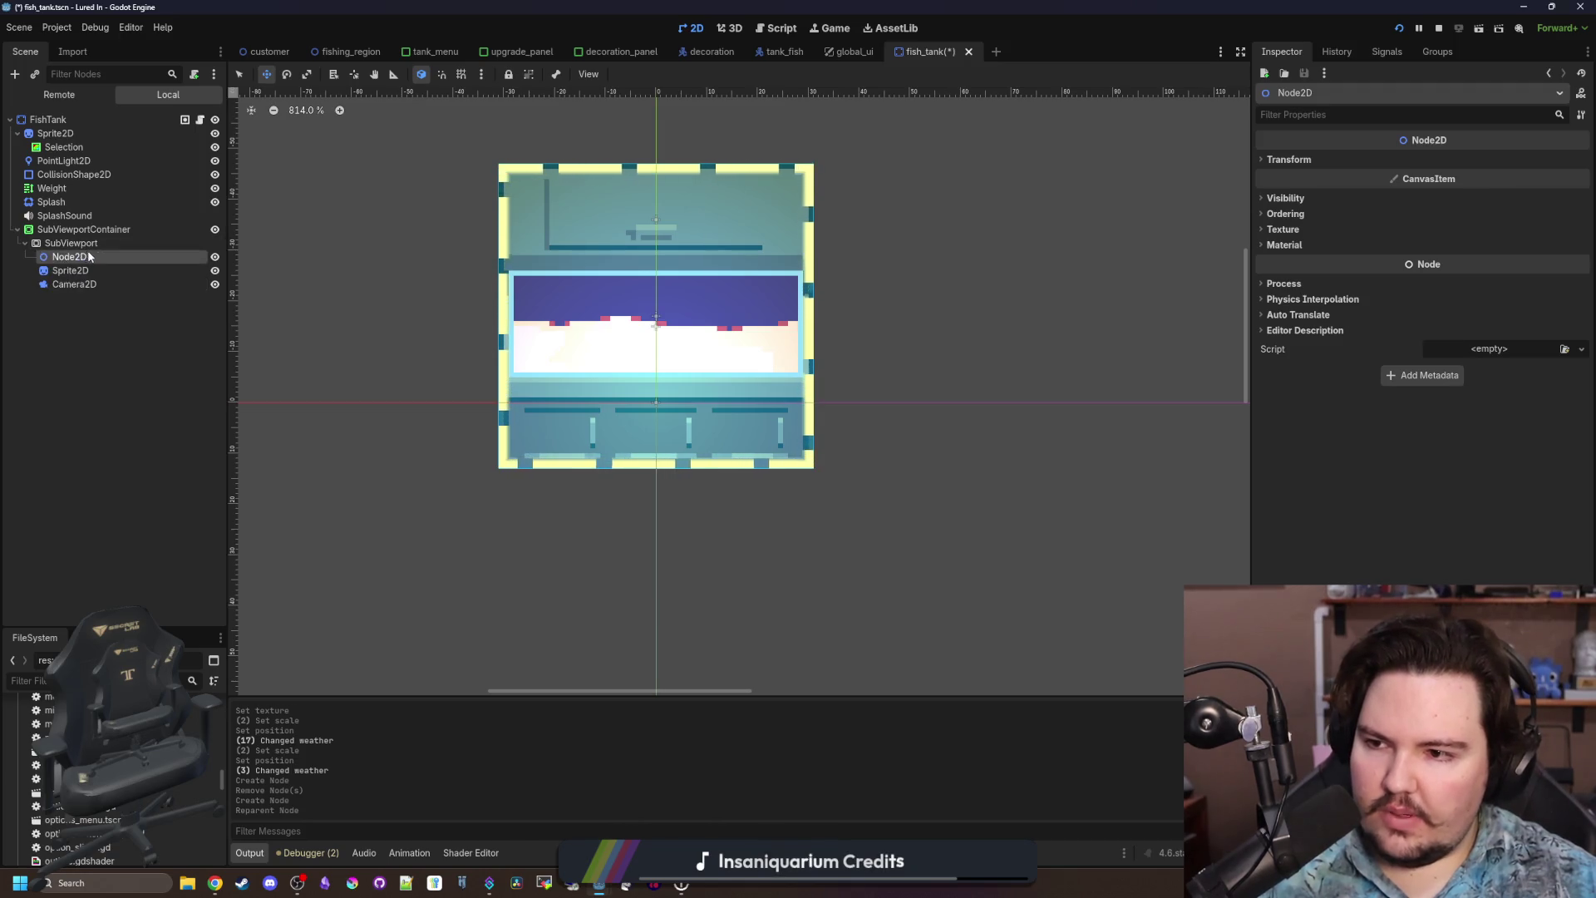
type("World")
key("Return")
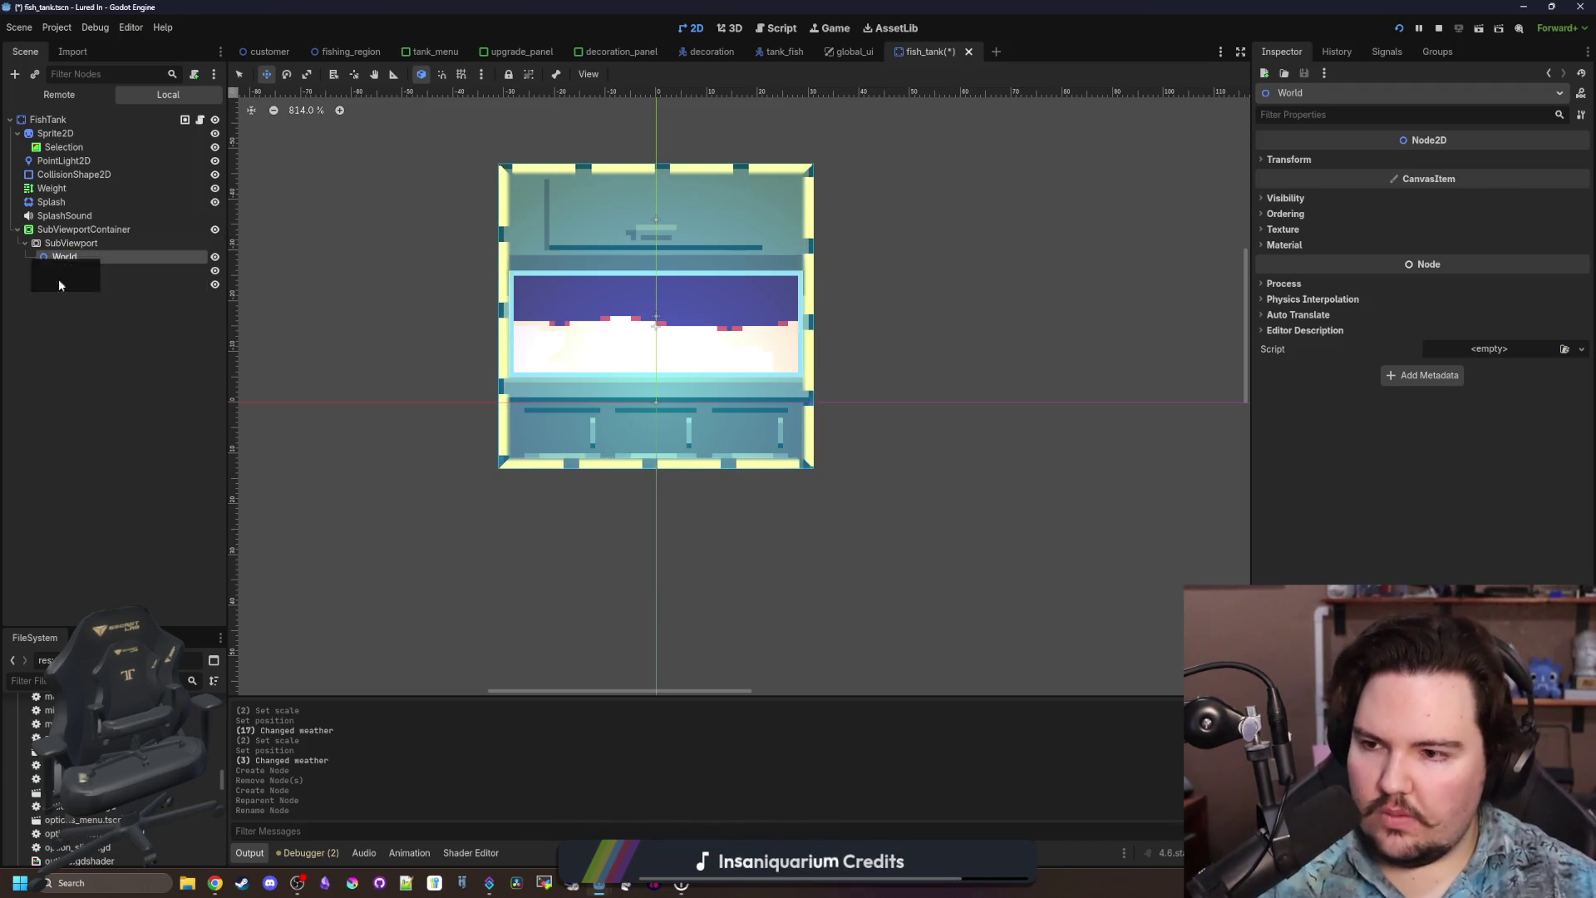
left_click(120, 274)
left_click(104, 284, "shift")
Move Sprite2D and Camera2D inside World and rename Sprite2D to Substrate.
left_click_drag(80, 268, 81, 258)
left_click(90, 267)
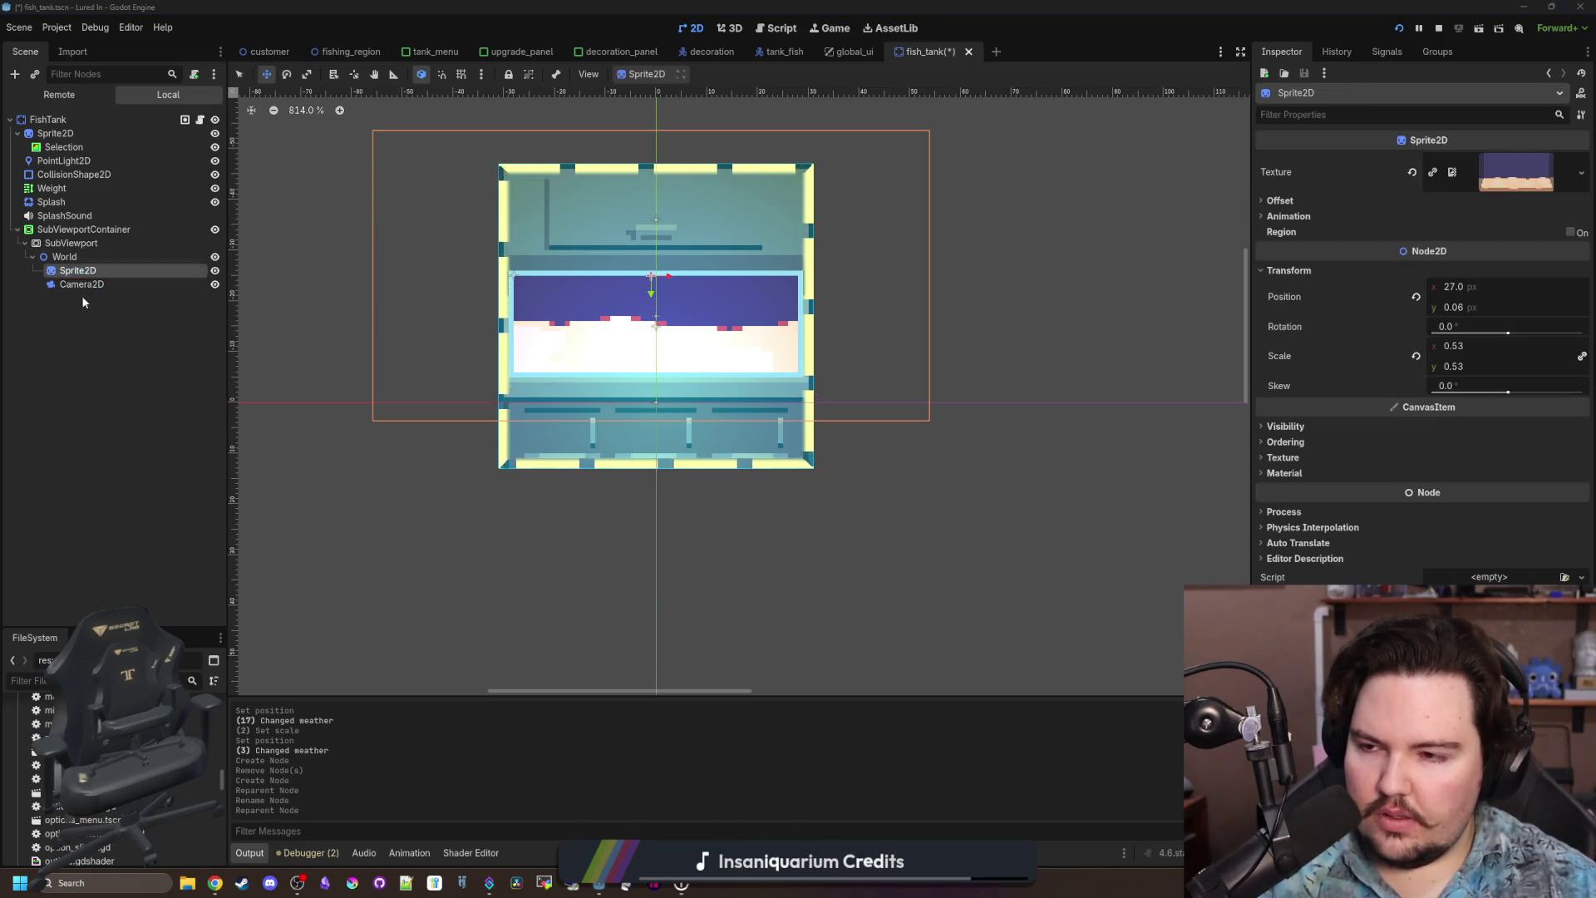
left_click(95, 271)
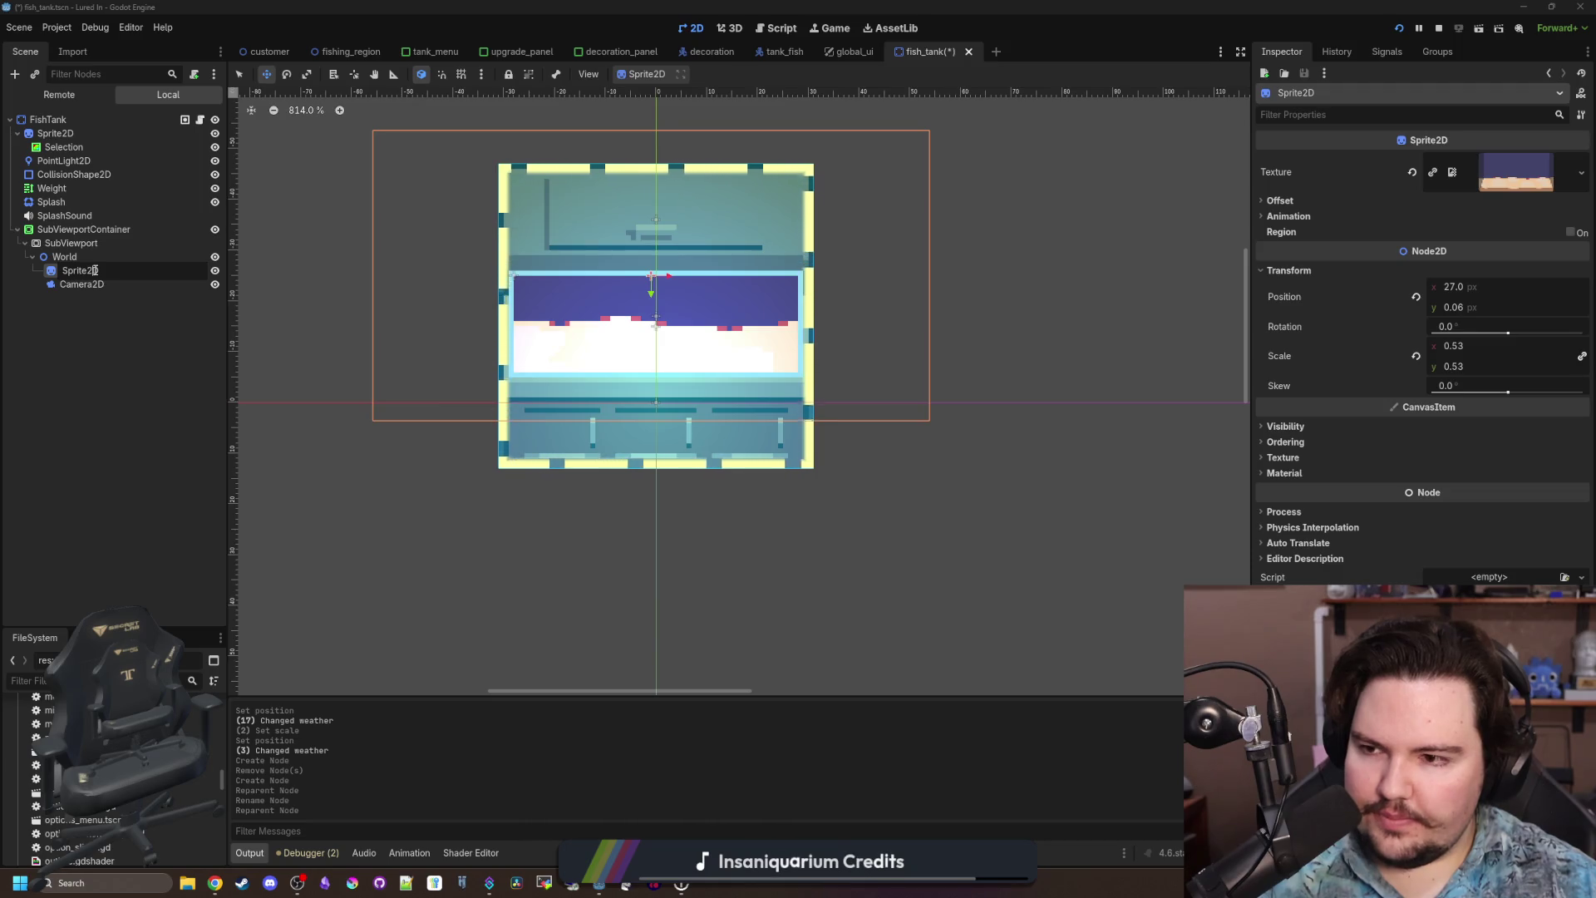
type("Substrate")
key("Return")
Duplicate Substrate, rename the copy Background, and reset its position to zero.
left_click(102, 283)
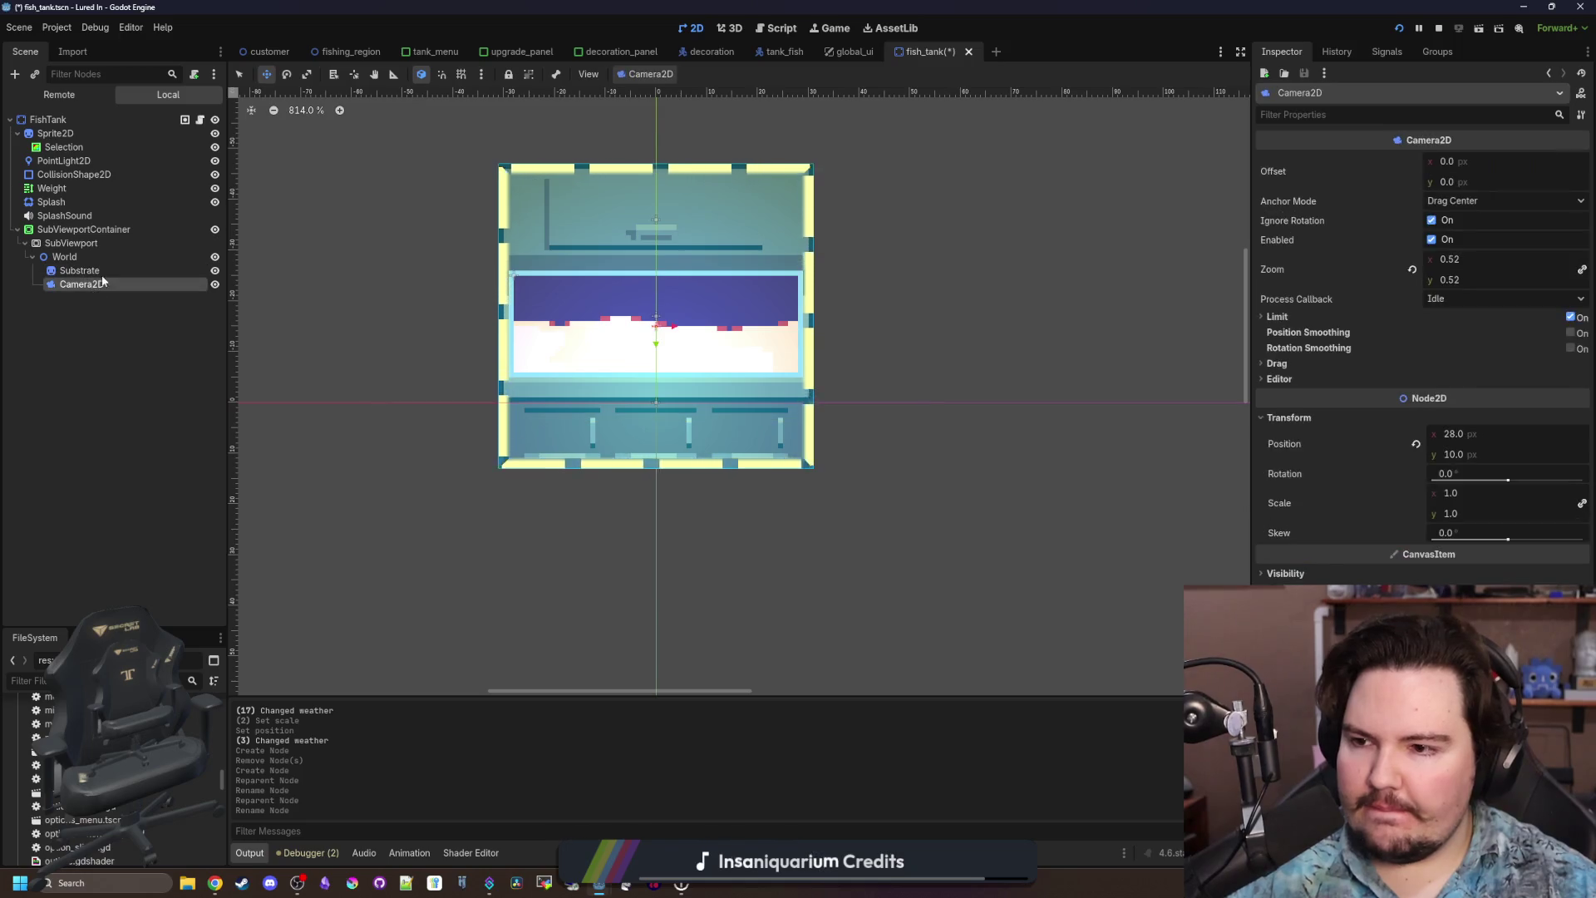
right_click(103, 272)
left_click(125, 502)
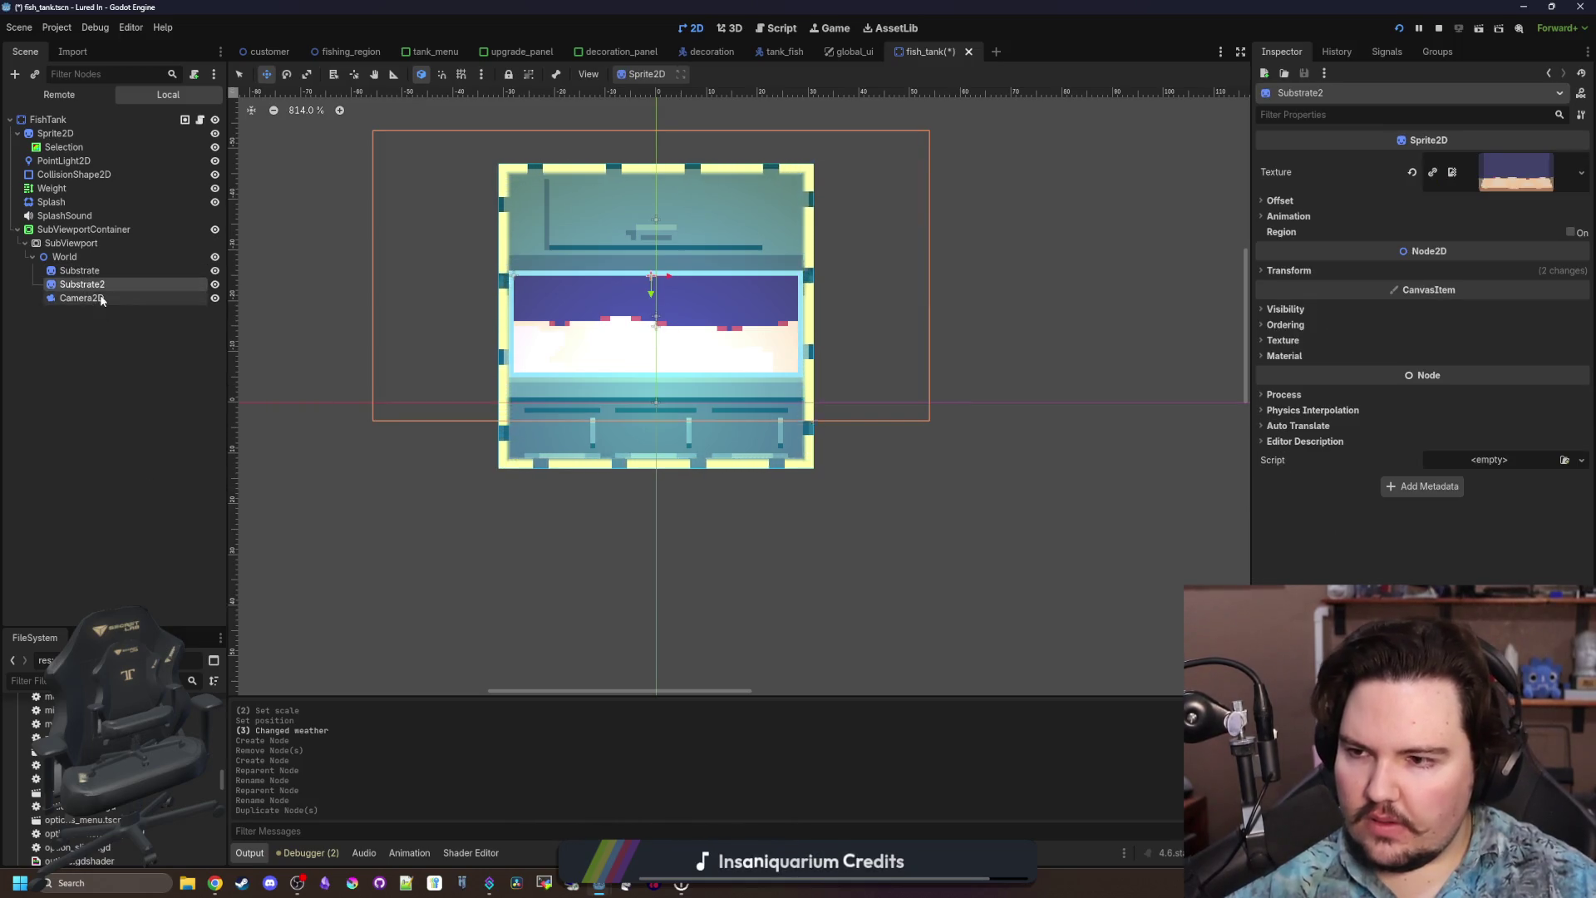
left_click(101, 284)
type("Back")
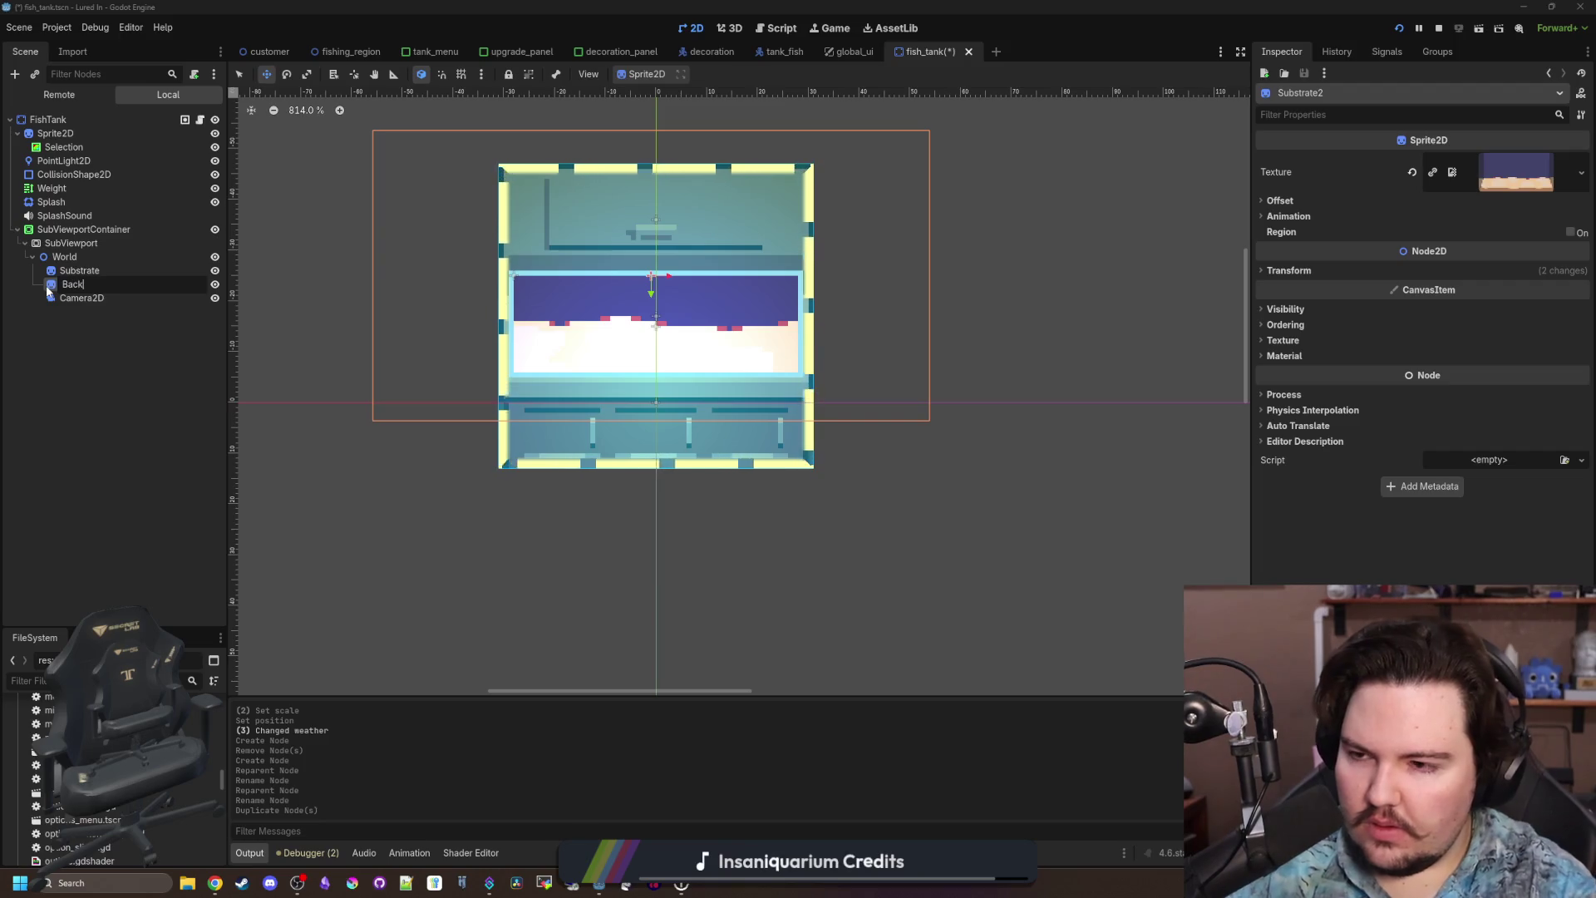
type("ground")
key("Return")
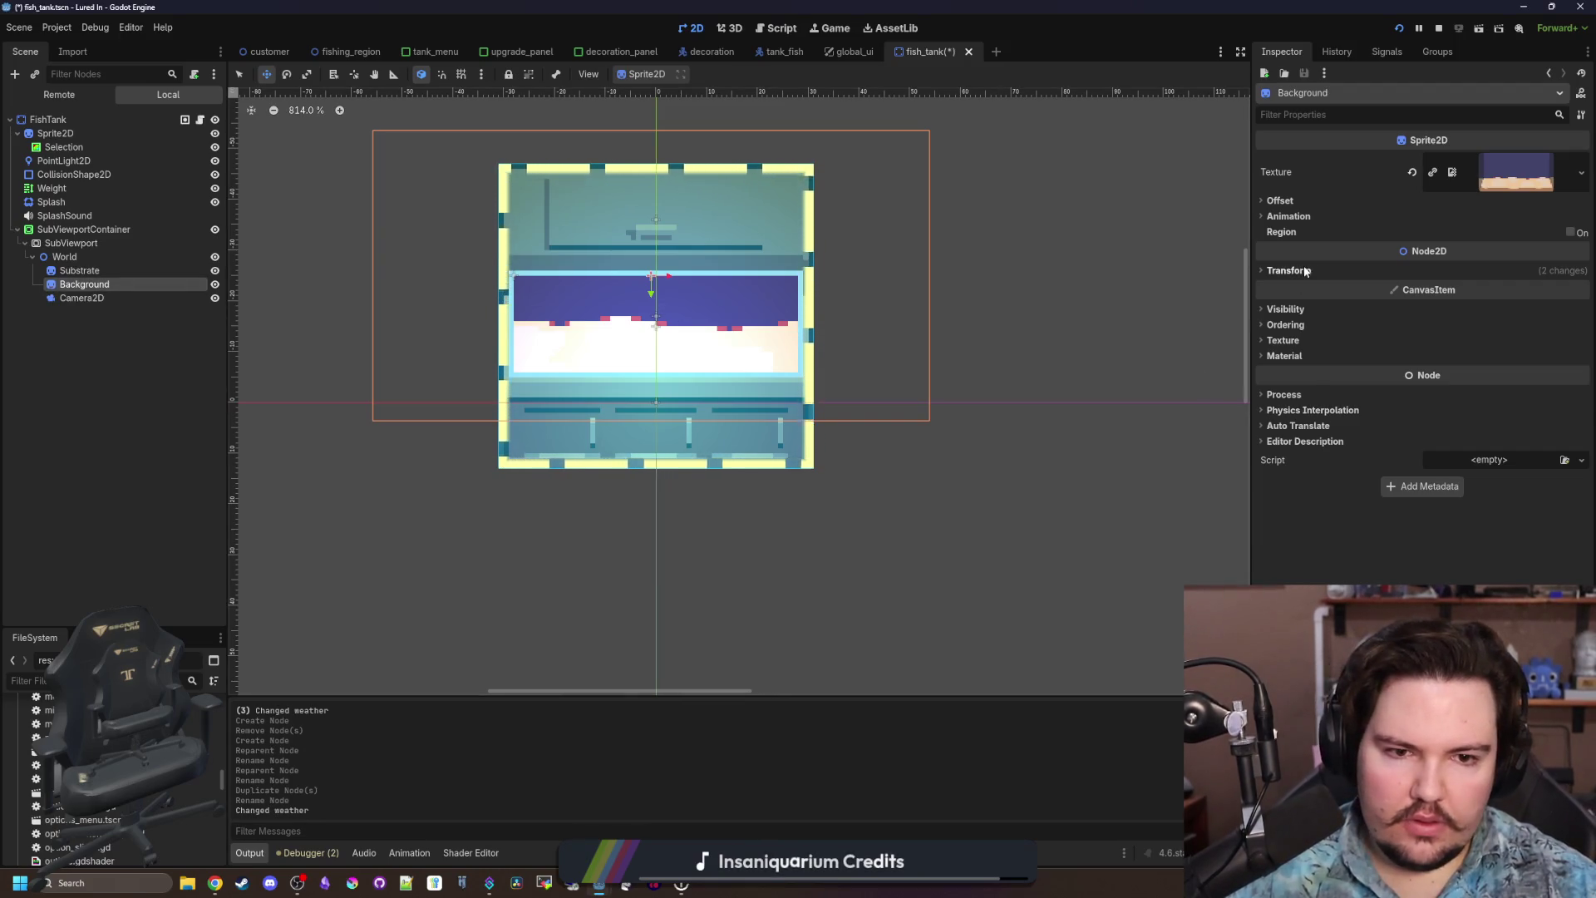
left_click(1289, 271)
left_click(1416, 297)
Zero Substrate's position and assign textures: tank_substrate_sand to Substrate, tank_background to Background.
left_click(125, 270)
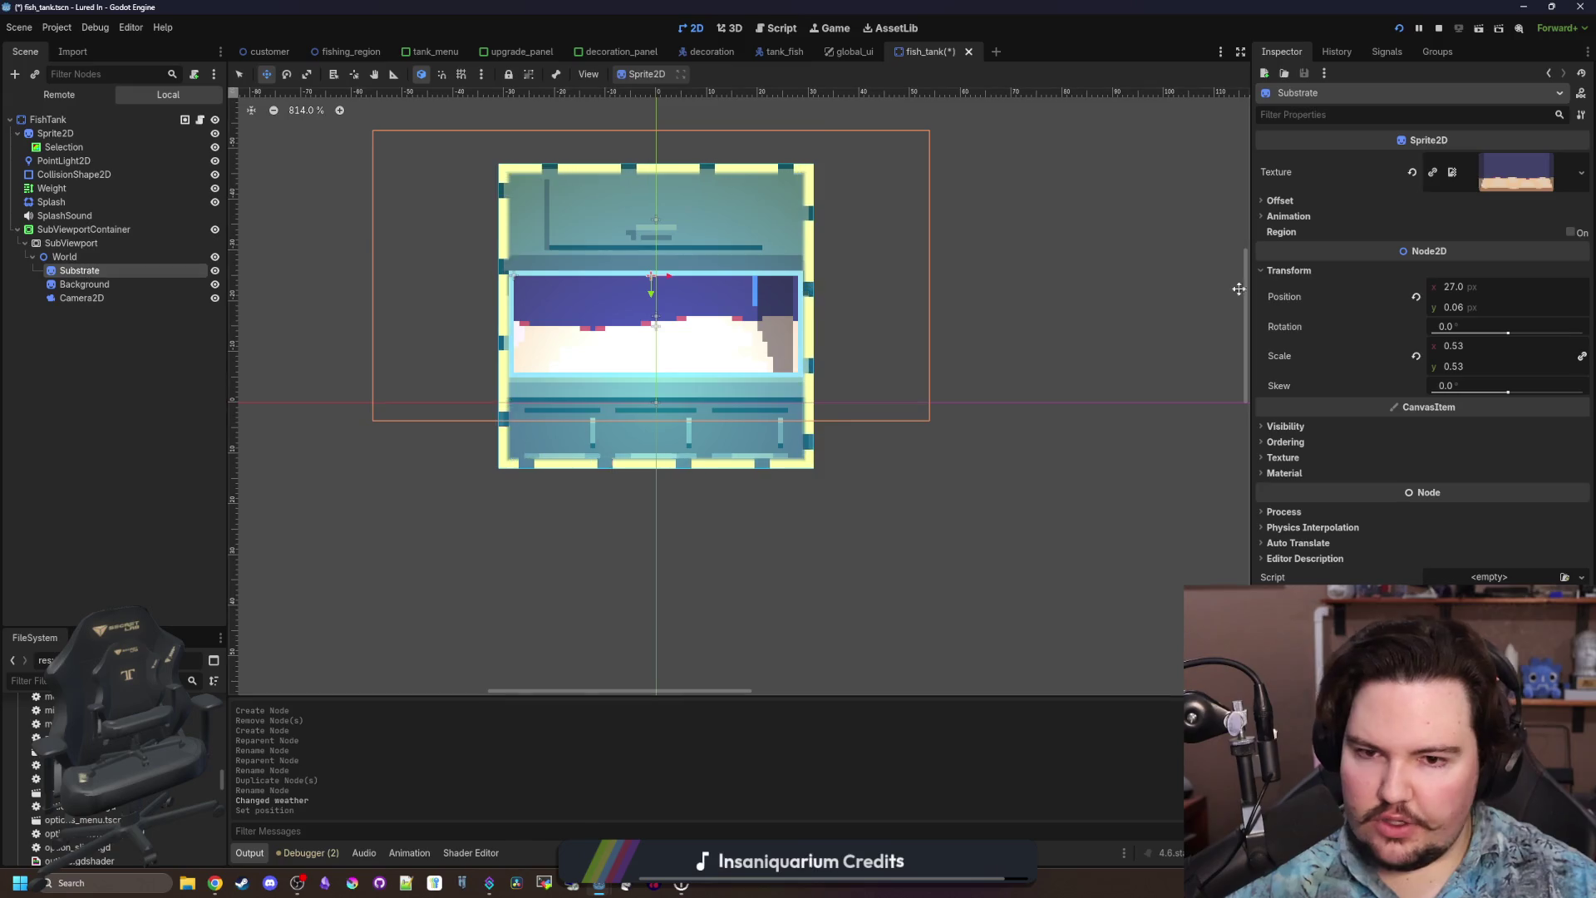
left_click(1416, 296)
left_click(1581, 172)
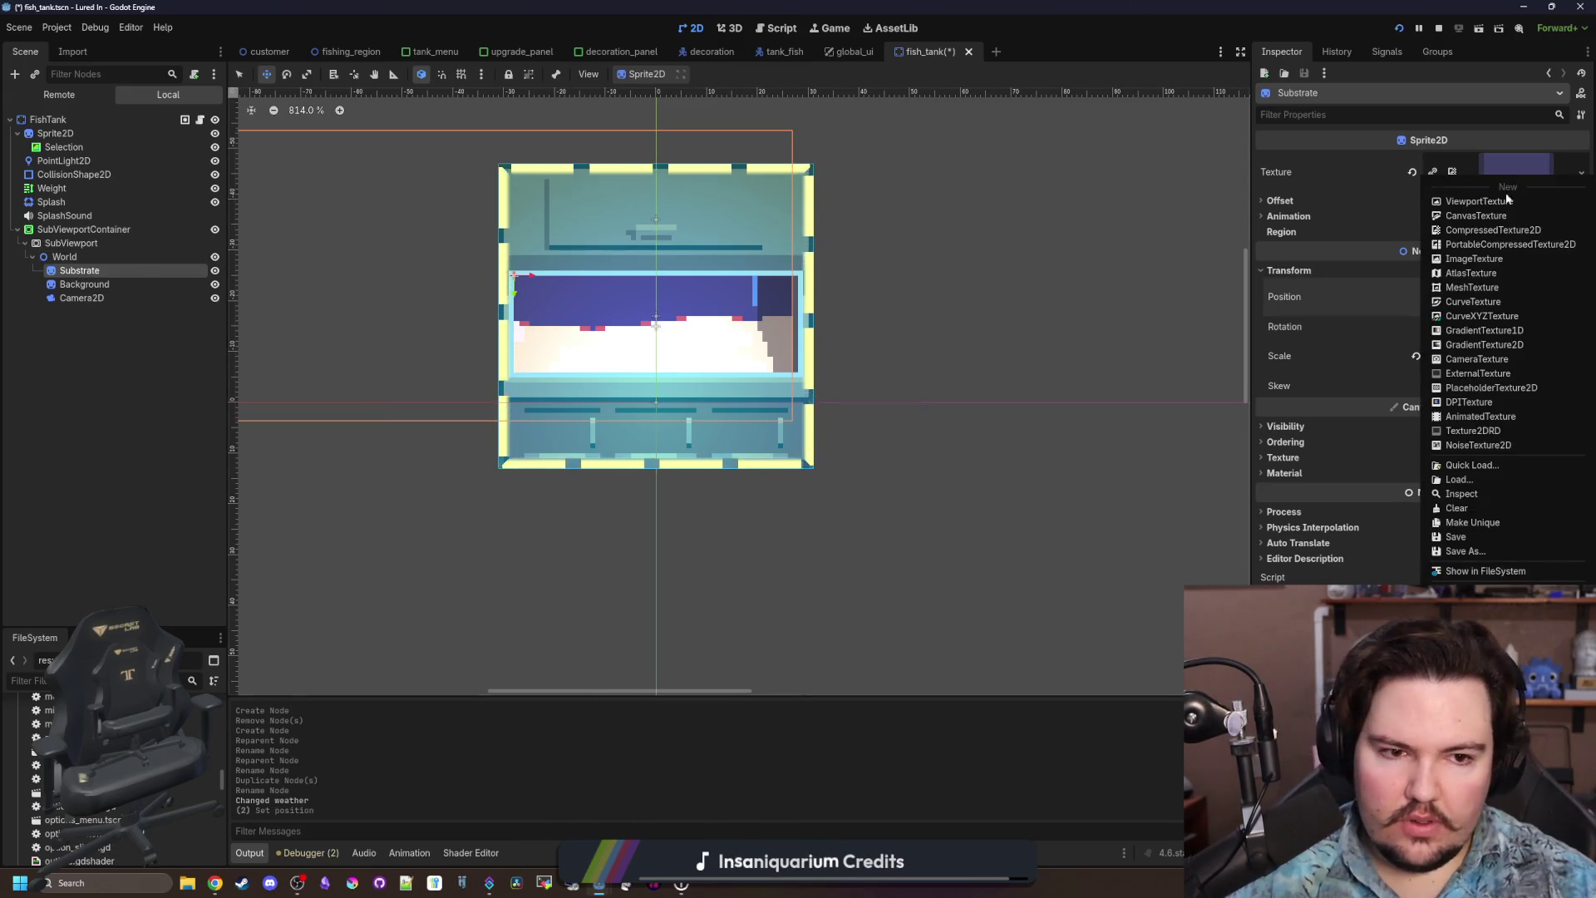
left_click(1496, 465)
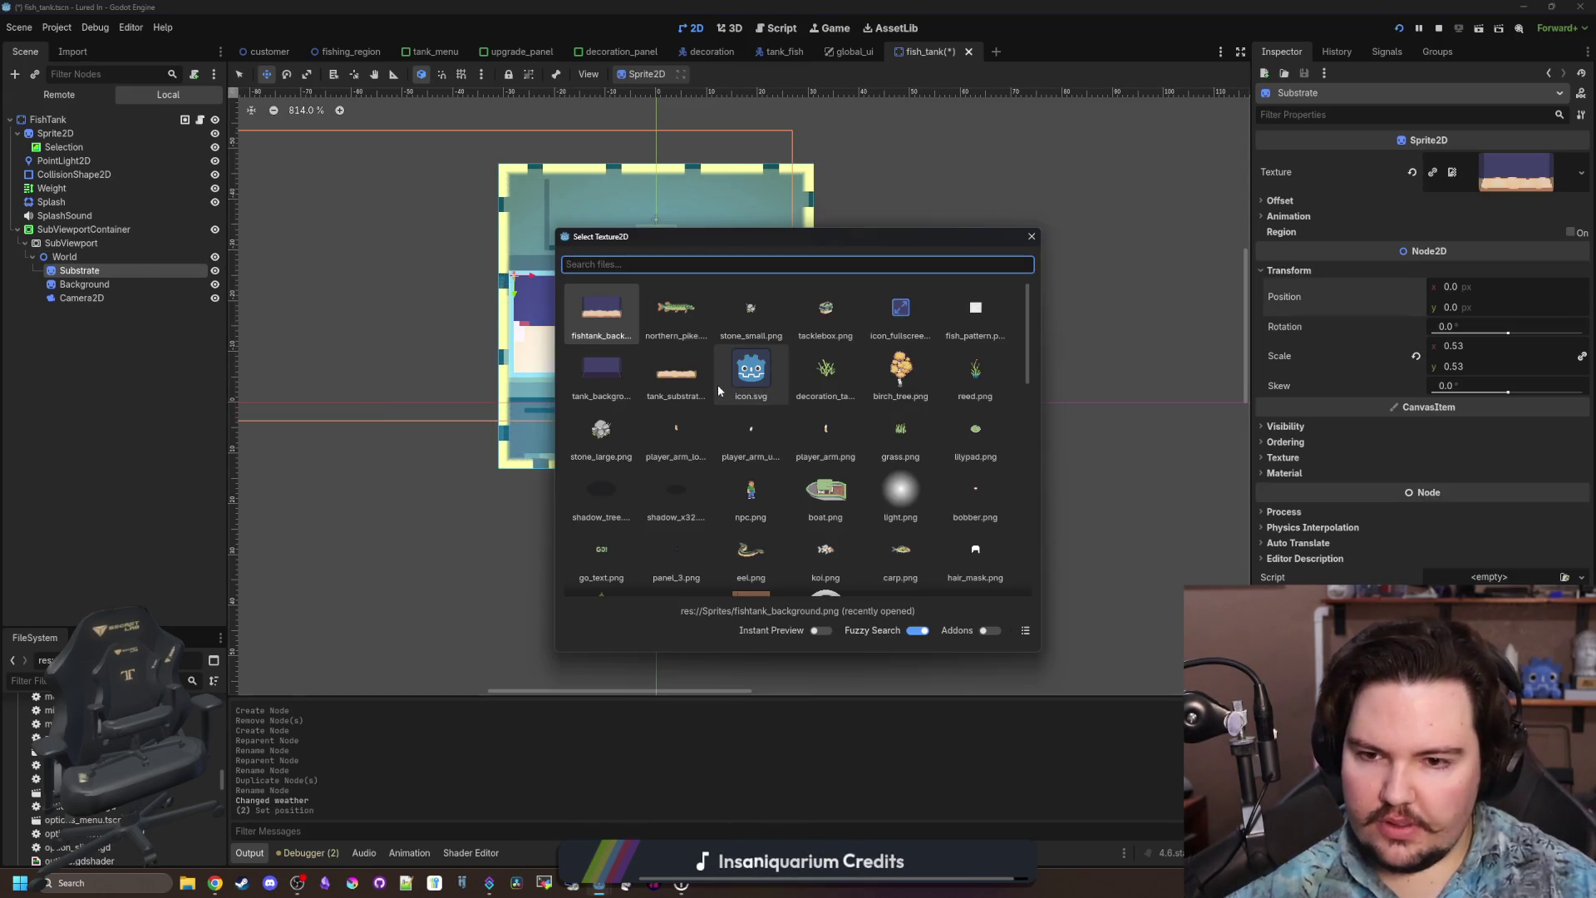
double_click(676, 374)
left_click(128, 283)
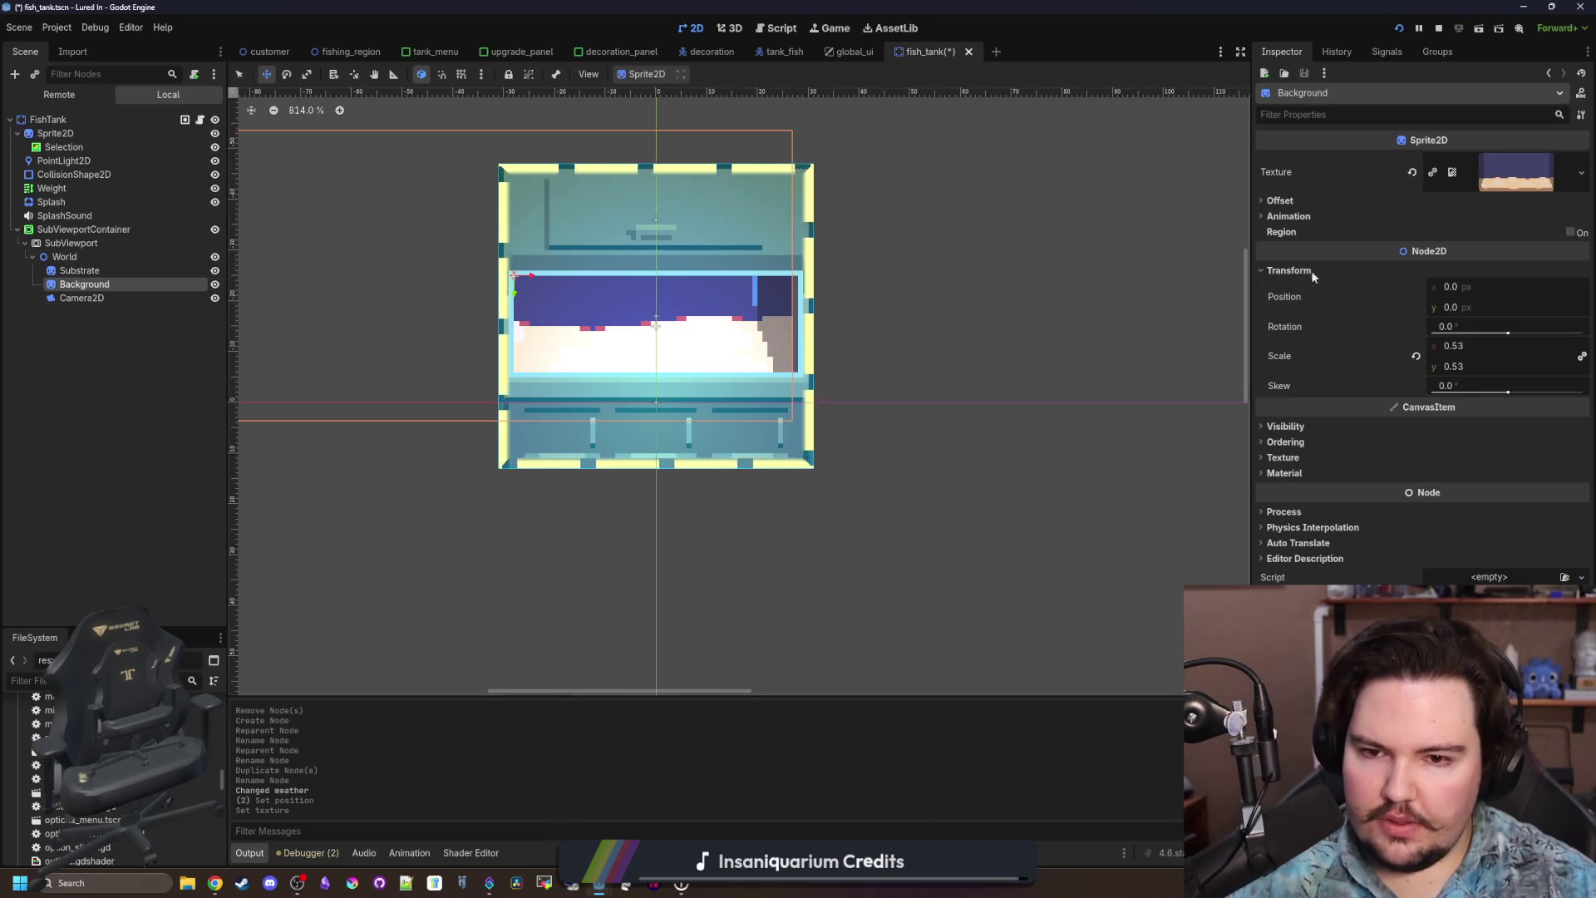
left_click(1581, 172)
left_click(1478, 471)
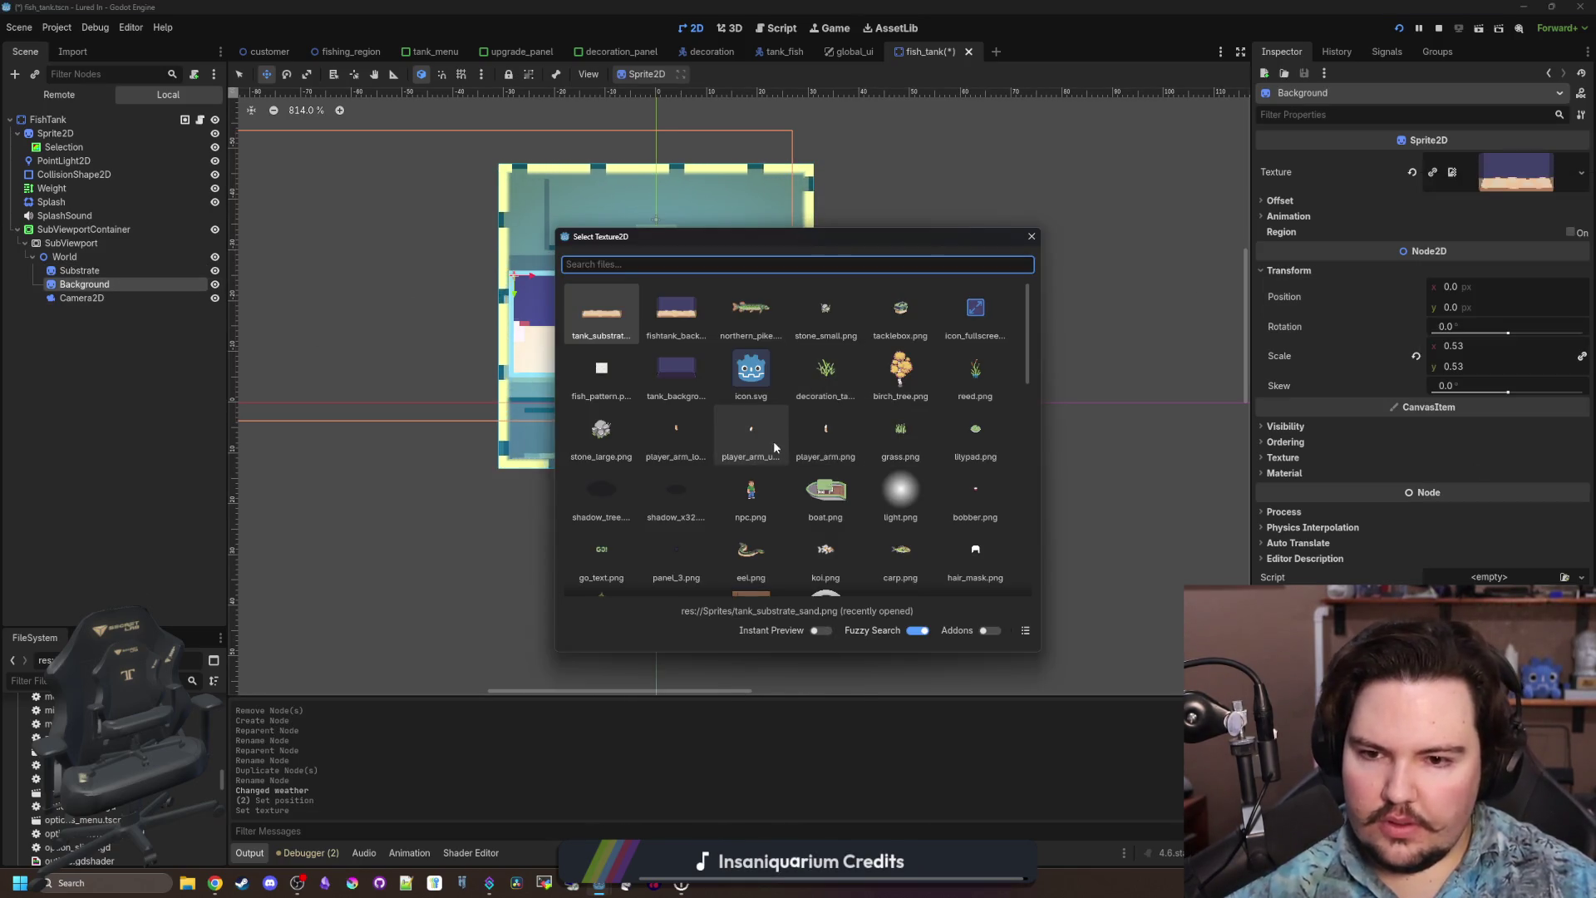
double_click(677, 374)
Order Background above Substrate under World and reset Background's scale to 1.
mouse_move(106, 270)
left_mouse_down()
mouse_move(112, 286)
mouse_move(81, 295)
left_mouse_up()
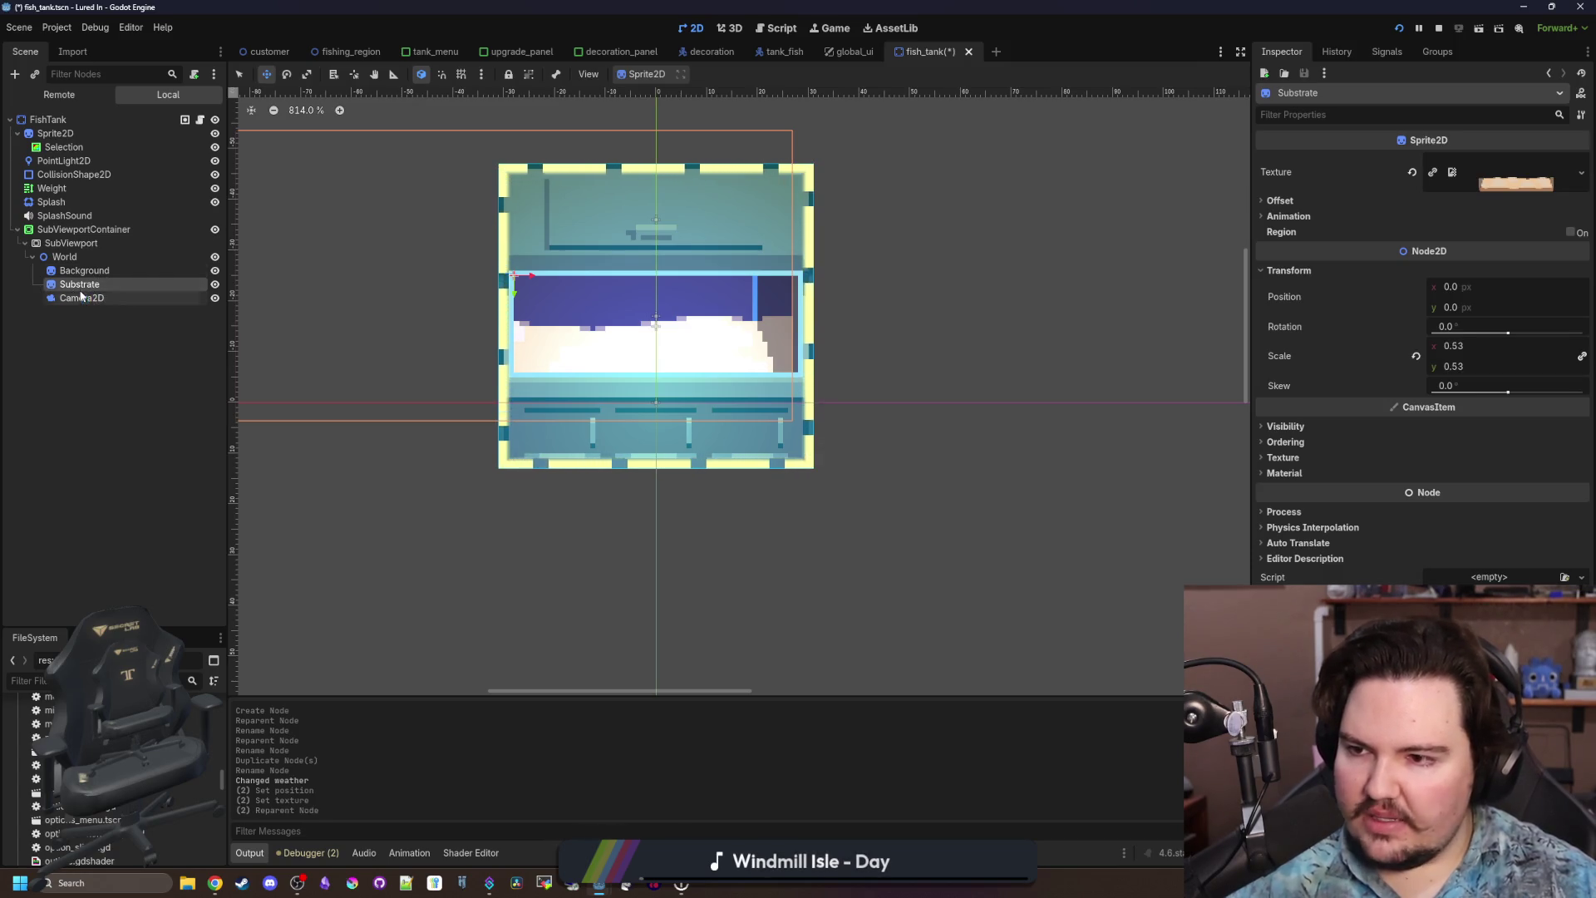
left_click(105, 336)
left_click(76, 271)
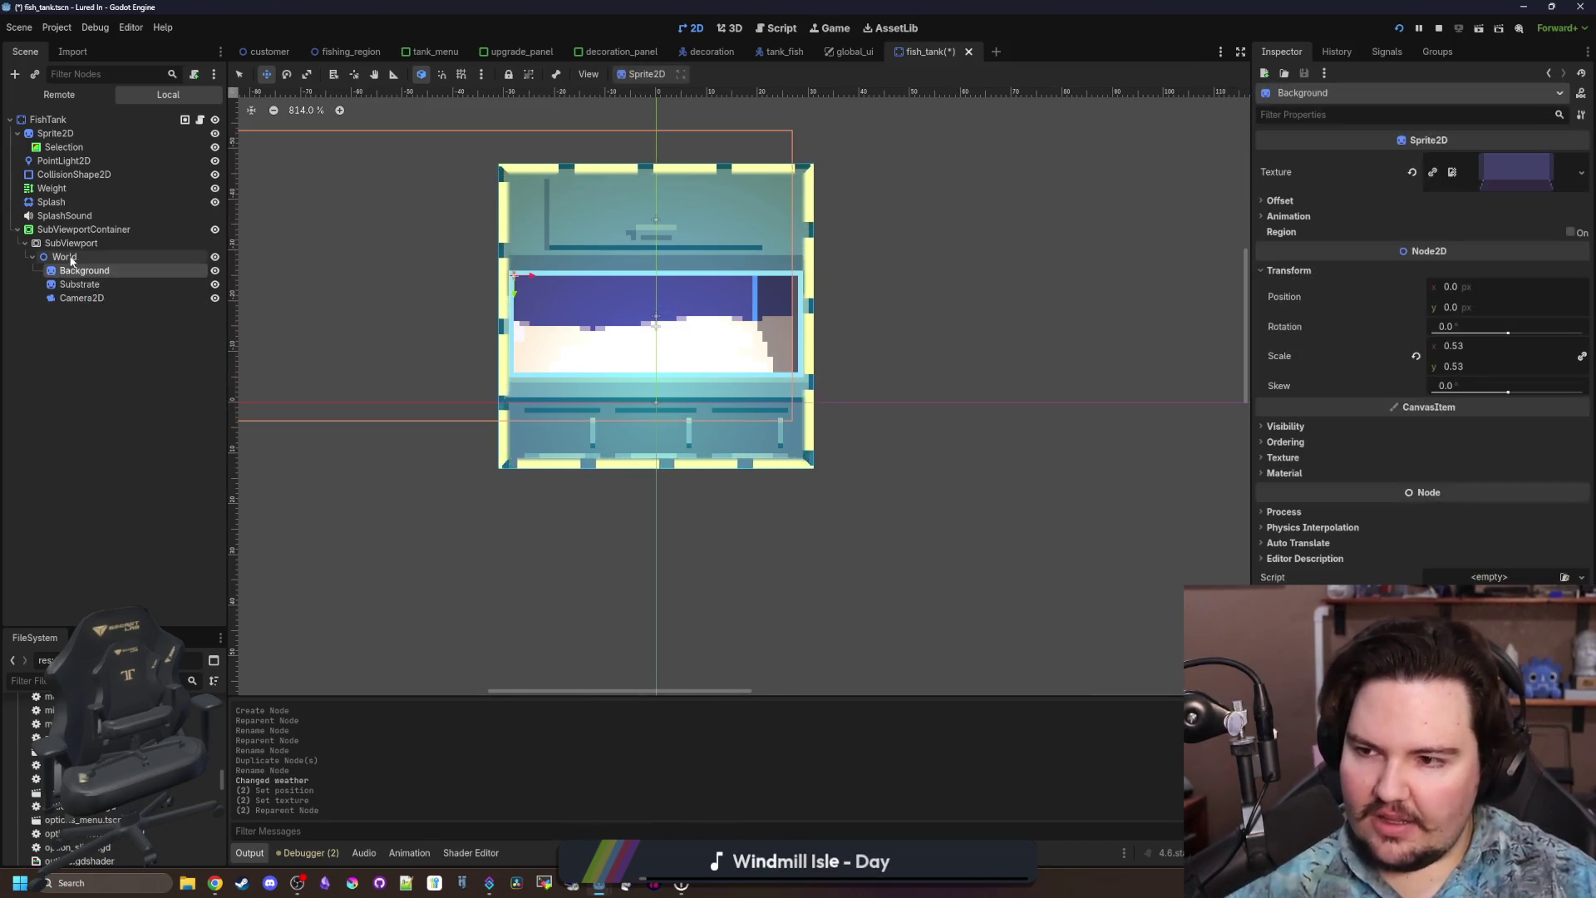
left_click(67, 258)
scroll(820, 350, "down", 2)
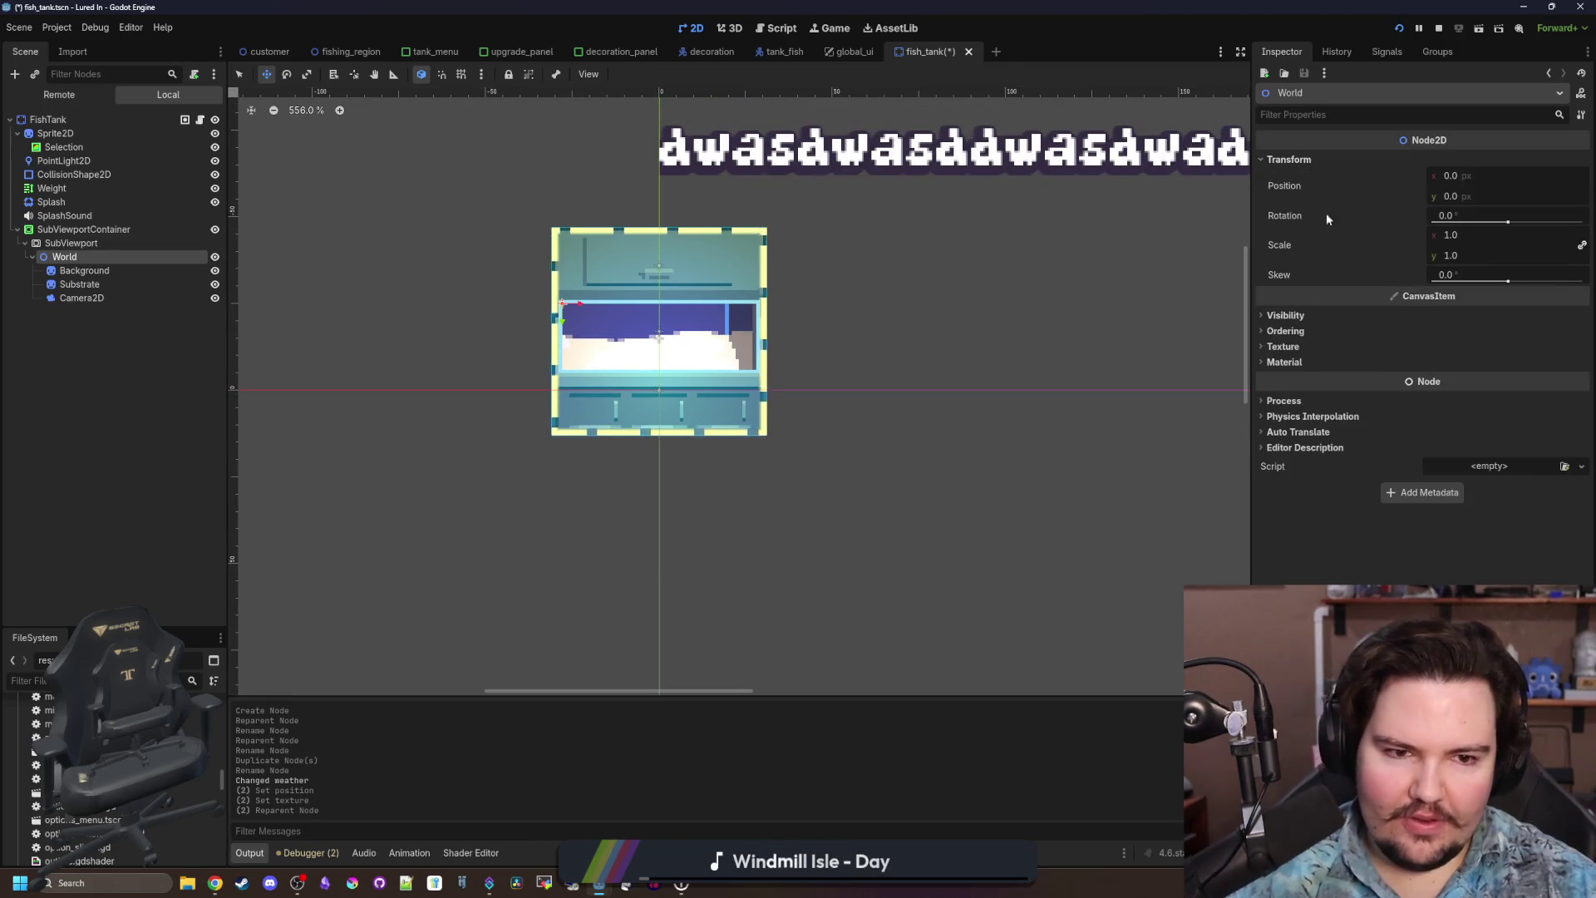
left_click(129, 271)
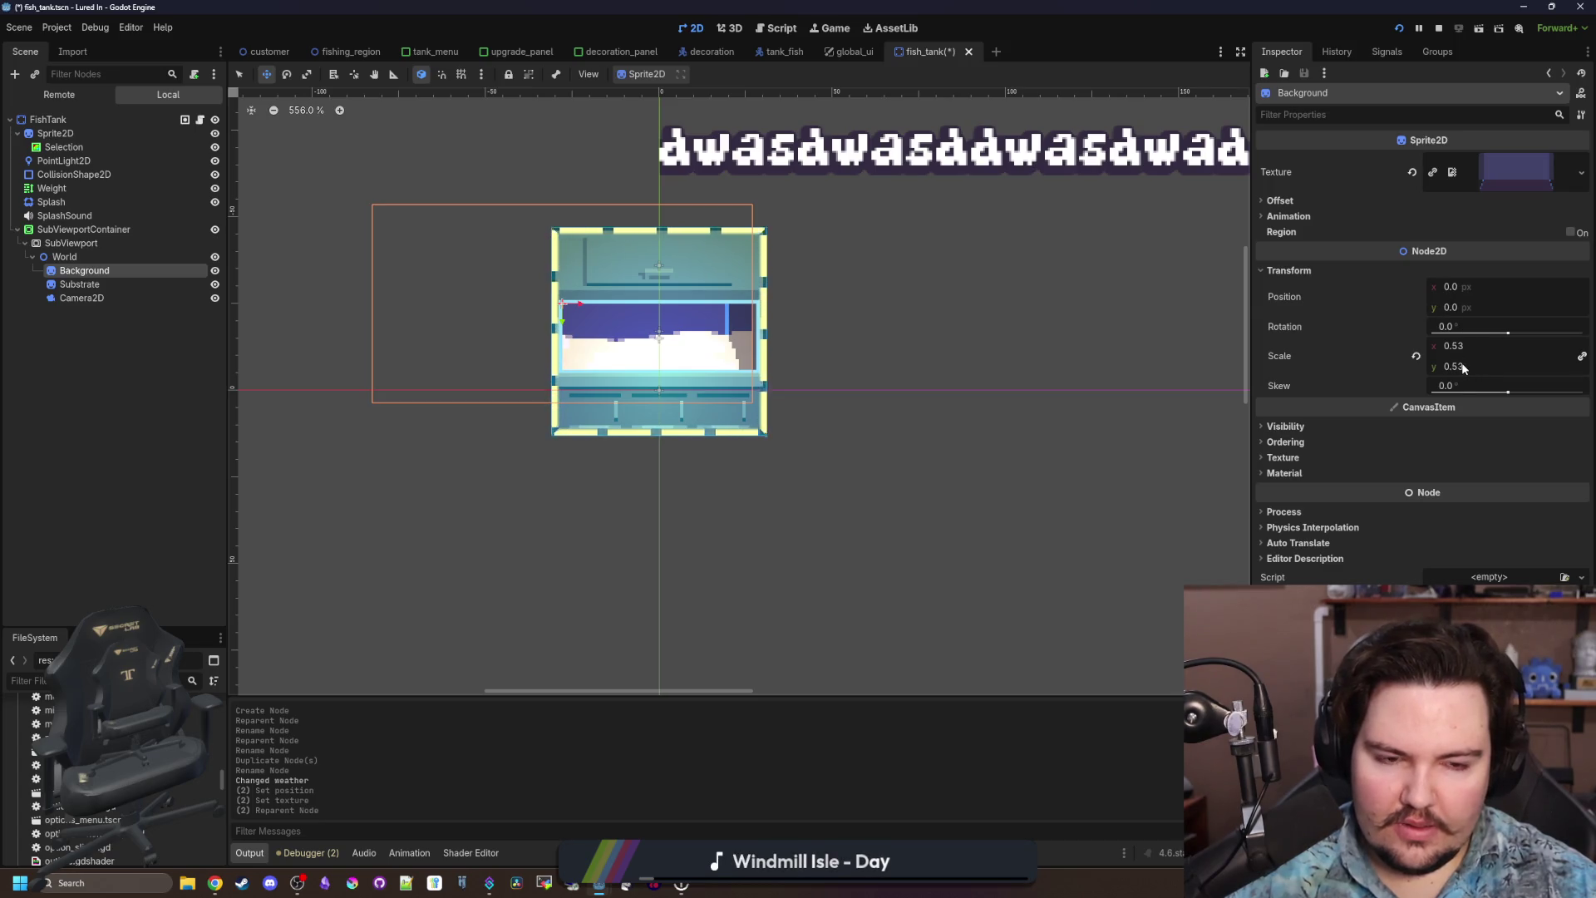
left_click(1416, 355)
Reset Substrate's scale to 1.
left_click(79, 284)
left_click(1416, 356)
left_click(1479, 346)
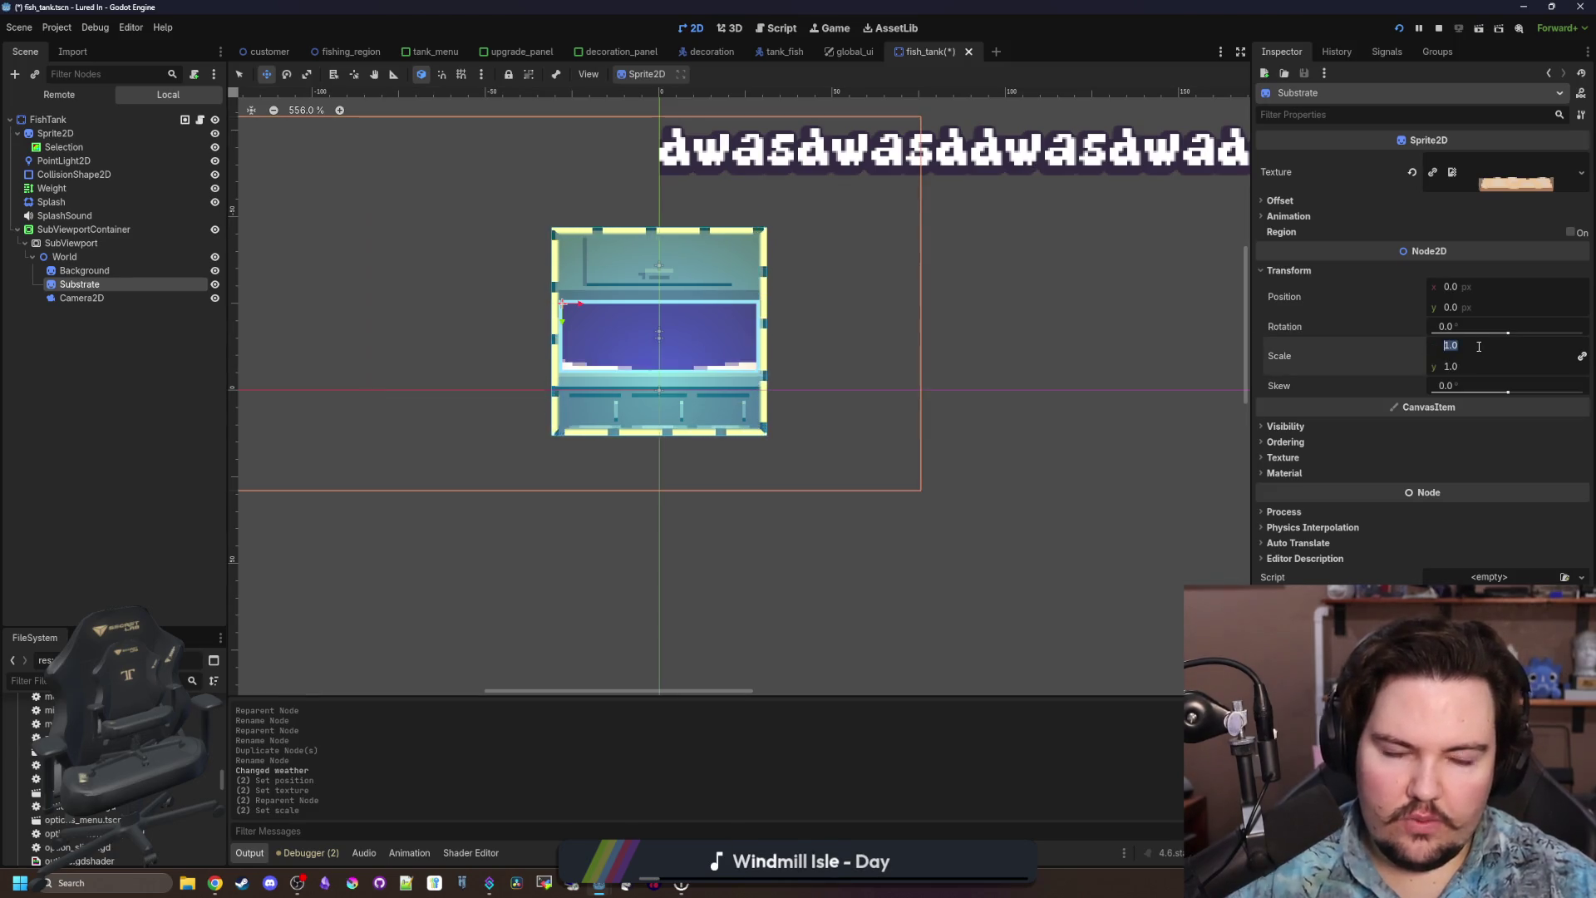
scroll(342, 375, "down", 4)
Drag World's contents into the tank window and shrink them roughly to fit.
left_click(65, 257)
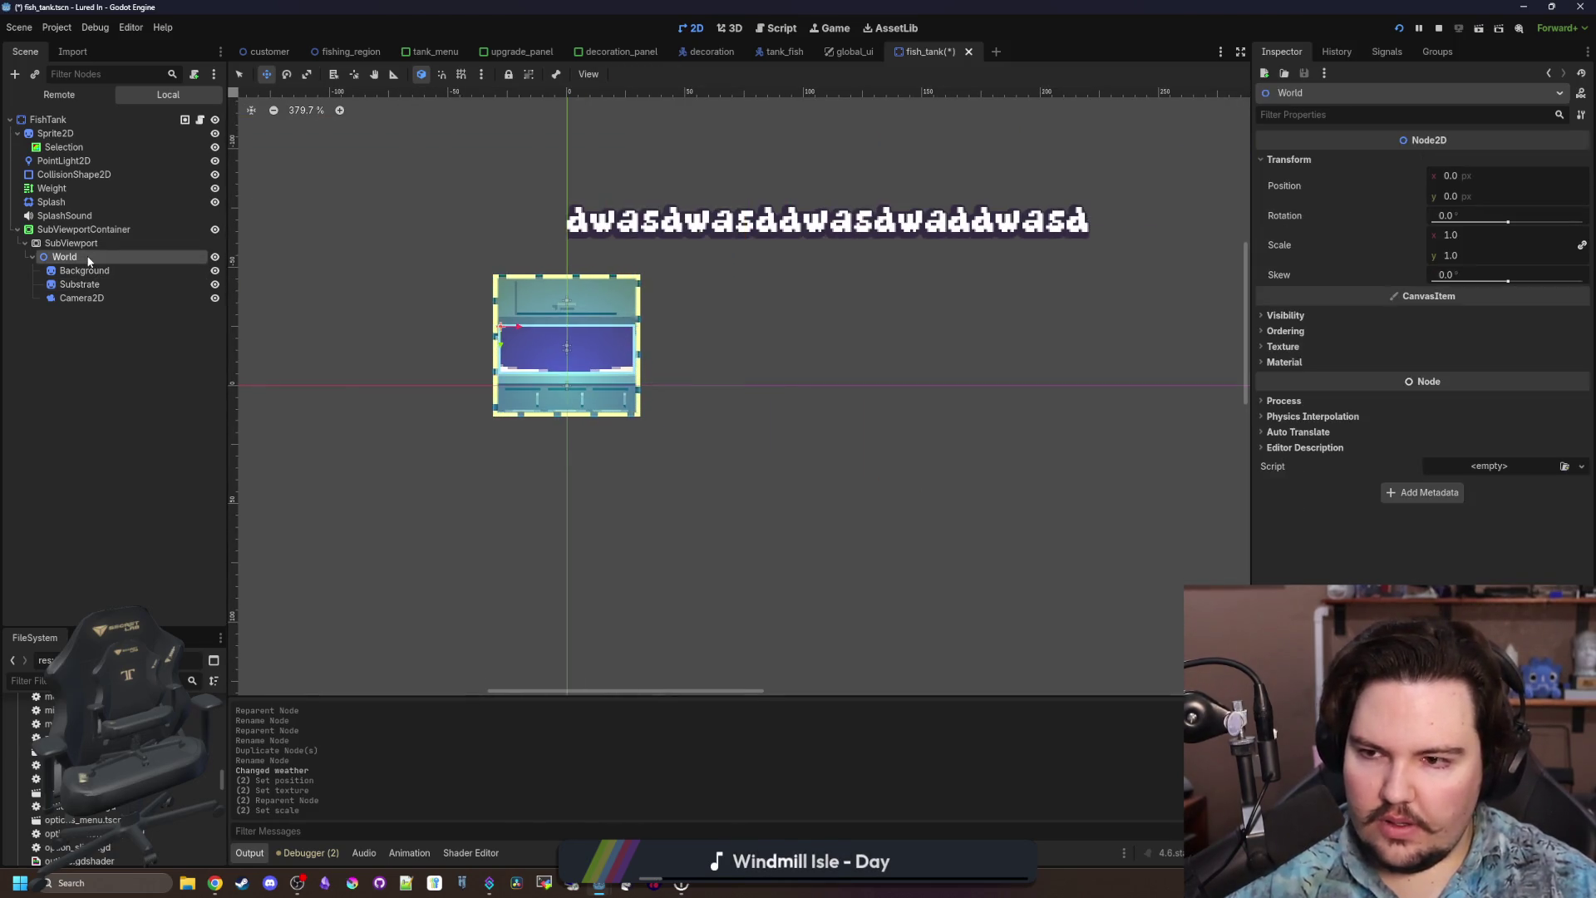
scroll(481, 333, "up", 3)
left_click_drag(508, 341, 615, 369)
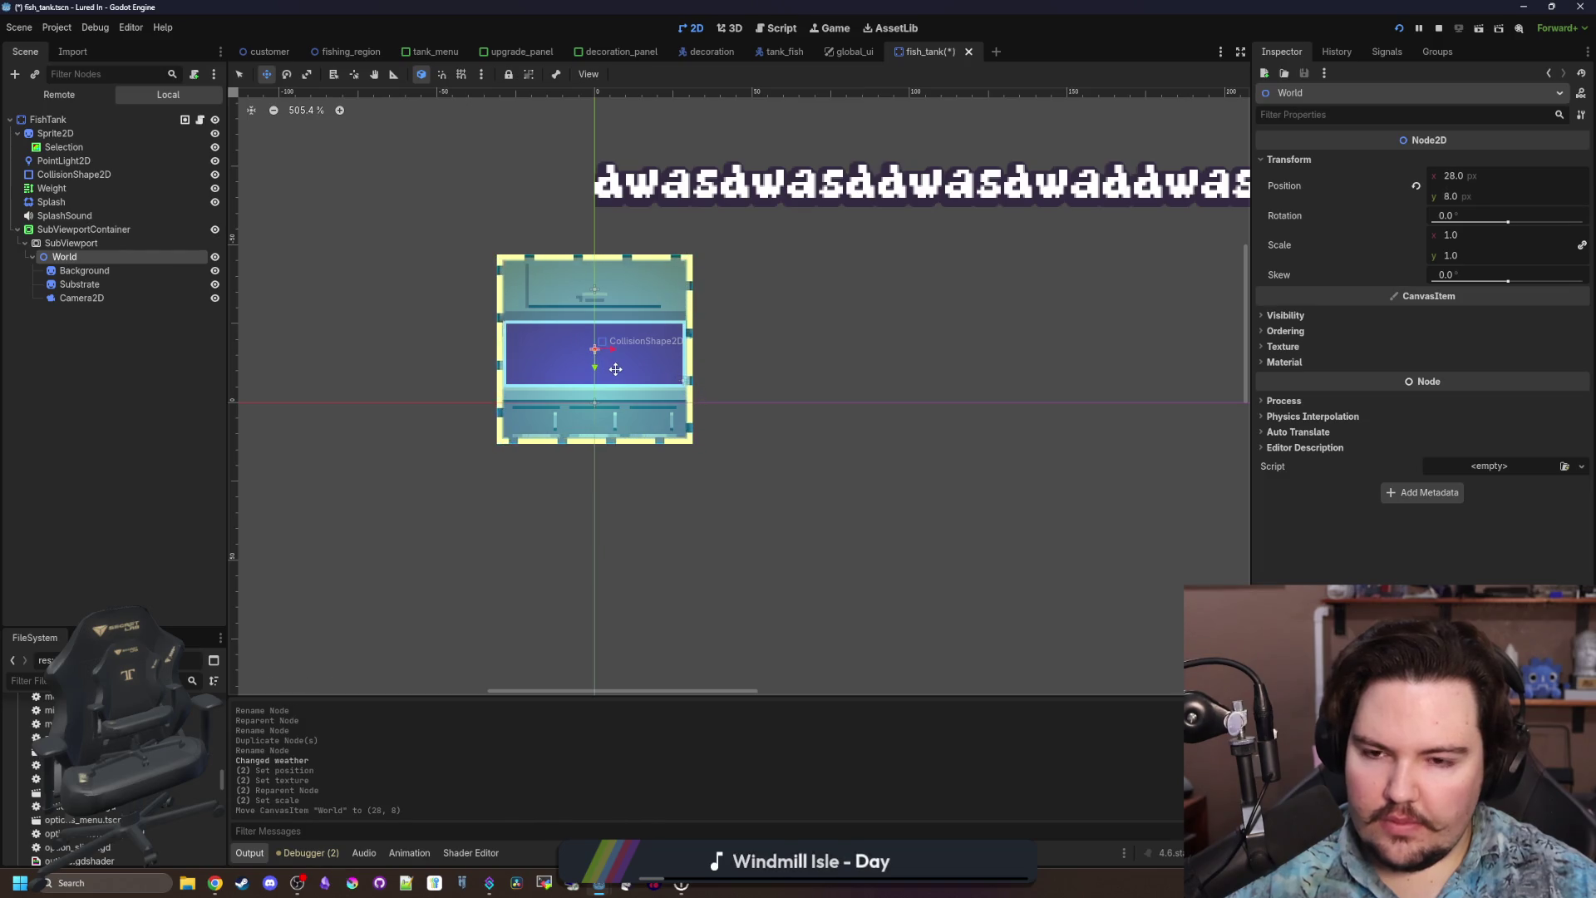
scroll(561, 356, "up", 4)
mouse_move(1463, 236)
left_mouse_down()
mouse_move(1413, 235)
mouse_move(1471, 236)
left_mouse_up()
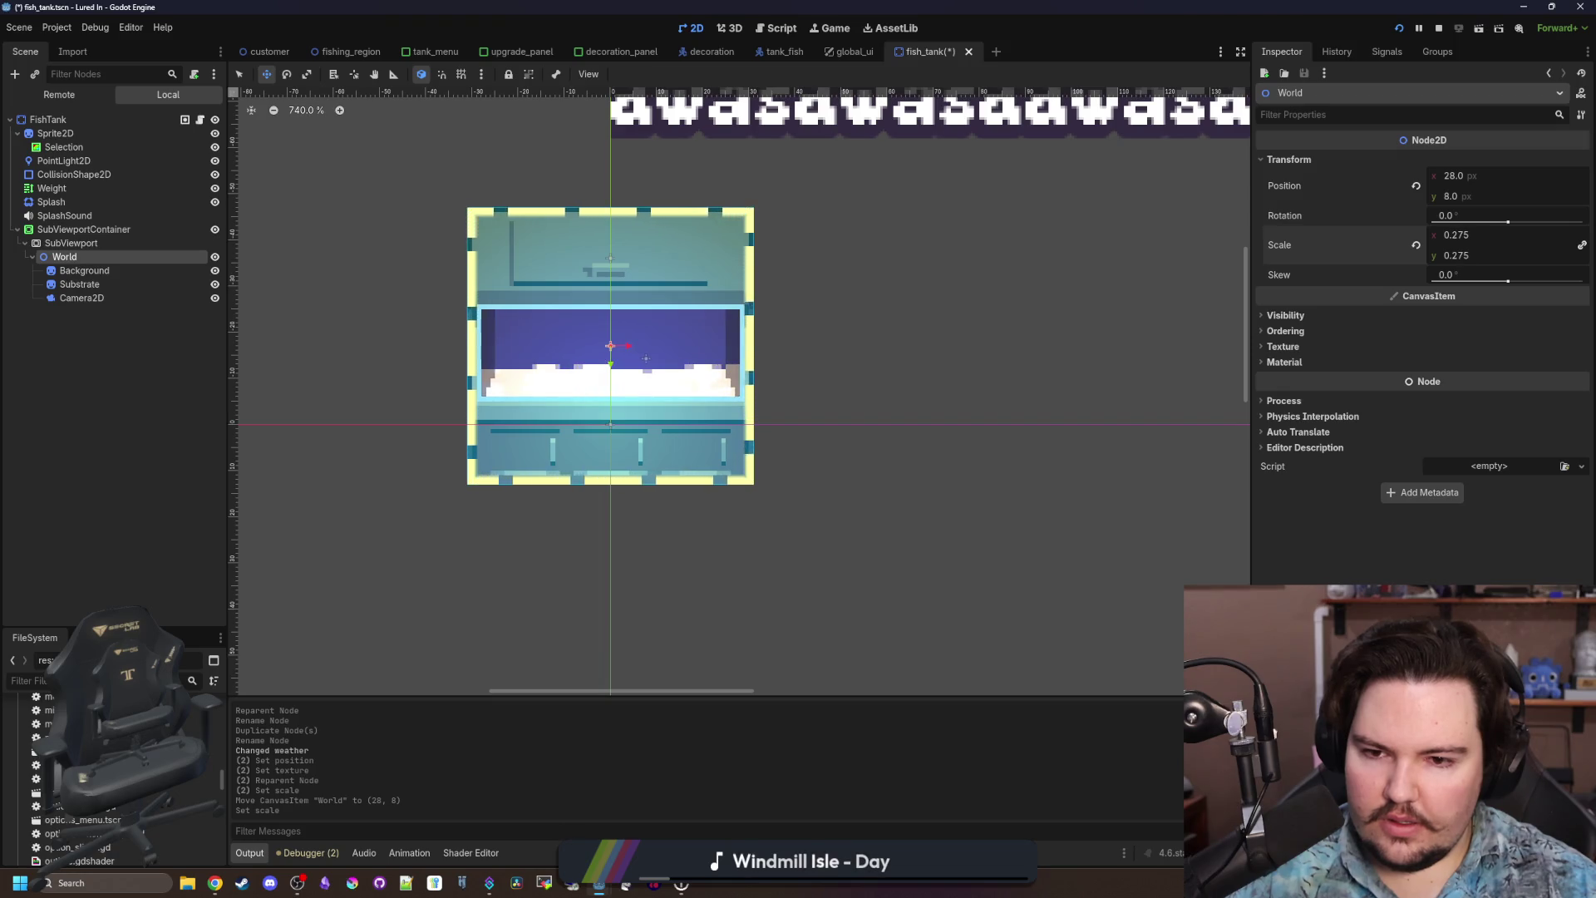
scroll(556, 352, "up", 4)
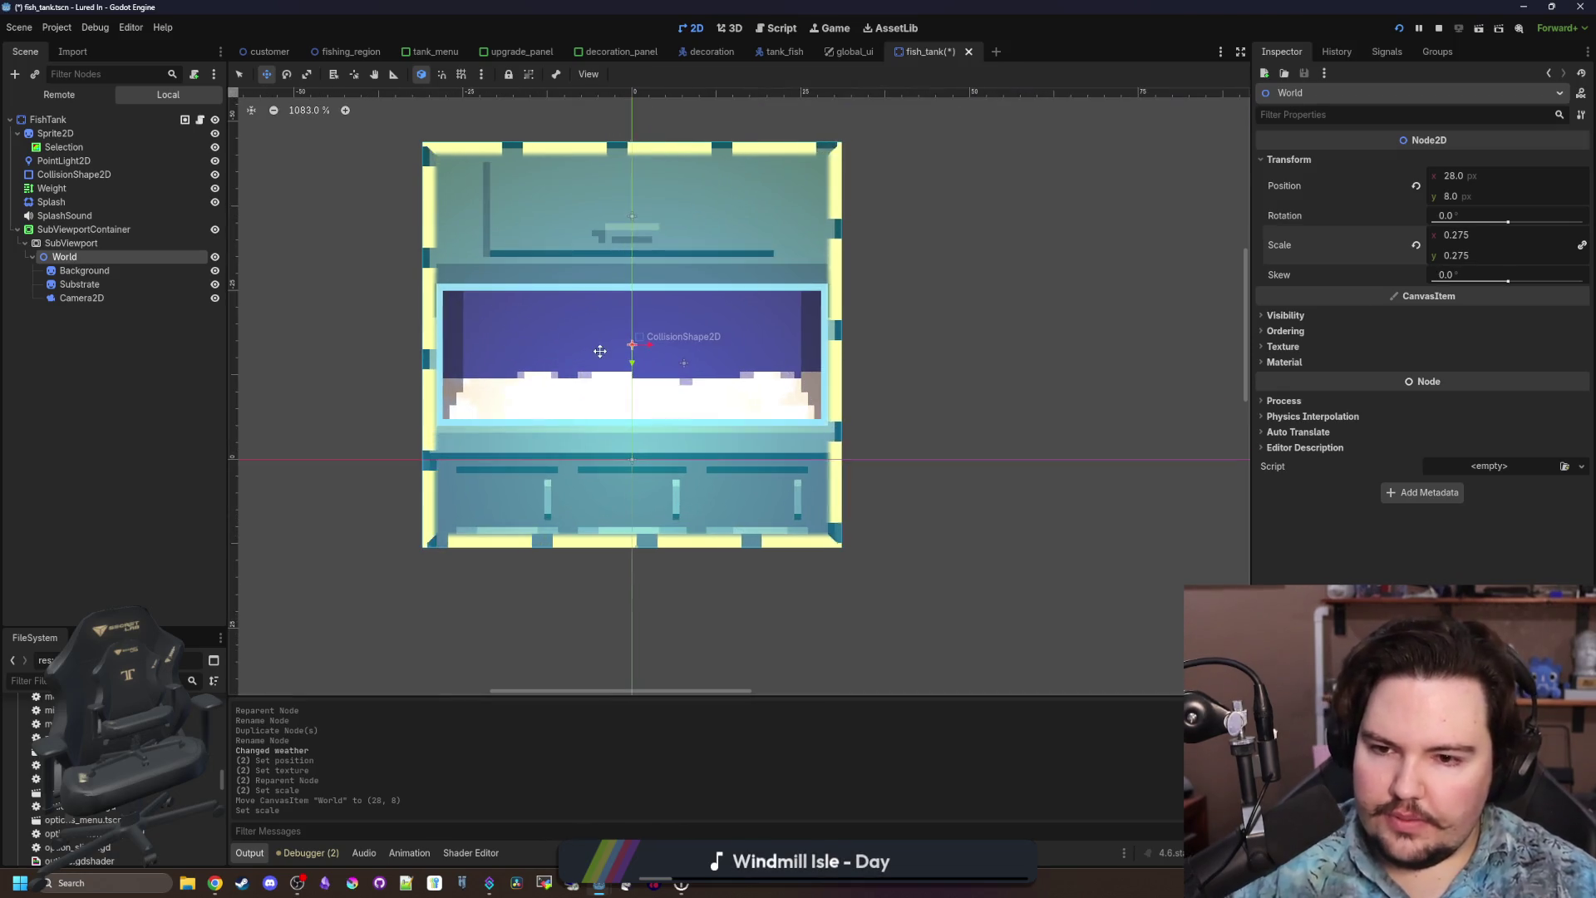
scroll(760, 325, "down", 3)
scroll(761, 325, "up", 1)
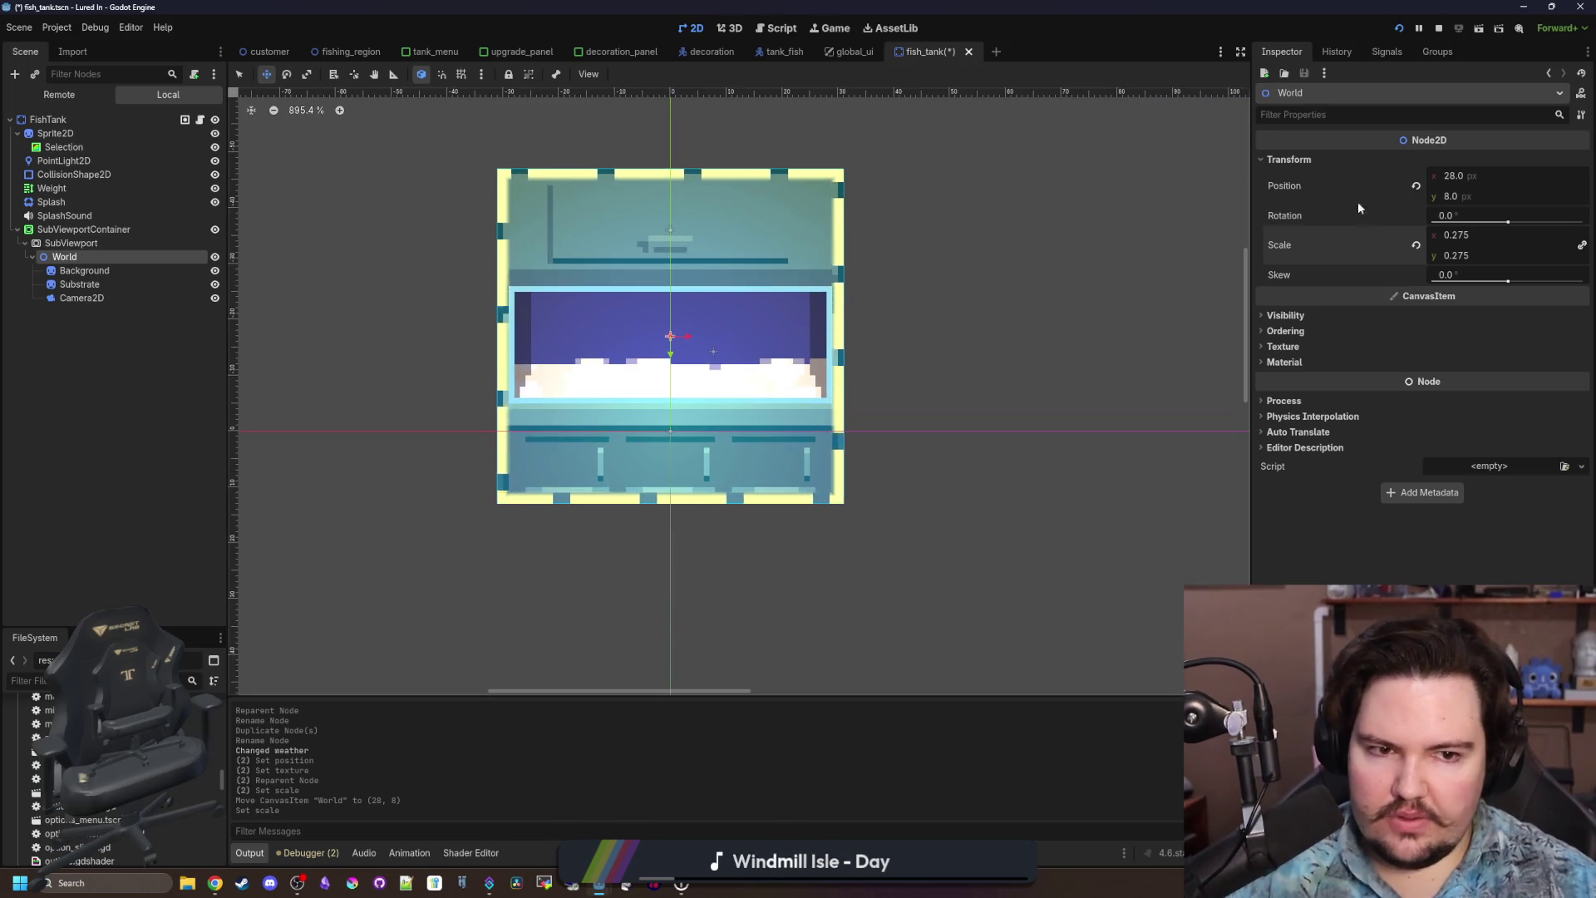
left_click_drag(1455, 196, 1419, 195)
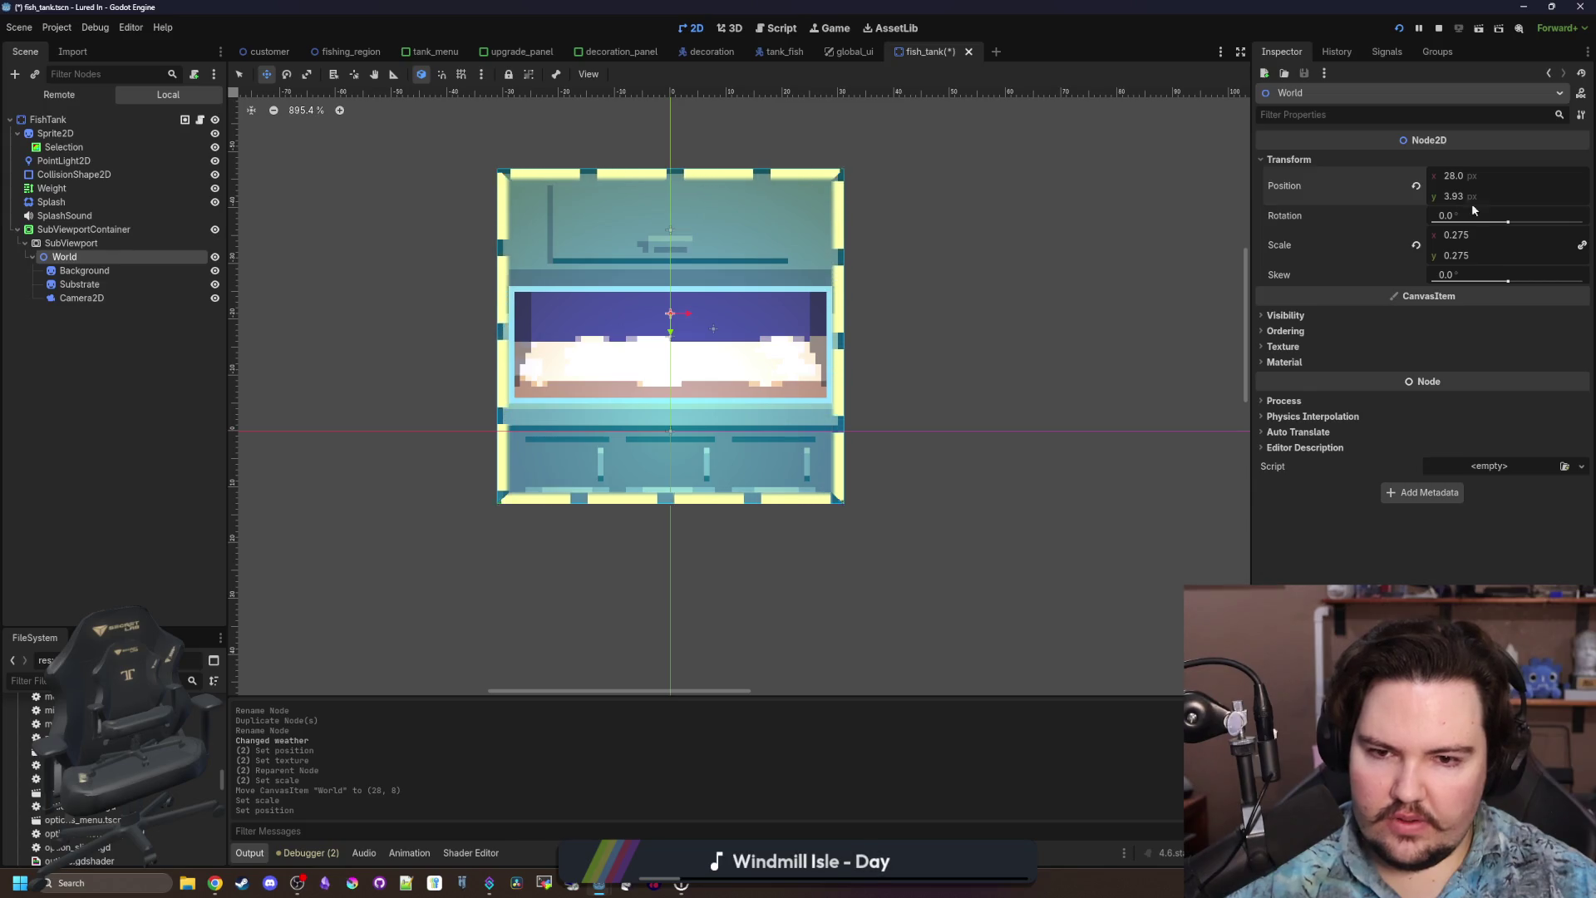
Set World's scale to 0.27 and its position y to 4.
left_click(1485, 240)
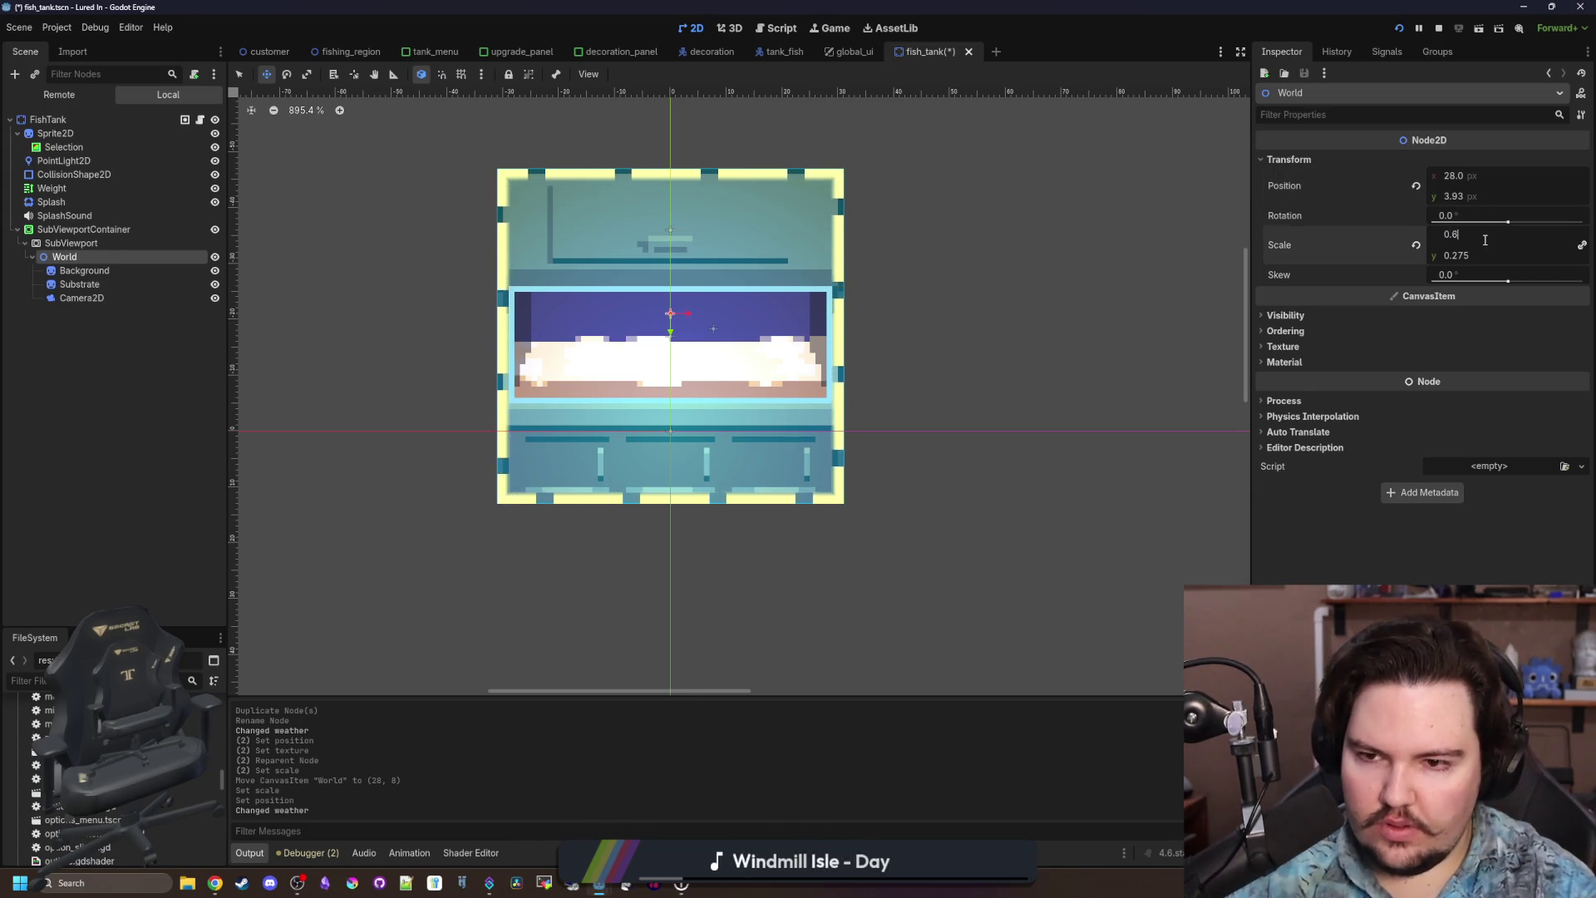
key("Return")
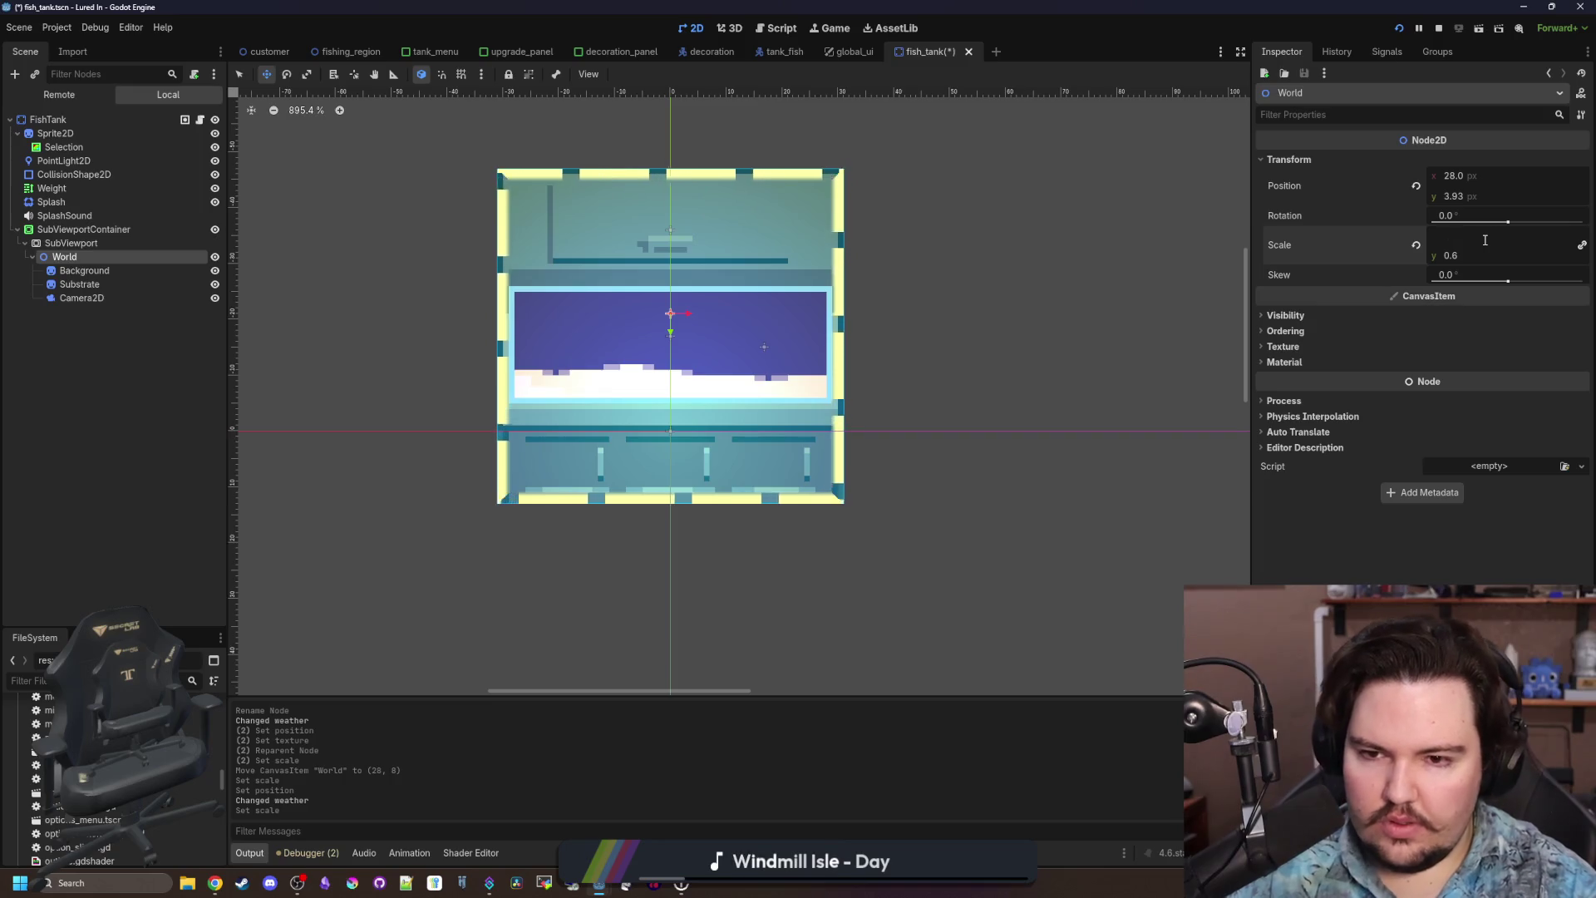
type("0.26")
key("Return")
type("0.27")
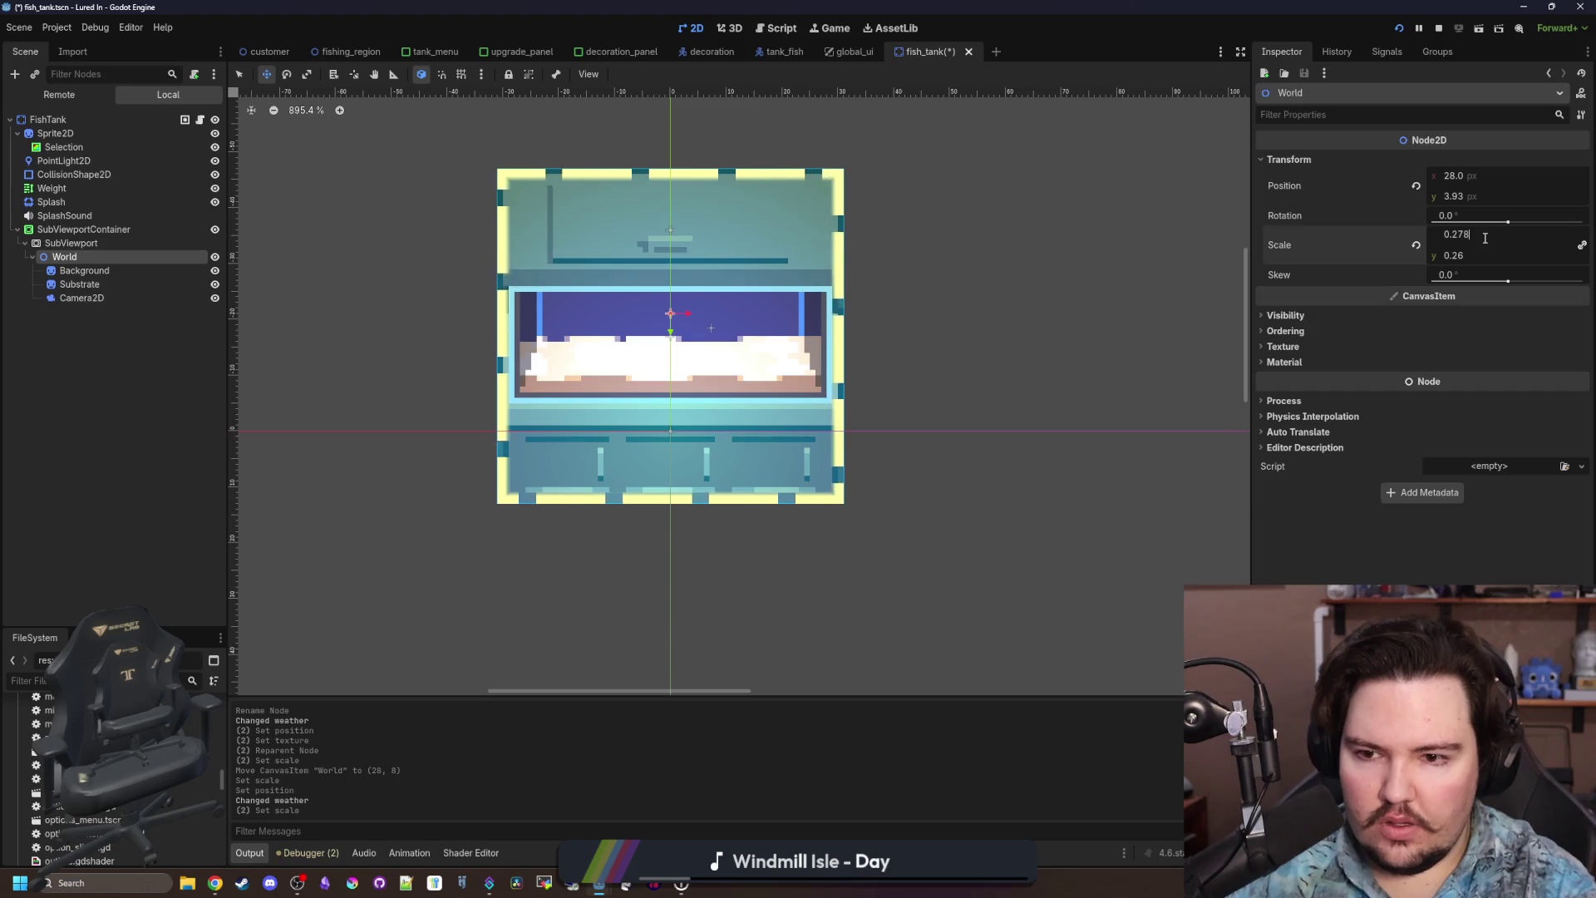
left_click(634, 402)
scroll(670, 385, "up", 3)
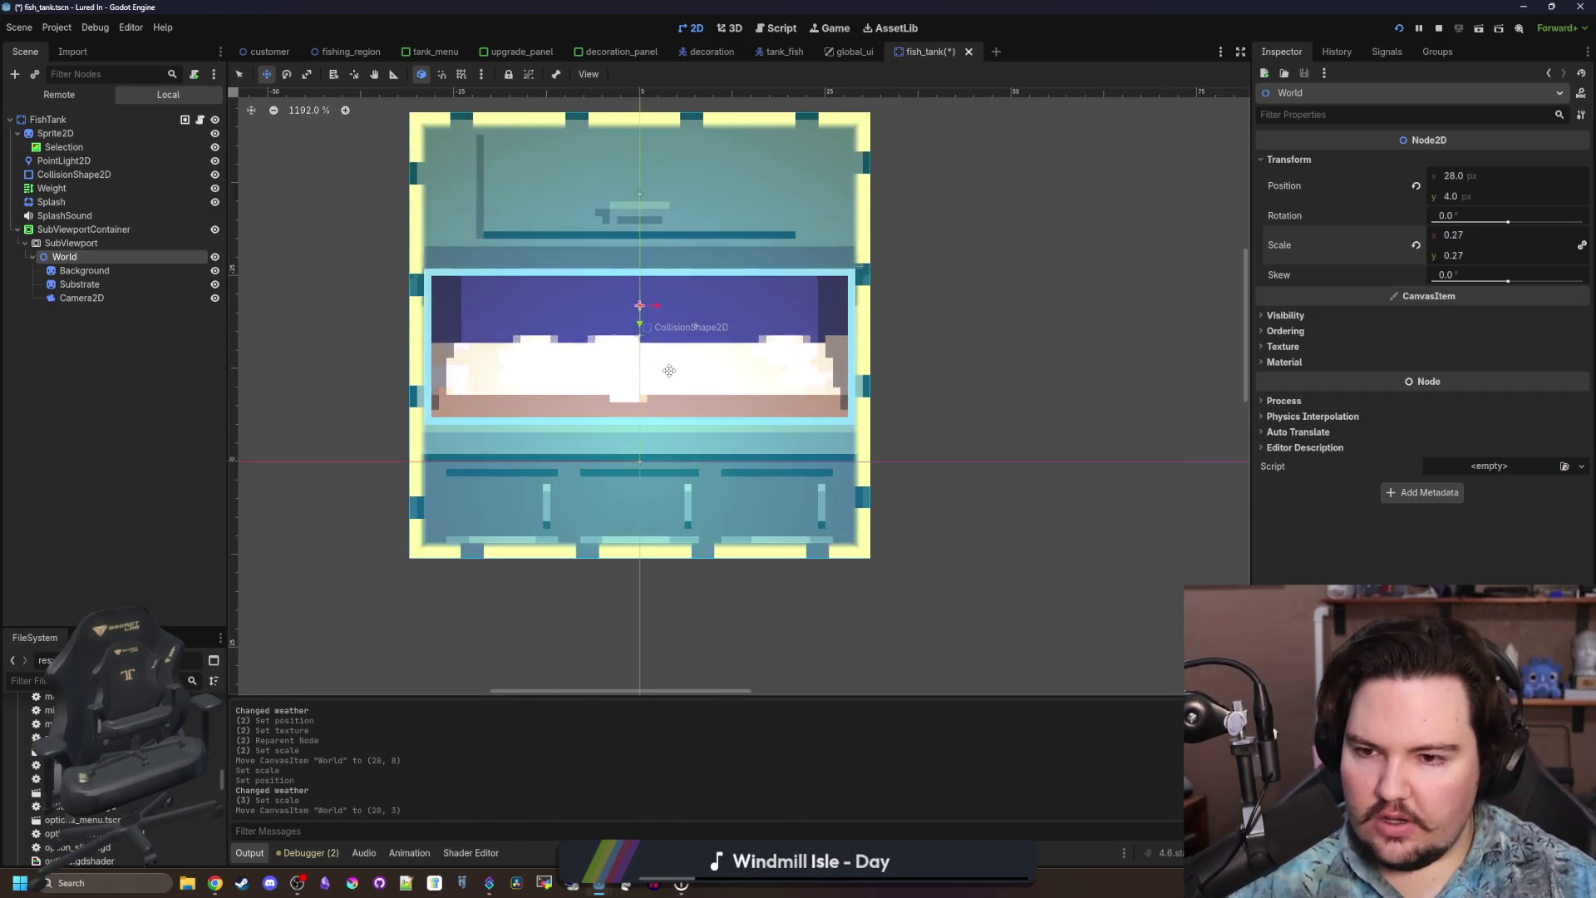
scroll(669, 385, "down", 4)
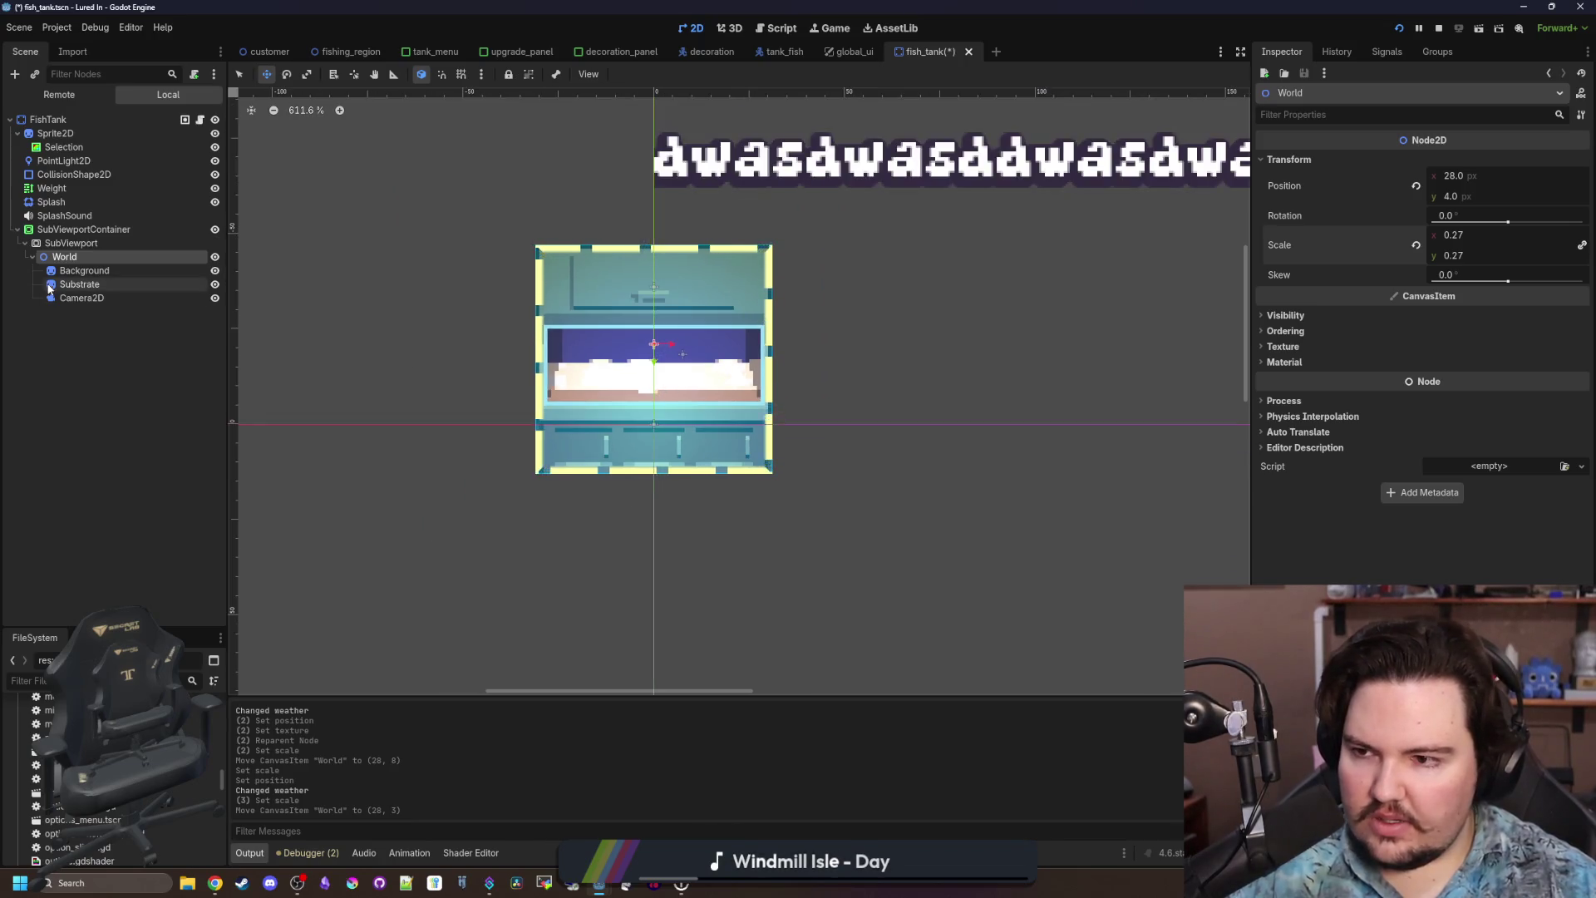
Save the fish_tank scene with Ctrl+S.
left_click(83, 271)
key("ctrl+s")
scroll(614, 379, "up", 3)
key("ctrl+s")
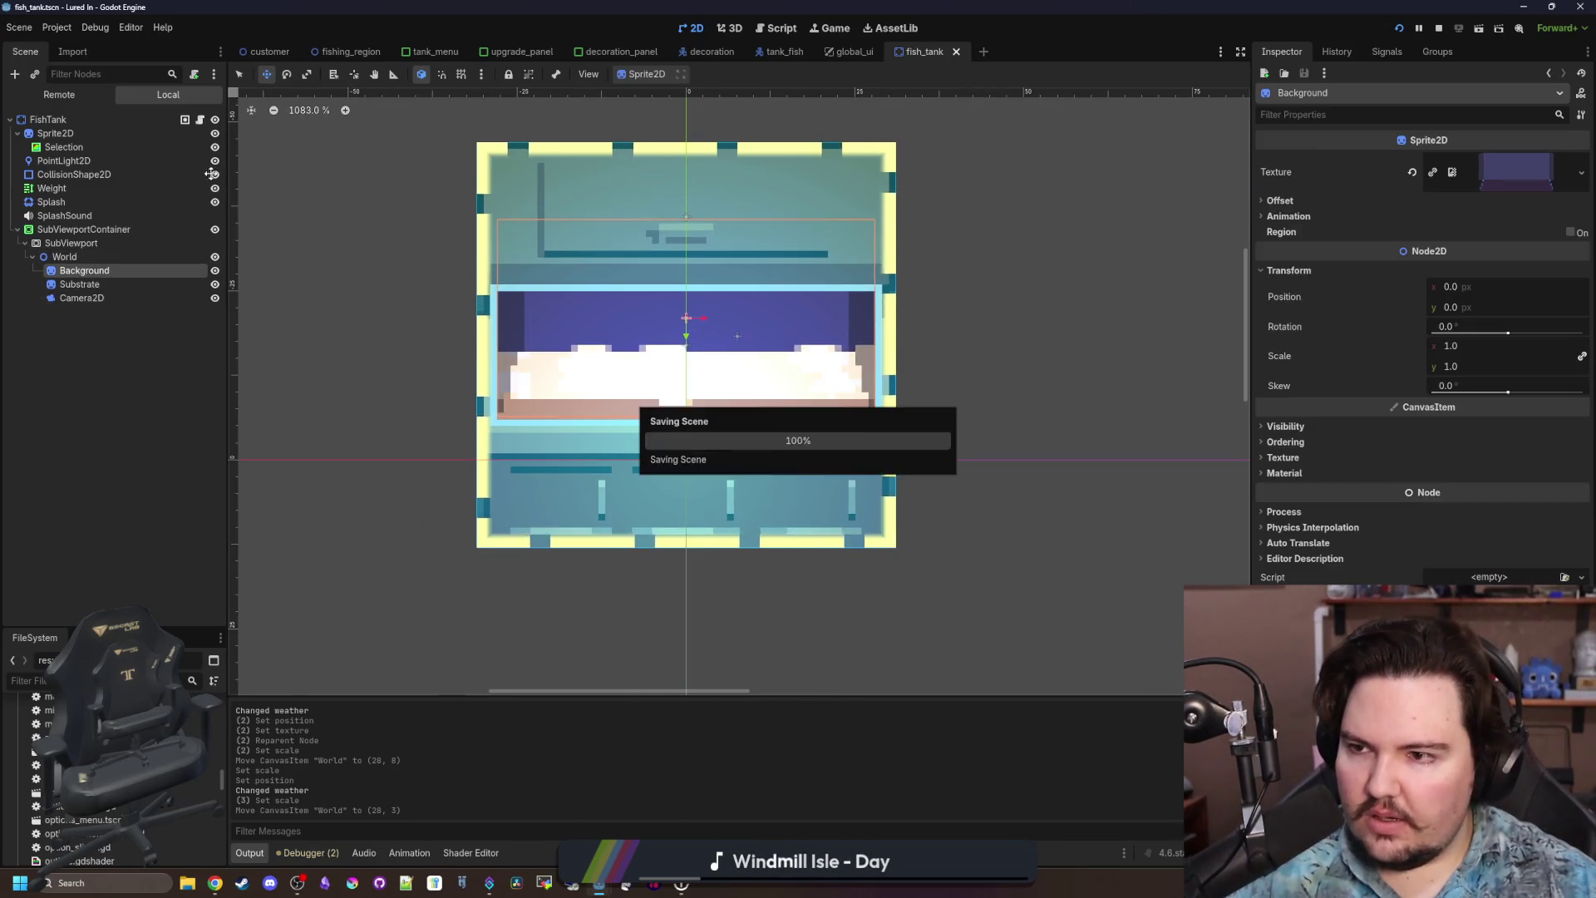
left_click(199, 120)
Scroll fish_tank.gd and place the caret just after the add_fish function.
scroll(562, 422, "up", 3)
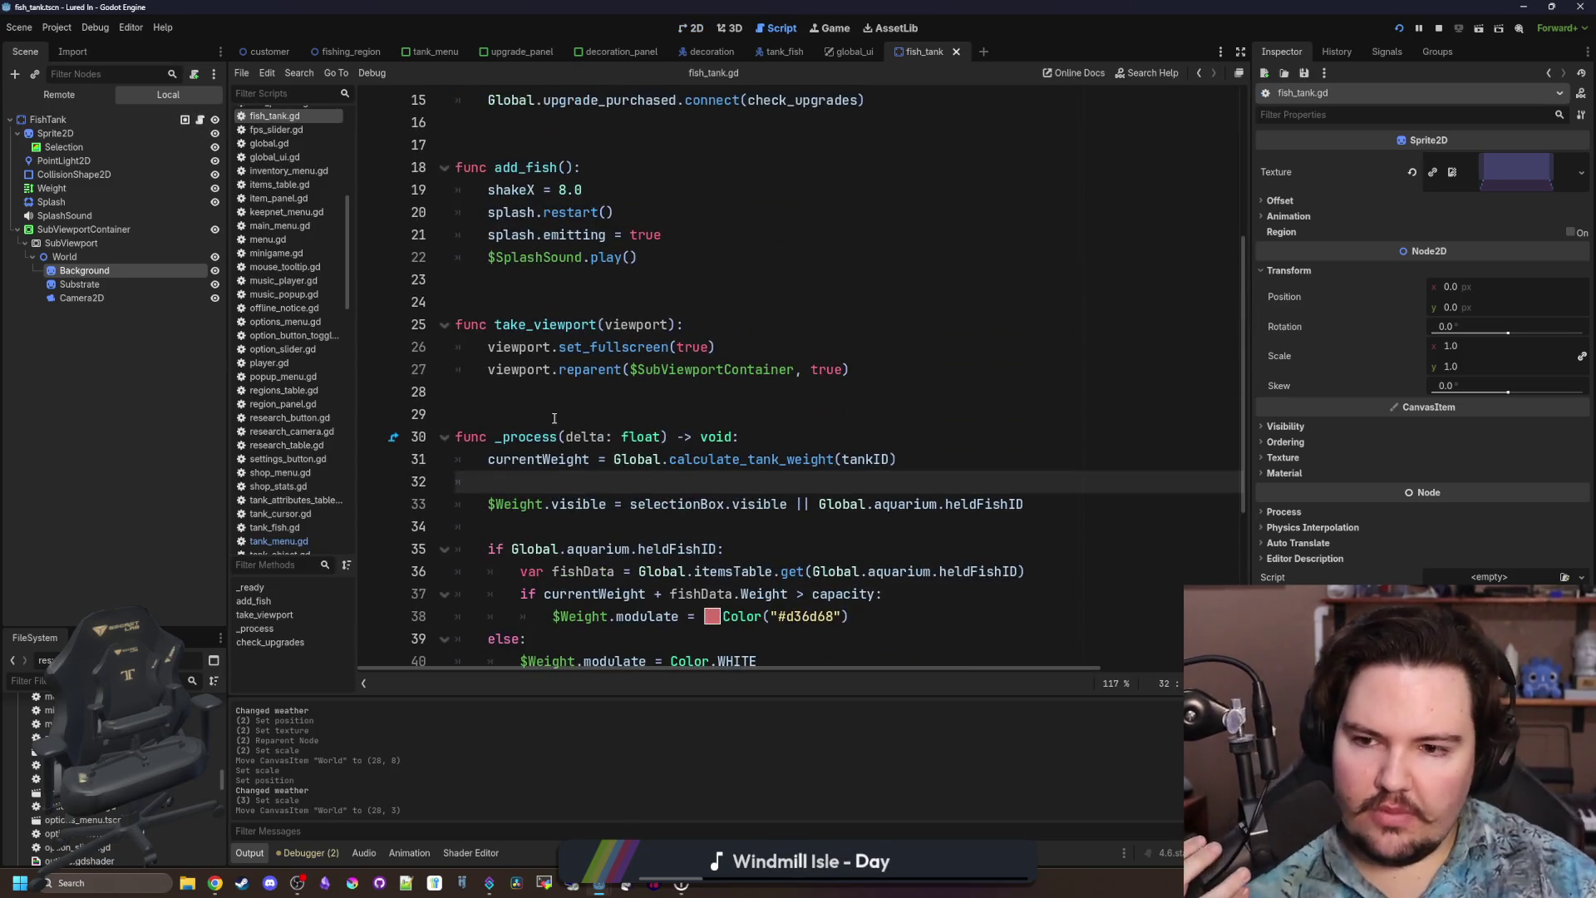
left_click(562, 416)
scroll(562, 421, "up", 1)
left_click(563, 369)
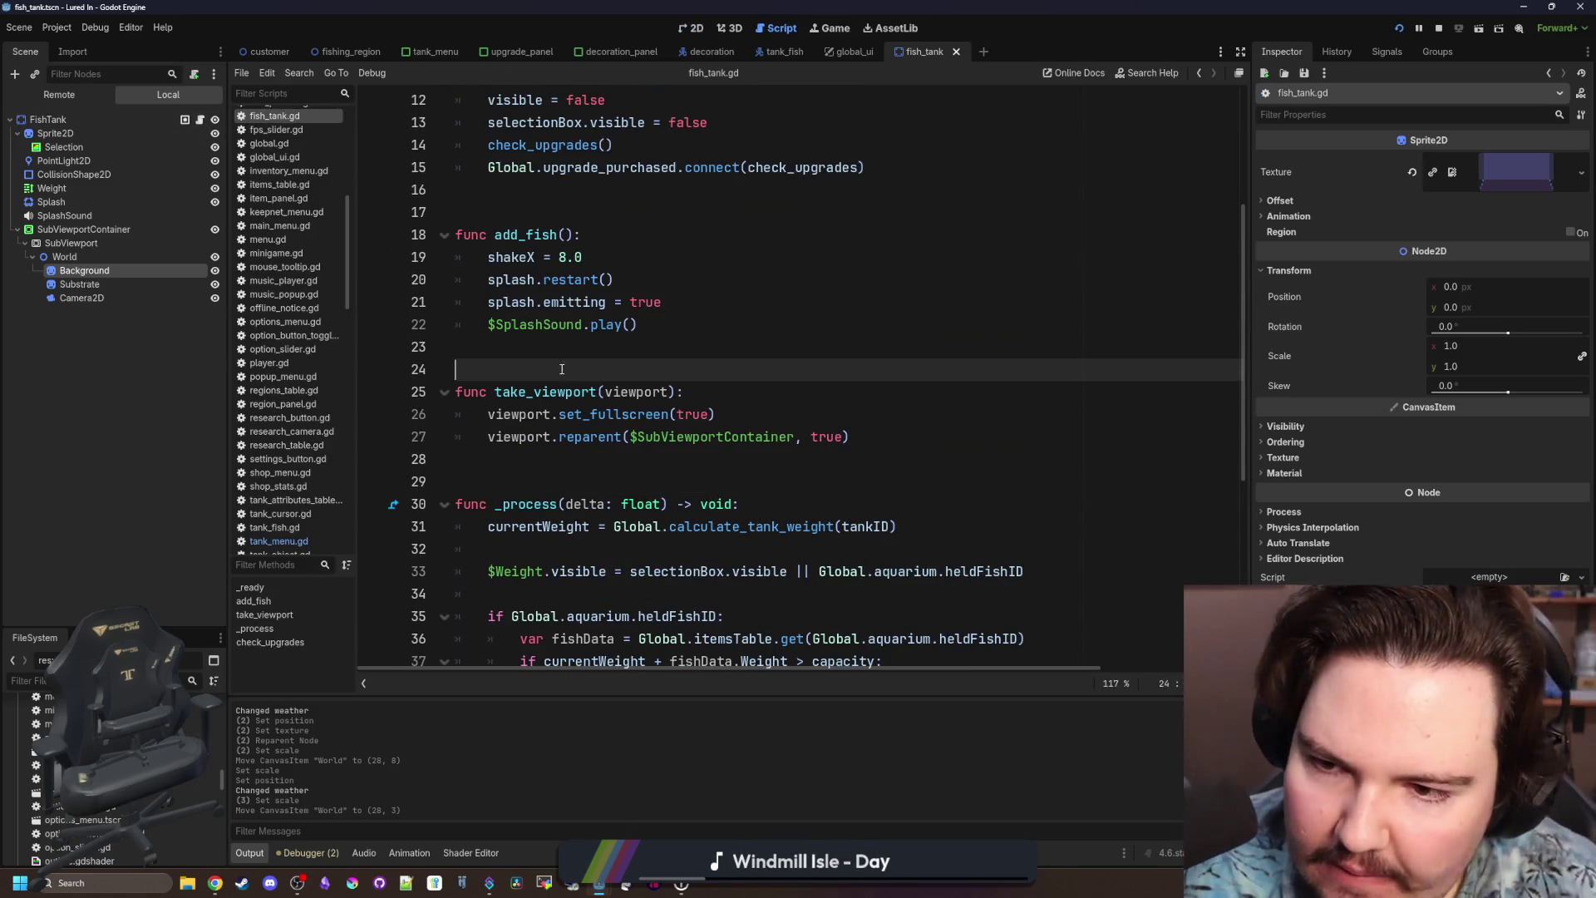
left_click(564, 341)
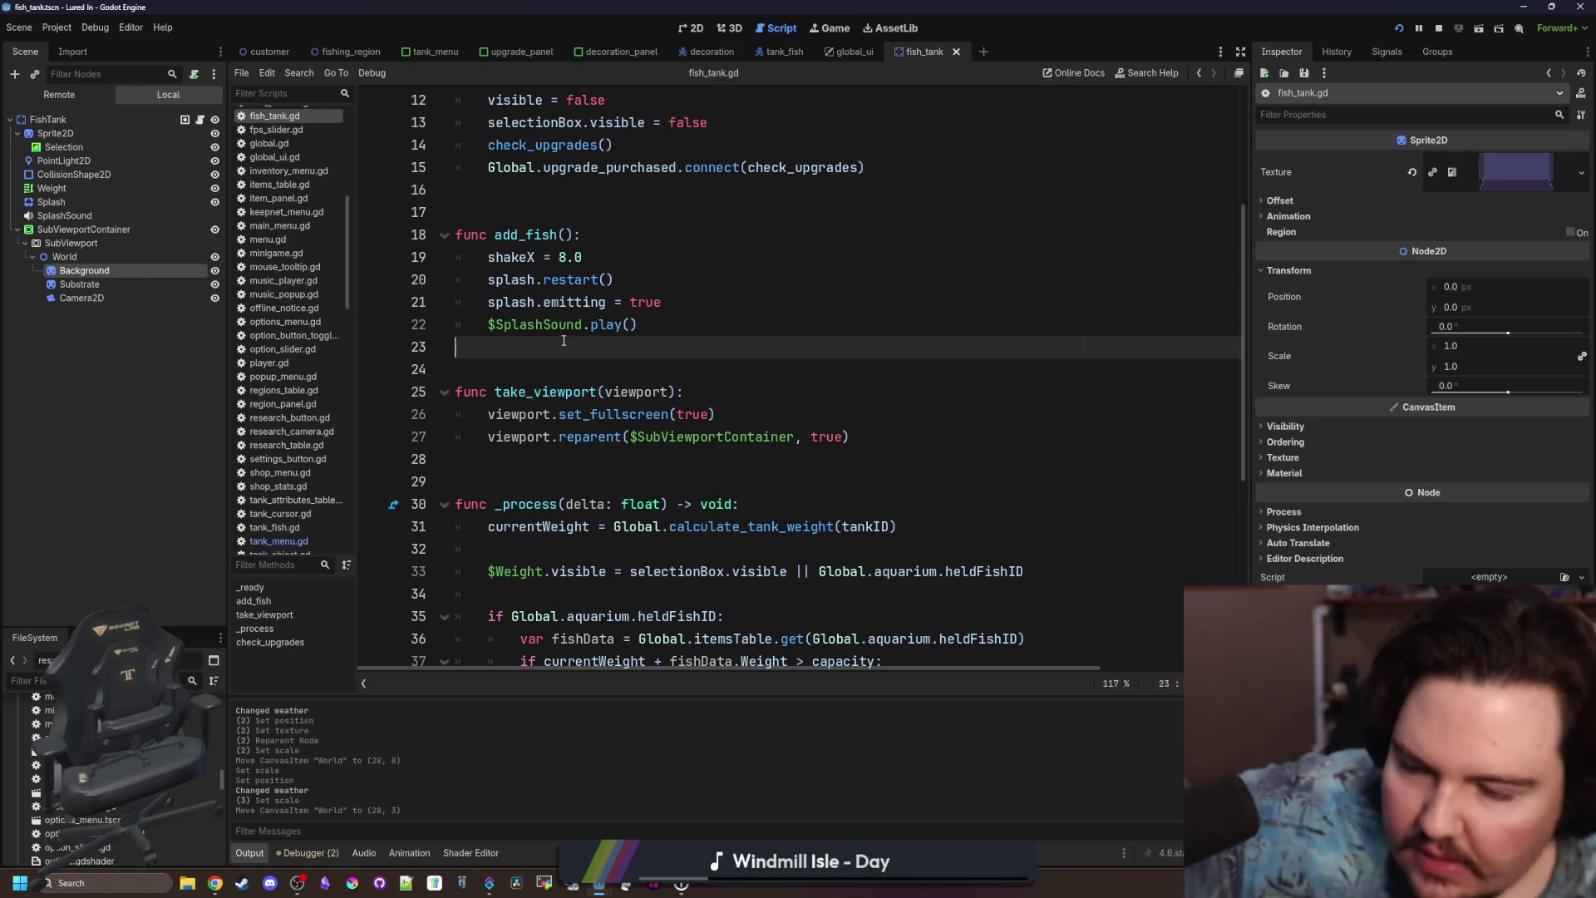
scroll(323, 424, "up", 5)
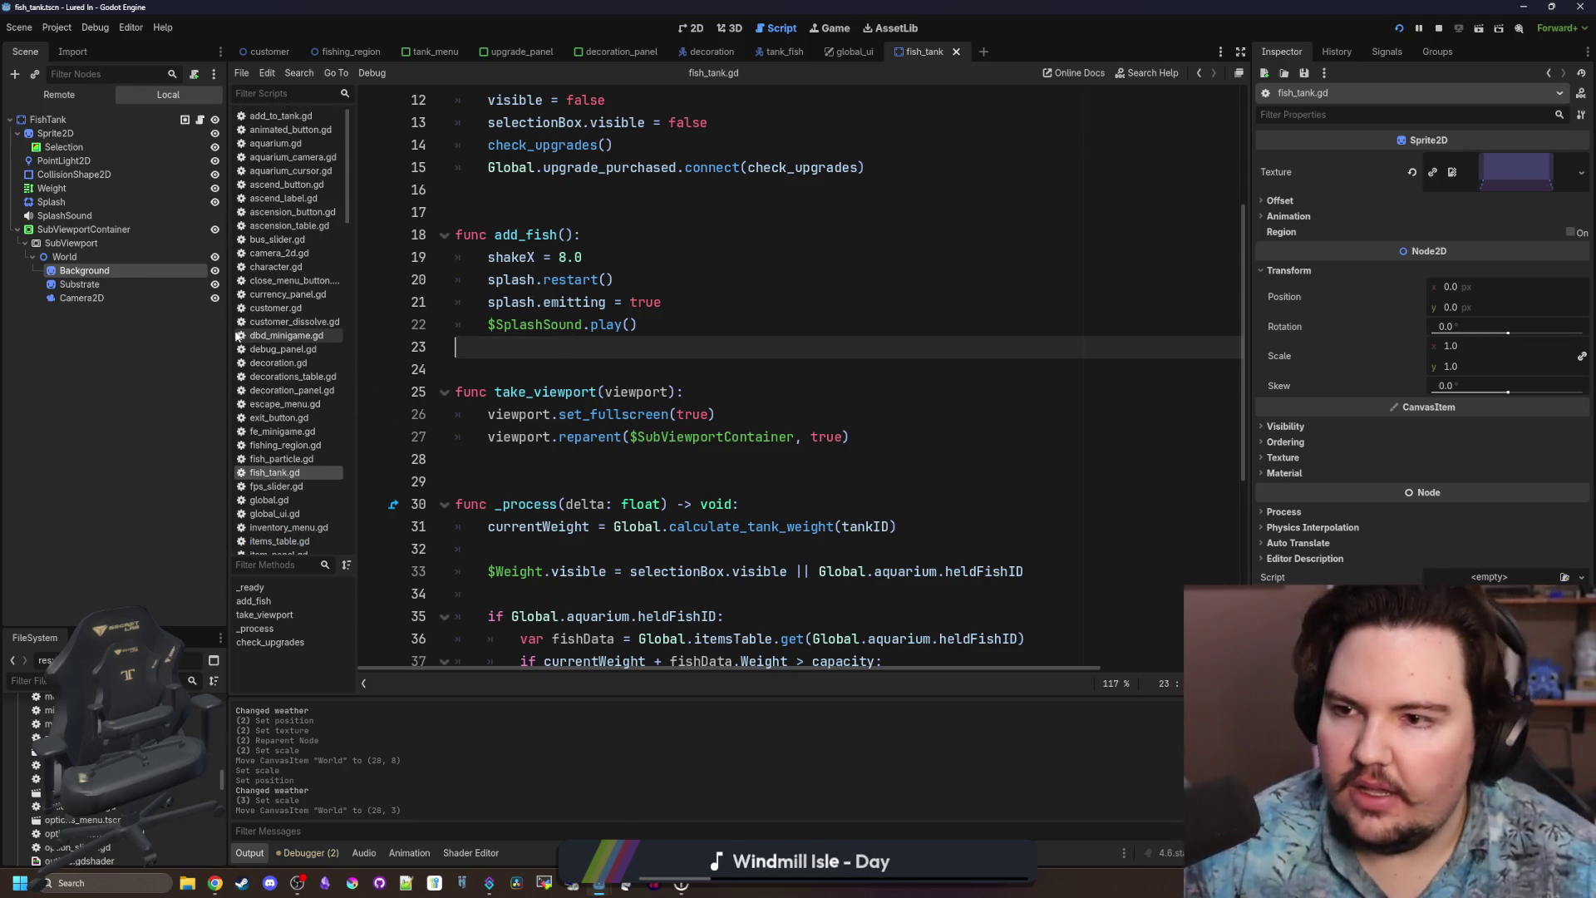
Open global.gd and scroll up from load_user_data to the userData save dictionary.
left_click(276, 487)
left_click(269, 500)
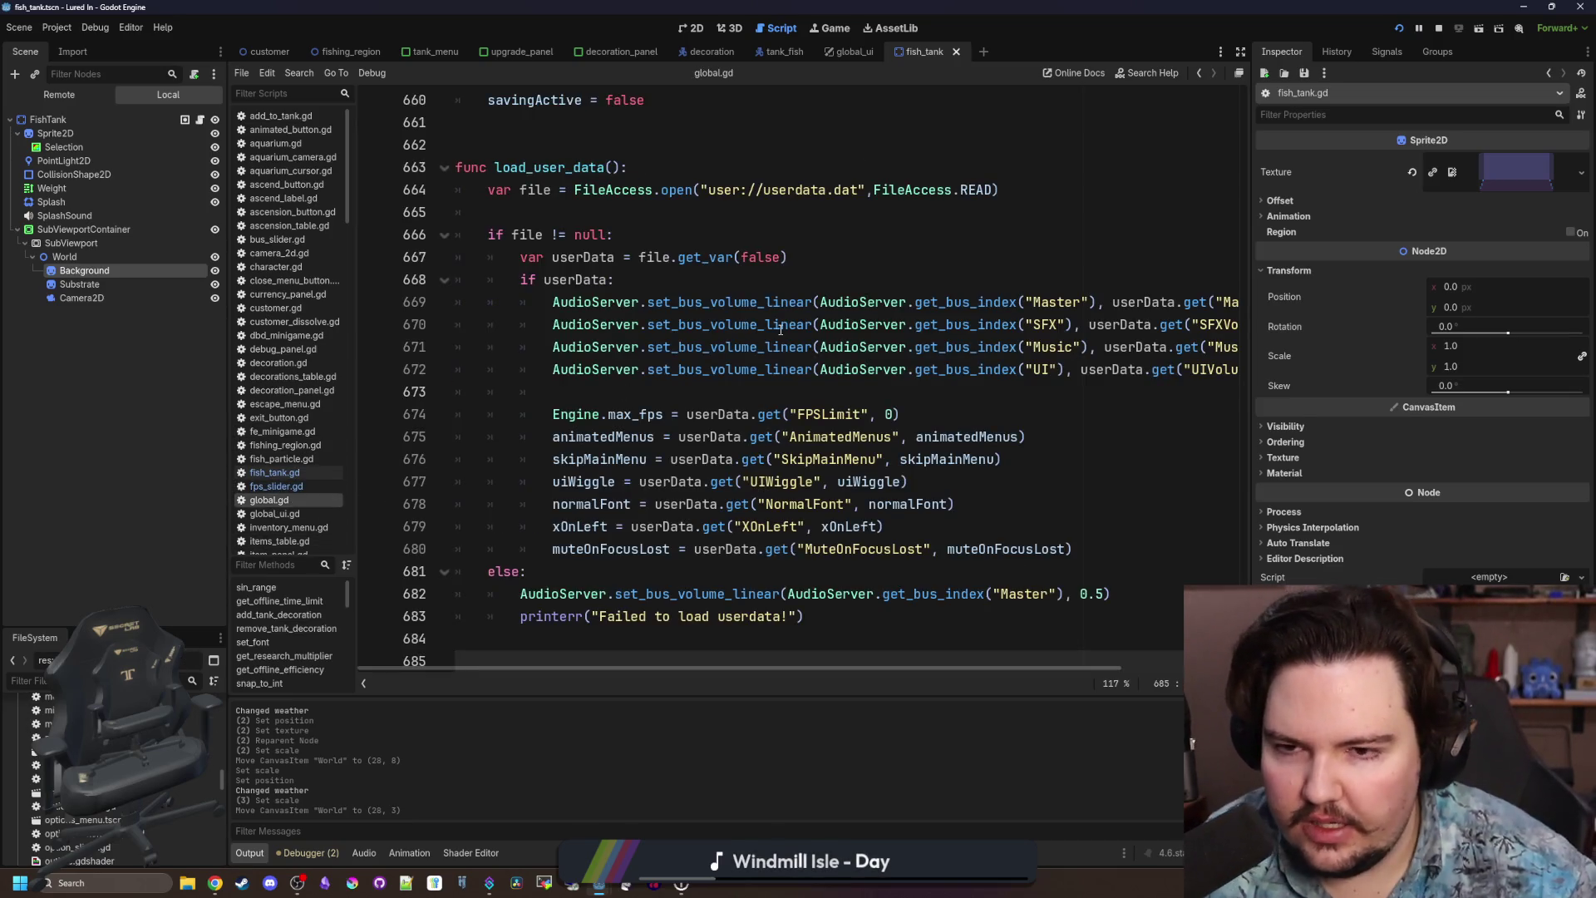
left_click(806, 258)
key("Up")
key("Up")
scroll(1236, 562, "up", 10)
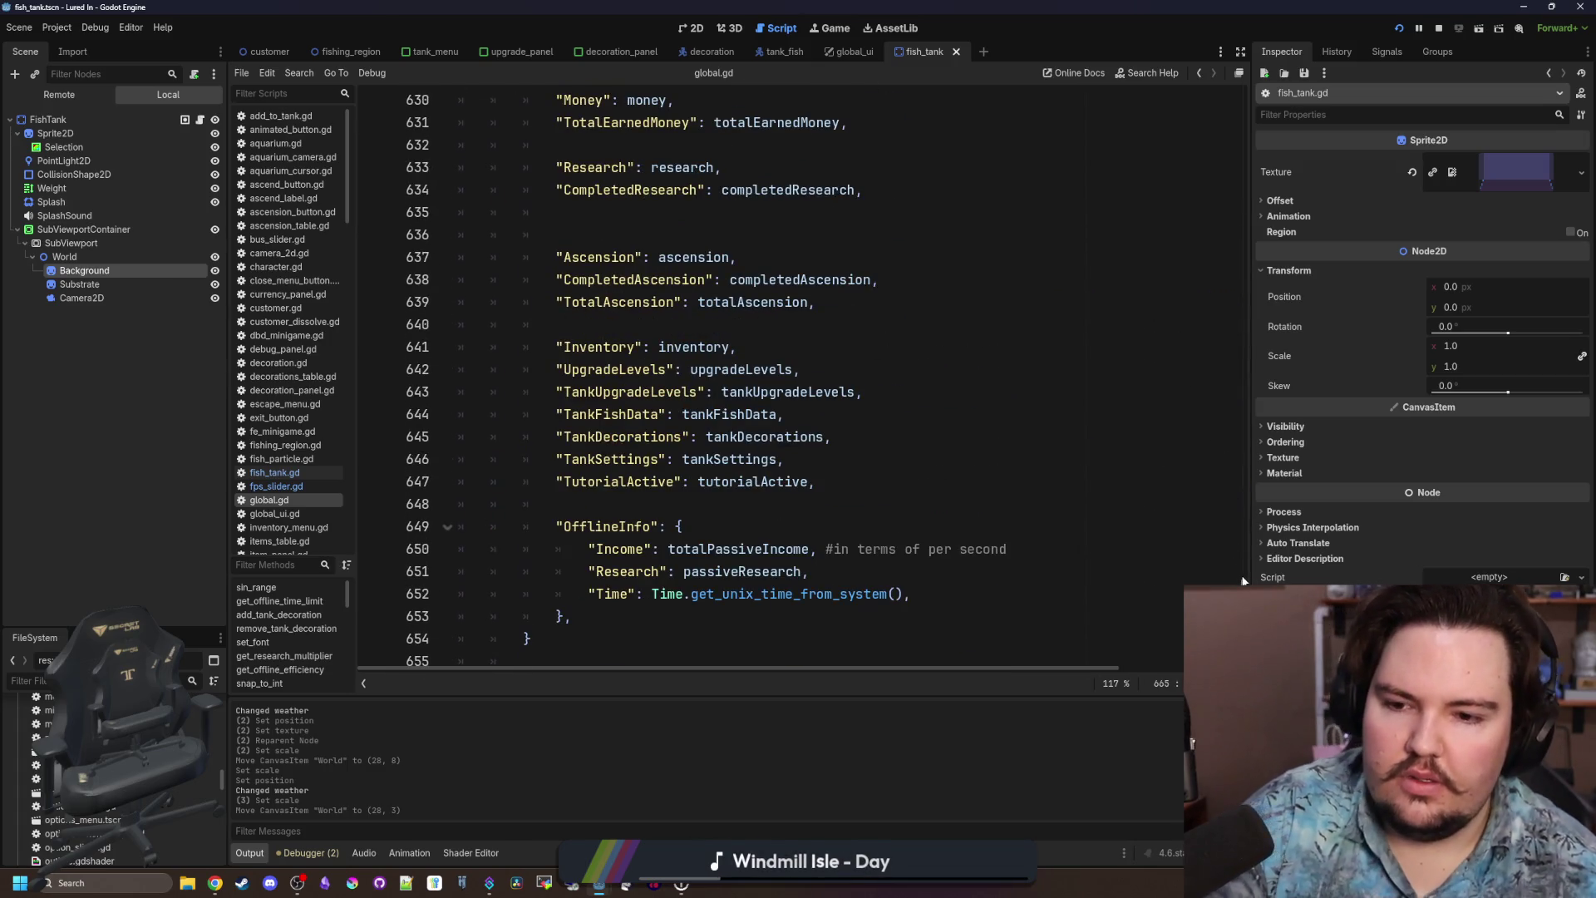
scroll(888, 339, "up", 2)
left_click(887, 338)
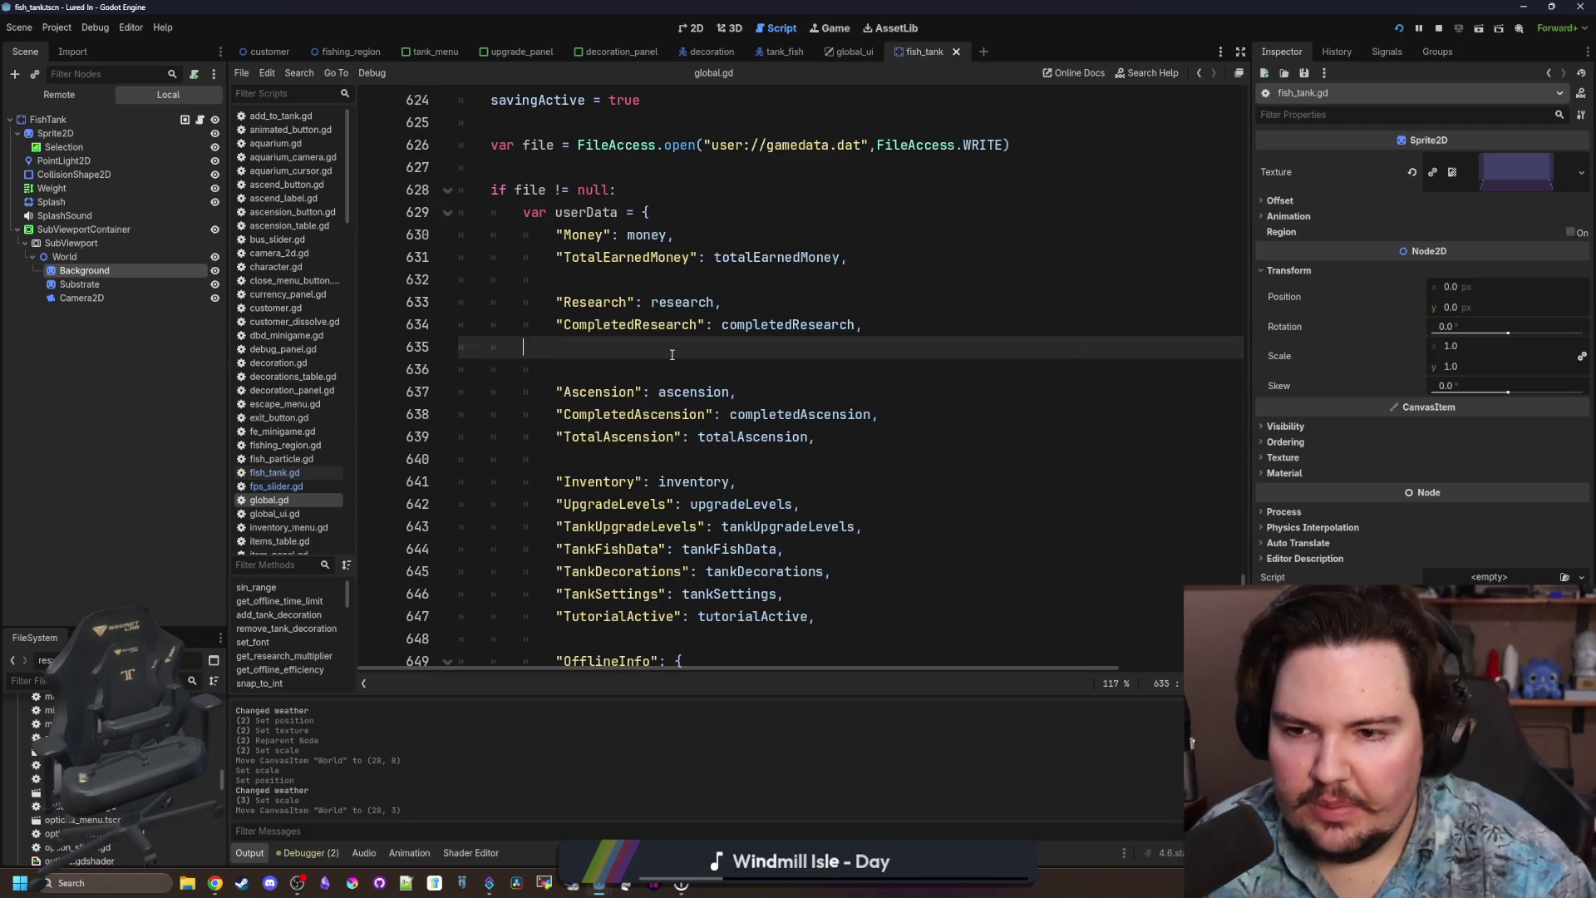
key("Up")
key("Return")
Search global.gd for 'add_fish' and place the caret above that function.
key("ctrl+f")
type("add_fish")
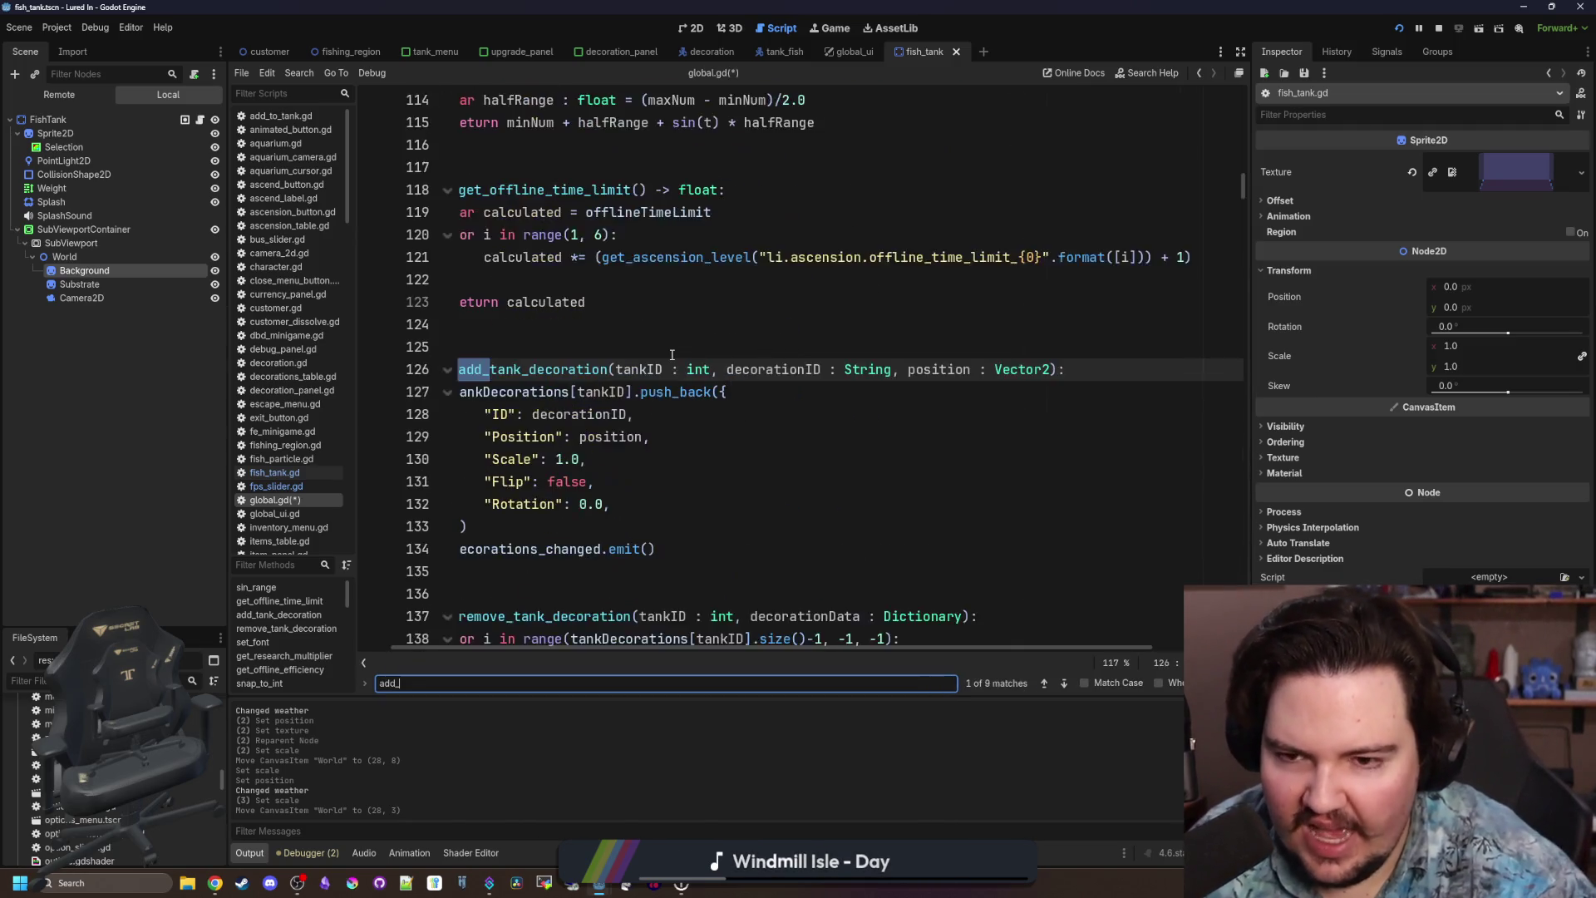
left_click_drag(851, 657, 810, 650)
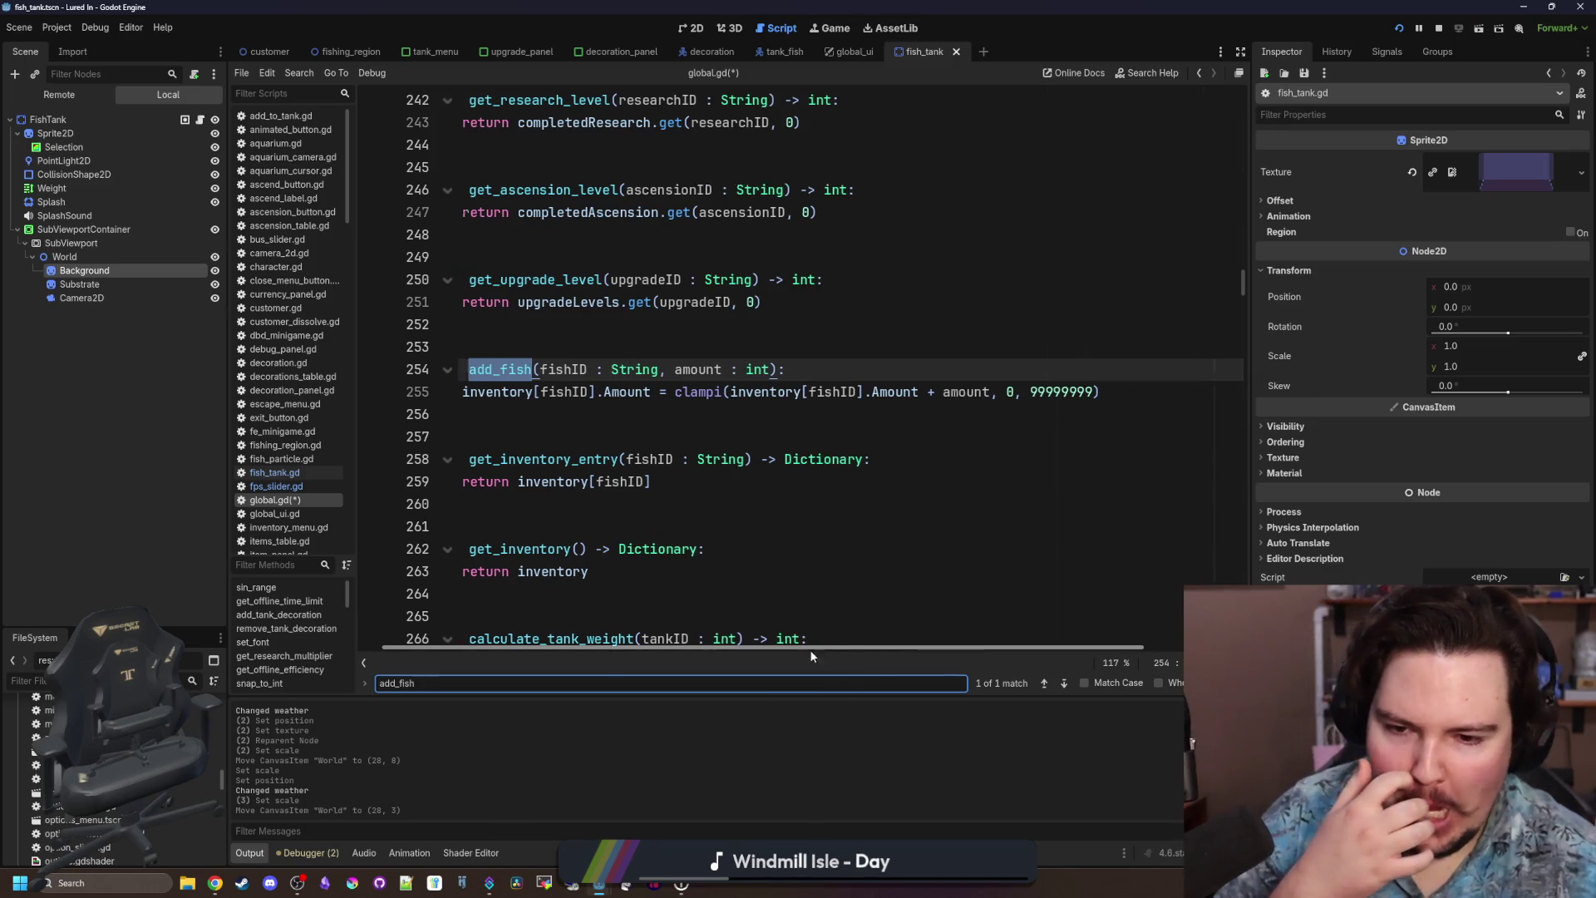
left_click(660, 345)
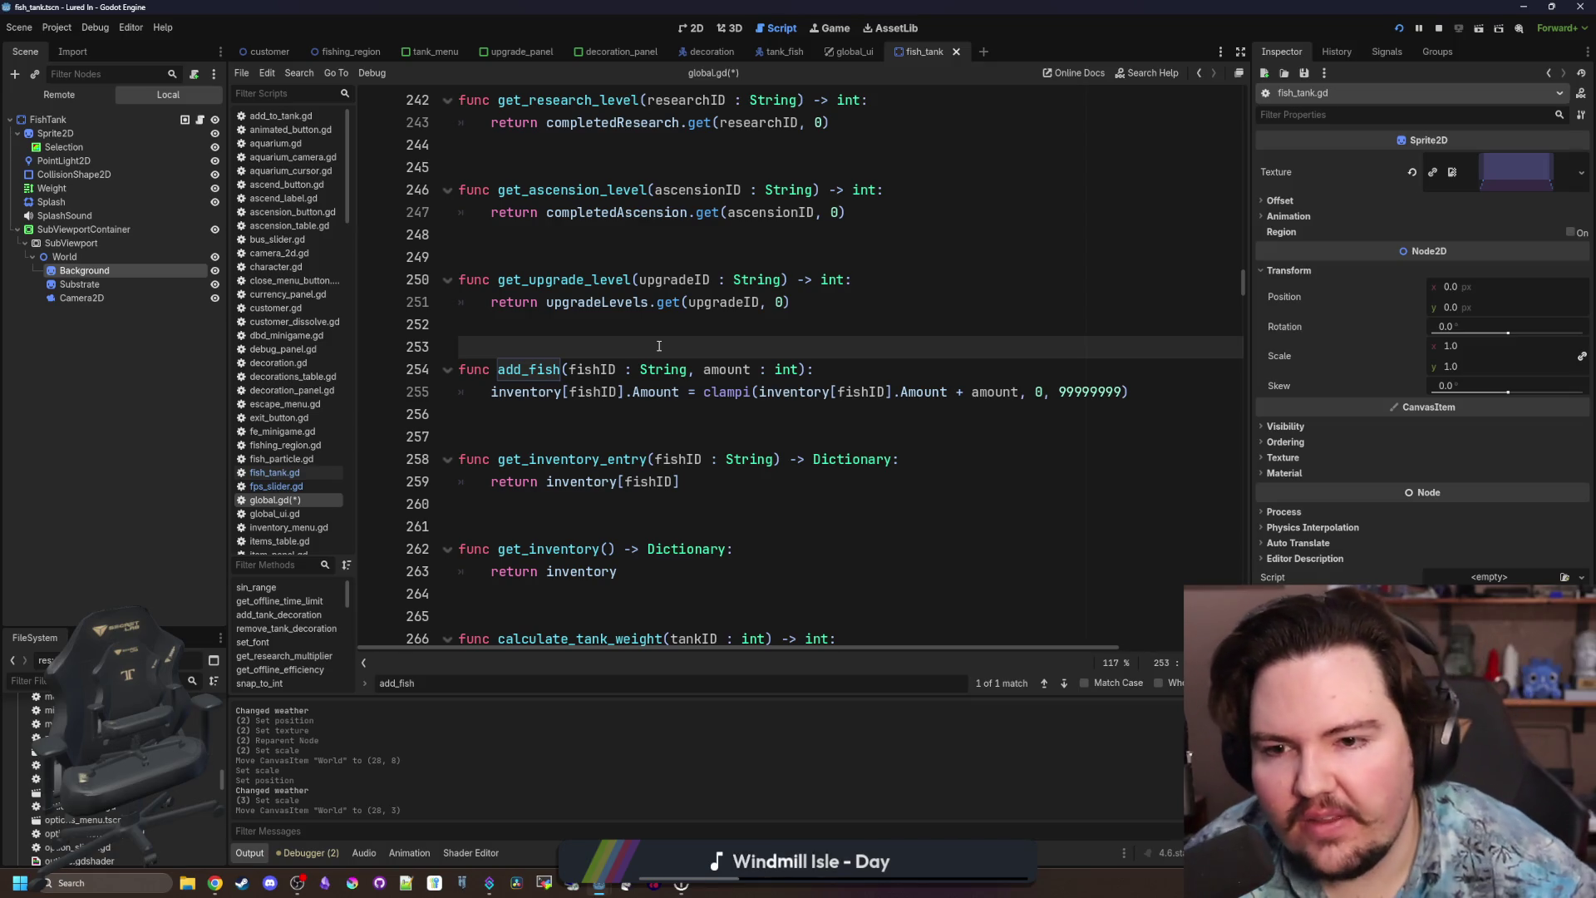
Search global.gd for 'tank', step through matches, then filter the FileSystem by 'aquar'.
key("ctrl+f")
scroll(659, 344, "up", 5)
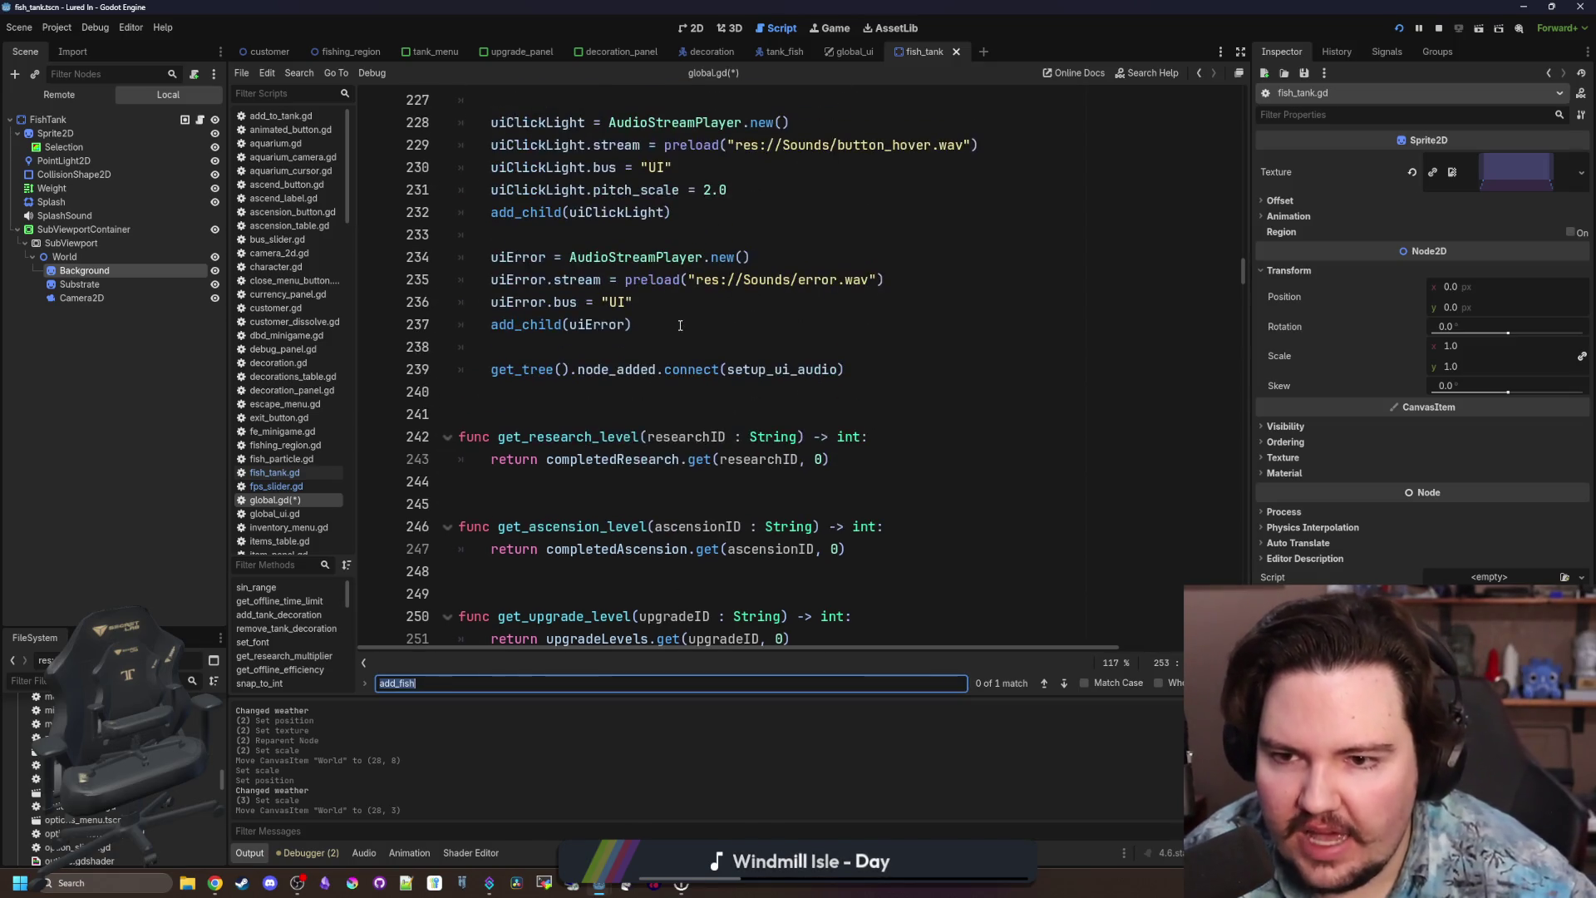
scroll(745, 362, "down", 6)
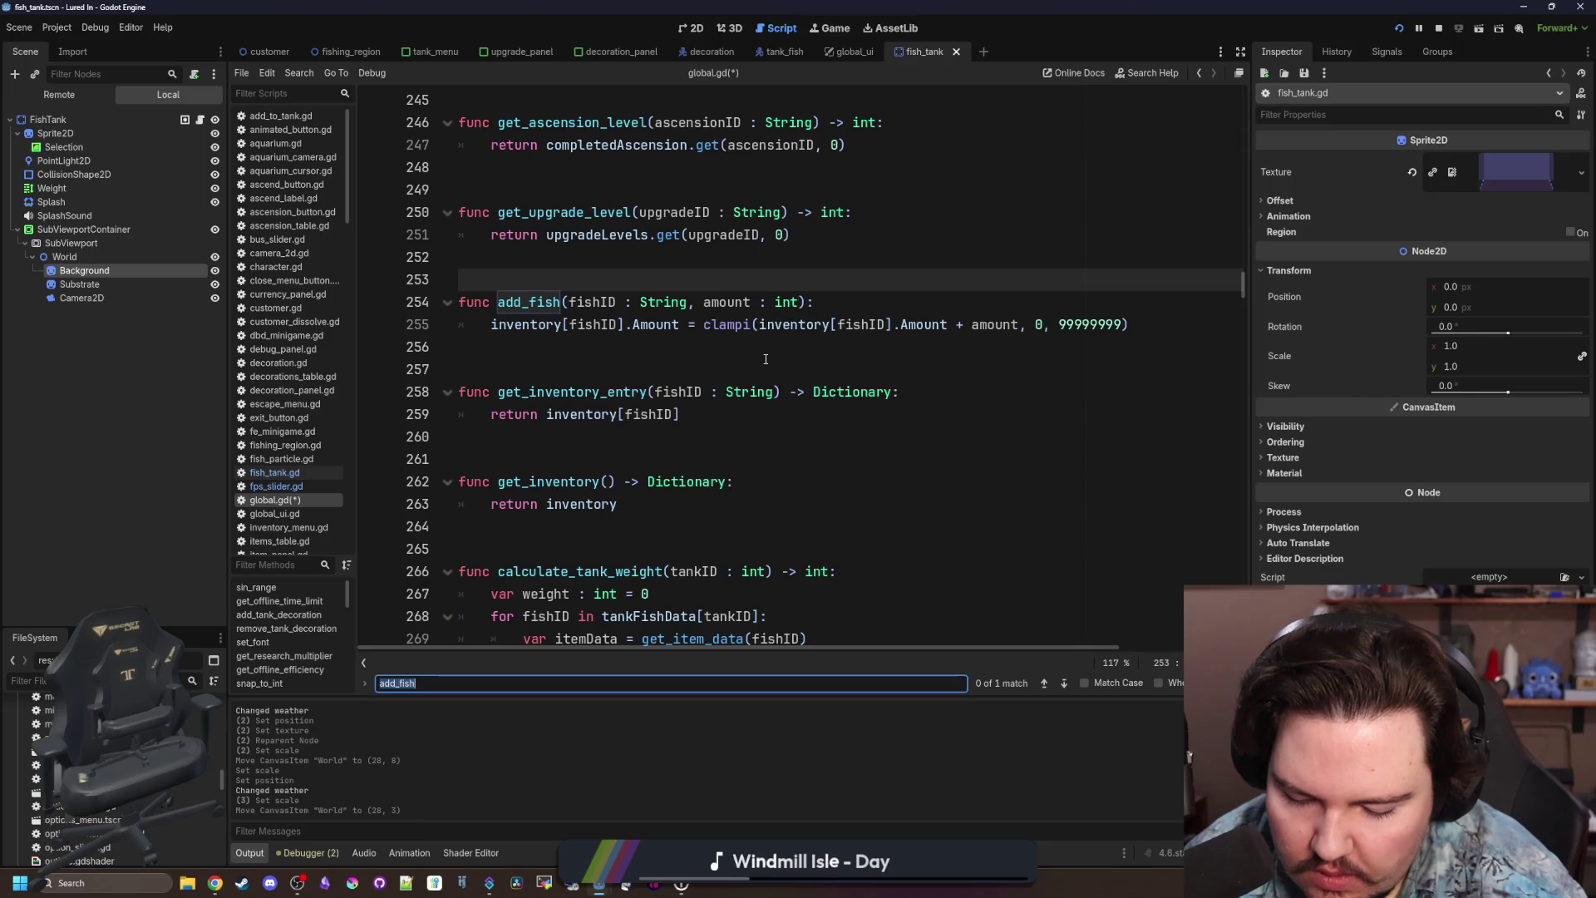
type("to_tan")
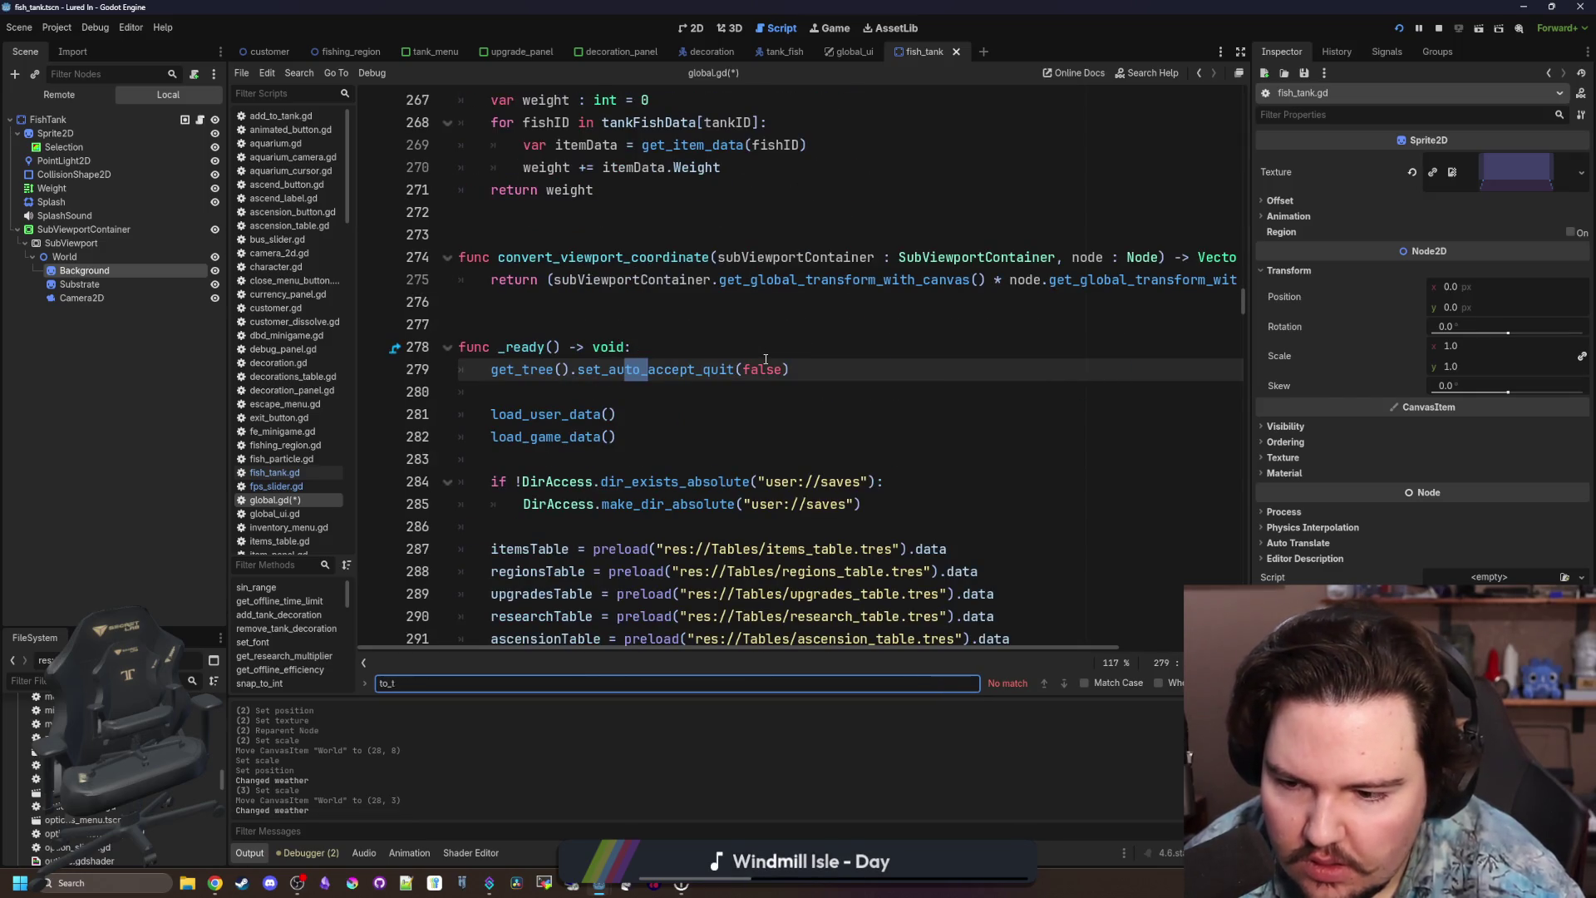
key("BackSpace")
key("BackSpace")
key("BackSpace")
type("tank")
key("BackSpace")
key("Return")
key("Return")
key("Return")
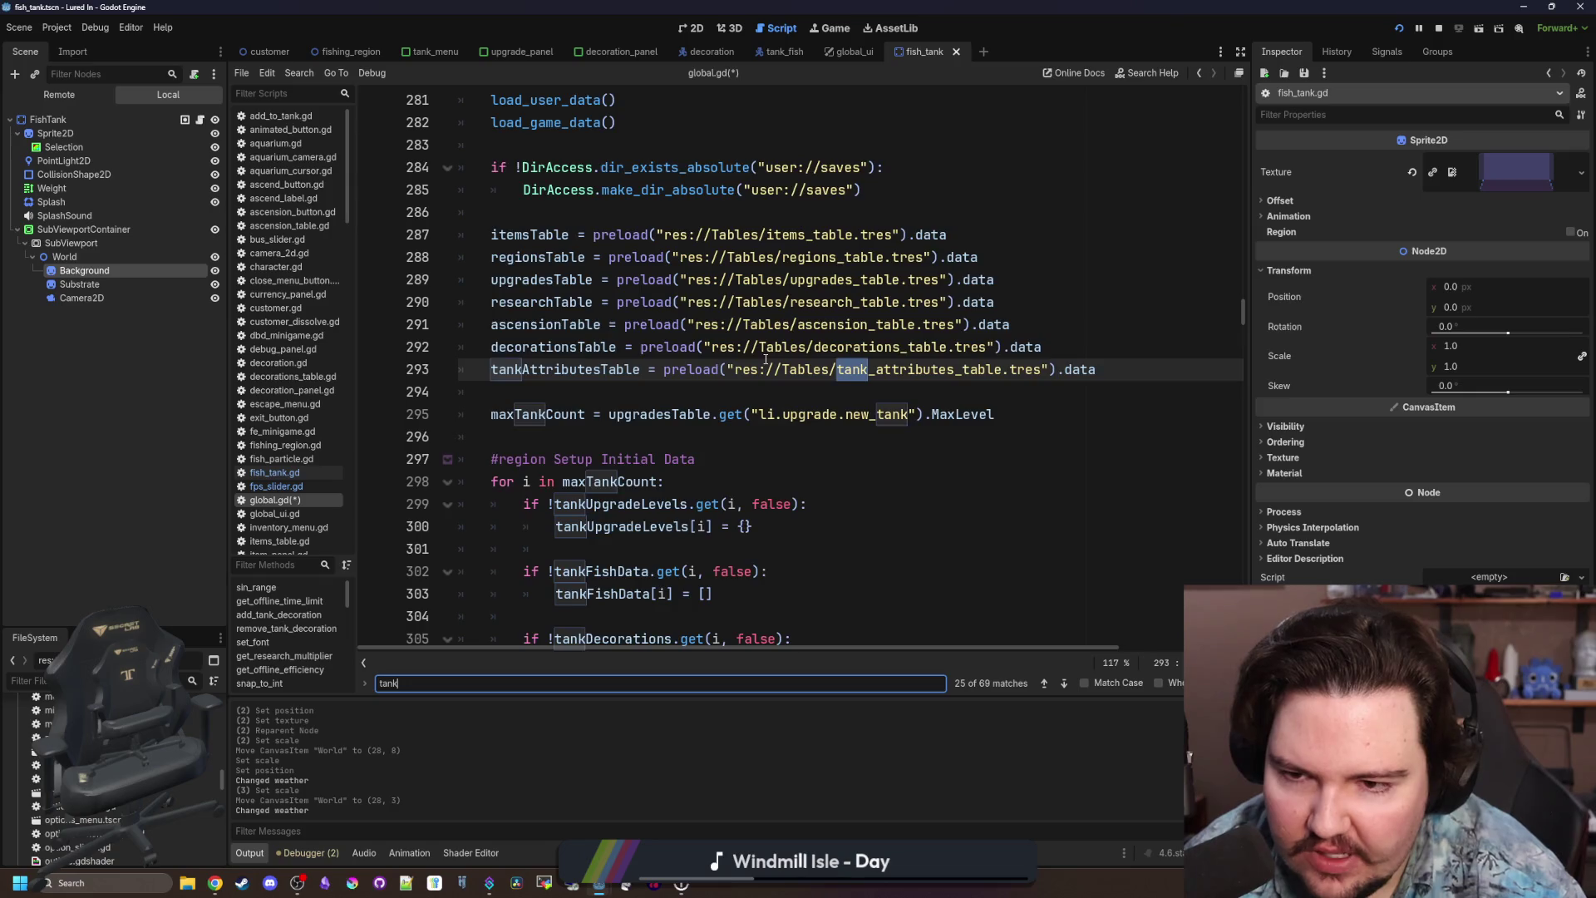
key("Return")
key("Return")
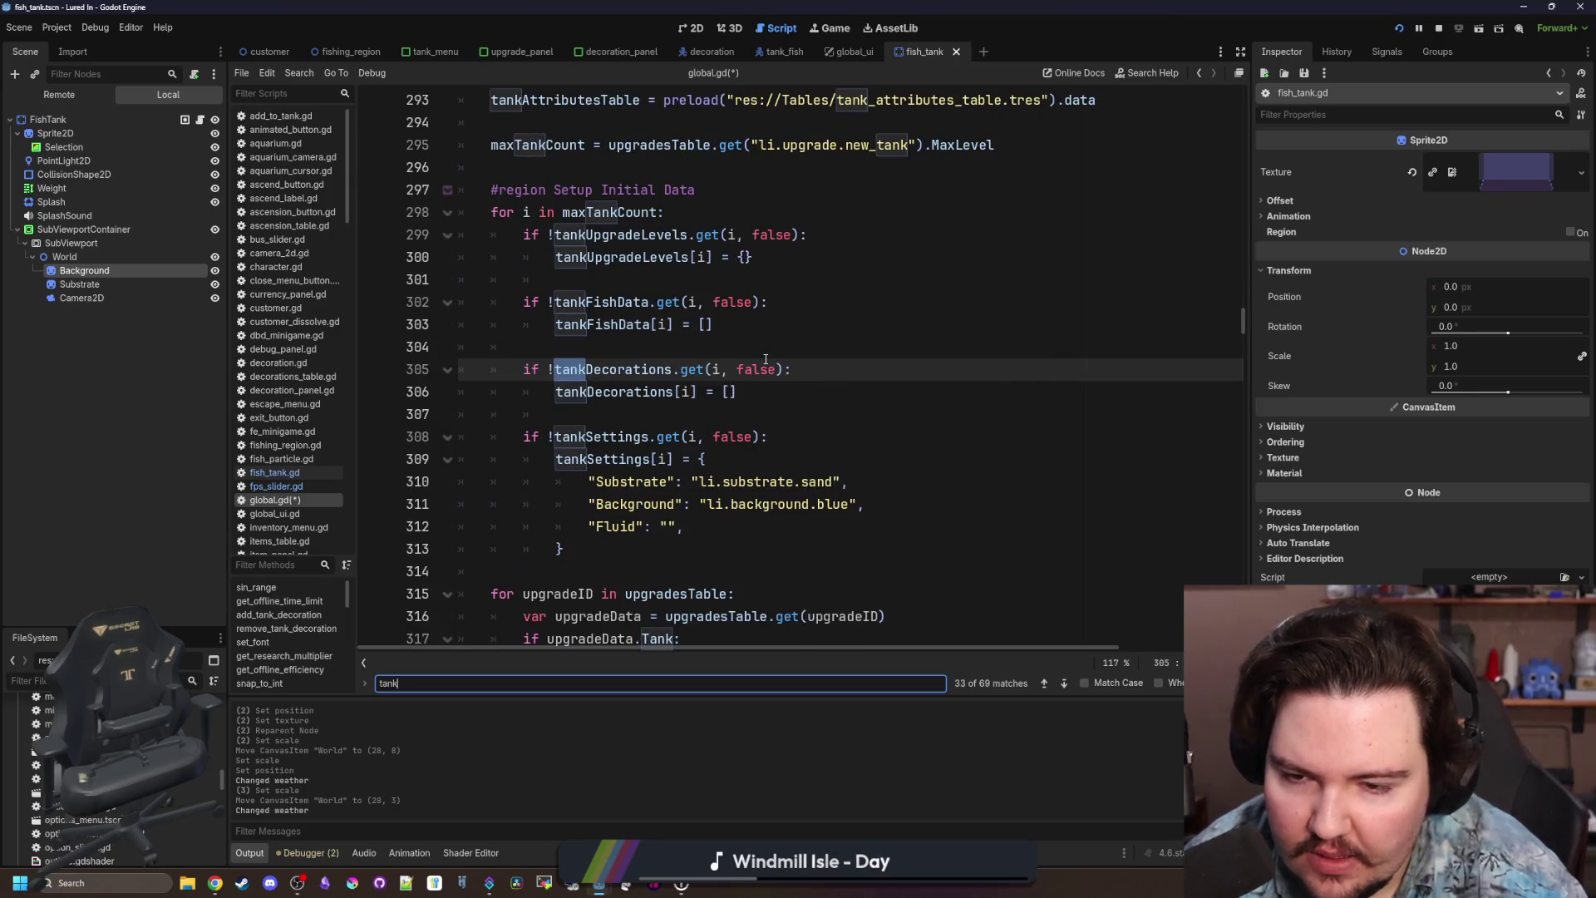
key("Return")
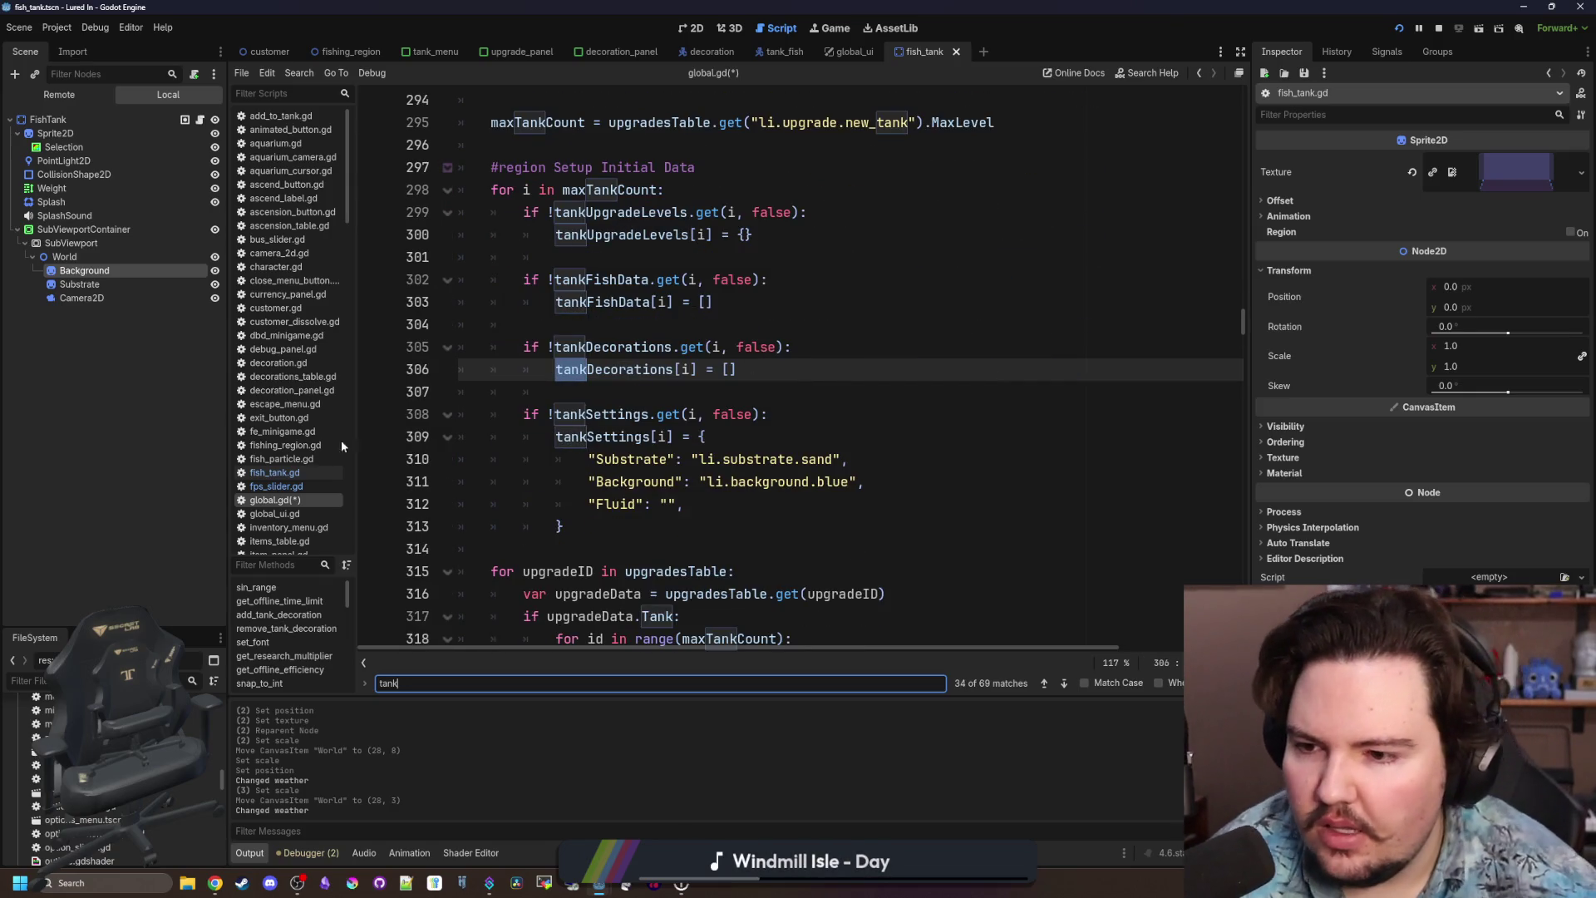
left_click(184, 653)
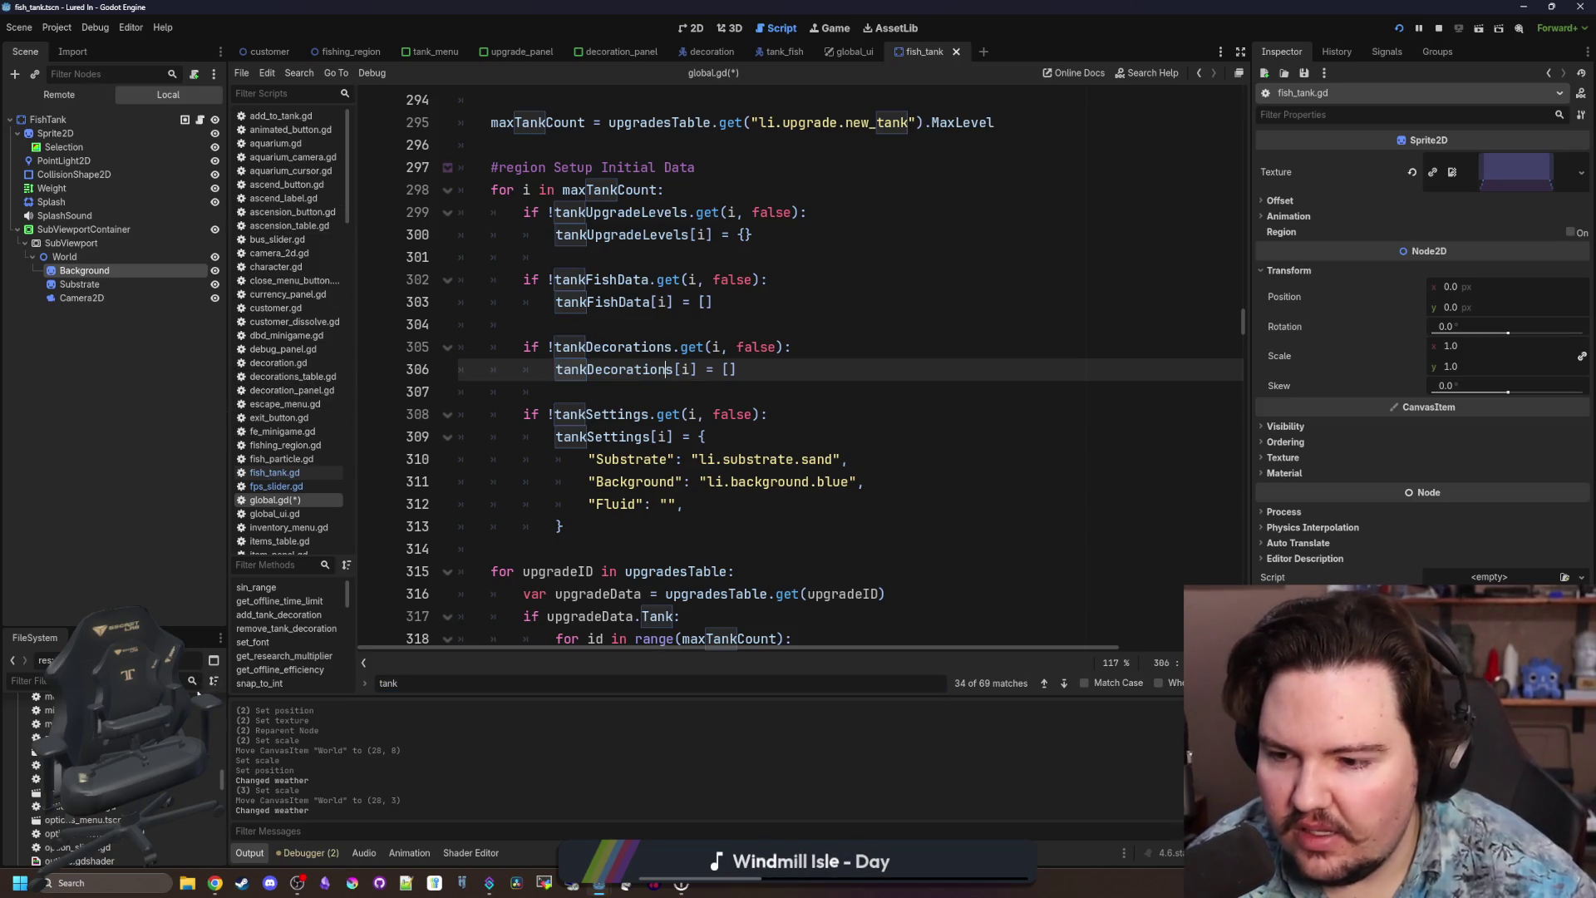
type("aquar")
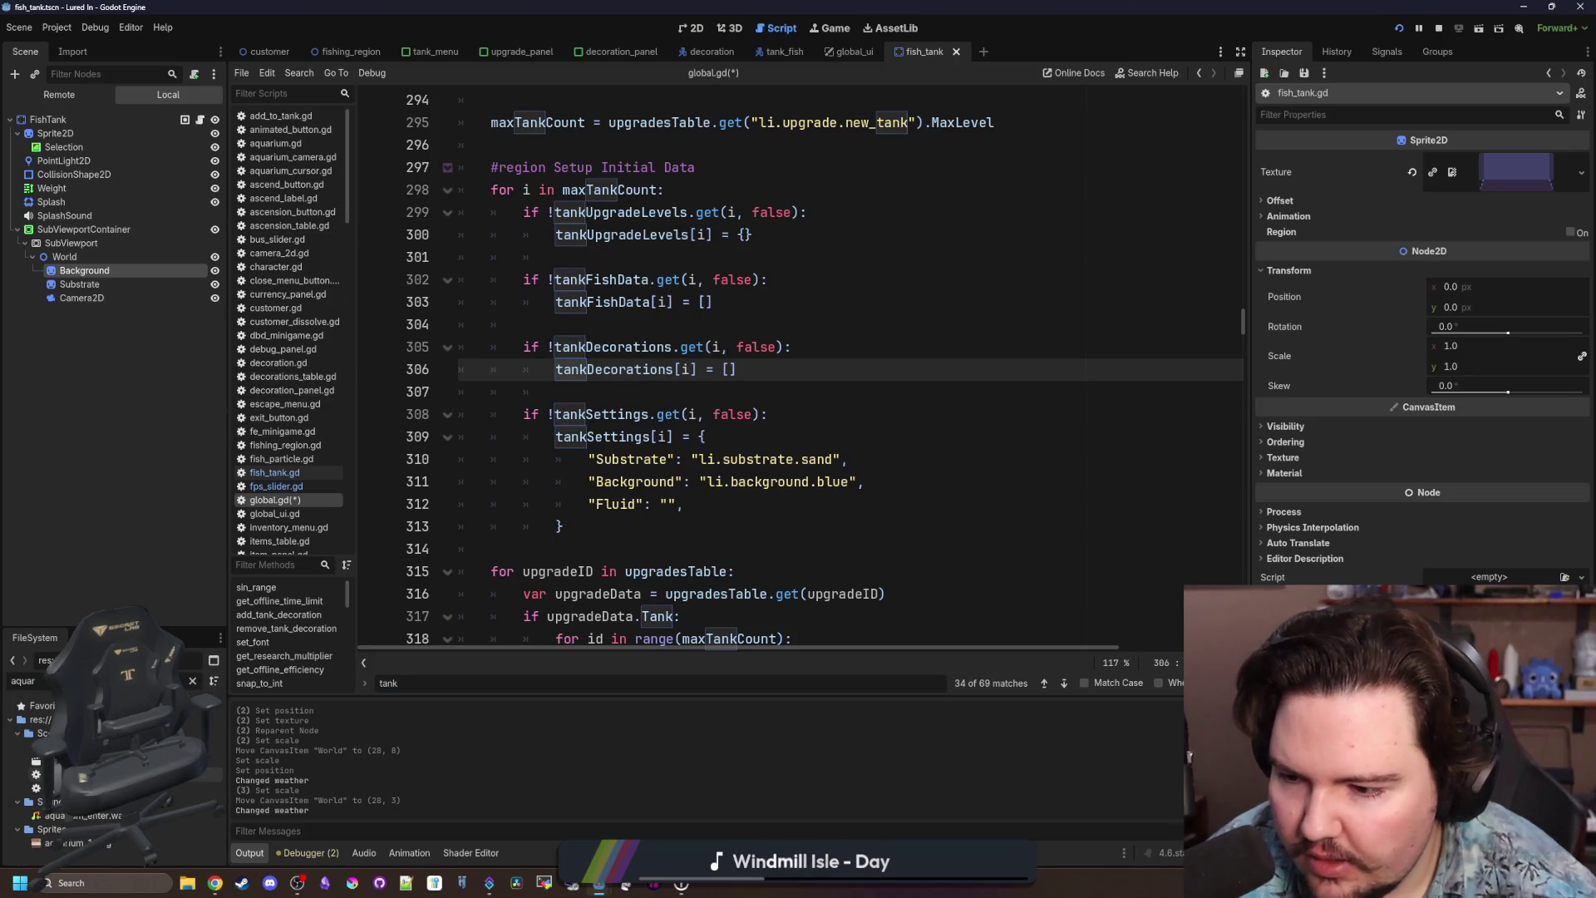
Open aquarium_cursor.gd and trace its object.add_fish() call to the Global add_fish definition.
double_click(124, 788)
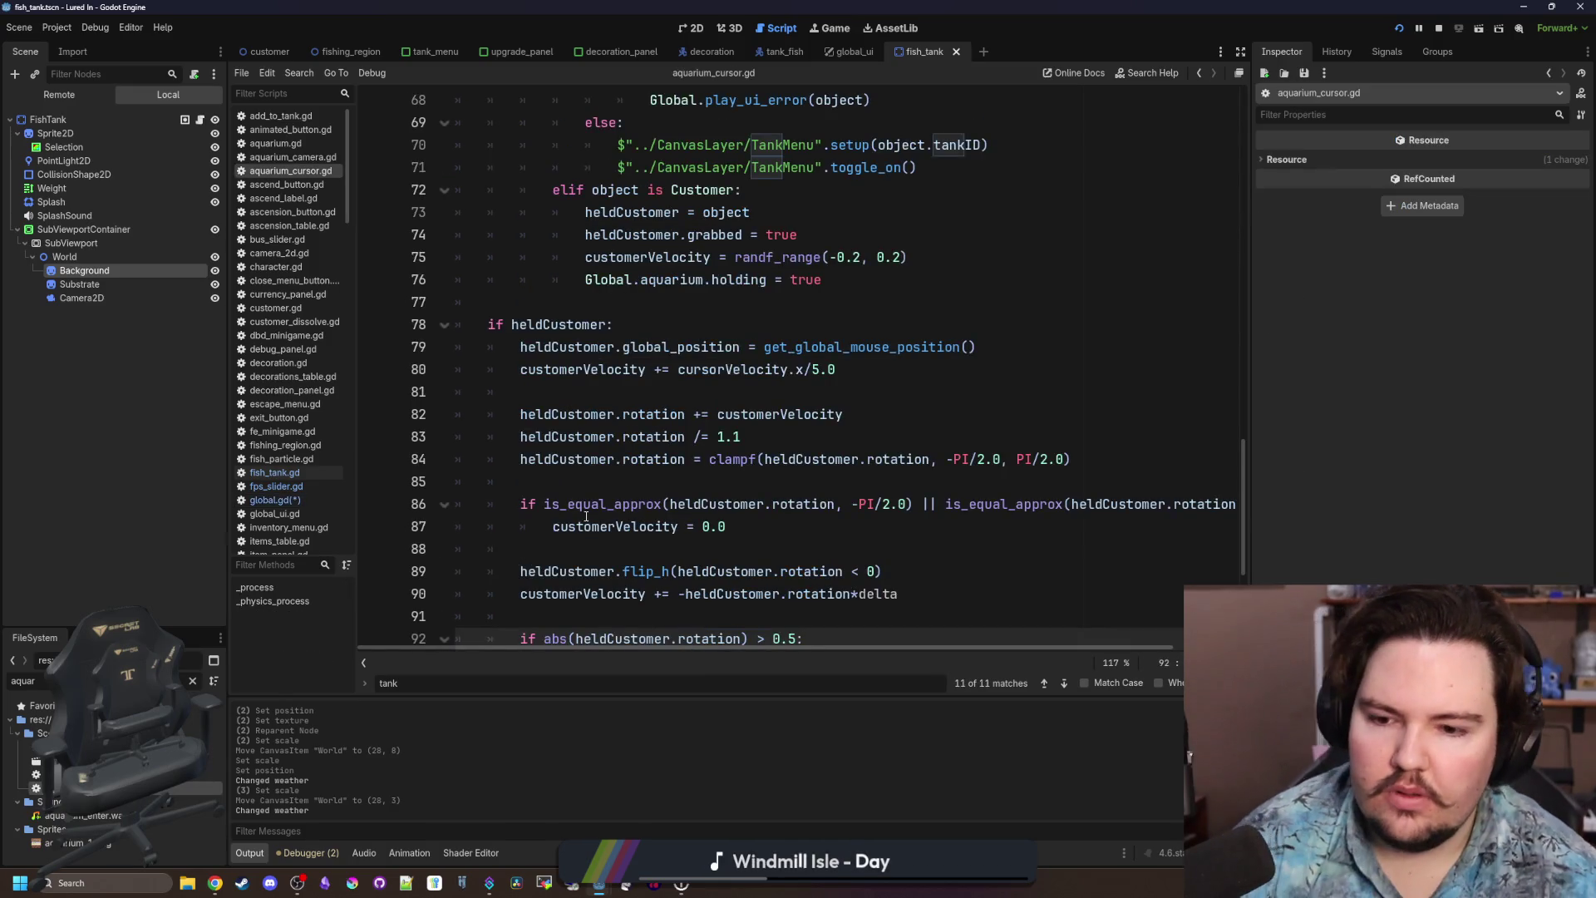
scroll(586, 516, "down", 5)
left_click(499, 482)
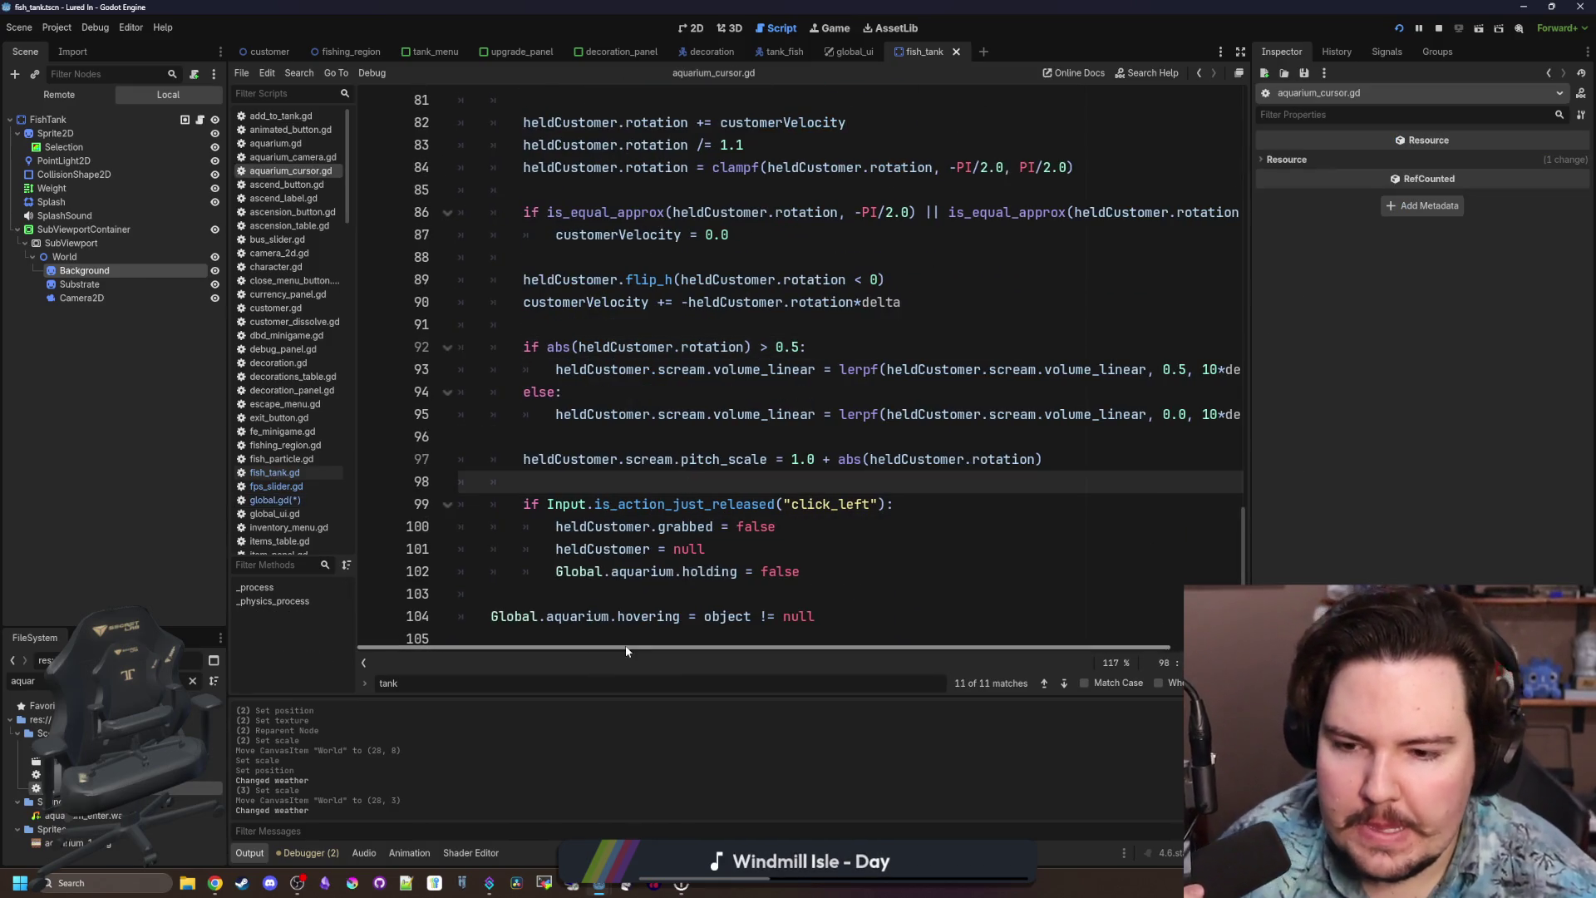
scroll(770, 451, "up", 7)
scroll(811, 379, "up", 4)
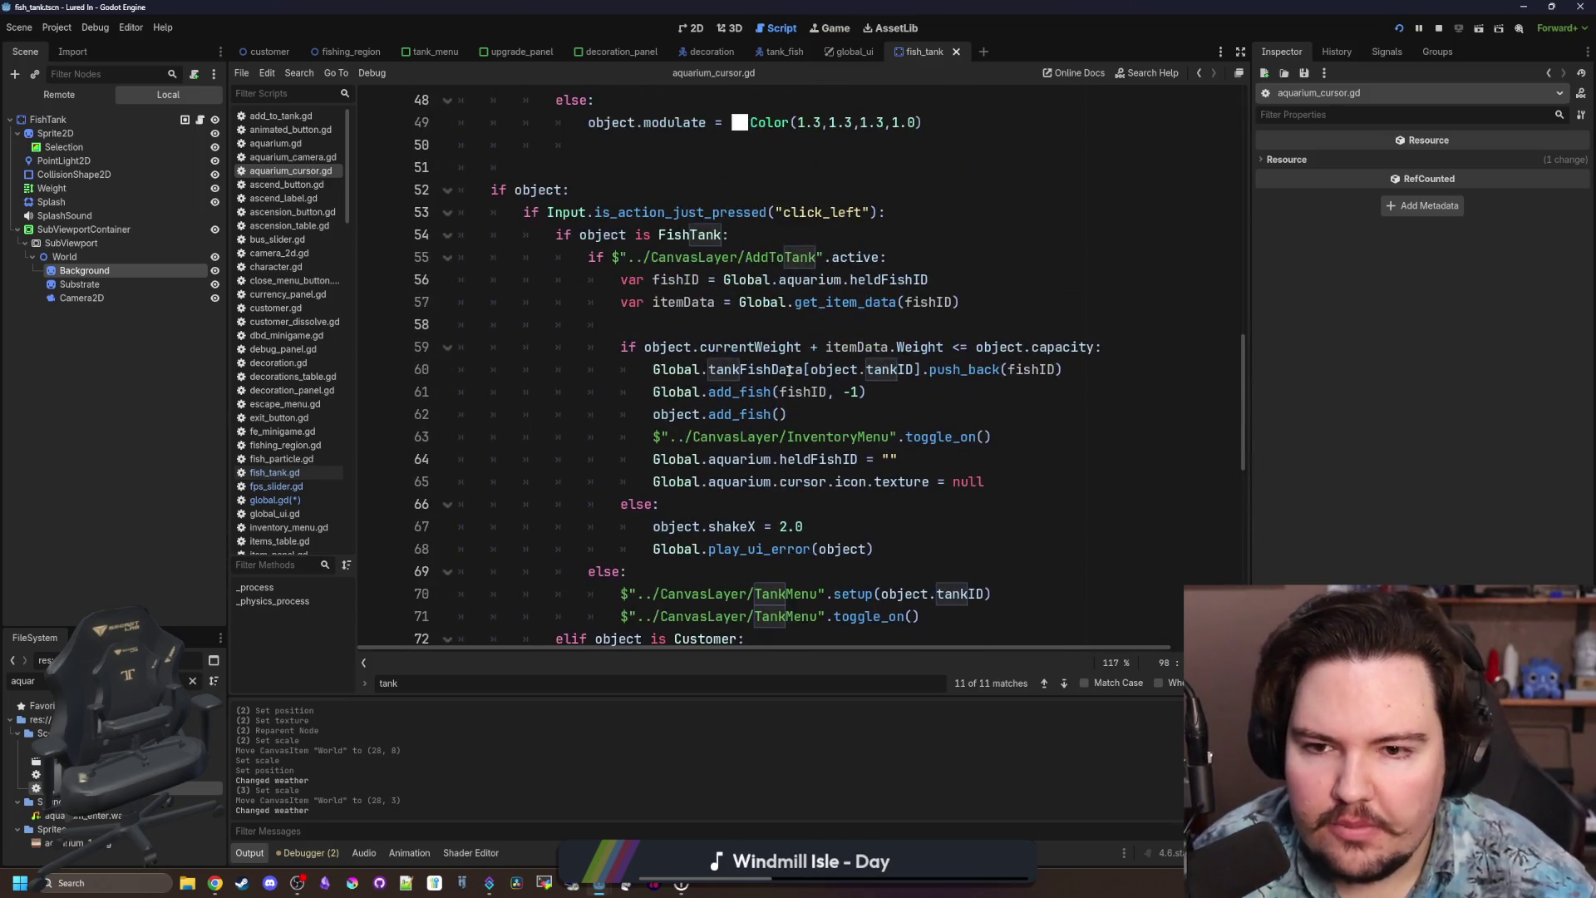
left_click(844, 413)
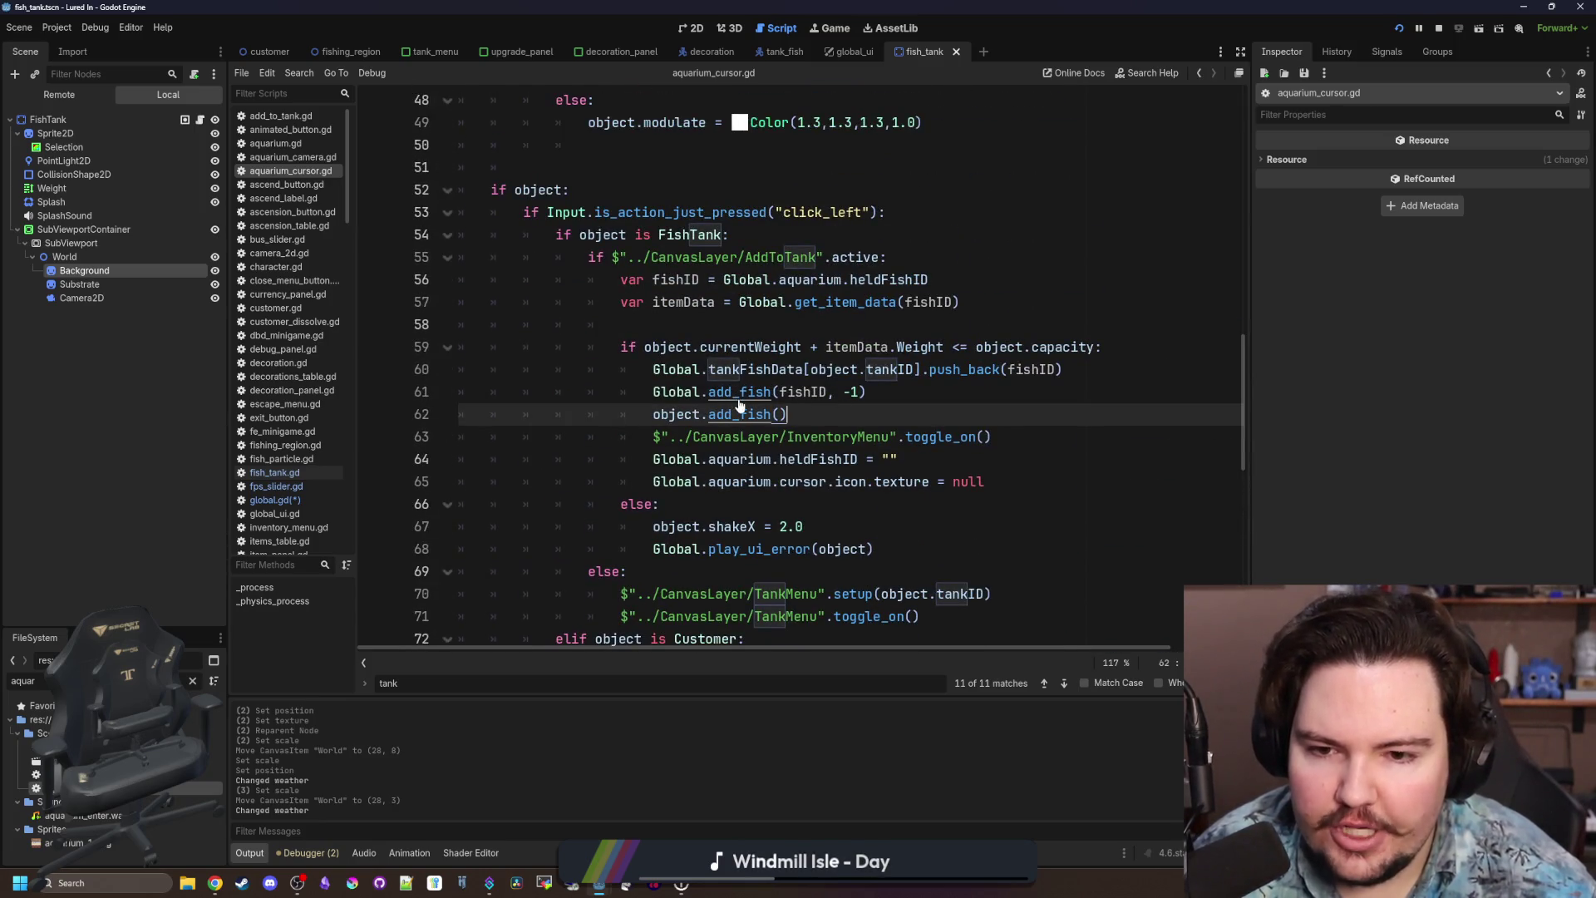
left_click(739, 403, "ctrl")
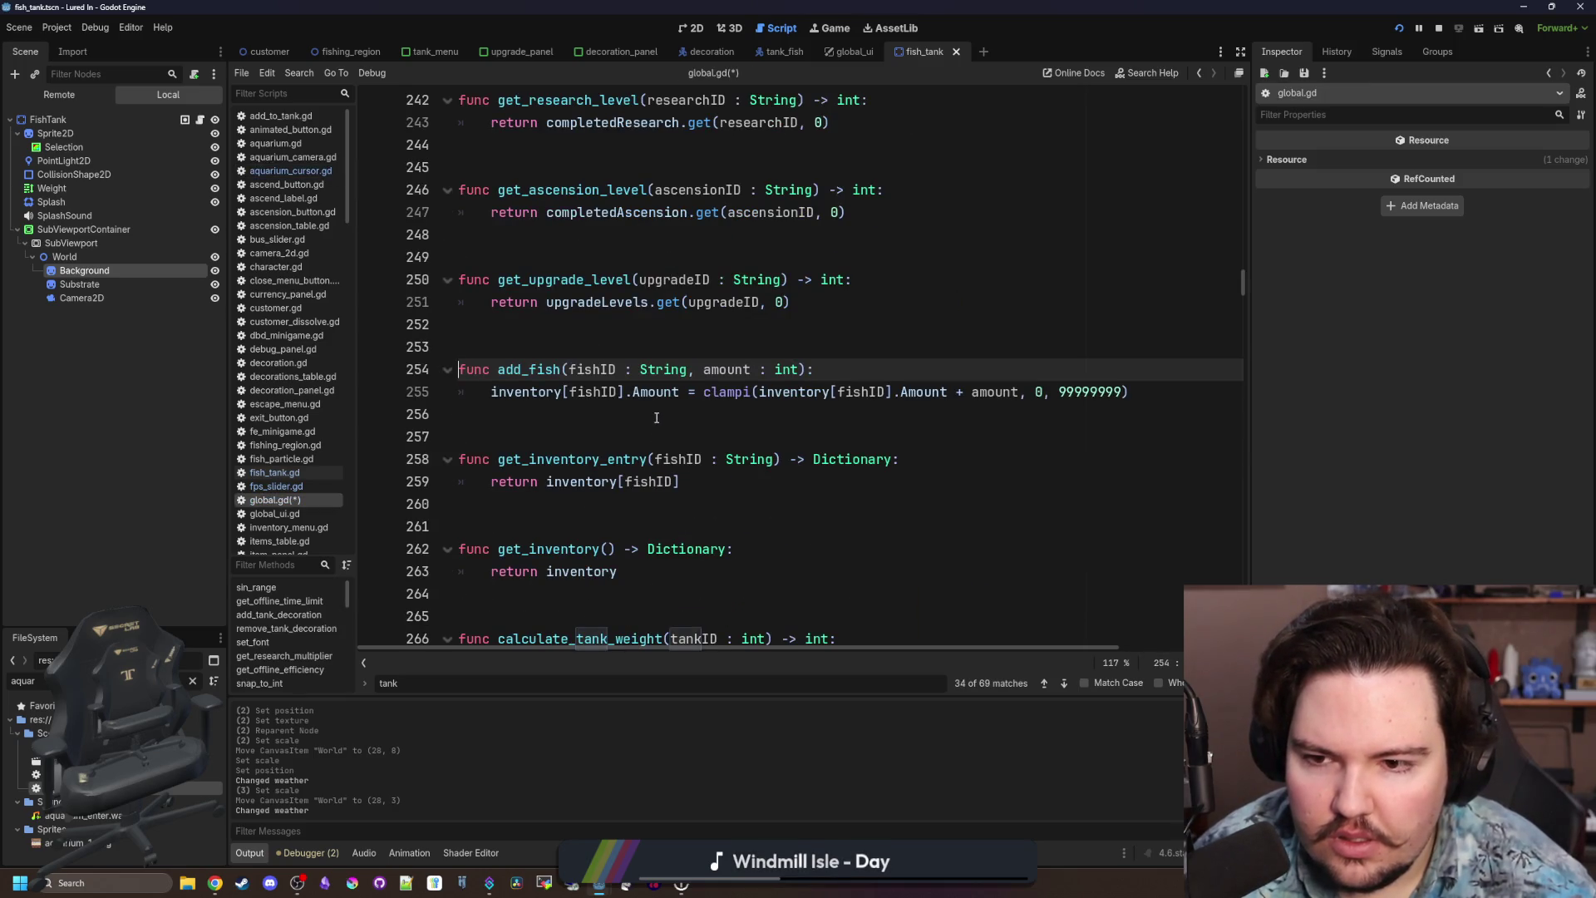
key("alt+Left")
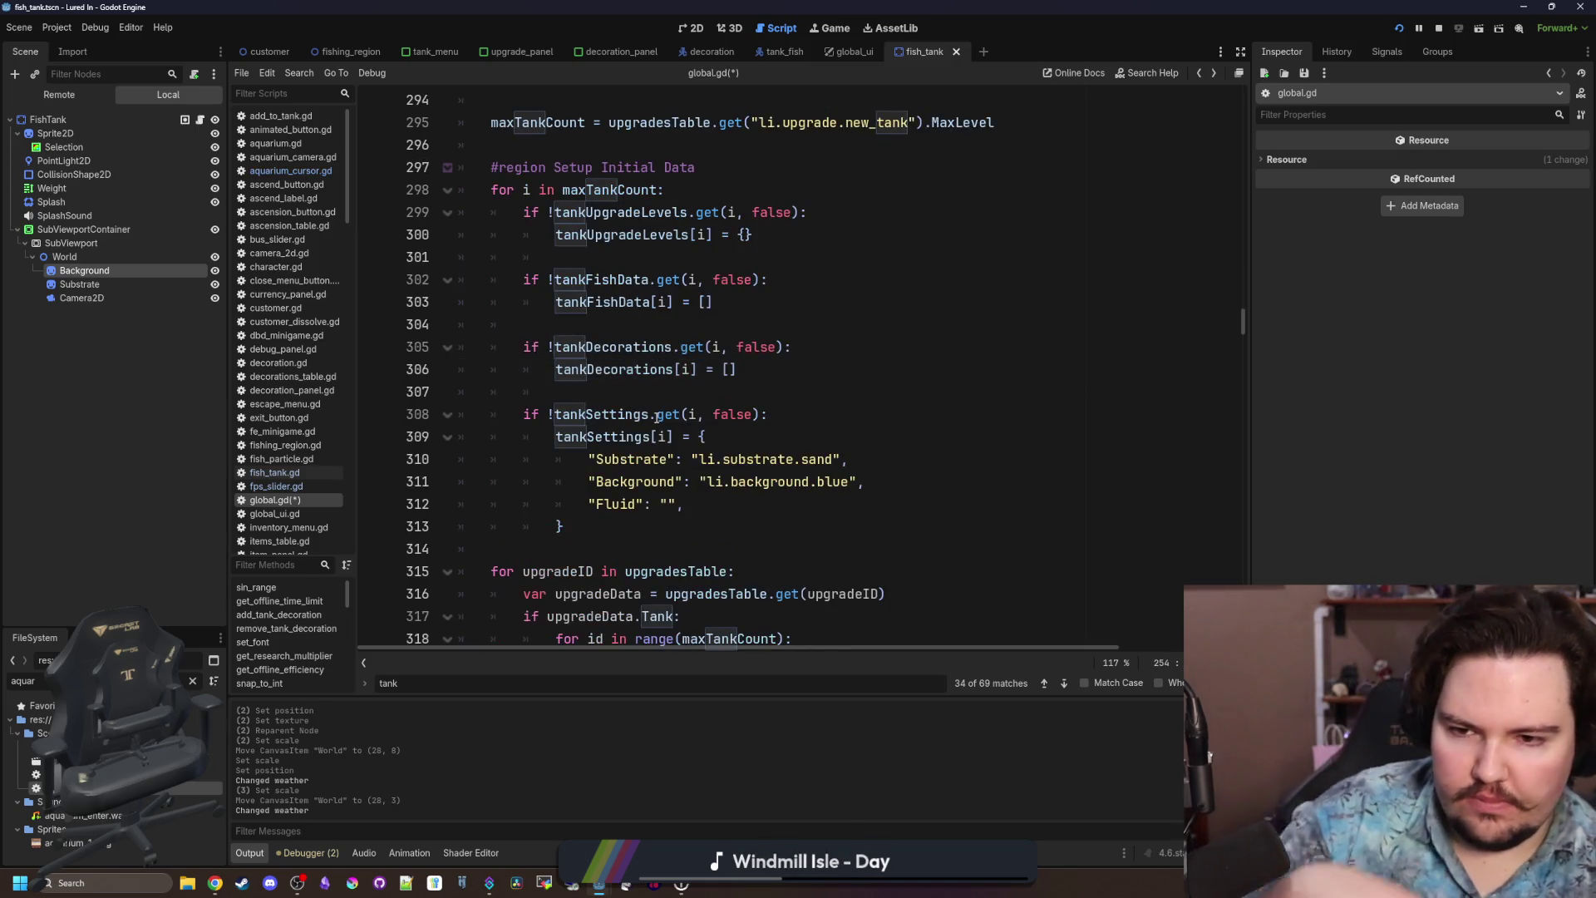
key("alt+Left")
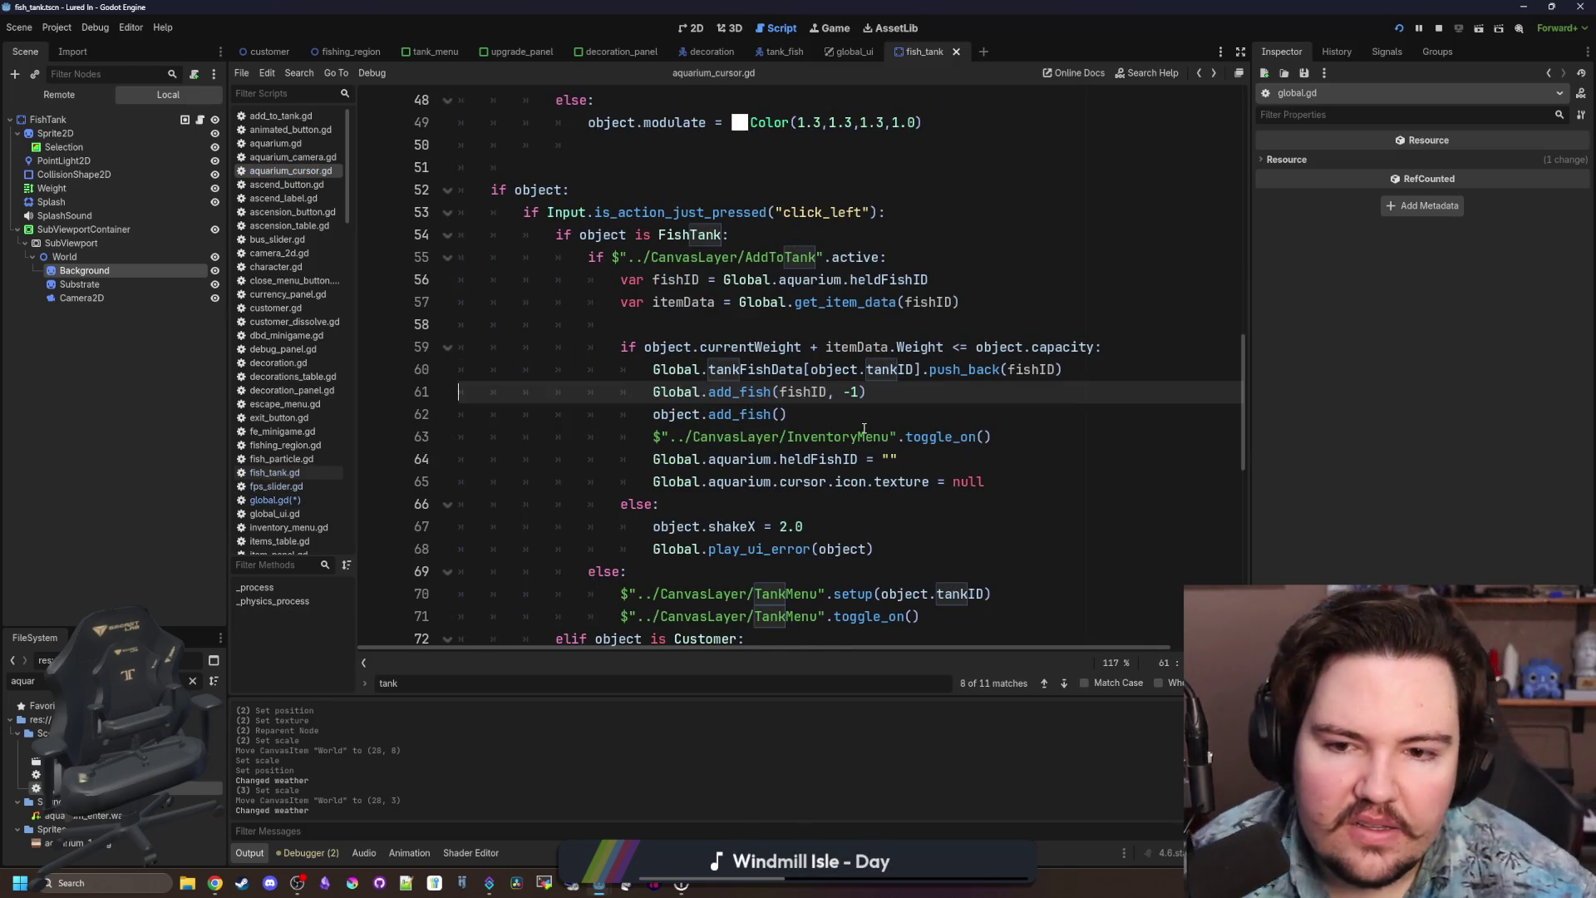
Check the fish tank's add_fish definition, then return to aquarium_cursor.gd.
left_click(867, 419)
left_click(732, 416, "ctrl")
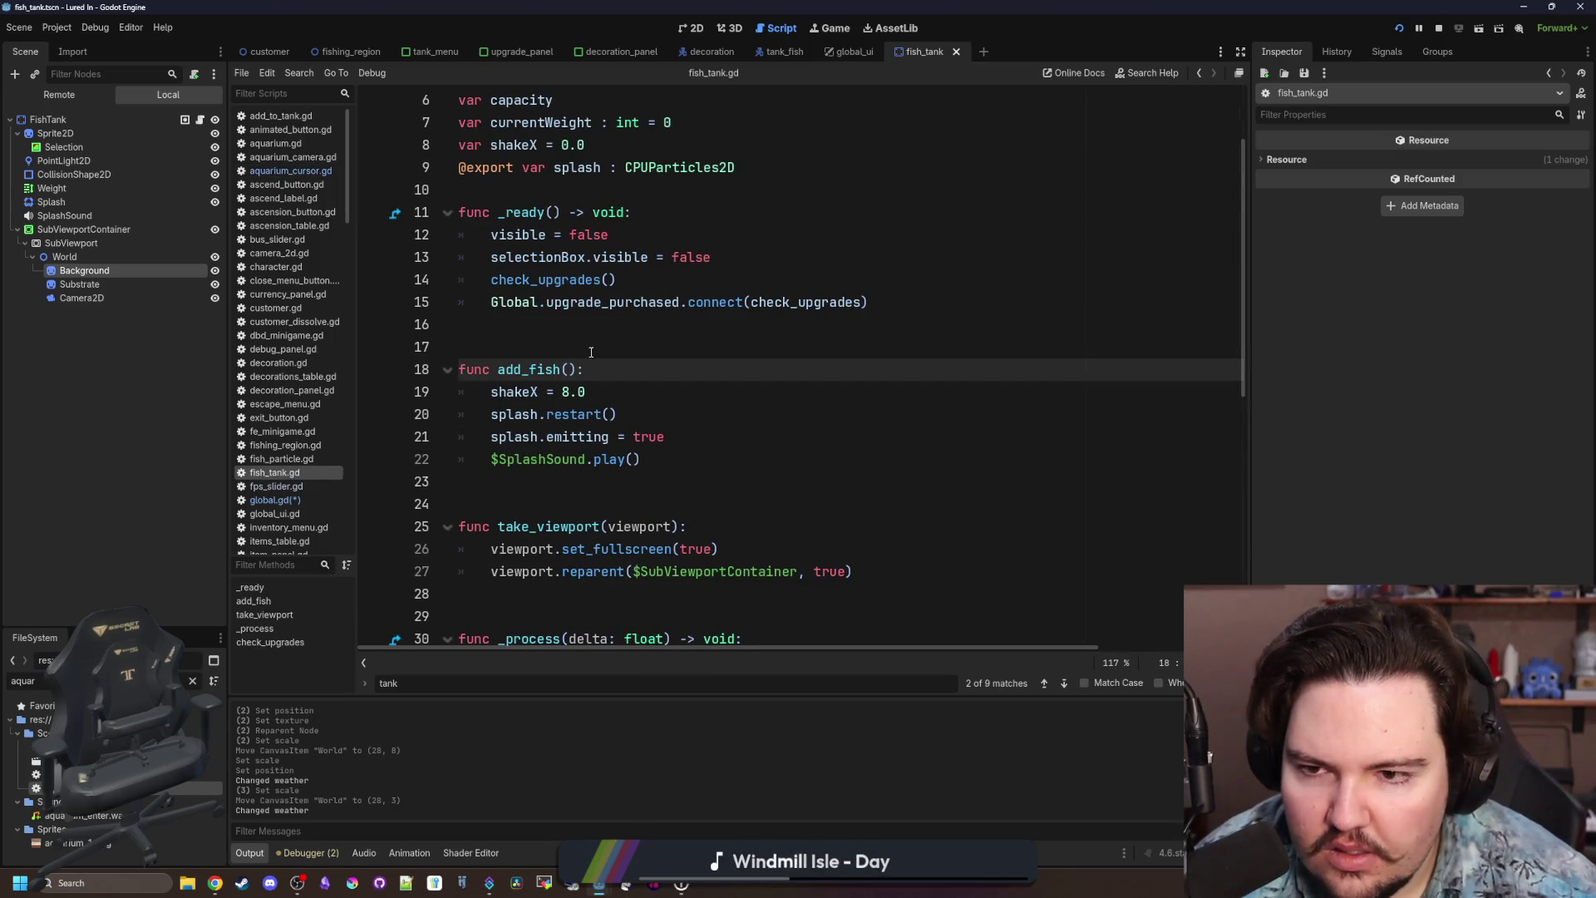
scroll(591, 352, "down", 3)
key("alt+Left")
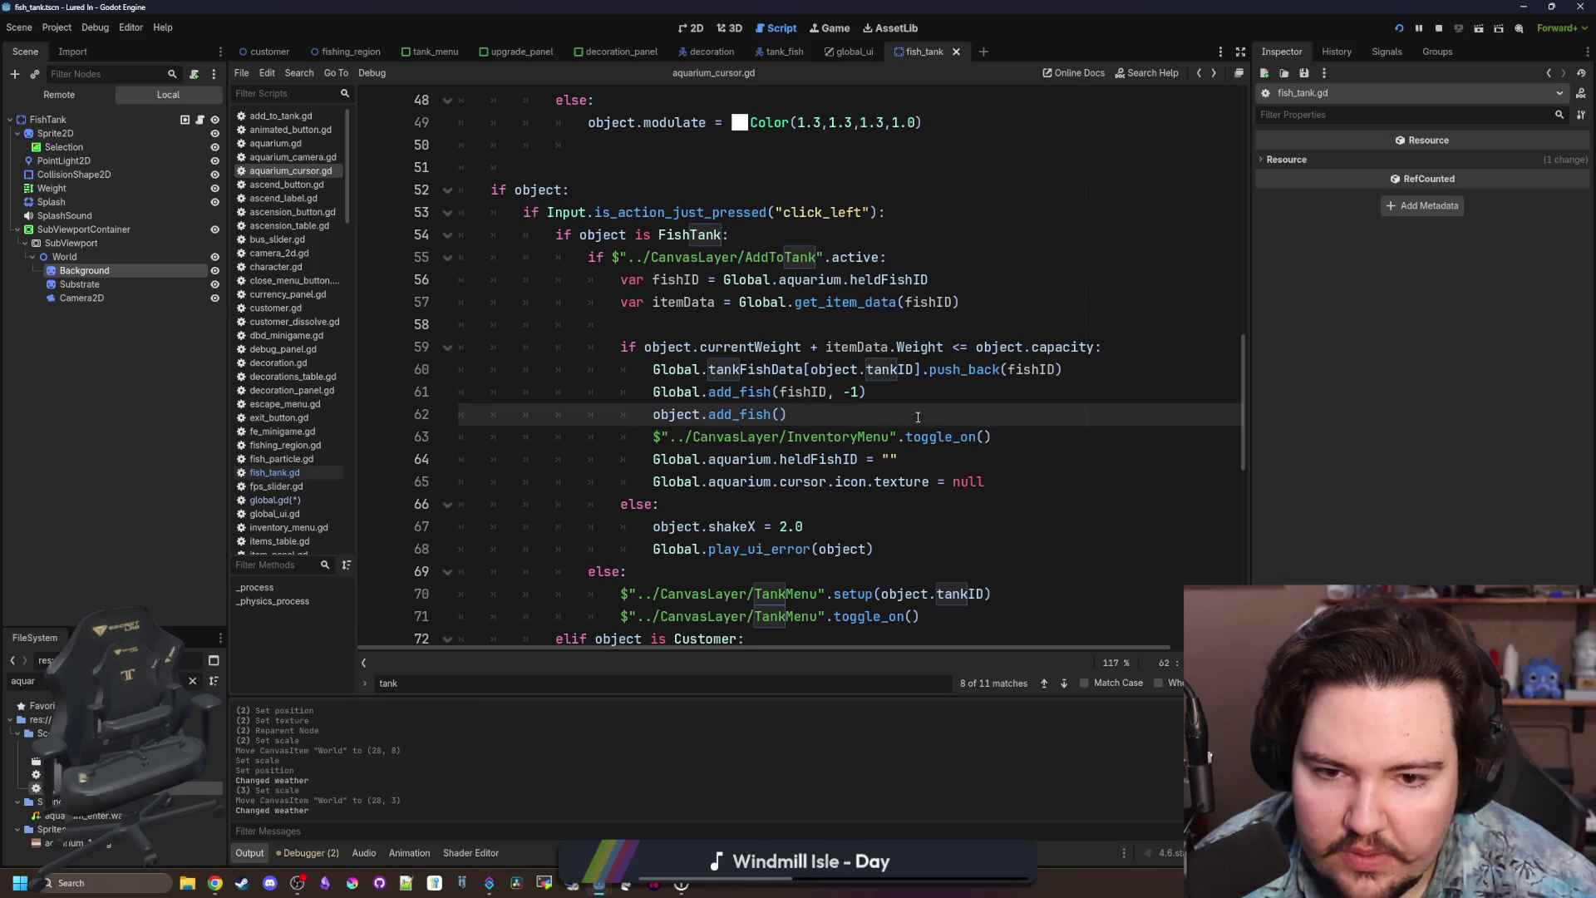
Add Global.fish_added_to_tank.emit(object.tankID) after line 65, then look up the signal in global.gd.
left_click(820, 435)
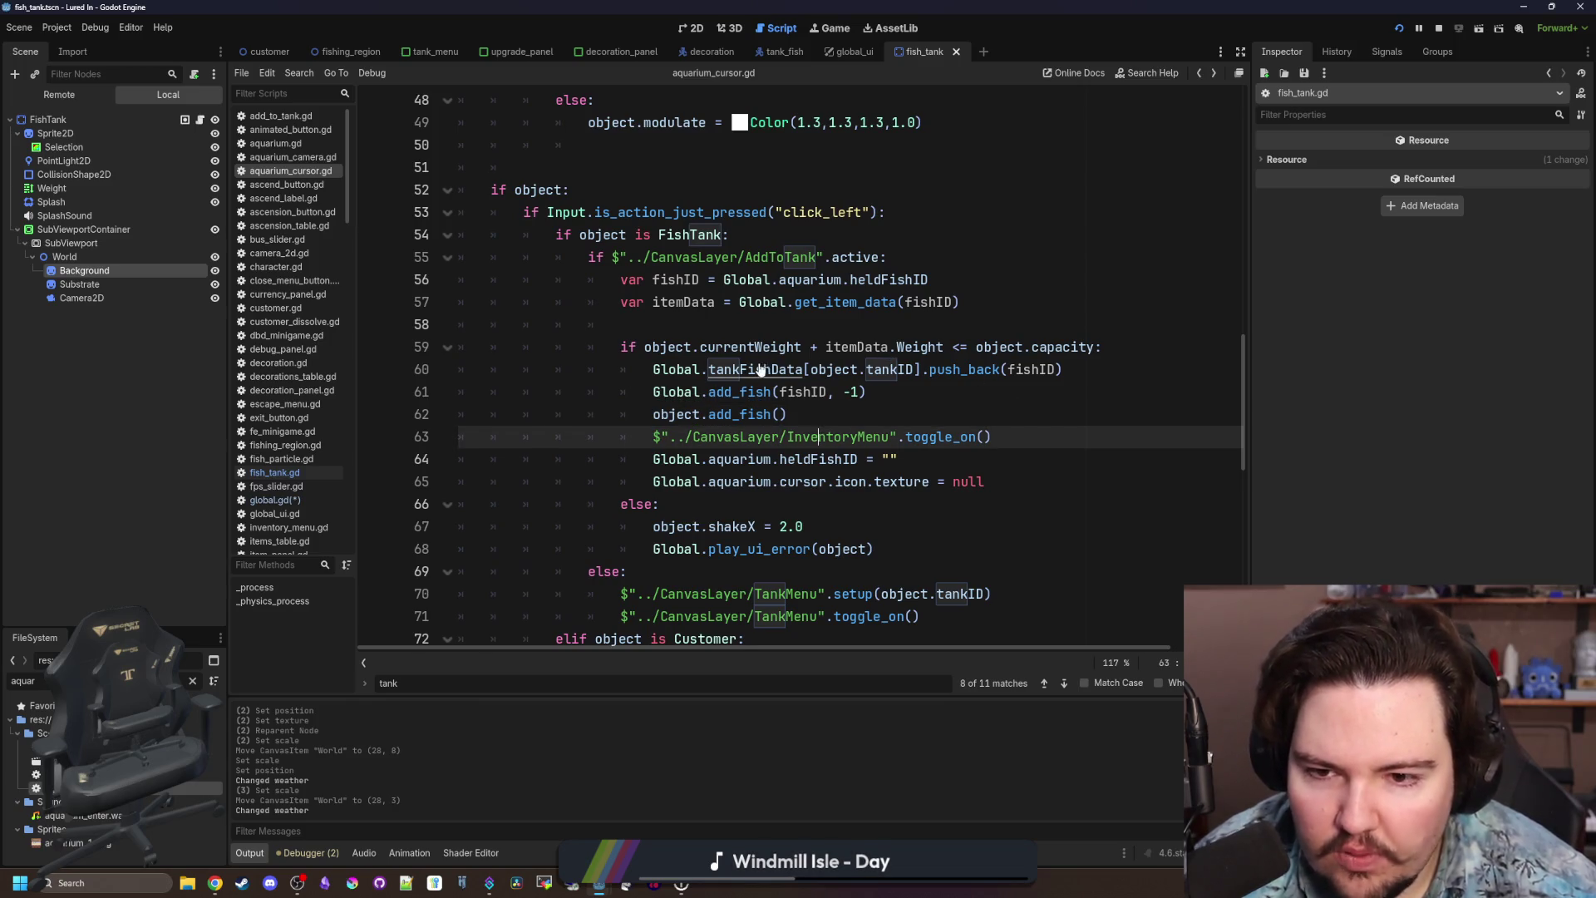
left_click(1016, 482)
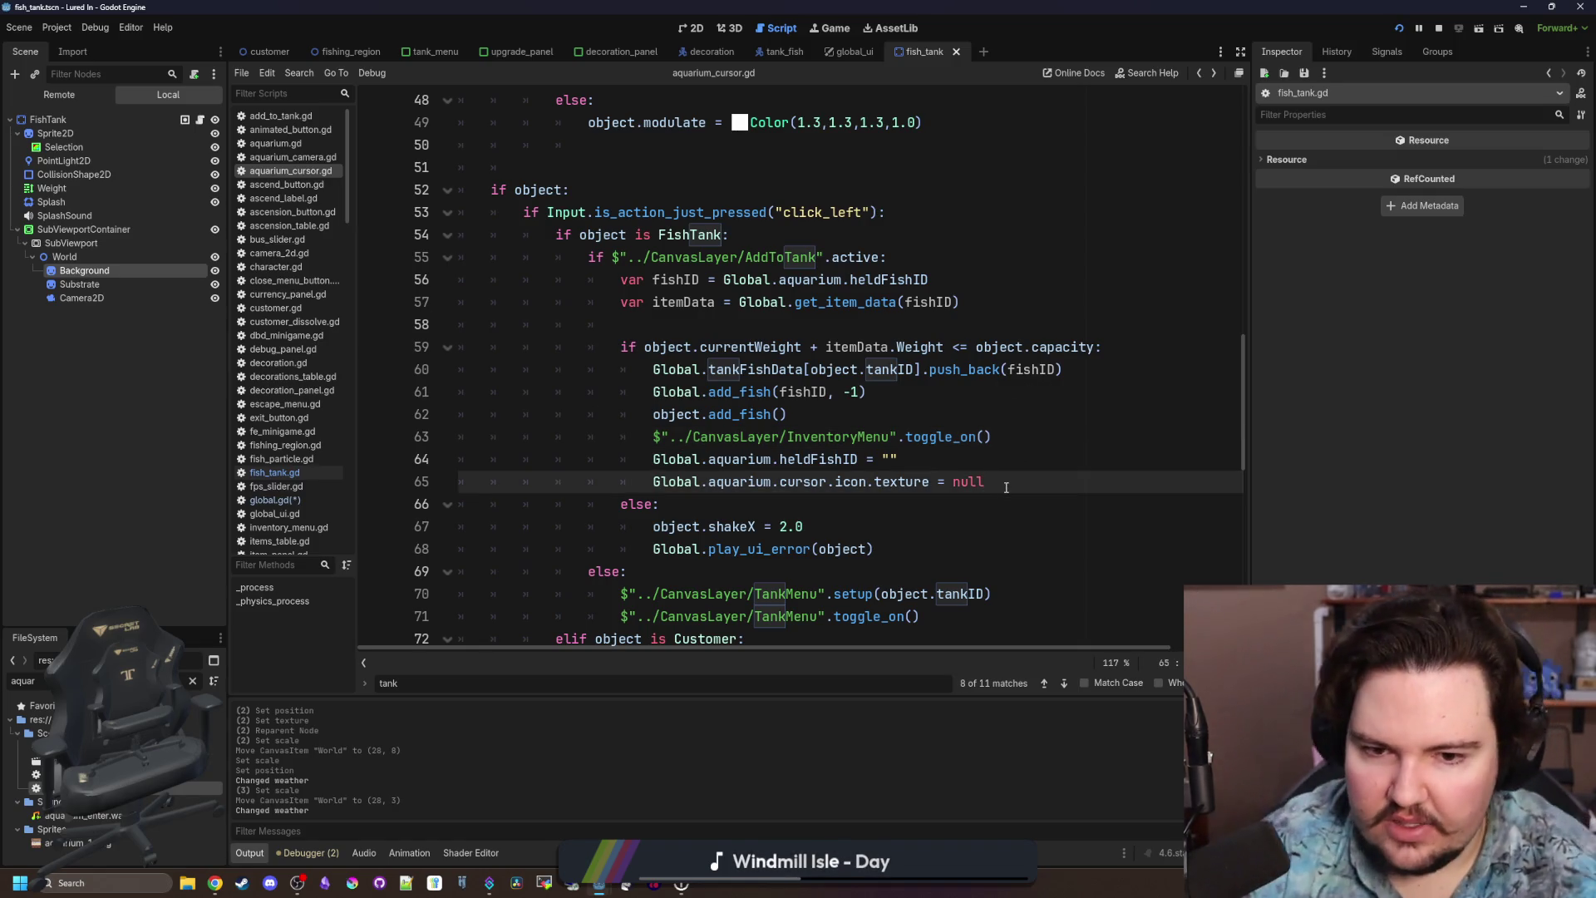
key("Return")
type("sh_added_to_tank.emit(object.tankID")
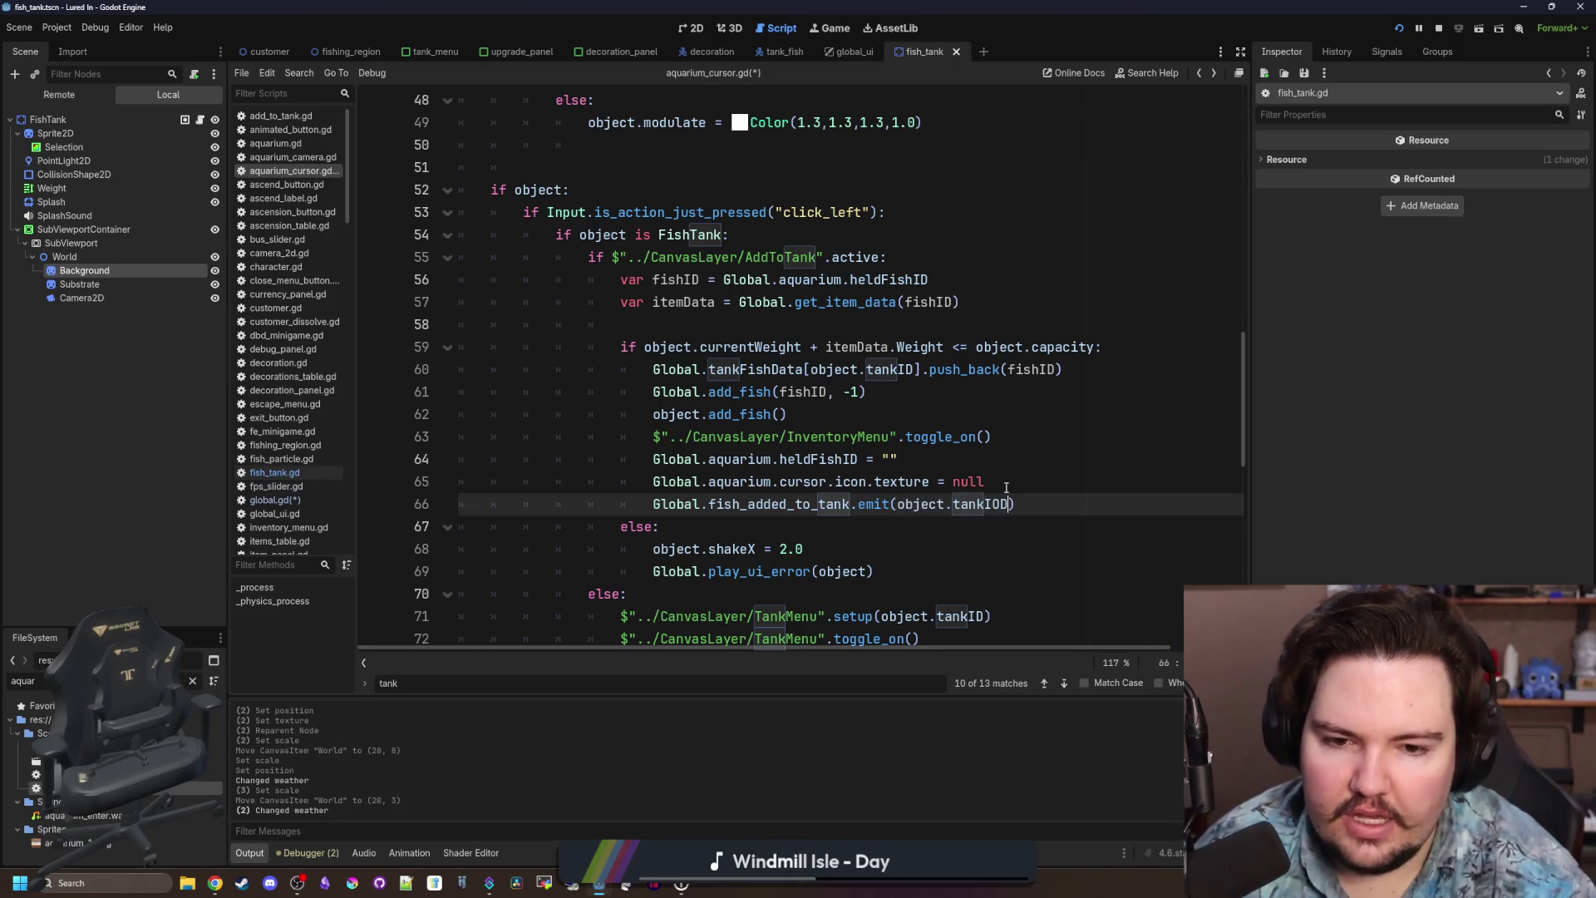
left_click(1006, 487)
left_click(1006, 467)
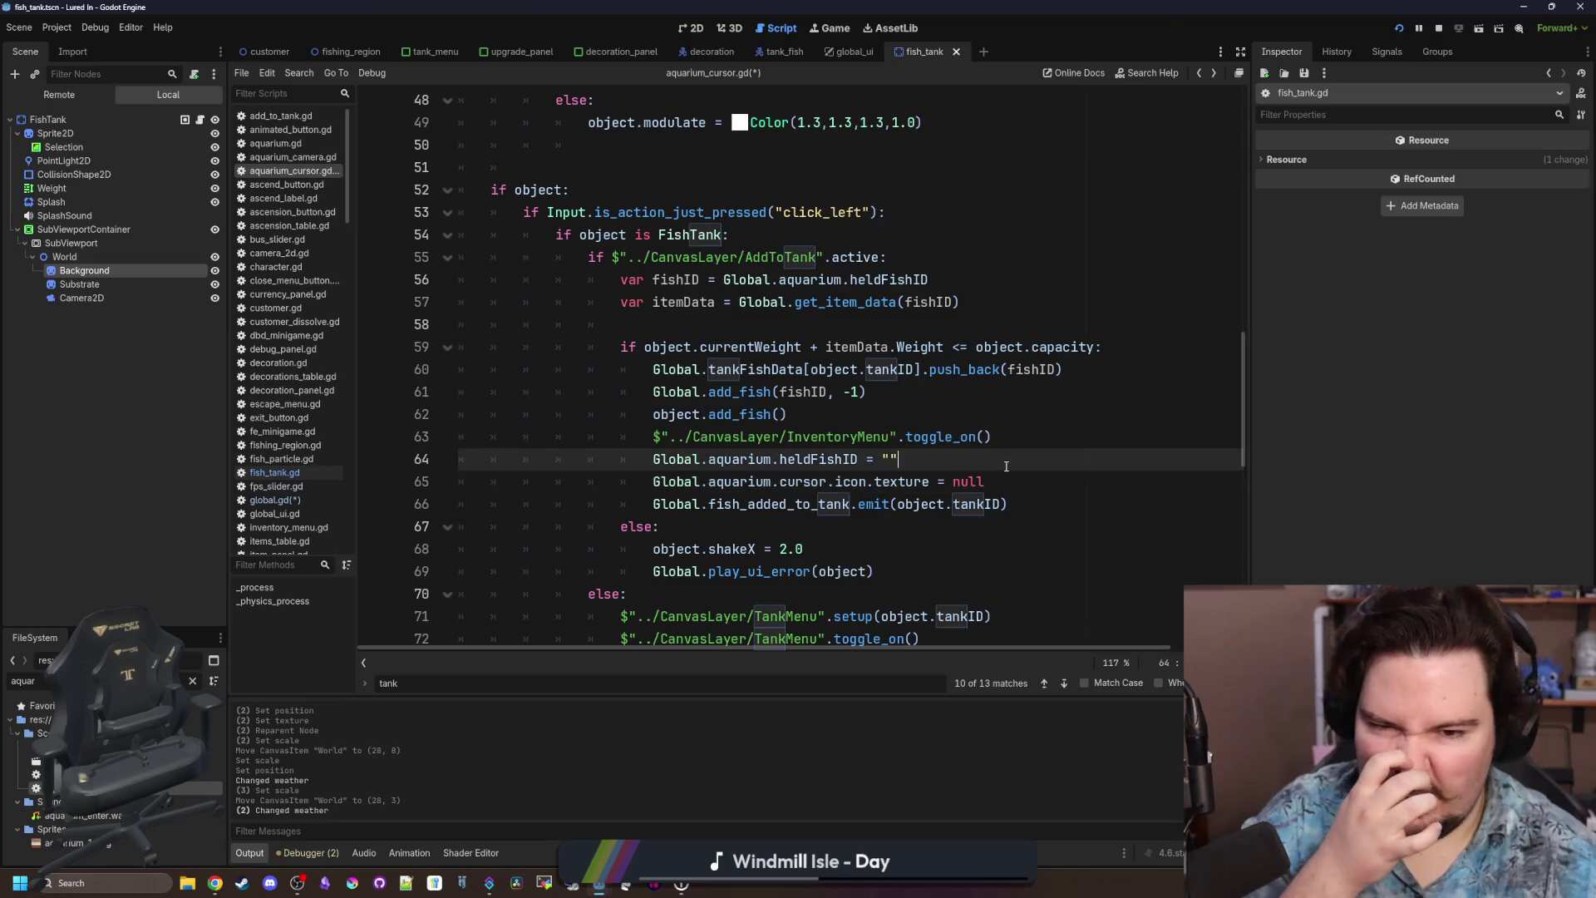
left_click(892, 419)
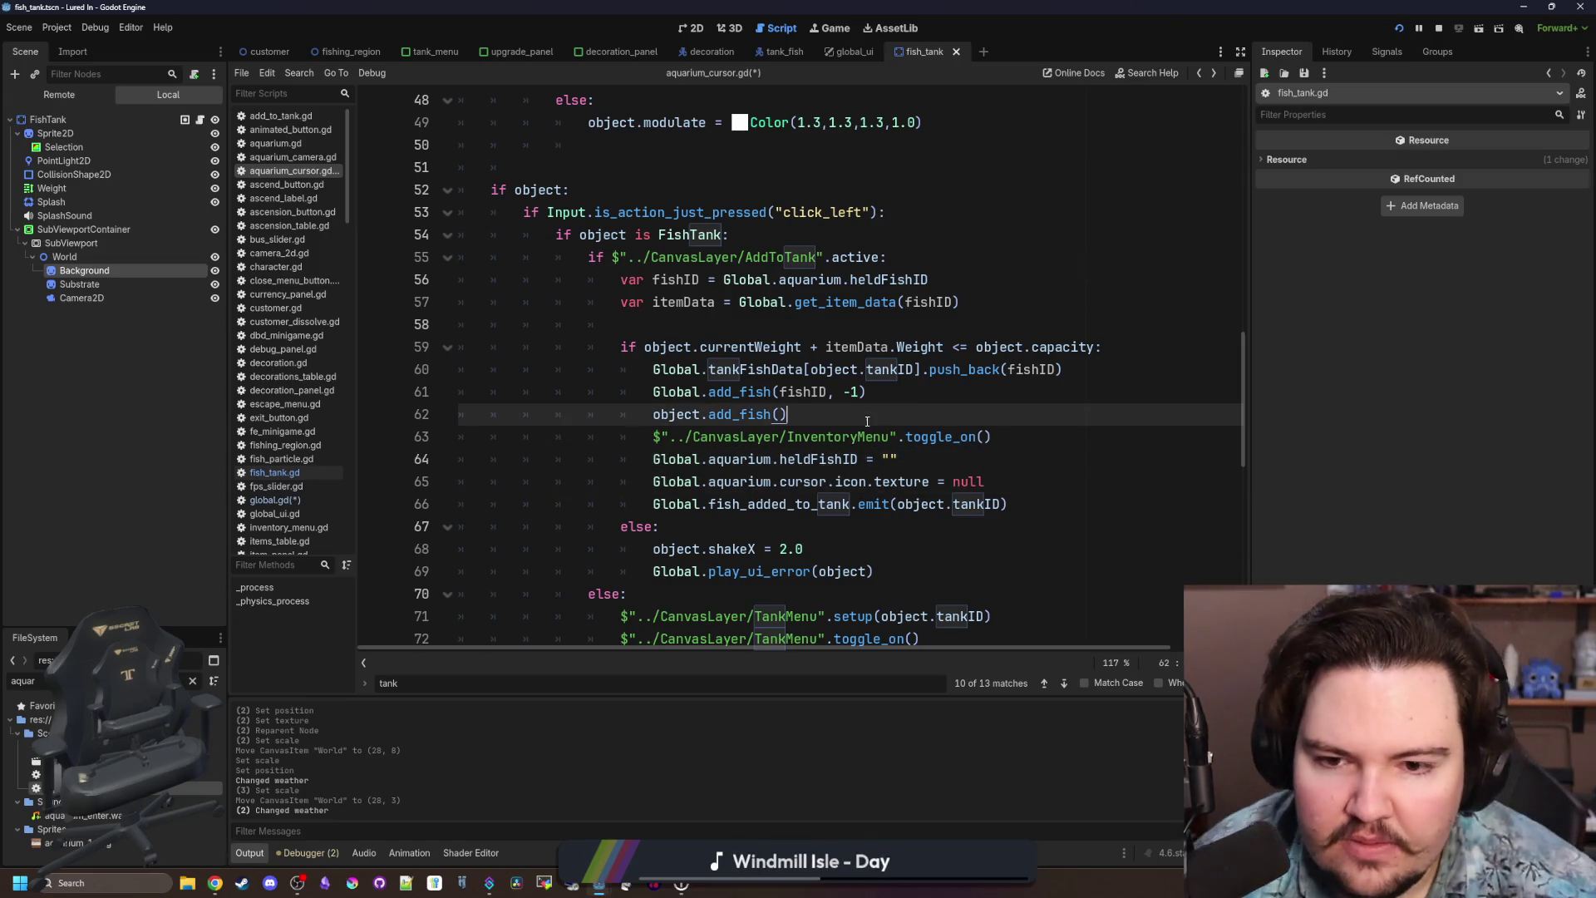
double_click(765, 504)
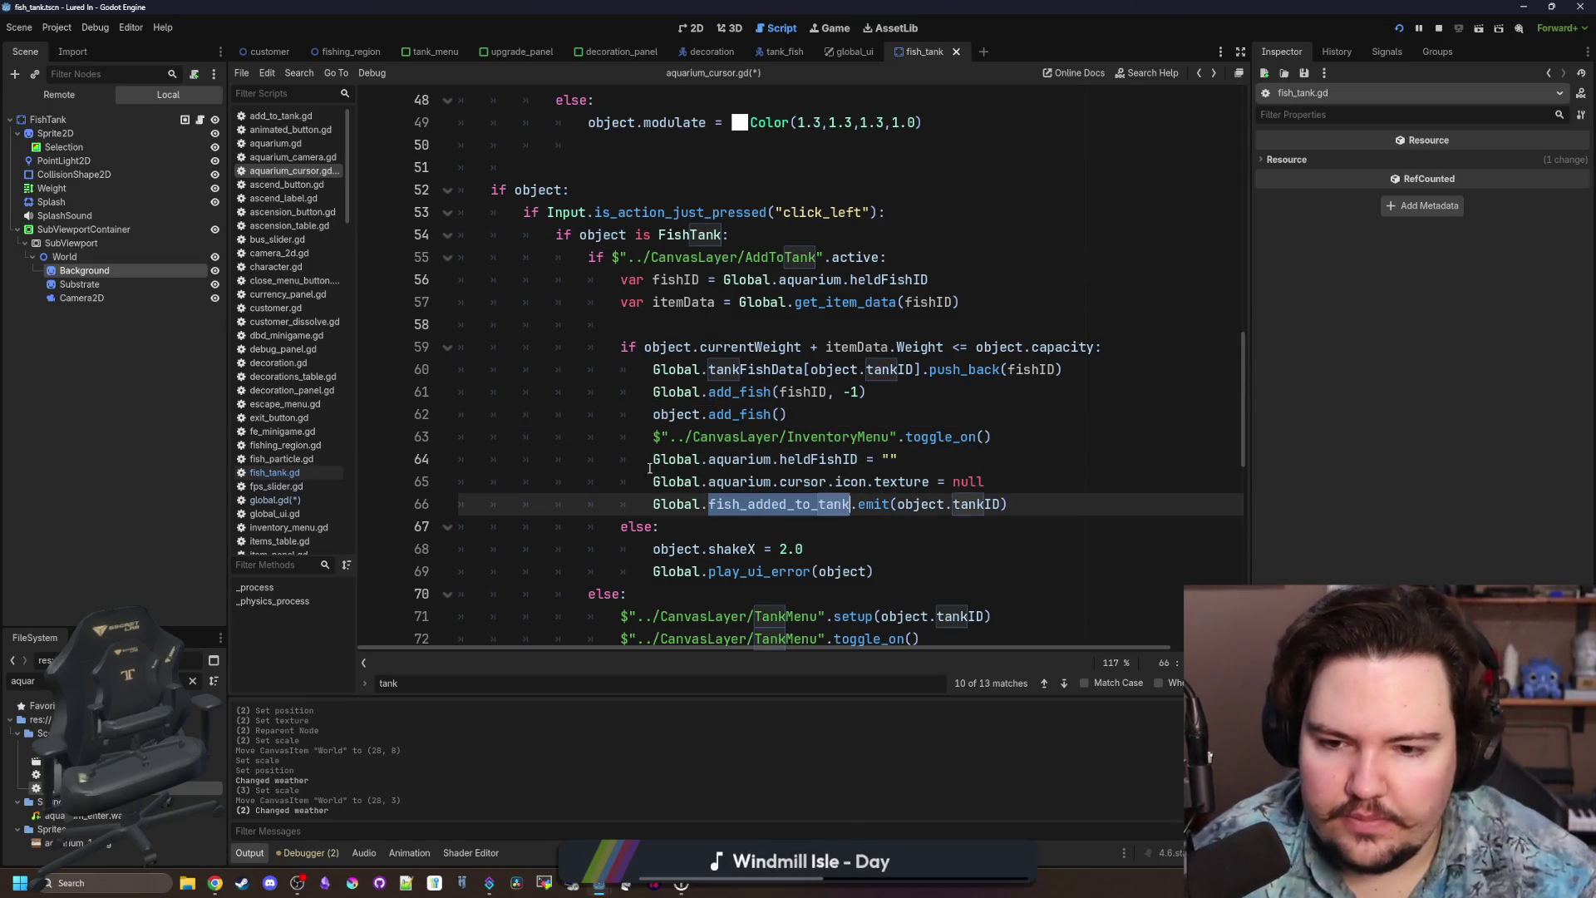
left_click(690, 504, "ctrl")
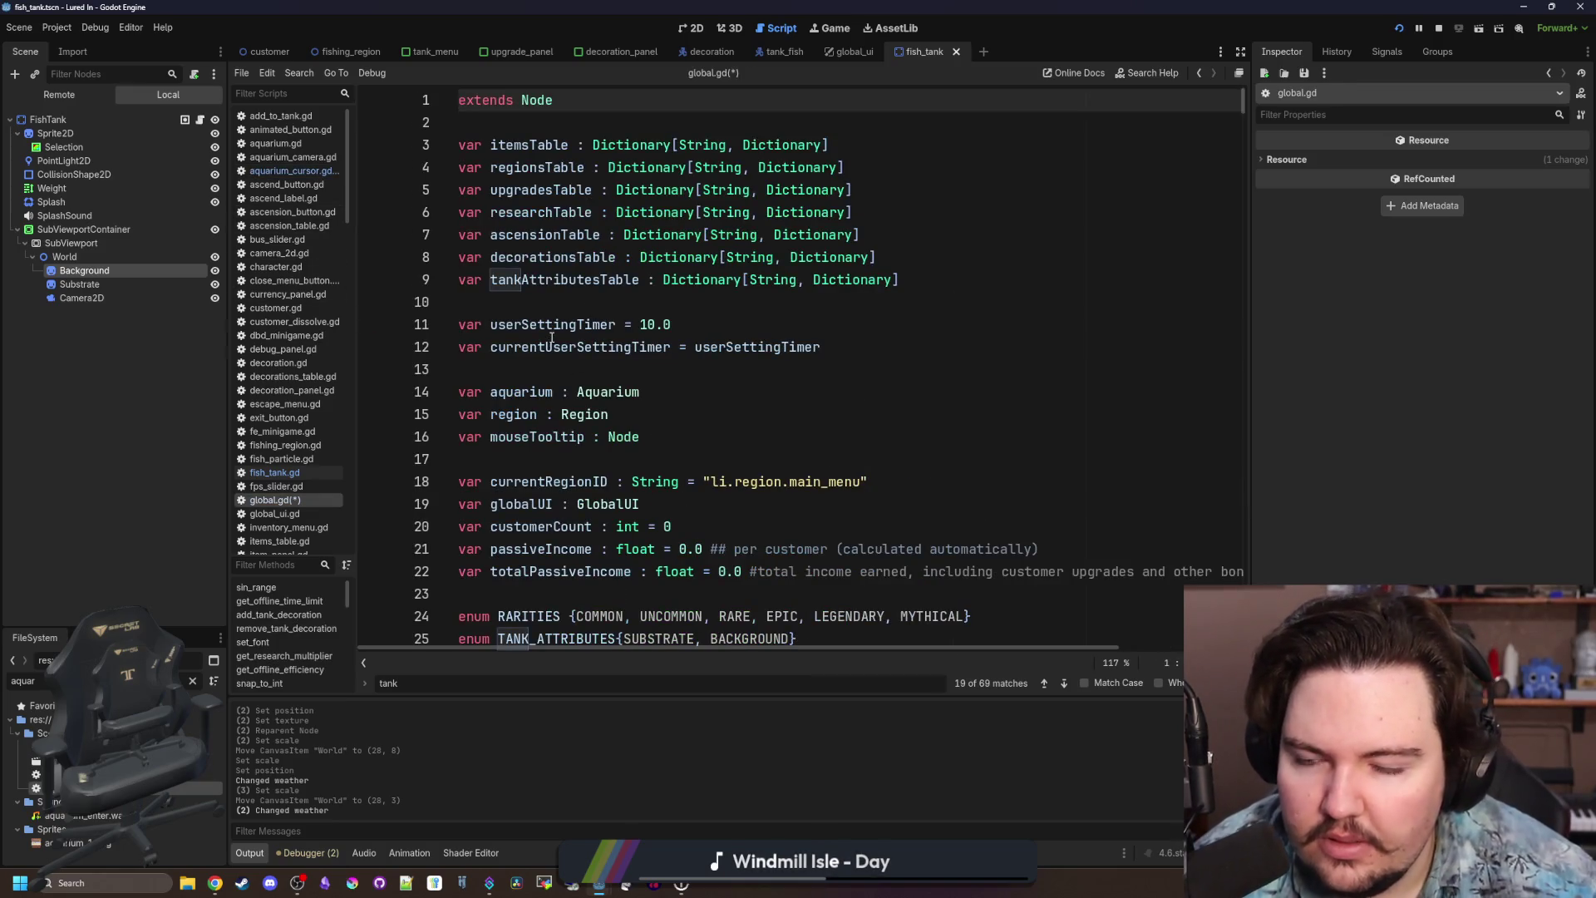
Add 'signal fish_added_to_tank(tankID)' below x_button_side_changed in global.gd and save it.
left_click(548, 304)
scroll(623, 411, "down", 6)
scroll(624, 411, "down", 15)
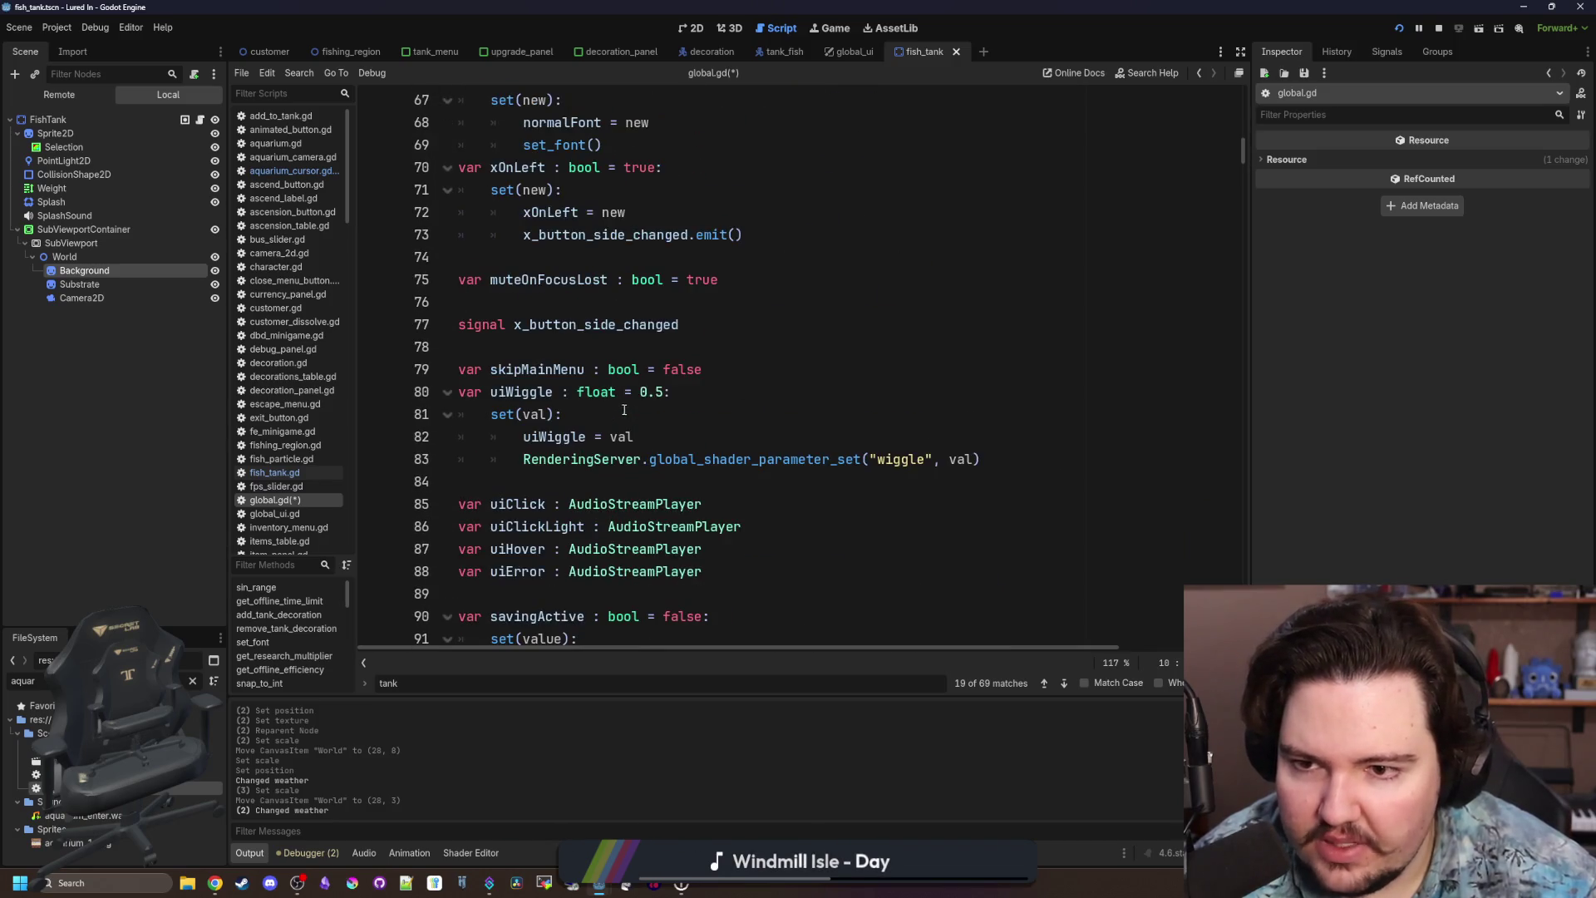
left_click(723, 323)
key("Return")
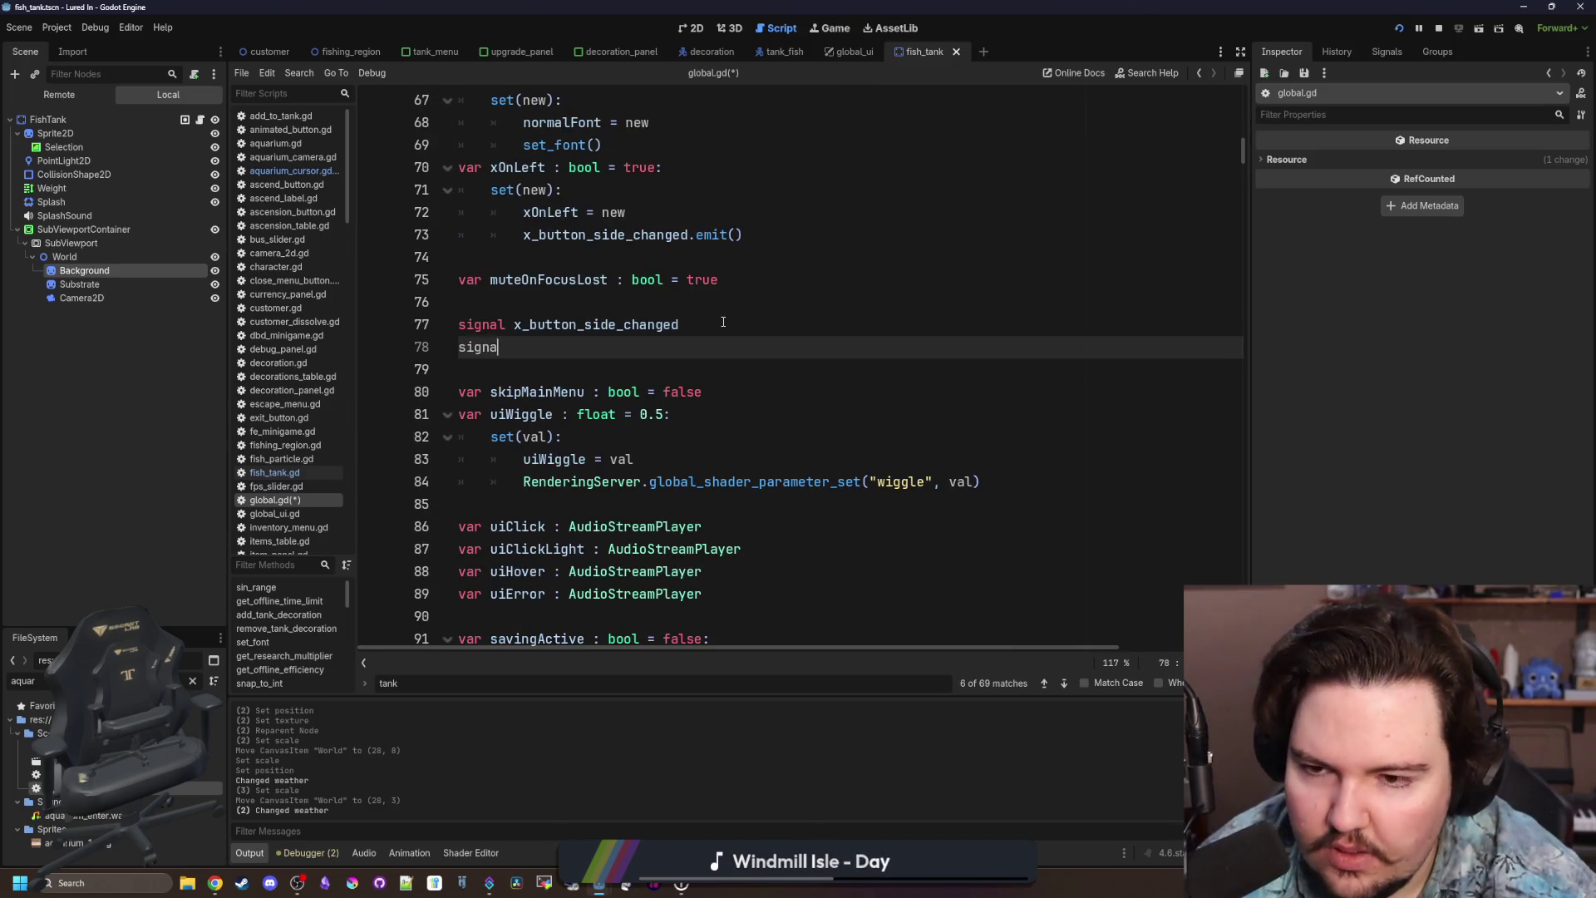
type("l fish_added_to_tank(tankID")
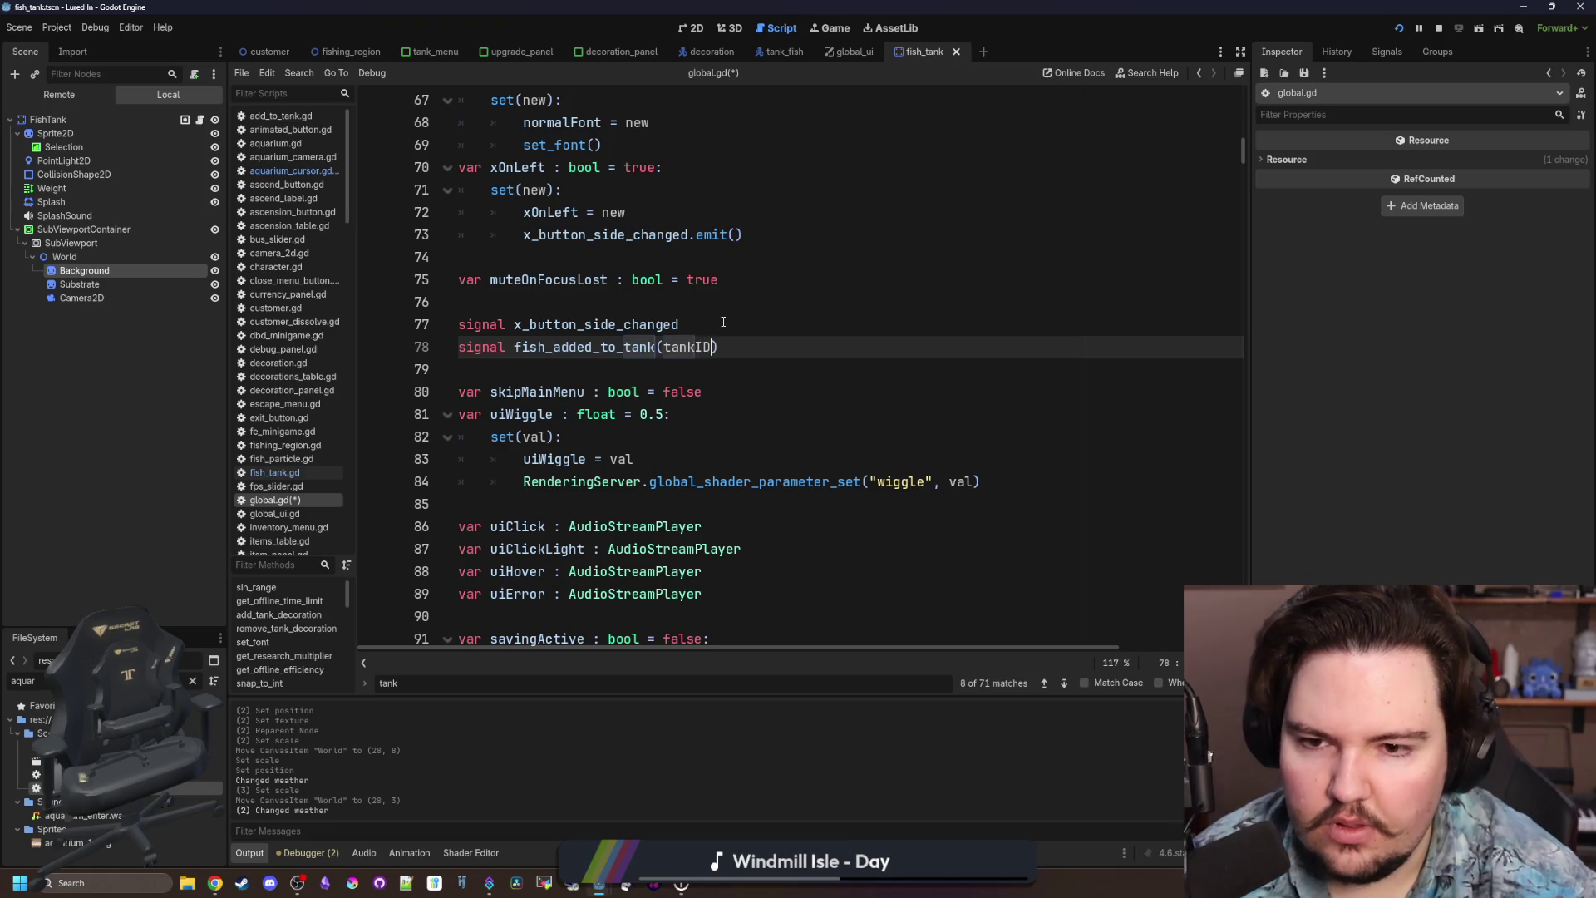
scroll(724, 322, "right", 2)
left_click(723, 323)
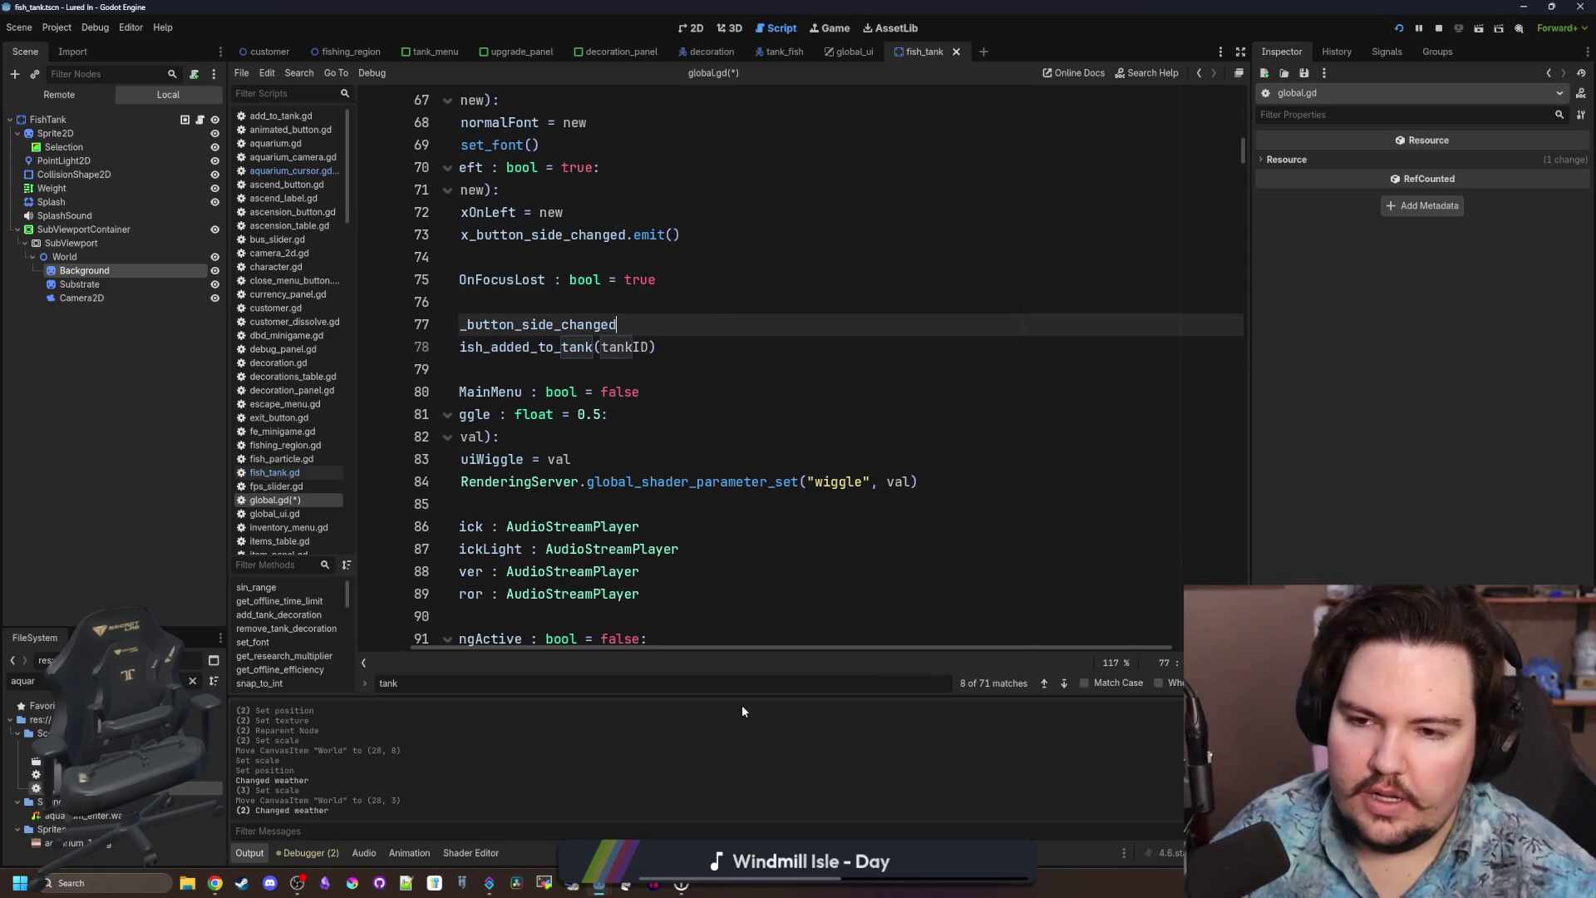
scroll(770, 647, "left", 2)
left_click(508, 347)
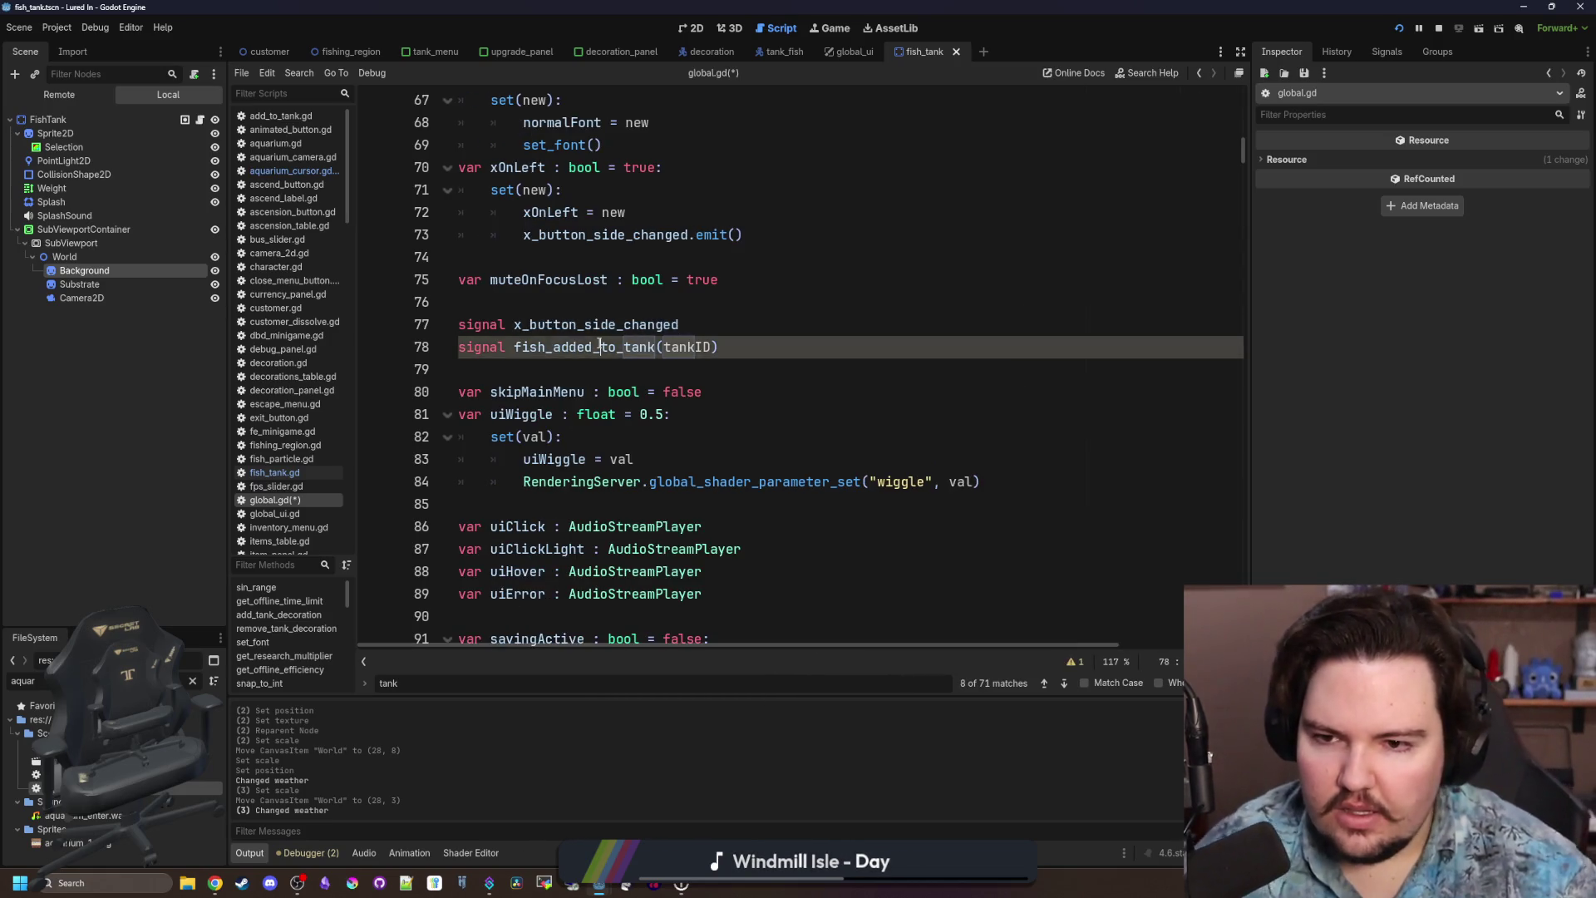
key("Down")
key("ctrl+s")
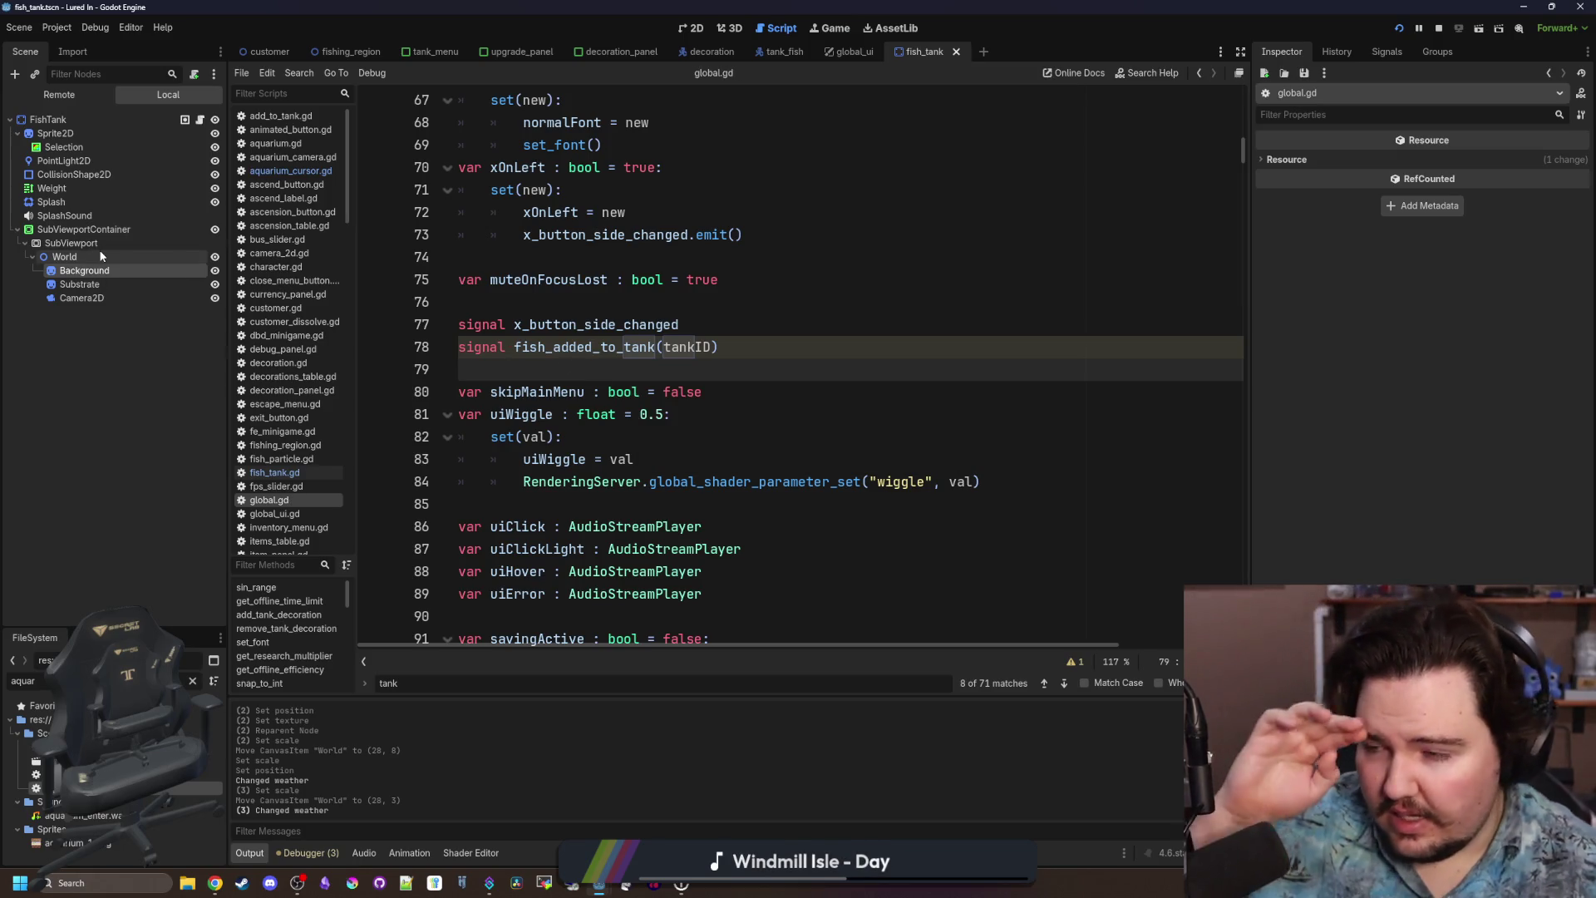
left_click(65, 257)
In fish_tank.gd's _ready, connect Global.fish_added_to_tank to check_add_fish.
left_click(199, 119)
scroll(699, 353, "up", 3)
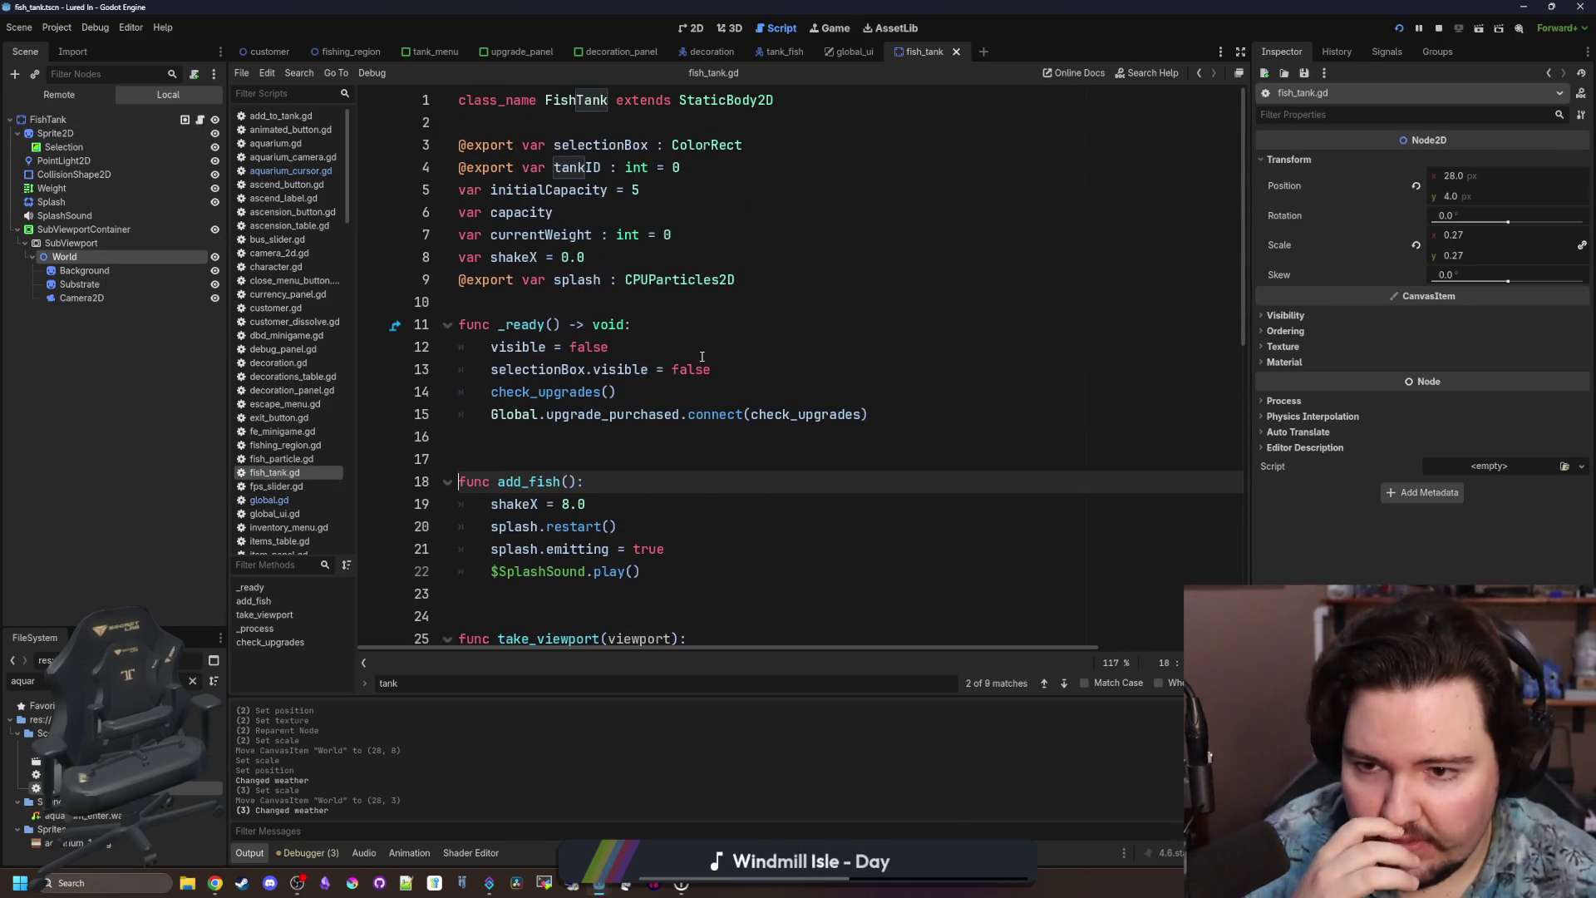
left_click(889, 405)
key("Return")
type("Global.")
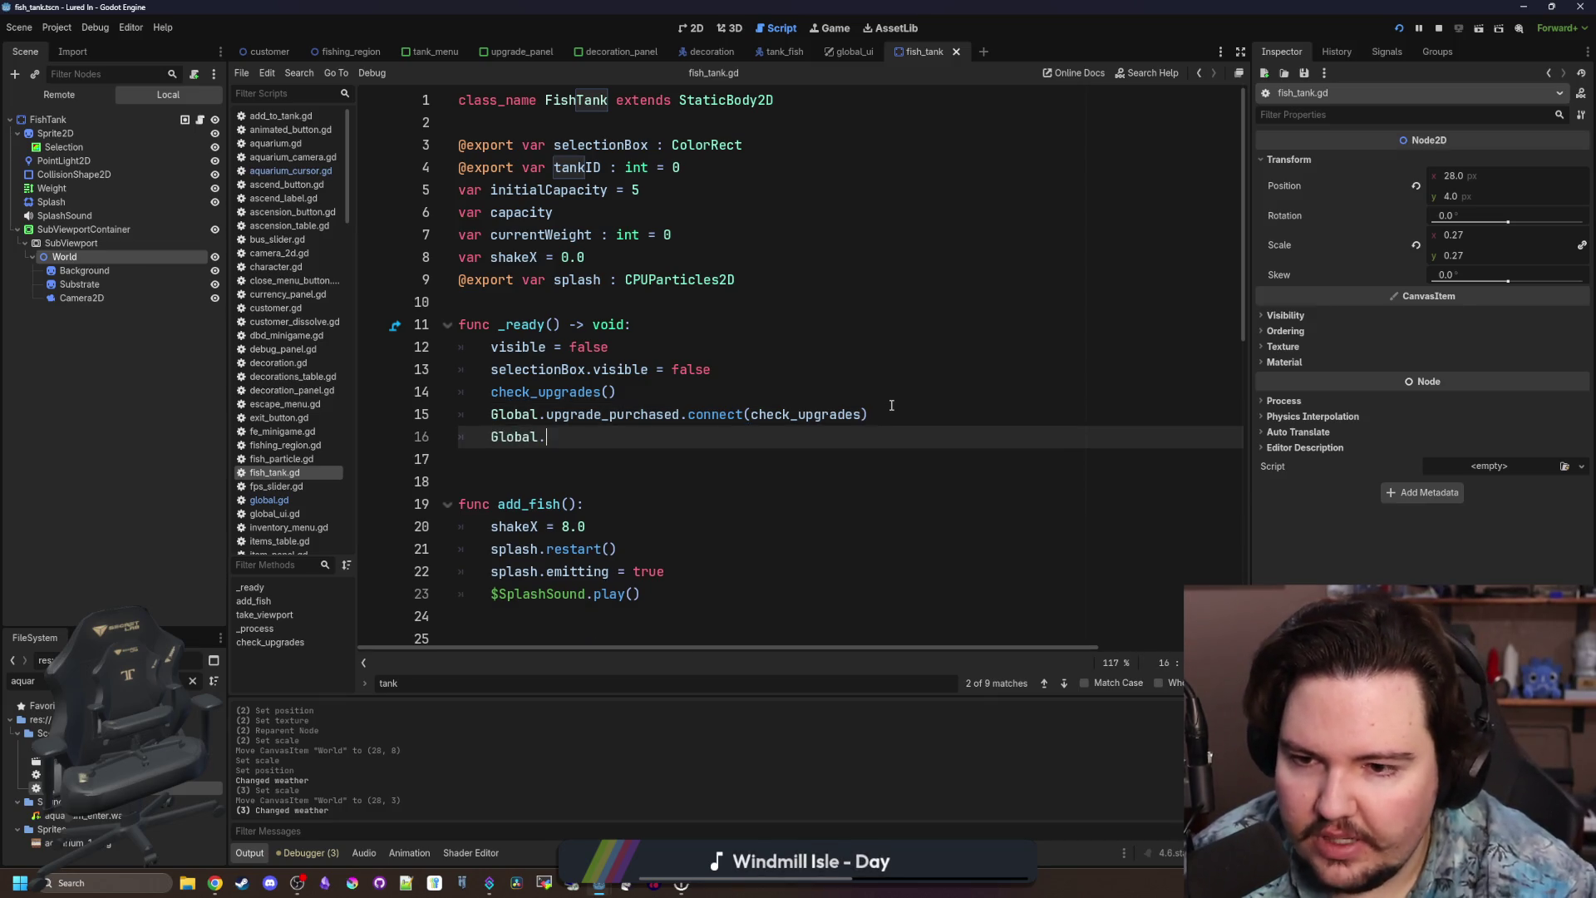
type("fish")
key("Return")
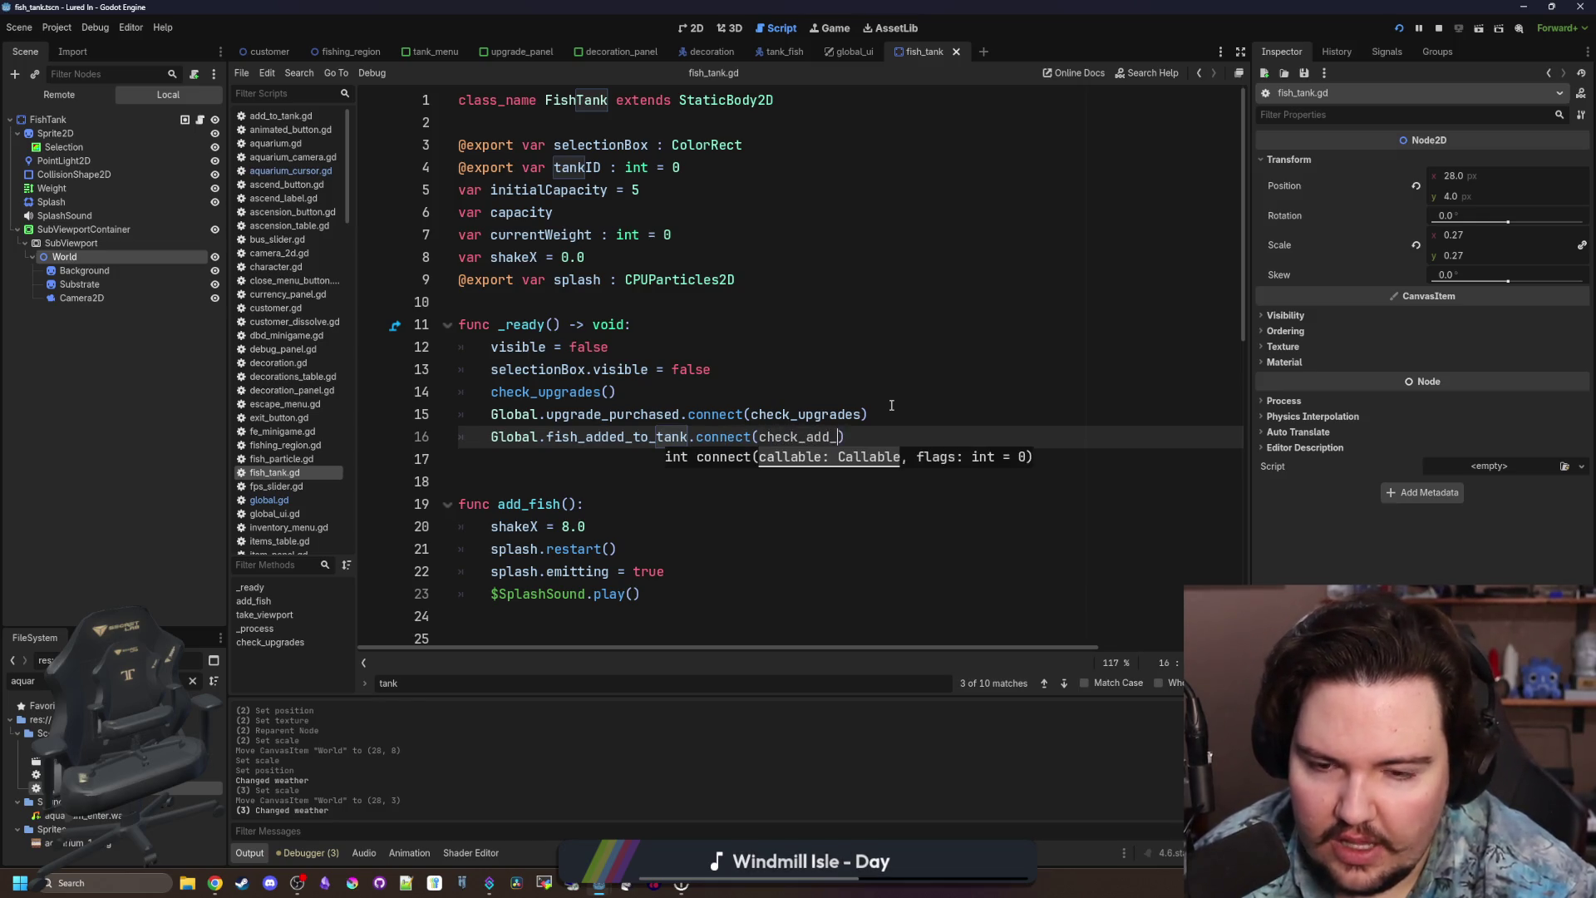
key("End")
Write check_add_fish(newTankID) with 'if newTankID == tankID: pass', then launch Krita.
key("Return")
key("Return")
key("Return")
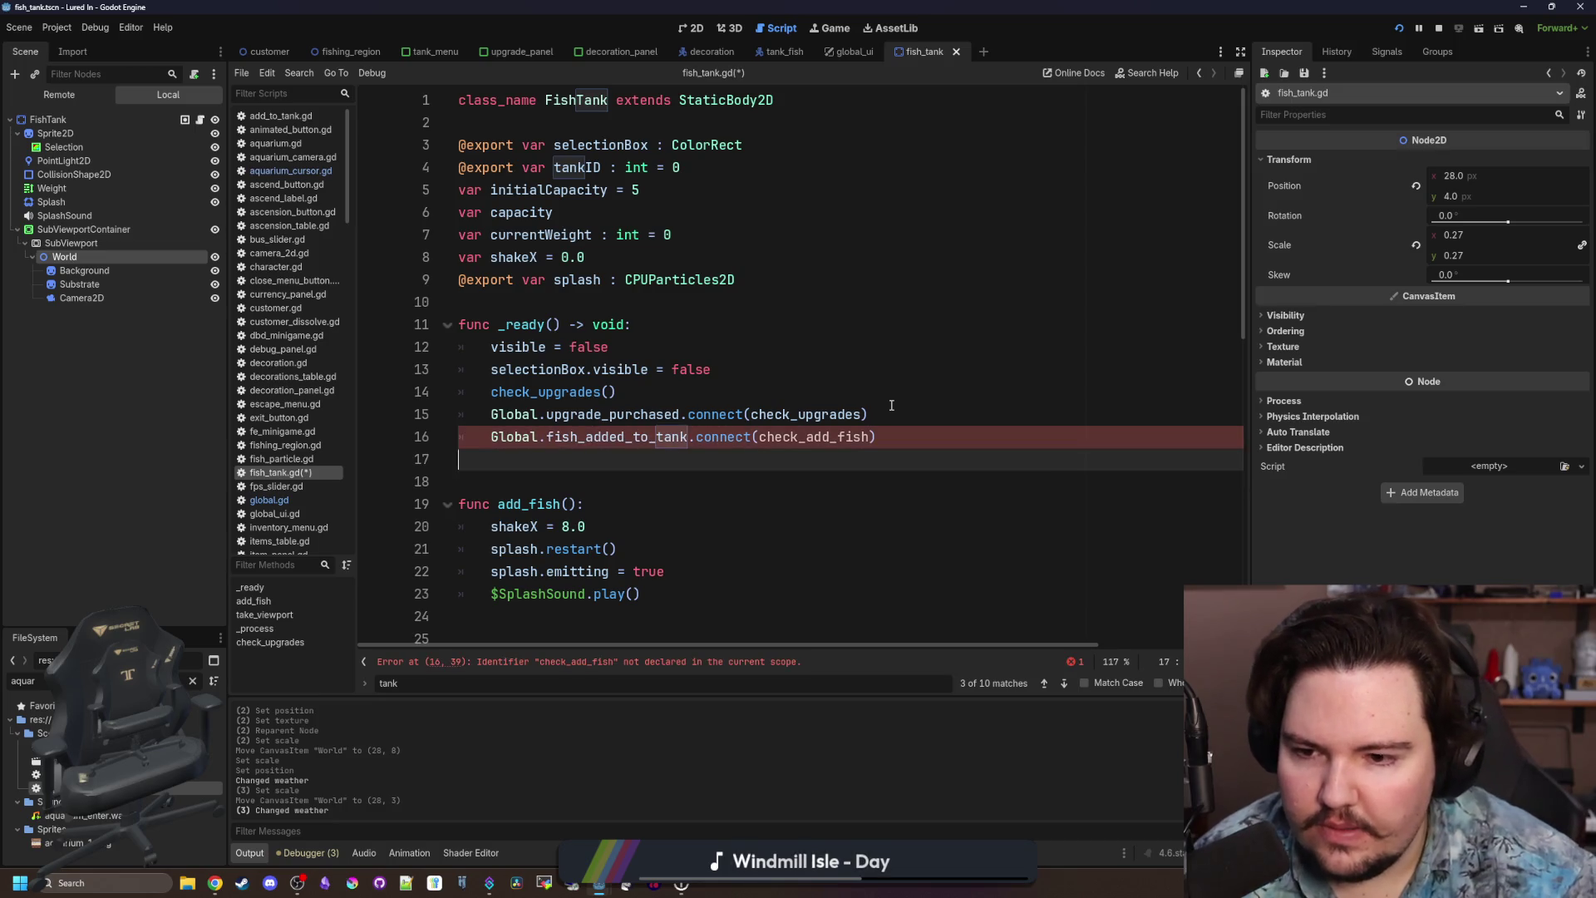
type("fish(")
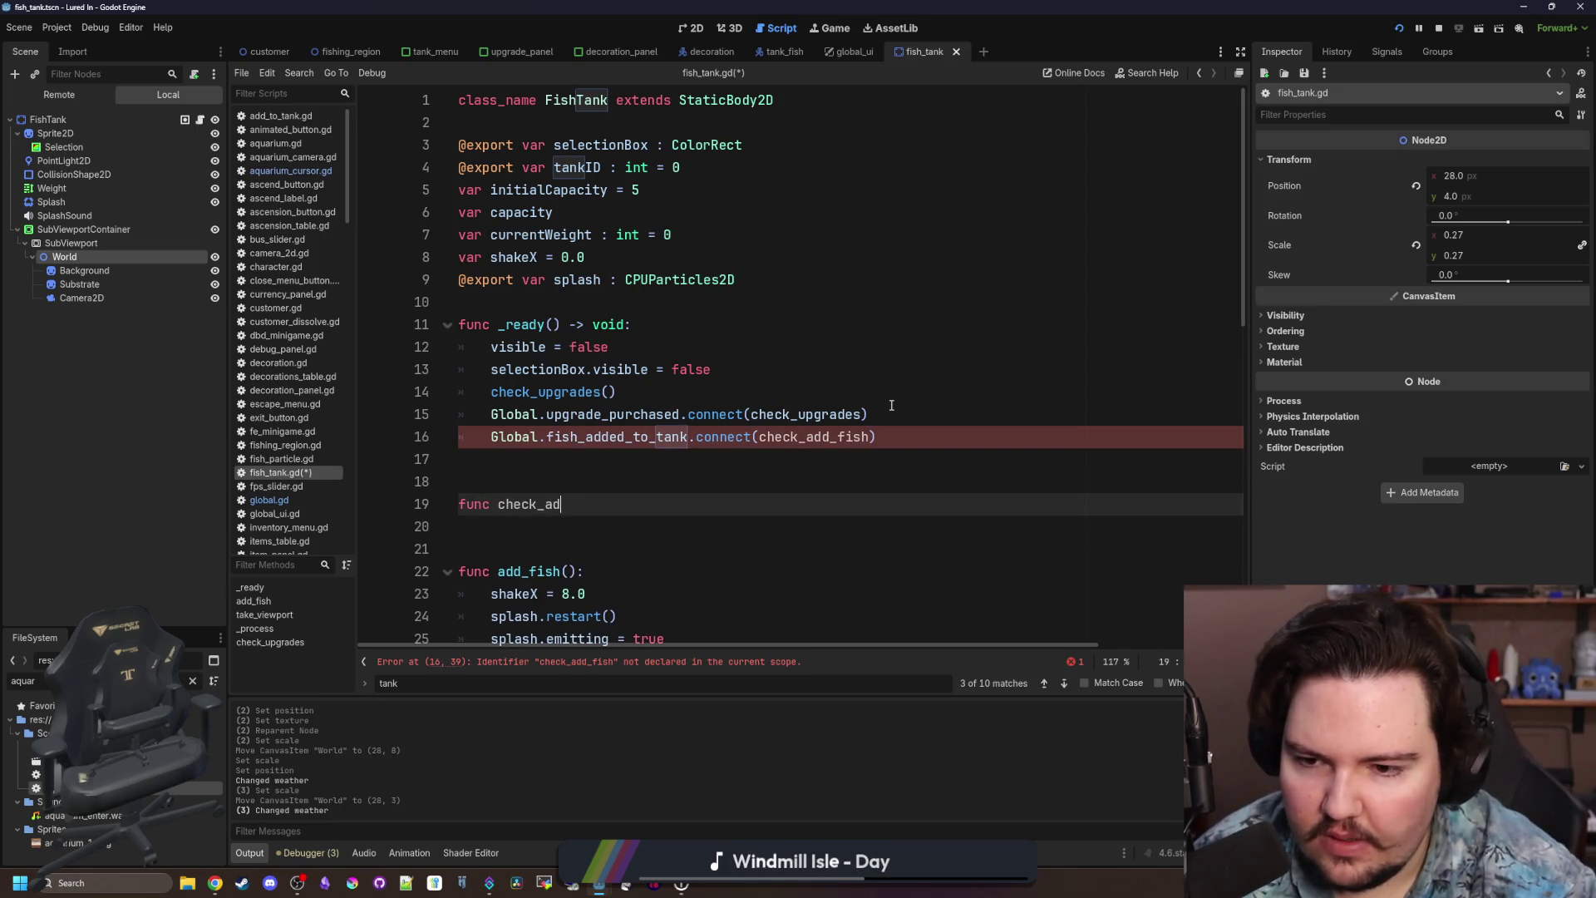
type("tank")
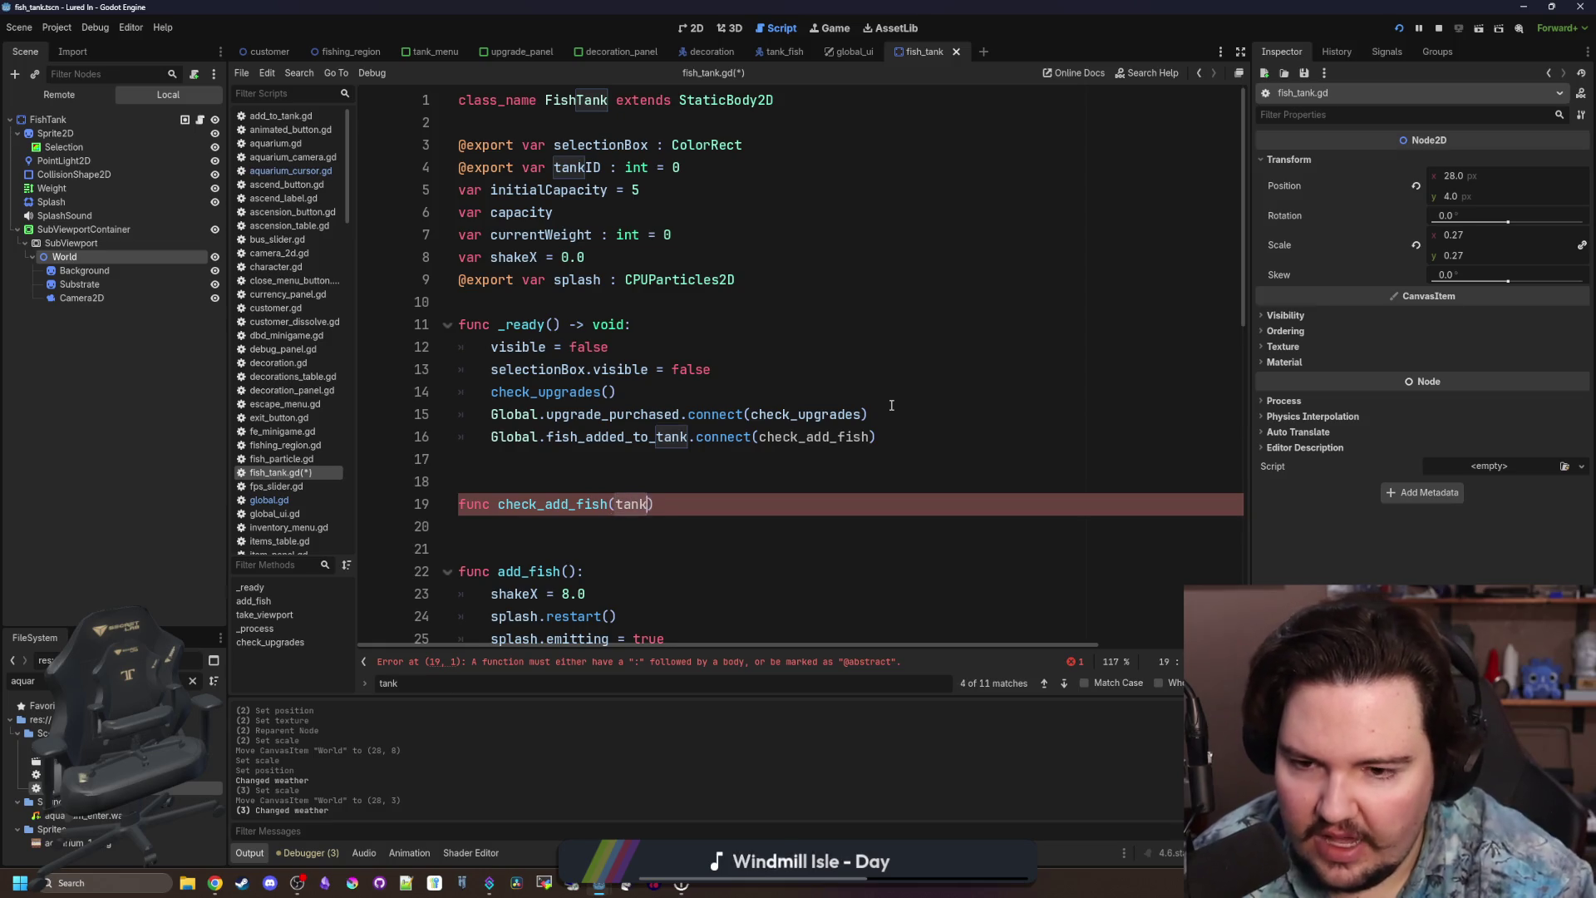
key("Return")
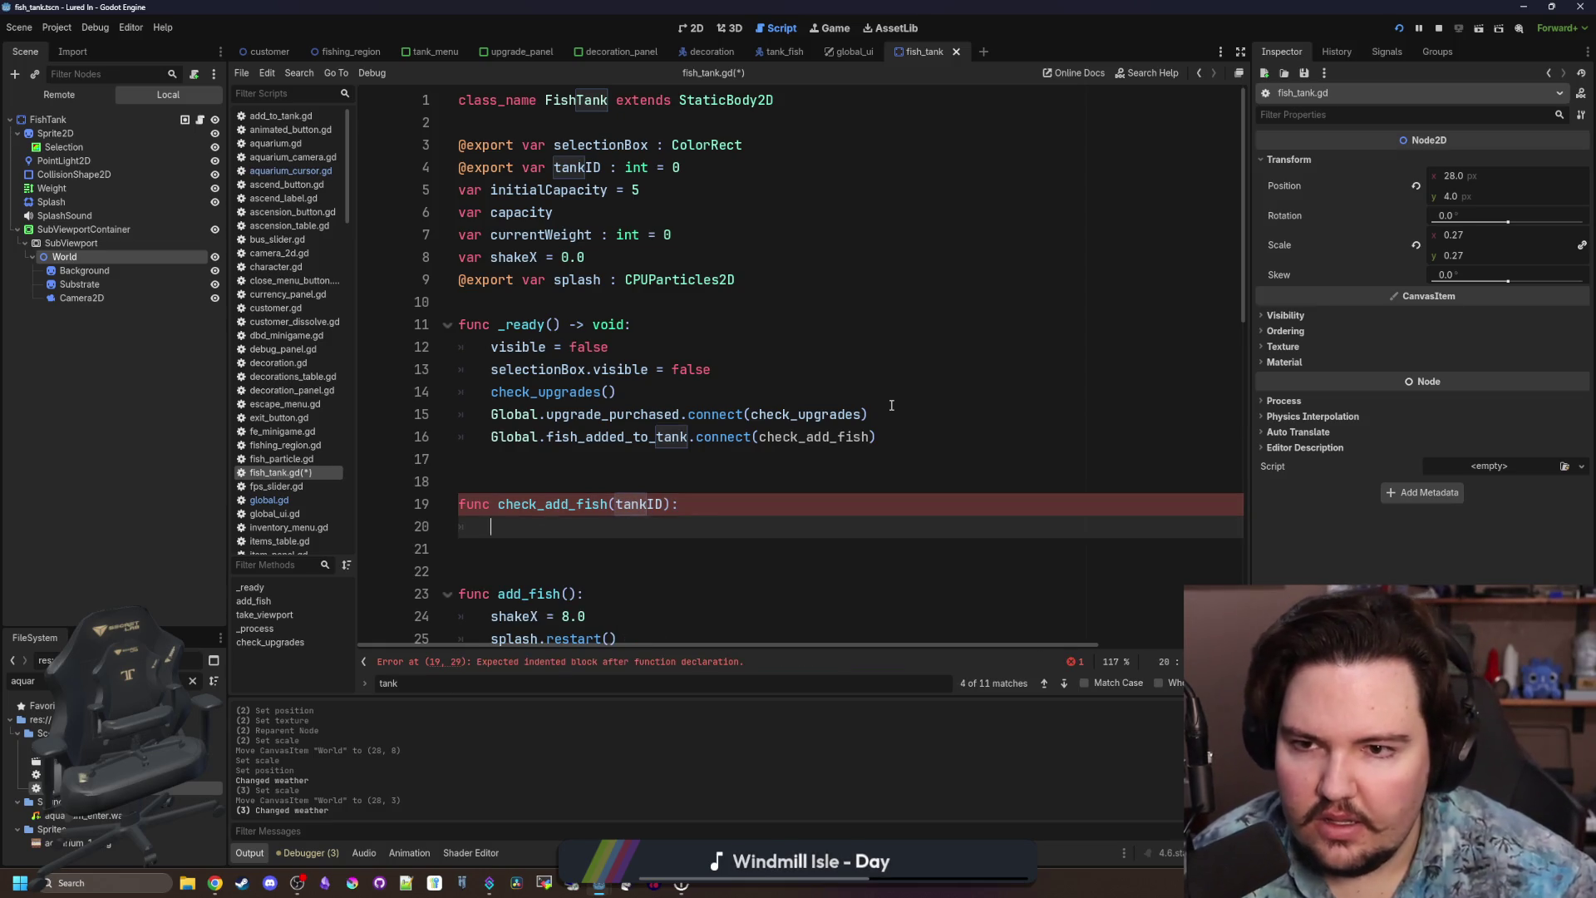
double_click(637, 503)
type("newTankI")
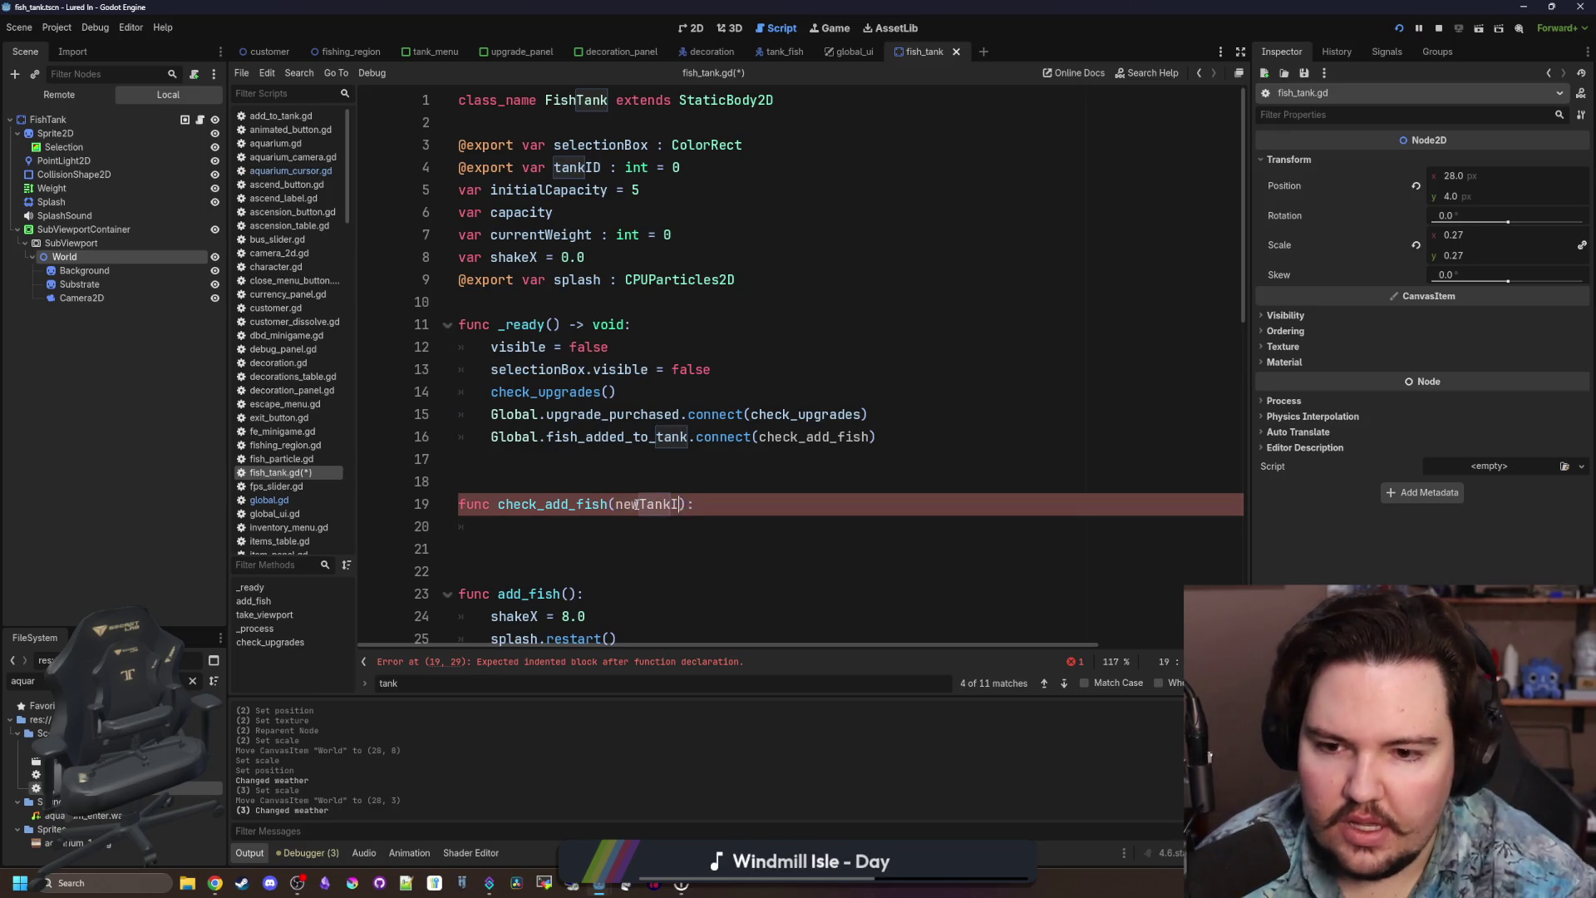
key("Down")
type("TankID == tankID")
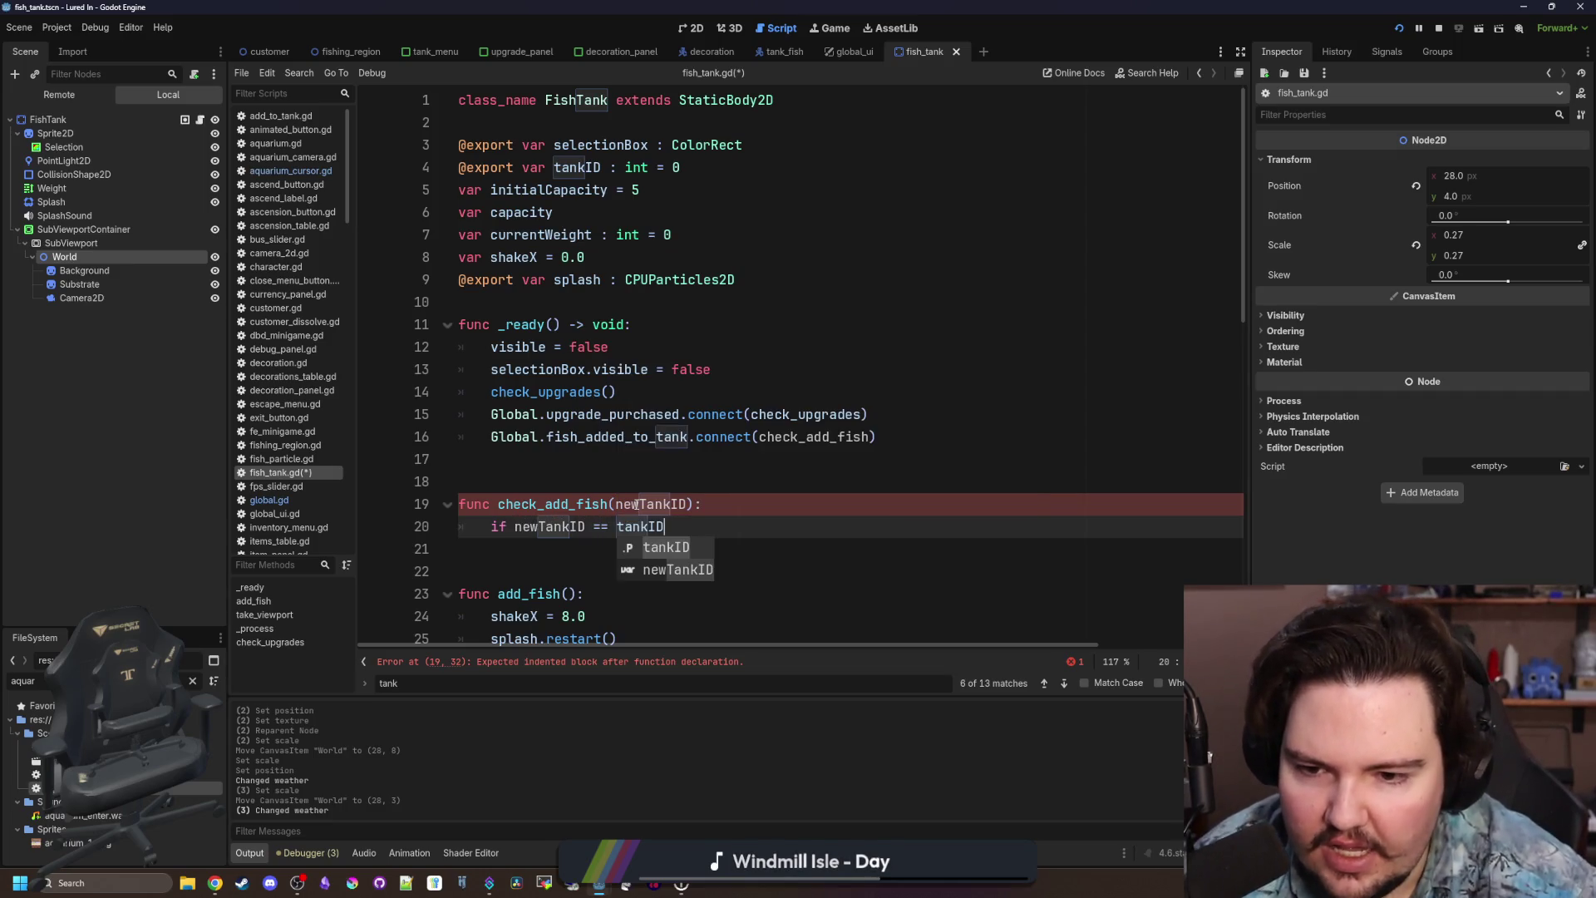
key("Return")
type(":")
key("Return")
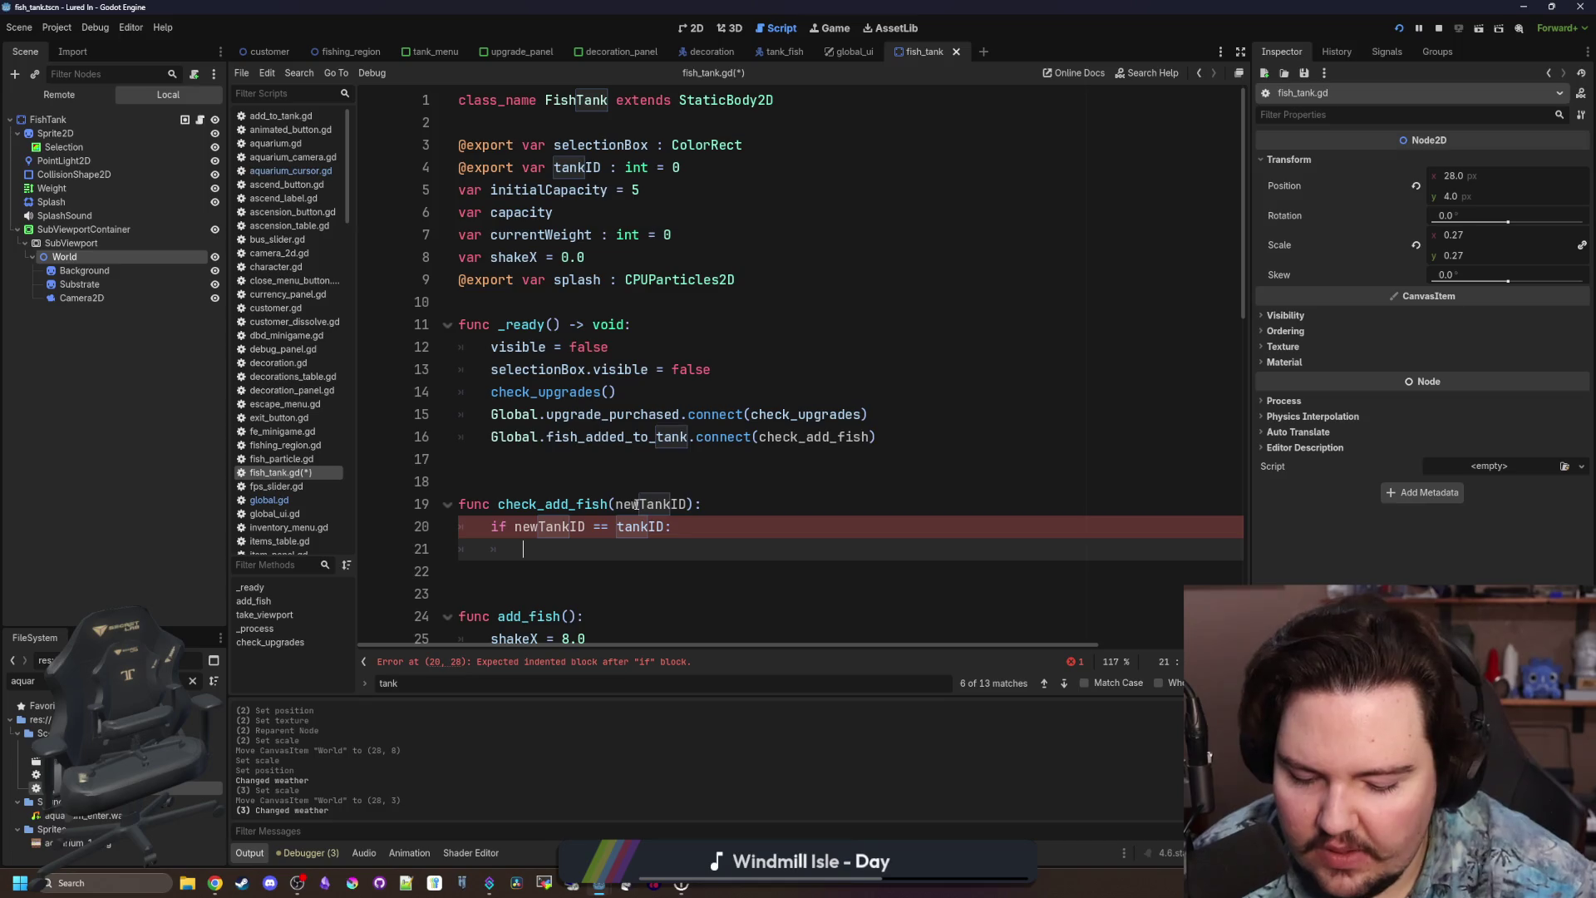
type("pass")
key("Up")
key("Up")
key("Up")
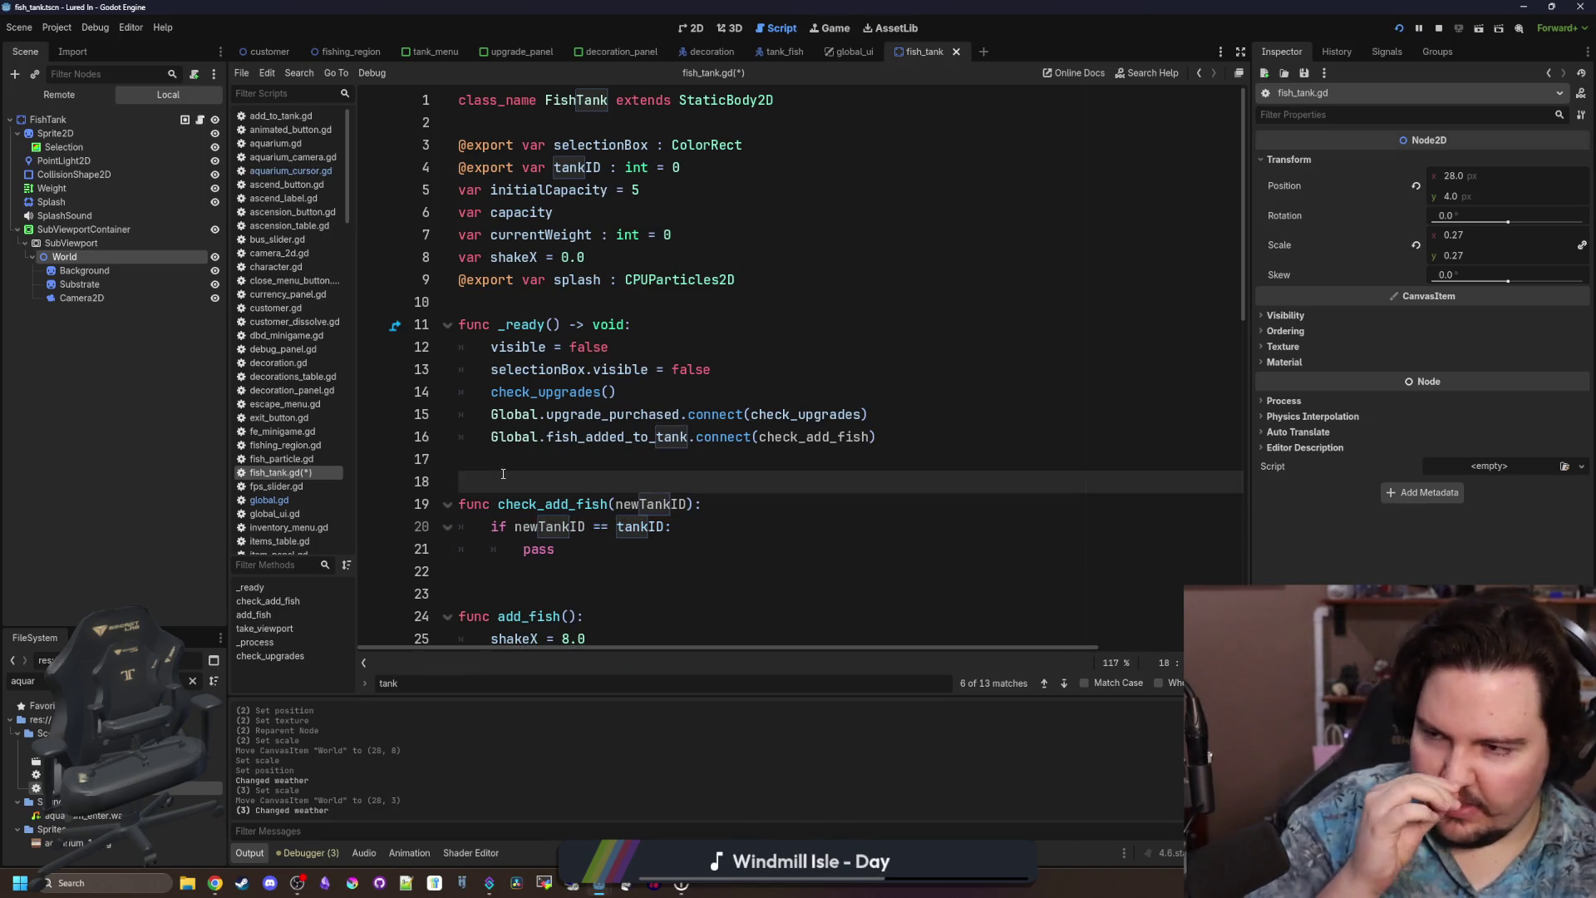
left_click(564, 550)
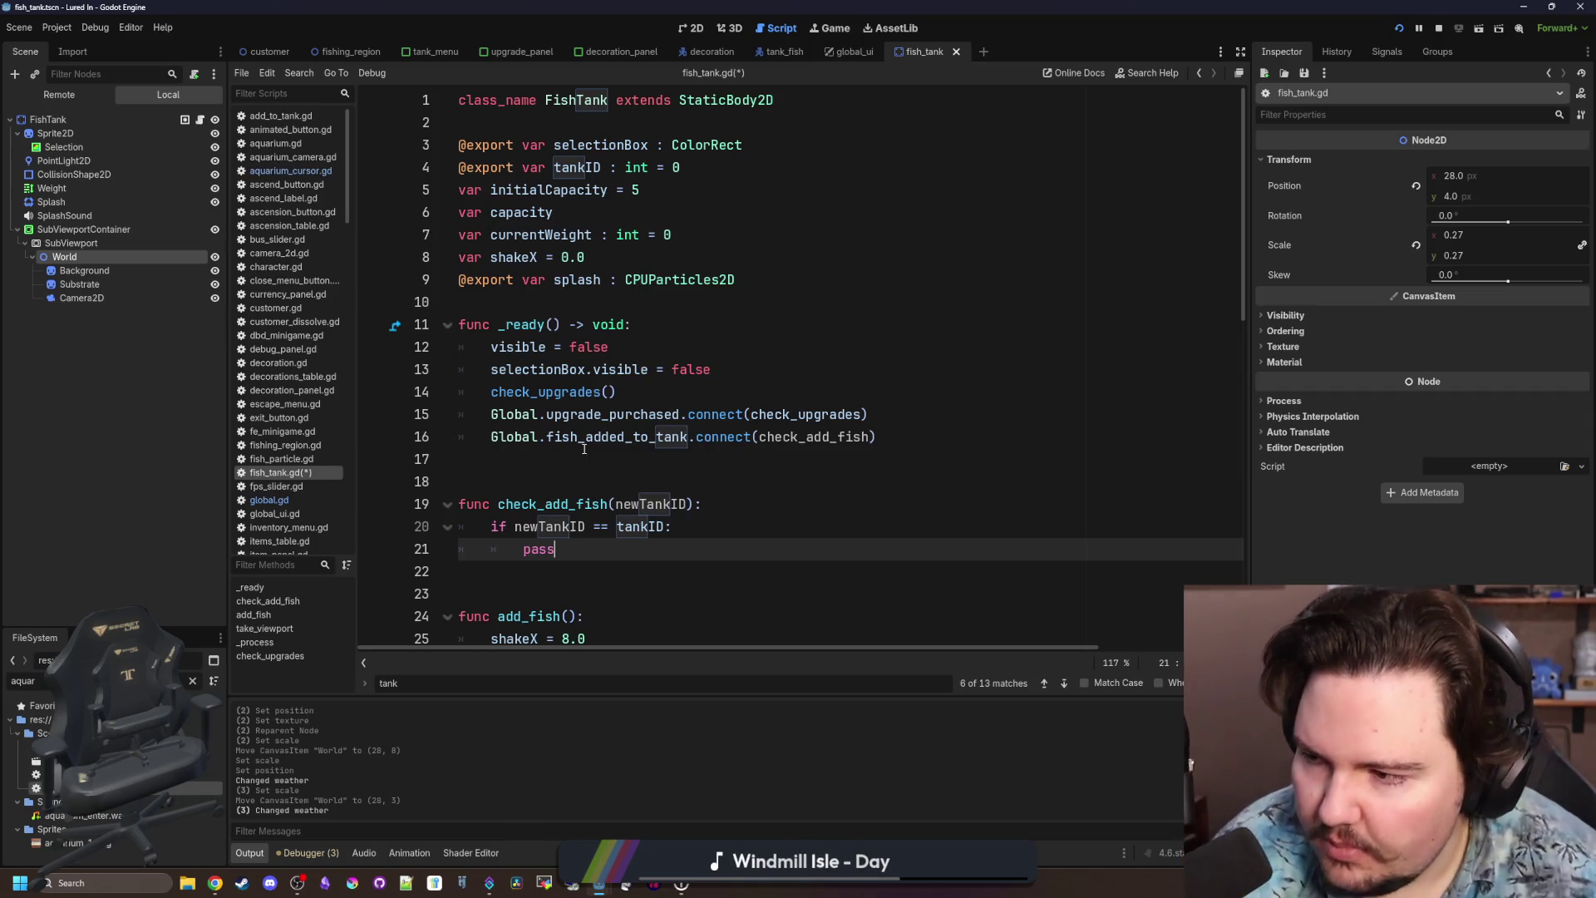
left_click(355, 890)
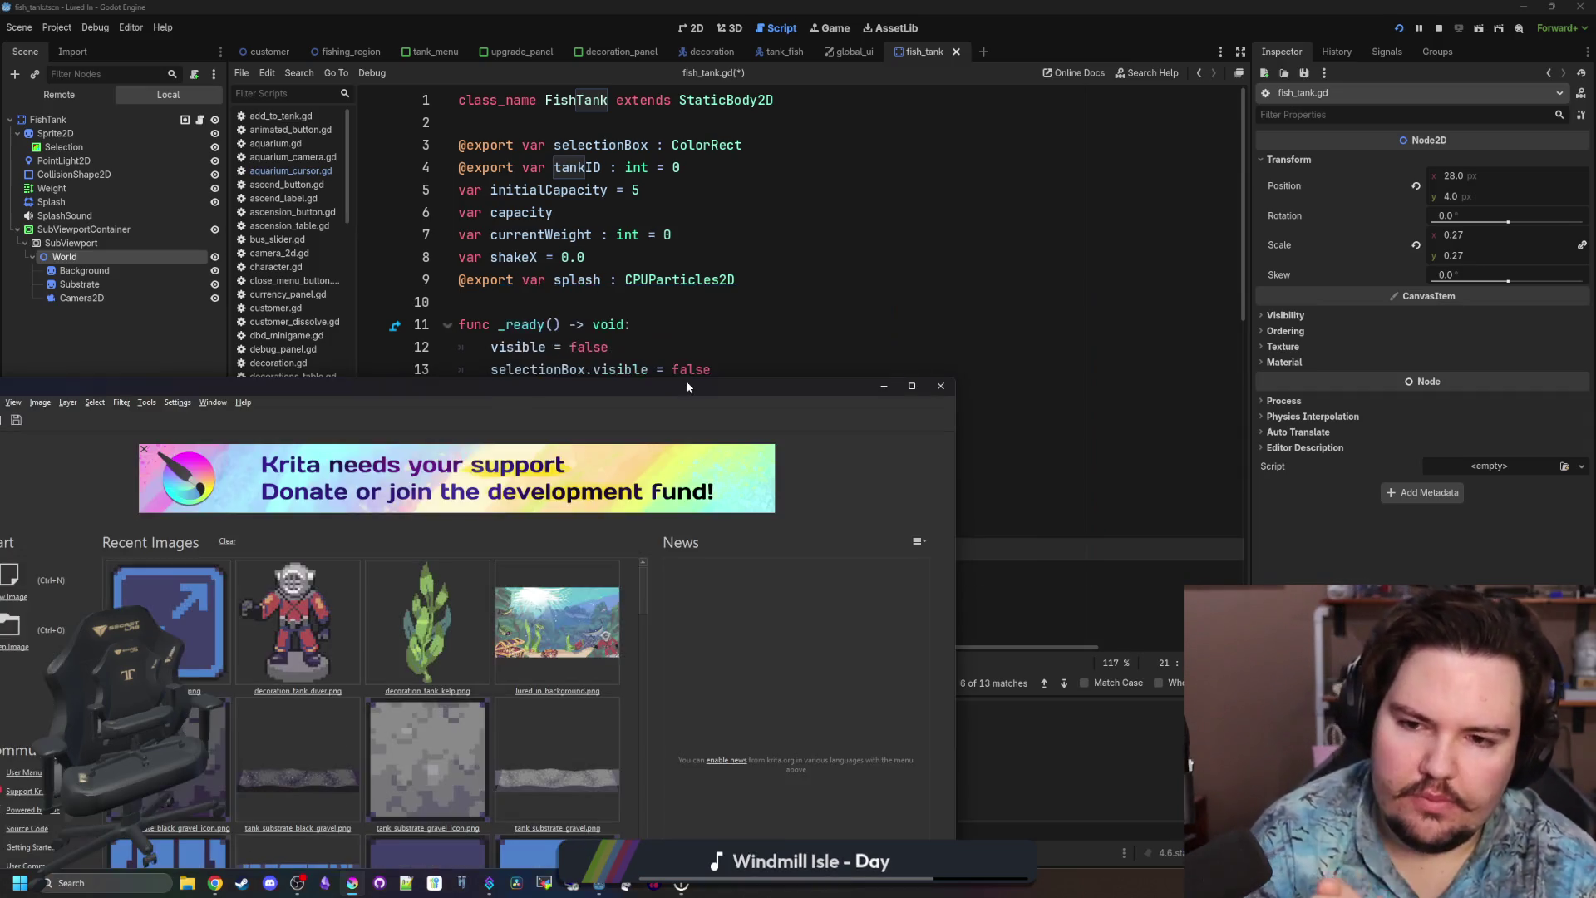
Open icon_fullscreen.png from Recent Images, scale it to 16×16 pixels, and maximize Krita.
left_click_drag(687, 386, 913, 247)
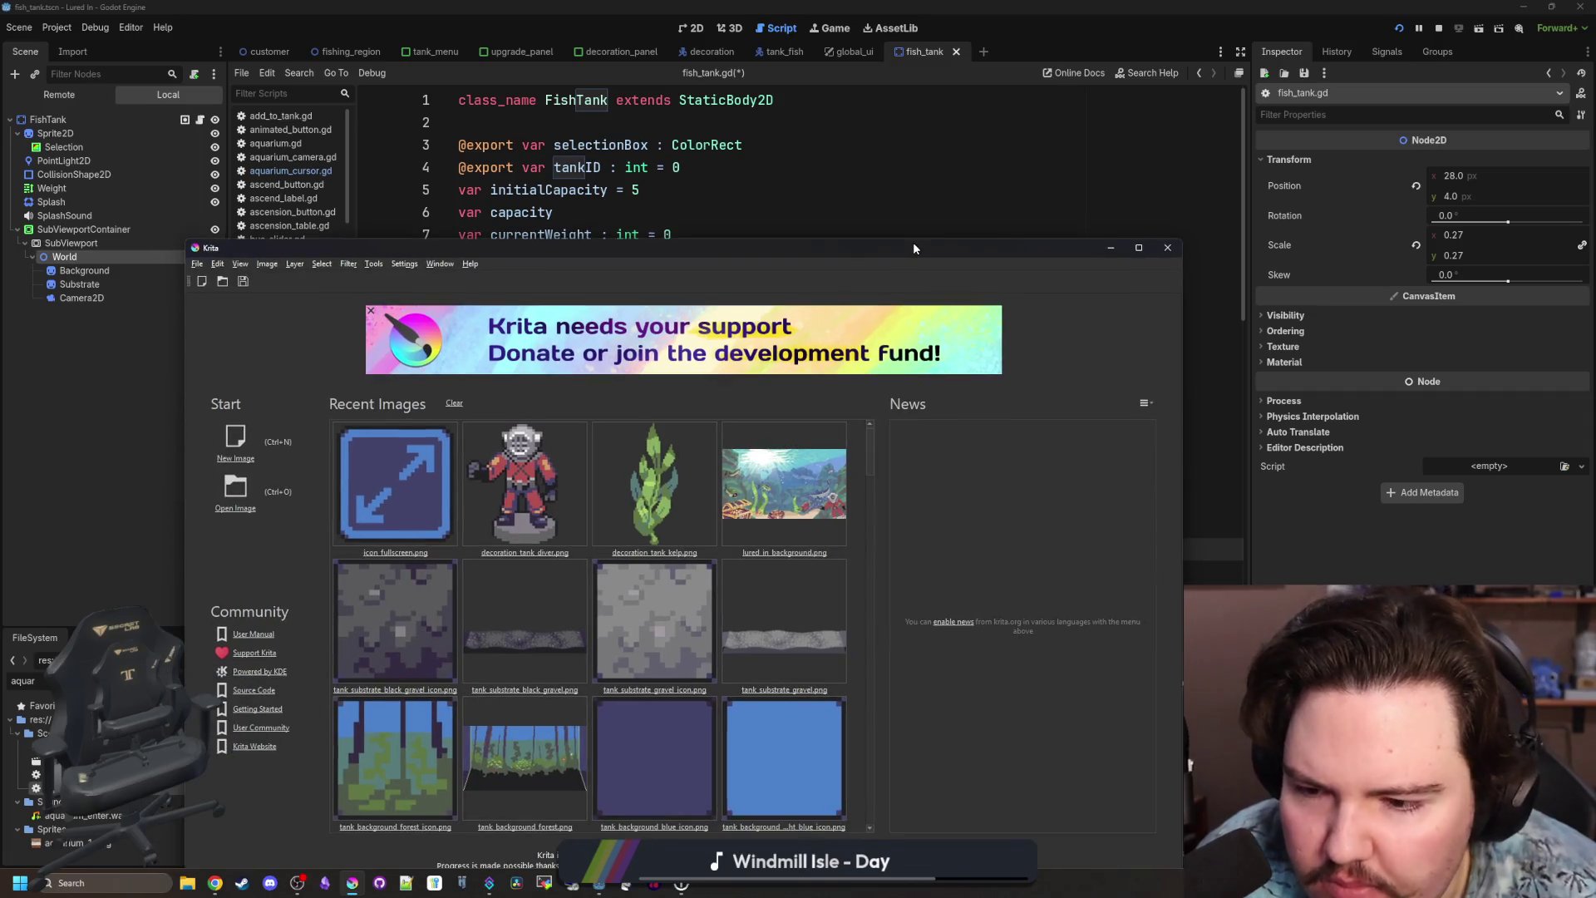
left_click(406, 499)
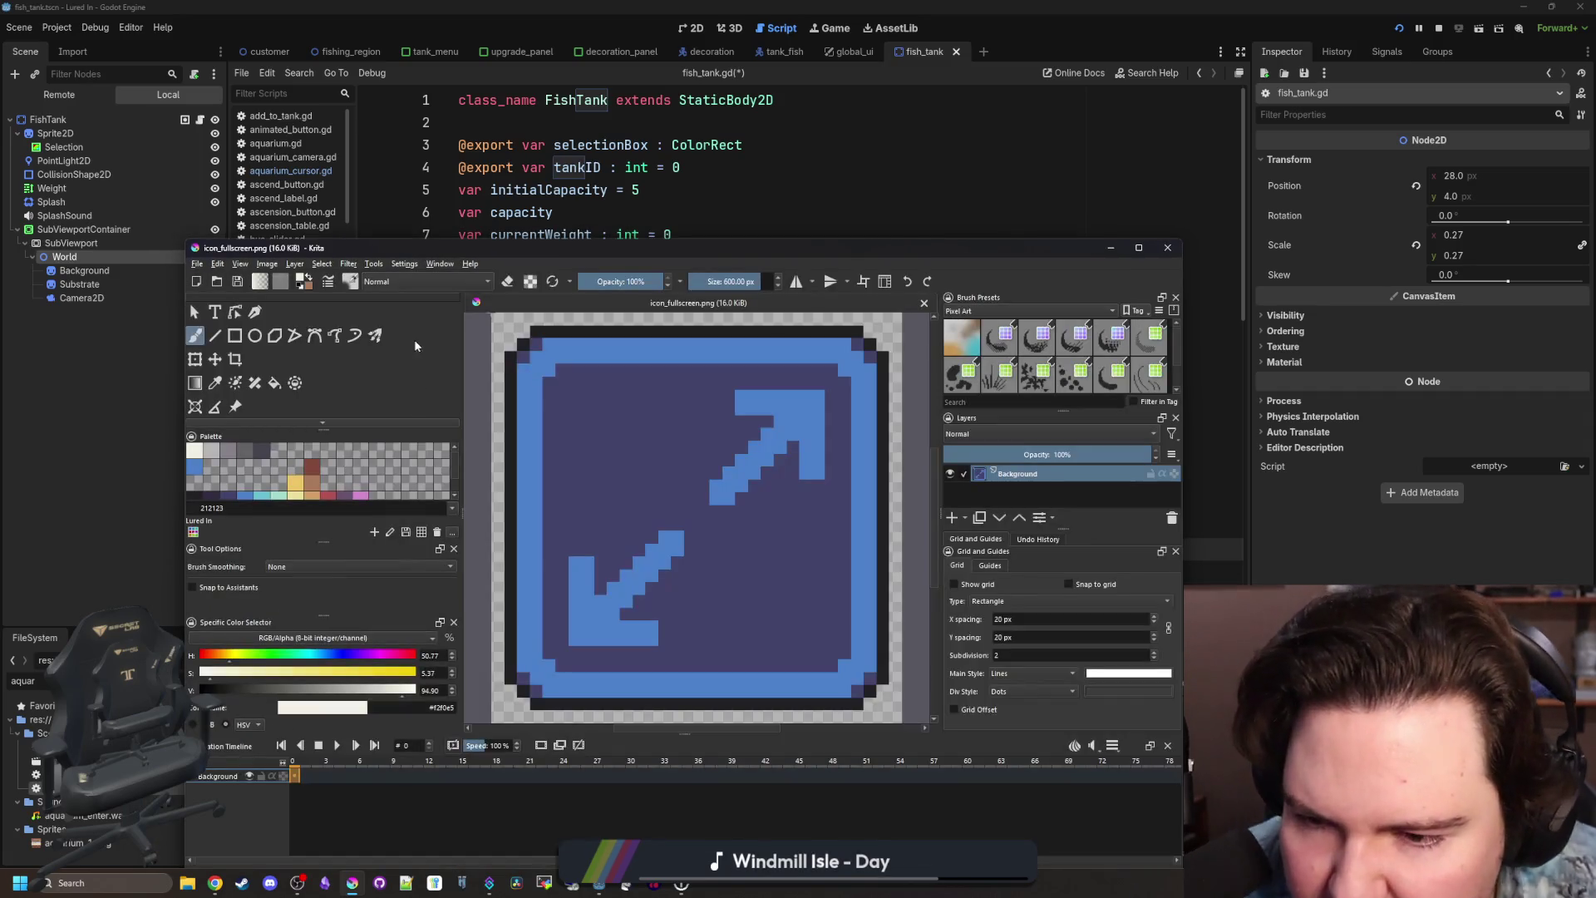
left_click(263, 264)
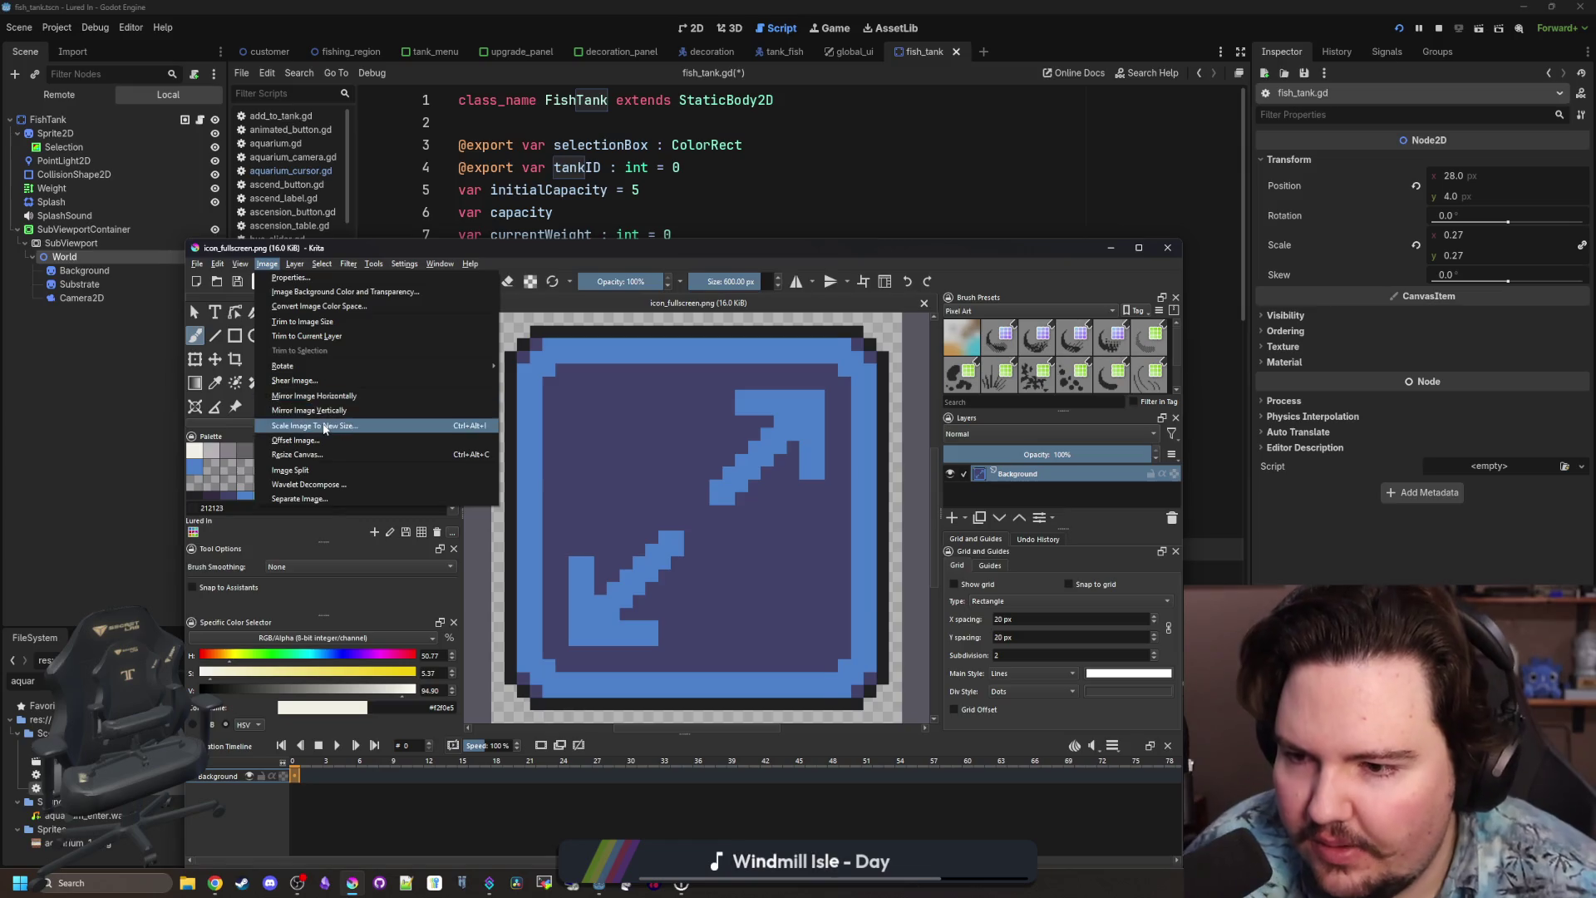
left_click(333, 426)
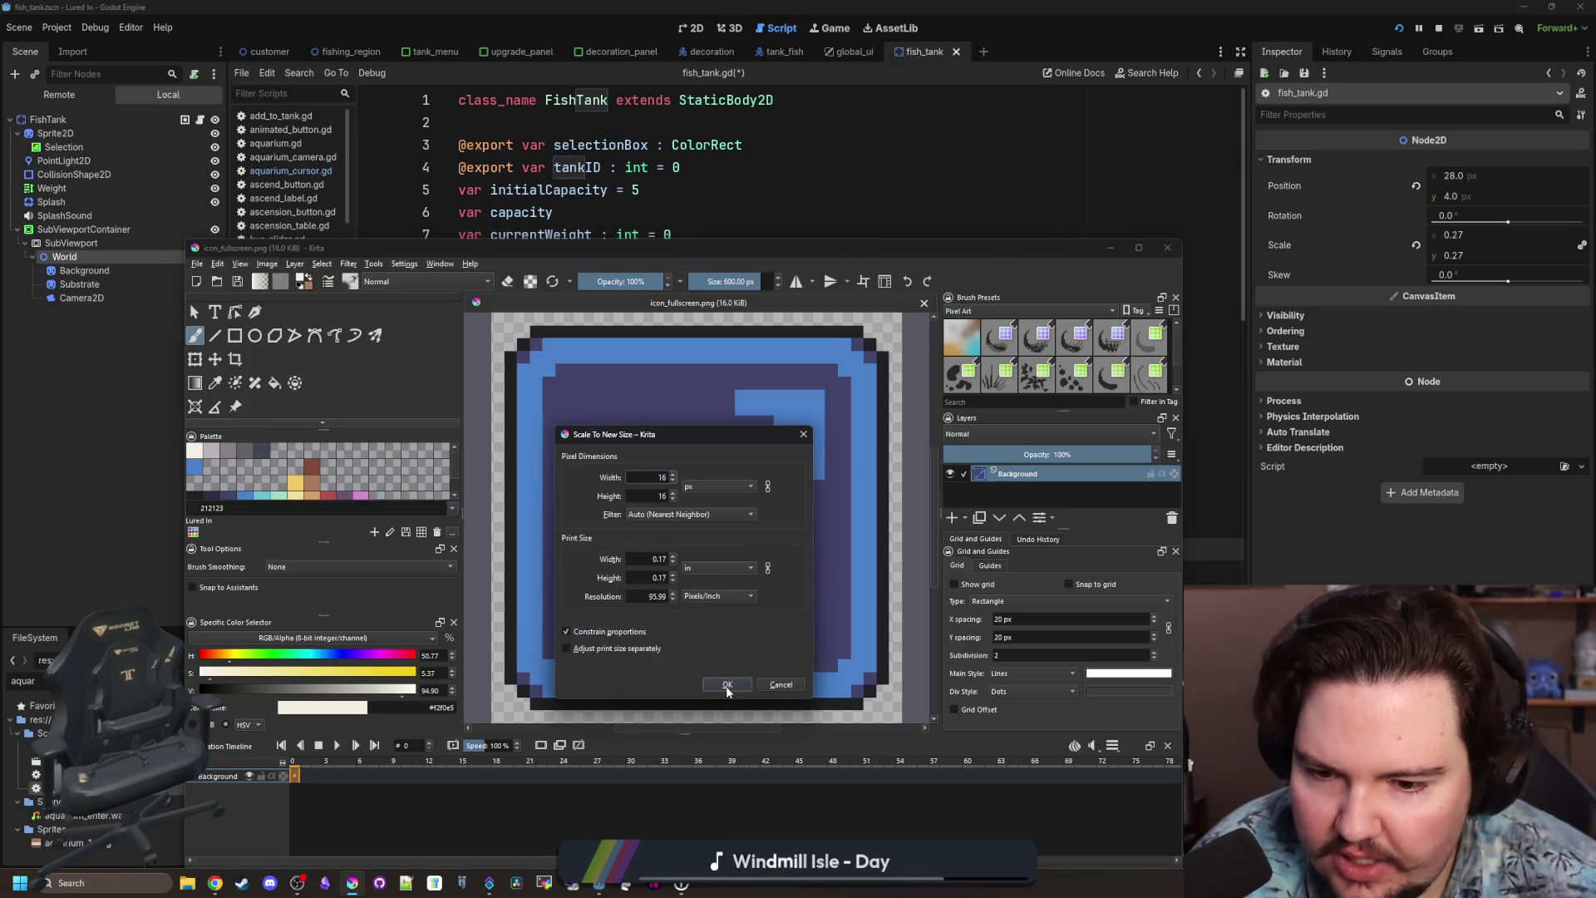
left_click(727, 684)
left_click(1137, 248)
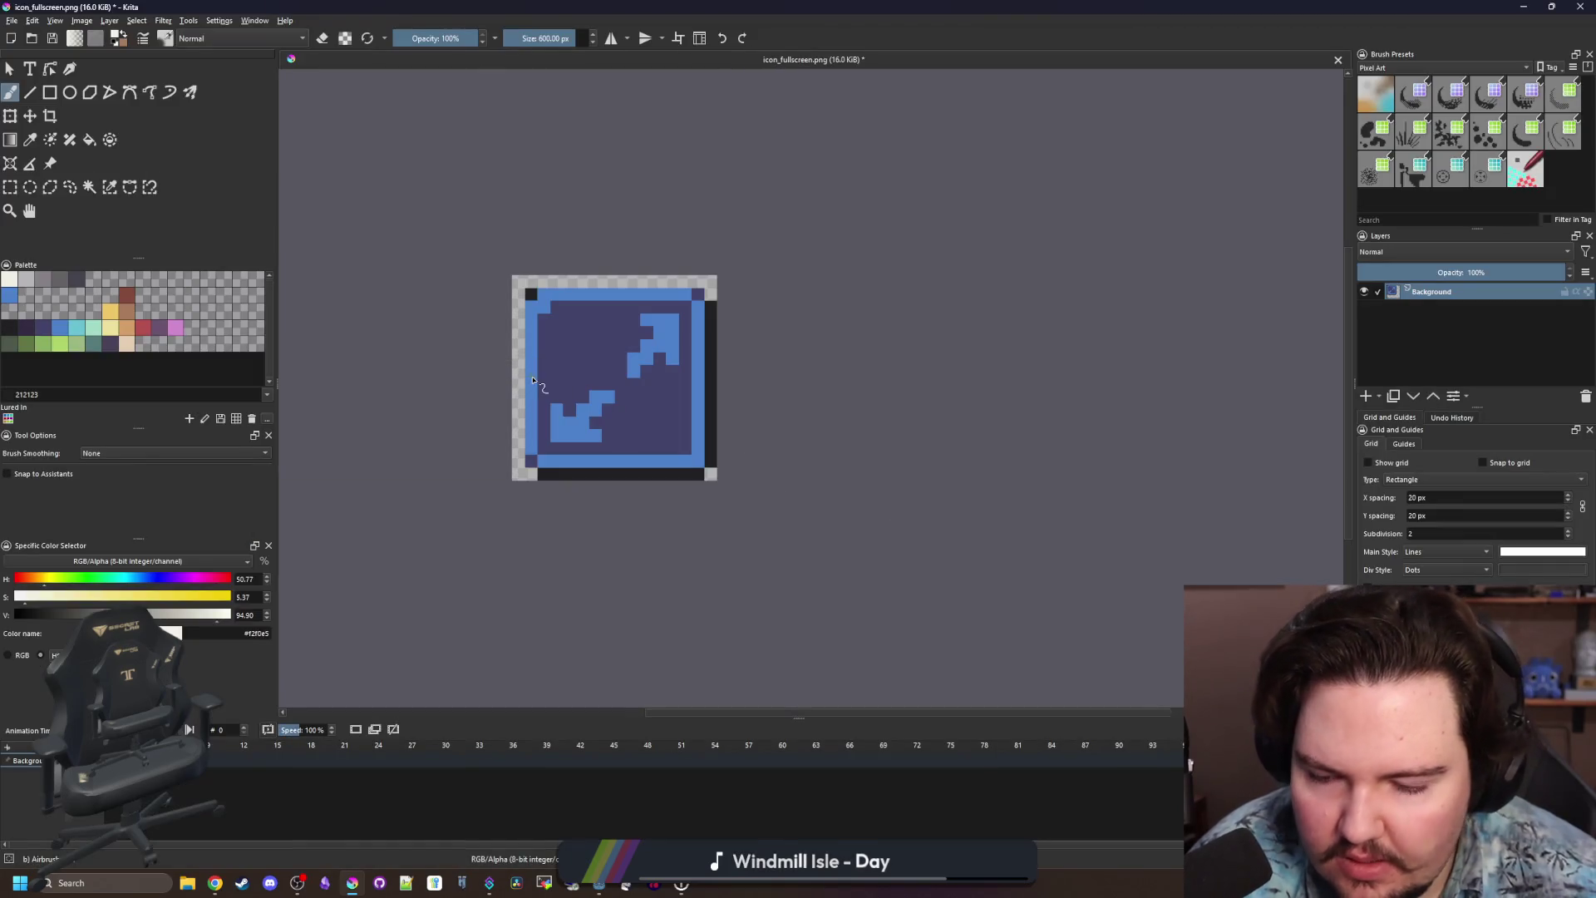
Pick the dark border colour, choose the Pixel Art brush, and paint the left border.
scroll(533, 380, "up", 3)
left_click(606, 632, "ctrl")
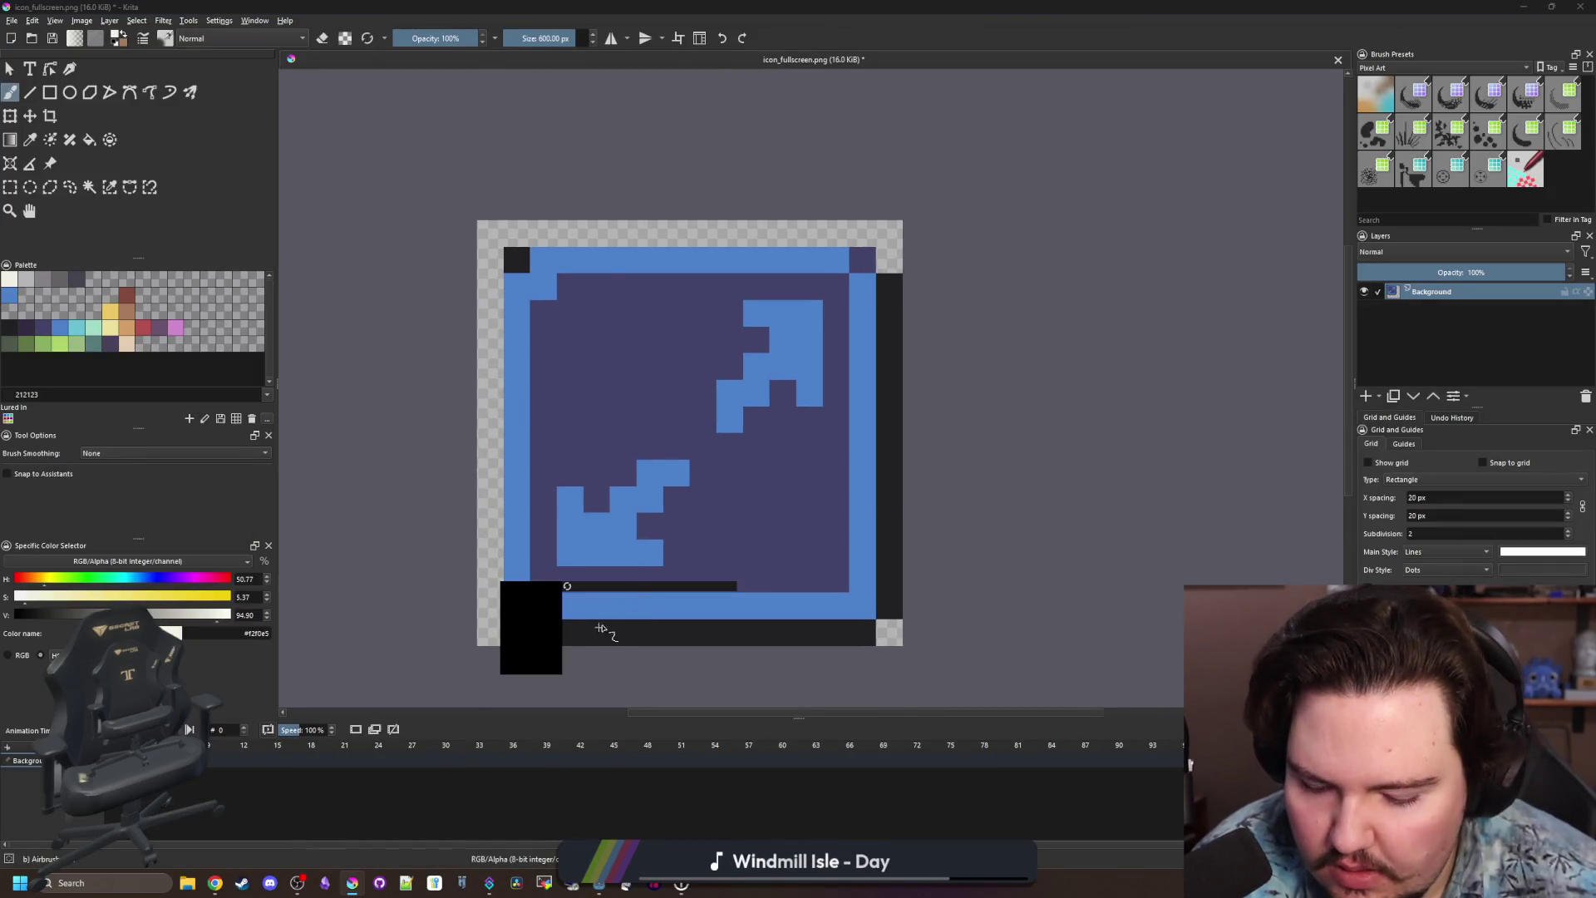
left_click(516, 573)
key("ctrl+z")
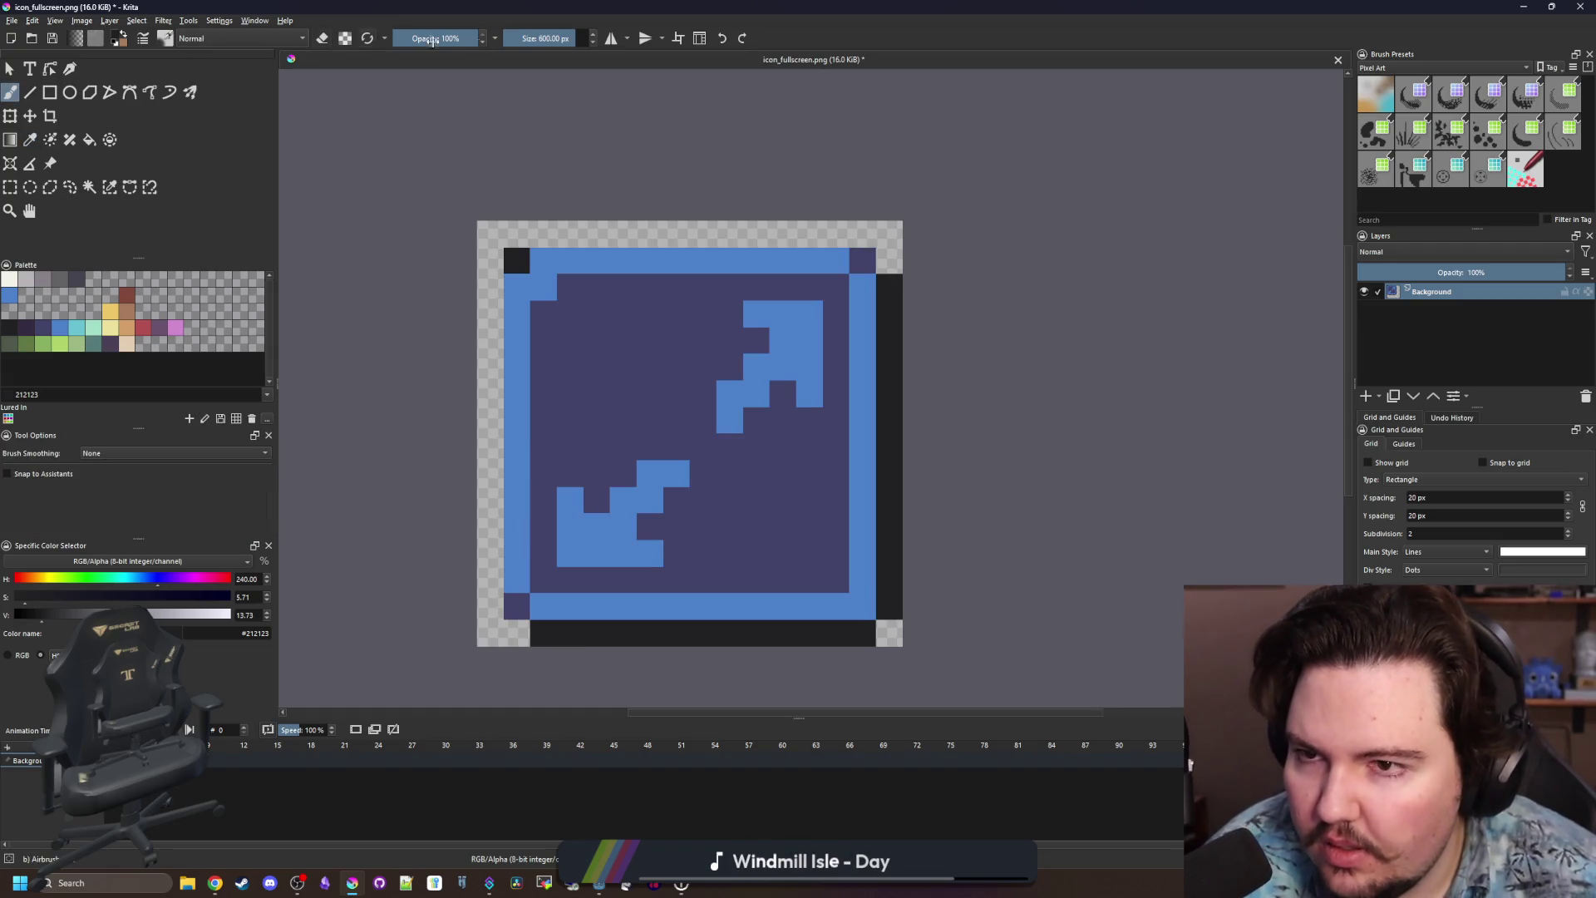
type("0")
key("Return")
left_click(1376, 93)
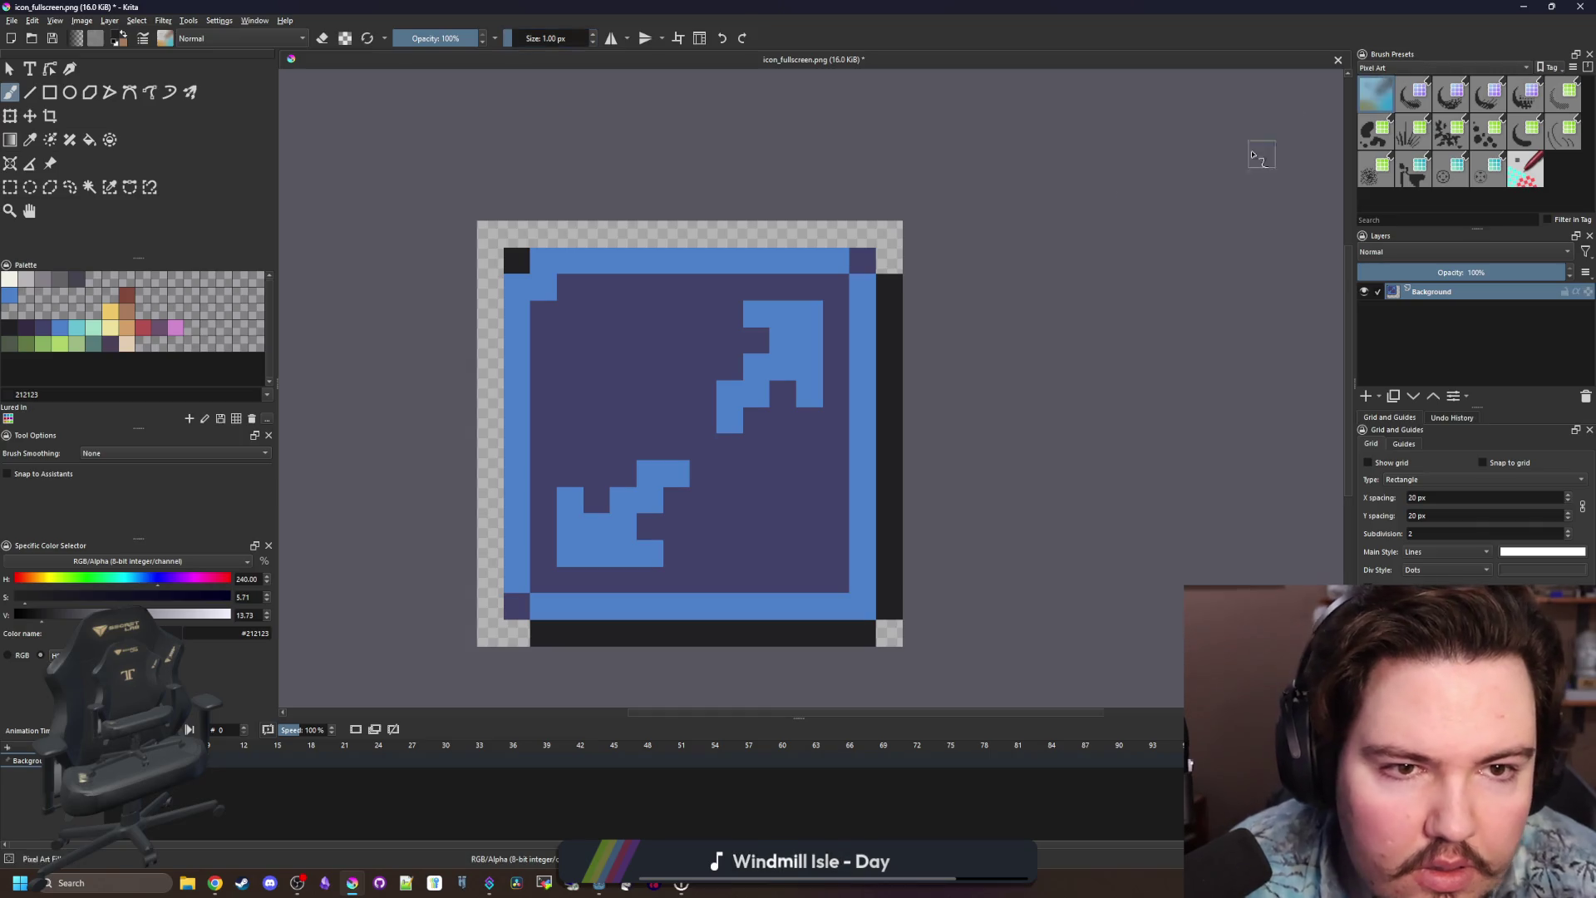
mouse_move(516, 282)
left_mouse_down()
mouse_move(516, 607)
mouse_move(516, 266)
mouse_move(865, 259)
mouse_move(616, 249)
mouse_move(574, 257)
mouse_move(882, 266)
mouse_move(862, 592)
mouse_move(541, 605)
mouse_move(771, 632)
left_mouse_up()
key("ctrl+z")
key("ctrl+z")
key("ctrl+z")
Erase the bottom dark row, then paint blue cells onto the two arrow shapes.
key("e")
mouse_move(914, 632)
left_mouse_down()
mouse_move(789, 641)
mouse_move(881, 527)
mouse_move(889, 259)
left_mouse_up()
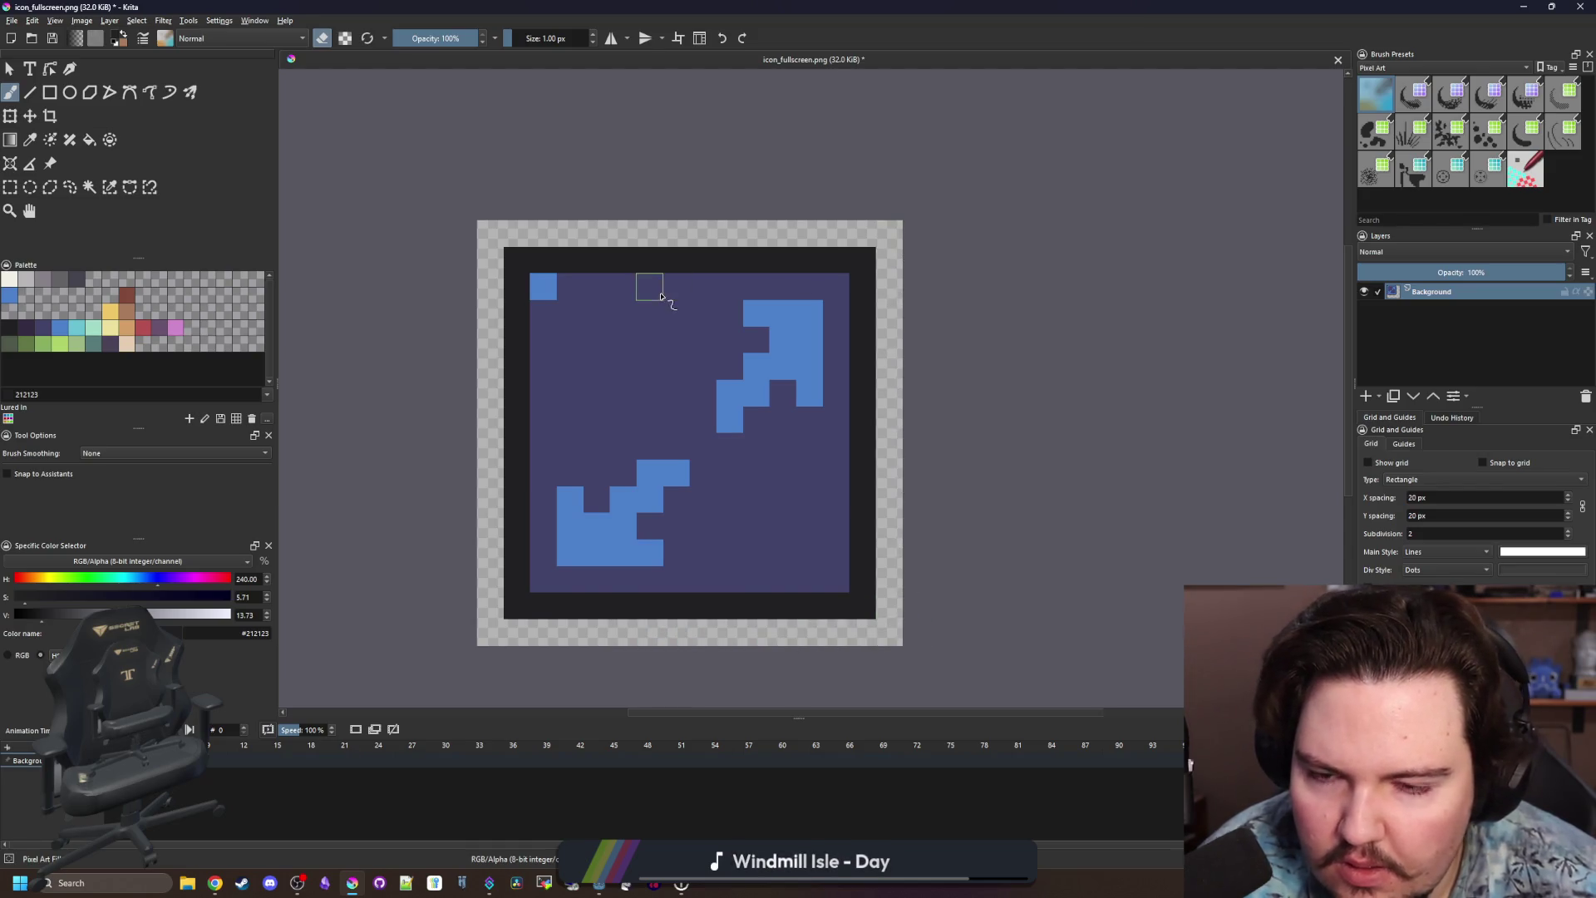
key("plus")
left_click(587, 563, "ctrl")
key("e")
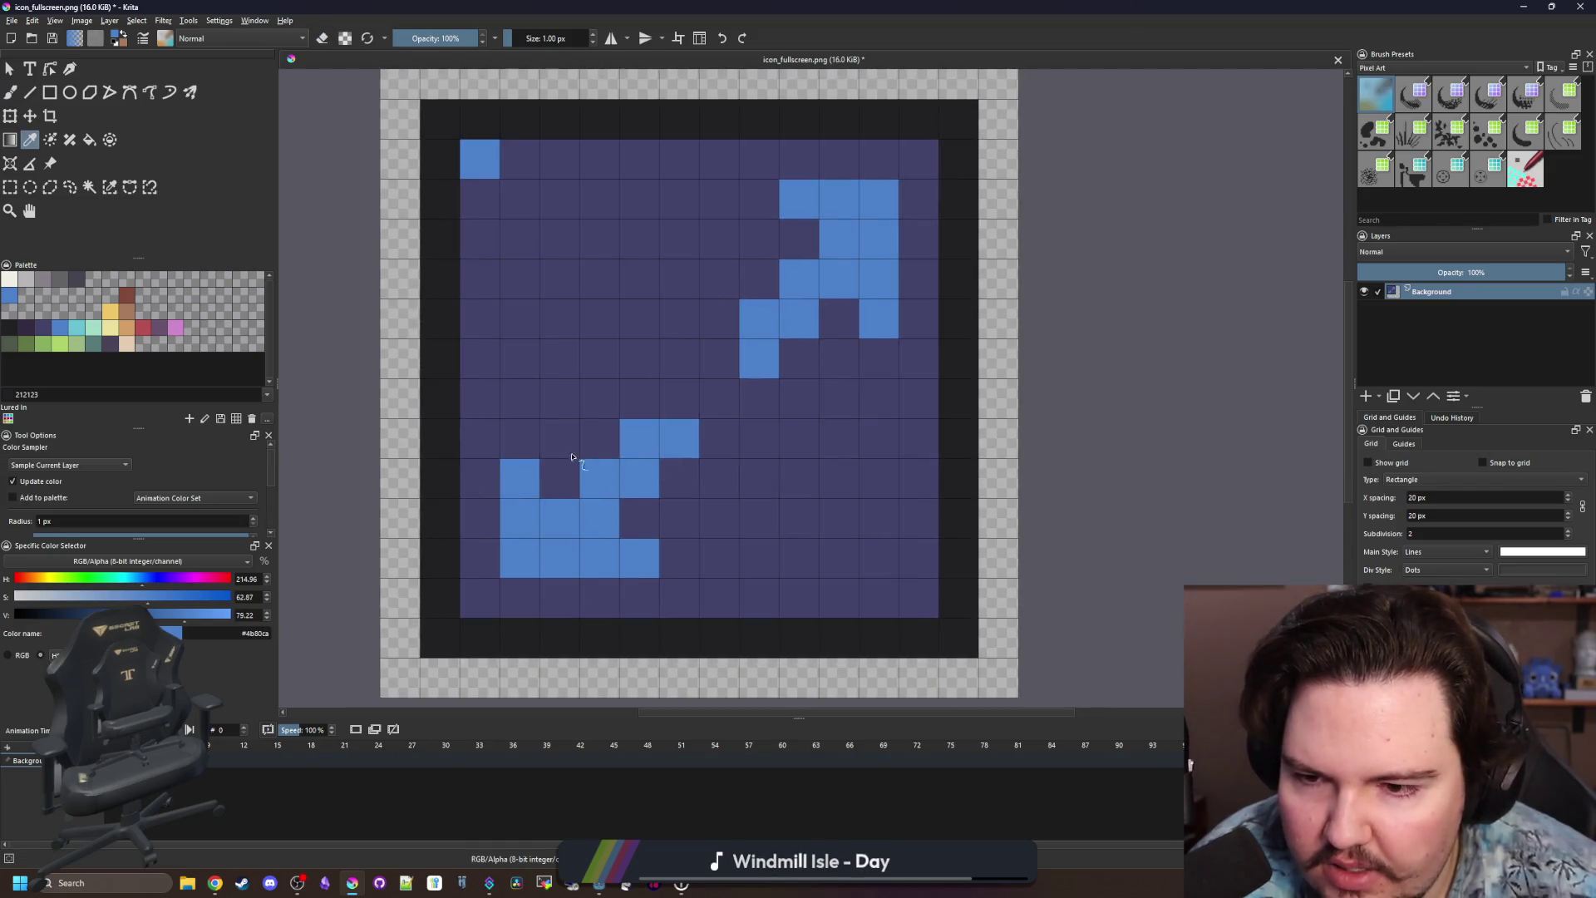
left_click(520, 439)
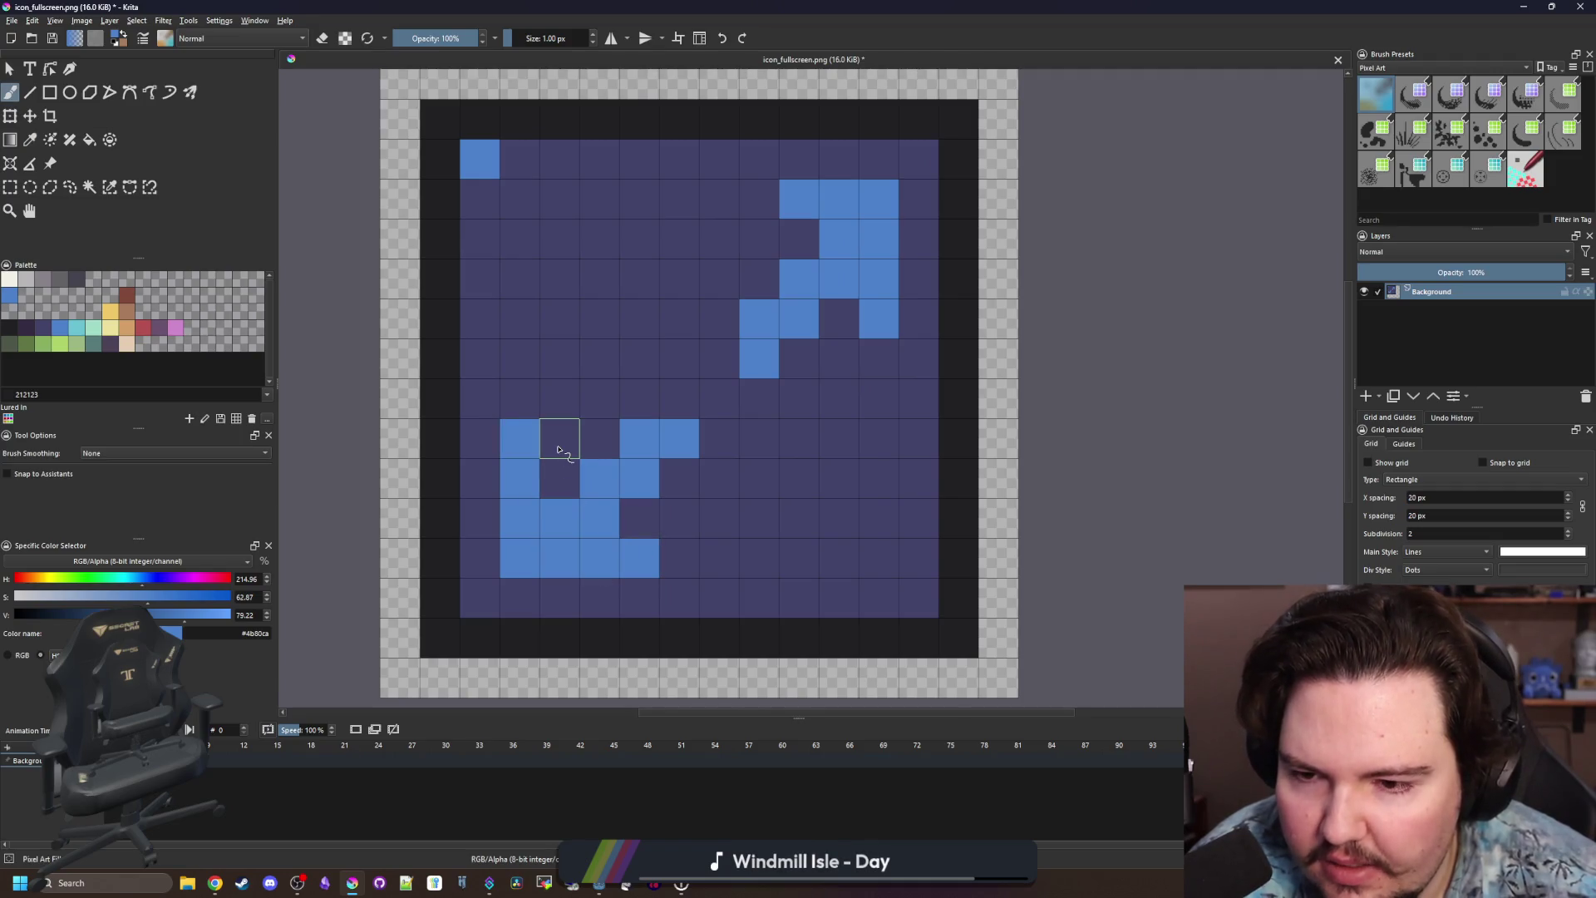
left_click_drag(559, 447, 559, 482)
left_click_drag(641, 520, 679, 519)
mouse_move(839, 359)
left_mouse_down()
mouse_move(847, 272)
mouse_move(759, 239)
left_mouse_up()
Cover parts of both arrow shapes and stray blue cells with dark purple.
left_click(761, 283, "ctrl")
mouse_move(879, 320)
left_mouse_down()
mouse_move(827, 177)
mouse_move(799, 208)
left_mouse_up()
mouse_move(642, 559)
left_mouse_down()
mouse_move(521, 555)
mouse_move(520, 439)
left_mouse_up()
mouse_move(651, 439)
left_mouse_down()
mouse_move(682, 481)
mouse_move(722, 479)
mouse_move(799, 279)
left_mouse_up()
left_click(480, 159)
left_click(829, 346)
Paint blue up the lower-left column and cover the middle L and upper-right hook in purple.
left_click(559, 501, "ctrl")
mouse_move(491, 596)
left_mouse_down()
mouse_move(480, 478)
mouse_move(573, 598)
mouse_move(602, 598)
left_mouse_up()
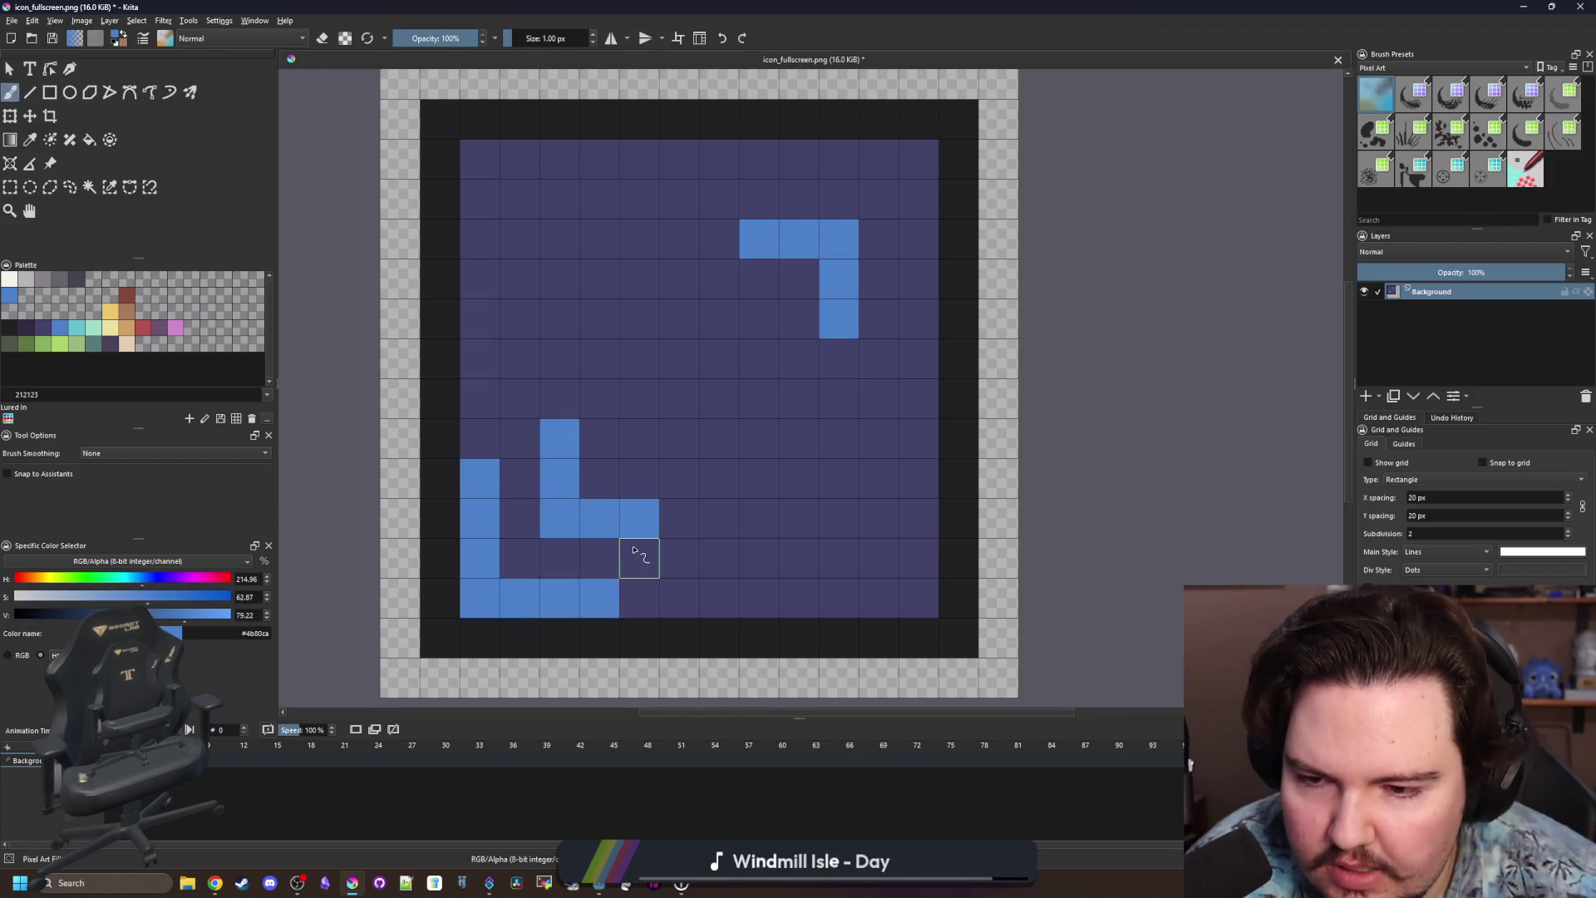
left_click(693, 421, "ctrl")
left_click_drag(636, 518, 560, 438)
left_click_drag(798, 239, 841, 321)
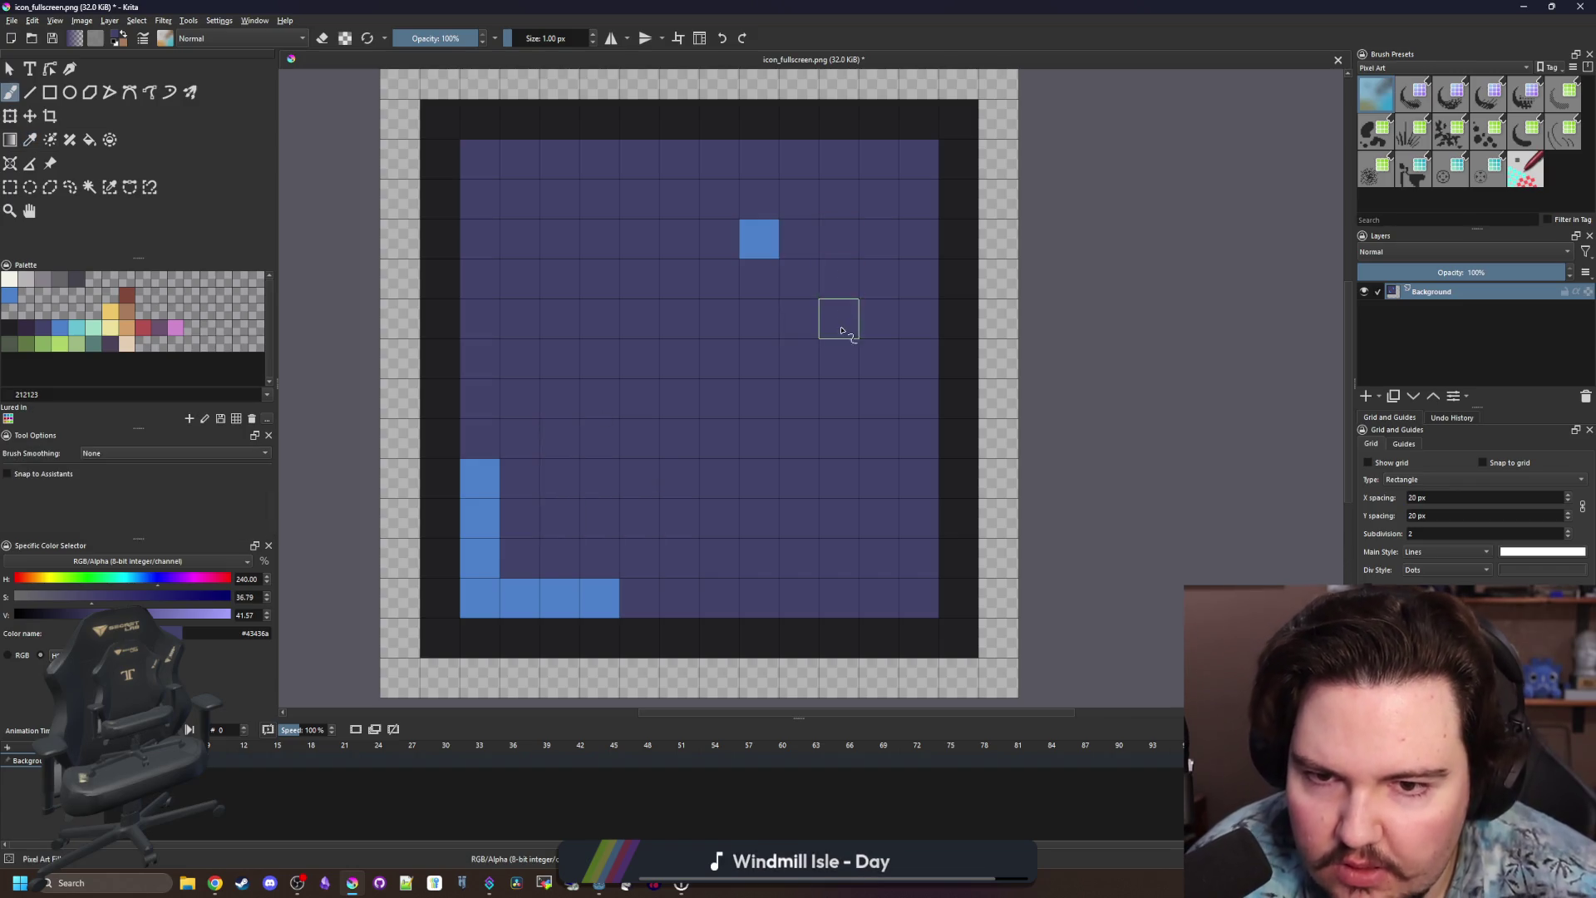
left_click(761, 241)
Paint blue along the left column, top edge, right column and bottom-right corner.
left_click(585, 582, "ctrl")
left_click_drag(483, 279, 566, 158)
key("ctrl+z")
mouse_move(490, 279)
left_mouse_down()
mouse_move(499, 151)
mouse_move(590, 162)
left_mouse_up()
mouse_move(908, 293)
left_mouse_down()
mouse_move(918, 158)
mouse_move(798, 158)
left_mouse_up()
left_click(858, 605)
mouse_move(865, 610)
left_mouse_down()
mouse_move(919, 516)
mouse_move(919, 478)
left_mouse_up()
left_click(798, 598)
Draw blue diagonals up from the lower-left and down from the top-right corner.
left_click_drag(529, 553, 600, 480)
left_click(640, 438)
left_click(878, 198)
left_click_drag(835, 248, 754, 319)
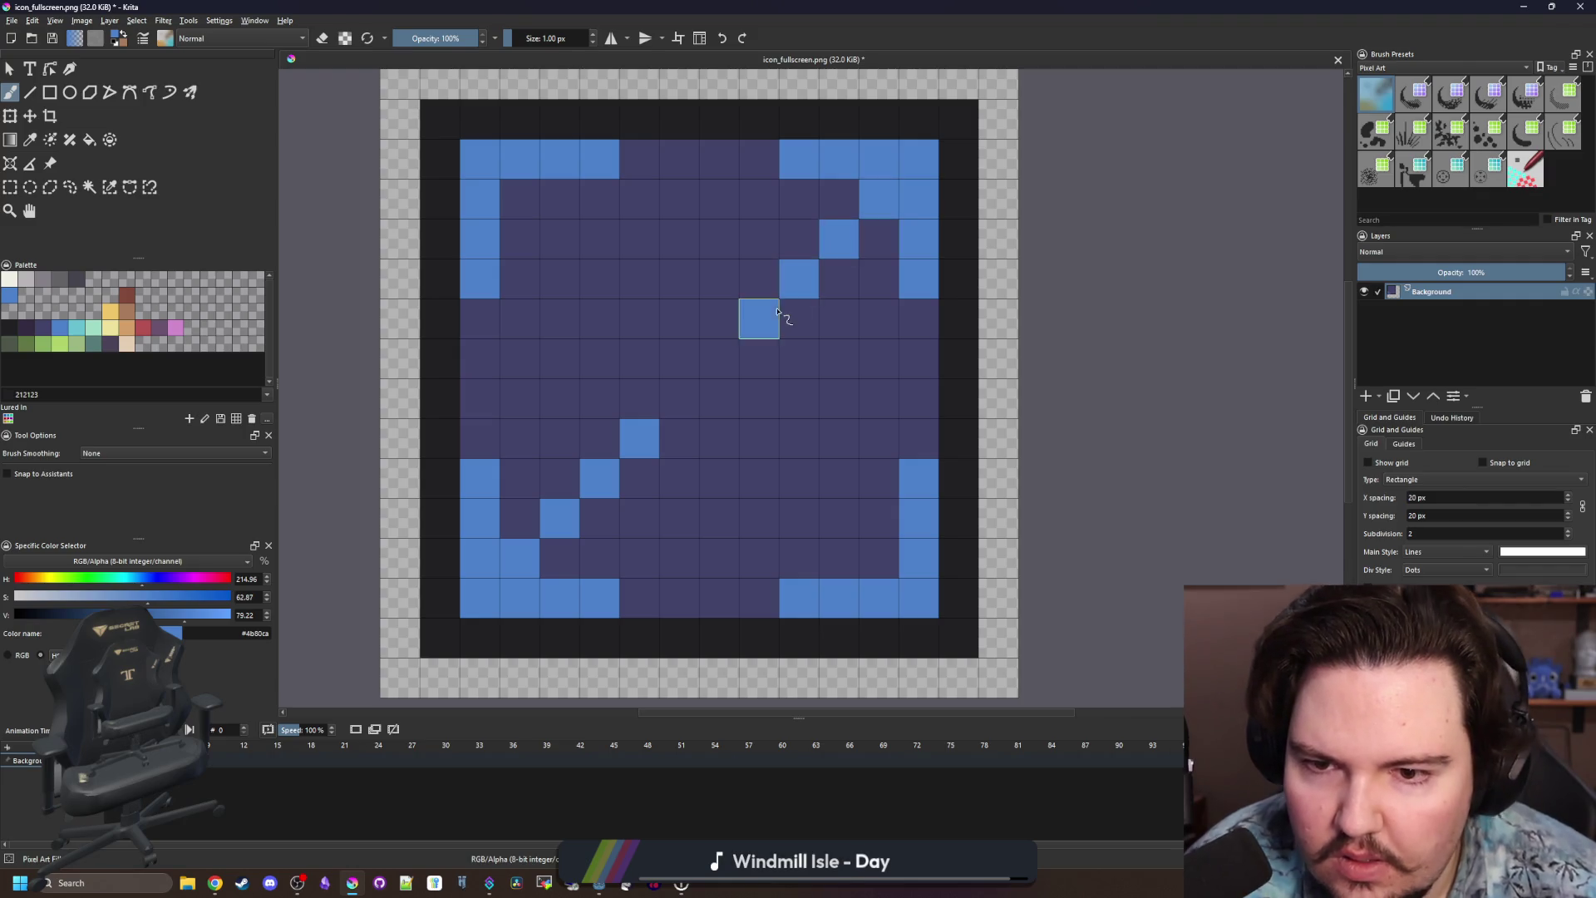
scroll(715, 416, "down", 6)
scroll(698, 416, "up", 1)
scroll(697, 420, "up", 8)
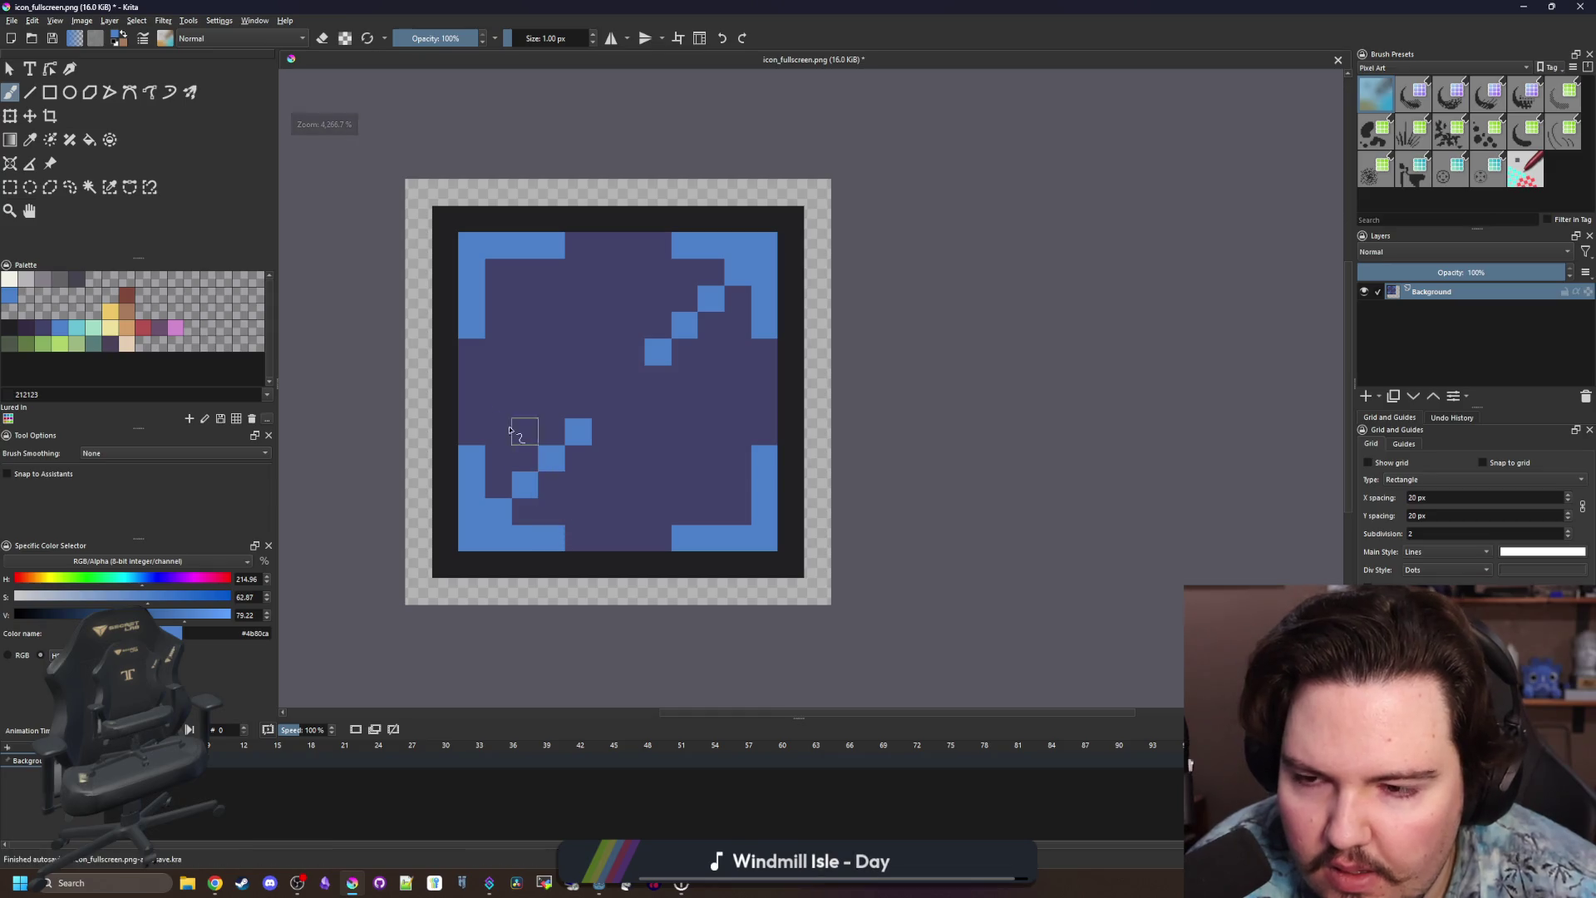
Paint the outer and inner cells of all four icon corners dark purple.
left_click(46, 330)
left_click(444, 219)
left_click(471, 245)
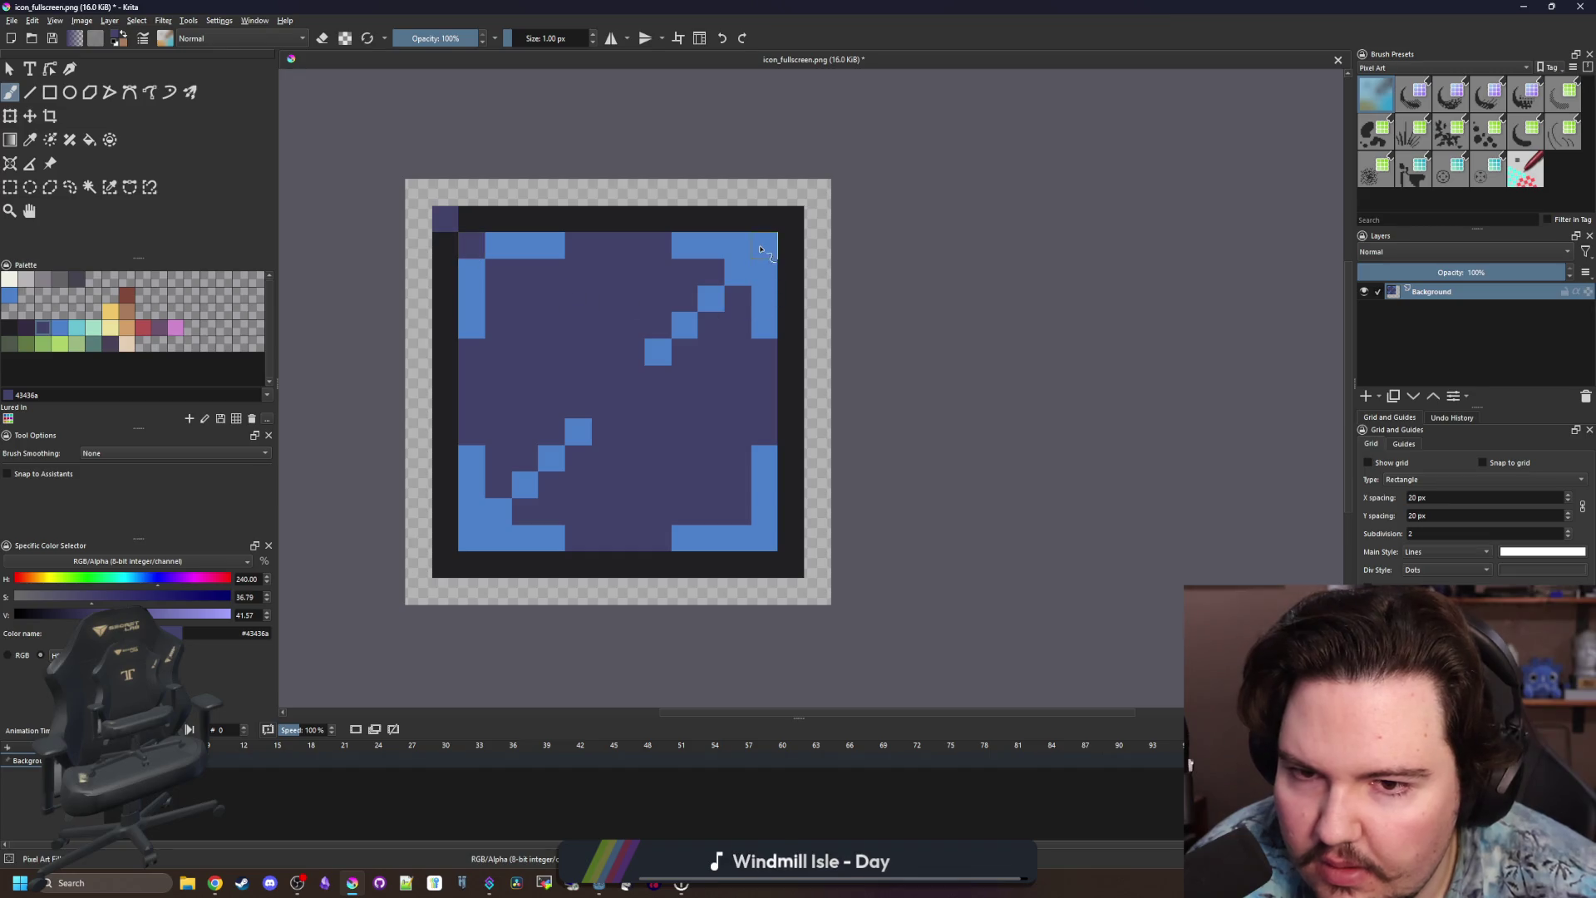
left_click(764, 245)
left_click(791, 219)
left_click(791, 565)
left_click(764, 537)
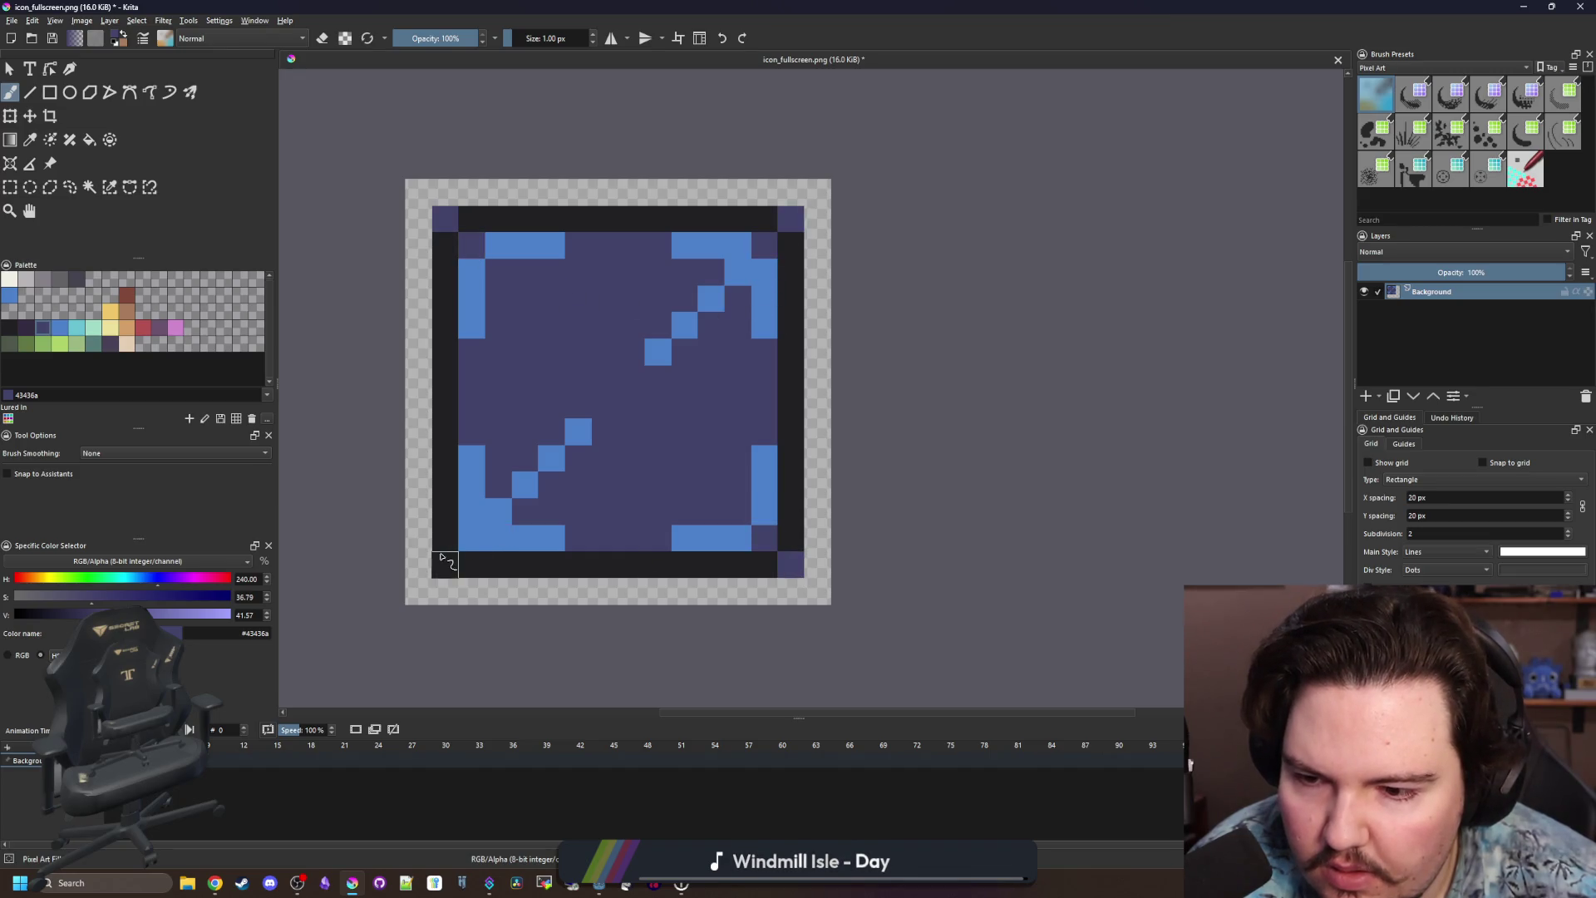
left_click(445, 564)
left_click(471, 537)
Resample the blue, glance at Godot, and extend the top-left blue corner.
scroll(731, 441, "down", 8)
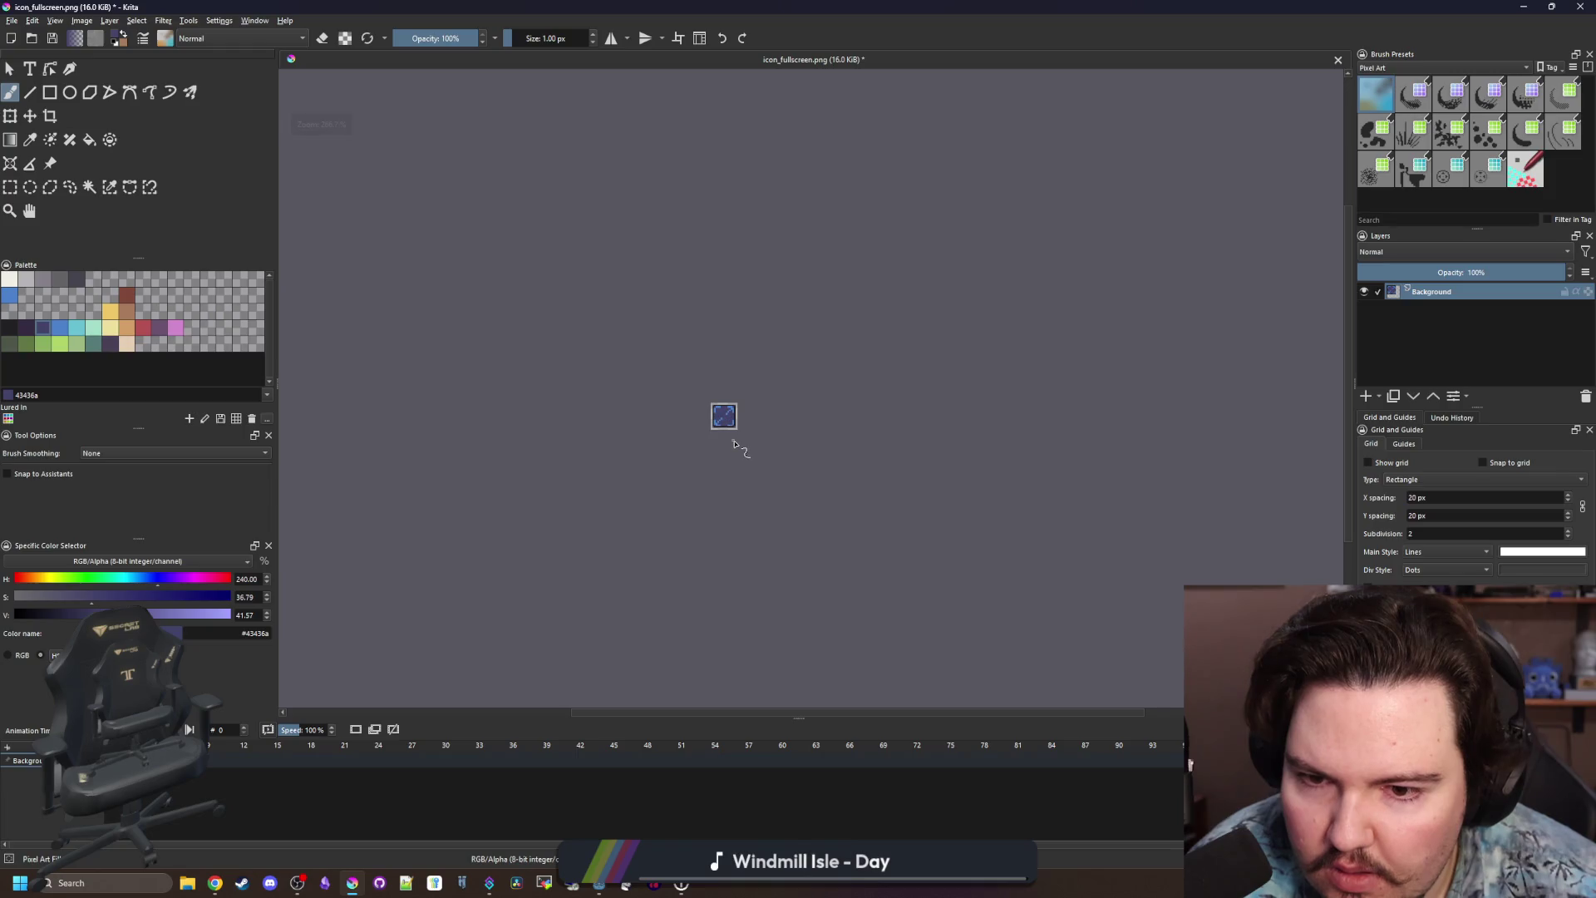
scroll(730, 424, "up", 6)
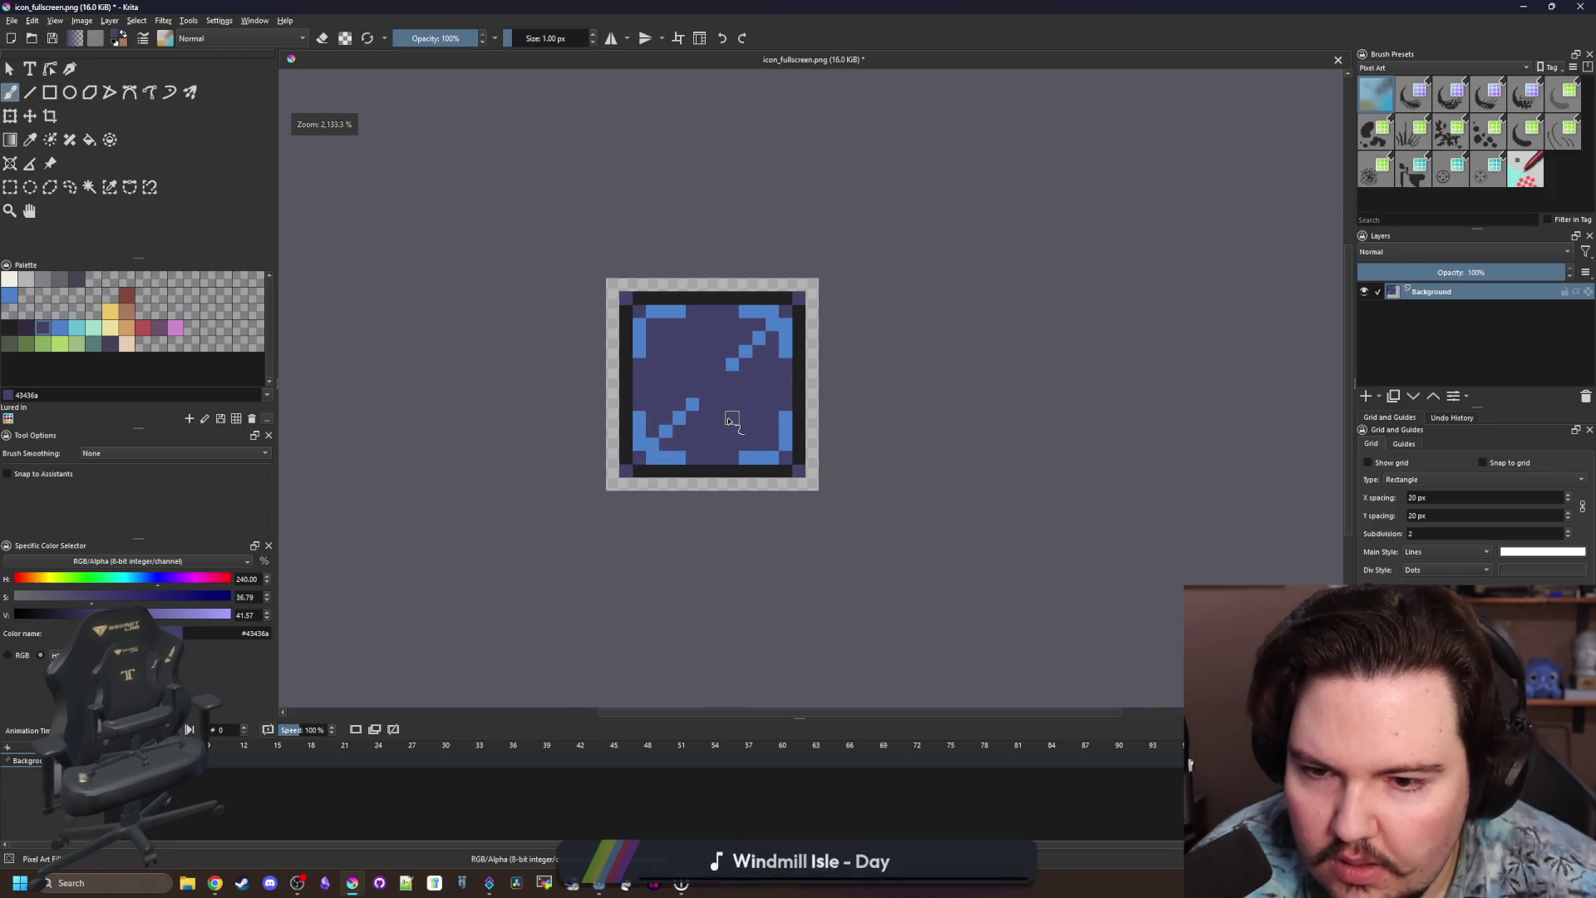
scroll(715, 421, "up", 3)
left_click(494, 537, "ctrl")
scroll(903, 479, "down", 1)
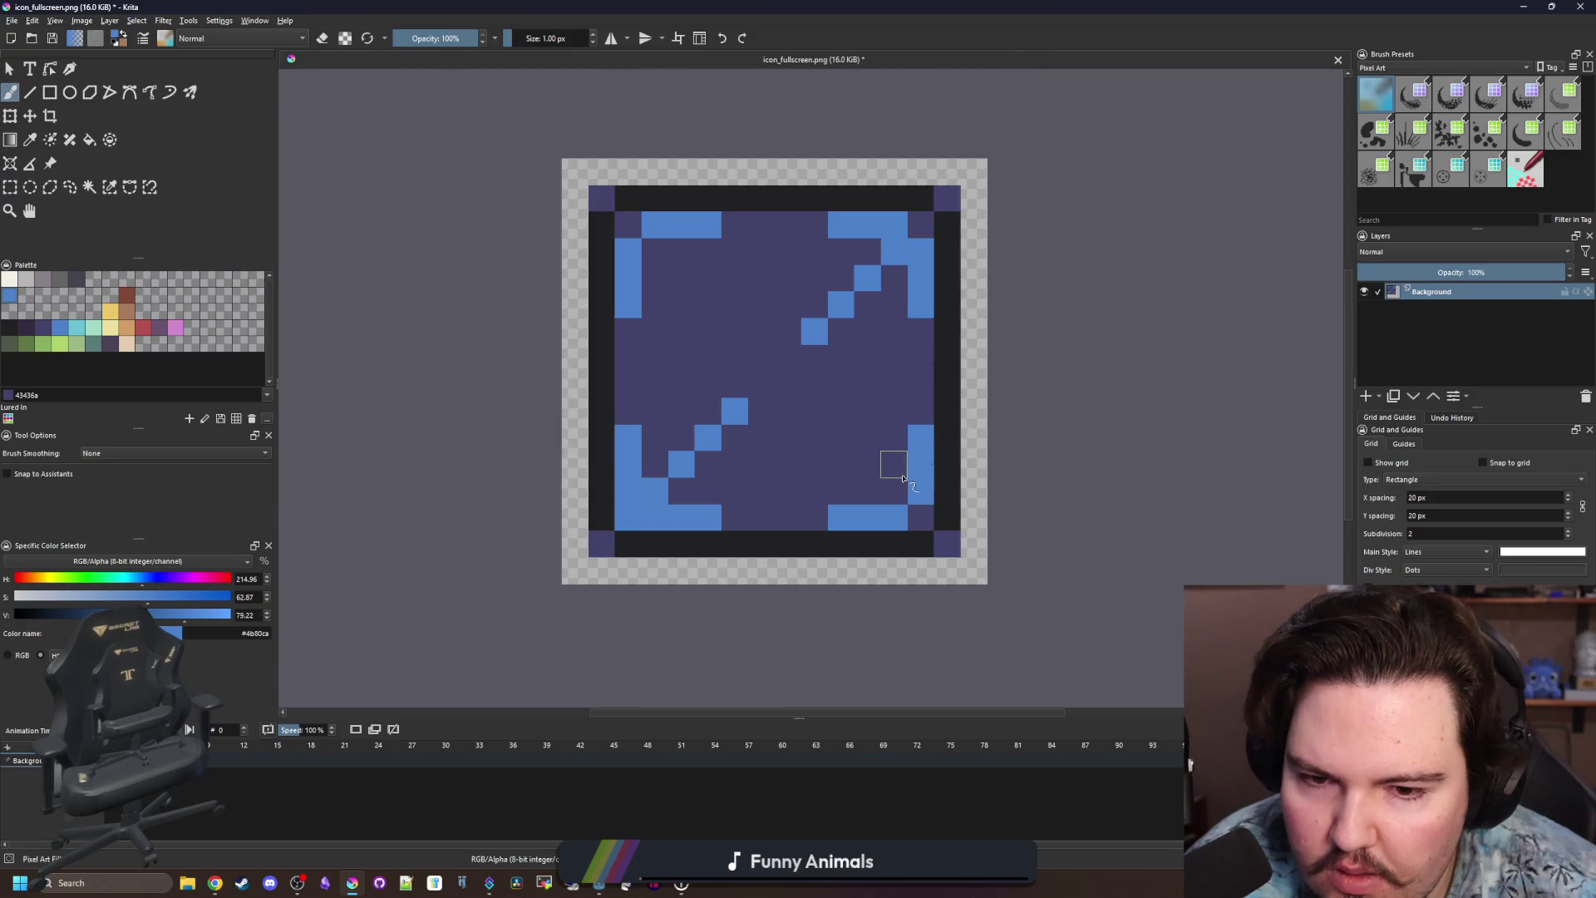
scroll(794, 326, "down", 6)
scroll(796, 317, "down", 1)
scroll(794, 341, "up", 1)
mouse_move(790, 7)
left_mouse_down()
mouse_move(765, 522)
mouse_move(777, 502)
left_mouse_up()
double_click(777, 502)
scroll(695, 328, "up", 8)
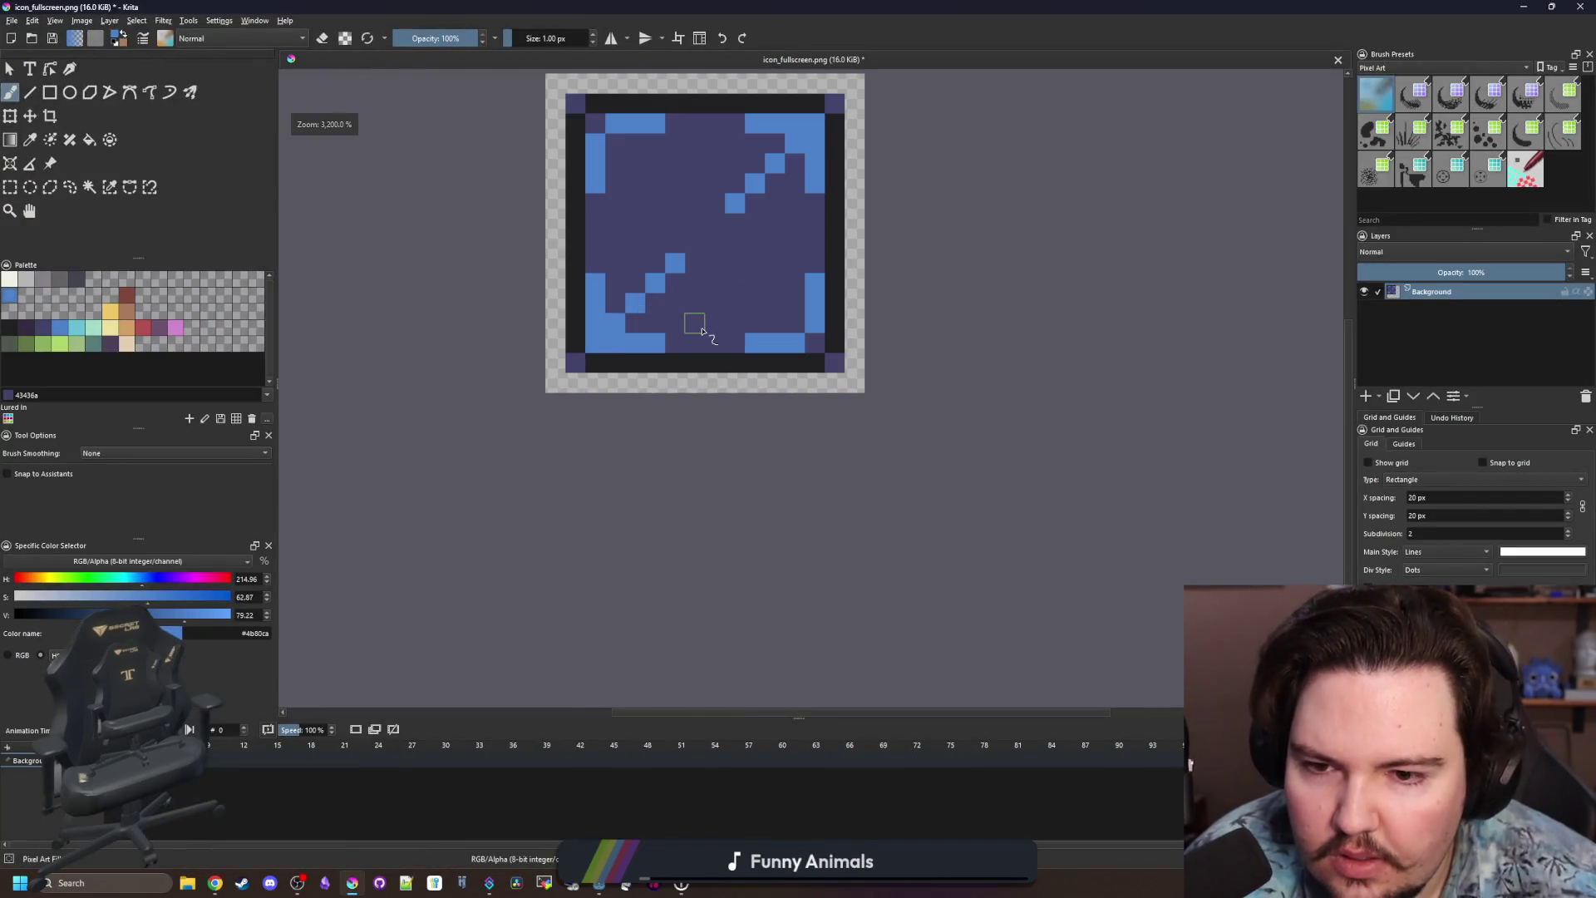
mouse_move(578, 325)
left_mouse_down()
mouse_move(579, 279)
mouse_move(622, 262)
left_mouse_up()
Fill the diagonal staircase steps with blue, then sample dark purple again.
scroll(800, 453, "down", 10)
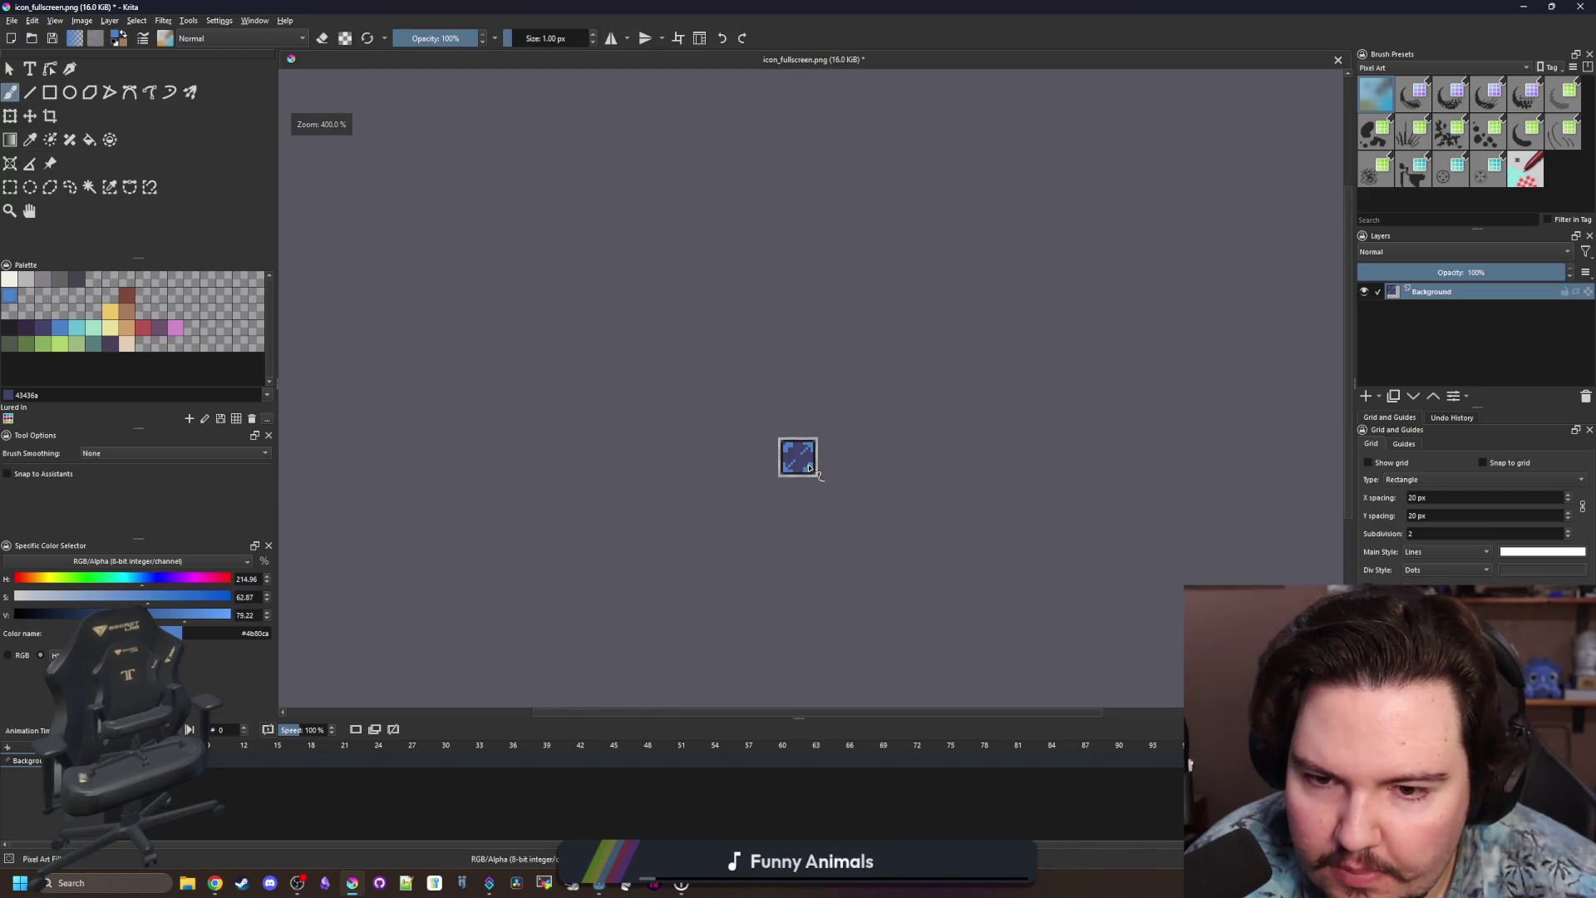
scroll(798, 438, "up", 10)
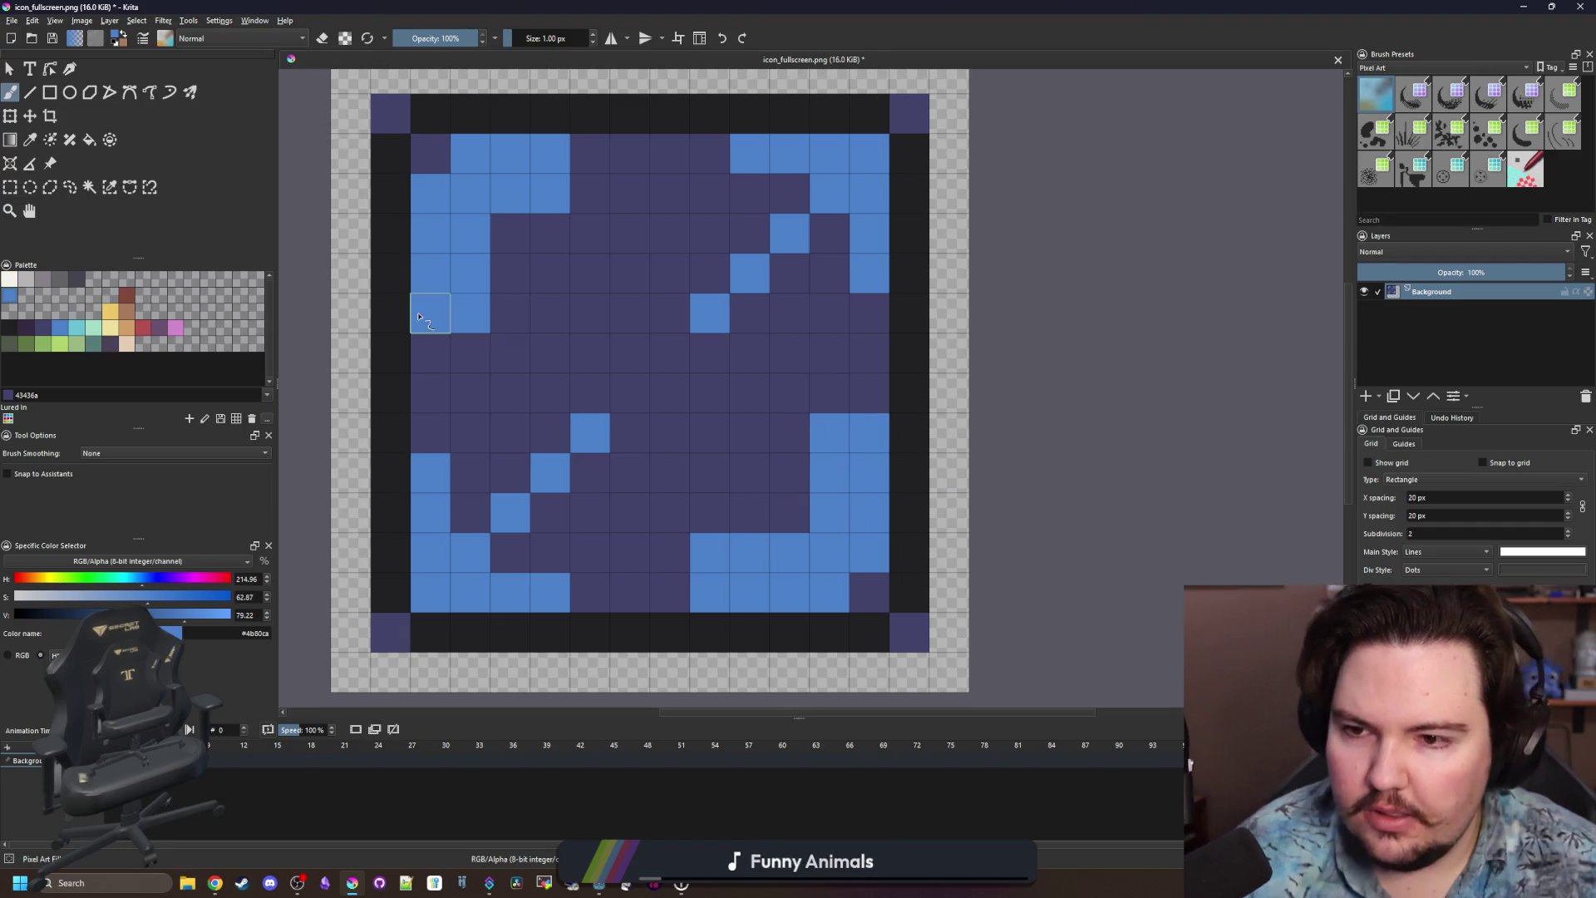
scroll(708, 447, "down", 5)
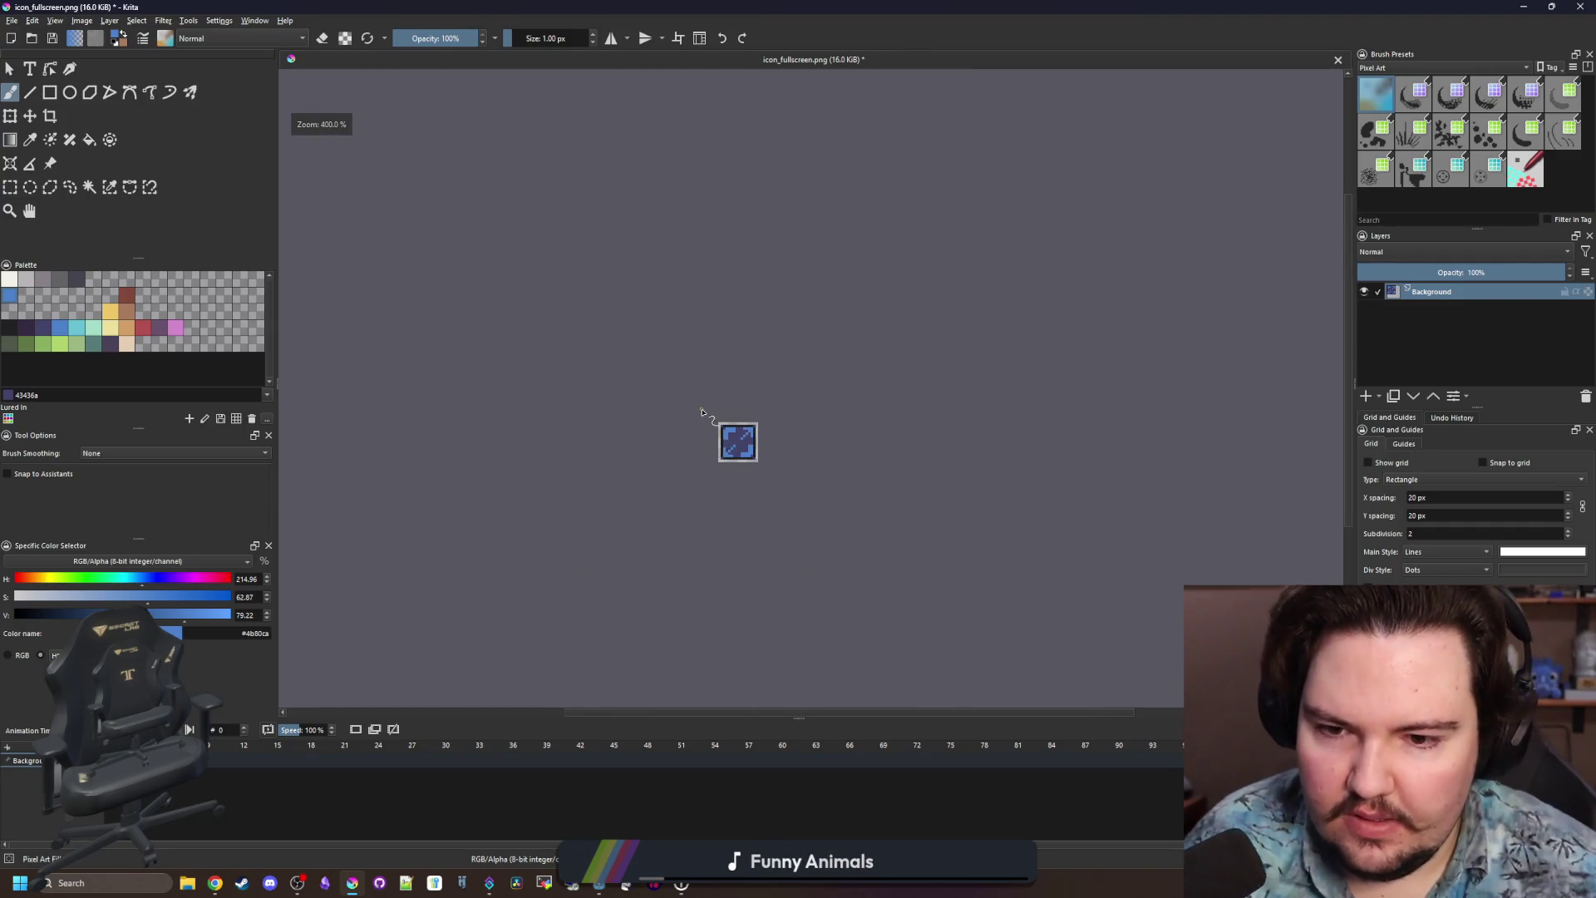
scroll(703, 412, "down", 2)
scroll(711, 378, "down", 1)
scroll(707, 385, "up", 8)
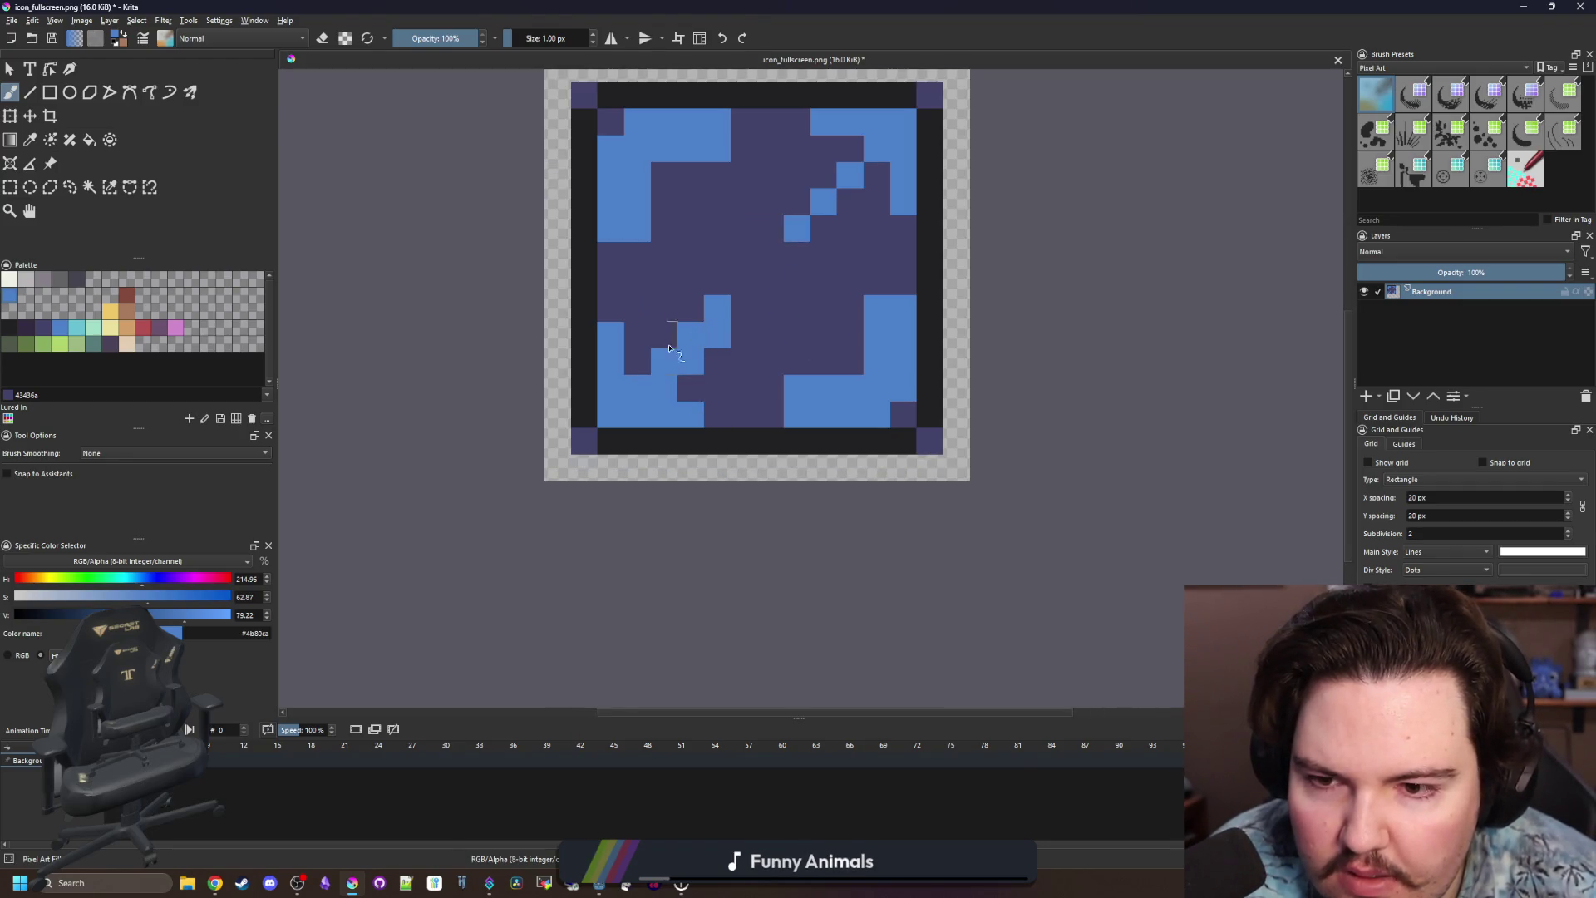
scroll(748, 286, "up", 3)
mouse_move(777, 345)
left_mouse_down()
mouse_move(837, 296)
mouse_move(786, 286)
mouse_move(752, 341)
mouse_move(681, 385)
mouse_move(708, 421)
mouse_move(709, 360)
mouse_move(735, 372)
left_mouse_up()
left_click(730, 417, "ctrl")
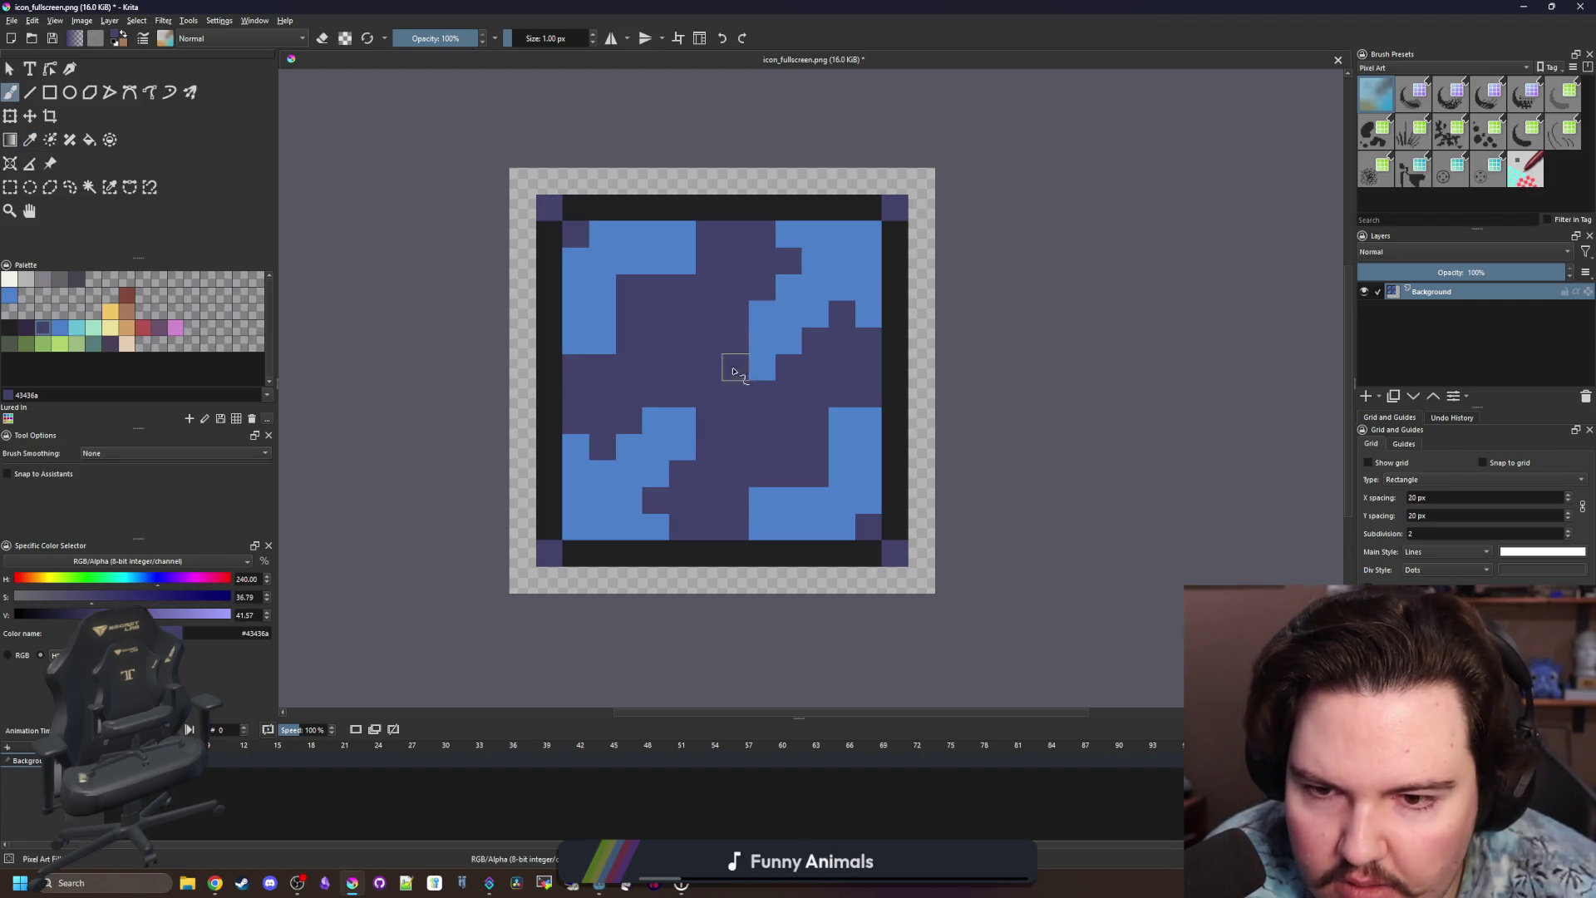
scroll(713, 420, "down", 10)
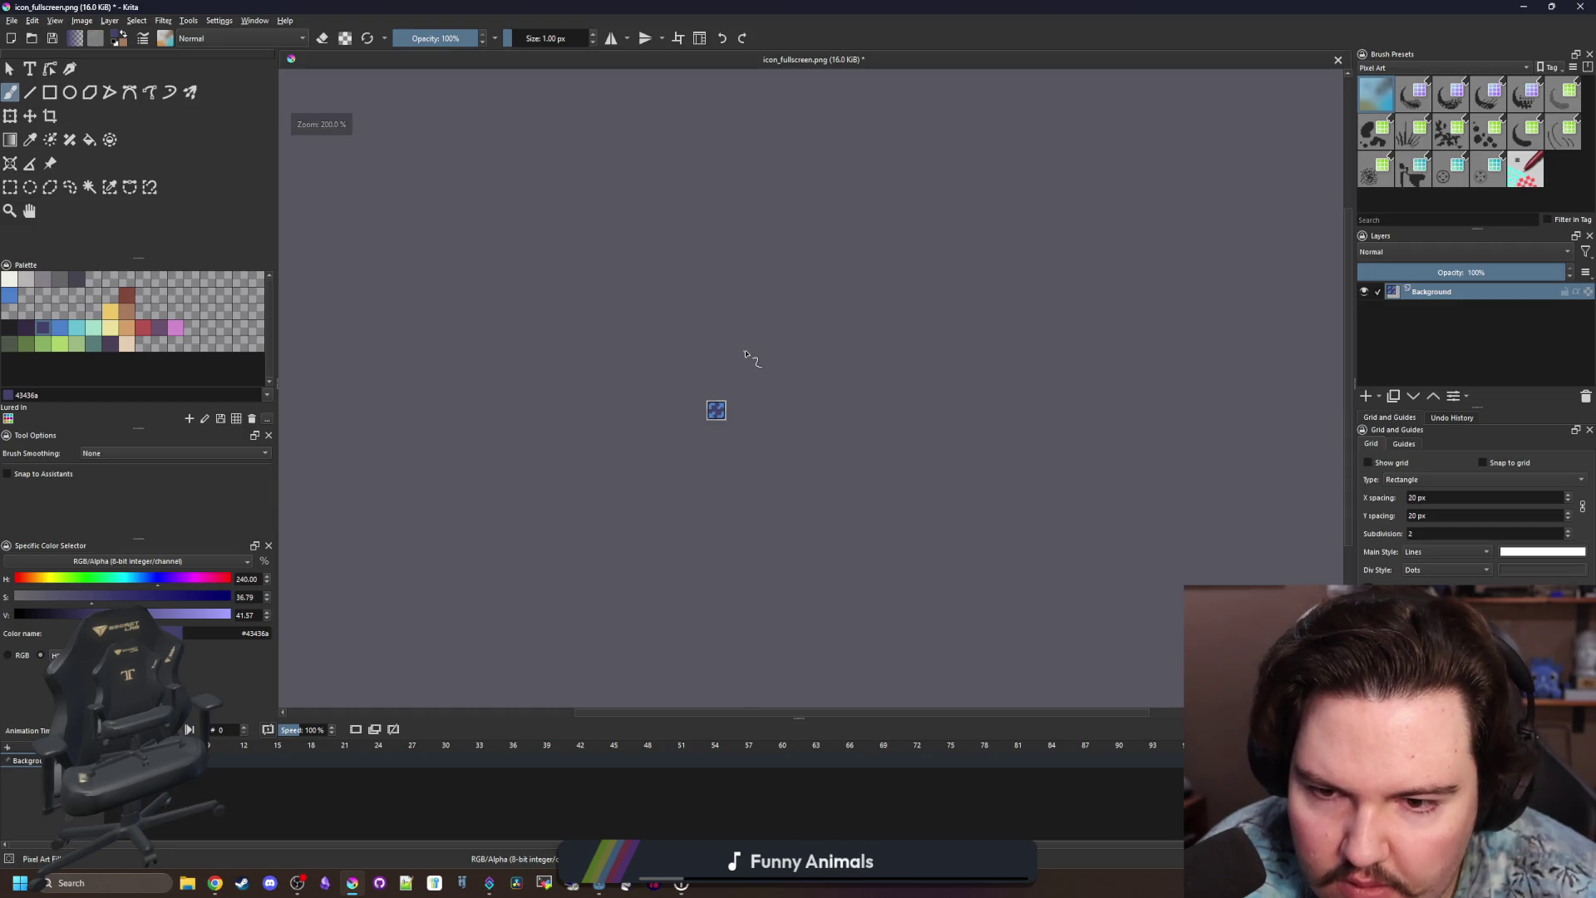
scroll(715, 412, "up", 10)
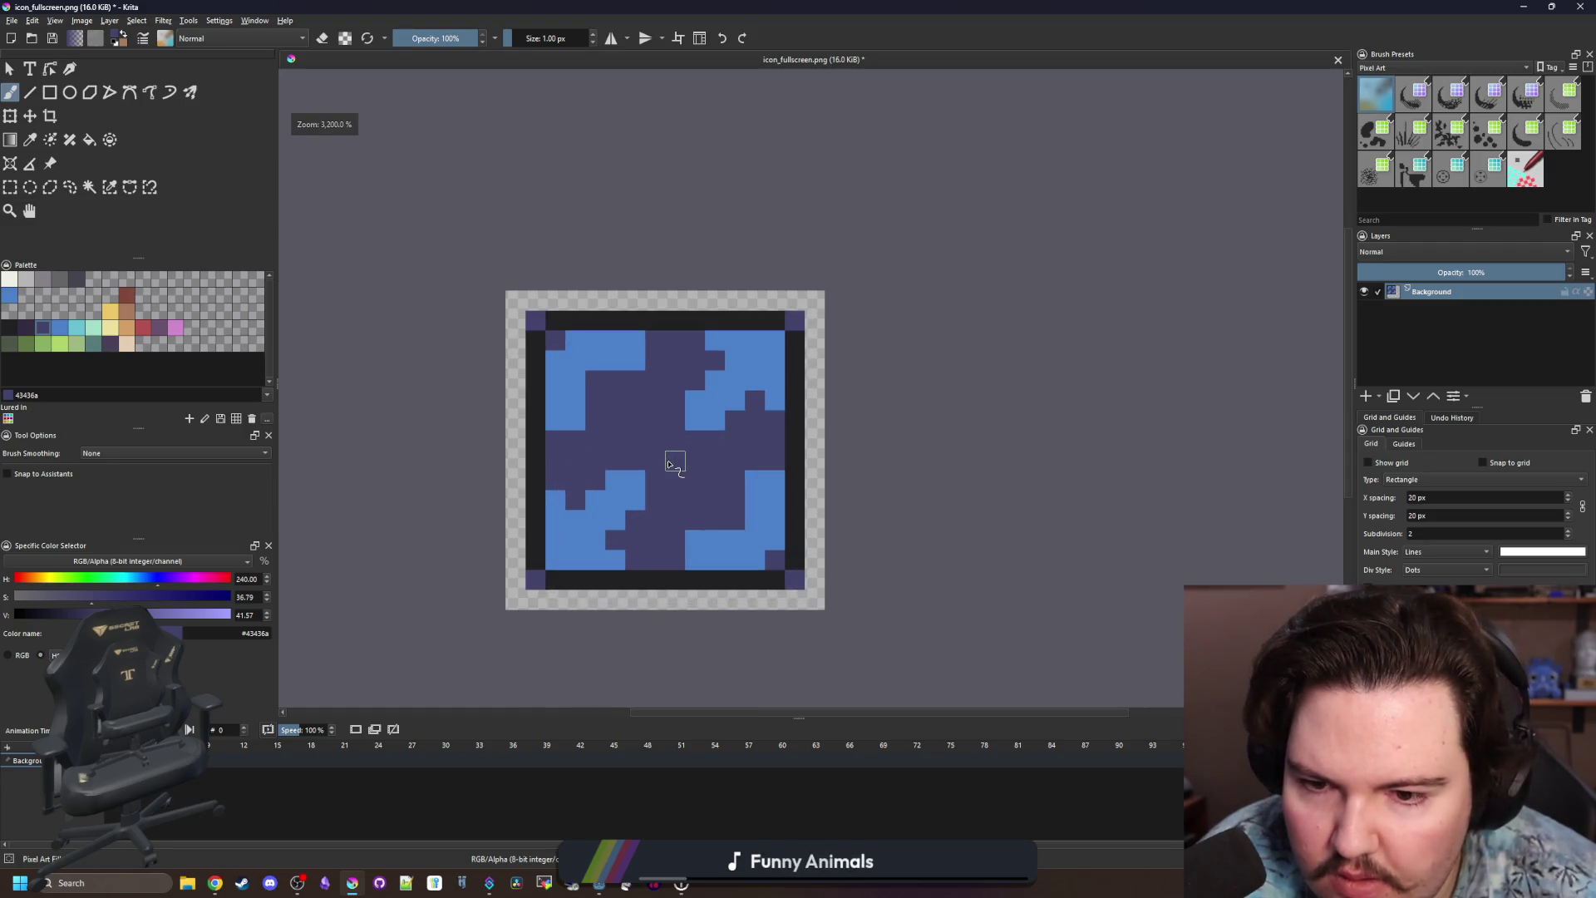
scroll(639, 555, "up", 1)
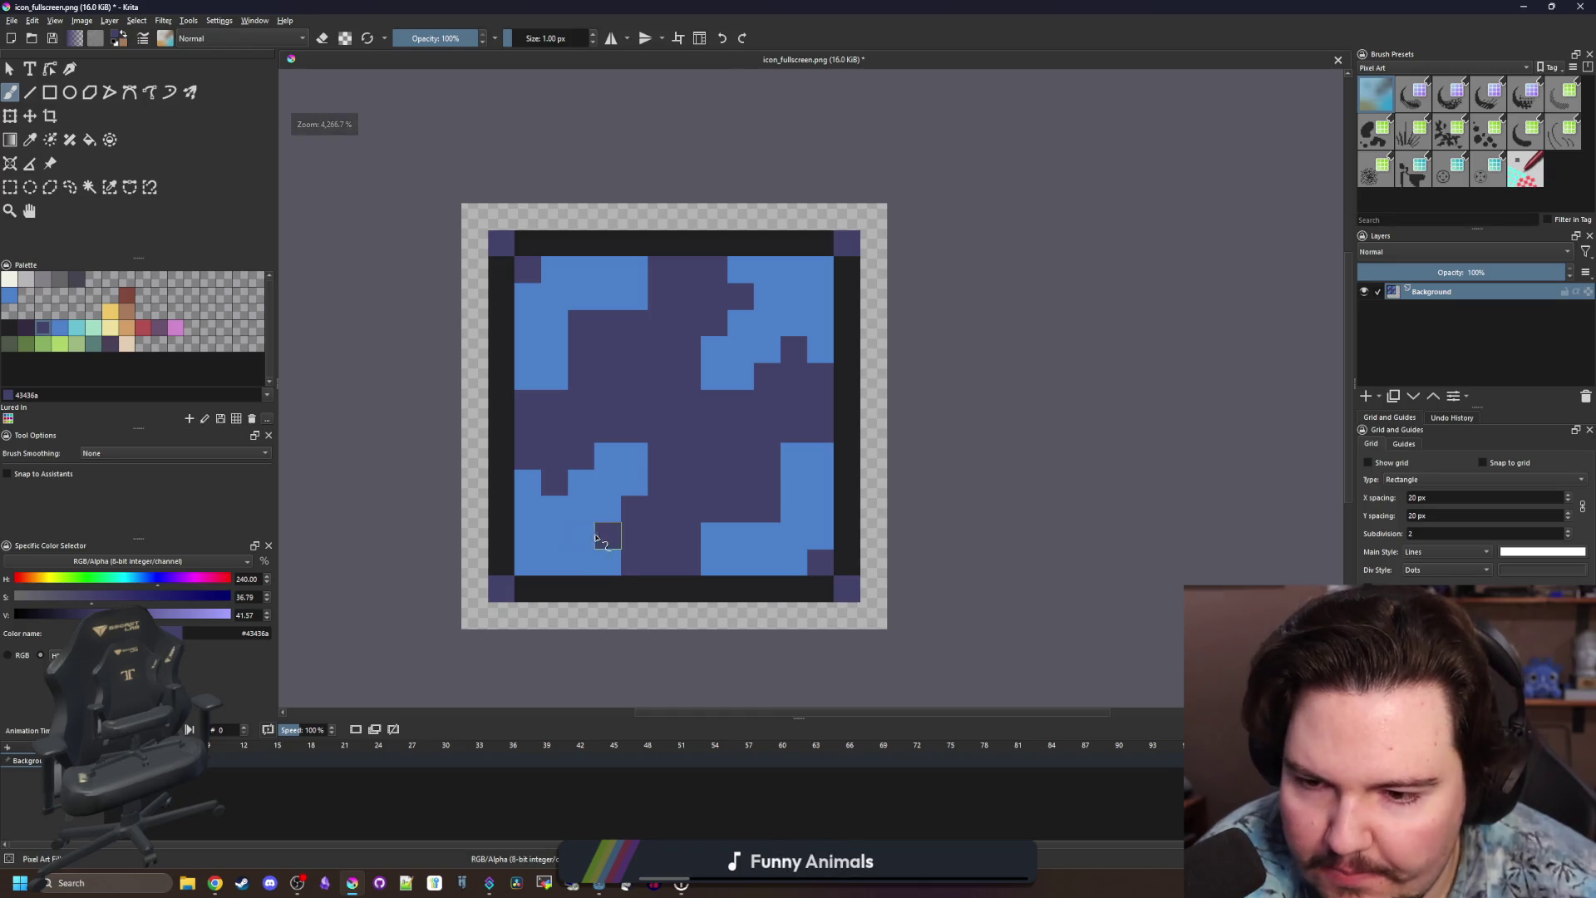
Sample the icon's blue and repaint its left, bottom, right and top edges blue.
key("p")
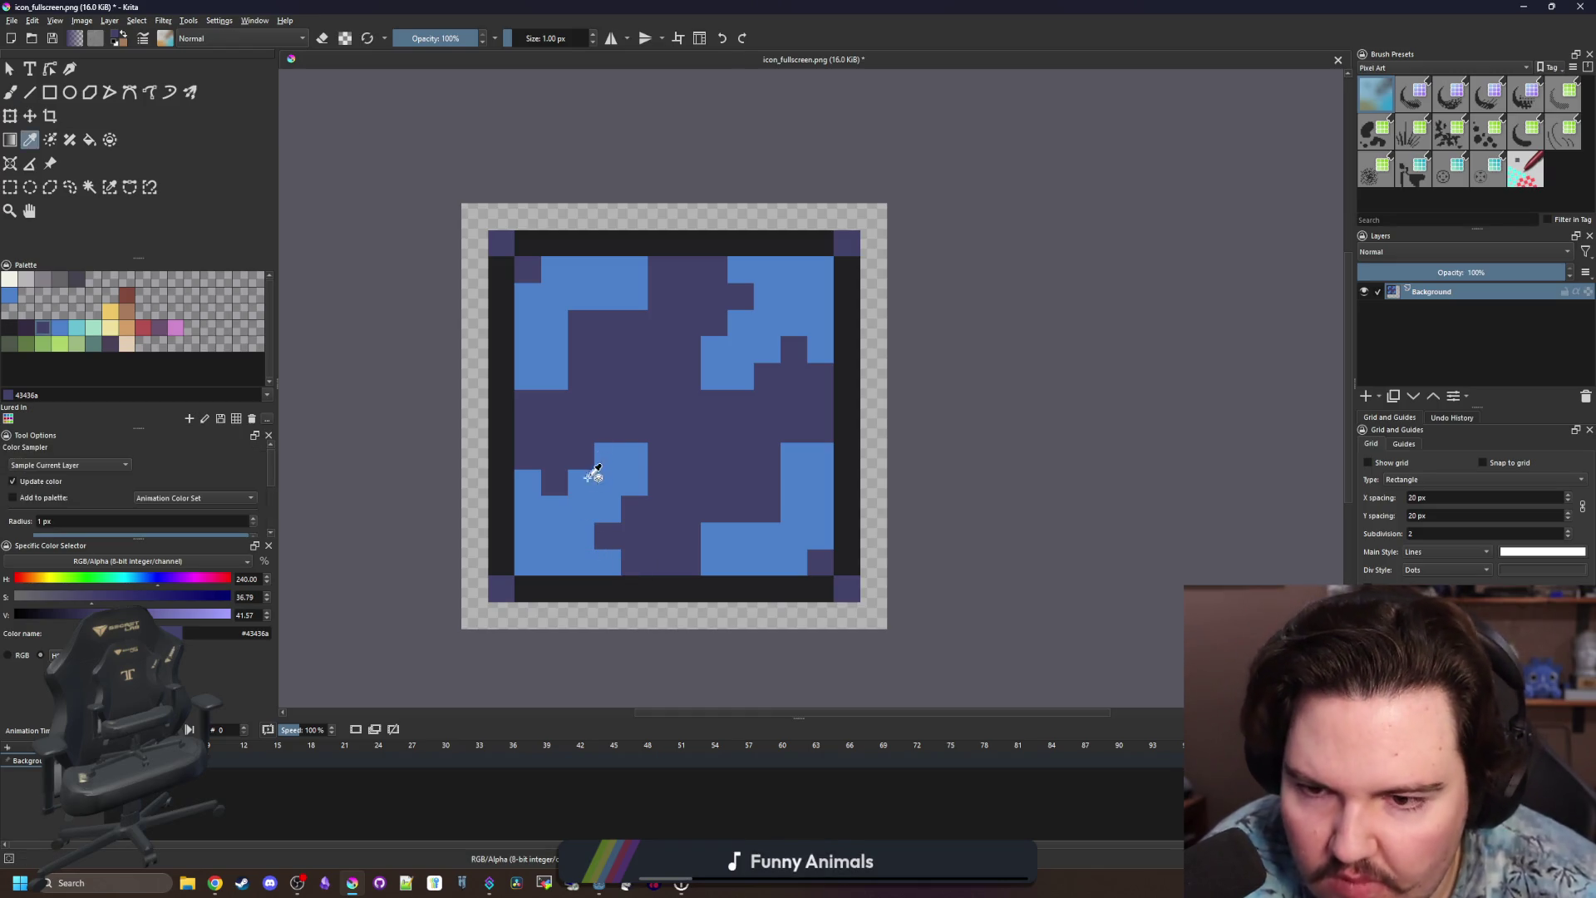
key("b")
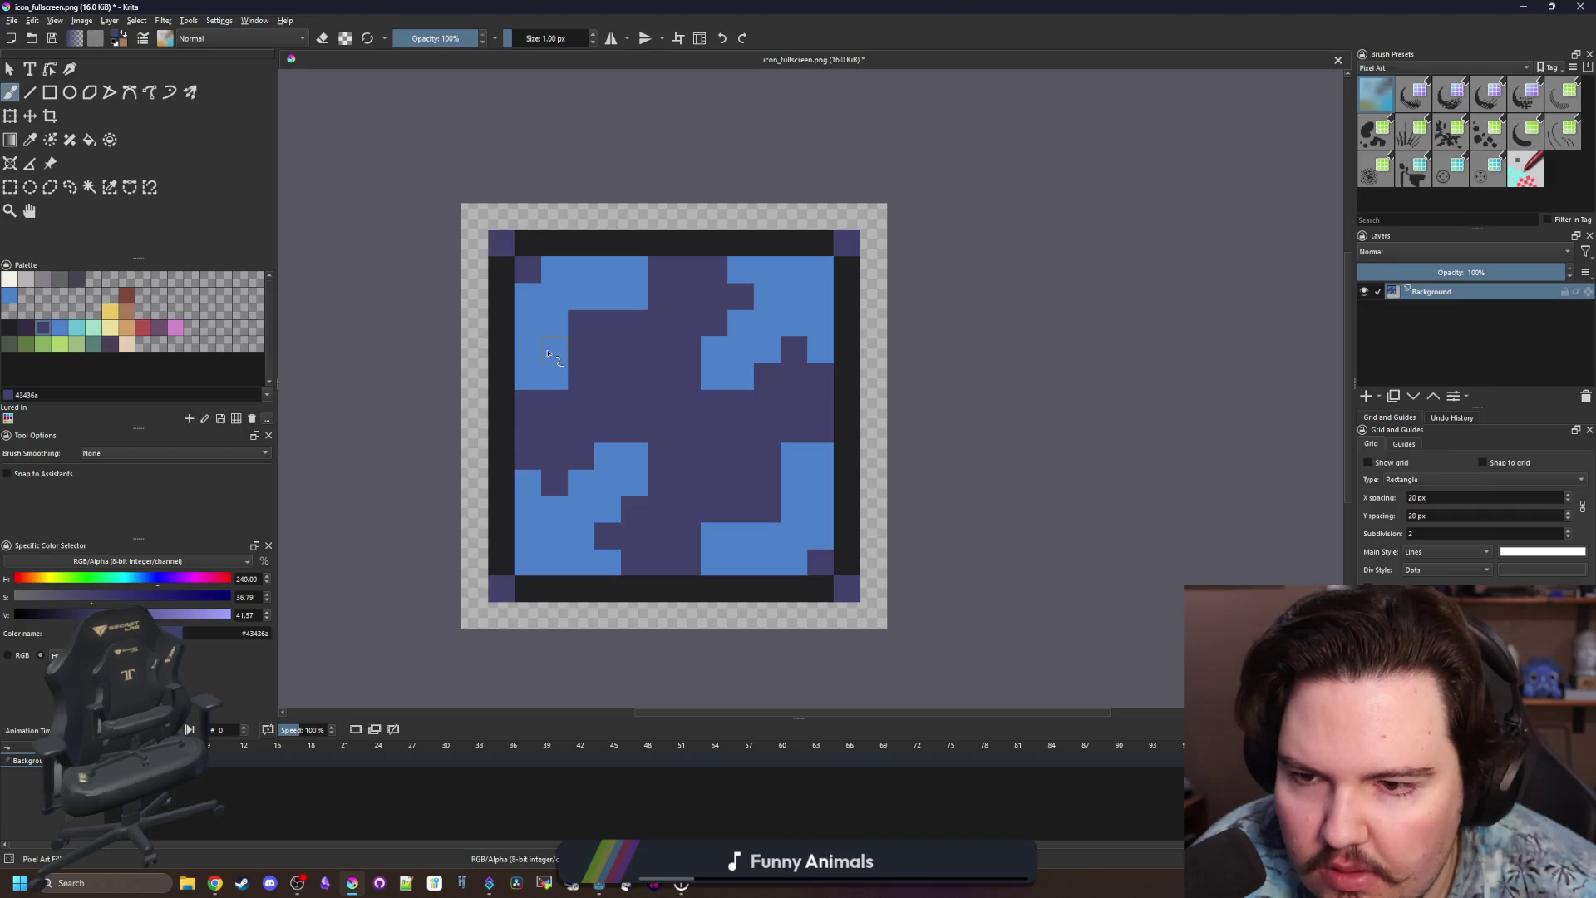
left_click(547, 353, "ctrl")
left_click_drag(528, 393, 528, 473)
left_click_drag(715, 562, 632, 562)
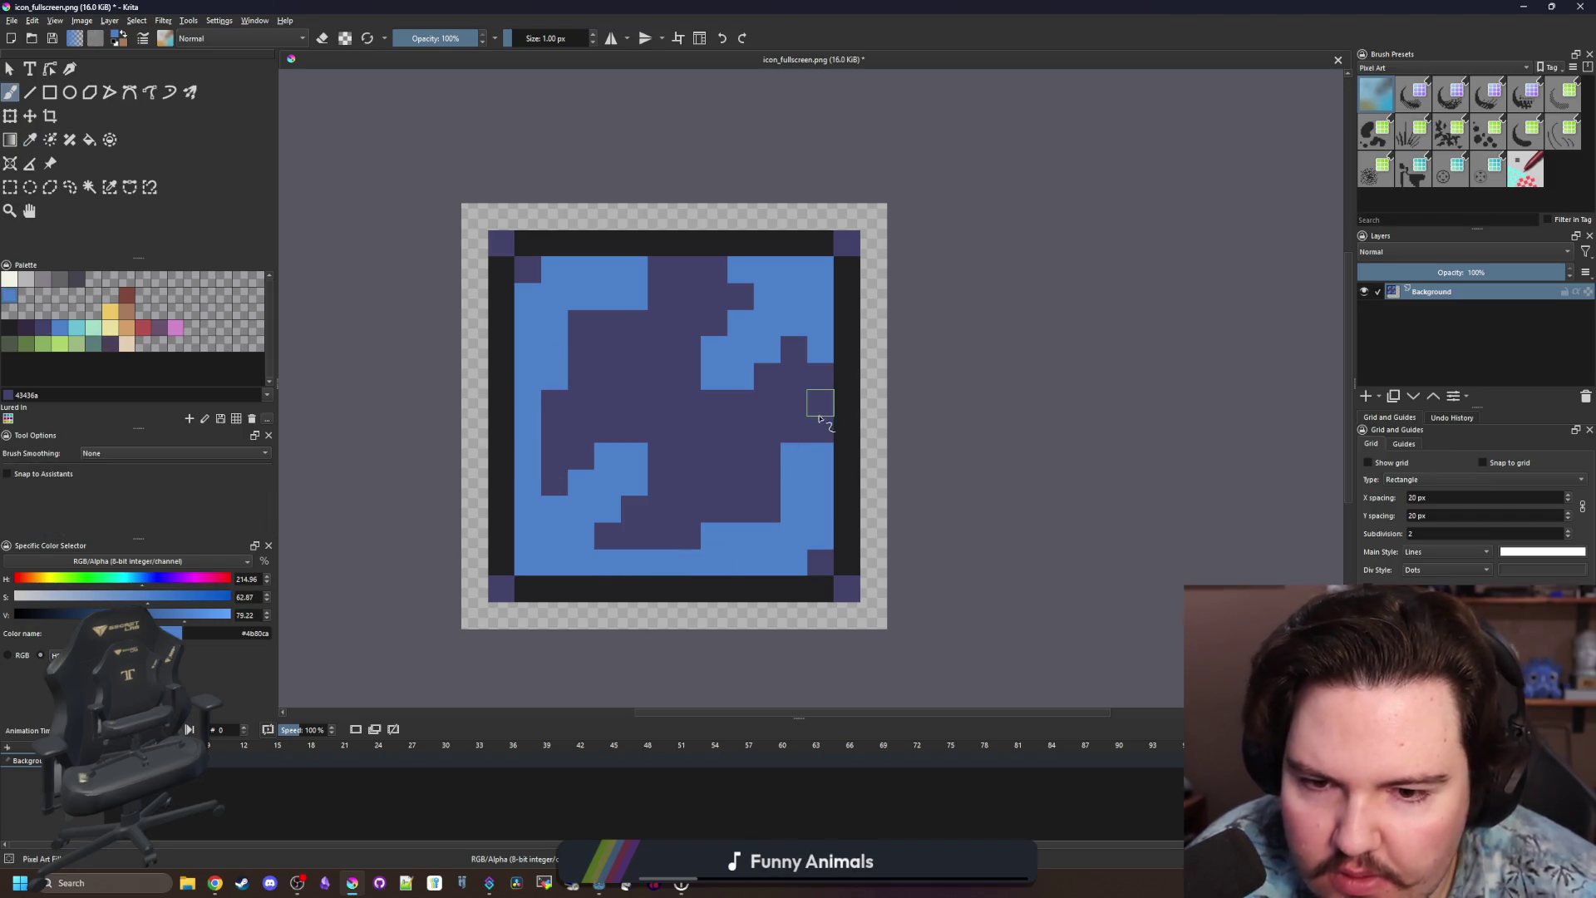
left_click_drag(820, 418, 819, 374)
left_click_drag(740, 274, 660, 274)
Sample the dark purple and paint the inner corners and inner blue areas dark.
left_click(663, 357, "ctrl")
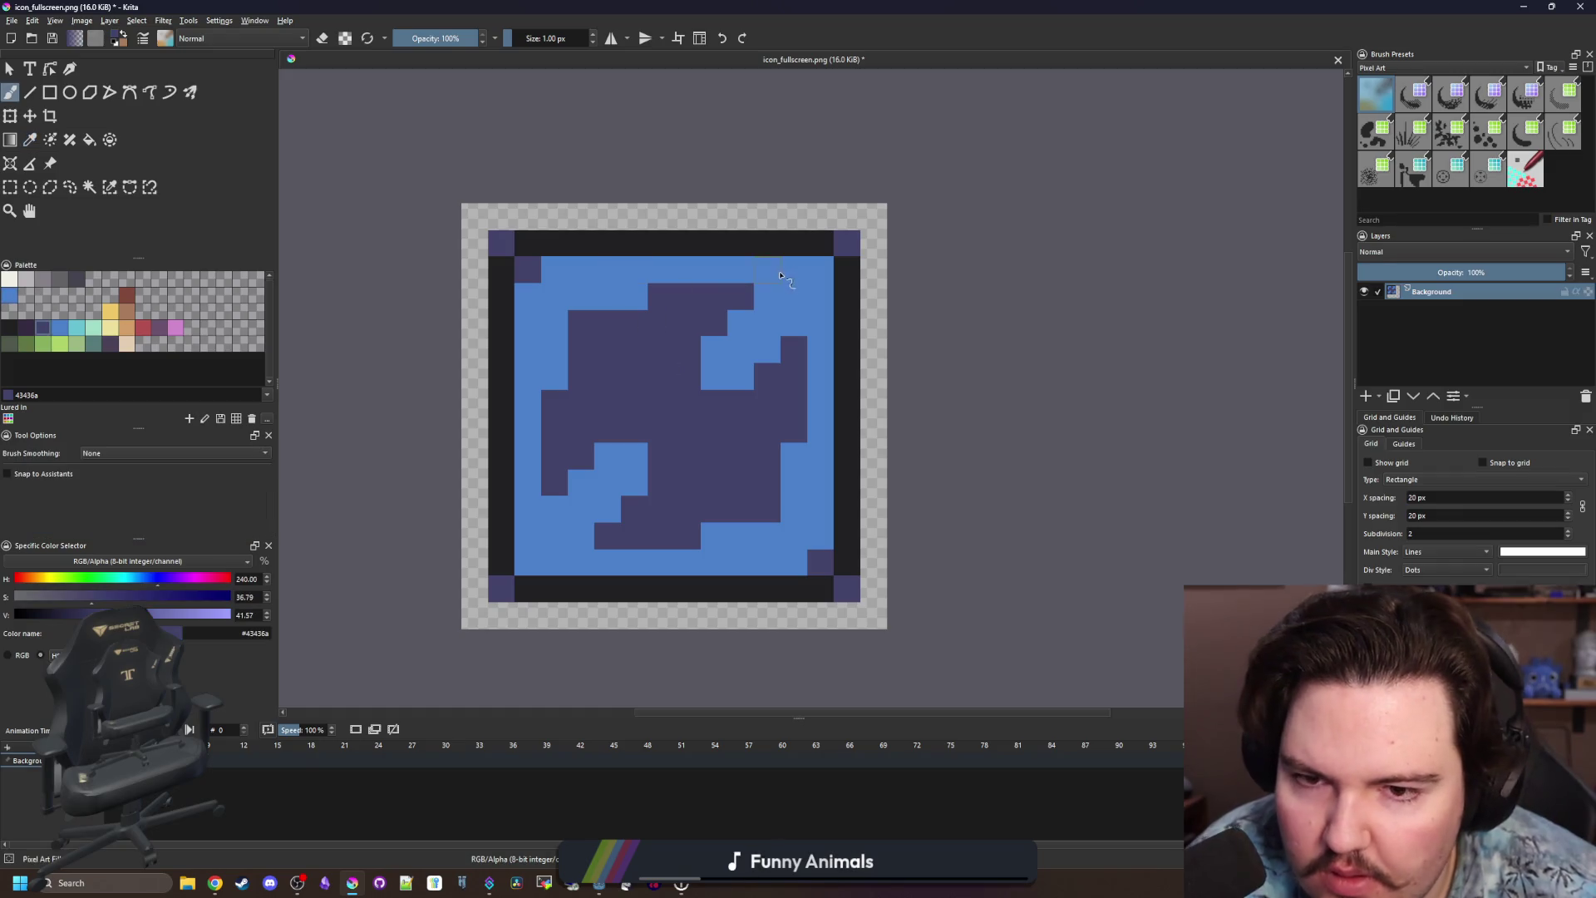
left_click(820, 270)
left_click(524, 563)
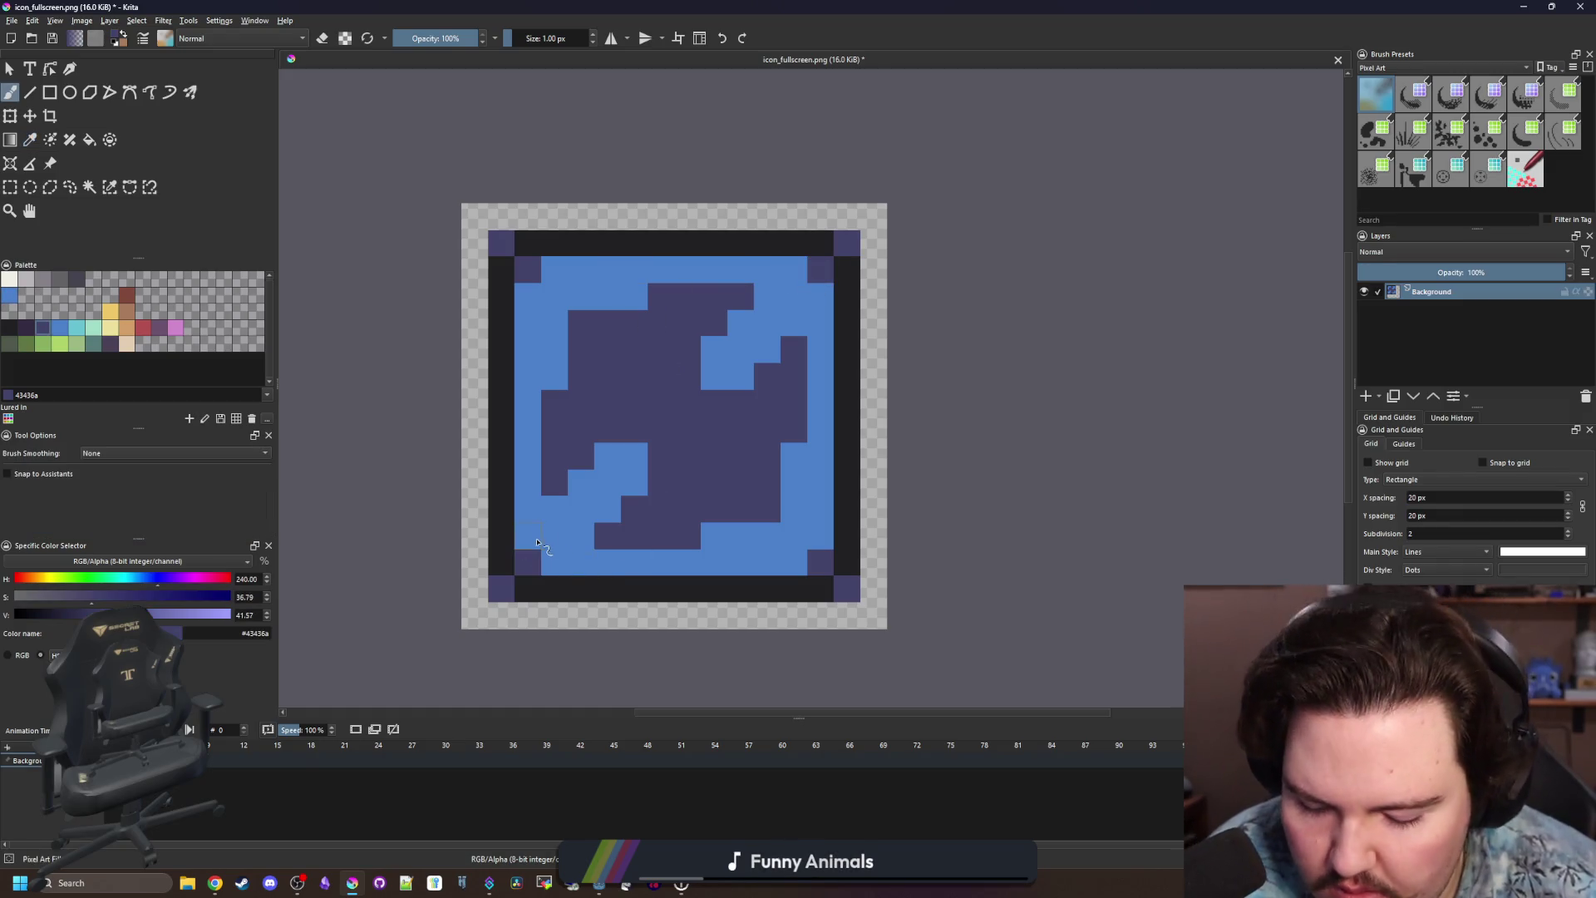
mouse_move(554, 509)
left_mouse_down()
mouse_move(555, 535)
mouse_move(607, 535)
left_mouse_up()
mouse_move(733, 529)
left_mouse_down()
mouse_move(794, 535)
mouse_move(794, 456)
left_mouse_up()
mouse_move(694, 295)
left_mouse_down()
mouse_move(552, 292)
mouse_move(608, 378)
left_mouse_up()
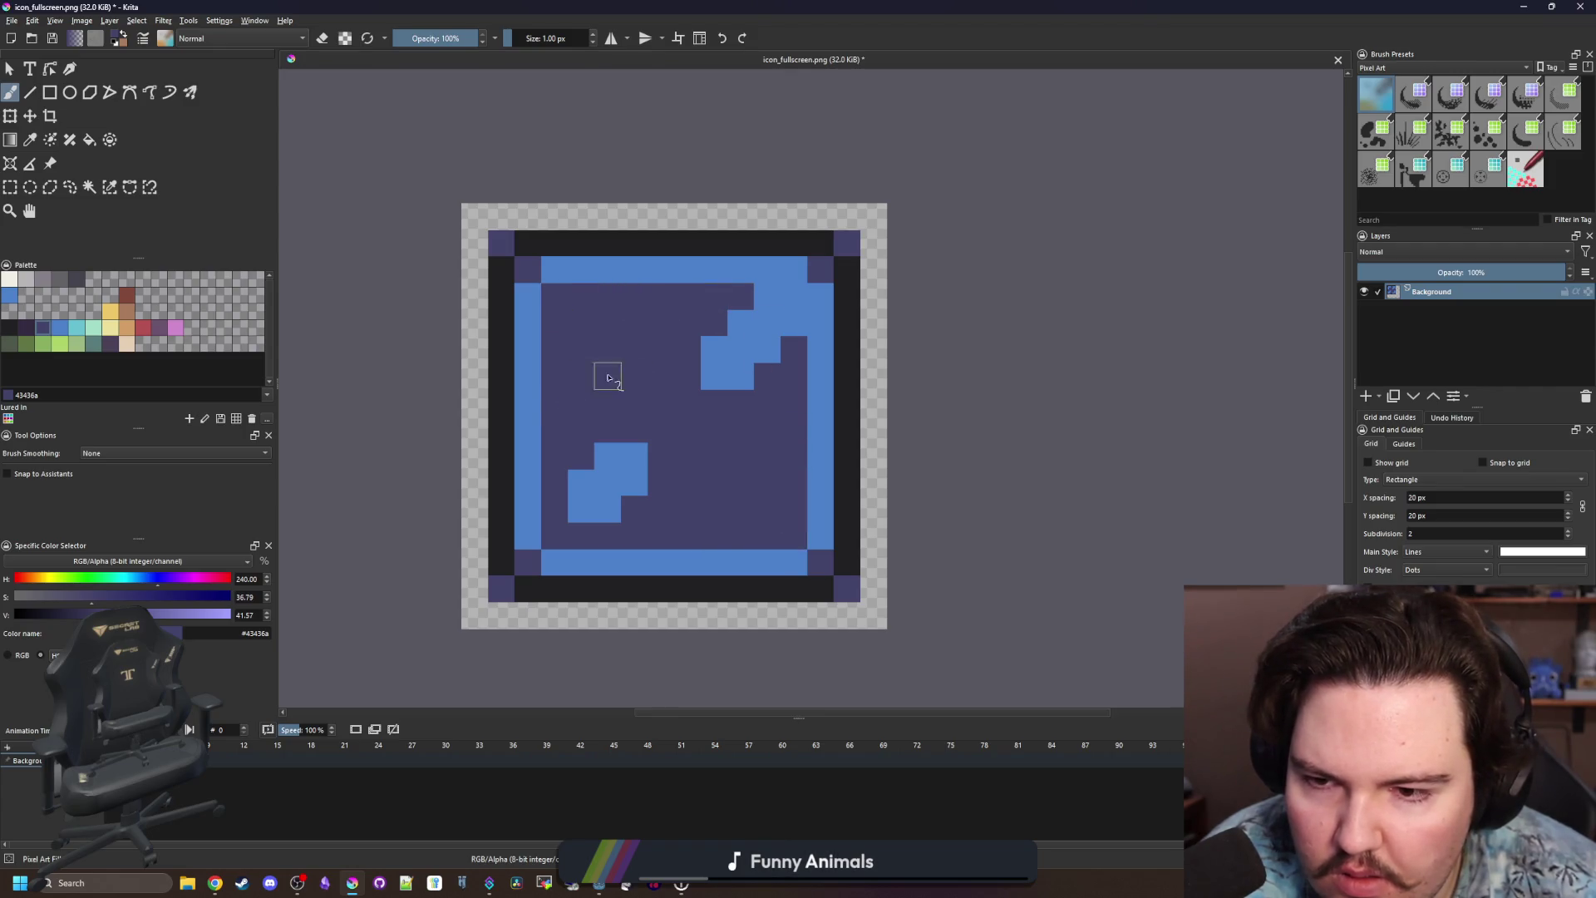
left_click_drag(796, 324, 753, 293)
Resample blue and extend the lower-left and top-right shapes with extra blue cells.
left_click(711, 387, "ctrl")
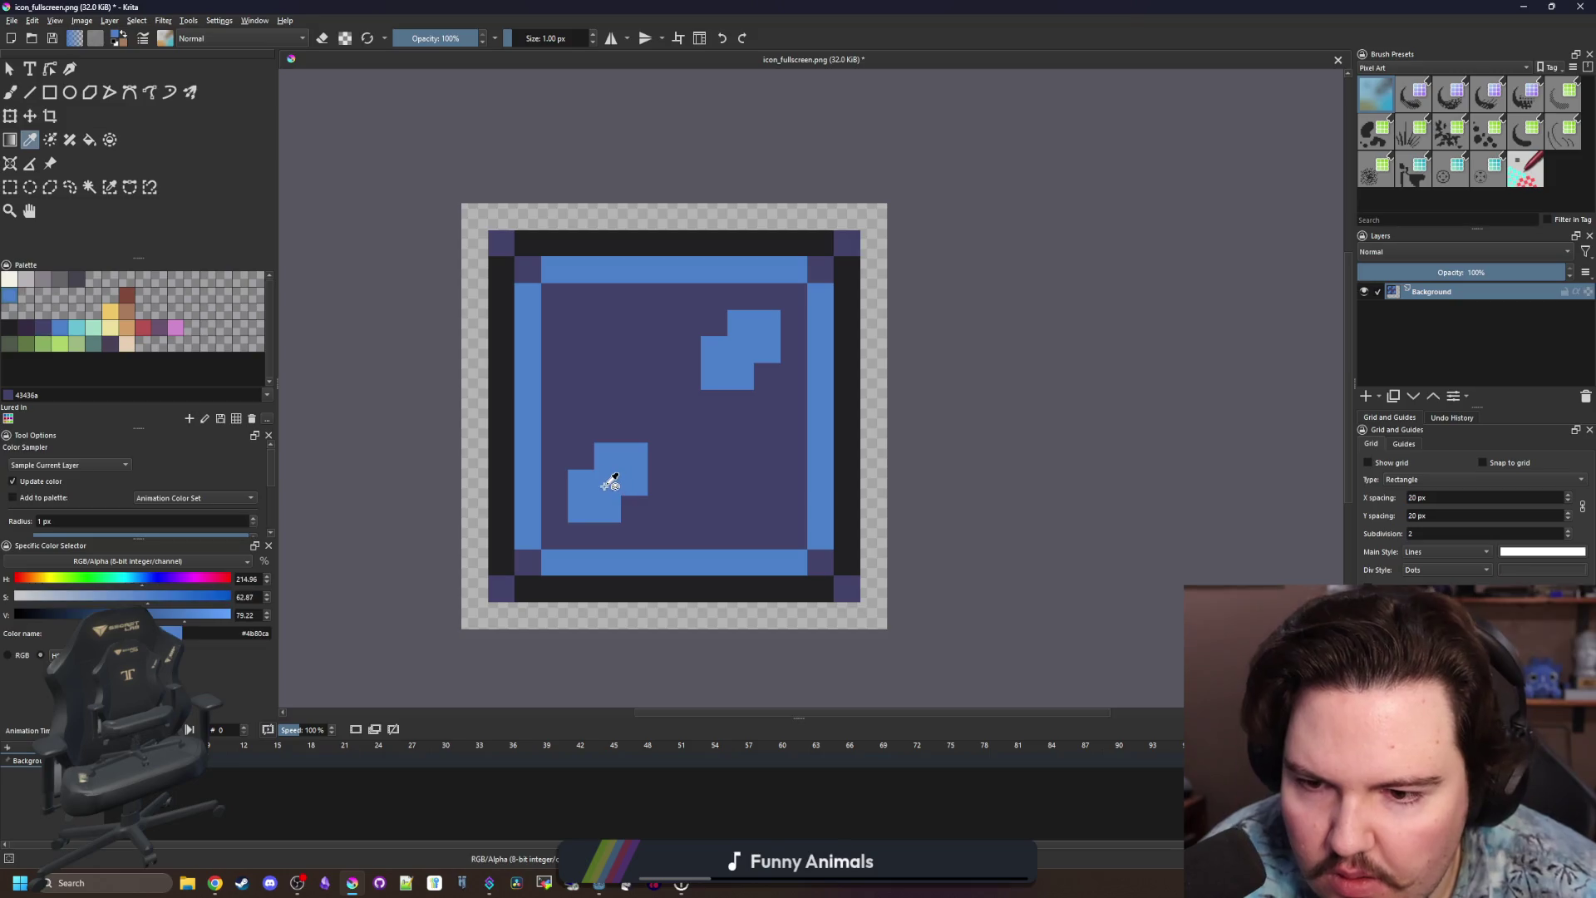
left_click_drag(582, 429, 581, 456)
left_click_drag(635, 509, 661, 509)
mouse_move(767, 323)
left_mouse_down()
mouse_move(687, 323)
mouse_move(732, 356)
mouse_move(715, 379)
left_mouse_up()
left_click(767, 404)
Hollow both blue shapes into L outlines and draw a blue diagonal joining them.
left_click(730, 424, "ctrl")
left_click_drag(641, 483, 634, 456)
left_click(641, 509, "ctrl")
left_click(740, 350)
left_click_drag(713, 374, 660, 435)
scroll(665, 428, "down", 8)
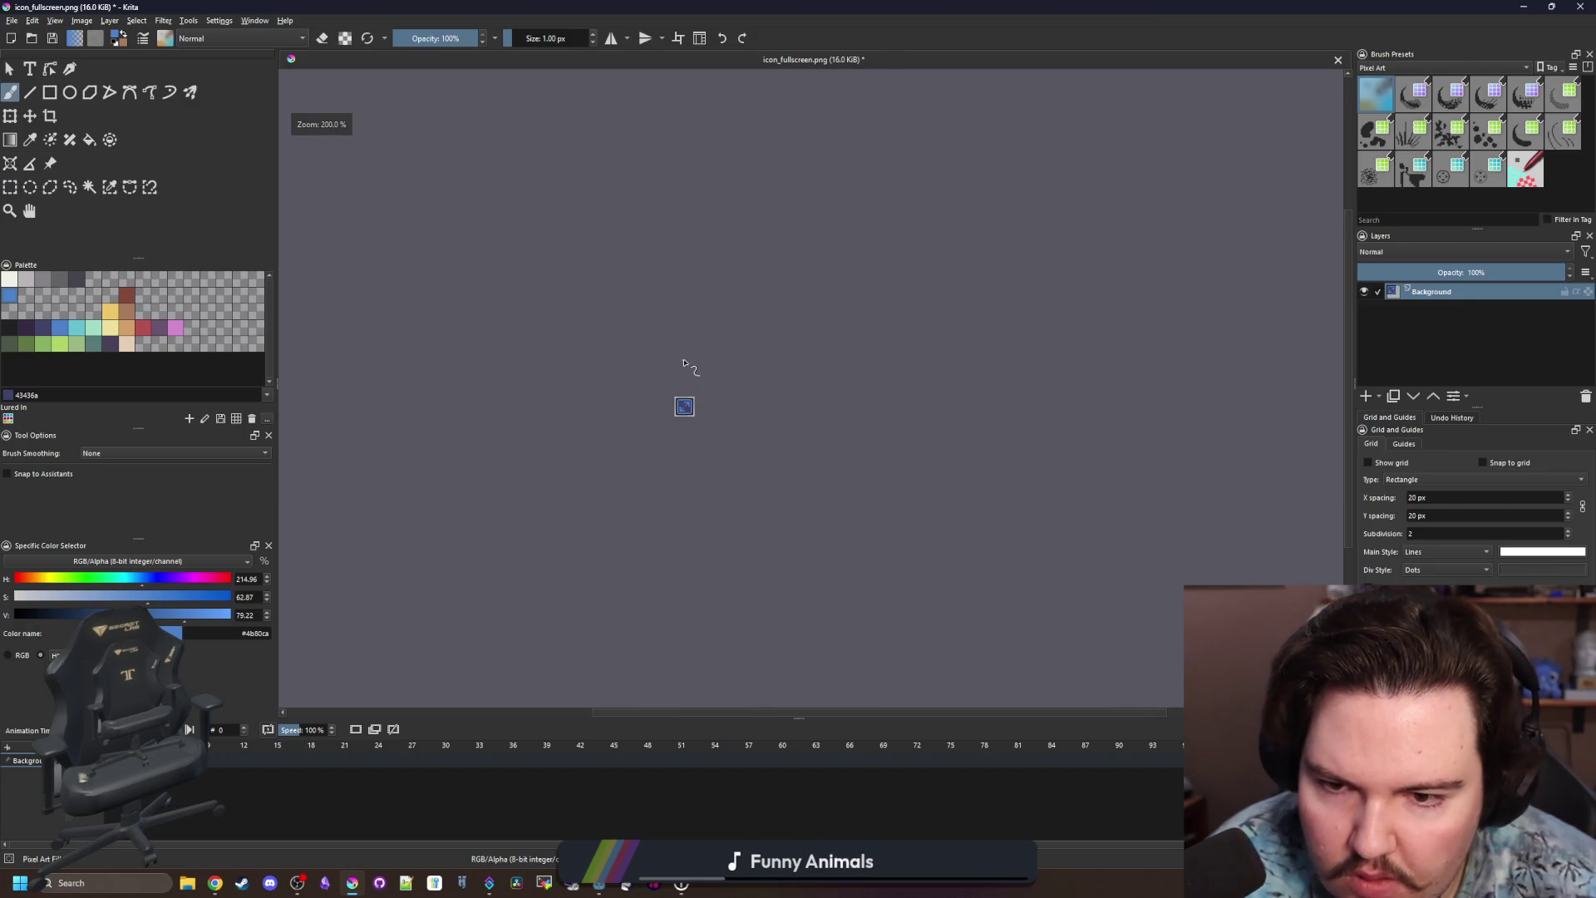
scroll(698, 414, "up", 8)
Save the icon as PNG, accepting the default image options.
key("ctrl+s")
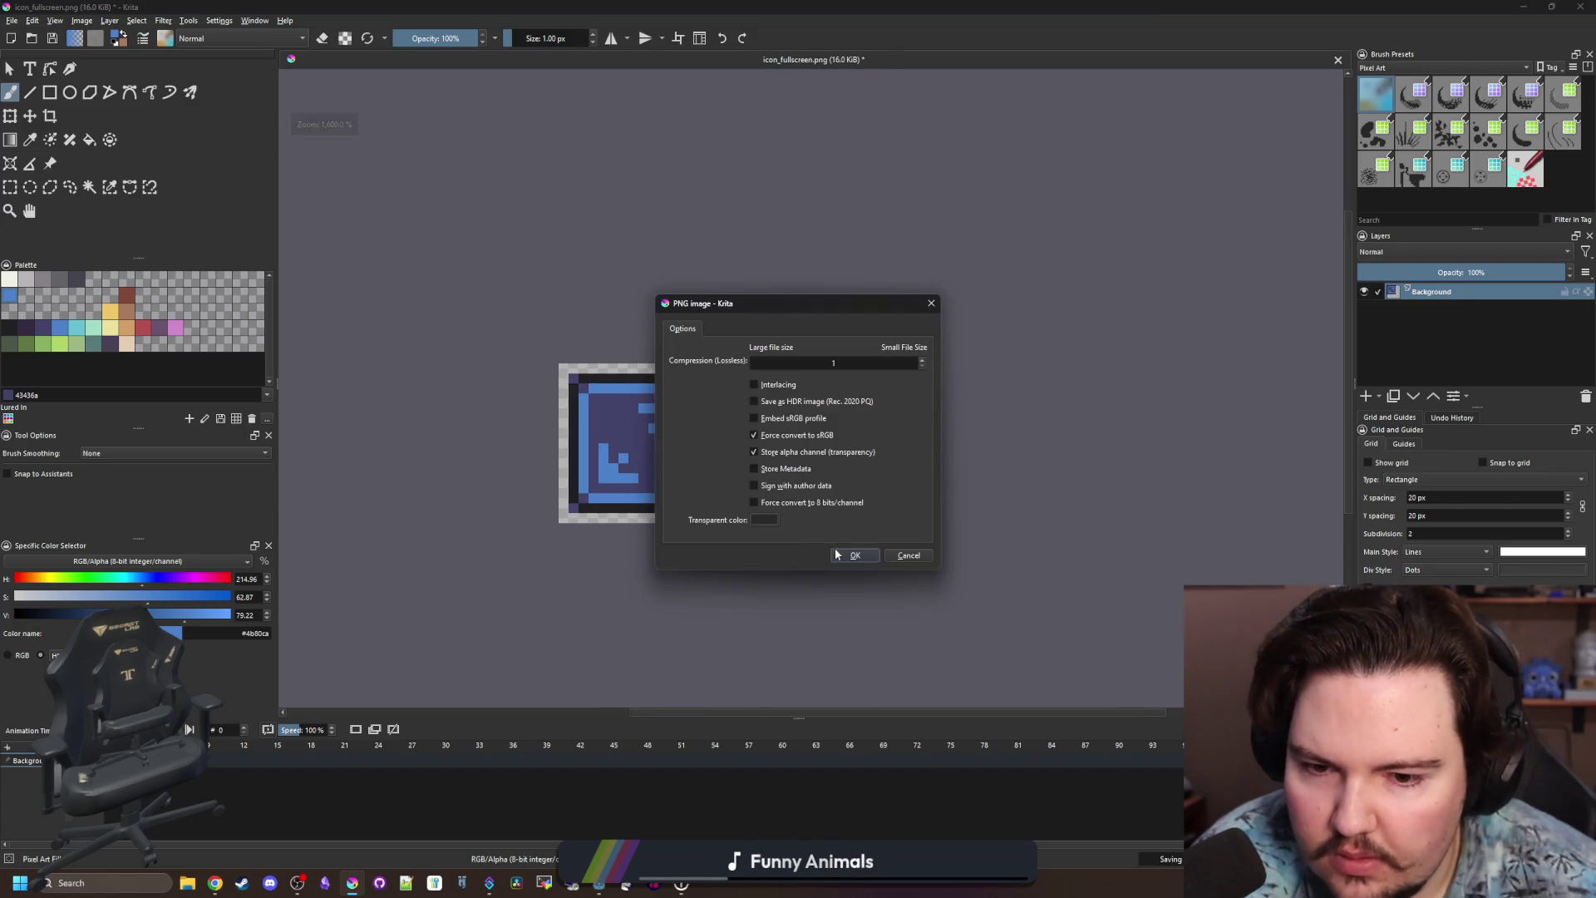
left_click(853, 555)
key("super+Down")
key("super+Down")
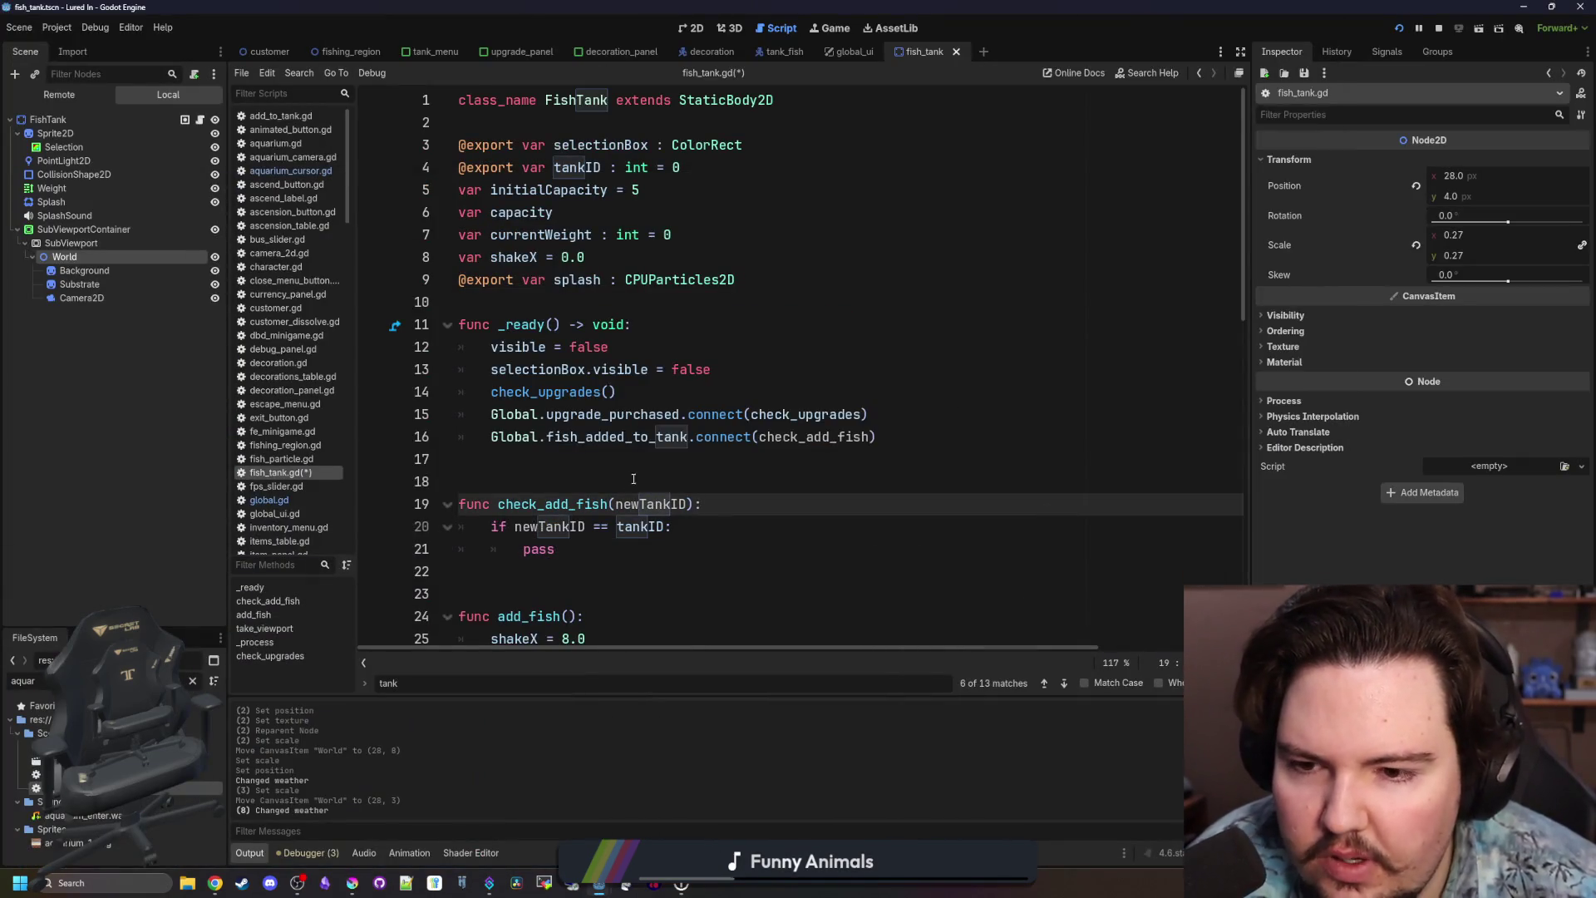
Replace pass in check_add_fish with the World node's path and start a new line.
scroll(657, 498, "down", 2)
left_click(592, 413)
left_click_drag(552, 414, 526, 427)
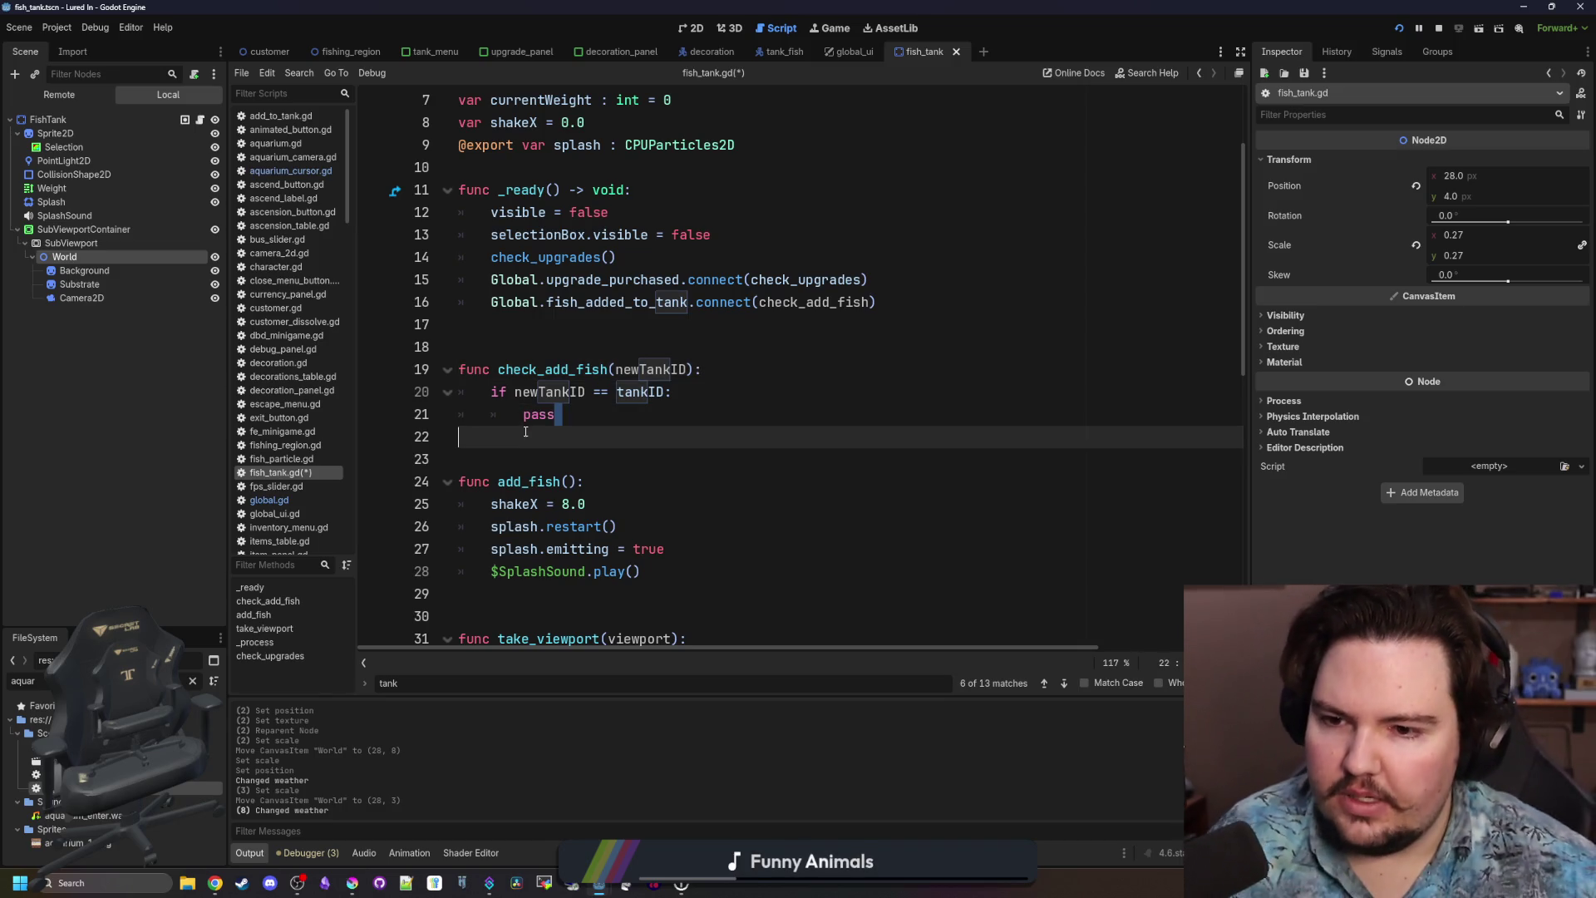
mouse_move(65, 256)
left_mouse_down()
mouse_move(166, 266)
mouse_move(499, 416)
mouse_move(539, 414)
left_mouse_up()
left_click(679, 392)
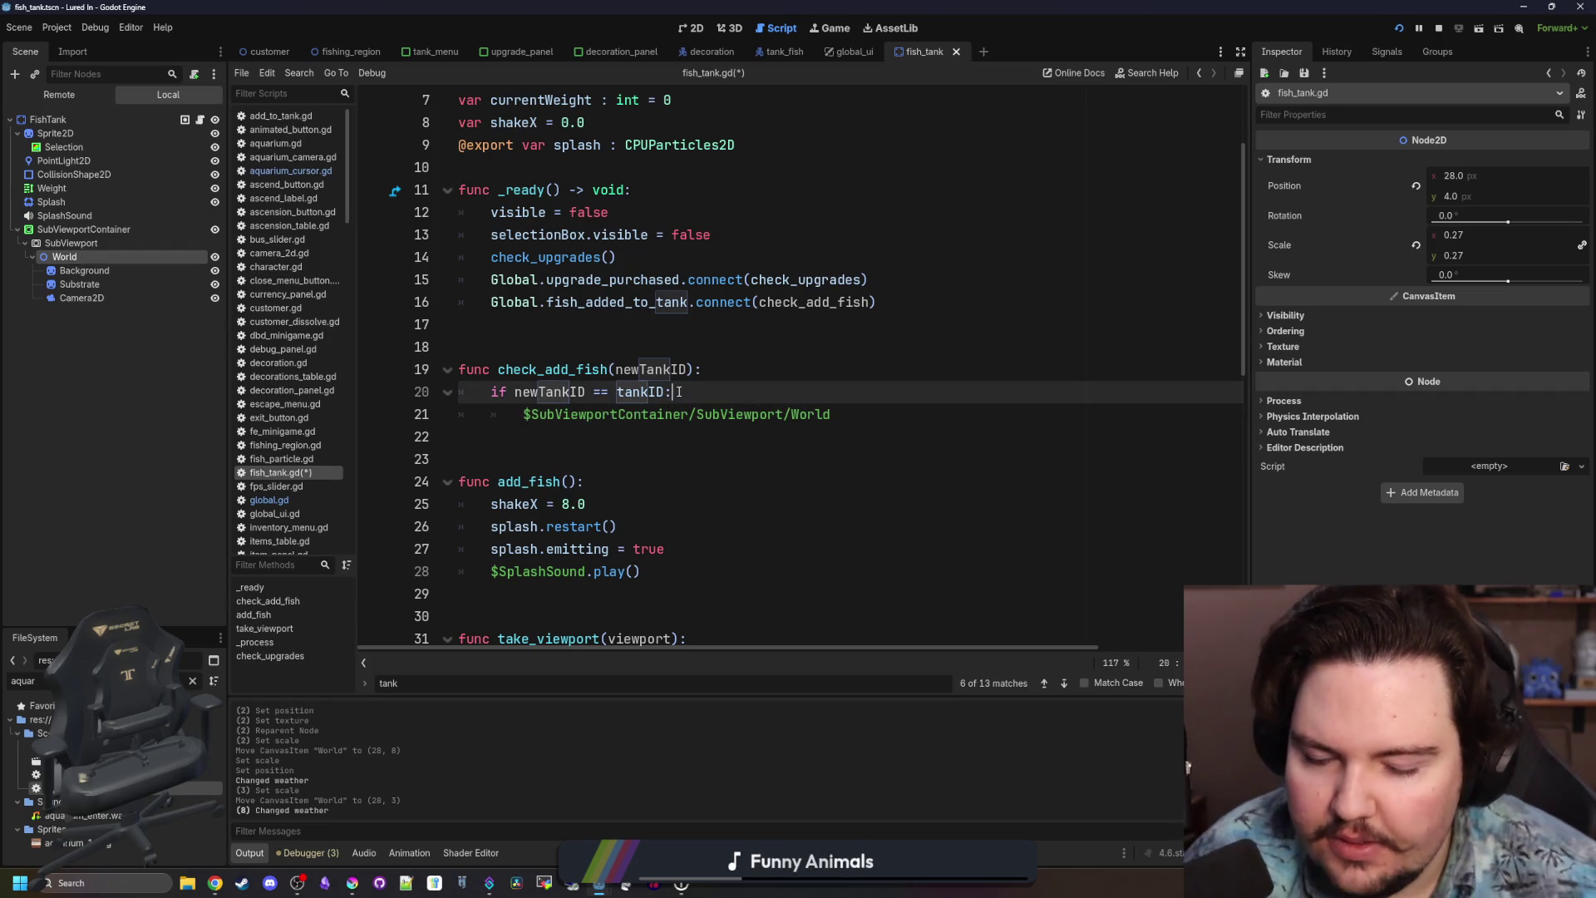
key("Return")
Write var fish = preload("res://Scenes/tank_fish.tscn").instantiate() and World.add_child(fish).
type("preload(fish")
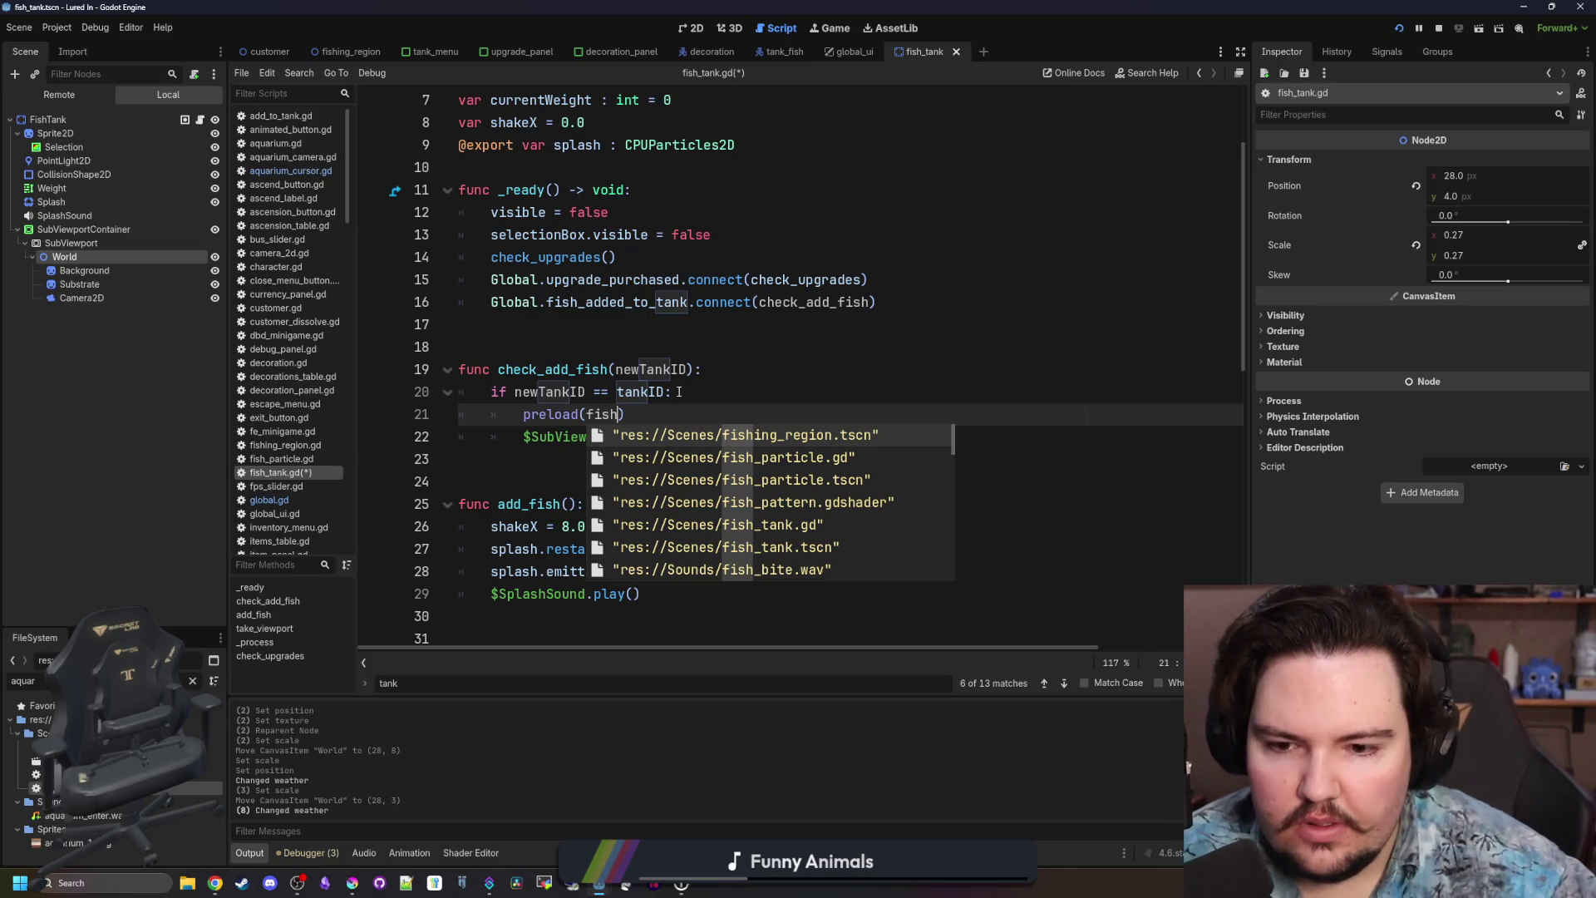
key("BackSpace")
key("BackSpace")
key("BackSpace")
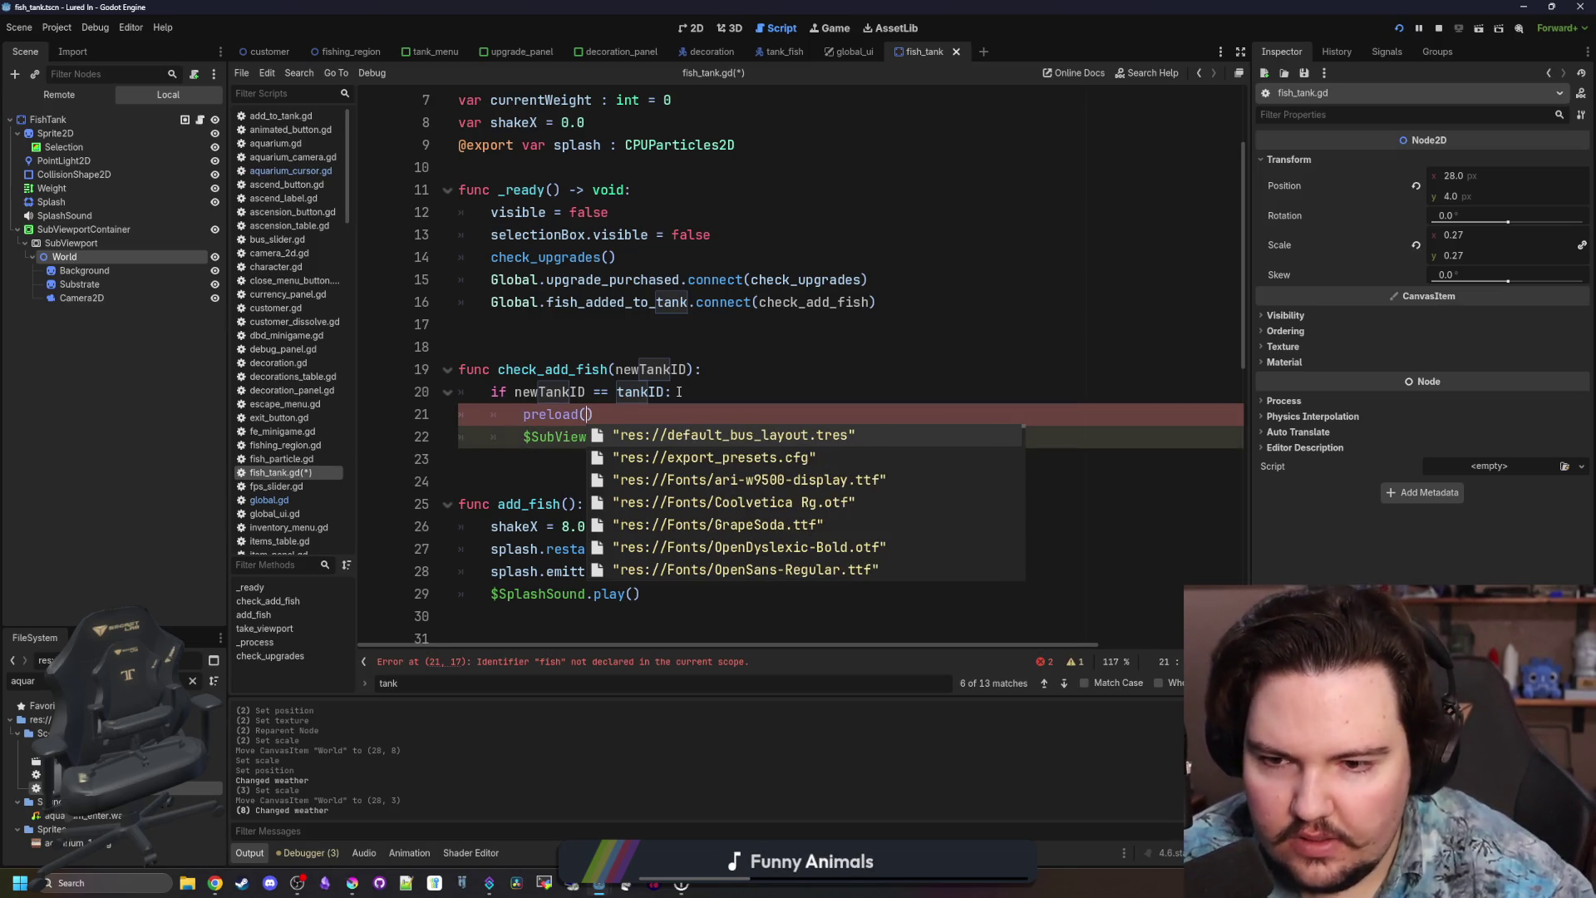
type("tank")
key("Down")
key("Down")
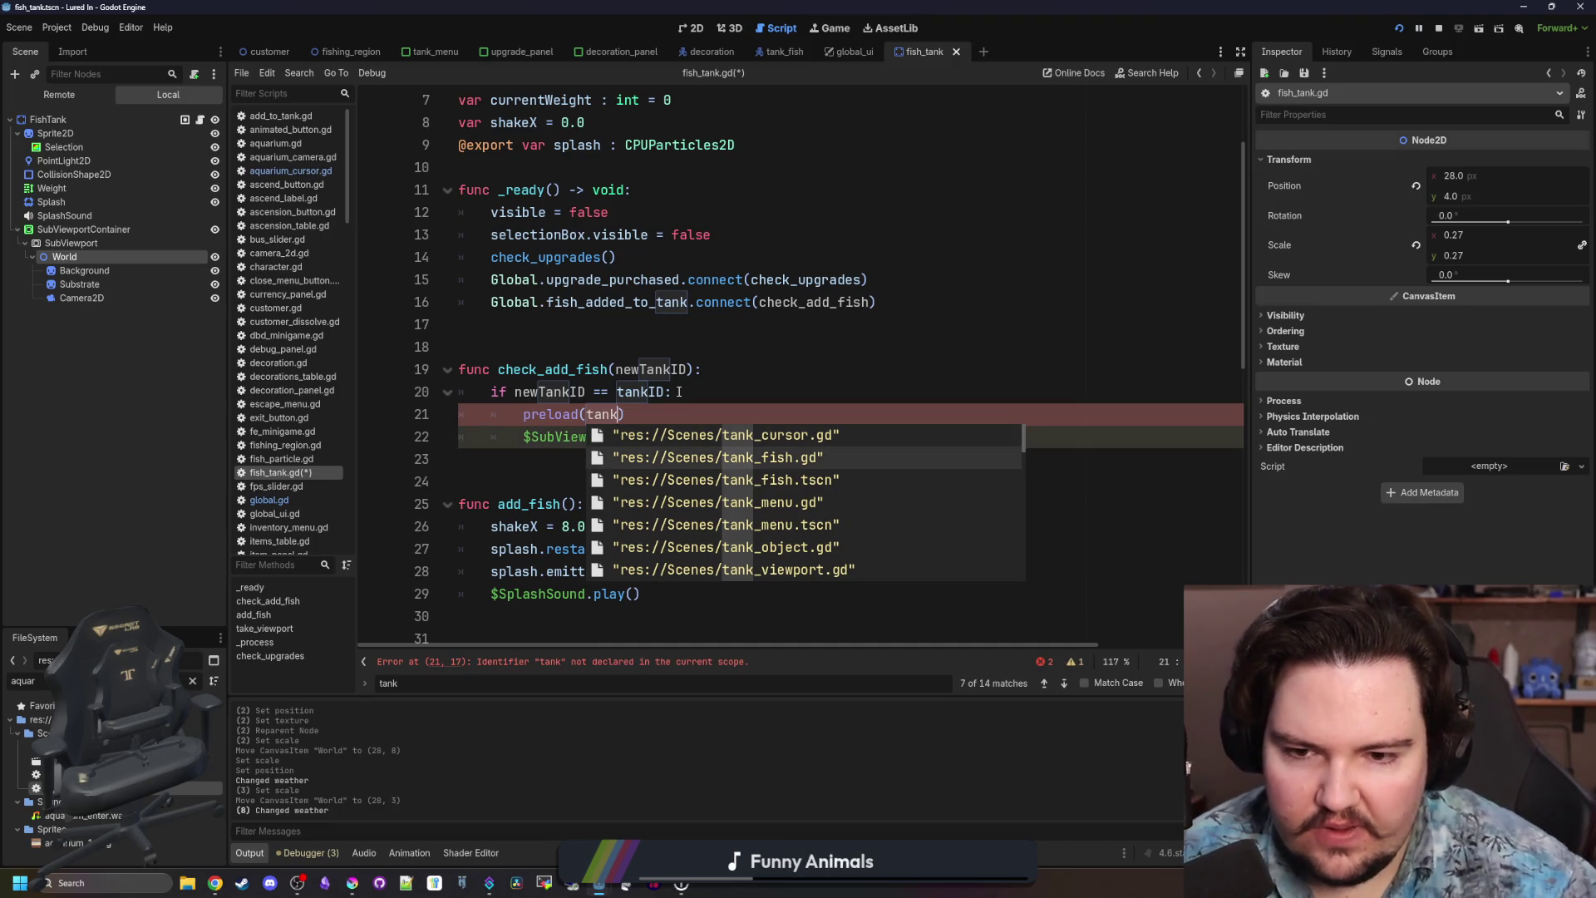
key("Return")
key("Right")
type(".instantiate()")
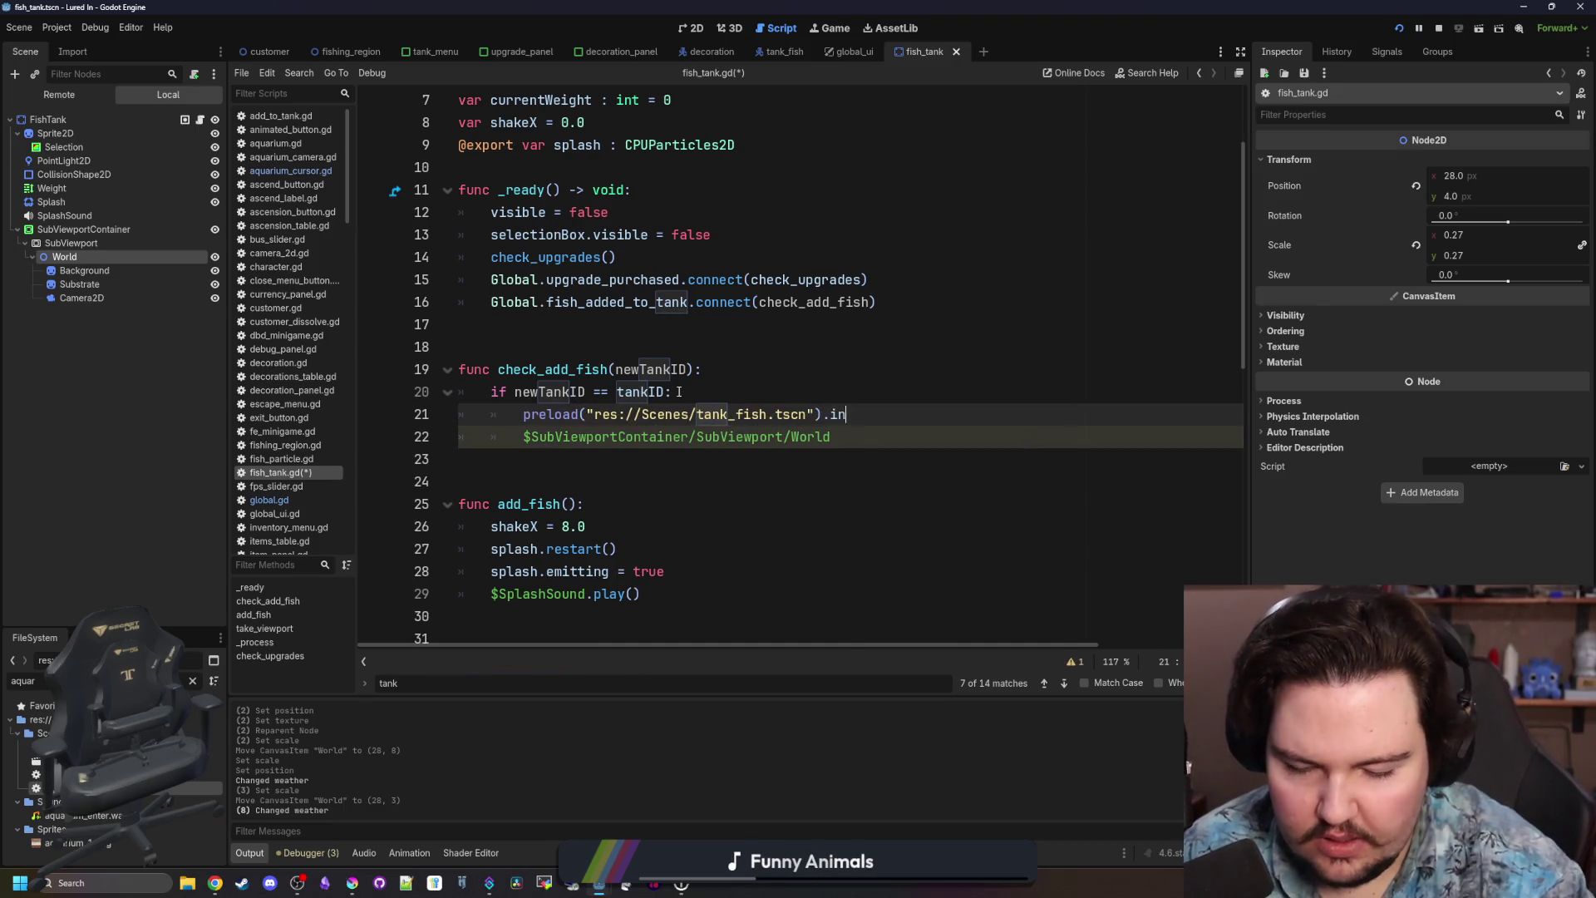
left_click(517, 413)
type("var fish =")
left_click(1030, 380)
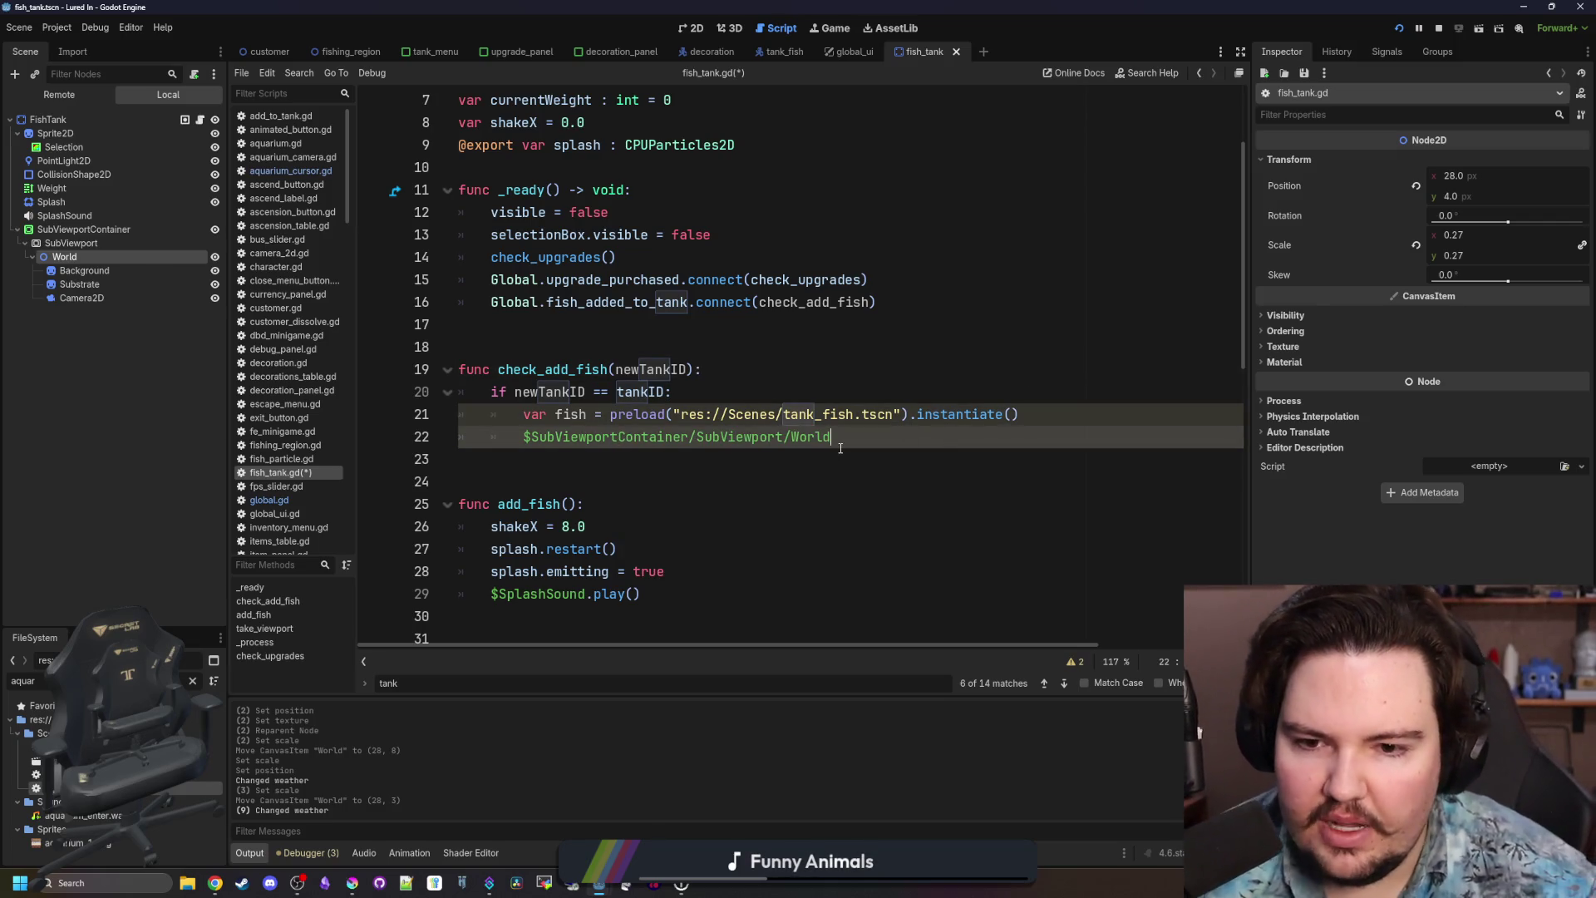
type(".add_child(fish")
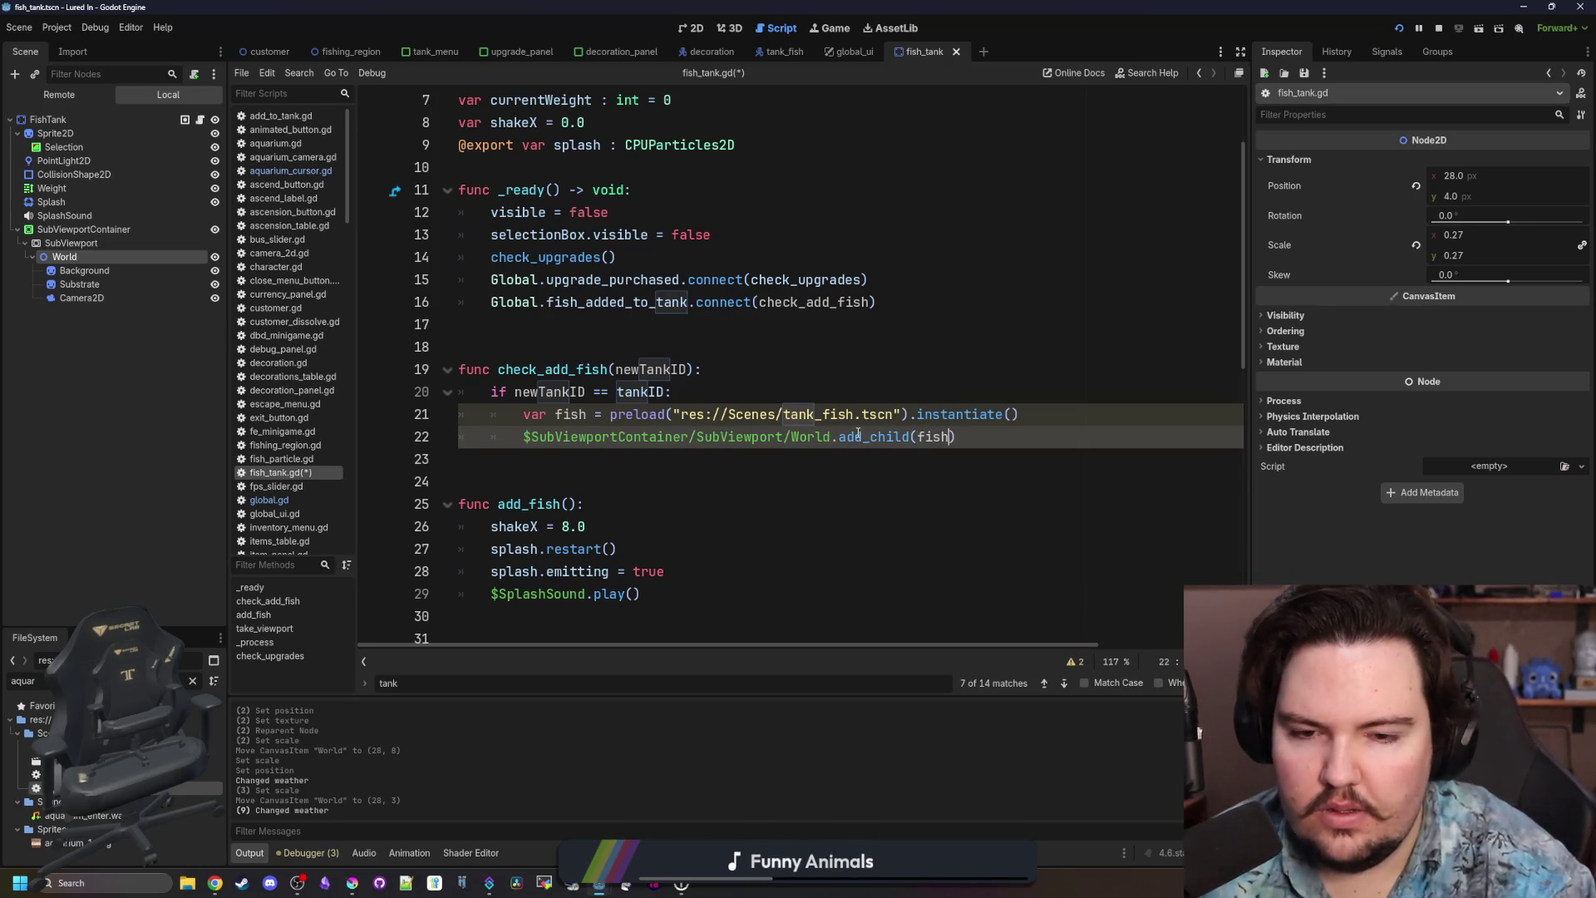
Open tank_fish.gd from the tank_fish path in the preload line.
key("Escape")
left_click(932, 397)
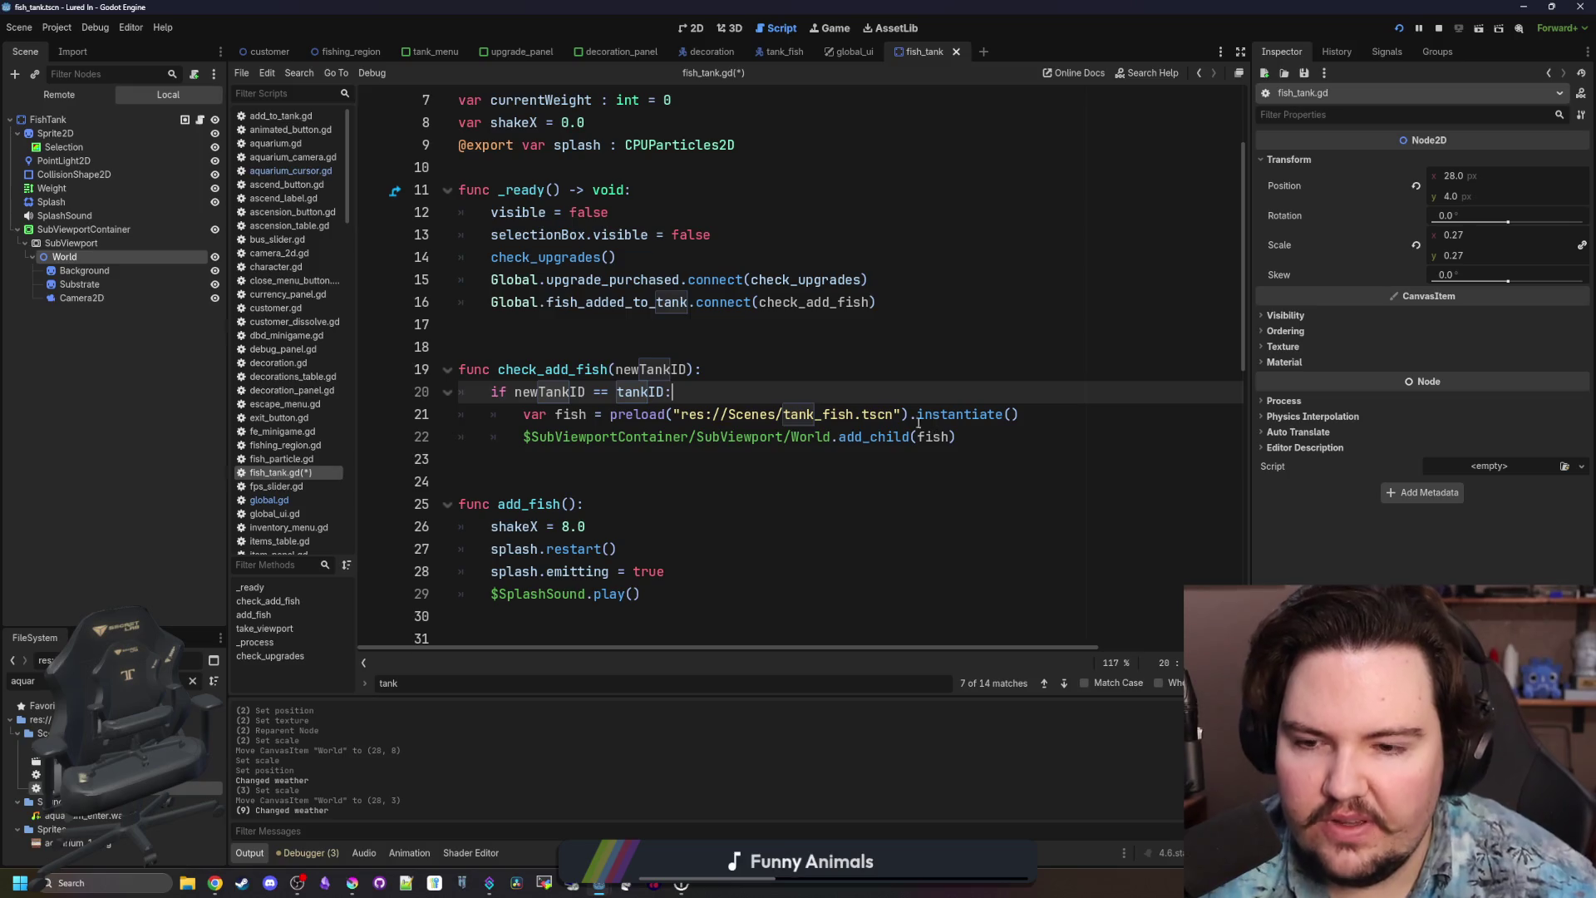
left_click(832, 414, "ctrl")
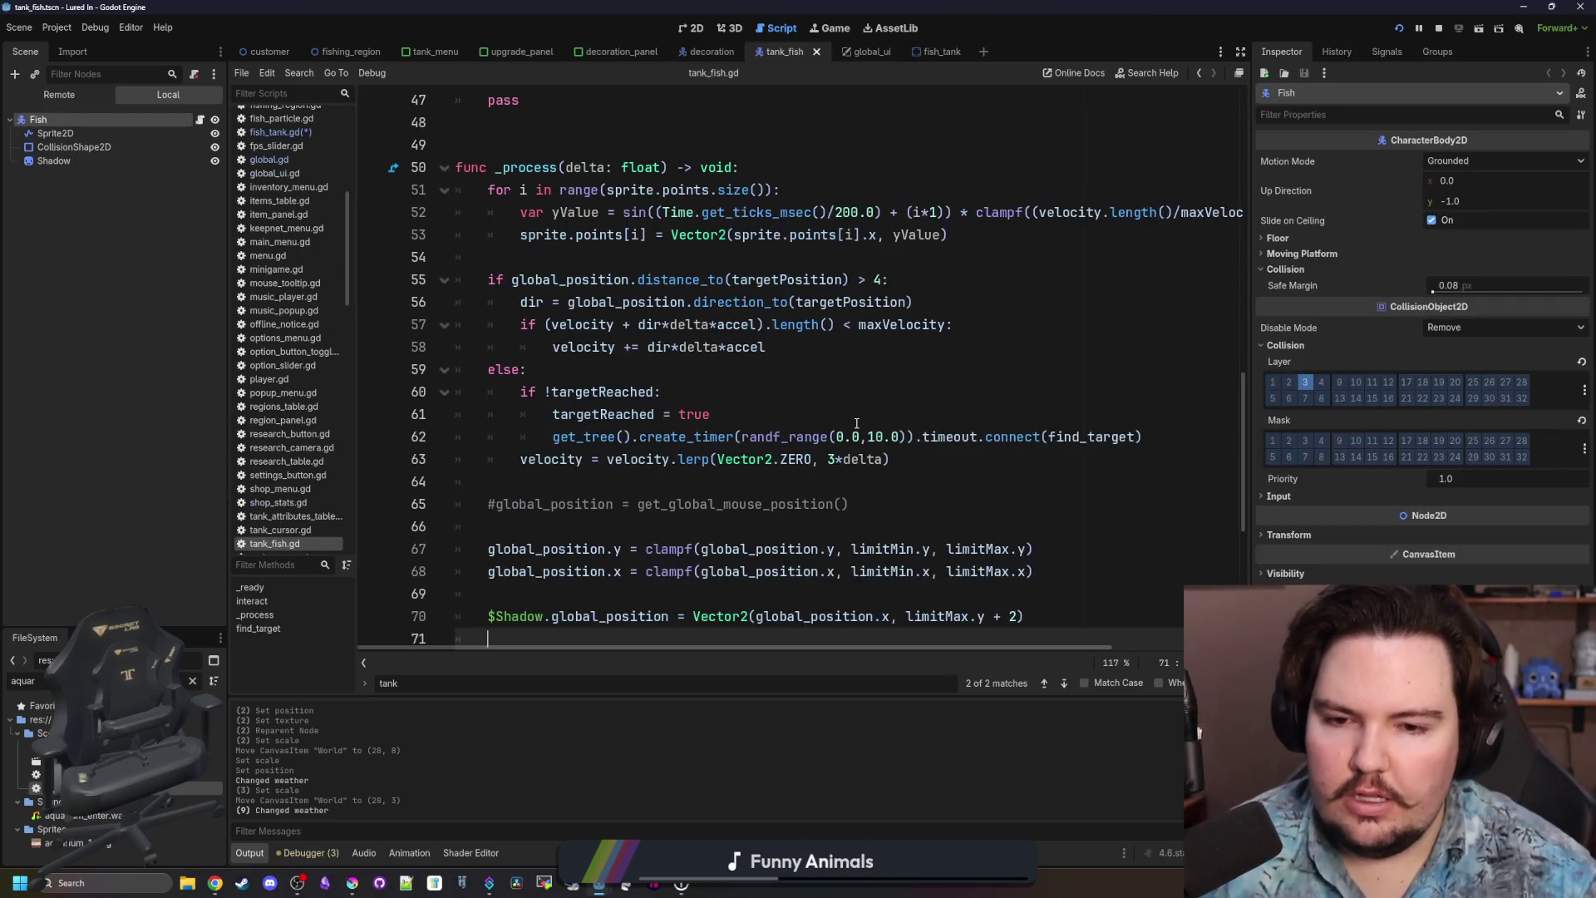
Select all of tank_fish.gd and drag the splitter right to widen the code editor.
scroll(735, 384, "up", 10)
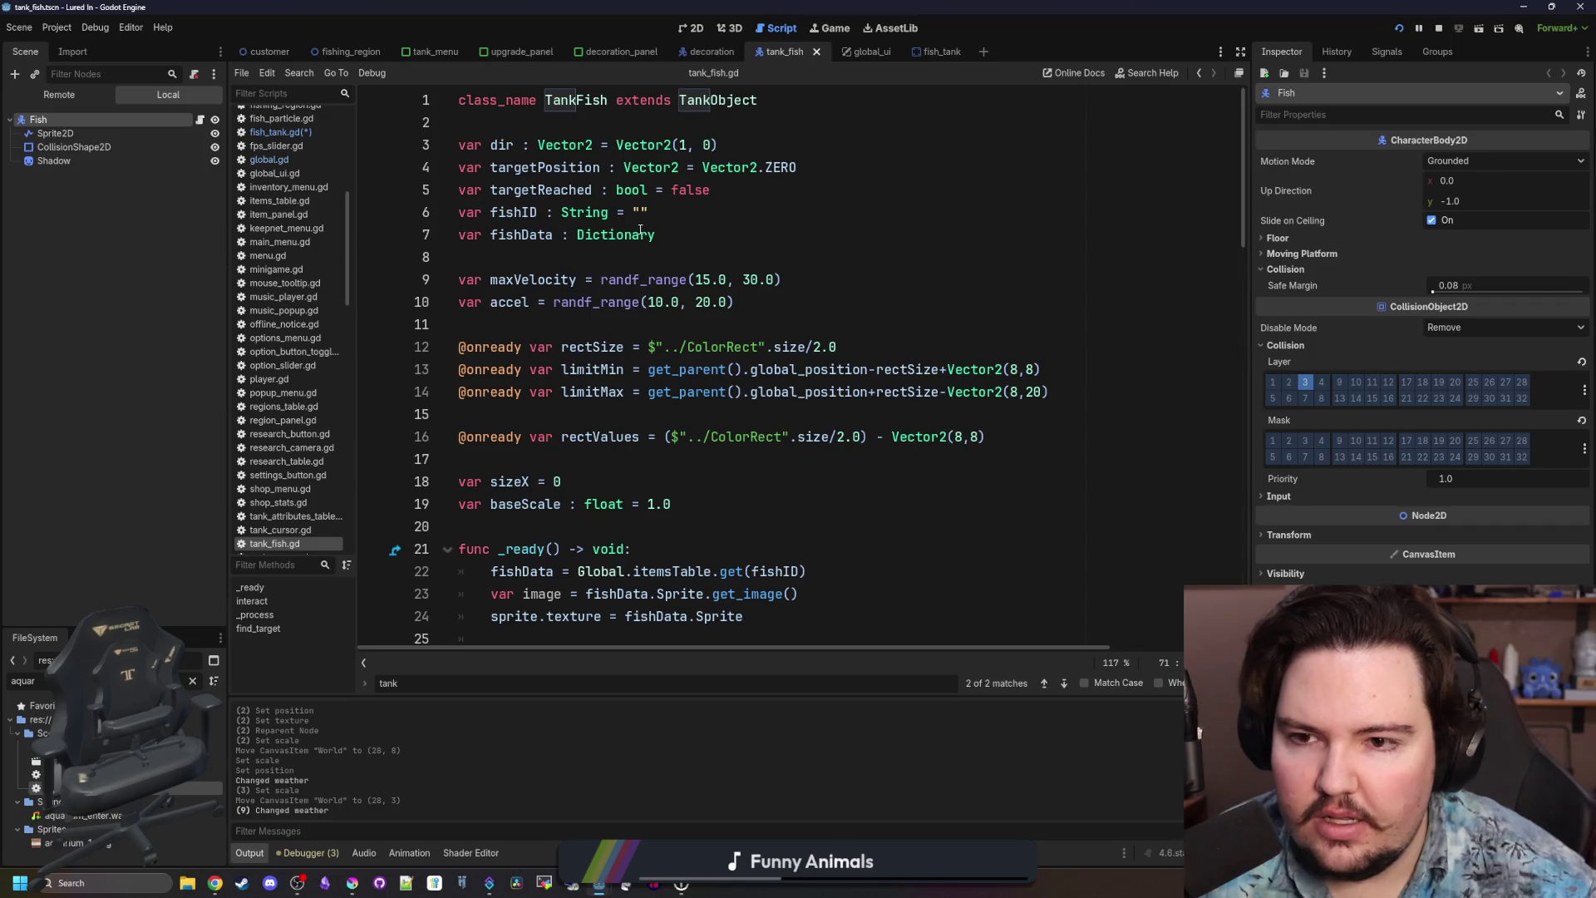
scroll(581, 423, "down", 20)
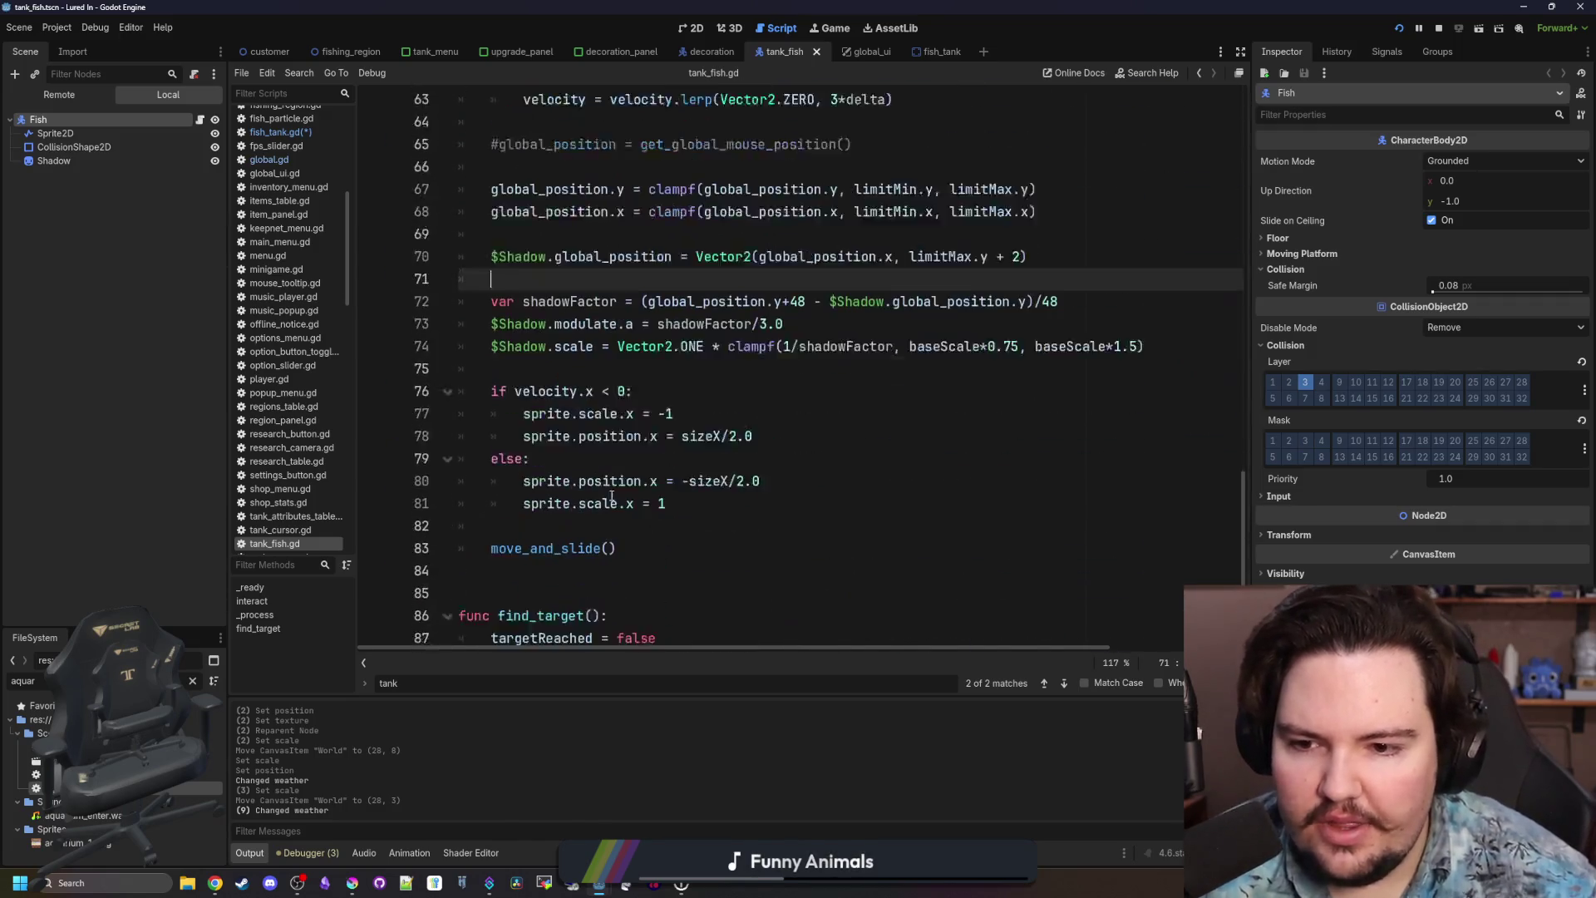
mouse_move(735, 632)
left_mouse_down()
mouse_move(707, 498)
mouse_move(499, 66)
mouse_move(446, 3)
left_mouse_up()
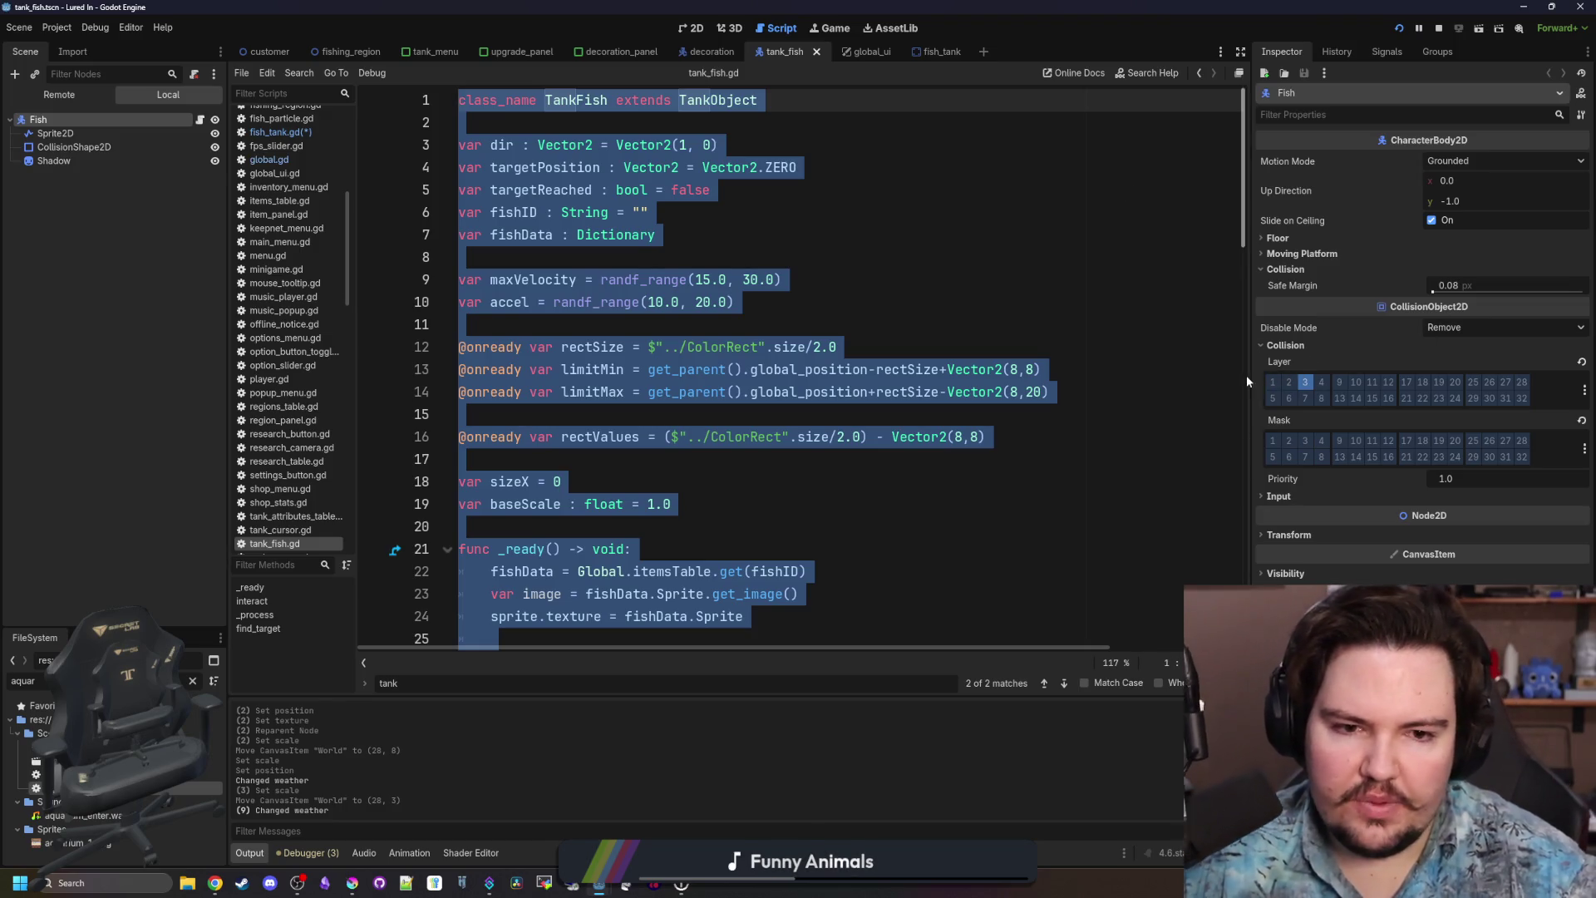
left_click_drag(1245, 166, 1322, 166)
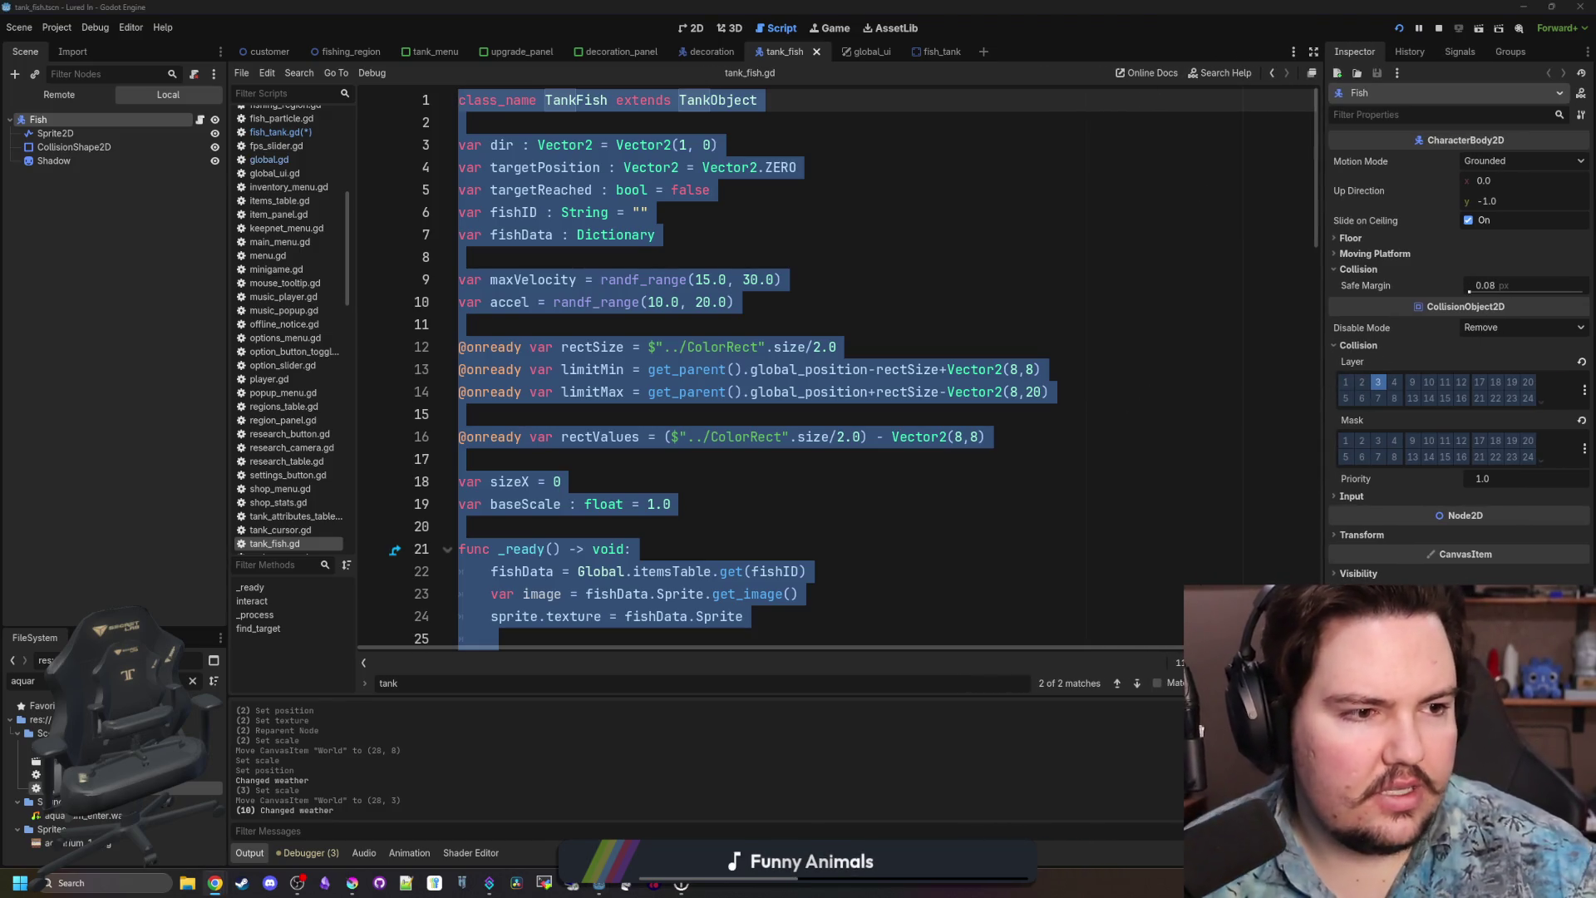
Reselect the whole script from its last line up to line 1 and copy it.
scroll(572, 480, "down", 20)
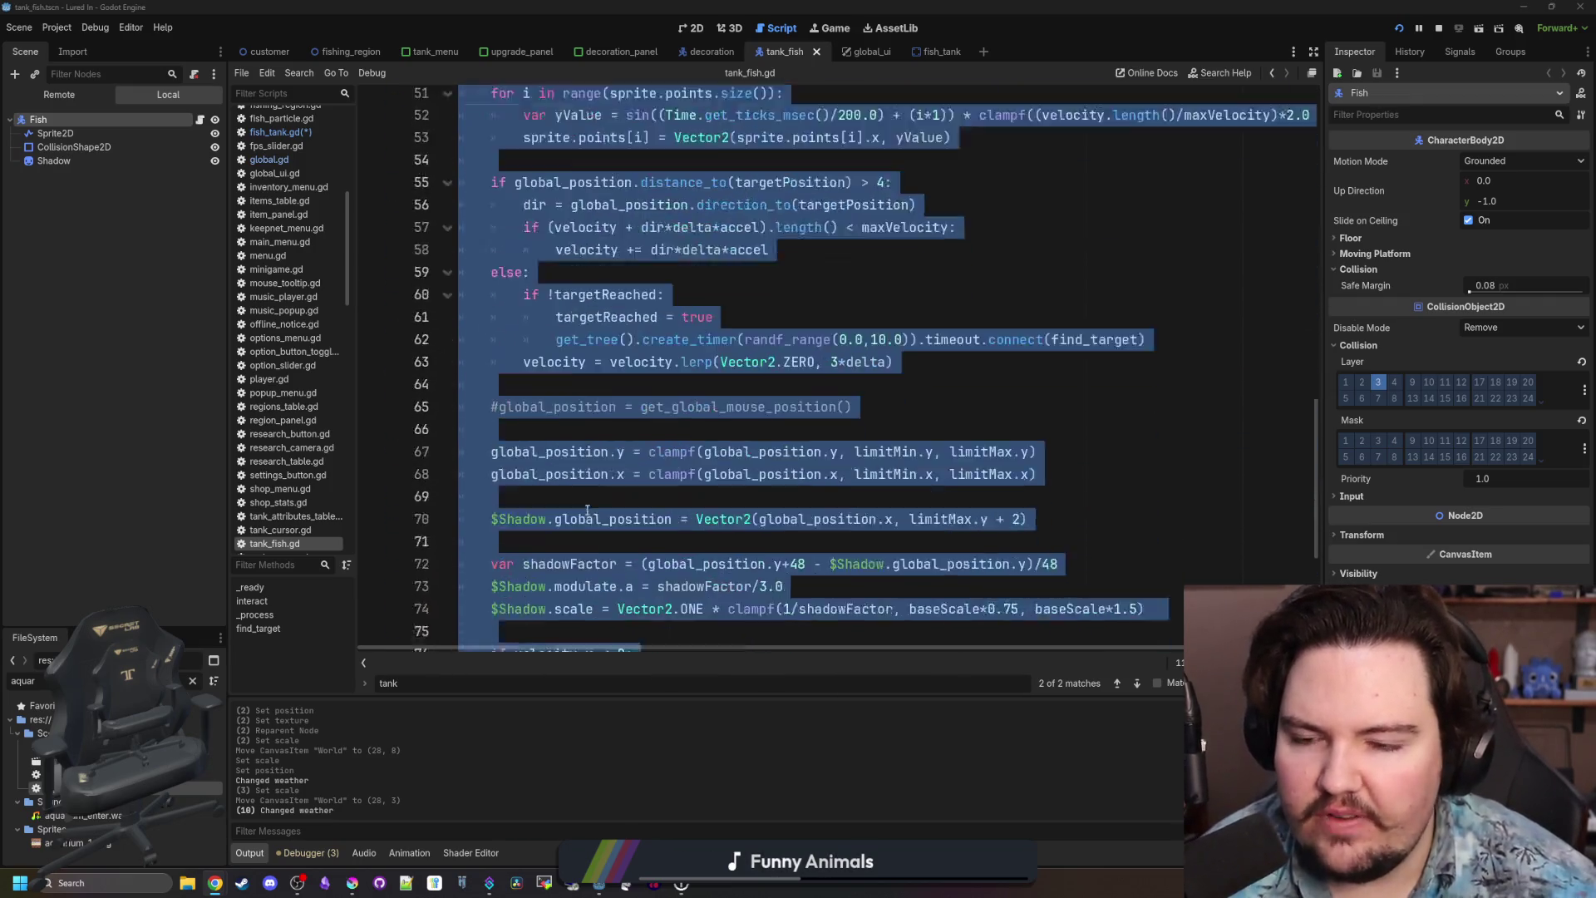
left_click(523, 559)
left_click(516, 617)
left_click(521, 630)
mouse_move(526, 630)
left_mouse_down()
mouse_move(482, 79)
mouse_move(410, 6)
left_mouse_up()
left_click(552, 116)
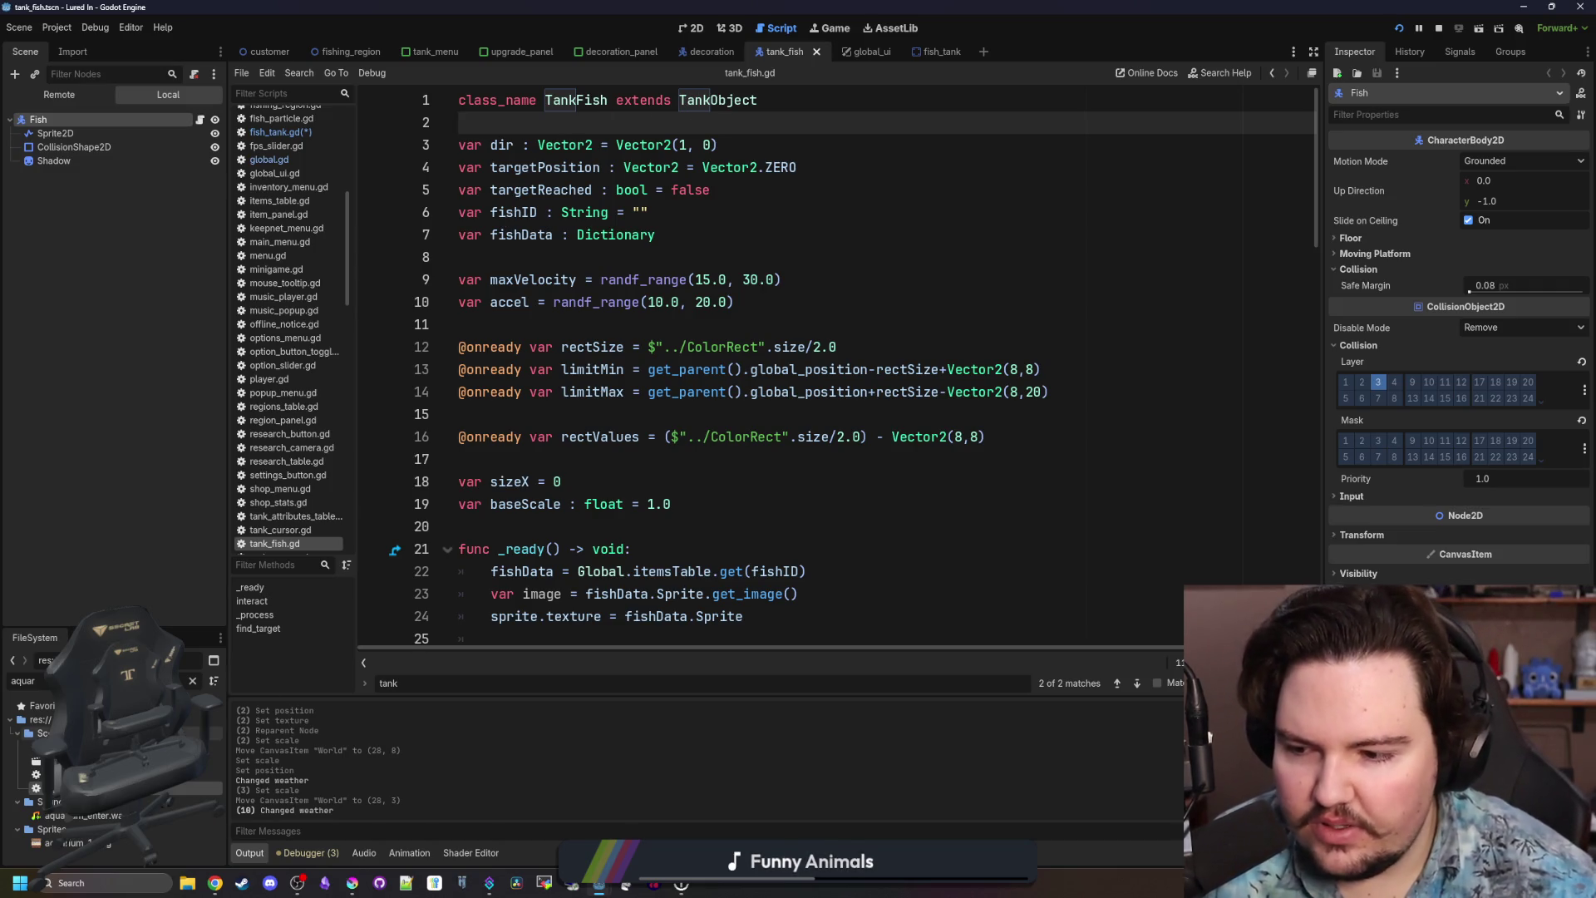
right_click(123, 842)
Create a new script file named tank_navigator.gd in the FileSystem.
mouse_move(249, 646)
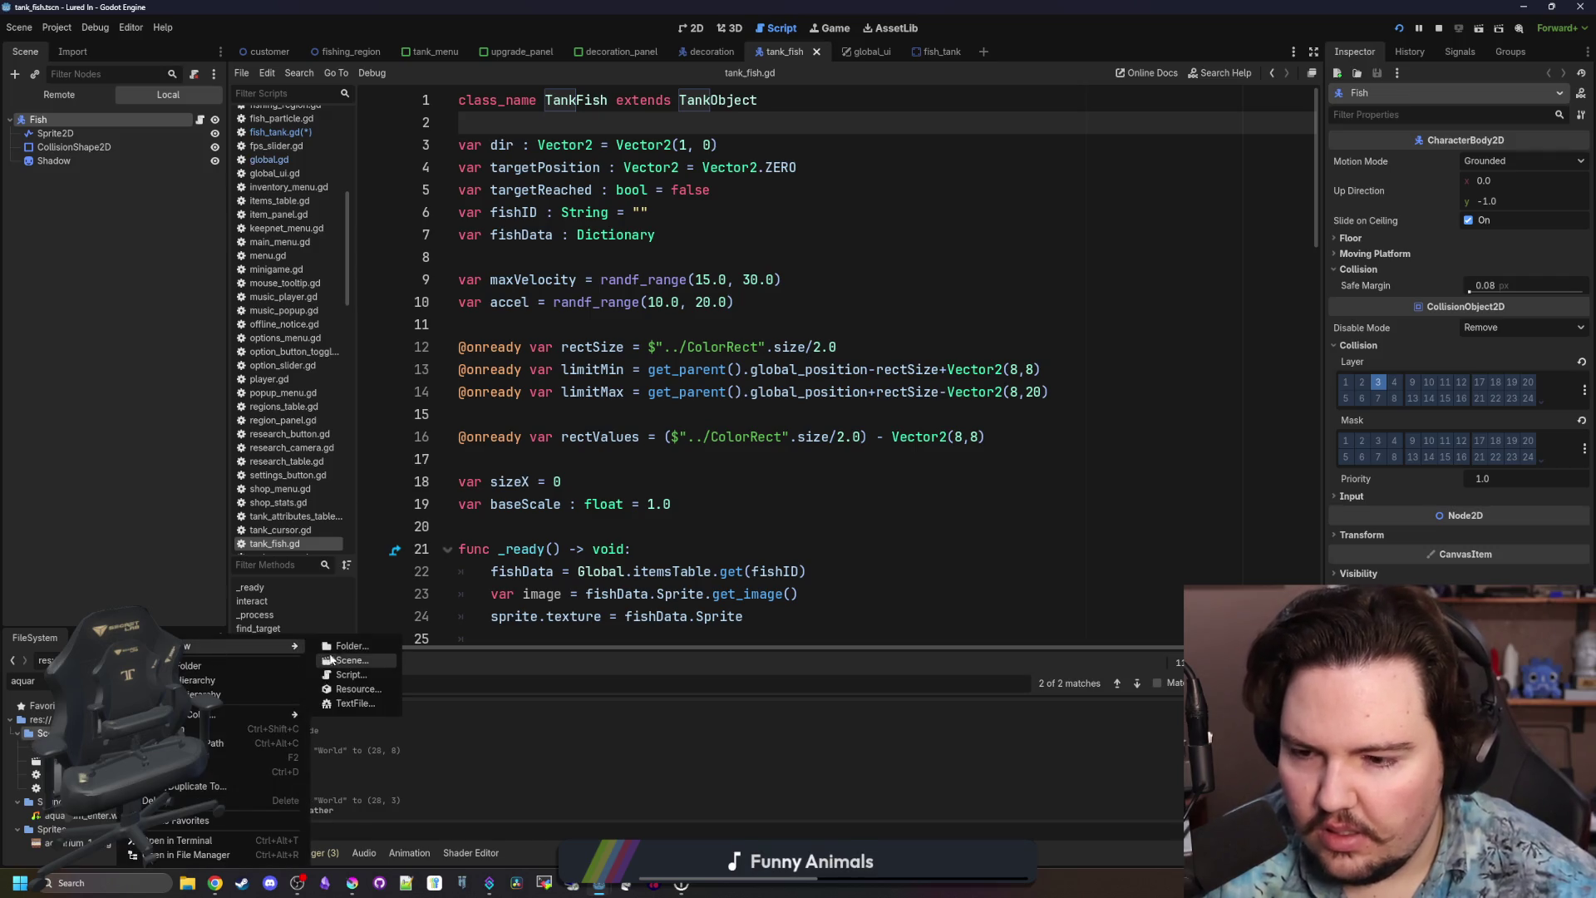
left_click(341, 676)
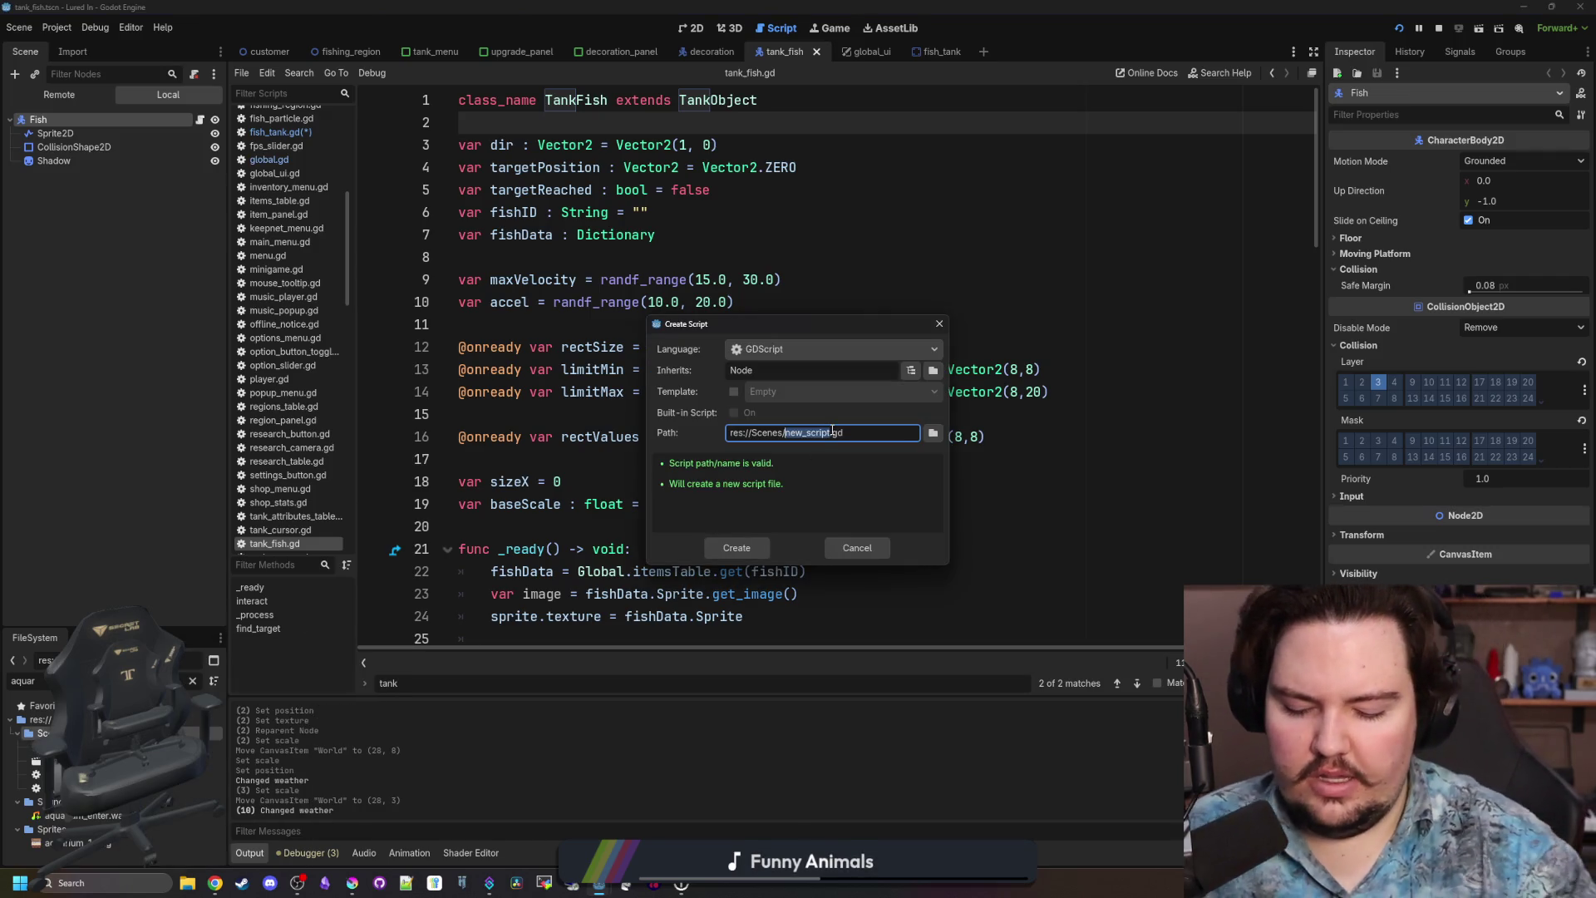
type("tank_")
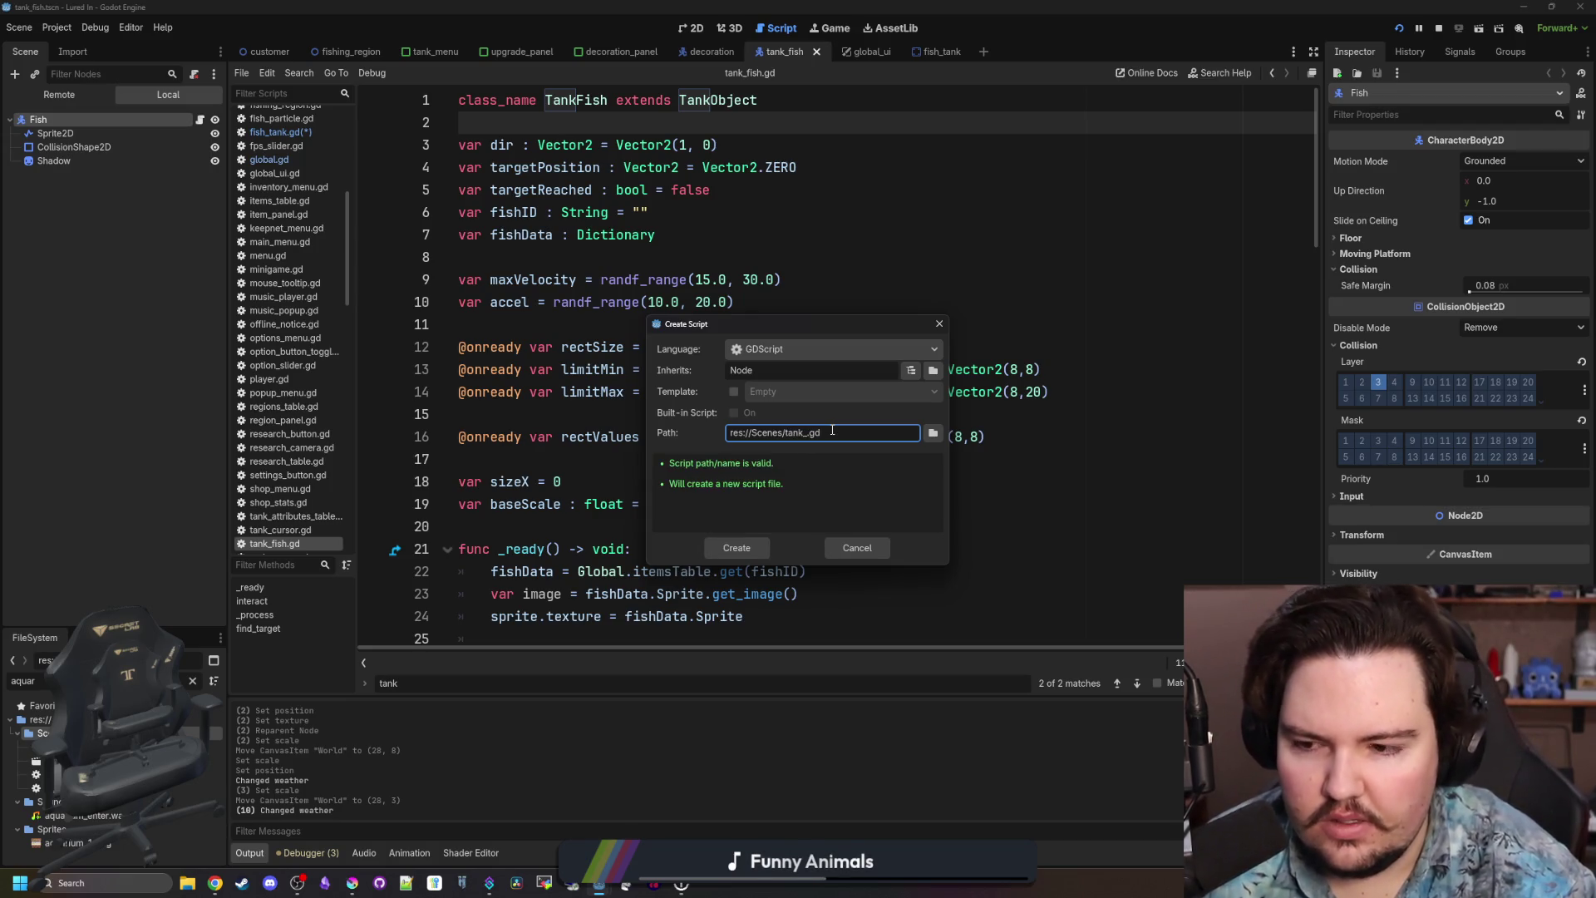
type("fish_navig")
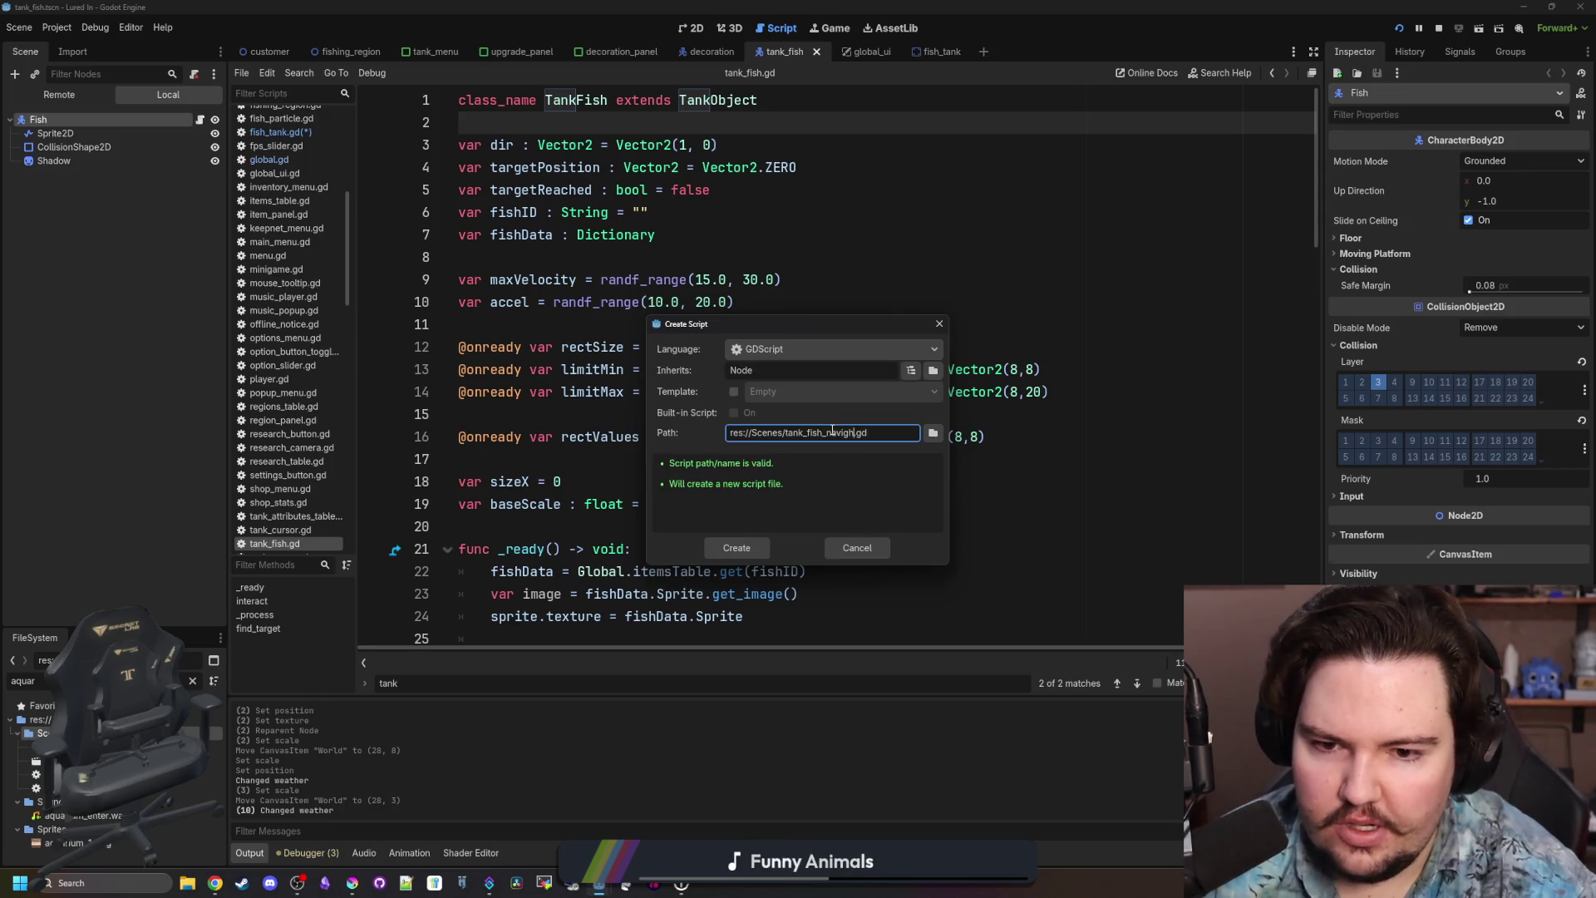
type("ation")
key("BackSpace")
key("BackSpace")
key("BackSpace")
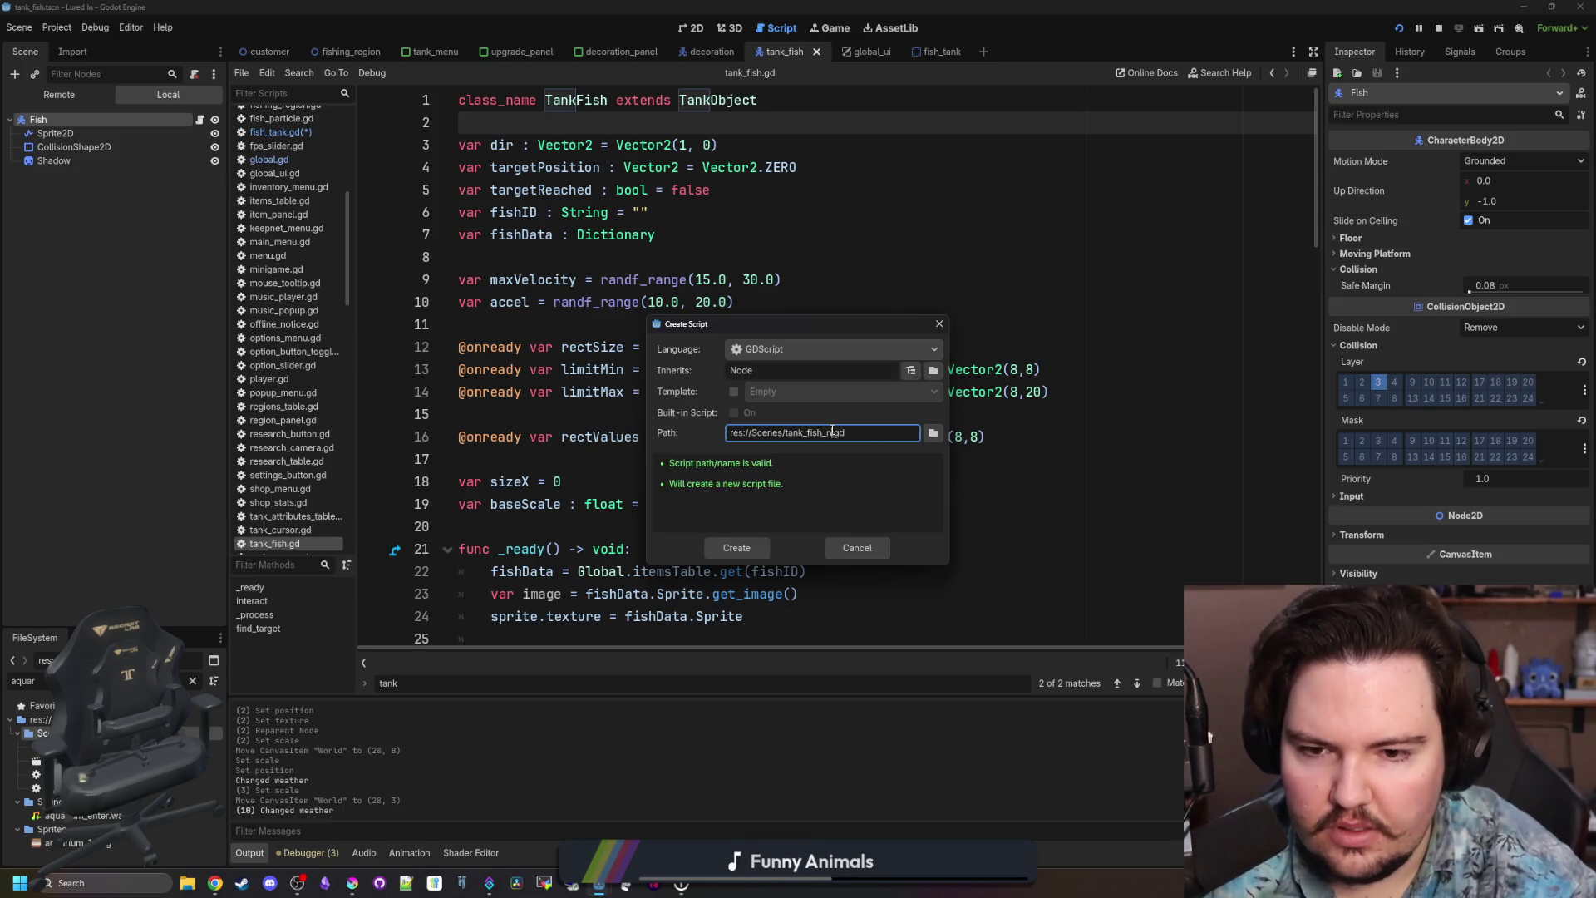
key("BackSpace")
key("BackSpace")
key("BackSpace")
type("tank_navigator")
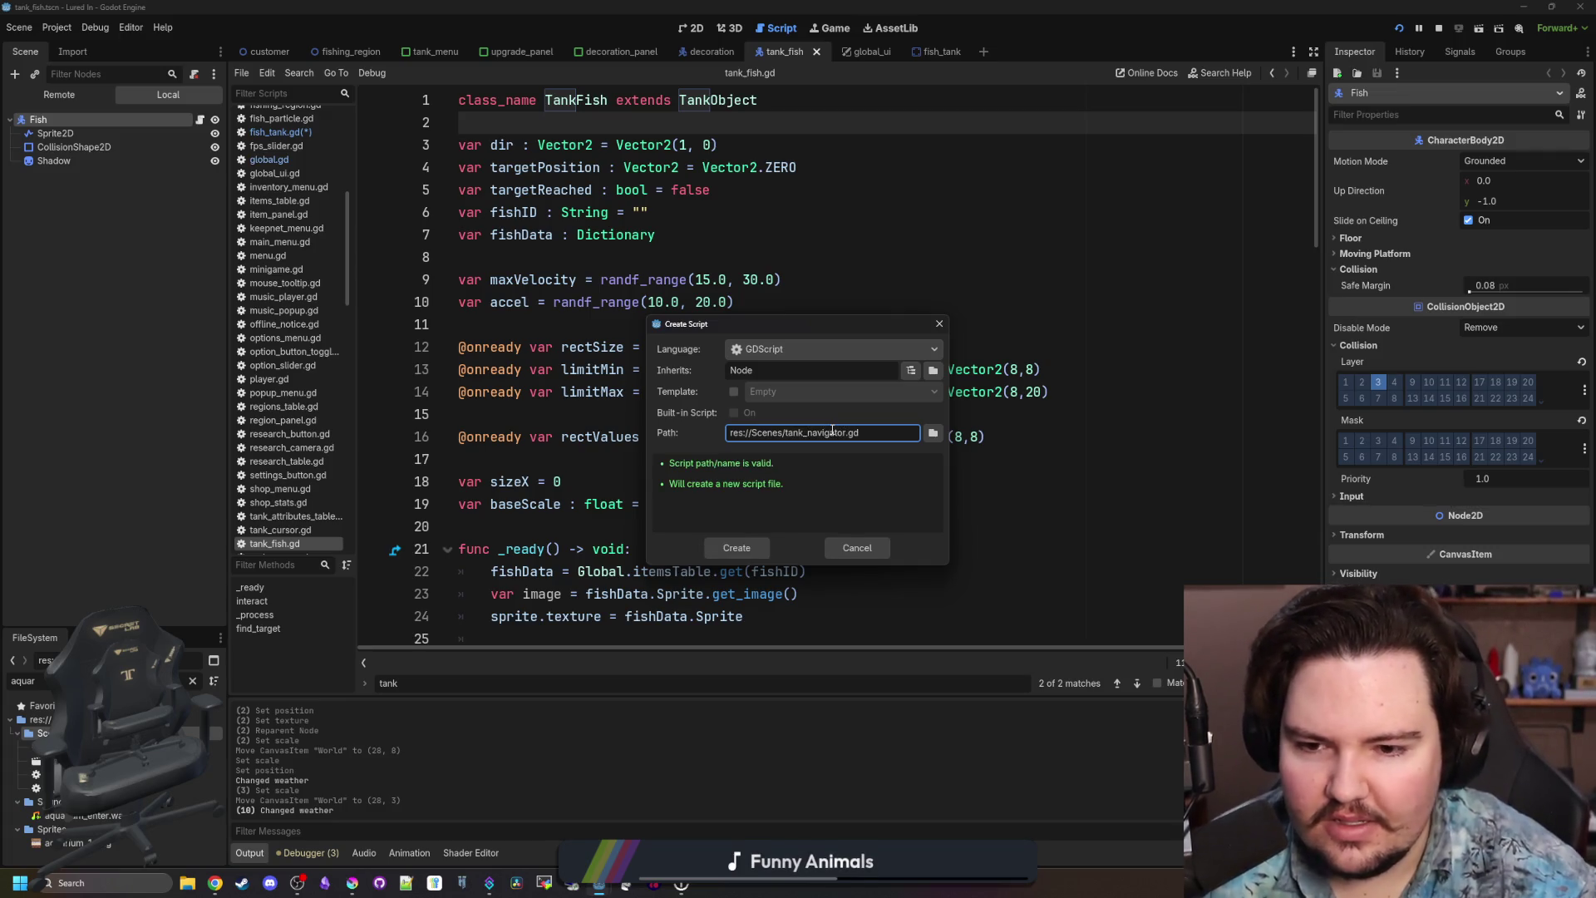
key("Return")
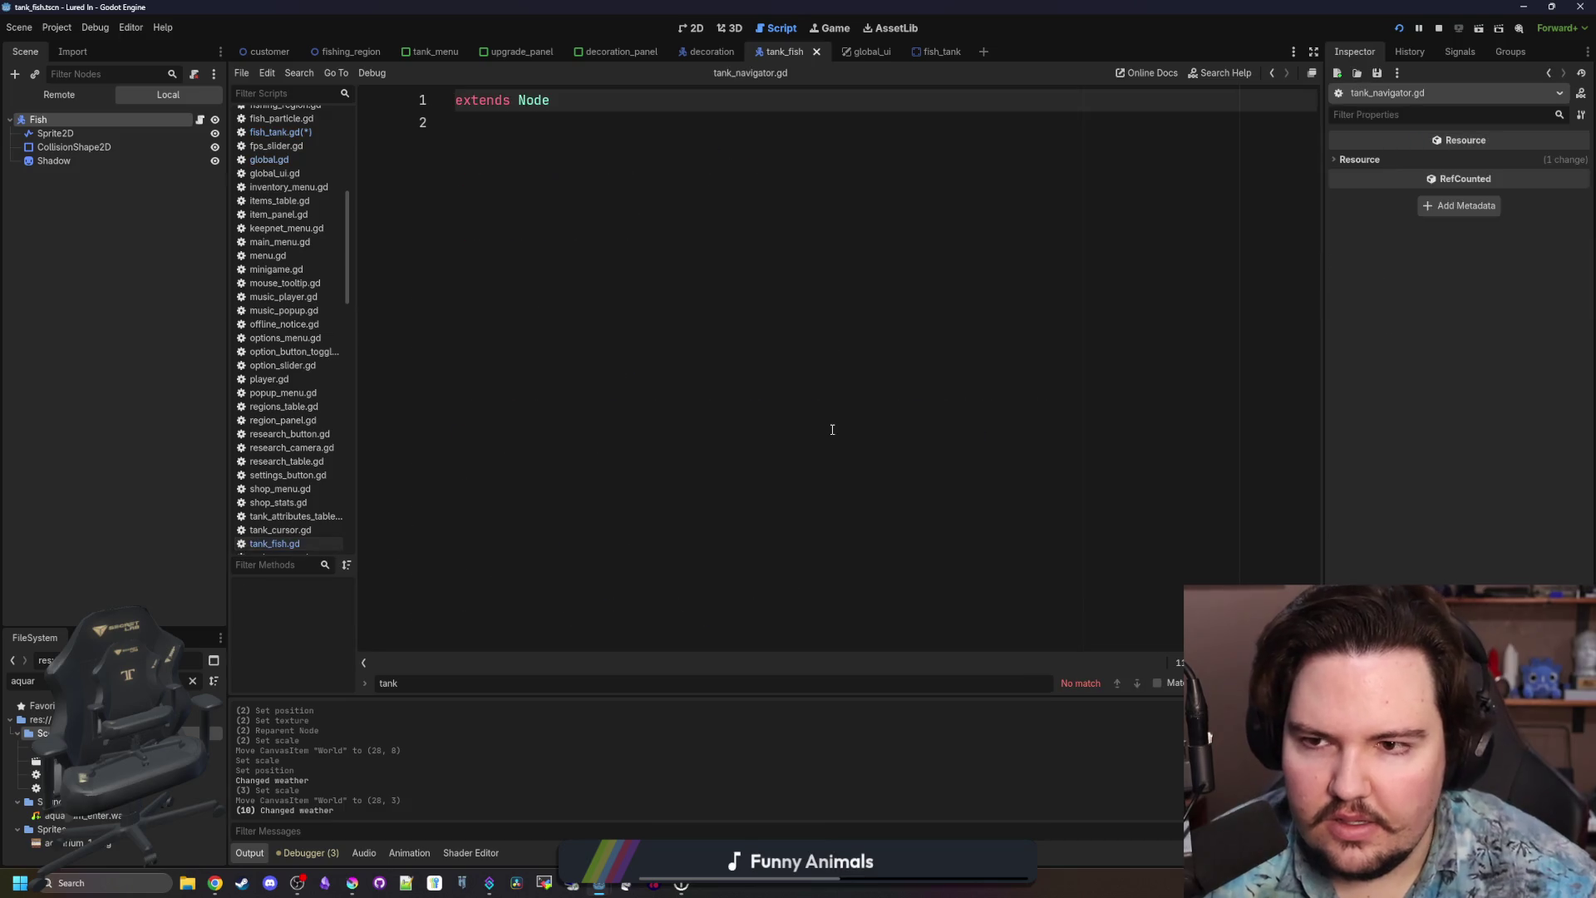
Replace its contents with the copied fish code and rename class_name to TankNavigator.
key("ctrl+a")
key("ctrl+v")
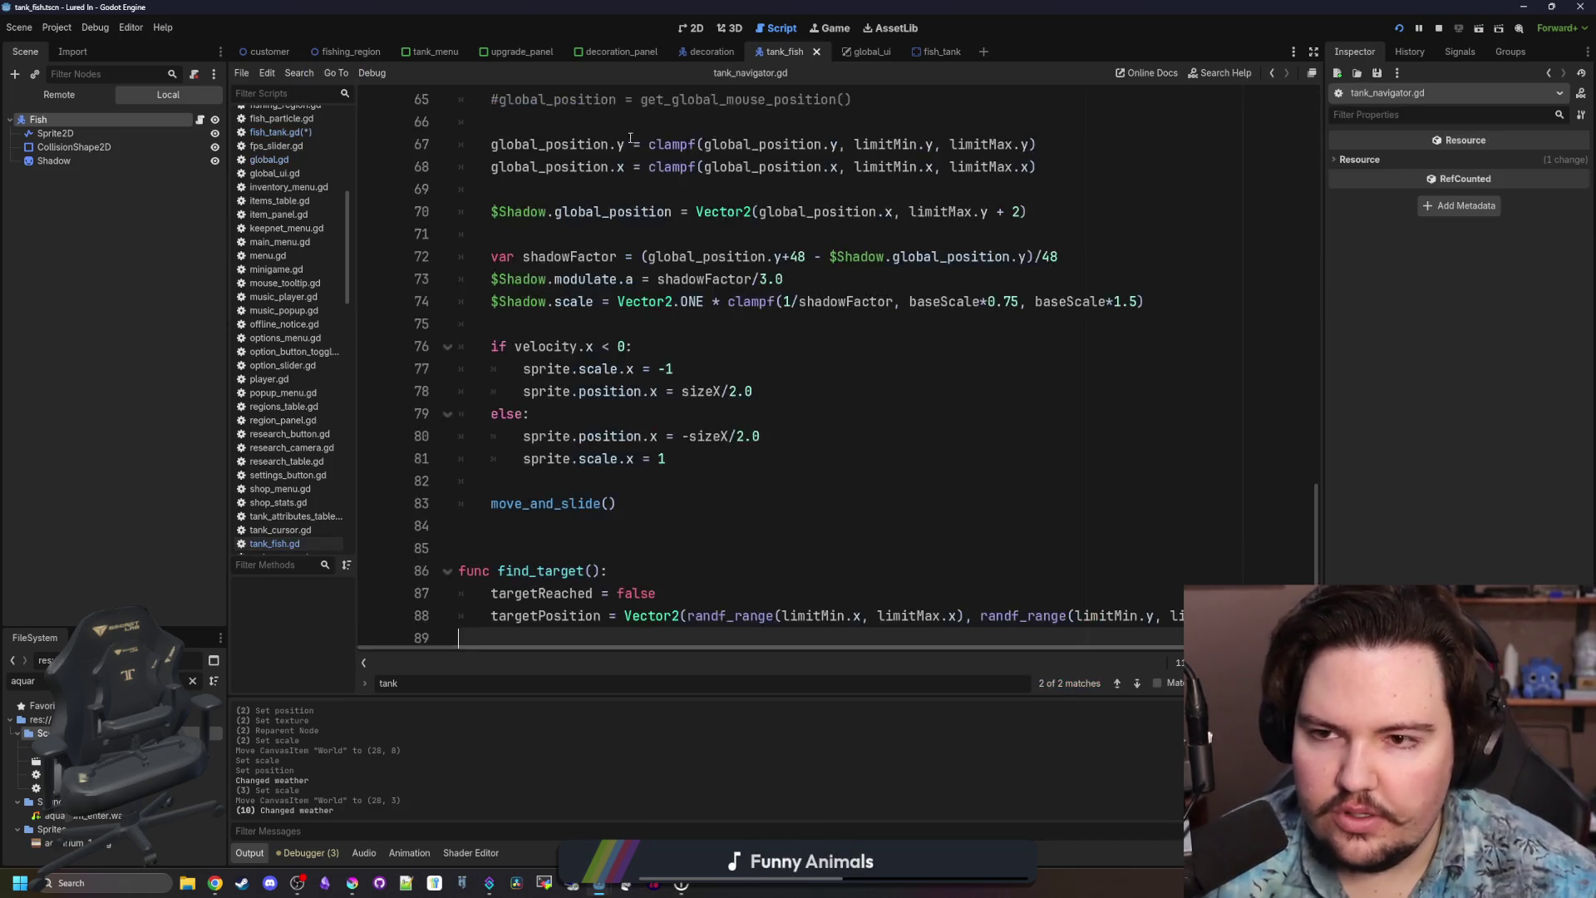
scroll(666, 122, "up", 15)
double_click(718, 100)
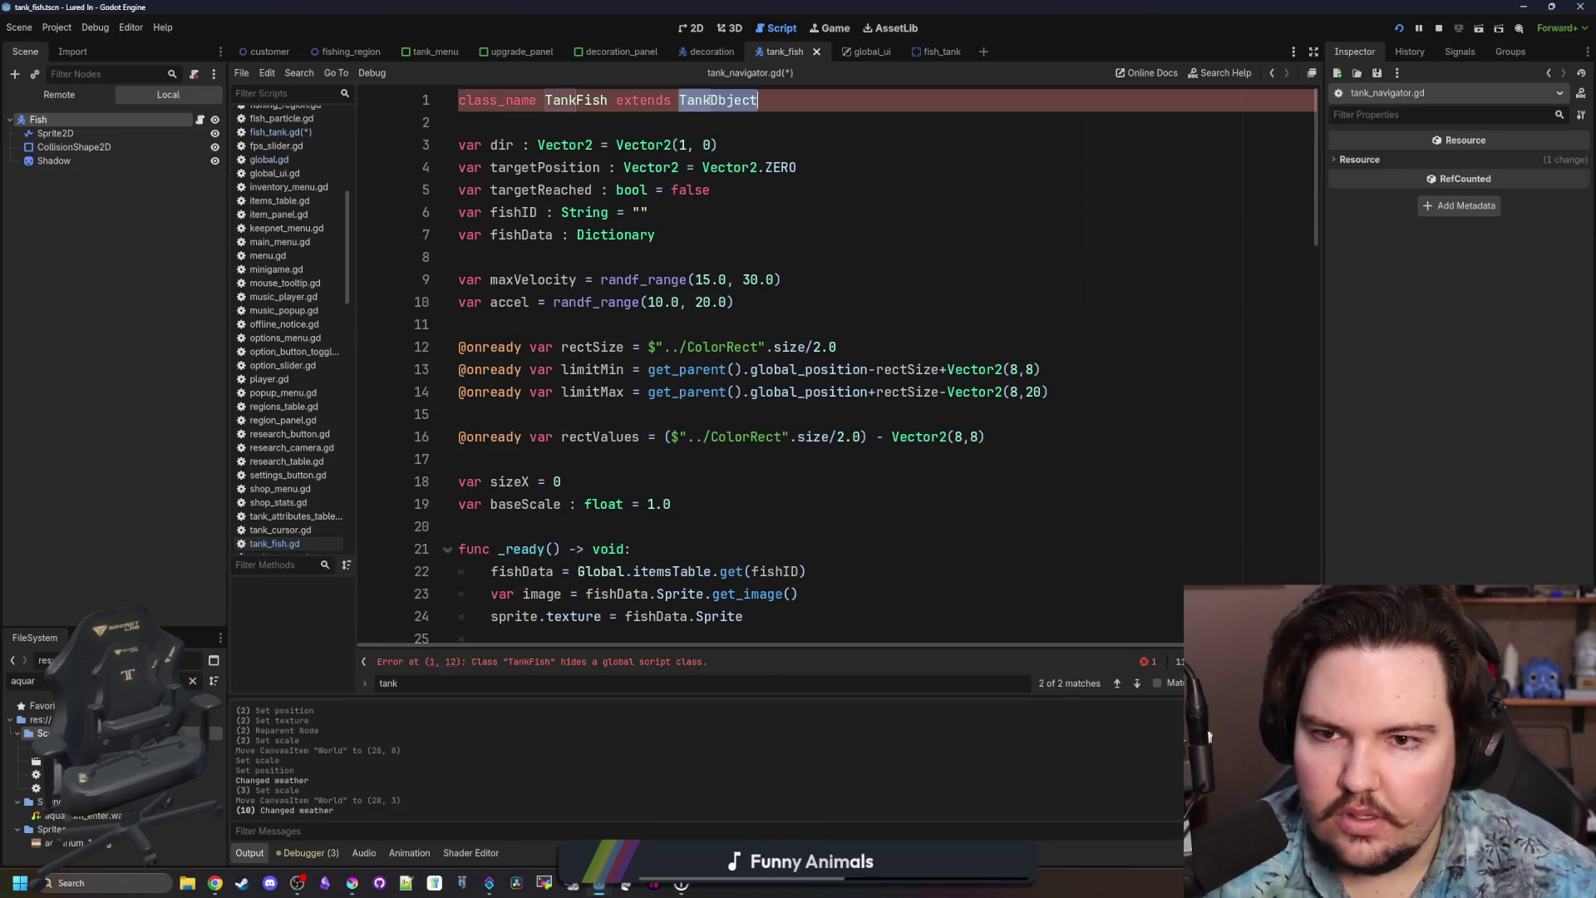
double_click(574, 101)
key("BackSpace")
type("TankNavigator")
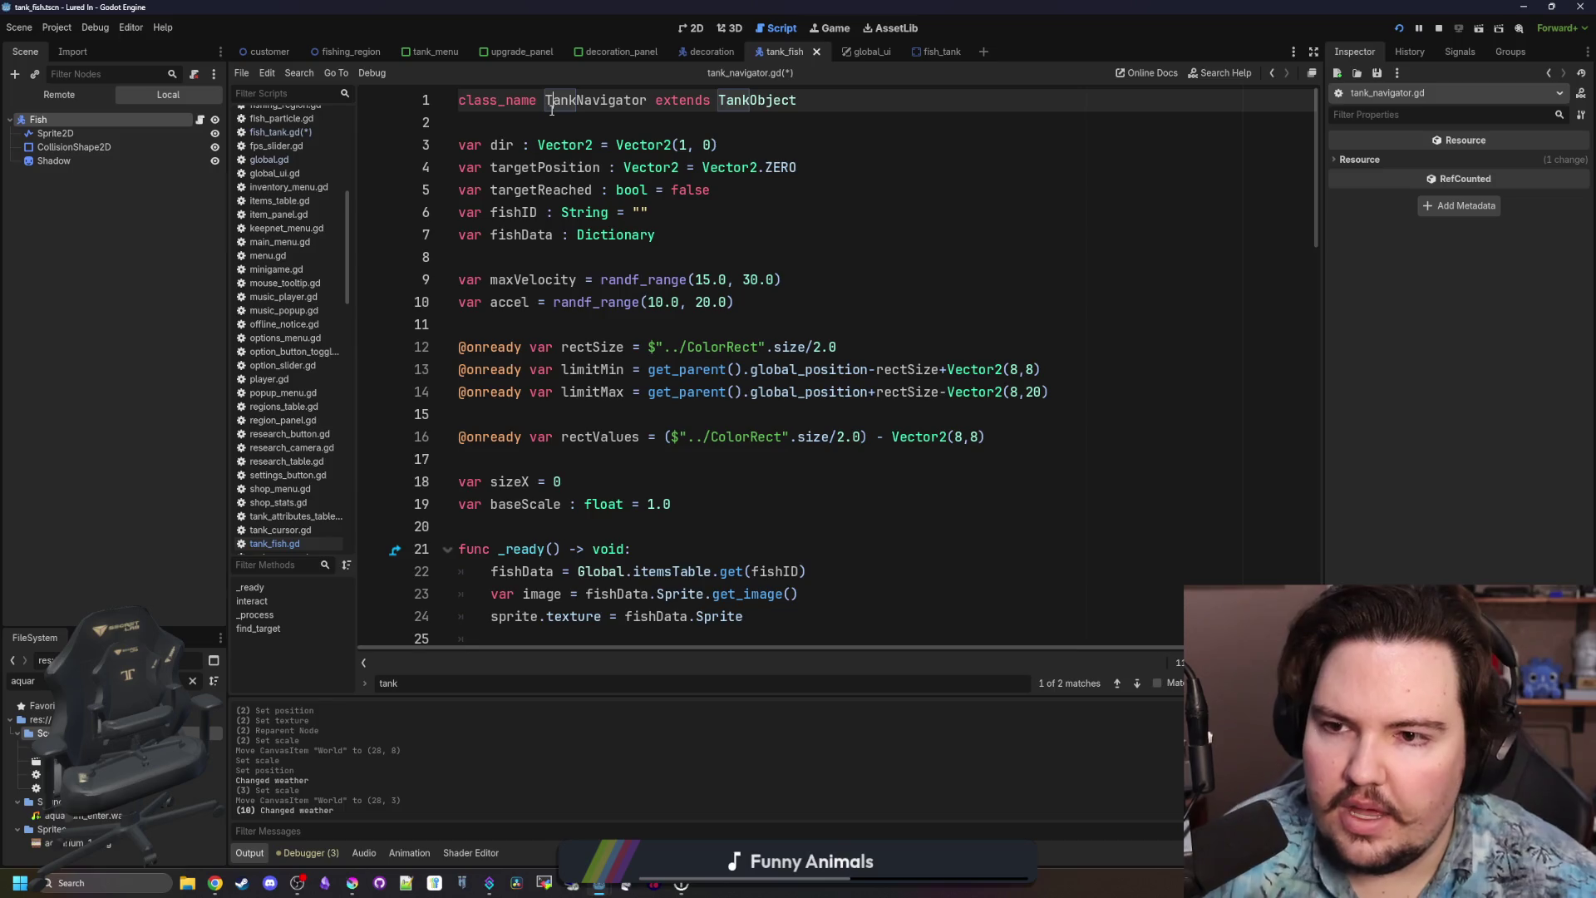
Switch to fish_tank.gd and select its StaticBody2D base class.
scroll(552, 109, "down", 20)
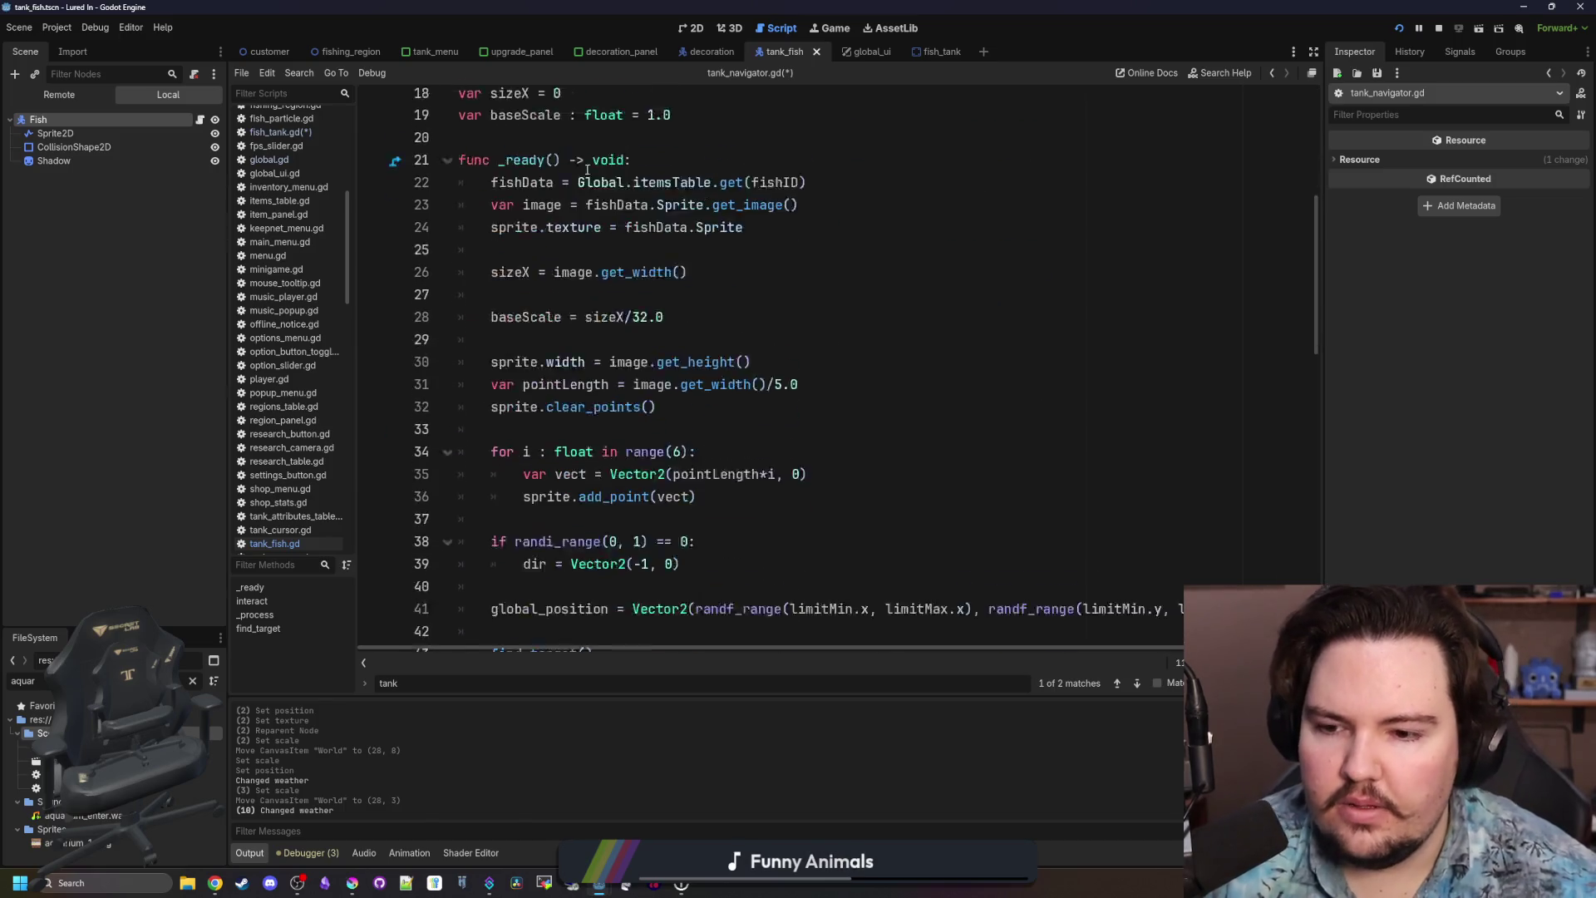
left_click(266, 133)
double_click(738, 100)
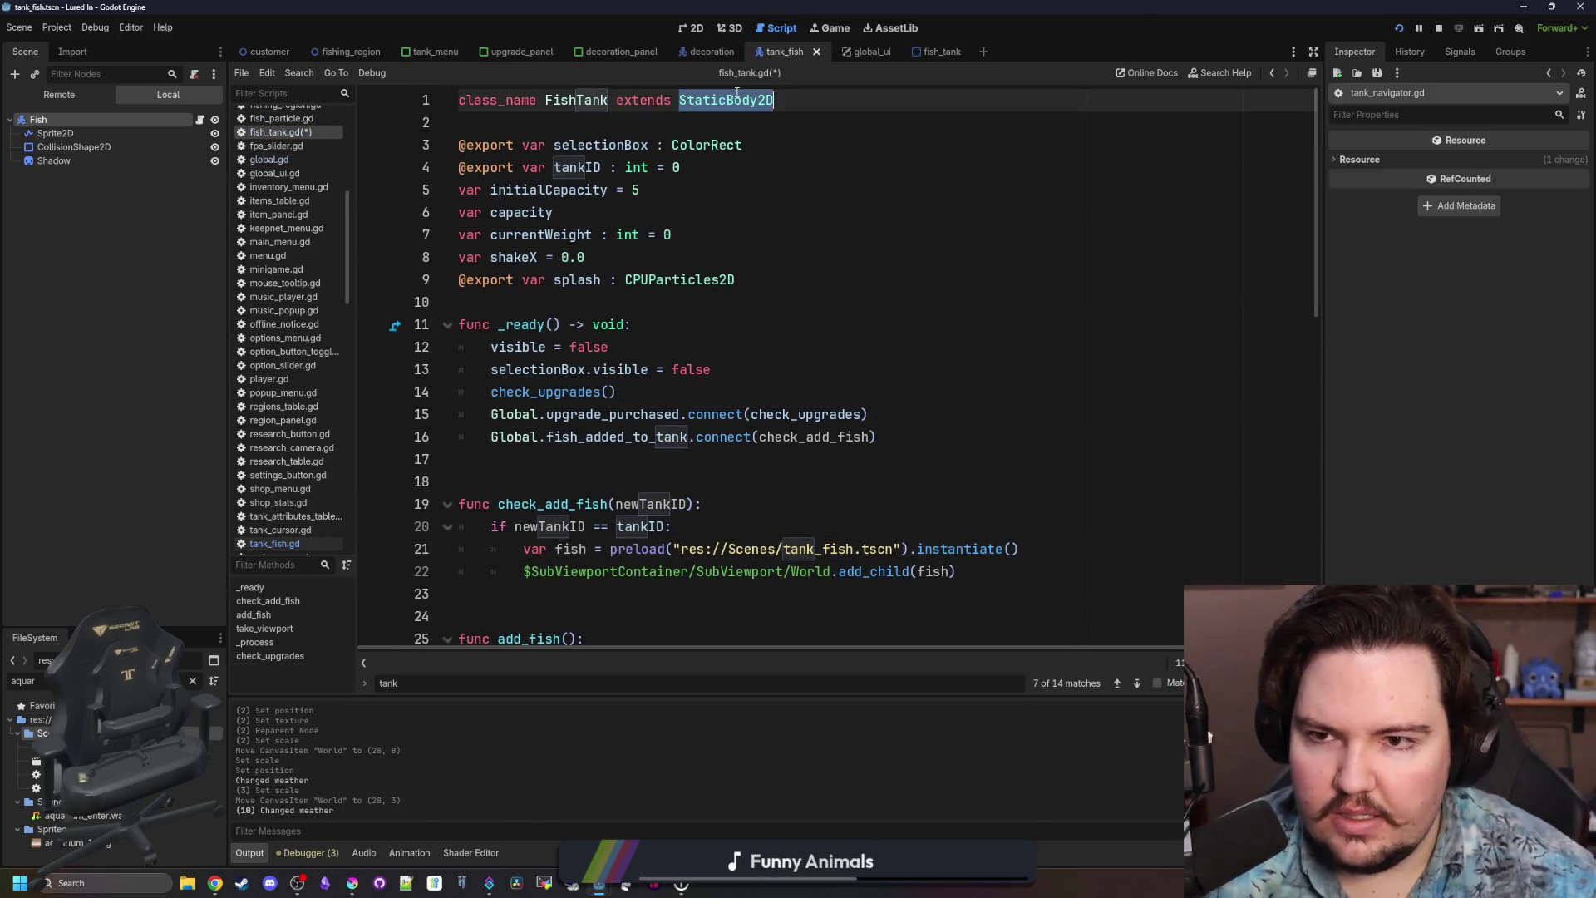
Open tank_navigator.gd from the script list and save it.
type("TankNa")
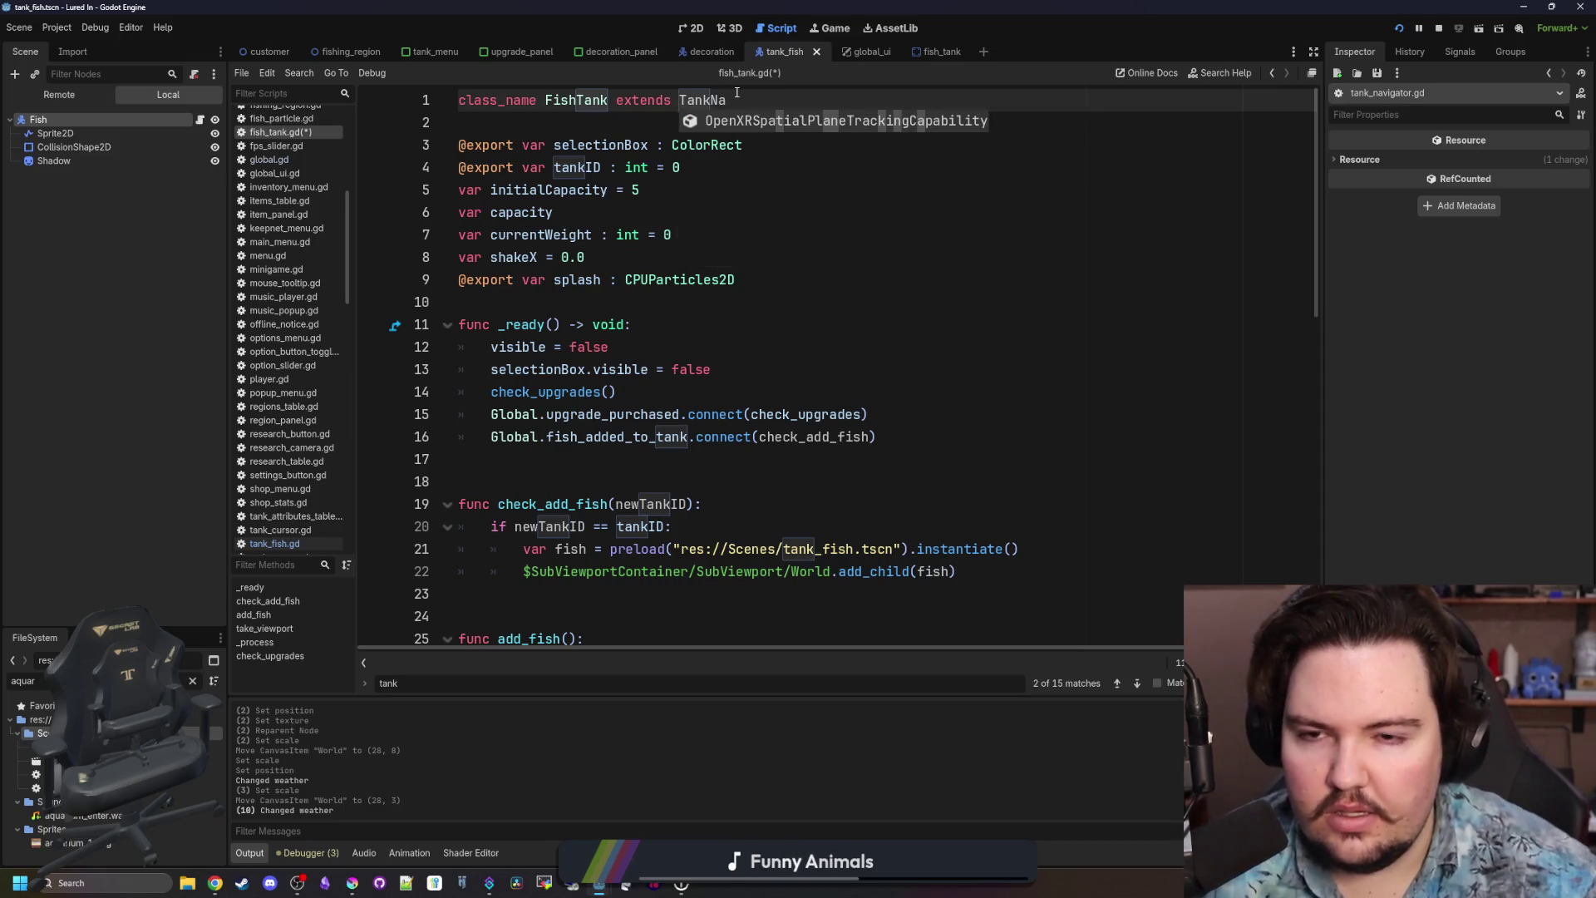
key("BackSpace")
key("BackSpace")
key("BackSpace")
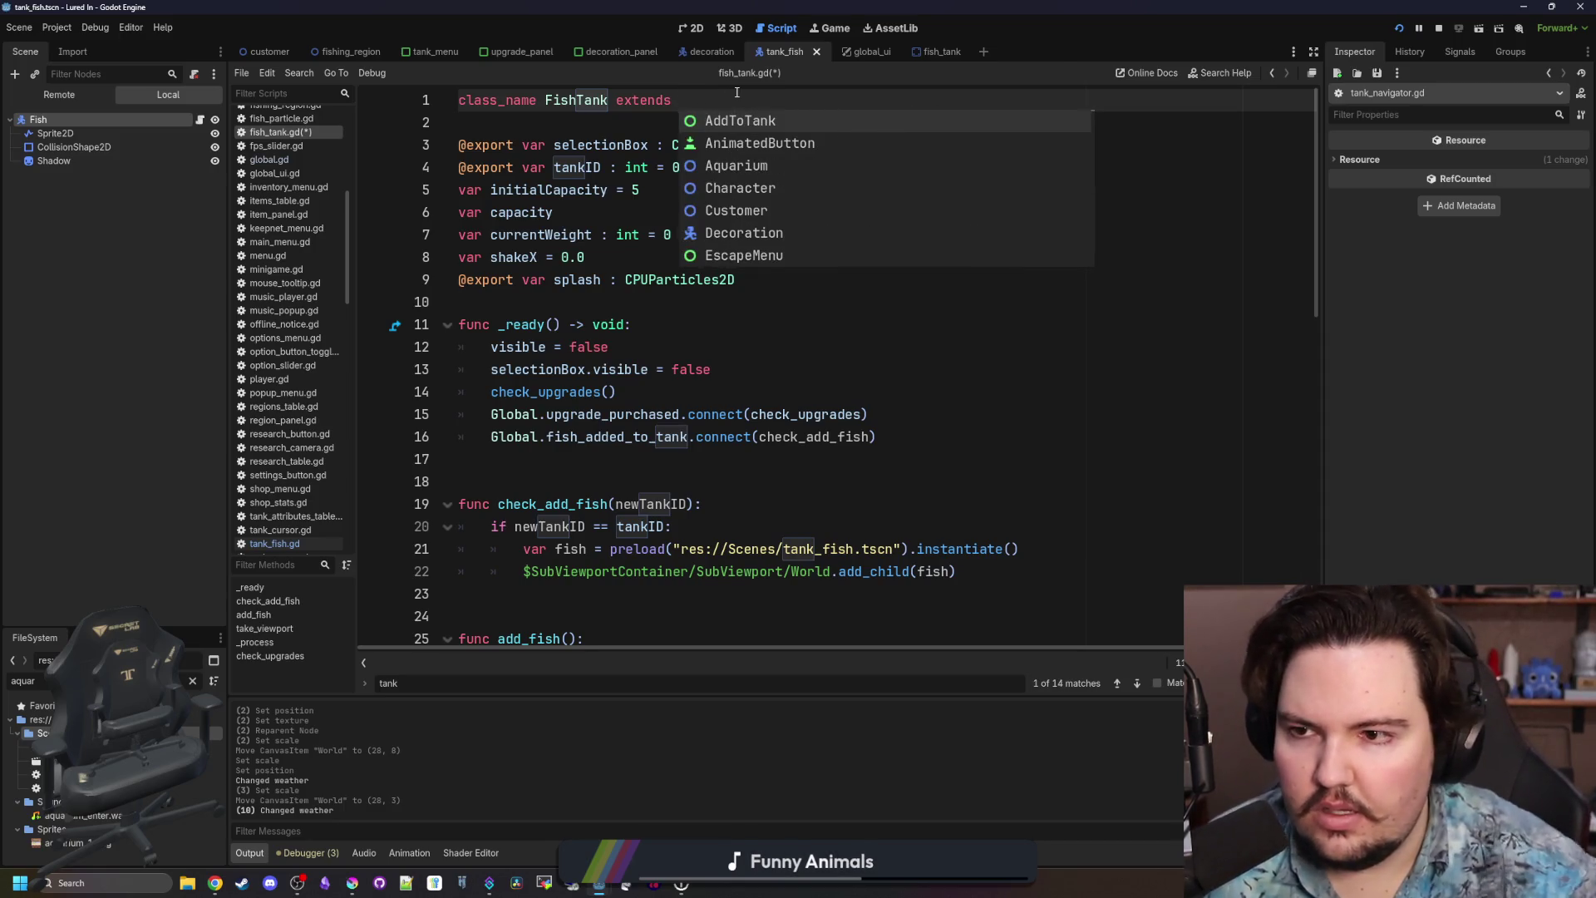
right_click(737, 92)
scroll(313, 455, "up", 3)
scroll(306, 463, "down", 5)
left_click(306, 461)
key("ctrl+s")
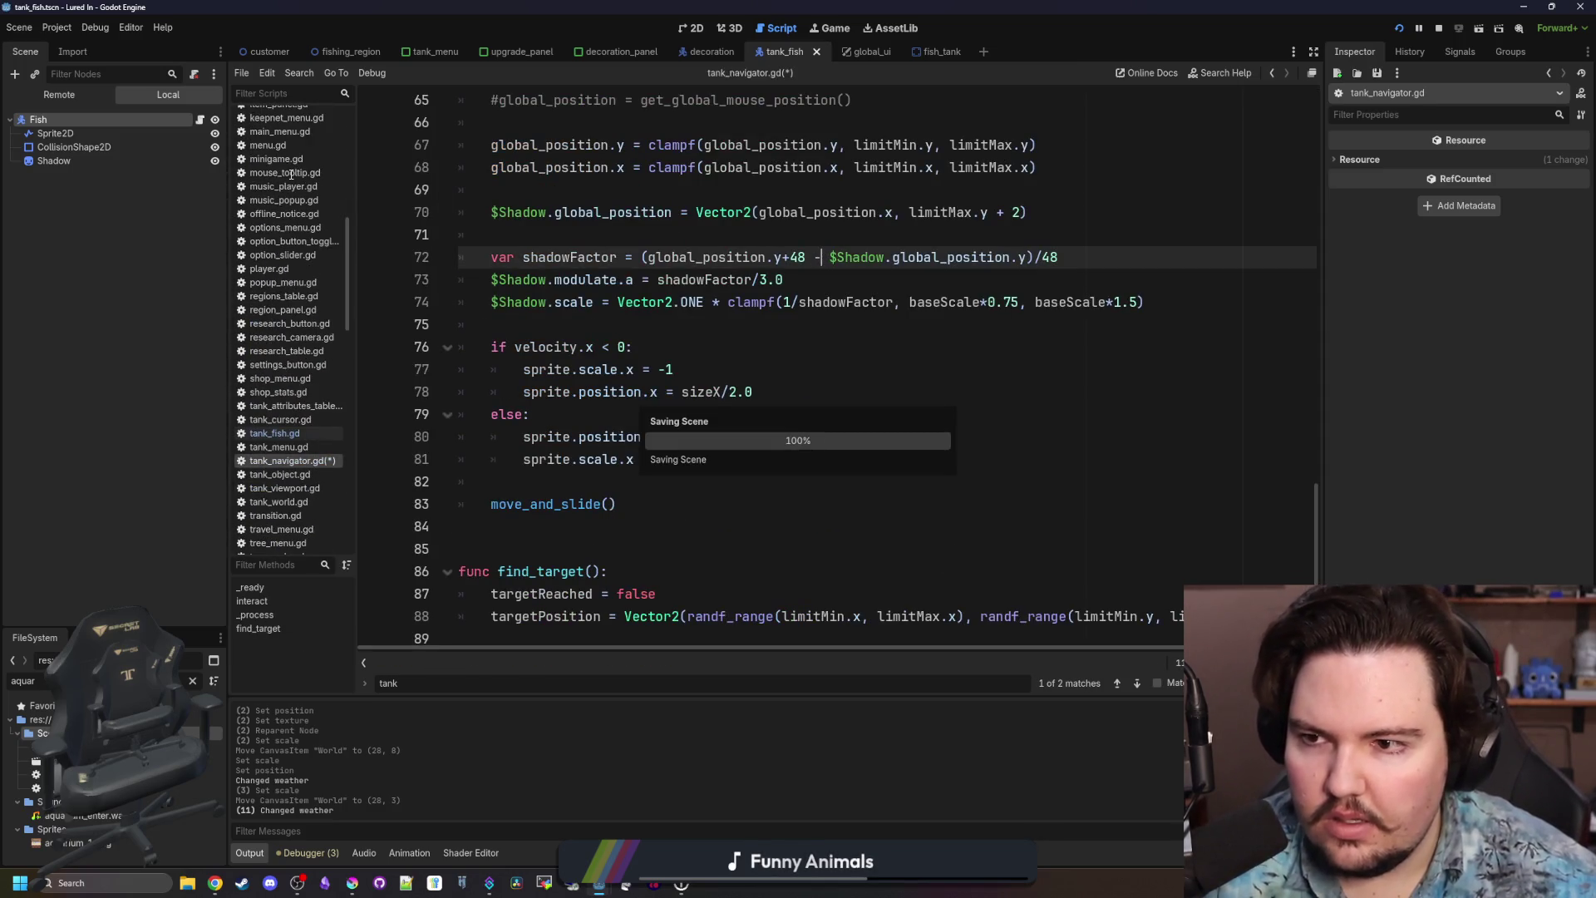
Make fish_tank.gd extend TankNavigator via autocomplete and run the game with F5.
scroll(296, 524, "up", 3)
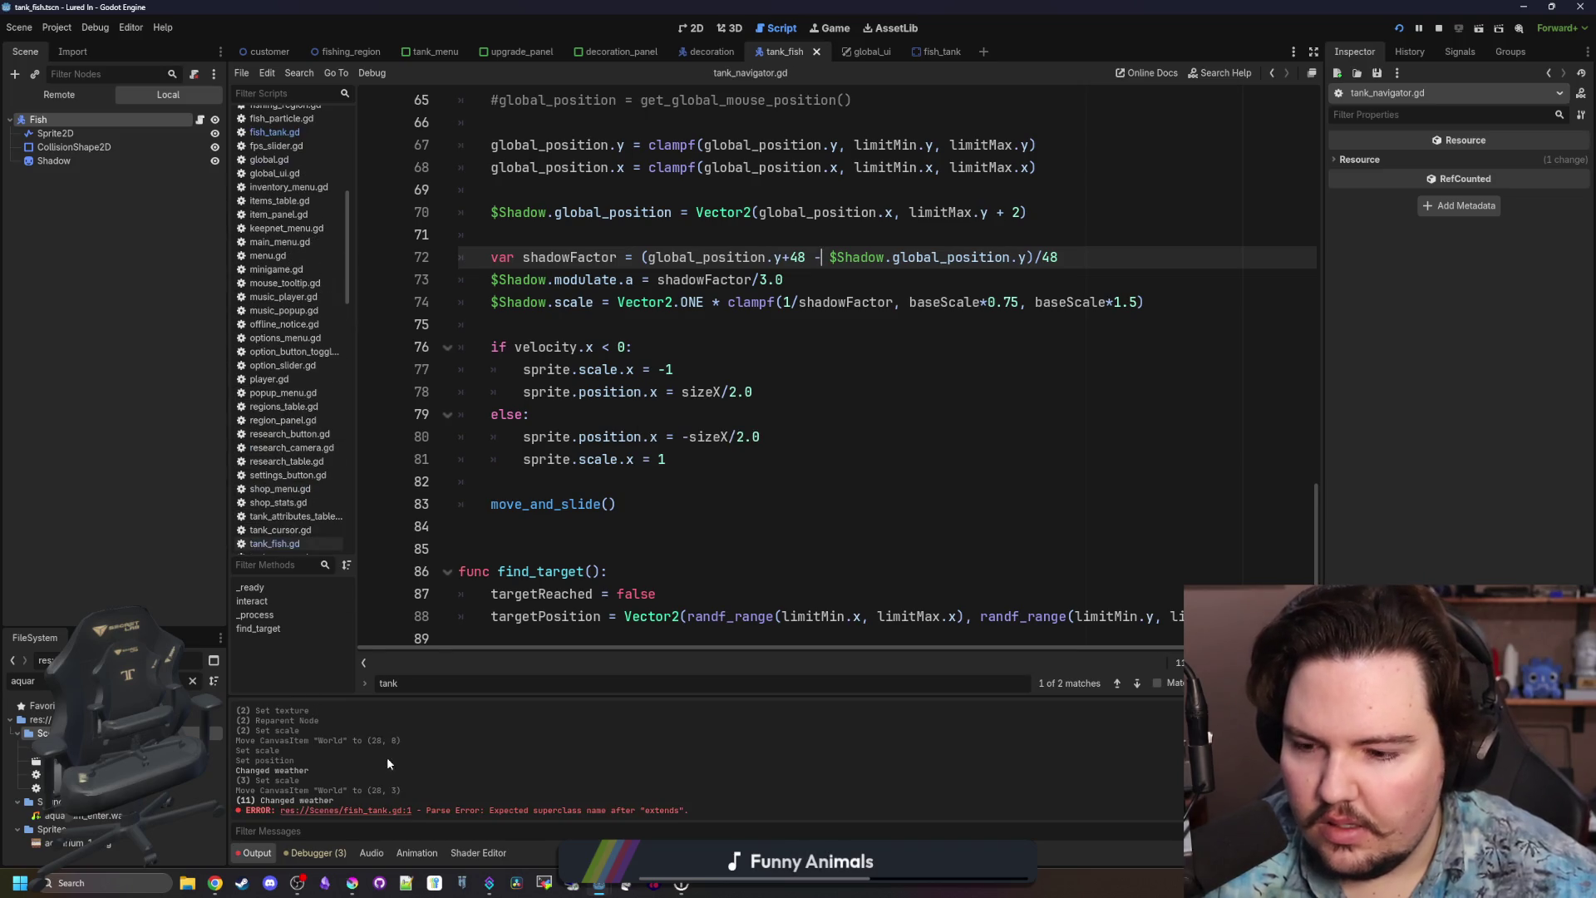
left_click(365, 812)
type("Tank extends TankN")
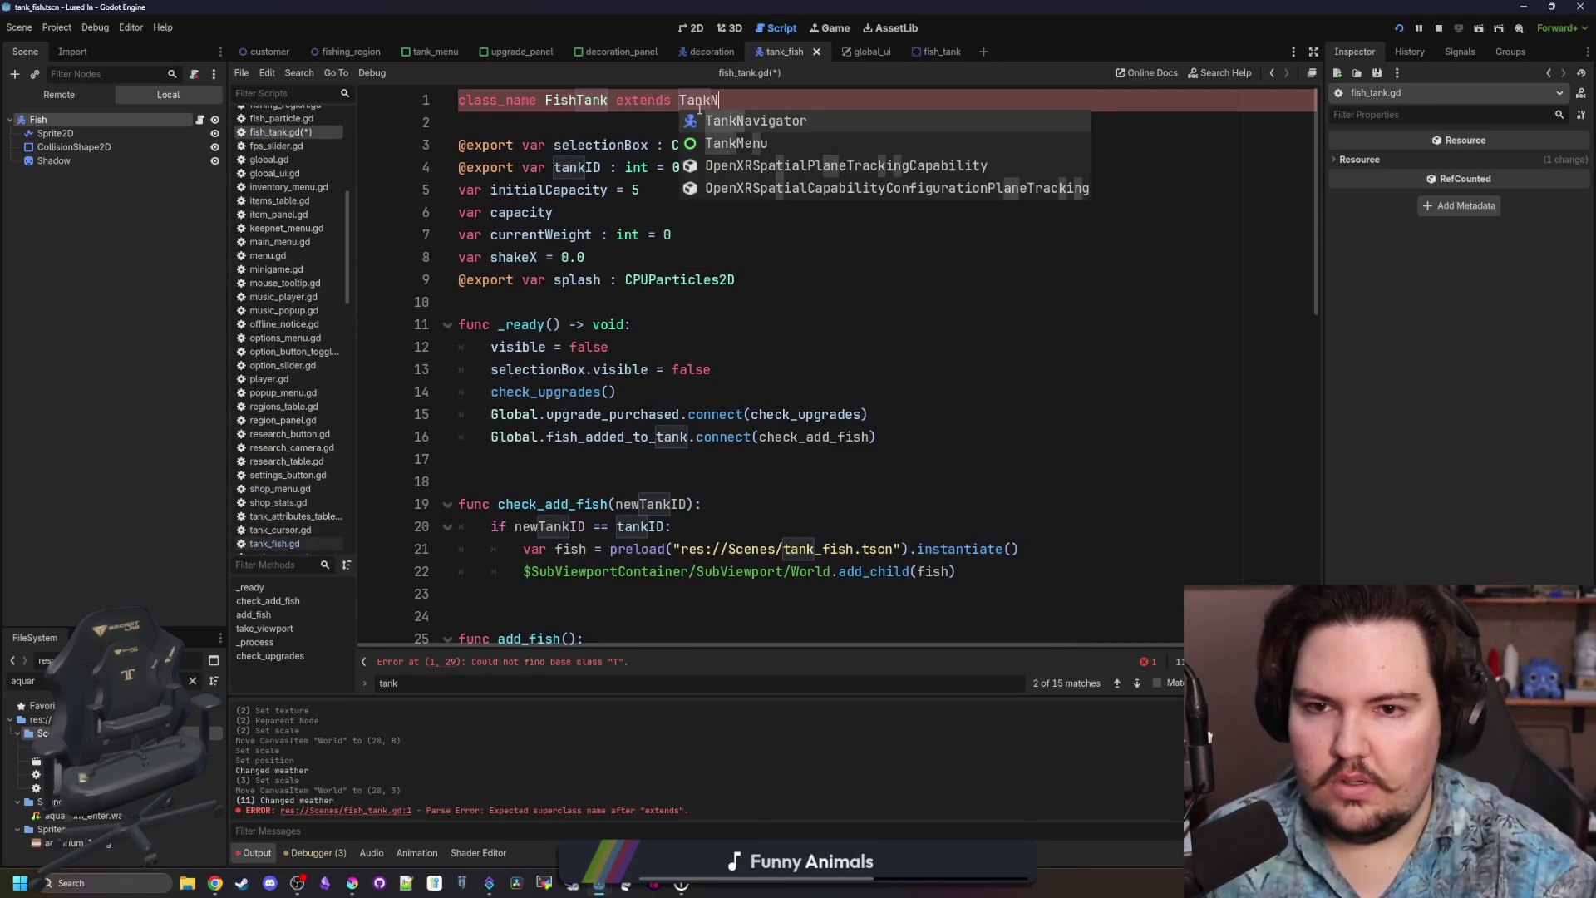
key("Return")
key("F5")
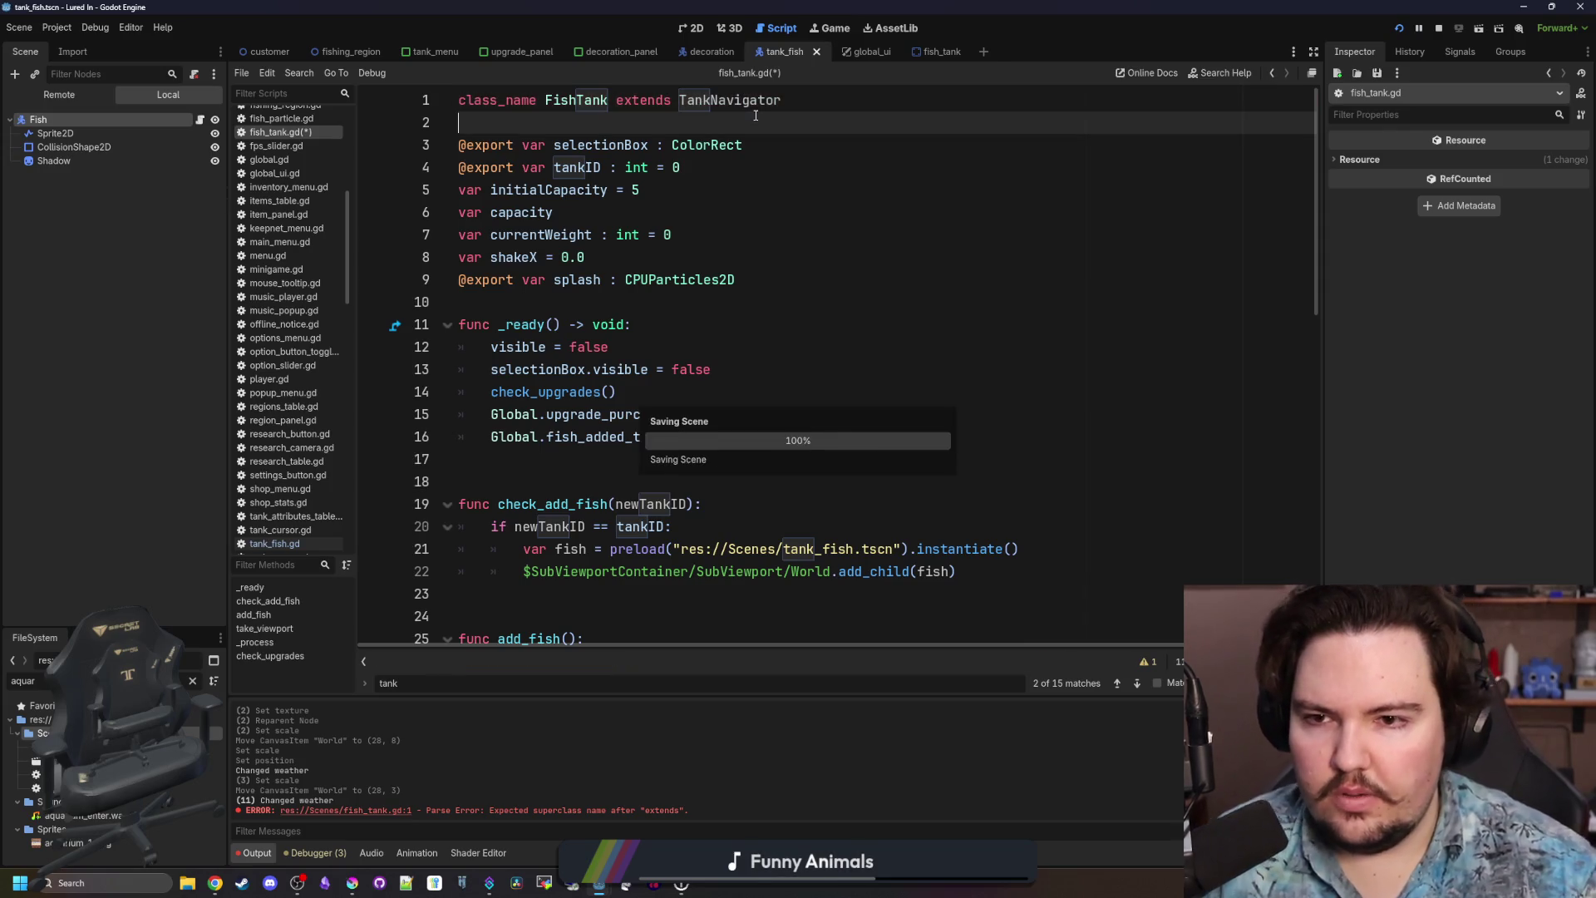
left_click(107, 121)
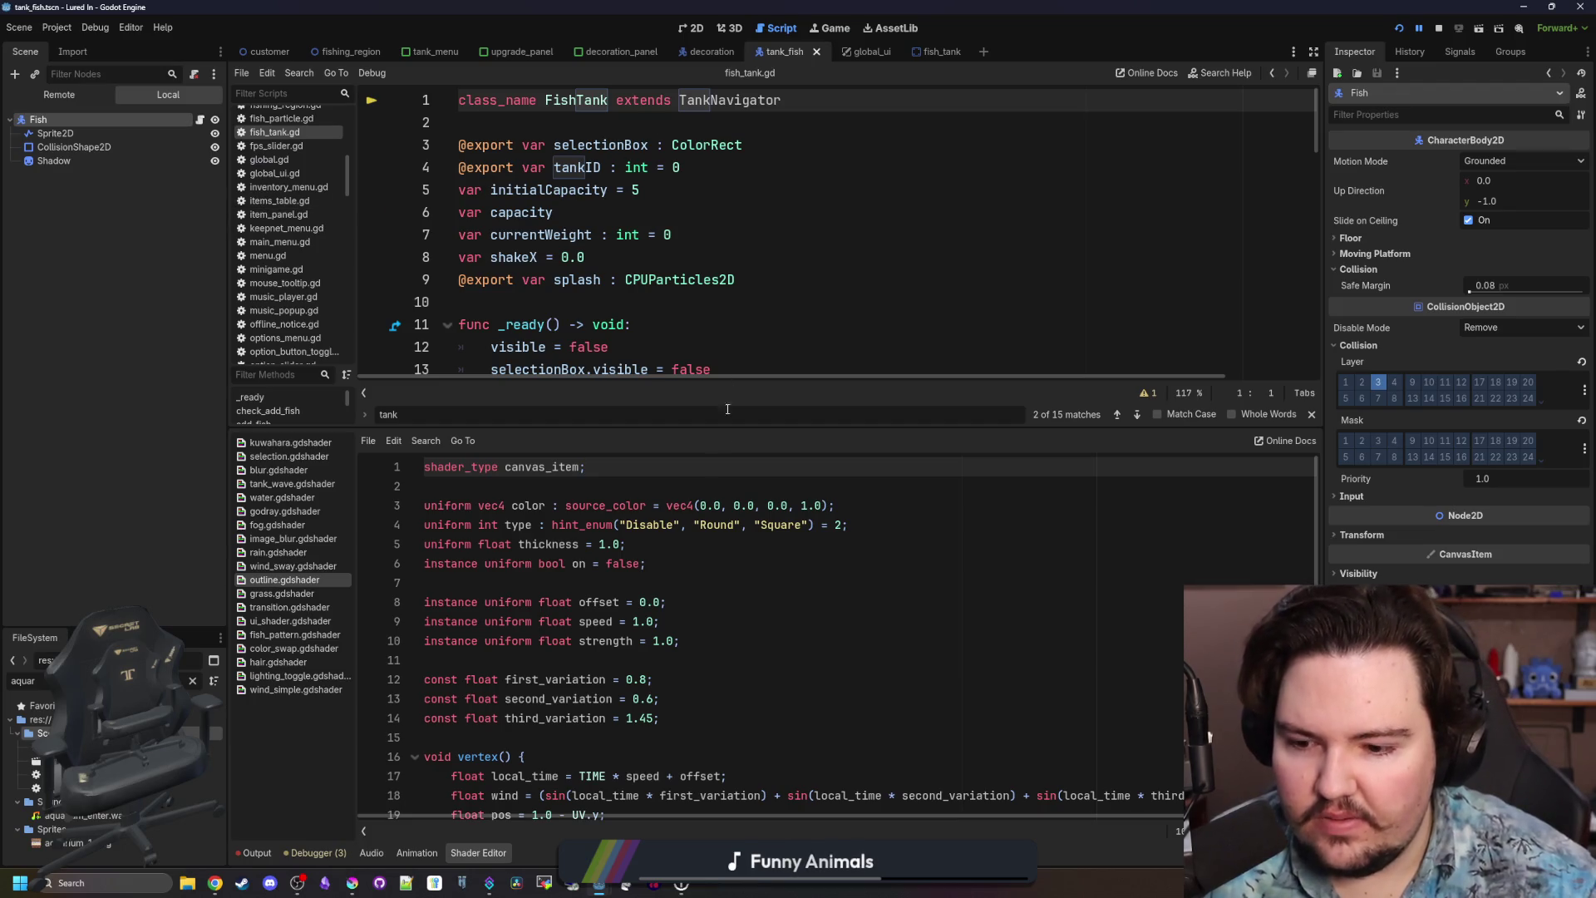
Open the TankNavigator script and delete its empty interact function.
scroll(649, 335, "down", 10)
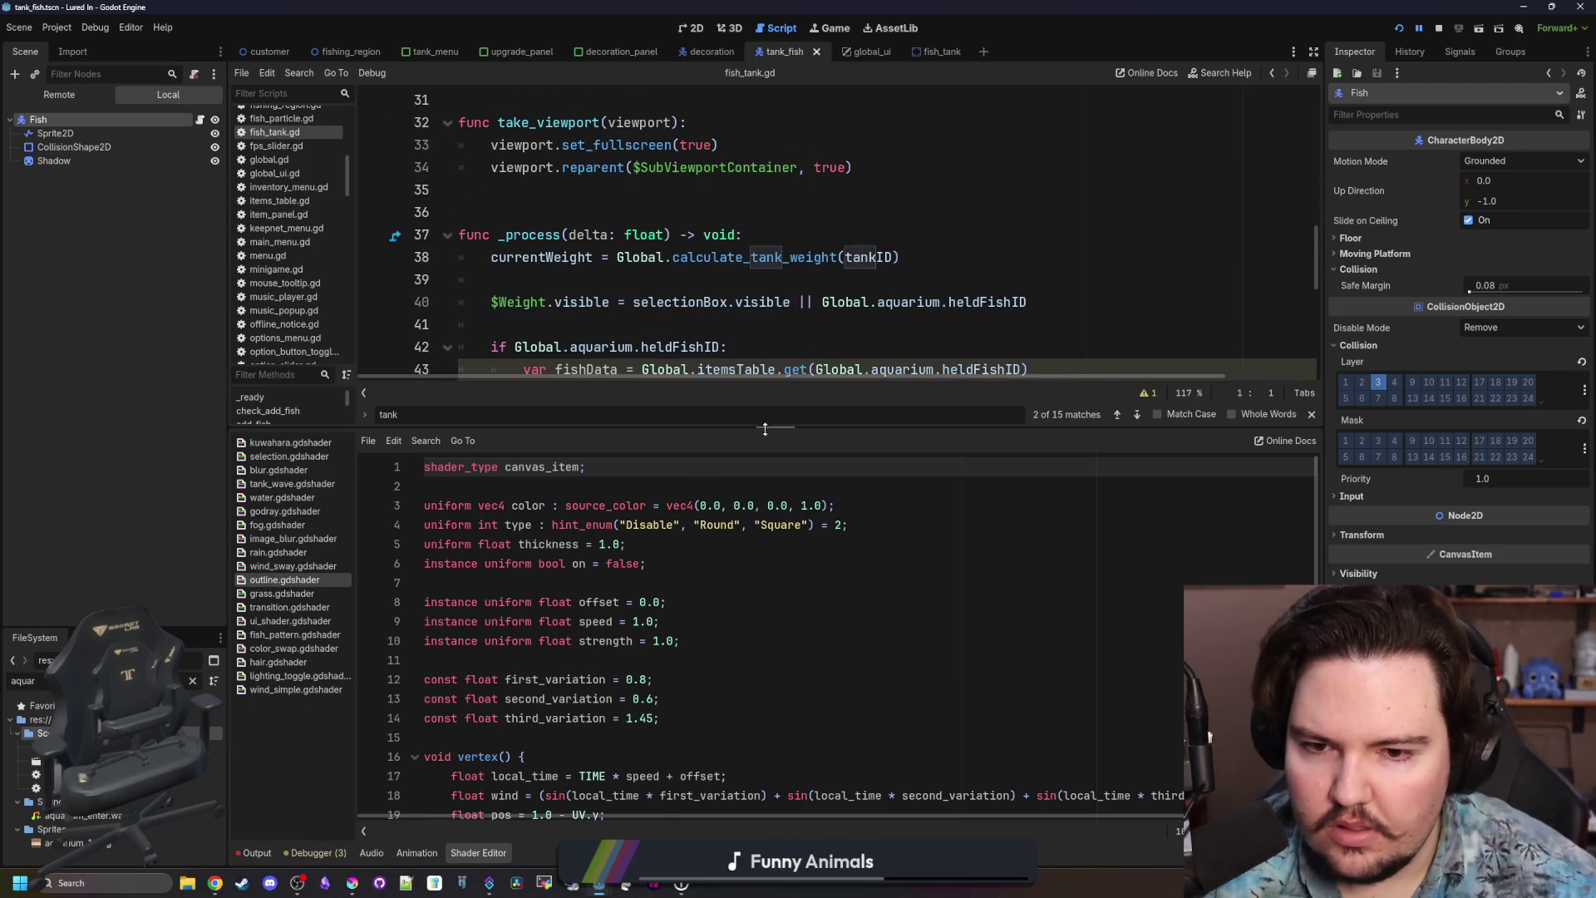
left_click_drag(765, 429, 765, 642)
scroll(749, 250, "up", 10)
left_click(739, 100, "ctrl")
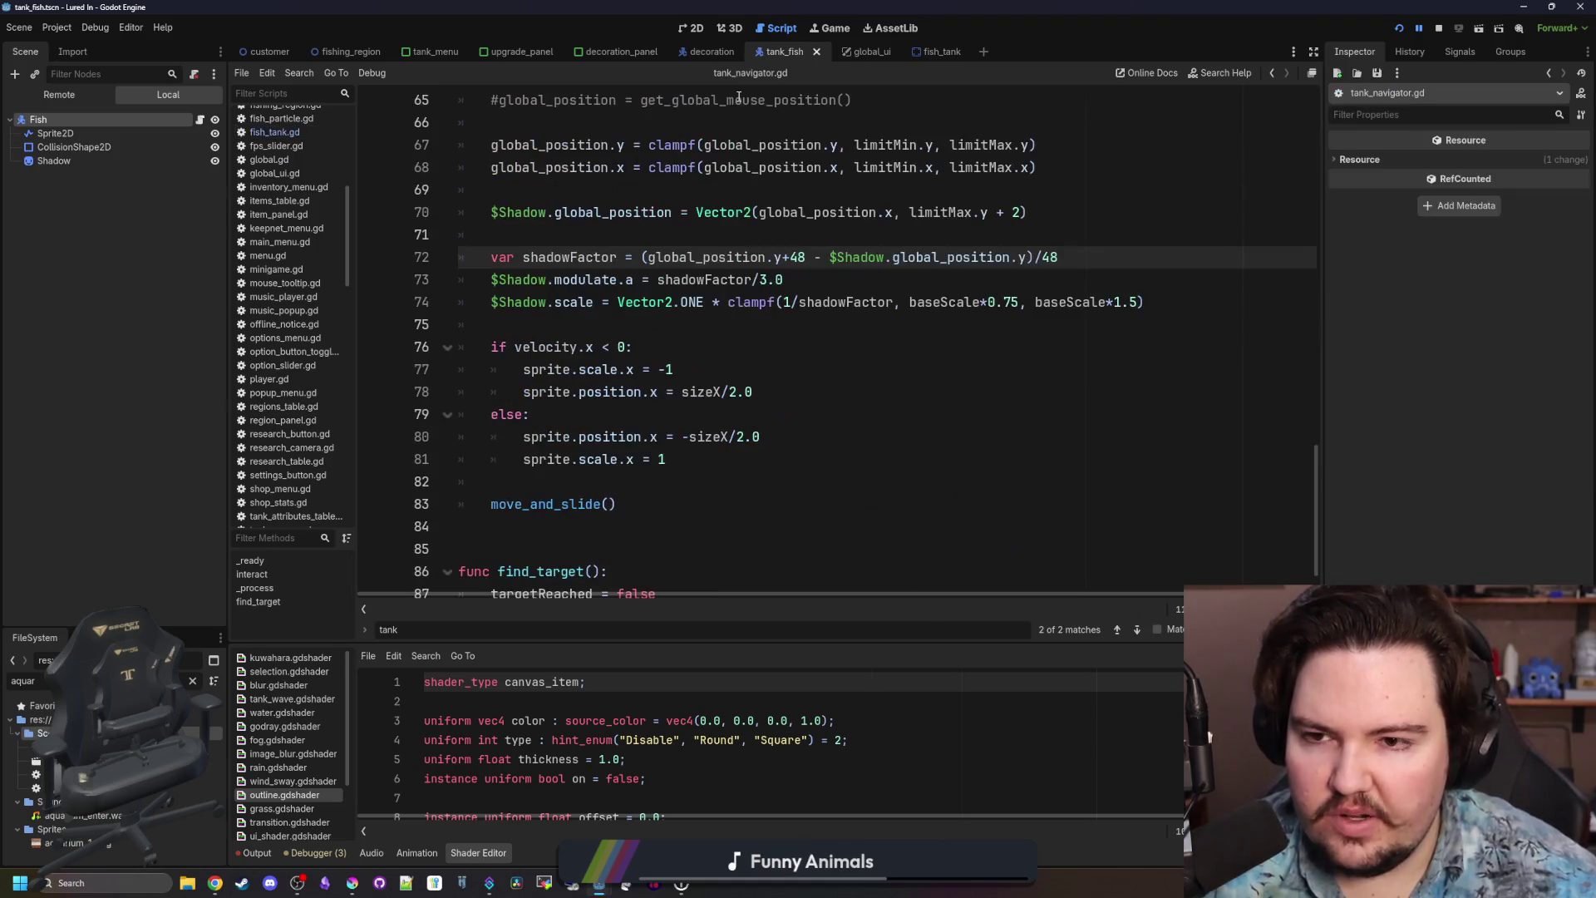
left_click(721, 302)
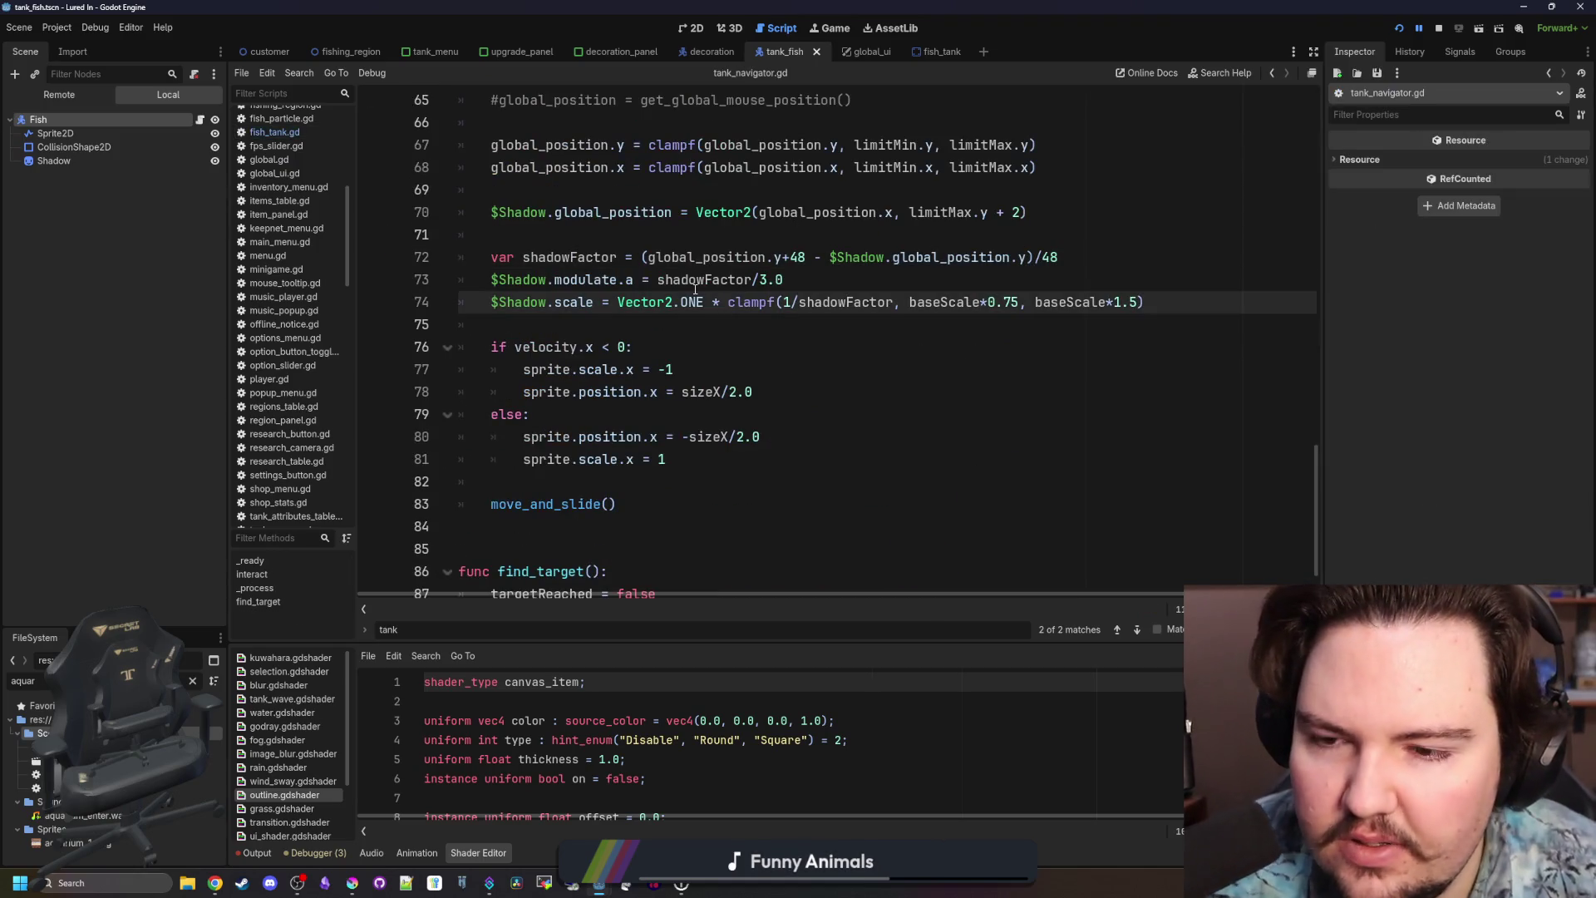
left_click(632, 325)
scroll(632, 325, "down", 1)
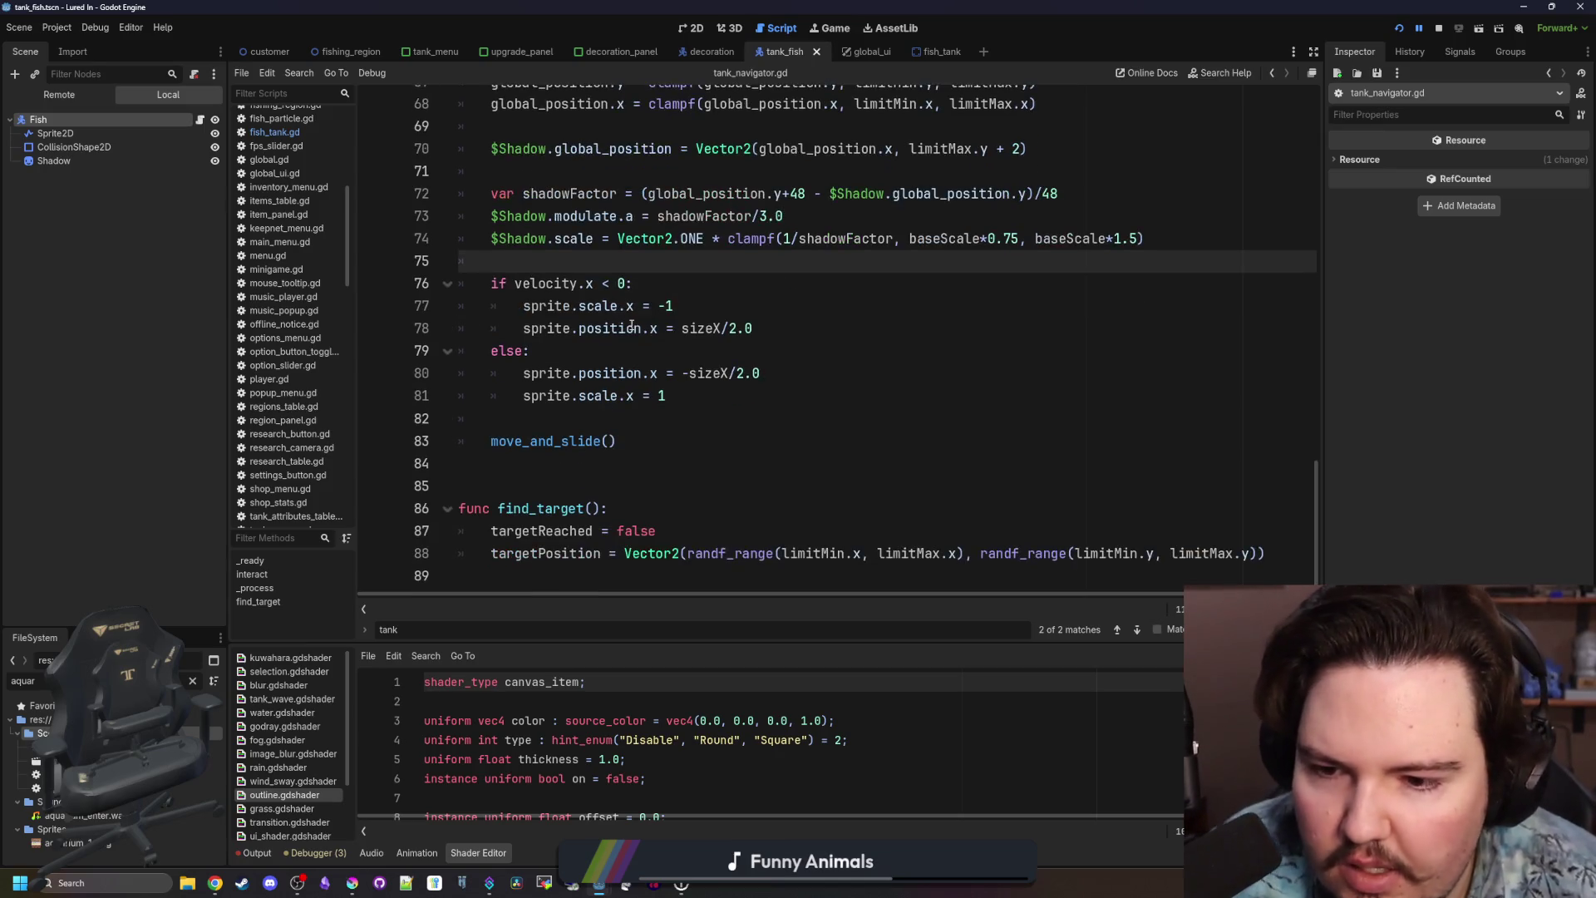
scroll(640, 471, "up", 10)
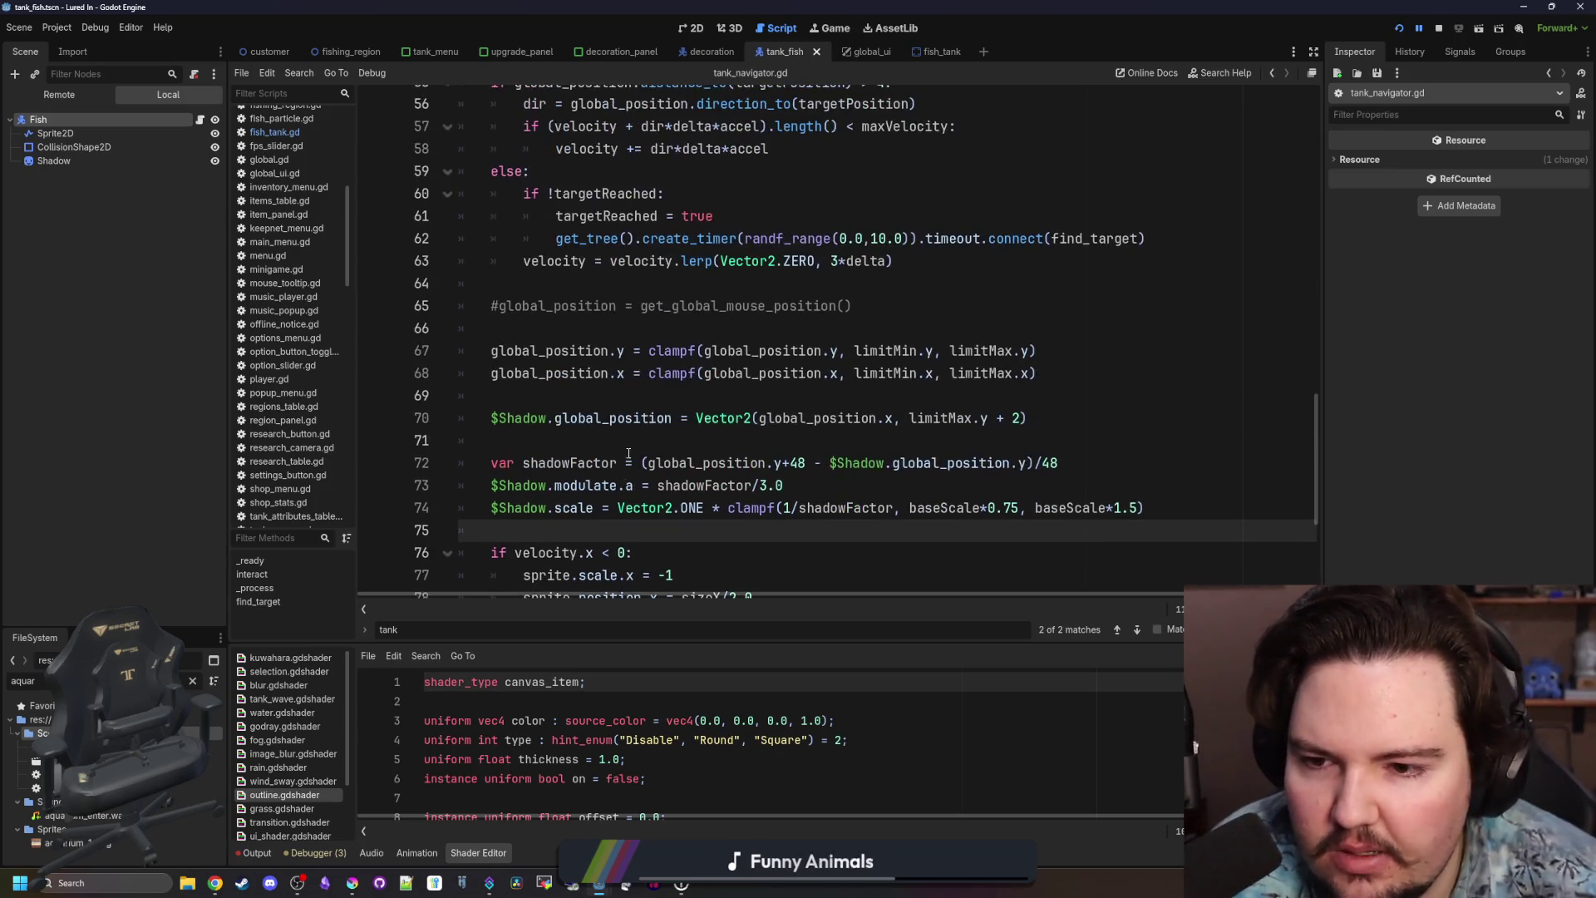
scroll(629, 451, "up", 4)
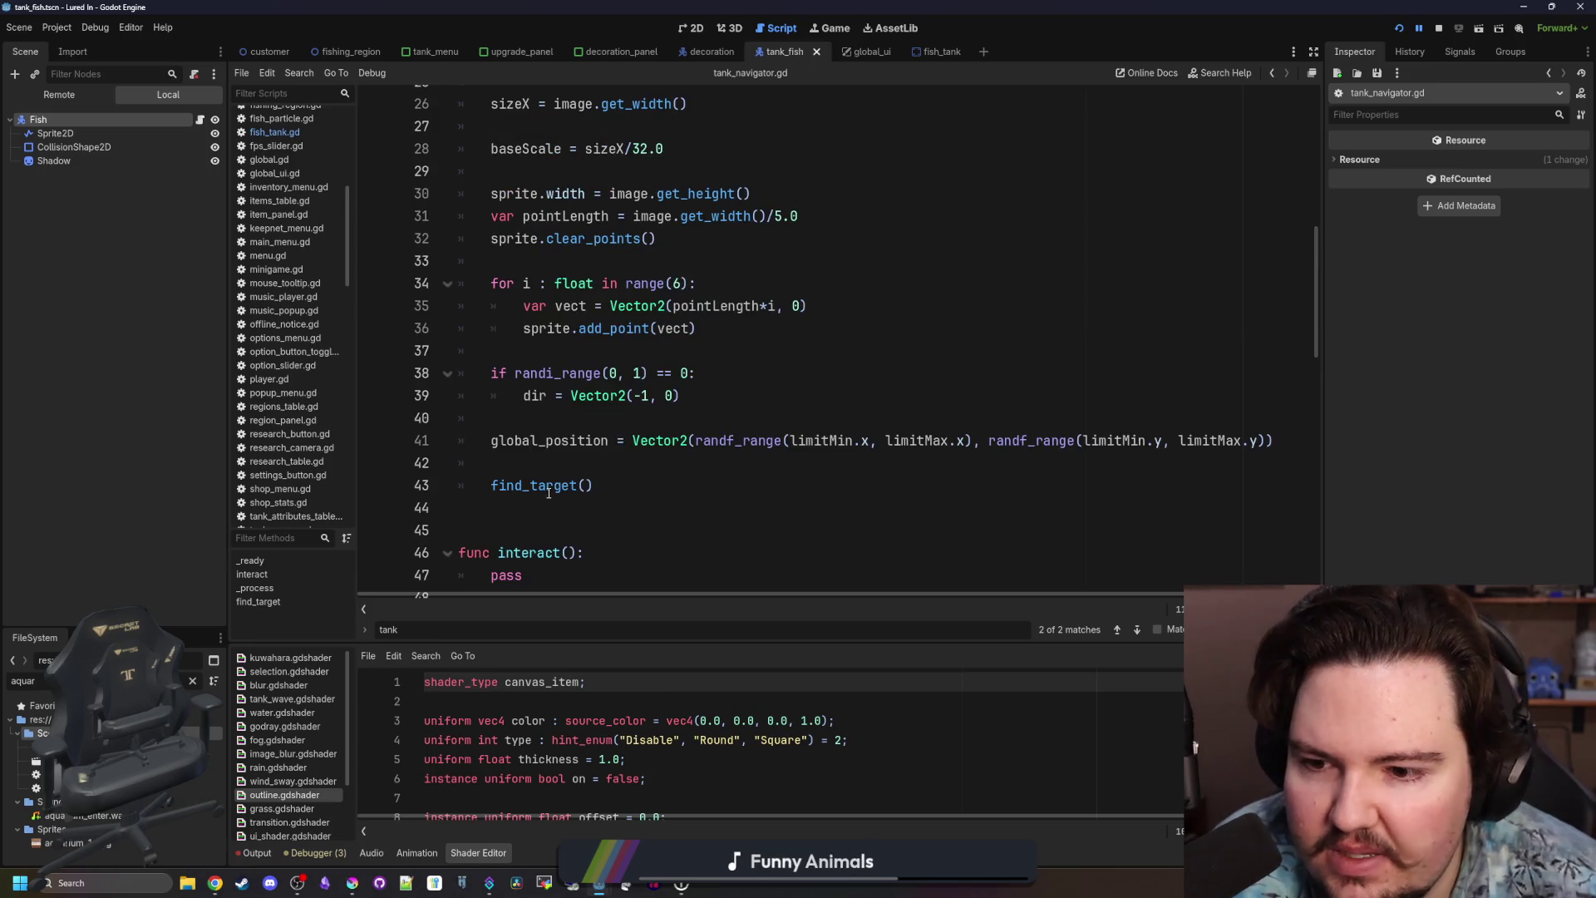
scroll(548, 490, "down", 1)
left_click_drag(525, 508, 444, 437)
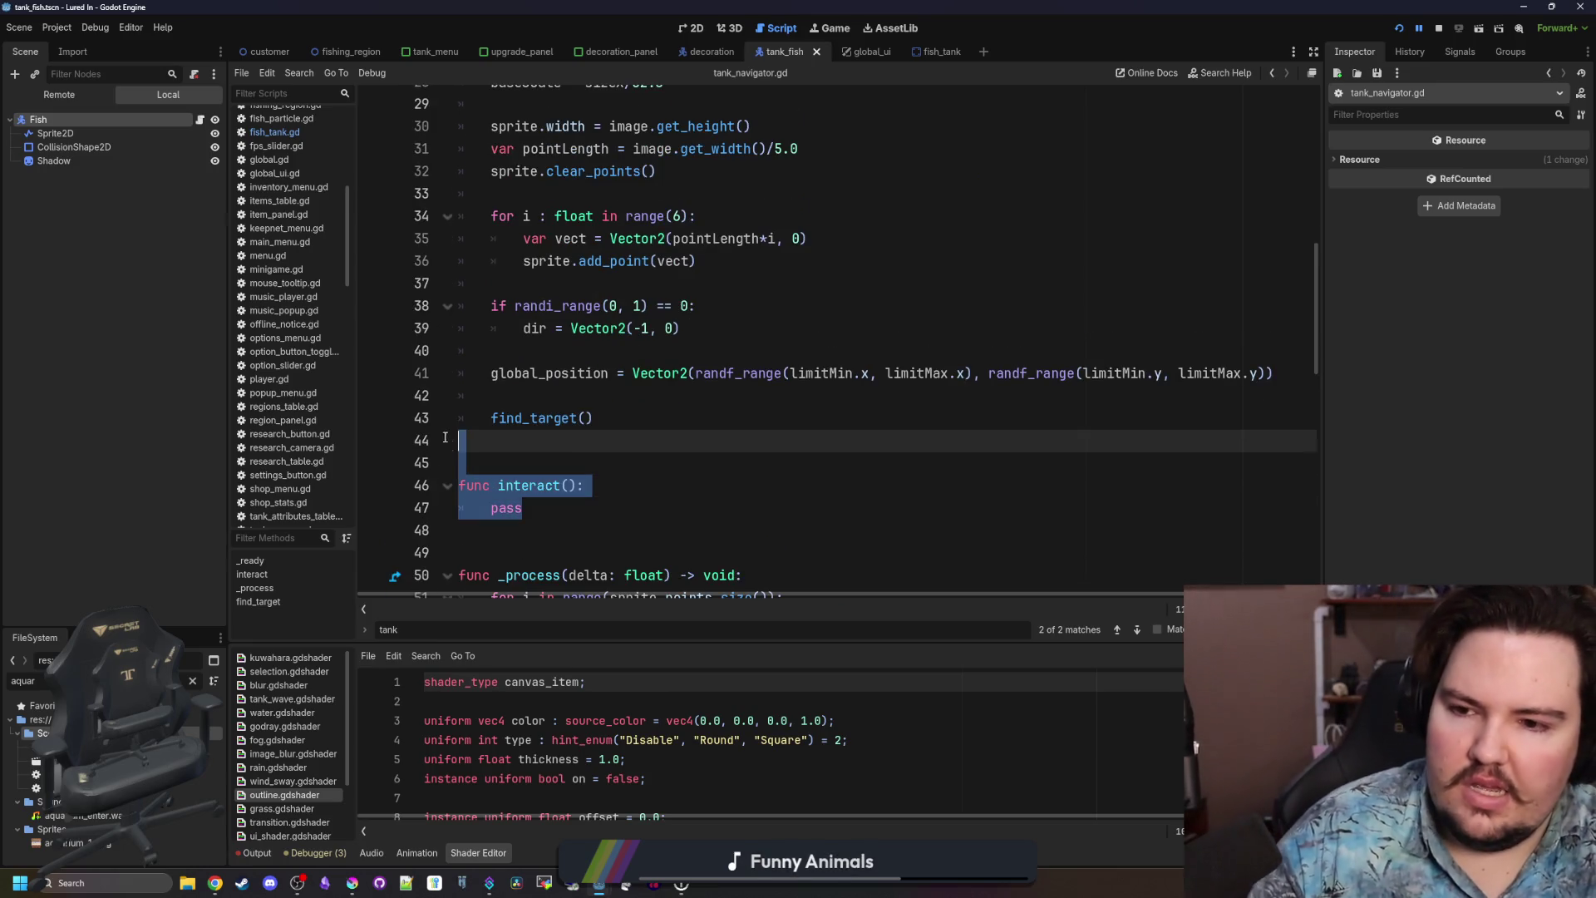
key("BackSpace")
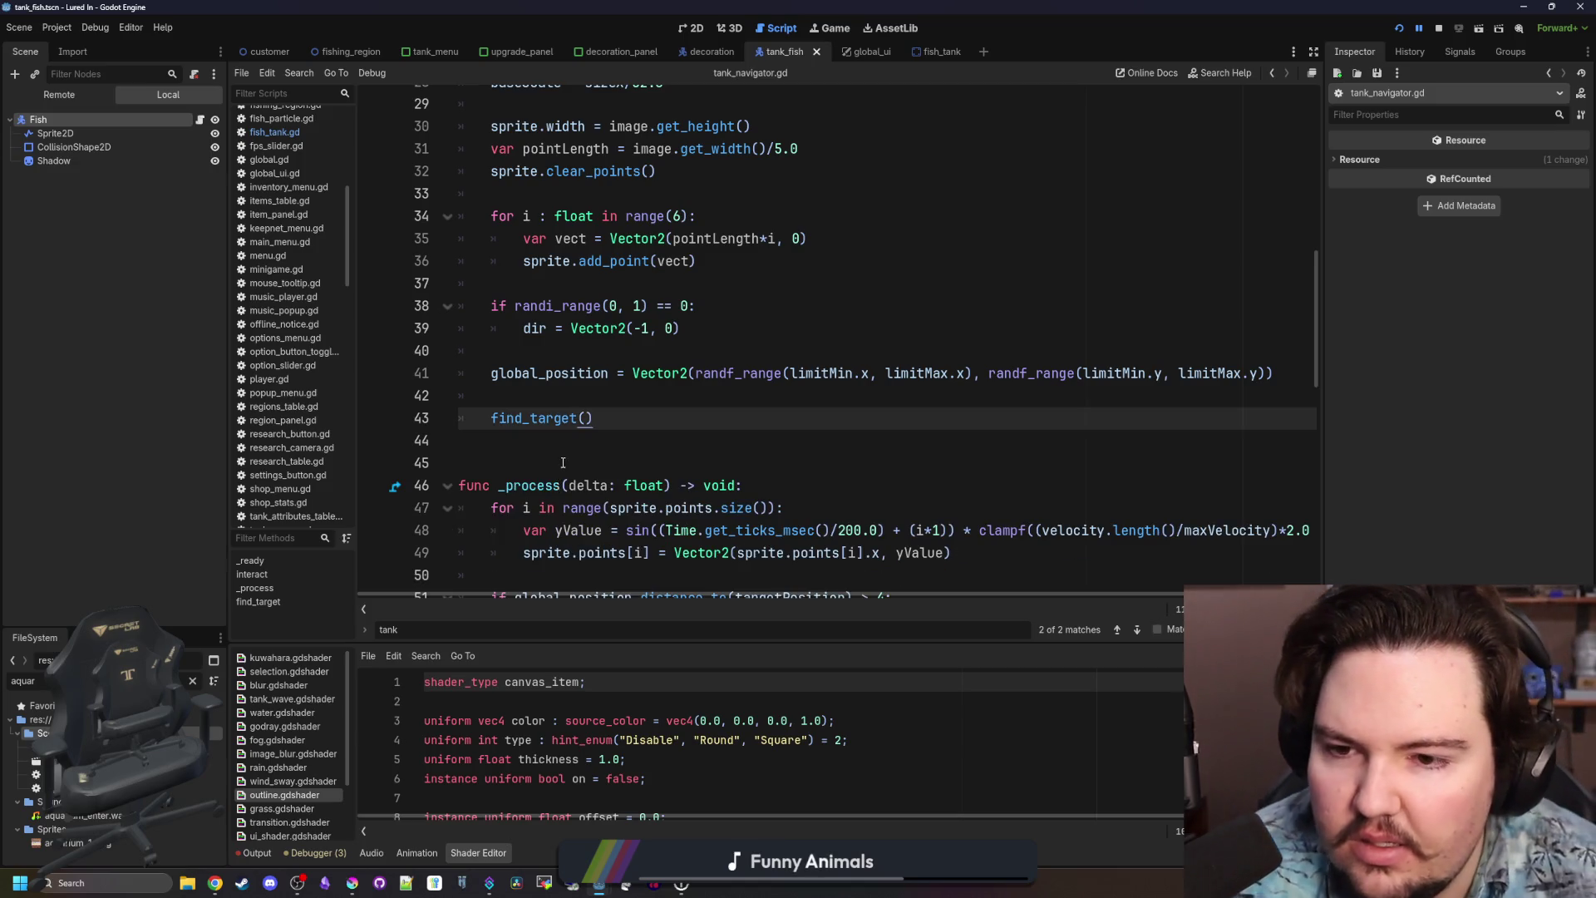
Delete the fishID and fishData declarations and the blank line after targetReached.
scroll(563, 462, "up", 7)
scroll(556, 263, "up", 2)
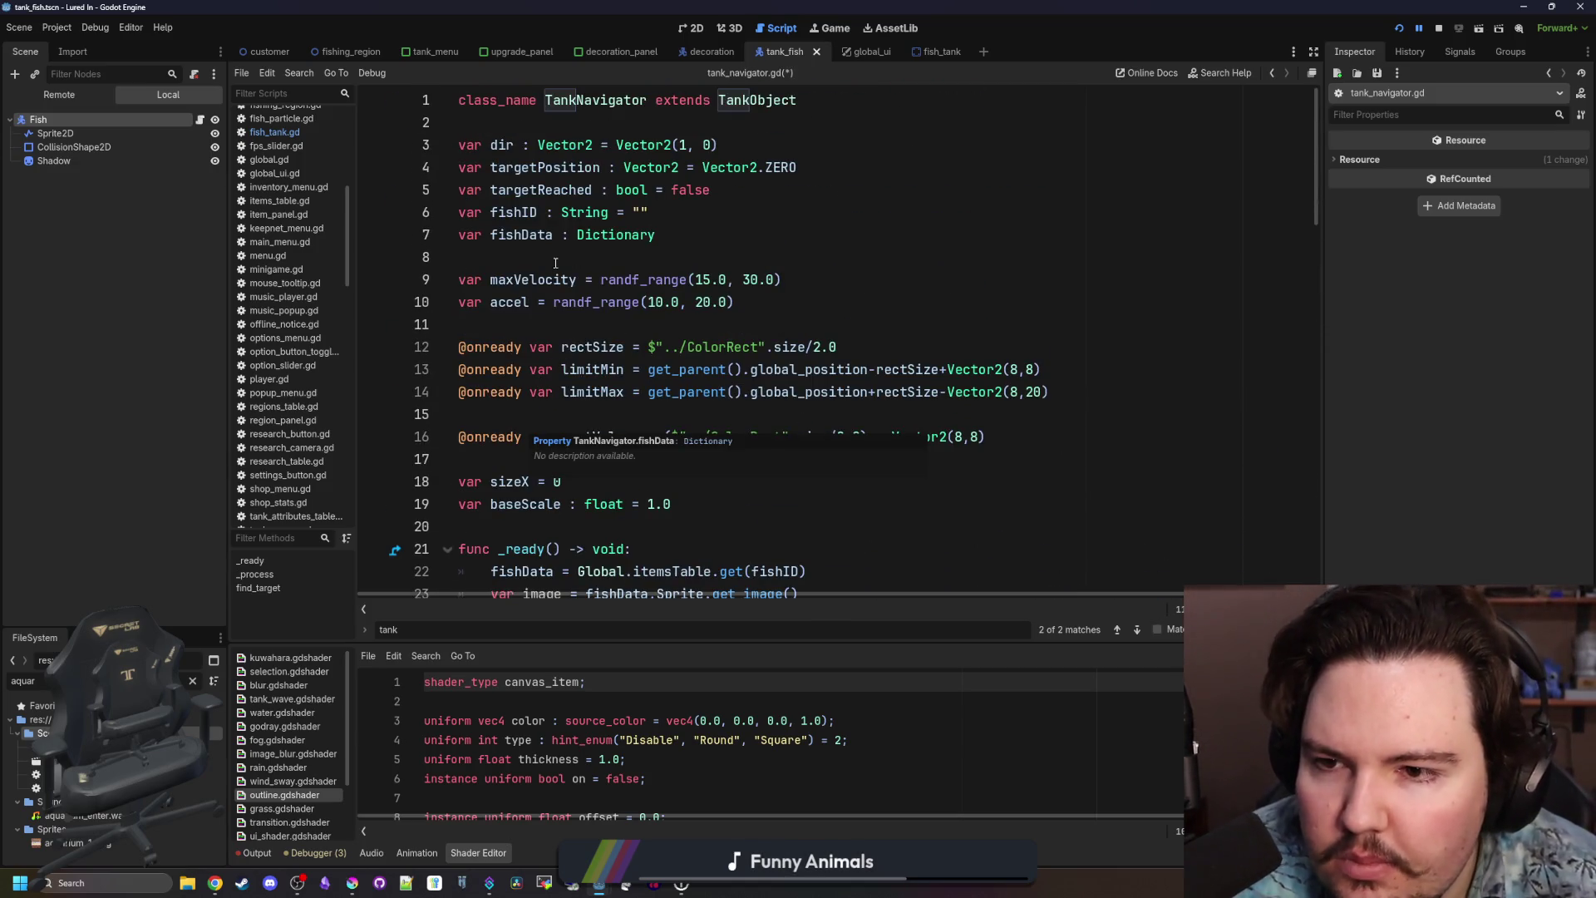
left_click_drag(661, 235, 400, 220)
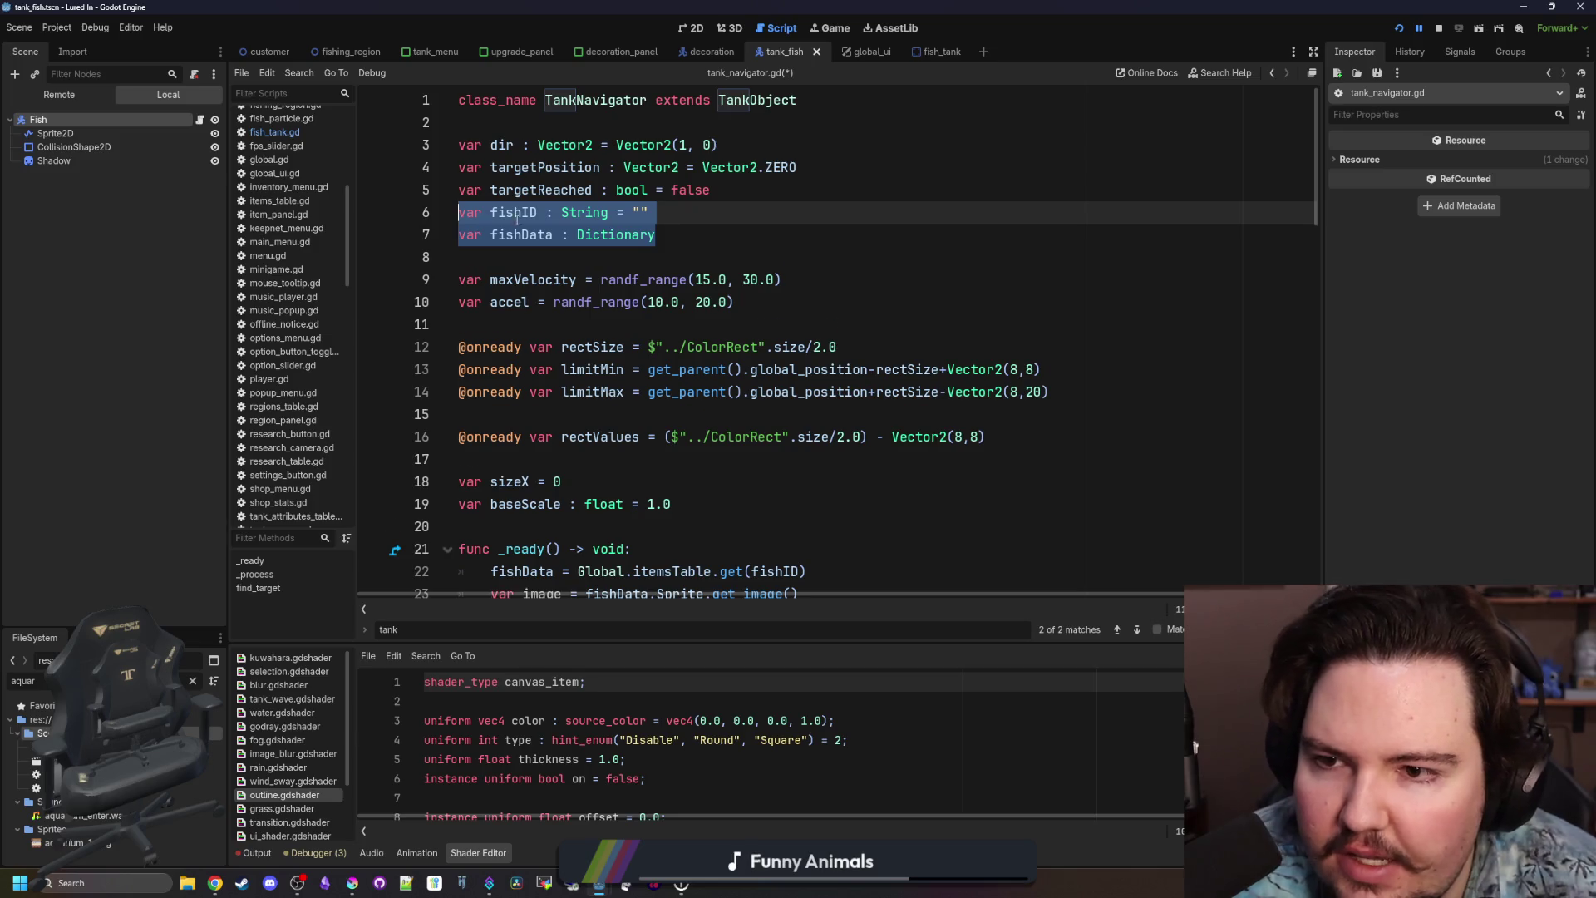
key("BackSpace")
key("BackSpace")
key("Up")
key("Up")
key("Up")
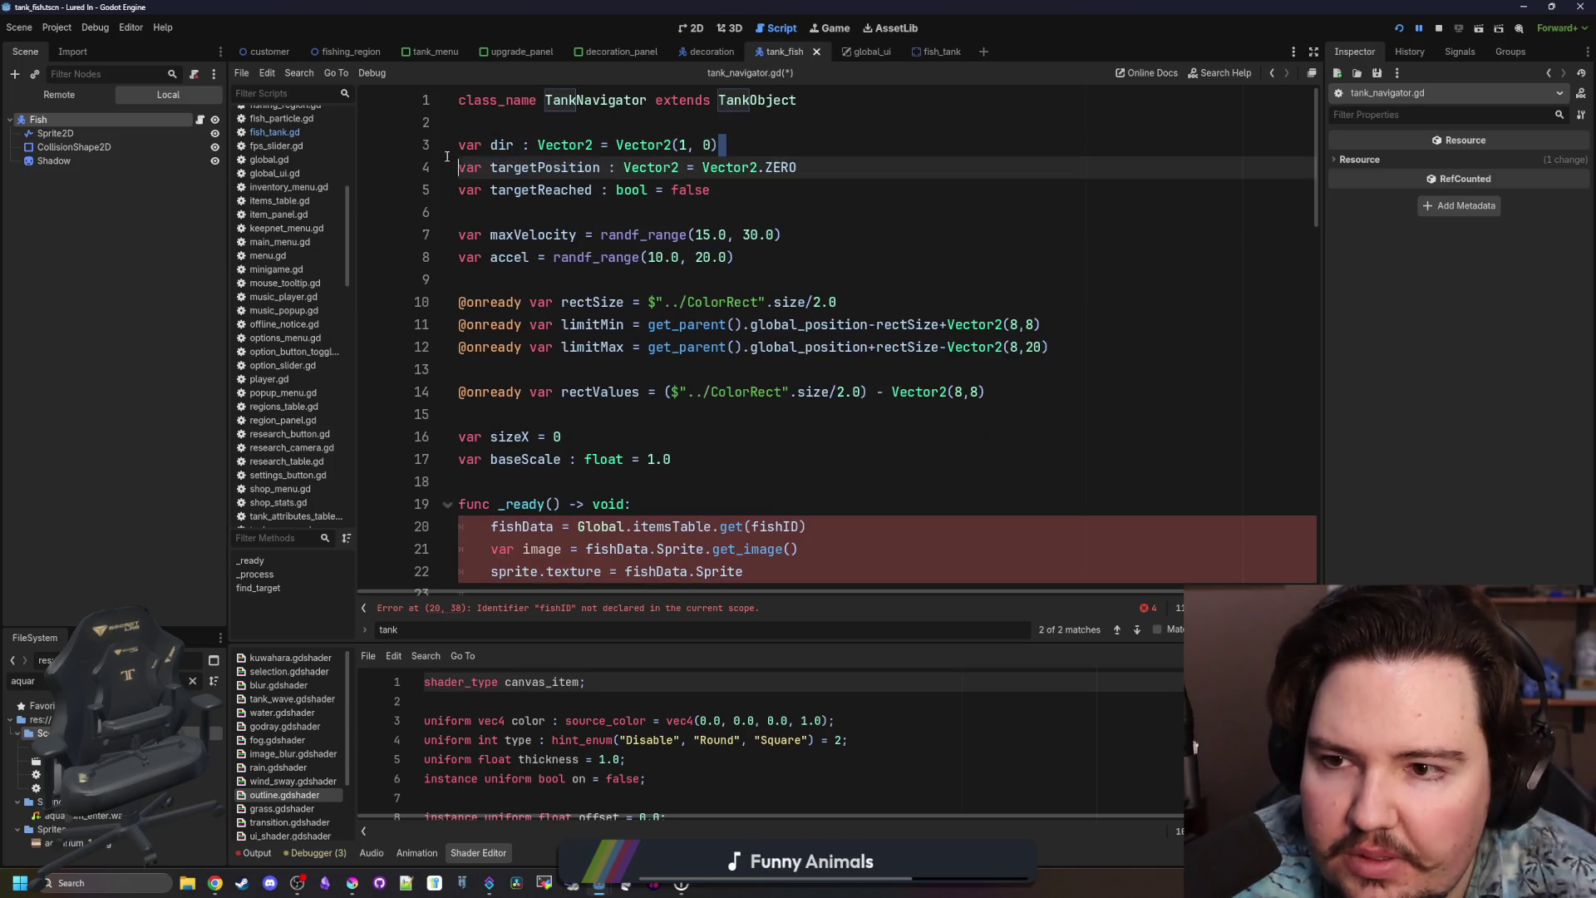
left_click(640, 233)
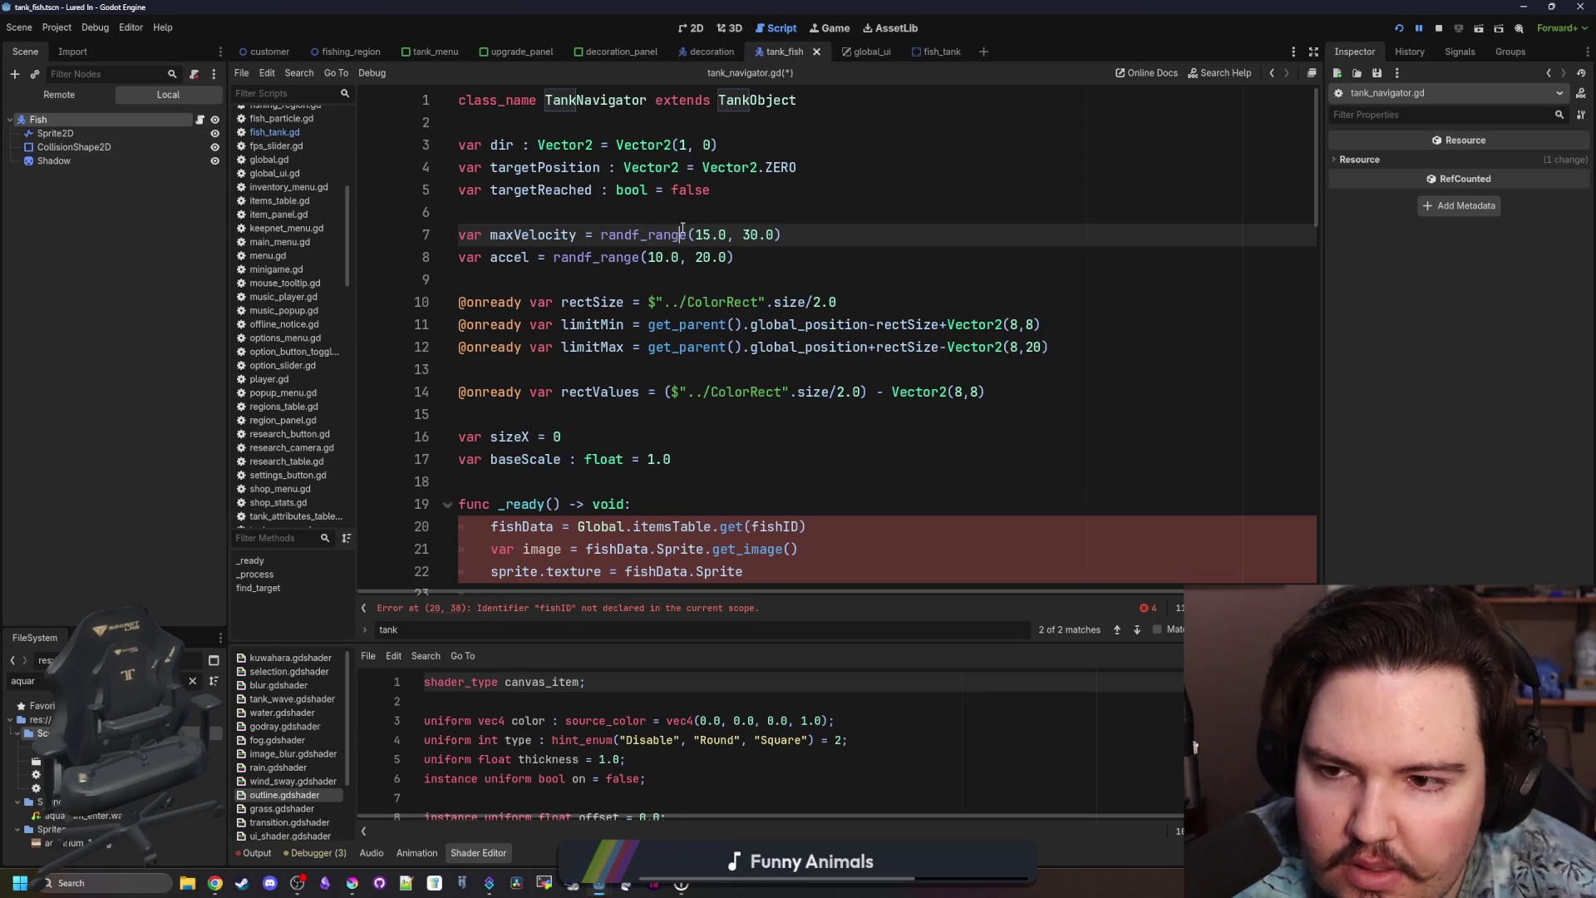
left_click(642, 213)
key("BackSpace")
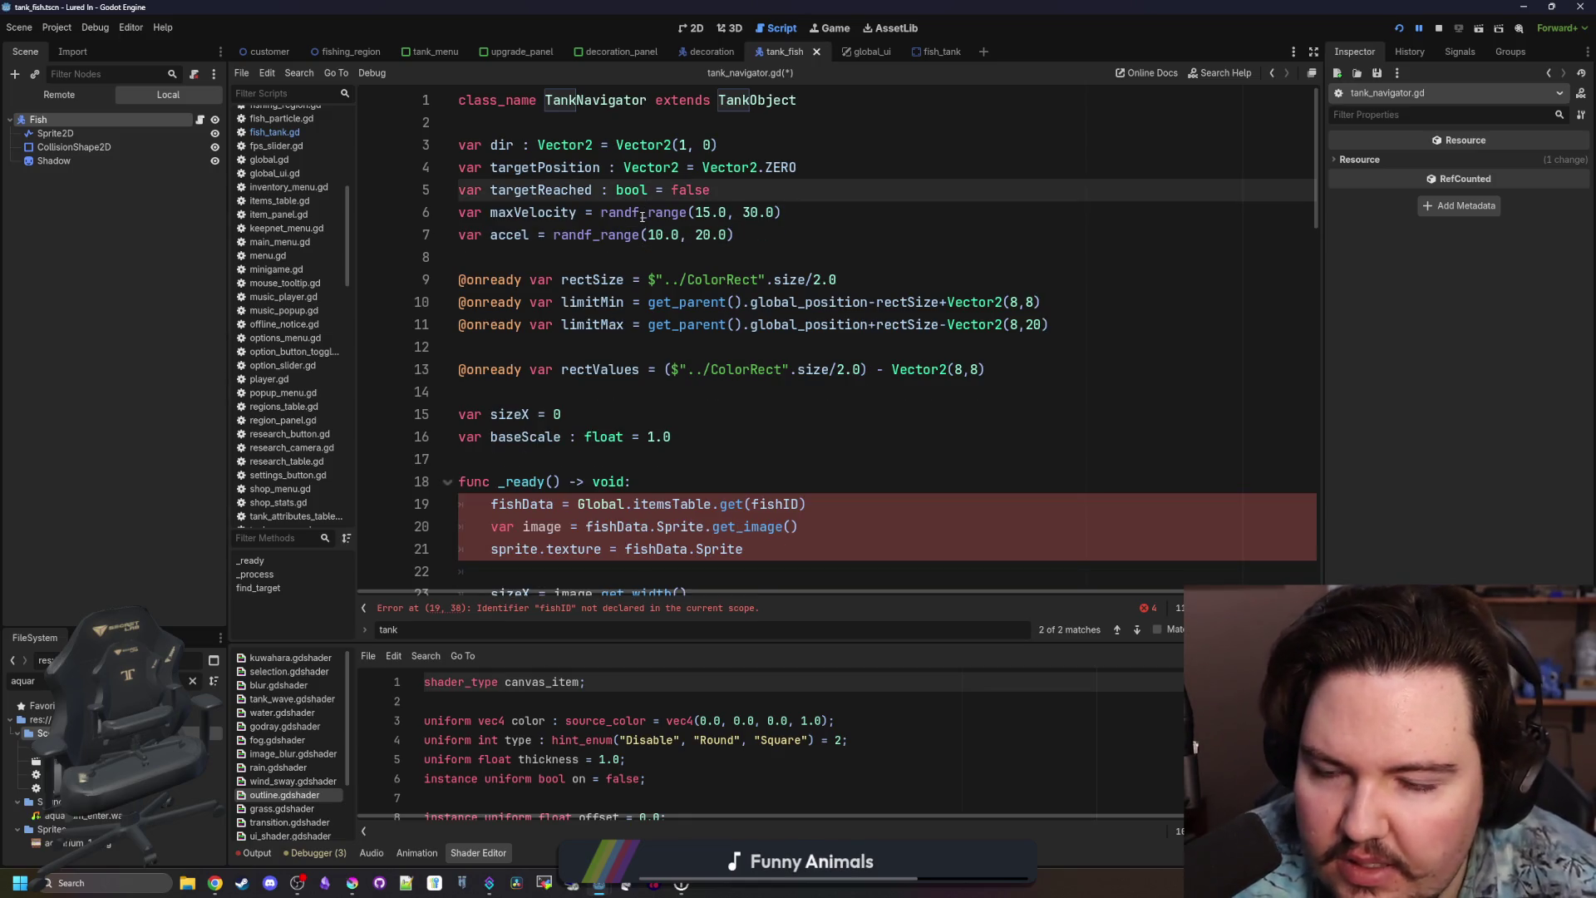
Select the rectSize line, then place the cursor on the empty lines 8 and 14.
left_click(840, 347)
left_click(849, 274)
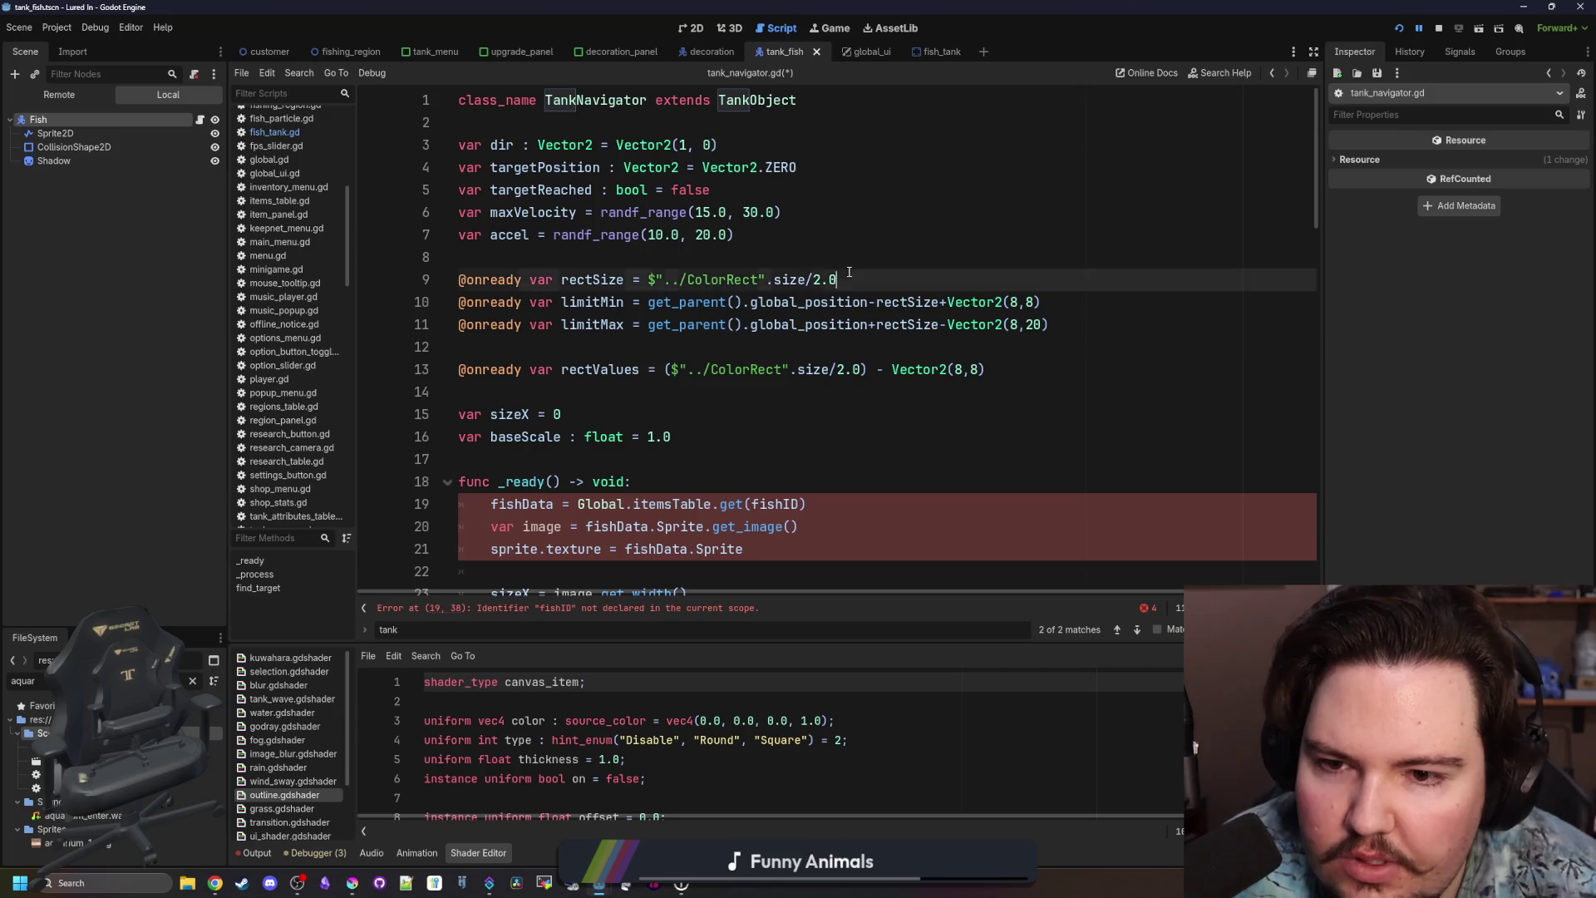
left_click_drag(849, 275, 458, 280)
left_click(526, 267)
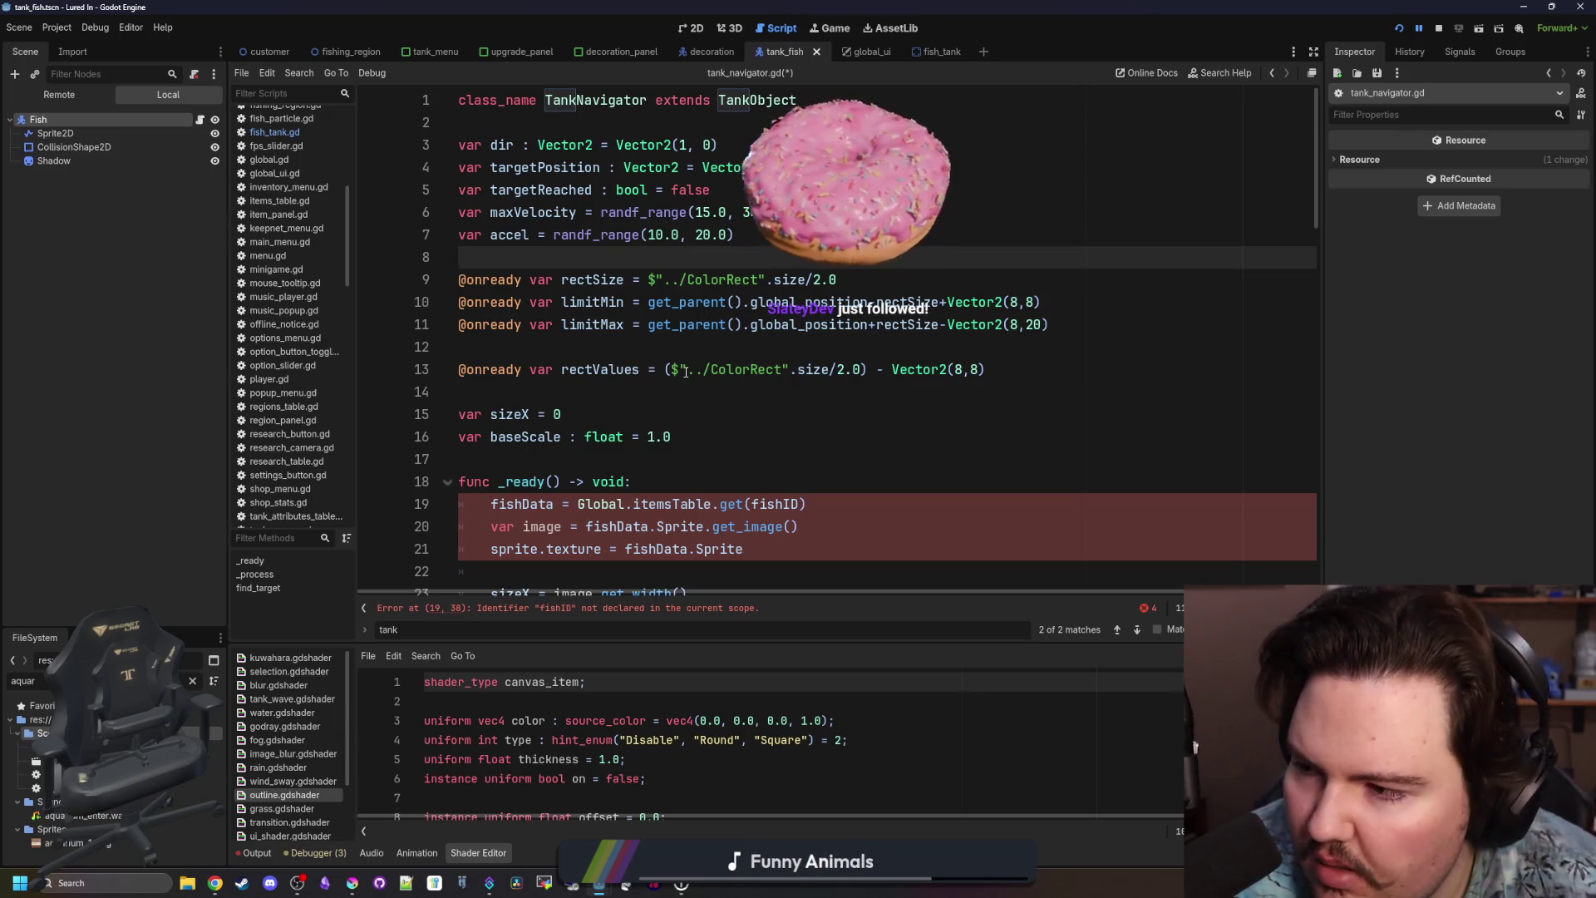
left_click(707, 388)
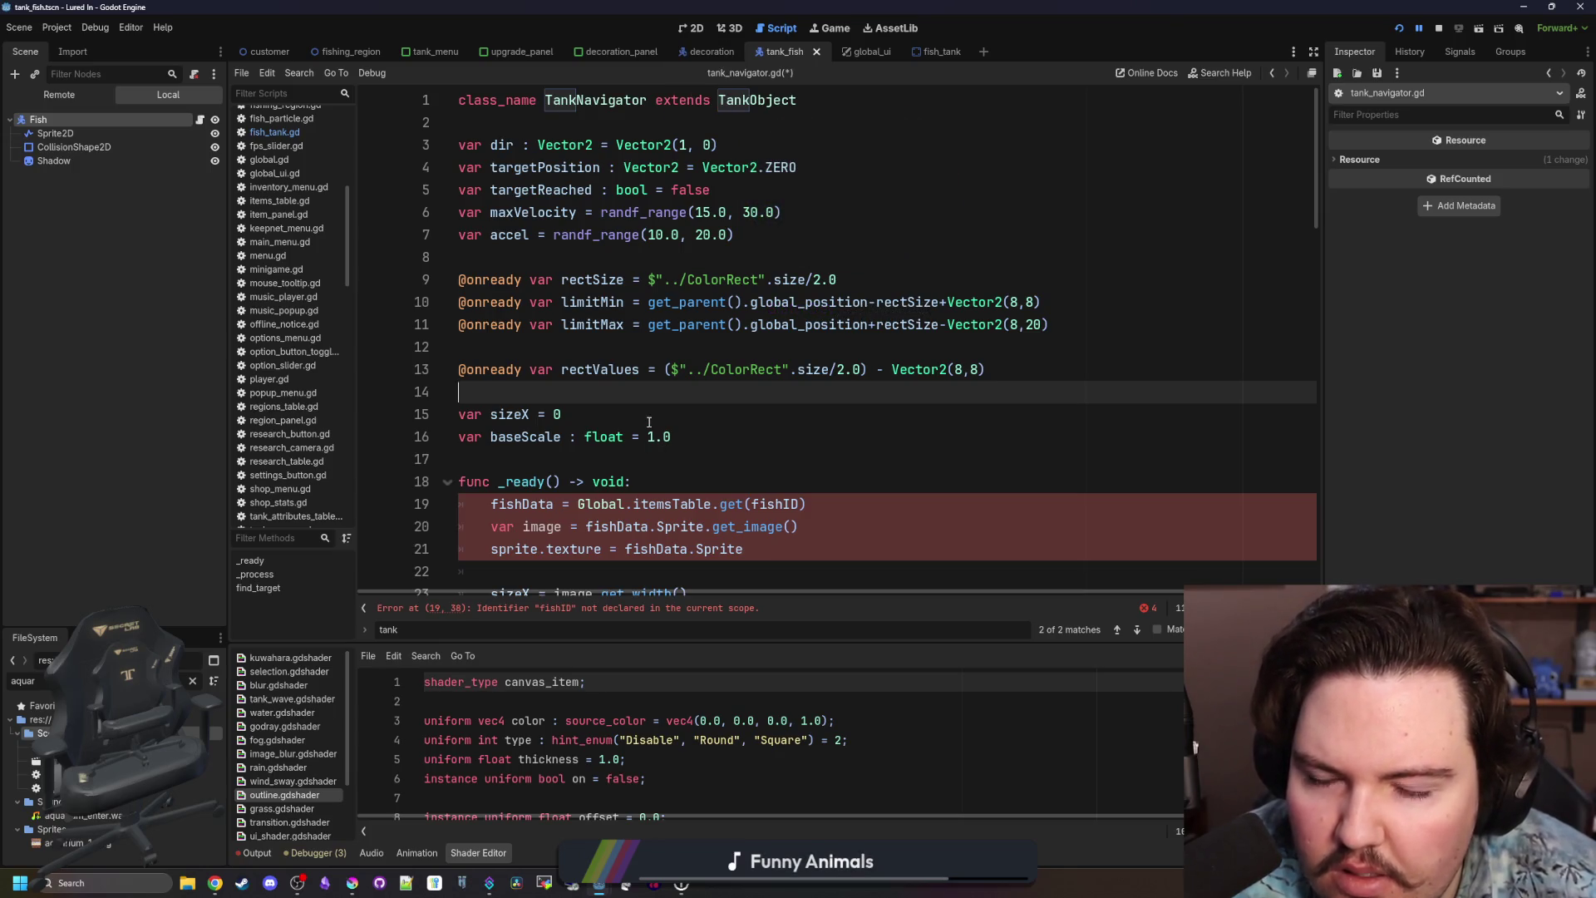
scroll(712, 318, "down", 2)
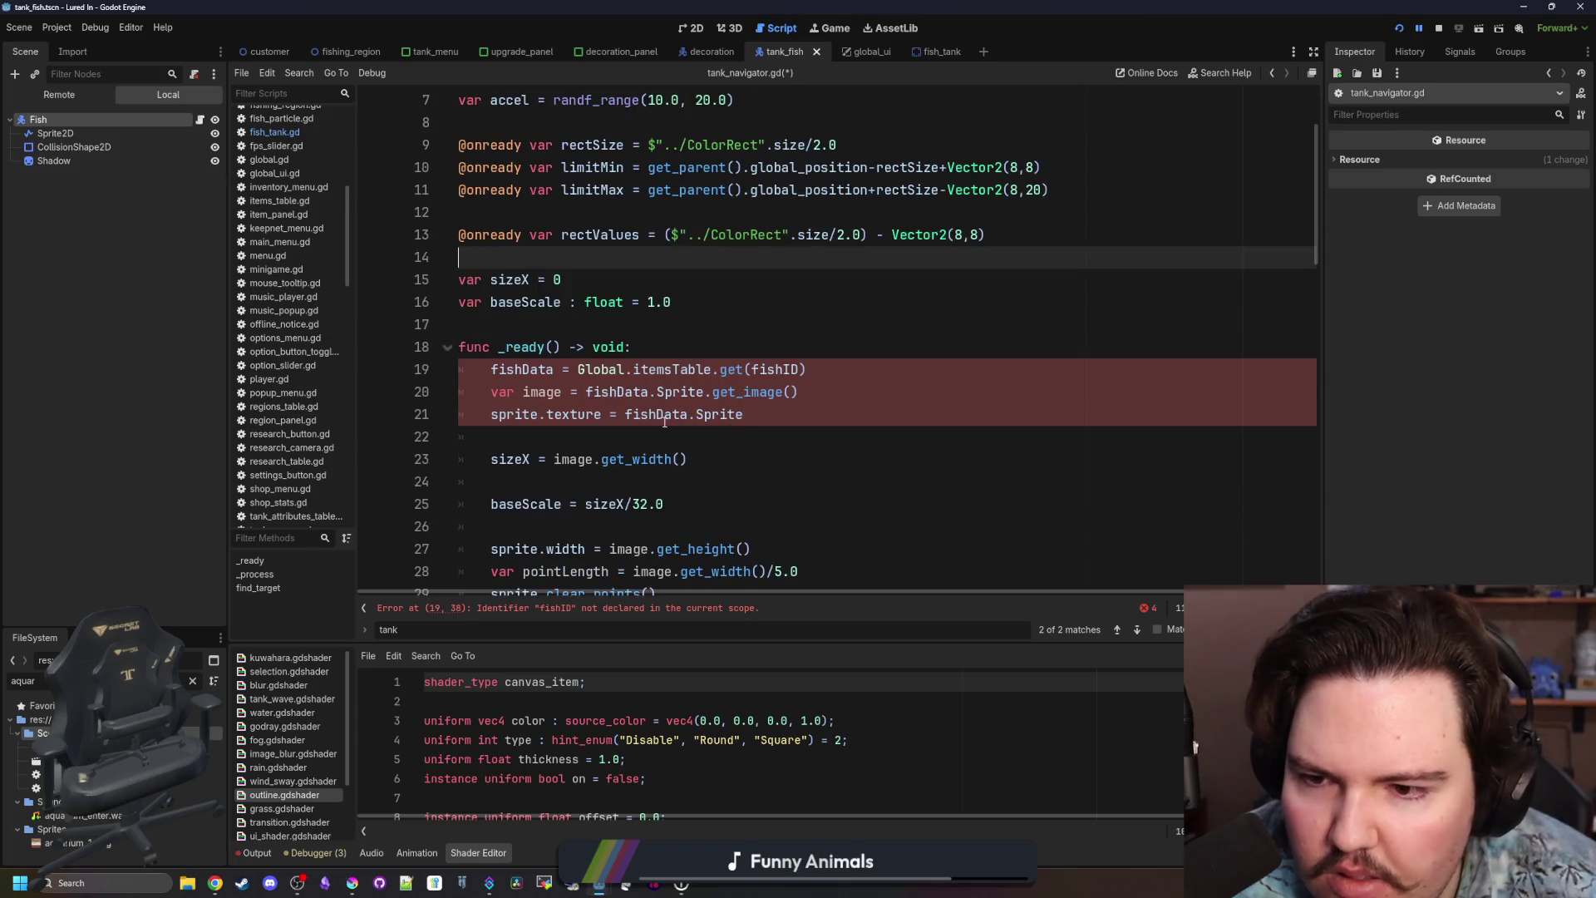
Delete the fishData, image, texture and sizeX lines from _ready in tank_navigator.gd.
left_click_drag(798, 404, 366, 371)
key("BackSpace")
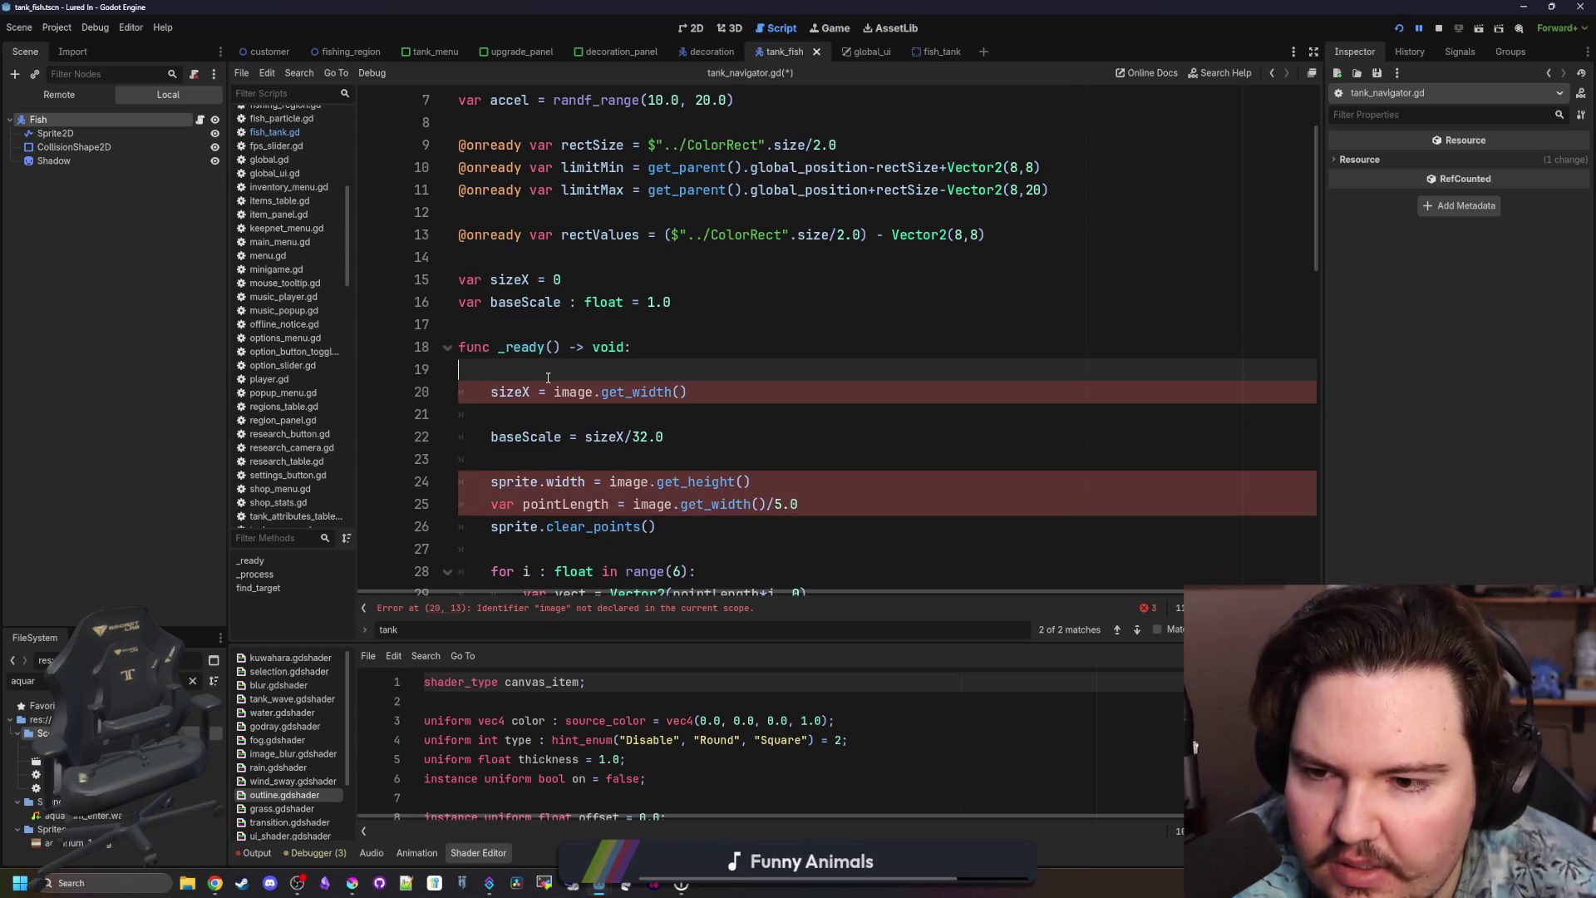
key("Delete")
left_click(542, 394)
left_click_drag(700, 371, 520, 371)
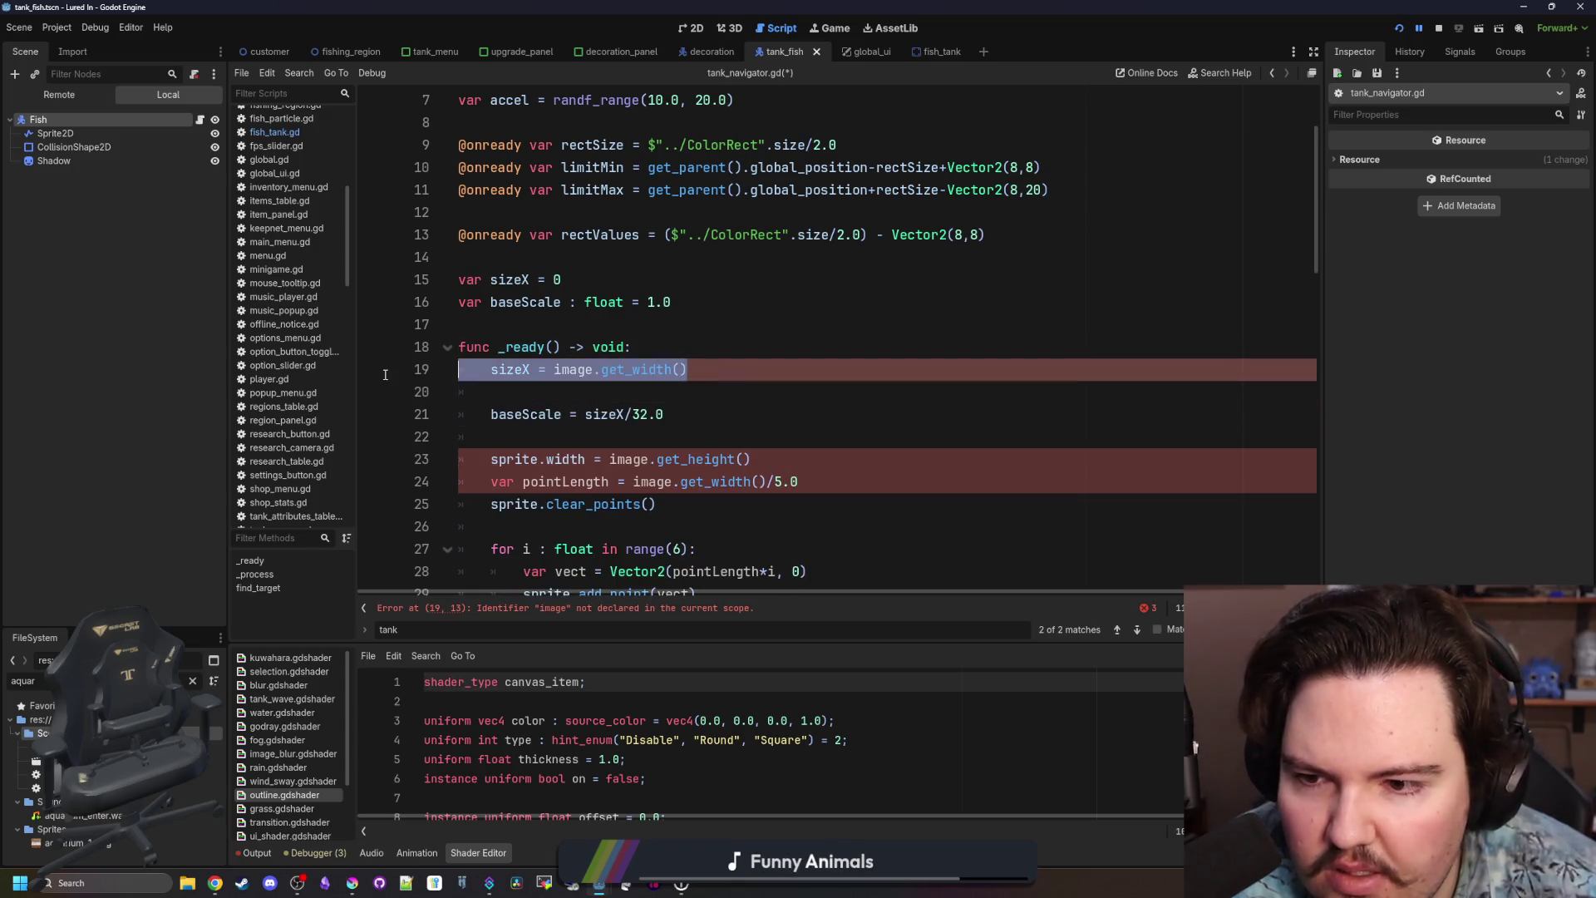
key("BackSpace")
key("BackSpace")
key("BackSpace")
left_click(532, 391)
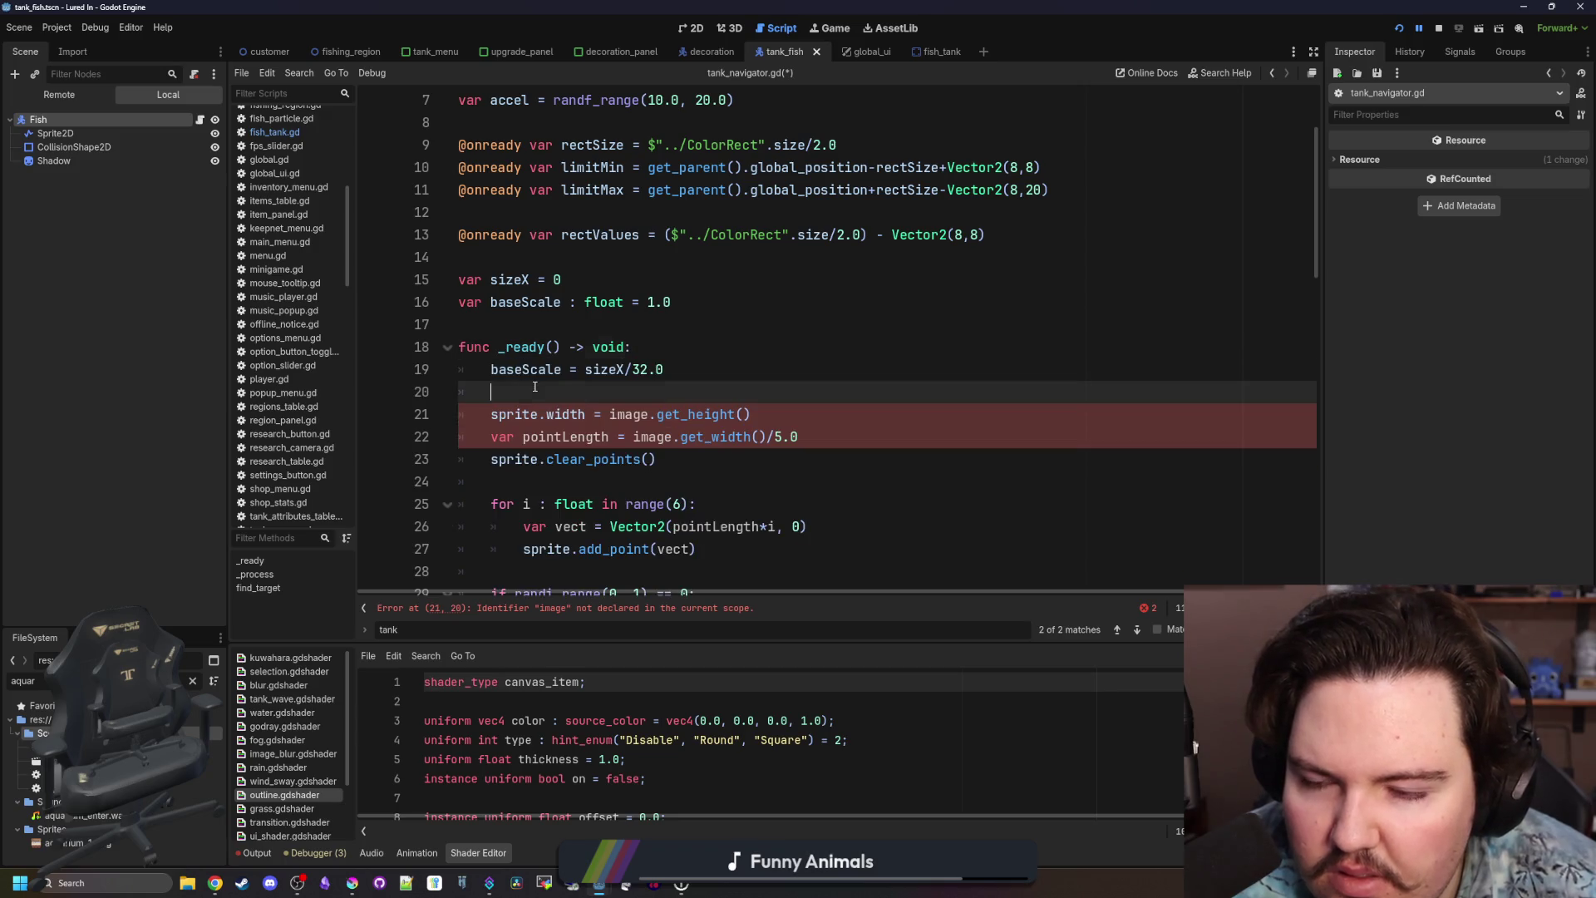
Delete the baseScale and sprite point setup code and its leftover blank lines.
scroll(535, 389, "down", 1)
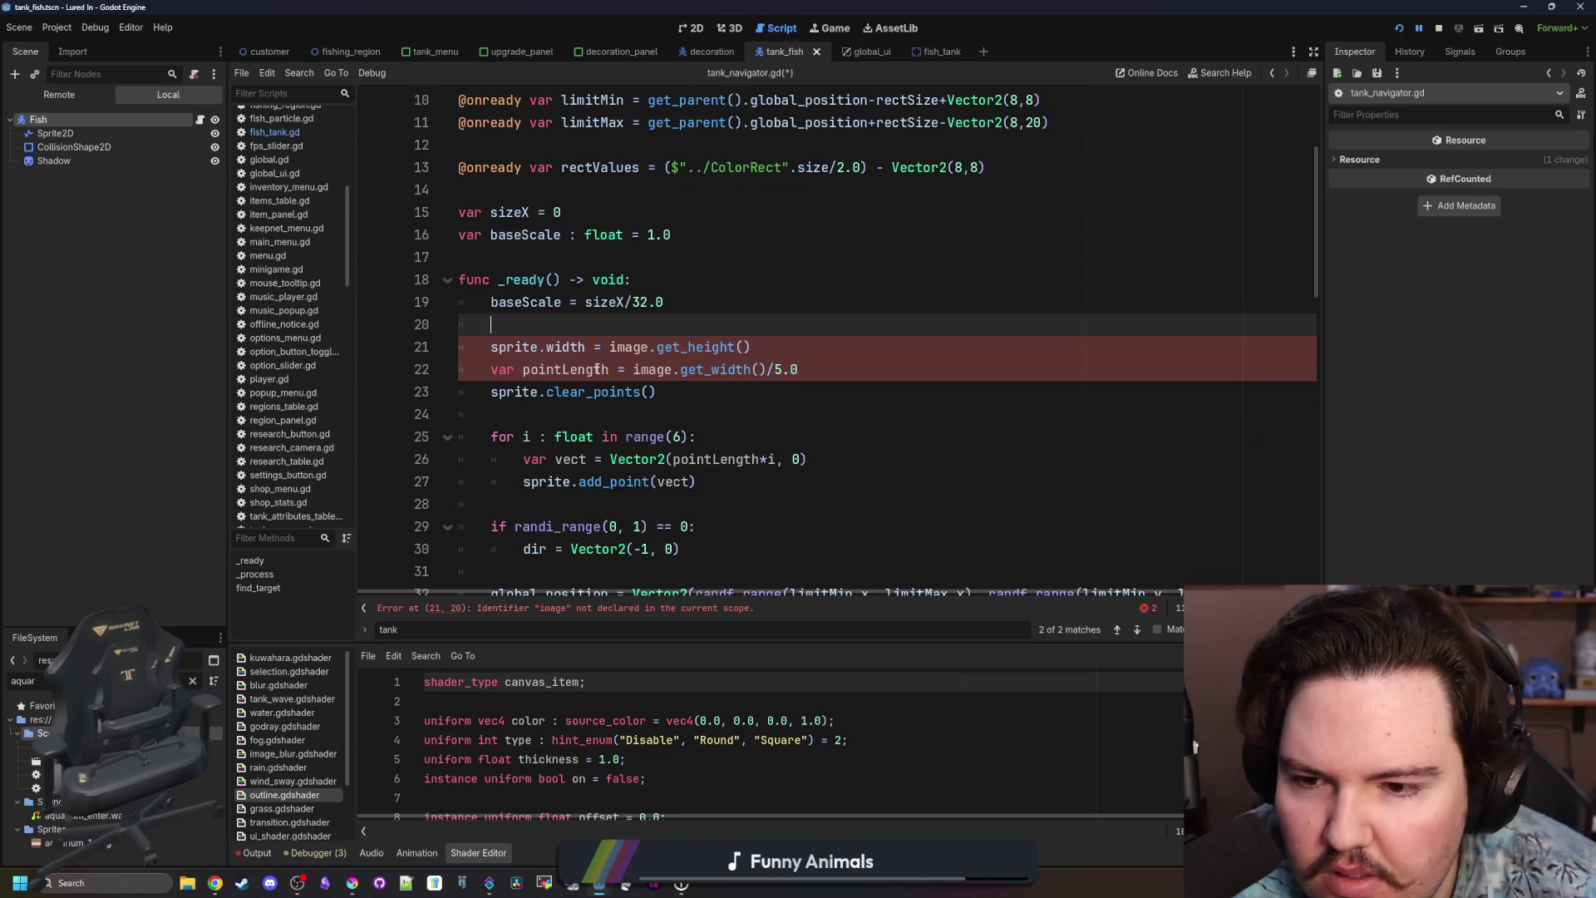
scroll(596, 369, "down", 1)
mouse_move(723, 417)
left_mouse_down()
mouse_move(461, 359)
mouse_move(327, 289)
mouse_move(310, 235)
left_mouse_up()
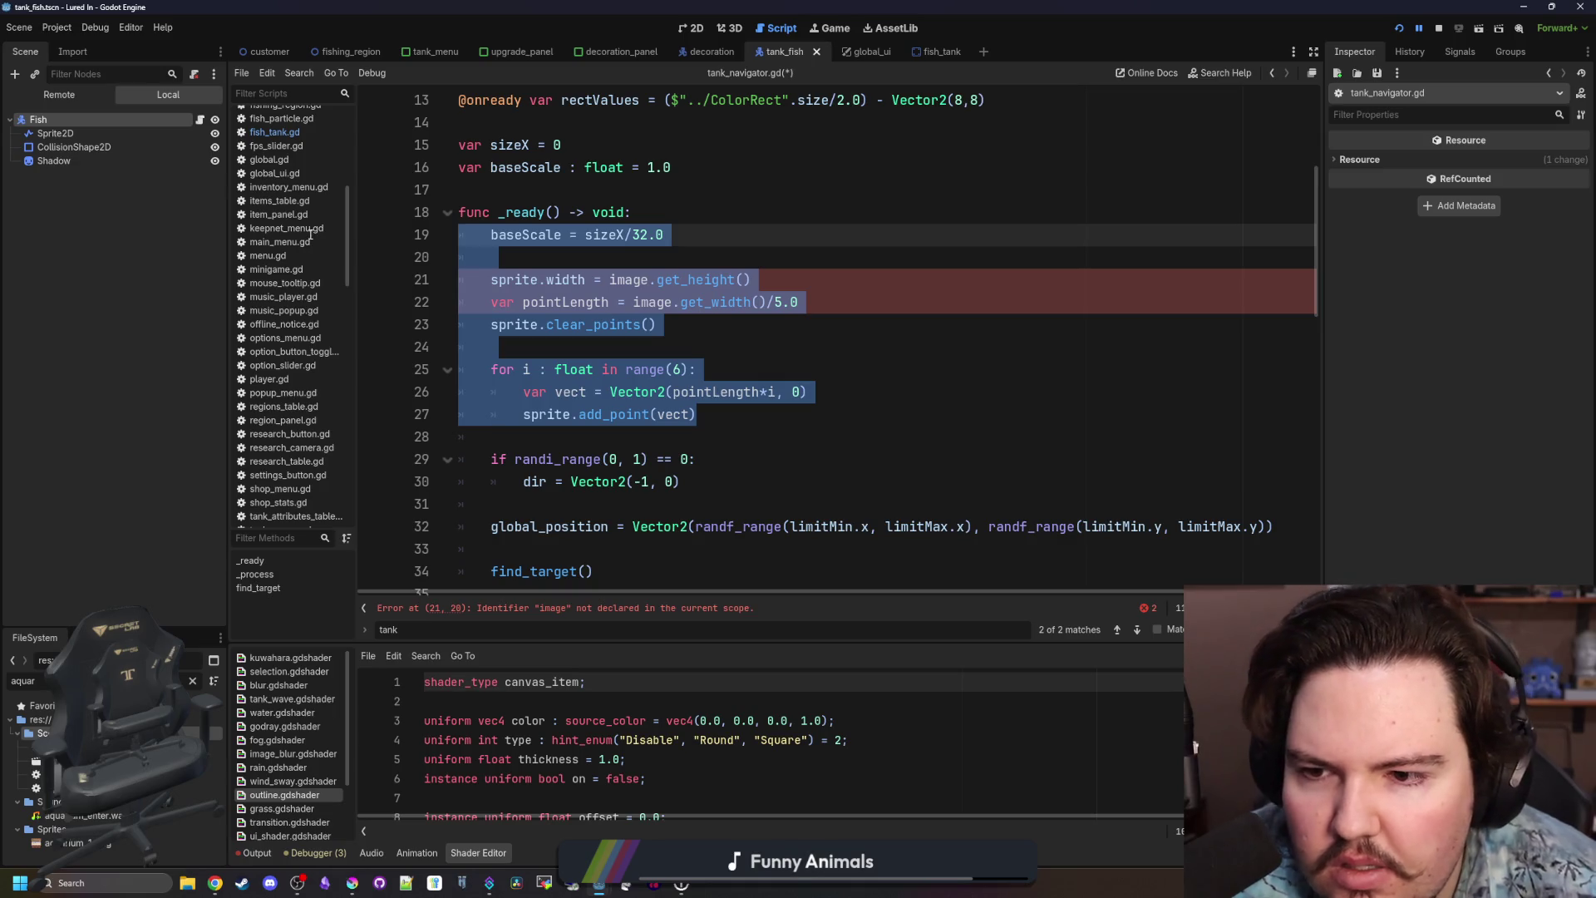
key("BackSpace")
key("Delete")
left_click(539, 240)
key("BackSpace")
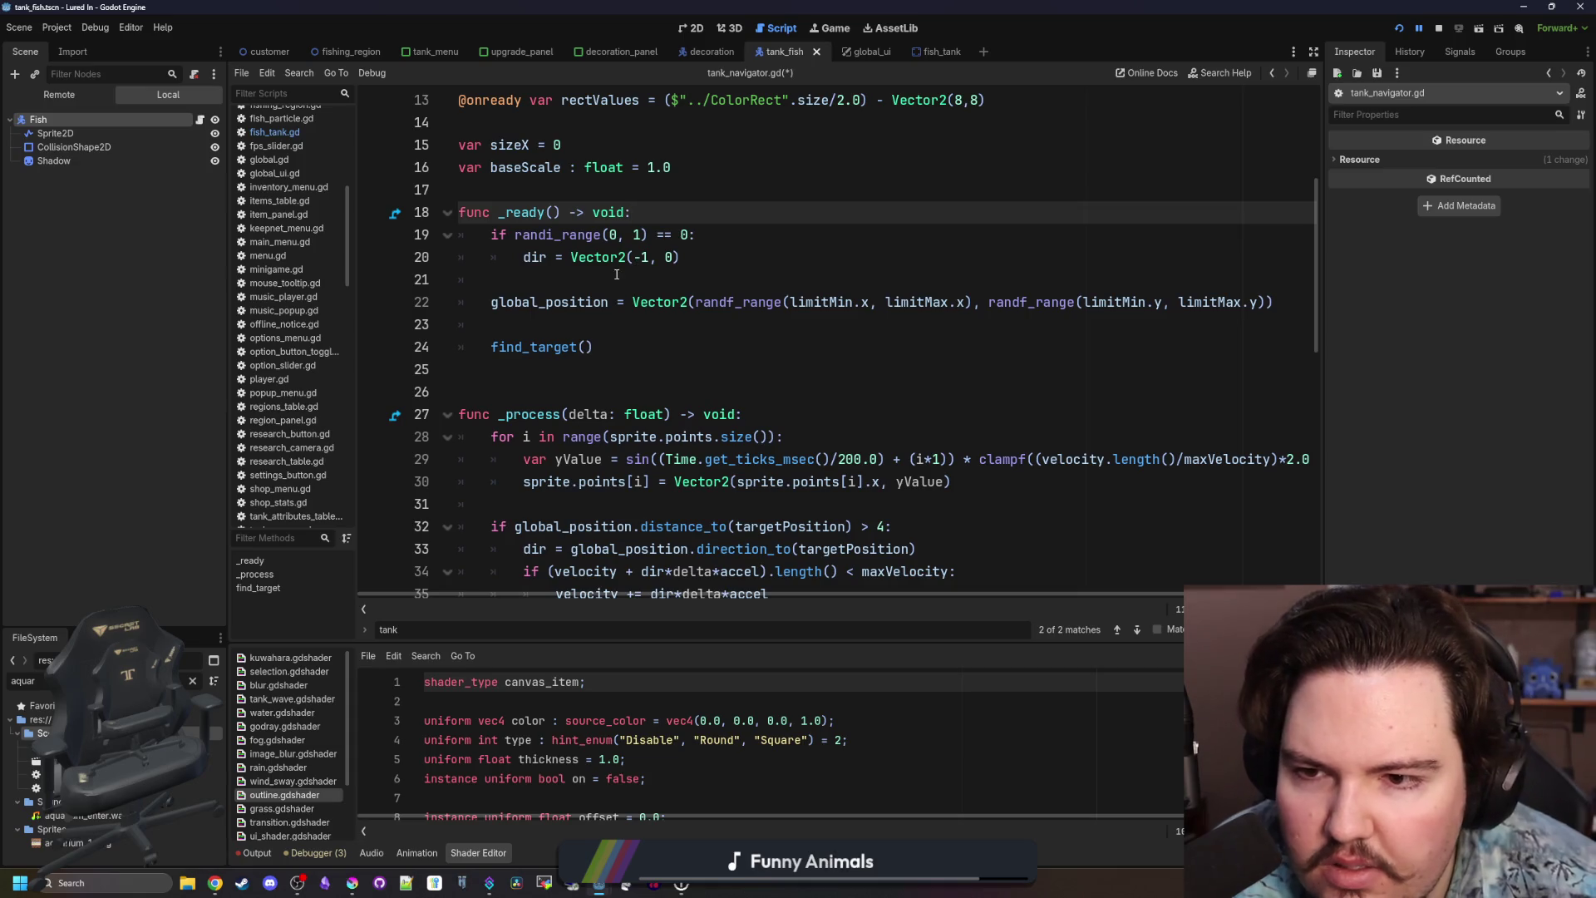
left_click(598, 275)
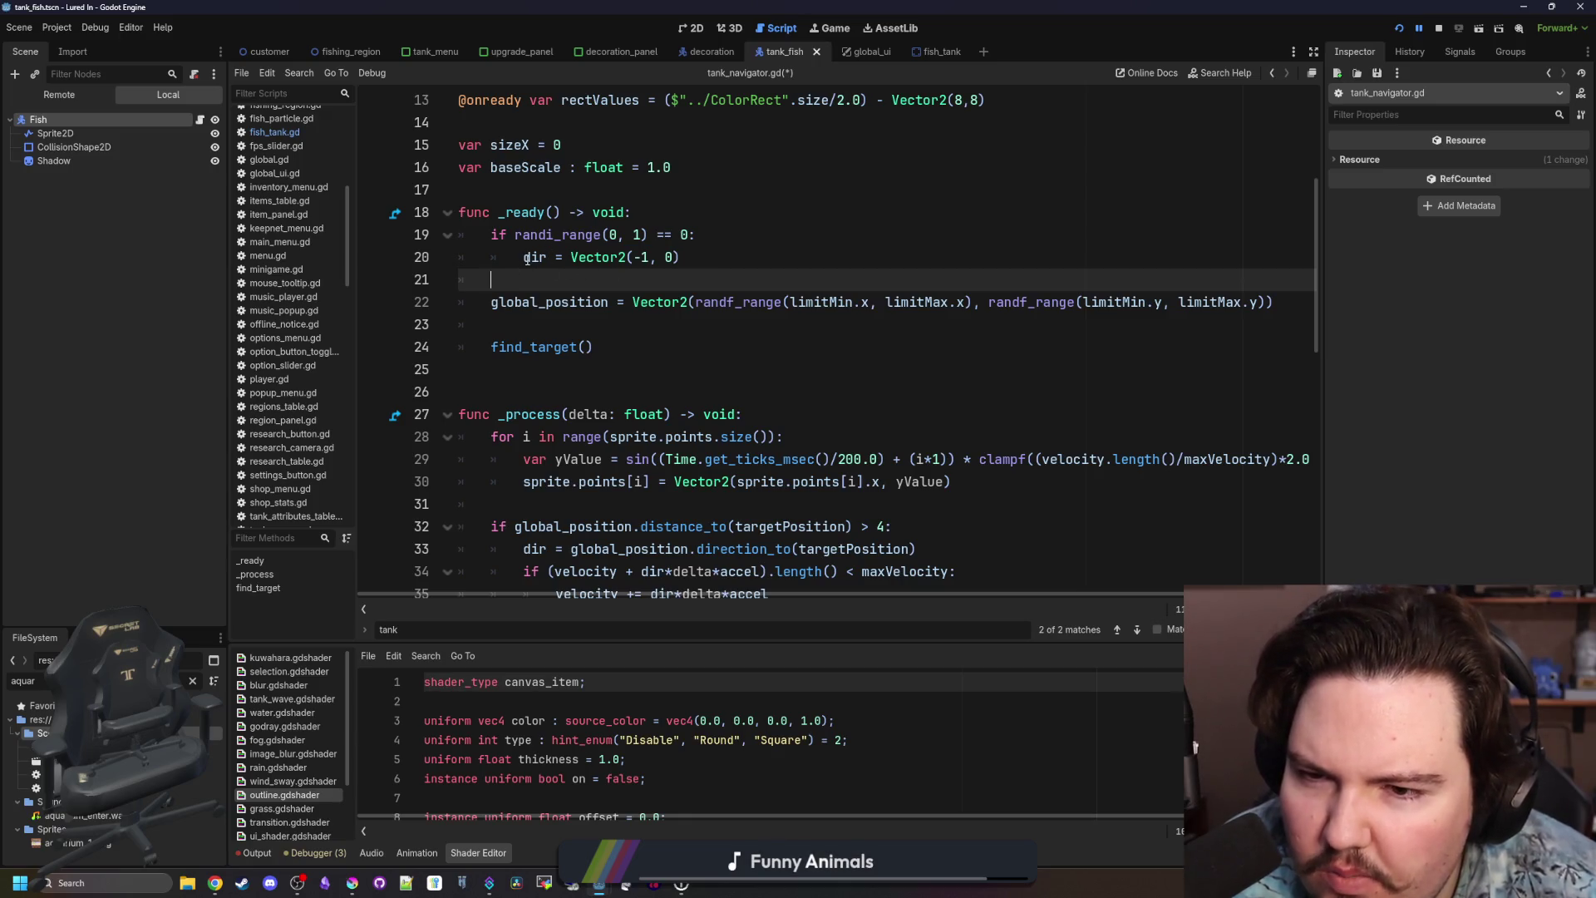
Compact _ready by un-indenting the dir assignment and removing its blank lines.
mouse_move(527, 260)
key("Up")
key("End")
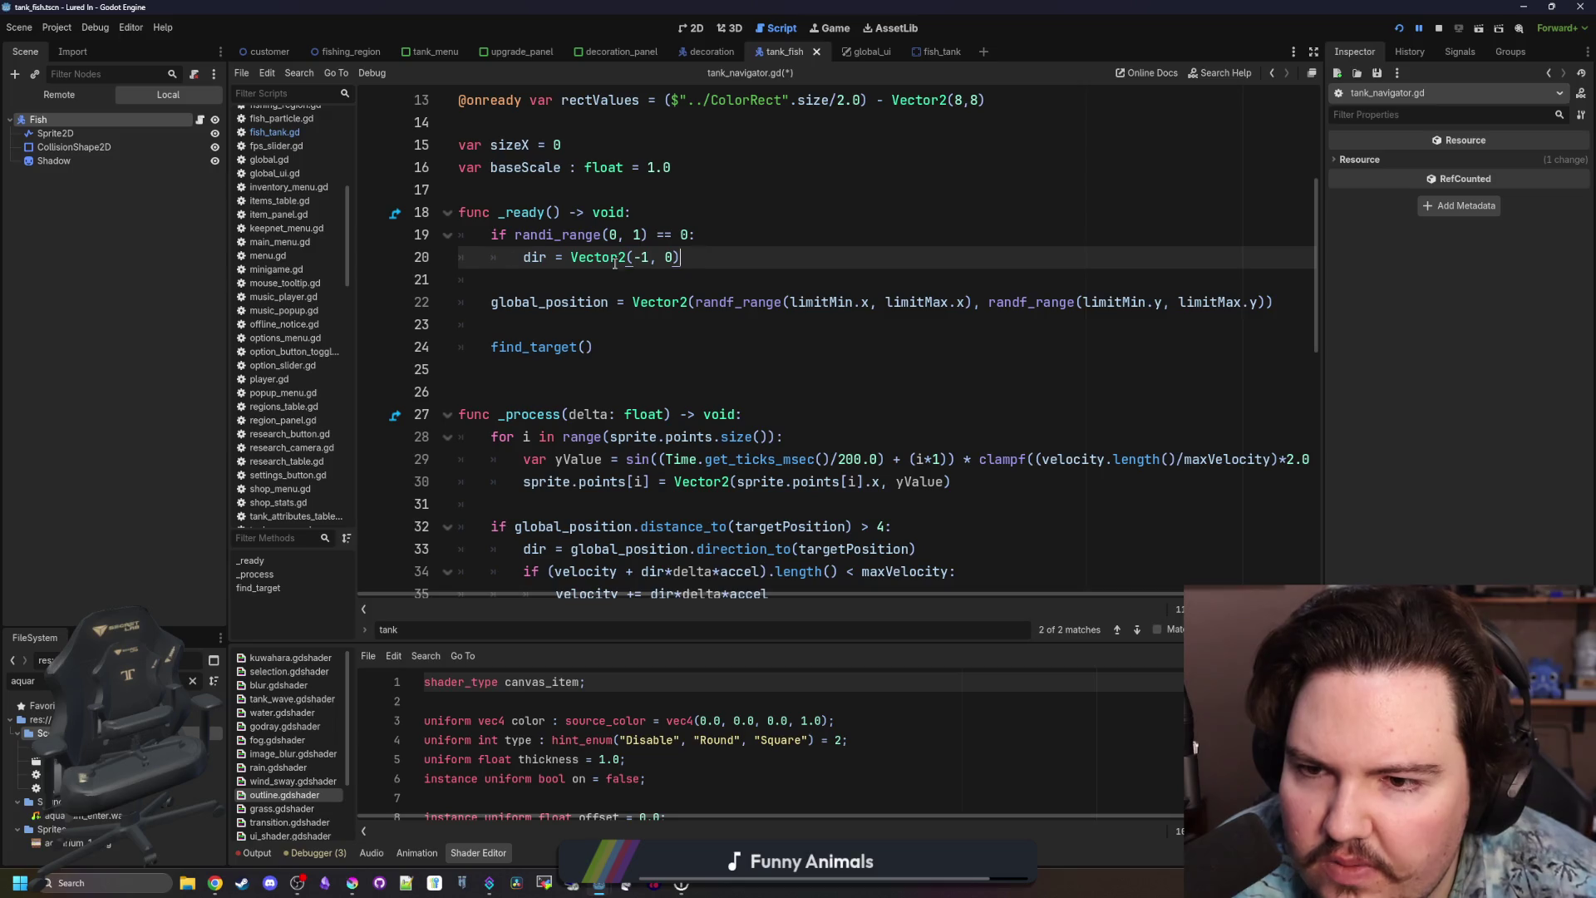
left_click(604, 360)
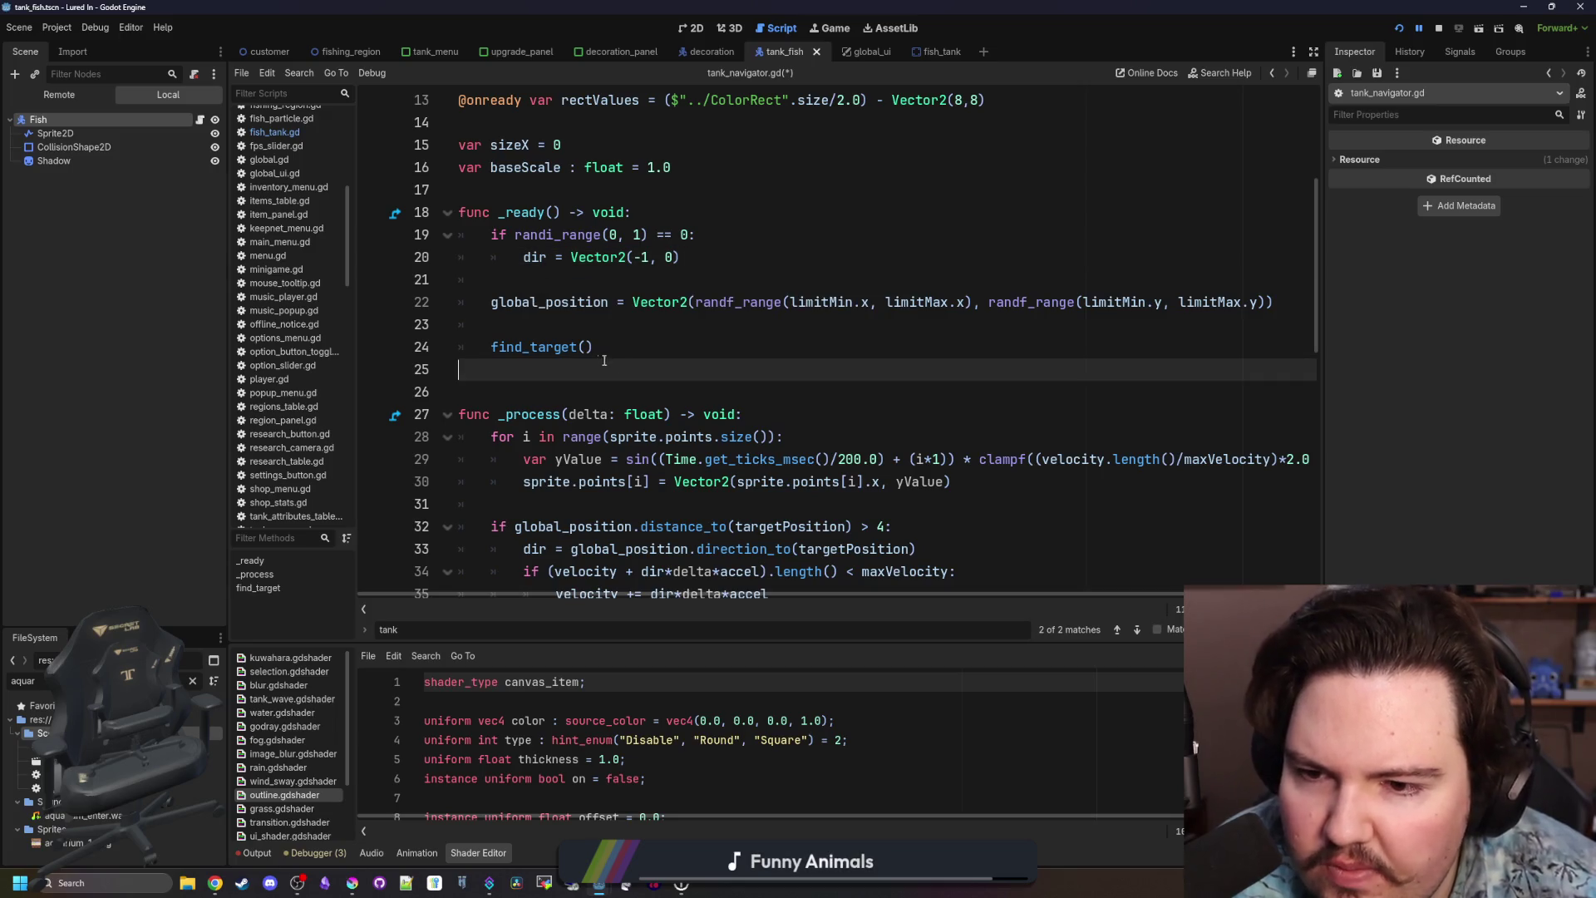
left_click(554, 348, "ctrl")
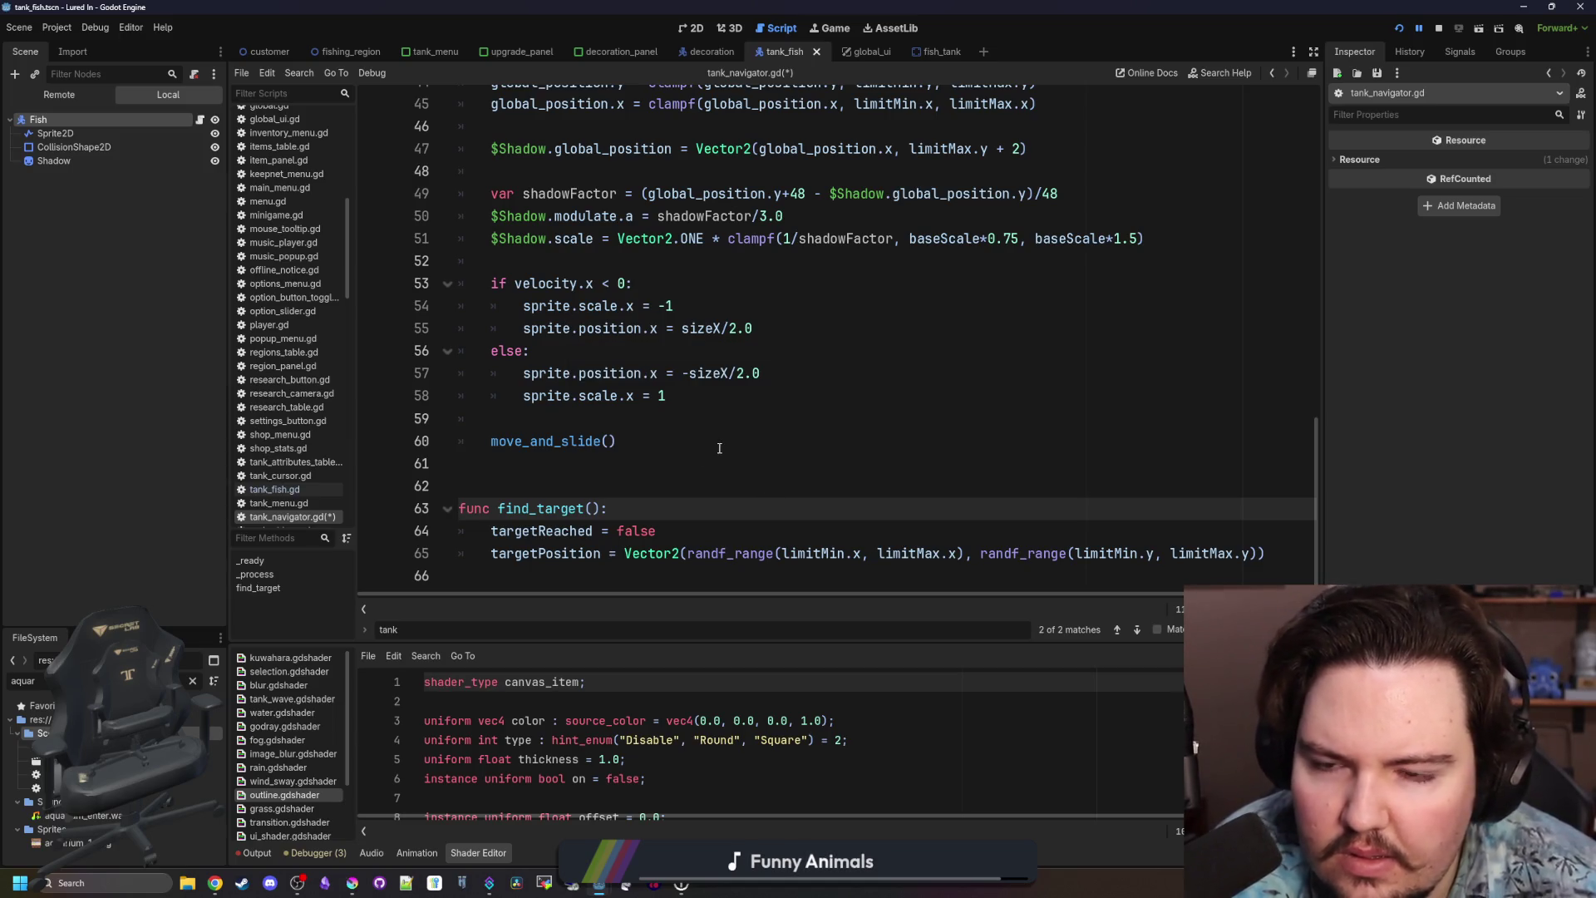
scroll(720, 448, "up", 15)
scroll(671, 433, "down", 2)
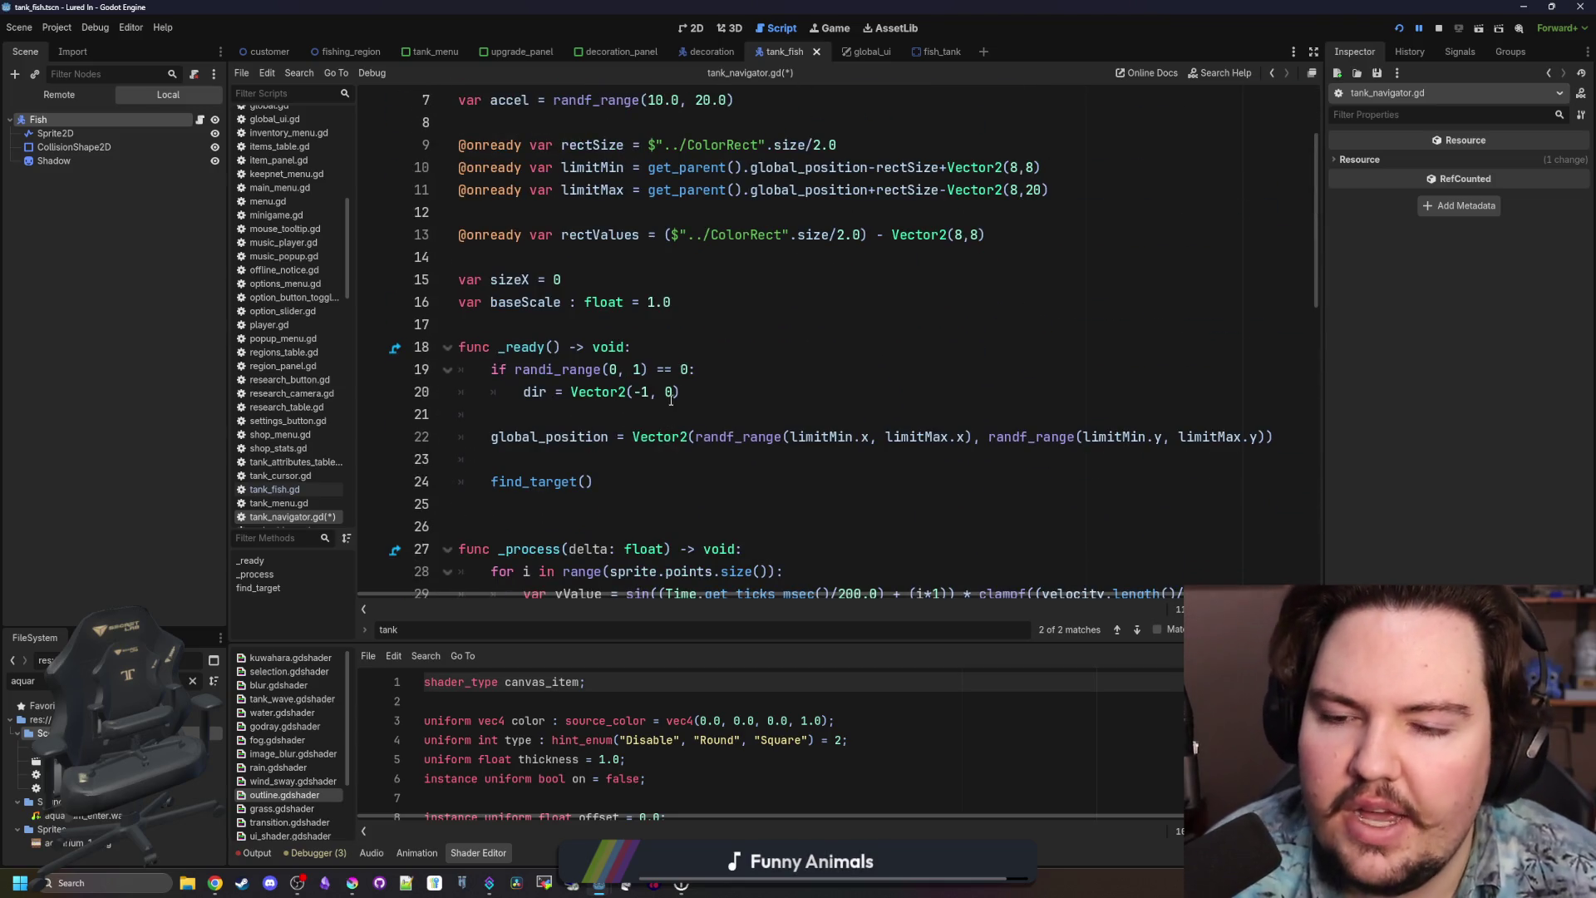
key("BackSpace")
key("BackSpace")
key("BackSpace")
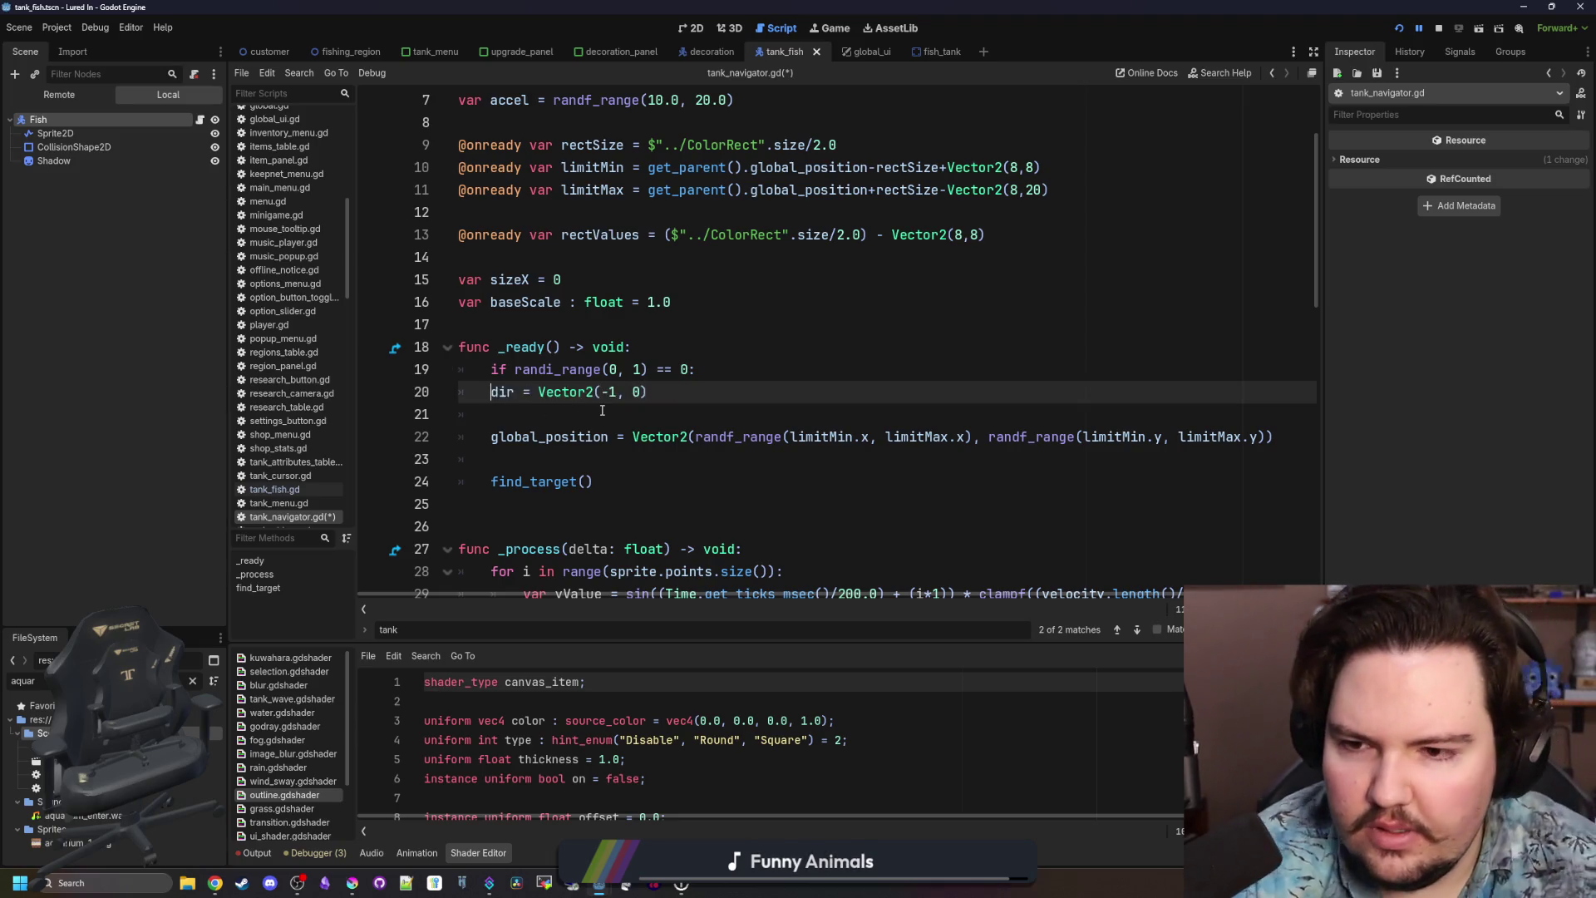
left_click(582, 388)
key("BackSpace")
key("BackSpace")
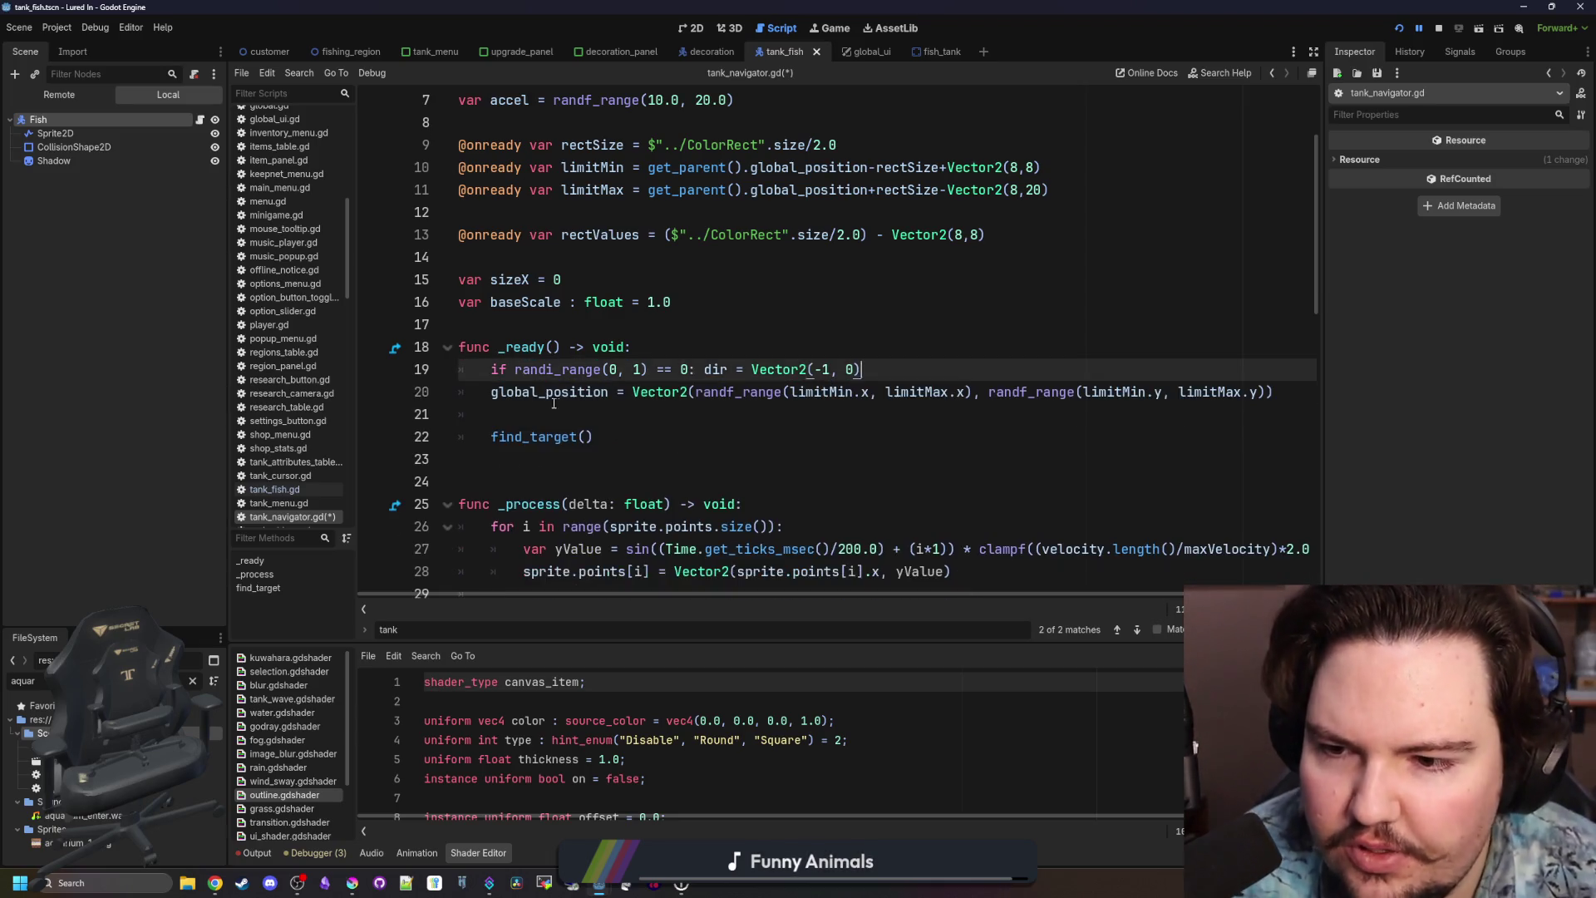
key("Down")
key("Down")
key("BackSpace")
key("BackSpace")
Delete the sprite wave for-loop from _process.
scroll(534, 474, "down", 2)
scroll(534, 474, "down", 5)
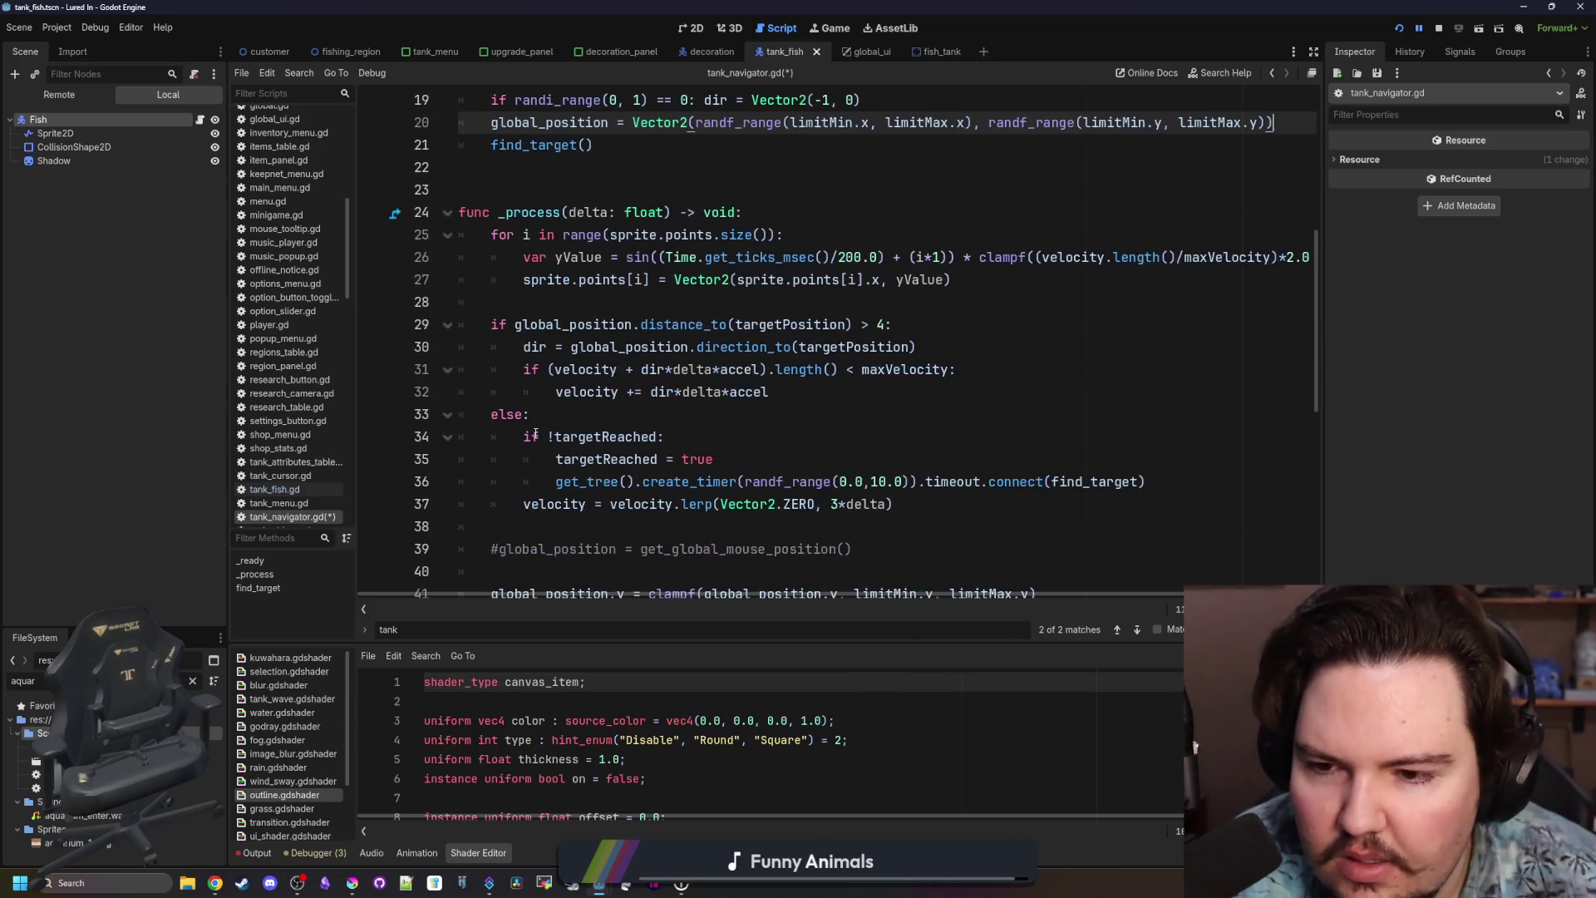
scroll(582, 409, "down", 3)
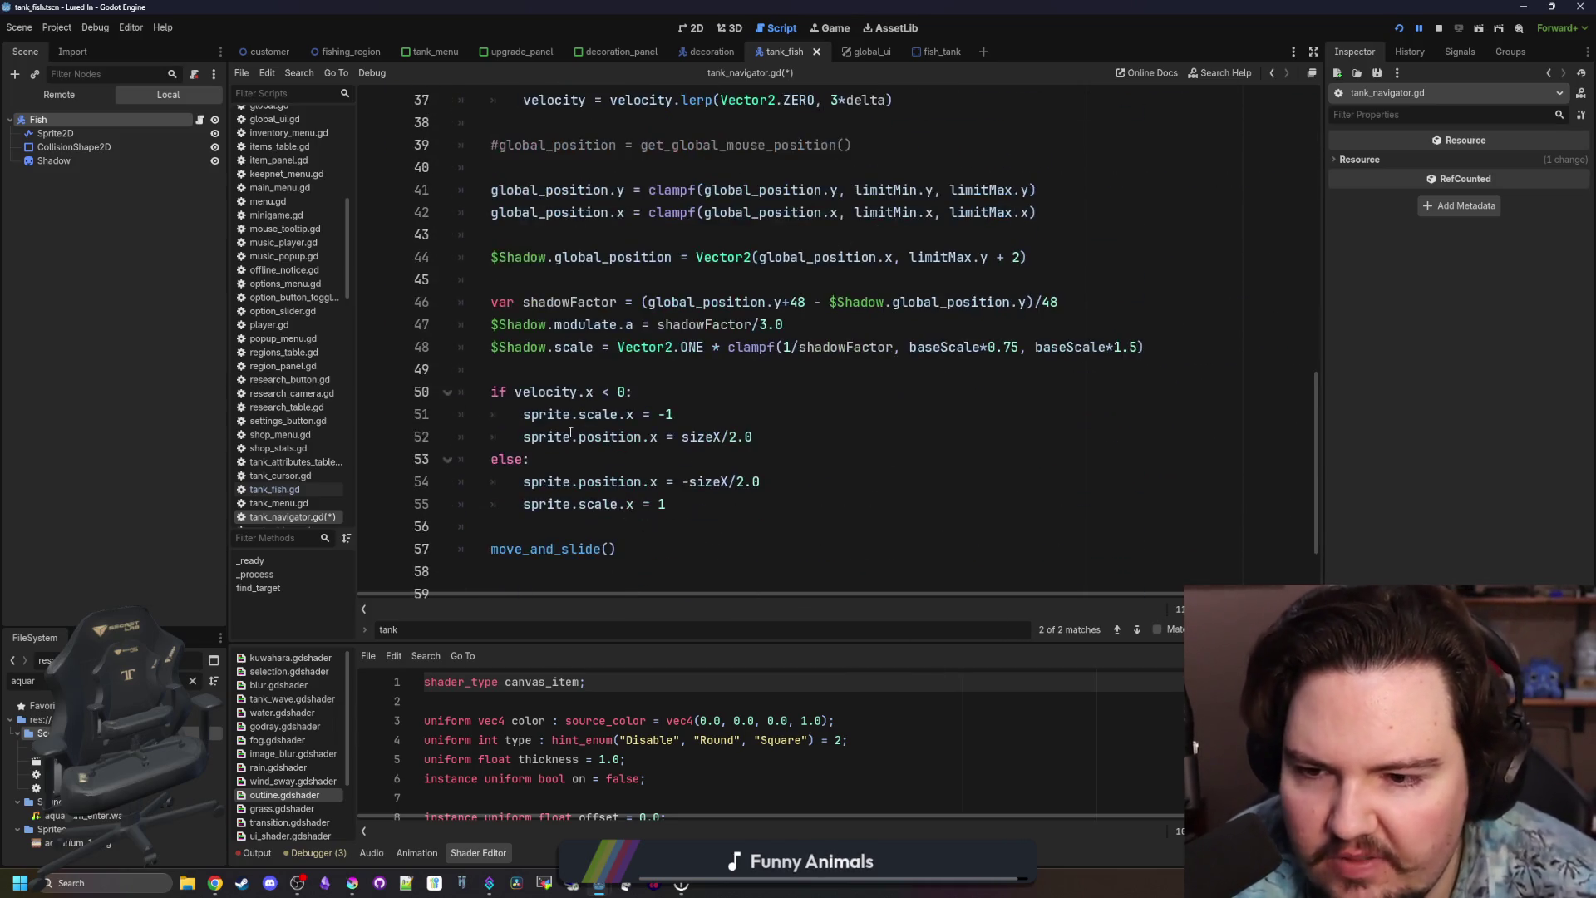
scroll(570, 432, "up", 6)
scroll(682, 432, "up", 3)
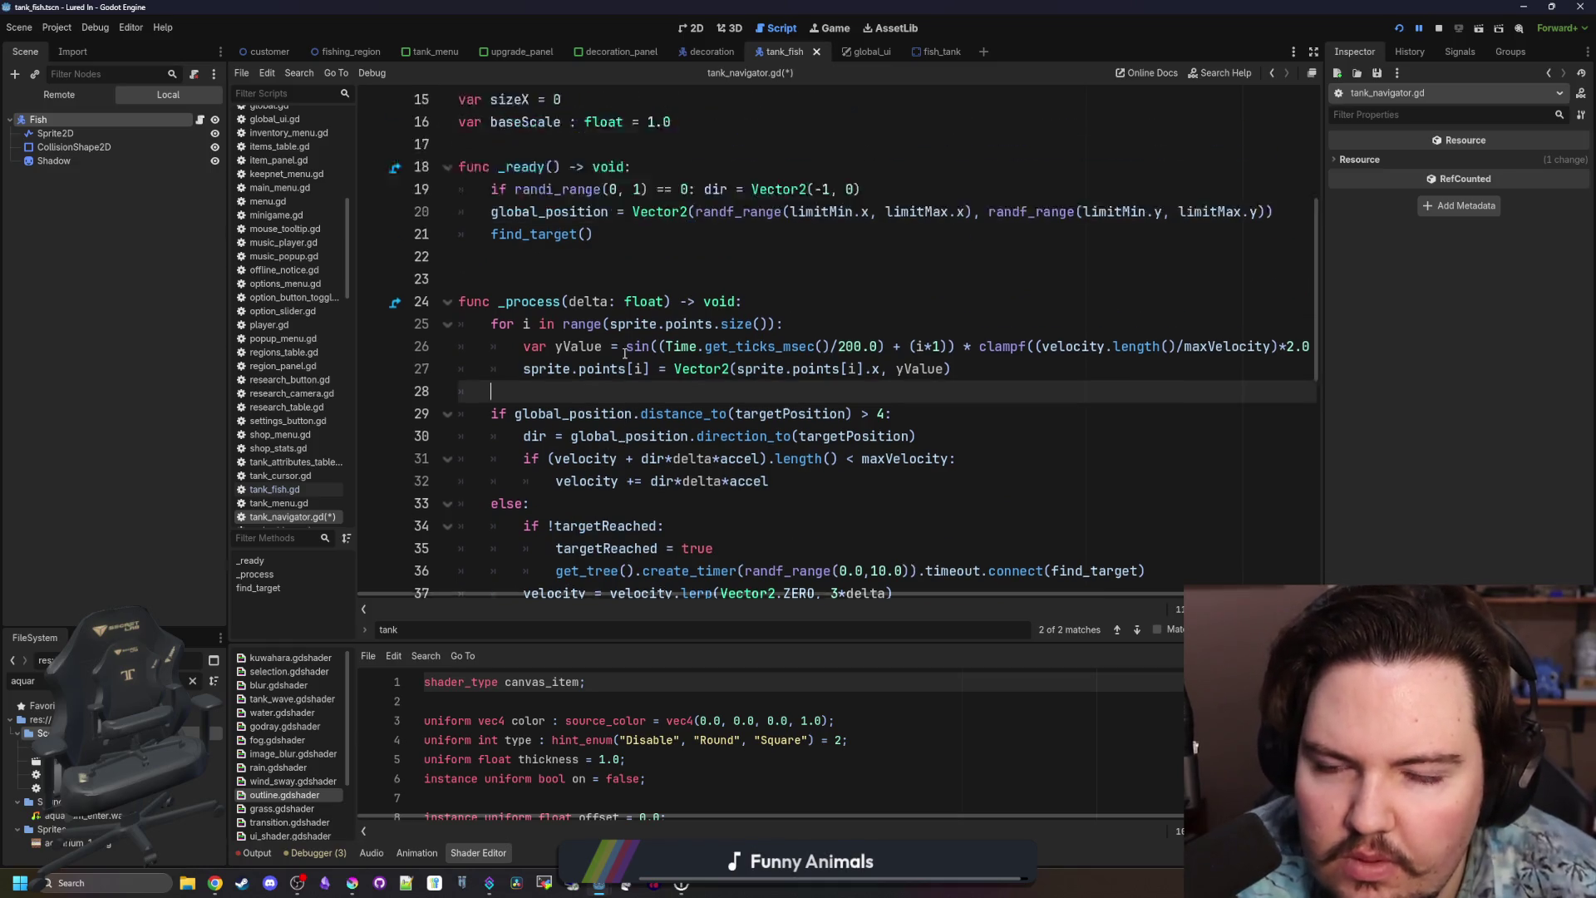
key("shift+Up")
key("shift+Up")
key("shift+Up")
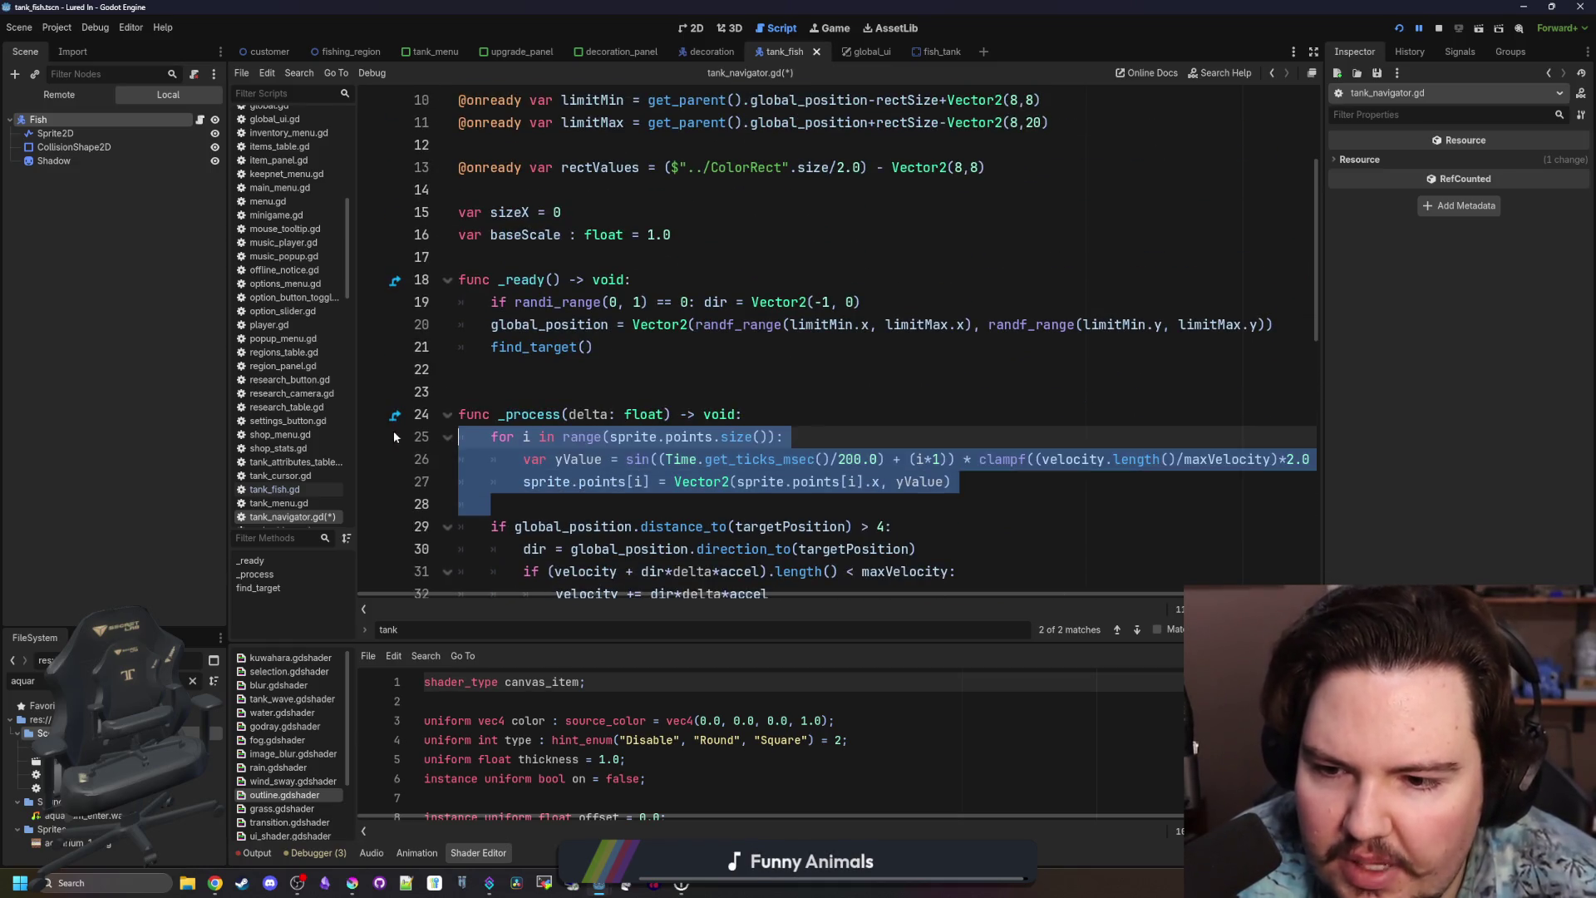
key("BackSpace")
Delete the commented-out mouse-position line in _process.
scroll(631, 414, "down", 1)
scroll(632, 413, "down", 1)
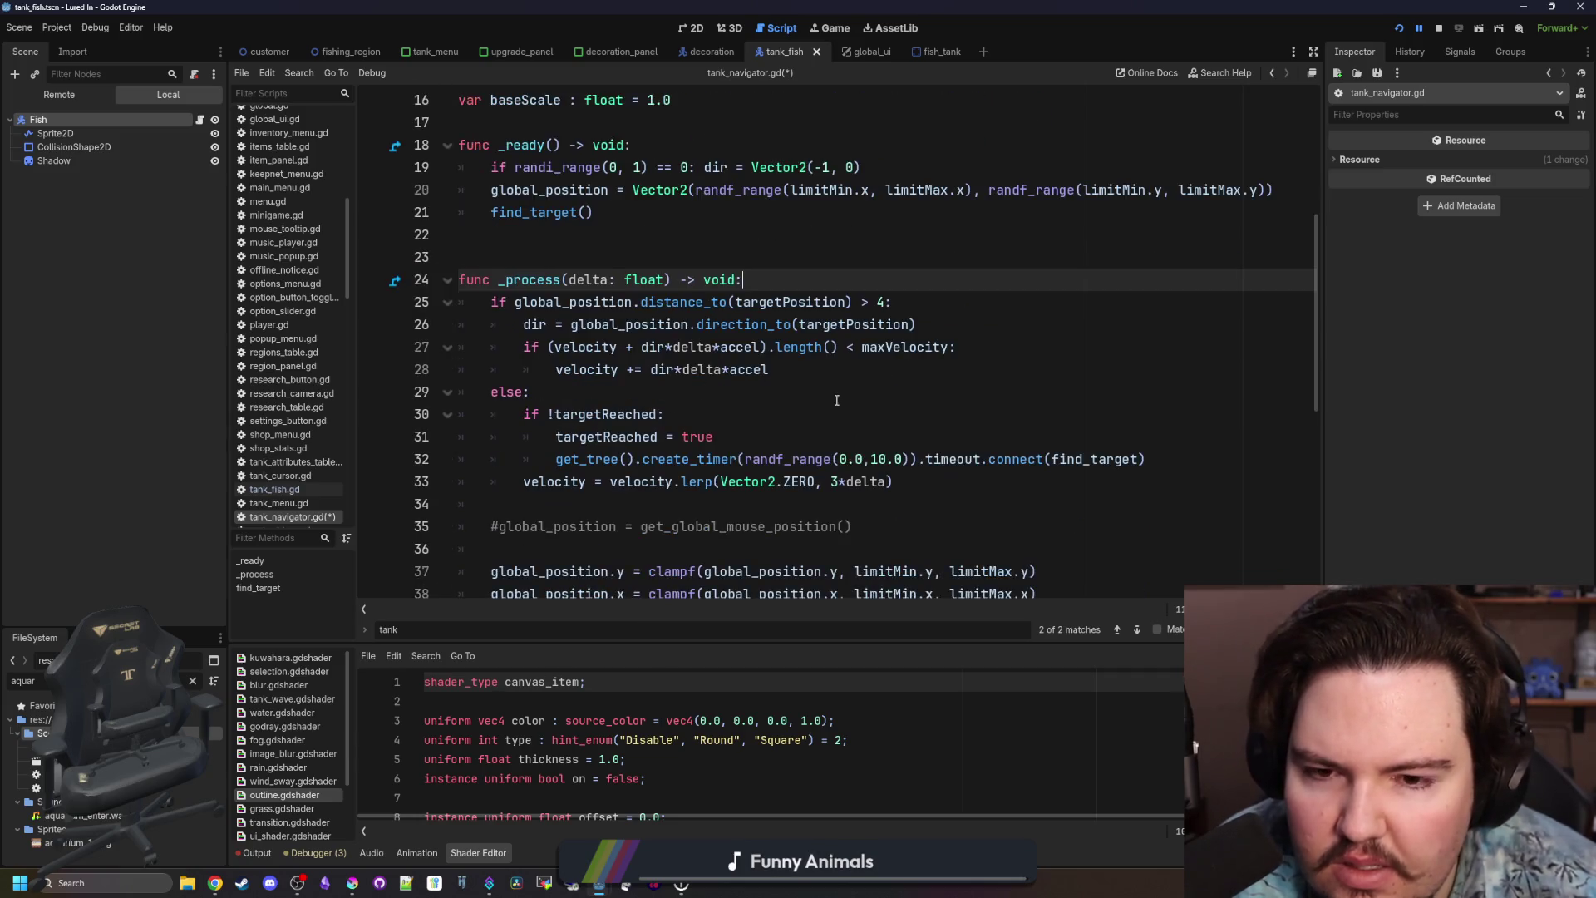
scroll(686, 325, "down", 1)
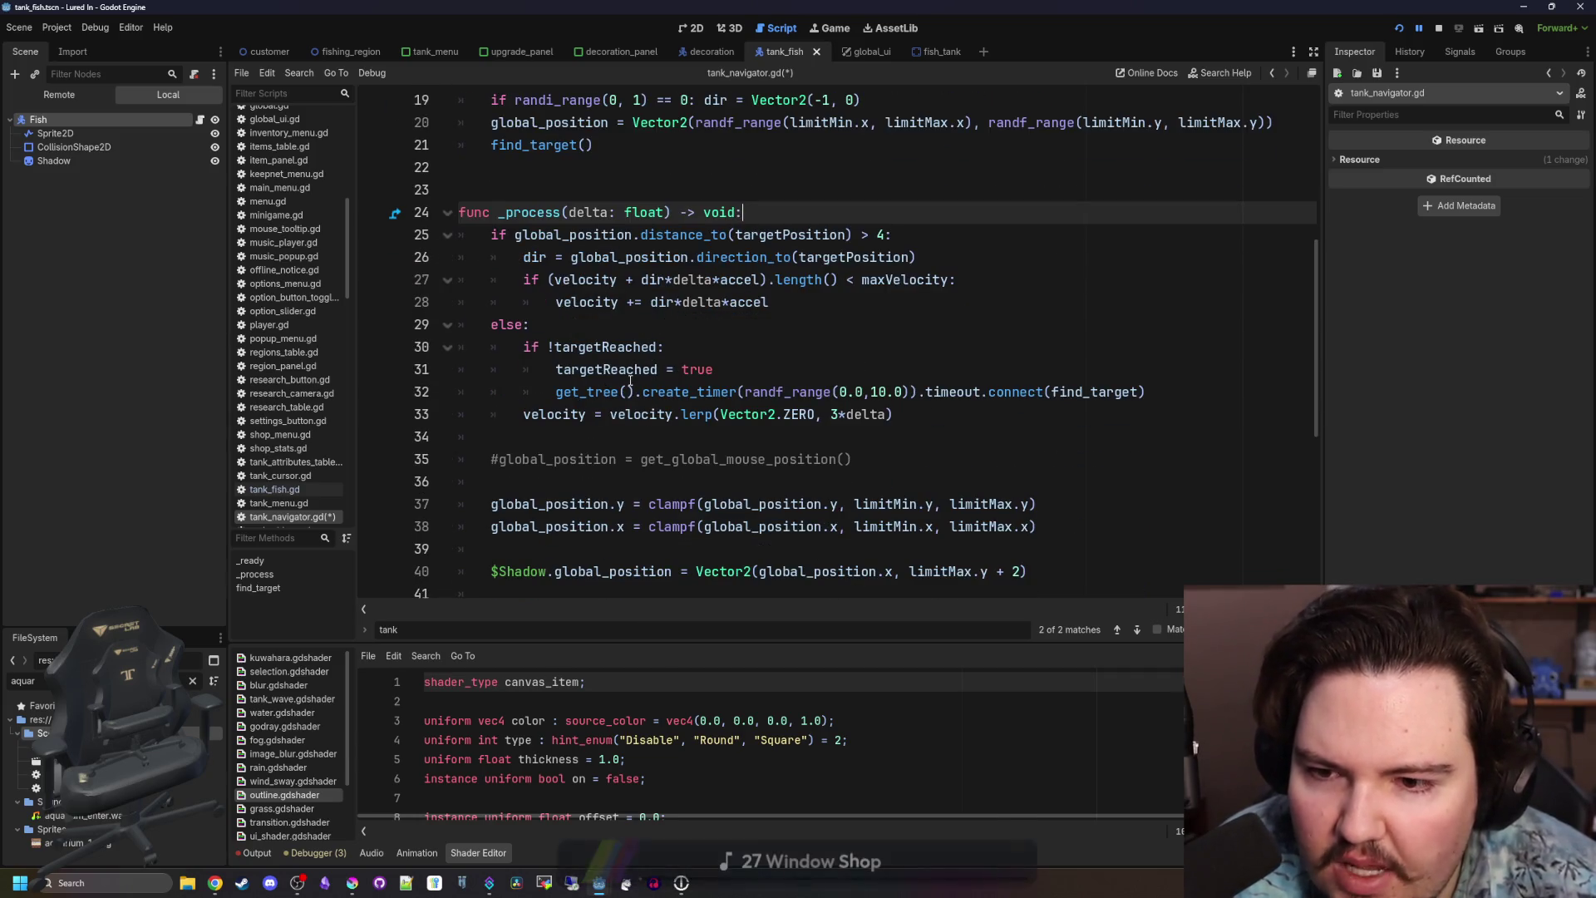
mouse_move(600, 396)
left_mouse_down()
mouse_move(898, 416)
mouse_move(1185, 396)
left_mouse_up()
left_click(1185, 396)
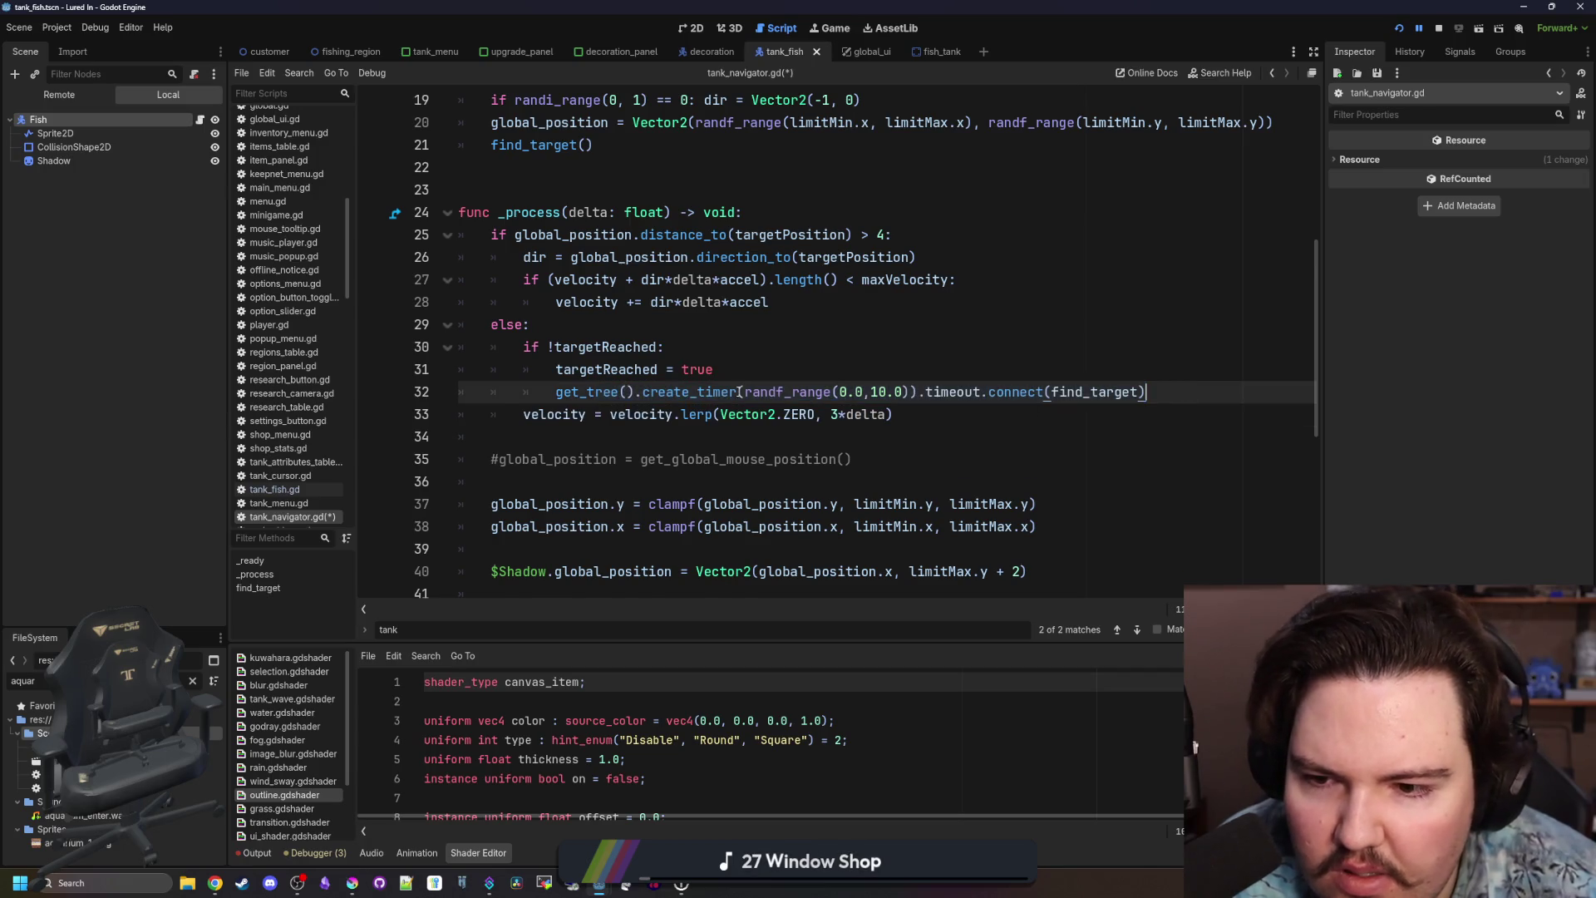
scroll(619, 406, "down", 1)
left_click(611, 414)
key("shift+Up")
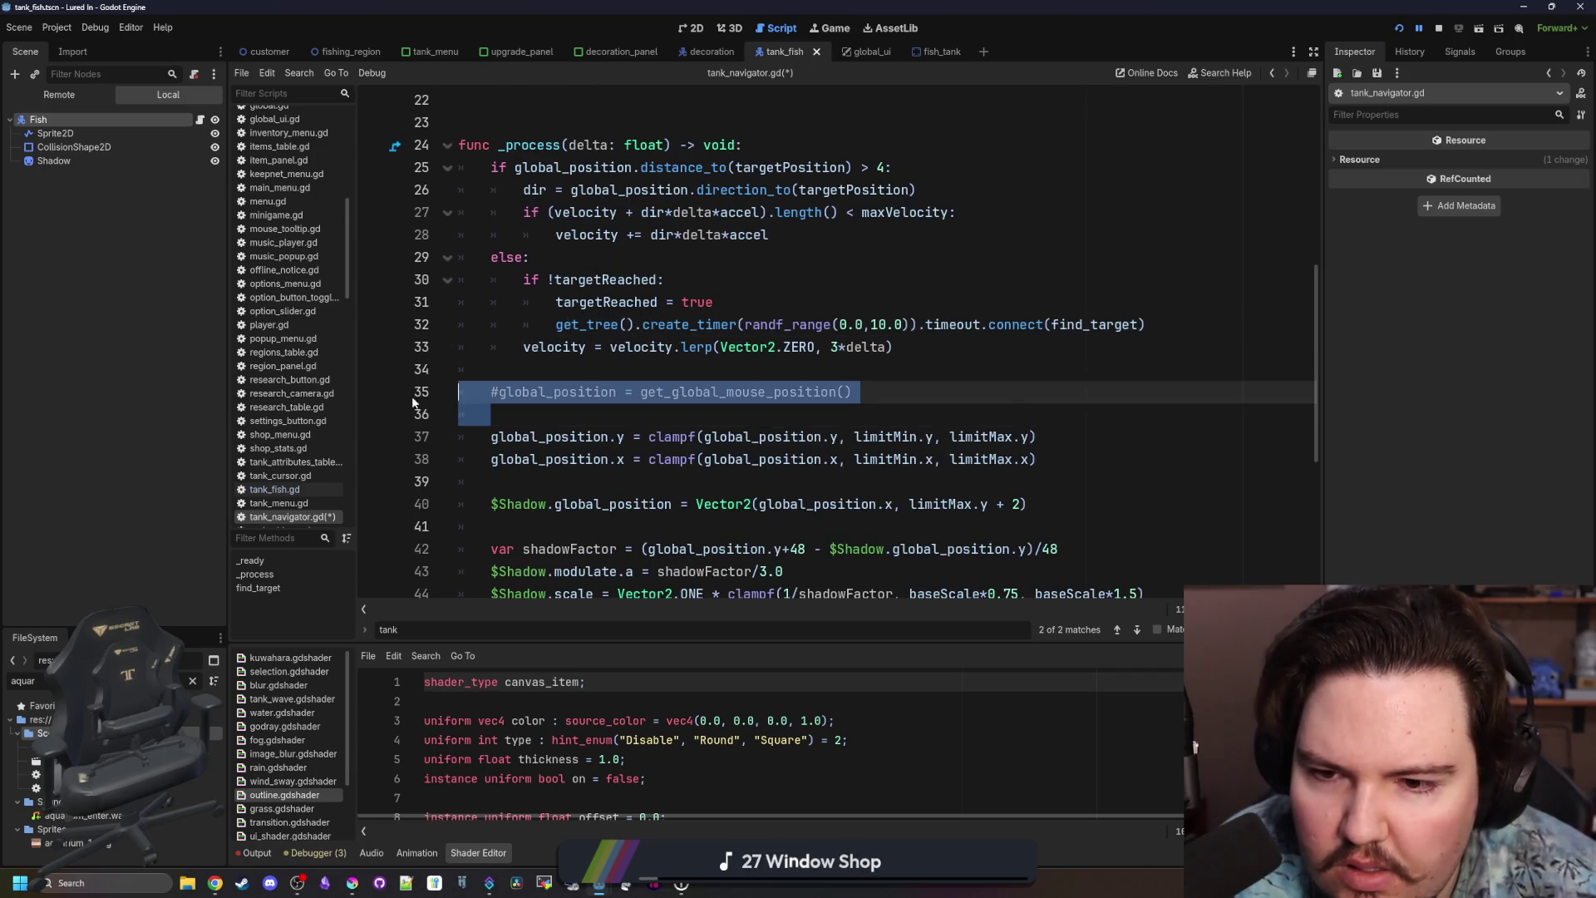
key("BackSpace")
key("BackSpace")
Delete the $Shadow position, fade and scale lines.
scroll(602, 414, "down", 1)
left_click_drag(1085, 395, 444, 400)
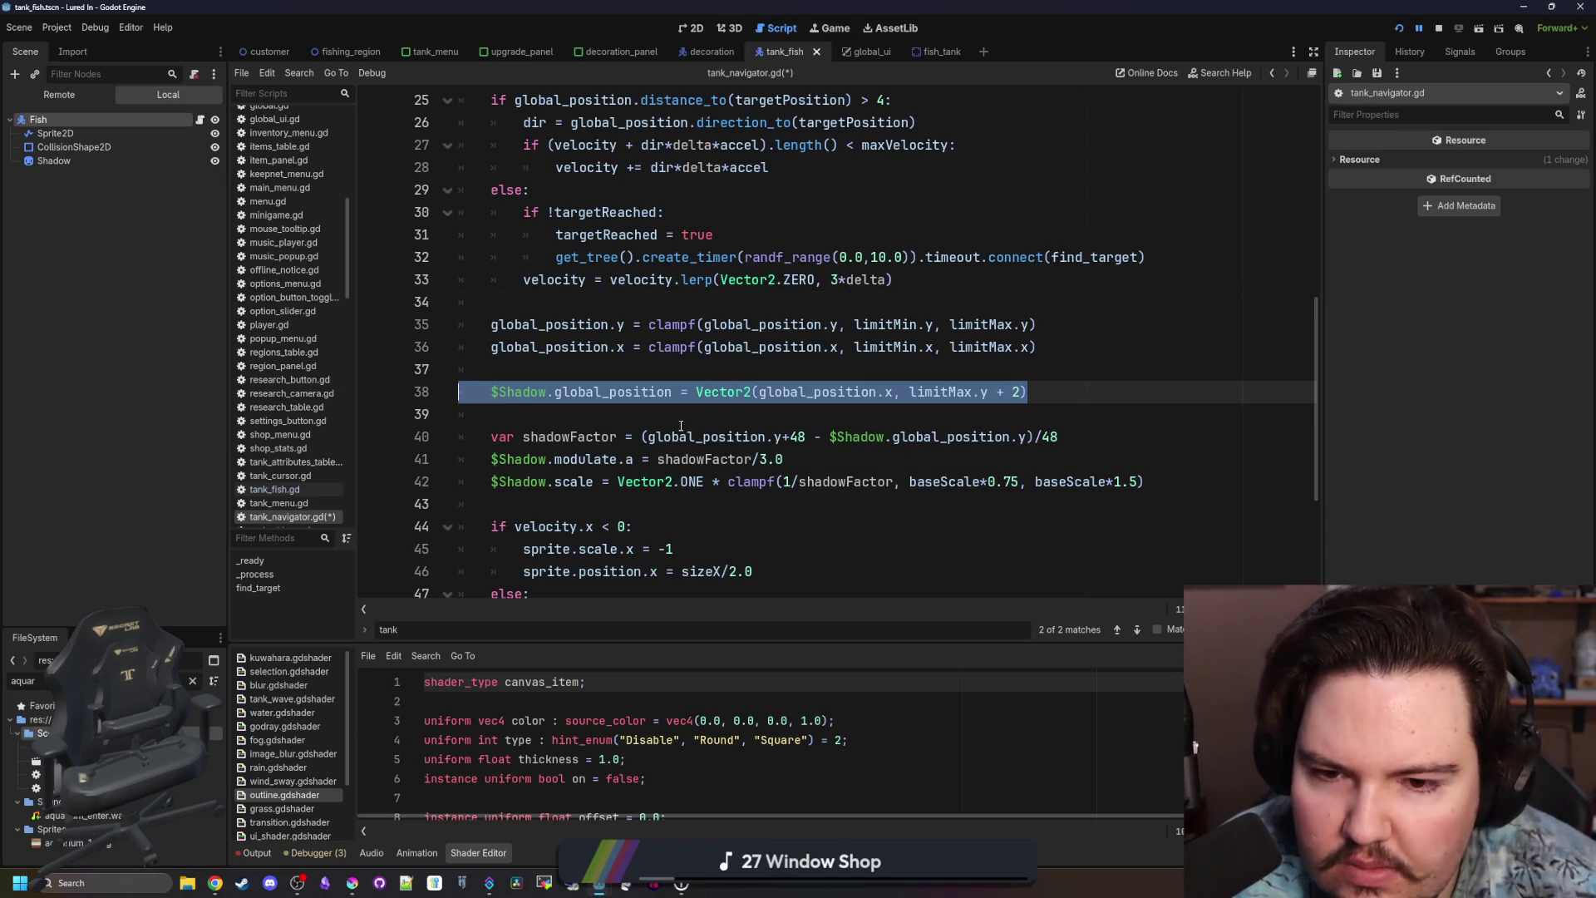
key("BackSpace")
key("BackSpace")
scroll(582, 399, "down", 1)
left_click(466, 414)
left_click_drag(465, 414, 338, 330)
key("BackSpace")
key("BackSpace")
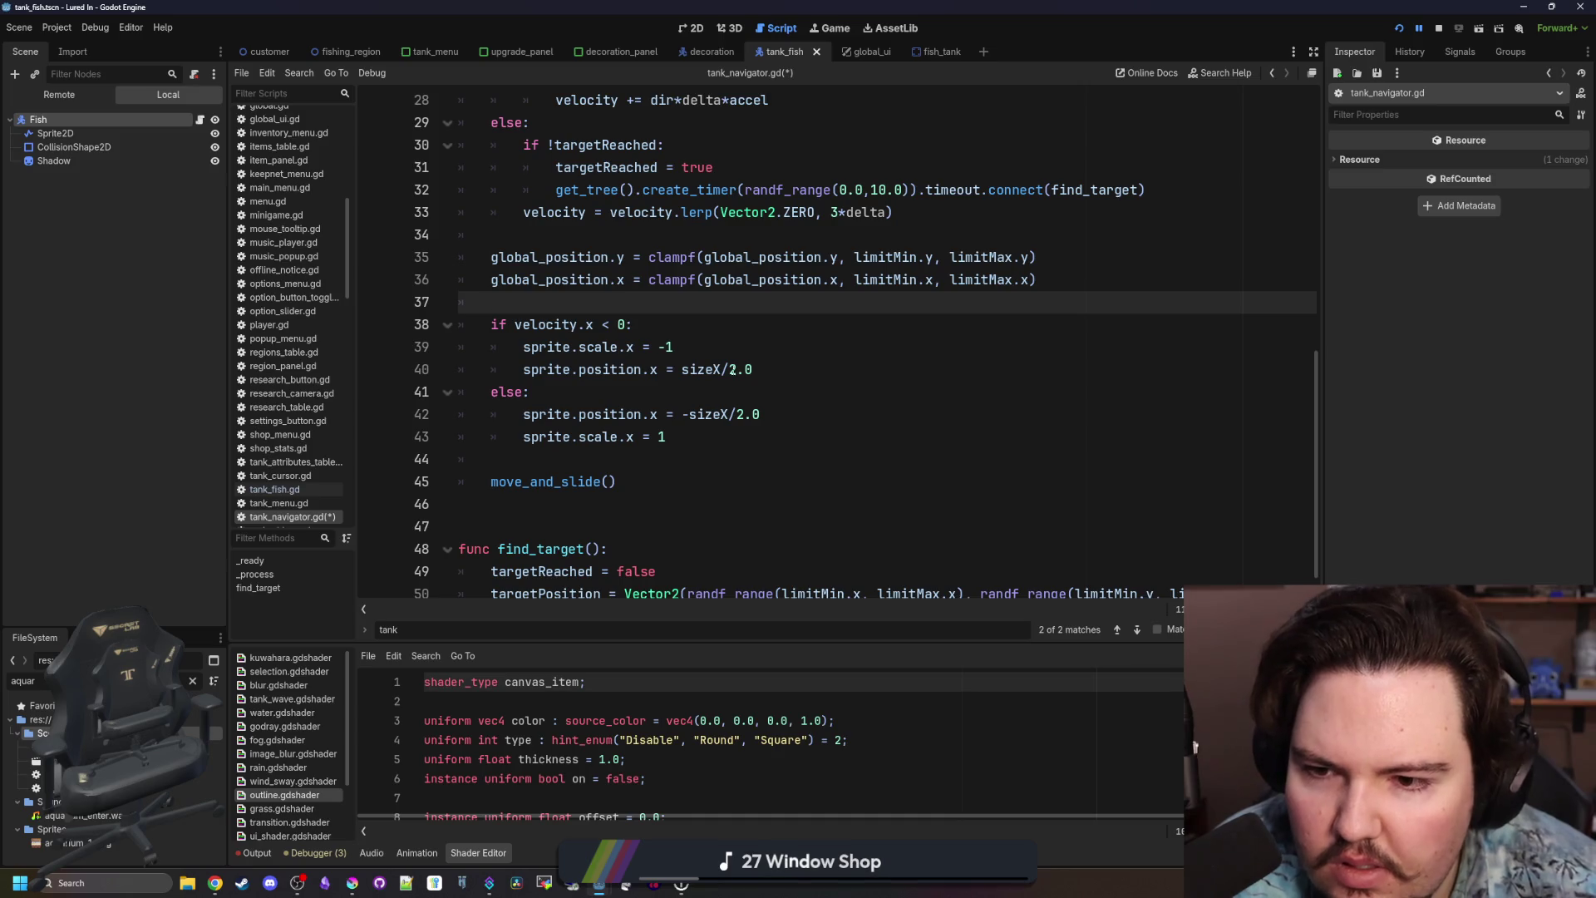
Remove the blank line above rectValues, then switch to tank_fish.gd.
left_click(705, 438, "shift")
scroll(582, 375, "down", 1)
left_click(612, 459)
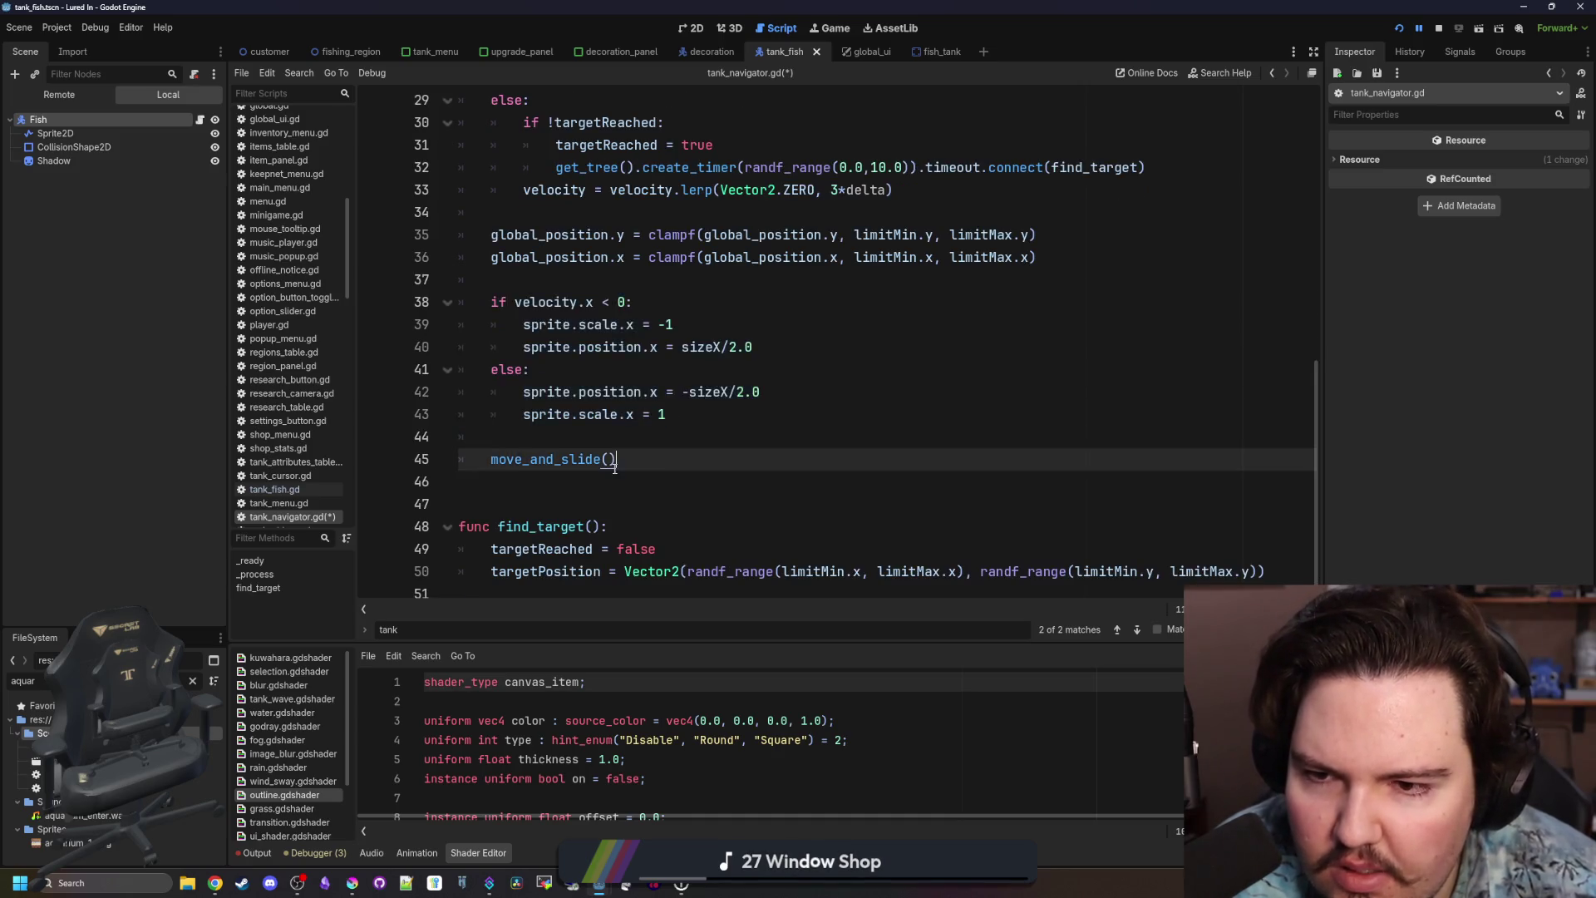
scroll(612, 460, "up", 5)
scroll(675, 412, "up", 3)
left_click(636, 347)
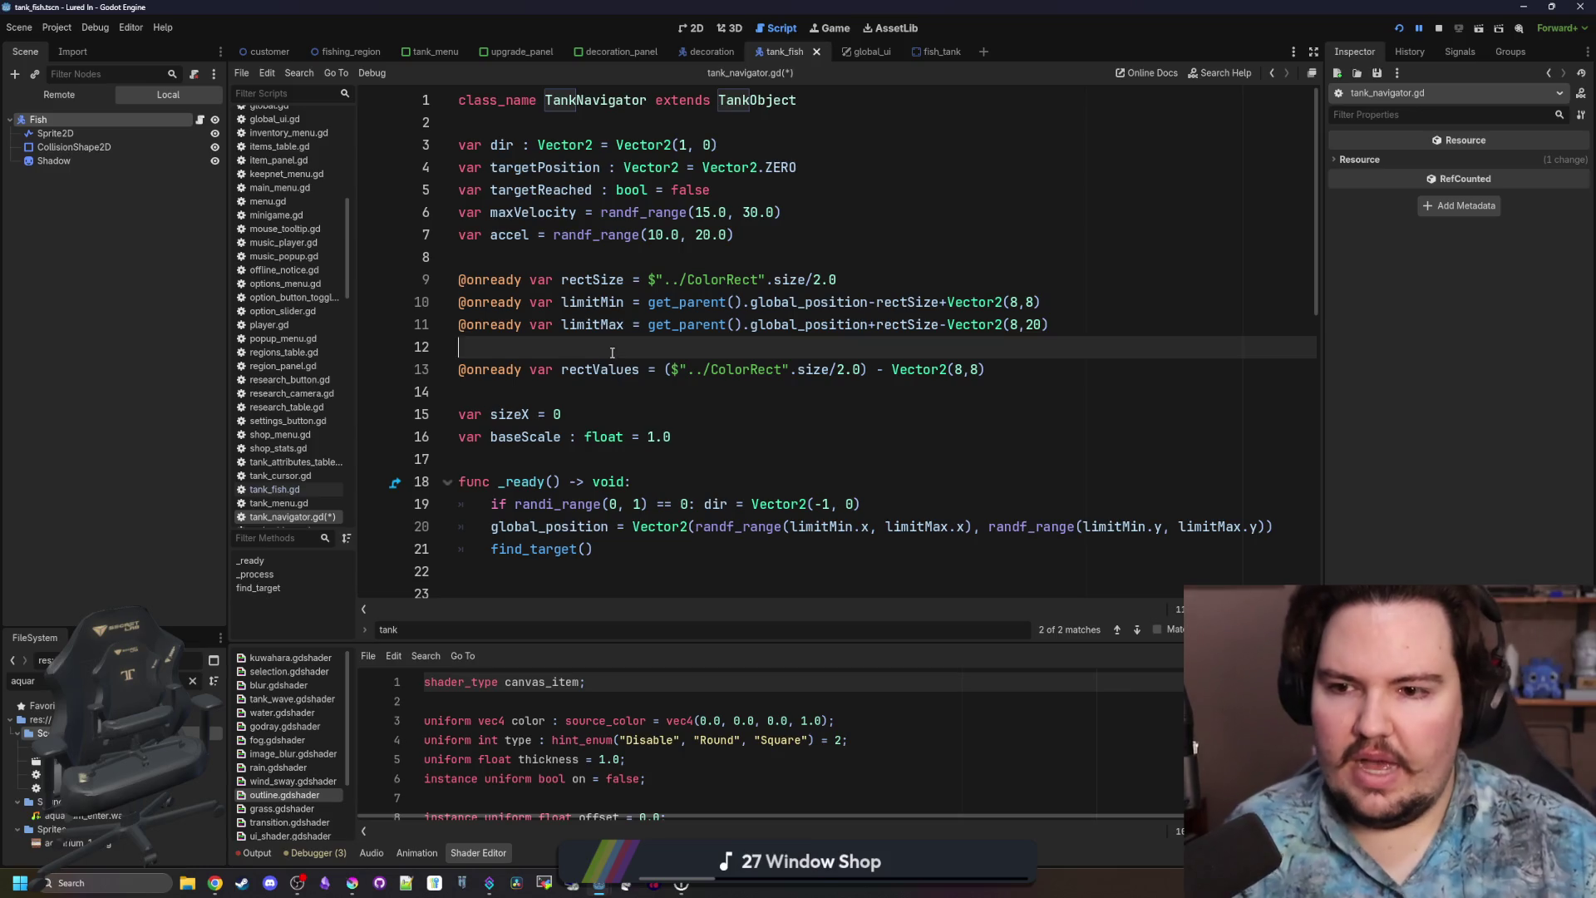
key("BackSpace")
left_click(605, 258)
left_click(527, 369)
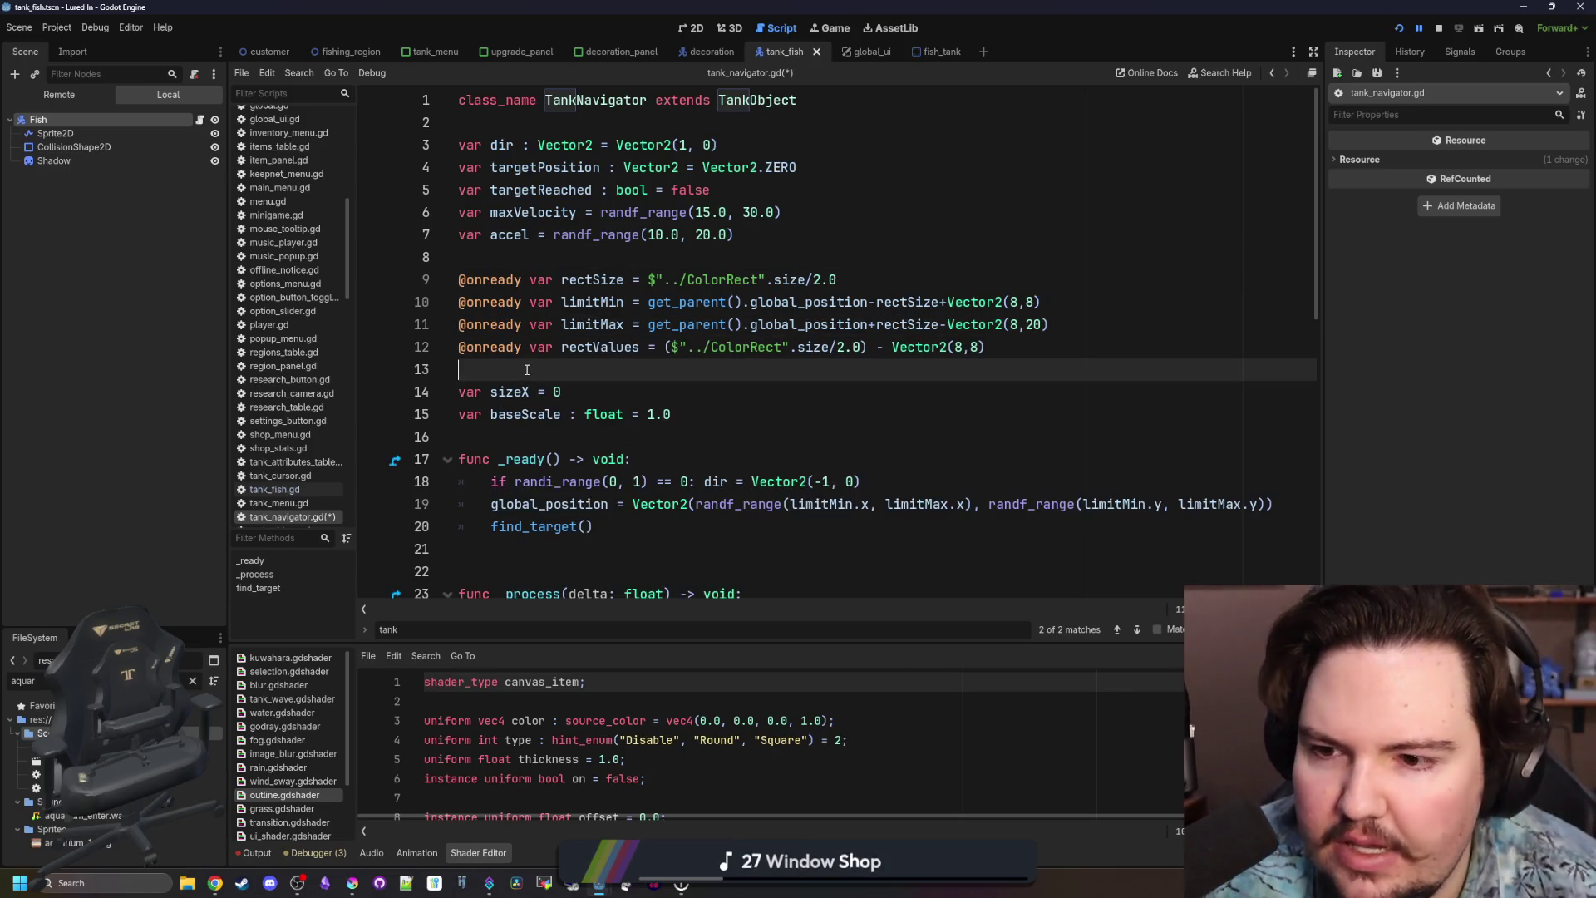
left_click(199, 120)
left_click(671, 237)
Delete the duplicate find_target function and the flipping and move_and_slide code in tank_fish.gd.
left_click(725, 248)
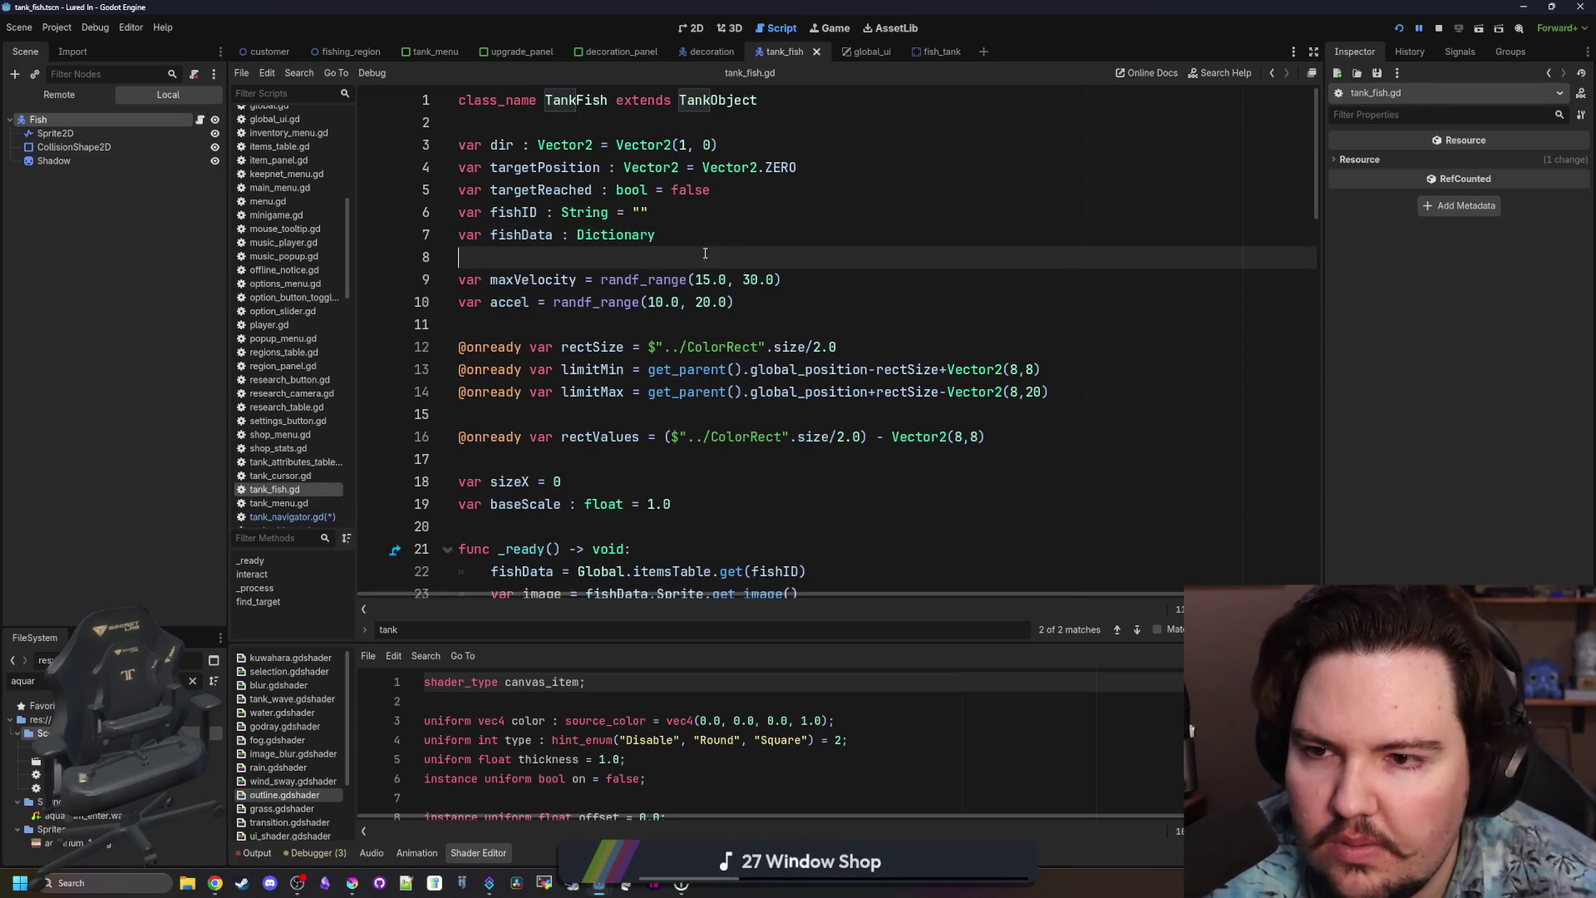
scroll(665, 349, "down", 20)
left_click(605, 450)
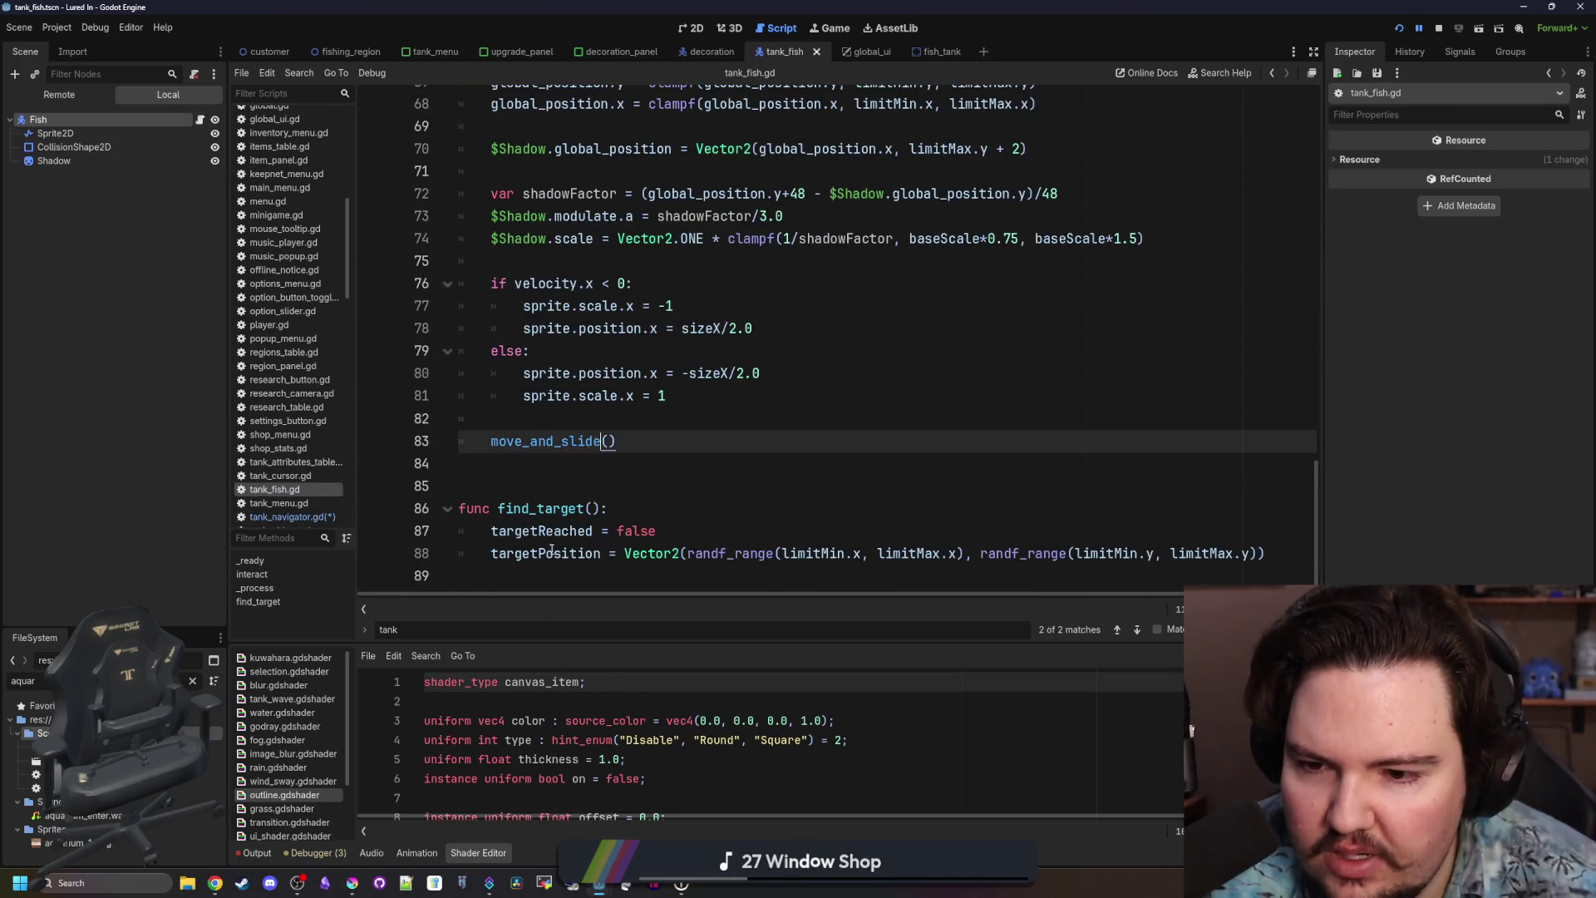
left_click_drag(532, 575, 439, 470)
key("BackSpace")
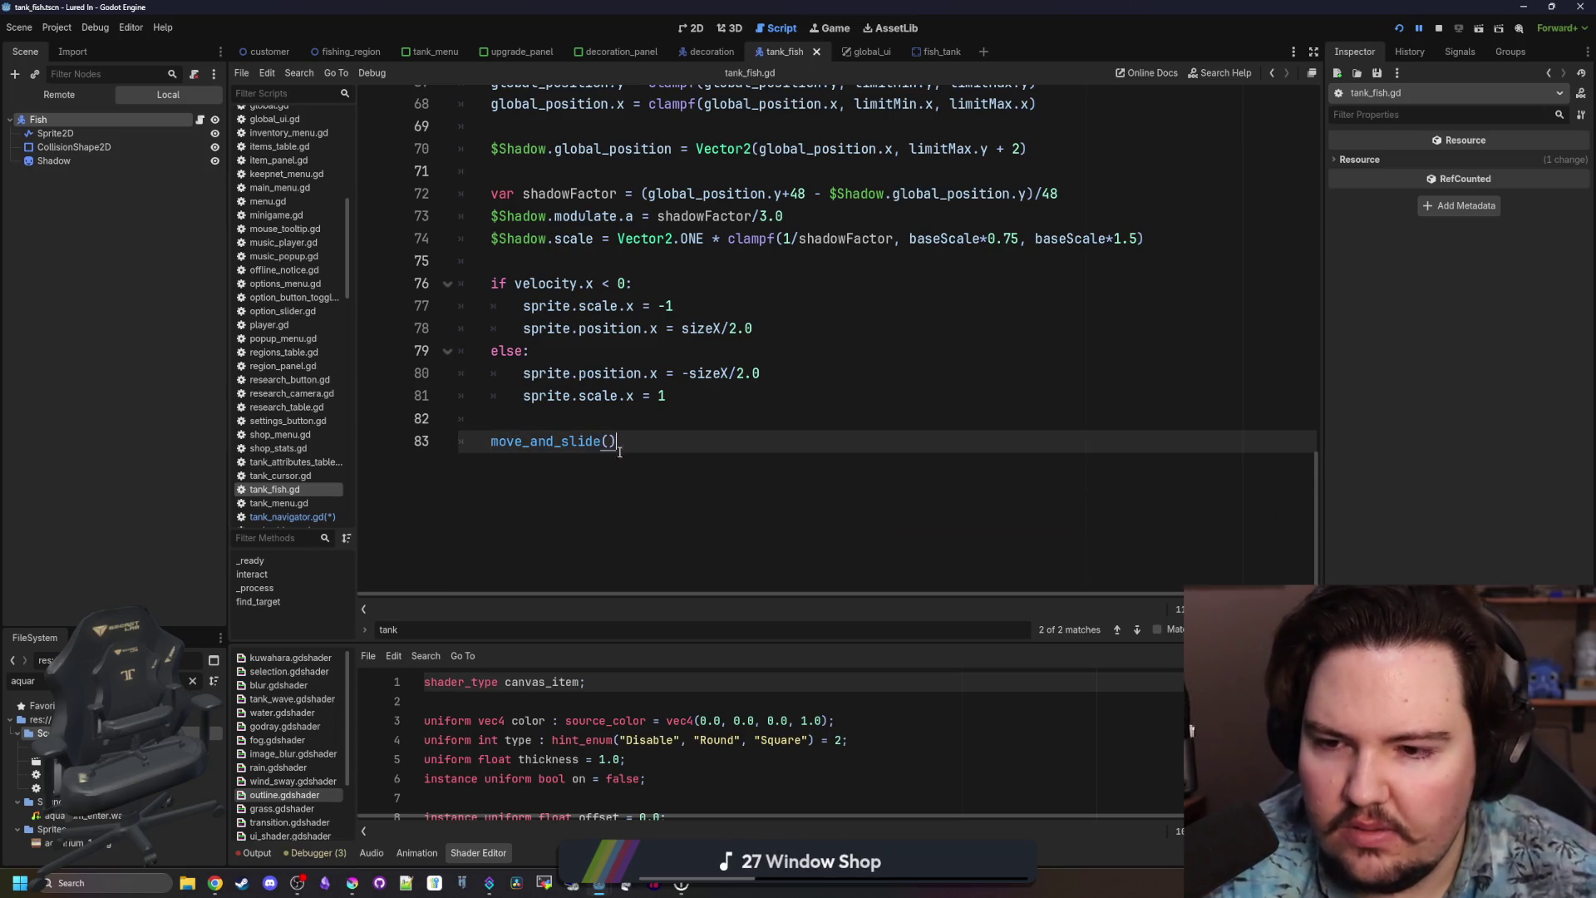
mouse_move(617, 442)
left_mouse_down()
mouse_move(349, 346)
mouse_move(532, 438)
mouse_move(499, 393)
left_mouse_up()
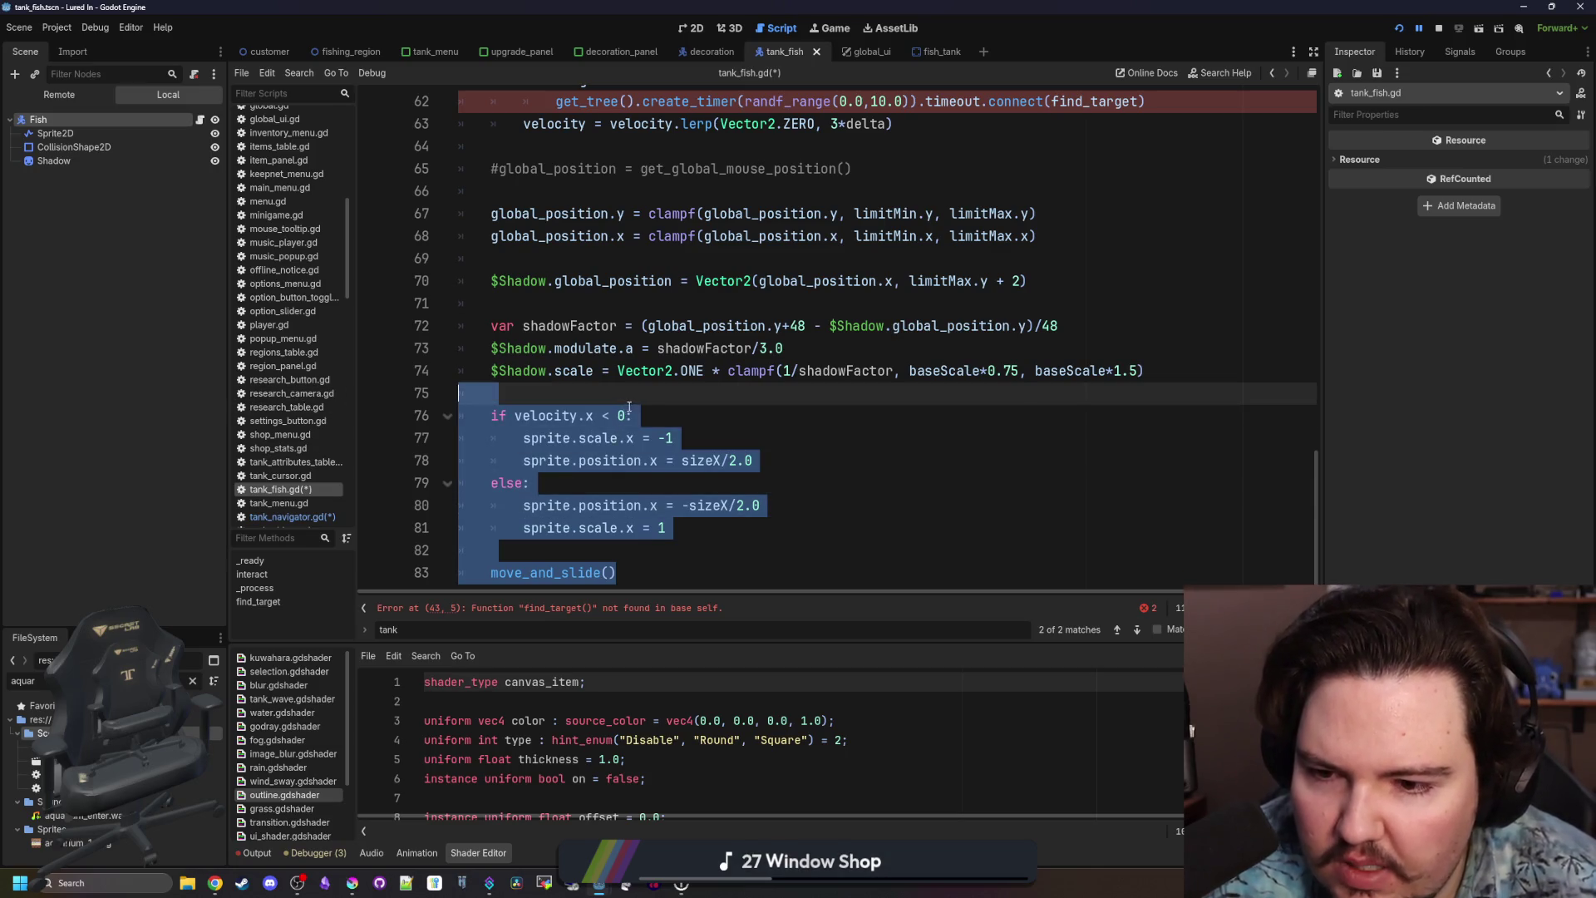
key("BackSpace")
Add a super(delta) call at the top of _process.
scroll(637, 377, "up", 8)
left_click(781, 375)
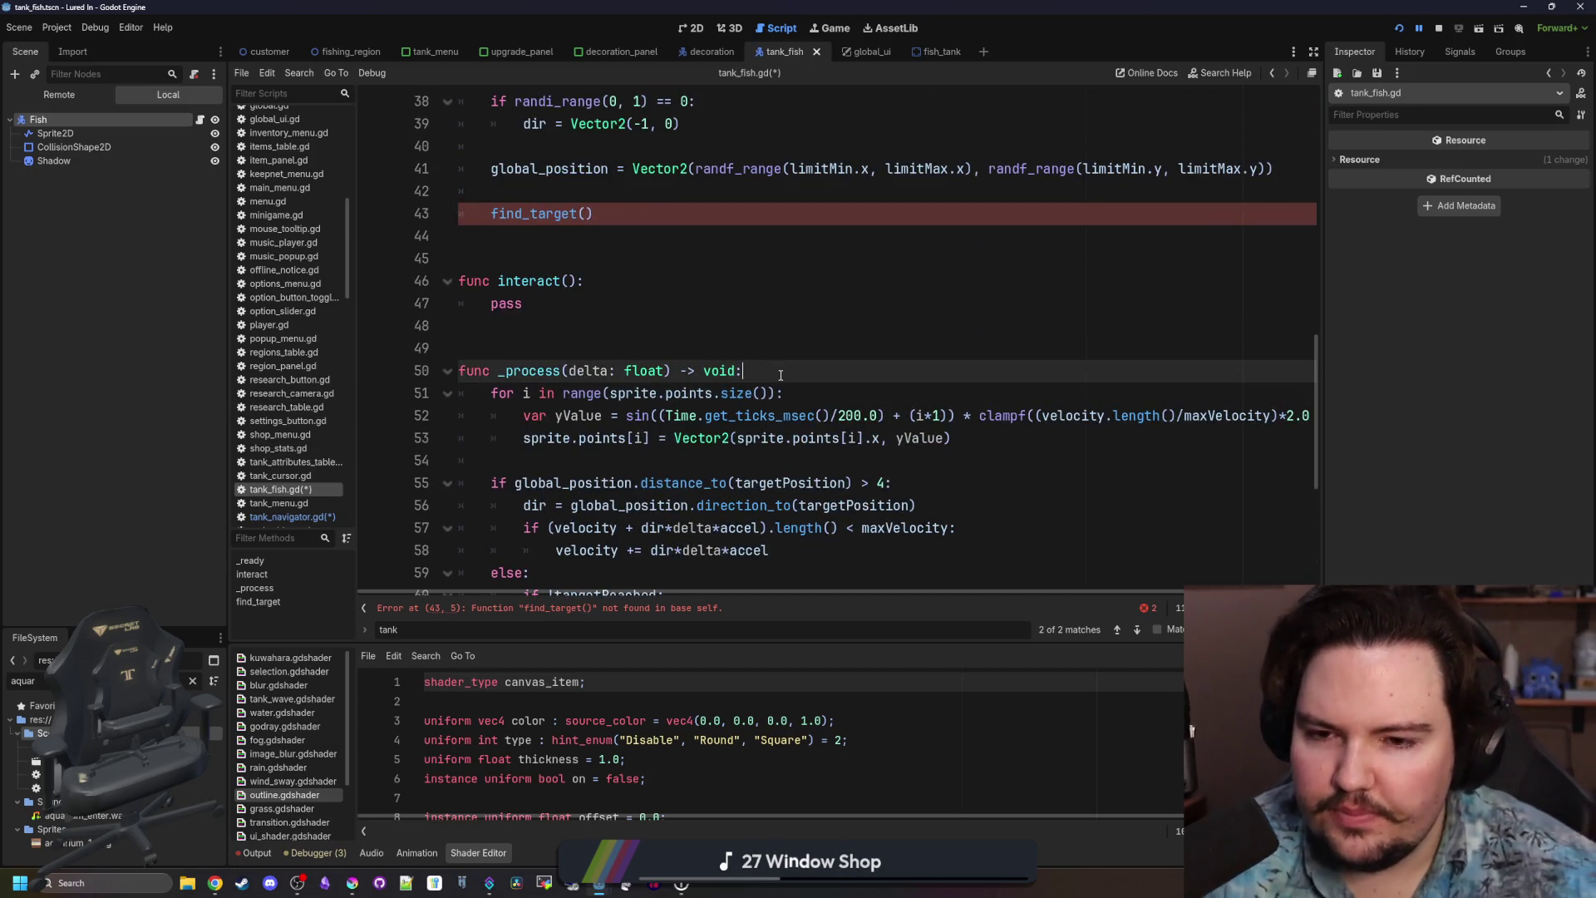
key("Return")
type("sel")
key("BackSpace")
key("BackSpace")
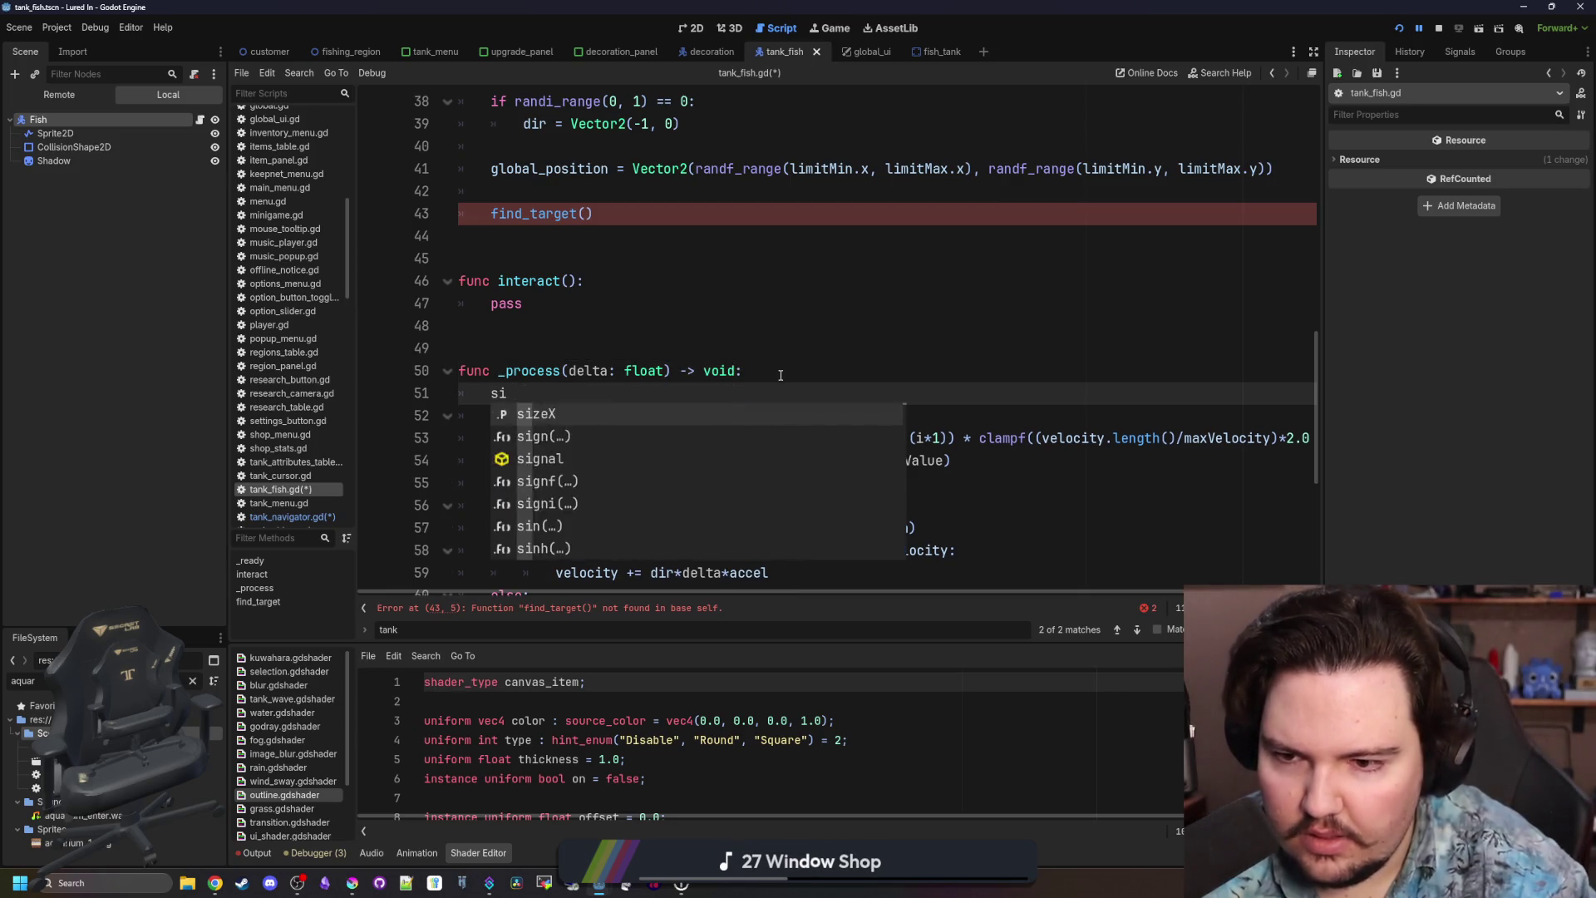
type("uper(delta")
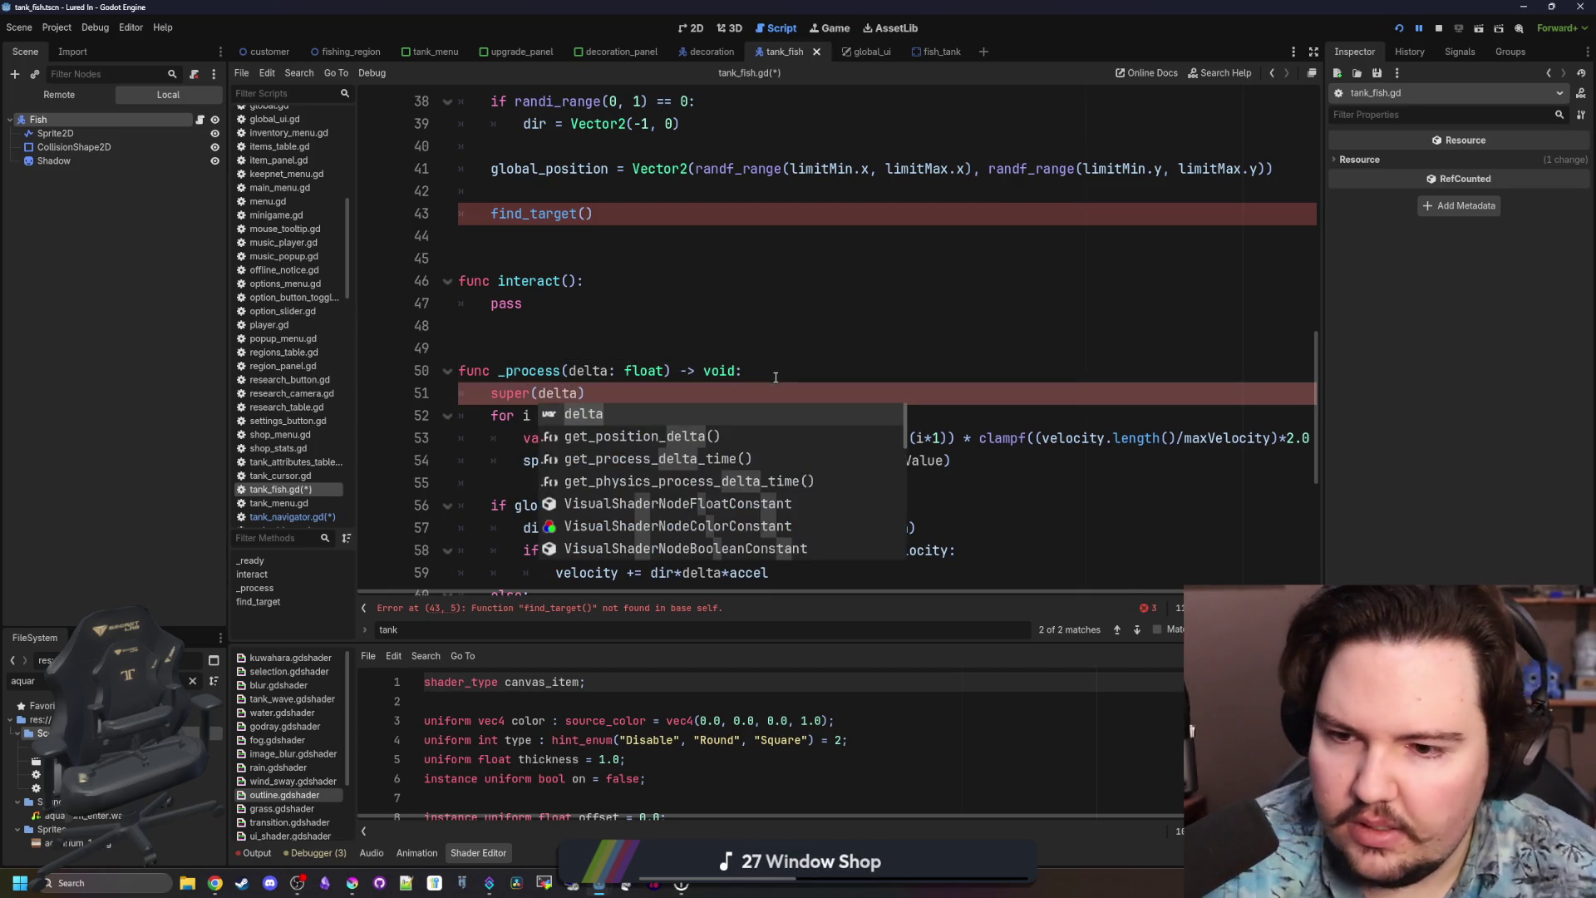
type(")")
key("Return")
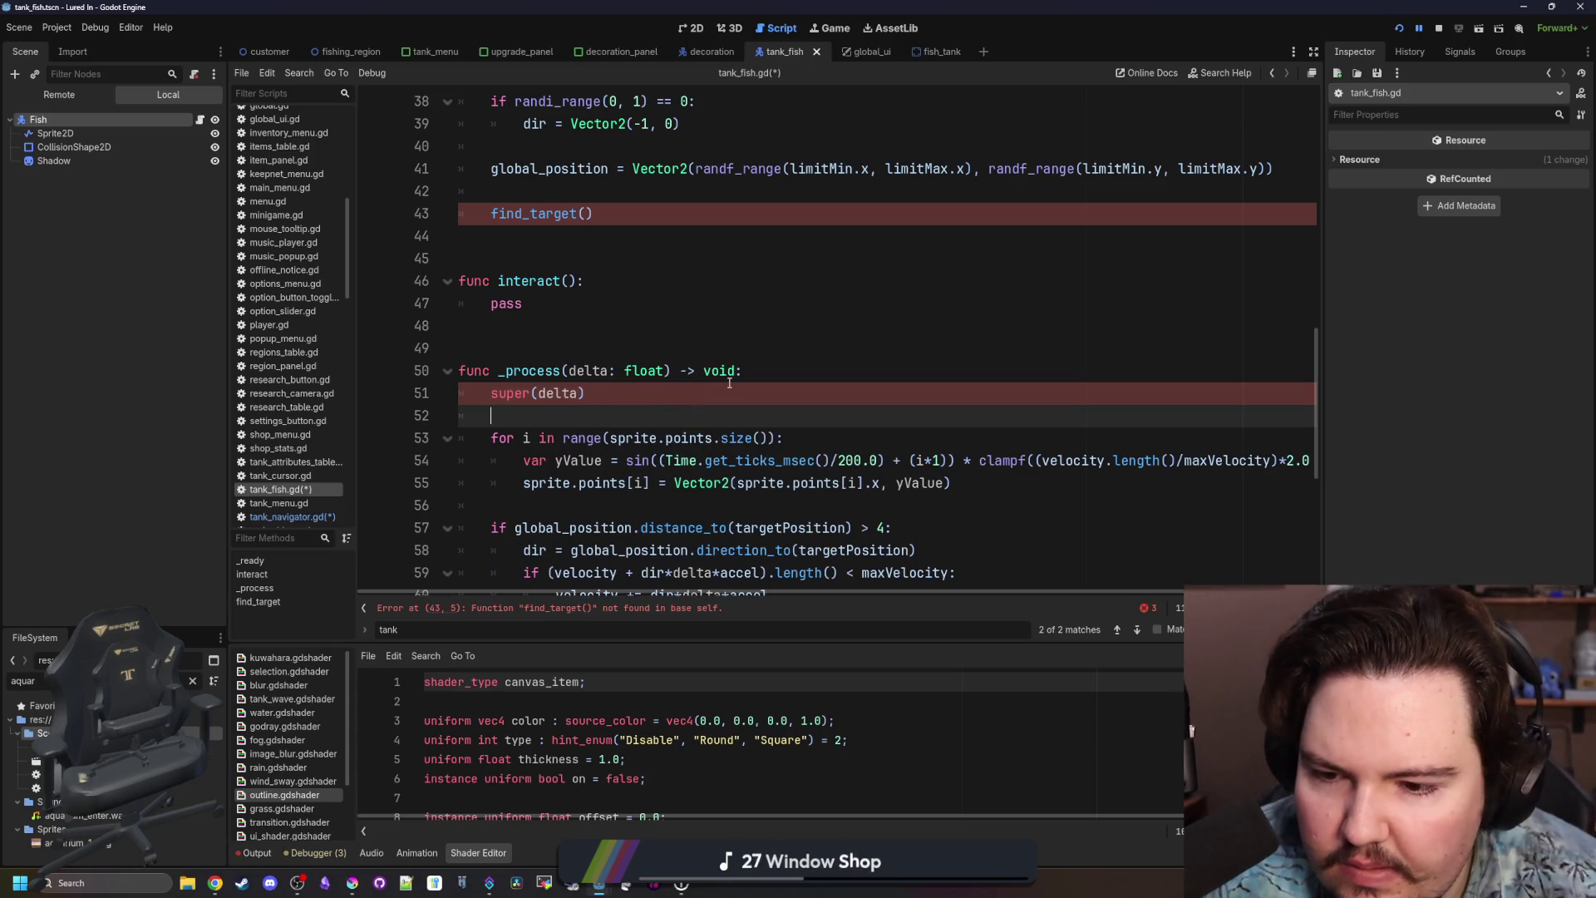
Add a super() call at the top of _ready.
scroll(729, 383, "down", 5)
scroll(602, 352, "up", 7)
scroll(602, 352, "up", 6)
left_click(647, 214)
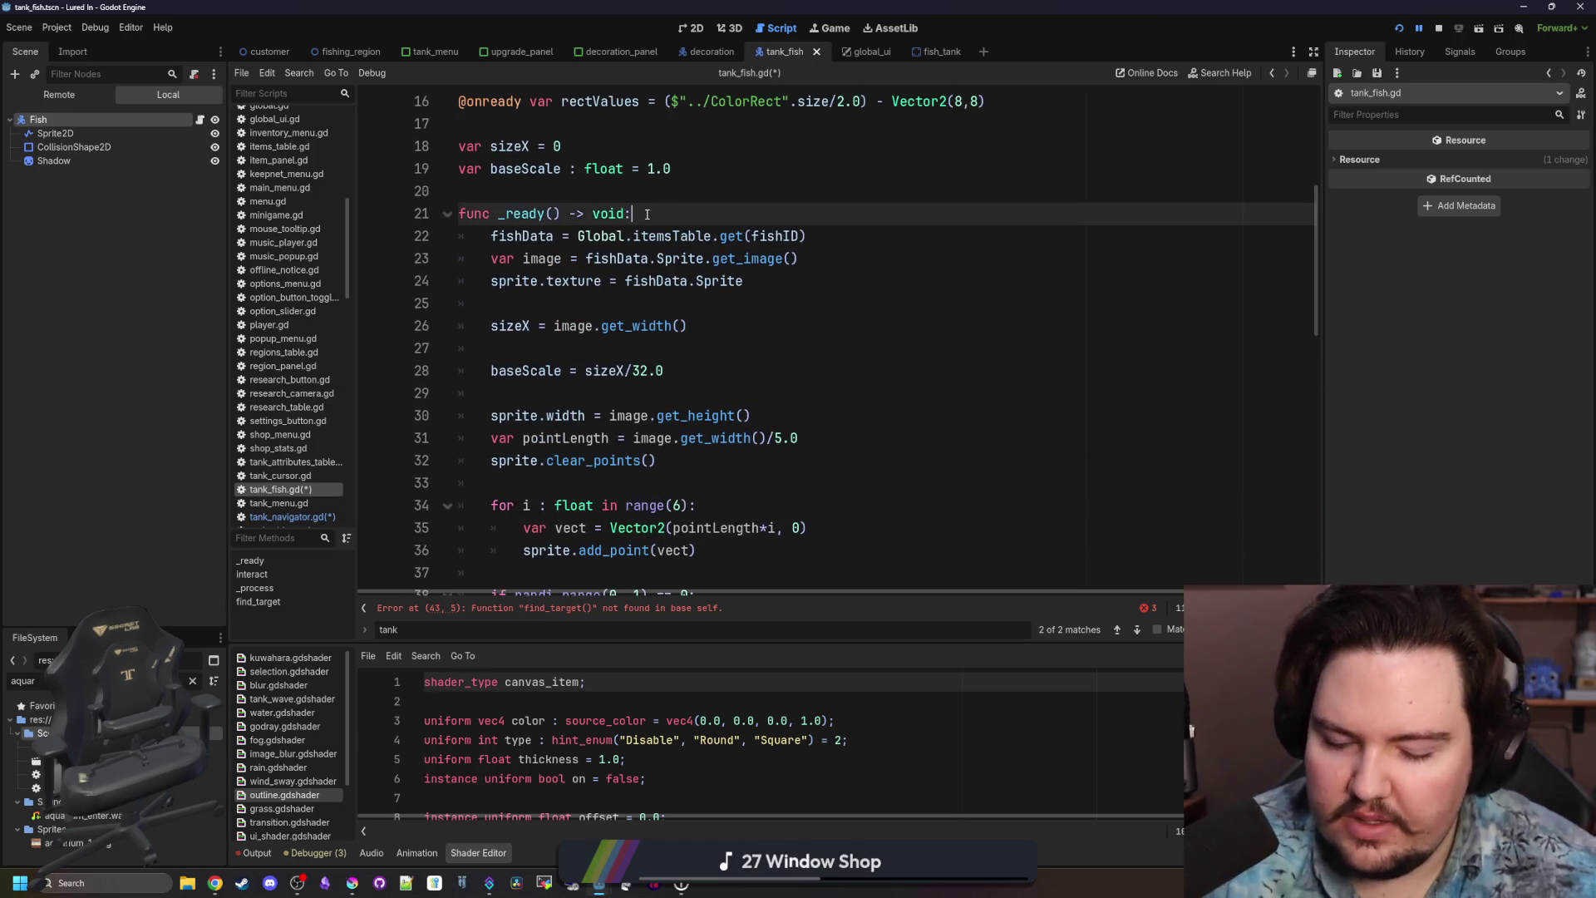
key("Return")
type("super()")
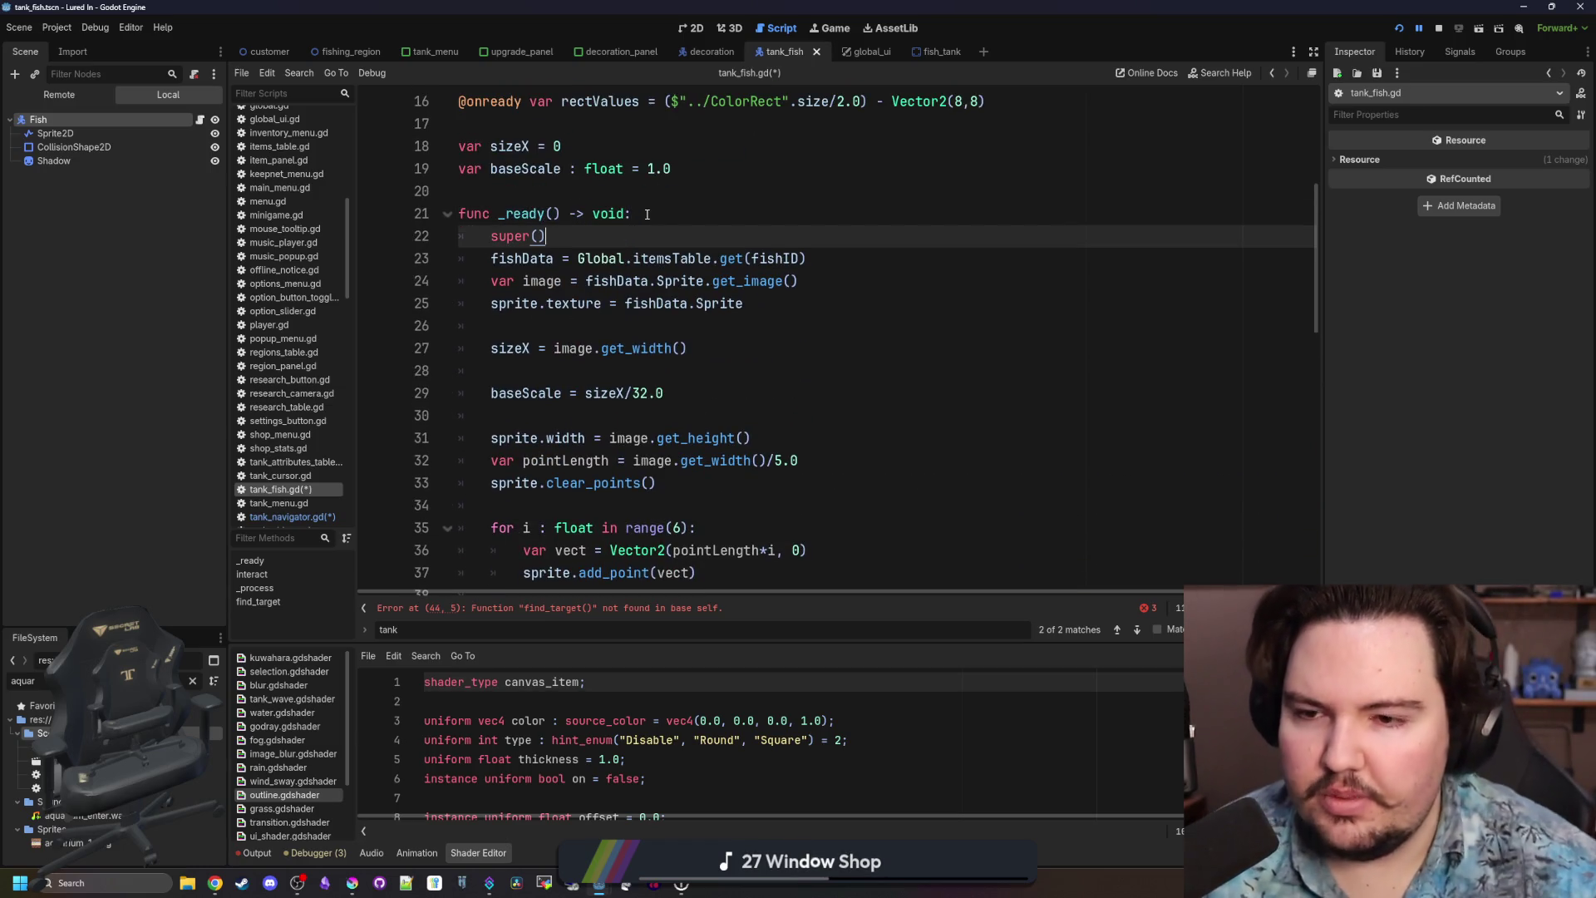
key("Return")
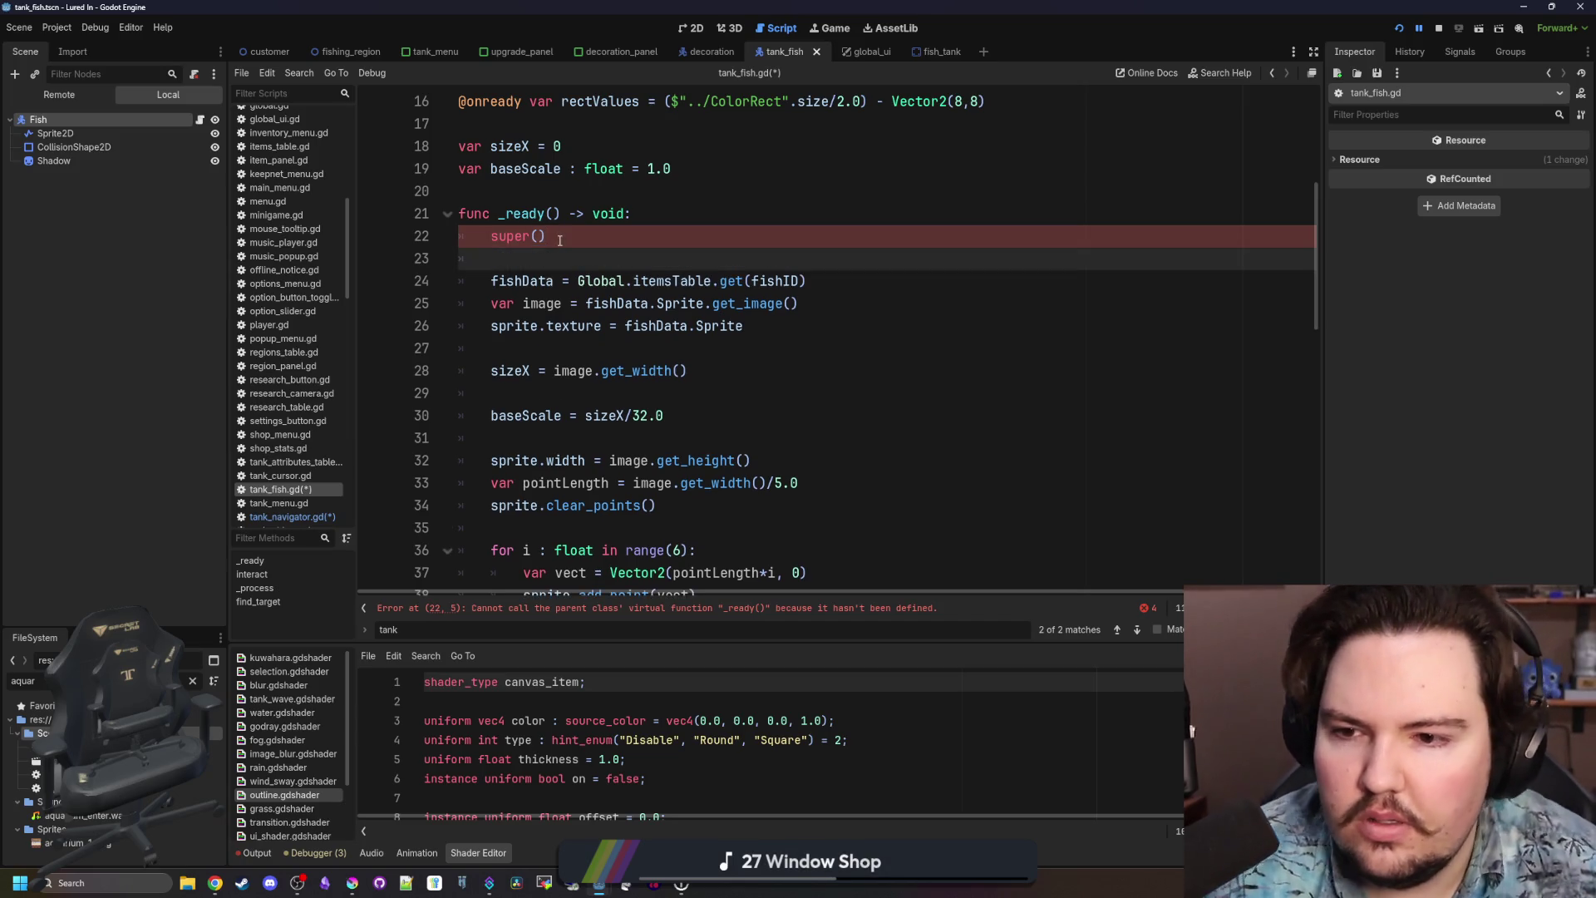
Remove the blank lines after the texture, sizeX and baseScale lines in _ready.
left_click(526, 348)
key("BackSpace")
left_click(532, 370)
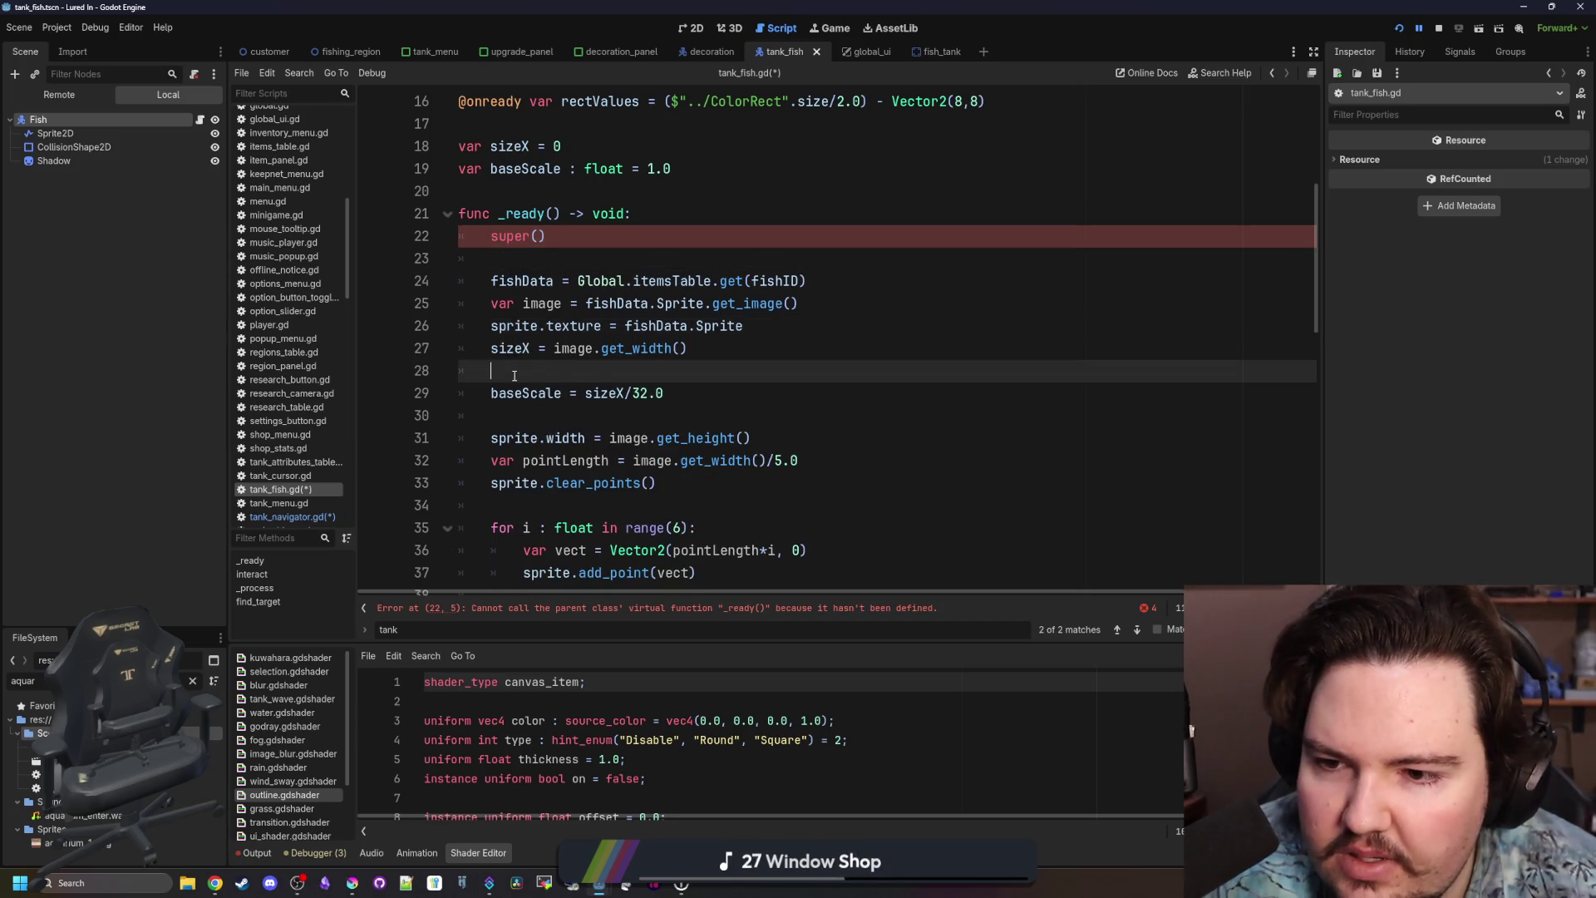
key("BackSpace")
scroll(548, 349, "down", 1)
left_click(559, 316)
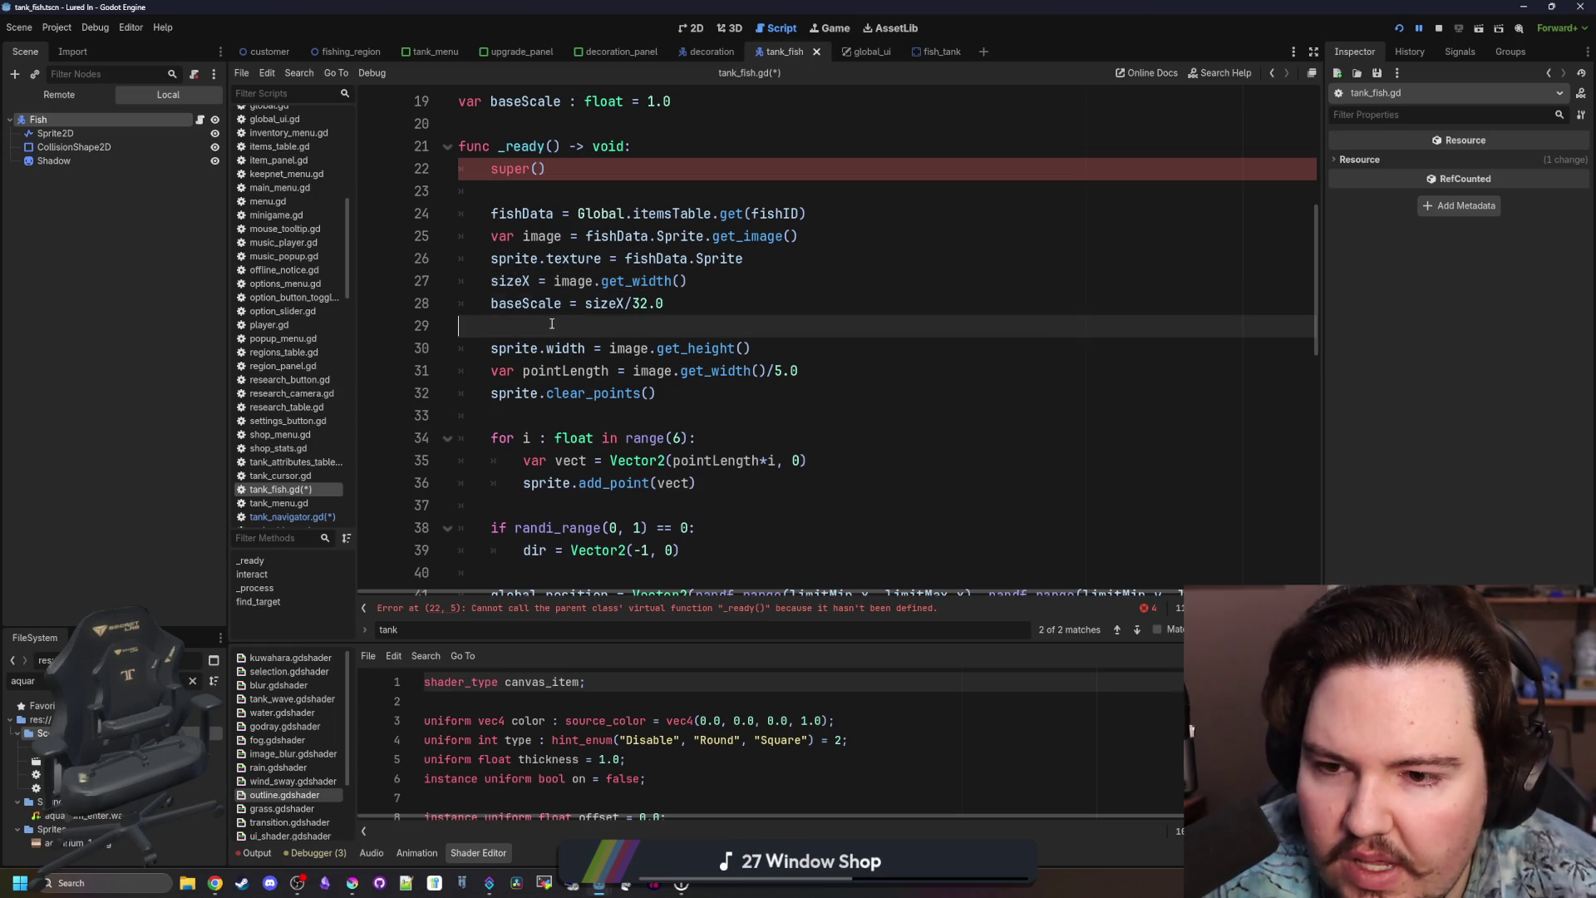
key("BackSpace")
left_click(555, 393)
Delete the random direction, spawn position and find_target lines, plus the empty interact function.
scroll(556, 392, "down", 1)
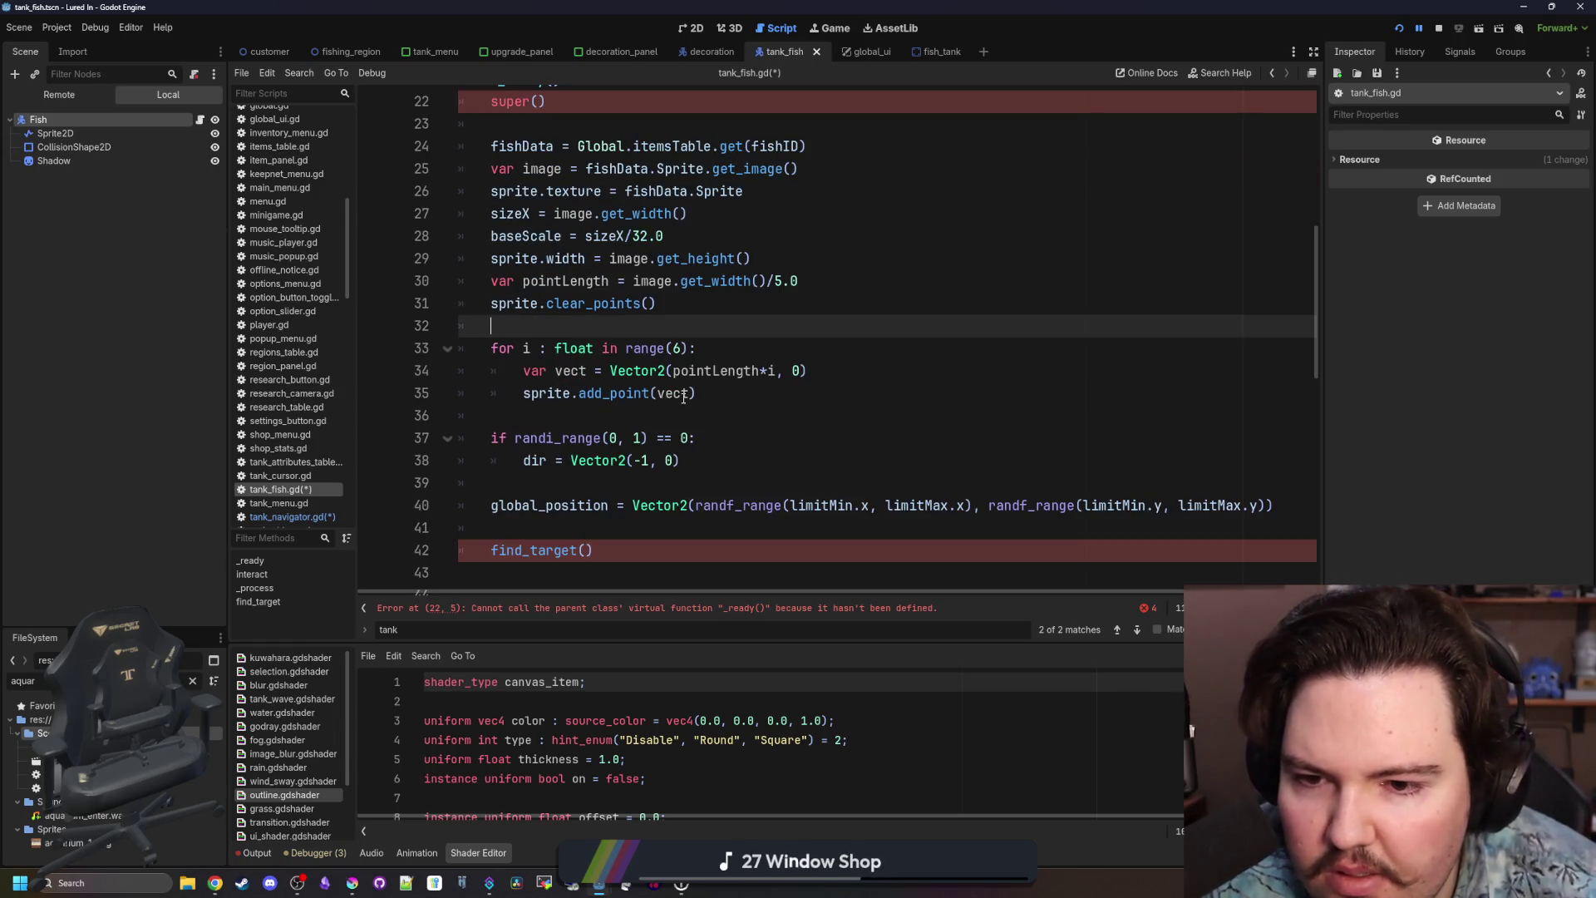
scroll(703, 389, "down", 1)
left_click_drag(471, 371, 471, 437)
key("Delete")
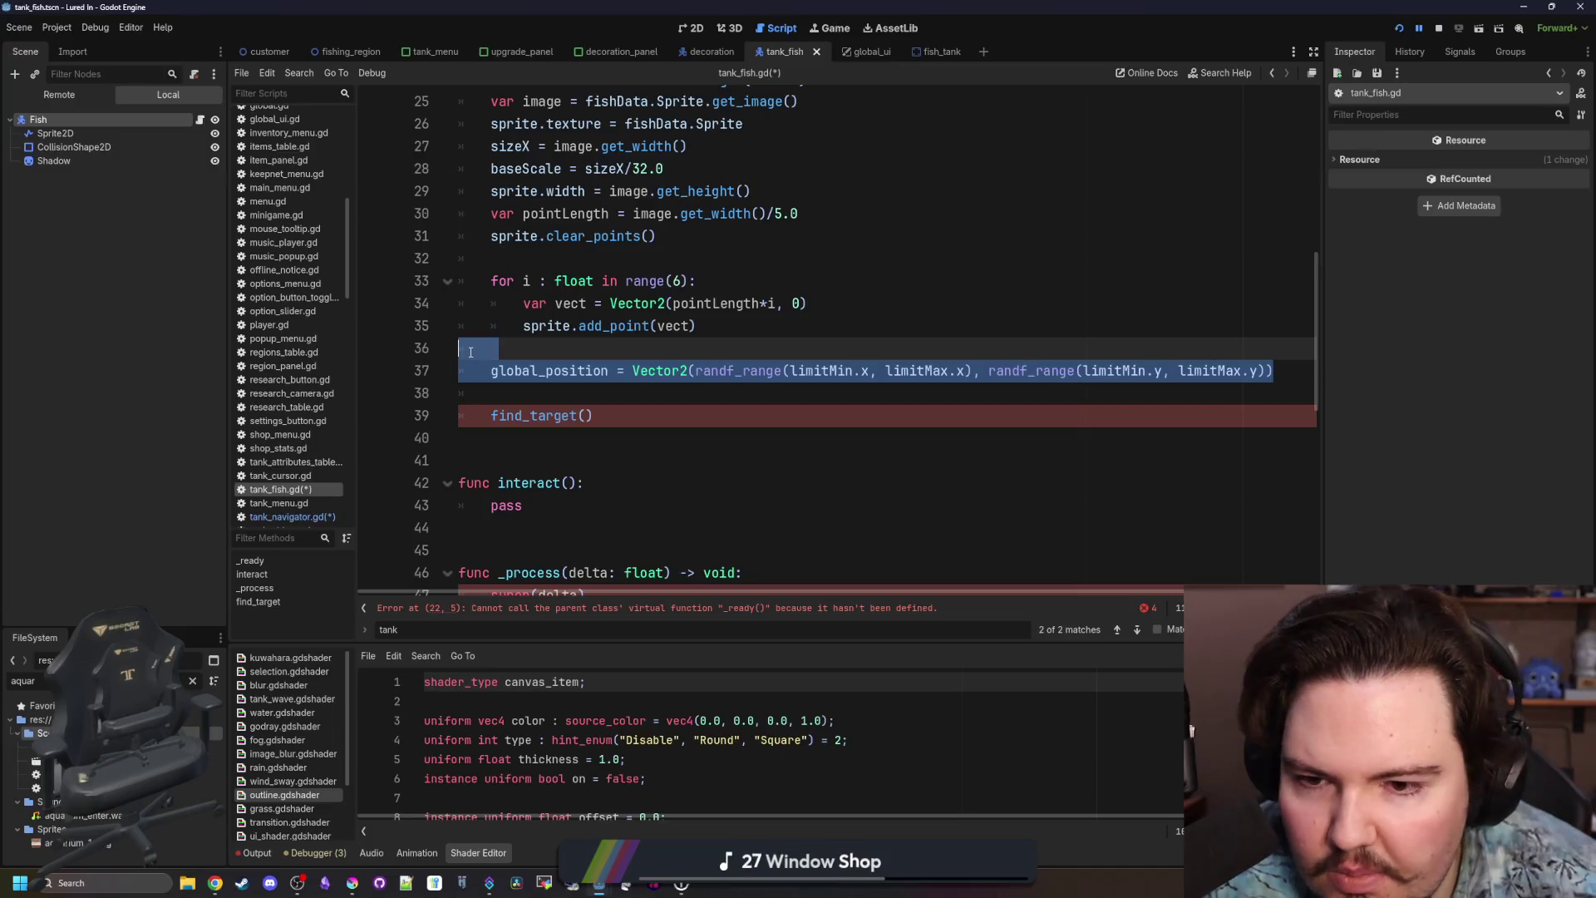
key("Delete")
mouse_move(463, 370)
left_mouse_down()
mouse_move(595, 370)
mouse_move(466, 460)
left_mouse_up()
key("Delete")
key("BackSpace")
key("BackSpace")
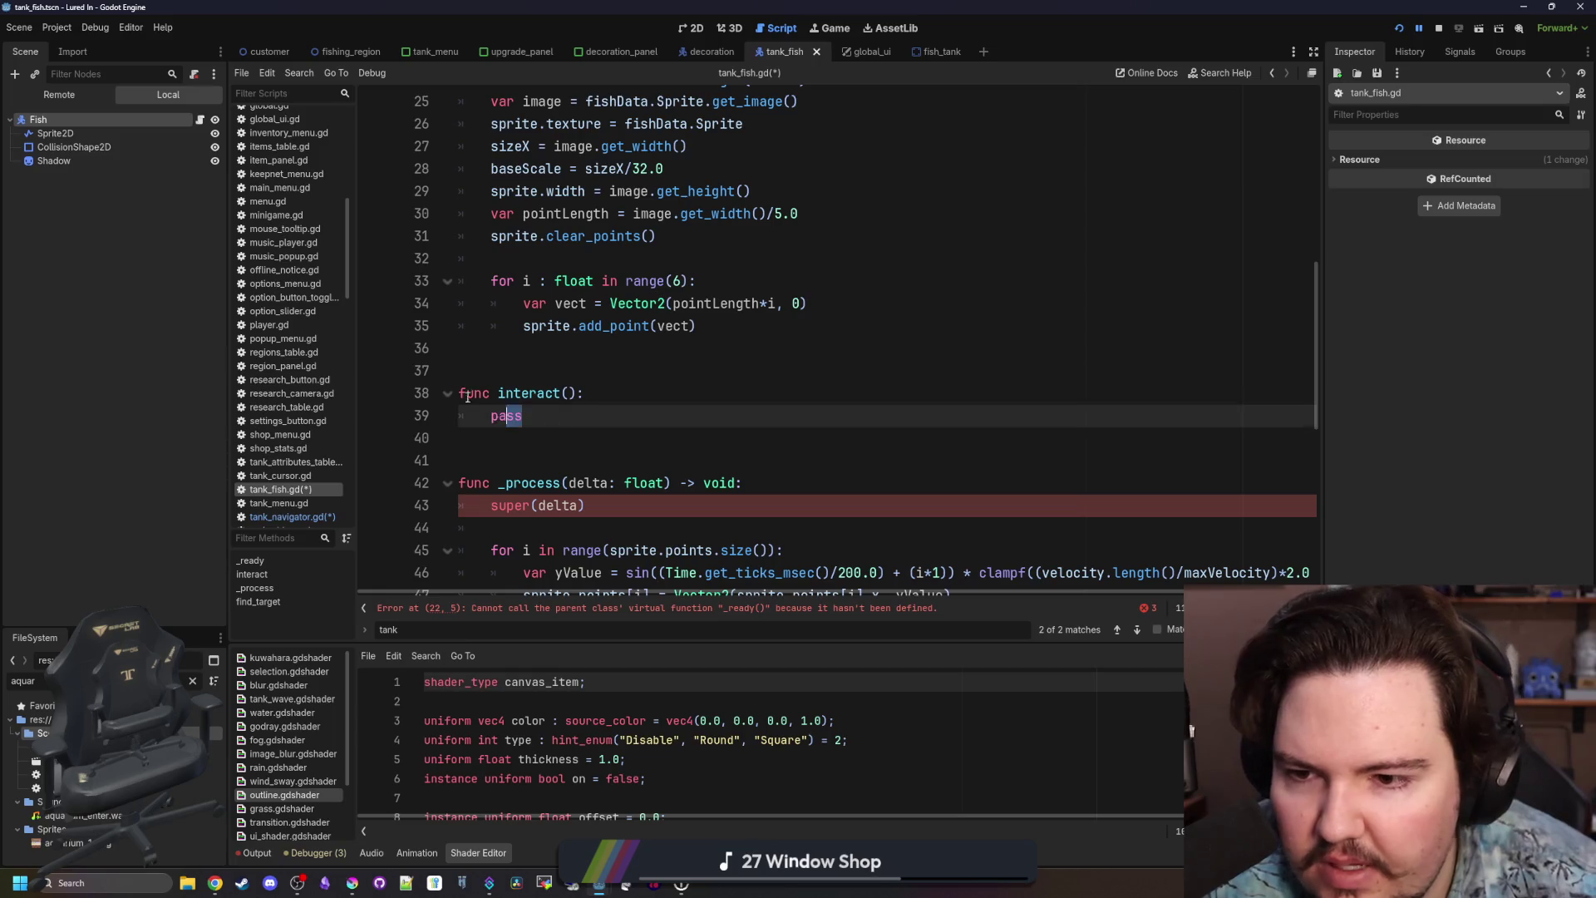
key("Delete")
key("Up")
key("Up")
key("End")
Delete the movement, targeting and position-clamping code from _process.
scroll(577, 370, "down", 2)
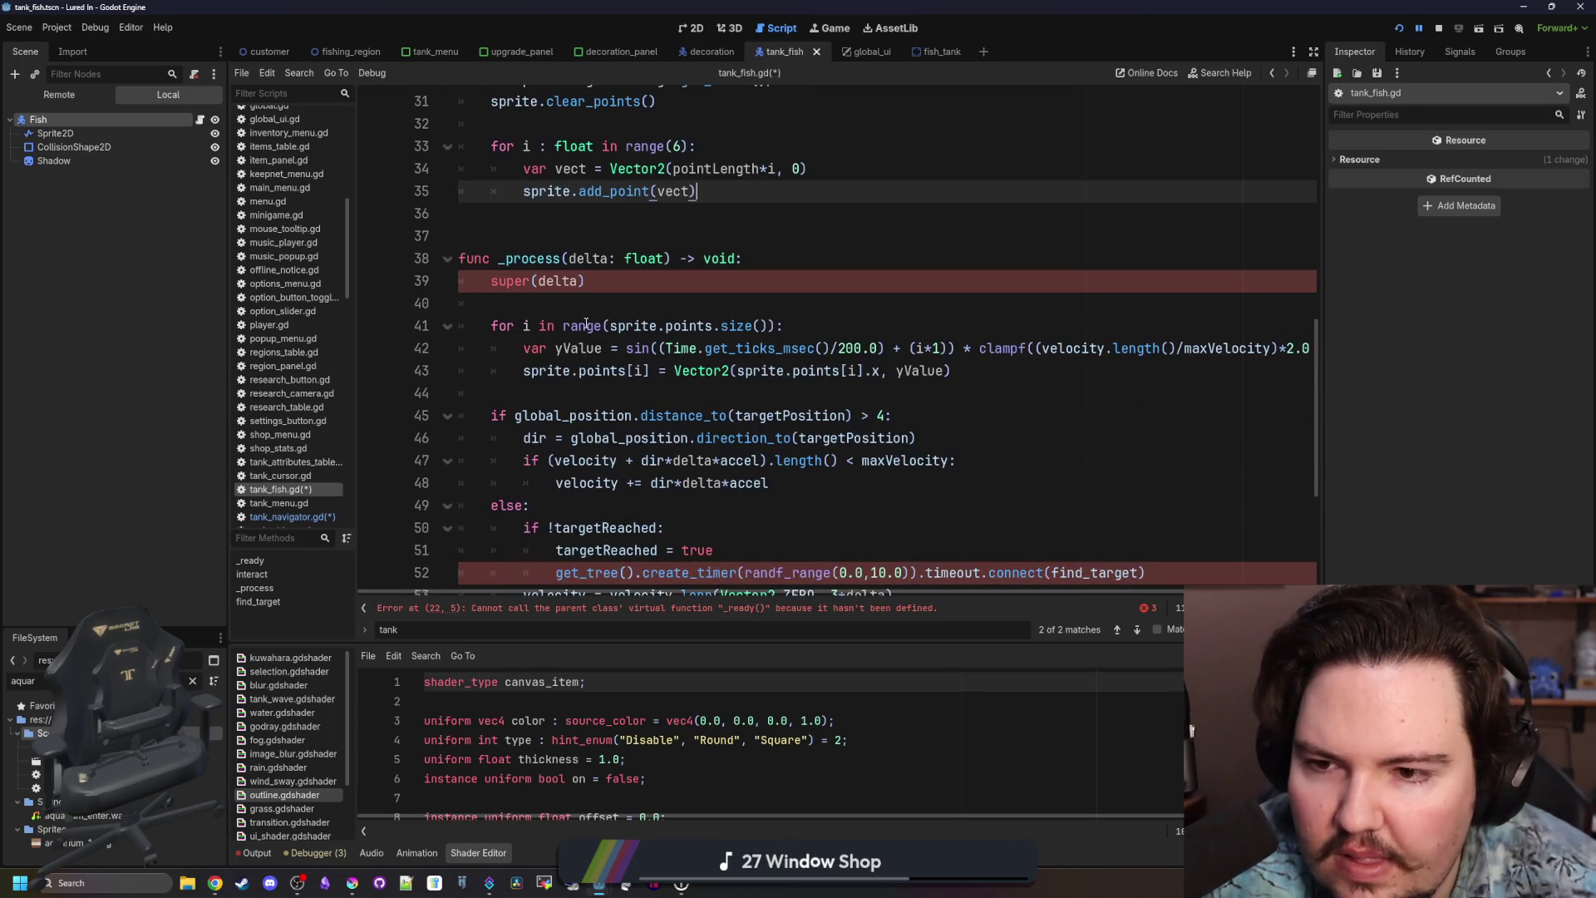
scroll(590, 307, "down", 2)
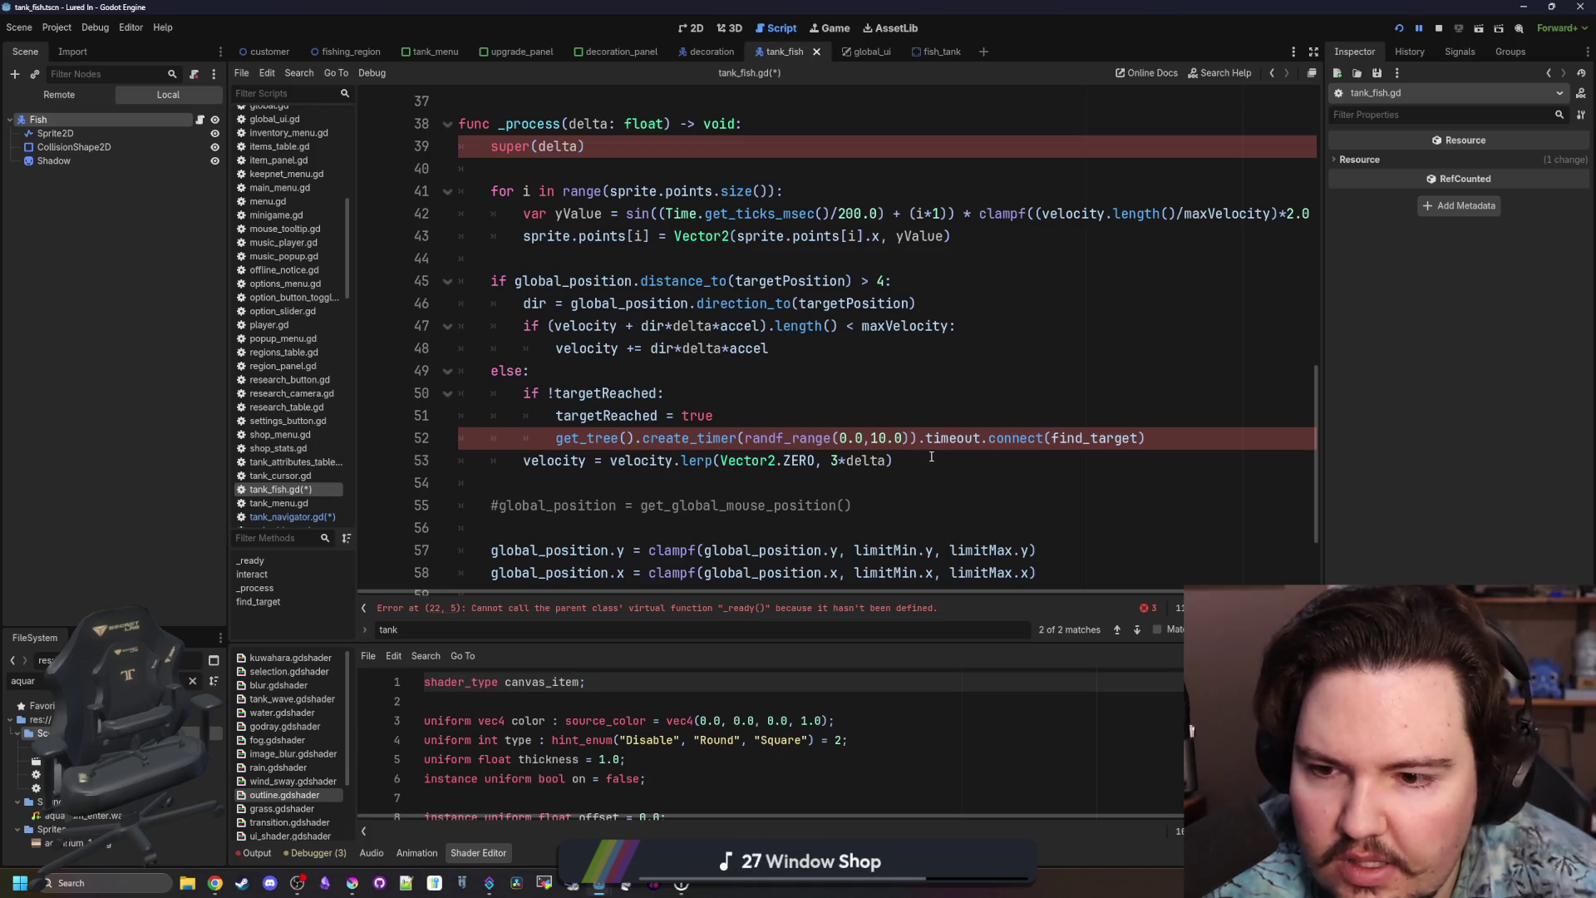
scroll(902, 509, "down", 1)
scroll(902, 509, "up", 1)
mouse_move(1049, 572)
left_mouse_down()
mouse_move(566, 343)
mouse_move(465, 258)
left_mouse_up()
key("BackSpace")
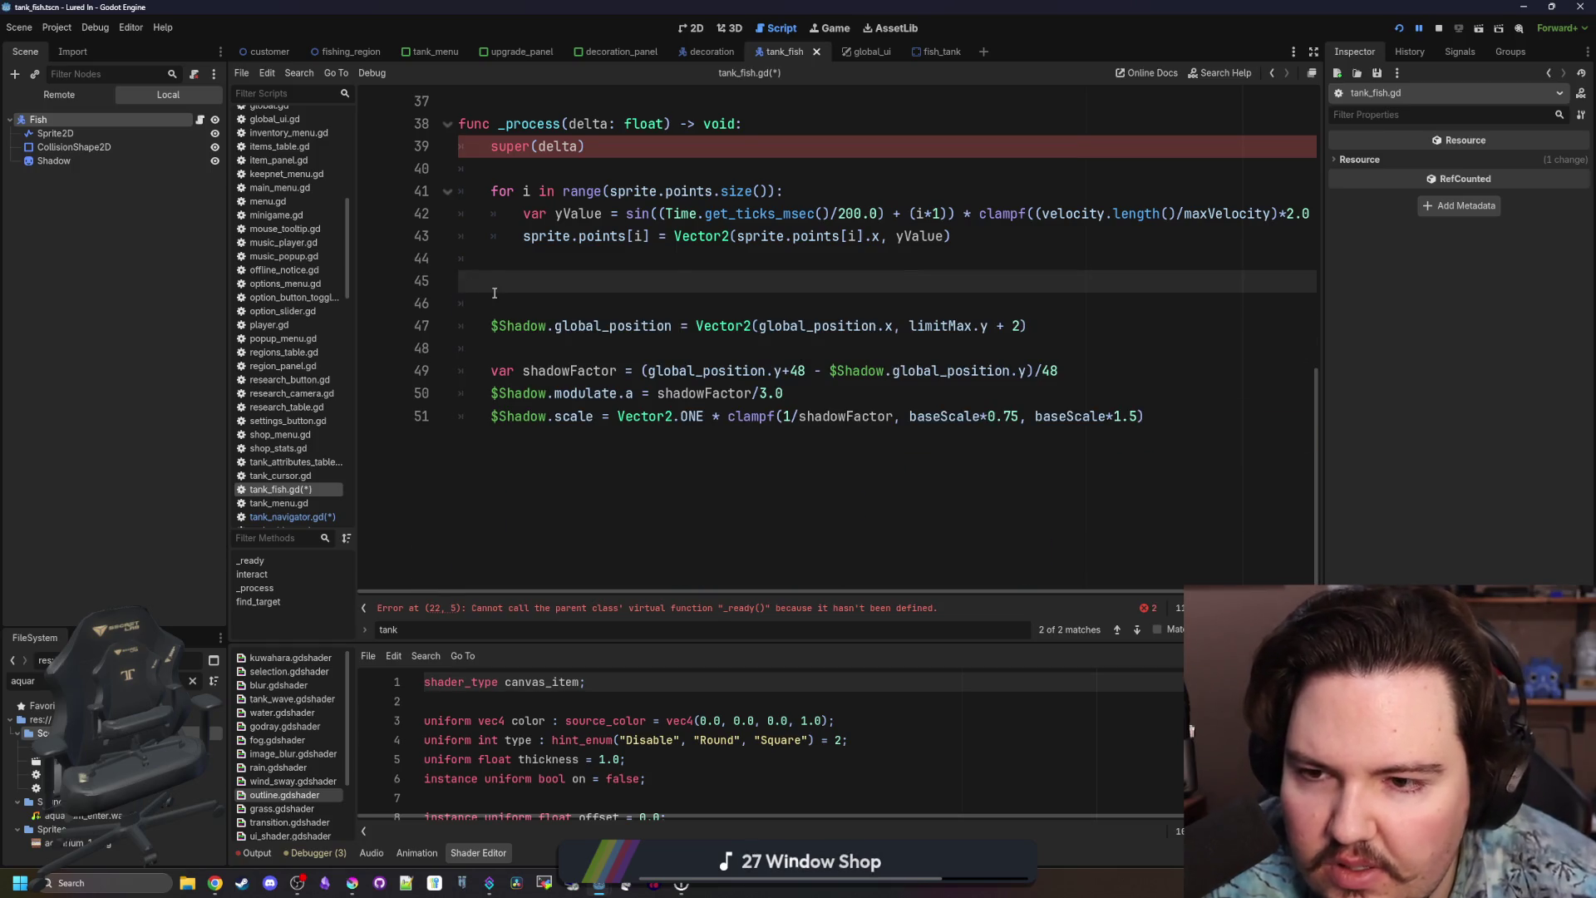
key("Delete")
key("Delete")
Select the parent class name TankObject in the extends line.
scroll(527, 299, "up", 9)
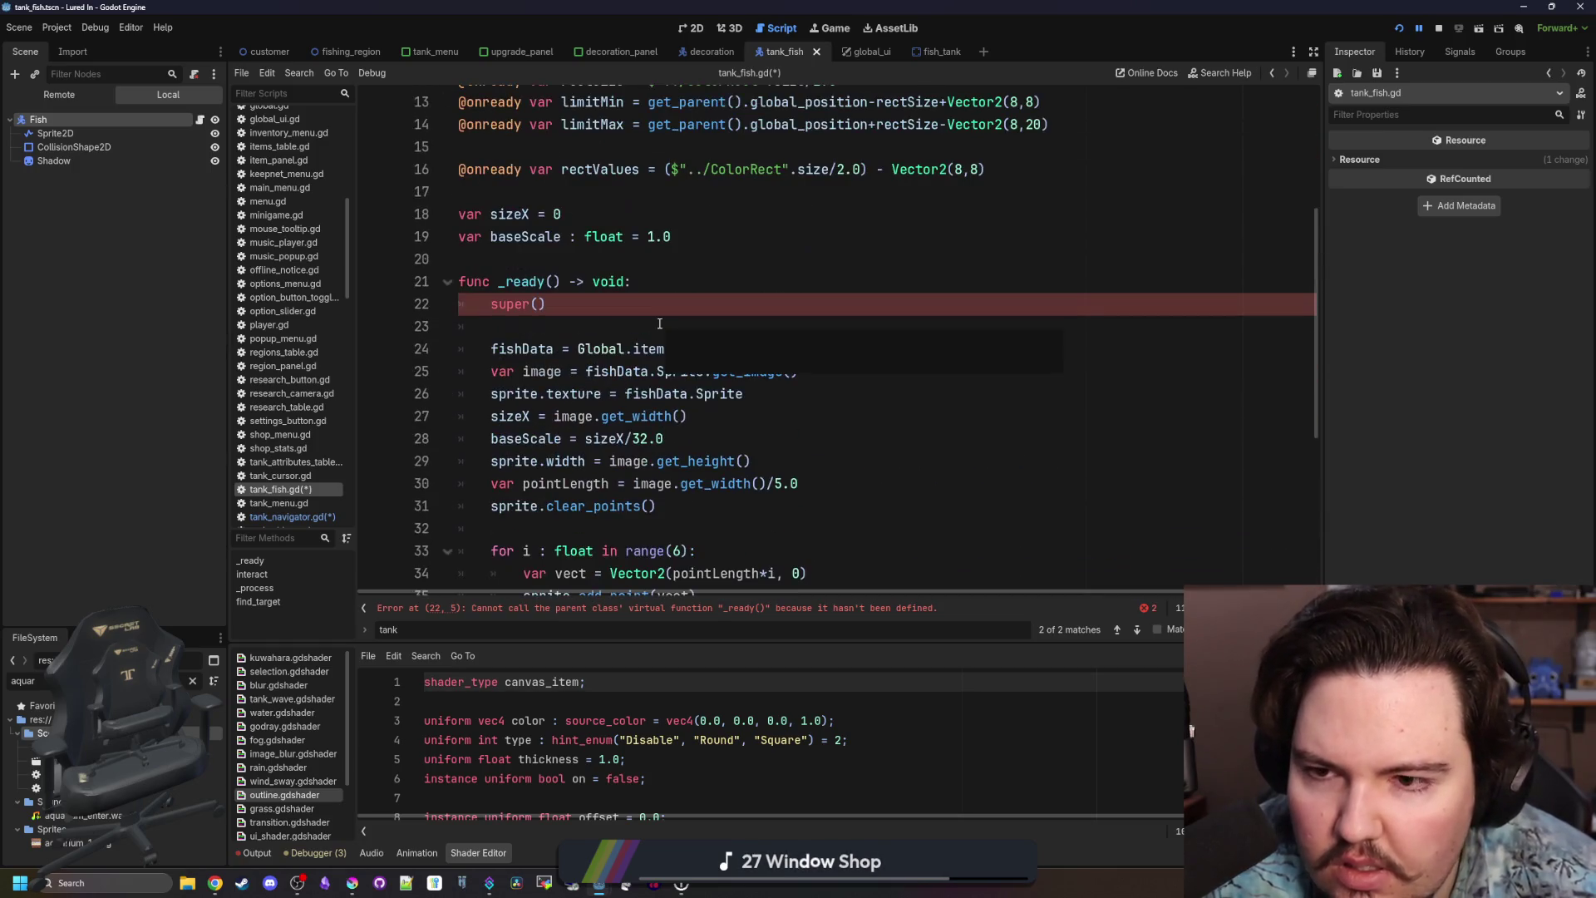
scroll(527, 299, "up", 3)
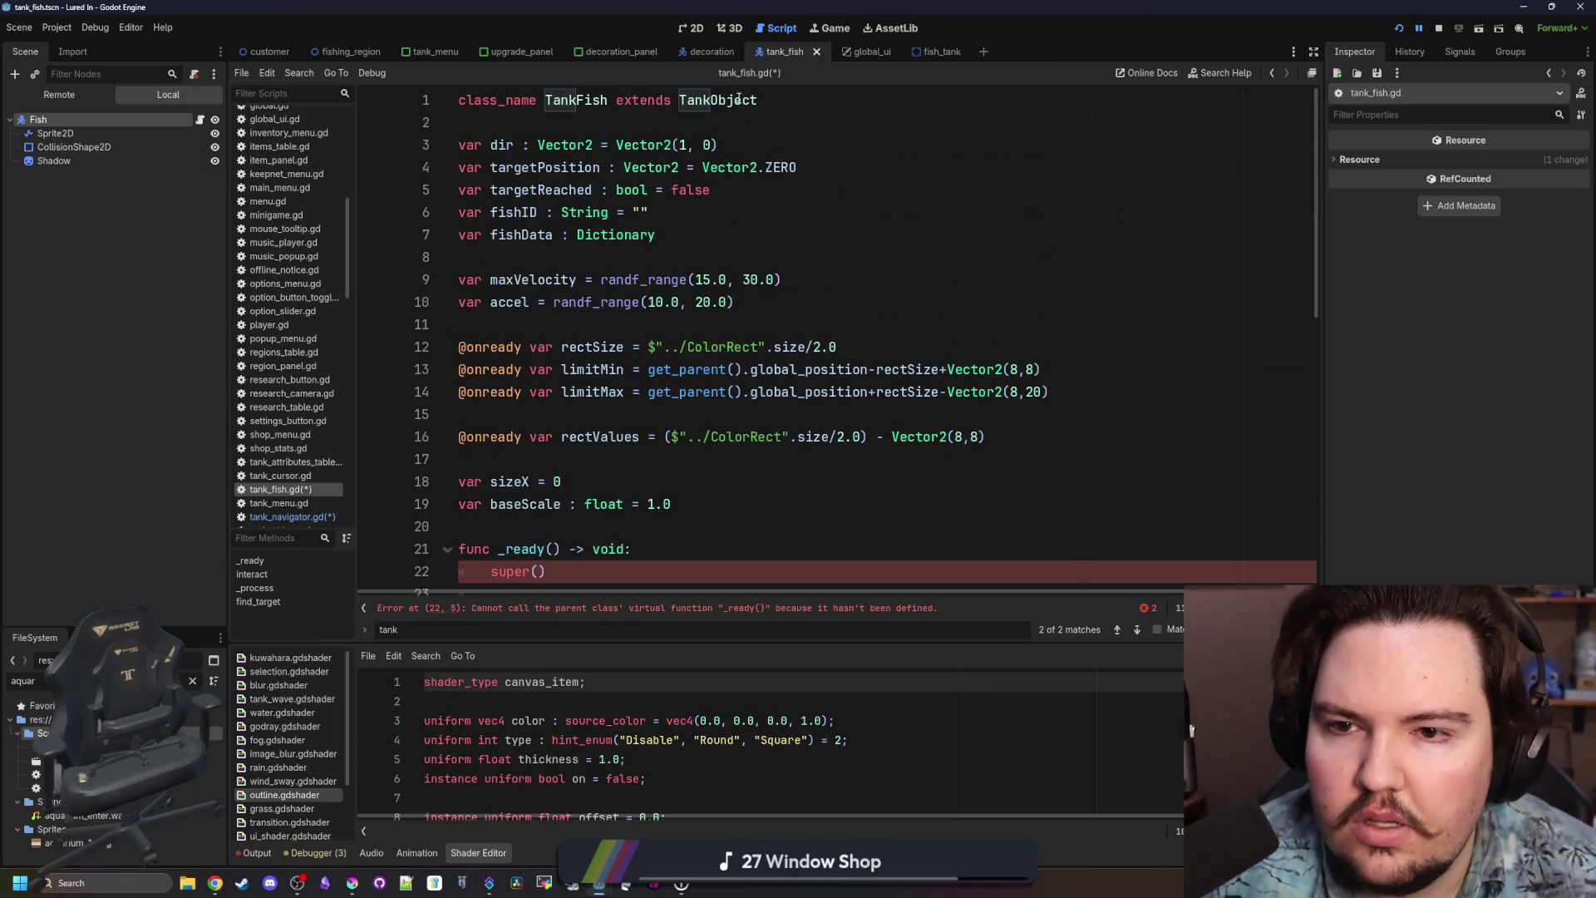
double_click(739, 99)
Change tank_fish.gd so the class extends TankNavigator.
type("T")
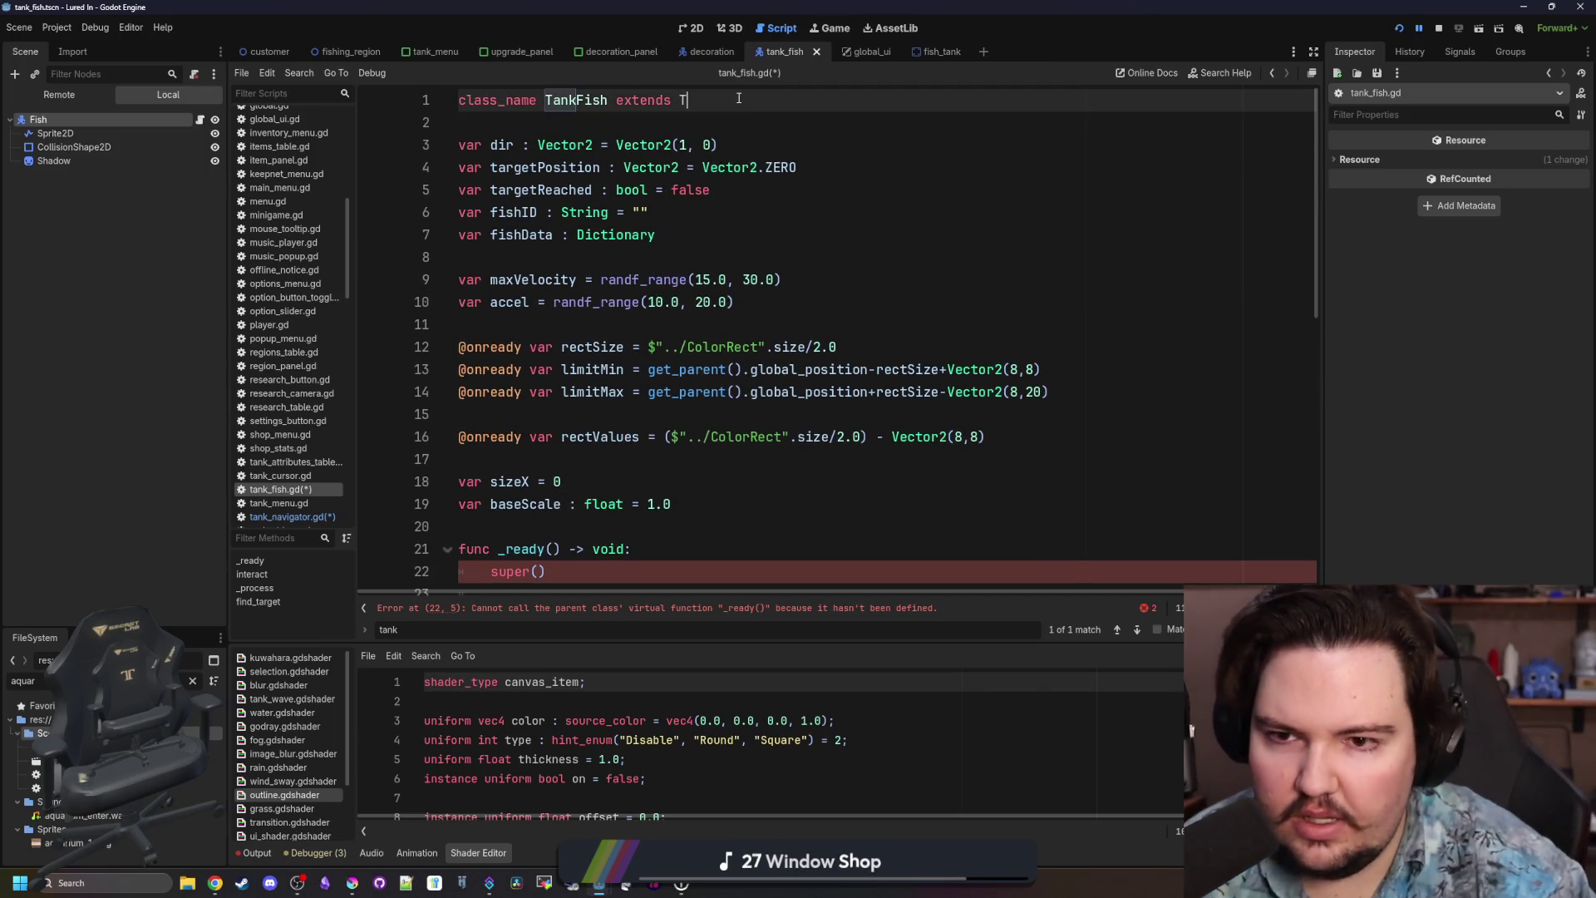
type("an")
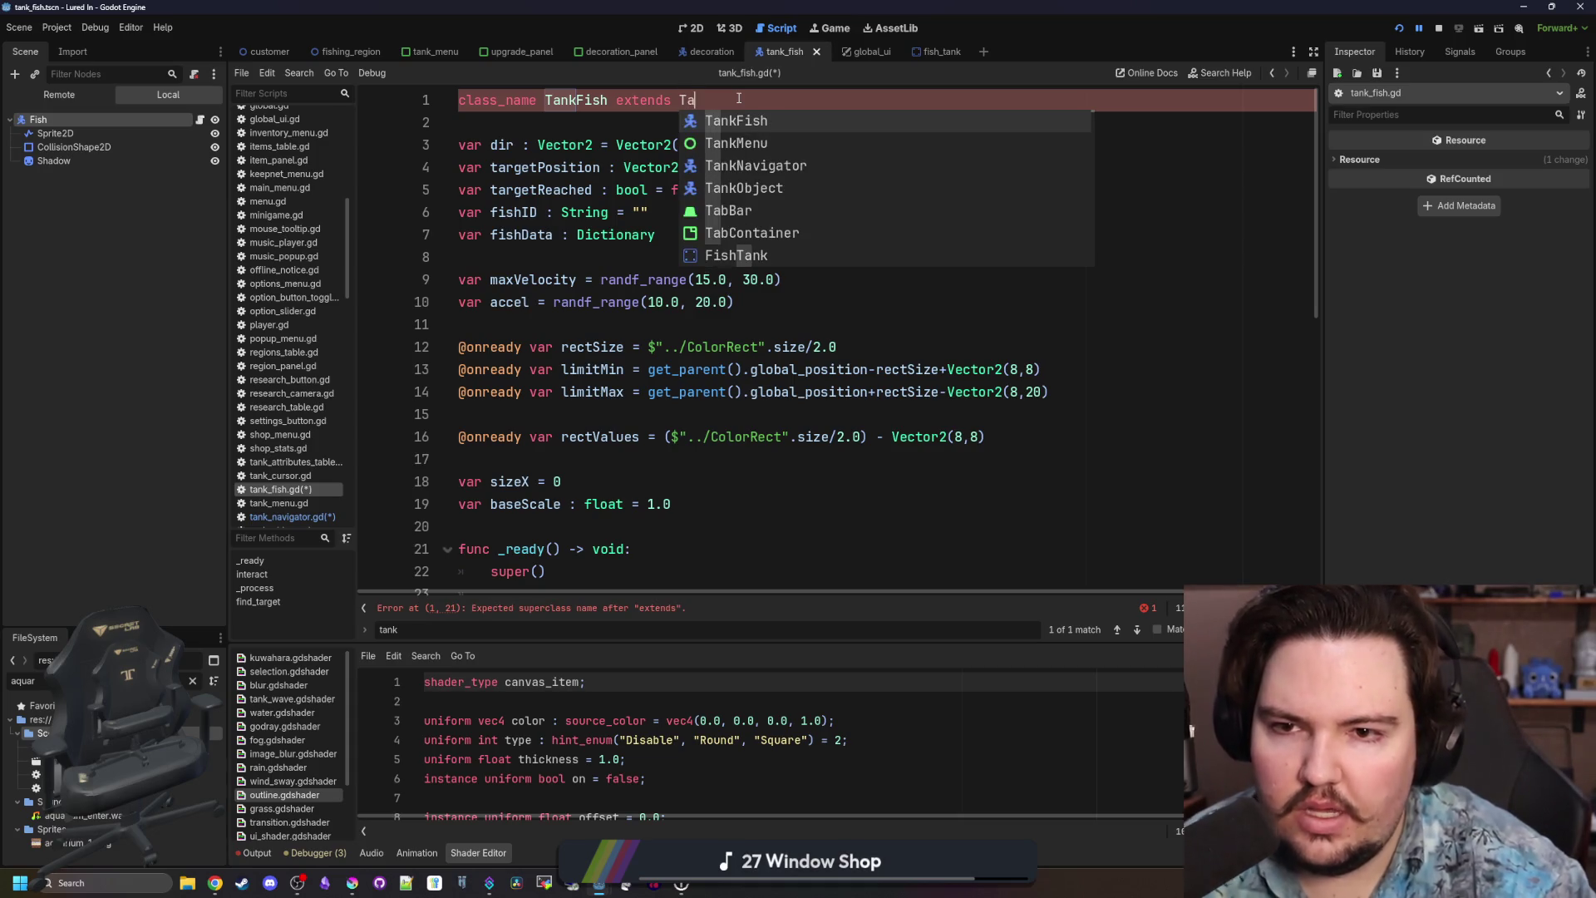
key("Down")
key("Down")
key("Return")
left_click(640, 123)
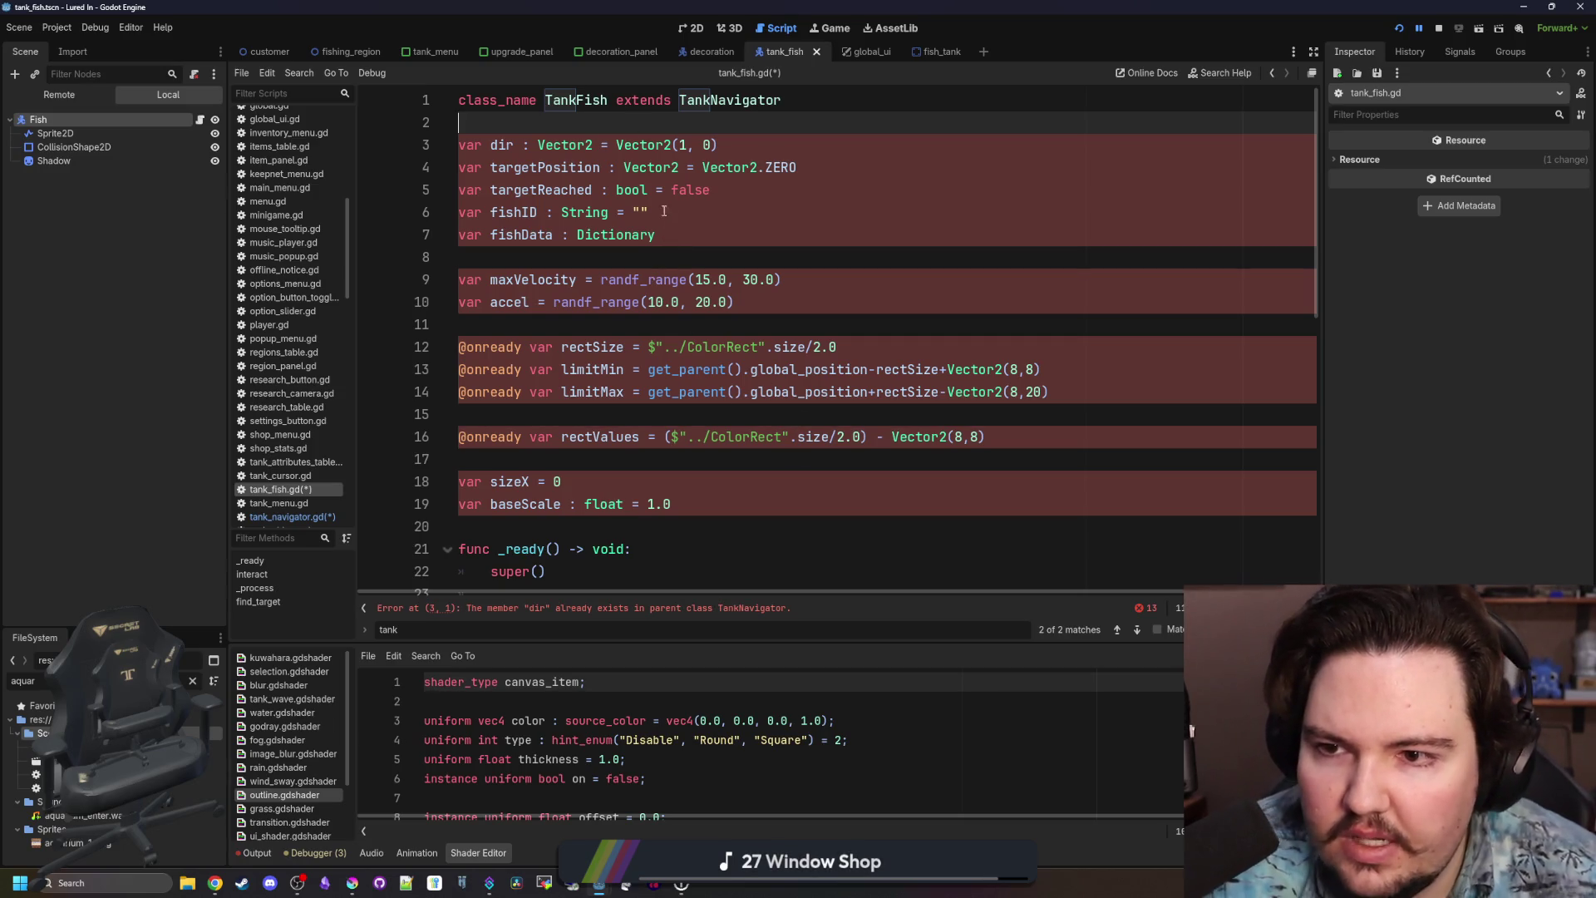
Delete the duplicate dir, targetPosition and targetReached variables from tank_fish.gd, checking TankNavigator's definition, and save.
left_click_drag(720, 145, 453, 145)
key("BackSpace")
left_click(717, 196)
left_click_drag(734, 192, 428, 162)
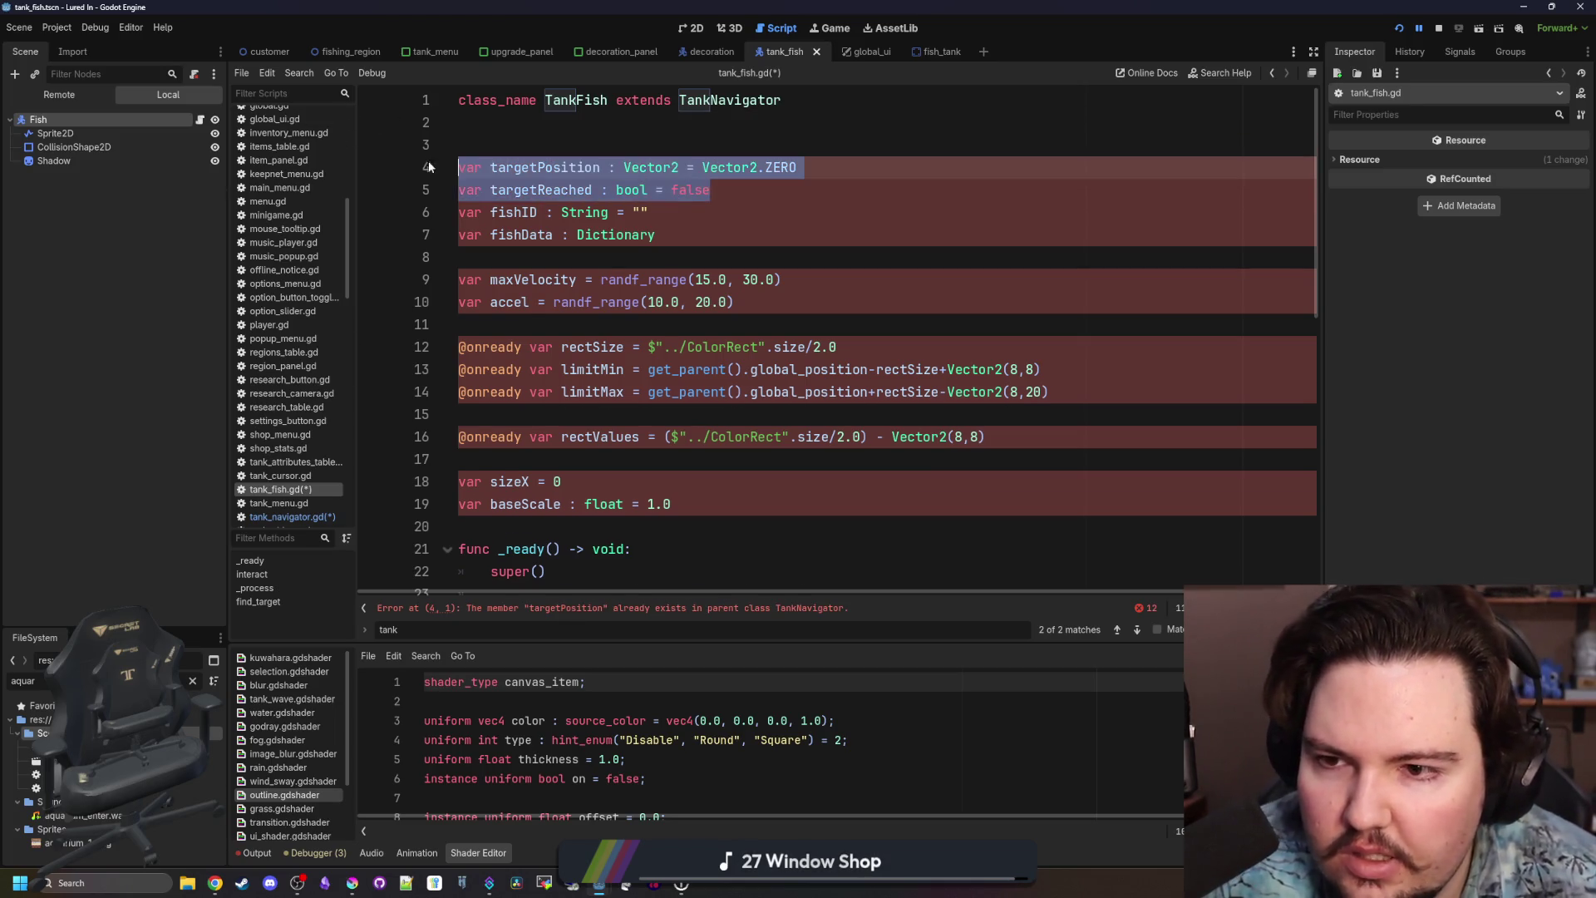
key("BackSpace")
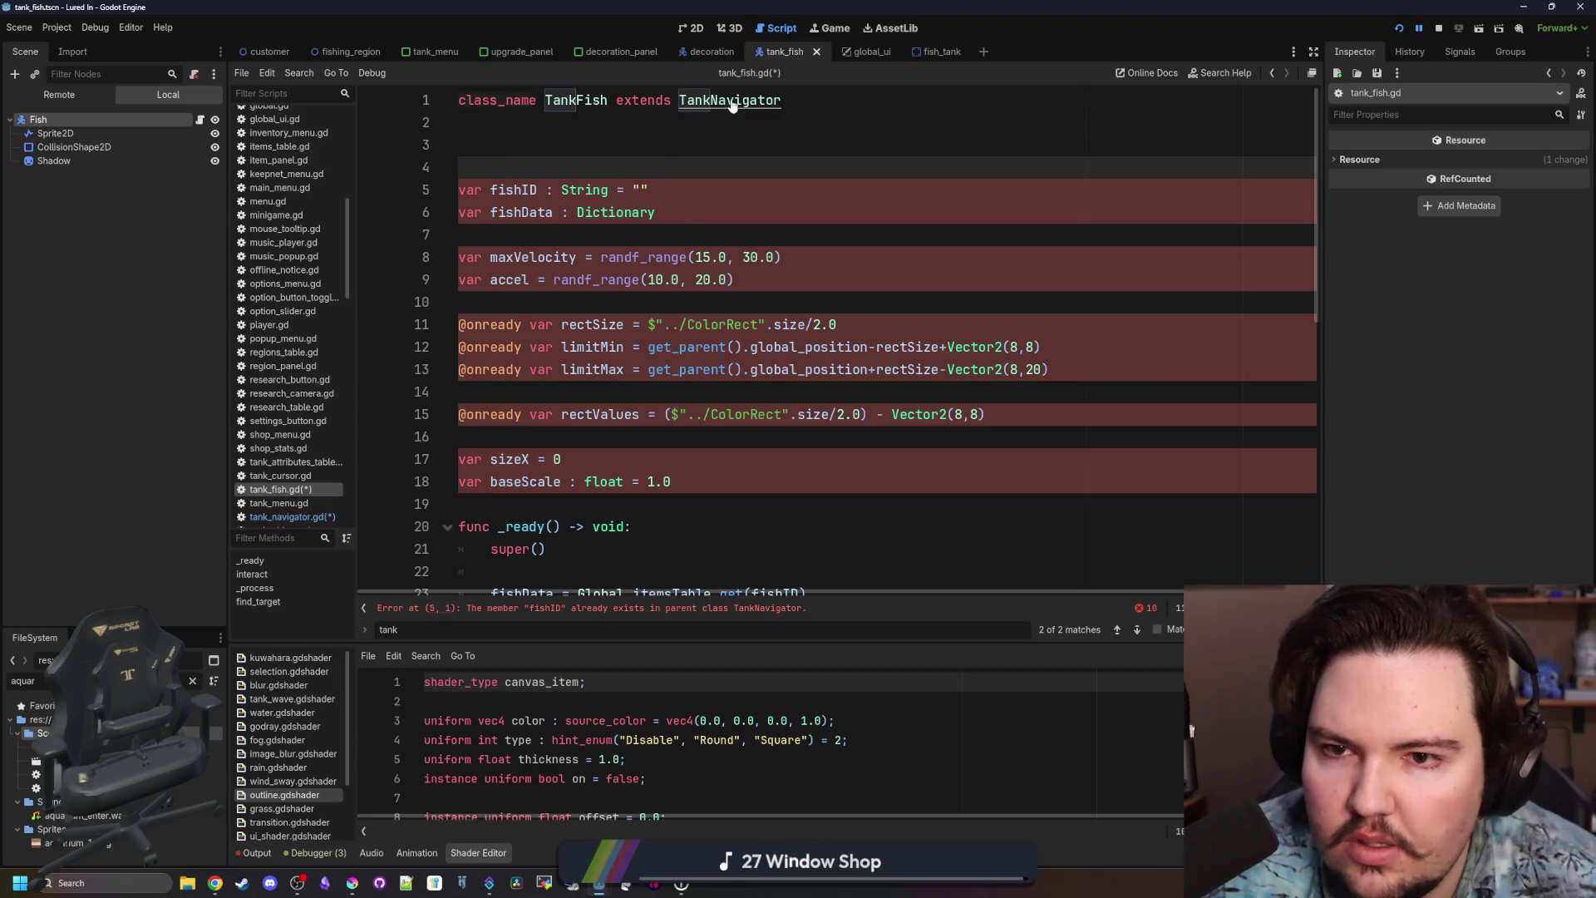
left_click(699, 101, "ctrl")
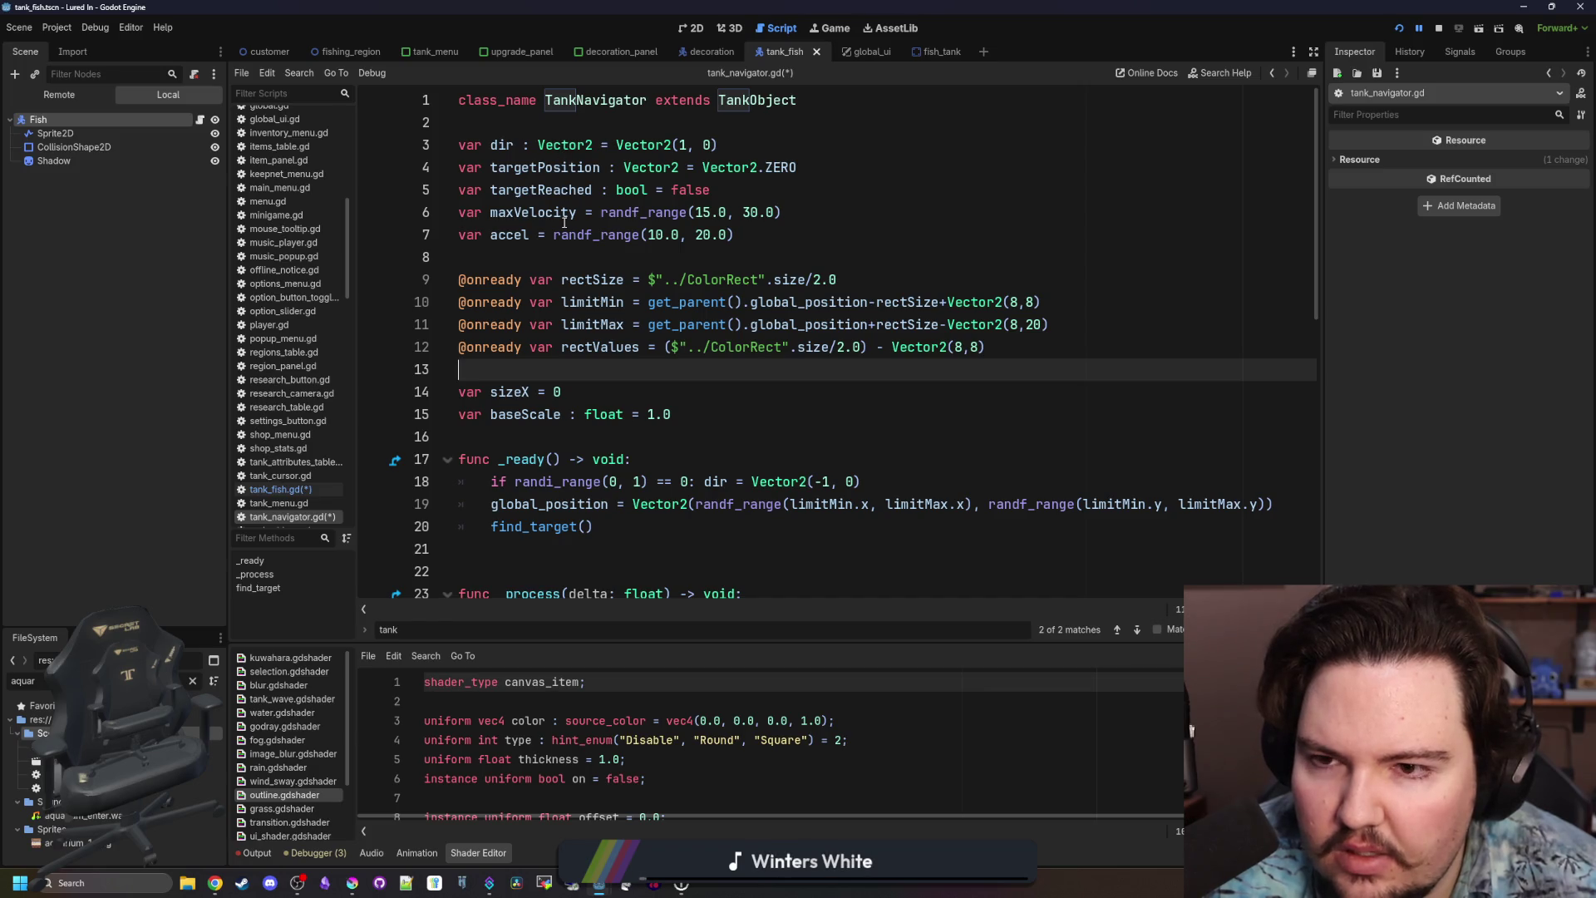
left_click(758, 268)
key("ctrl+s")
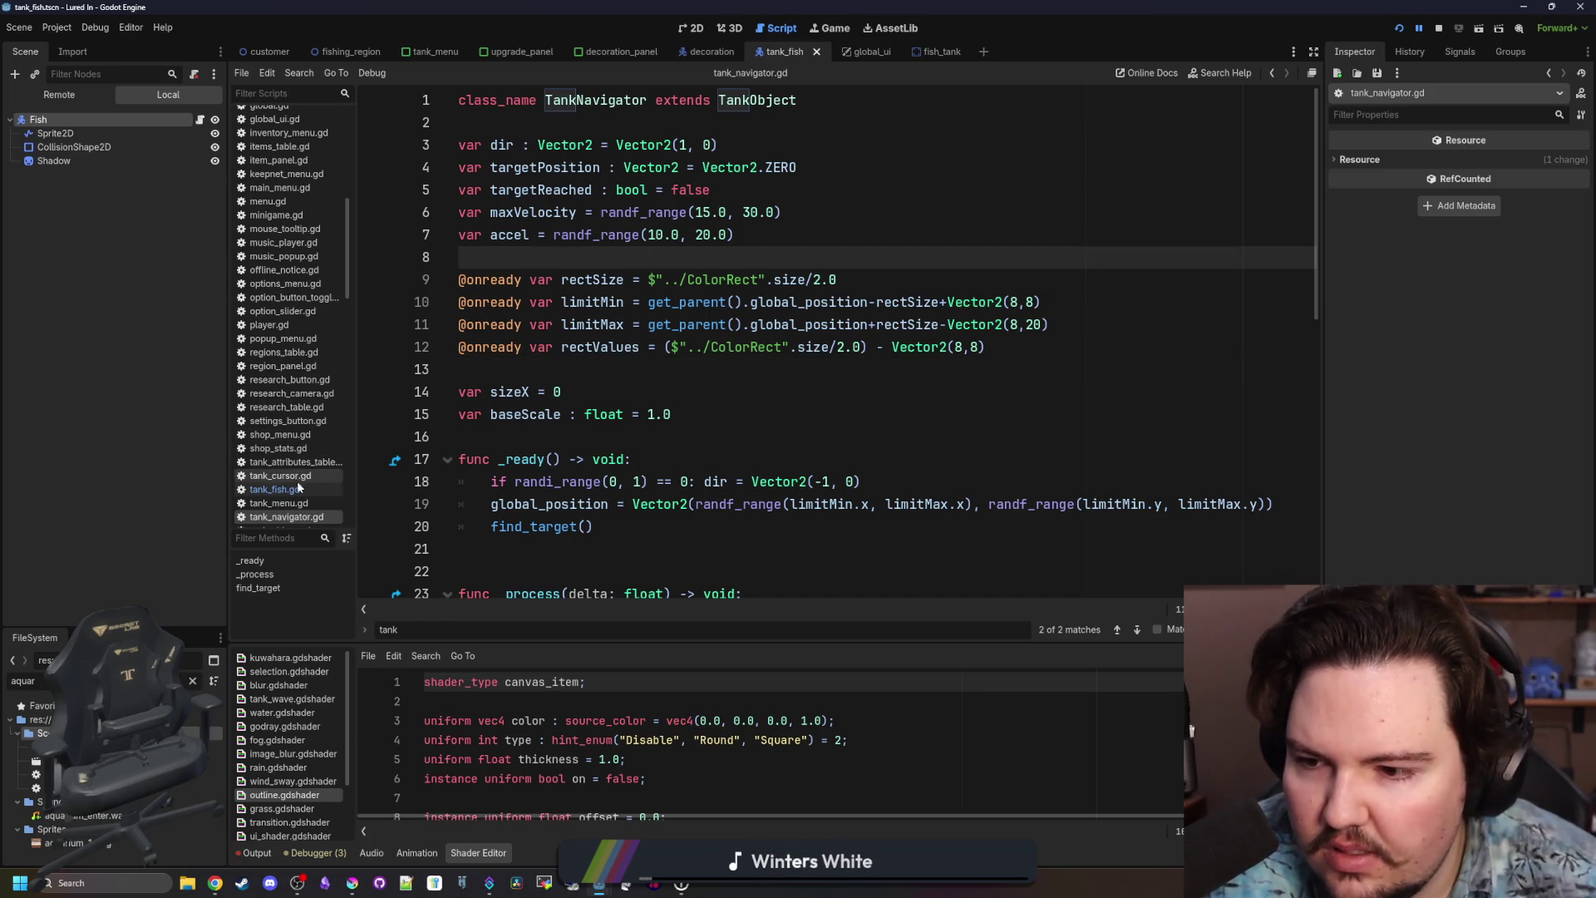
left_click(275, 489)
left_click(715, 236)
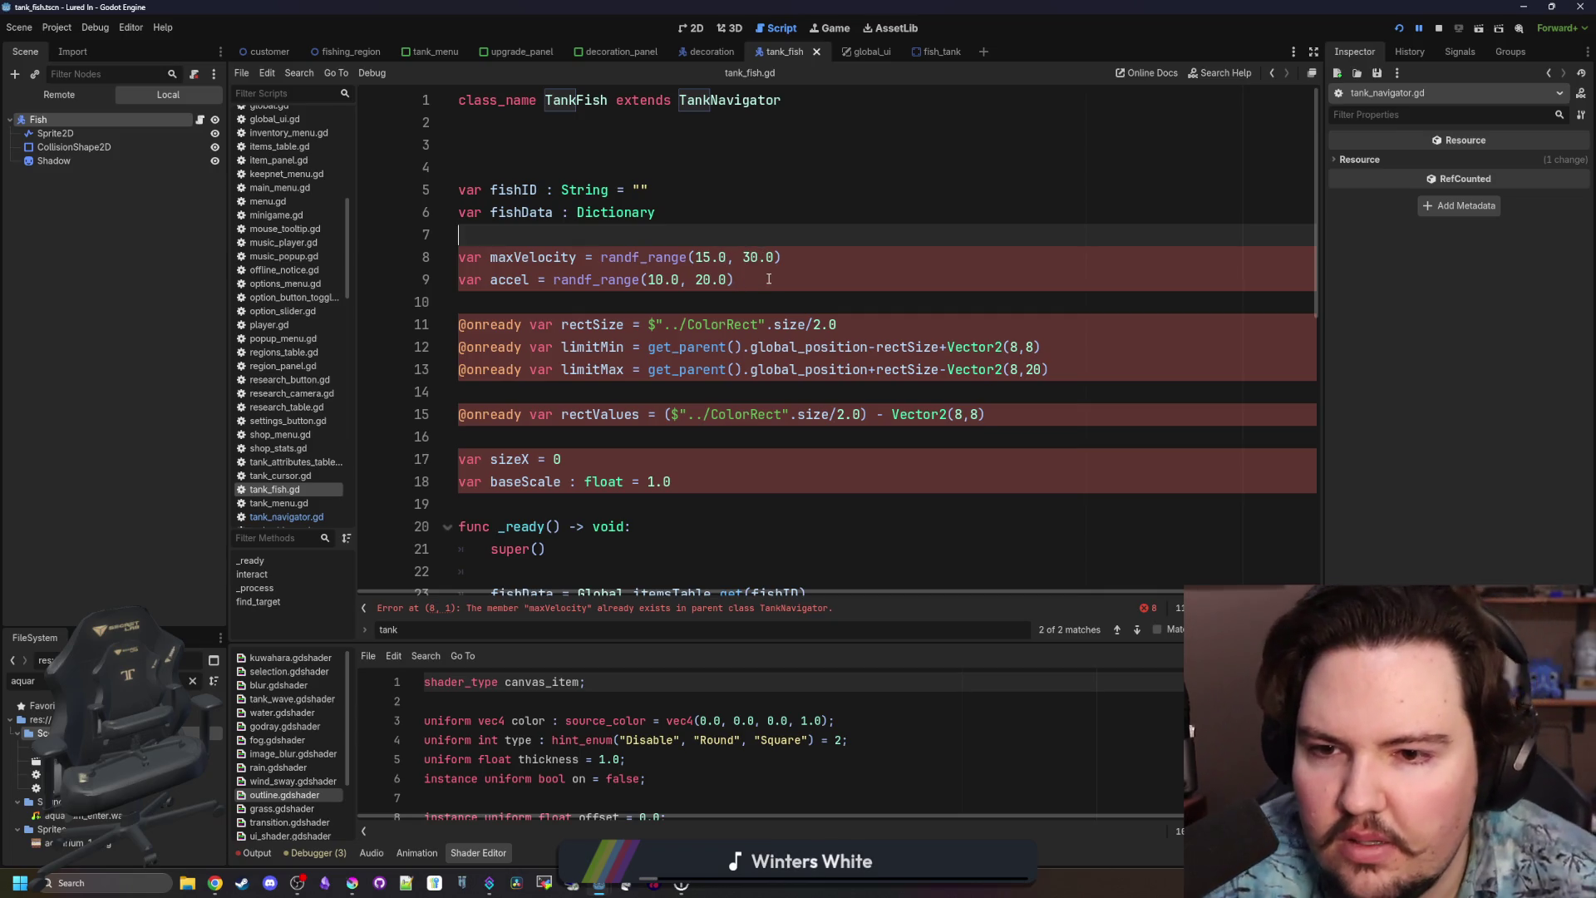
left_click(769, 278, "shift")
key("BackSpace")
left_click(1012, 391)
mouse_move(1012, 391)
left_mouse_down()
mouse_move(464, 324)
mouse_move(470, 277)
left_mouse_up()
key("BackSpace")
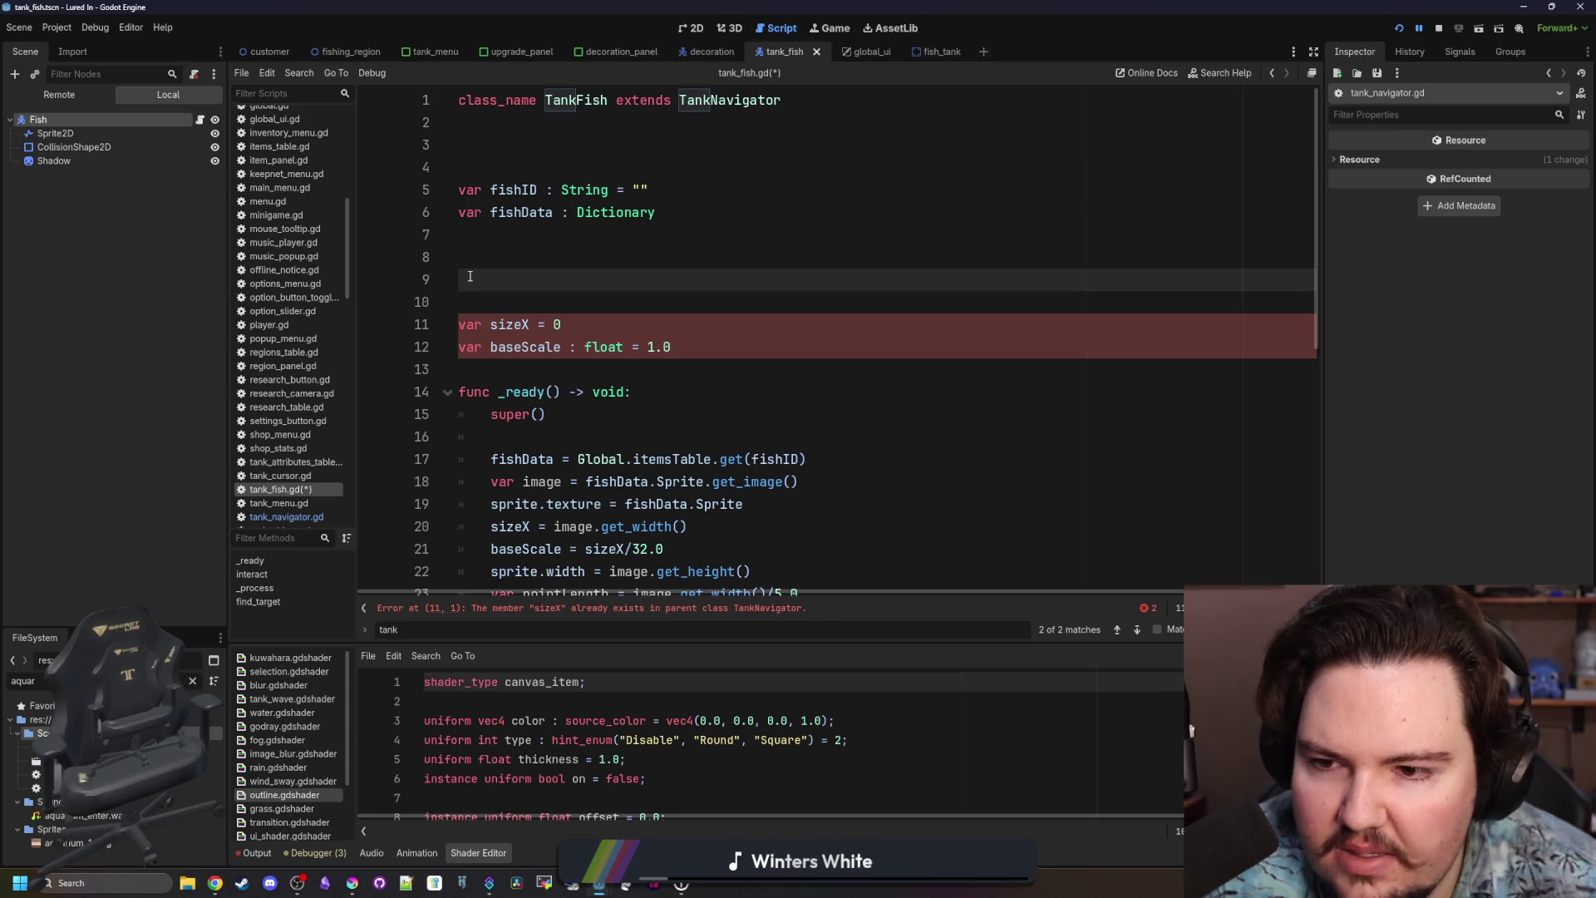
key("BackSpace")
key("BackSpace")
key("BackSpace")
left_click(532, 167)
key("BackSpace")
key("BackSpace")
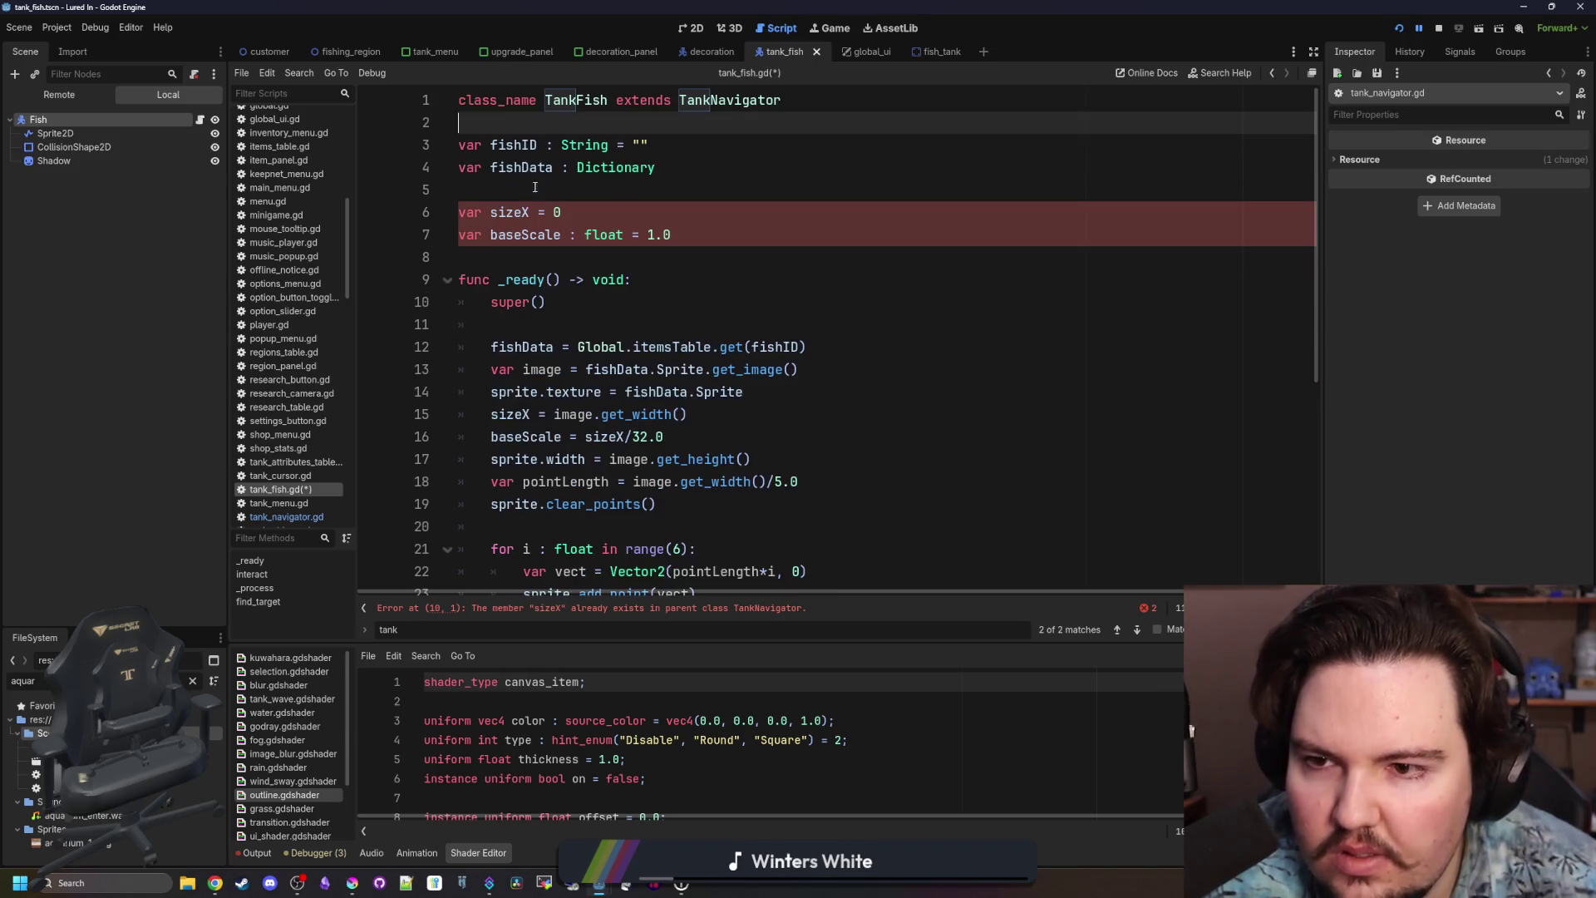
left_click(535, 187)
Delete the sizeX and baseScale variables from tank_navigator.gd and save the scripts.
left_click(703, 98, "ctrl")
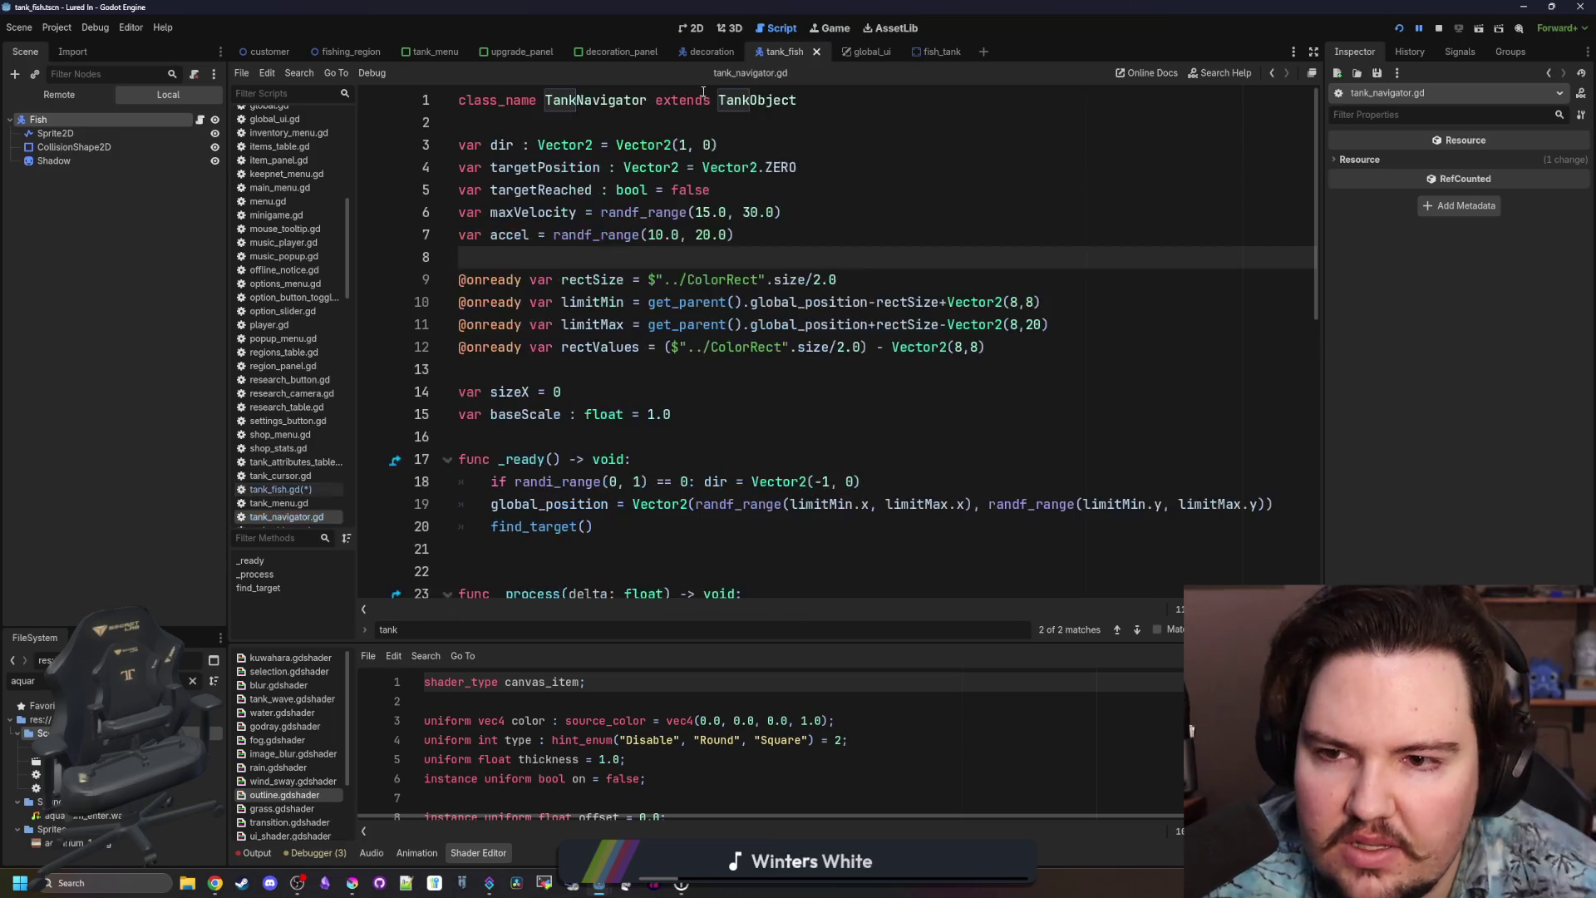
left_click_drag(715, 437, 458, 392)
key("BackSpace")
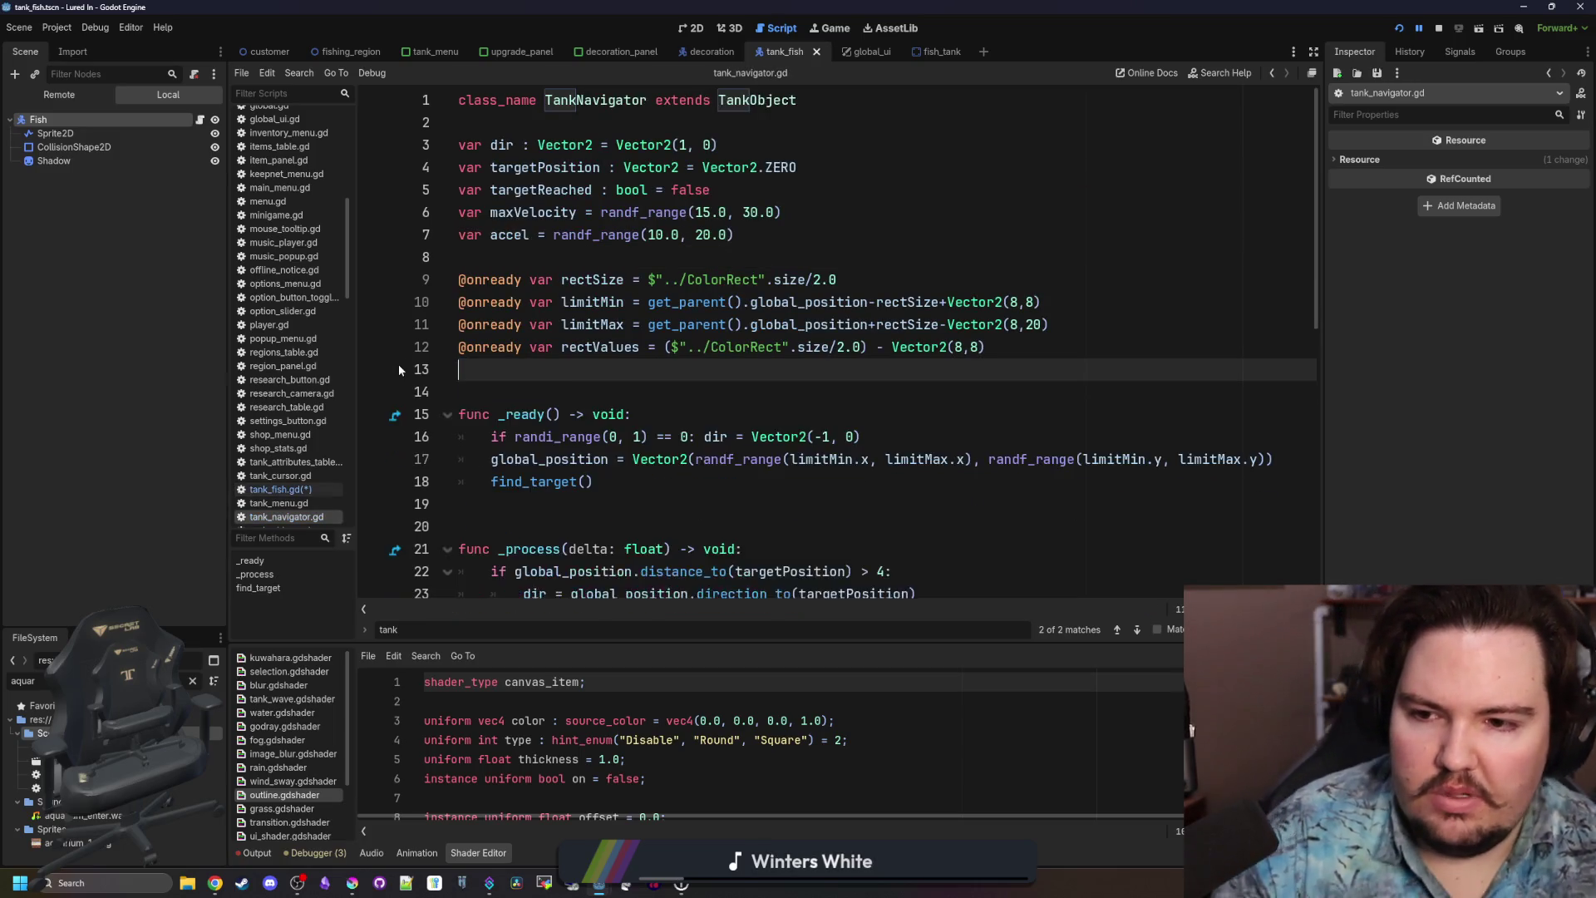
left_click(532, 257)
key("ctrl+s")
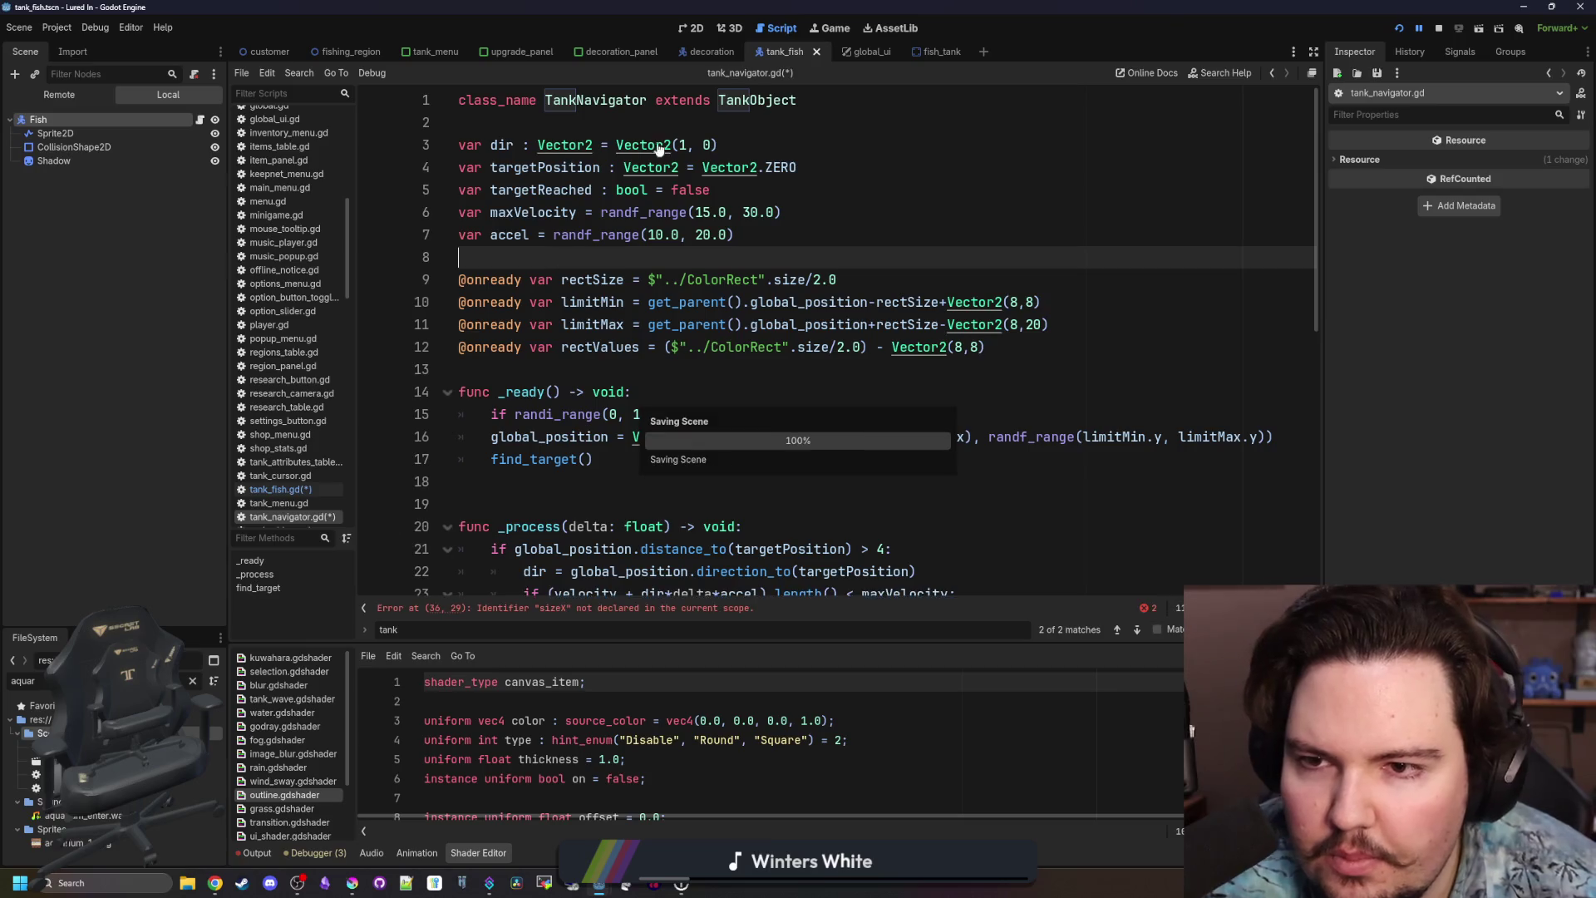
left_click(628, 611)
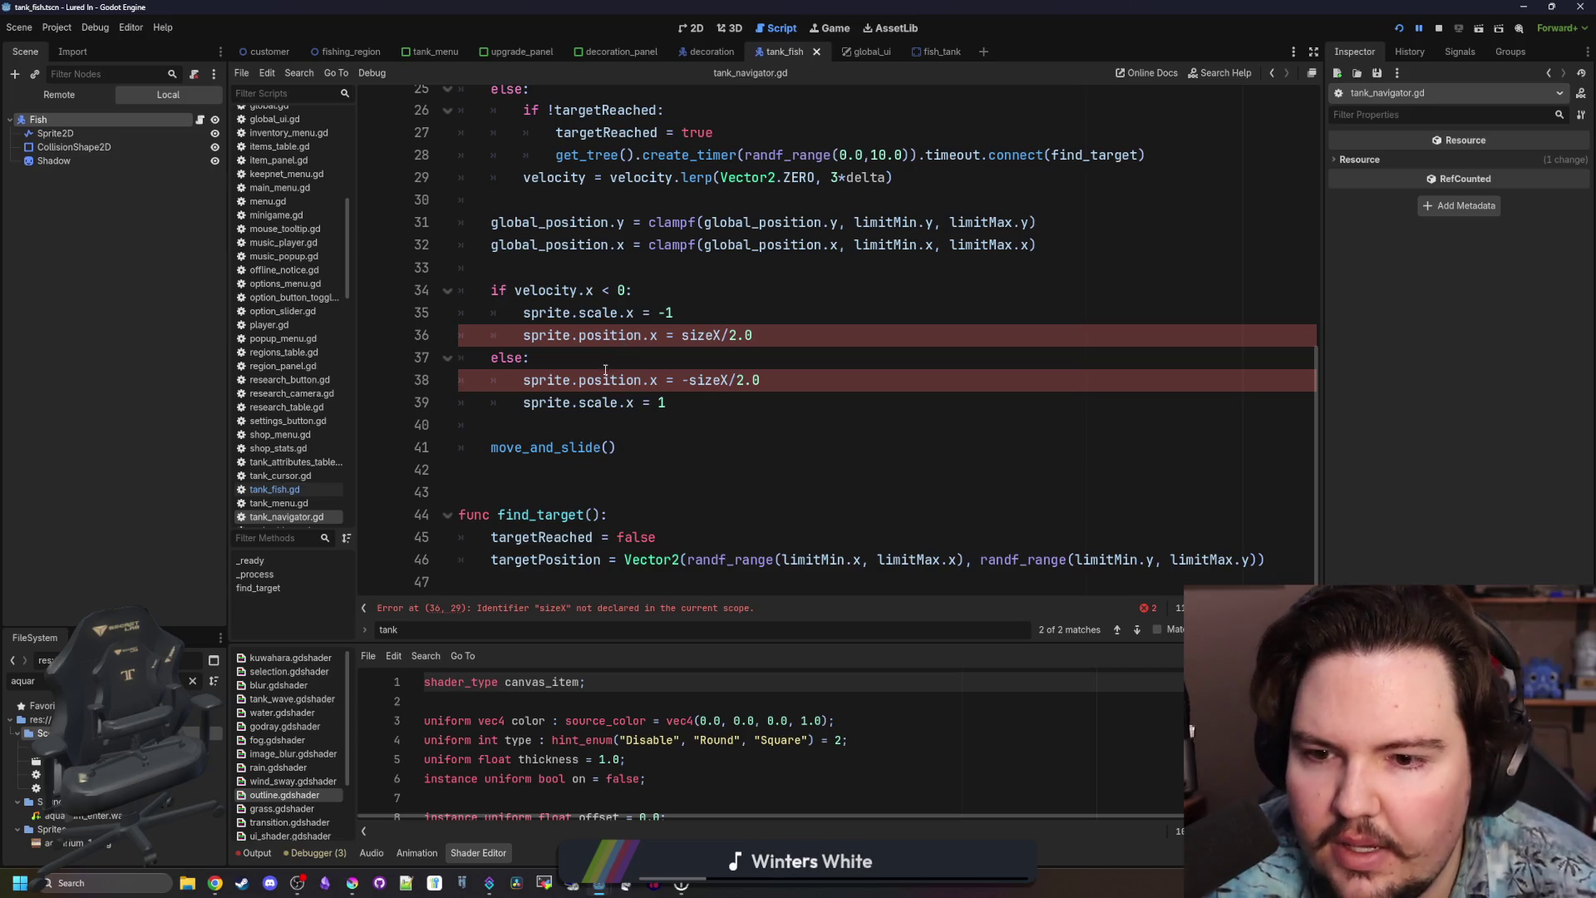
Delete the baseScale variable line from tank_fish.gd, keeping sizeX = 0.
scroll(582, 380, "up", 4)
scroll(631, 358, "down", 4)
scroll(682, 329, "up", 2)
key("alt+Left")
key("alt+Left")
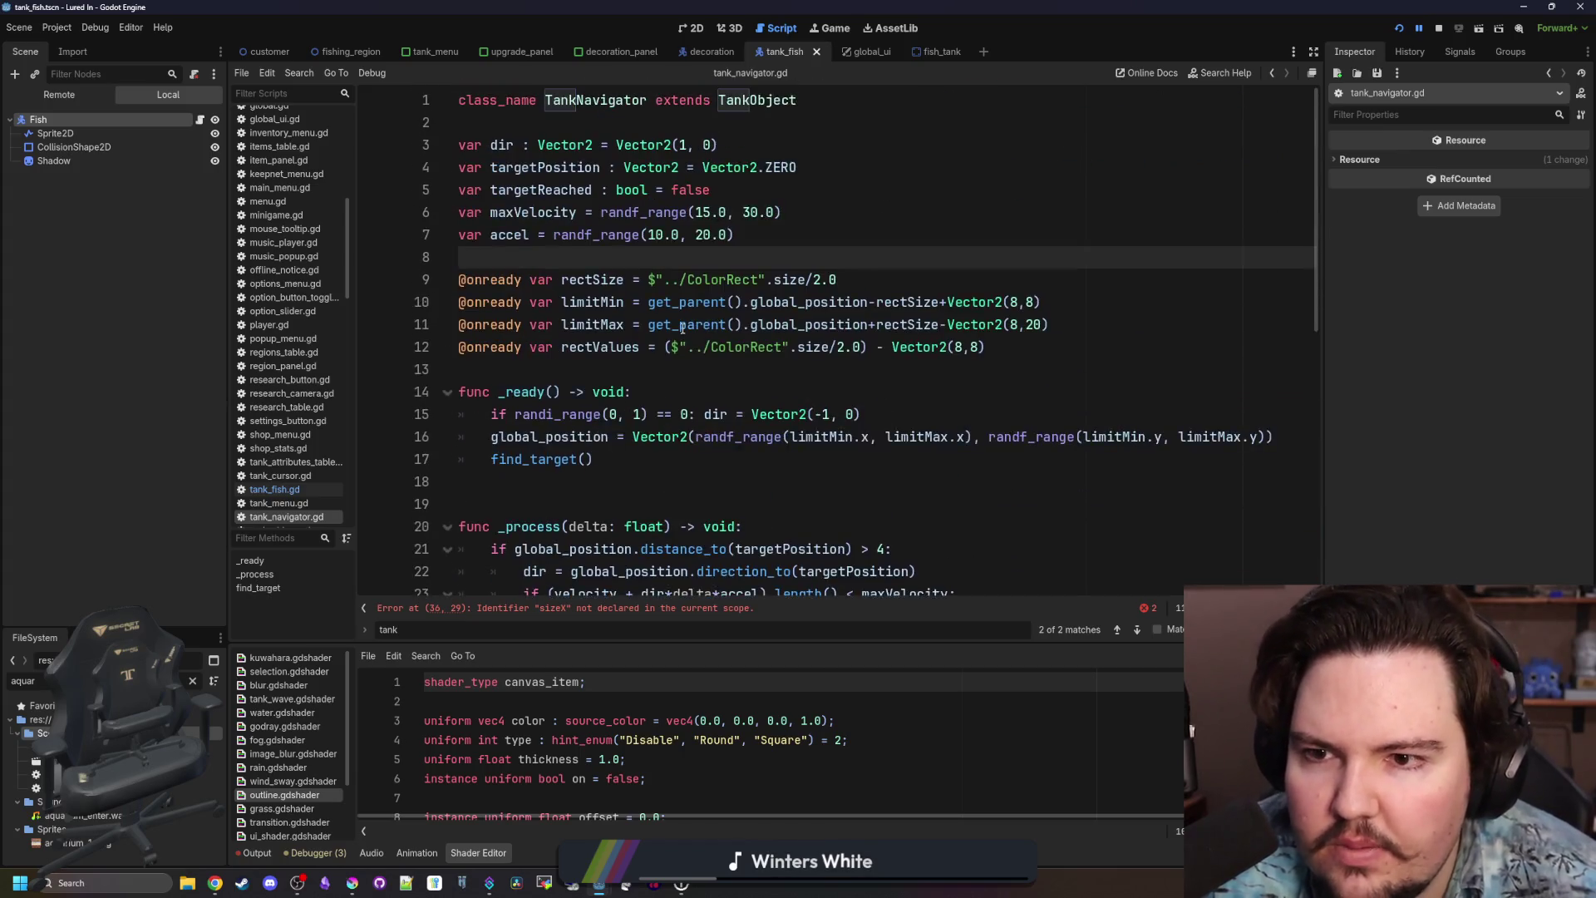
left_click_drag(672, 236, 432, 237)
key("BackSpace")
key("BackSpace")
key("Up")
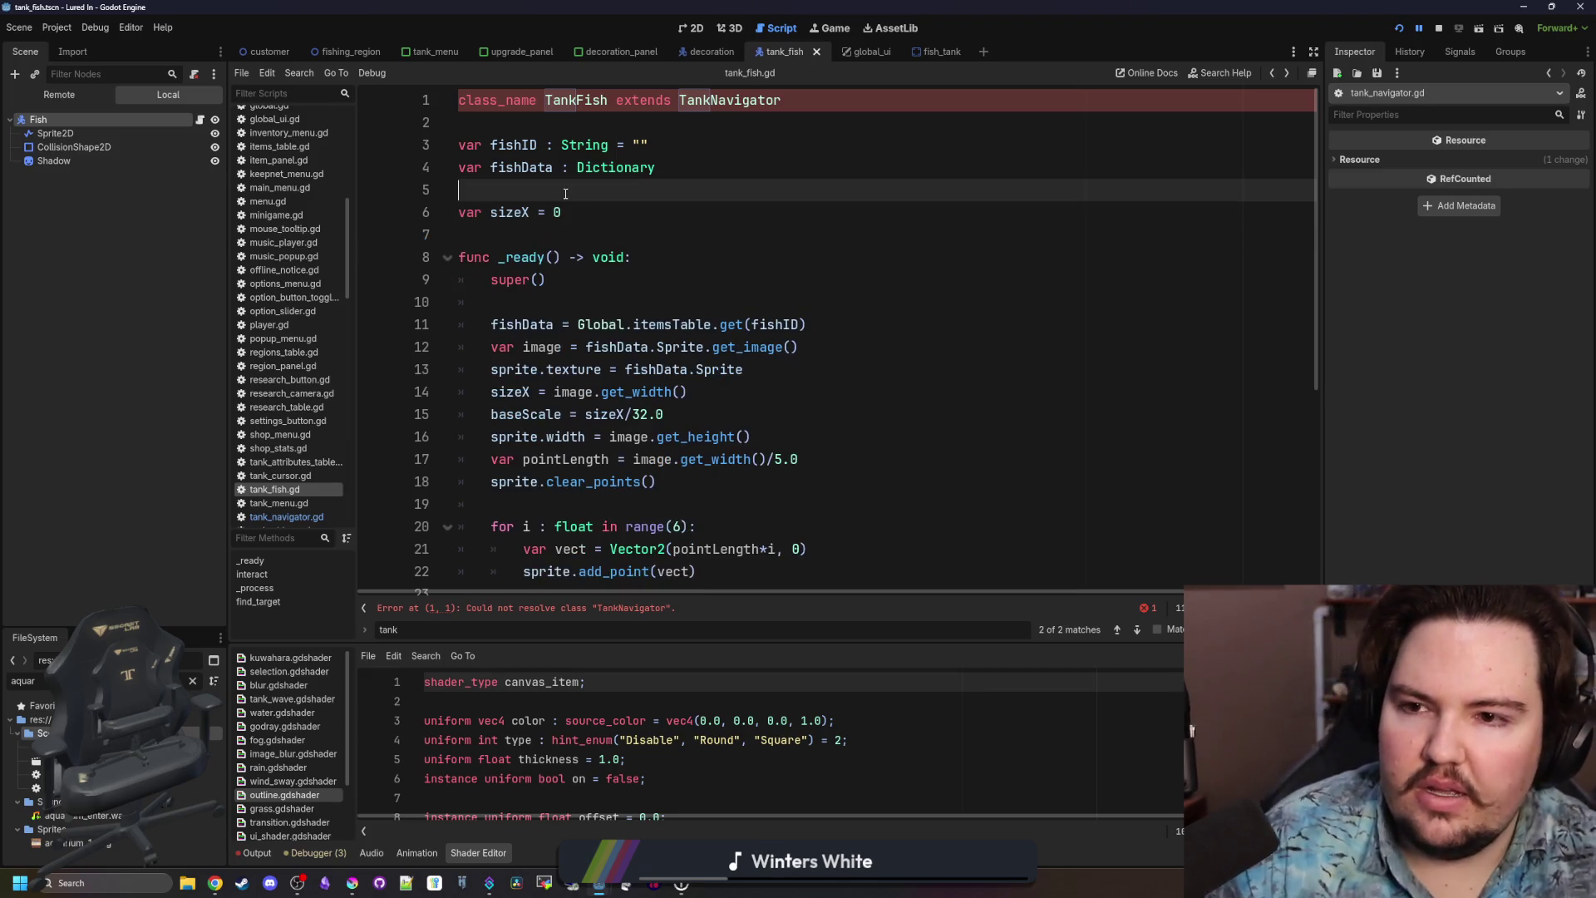
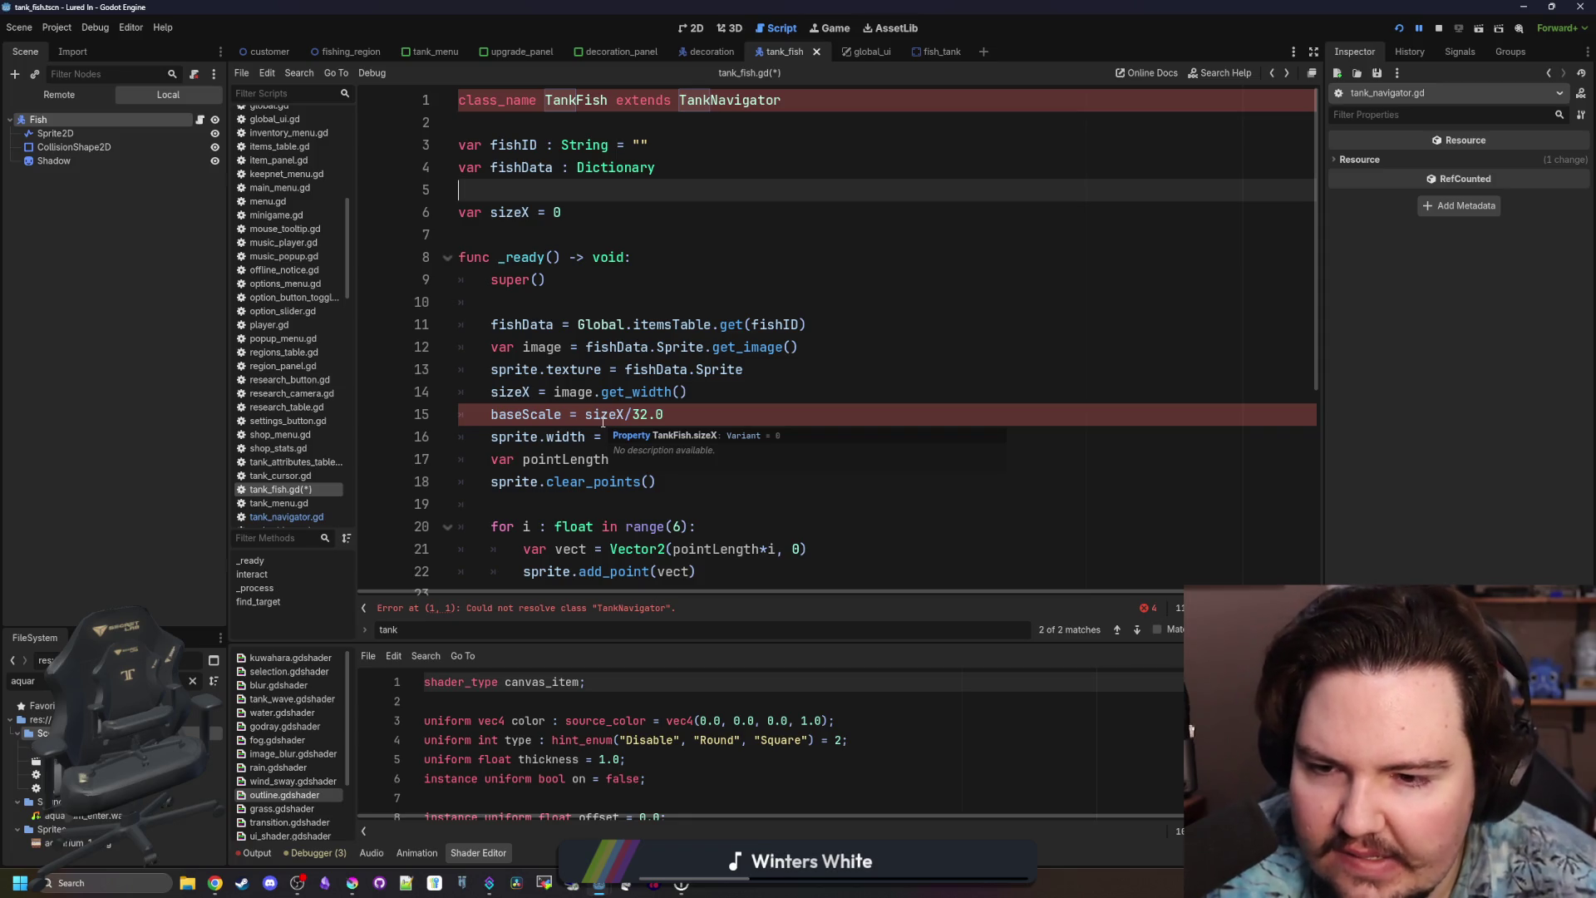
Delete and then restore the shadow code on lines 31–36 of tank_fish.gd.
scroll(605, 421, "down", 5)
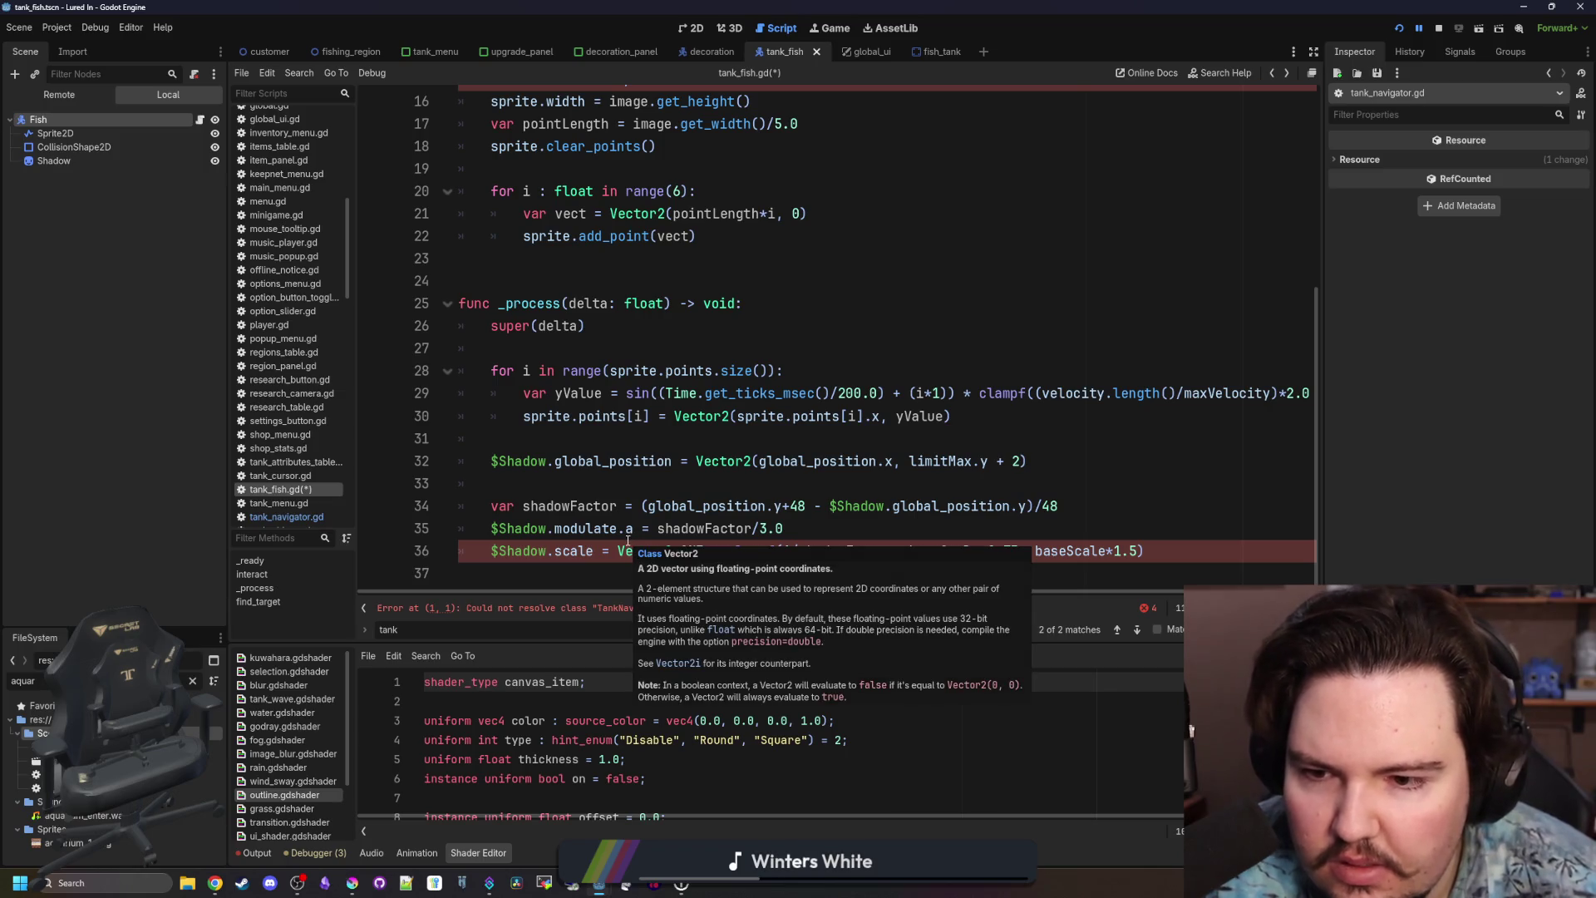
left_click(632, 480)
mouse_move(1157, 543)
left_mouse_down()
mouse_move(915, 533)
mouse_move(516, 461)
mouse_move(474, 438)
left_mouse_up()
key("Delete")
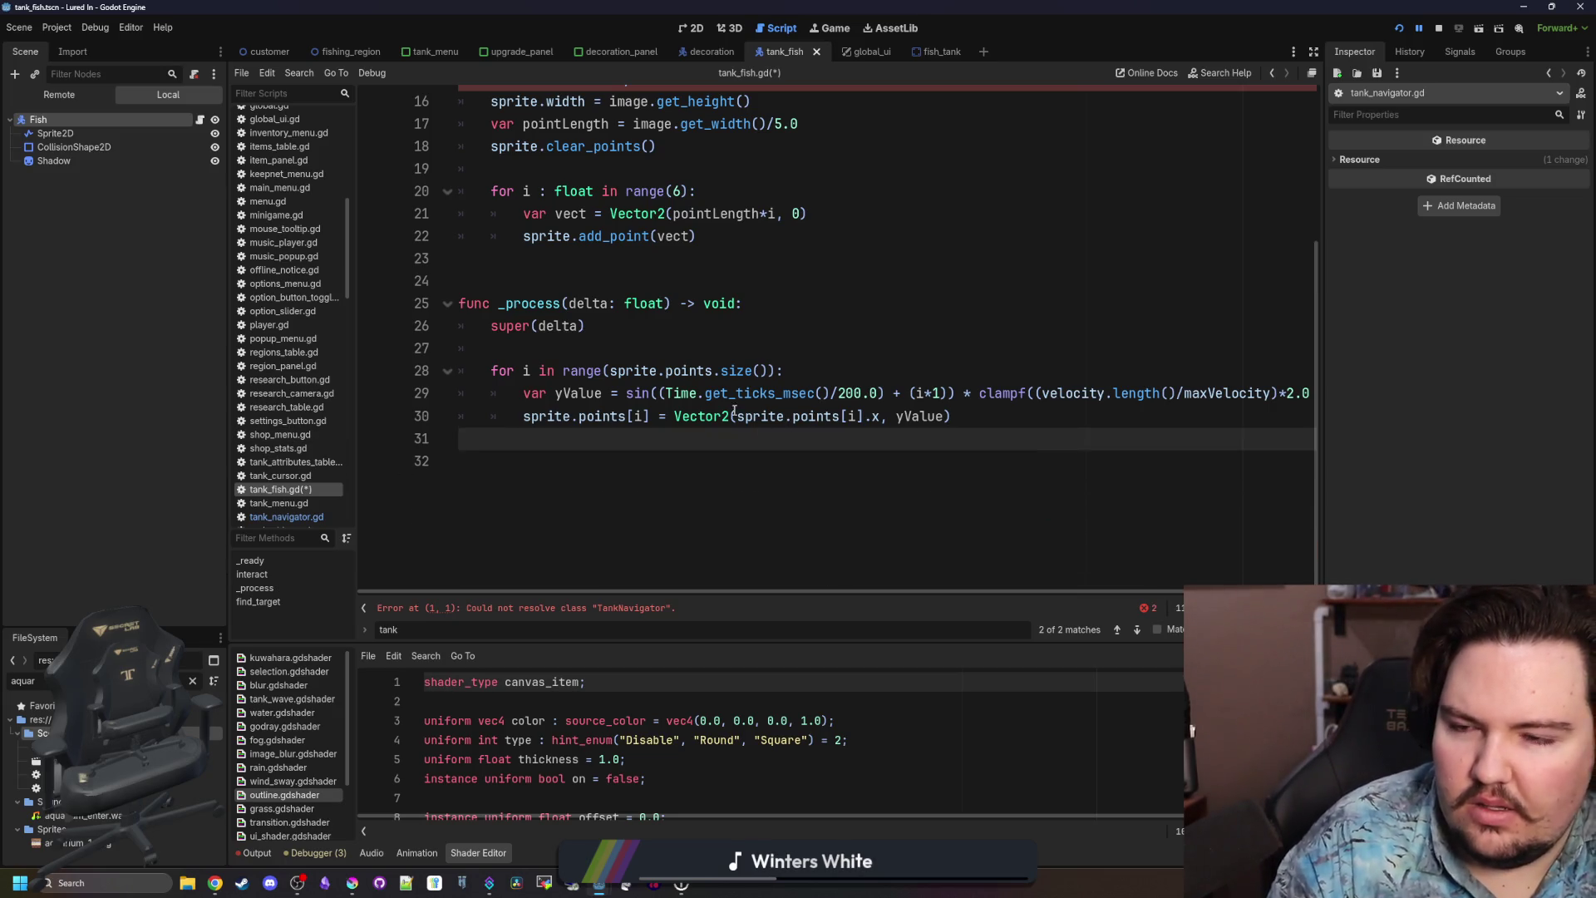
key("ctrl+z")
key("ctrl+z")
key("ctrl+z")
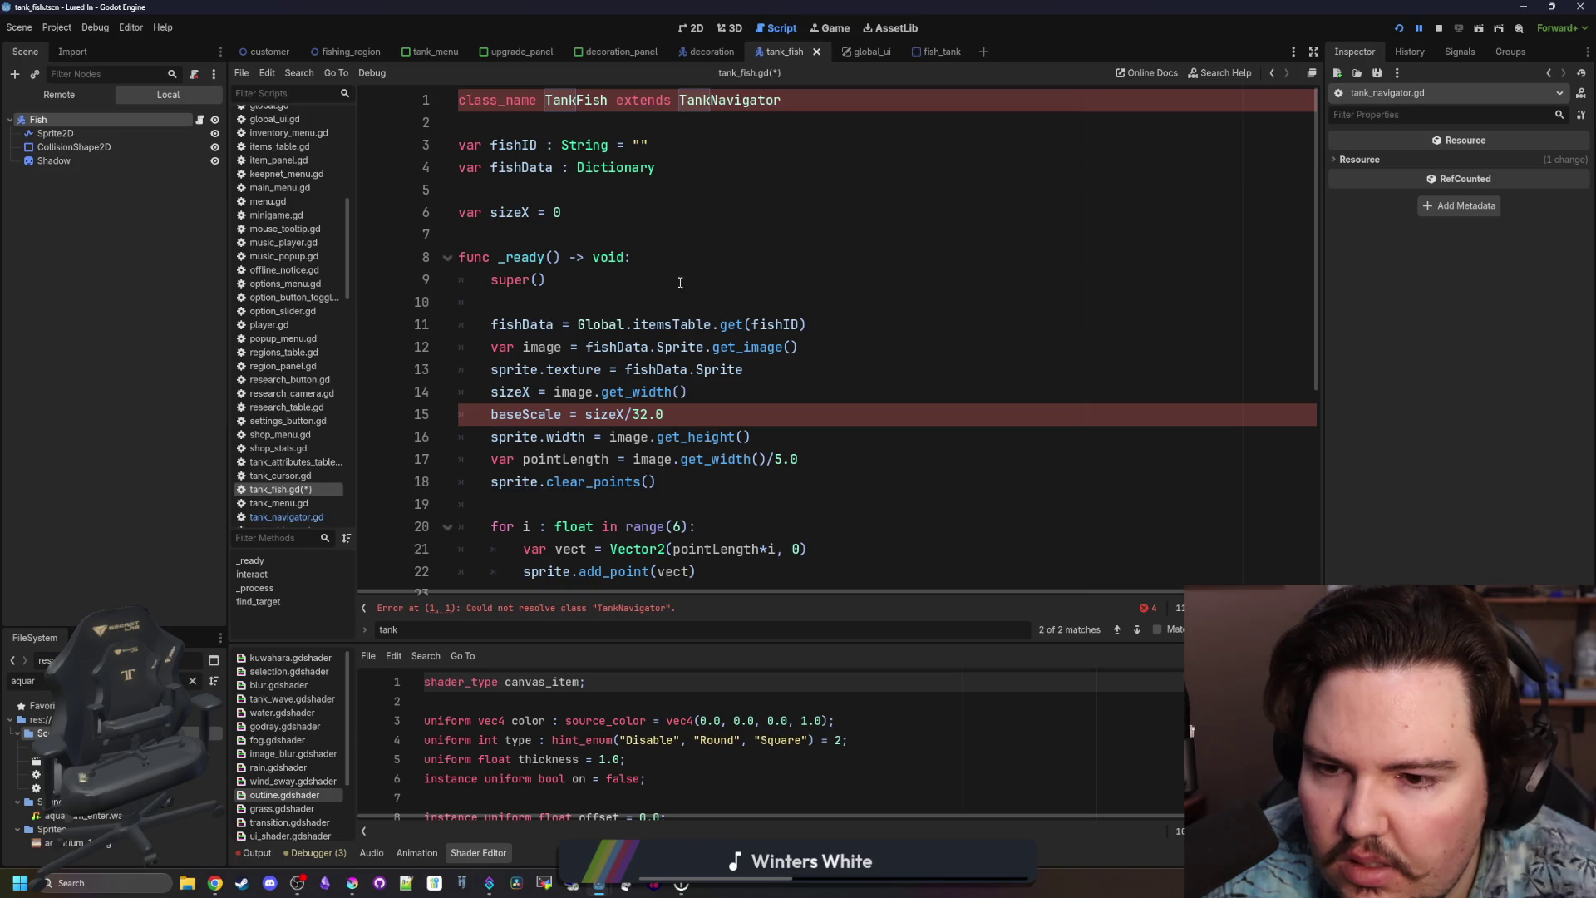
key("ctrl+y")
Look over the parent TankNavigator script.
scroll(662, 297, "down", 5)
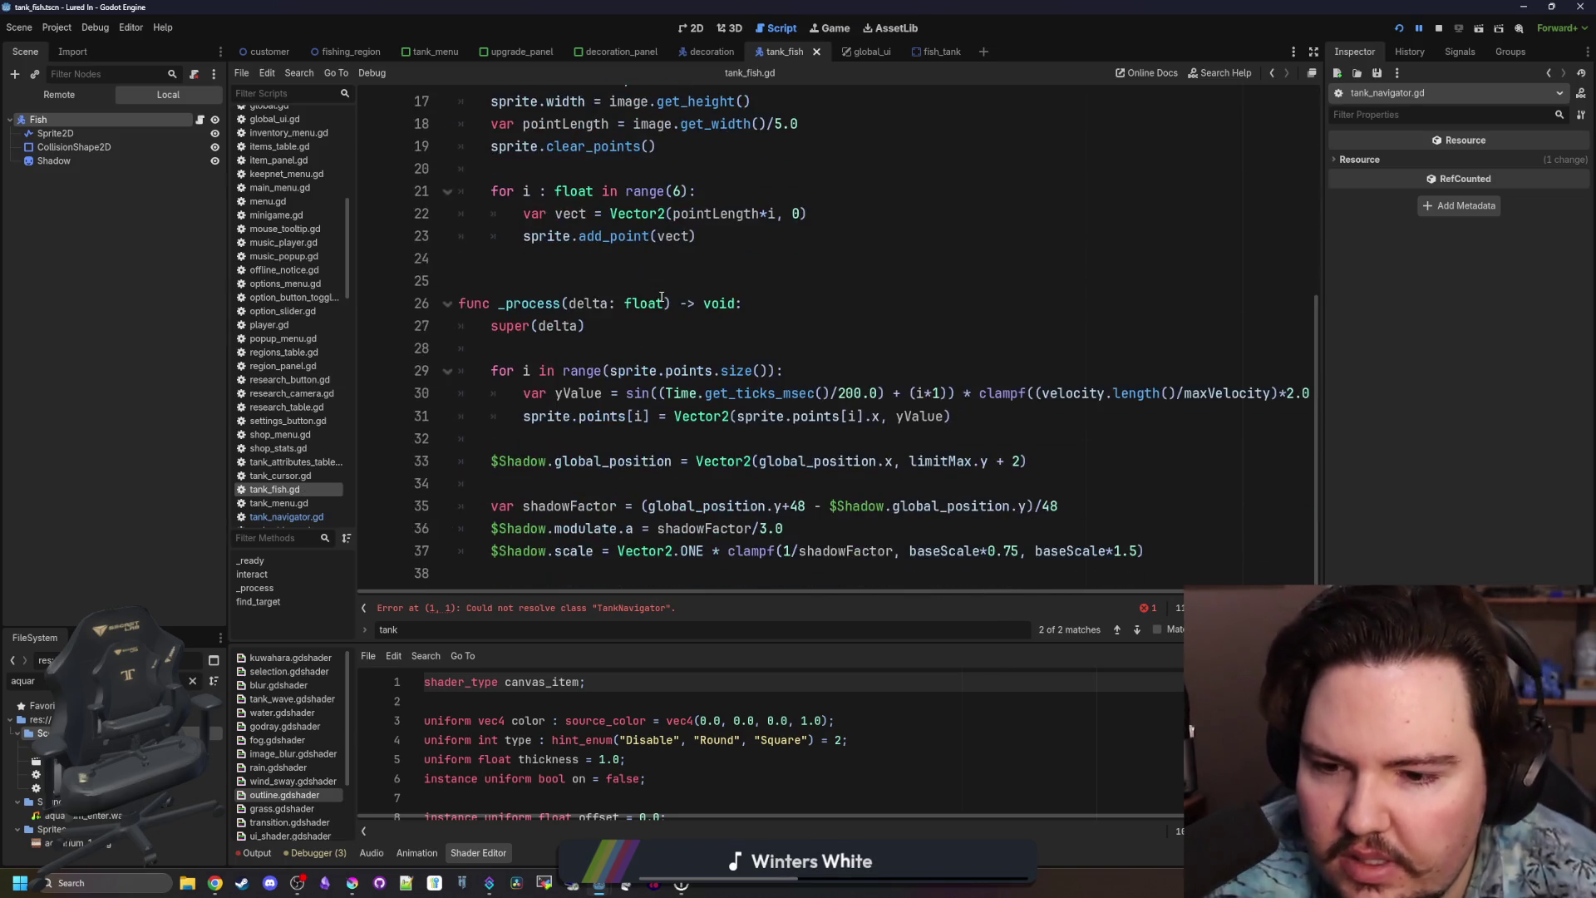
left_click(627, 608)
left_click(740, 100, "ctrl")
left_click(638, 377)
scroll(640, 382, "down", 8)
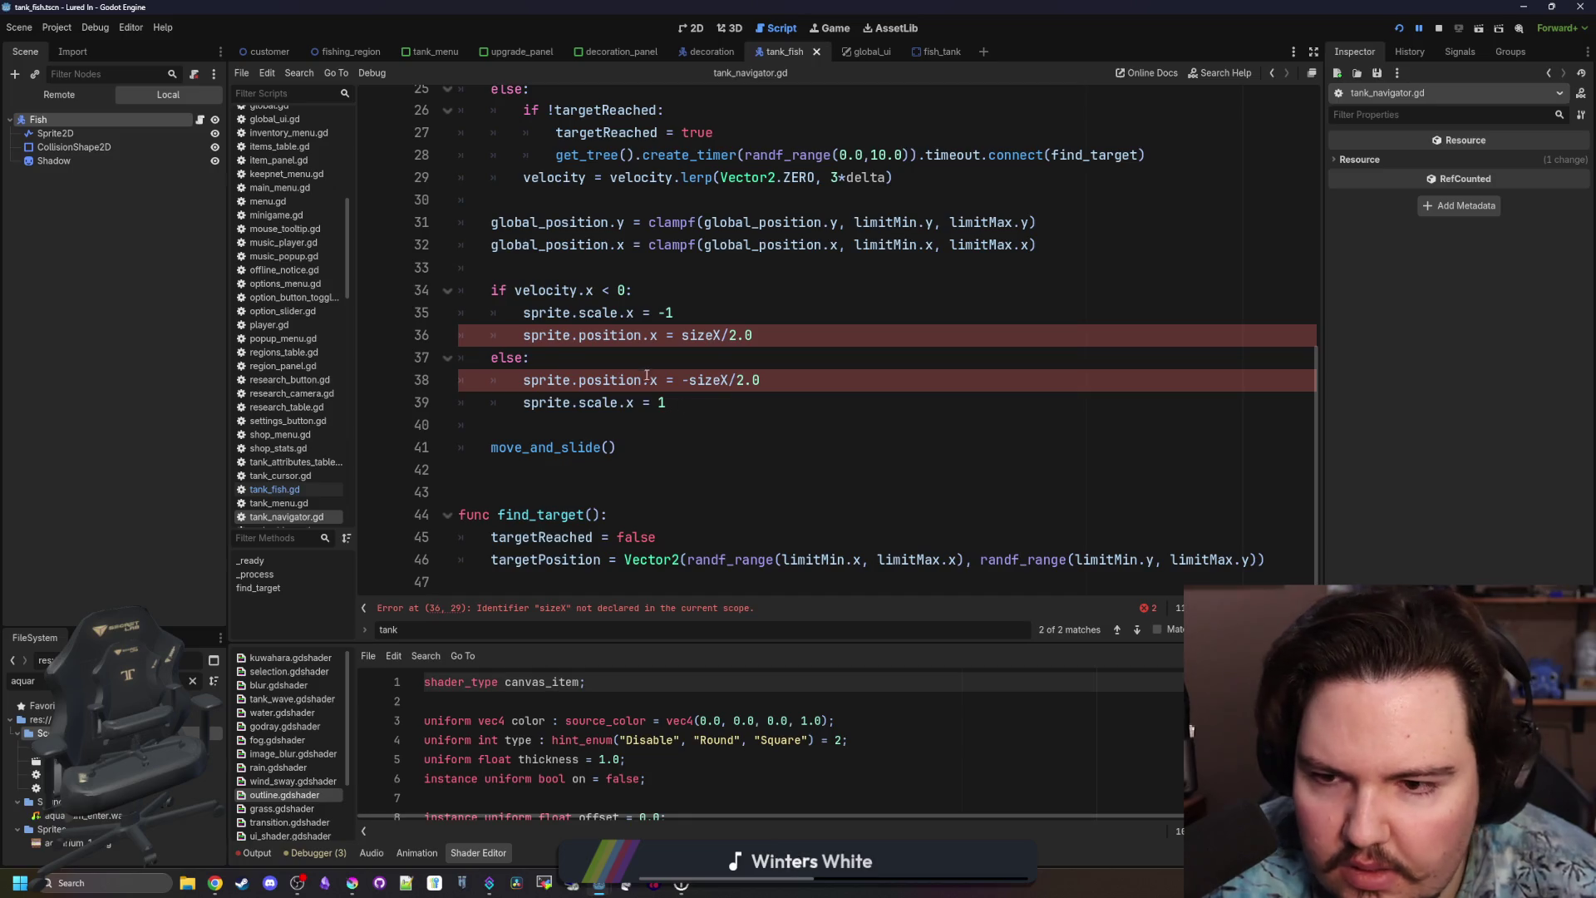
scroll(564, 369, "up", 8)
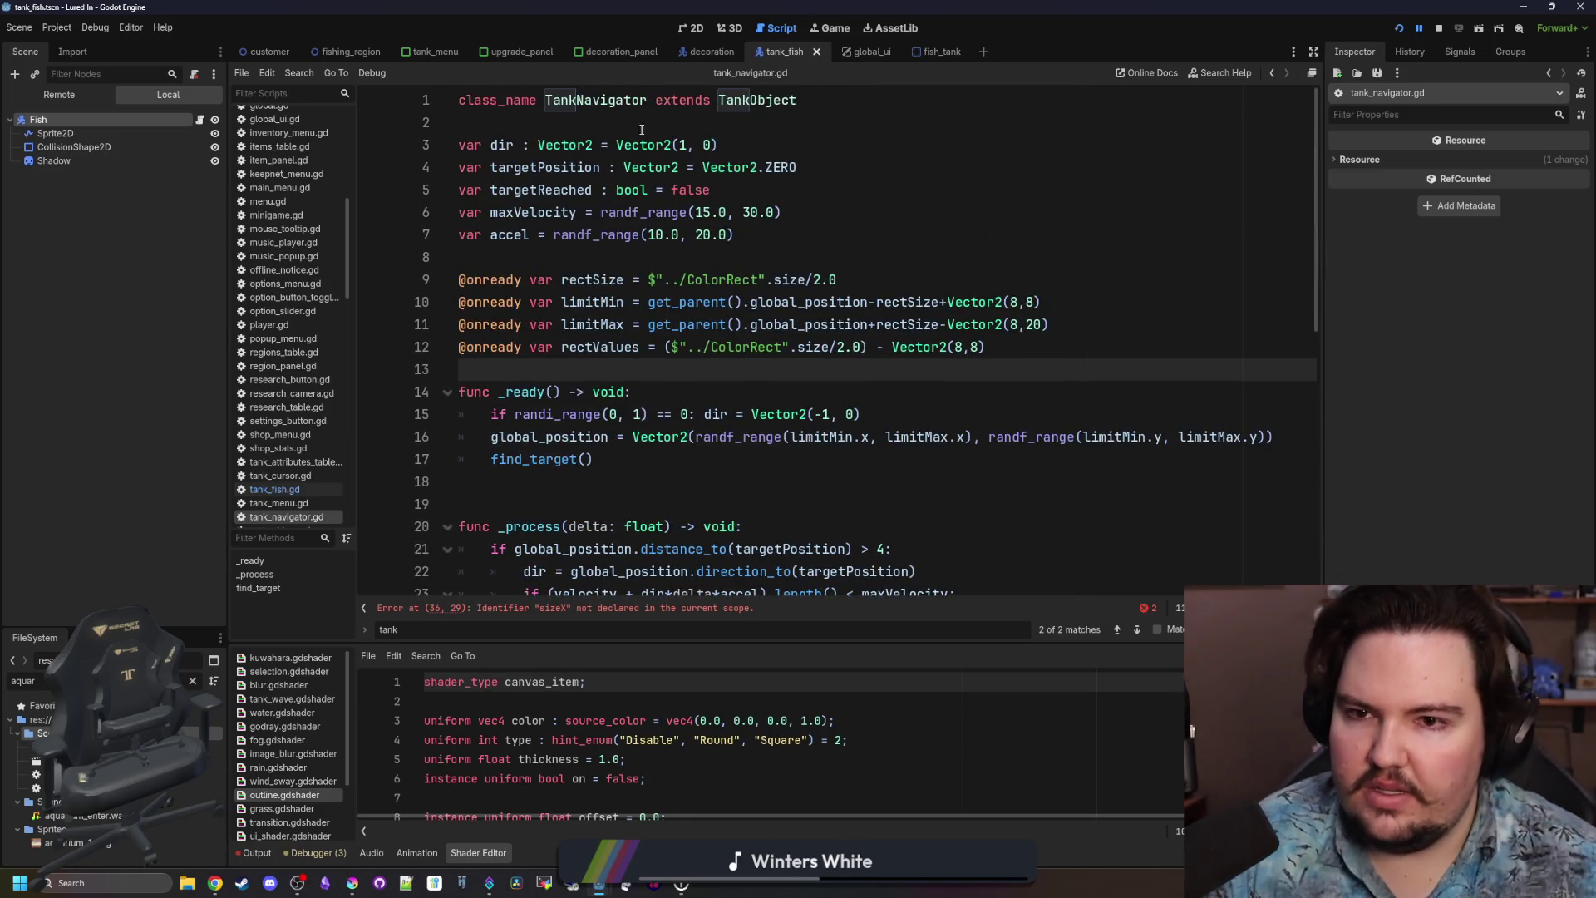
Return to tank_fish.gd after the sizeX declaration and open the silhouette_fish scene.
left_click(275, 489)
left_click(562, 212)
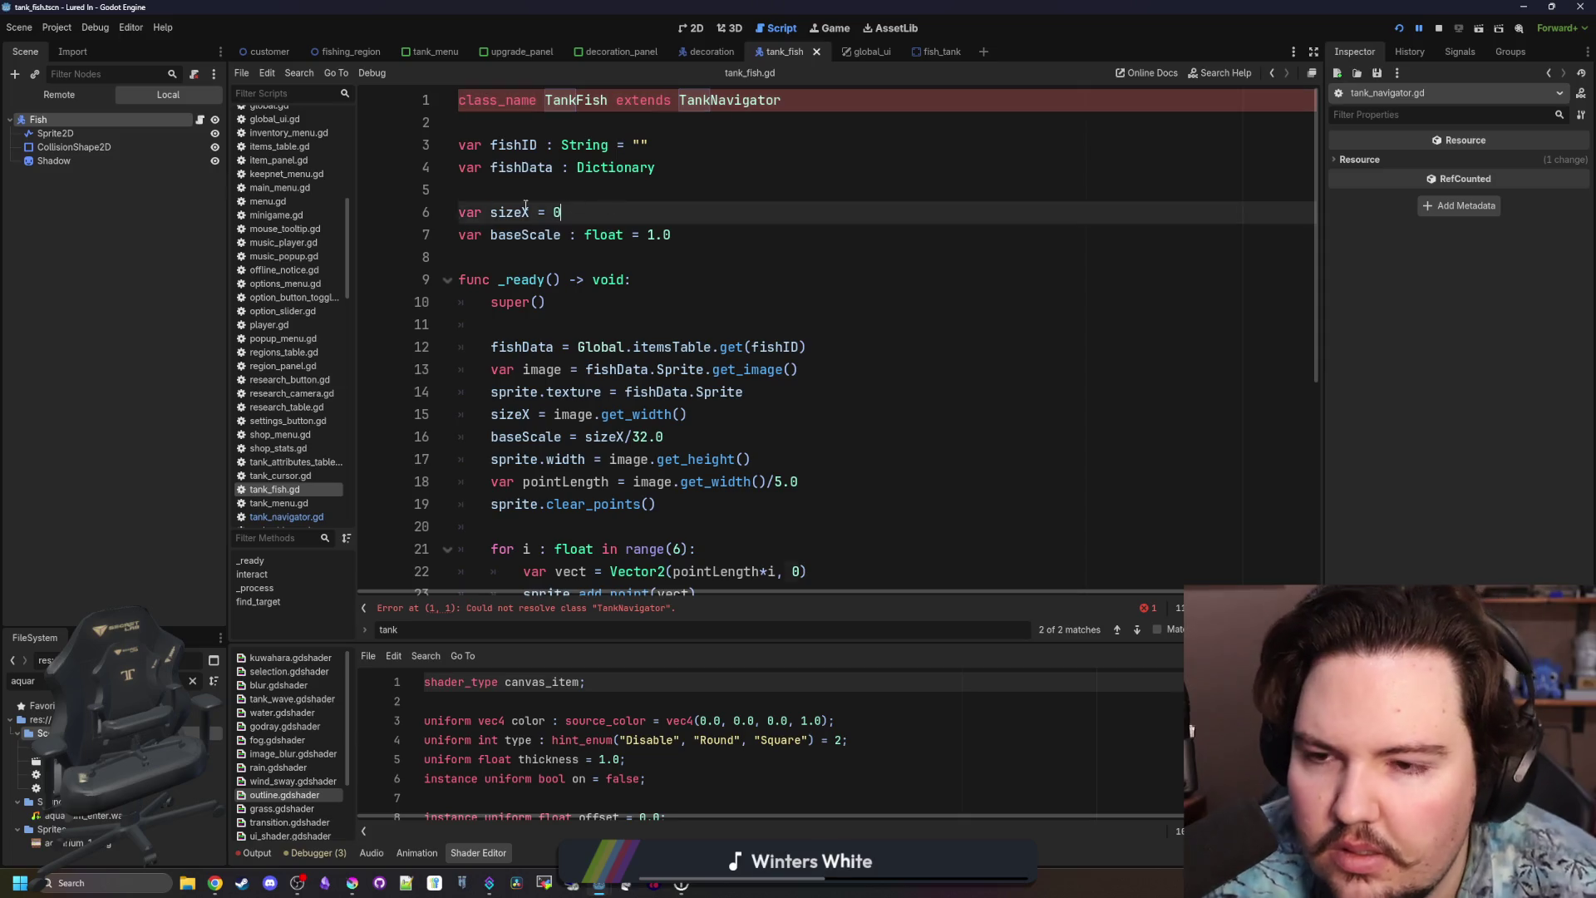
left_click(731, 100, "ctrl")
type("sil")
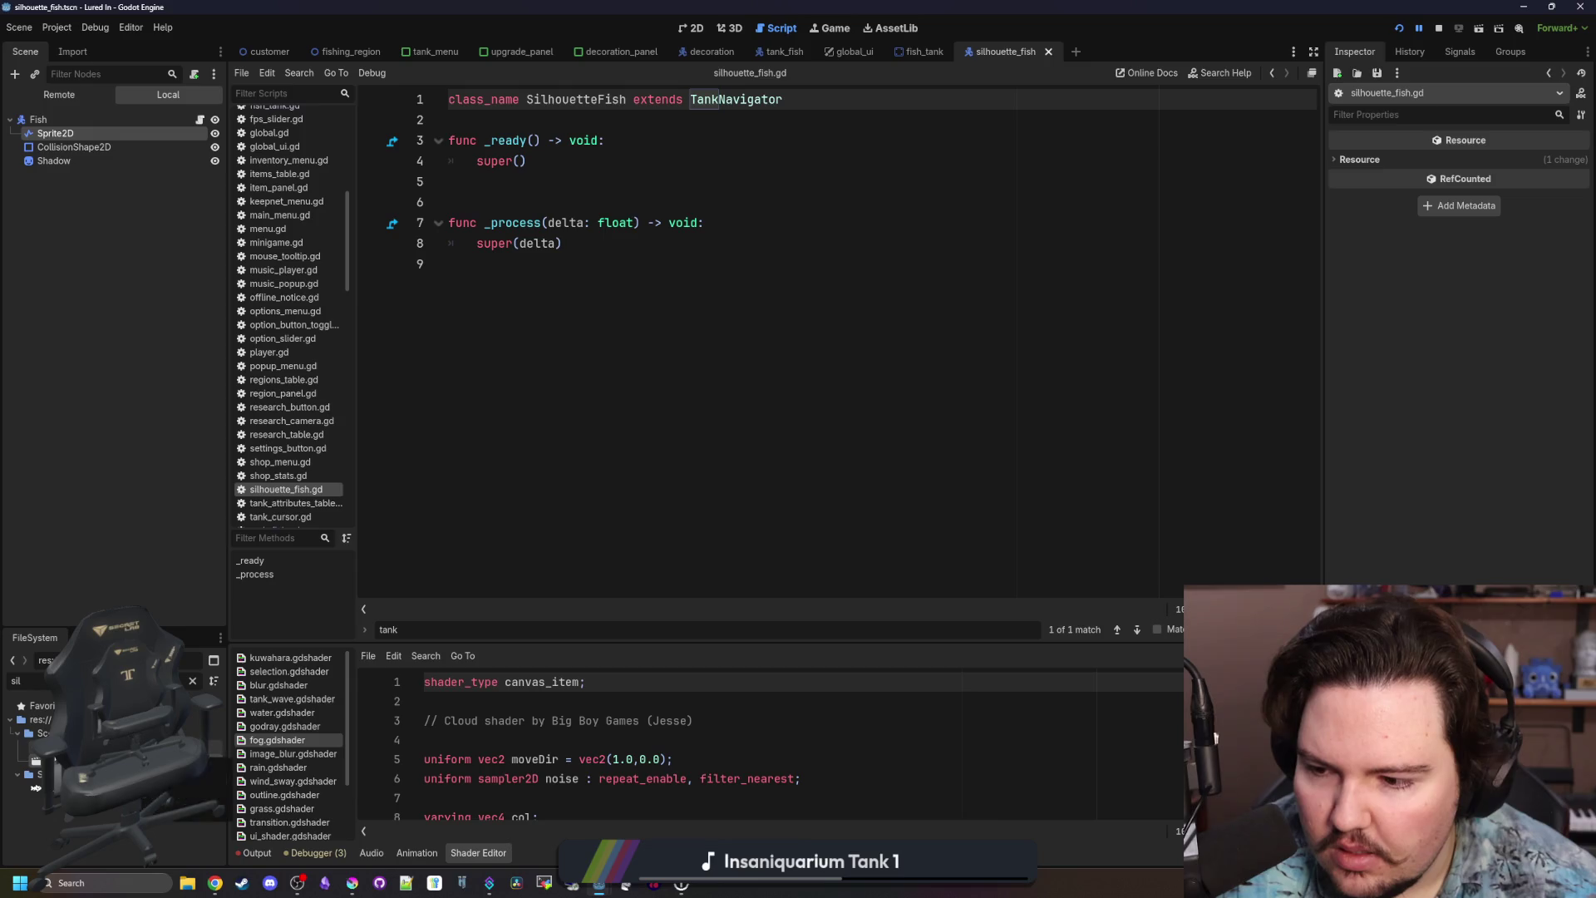
Filter files by 'fish' and review fish_tank.gd, tank_fish.gd and the Sprite2D node.
left_click(192, 680)
type("fish")
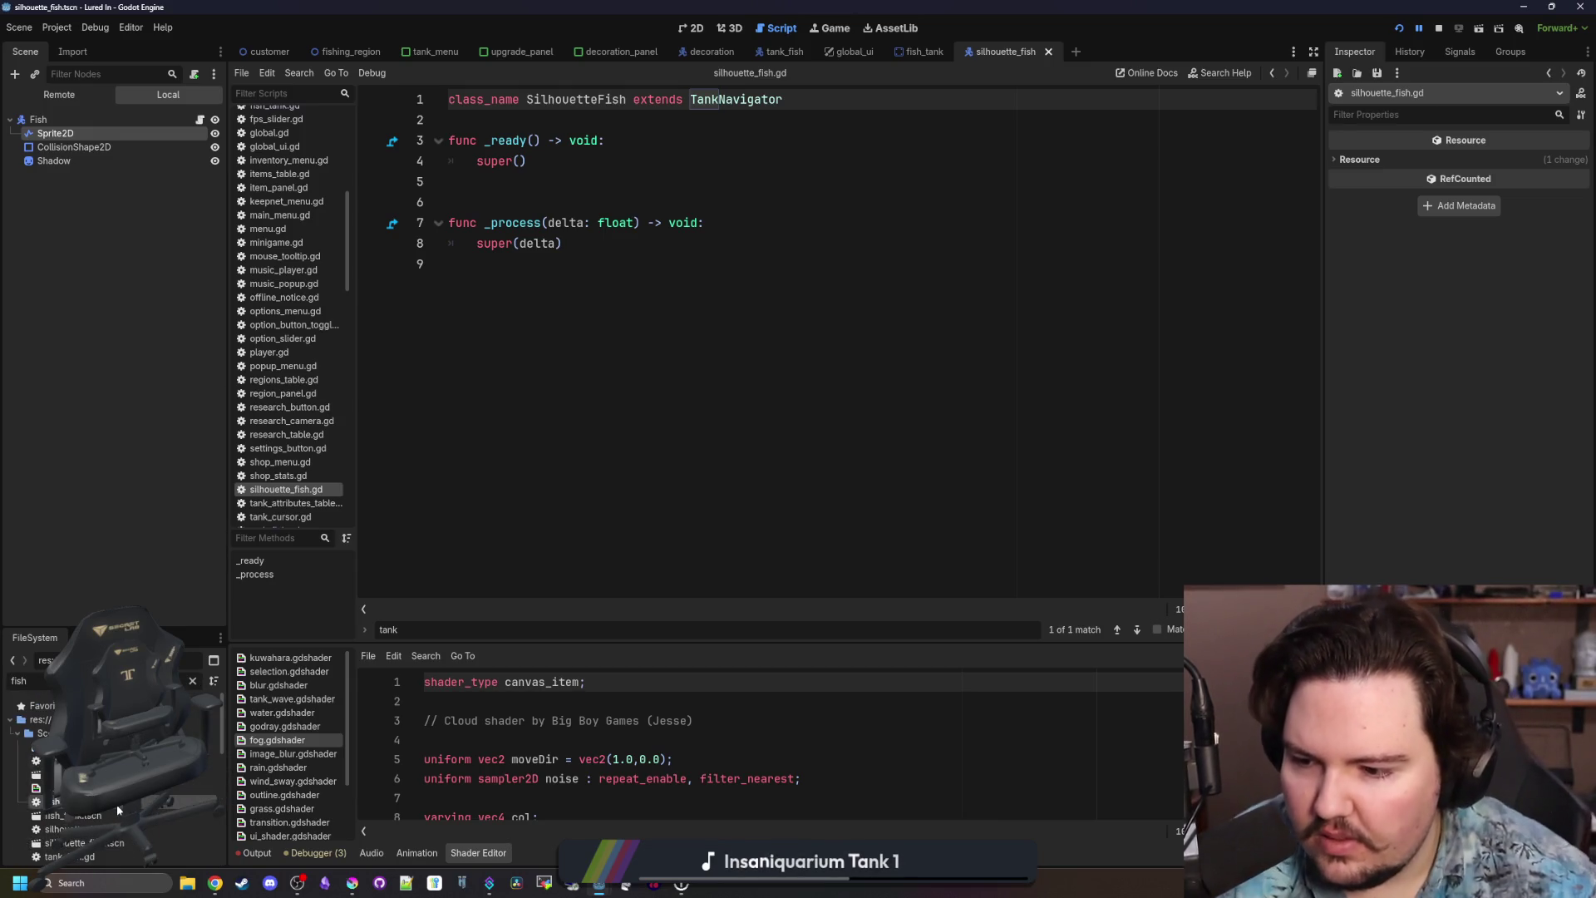
double_click(116, 805)
double_click(59, 837)
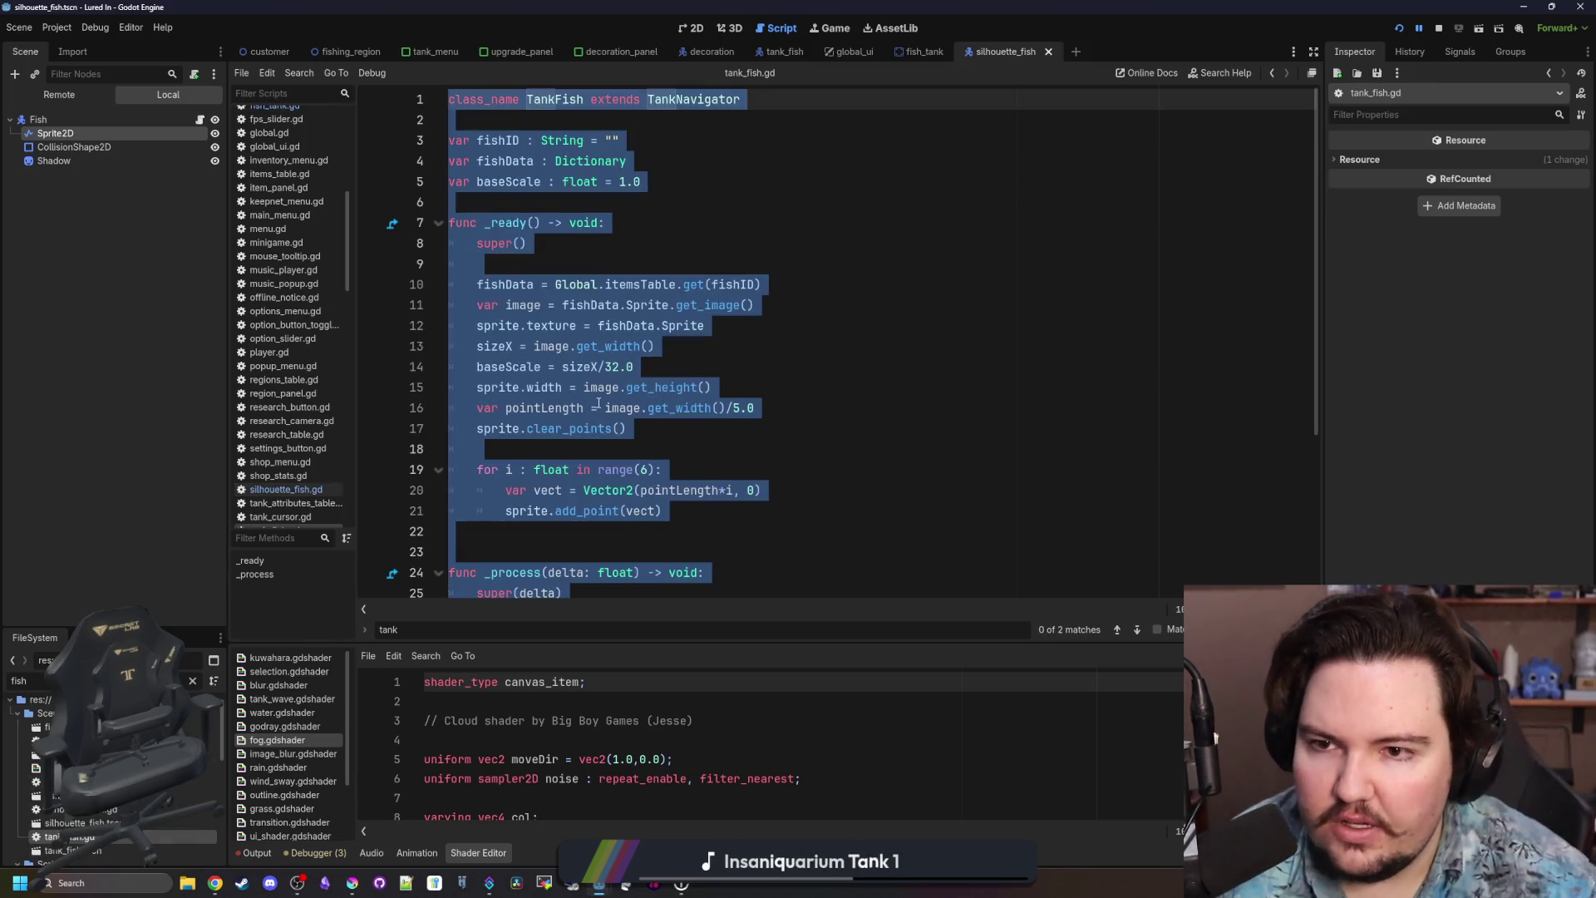
left_click(493, 389, "ctrl")
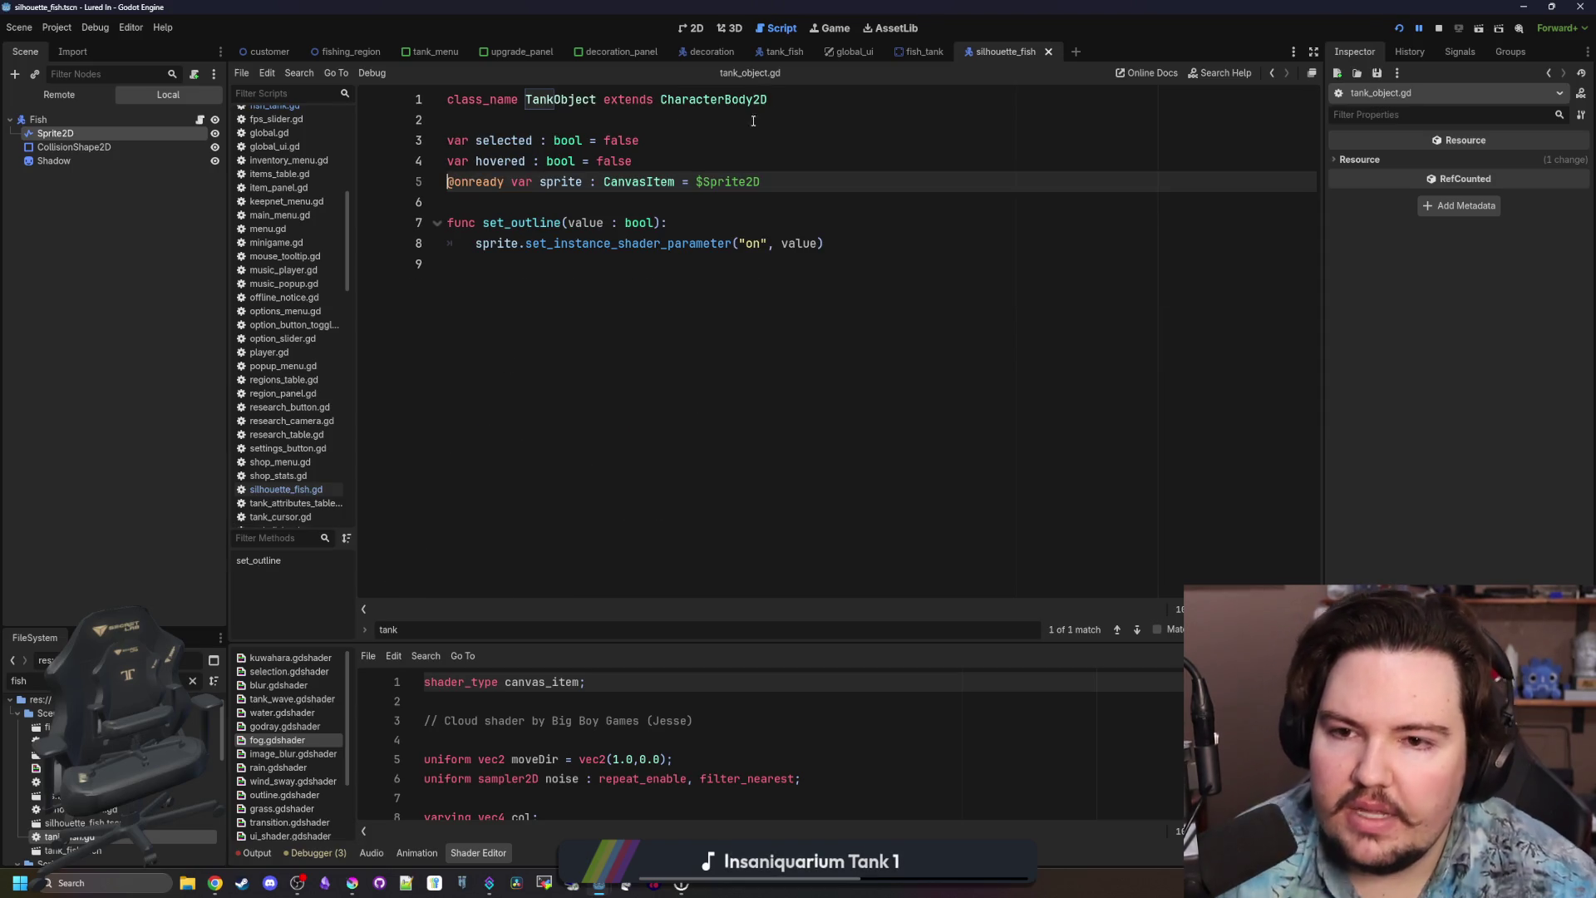
left_click(162, 133)
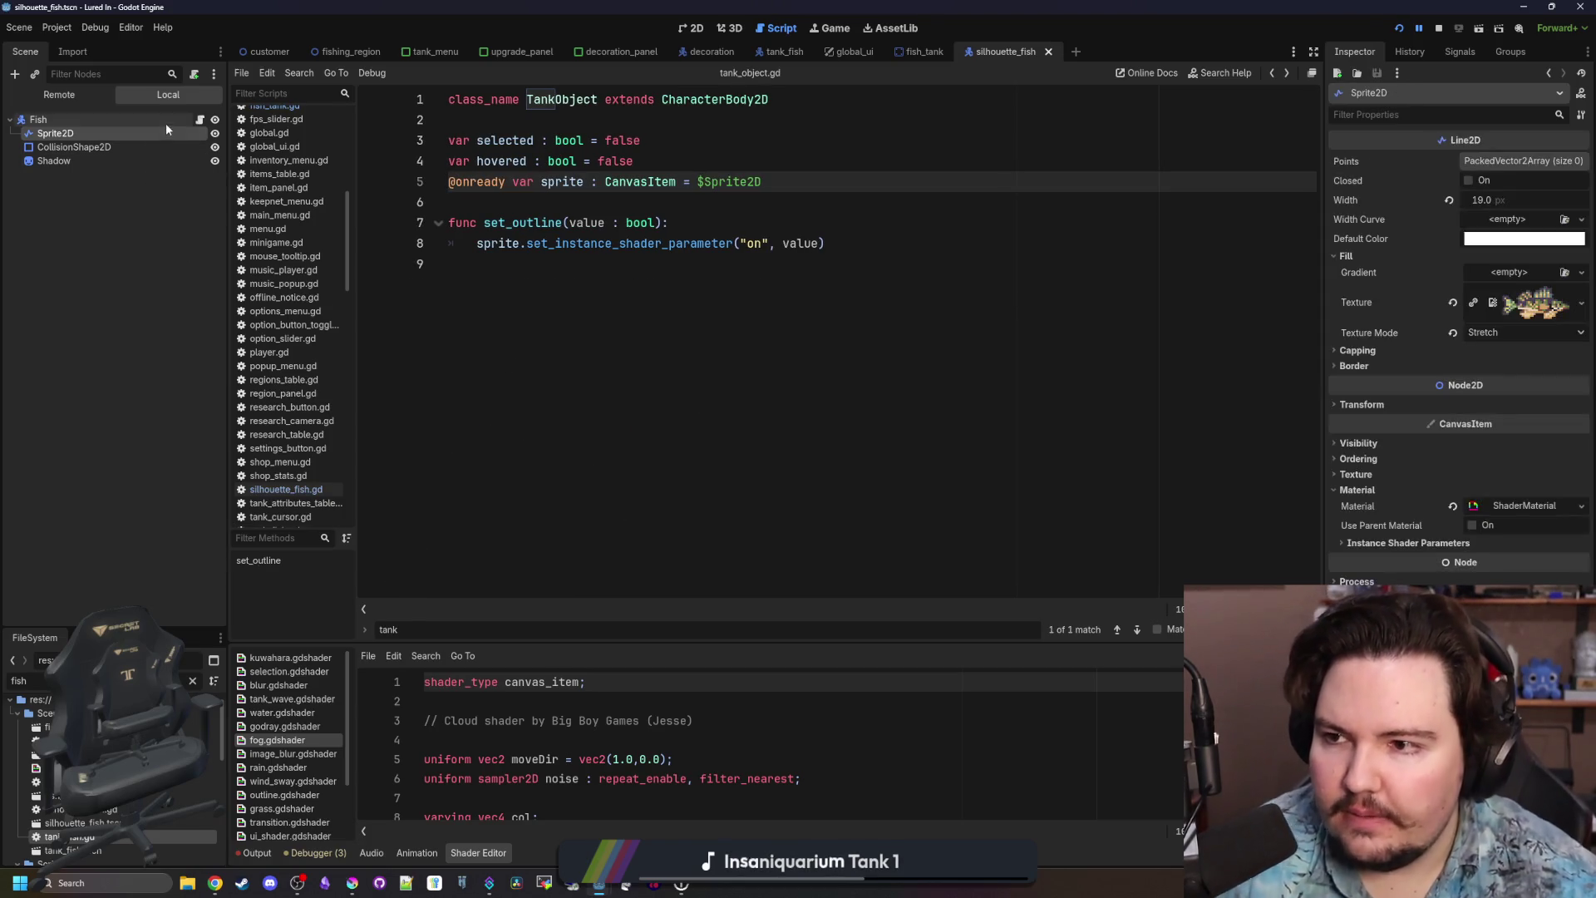
left_click(166, 121)
left_click(199, 122)
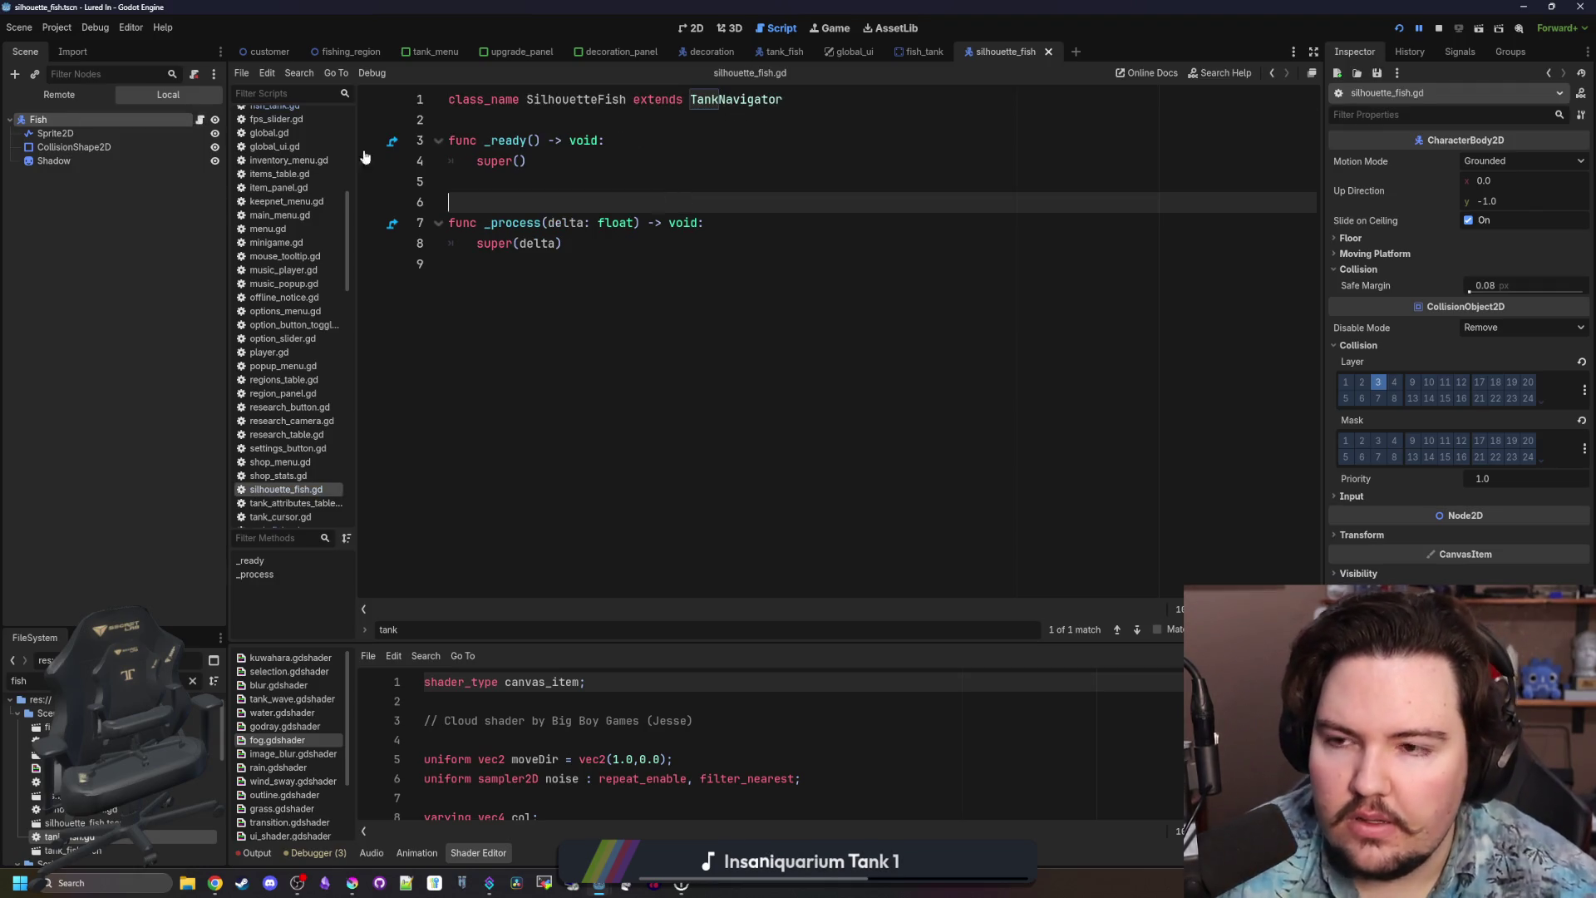
Rename the Fish root node to SilhouetteFish.
double_click(108, 125)
type("silhouetteFish")
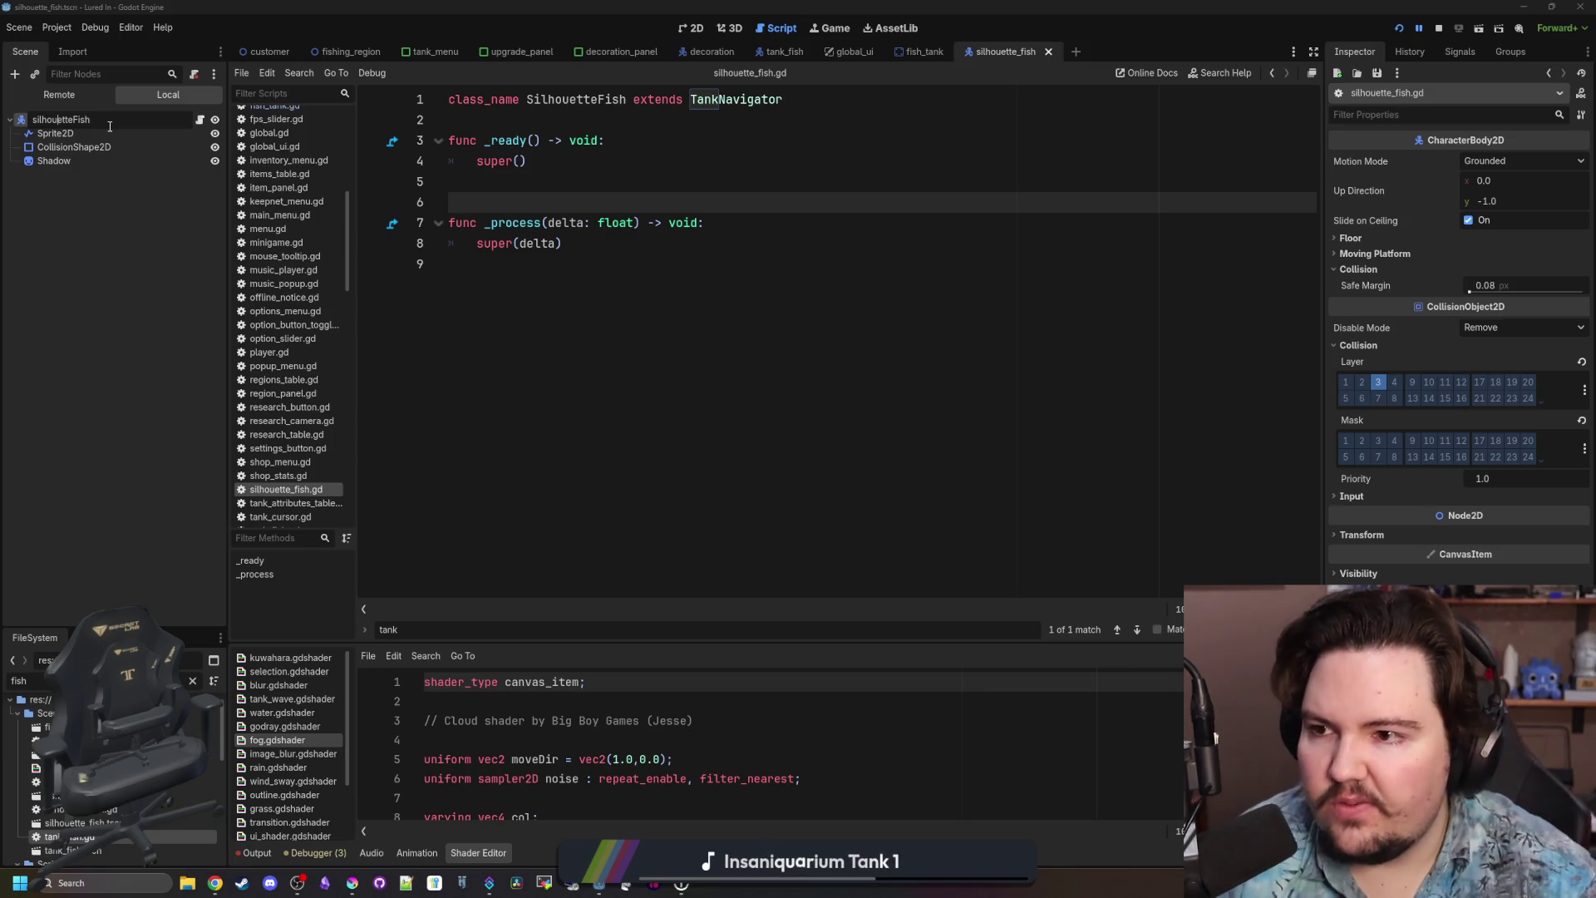
key("Home")
key("Delete")
type("S")
key("Return")
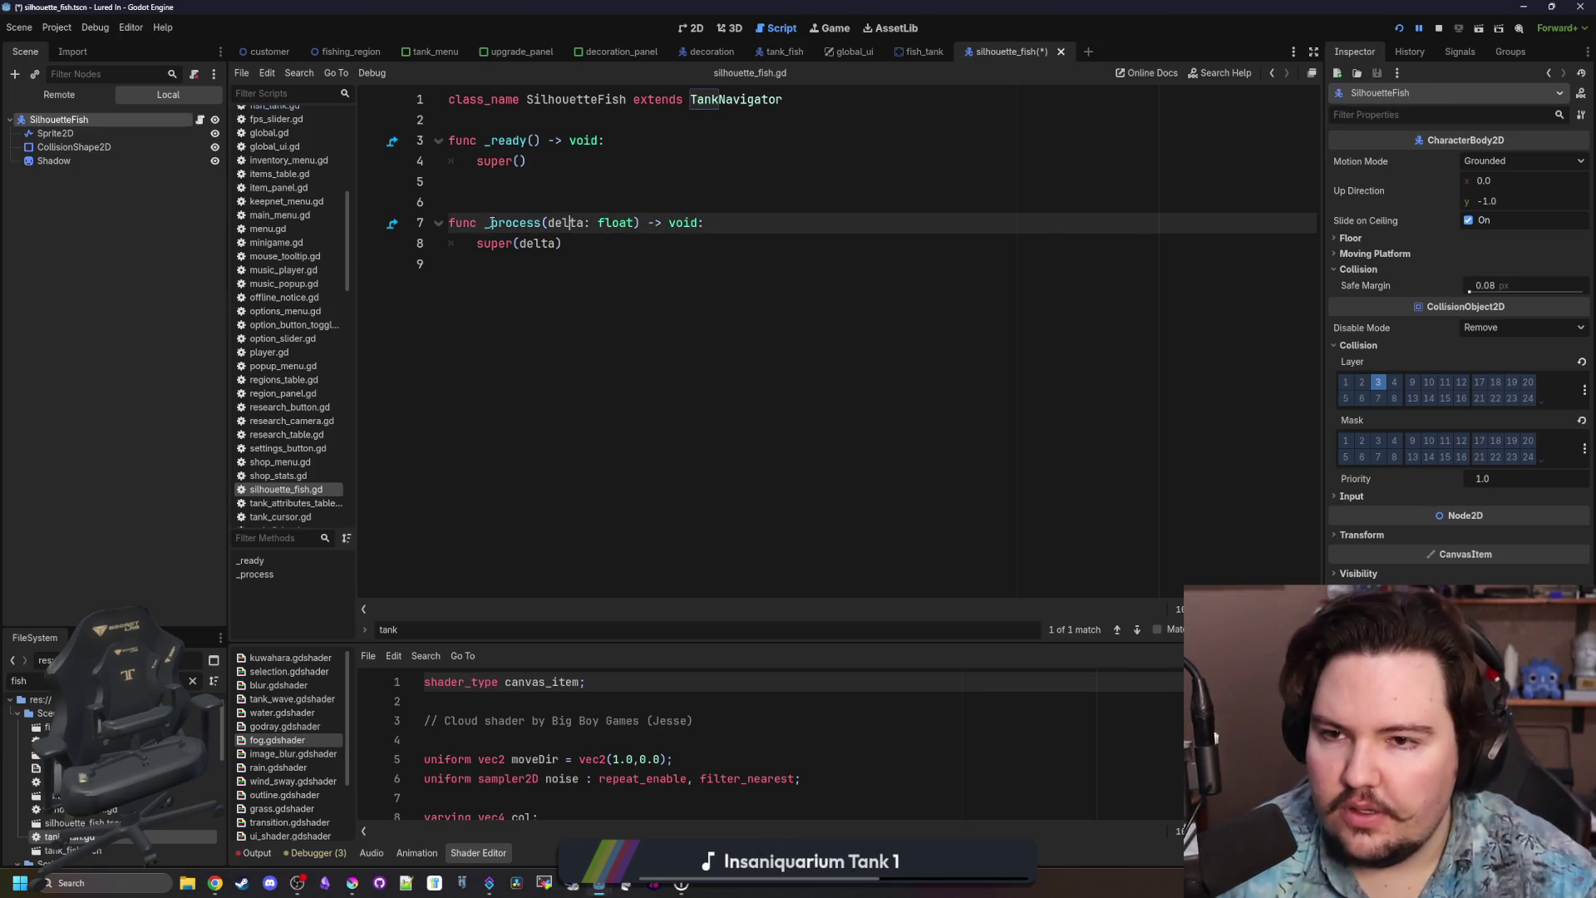
Change the sprite node's type to Sprite2D.
left_click(103, 146)
right_click(103, 135)
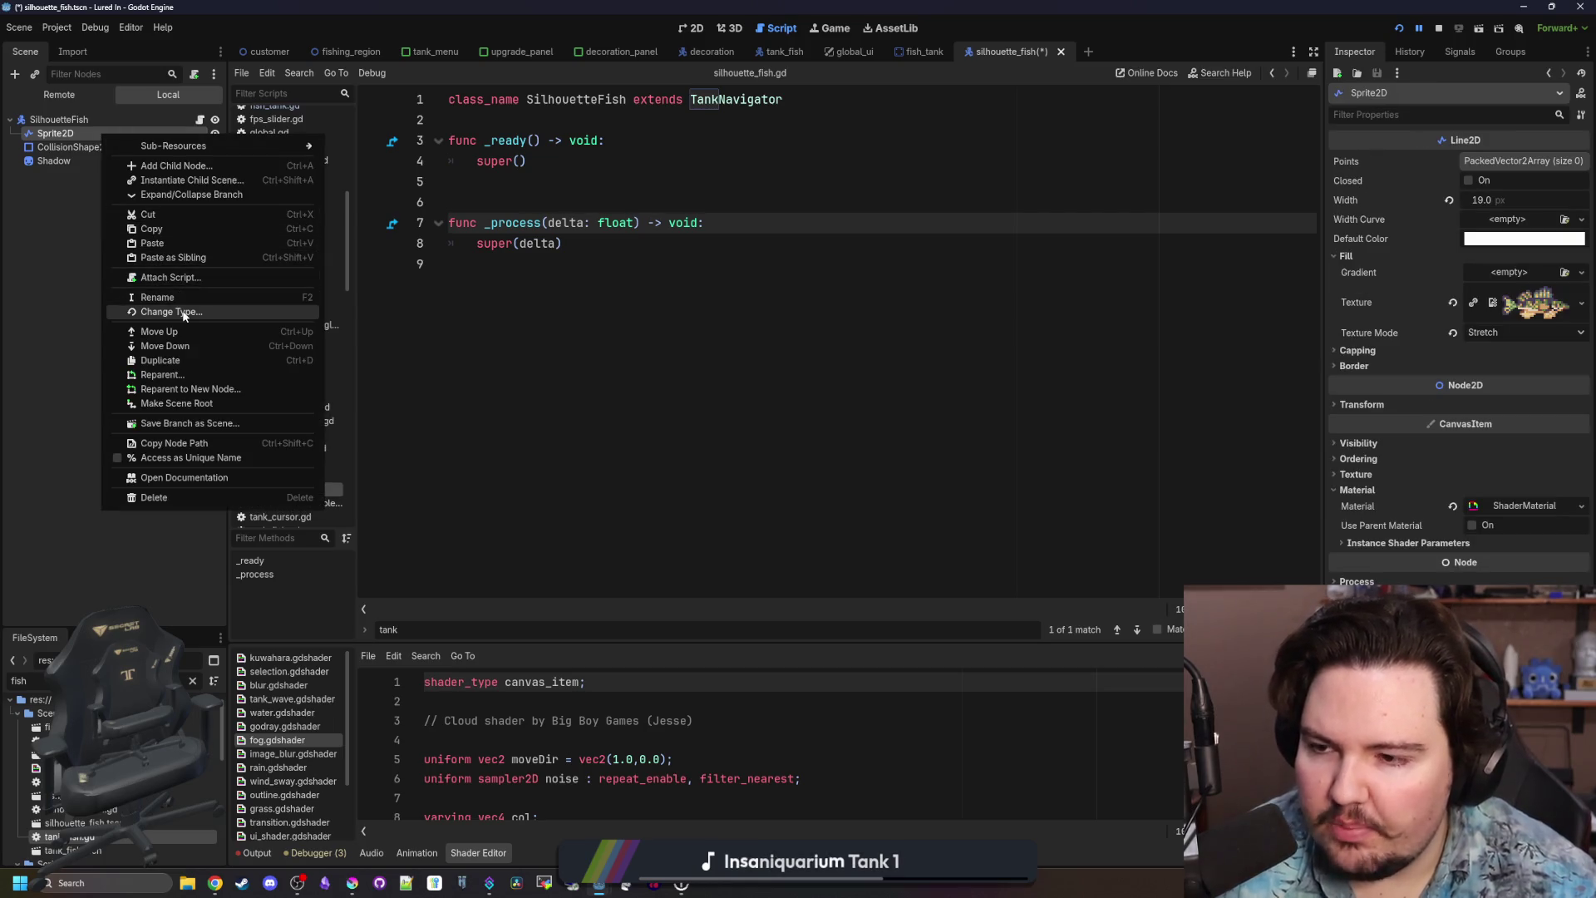
left_click(187, 312)
type("sprite2d")
key("Return")
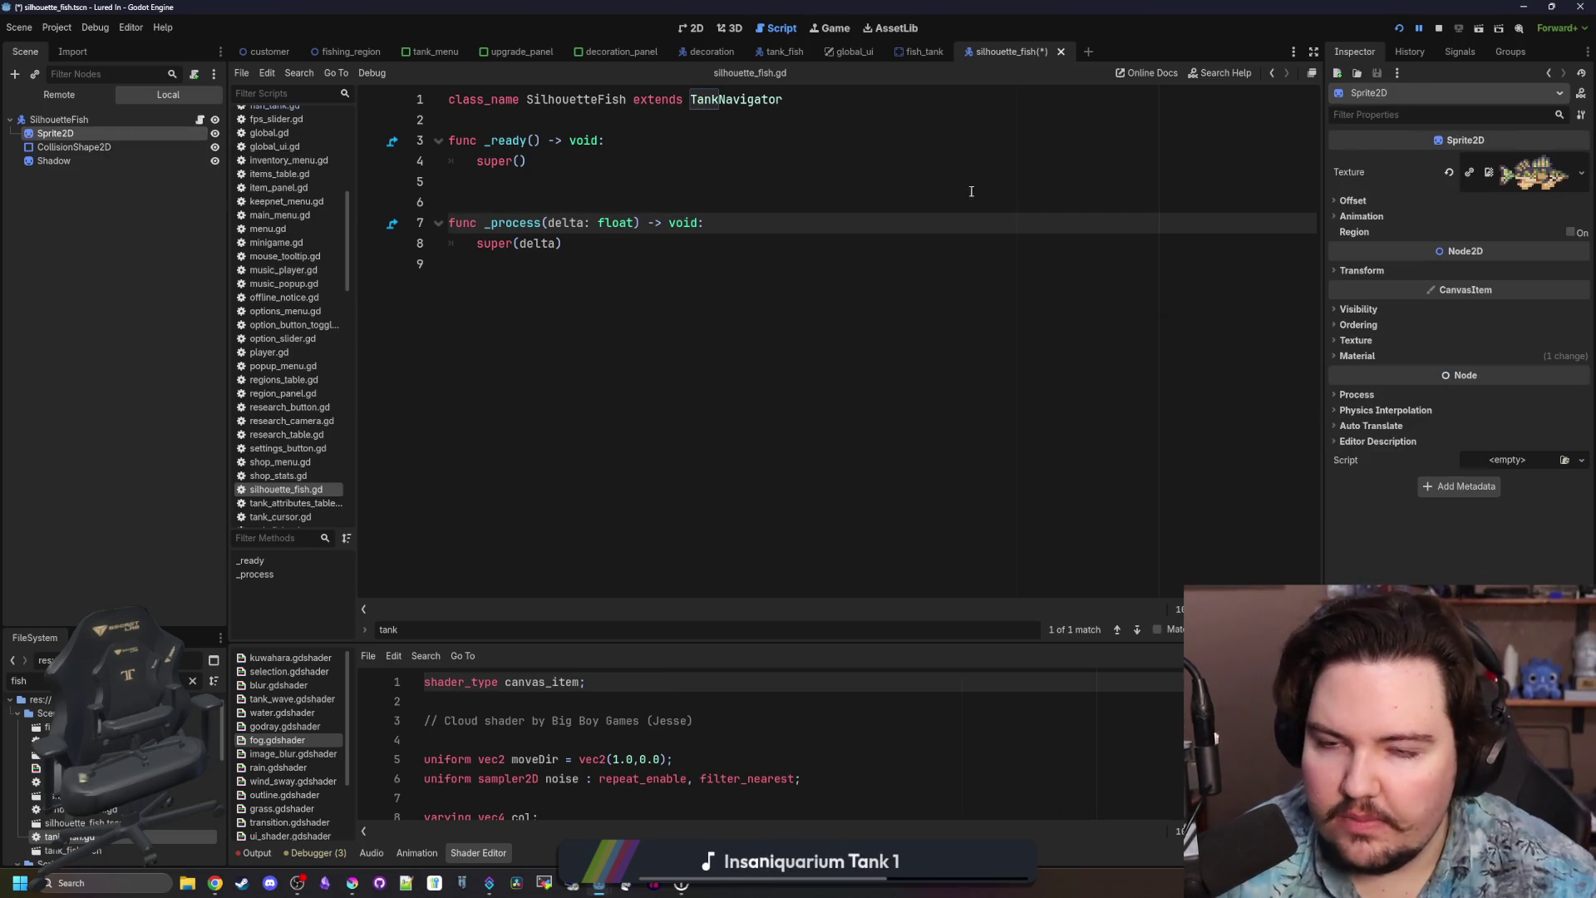
Give the Sprite2D the fish_silhouette.png texture, save, and show the 2D view.
right_click(1519, 160)
left_click(1467, 449)
scroll(766, 424, "down", 10)
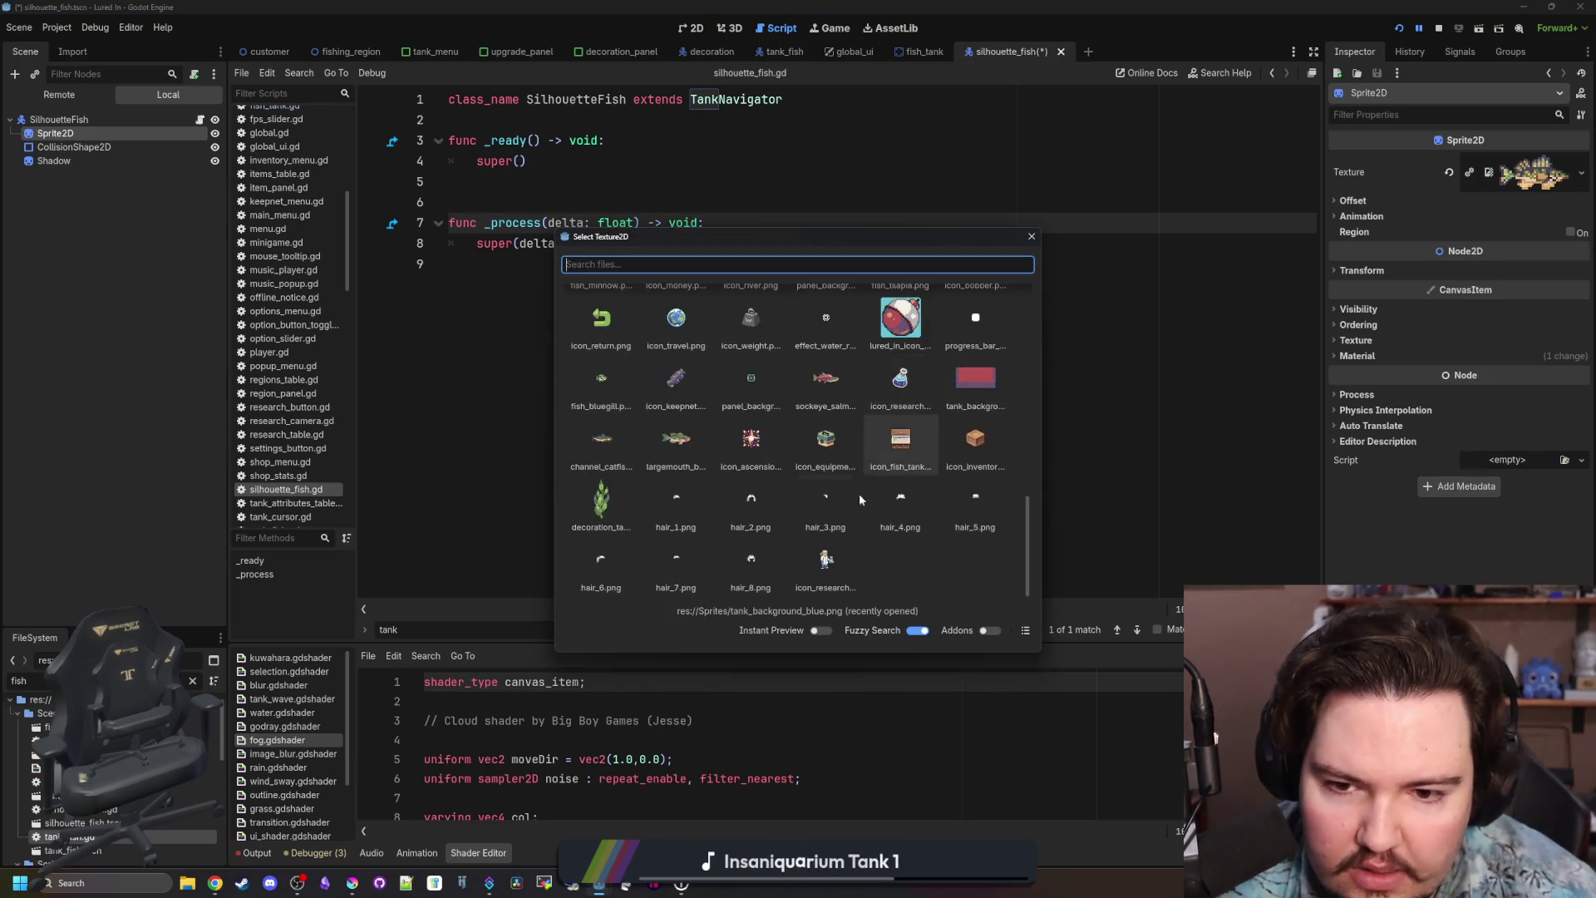
type("silhouette")
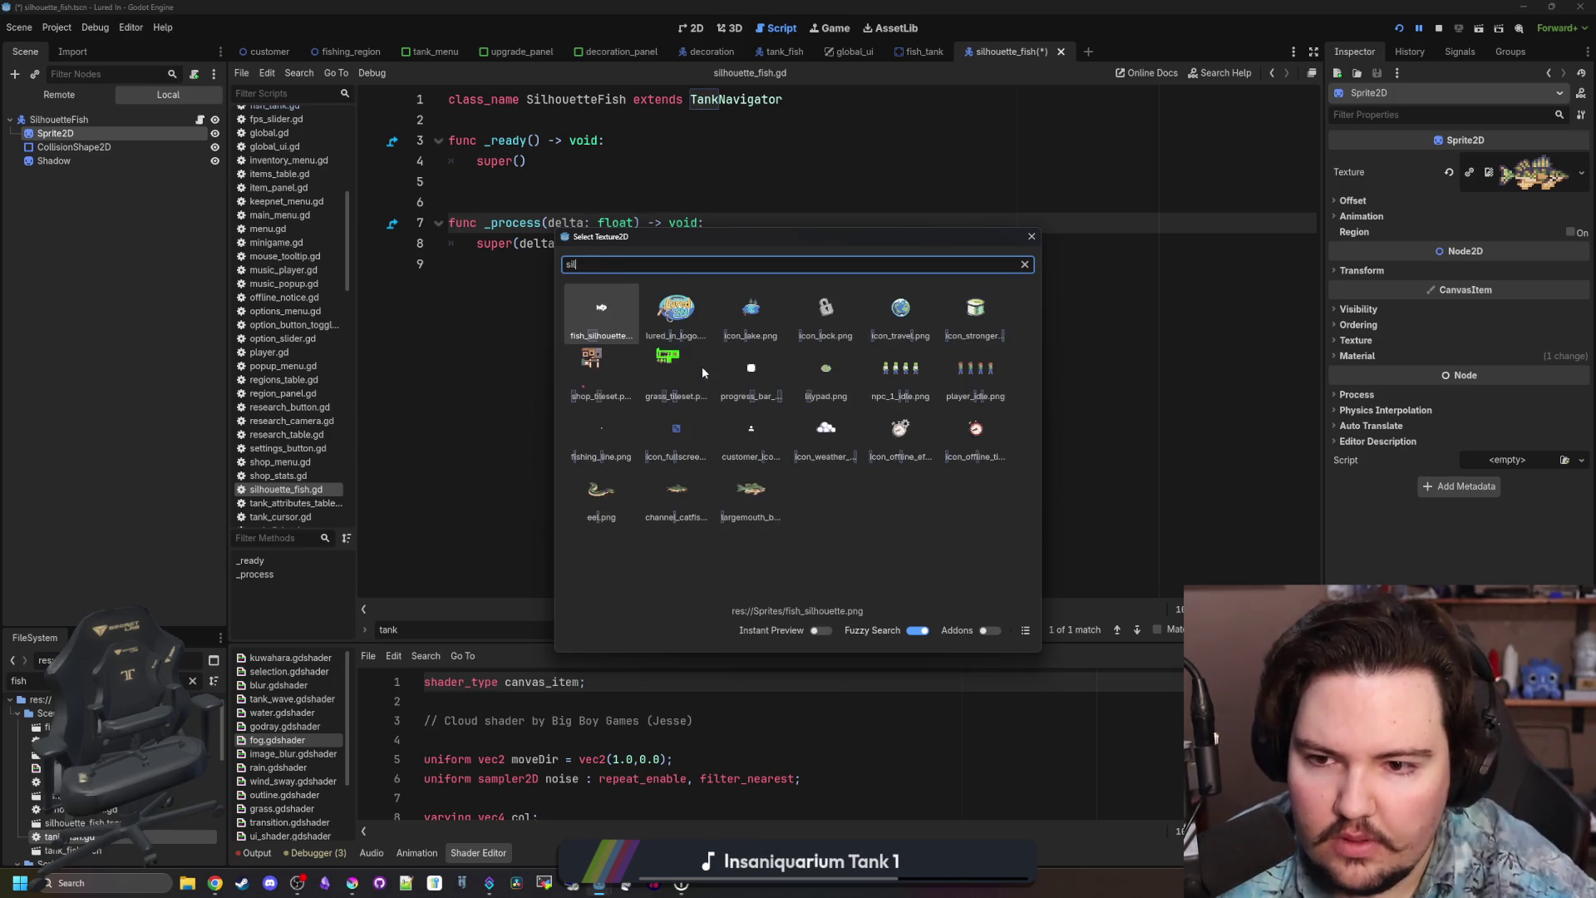
key("Return")
left_click(670, 259)
key("ctrl+s")
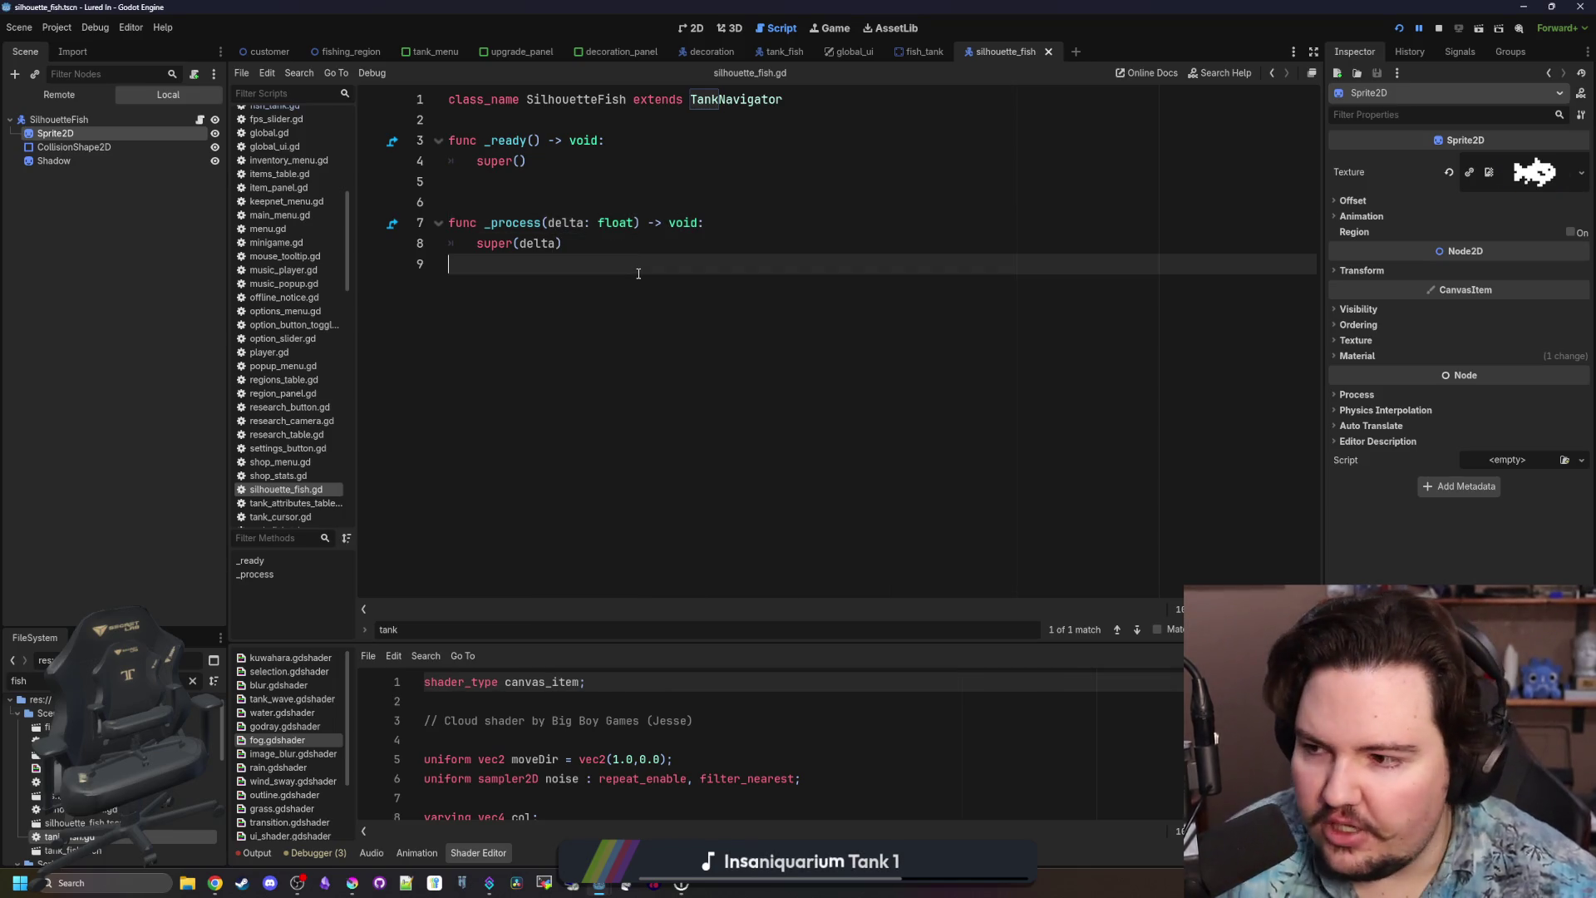
left_click(692, 27)
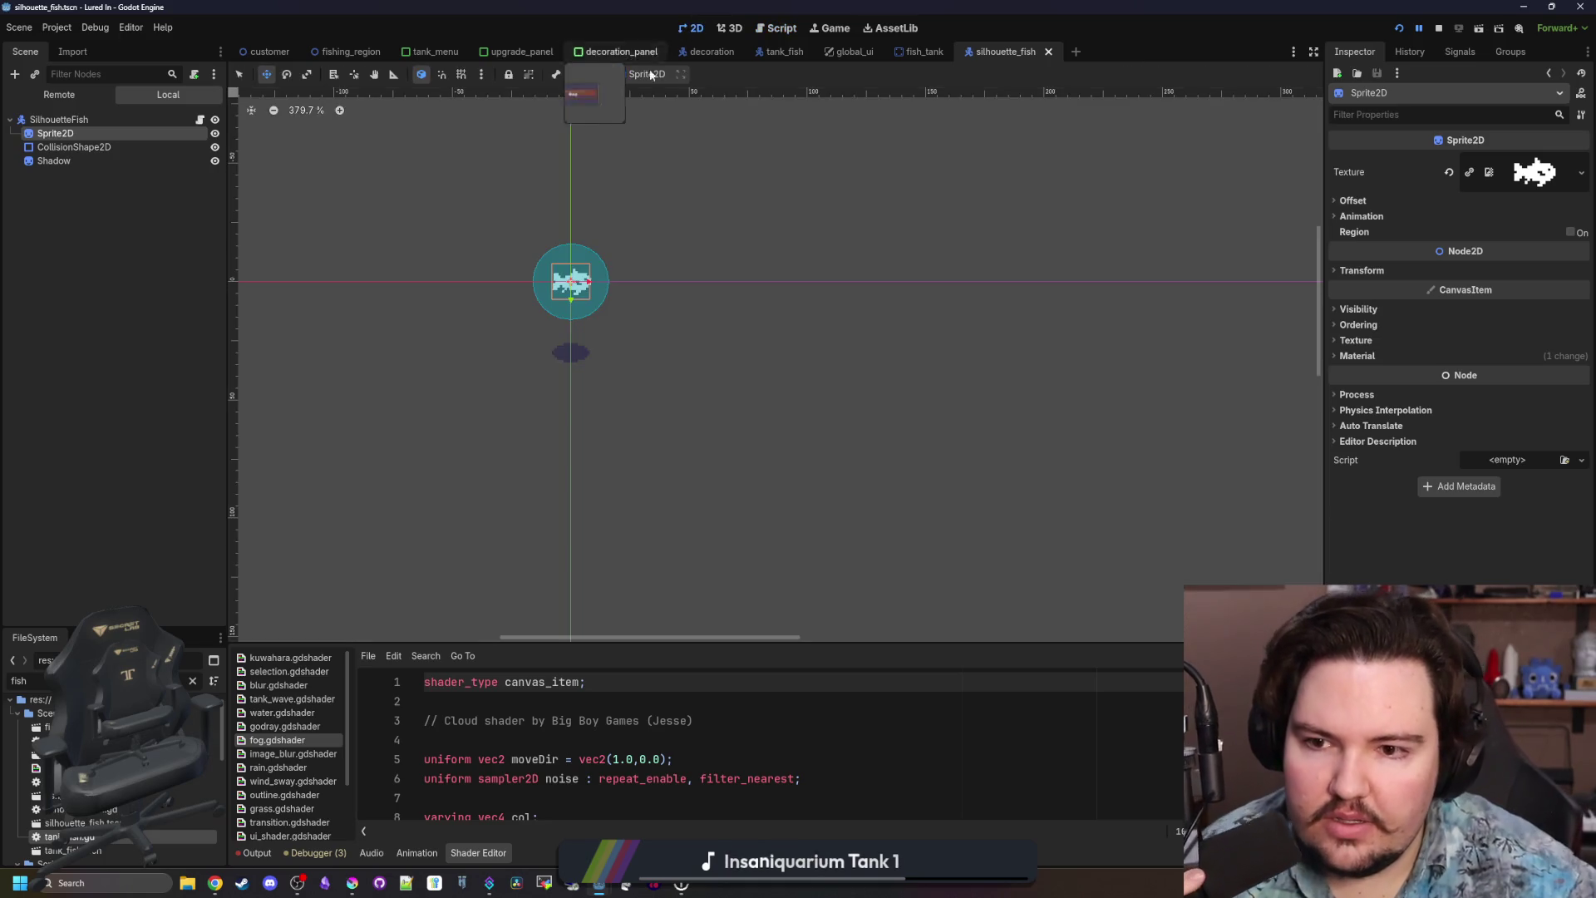
Delete the Shadow node from the silhouette fish scene.
left_click(89, 159)
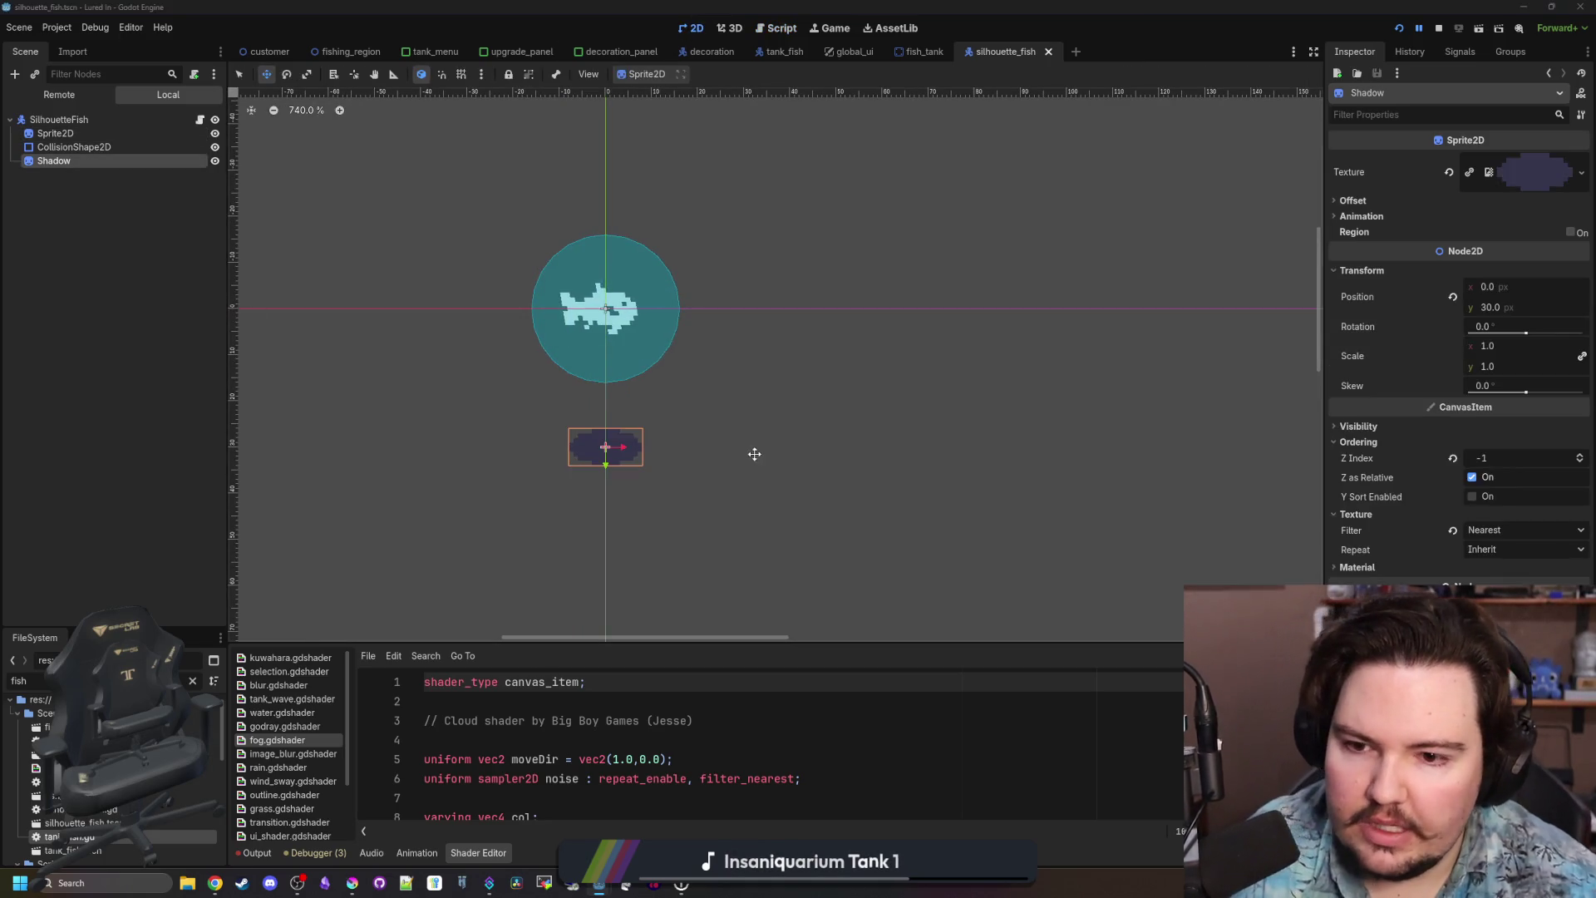
key("Delete")
left_click(73, 148)
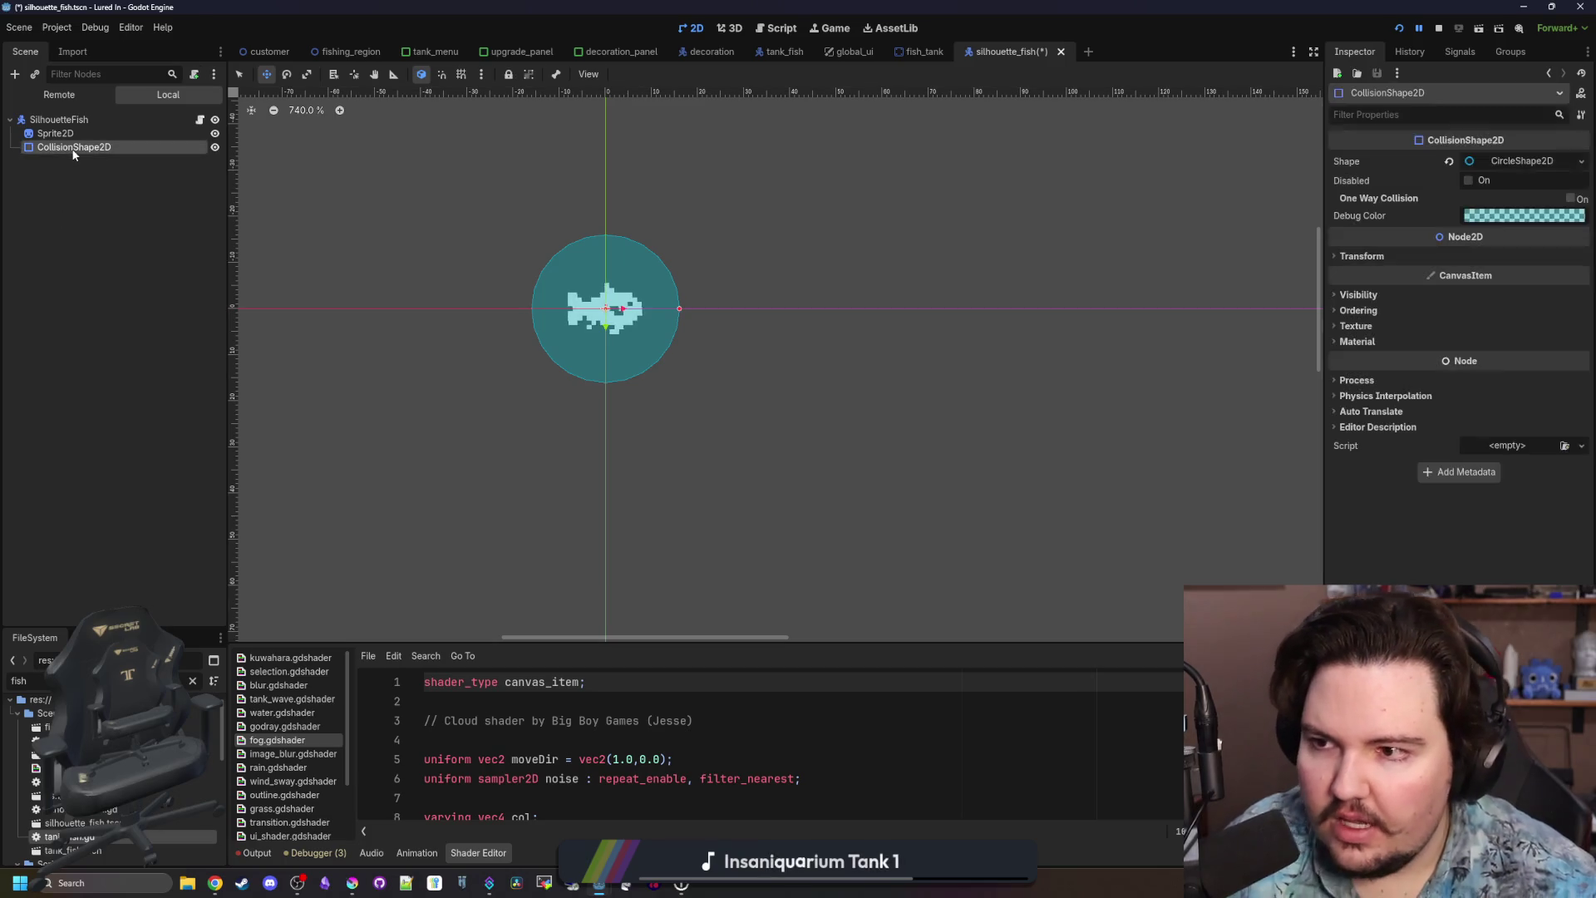
Copy the dark 212123 colour from Krita, apply it as the Sprite2D's modulate, and save.
left_click(358, 887)
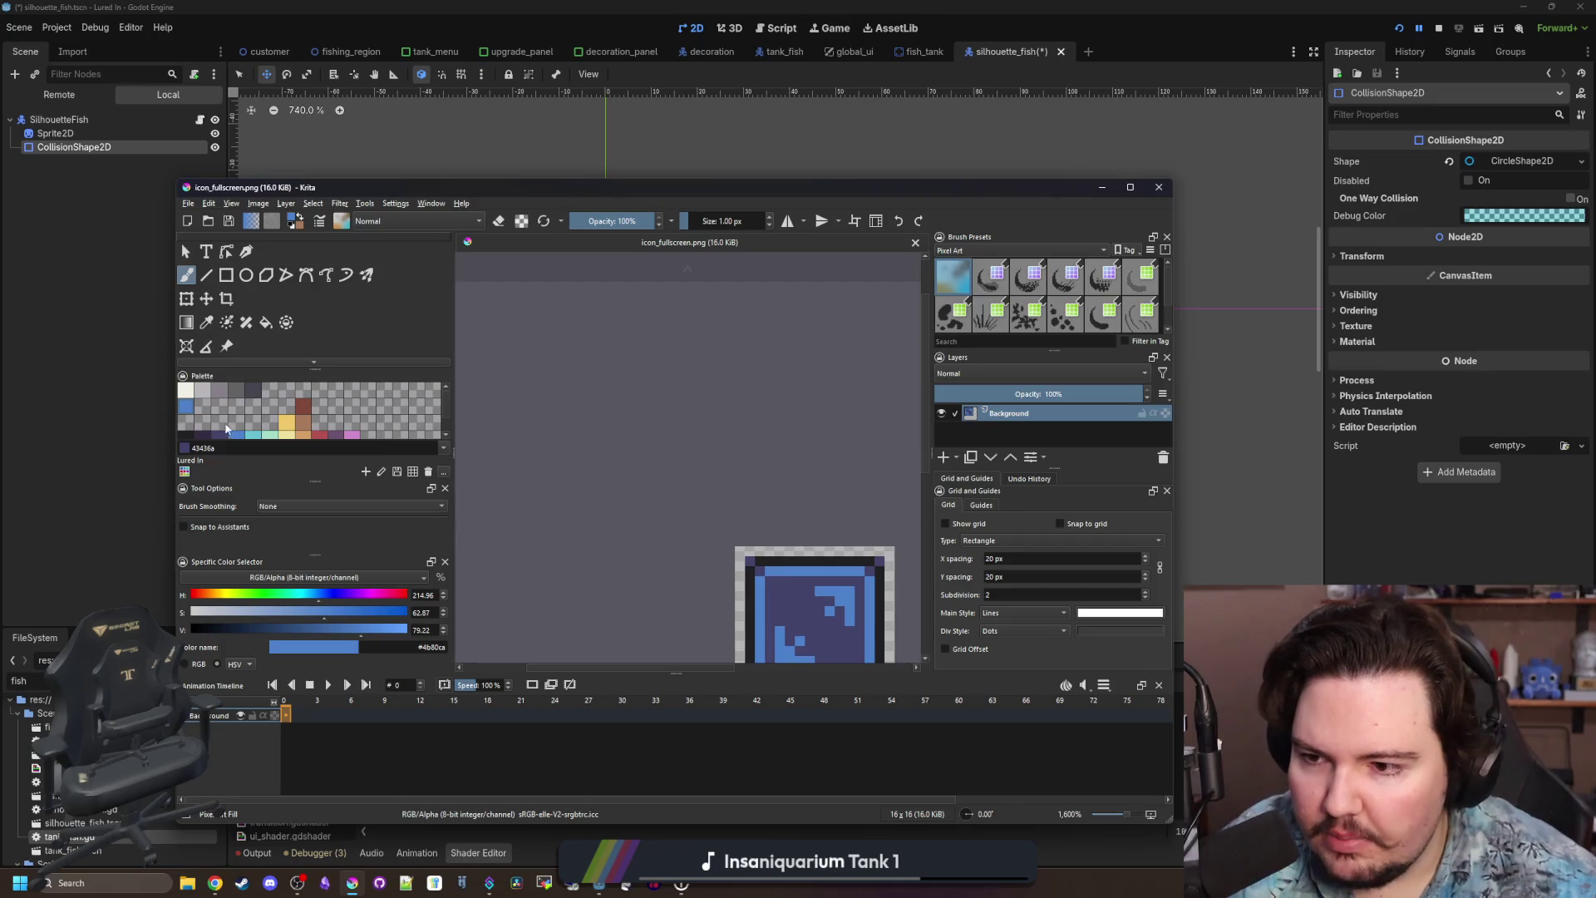
left_click(191, 432)
double_click(432, 647)
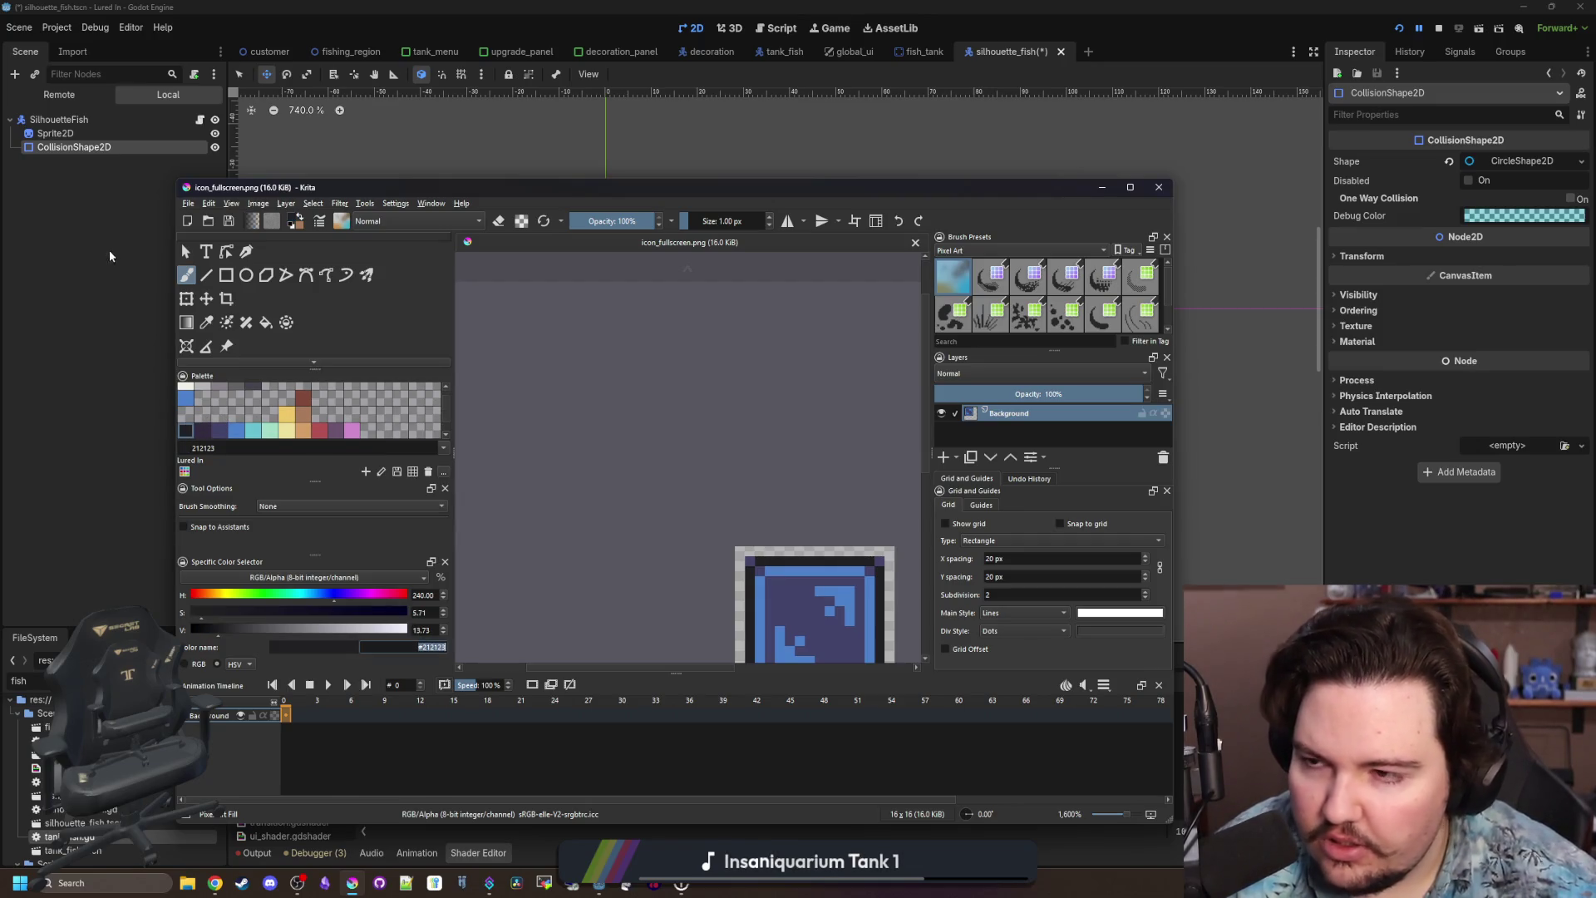
left_click(109, 255)
left_click(67, 134)
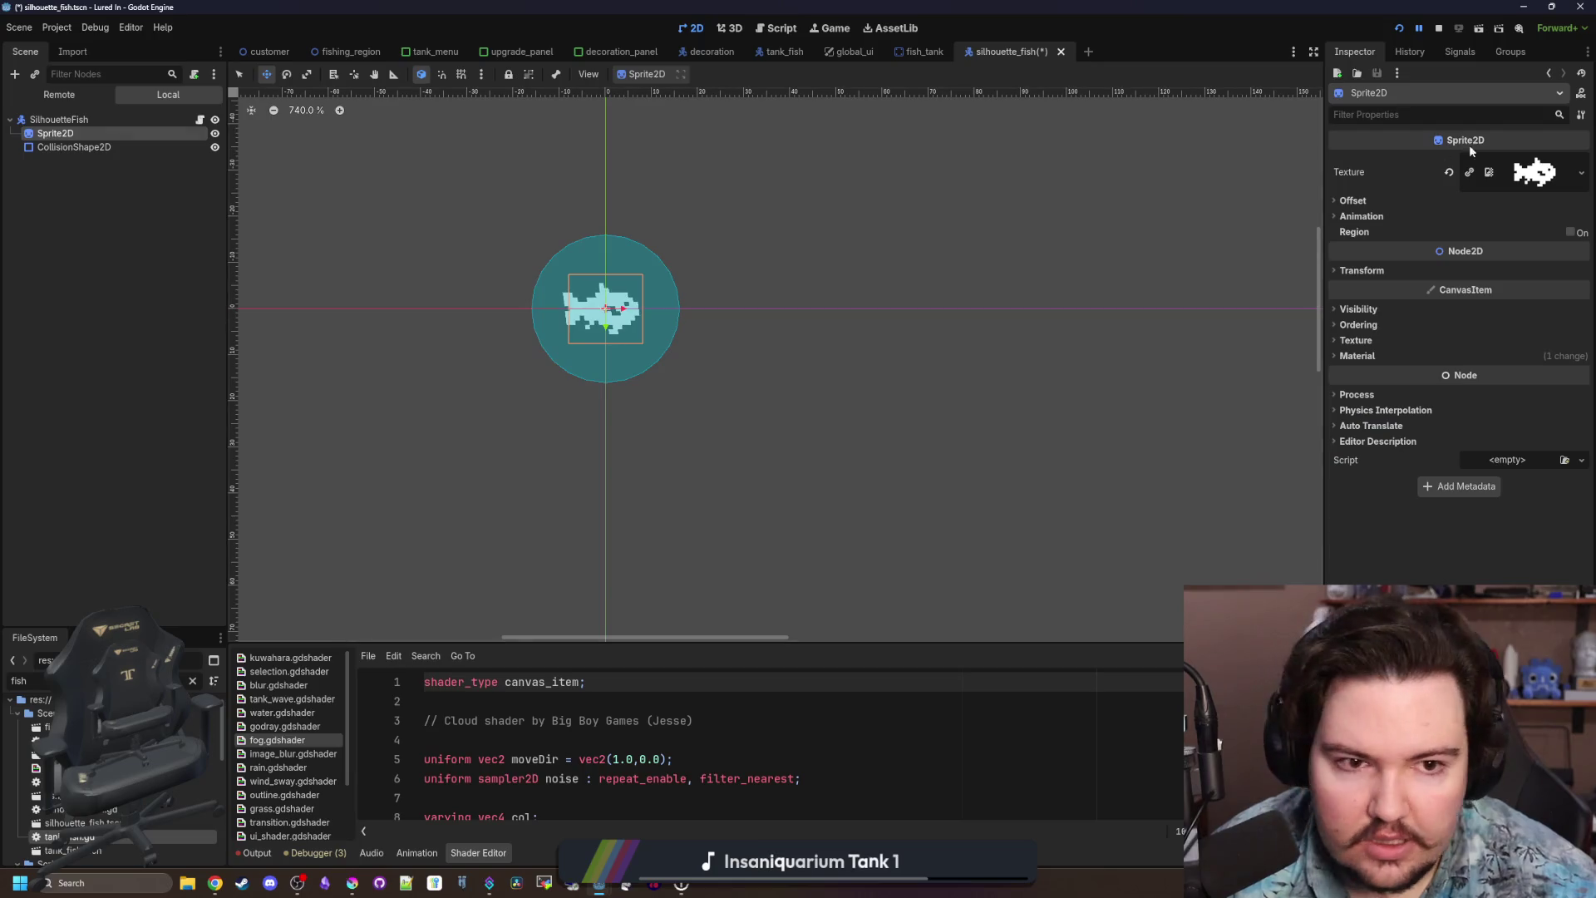
left_click(1376, 314)
left_click(1526, 344)
left_click(1335, 408)
left_click(128, 359)
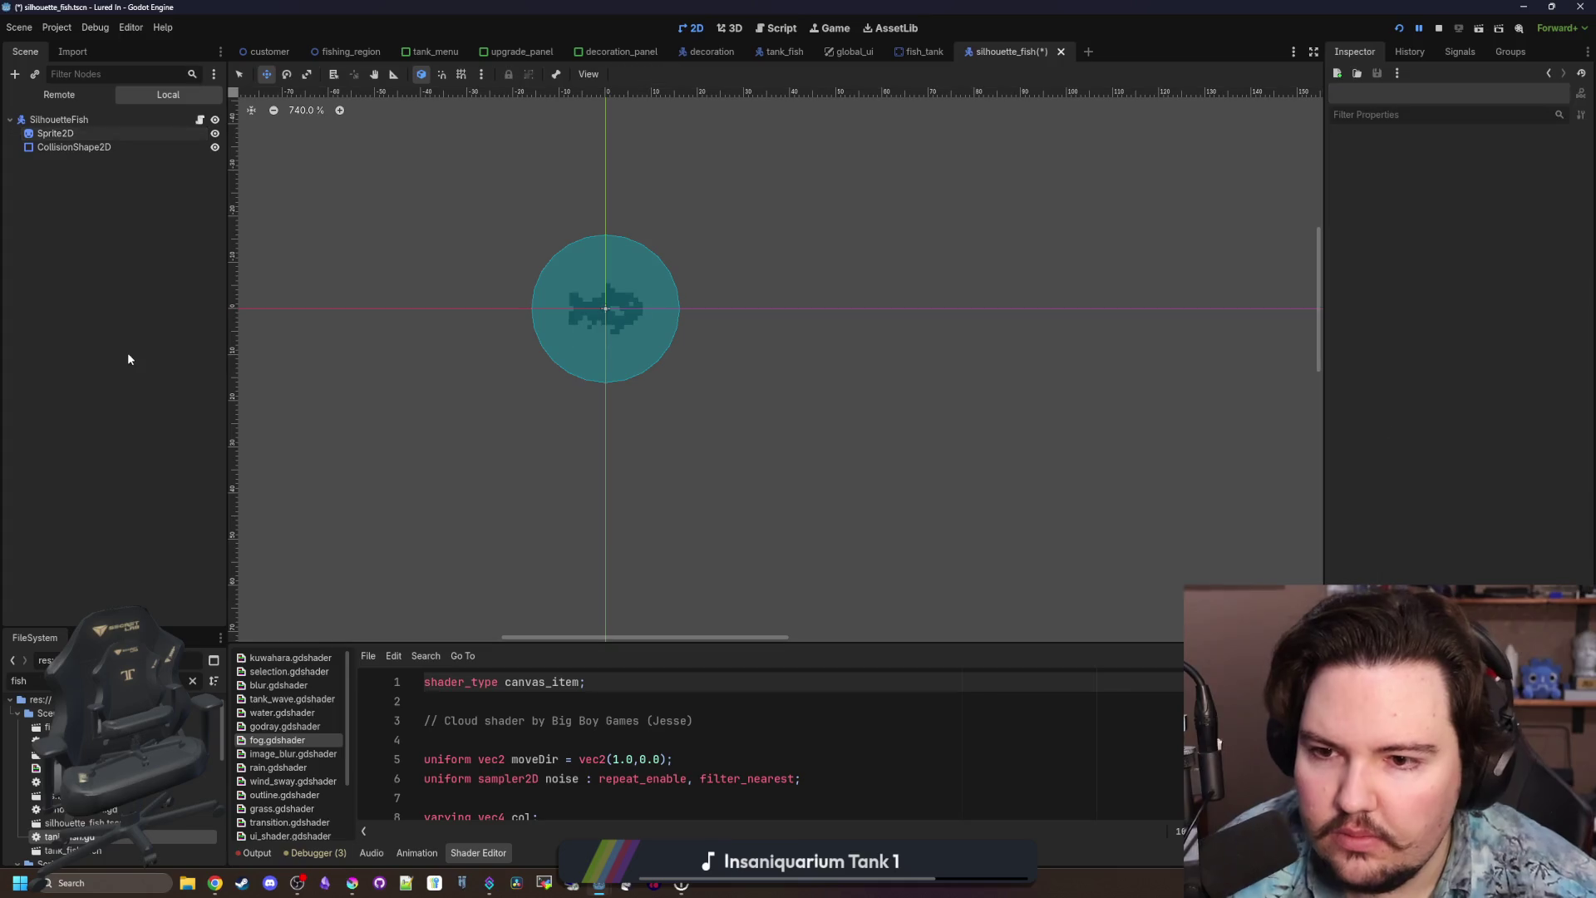
key("ctrl+s")
Edit the Sprite2D's outline shader so strength defaults to 0.0, and save.
left_click(126, 135)
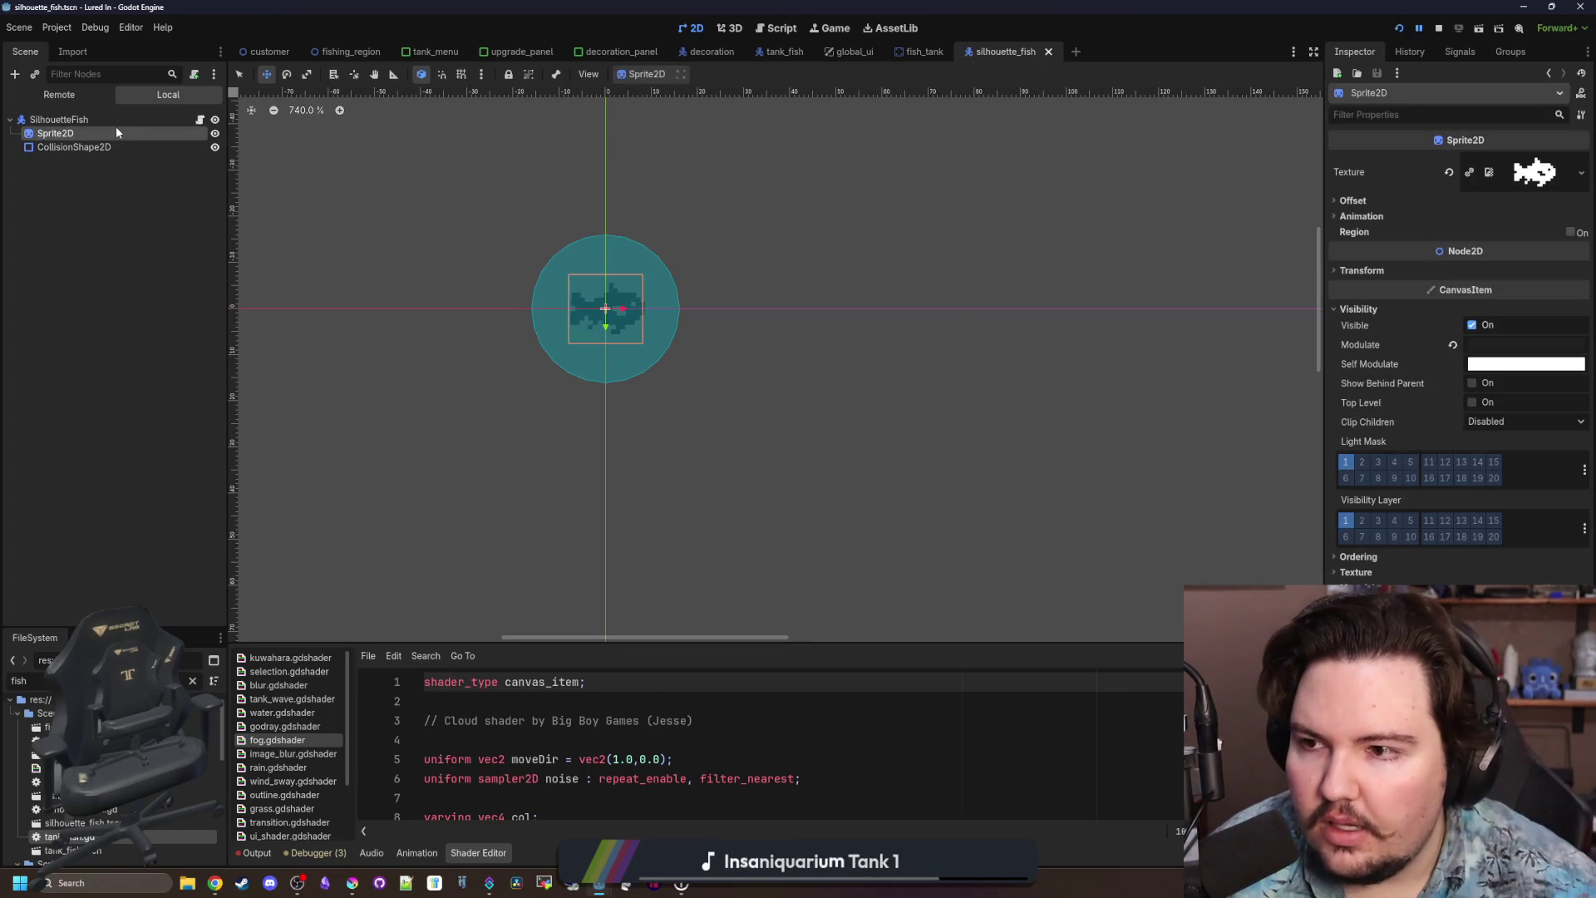
scroll(499, 267, "up", 2)
scroll(717, 335, "up", 3)
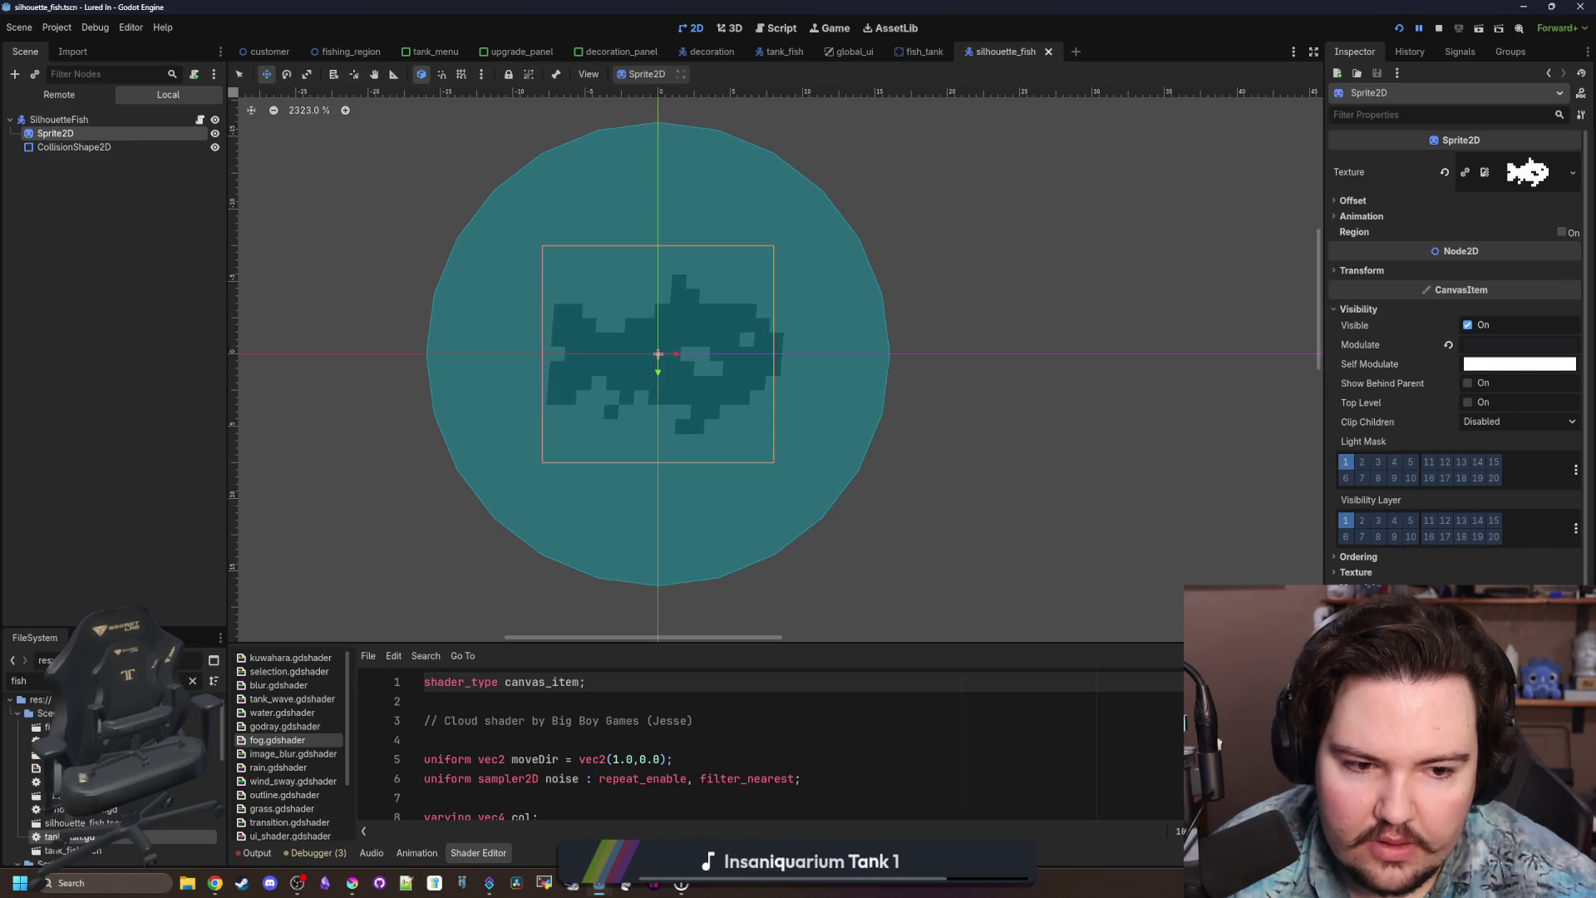
scroll(1455, 349, "down", 2)
scroll(1455, 350, "down", 2)
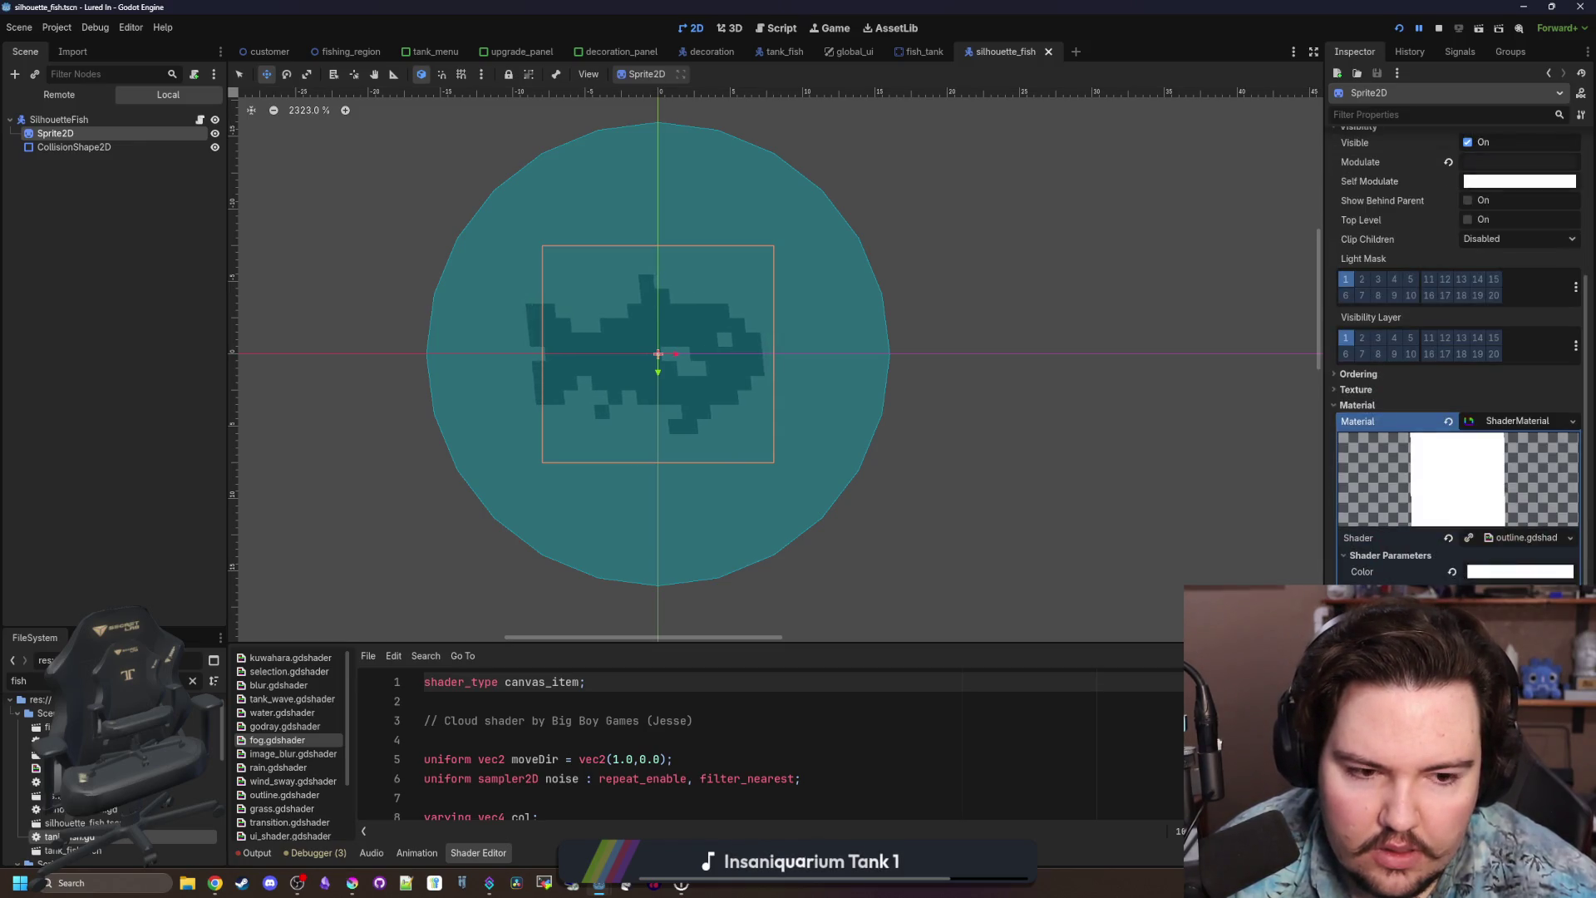
left_click(1521, 537)
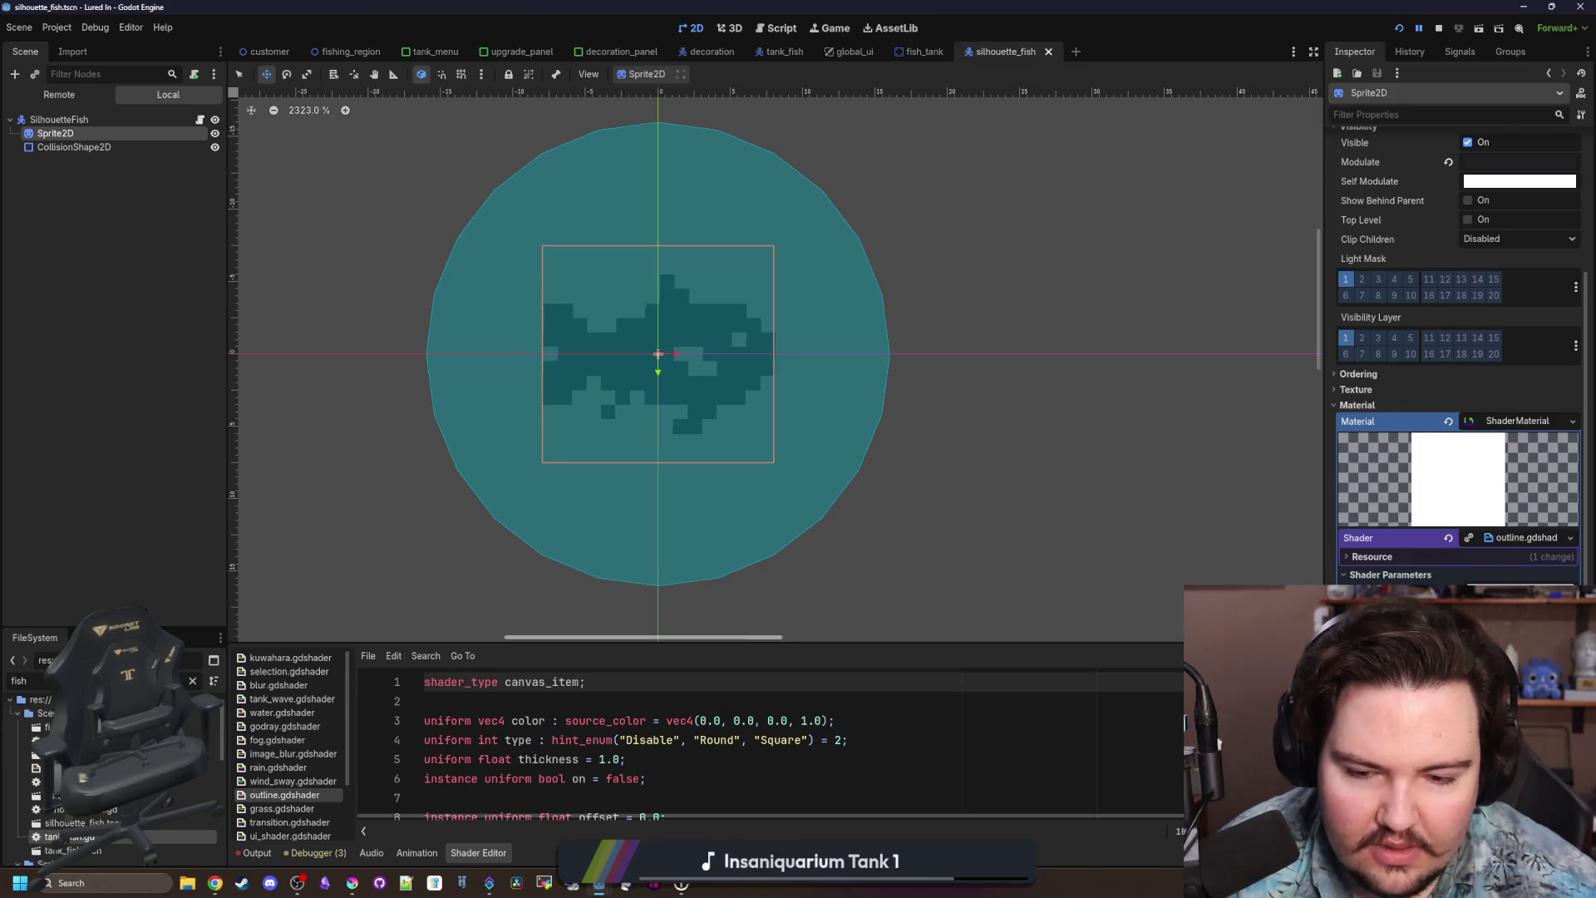
left_click_drag(714, 644, 725, 436)
left_click(676, 648)
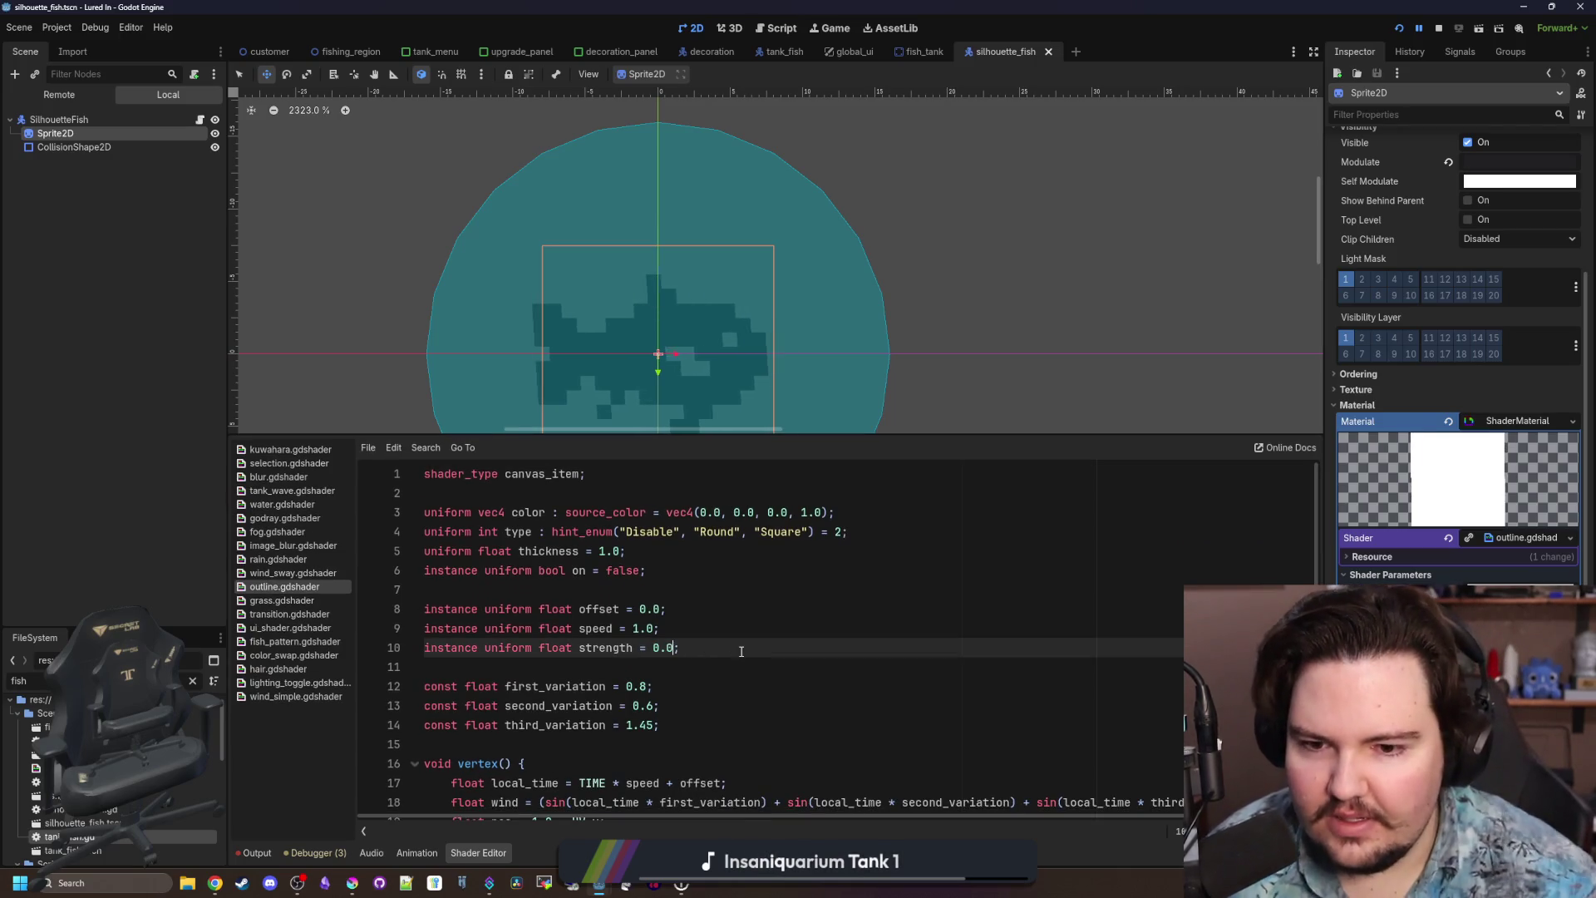
left_click(664, 589)
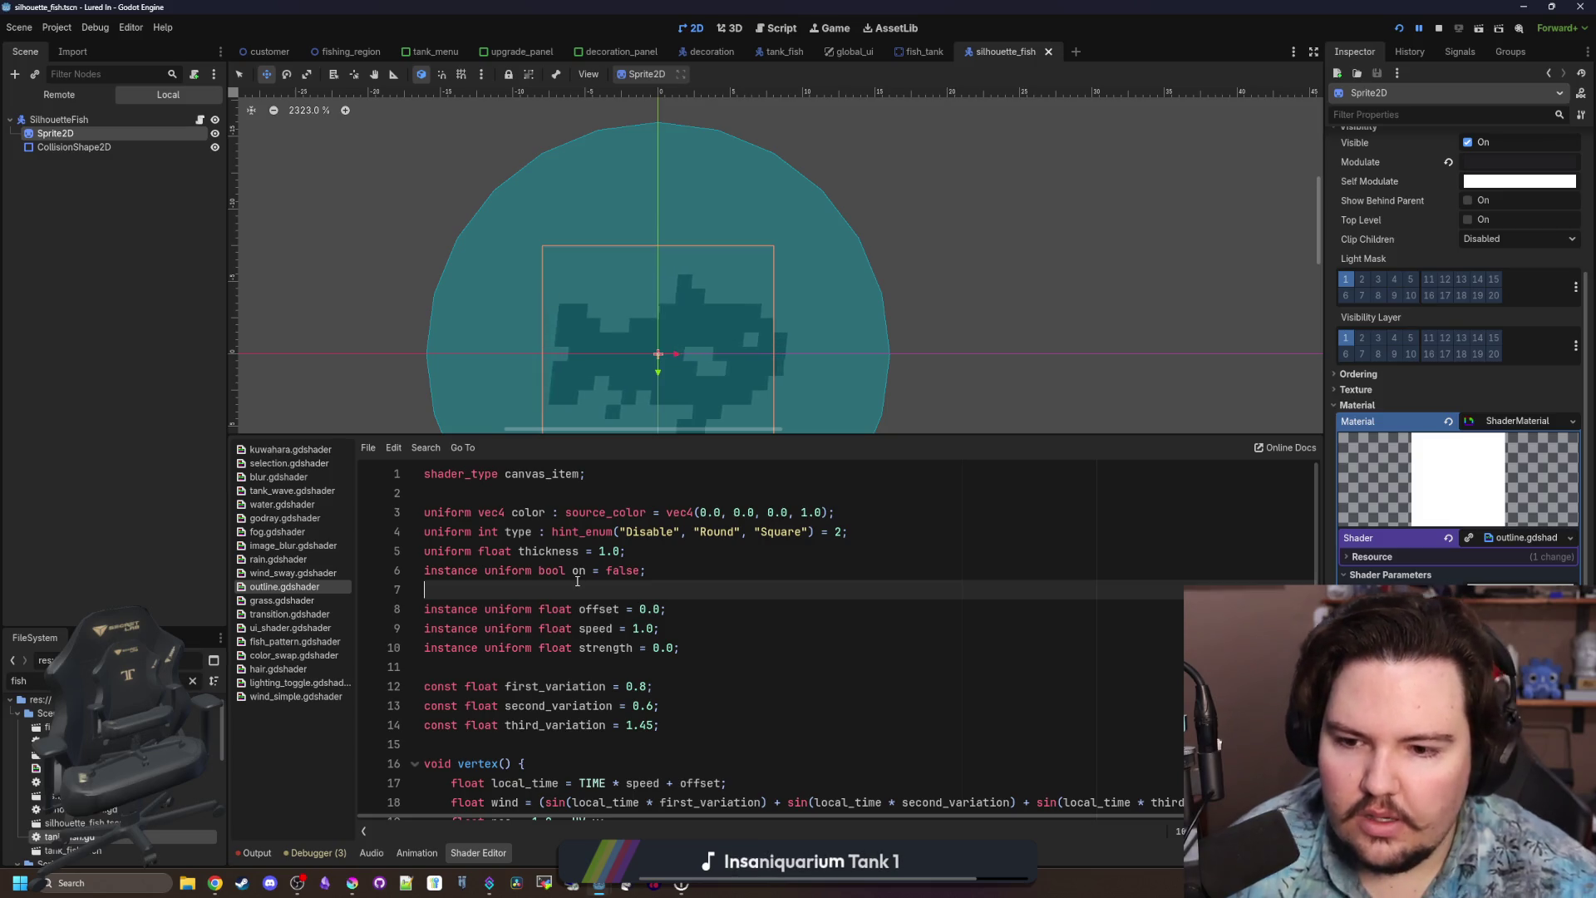
key("ctrl+s")
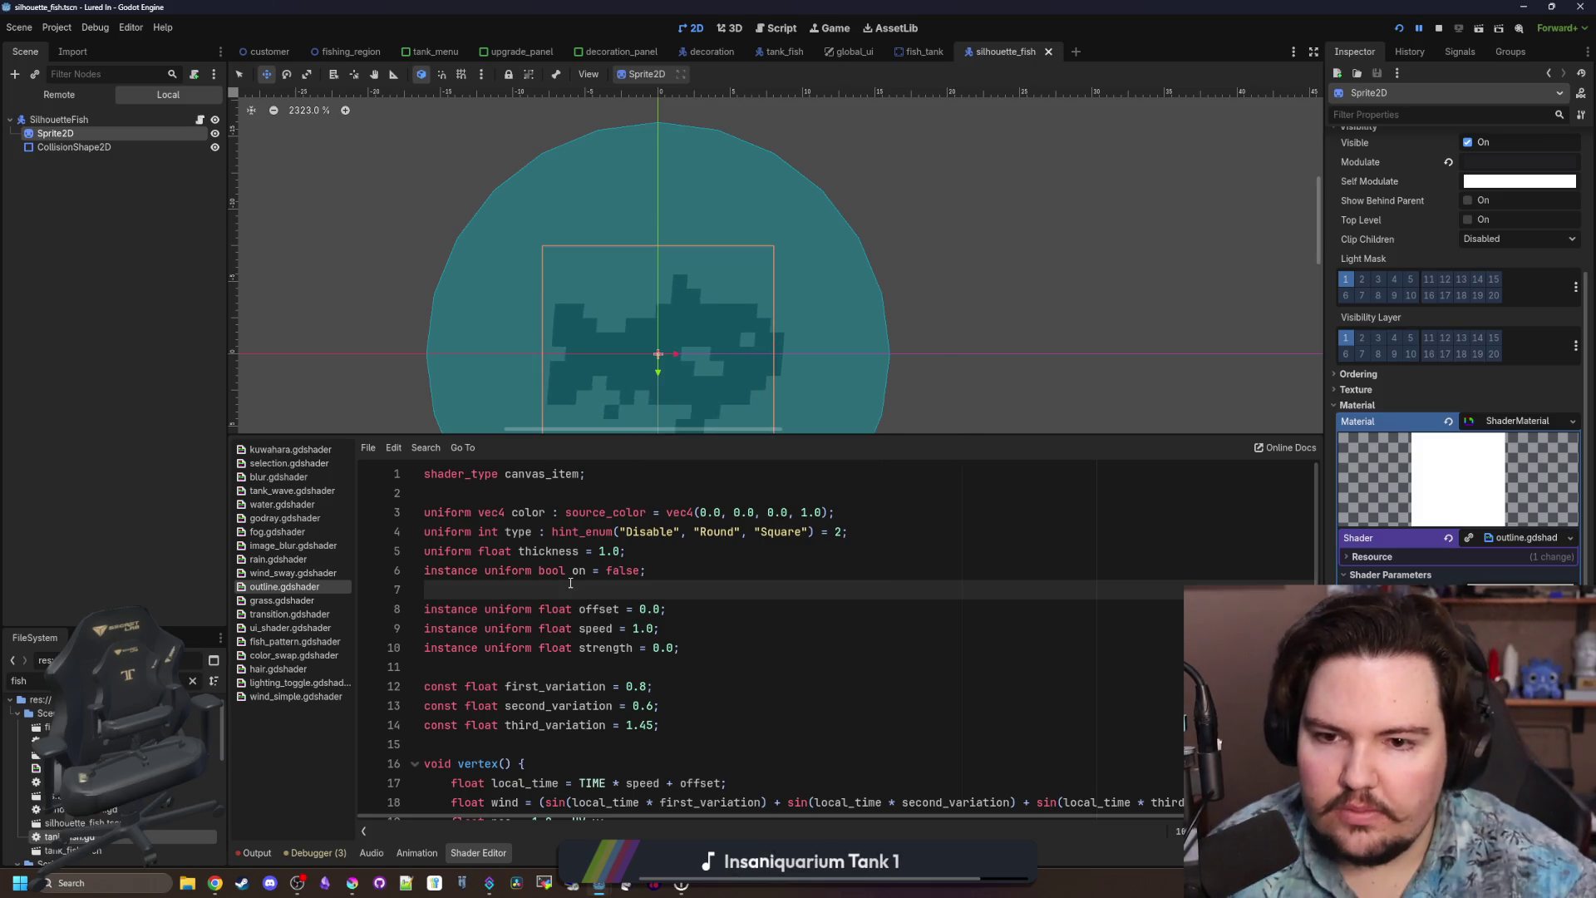
Open silhouette_fish.gd from the SilhouetteFish root node.
scroll(680, 364, "down", 5)
scroll(680, 365, "up", 3)
left_click(161, 125)
left_click(200, 122)
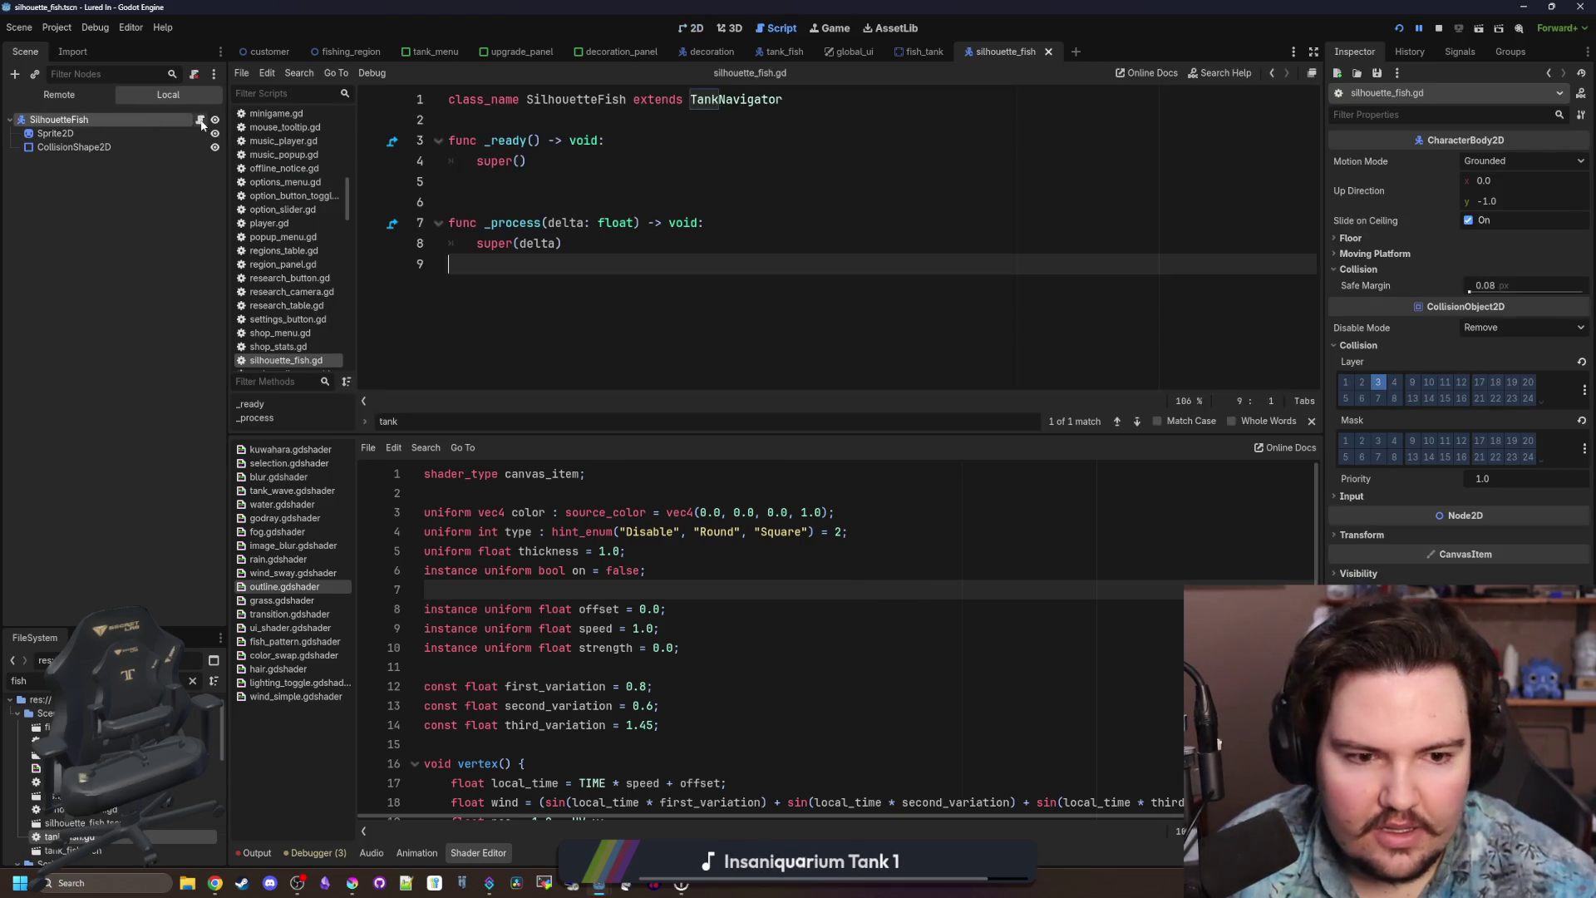
Save silhouette_fish.gd and place the caret below super() in _ready.
key("ctrl+s")
left_click(566, 165)
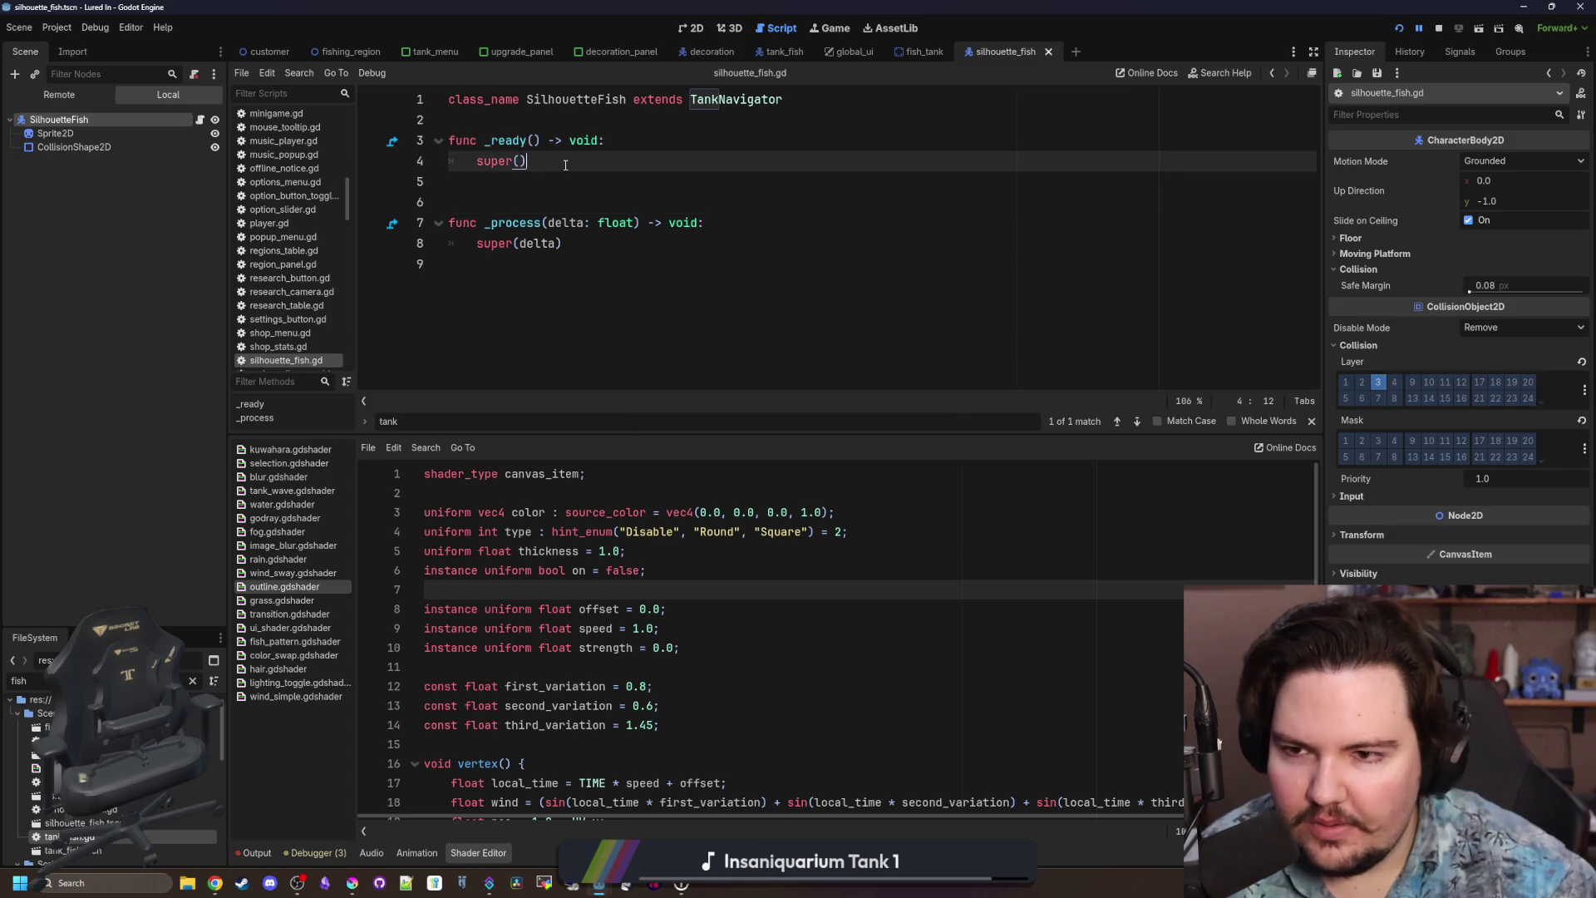
key("Down")
key("Down")
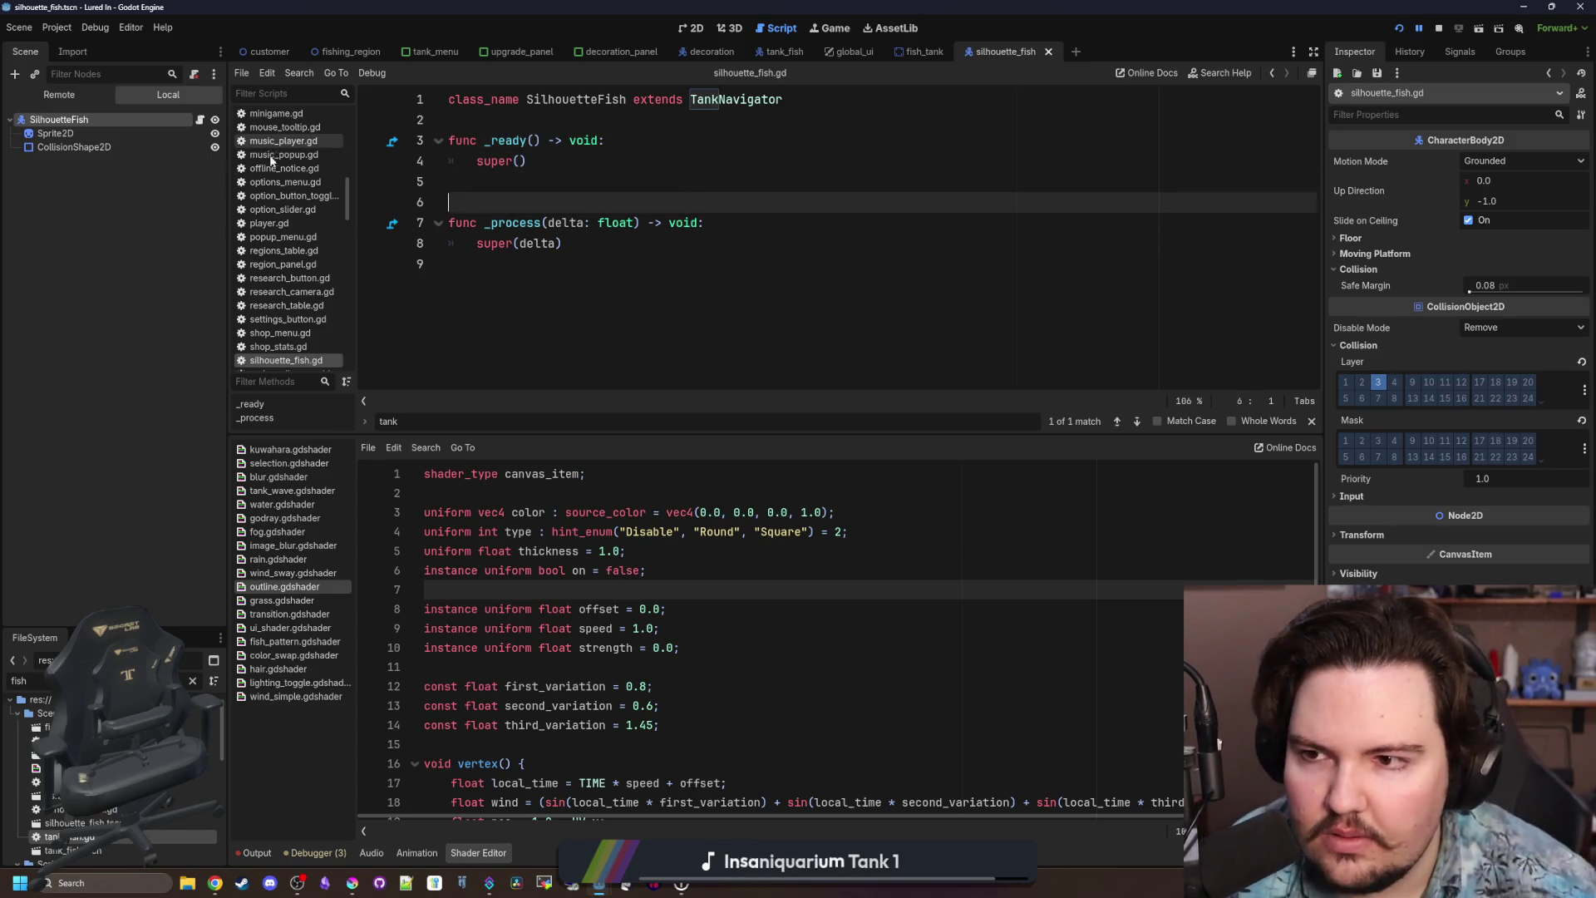
Change the check_add_fish preload in fish_tank.gd to res://Scenes/silhouette_fish.tscn.
left_click(923, 52)
left_click(200, 119)
scroll(748, 249, "down", 2)
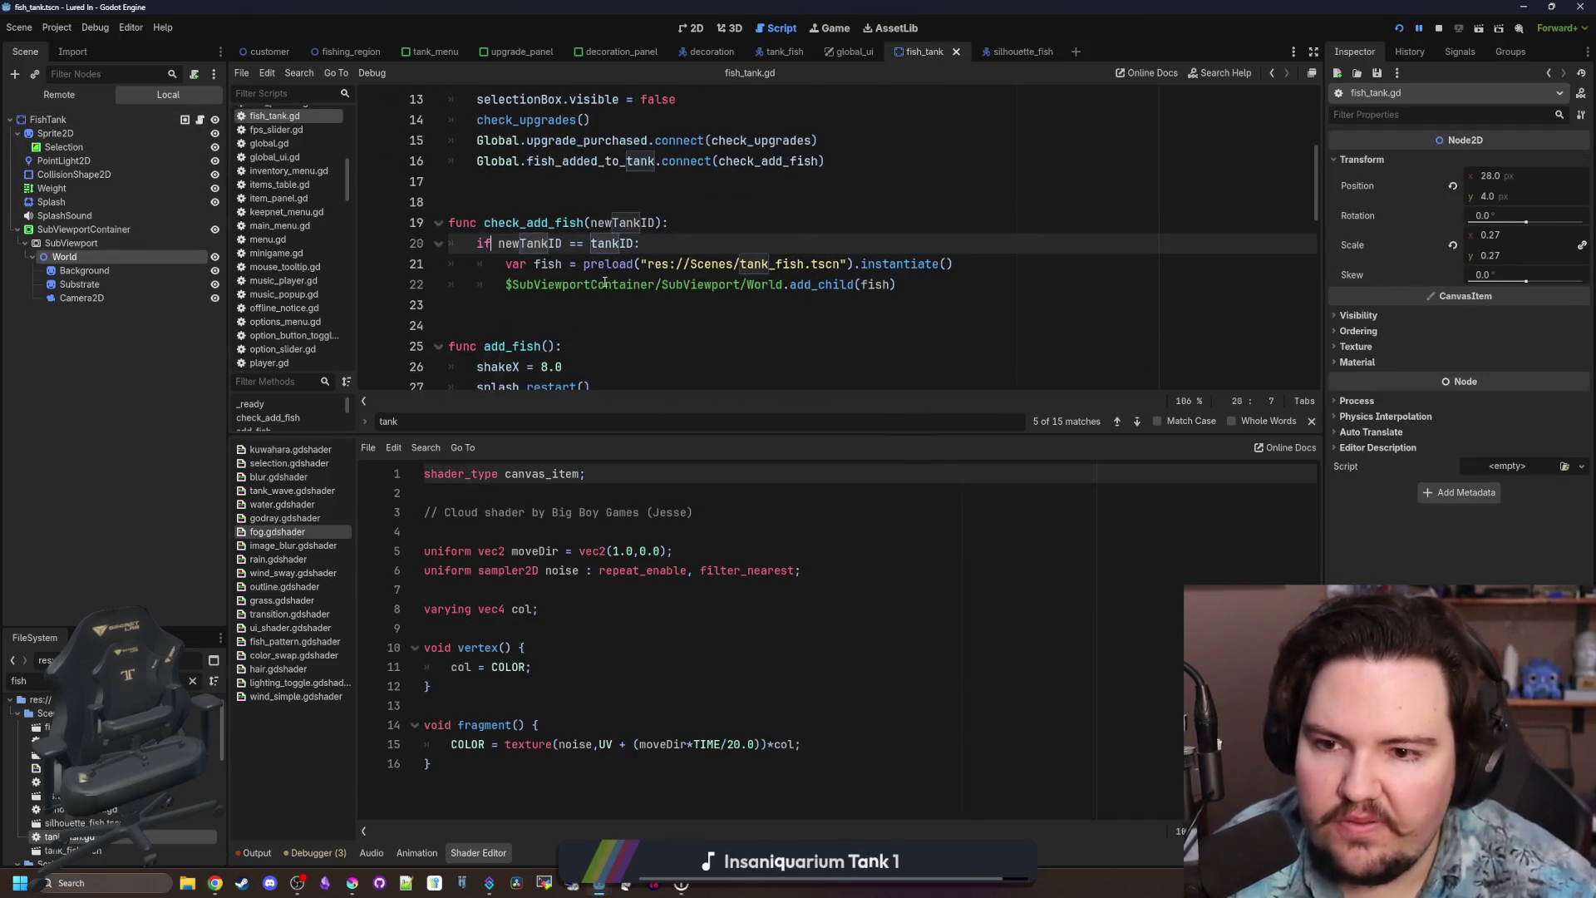
left_click(612, 284)
left_click(789, 266)
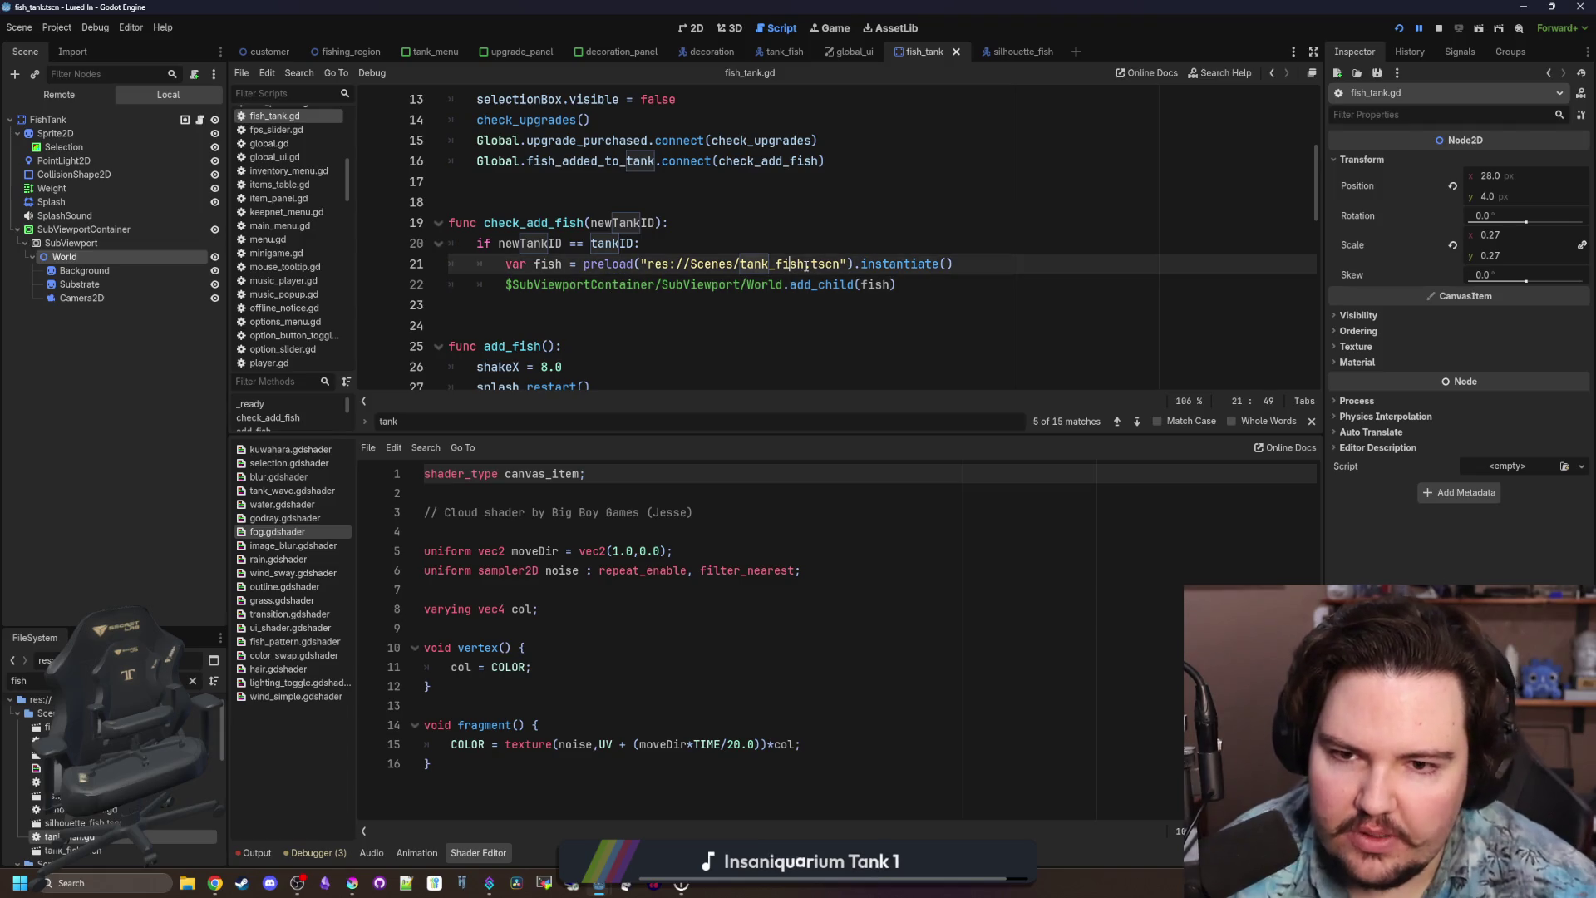
key("BackSpace")
key("BackSpace")
key("BackSpace")
type("sil")
left_click(782, 140)
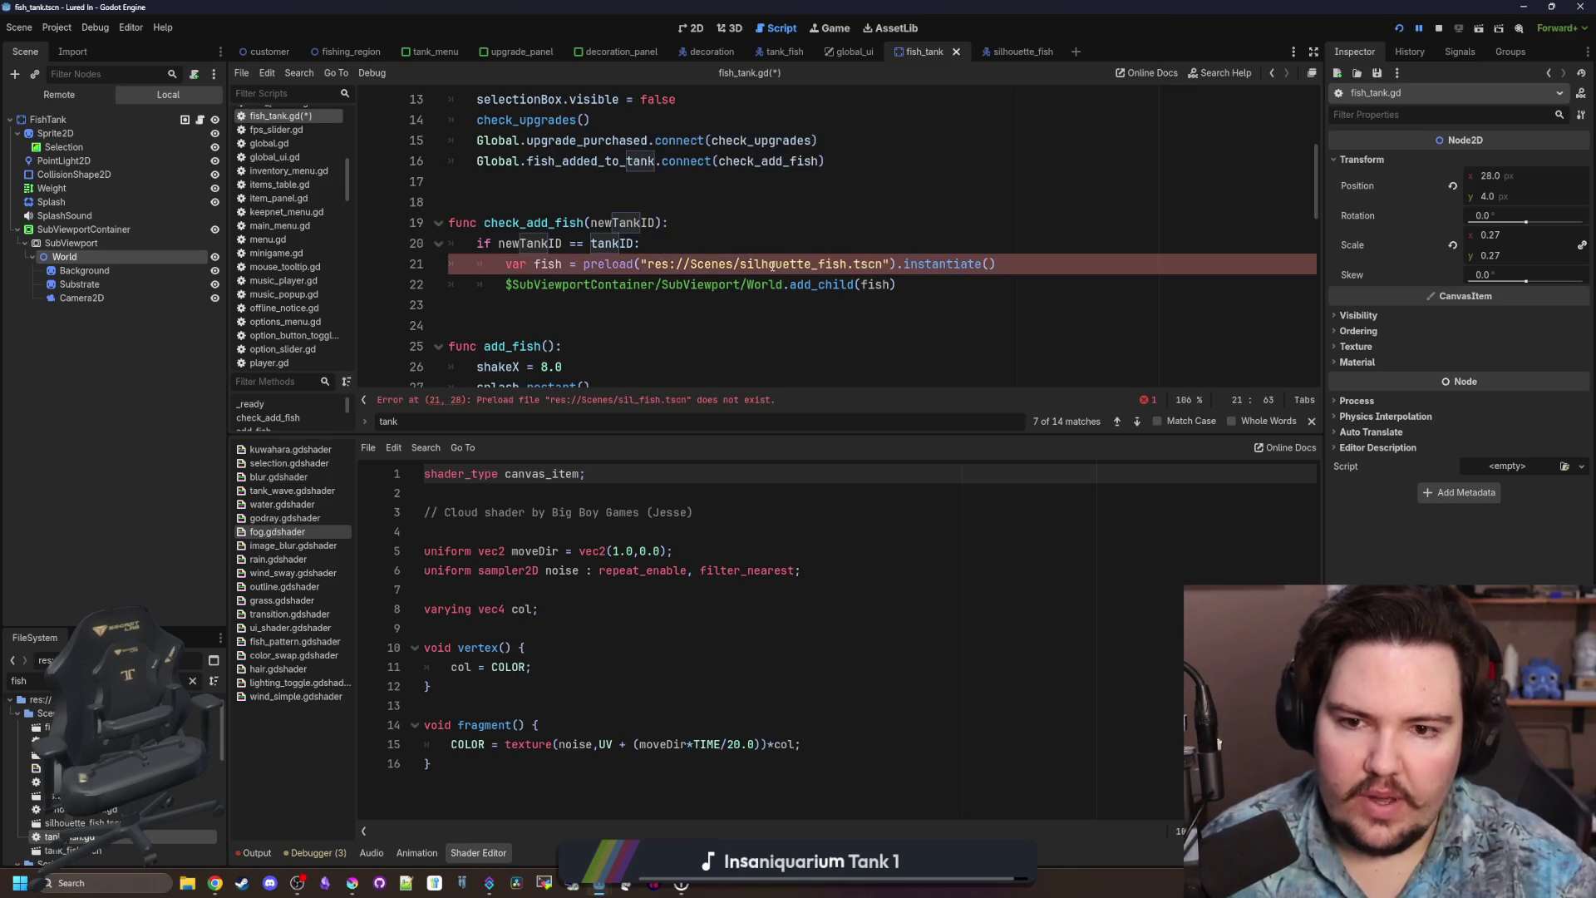
Save fish_tank.gd and stop the running game.
left_click(748, 223)
key("ctrl+s")
left_click(811, 301)
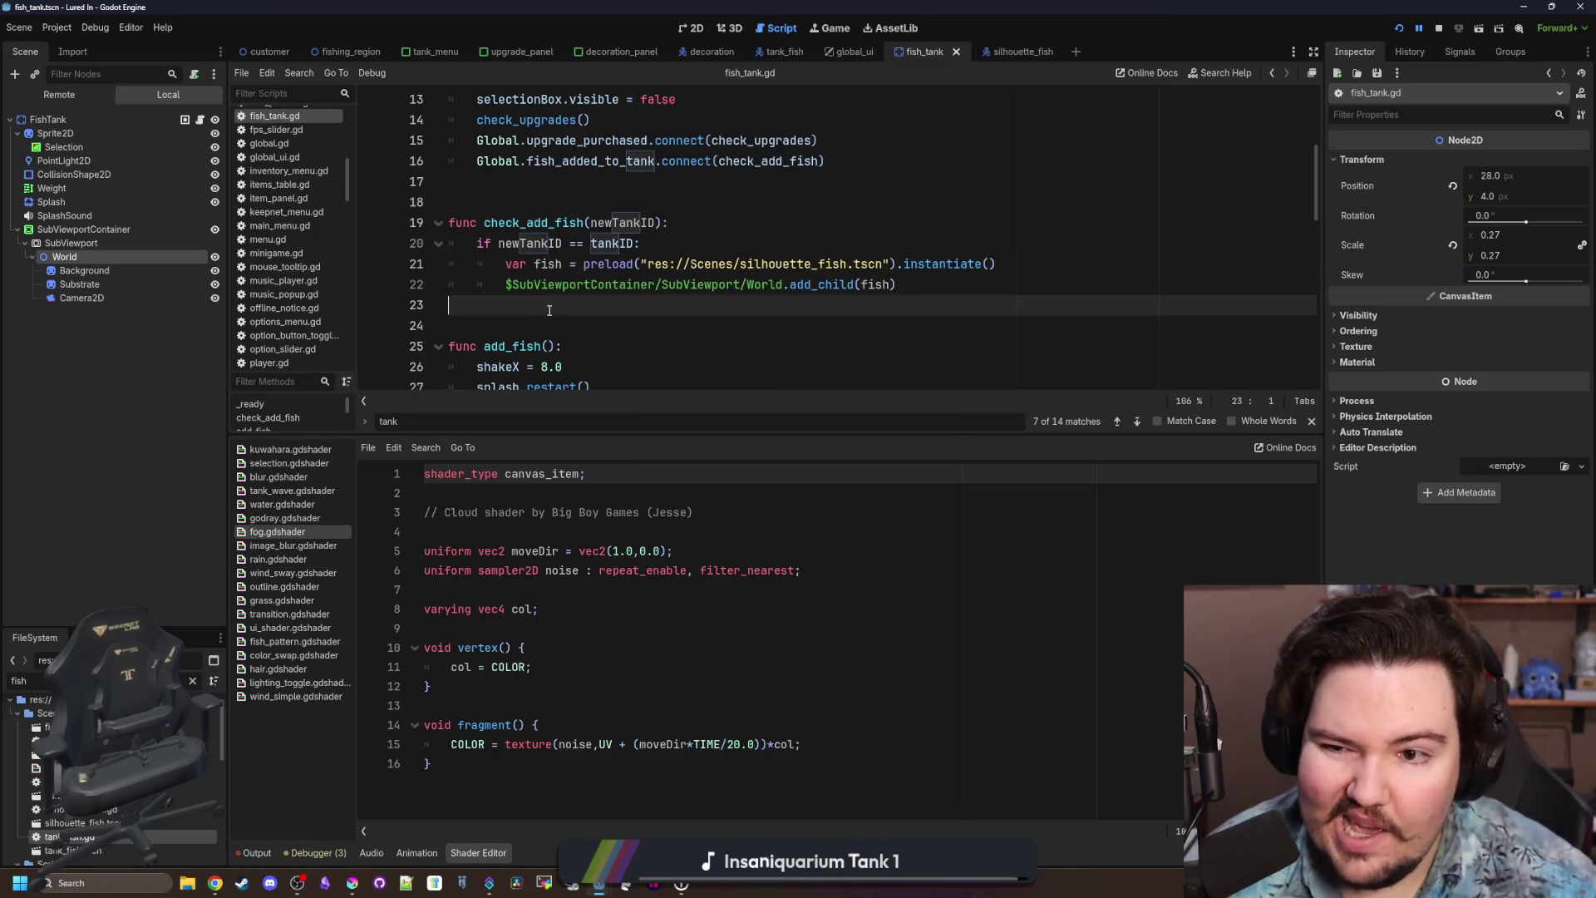
left_click(1438, 29)
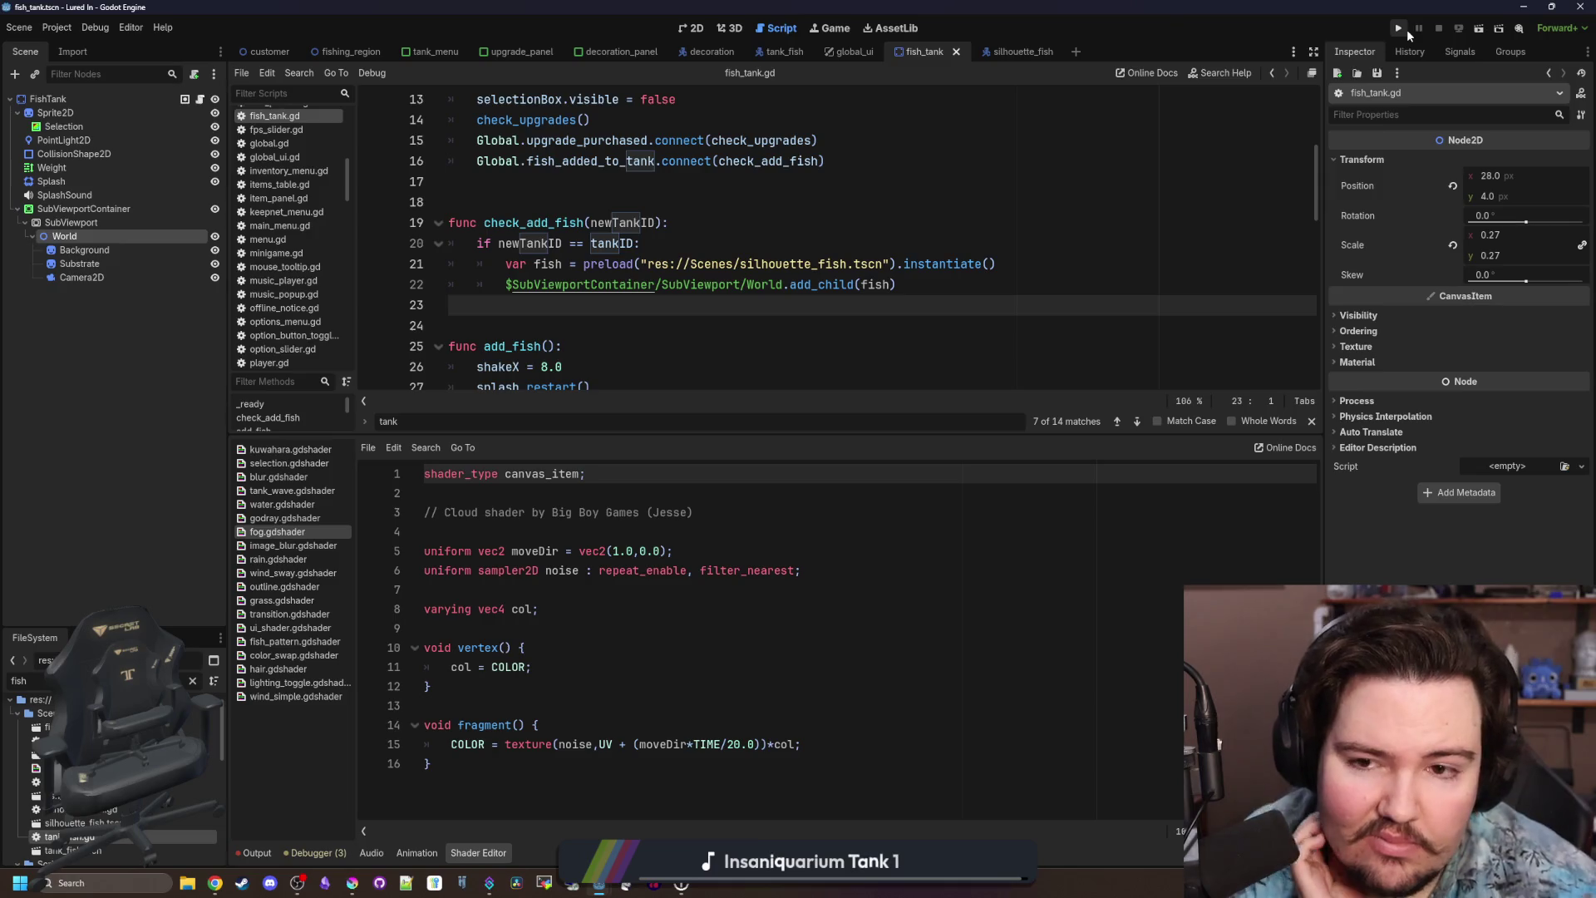
Copy the ColorRect node from the tank_menu scene.
scroll(513, 244, "up", 4)
scroll(513, 245, "up", 1)
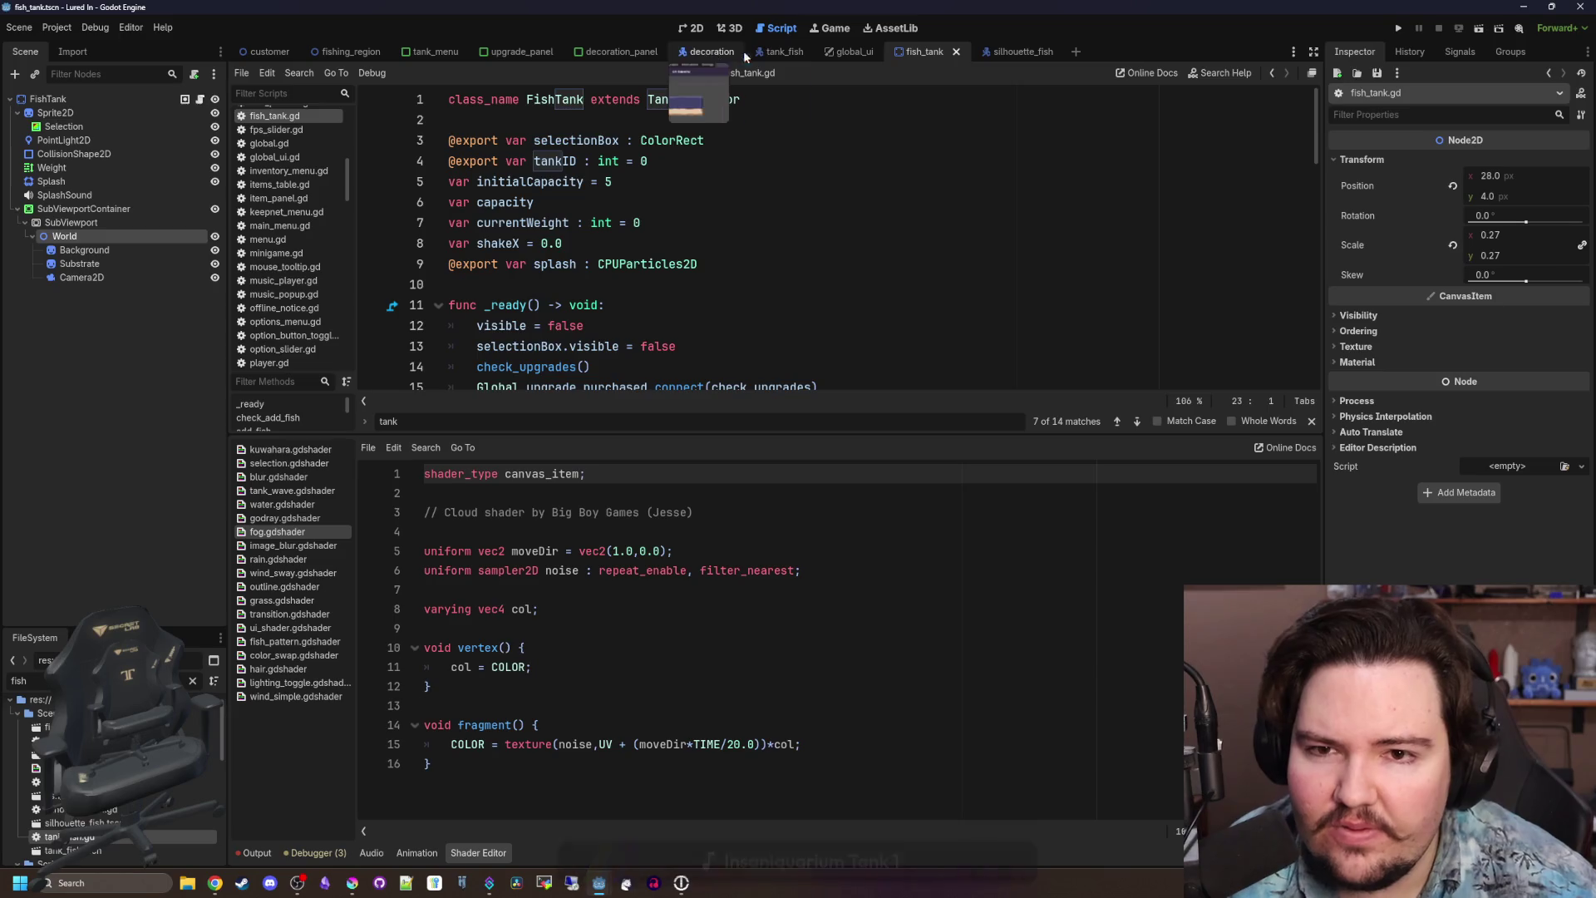
left_click(409, 51)
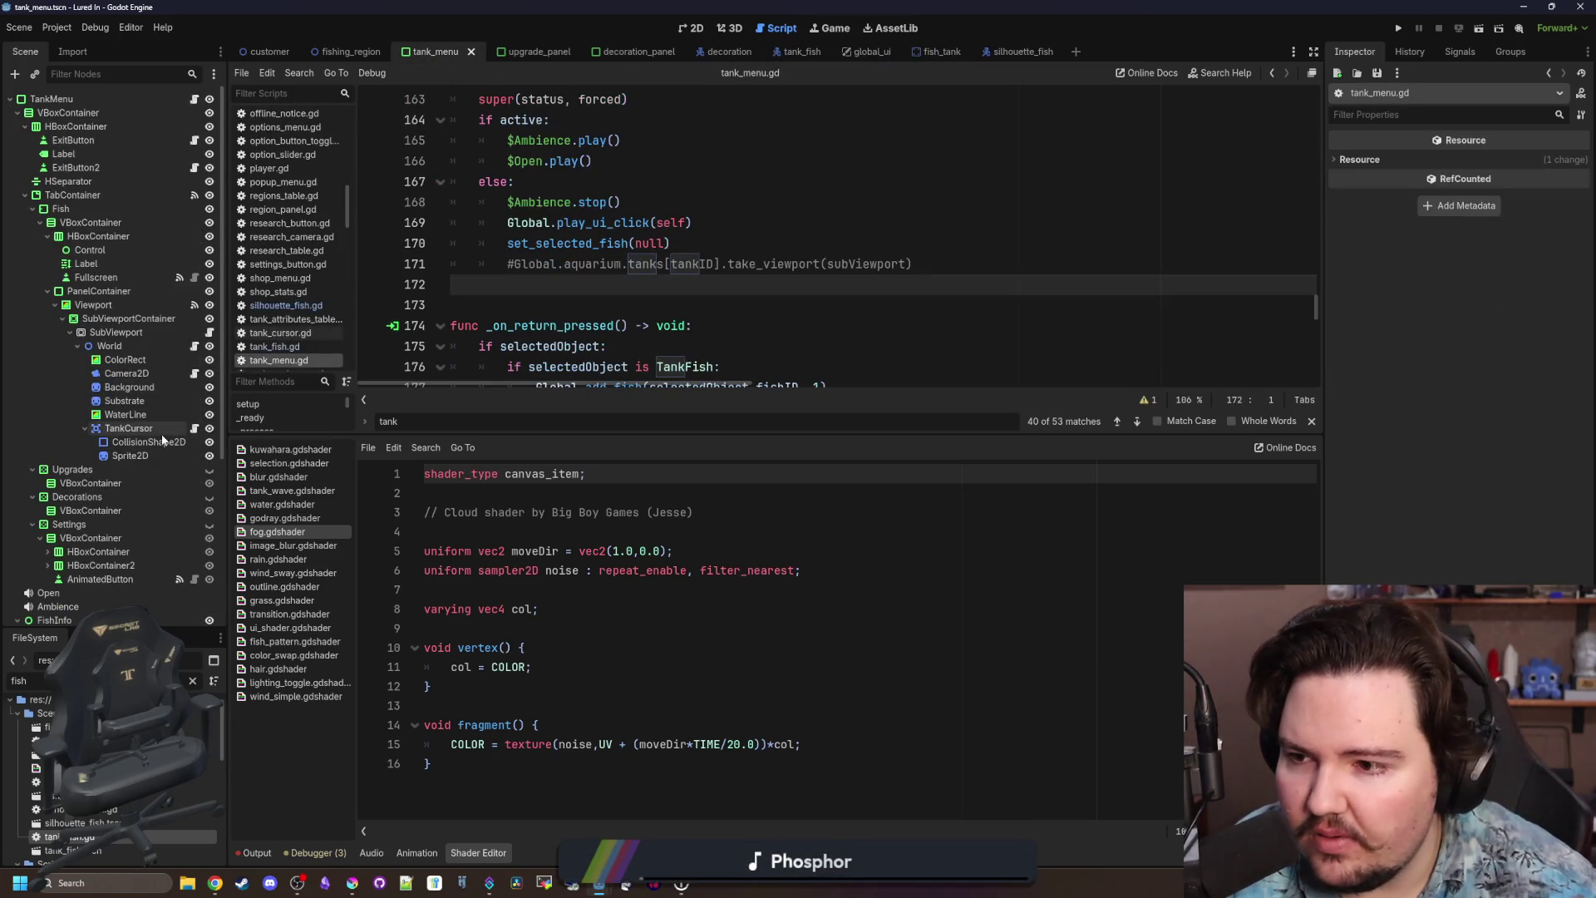
left_click(127, 363)
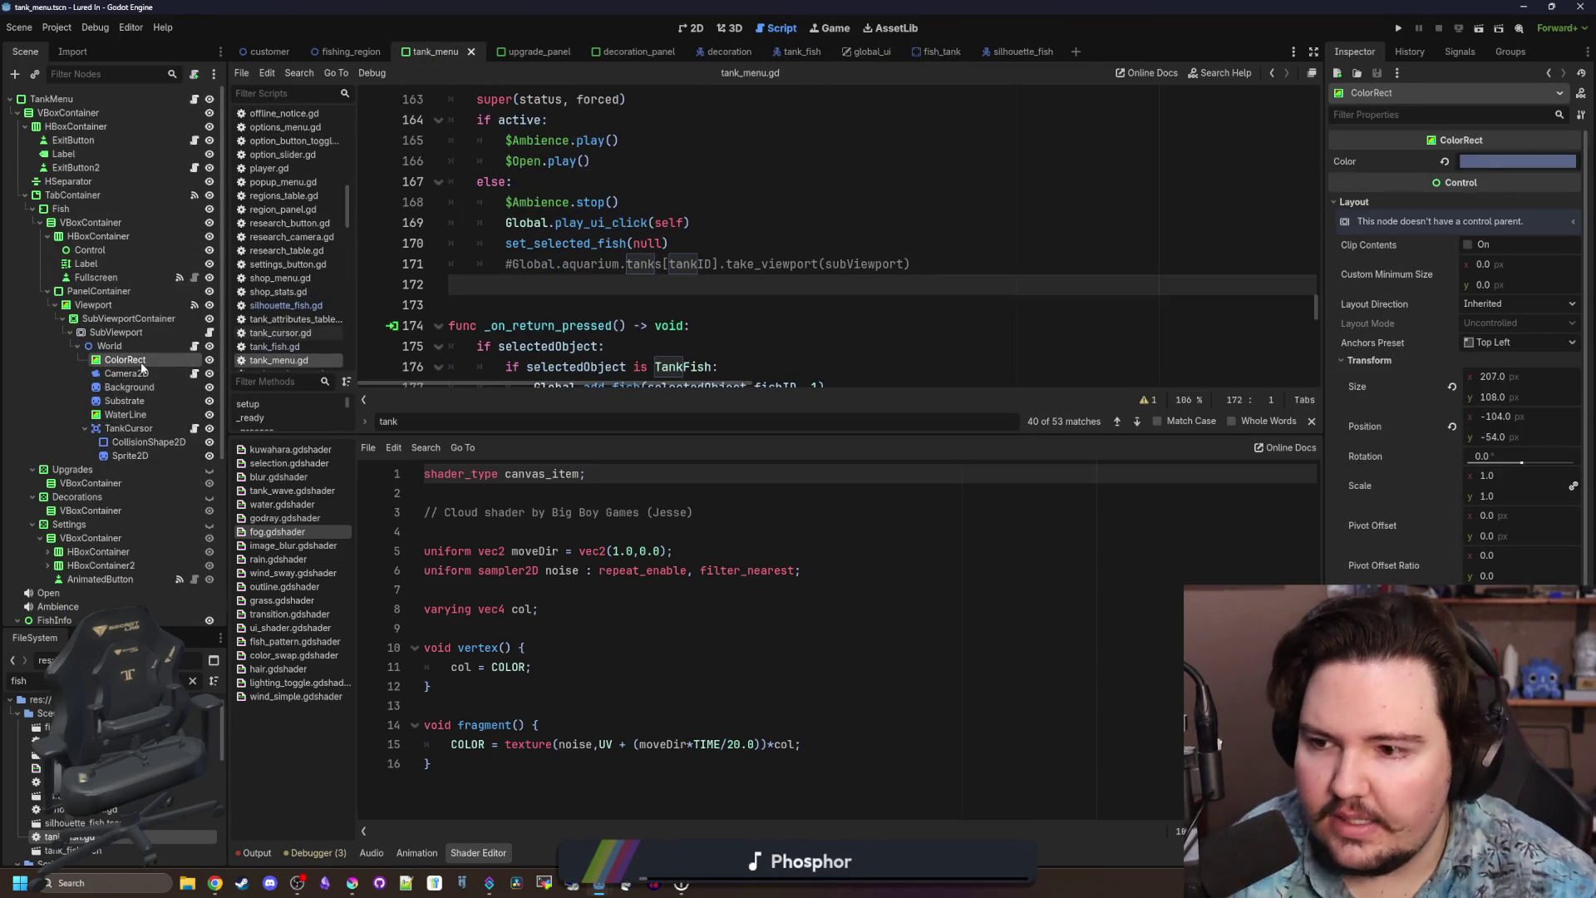
right_click(142, 368)
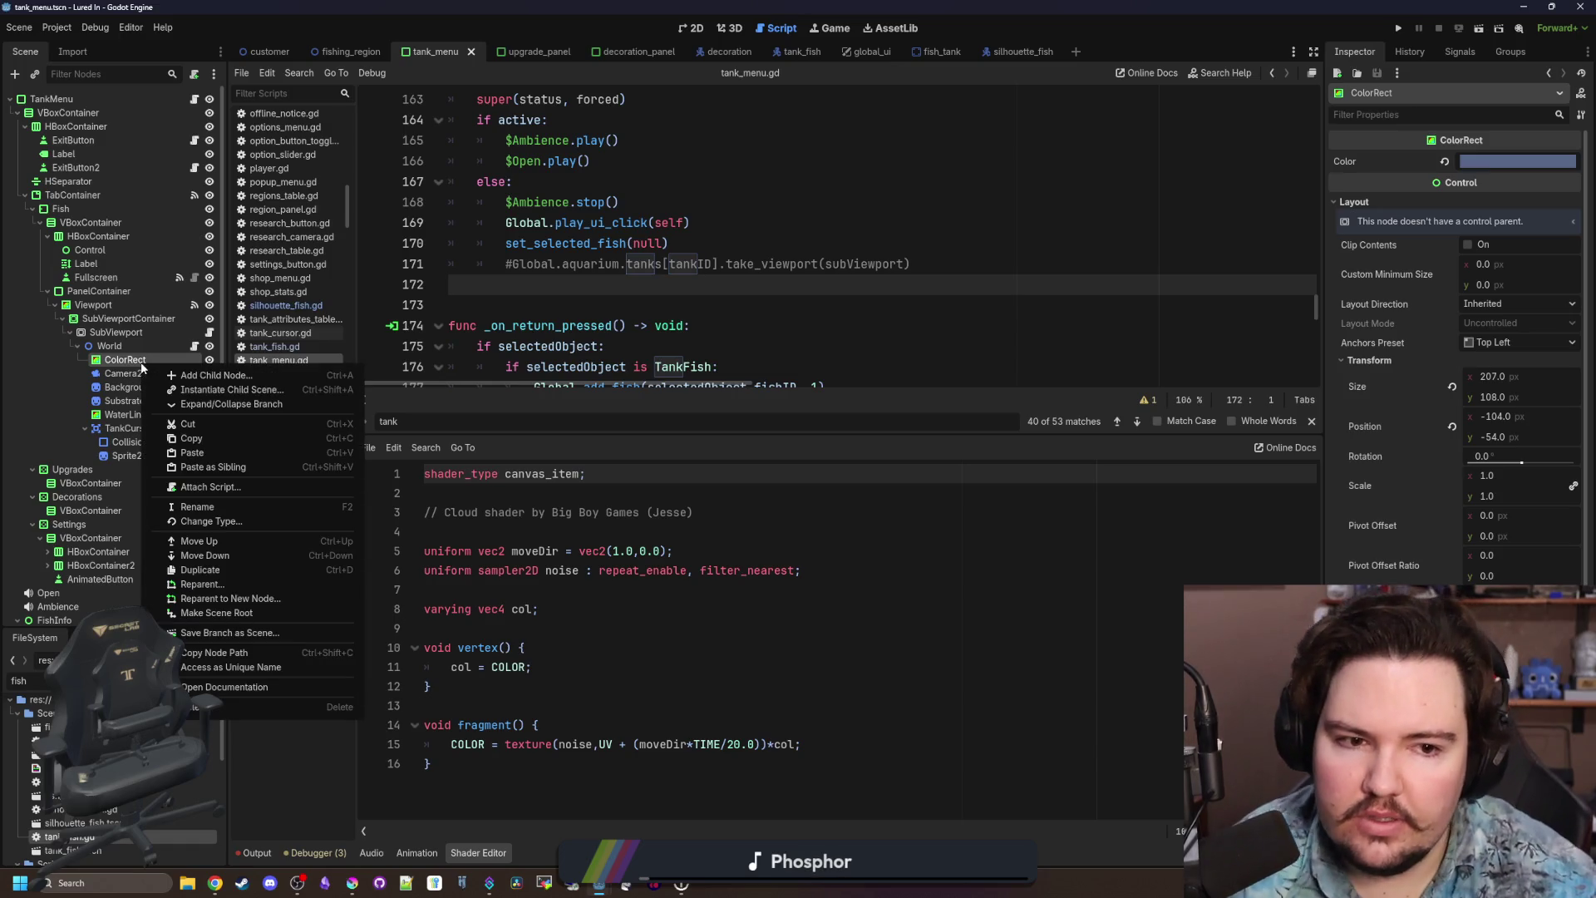
left_click(188, 439)
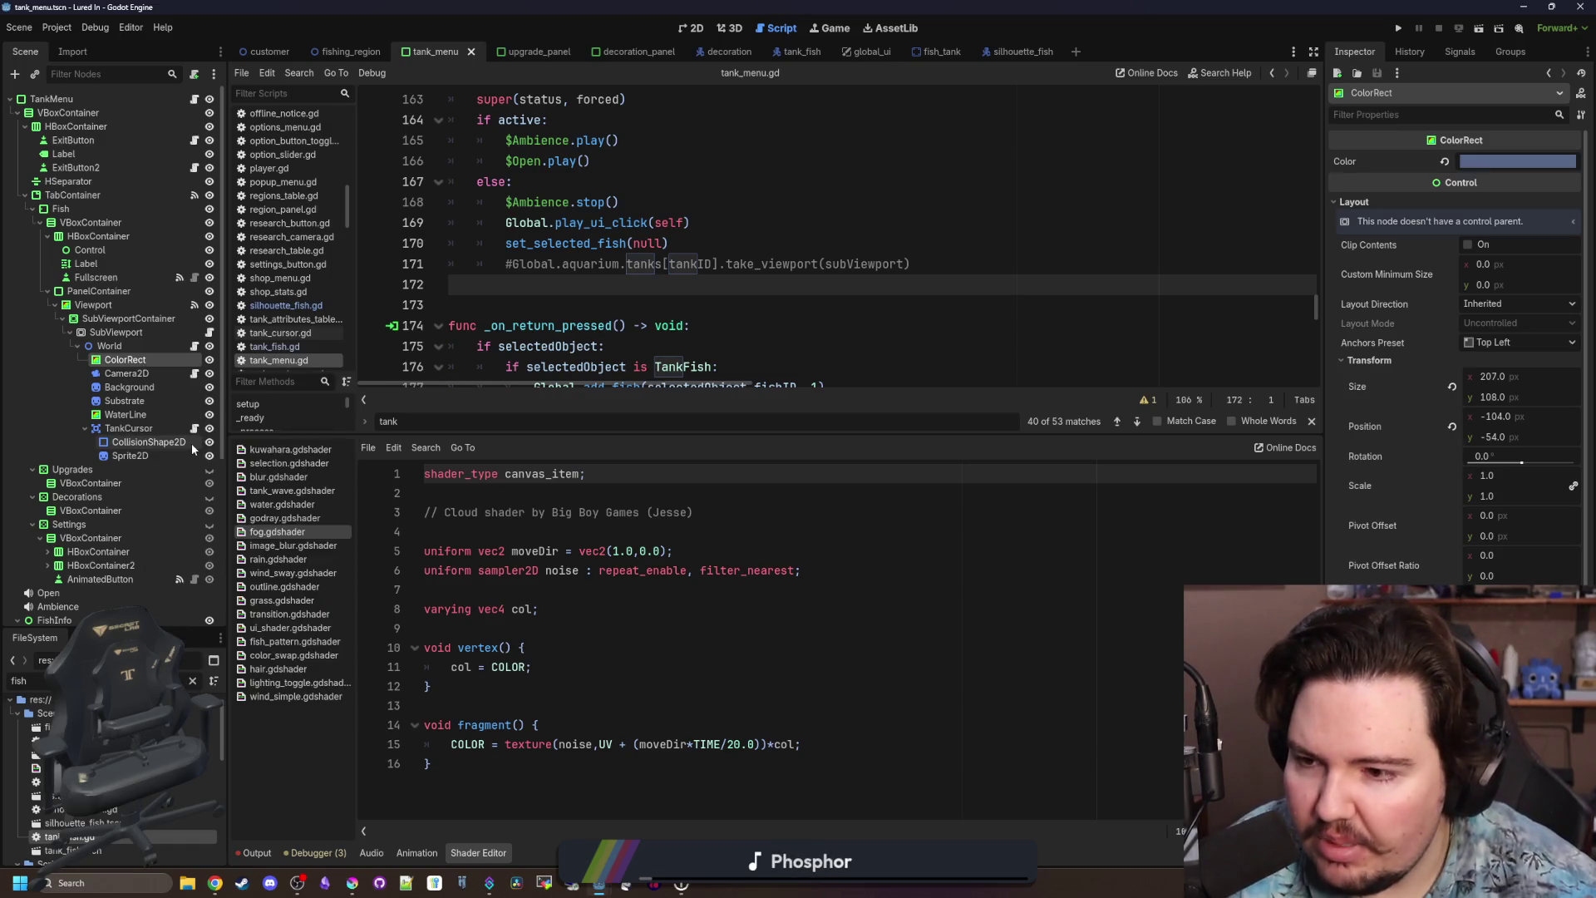
left_click(139, 420)
left_click(127, 401)
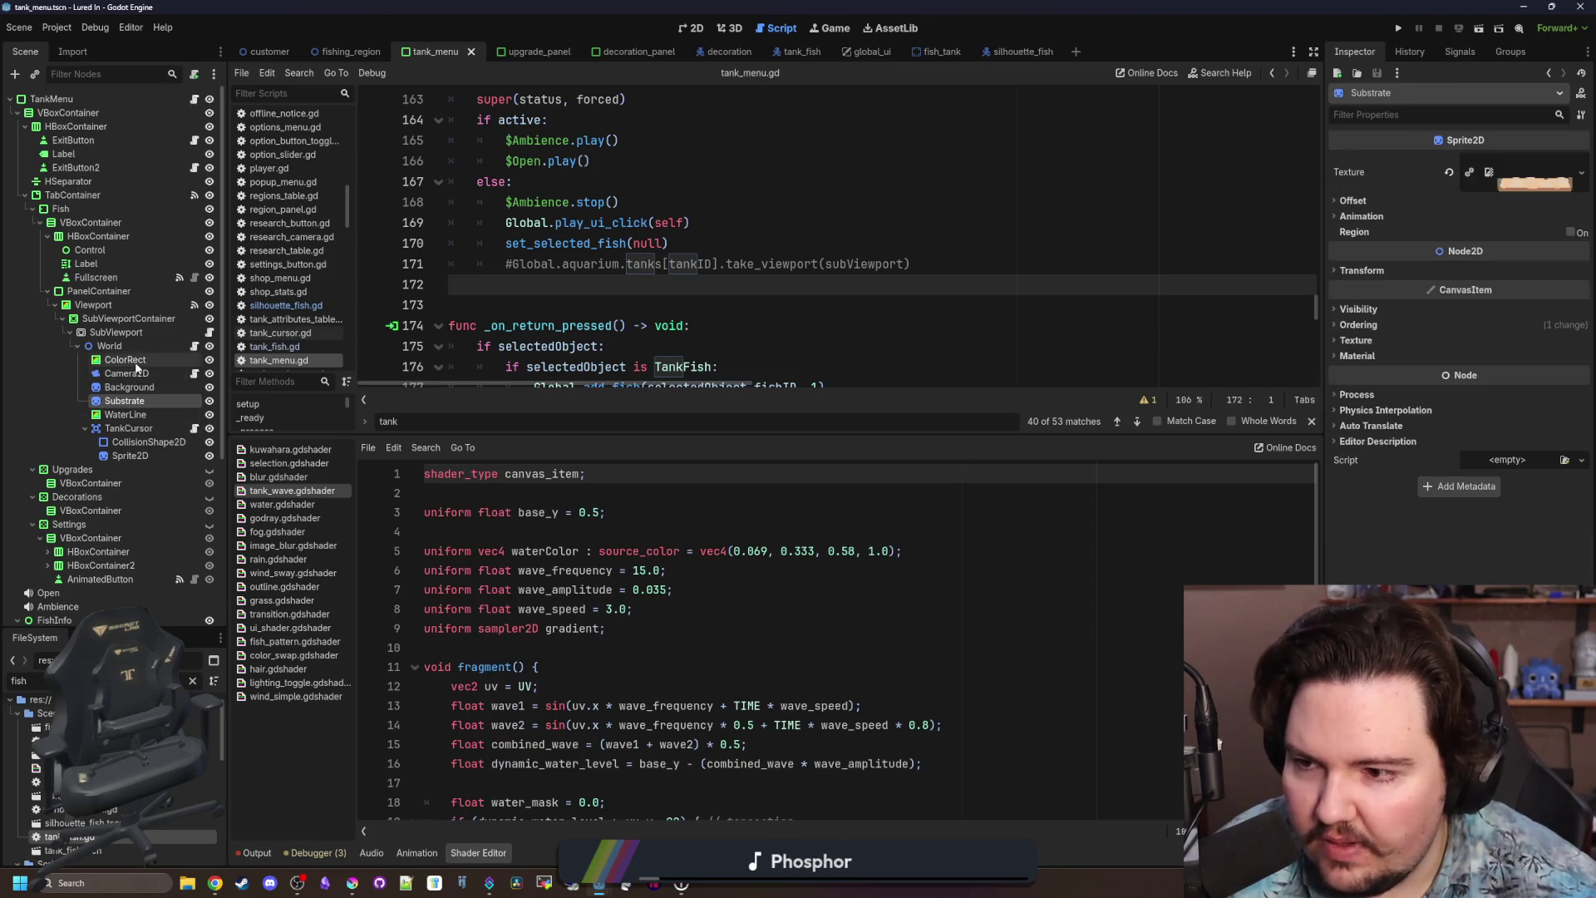
left_click(137, 362)
right_click(148, 364)
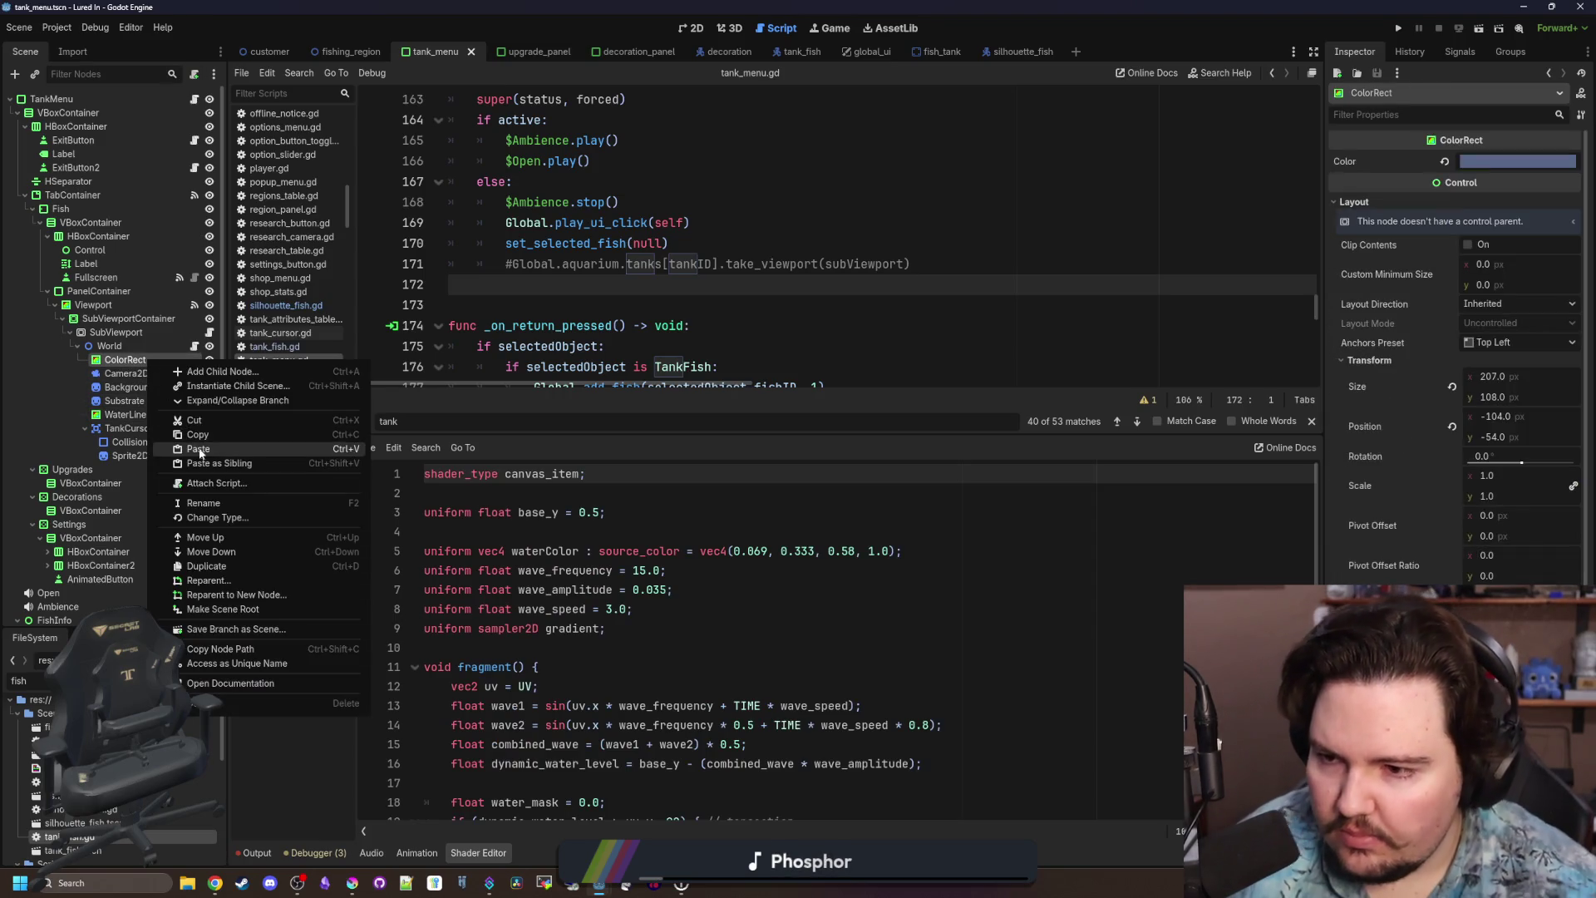
left_click(208, 435)
Paste the ColorRect under fish_tank's World node, save, and run the game.
left_click(945, 53)
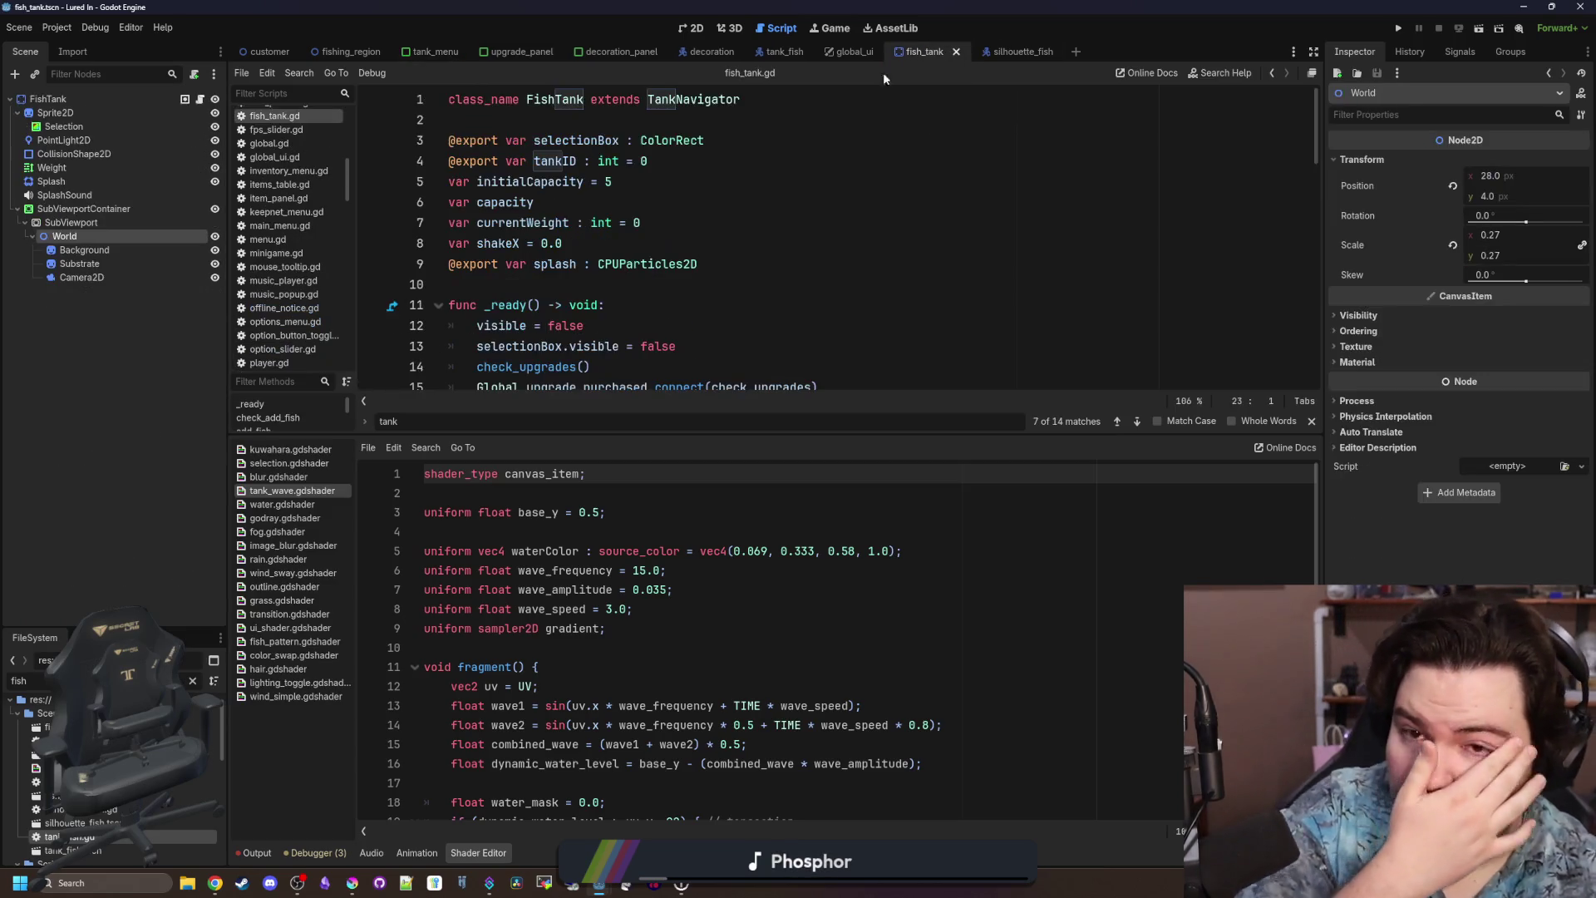
right_click(92, 237)
left_click(149, 328)
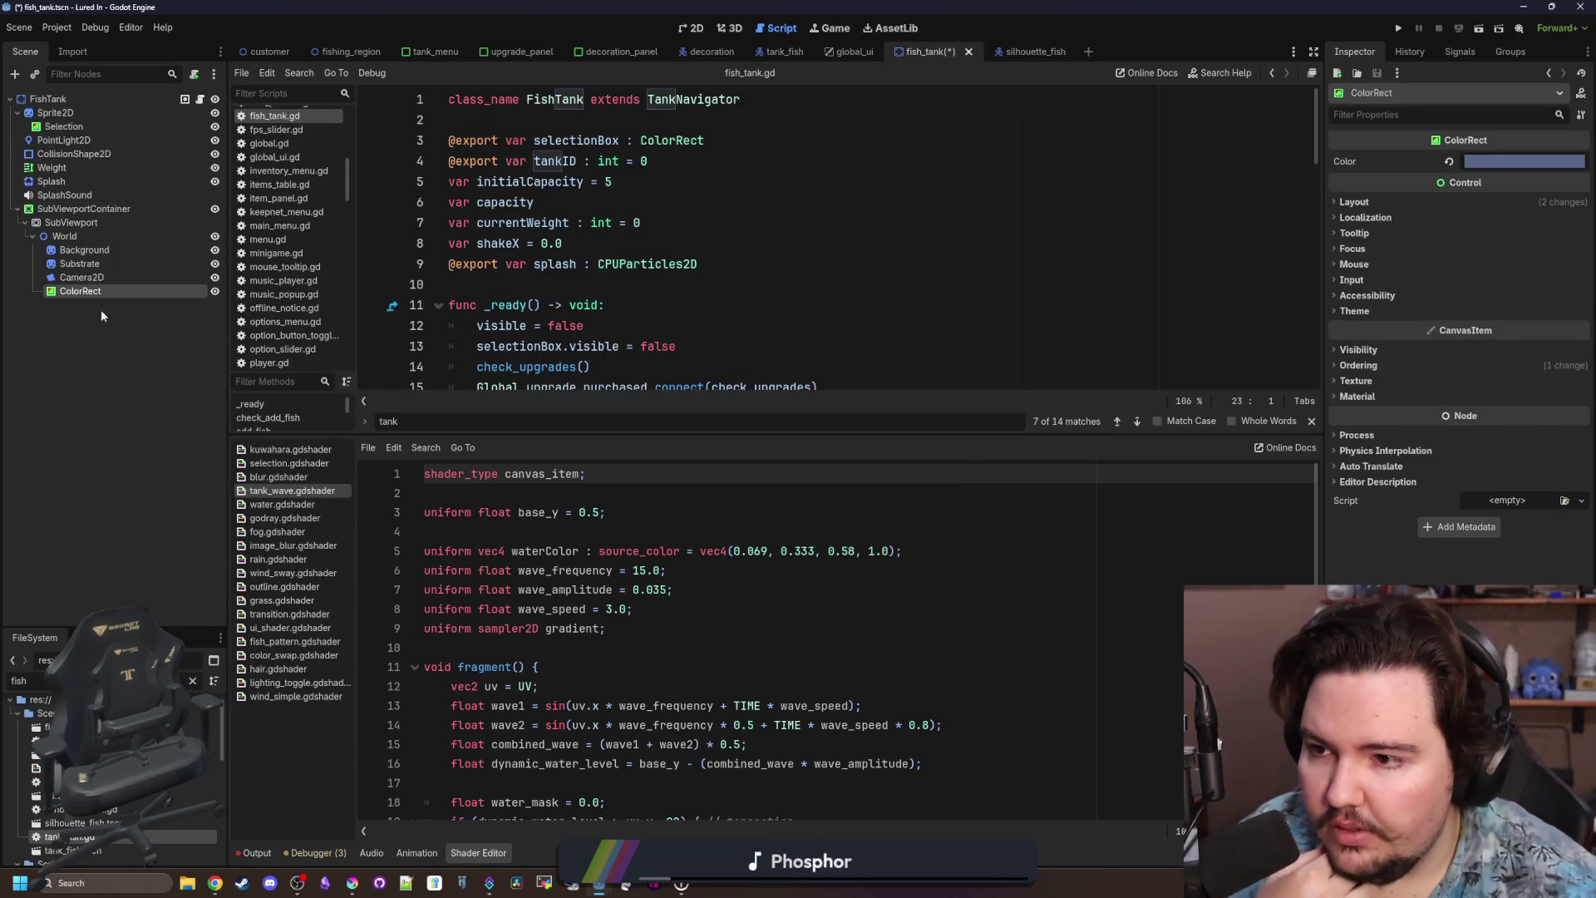
key("ctrl+s")
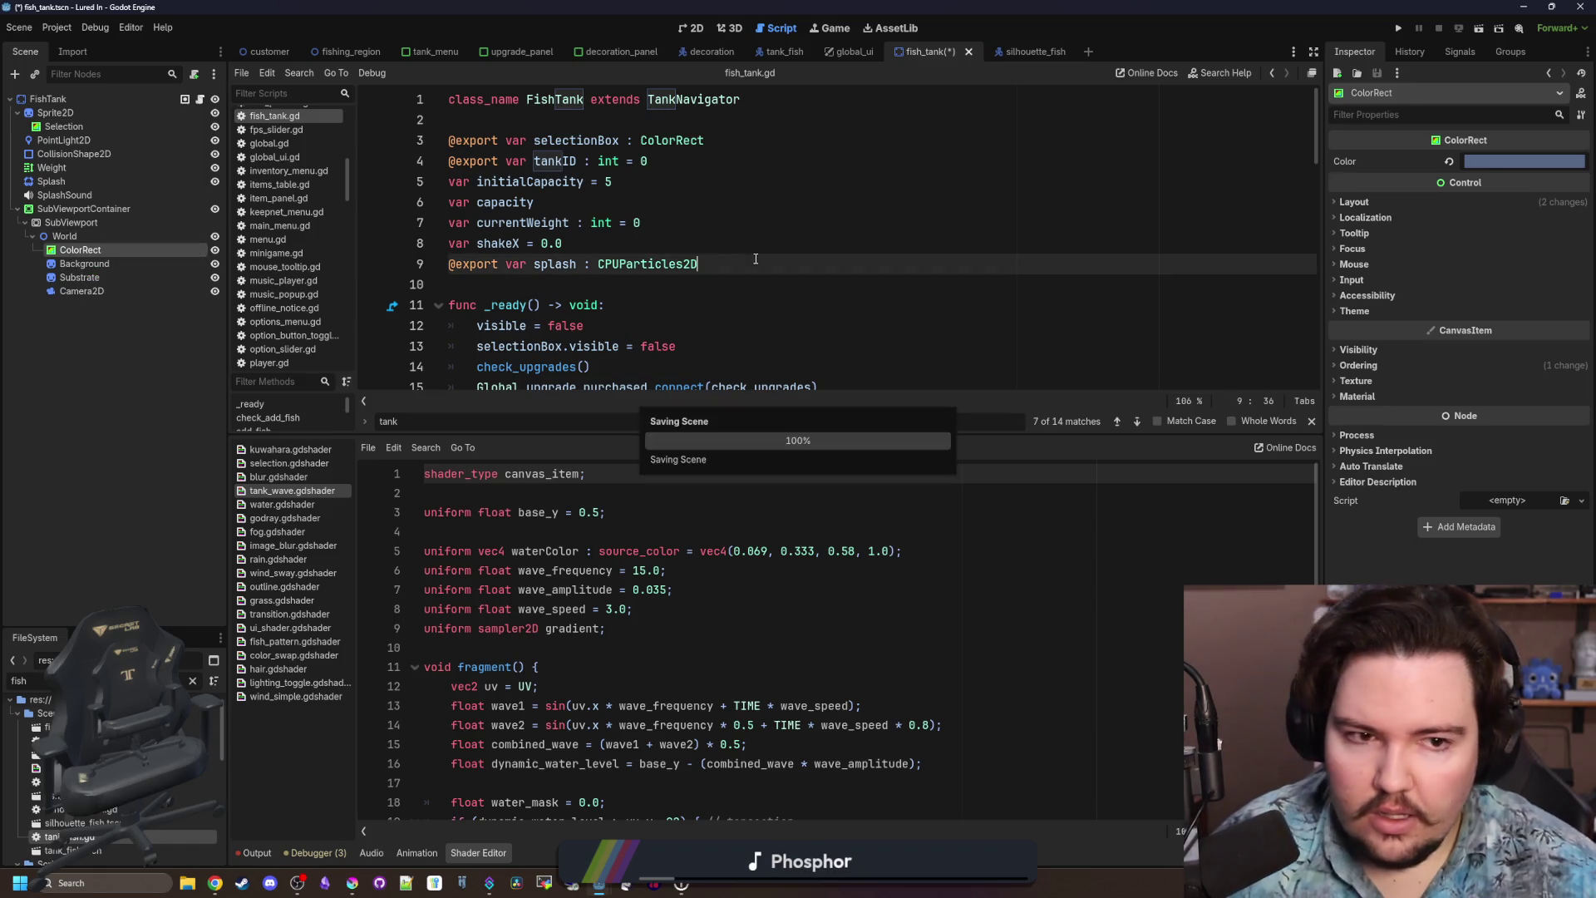
left_click(1398, 29)
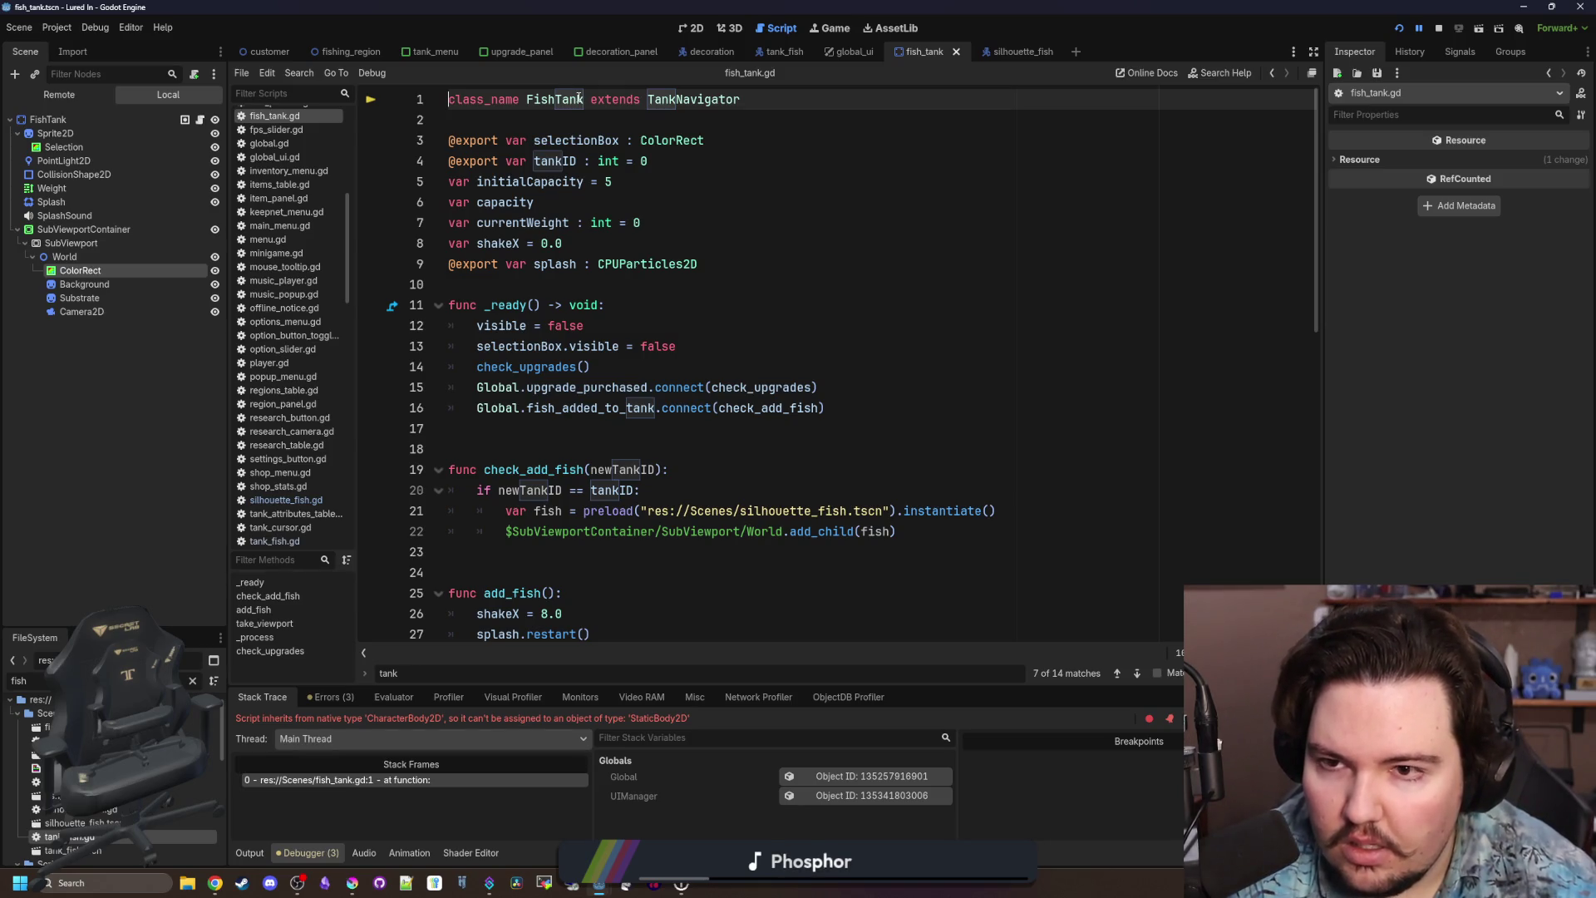
Undo fish_tank.gd edits until line 1 extends StaticBody2D again.
scroll(681, 344, "down", 10)
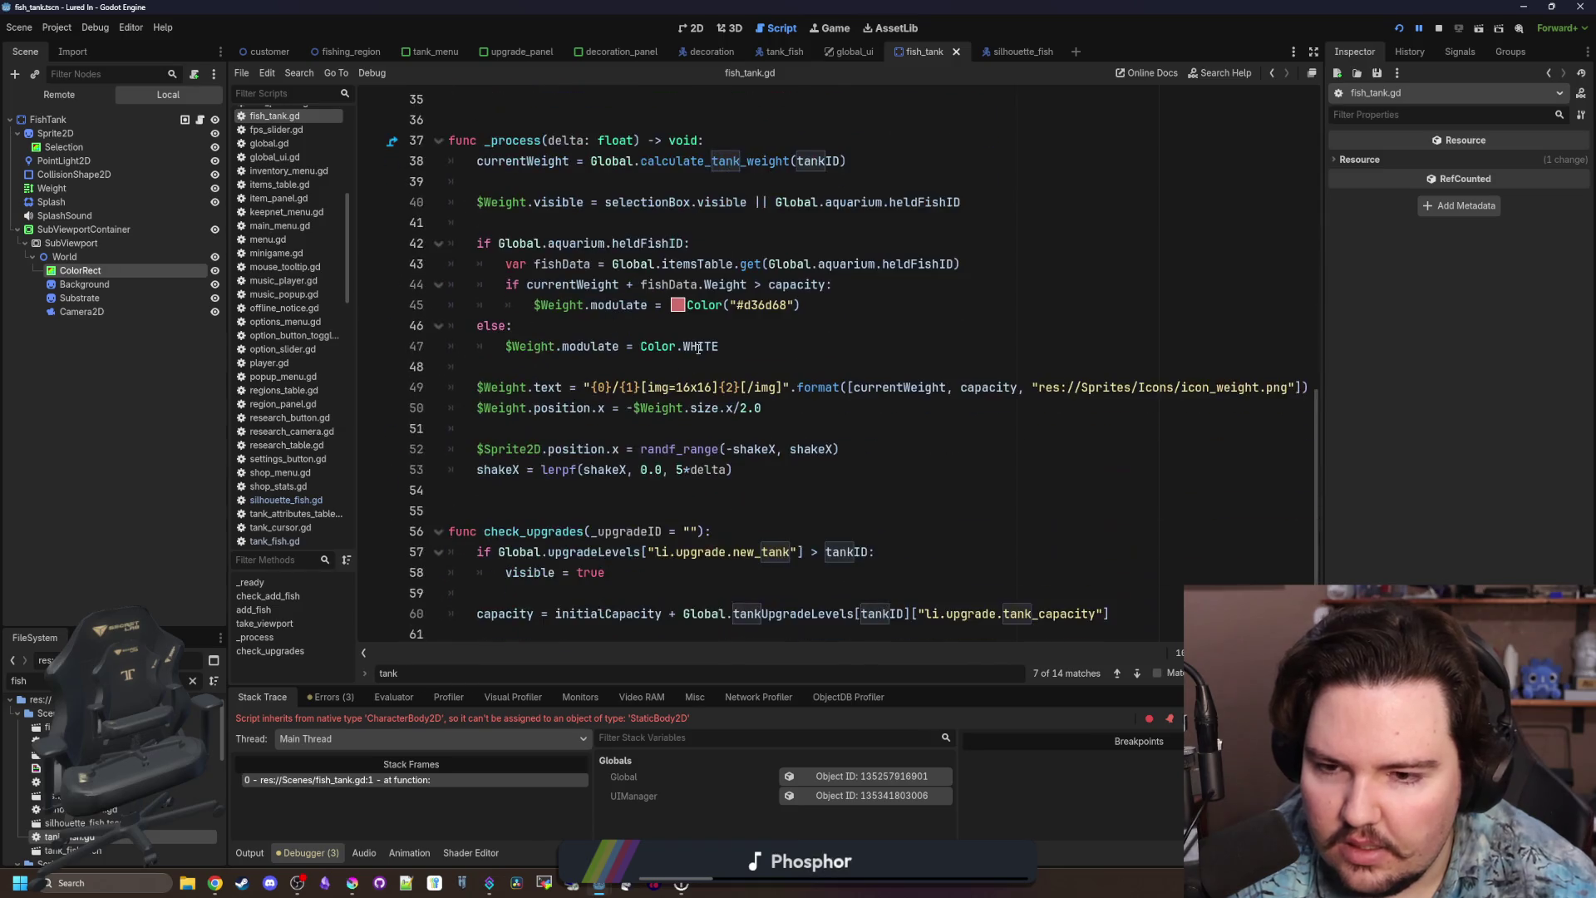
scroll(702, 341, "up", 10)
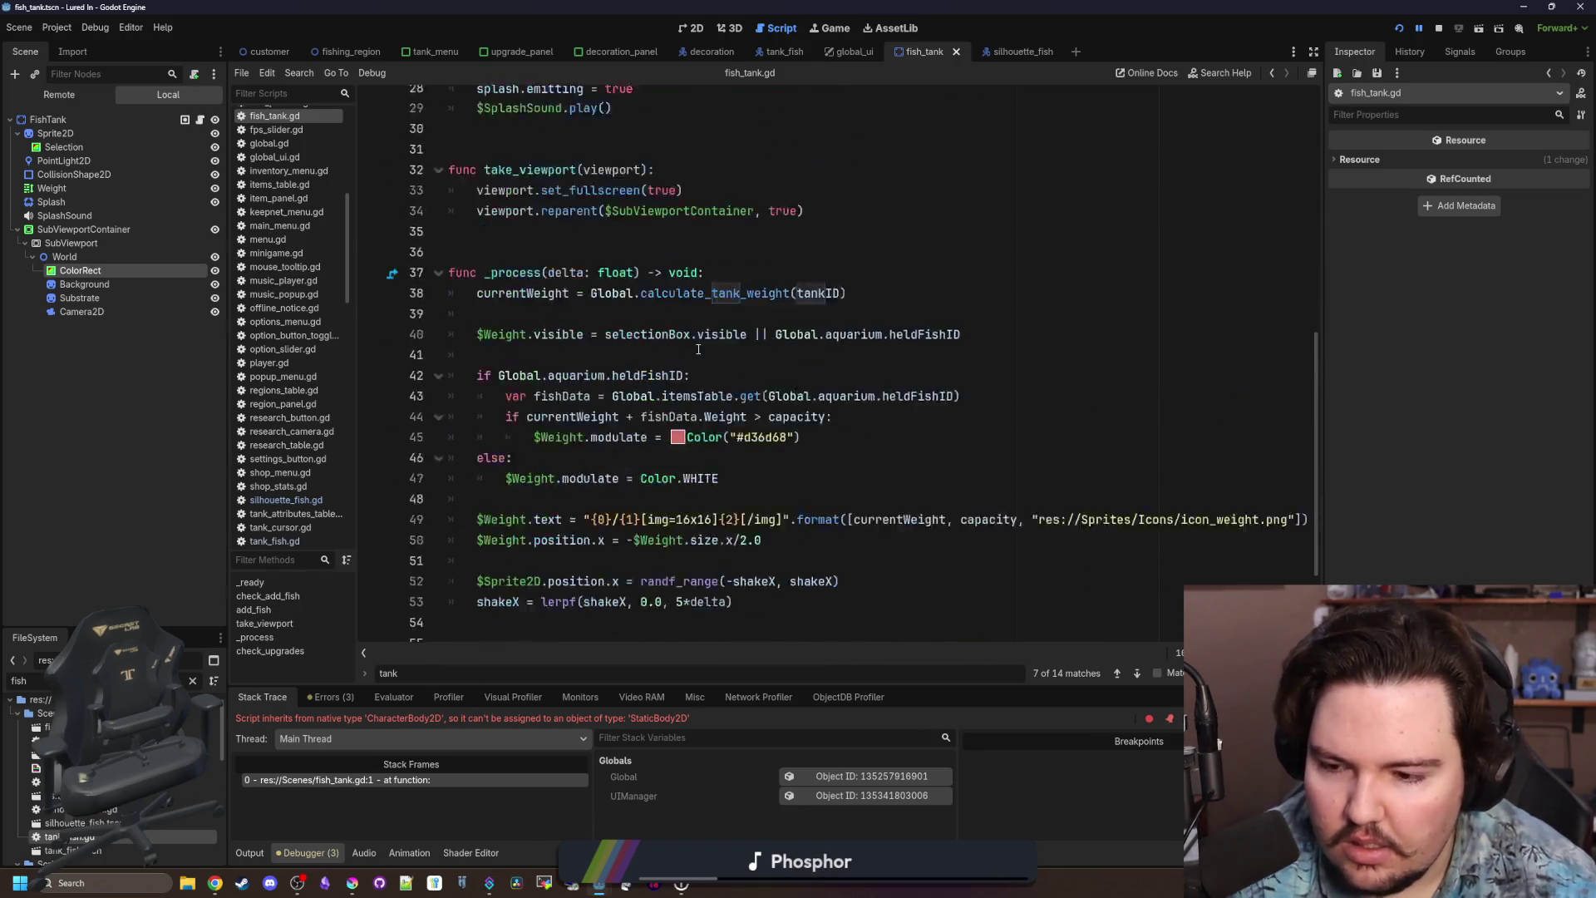
left_click(708, 333)
key("ctrl+z")
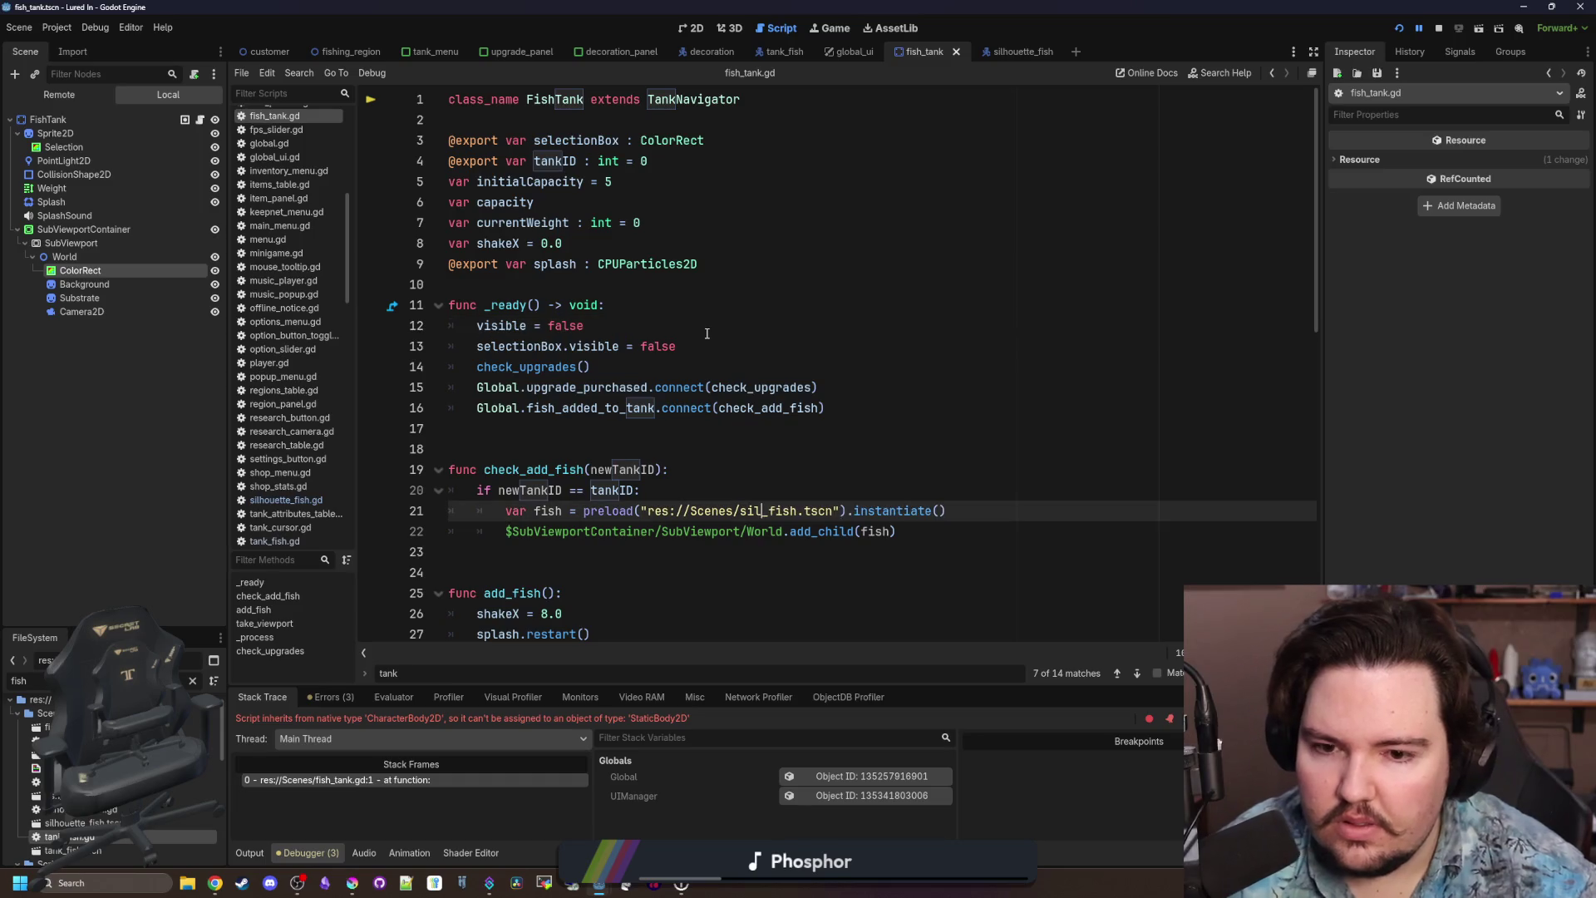
key("ctrl+z")
key("ctrl+z")
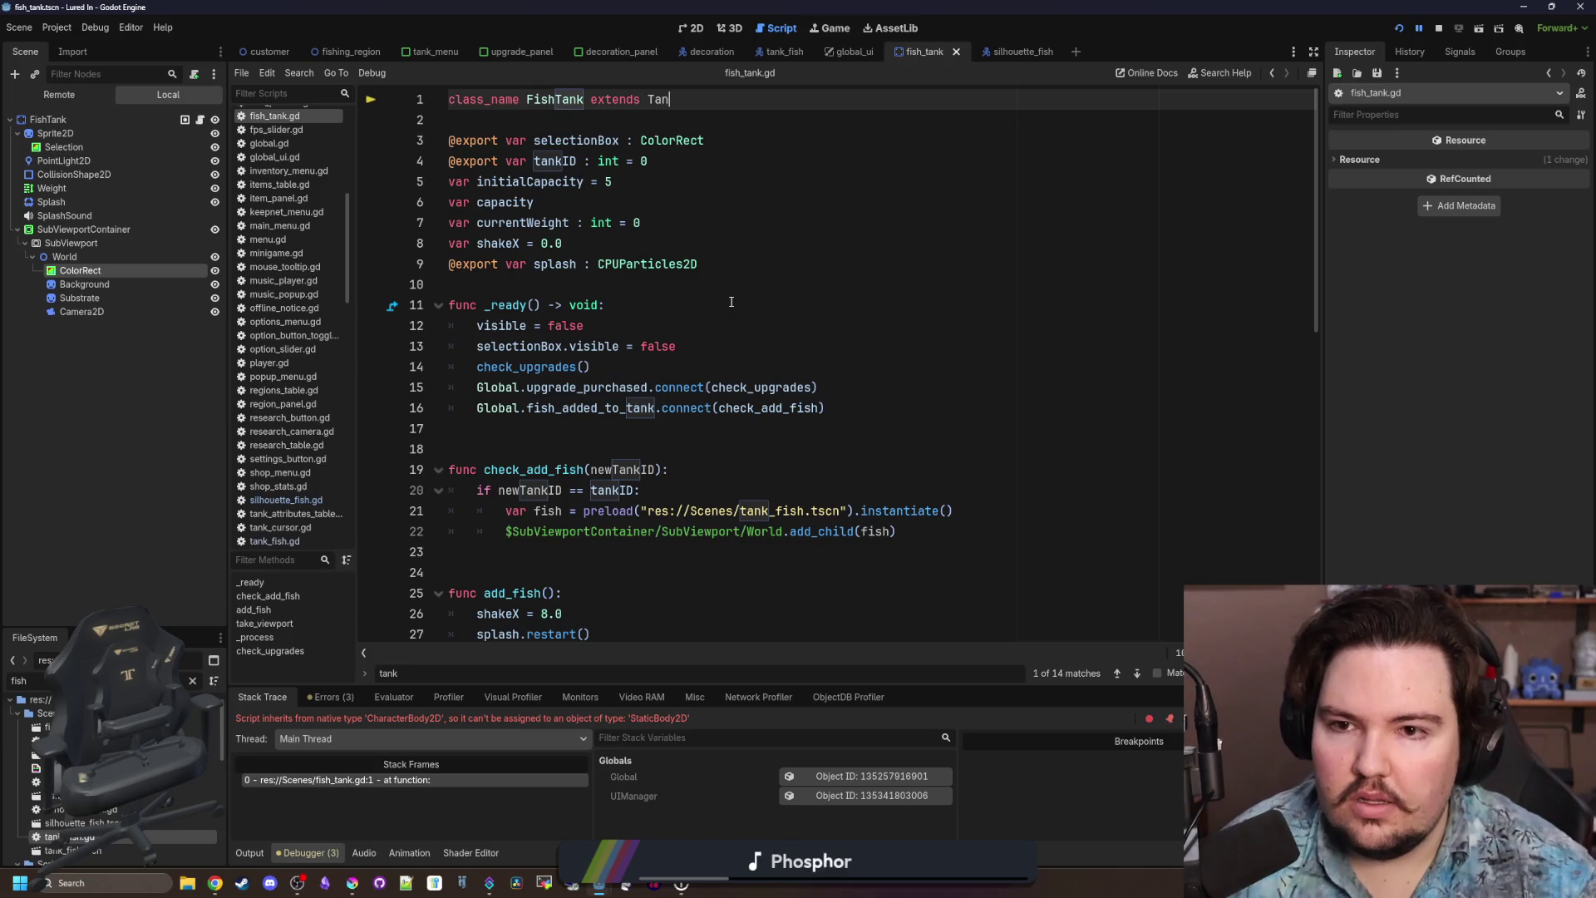
key("ctrl+z")
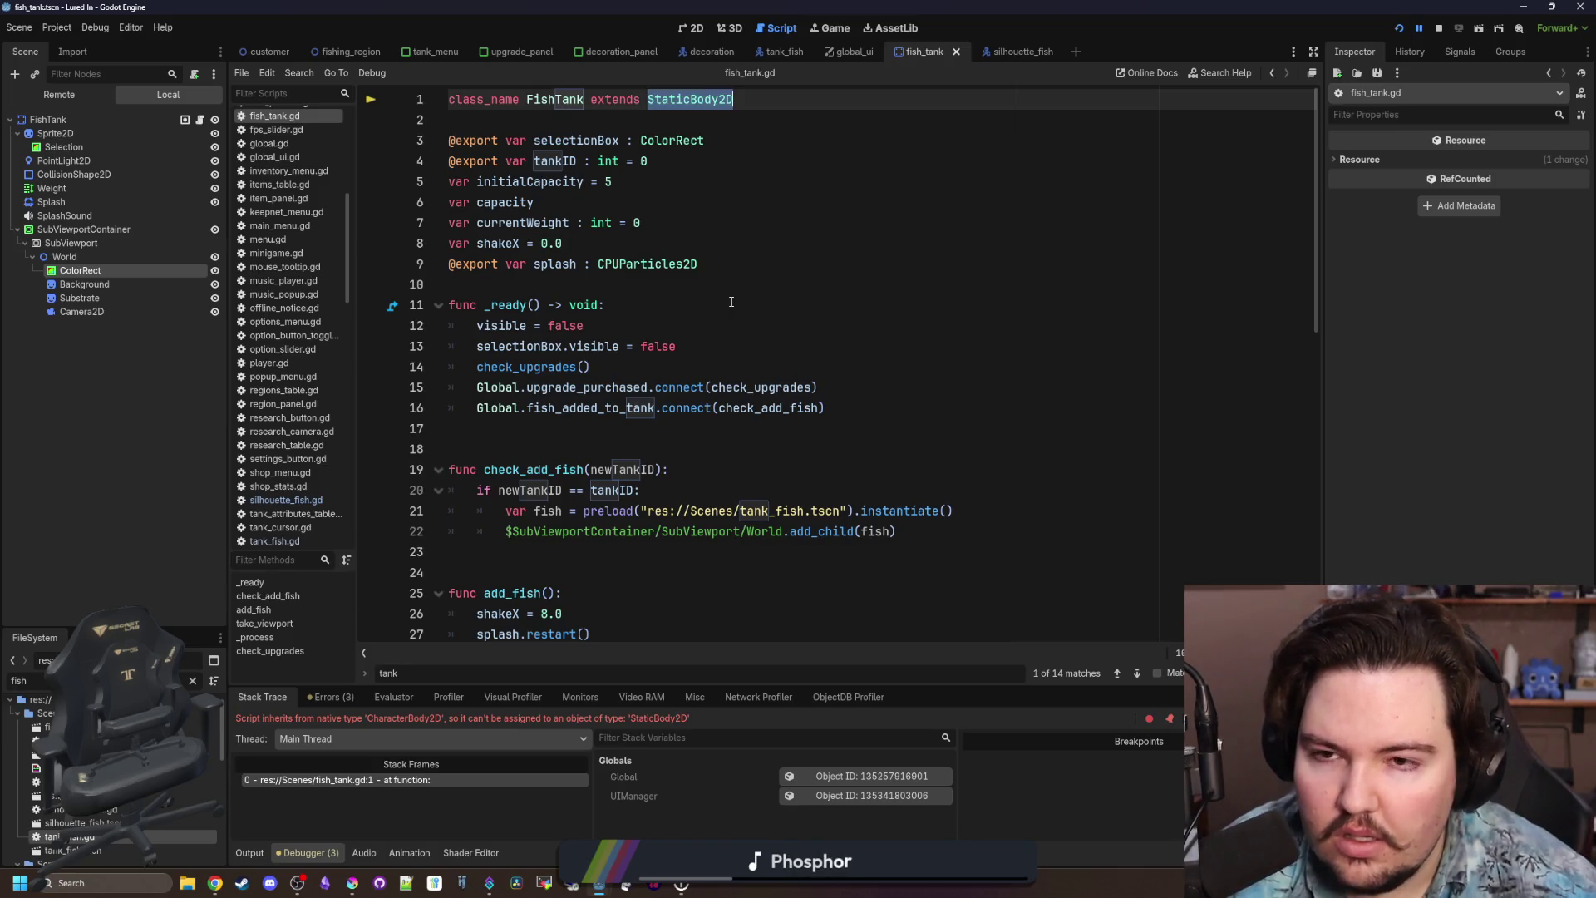
Save the restored fish_tank.gd and stop the running game.
left_click(757, 252)
left_click(804, 513)
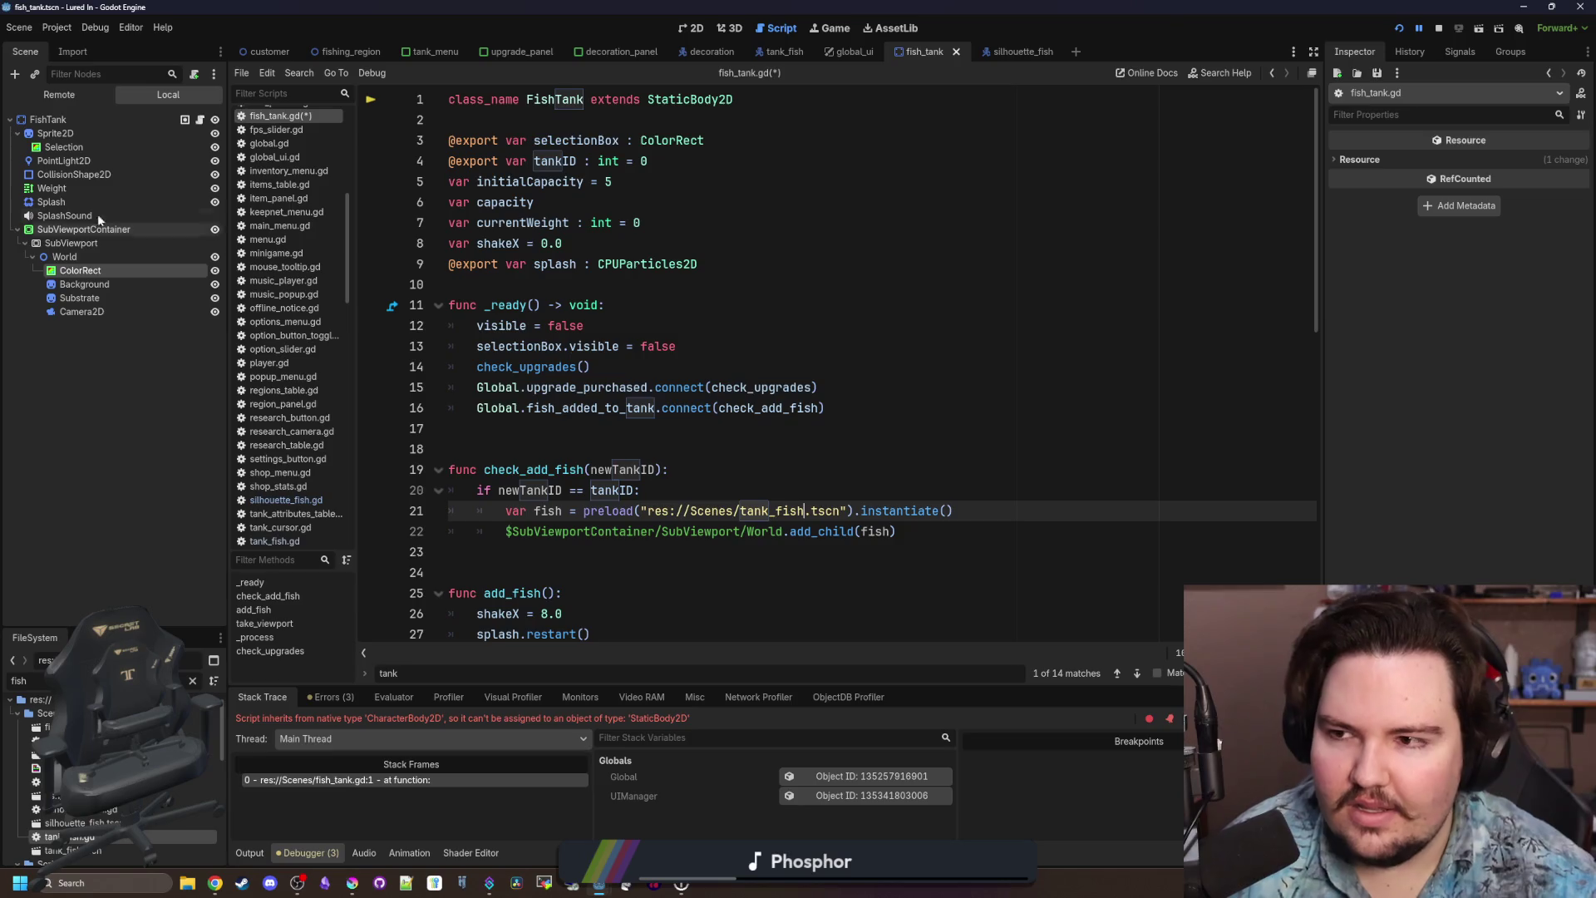
left_click(103, 119)
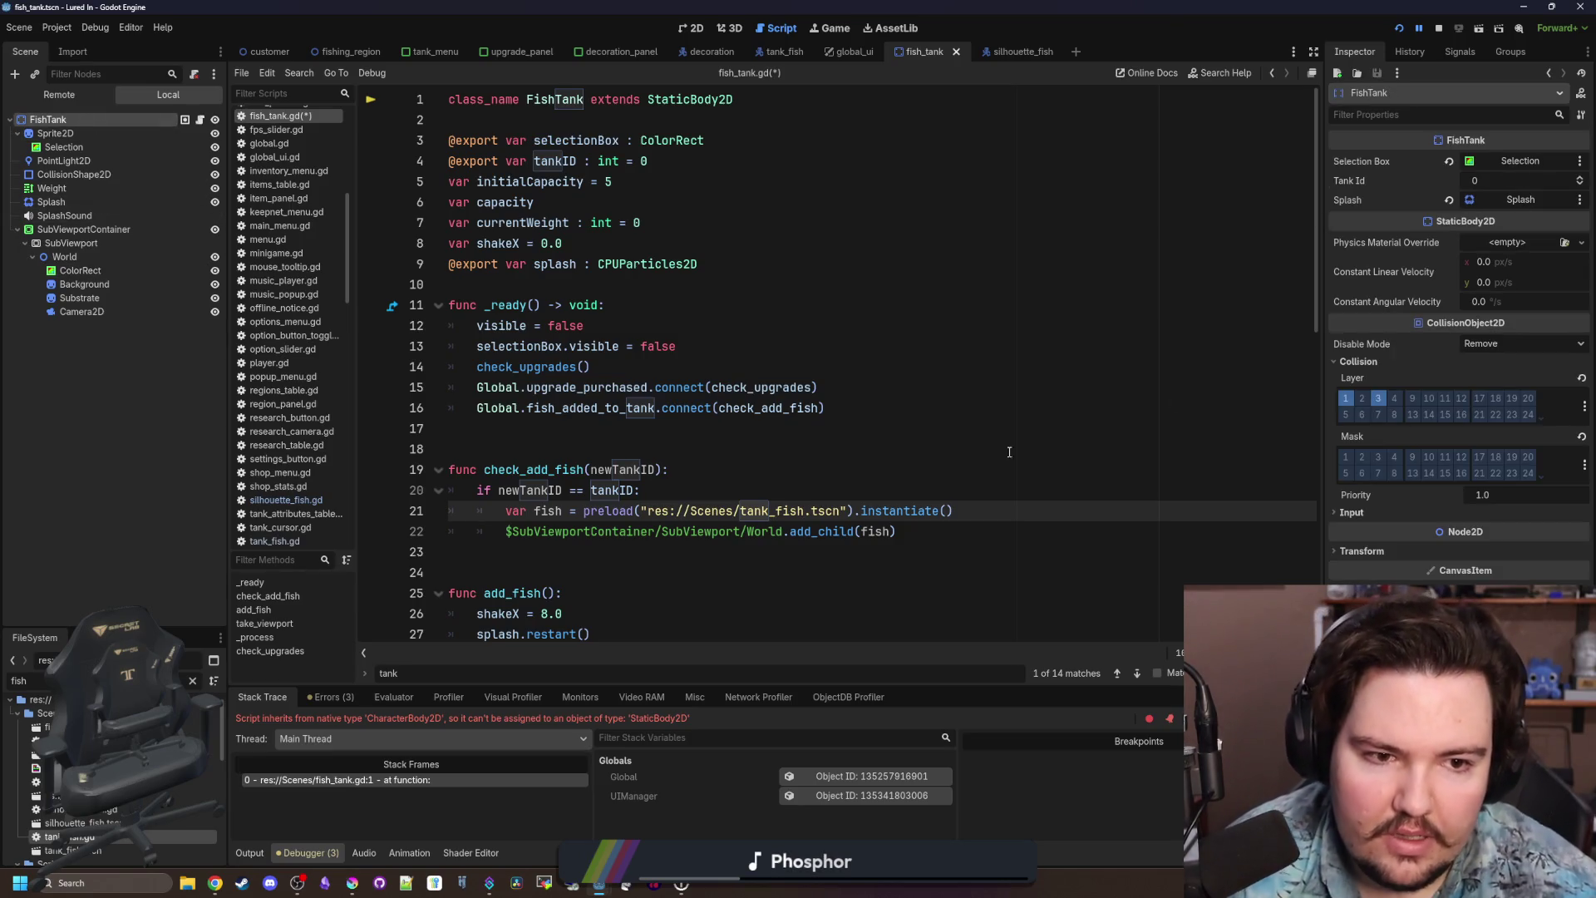
left_click(722, 490)
key("ctrl+s")
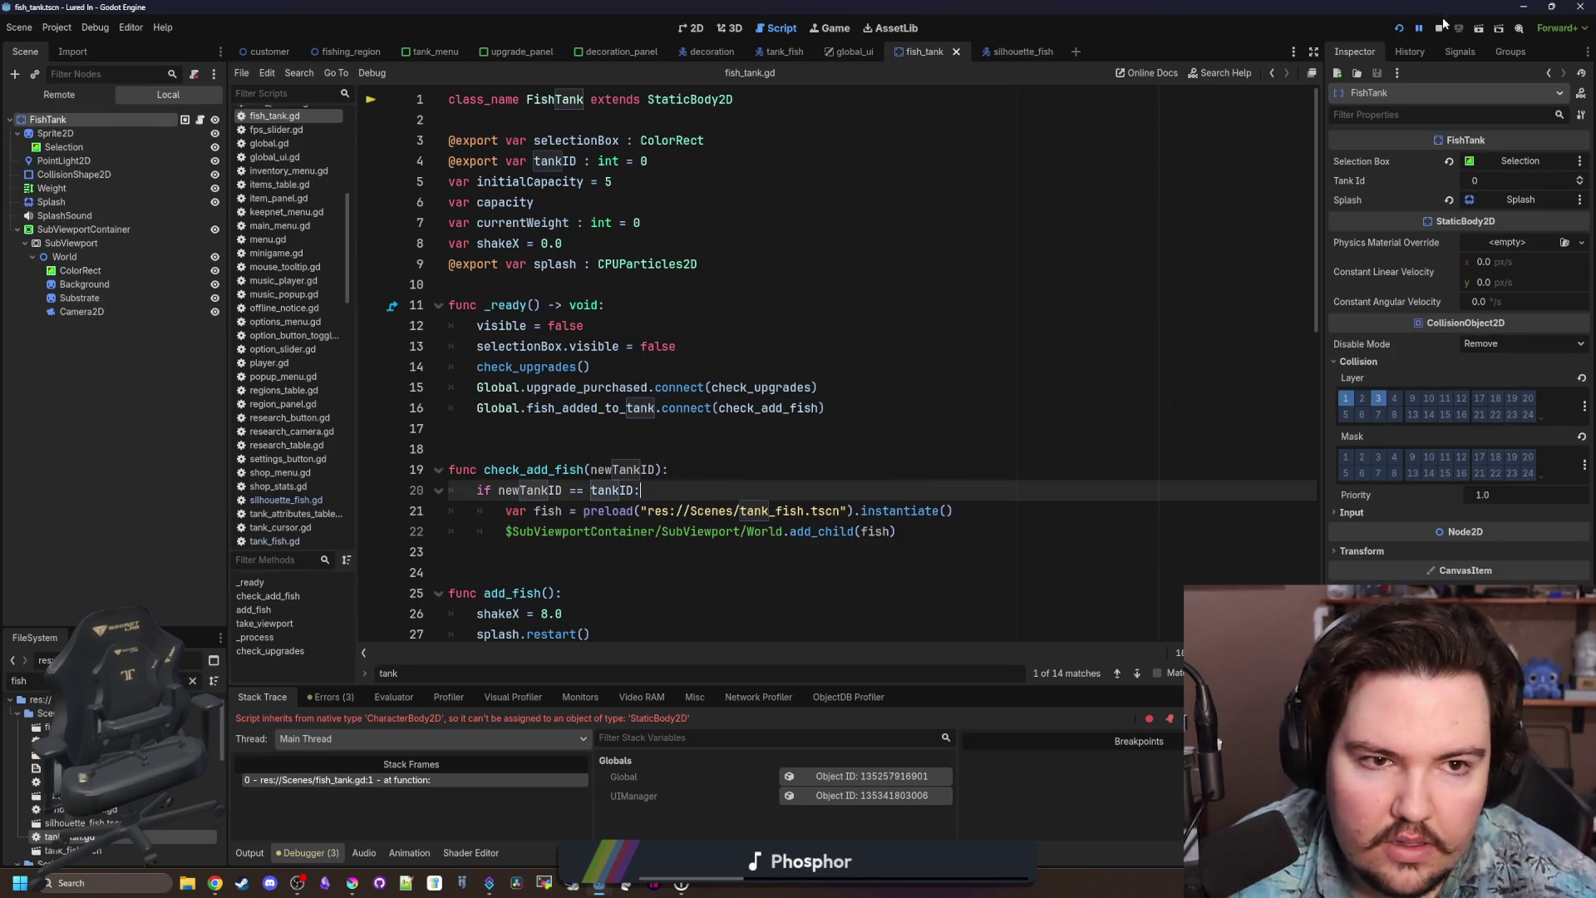
key("F8")
key("Up")
Switch the line 21 preload to silhouette_fish.tscn and run the game.
left_click(770, 509)
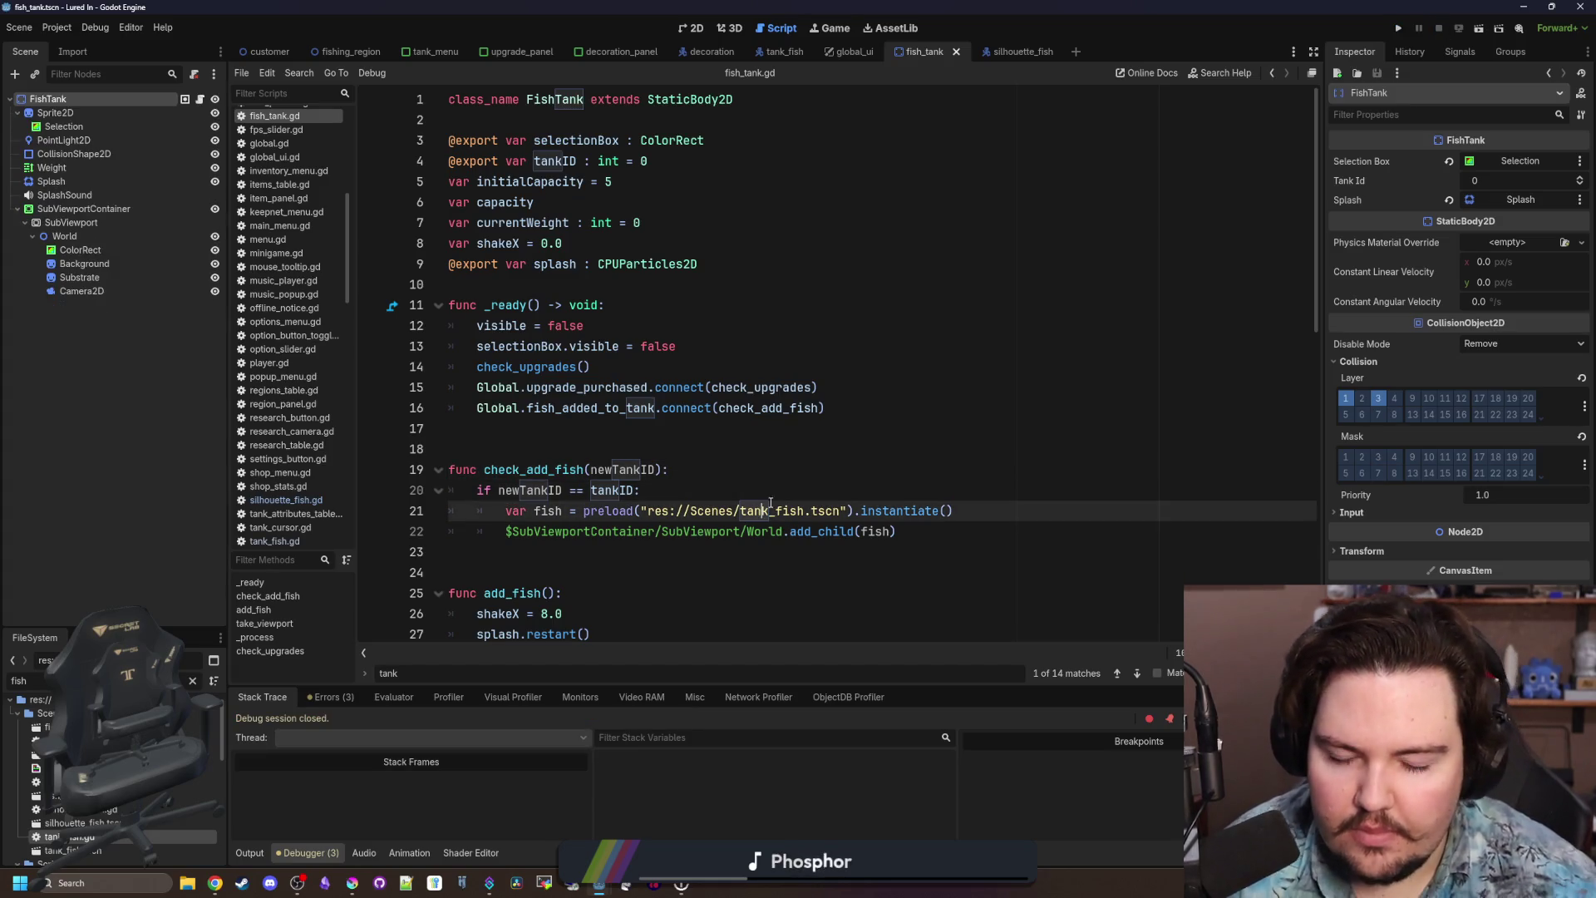
key("BackSpace")
key("BackSpace")
key("BackSpace")
type("sil")
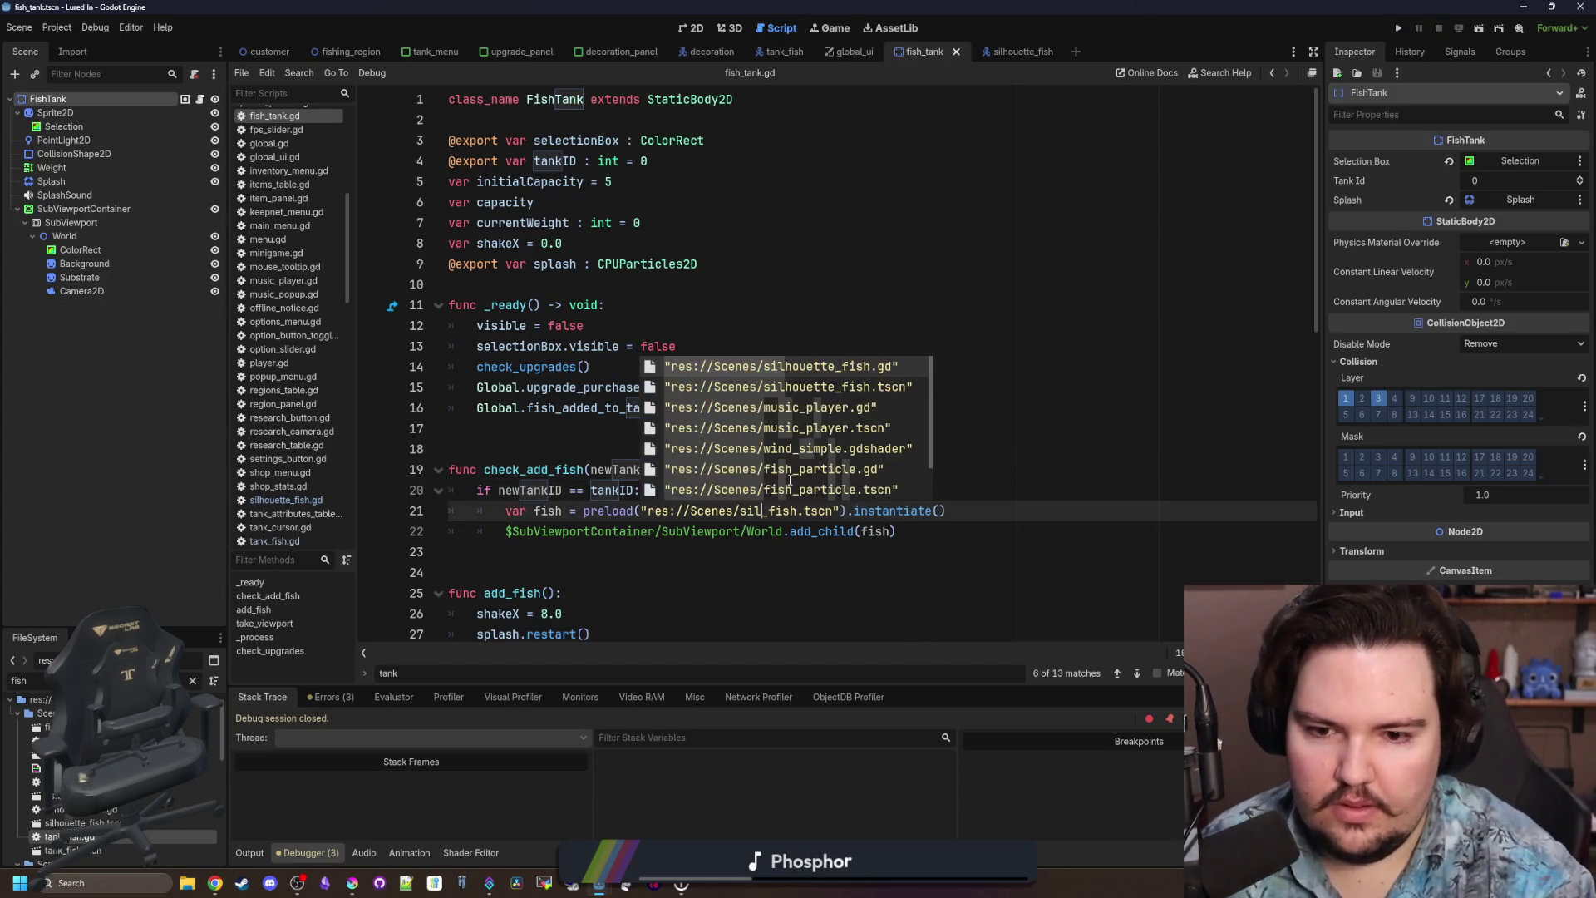
left_click(790, 387)
left_click(831, 407)
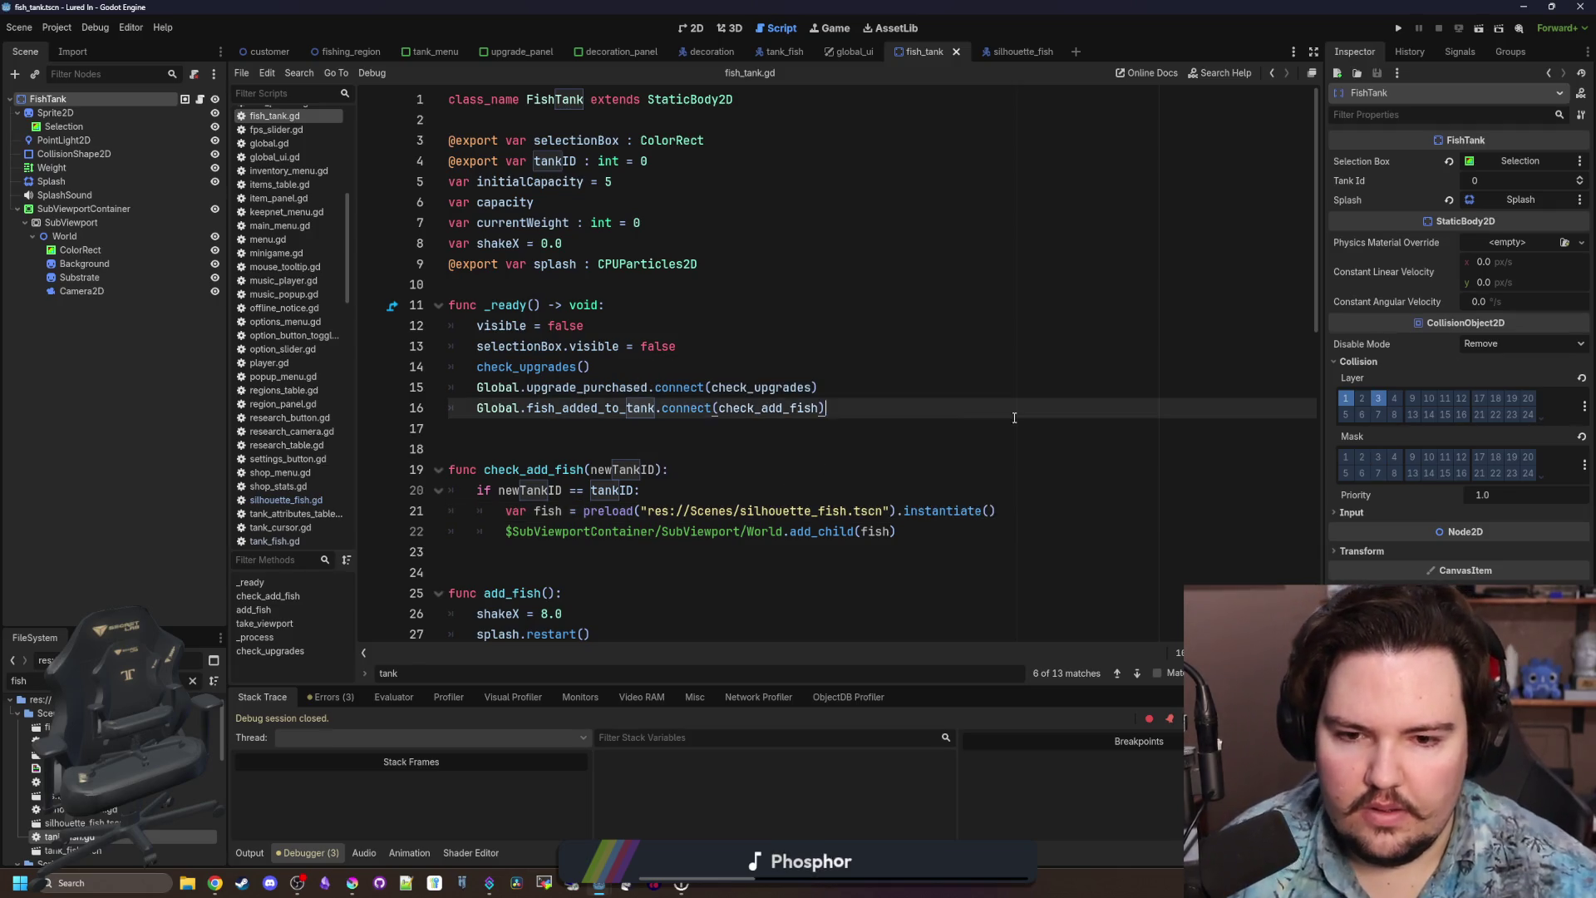
left_click(1399, 28)
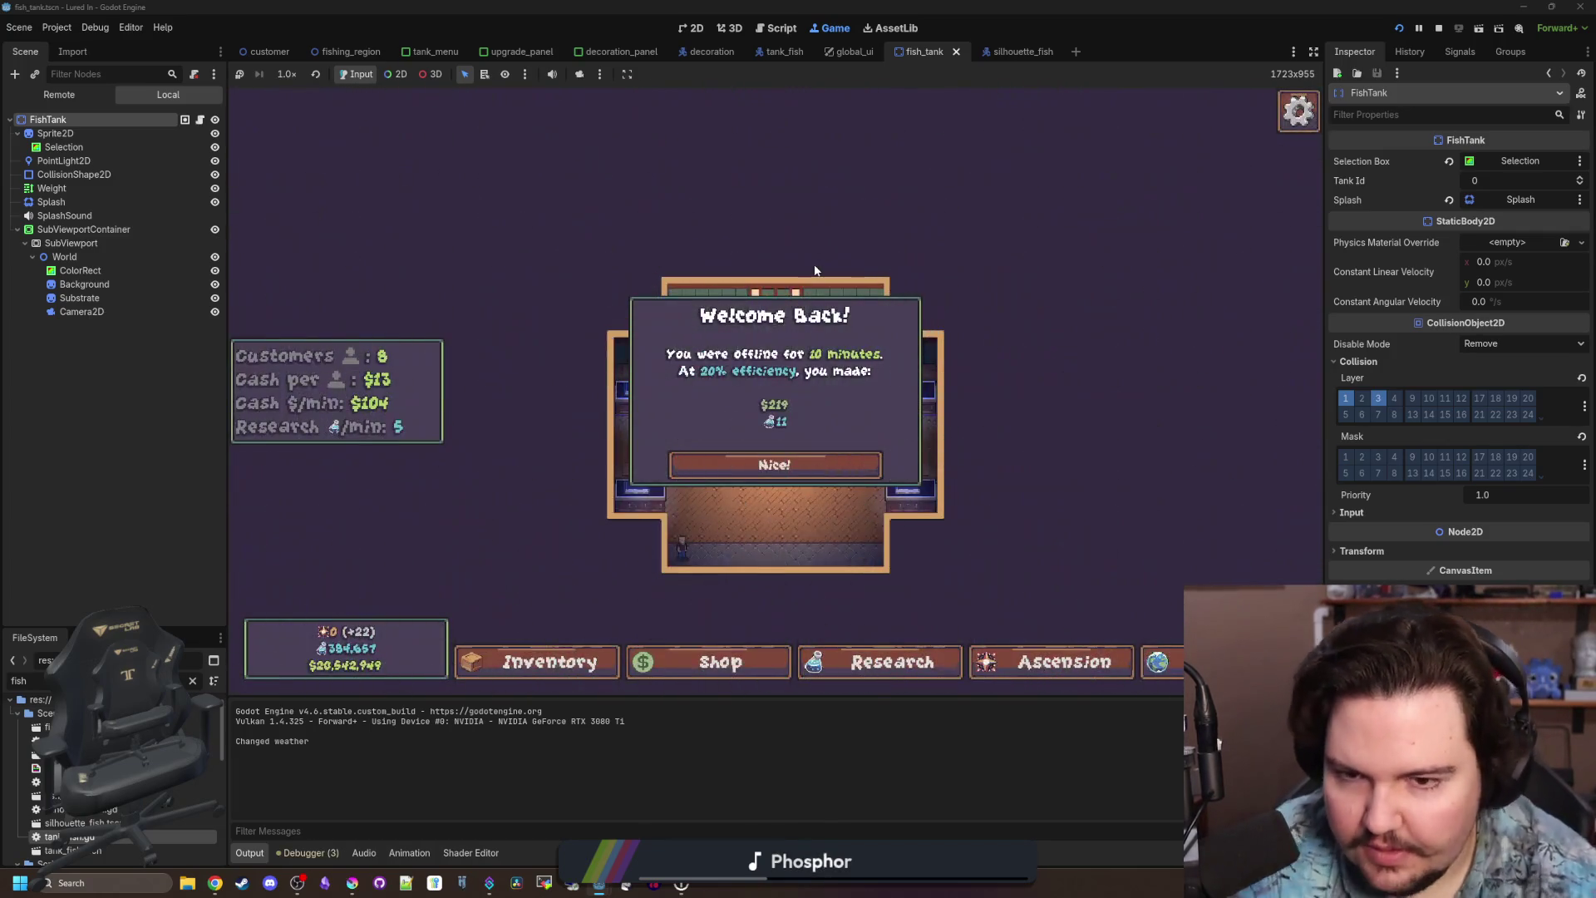
In the running game, move the Tilapia from the inventory into Fish Tank 1.
left_click(798, 478)
left_click(512, 582)
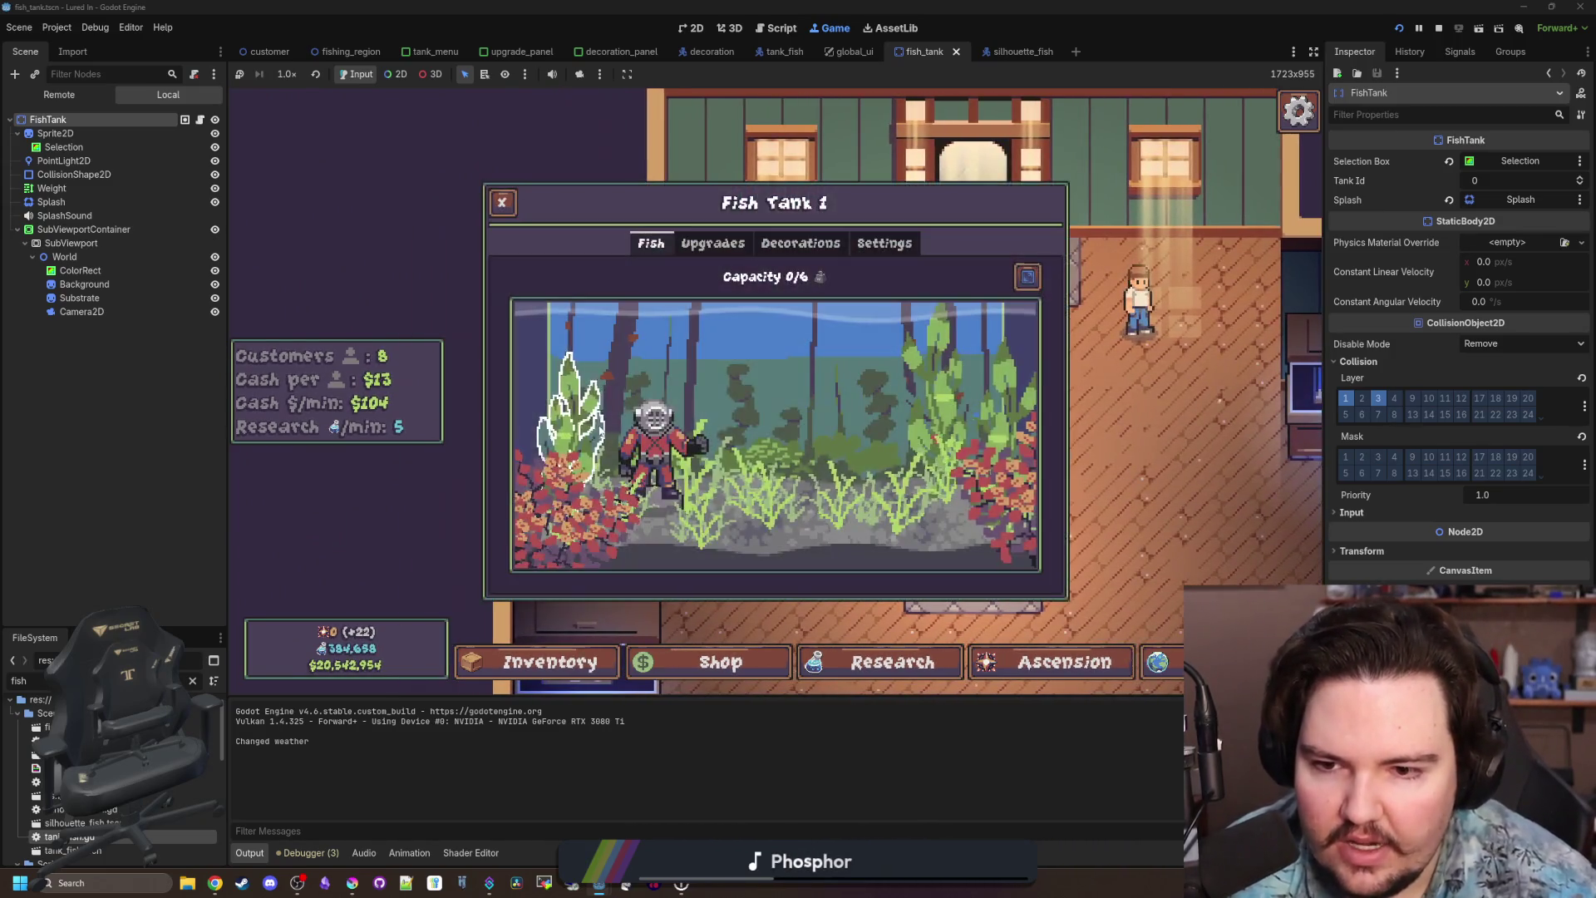
key("Escape")
left_click(548, 662)
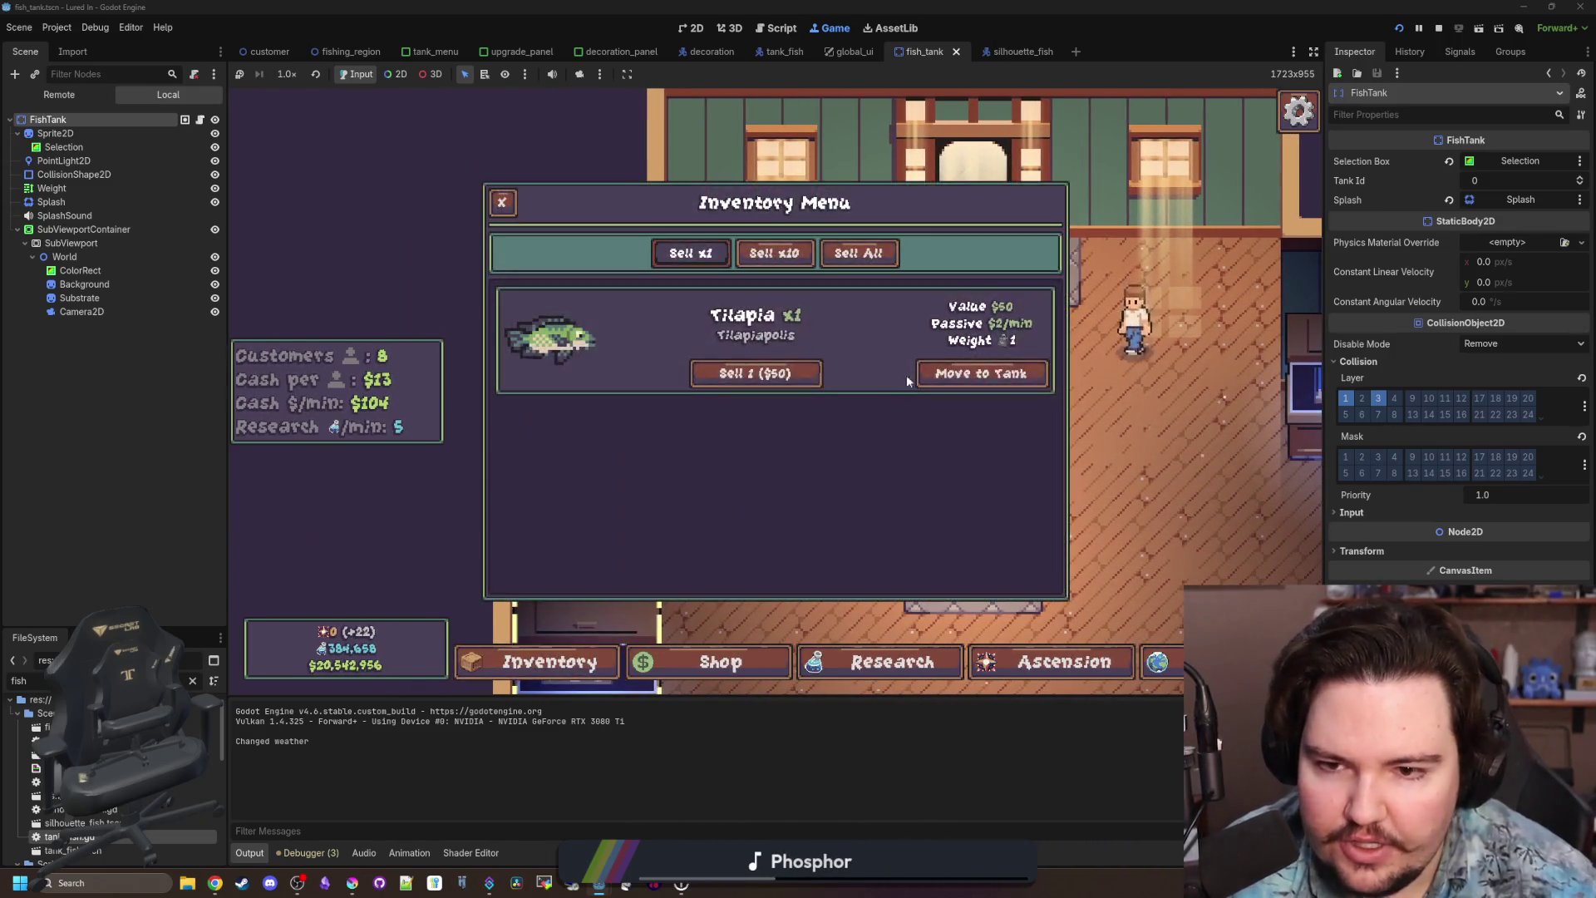
left_click(906, 376)
left_click(648, 453)
key("Escape")
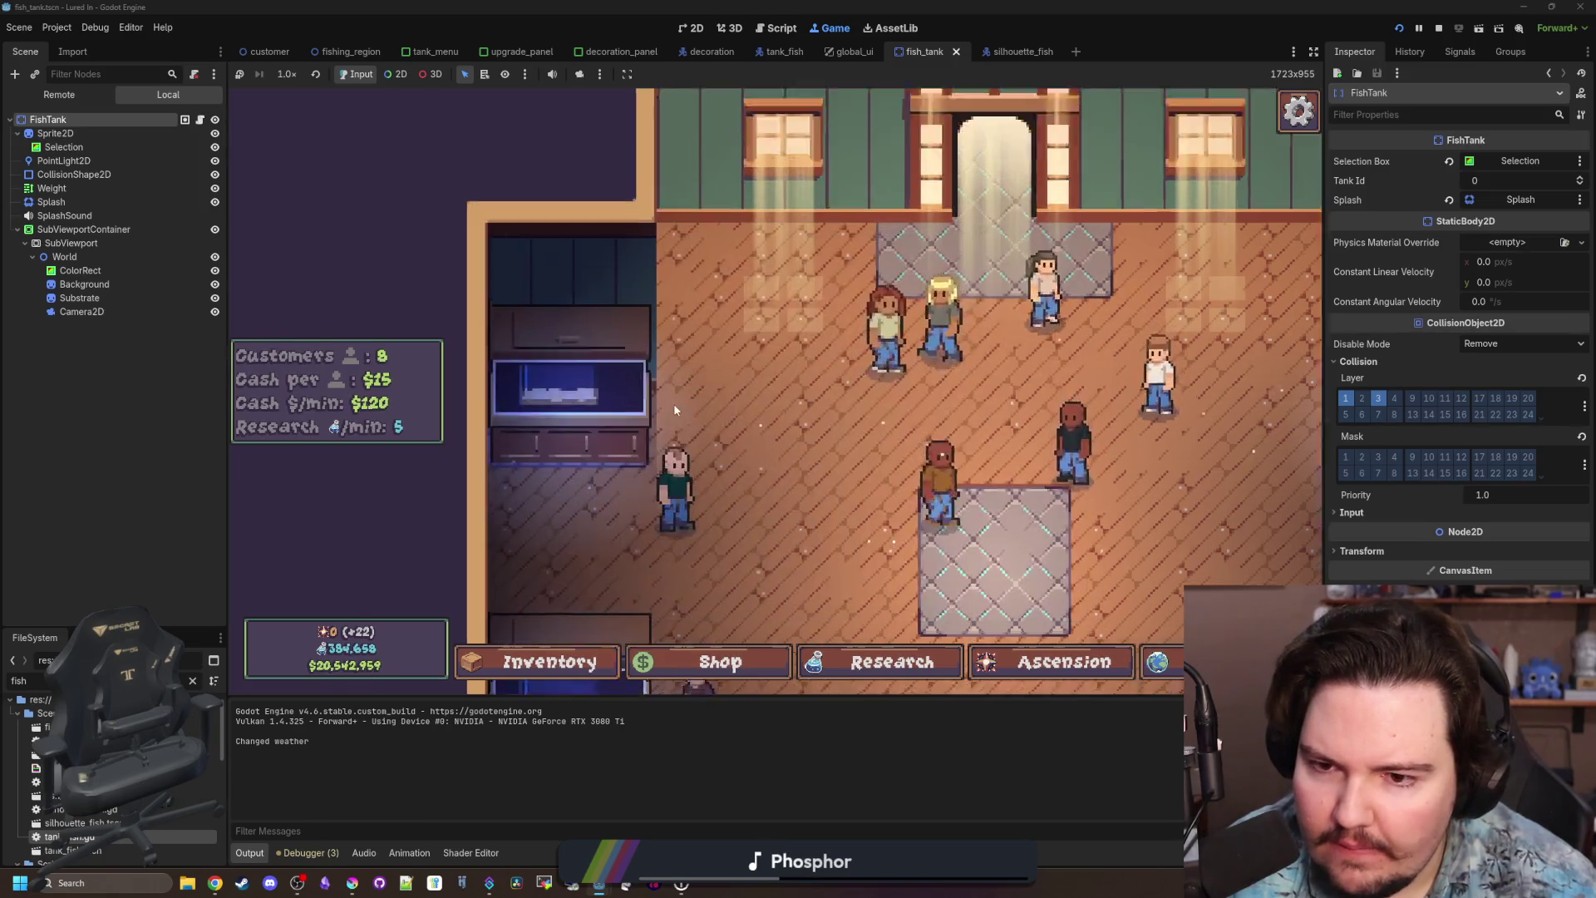
left_click(674, 403)
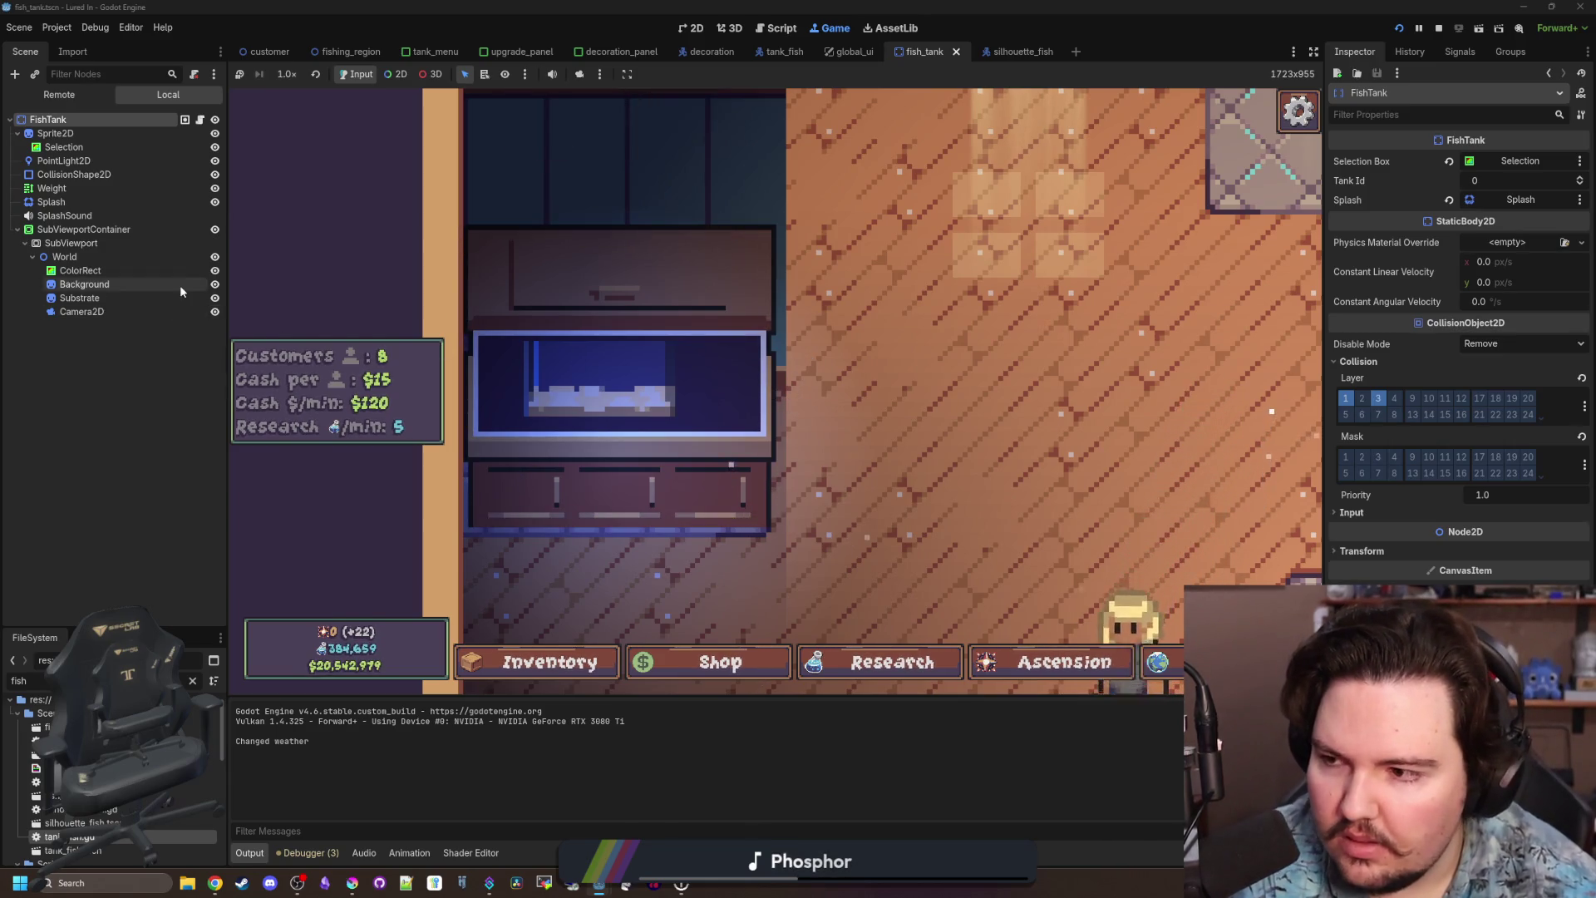
Set the World node's scale to 1, then stop the game and save.
left_click(82, 311)
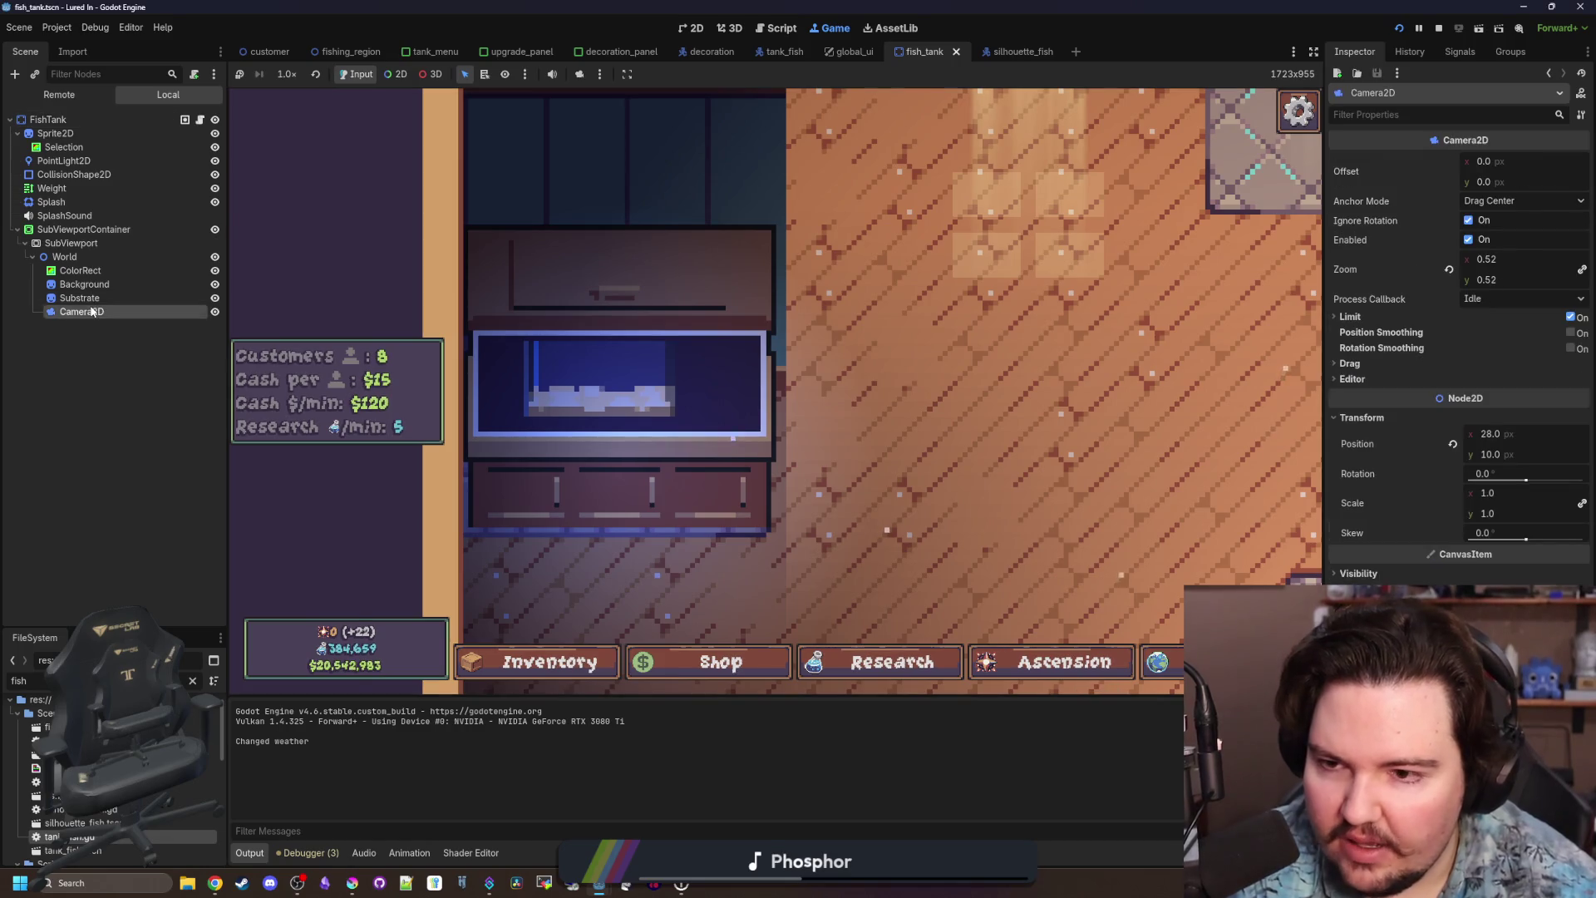
left_click(94, 262)
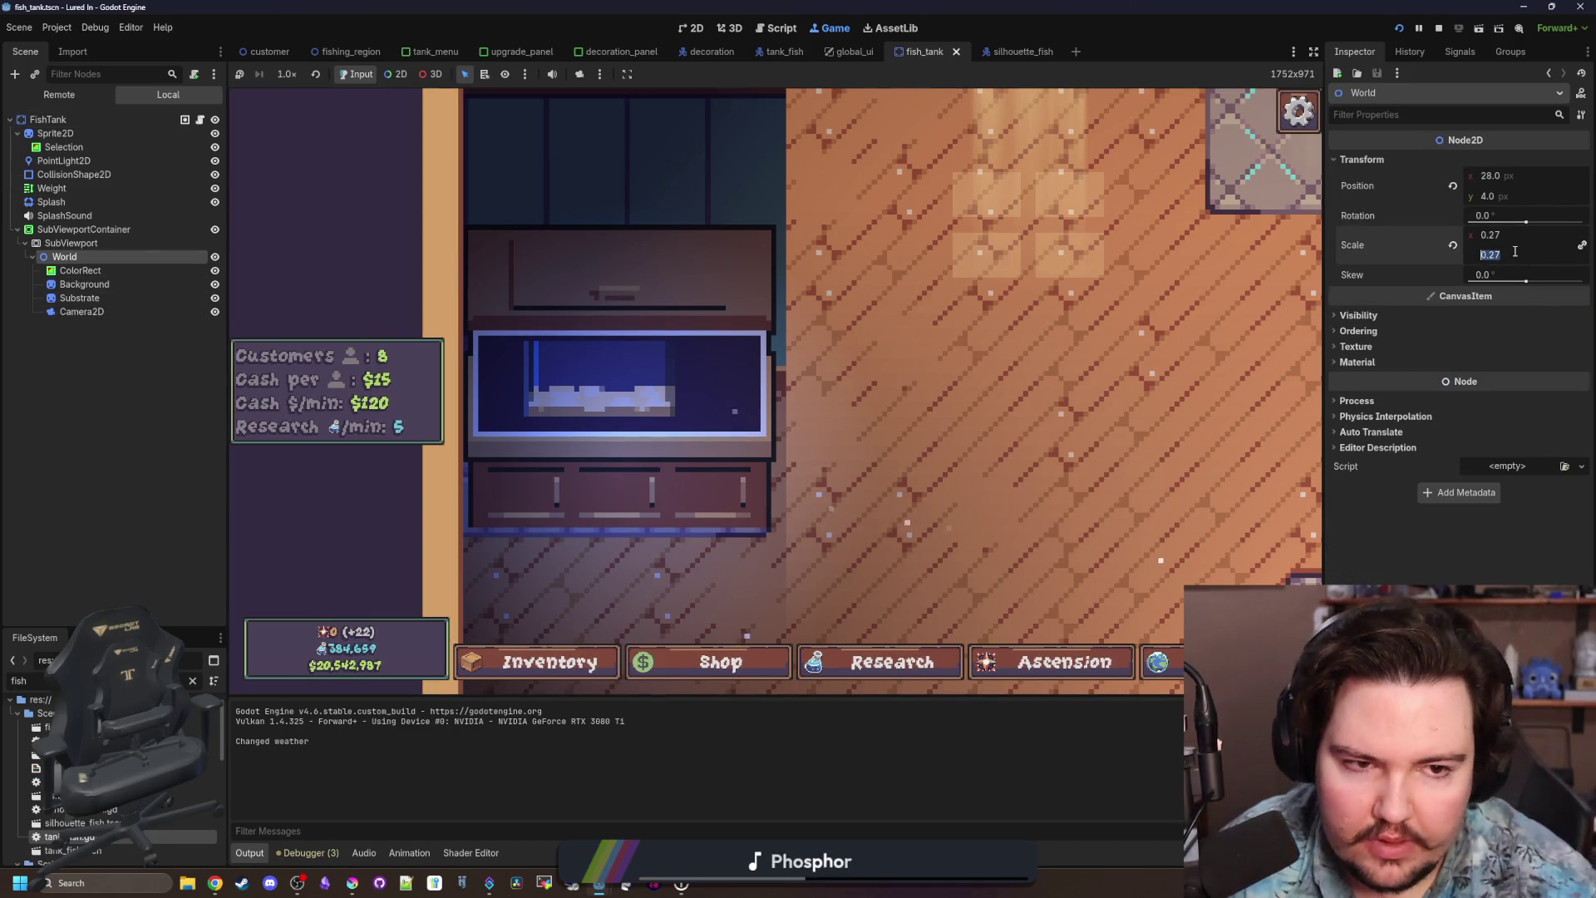
type("1")
key("Return")
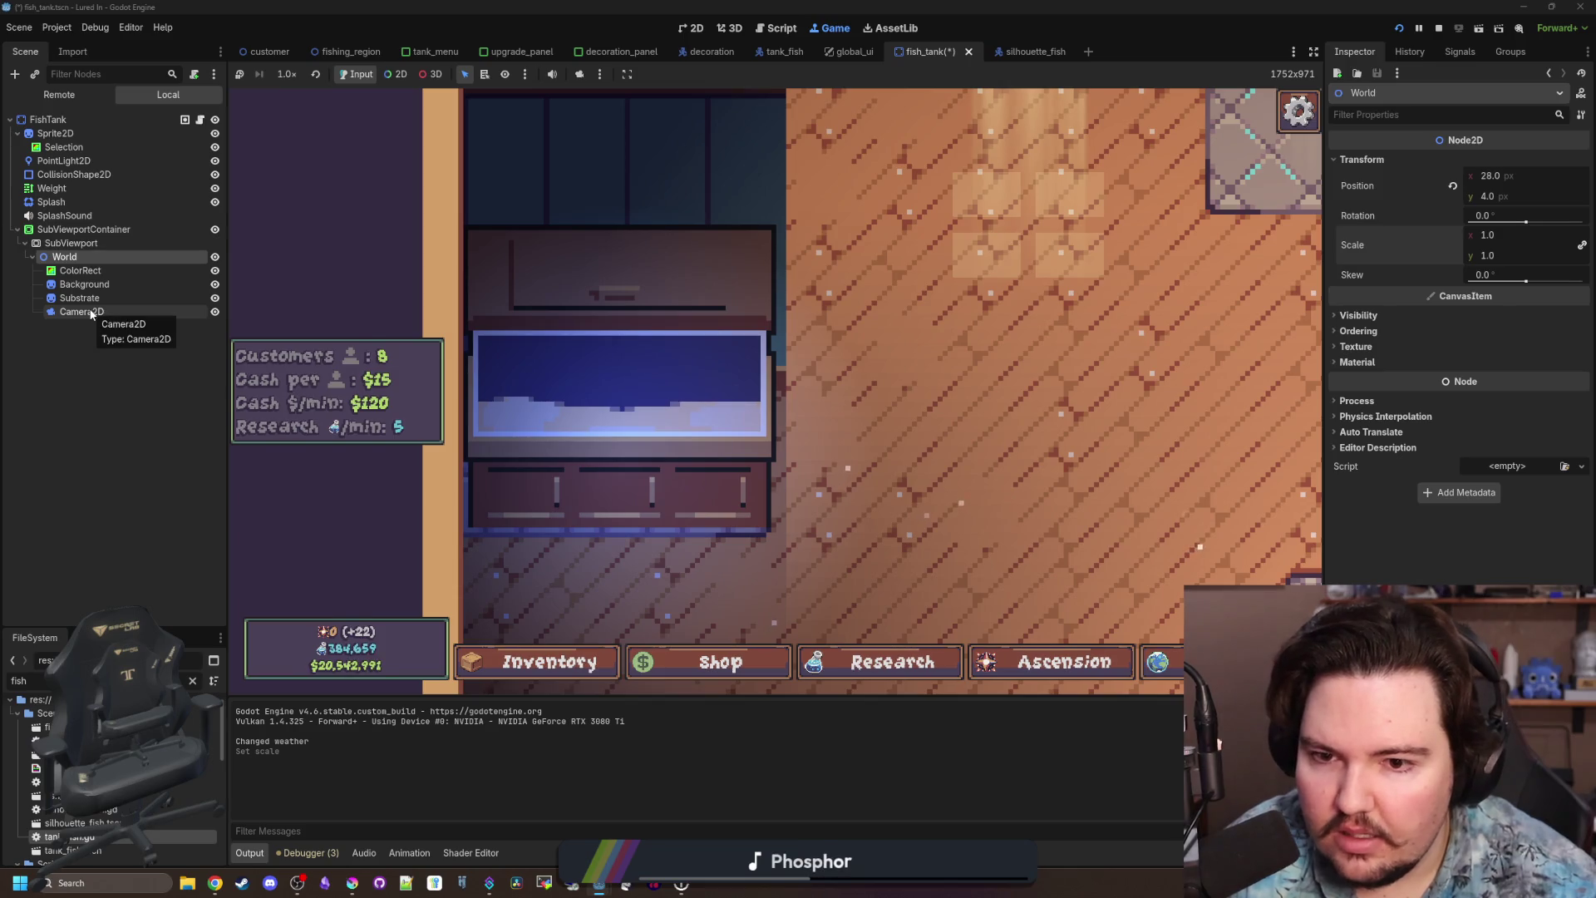
left_click(87, 312)
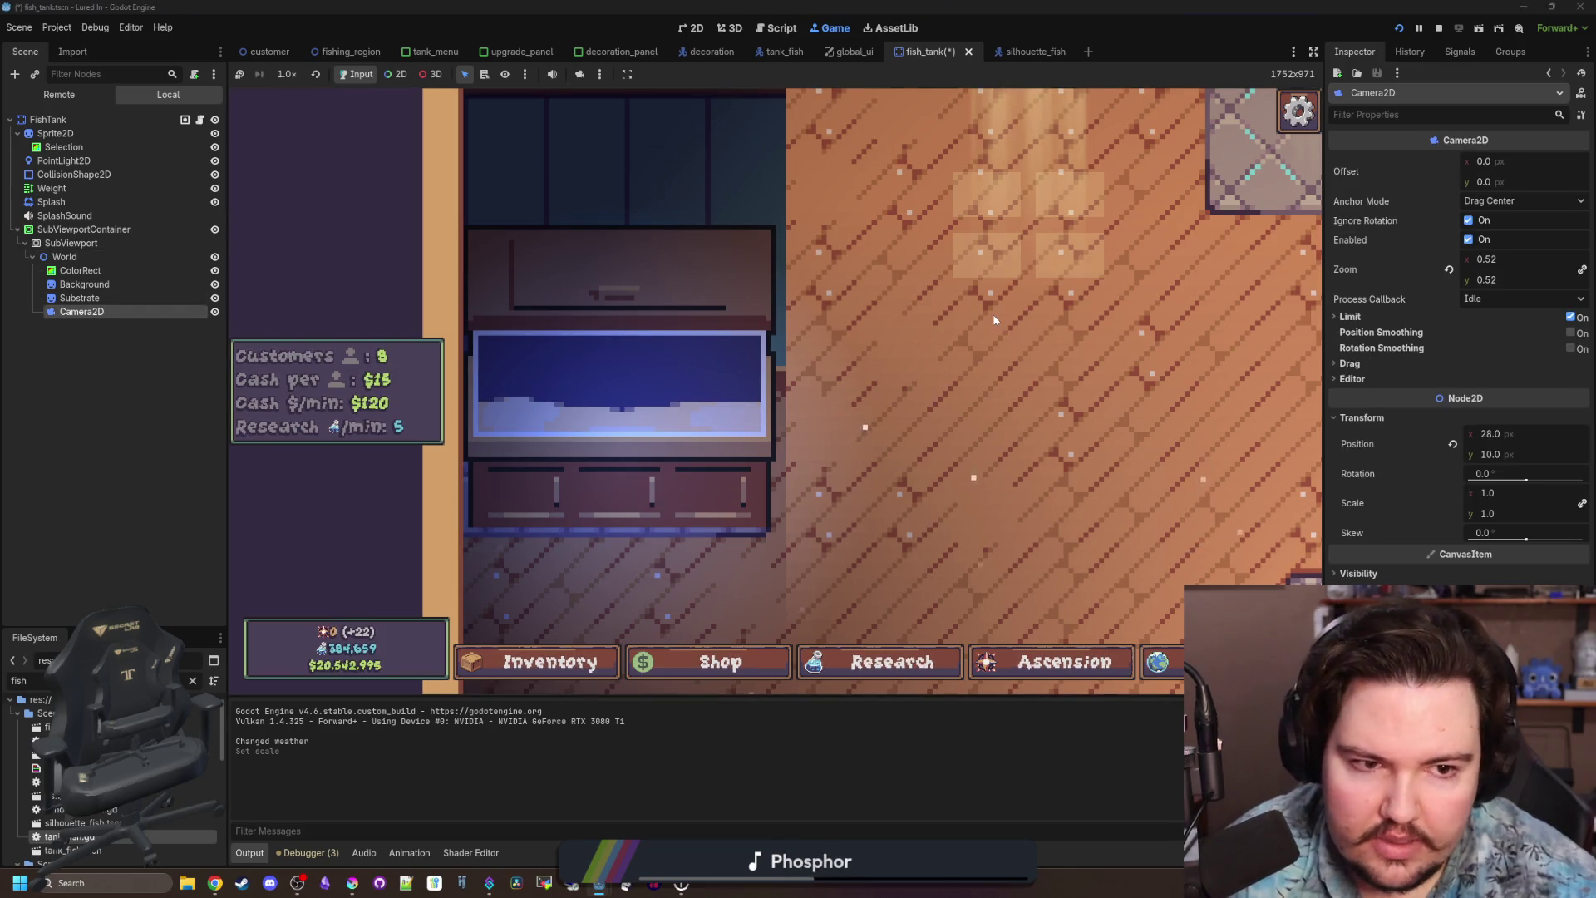
scroll(819, 314, "down", 5)
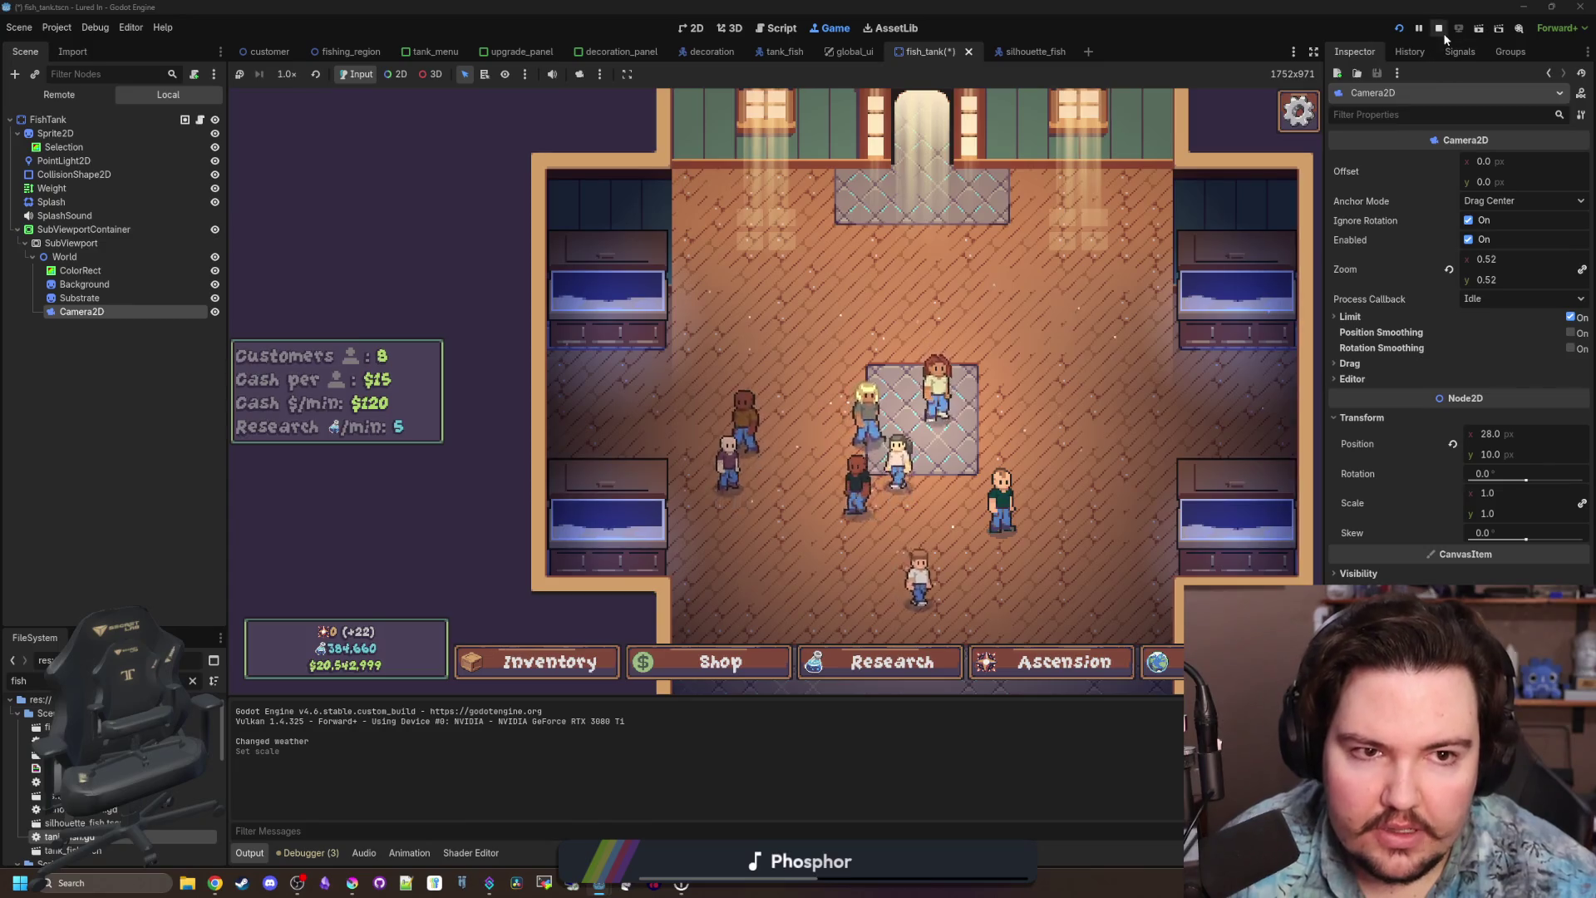
left_click(1439, 30)
key("ctrl+s")
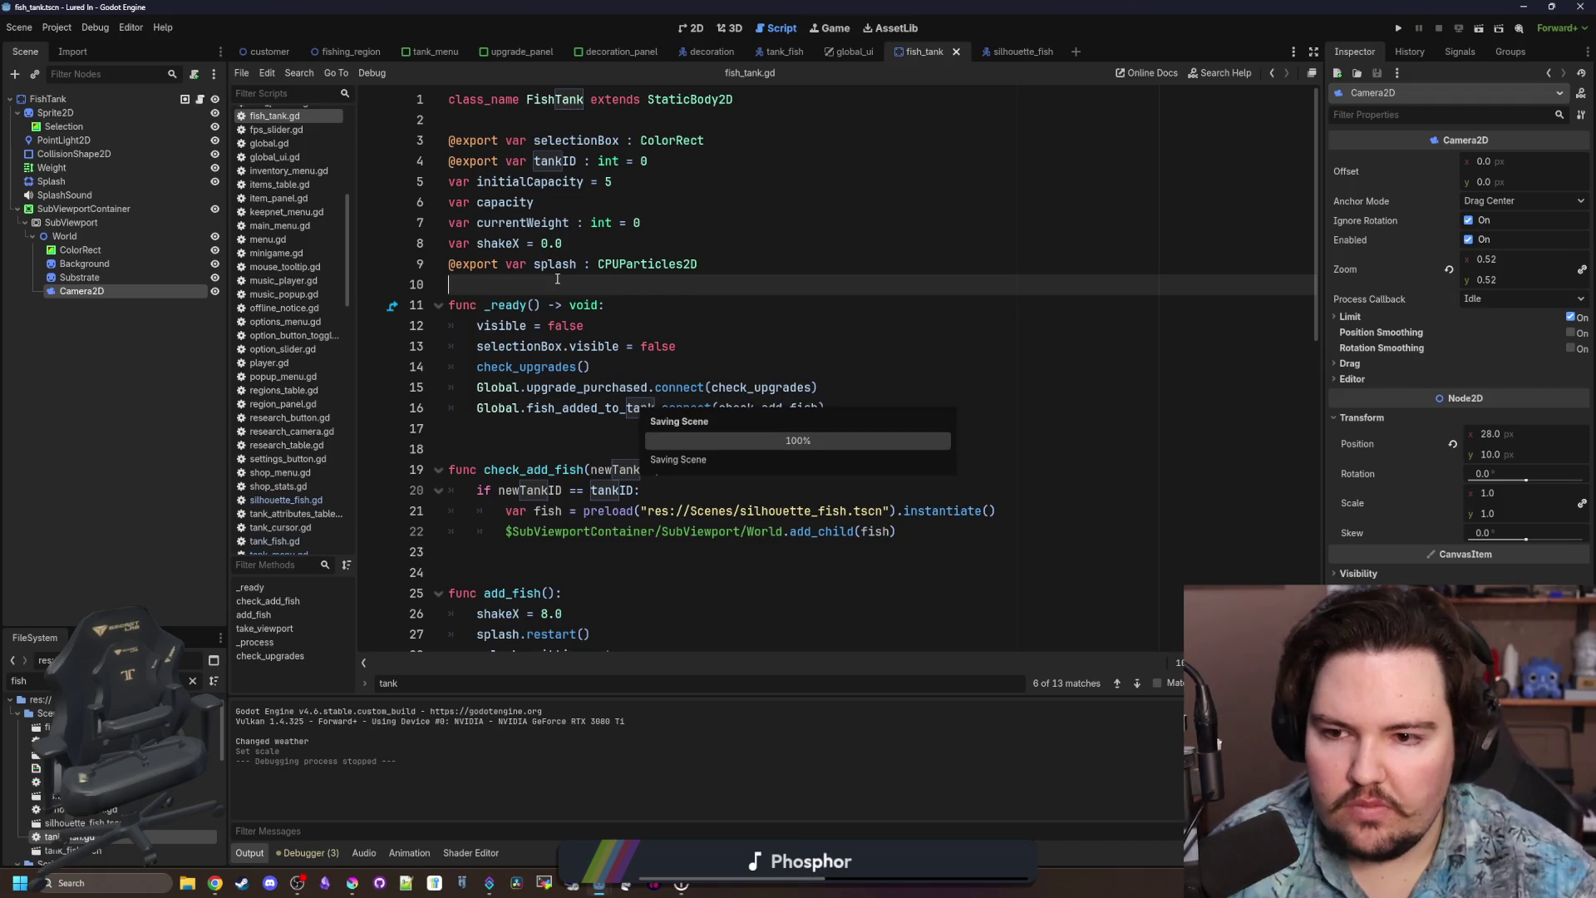
Relaunch the game and move the Tilapia from Fish Tank 1 to inventory and back.
left_click(1400, 29)
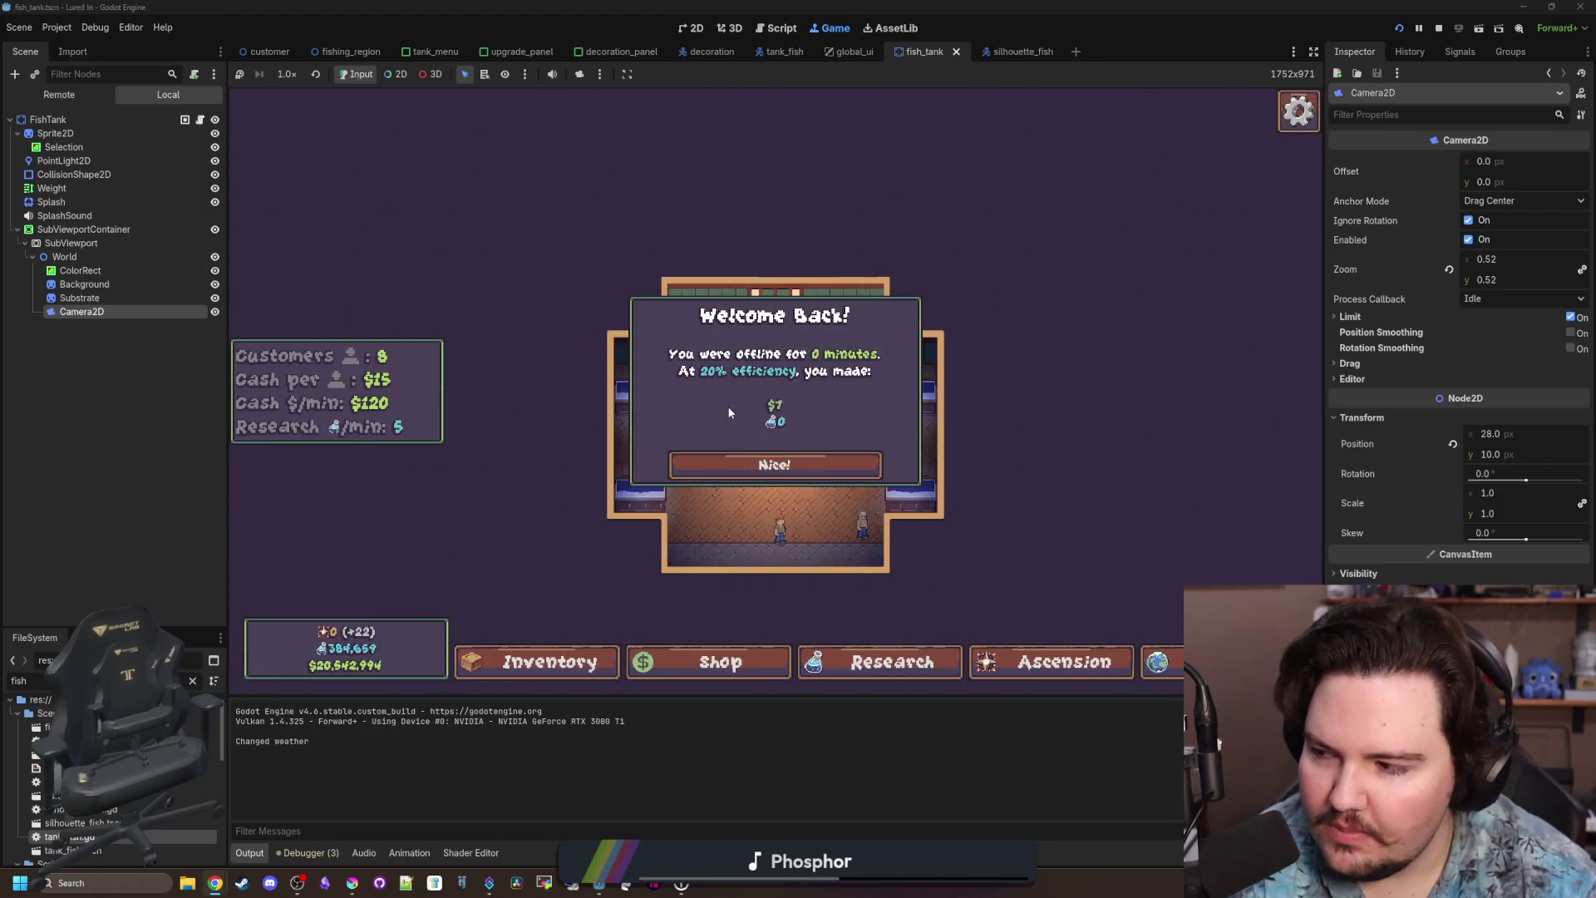
left_click(774, 464)
left_click(621, 395)
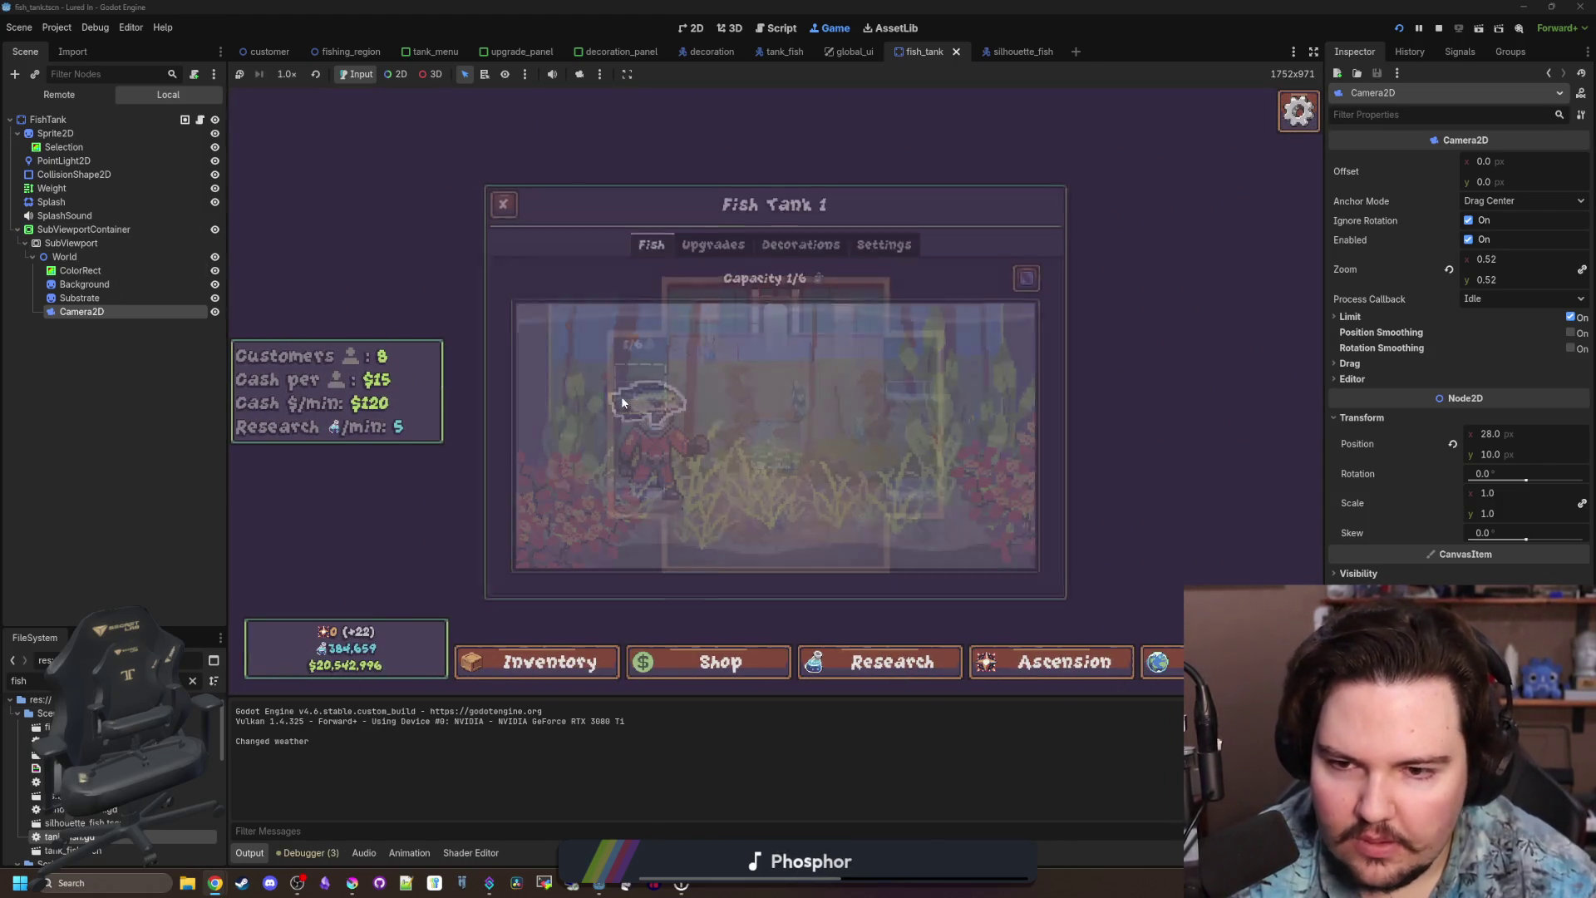
left_click(649, 403)
left_click(1169, 420)
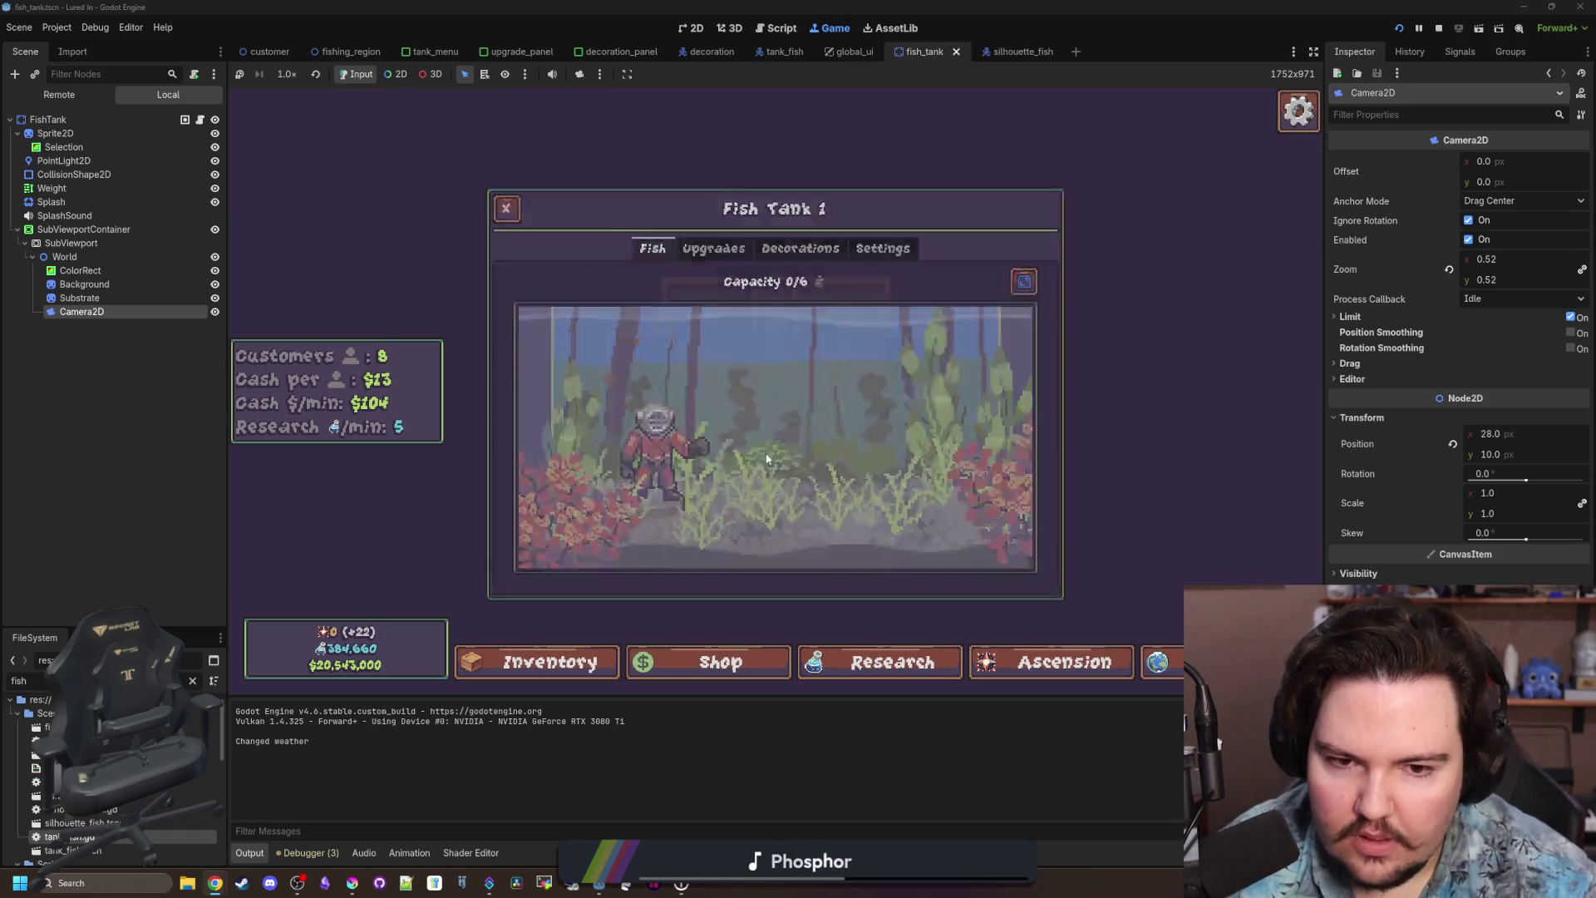
left_click(981, 373)
left_click(598, 391)
key("Escape")
Zoom onto the left tank to check the Tilapia's dark silhouette.
scroll(643, 460, "up", 3)
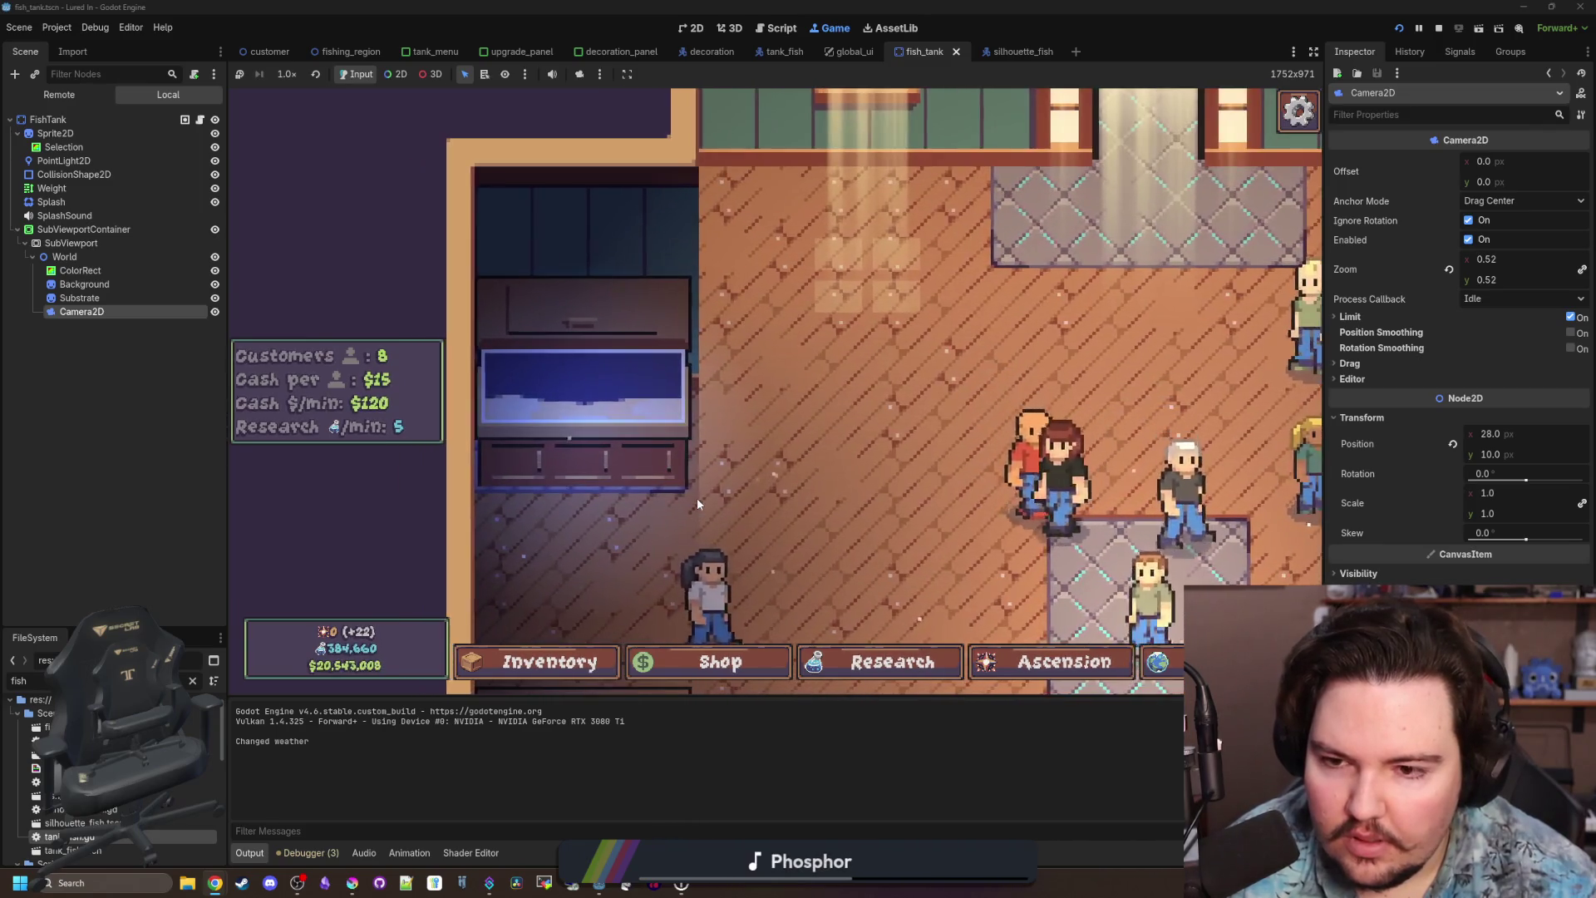
scroll(697, 497, "up", 2)
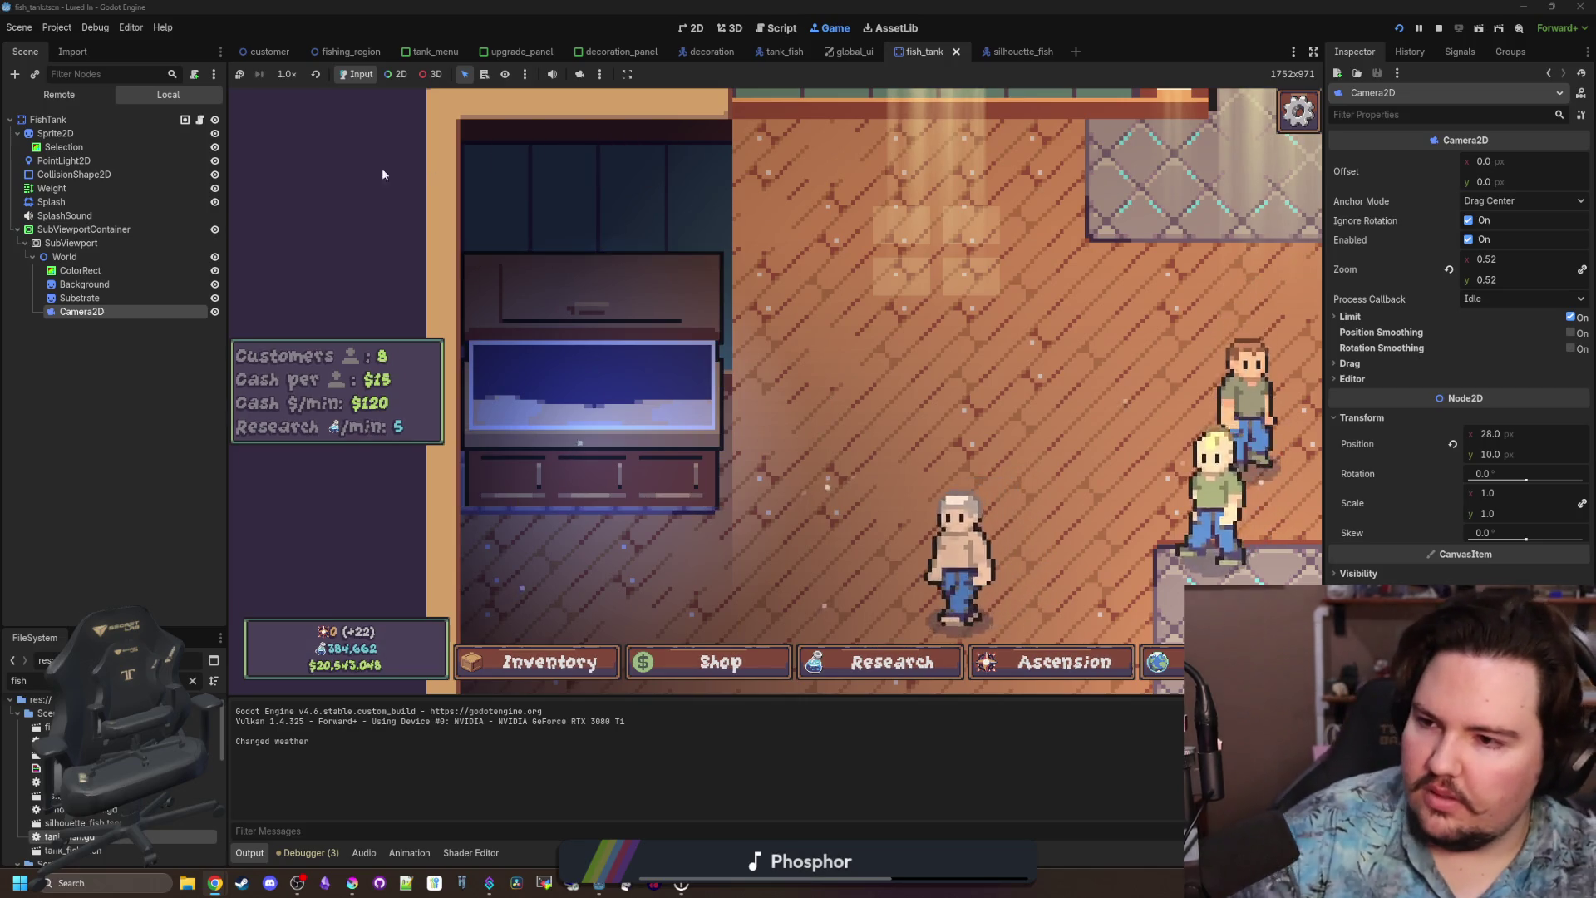
mouse_move(533, 447)
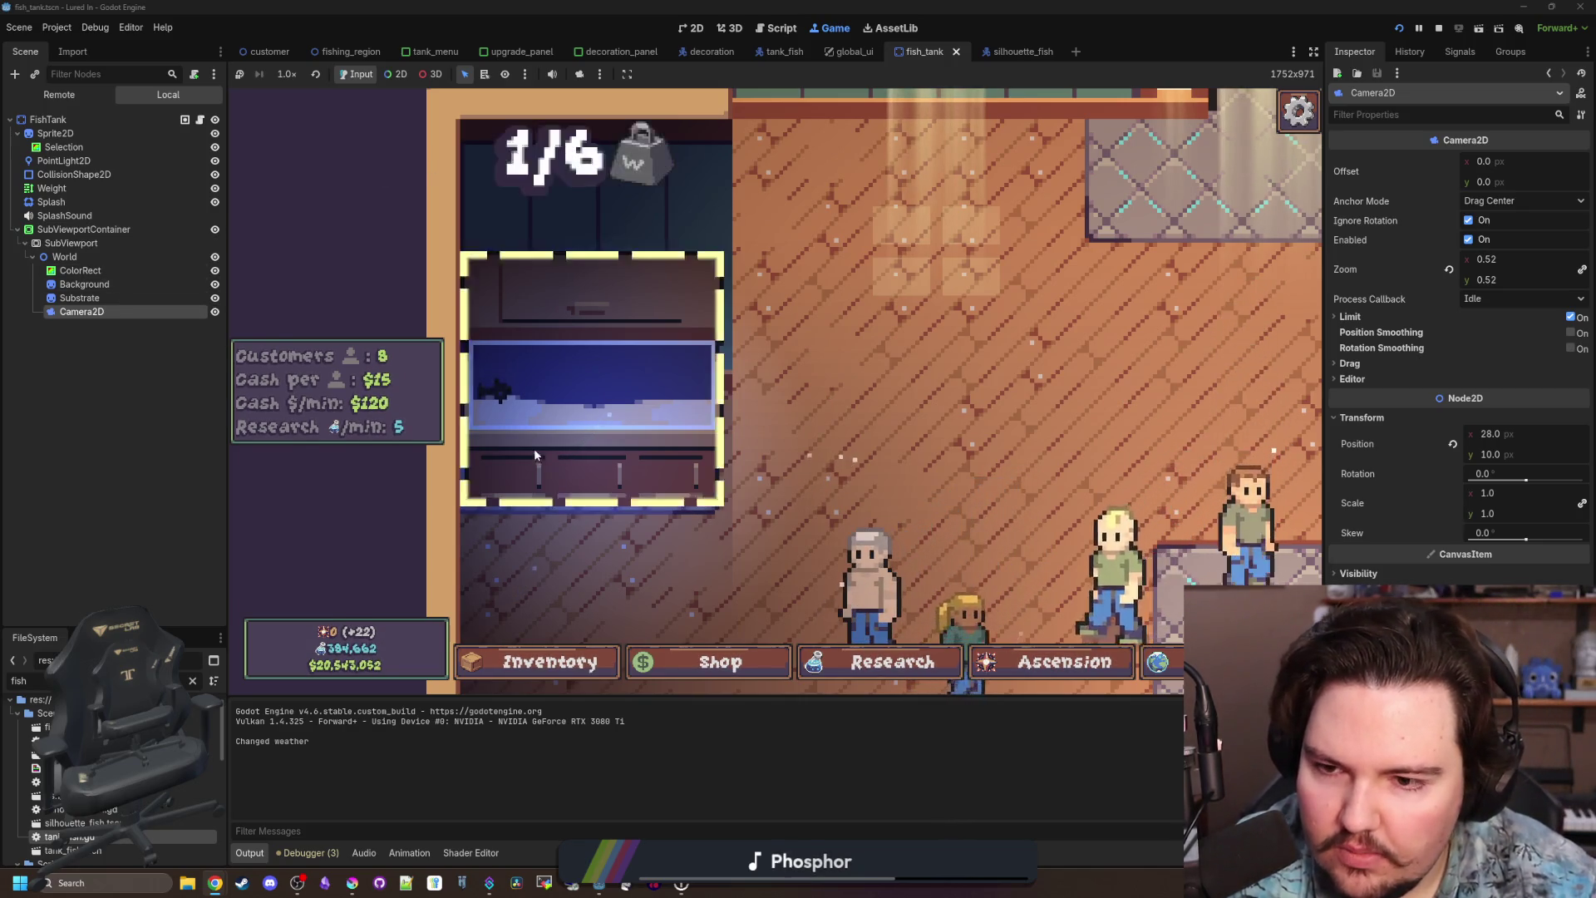
left_click(491, 385)
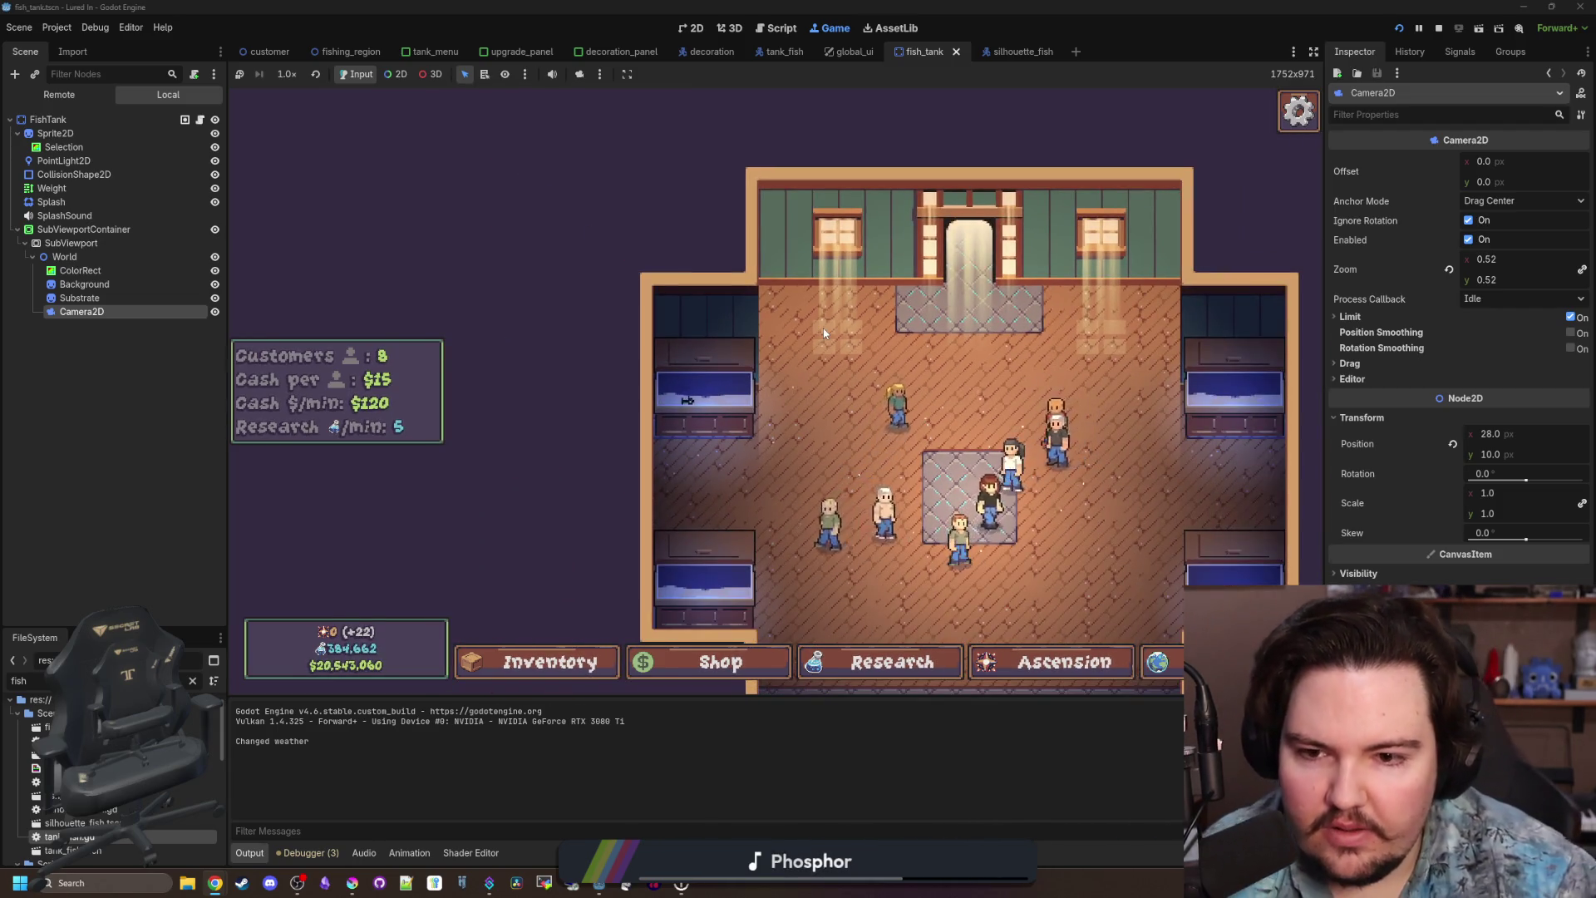
scroll(765, 390, "up", 5)
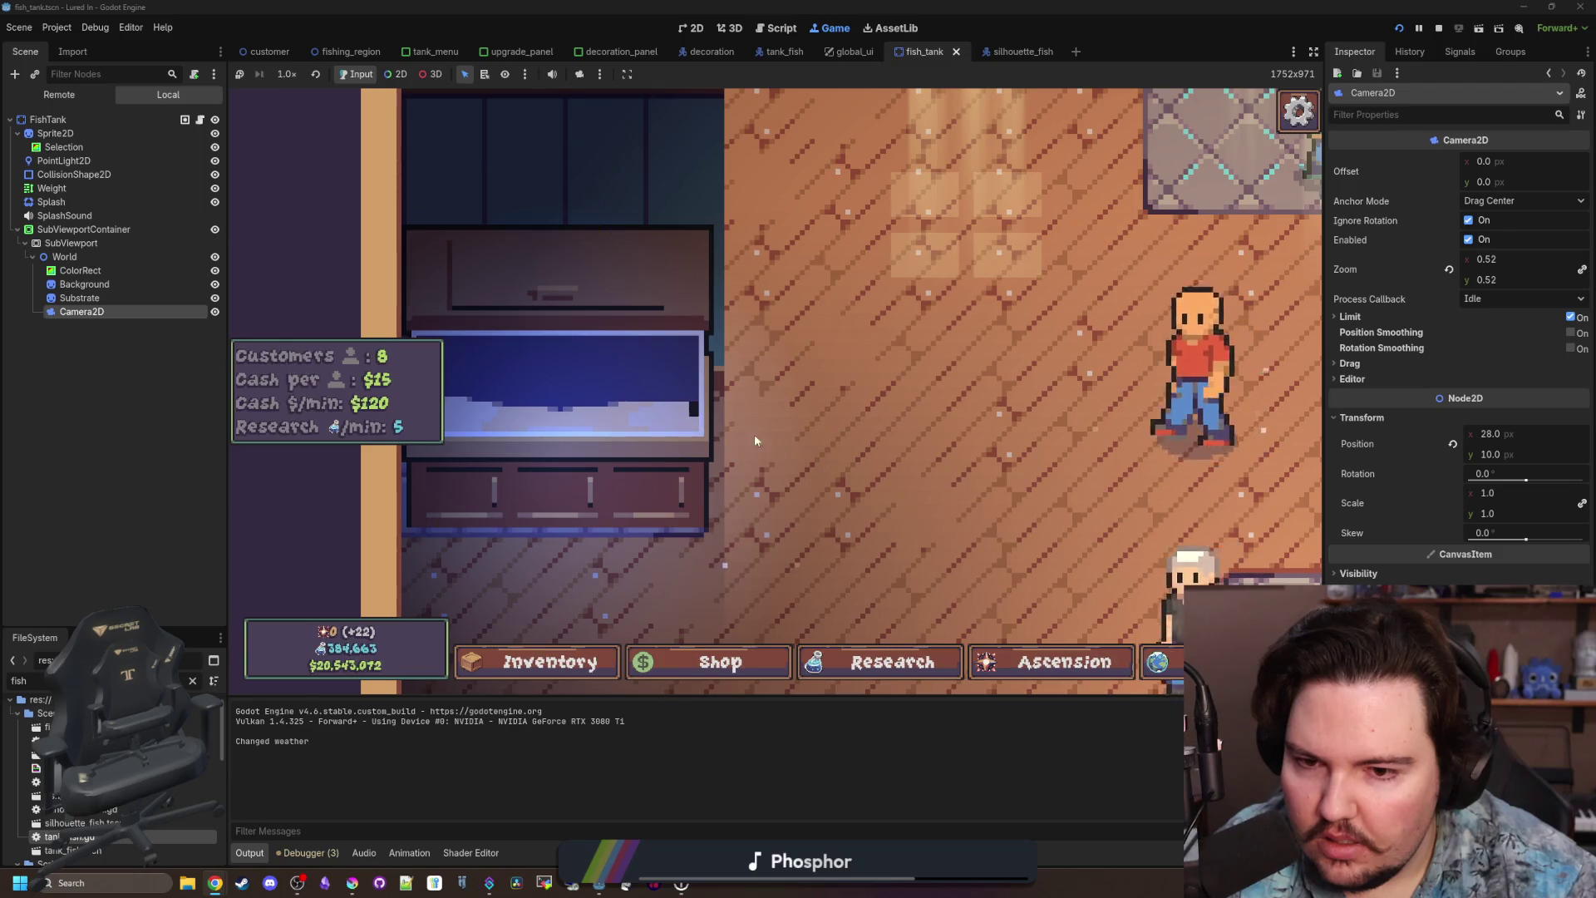
scroll(755, 441, "down", 4)
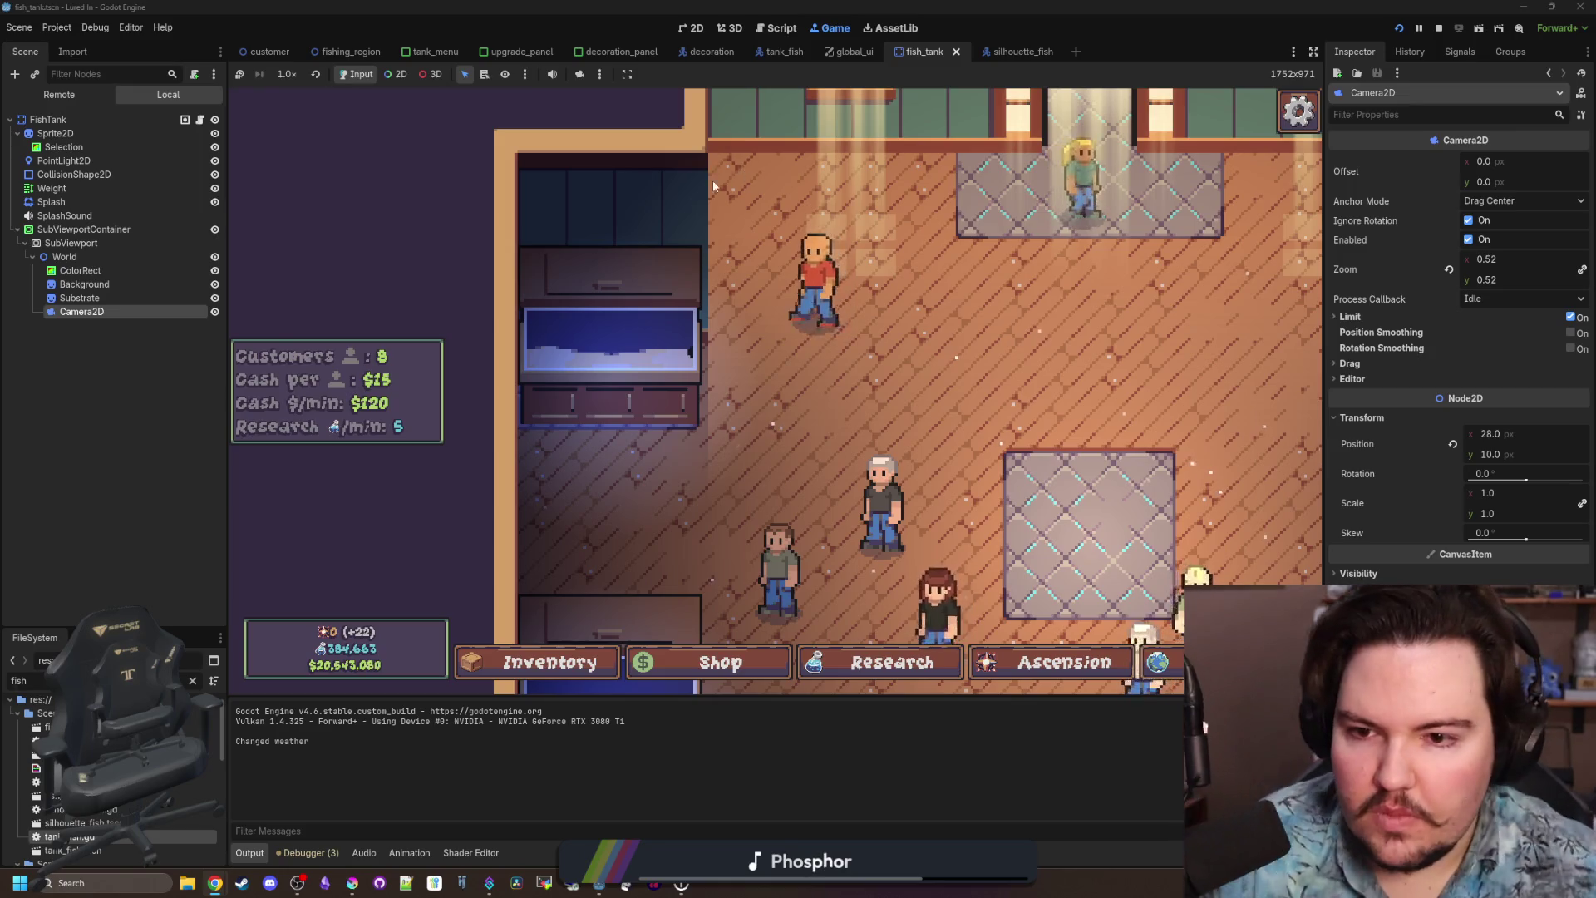
Set the Camera2D zoom to 0.27, then to 0.21.
scroll(800, 431, "up", 2)
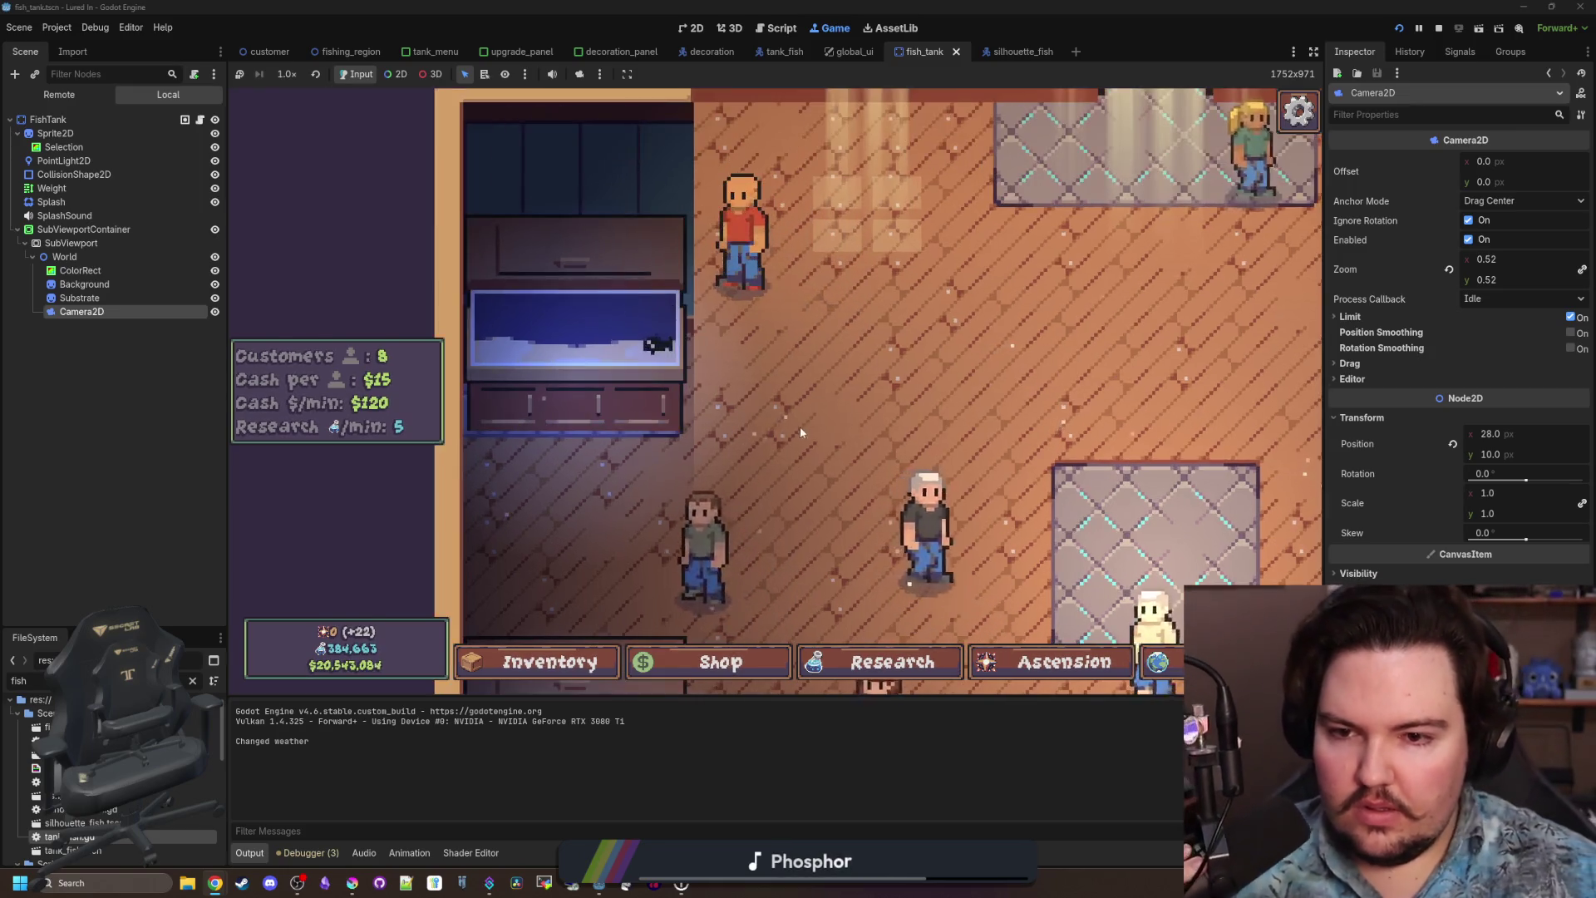
scroll(800, 432, "up", 2)
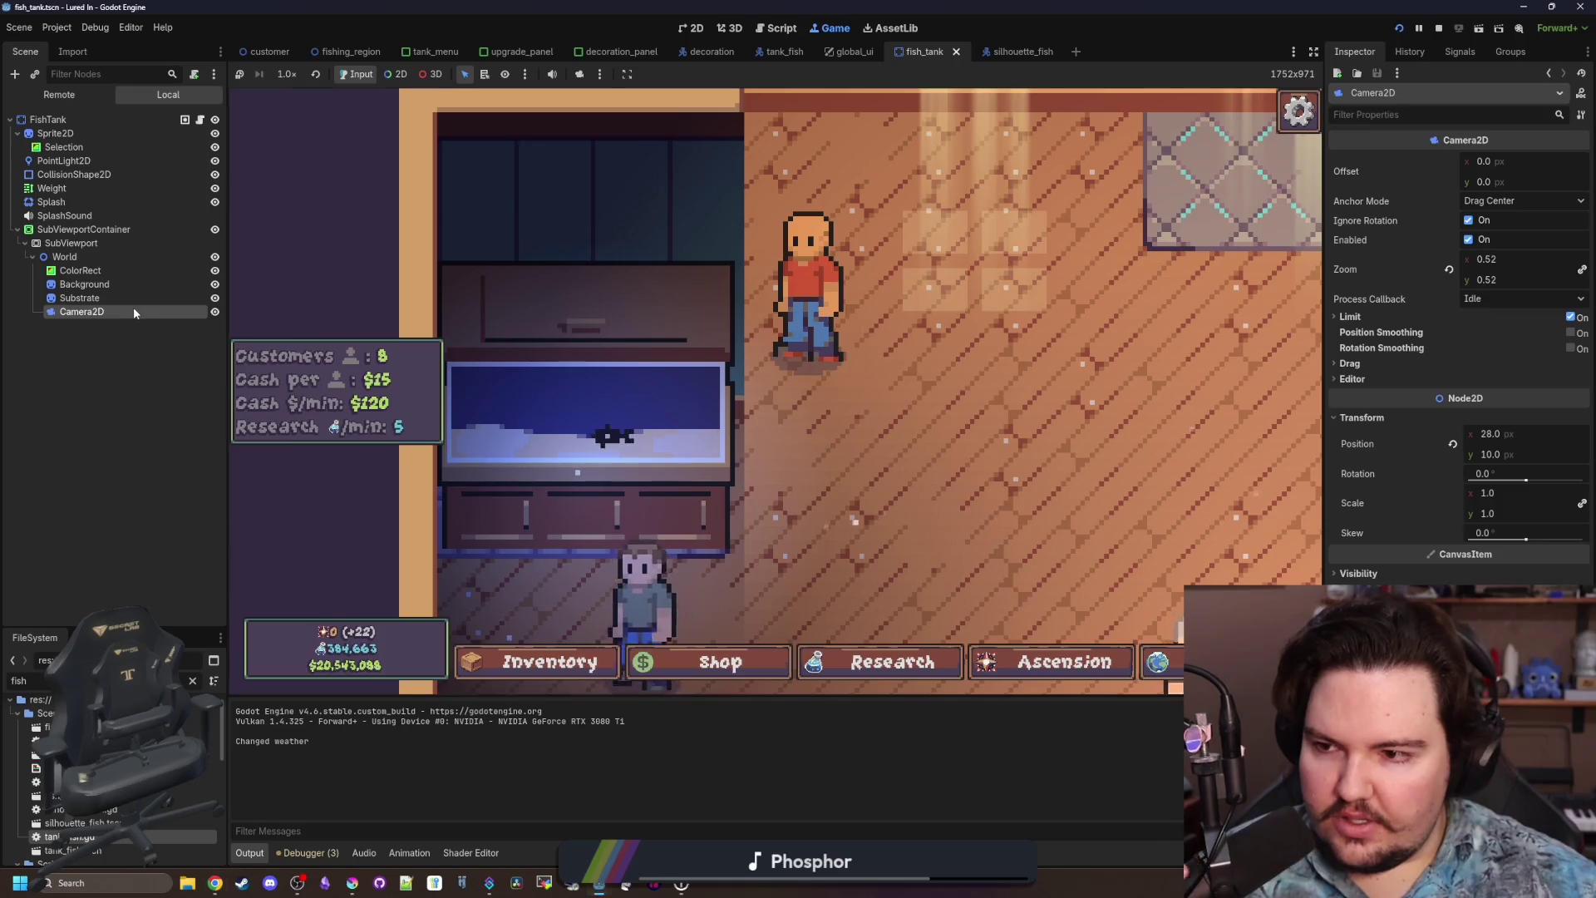
left_click(1496, 260)
type("0.27")
key("Return")
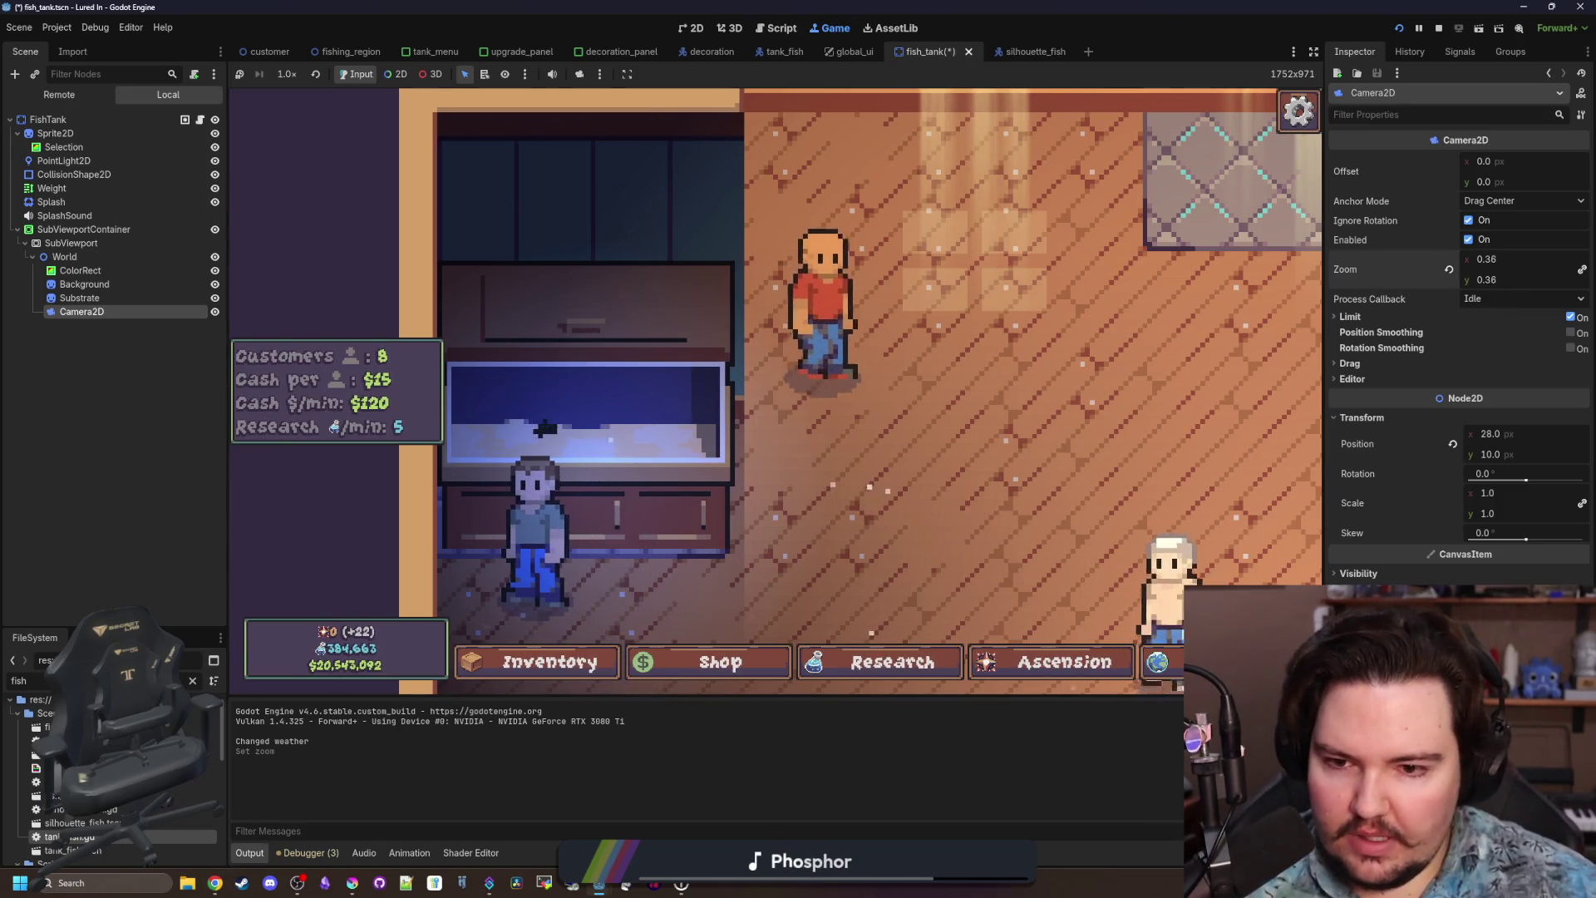
type("0.21")
key("Return")
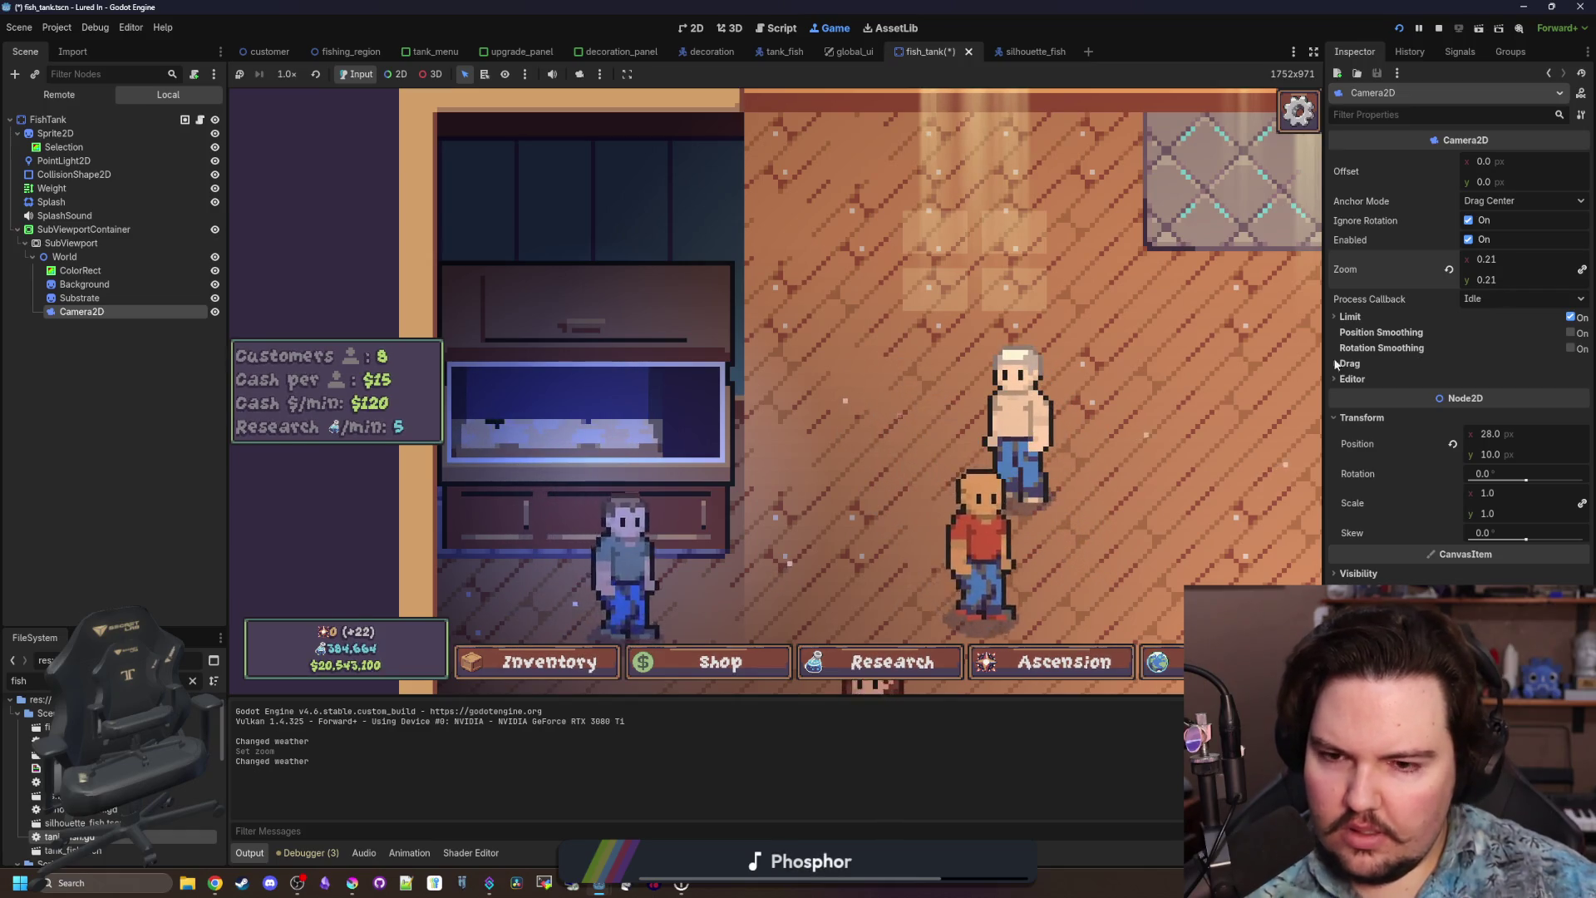
left_click(1486, 279)
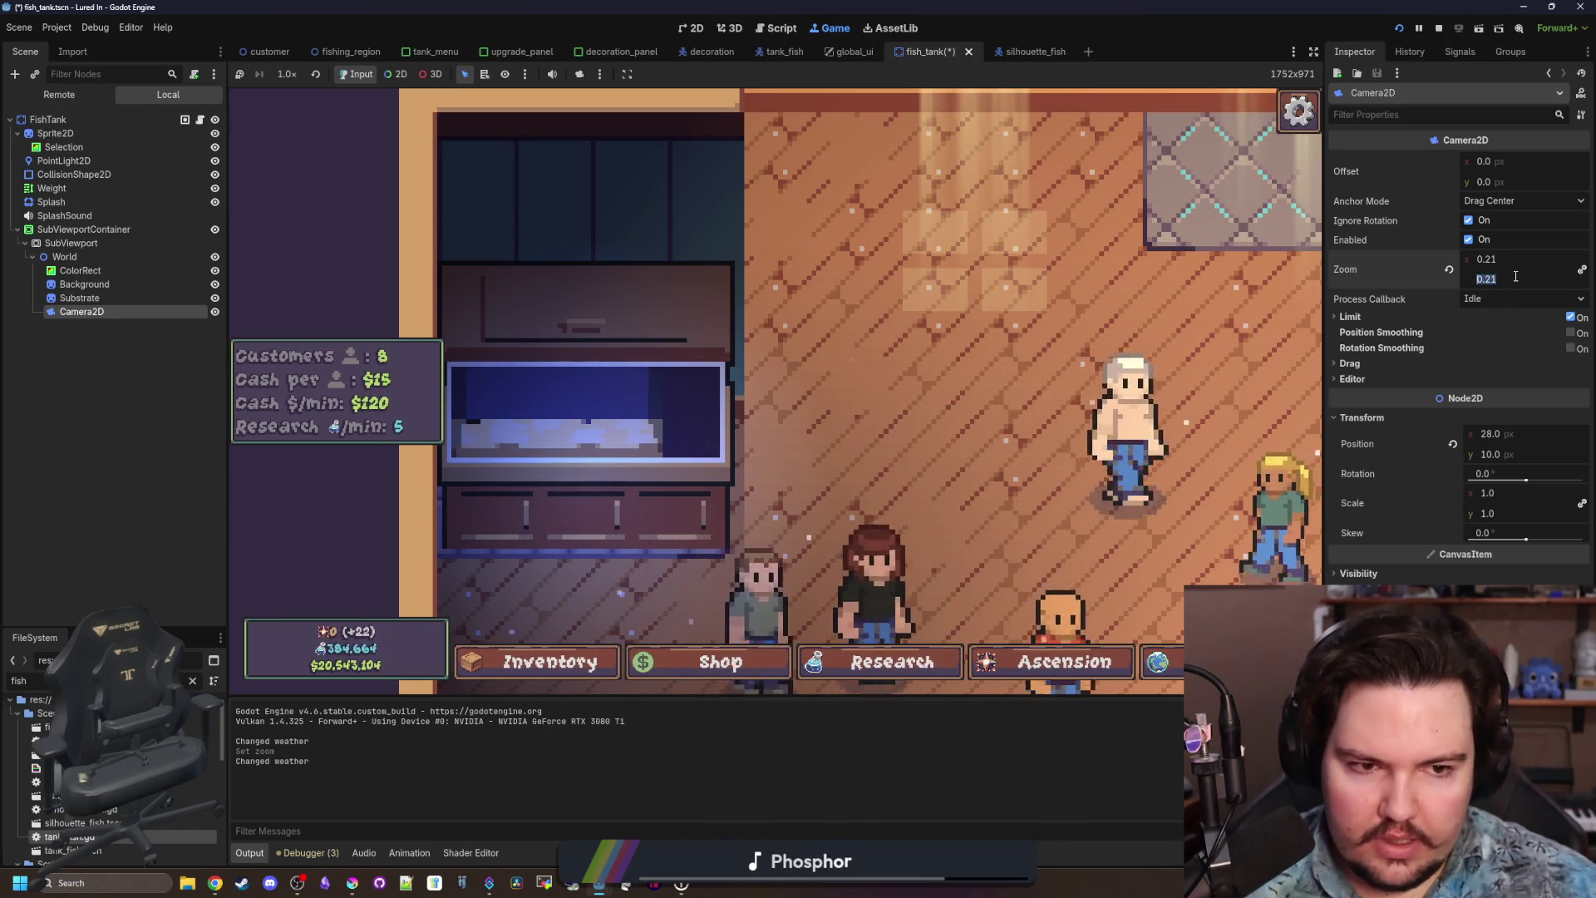
Try shifting the World node's Position x right, then reset it to 0.
left_click(64, 257)
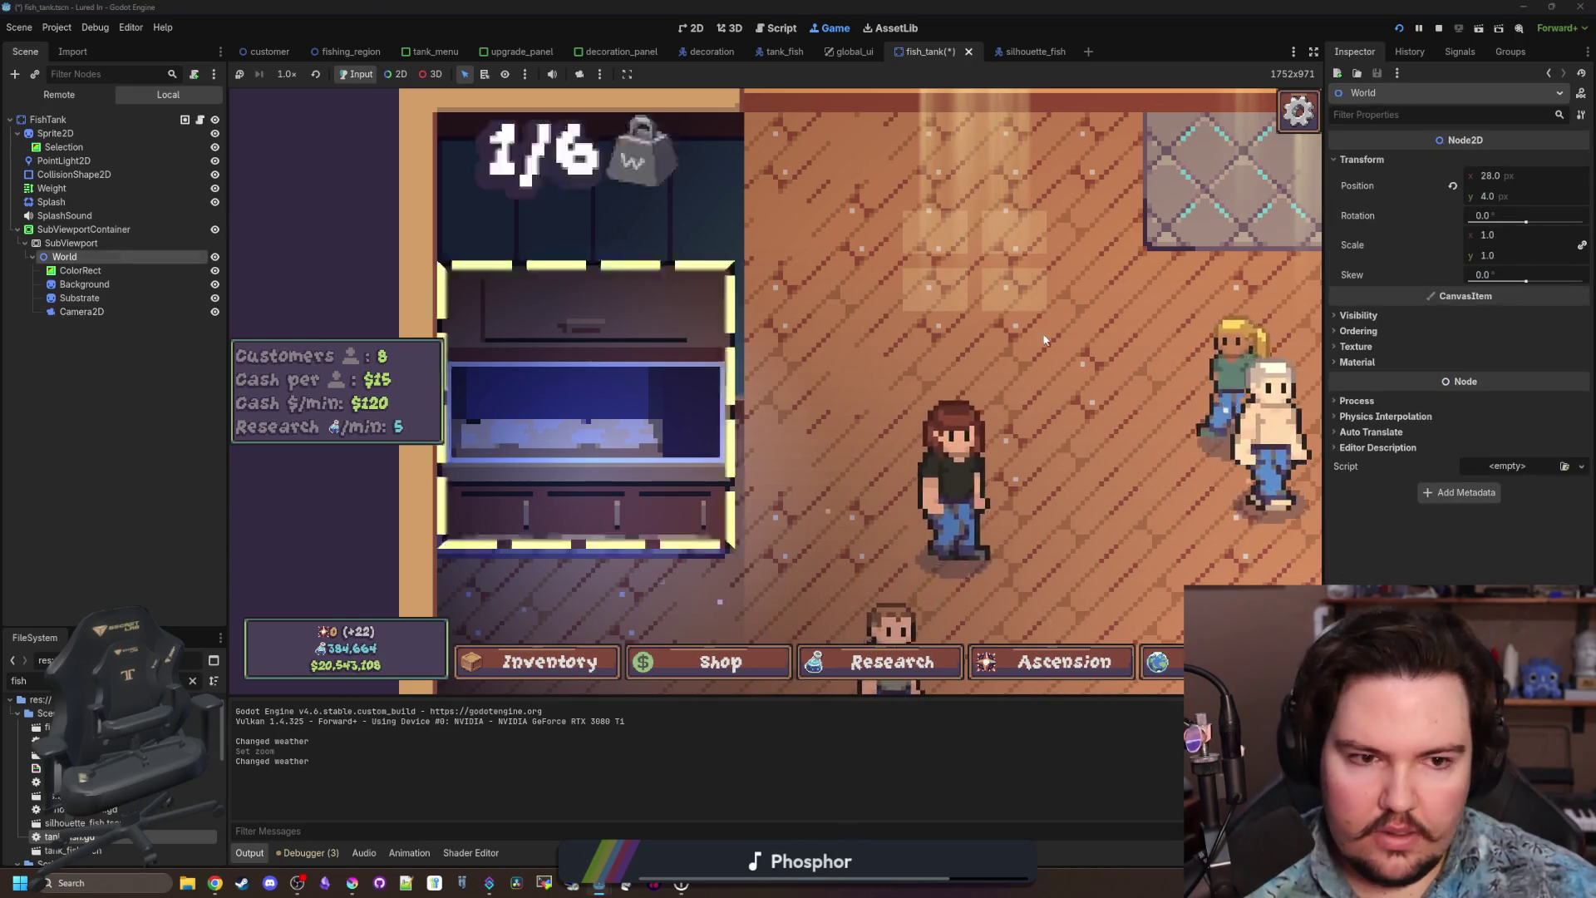
left_click_drag(1492, 172, 1521, 172)
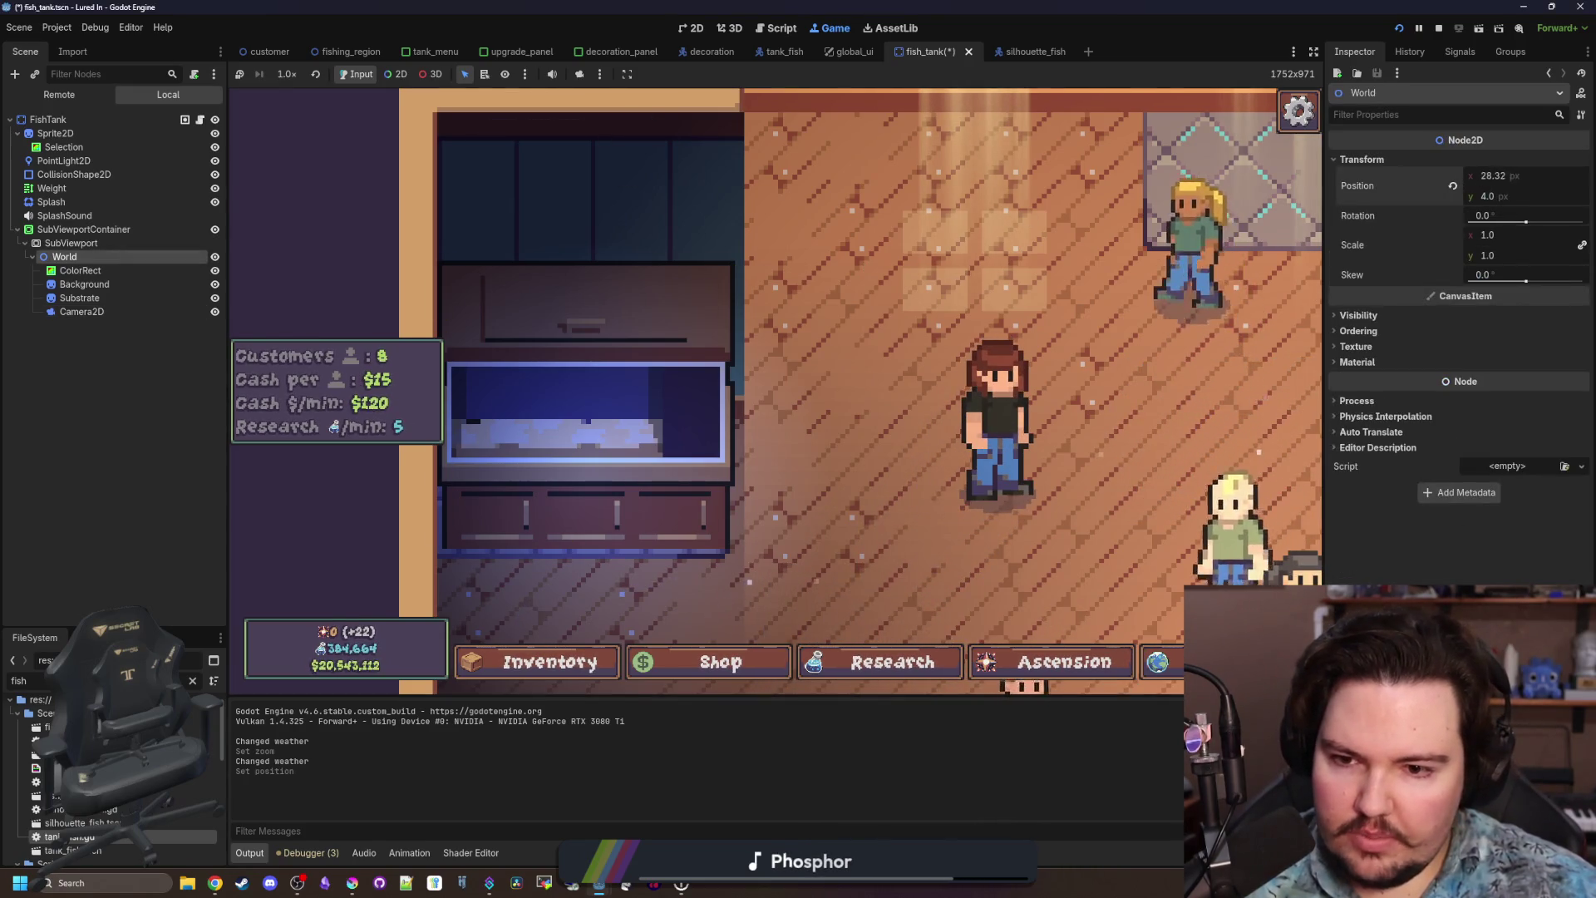
mouse_move(1493, 175)
left_mouse_down()
mouse_move(1580, 175)
mouse_move(1521, 175)
left_mouse_up()
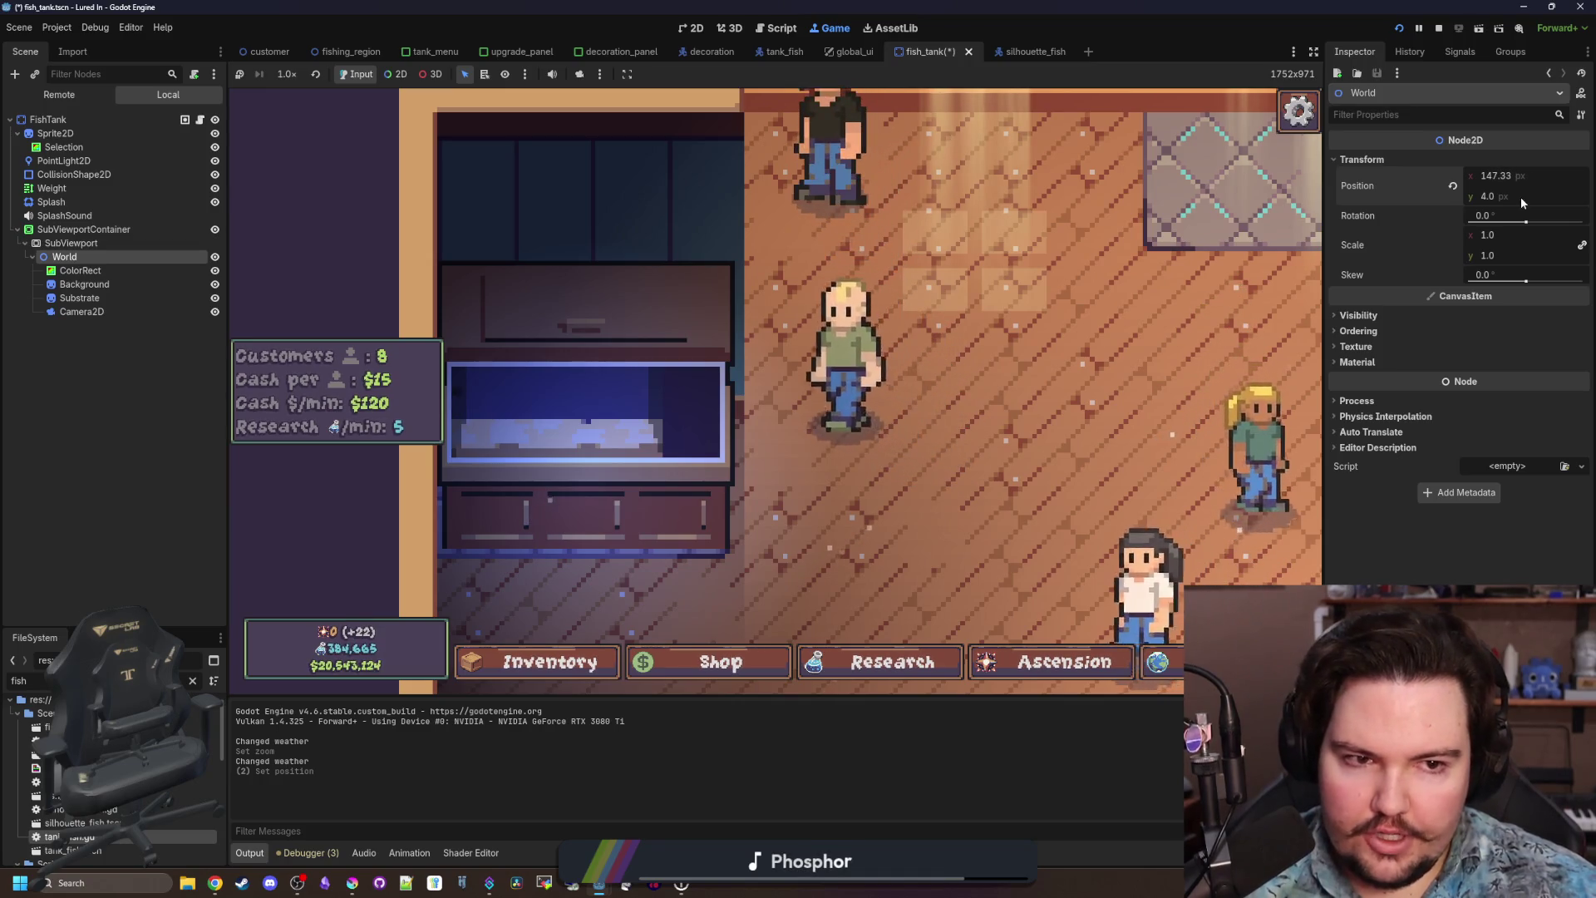
left_click(1454, 185)
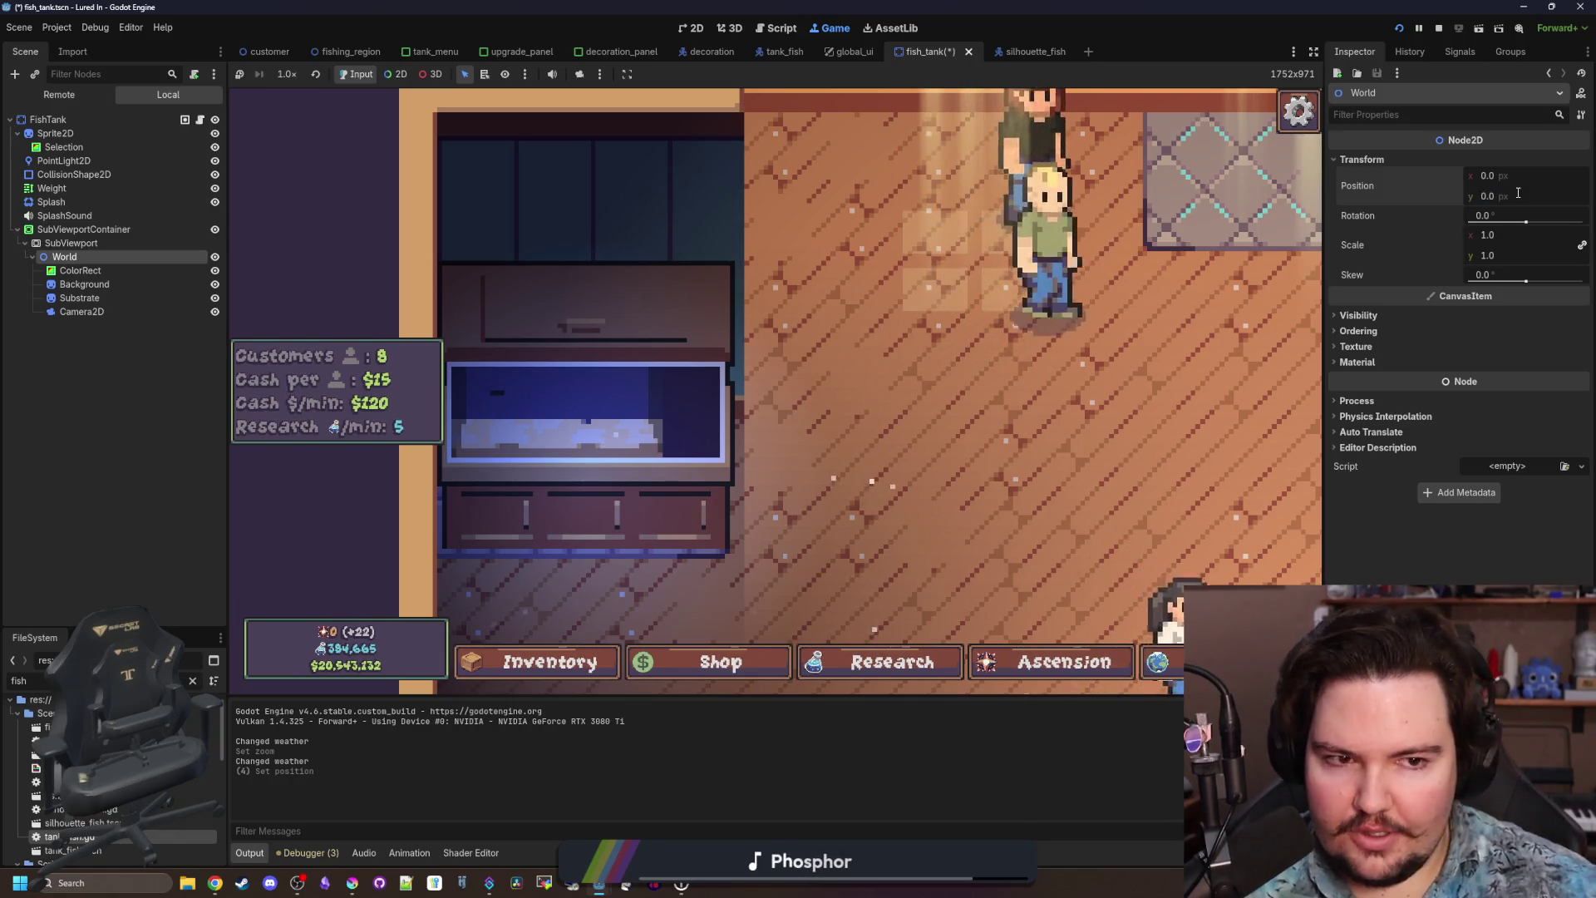
left_click(81, 311)
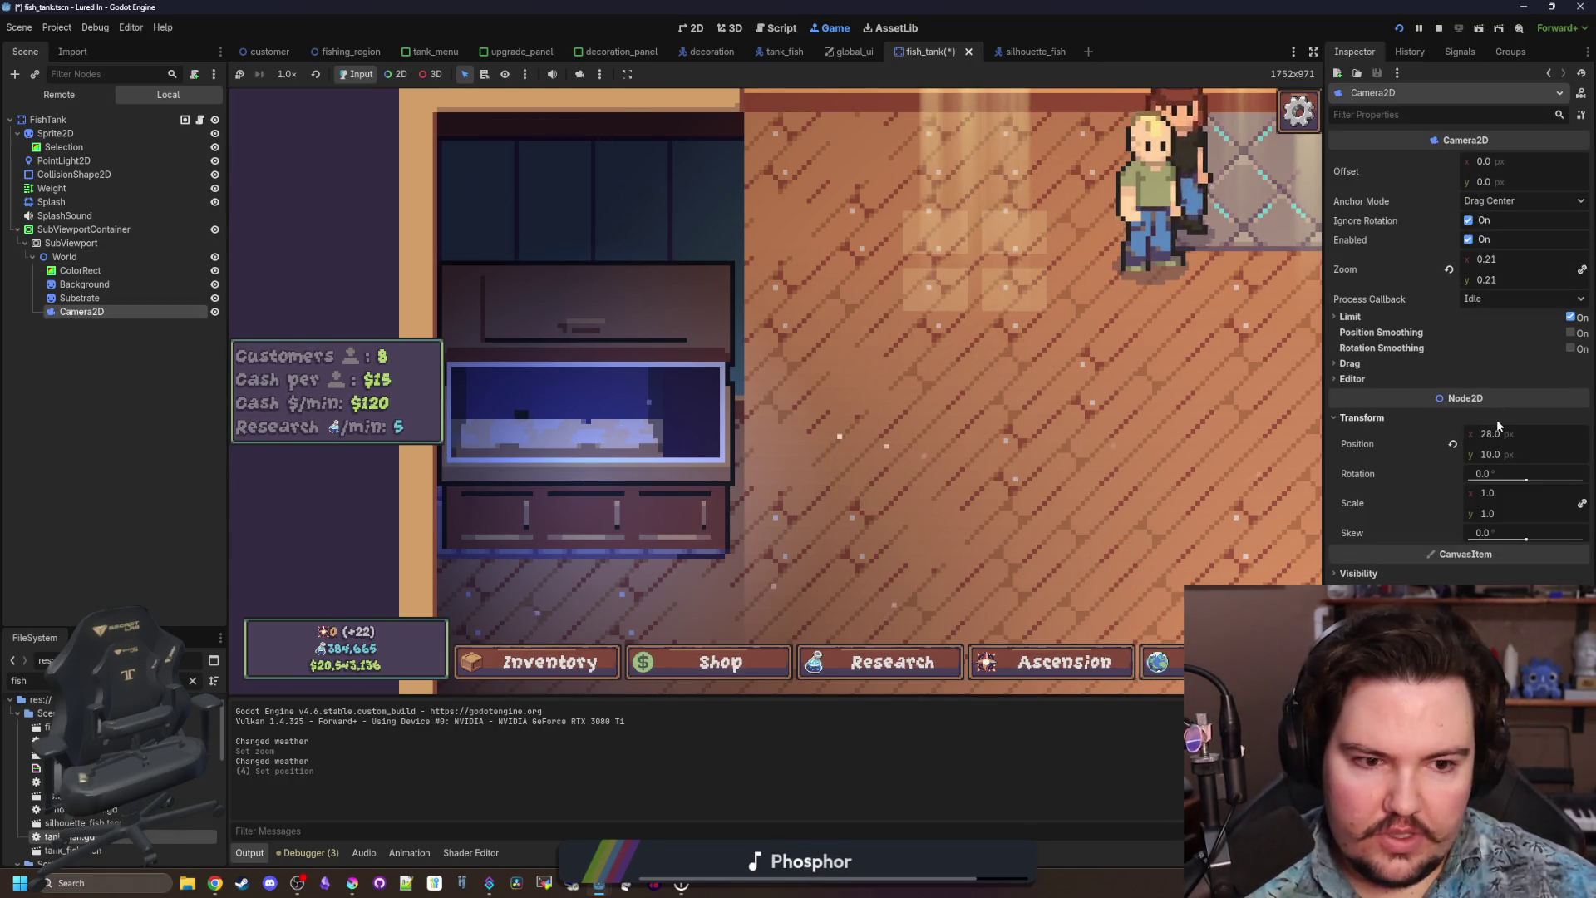
Set the Camera2D zoom to 0.27.
mouse_move(1497, 433)
left_mouse_down()
mouse_move(1422, 433)
mouse_move(1500, 434)
left_mouse_up()
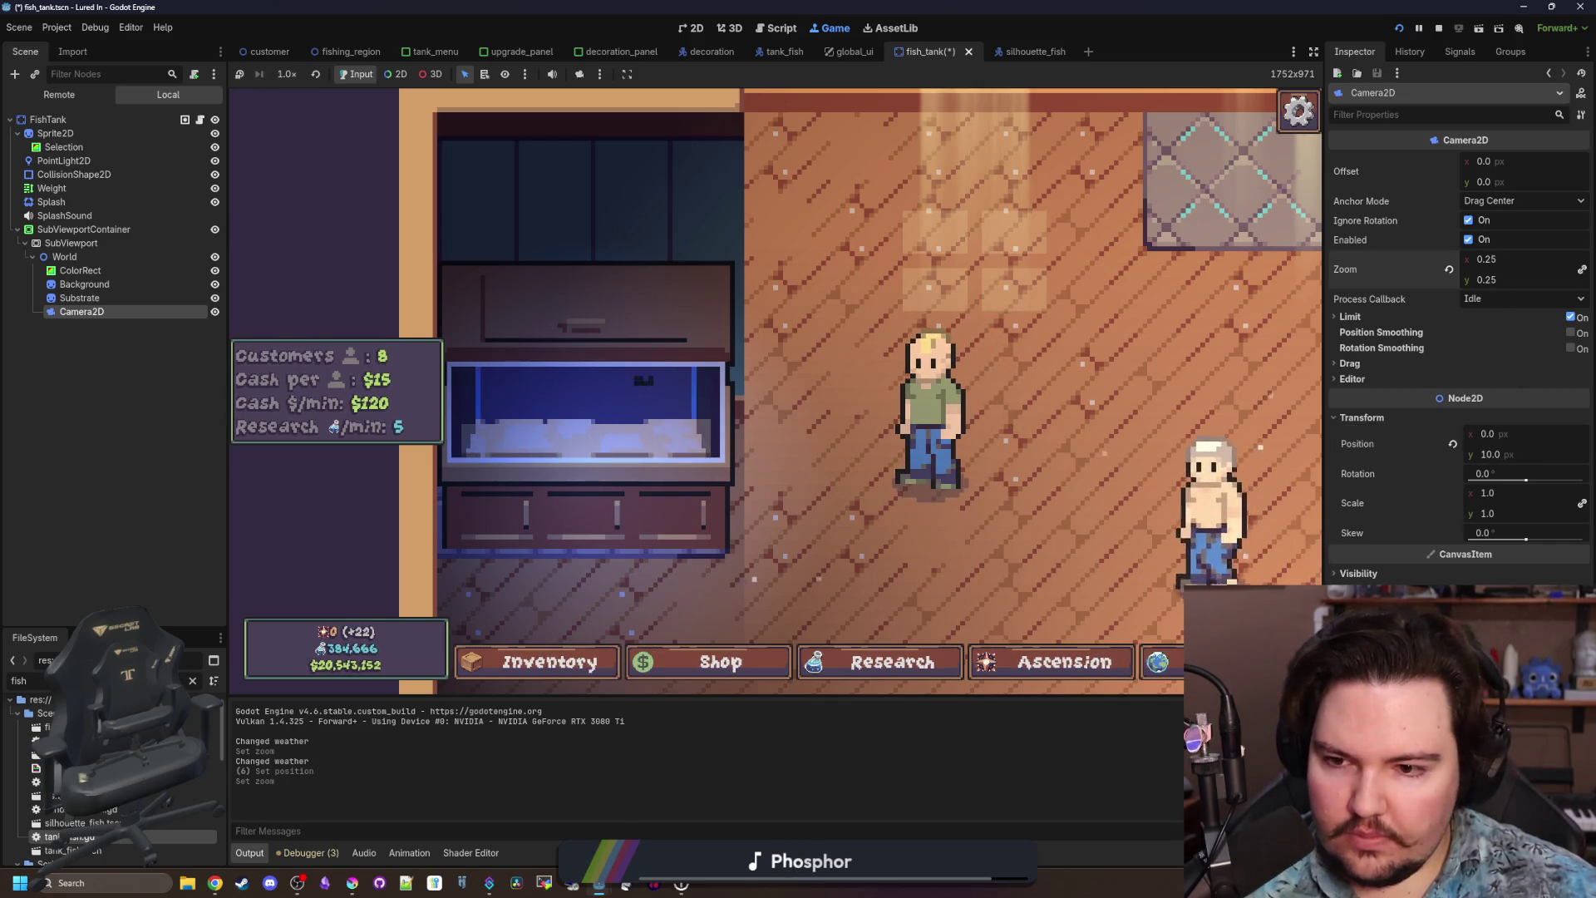
left_click_drag(1501, 281, 1525, 281)
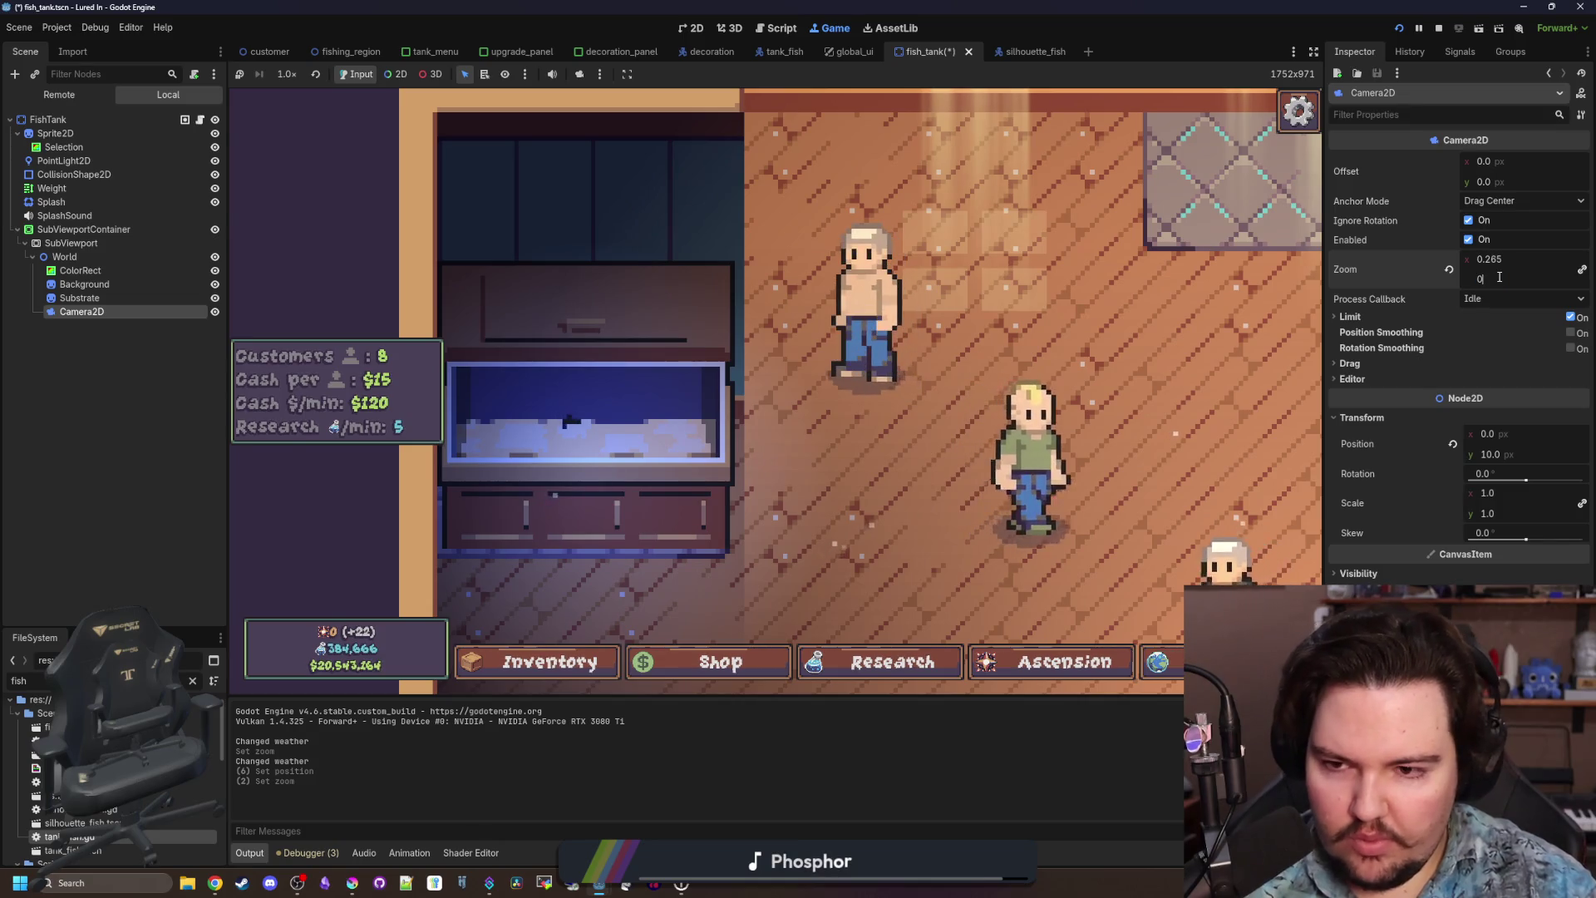
type("0.27")
key("Return")
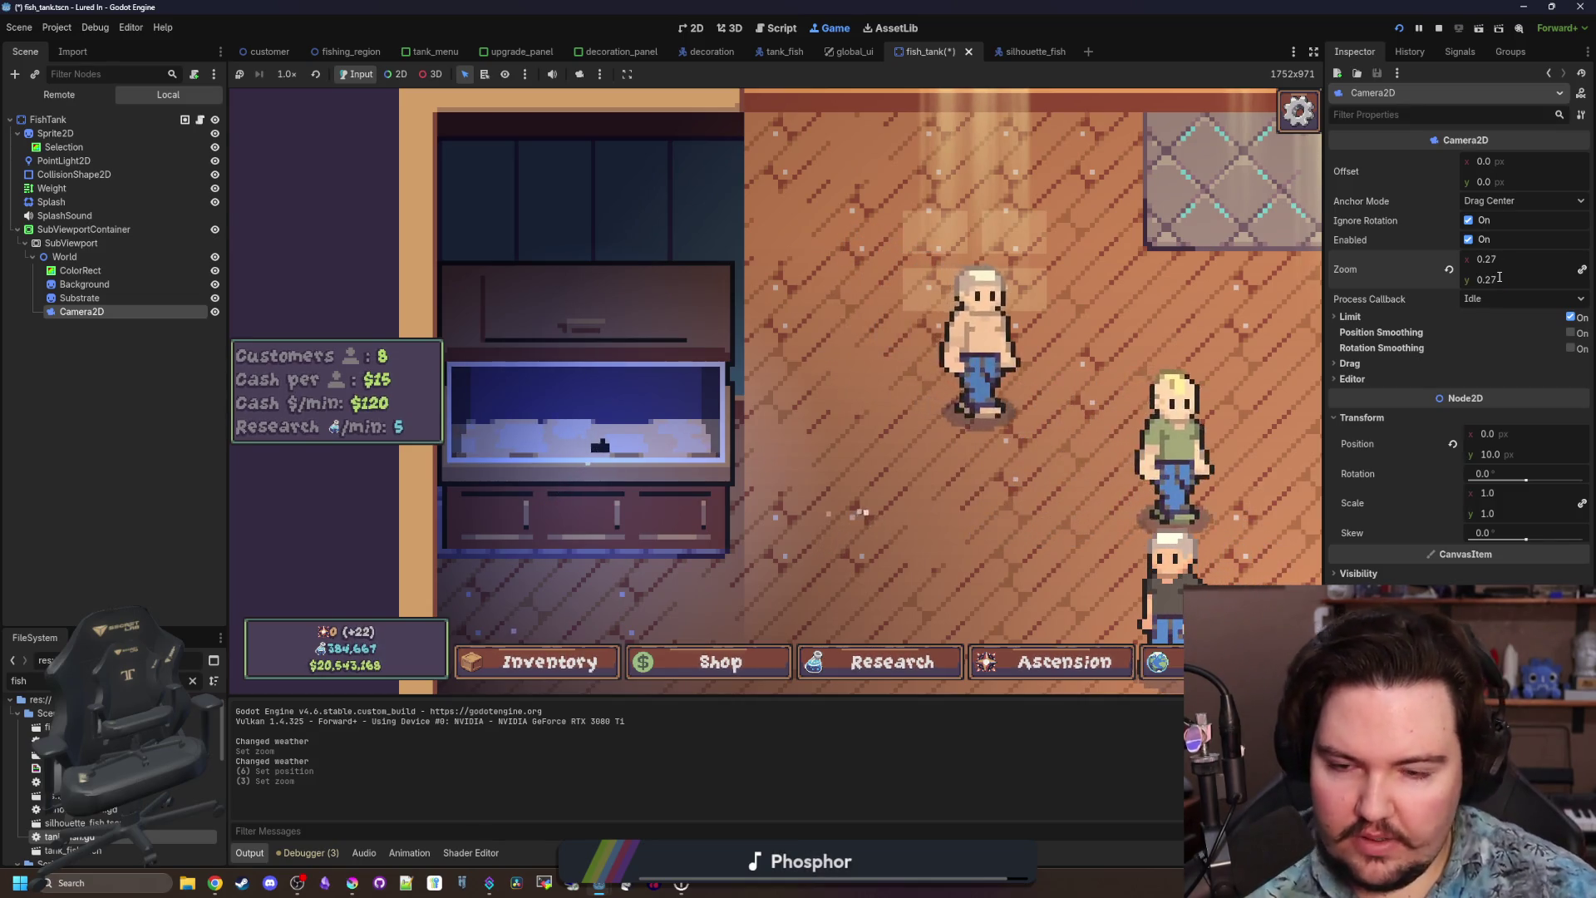
scroll(832, 419, "down", 3)
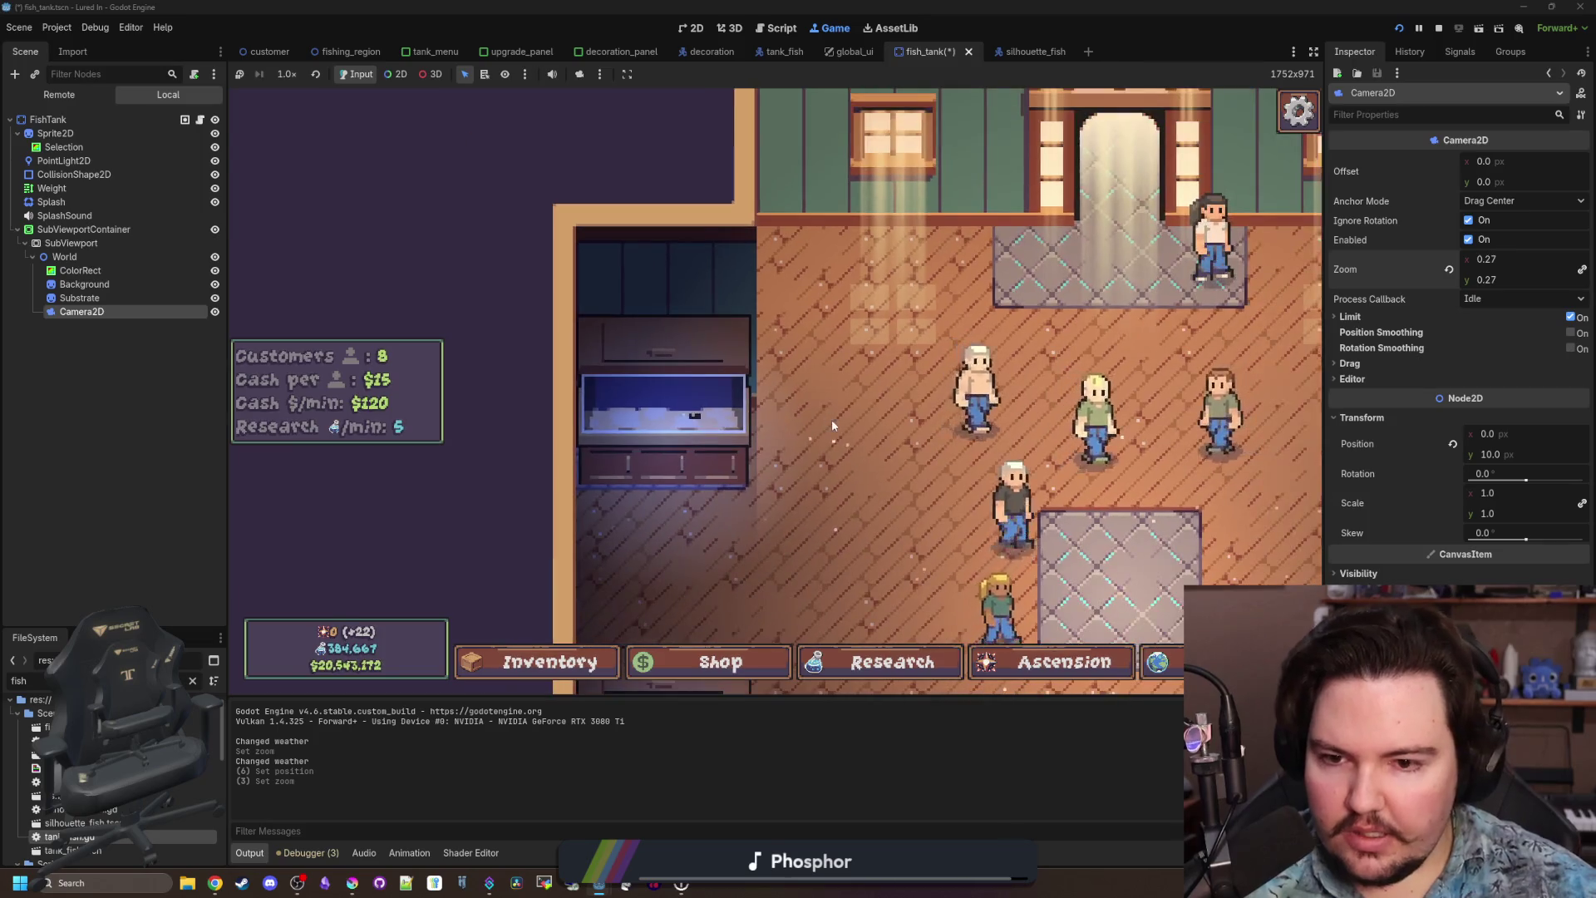
scroll(755, 471, "up", 2)
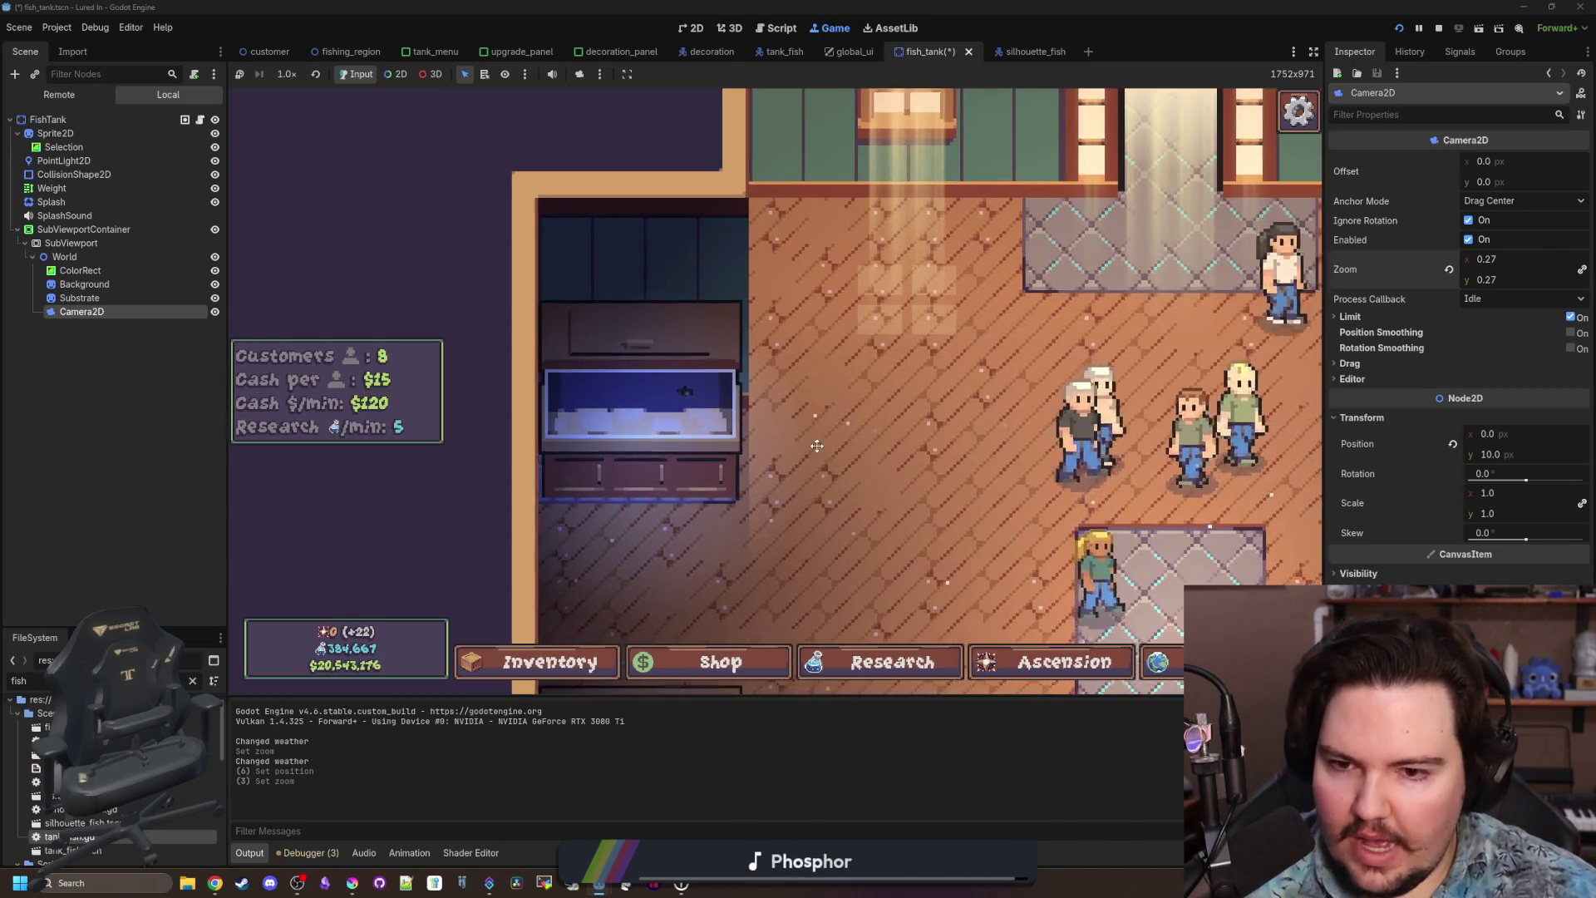
scroll(801, 441, "down", 2)
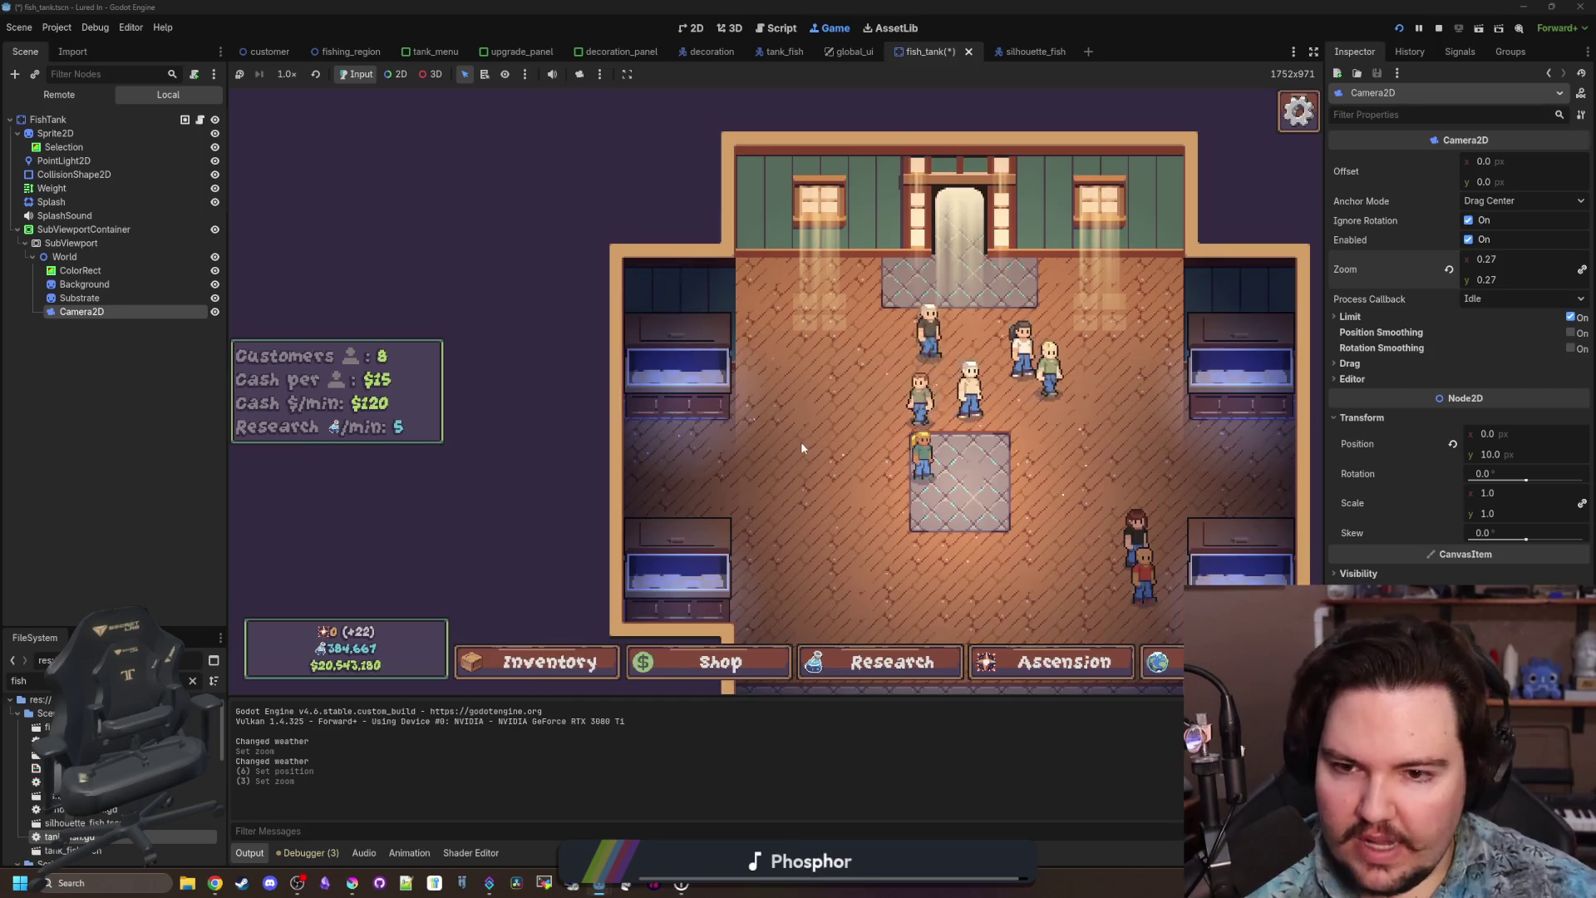
scroll(781, 434, "up", 3)
scroll(754, 388, "up", 1)
scroll(802, 356, "down", 2)
scroll(582, 433, "up", 2)
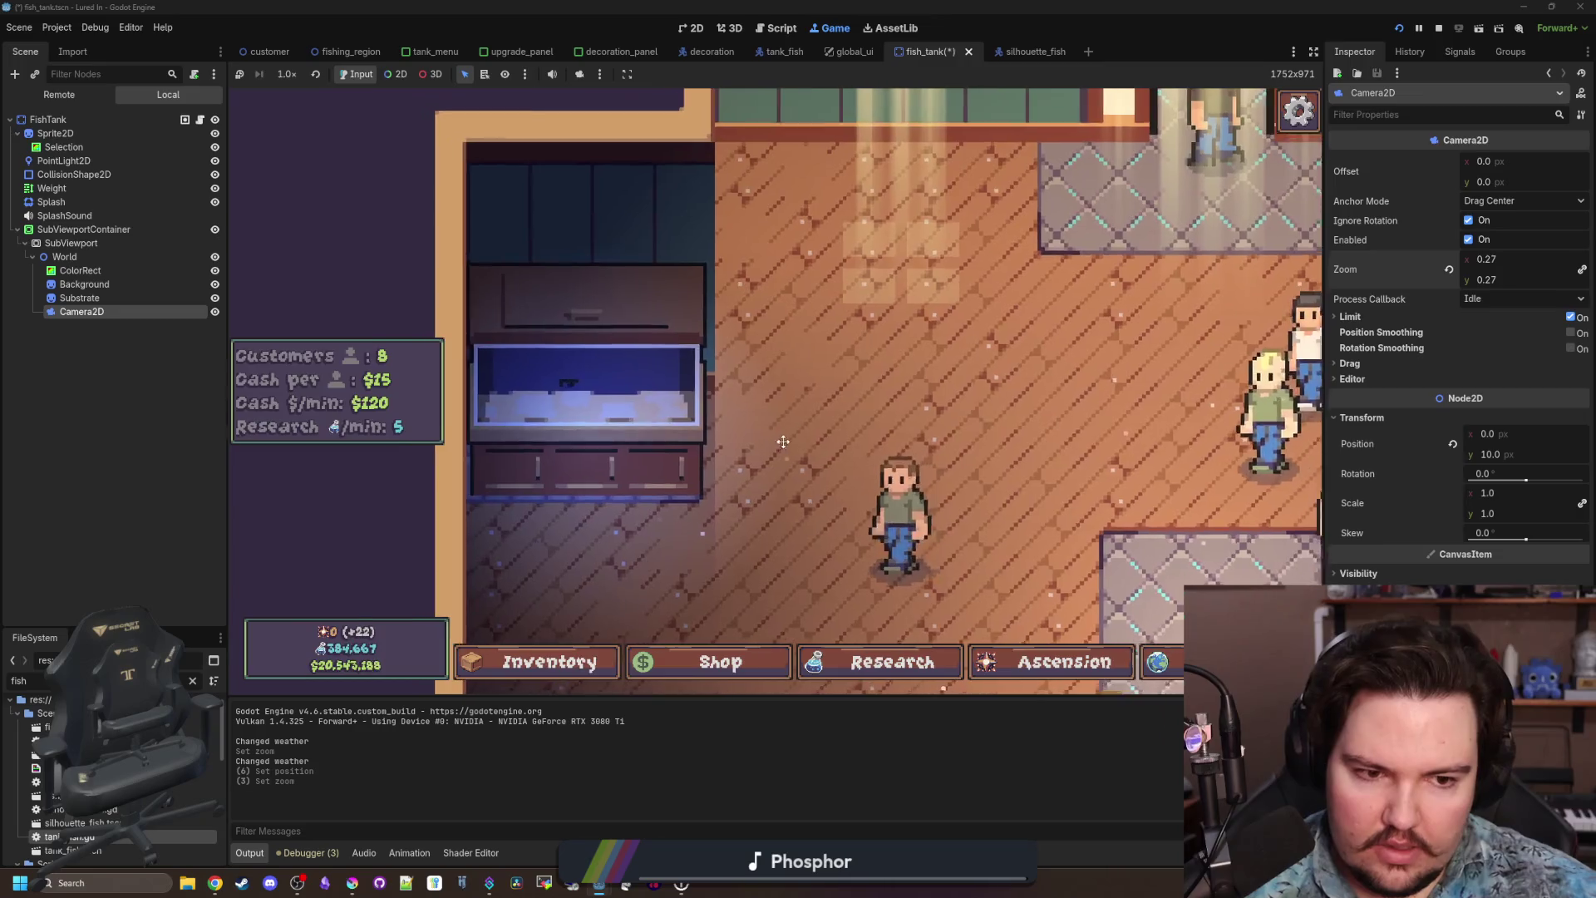
Set the camera's Position y to 15, then 16.
left_click(1488, 453)
type("1")
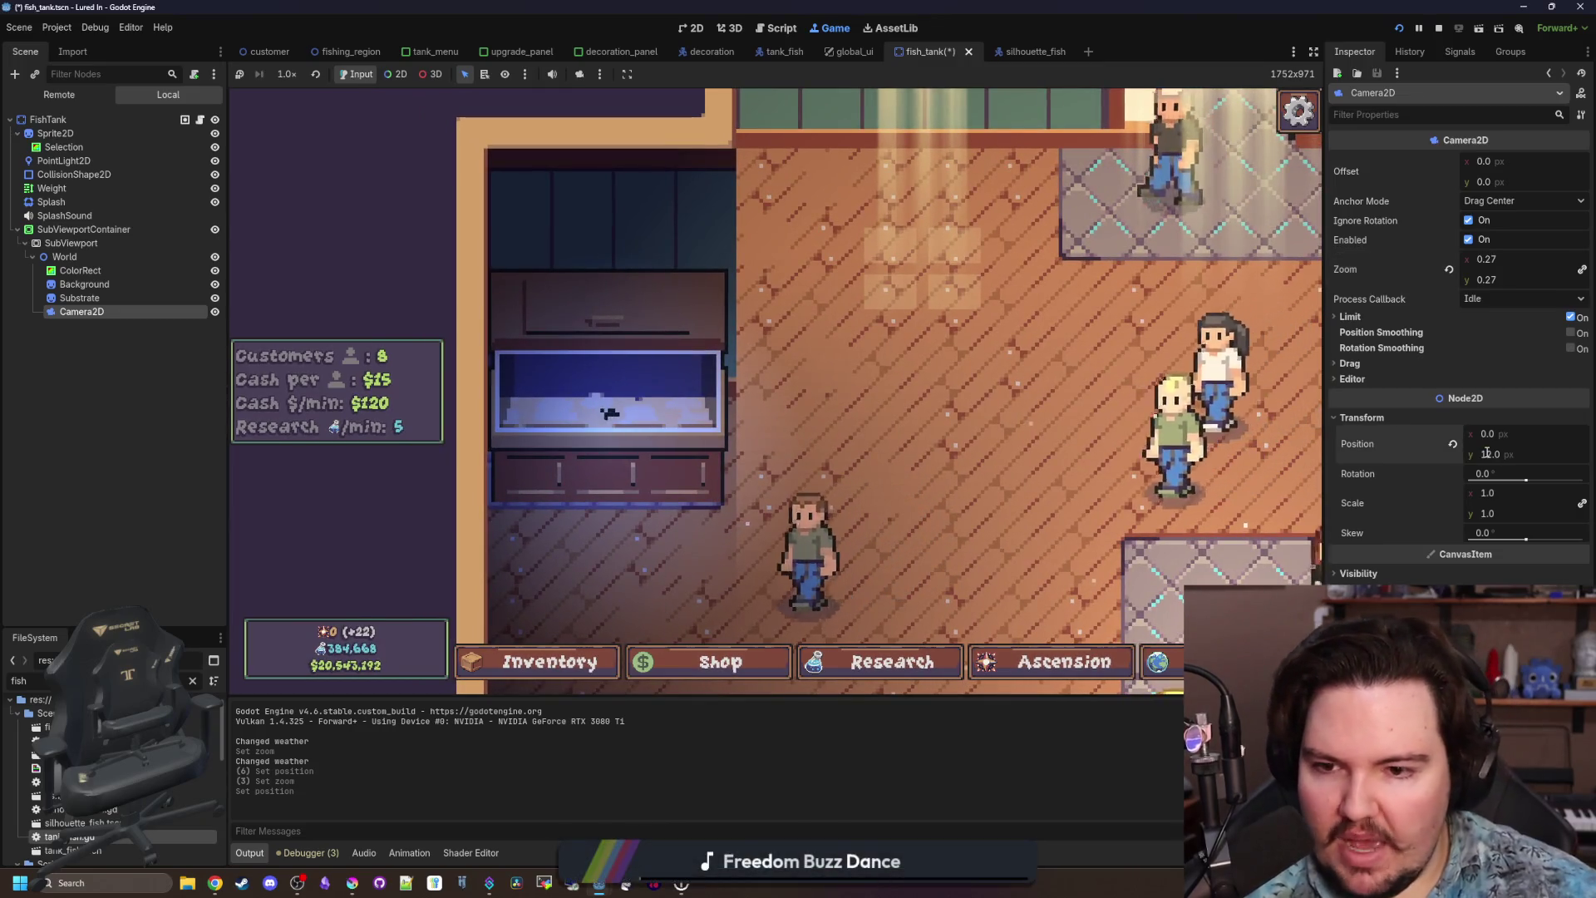
type("5")
key("Return")
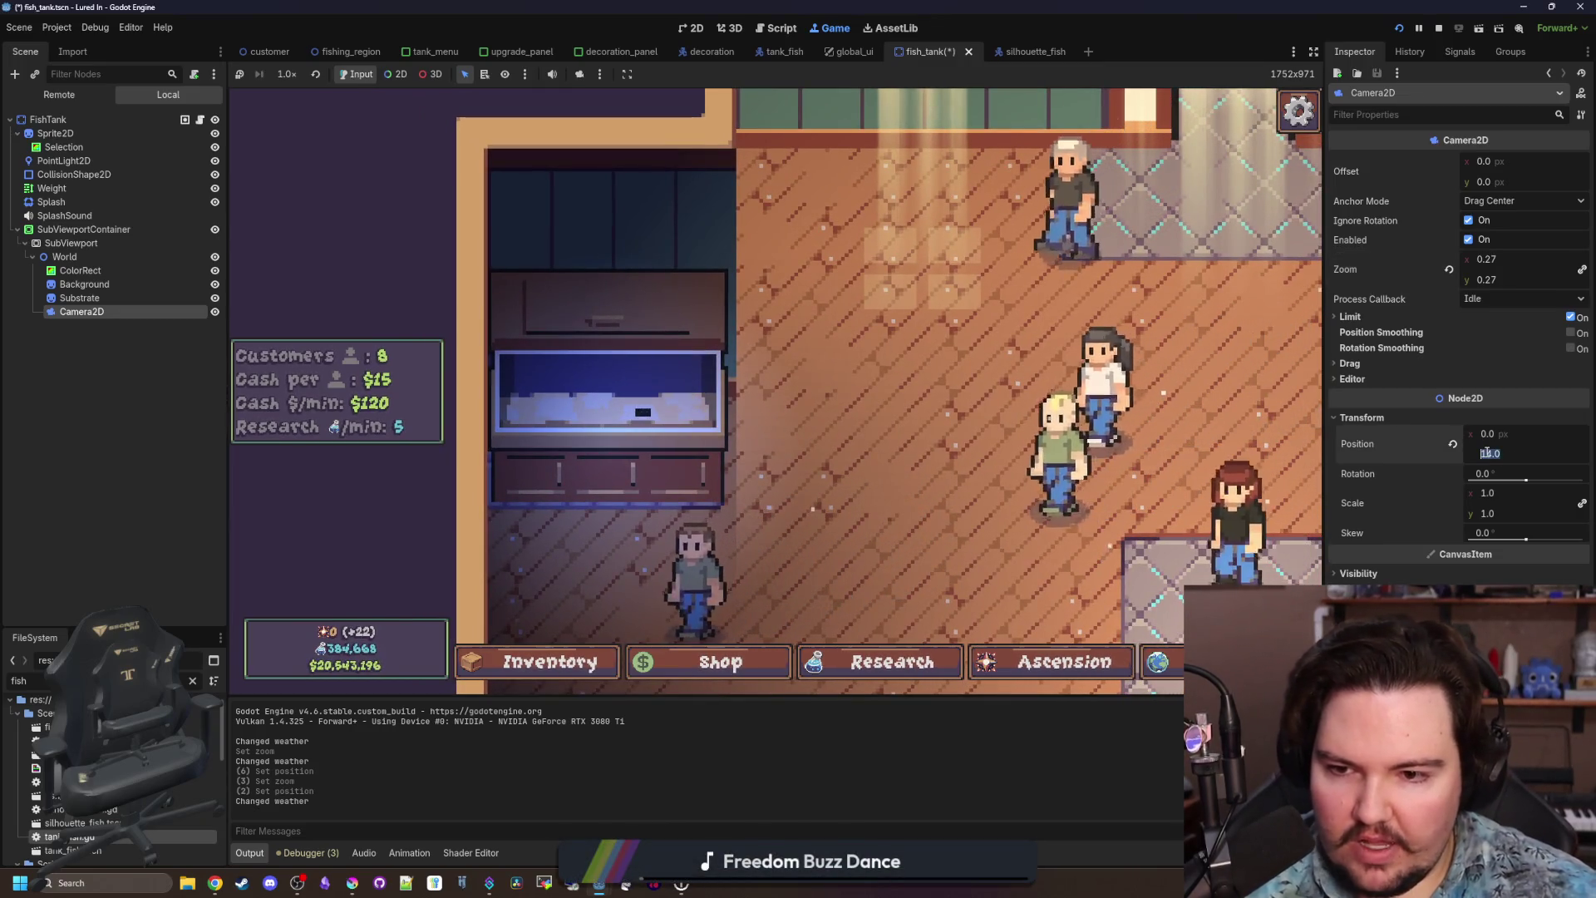
left_click(1488, 453)
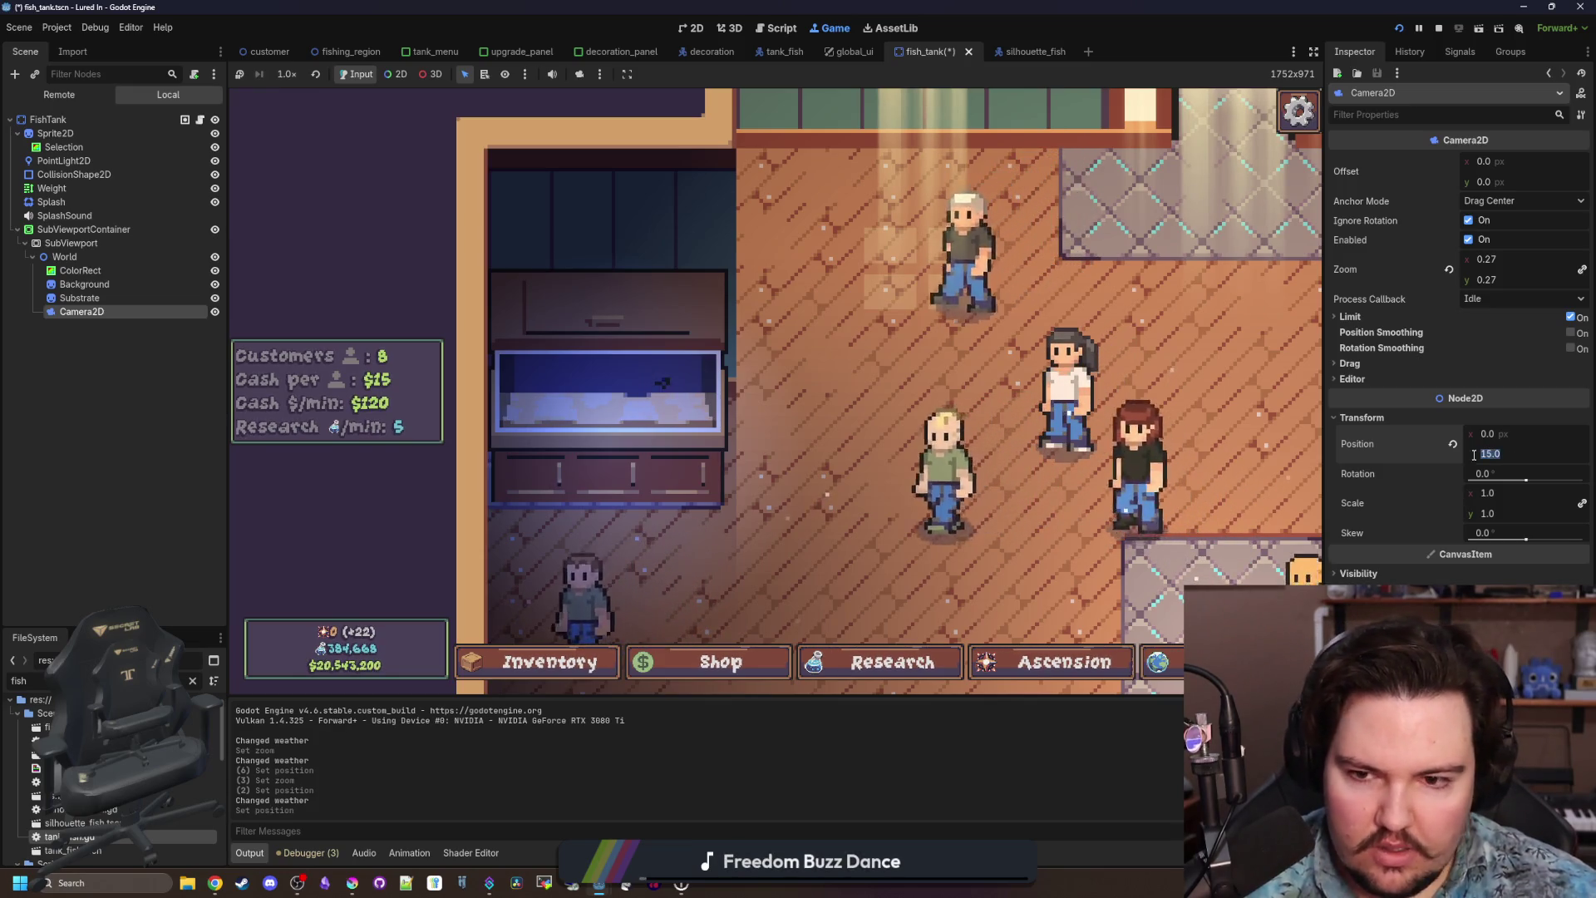
type("16")
key("Return")
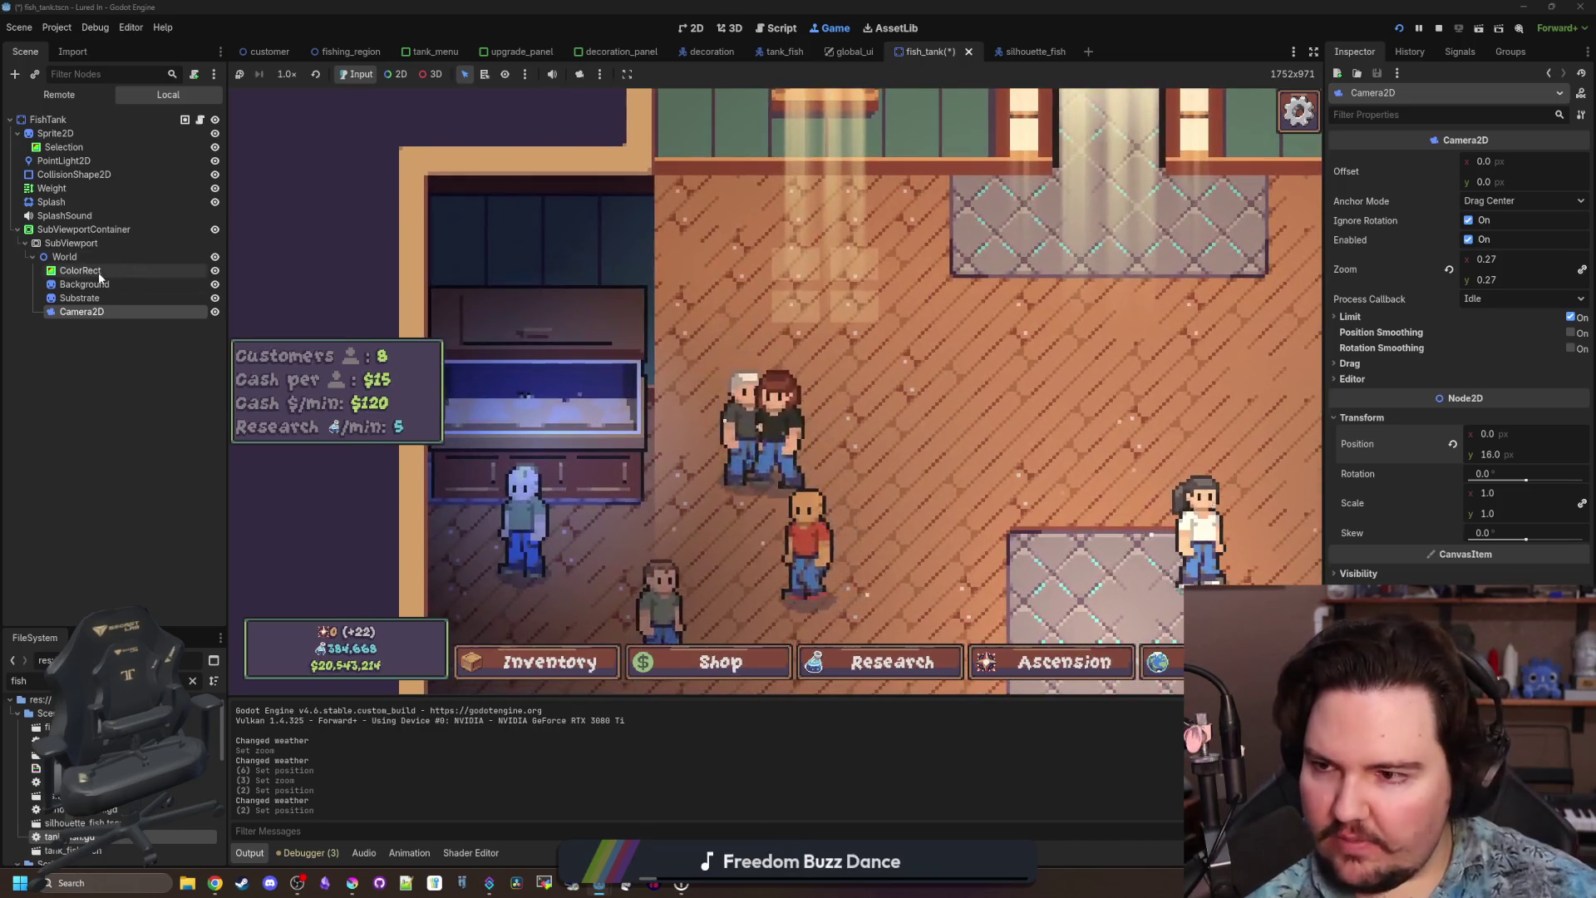
Load a new 'texture' image file as the Substrate sprite's texture.
left_click(79, 297)
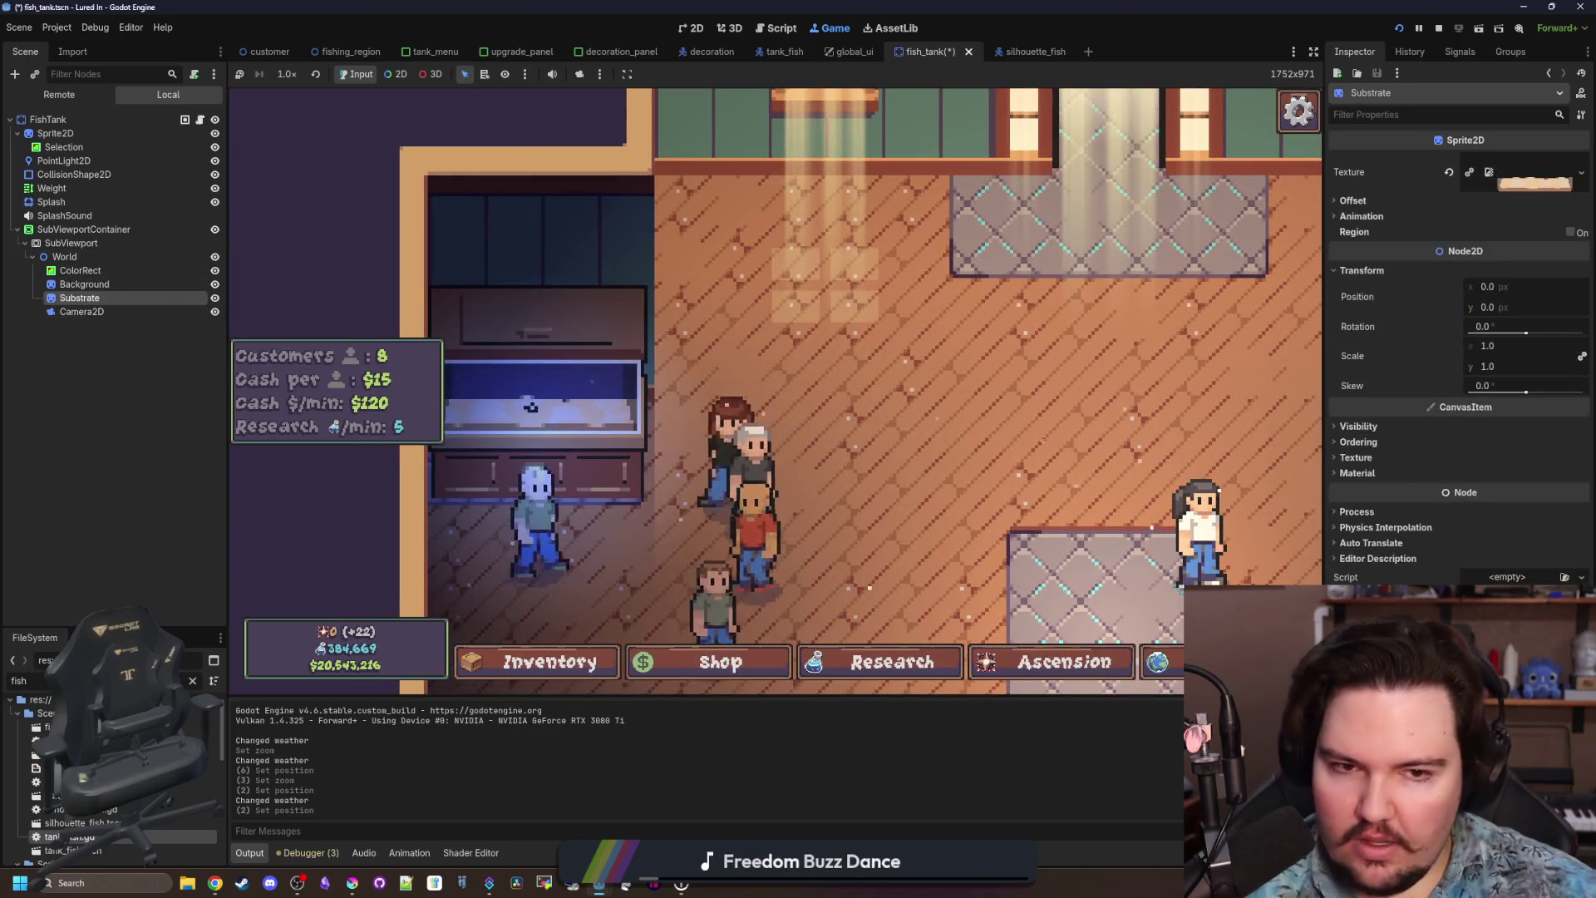
left_click(1514, 172)
left_click(1492, 477)
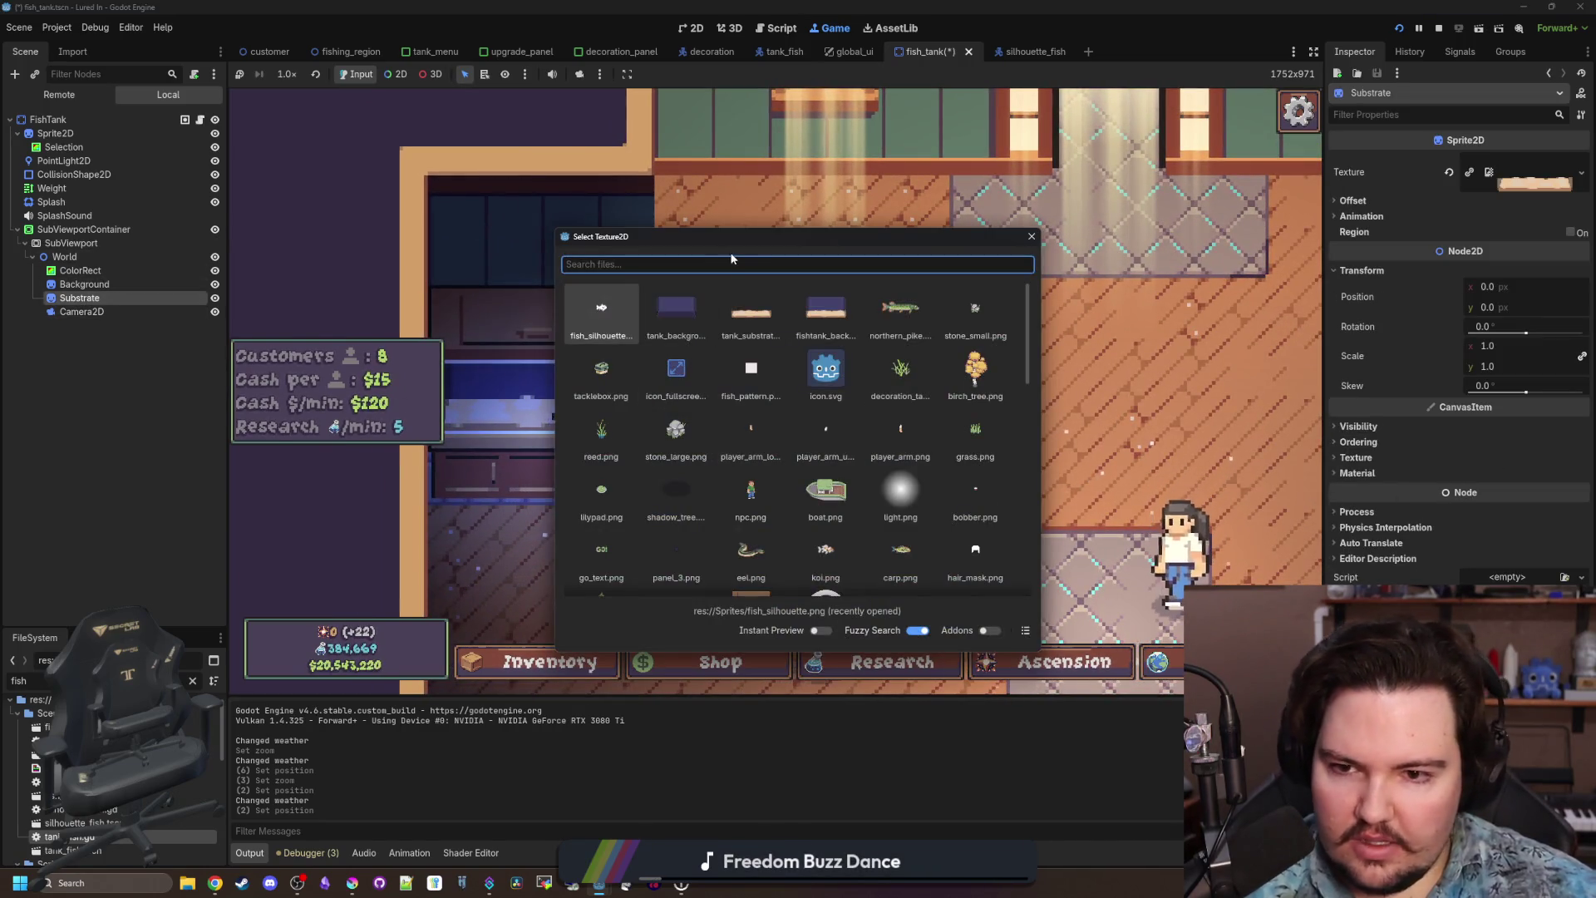
left_click_drag(770, 240, 924, 223)
scroll(971, 386, "down", 5)
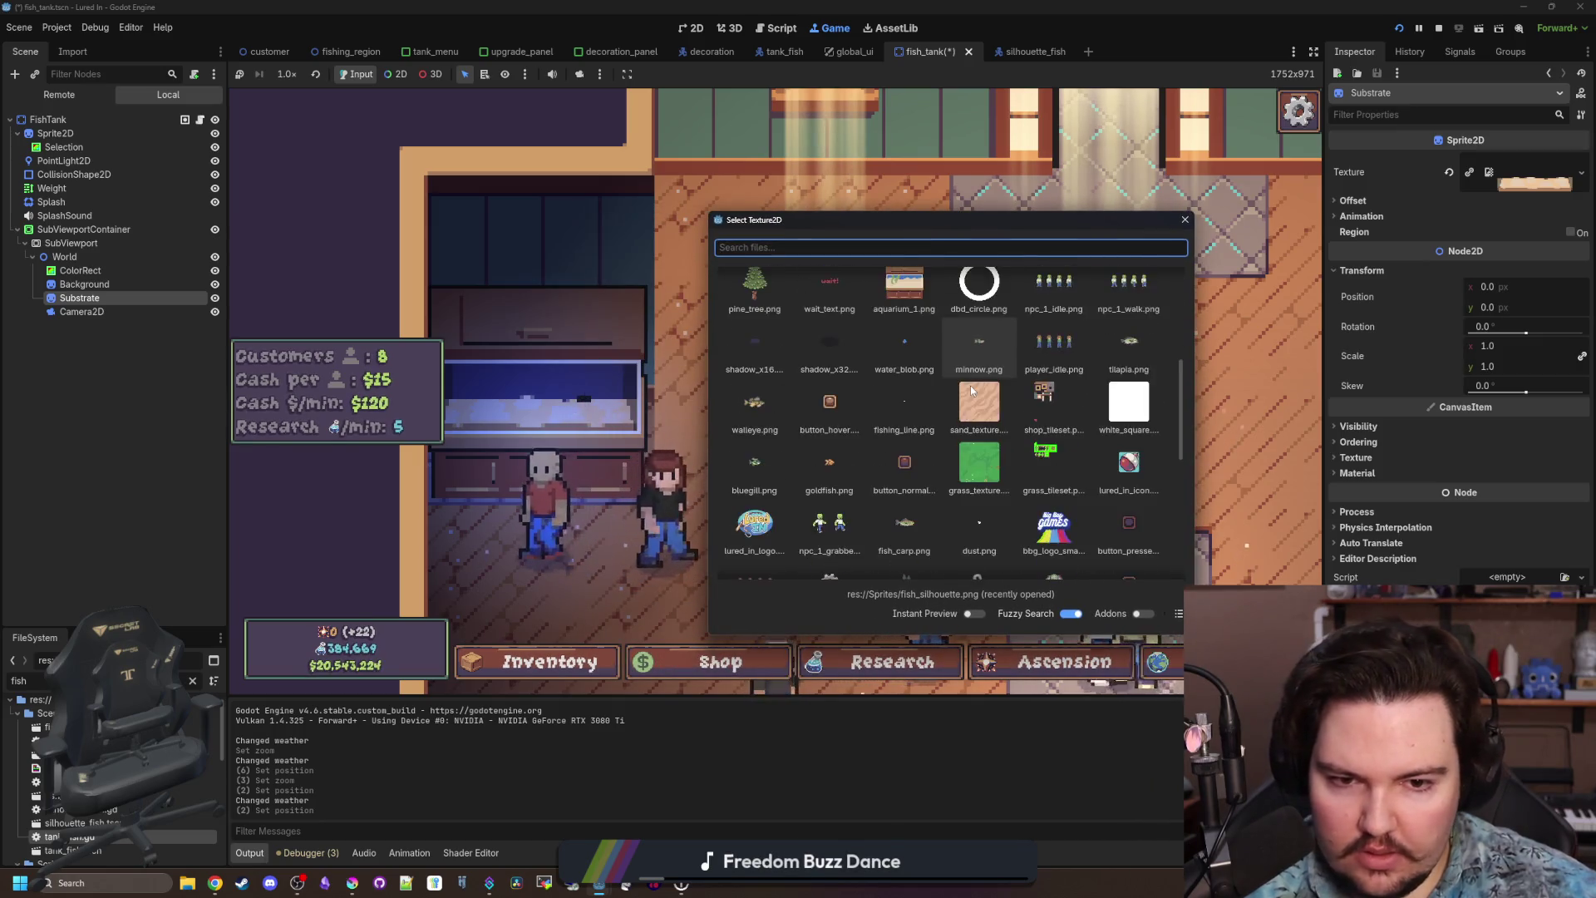
type("texture")
double_click(1039, 304)
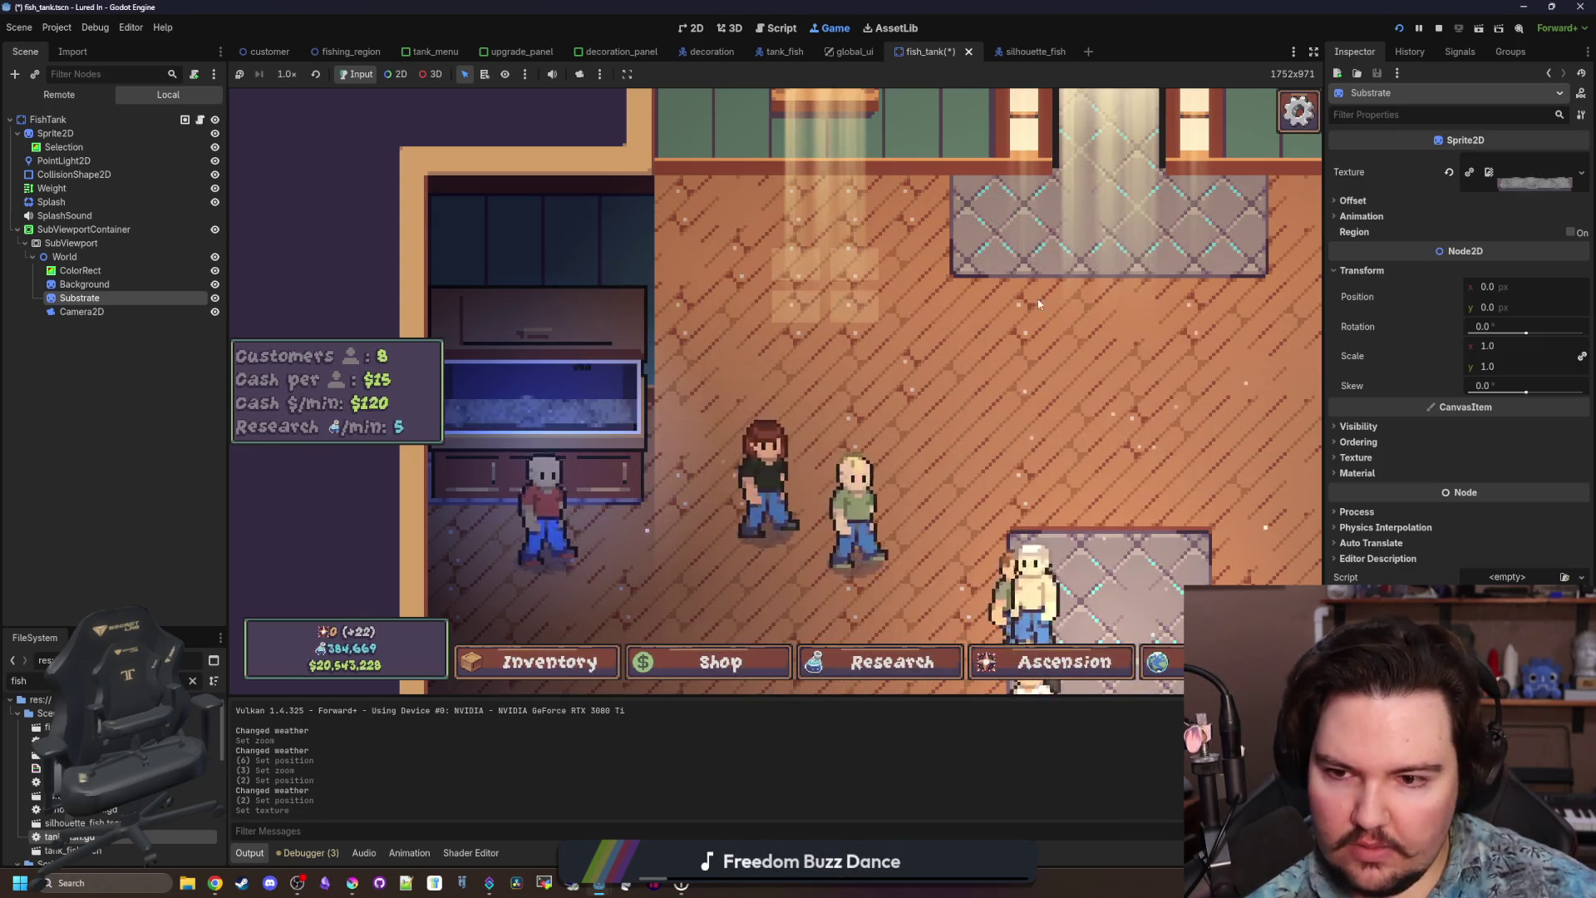
Zoom out the game and open then close the Fish Tank 1 panel.
scroll(761, 389, "down", 3)
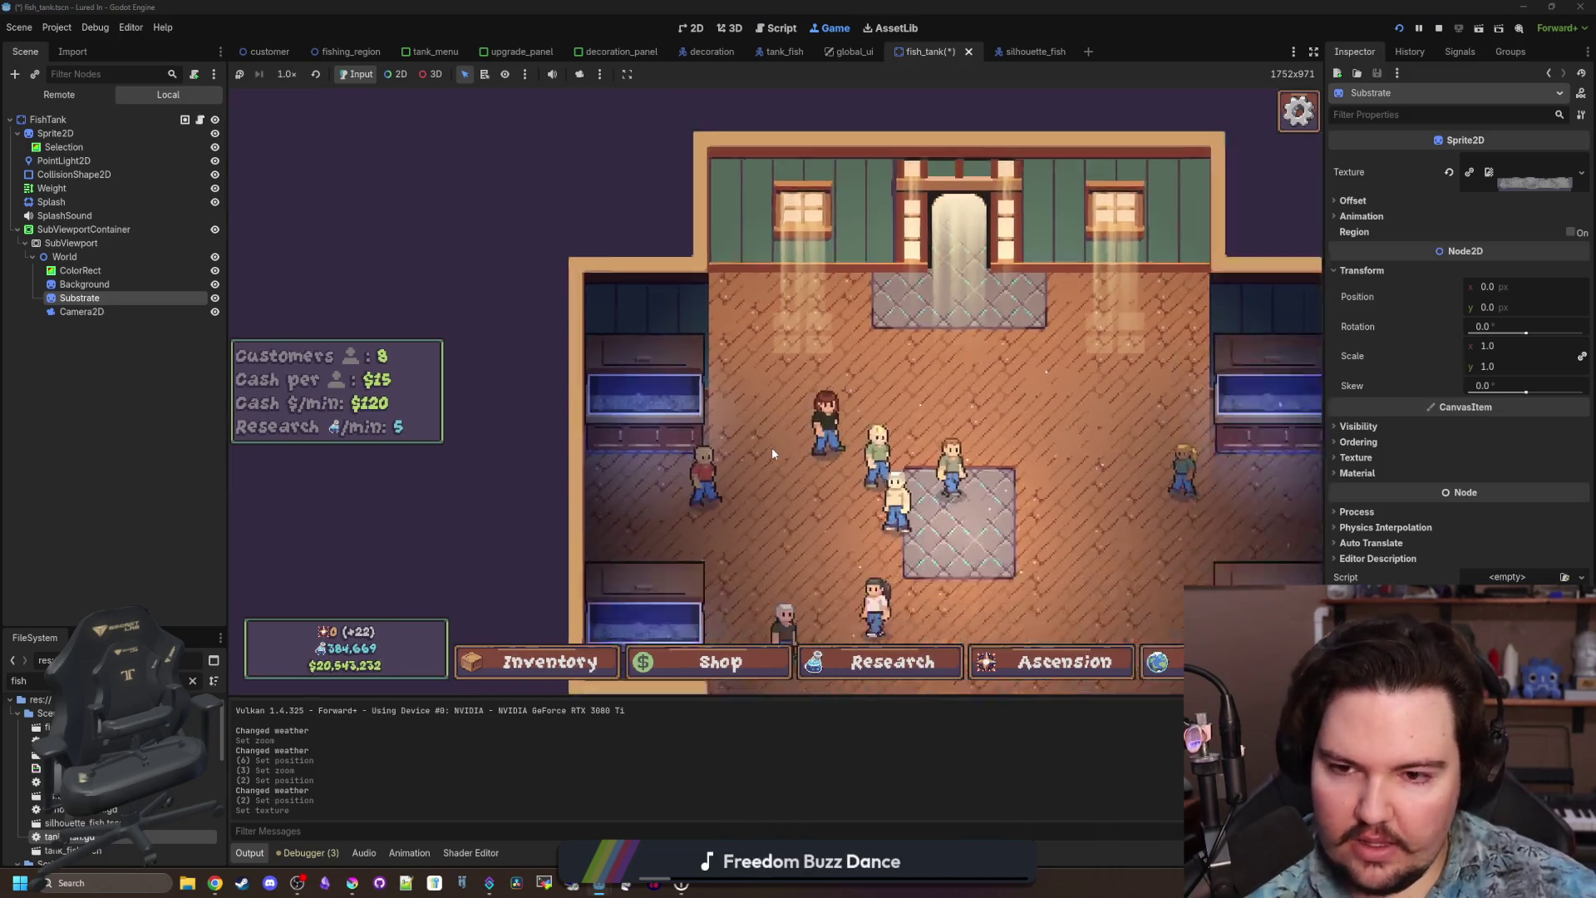
scroll(771, 447, "down", 2)
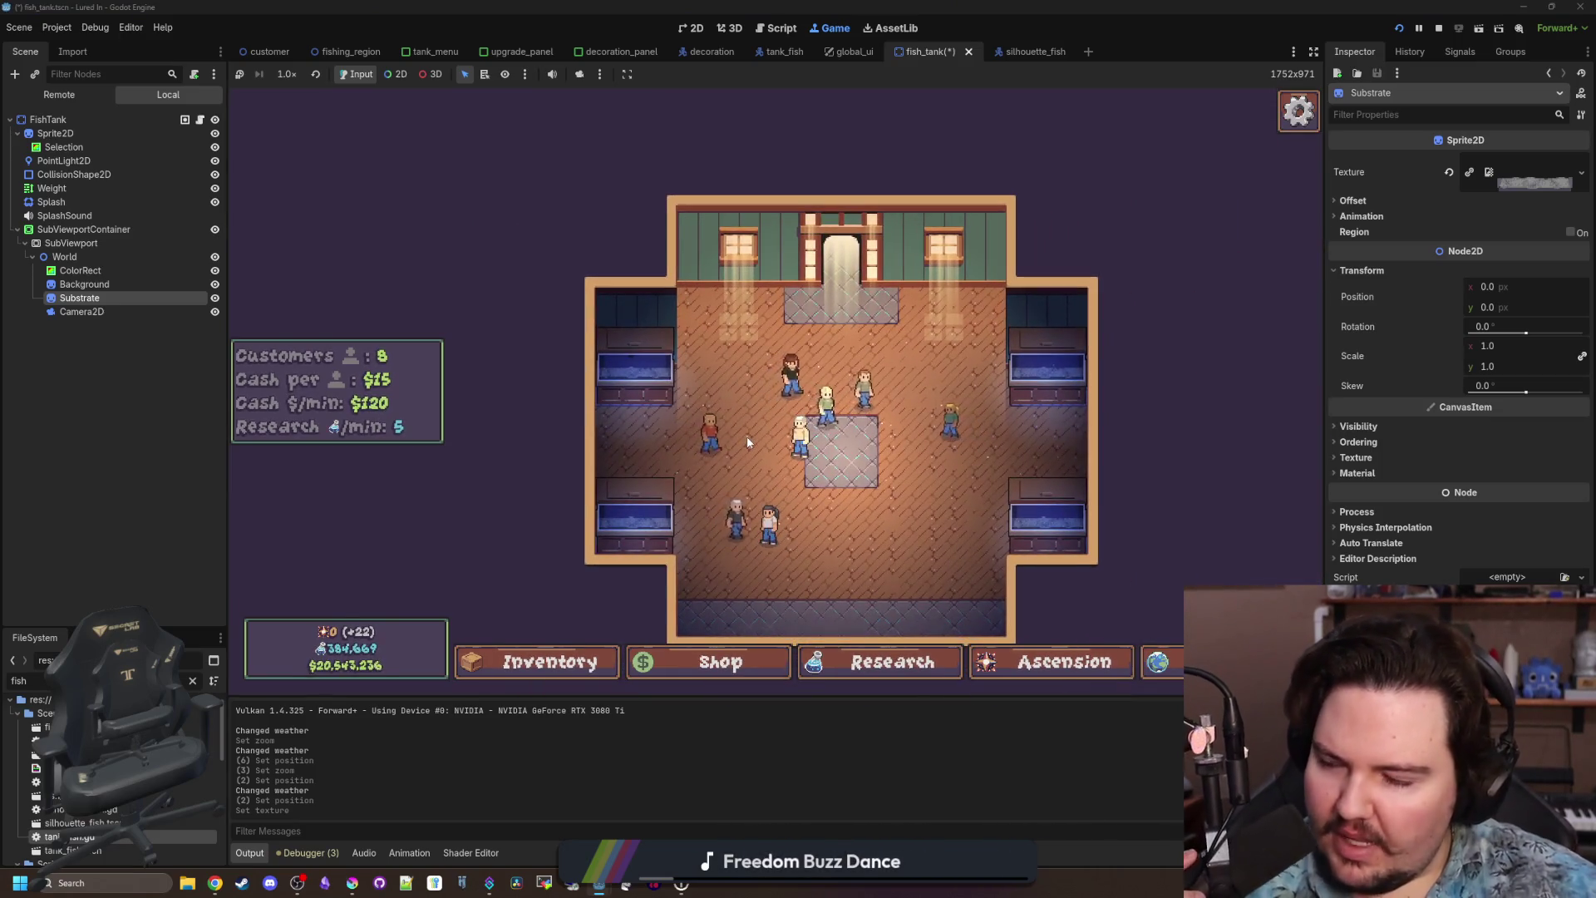
left_click(620, 367)
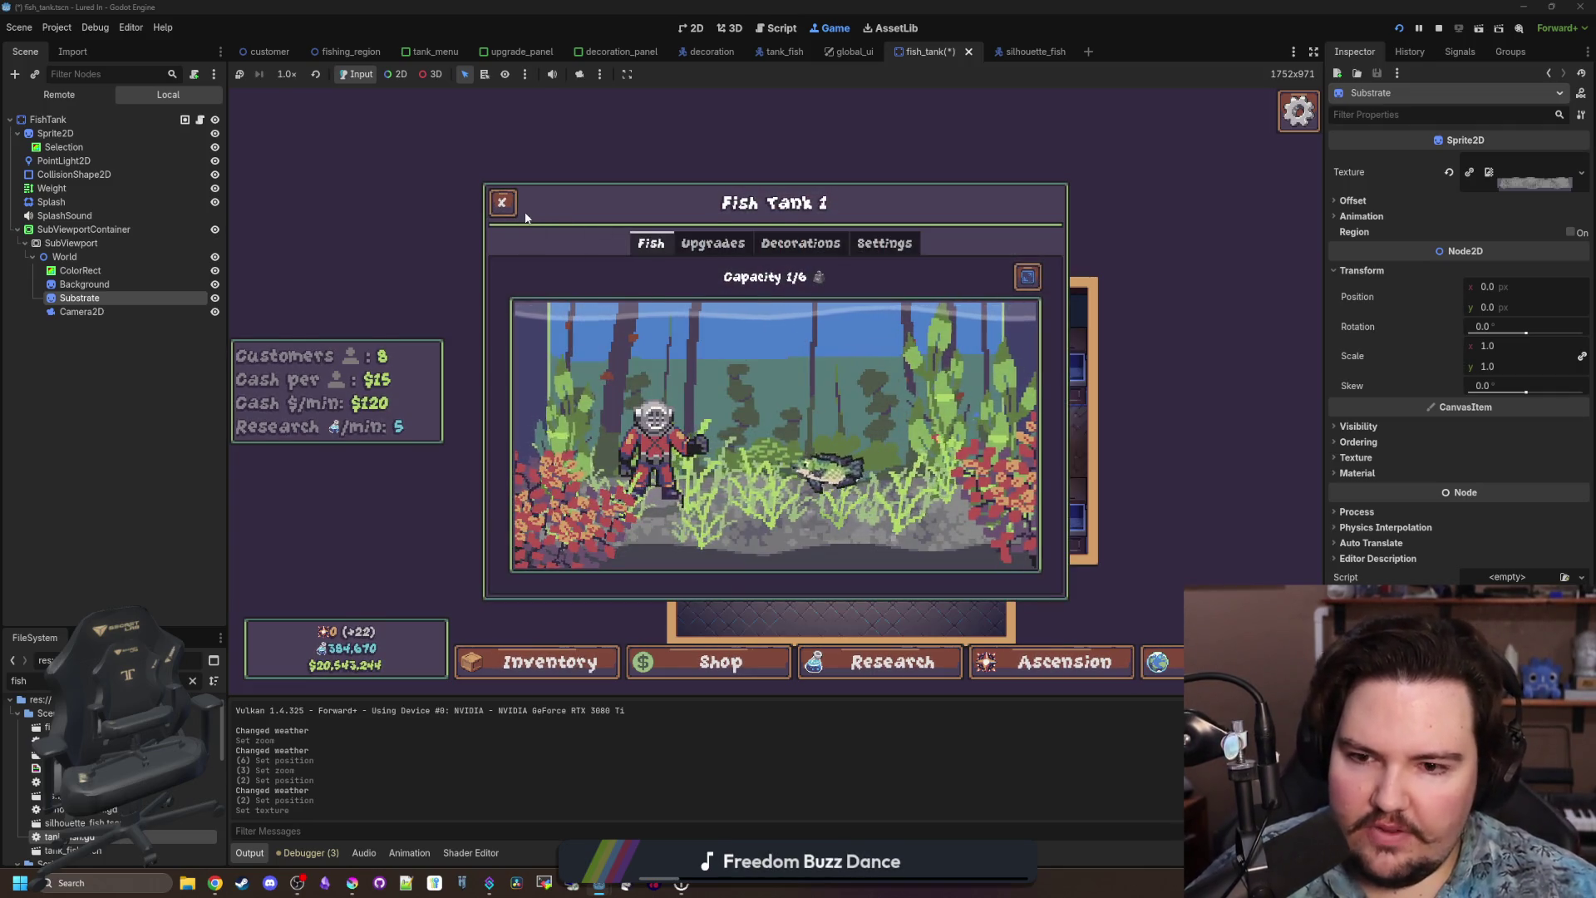
left_click(503, 202)
Set the camera's Position y to 17, then open silhouette_fish.tscn.
scroll(717, 408, "up", 5)
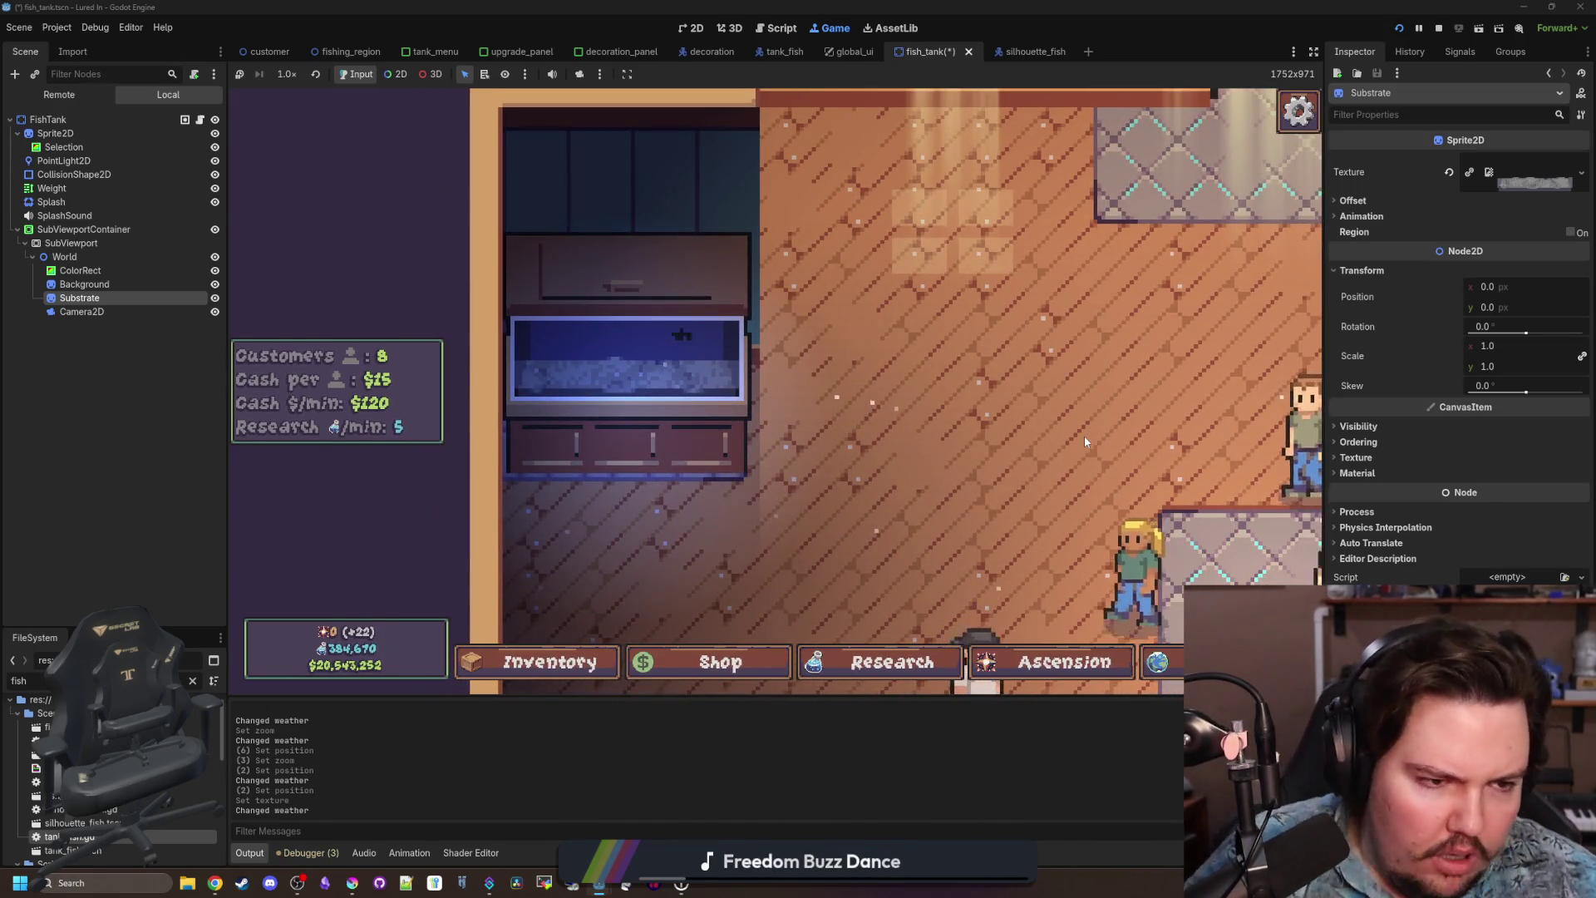
scroll(827, 452, "up", 1)
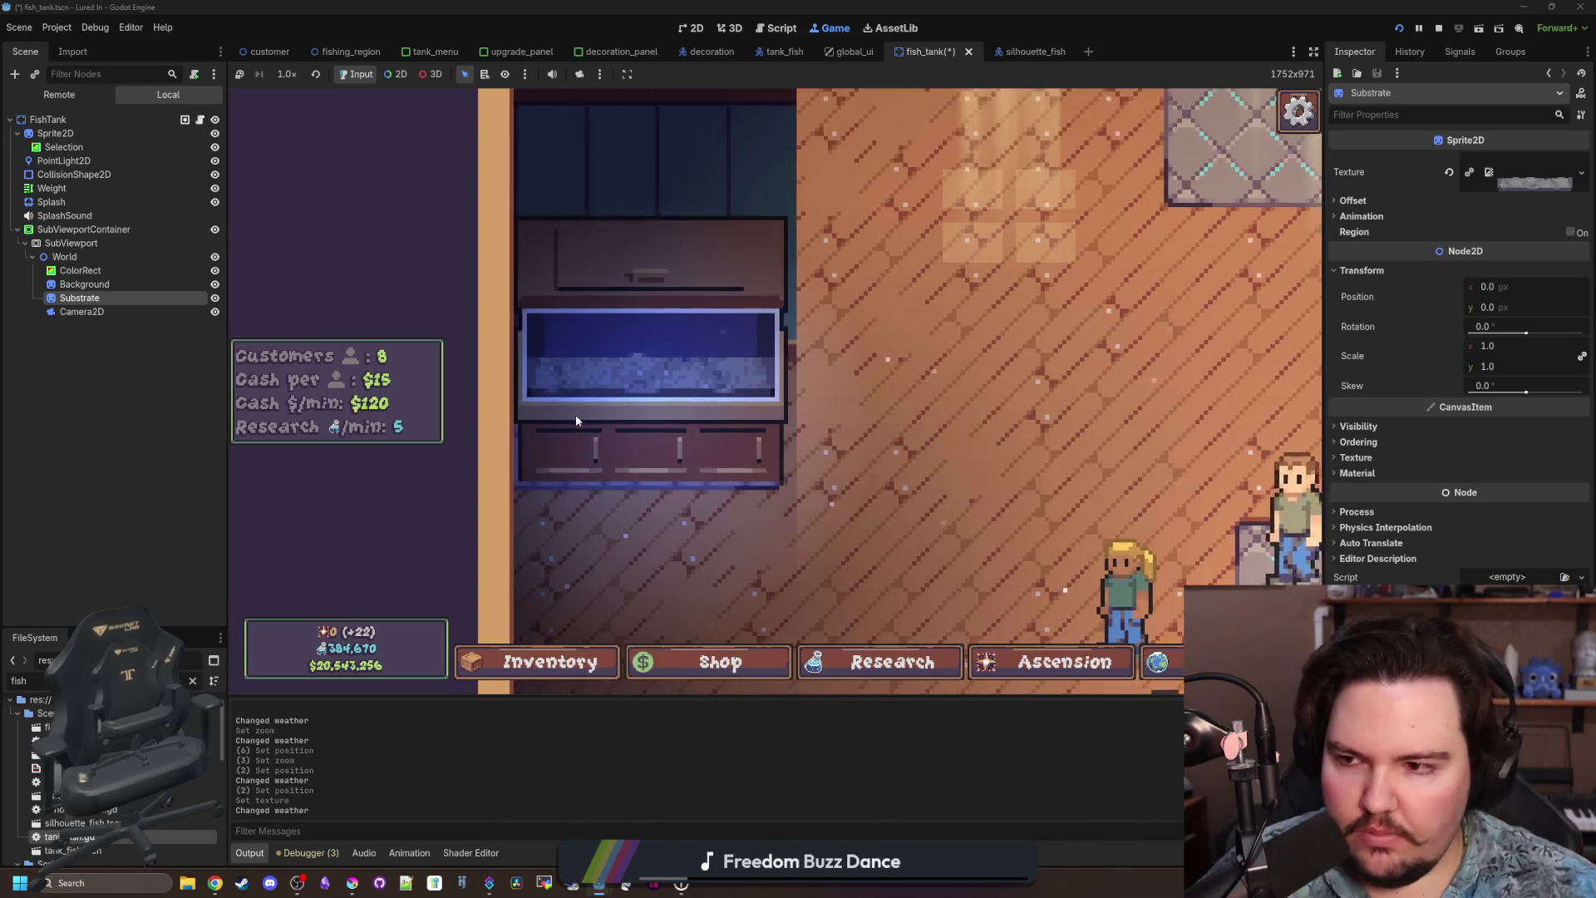
left_click(102, 315)
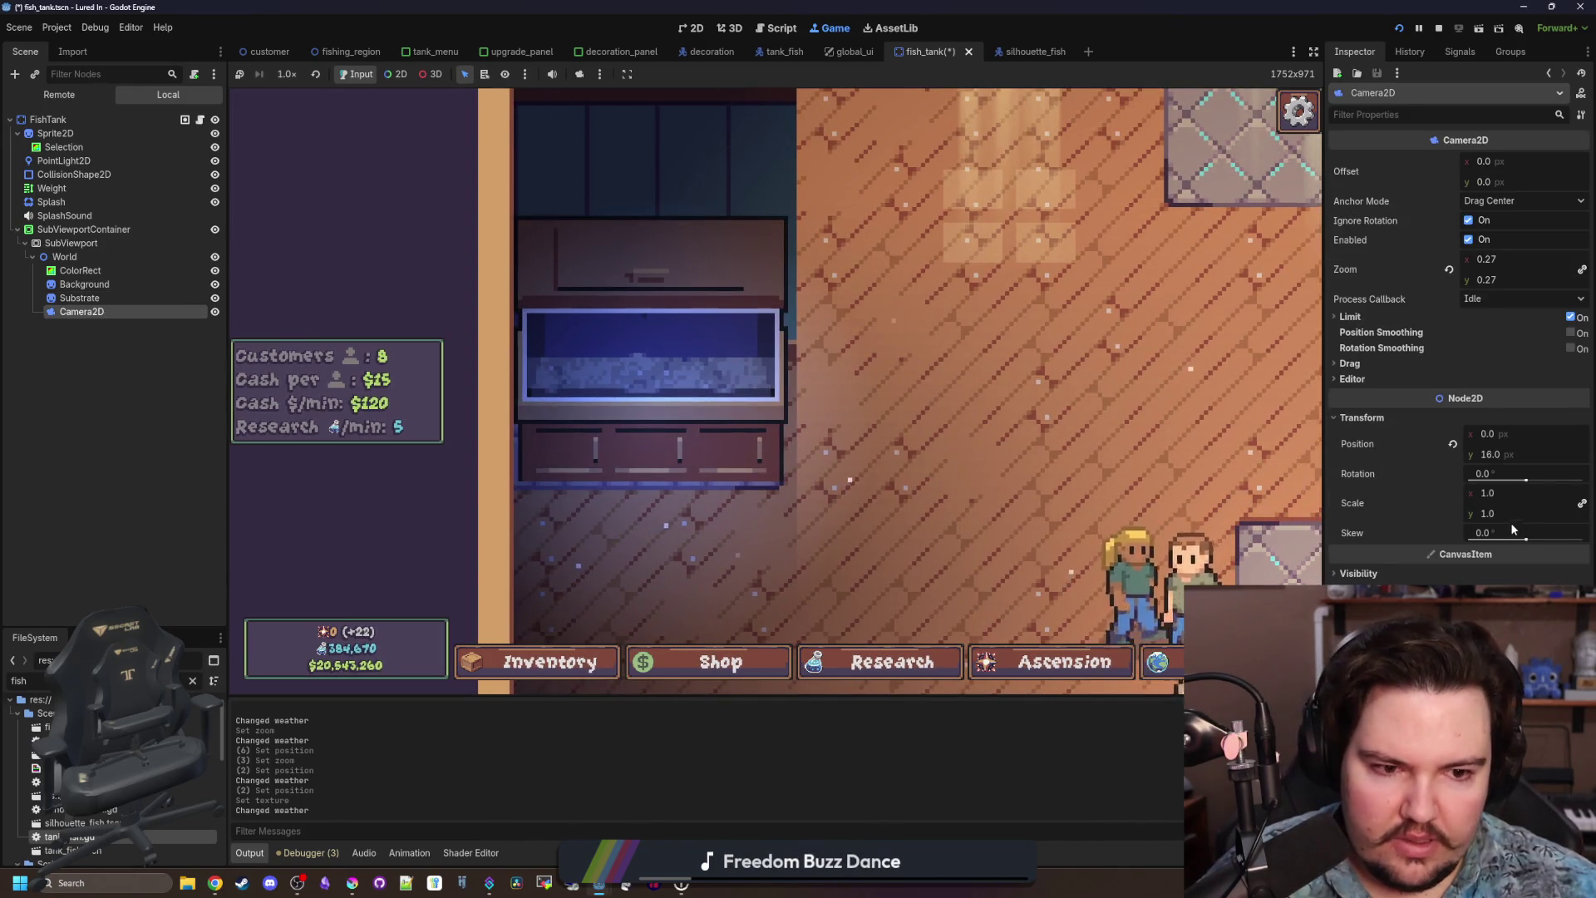
type("17")
key("Return")
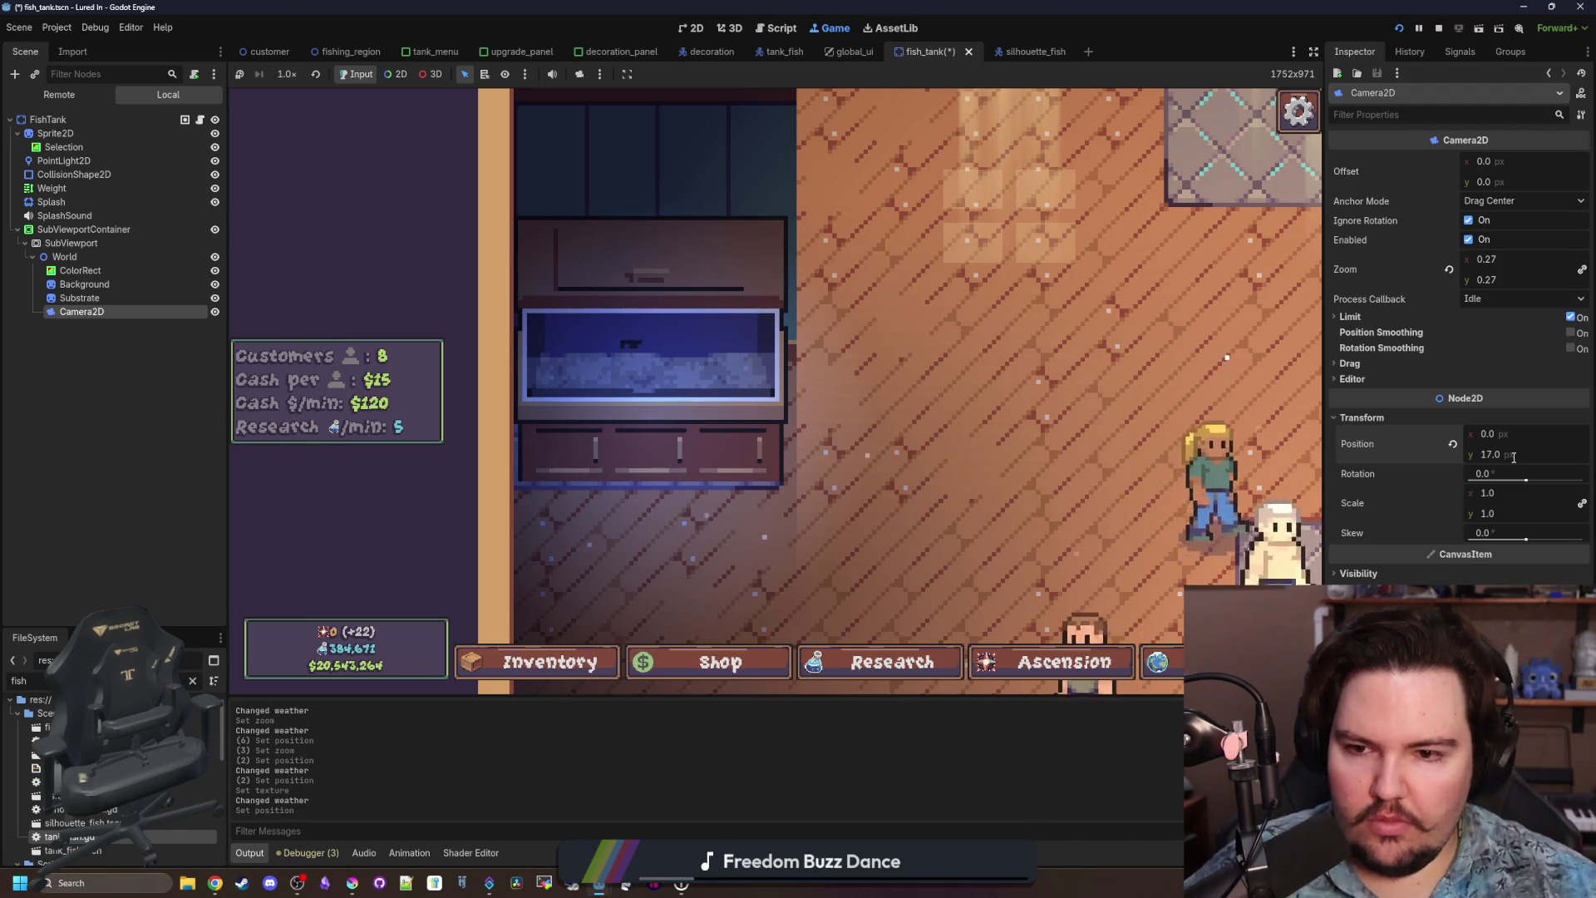
left_click(1498, 454)
type("1")
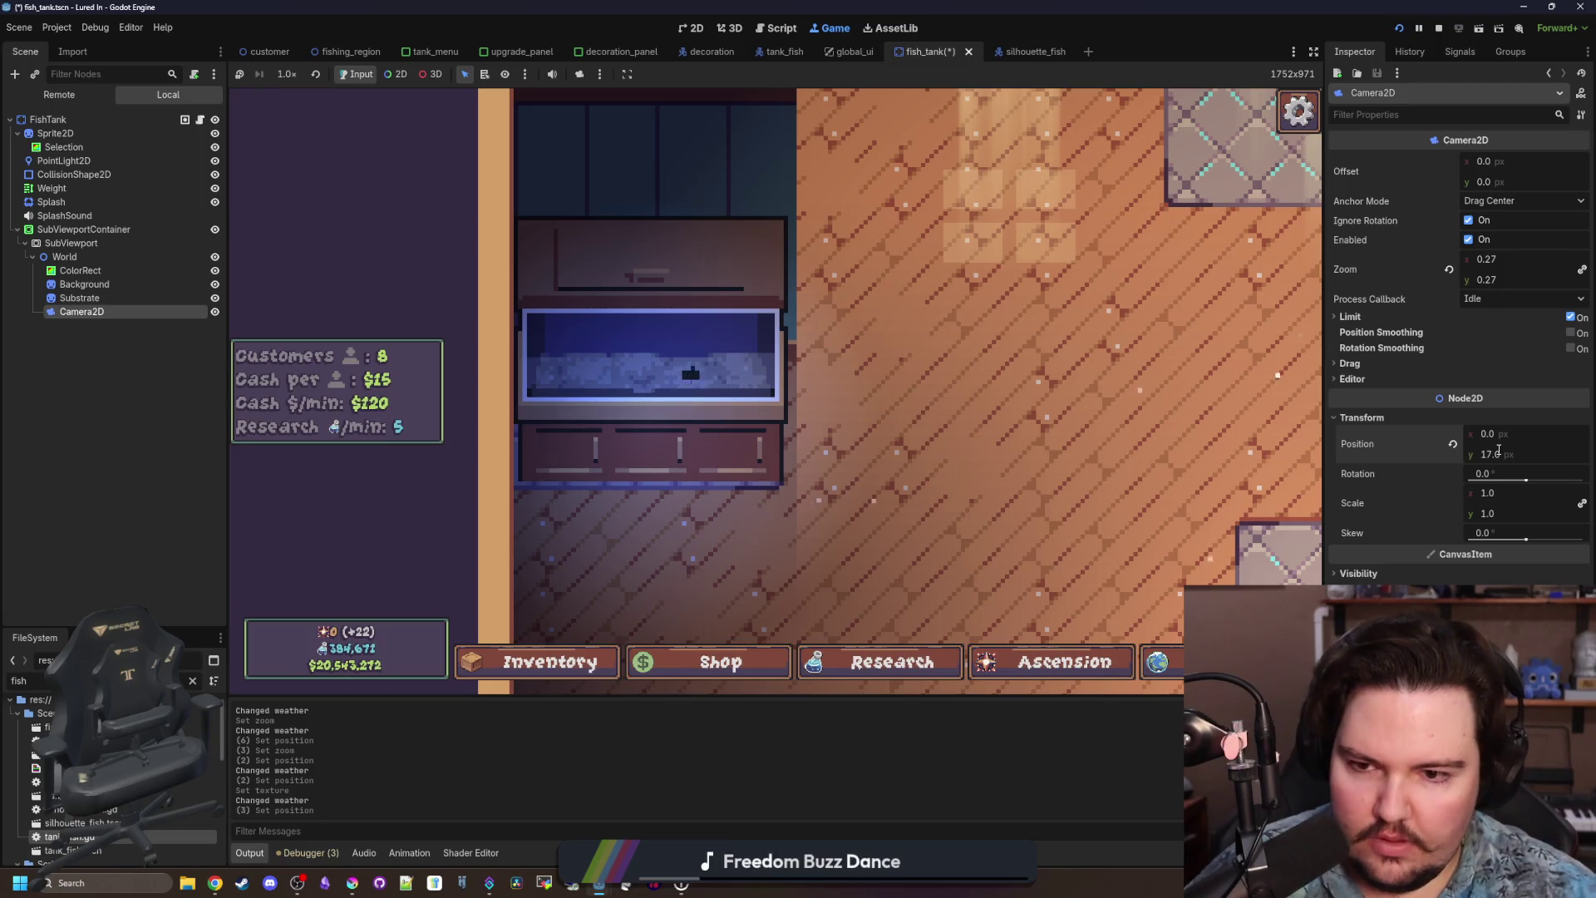
left_click(687, 398)
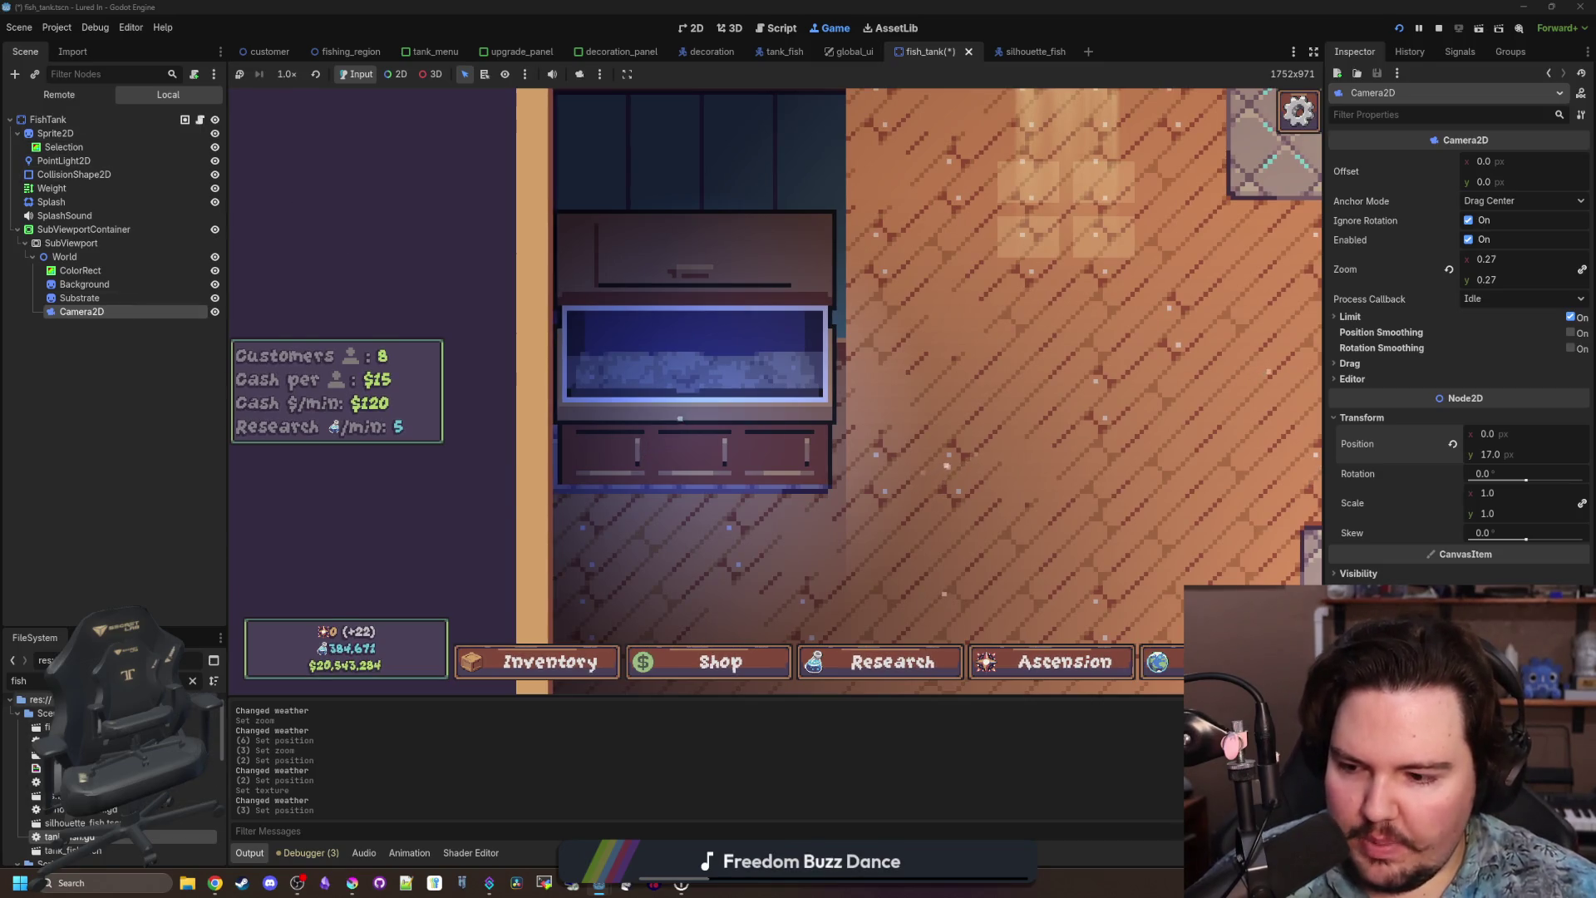
double_click(84, 822)
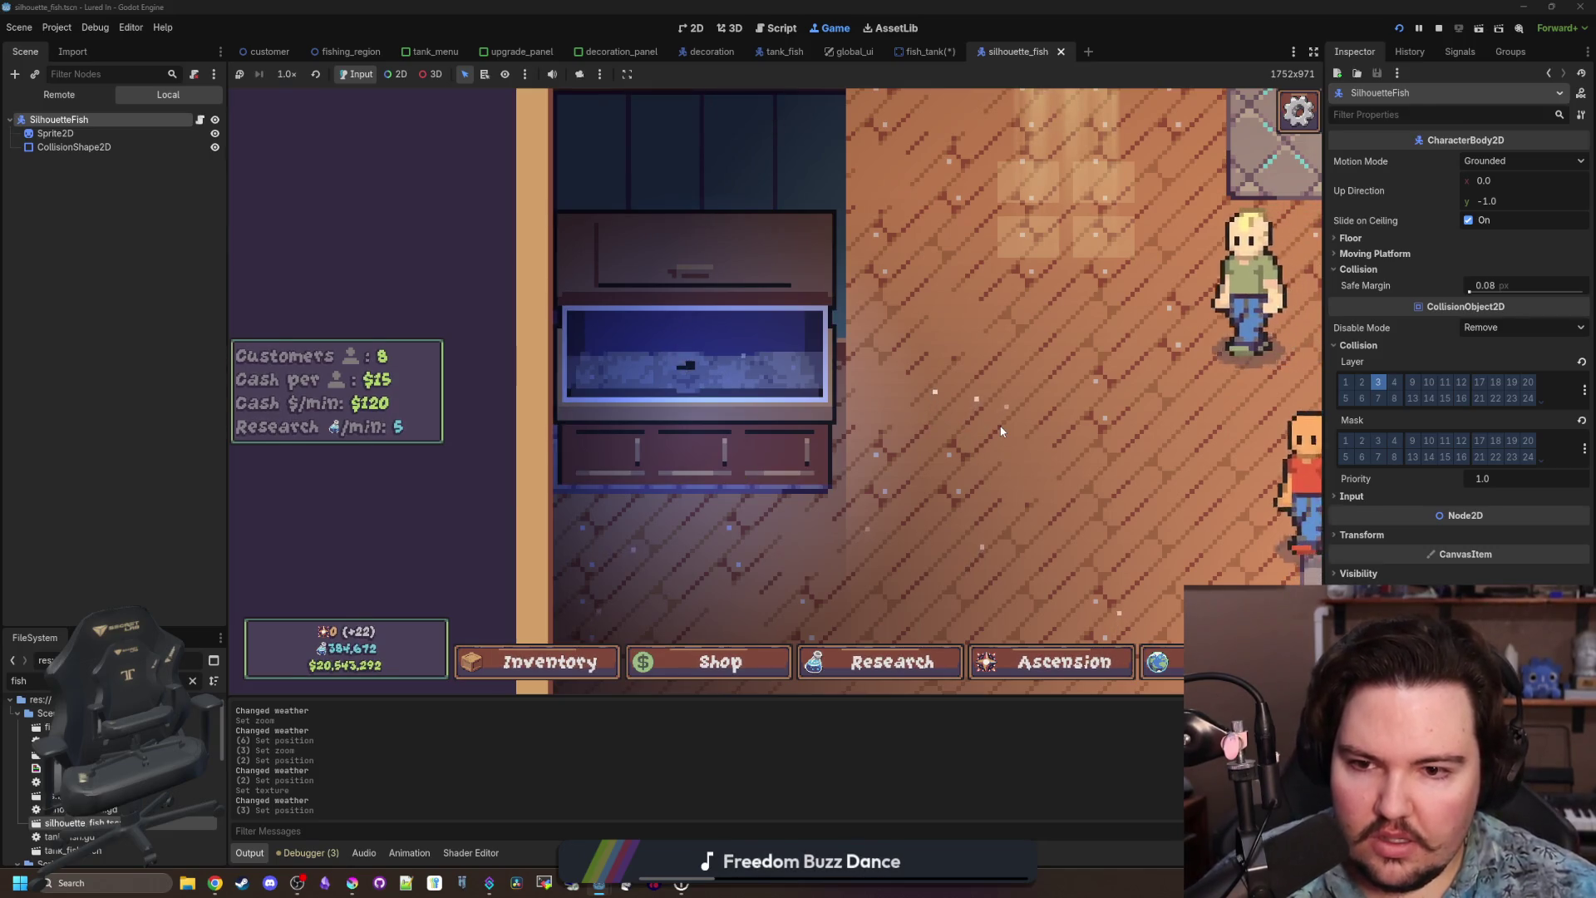
Stop the game, zoom in on the silhouette fish Sprite2D, and switch to Krita.
left_click(1440, 29)
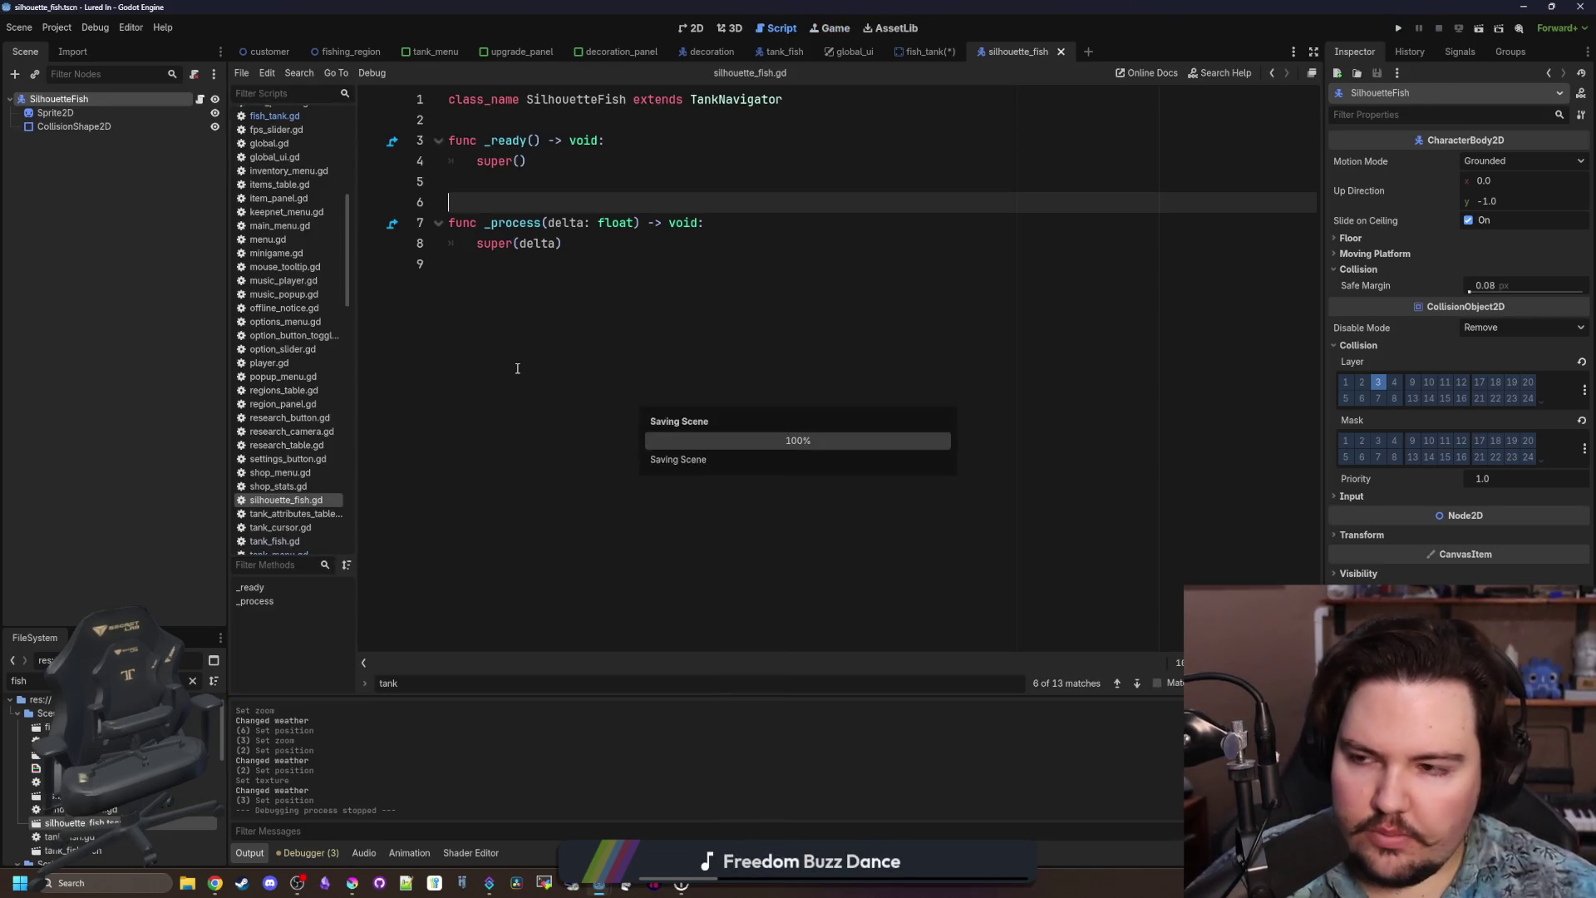
left_click(91, 116)
left_click(691, 29)
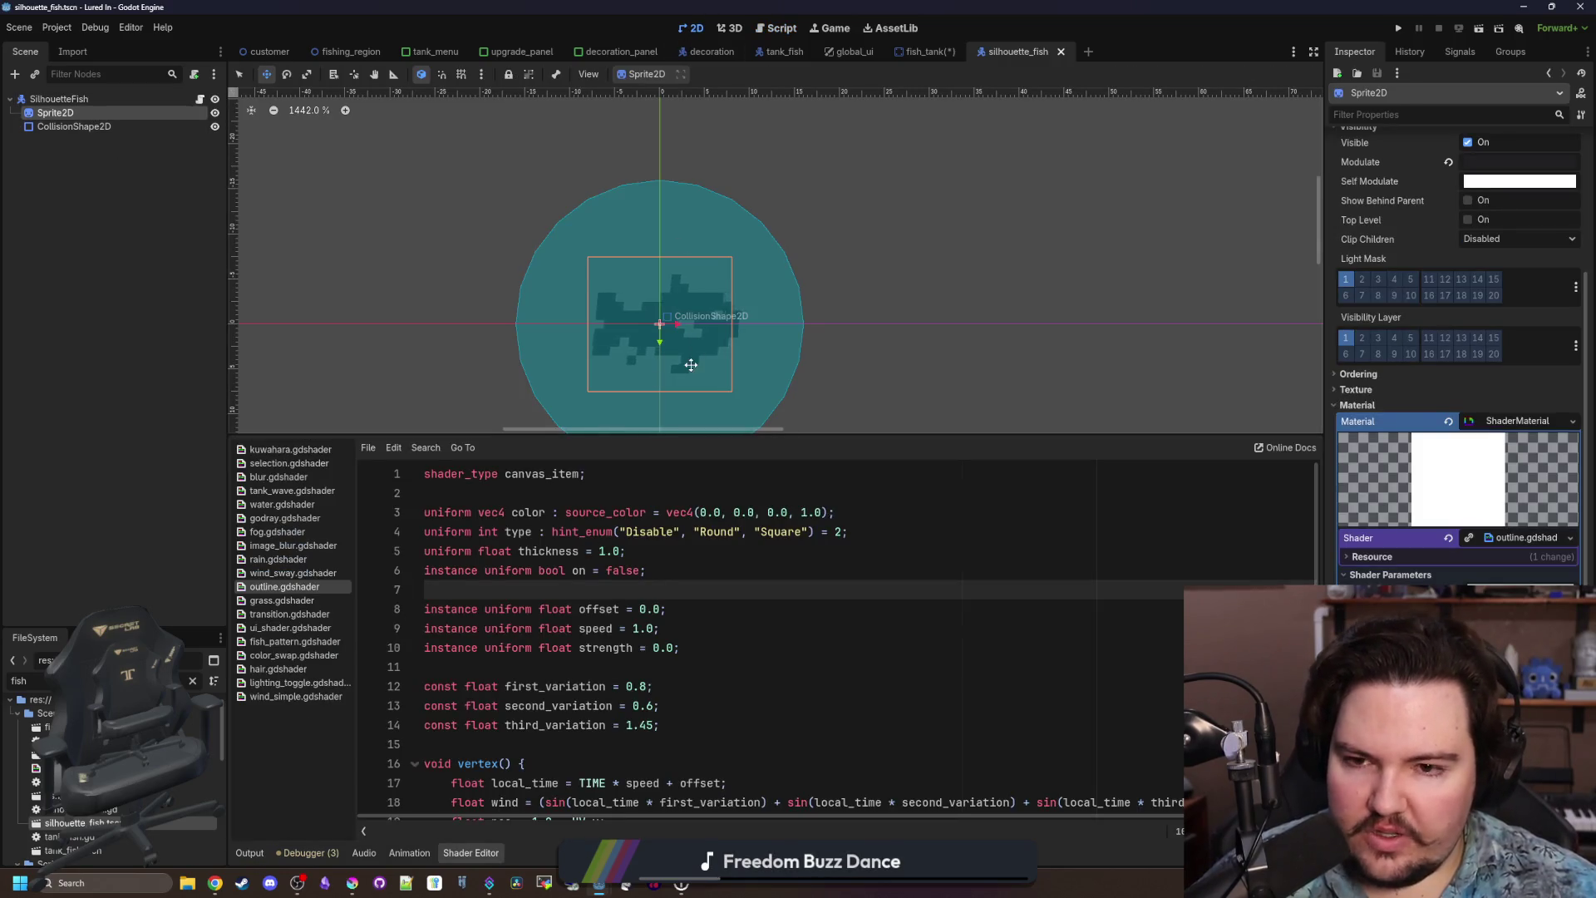
scroll(691, 365, "up", 2)
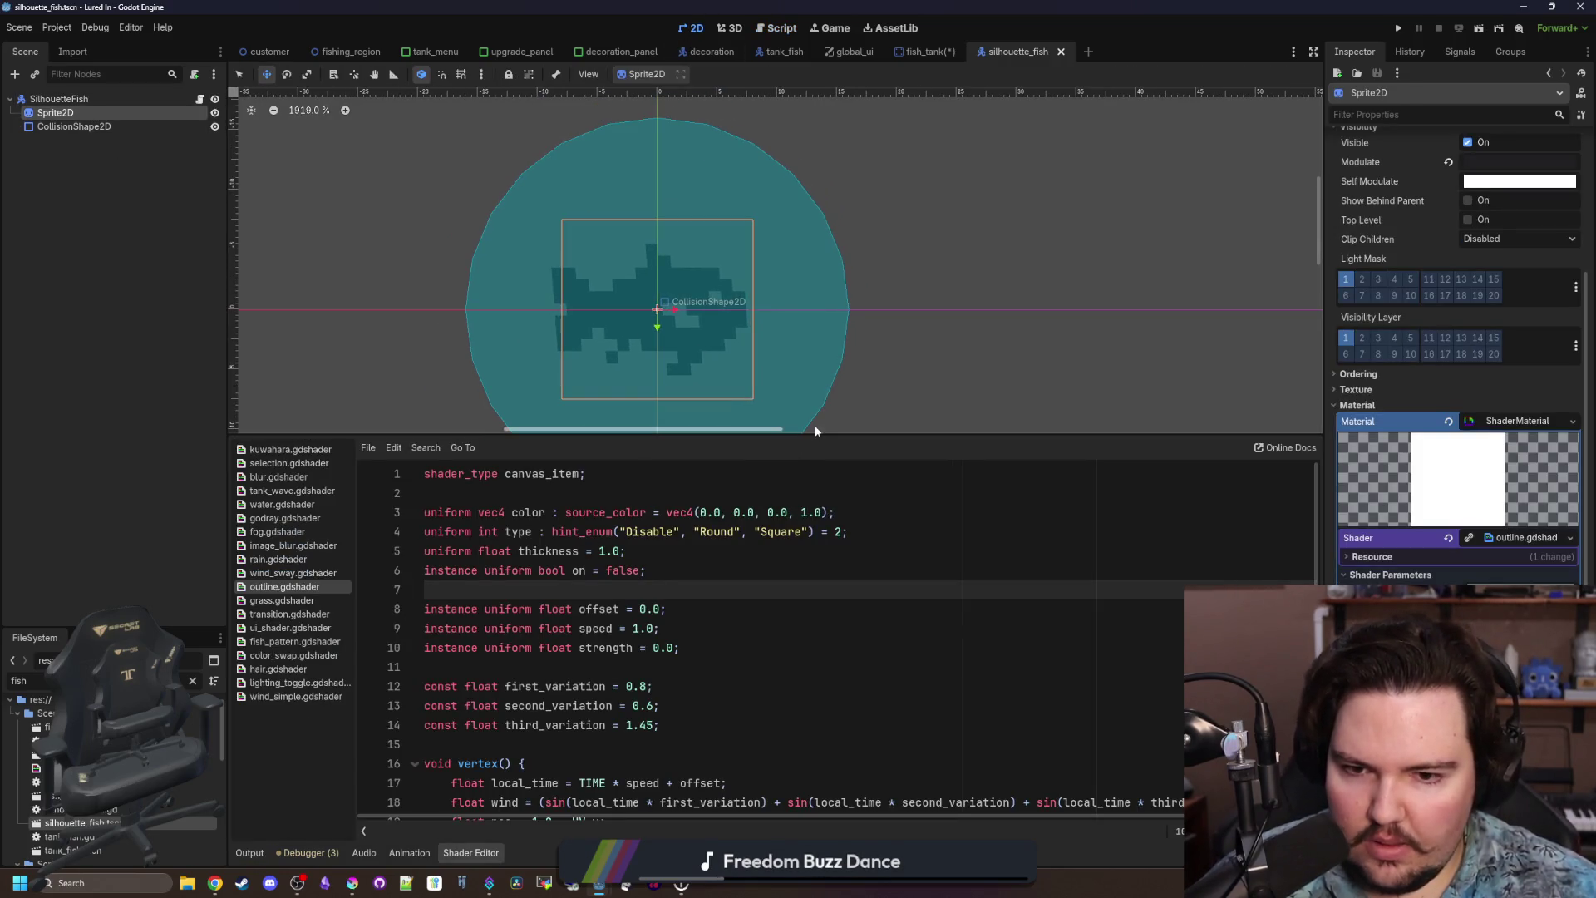
left_click_drag(788, 432, 770, 516)
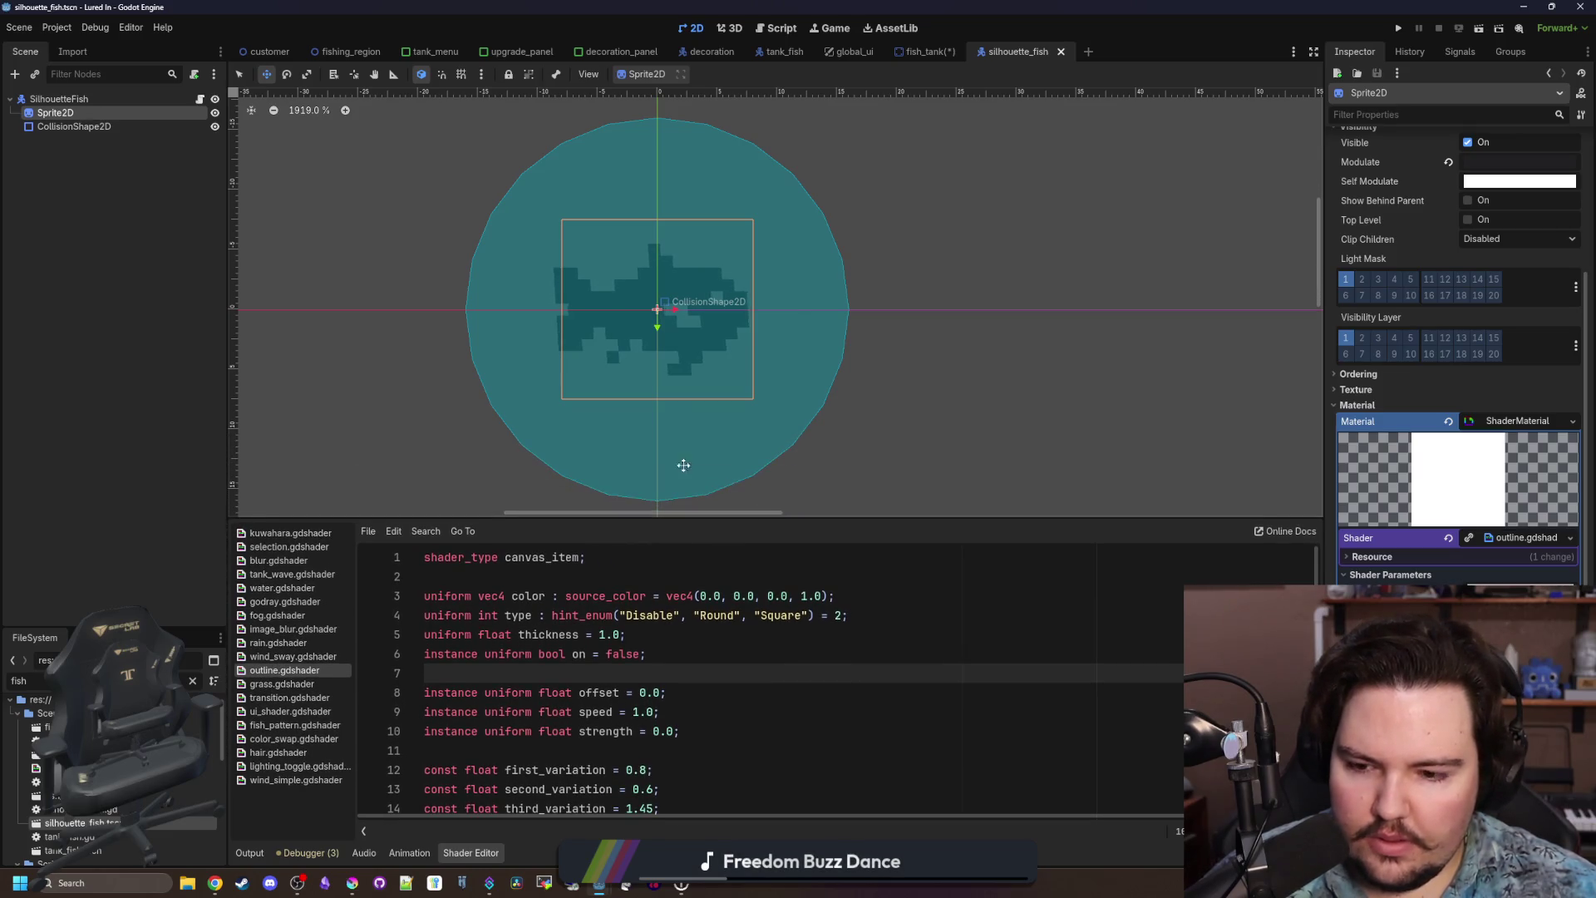
scroll(663, 290, "up", 3)
scroll(672, 331, "up", 2)
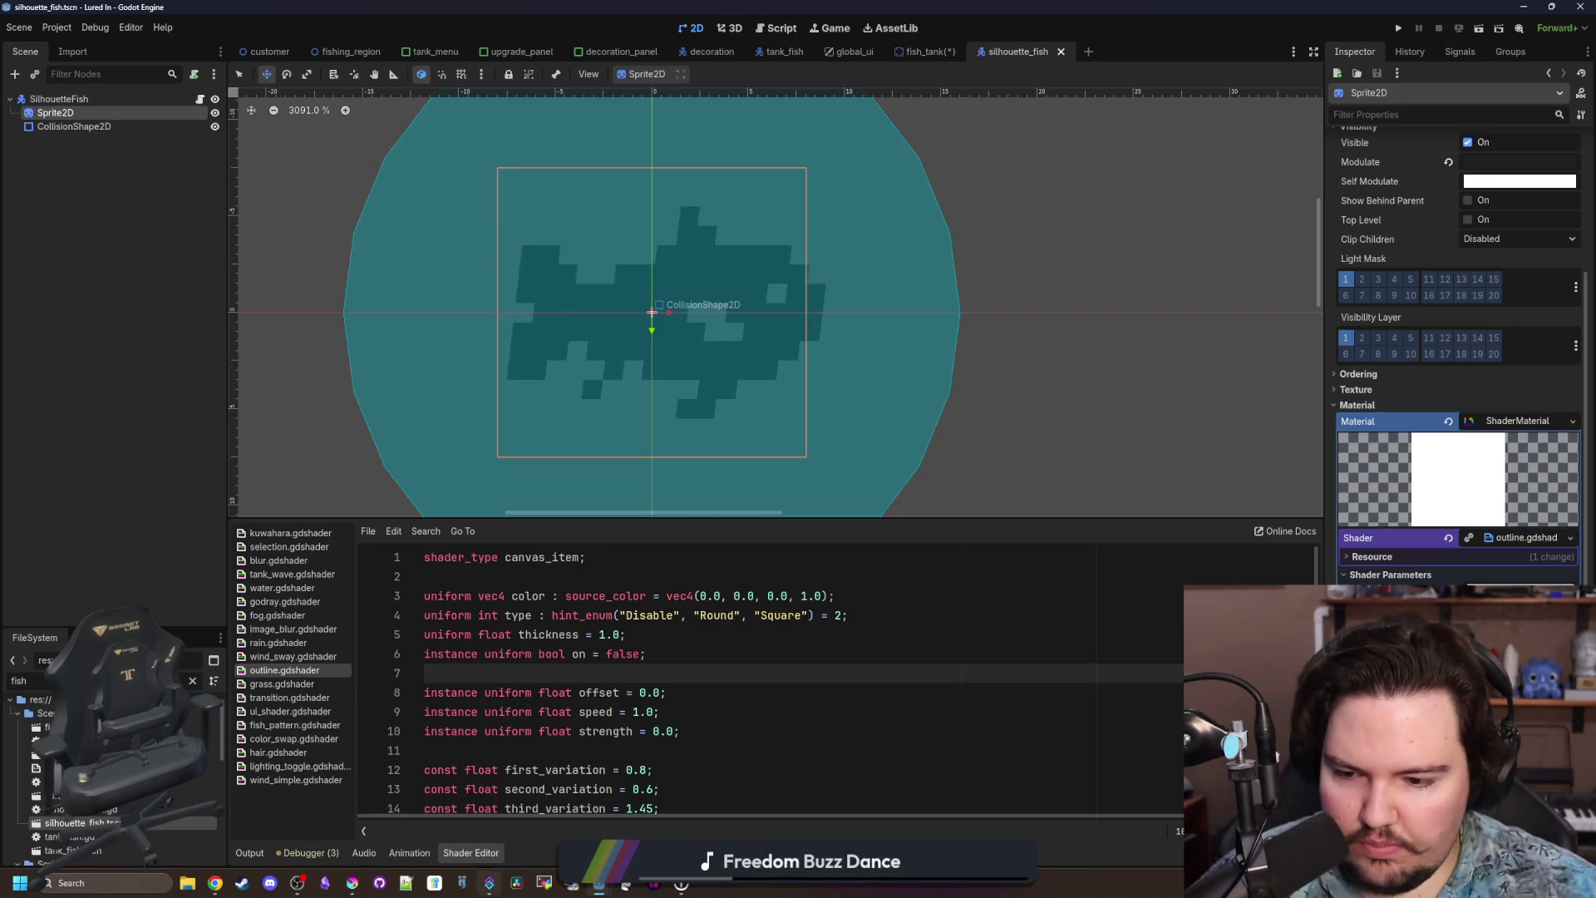
left_click(353, 885)
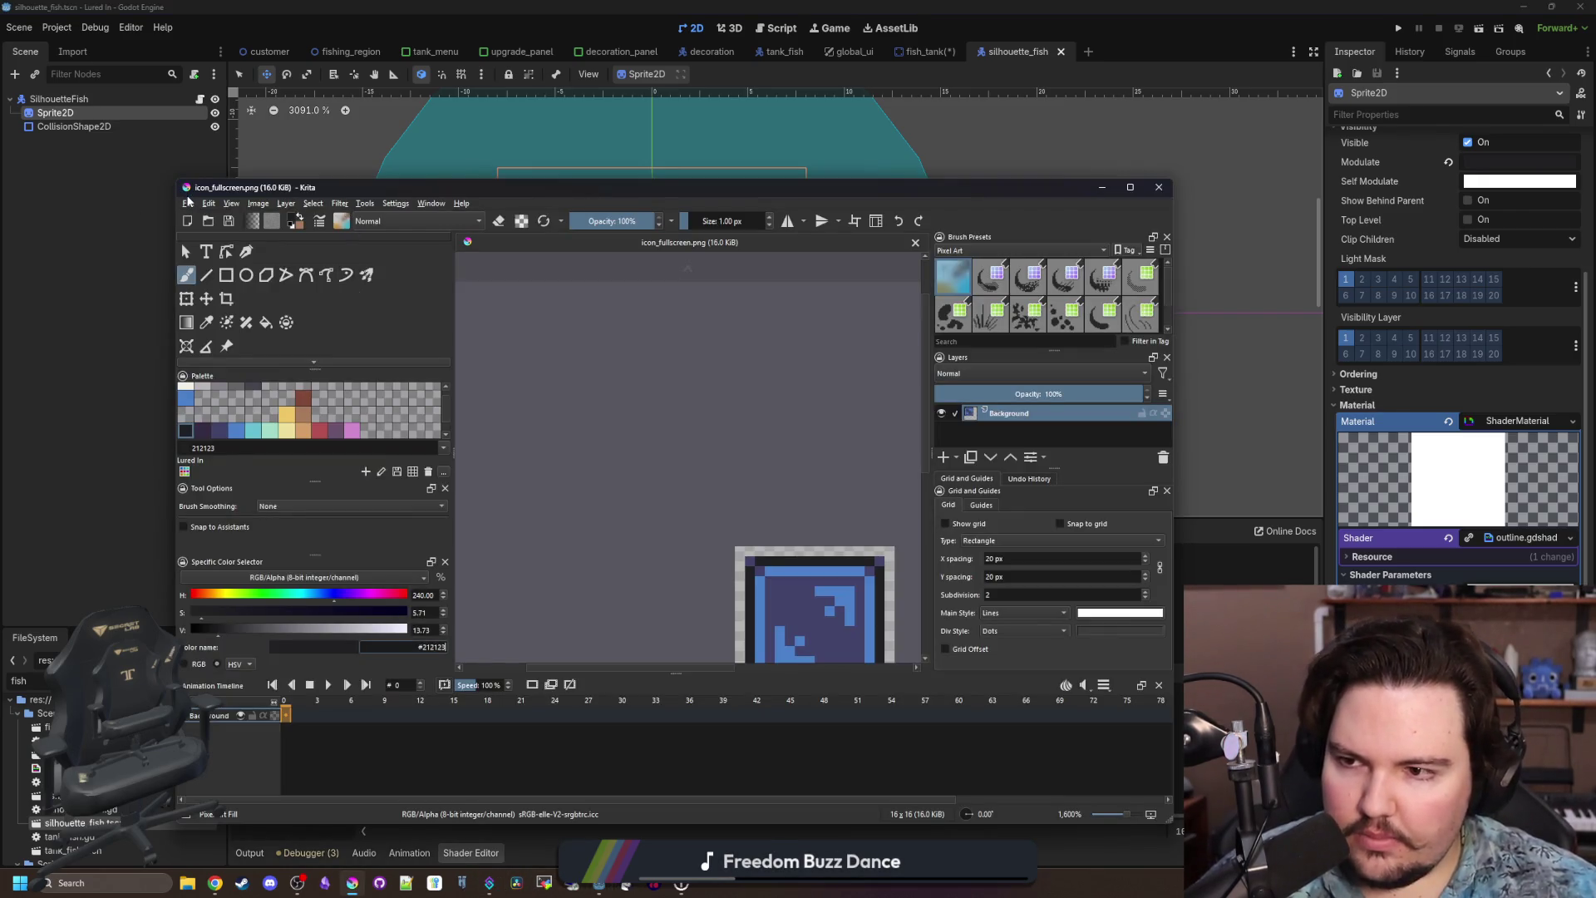
Maximize the Krita window.
key("super+Up")
left_click(11, 21)
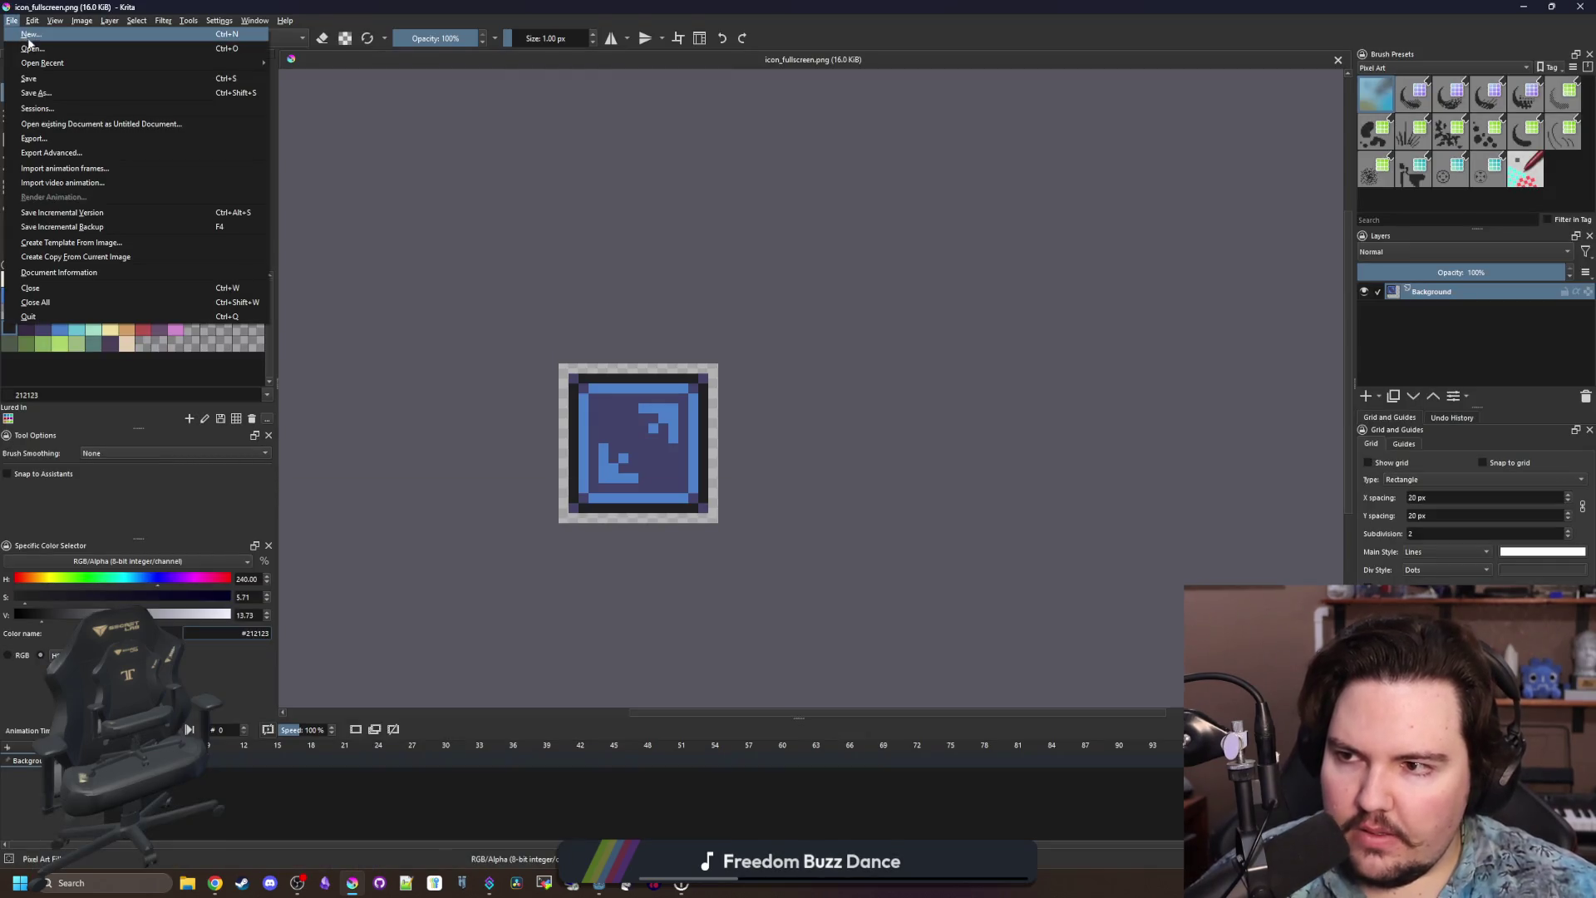
key("Escape")
In the Open Images dialog, browse the Sprites folder for the fish silhouette sprite.
key("ctrl+o")
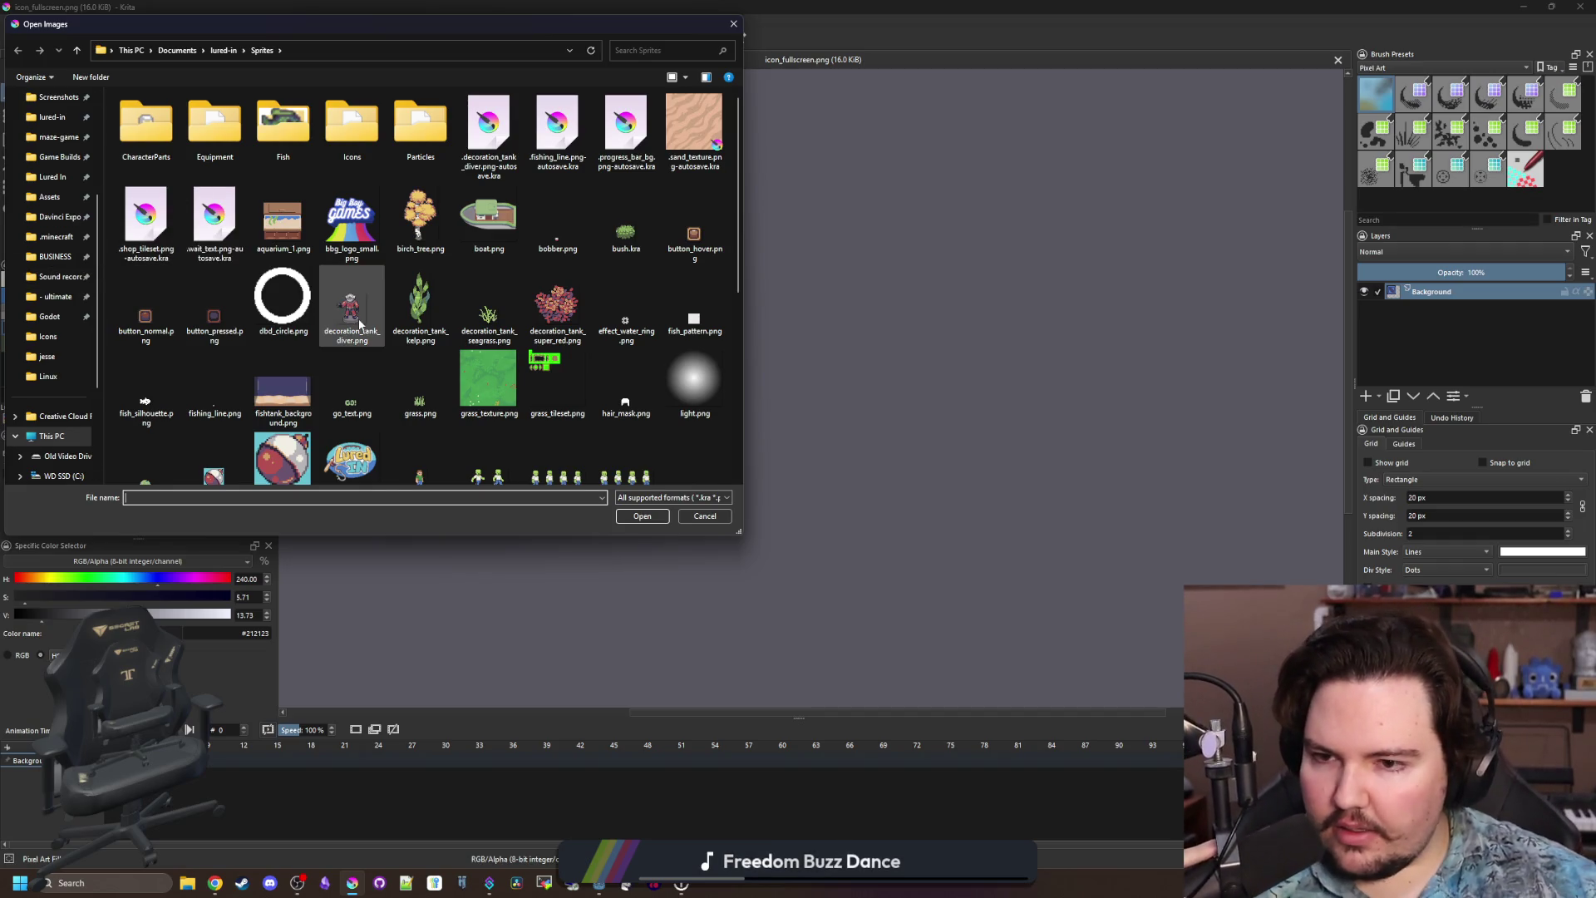
scroll(416, 341, "down", 2)
left_click(472, 361)
type("shadow_tree.png")
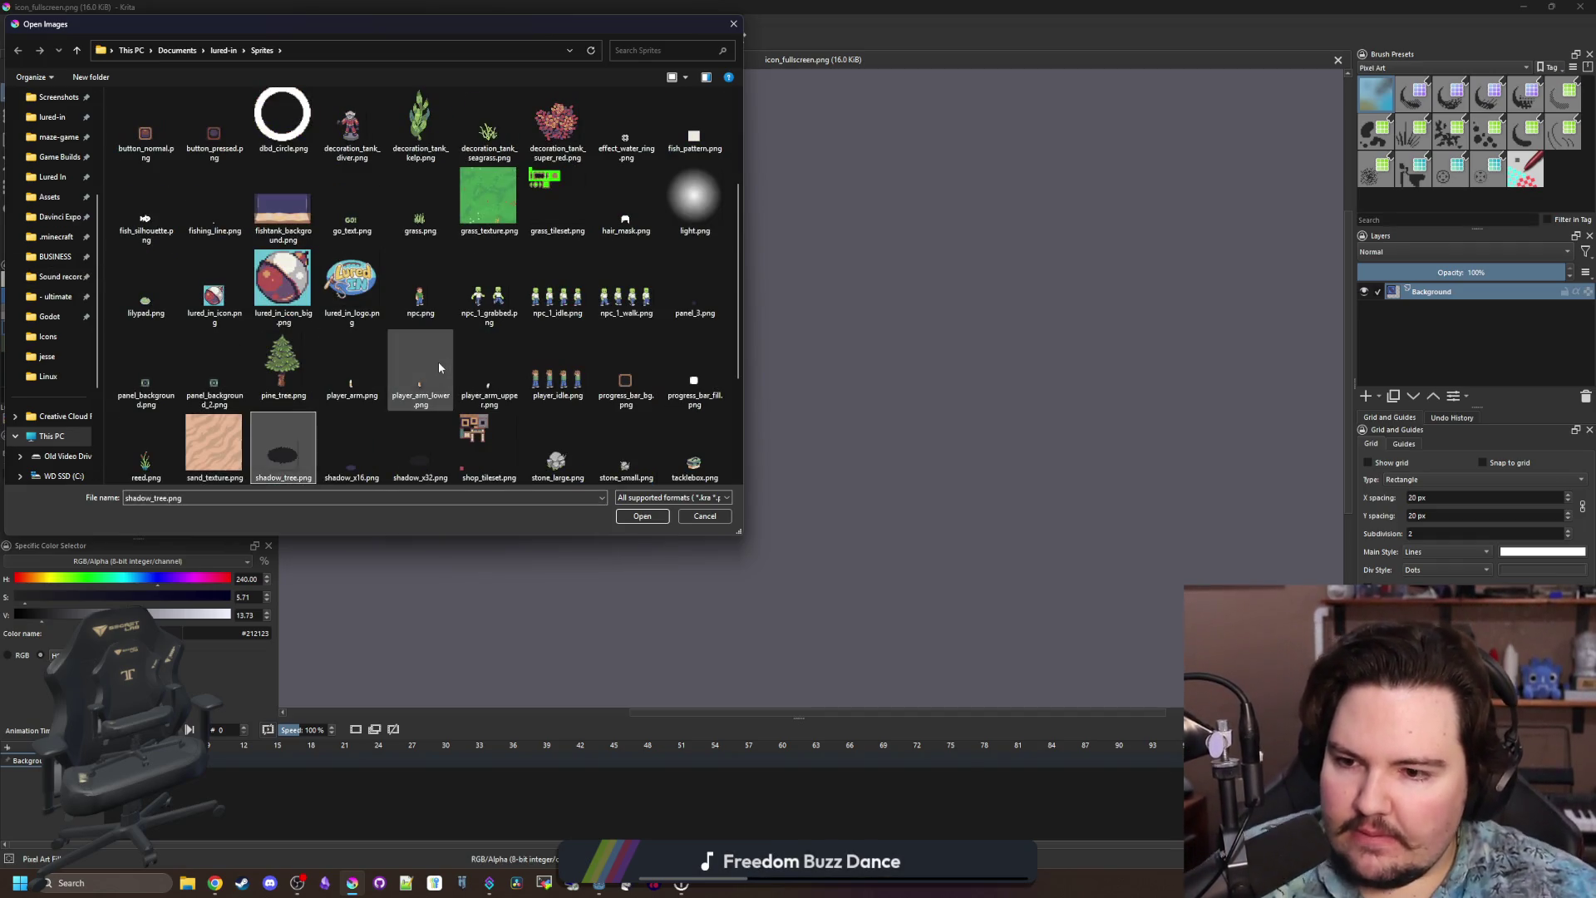
scroll(439, 367, "down", 2)
key("Right")
key("Right")
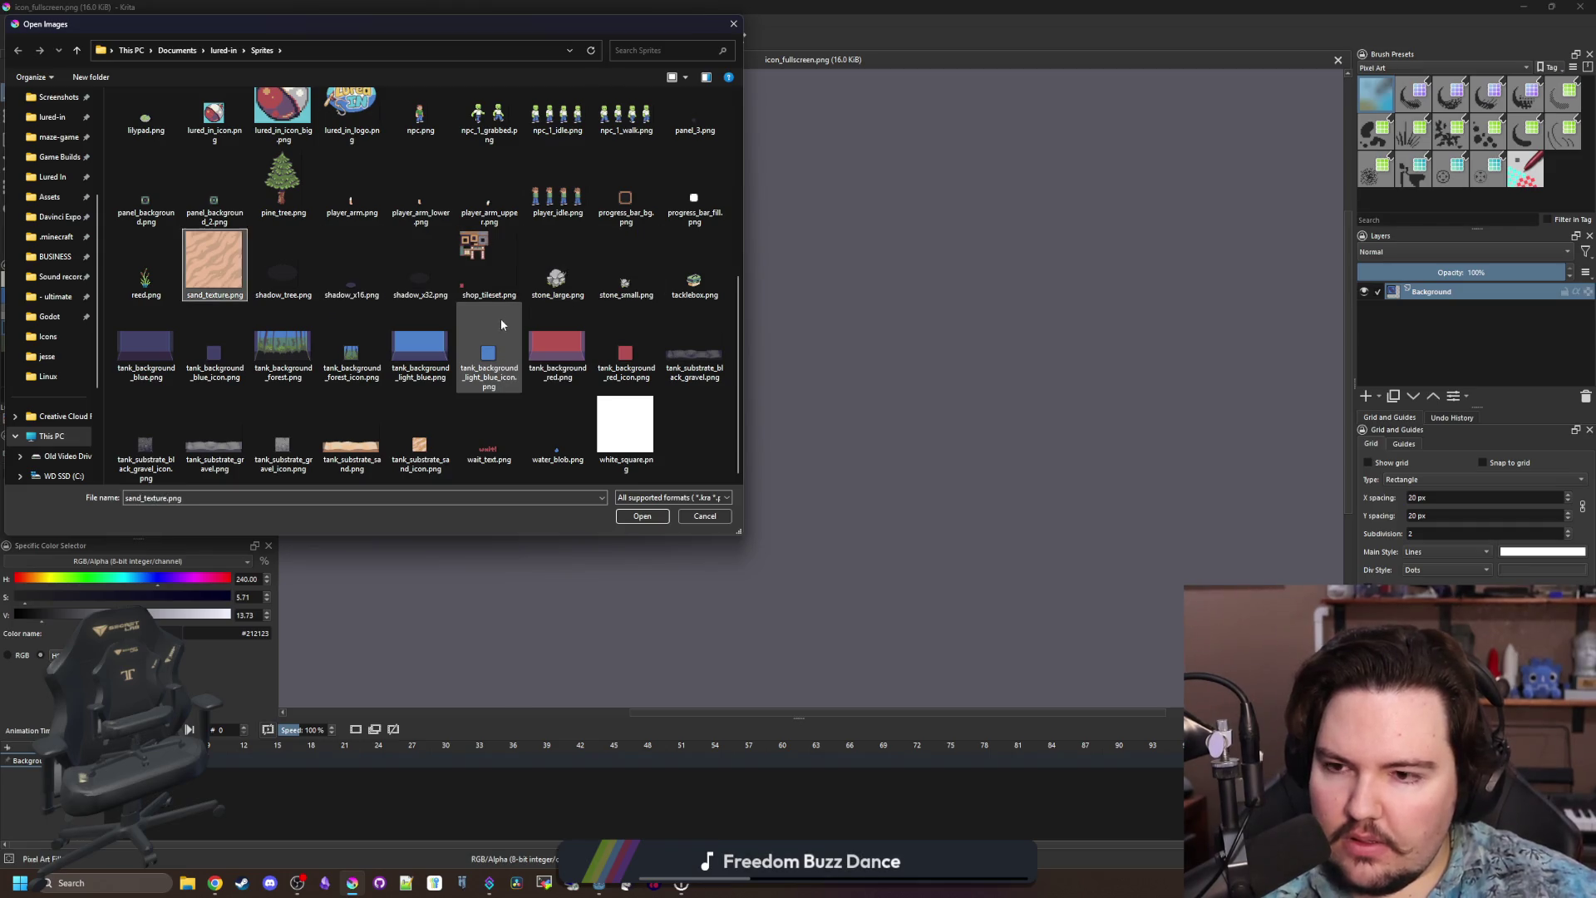
left_click(341, 266)
scroll(410, 310, "up", 4)
scroll(410, 310, "down", 3)
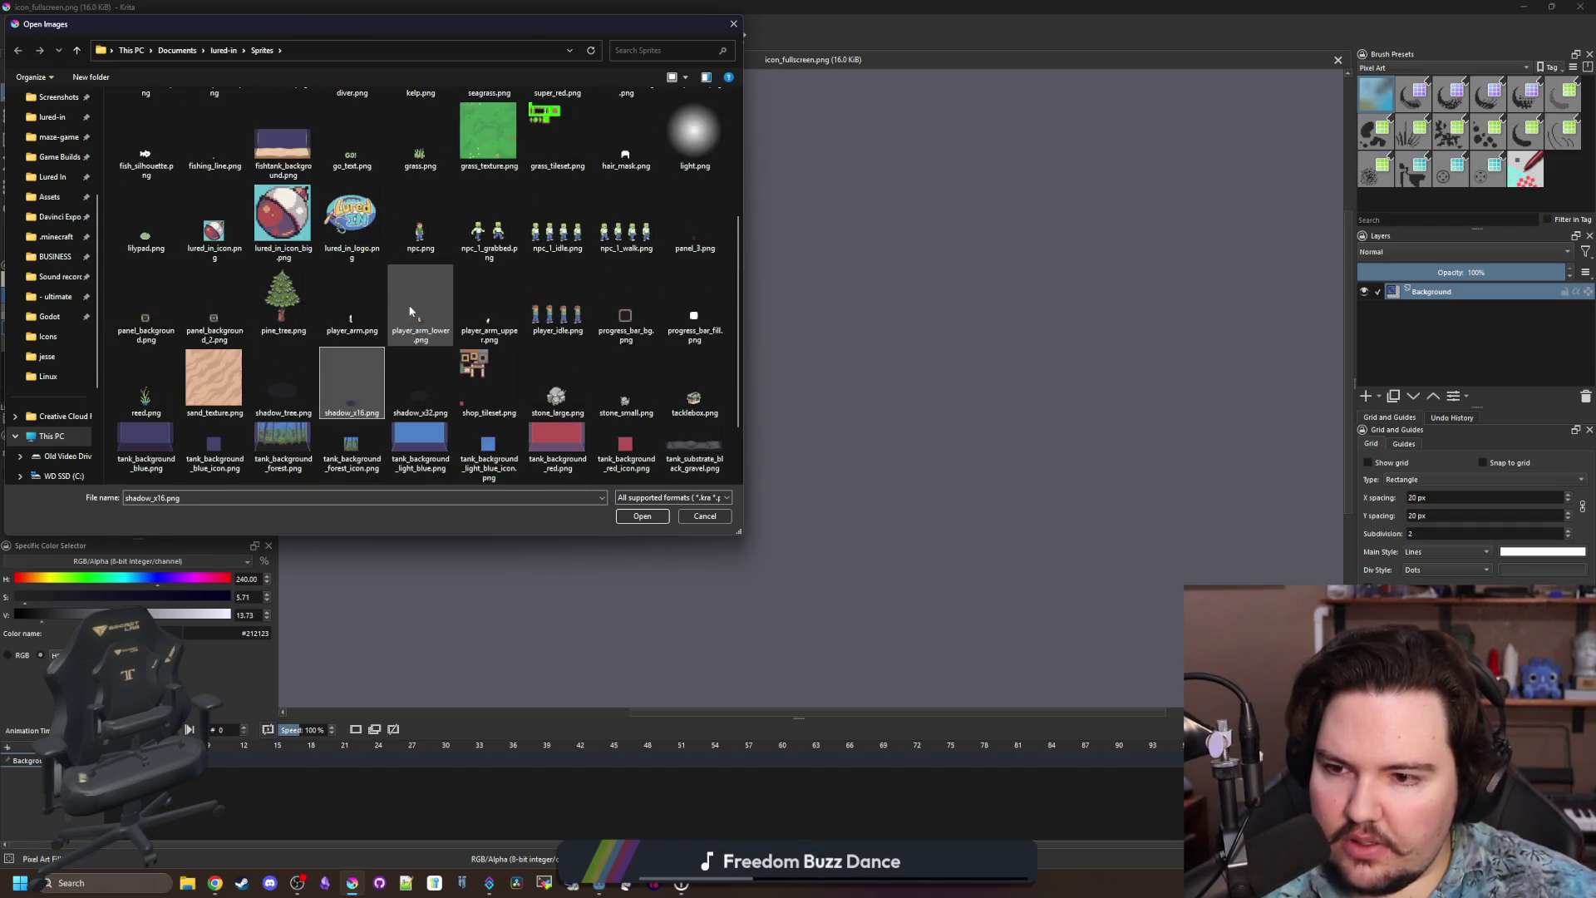
type("shadow_x3")
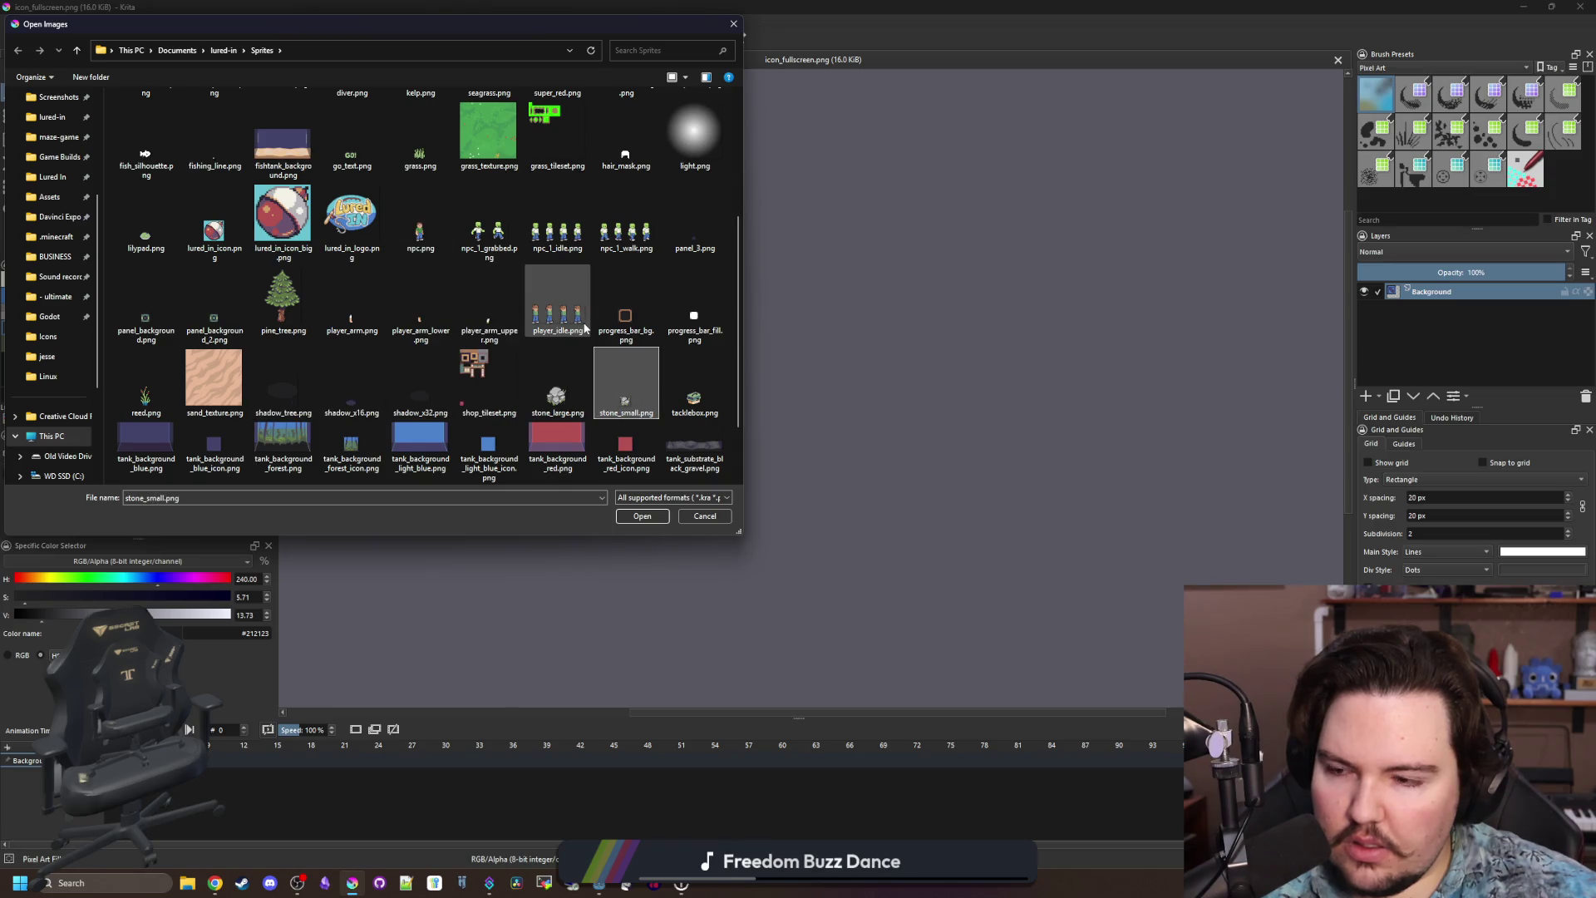
key("Right")
key("Escape")
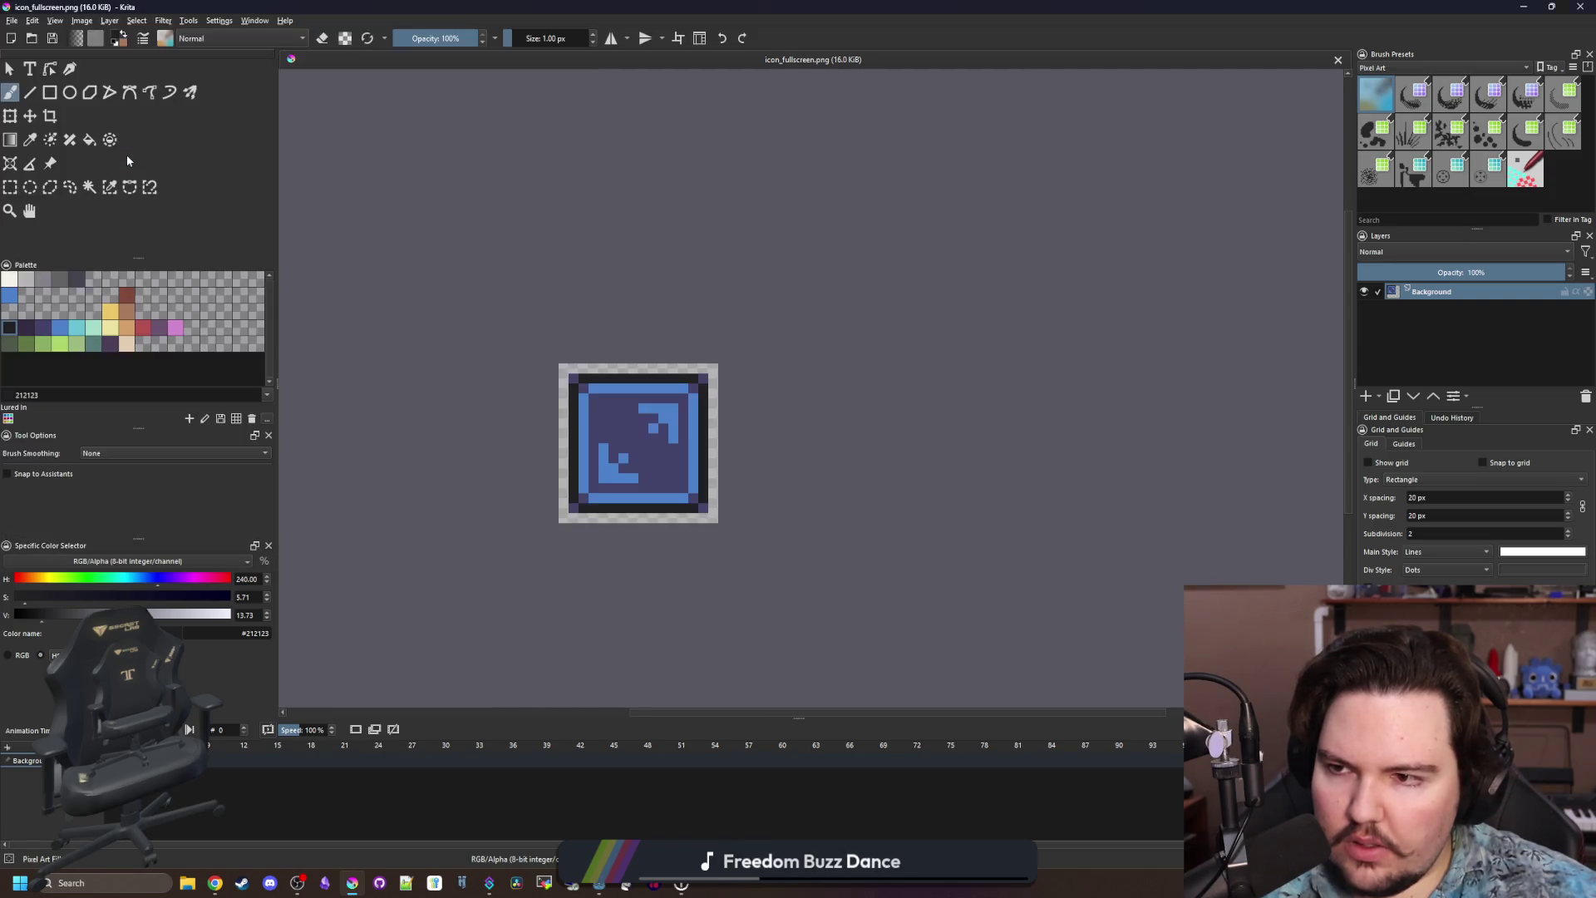
Fill the white fish silhouette with the dark palette colour.
scroll(450, 396, "down", 2)
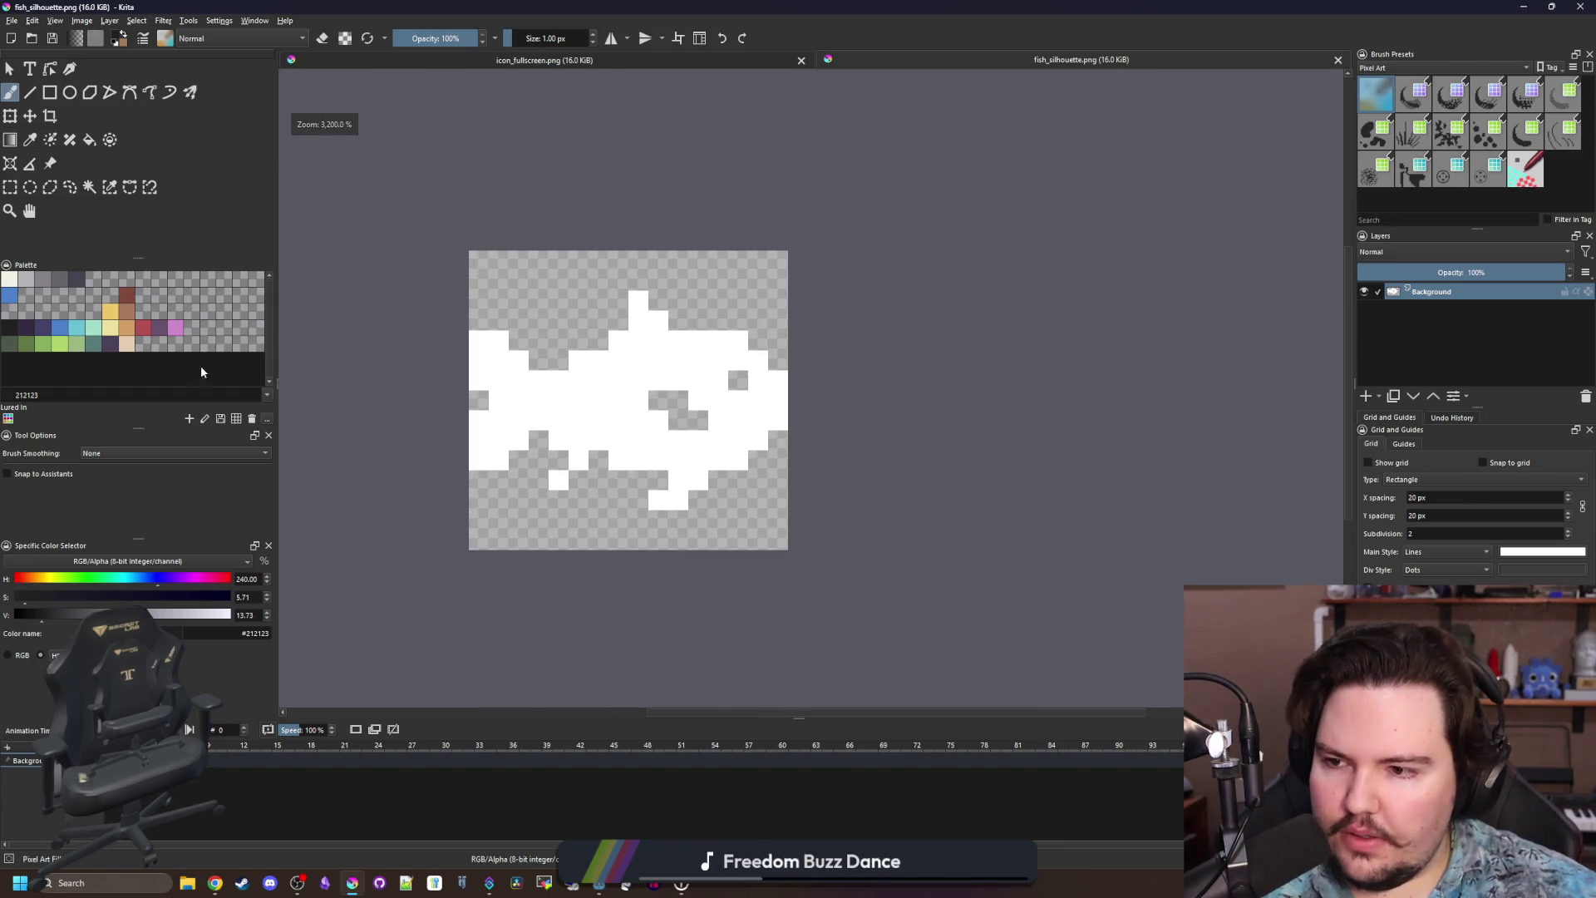
left_click(19, 329)
scroll(617, 409, "up", 2)
key("f")
left_click(715, 428)
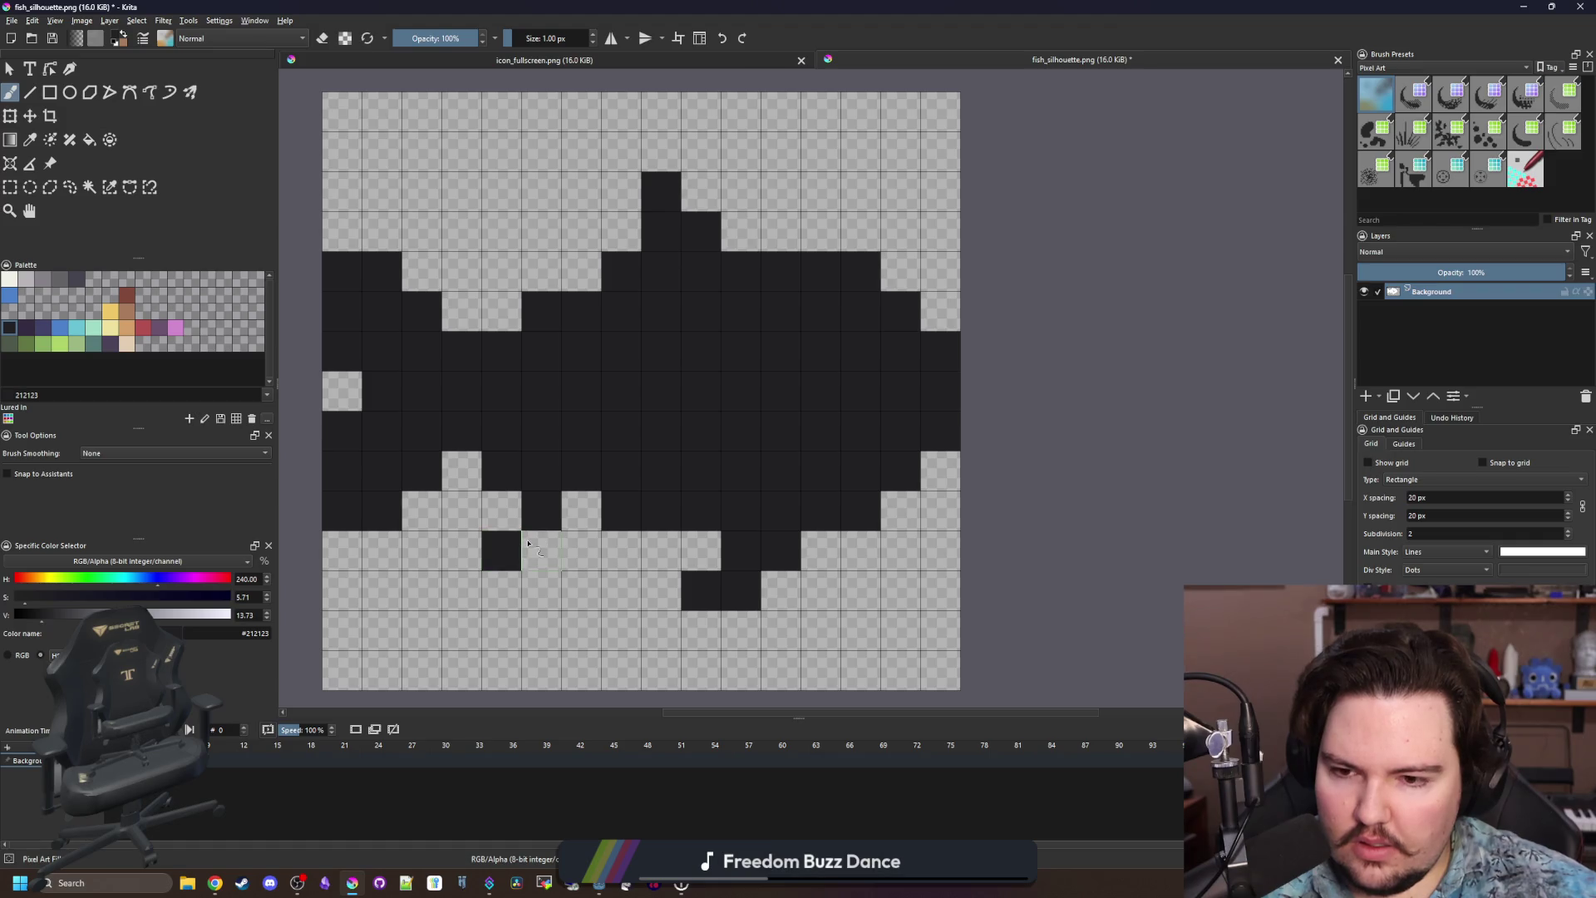
scroll(522, 462, "down", 1)
Scale the image to 24 px wide.
left_click(81, 20)
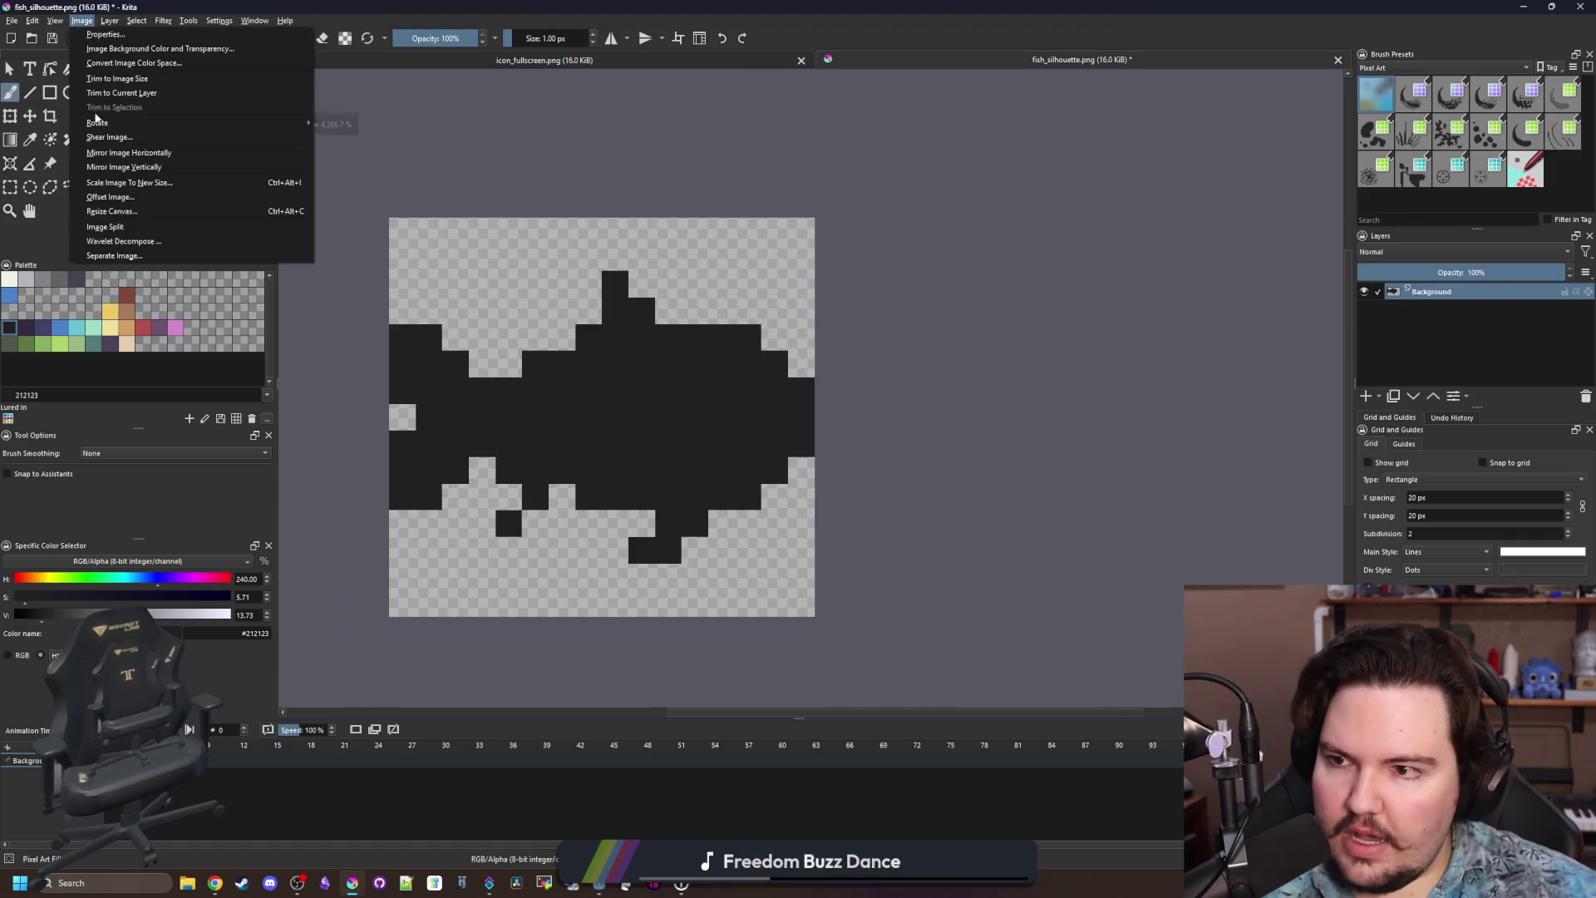
left_click(129, 182)
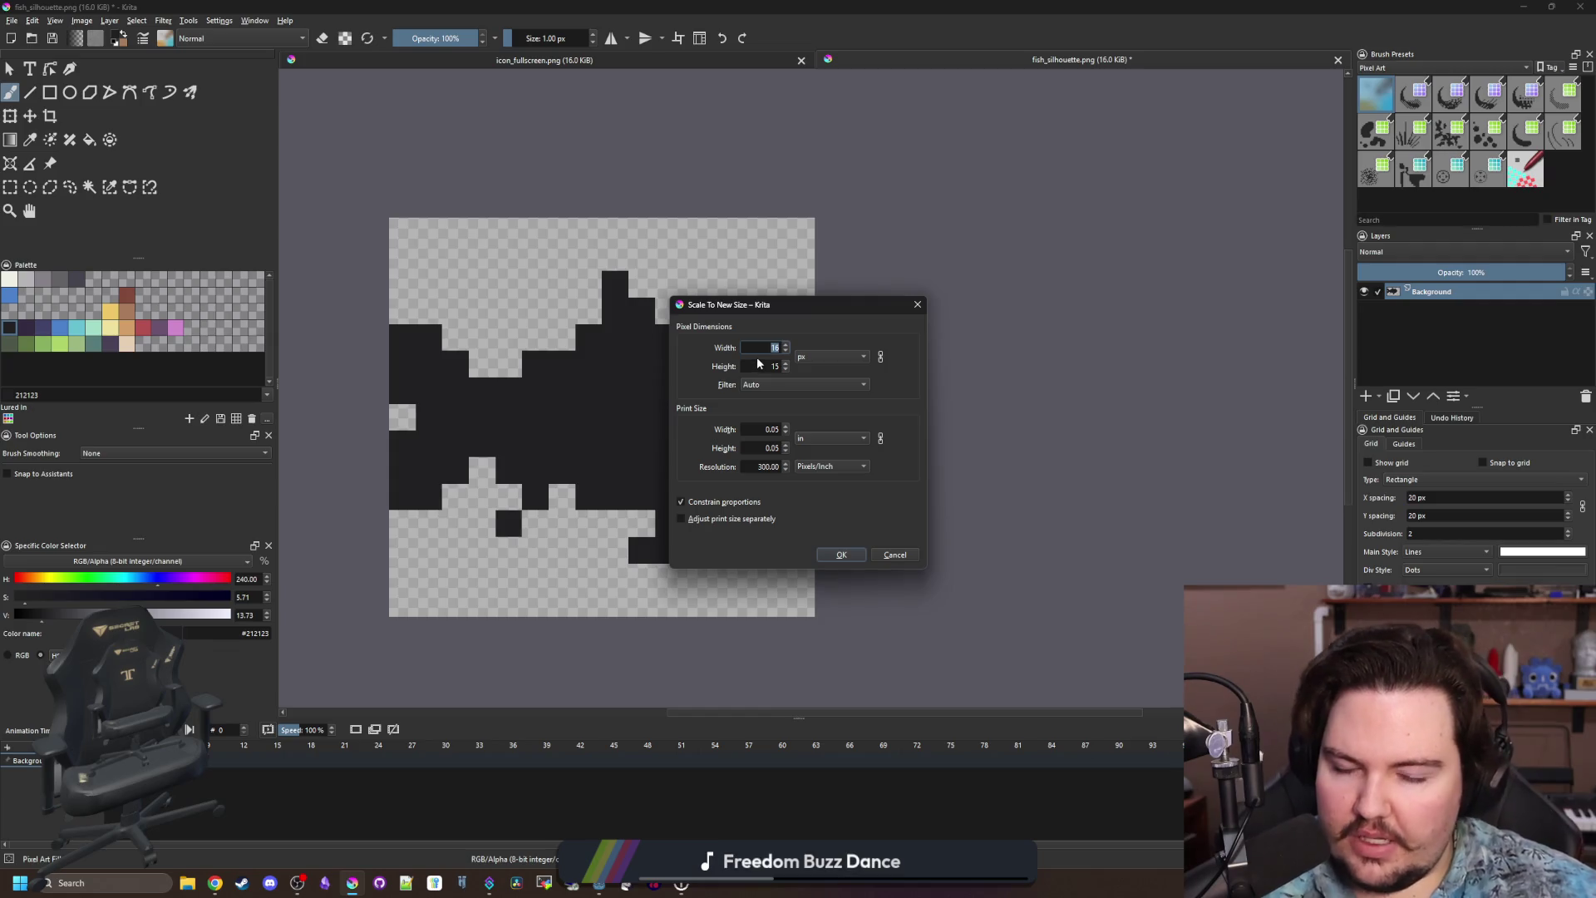
type("24")
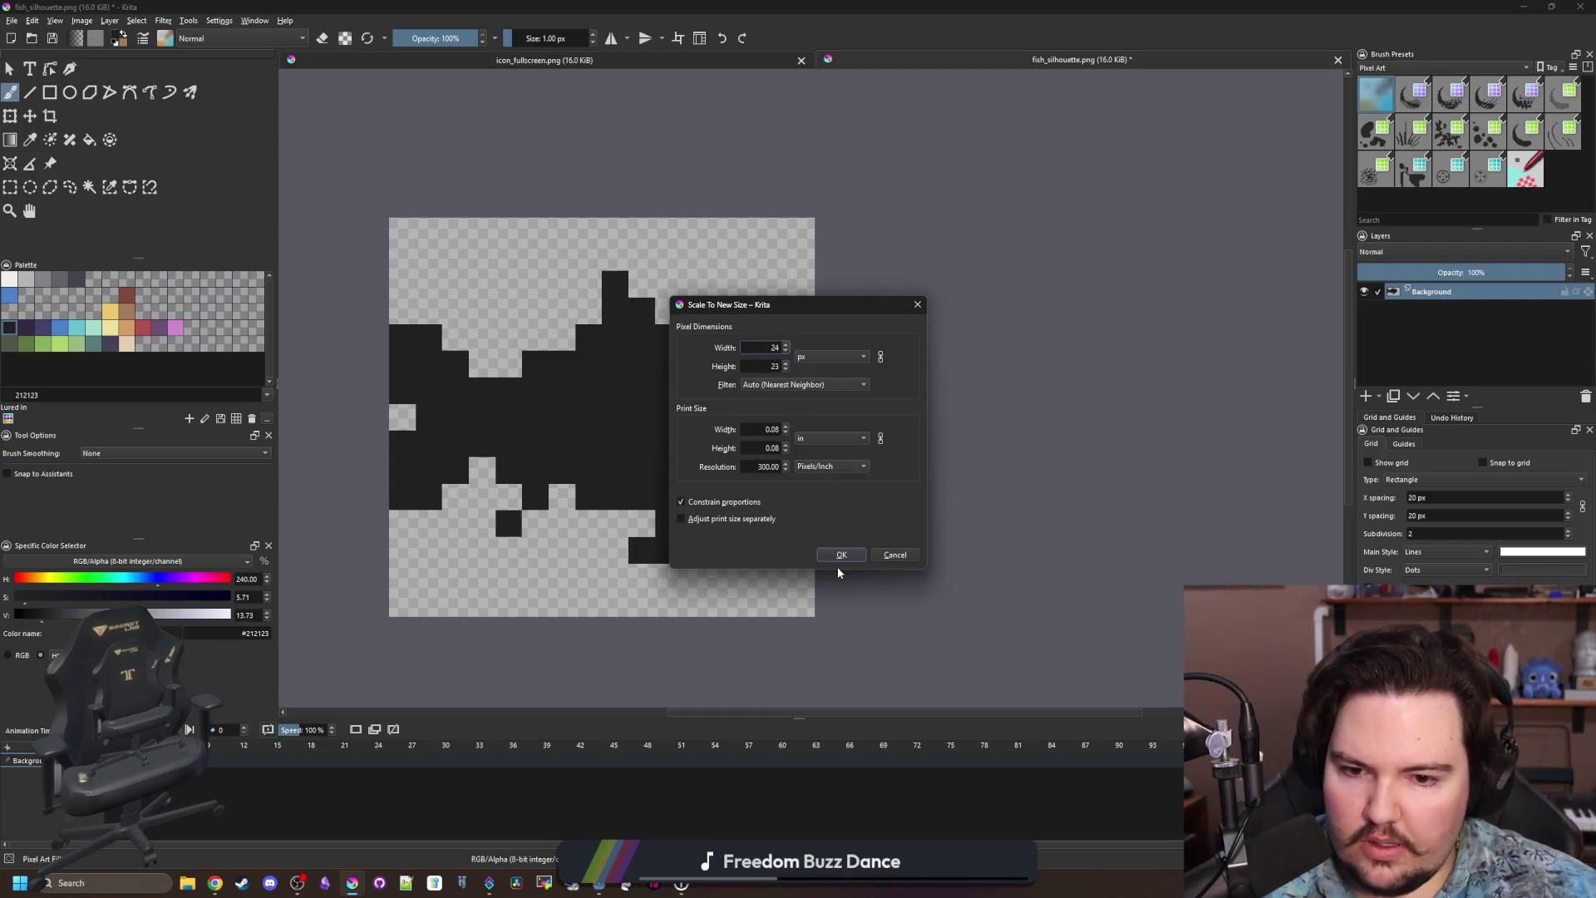
left_click(840, 557)
scroll(408, 310, "down", 3)
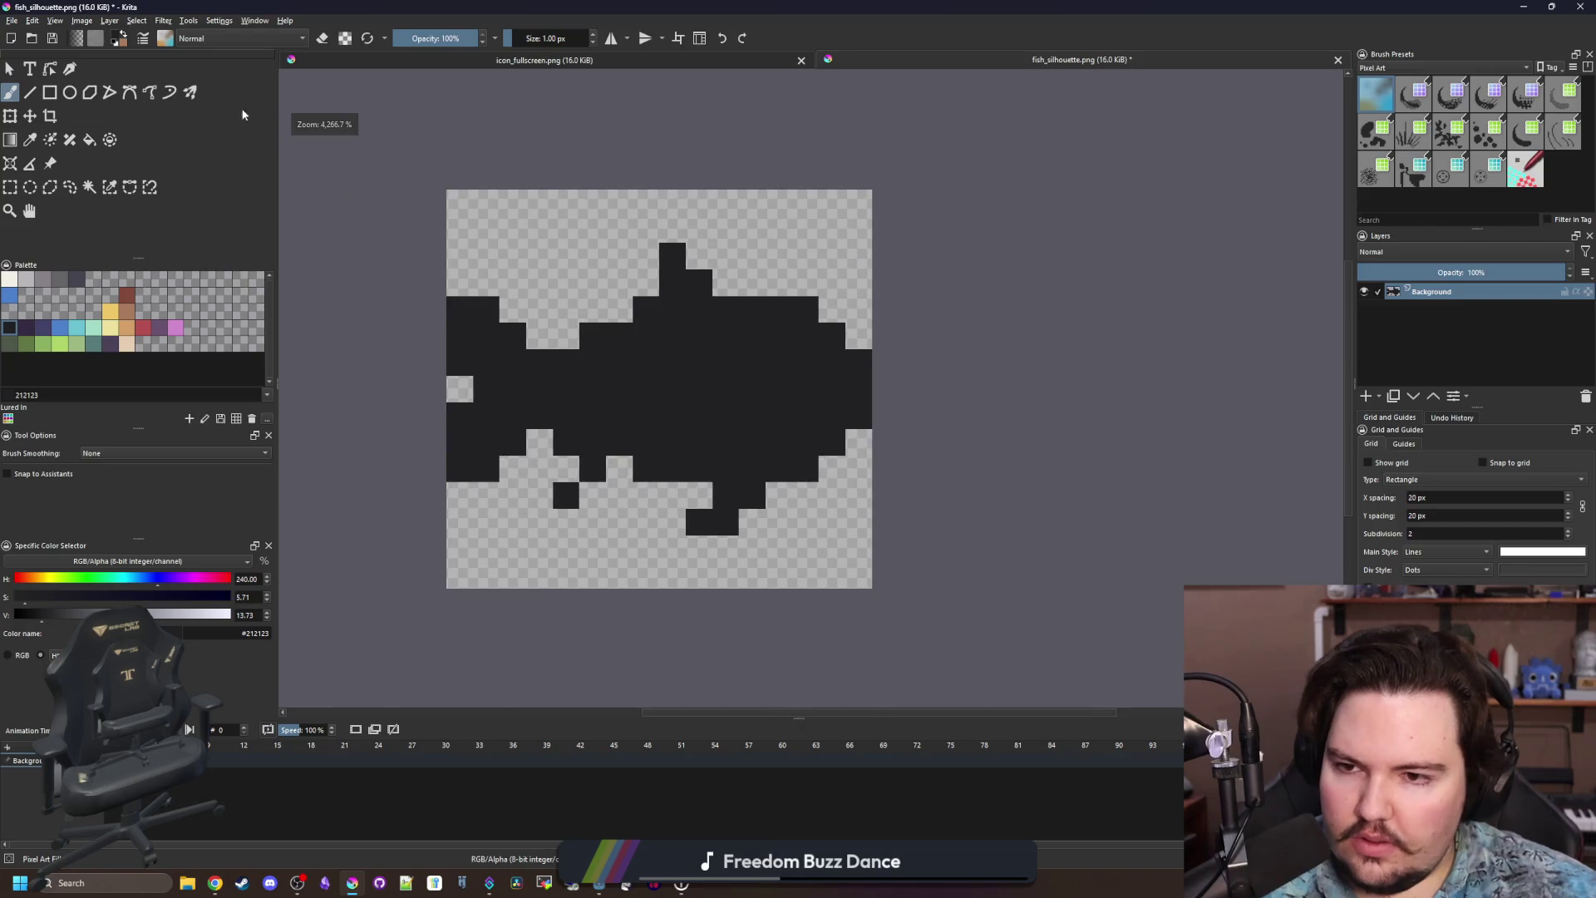
Widen the canvas on both sides.
left_click(83, 21)
left_click(129, 210)
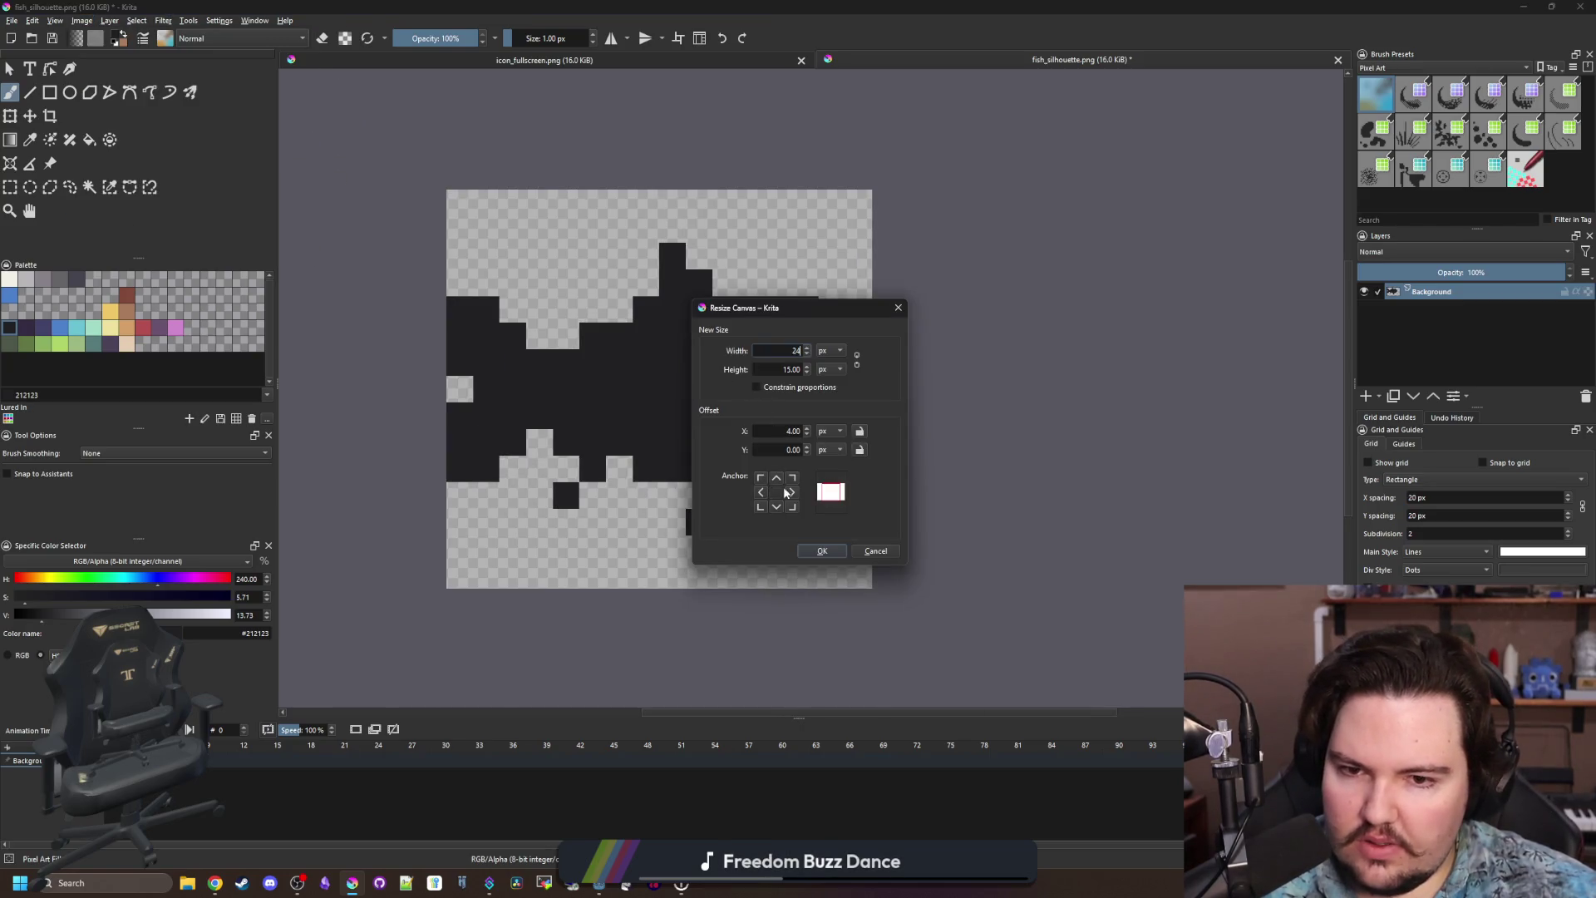
left_click(817, 550)
Shift the fish's tail two pixels left to lengthen the body.
key("p")
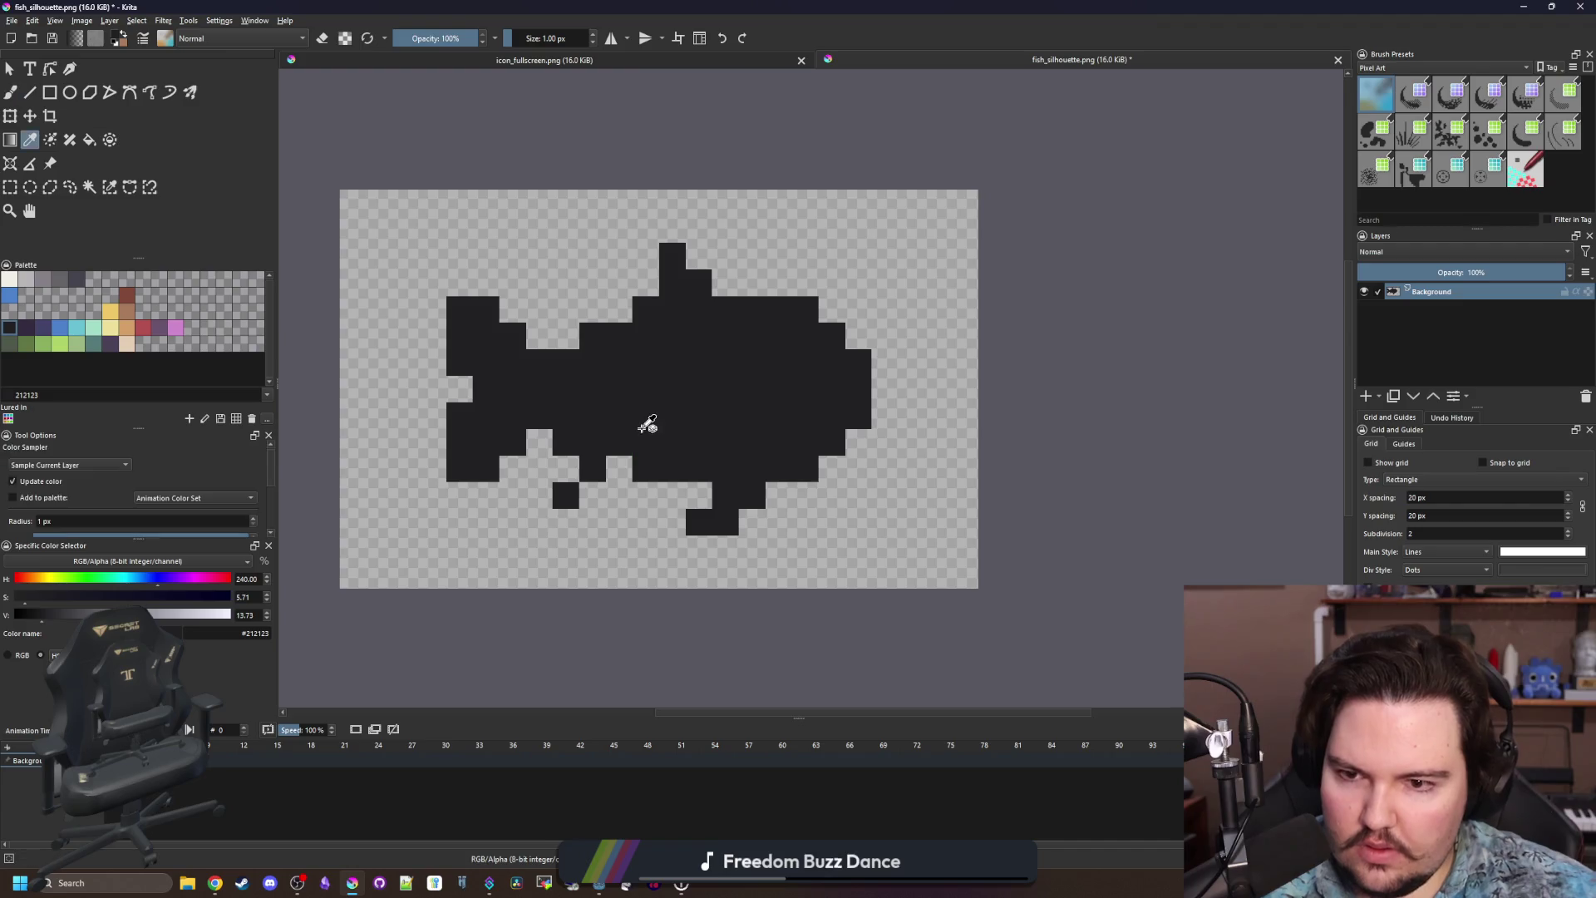
key("b")
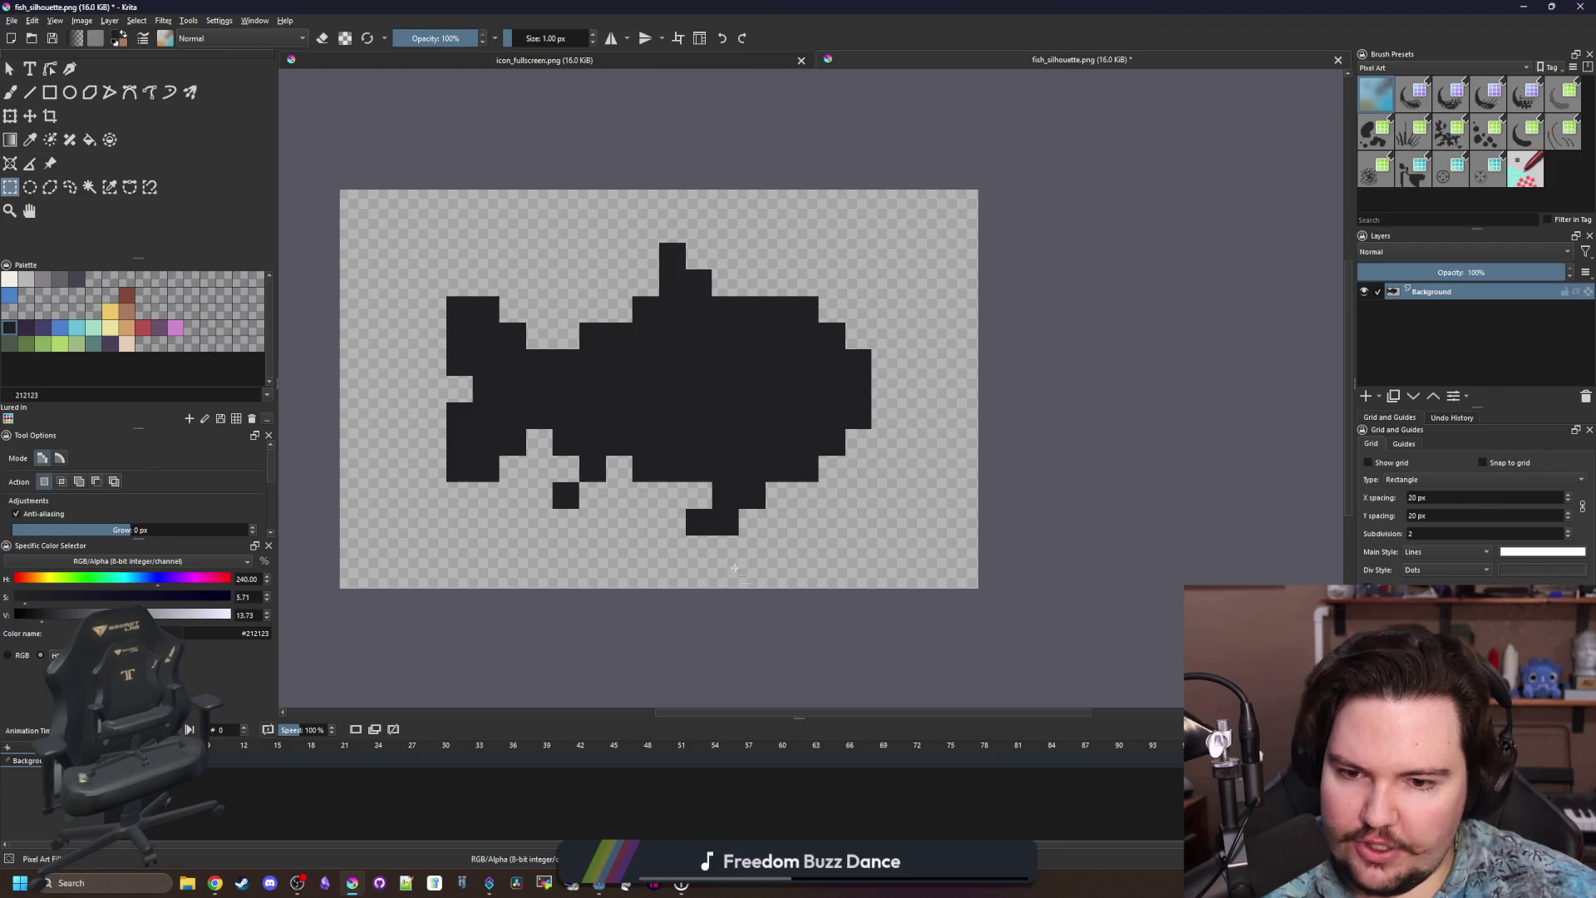
left_click_drag(686, 396, 642, 395)
key("b")
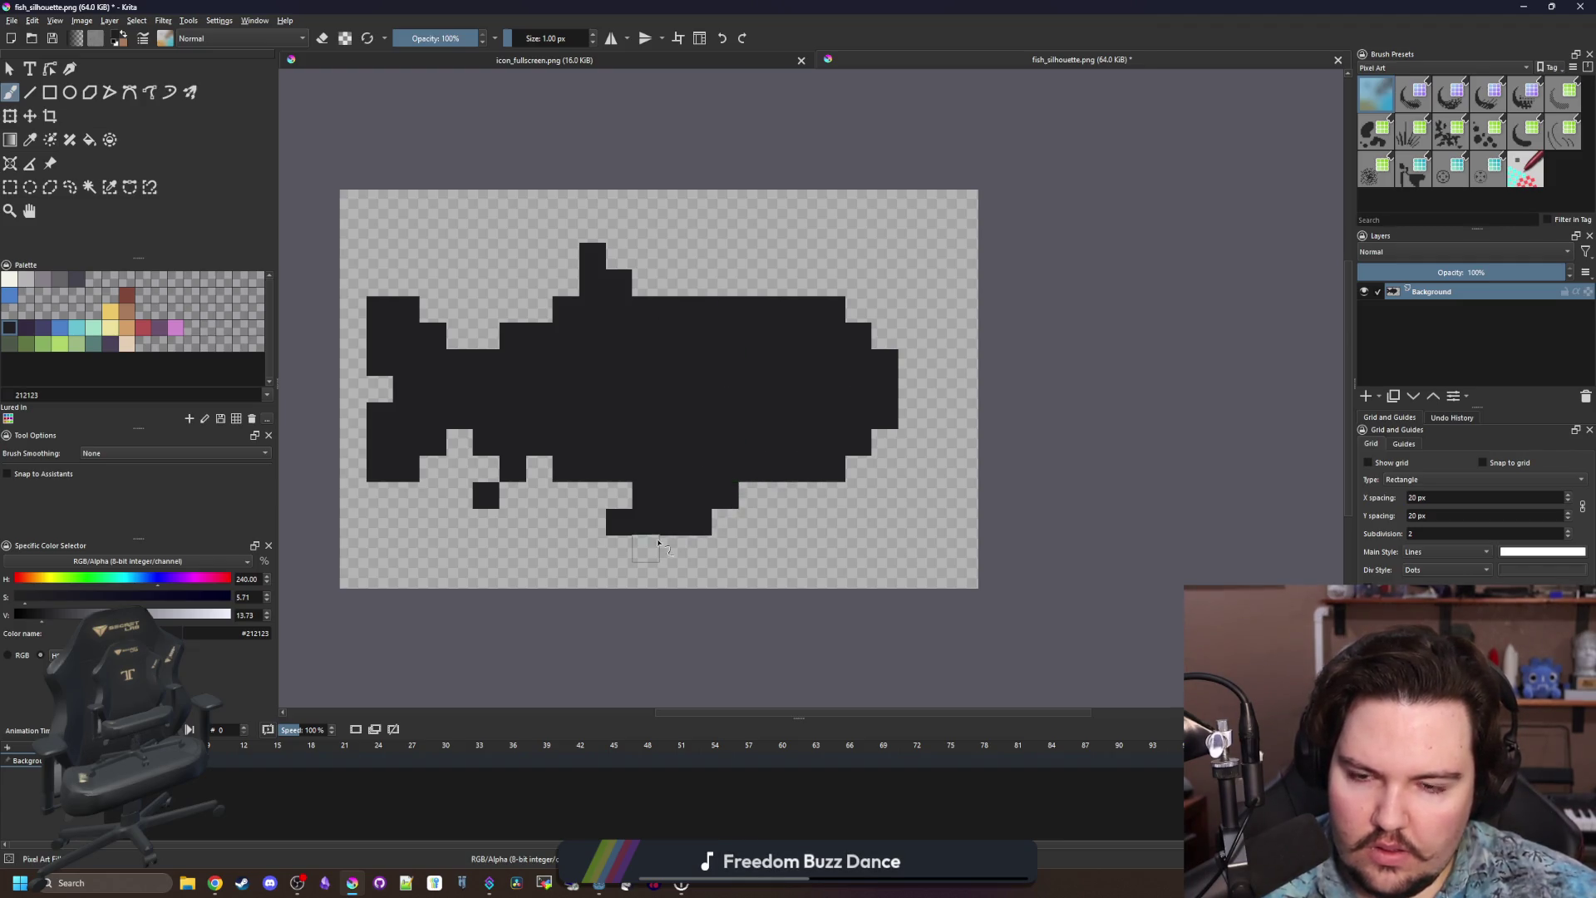
scroll(552, 507, "up", 1)
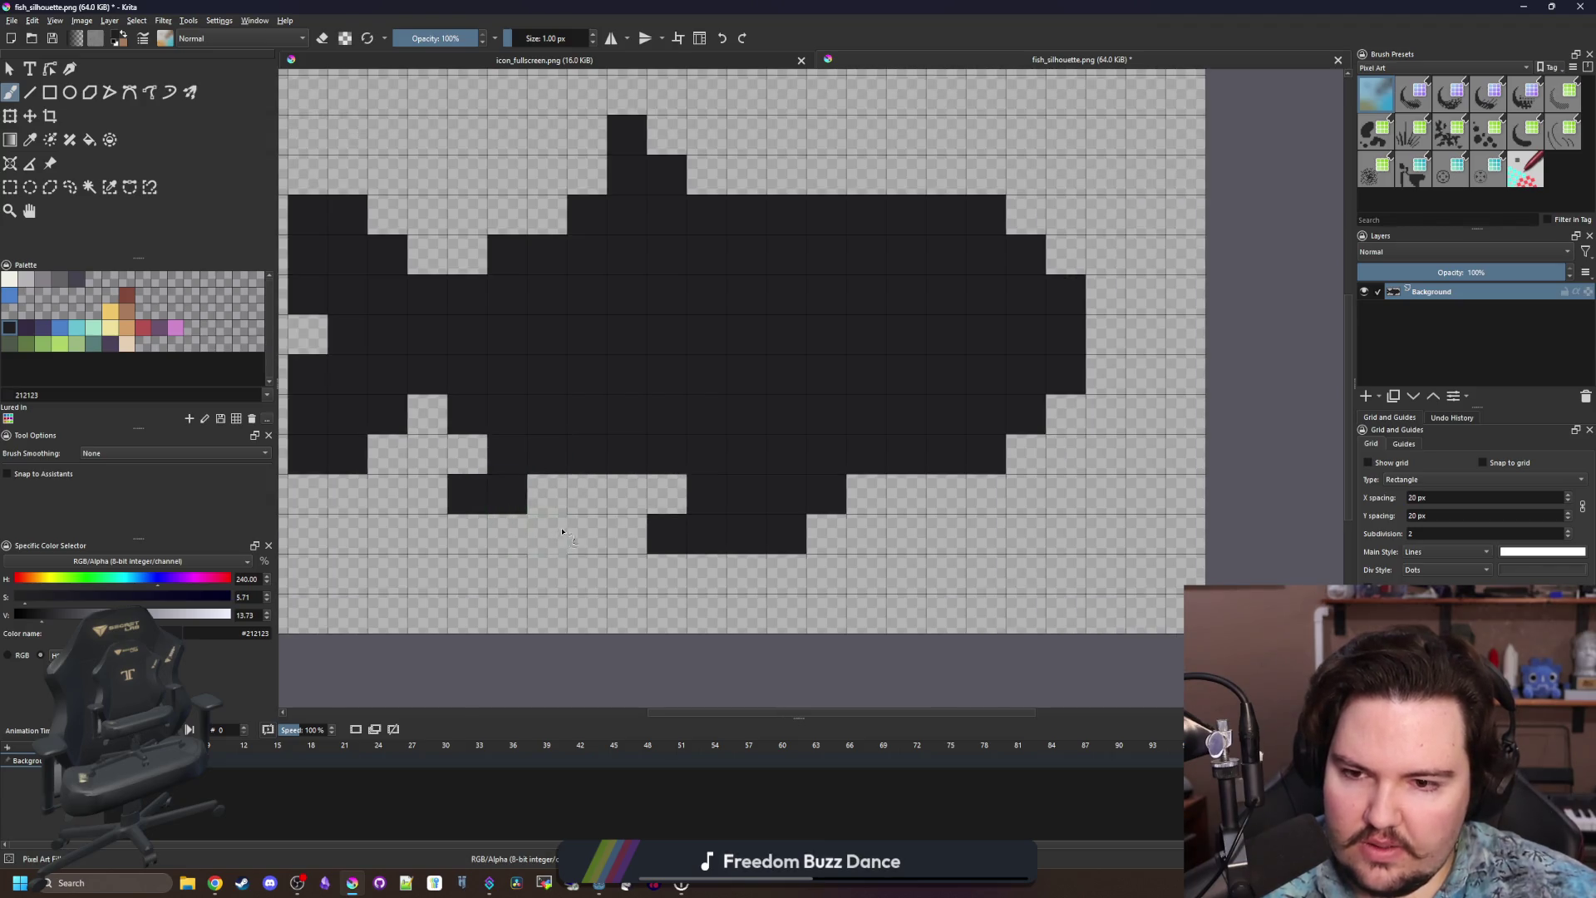
Erase one stray pixel and extend the fish's top fin up and left with dark pixels.
scroll(489, 566, "down", 5)
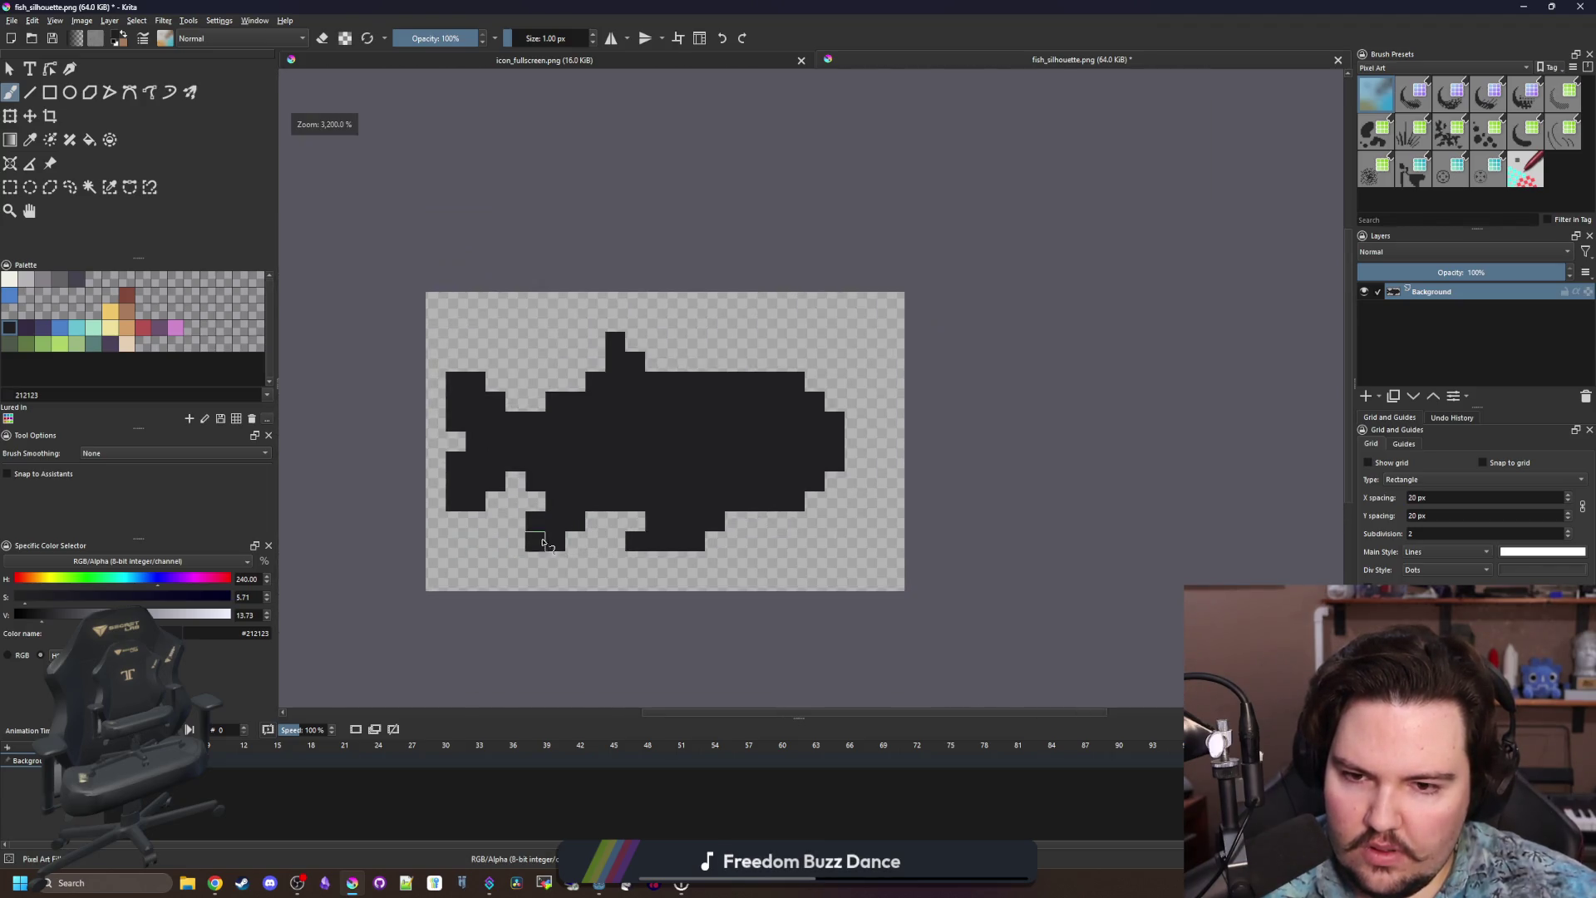
scroll(538, 519, "up", 5)
key("e")
left_click(538, 519)
scroll(666, 292, "up", 1)
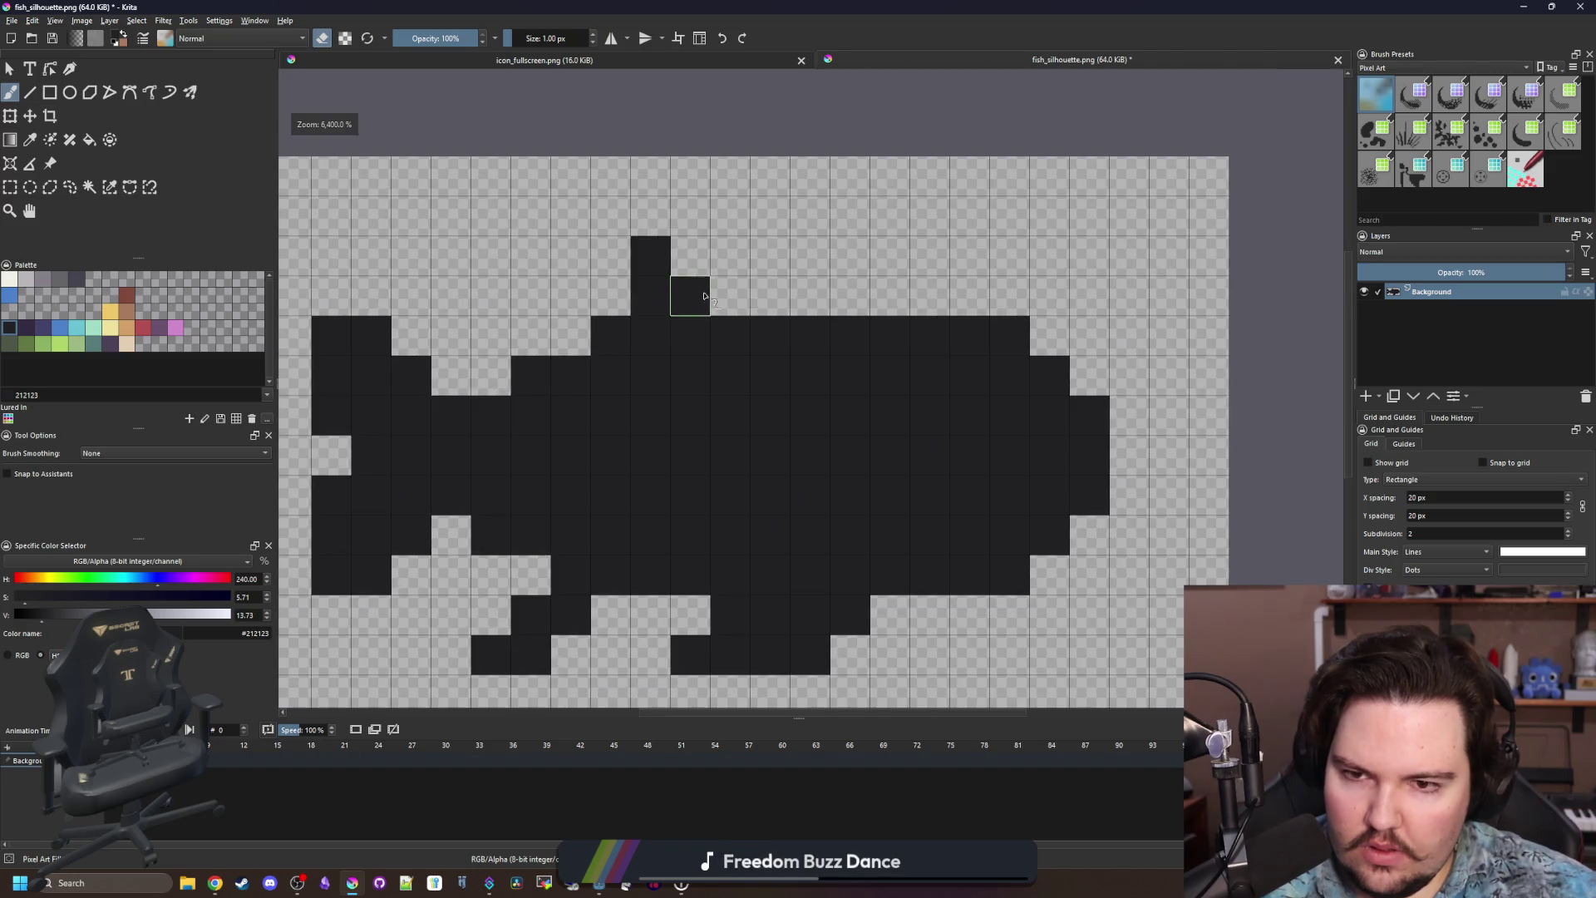
key("e")
left_click(731, 295)
left_click(691, 256)
left_click(771, 295)
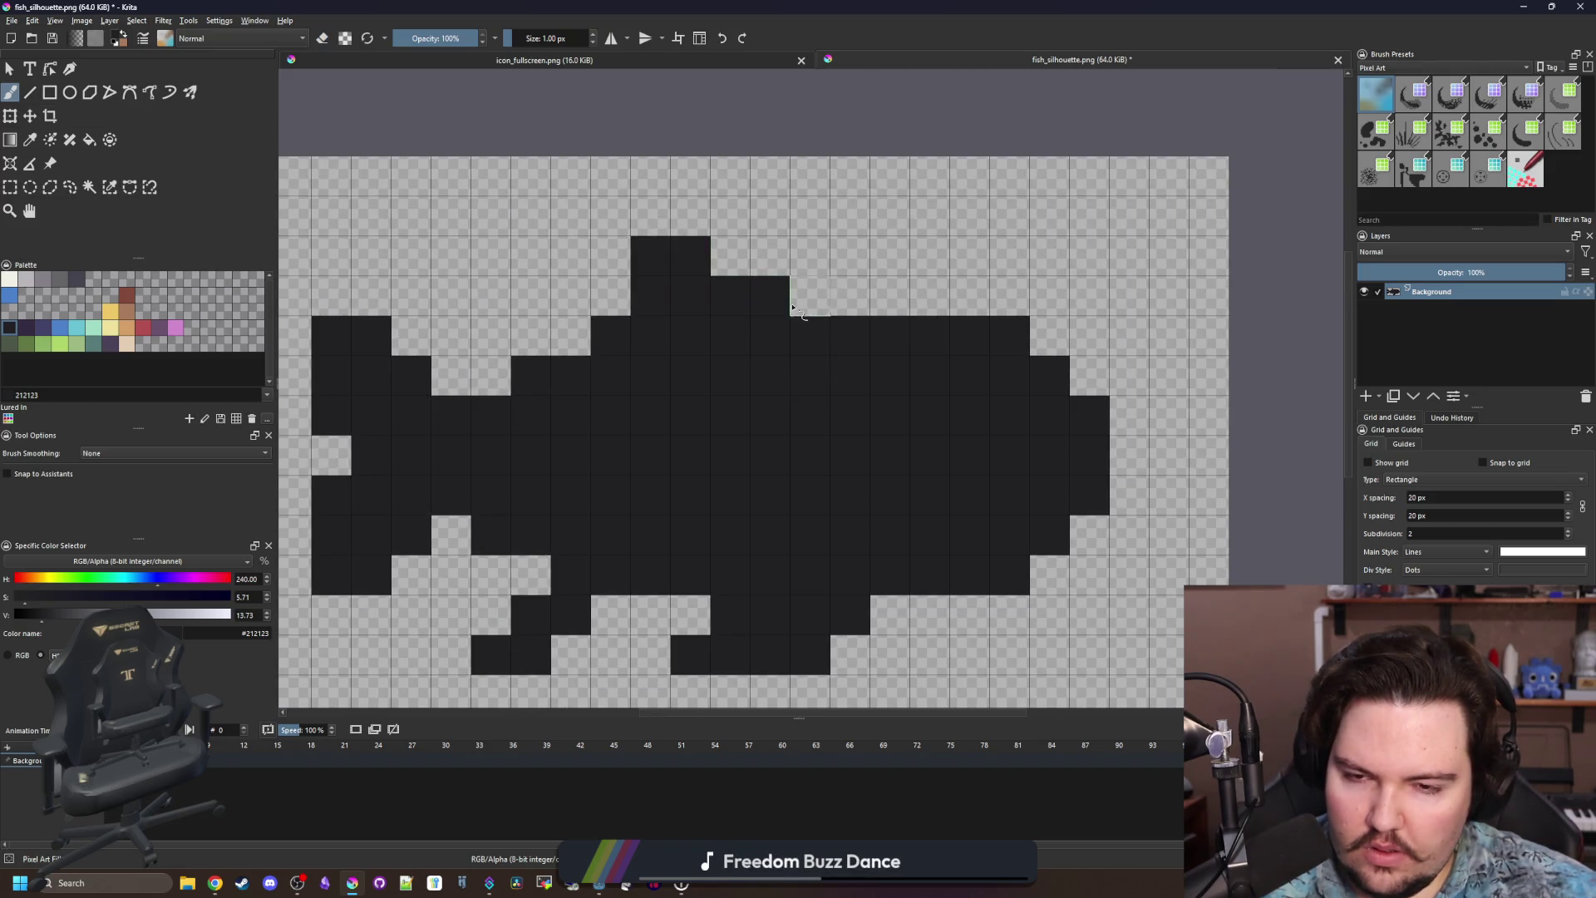
left_click(798, 298)
left_click(731, 255)
left_click(771, 256)
left_click_drag(690, 215, 619, 252)
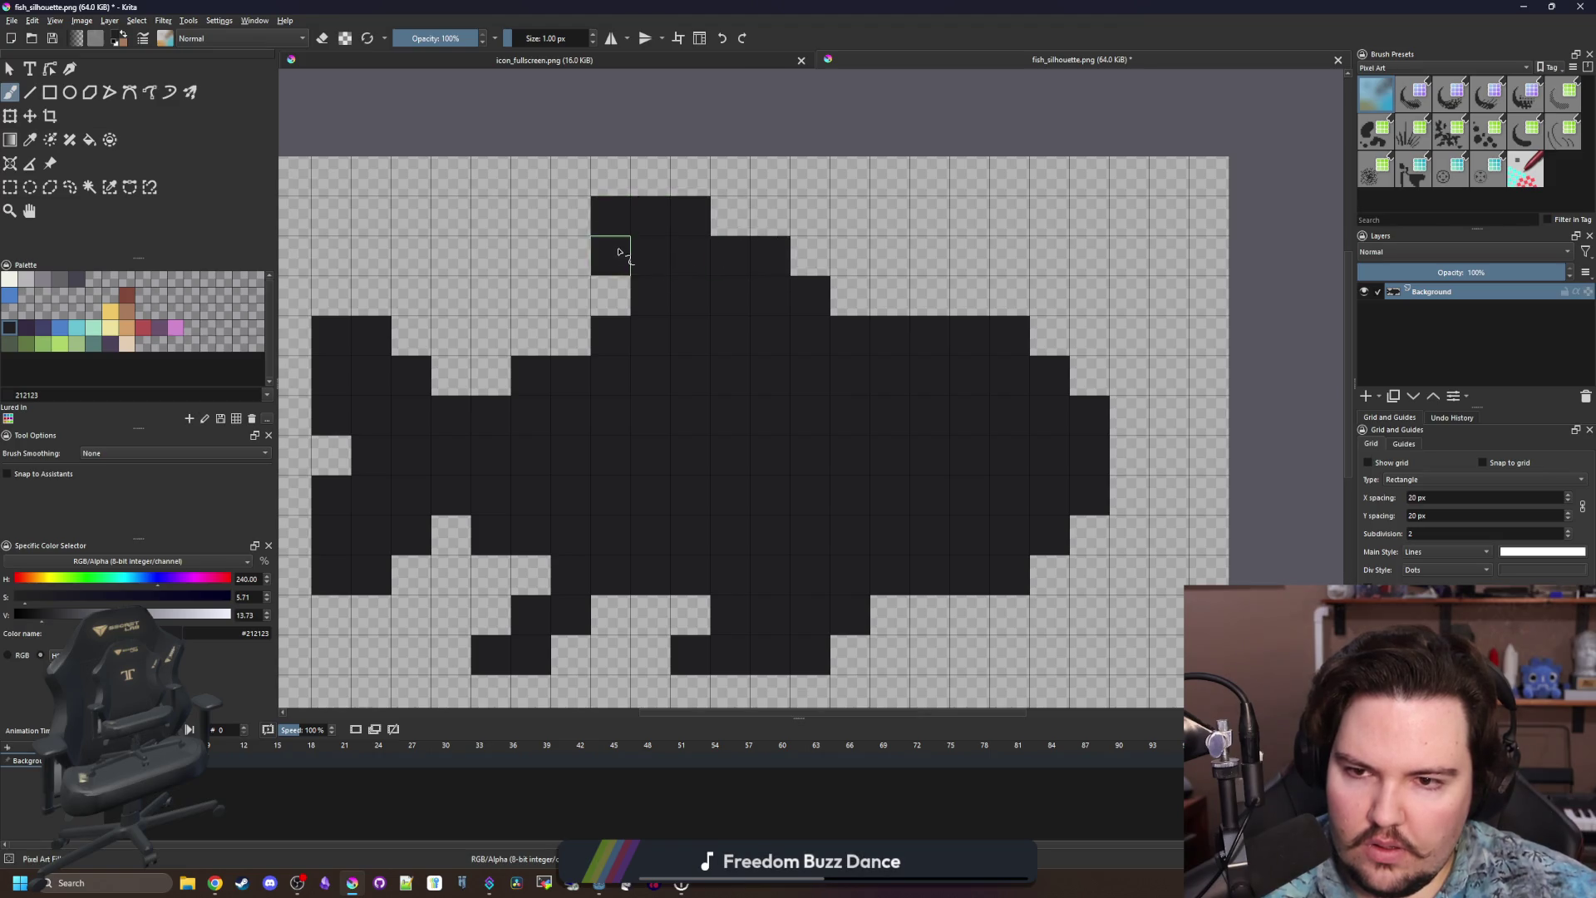
Erase several cells from the fish's outline and underside, keeping the eye pixel.
scroll(620, 252, "down", 4)
scroll(634, 371, "up", 4)
key("e")
left_click(683, 379)
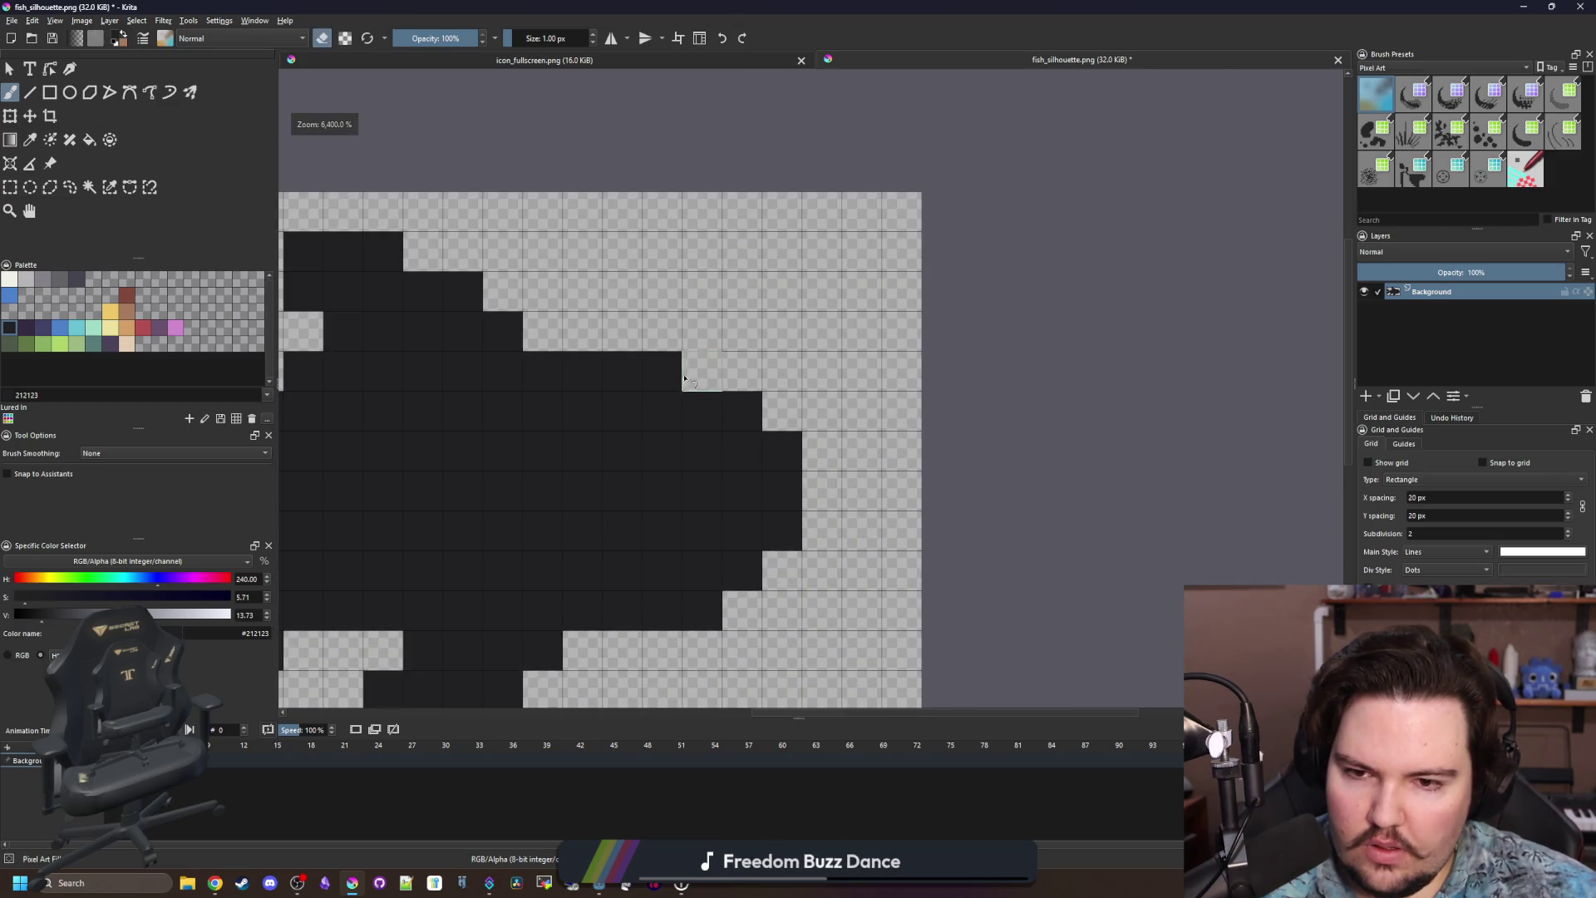
left_click(701, 610)
scroll(742, 449, "down", 4)
scroll(722, 424, "up", 3)
left_click(720, 423)
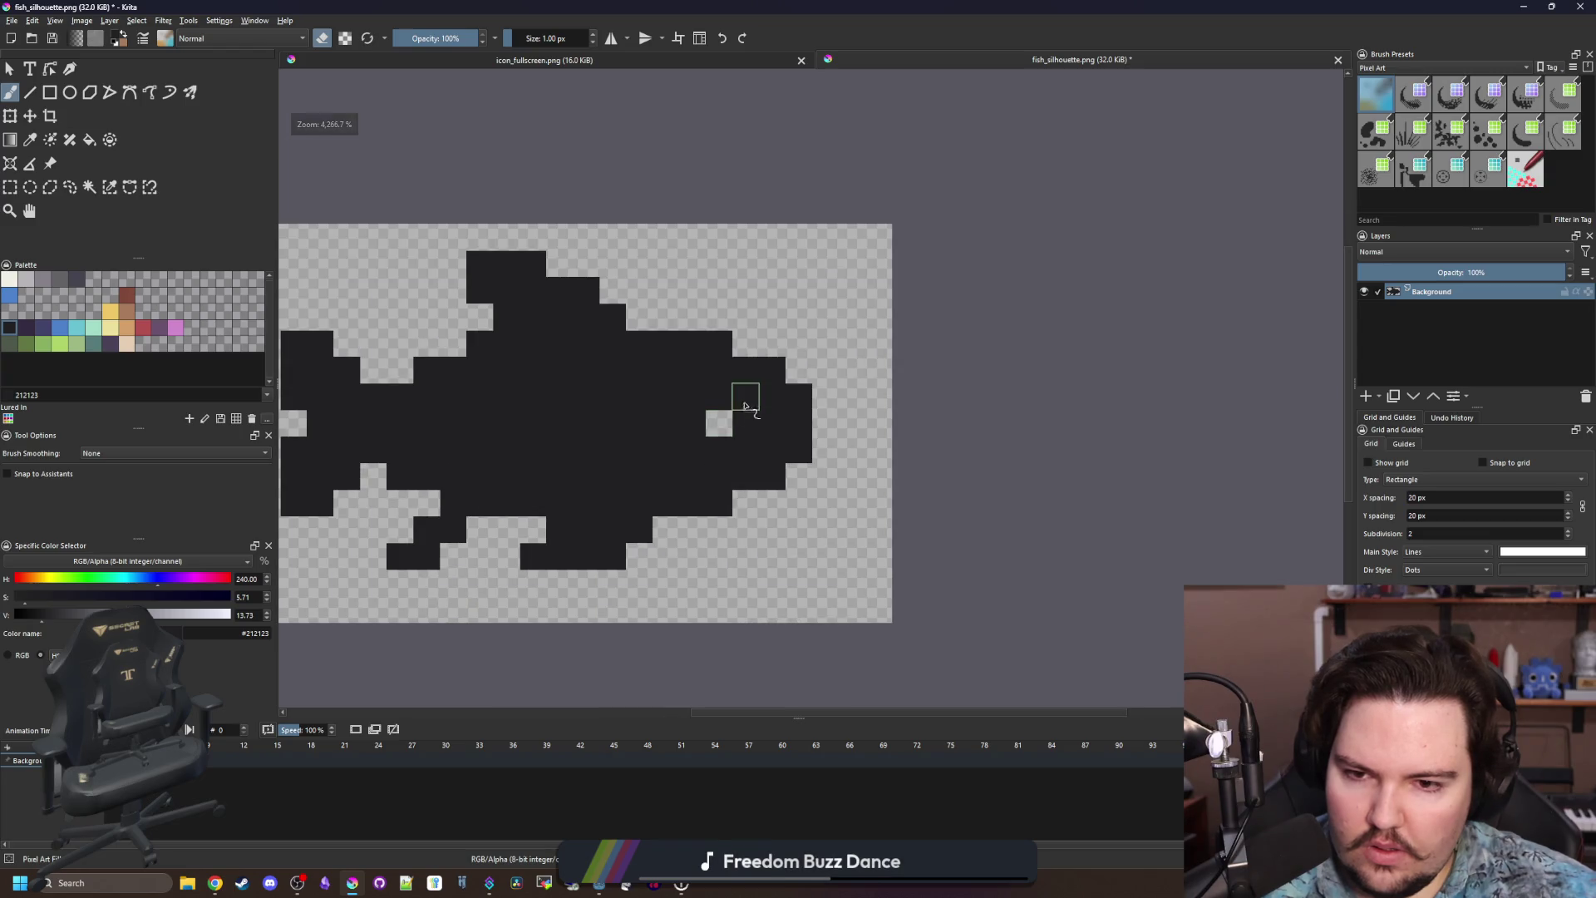
key("ctrl+z")
left_click(745, 406)
scroll(677, 385, "down", 6)
scroll(592, 467, "up", 3)
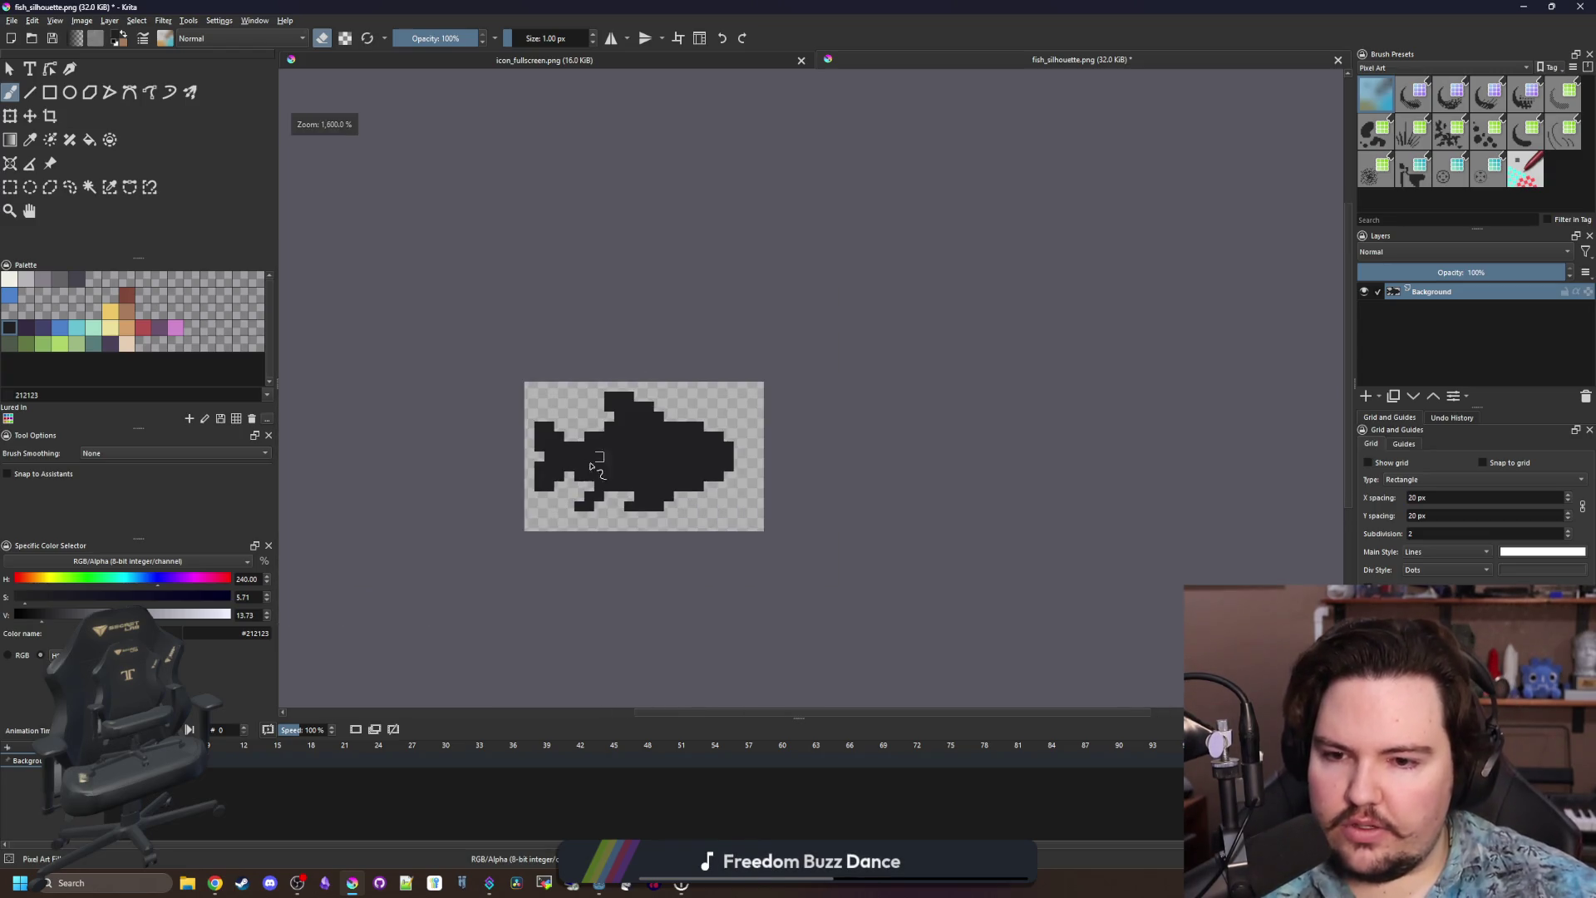
scroll(591, 467, "up", 3)
left_click(606, 541)
scroll(651, 420, "down", 4)
scroll(603, 548, "up", 3)
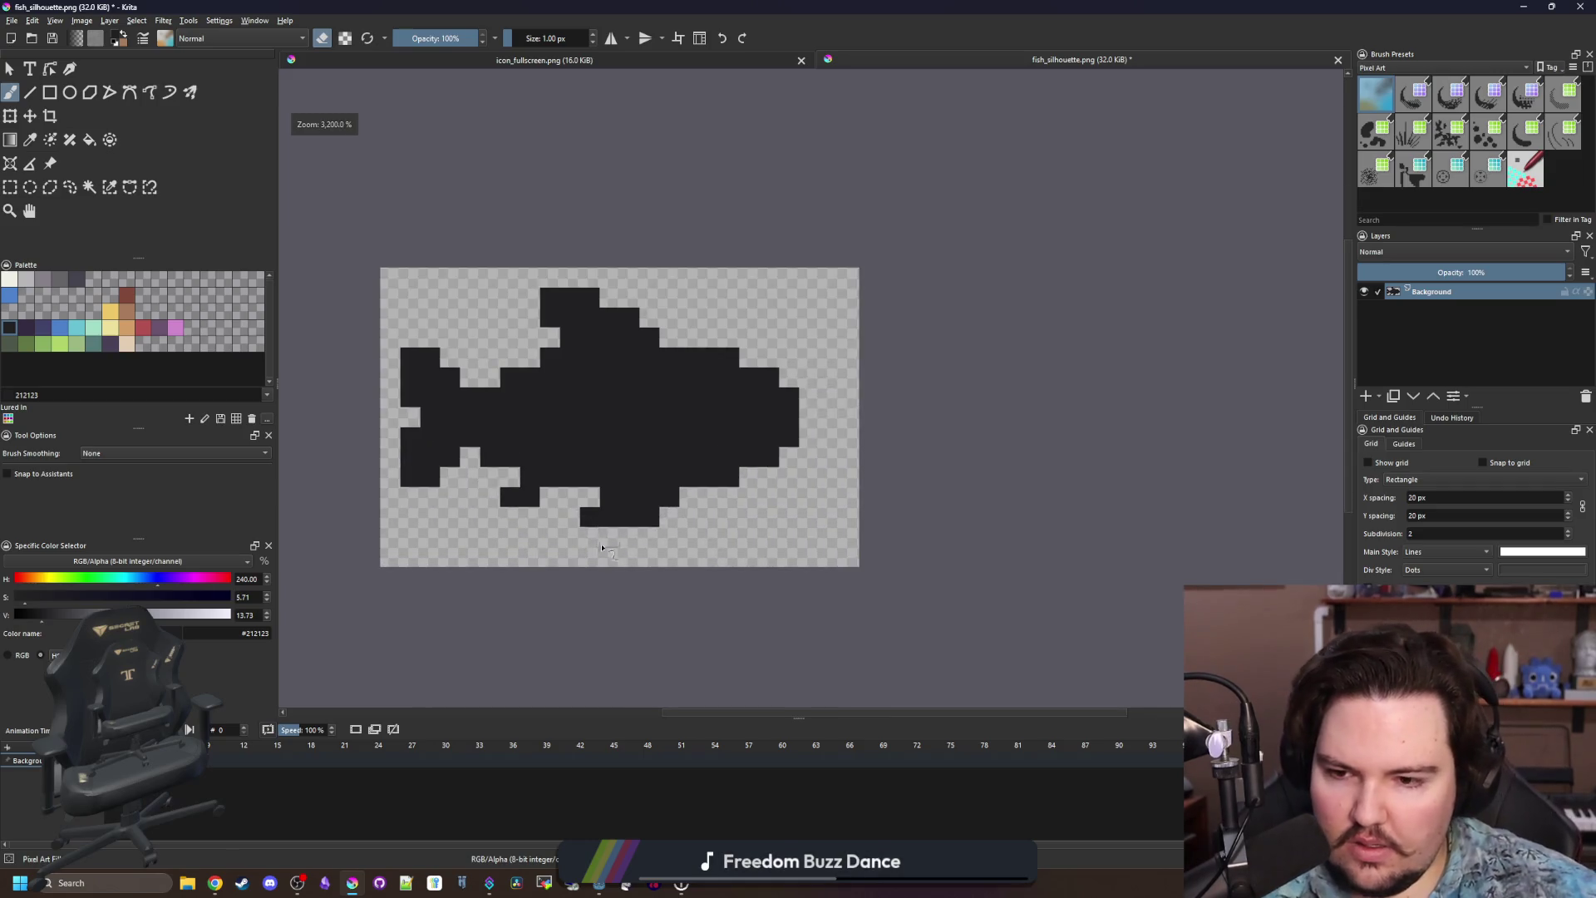
scroll(422, 491, "up", 2)
scroll(429, 470, "down", 8)
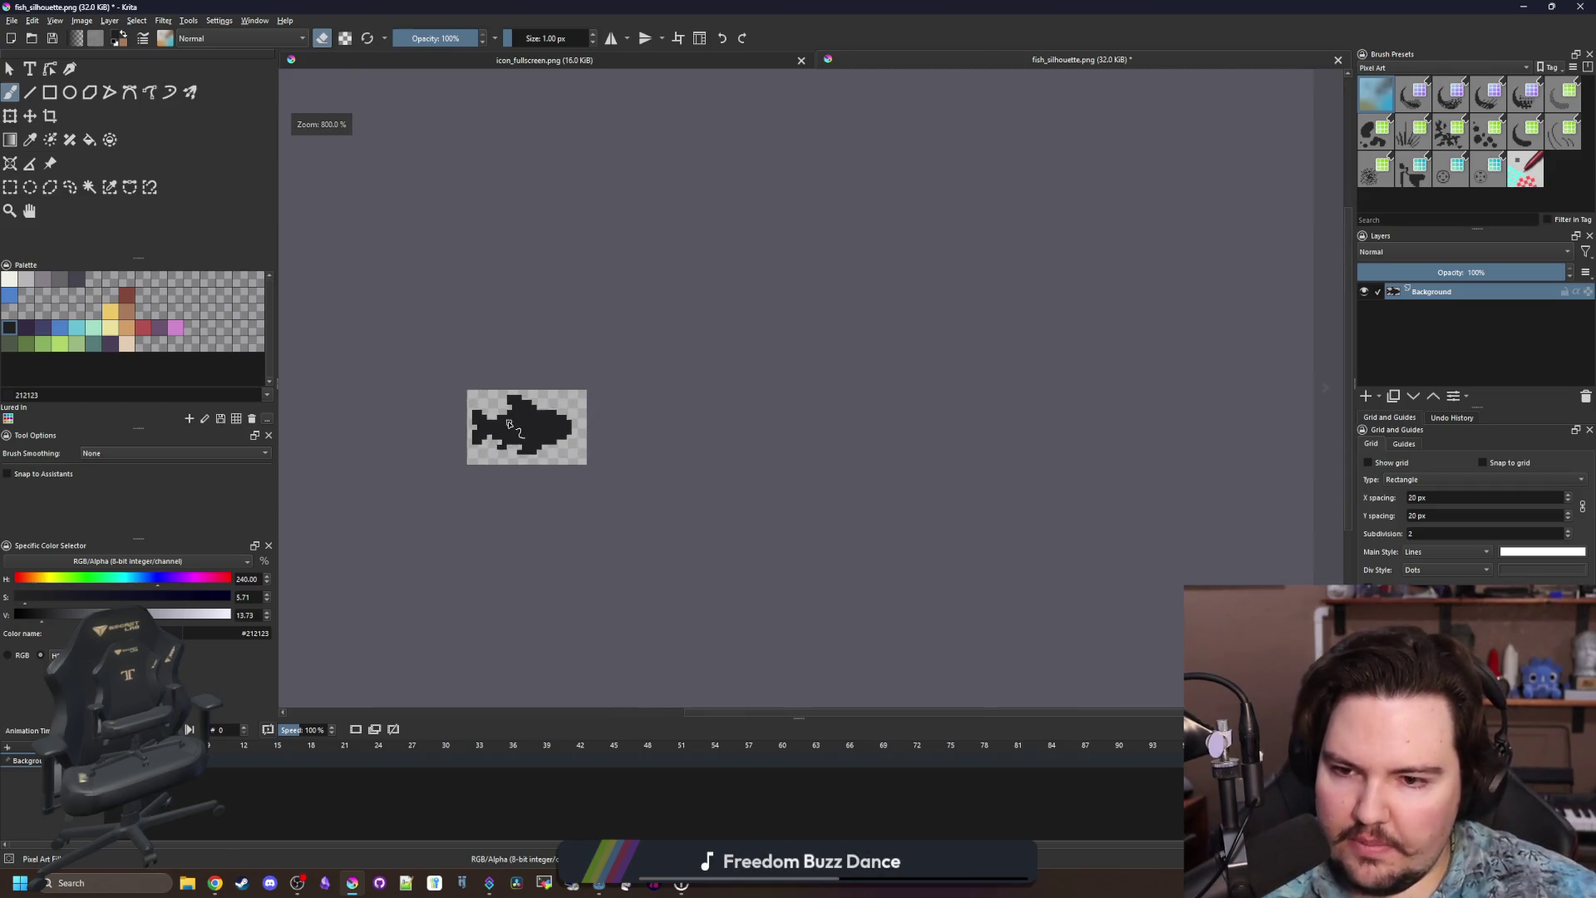
scroll(494, 378, "up", 4)
Erase the fish's top row of pixels and fill one empty pixel dark.
key("e")
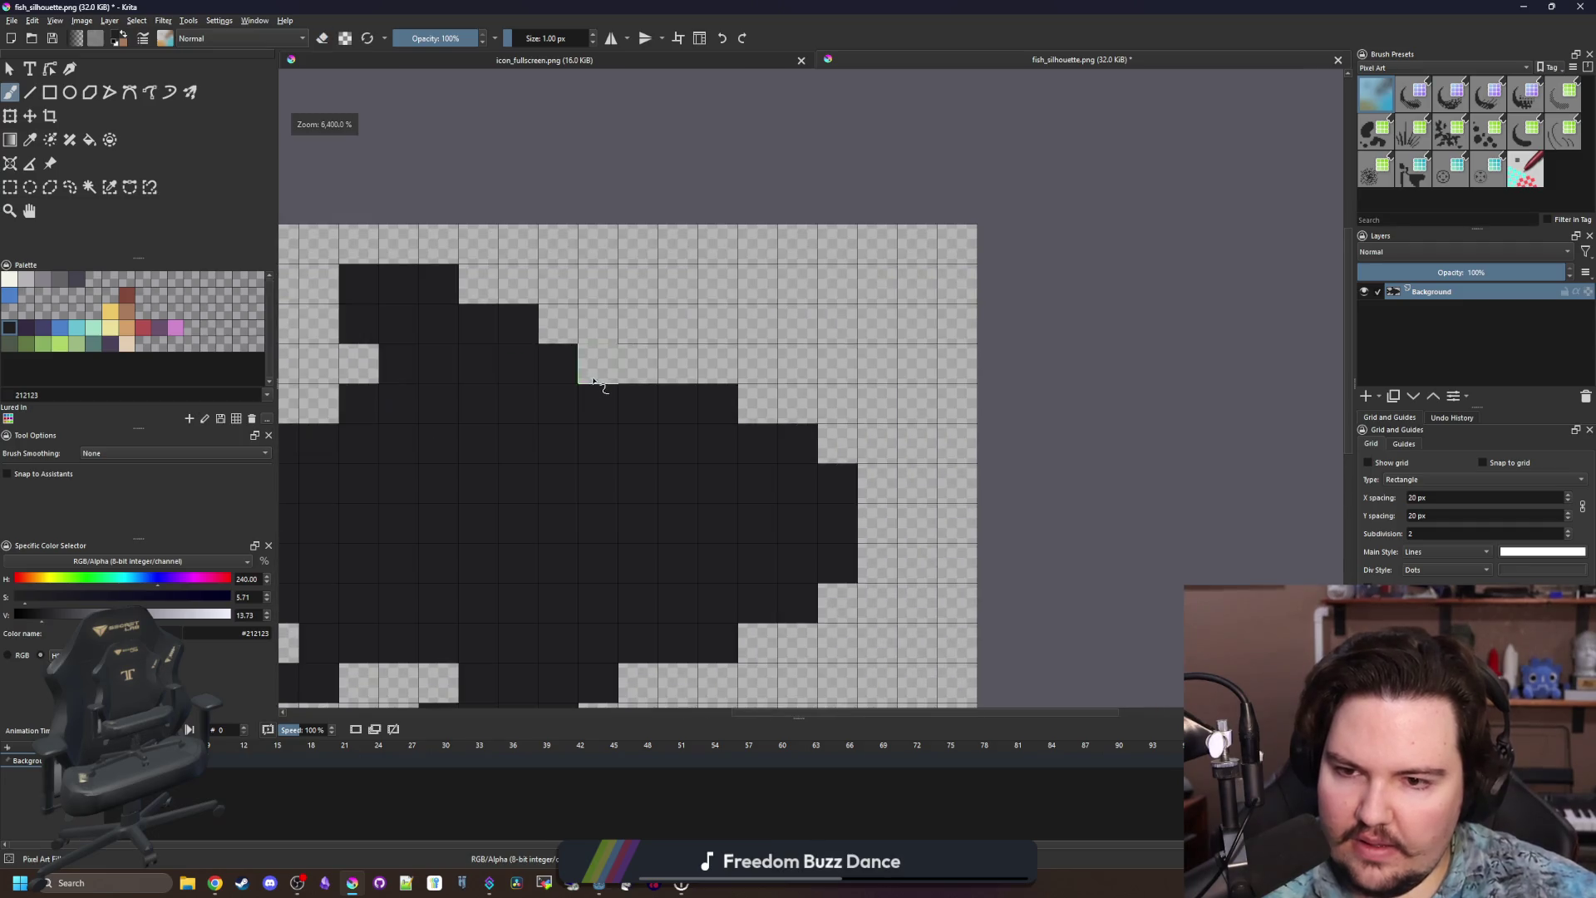
scroll(503, 380, "down", 2)
scroll(507, 381, "up", 1)
scroll(507, 381, "down", 2)
scroll(507, 381, "up", 4)
key("e")
left_click_drag(553, 300, 492, 301)
left_click(493, 346)
scroll(549, 390, "down", 7)
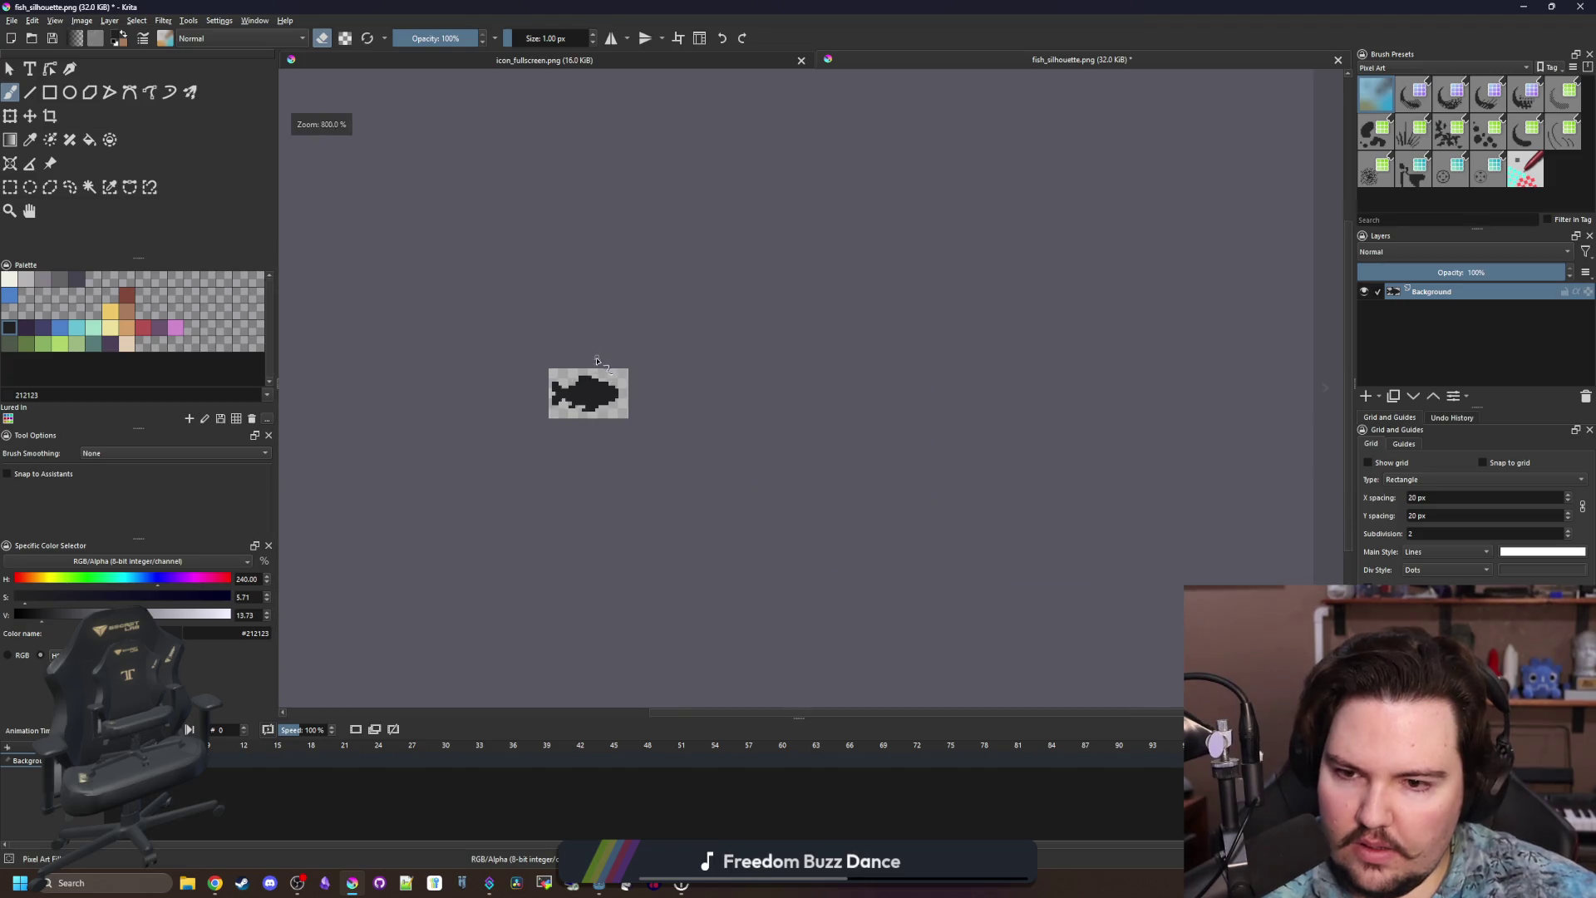
scroll(549, 399, "up", 5)
scroll(548, 402, "up", 2)
key("e")
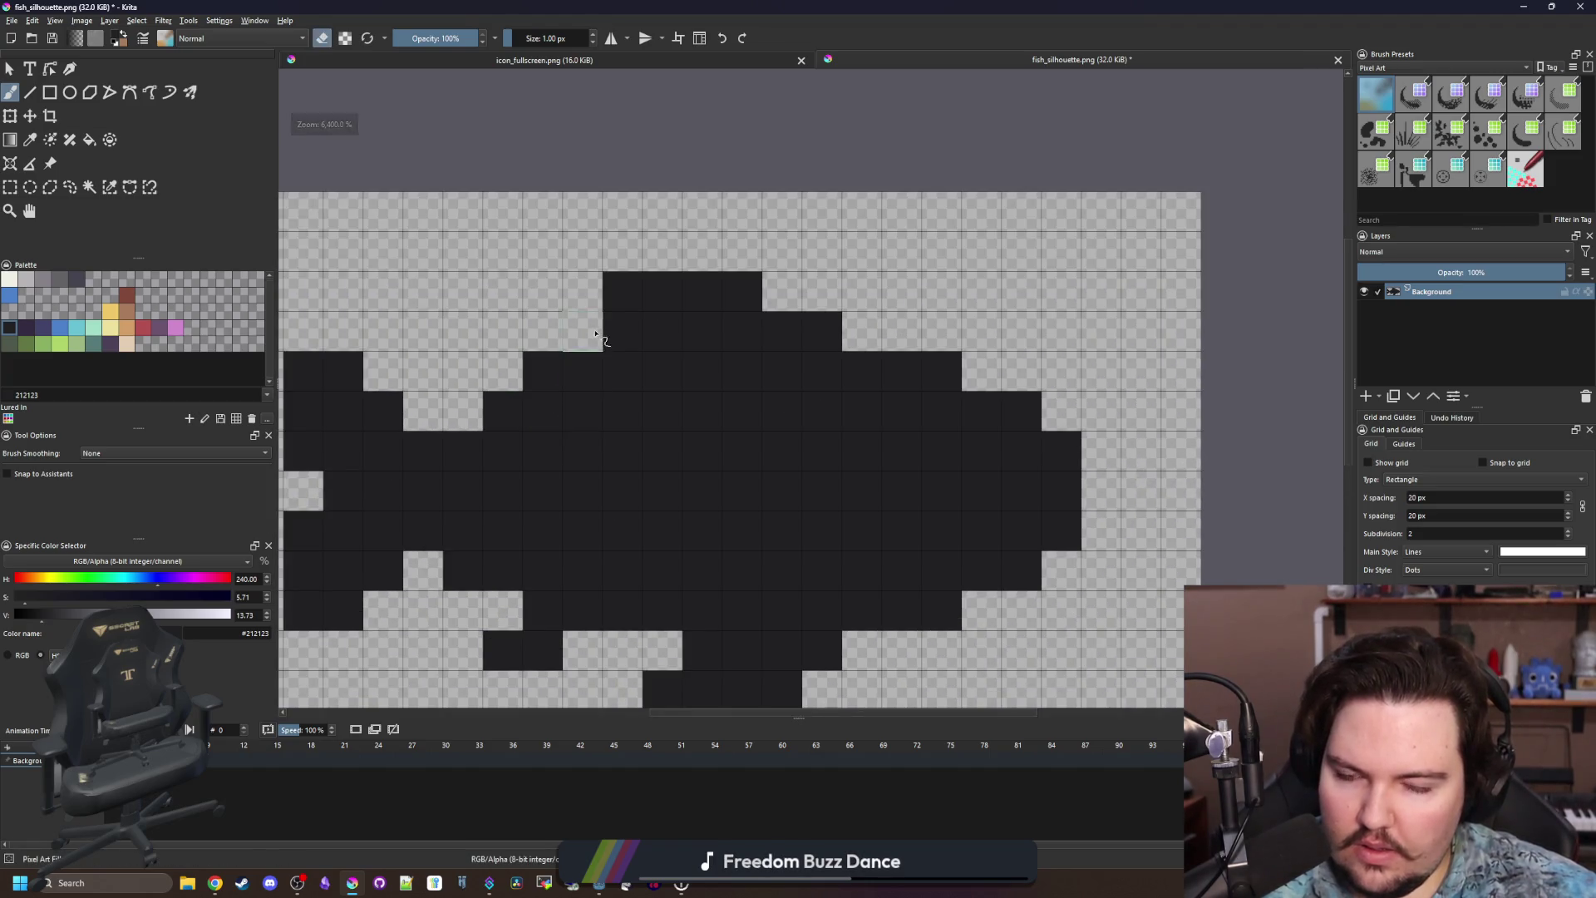
left_click(586, 298)
key("e")
scroll(588, 316, "down", 9)
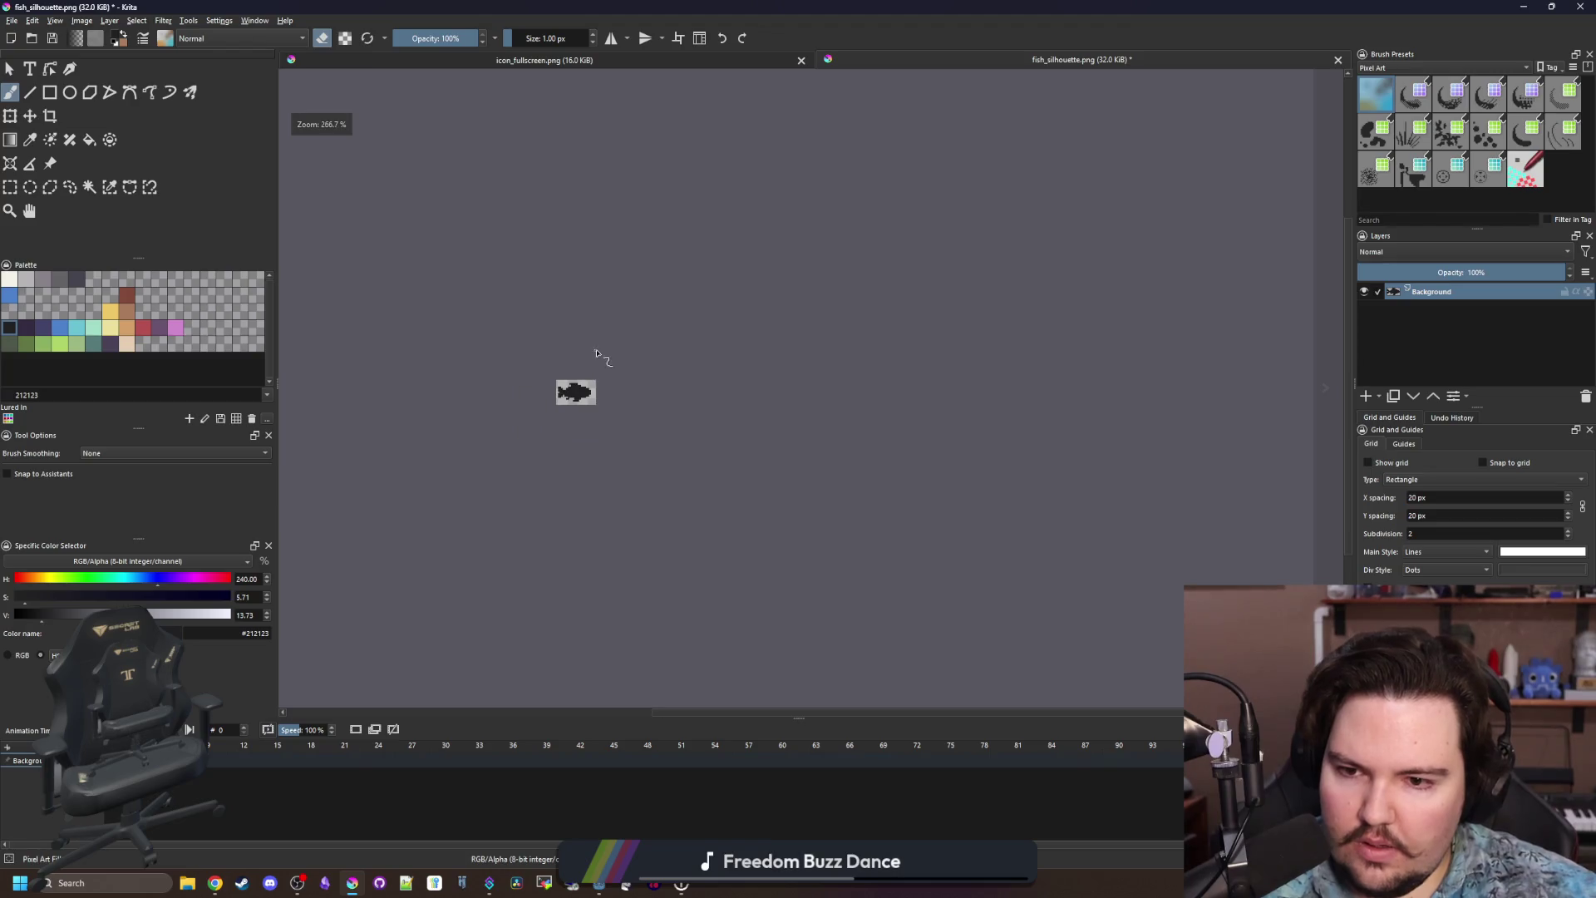
scroll(565, 399, "up", 7)
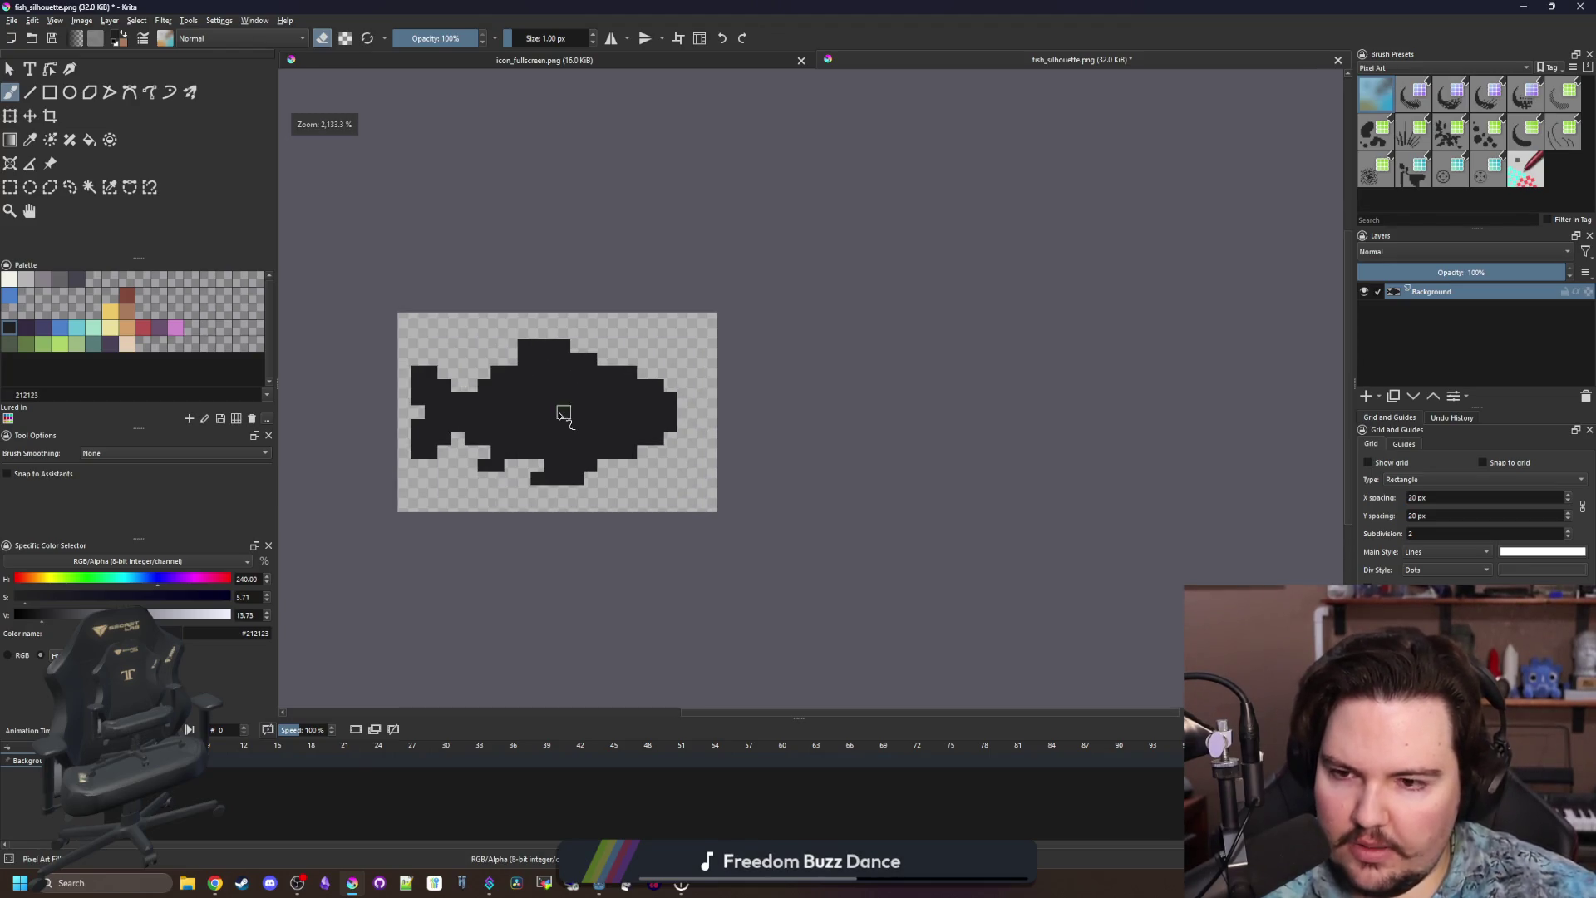
Rectangle-select the fish area, leaving out the empty right strip.
left_click(10, 187)
scroll(444, 360, "up", 1)
mouse_move(376, 289)
left_mouse_down()
mouse_move(816, 598)
mouse_move(815, 569)
left_mouse_up()
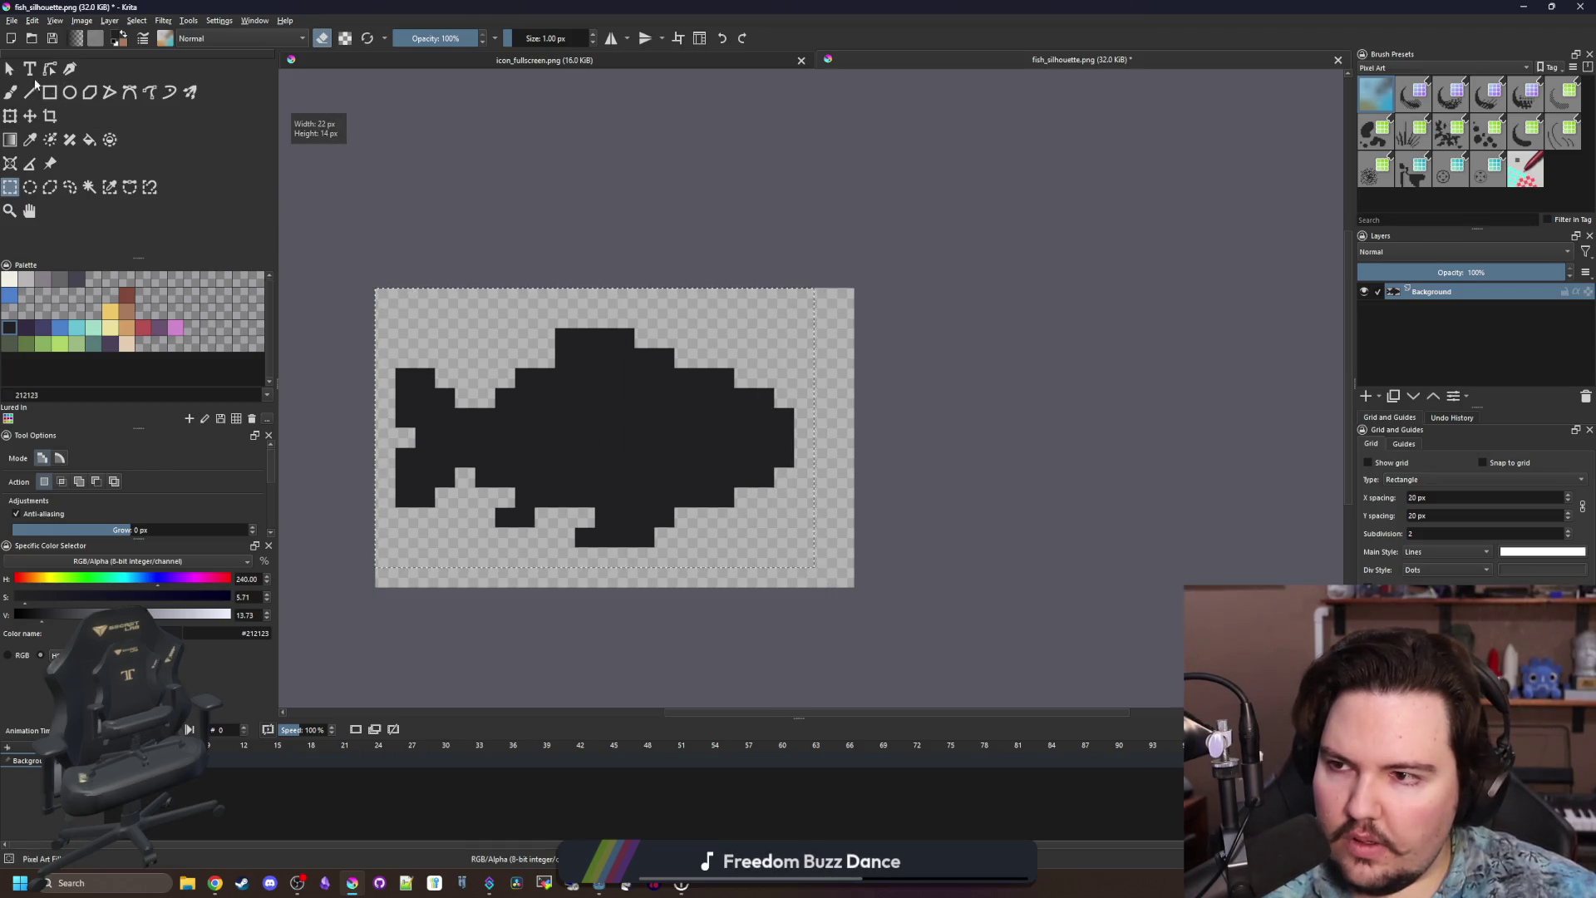
left_click(50, 115)
Crop the canvas to the selection and save it as tank_silhouette.png.
double_click(497, 380)
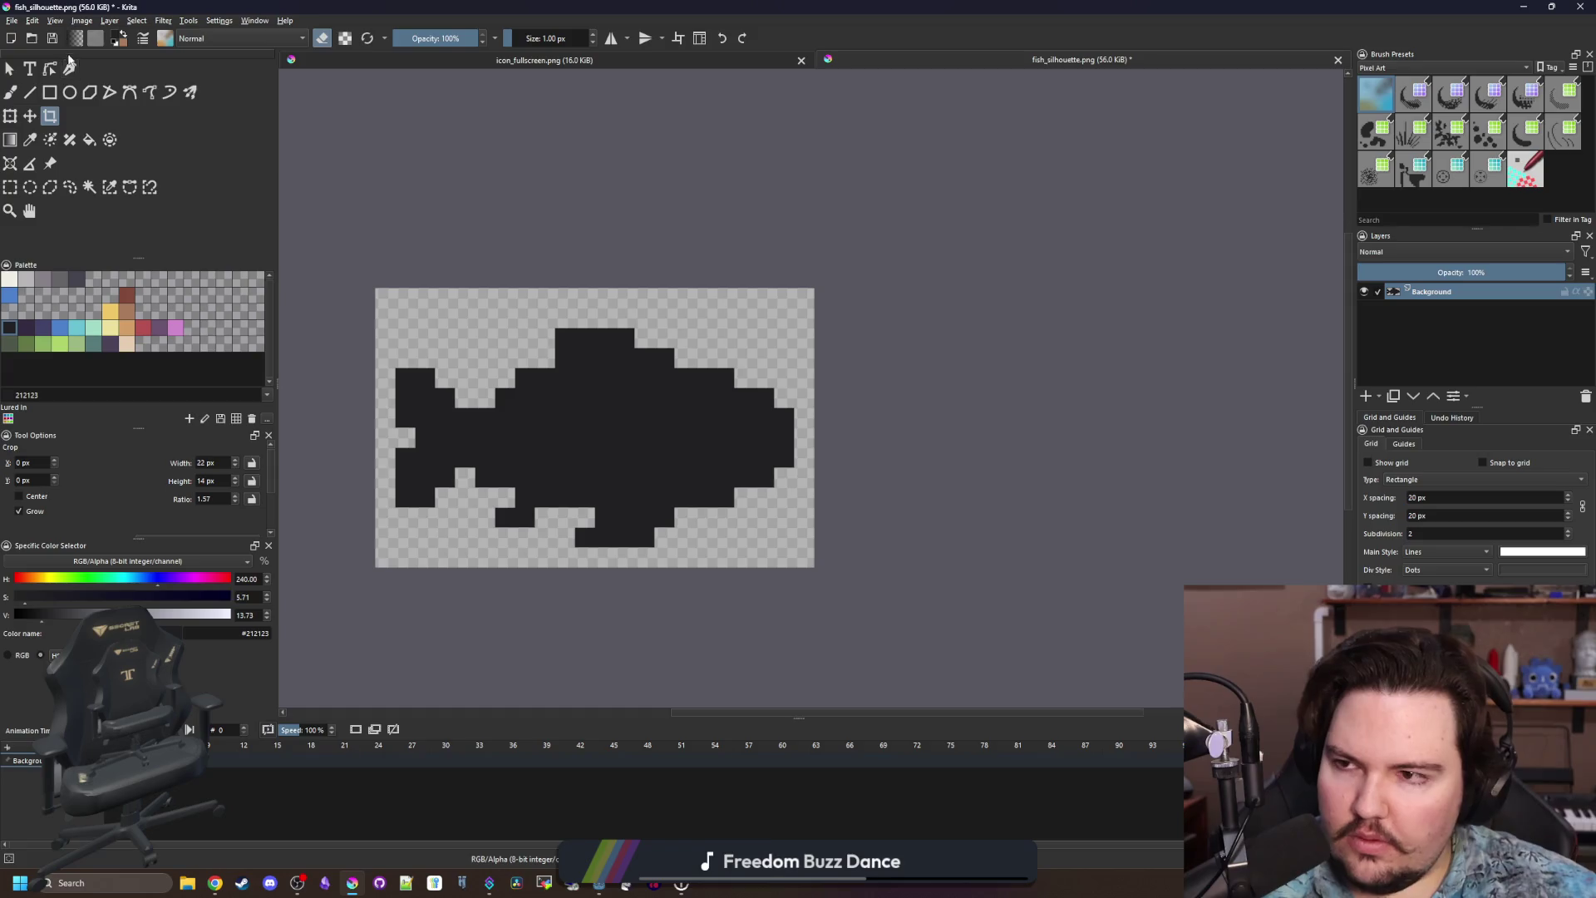
left_click(11, 20)
left_click(31, 93)
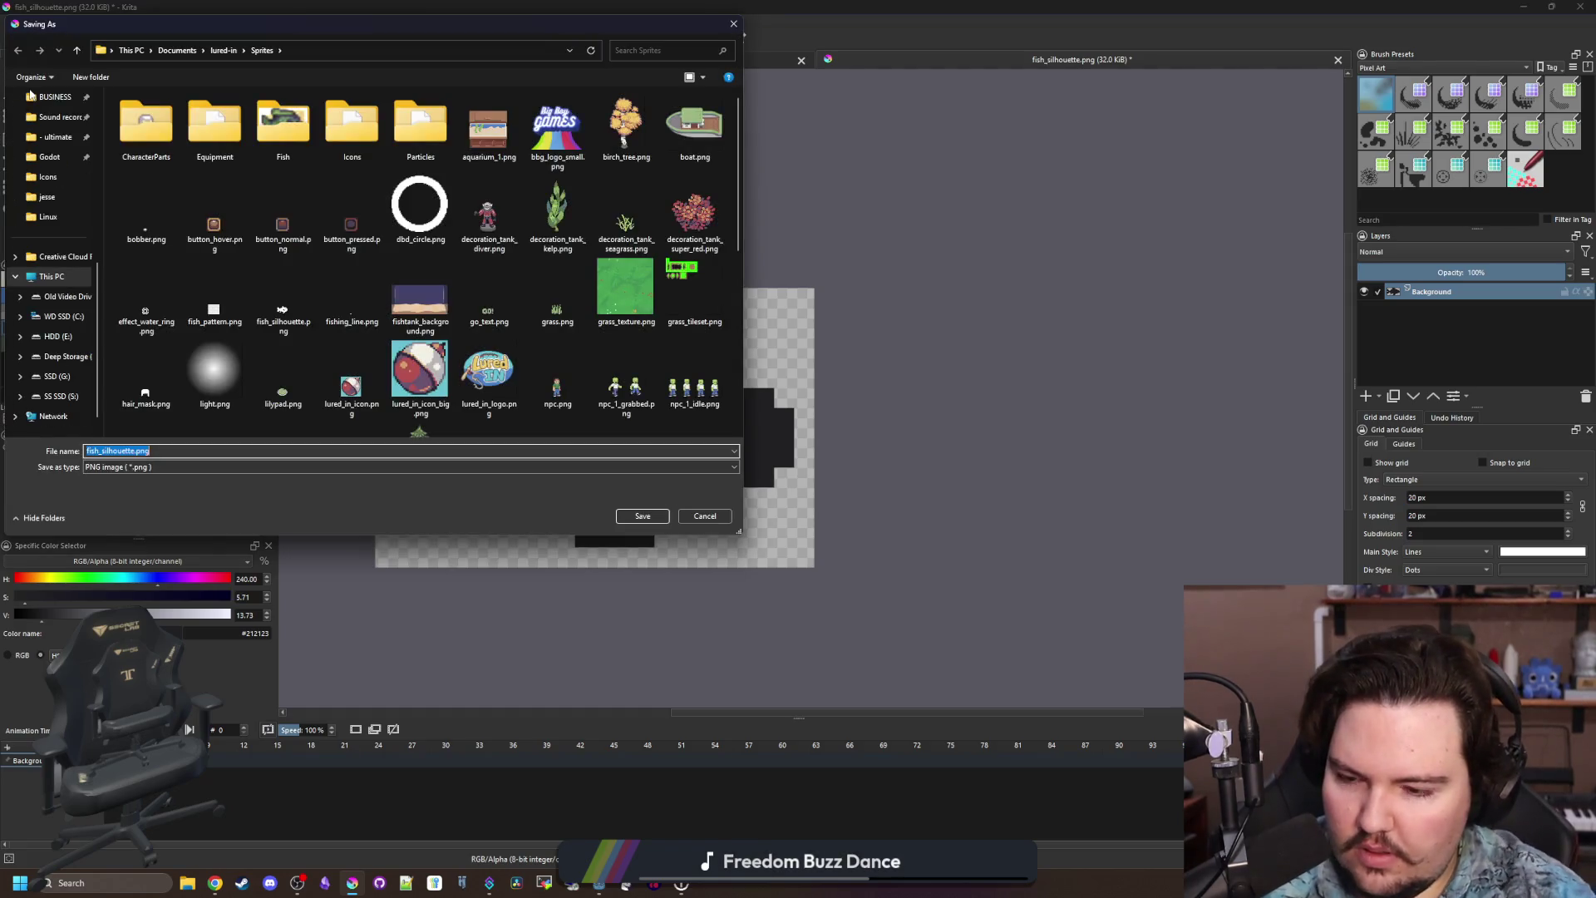
type("tank_silhouet")
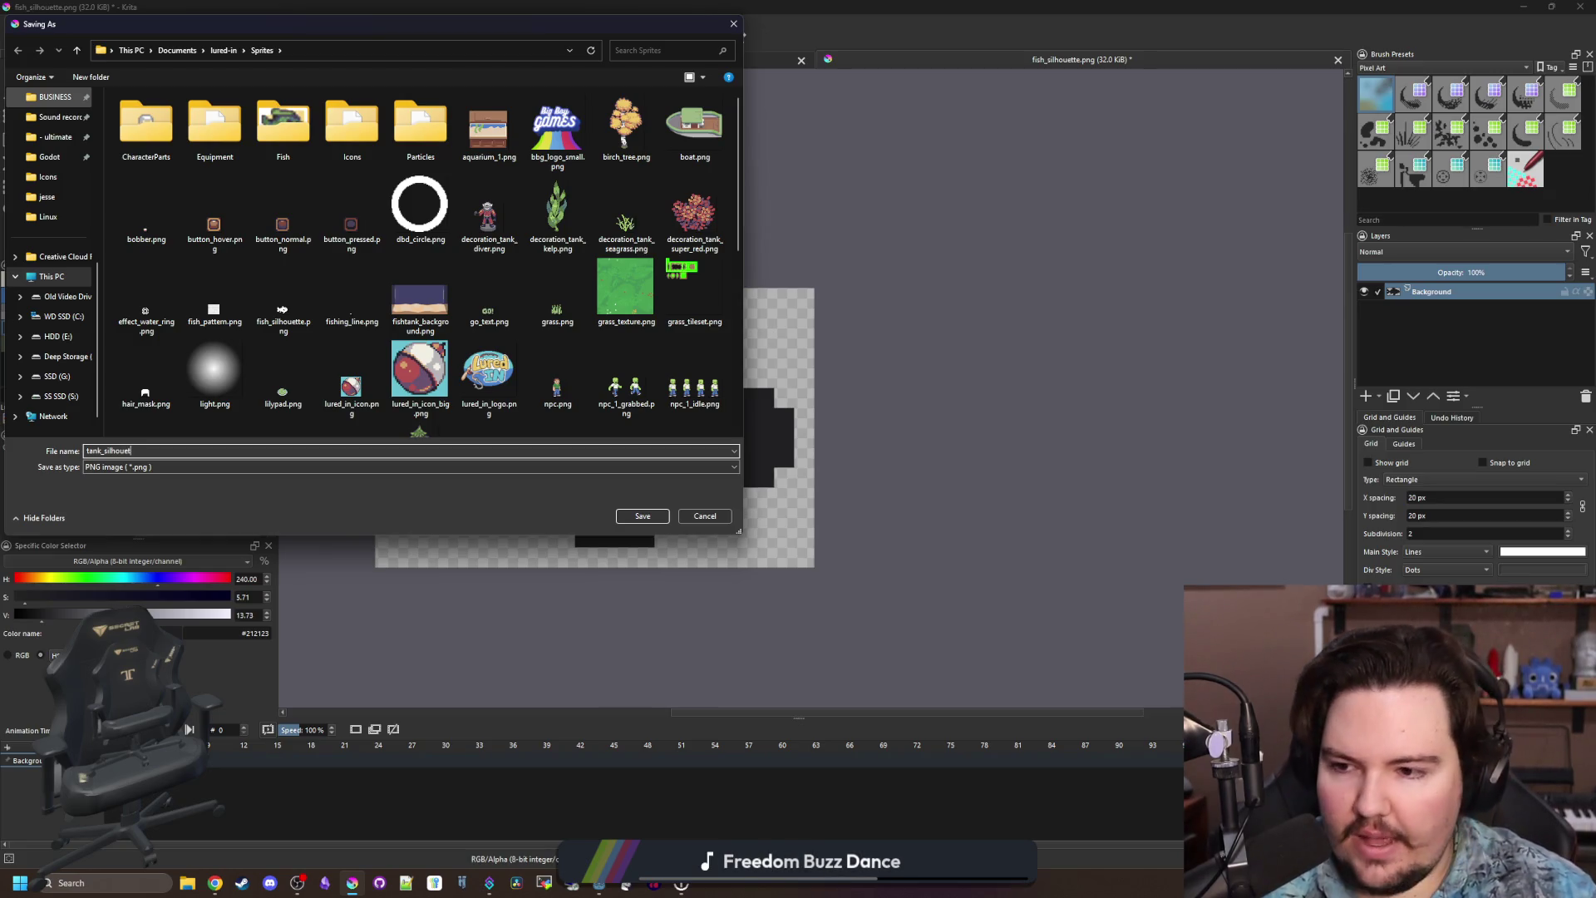
type("e")
key("Return")
left_click(857, 559)
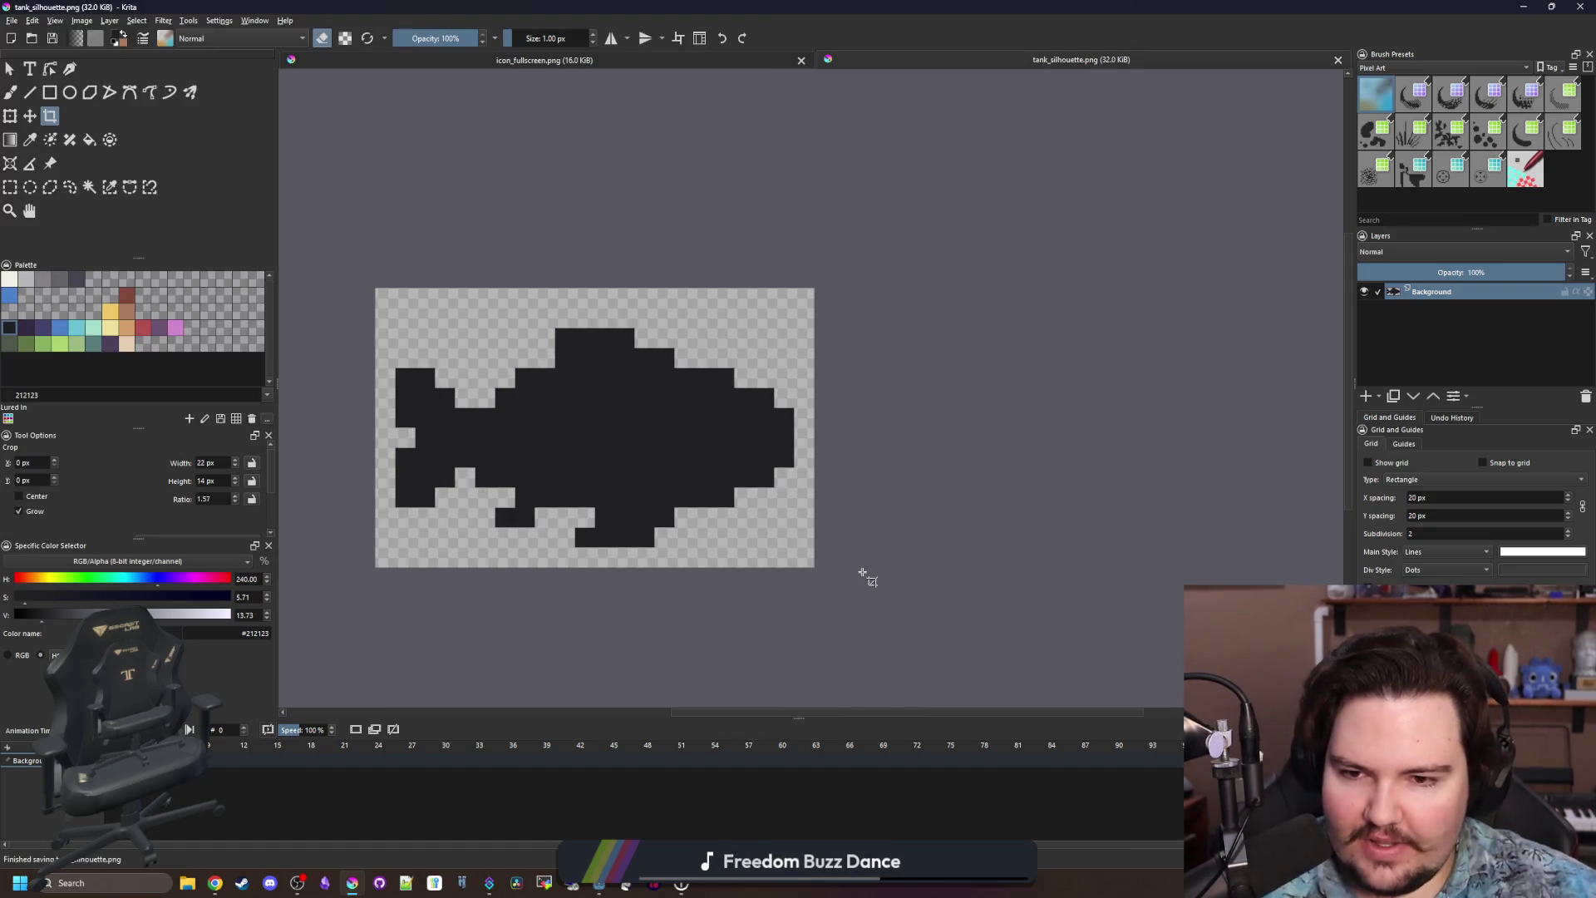
In Godot, quick-load tank_silhouette.png as the Sprite2D's texture.
key("alt+Tab")
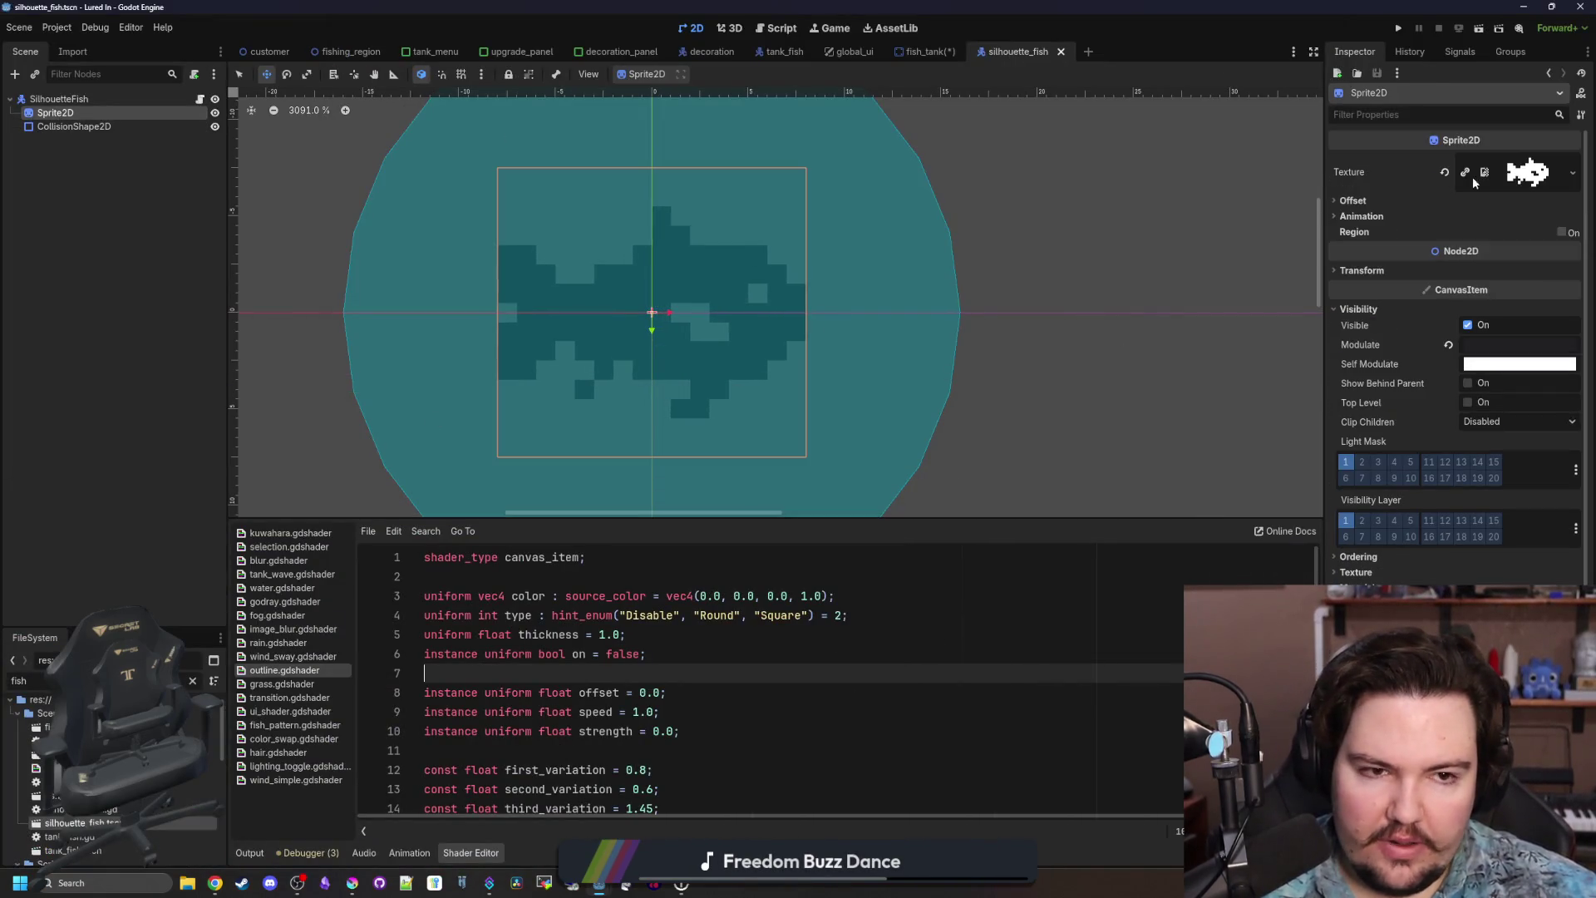
right_click(1487, 174)
left_click(1478, 470)
type("fish")
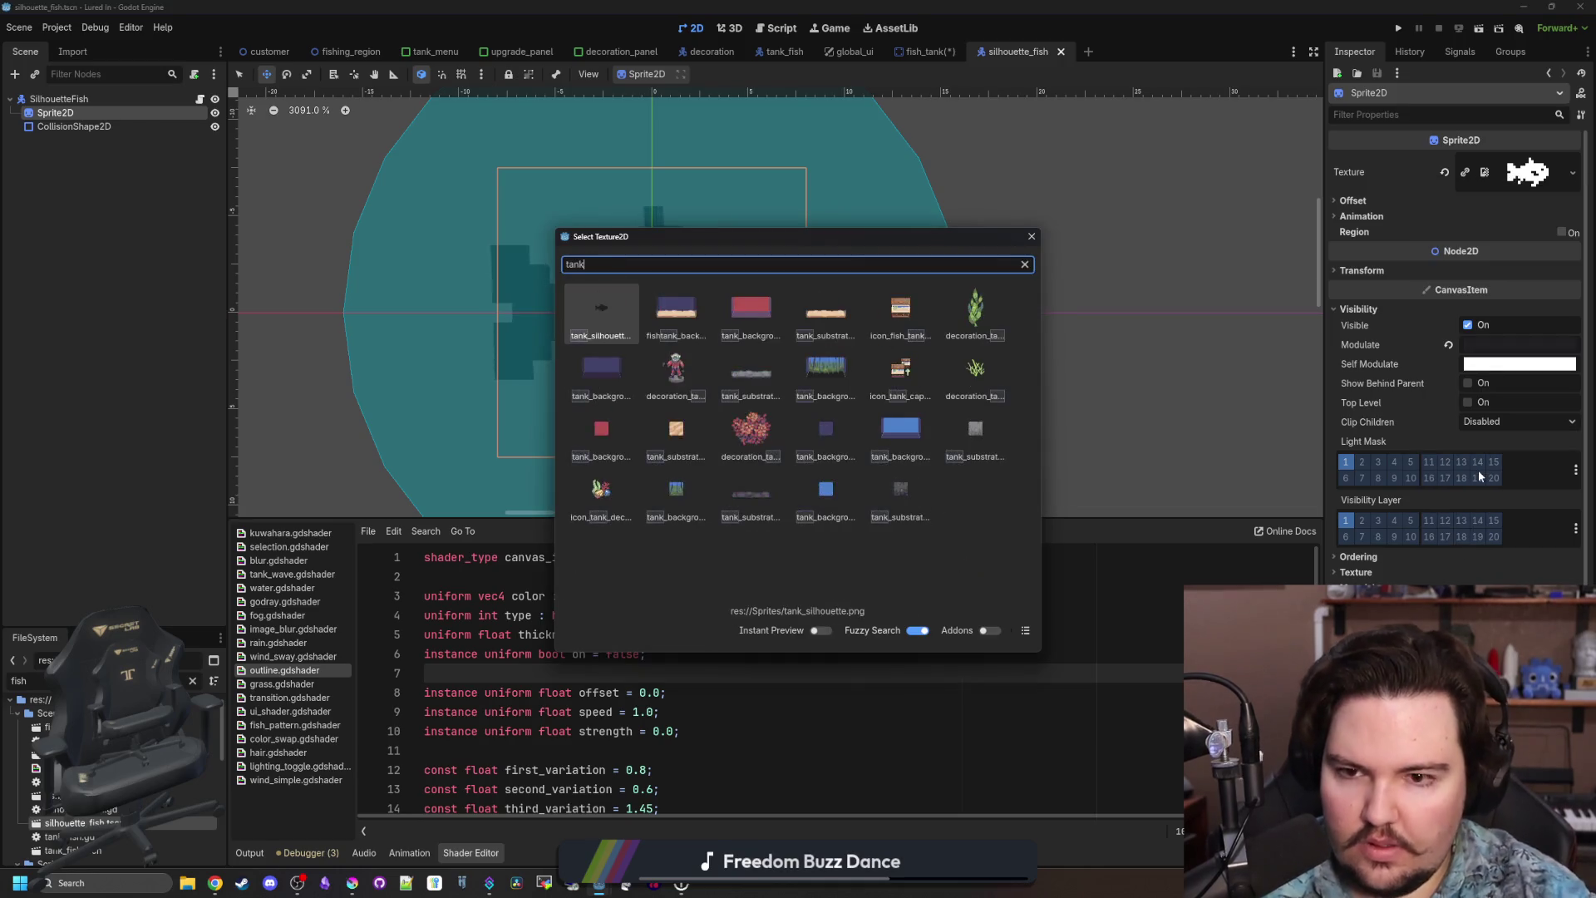
key("Return")
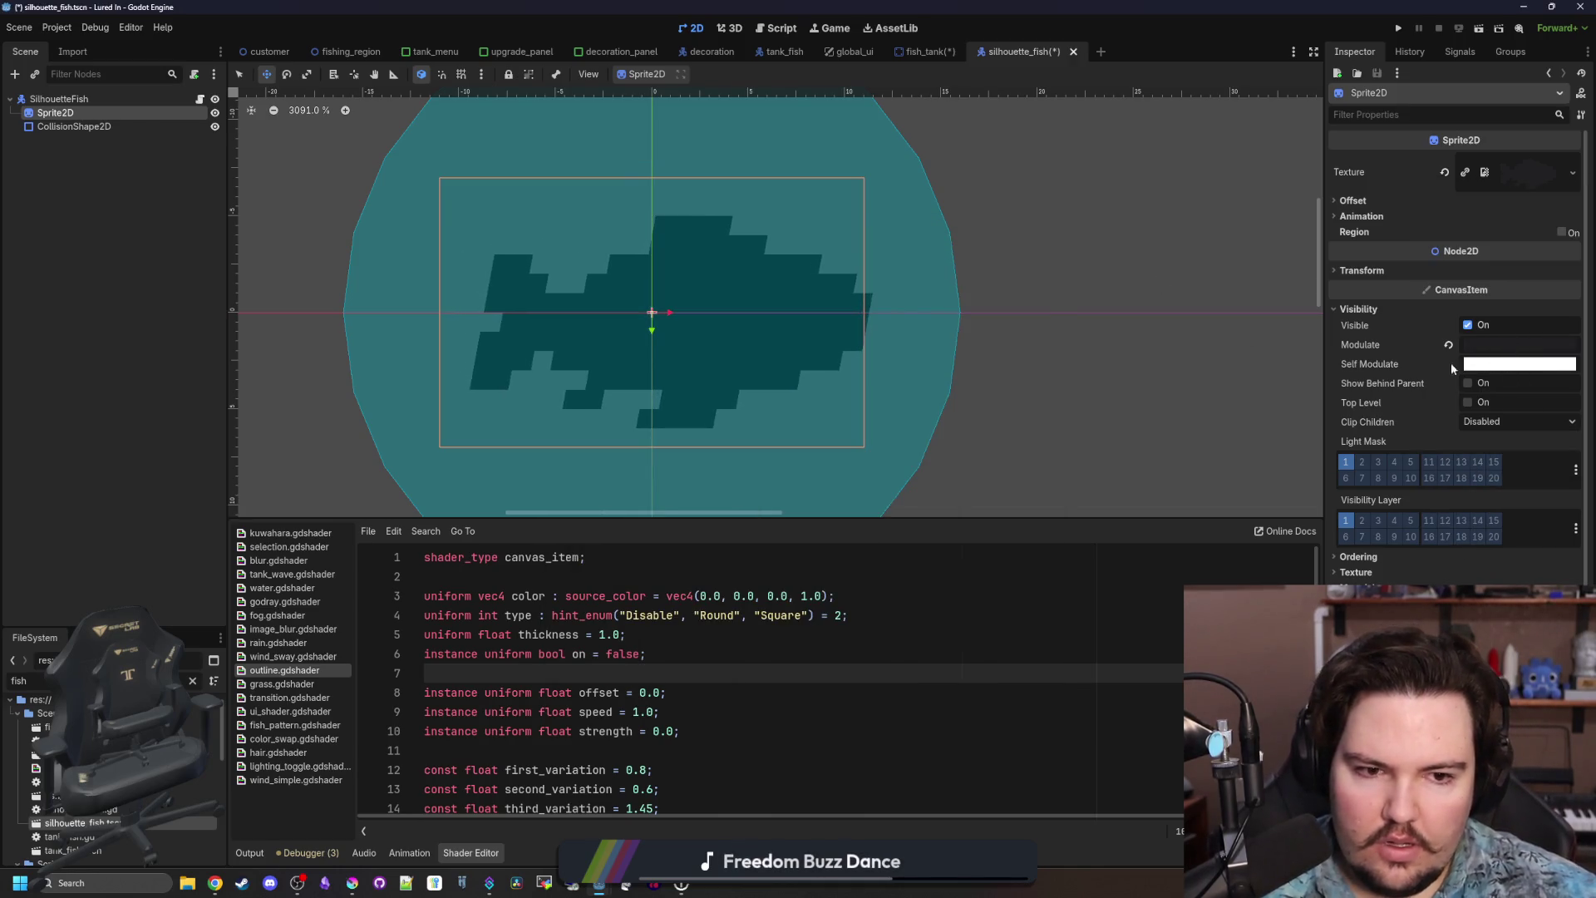
left_click(352, 883)
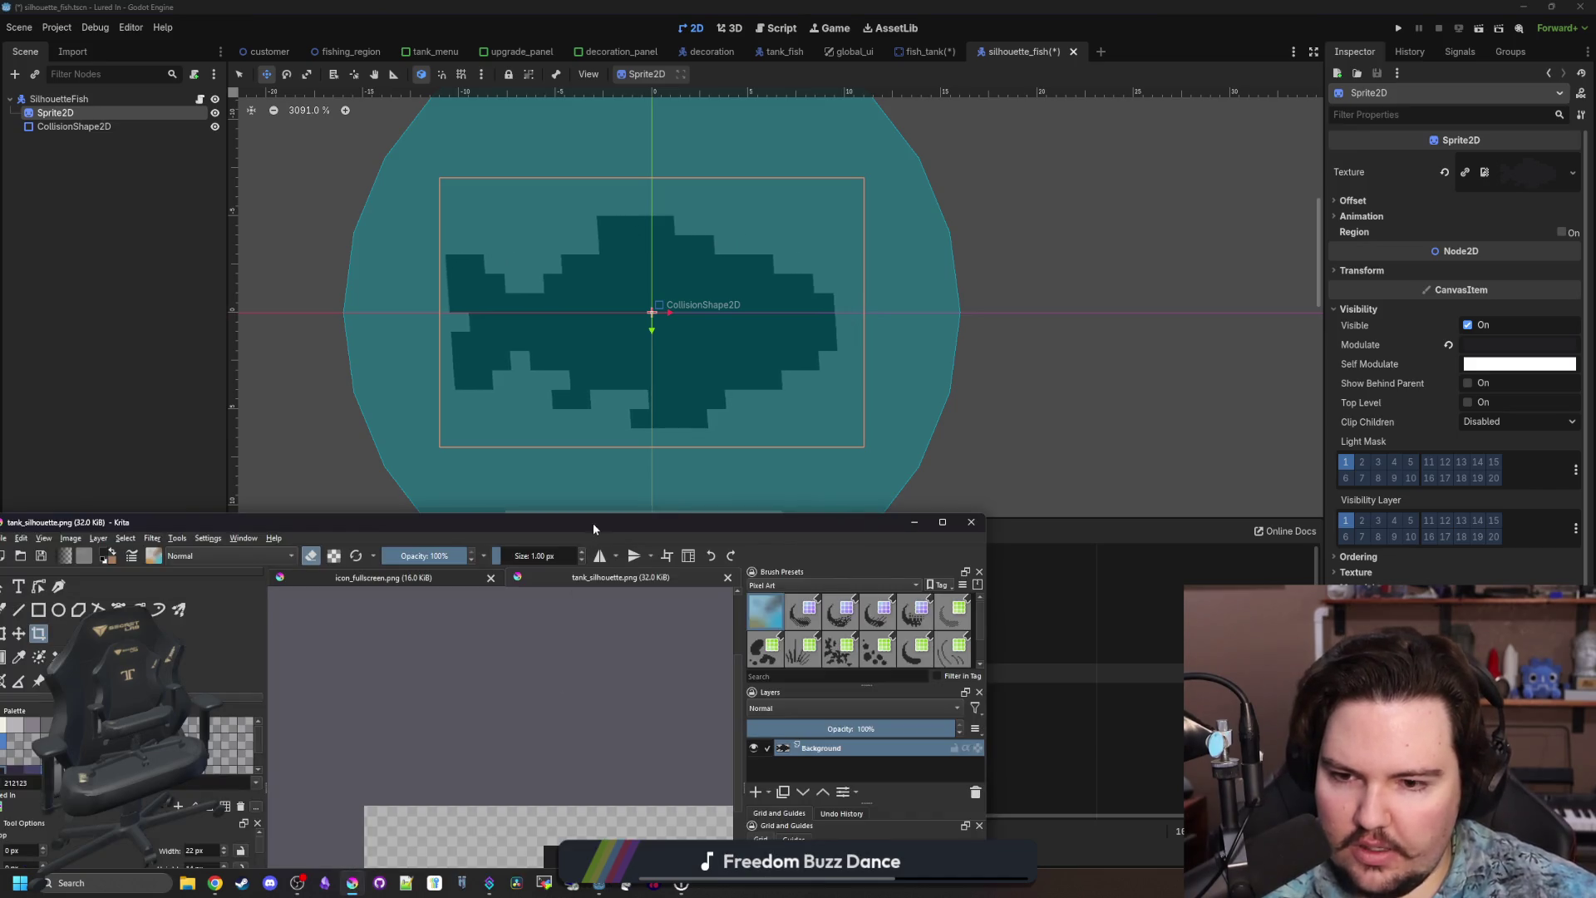
Fill the fish silhouette with white and save the PNG.
double_click(592, 522)
left_click_drag(159, 605, 436, 637)
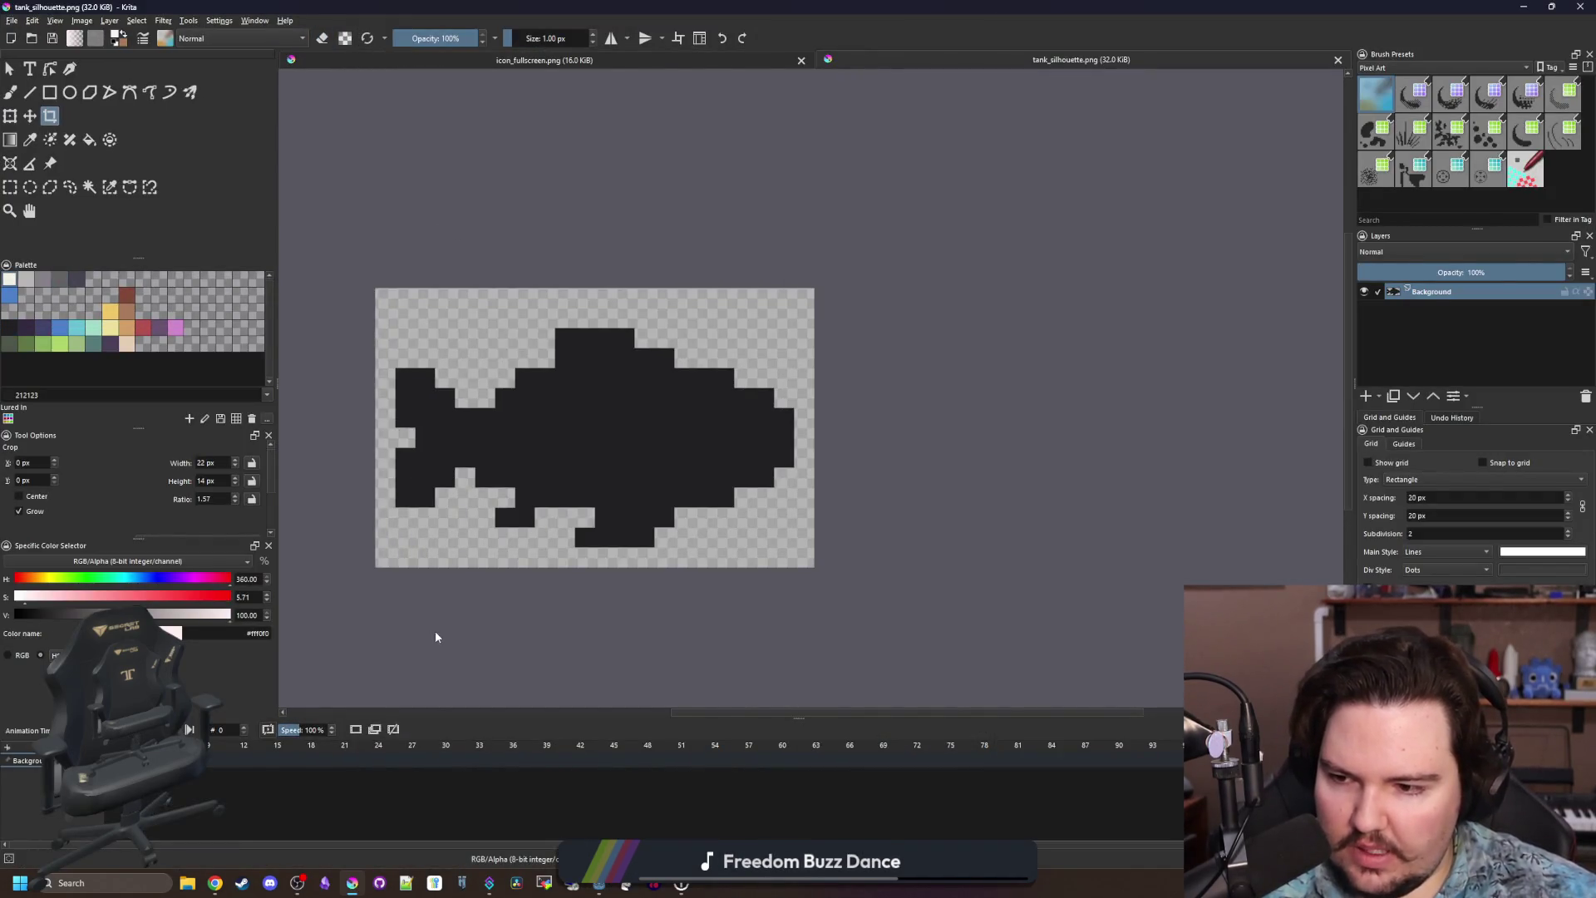
key("f")
left_click(651, 435)
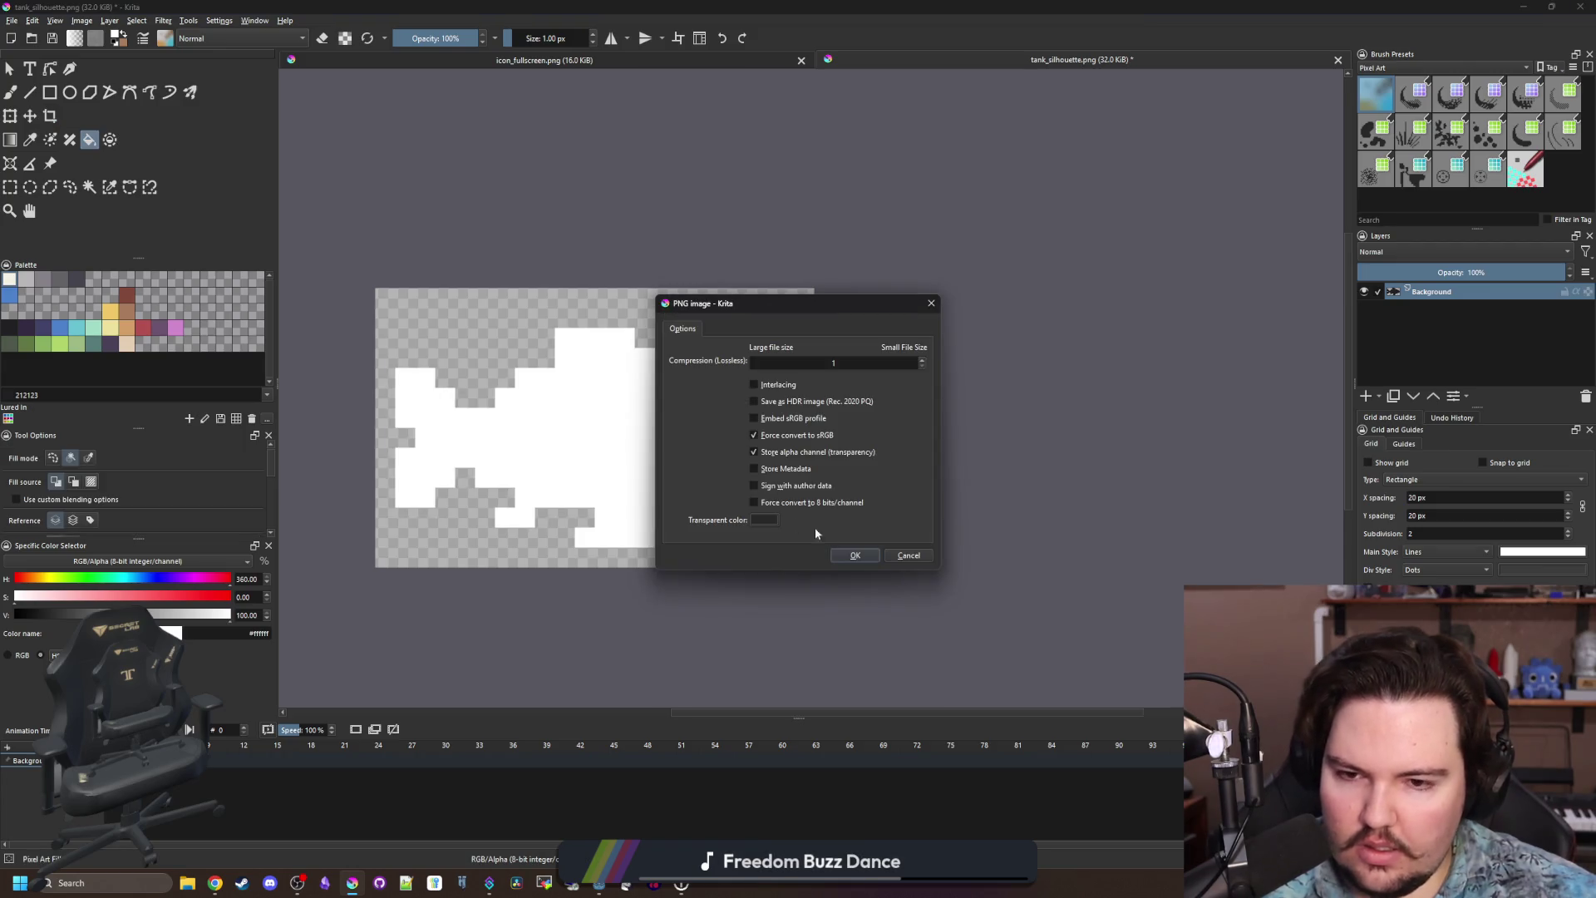
key("ctrl+s")
left_click(856, 555)
Crop the image to 22 × 13 px around the fish, save it, and minimize Krita.
key("ctrl+r")
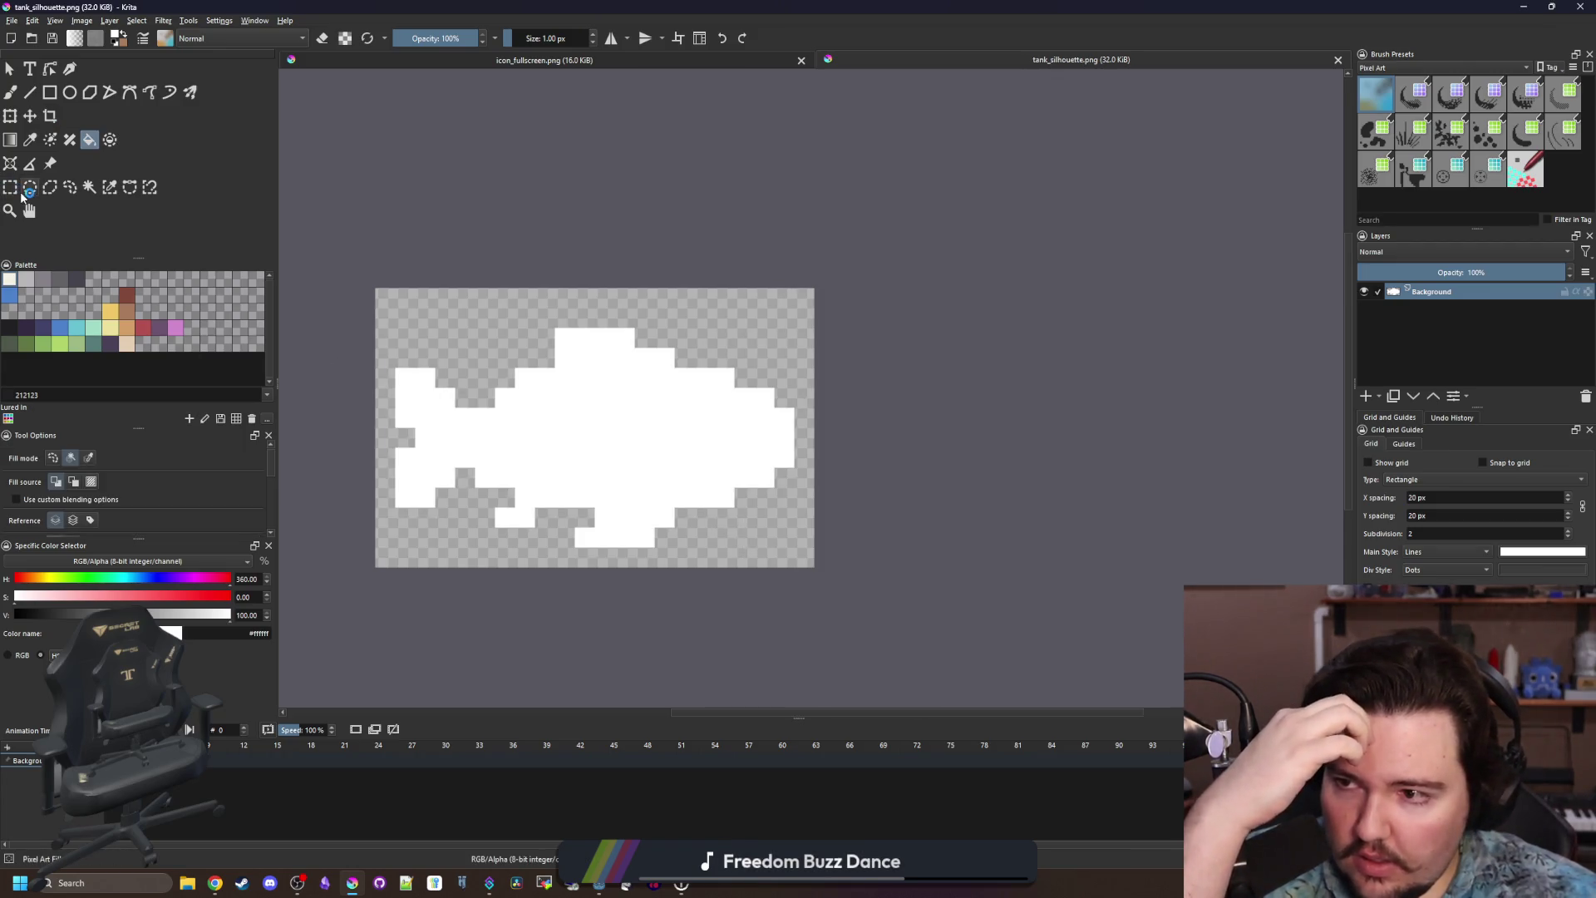
mouse_move(822, 567)
left_mouse_down()
mouse_move(356, 323)
mouse_move(375, 309)
left_mouse_up()
key("c")
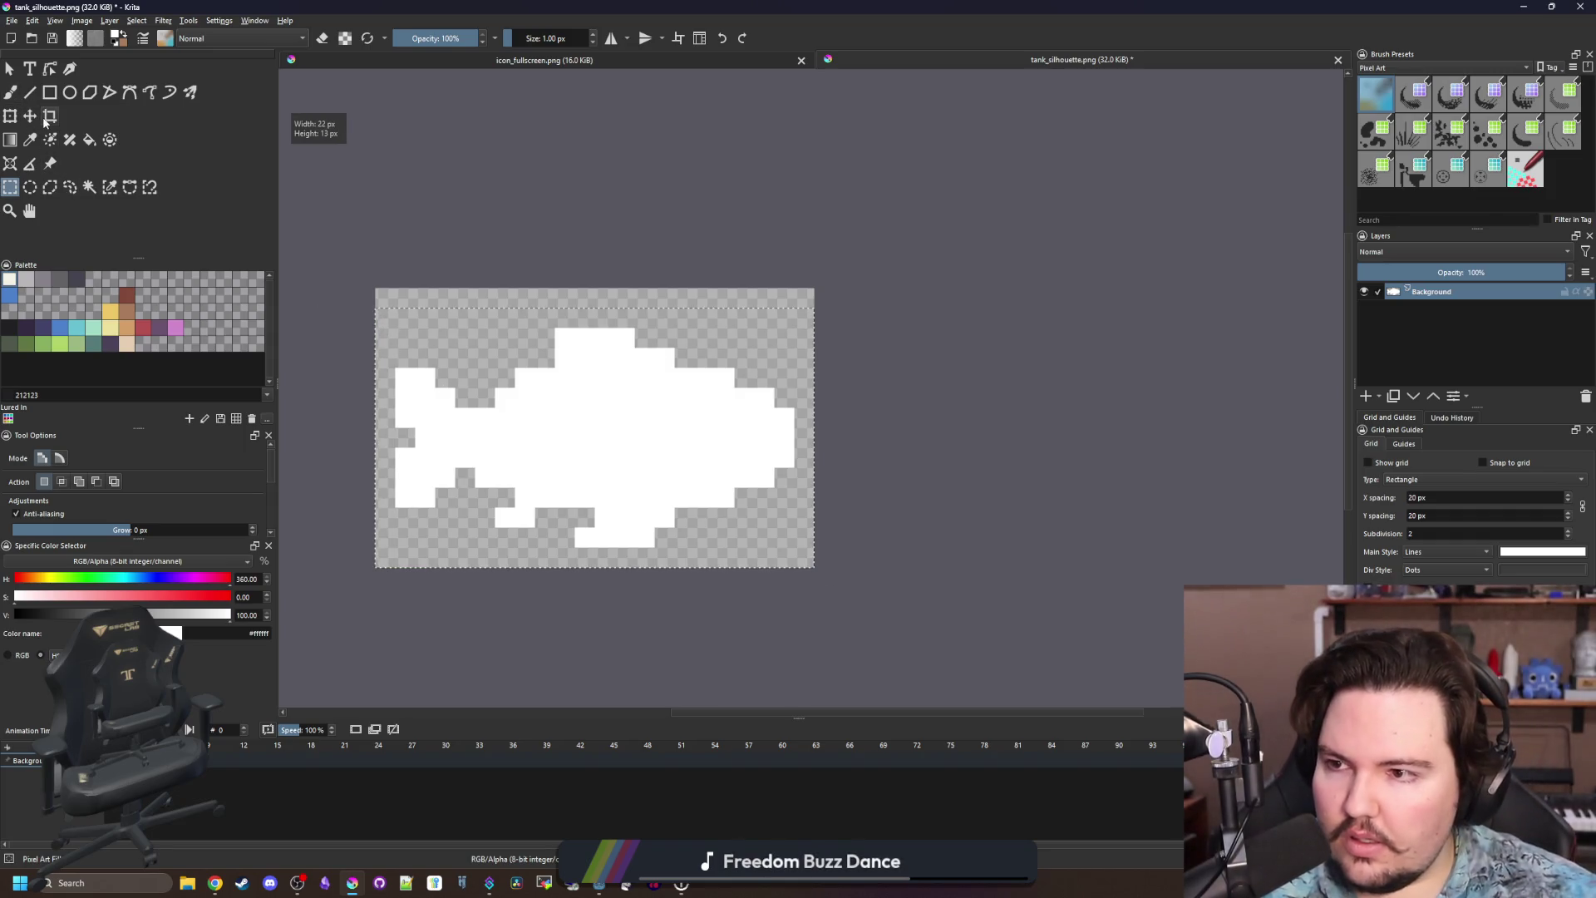
key("Return")
key("ctrl+s")
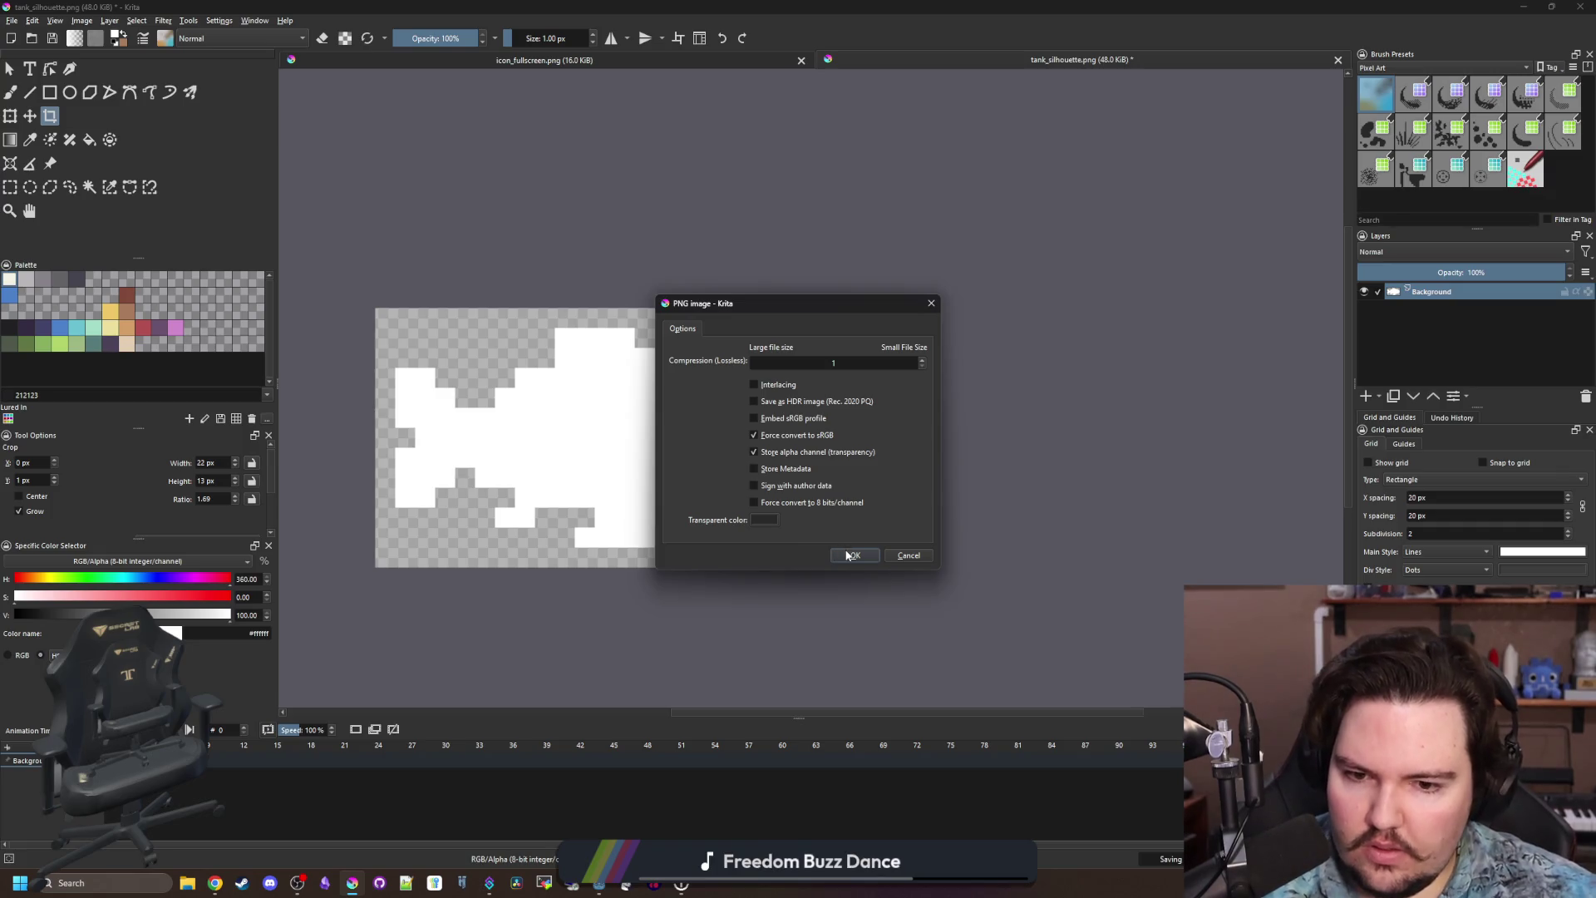
left_click(848, 553)
key("super+Down")
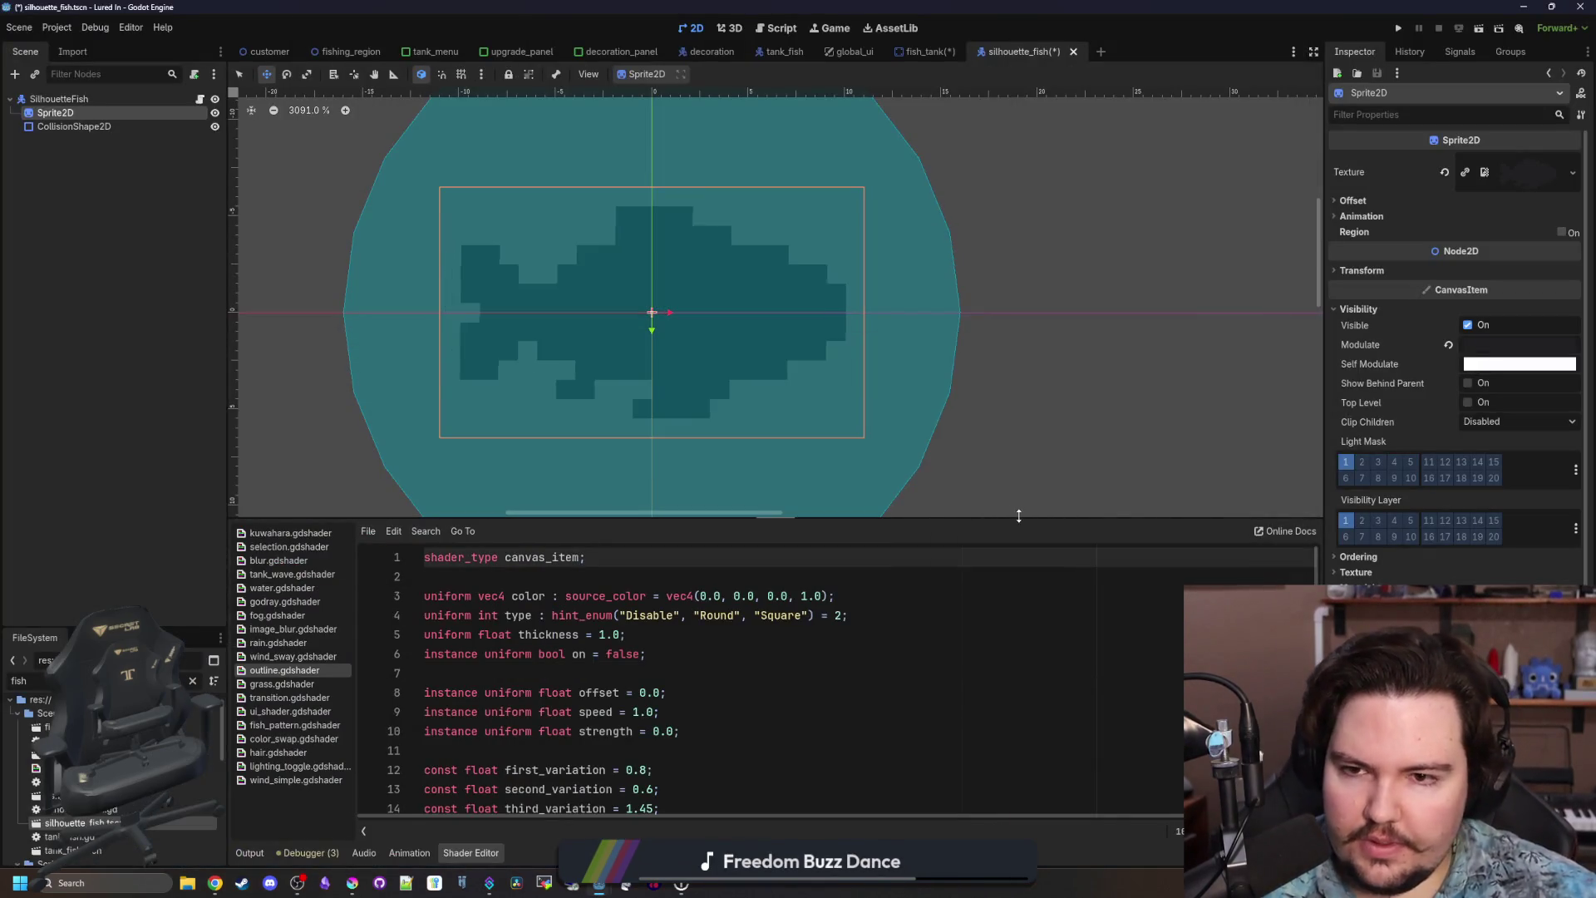
Save the silhouette_fish scene from its SilhouetteFish root and run the game.
scroll(667, 467, "down", 5)
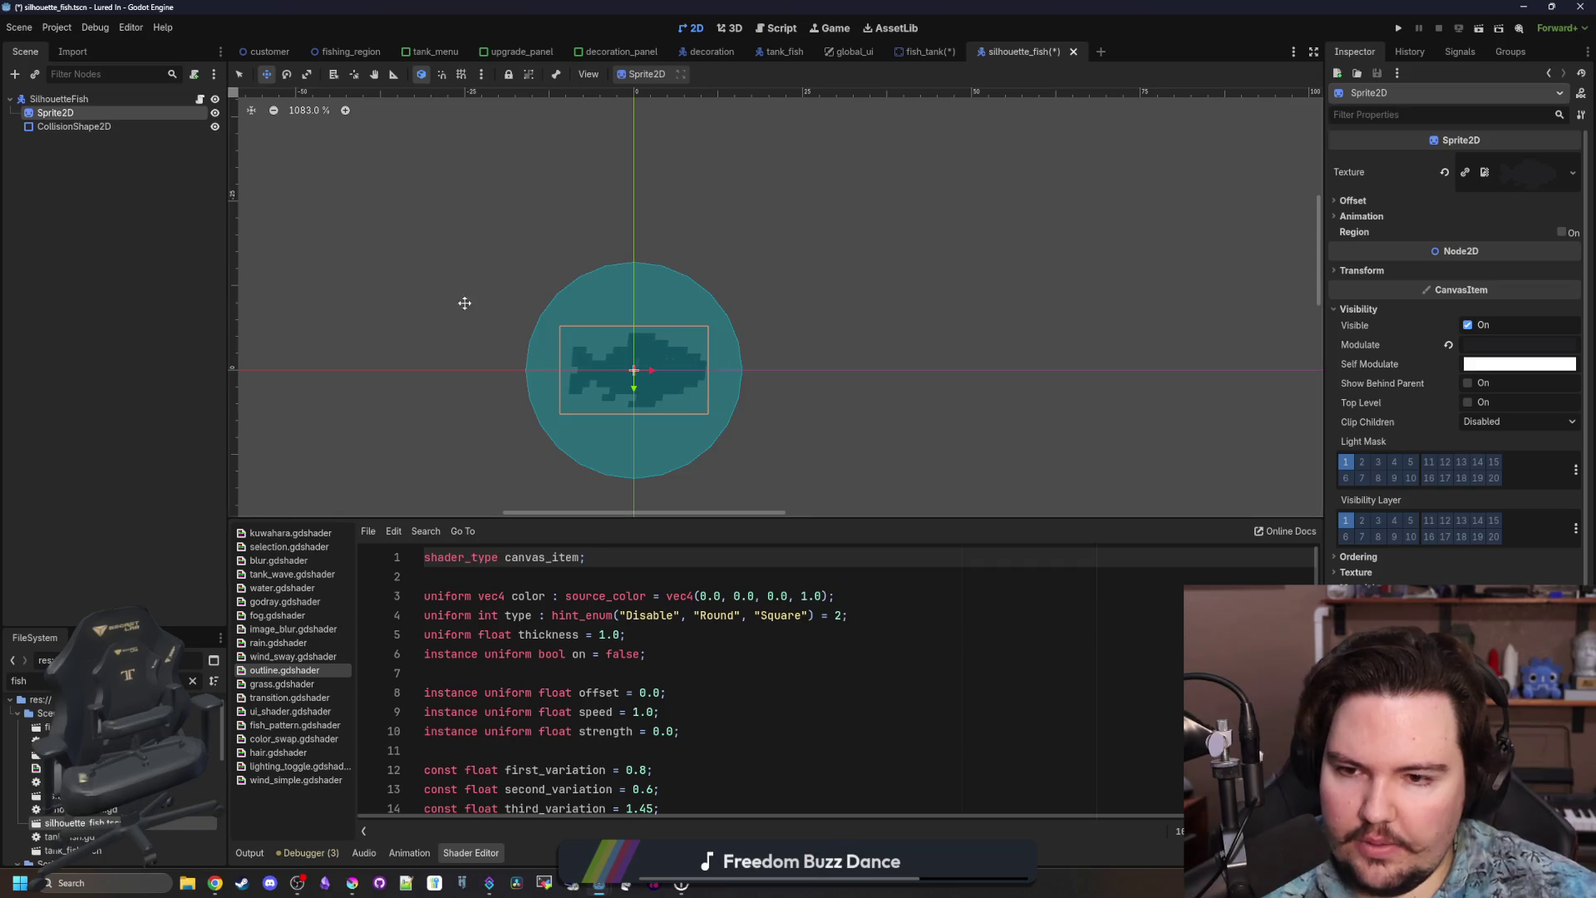
left_click(58, 99)
key("ctrl+s")
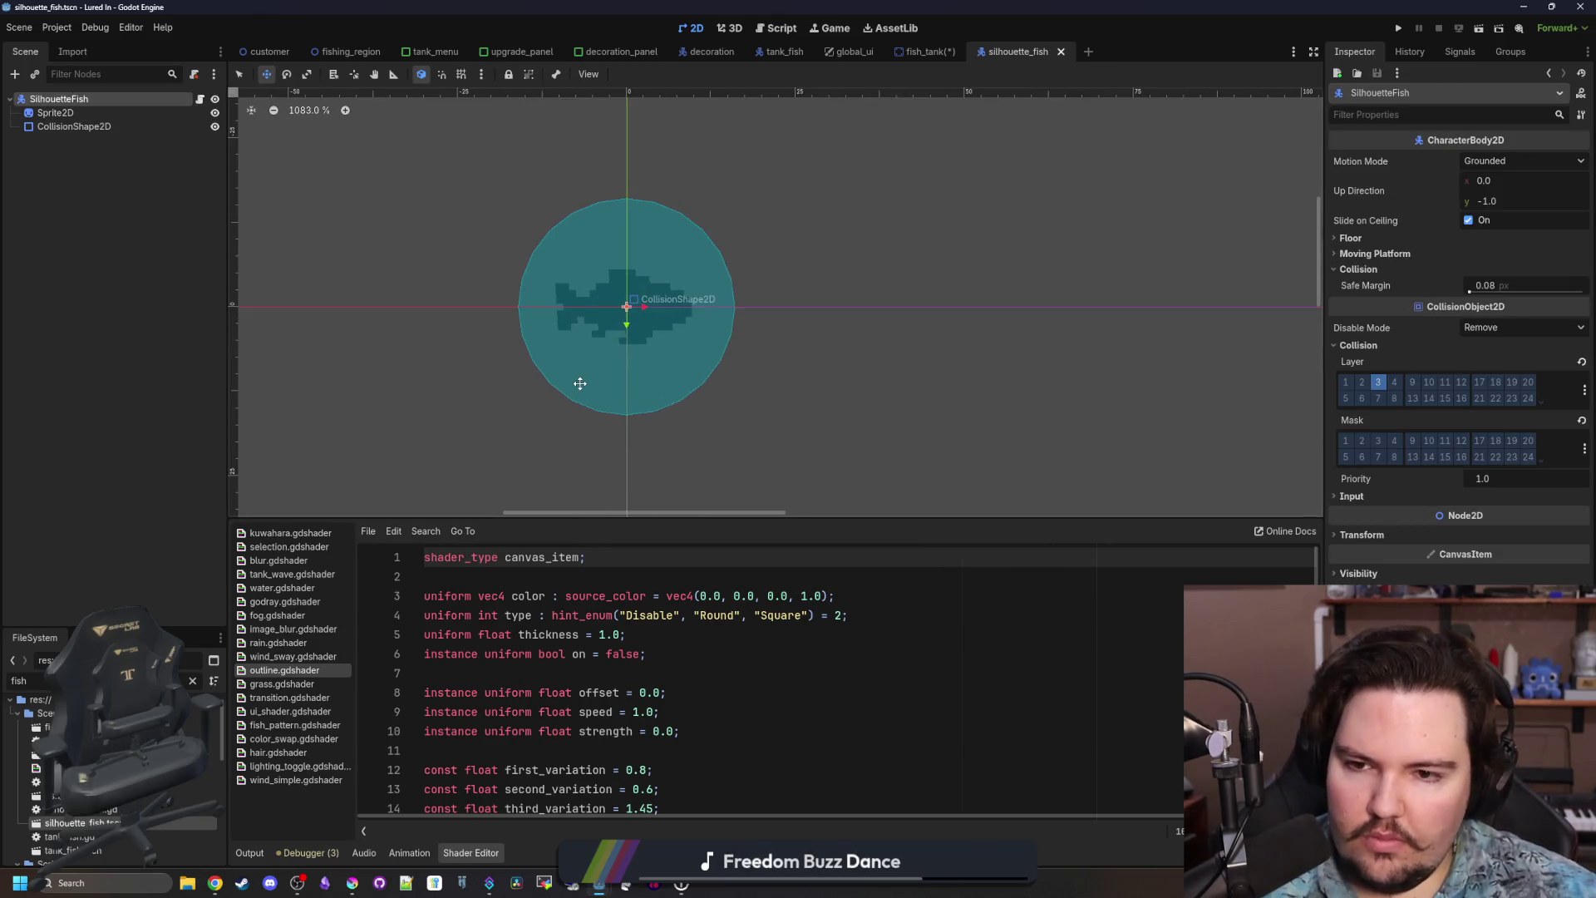
left_click(1398, 33)
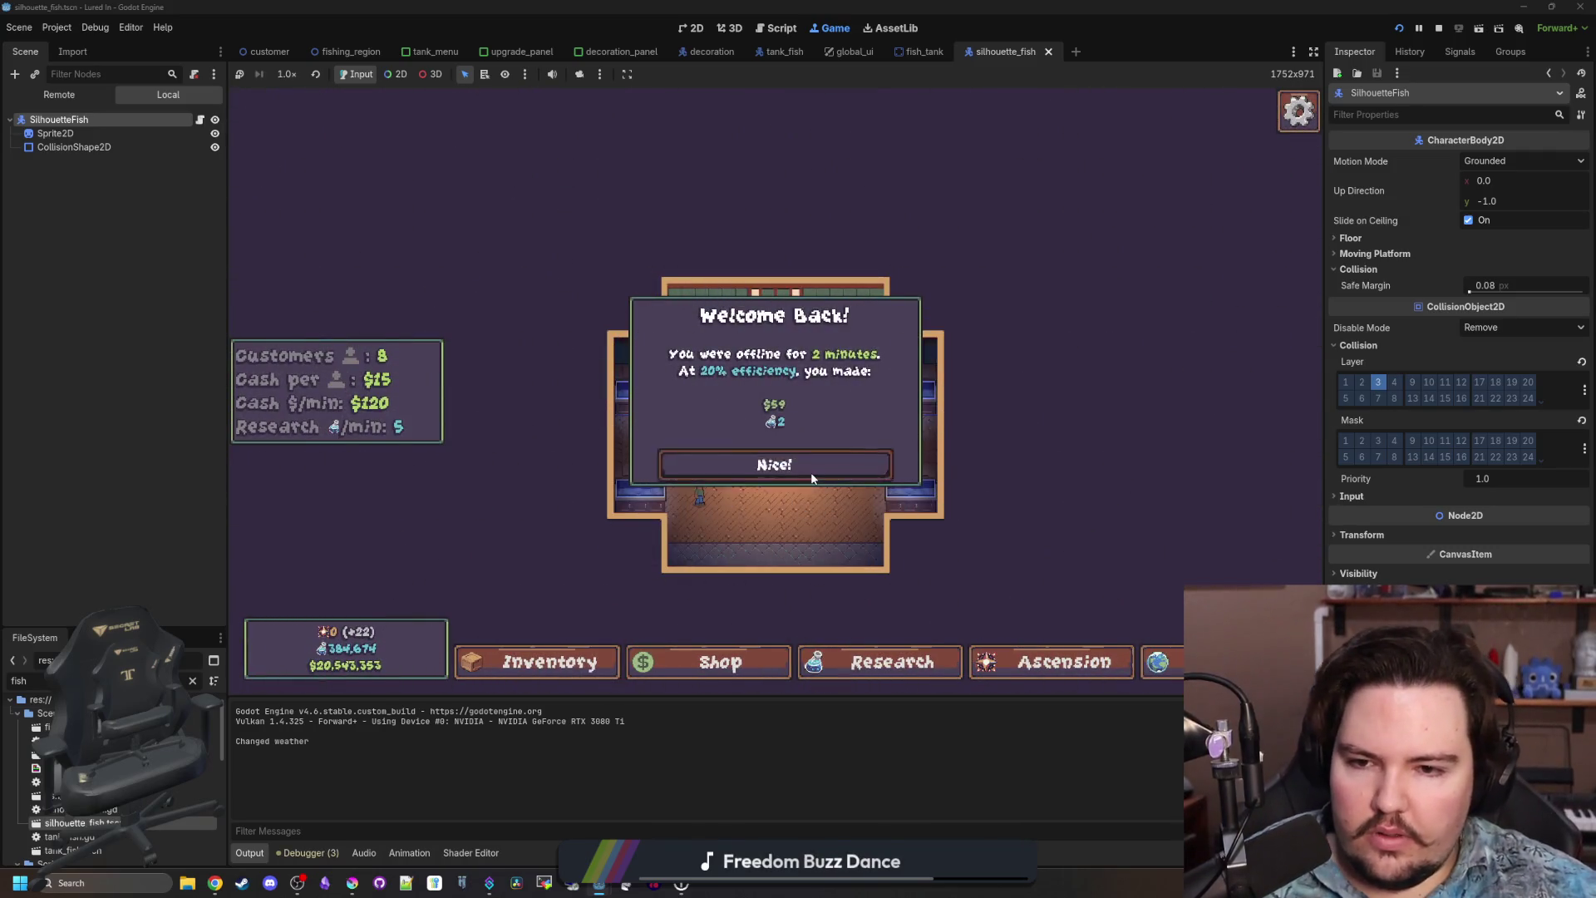
Put a Tilapia into Fish Tank 1 from the inventory, then stop the game.
left_click(799, 470)
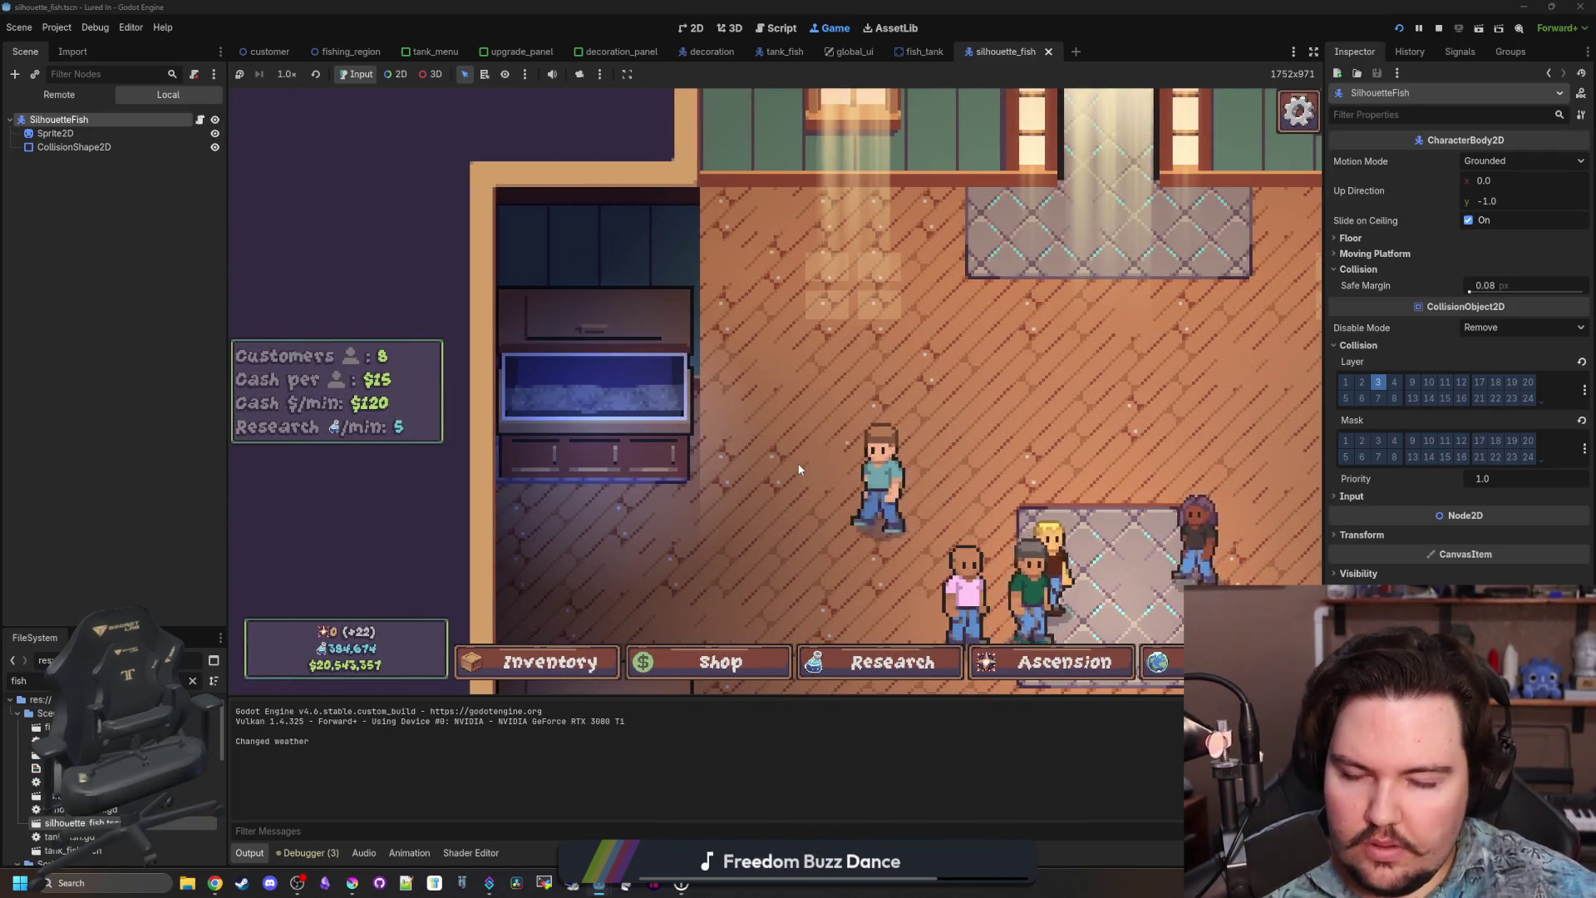
left_click(656, 420)
left_click(549, 662)
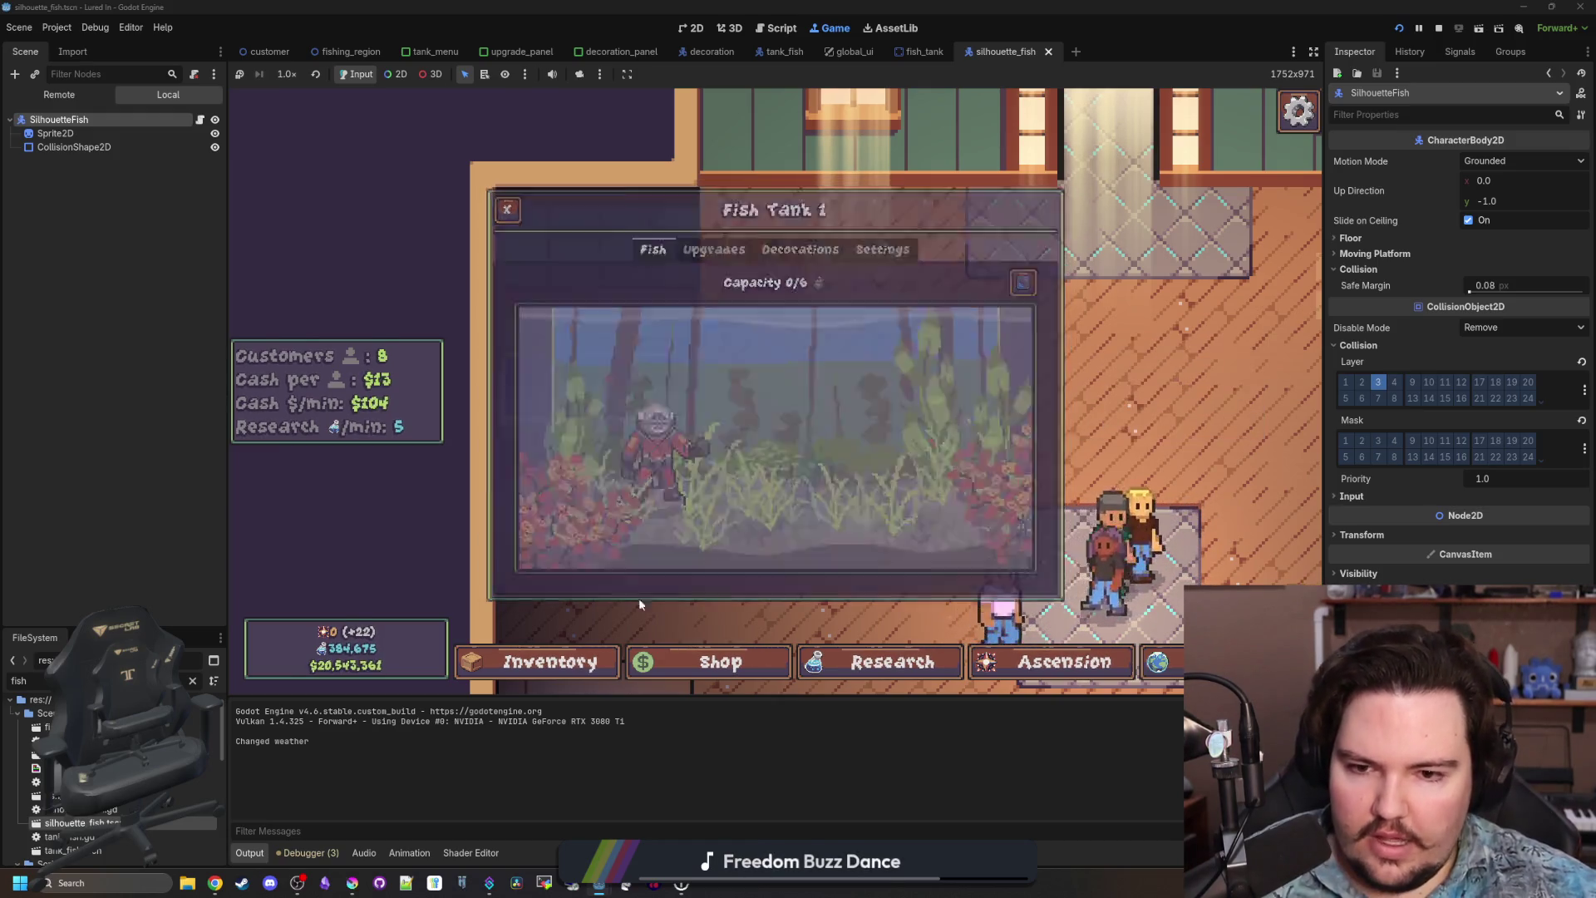
left_click(973, 373)
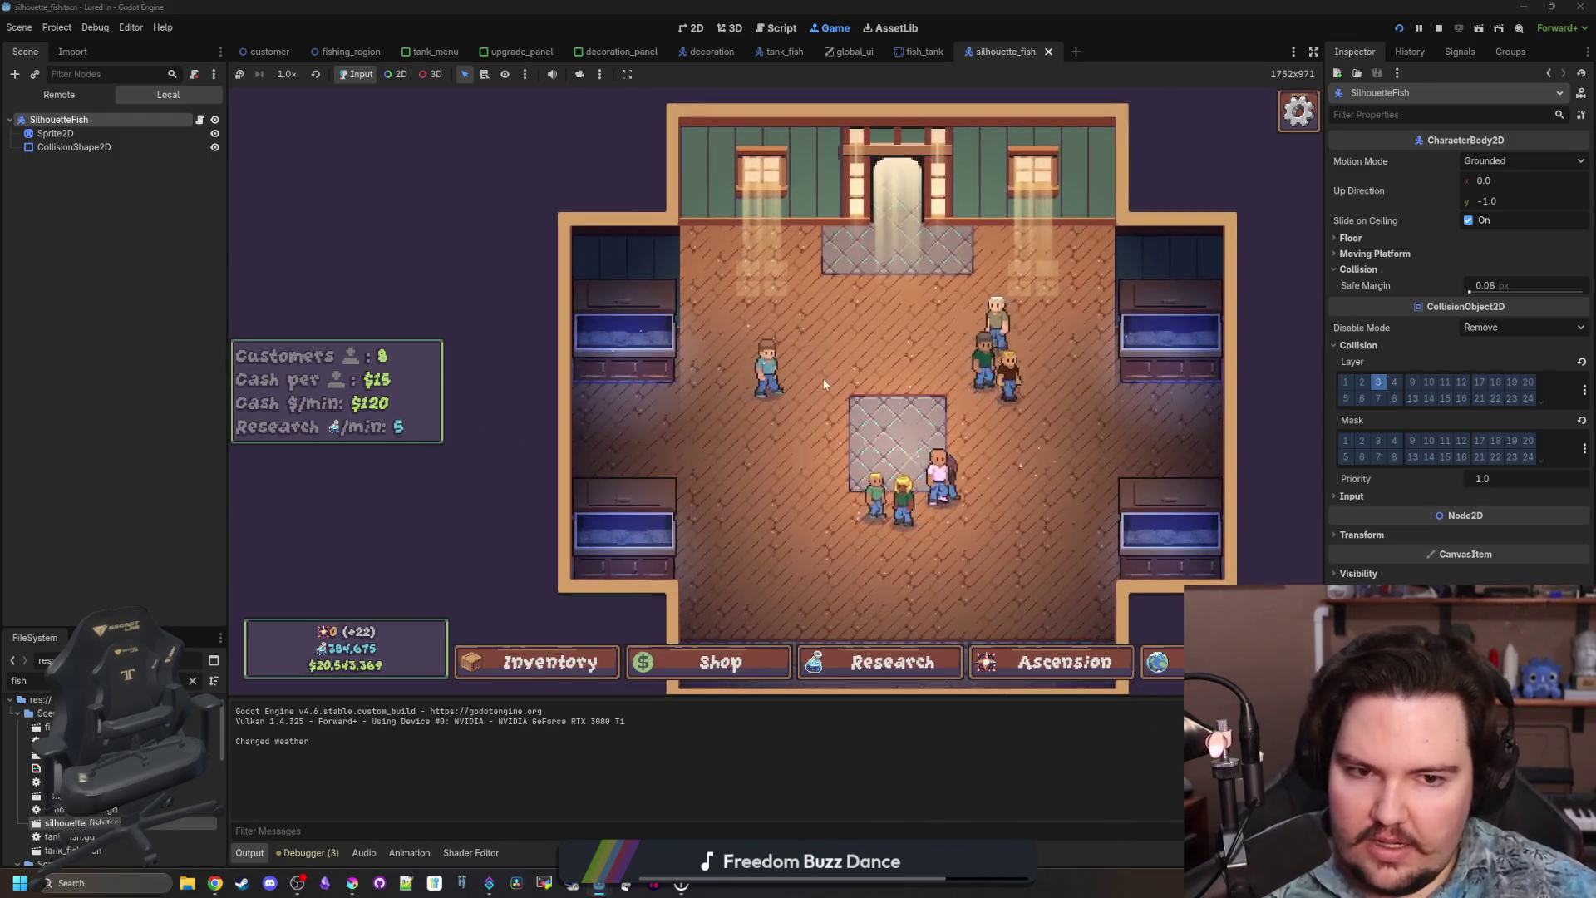
scroll(922, 357, "up", 2)
scroll(773, 433, "up", 2)
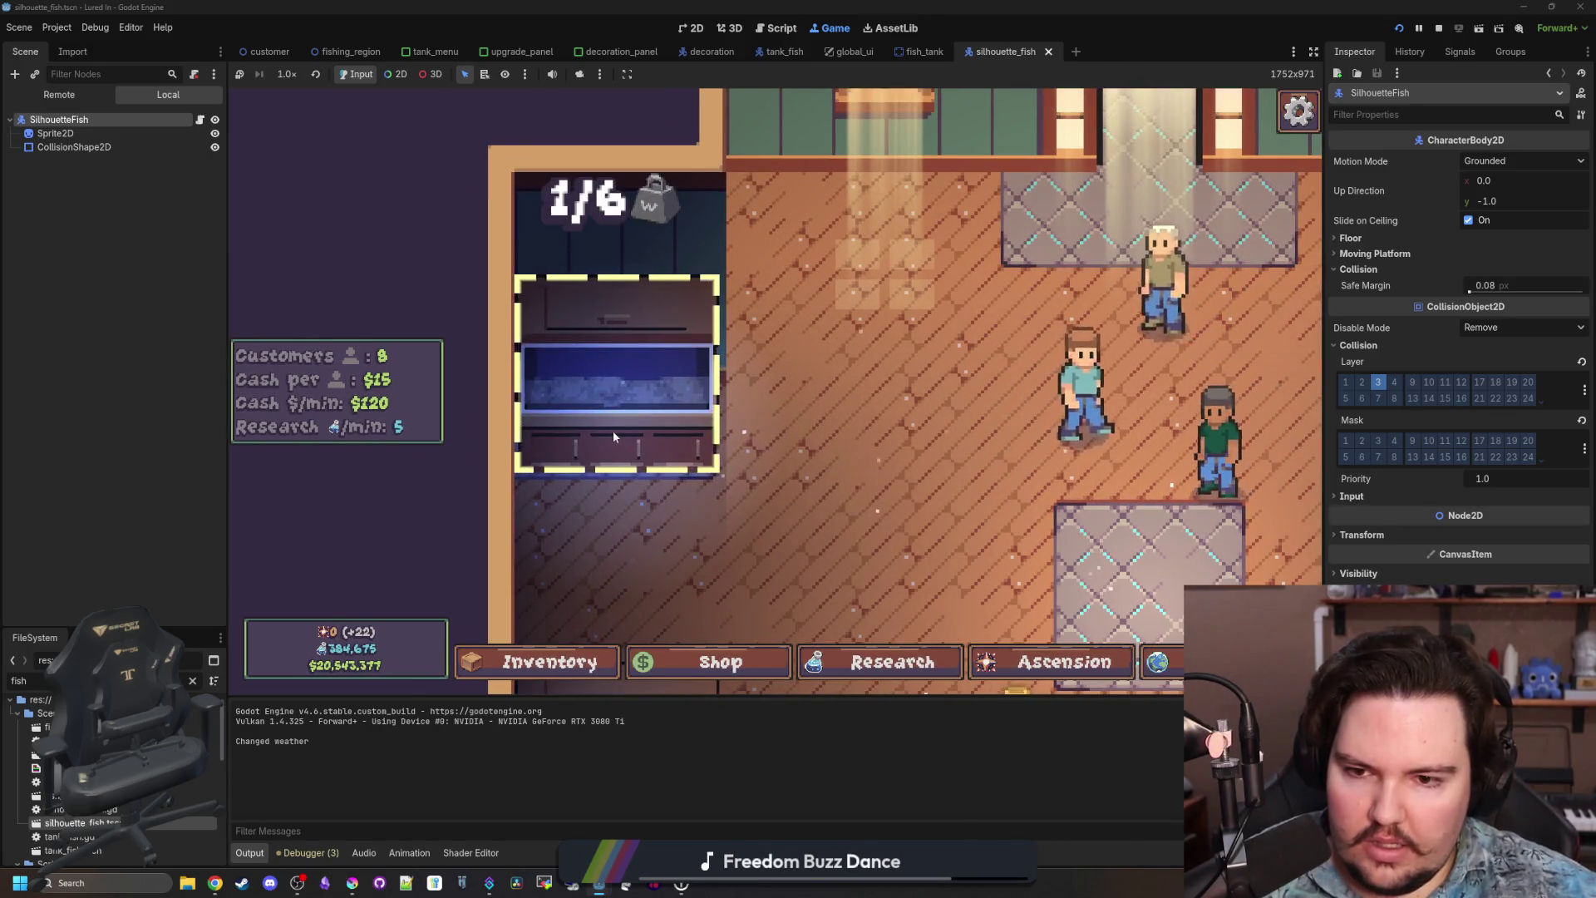
scroll(612, 430, "down", 2)
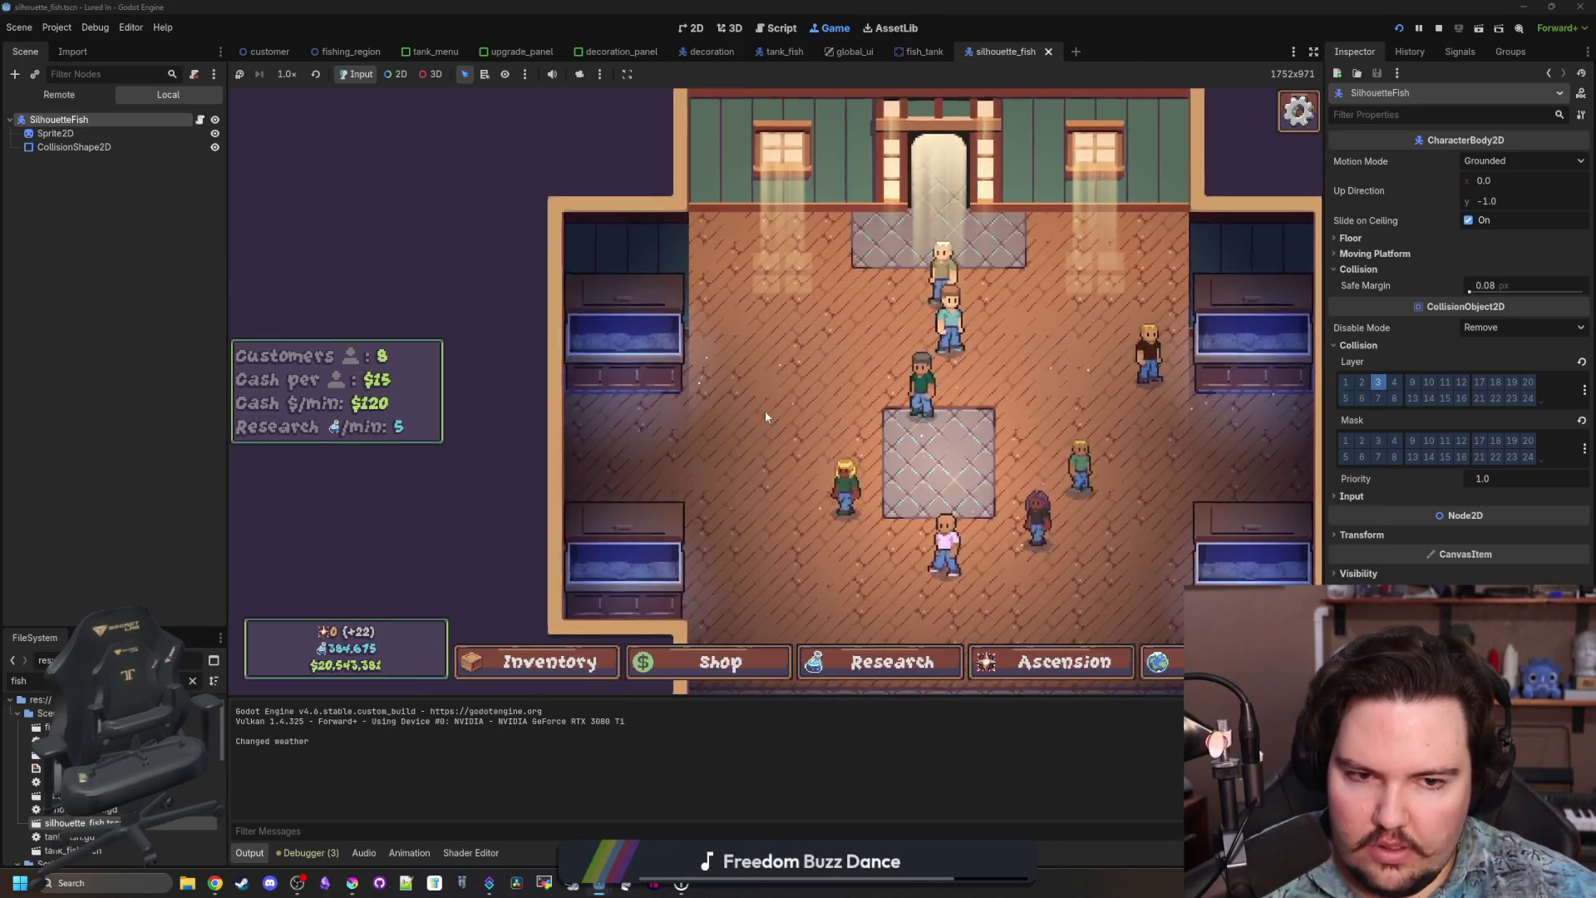
scroll(757, 411, "up", 2)
scroll(757, 411, "up", 2)
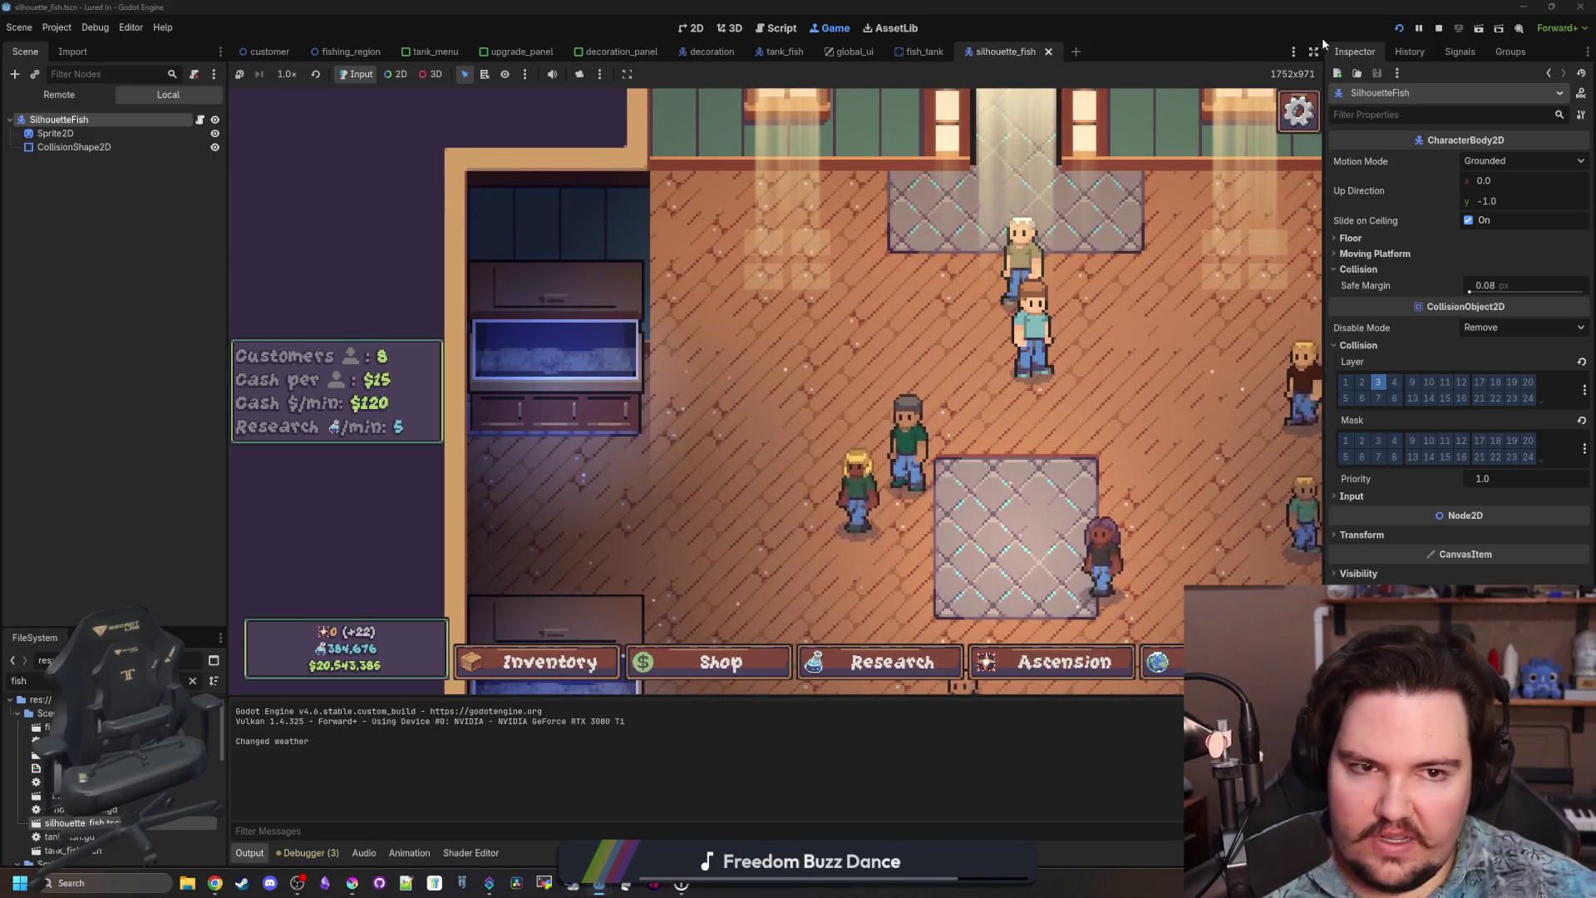
left_click(1443, 34)
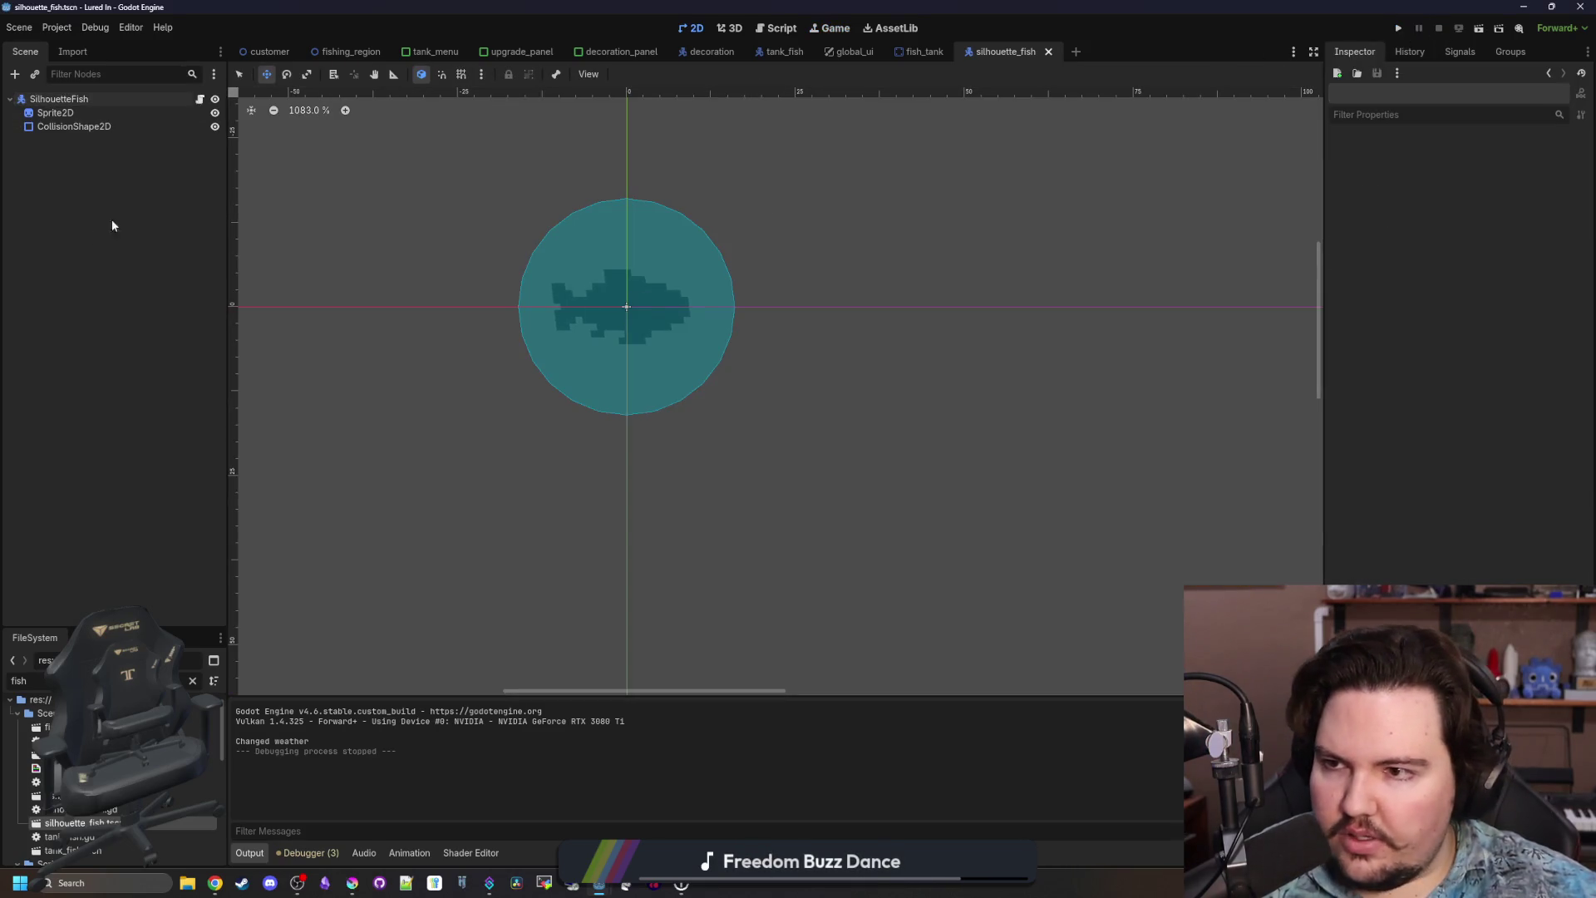
left_click(925, 52)
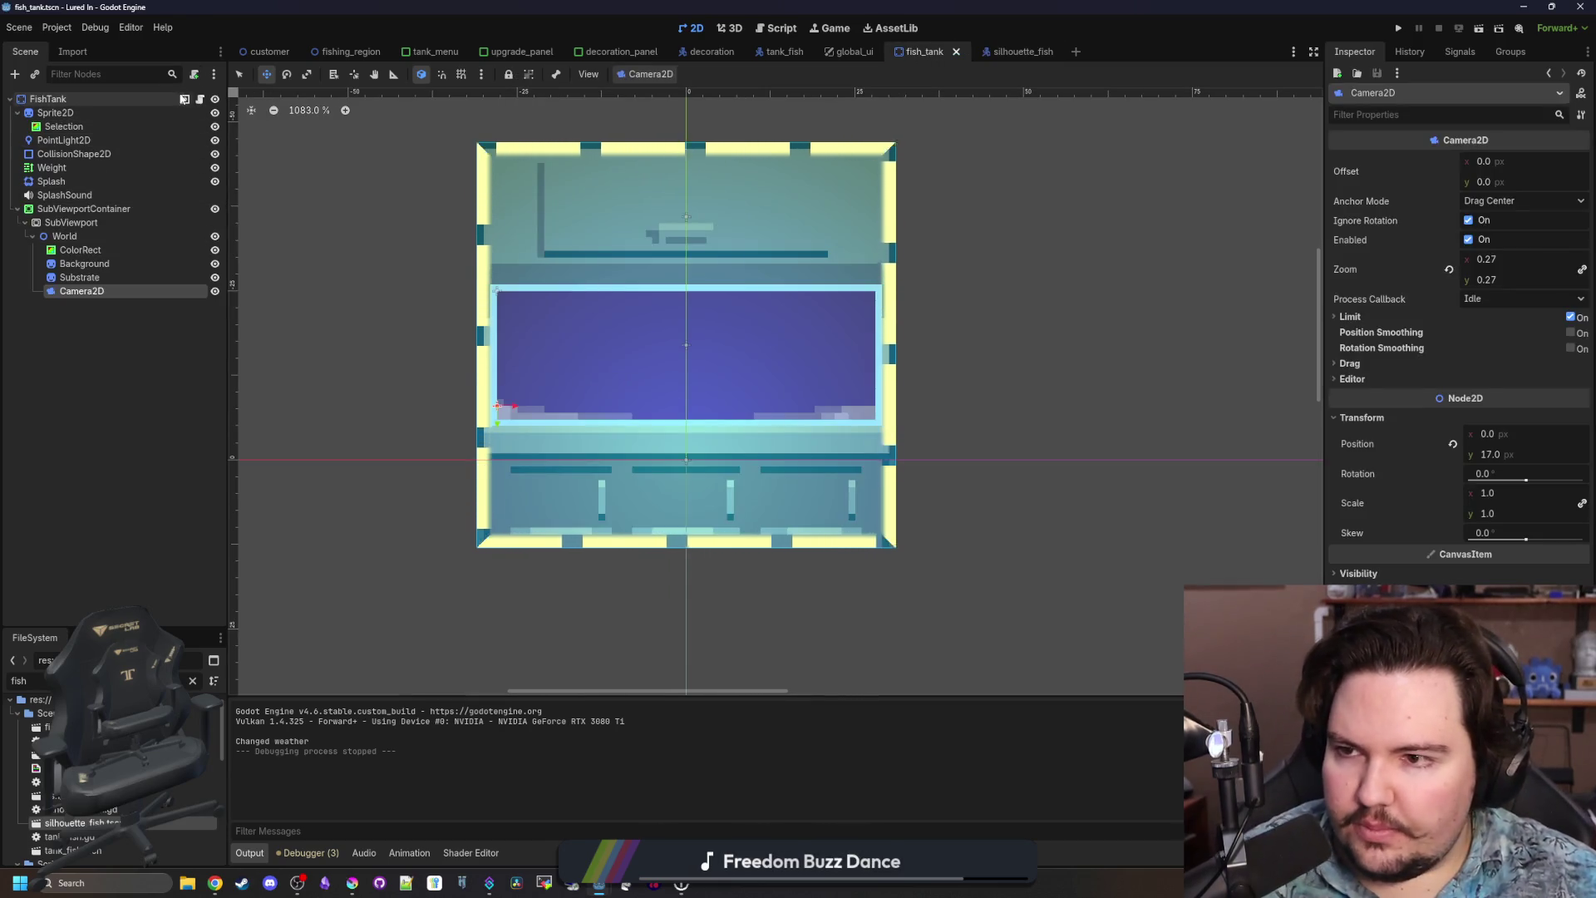
Open fish_tank.gd from FishTank's script icon and add a blank line below _ready.
left_click(200, 100)
left_click(504, 283)
key("ctrl+s")
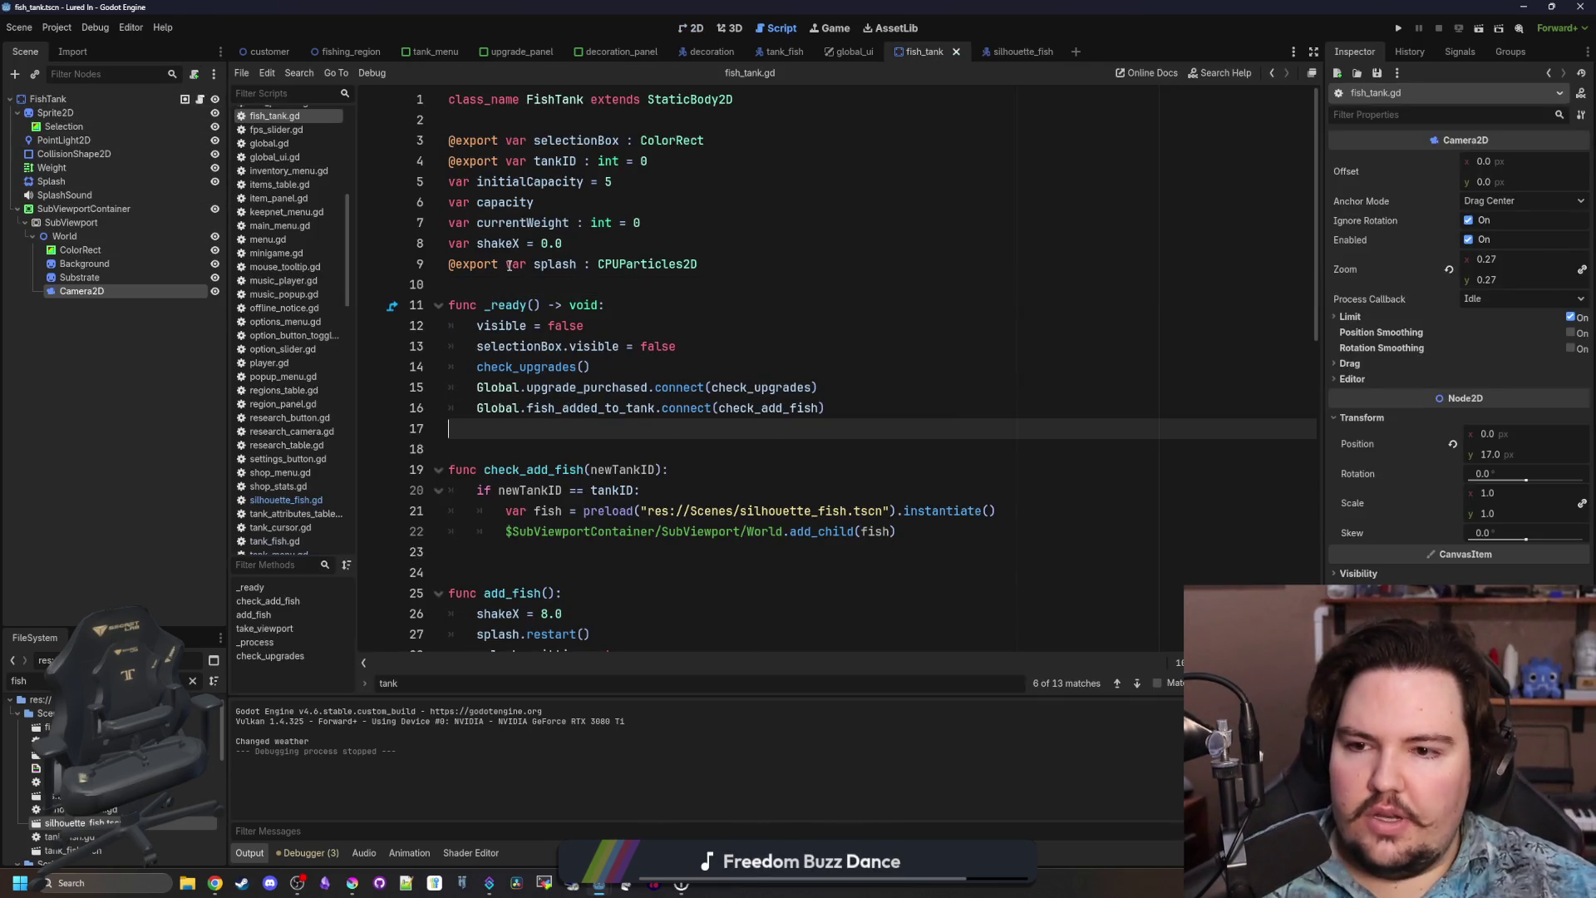
scroll(503, 283, "down", 2)
left_click(499, 305)
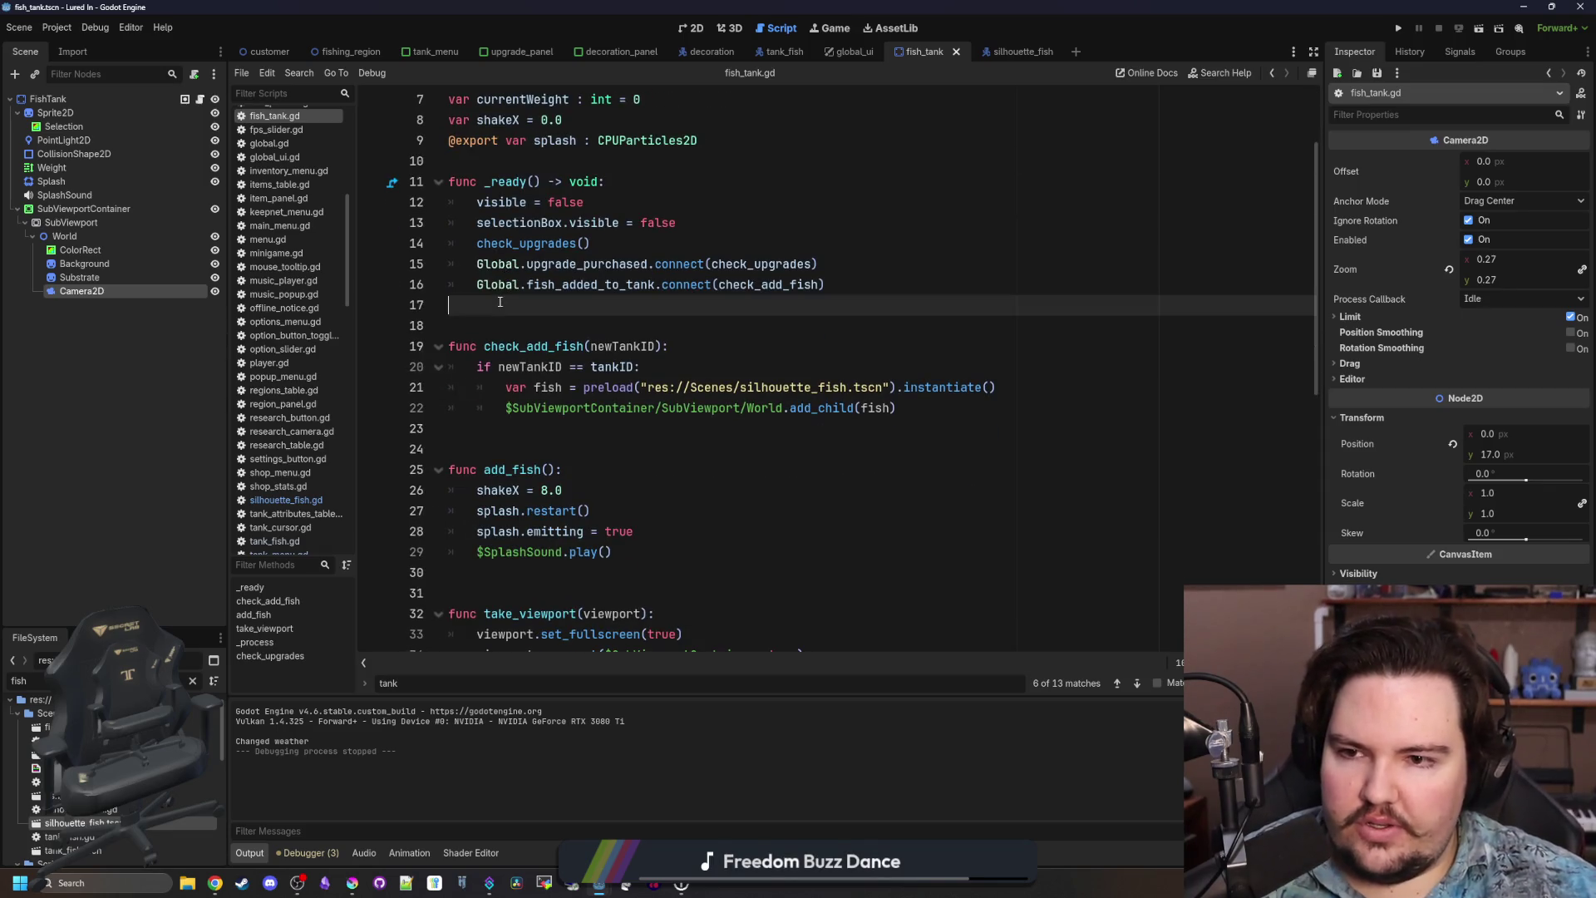
scroll(551, 305, "down", 4)
scroll(617, 381, "up", 4)
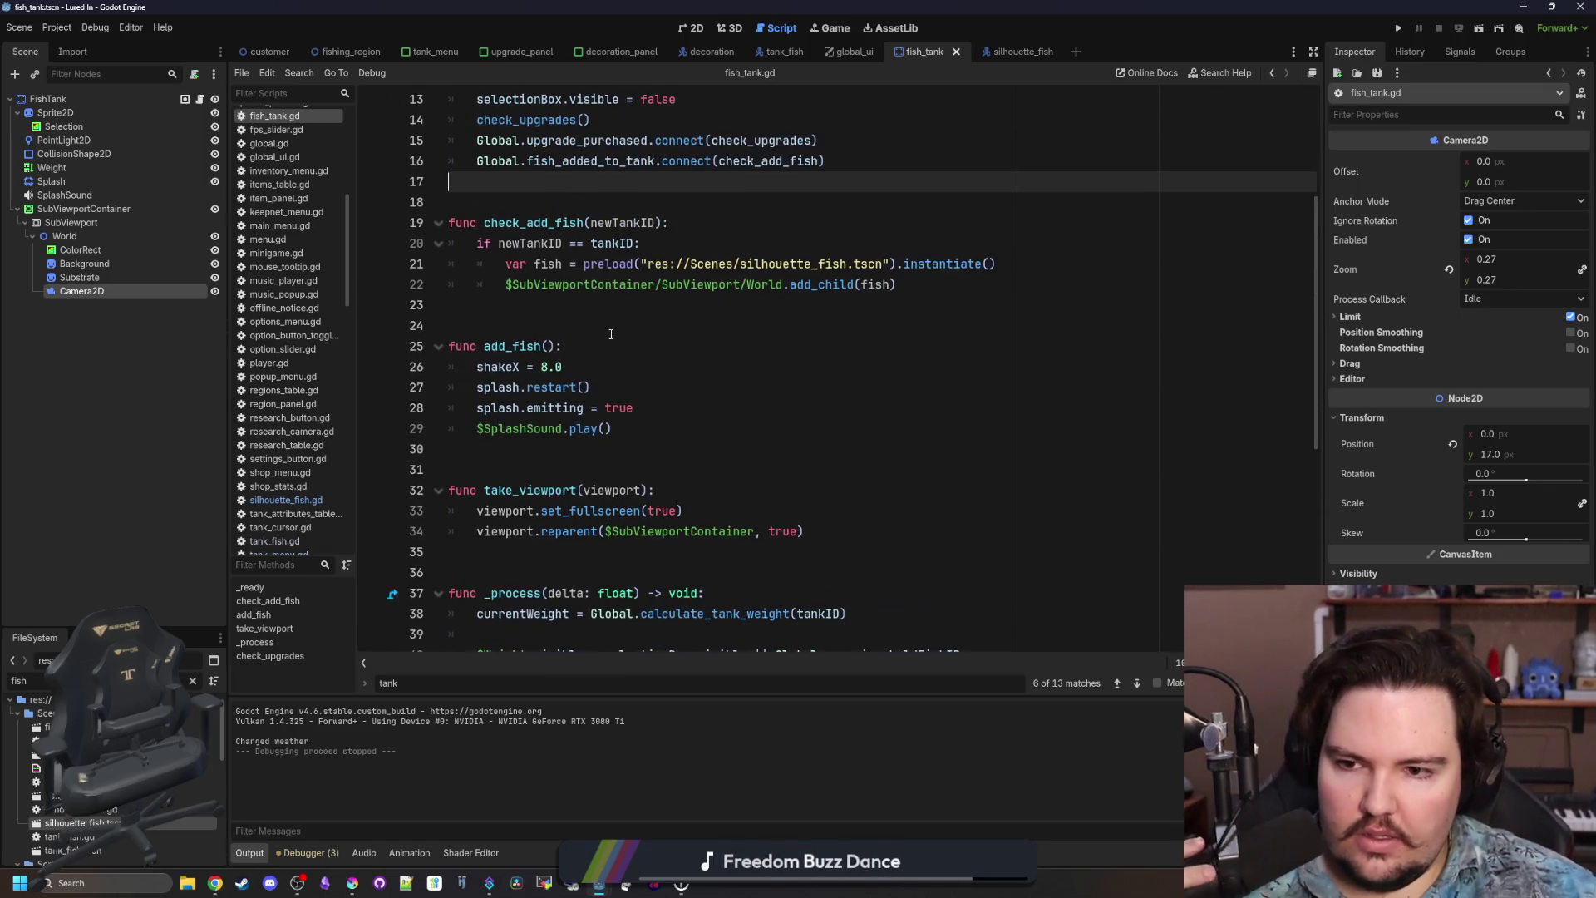
scroll(617, 380, "up", 1)
key("Return")
key("Return")
key("Return")
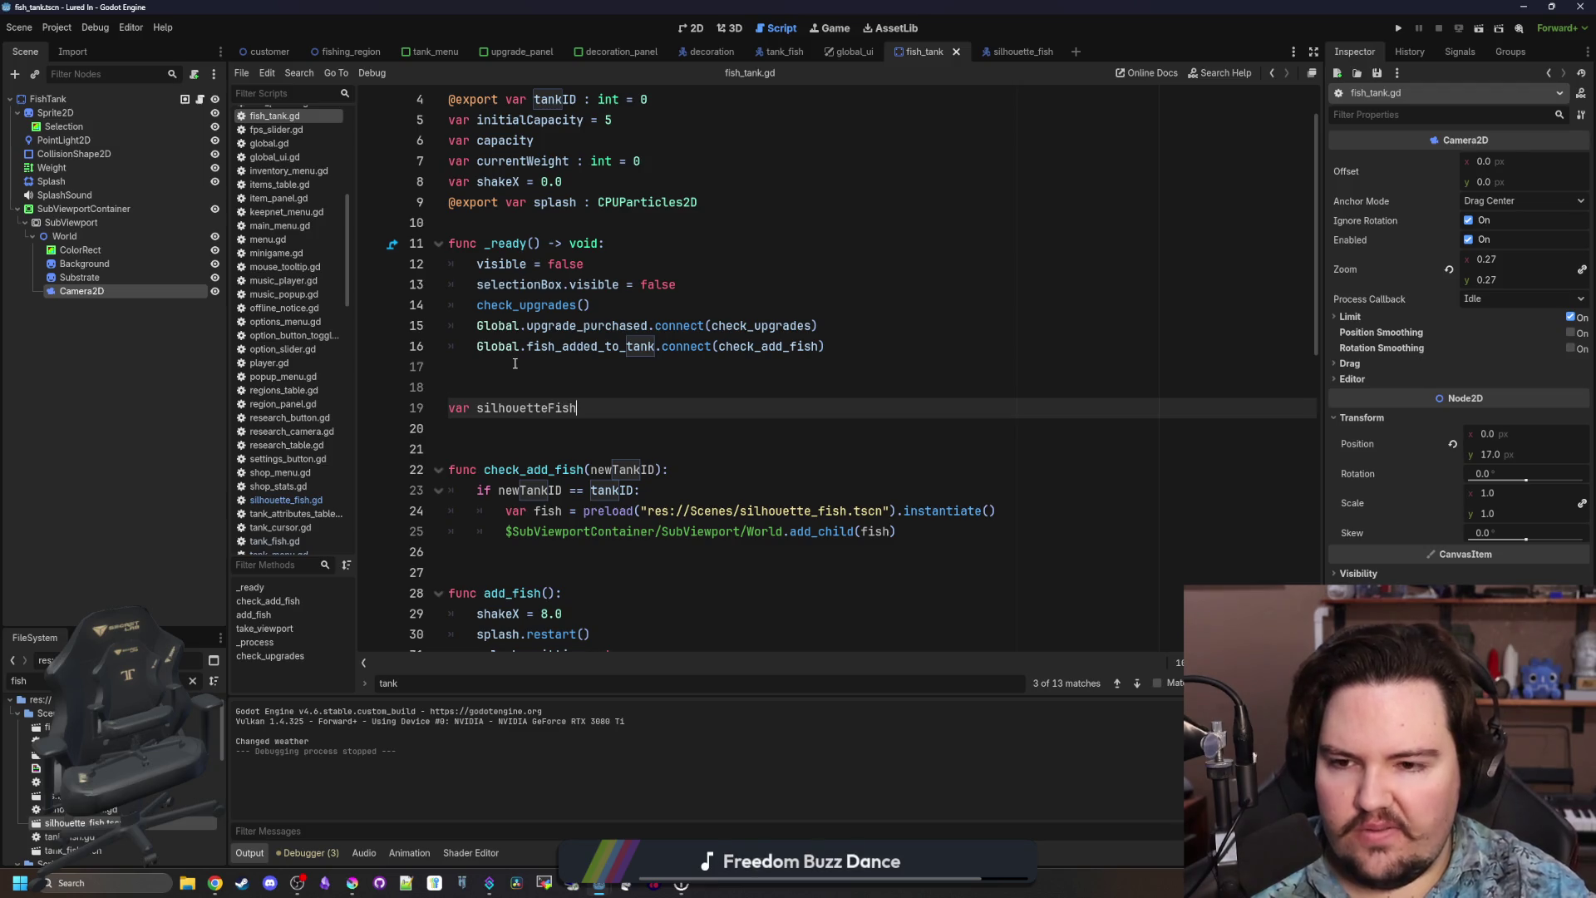
Declare var silhouetteFish : Array[SilhouetteFish] = [] below _ready.
type(" : Array[] = [")
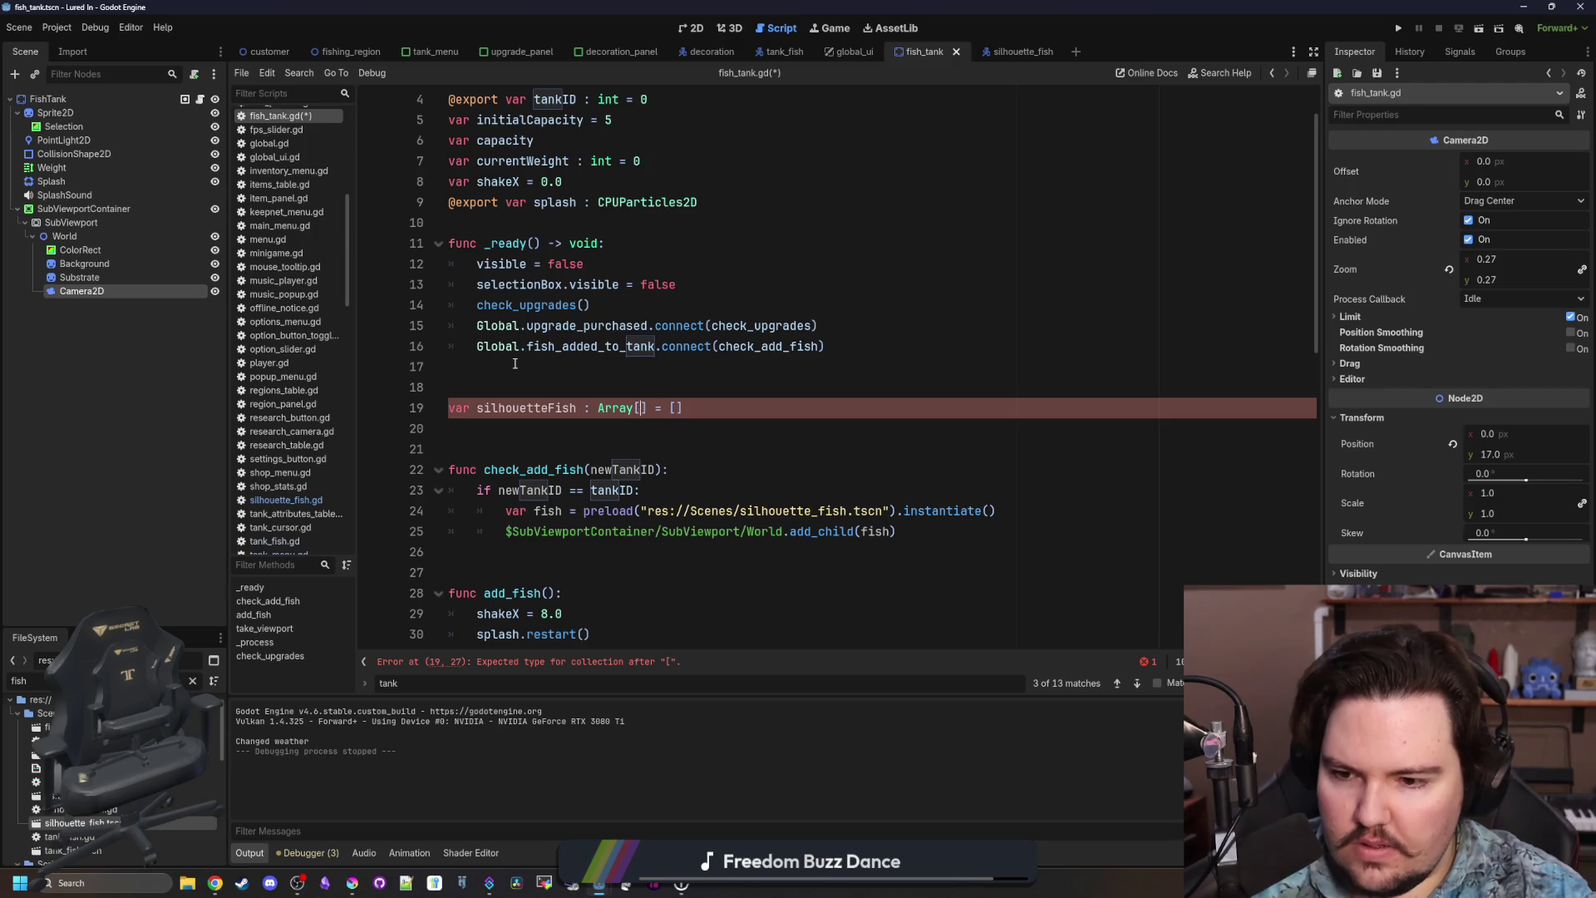
type("Silhou")
key("Return")
key("Down")
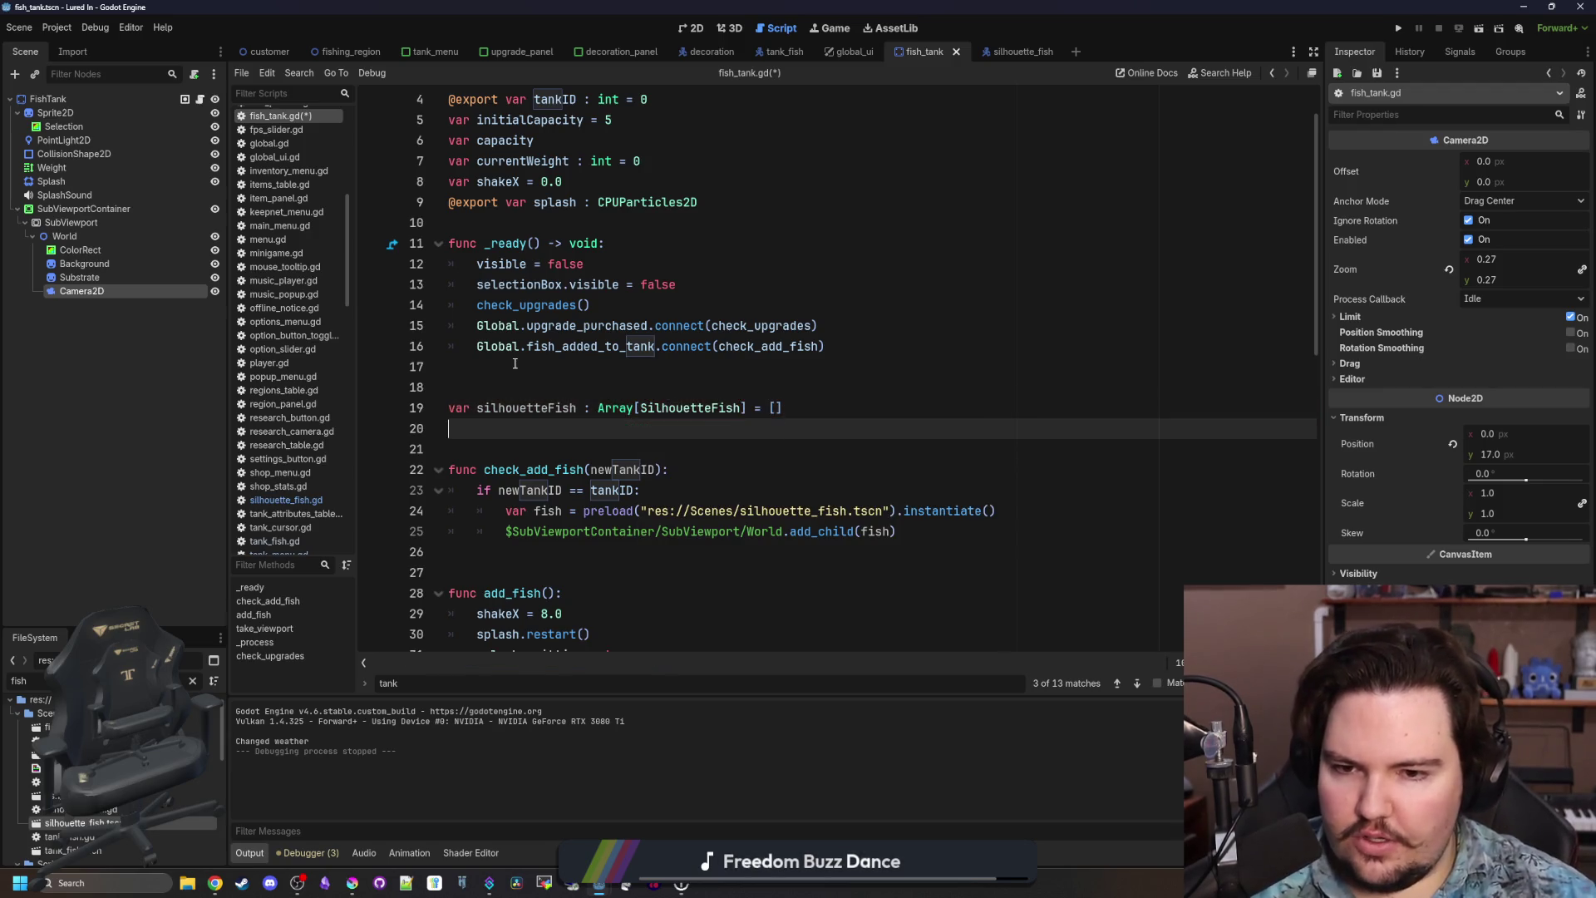
key("Down")
key("Down")
key("Down")
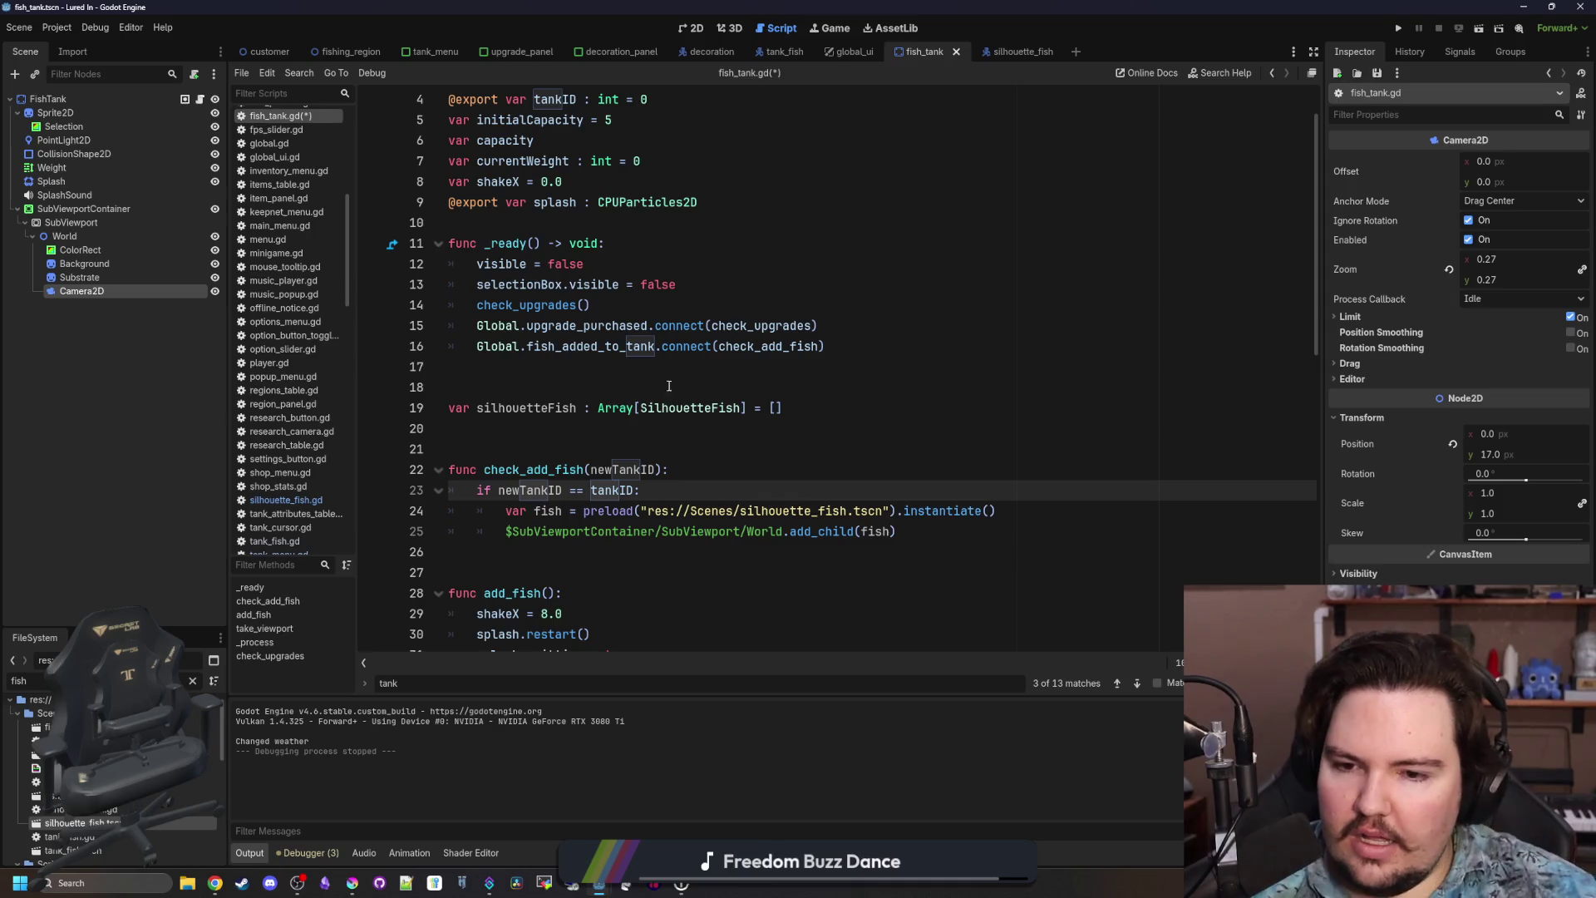
Start a new indented line at the end of _ready.
scroll(736, 453, "down", 1)
left_click(697, 402)
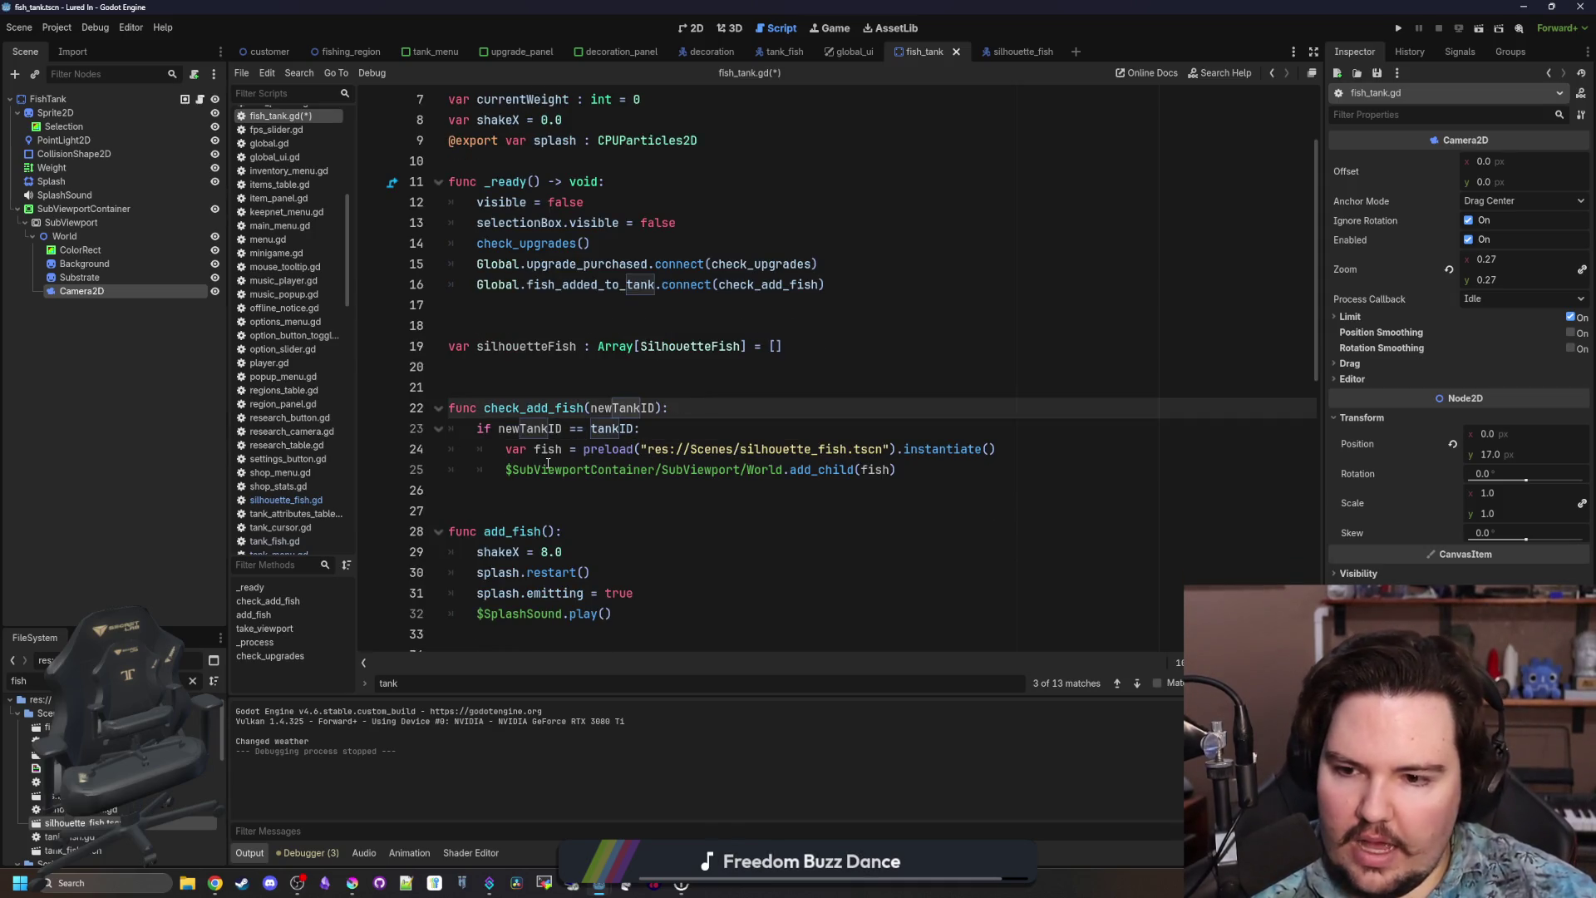
scroll(548, 464, "up", 1)
left_click(813, 371)
key("Return")
key("Up")
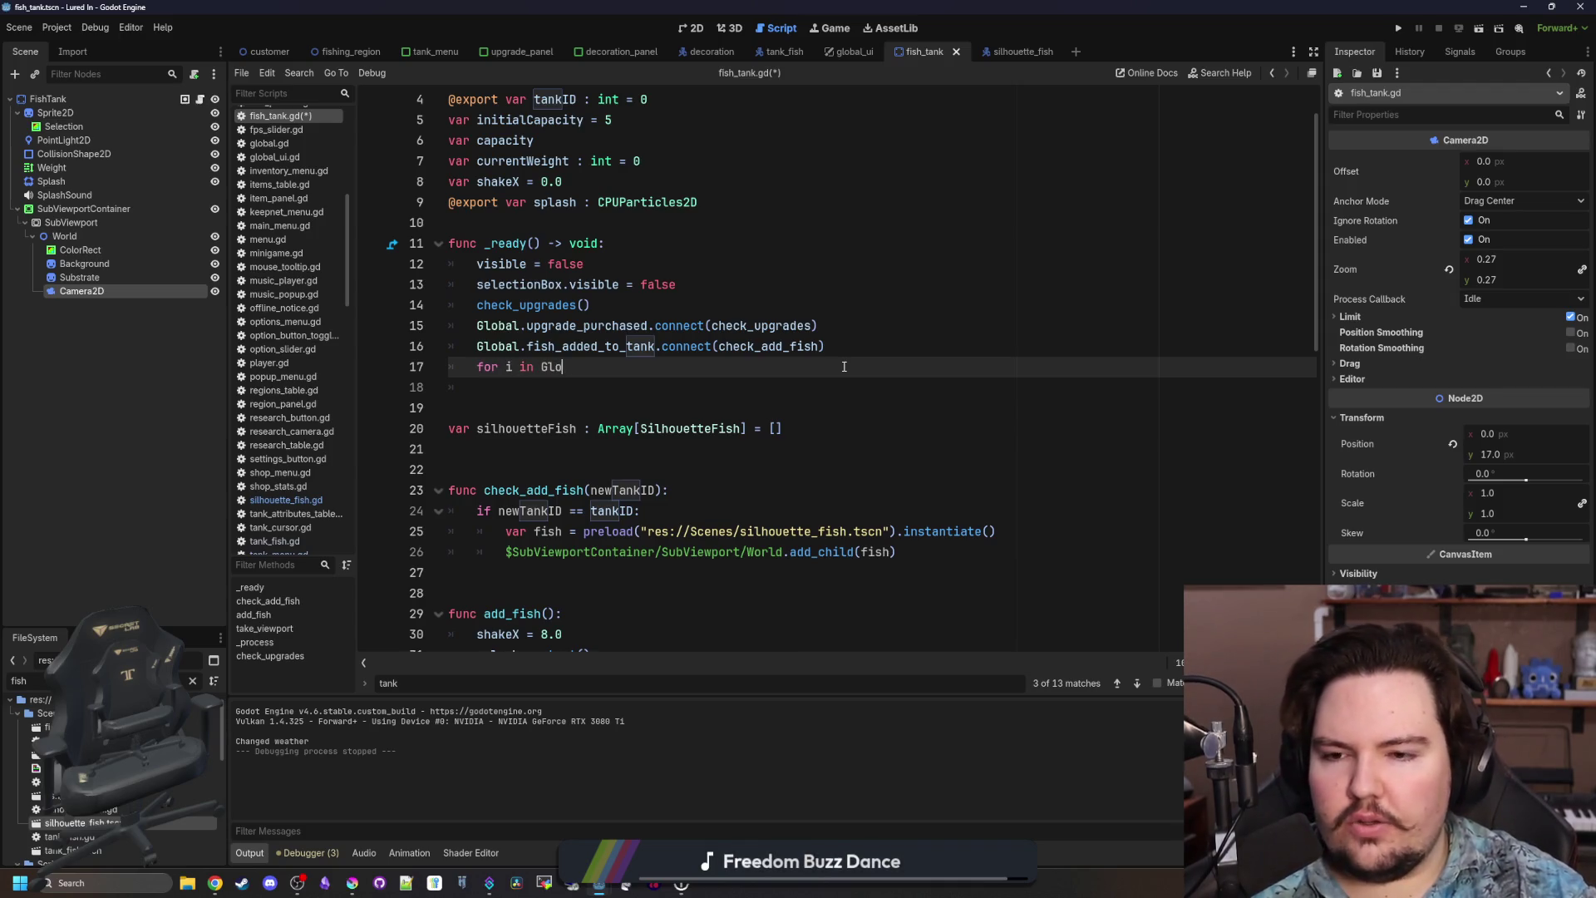
In _ready, loop over Global.tankFishData[tankID] calling check_add_fish(tankID).
type("bal.tankF")
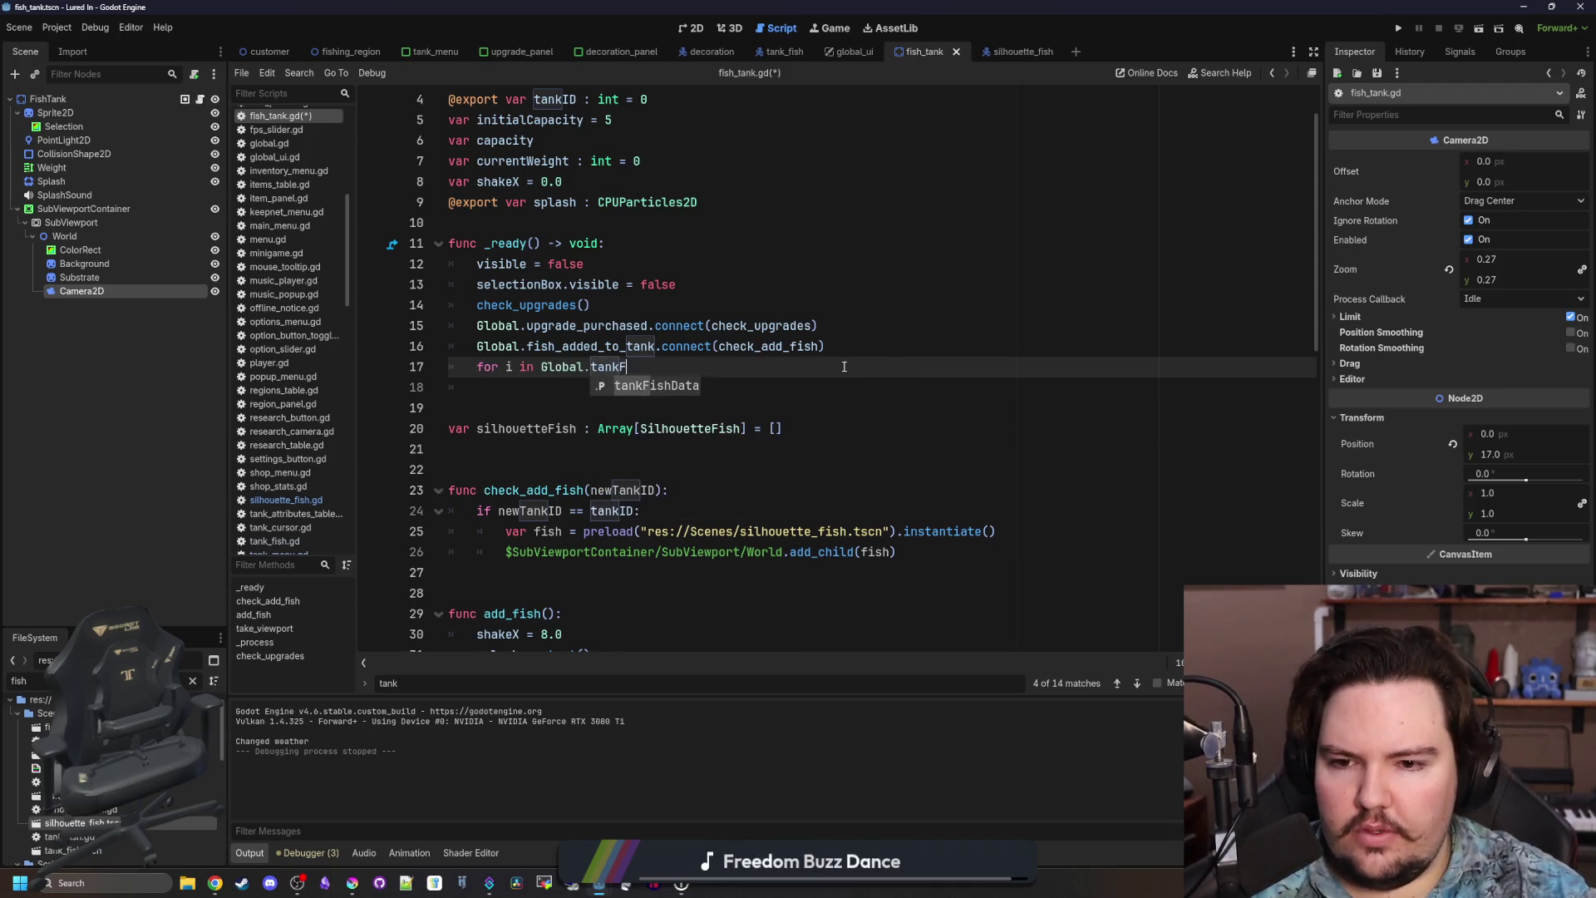
key("Return")
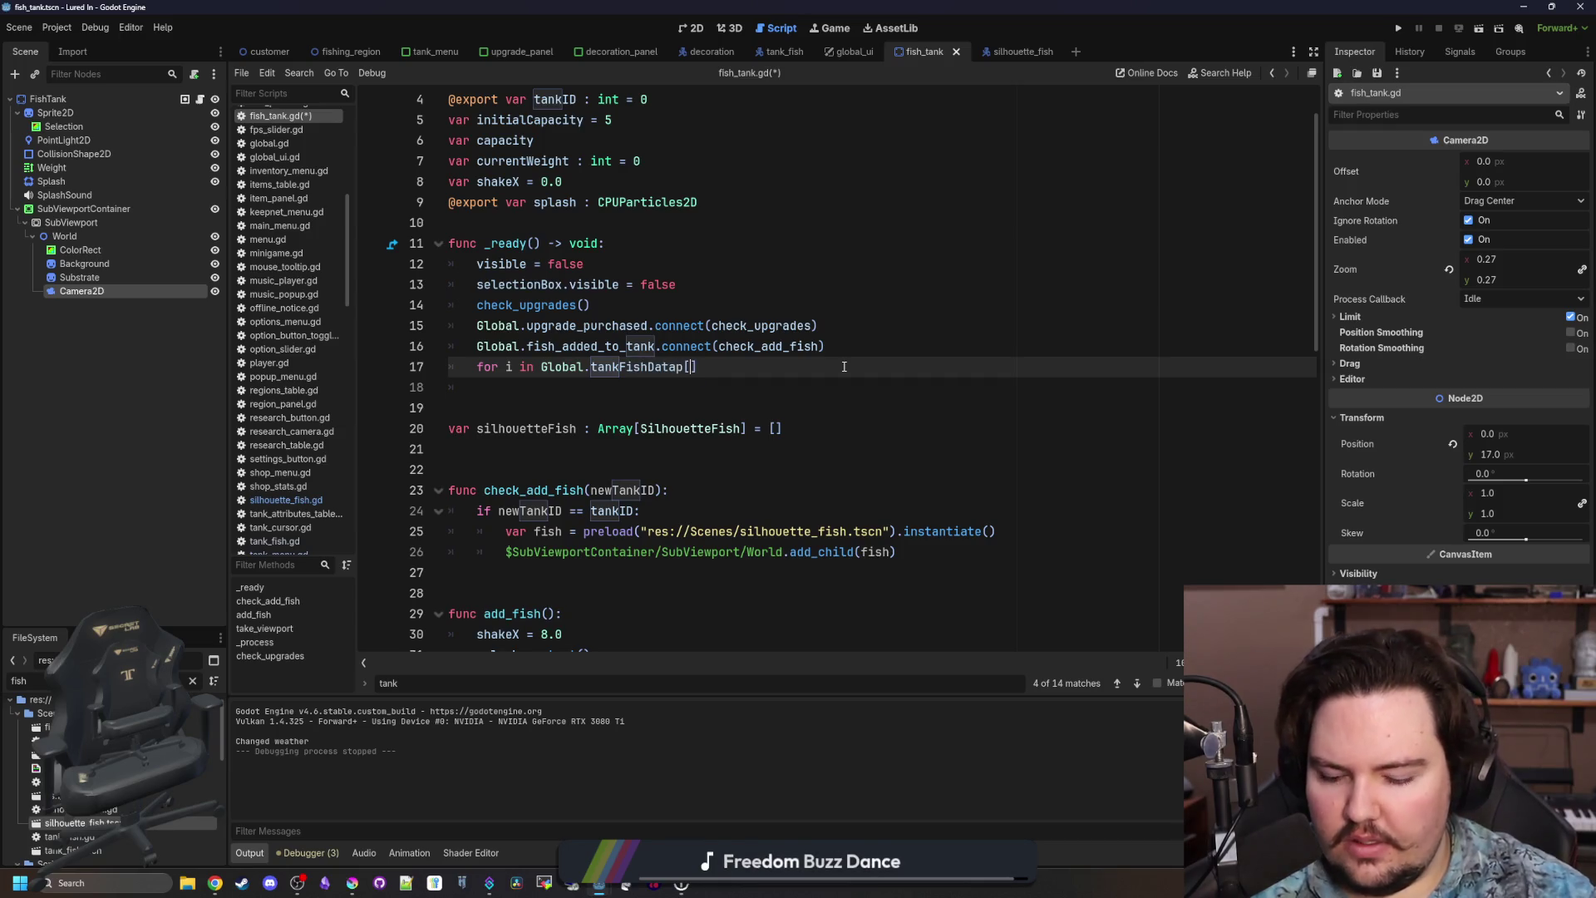
type("tankID")
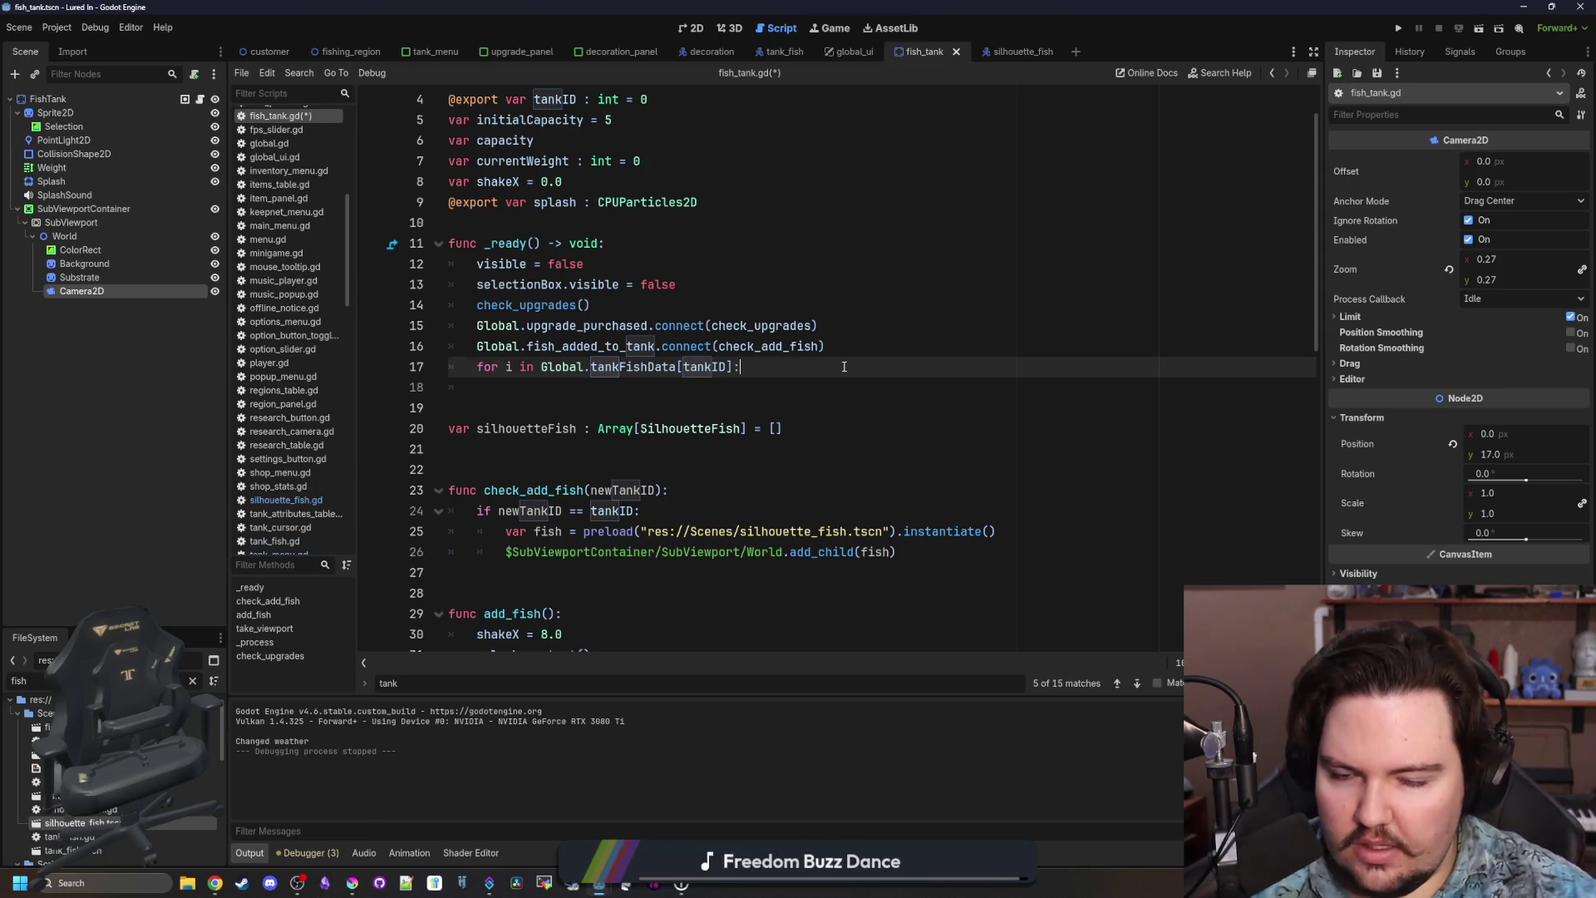
key("Return")
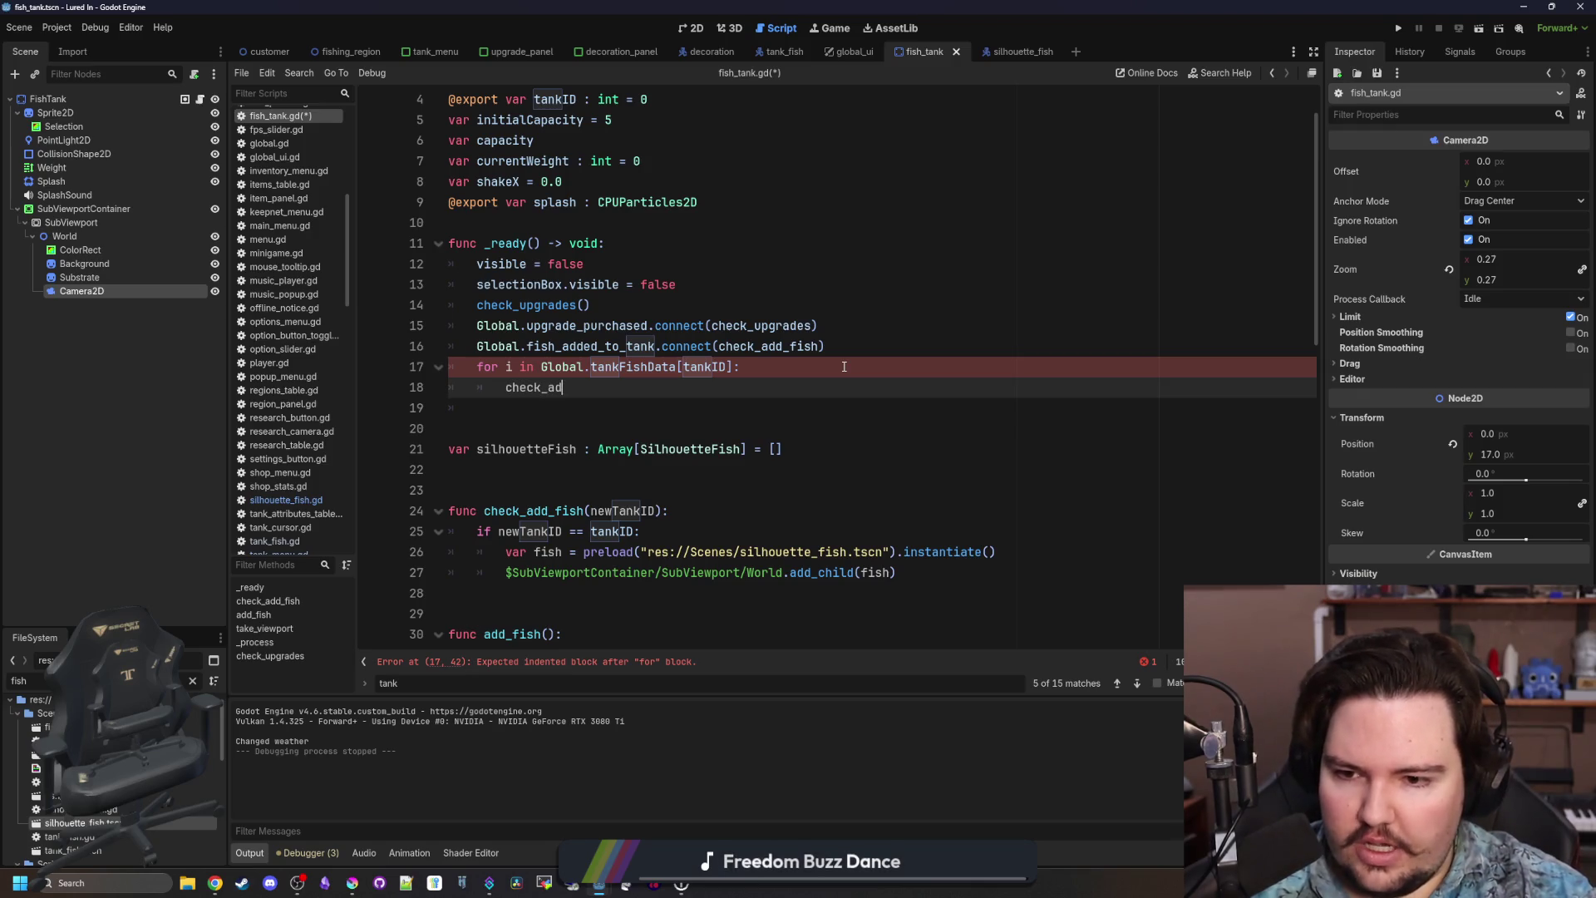
type("check_add_fish(")
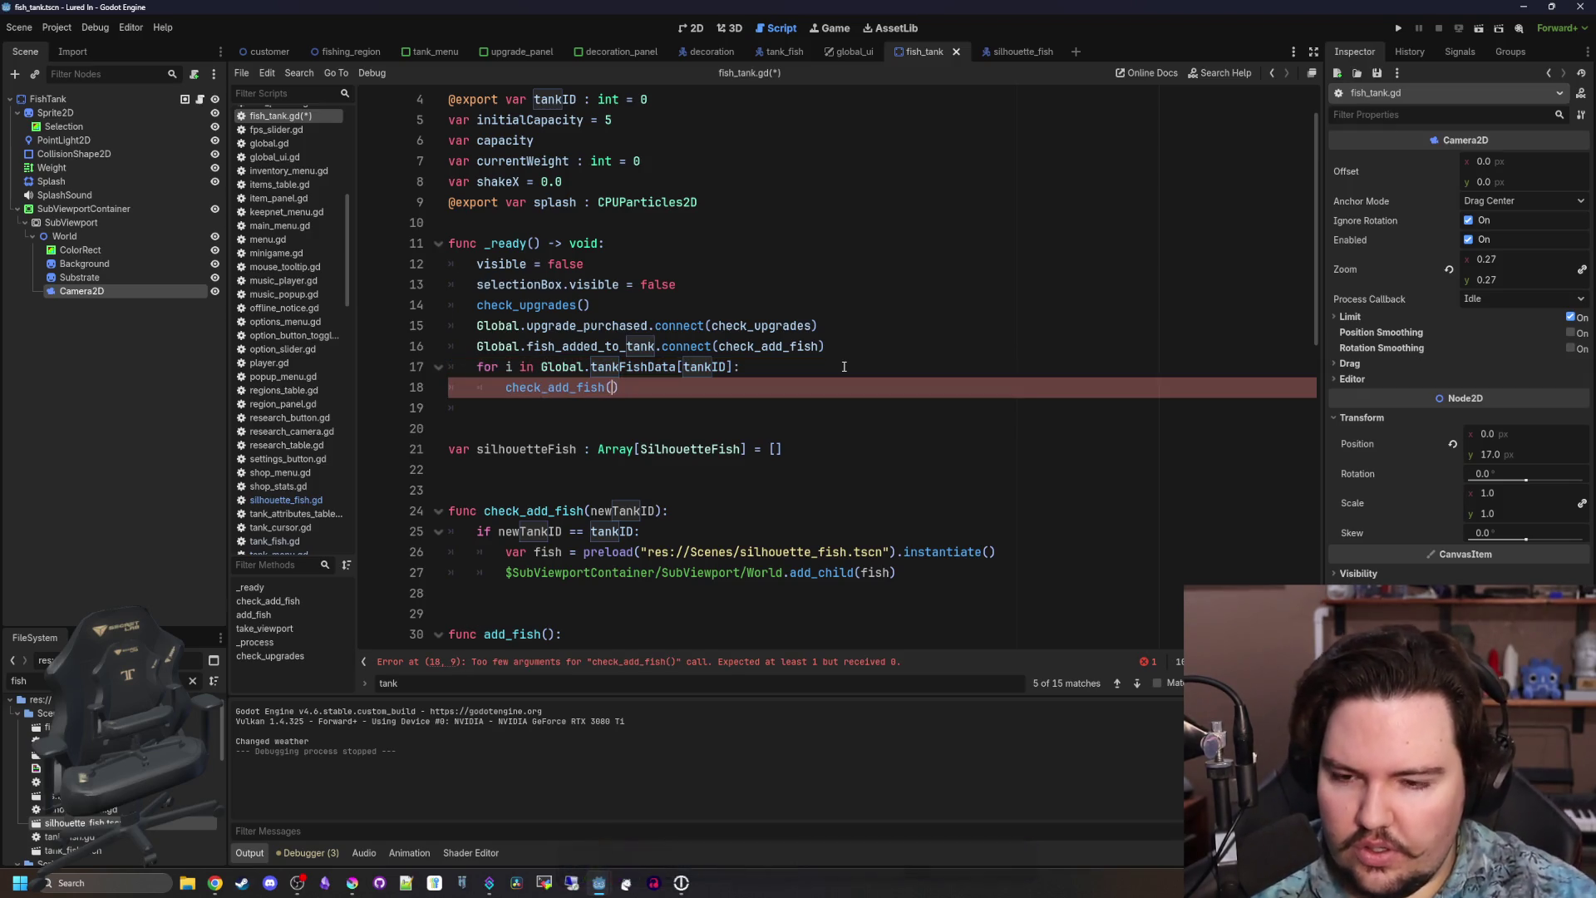
type("new")
key("BackSpace")
key("BackSpace")
key("BackSpace")
type("tankID")
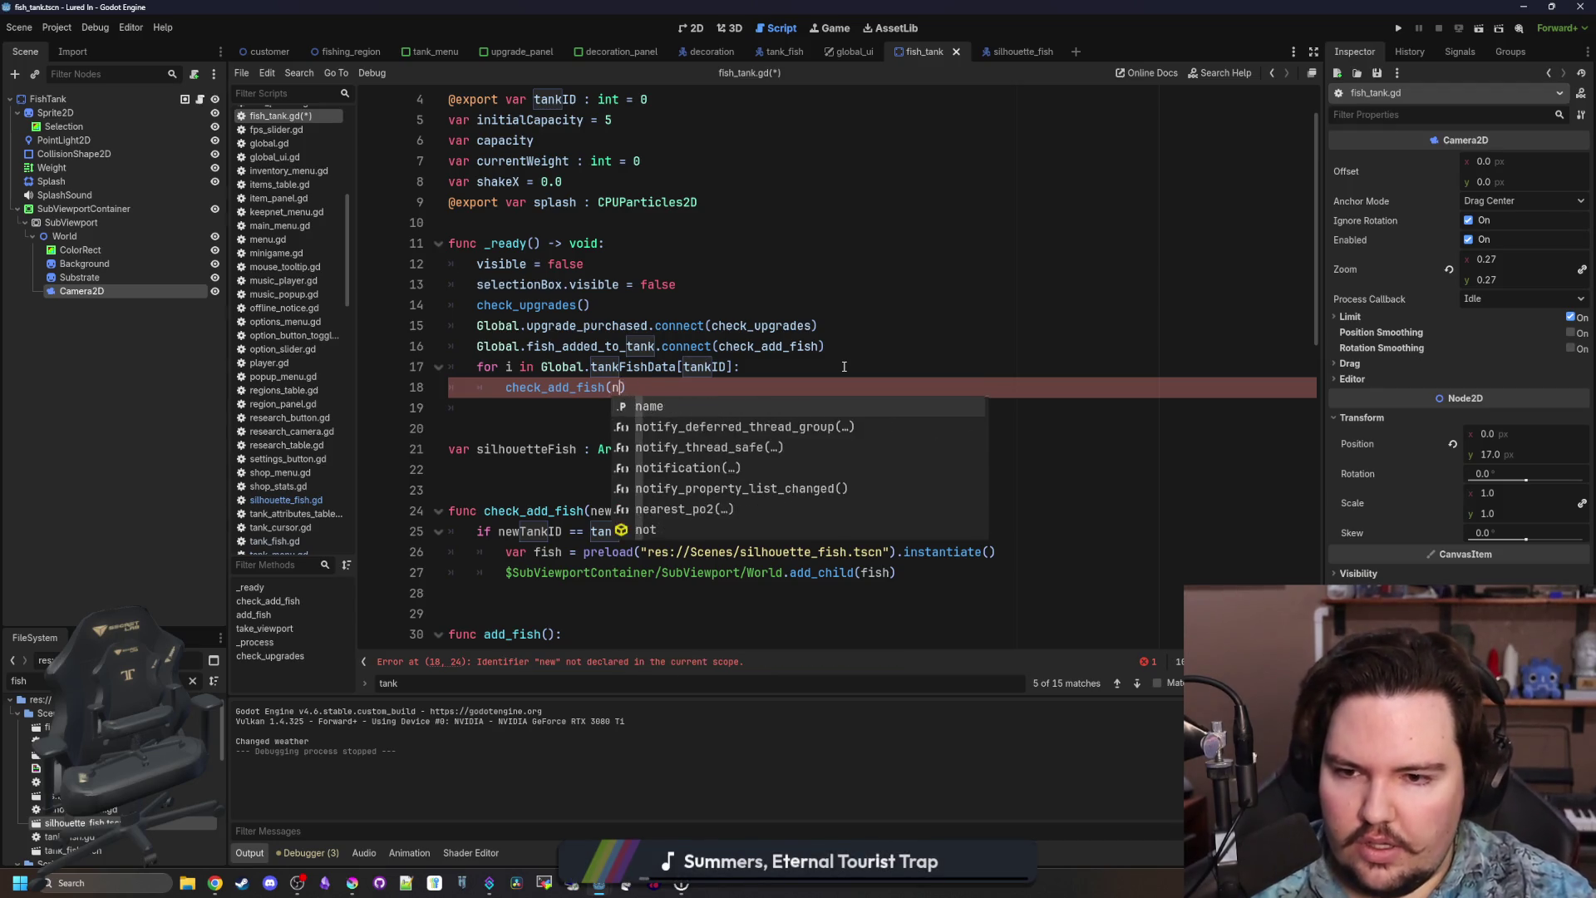
type(")")
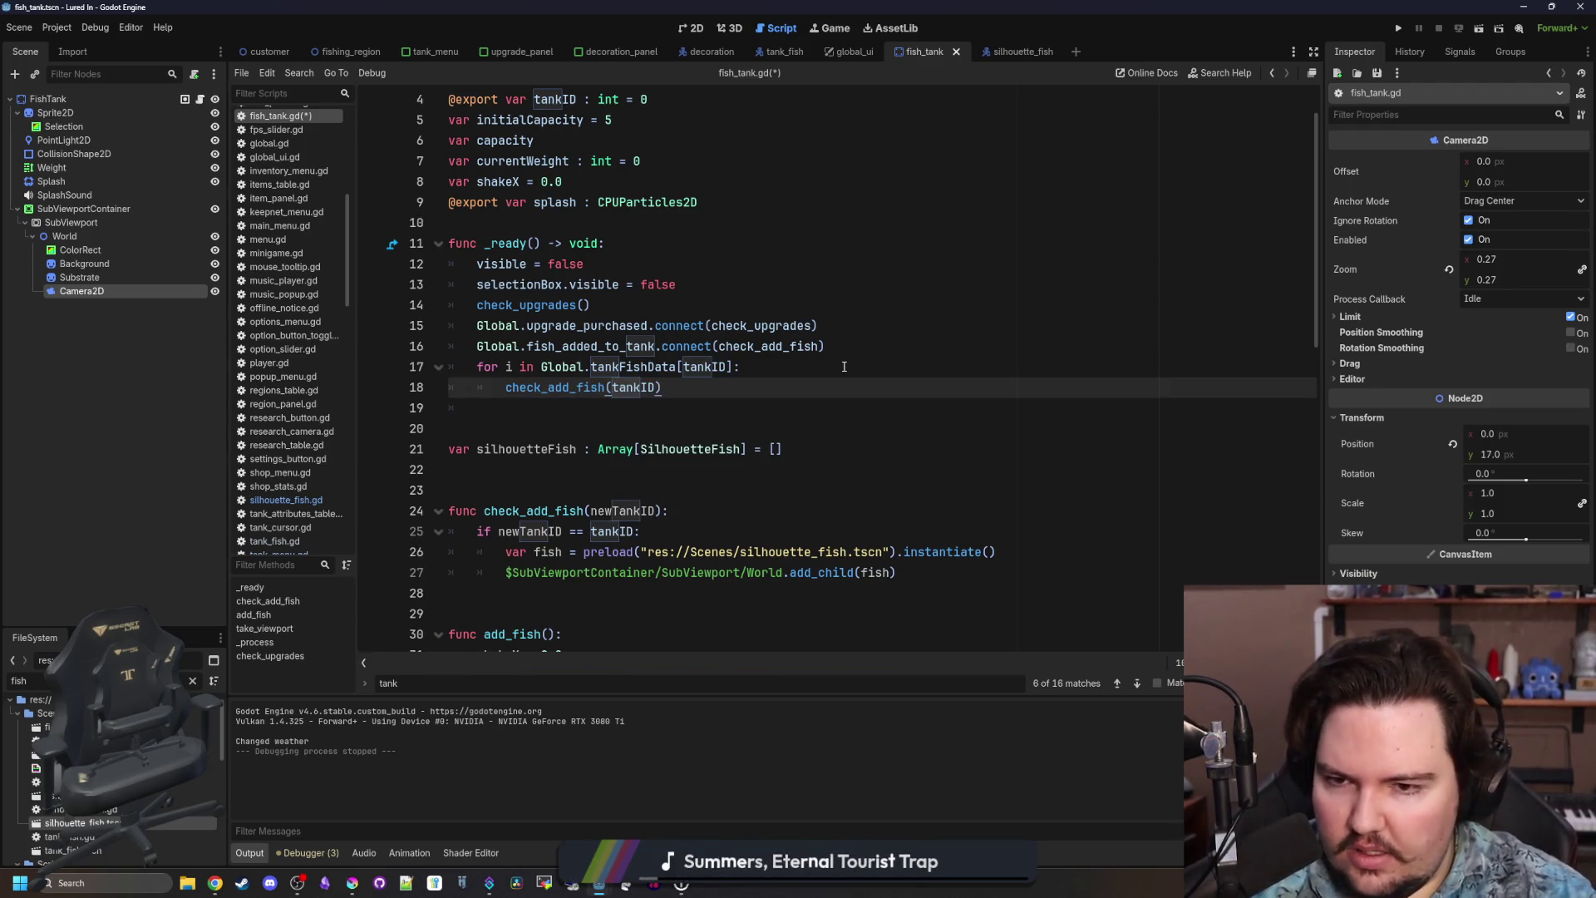
key("Up")
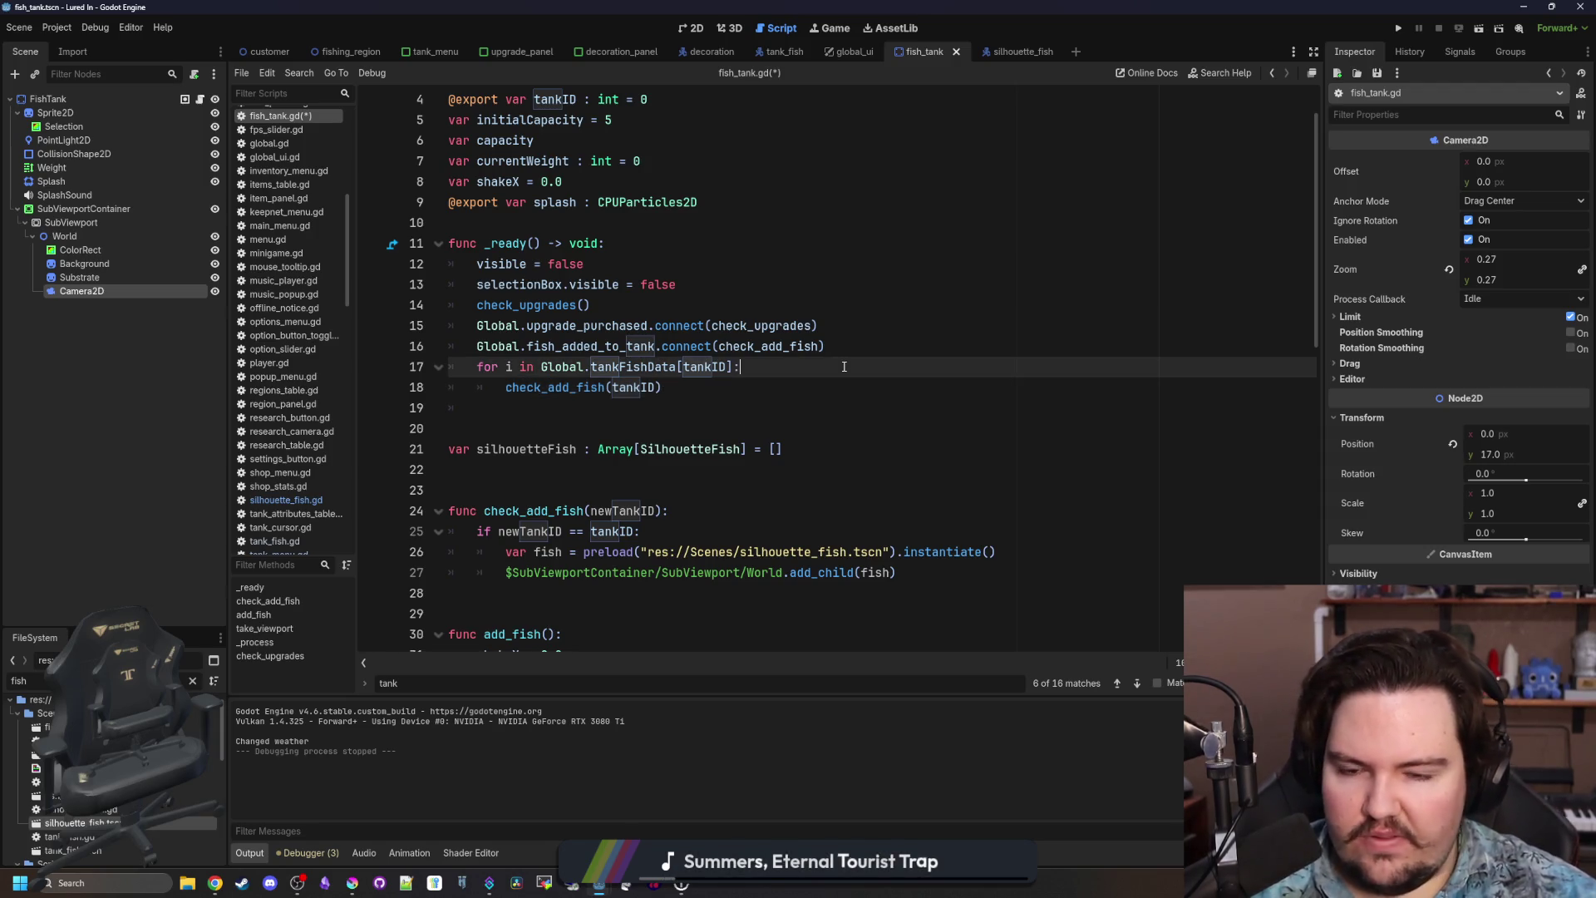
Add silhouetteFish.push_back(fish) after add_child in check_add_fish and save the script.
scroll(723, 442, "down", 1)
left_click(684, 368)
left_click(560, 343)
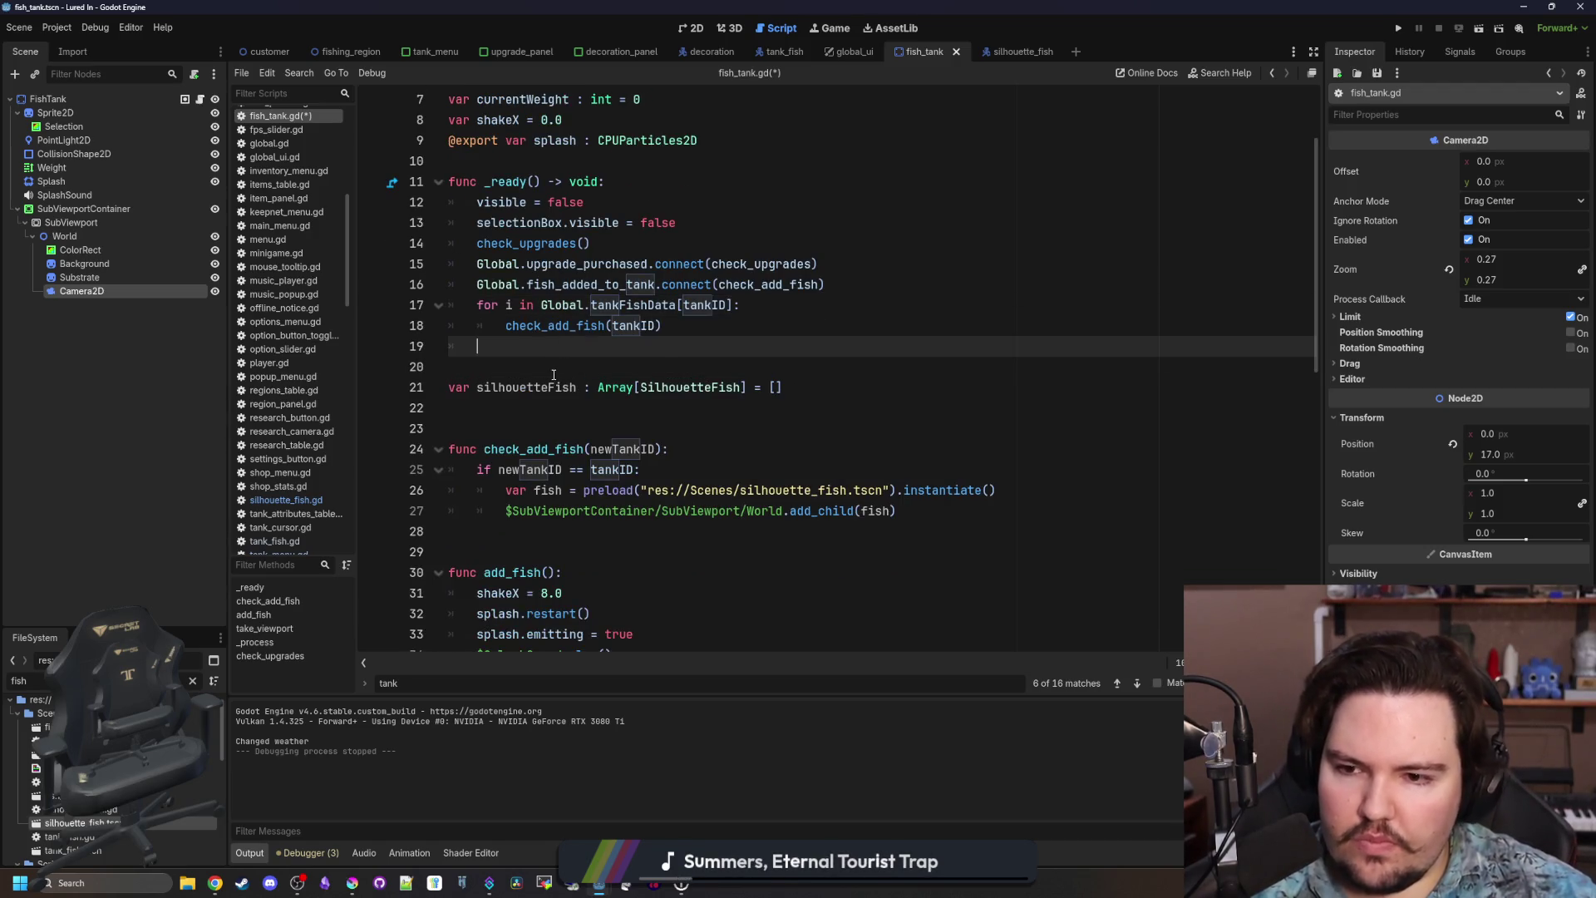
left_click(727, 490)
left_click(953, 509)
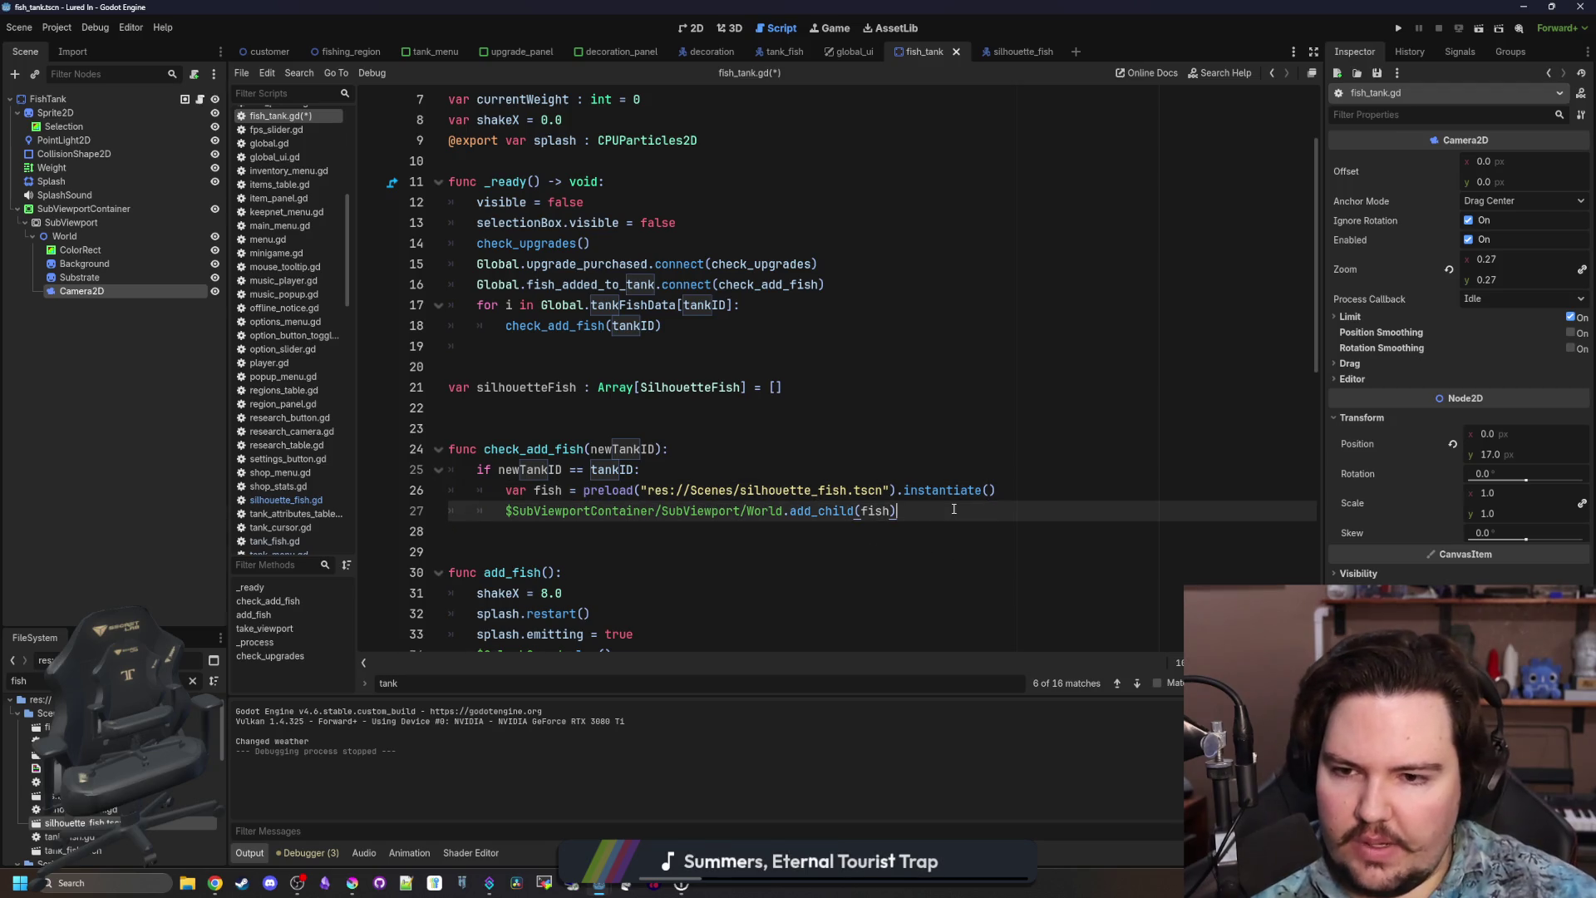
key("Return")
type("silhou")
key("Return")
type(".push_back*(")
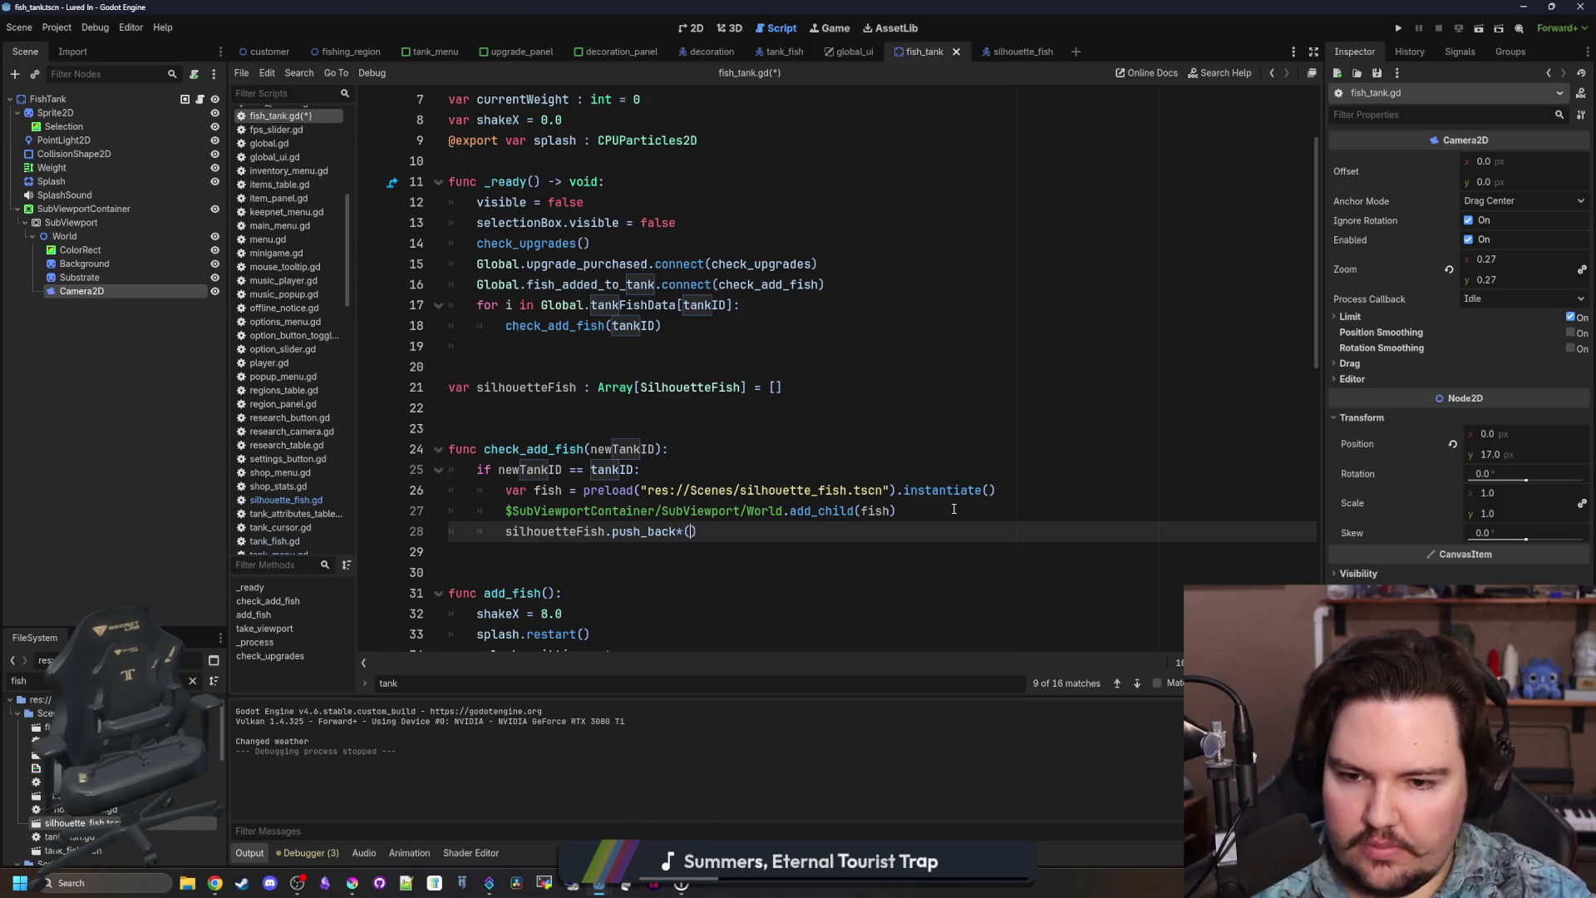
type("fish")
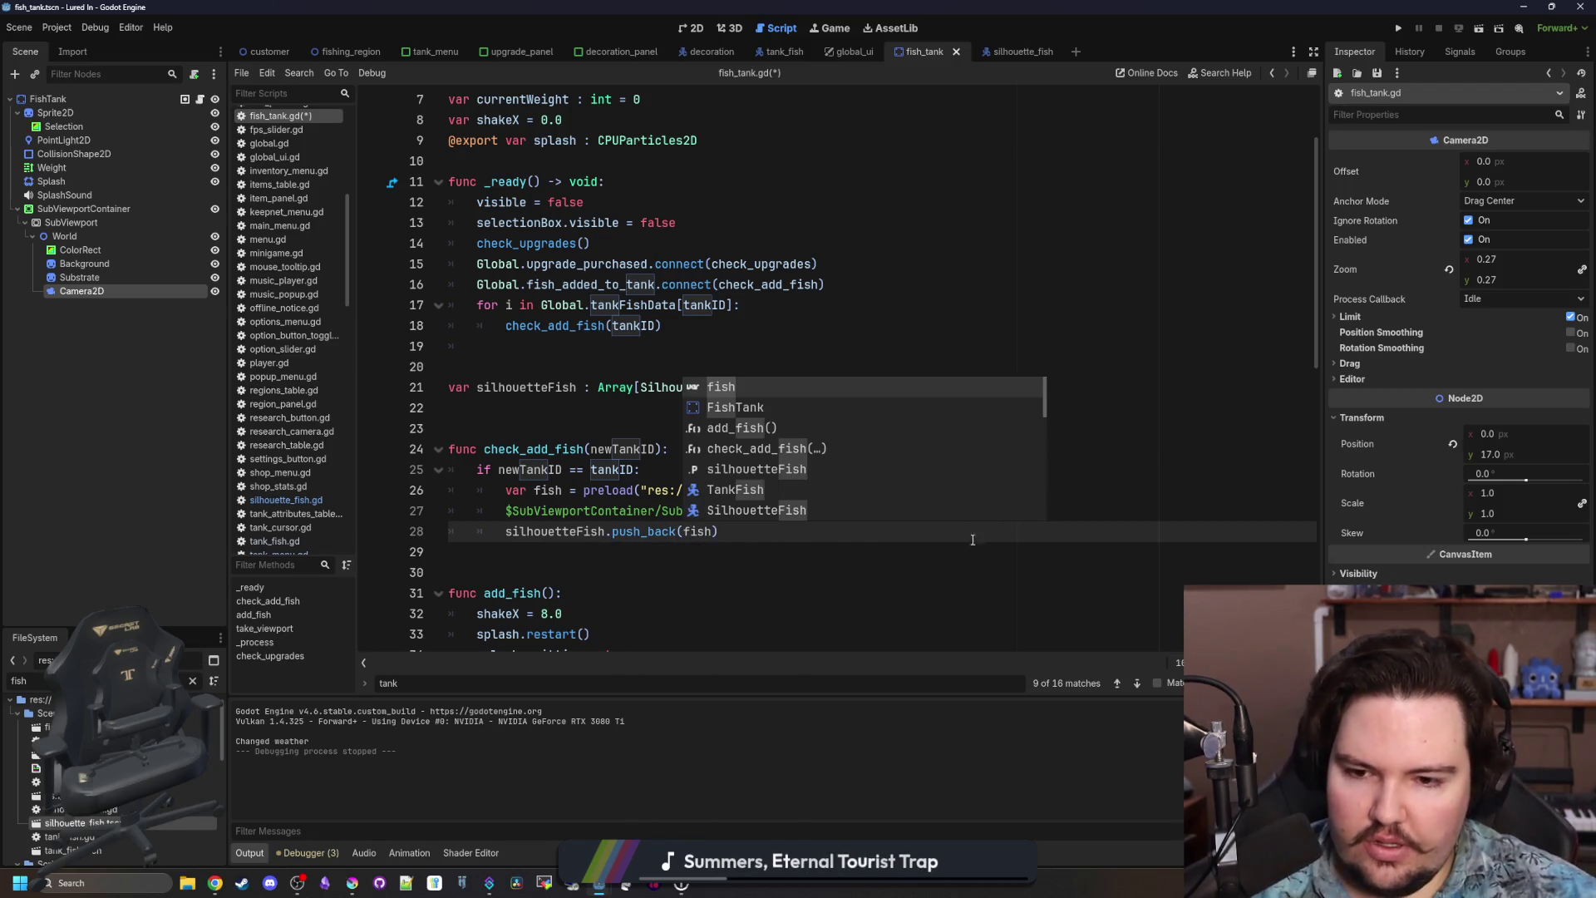
left_click(618, 440)
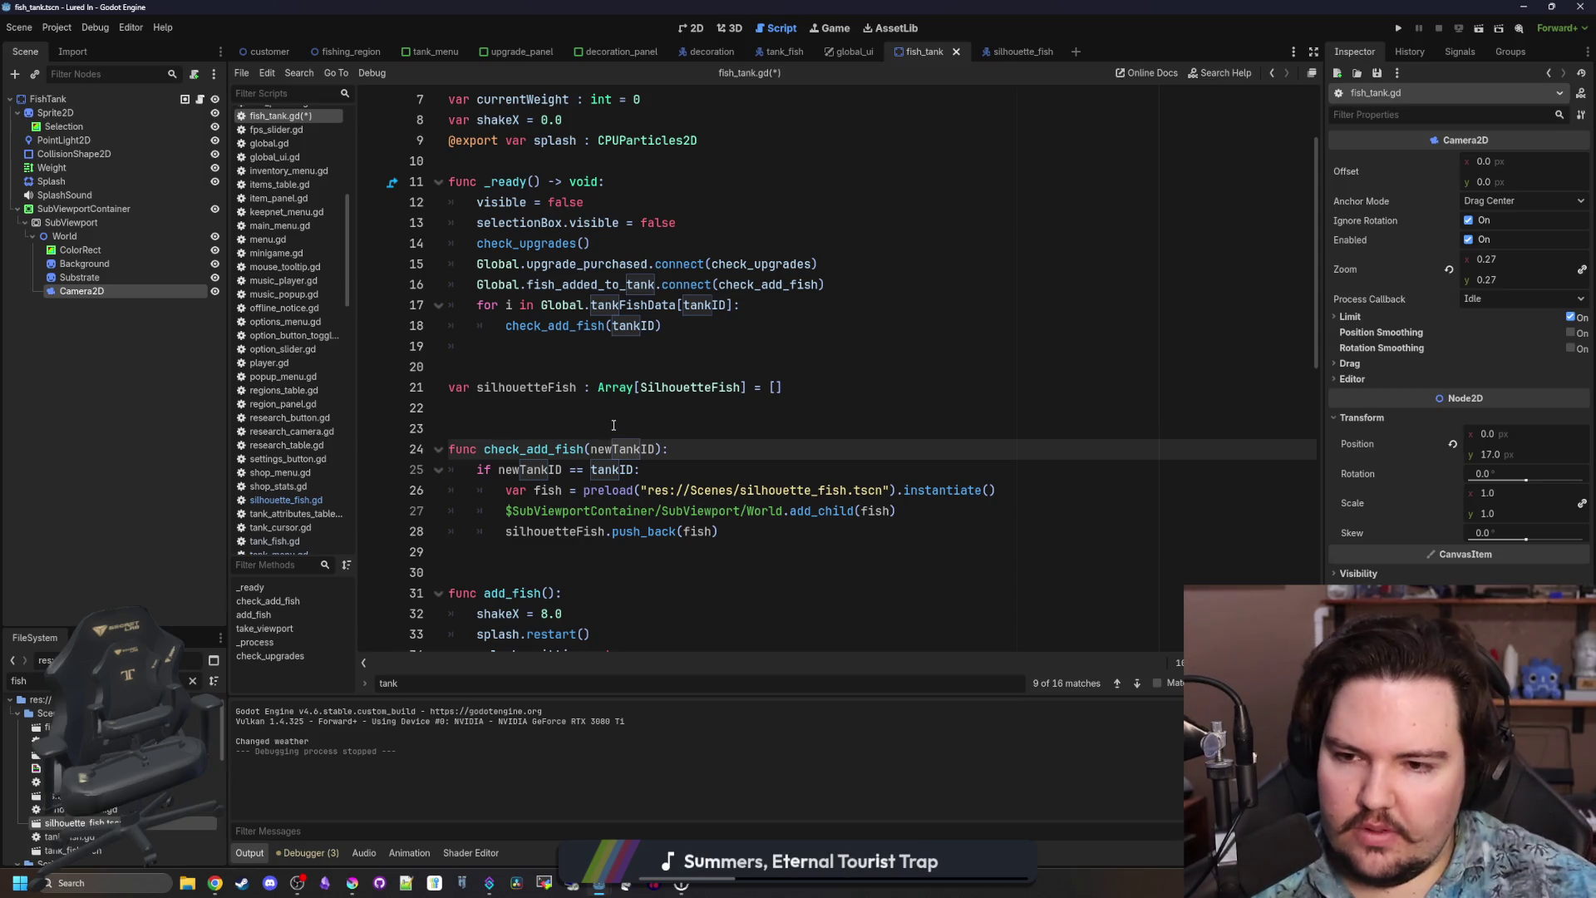
left_click(614, 426)
key("ctrl+s")
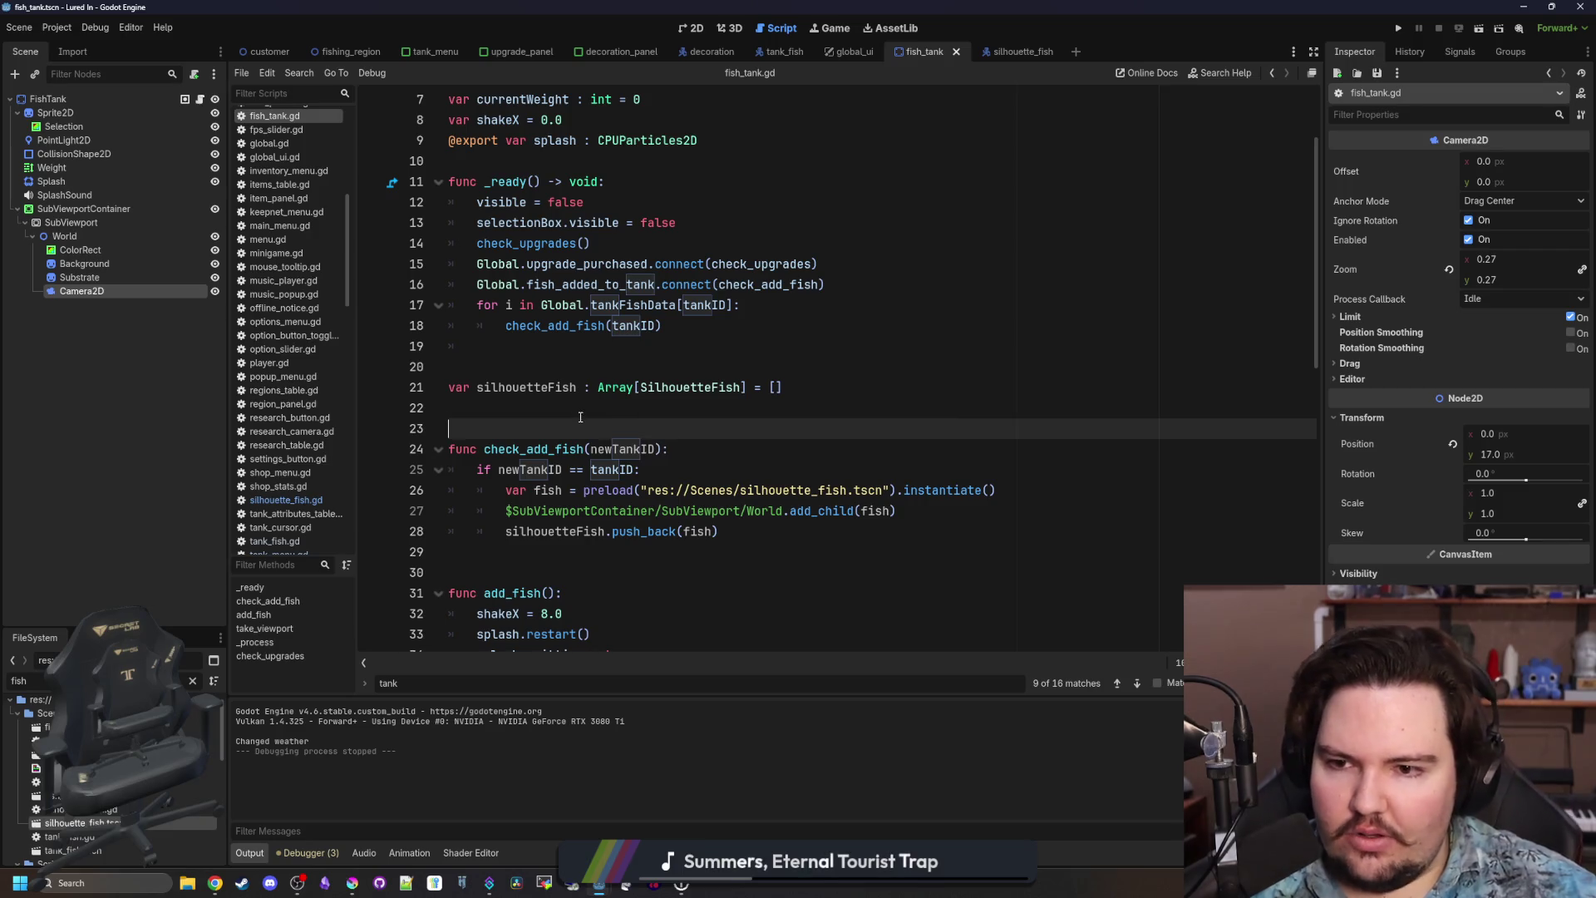
scroll(623, 399, "down", 1)
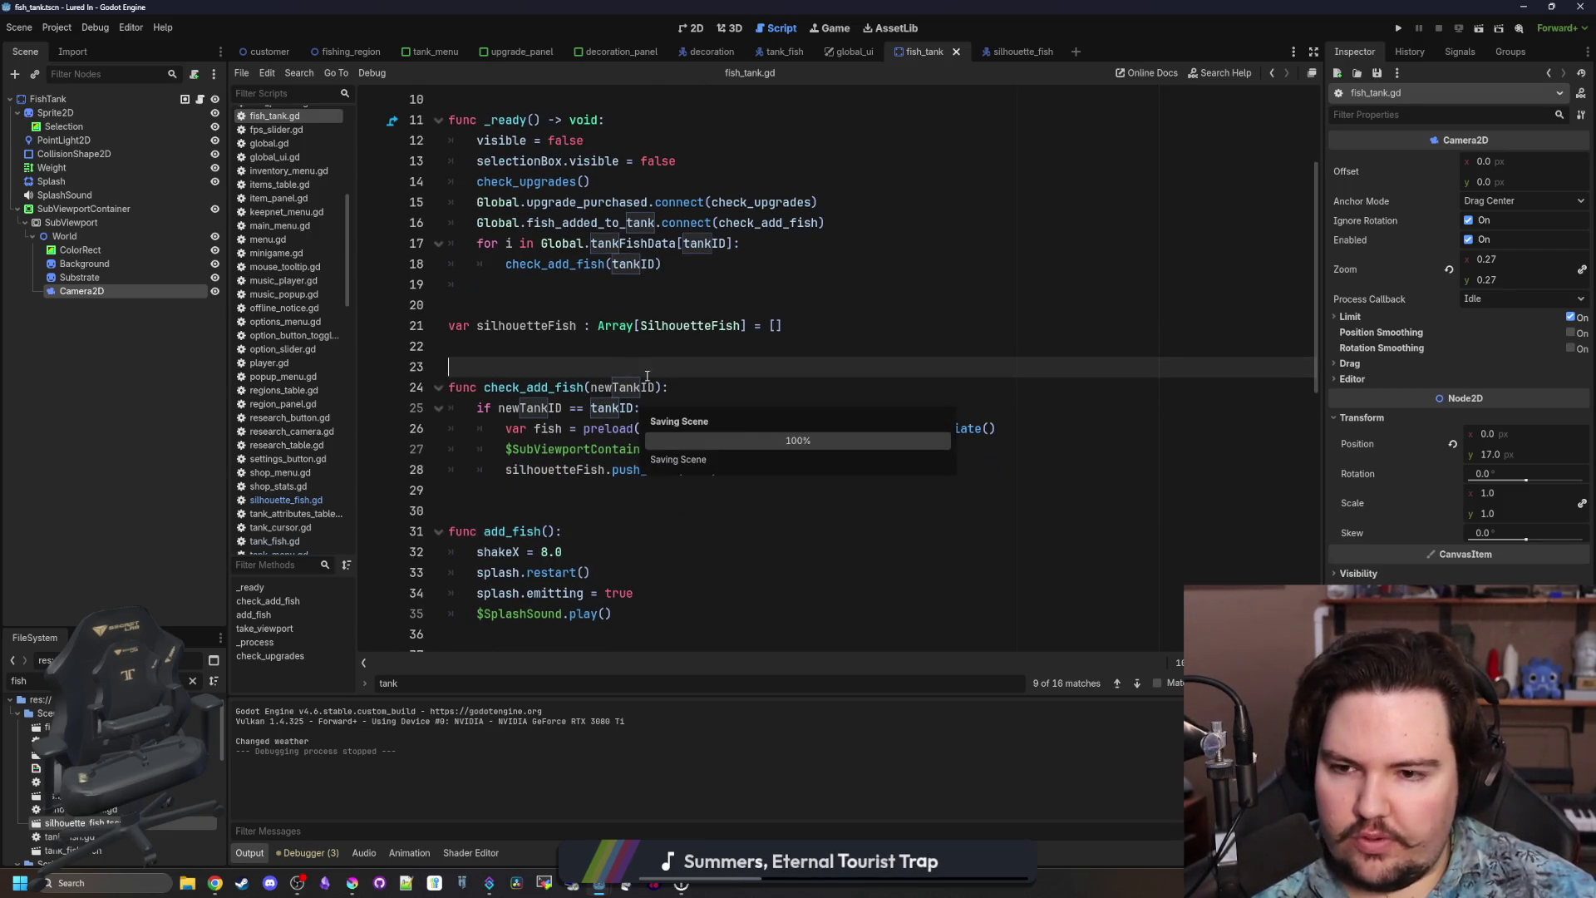
scroll(615, 451, "up", 1)
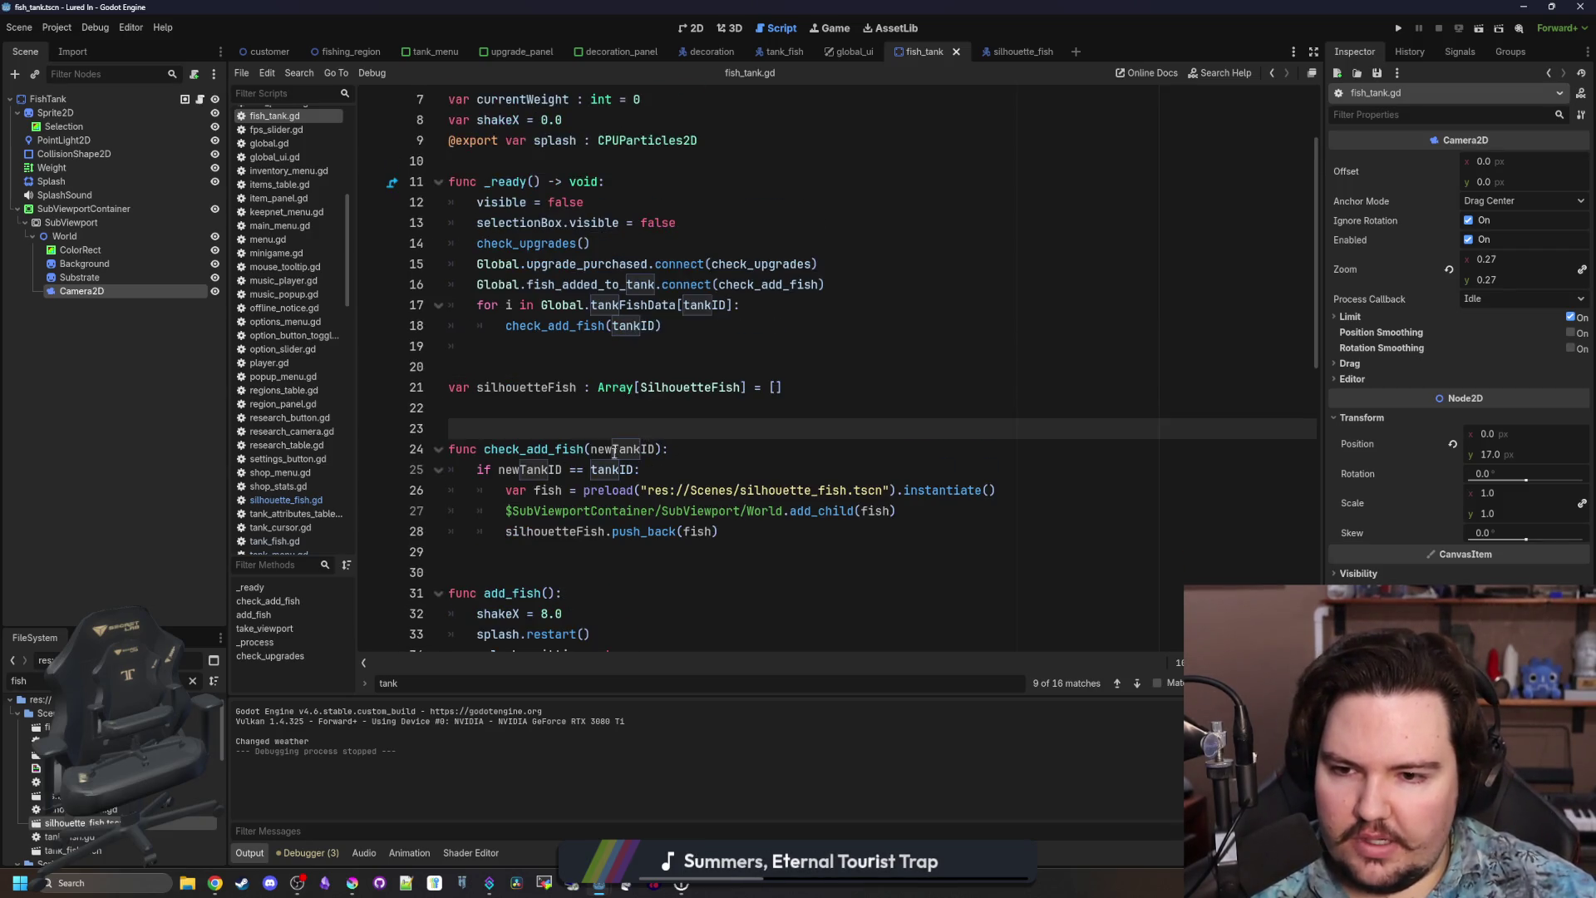
Rename the check_add_fish function to change_fish_count.
double_click(551, 441)
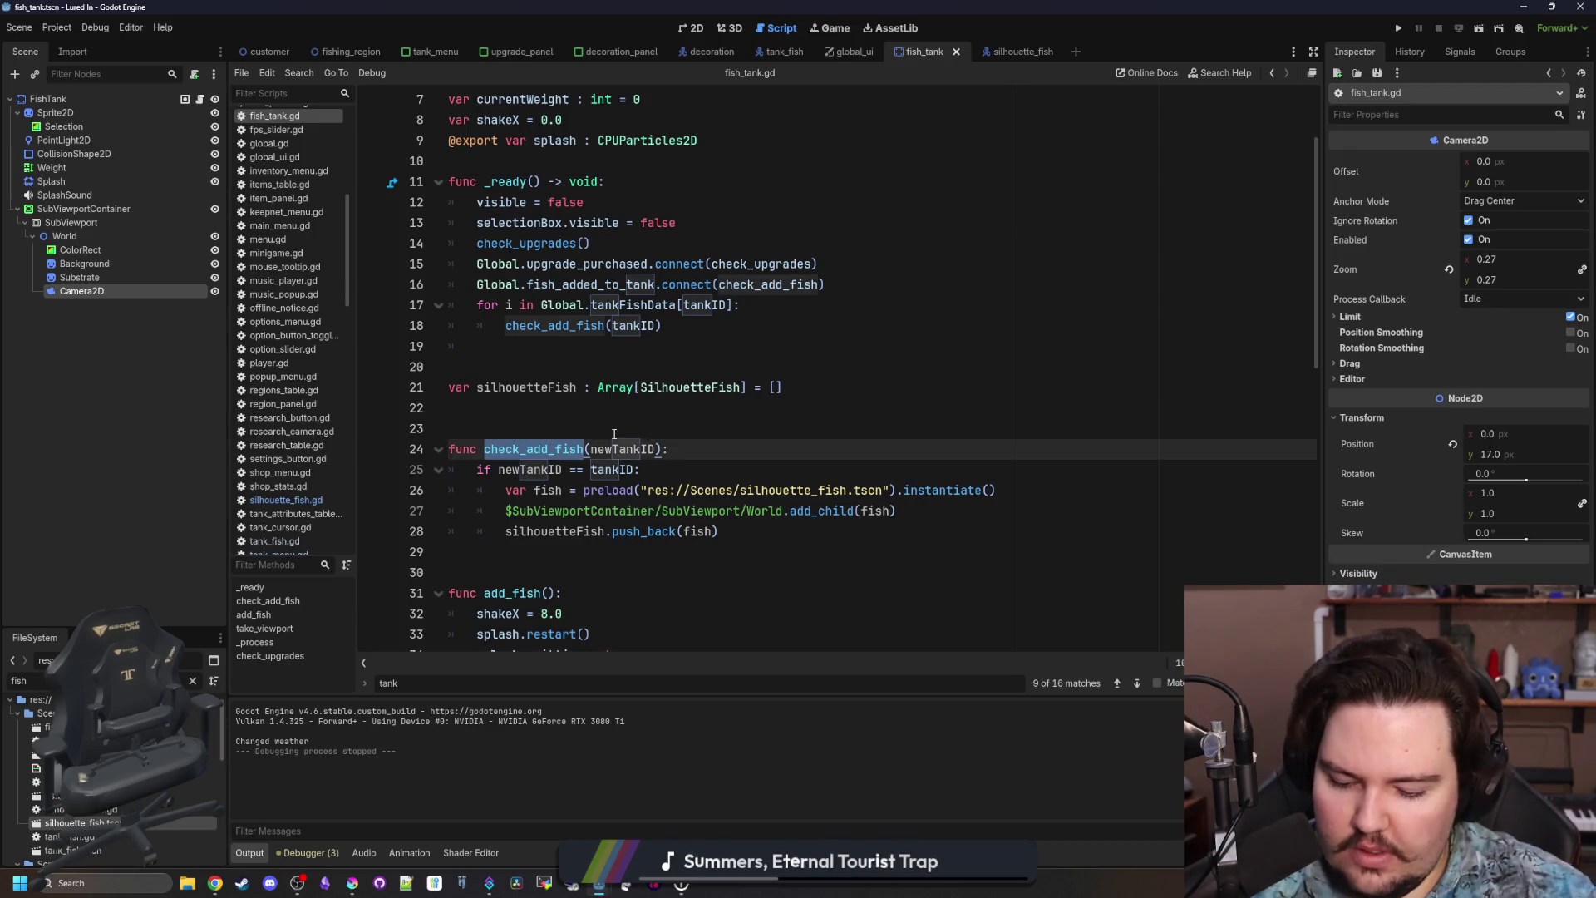
type("change_f")
key("BackSpace")
key("BackSpace")
key("BackSpace")
type("nge_fish_count")
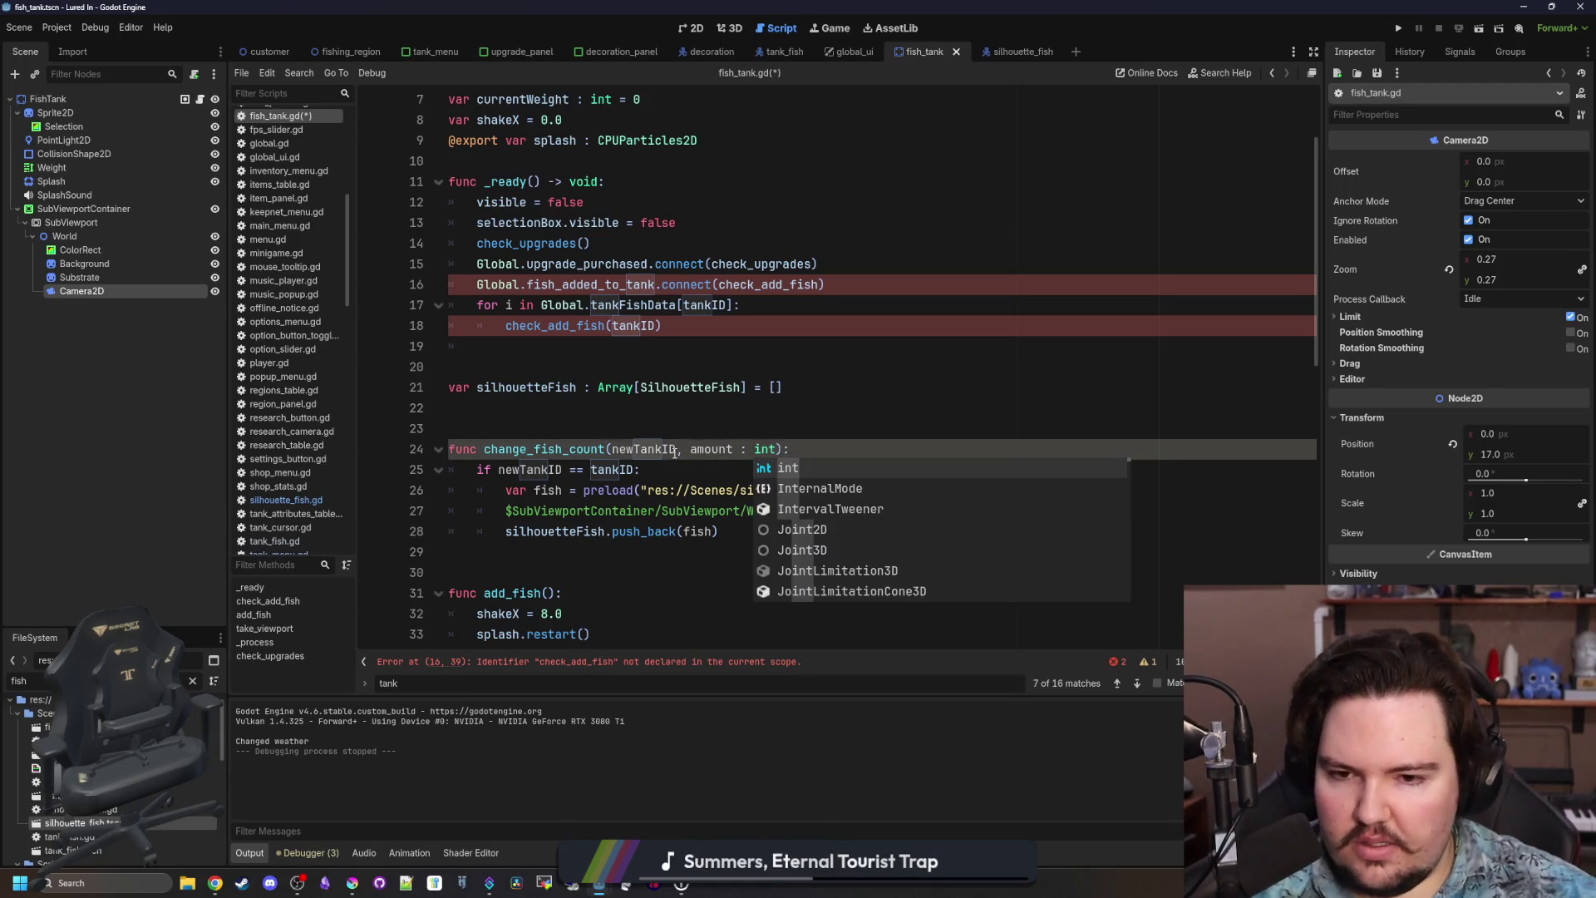
left_click(699, 409)
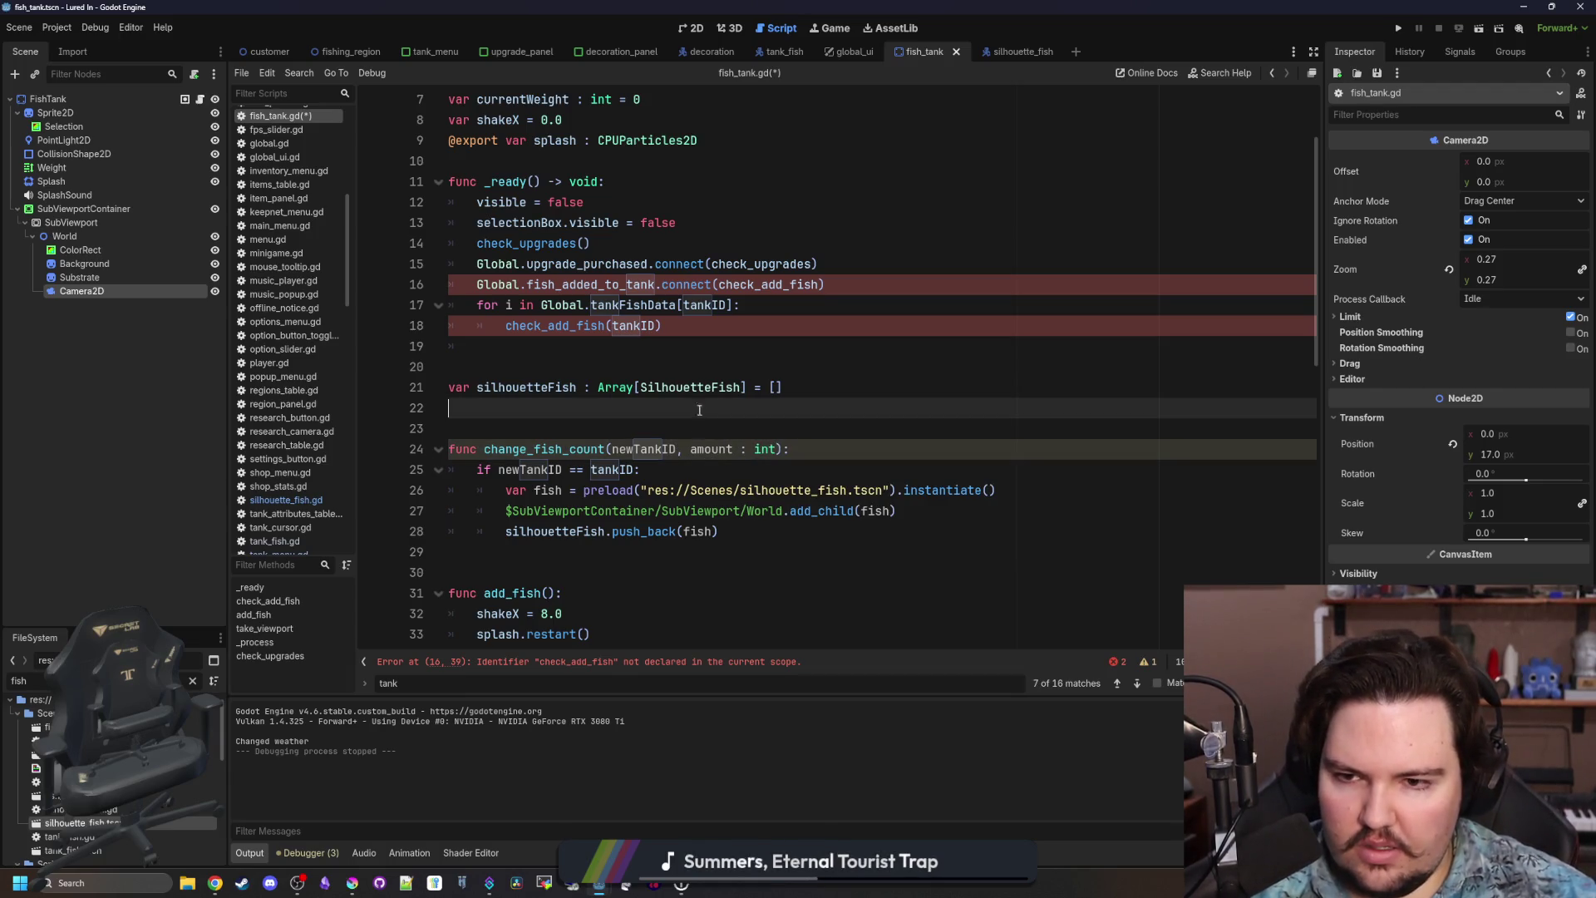
Review the line 18 call and signature, then open the fish_added_to_tank signal in global.gd.
left_click(656, 318)
left_click(763, 312)
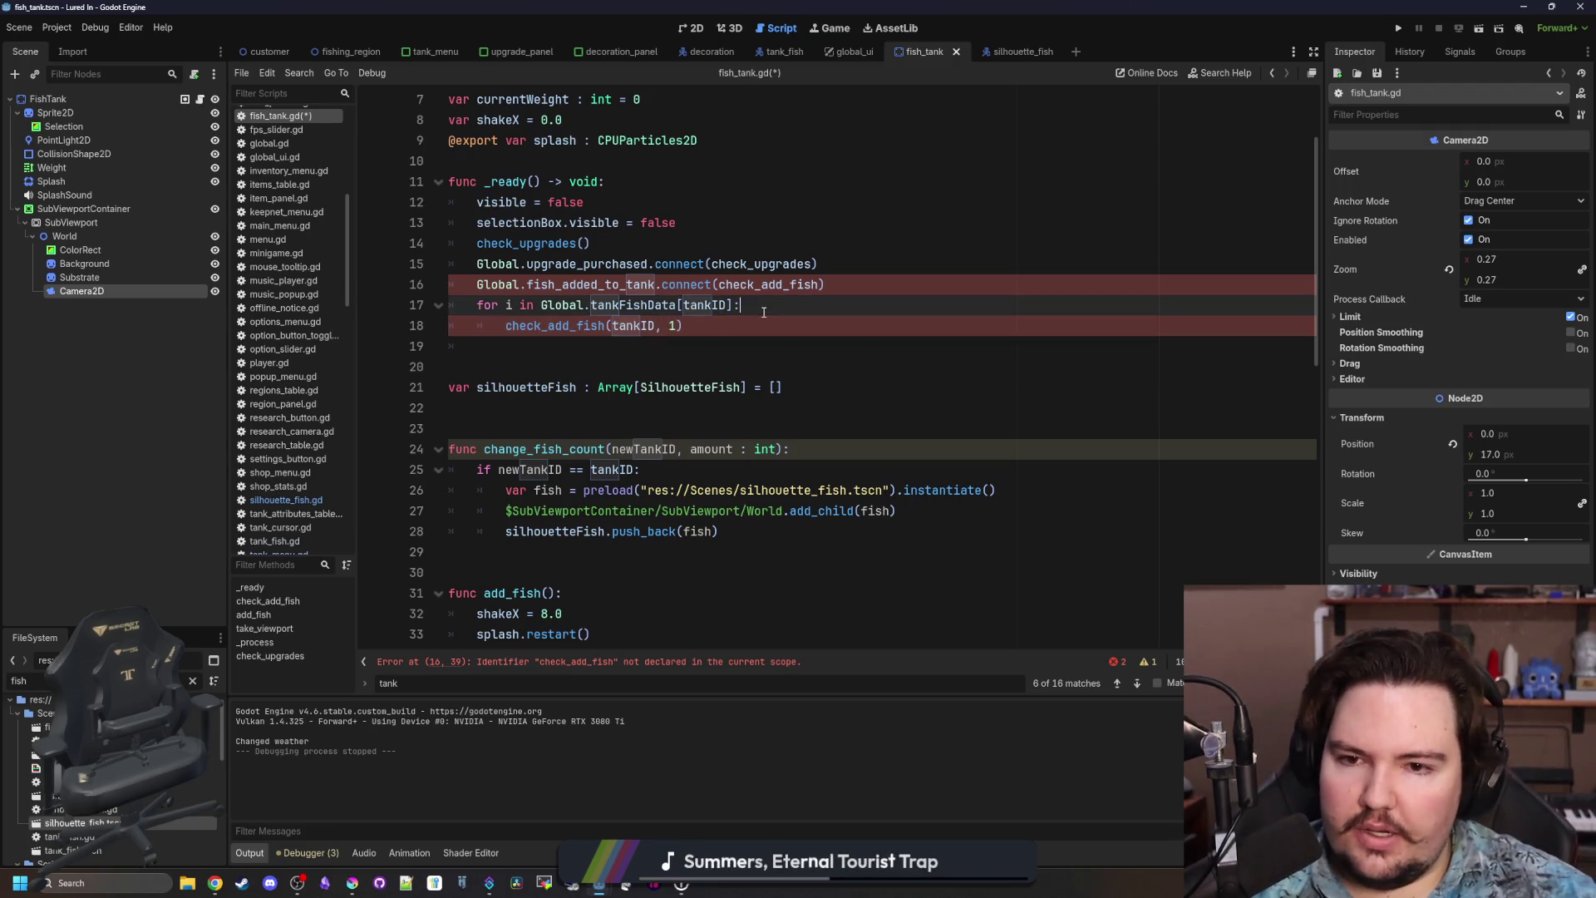
left_click(773, 451)
mouse_move(776, 451)
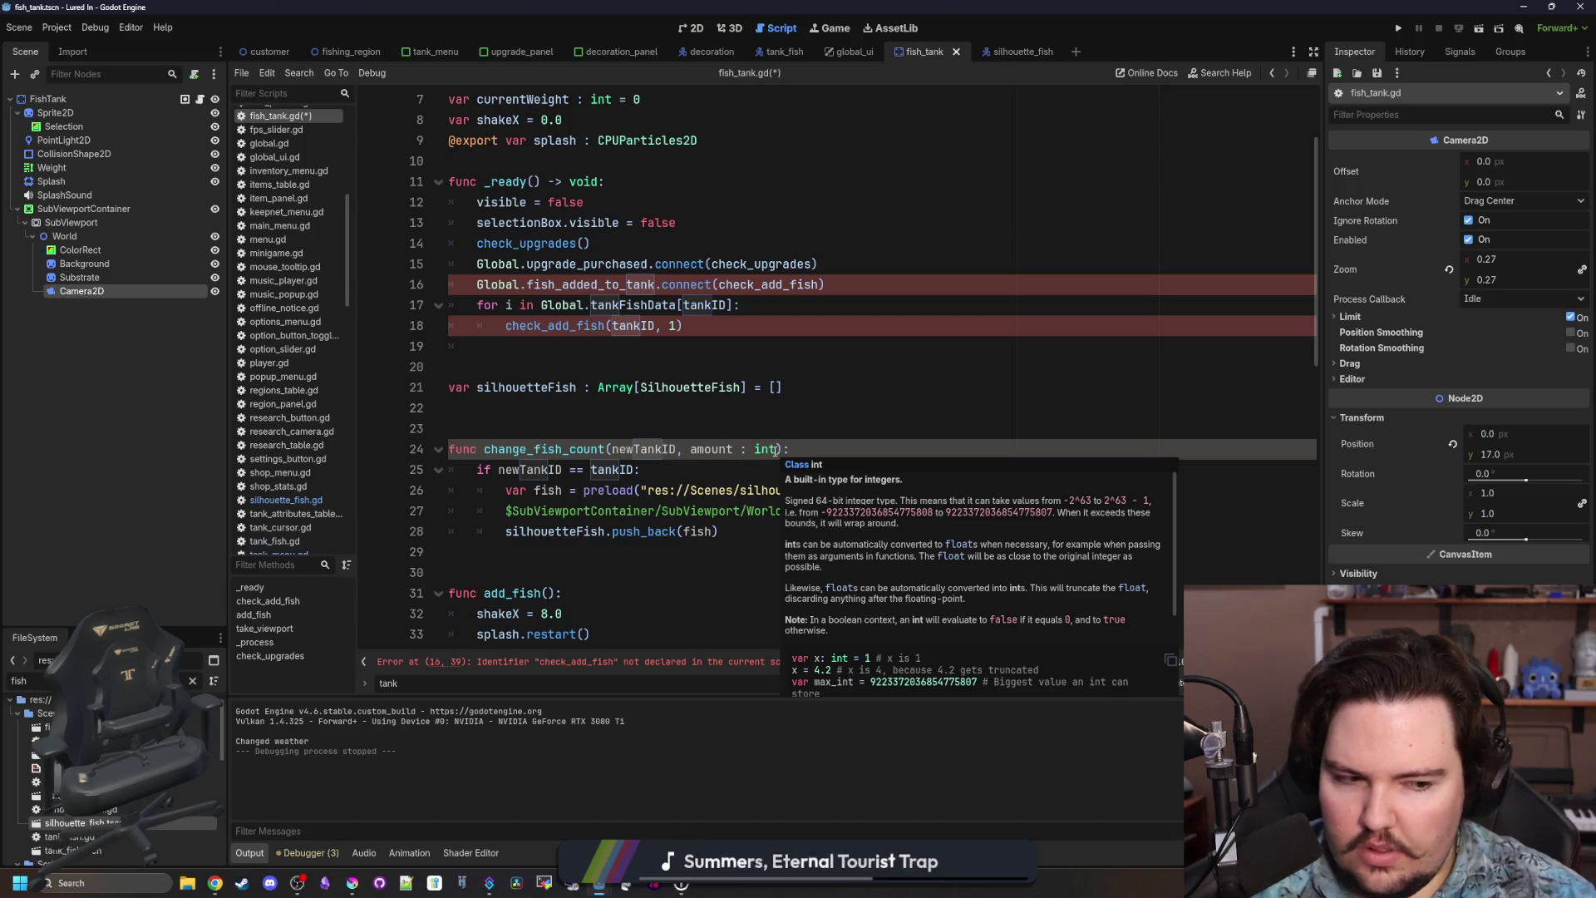
left_click(606, 284, "ctrl")
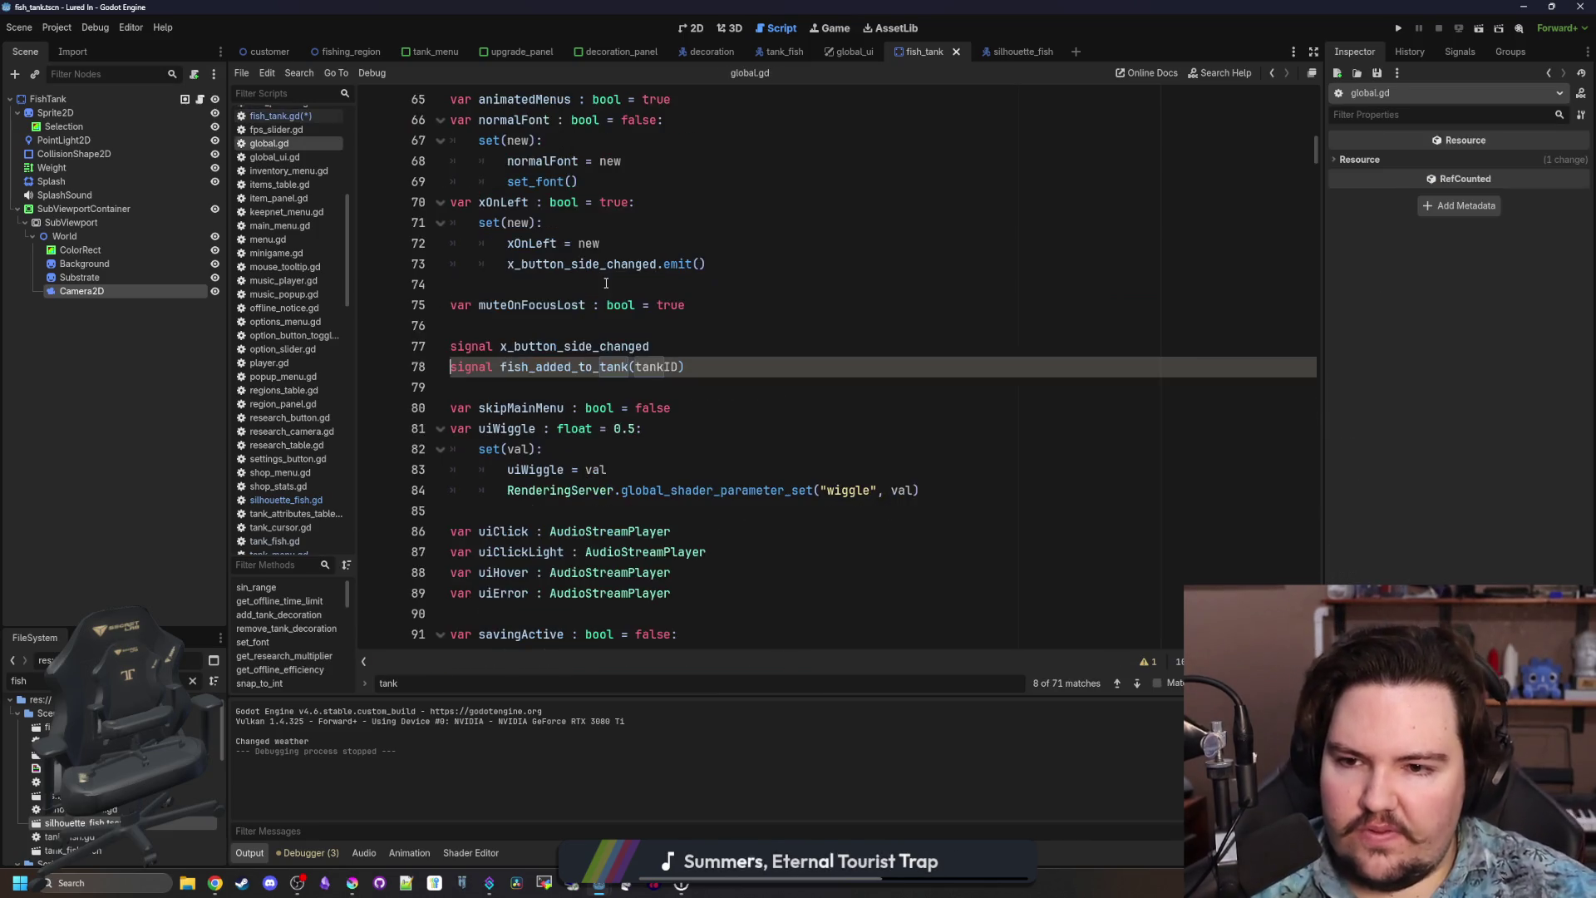
Rename the line 78 signal to tank_fish_changed(tankID) and return to fish_tank.gd.
double_click(558, 374)
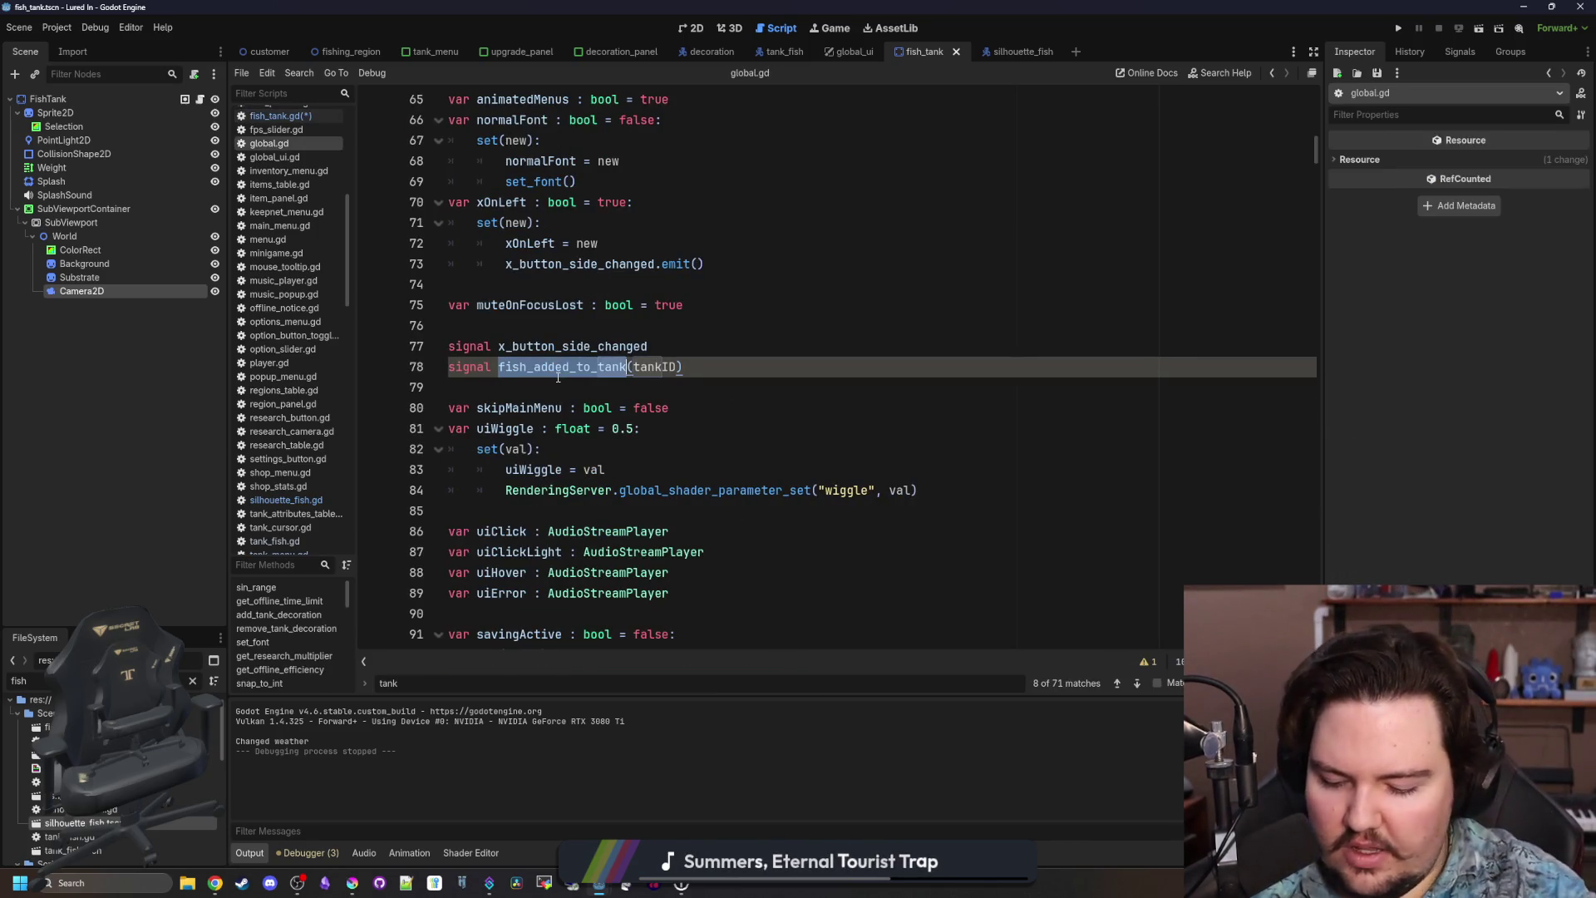
type("f")
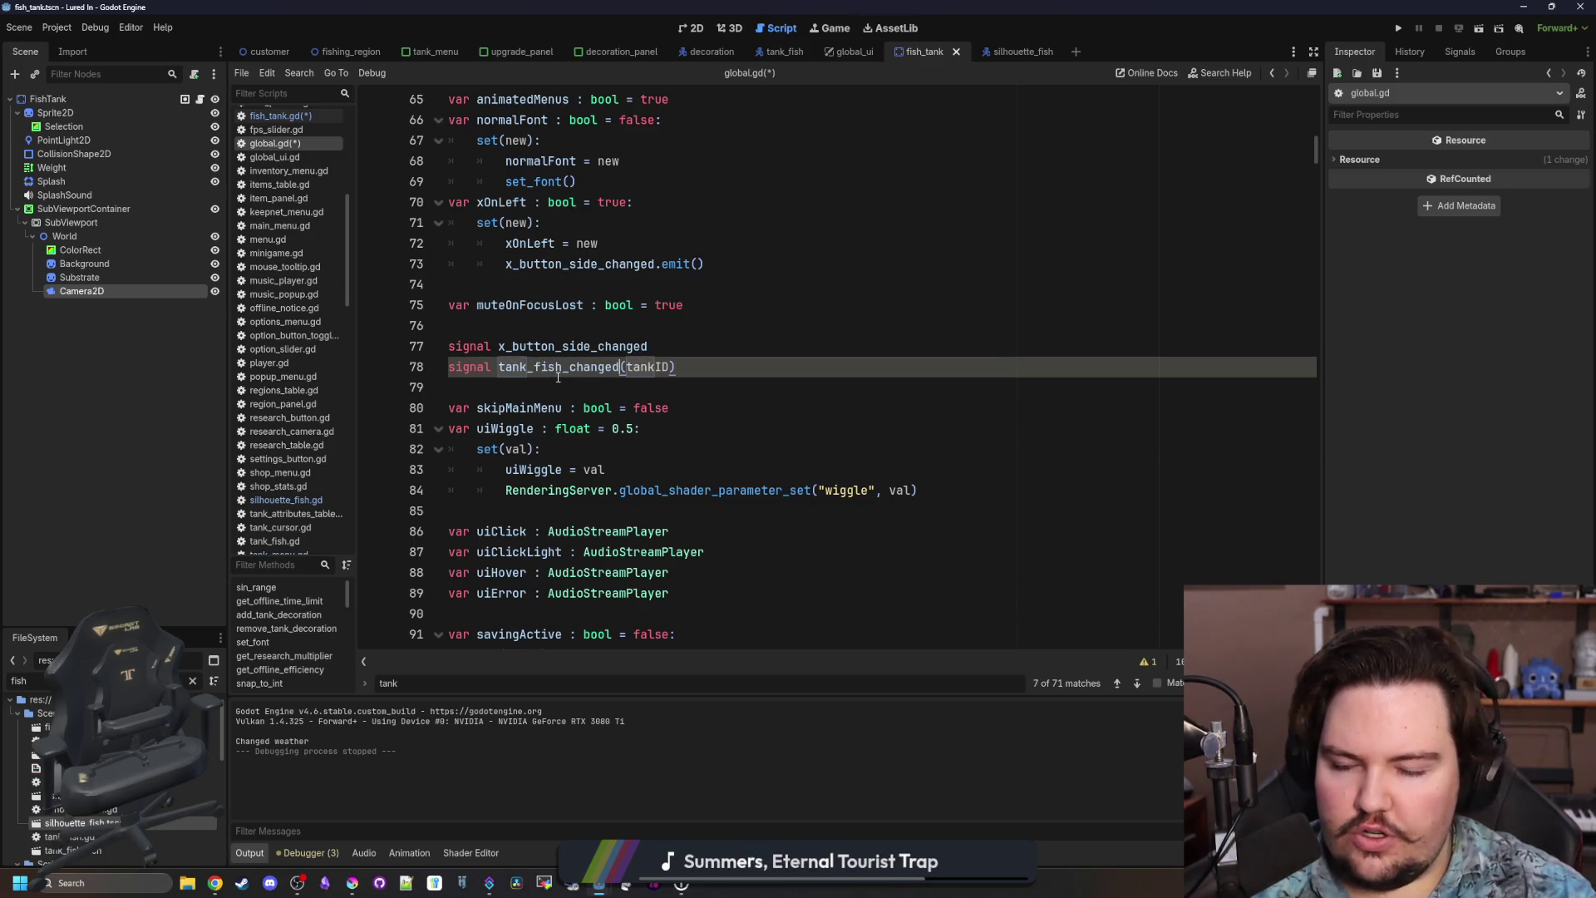
left_click(648, 366)
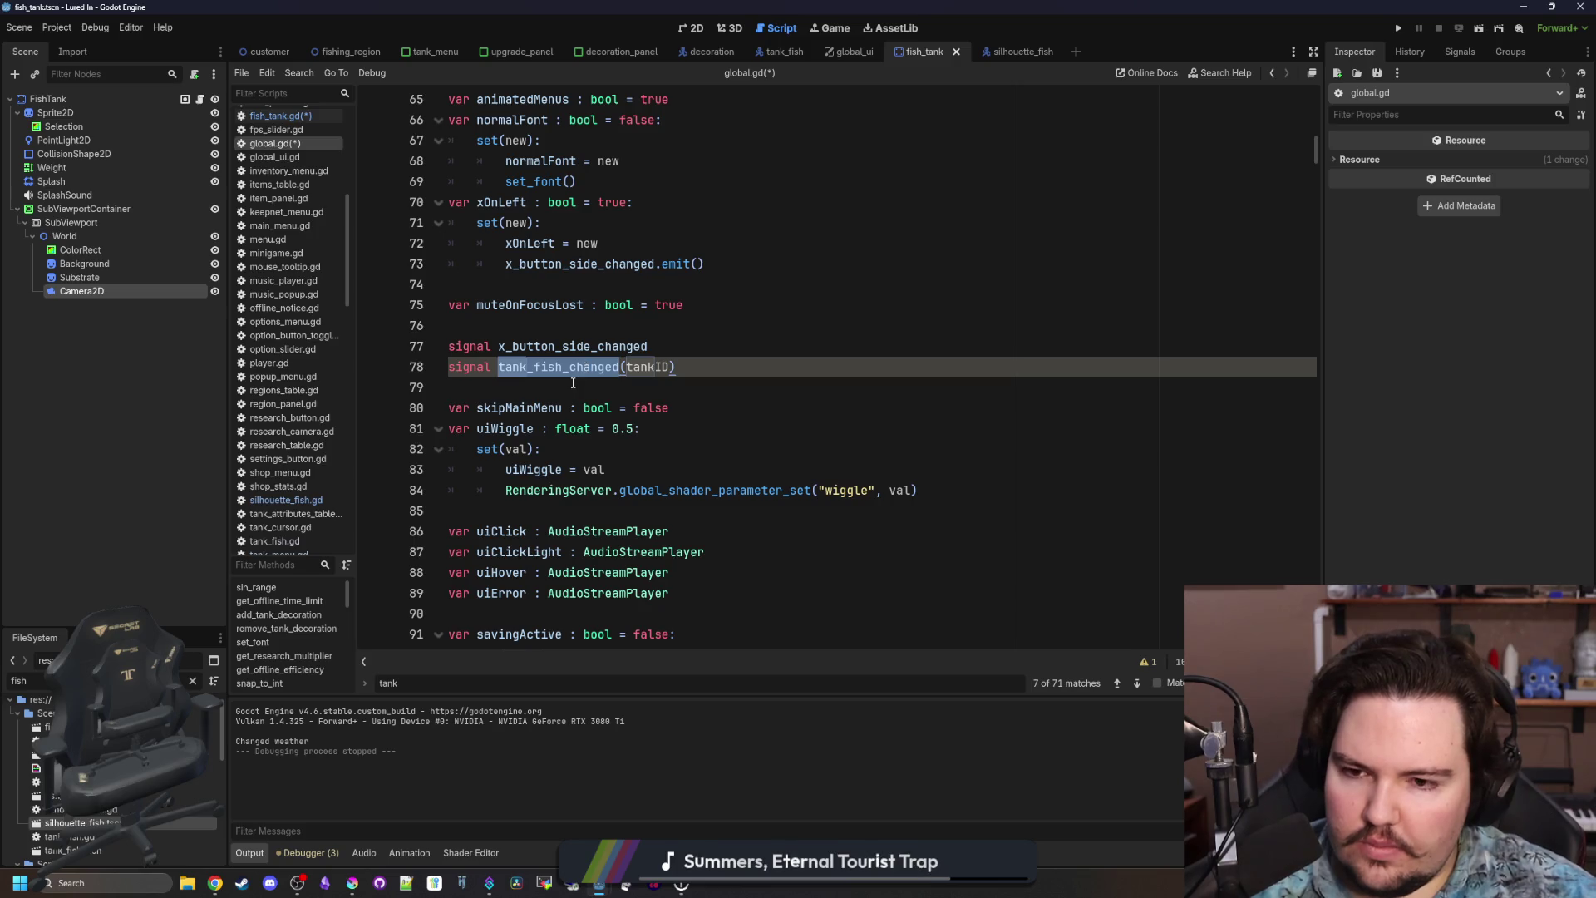
left_click(585, 367)
left_click(570, 387)
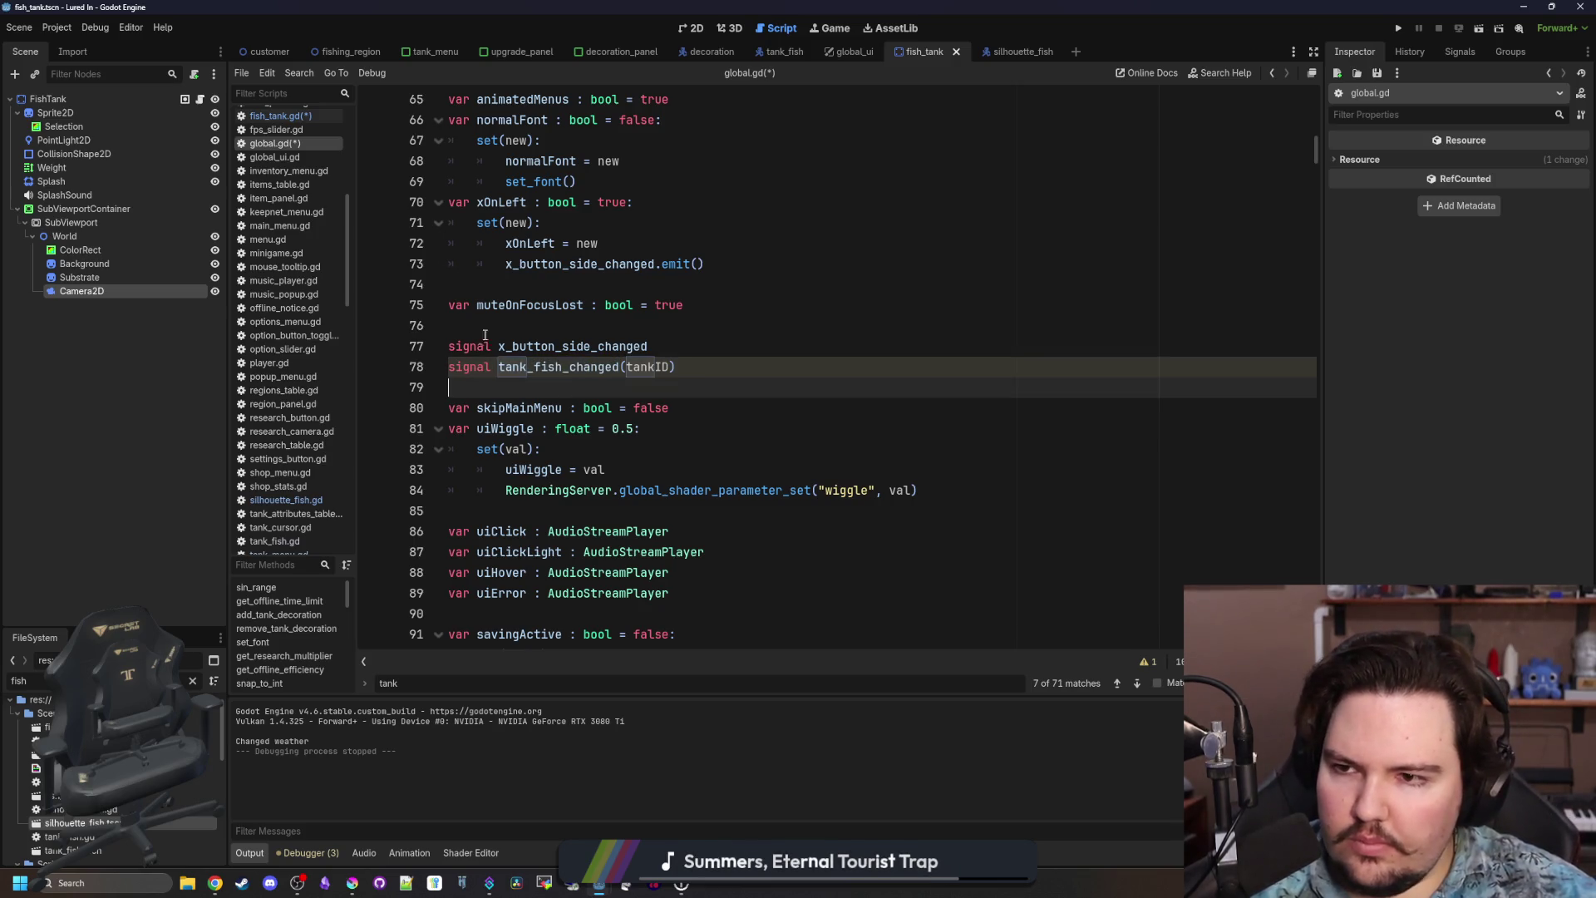
left_click(323, 115)
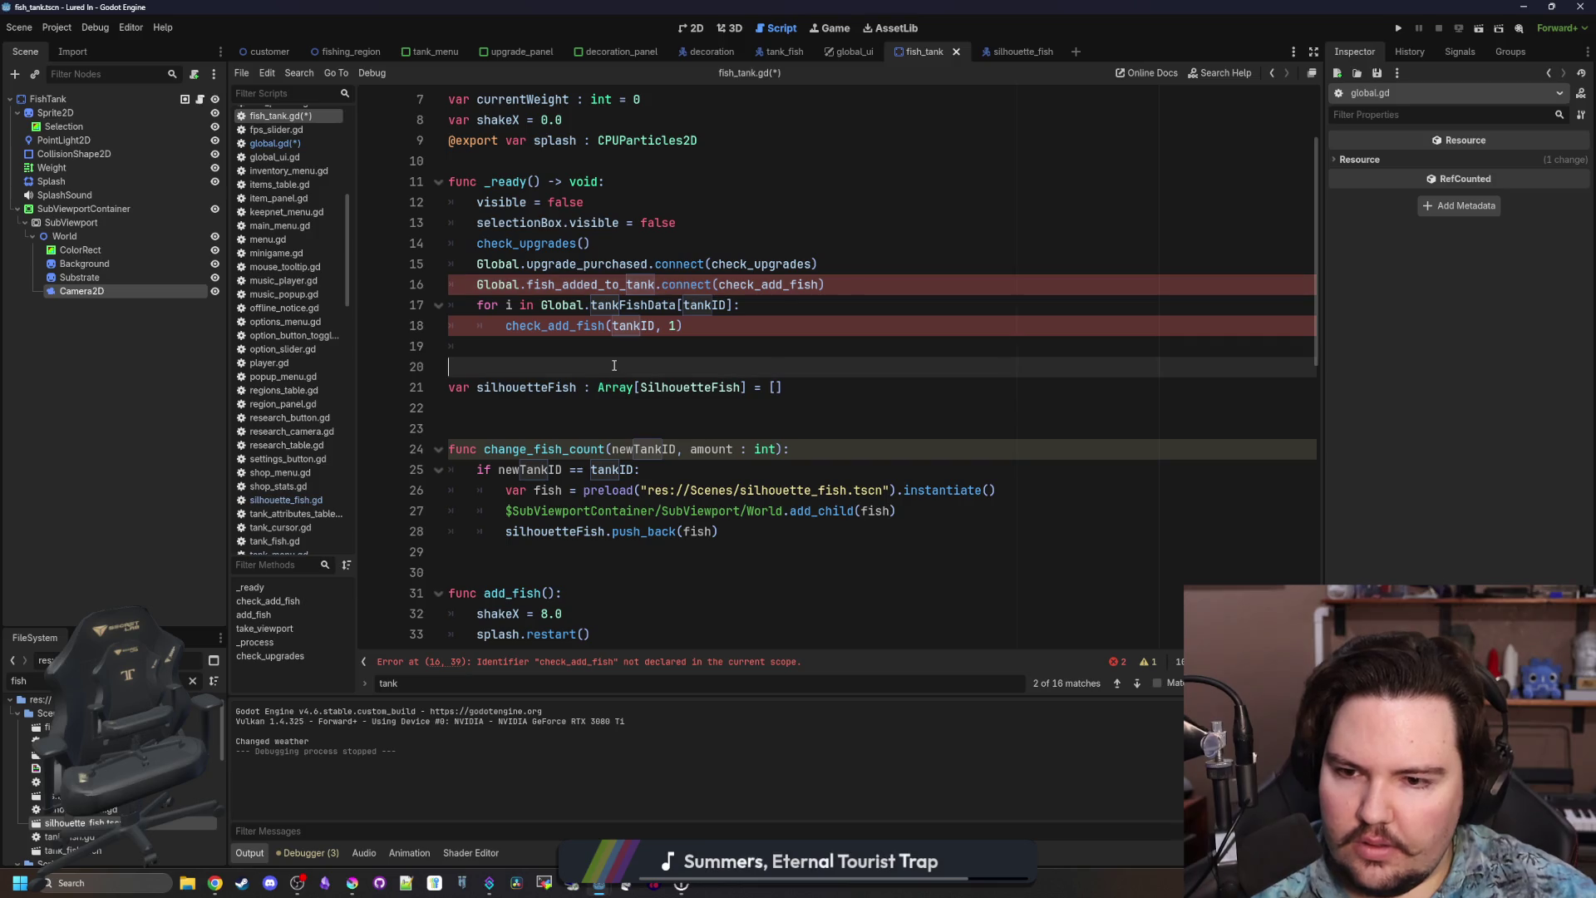
Remove the amount parameter from change_fish_count and the extra argument from its line 18 call.
scroll(614, 366, "down", 4)
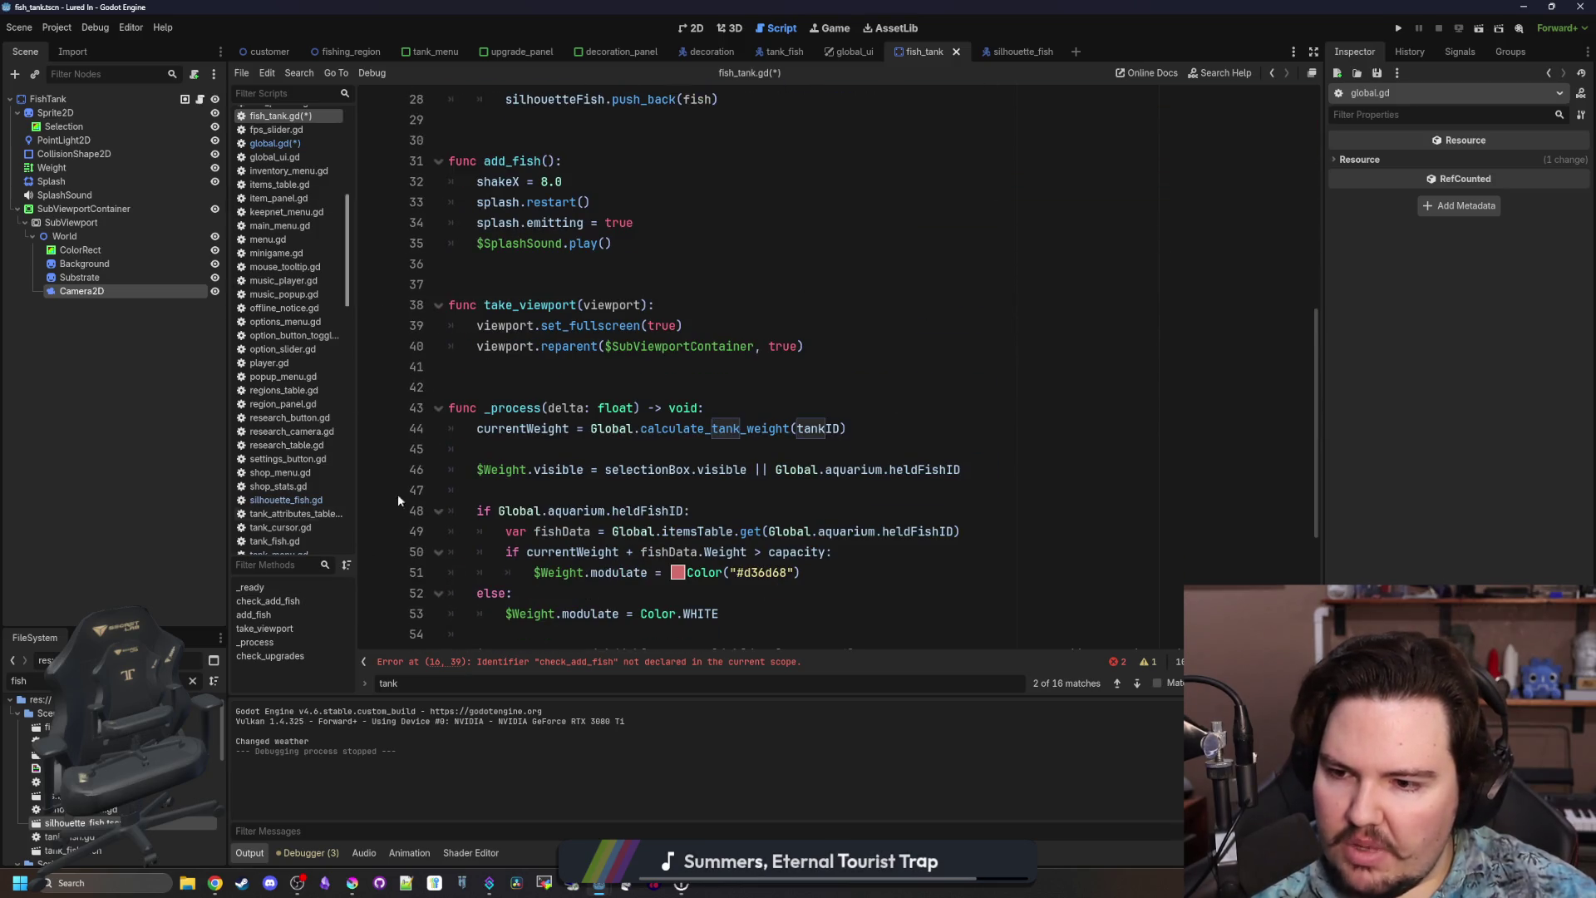
left_click(616, 662)
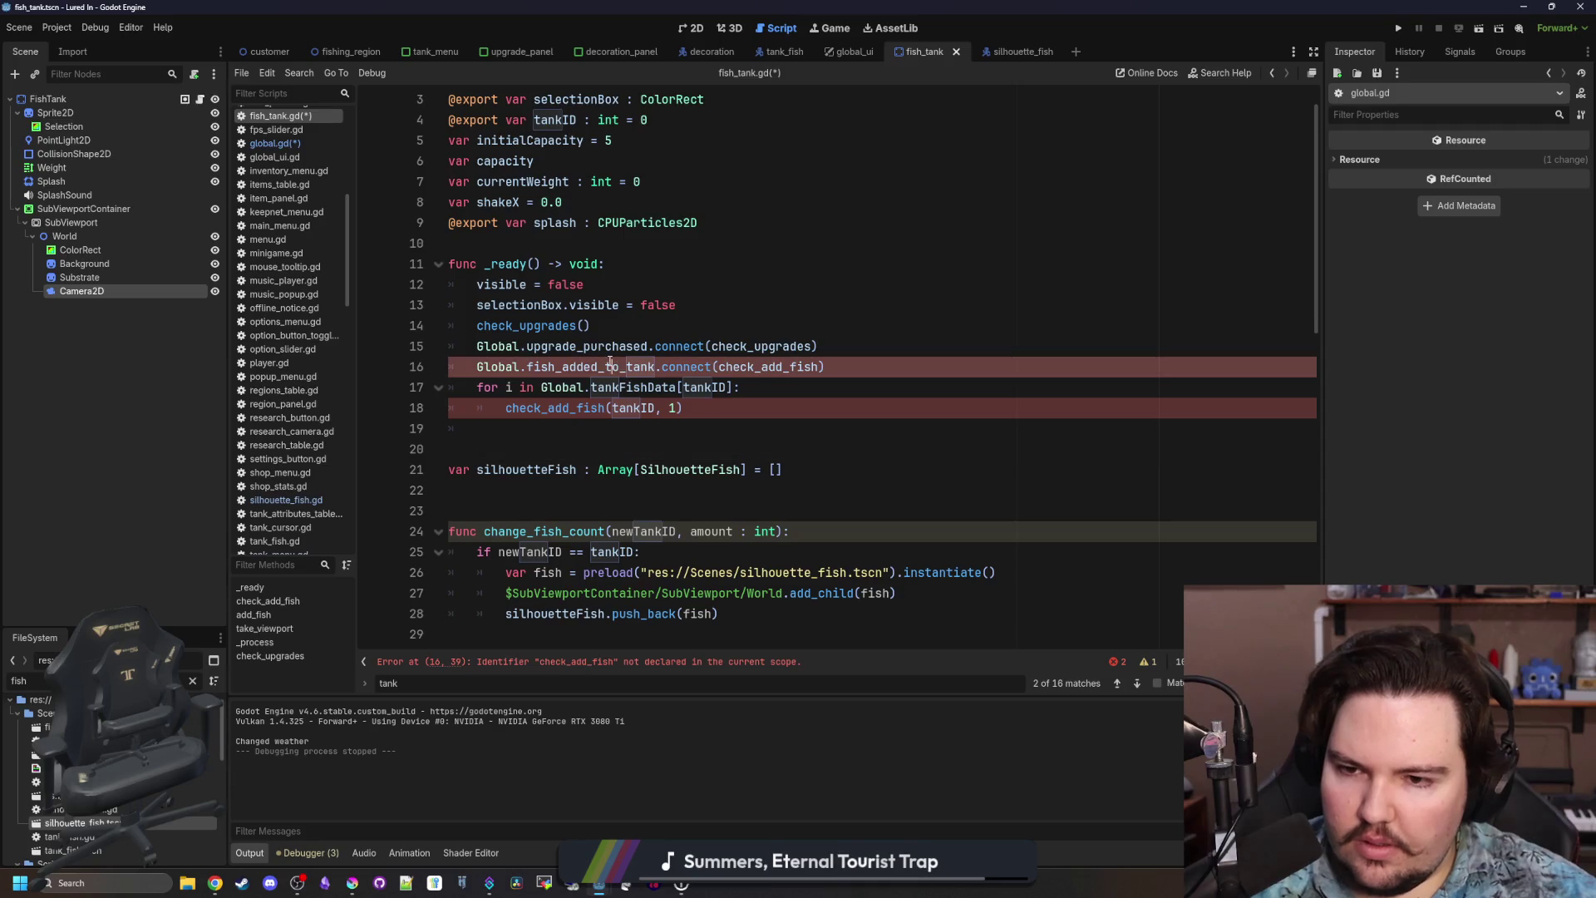
left_click(756, 313)
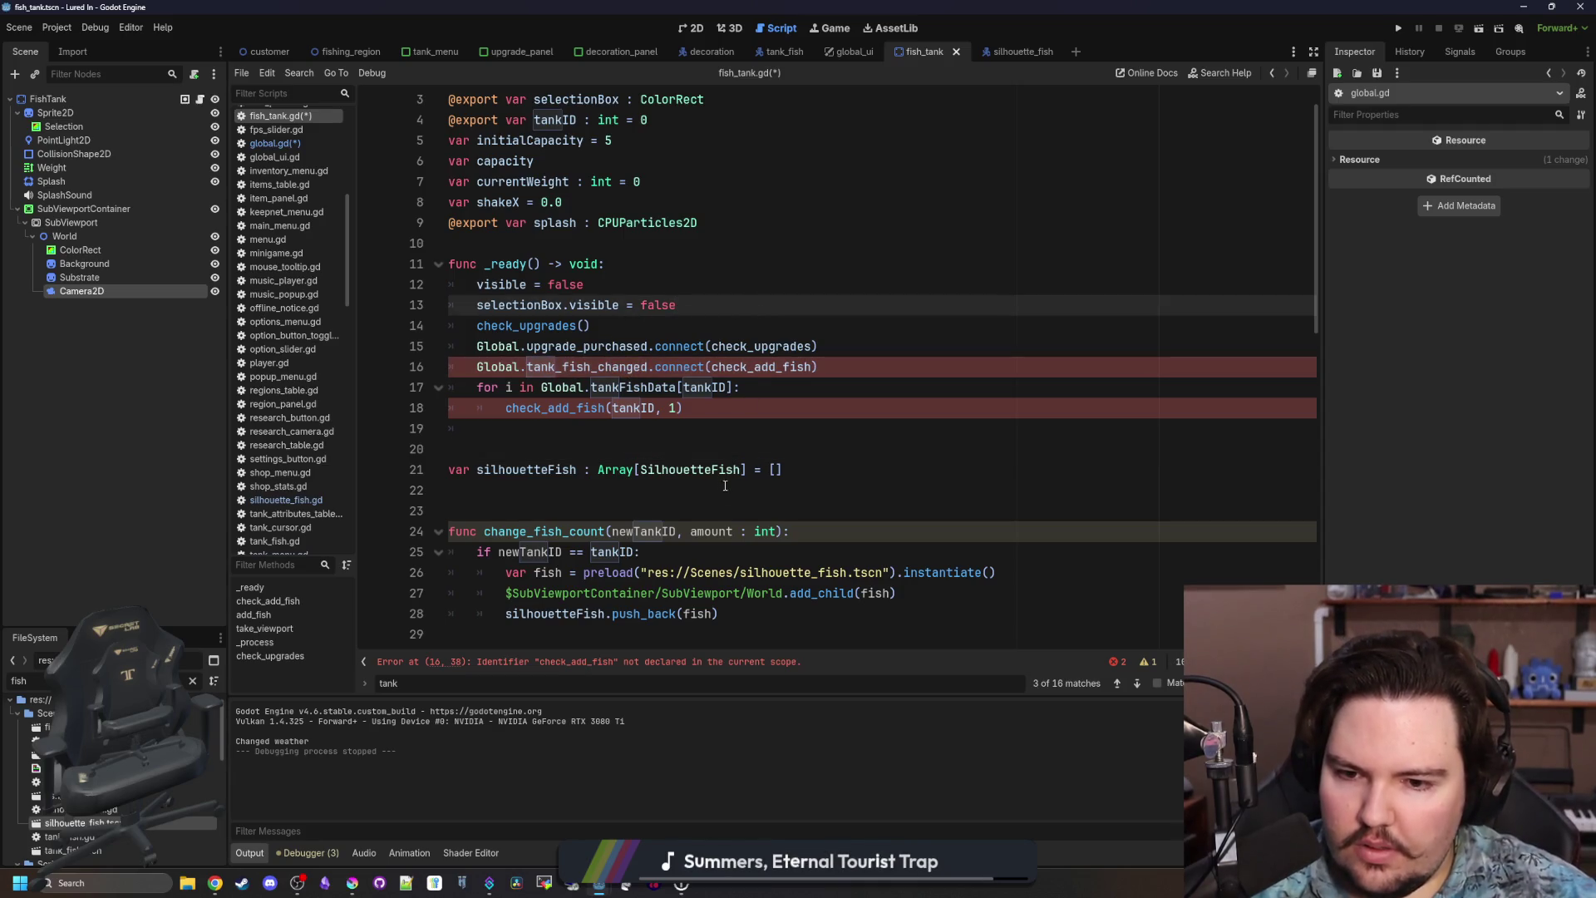
left_click(780, 532)
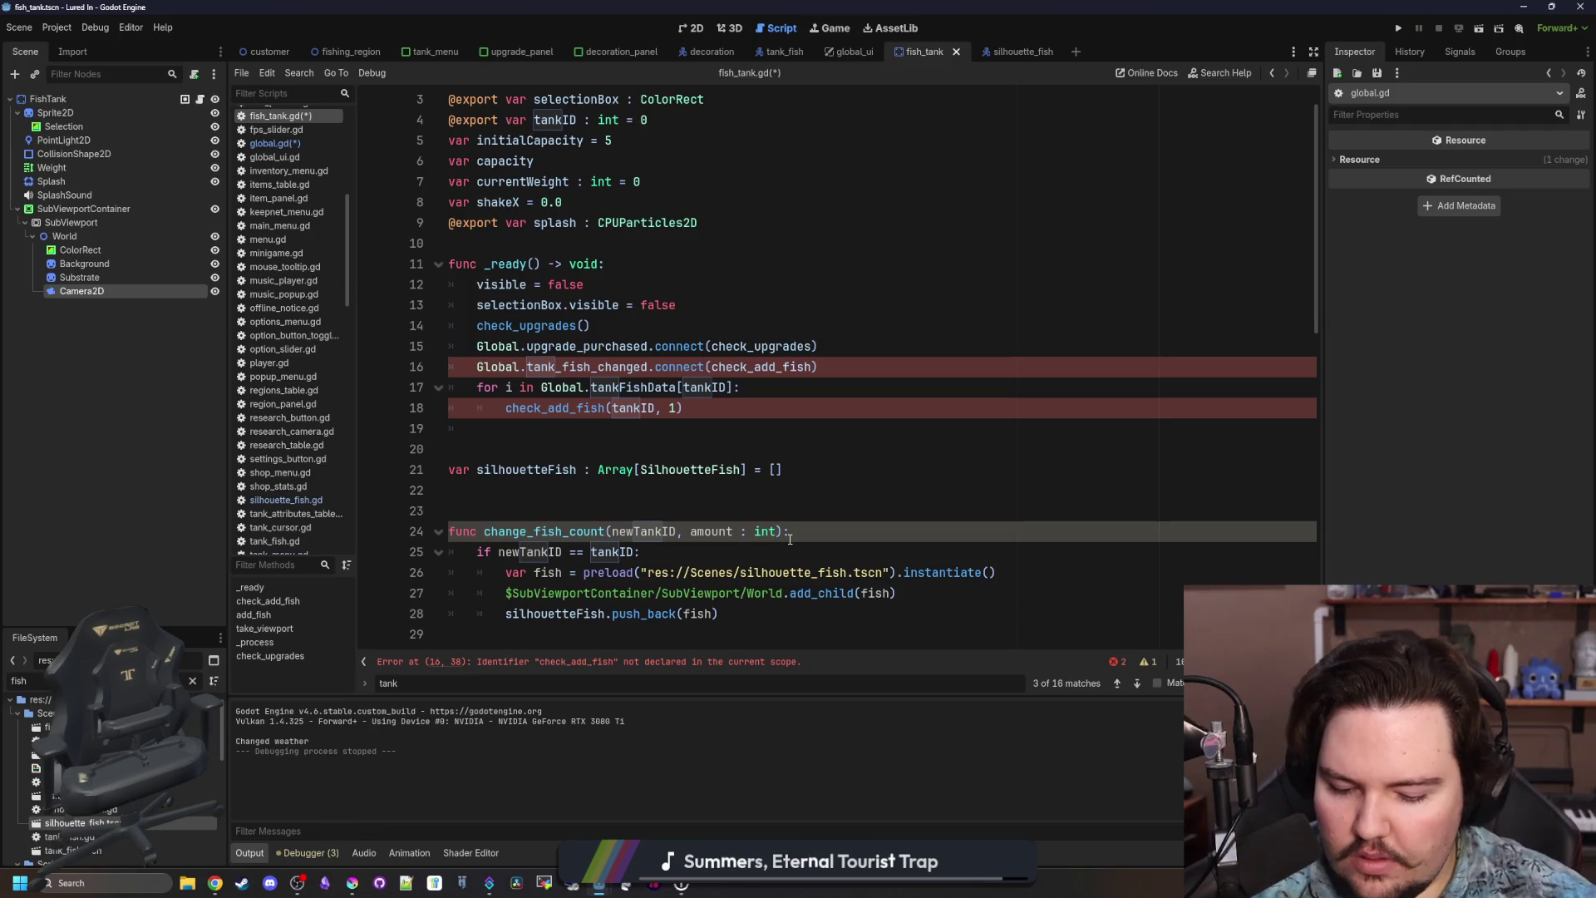
key("BackSpace")
key("BackSpace")
key("BackSpace")
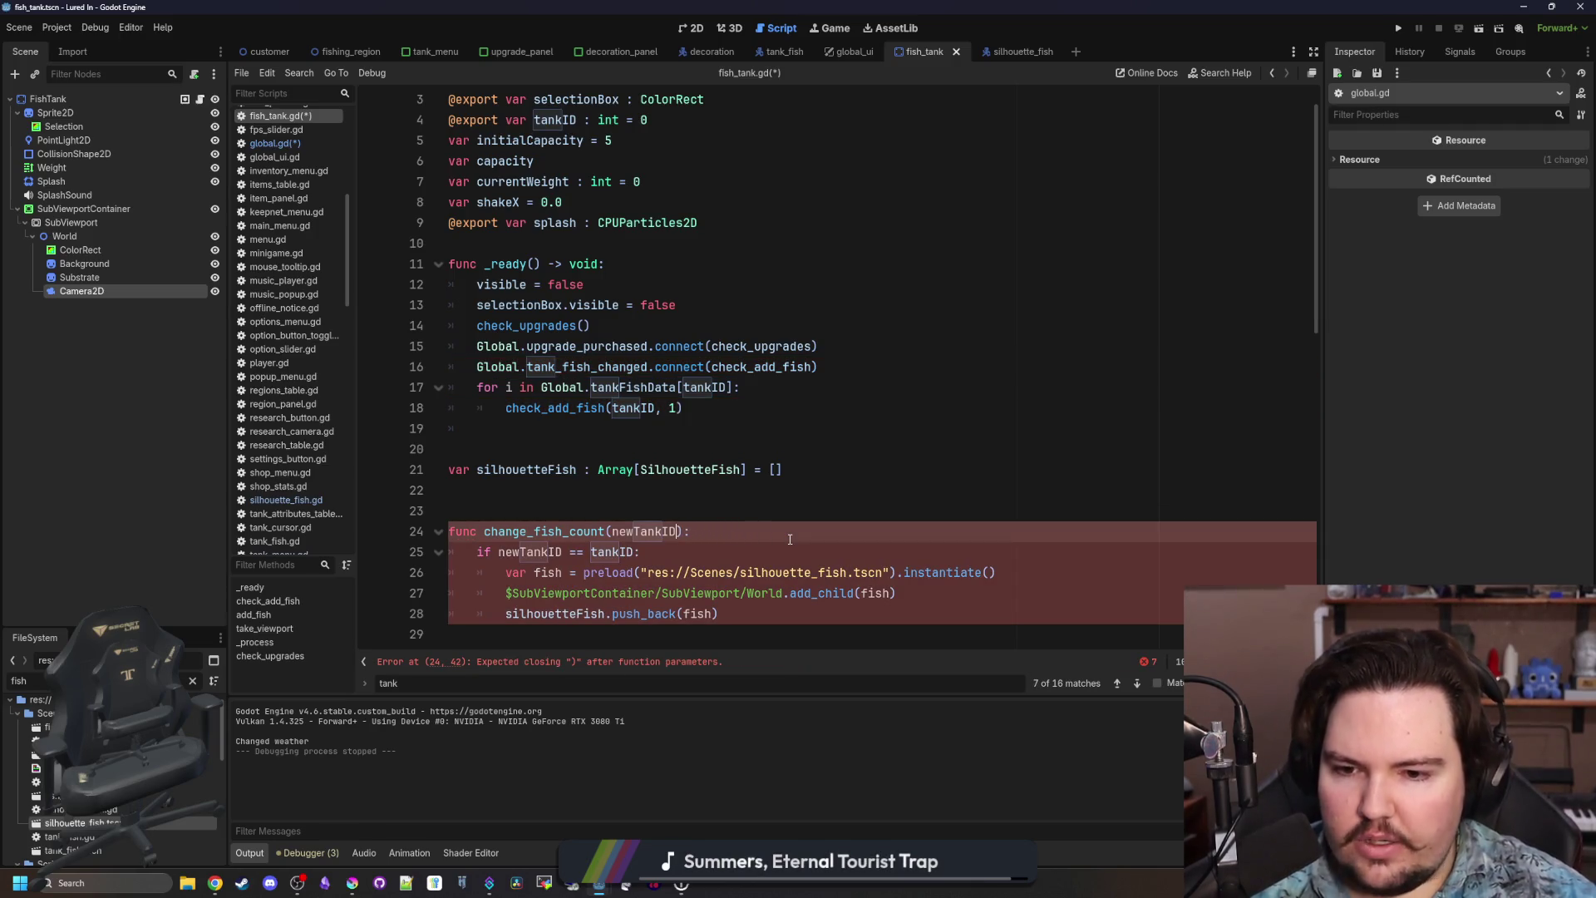
type(")")
left_click(678, 412)
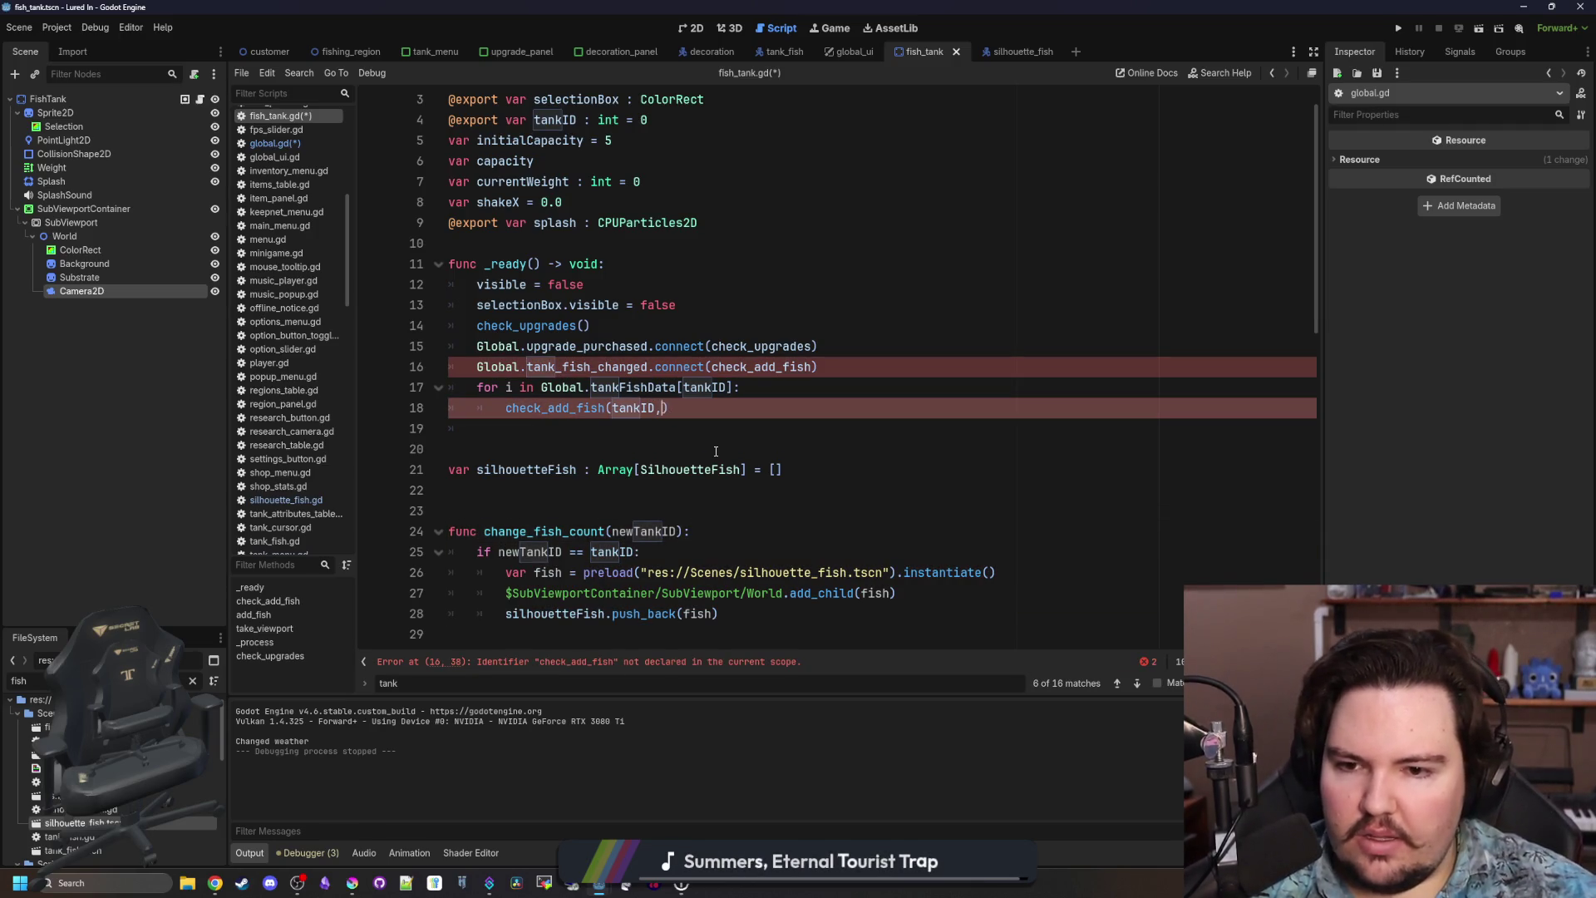
key("BackSpace")
left_click(742, 422)
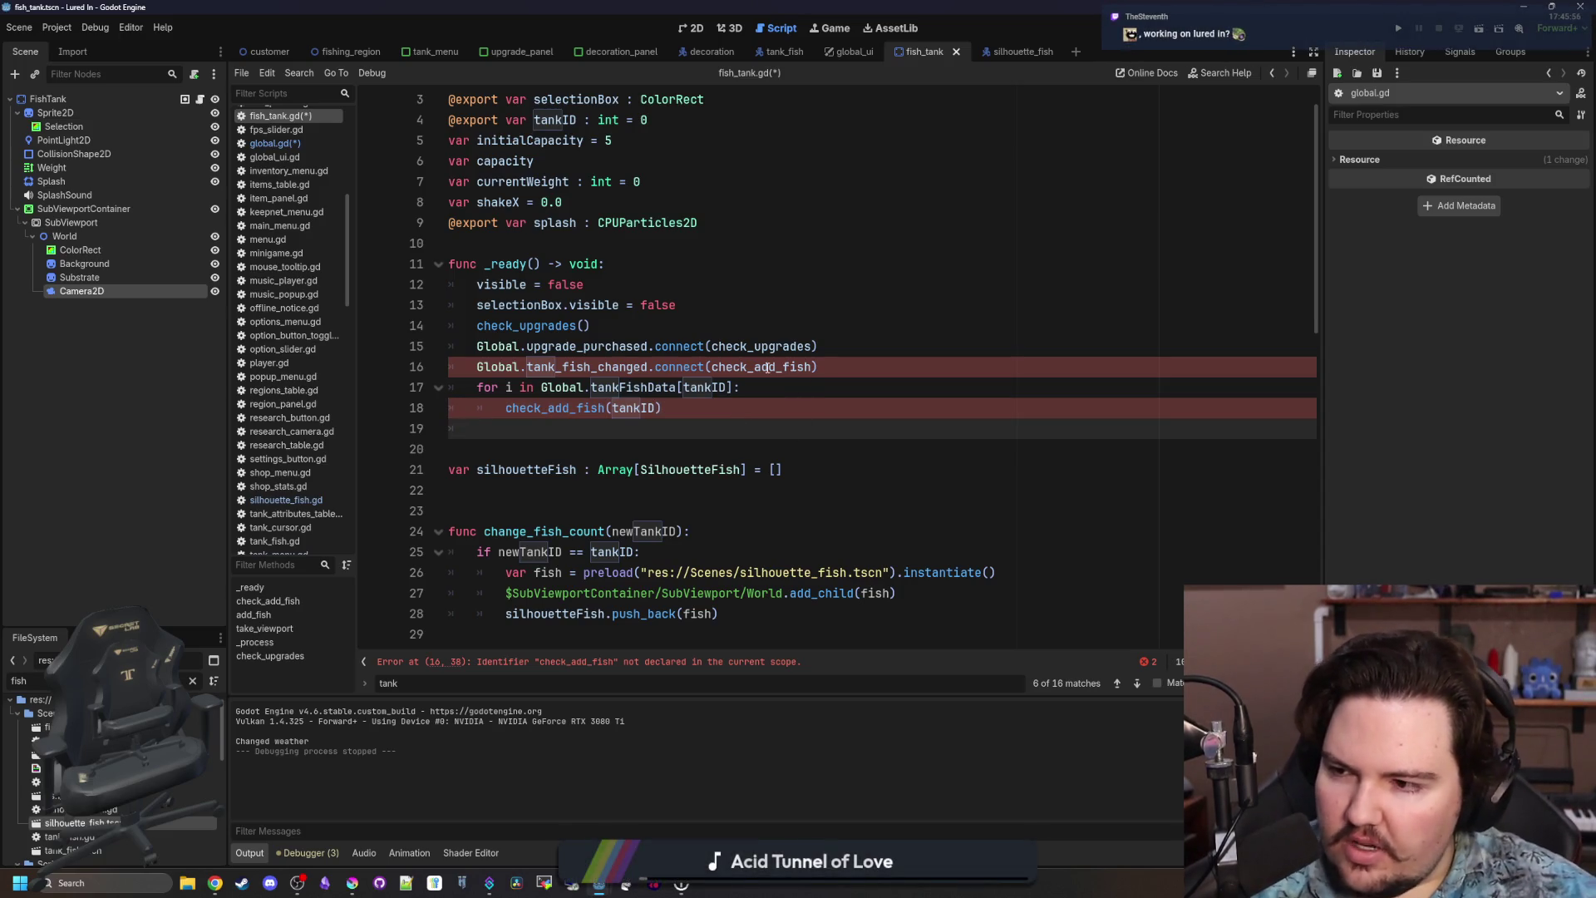
left_click(747, 406)
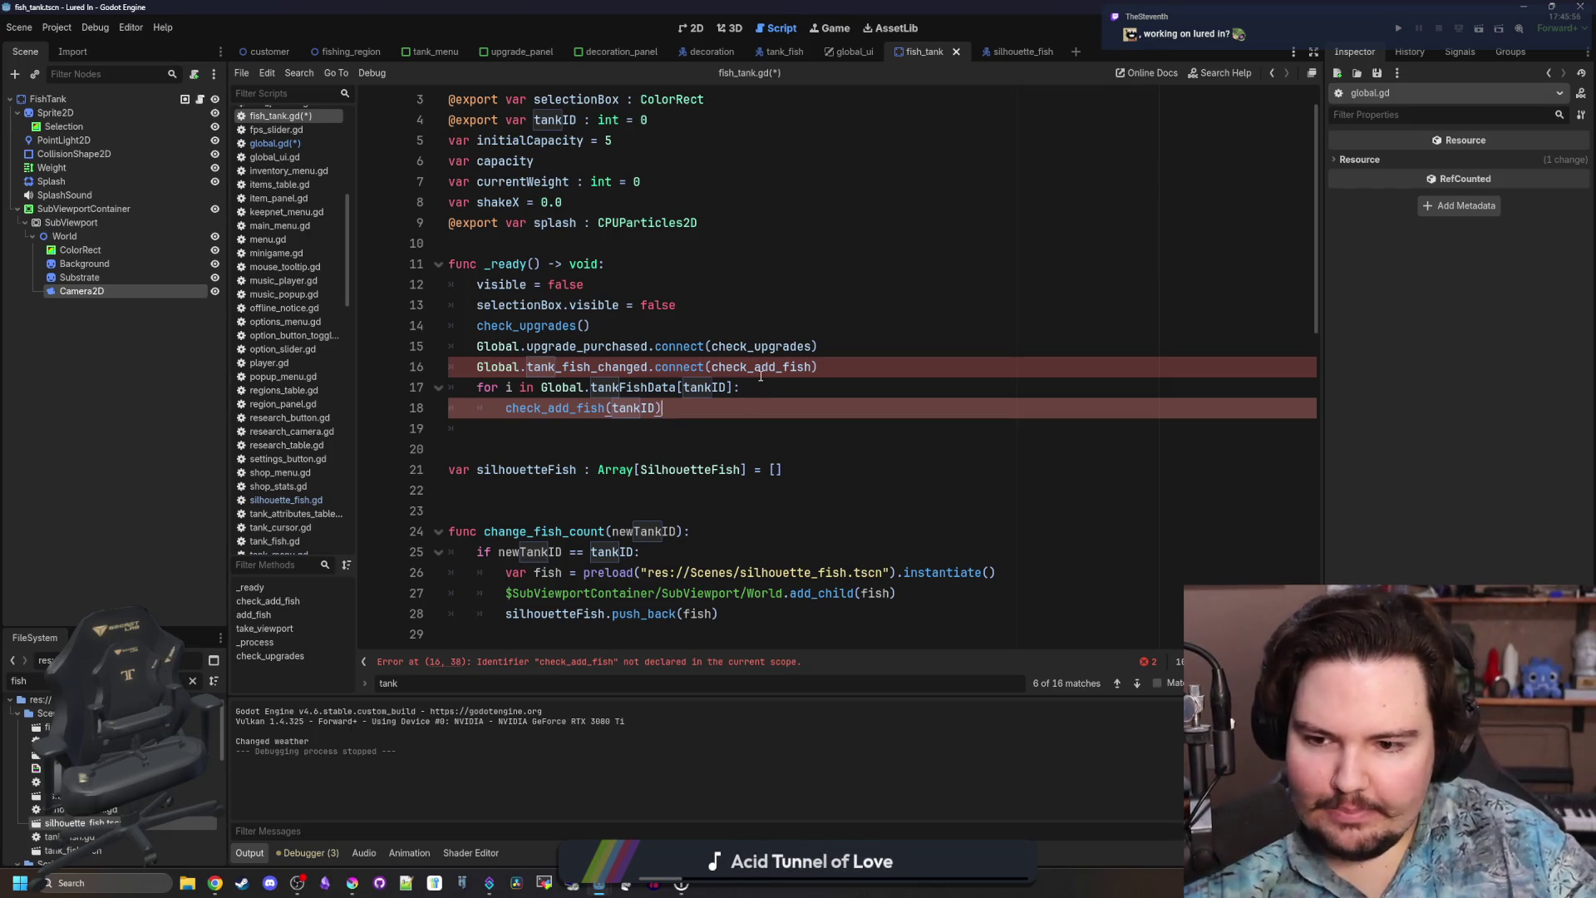
Connect tank_fish_changed to update_fish_count, make line 18 call change_fish_count(tankID), and open global.gd.
double_click(761, 376)
type("change_")
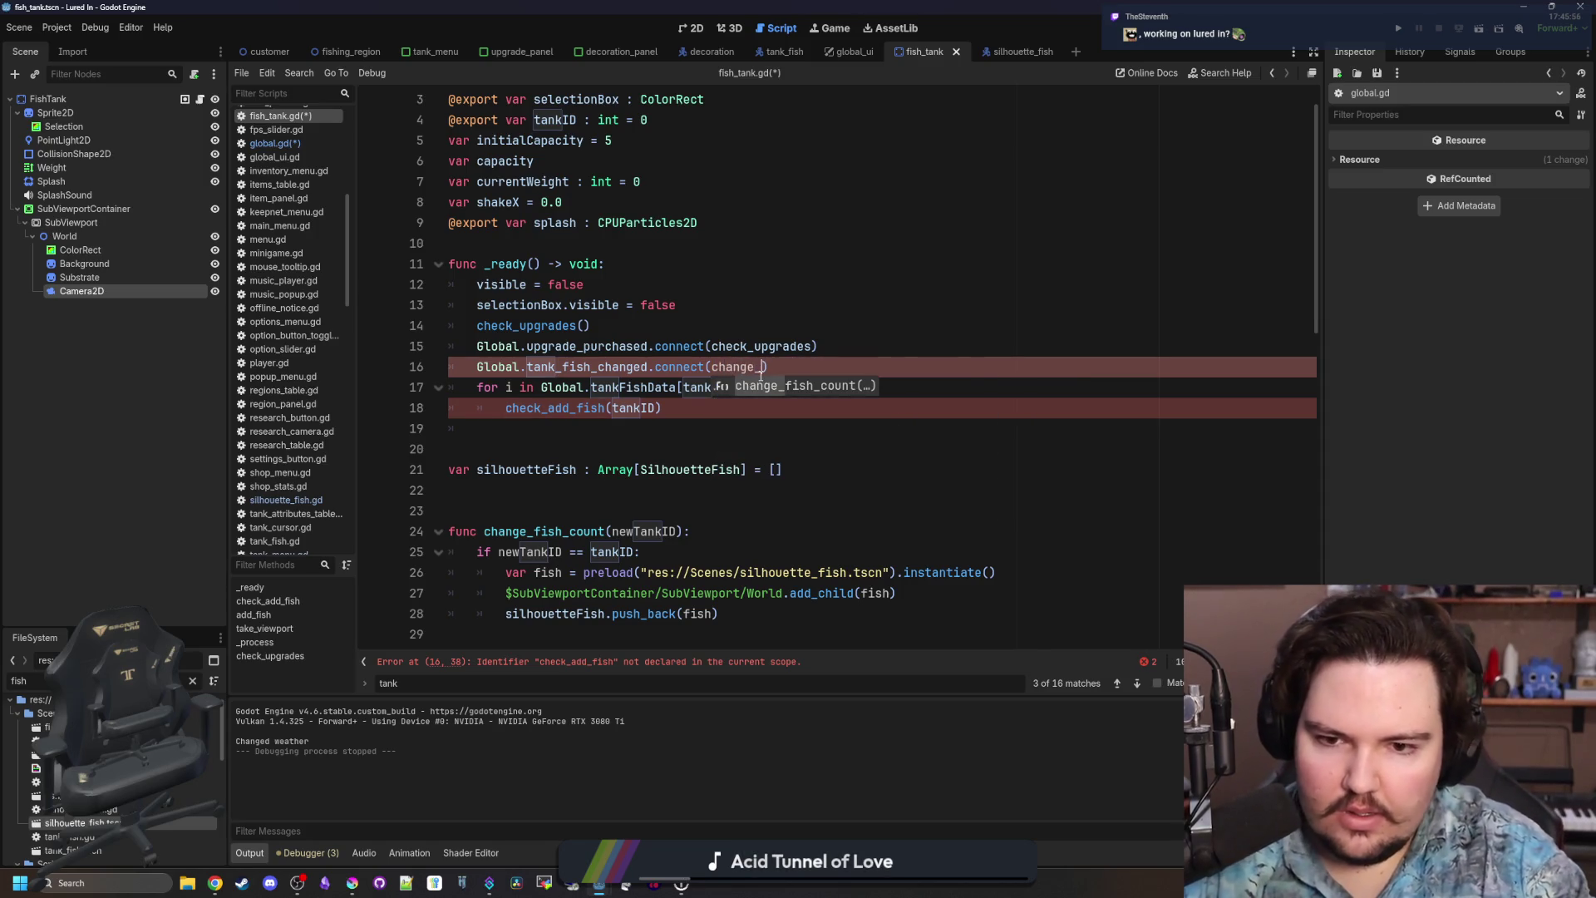
key("Return")
left_click(756, 370)
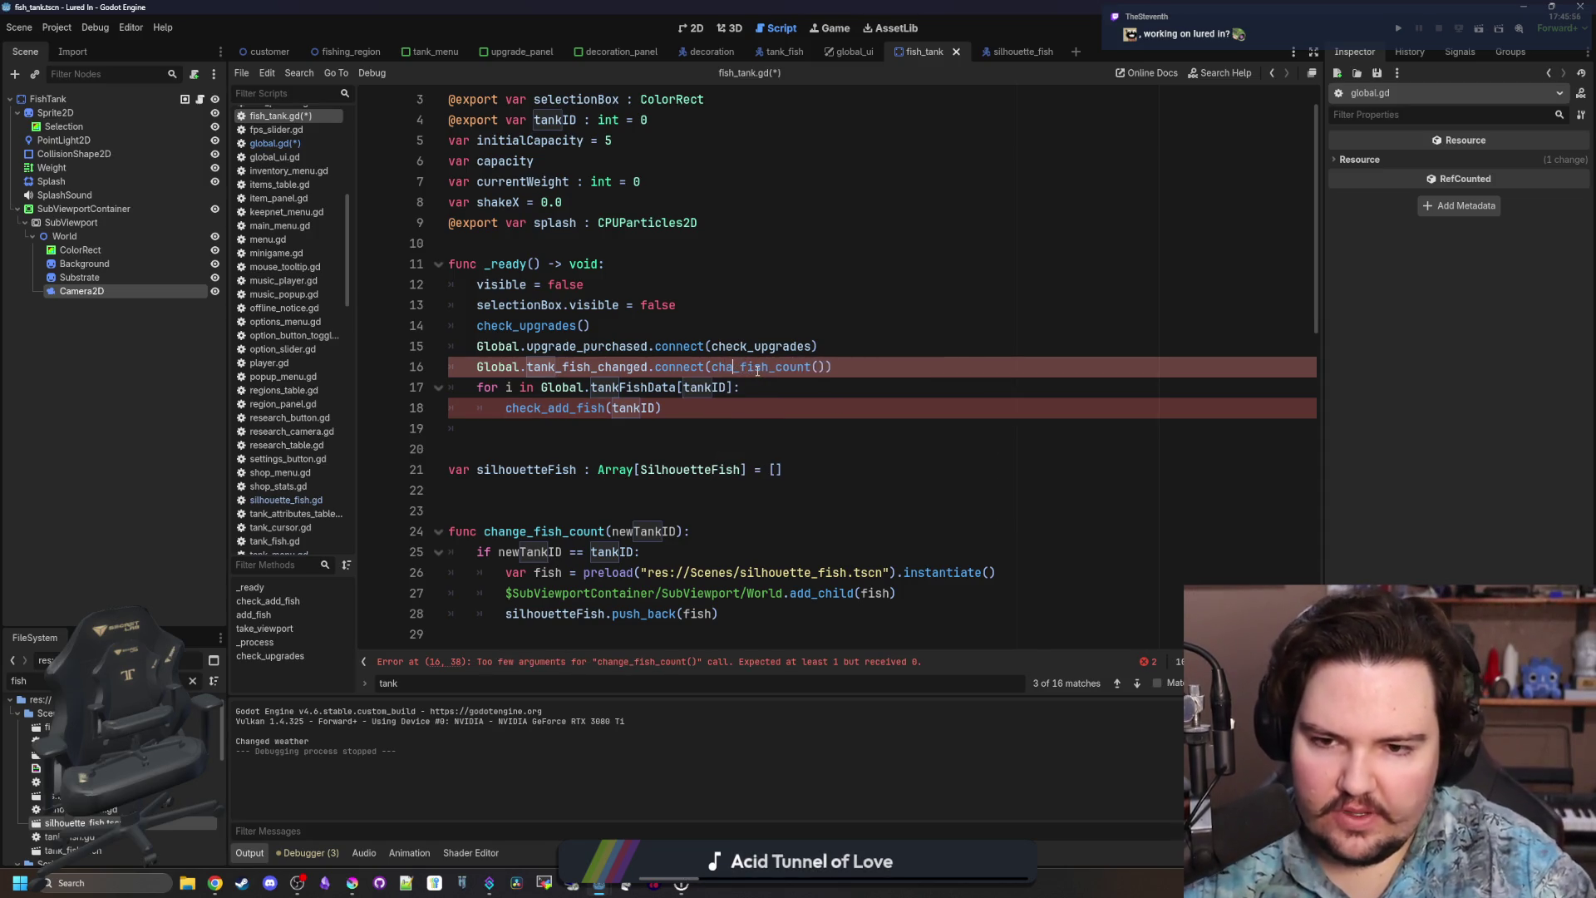
type("te")
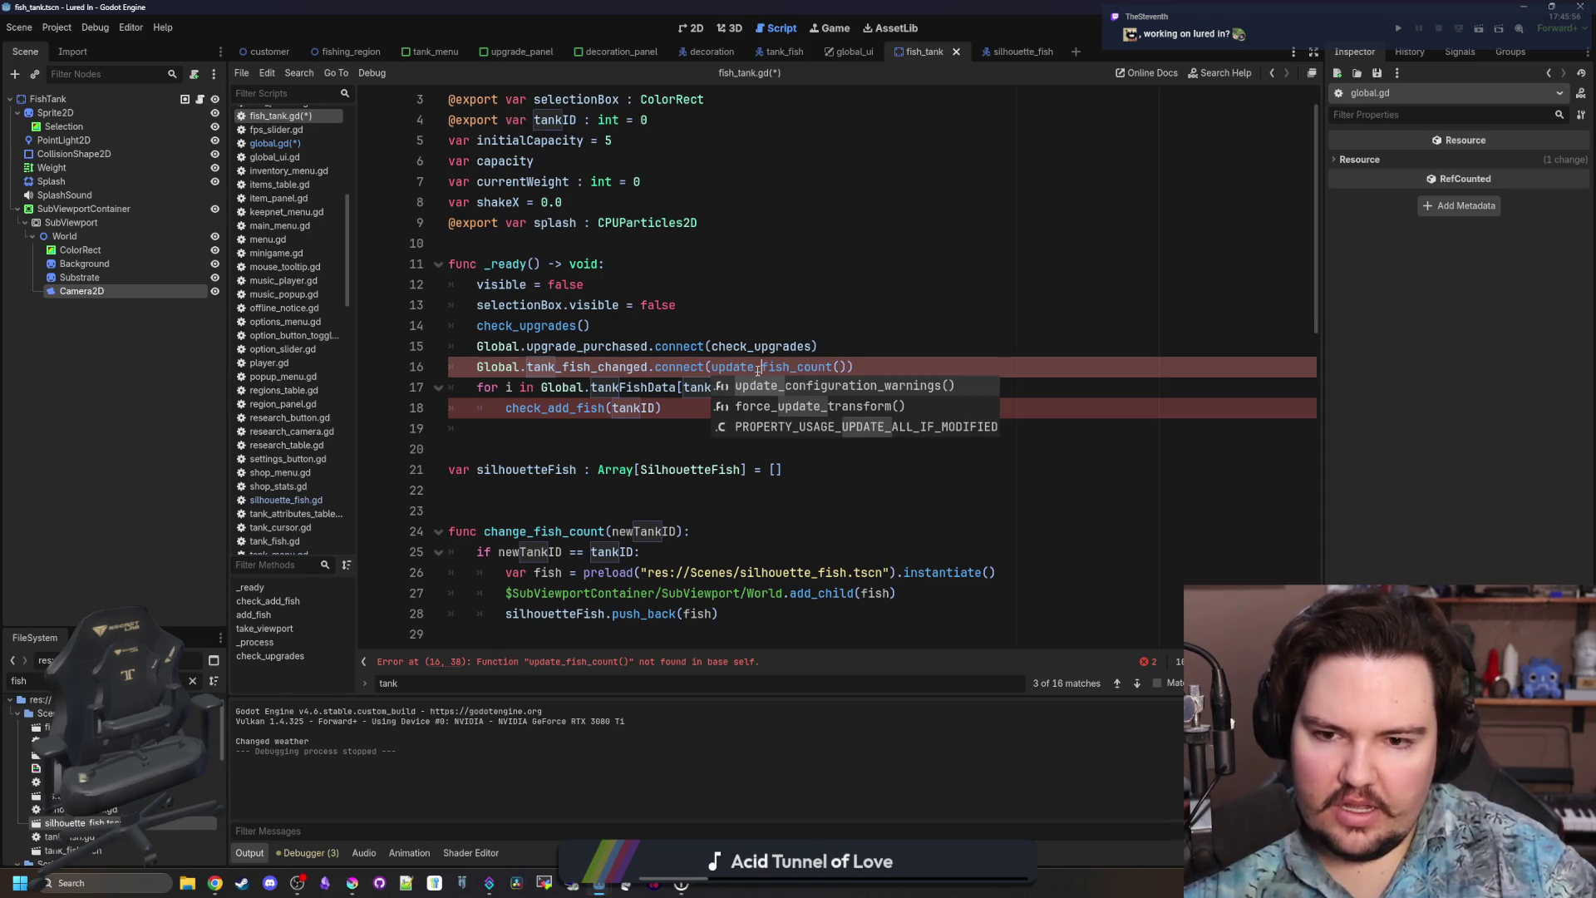
key("Return")
type(")")
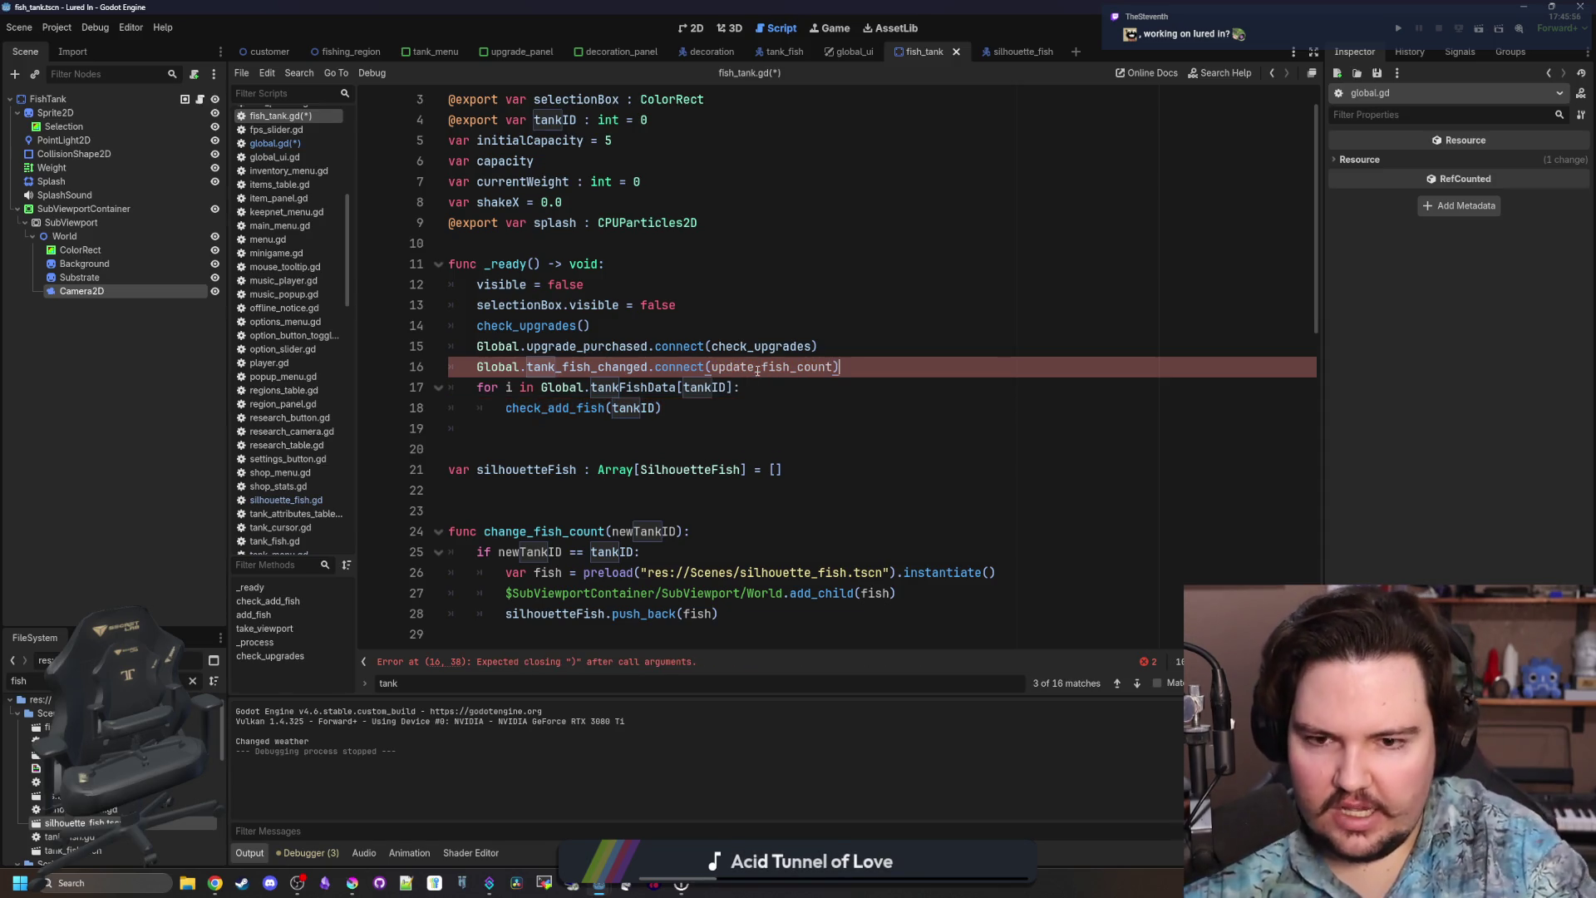
left_click(738, 405)
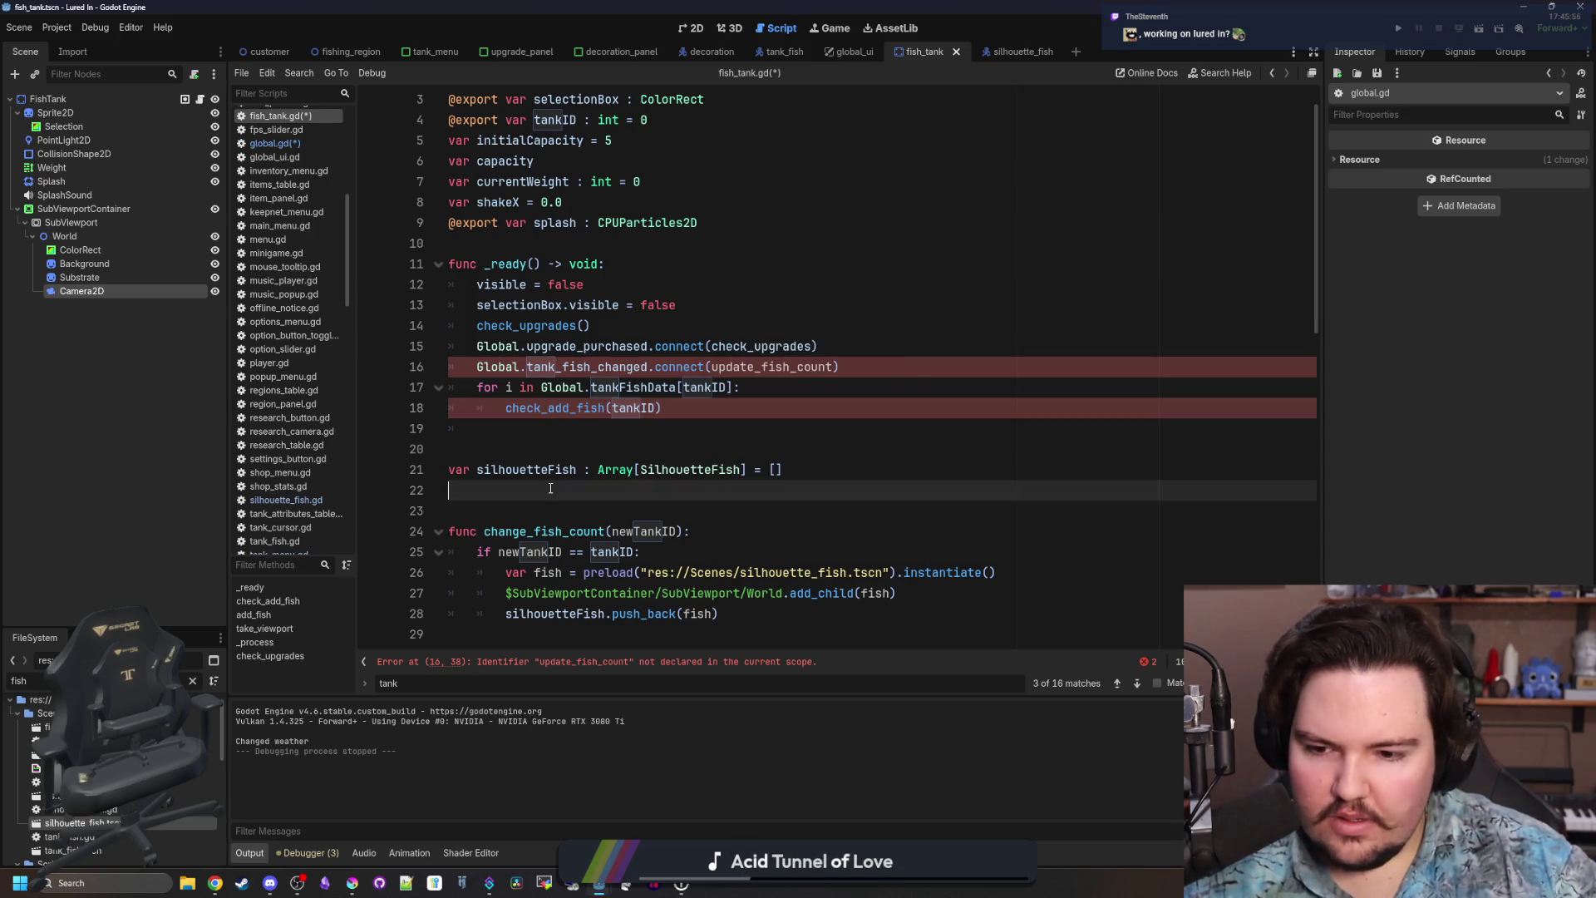
left_click(610, 425)
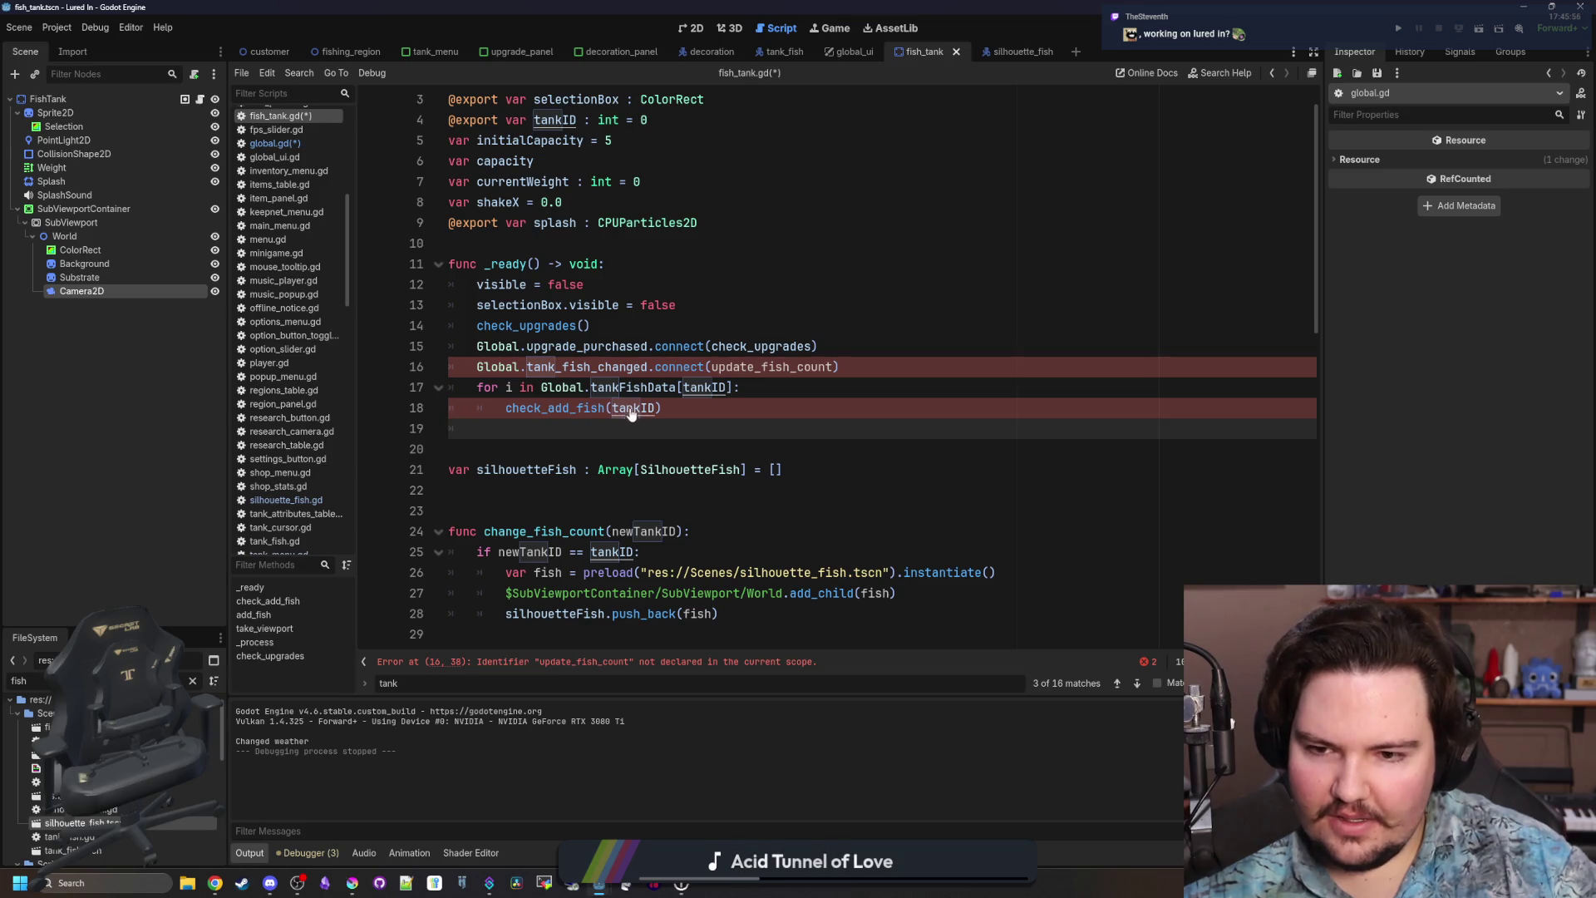
key("ctrl+z")
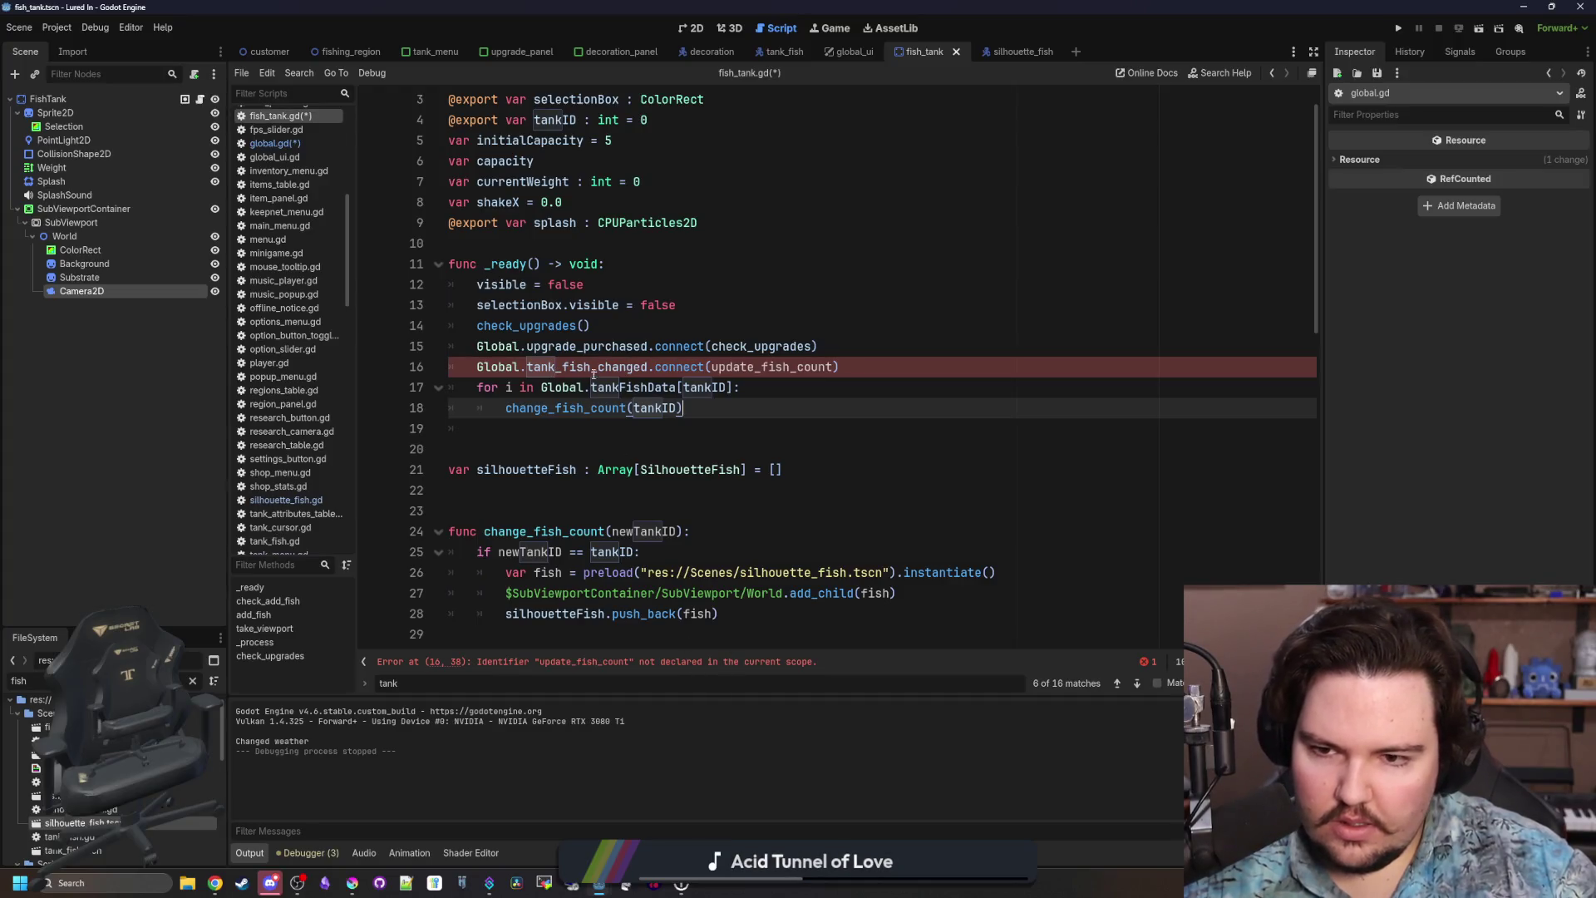
left_click(303, 144)
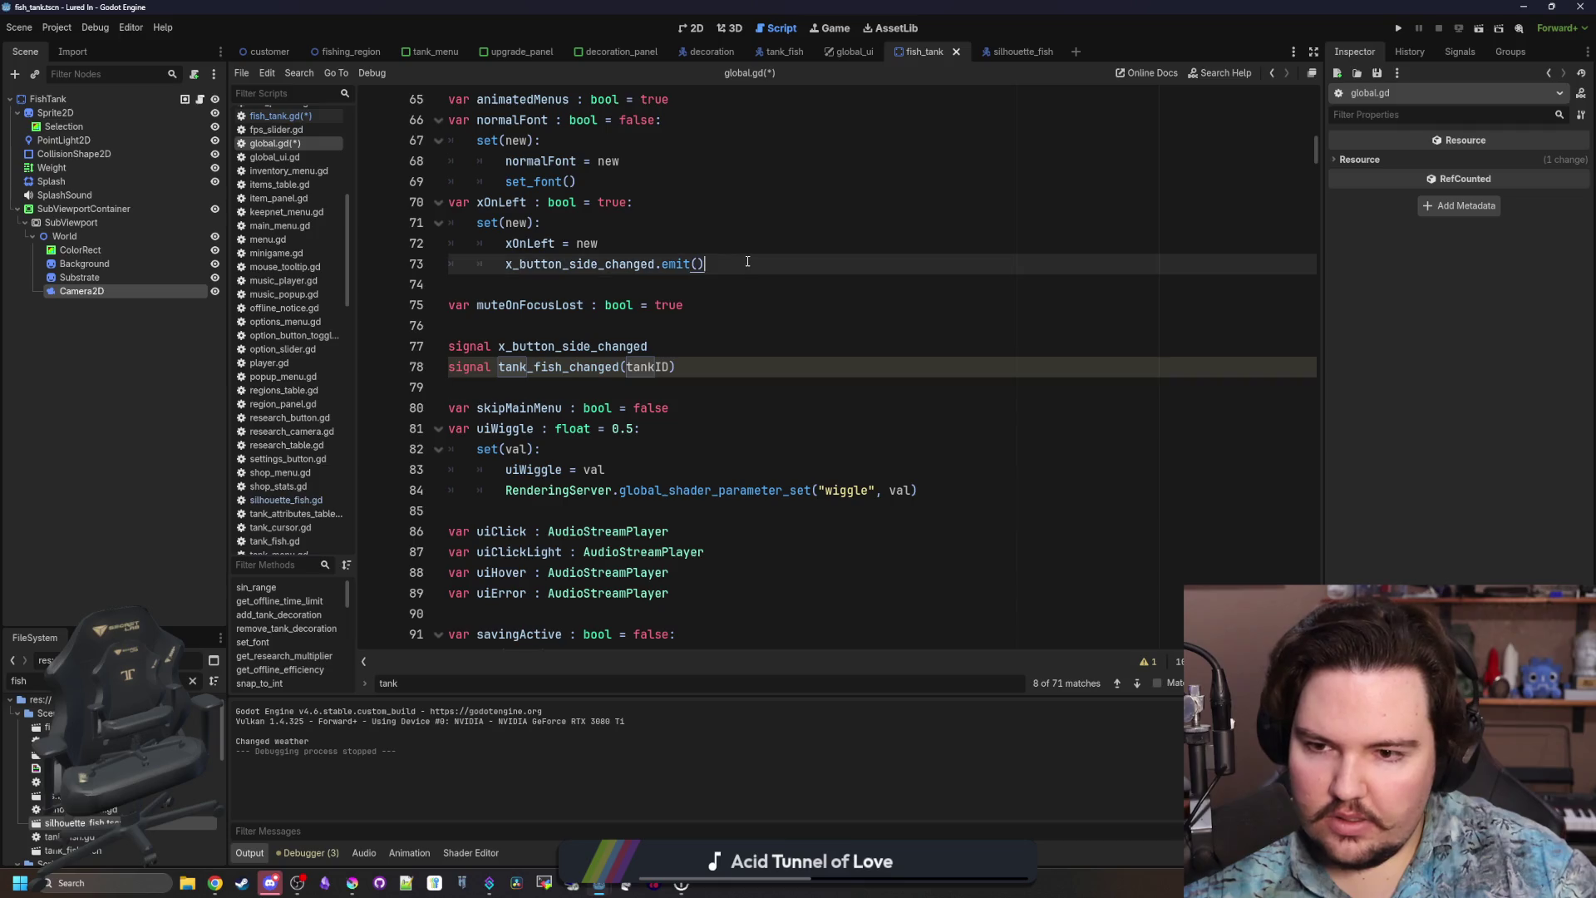
Save, then return to fish_tank.gd and review the tank_fish_changed connect statement.
key("ctrl+s")
left_click(292, 116)
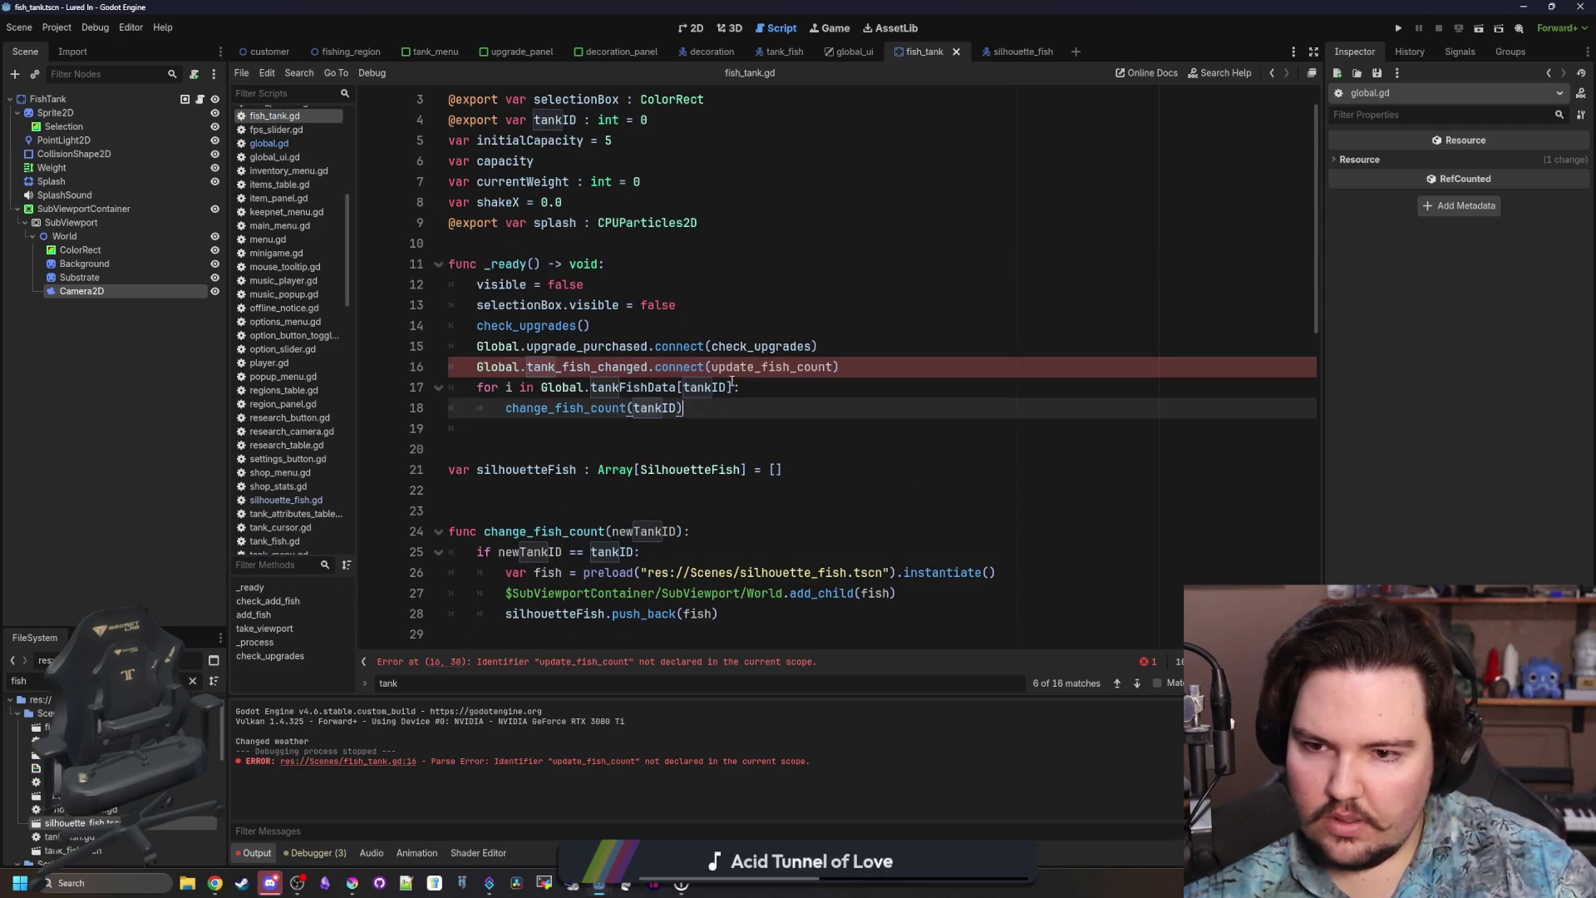
left_click(607, 368, "ctrl")
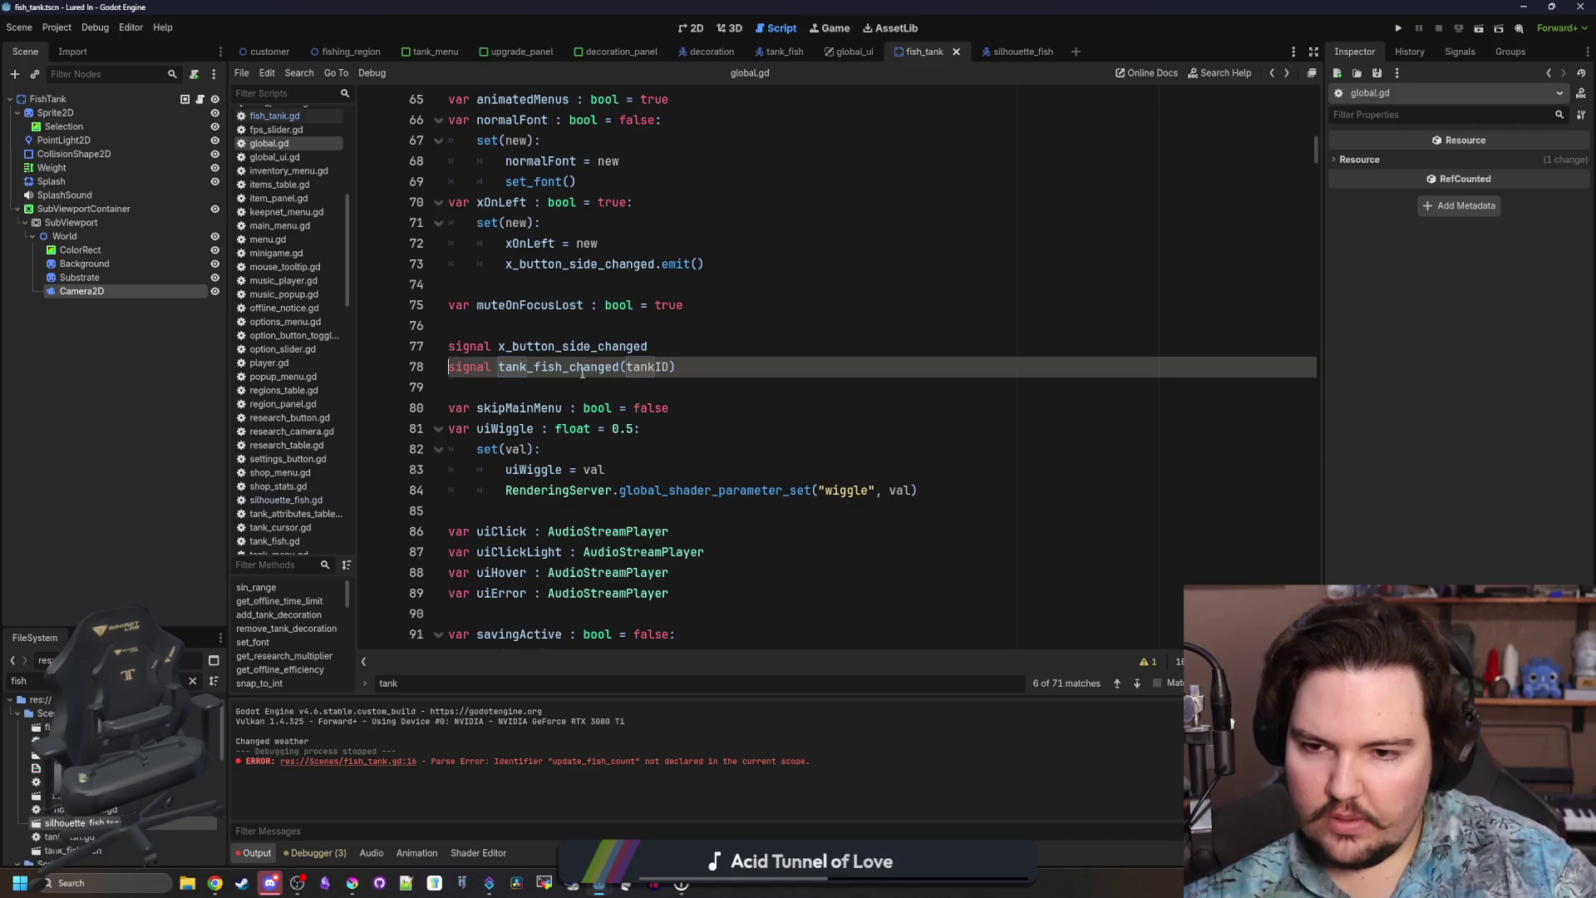
key("alt+Left")
left_click(622, 427)
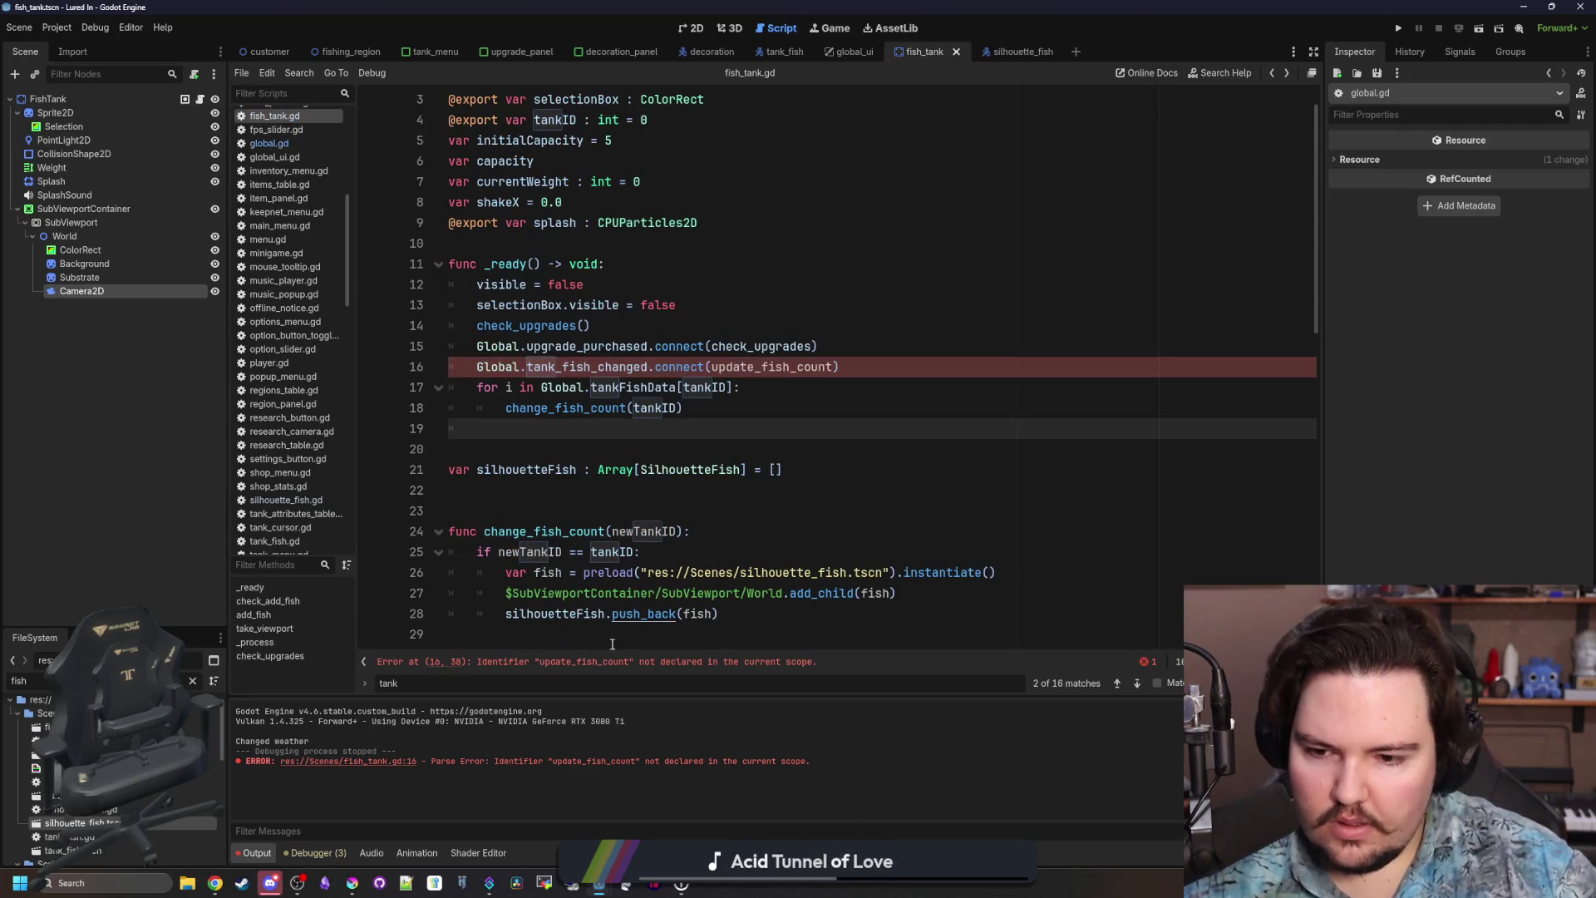
mouse_move(866, 378)
left_mouse_down()
mouse_move(466, 348)
mouse_move(462, 367)
left_mouse_up()
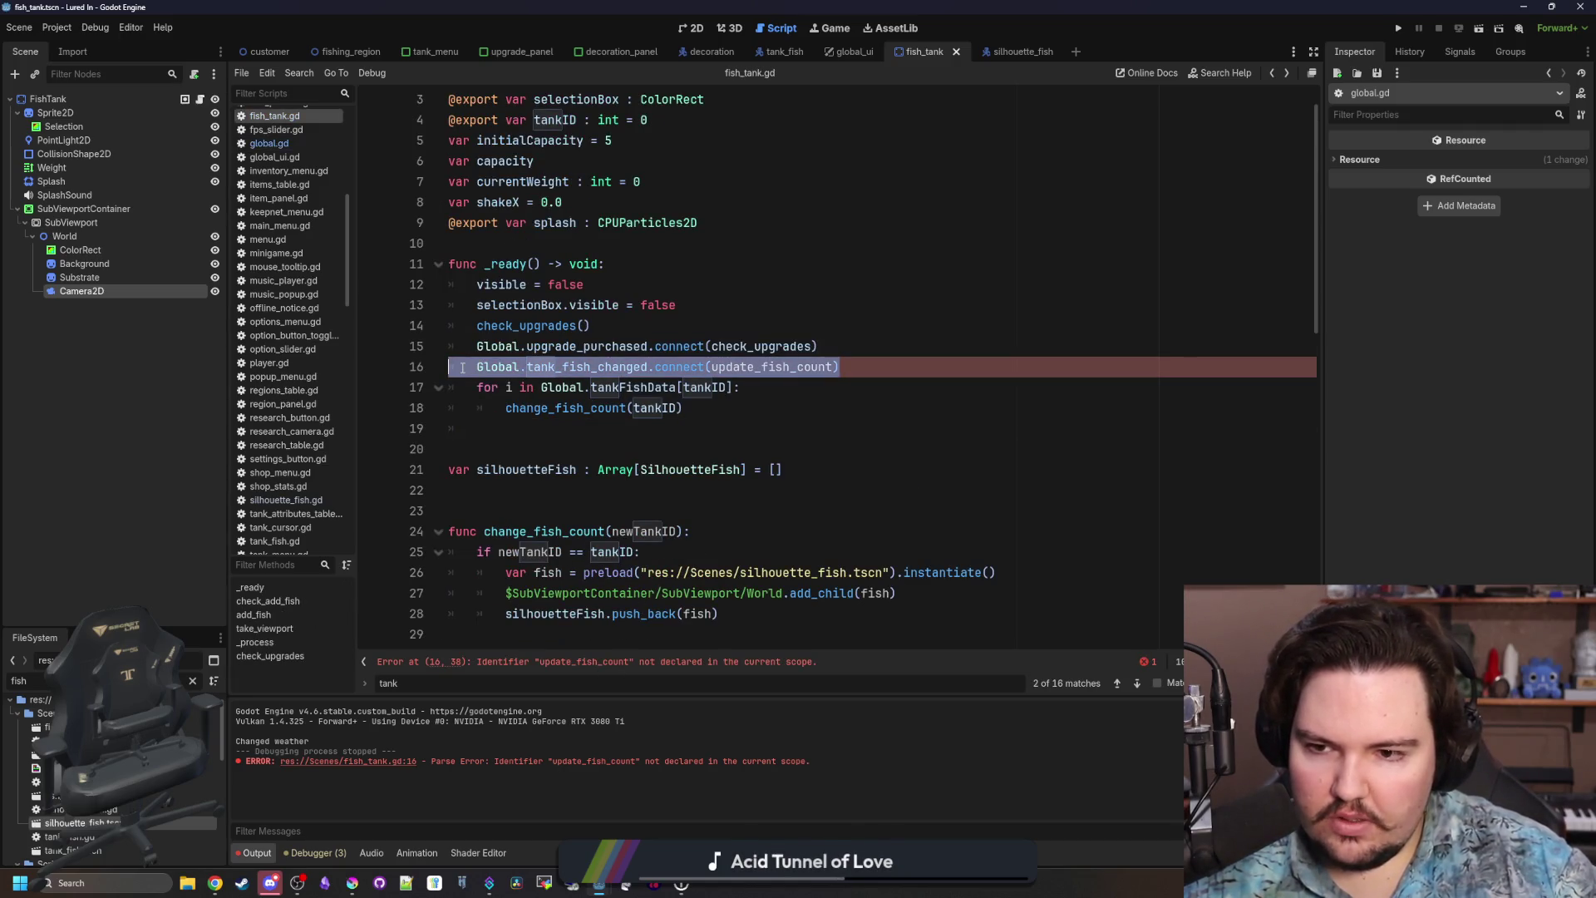
Rename change_fish_count and its line 18 call to update_fish_count, save, and run the project.
double_click(560, 408)
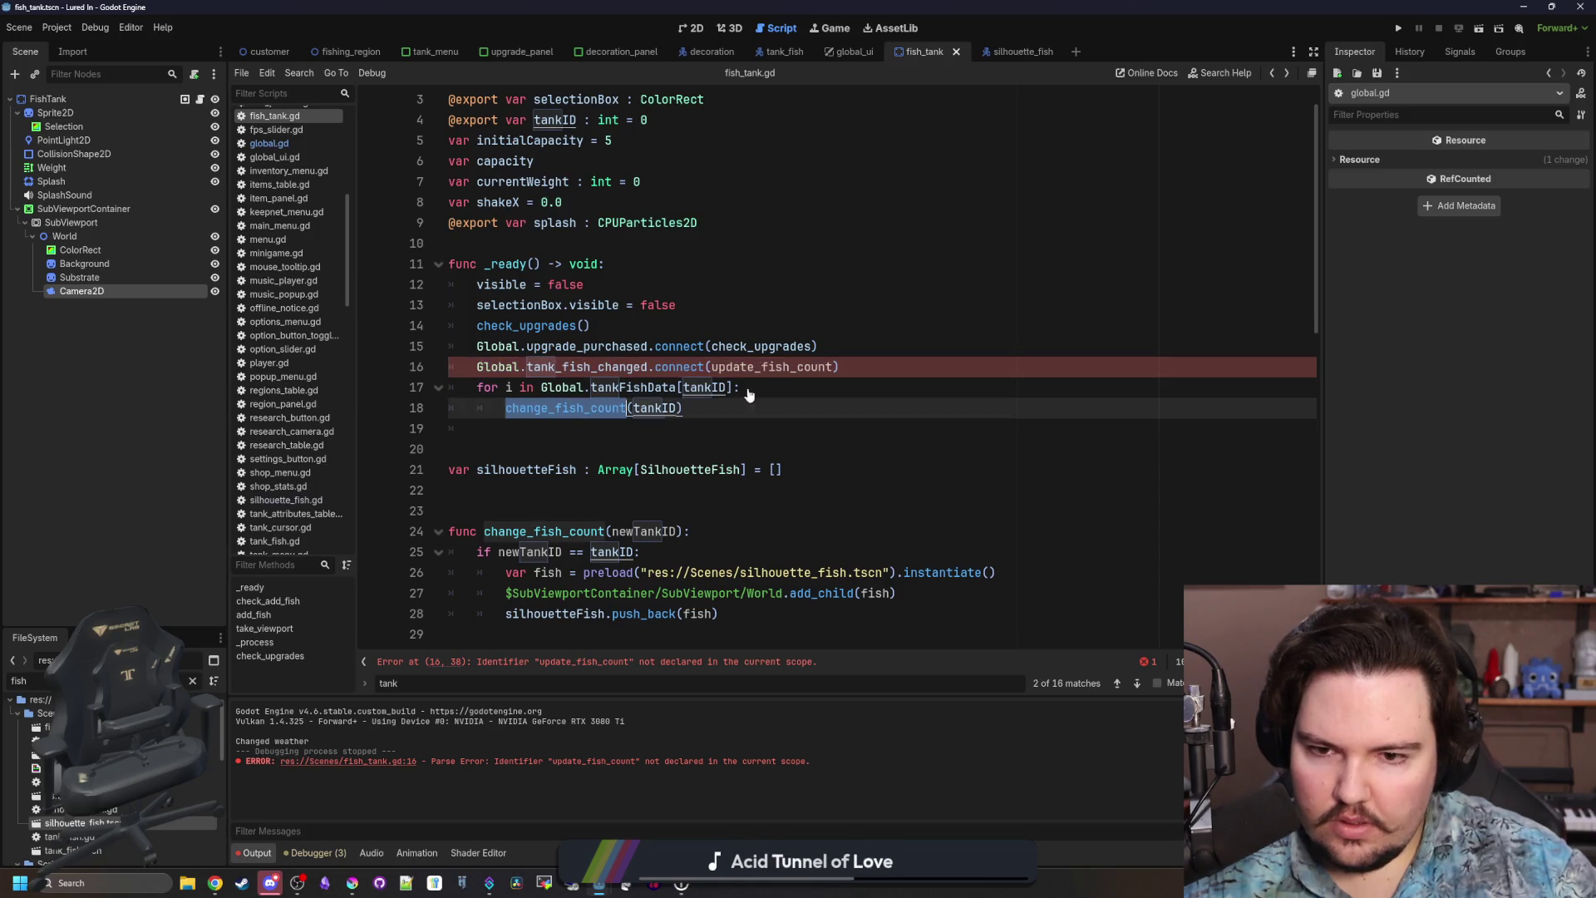
left_click(556, 453)
left_click(517, 531)
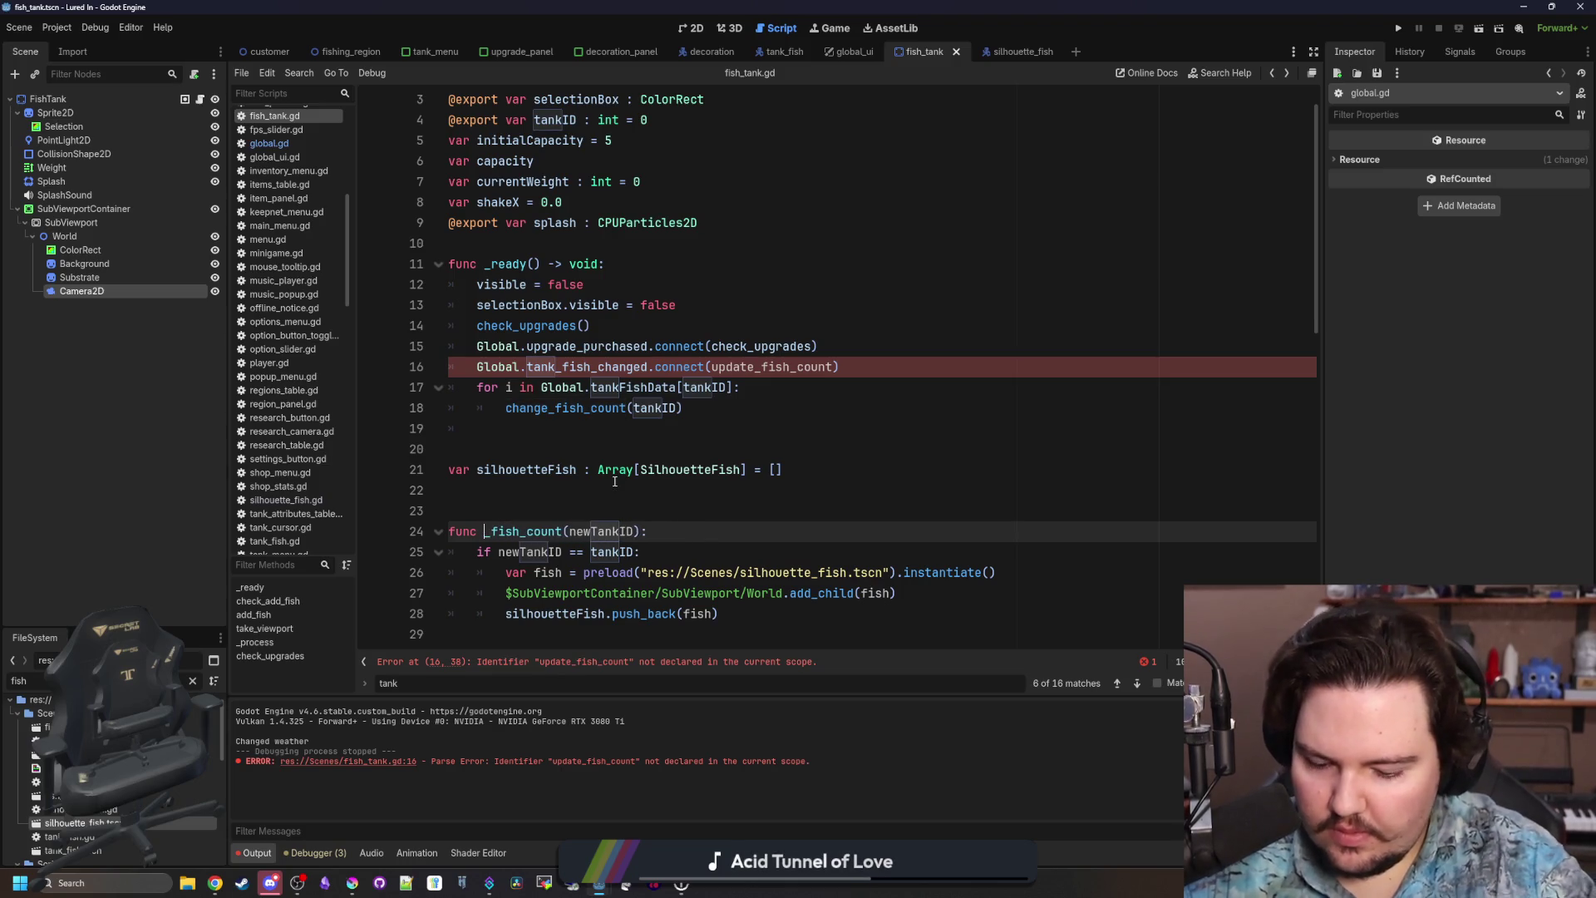
type("update")
double_click(566, 531)
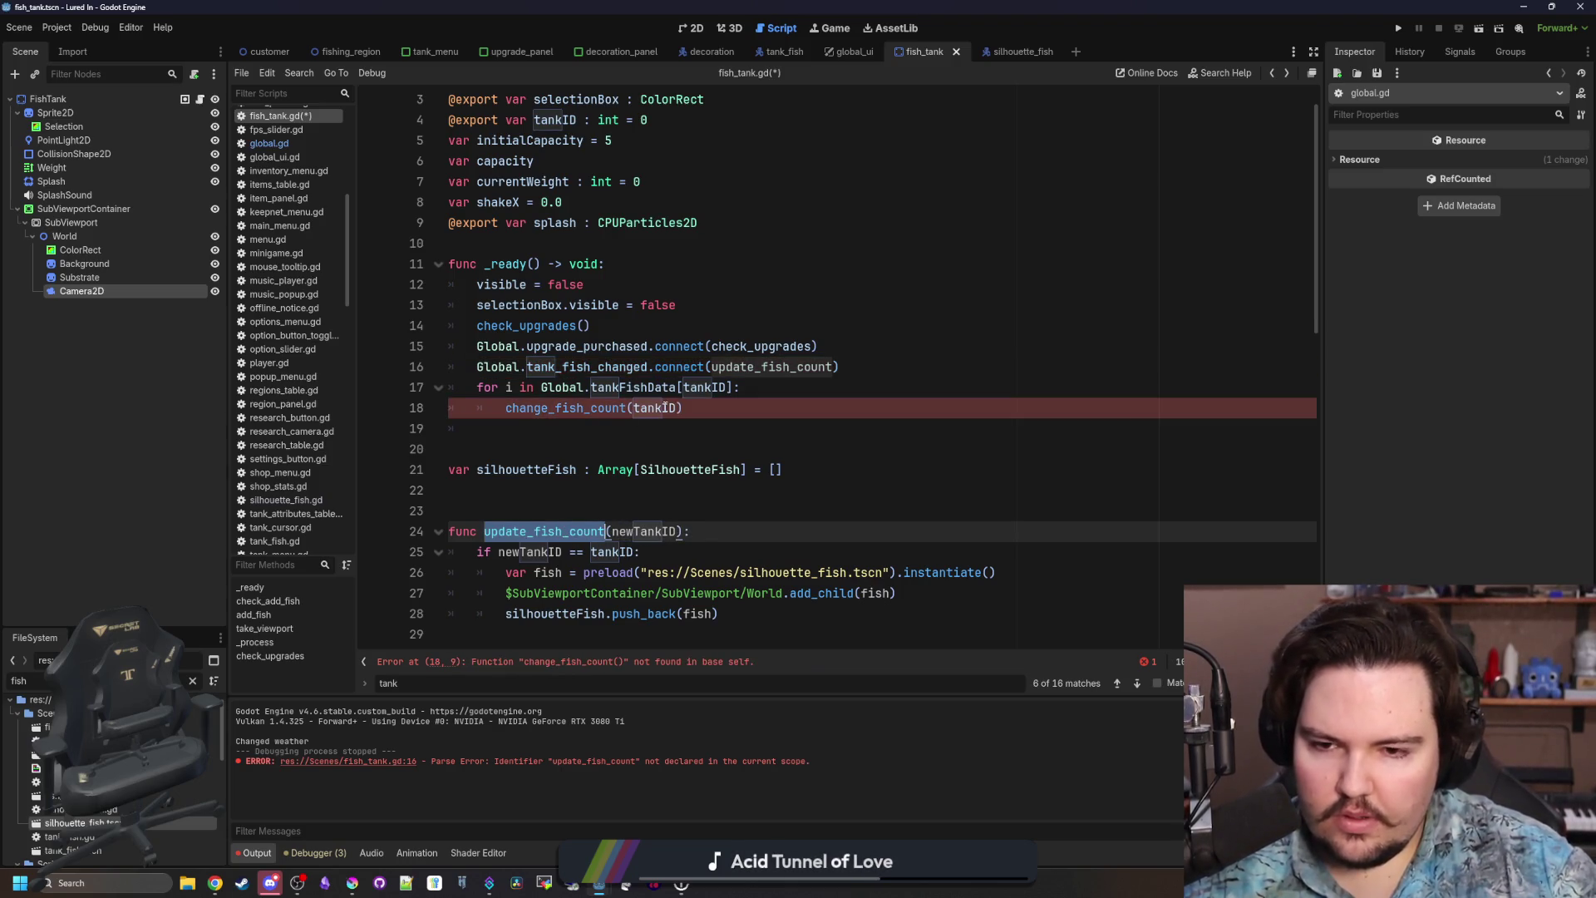
left_click(591, 407)
left_click(587, 426)
key("ctrl+s")
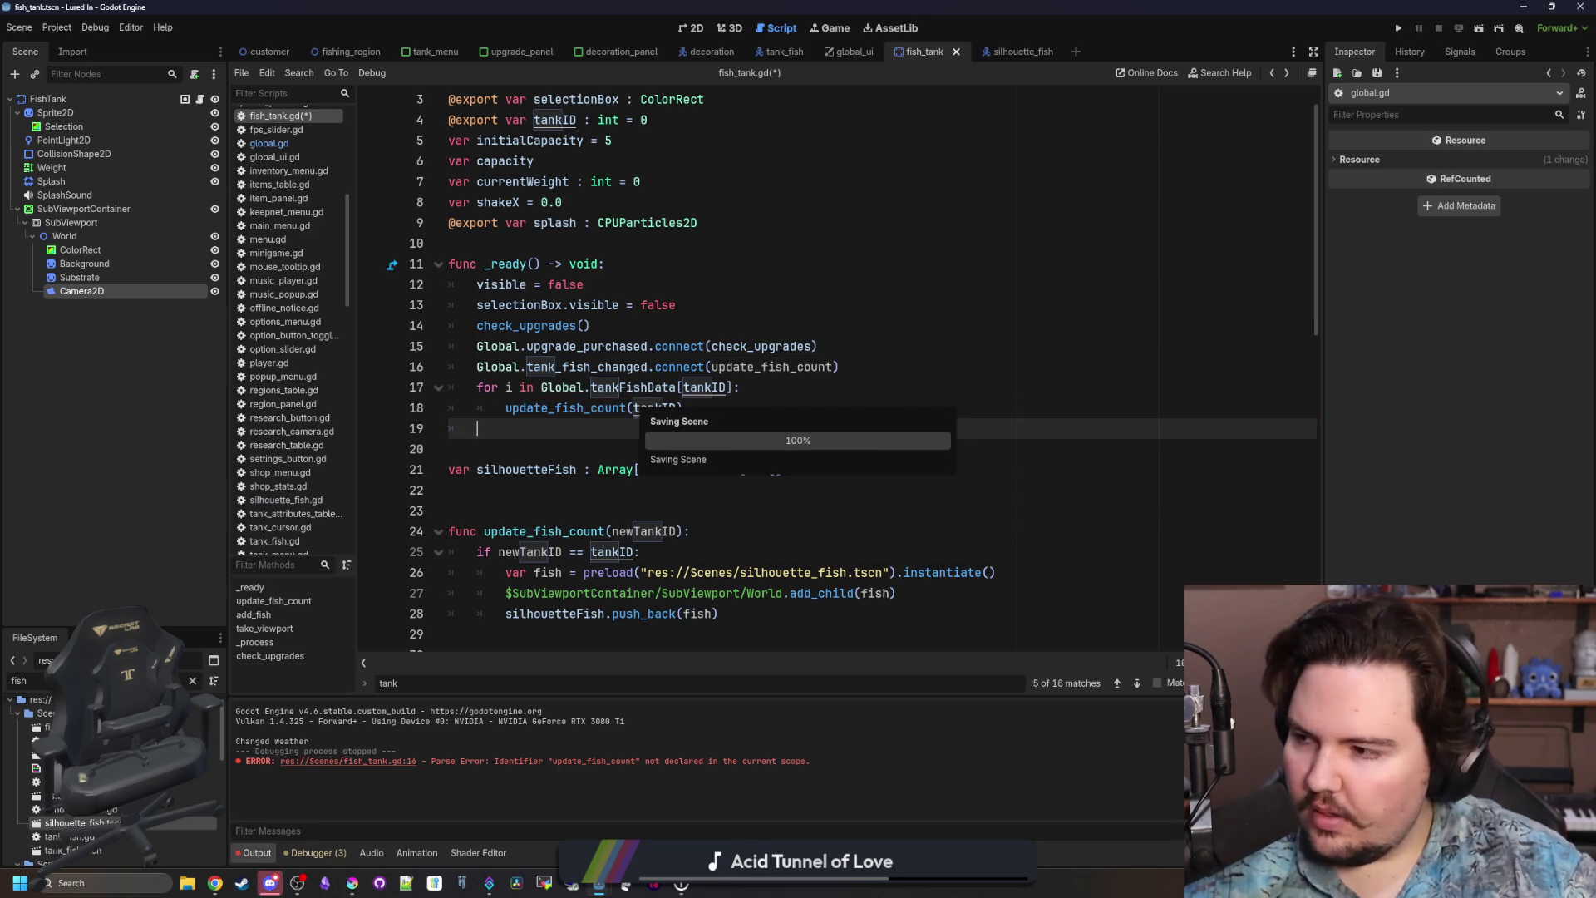
left_click(690, 305)
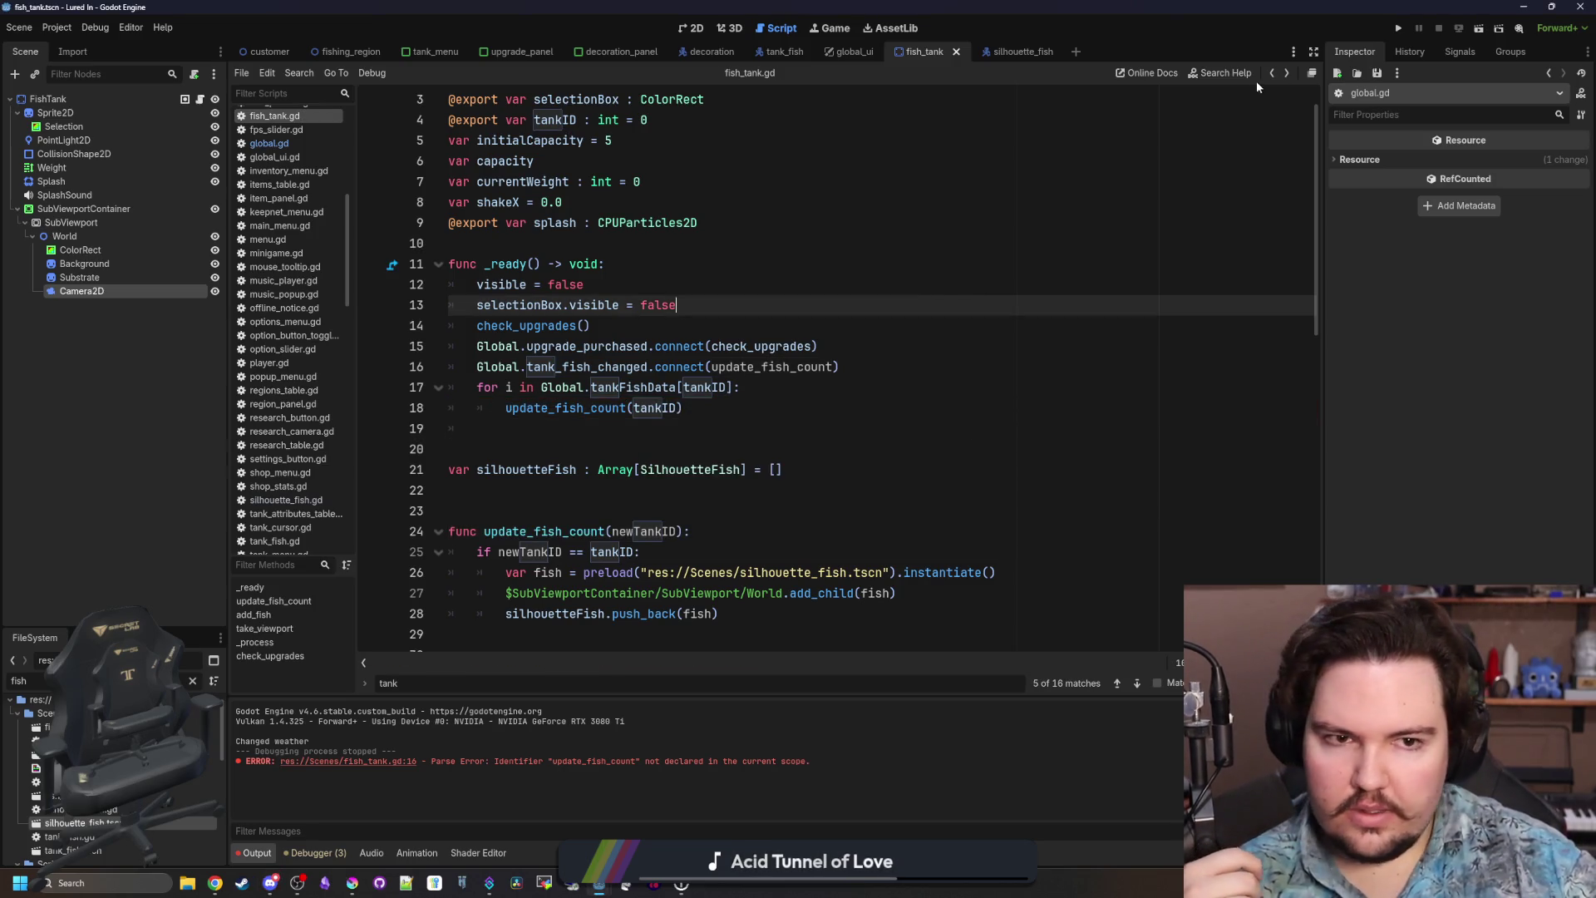
left_click(1400, 28)
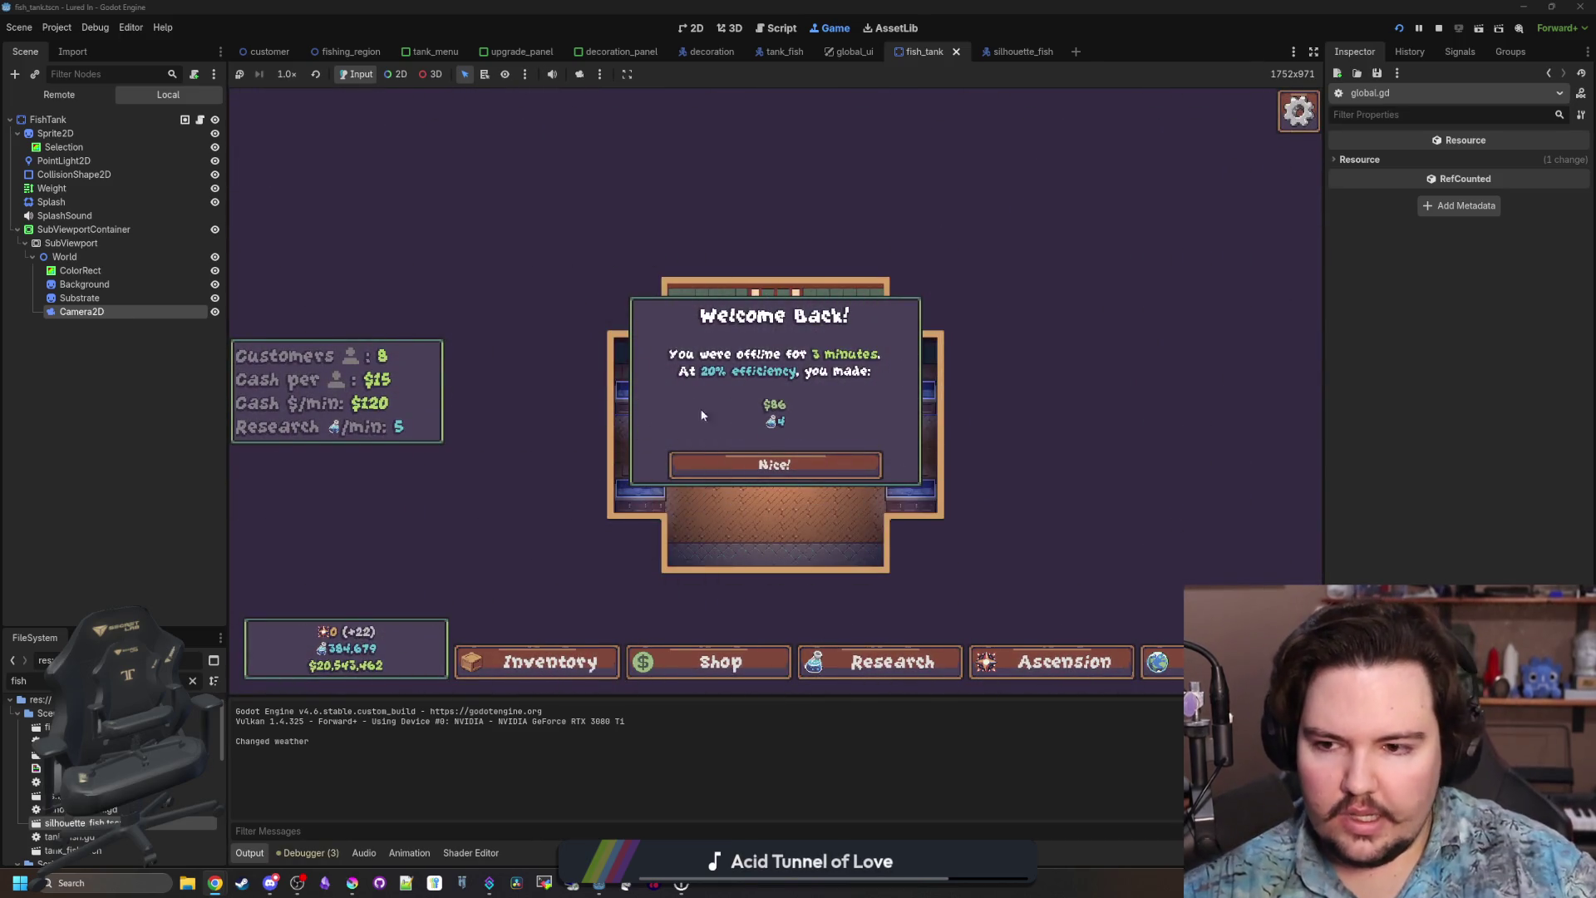
Dismiss the Welcome Back dialog and inspect the tanks, including Fish Tank 3, for silhouette fish.
left_click(745, 472)
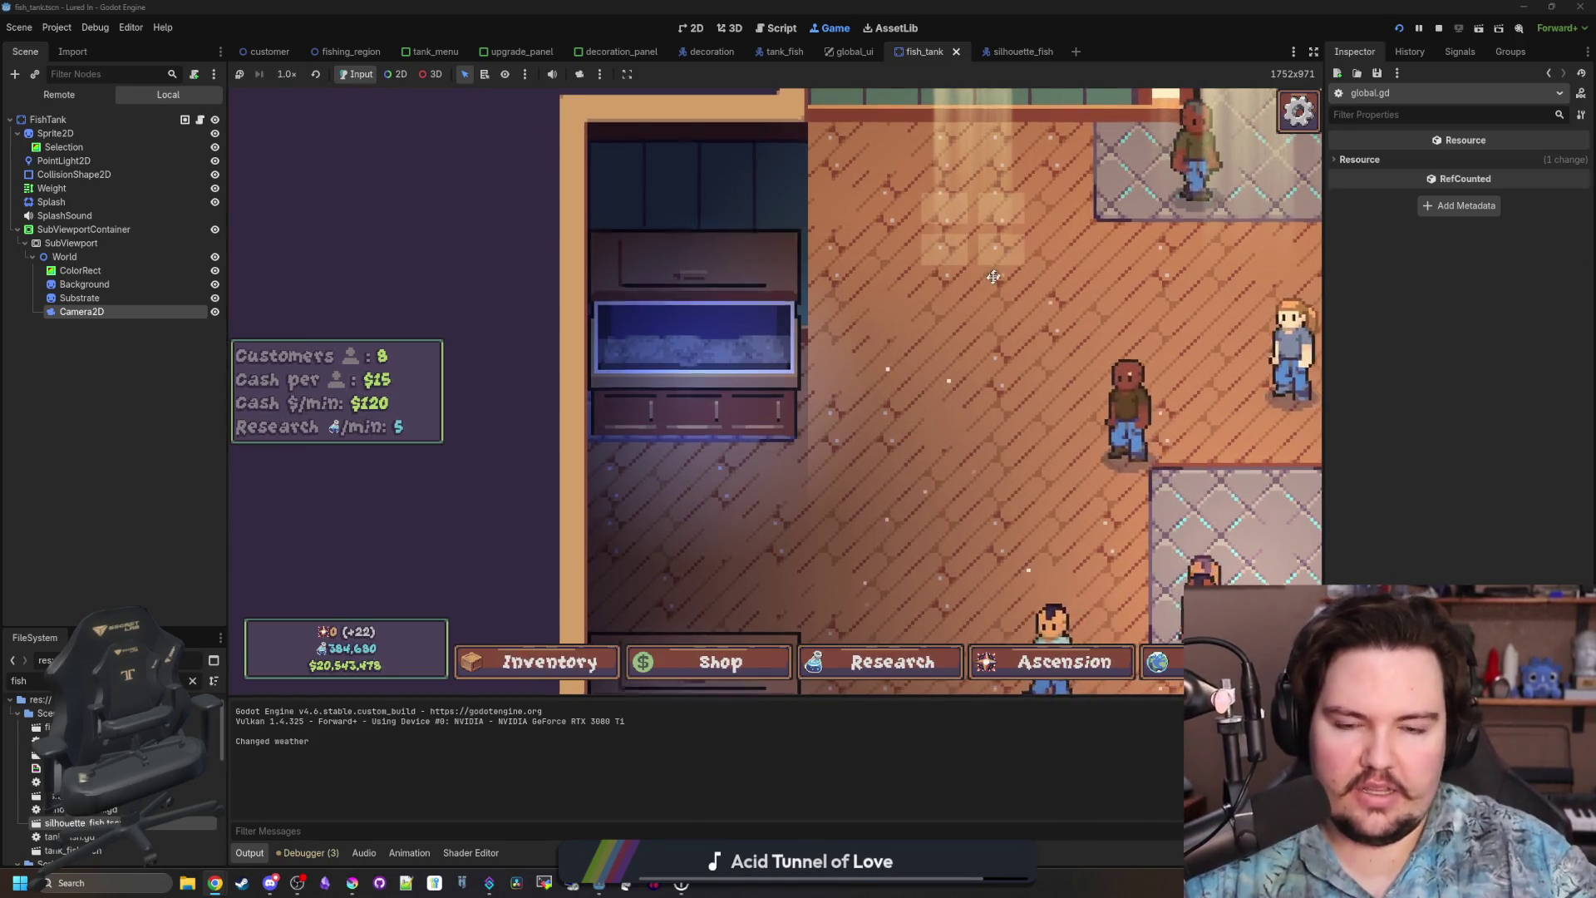
scroll(871, 294, "down", 3)
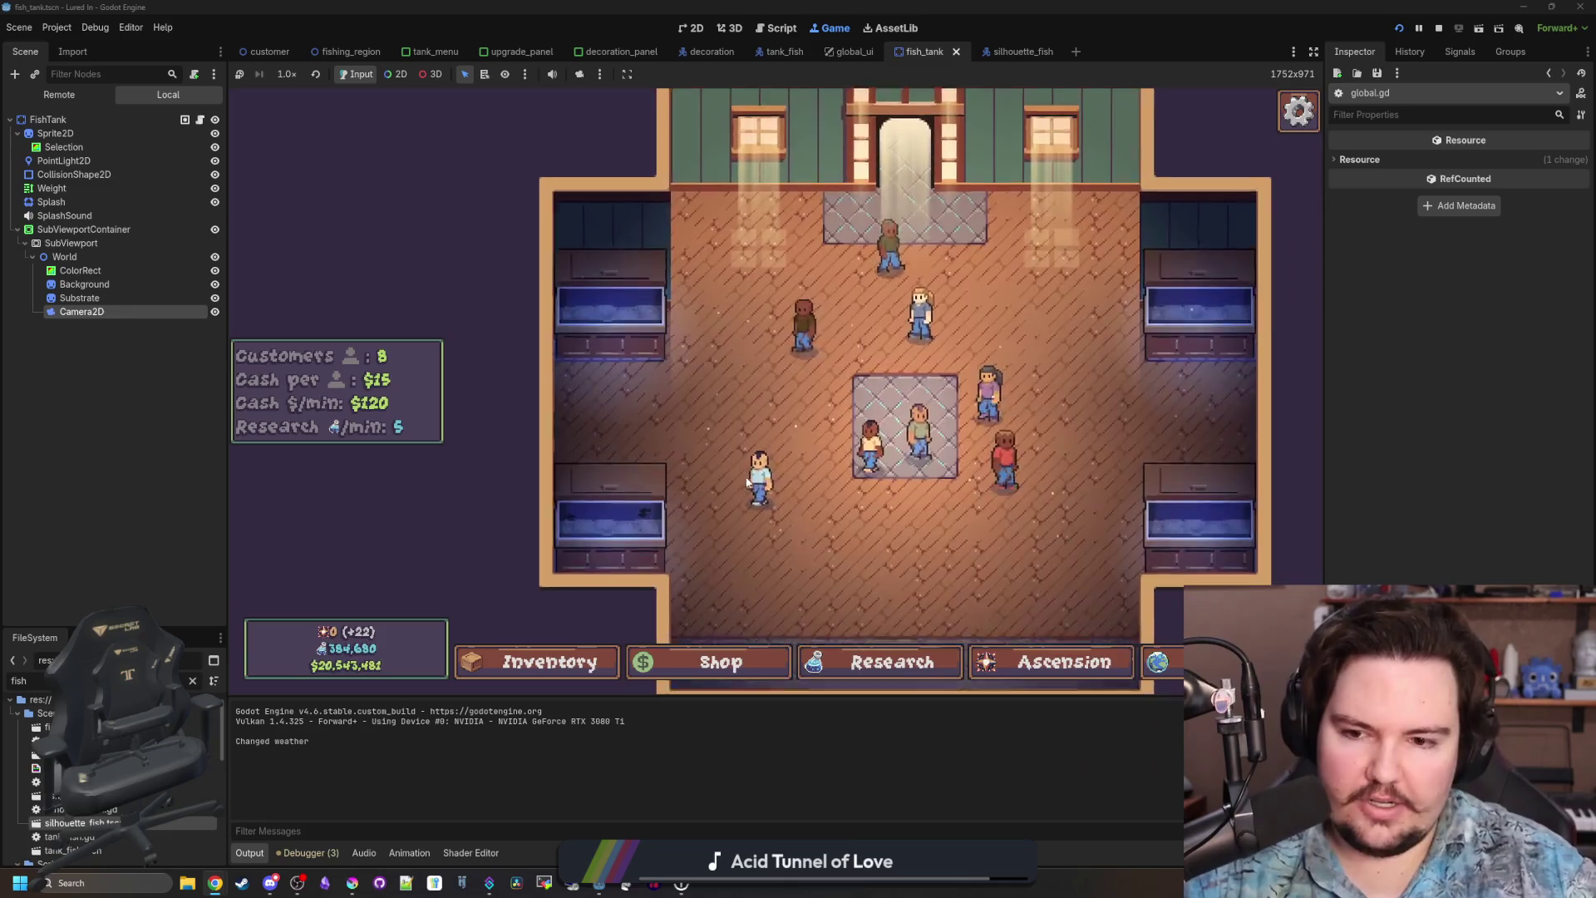
scroll(747, 483, "up", 4)
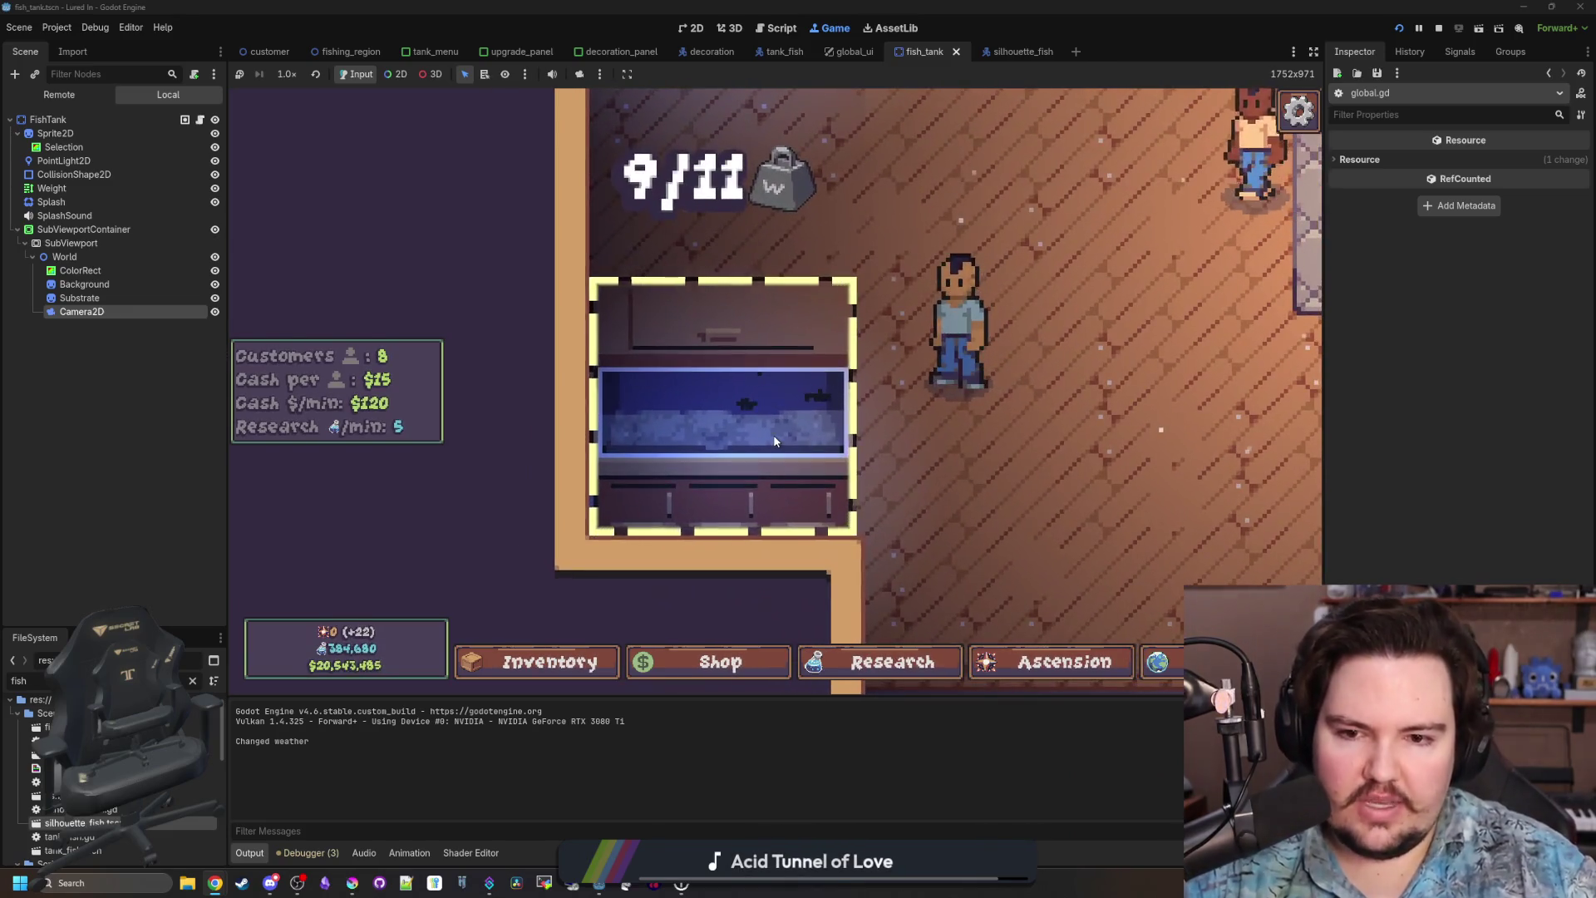
left_click(775, 441)
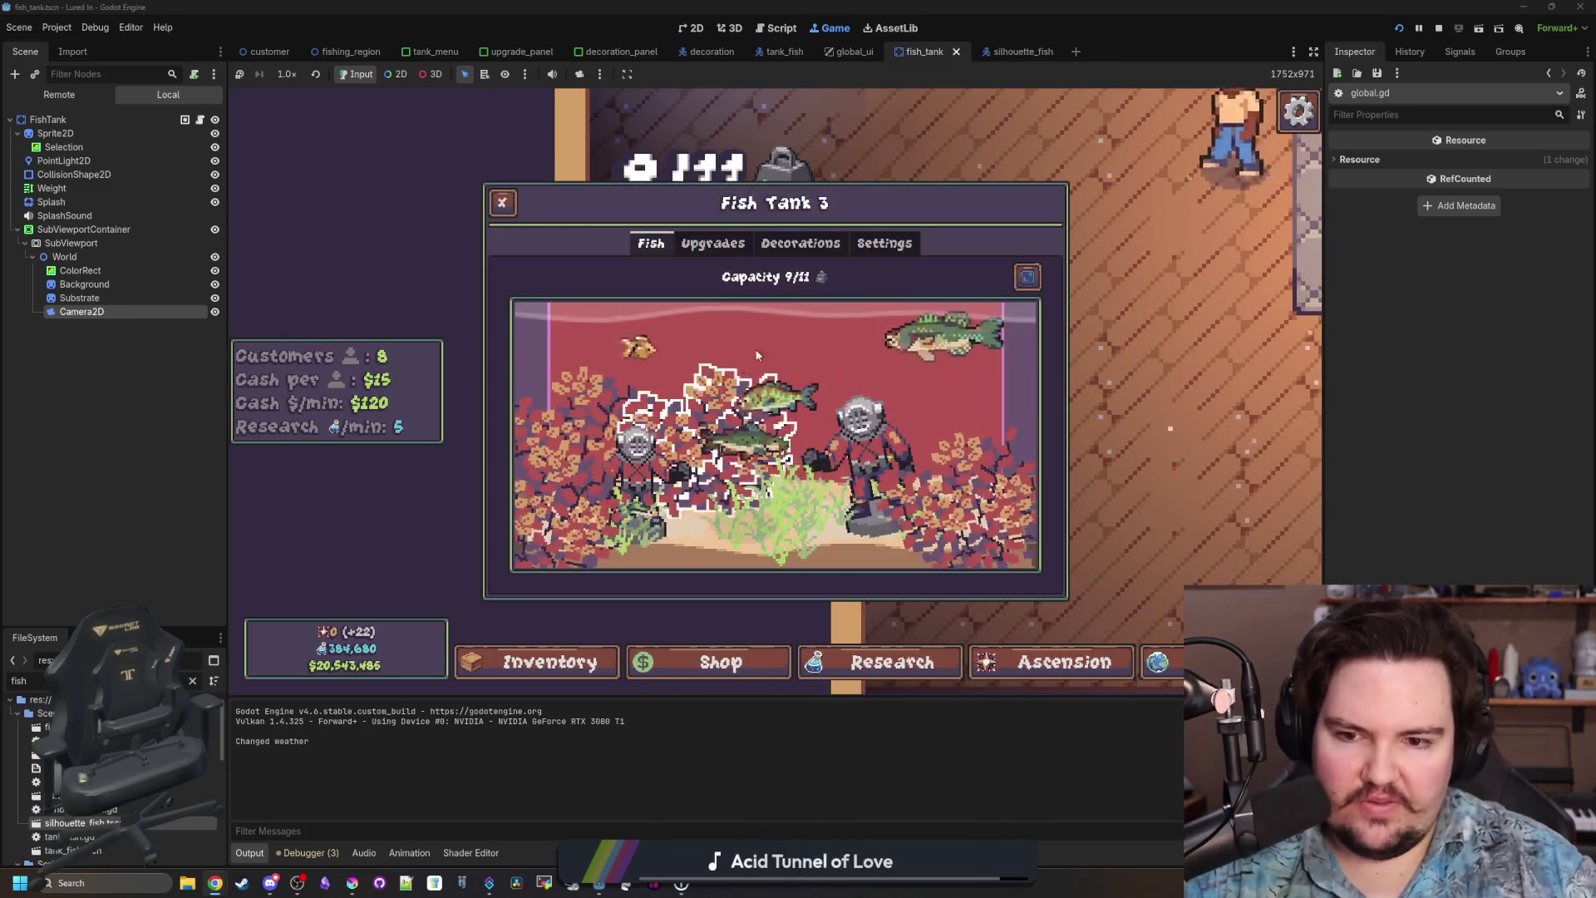
left_click(781, 406)
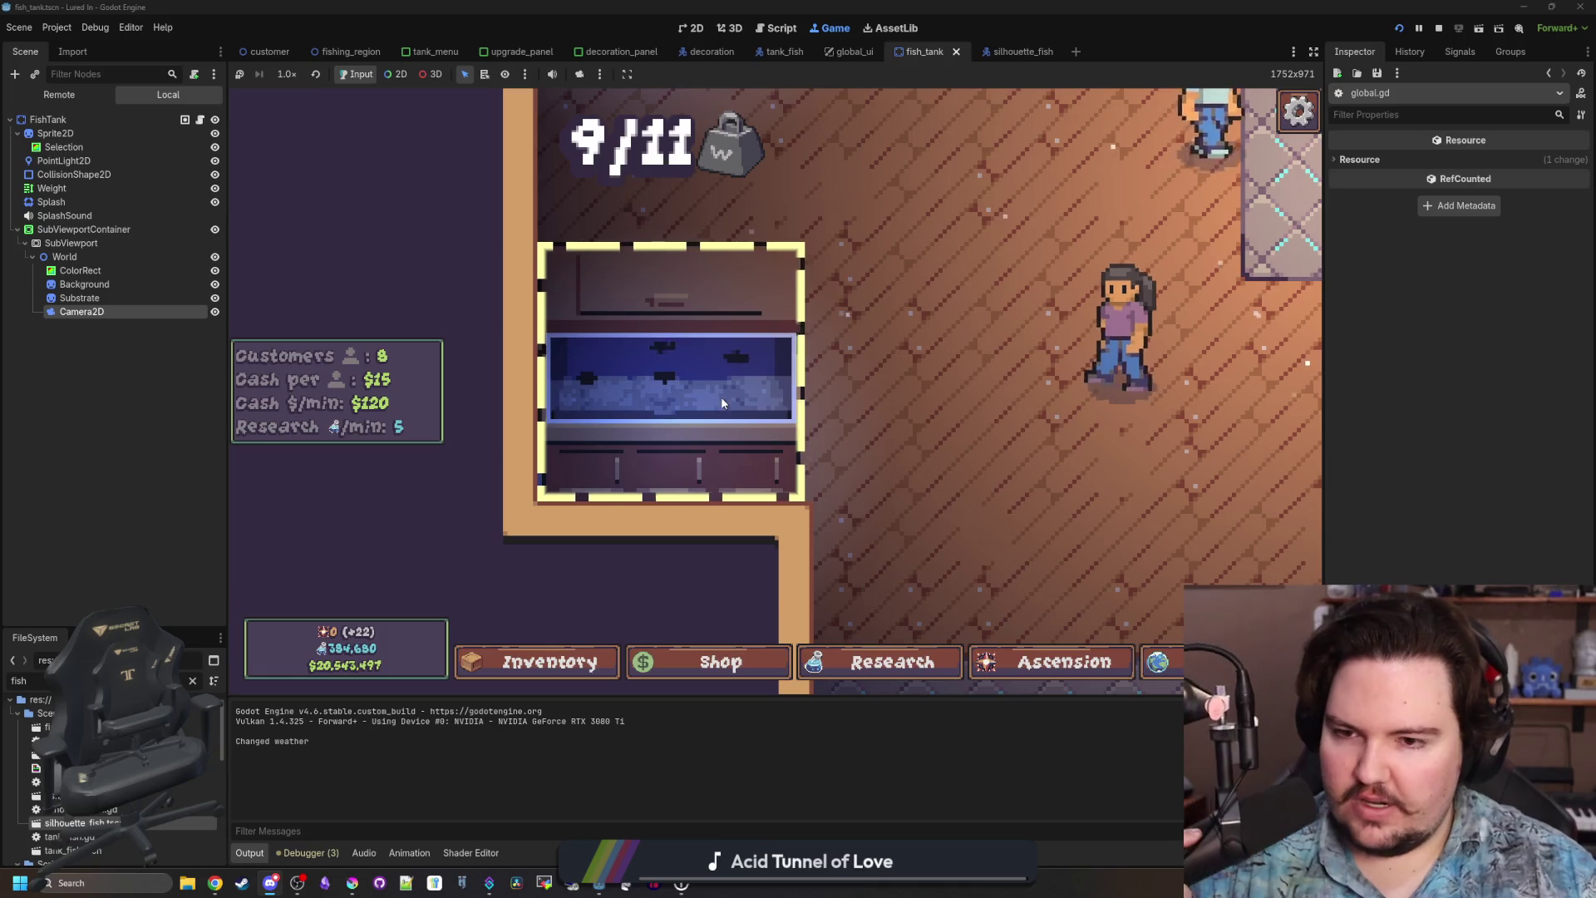
left_click(721, 397)
left_click(862, 528)
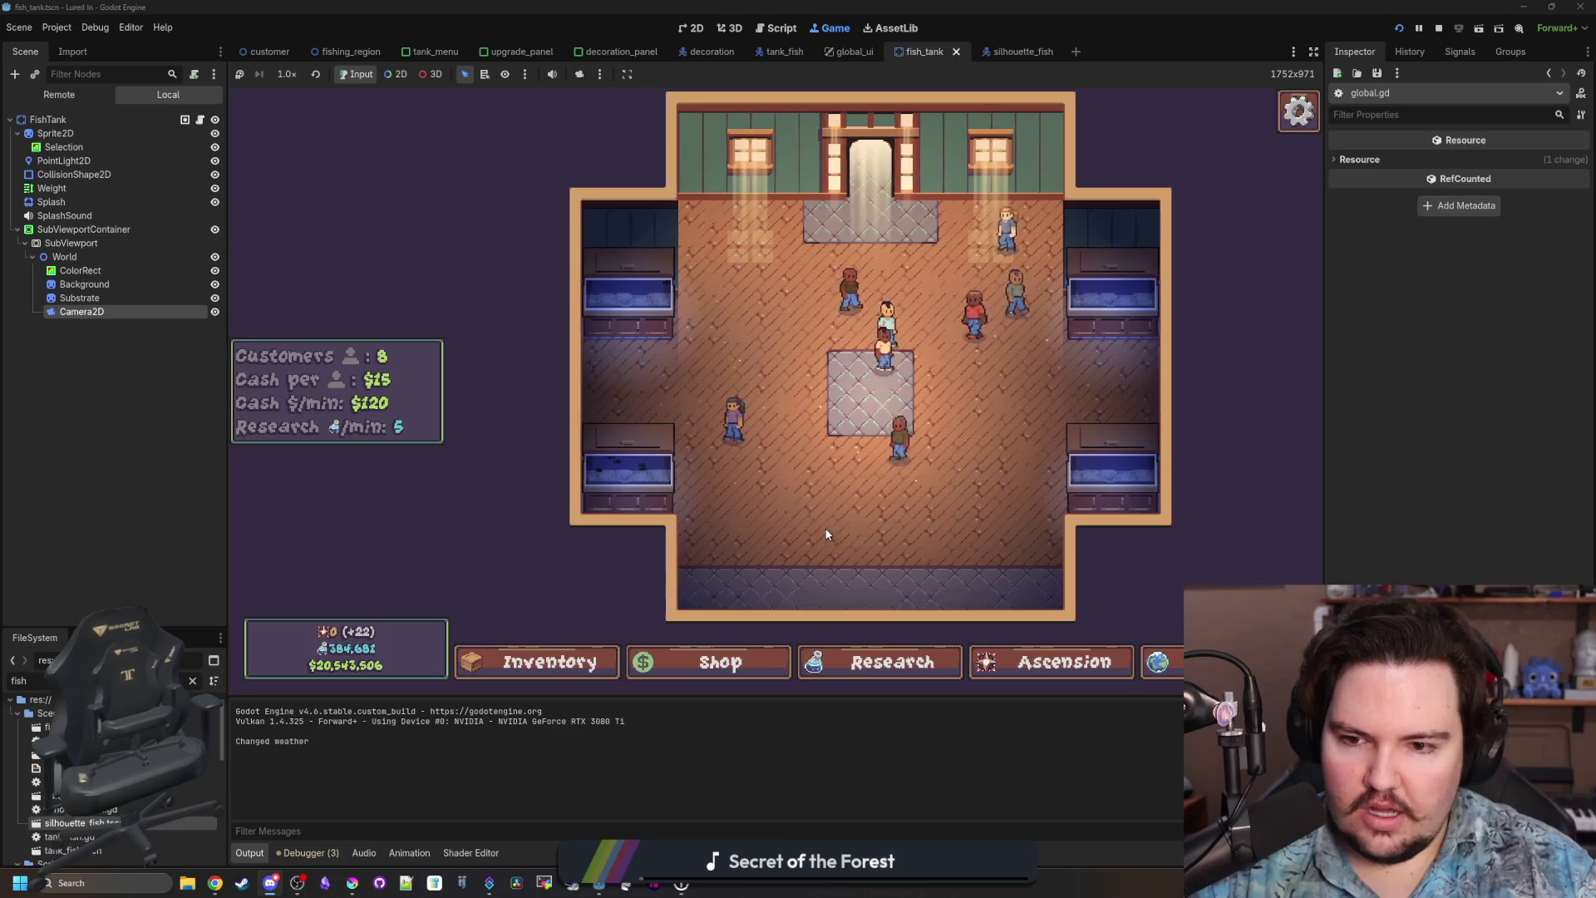
scroll(757, 414, "up", 3)
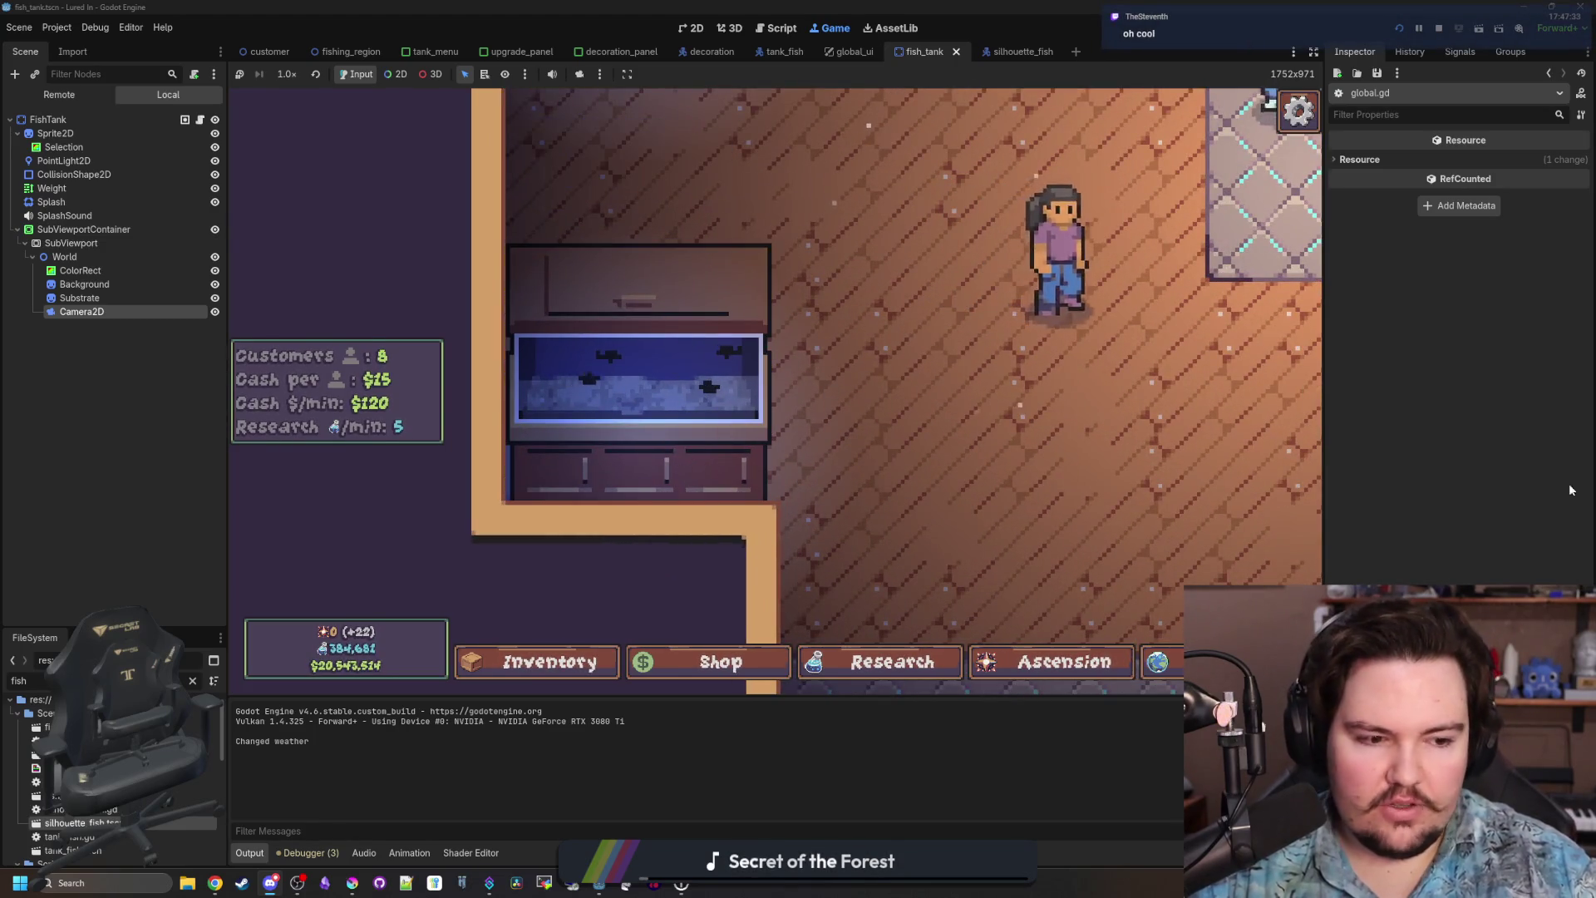
scroll(621, 381, "down", 3)
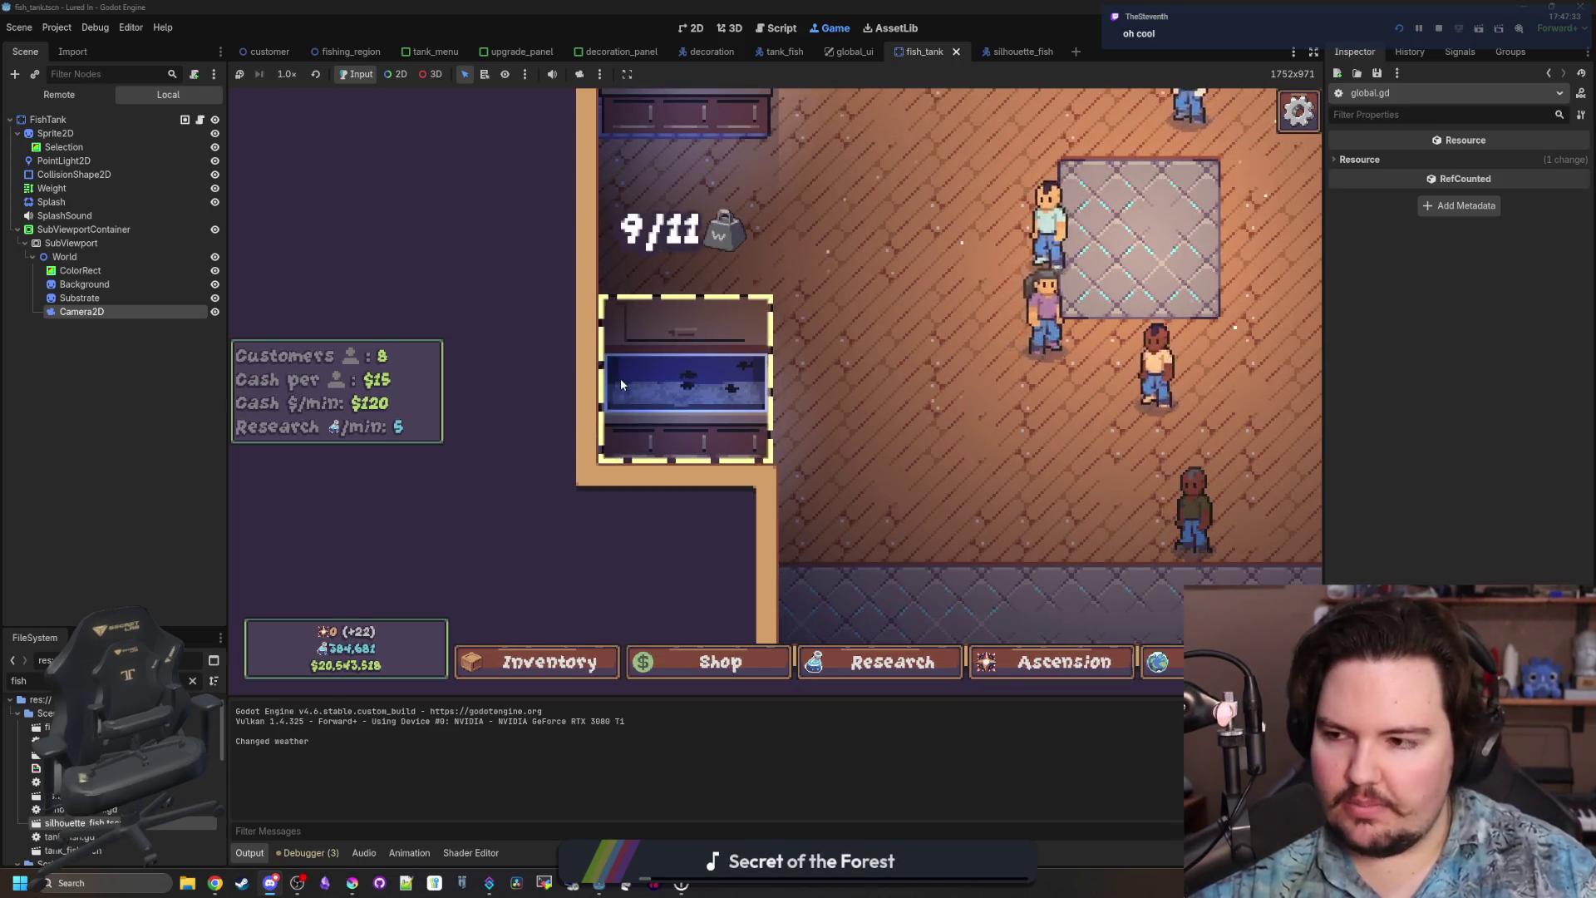
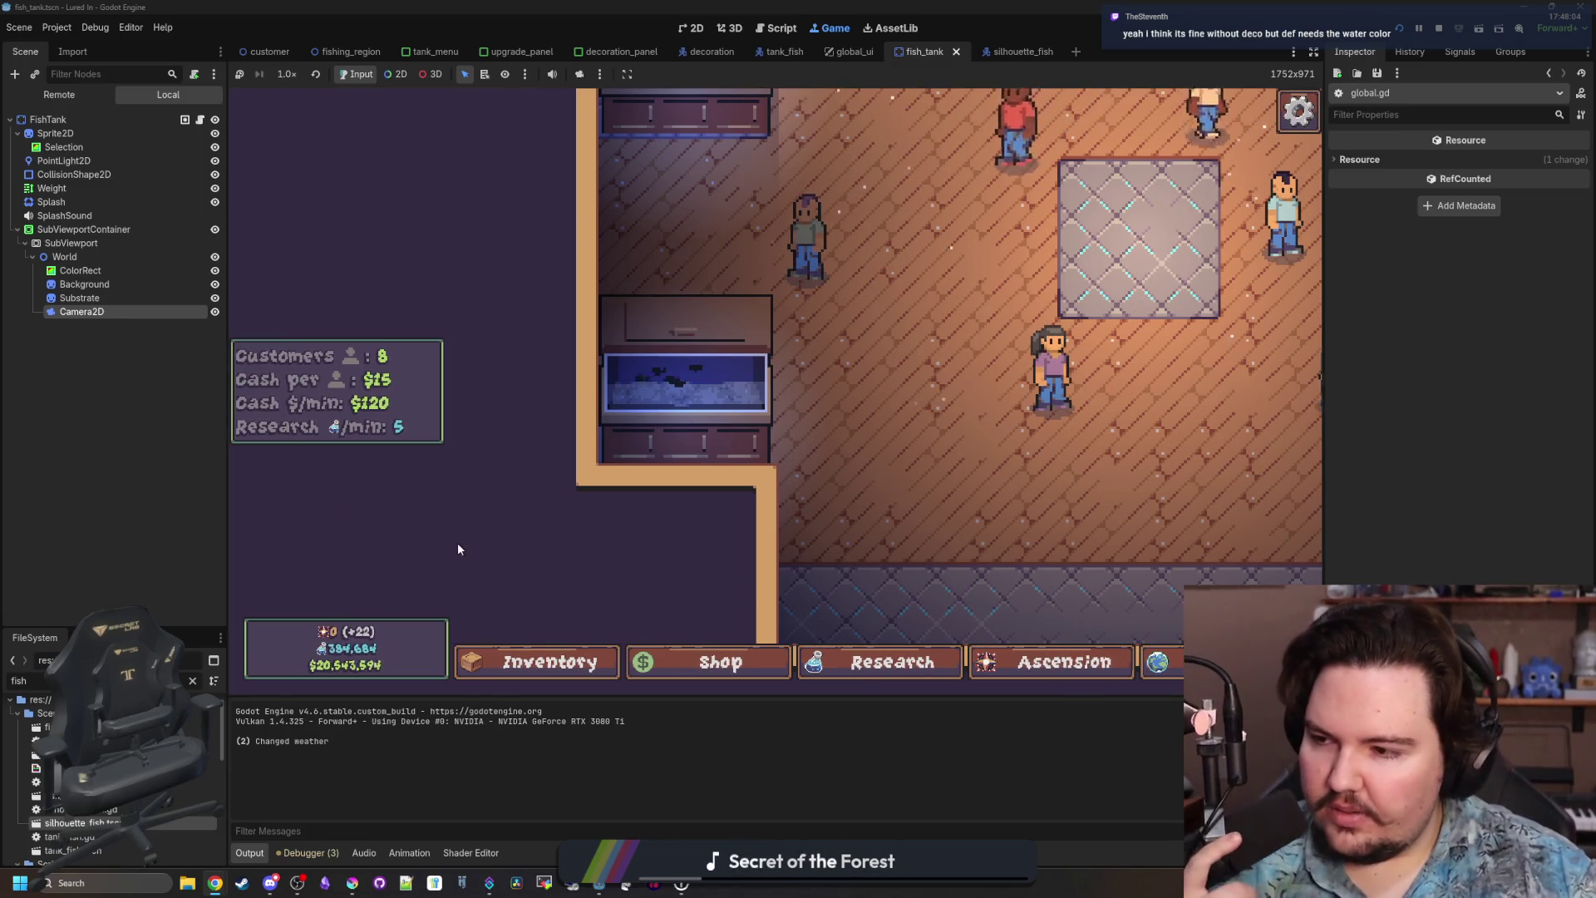
Open Fish Tank 3's contents window in the running game, then close it.
left_click(608, 414)
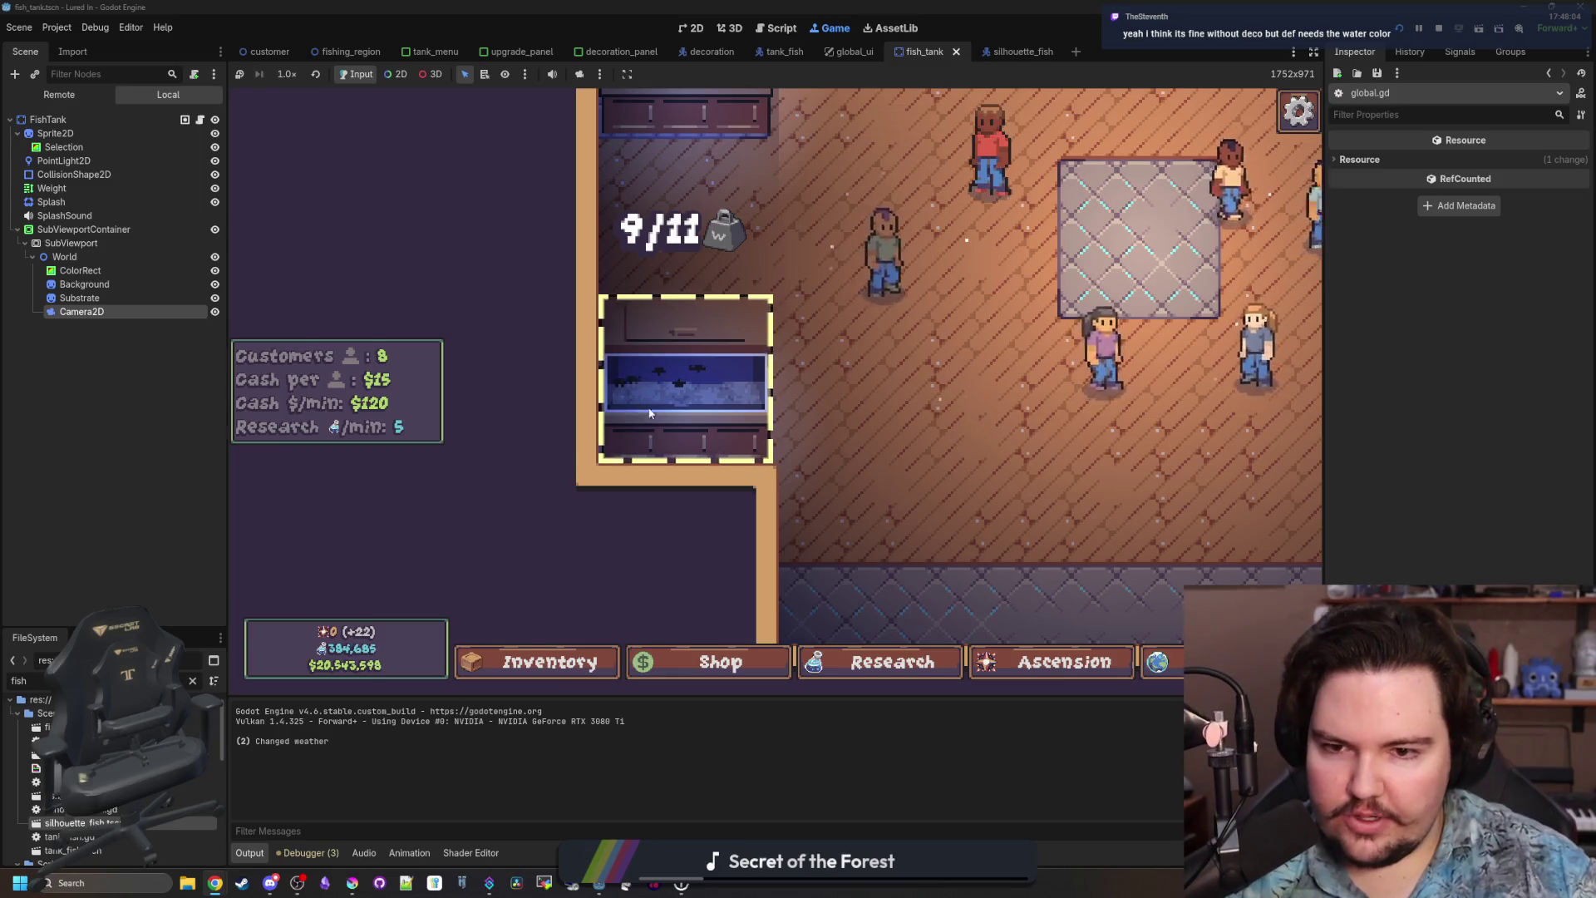
scroll(706, 453, "up", 2)
left_click(707, 453)
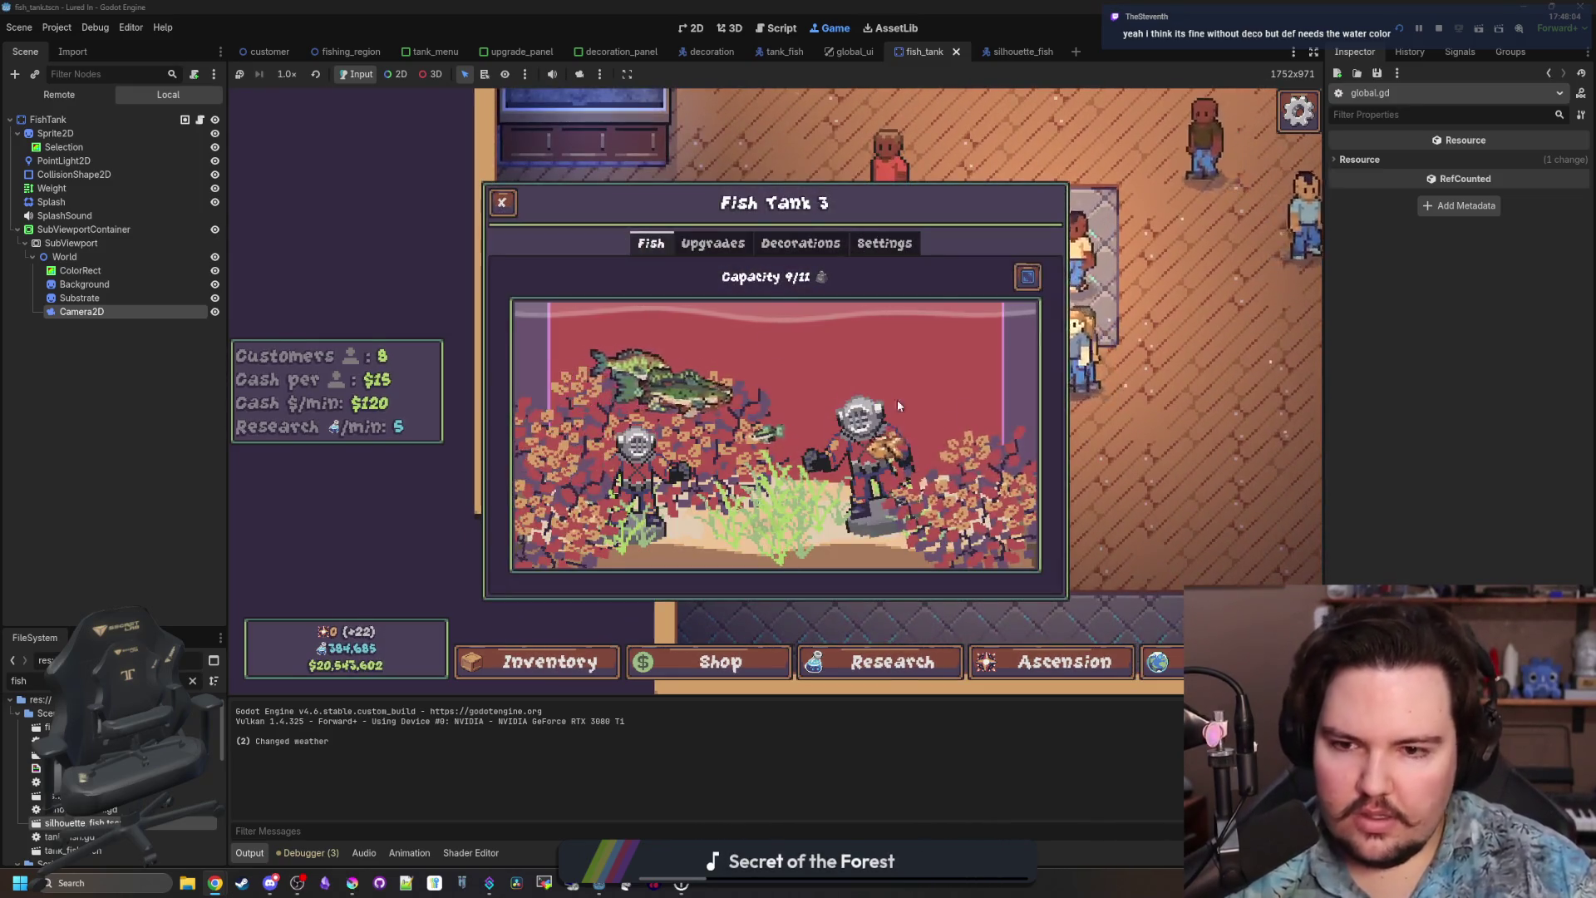
key("Escape")
scroll(741, 421, "up", 5)
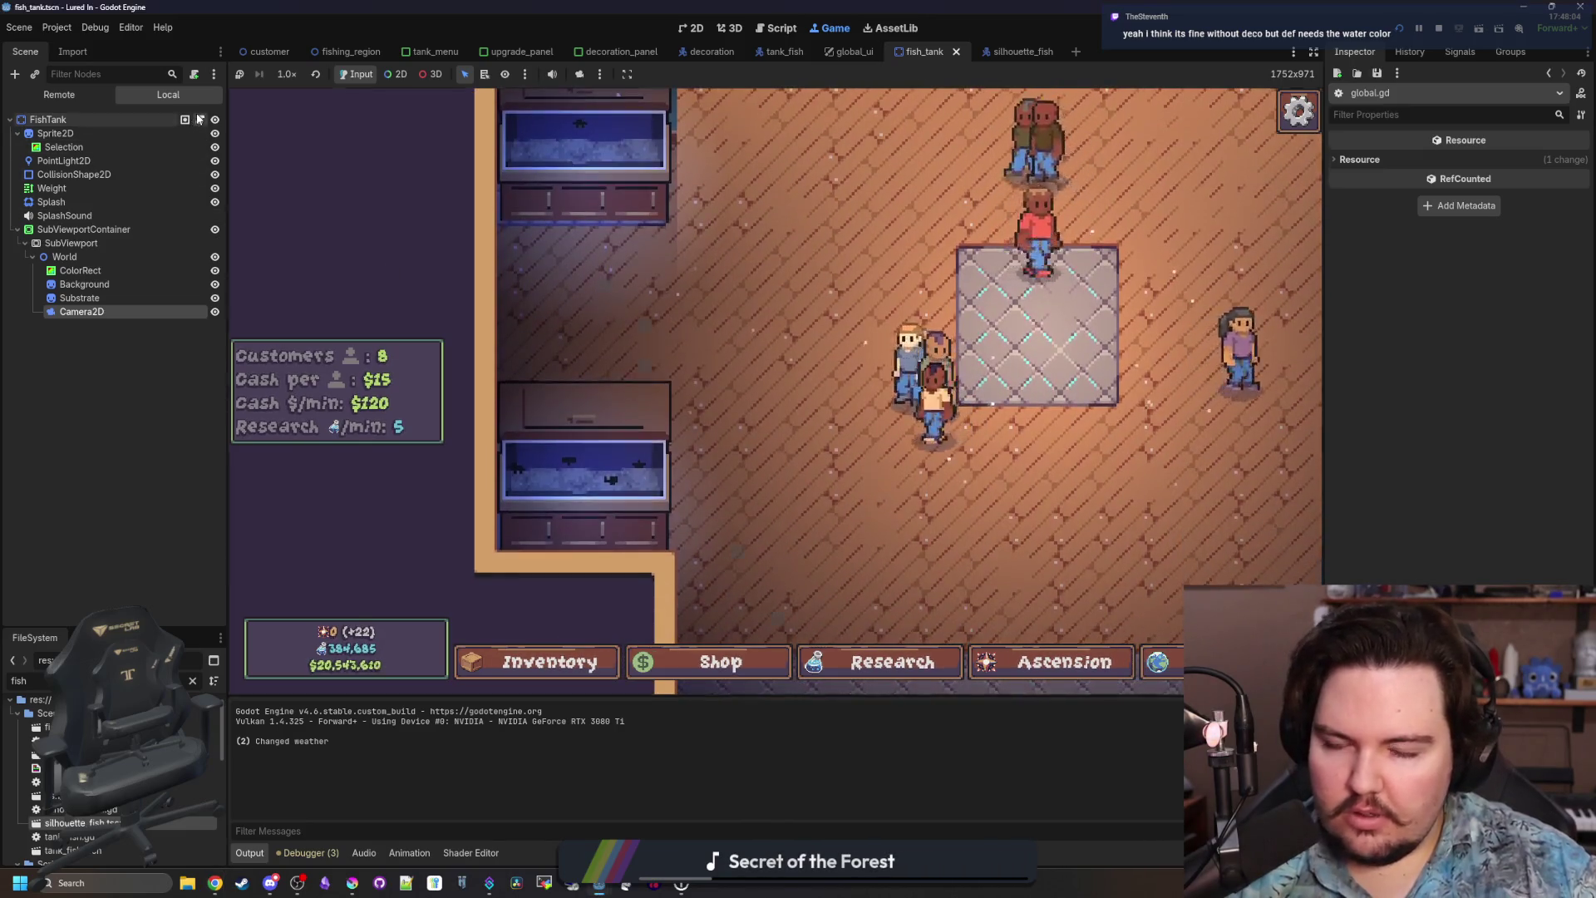
Review the update_fish_count function in fish_tank.gd.
key("ctrl+F3")
scroll(793, 311, "down", 3)
left_click(738, 349)
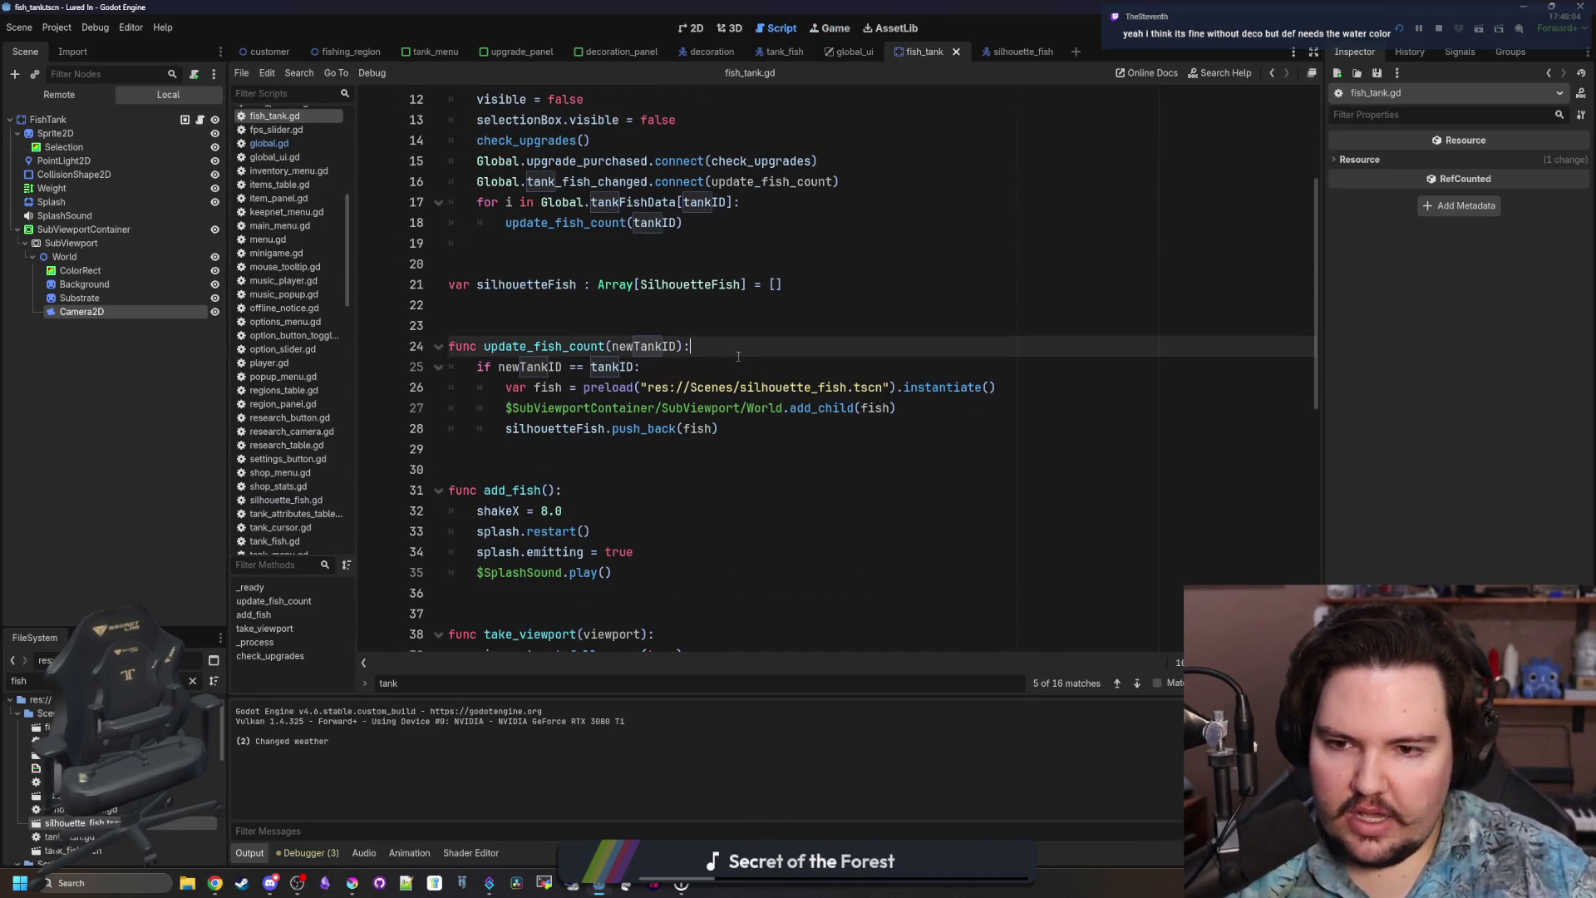
Back in the running game, open Fish Tank 2's contents window and close it.
left_click(848, 27)
left_click(582, 465)
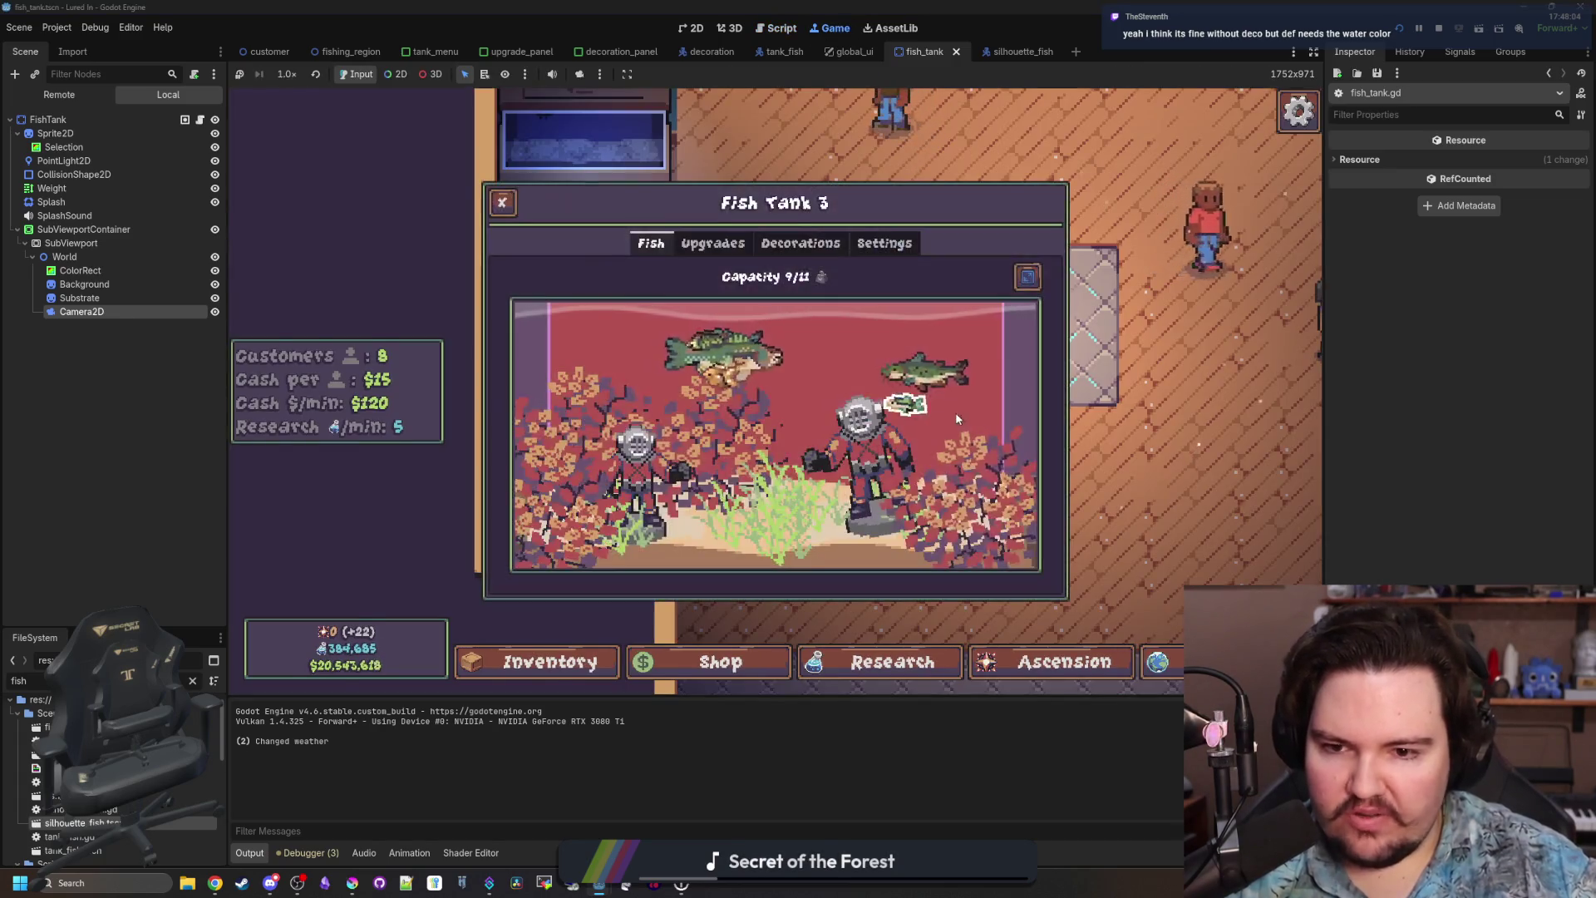
key("Escape")
Revisit fish_tank.gd at empty line 23, then return to the running game.
key("ctrl+F3")
left_click(730, 333)
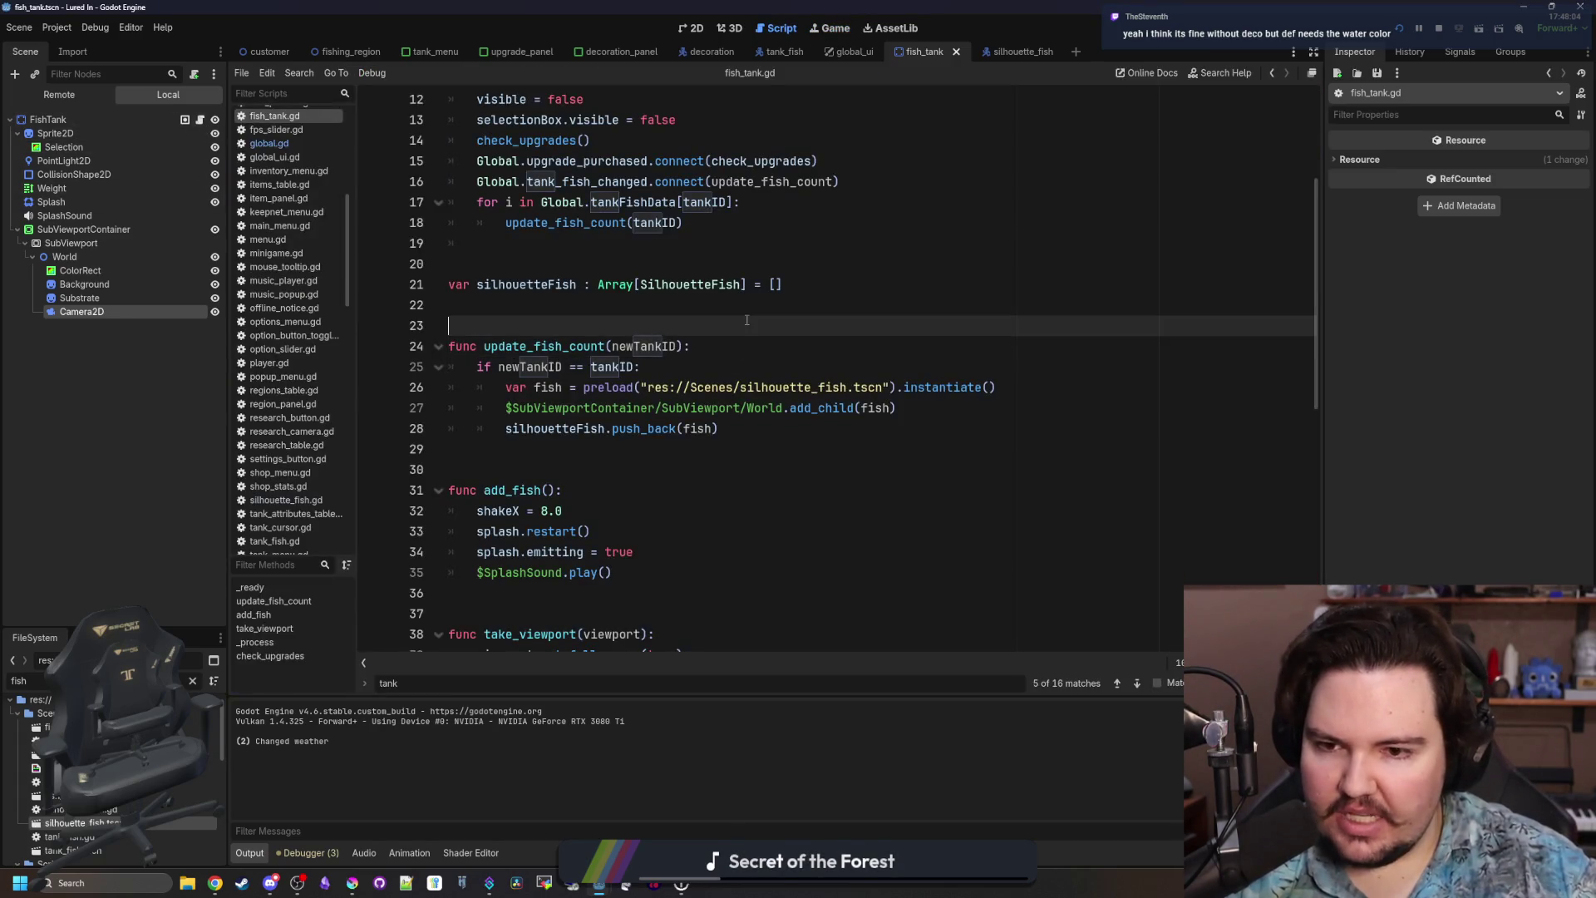
left_click(835, 28)
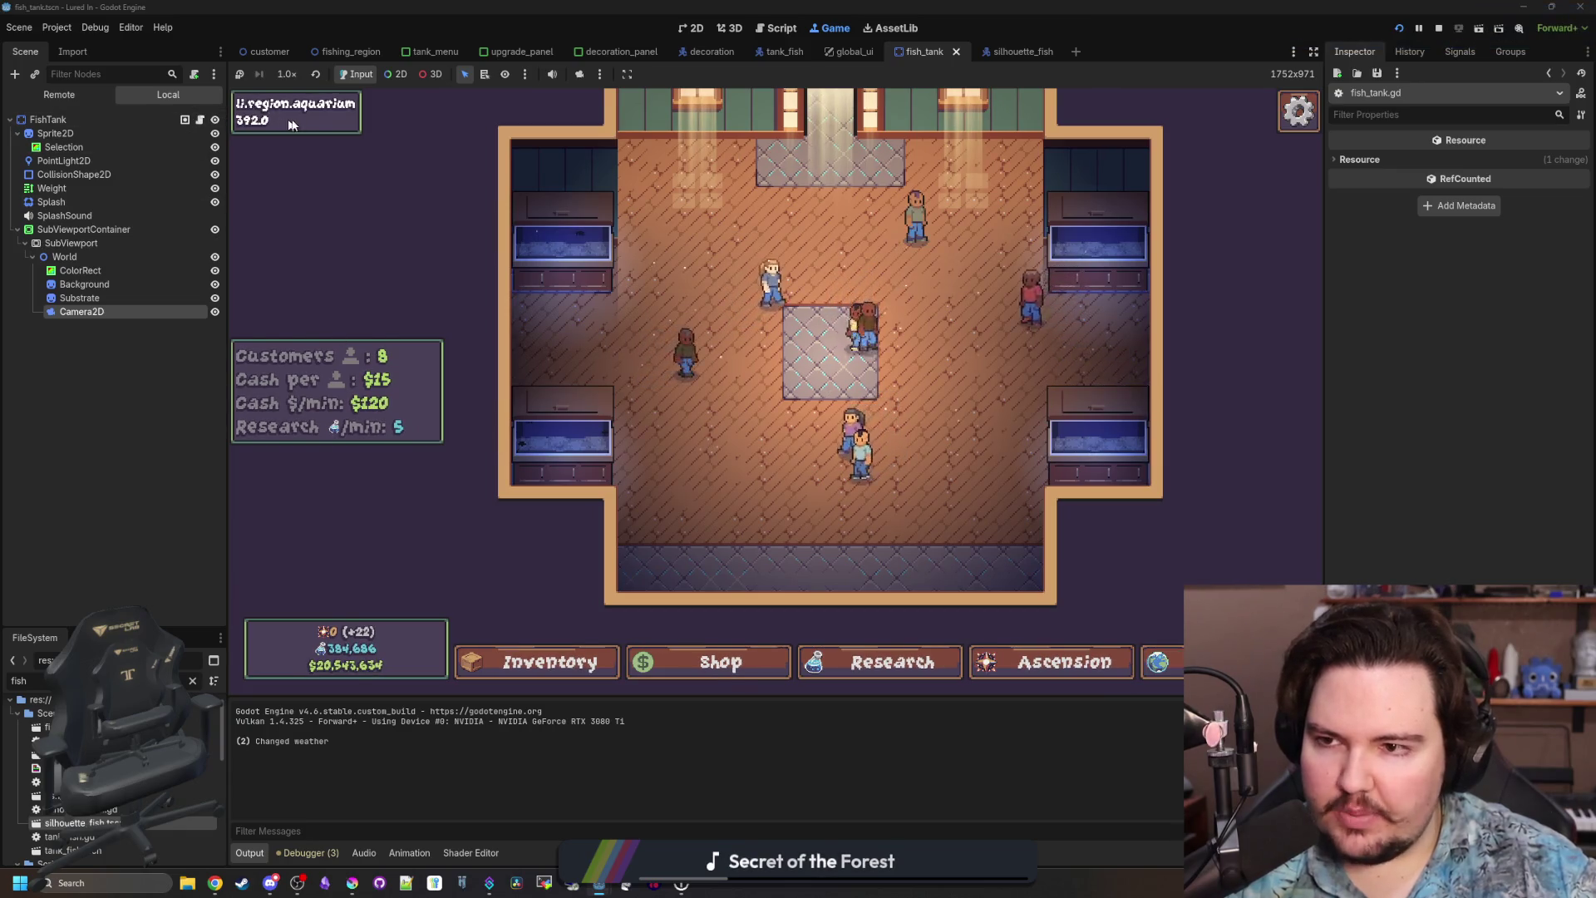
Run a profiling pass in the debugger's Profiler with the panel enlarged.
left_click(307, 853)
left_click(445, 697)
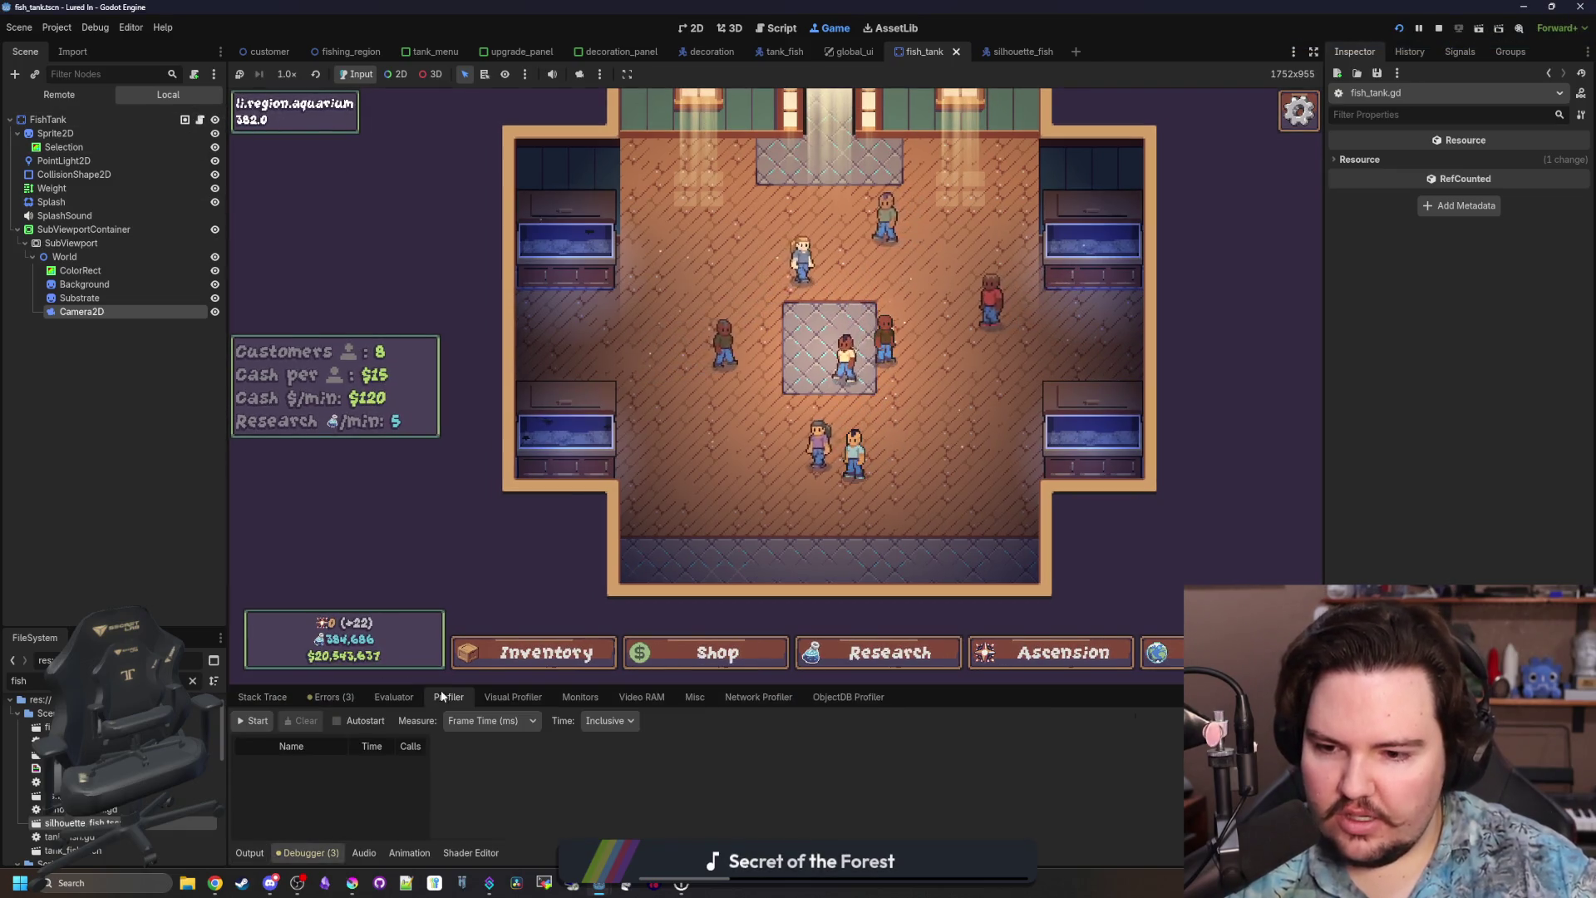
left_click(252, 721)
left_click_drag(736, 687, 736, 544)
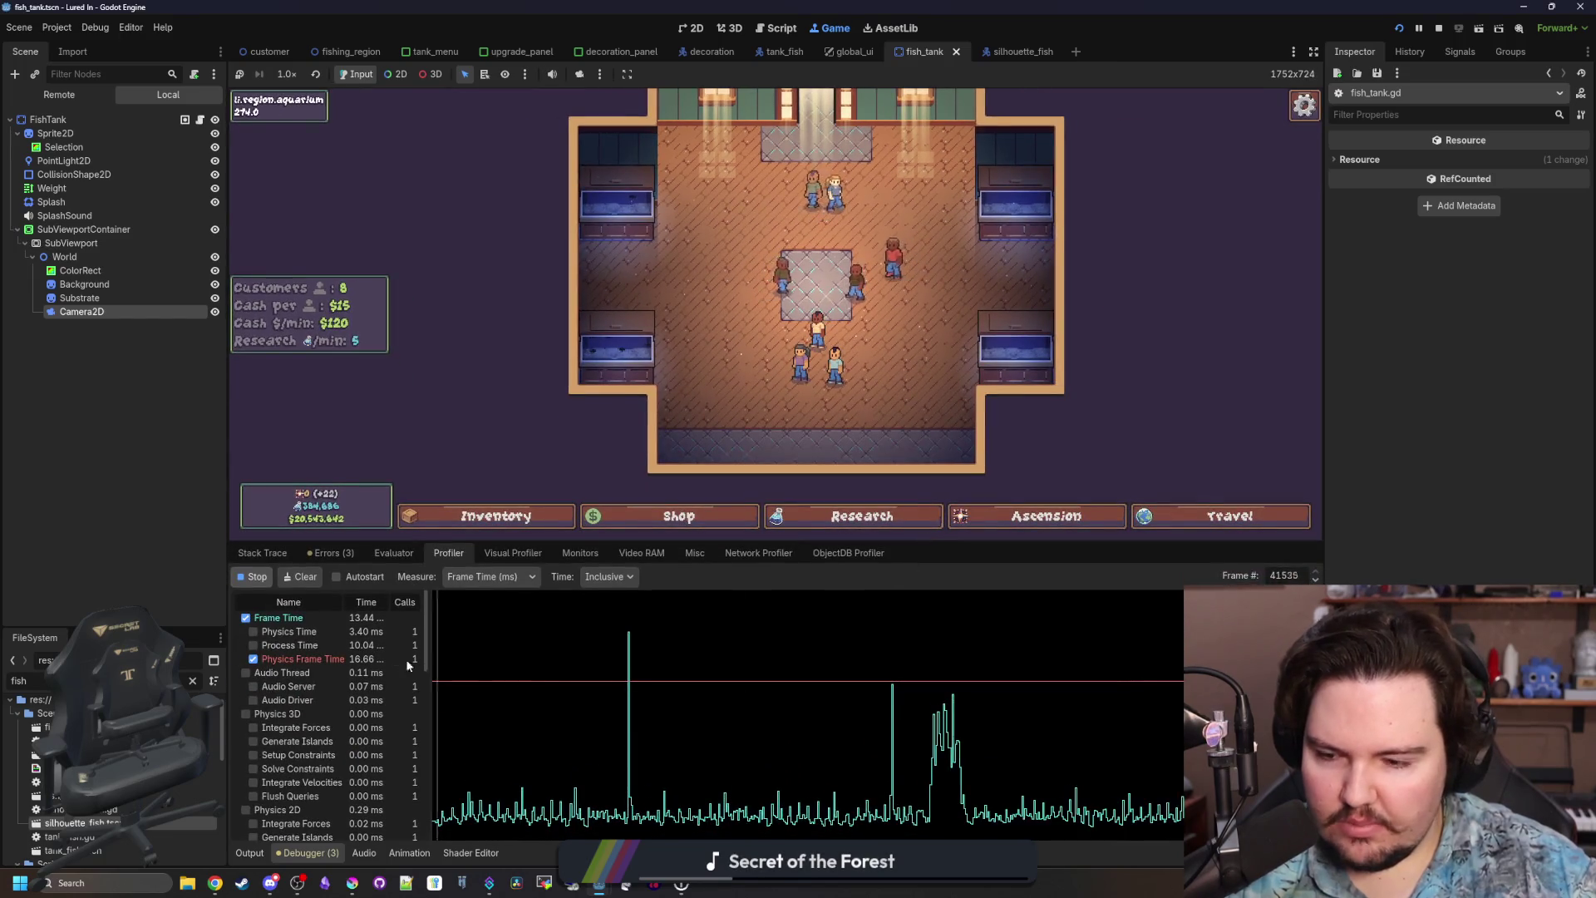
left_click(251, 577)
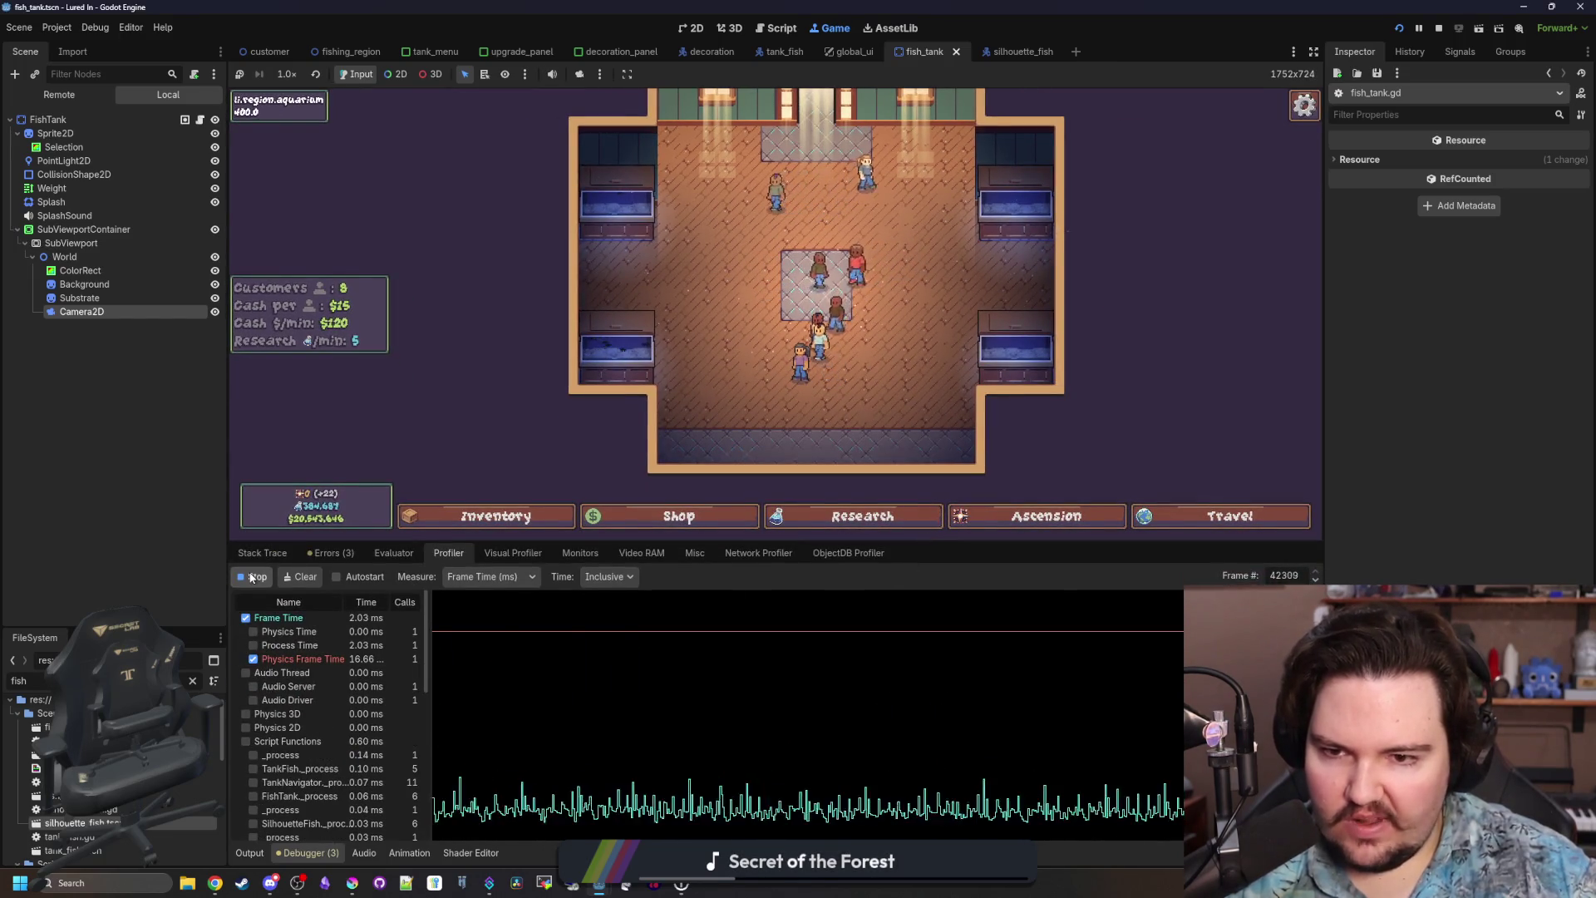
Inspect a single frame's timings in the profiler graph.
left_click(826, 706)
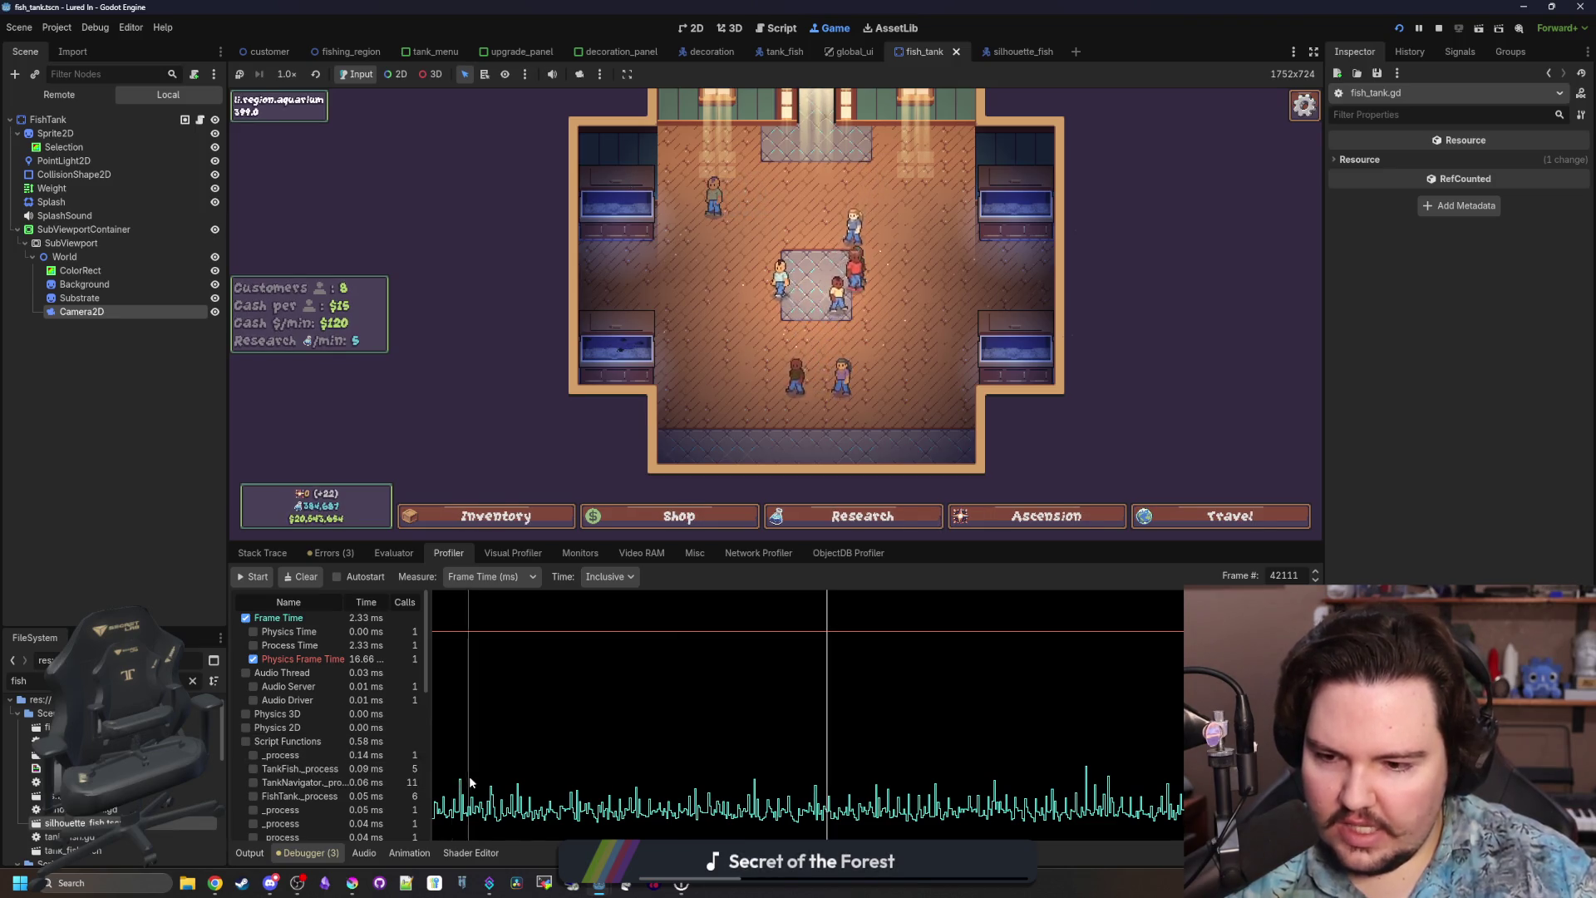
scroll(381, 750, "down", 10)
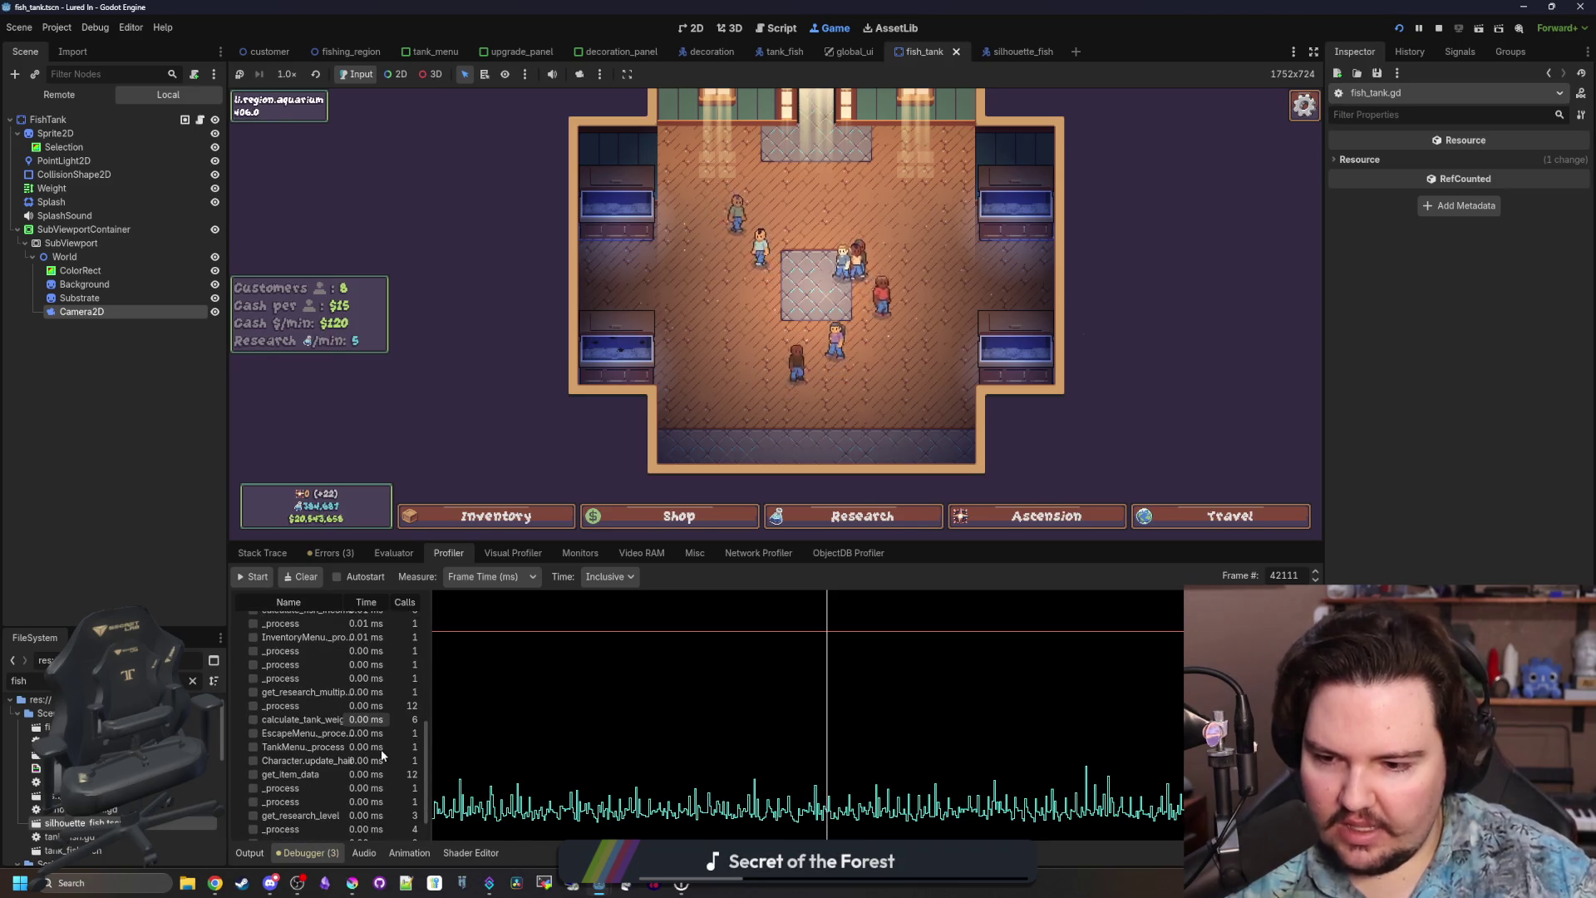
scroll(381, 750, "up", 10)
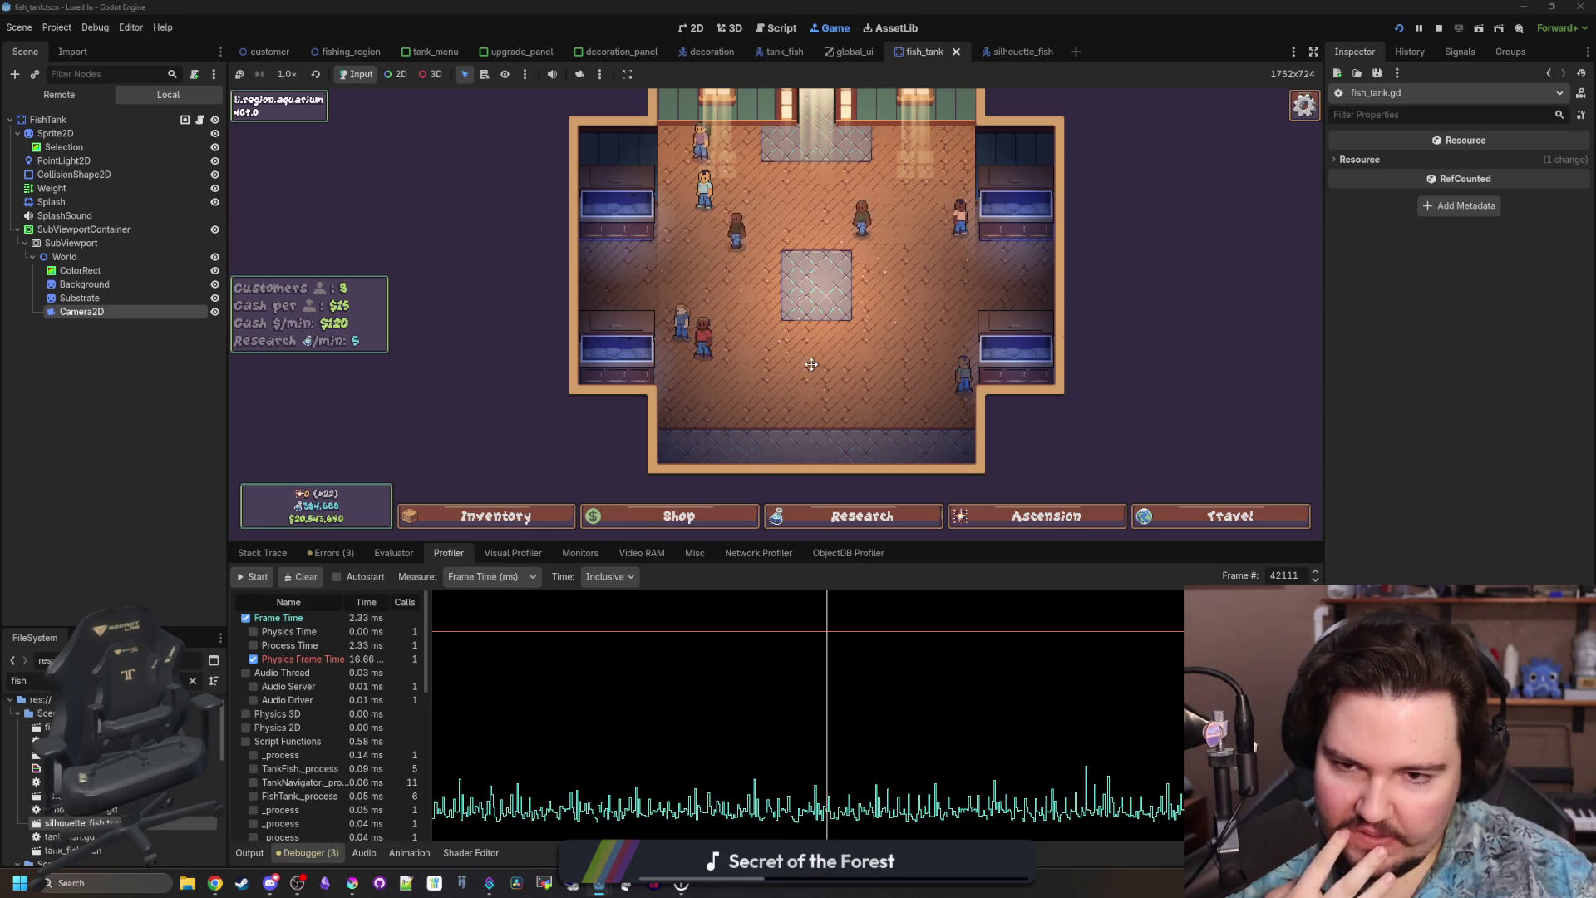
Run a second profiling pass, compare frames (3.11 ms per frame), and shrink the debugger panel.
left_click(267, 578)
left_click(265, 582)
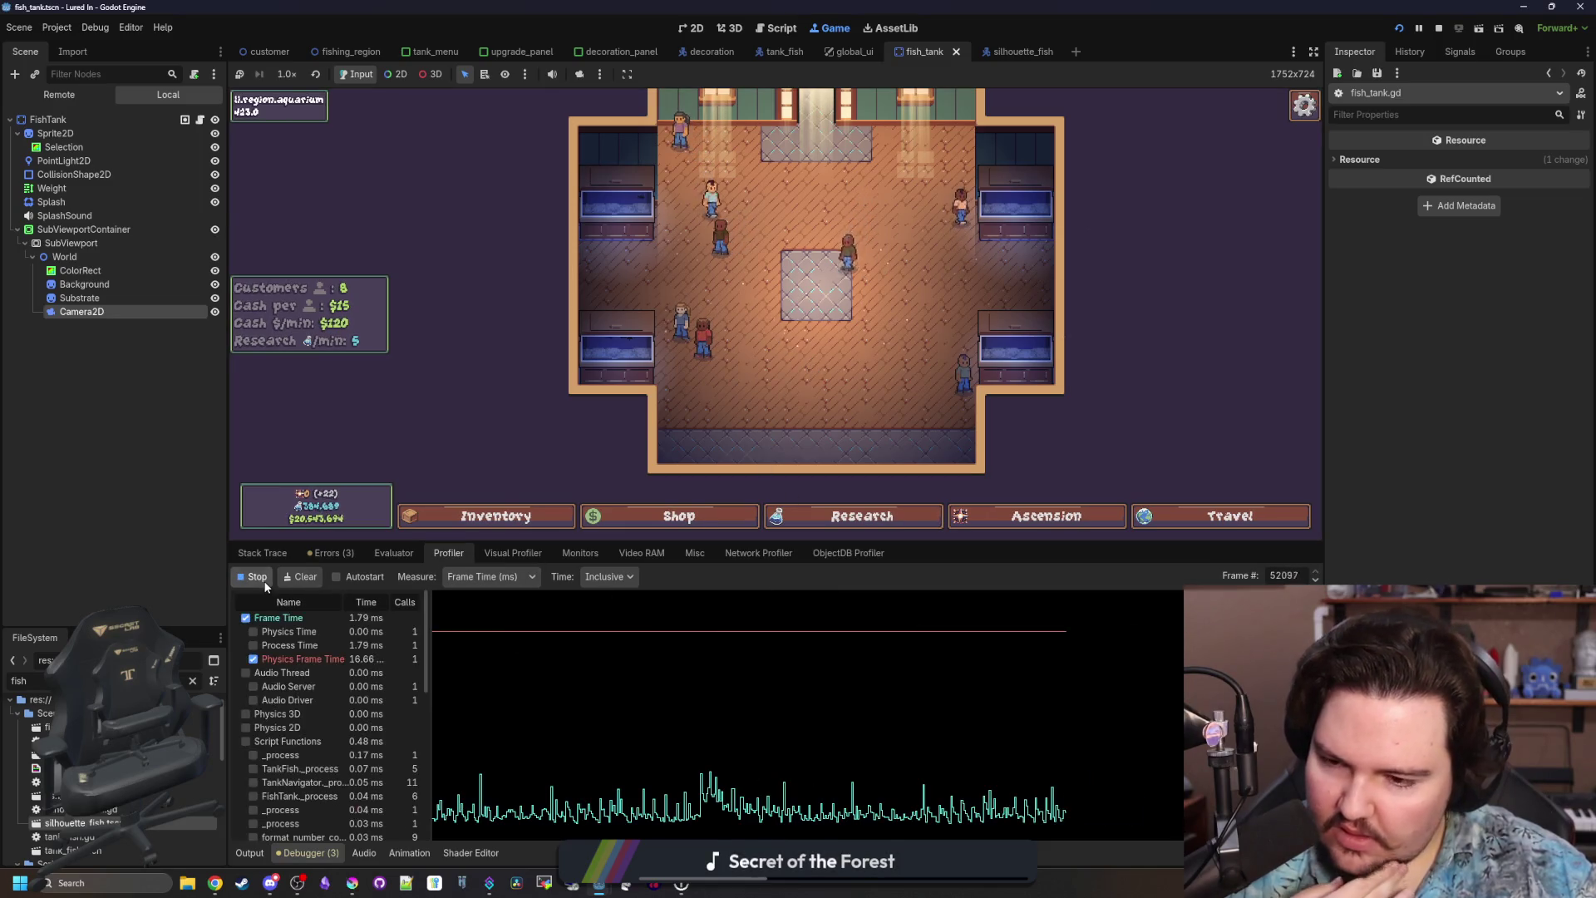
left_click(856, 789)
left_click(717, 789)
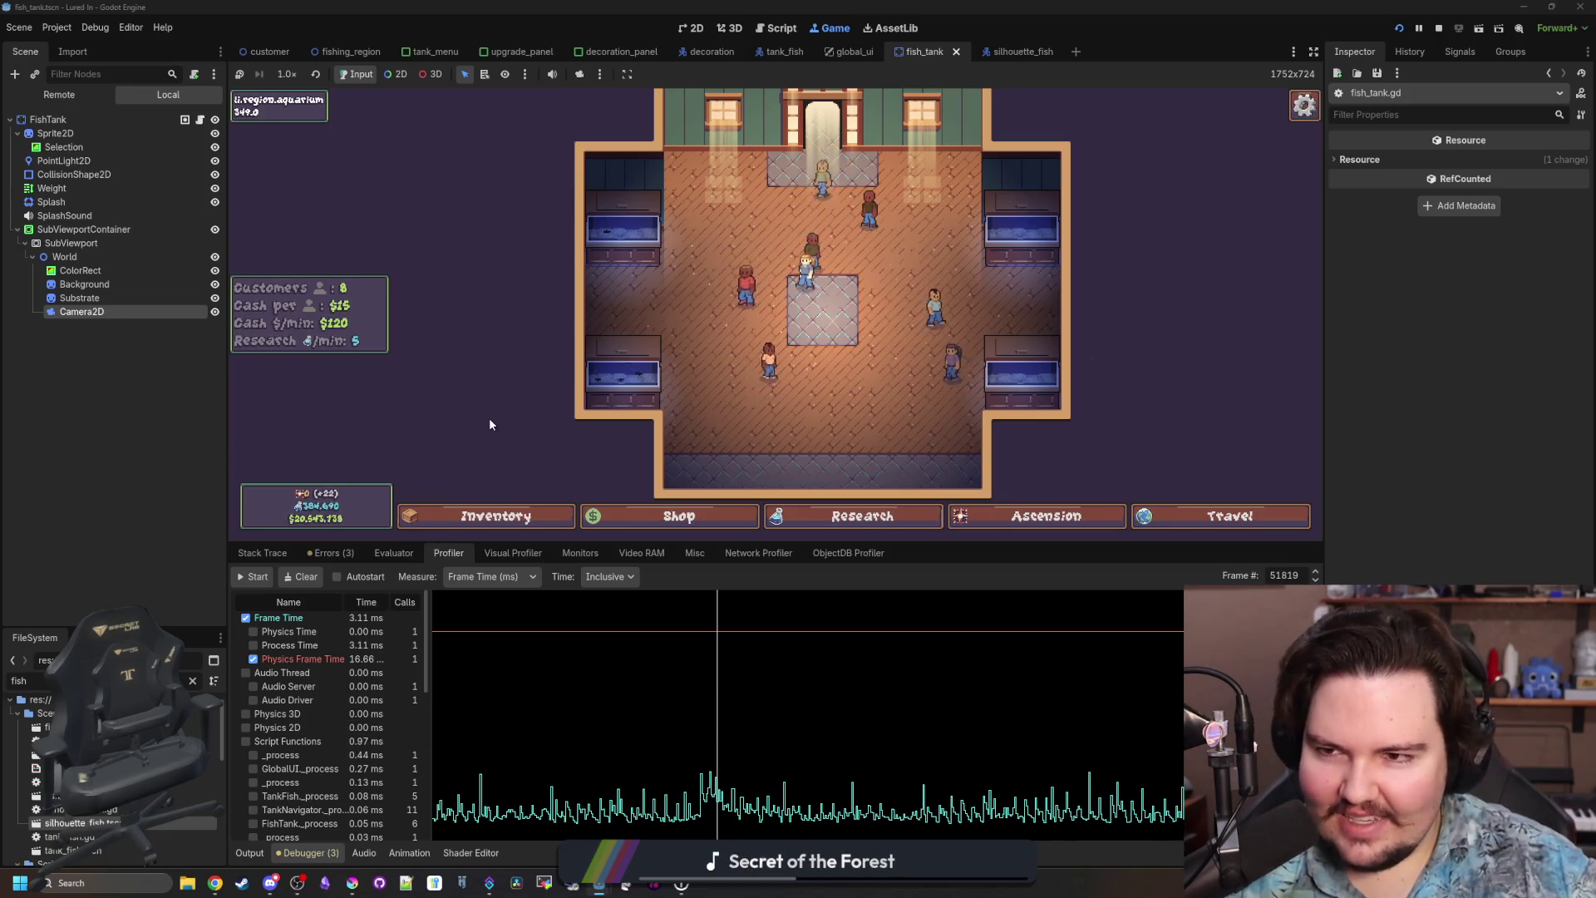
left_click_drag(789, 564, 788, 708)
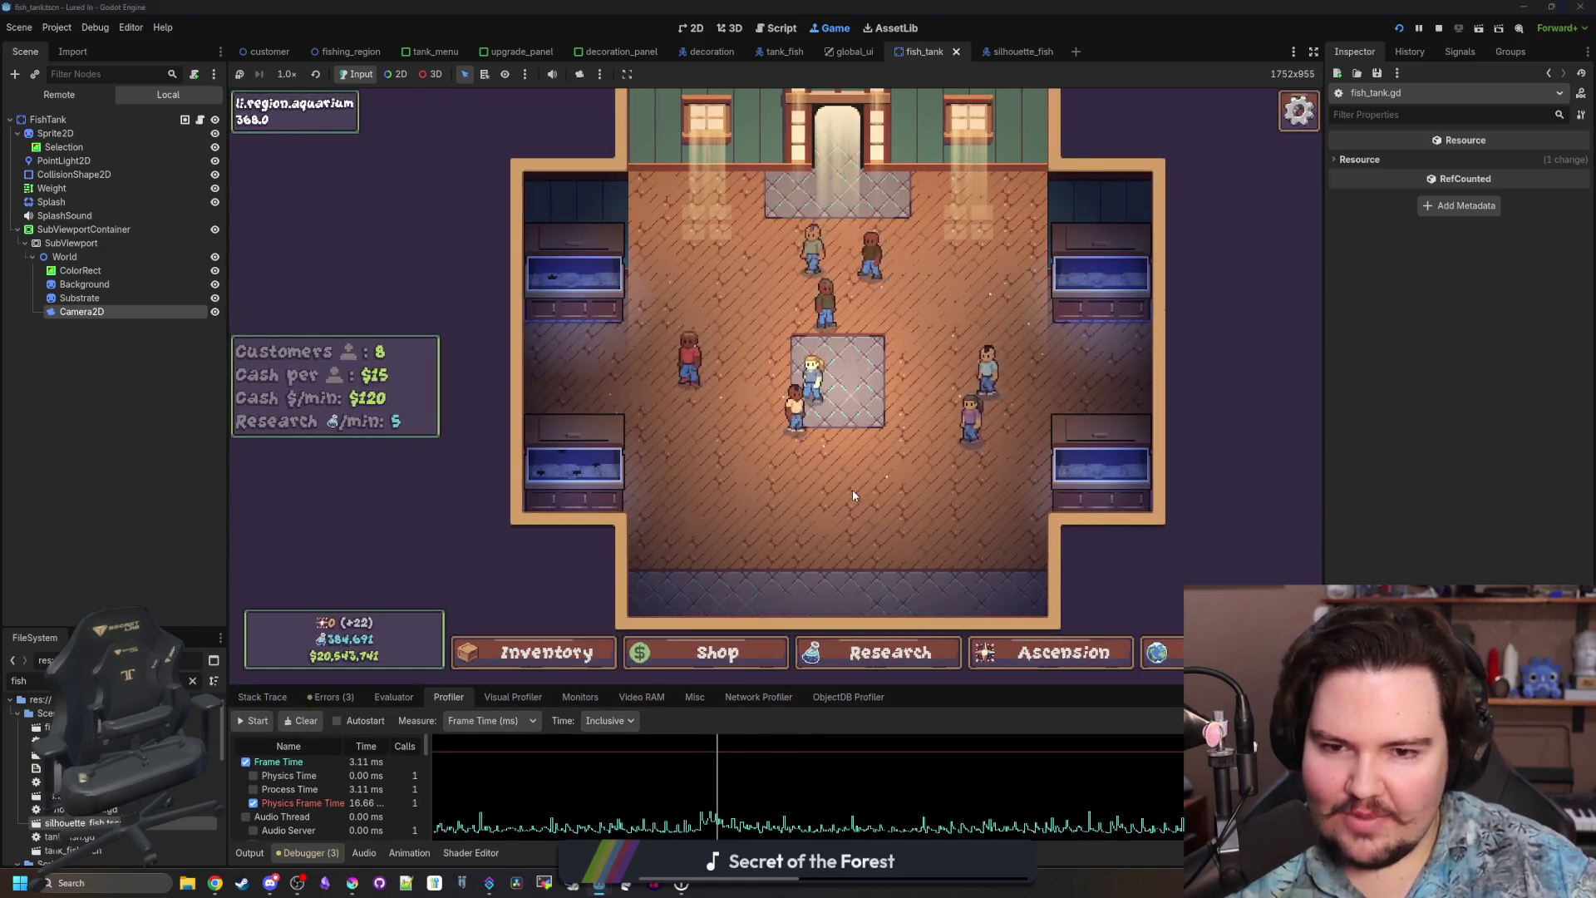
key("Escape")
left_click(698, 387)
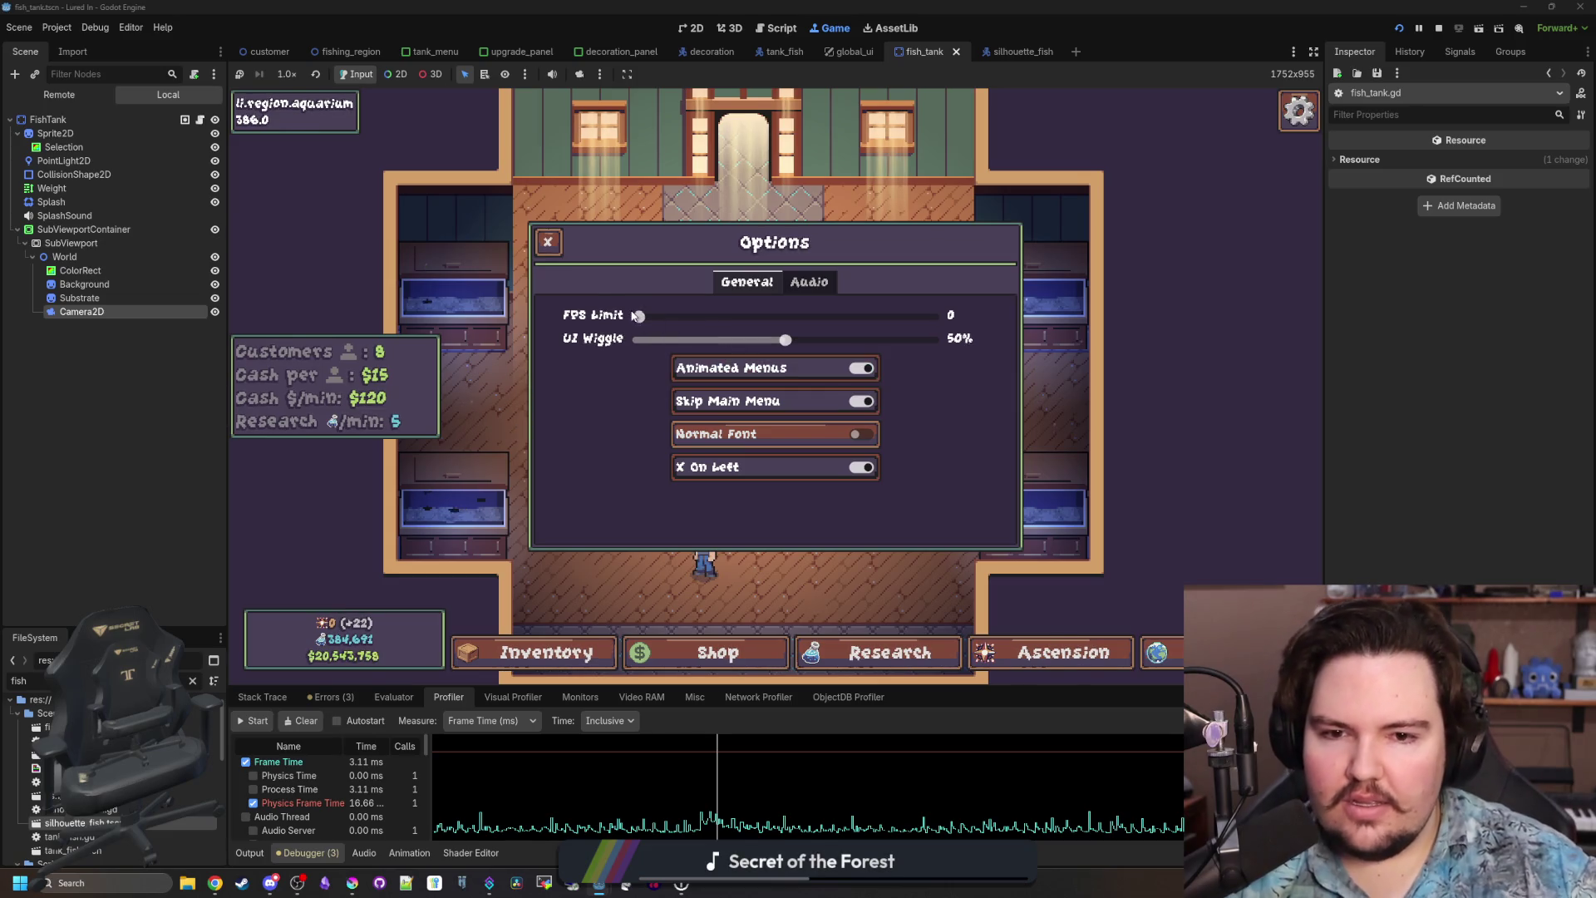
left_click_drag(640, 316, 663, 318)
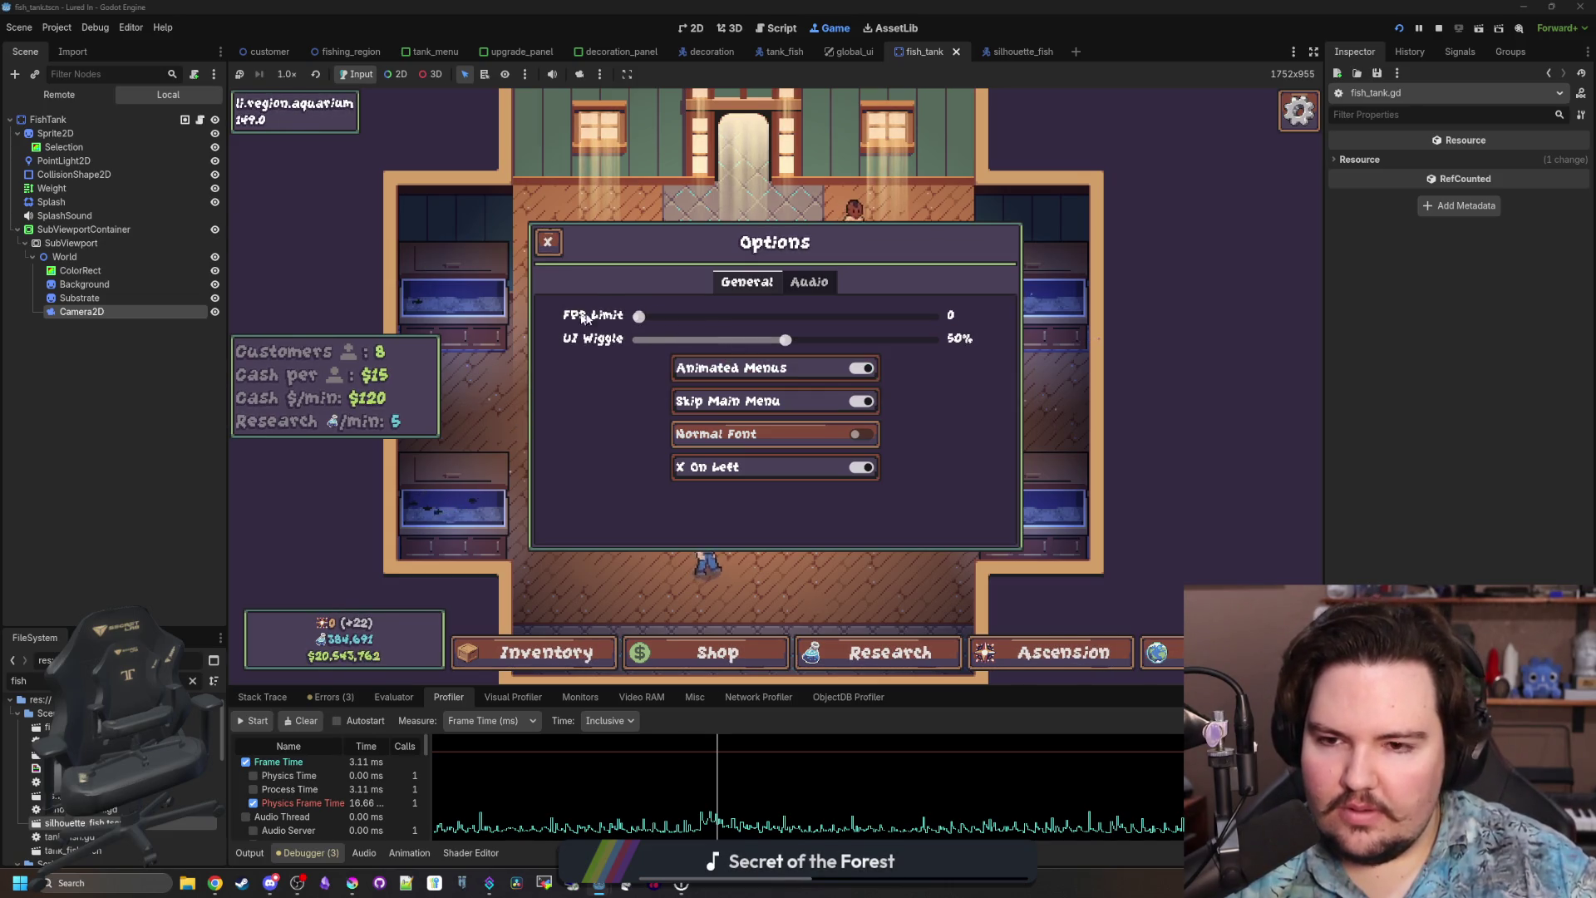
left_click(539, 247)
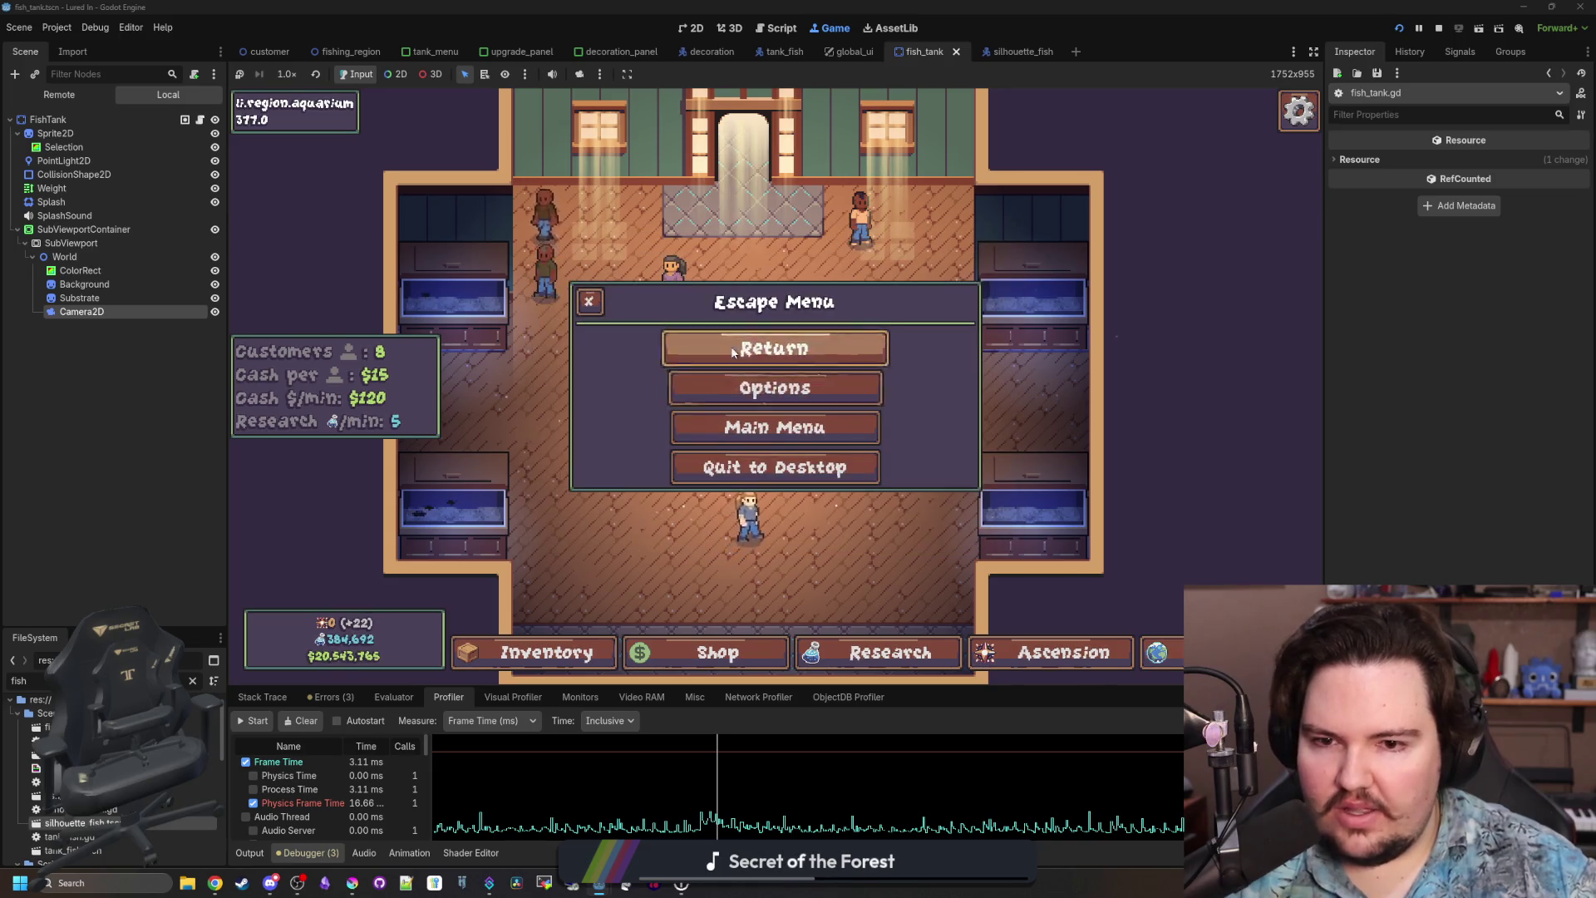
left_click(774, 348)
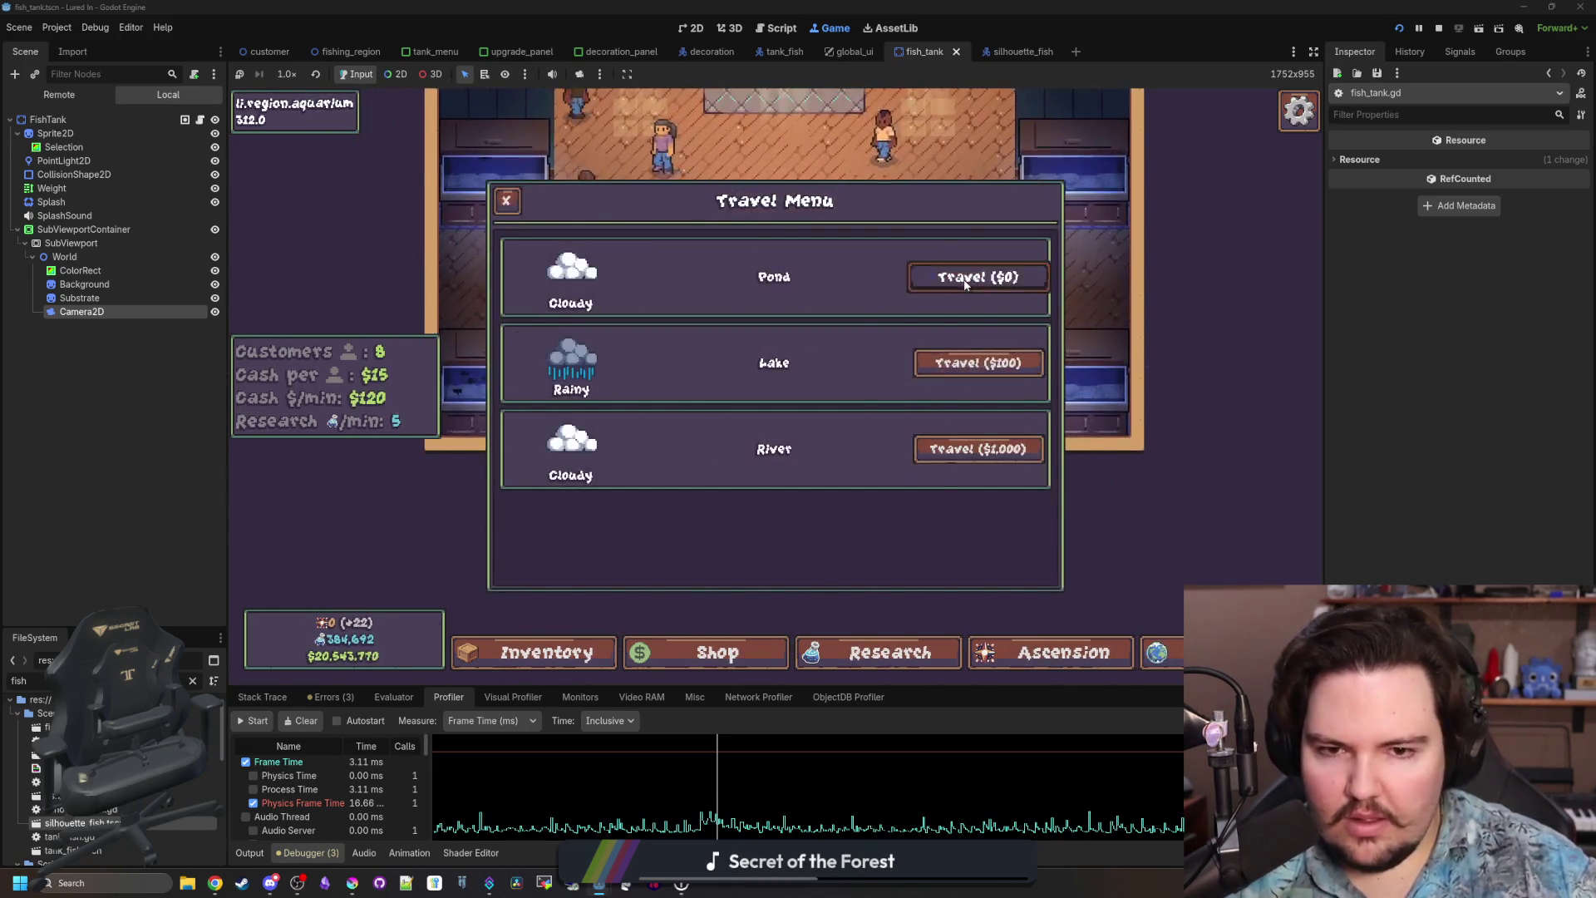
left_click(965, 277)
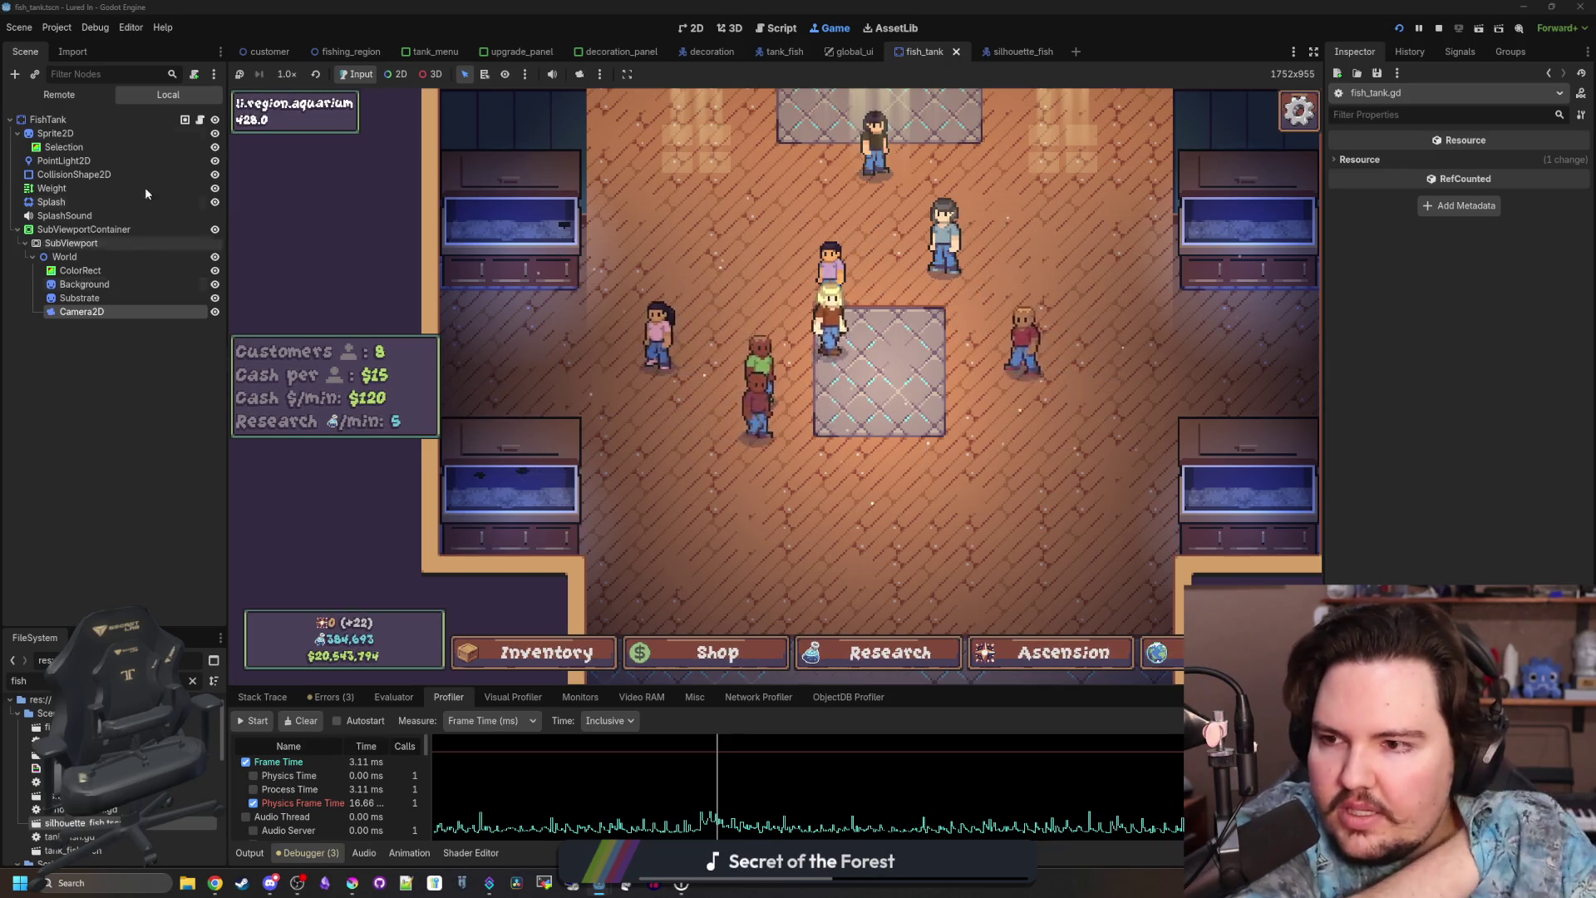
In fish_tank.gd, open a new line inside update_fish_count's newTankID branch.
key("ctrl+F3")
left_click(605, 448)
scroll(616, 424, "down", 4)
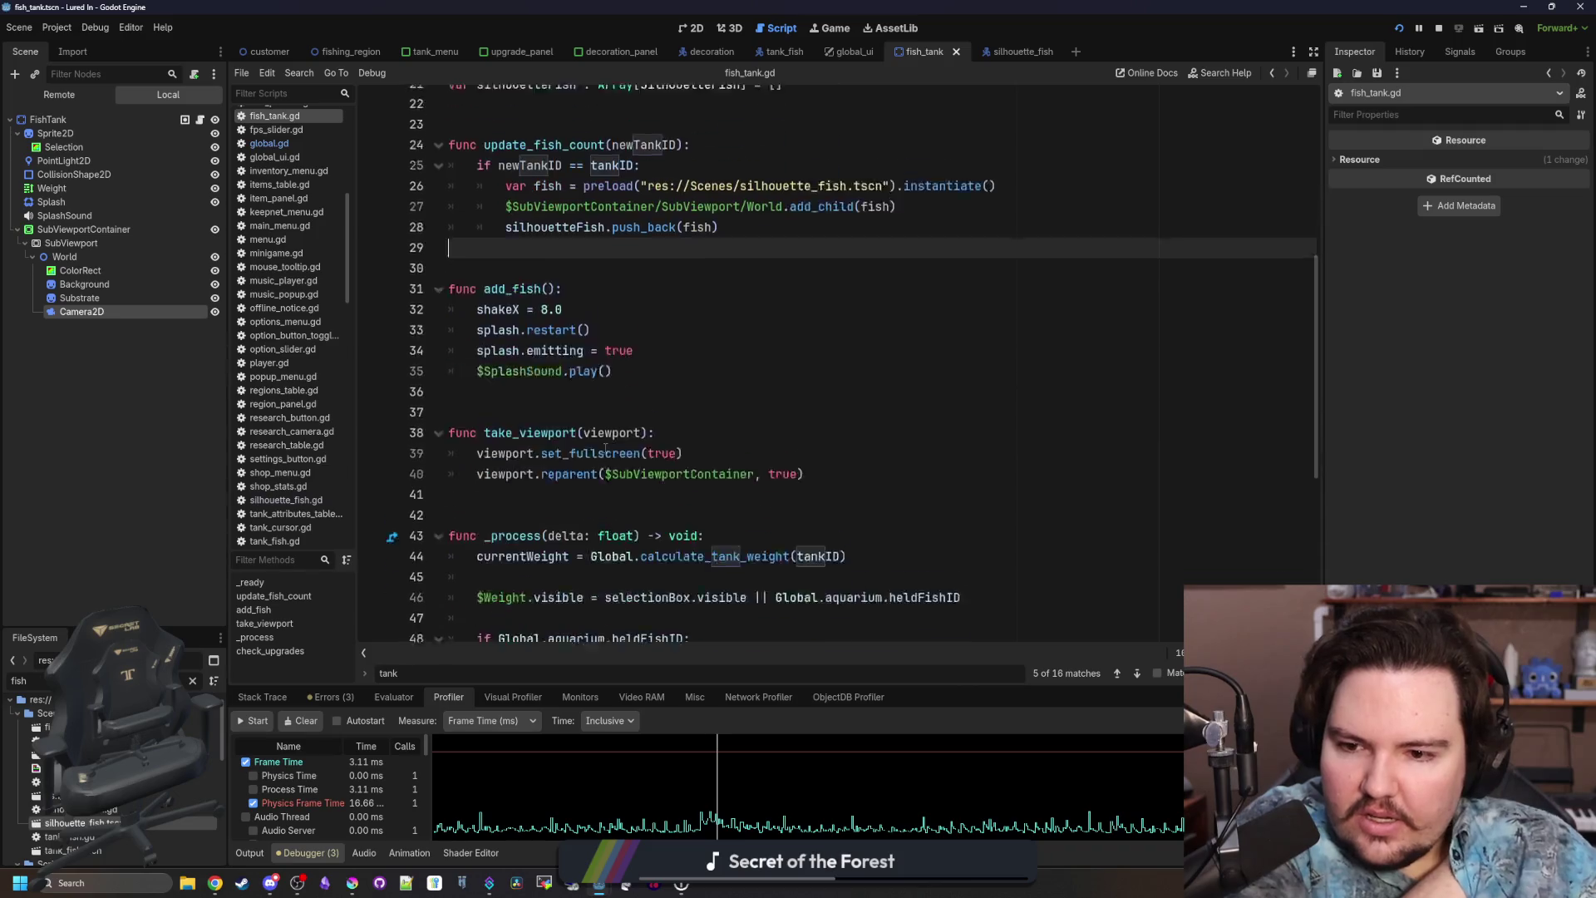
left_click(617, 386)
scroll(617, 387, "up", 4)
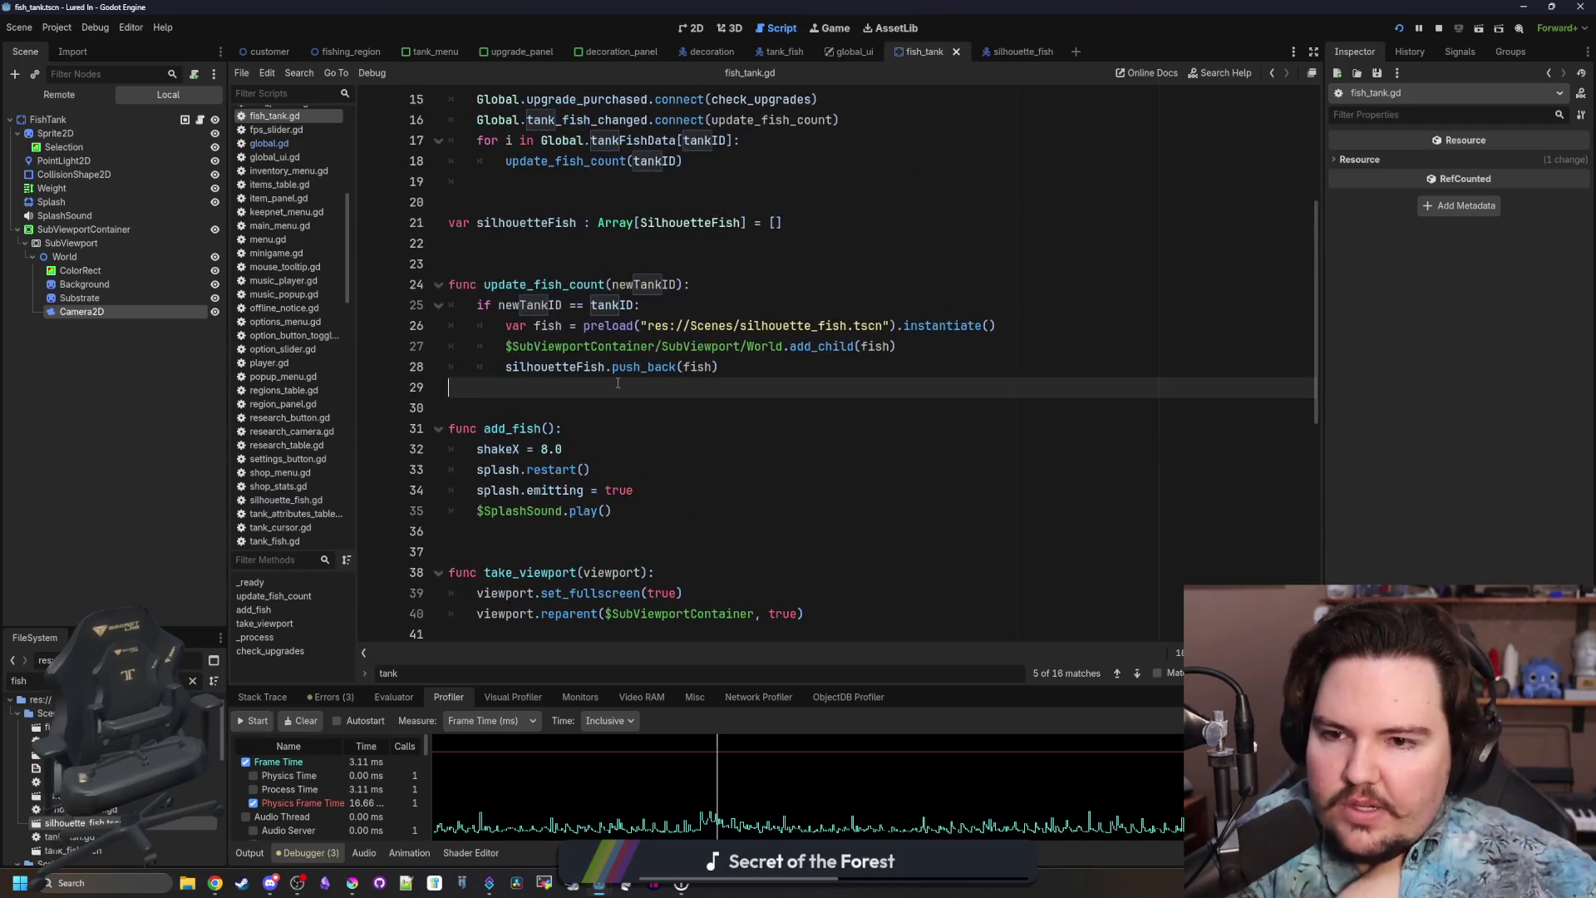
left_click_drag(690, 346, 524, 367)
left_click(563, 366)
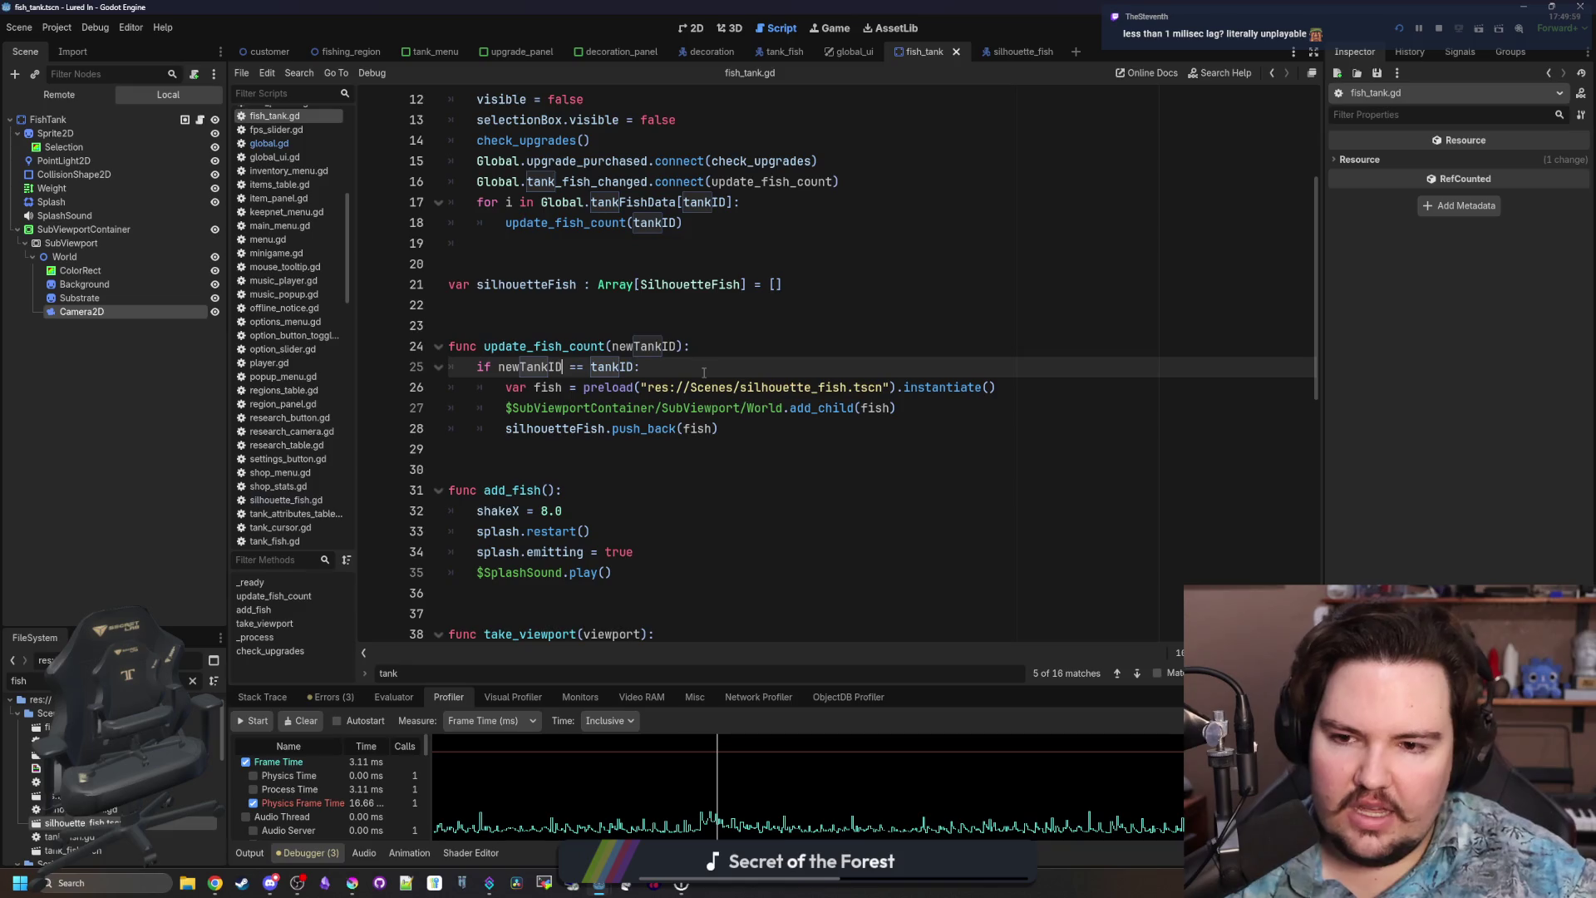
left_click(704, 373)
key("Return")
key("Return")
key("Up")
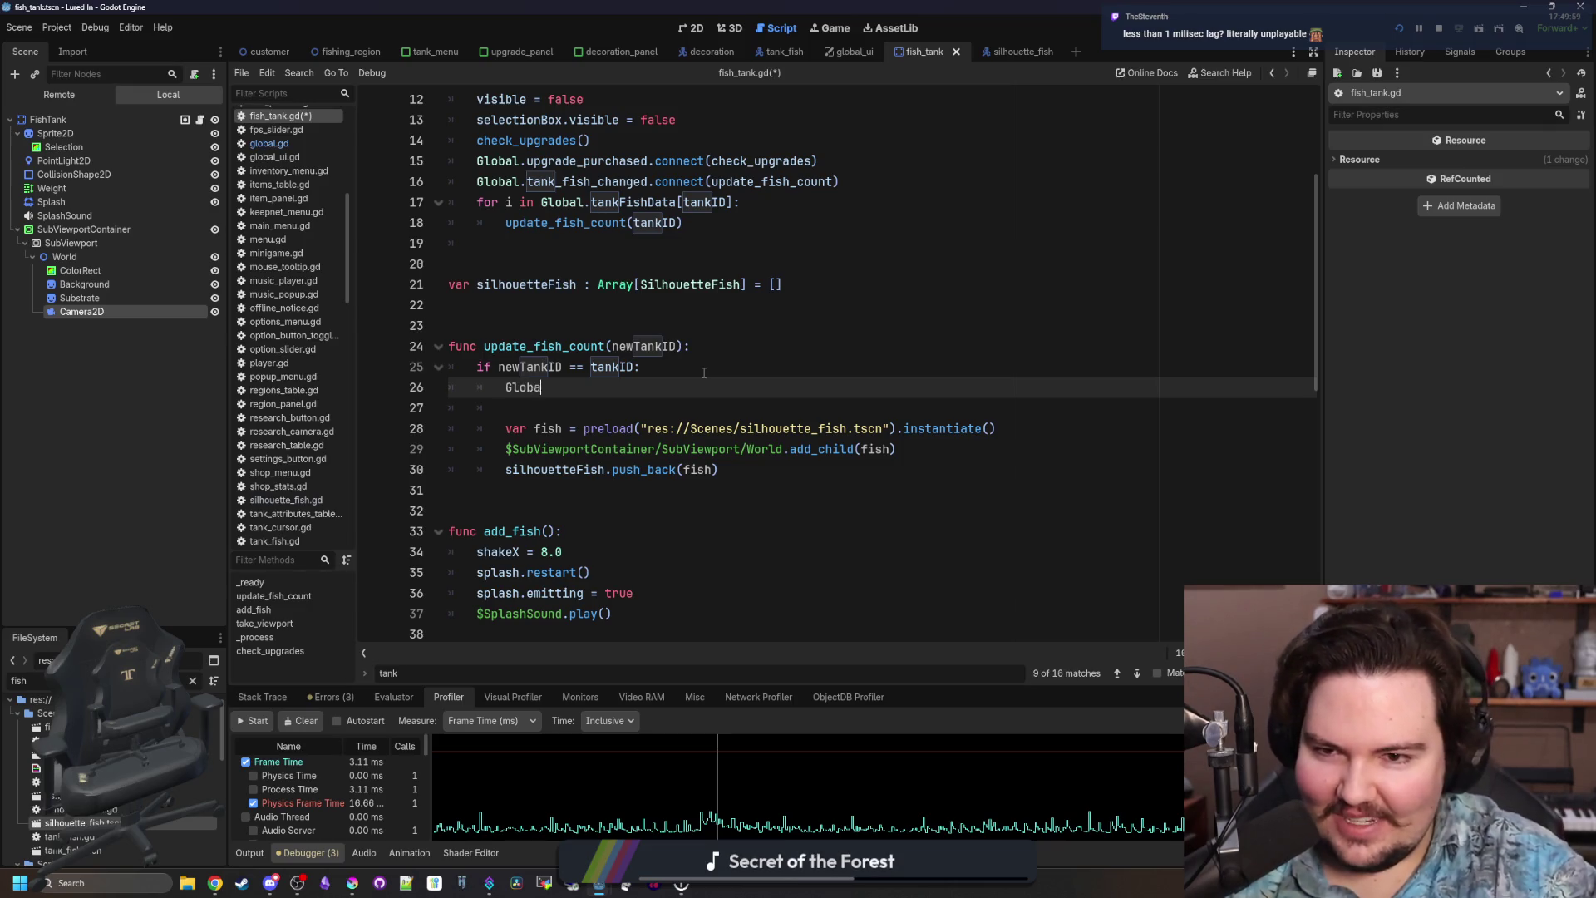
Type Global.tankFishData[tankID] using autocomplete, then select and delete that line.
type("l.tank")
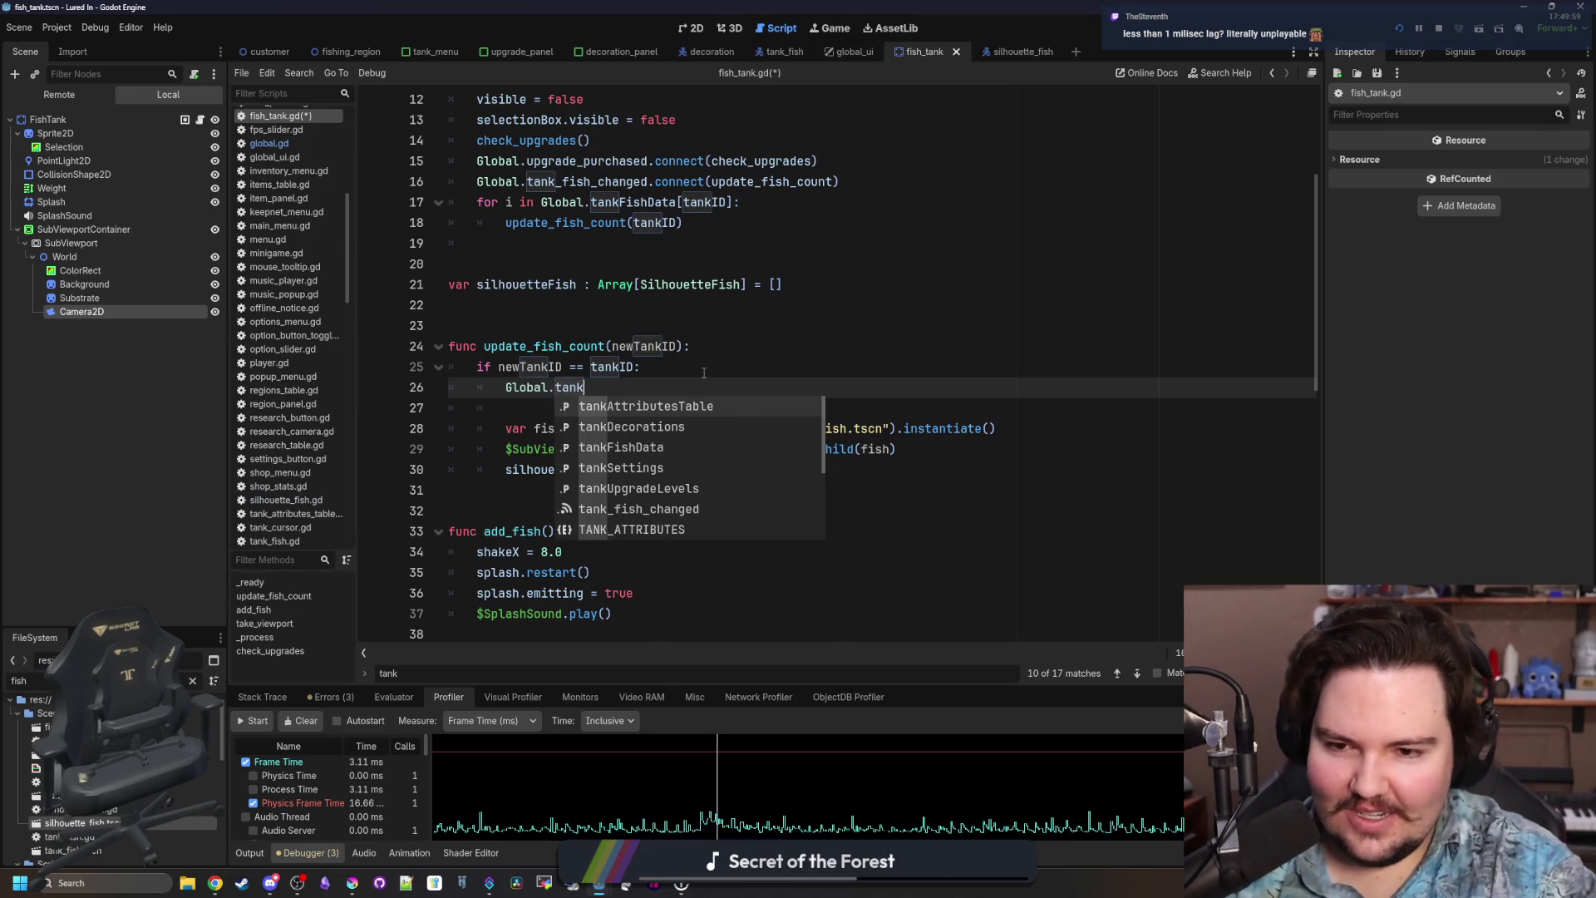
type("Fis")
key("Return")
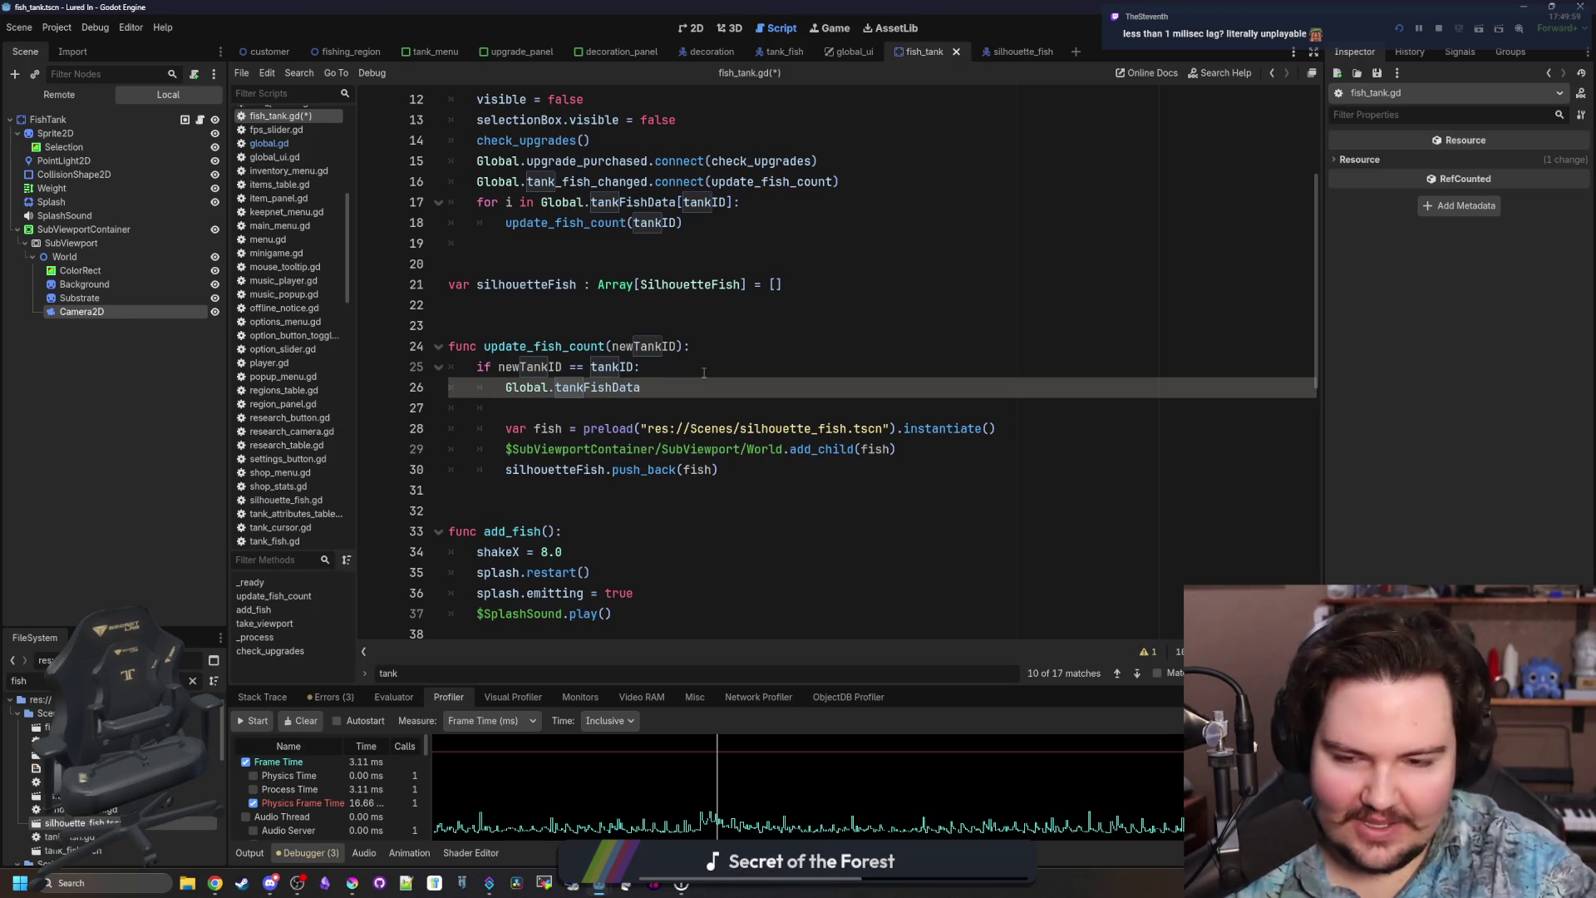
type("p[")
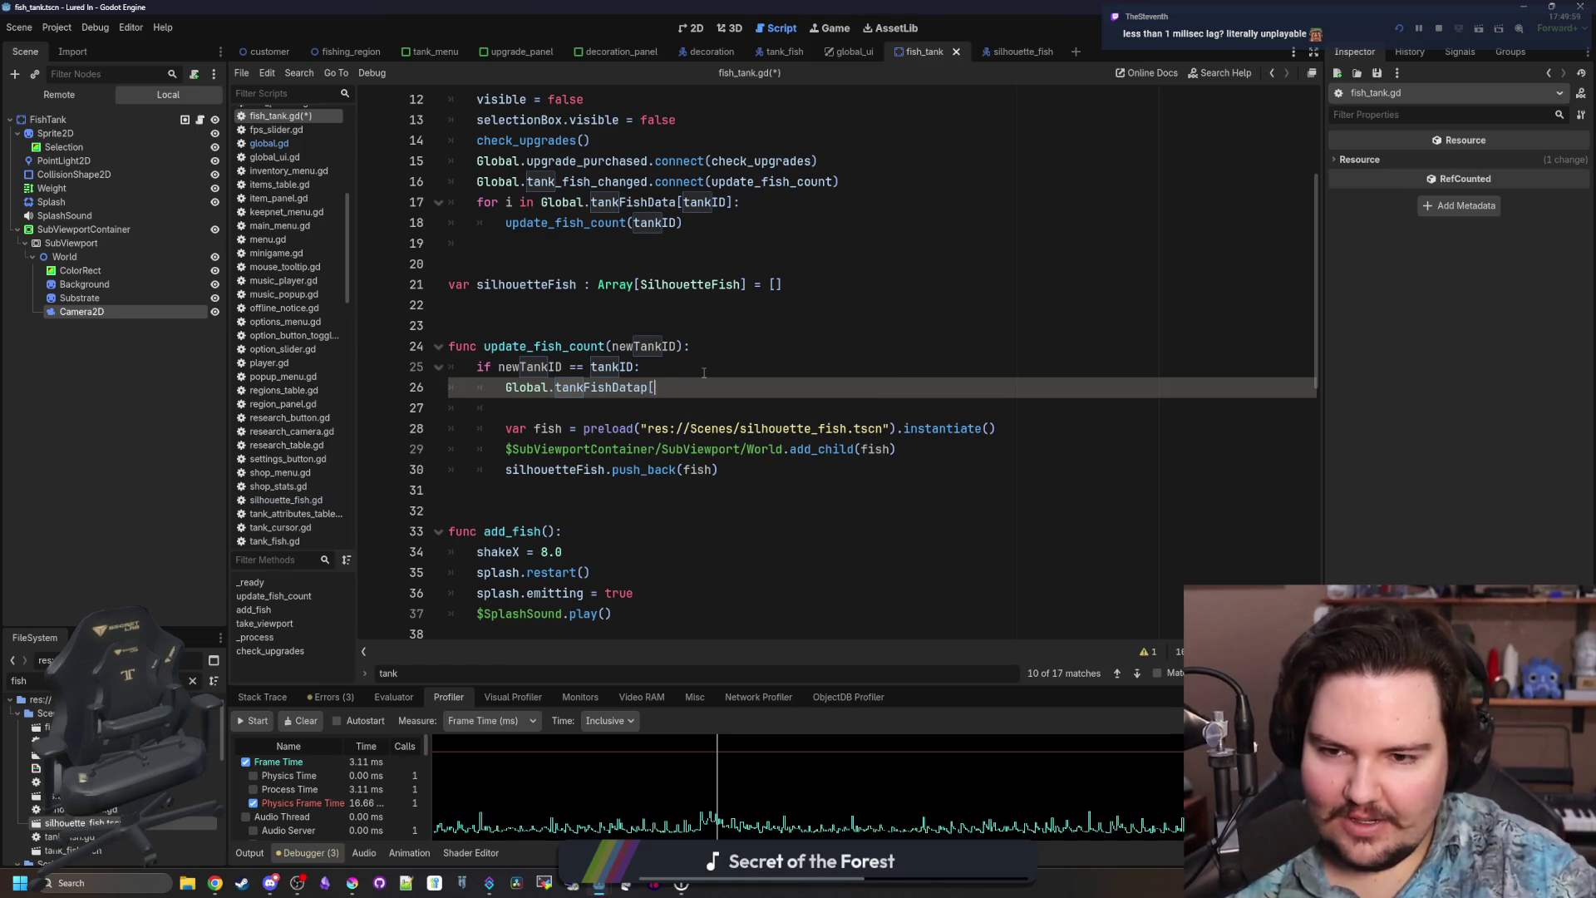
type("ankID")
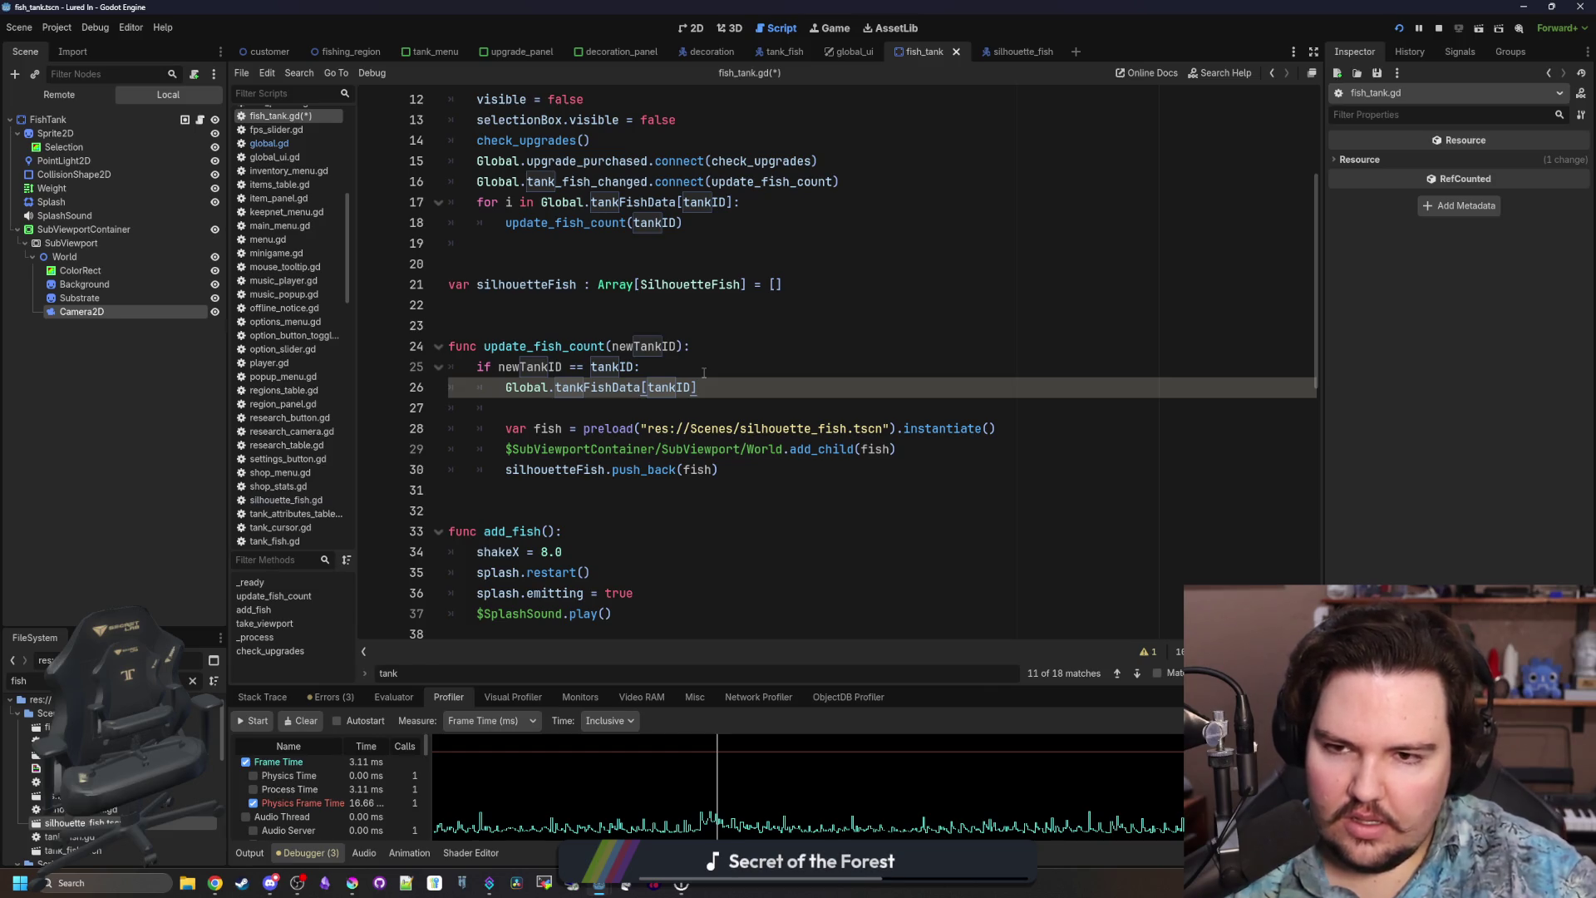
scroll(799, 445, "up", 1)
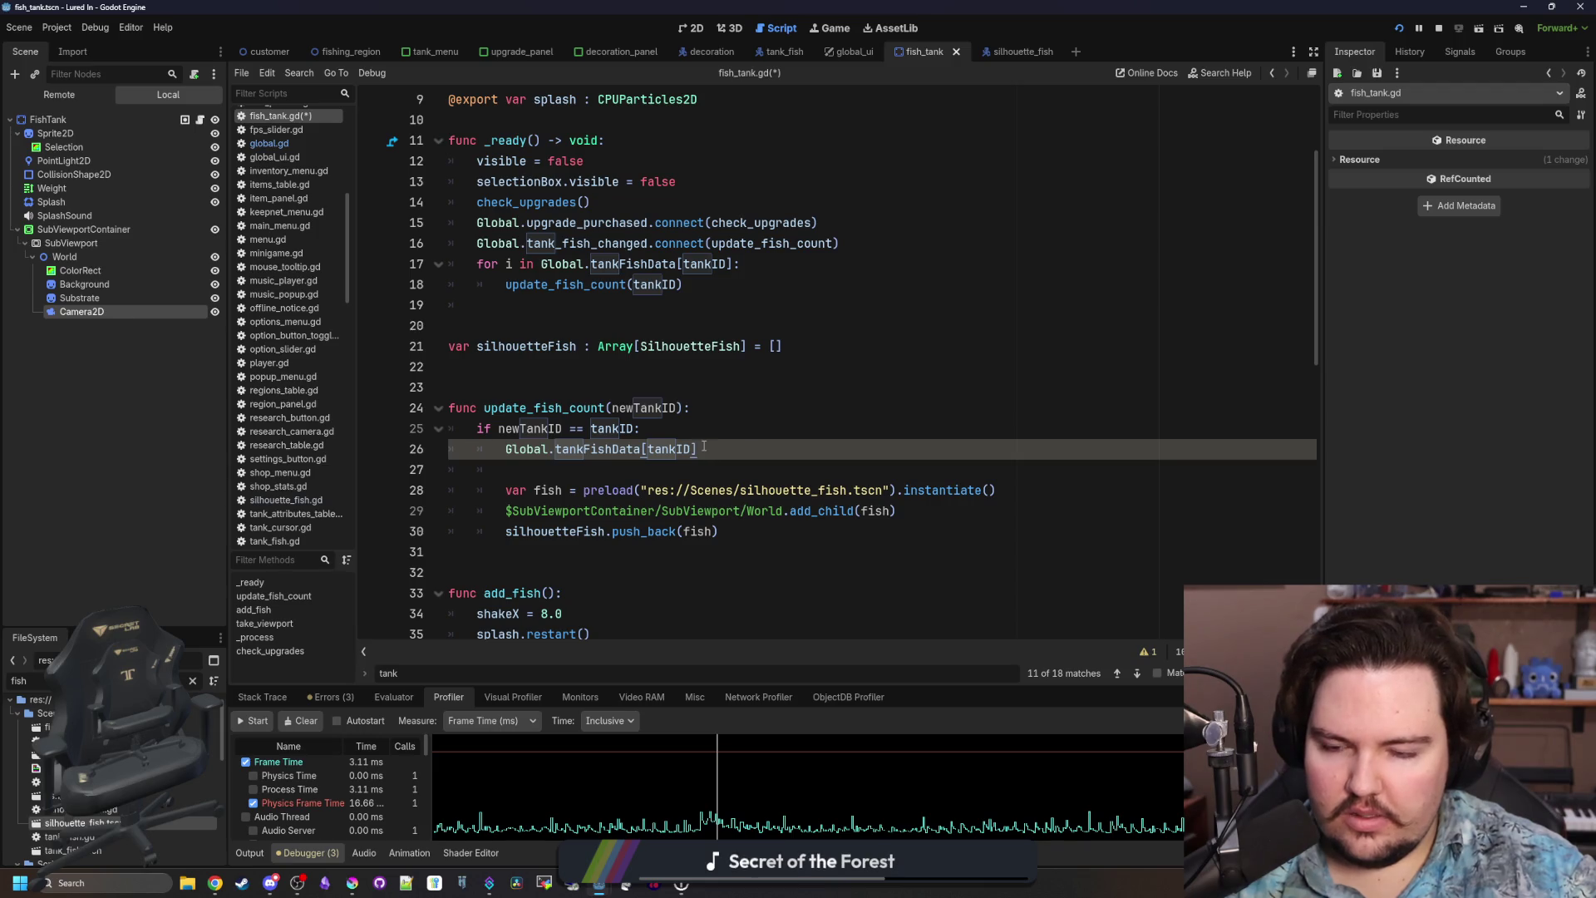
mouse_move(711, 449)
left_mouse_down()
mouse_move(582, 432)
mouse_move(396, 445)
left_mouse_up()
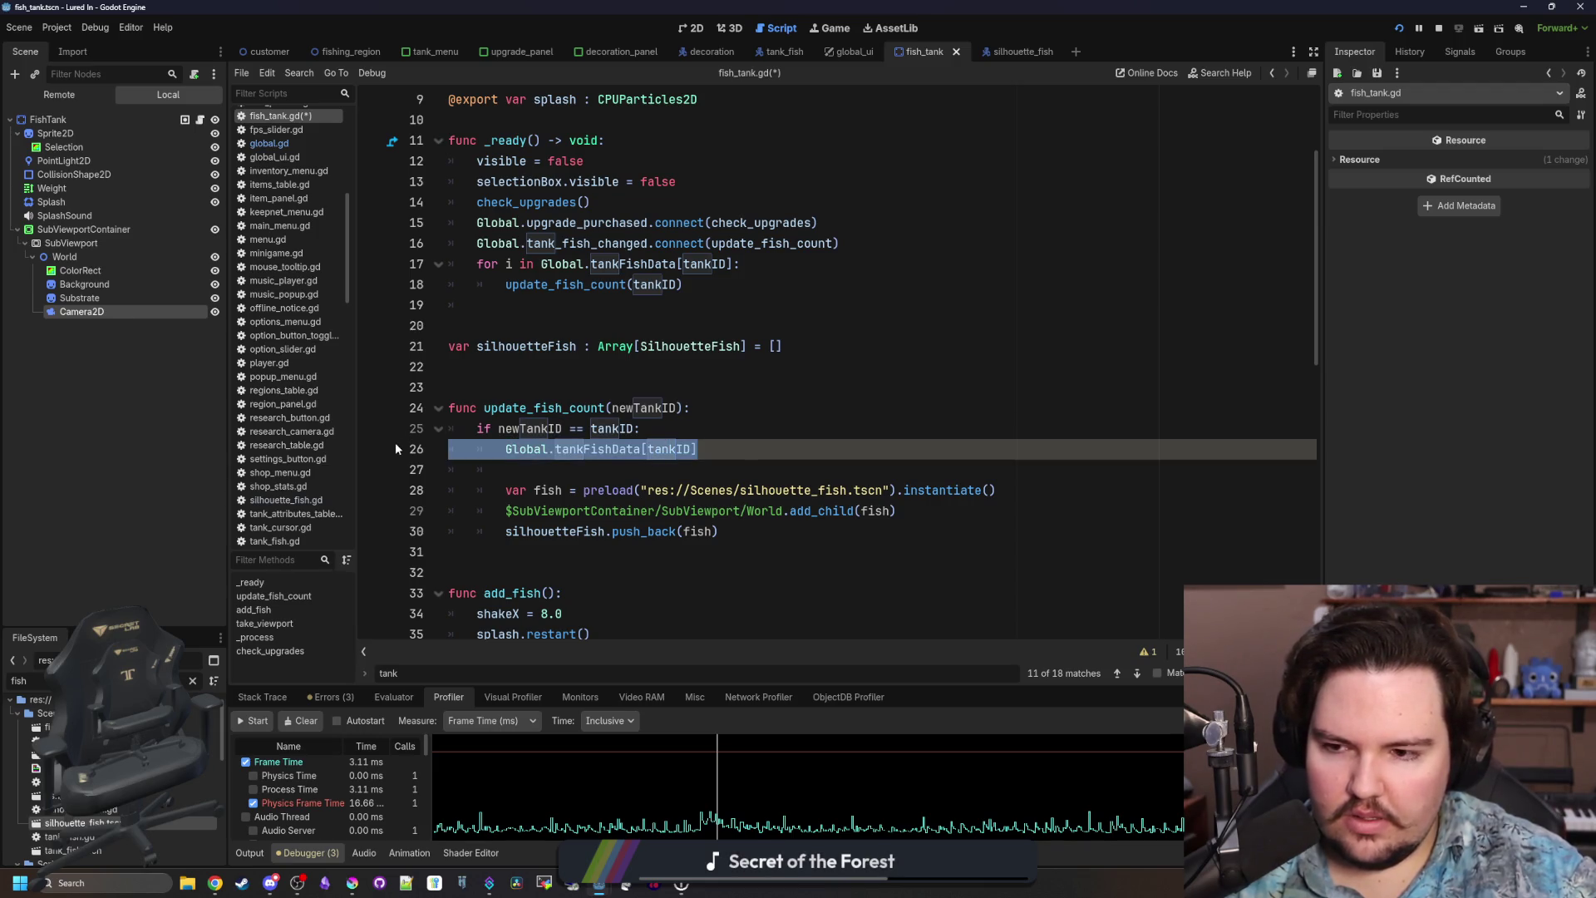
key("Delete")
key("Delete")
key("Delete")
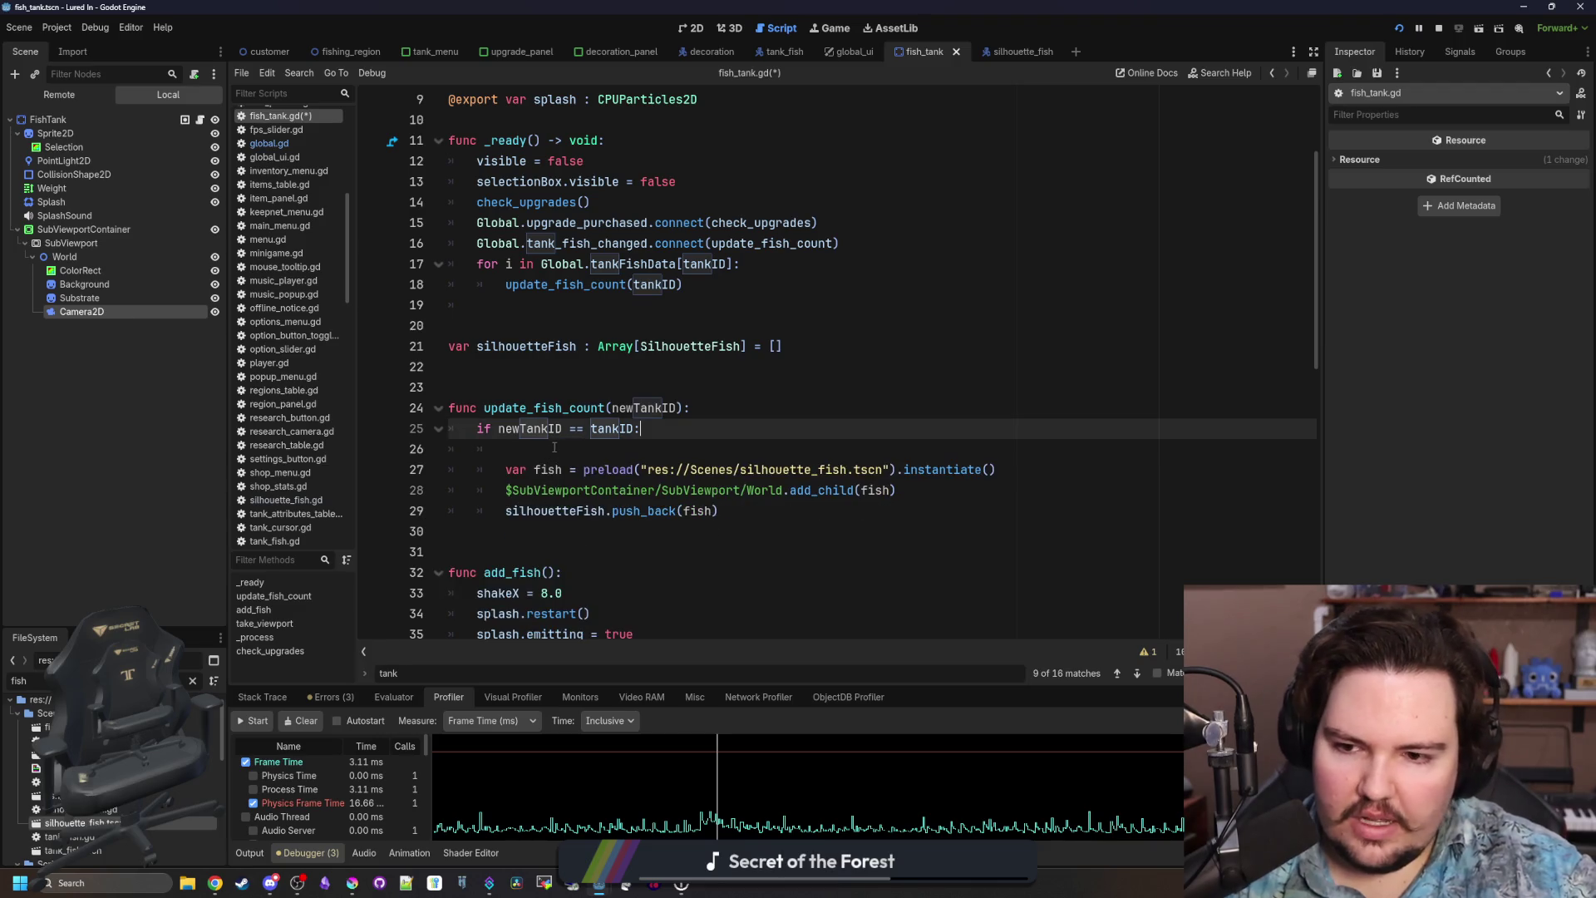
Rename the update_fish_count function to add_fish in fish_tank.gd.
left_click(563, 380)
left_click(641, 305)
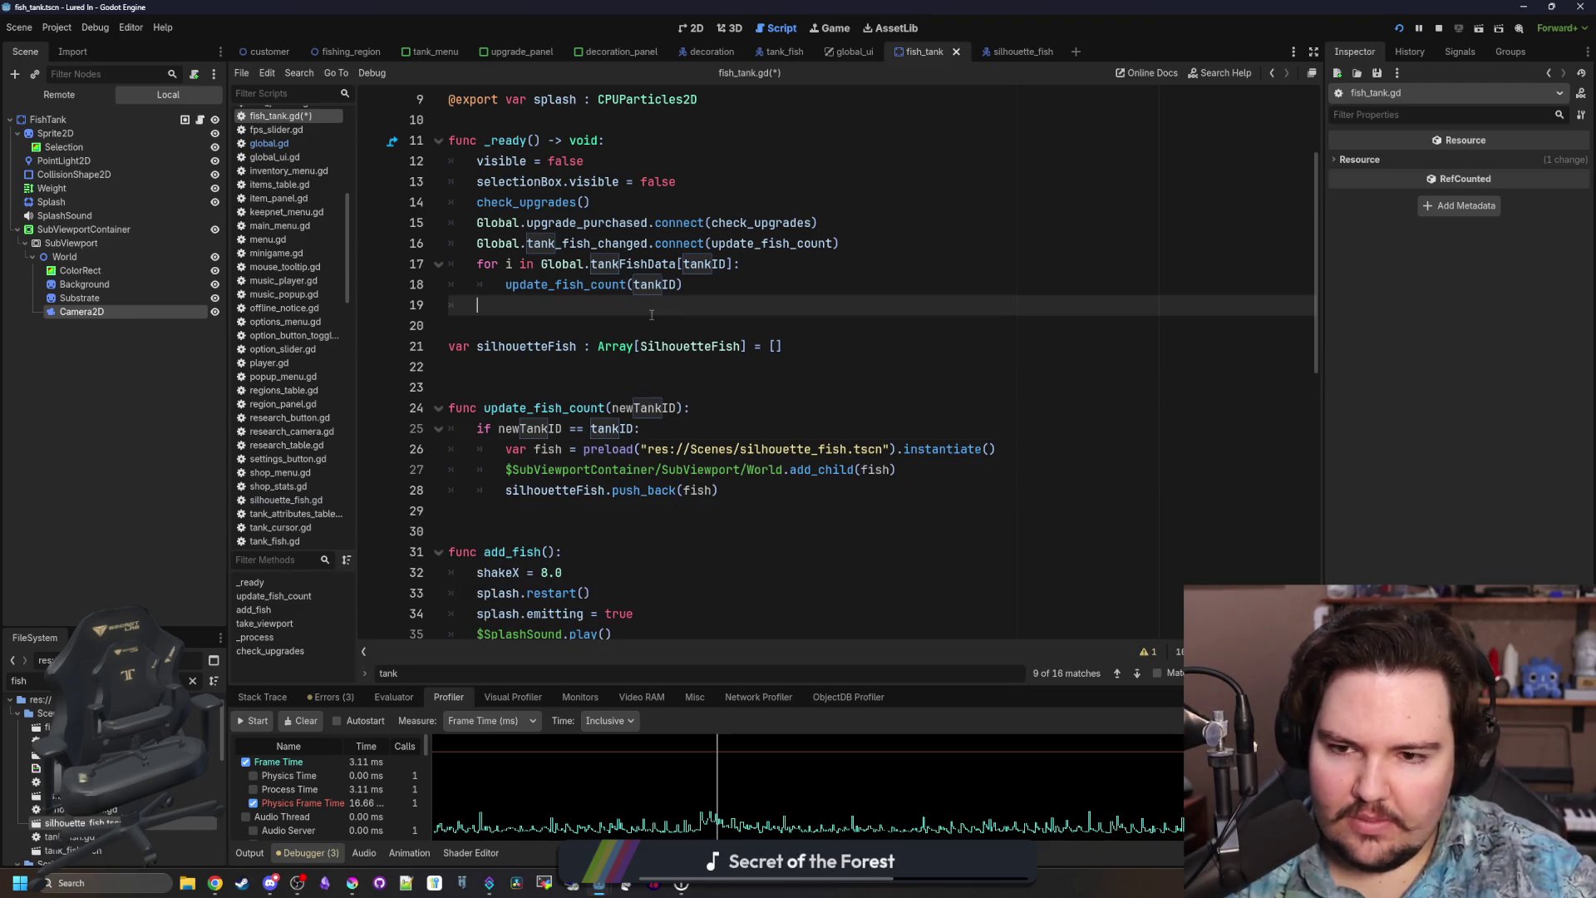
left_click(571, 407)
left_click_drag(528, 407, 484, 407)
type("add")
left_click_drag(584, 408, 542, 407)
key("BackSpace")
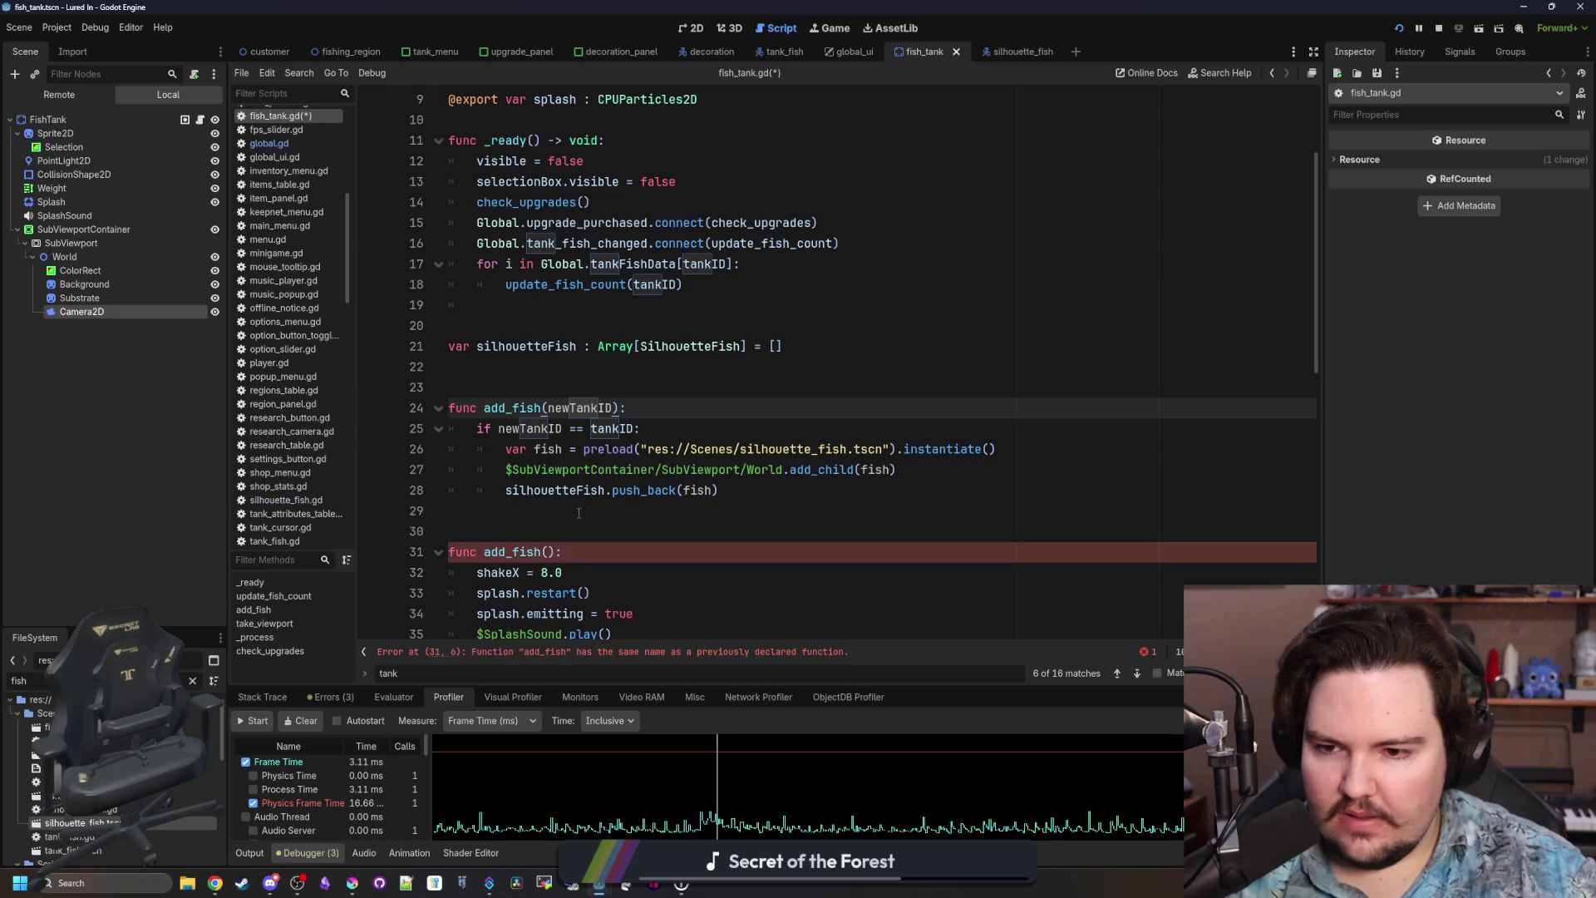
Rename the function to update_fish with an amount : int parameter.
left_click(708, 502)
double_click(539, 408)
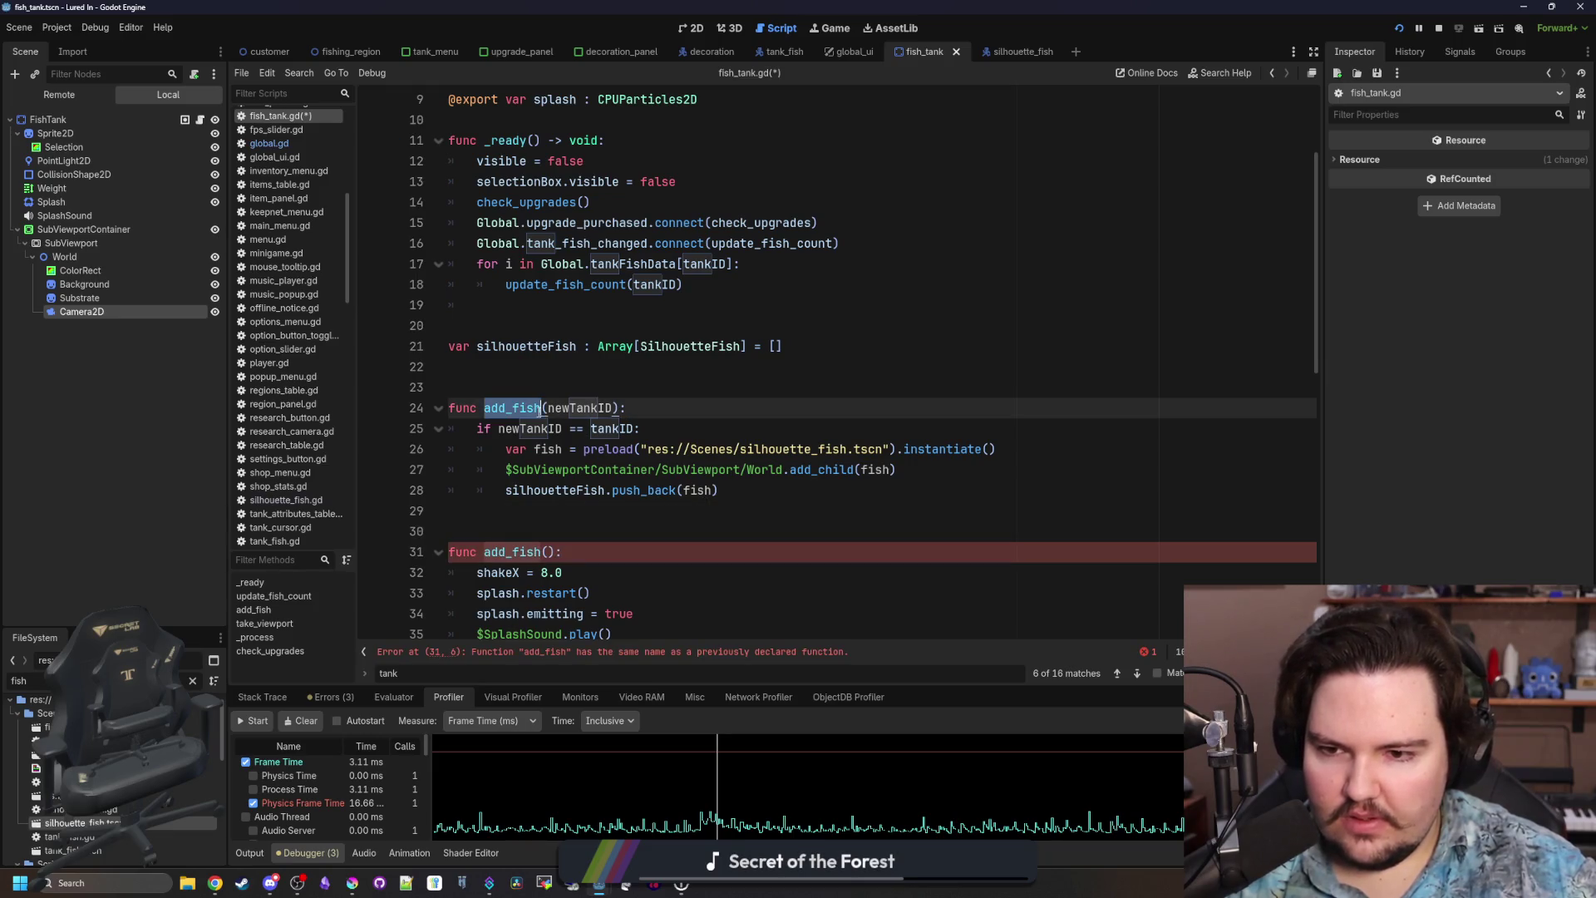
type("update_fish")
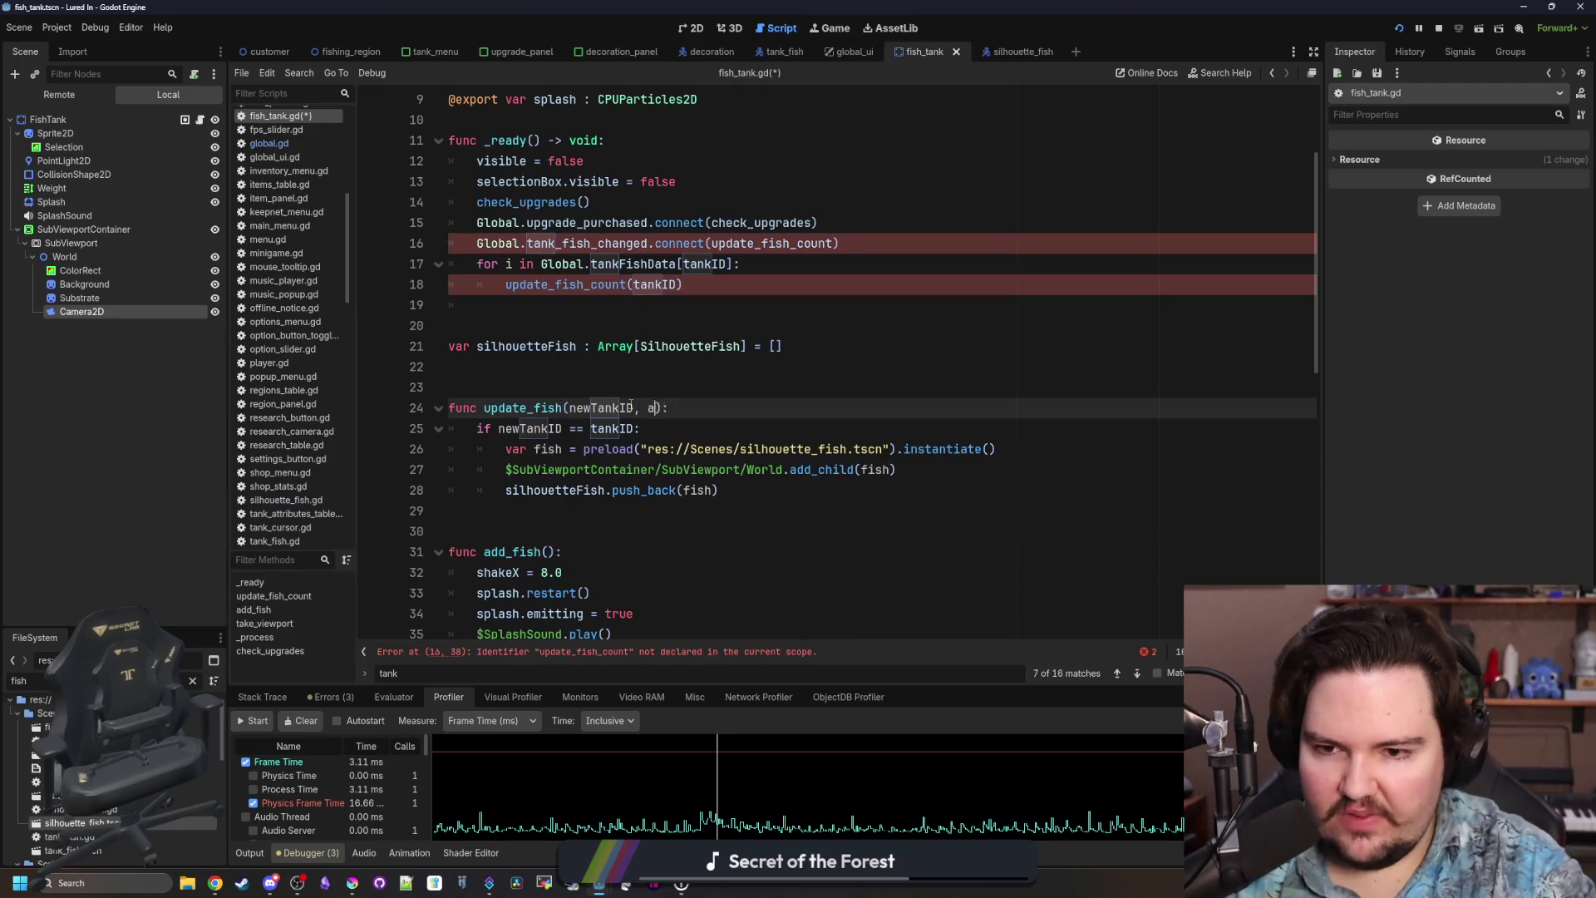
type("int =")
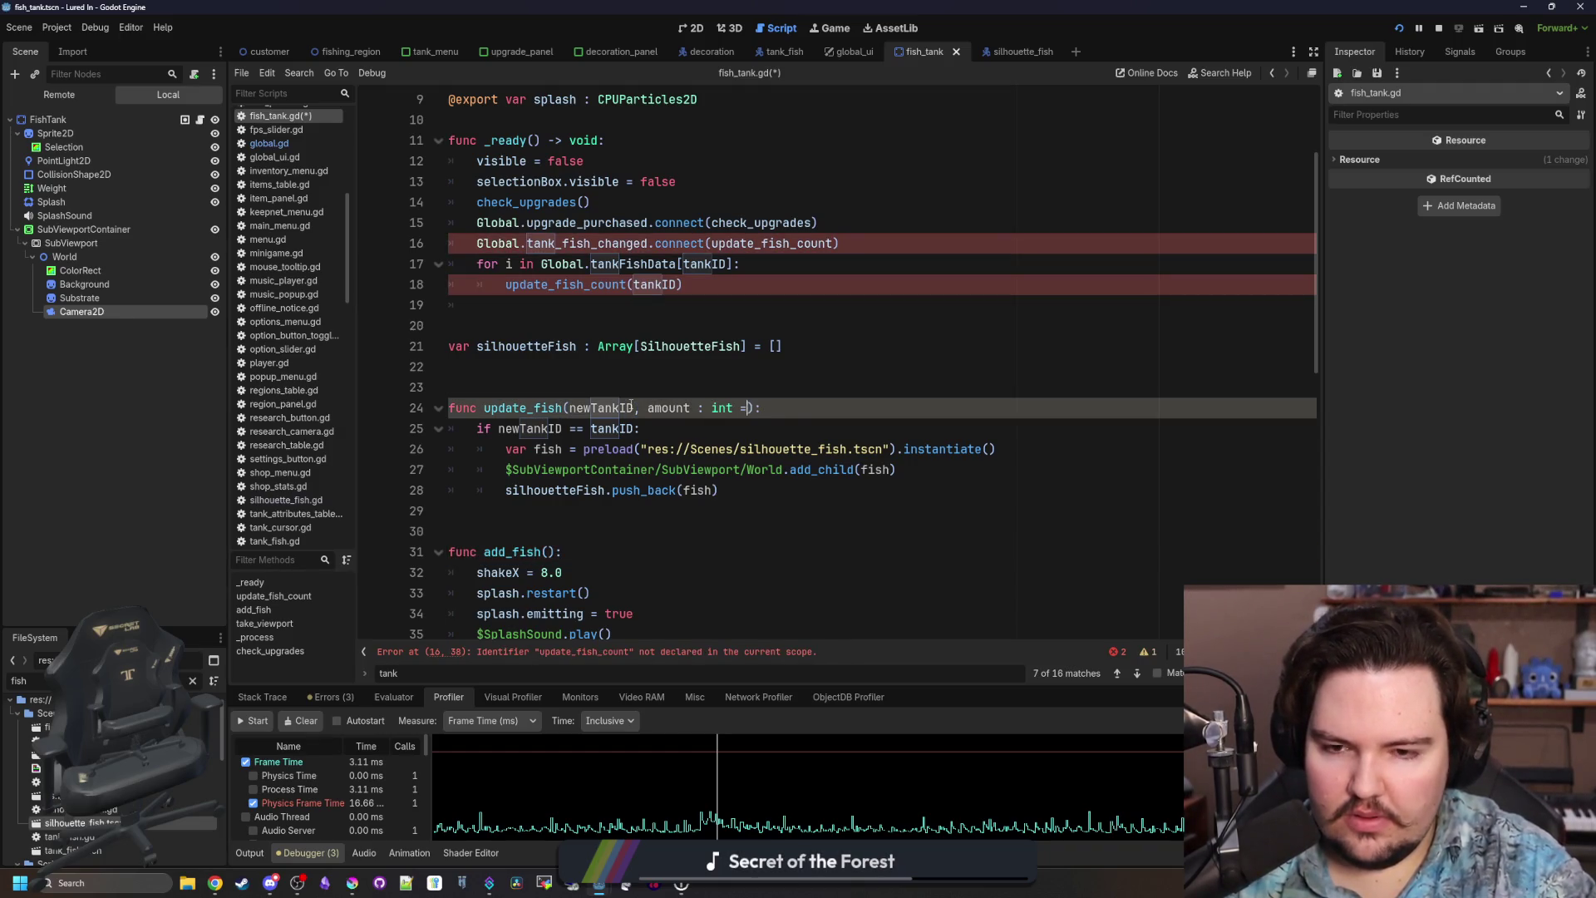
key("BackSpace")
key("BackSpace")
key("BackSpace")
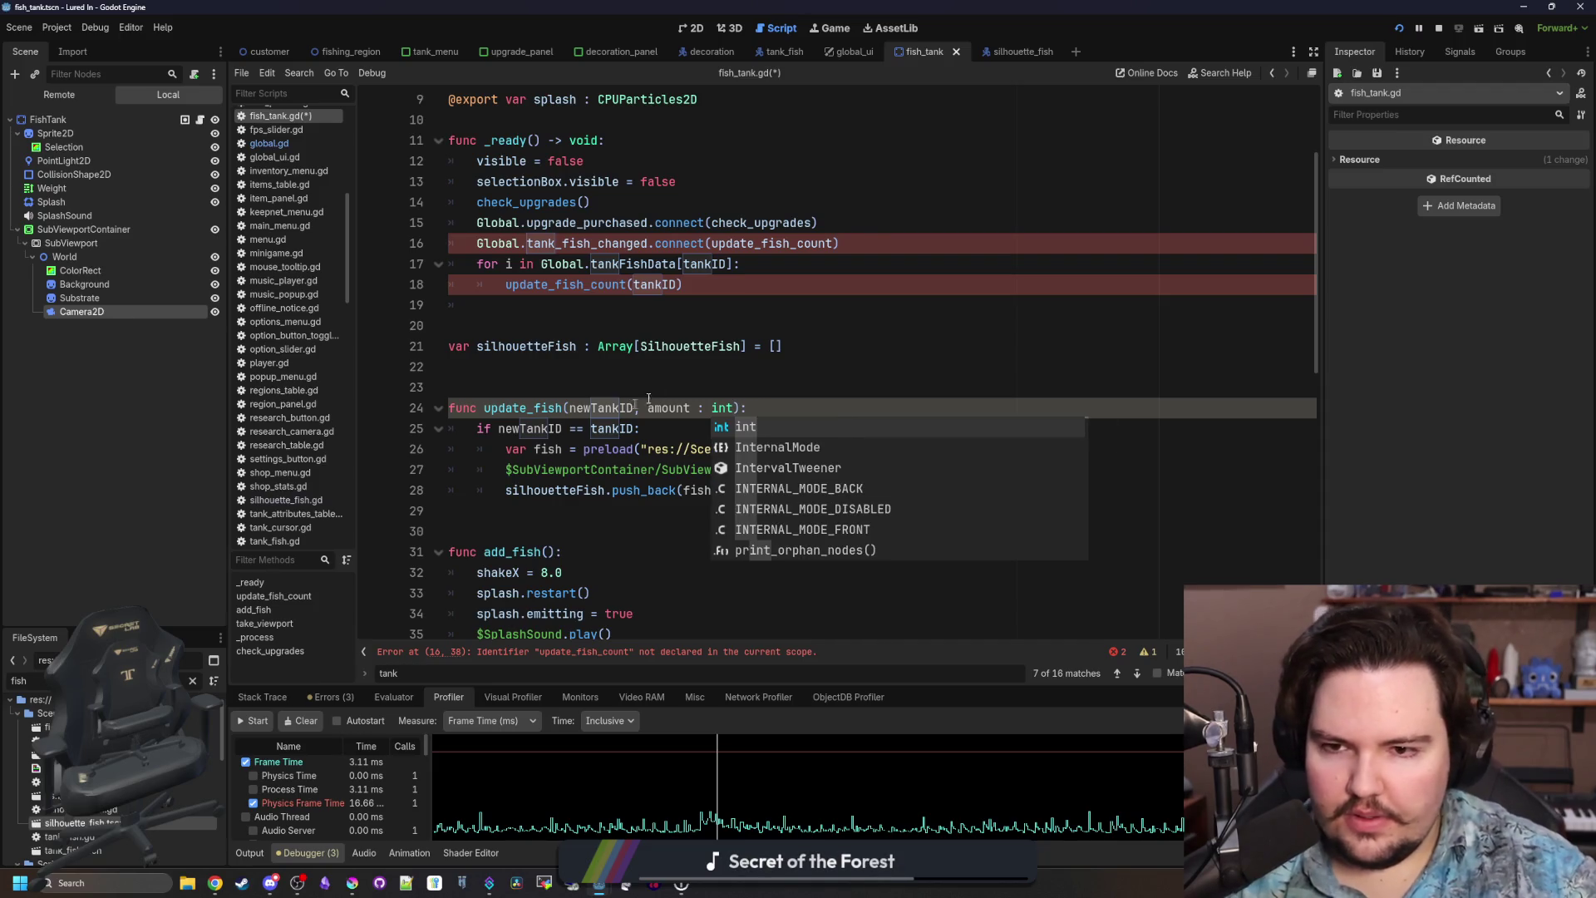
left_click(683, 284)
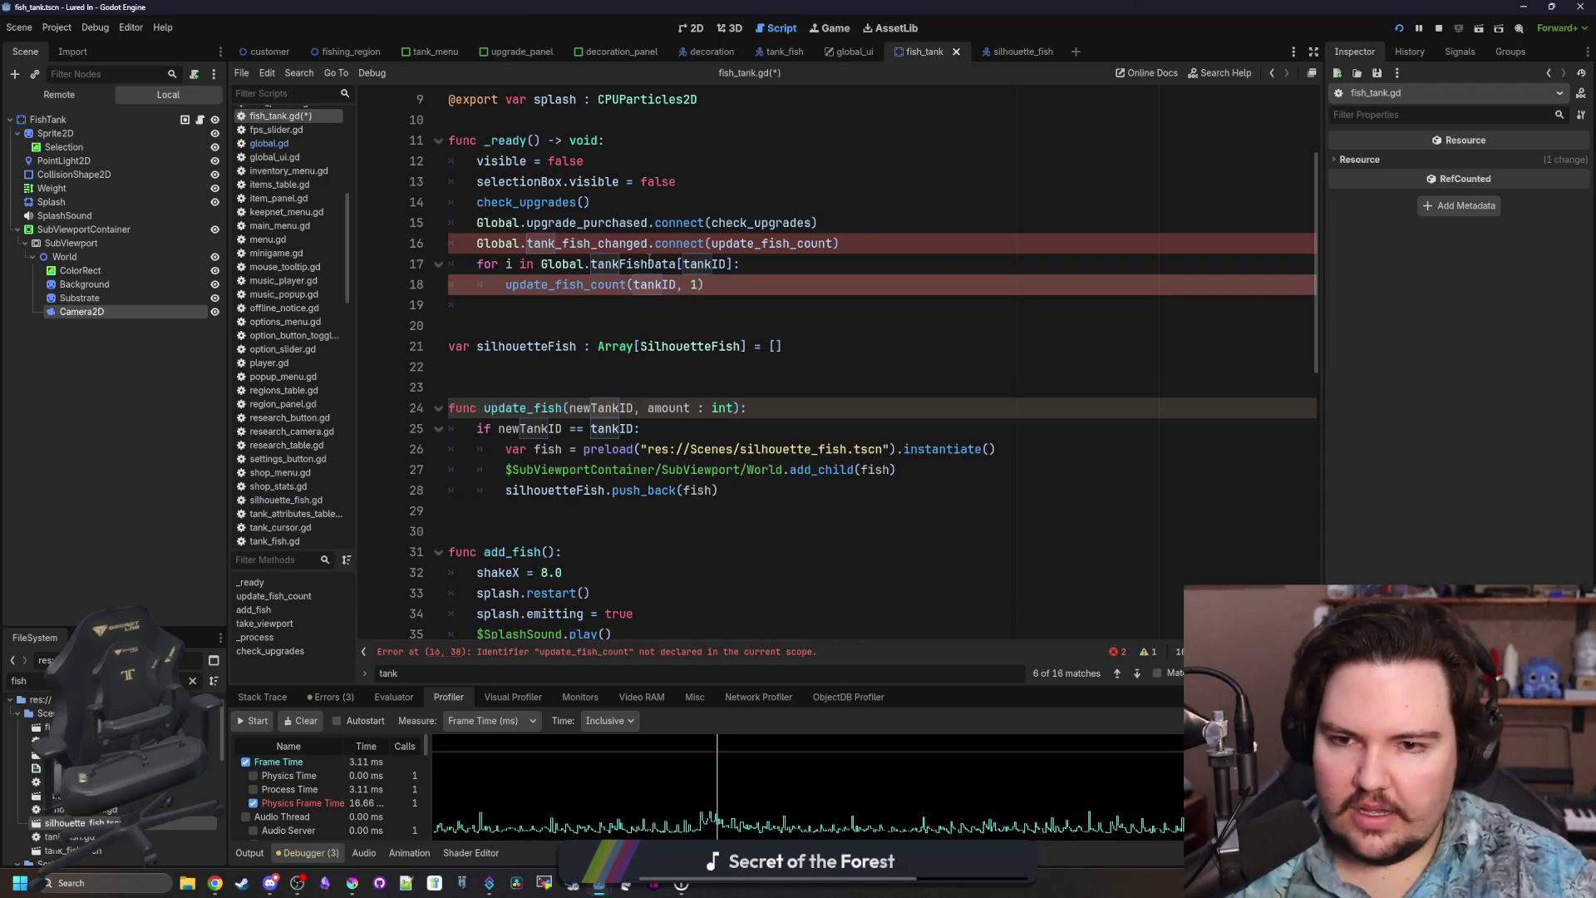
left_click(652, 333)
Open the tank_fish_changed signal declaration in global.gd and select its name.
left_click(659, 431)
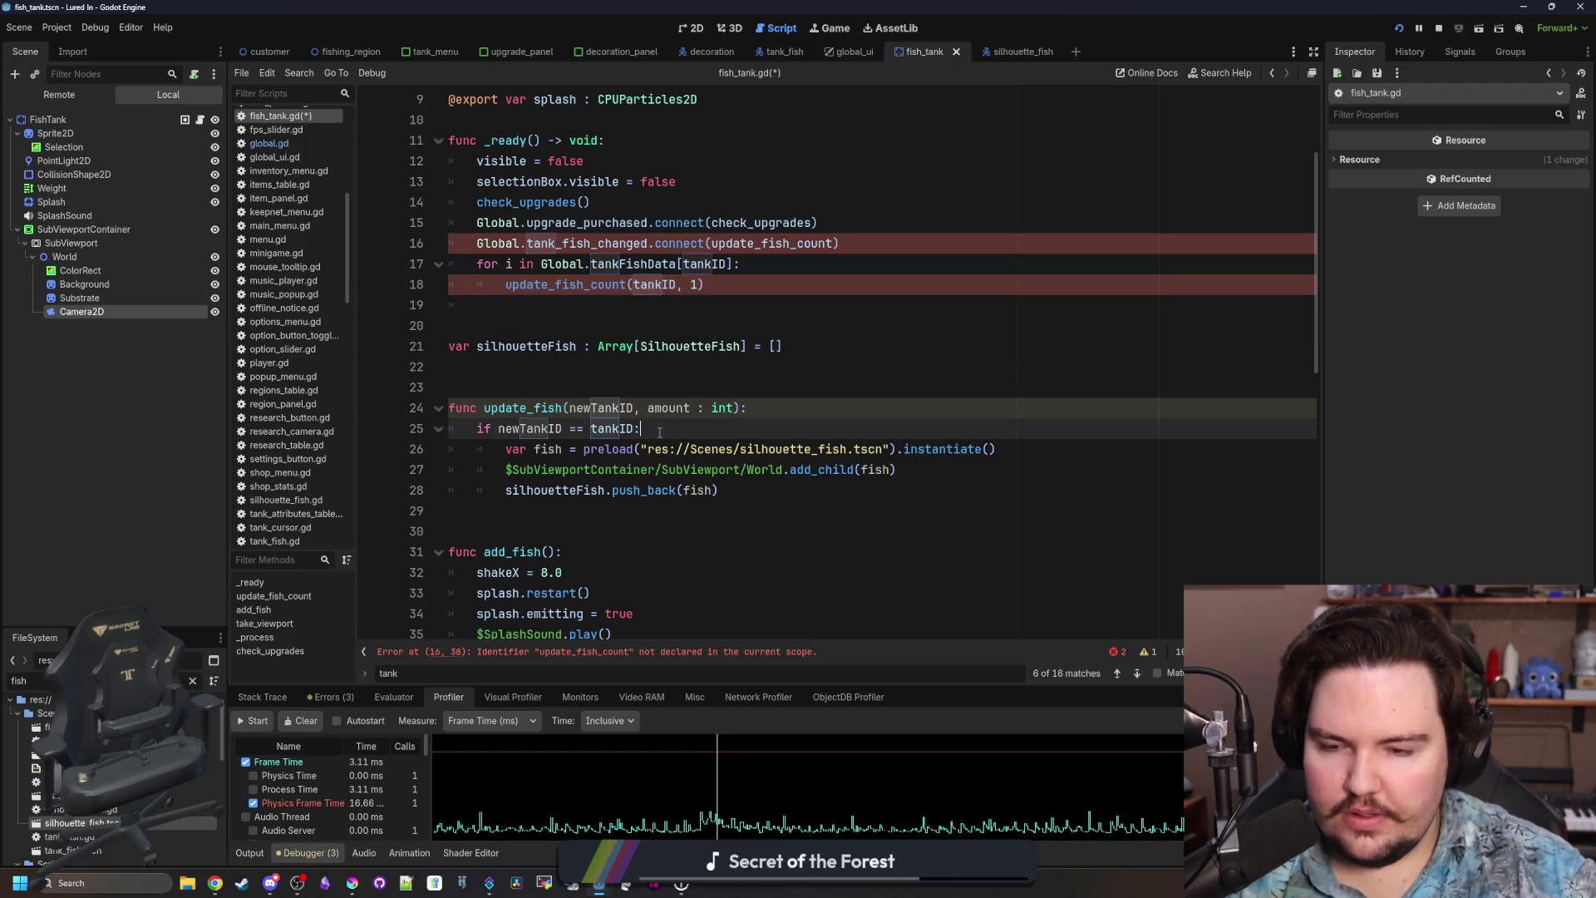
left_click(657, 367)
scroll(656, 367, "up", 1)
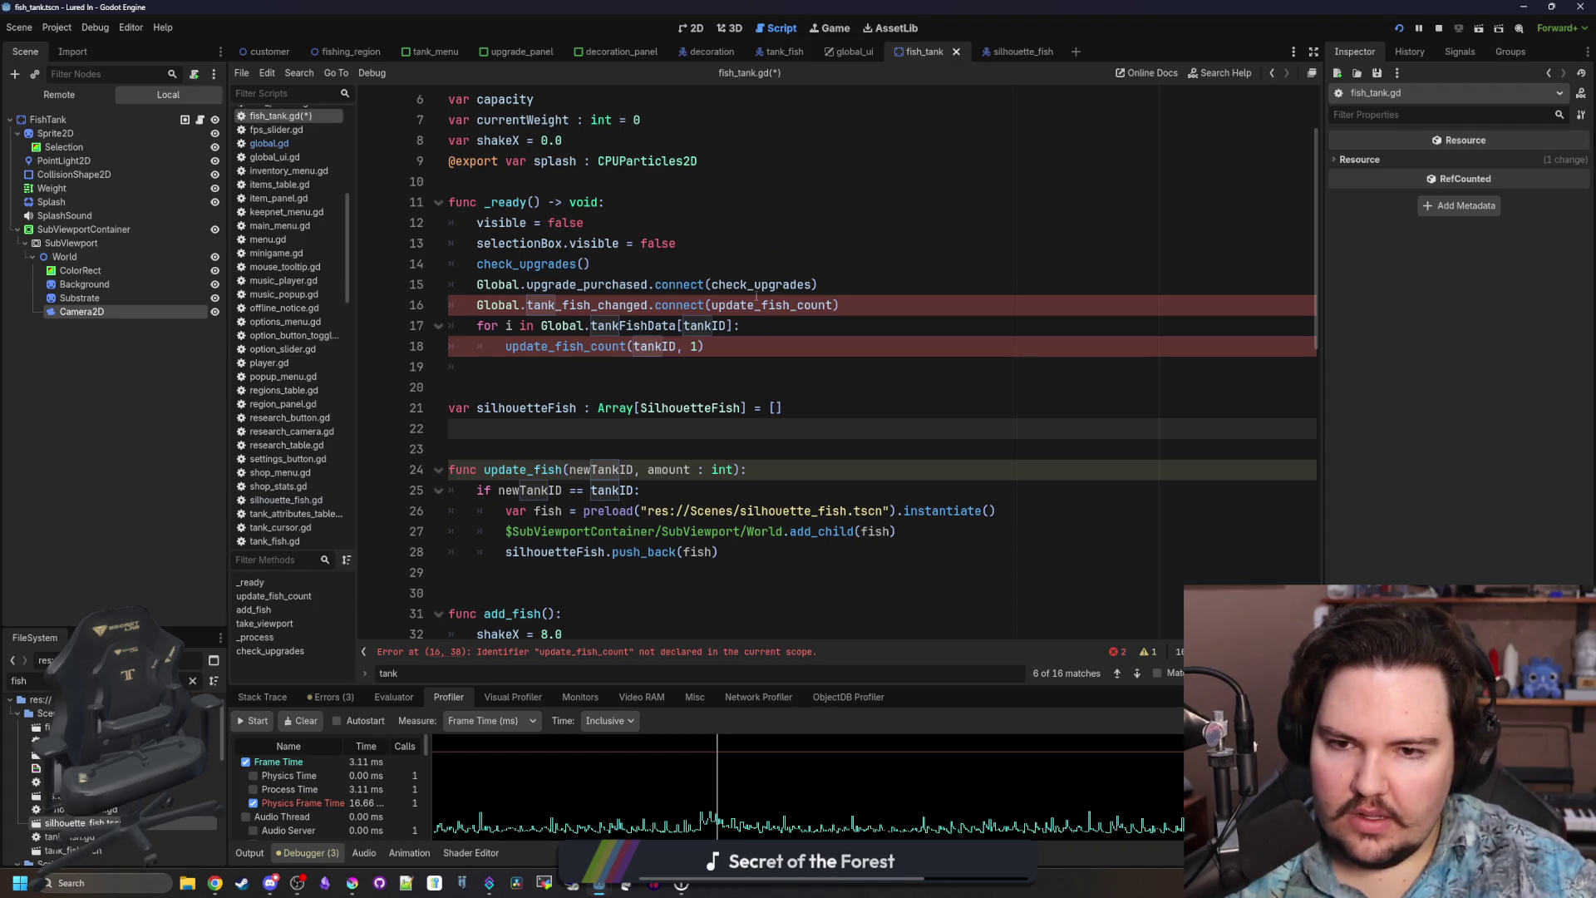
left_click(580, 304, "ctrl")
double_click(588, 367)
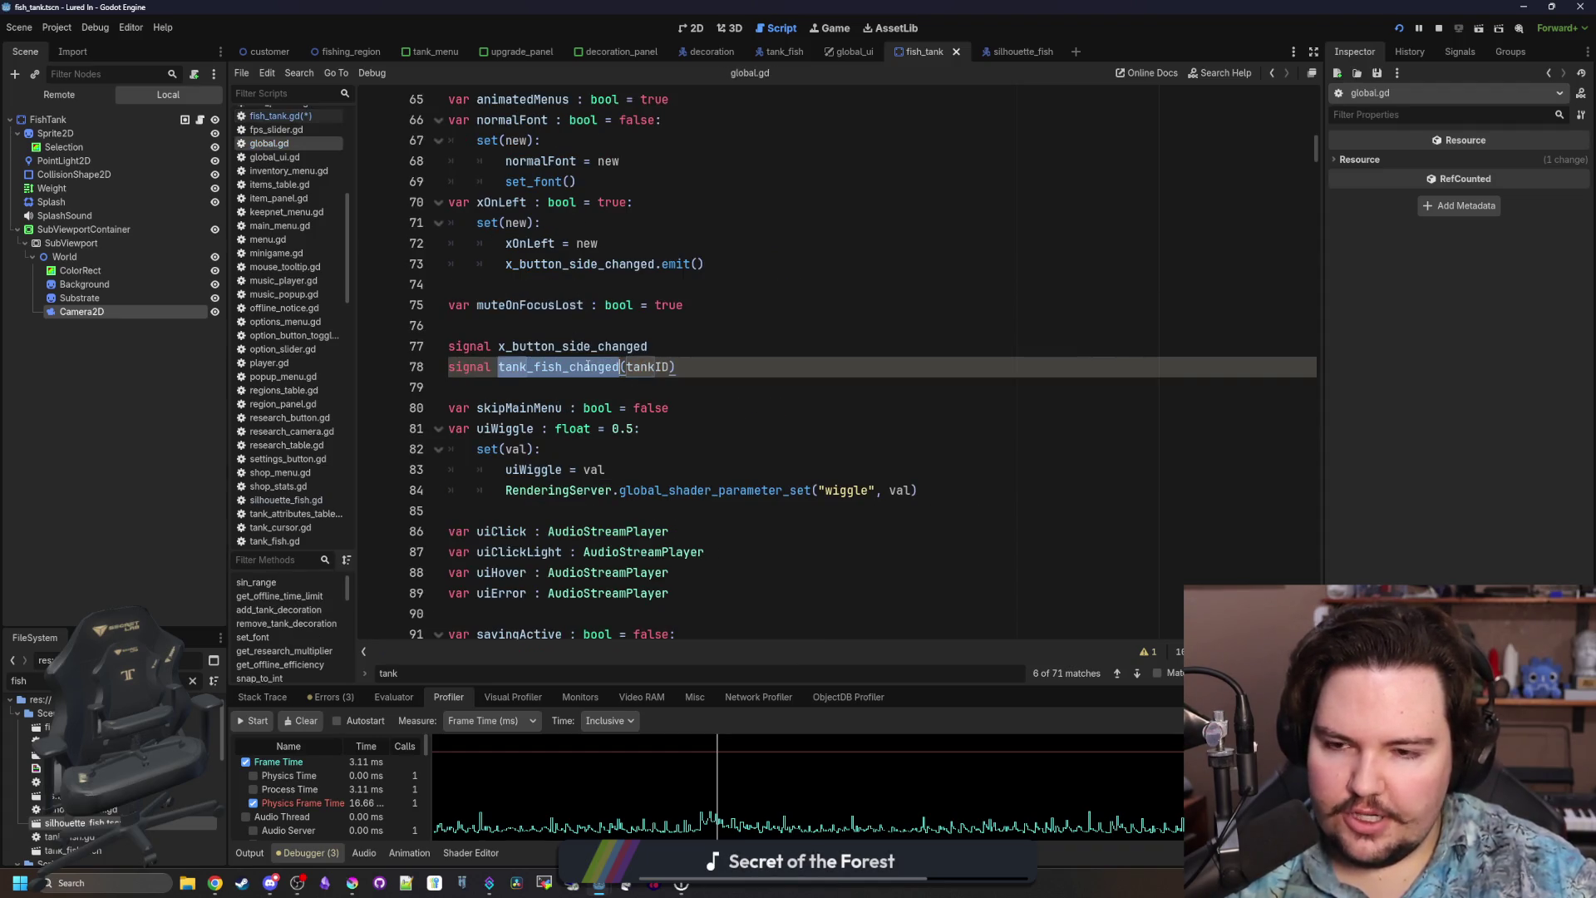
In global.gd, rename the signal to tank_fish_added, add tank_fish_removed, and save.
type("tank_fish_added")
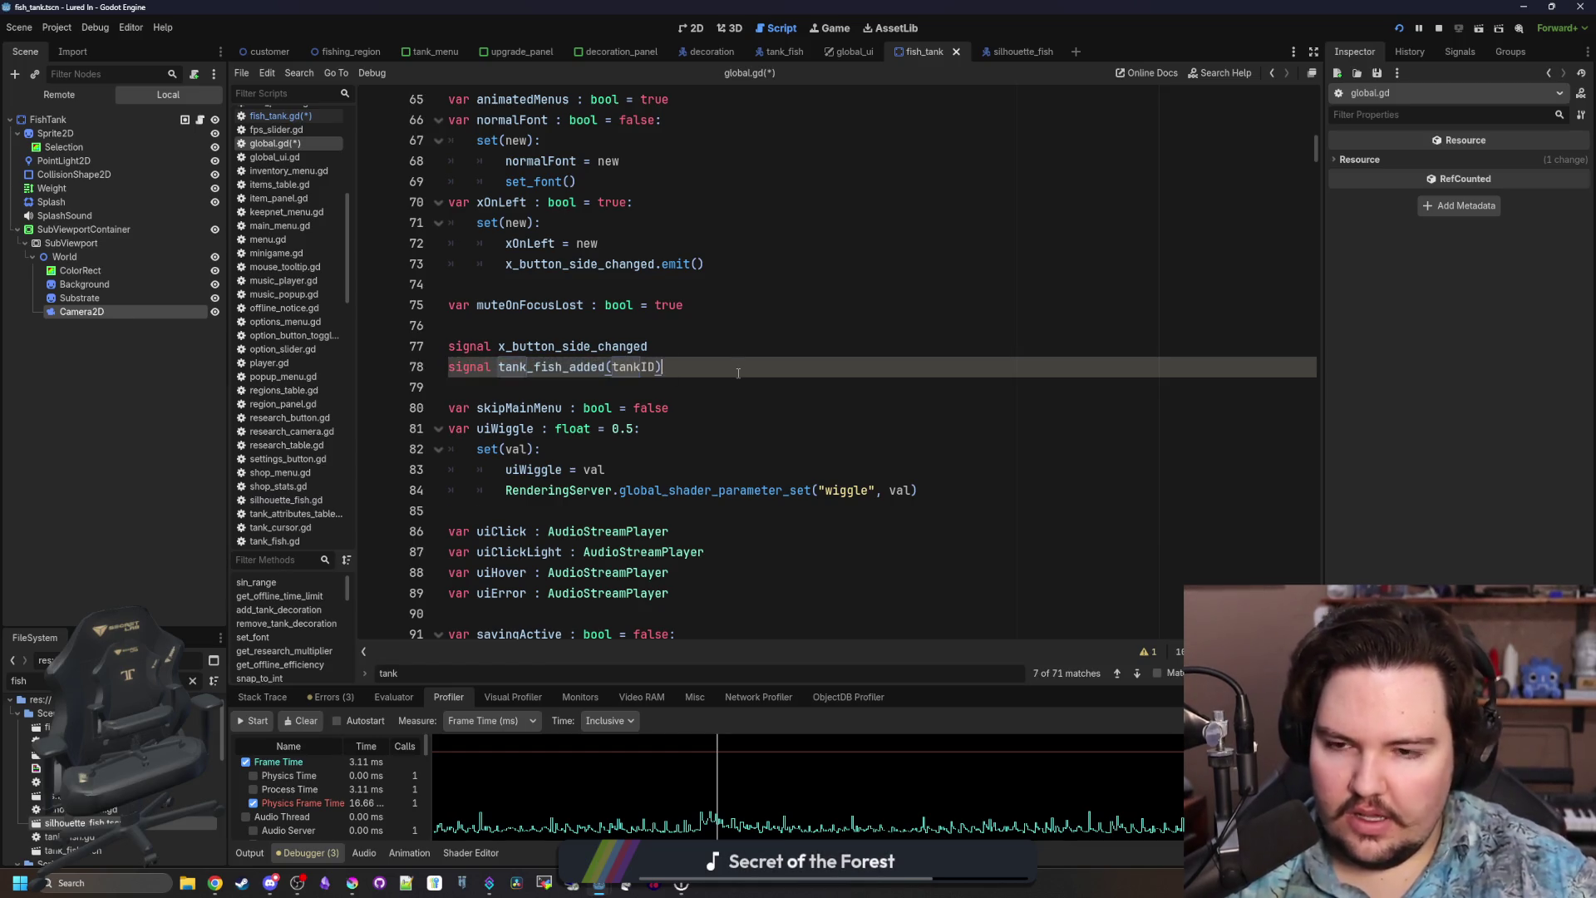
key("ctrl+shift+d")
key("BackSpace")
key("BackSpace")
key("BackSpace")
type("removed")
key("Up")
key("End")
key("Home")
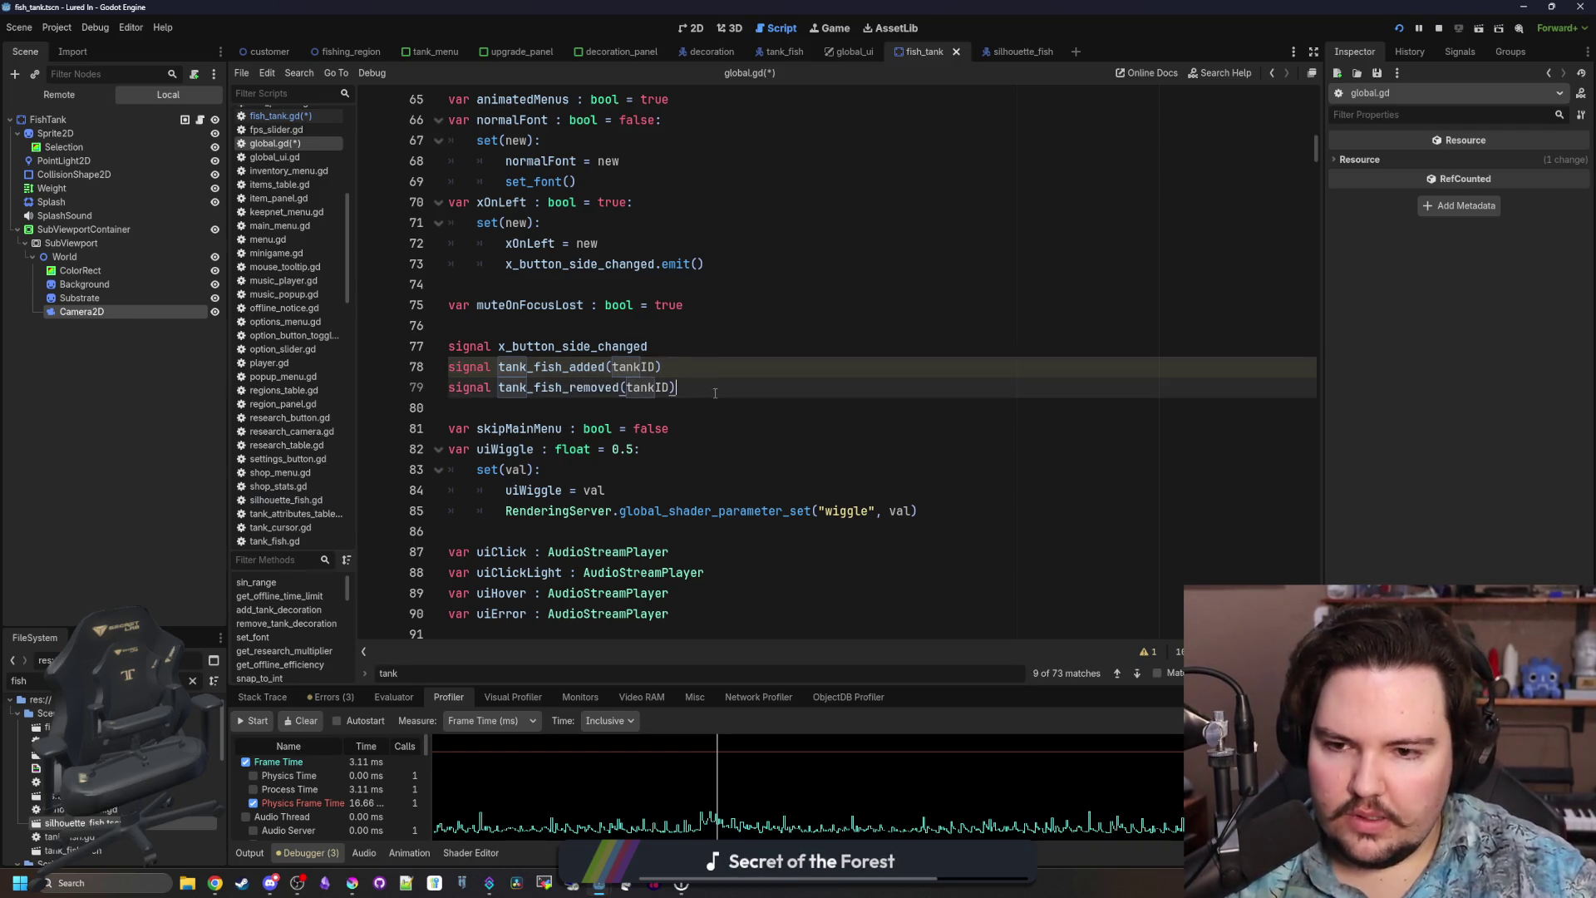
key("shift+Down")
key("shift+Down")
key("ctrl+s")
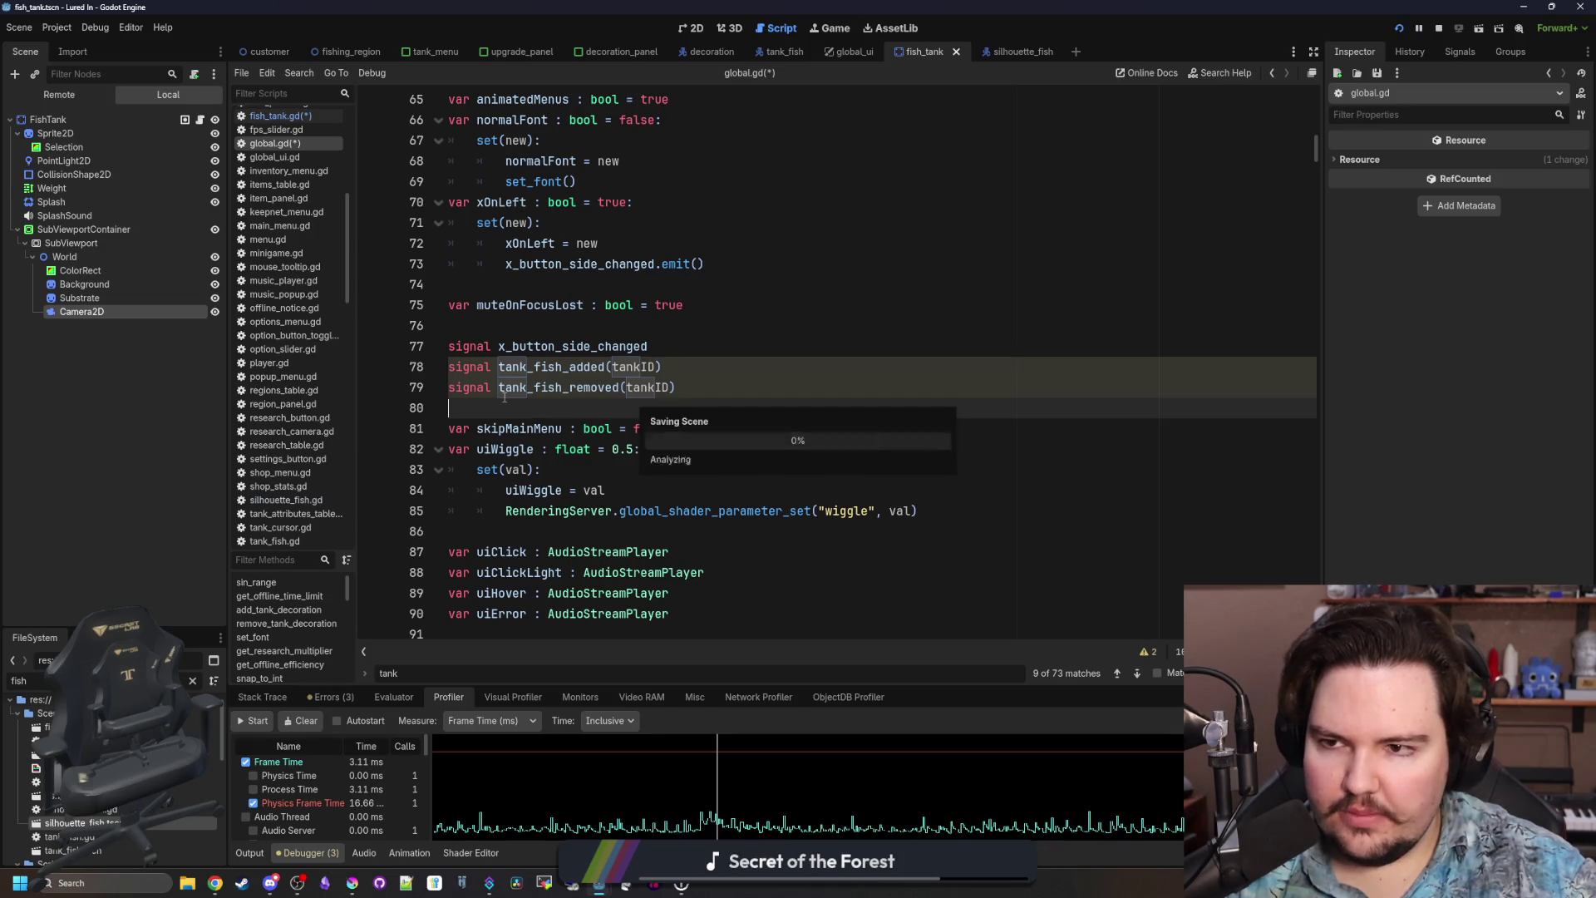
In fish_tank.gd, connect tank_fish_added to a lambda calling update_fish(id, 1).
scroll(279, 163, "up", 3)
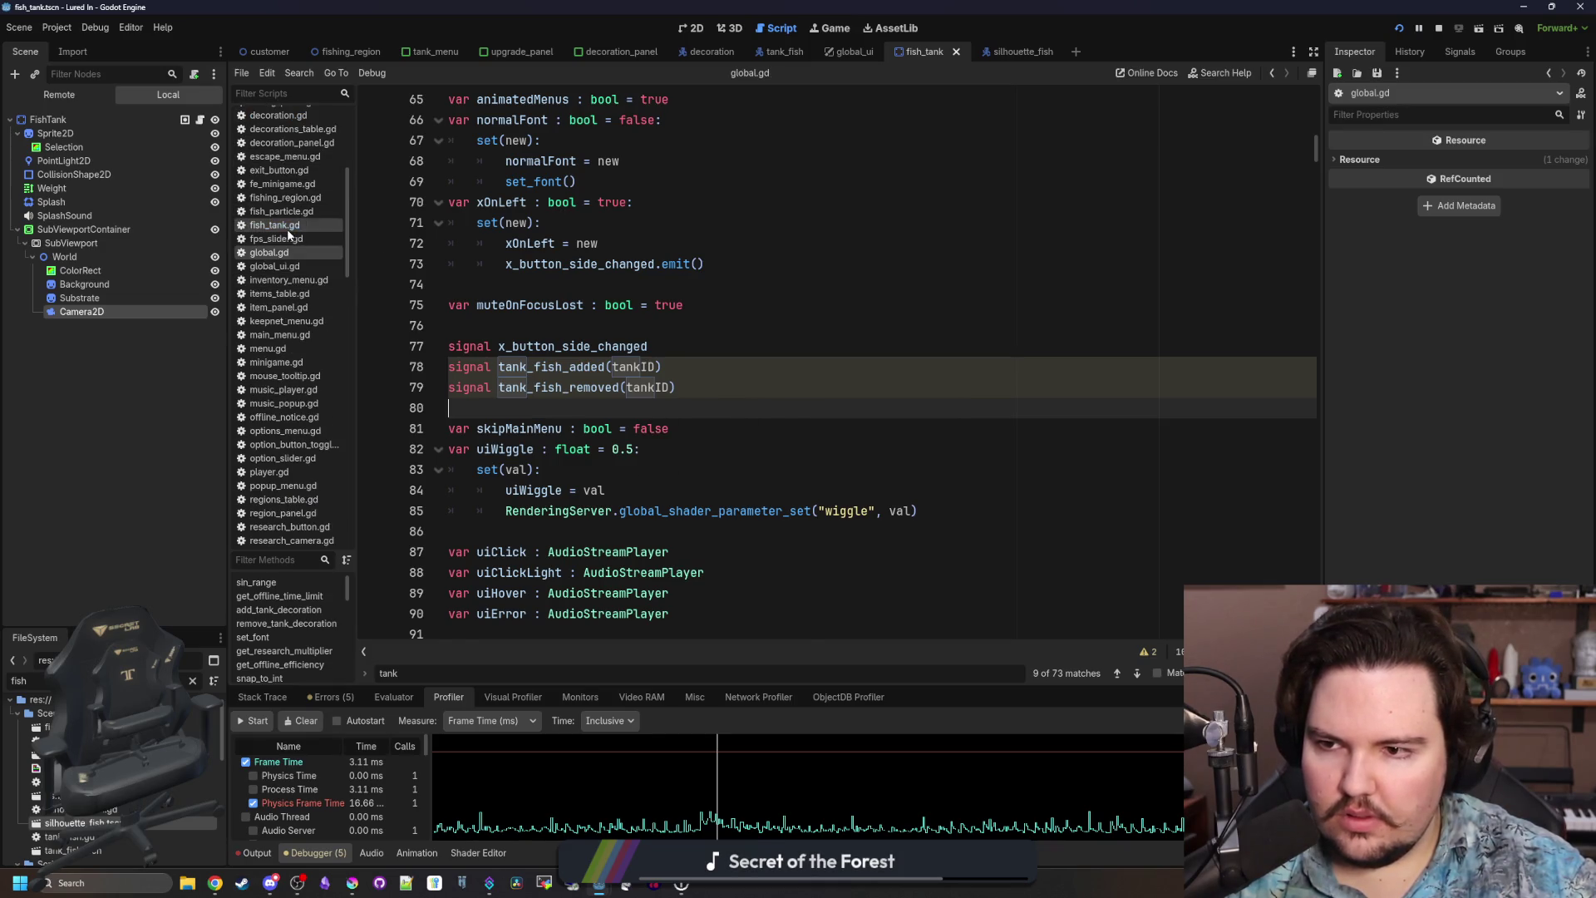
left_click(275, 225)
left_click(606, 289)
double_click(582, 305)
type("tank_fish_added")
left_click_drag(819, 305, 696, 305)
key("BackSpace")
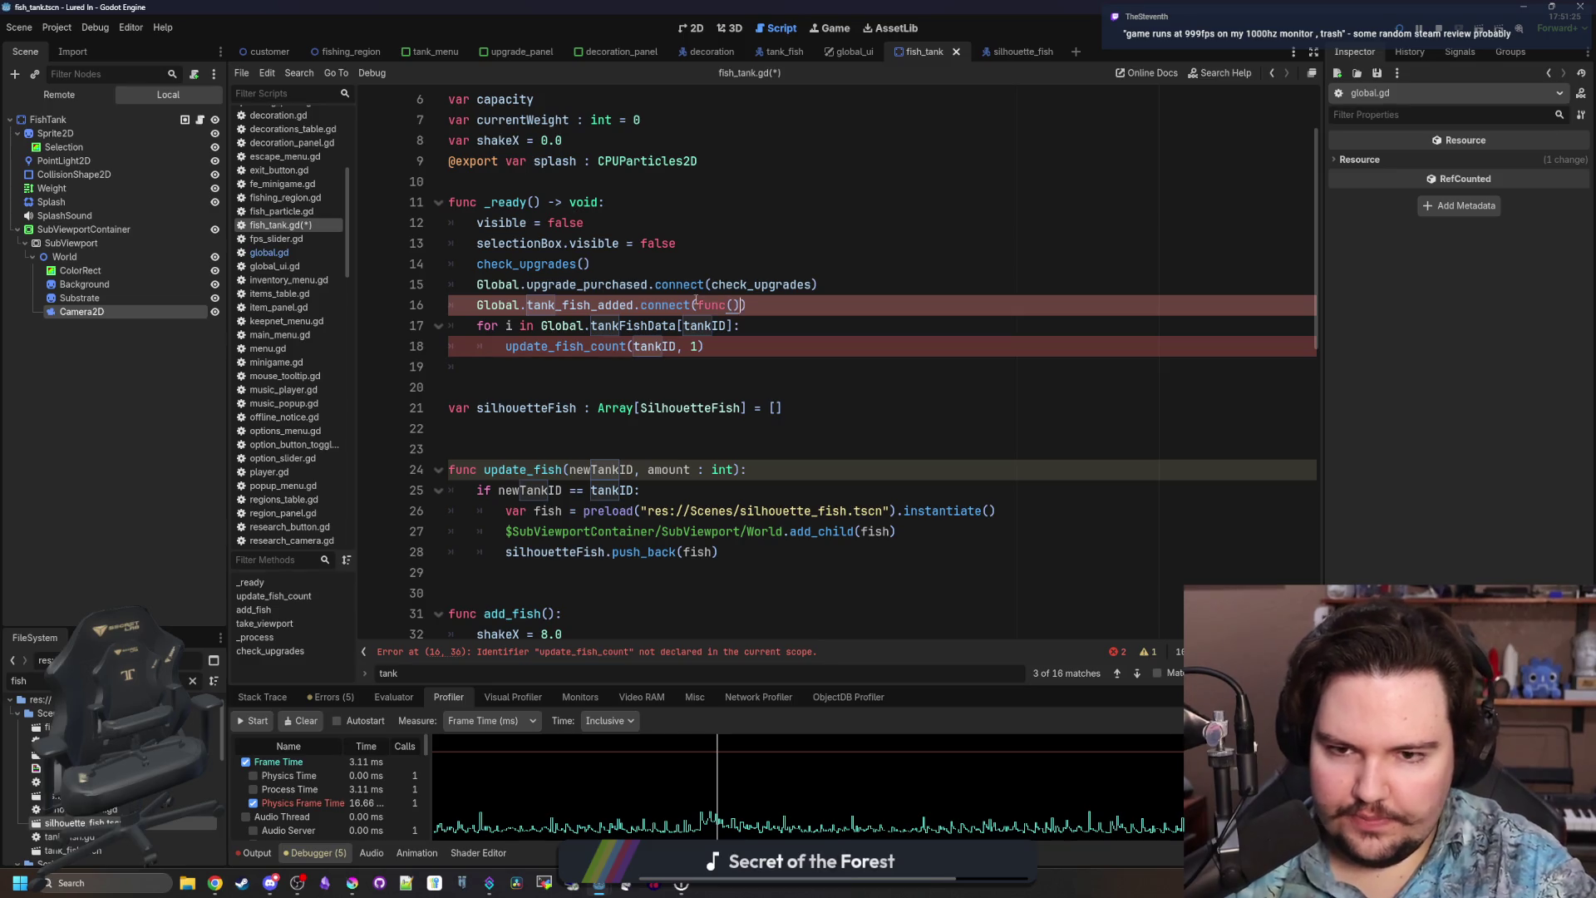
type("update_fi")
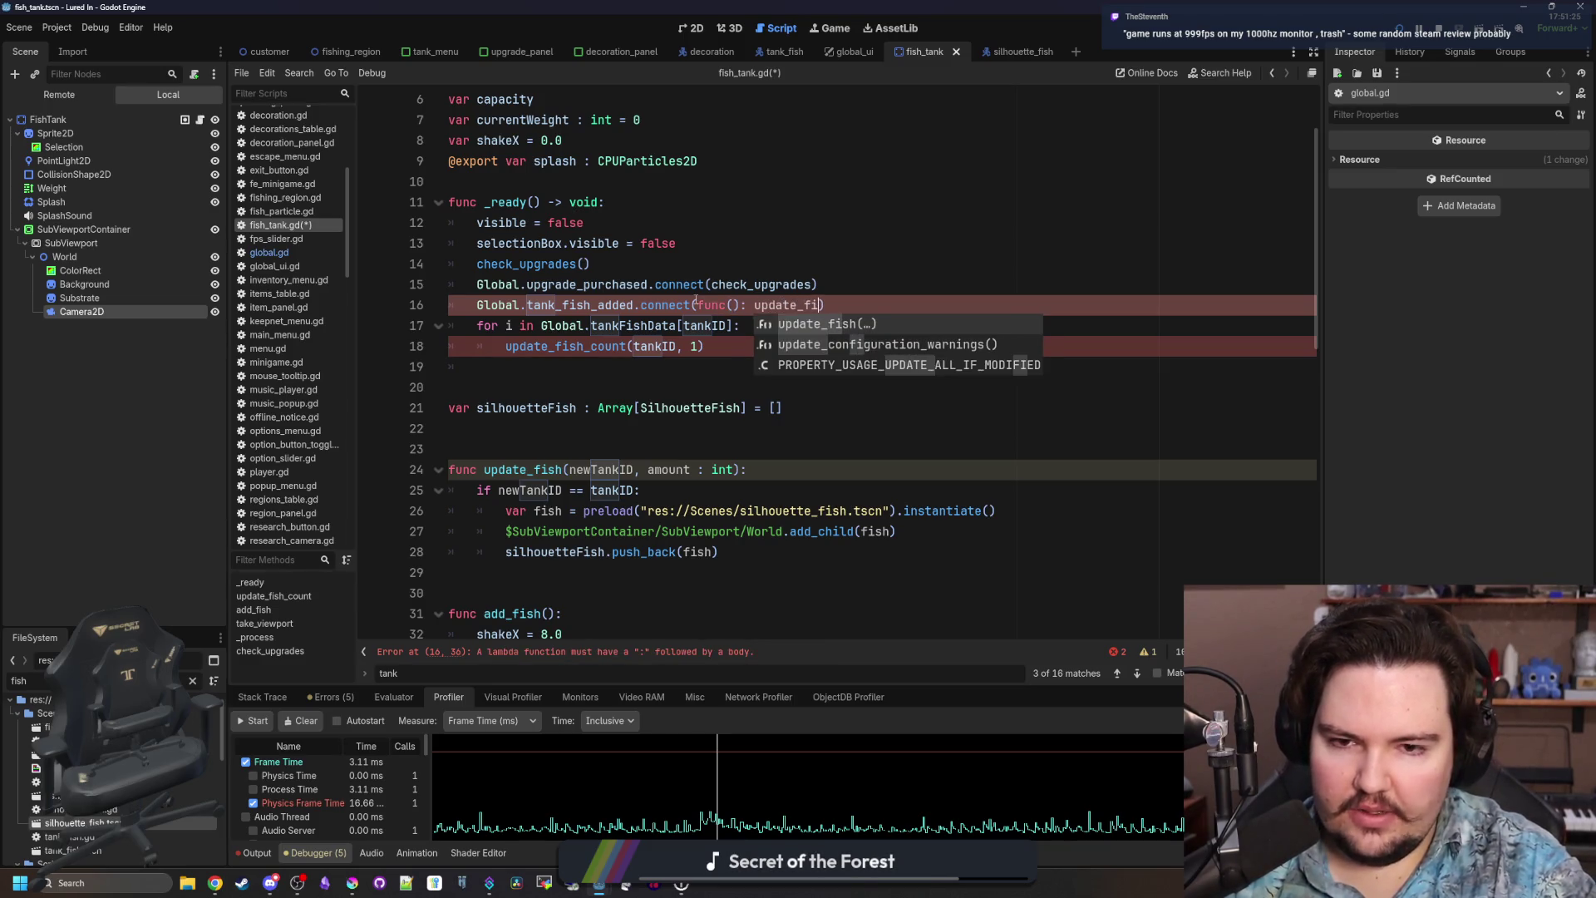
key("Return")
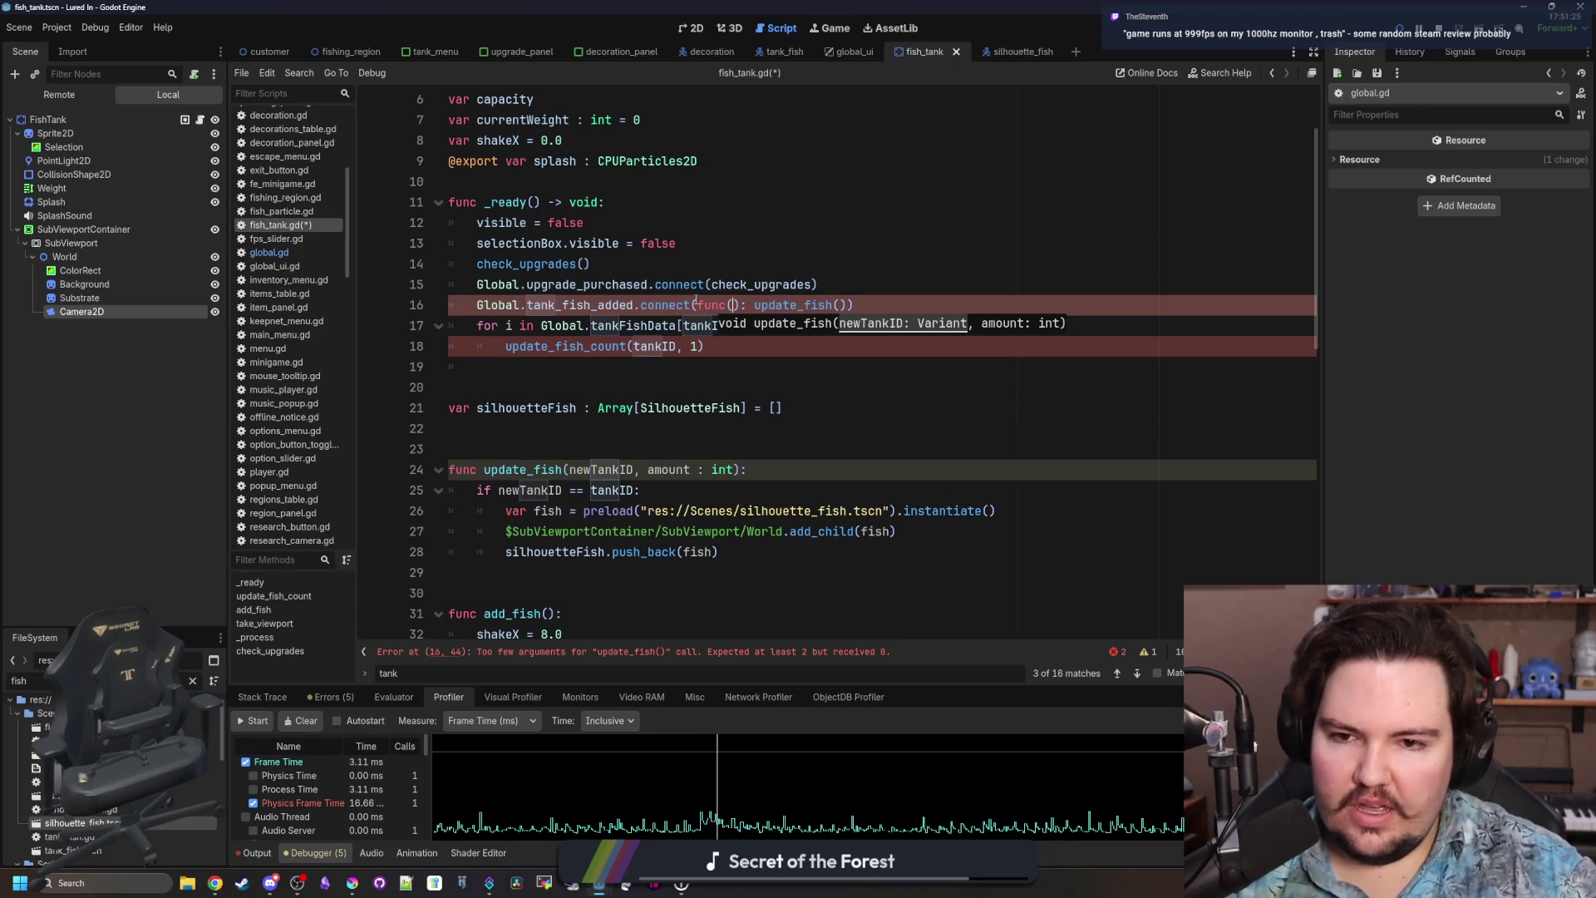
key("Left")
key("Left")
key("Left")
type("id")
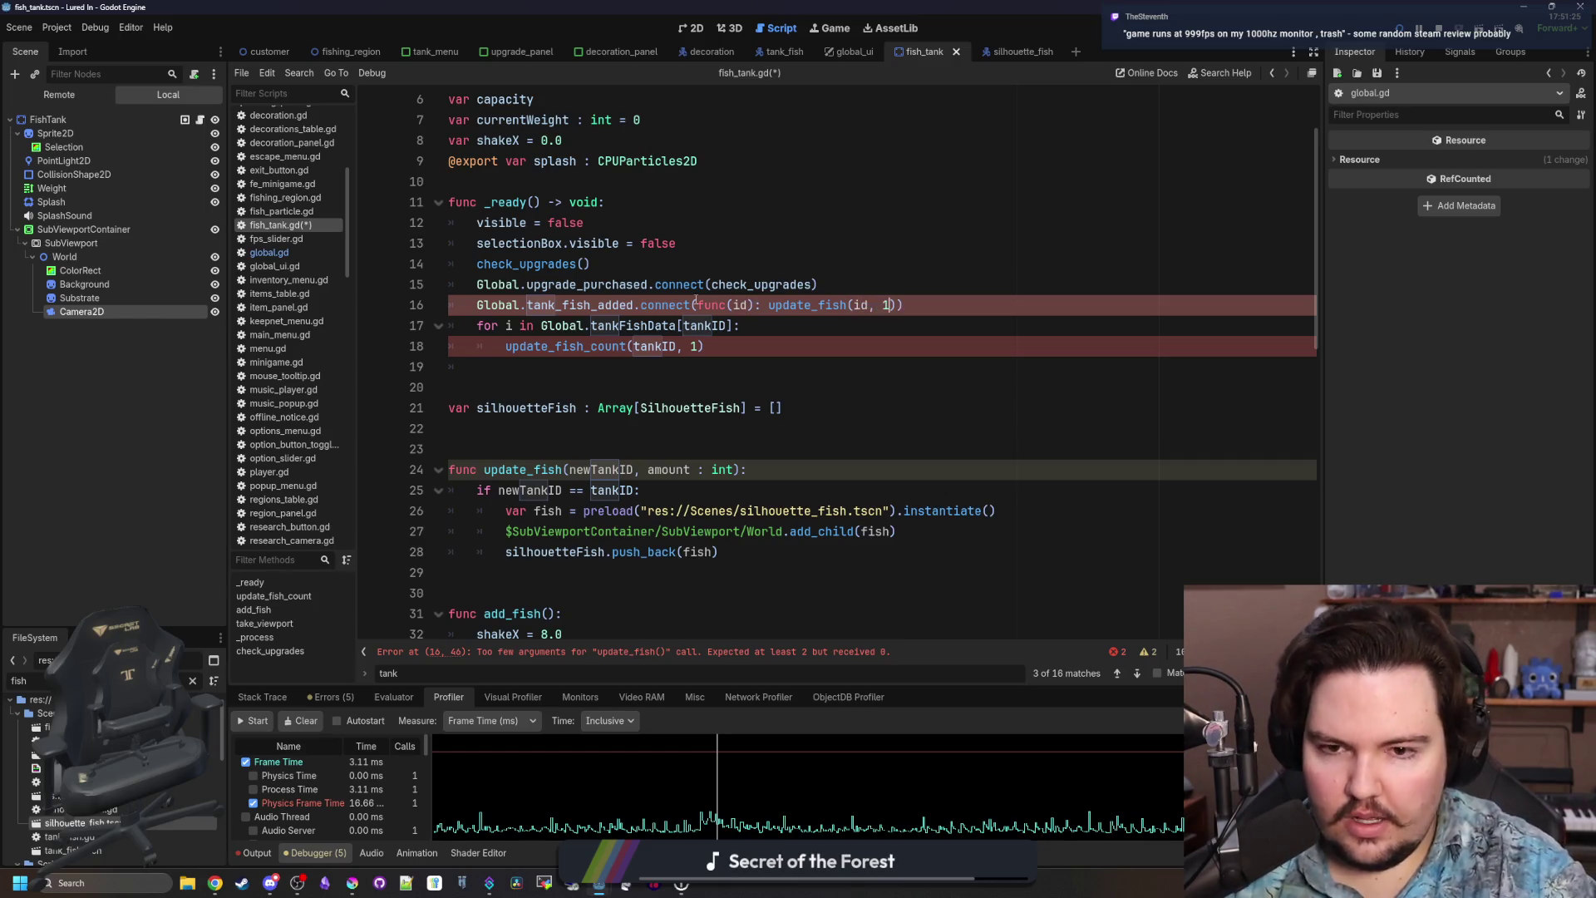
Duplicate the connect line for tank_fish_removed, calling update_fish with -1.
left_click(821, 305)
key("Return")
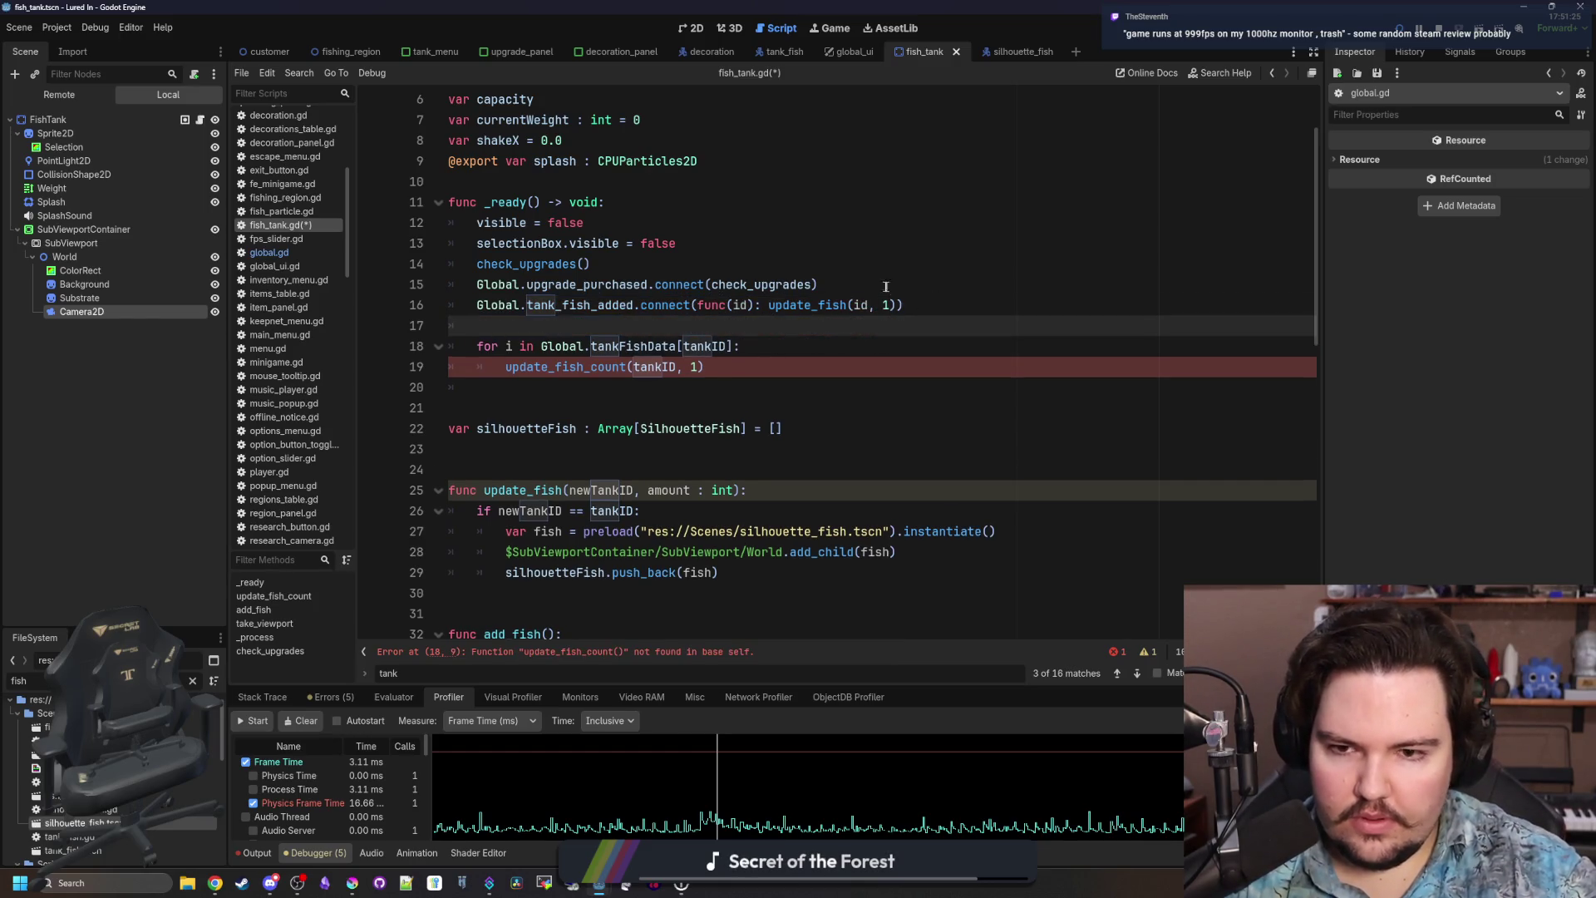
left_click(476, 305)
key("Return")
left_click_drag(906, 325, 477, 318)
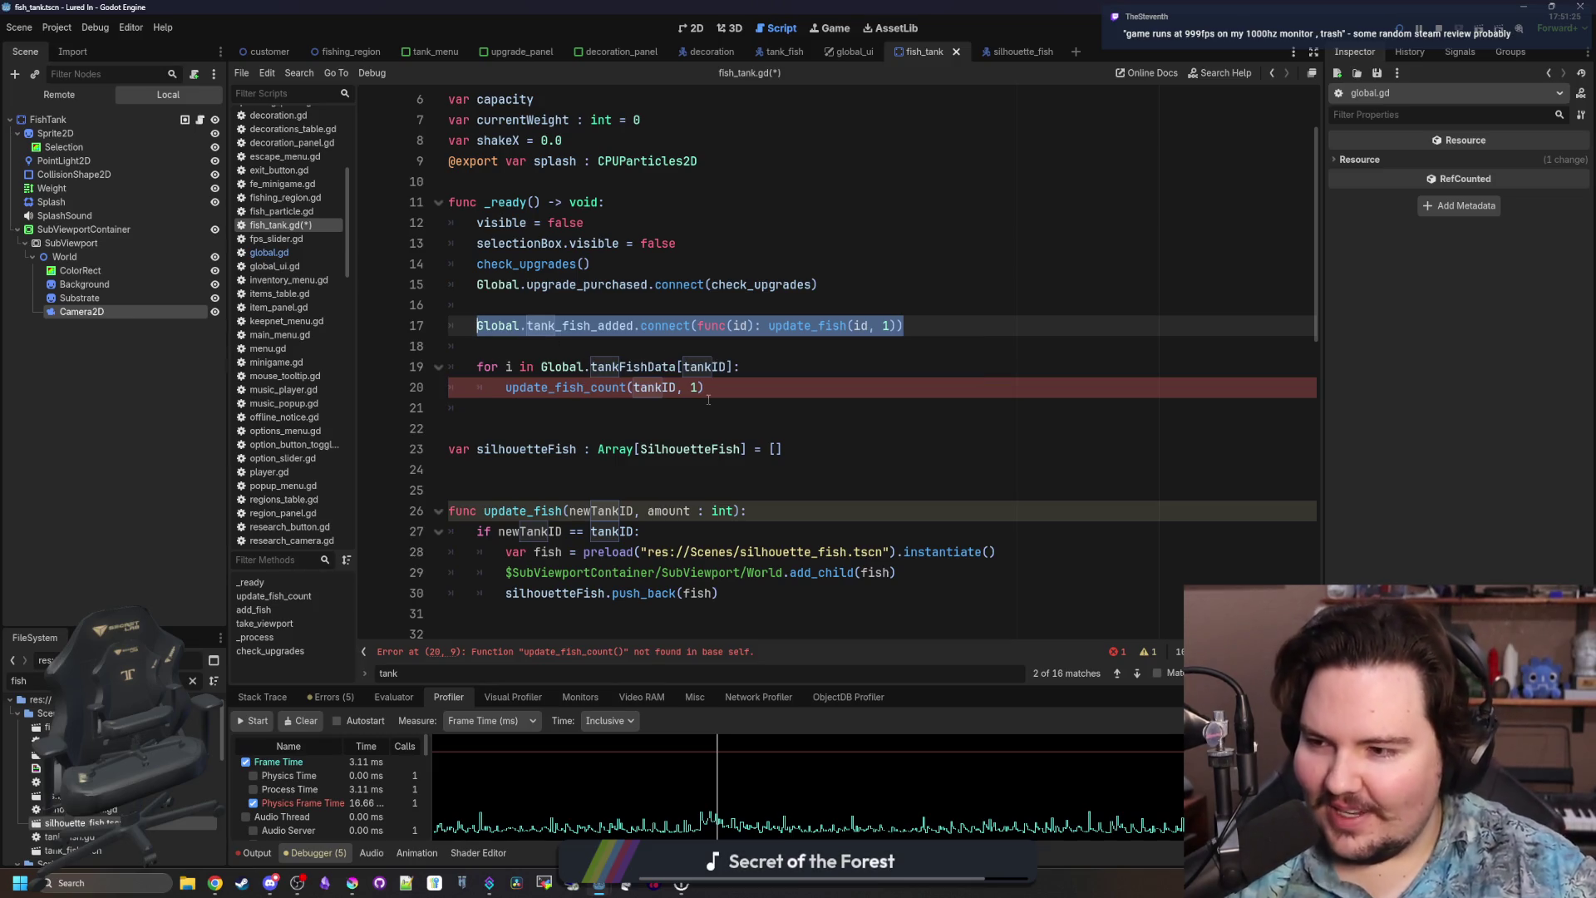
key("ctrl+c")
key("End")
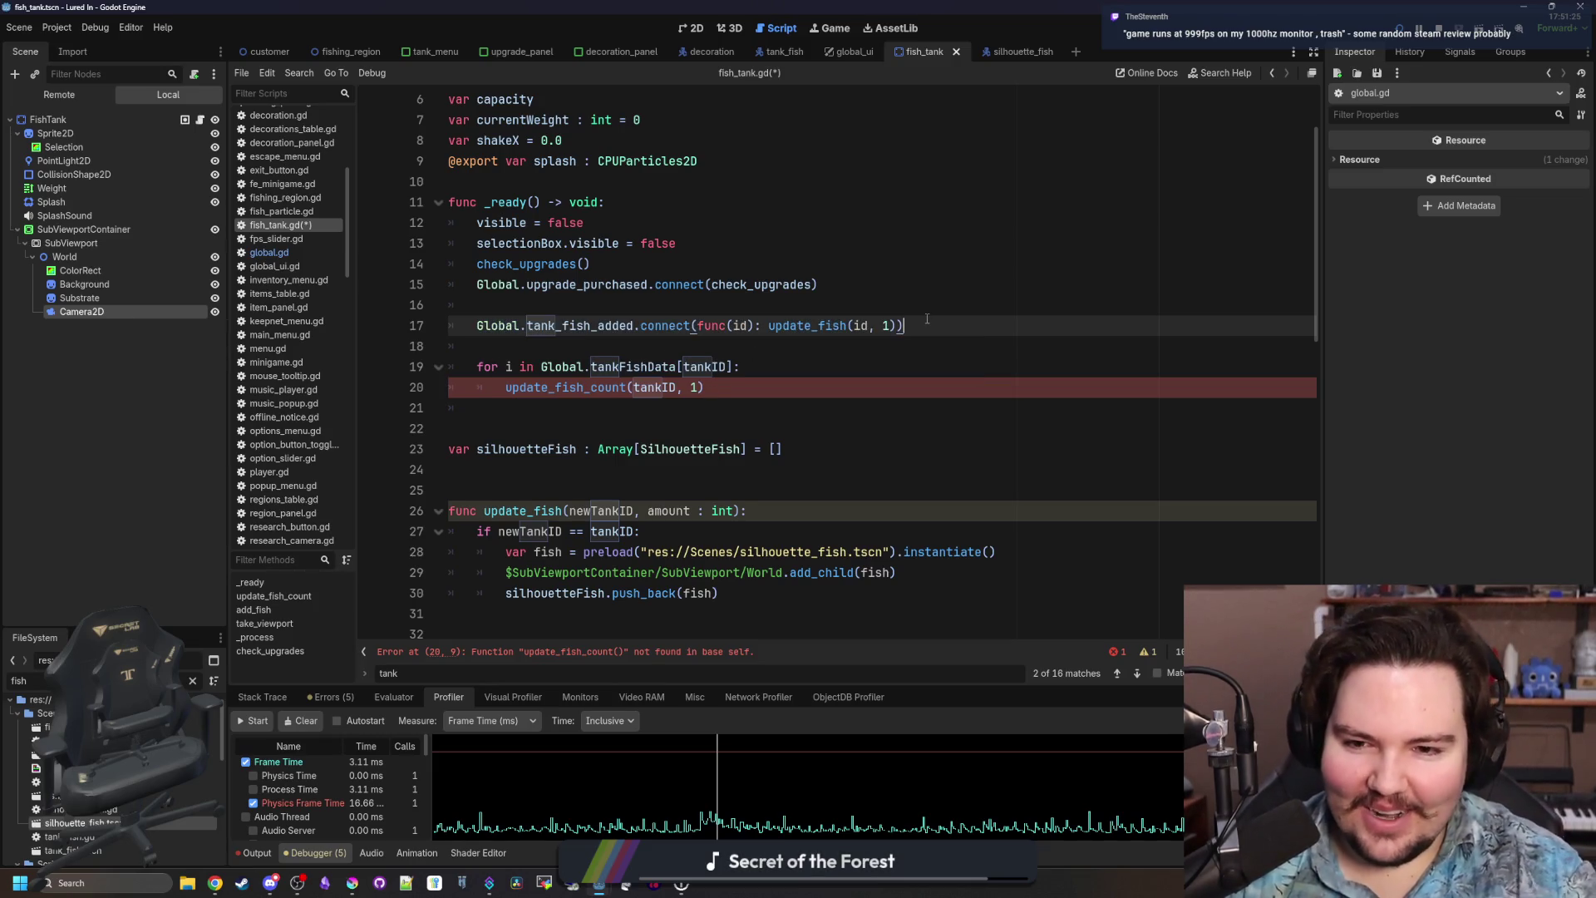
key("Return")
key("ctrl+v")
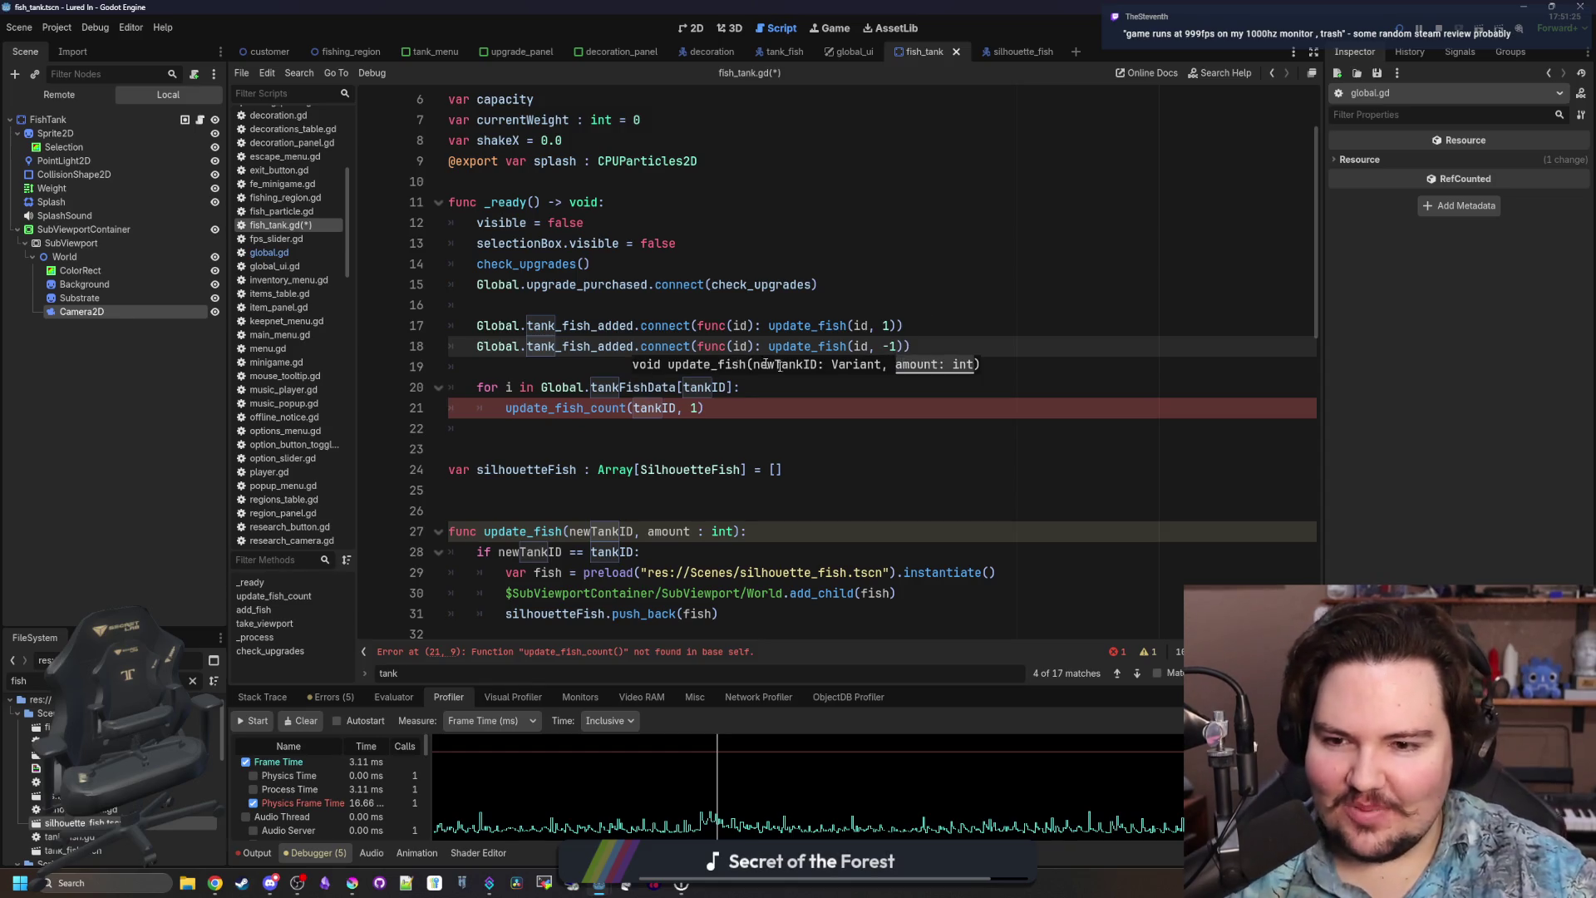
left_click_drag(632, 346, 598, 346)
type("removed")
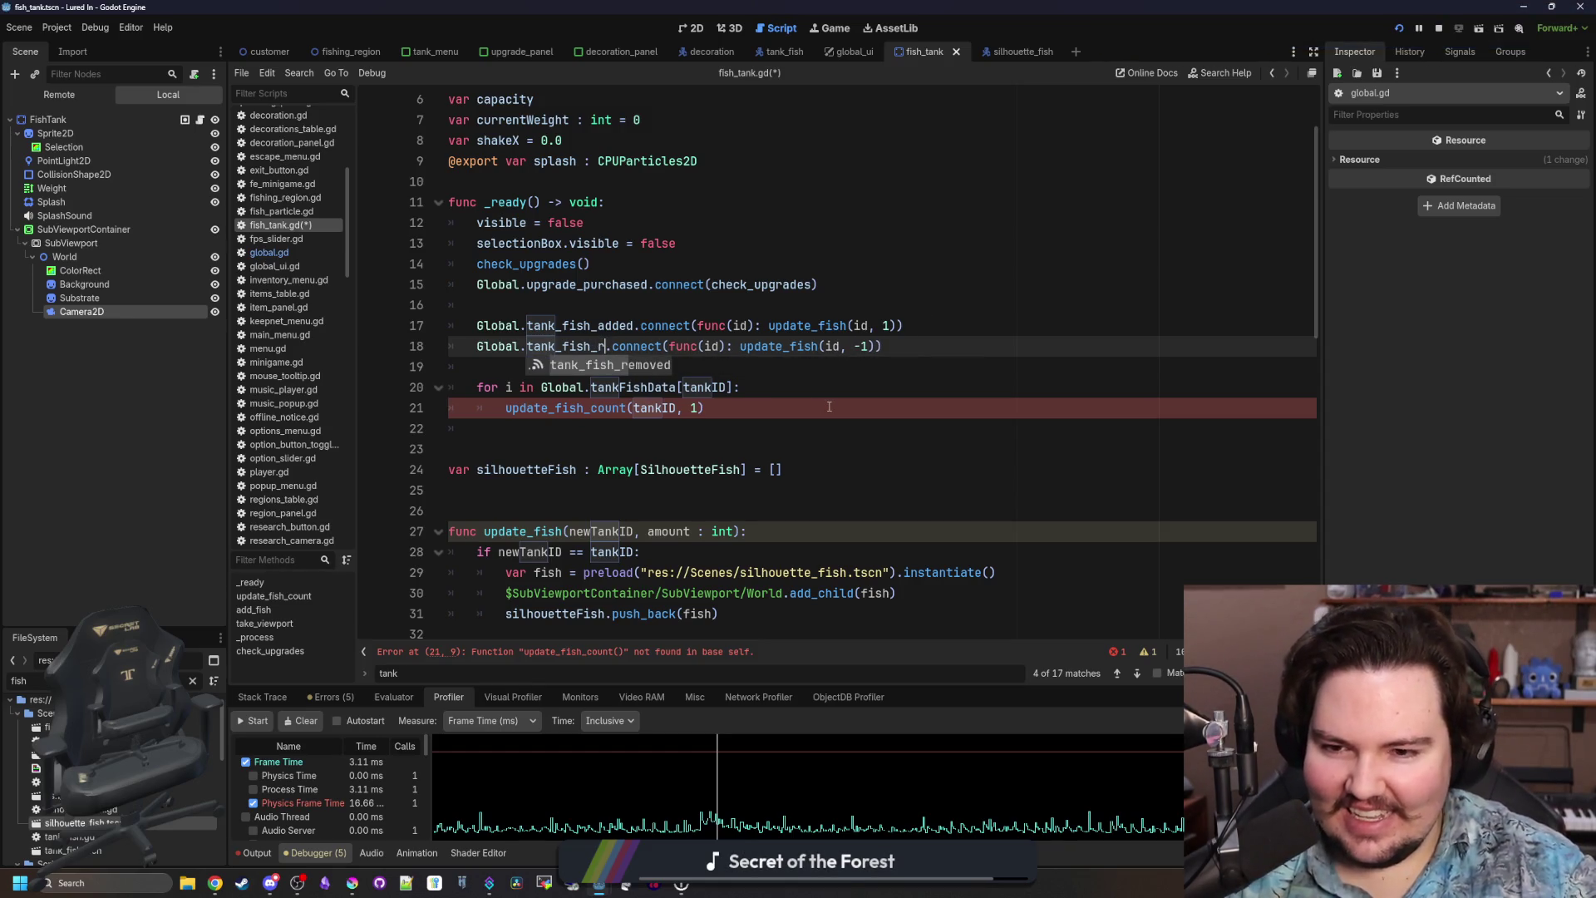
Change the loop's call from update_fish_count to update_fish(tankID, 1).
left_click(700, 360)
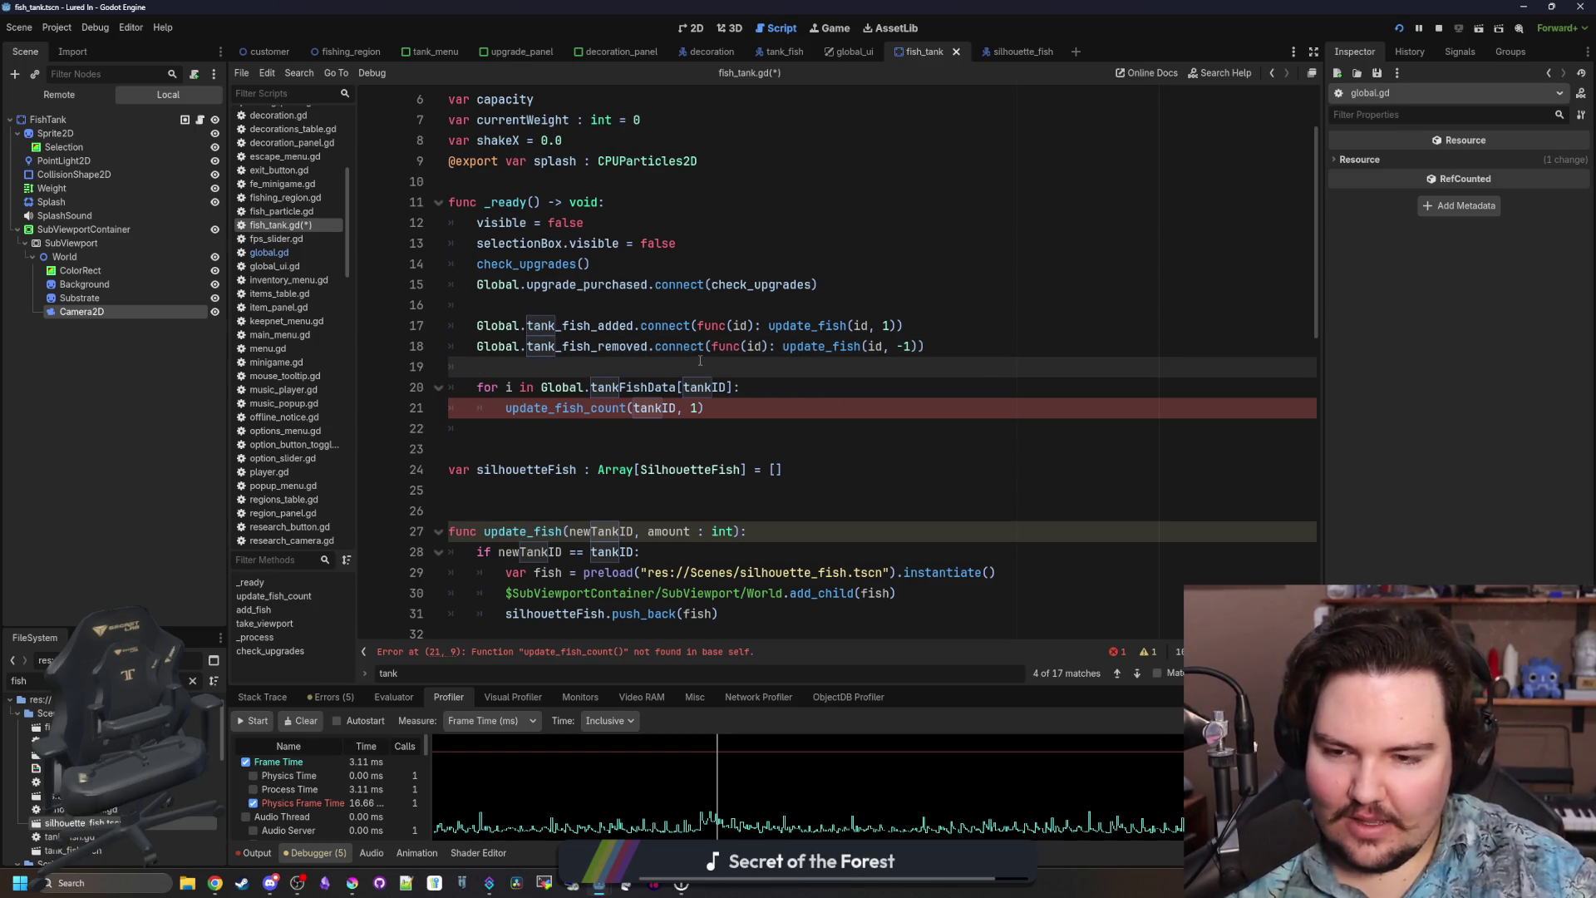
key("Down")
key("Down")
key("Down")
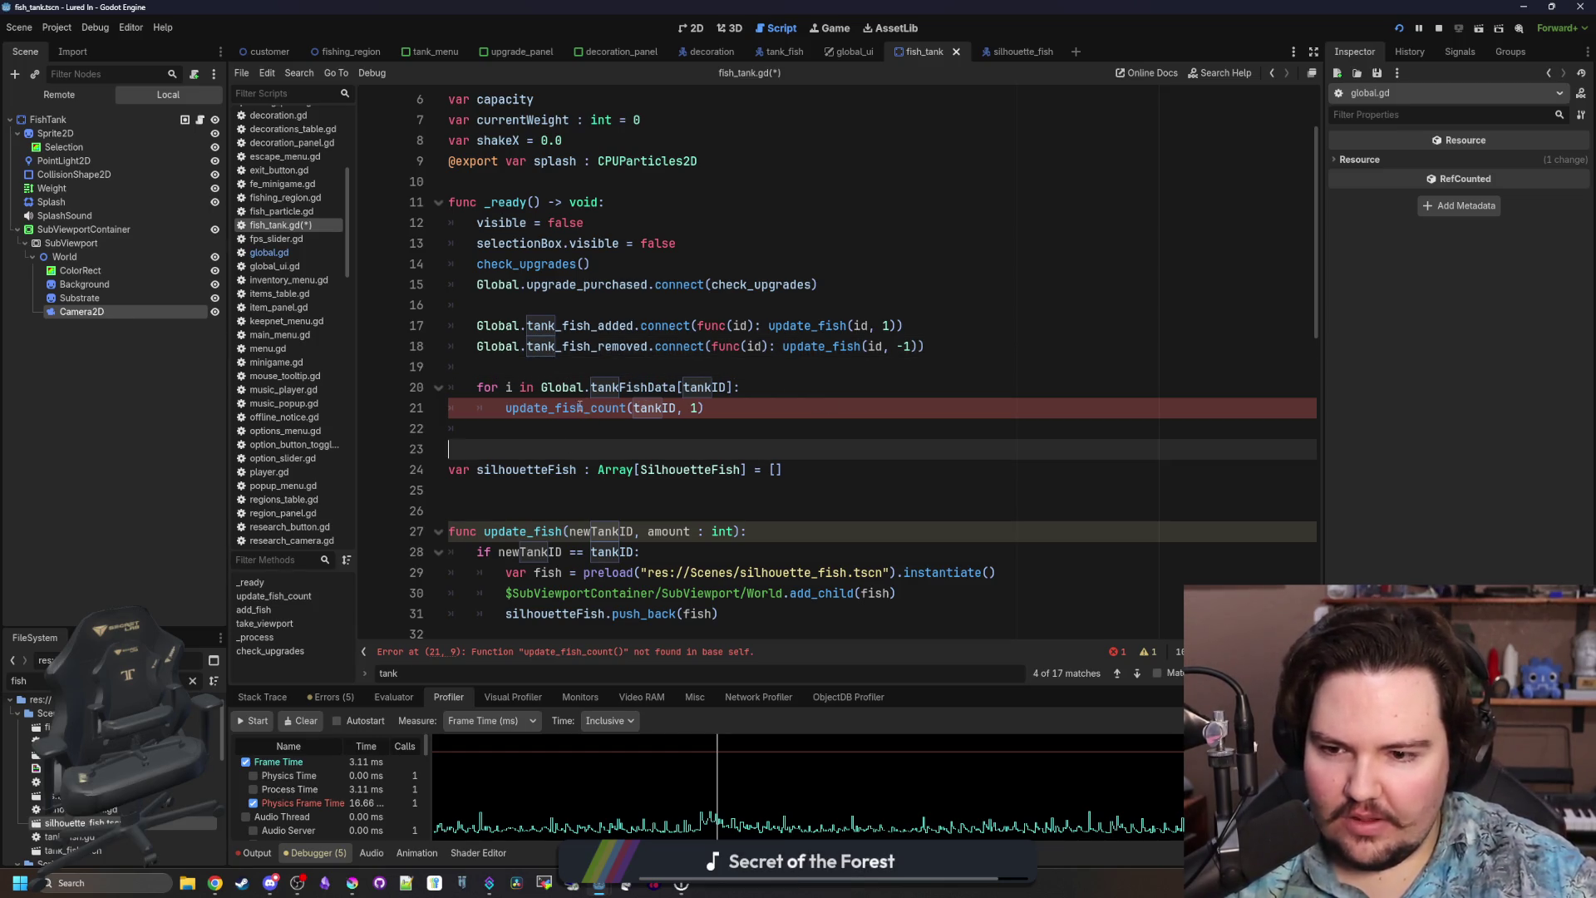
left_click_drag(626, 408, 584, 408)
key("BackSpace")
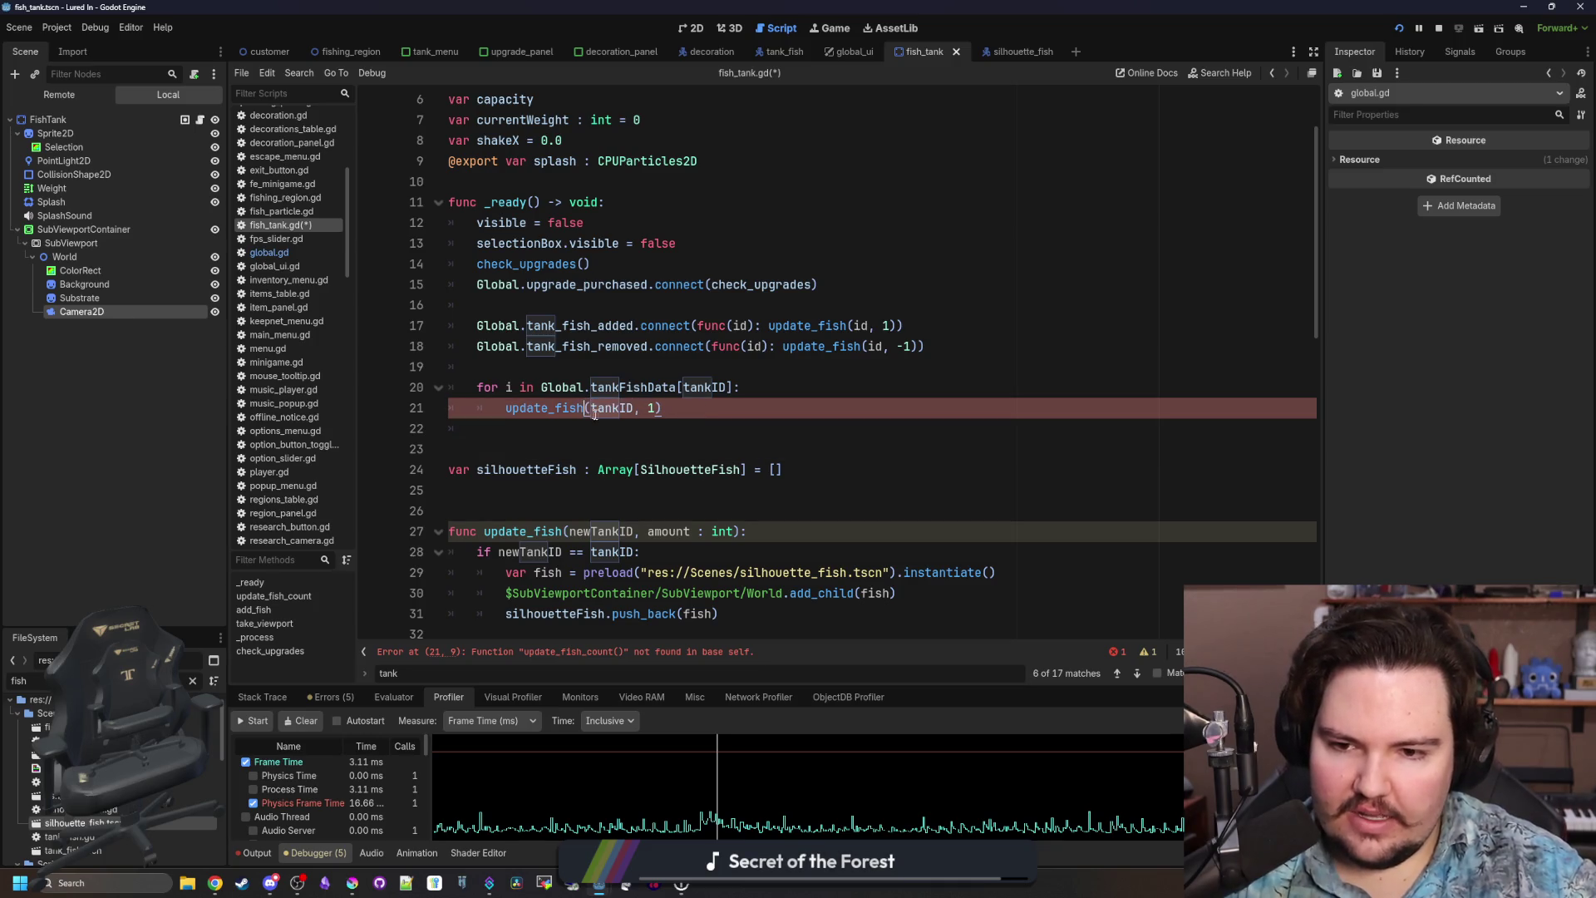
left_click(607, 426)
scroll(646, 364, "down", 1)
left_click(618, 422)
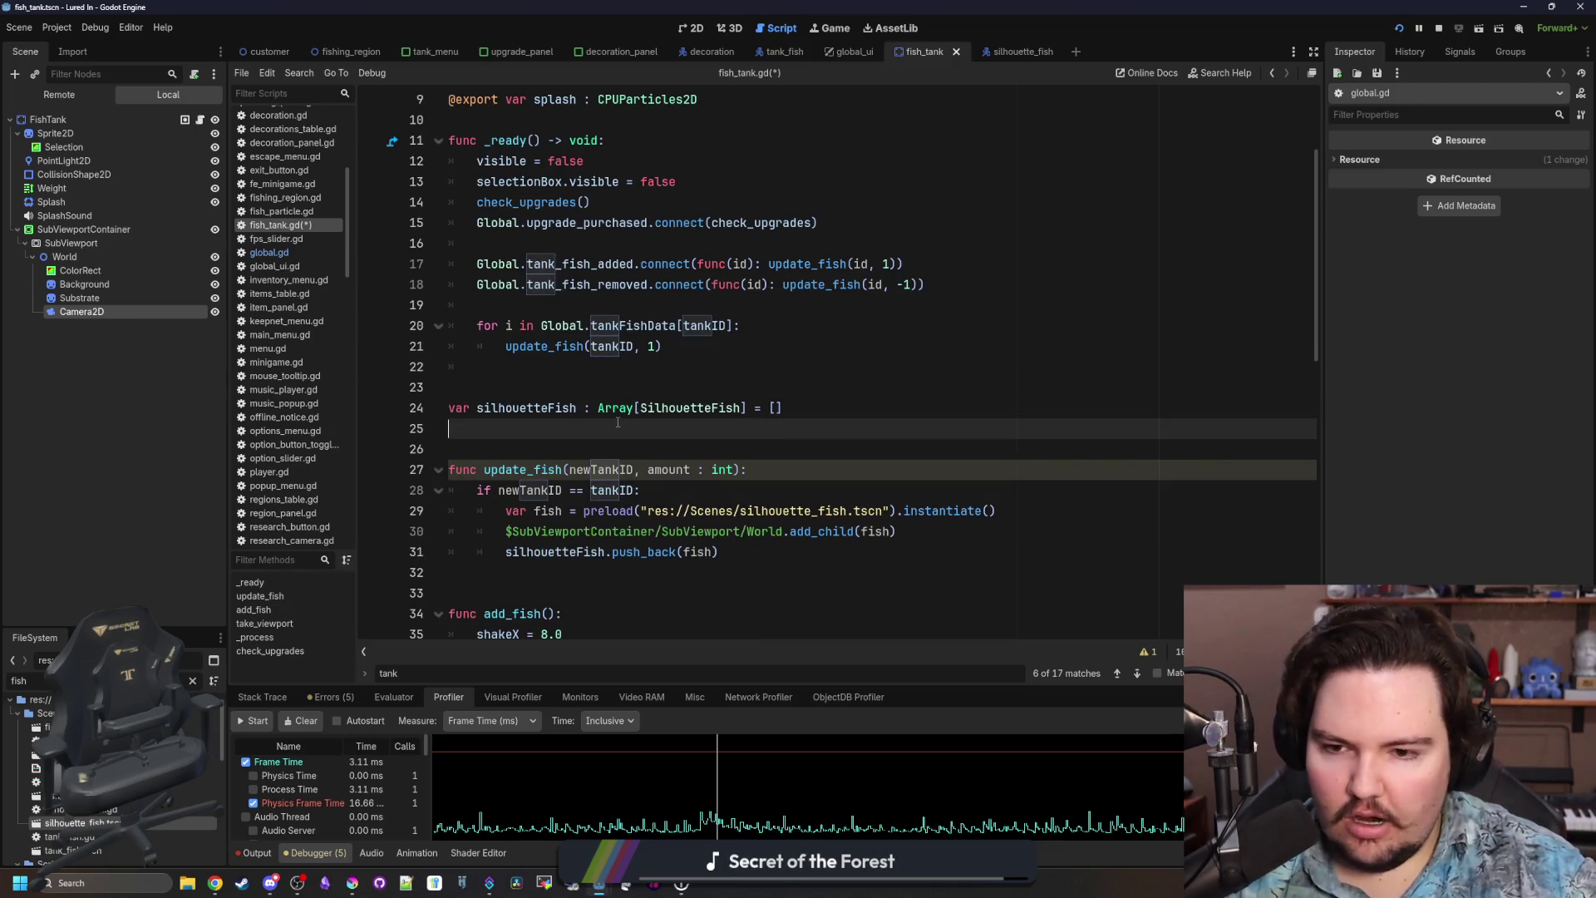
Give the newTankID parameter of update_fish the type int.
left_click(634, 468)
type(": int")
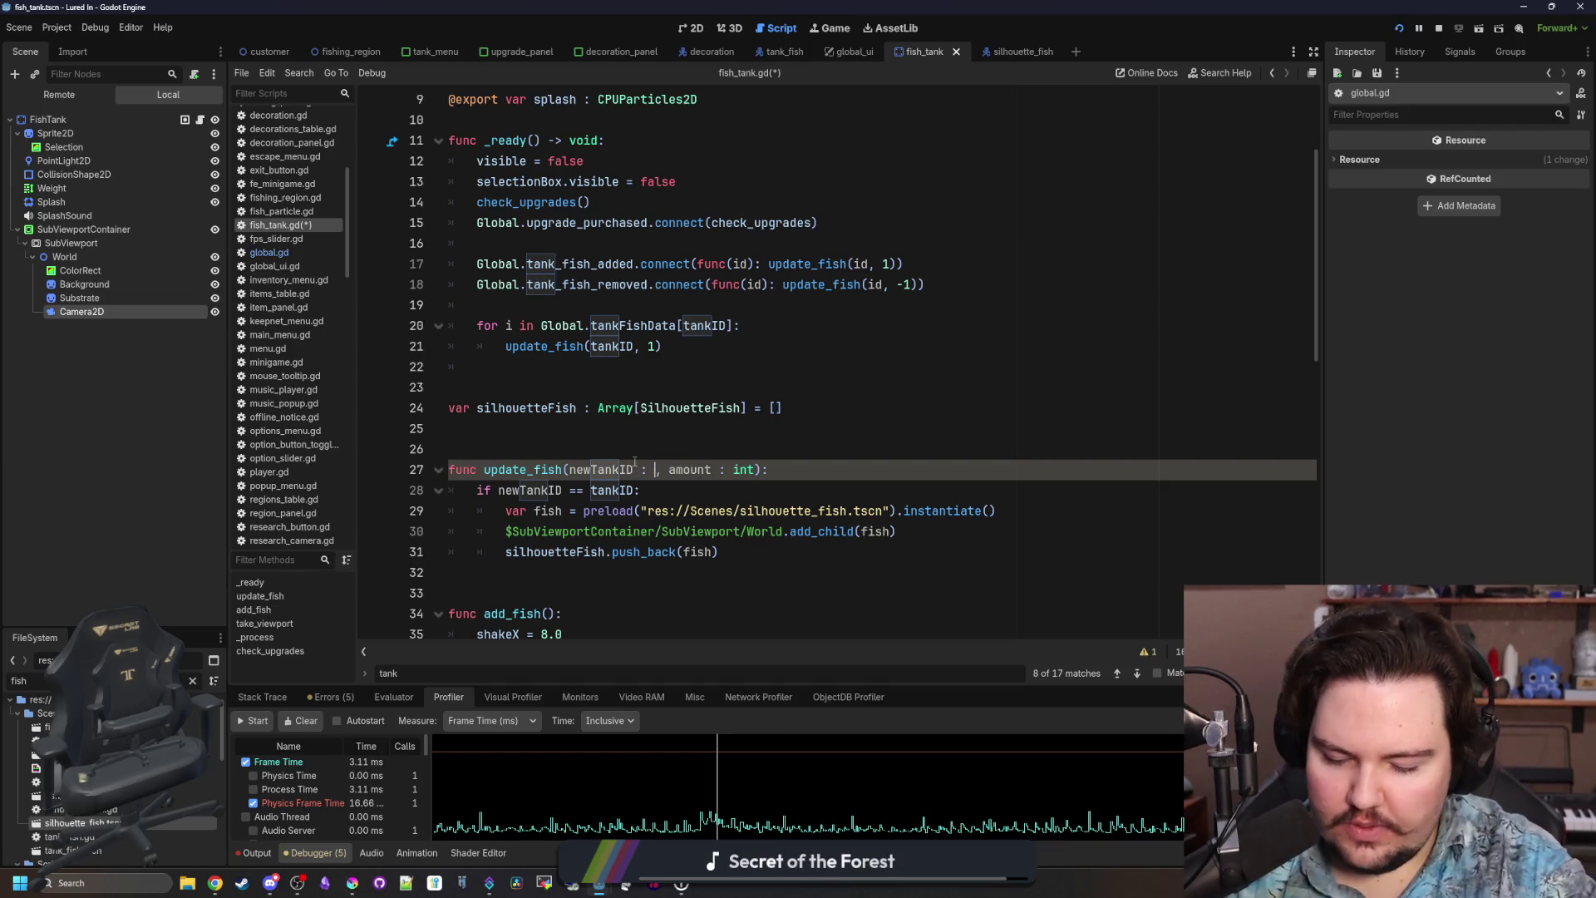
left_click(699, 454)
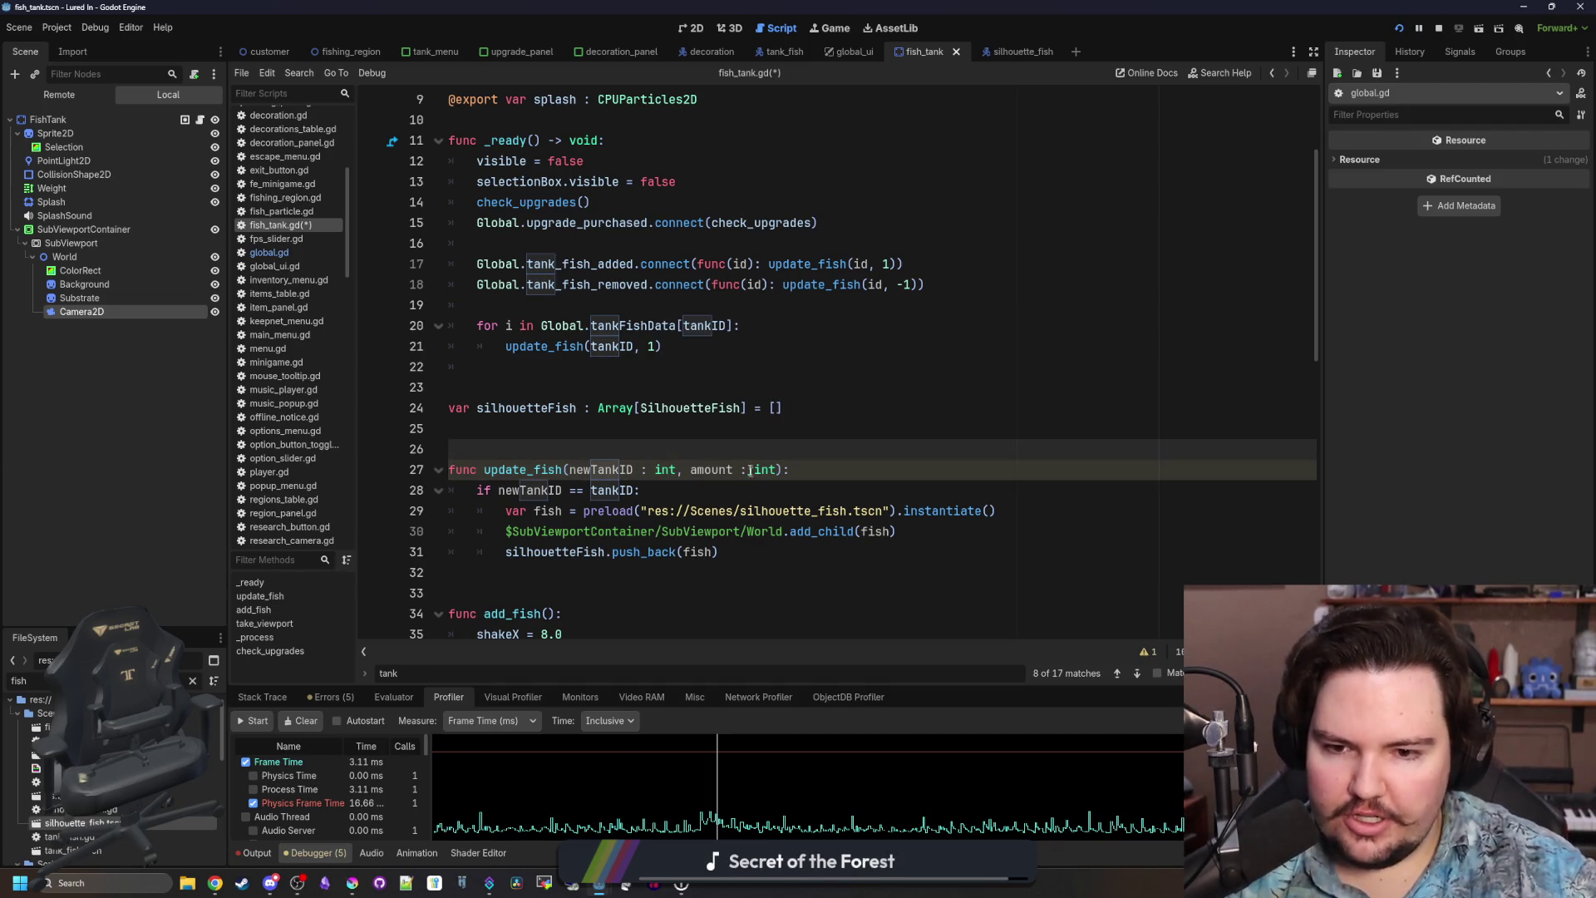
left_click(617, 368)
left_click(567, 369)
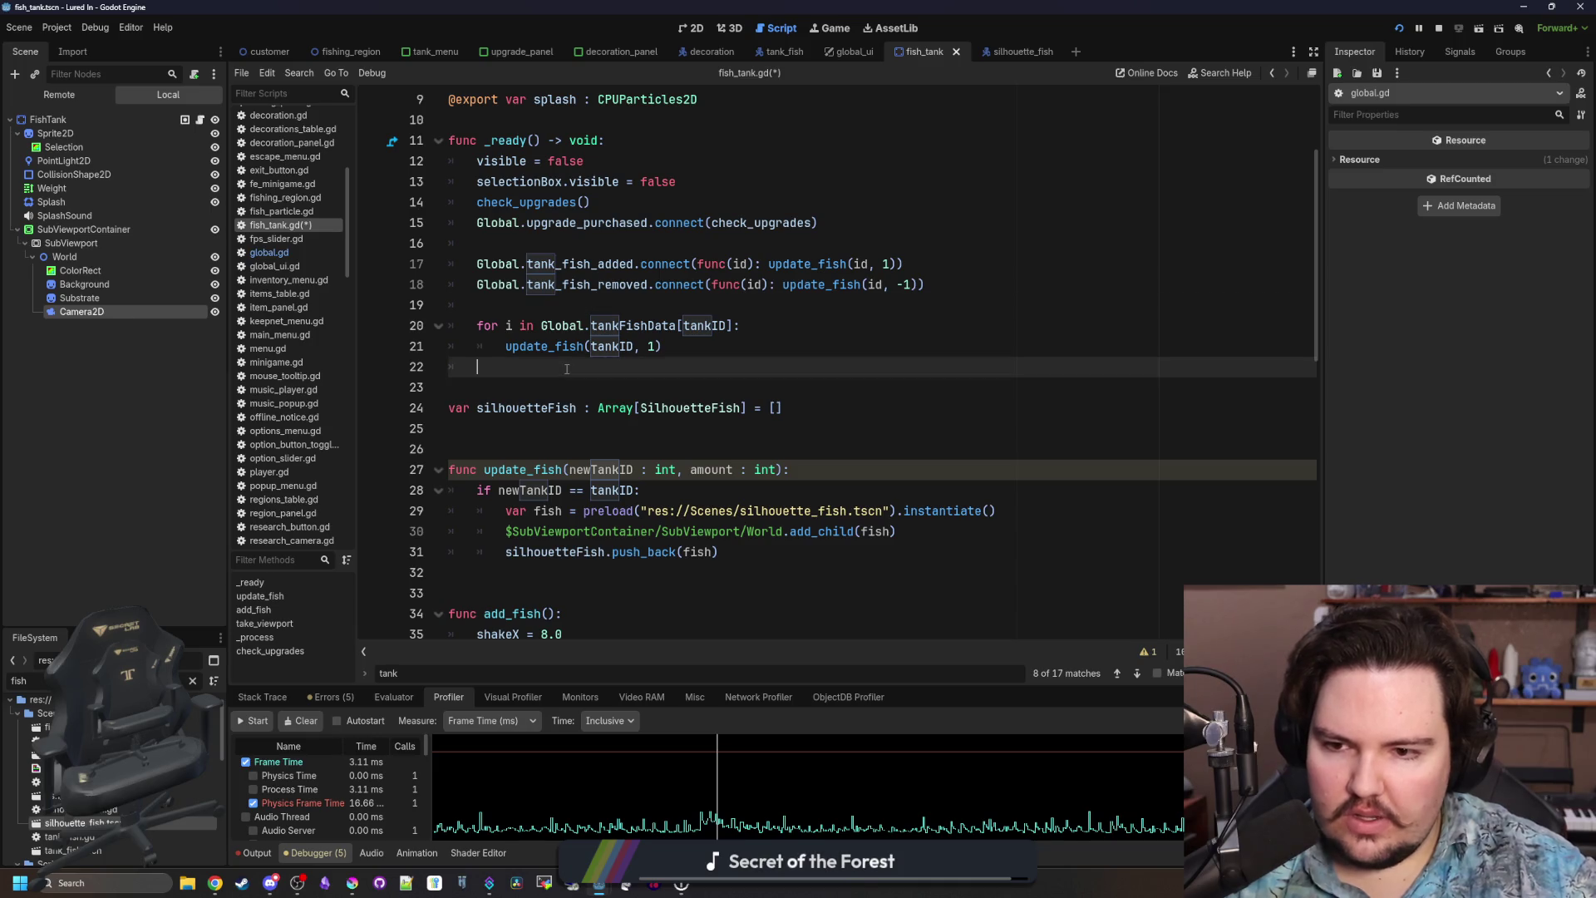
Move the silhouetteFish array declaration to the top variables, remove extra blank lines, and save.
triple_click(804, 411)
key("ctrl+x")
left_click(467, 113)
key("Return")
key("ctrl+v")
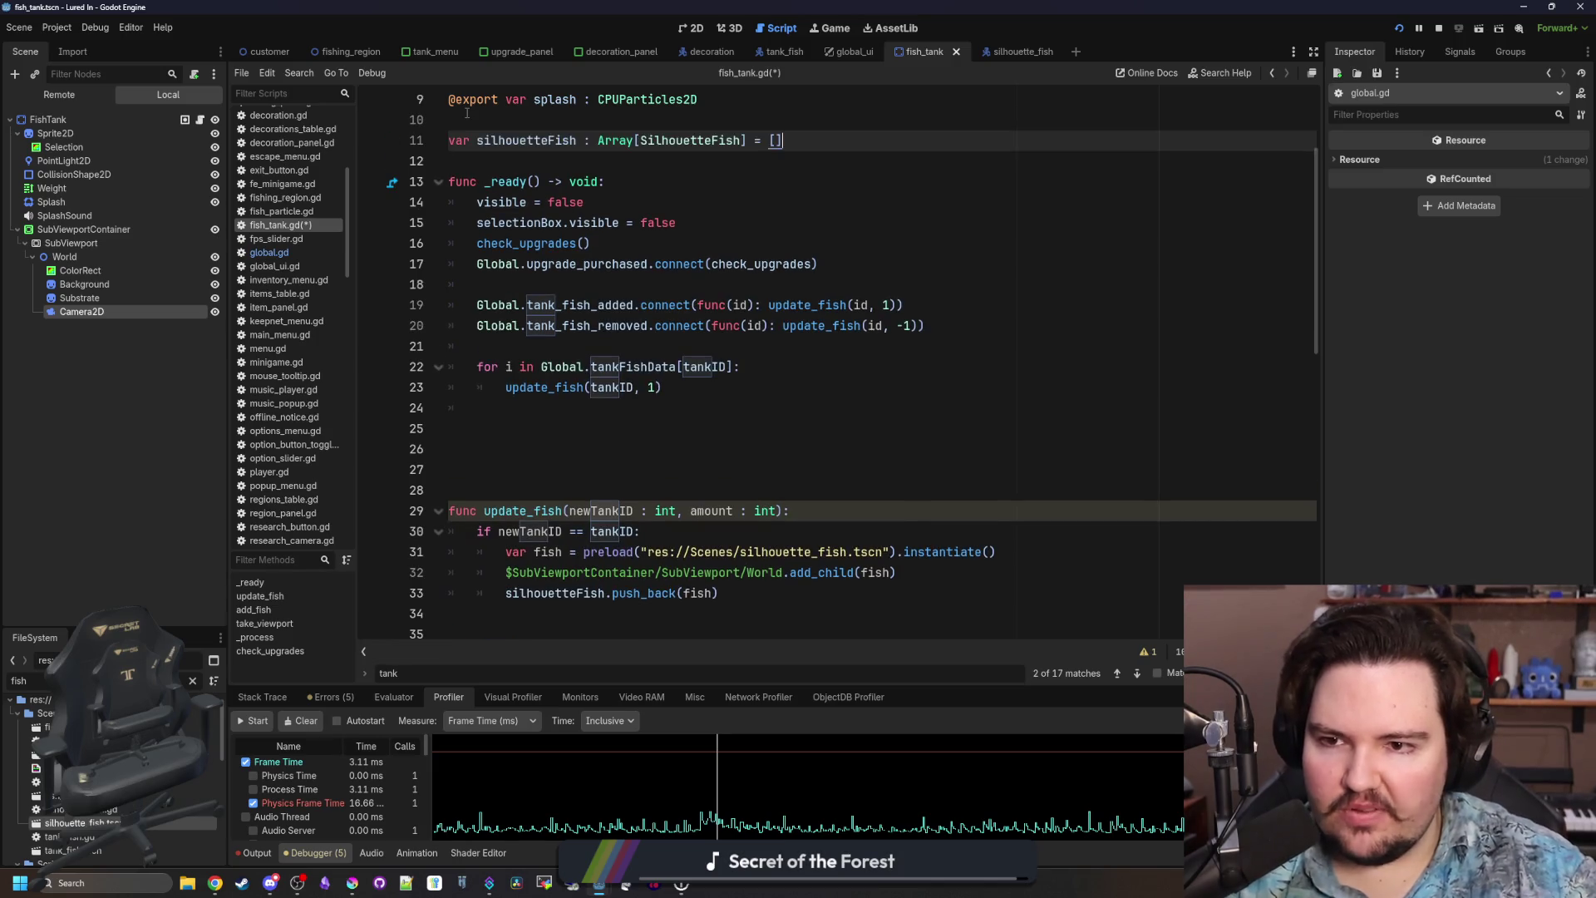
left_click_drag(503, 449, 501, 409)
key("BackSpace")
key("BackSpace")
left_click(501, 411)
key("ctrl+s")
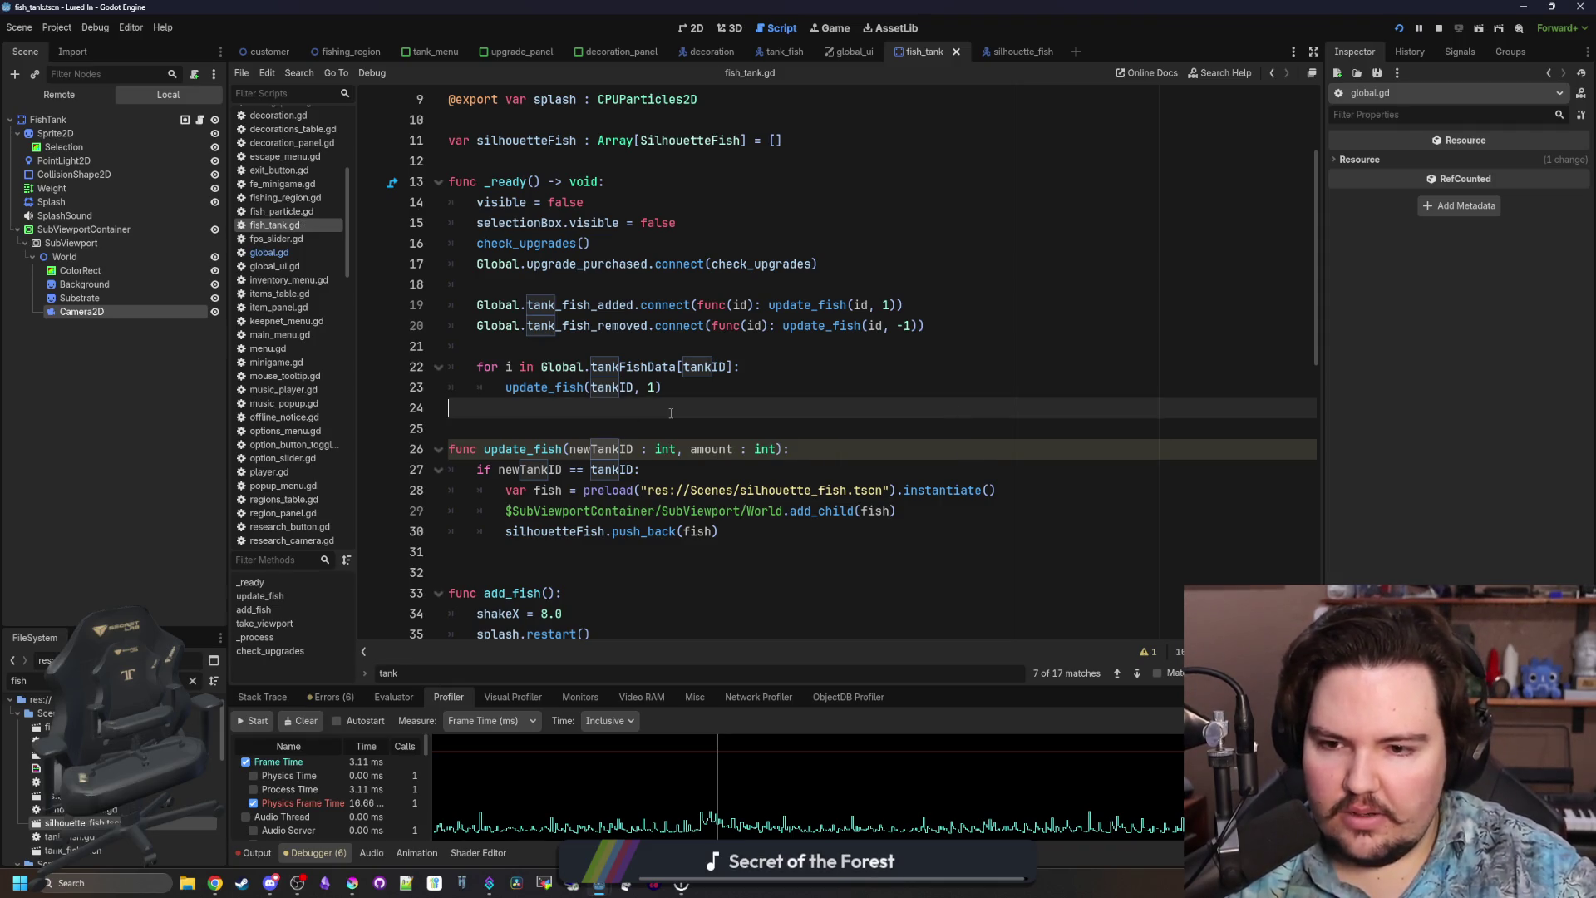
Add an if branch under the tank check and move the three fish-creation lines into it.
left_click(687, 471)
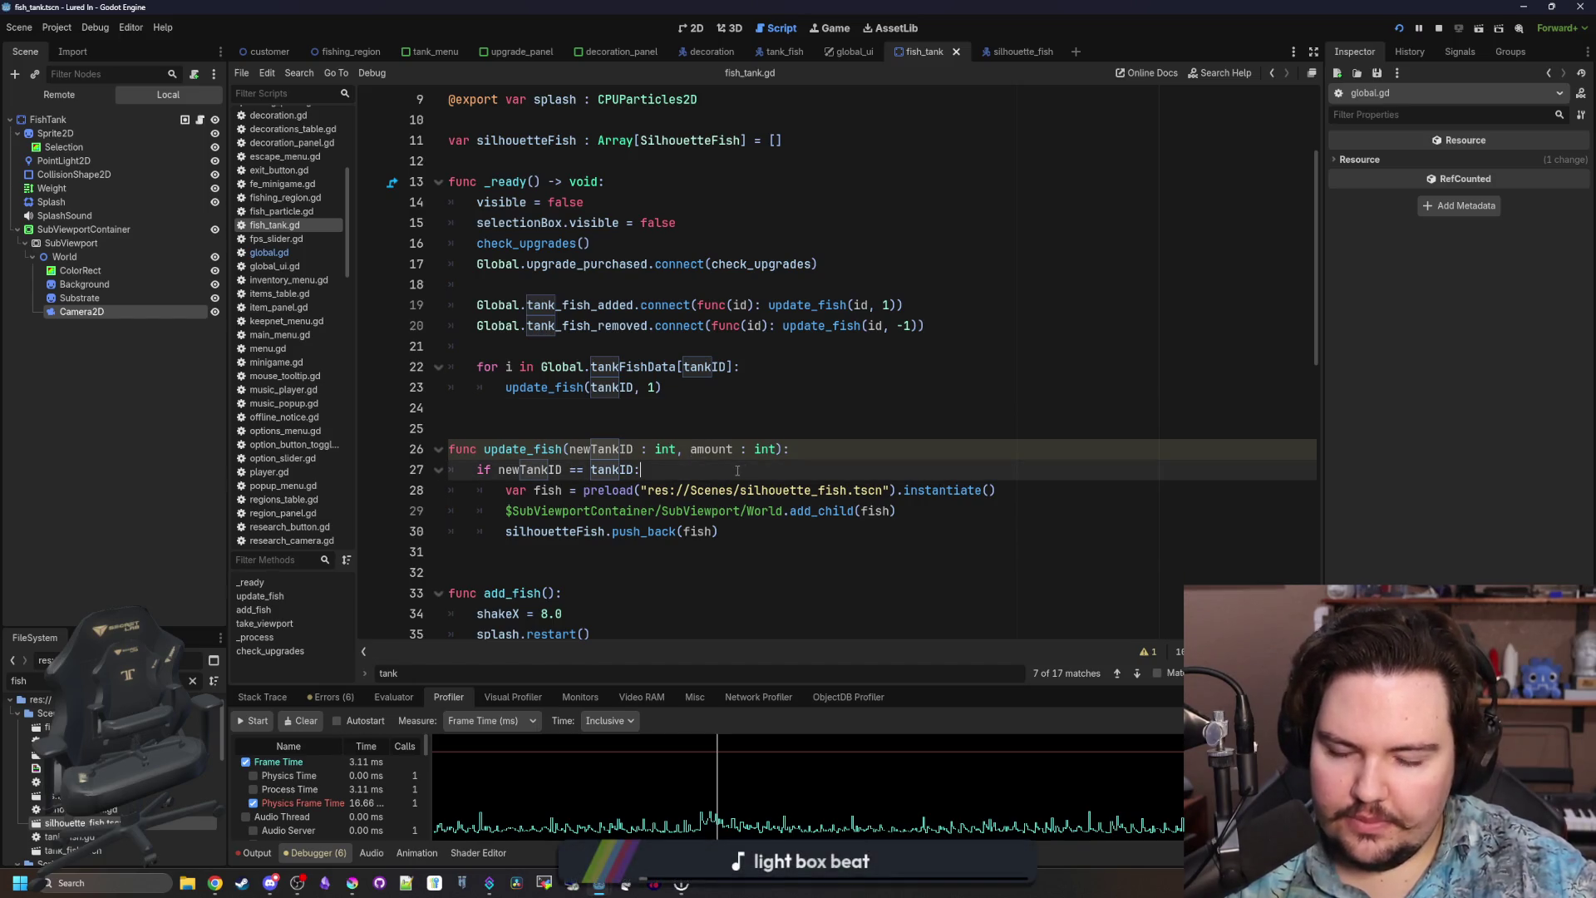
key("Return")
type("if amount ==")
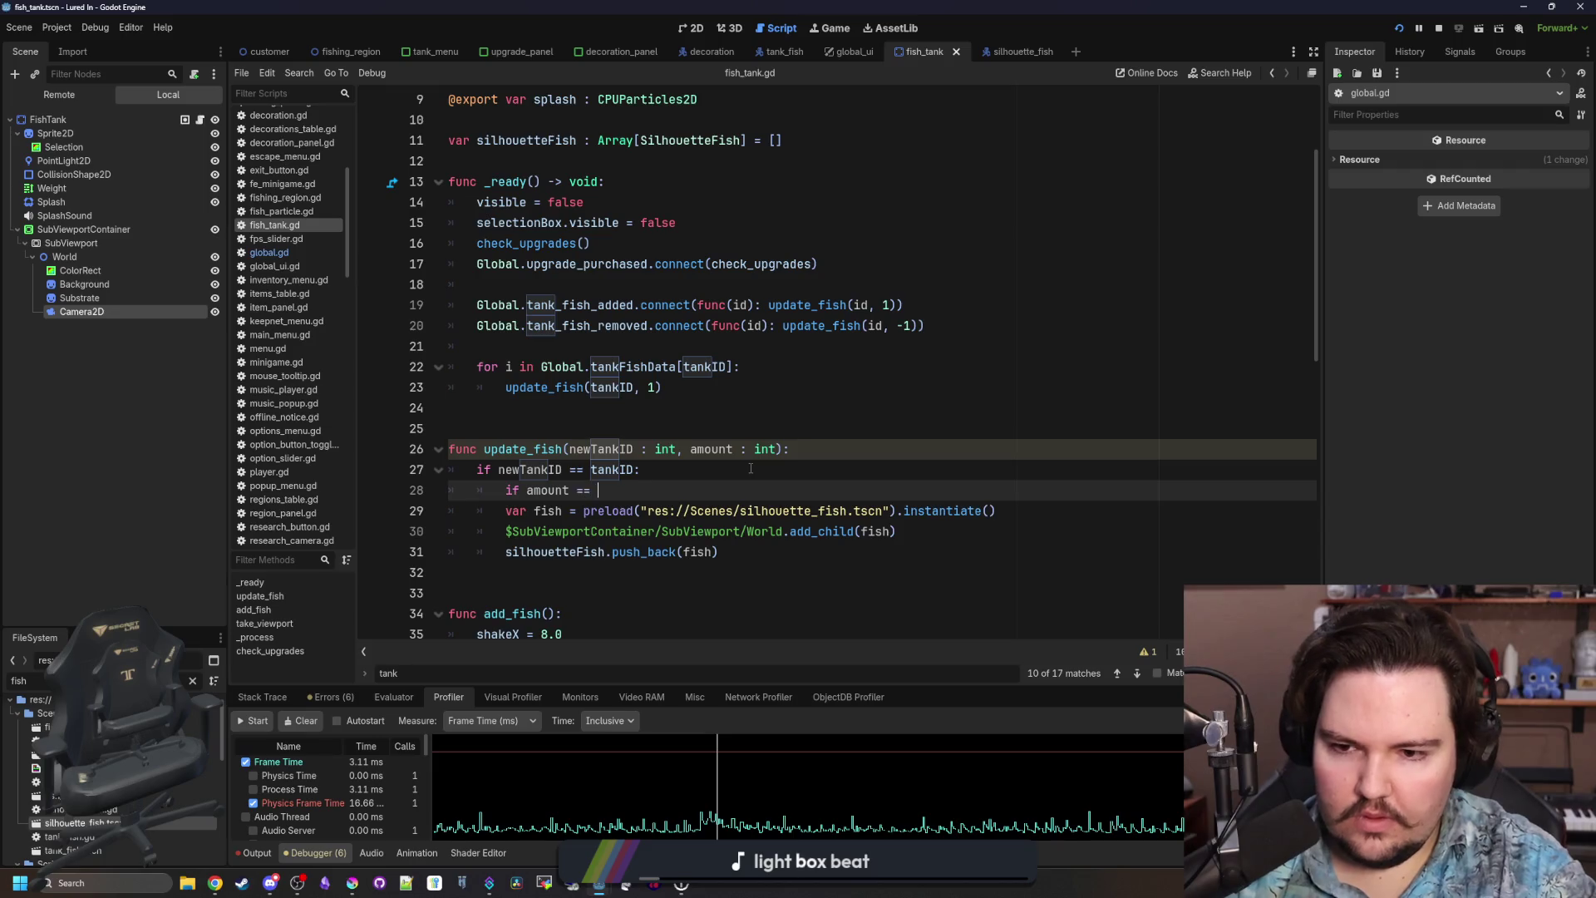
key("Return")
key("Return")
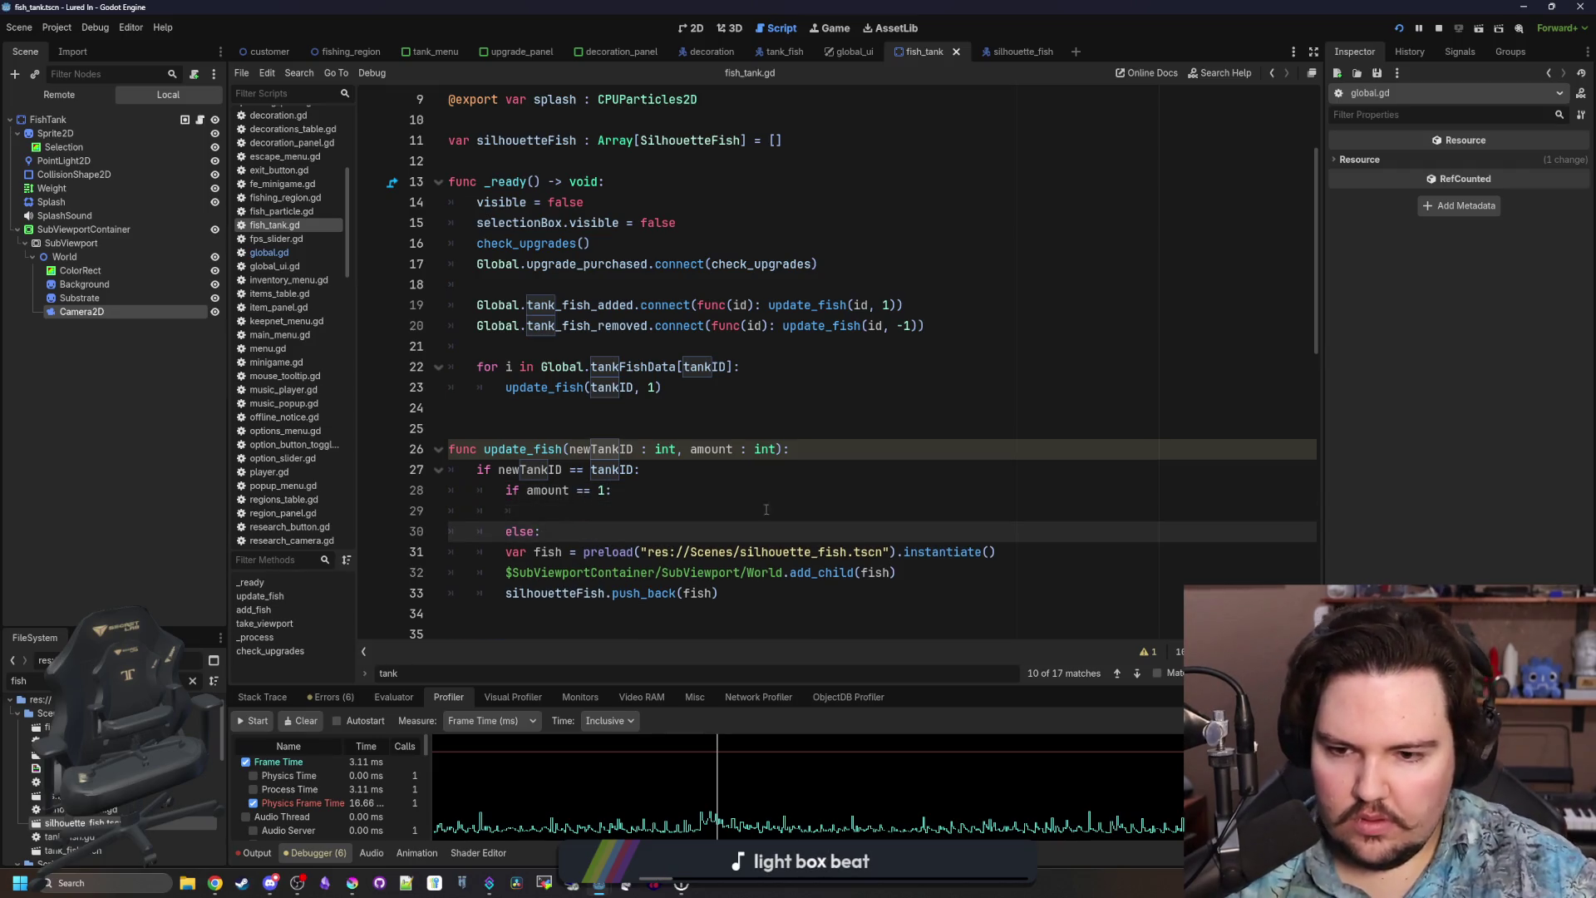
left_click_drag(449, 551, 719, 592)
key("ctrl+x")
left_click(574, 511)
key("ctrl+v")
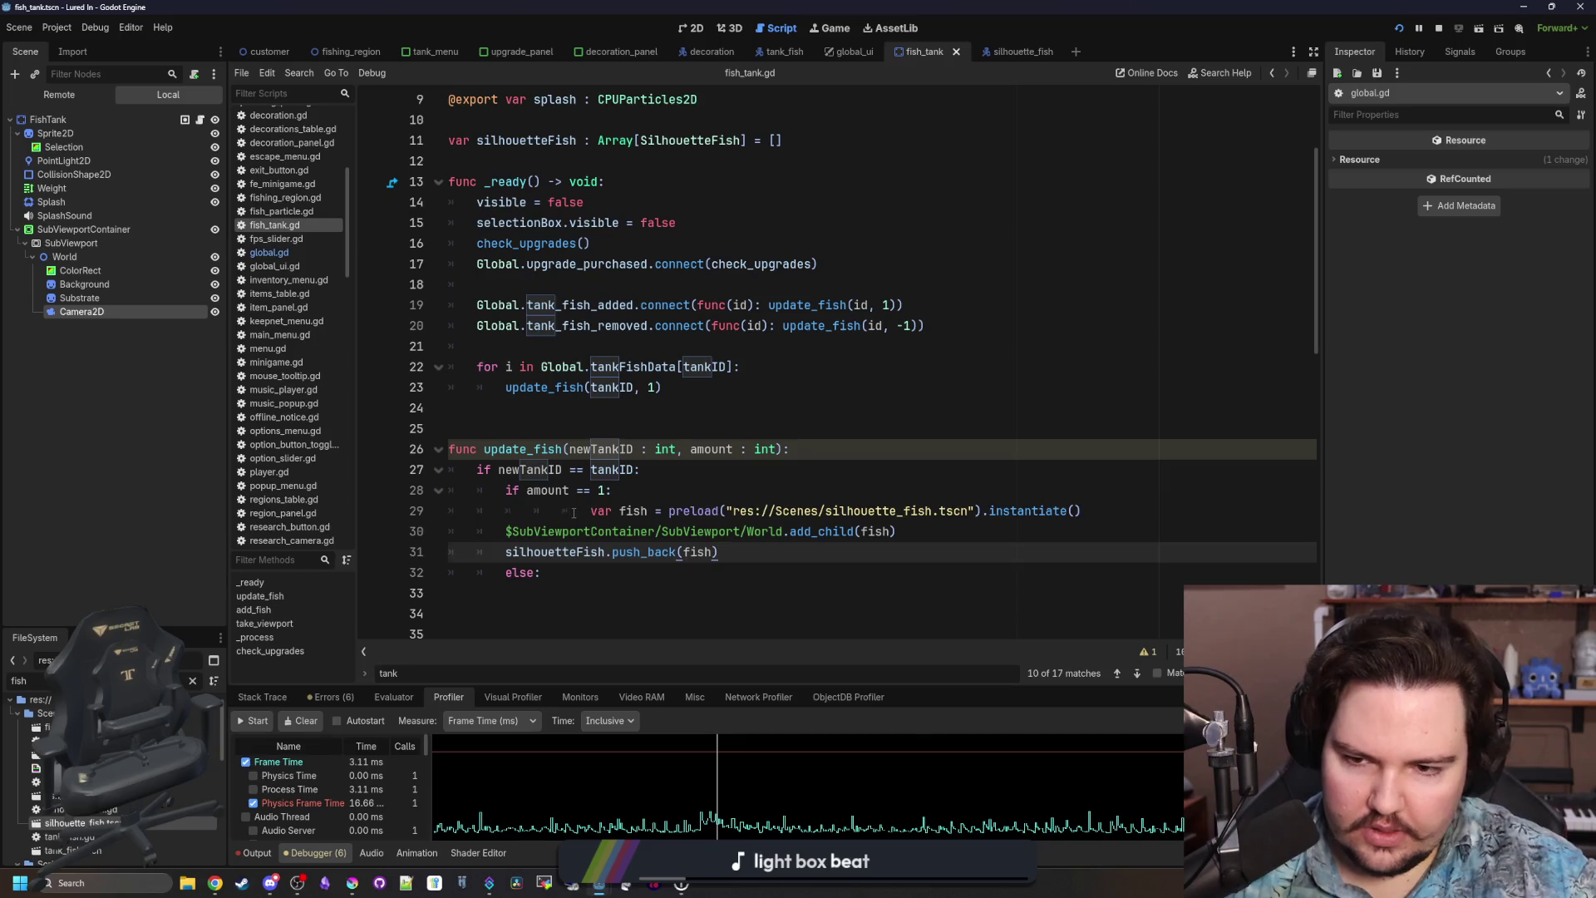
Fix the moved lines' indentation and select the amount parameter for renaming.
left_click(574, 510)
key("BackSpace")
left_click_drag(449, 531, 748, 552)
key("Tab")
left_click(680, 503)
double_click(711, 449)
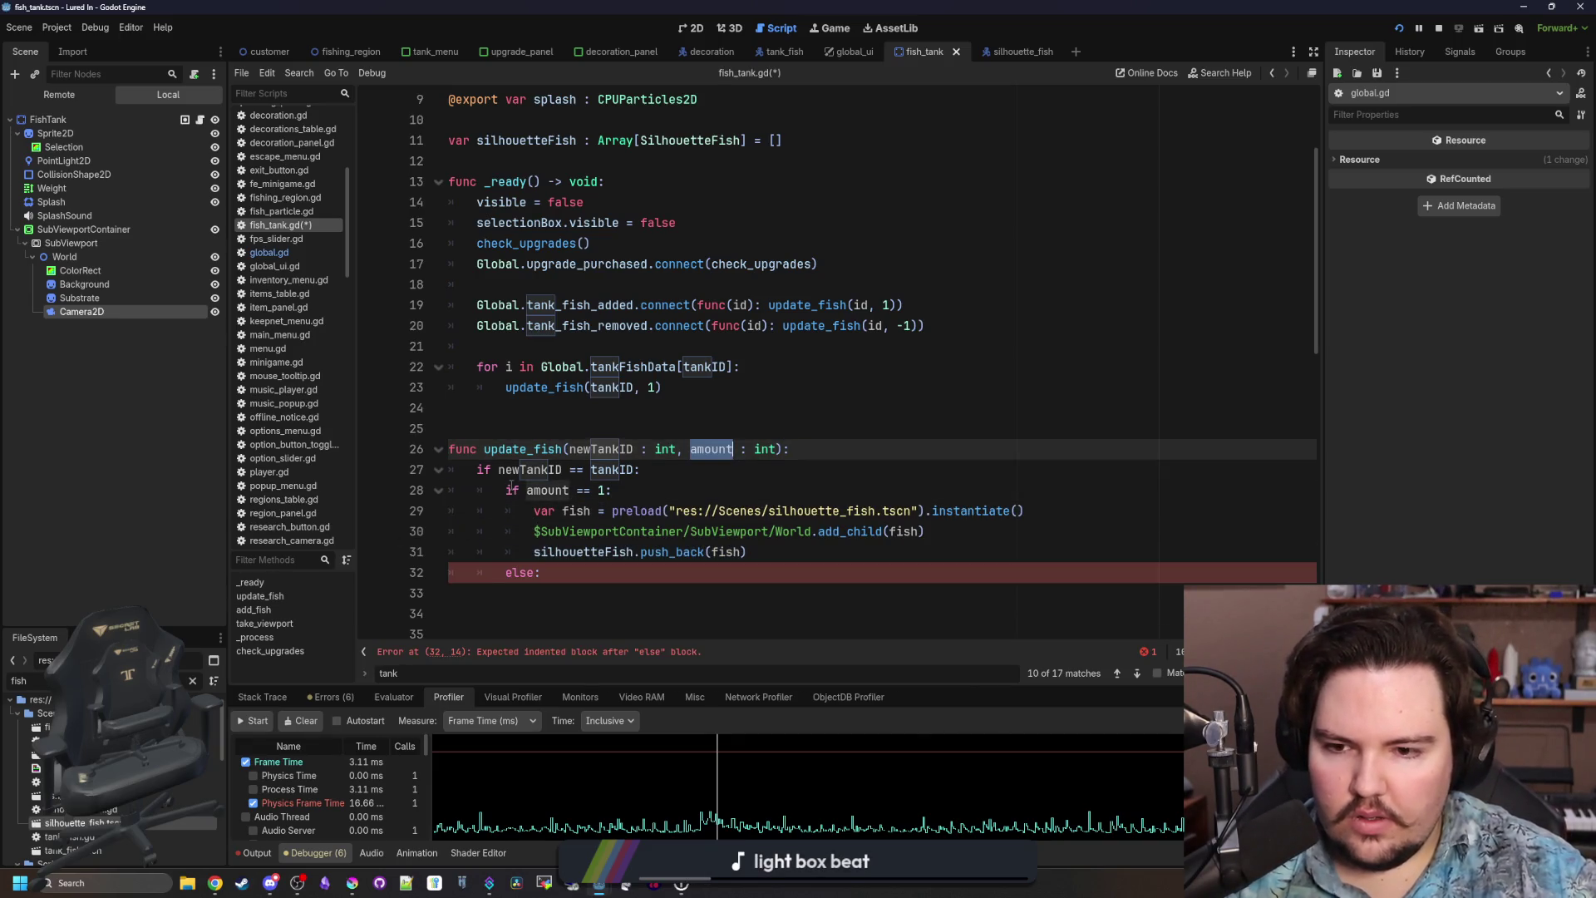
left_click(541, 491)
double_click(705, 445)
Switch the condition to 'if add:' and begin a silhouetteFish pop call in the else branch.
key("Home")
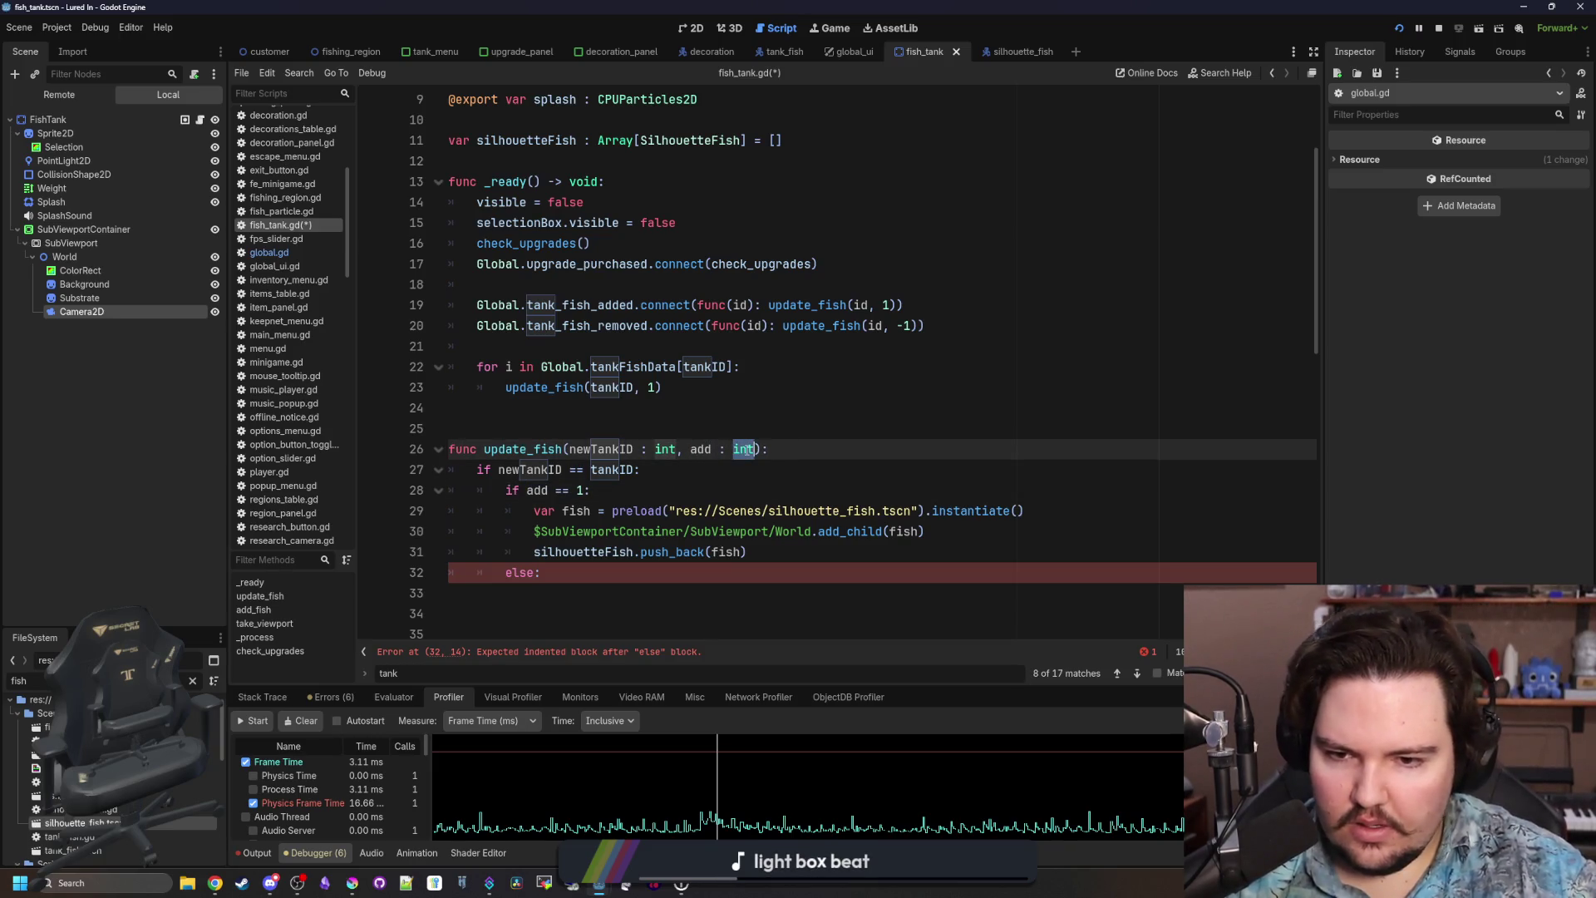
left_click(585, 490)
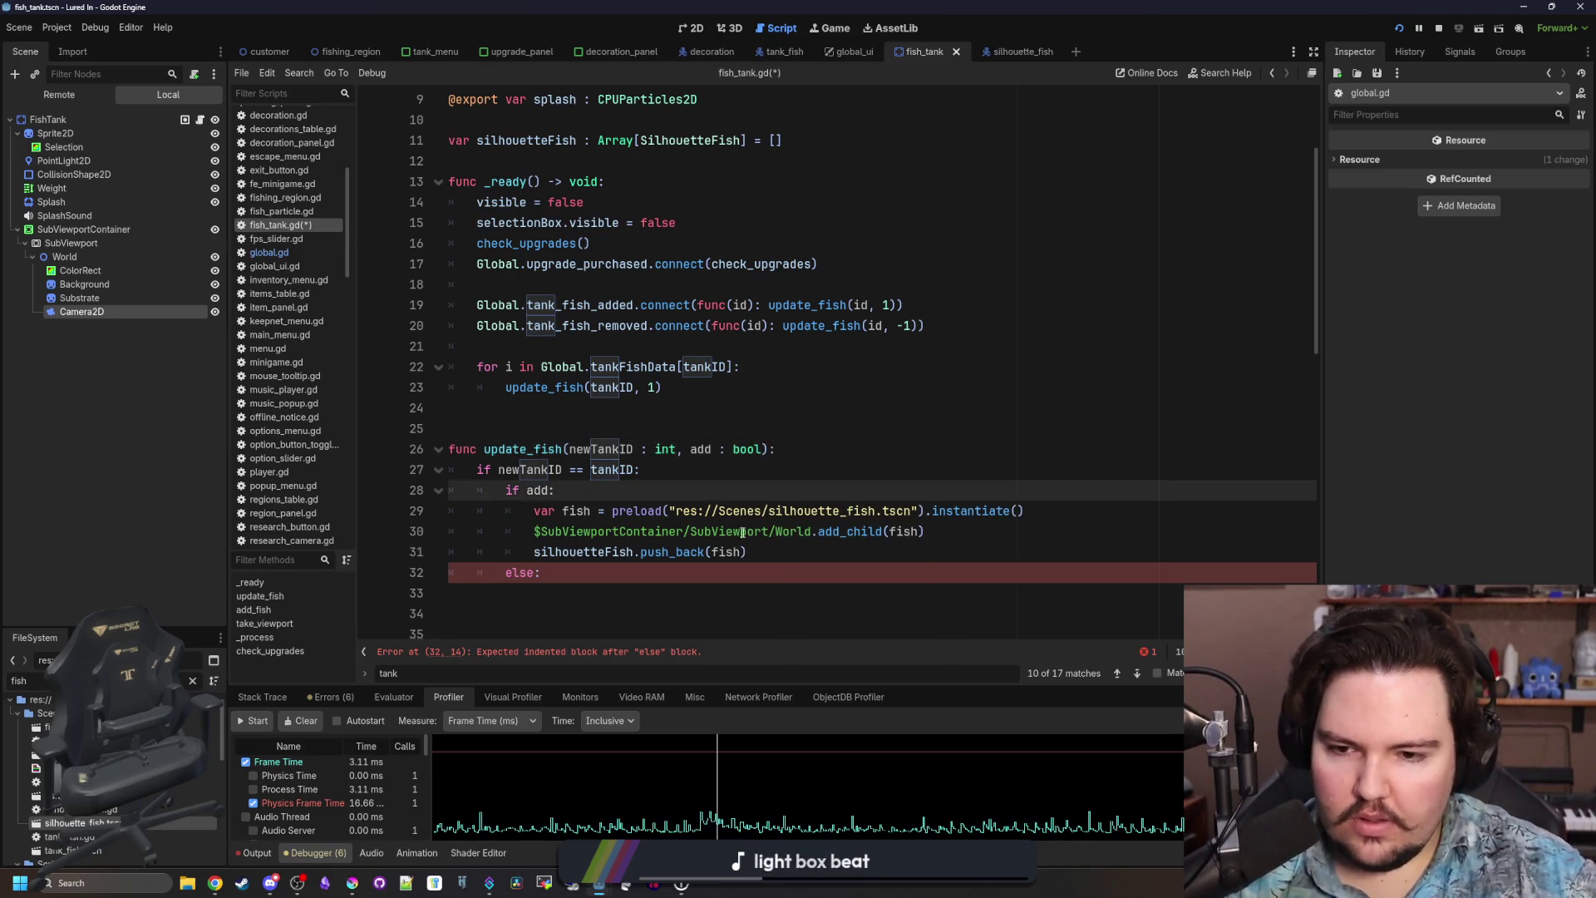
scroll(781, 495, "down", 1)
left_click(812, 534)
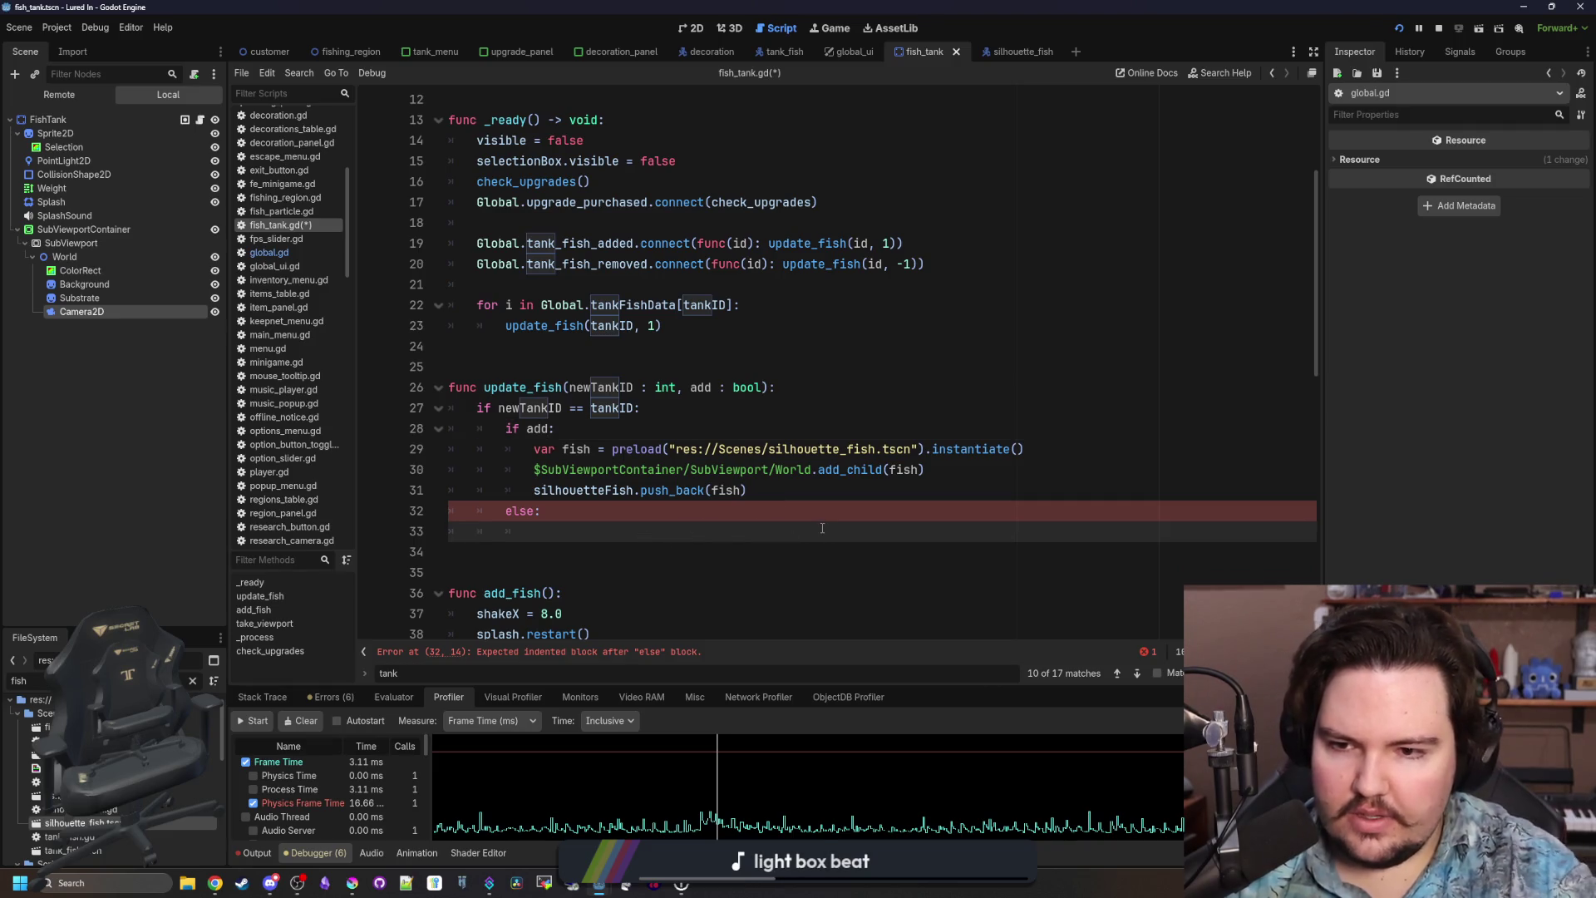
type("f")
key("BackSpace")
type("silh")
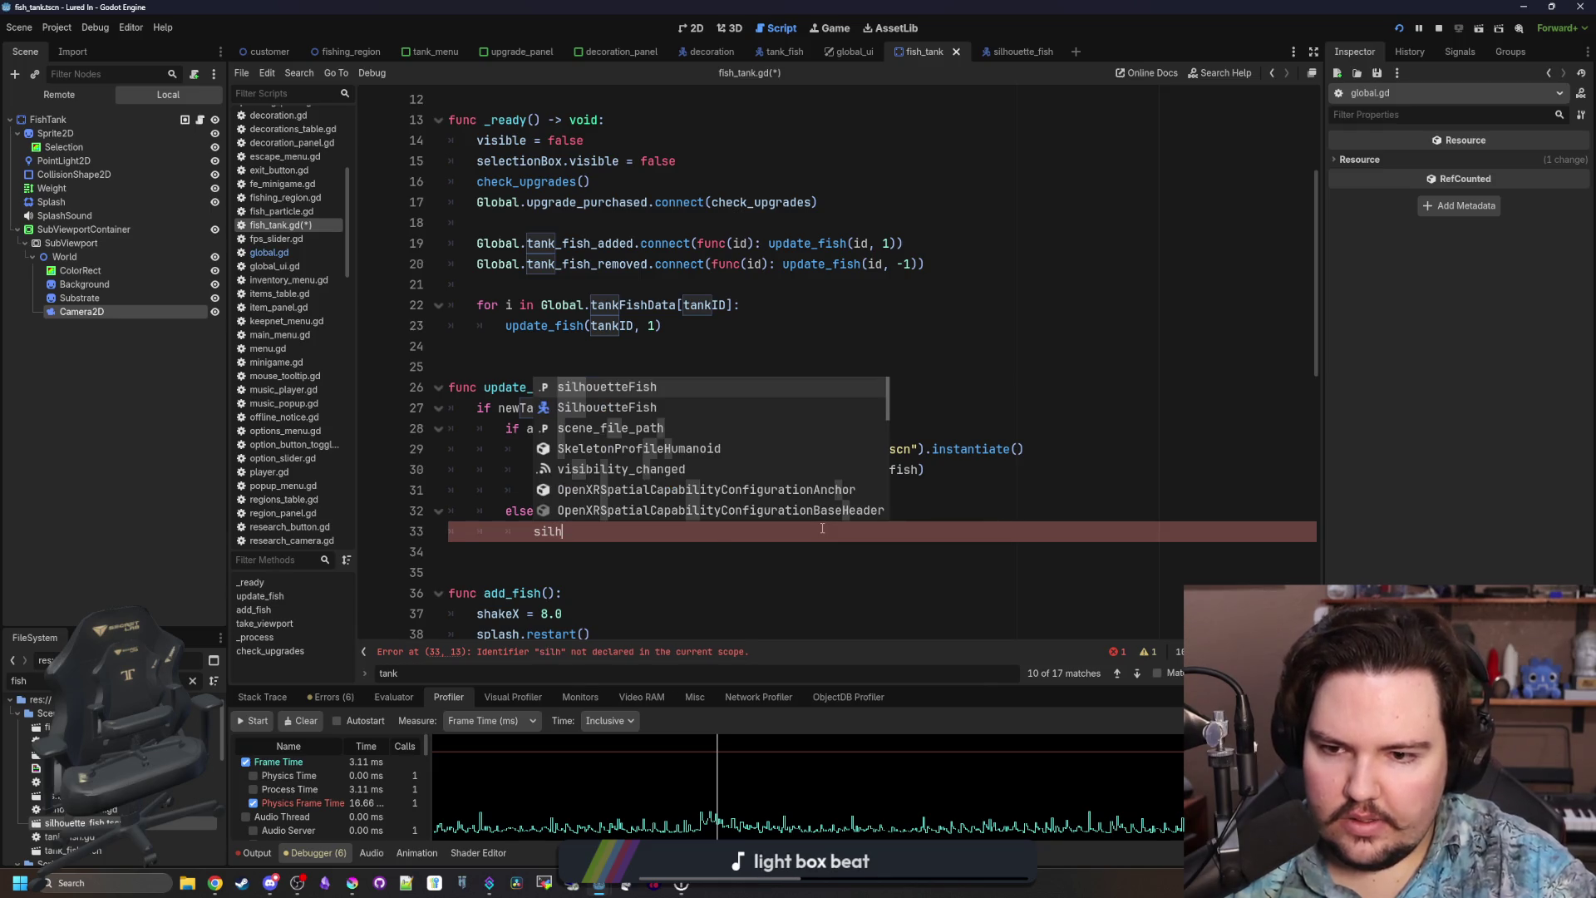
key("Return")
type(".")
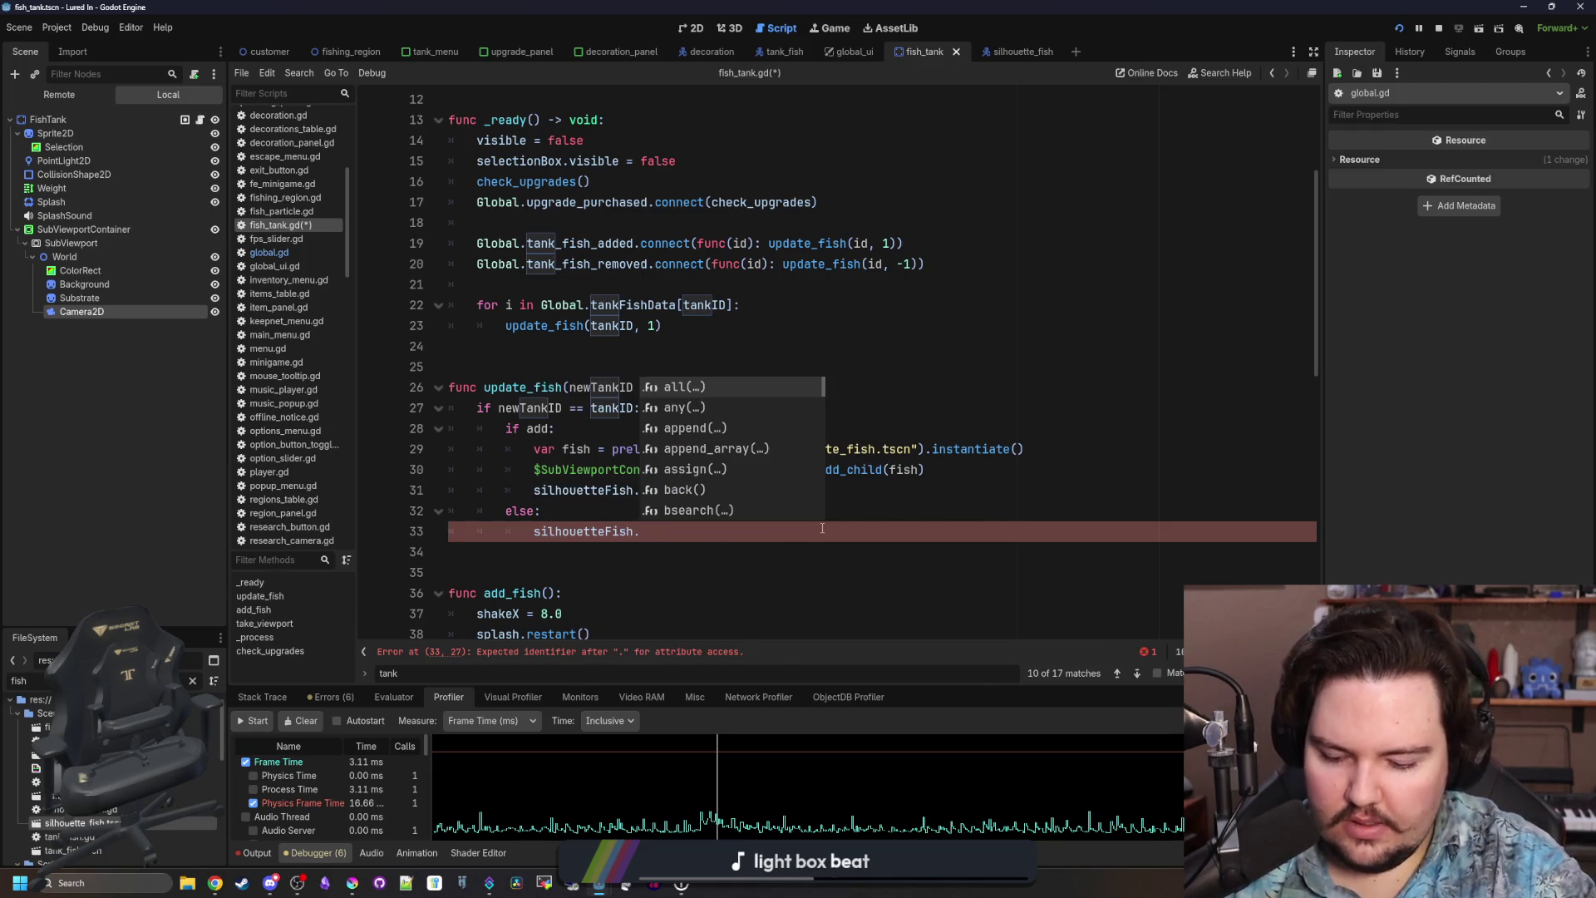
type("pop")
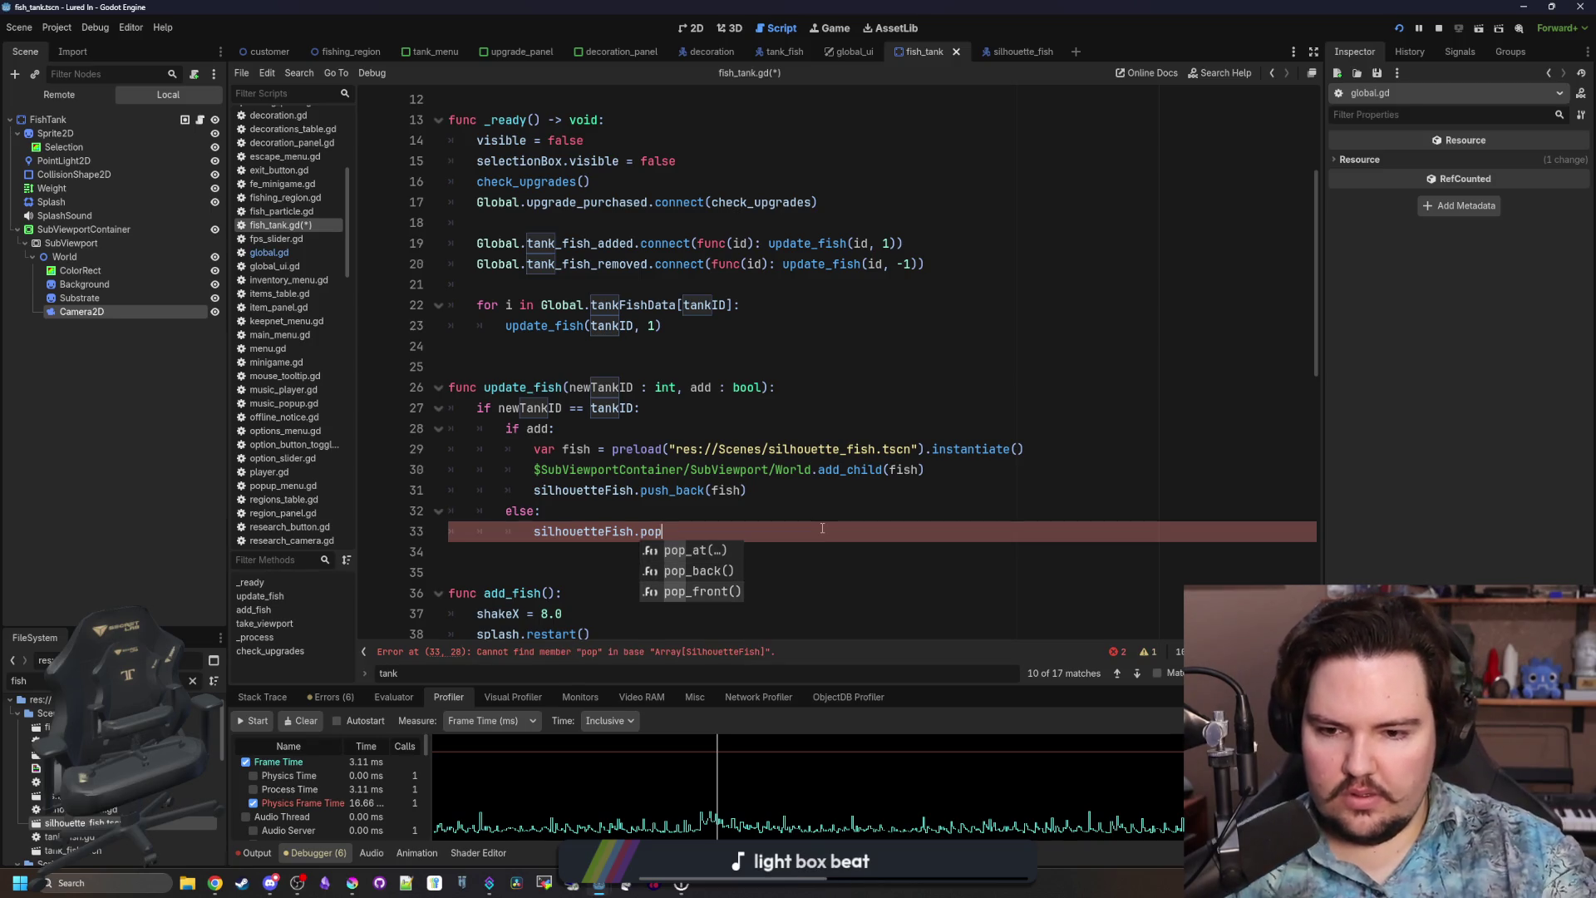
left_click(702, 591)
left_click(674, 531, "ctrl")
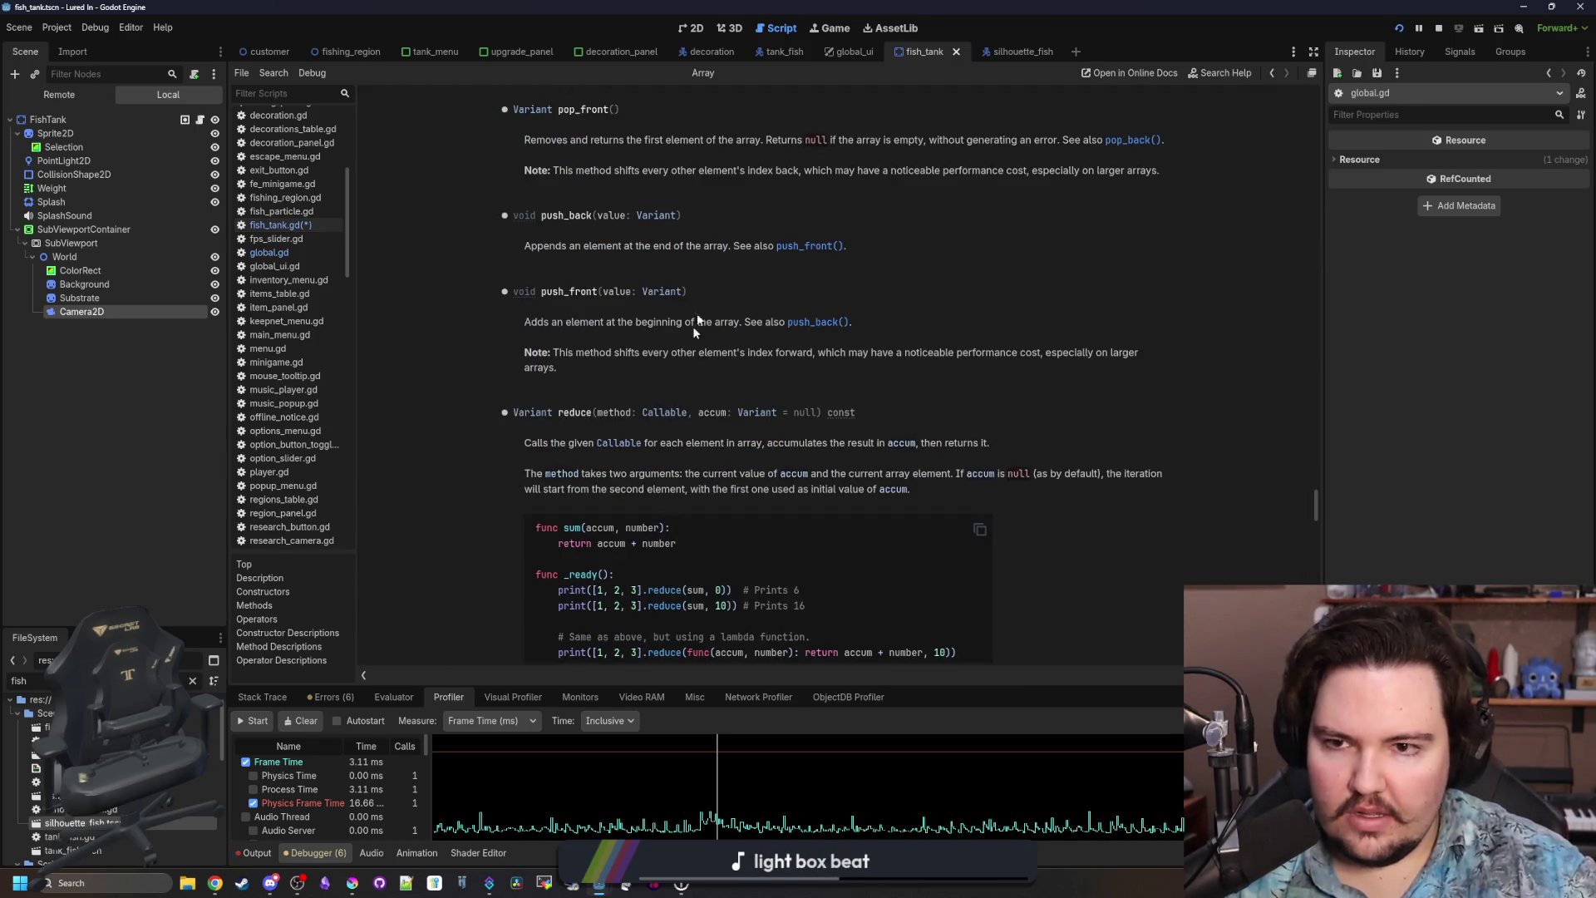
key("alt+Left")
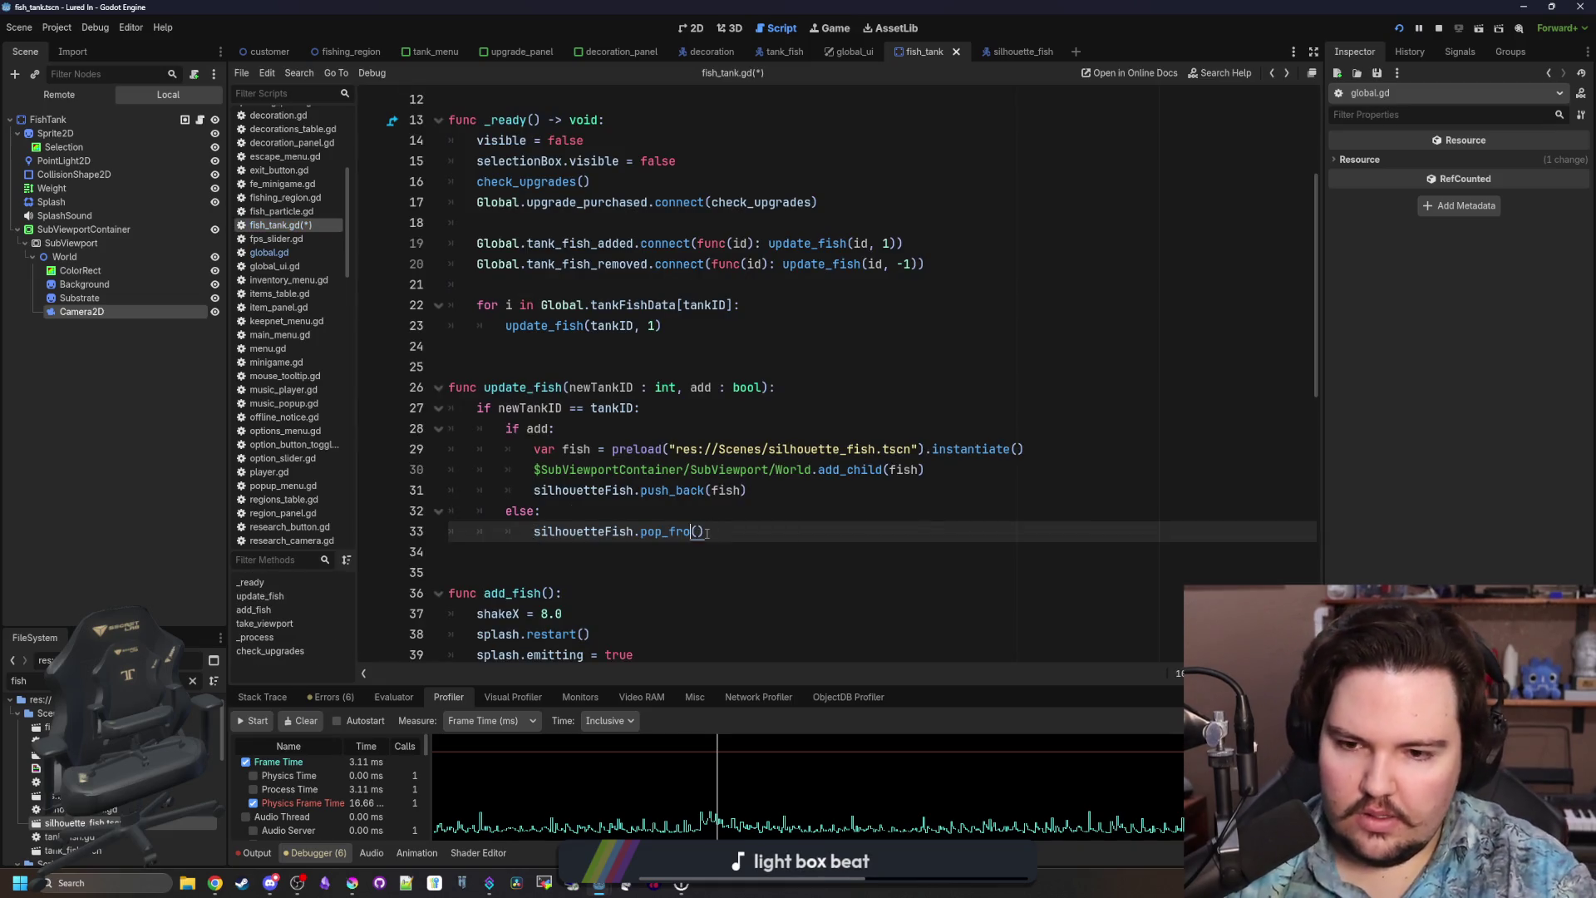
type("nt")
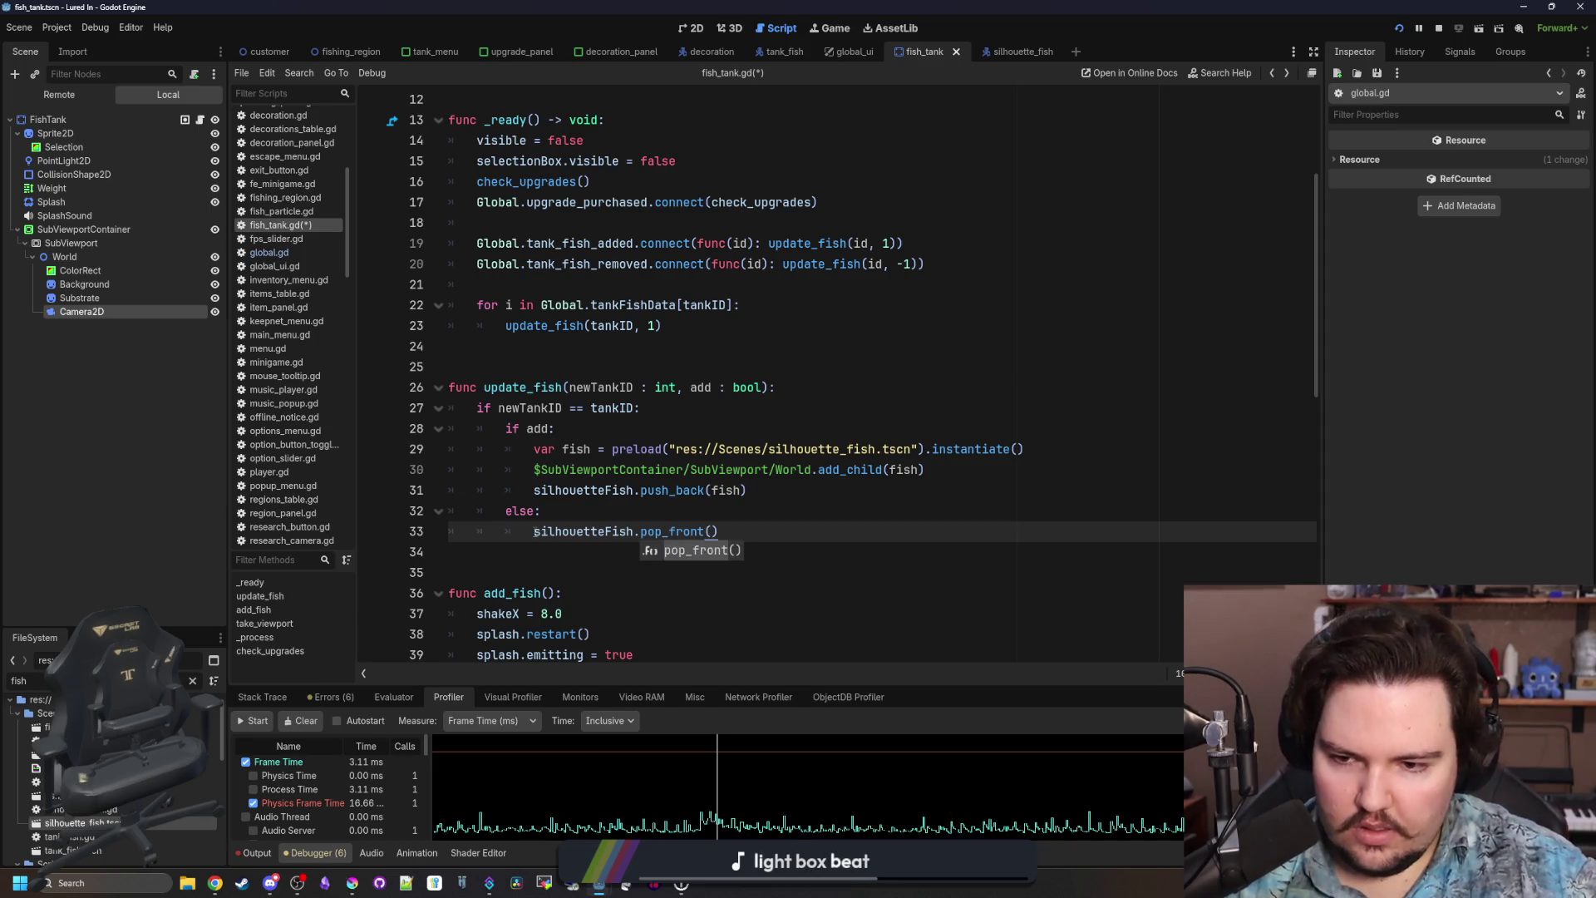
Make the else branch pop_back() the last silhouette fish into a variable and queue_free() it.
left_click(534, 531)
type("v")
key("Escape")
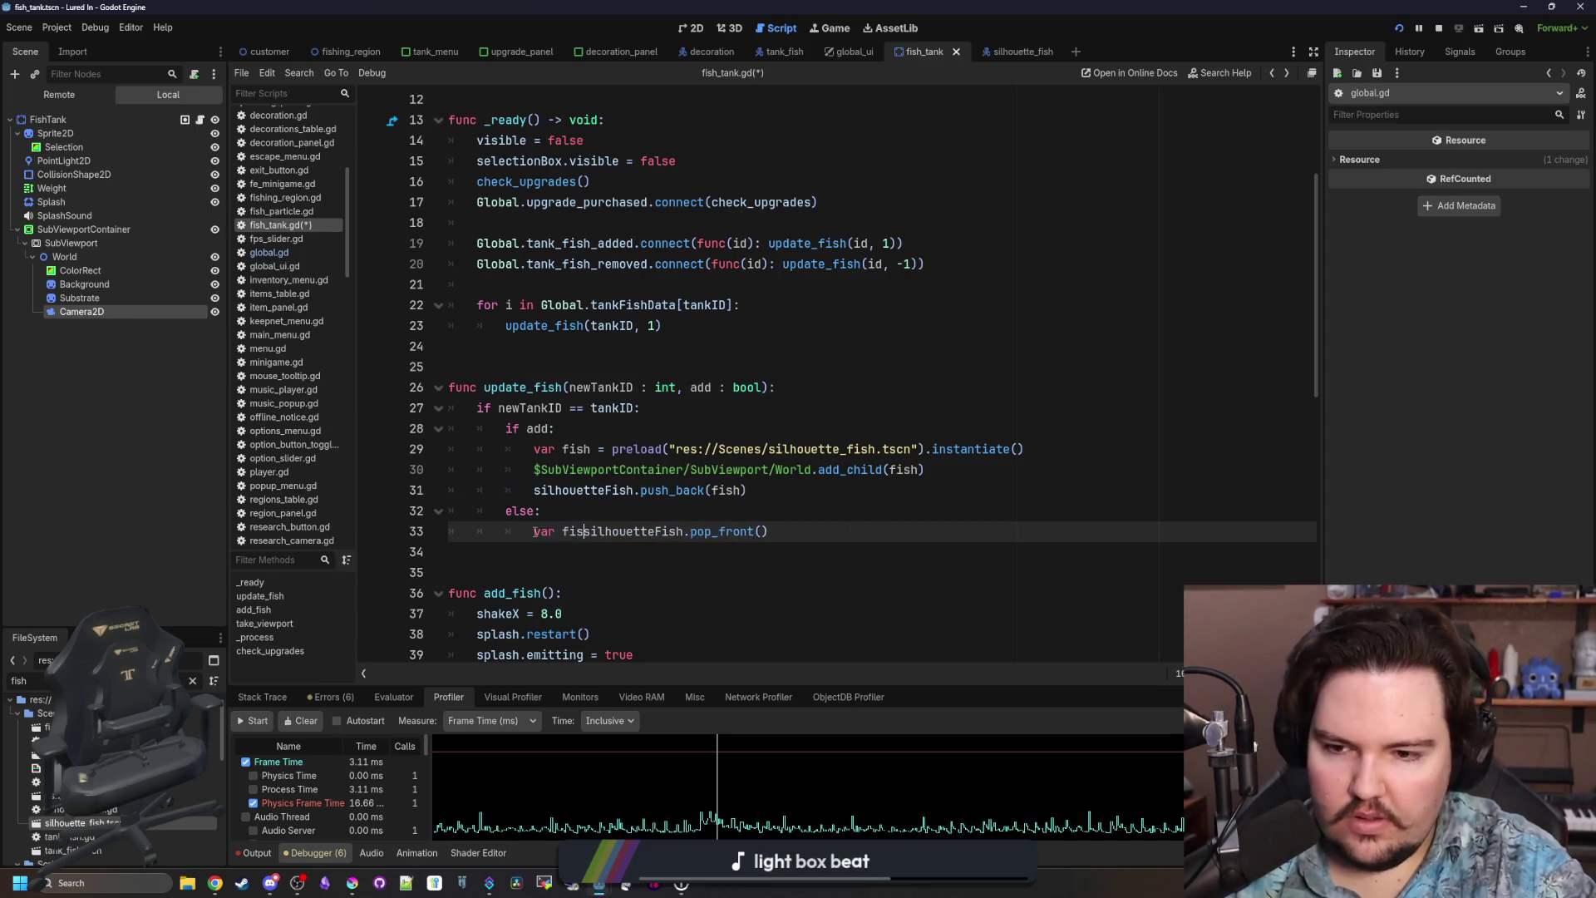
type("h =")
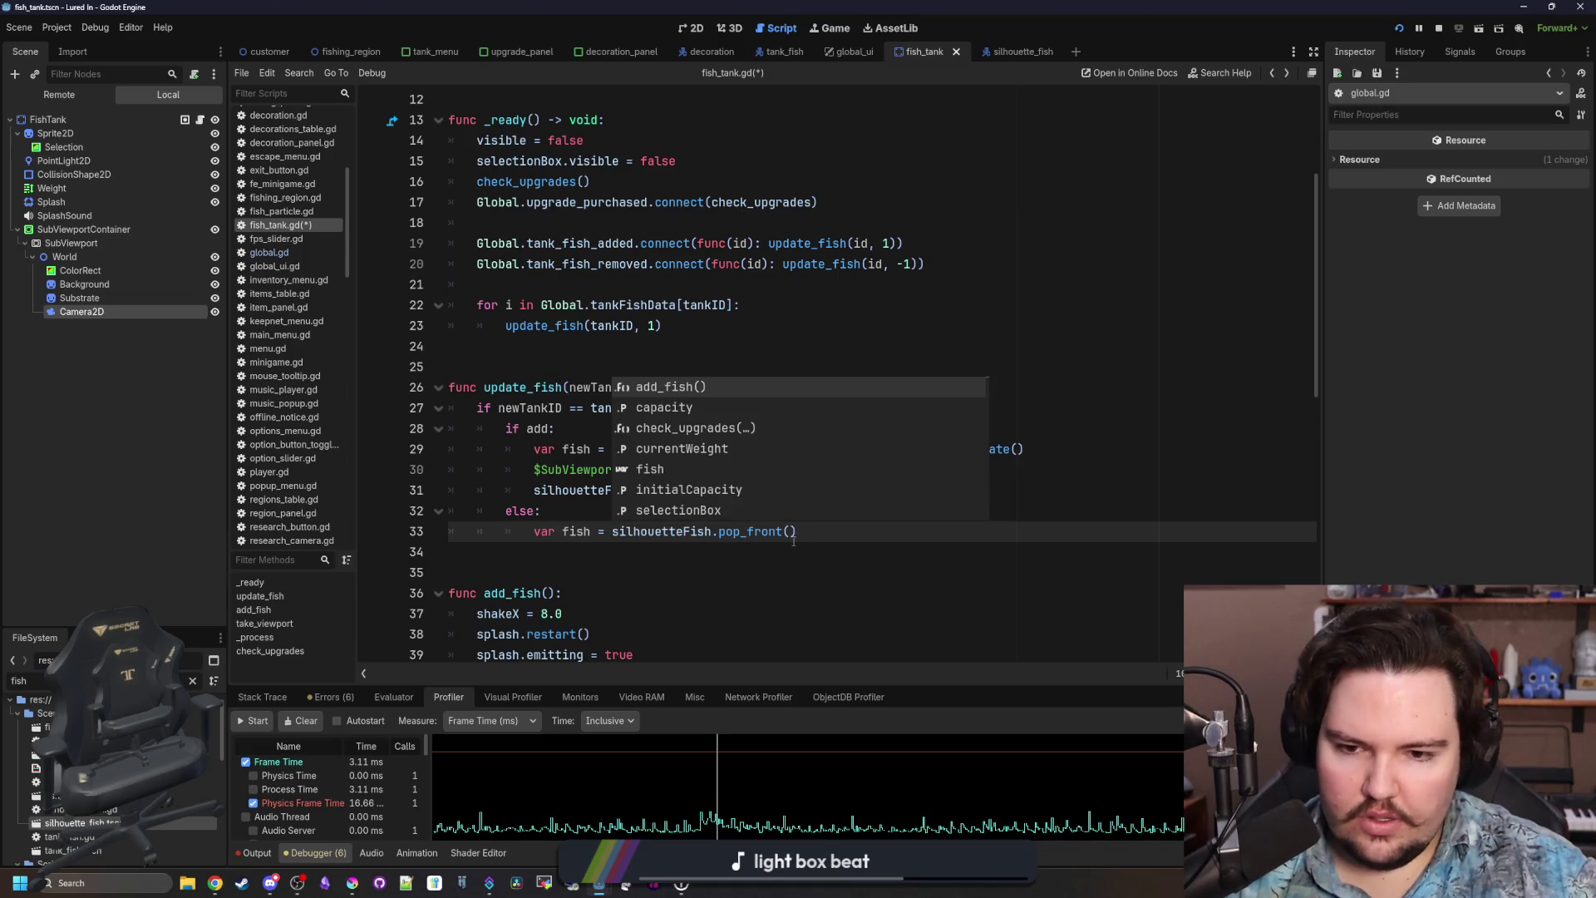
left_click(786, 532)
key("BackSpace")
key("BackSpace")
key("BackSpace")
type("ack")
left_click(894, 546)
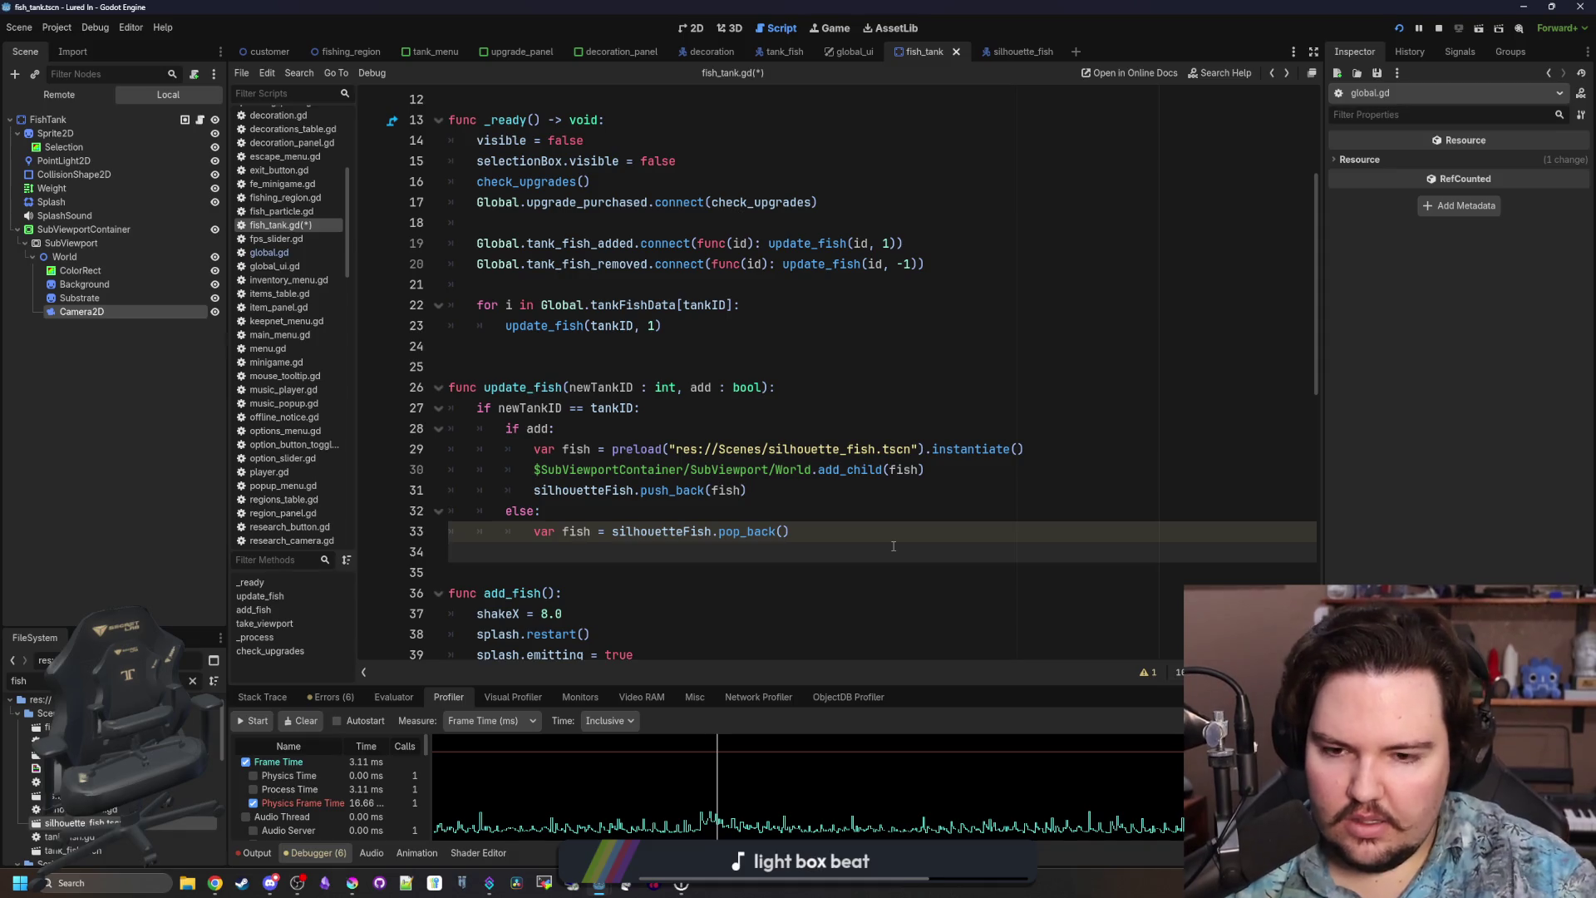
key("Return")
type("fish.queue_free(")
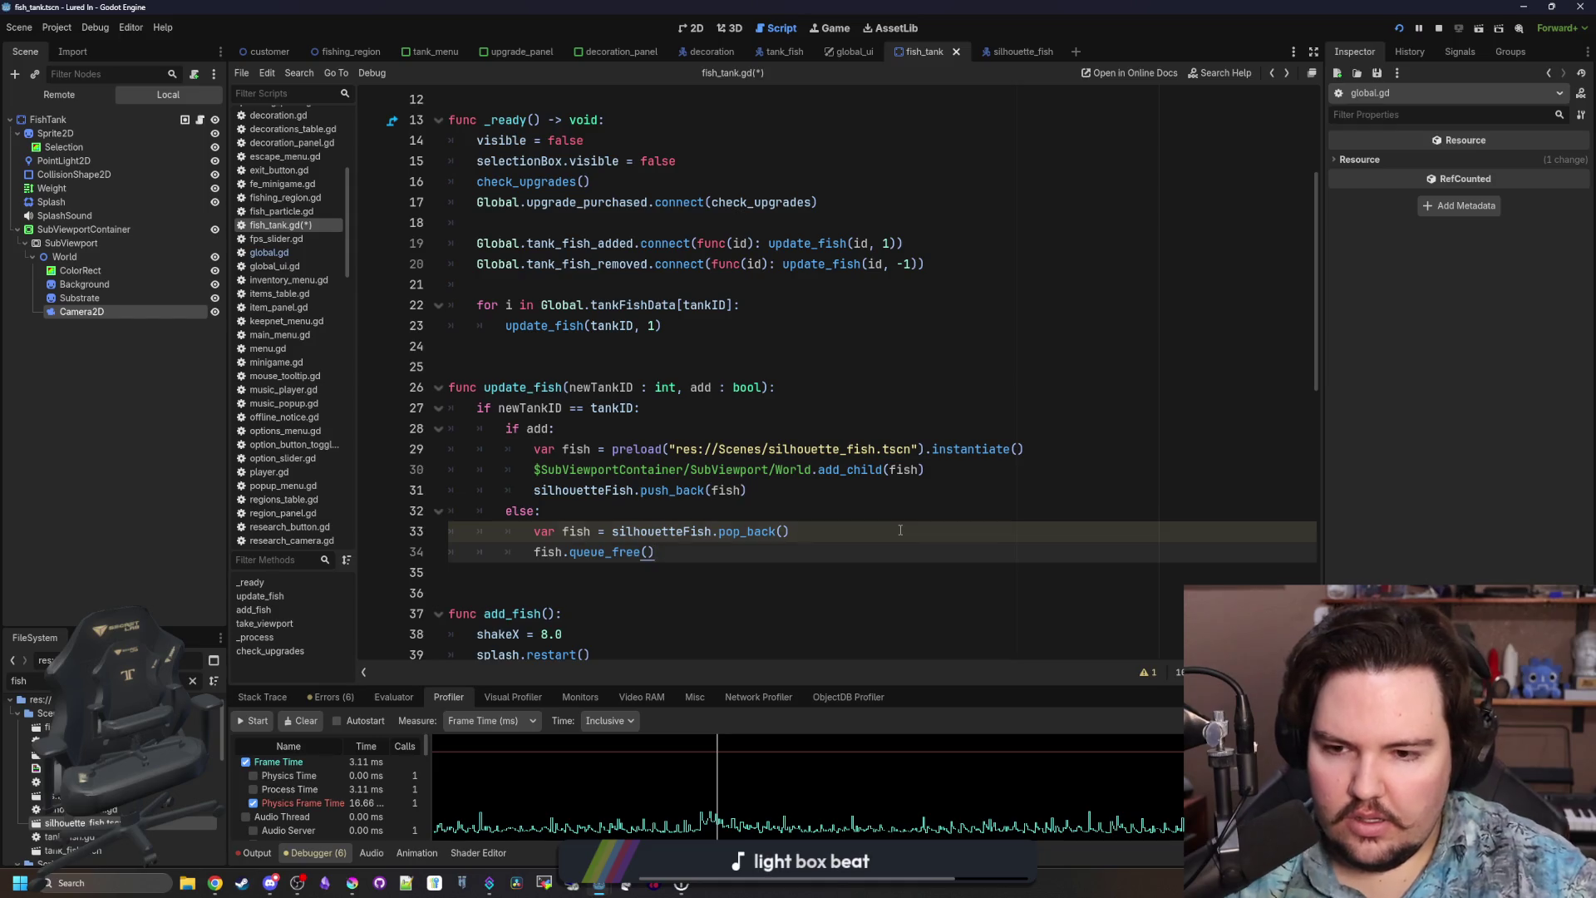
Pass true in the fish-added and _ready loop calls, false in fish-removed, and save.
key("Up")
scroll(713, 417, "up", 1)
left_click(713, 418)
left_click(888, 305)
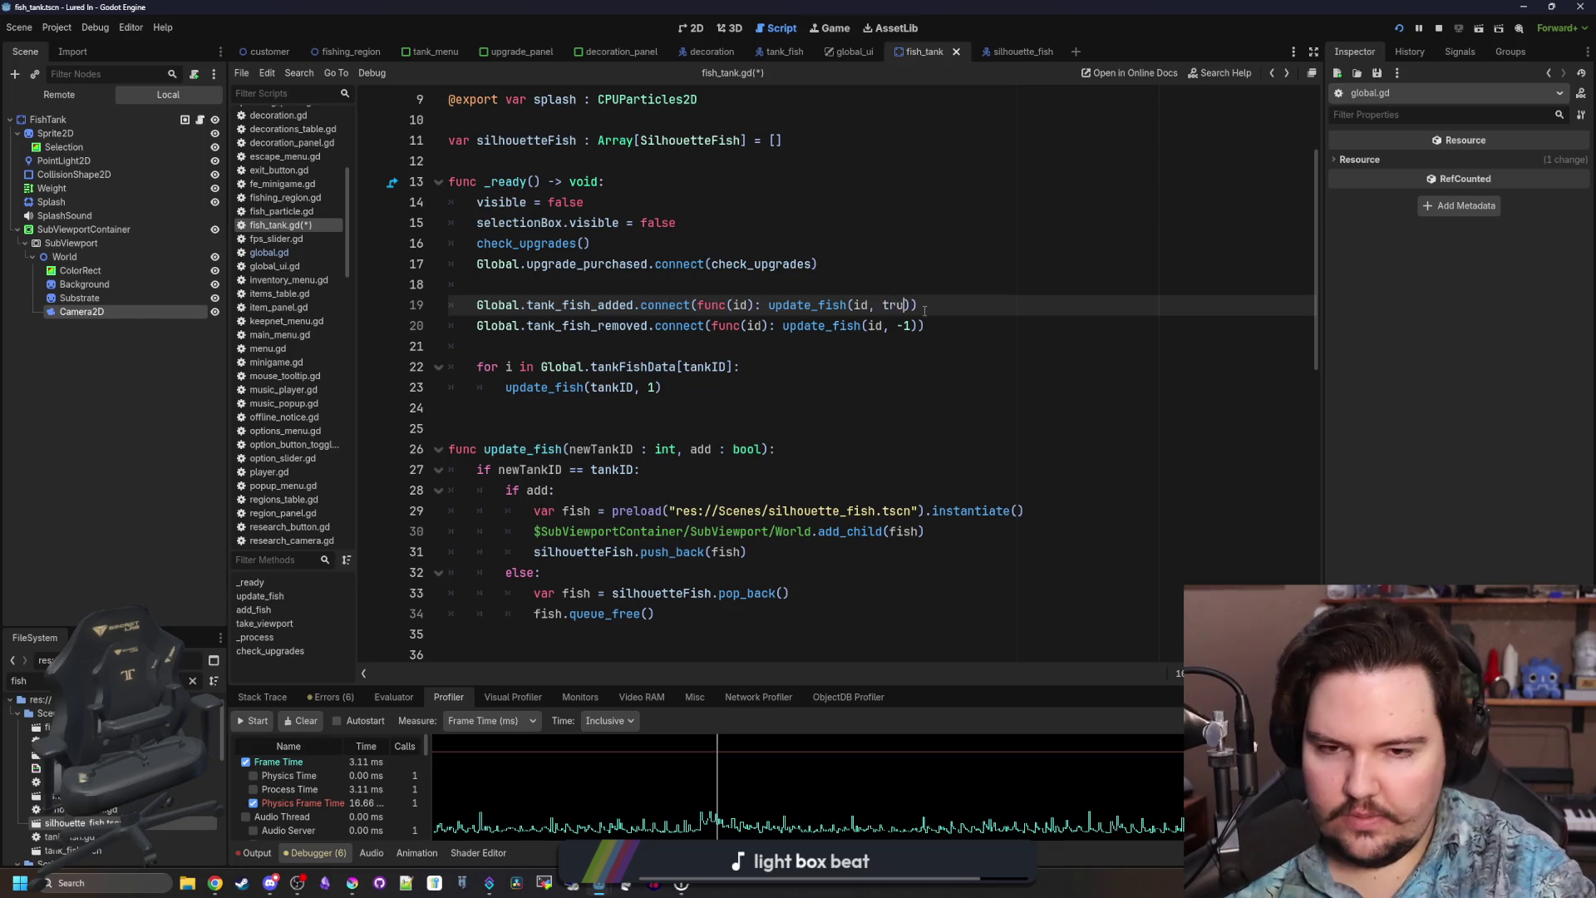
type("e")
key("Down")
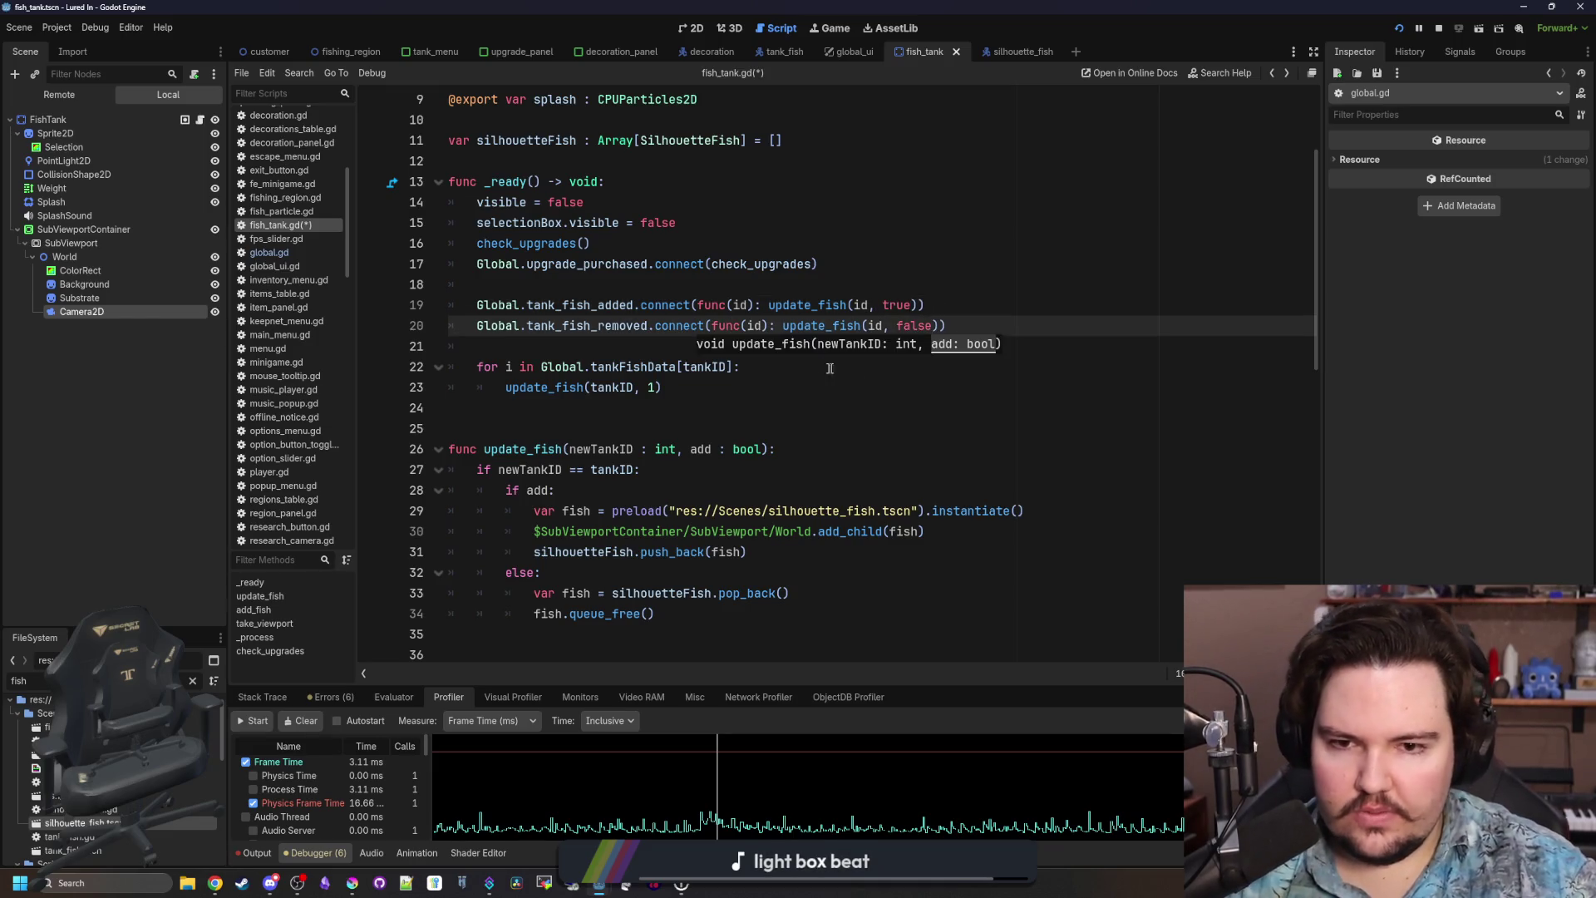
left_click(723, 348)
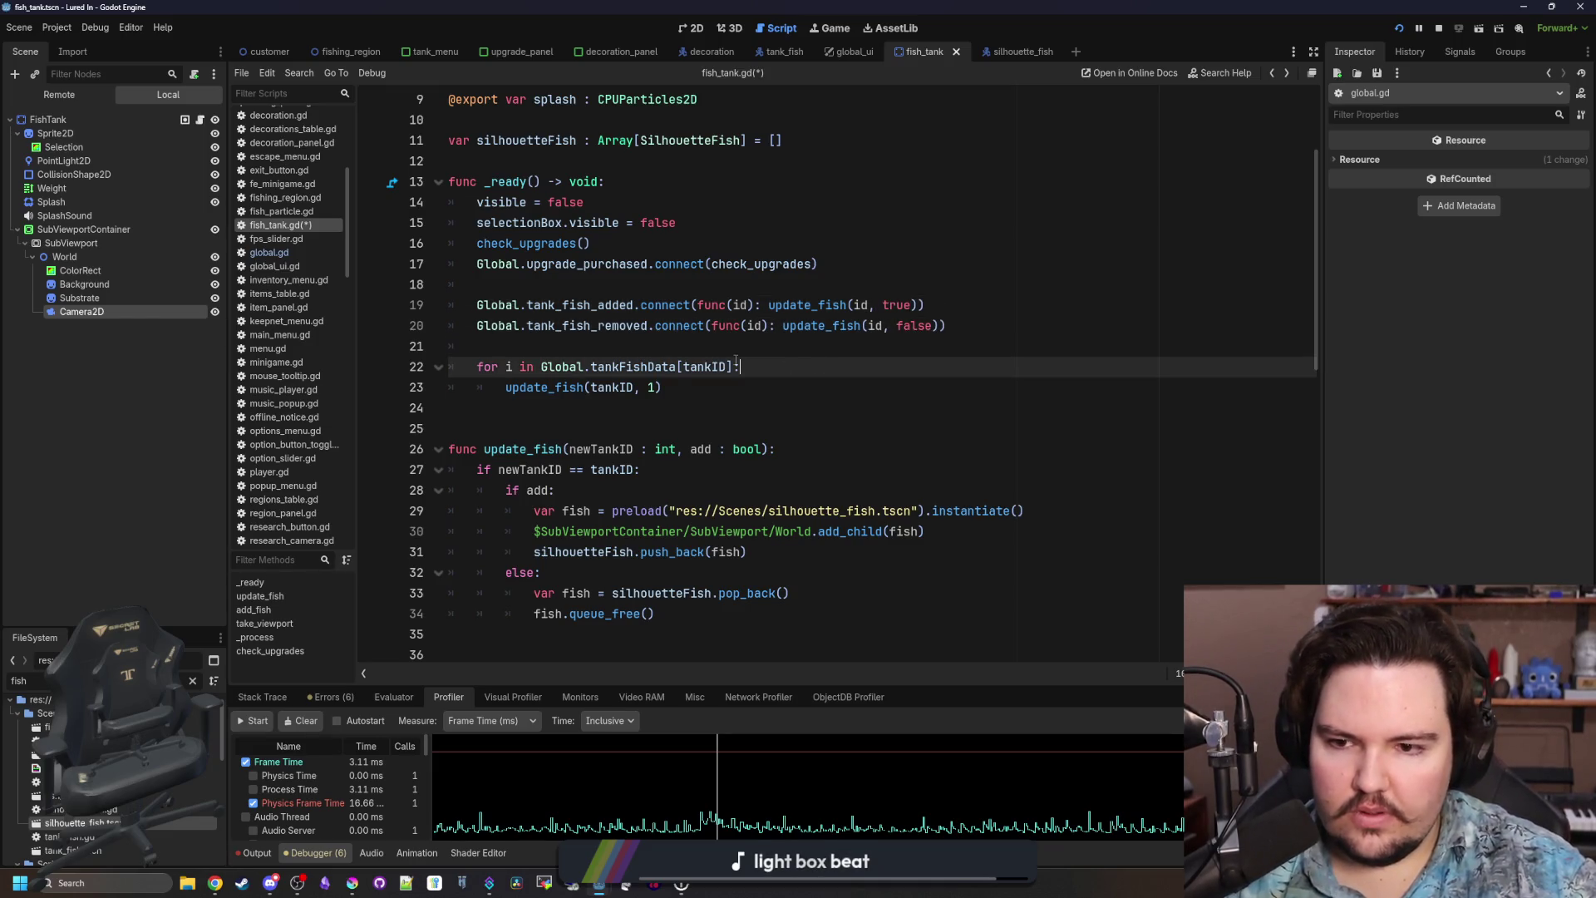
left_click(658, 388)
key("BackSpace")
left_click(596, 424)
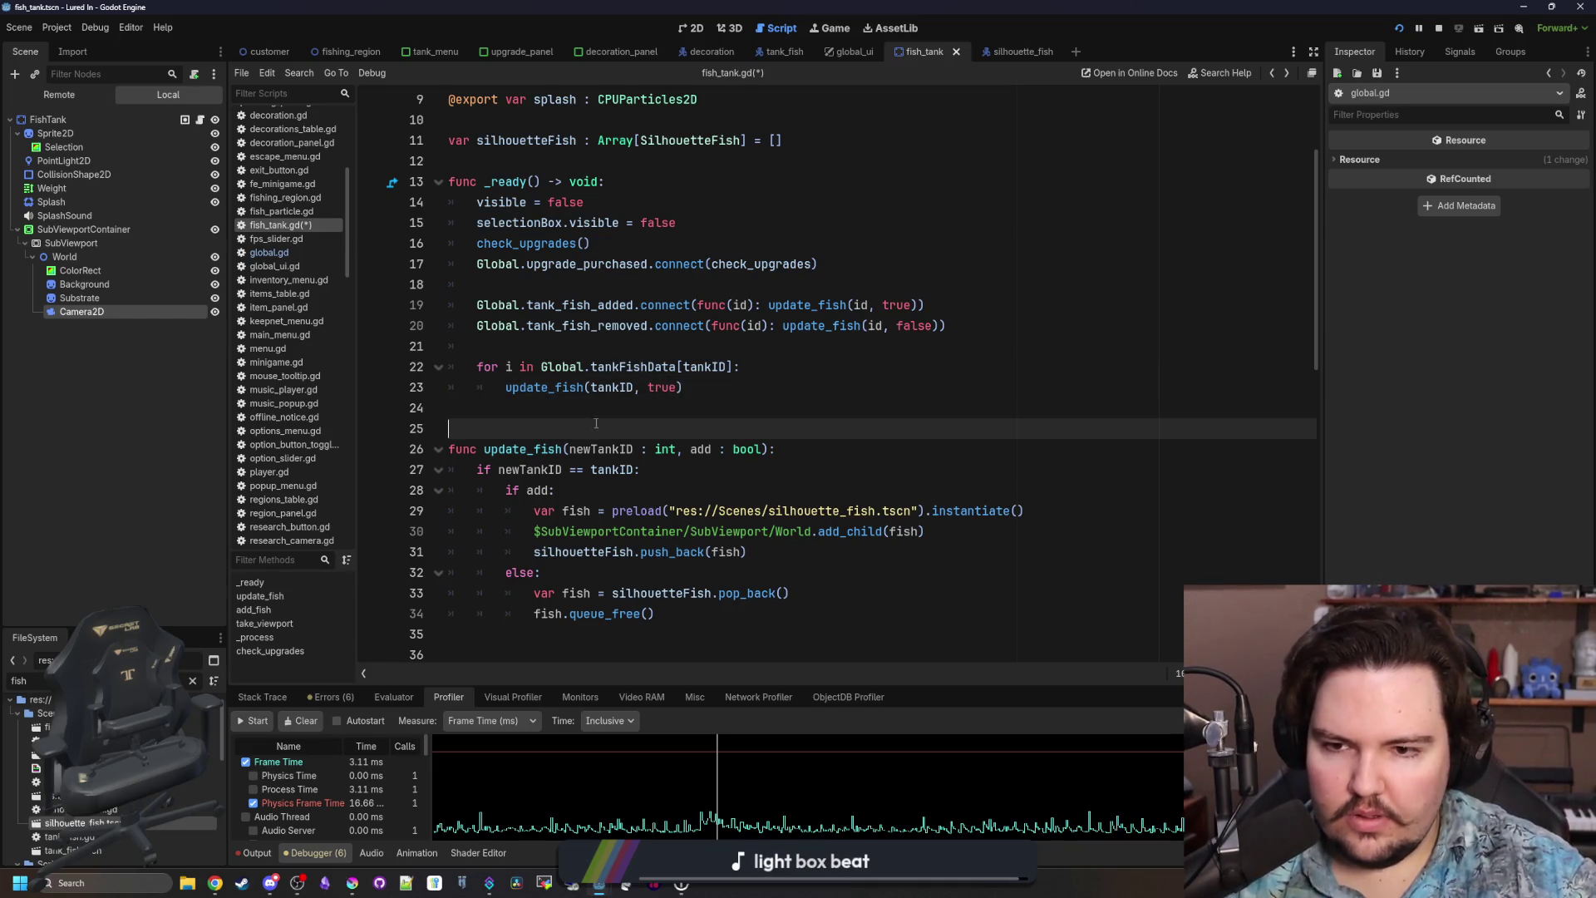
scroll(748, 416, "down", 3)
key("ctrl+s")
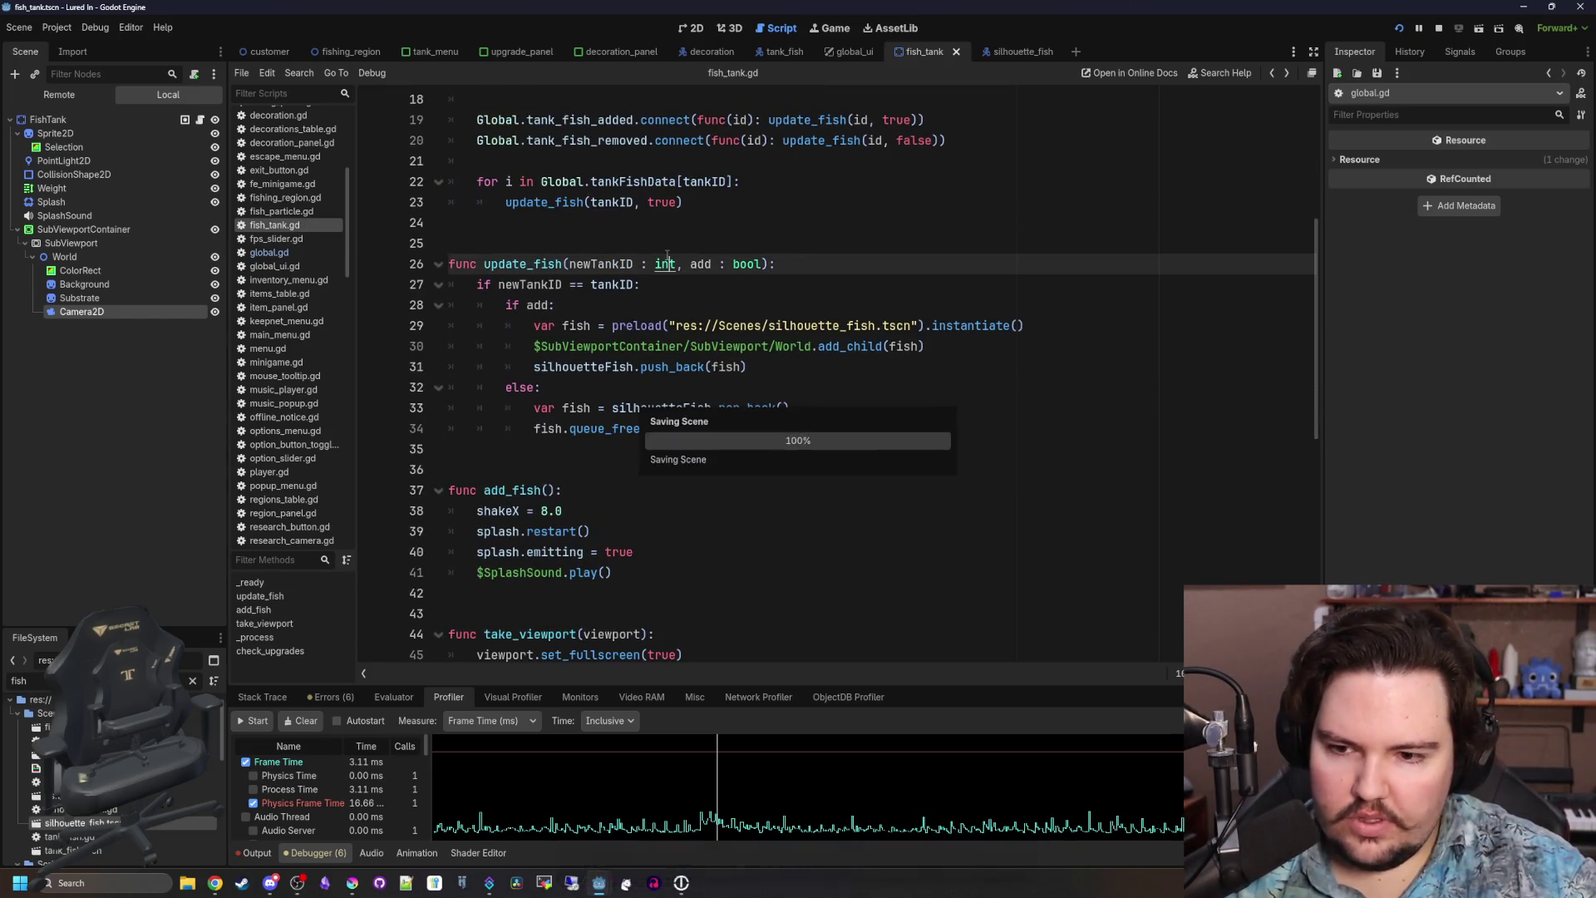
Stop the running game, save, and select the tank_fish_added signal name.
left_click(1442, 27)
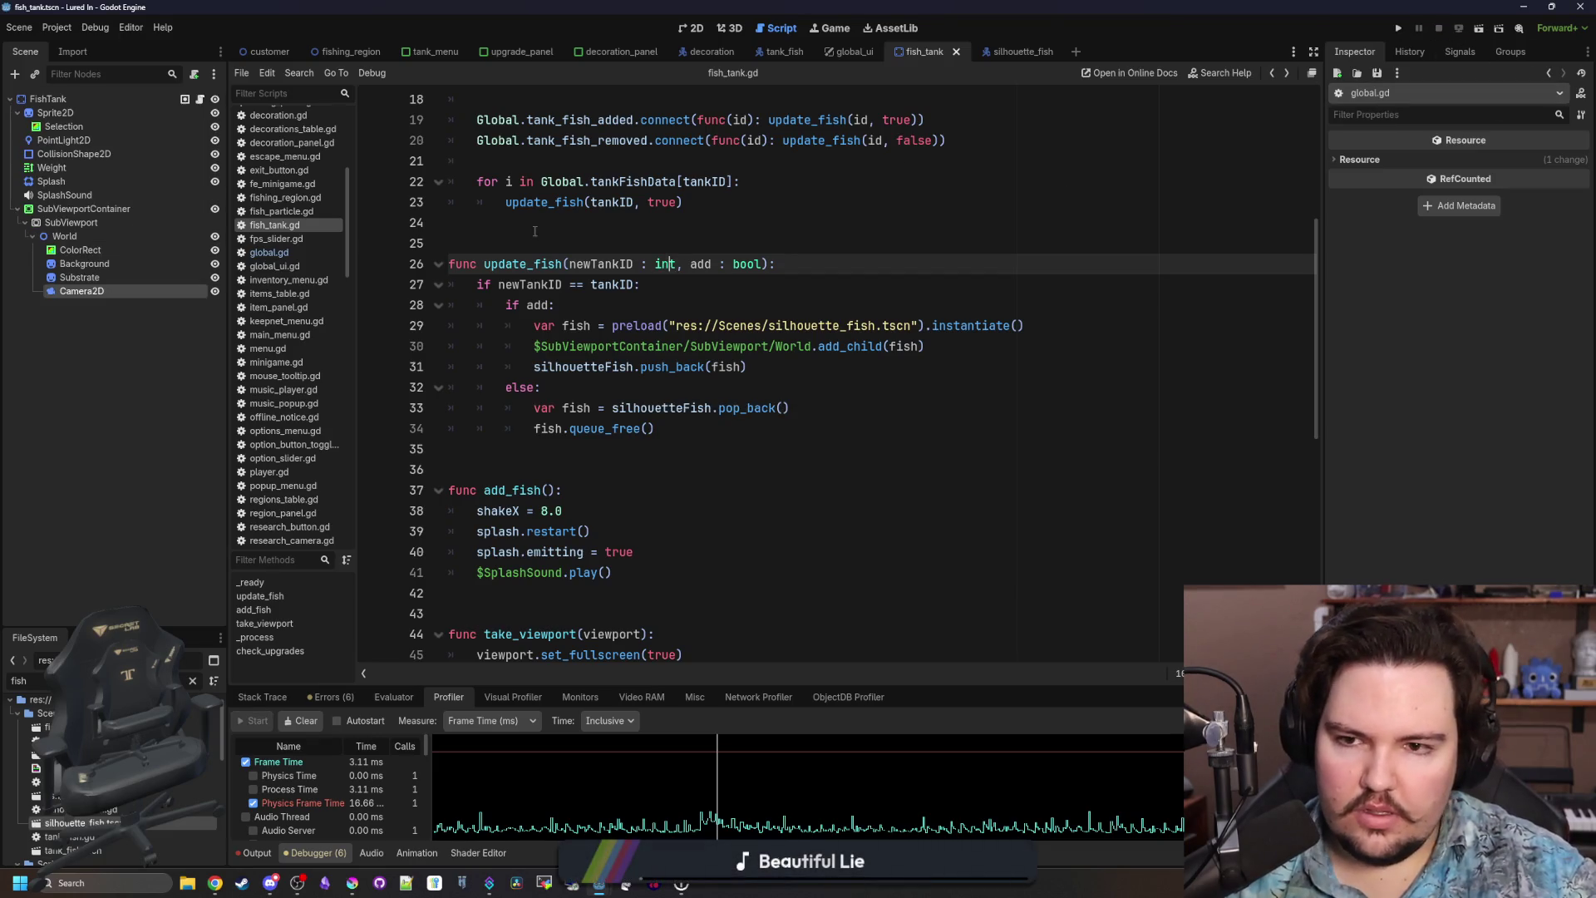
left_click(793, 223)
key("ctrl+s")
scroll(748, 250, "up", 2)
double_click(580, 243)
left_click(603, 228)
double_click(603, 241)
left_click(605, 223)
double_click(594, 243)
left_click(605, 222)
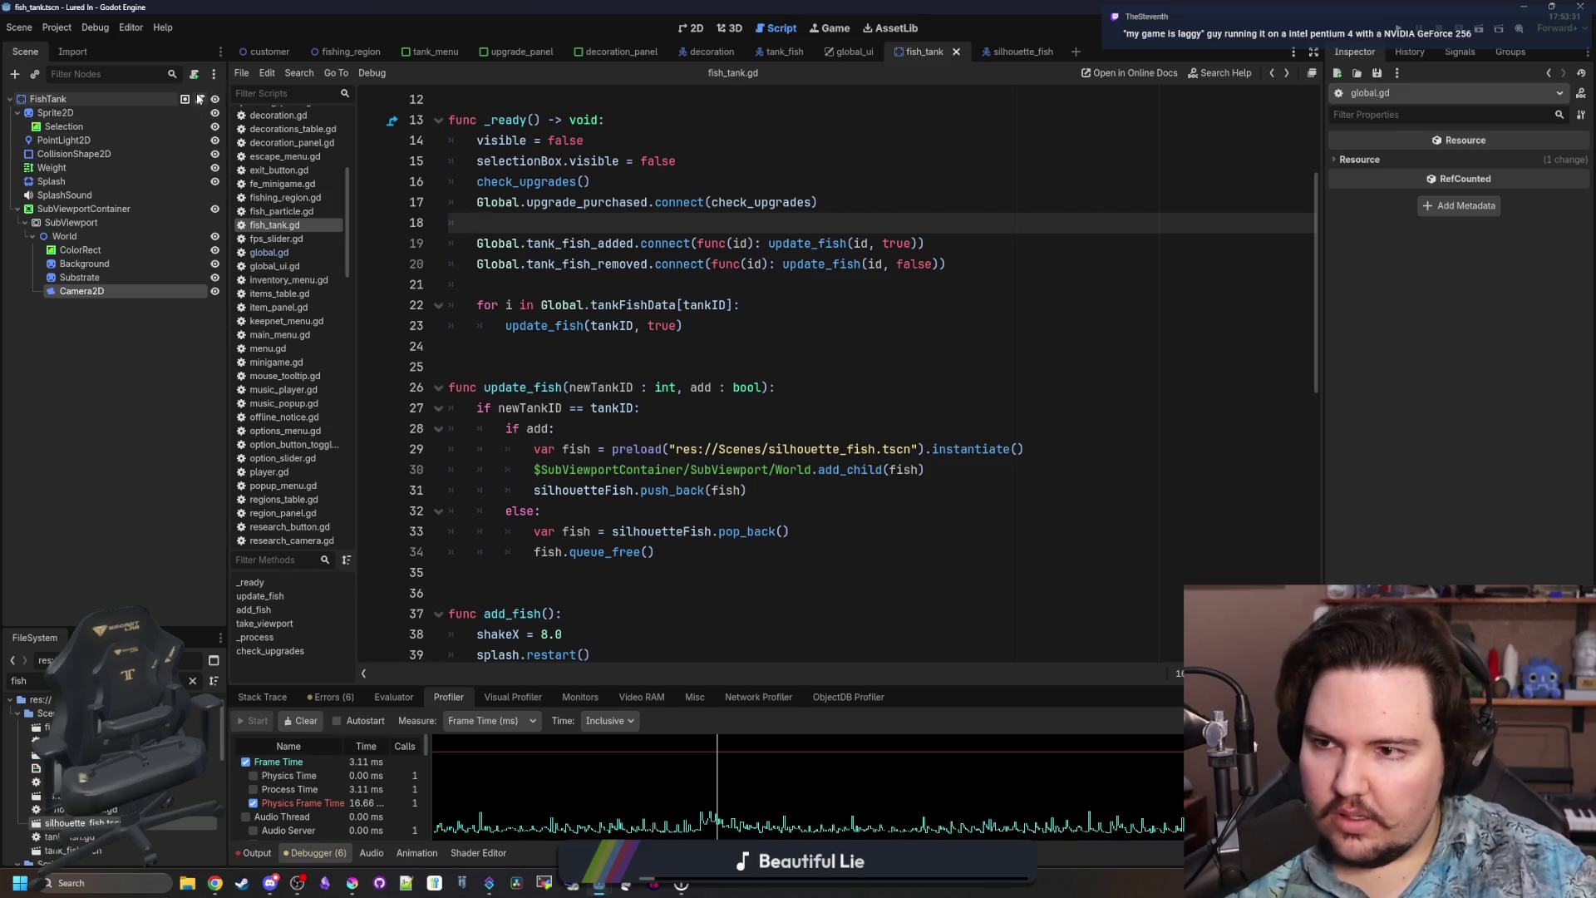
Open aquarium_cursor.gd via the 'aquar' filter and change its emitted signal to tank_fish_added.
left_click(408, 54)
left_click(348, 52)
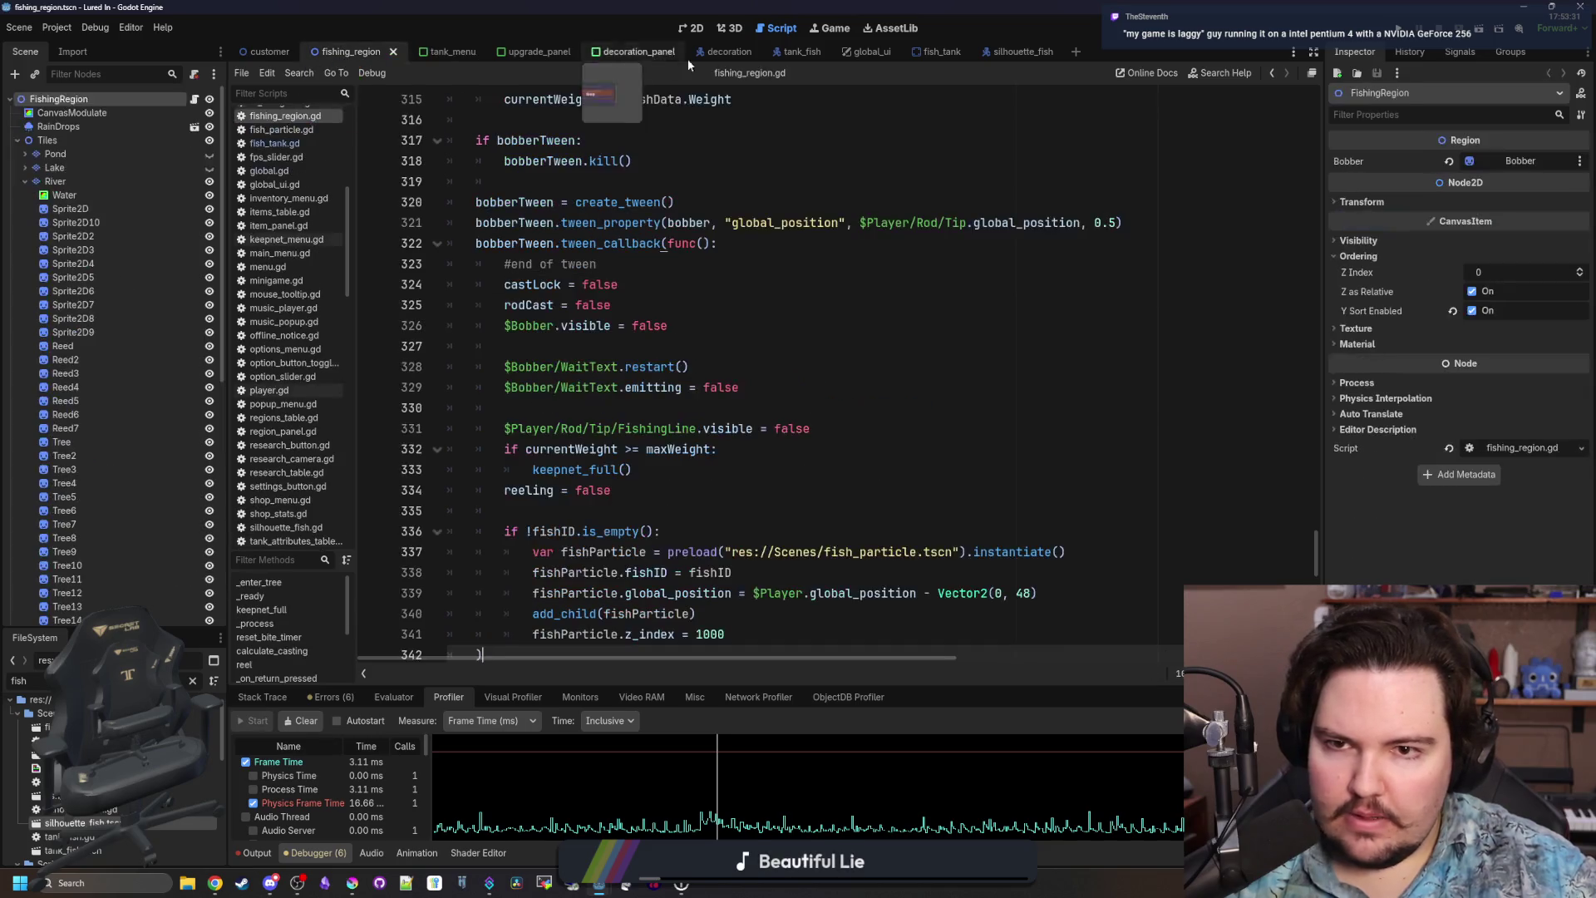
left_click(193, 681)
type("aquar")
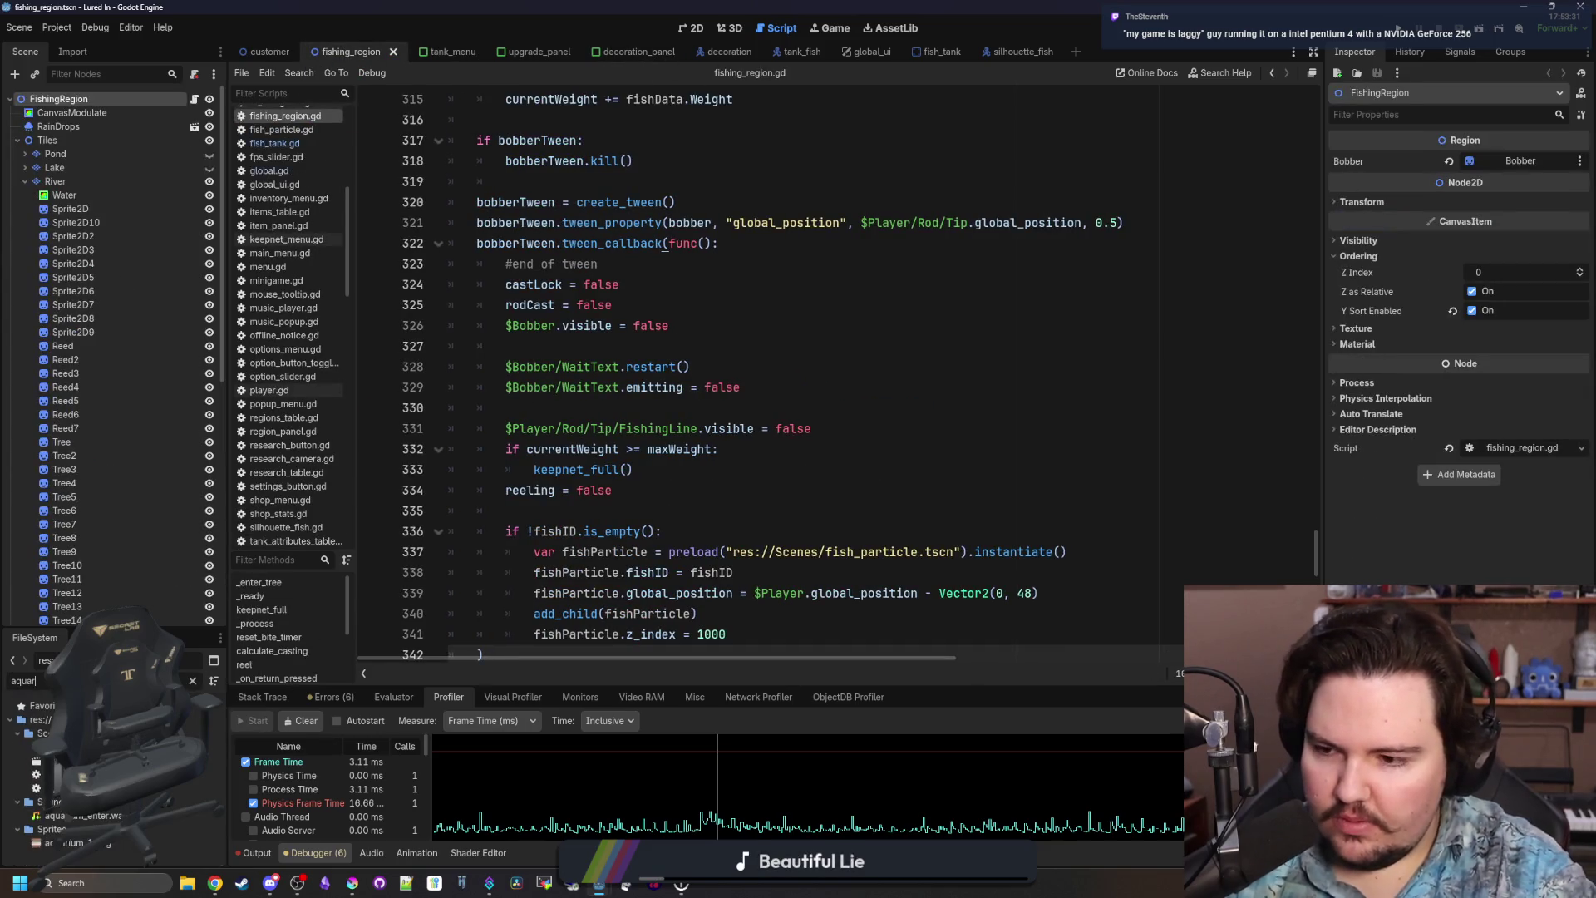
double_click(83, 747)
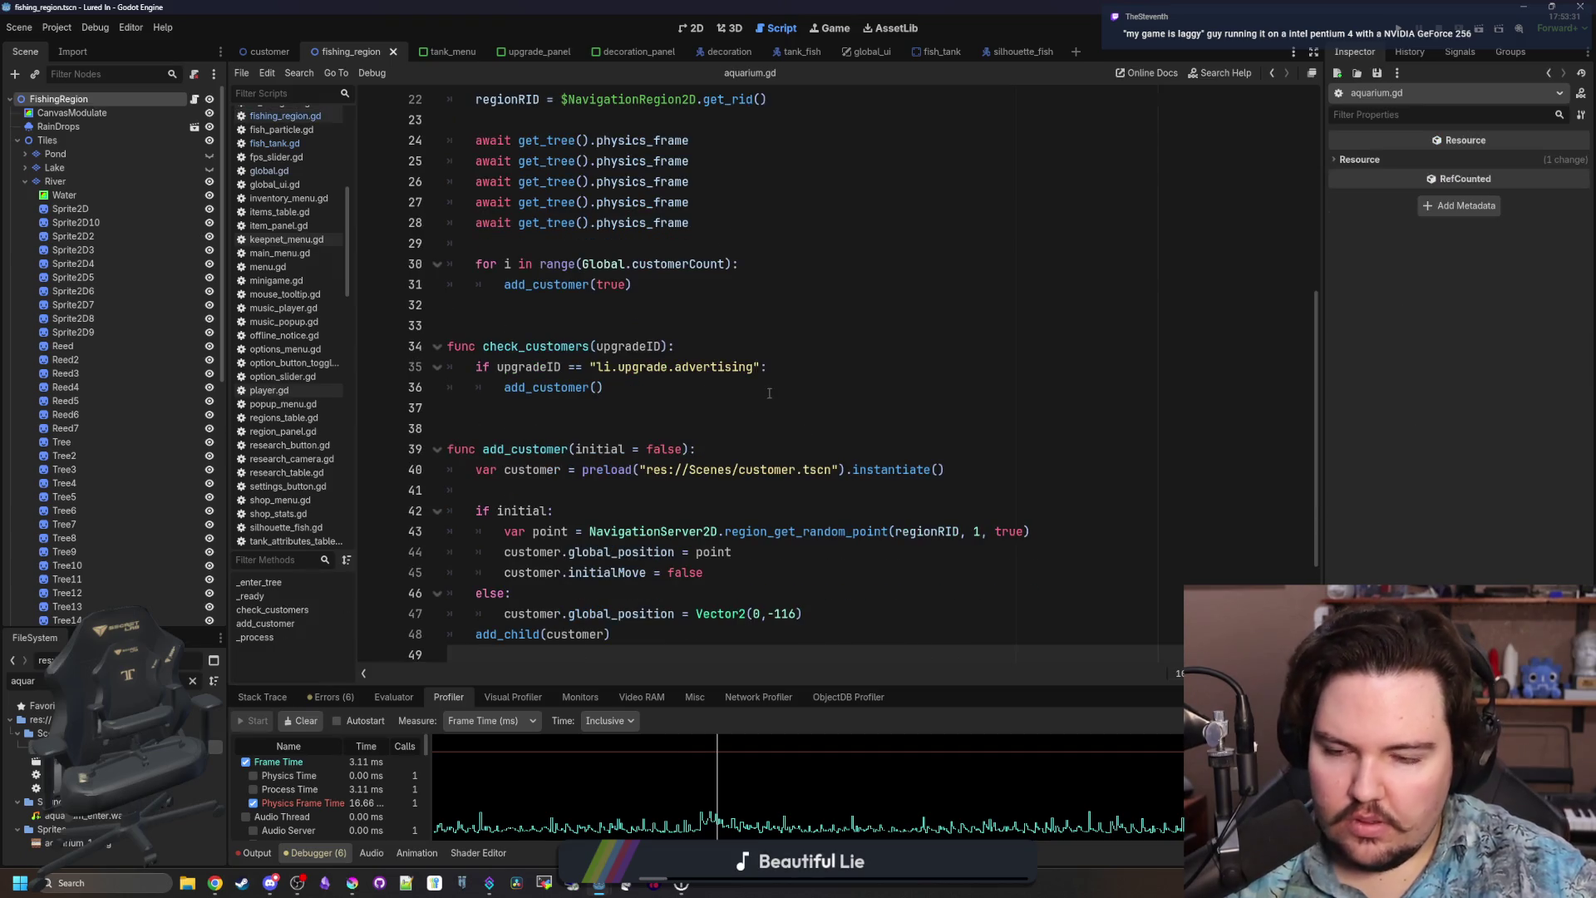
scroll(588, 409, "down", 1)
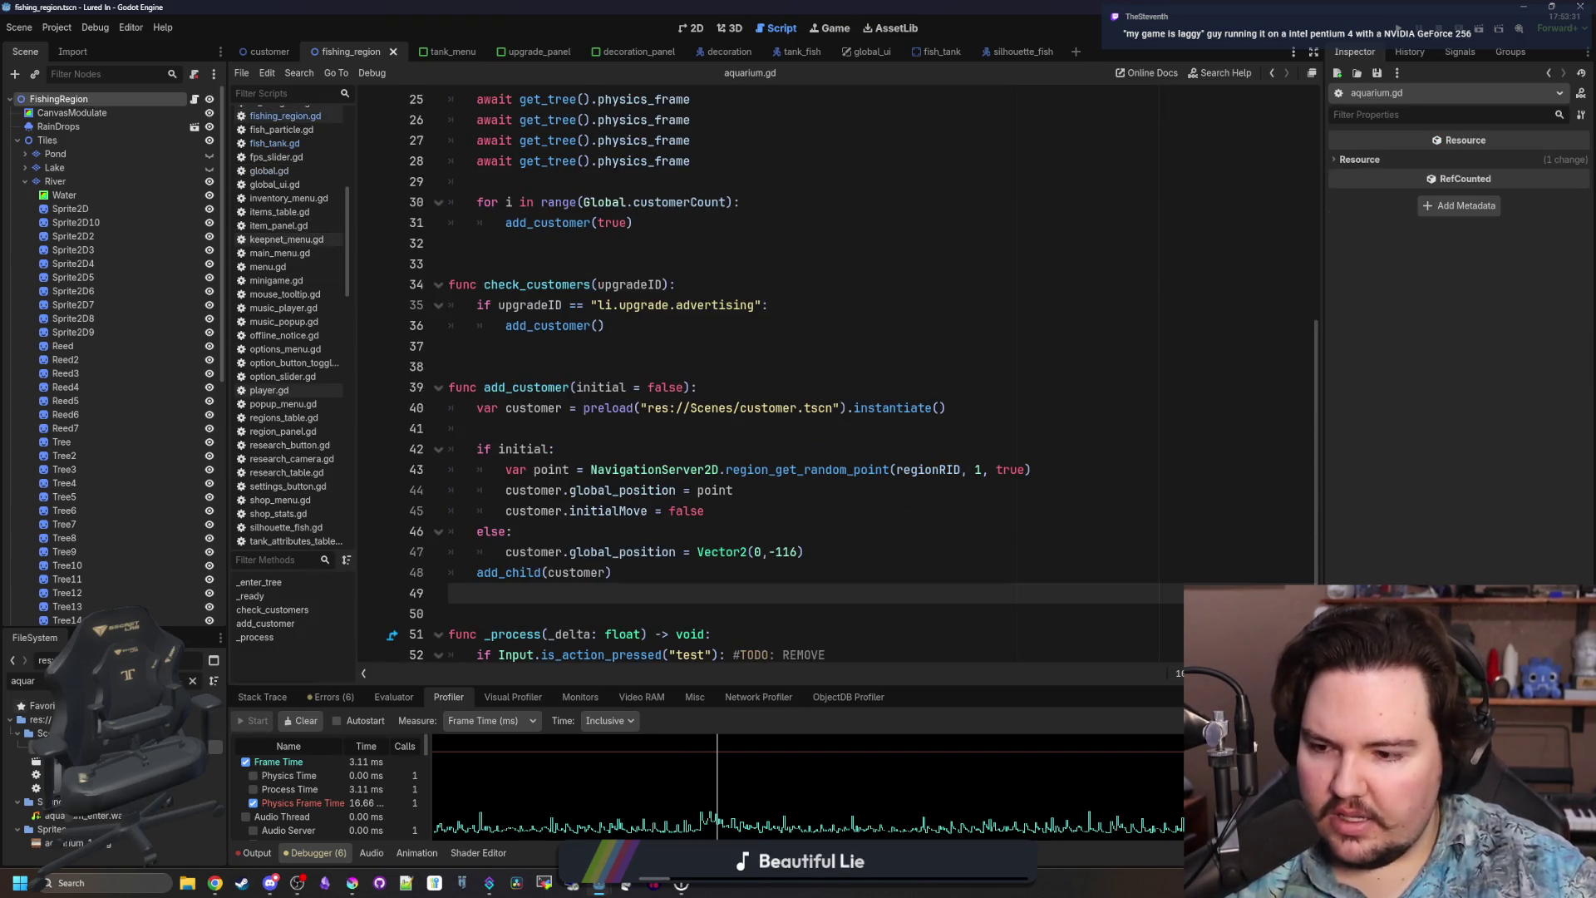
double_click(83, 788)
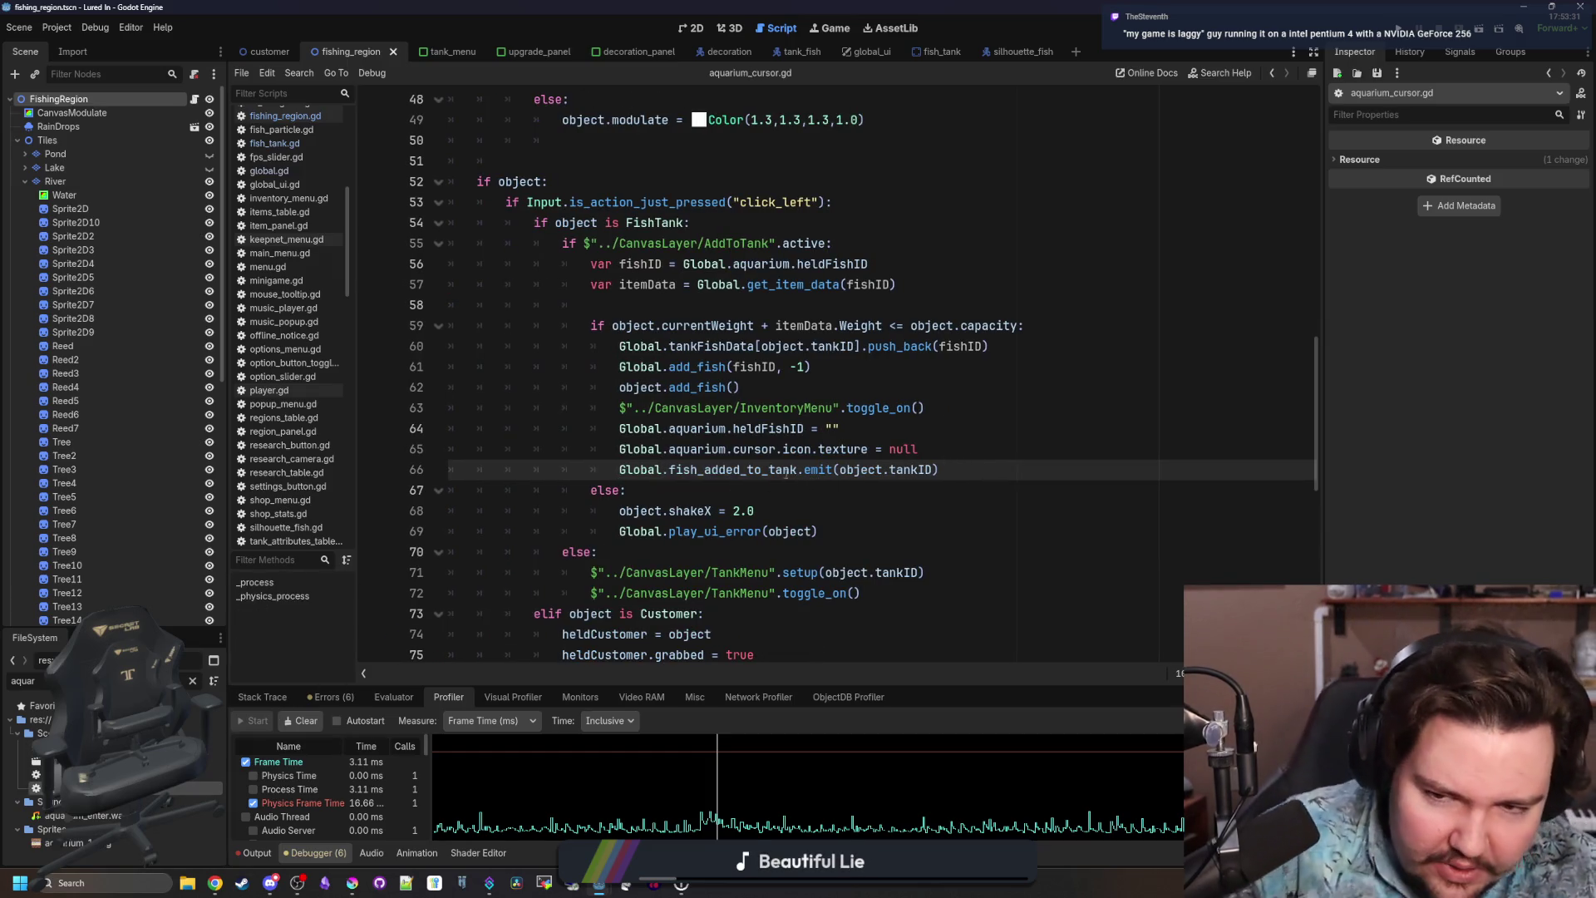
double_click(763, 470)
type("tank_fish_added")
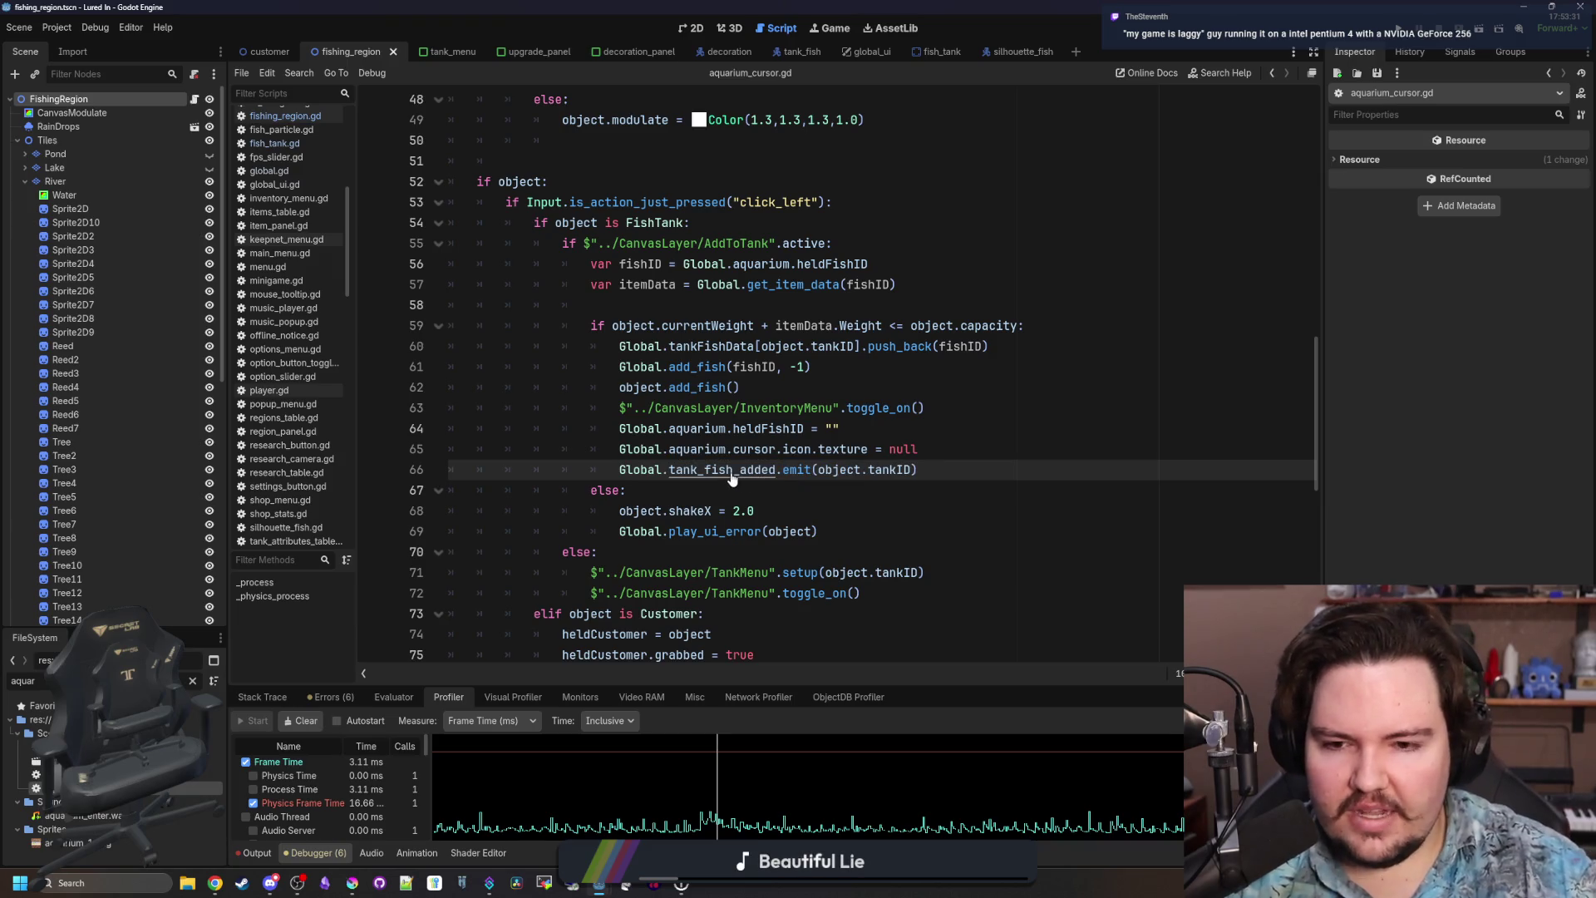
left_click_drag(943, 479, 616, 473)
Paste the emit line after queue_free() in tank_menu.gd's return handler, renamed to tank_fish_removed.
left_click(648, 485)
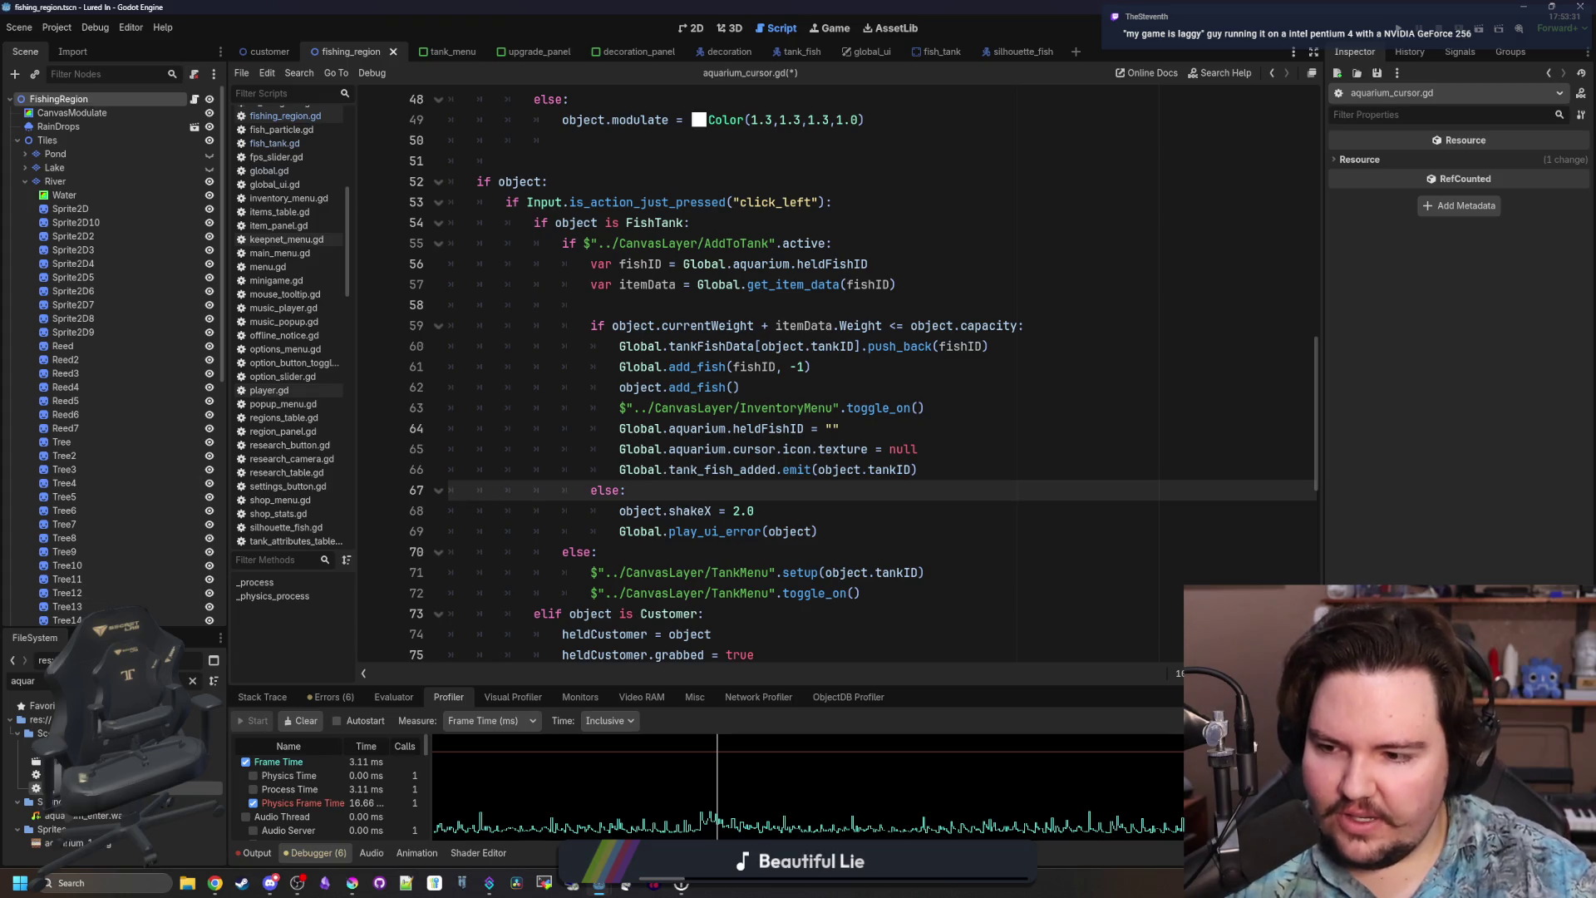
left_click(447, 55)
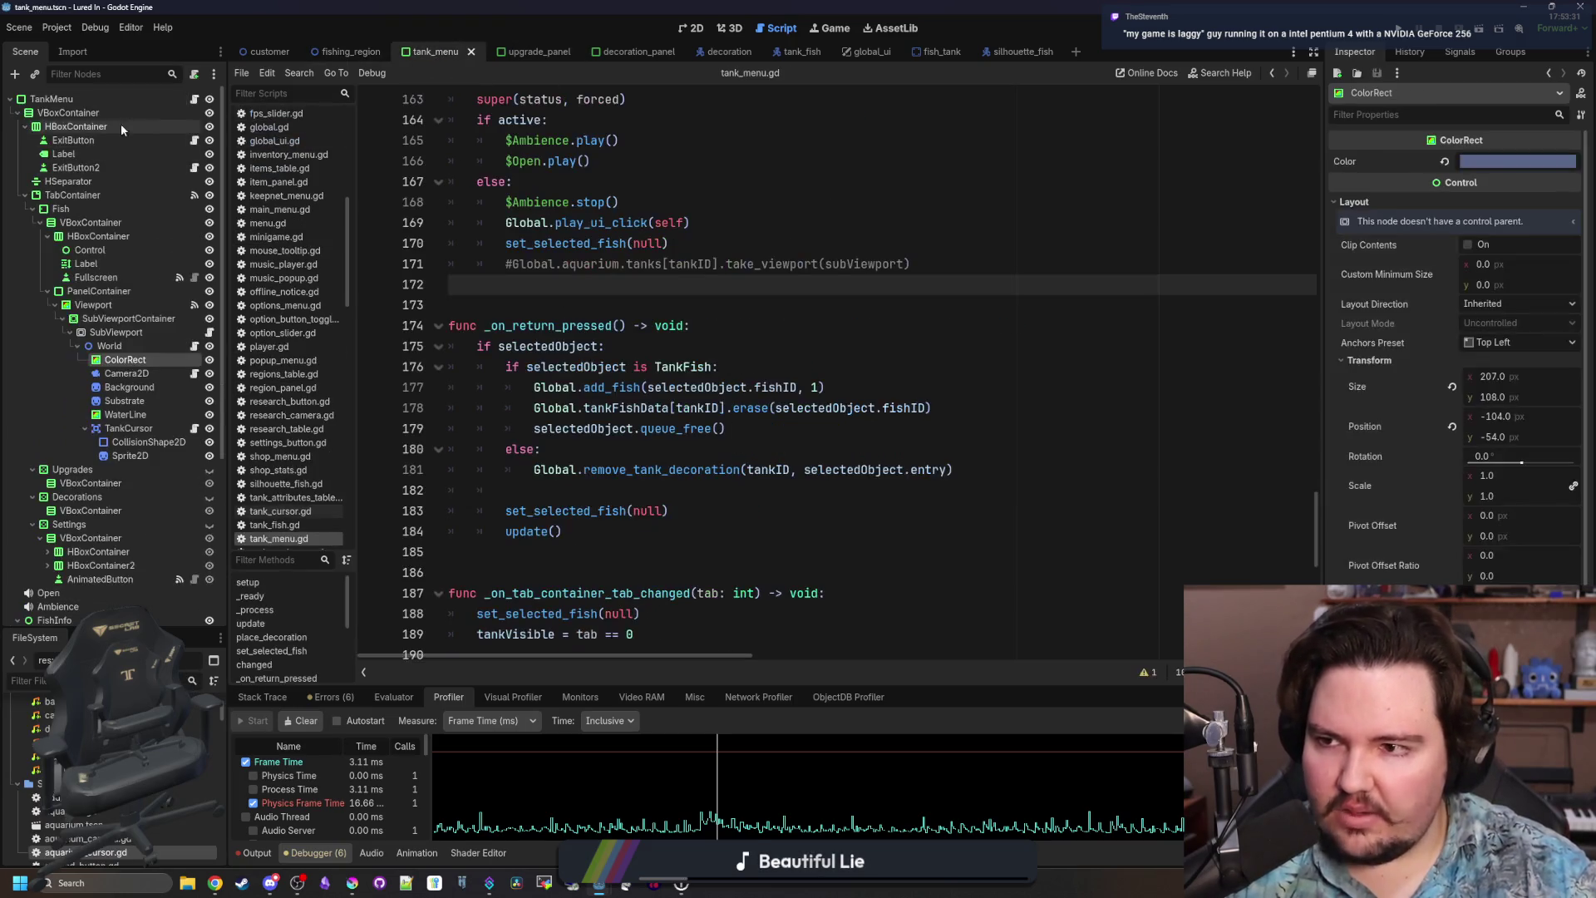
scroll(643, 275, "down", 10)
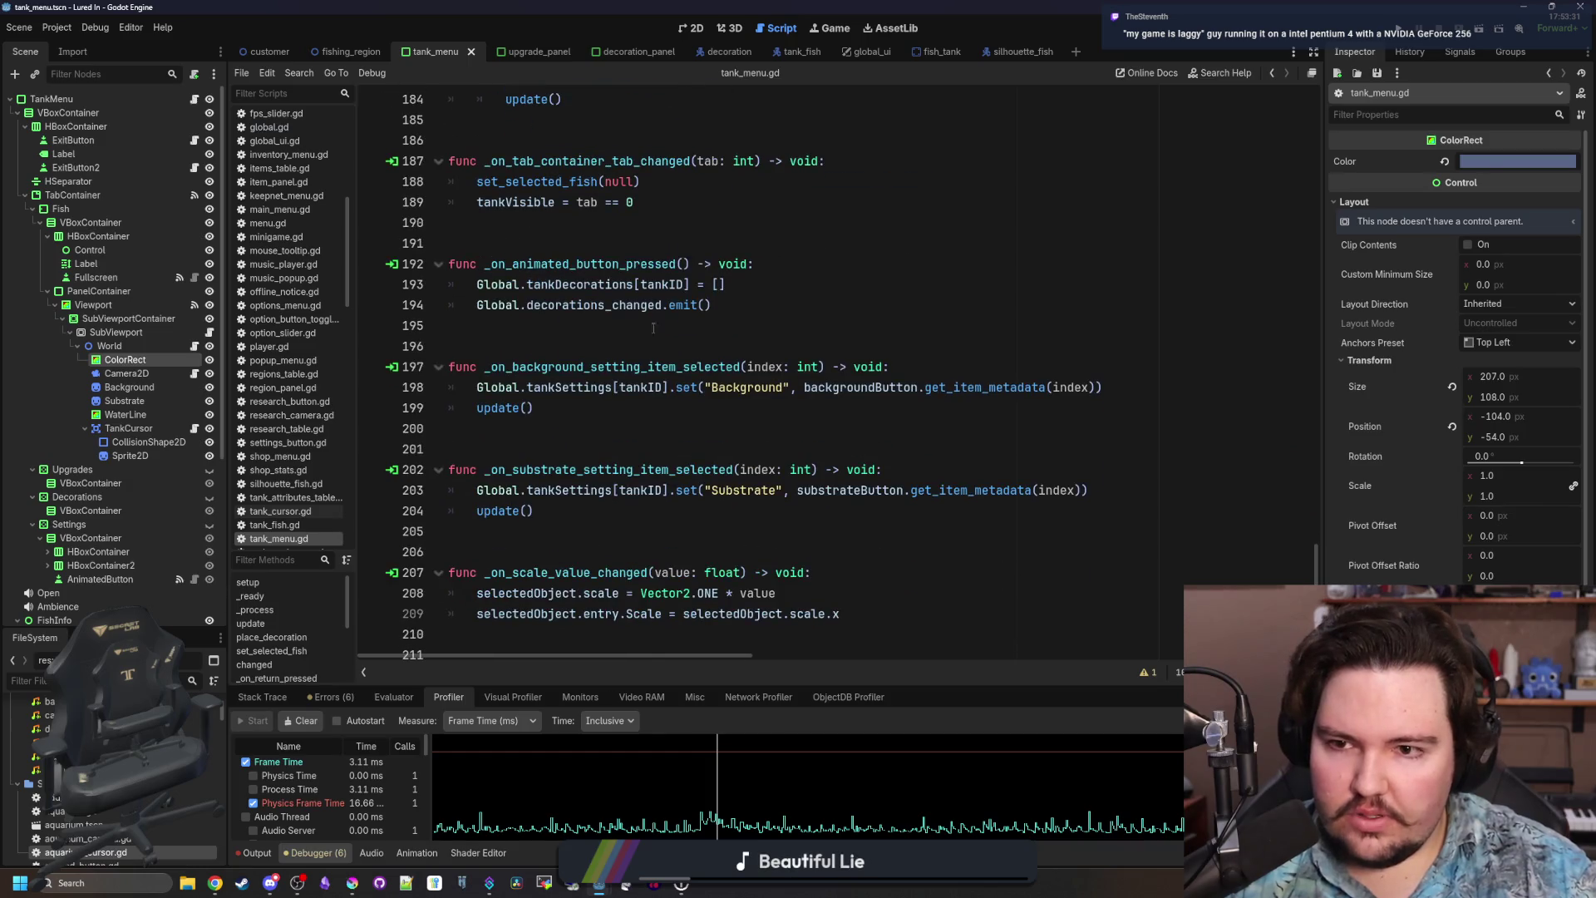
scroll(653, 537, "up", 12)
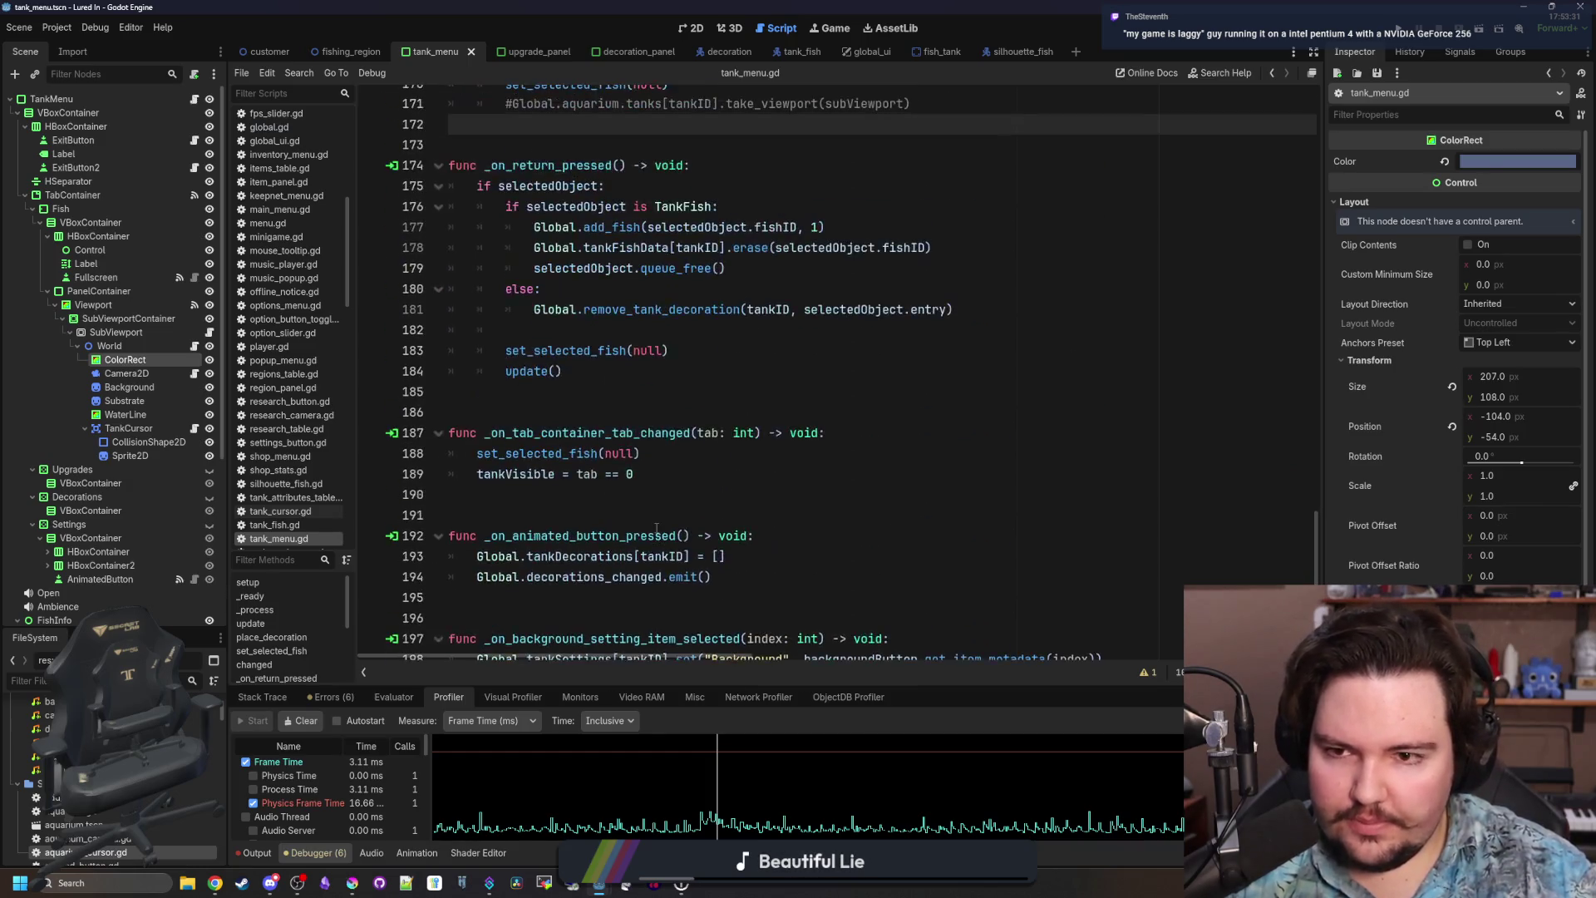
left_click(702, 524)
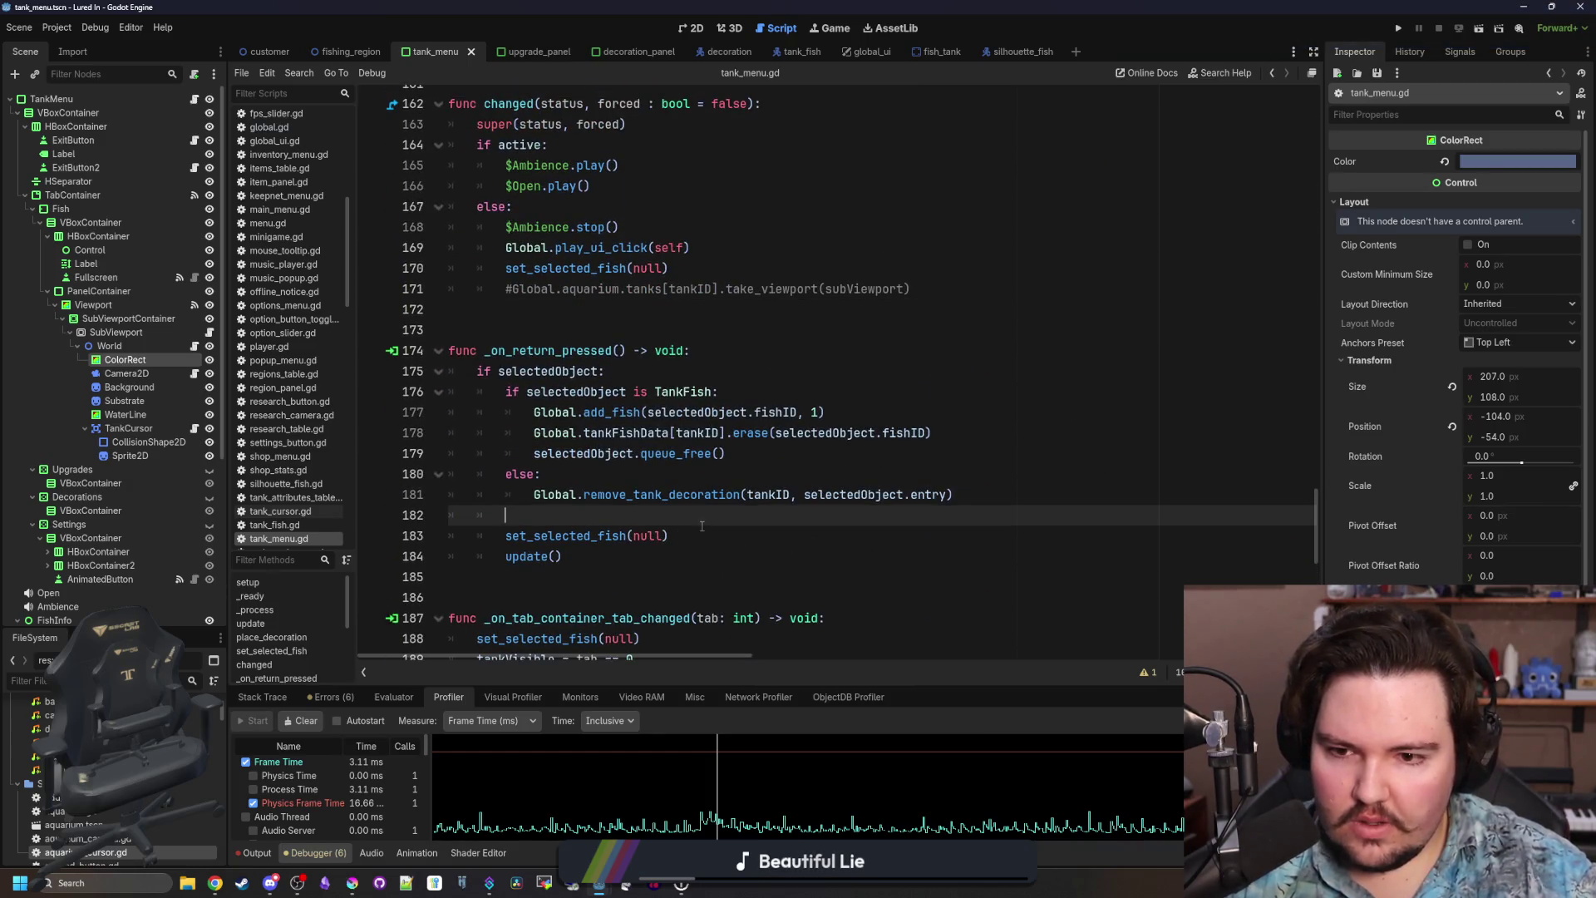
left_click(765, 453)
left_click_drag(749, 449, 421, 411)
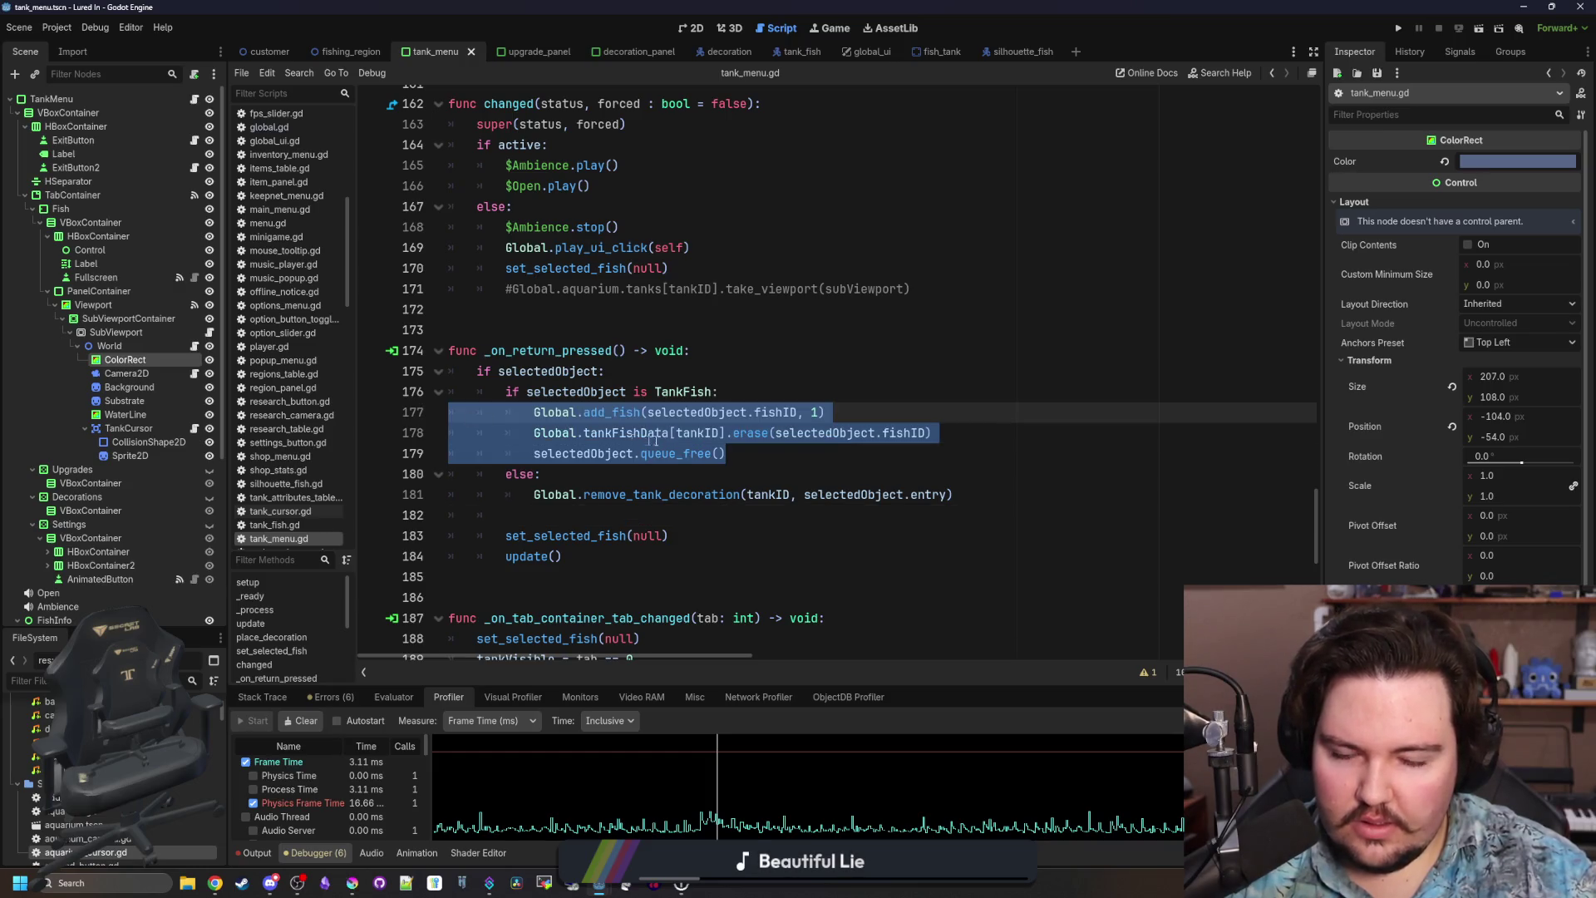
left_click(739, 448)
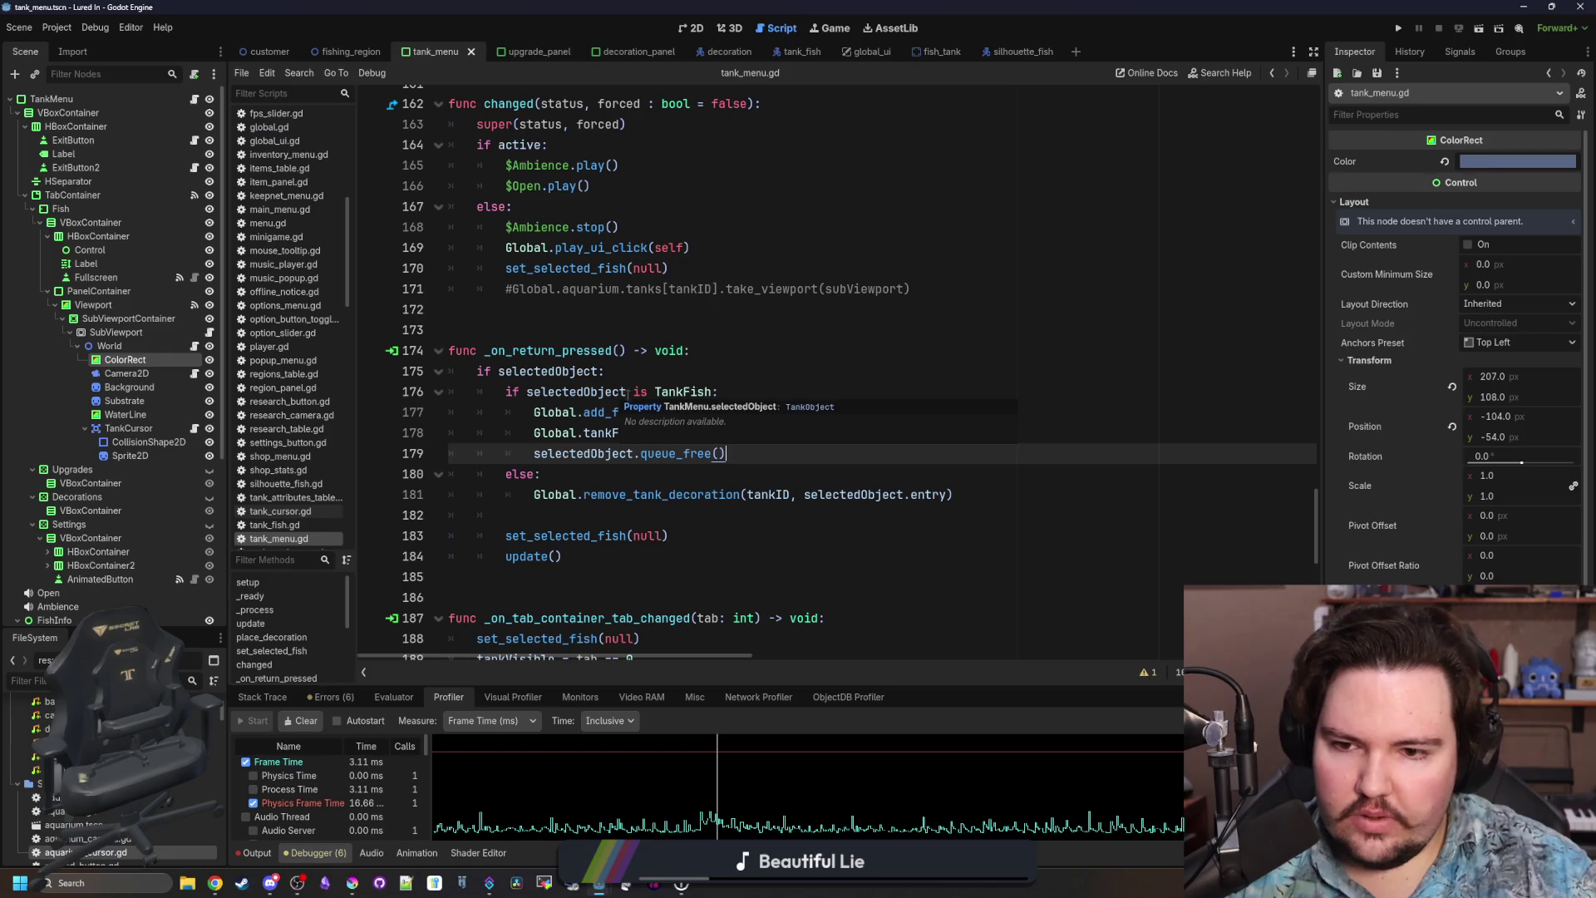
left_click(725, 387)
left_click_drag(568, 412, 828, 412)
left_click(907, 448)
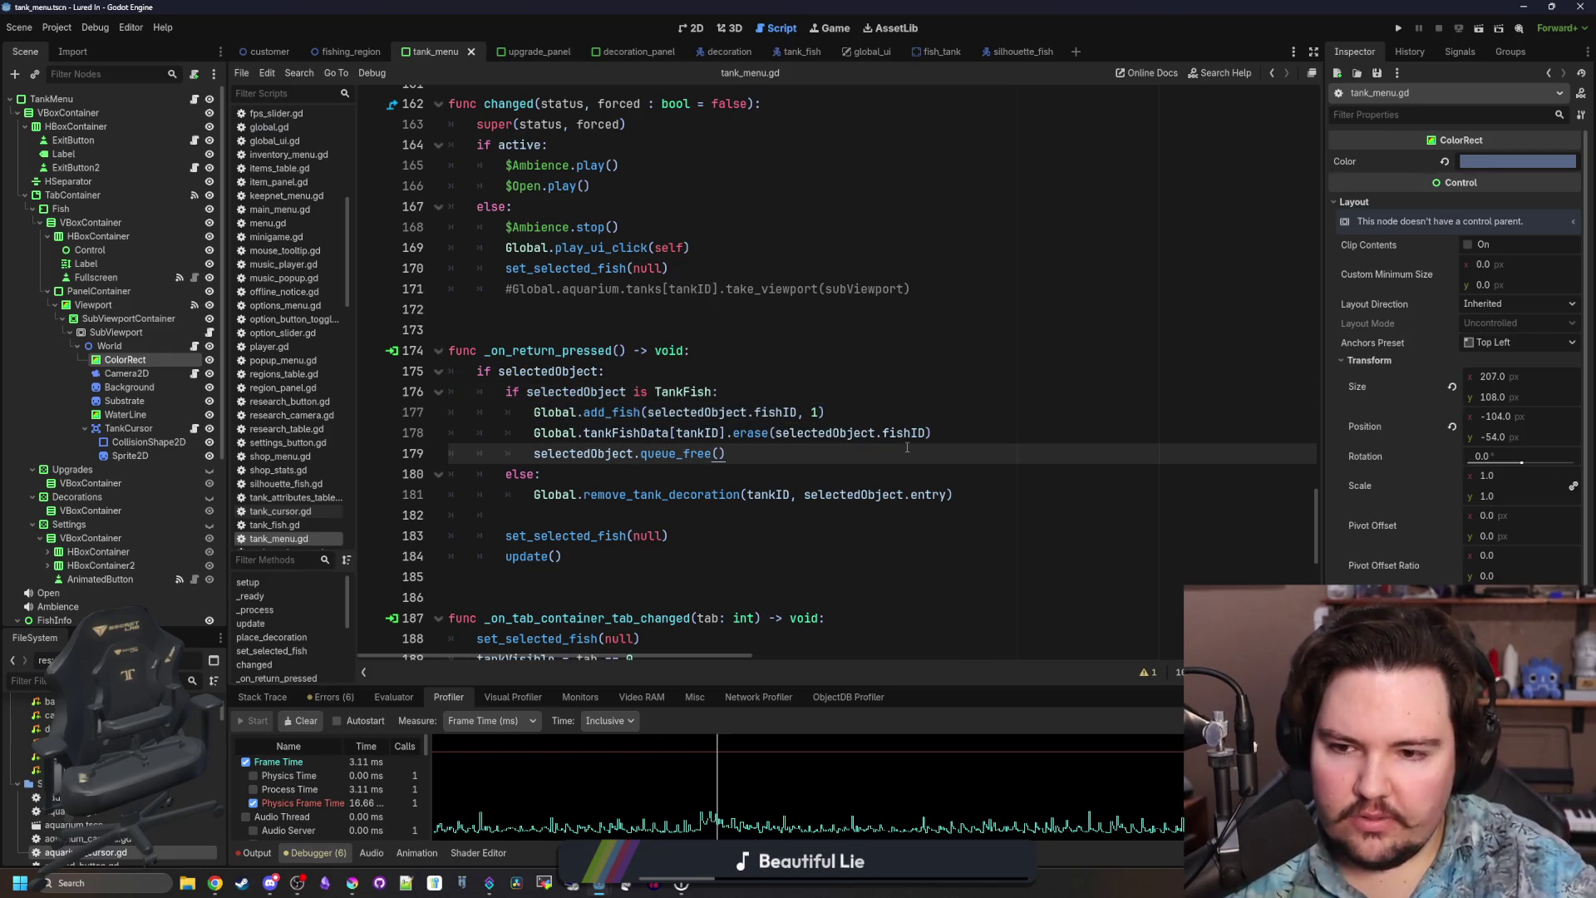
key("Return")
type("Global.tank_fish_added.emit(object.tankID)")
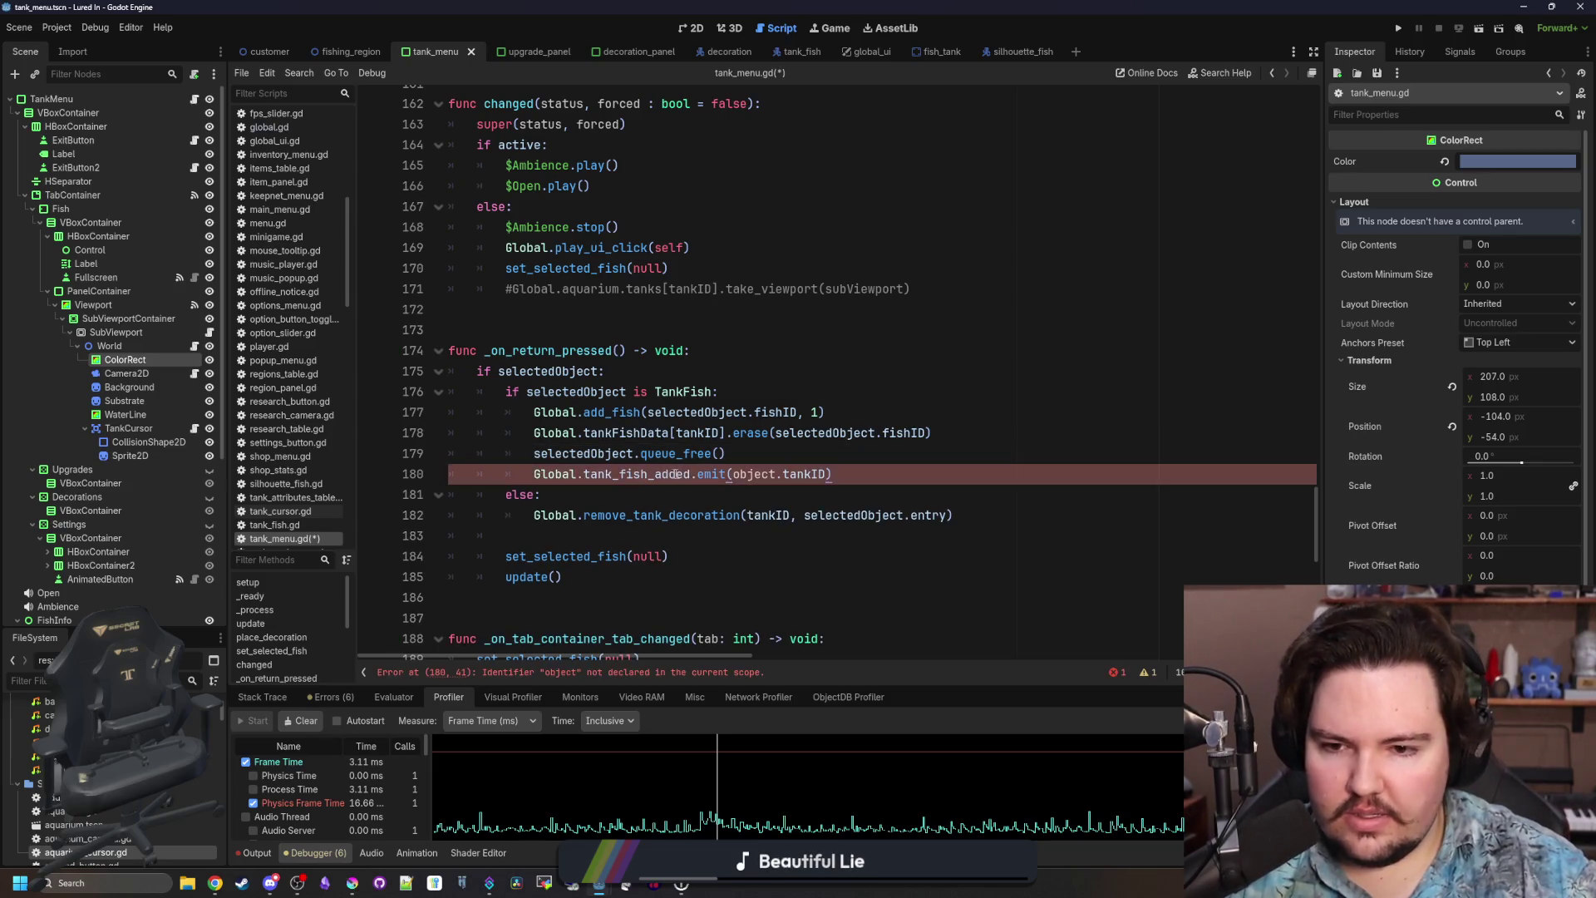
type("removed")
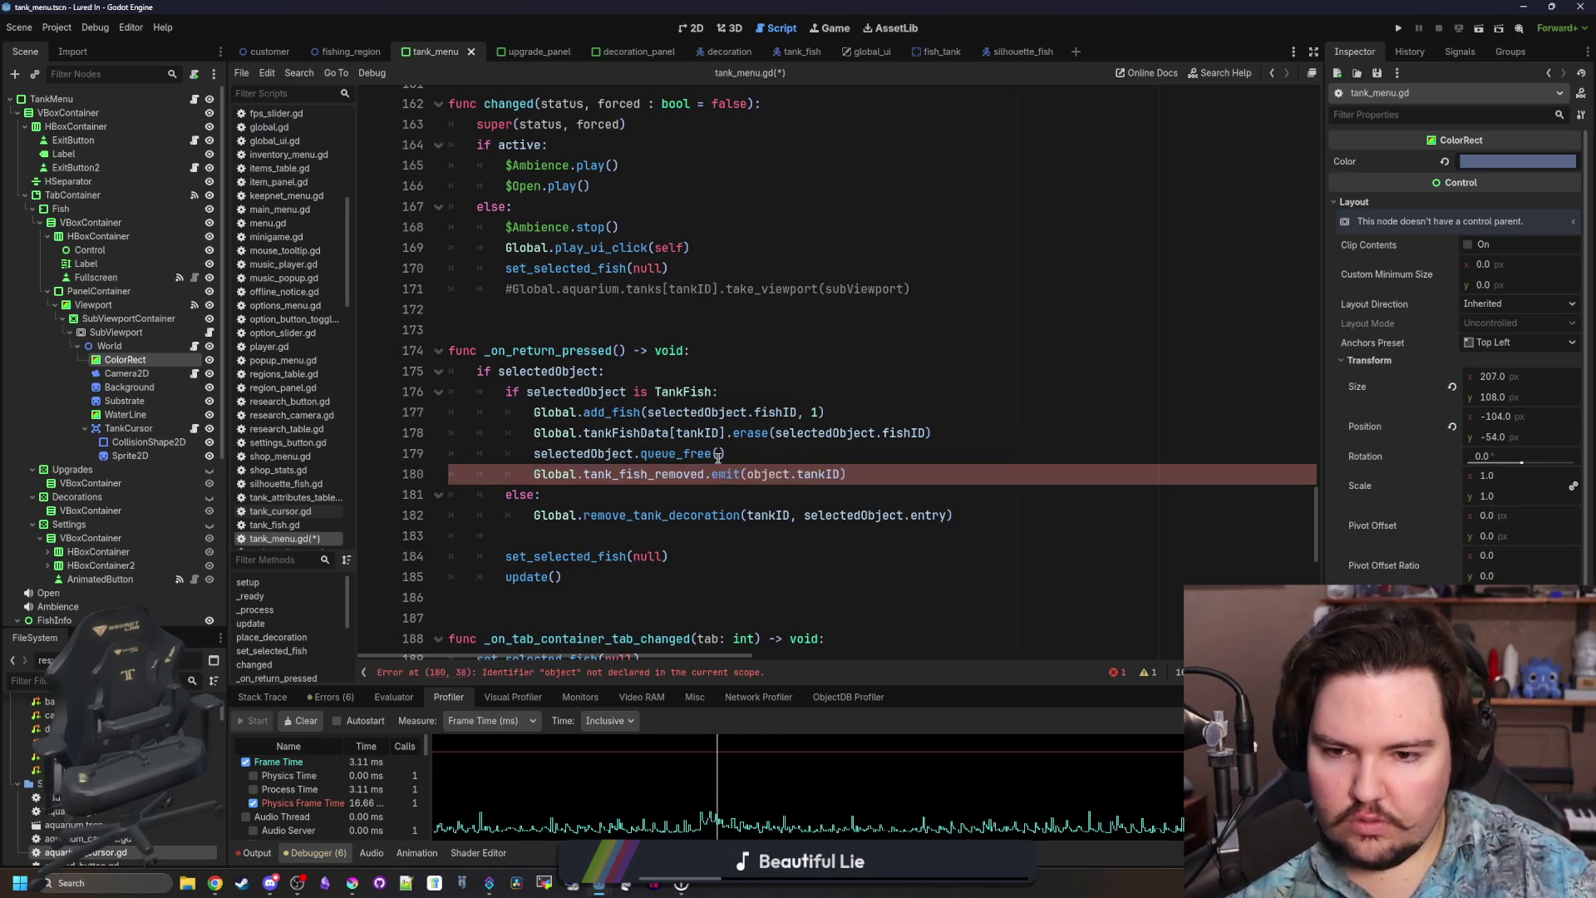
Change the emitted argument to tankID and save to launch the game.
left_click(767, 459)
key("Up")
key("Up")
key("Up")
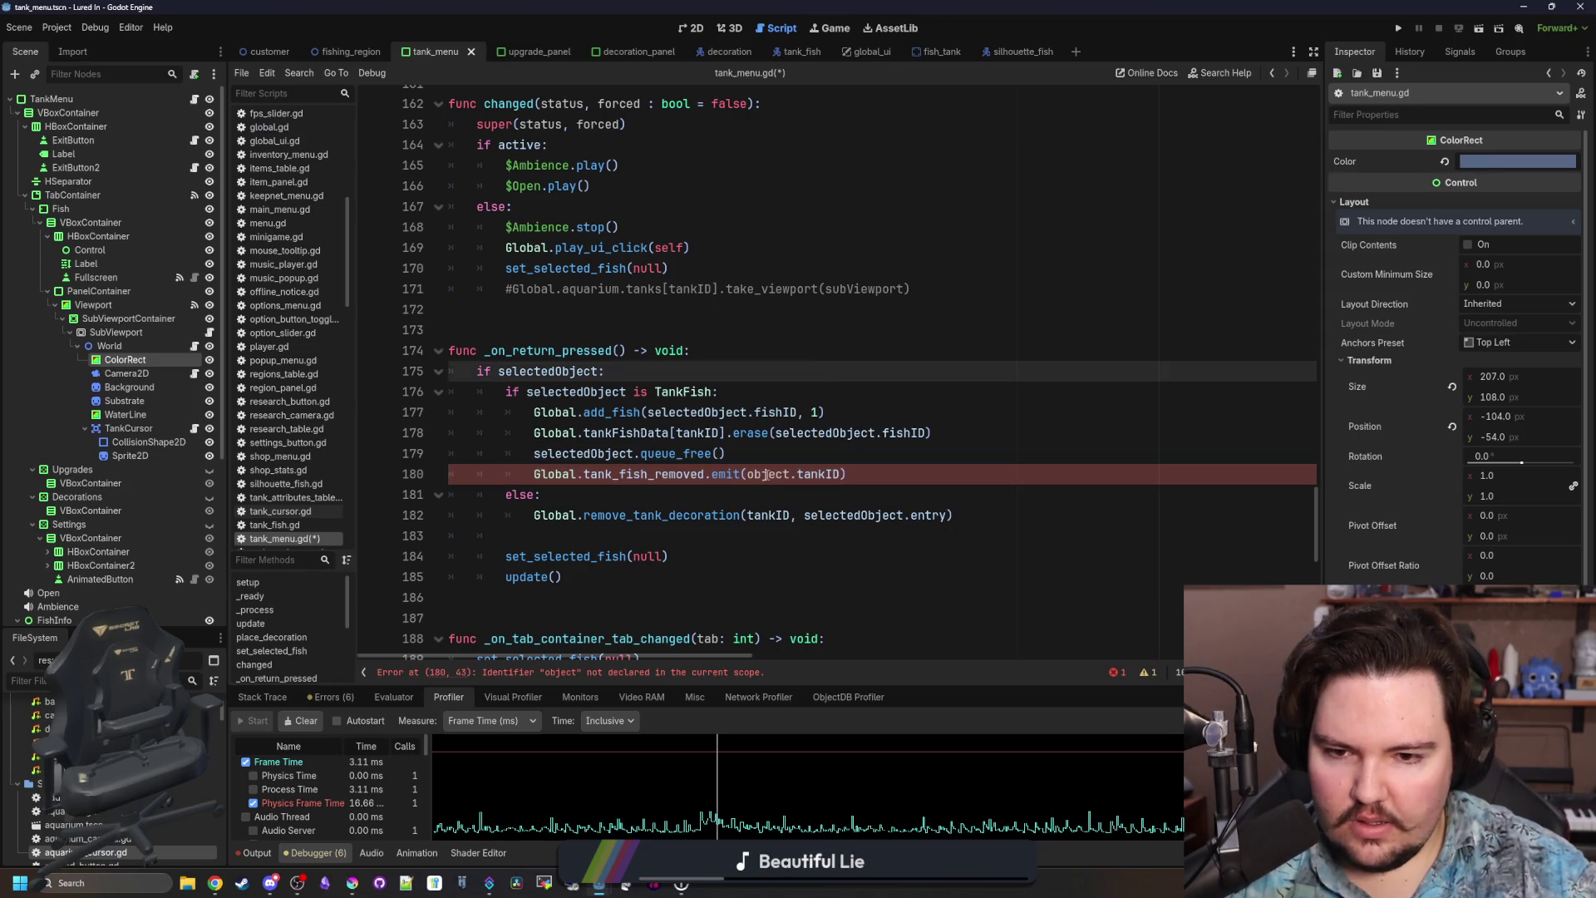
double_click(786, 473)
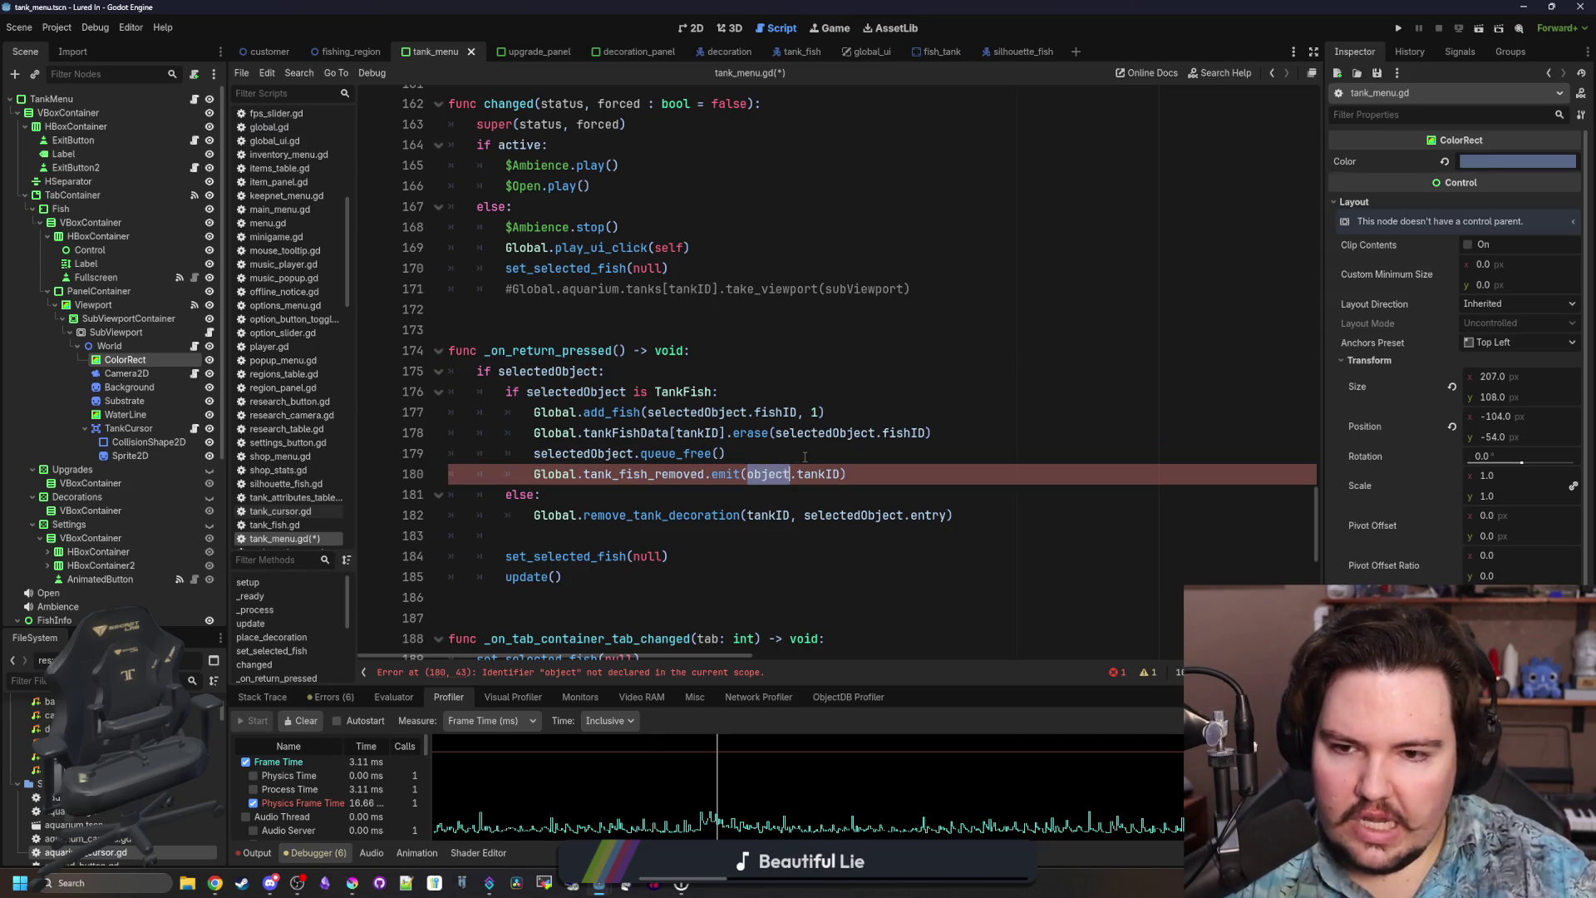
double_click(698, 413)
left_click(763, 475)
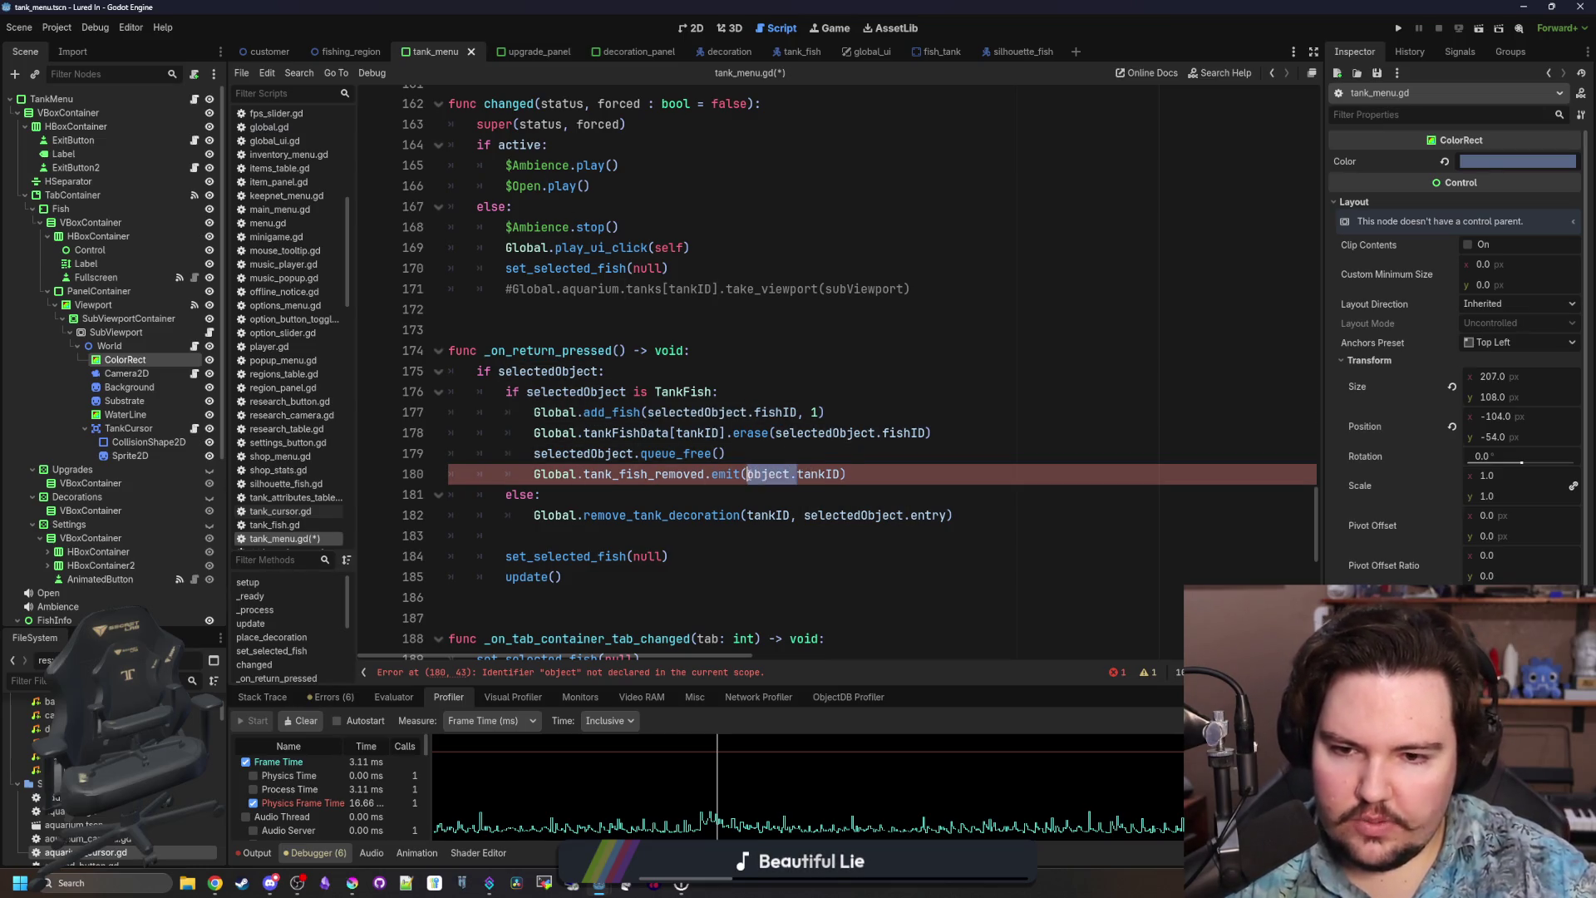
key("BackSpace")
key("ctrl+s")
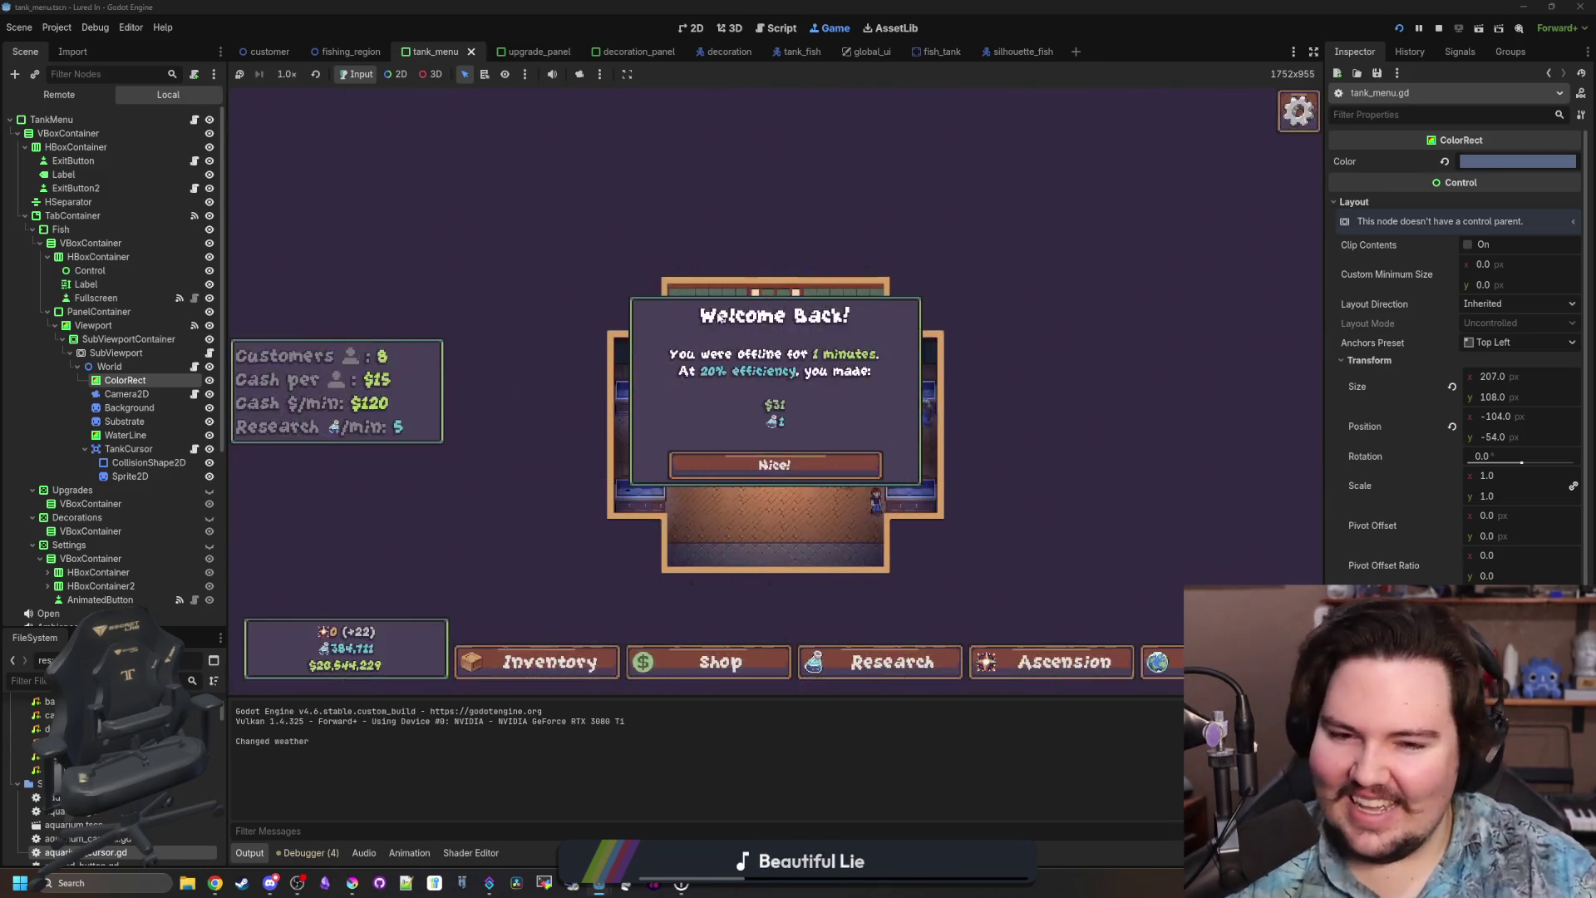
Dismiss the Welcome Back notice and return the largemouth bass from Fish Tank 3 to inventory.
left_click(770, 460)
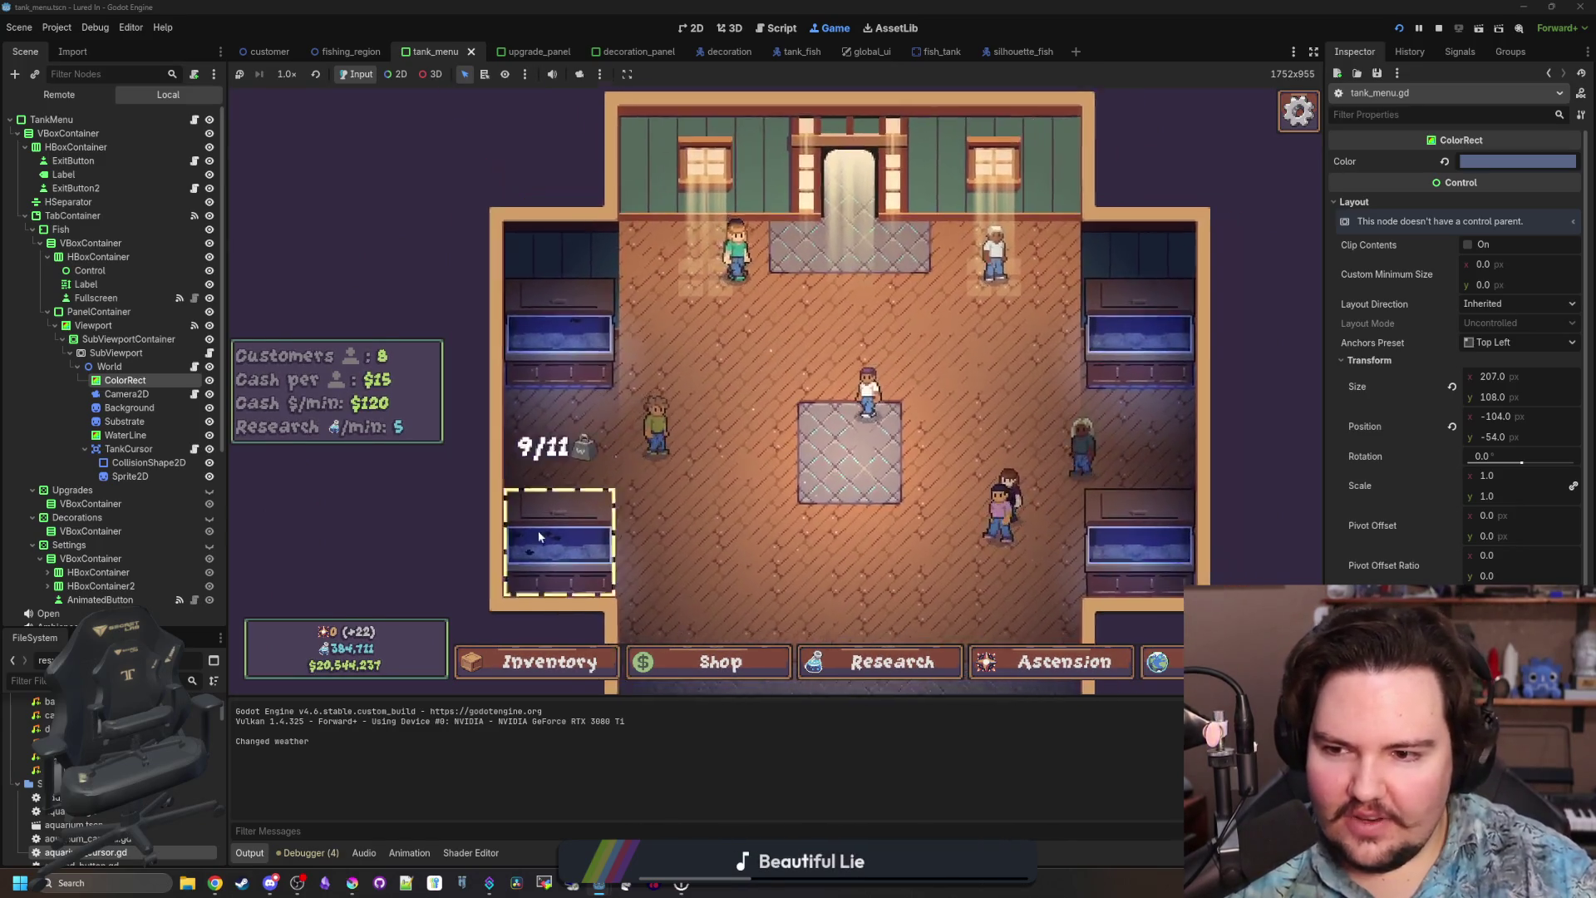
left_click(455, 268)
key("Escape")
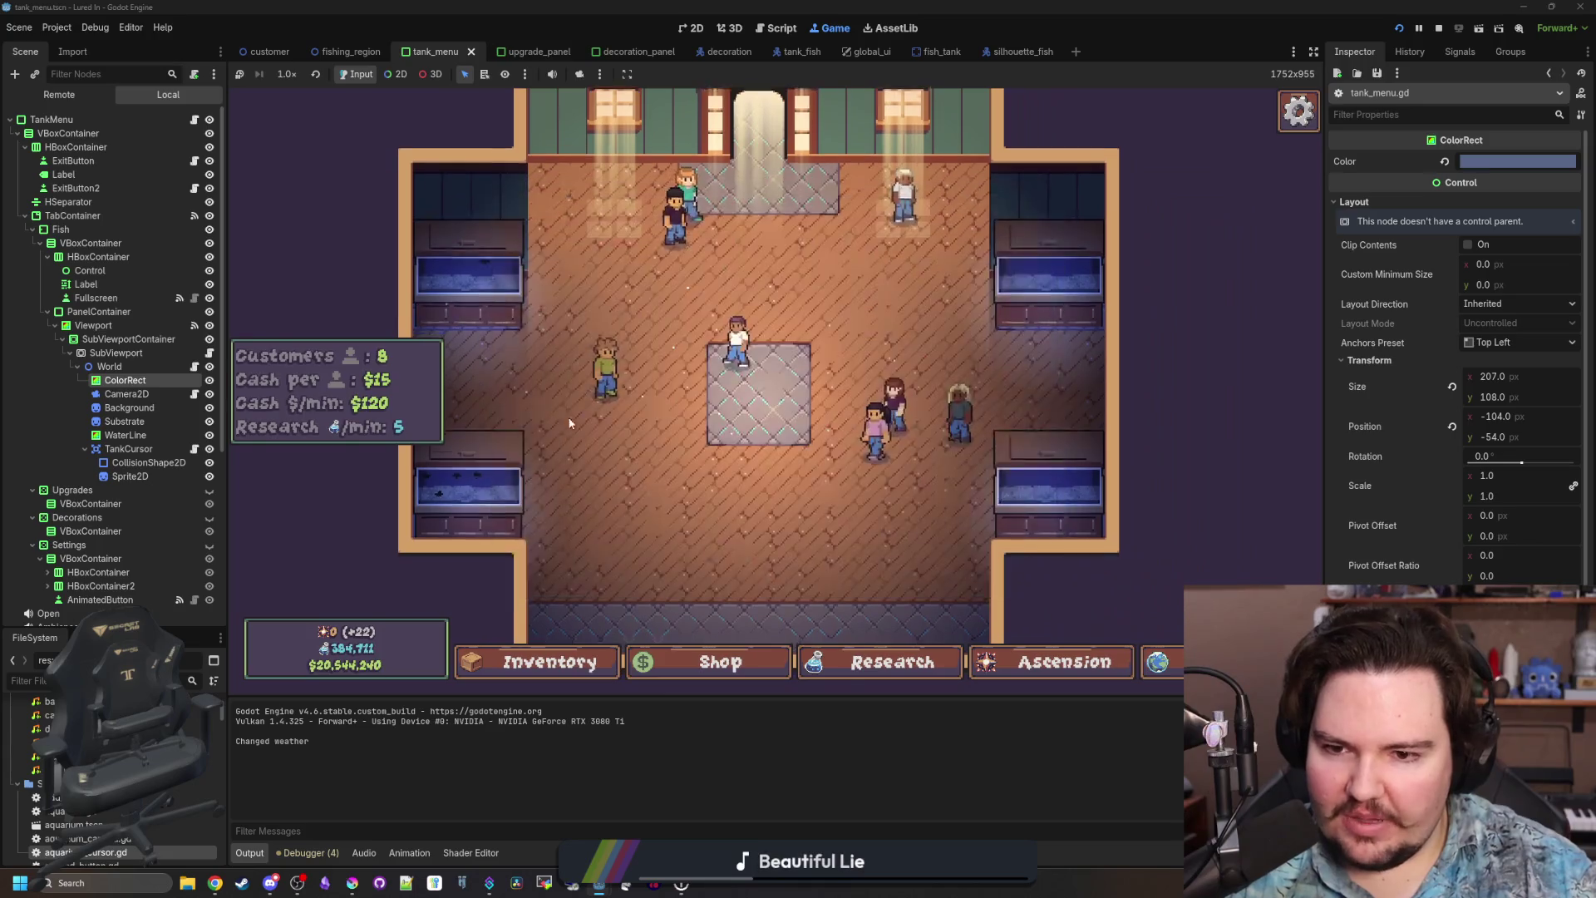
left_click(579, 672)
left_click(579, 671)
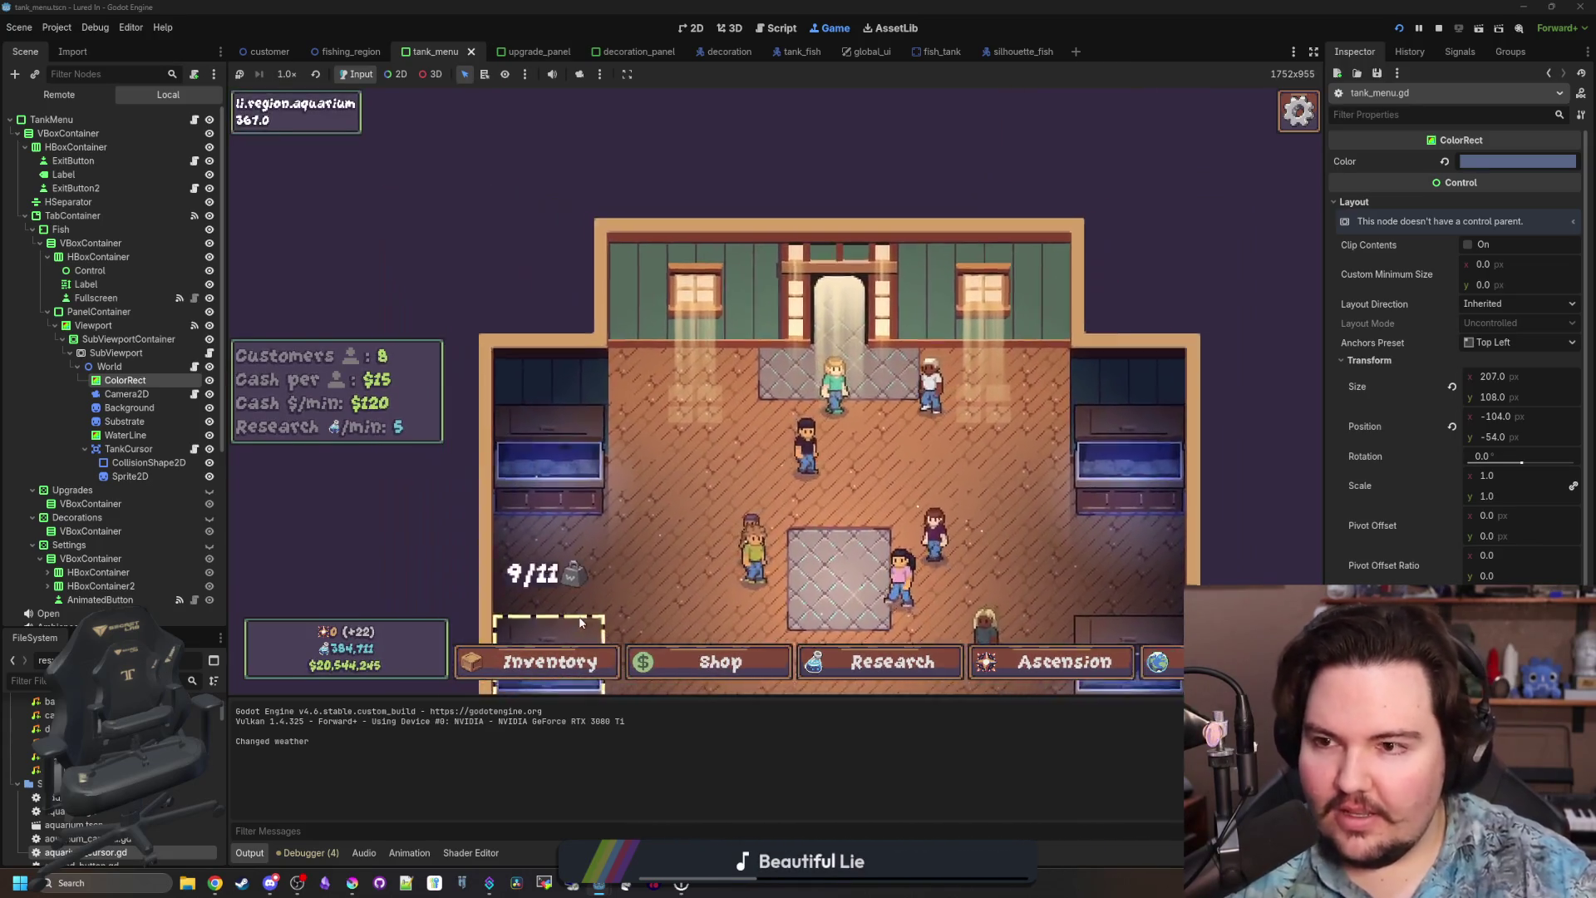
left_click(582, 519)
left_click(766, 397)
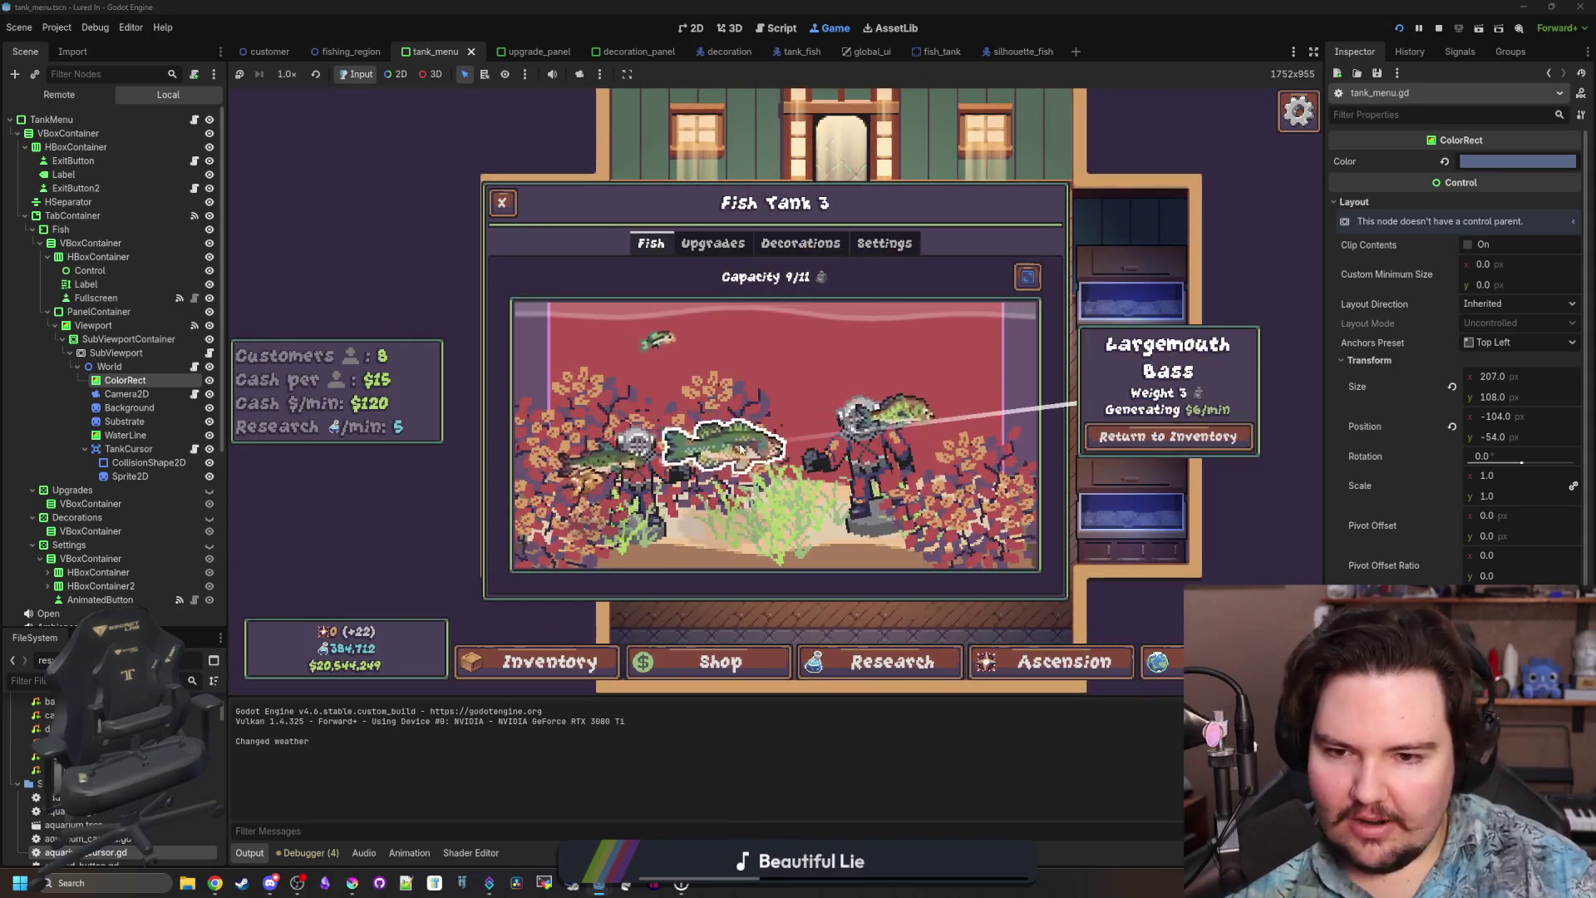
left_click(1161, 437)
key("Escape")
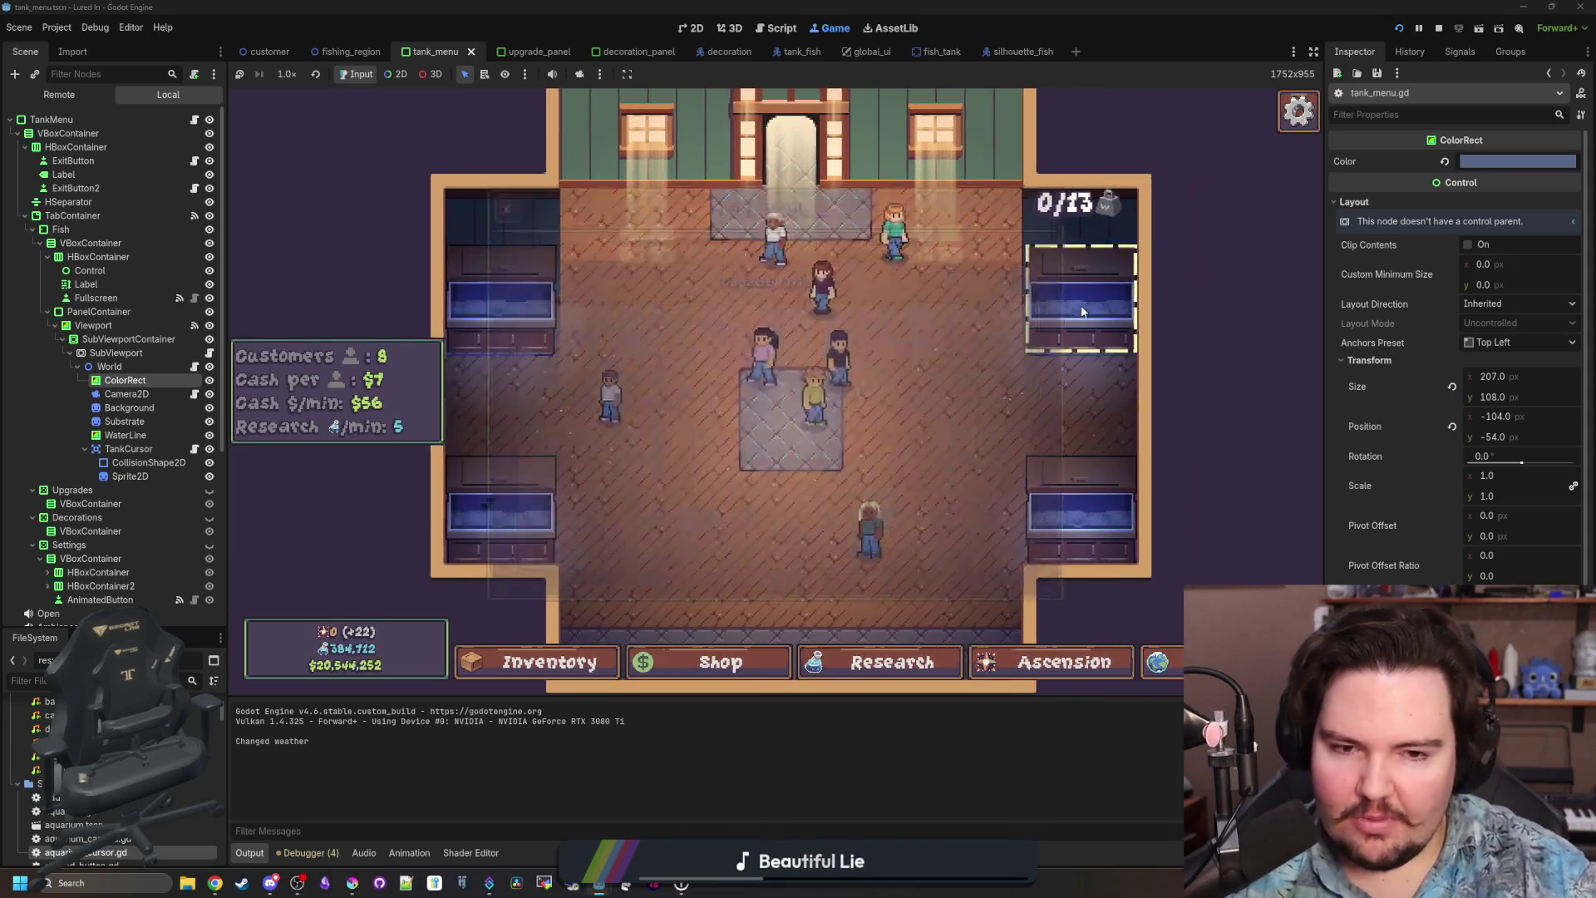
left_click(582, 519)
key("Escape")
Move the bass and the carp from inventory into the top-right tank.
left_click(620, 665)
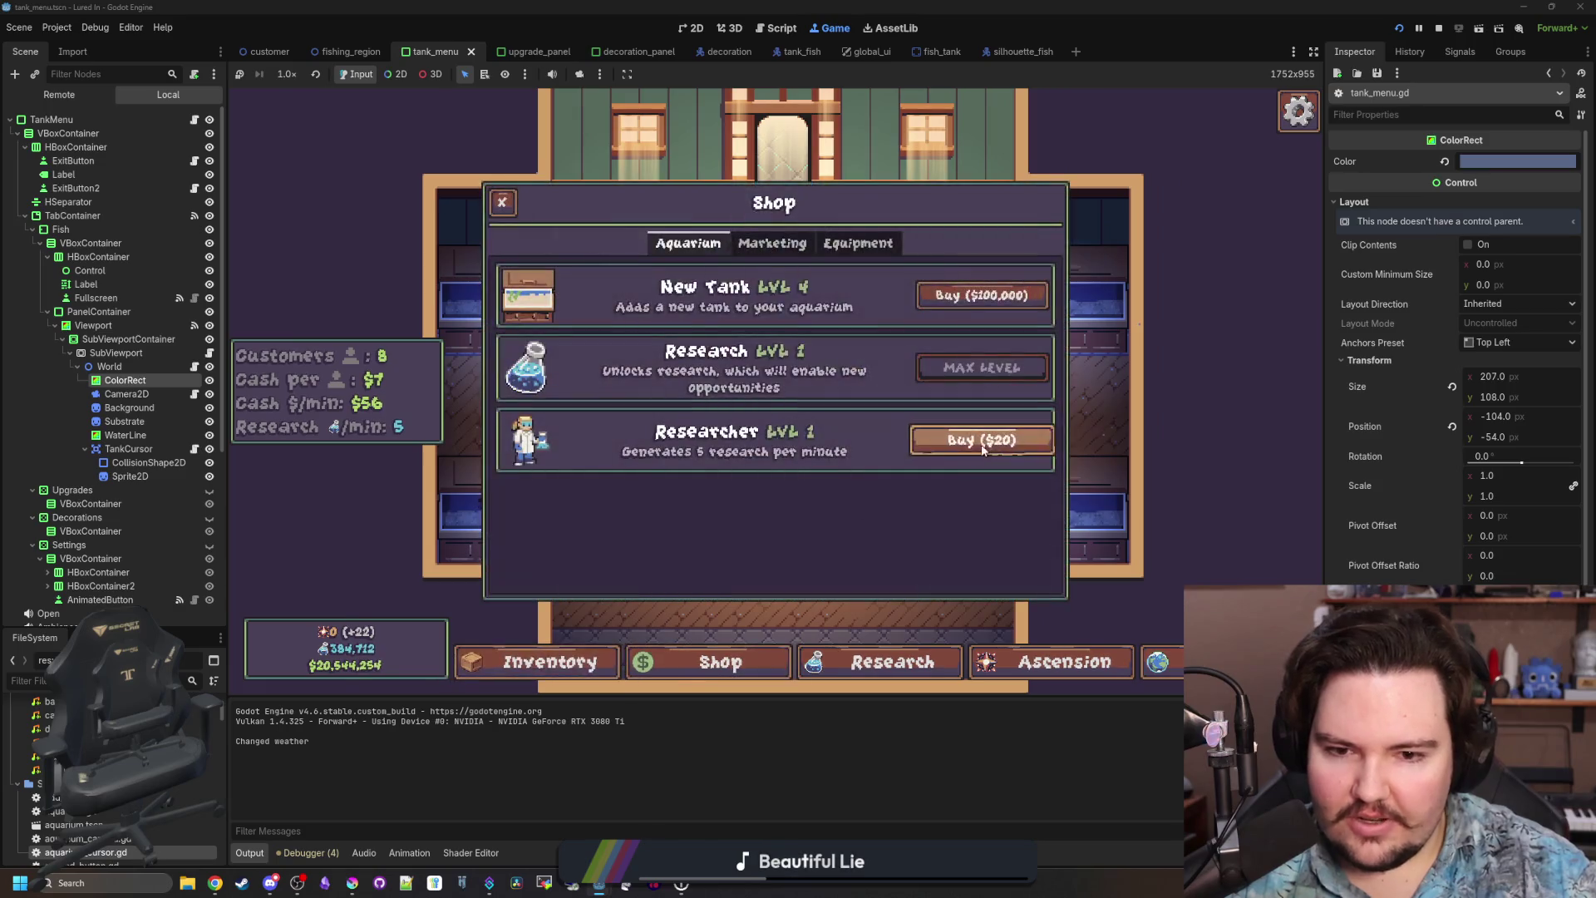
key("Escape")
key("i")
left_click(1002, 486)
left_click(1081, 299)
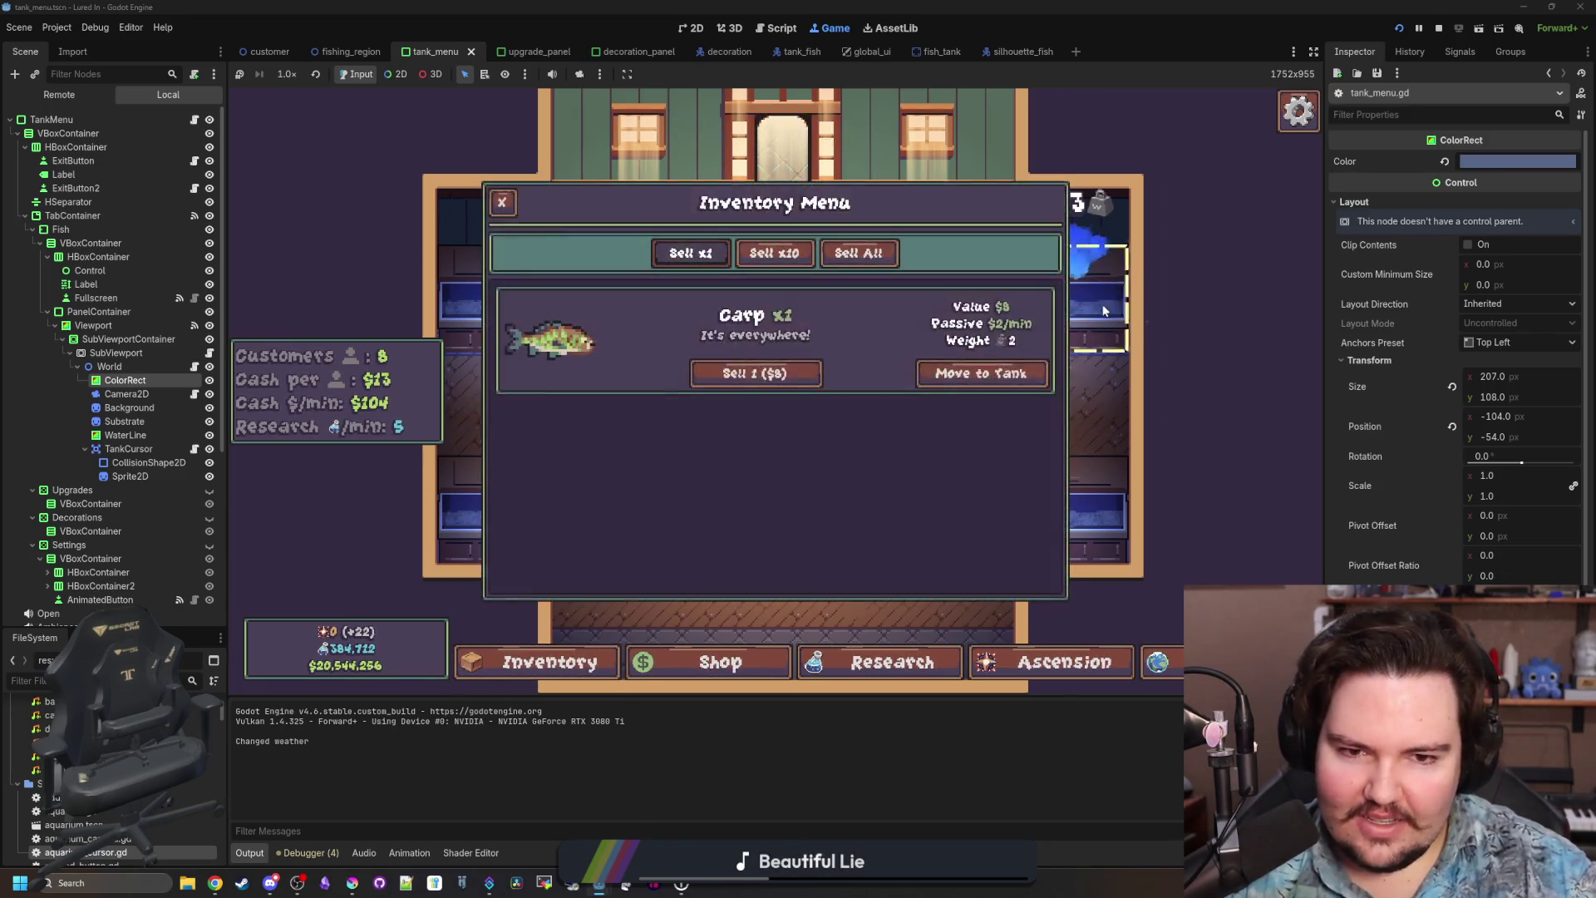
left_click(974, 372)
left_click(1081, 299)
key("Escape")
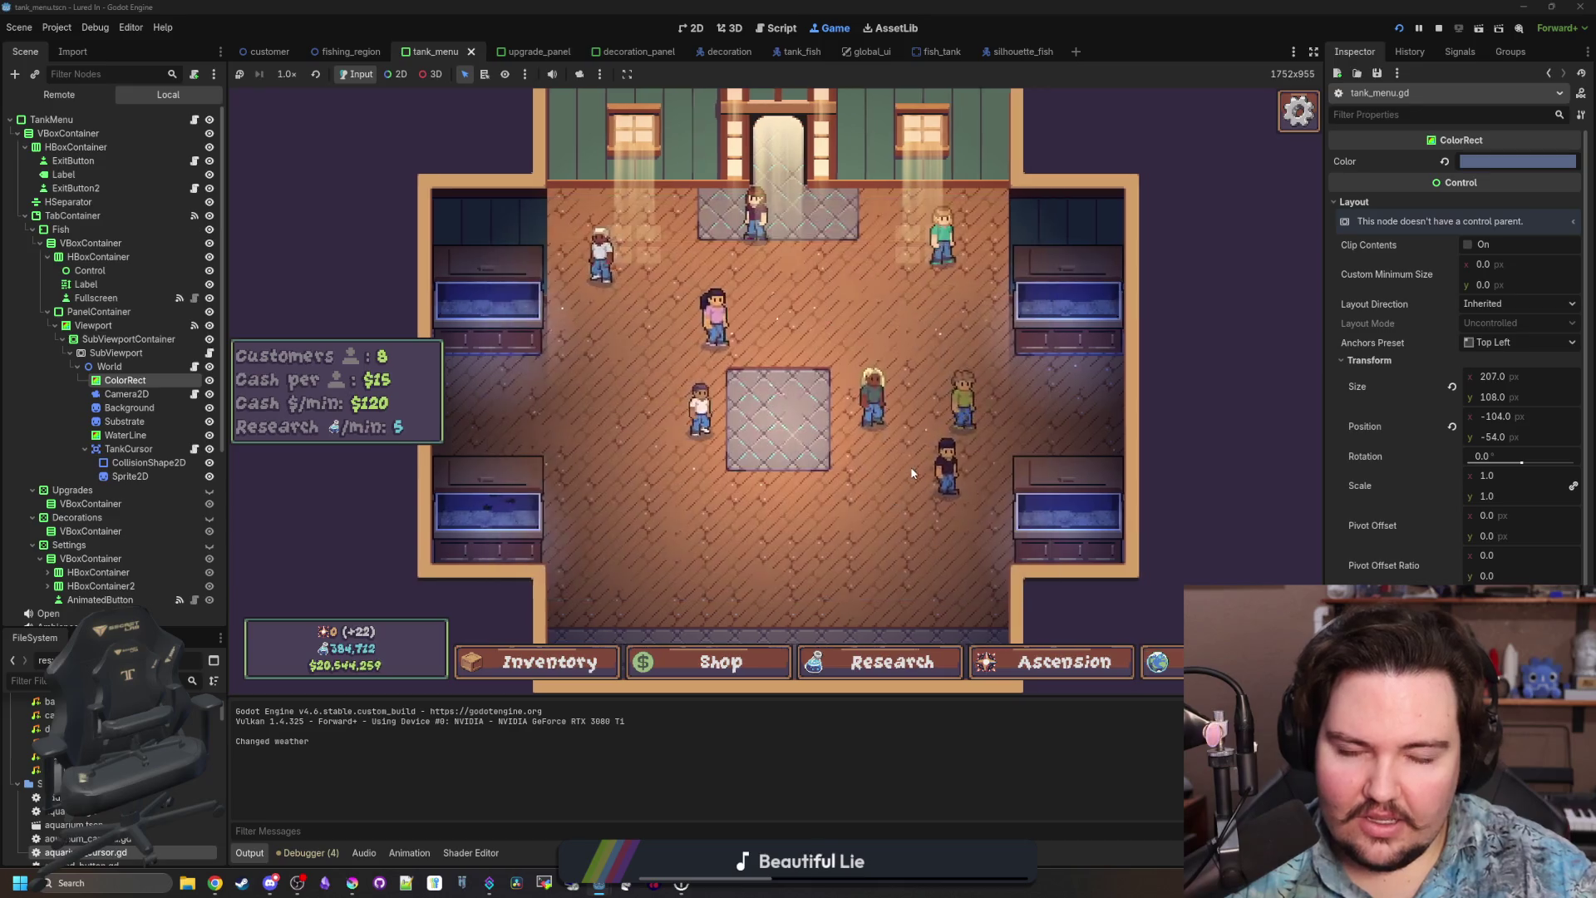
Zoom the game camera onto the tank, then check the right tank's panel.
scroll(920, 481, "up", 3)
scroll(991, 524, "up", 2)
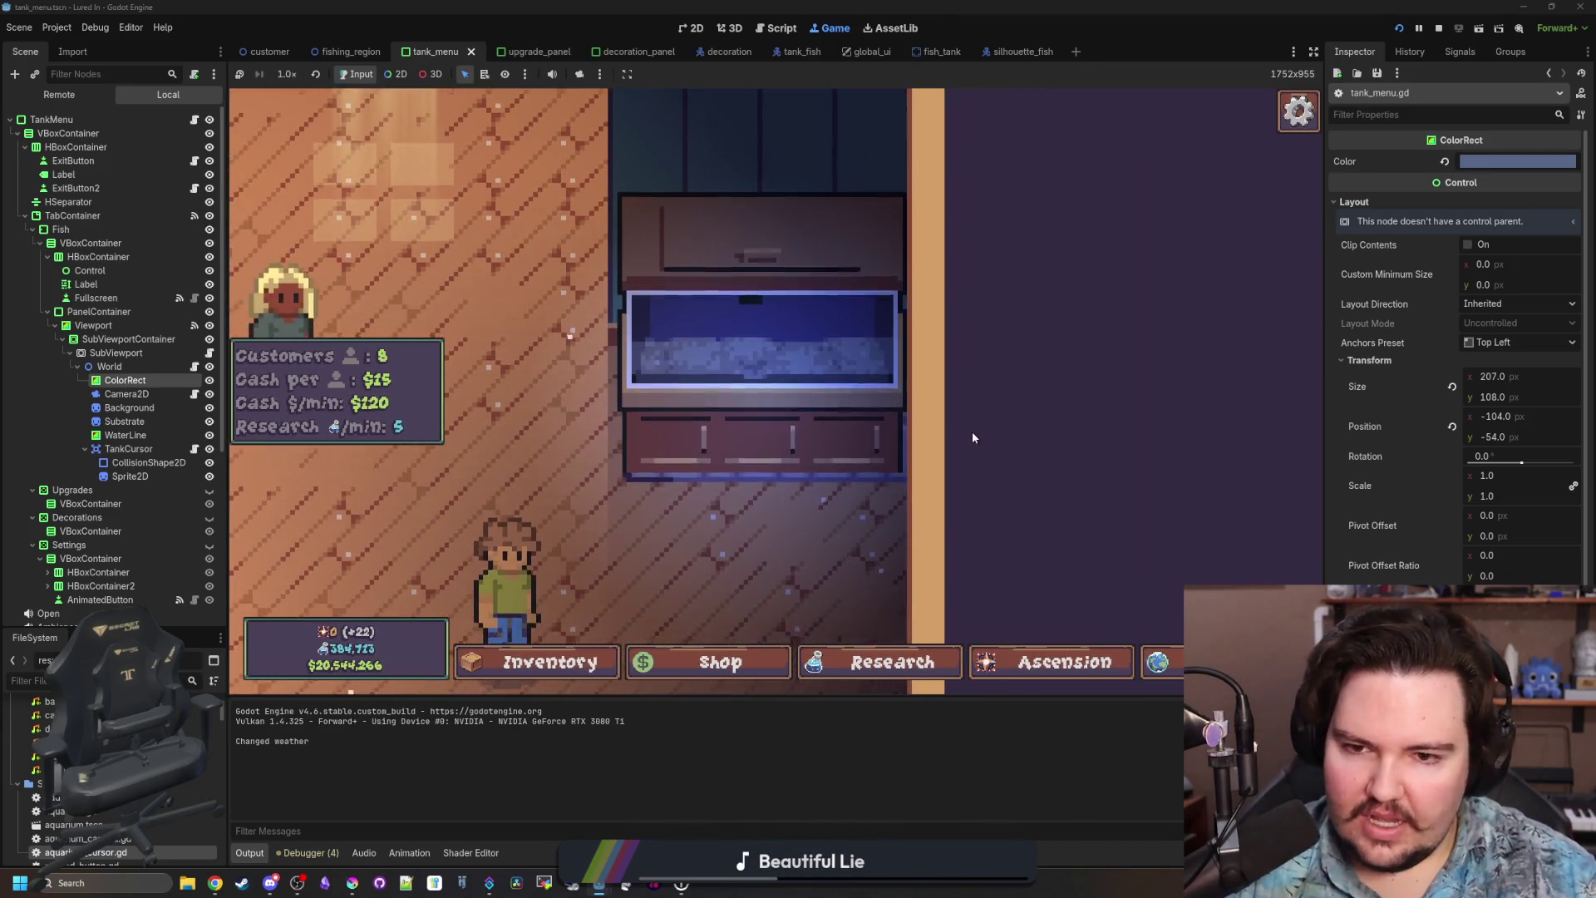
scroll(974, 437, "down", 3)
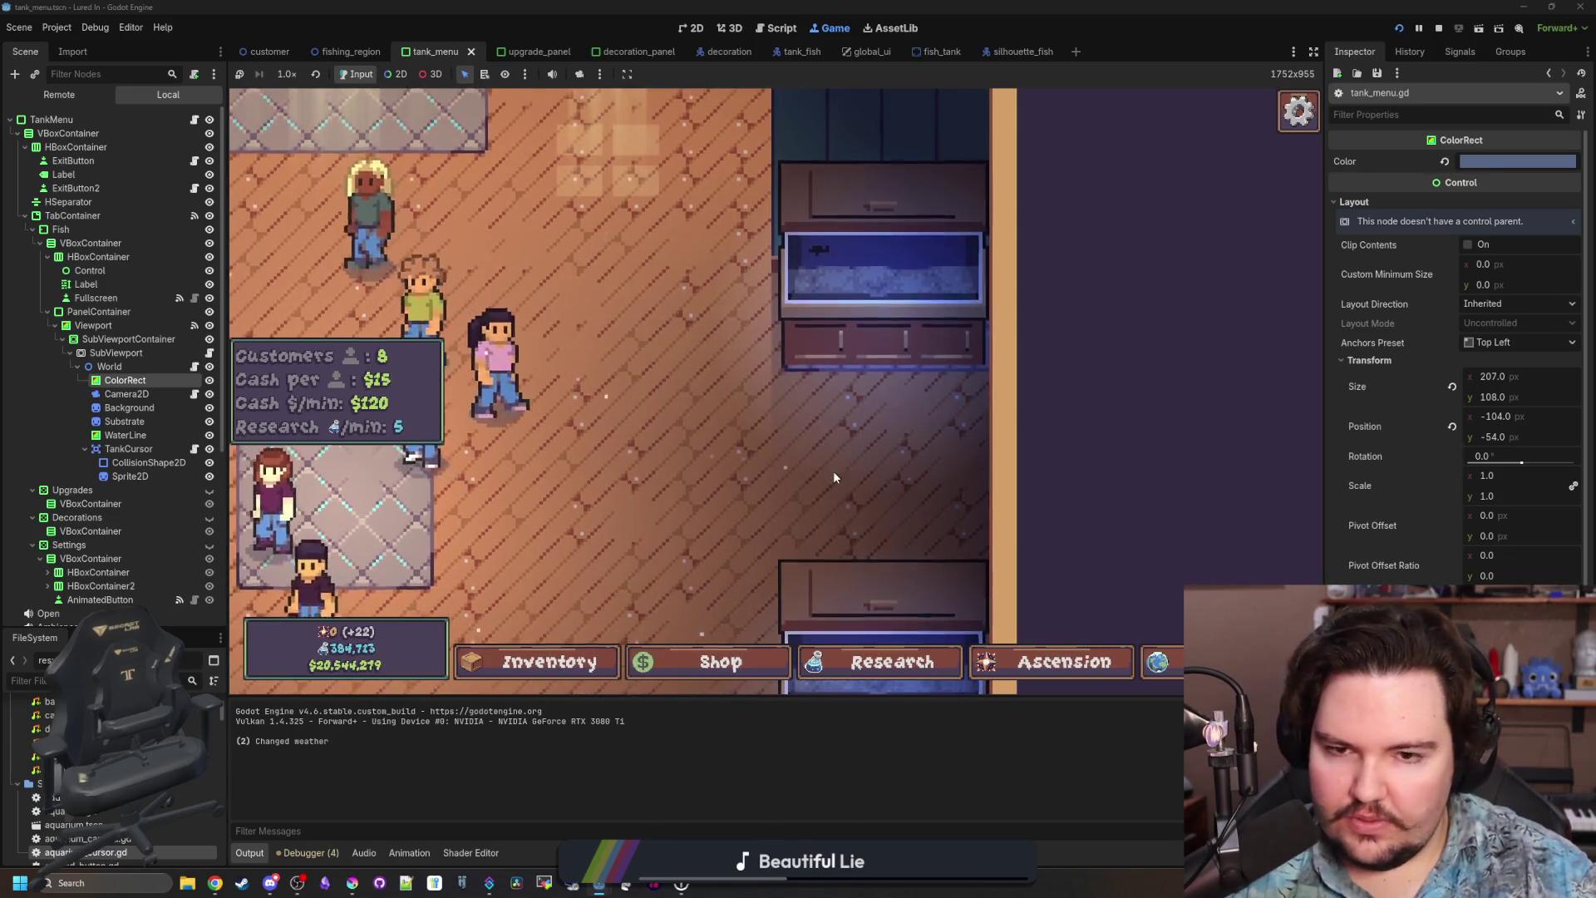
left_click(818, 349)
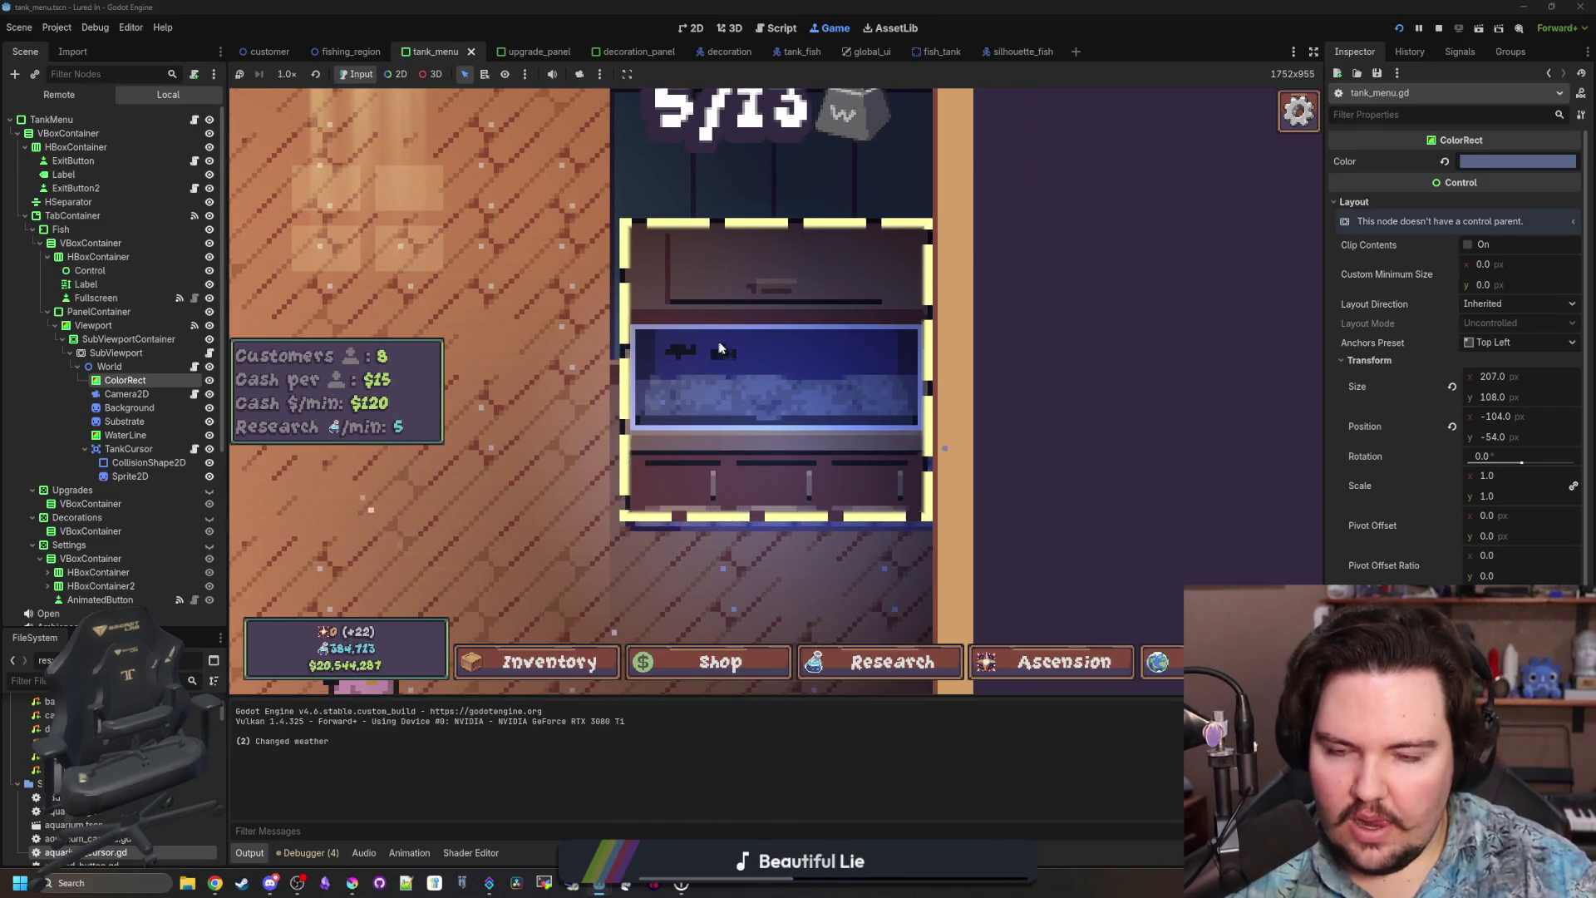
key("Escape")
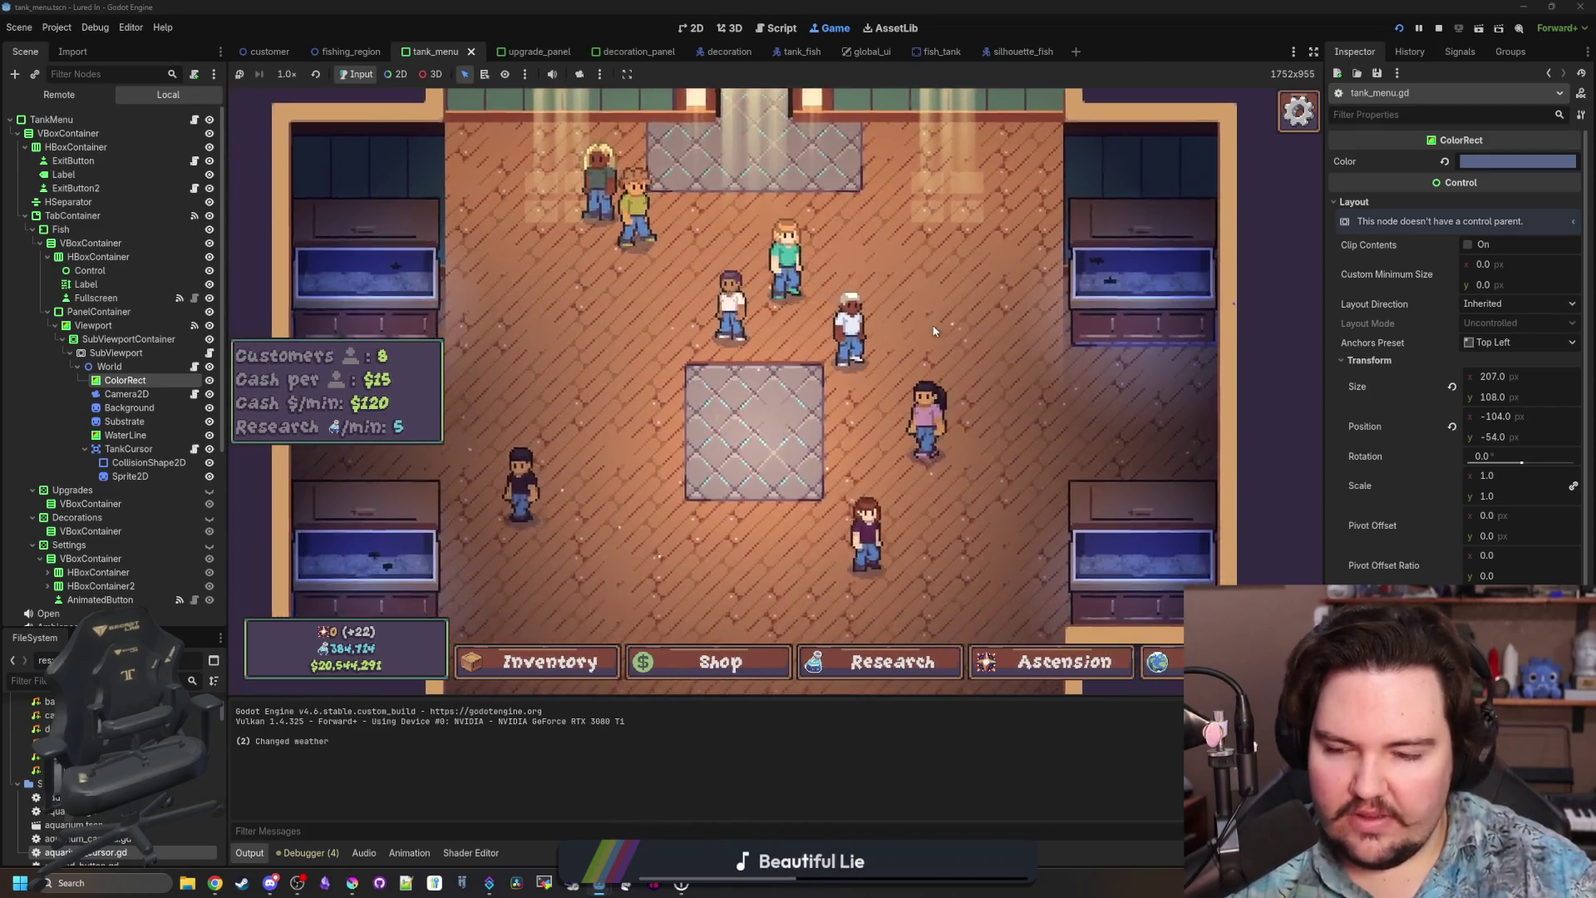
scroll(883, 390, "down", 2)
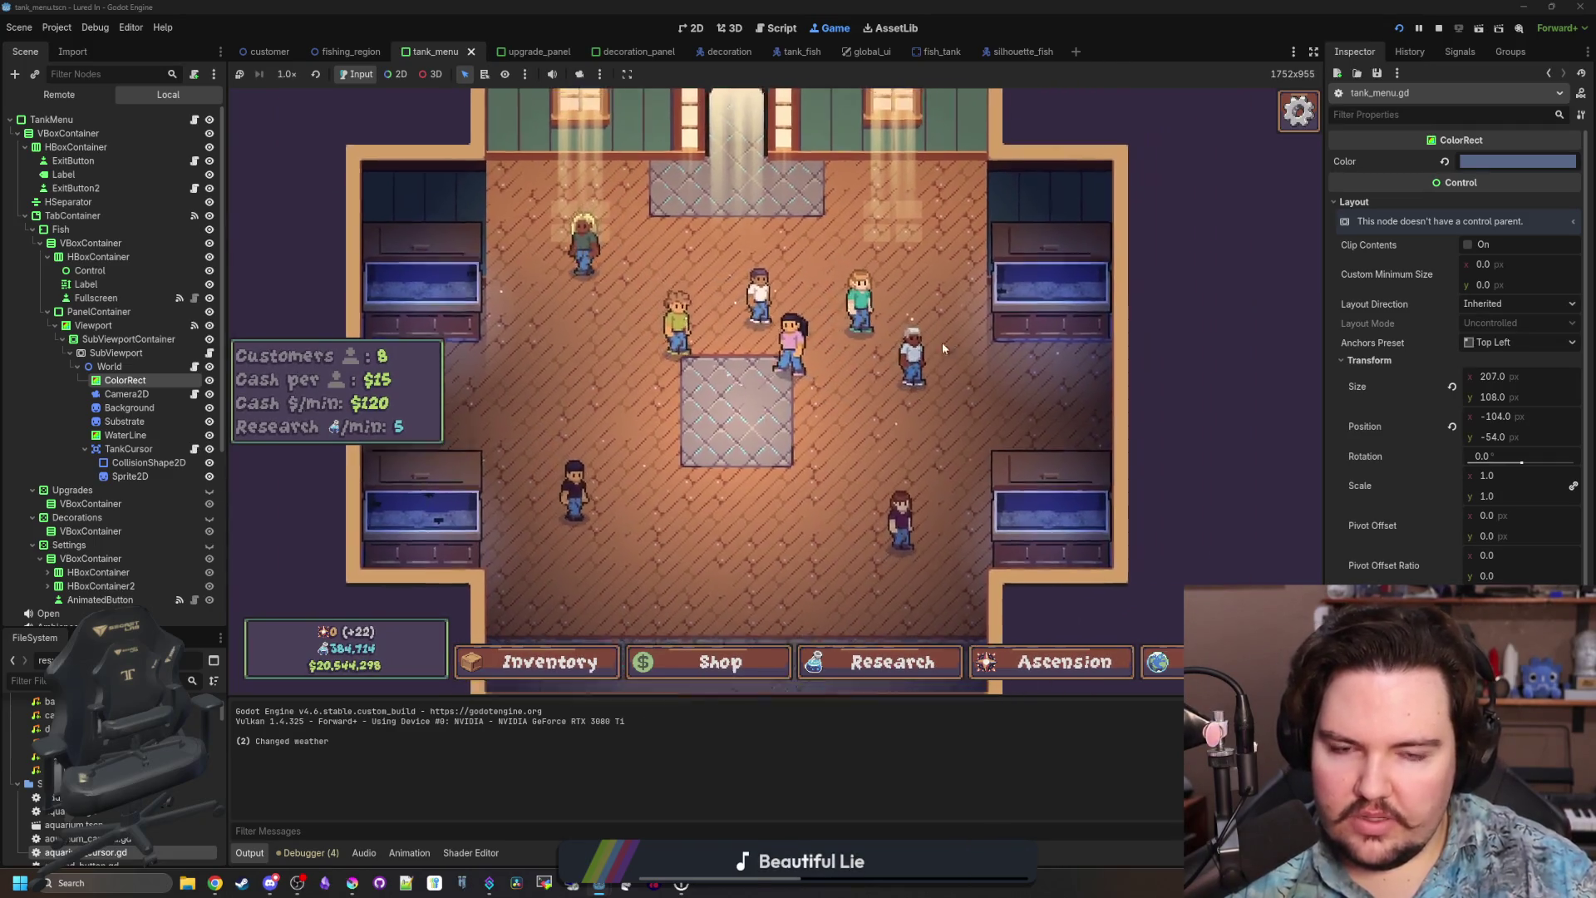
scroll(943, 347, "up", 2)
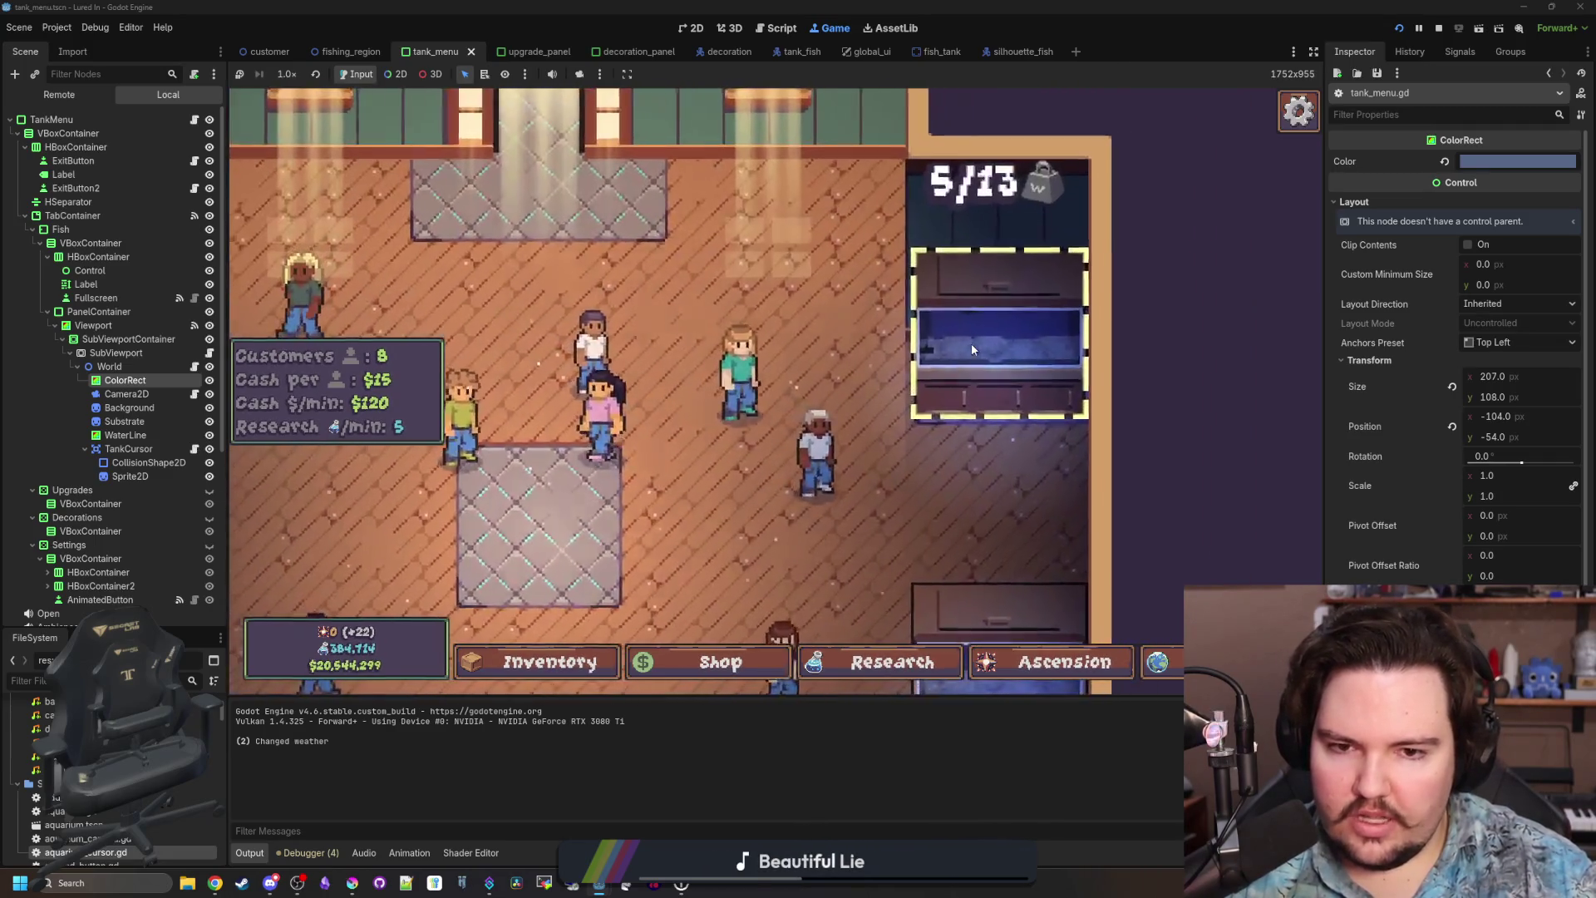
left_click(972, 342)
key("Escape")
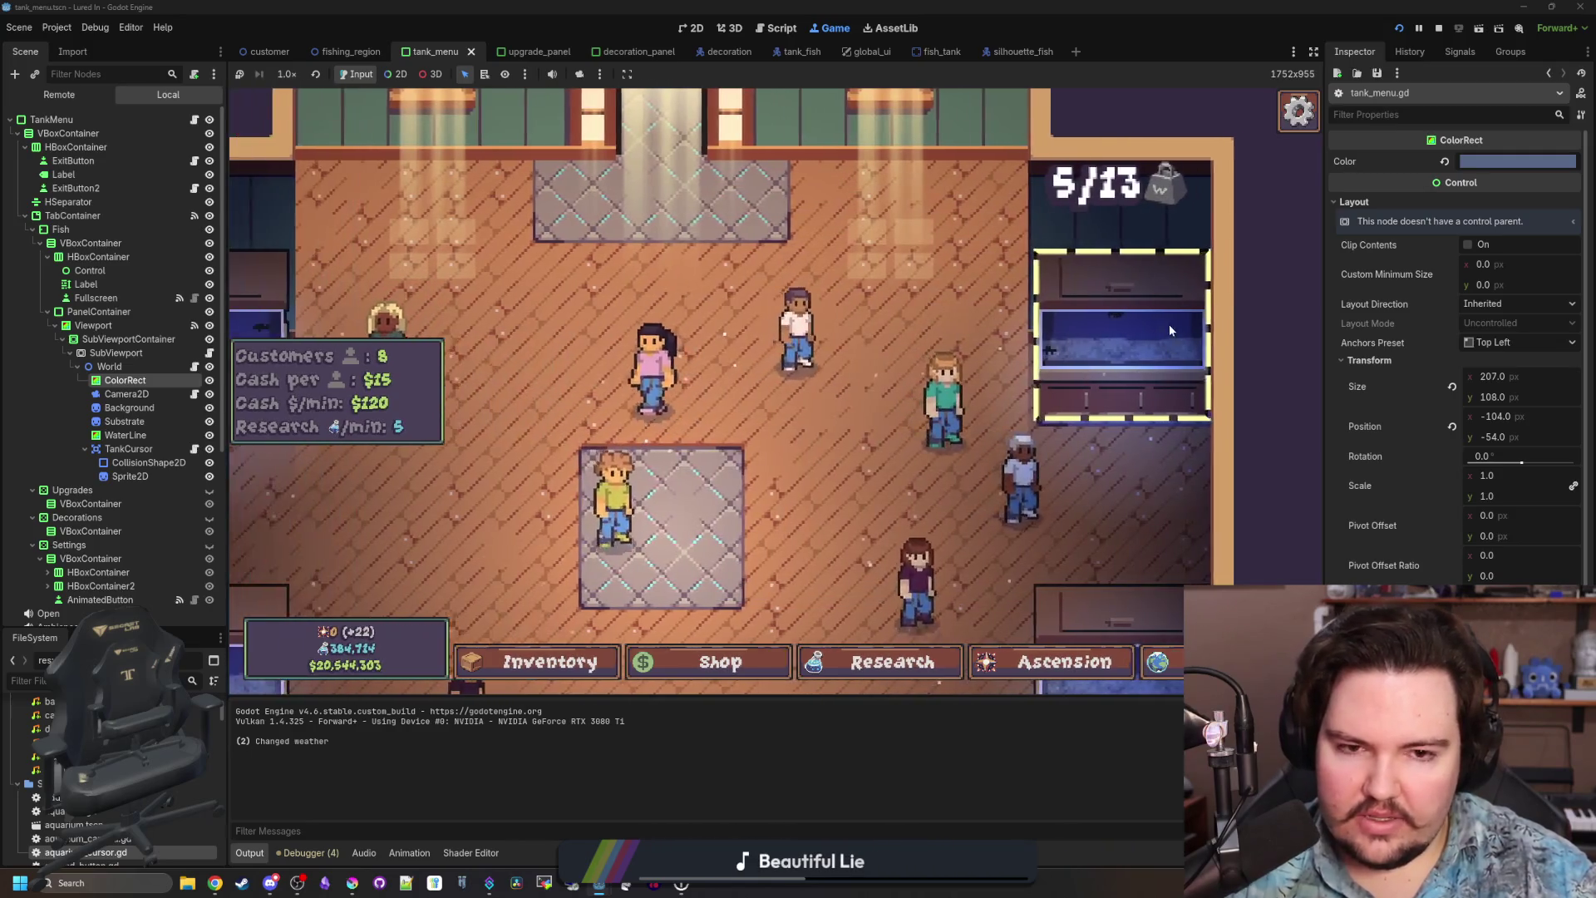
Return the Largemouth Bass and the carp from Fish Tank 2 to inventory.
left_click(1169, 324)
key("Escape")
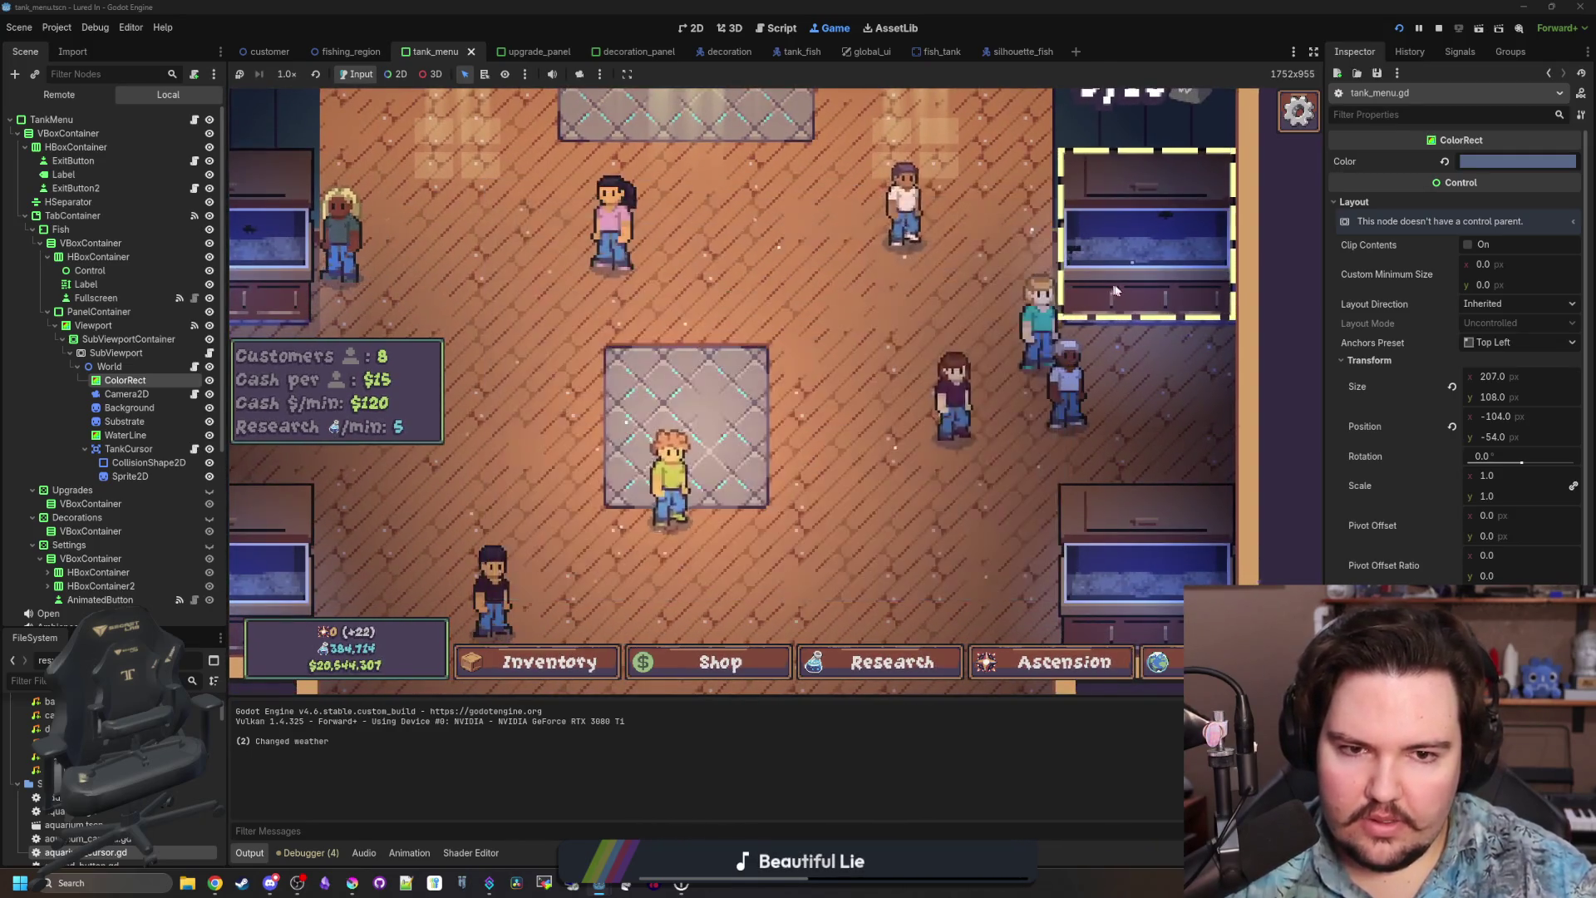
left_click(1147, 233)
left_click(611, 411)
left_click(1183, 441)
left_click(574, 346)
left_click(1176, 417)
key("Escape")
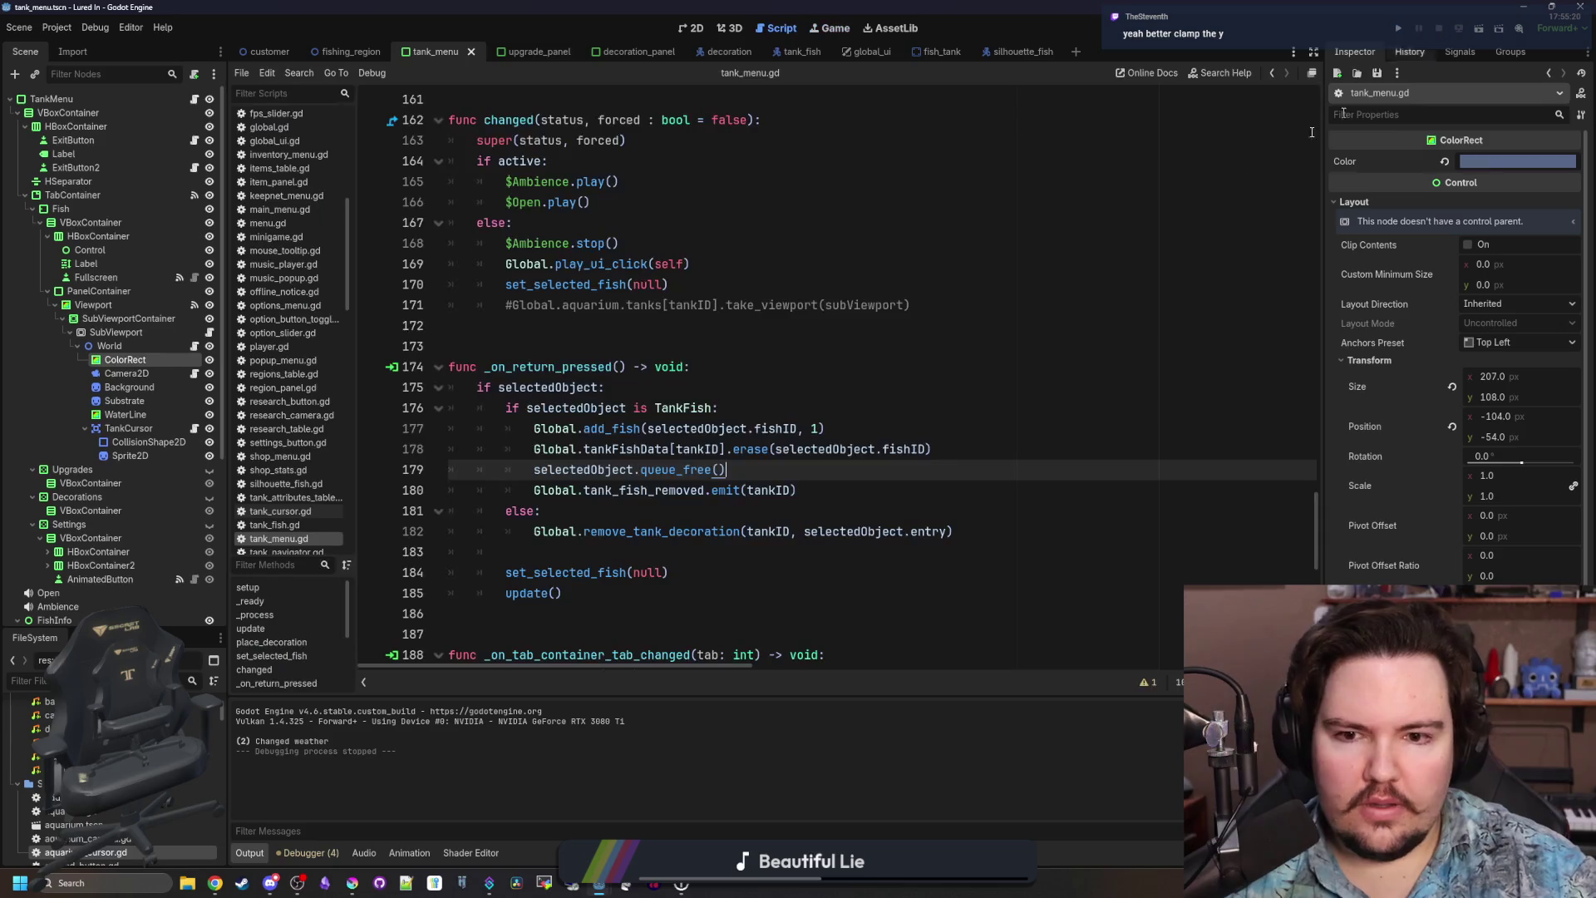
Stop the game with F8 and switch to the 3D workspace.
key("F8")
key("ctrl+s")
left_click(734, 33)
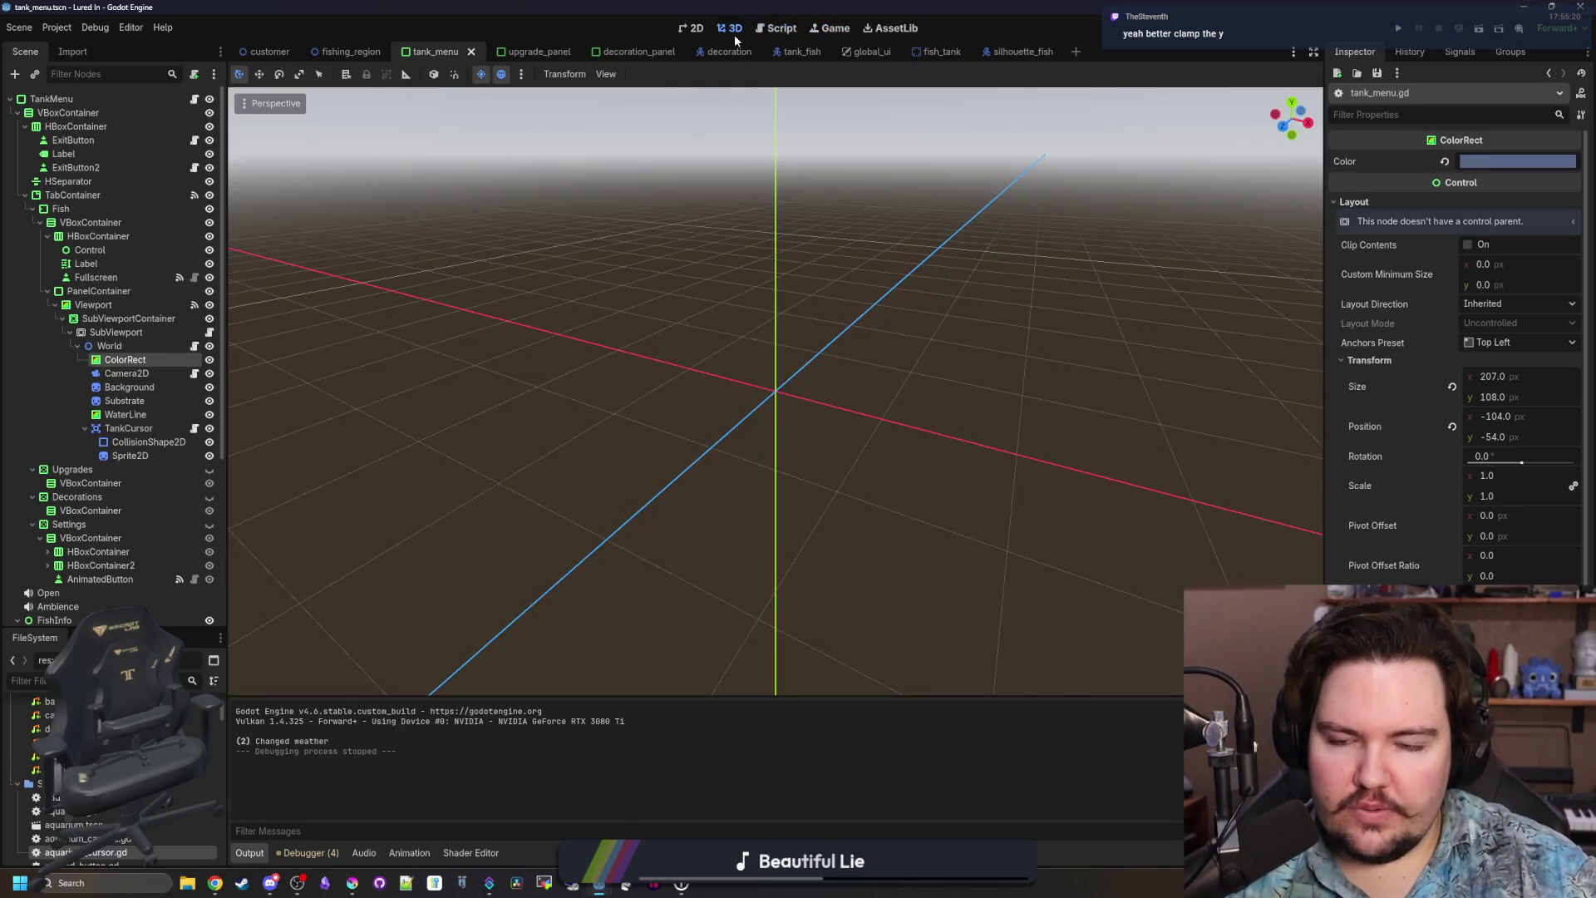
Undo the accidental ColorRect top-edge resize in the tank_menu scene's 2D view.
left_click(698, 28)
scroll(570, 488, "up", 5)
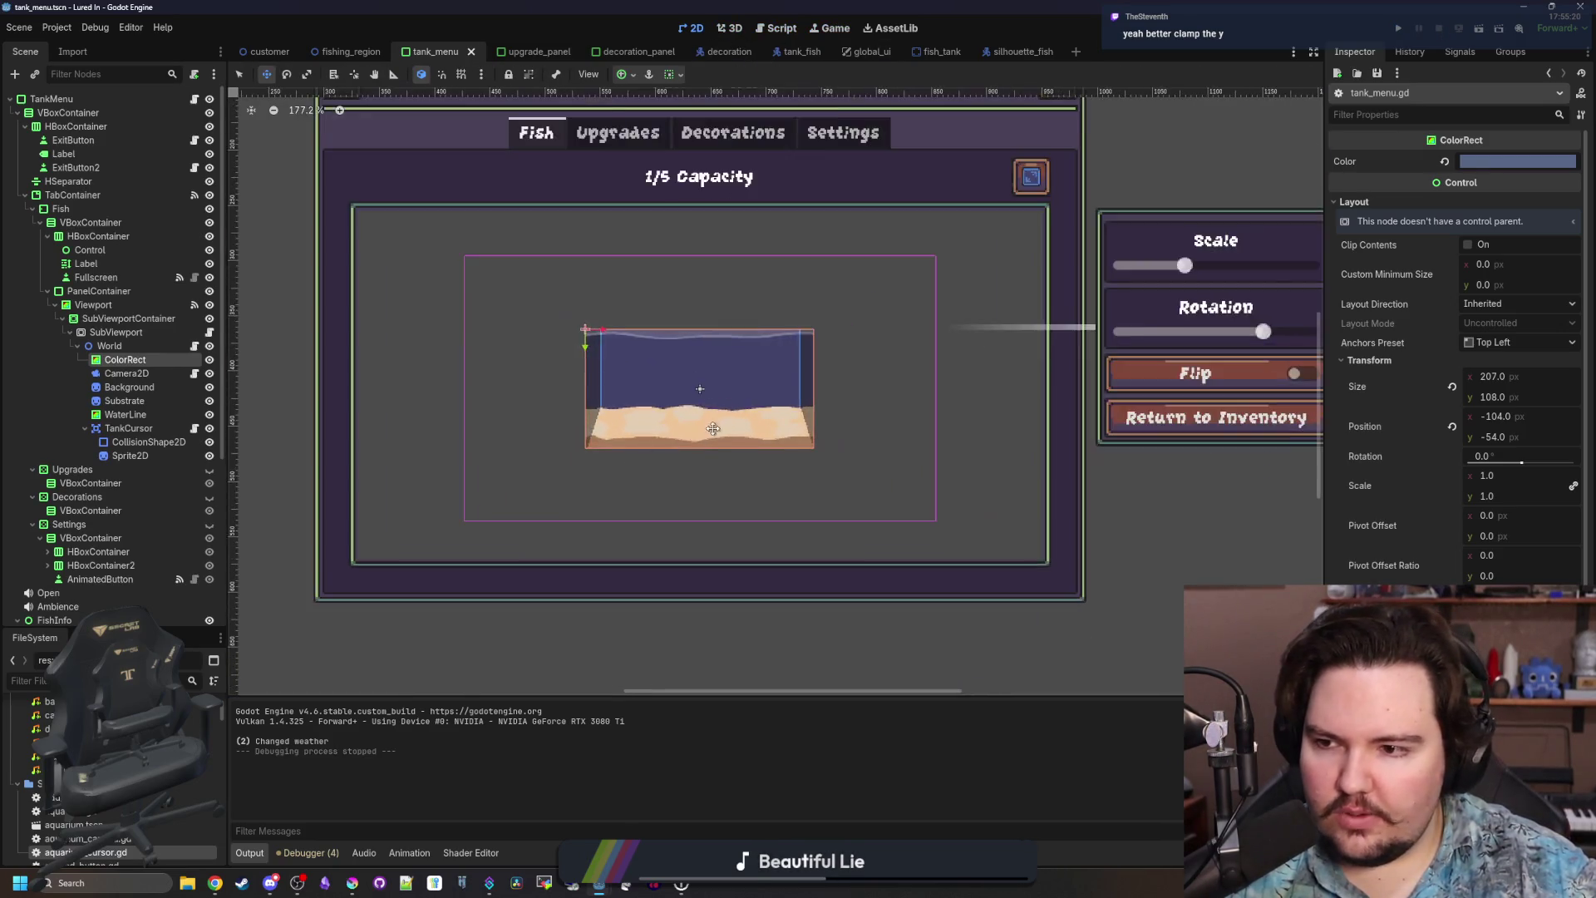
left_click(127, 374)
scroll(704, 311, "up", 2)
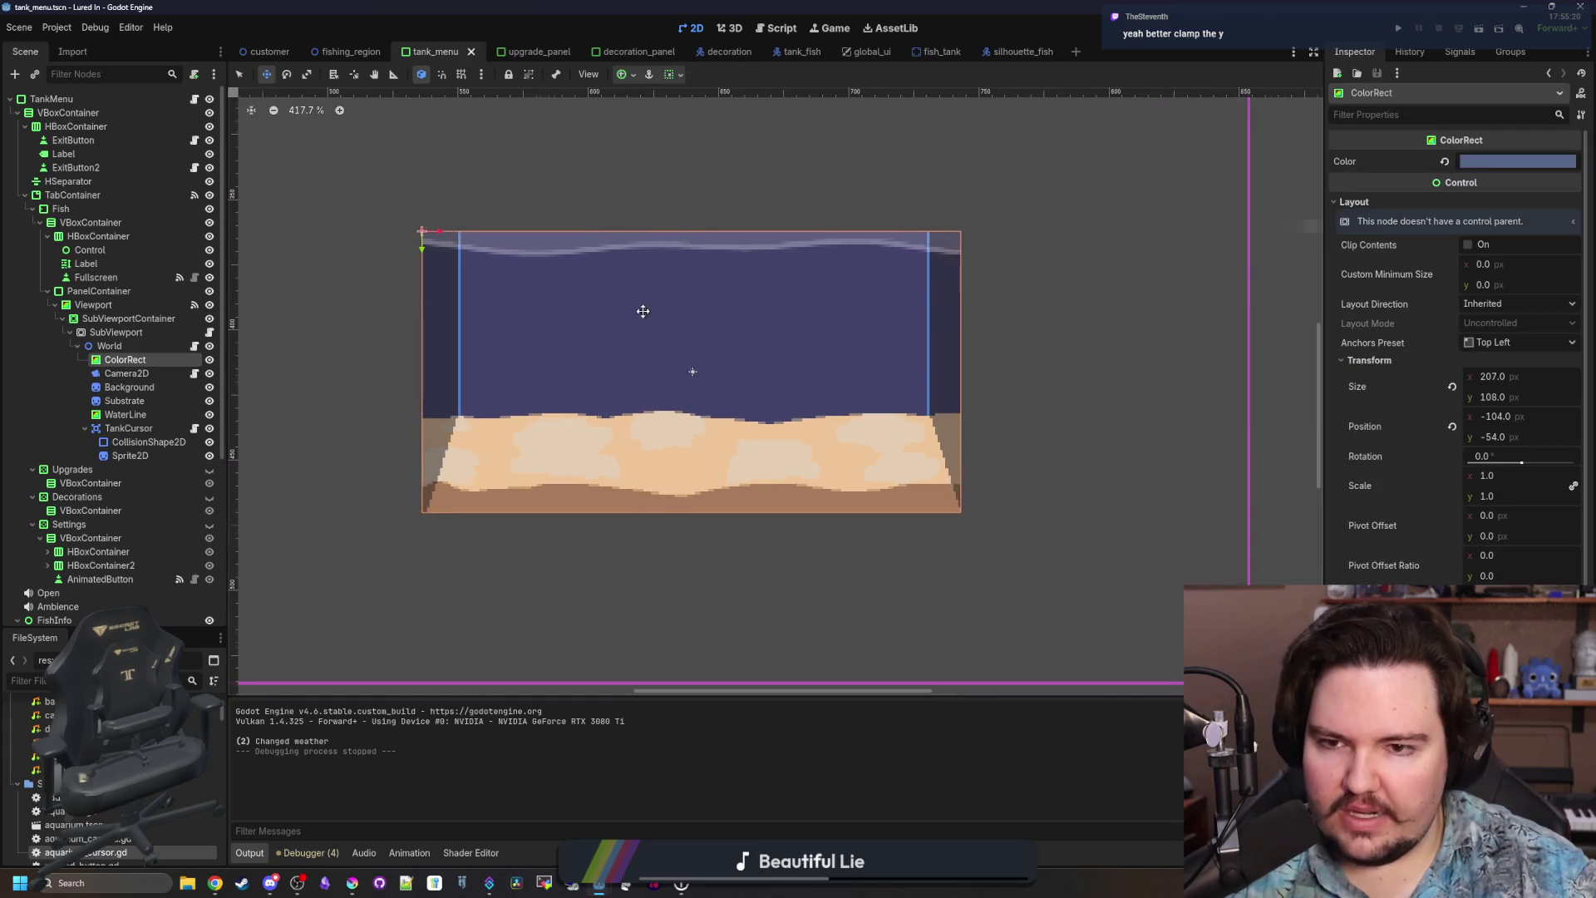
left_click_drag(703, 214, 703, 300)
scroll(703, 300, "down", 5)
key("ctrl+z")
Shorten the fish_tank ColorRect to 207×64, save the scene, and run the game.
left_click(950, 50)
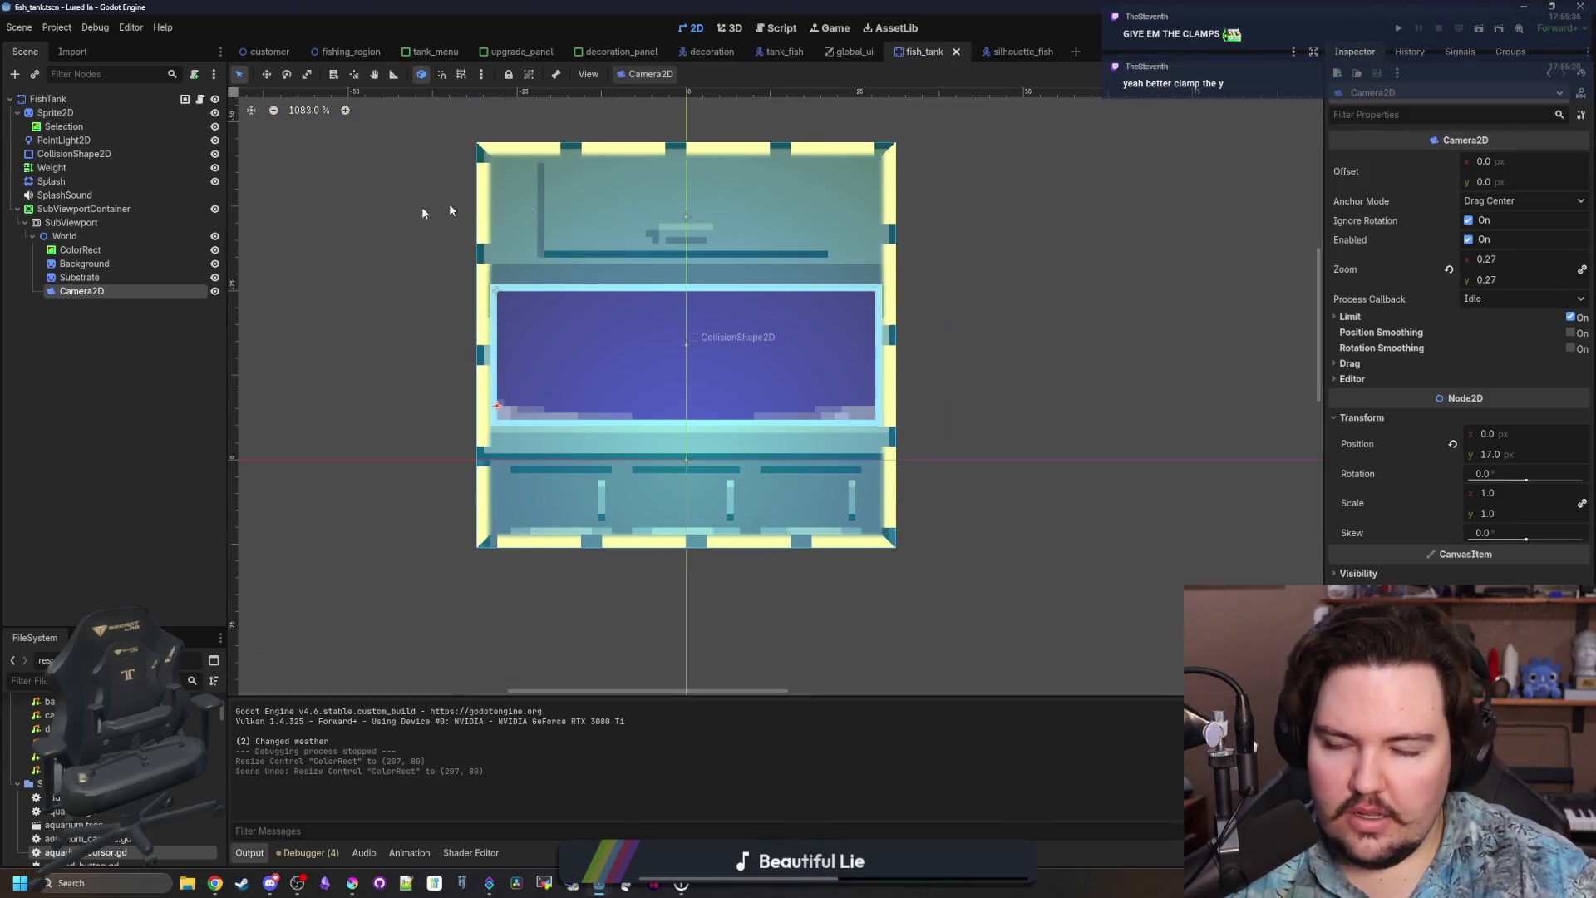
left_click(74, 250)
scroll(596, 309, "down", 4)
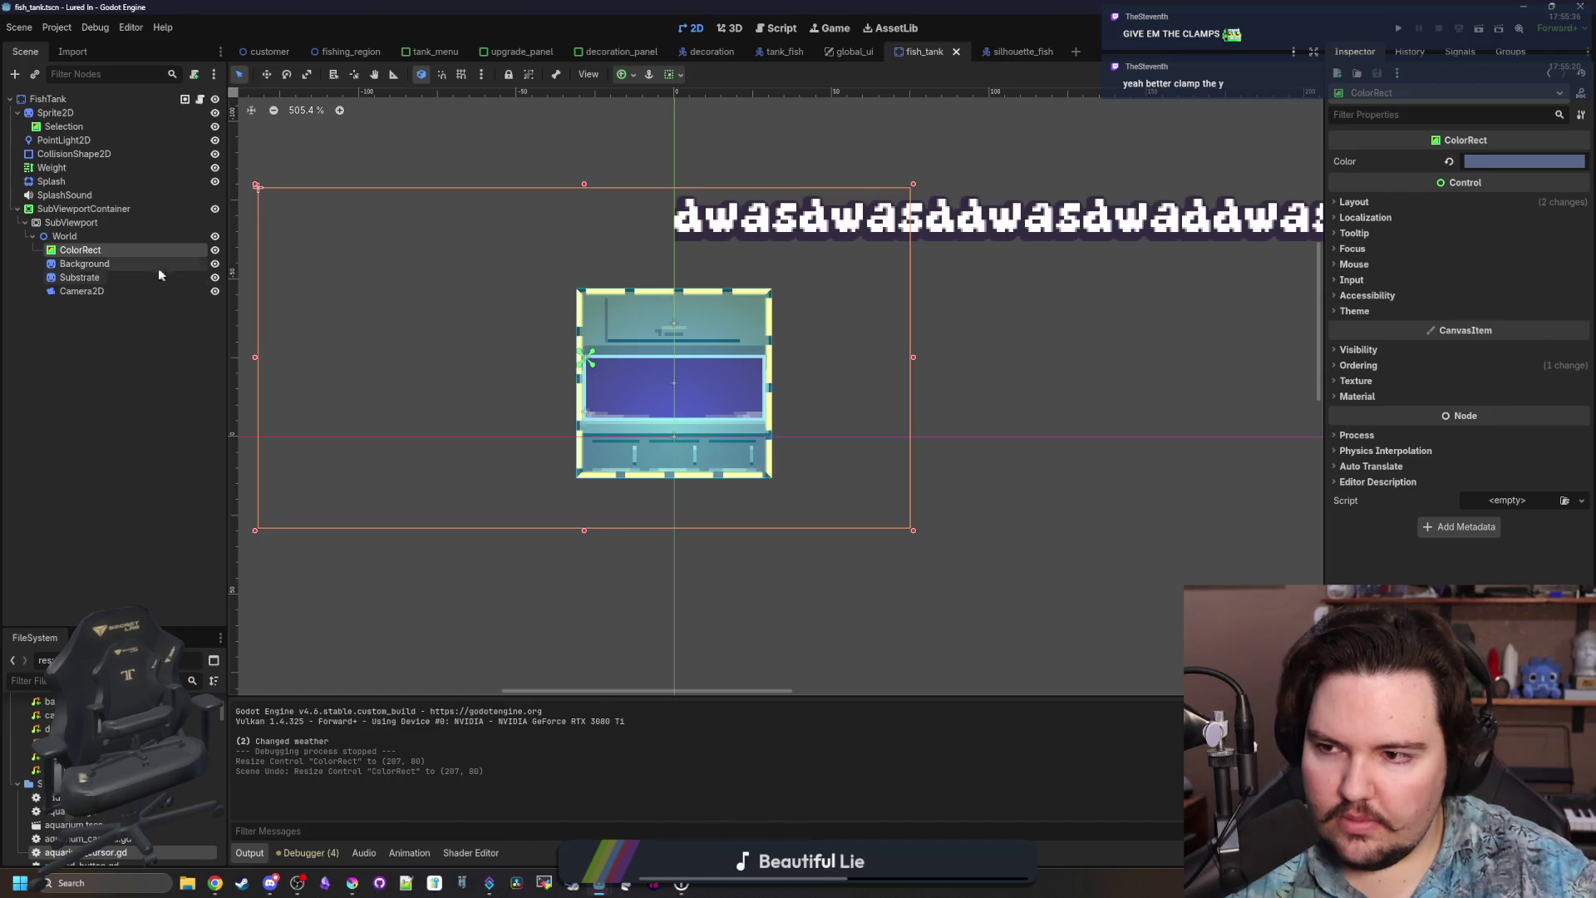
left_click_drag(584, 185, 580, 324)
key("ctrl+s")
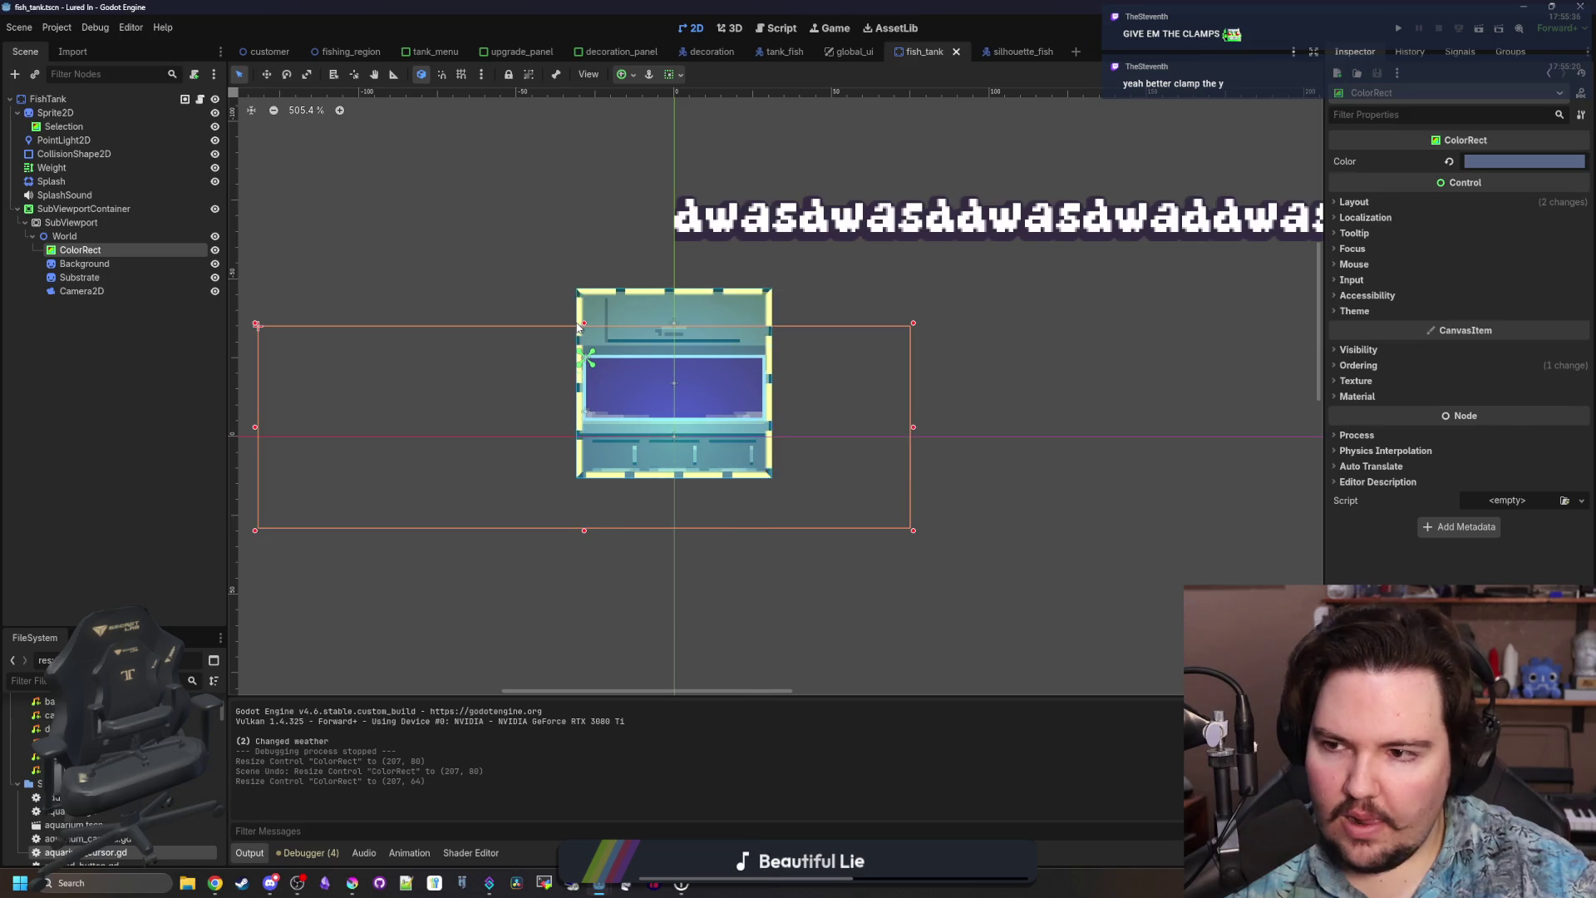
left_click(1402, 28)
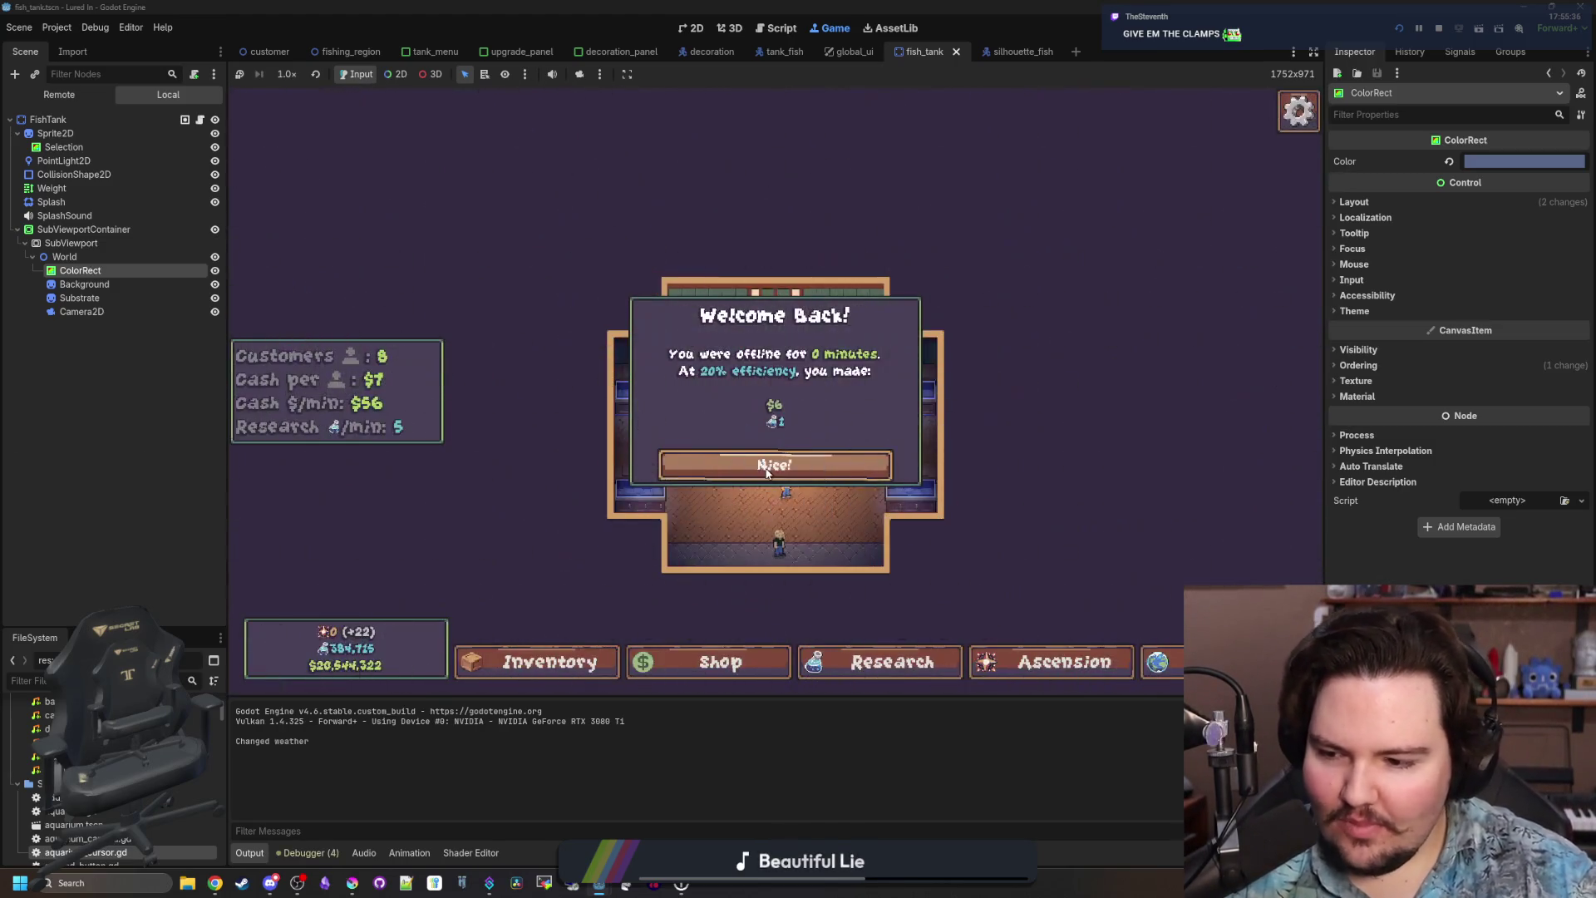
In the running game, inspect the Background and ColorRect nodes and adjust the ColorRect's height live.
left_click(774, 469)
scroll(775, 497, "up", 2)
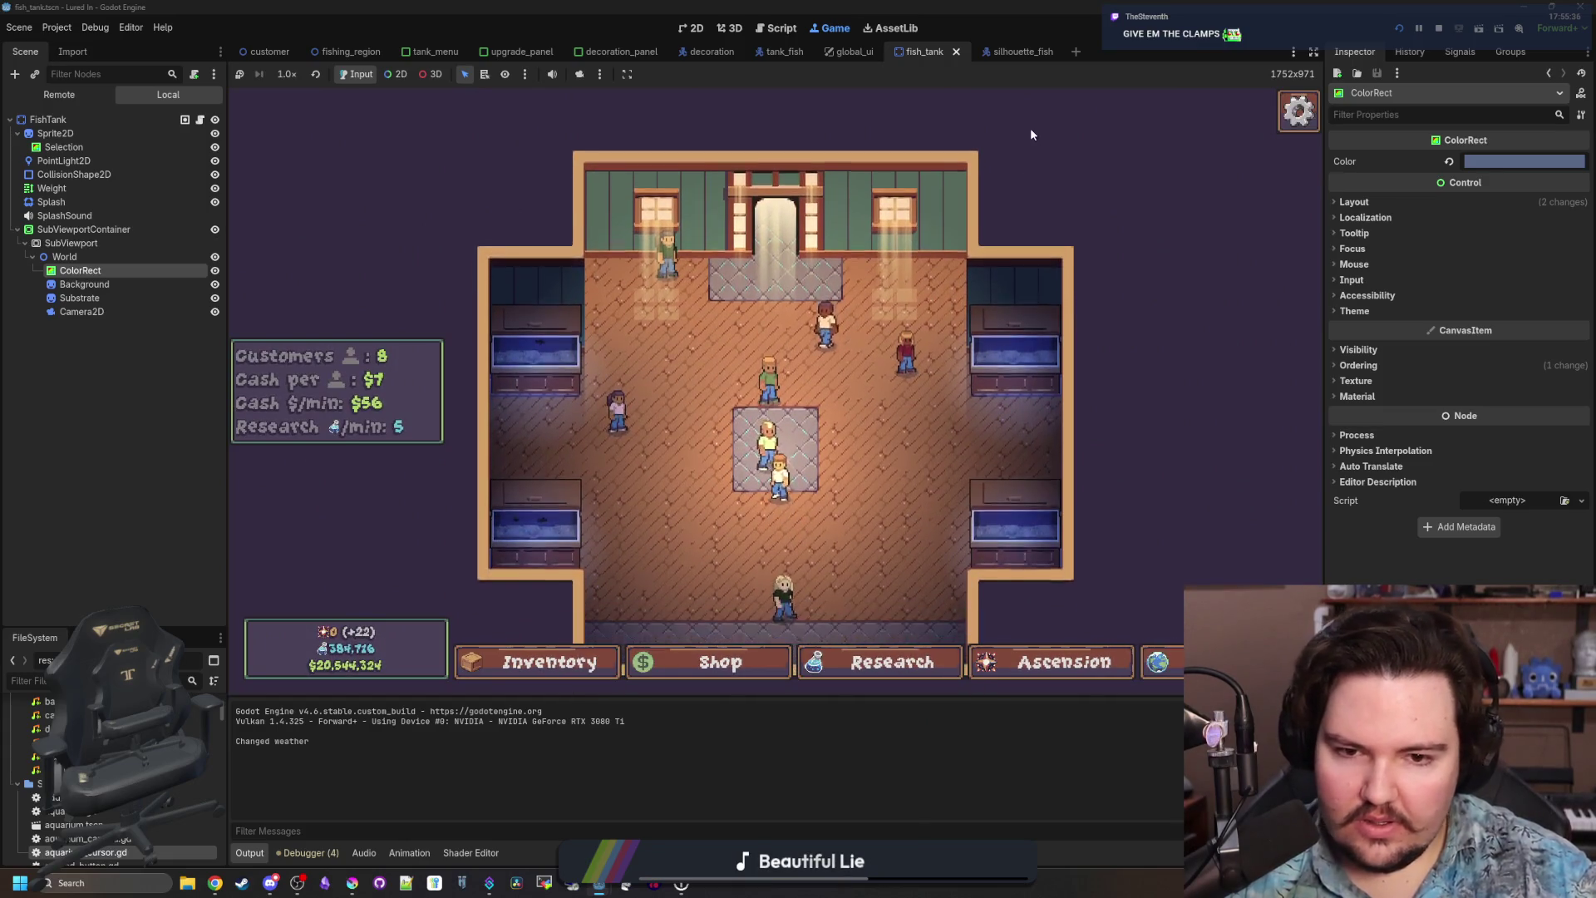
left_click(127, 286)
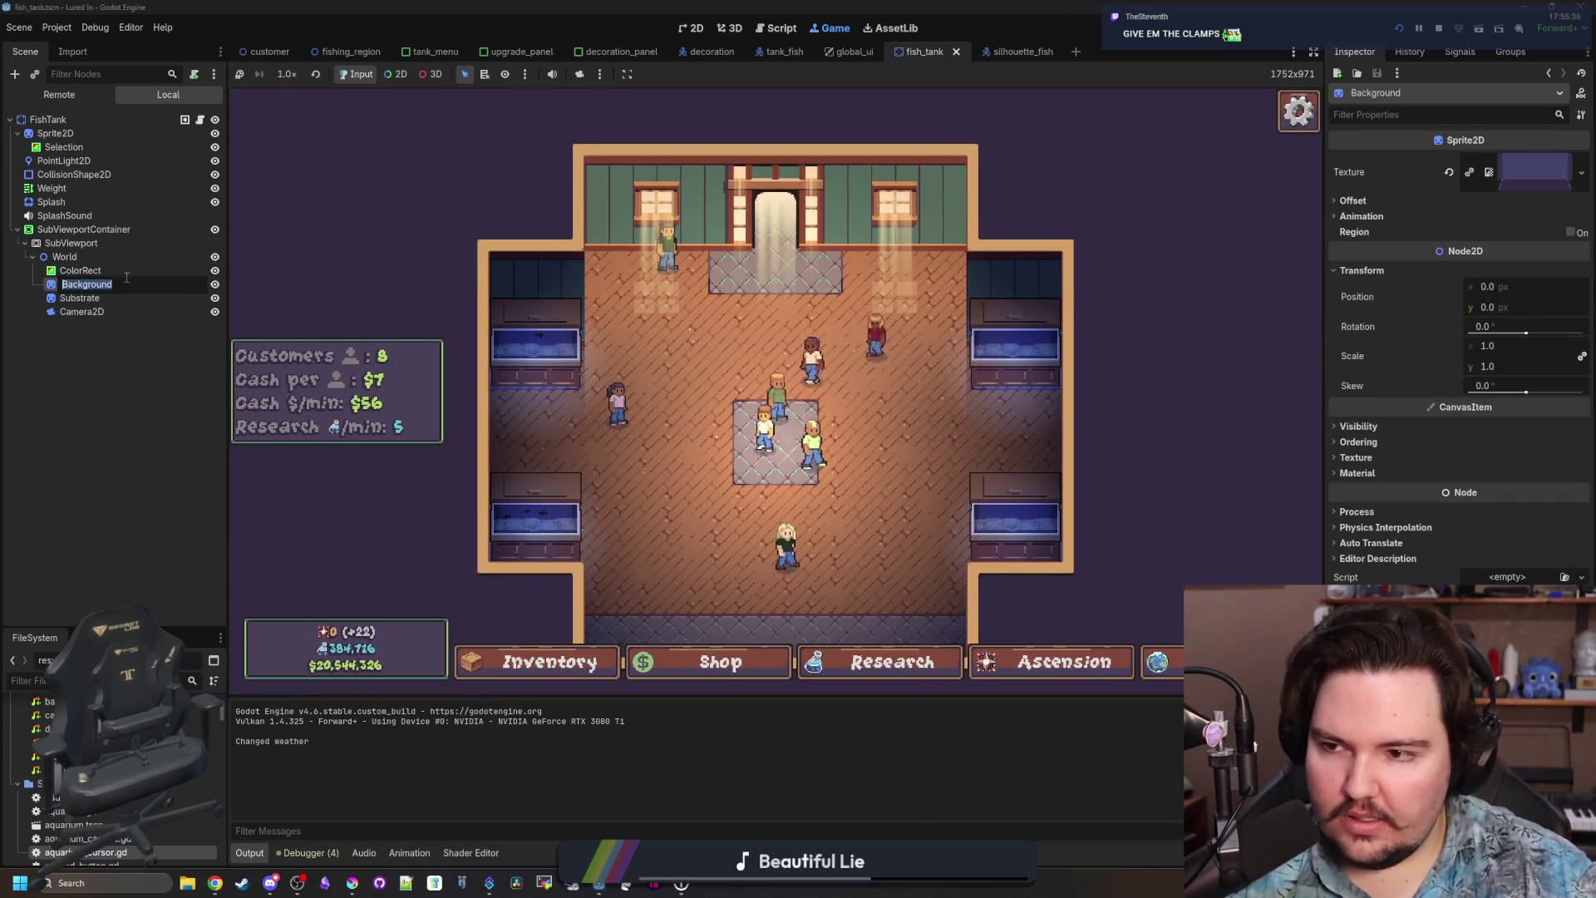
left_click(137, 271)
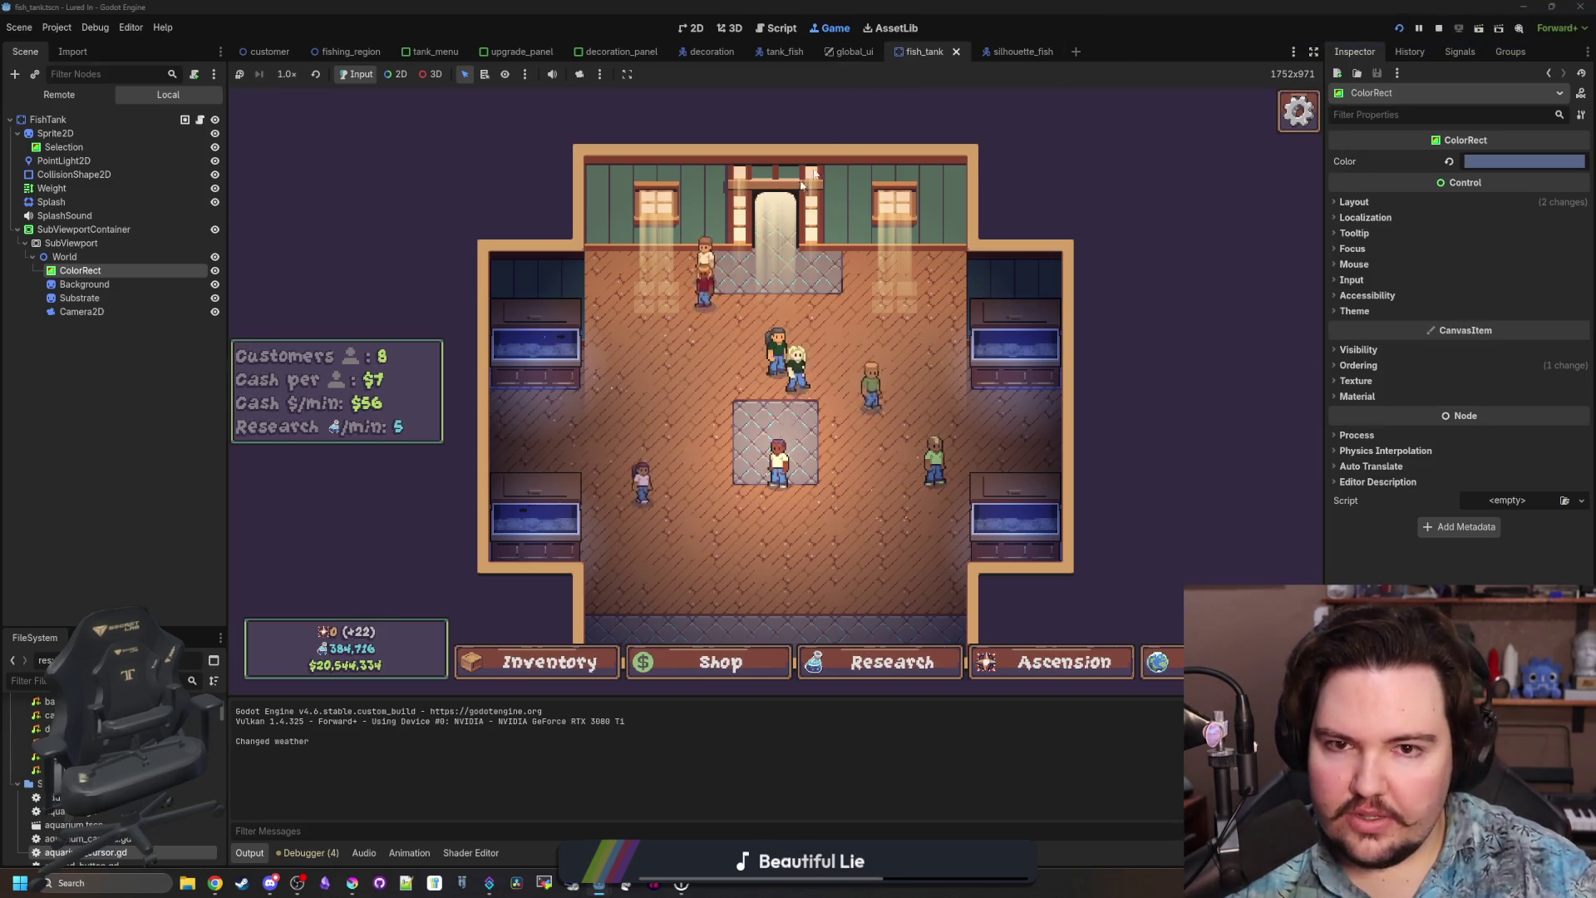
scroll(568, 399, "up", 1)
scroll(567, 392, "up", 1)
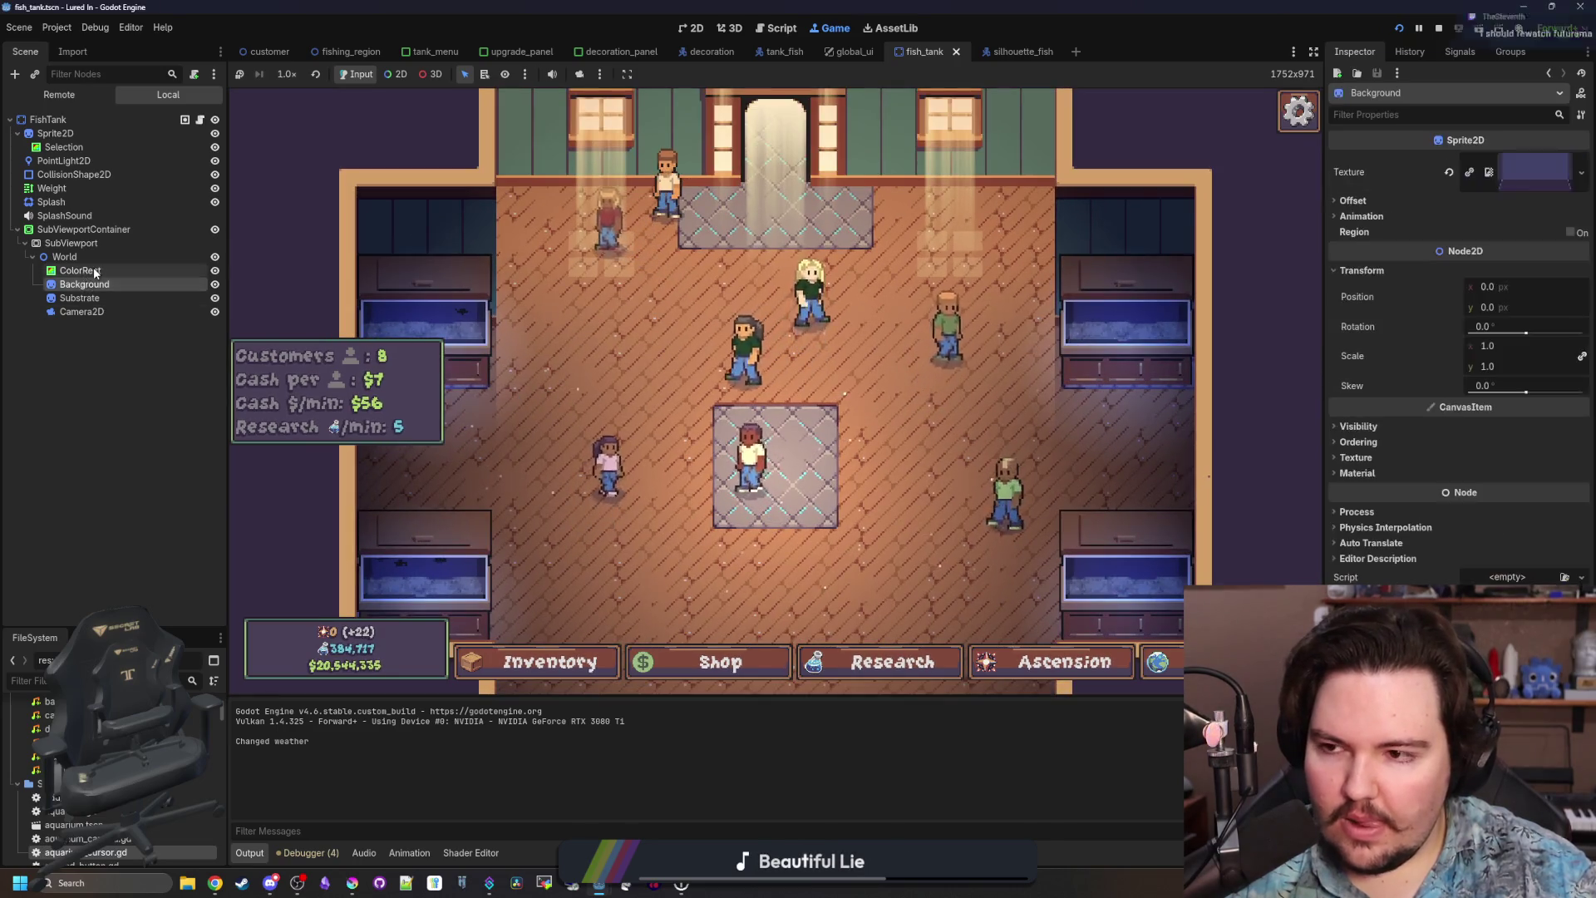
left_click(1355, 201)
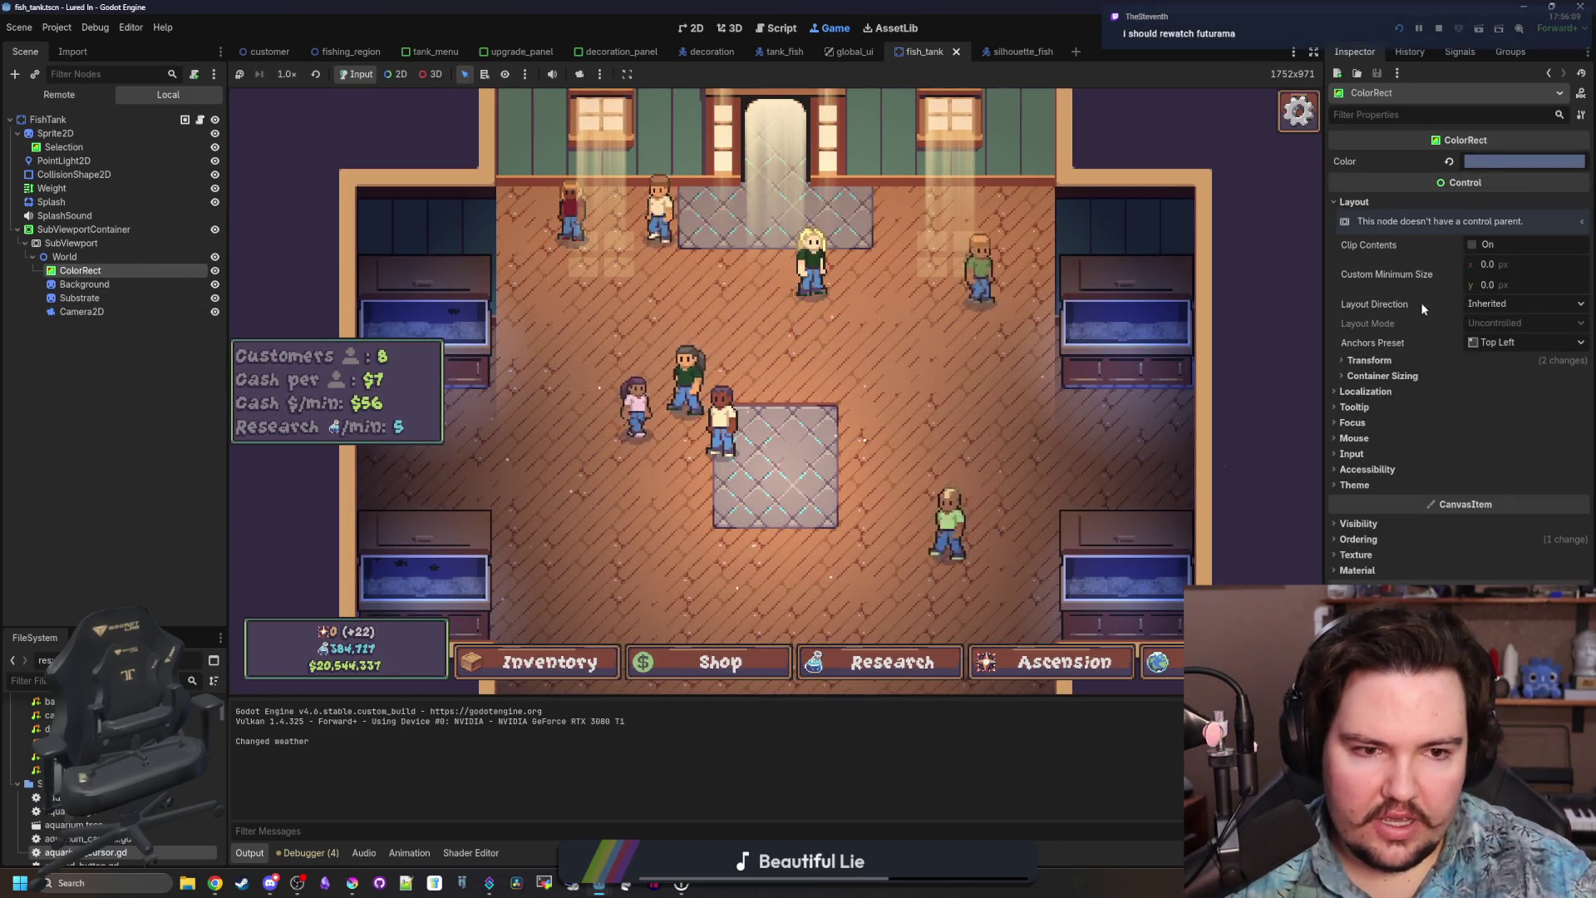
left_click(1417, 362)
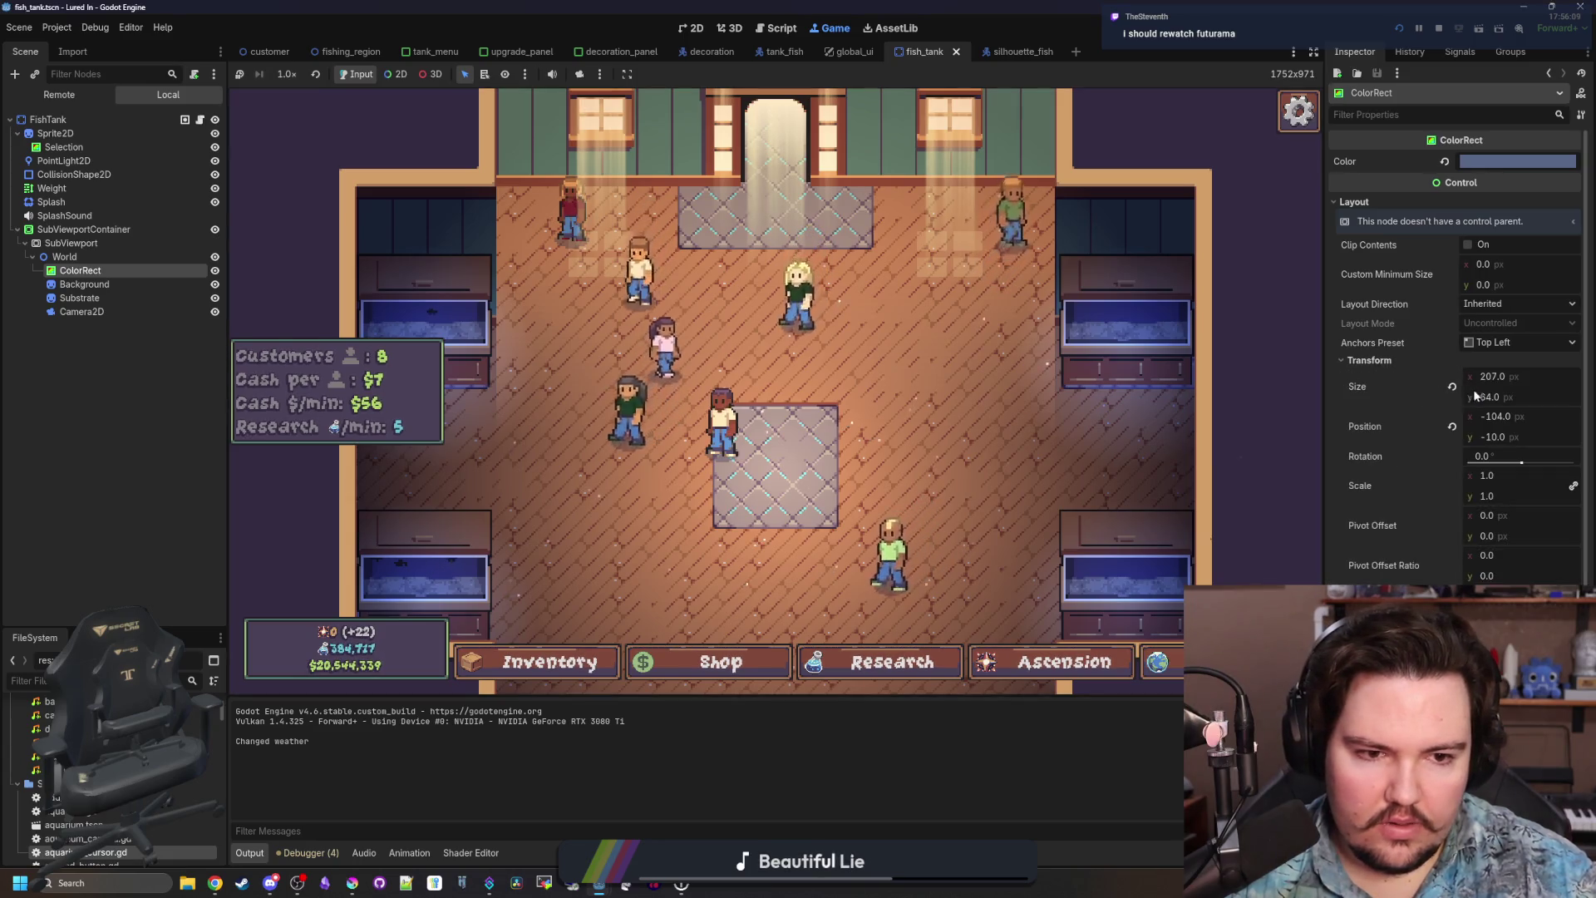
left_click_drag(1500, 396, 1483, 396)
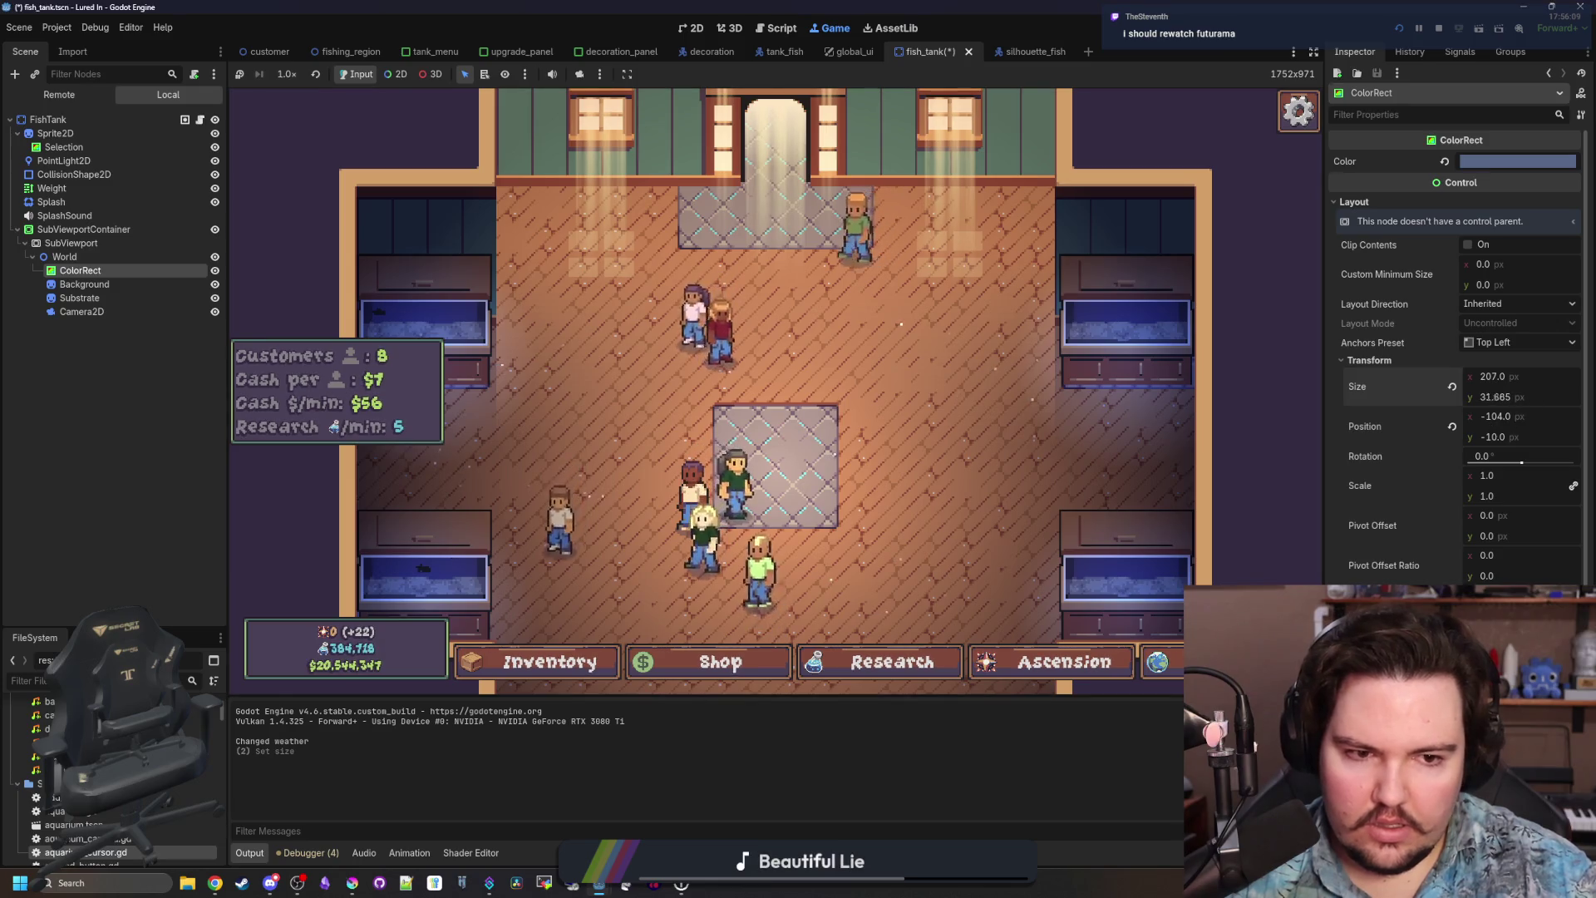
Restart play from the title menu, then stop the game and undo both size changes back to 207×108.
key("Escape")
left_click(775, 433)
left_click(352, 457)
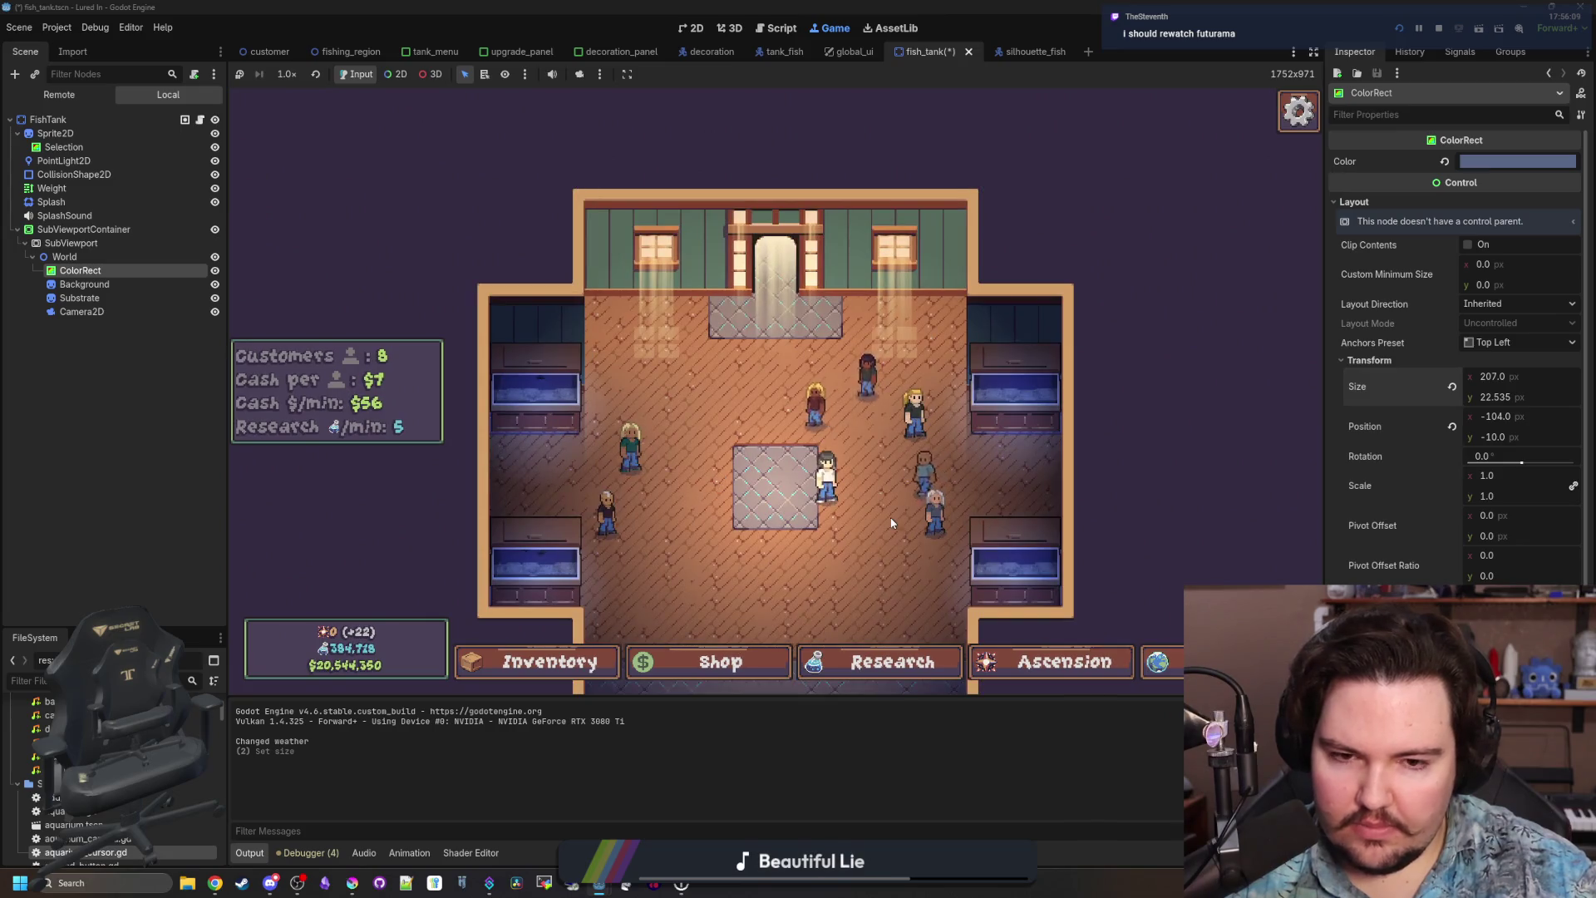
left_click(1439, 29)
key("ctrl+z")
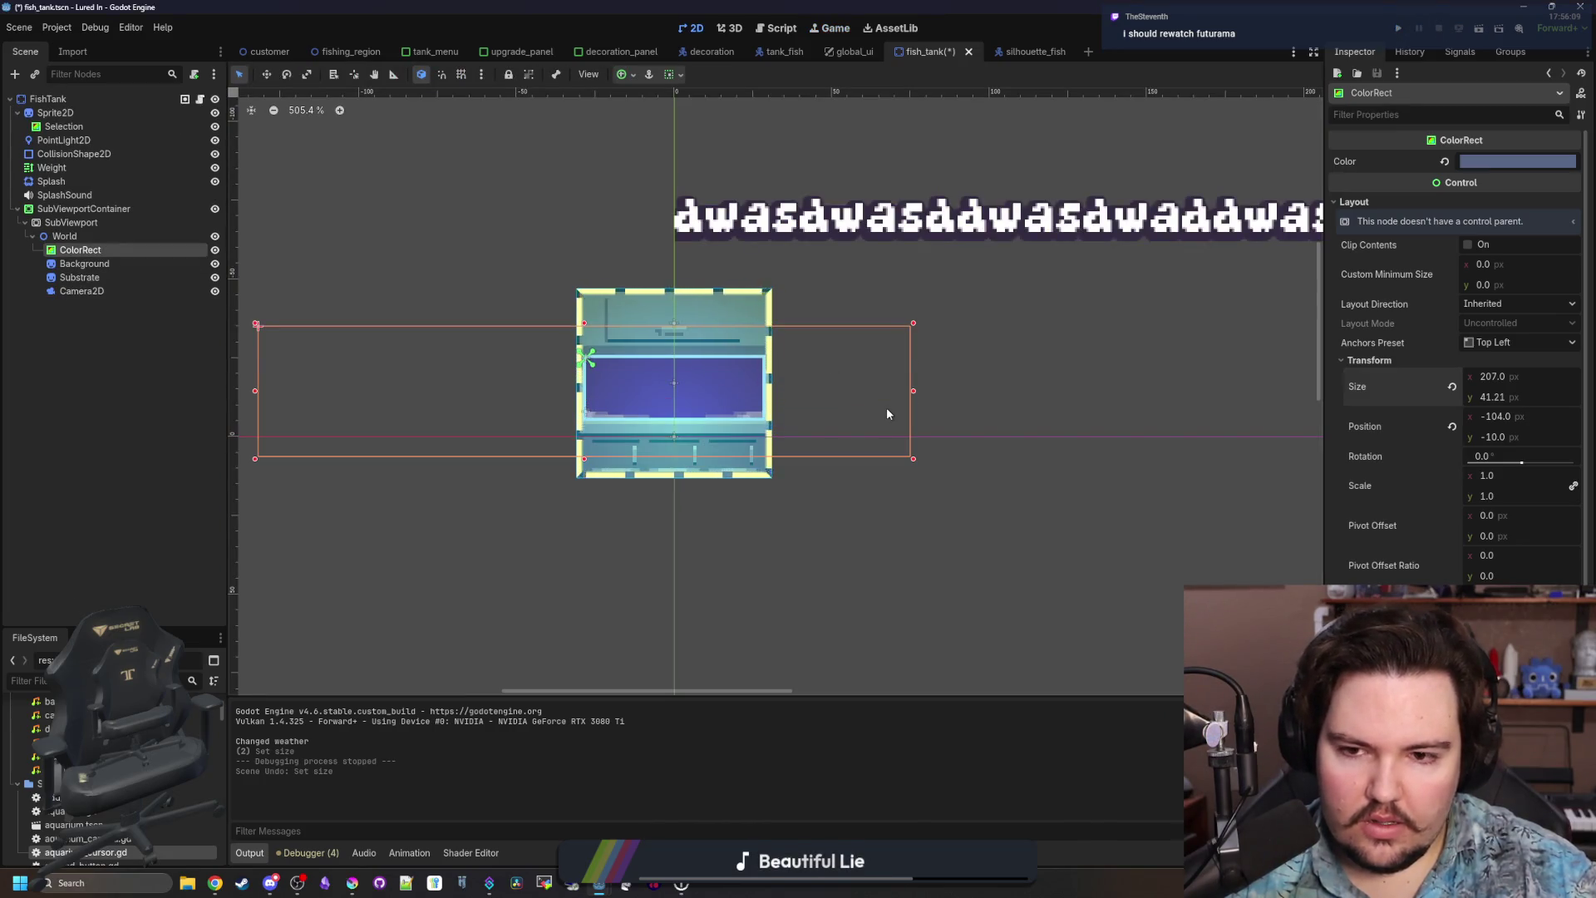
key("ctrl+z")
key("ctrl+z")
Move the World node out of the SubViewport to sit directly under FishTank.
scroll(887, 413, "down", 3)
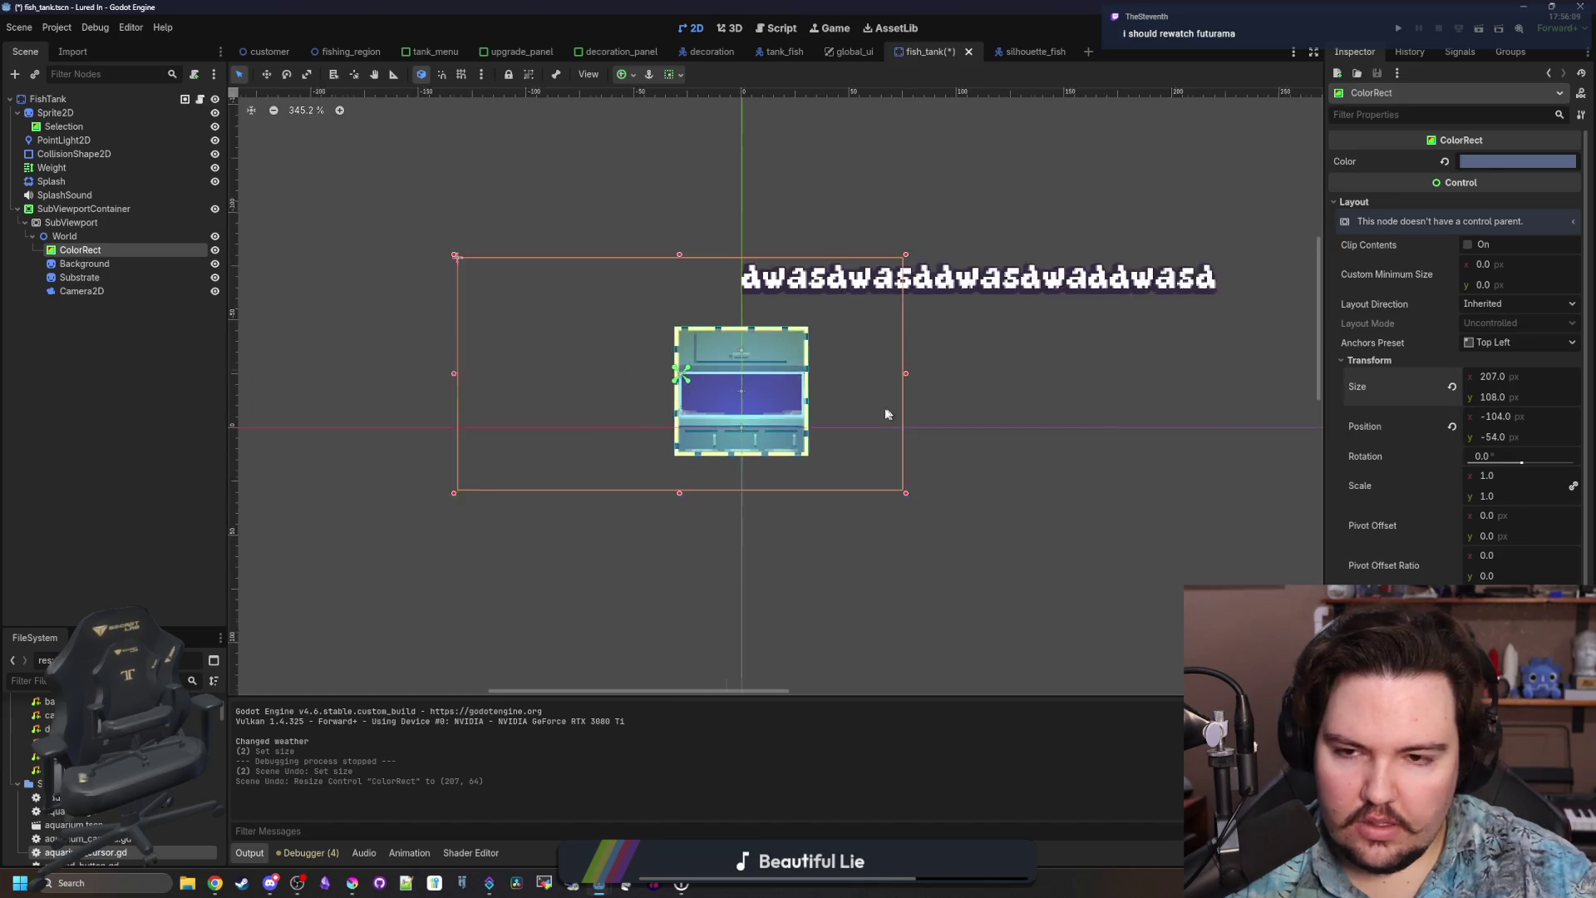
left_click(62, 239)
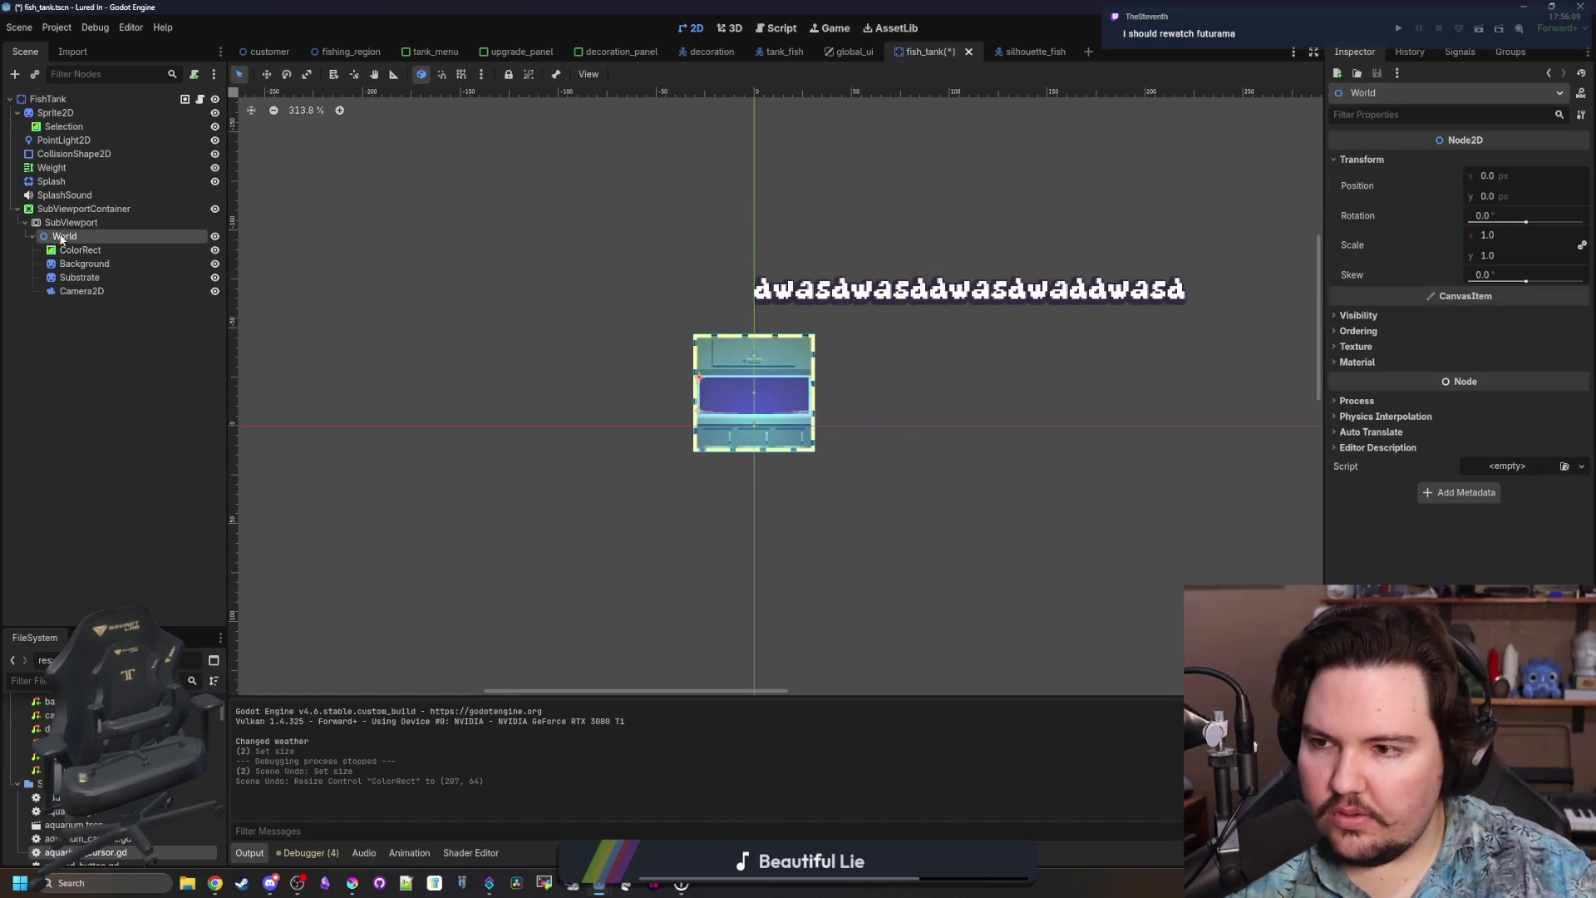
left_click_drag(72, 209, 74, 206)
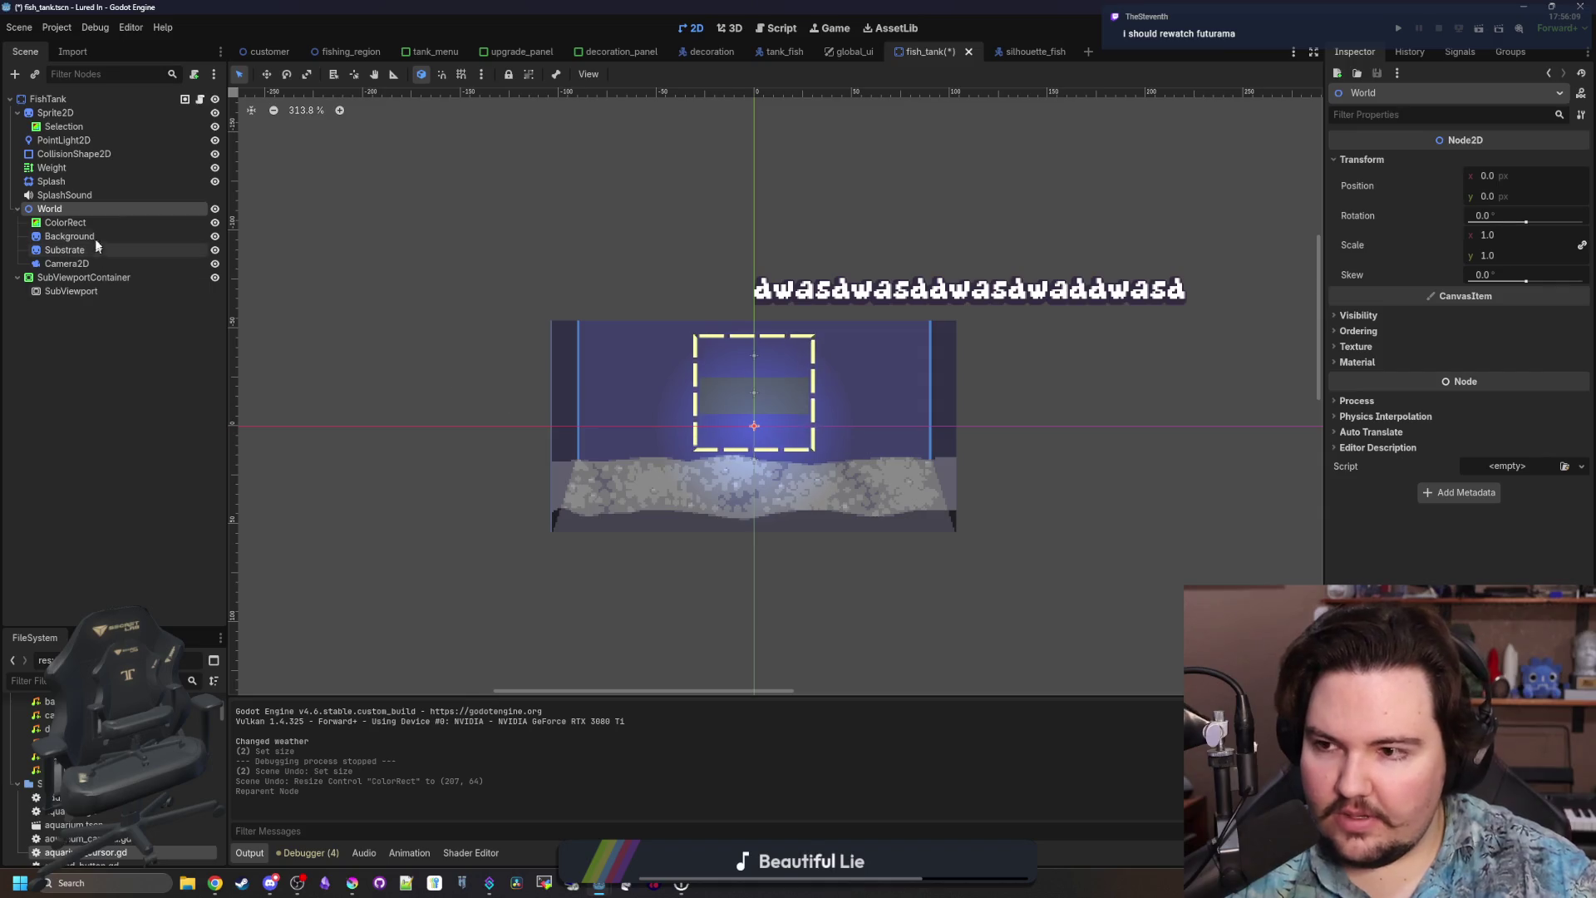
Resize the ColorRect to 195×62 by dragging its bottom, side and top edges, then save fish_tank.
left_click(67, 223)
scroll(887, 445, "up", 3)
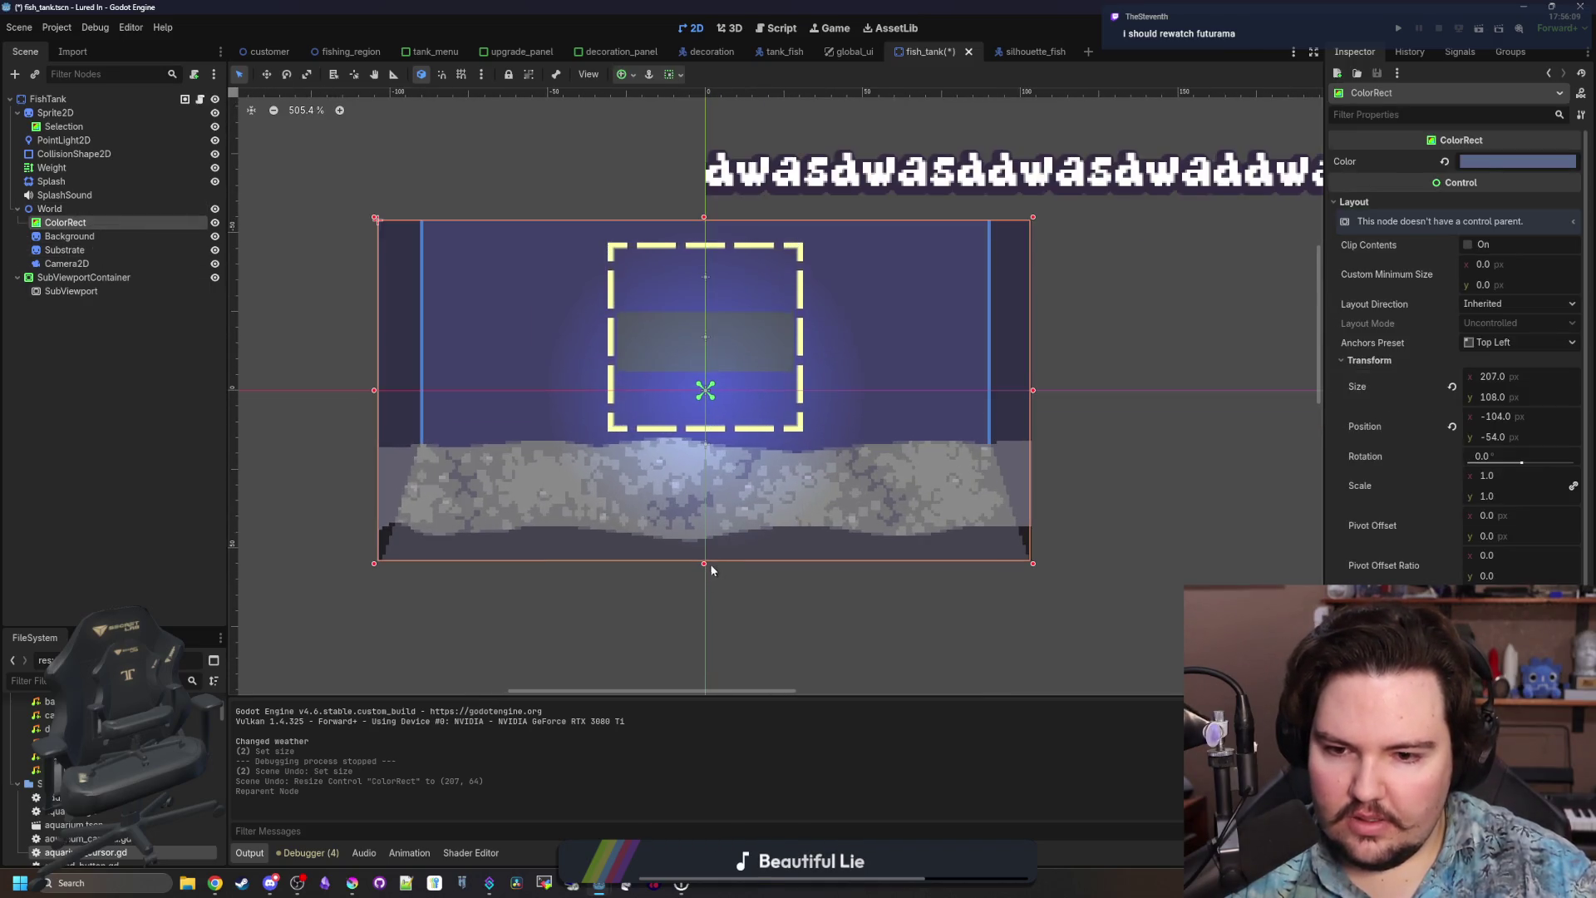
left_click_drag(705, 563, 703, 539)
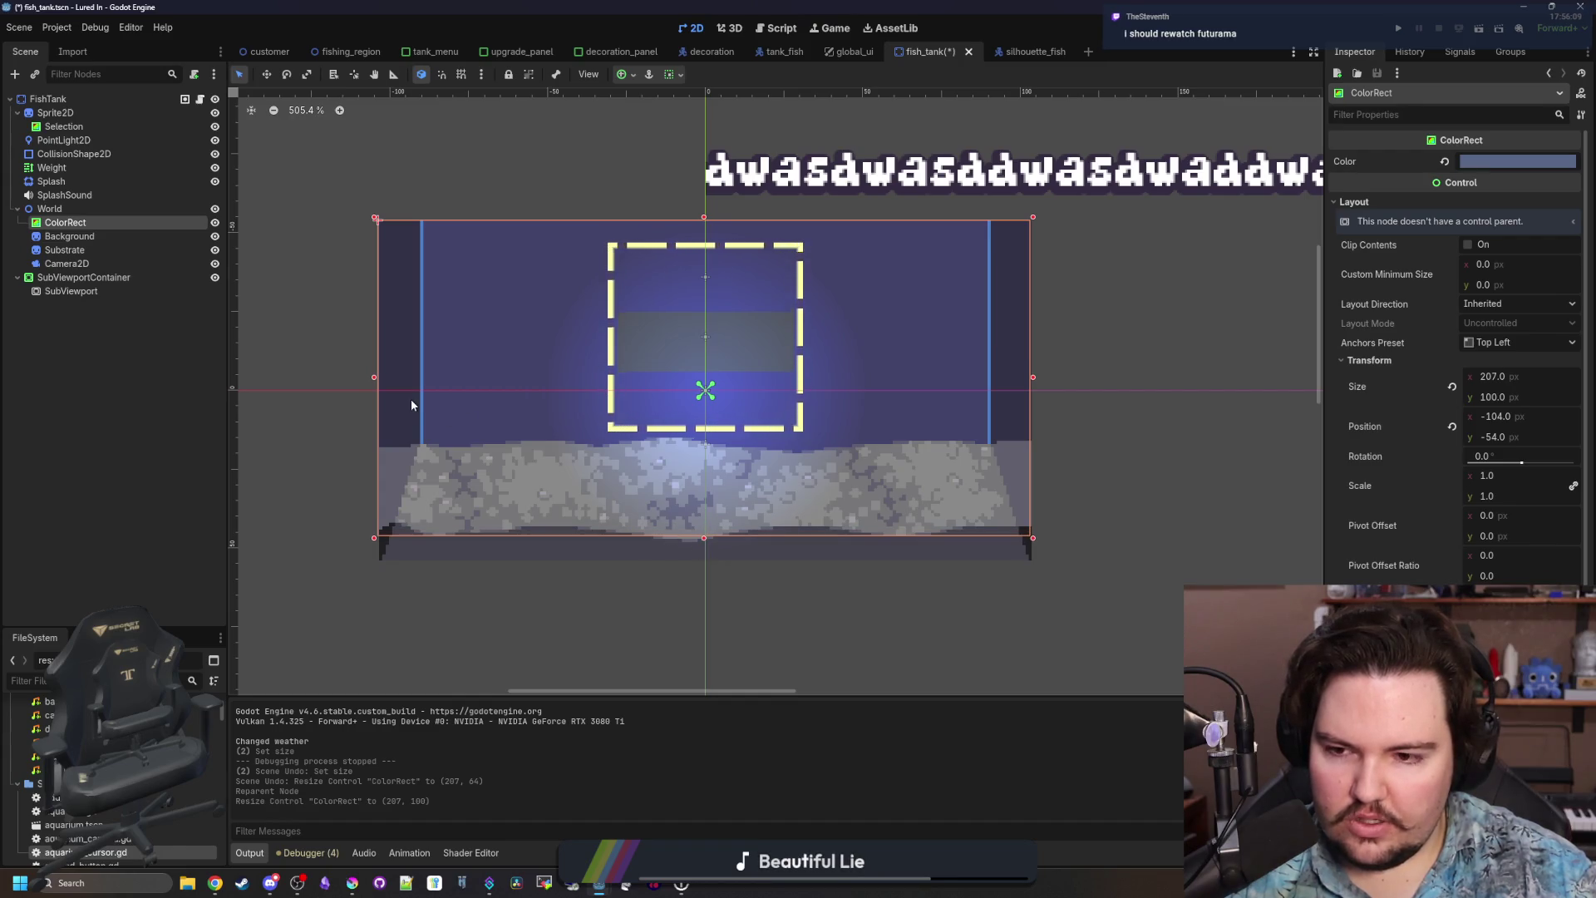
left_click_drag(373, 380, 393, 378)
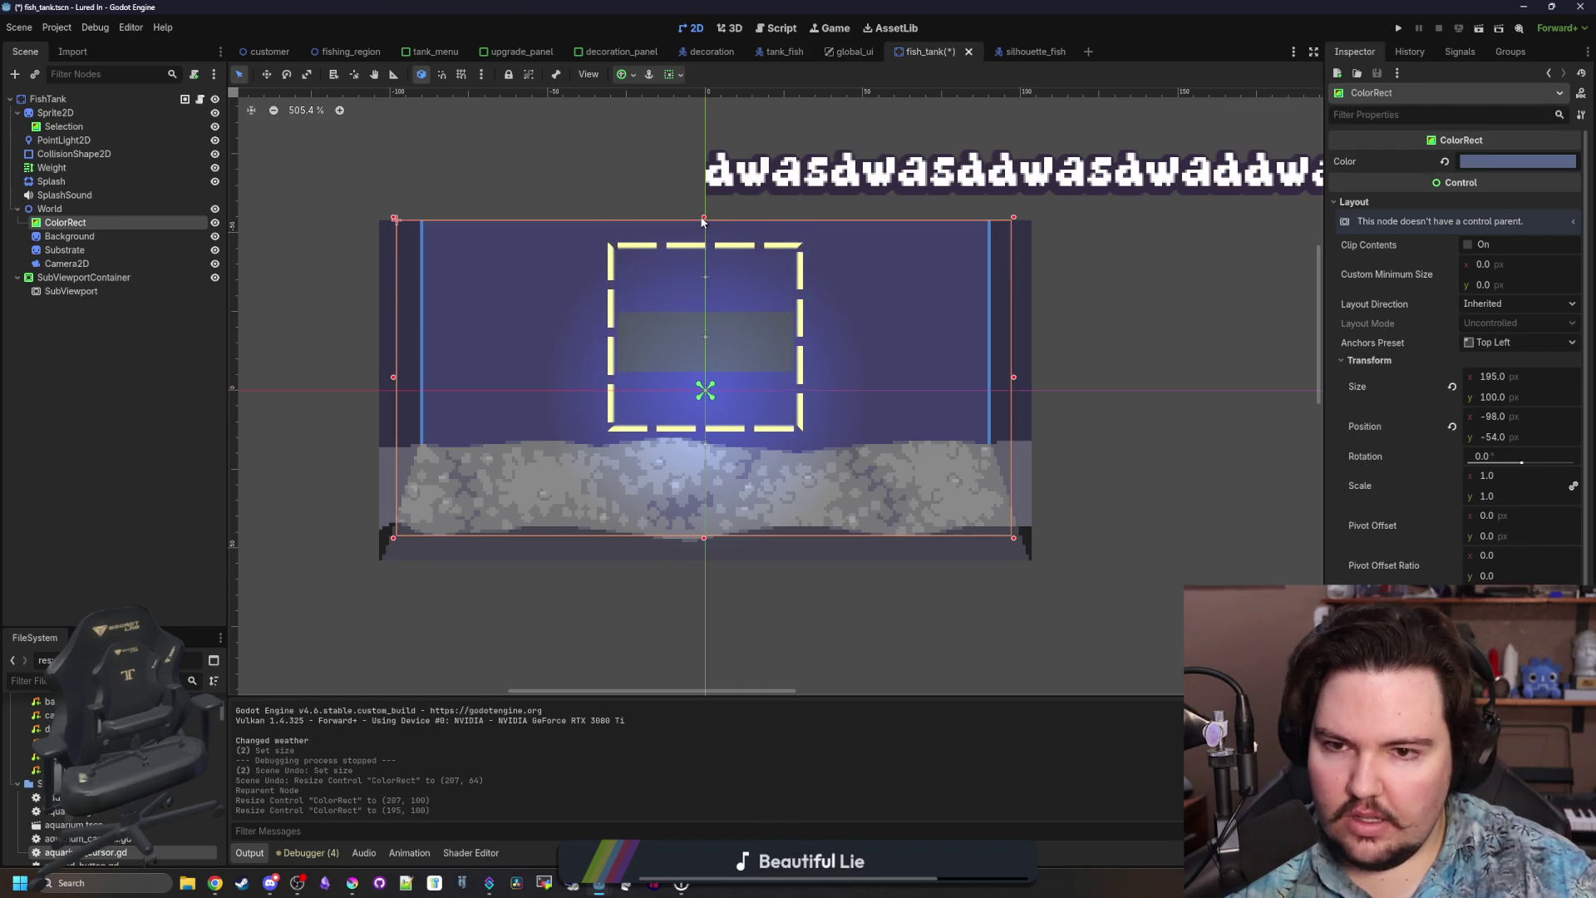
left_click_drag(697, 316, 695, 325)
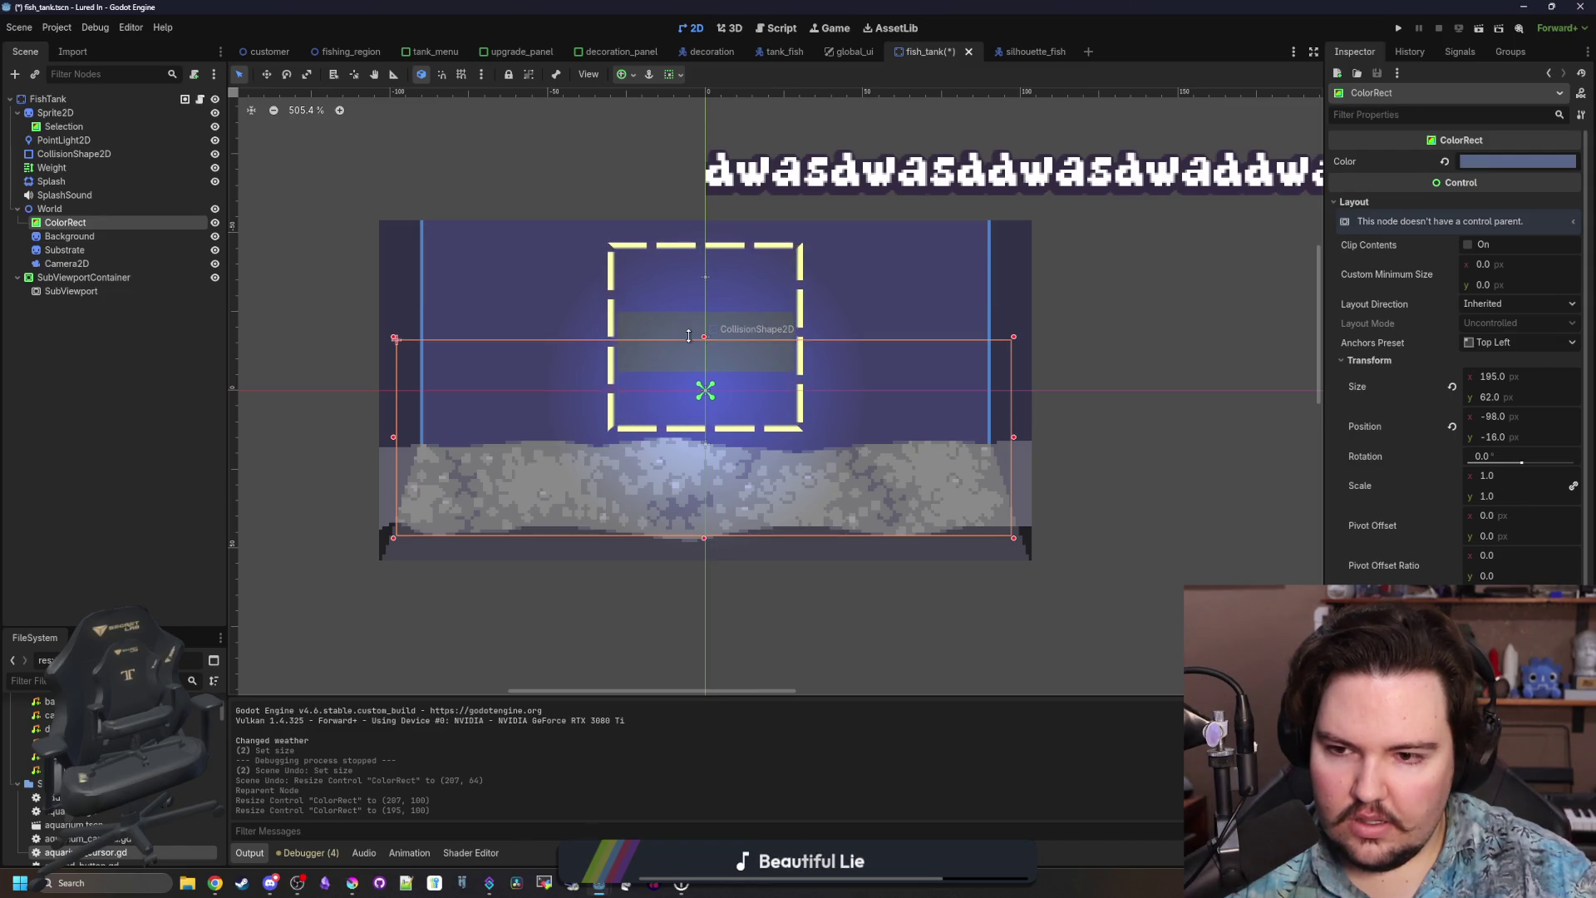
left_click_drag(688, 336, 689, 336)
key("ctrl+s")
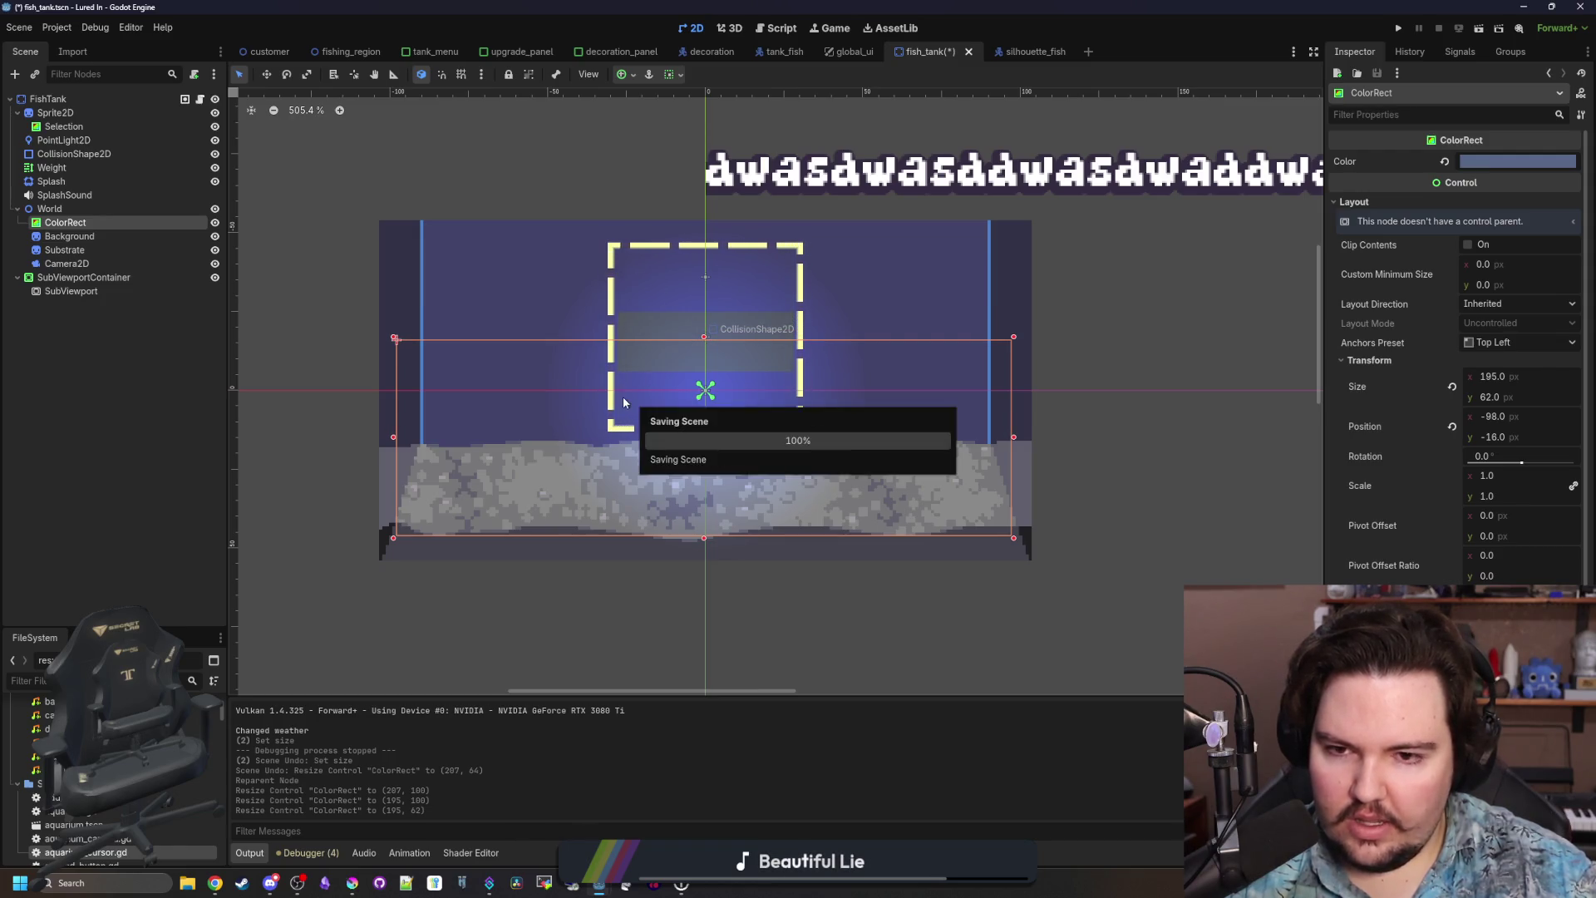
left_click(65, 208)
Put World back under SubViewport, save the scene, and open the tank_navigator.gd script.
left_click_drag(64, 292, 67, 292)
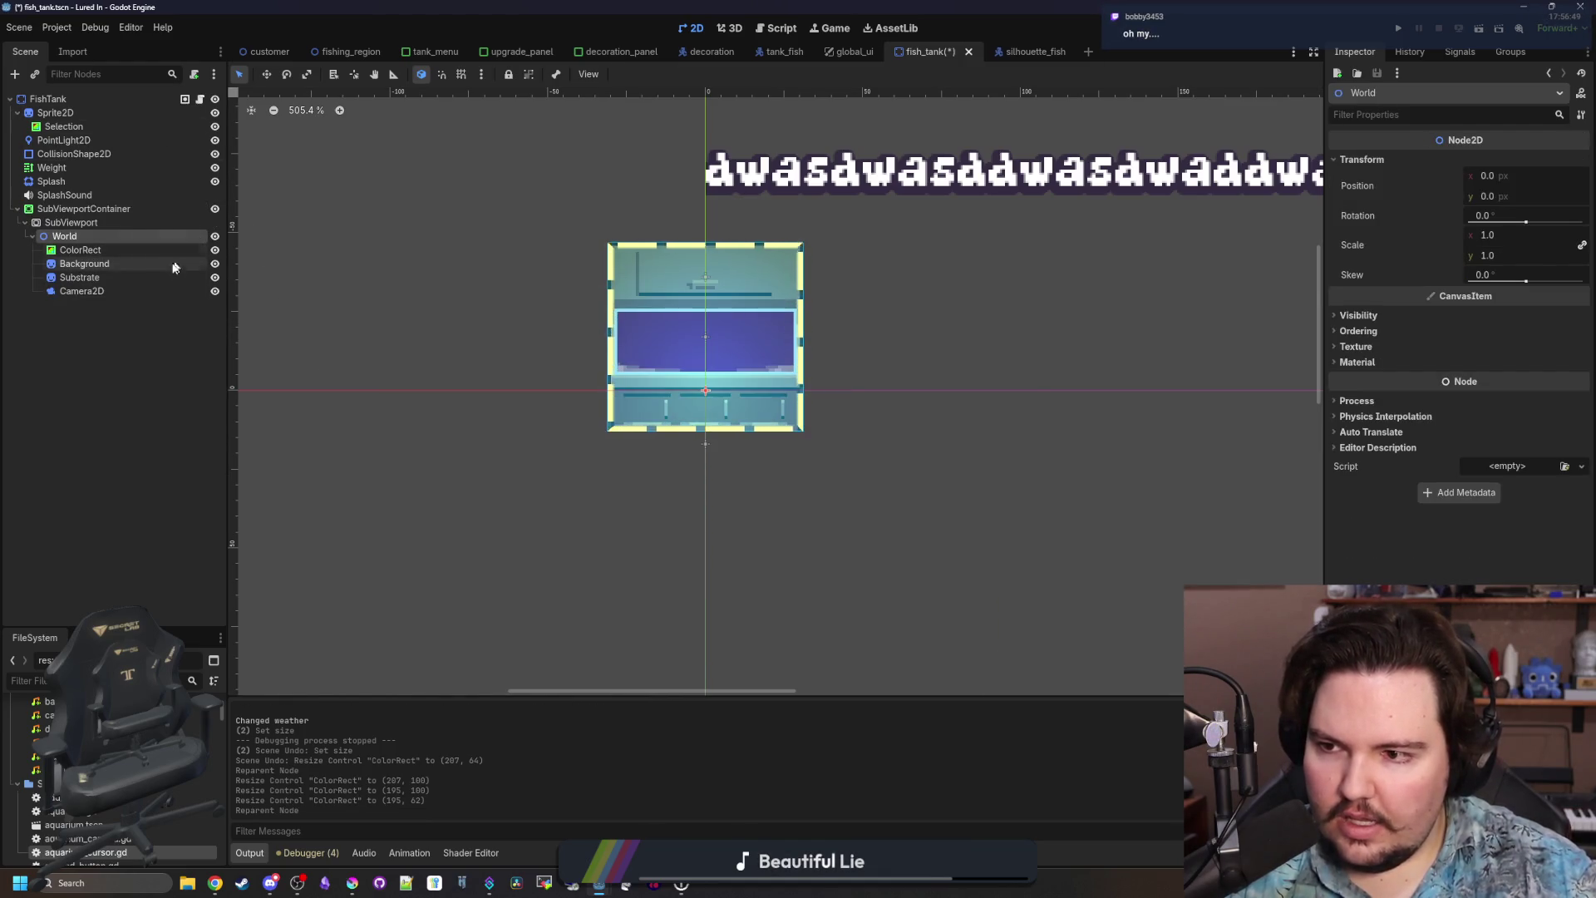
key("ctrl+s")
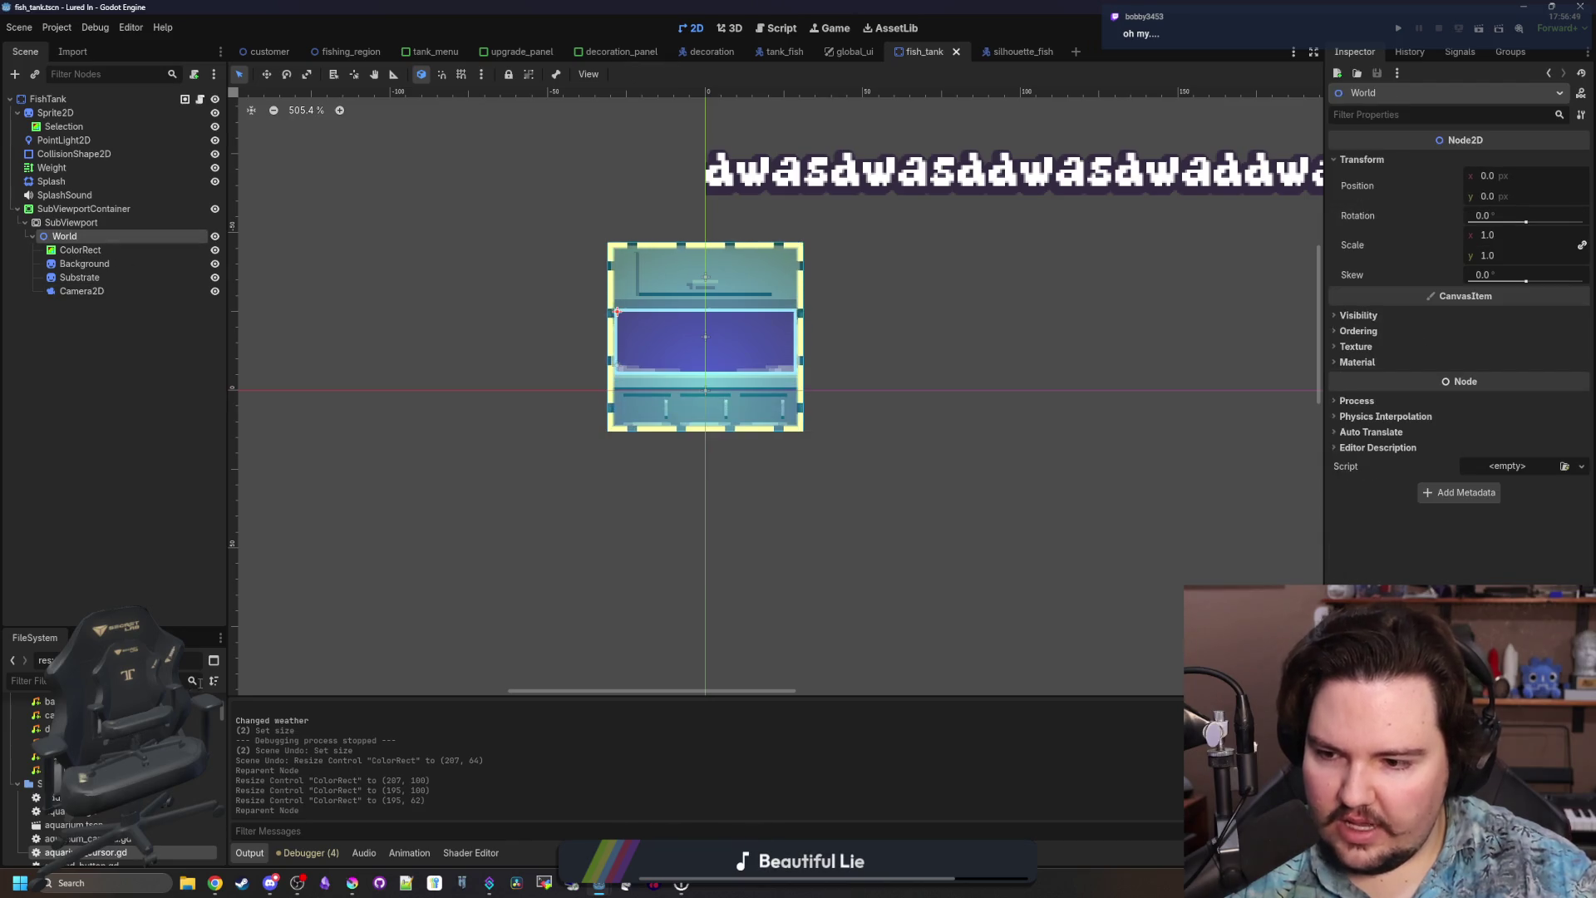
type("sil")
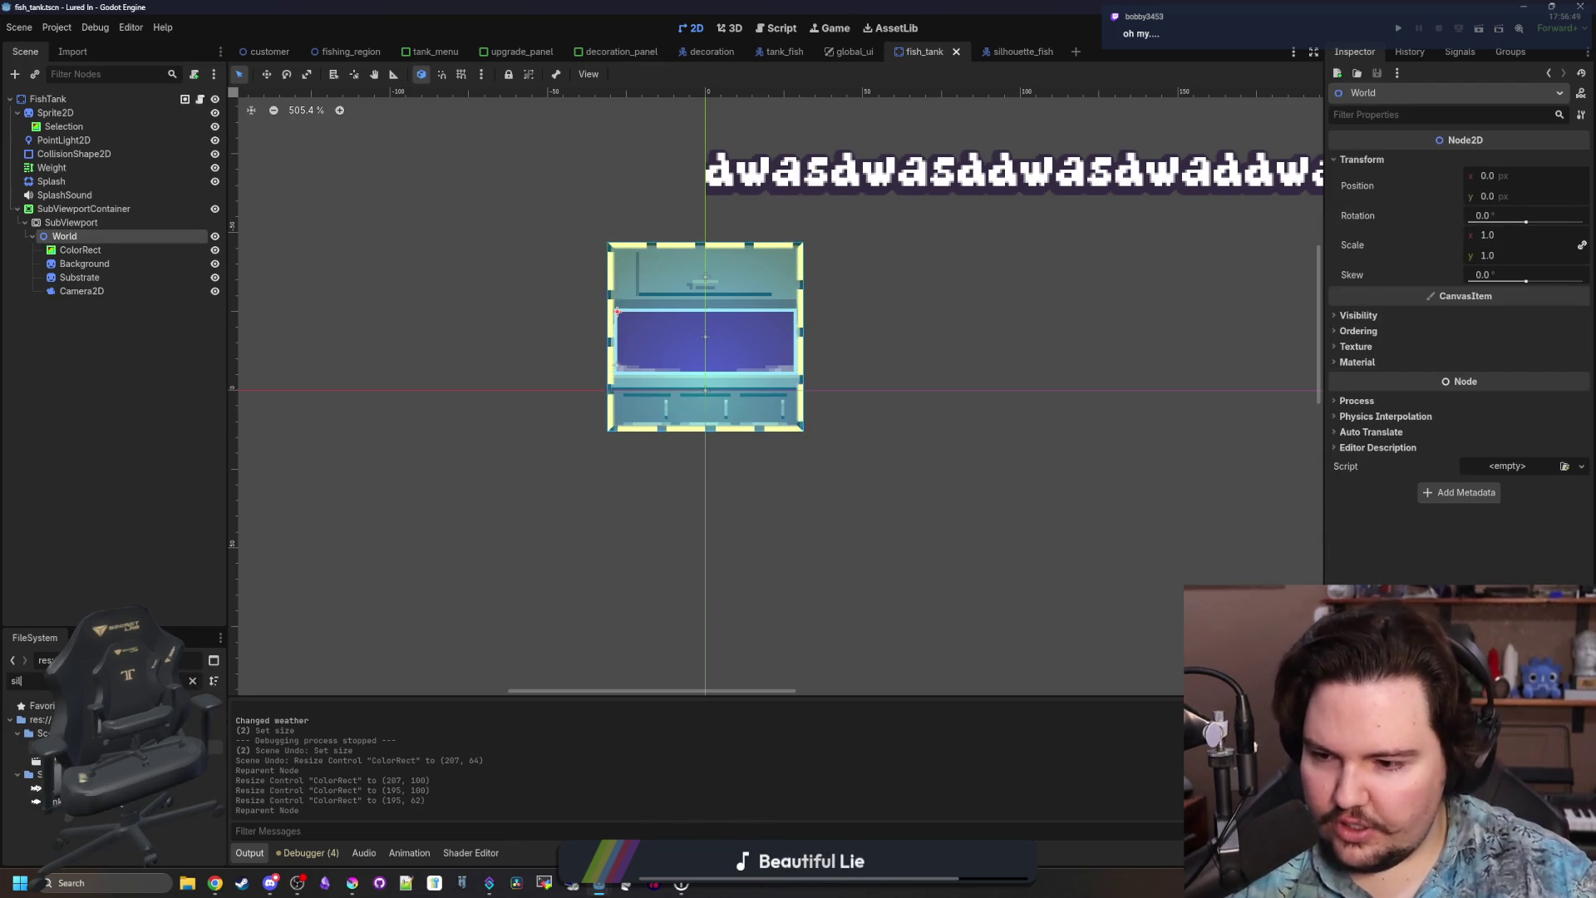
key("Return")
left_click(732, 99, "ctrl")
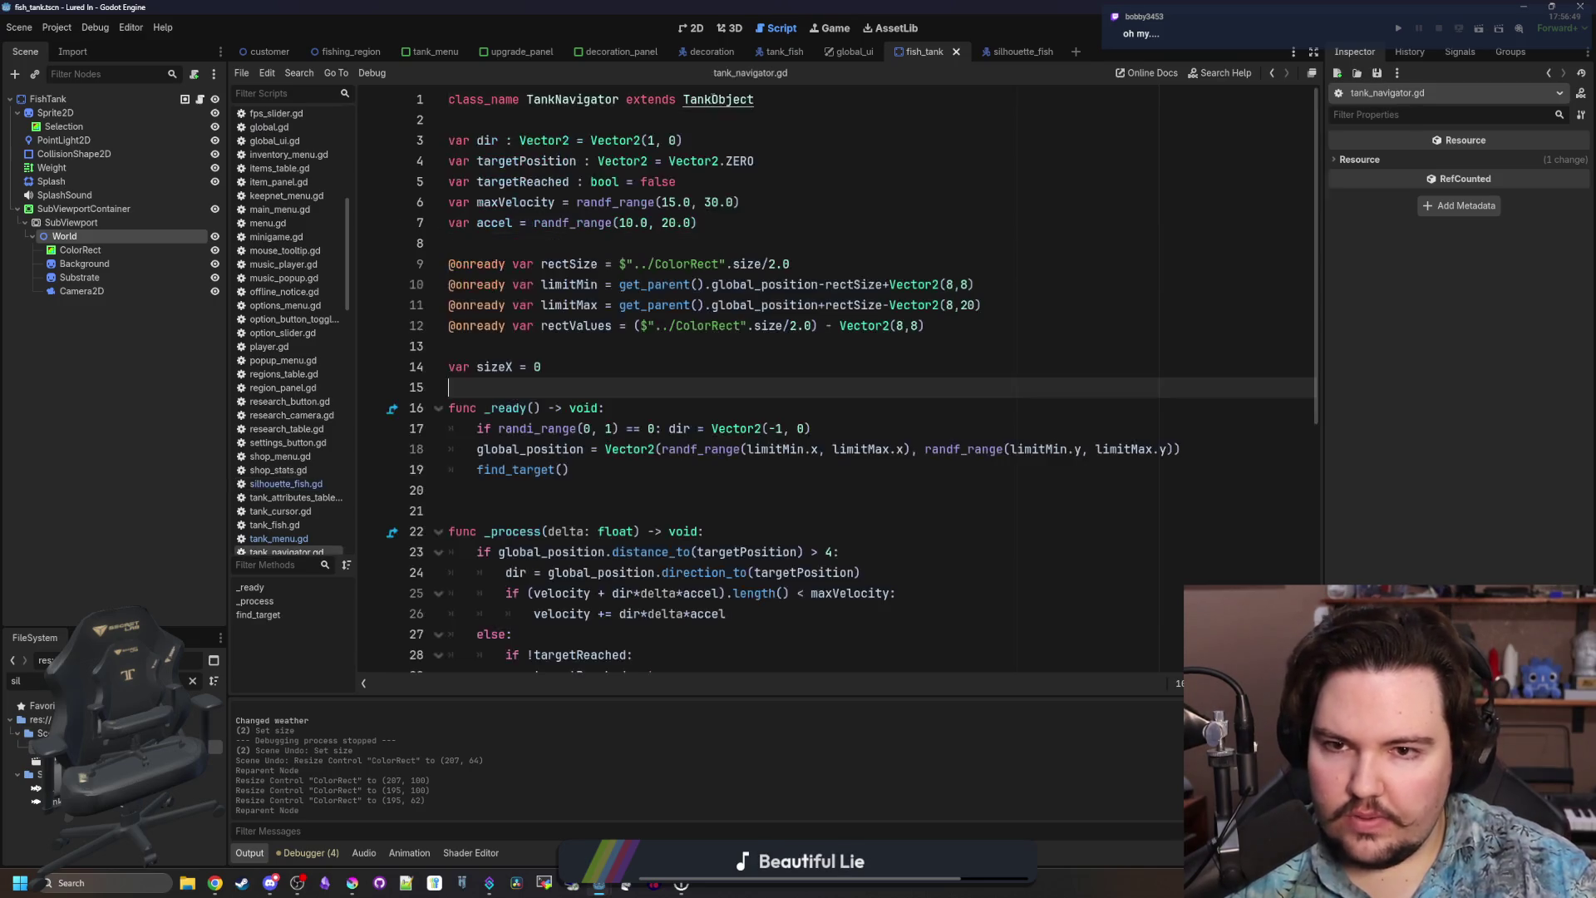
Review the rectValues and limitMin/limitMax lines in tank_navigator.gd, then run the game again.
left_click(634, 345)
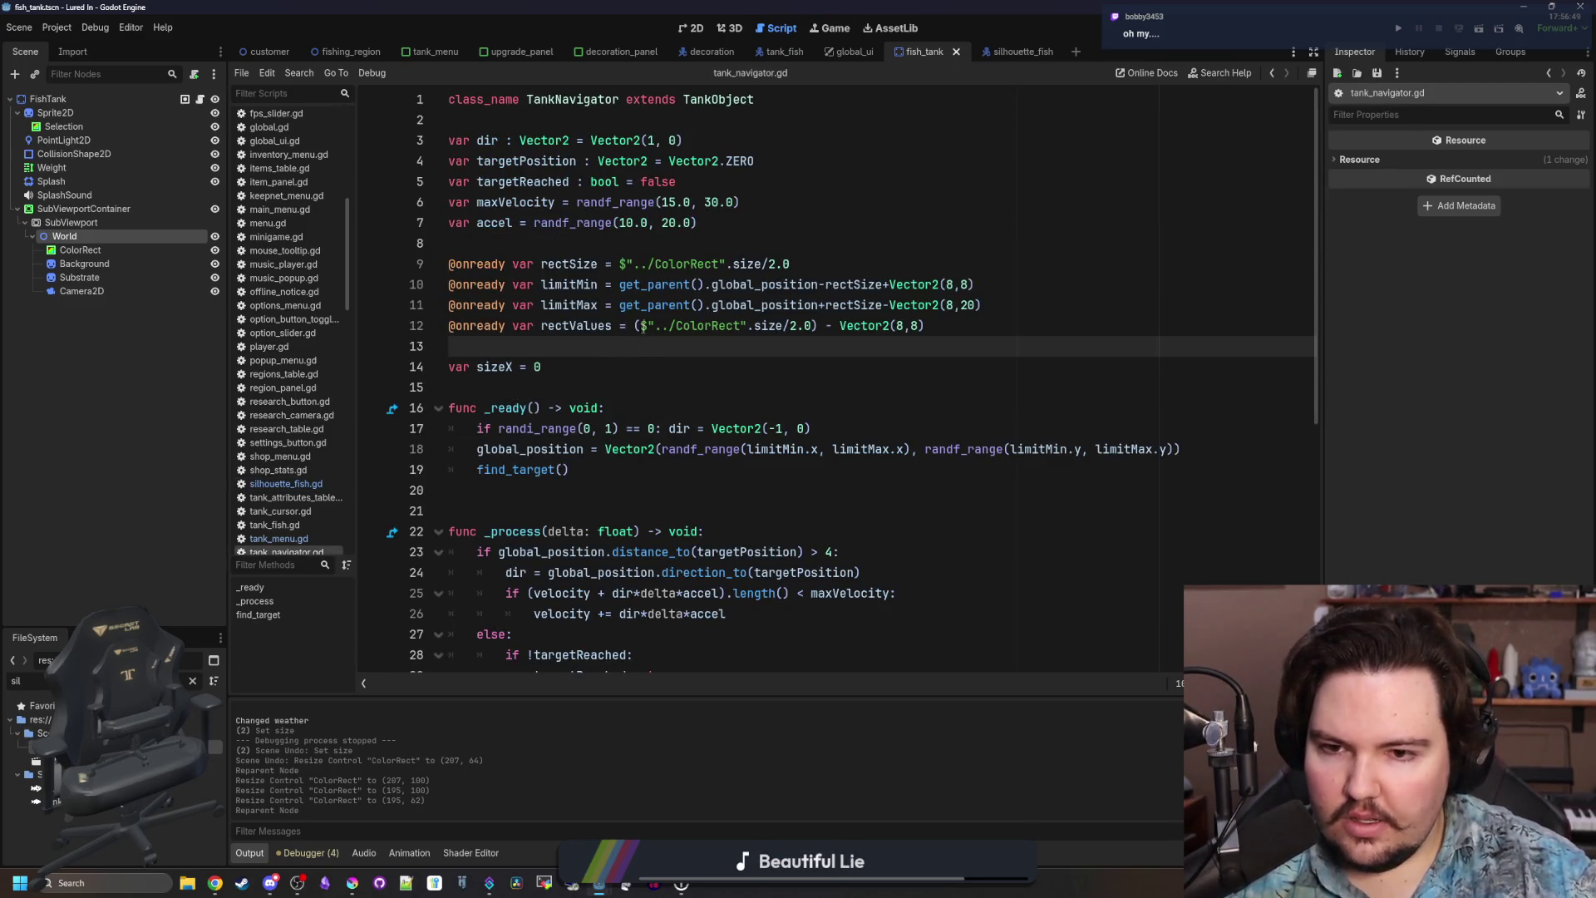
double_click(682, 325)
left_click(747, 347)
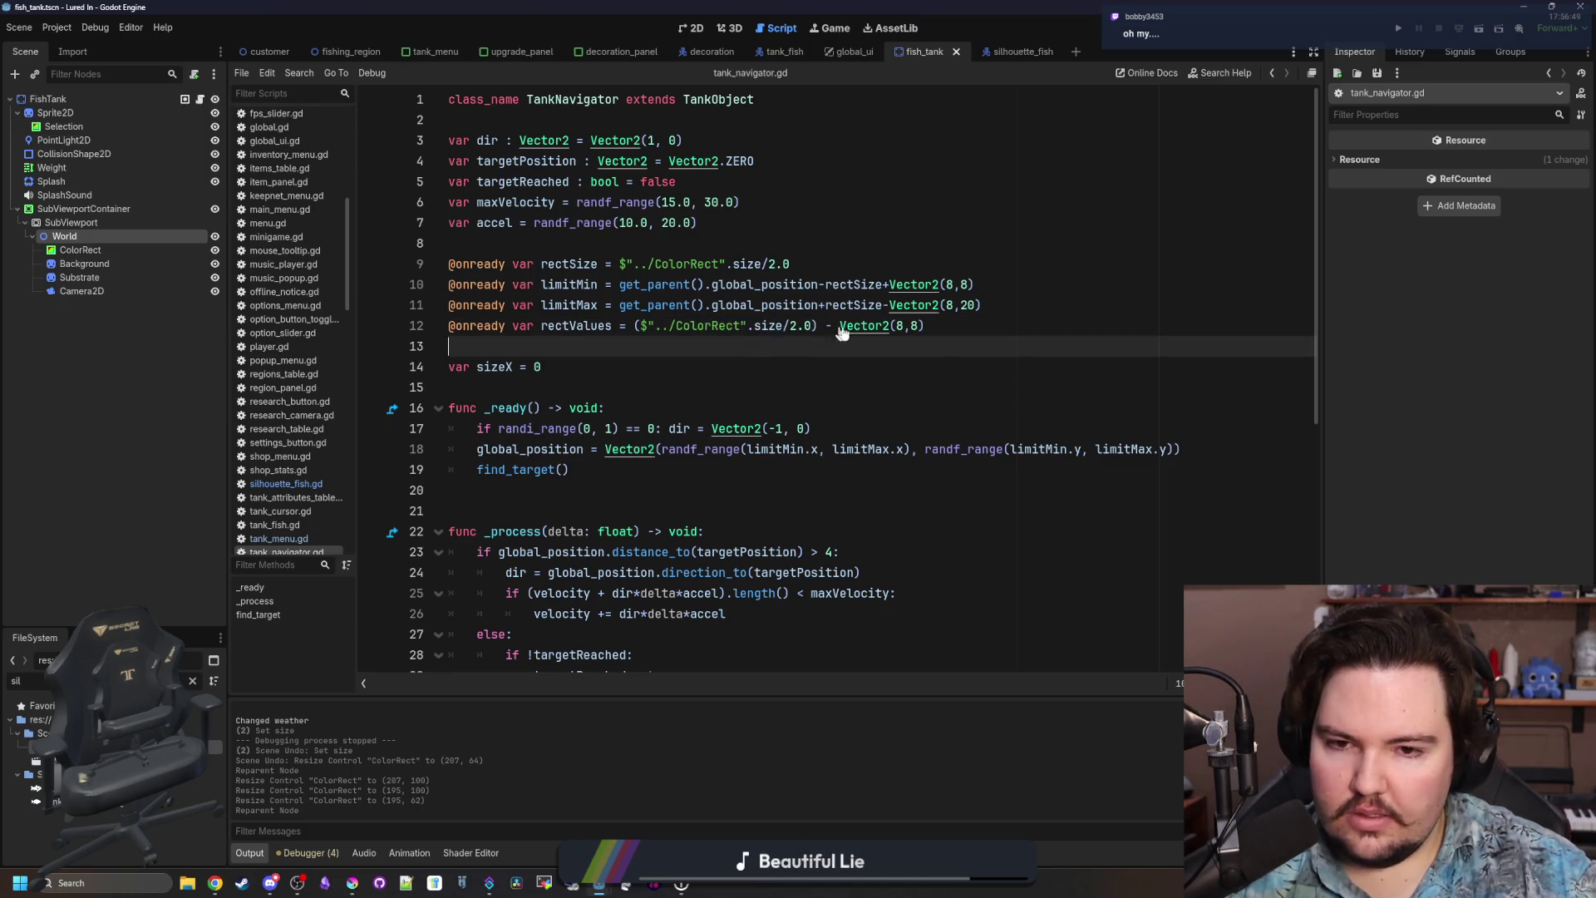
mouse_move(784, 285)
left_mouse_down()
mouse_move(902, 291)
mouse_move(871, 305)
left_mouse_up()
left_click(753, 244)
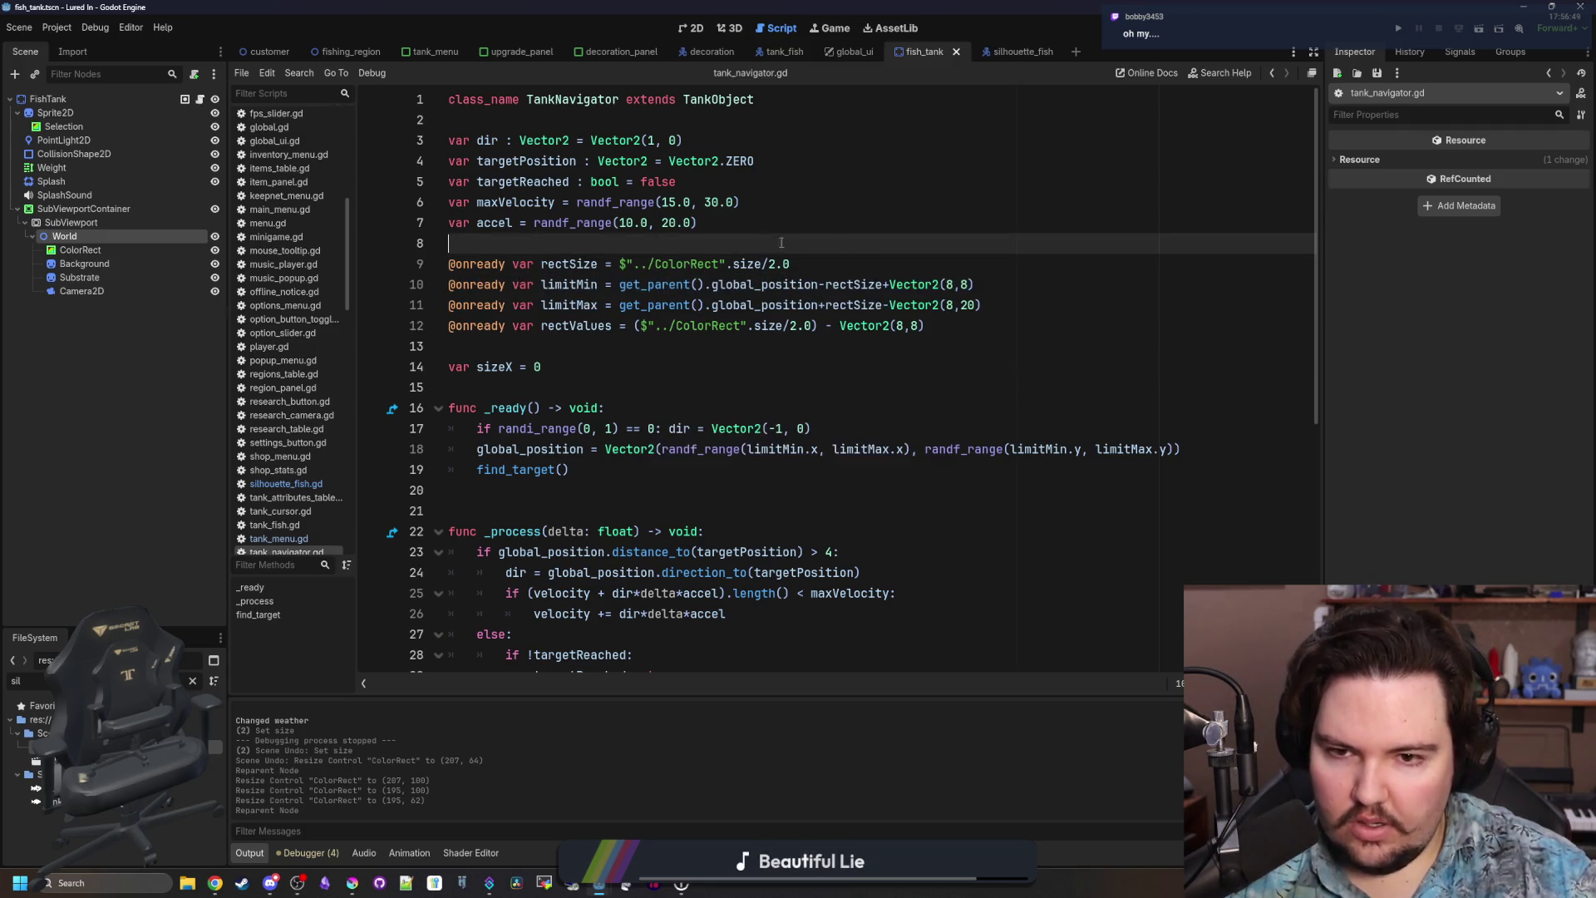
left_click(1401, 30)
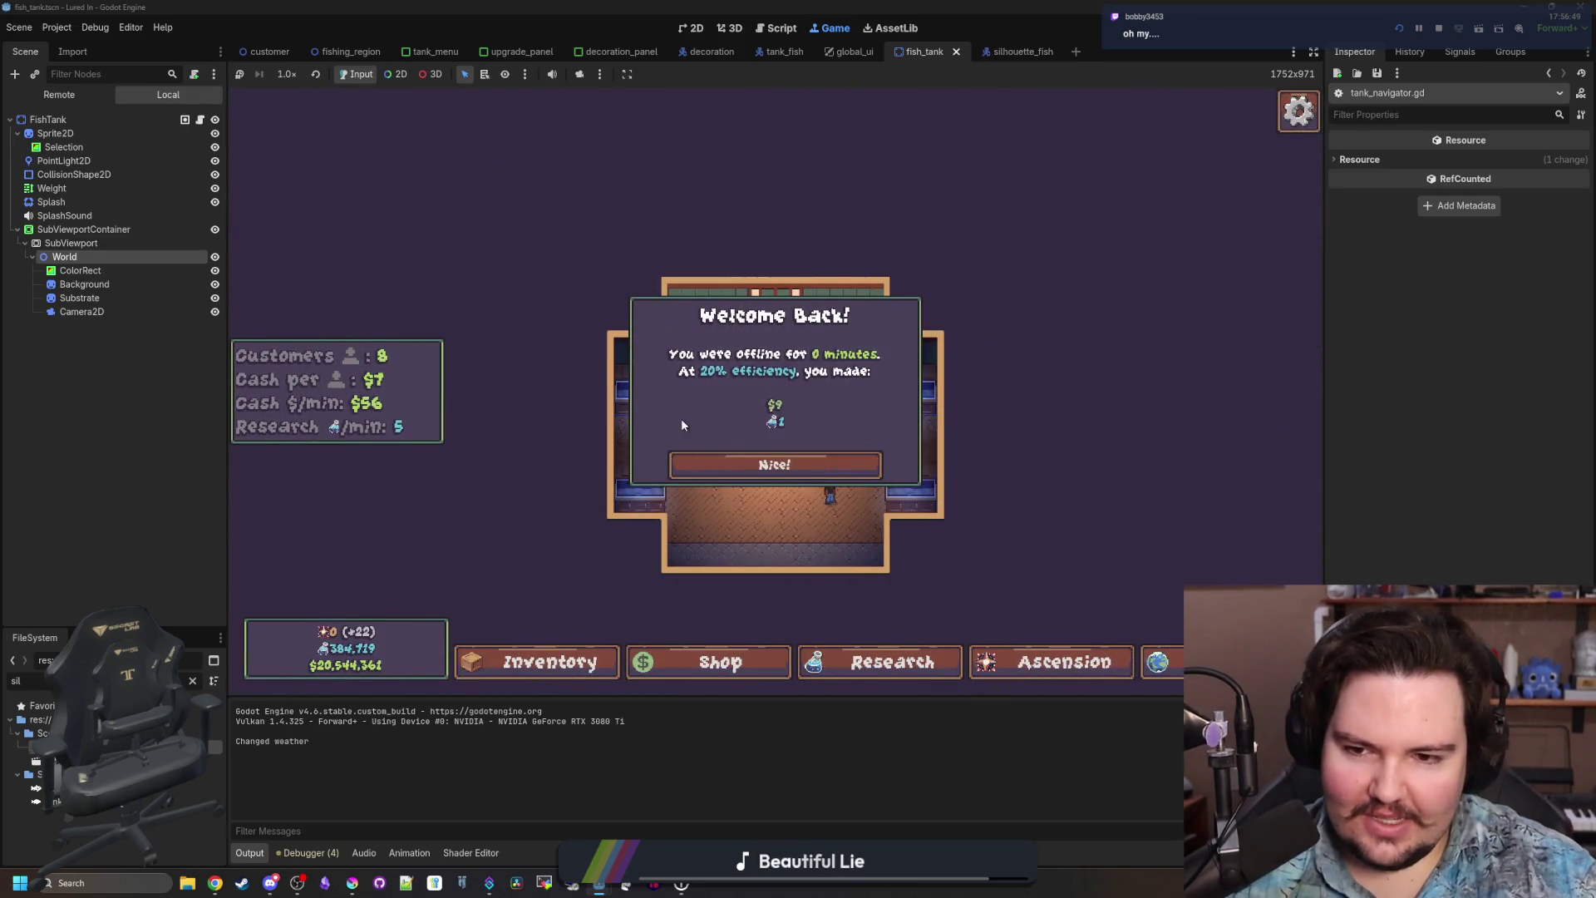
Dismiss the Welcome Back popup and place a carp from the inventory into a tank.
left_click(769, 456)
scroll(782, 449, "up", 5)
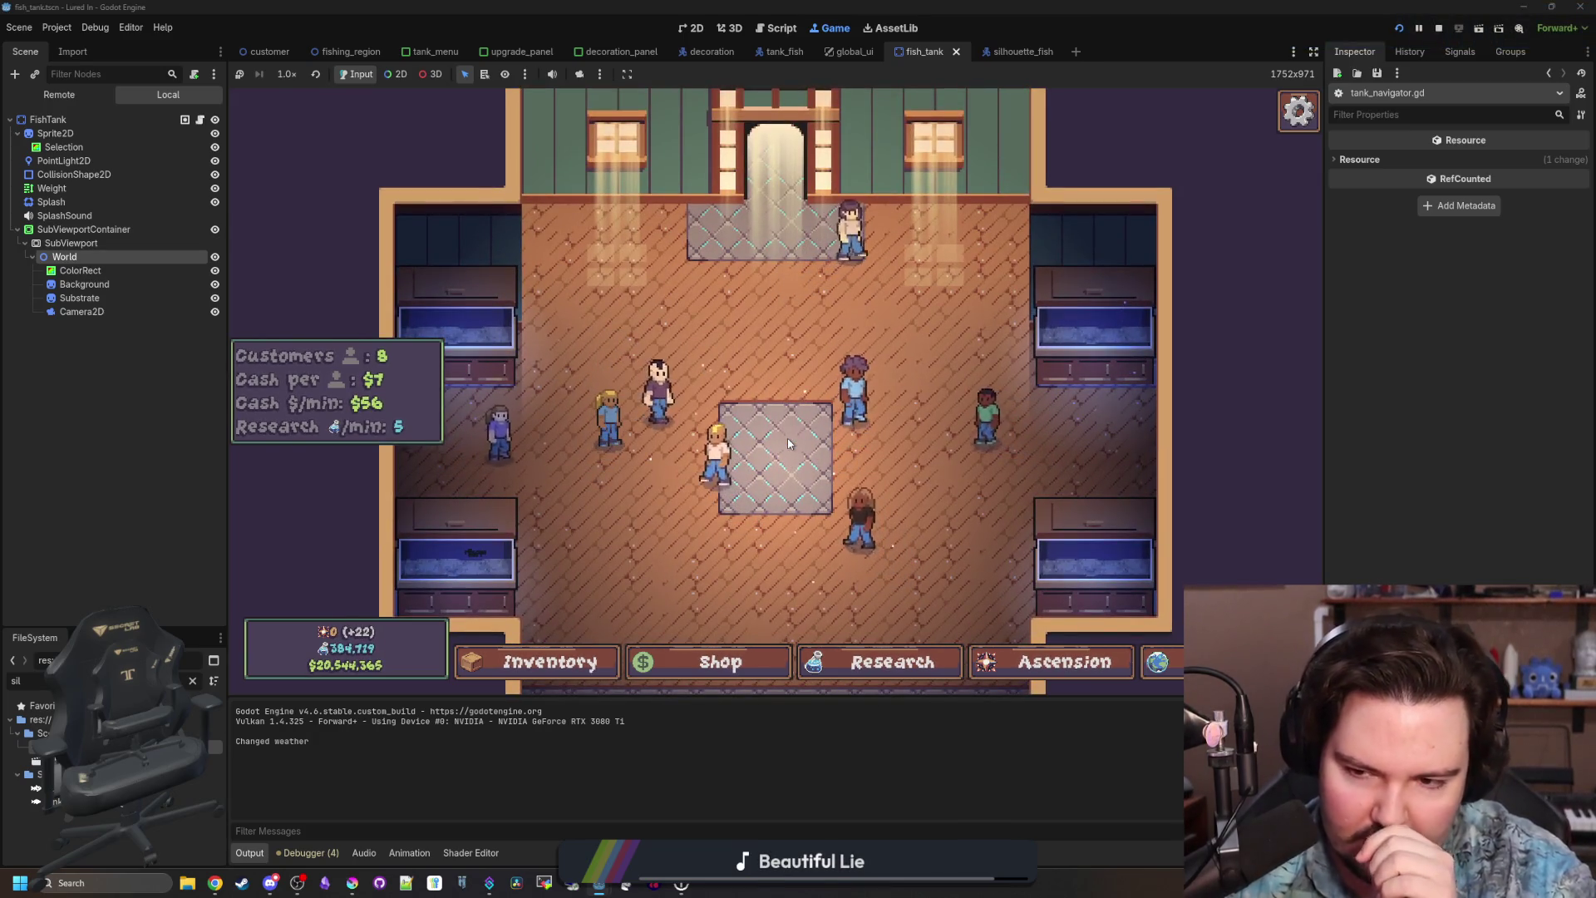
left_click(549, 662)
left_click(1052, 376)
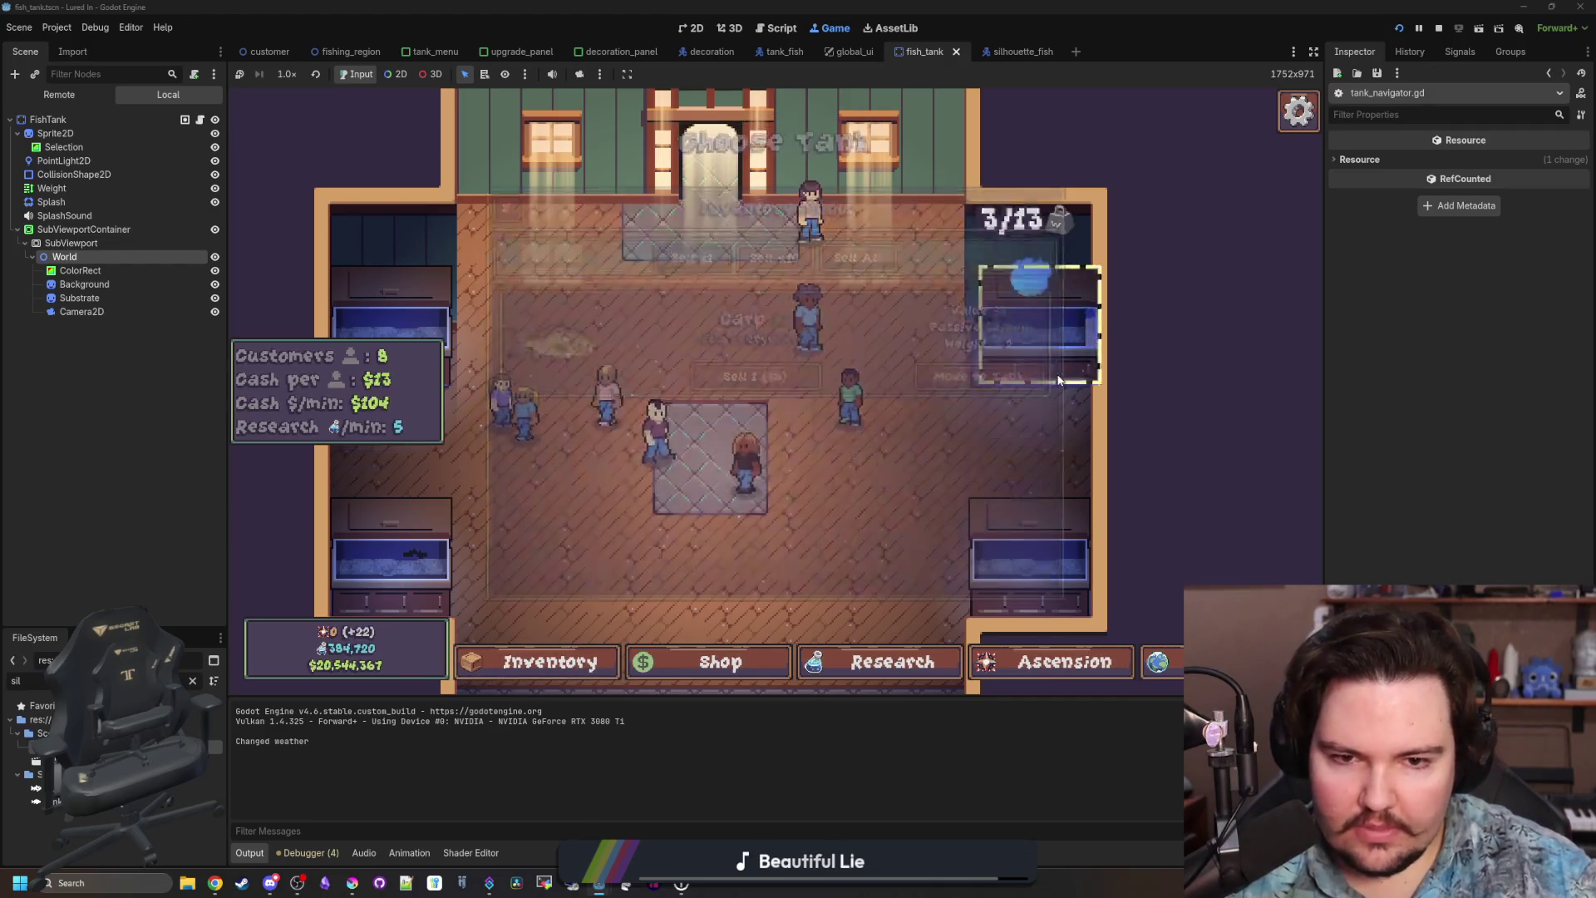
left_click(968, 422)
left_click(549, 661)
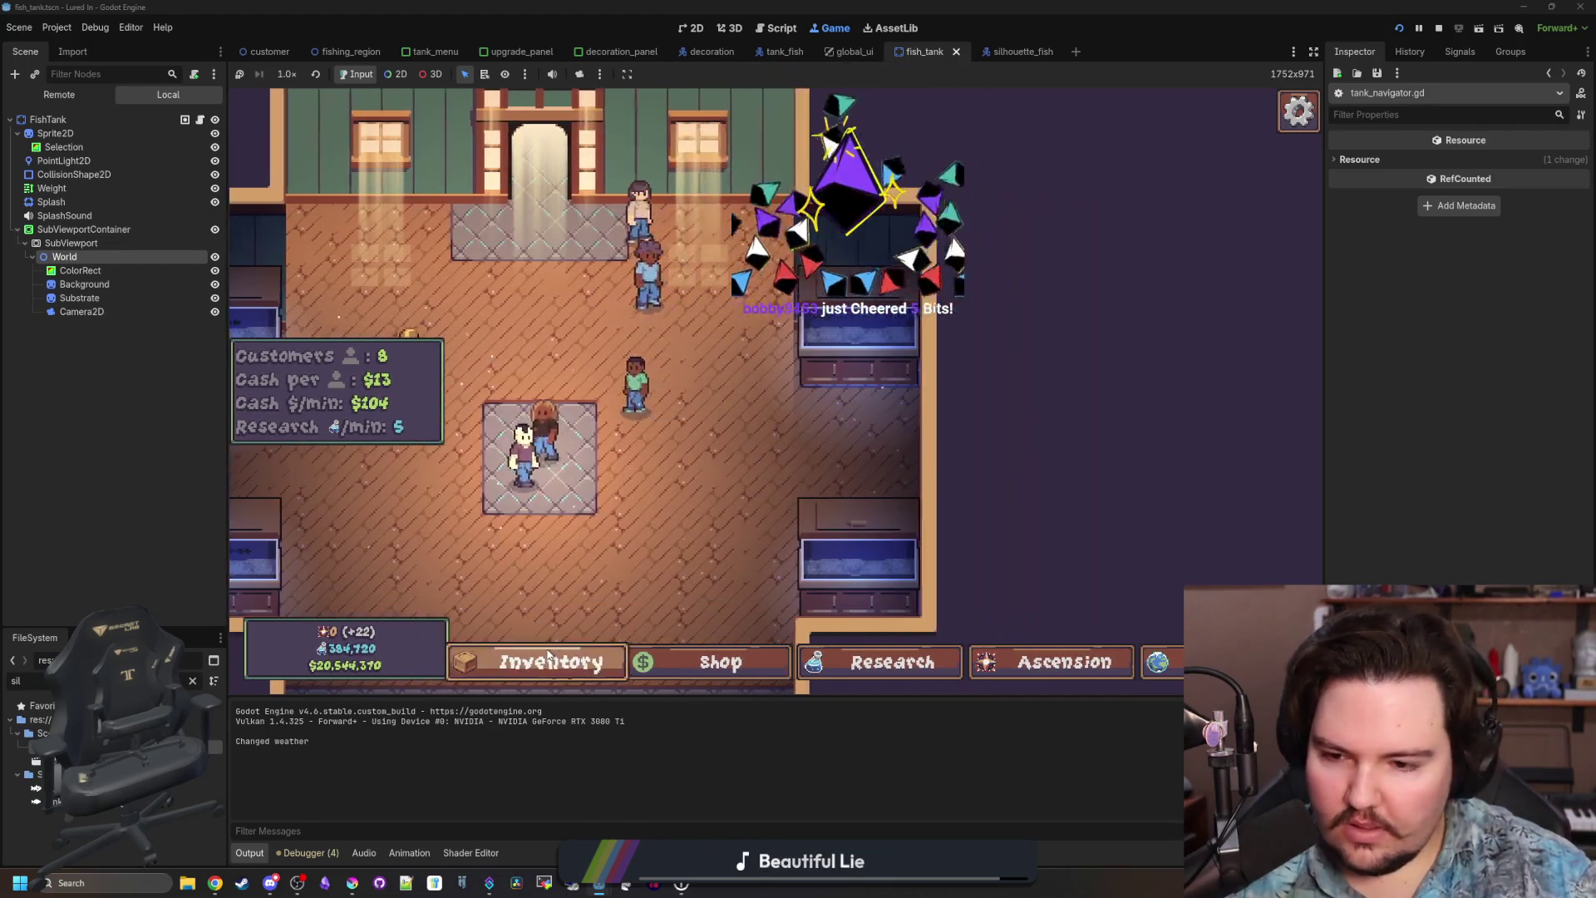
left_click(981, 375)
left_click(816, 382)
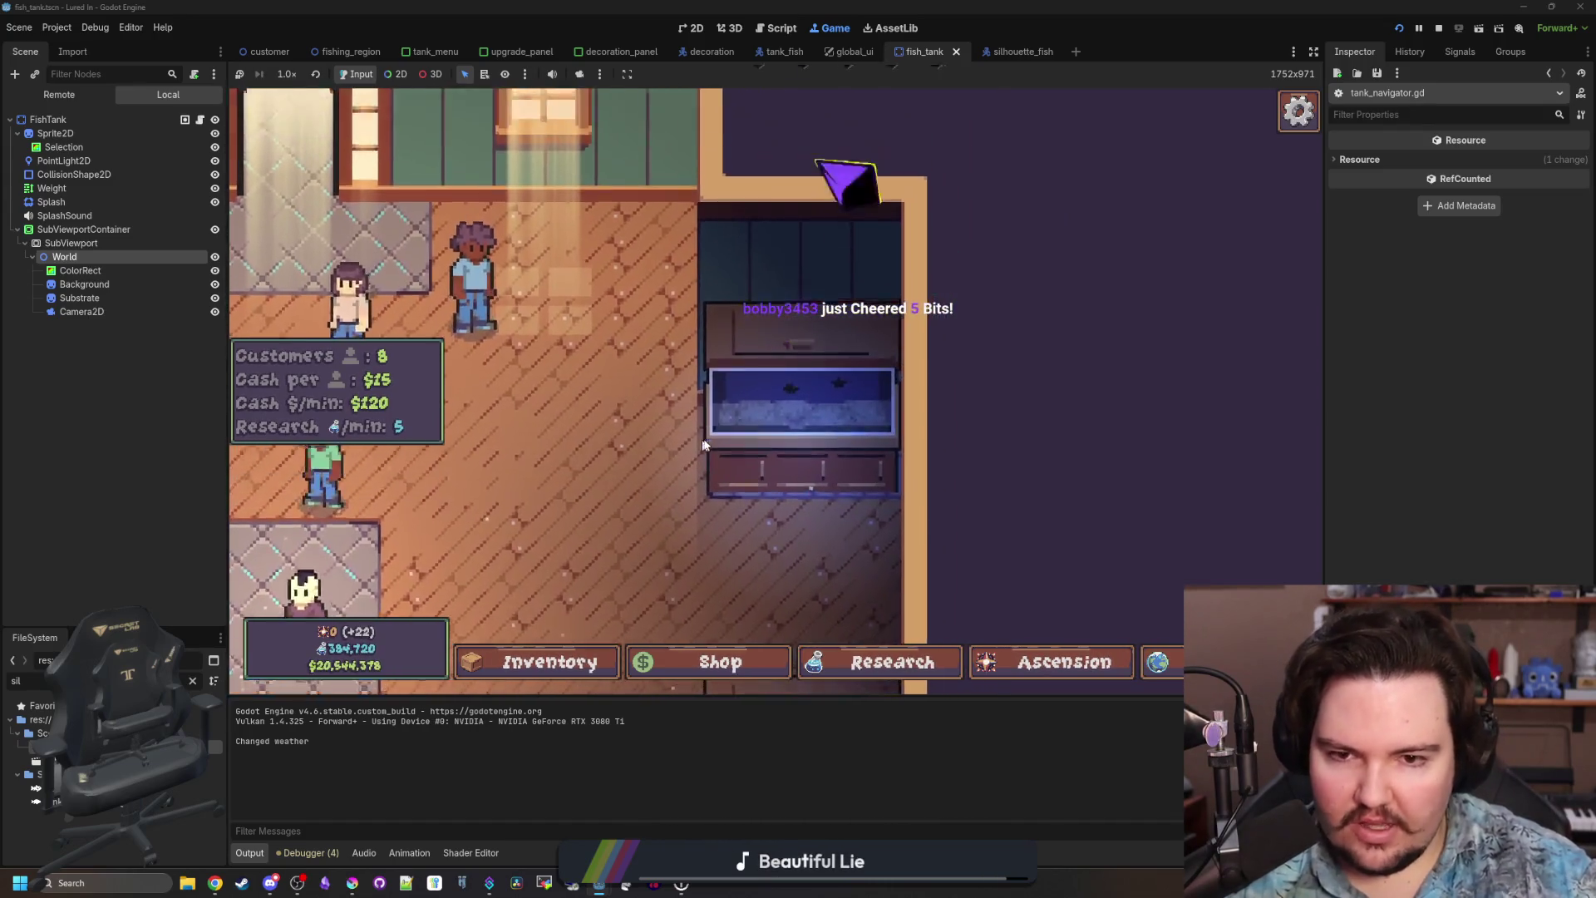
left_click(1052, 422)
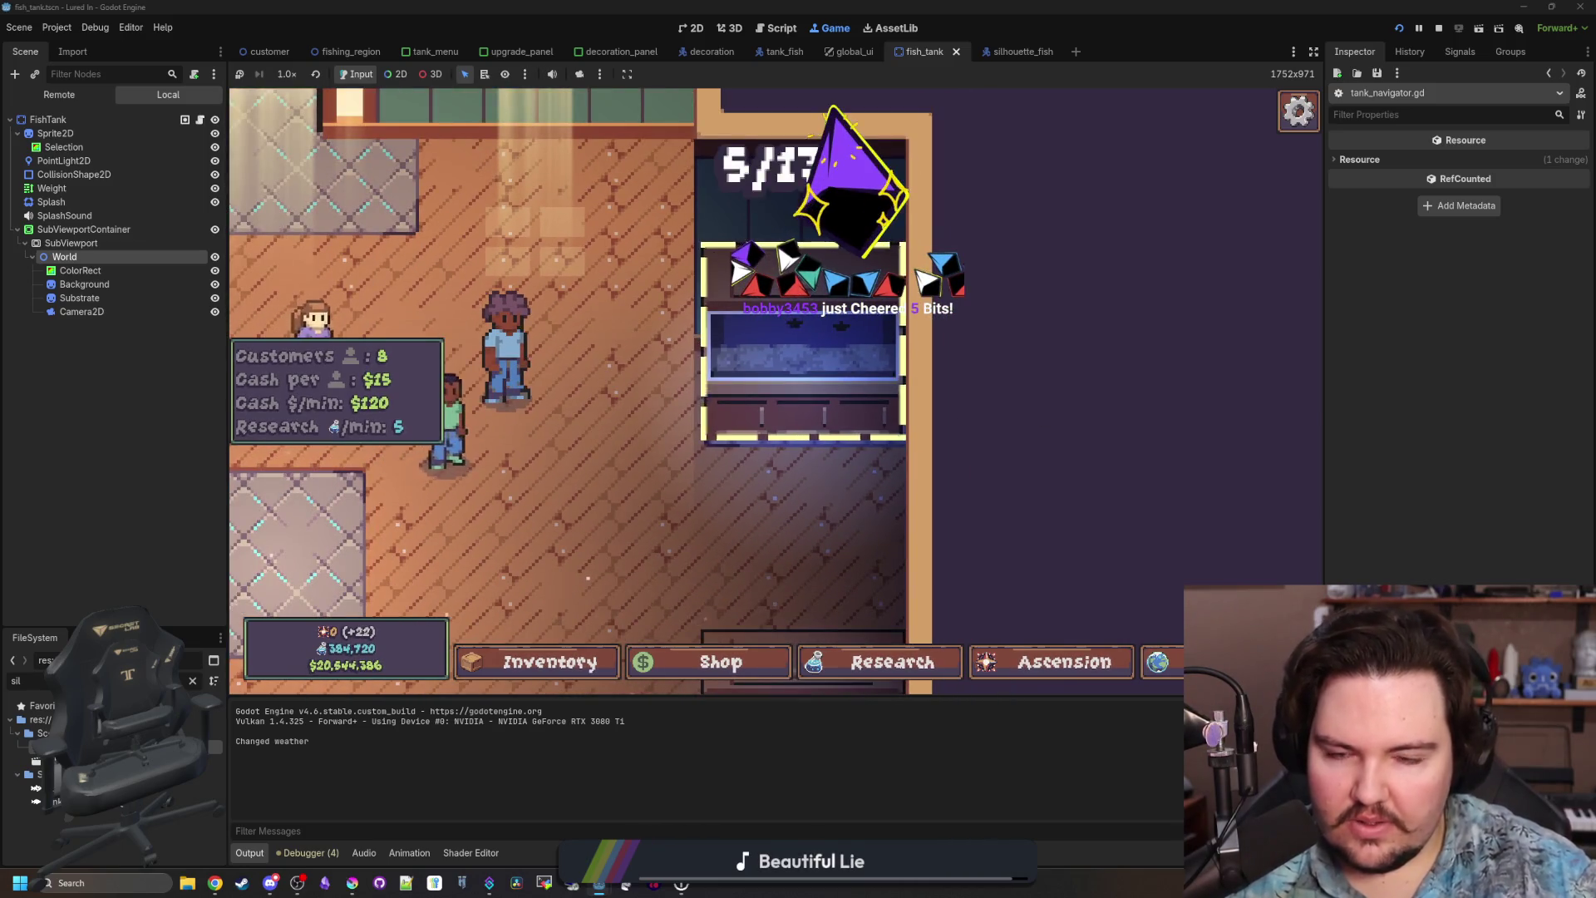
left_click(838, 341)
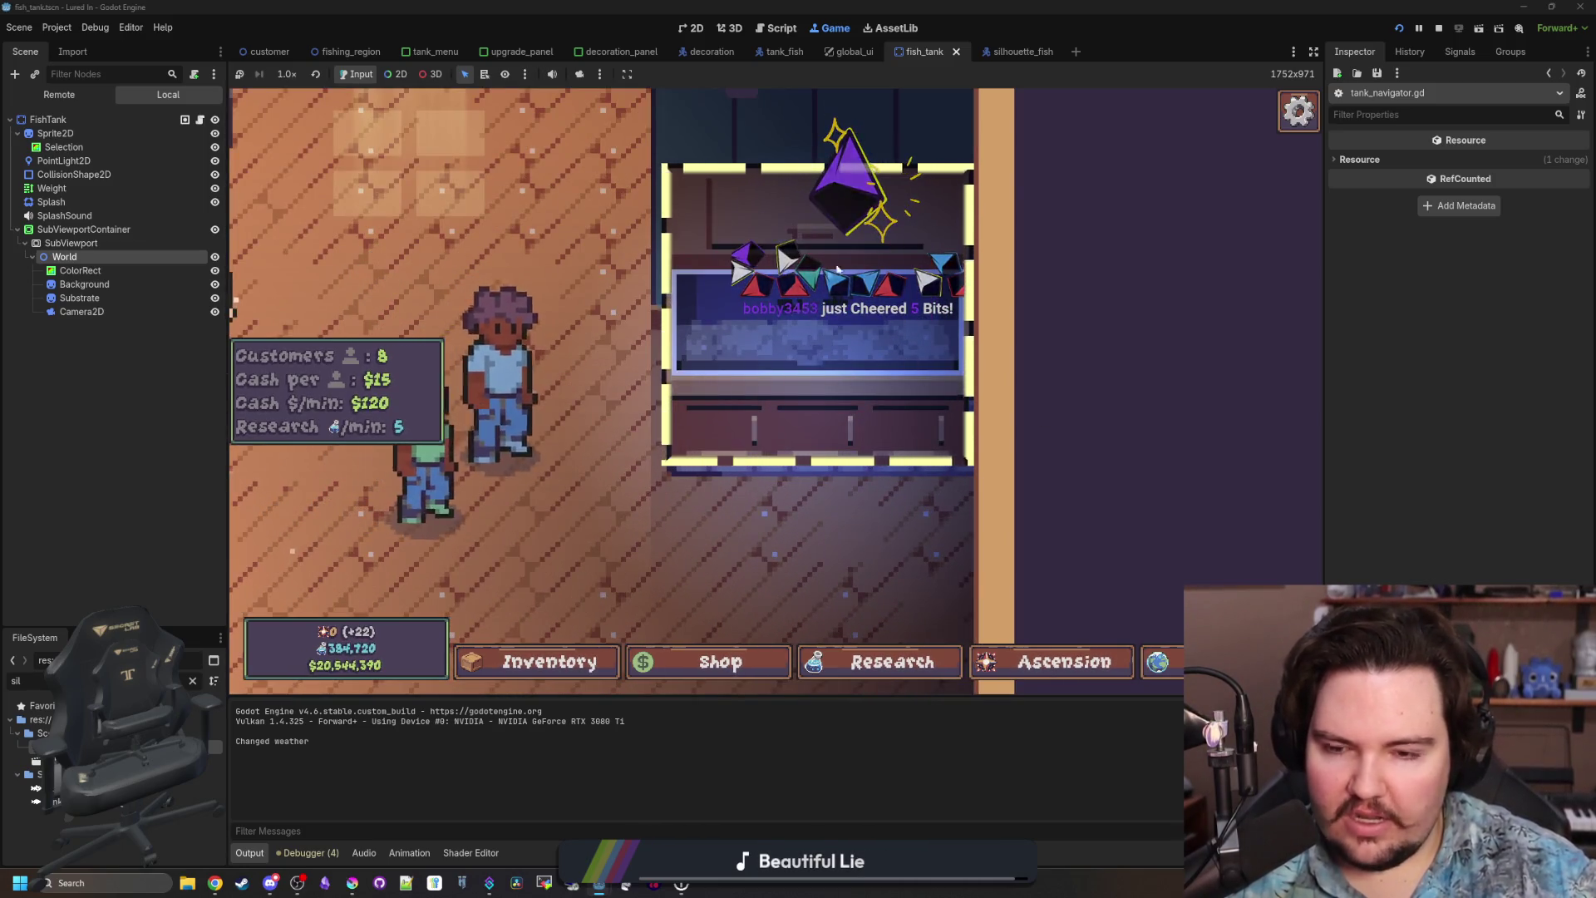
left_click(870, 335)
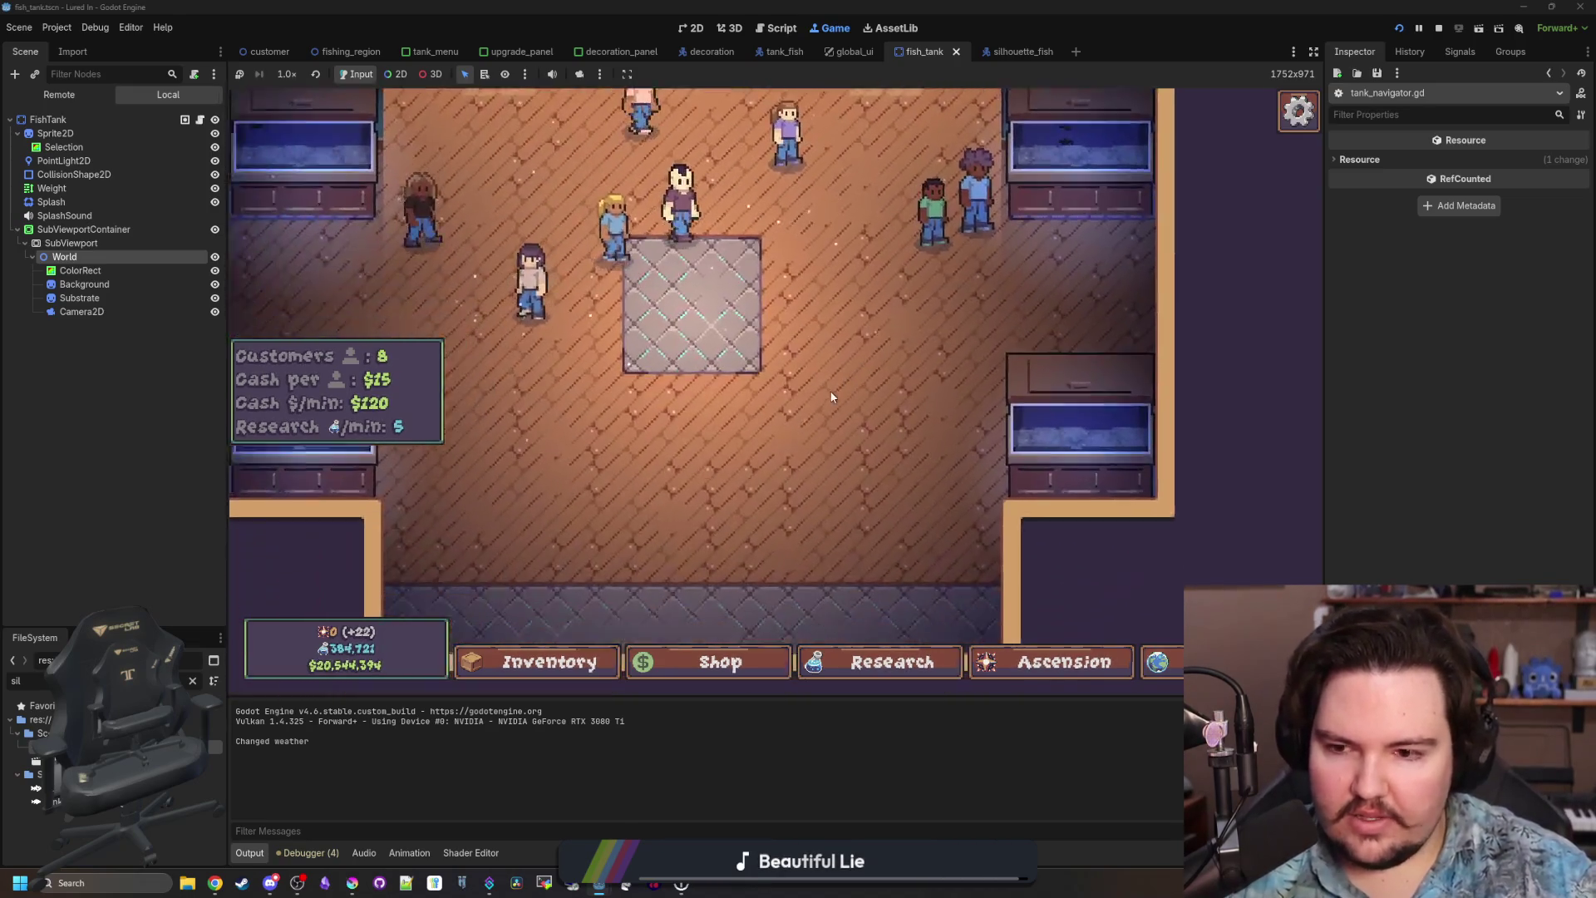
Open and close the Fish Tank 1 and Fish Tank 3 panels, moving a customer in between.
left_click(574, 246)
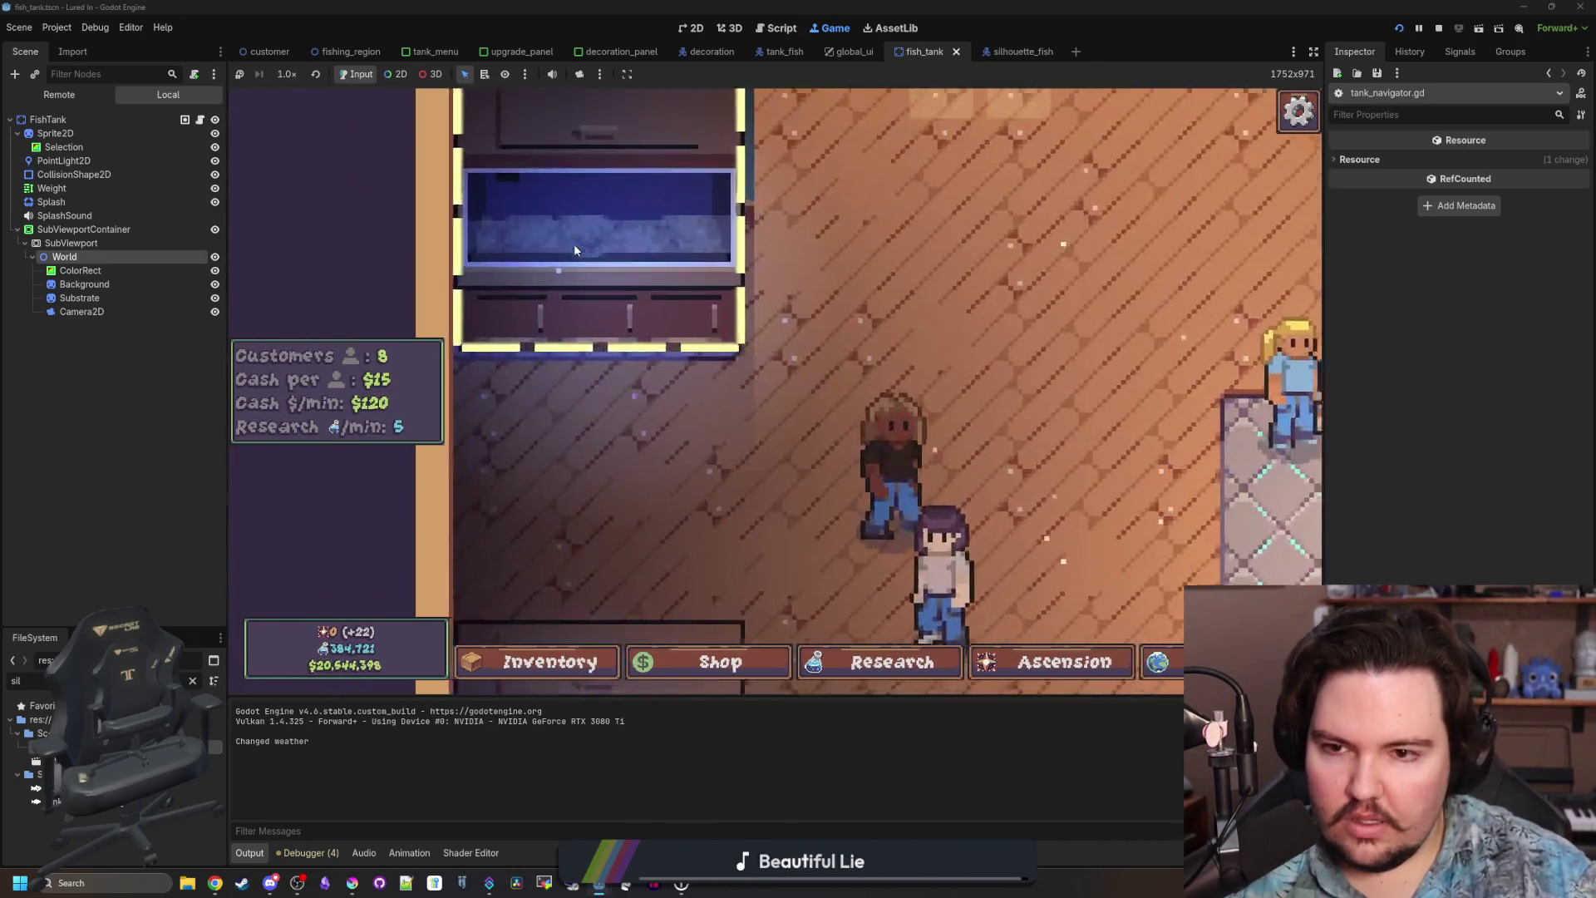
left_click(726, 313)
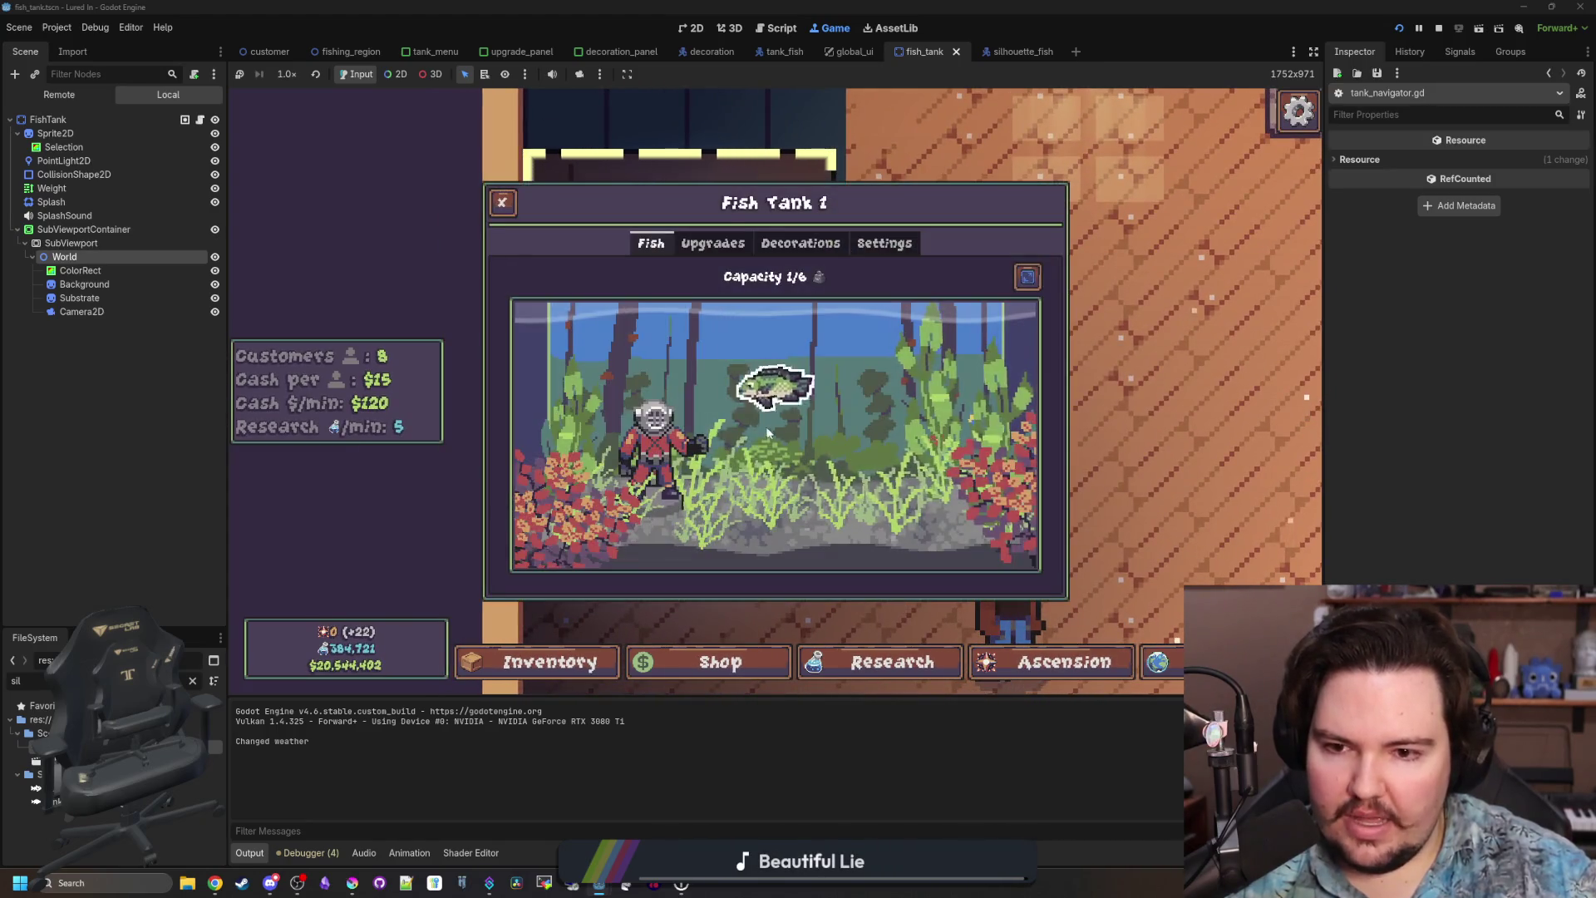
left_click(800, 407)
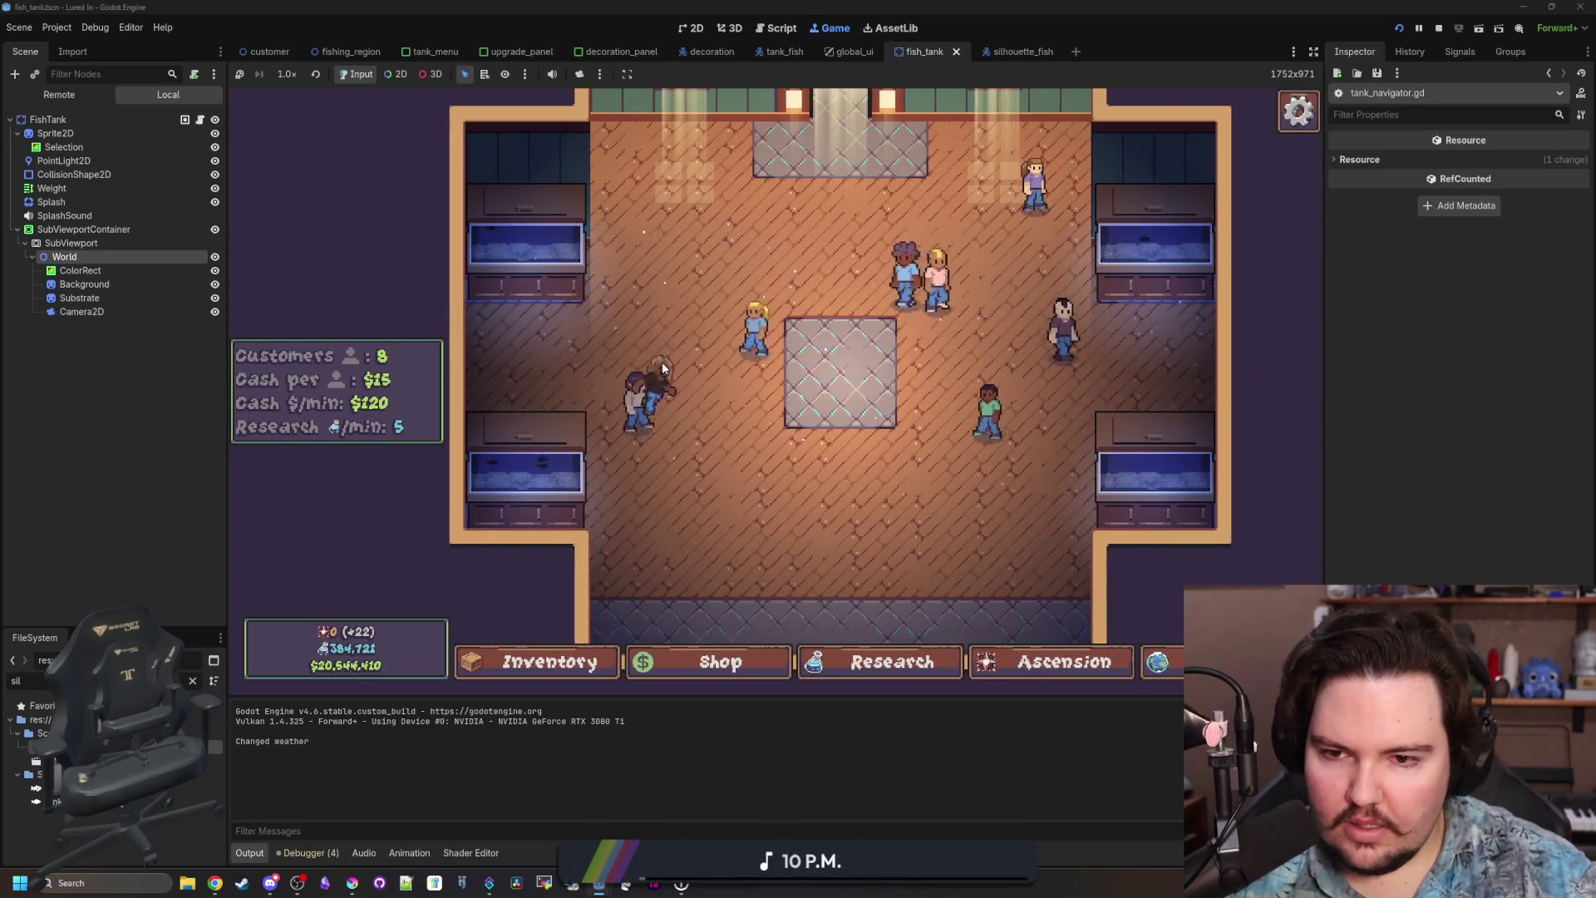
mouse_move(666, 369)
left_mouse_down()
mouse_move(652, 366)
mouse_move(844, 392)
mouse_move(1059, 382)
mouse_move(308, 208)
left_mouse_up()
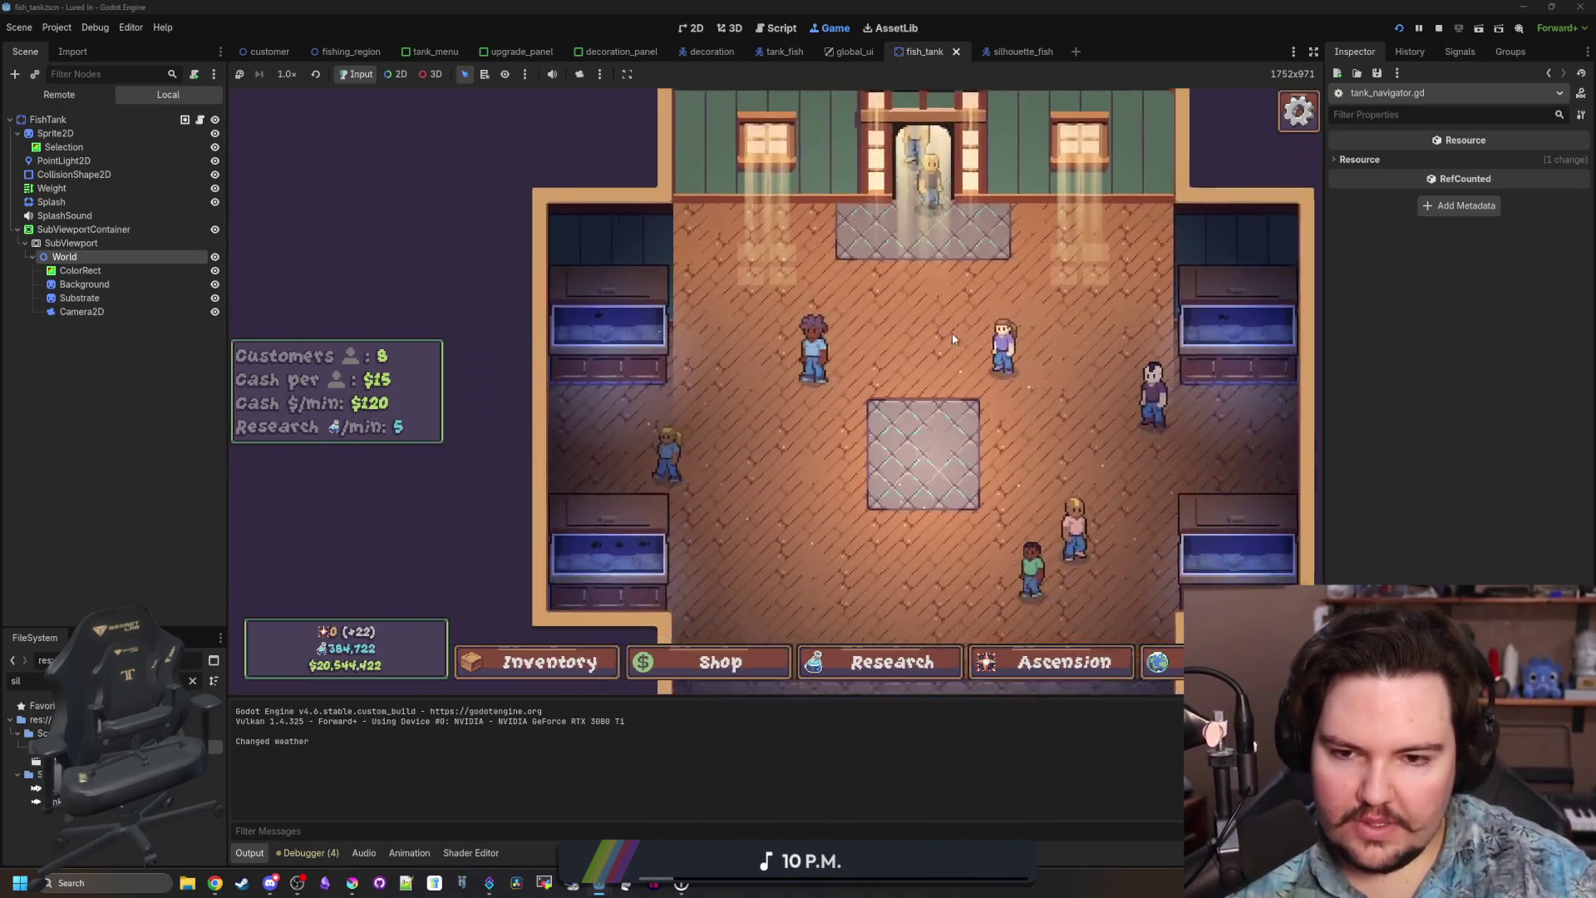
left_click(565, 441)
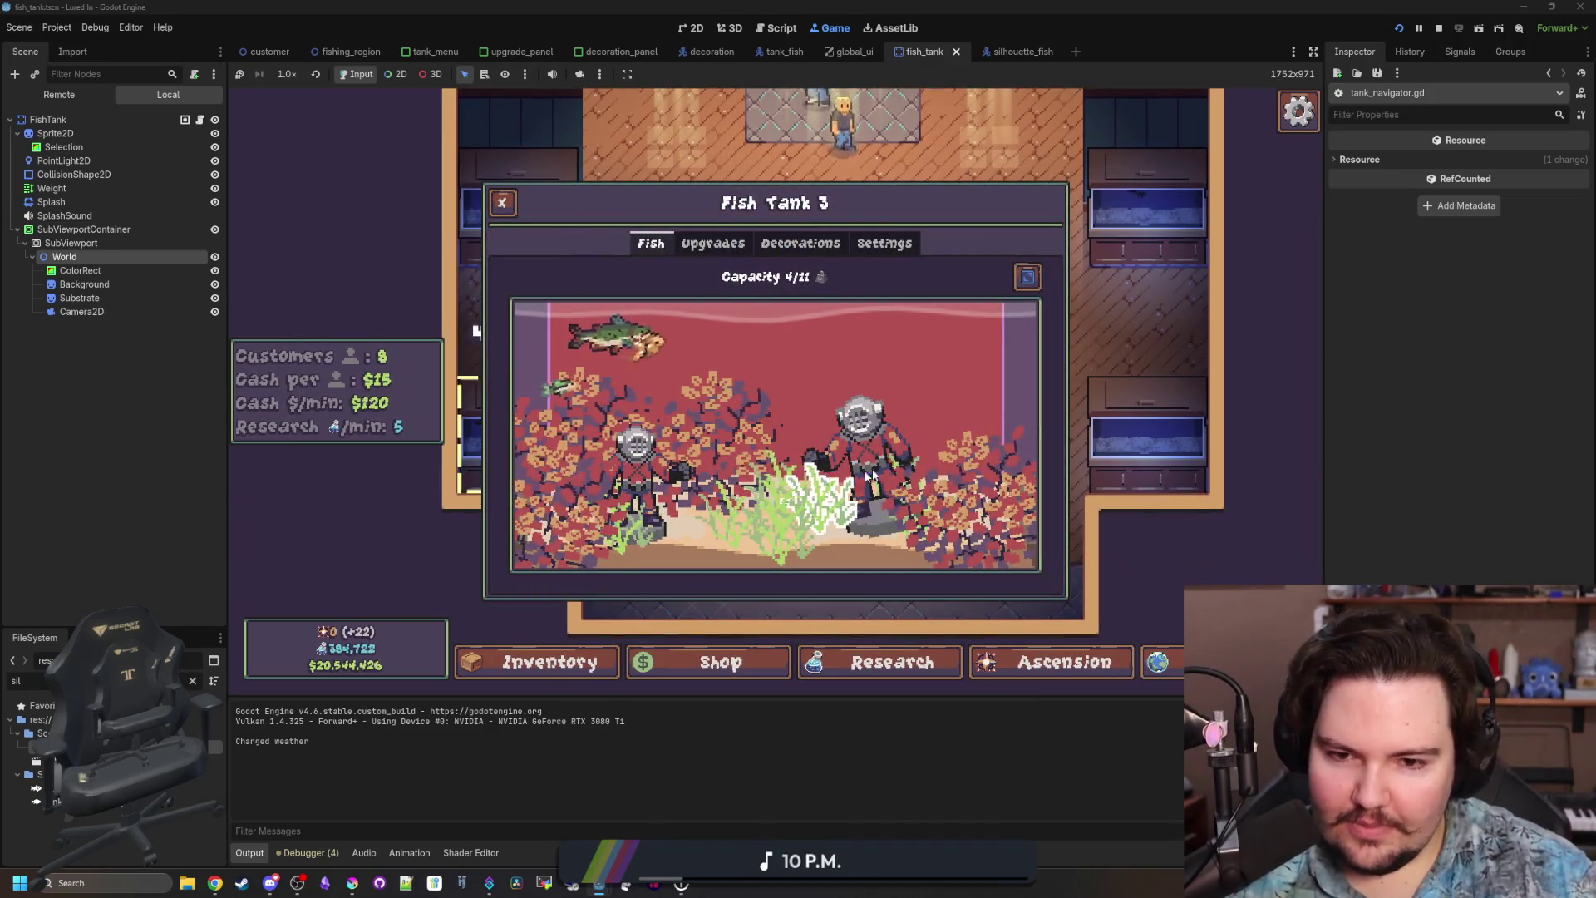
key("Escape")
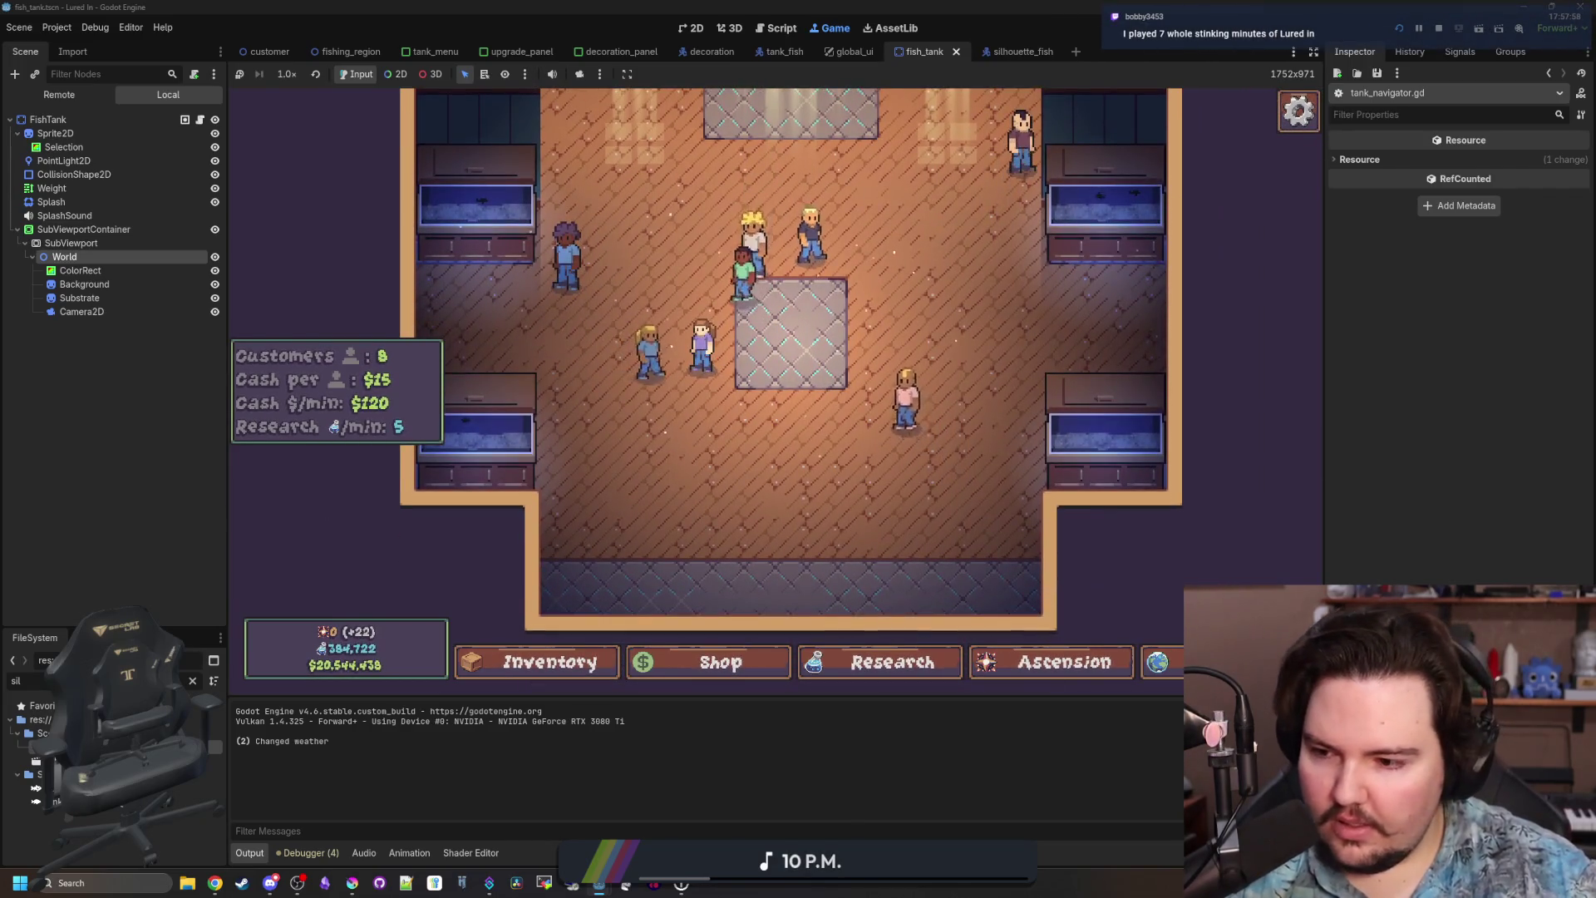
Filter the FileSystem for 'glob' and open global.gd at empty line 80.
left_click(193, 681)
type("glob")
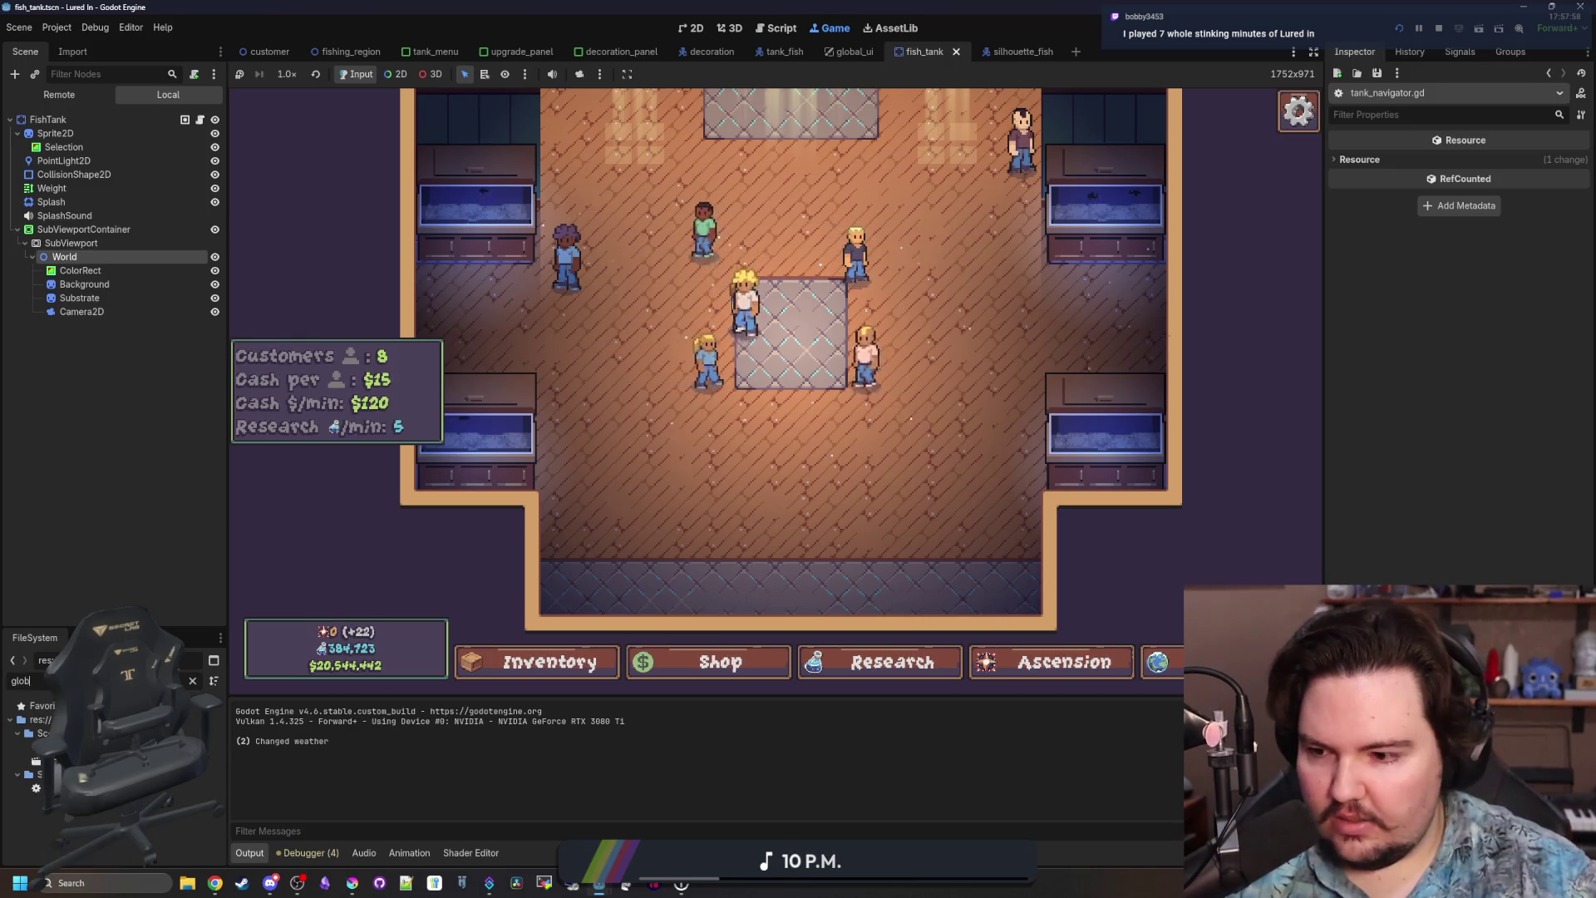
double_click(50, 788)
left_click(862, 408)
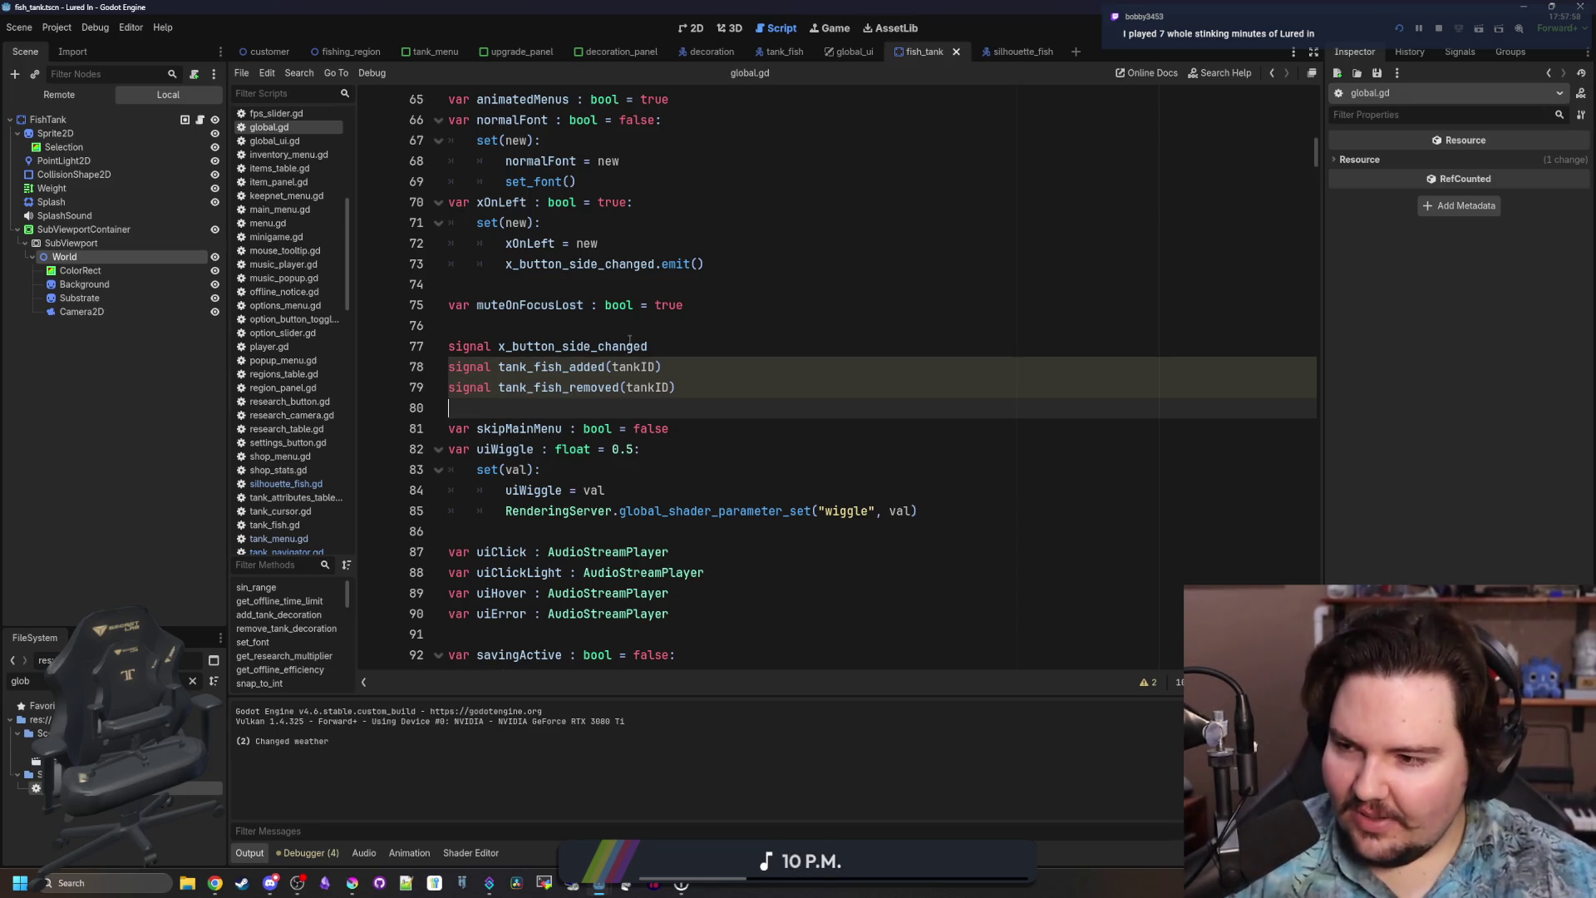
Add 'signal tank_settings_changed(tankID)' on line 80 of global.gd, copy its name, and save.
left_click(736, 396)
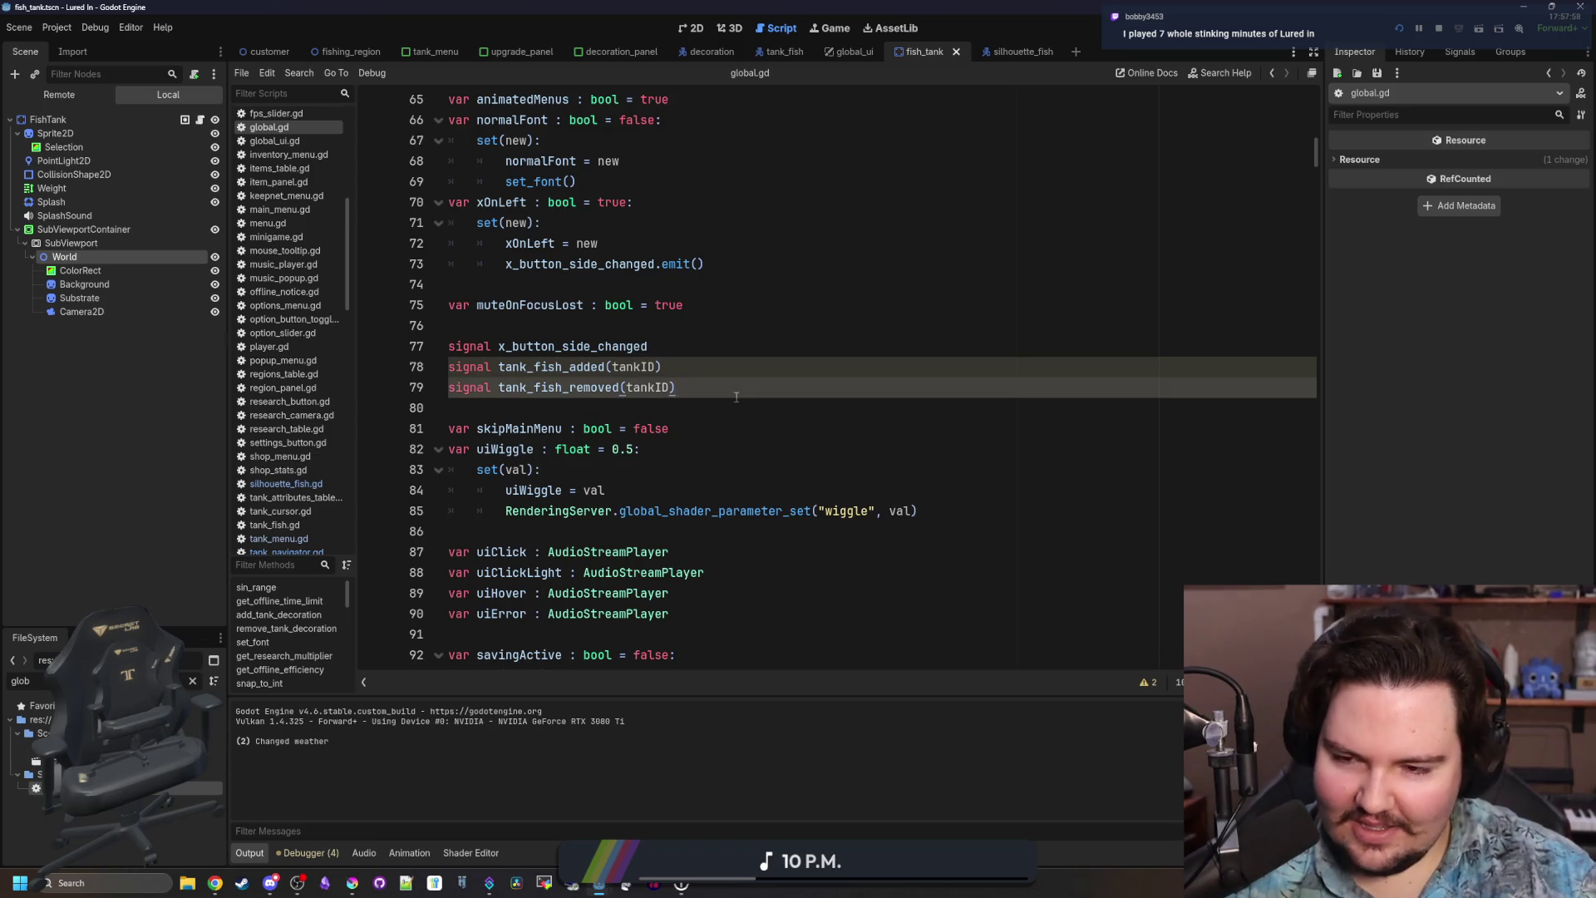
key("Return")
type("s")
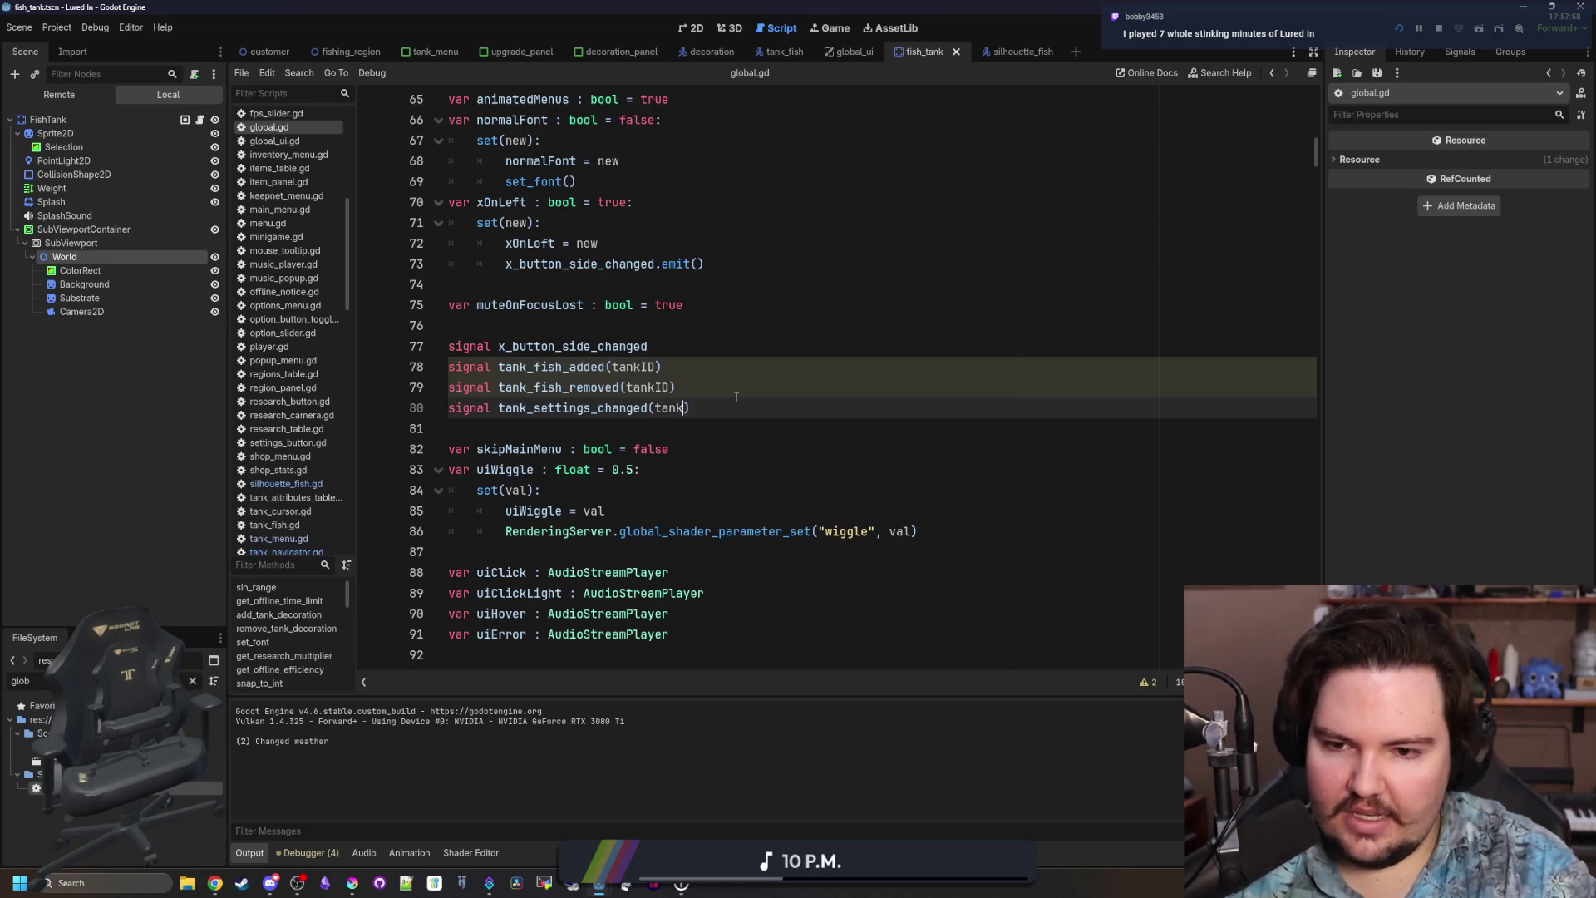
type("ID")
left_click(736, 397)
left_click(723, 413, "alt")
double_click(572, 409)
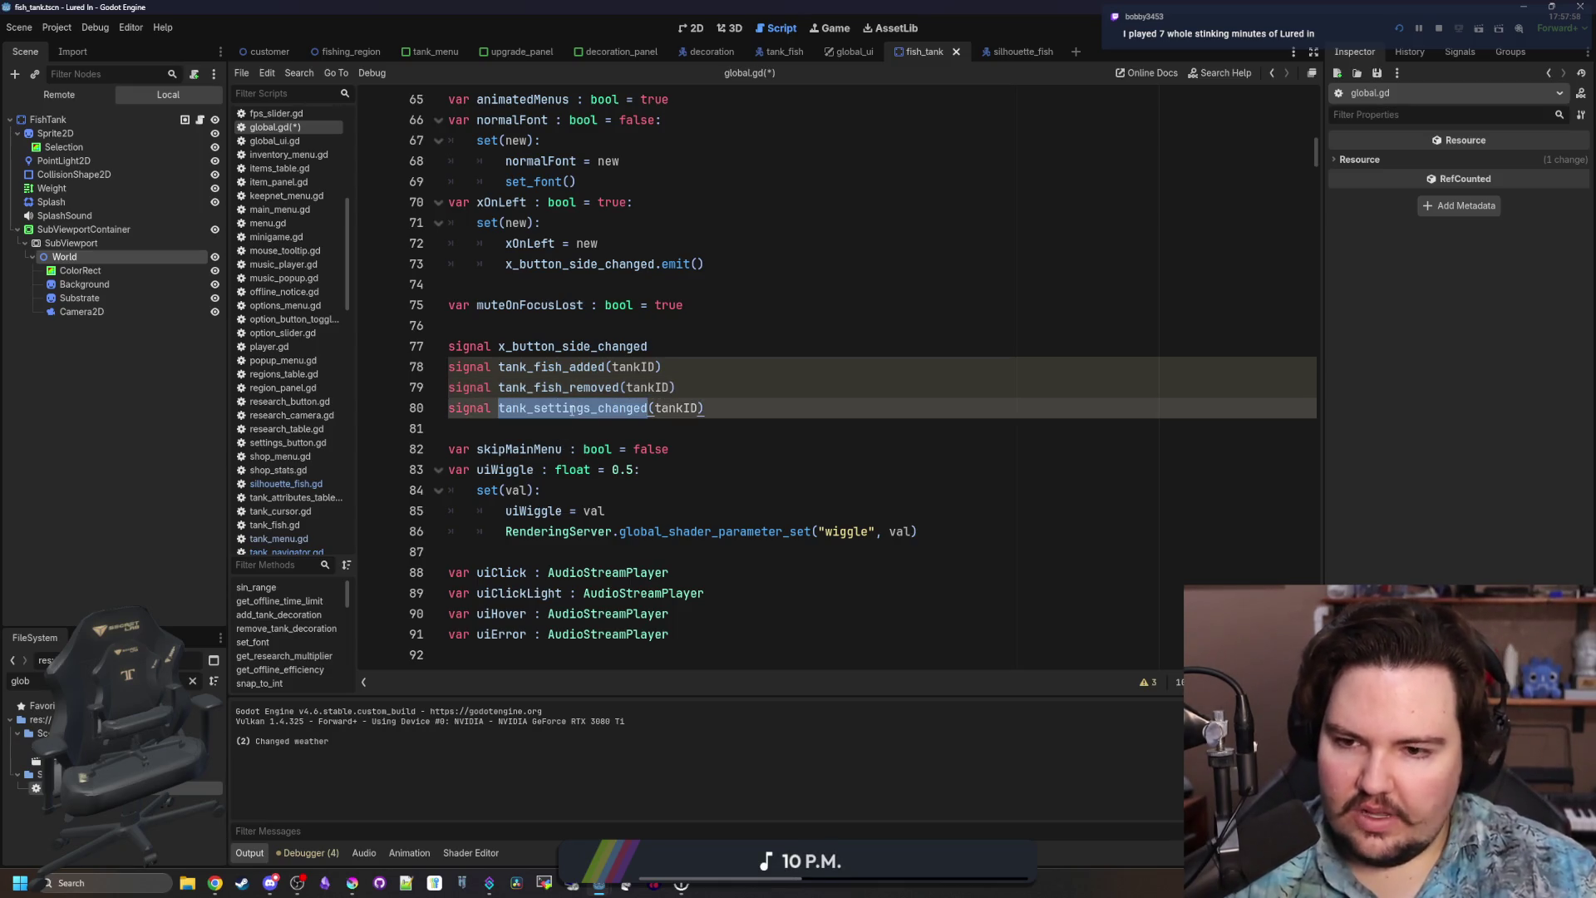
key("Down")
key("ctrl+s")
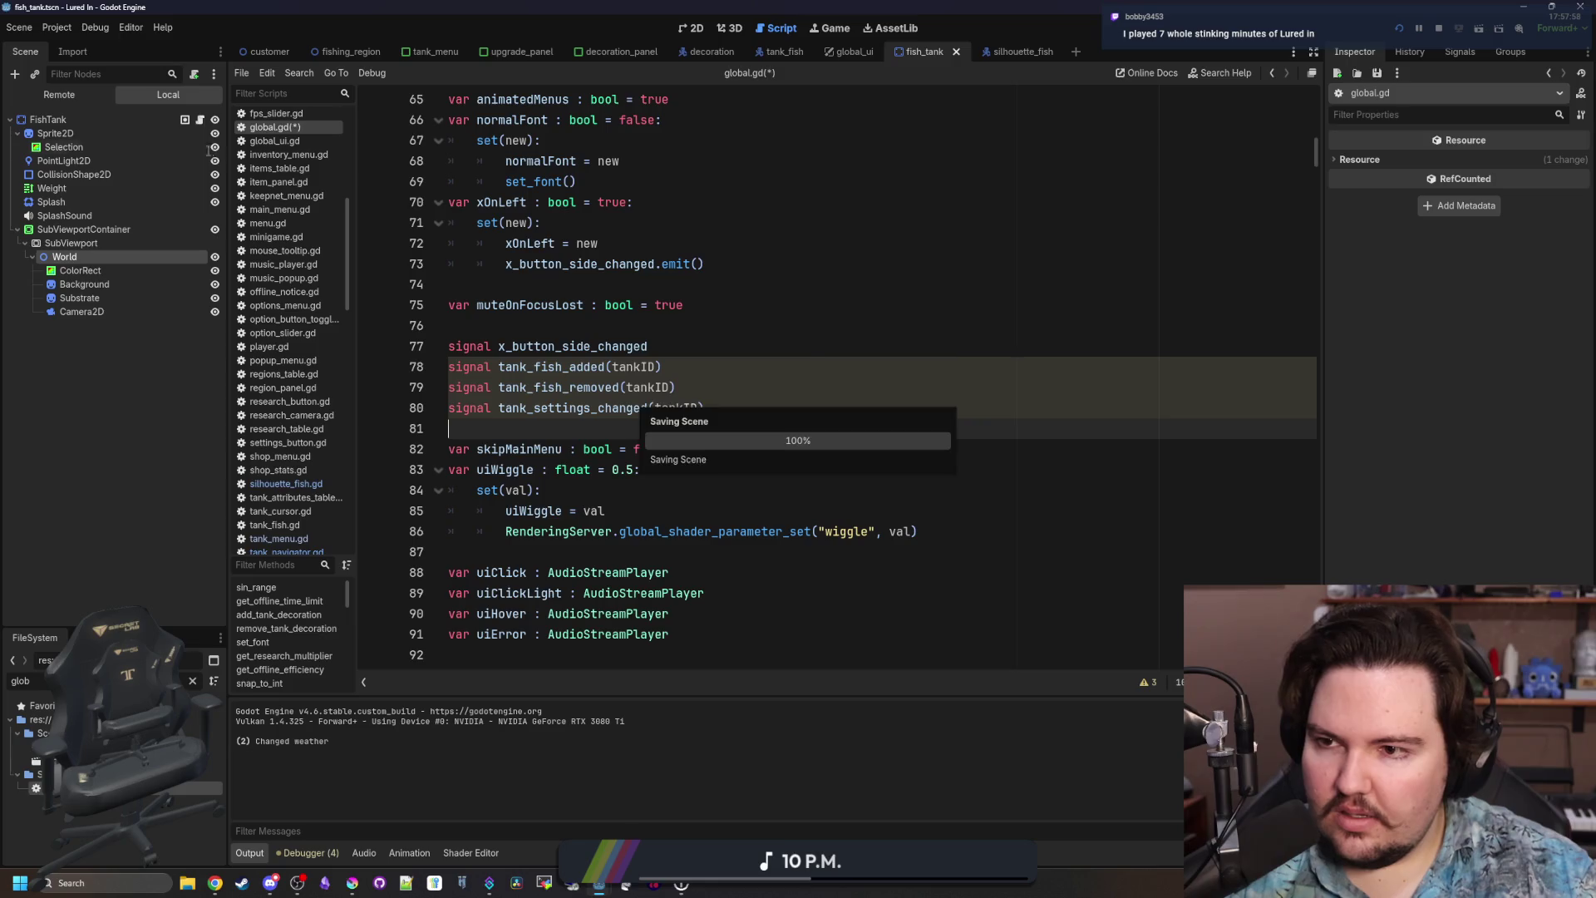
left_click(432, 54)
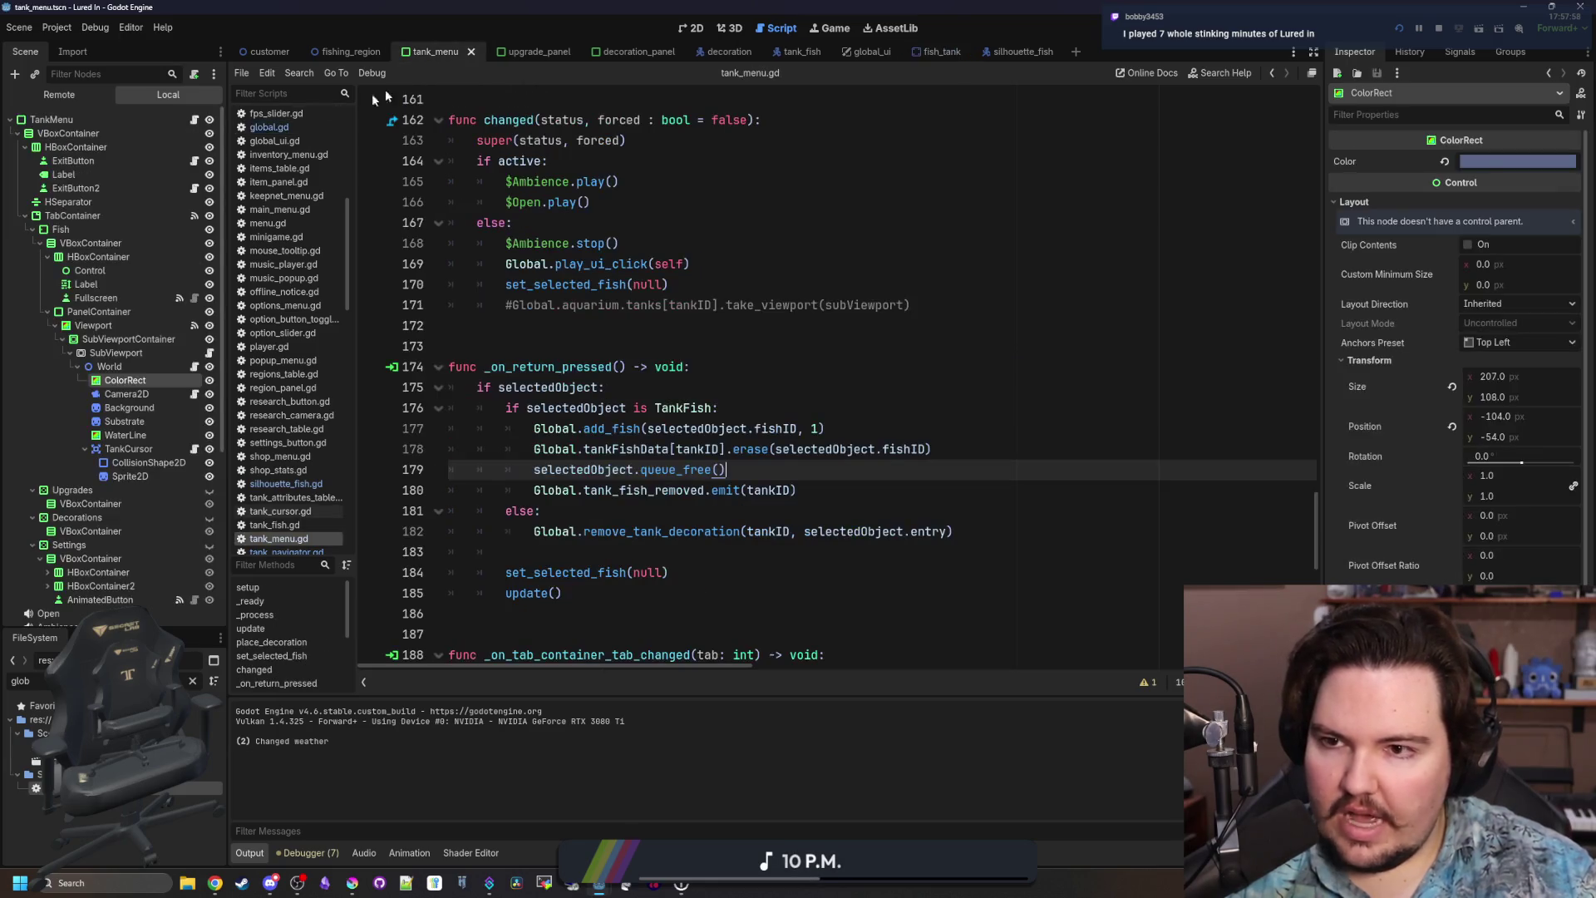
Add a new line after update() on line 205 in tank_menu.gd's substrate handler.
left_click(620, 343)
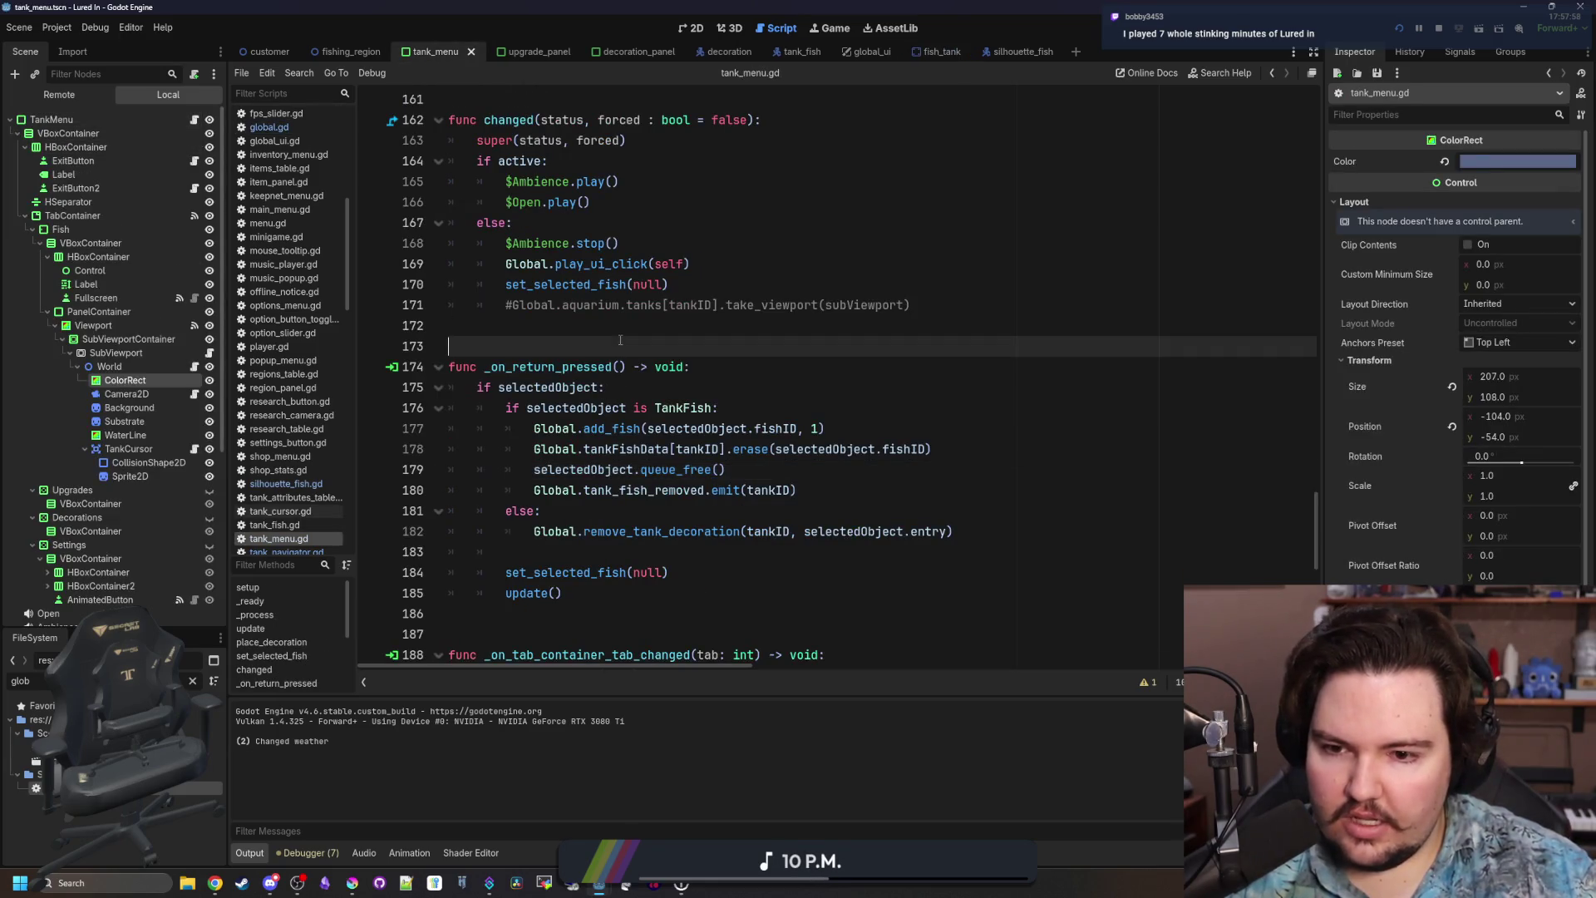
scroll(768, 477, "down", 5)
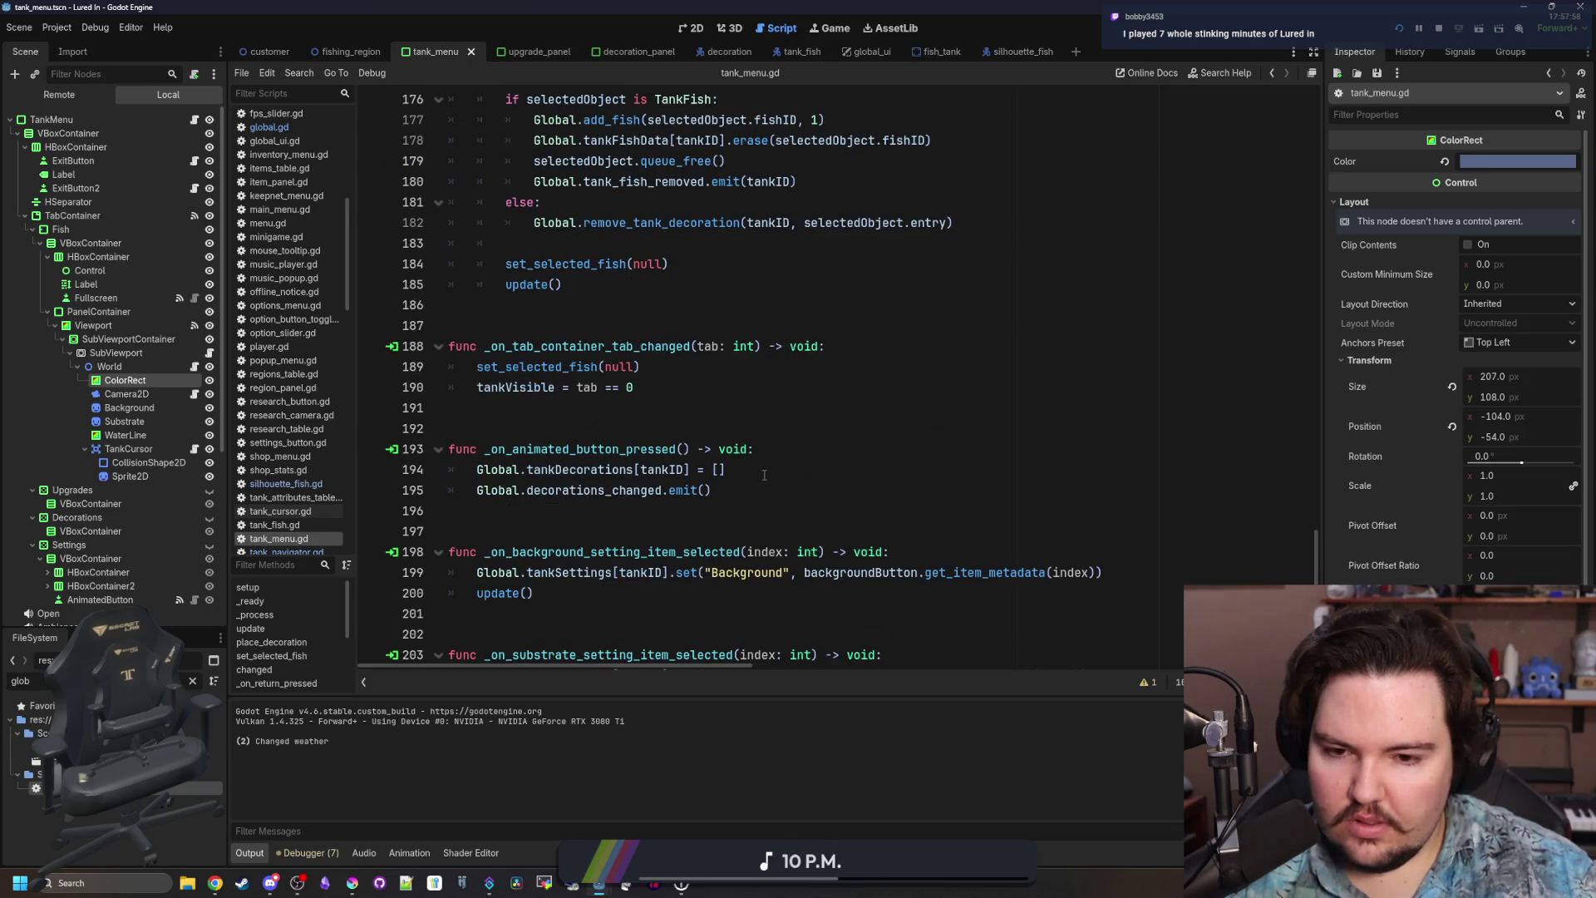
scroll(764, 475, "down", 7)
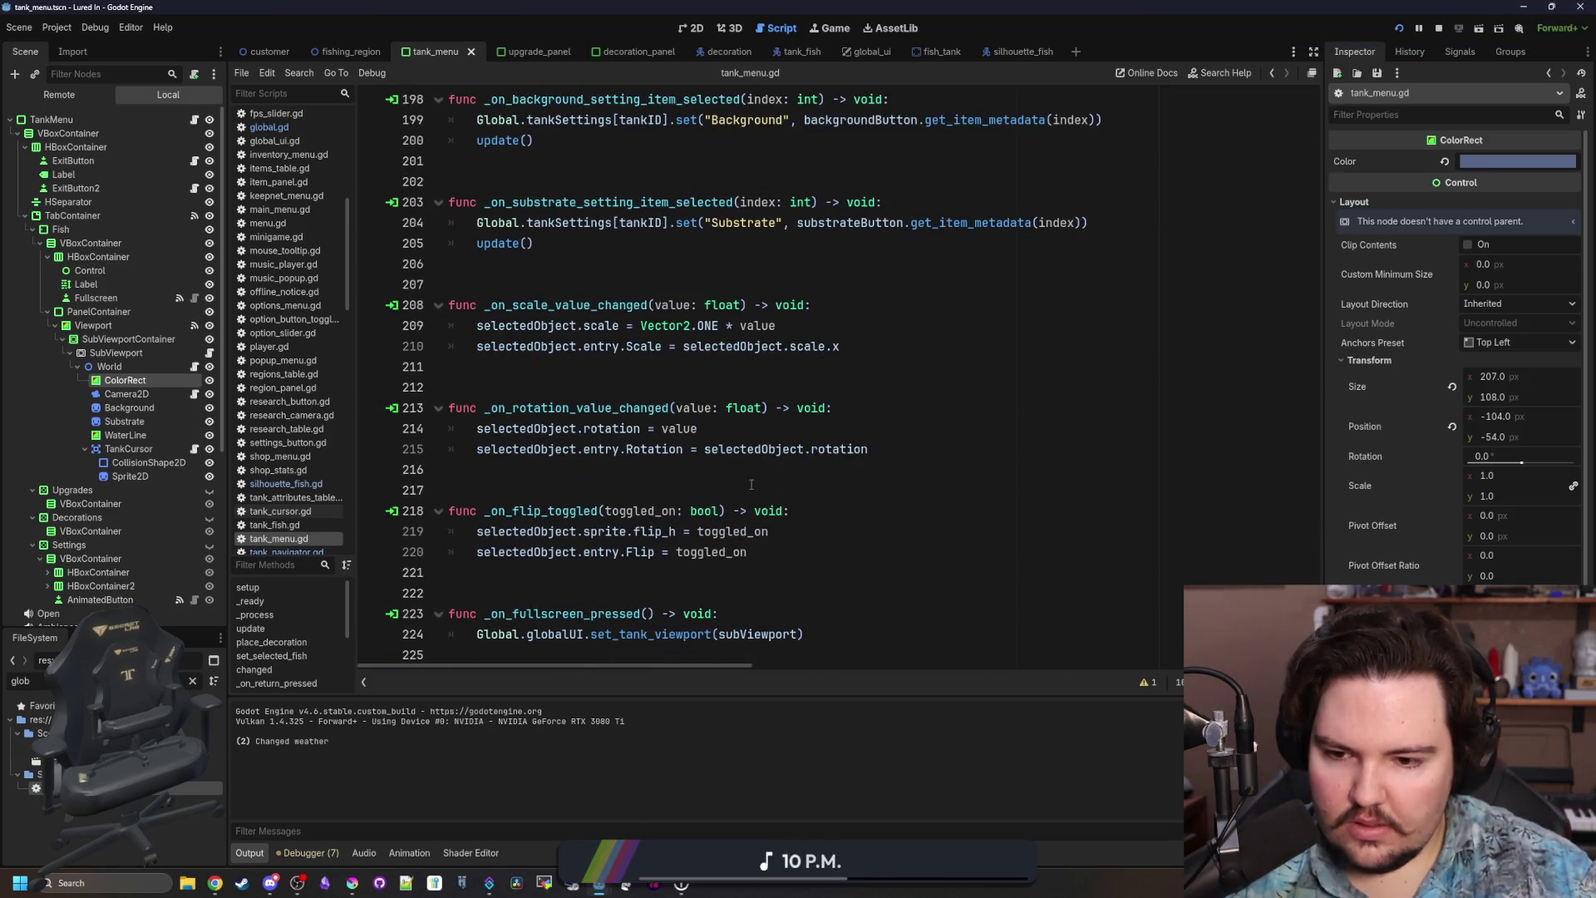
left_click(806, 553)
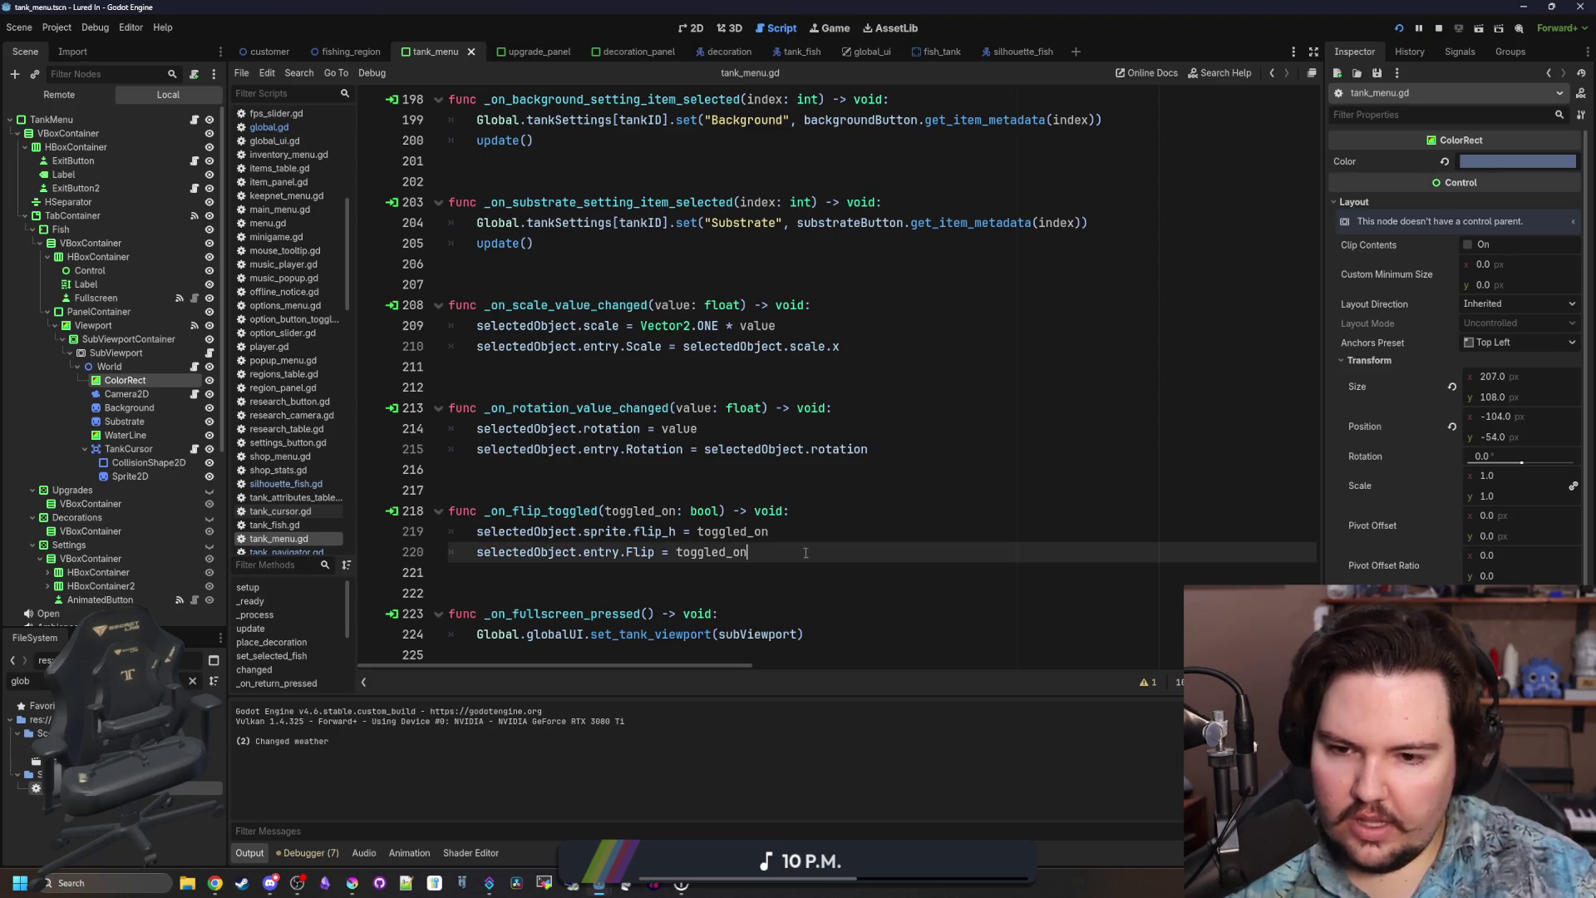
scroll(806, 553, "up", 4)
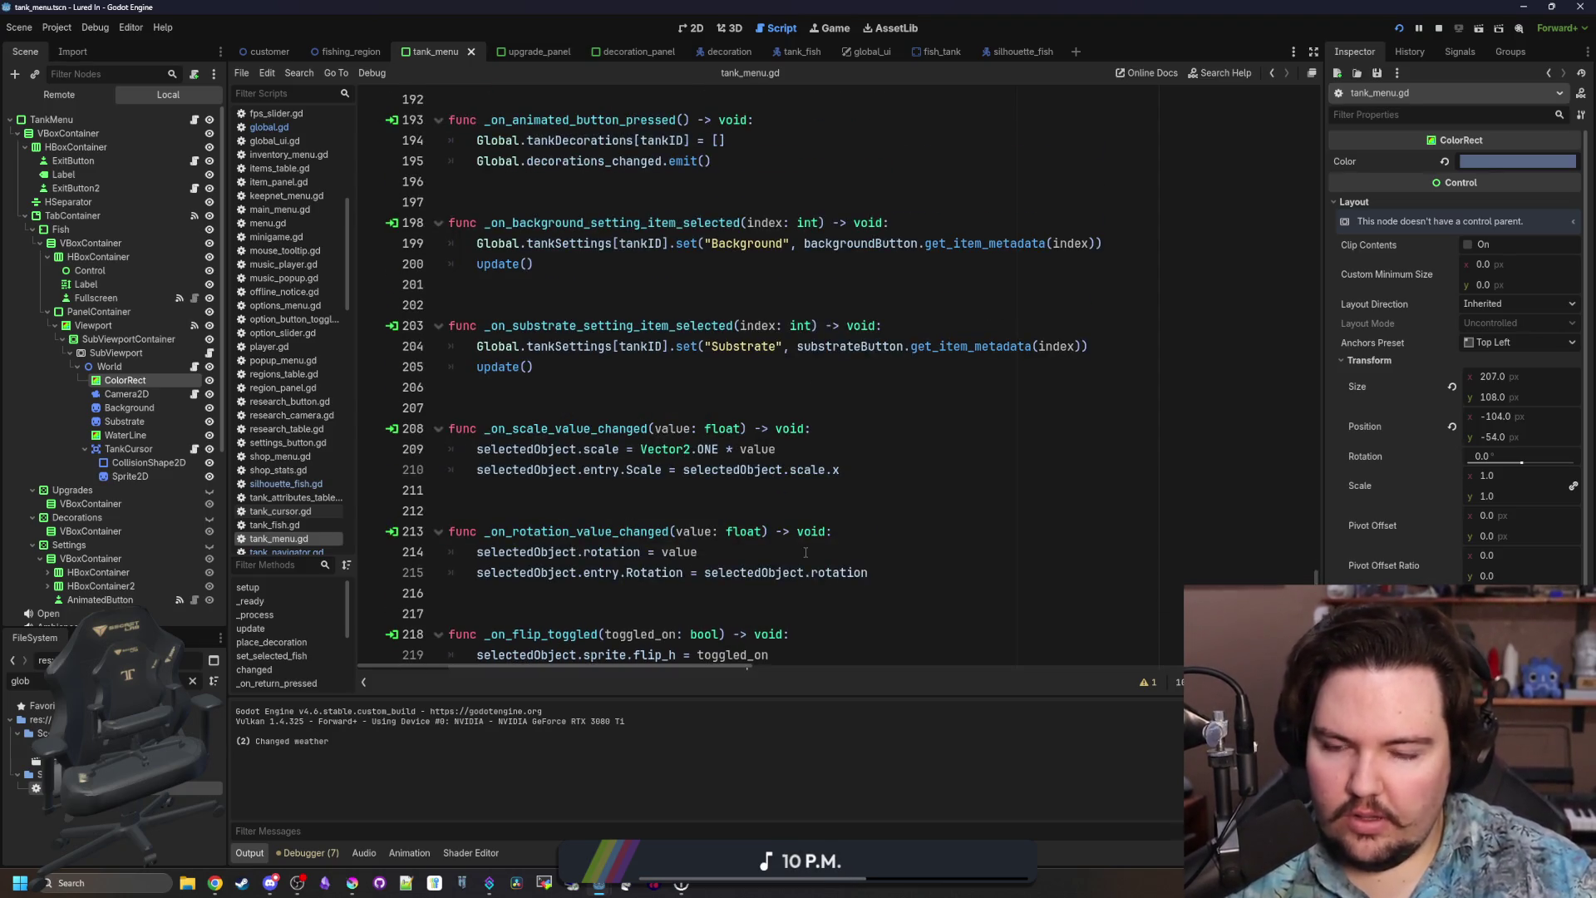
left_click(1069, 497)
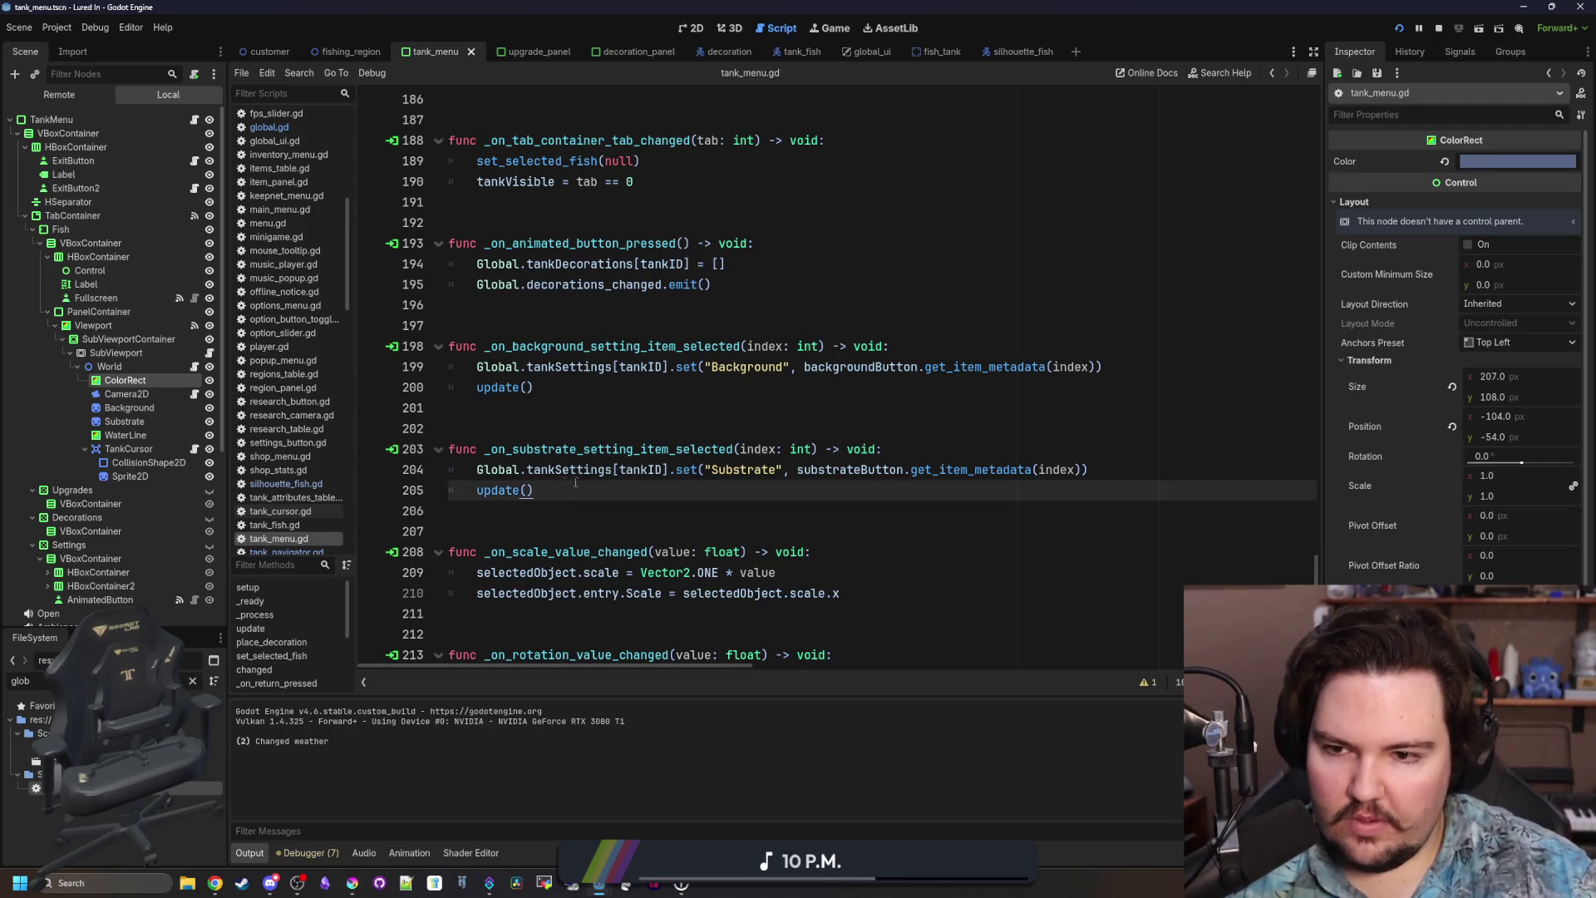
key("Return")
Write the Global.tank_settings_changed emit statement on line 206 and copy it.
scroll(704, 478, "right", 2)
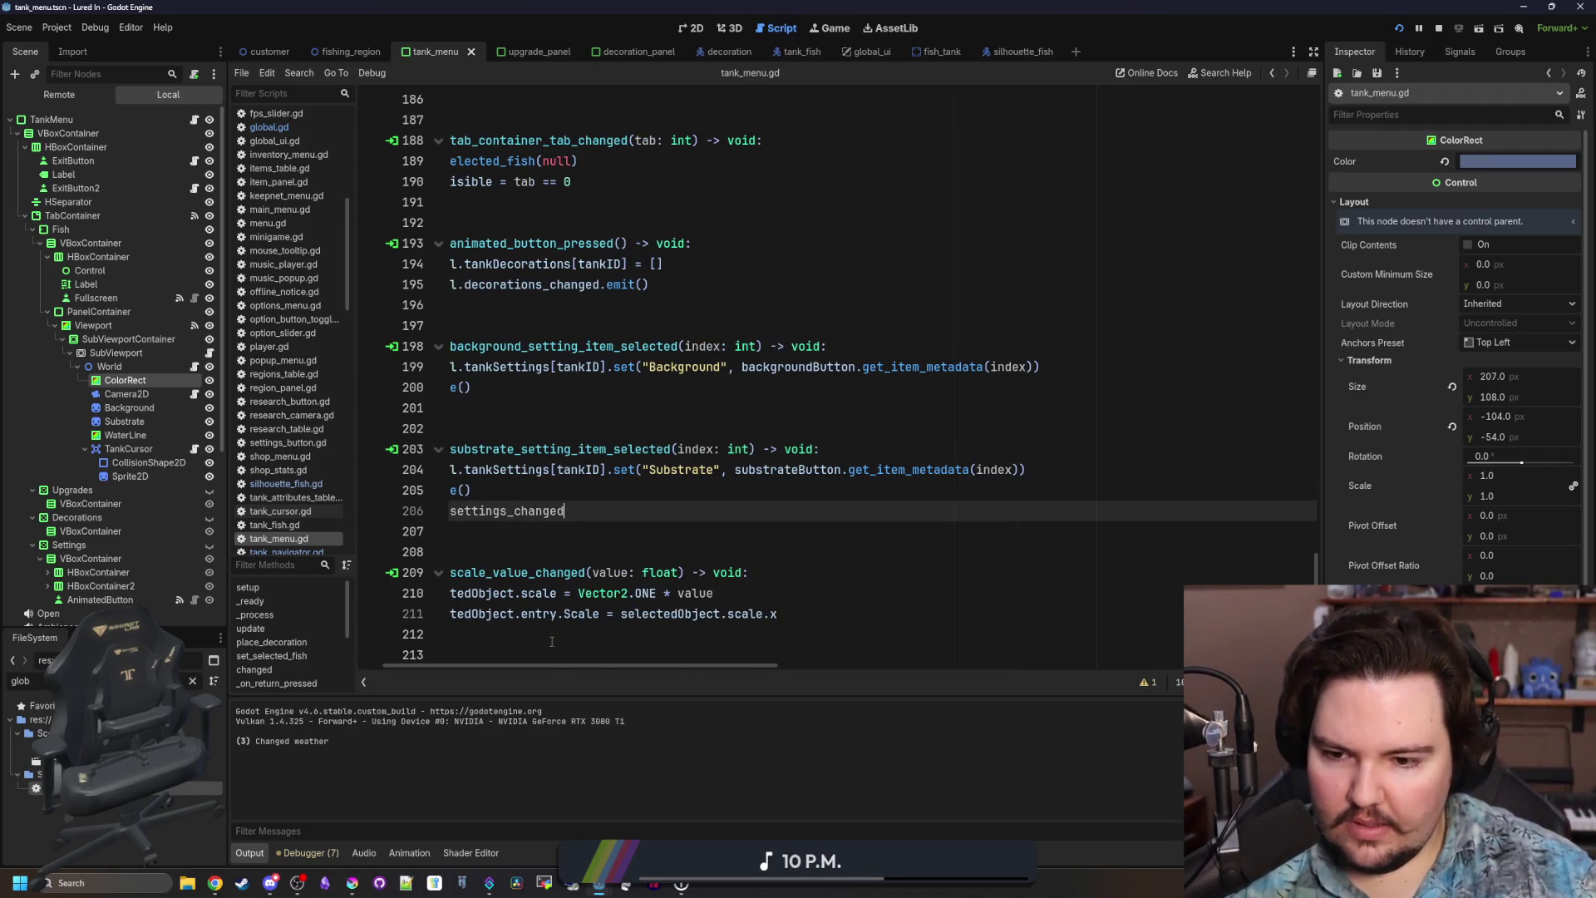
left_click_drag(394, 666, 369, 669)
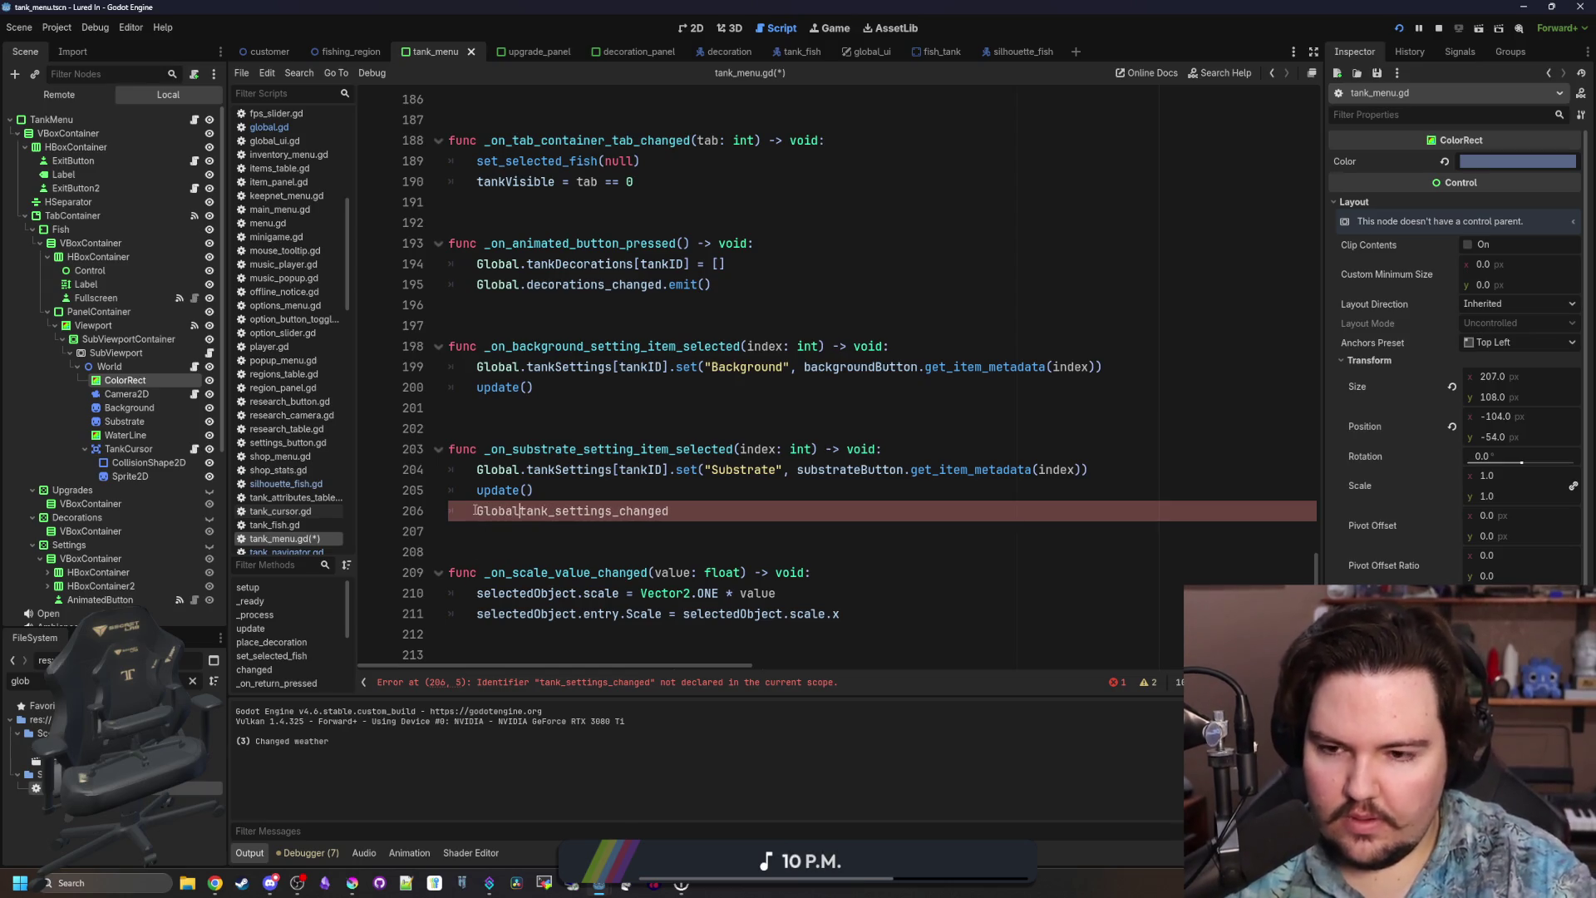
type(".")
left_click(701, 515)
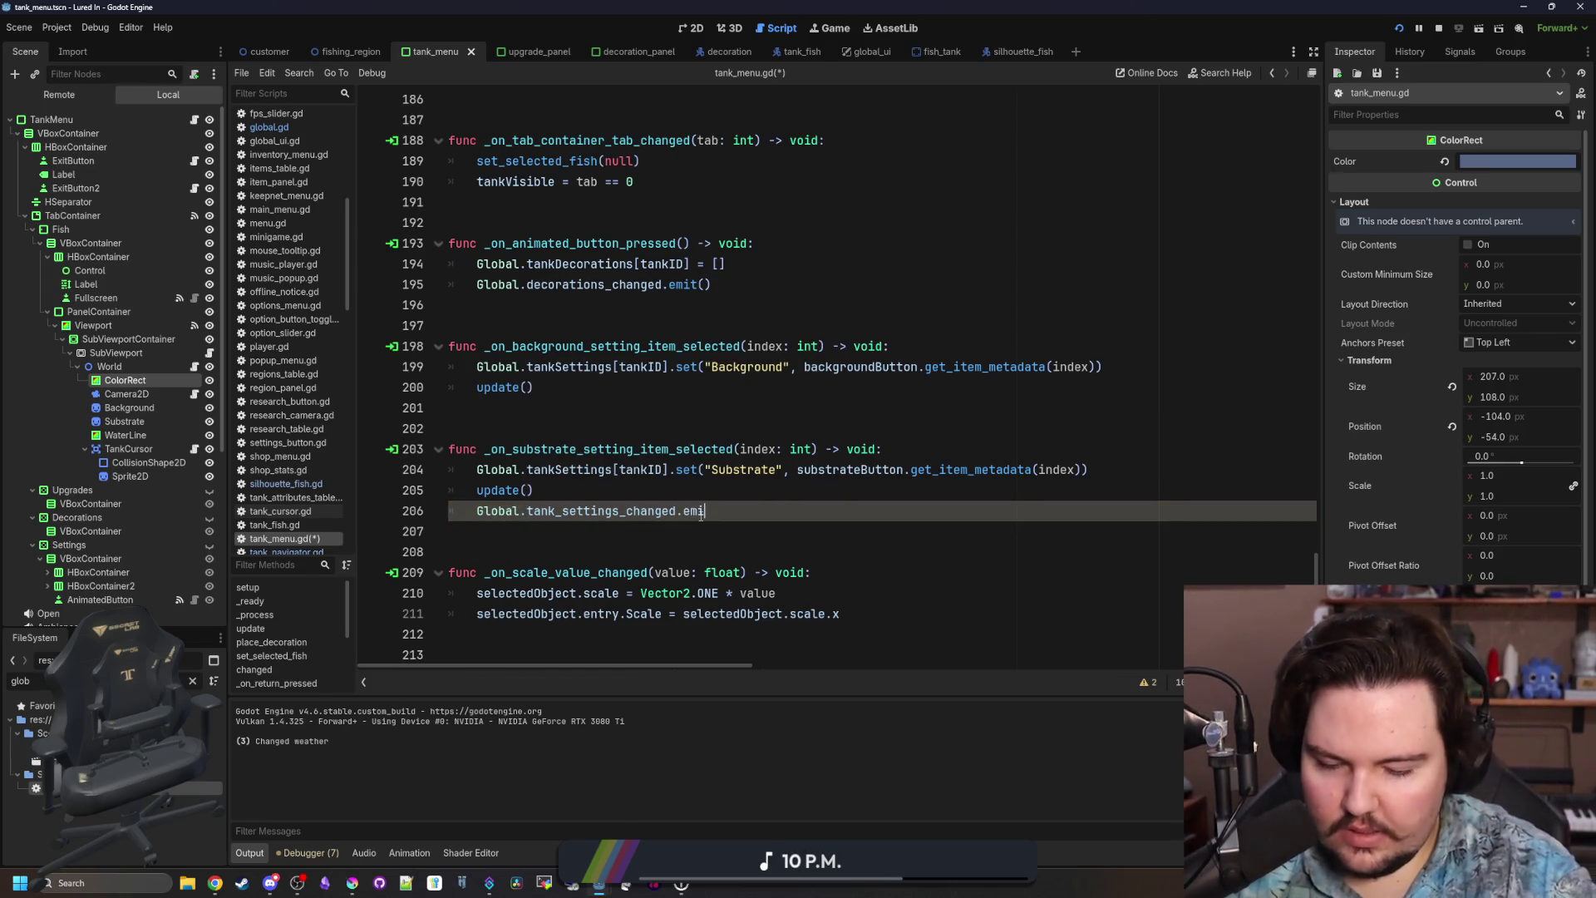
type("t(ta")
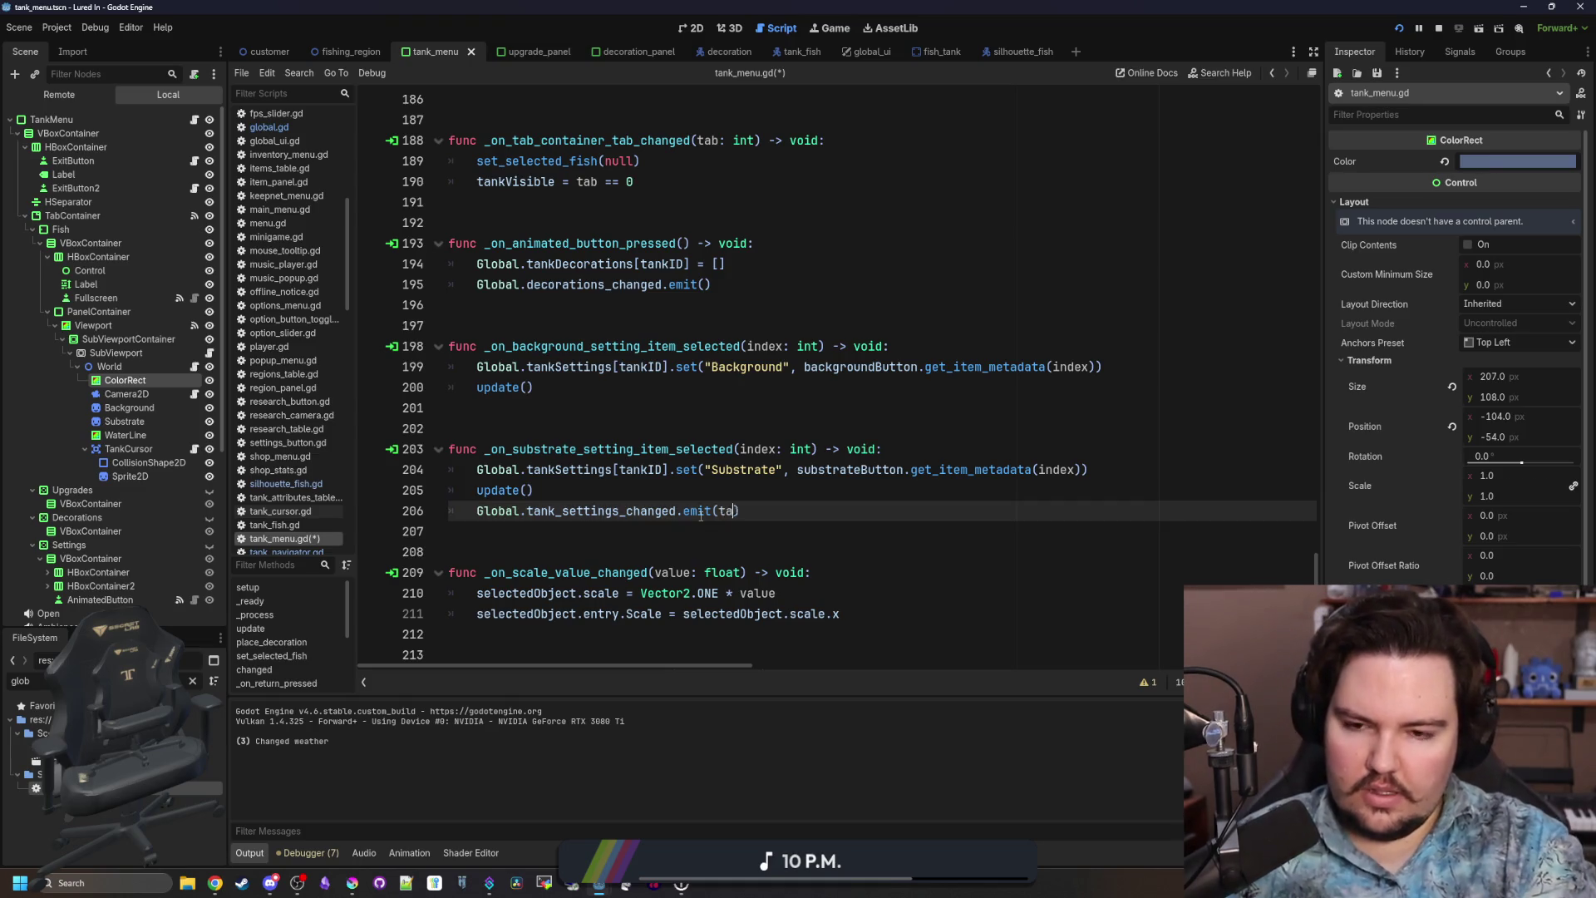
scroll(701, 514, "right", 2)
scroll(732, 521, "left", 2)
left_click_drag(769, 512, 469, 517)
key("ctrl+c")
Paste the emit statement after update() in the background handler at line 201 and save.
left_click(582, 385)
key("Return")
key("ctrl+v")
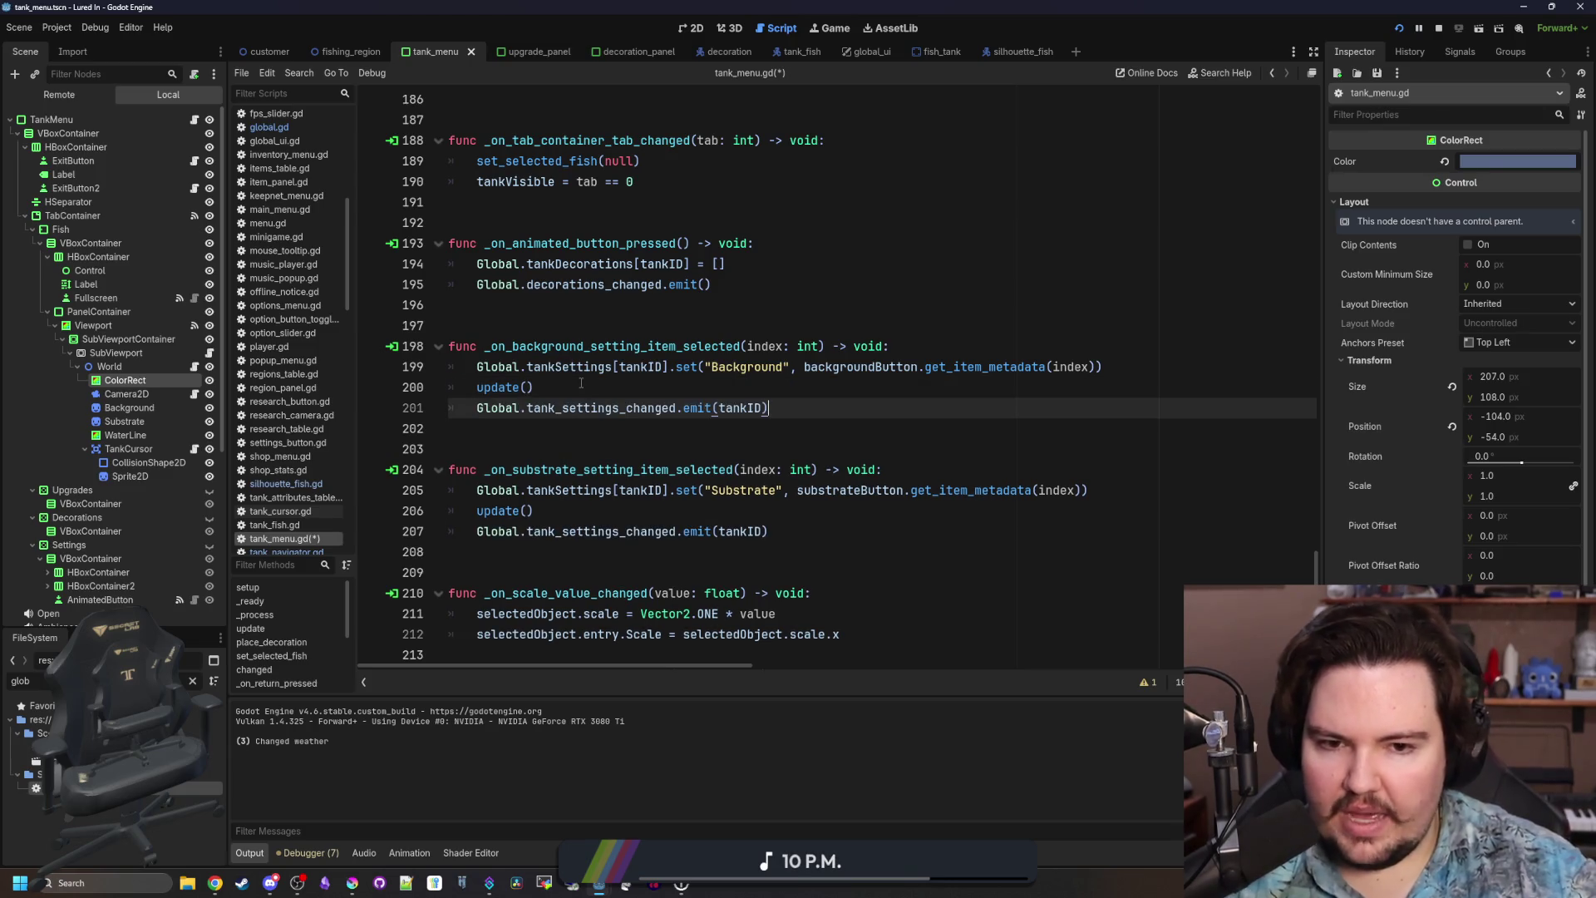
key("ctrl+s")
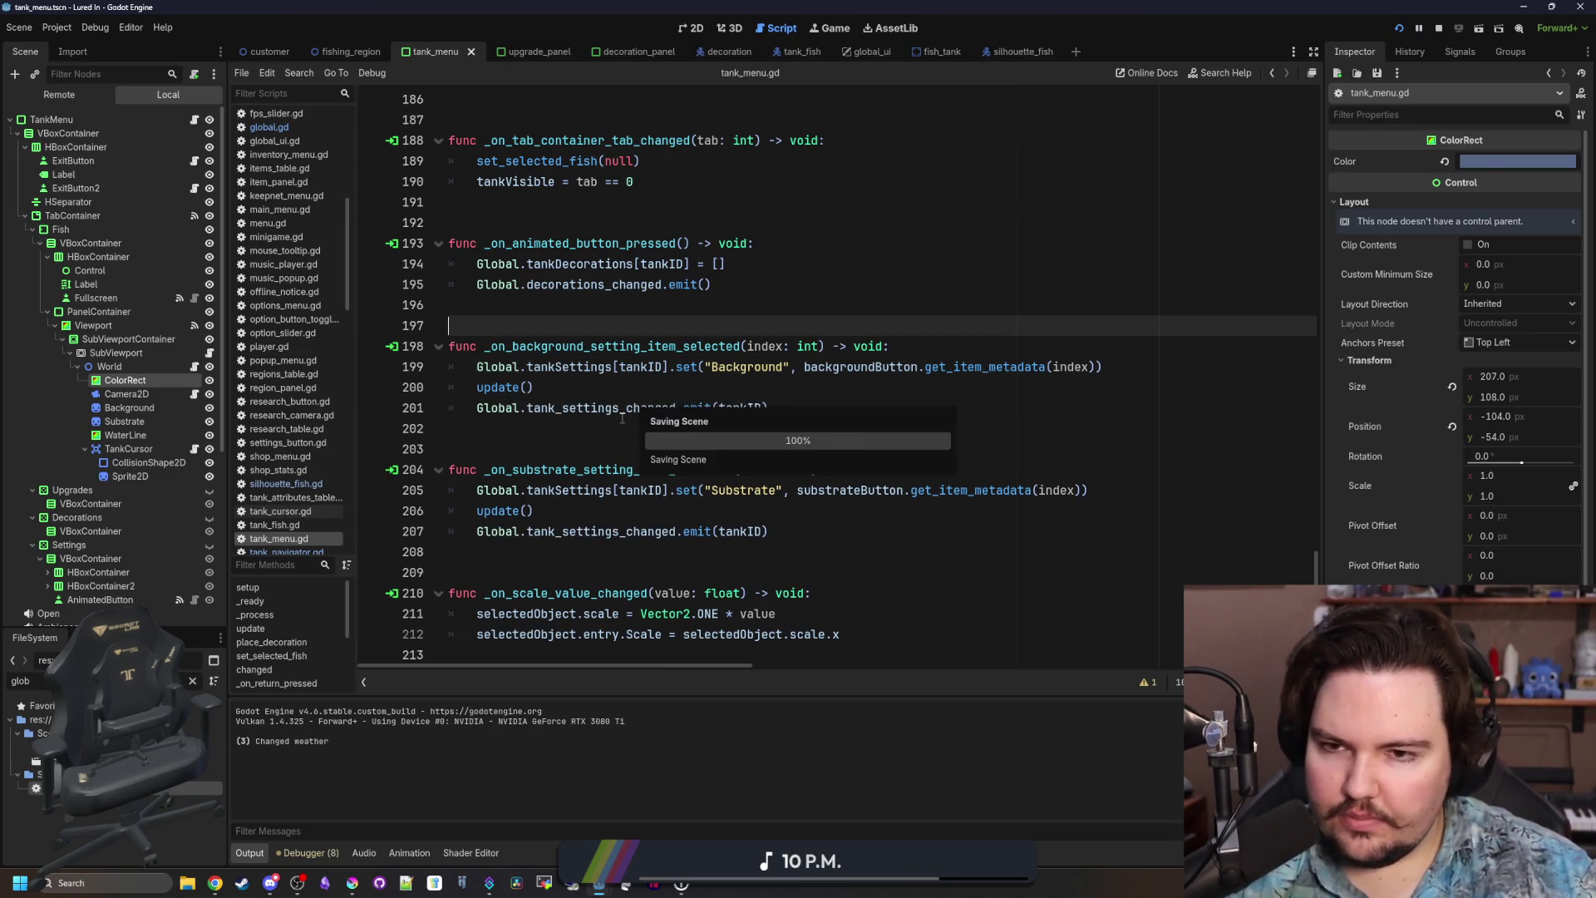
Review lines 112–116 of the update function, then open the FishTank node's fish_tank.gd script.
scroll(635, 416, "up", 9)
scroll(1119, 456, "up", 9)
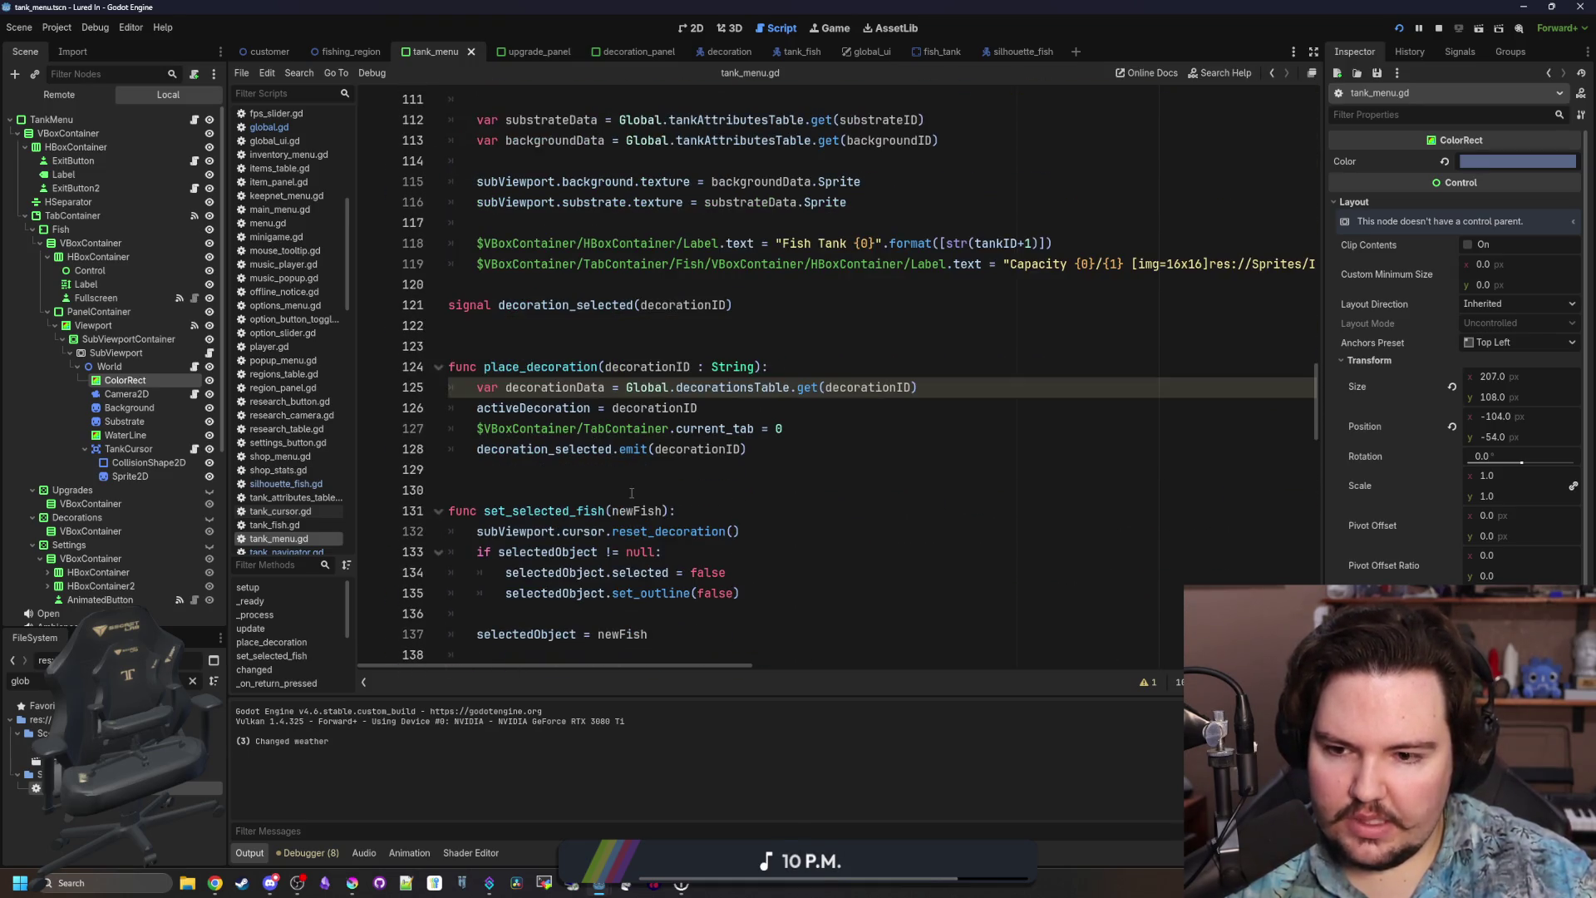
scroll(631, 493, "down", 20)
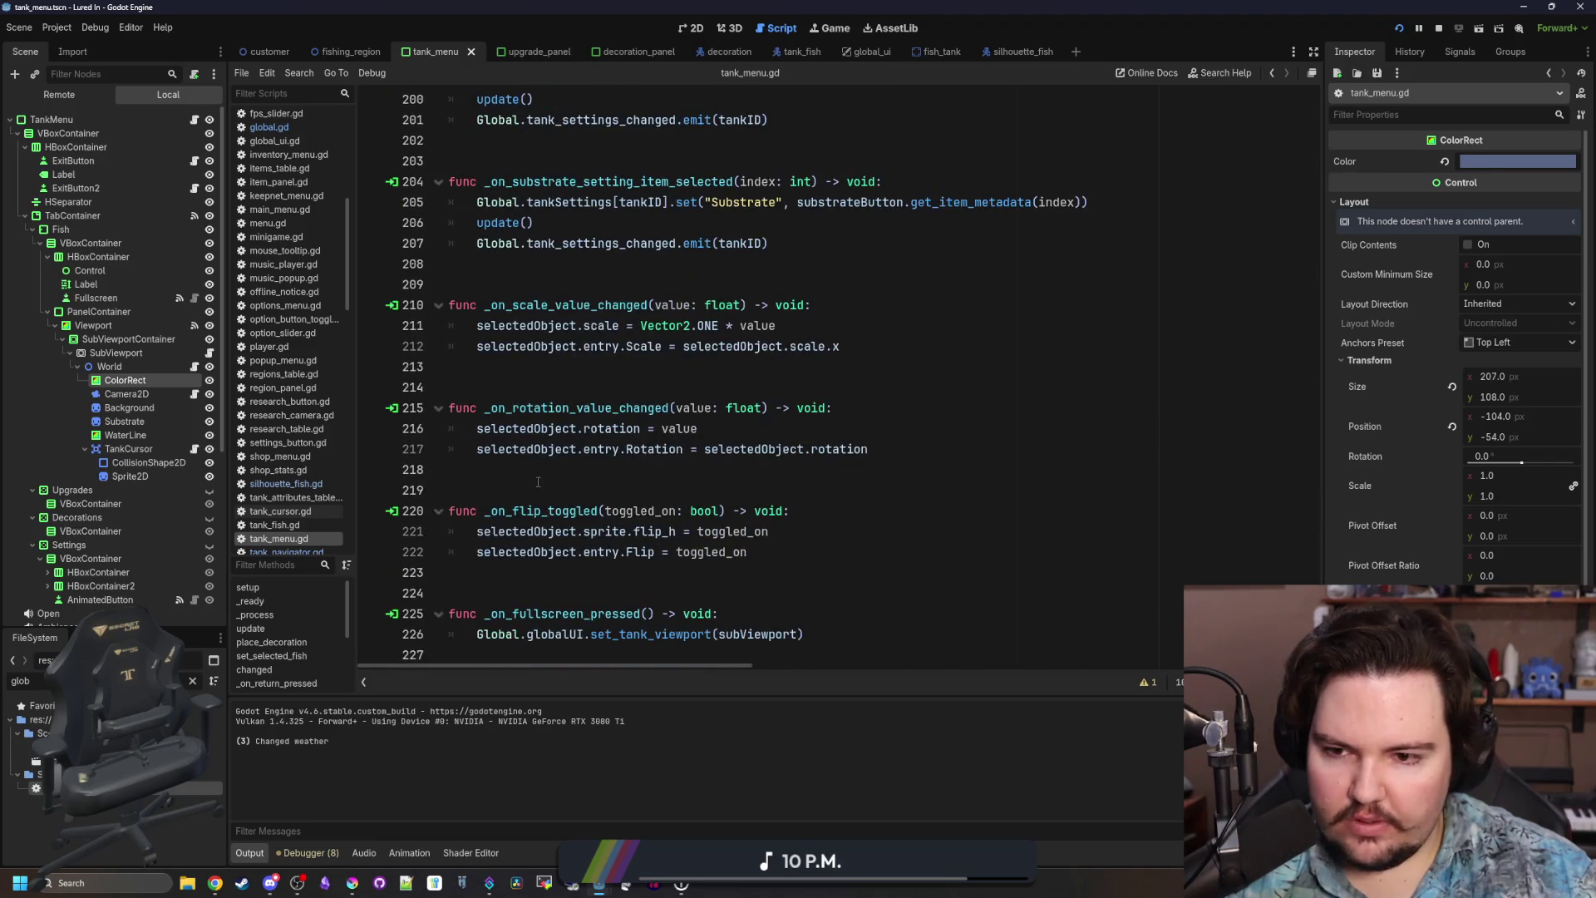
scroll(508, 358, "up", 3)
left_click(499, 357, "ctrl")
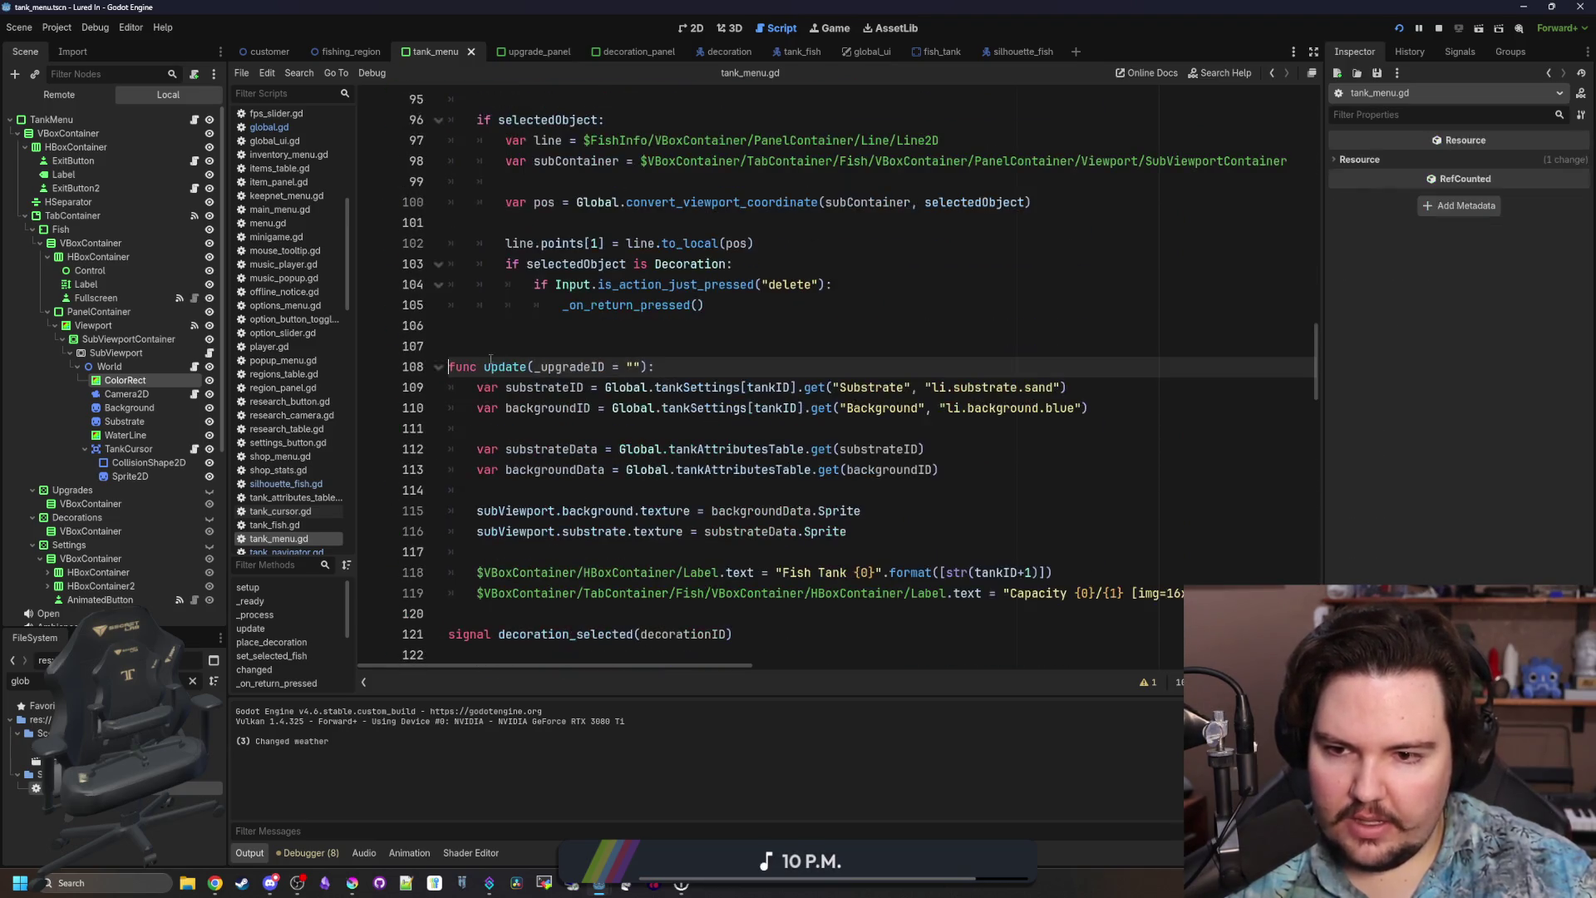
left_click(665, 428)
scroll(753, 497, "down", 1)
mouse_move(881, 473)
left_mouse_down()
mouse_move(405, 384)
mouse_move(389, 320)
left_mouse_up()
key("ctrl+c")
left_click(565, 263)
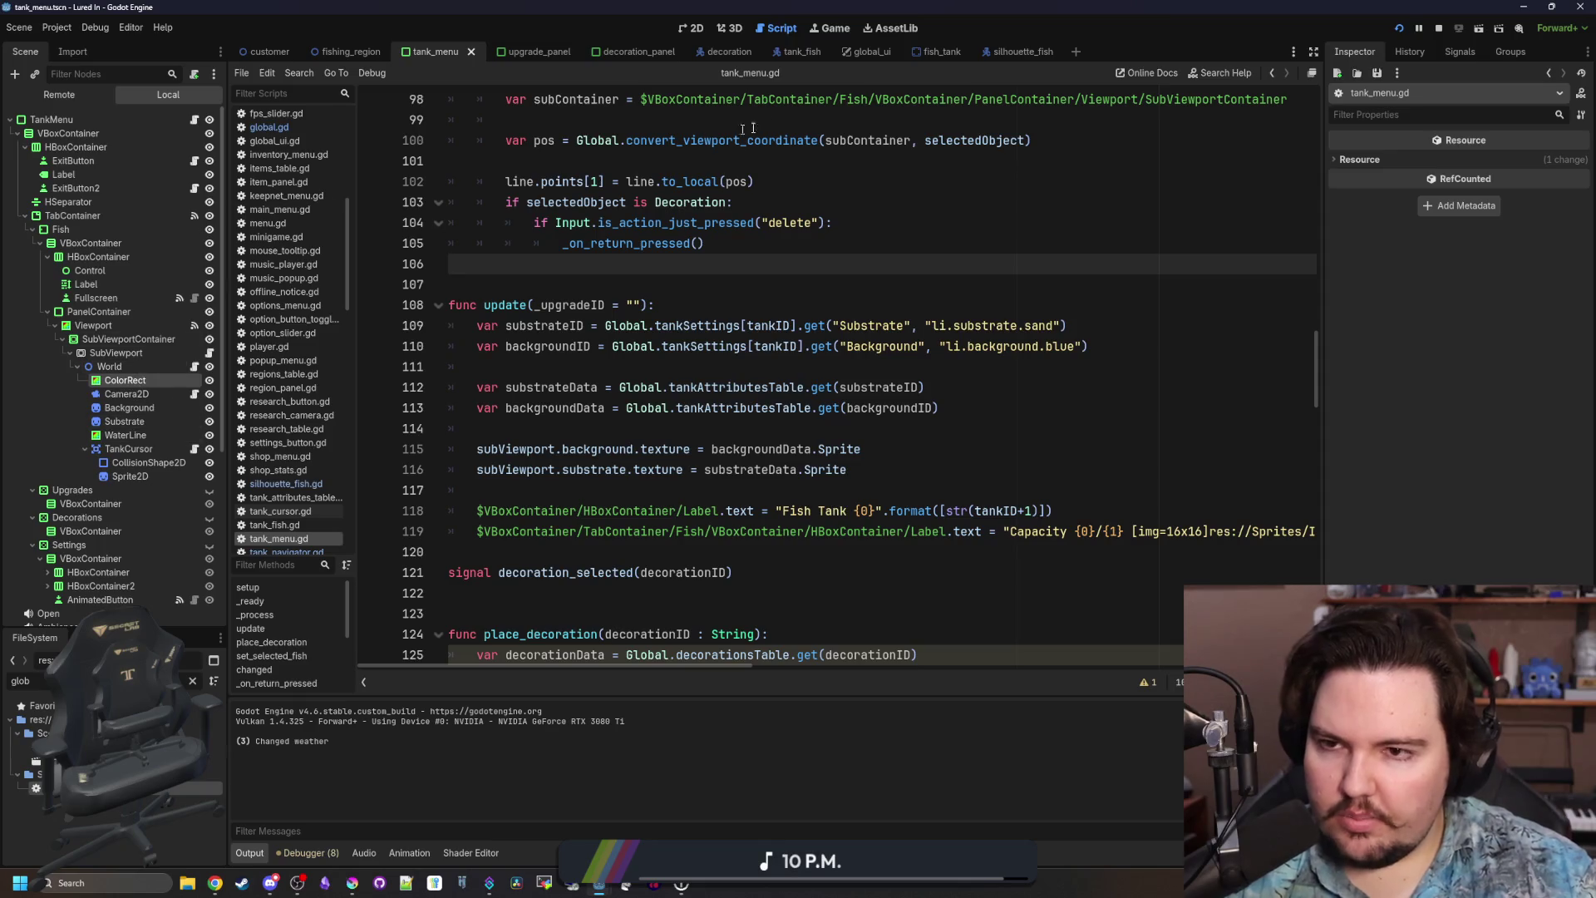
left_click(926, 52)
left_click(199, 121)
Add func update_visuals() above add_fish and paste the texture-setting code into it.
scroll(552, 295, "up", 1)
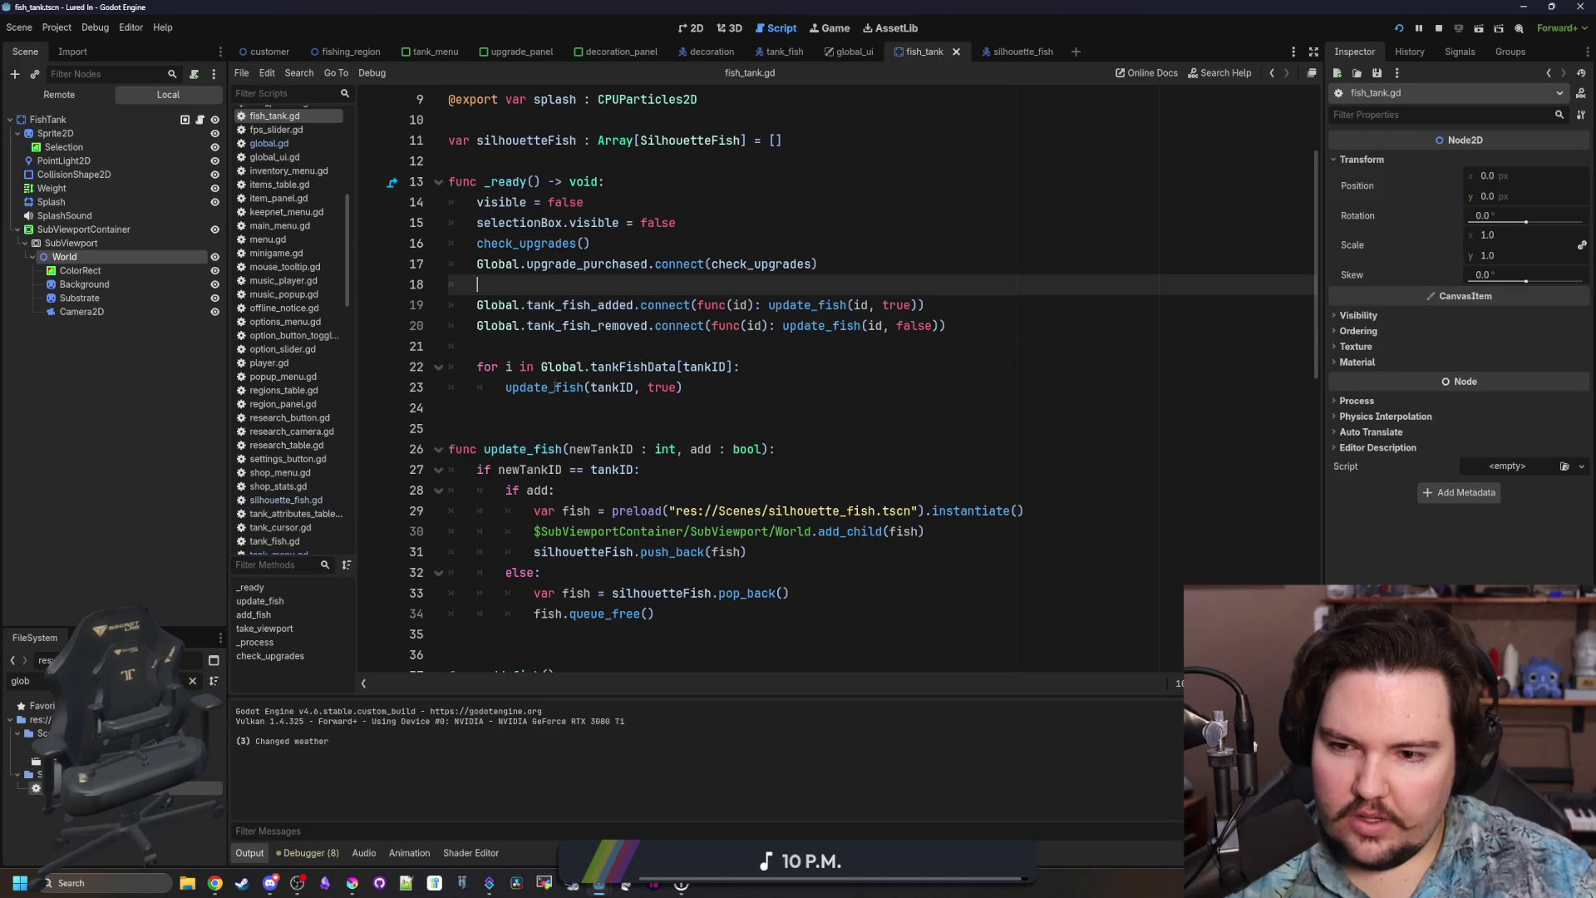
scroll(555, 387, "down", 4)
left_click(514, 405)
key("Return")
key("Return")
key("Return")
key("Up")
key("ctrl+BackSpace")
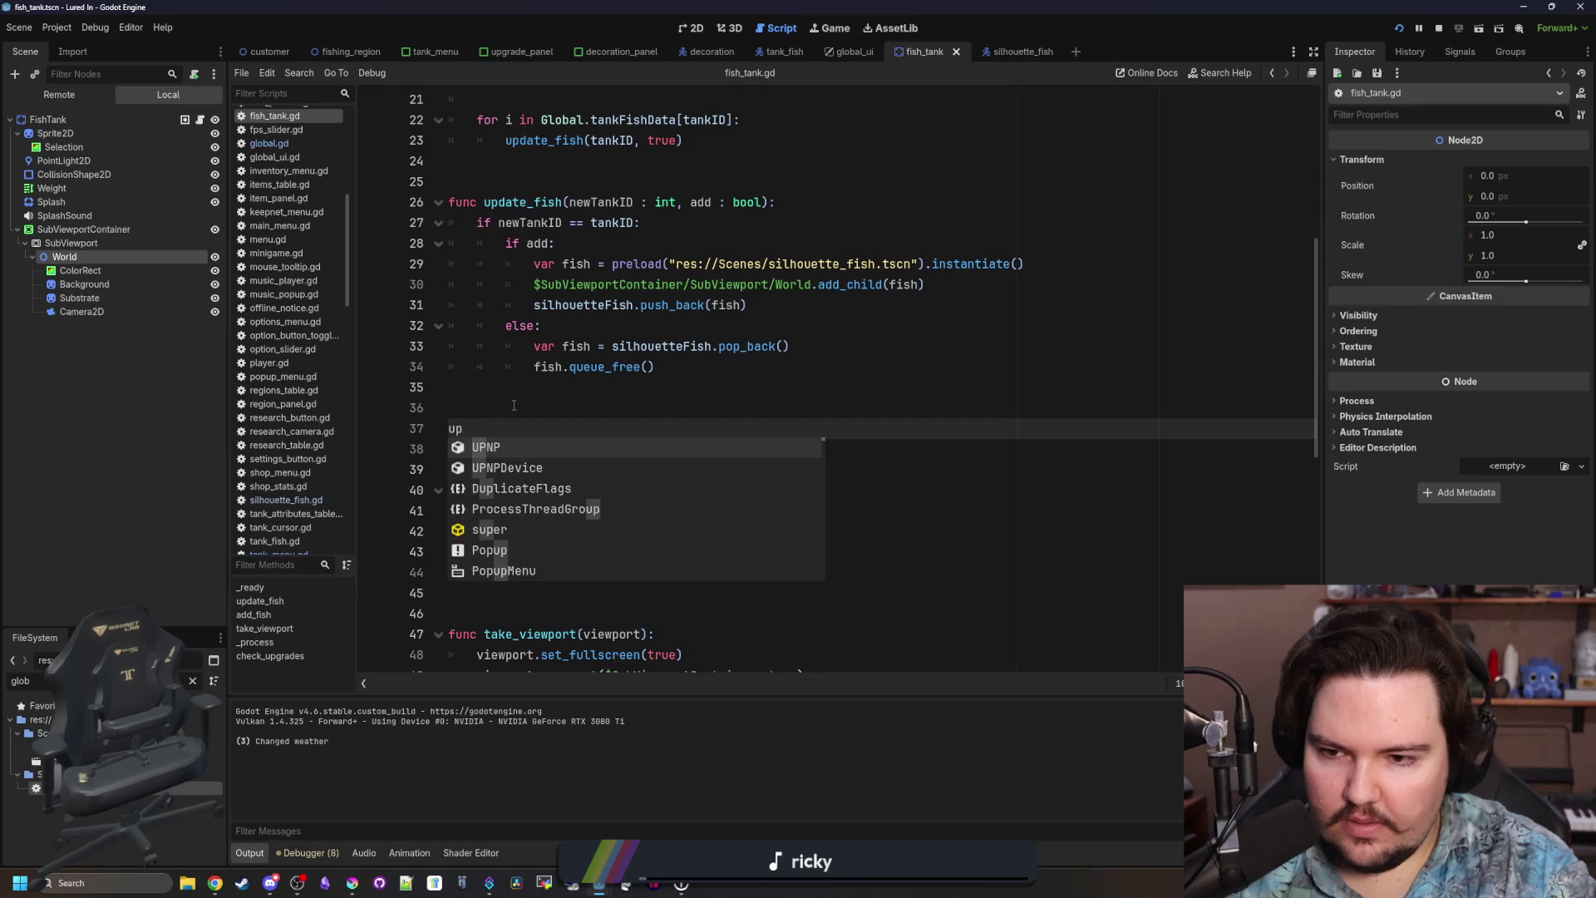
type("func update_visuals():")
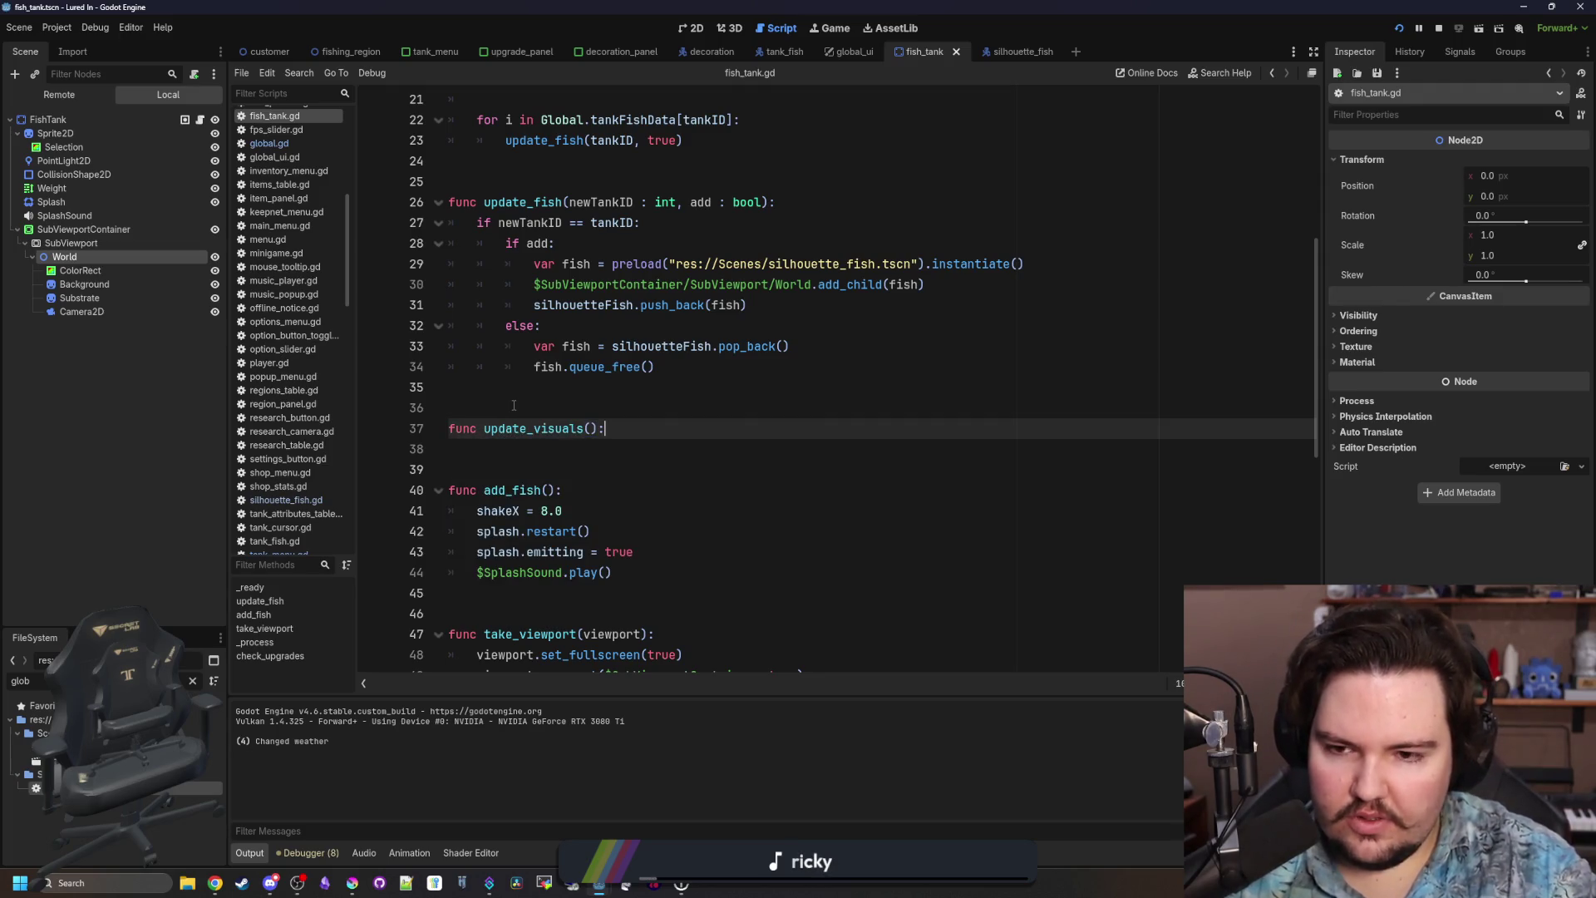
key("Return")
key("ctrl+v")
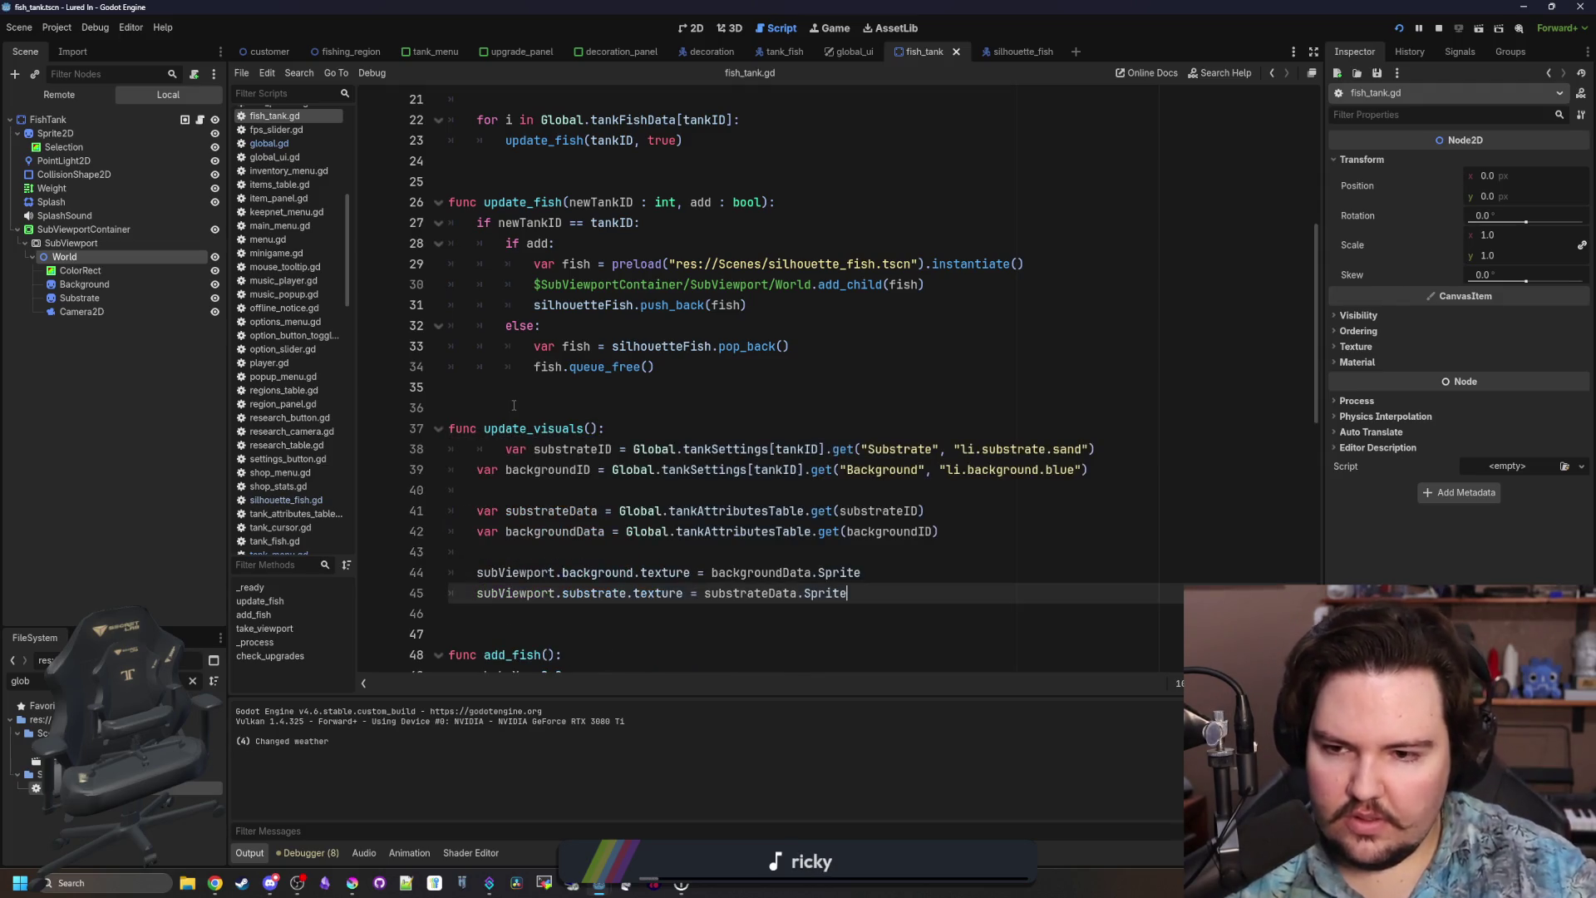
left_click(507, 450)
key("BackSpace")
scroll(730, 401, "down", 1)
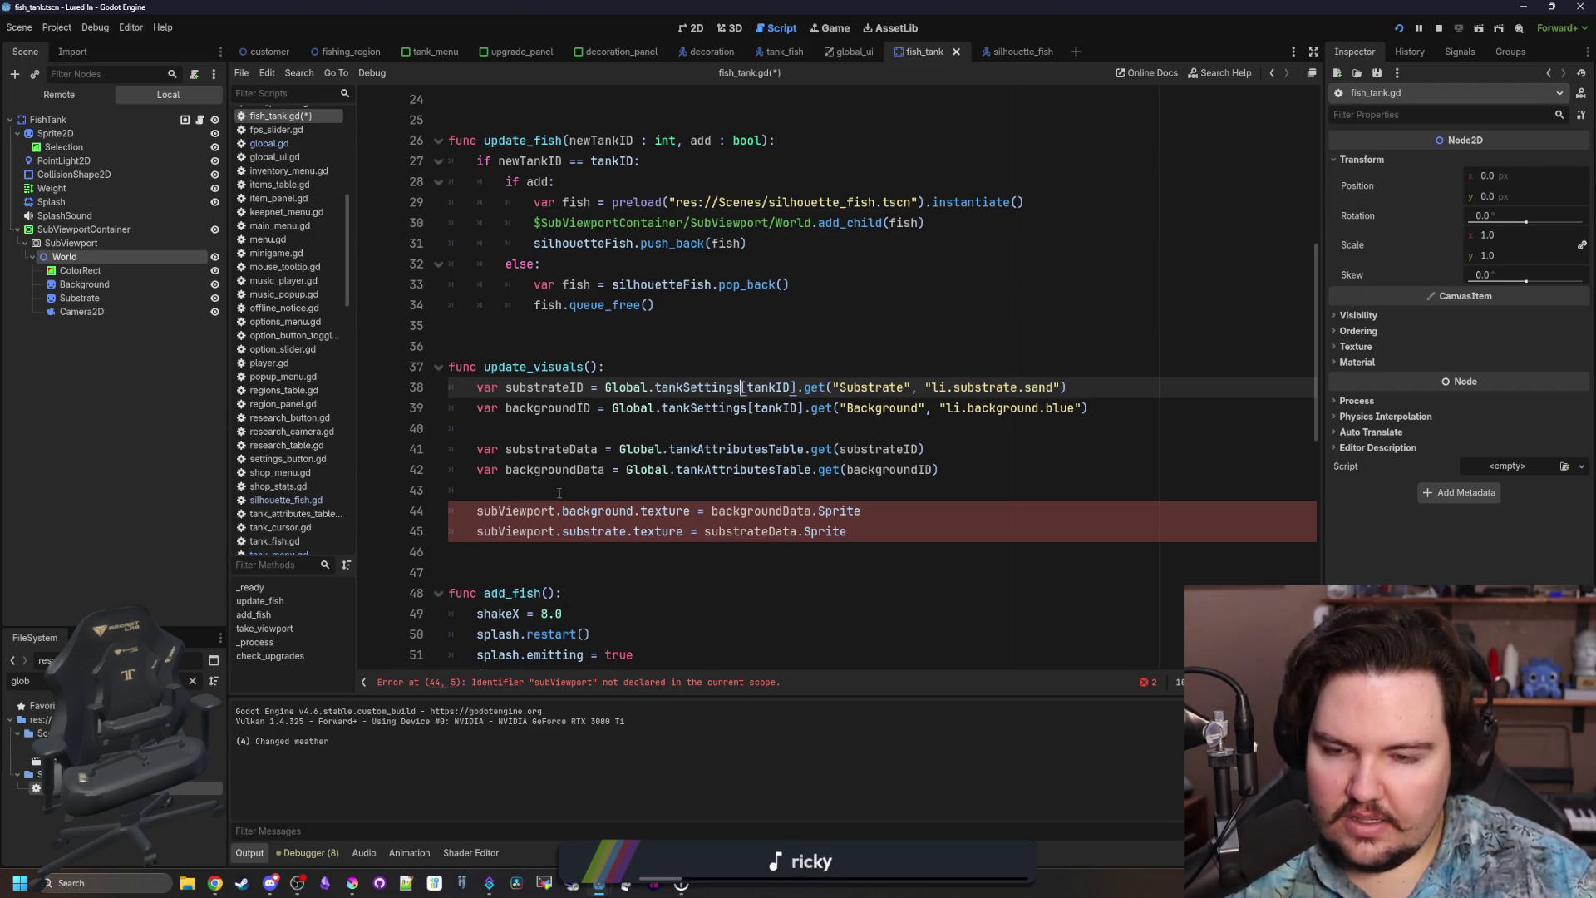
Replace the subViewport.background and subViewport.substrate references with Background and Substrate node paths, and save.
mouse_move(116, 283)
left_mouse_down()
mouse_move(602, 520)
mouse_move(467, 490)
left_mouse_up()
key("ctrl+z")
left_click_drag(477, 510, 634, 511)
type("$SubViewportContainer/SubViewport/World/Background")
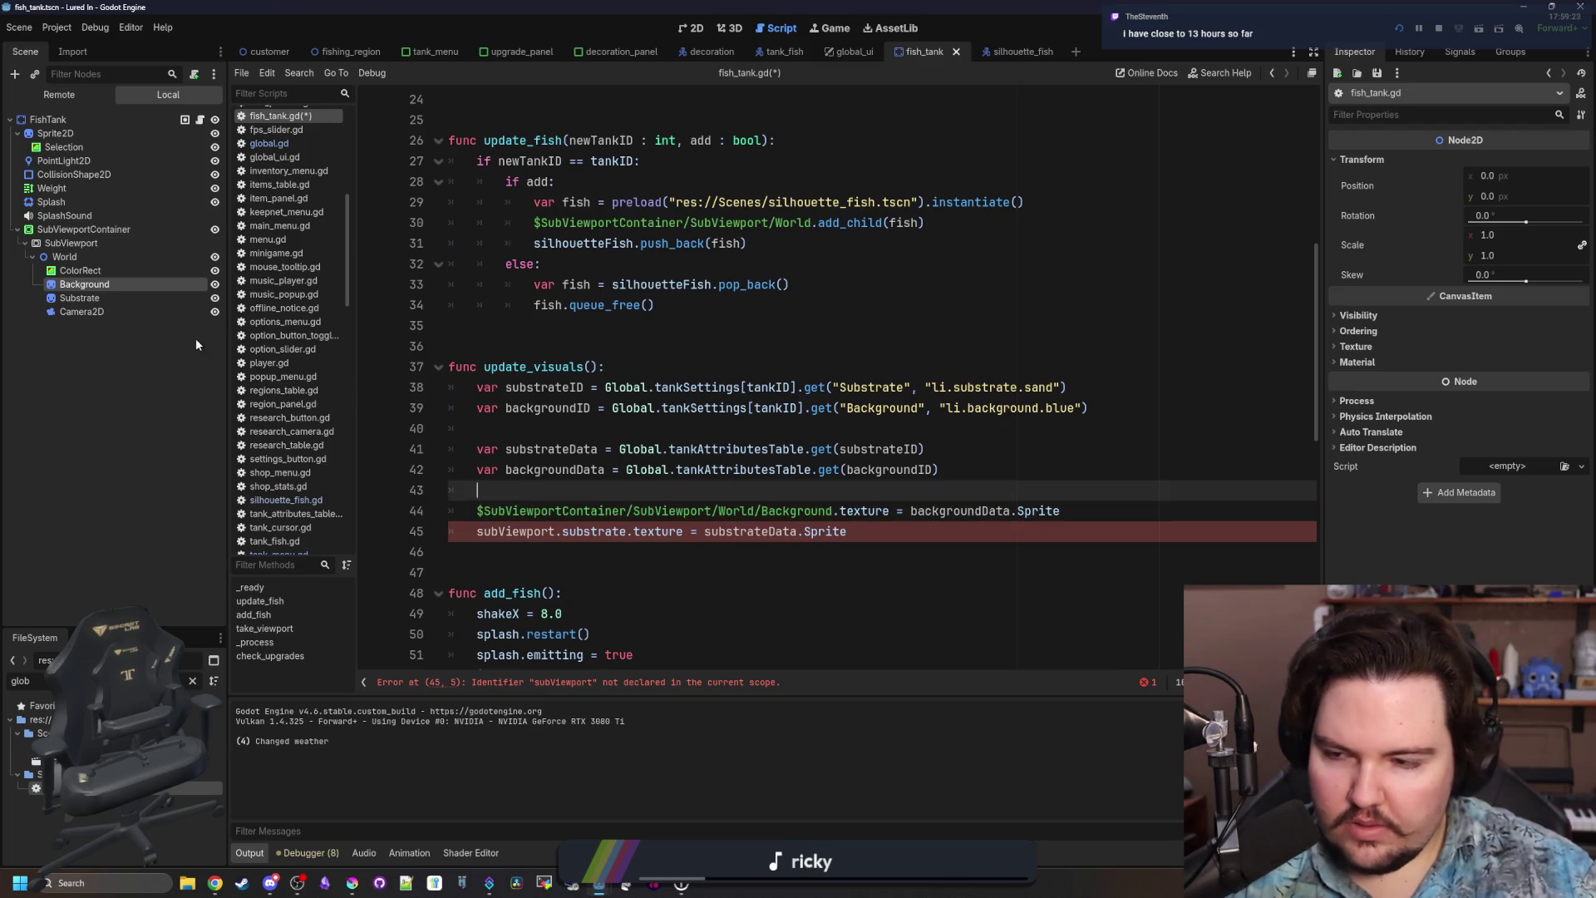
mouse_move(79, 297)
left_mouse_down()
mouse_move(121, 328)
mouse_move(868, 494)
mouse_move(477, 490)
left_mouse_up()
key("ctrl+x")
left_click_drag(628, 531, 476, 531)
key("ctrl+v")
left_click(553, 490)
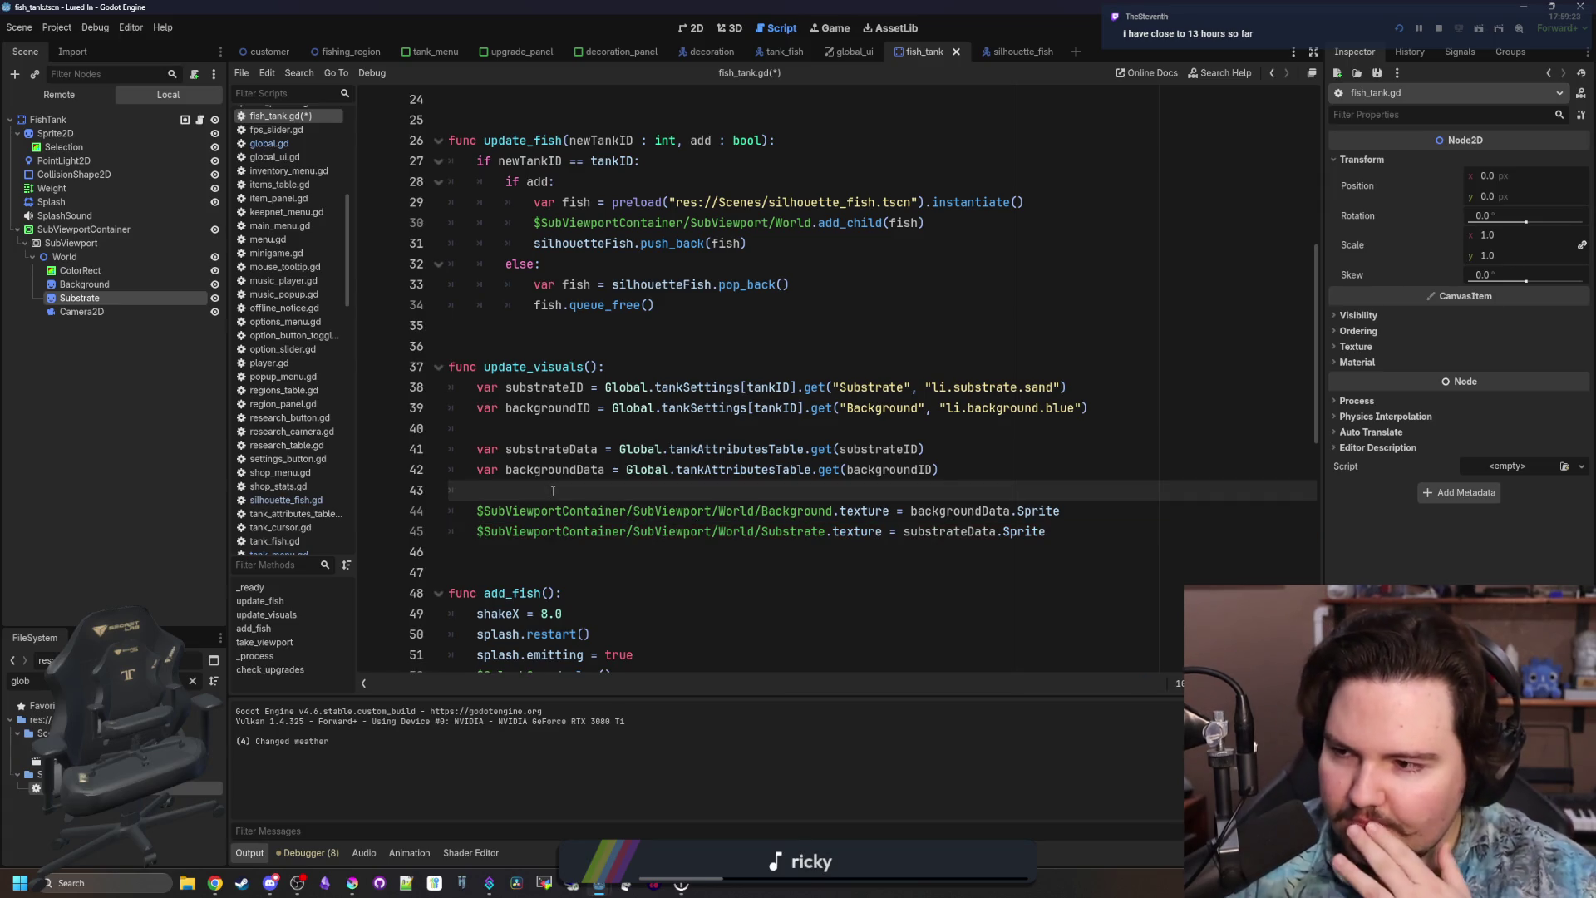
key("ctrl+s")
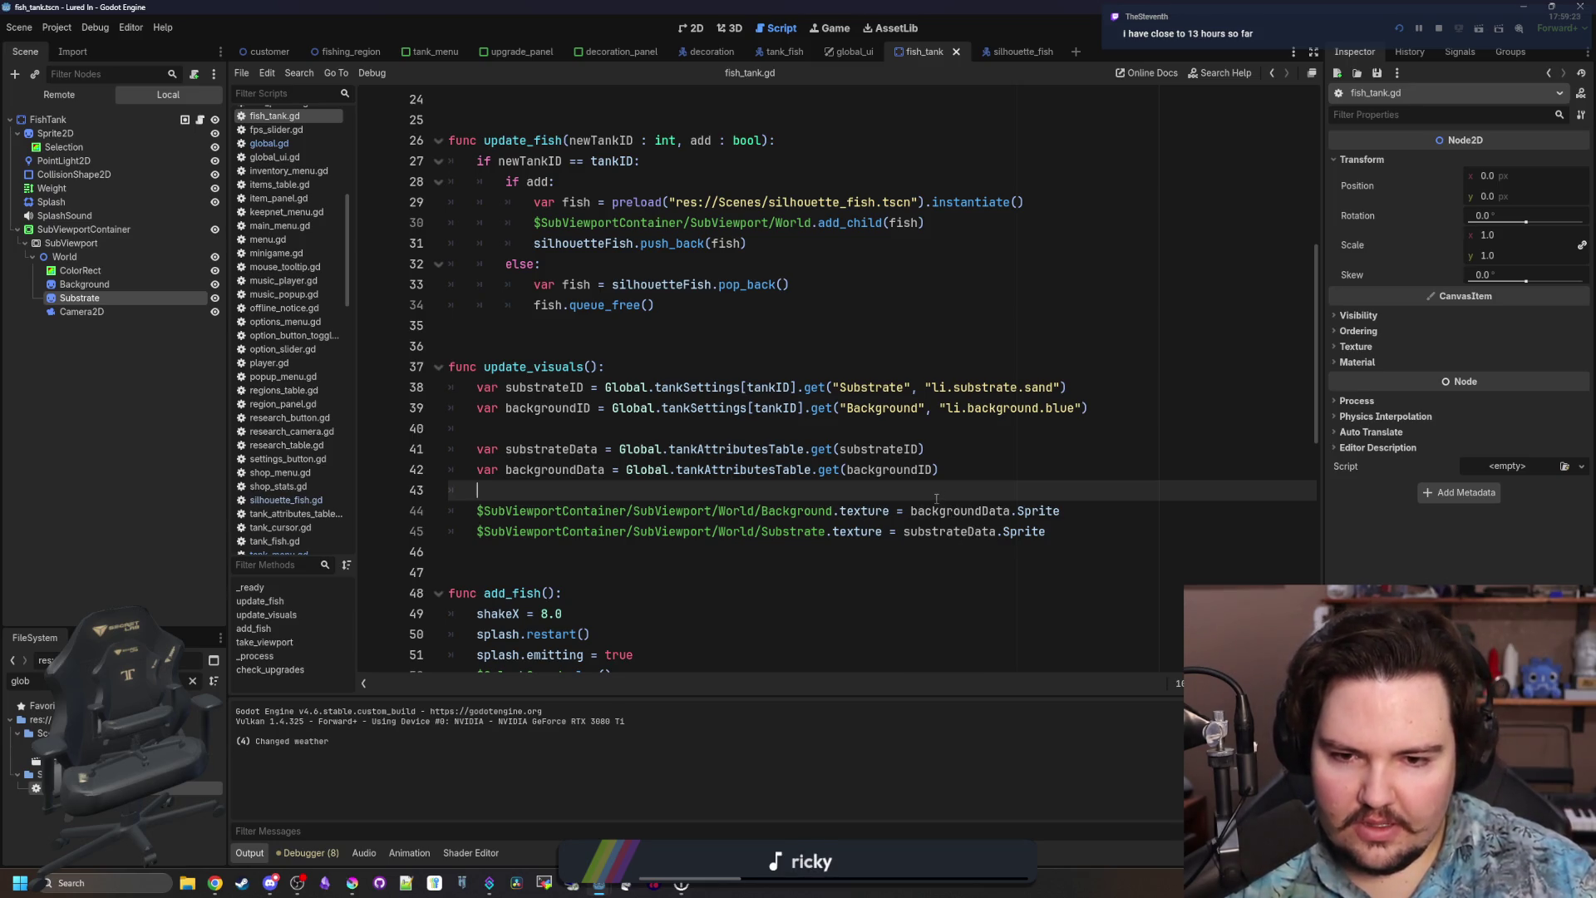
left_click(671, 429)
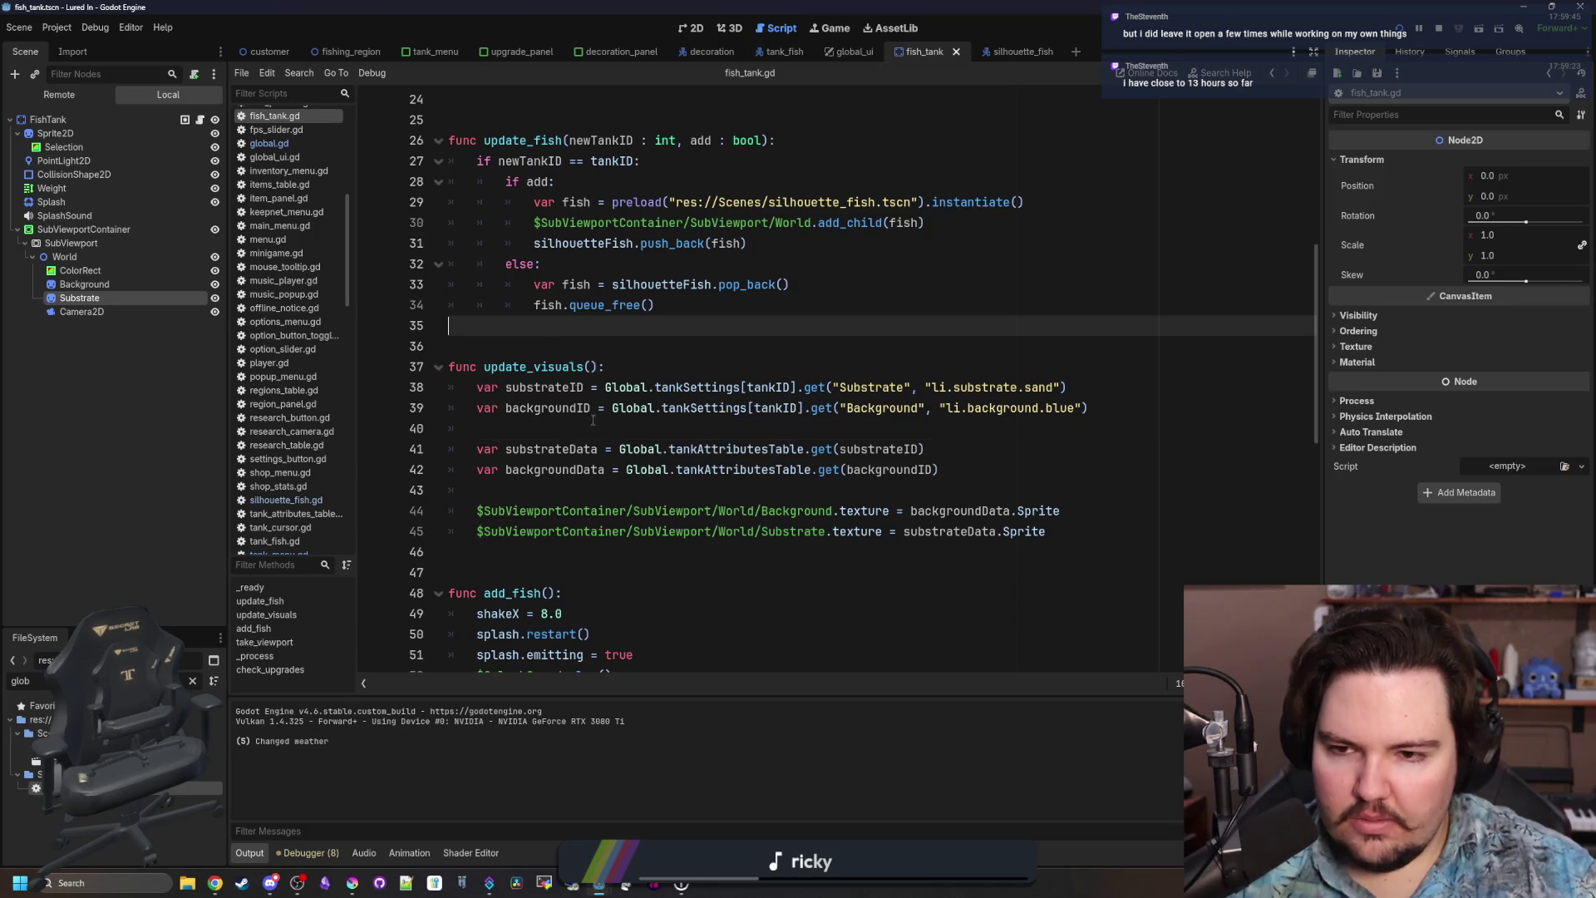
key("ctrl+s")
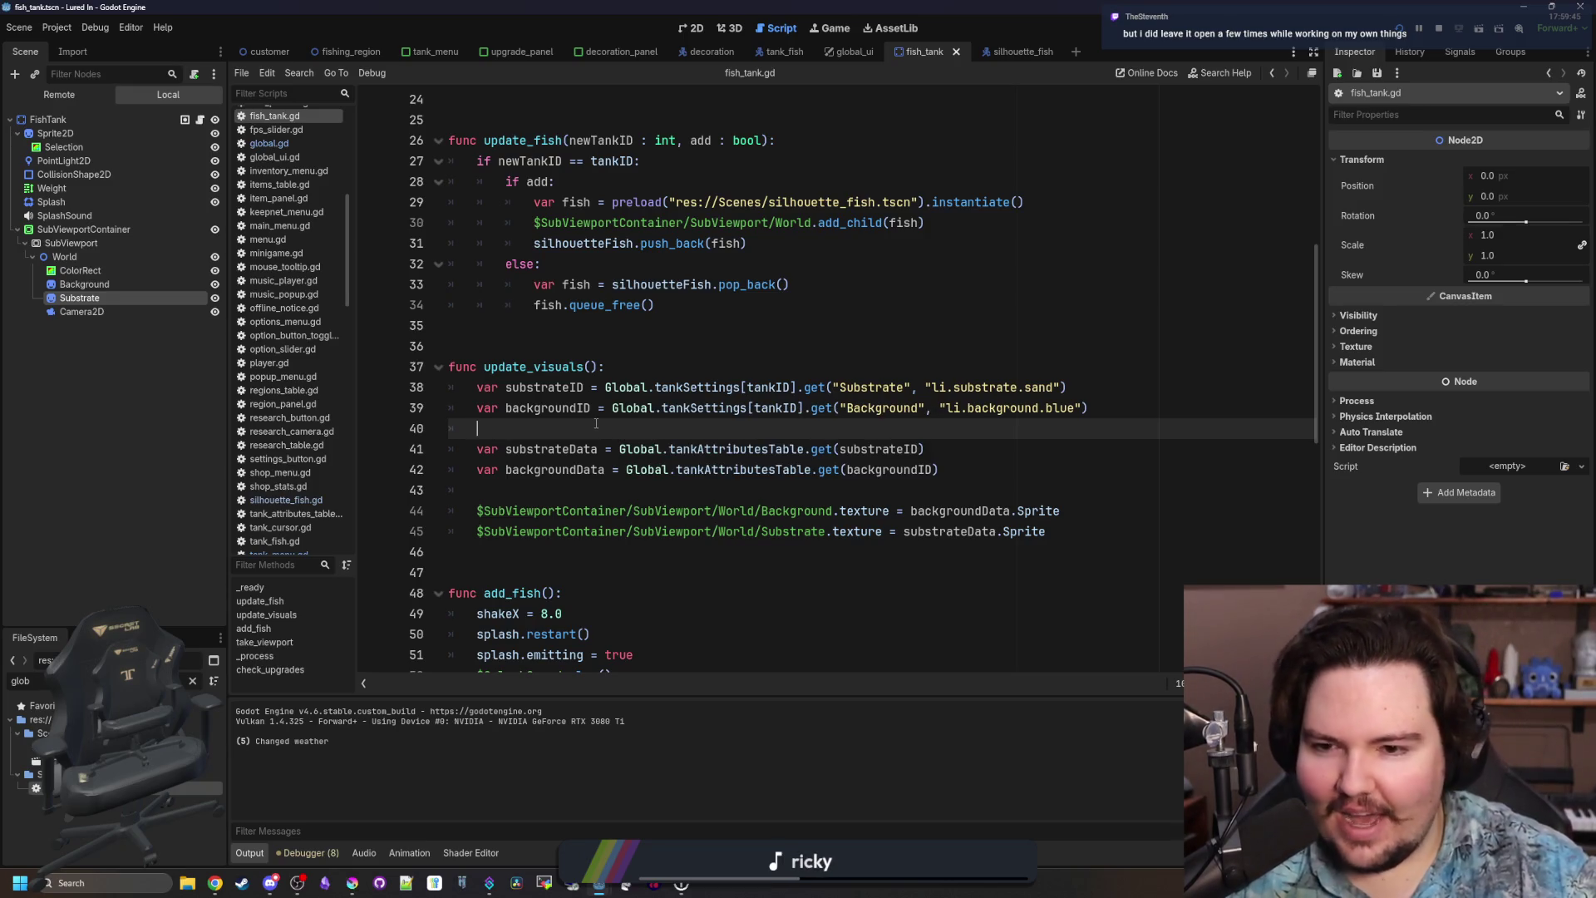
left_click(632, 490)
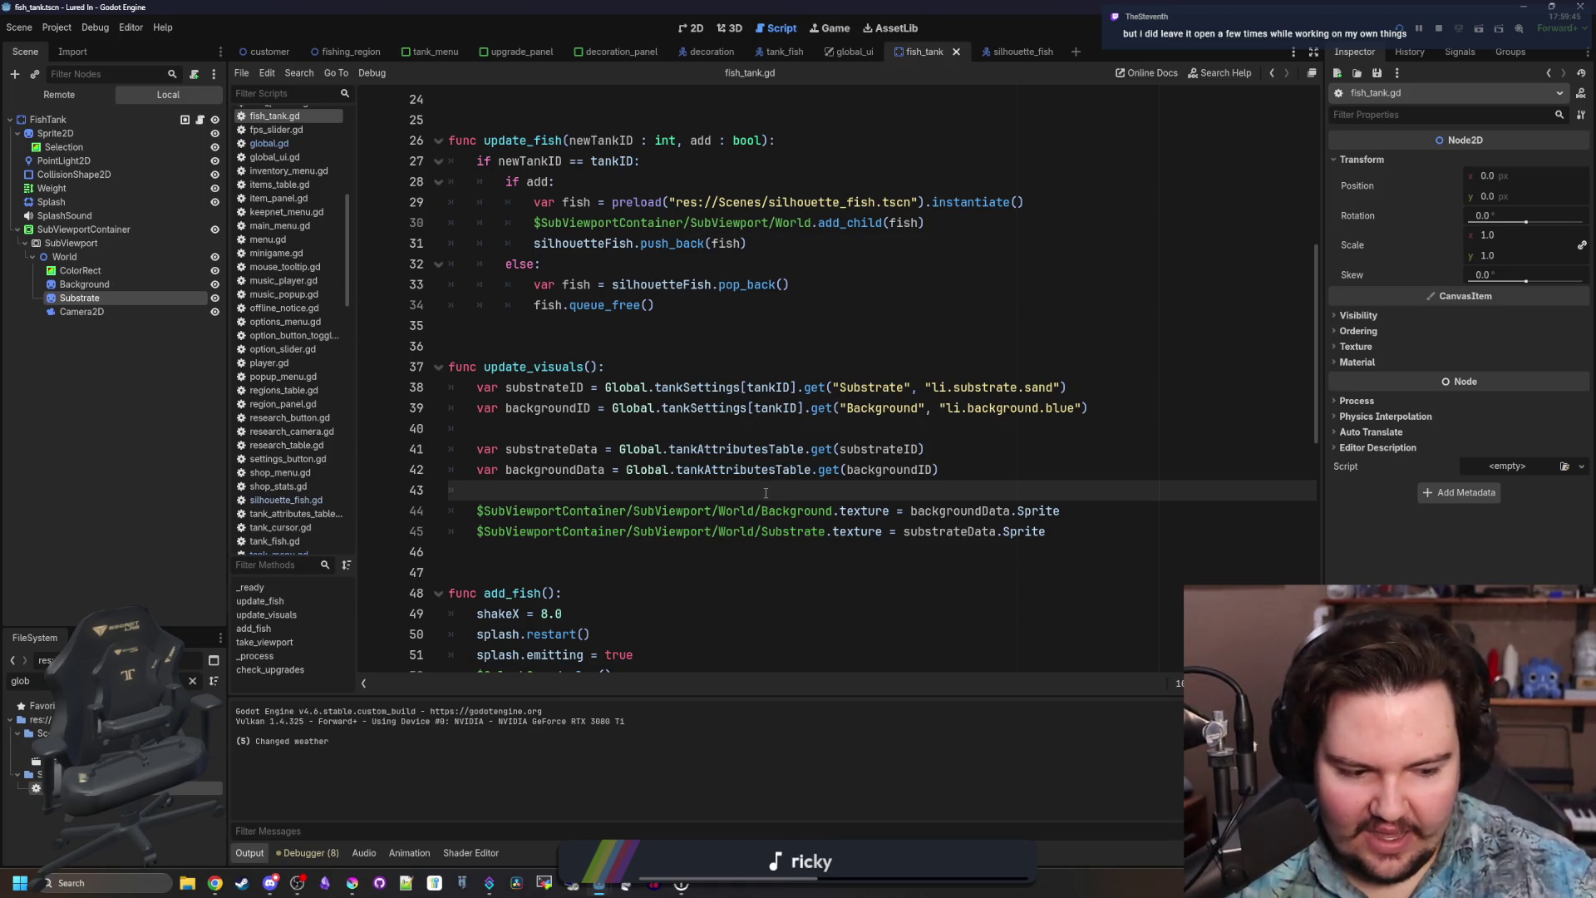
left_click(808, 431)
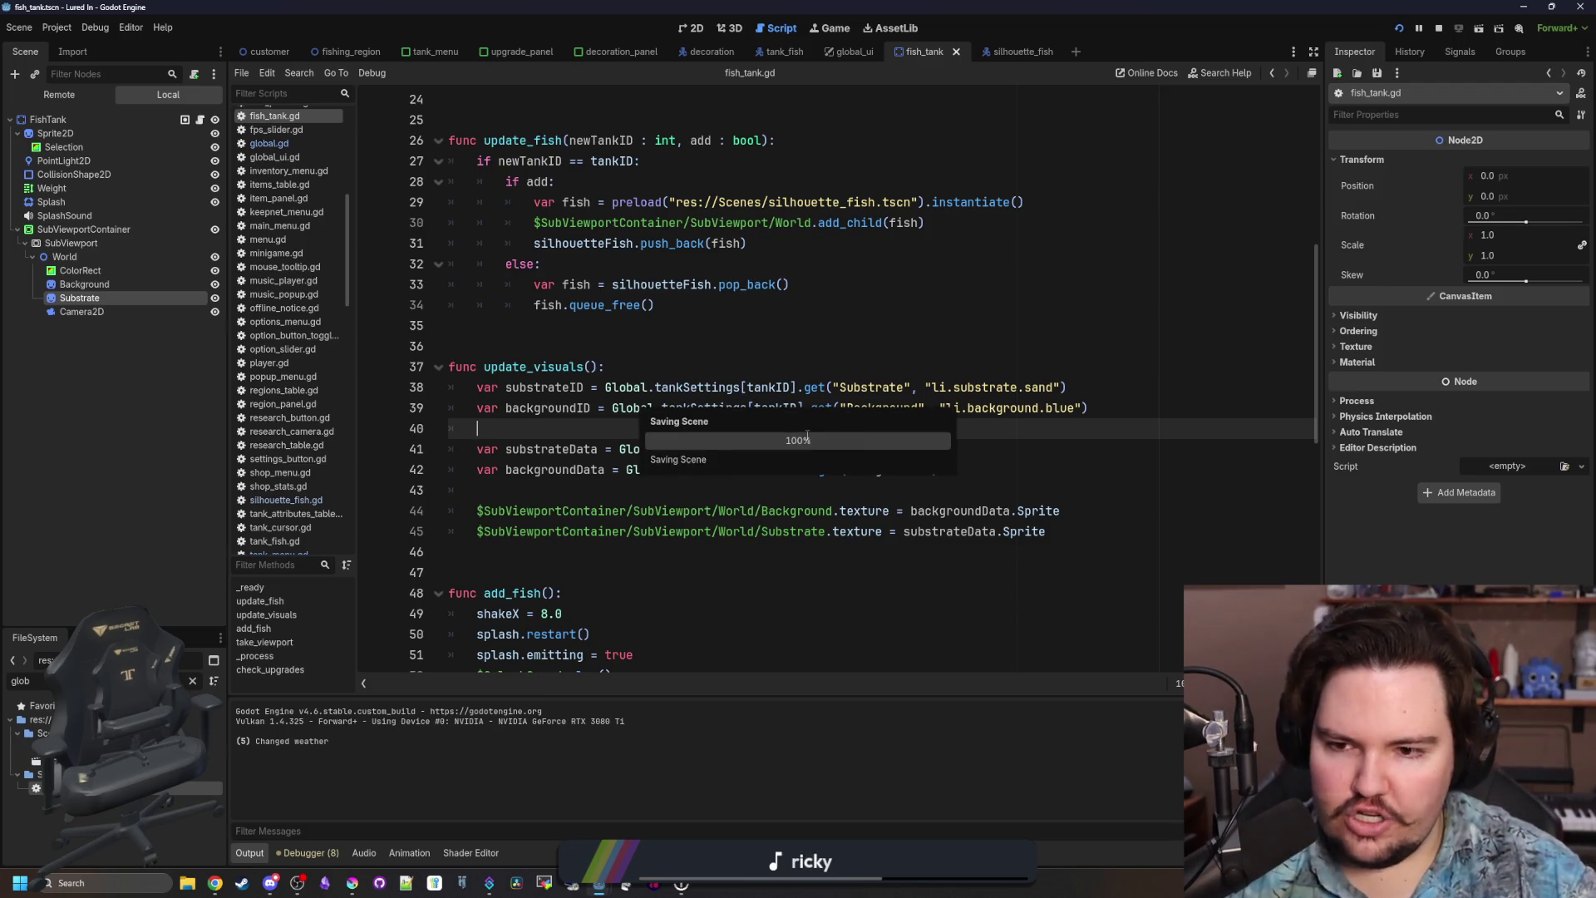
left_click(766, 492)
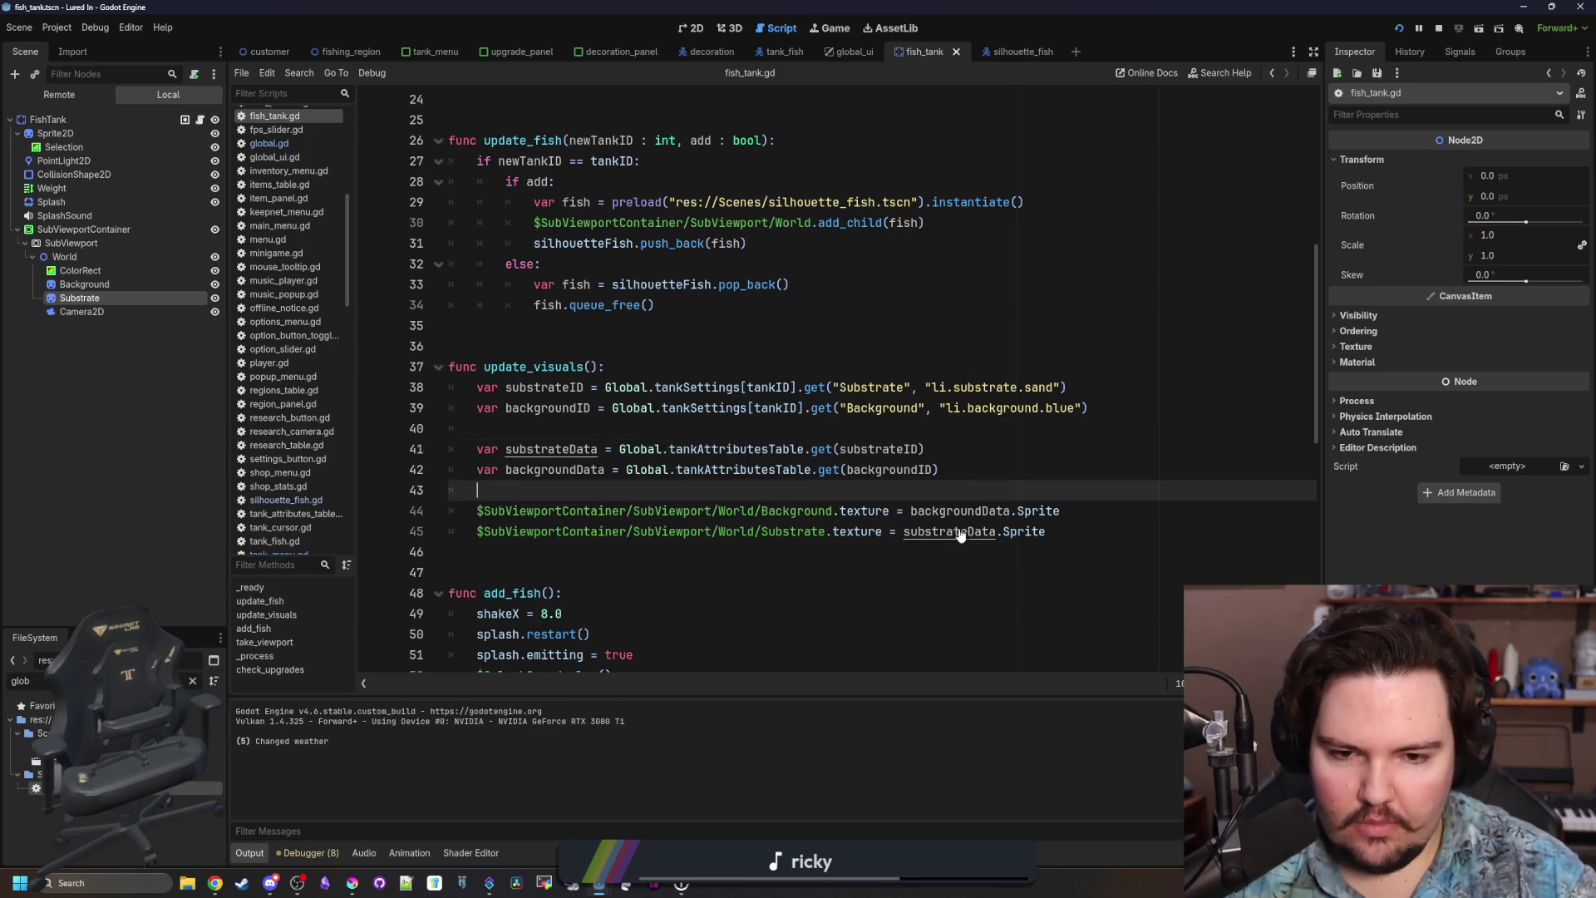
scroll(582, 416, "up", 8)
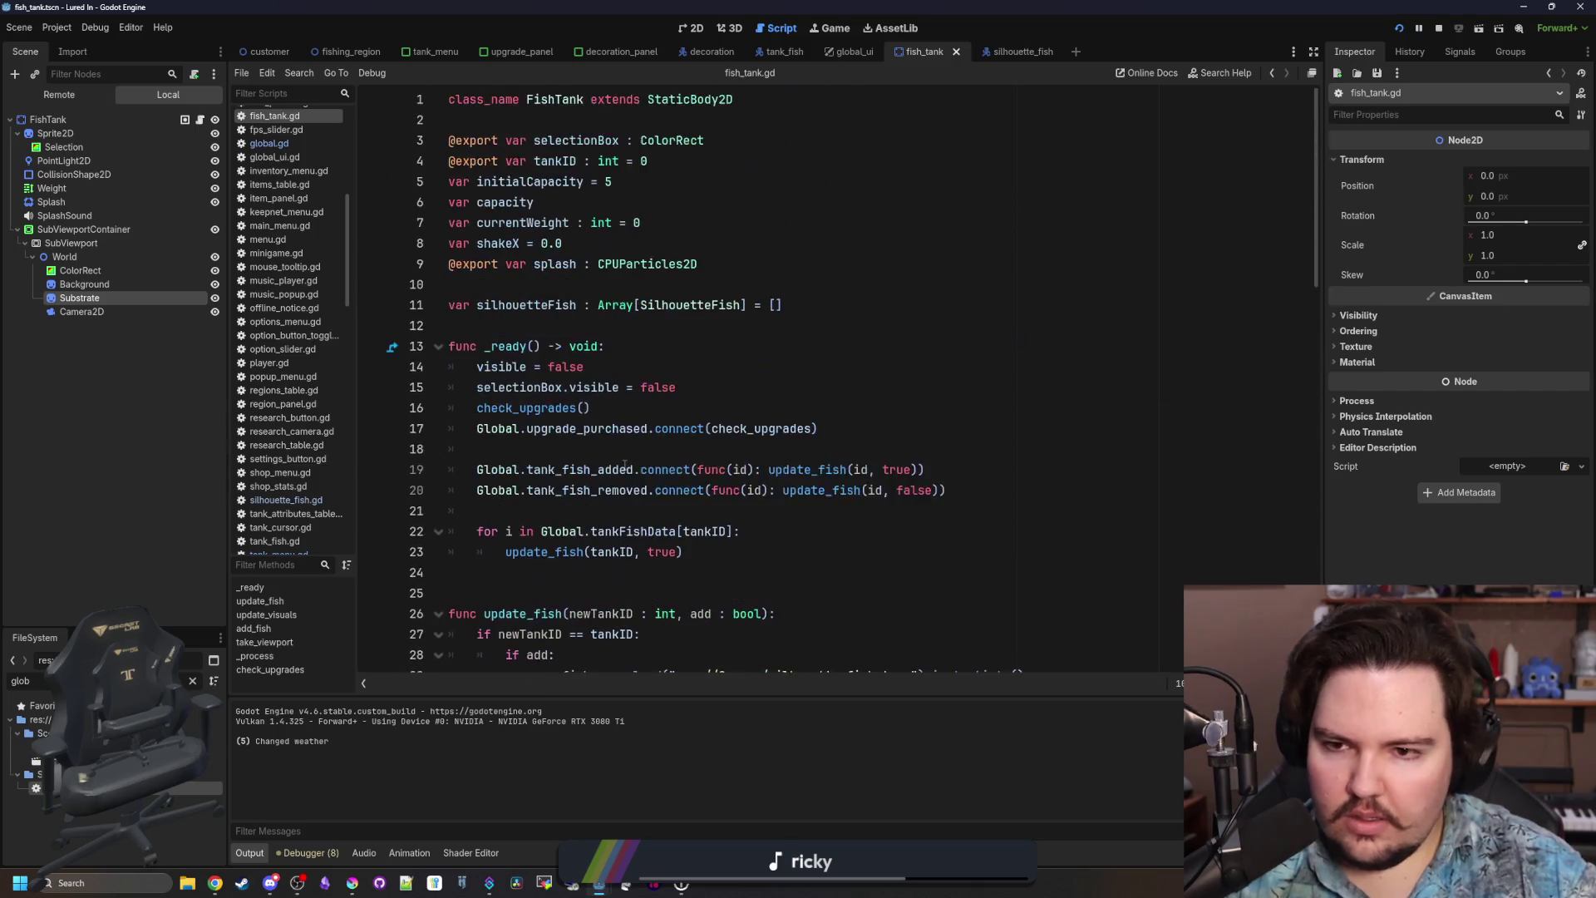
In _ready, connect Global.tank_settings_changed to update_visuals.
left_click(584, 513)
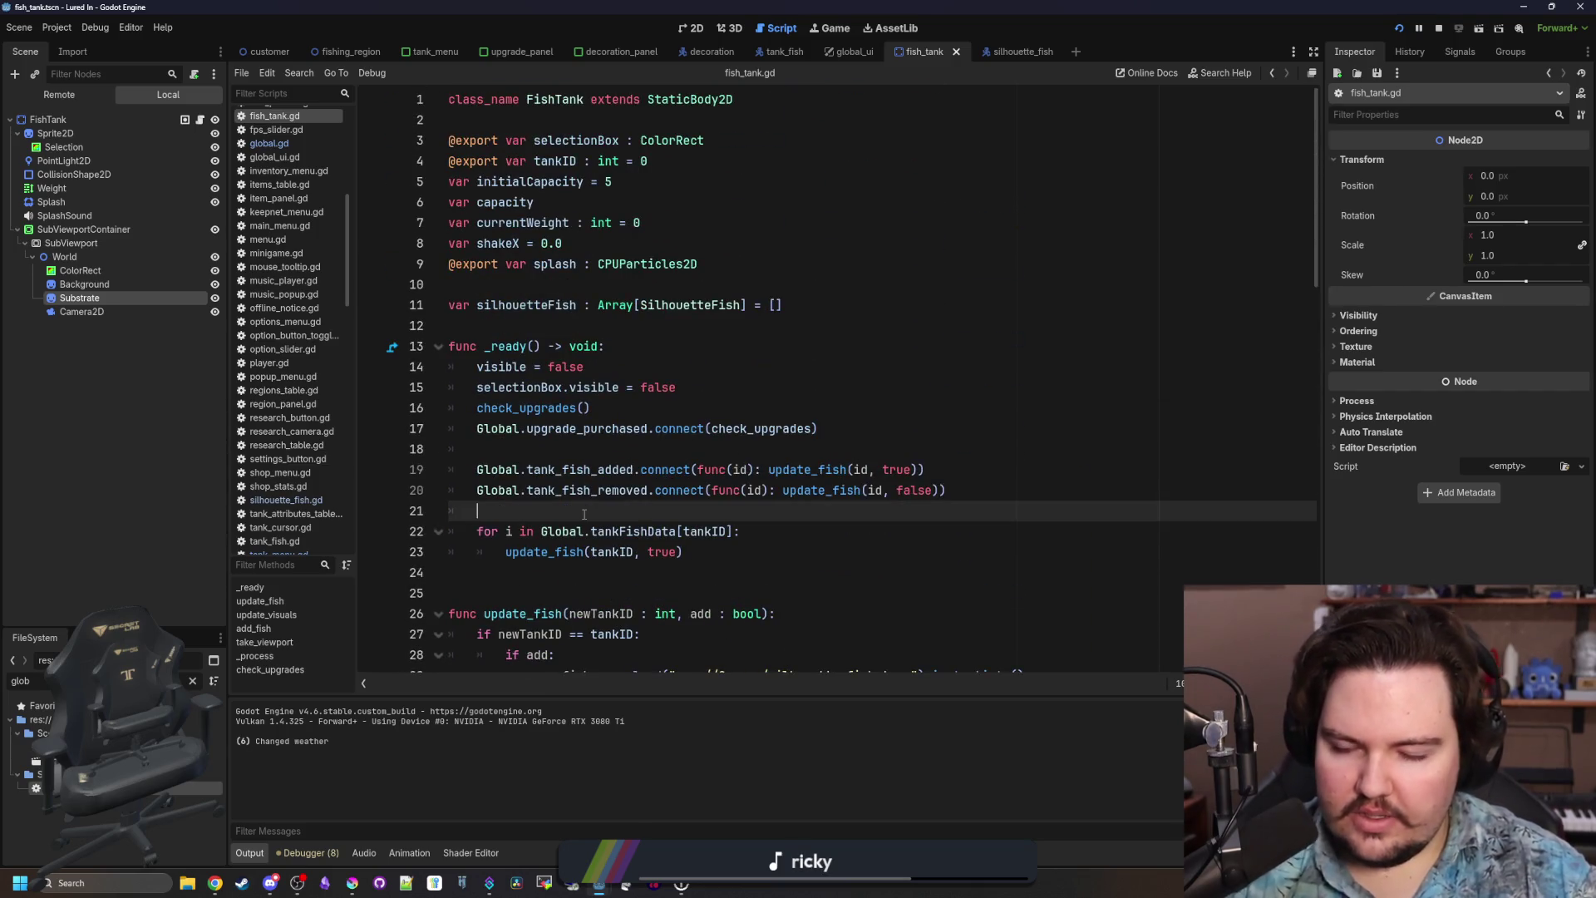
key("Return")
type("Global.tank_s")
key("Return")
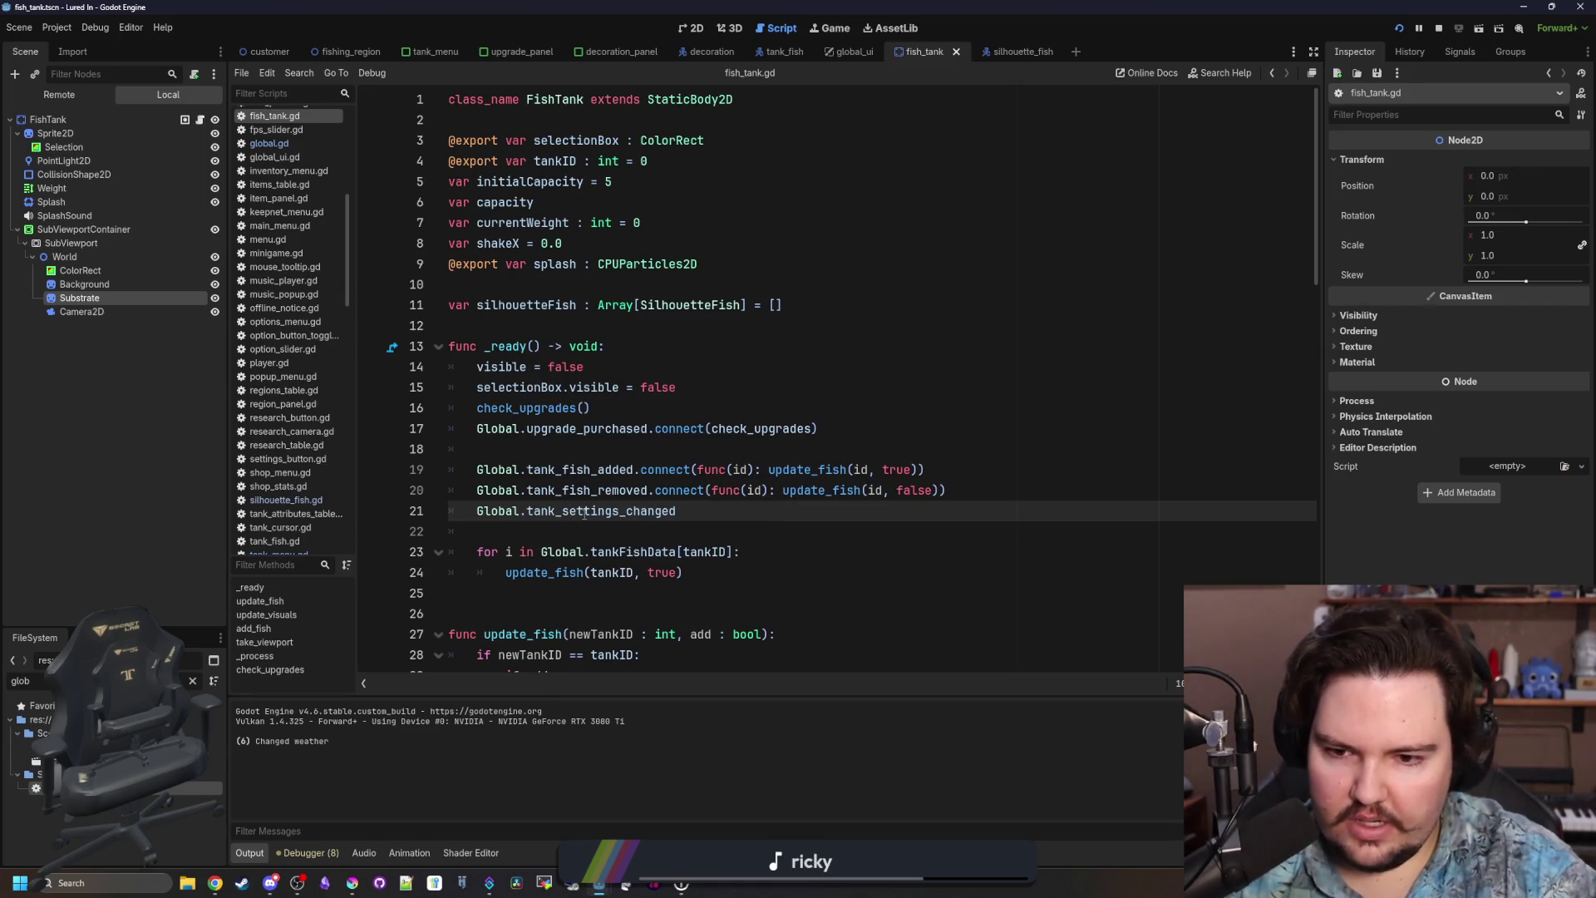
type(".connect(")
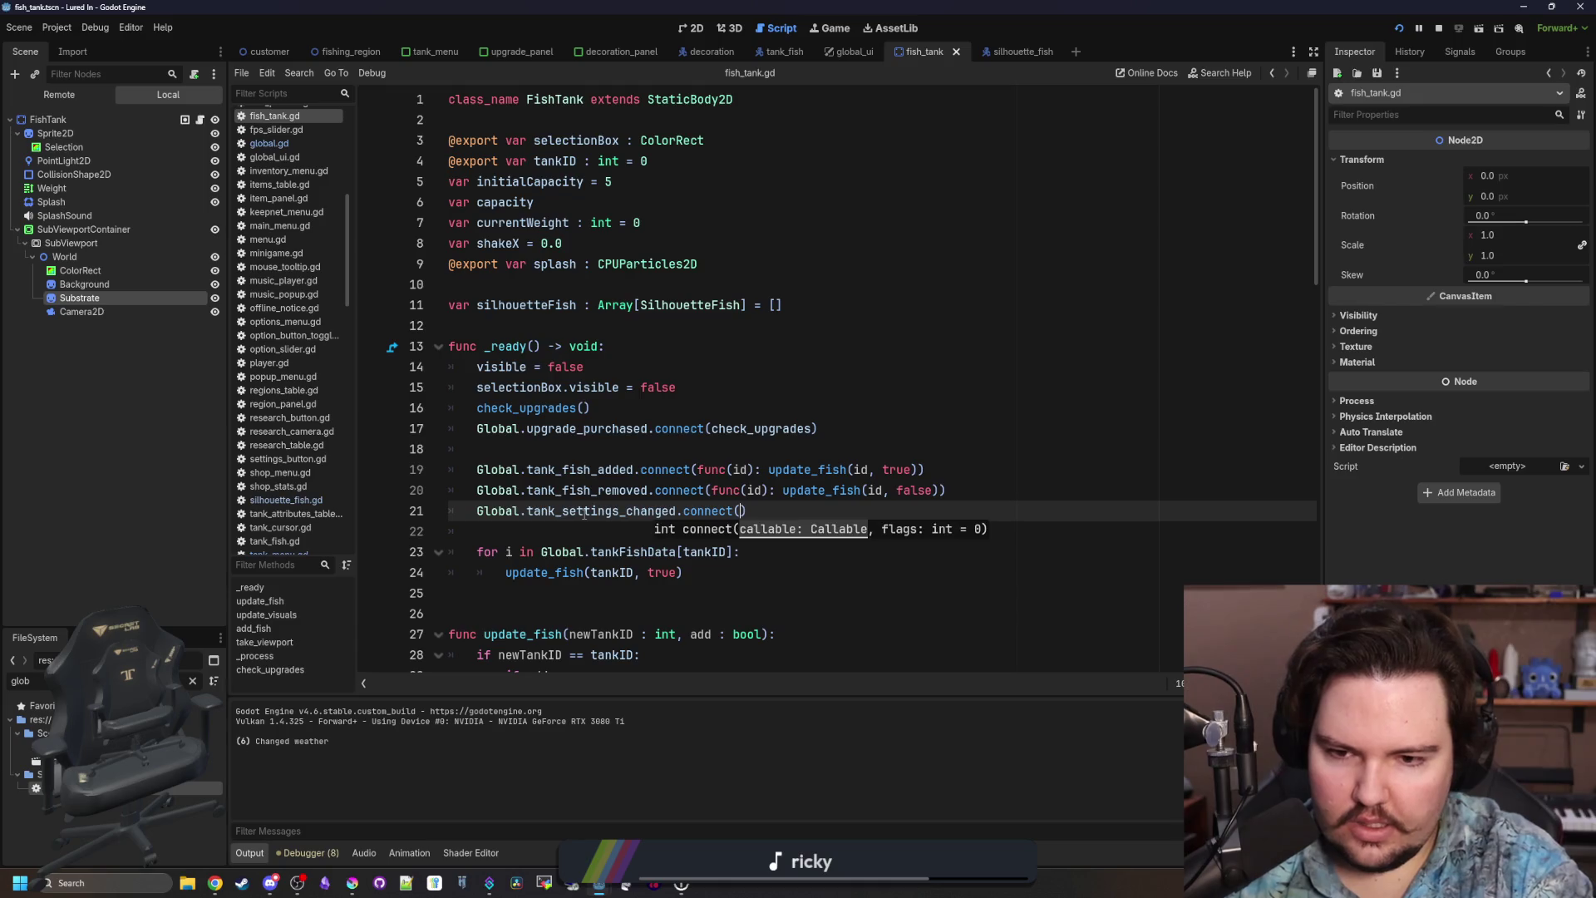
type("update_visuals")
key("Return")
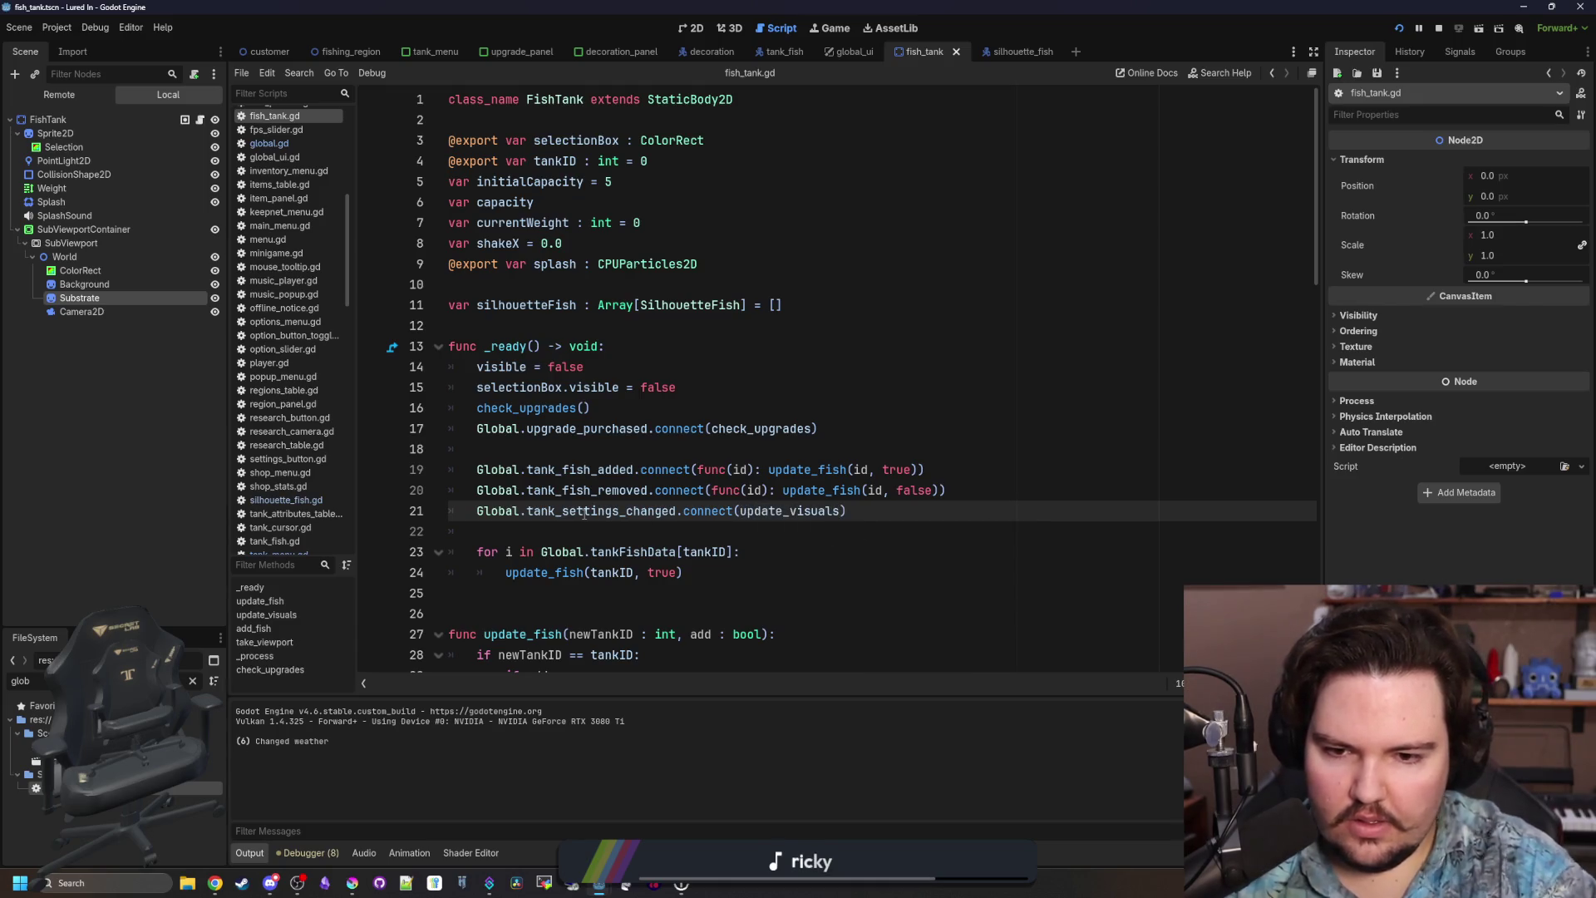
Give update_visuals a newTankID parameter and a guard that returns for other tanks.
scroll(604, 551, "down", 5)
left_click(591, 552)
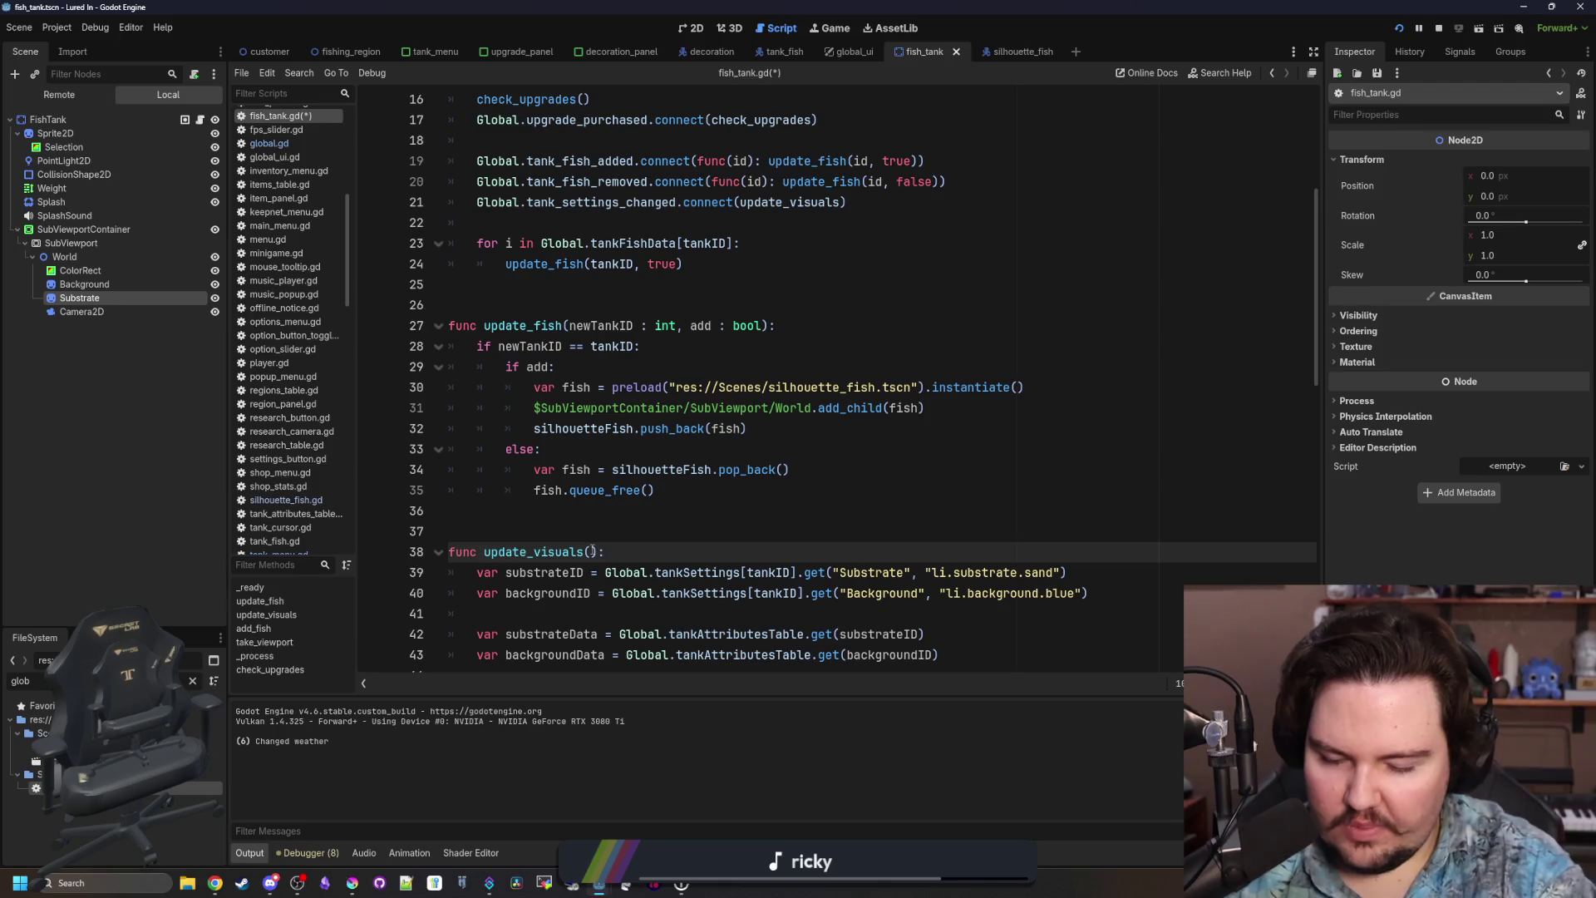
type("newTankID")
scroll(700, 484, "down", 2)
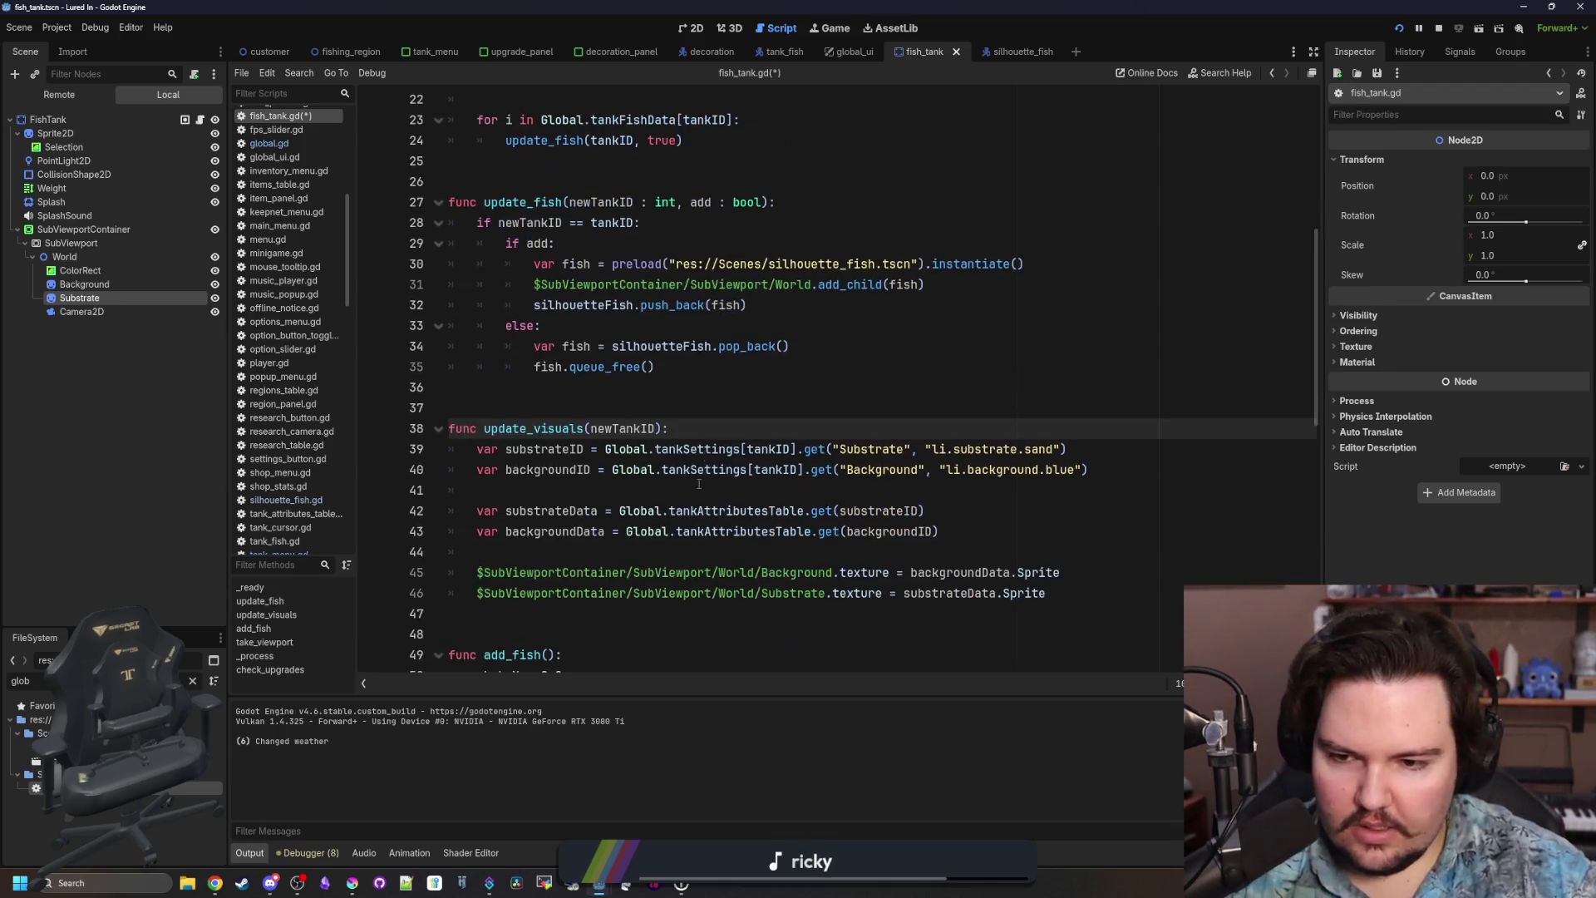
key("Return")
type("if newTan")
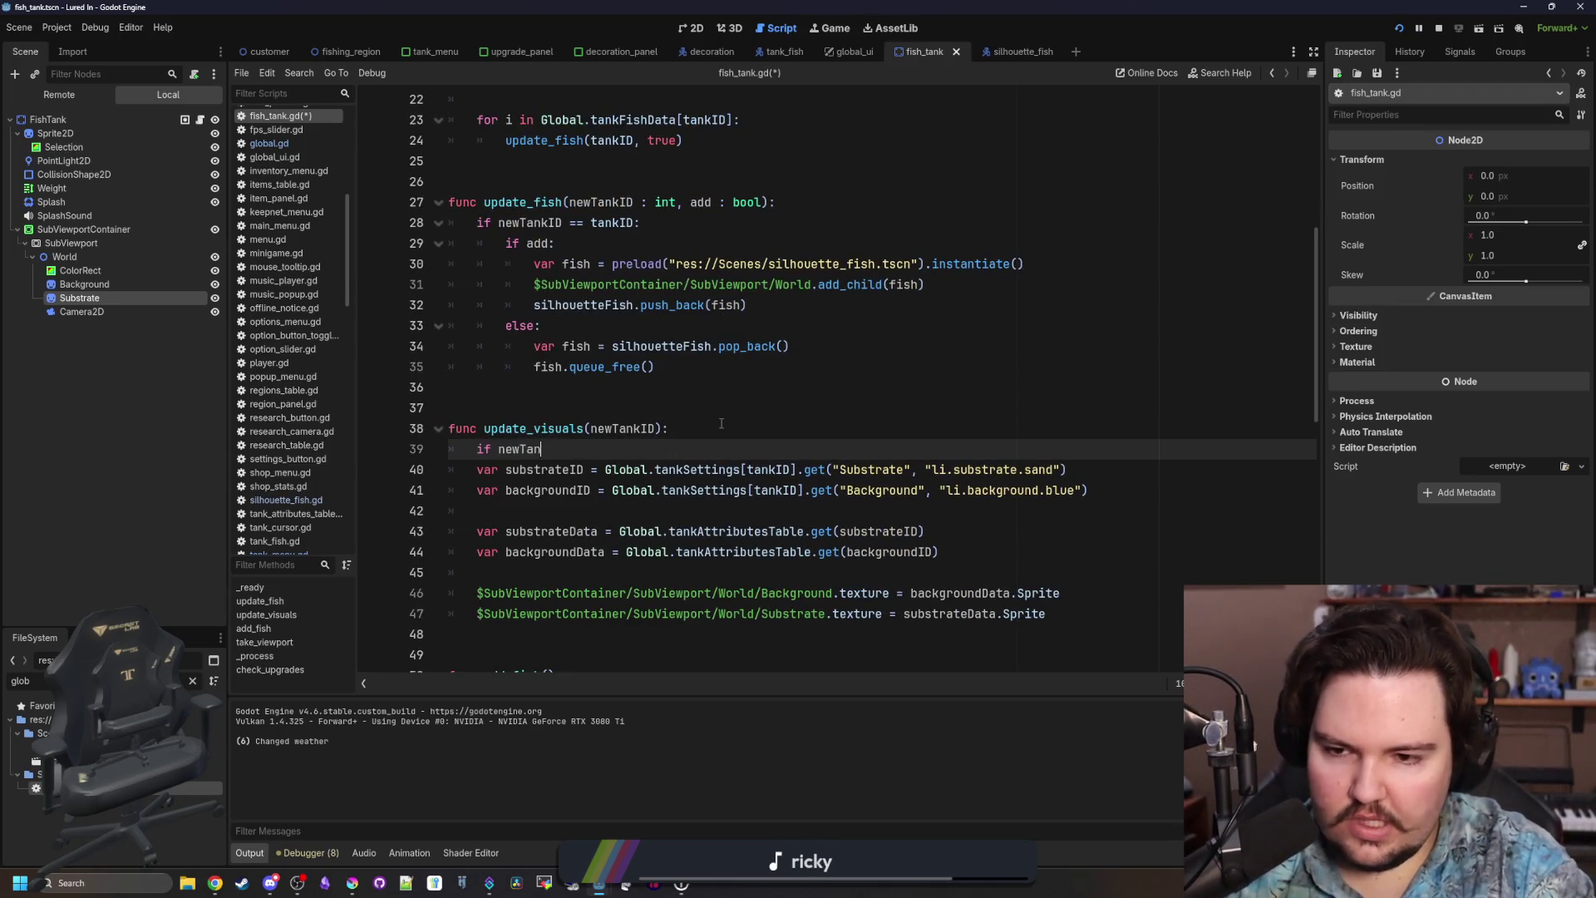
type("kID != tankID: RETURN")
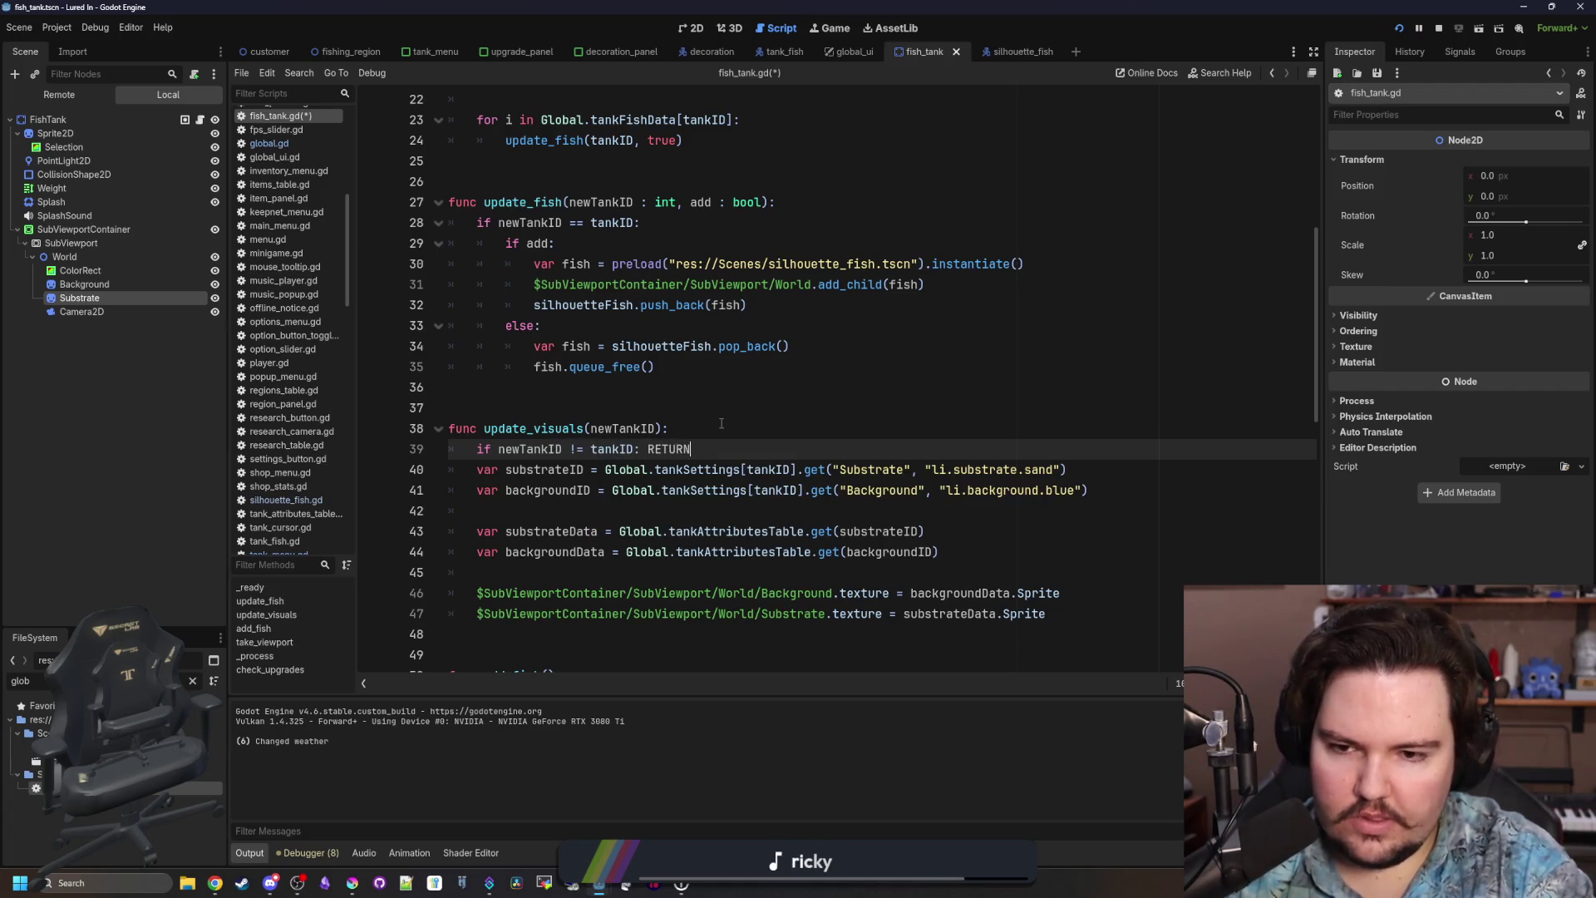
key("Return")
key("Return")
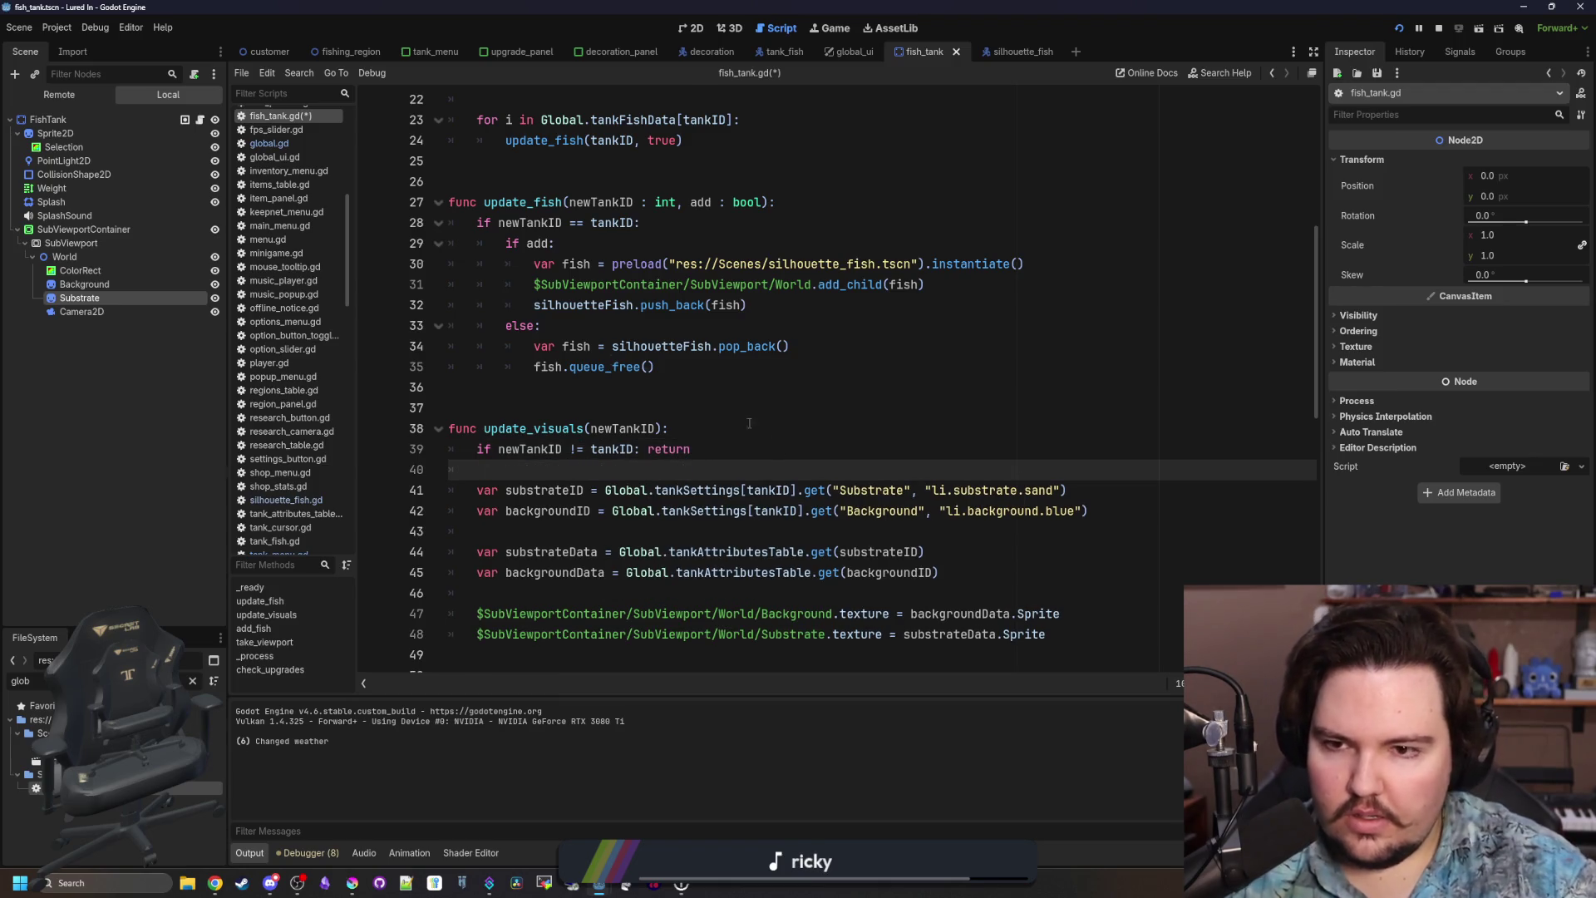
Change update_fish's tank check to != with an early return, and dedent its add/remove block.
scroll(749, 423, "up", 1)
left_click(576, 284)
key("BackSpace")
type("!")
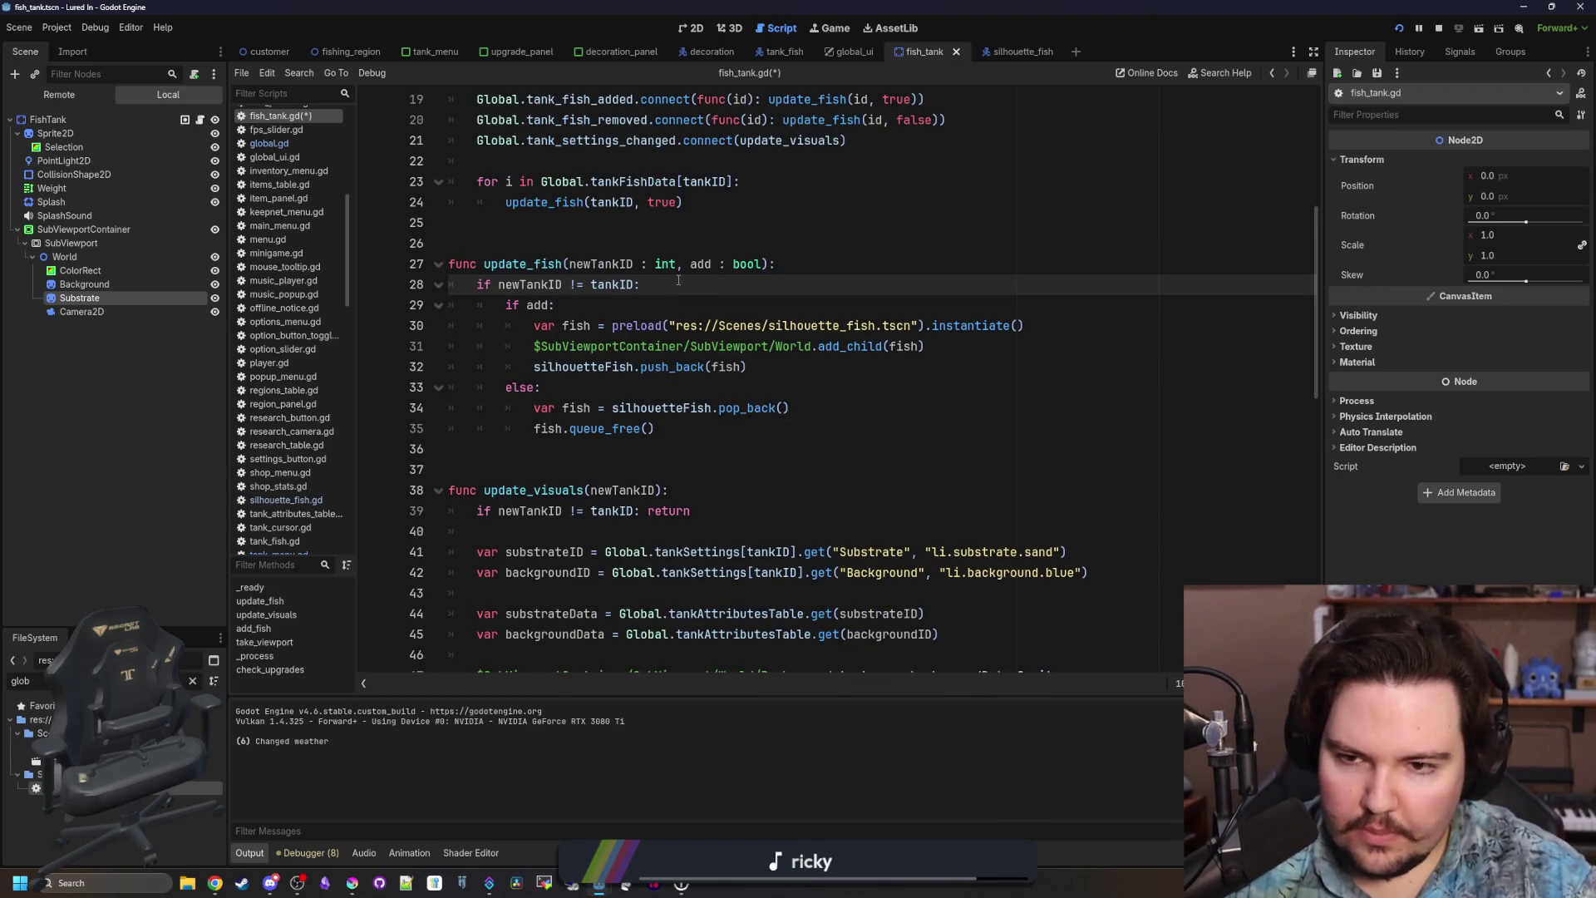
key("End")
key("Return")
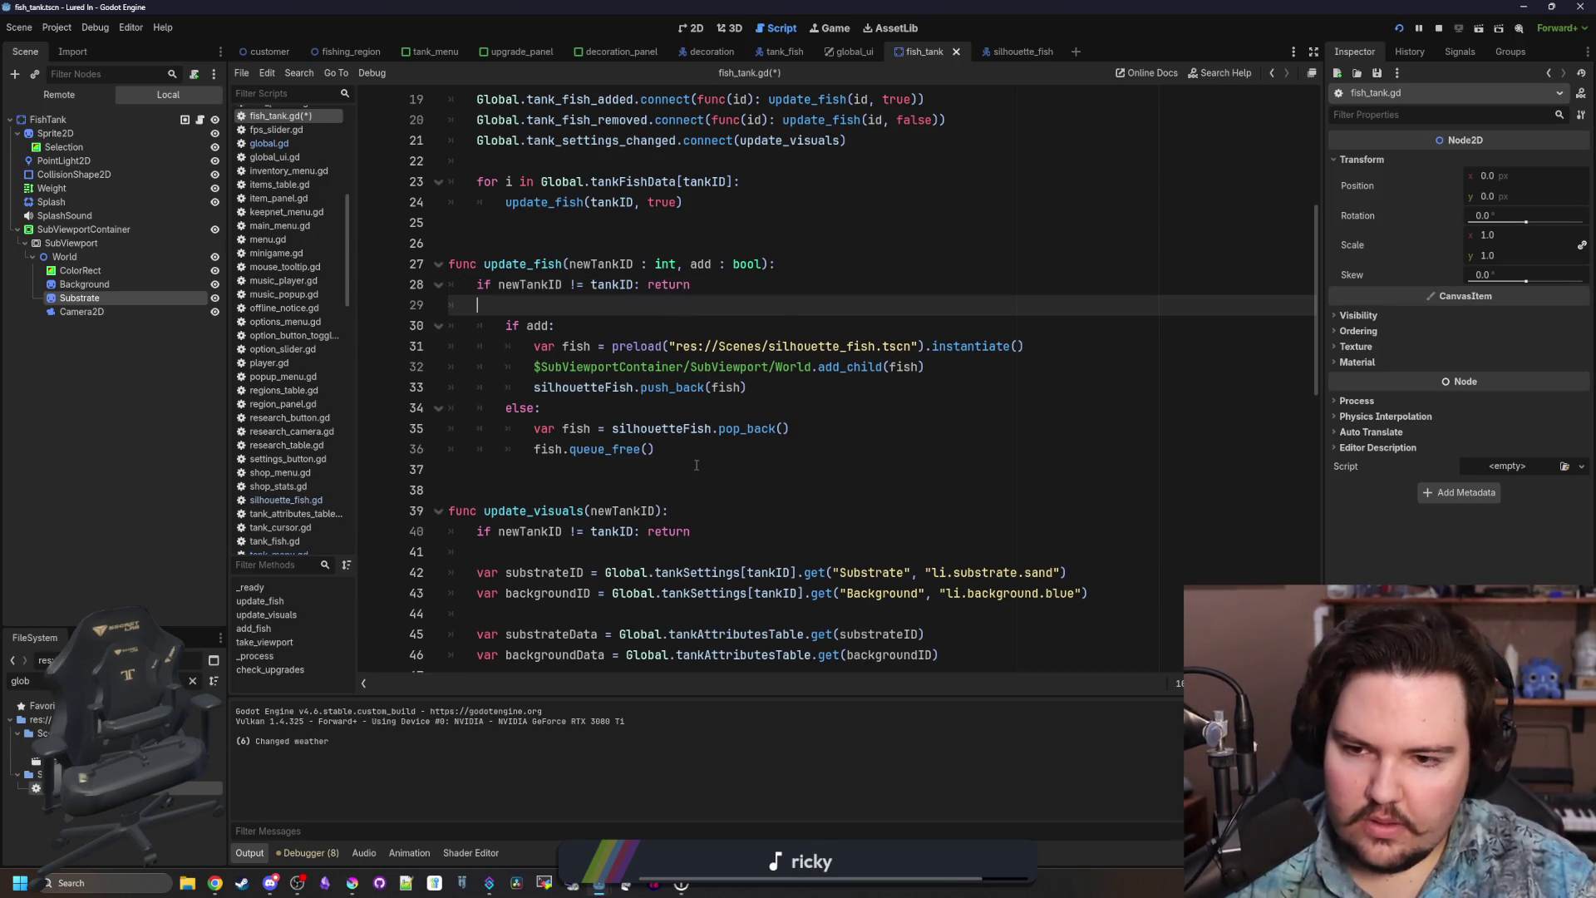
left_click_drag(636, 449, 451, 326)
key("shift+Tab")
Save fish_tank.gd and relaunch the game.
left_click(526, 305)
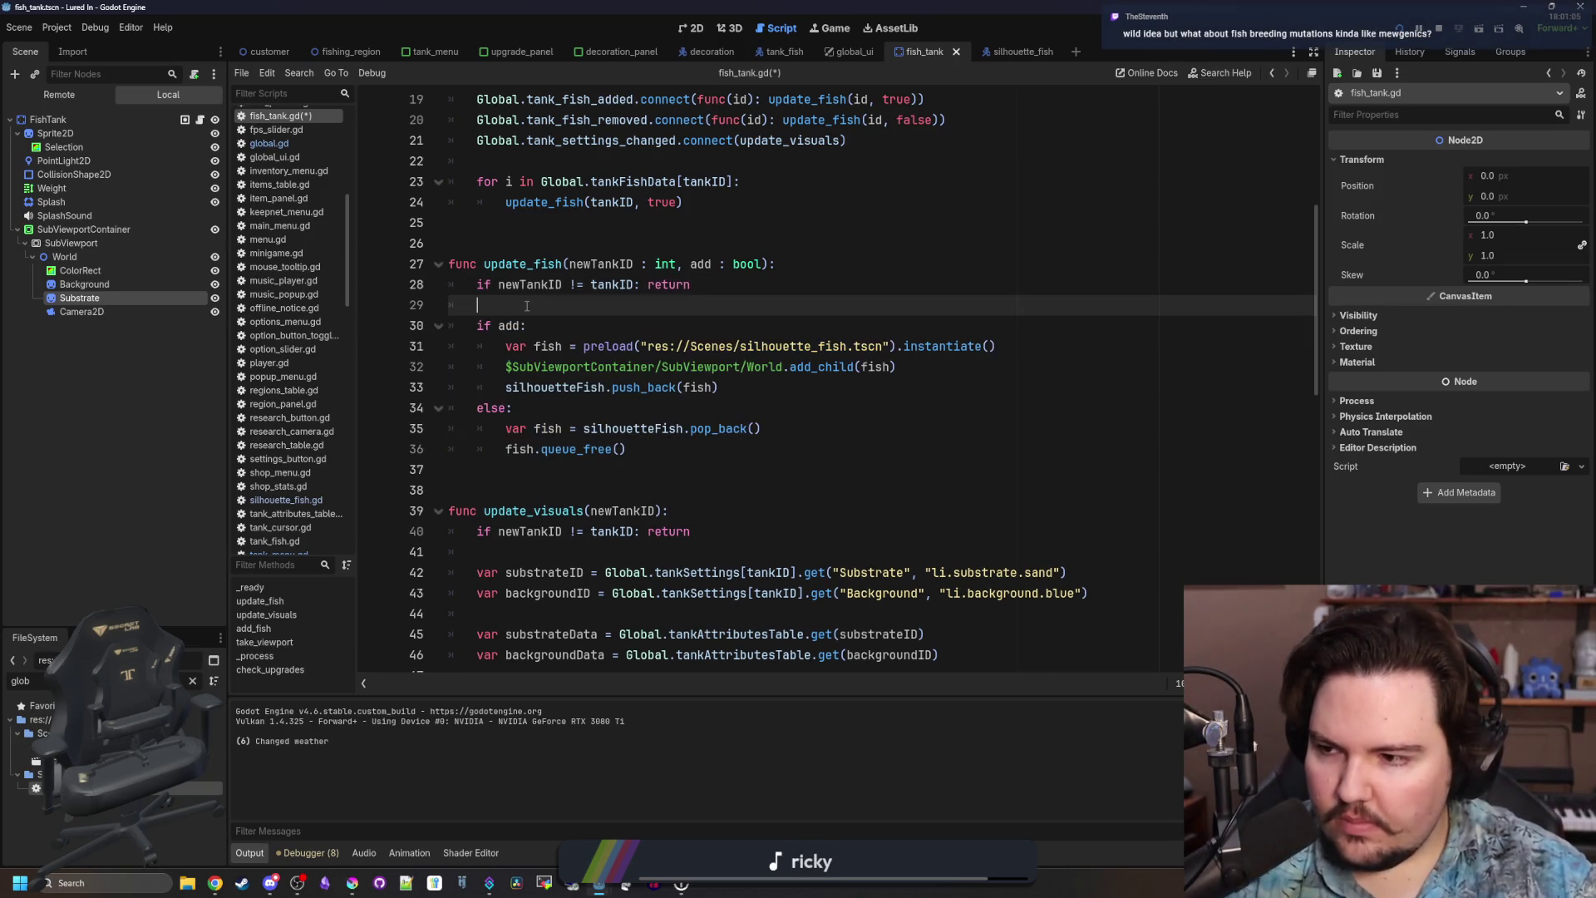
scroll(532, 307, "down", 2)
left_click(532, 366)
key("ctrl+s")
left_click(1400, 29)
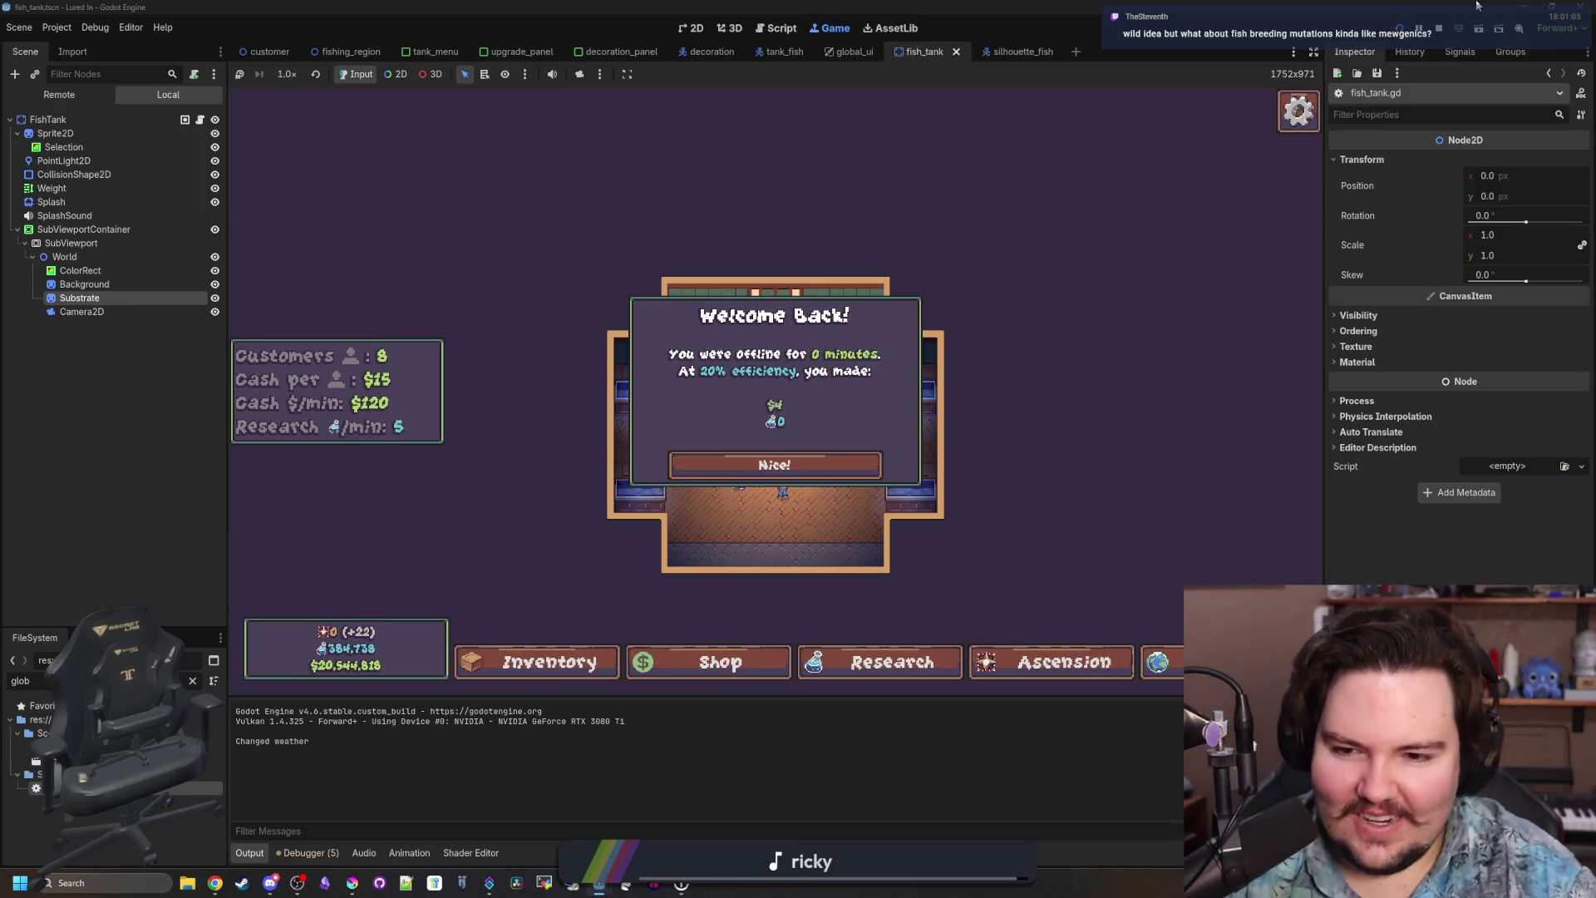
Dismiss the Welcome Back message and stop the running game.
left_click(768, 450)
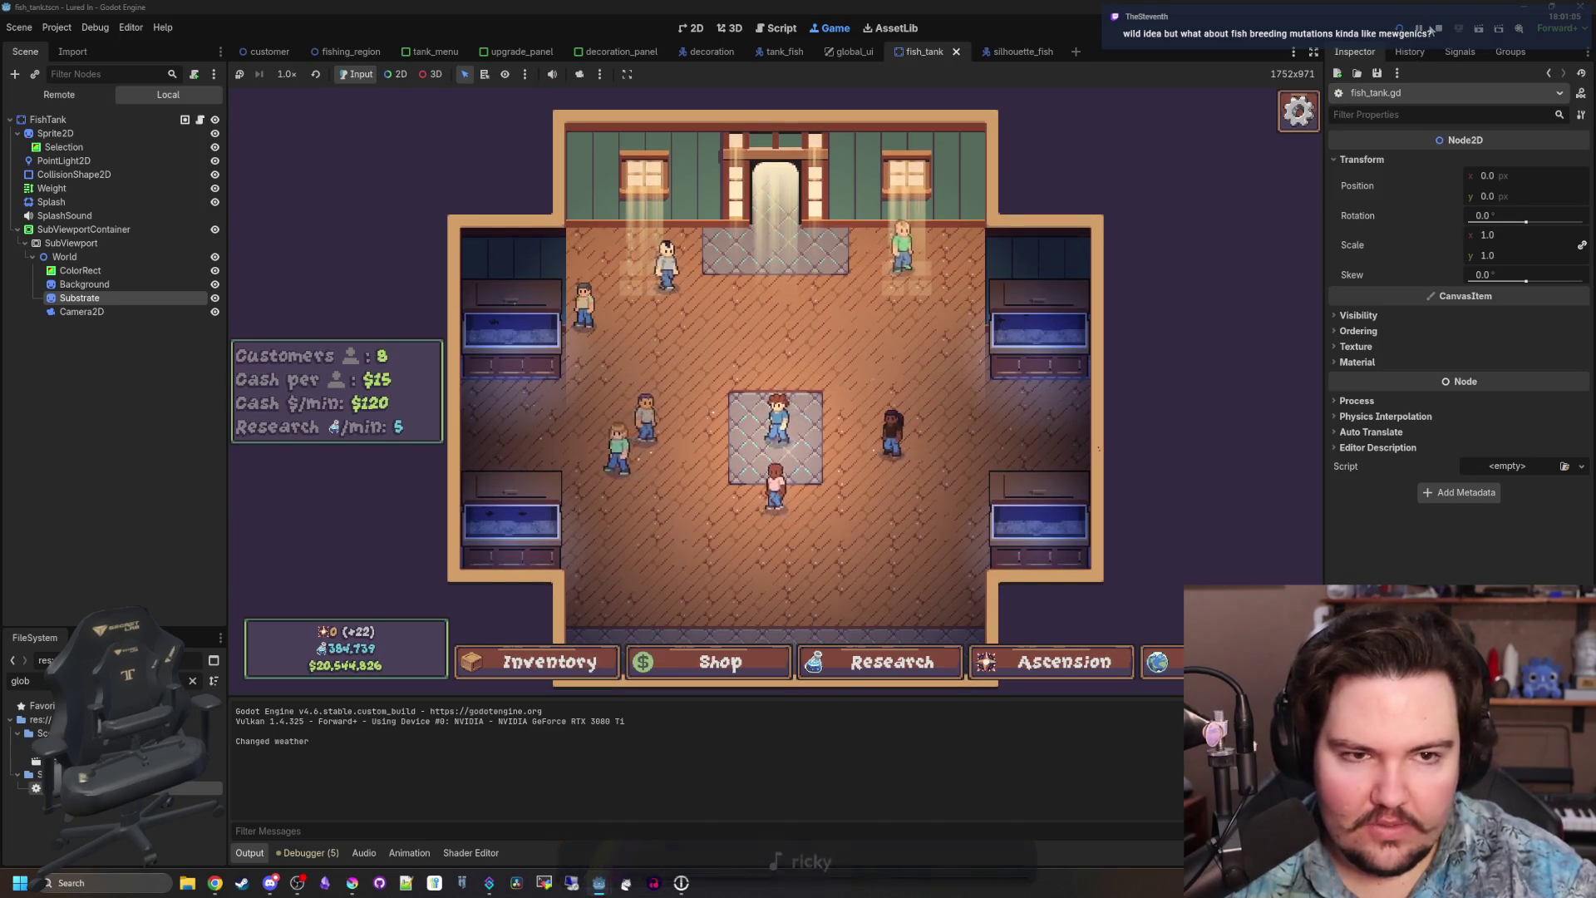
left_click(1439, 28)
scroll(640, 358, "up", 6)
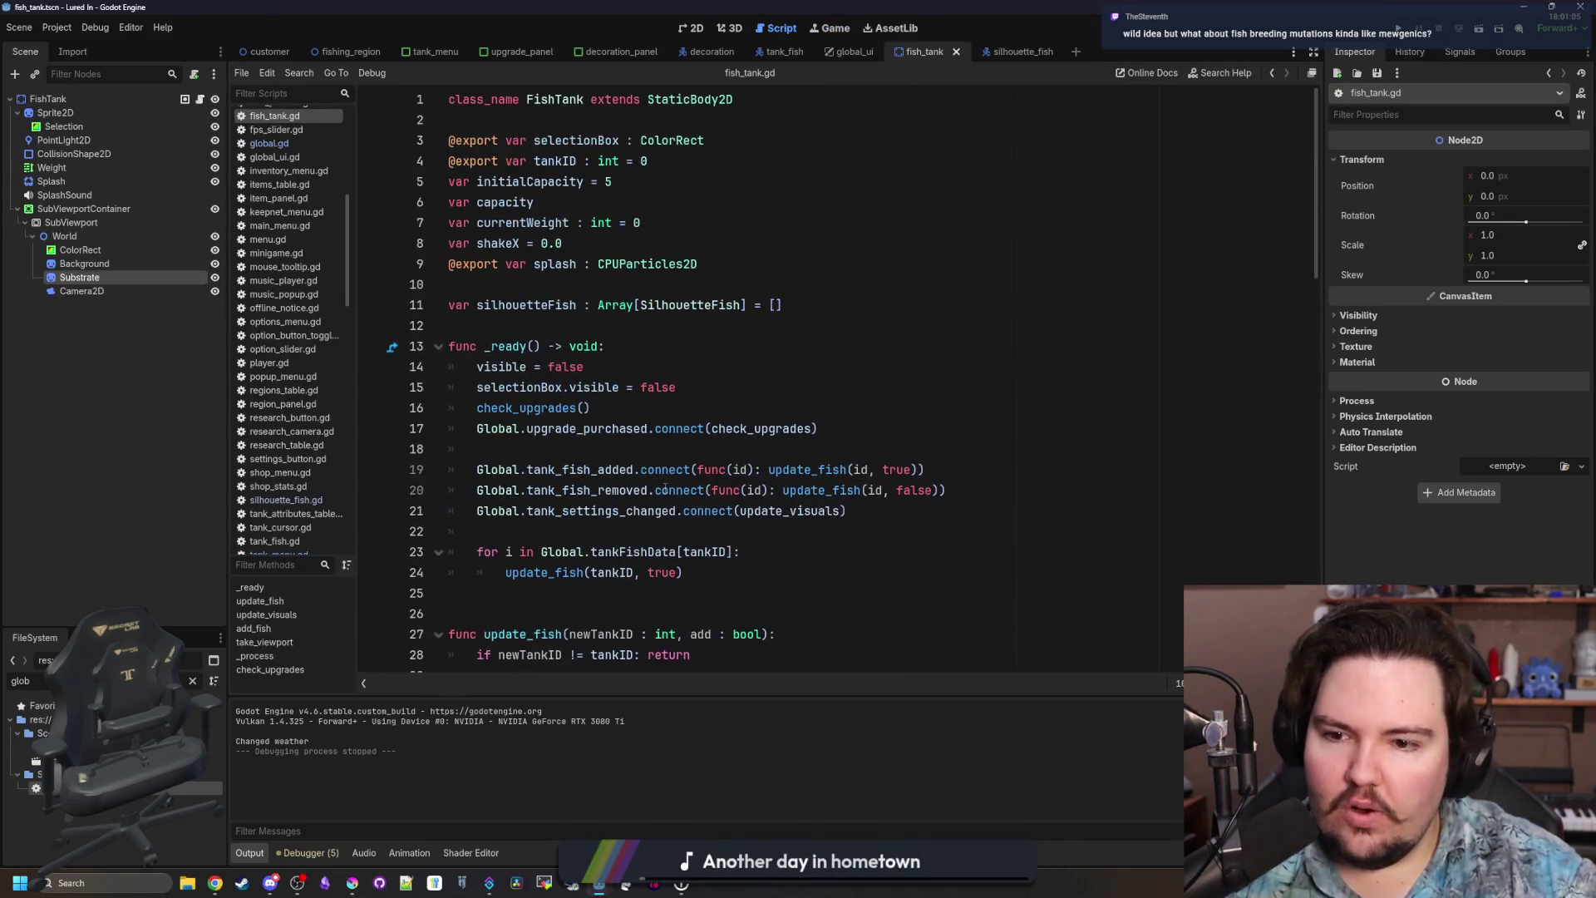
Add update_visuals(tankID) to _ready, save fish_tank.gd, and rerun the game.
left_click(618, 539)
key("Return")
key("Return")
key("Up")
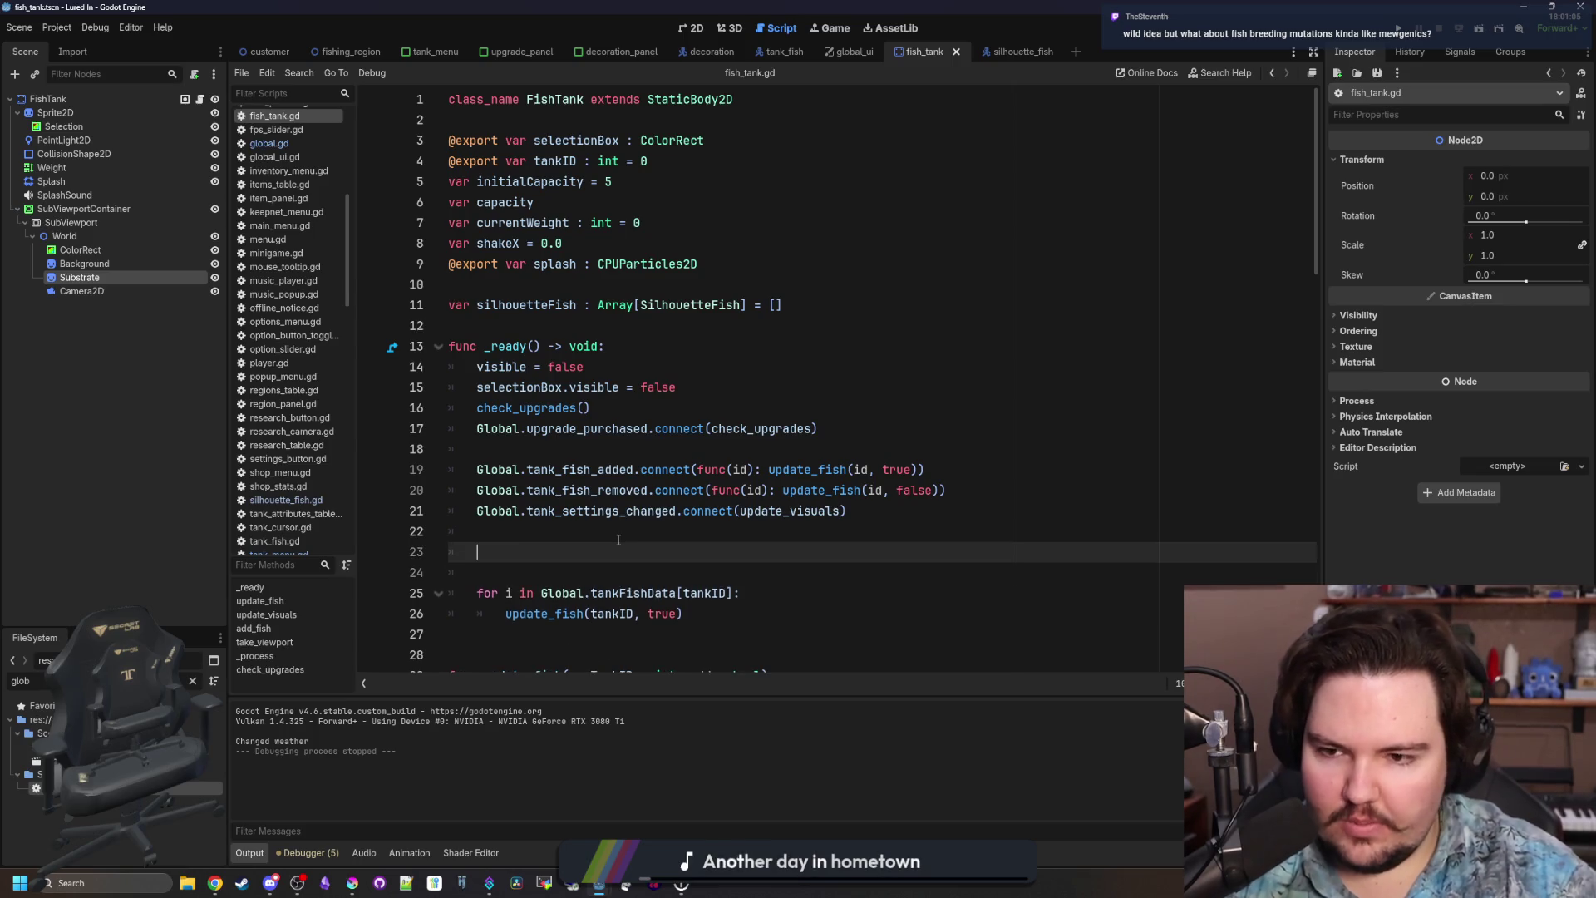
type("update_vi")
key("Return")
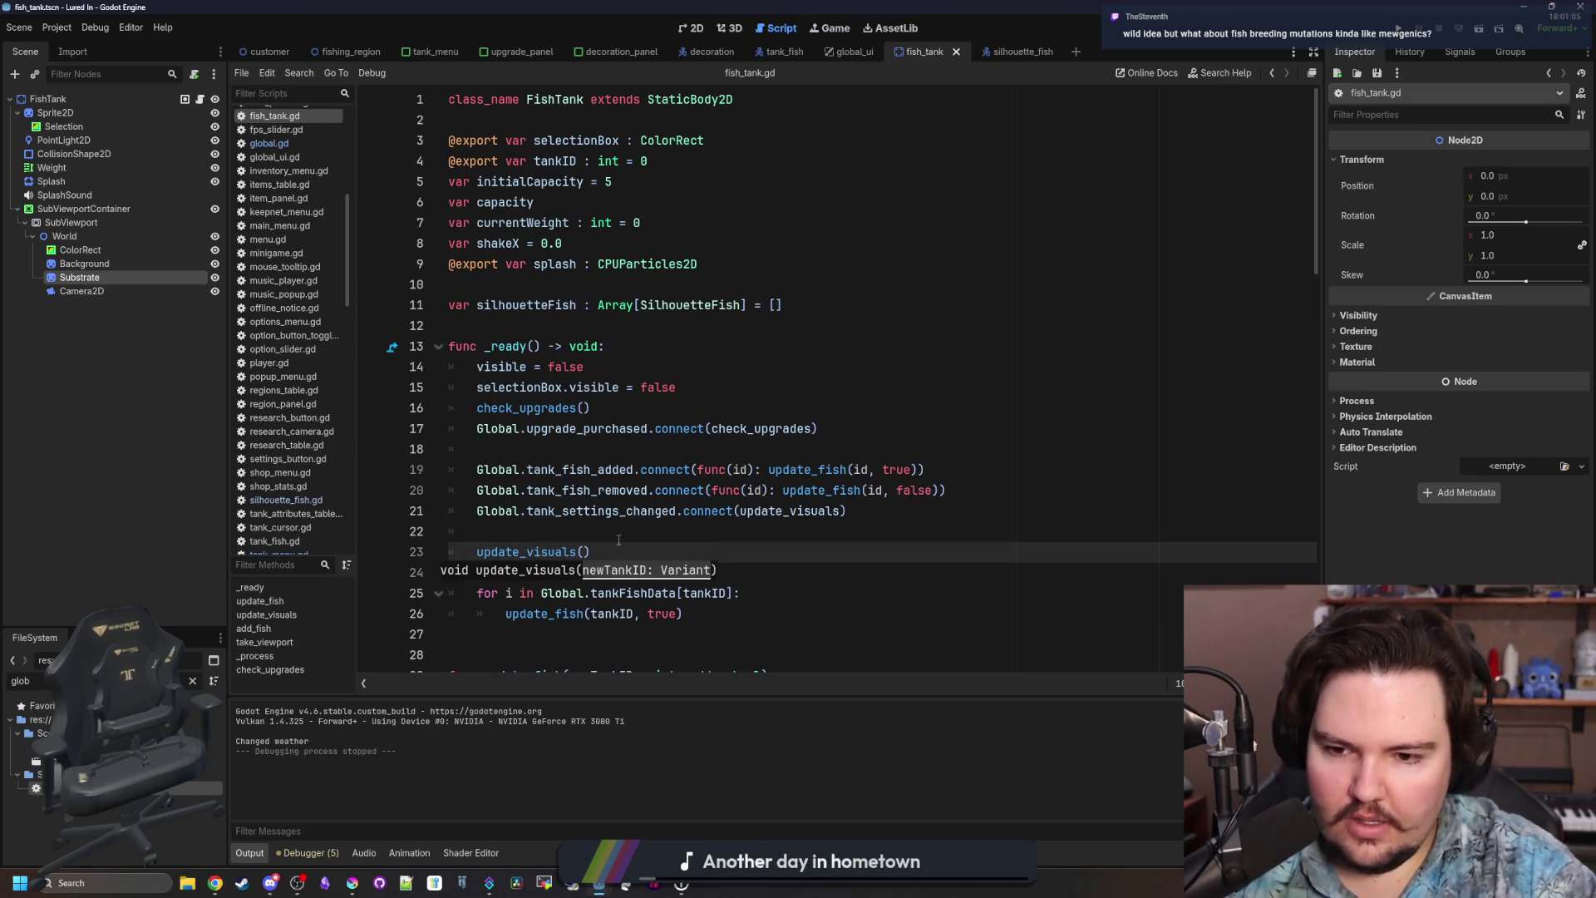
type("tankID")
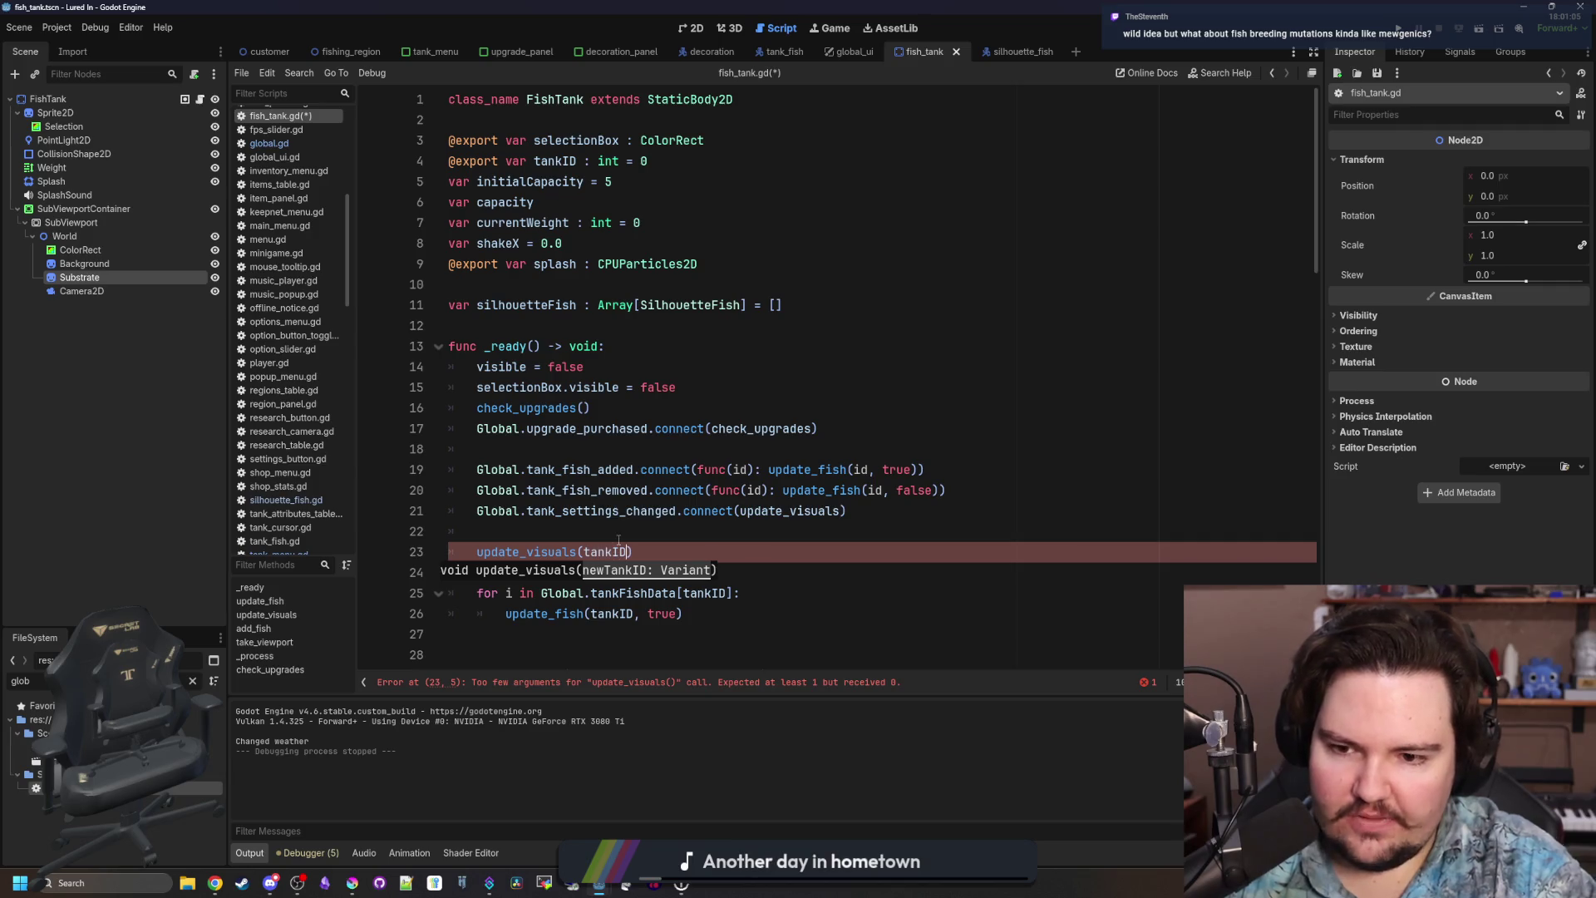
left_click(619, 536)
key("ctrl+s")
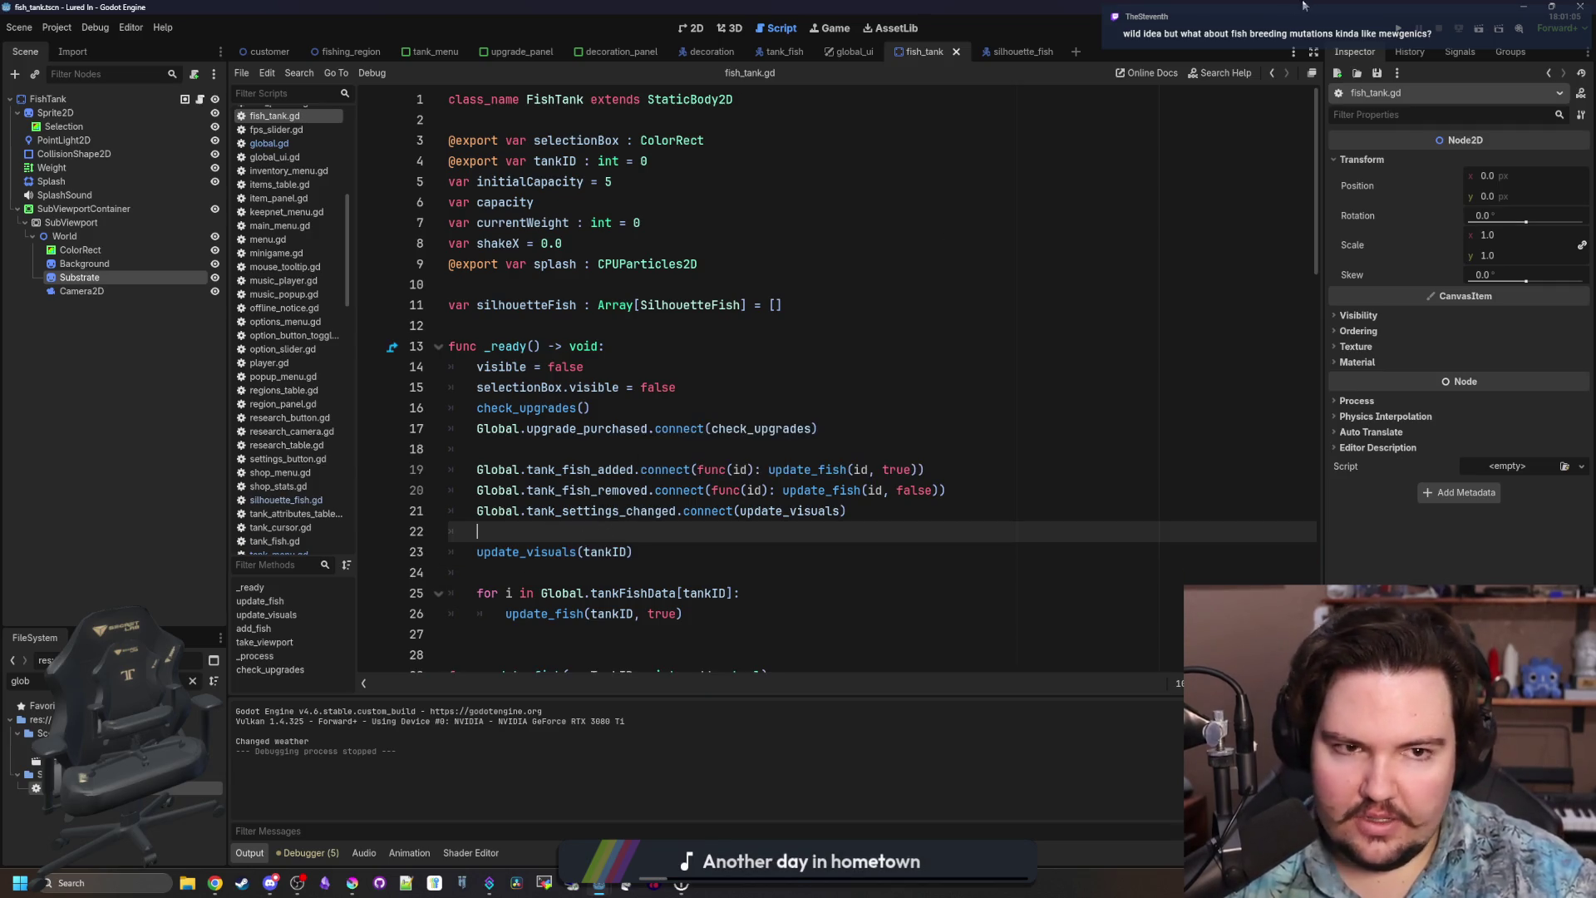
left_click(1398, 27)
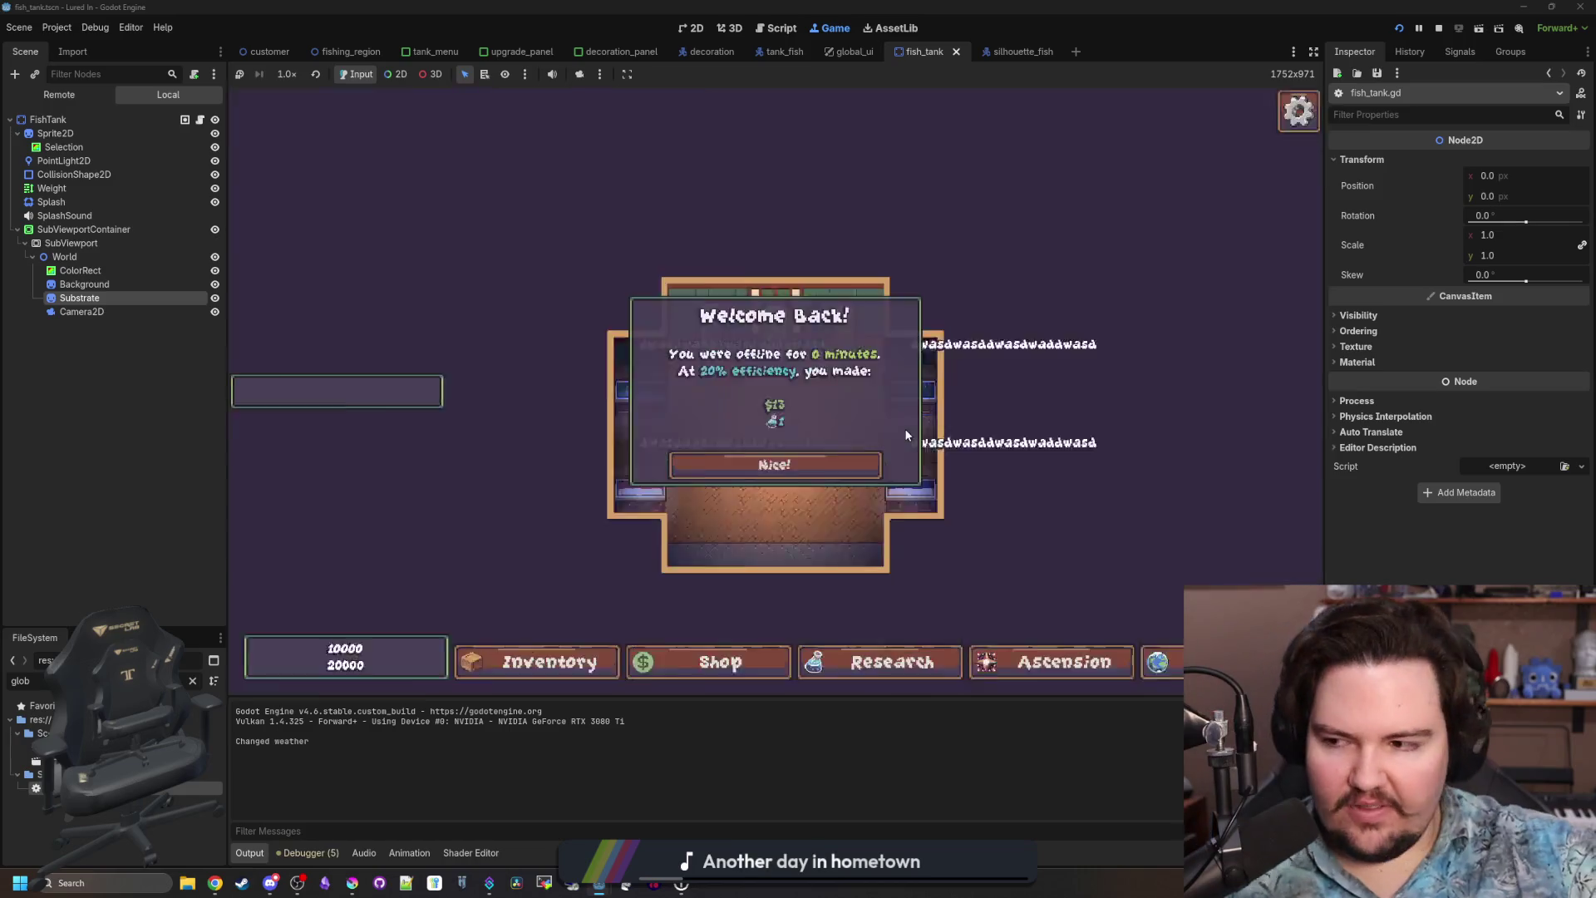
Dismiss the Welcome Back earnings popup and briefly open and close the research tree.
left_click(835, 463)
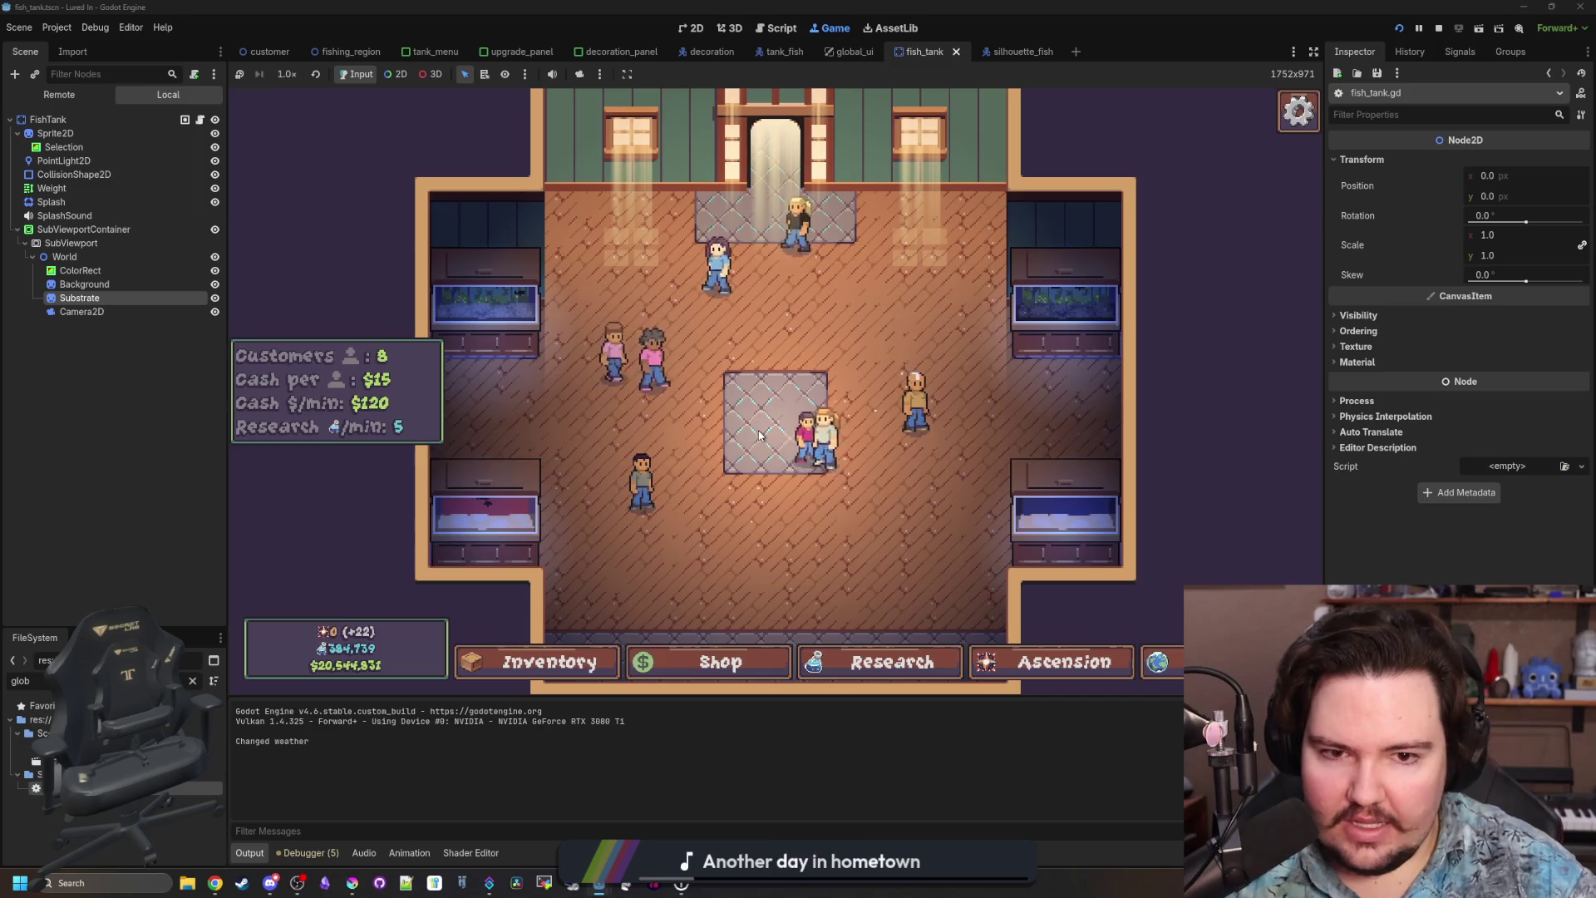
scroll(765, 424, "down", 3)
scroll(782, 403, "up", 2)
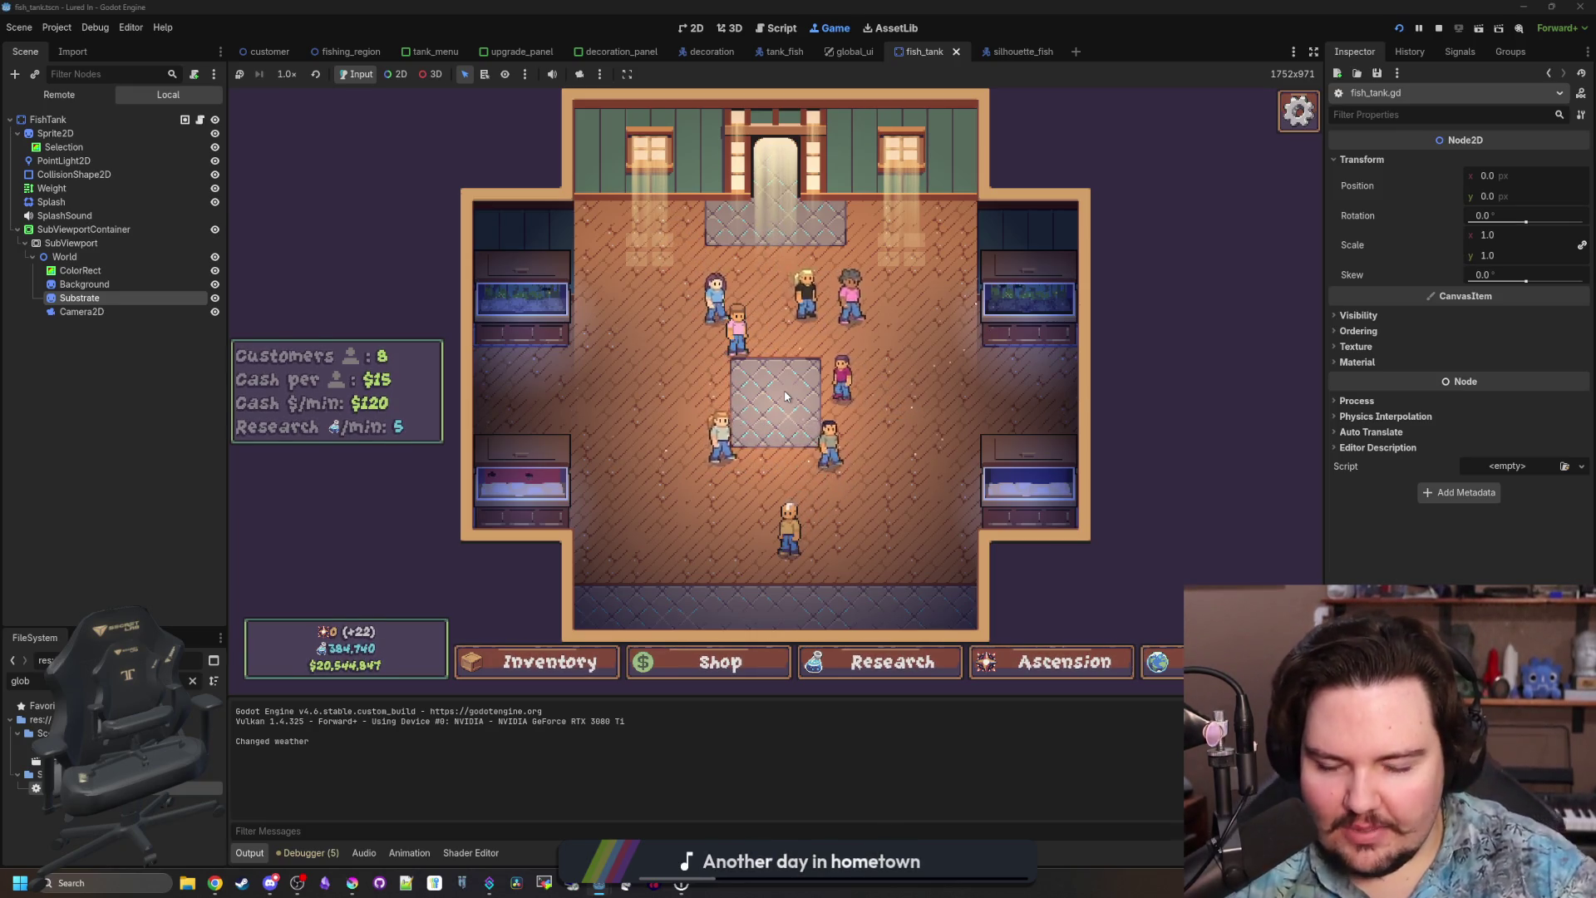
left_click(939, 670)
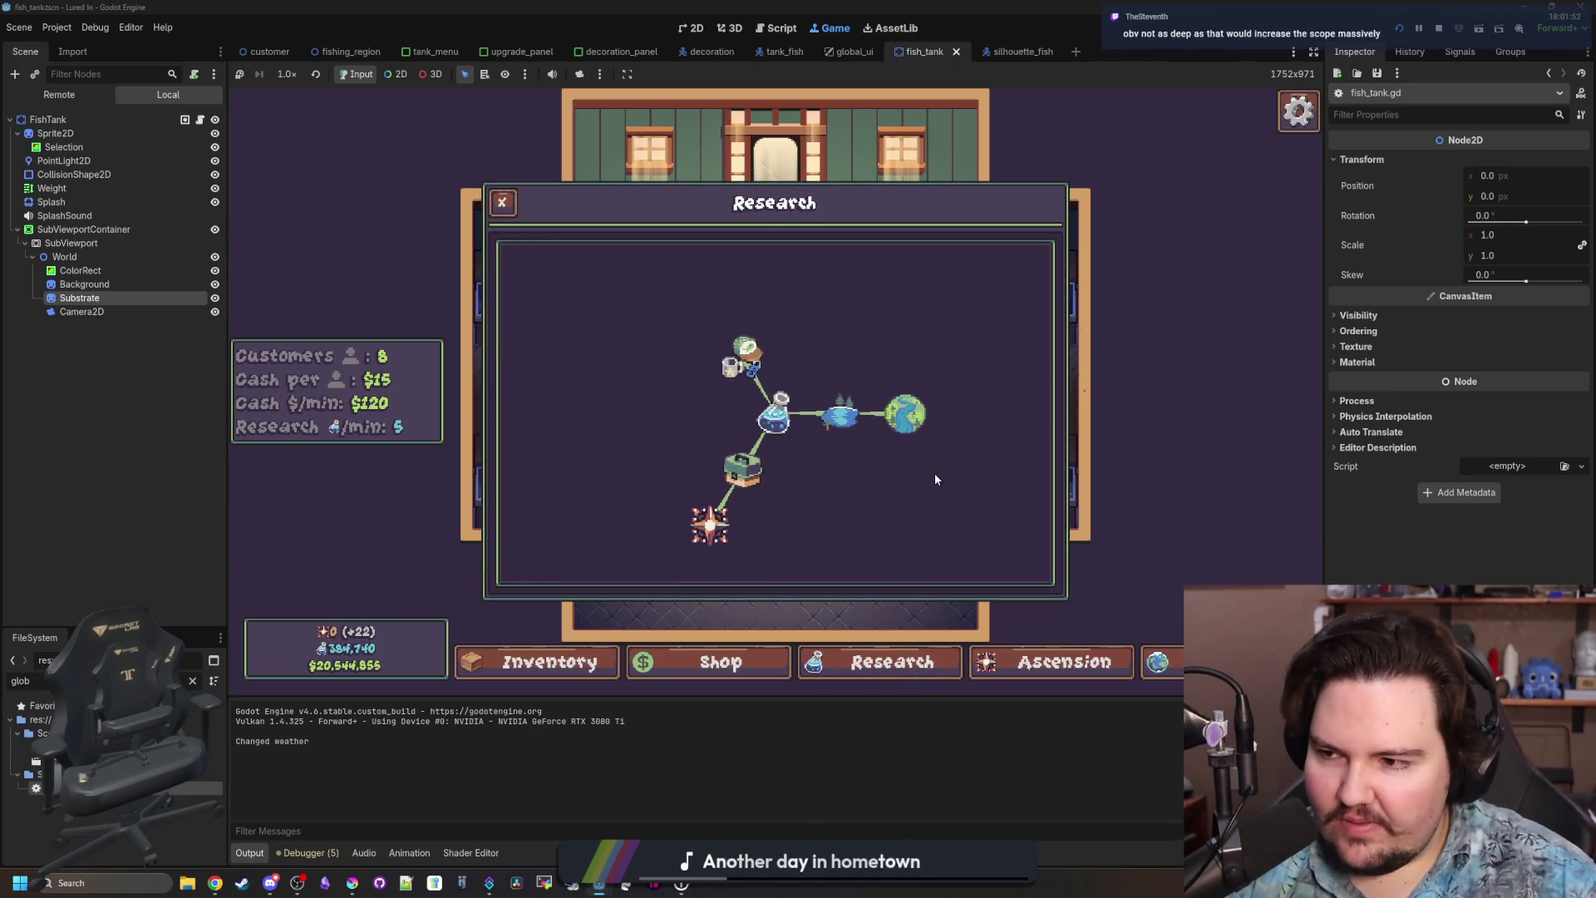
left_click(889, 476)
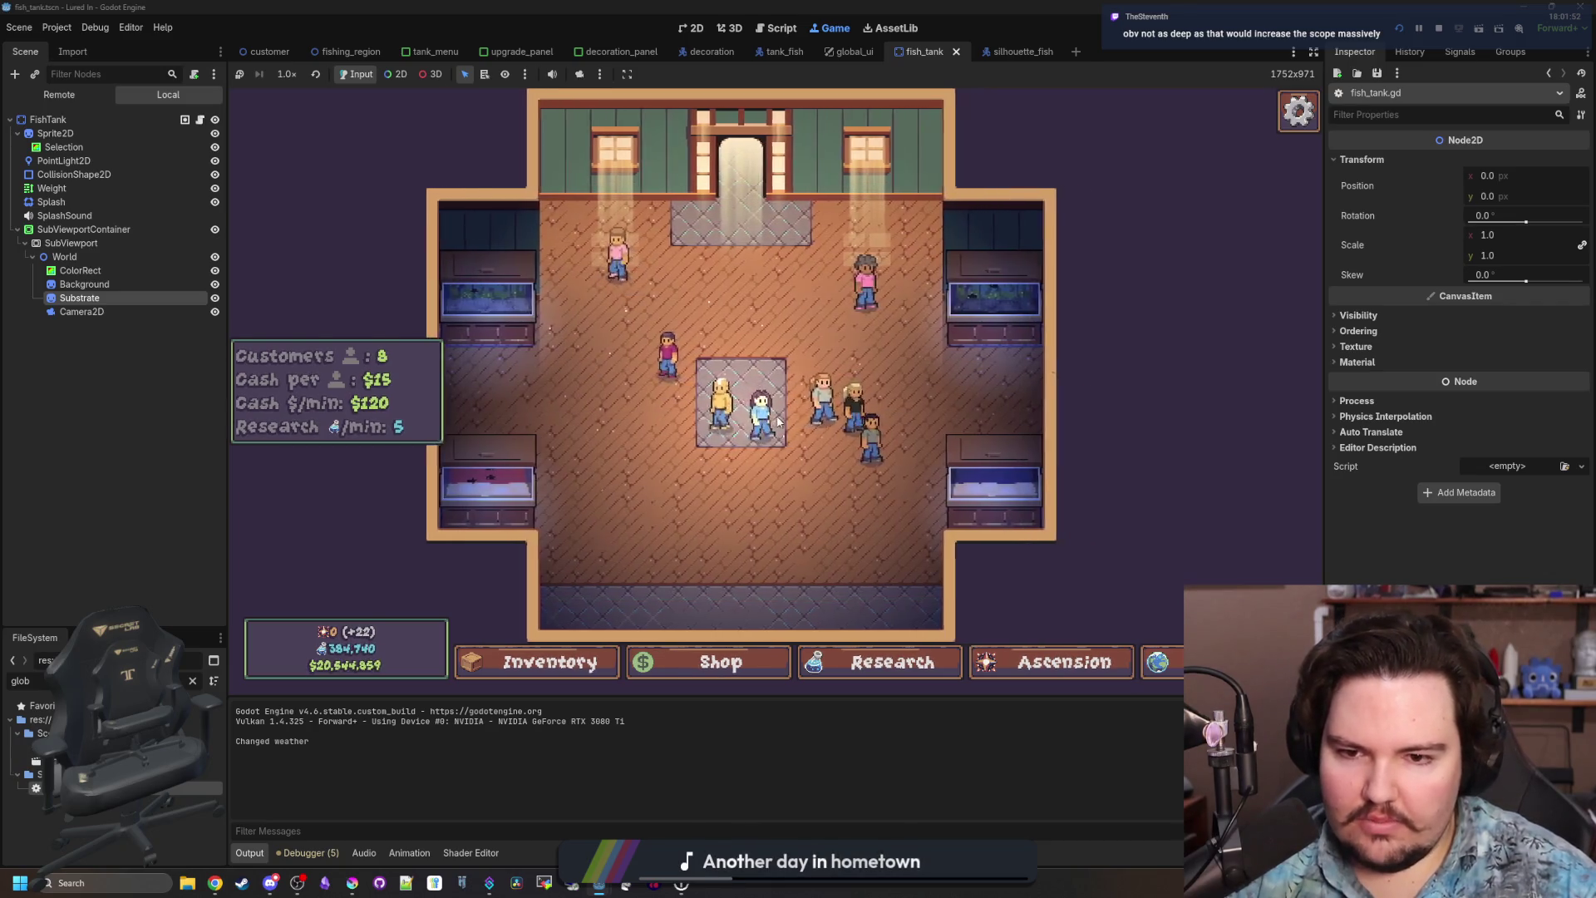
Zoom around the shop floor and inspect the live Camera2D node while nudging the camera left and right.
scroll(740, 383, "up", 5)
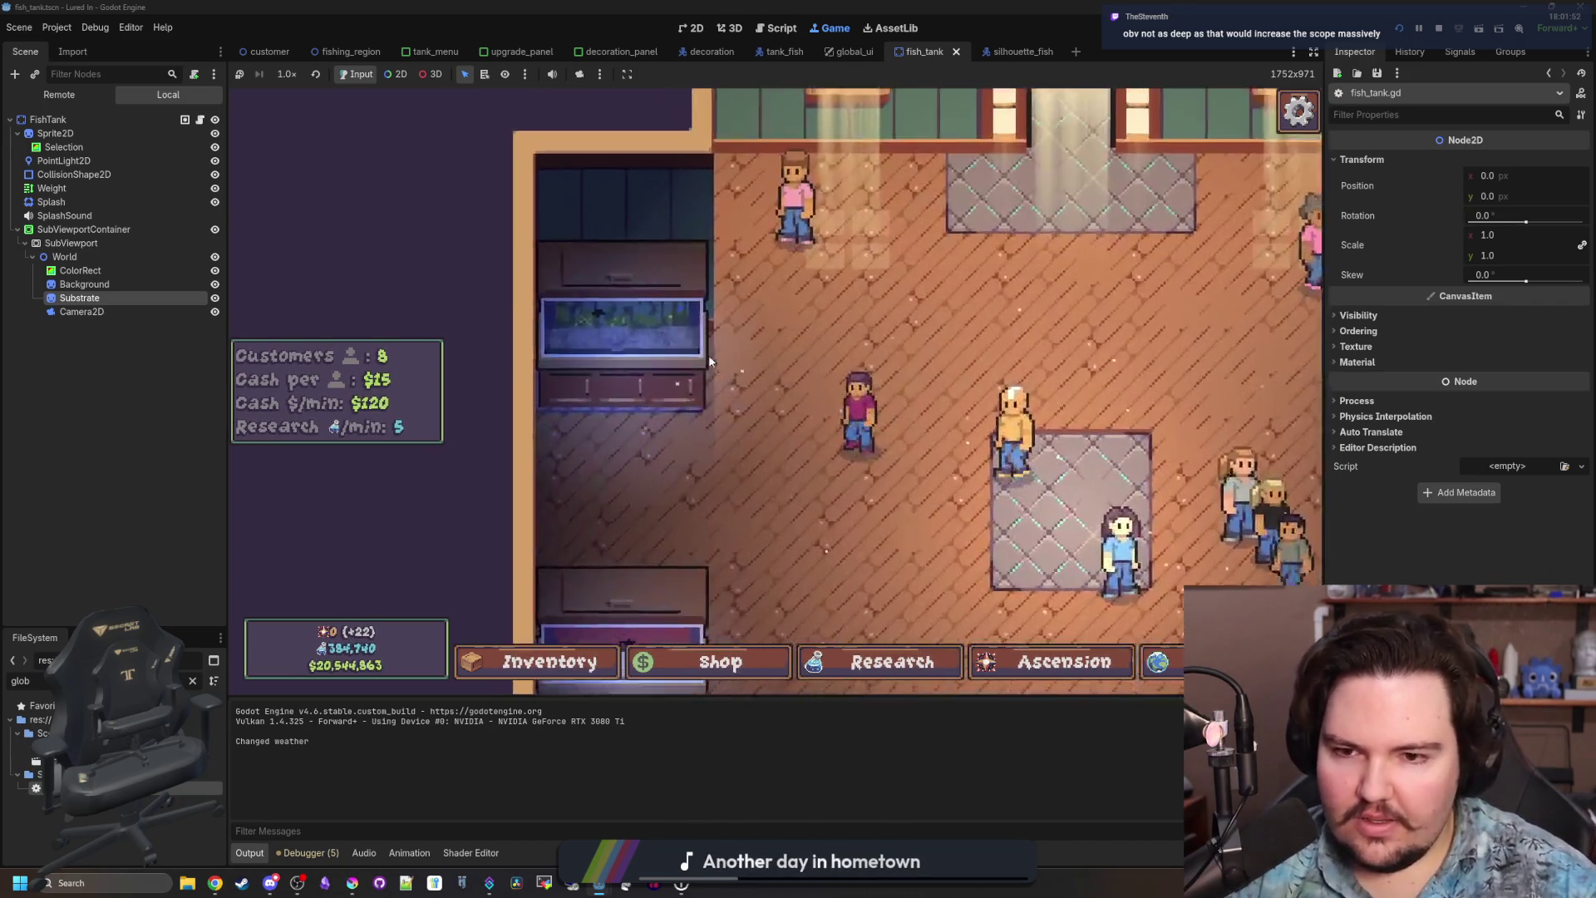
scroll(732, 370, "up", 5)
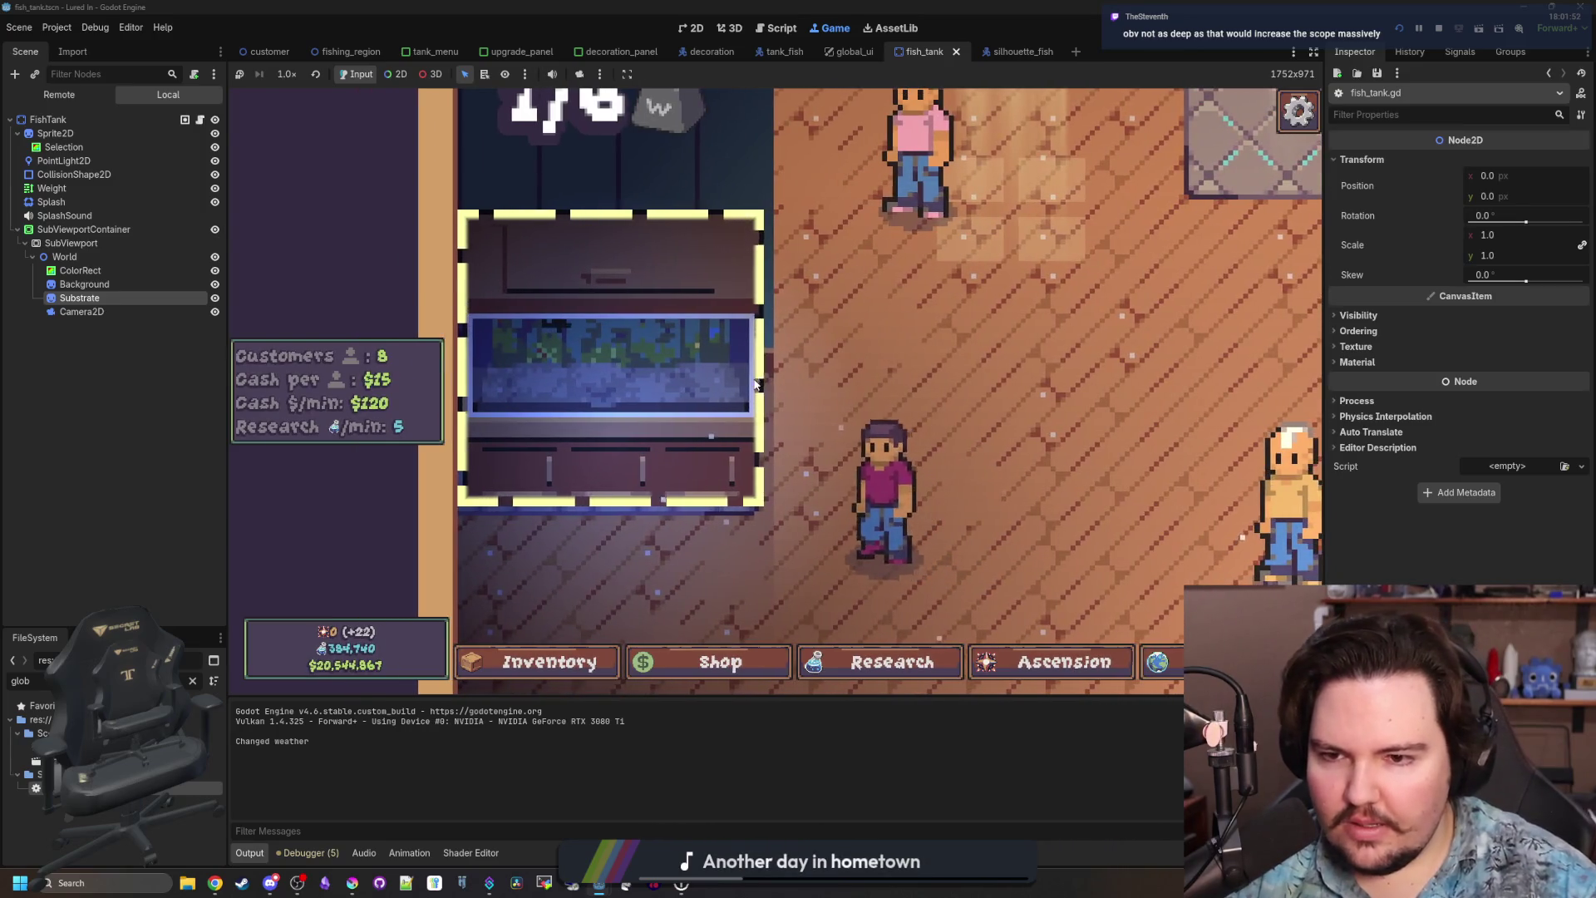
scroll(753, 383, "down", 5)
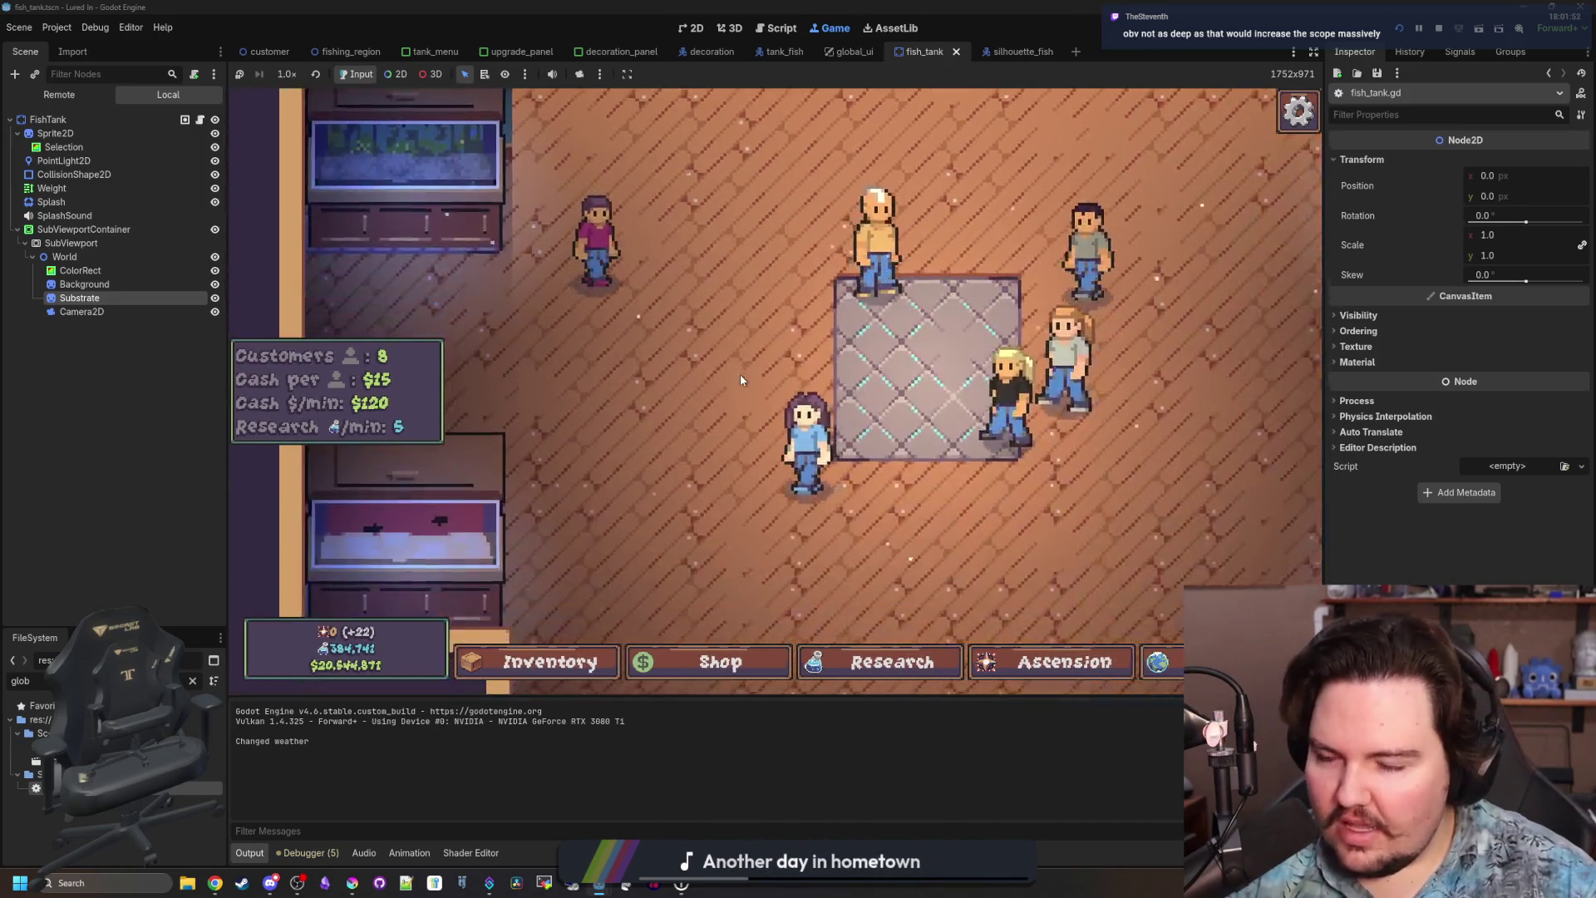
scroll(741, 380, "down", 5)
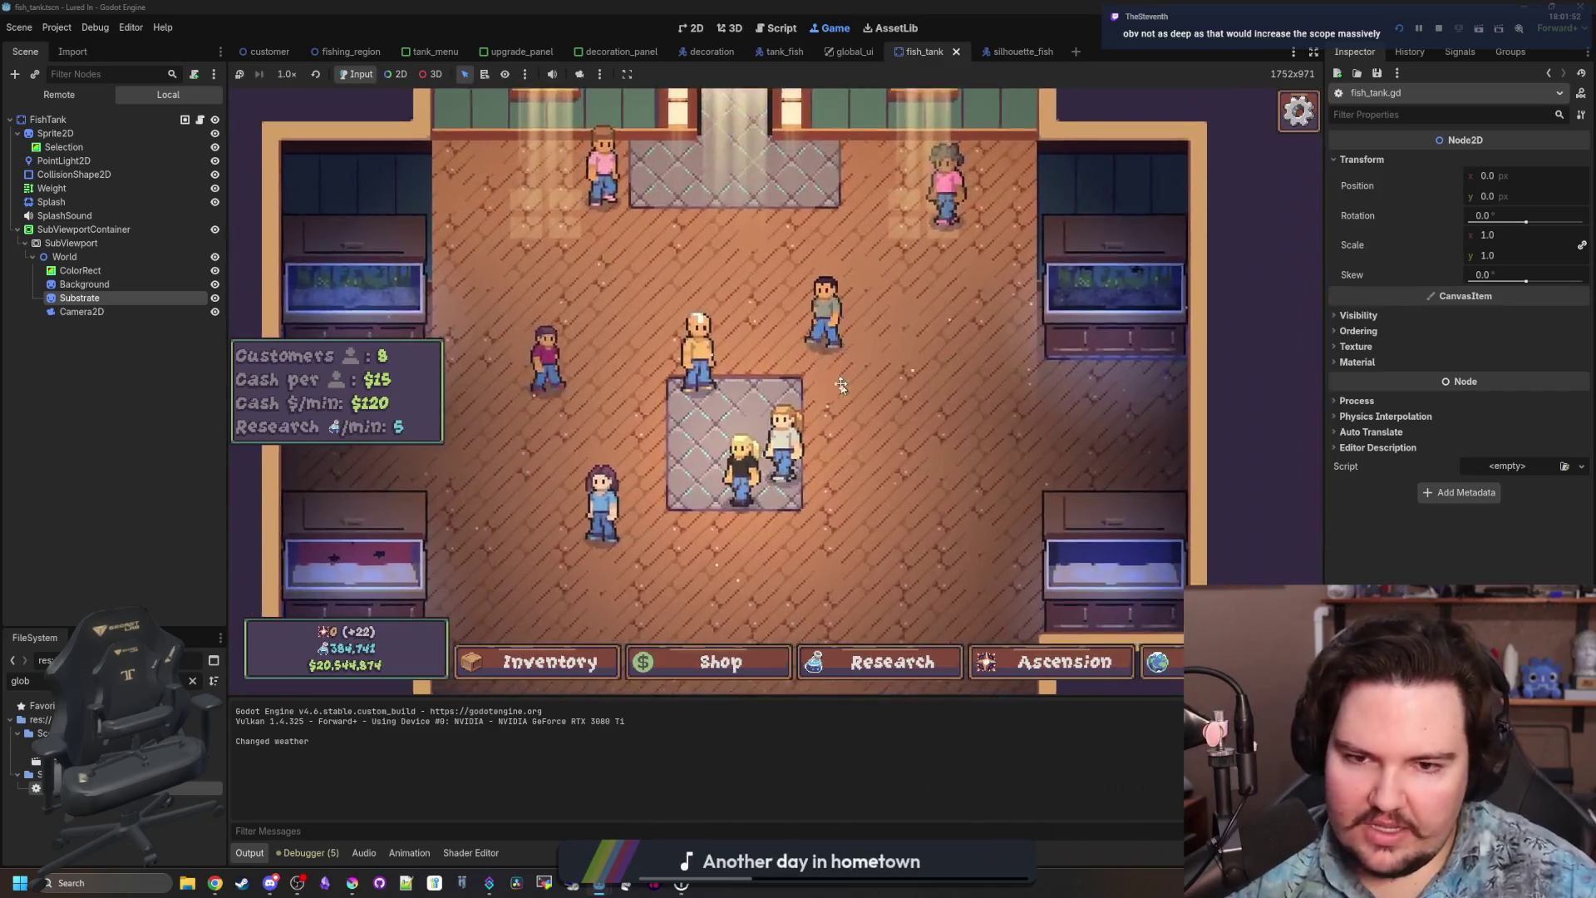
scroll(812, 431, "up", 5)
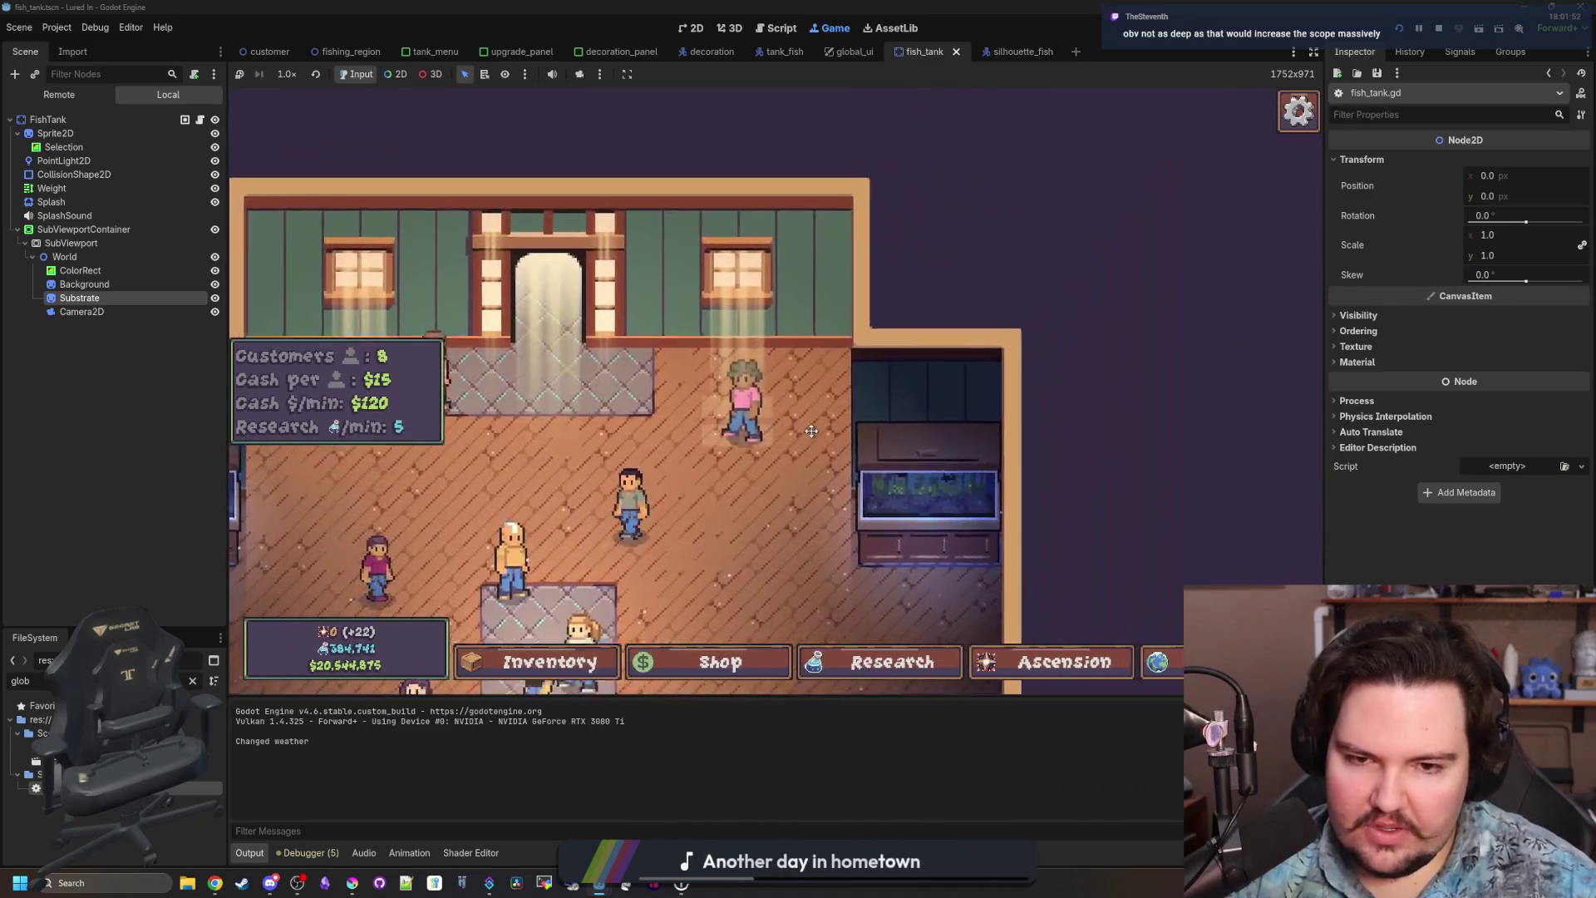
scroll(812, 431, "down", 3)
scroll(972, 385, "up", 3)
scroll(973, 385, "down", 3)
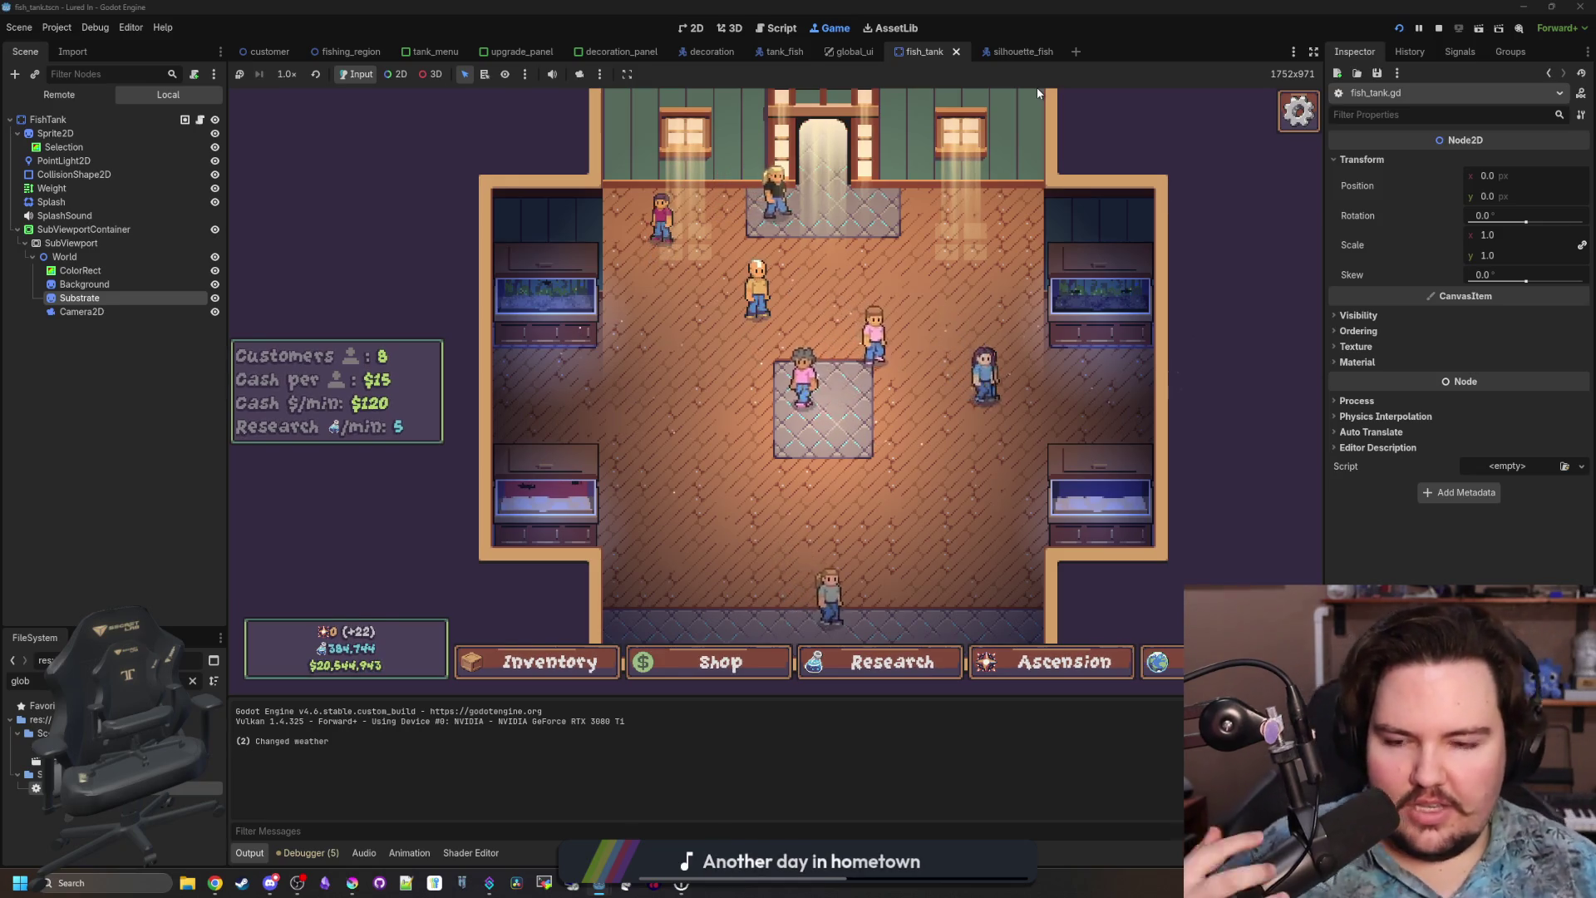
scroll(779, 402, "down", 3)
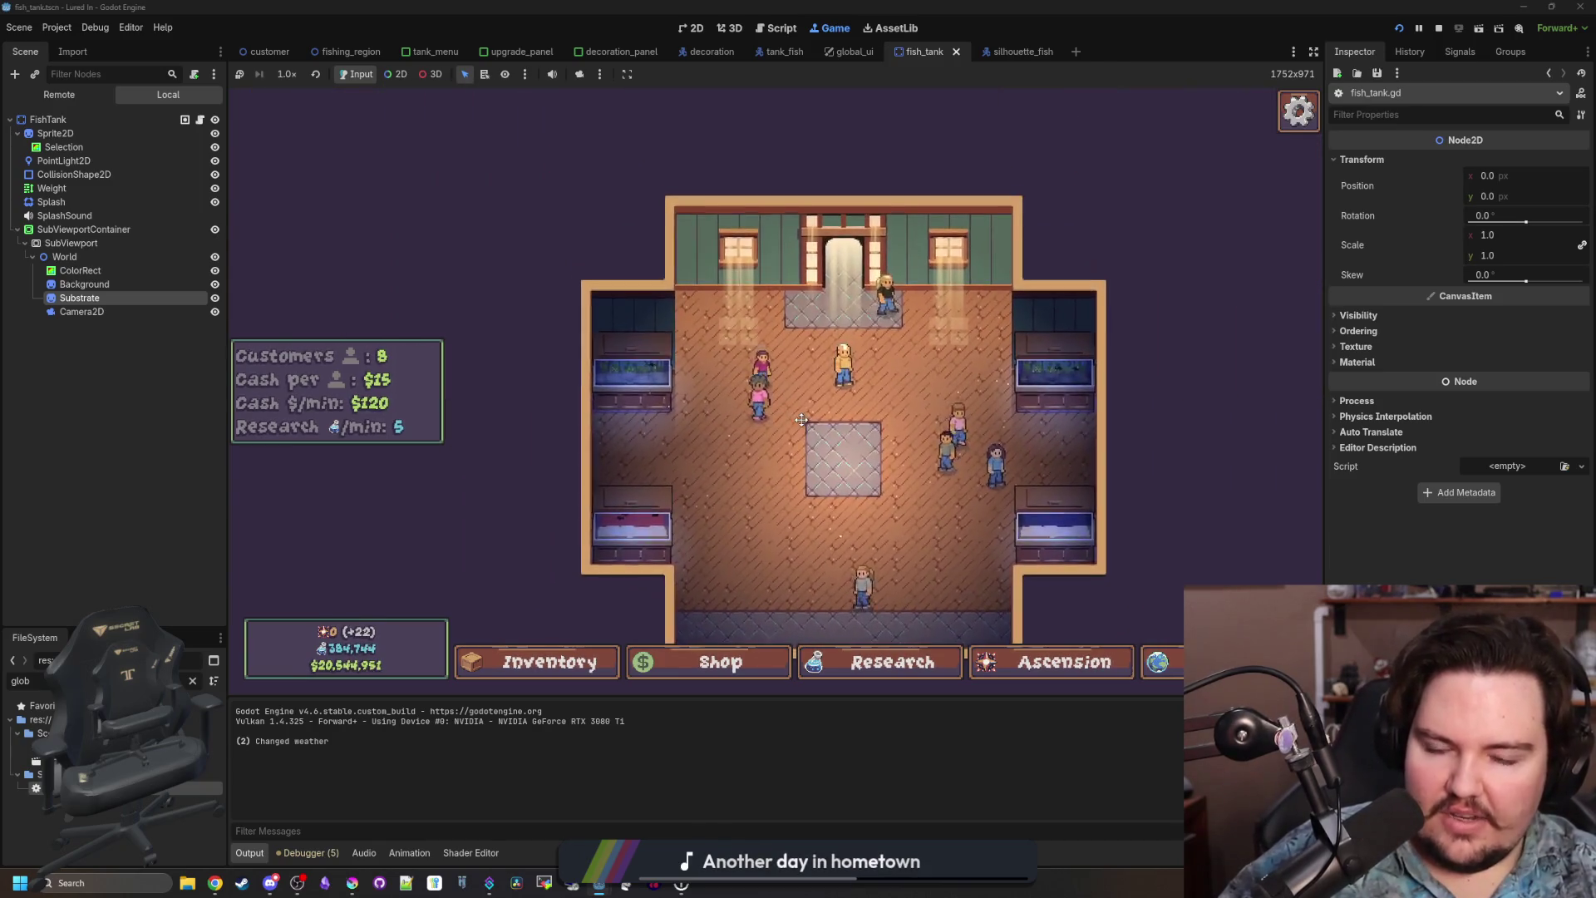
scroll(802, 425, "up", 2)
scroll(765, 448, "up", 3)
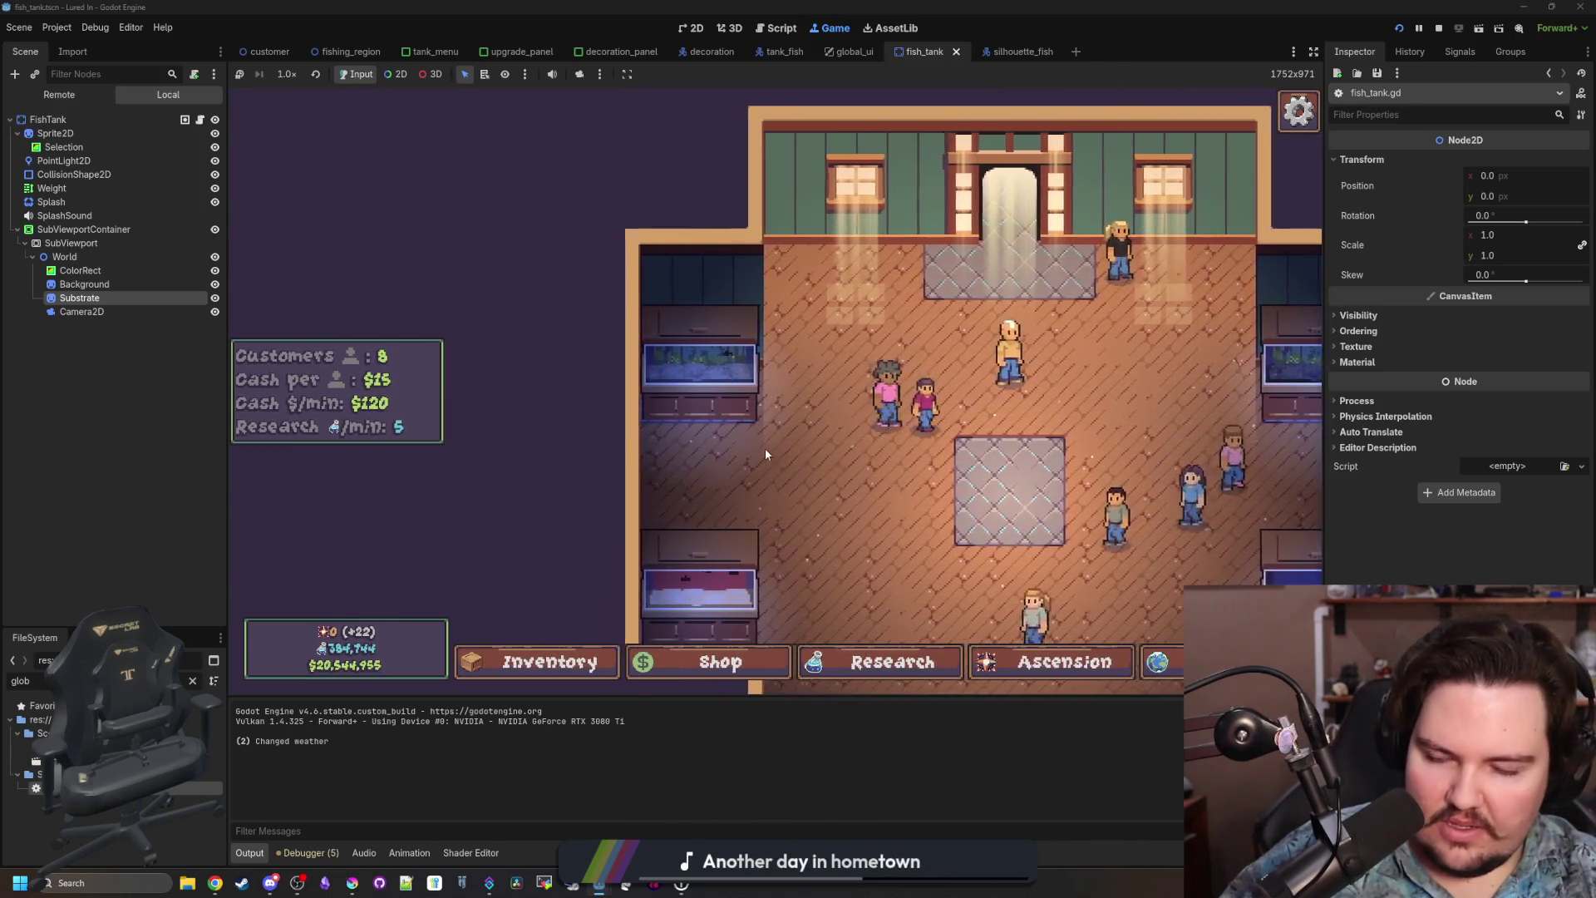
scroll(835, 526, "up", 2)
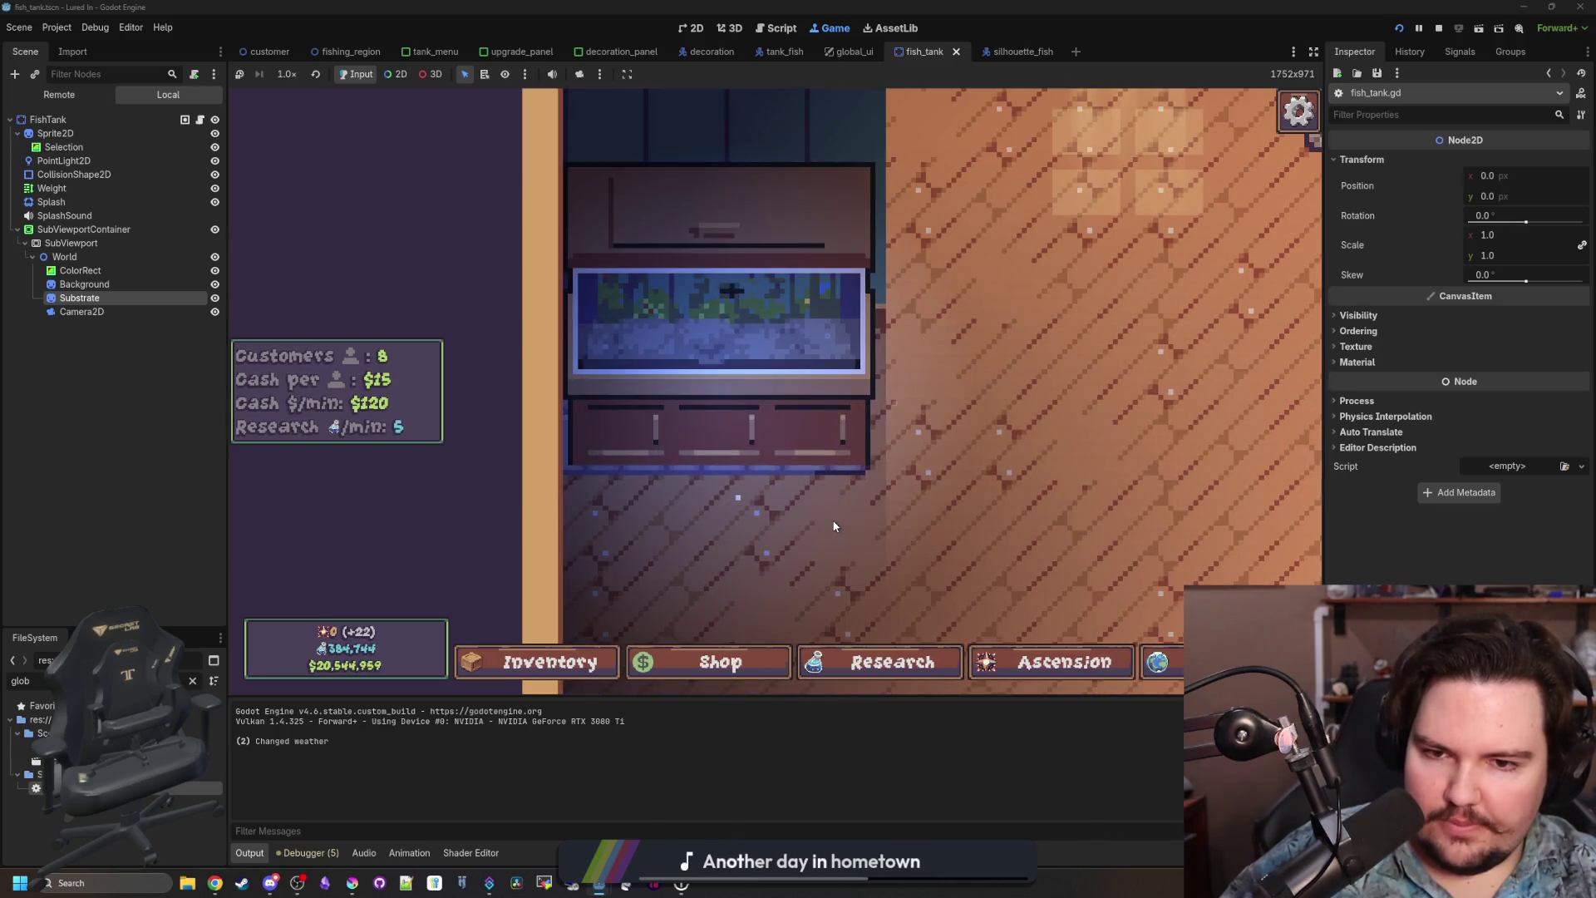
scroll(835, 525, "down", 4)
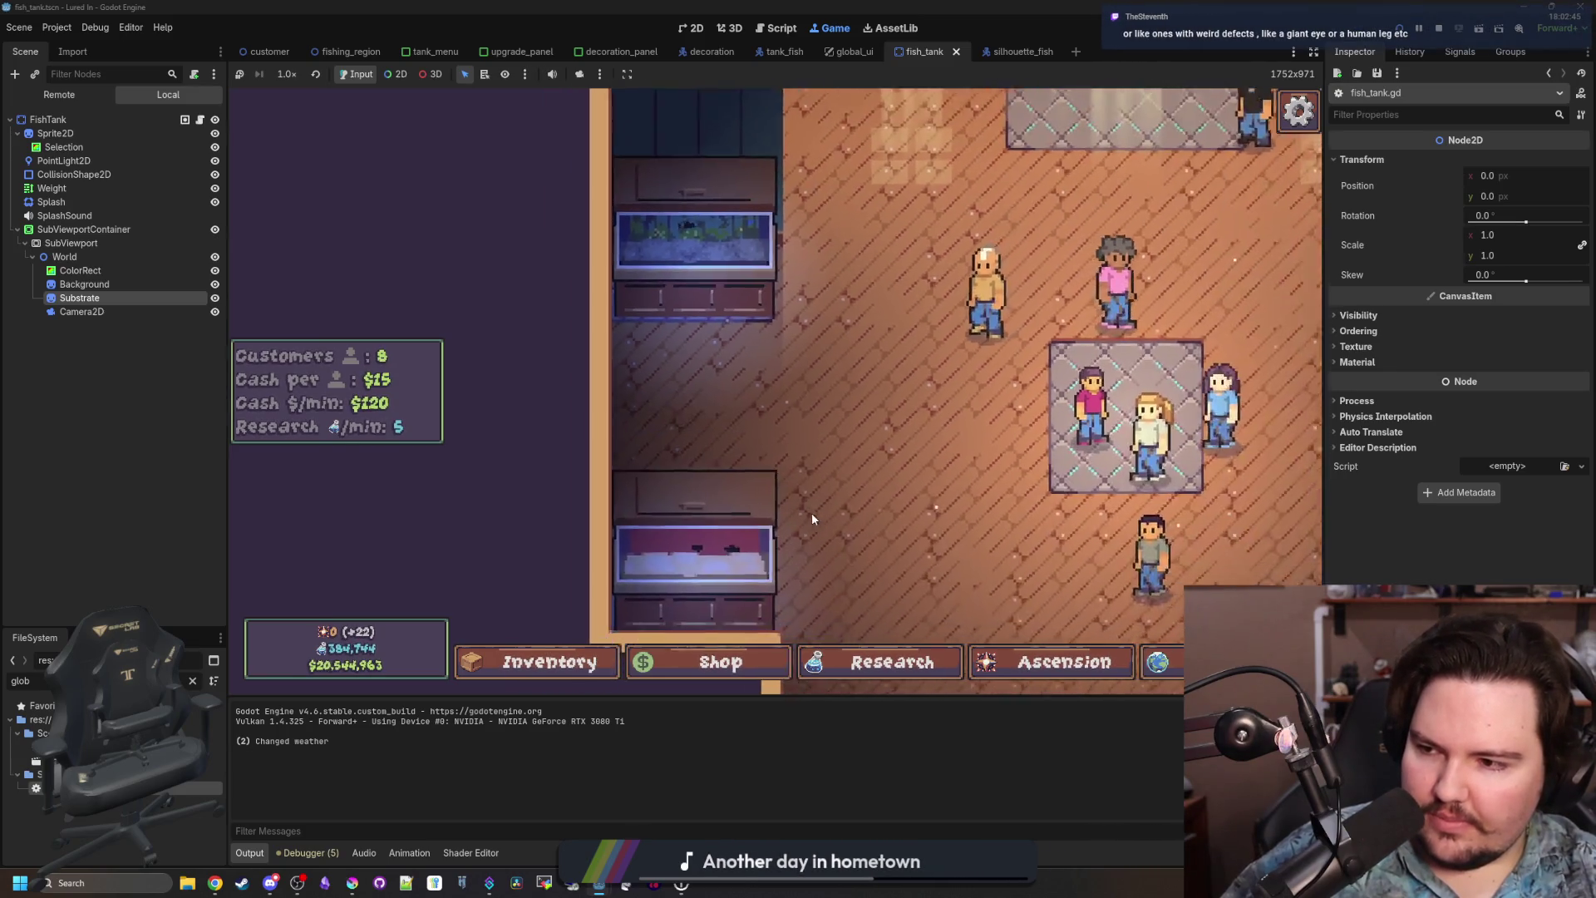
scroll(812, 516, "down", 3)
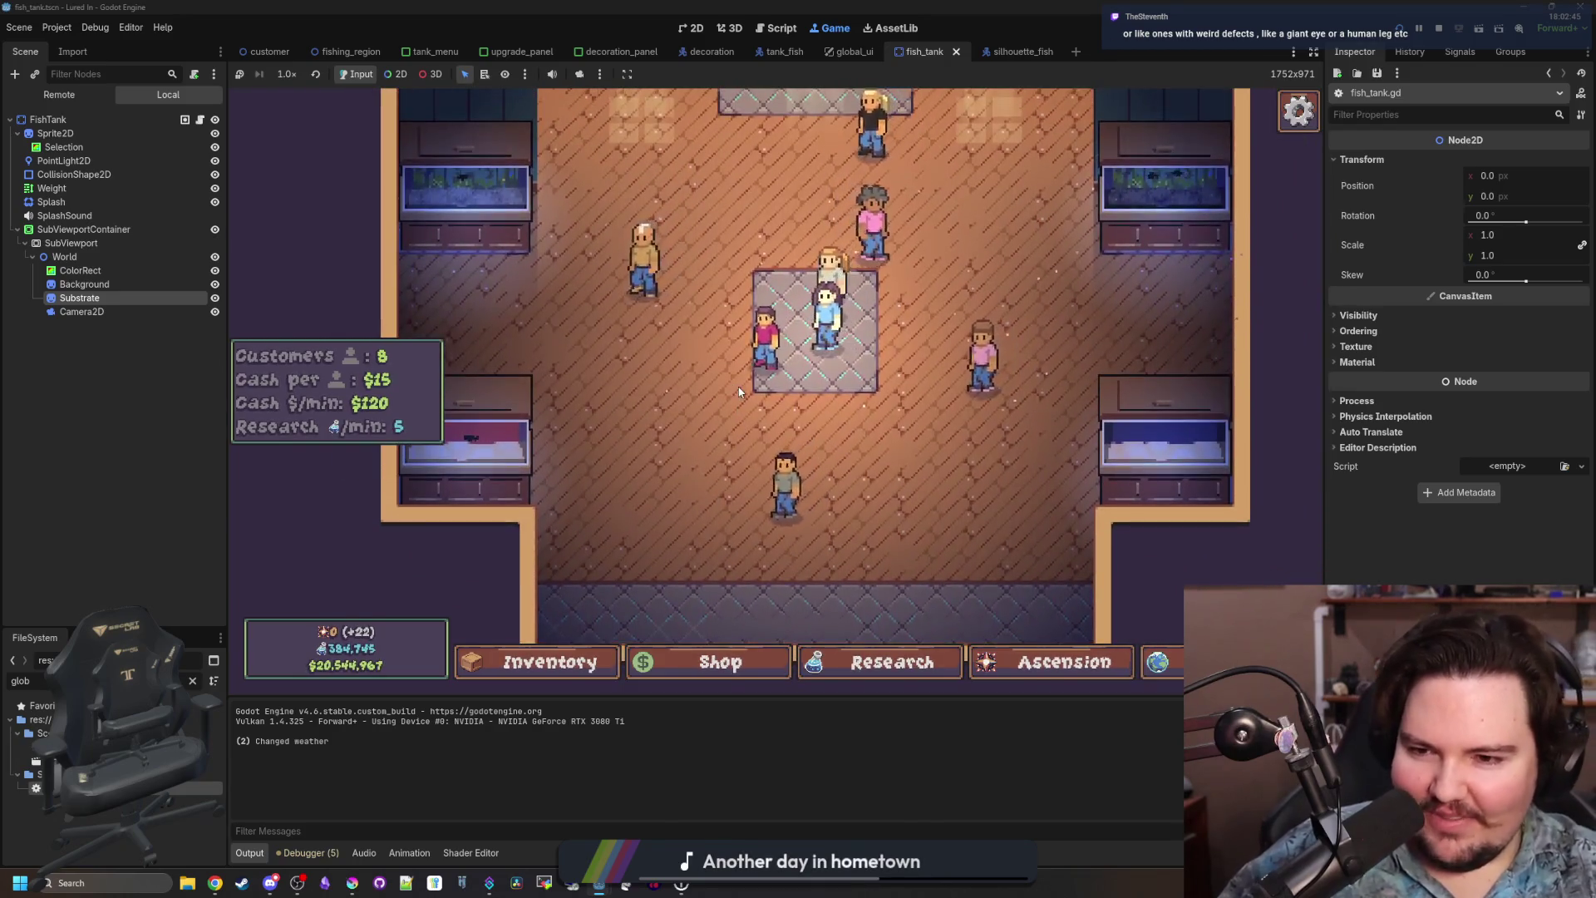
scroll(739, 392, "down", 2)
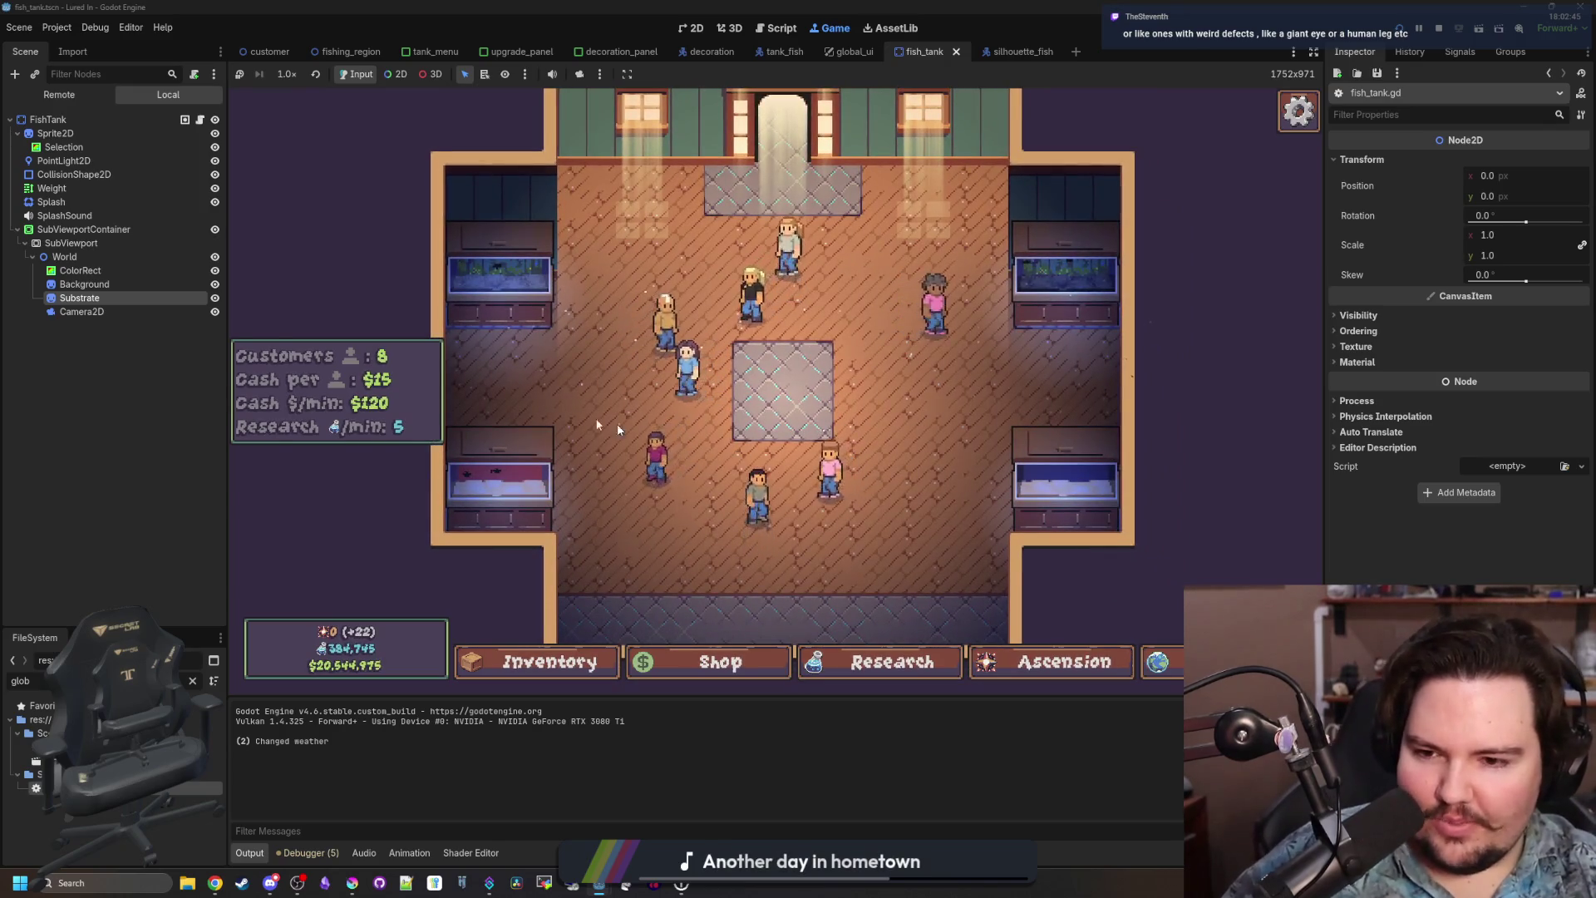
left_click(98, 316)
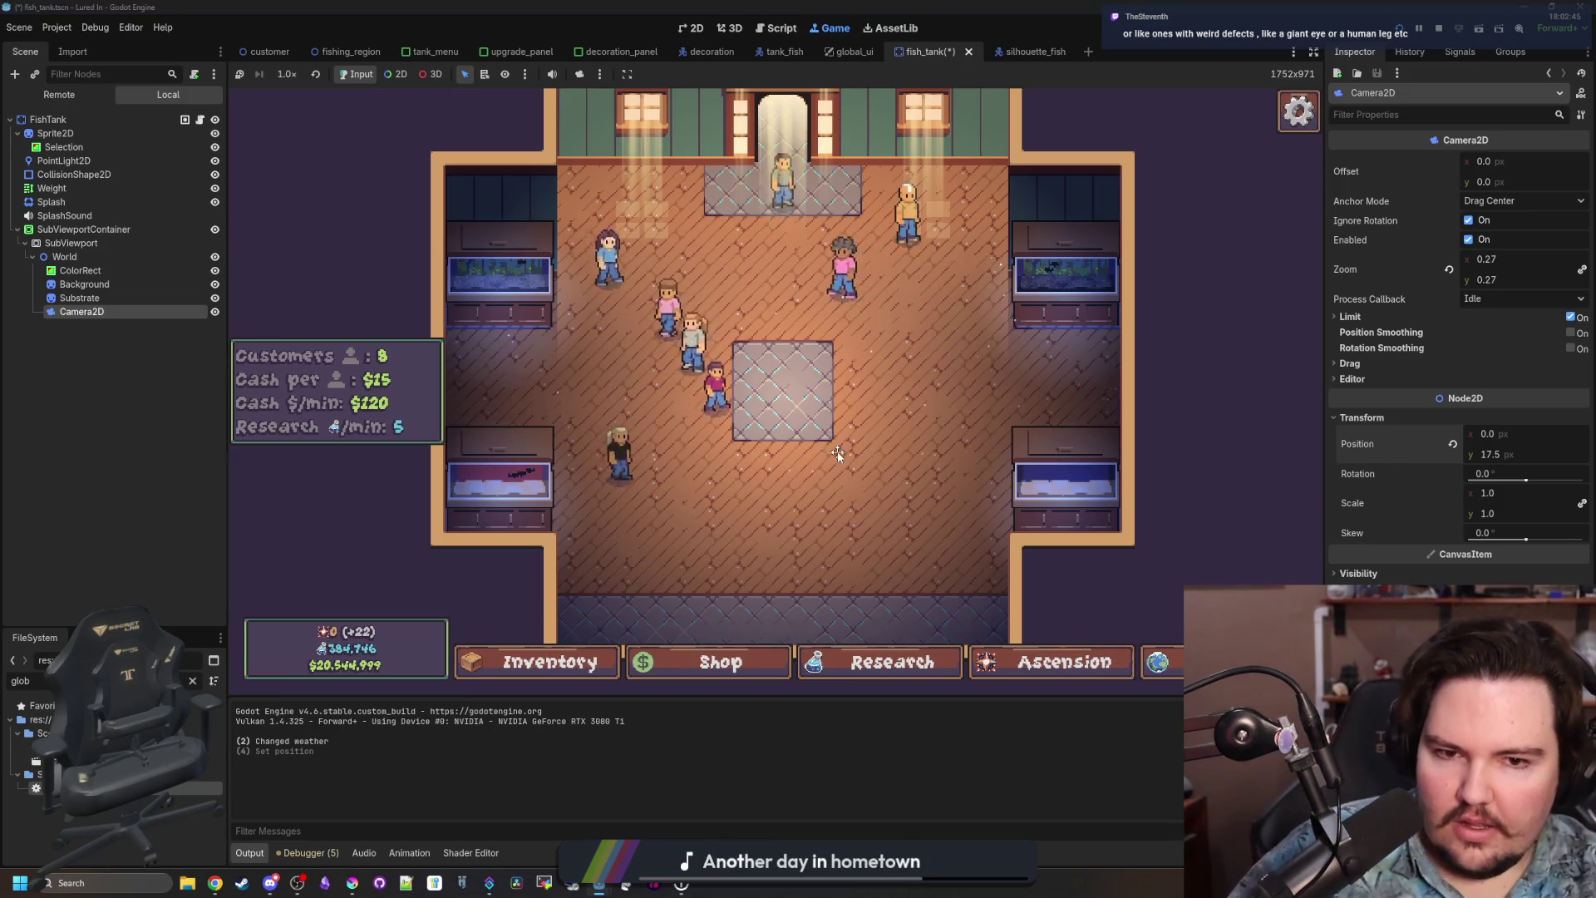
key("a")
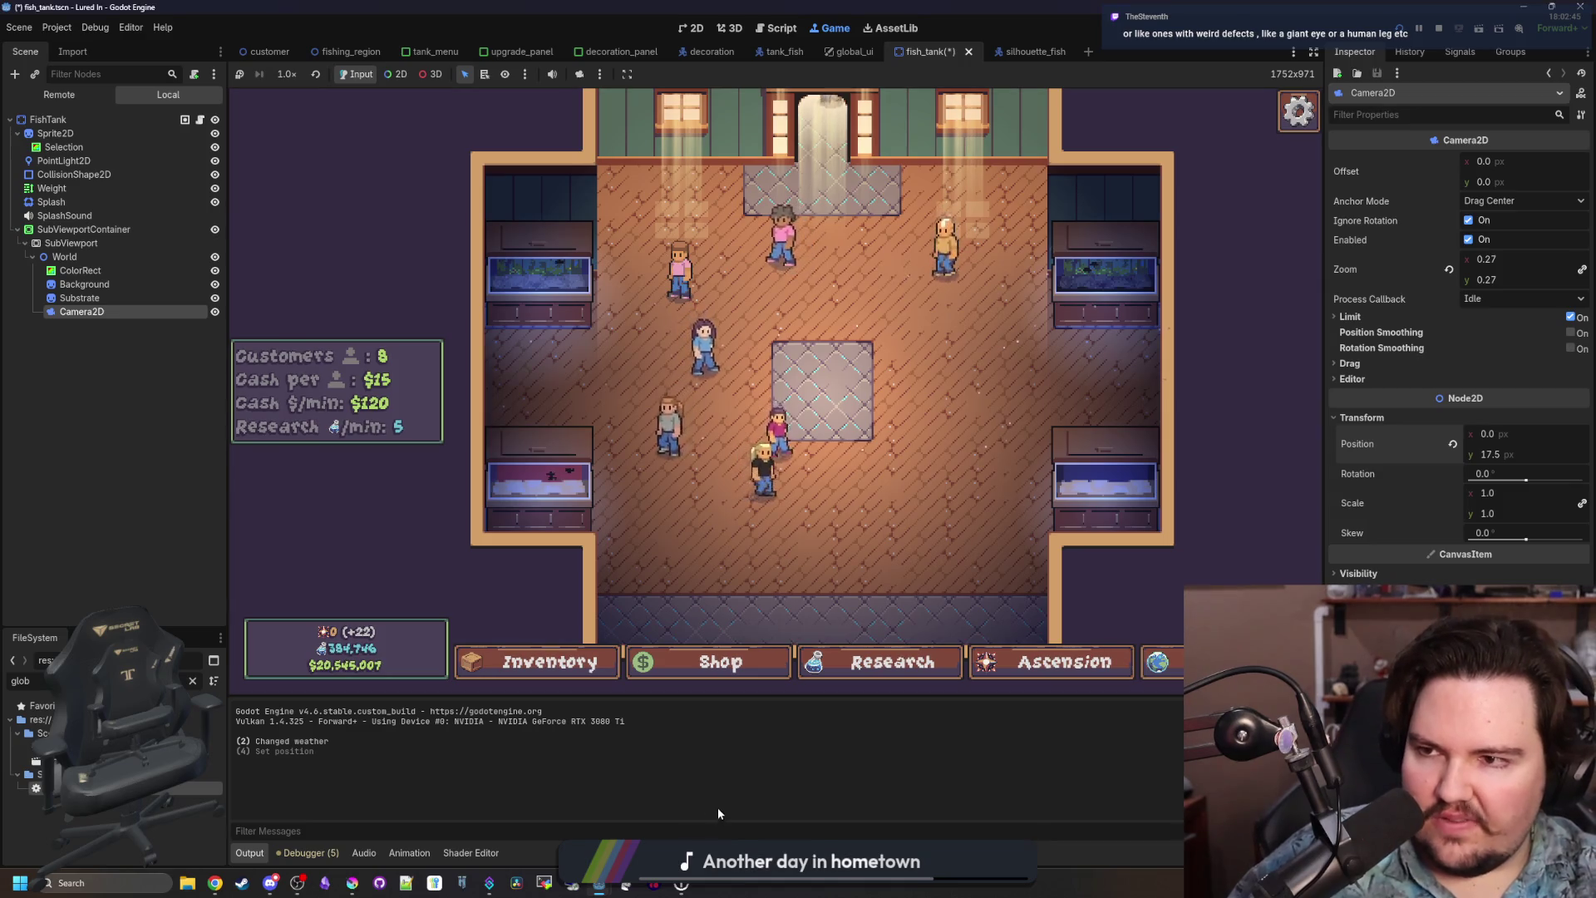
left_click(862, 344)
key("d")
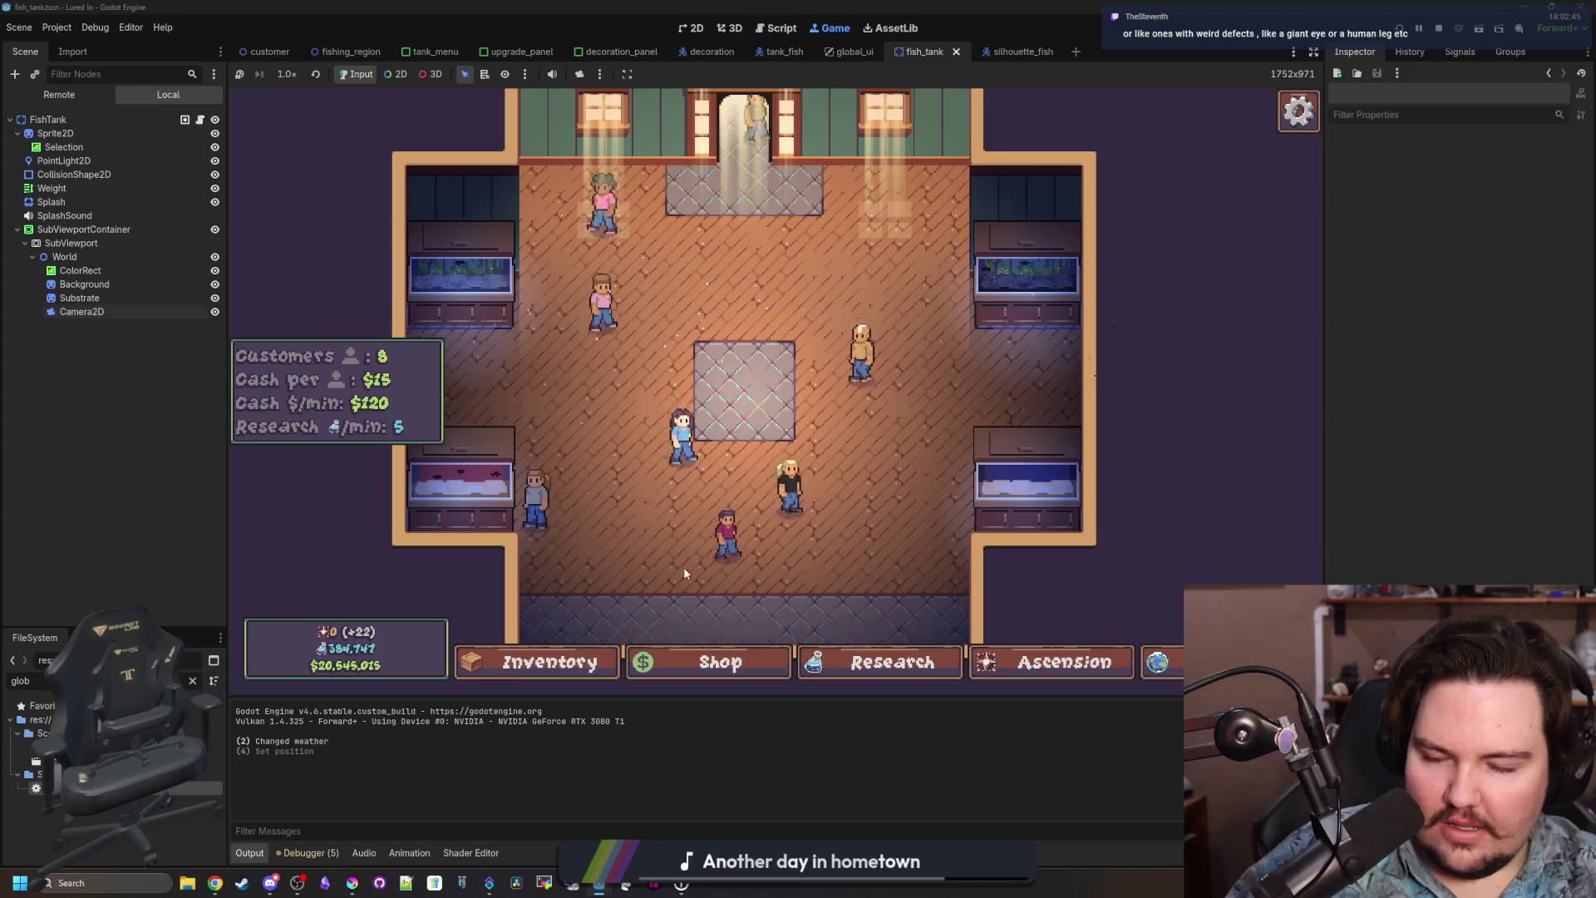
Open Fish Tanks 1, 3, 2 and 4 in turn to check each one's background and substrate.
scroll(768, 373, "up", 5)
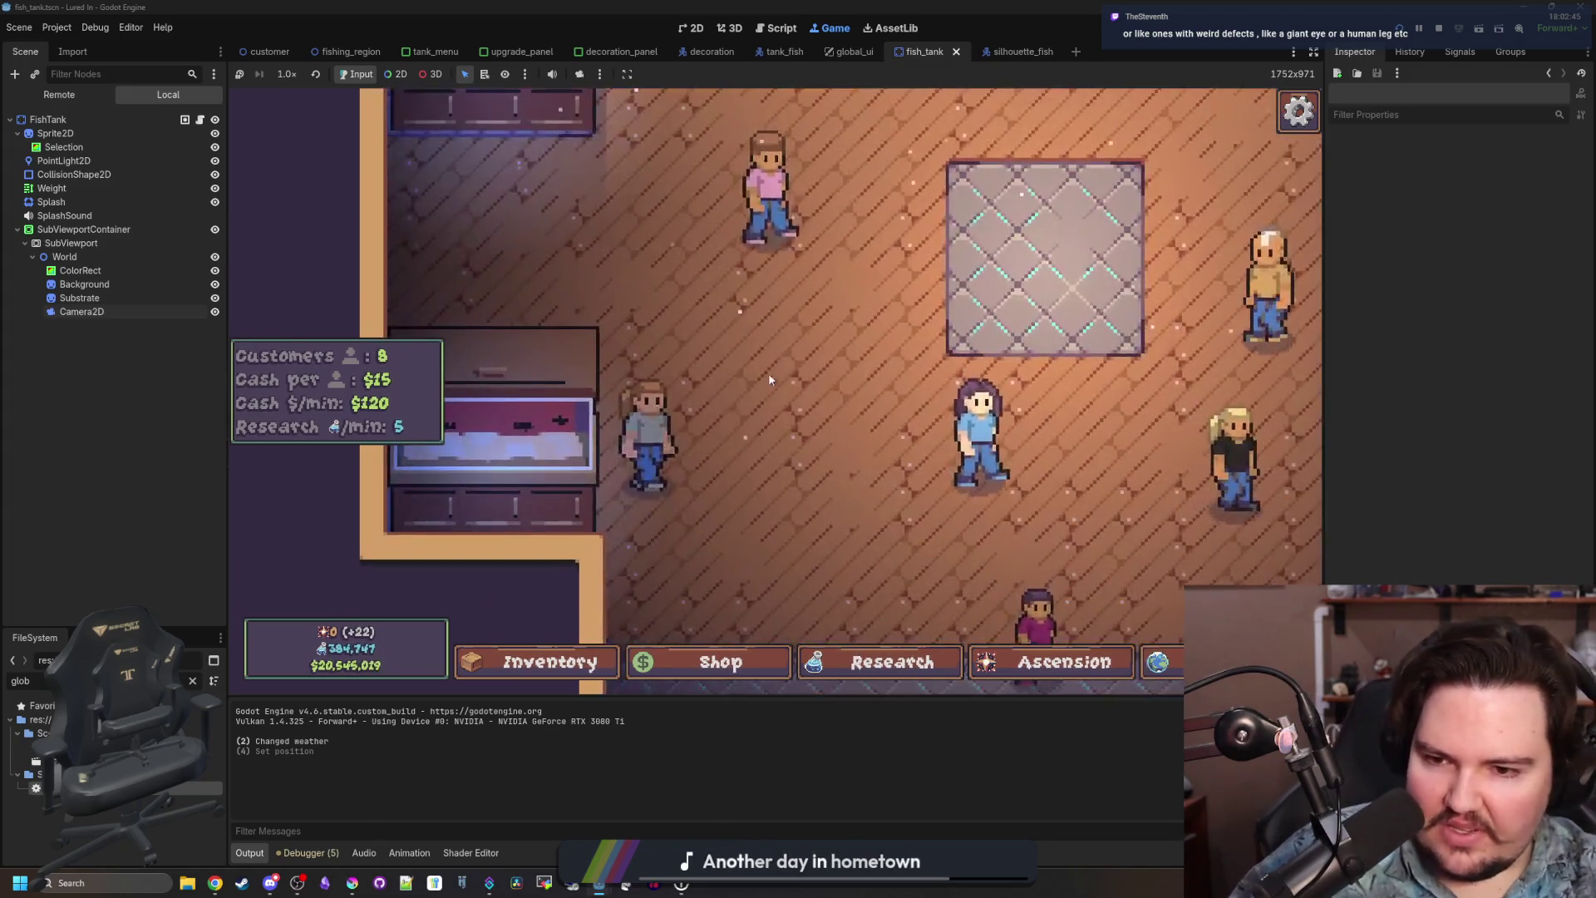
scroll(801, 251, "down", 5)
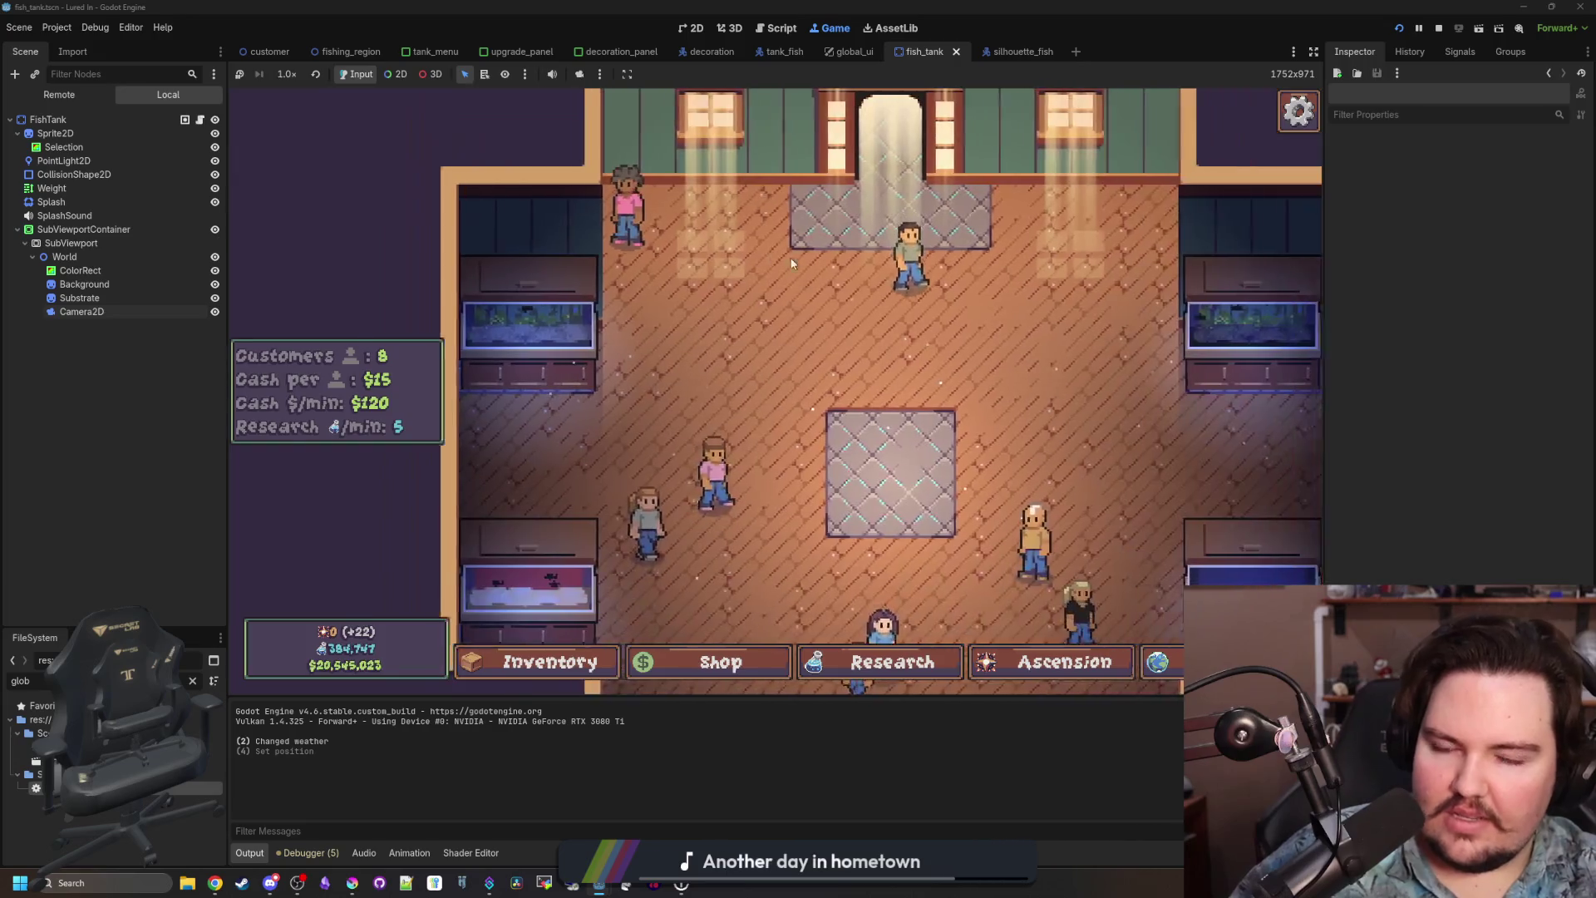
scroll(442, 310, "down", 2)
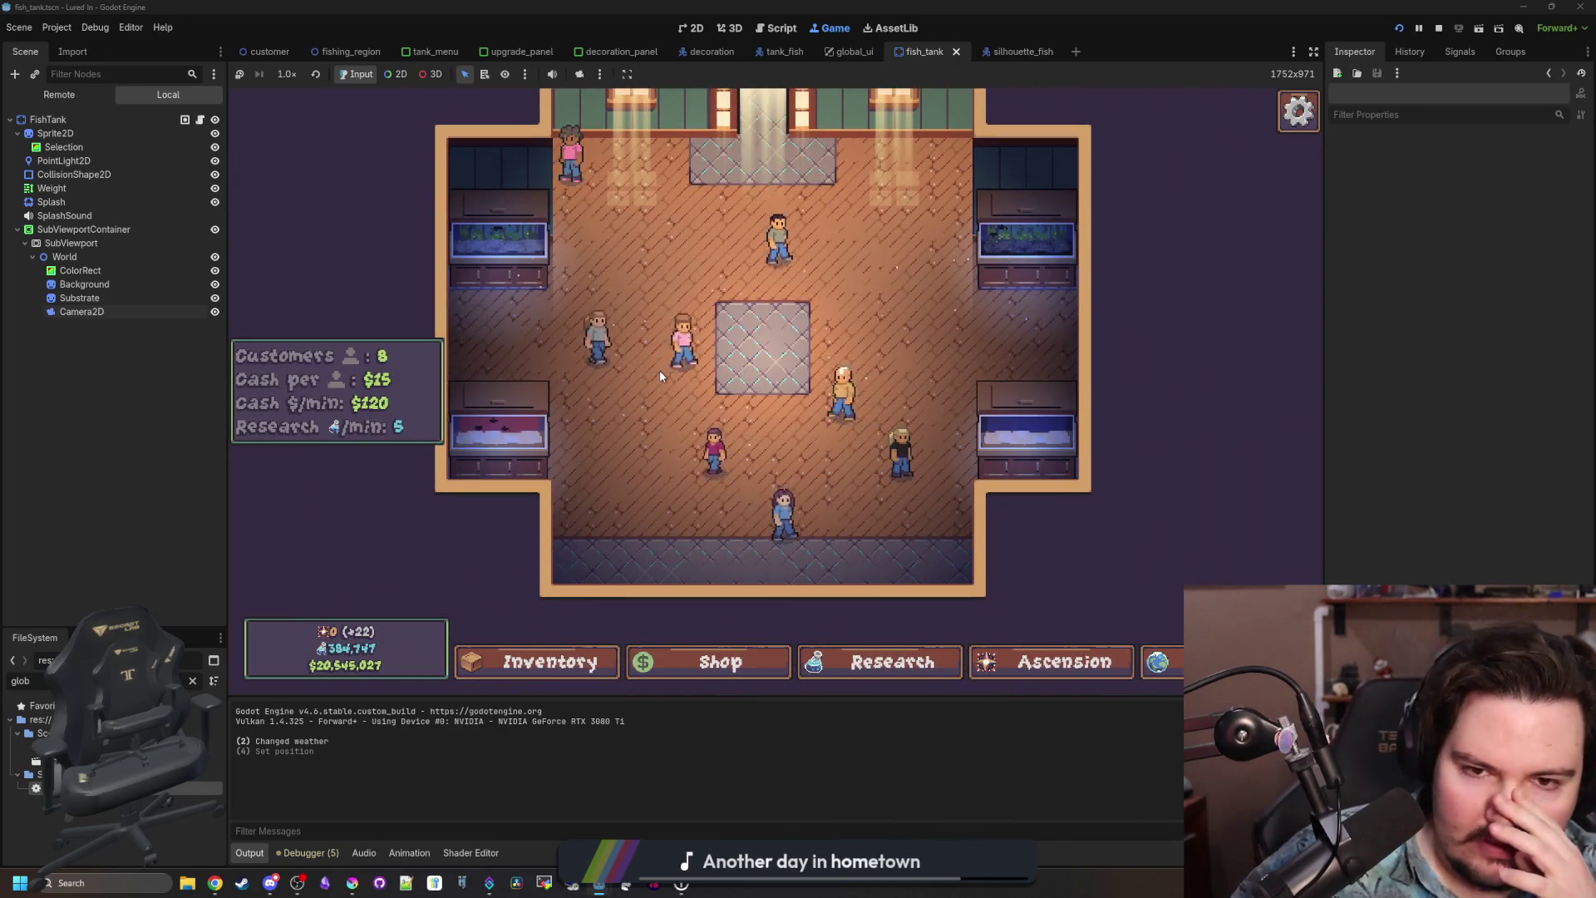
left_click(572, 278)
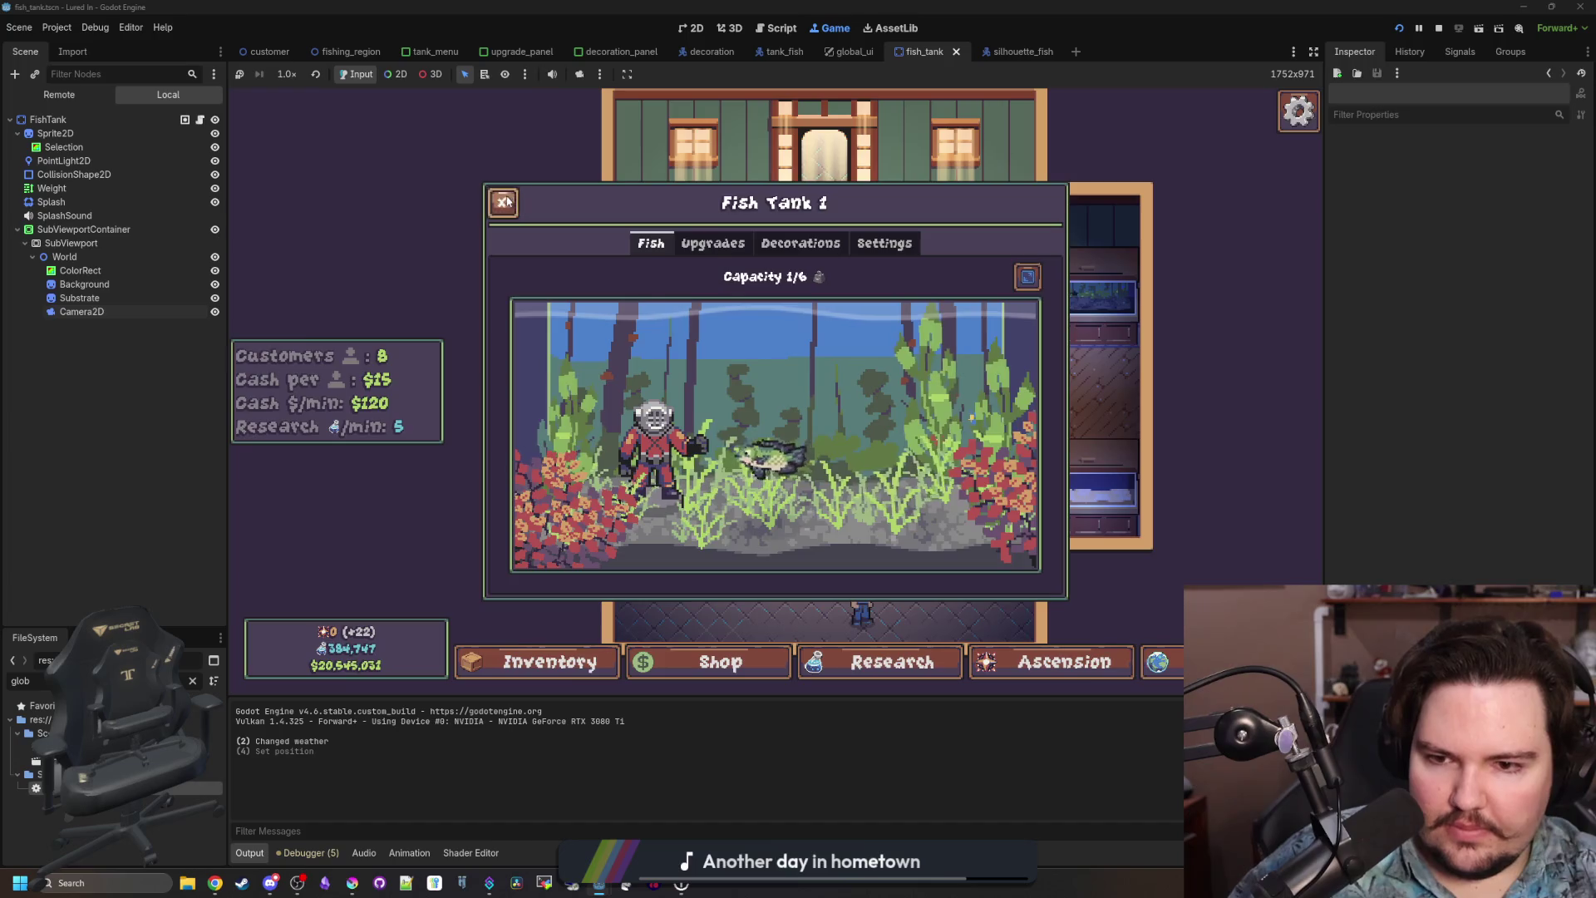
key("Escape")
left_click(580, 473)
key("Escape")
left_click(1044, 286)
key("Escape")
left_click(1004, 429)
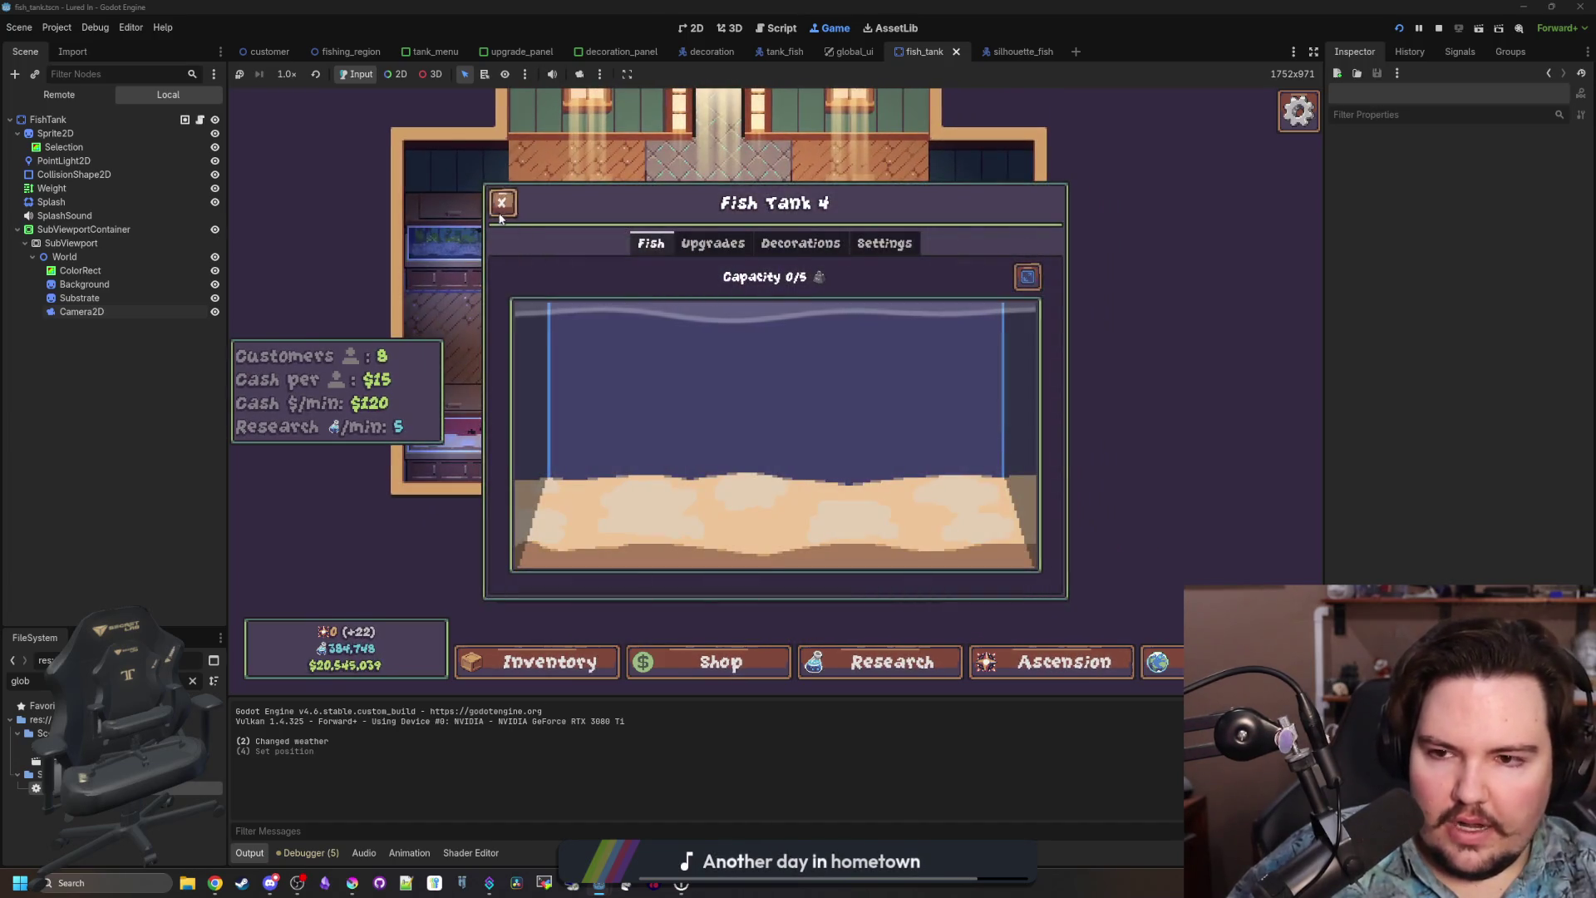
key("Escape")
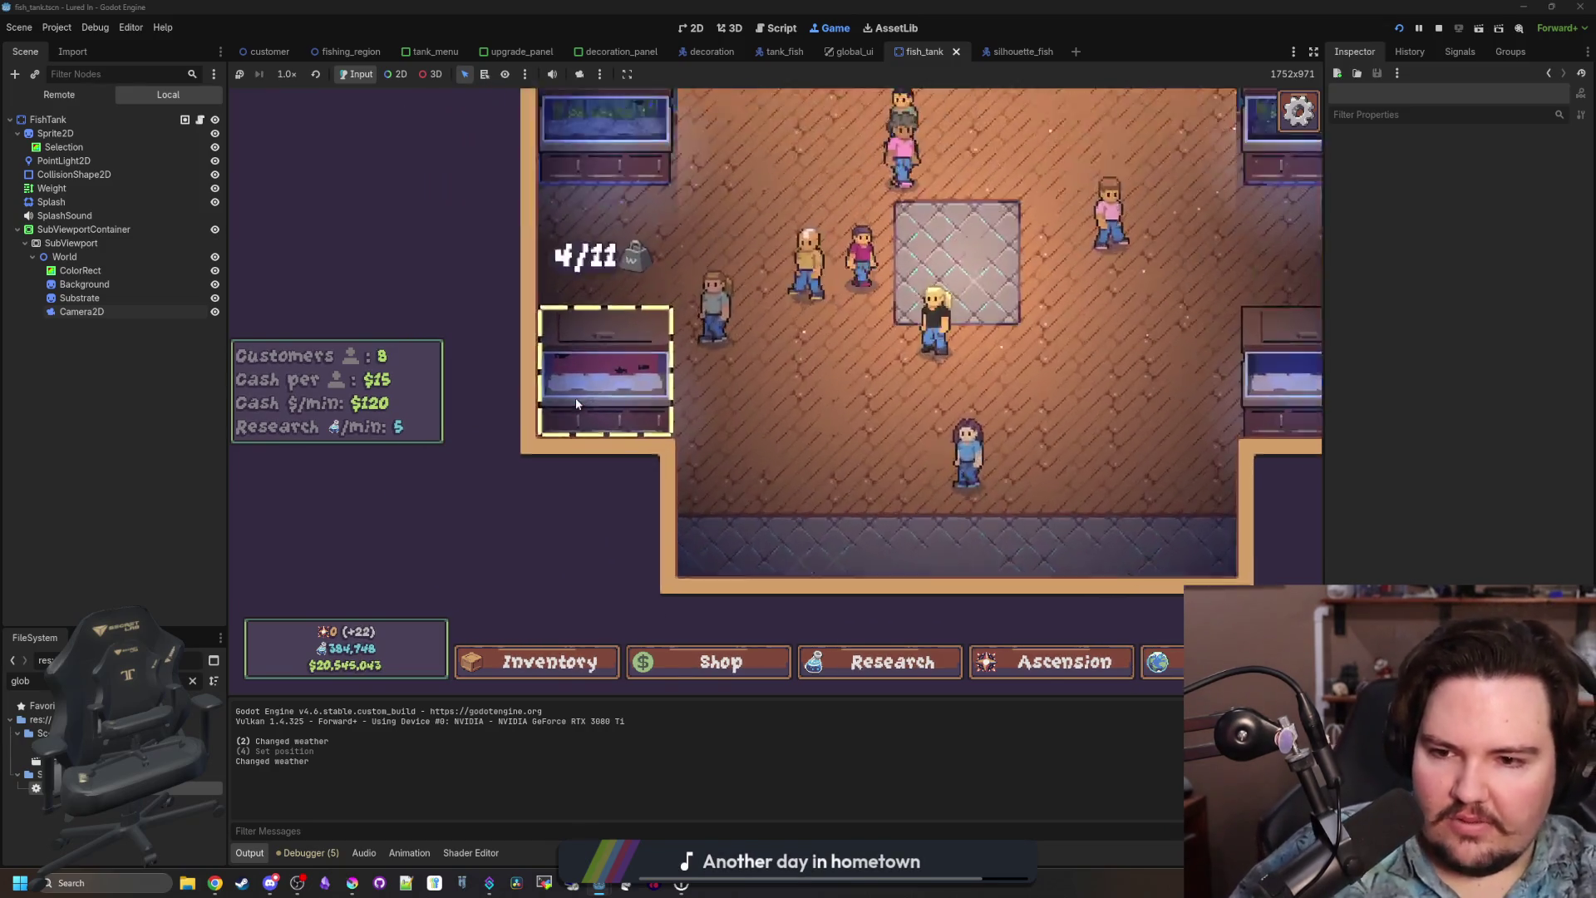
scroll(575, 398, "up", 3)
left_click(659, 389)
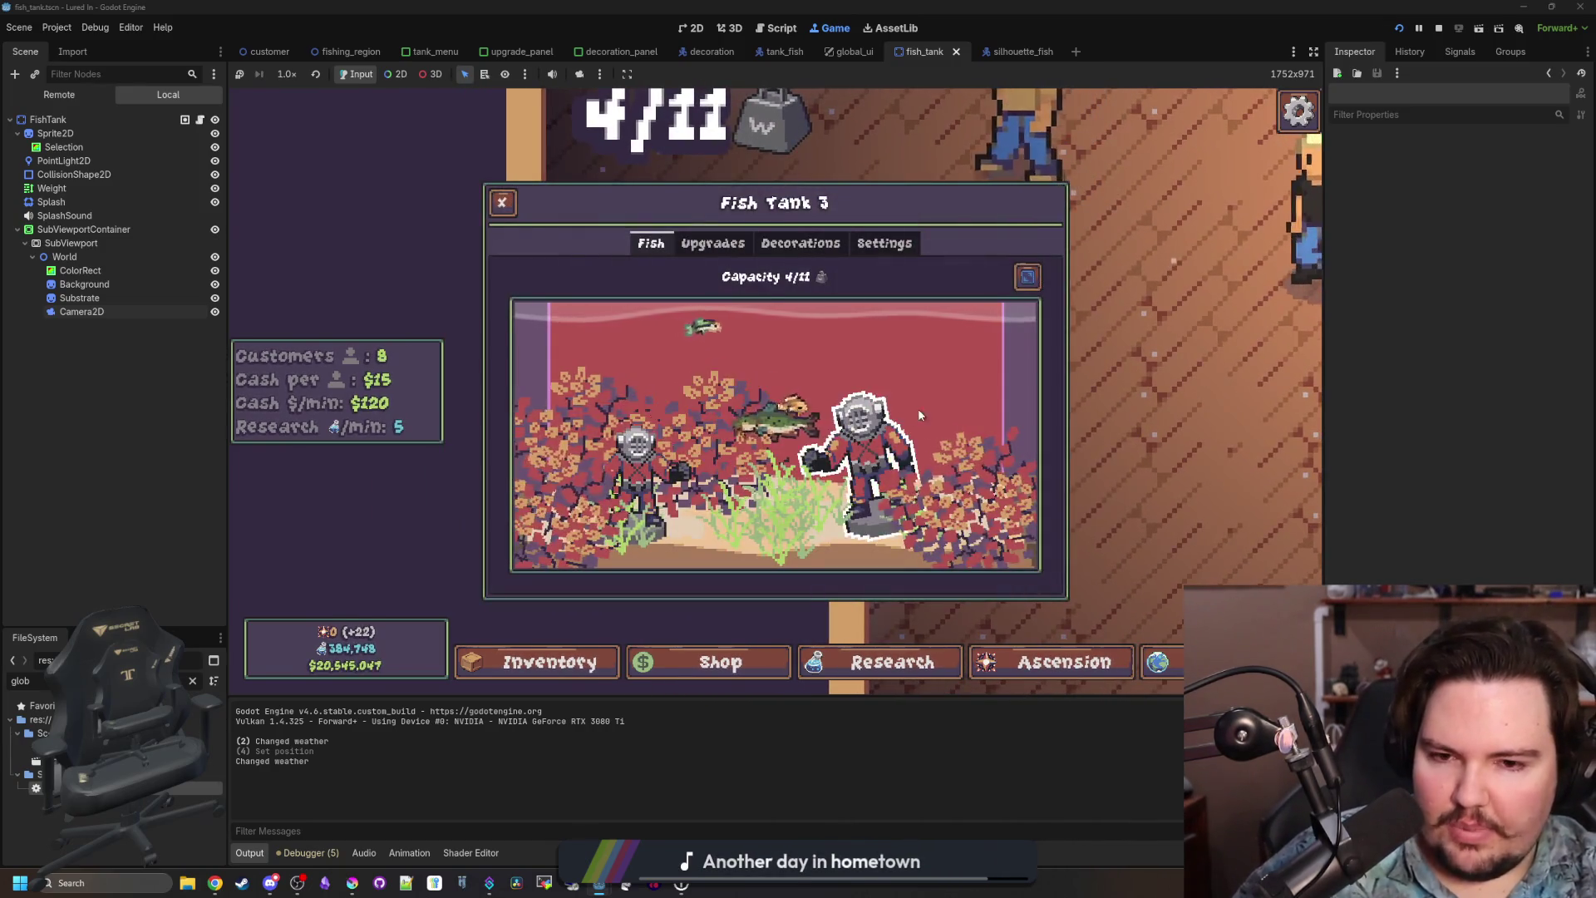
key("Escape")
scroll(712, 355, "down", 3)
scroll(723, 354, "up", 3)
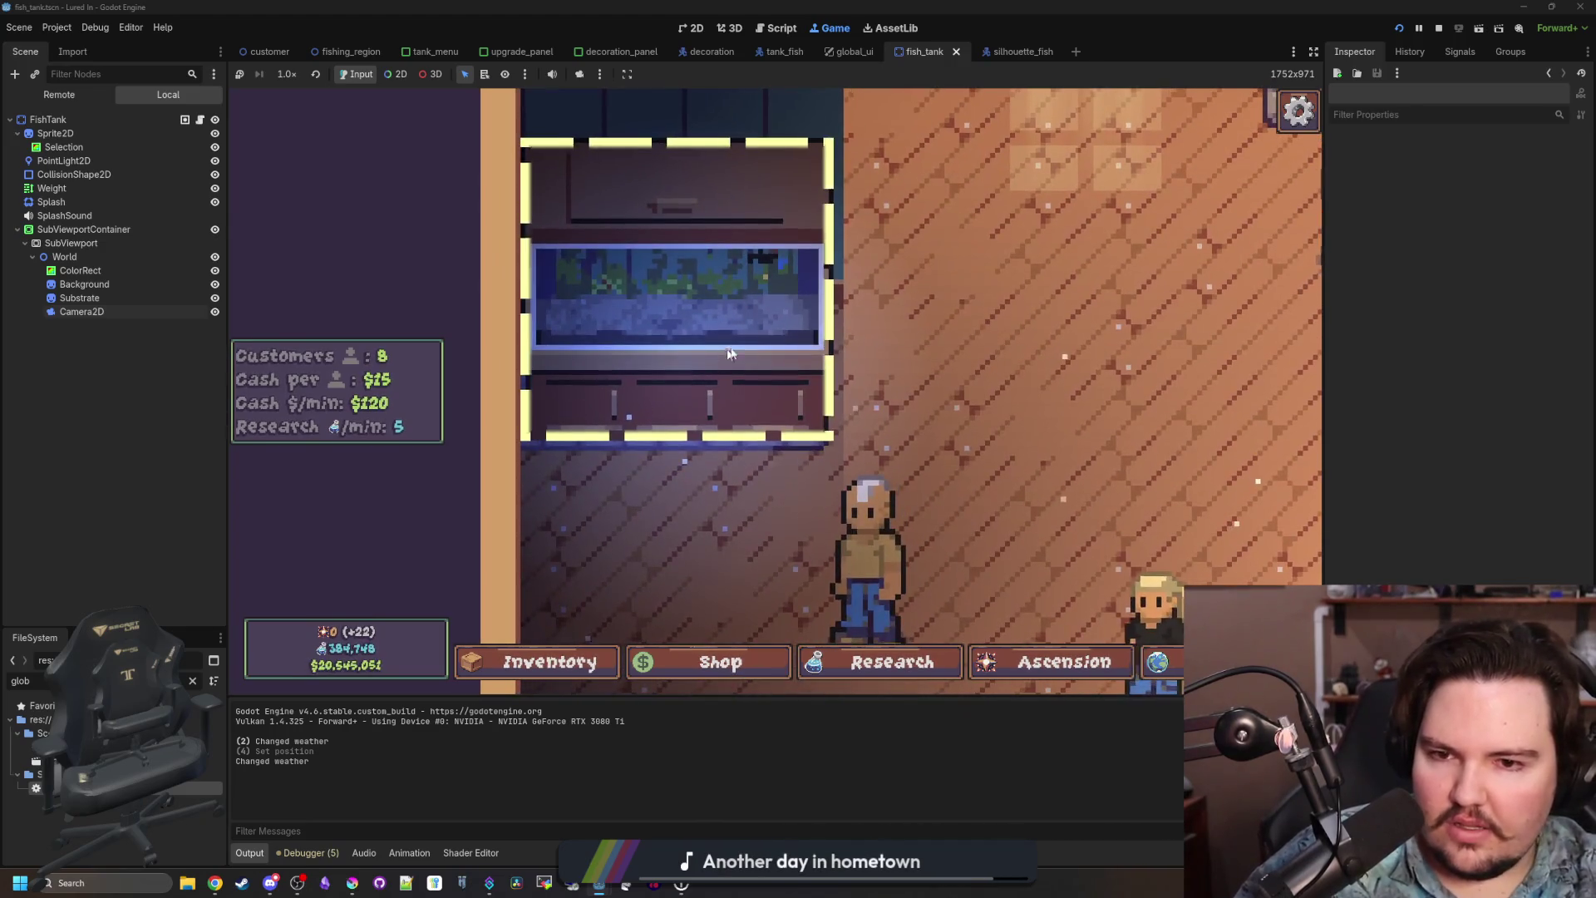
In Fish Tank 1, select a kelp decoration and then the centre kelp to edit.
left_click(728, 346)
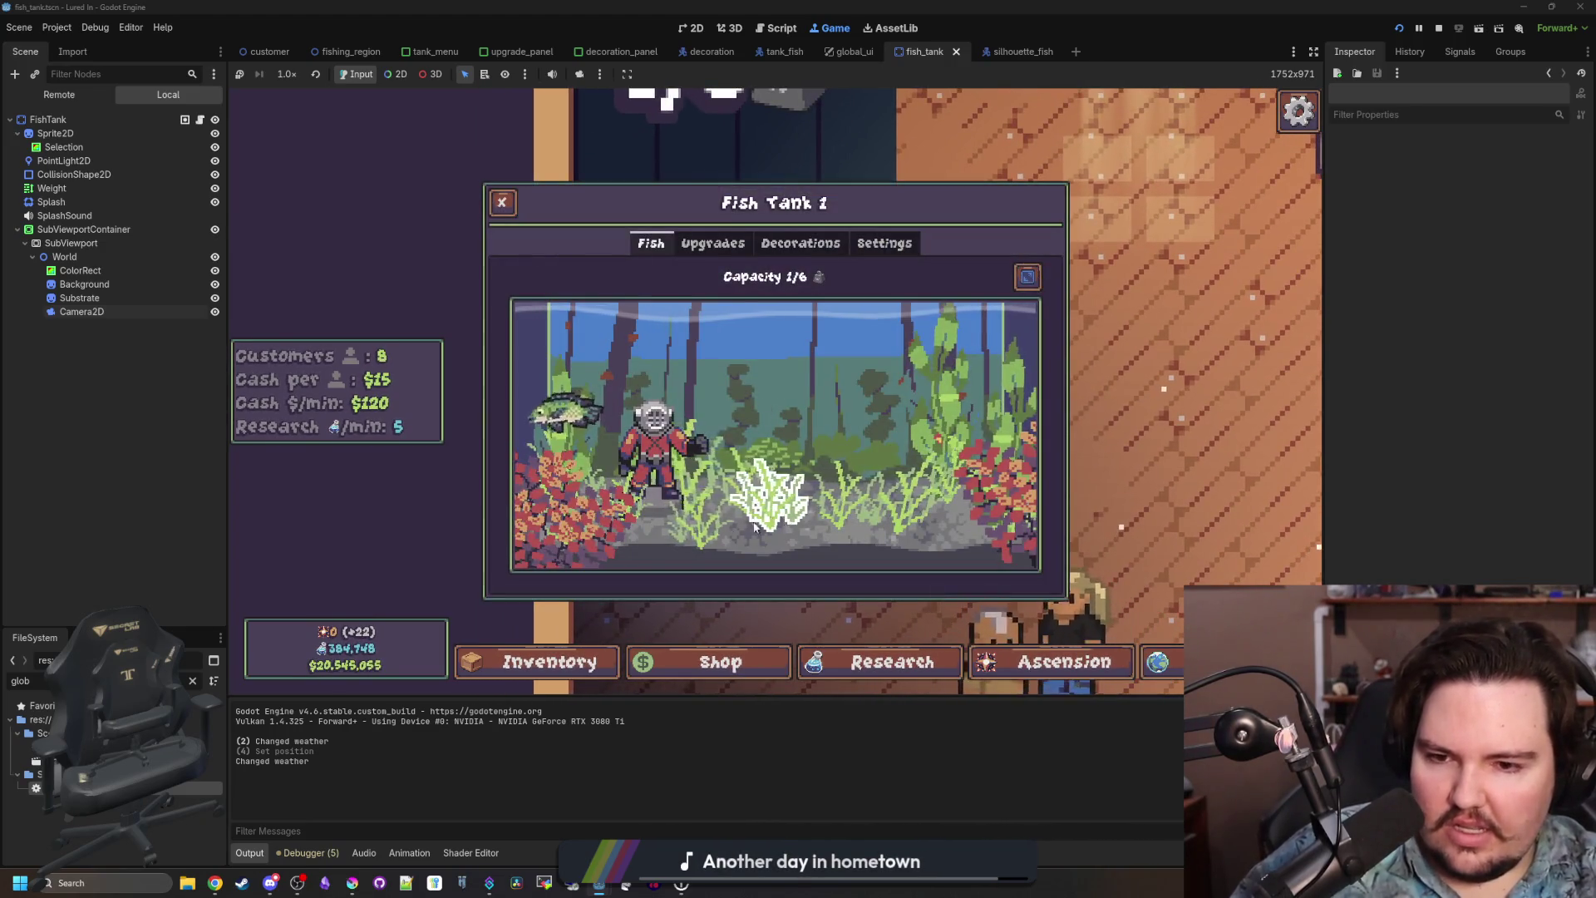
left_click(997, 411)
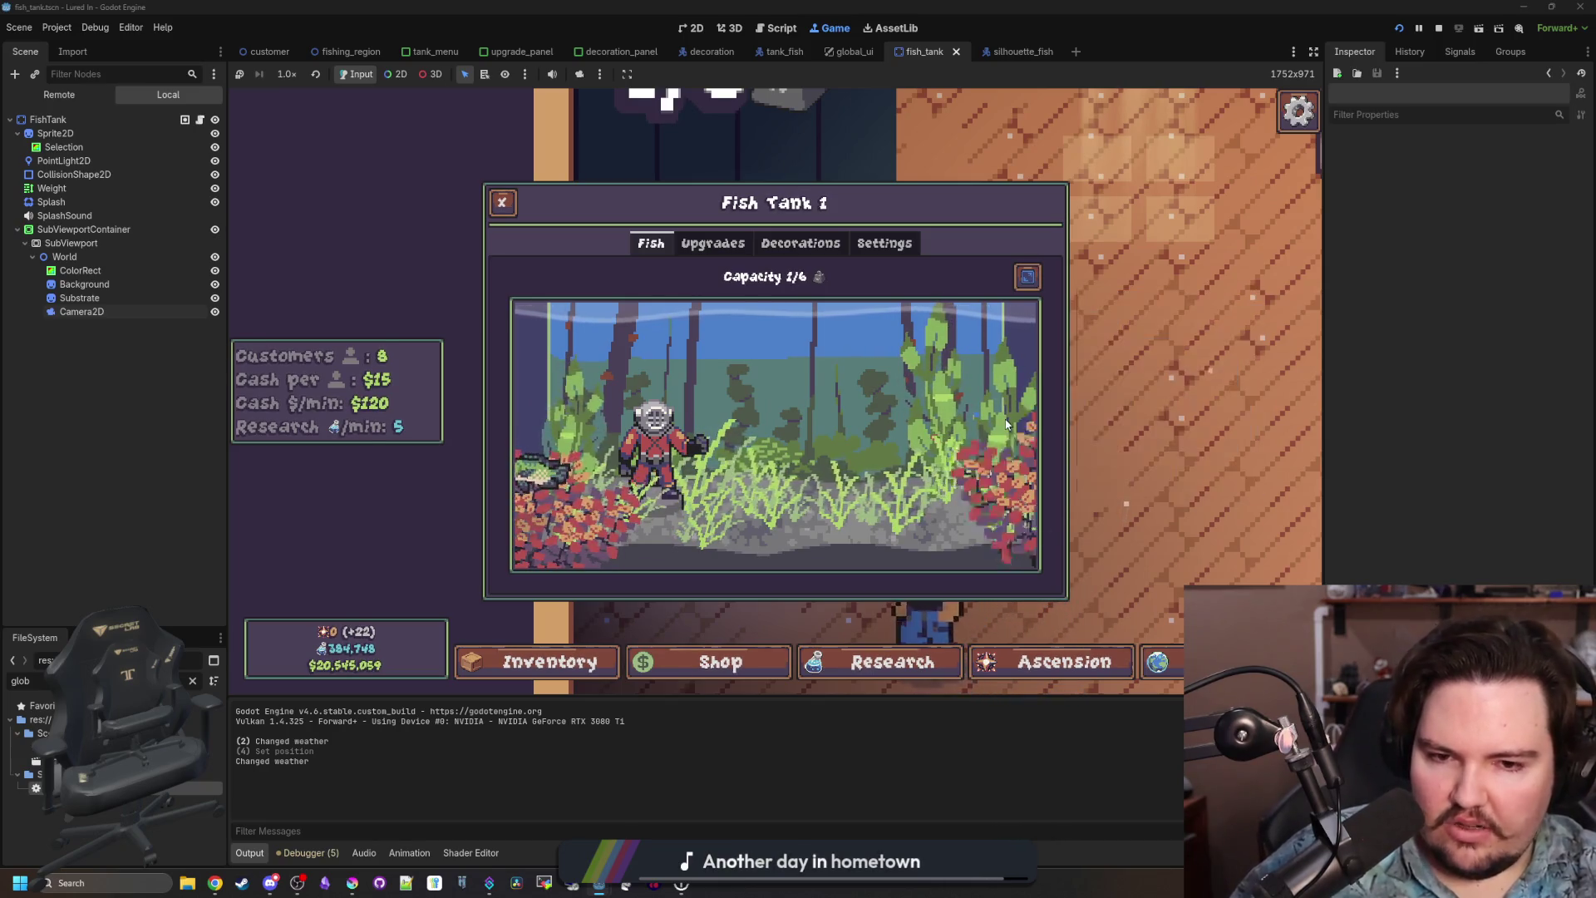
left_click(933, 382)
key("Escape")
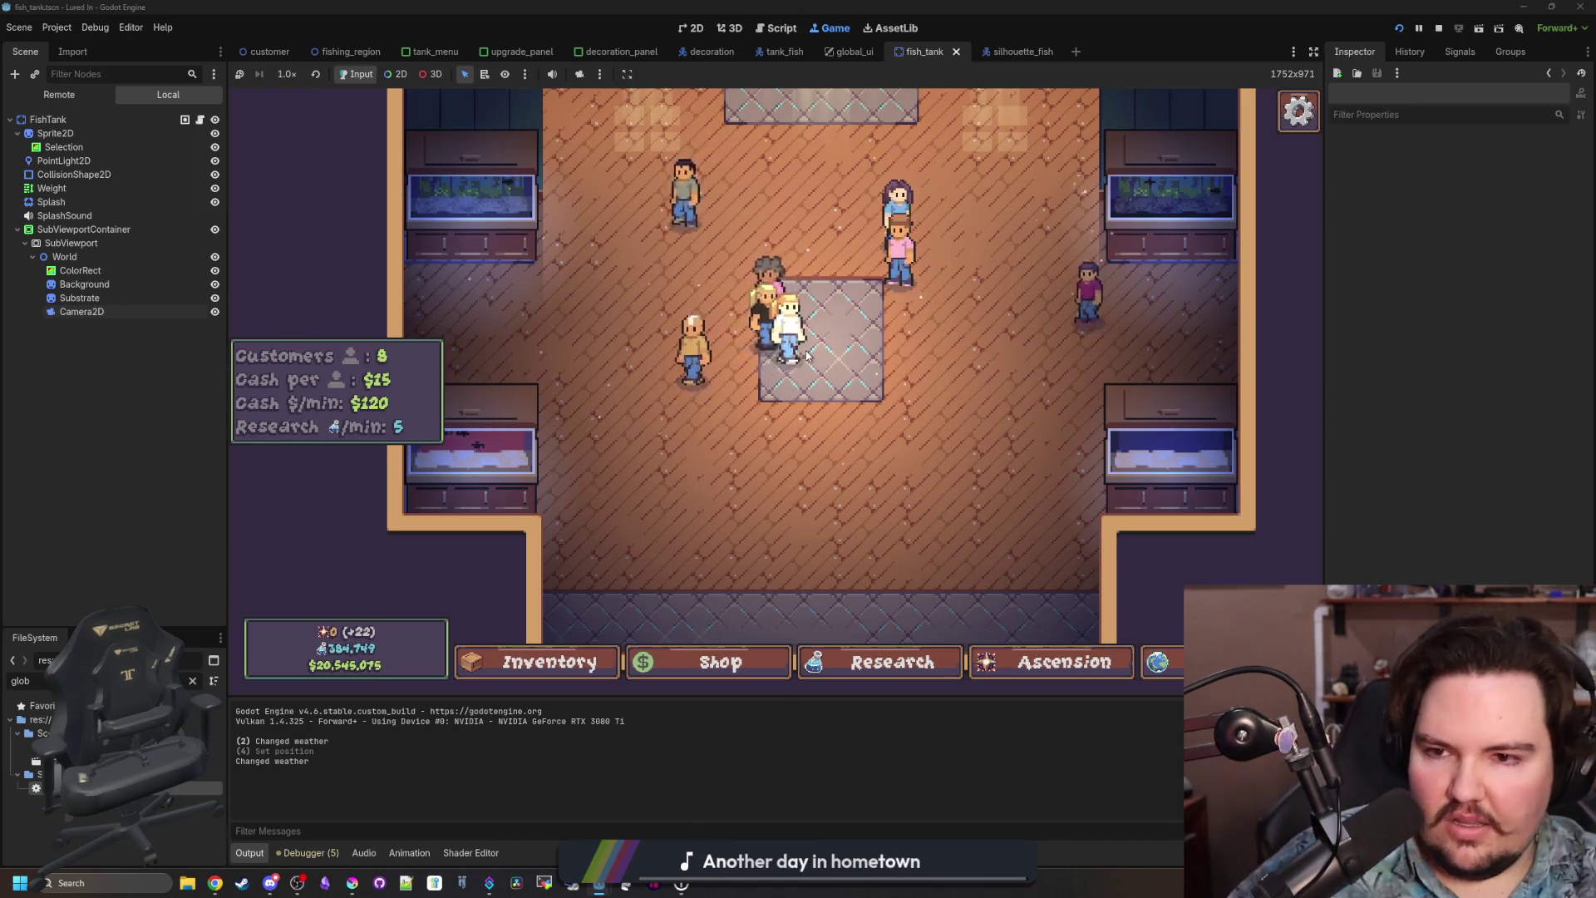
Focus on the upper-left tank, return to the whole room, and inspect the live ColorRect node.
scroll(806, 355, "down", 1)
left_click(554, 249)
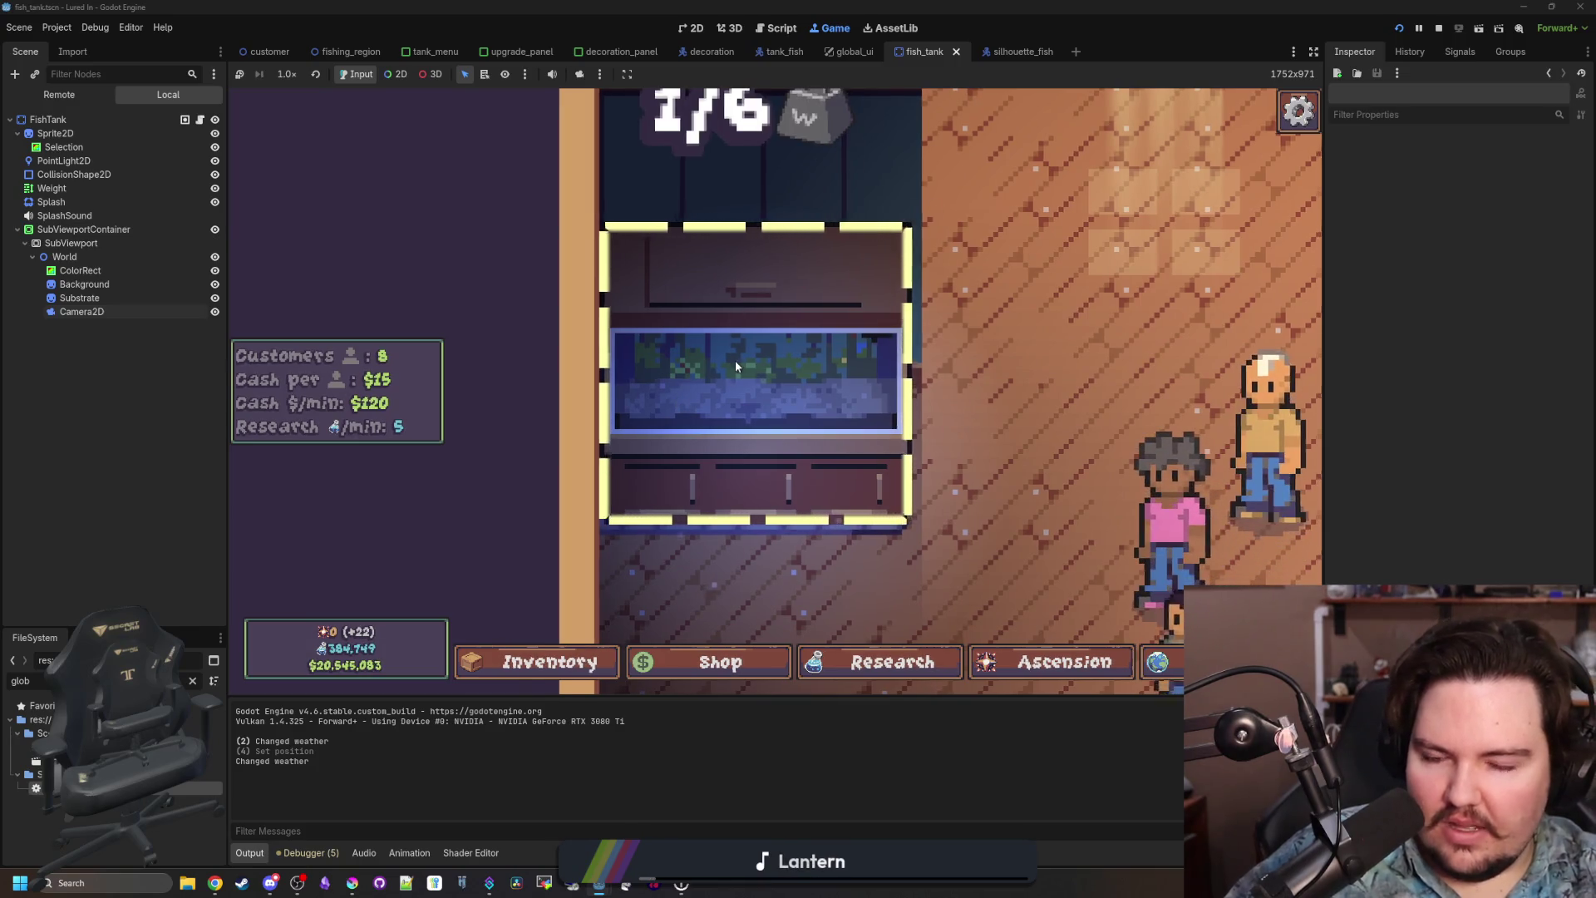
scroll(735, 361, "down", 2)
left_click(737, 366)
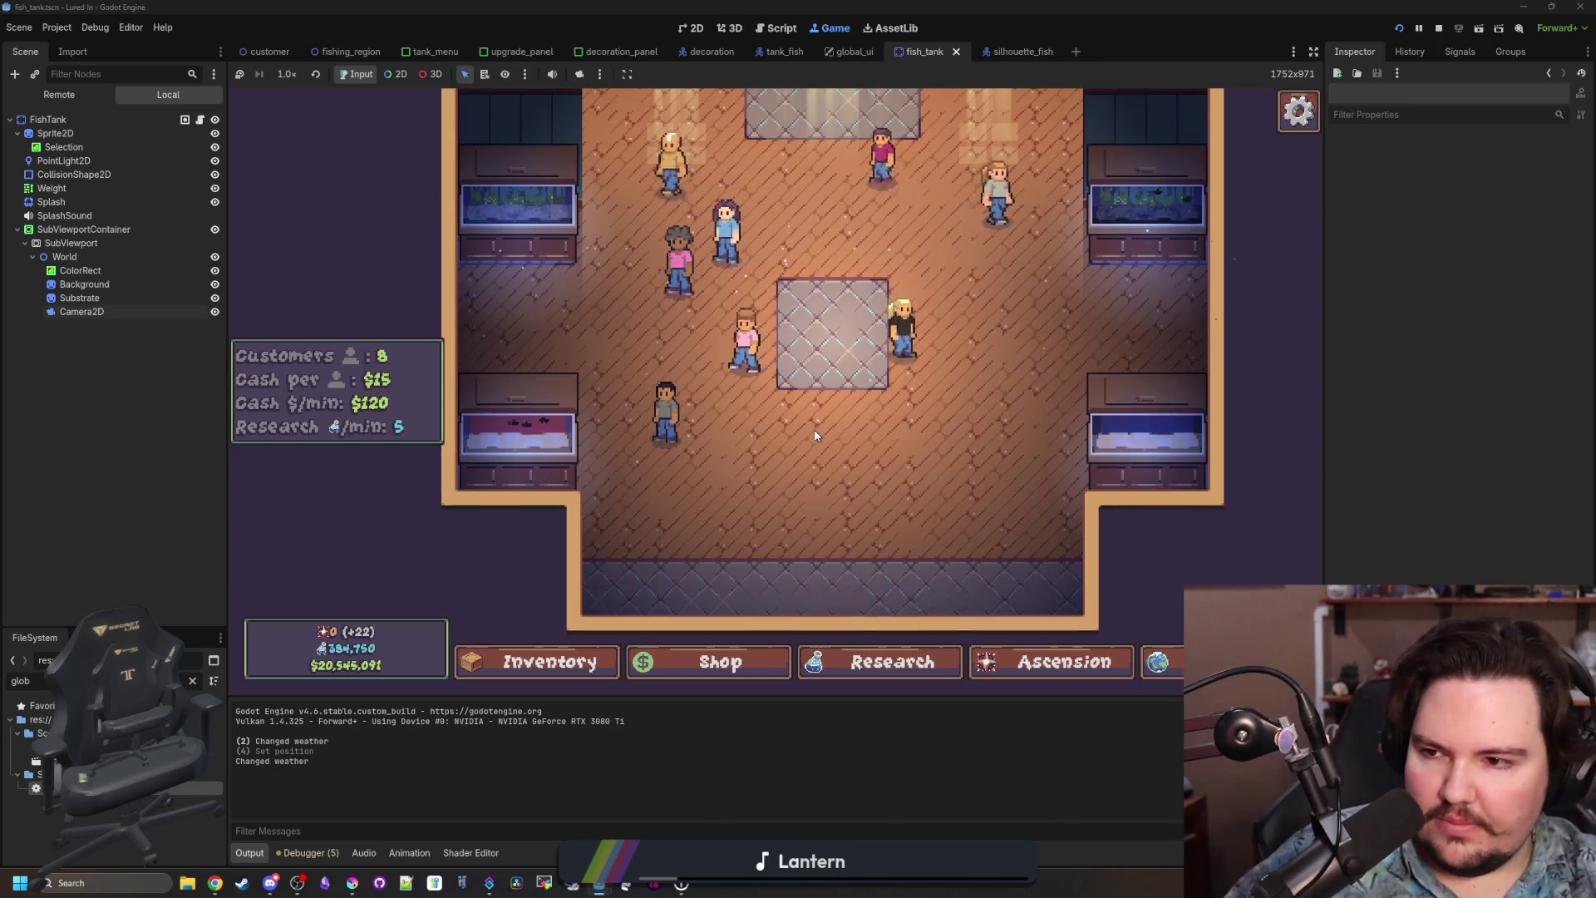
left_click(93, 273)
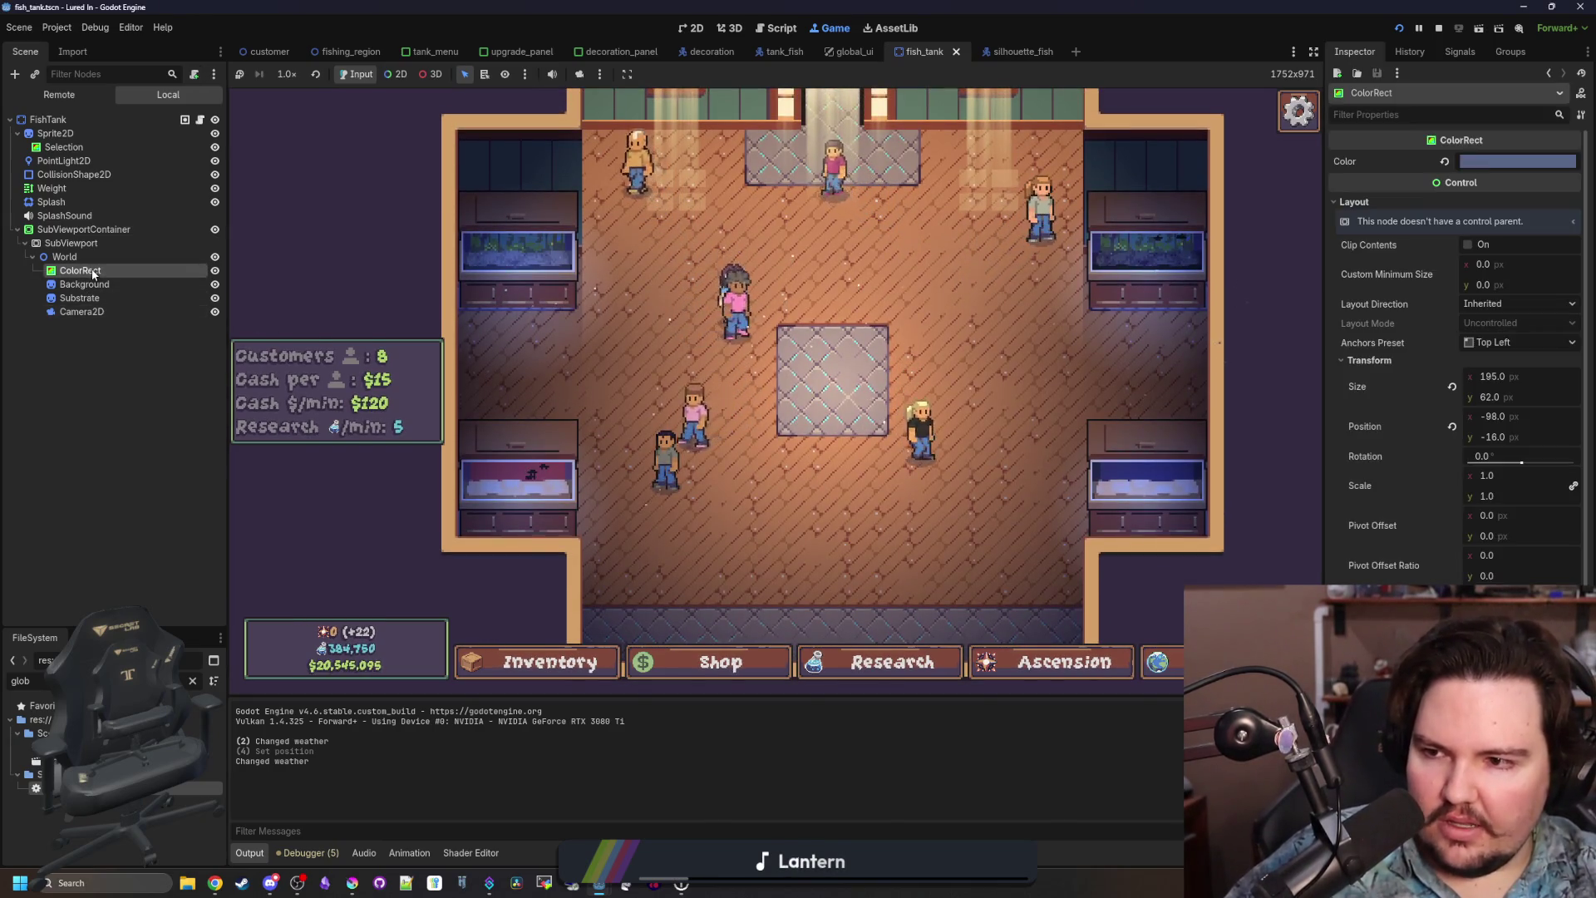
Select SubViewportContainer in the Remote tree and pick a new Visibility Modulate colour twice.
left_click(90, 243)
left_click(109, 230)
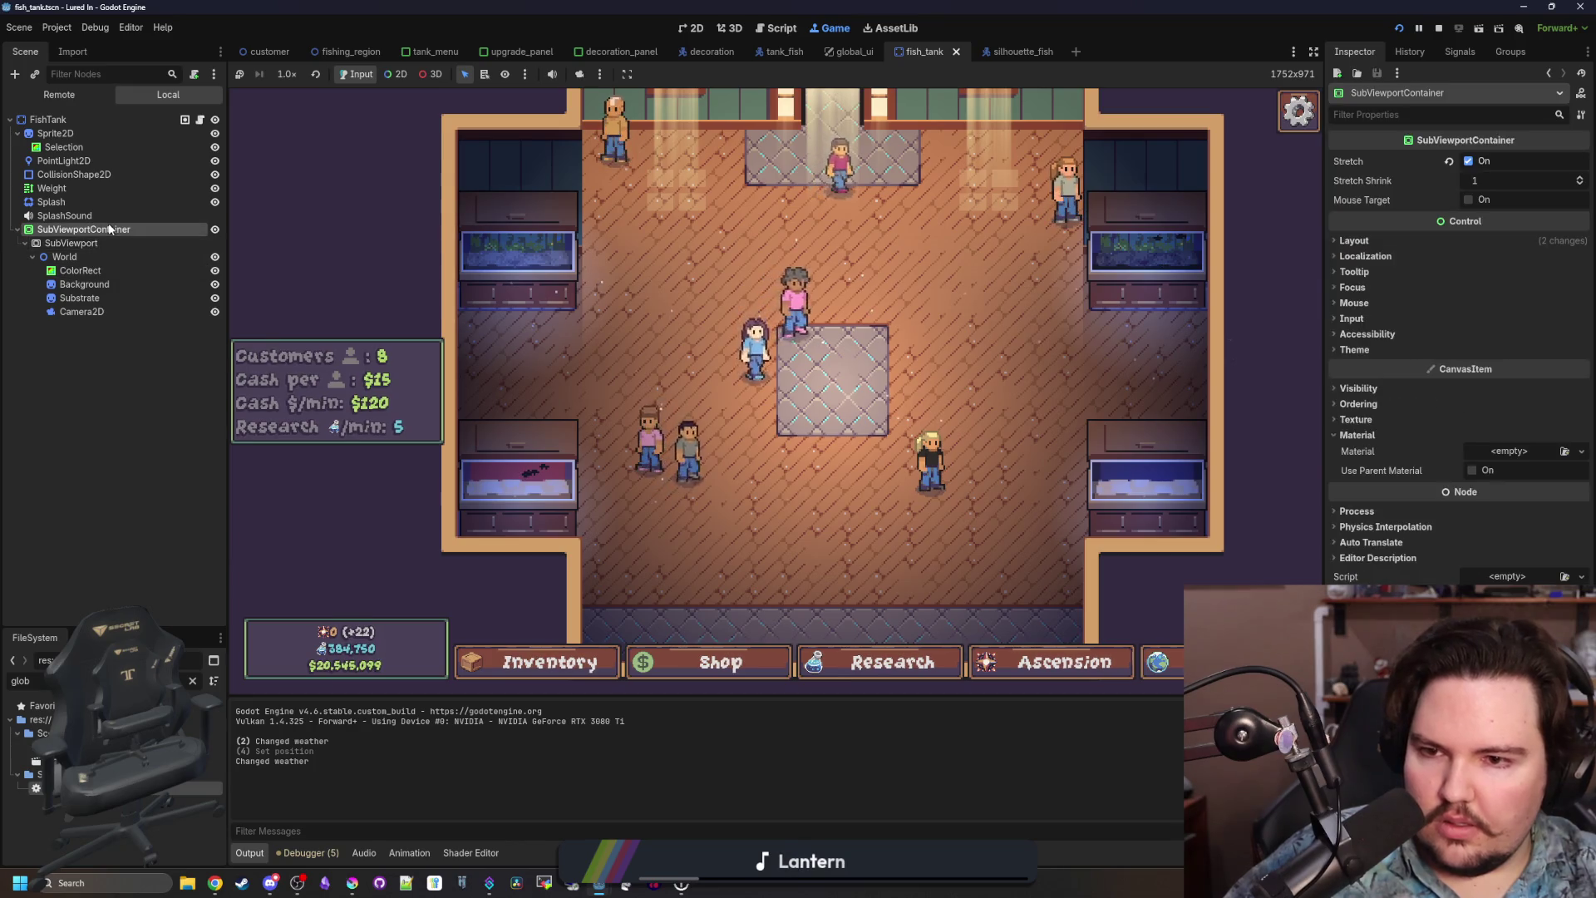
left_click(1356, 389)
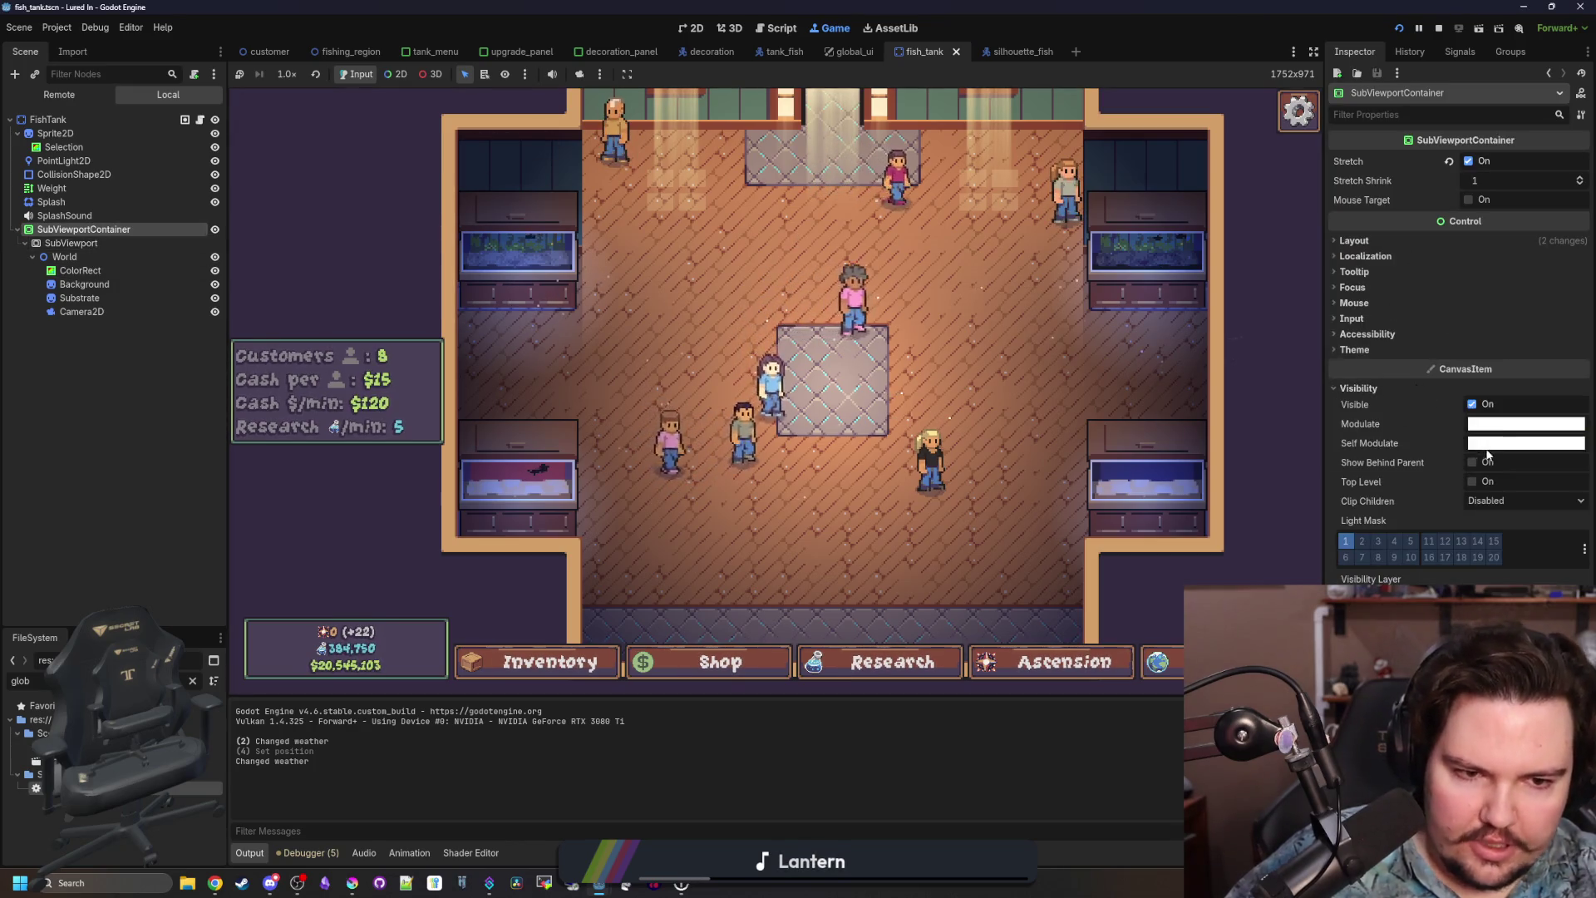
left_click(1526, 424)
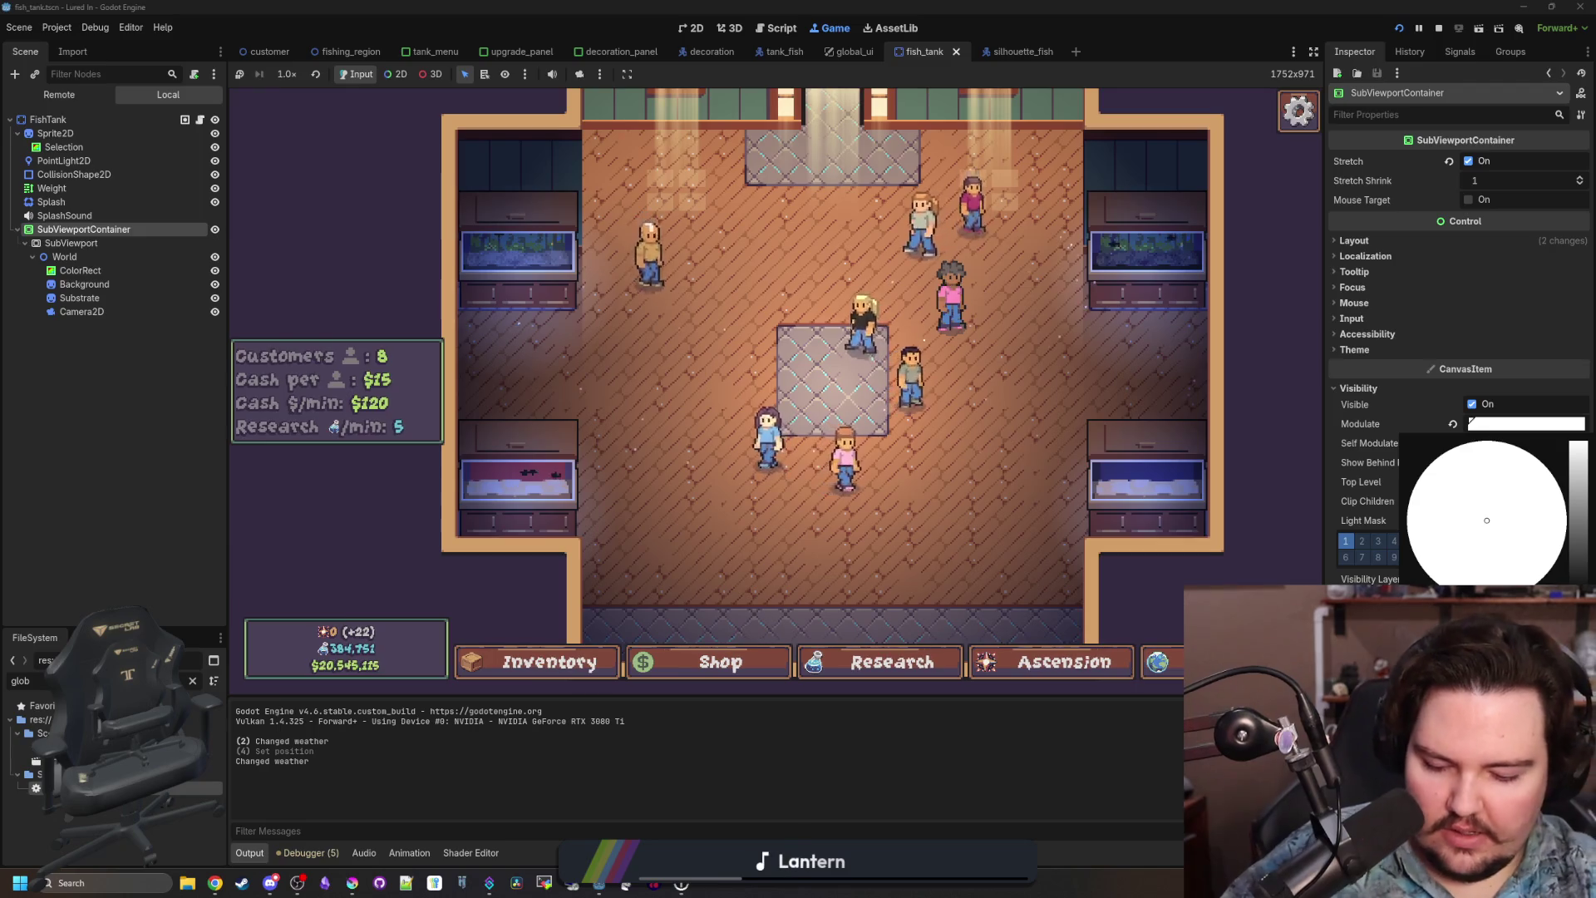
left_click(1046, 525)
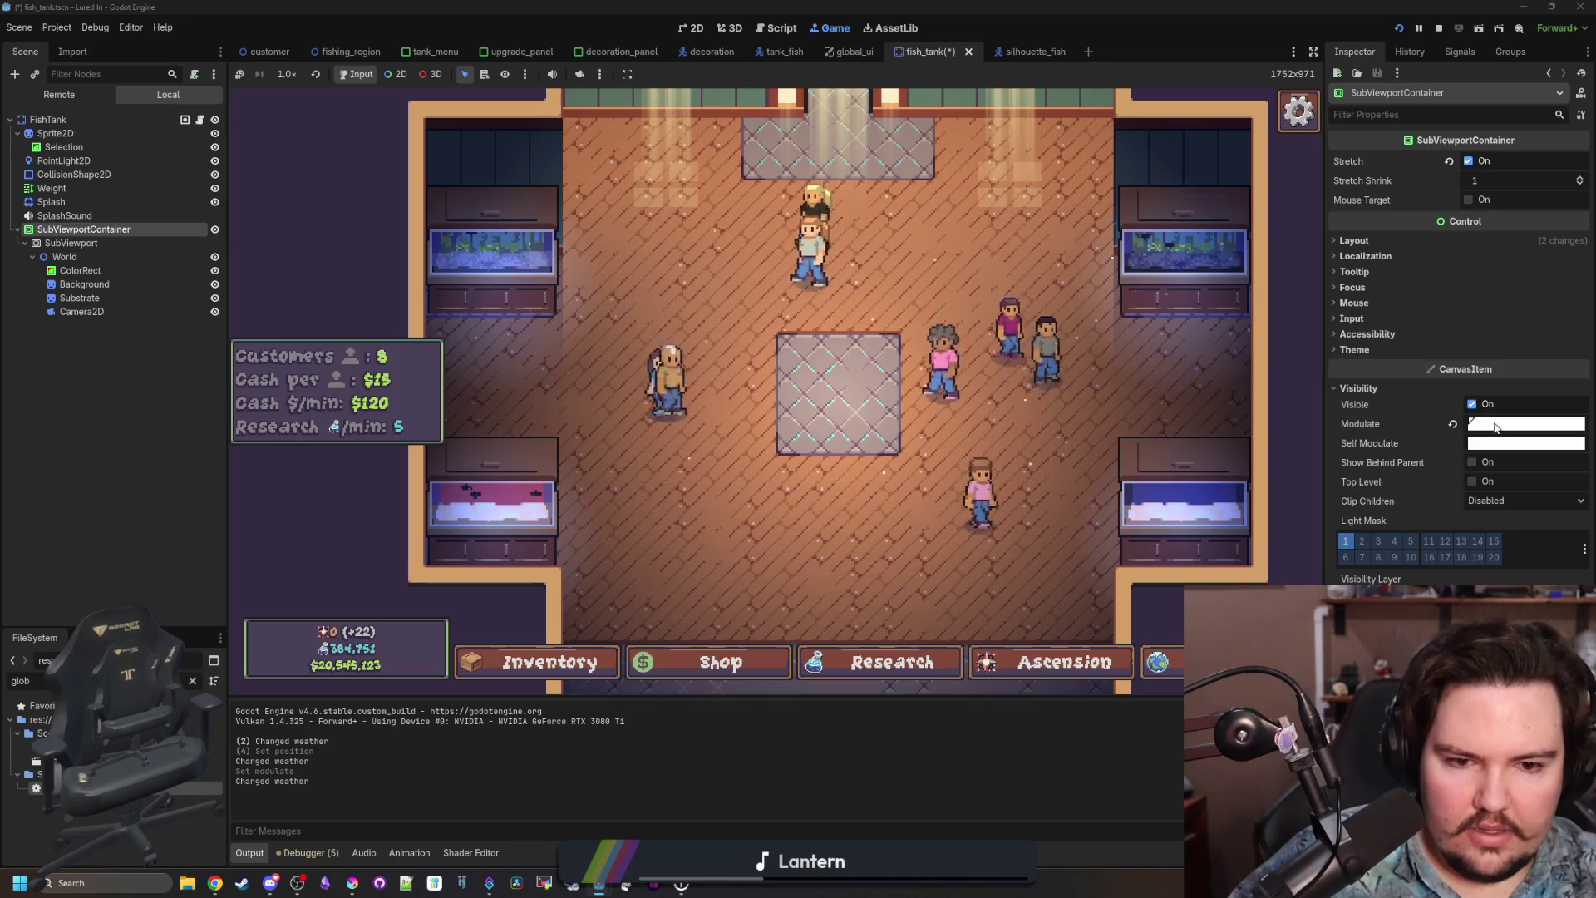
left_click(1526, 424)
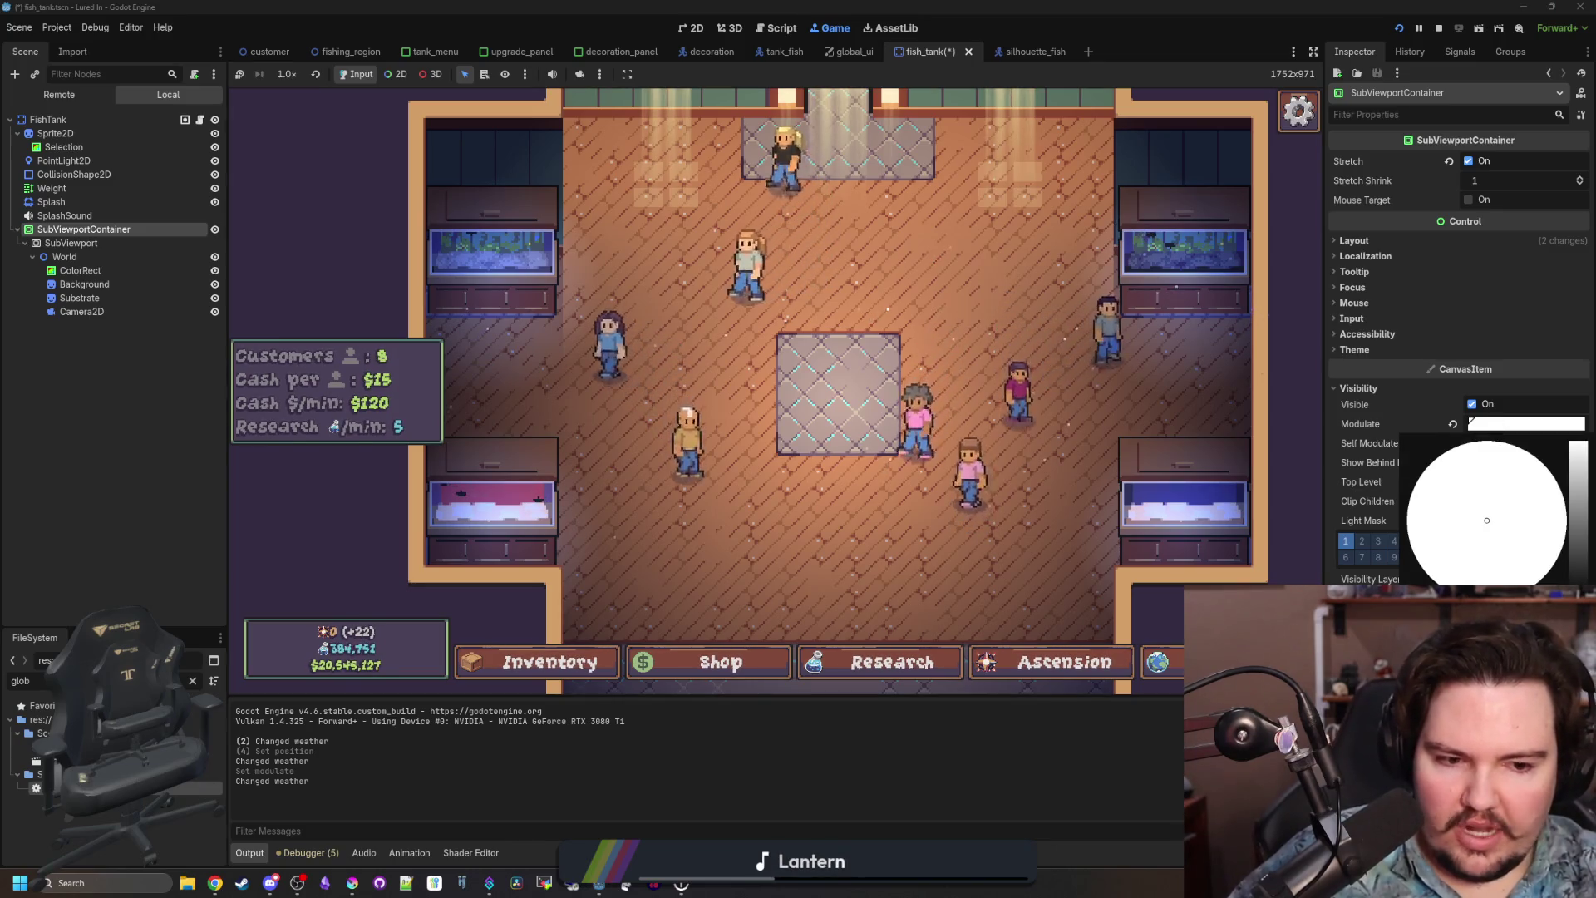
left_click(650, 353)
Open and close Fish Tank 1 to view the recoloured room.
scroll(806, 288, "down", 3)
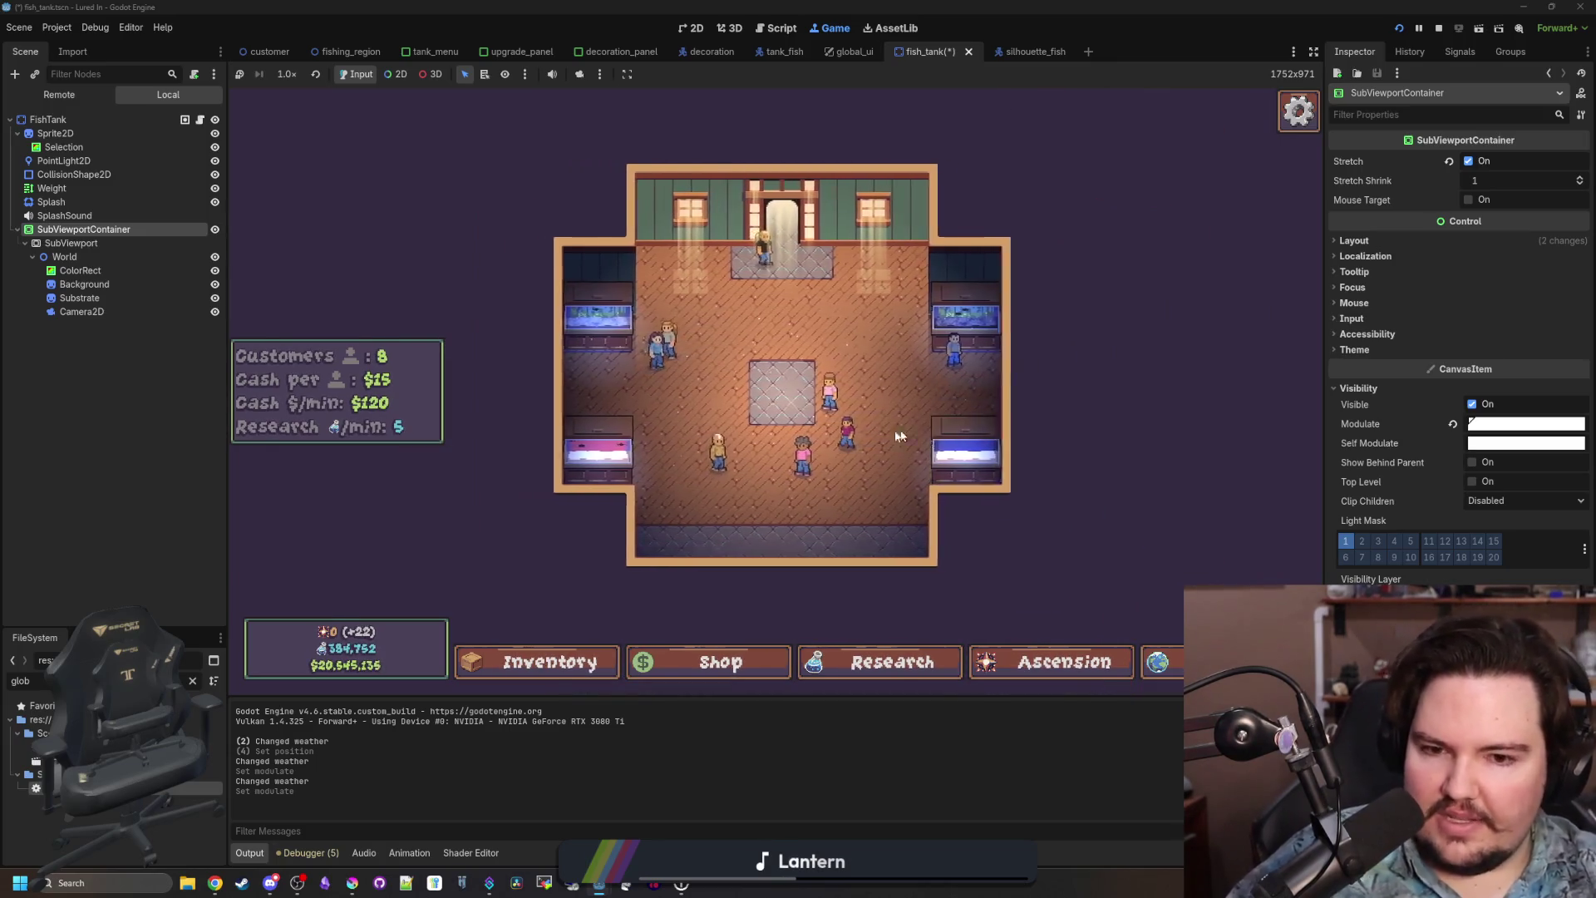
scroll(849, 442, "up", 3)
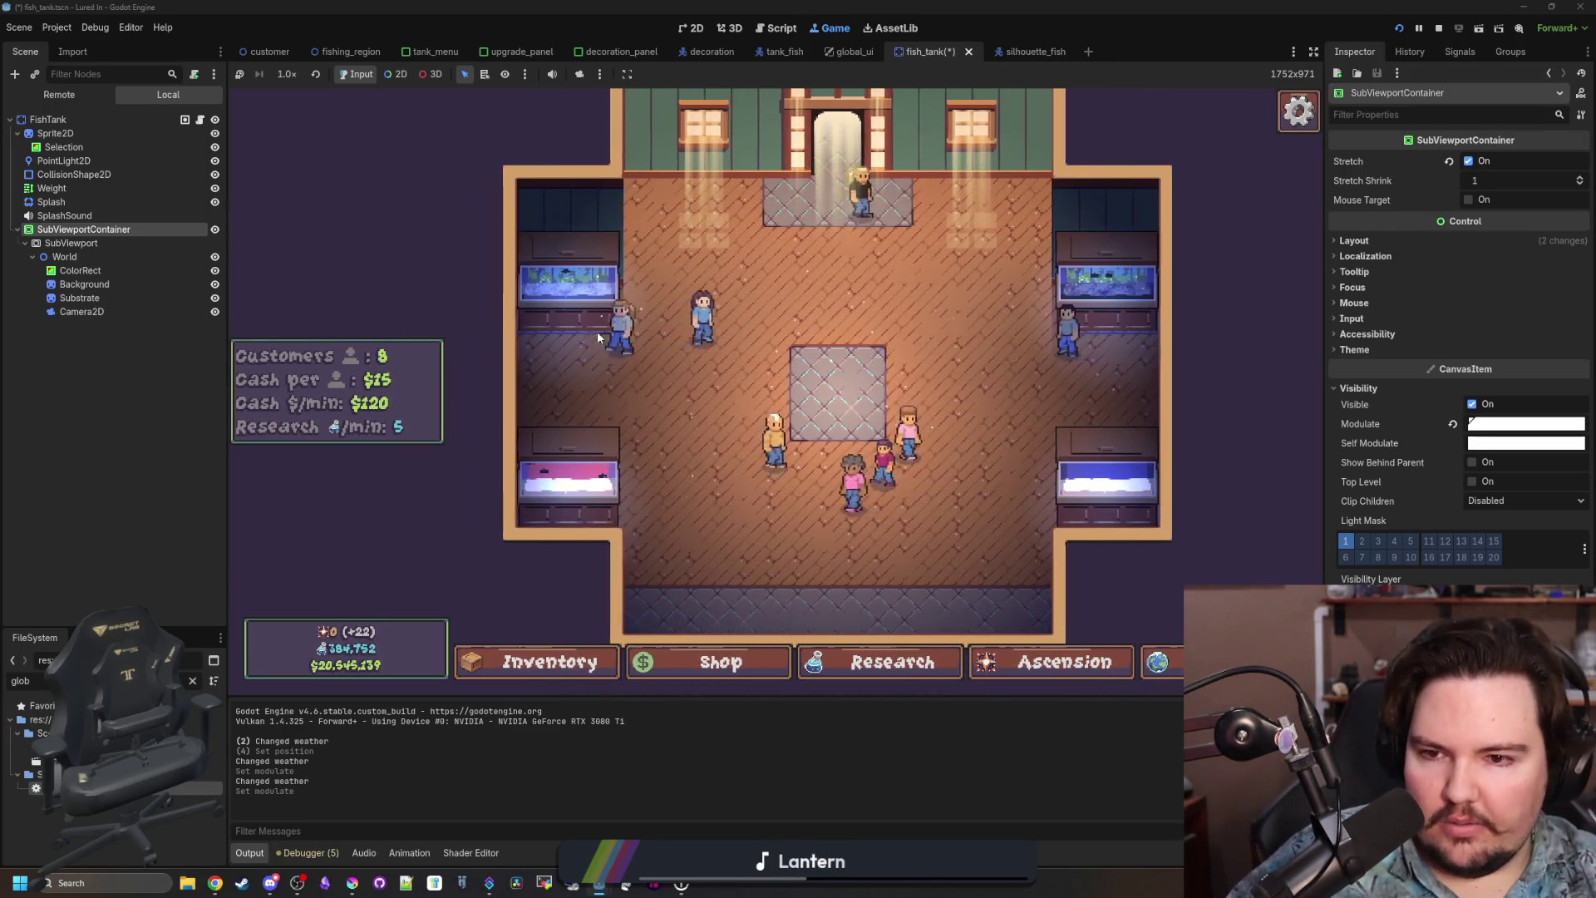
left_click(597, 331)
key("Escape")
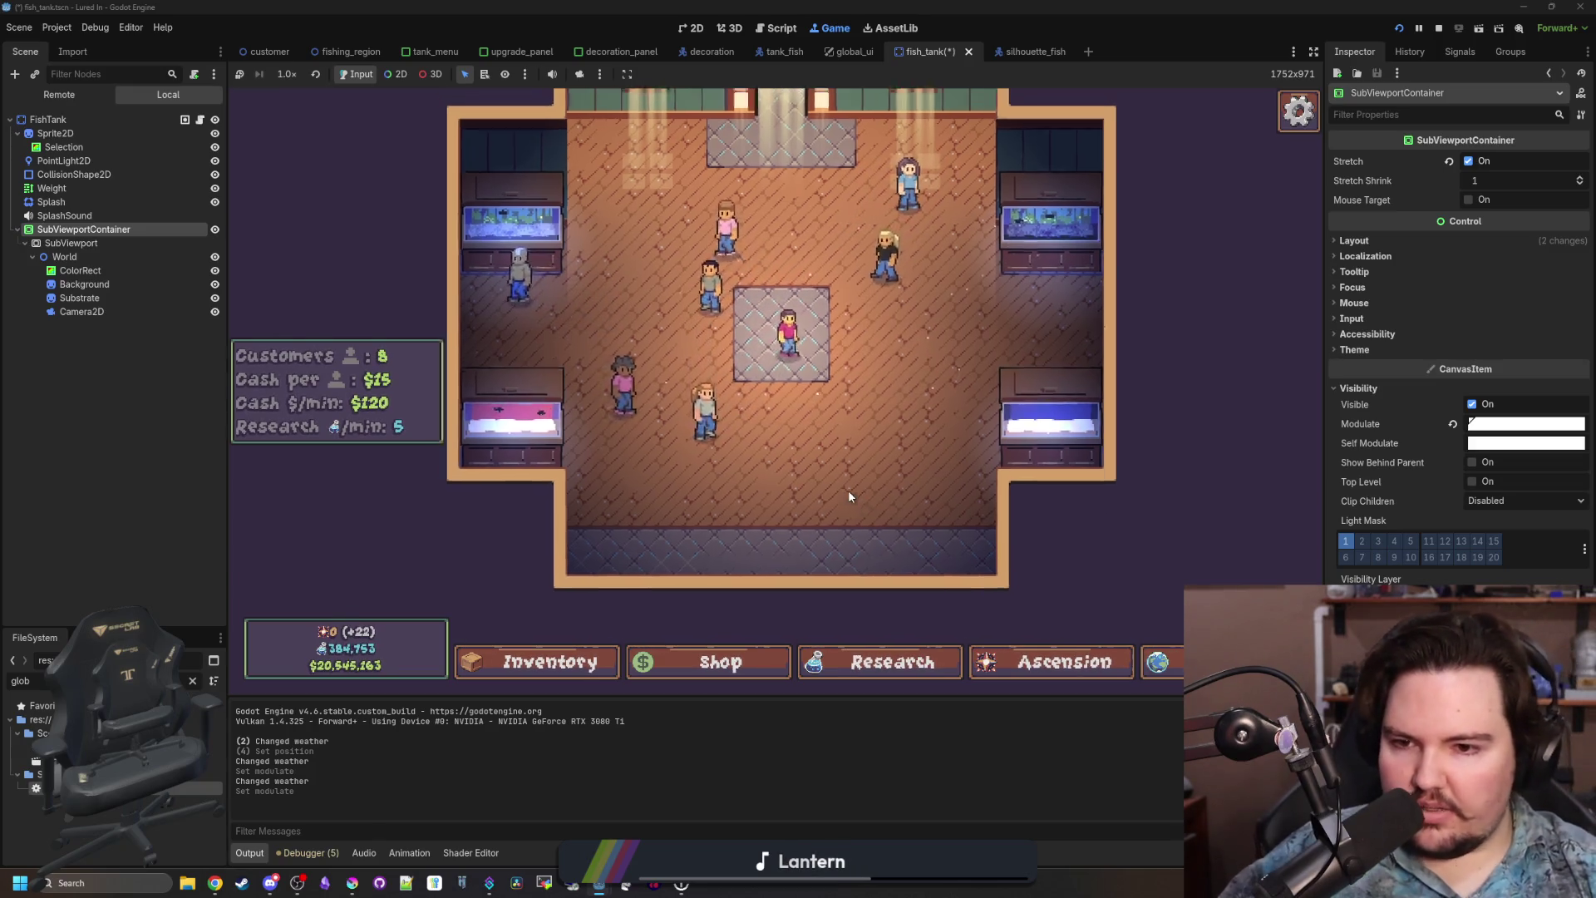
Pan and zoom the game camera to frame the whole four-tank room.
scroll(848, 497, "up", 5)
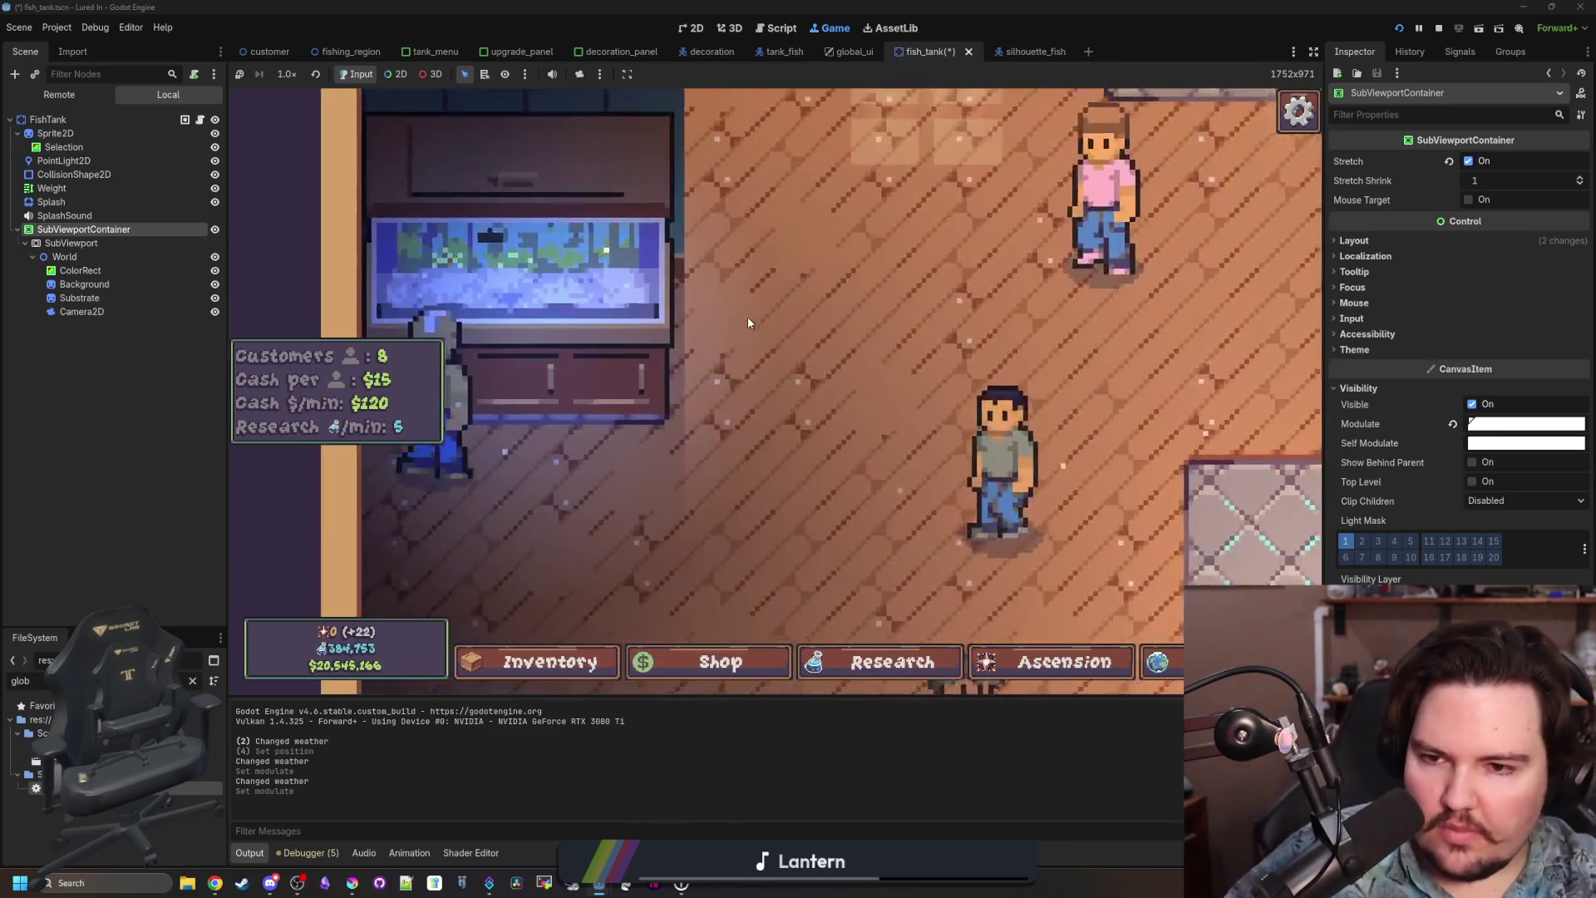
key("Left")
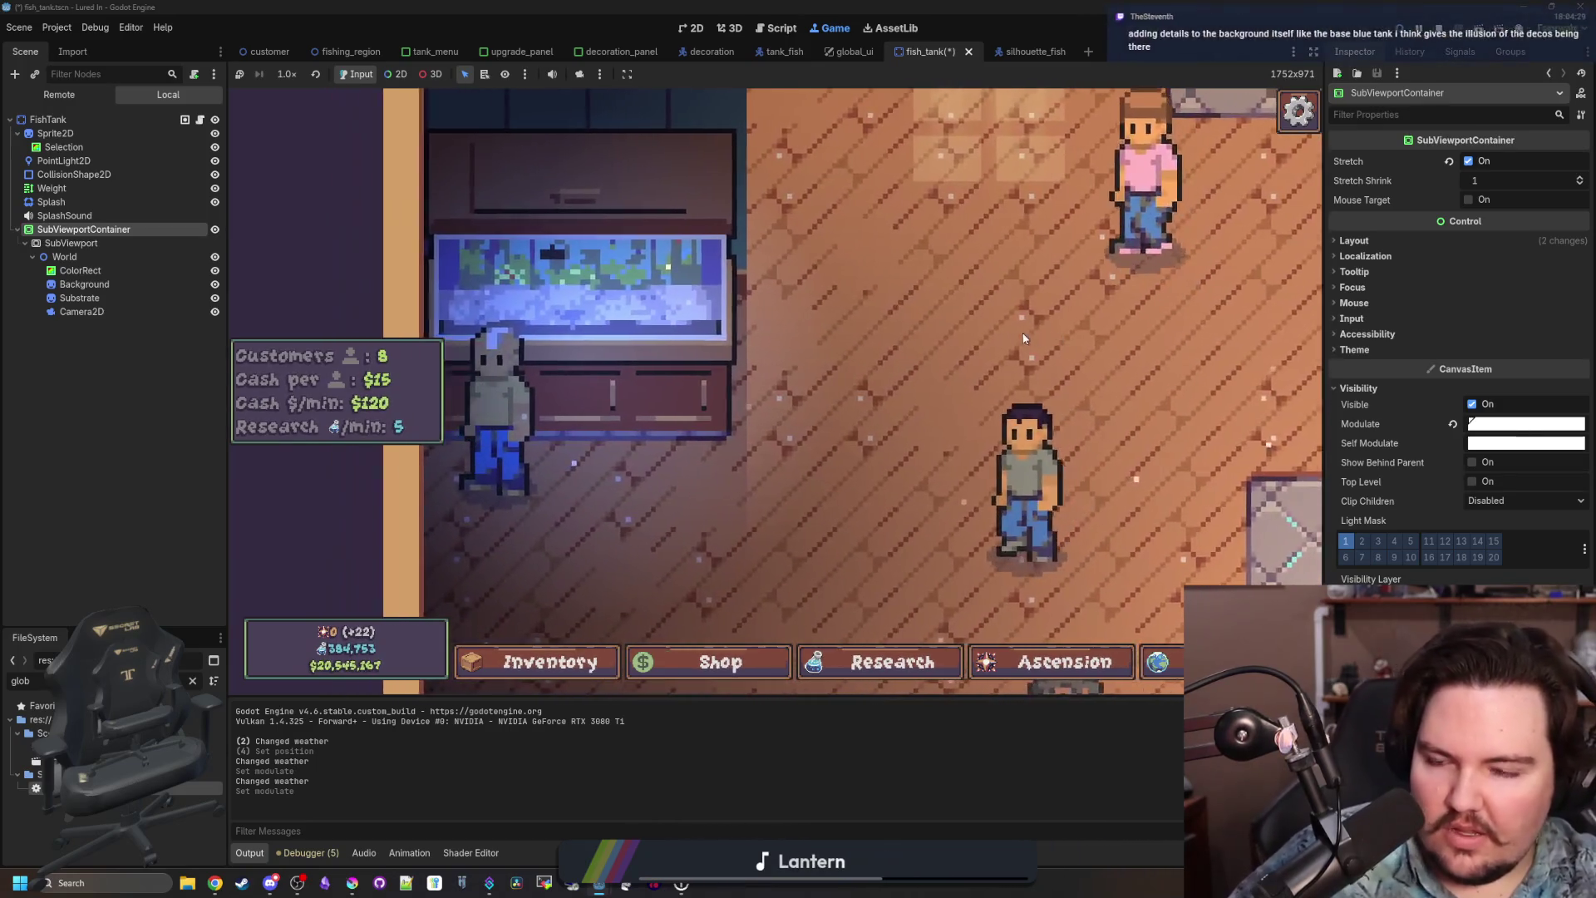
key("Down")
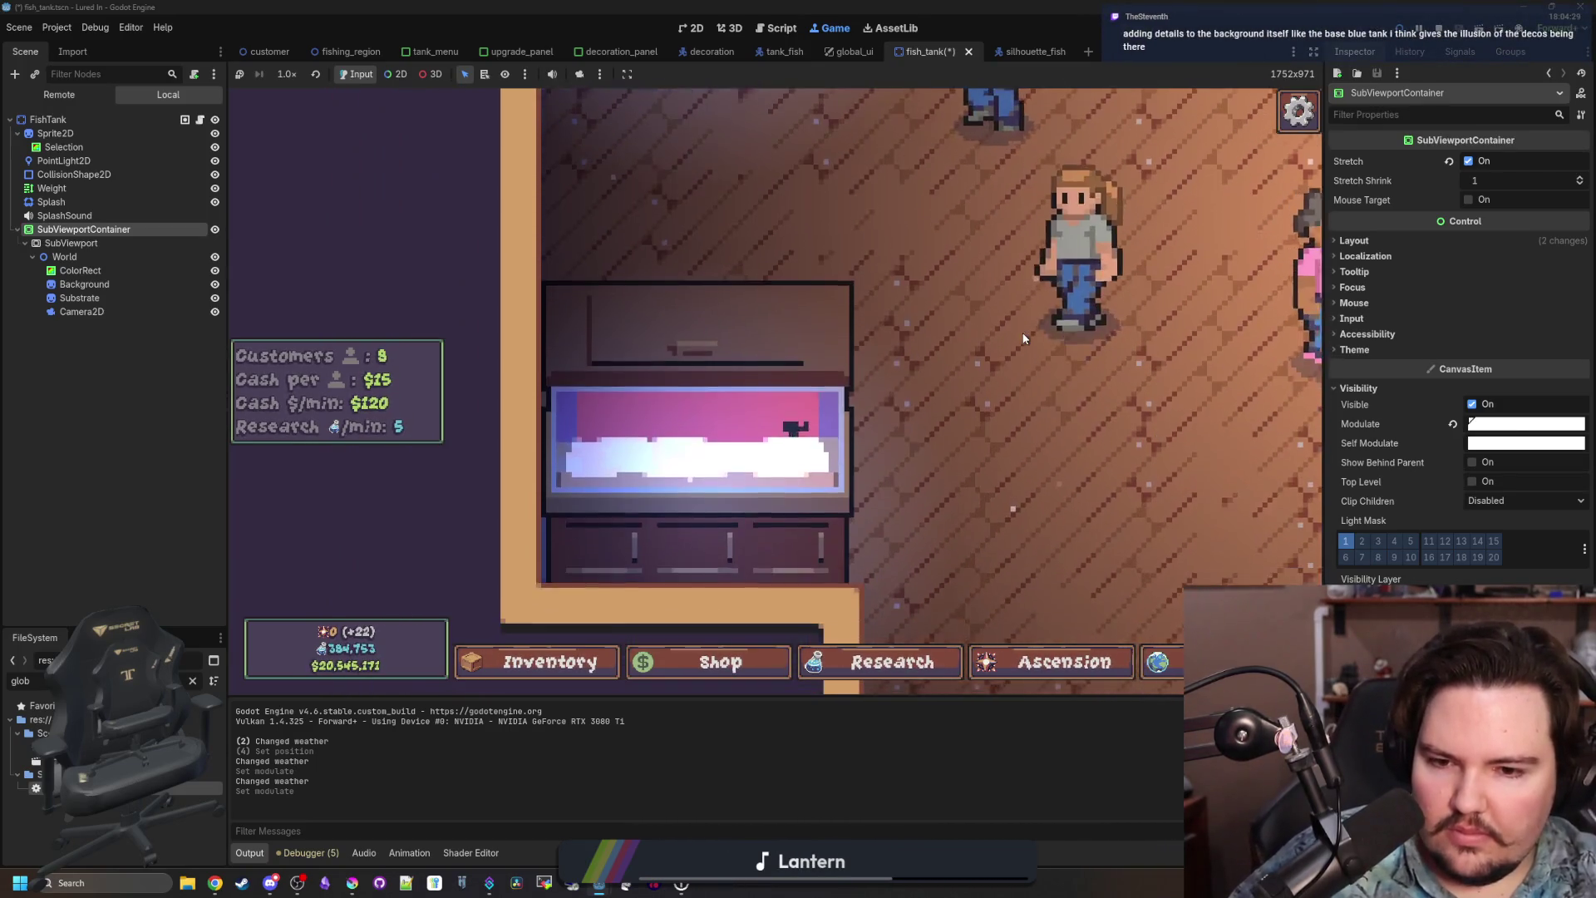
scroll(834, 347, "down", 4)
scroll(834, 348, "down", 2)
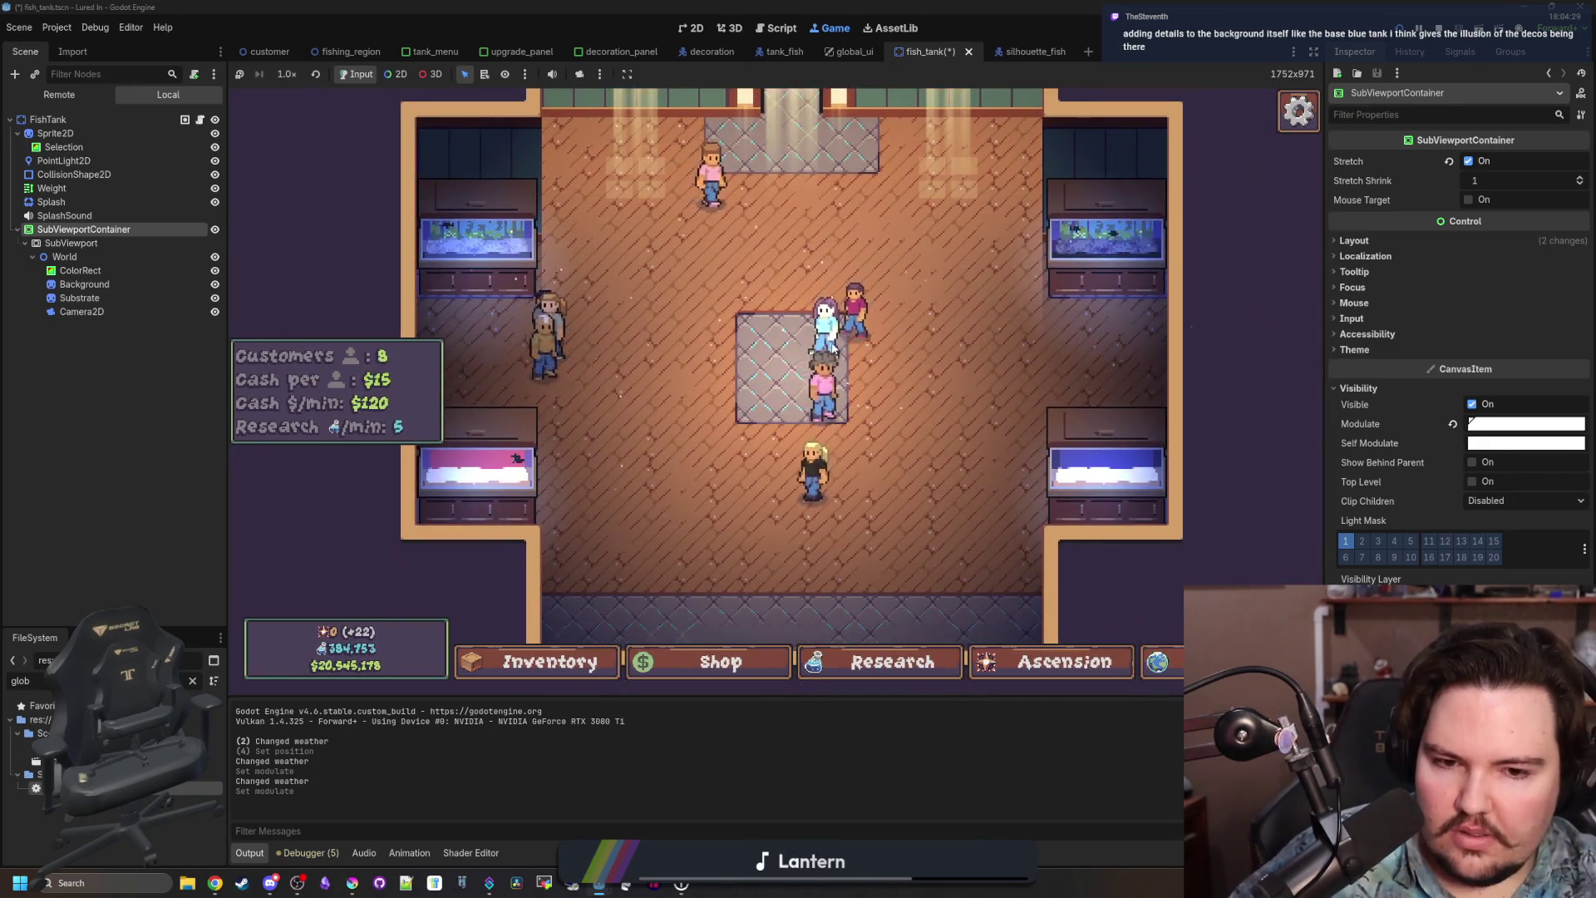
scroll(834, 348, "down", 2)
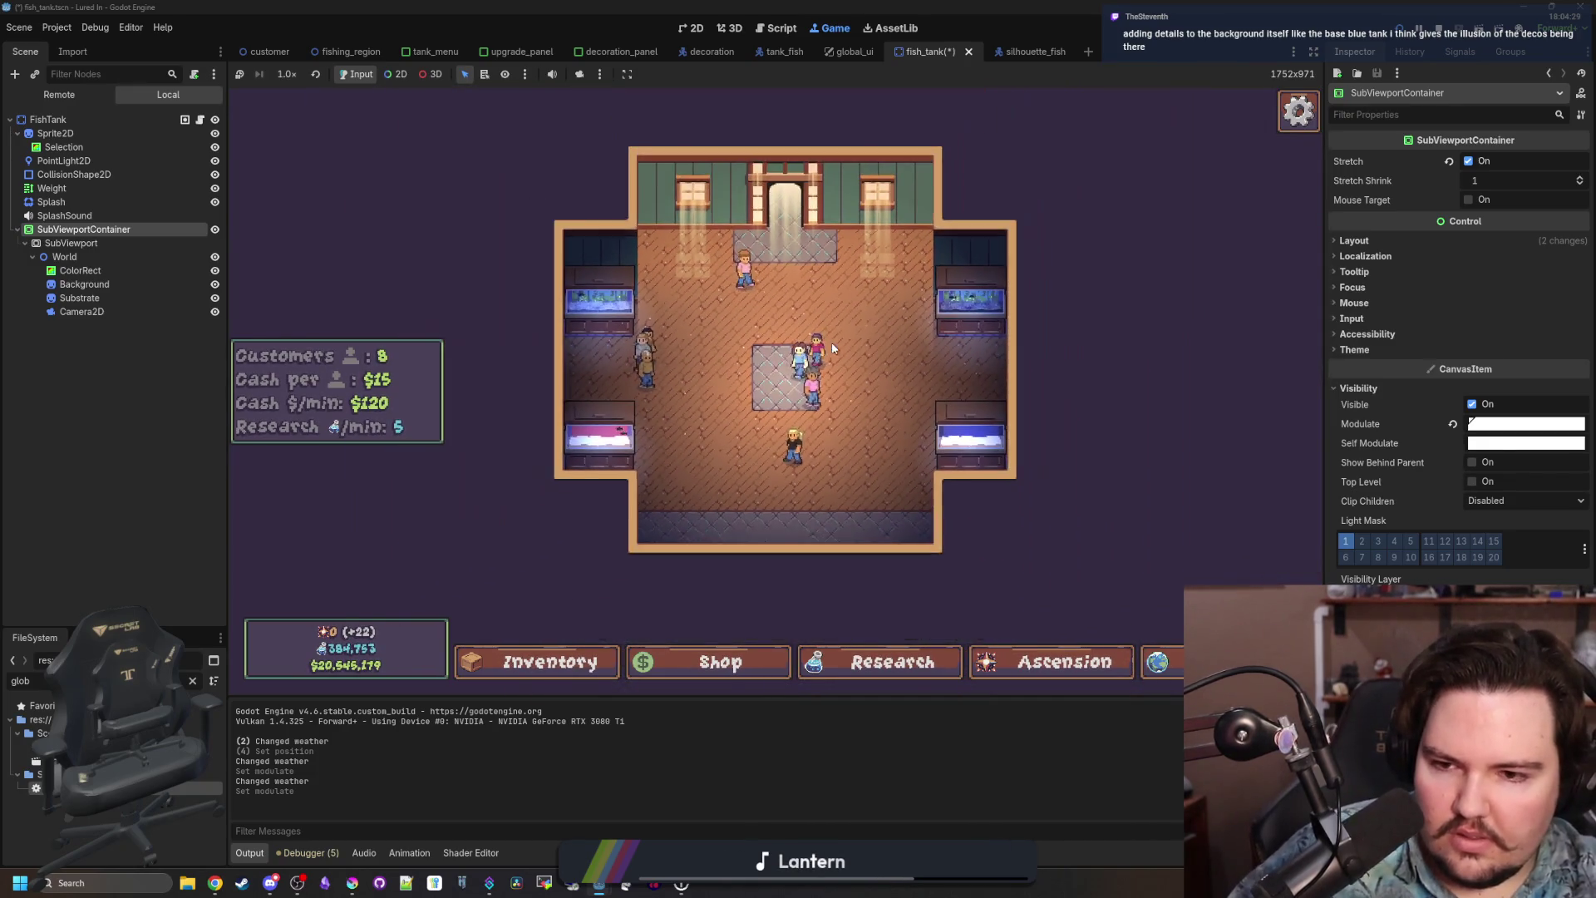
key("Down")
scroll(836, 341, "up", 2)
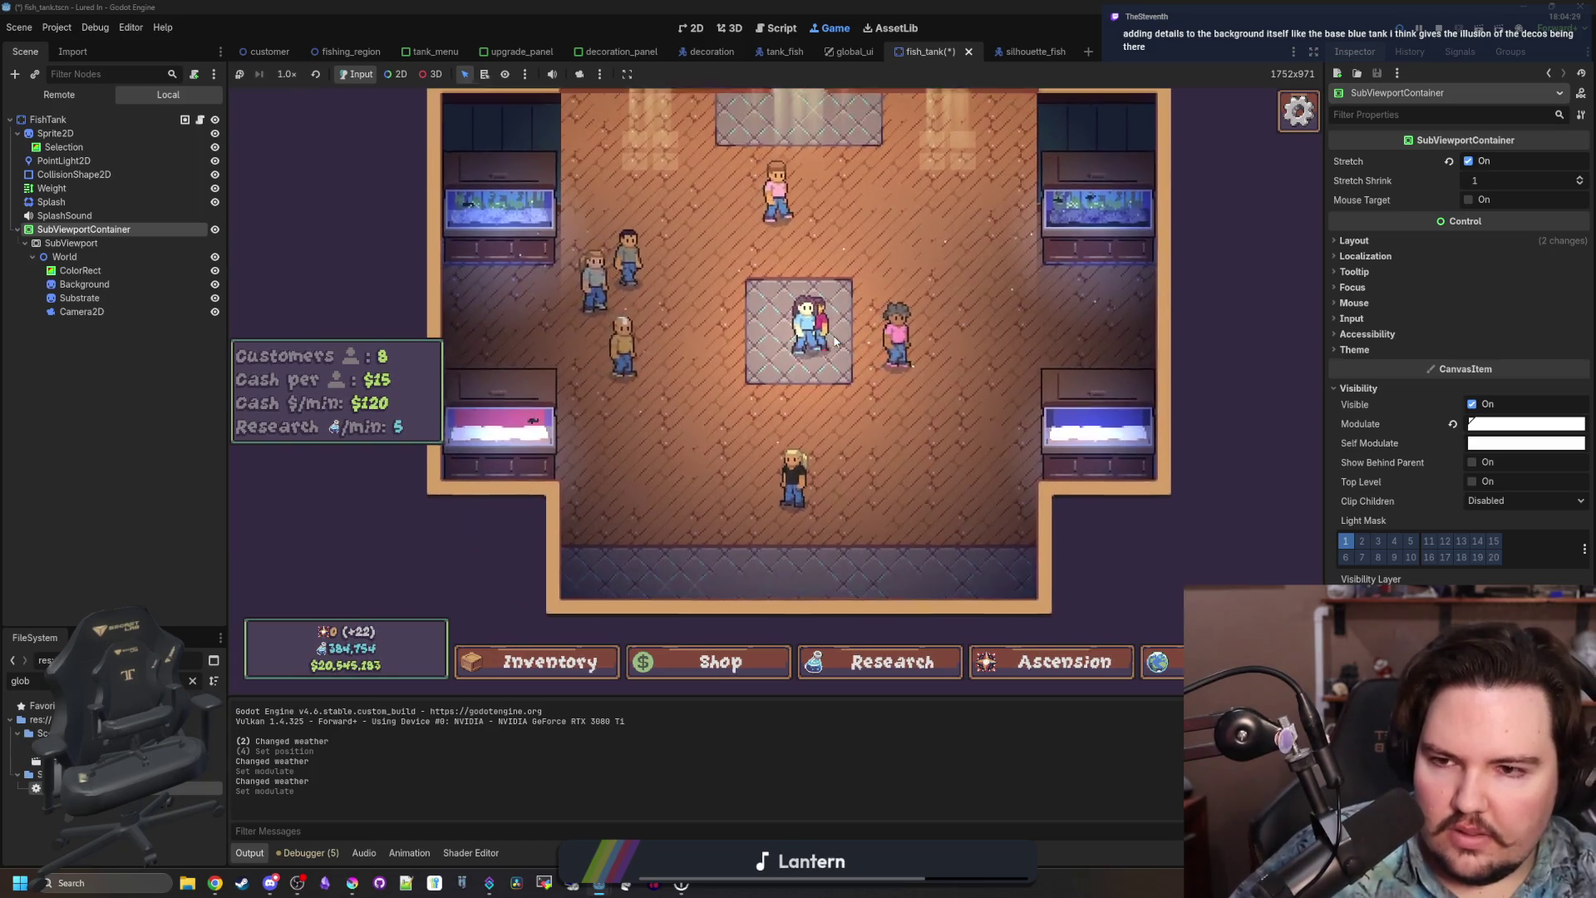
scroll(762, 363, "up", 3)
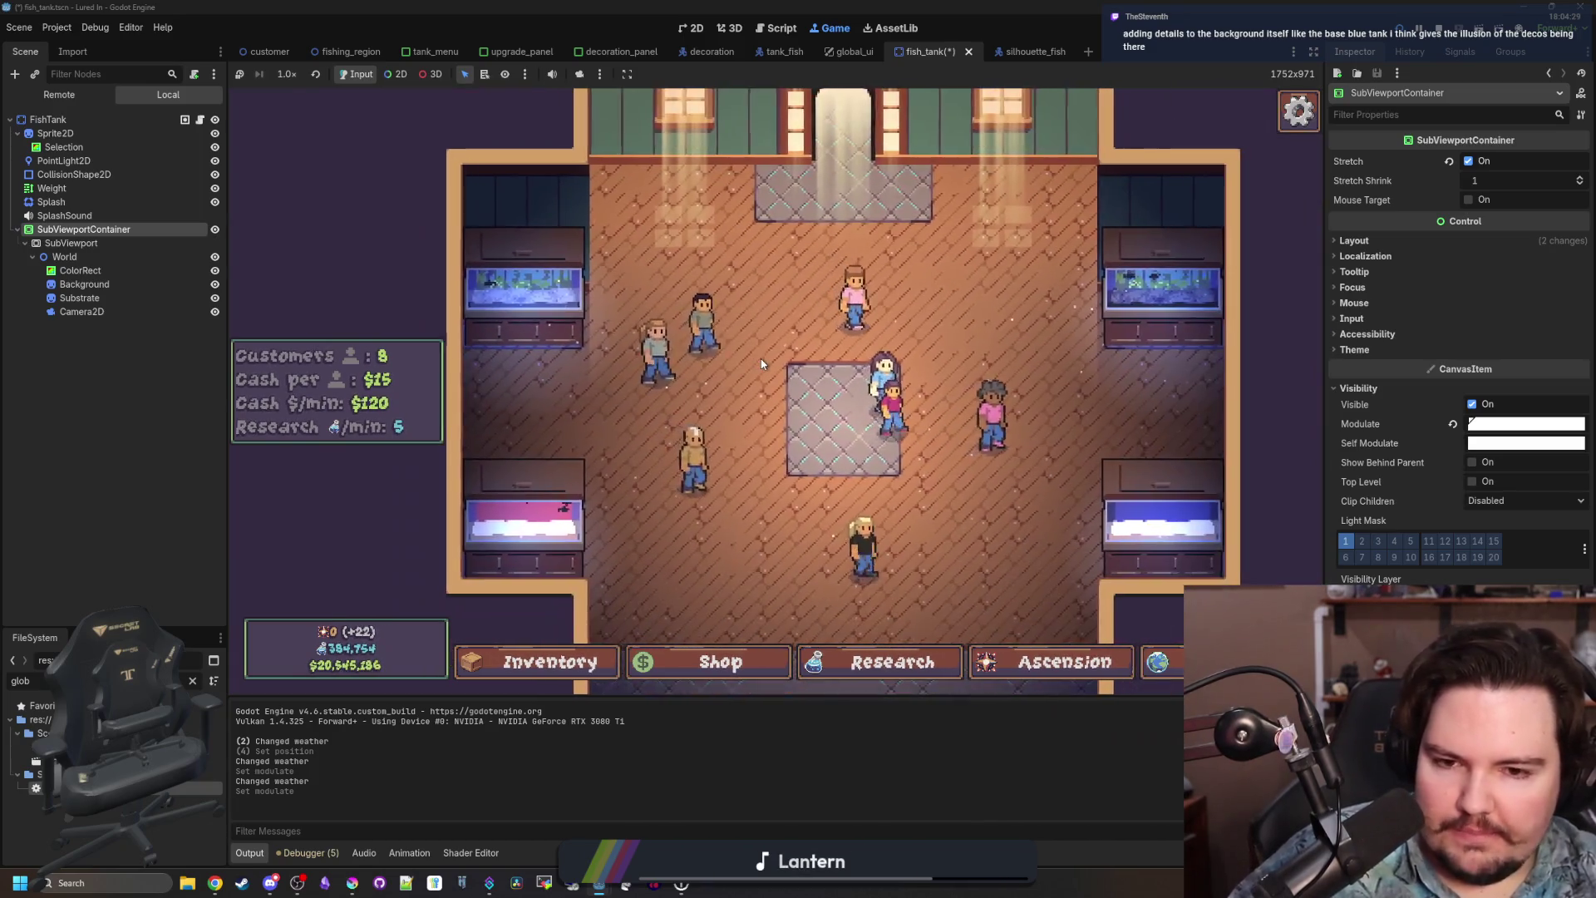
scroll(762, 363, "down", 2)
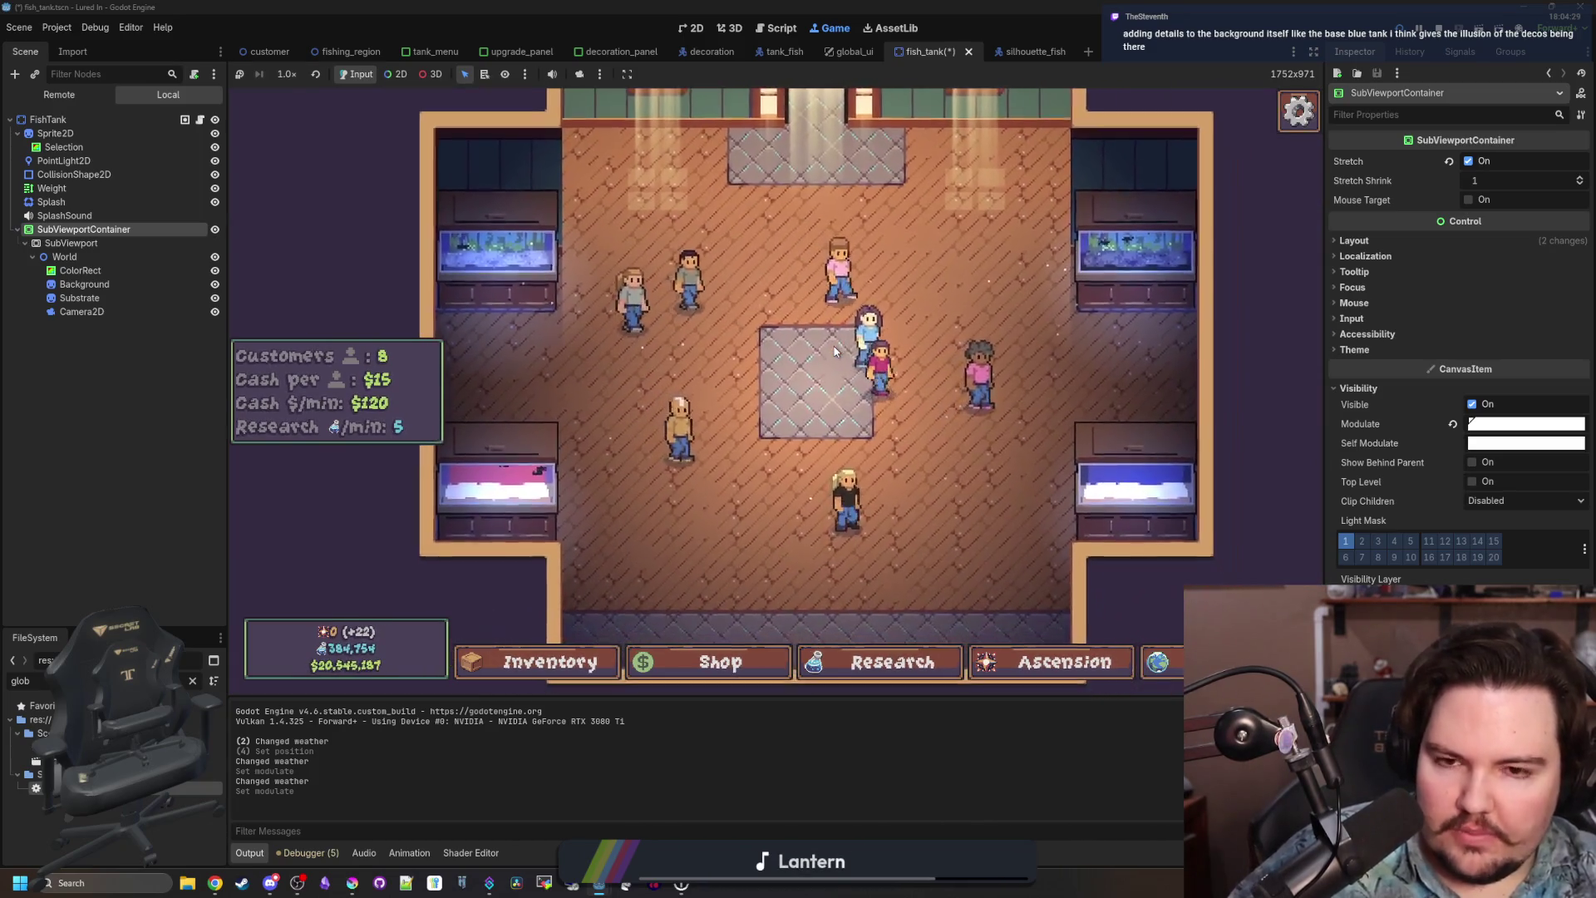
Buy a Diver decoration from Fish Tank 2's Decorations tab and close the panel.
left_click(1070, 304)
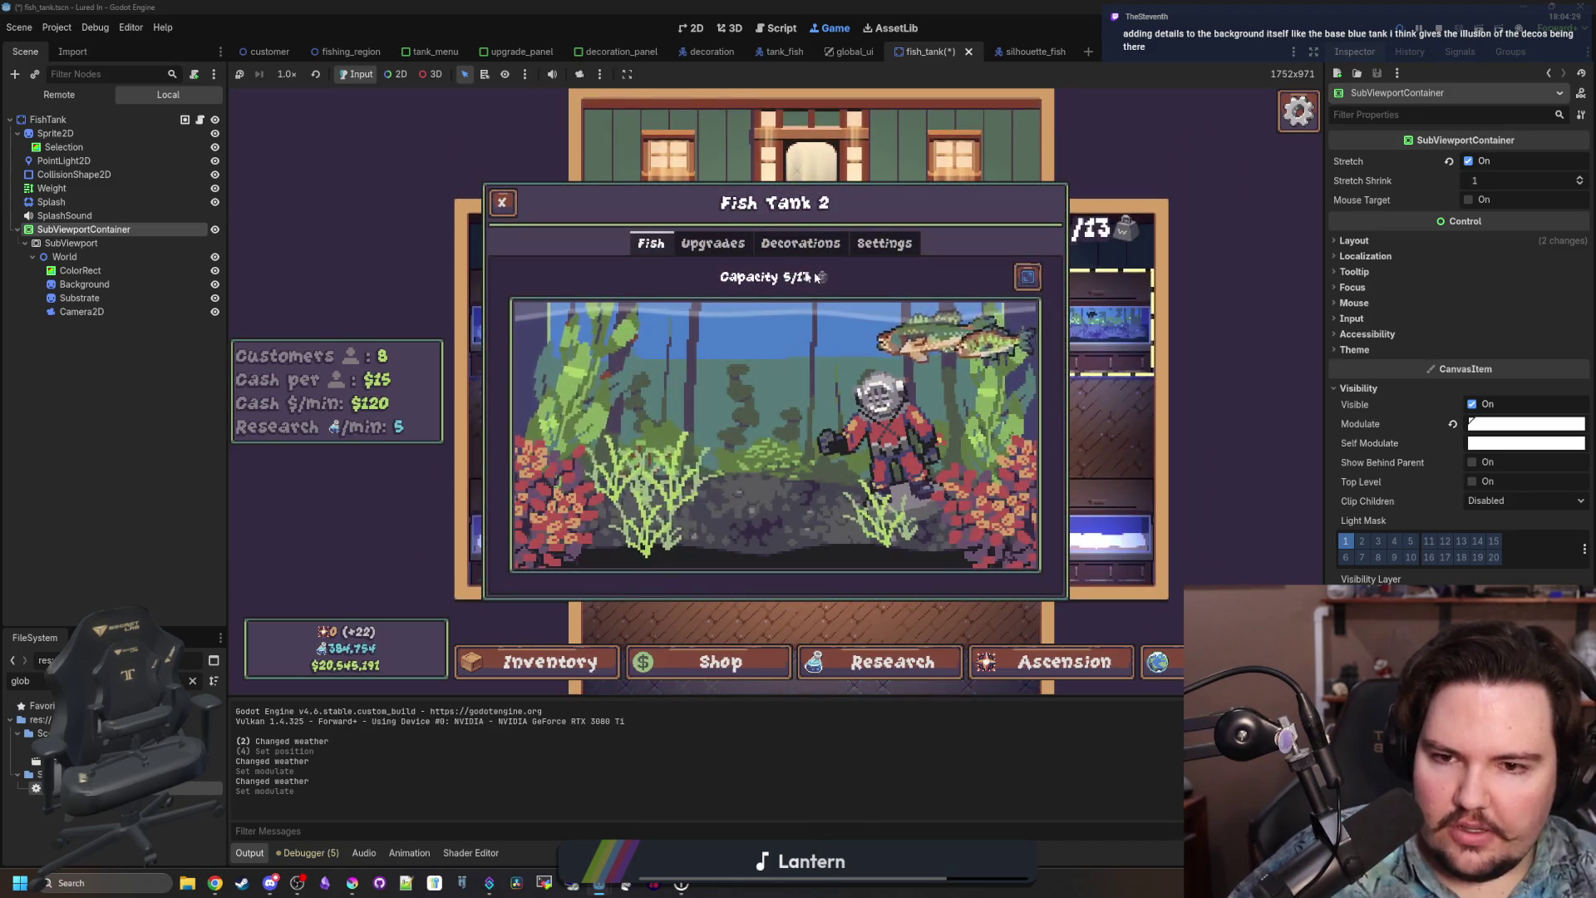
left_click(712, 245)
left_click(806, 244)
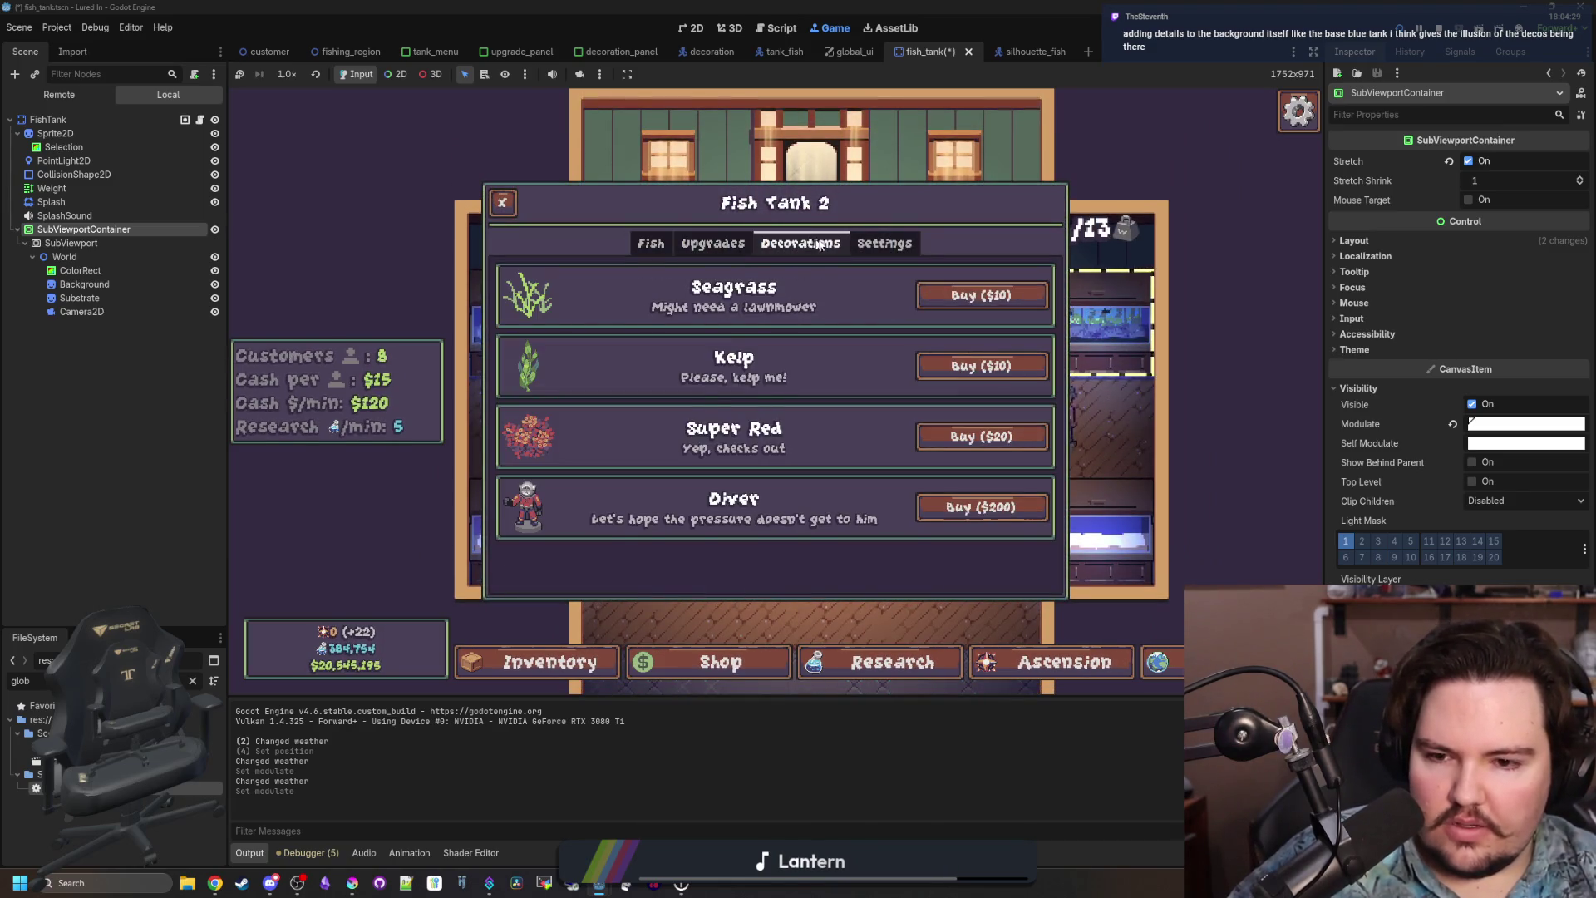
left_click(985, 522)
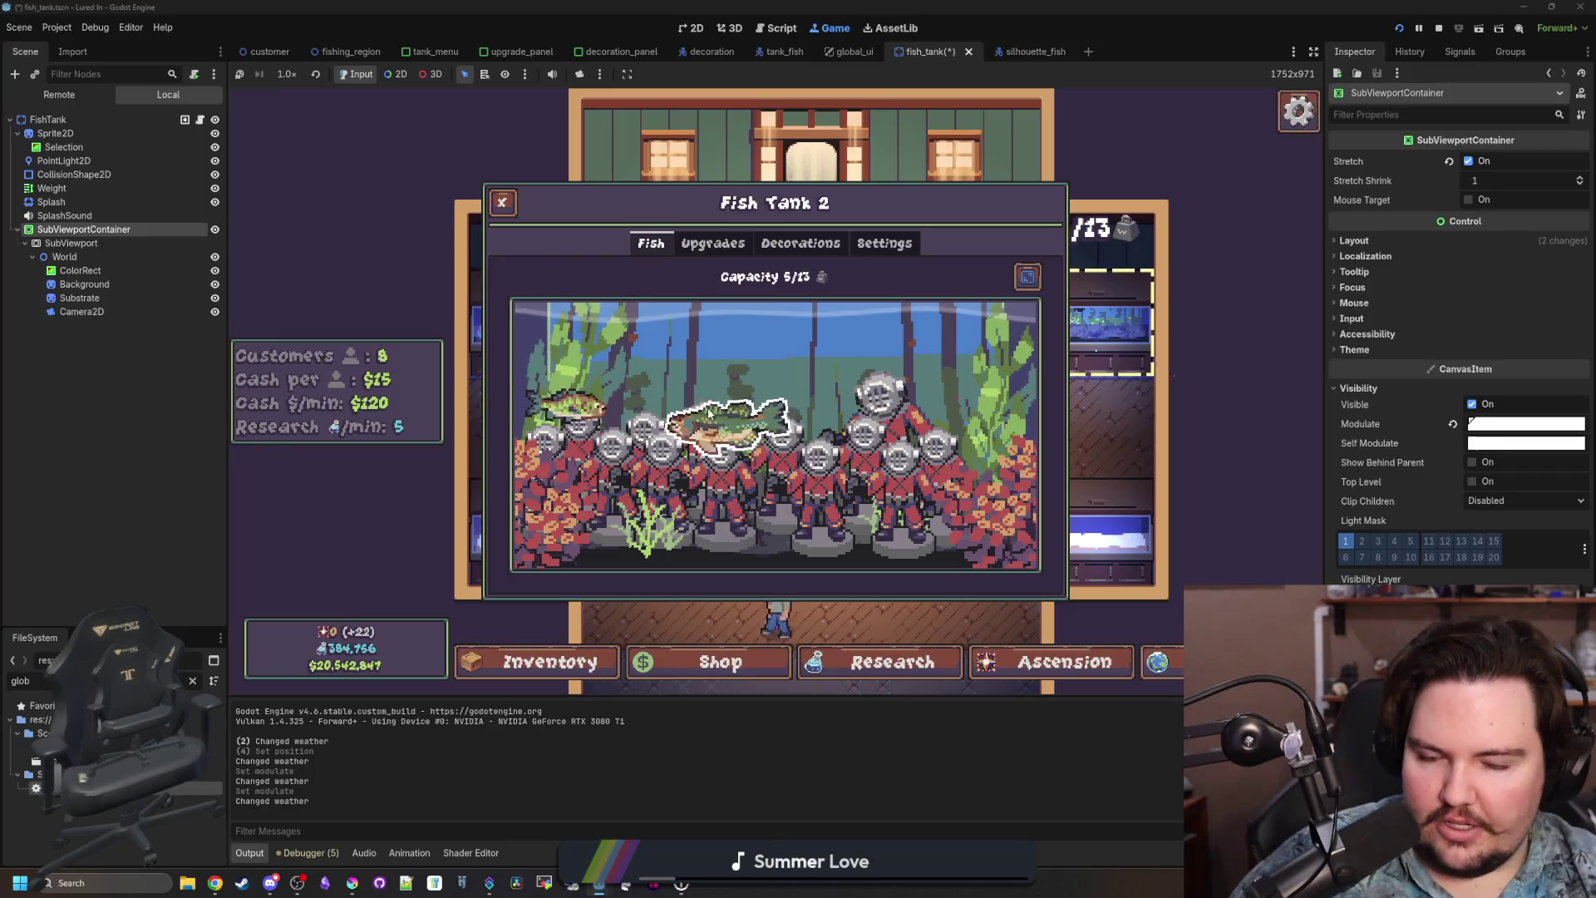
left_click(701, 447)
Open and close Fish Tank 1 to confirm its own decorations remain.
scroll(665, 399, "up", 5)
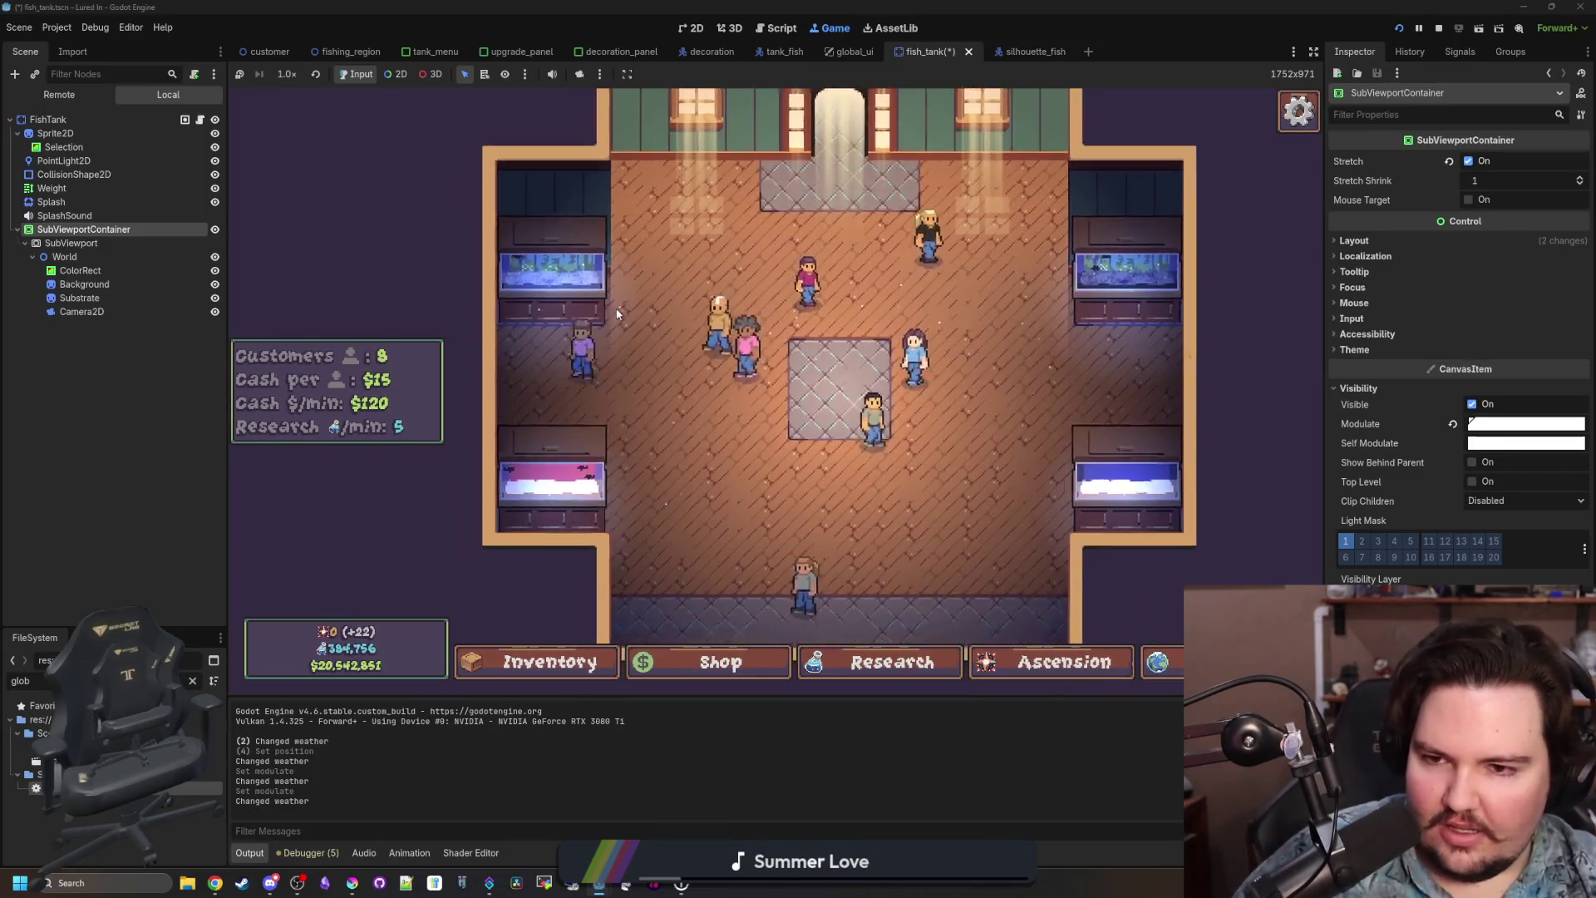
scroll(675, 449, "up", 3)
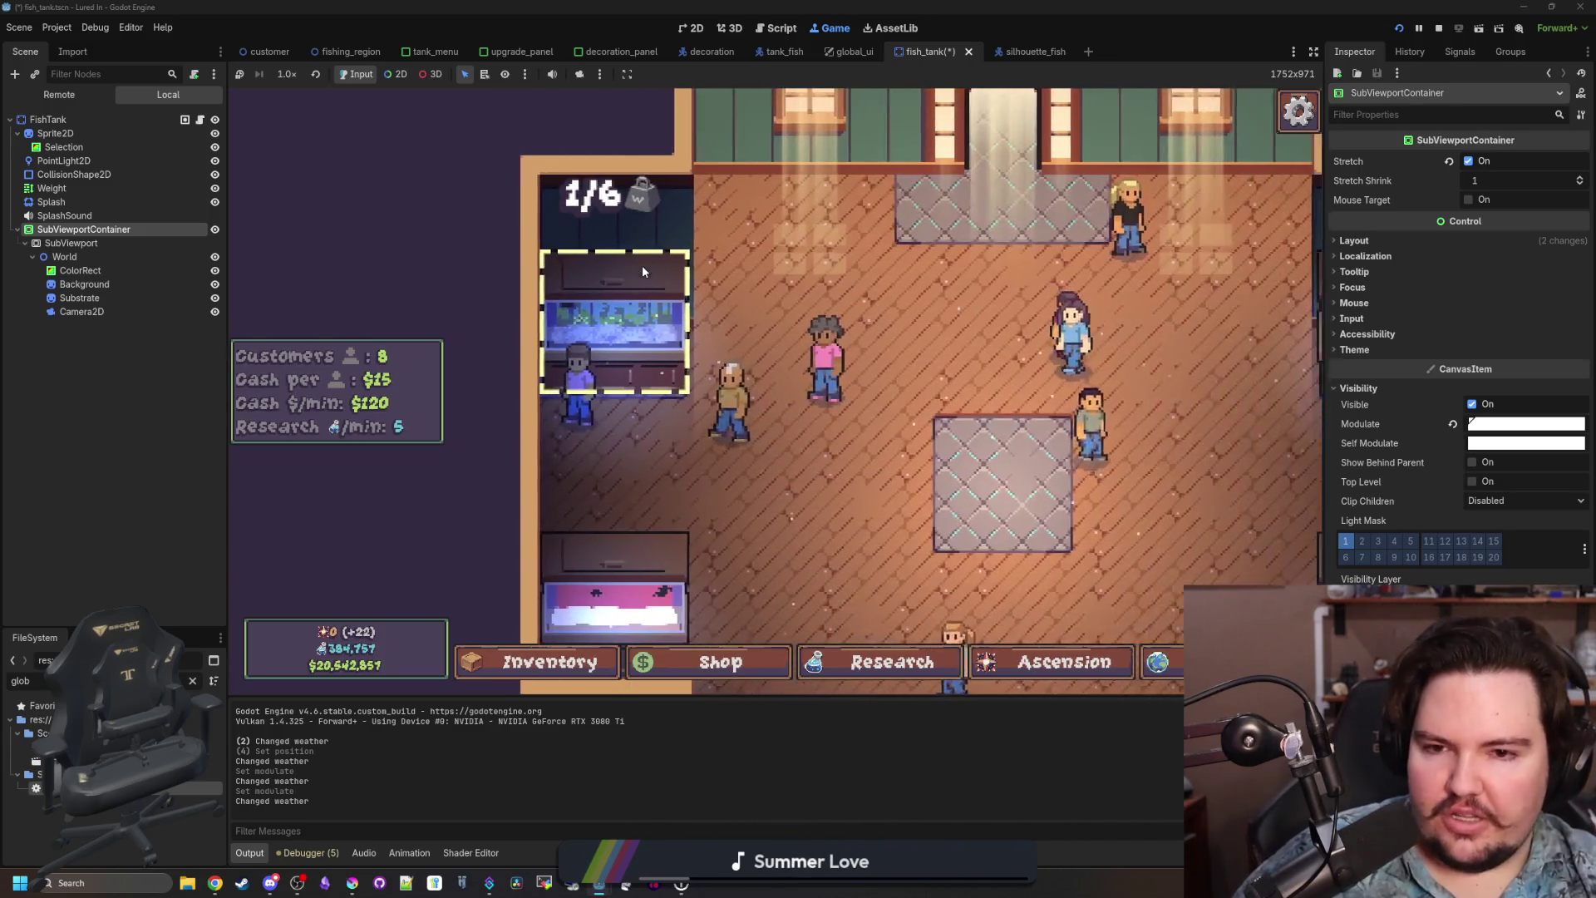
left_click(643, 271)
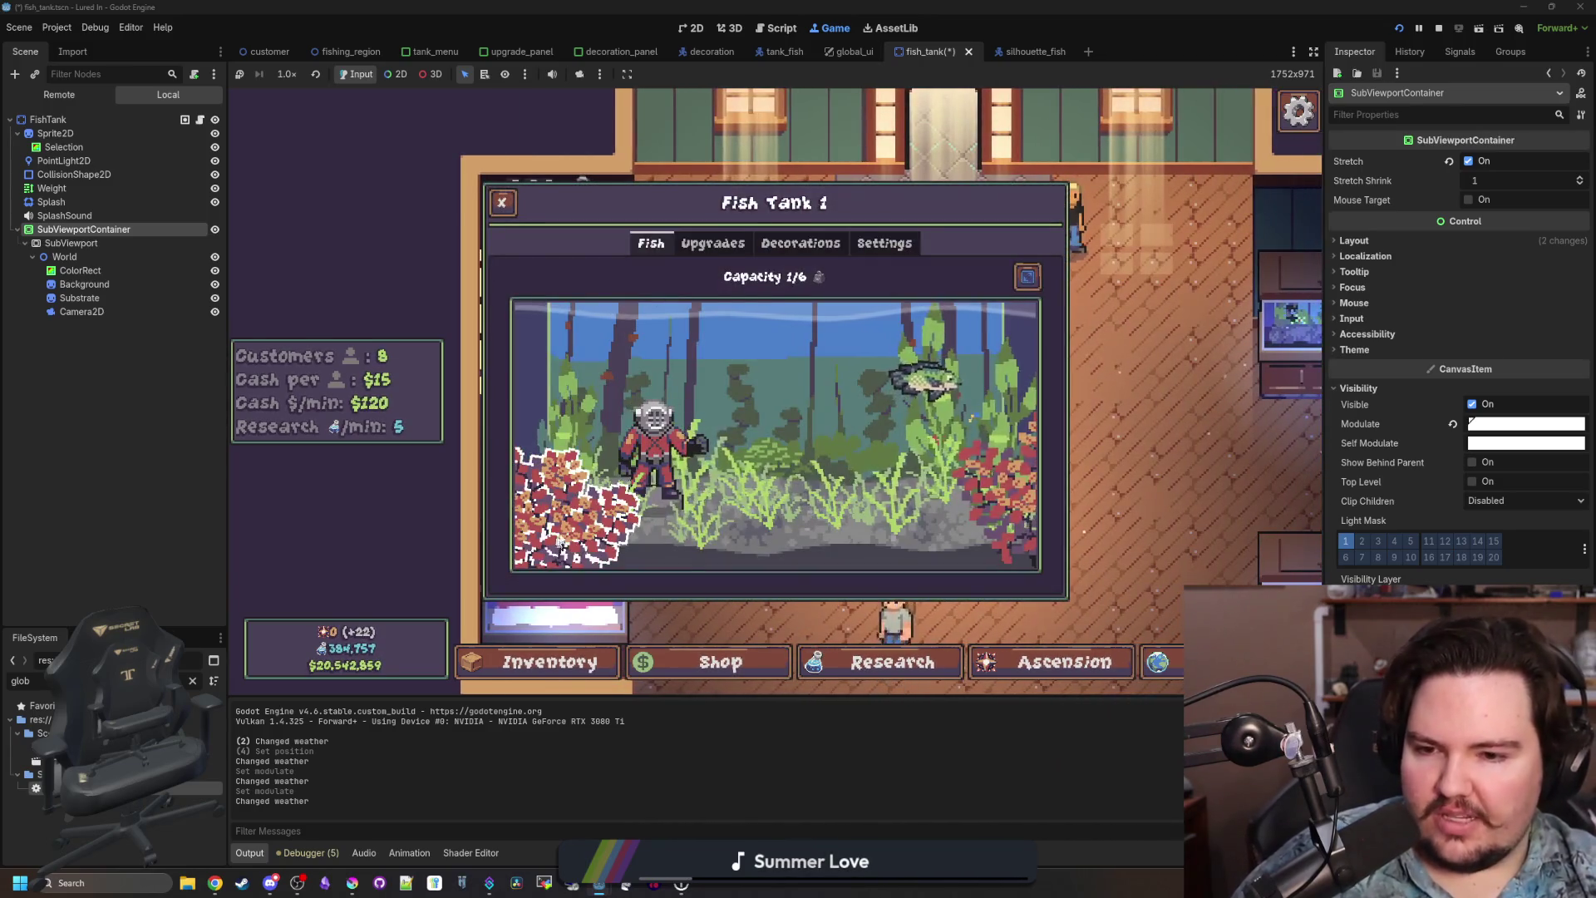
key("Escape")
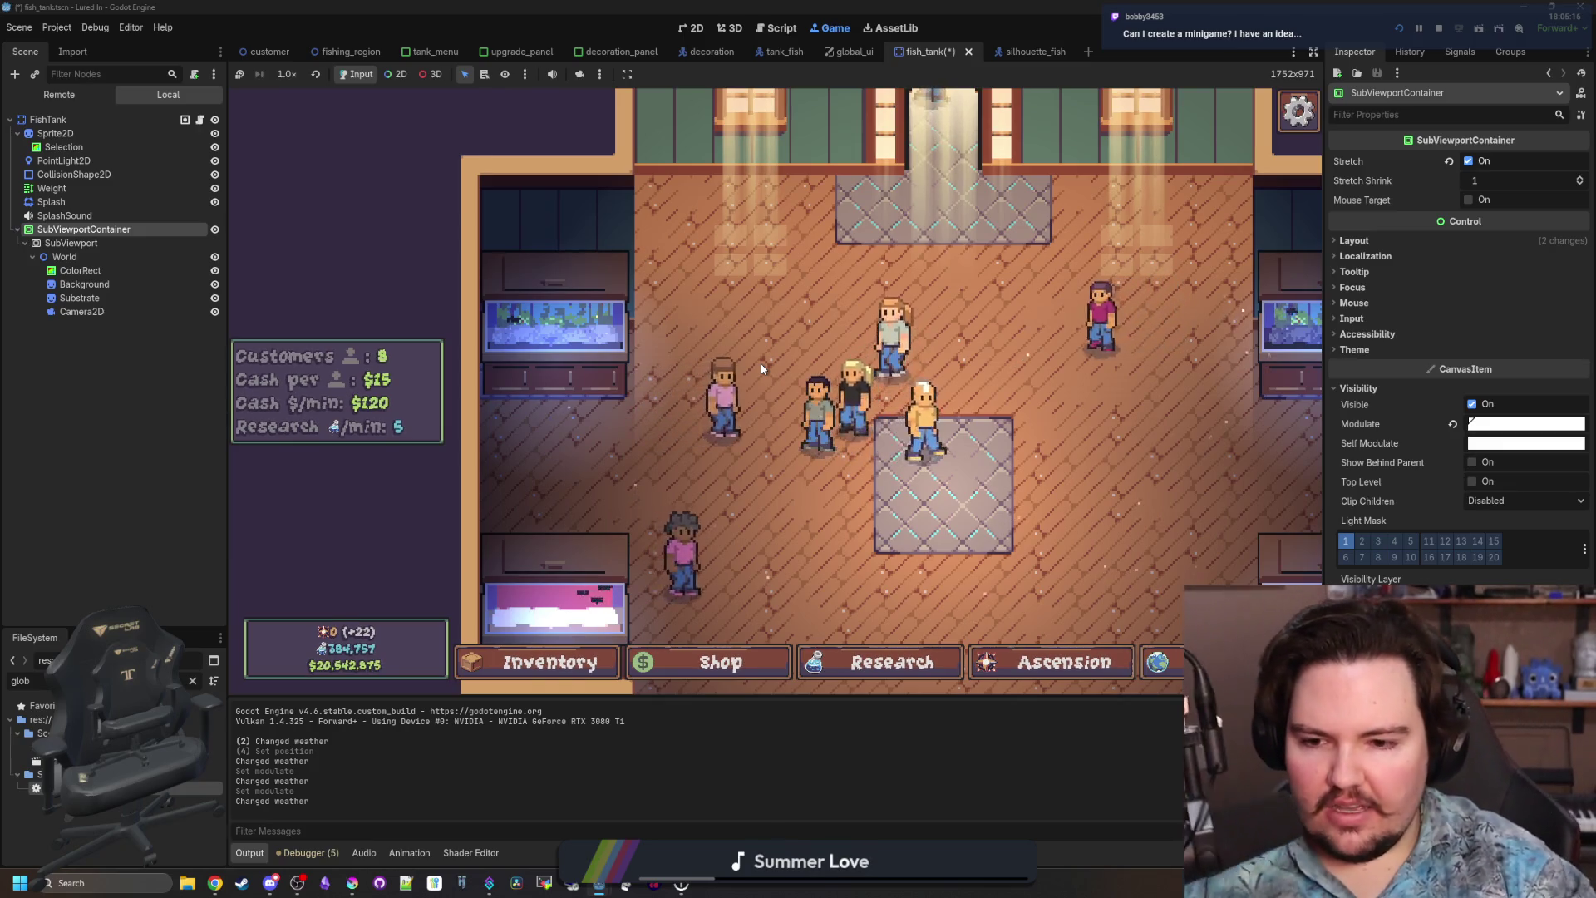
Buy Seagrass for Fish Tank 4 and drag it across the sandy tank floor.
left_click(1291, 565)
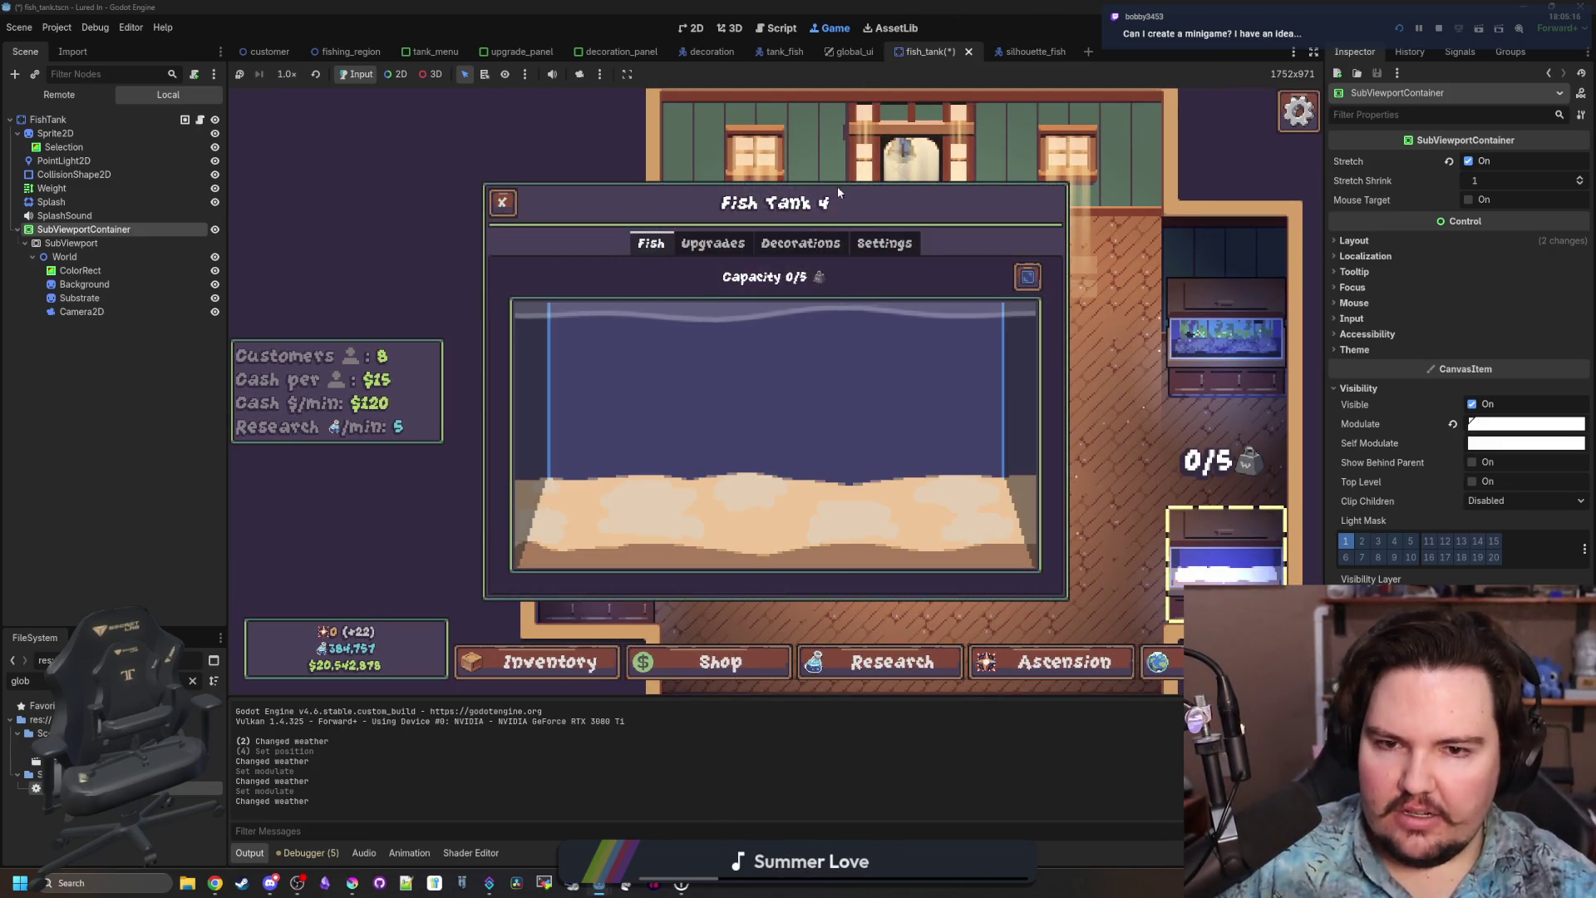
left_click(801, 243)
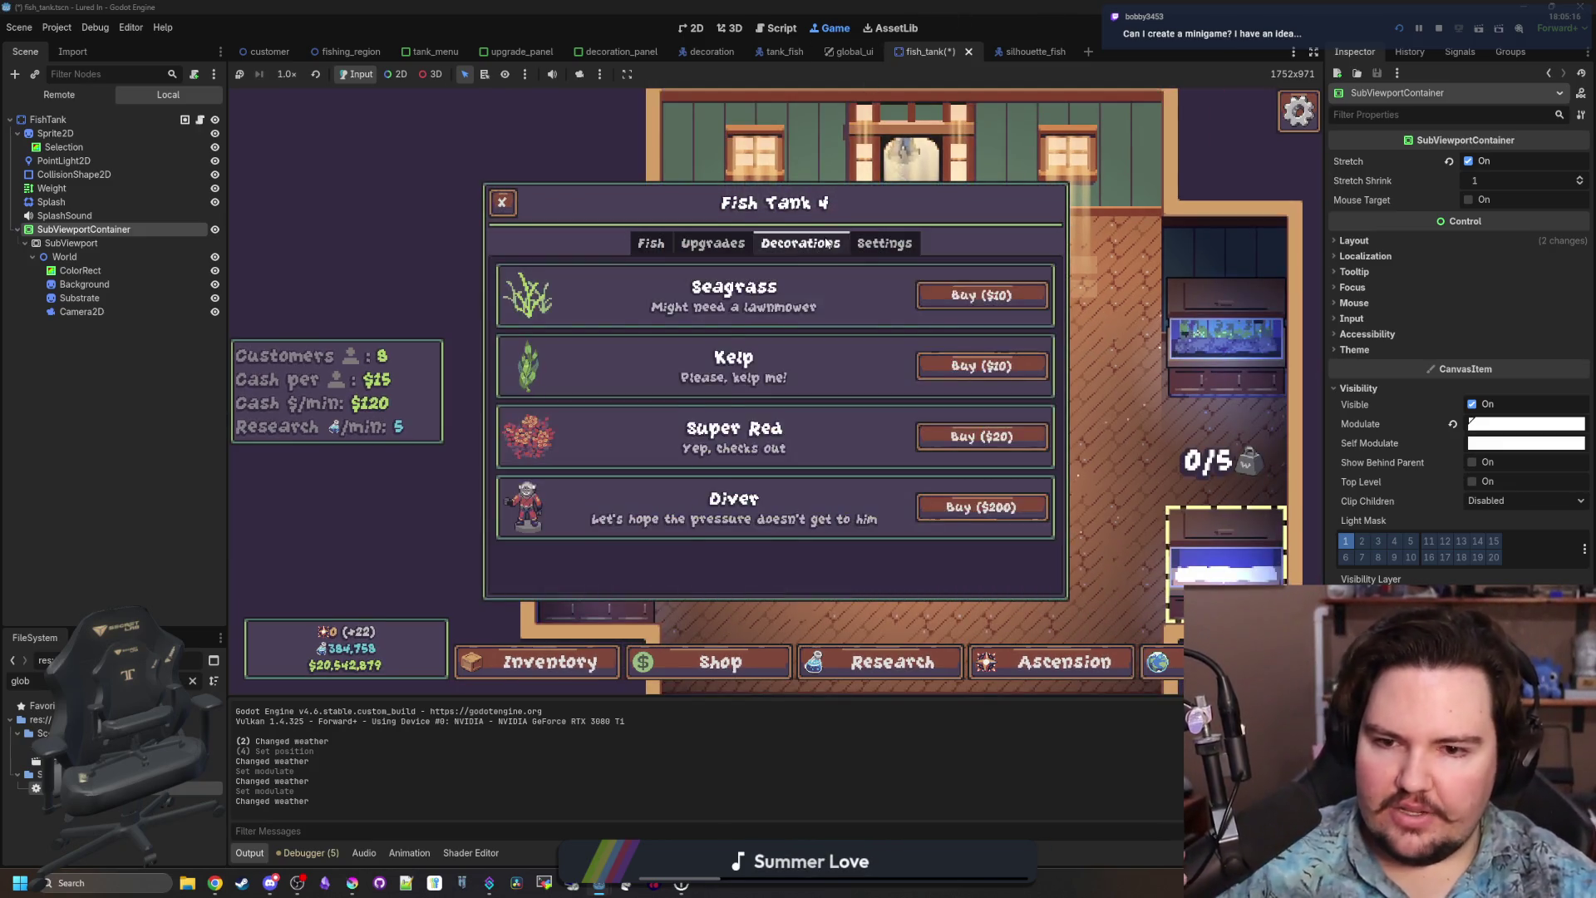
left_click(1005, 296)
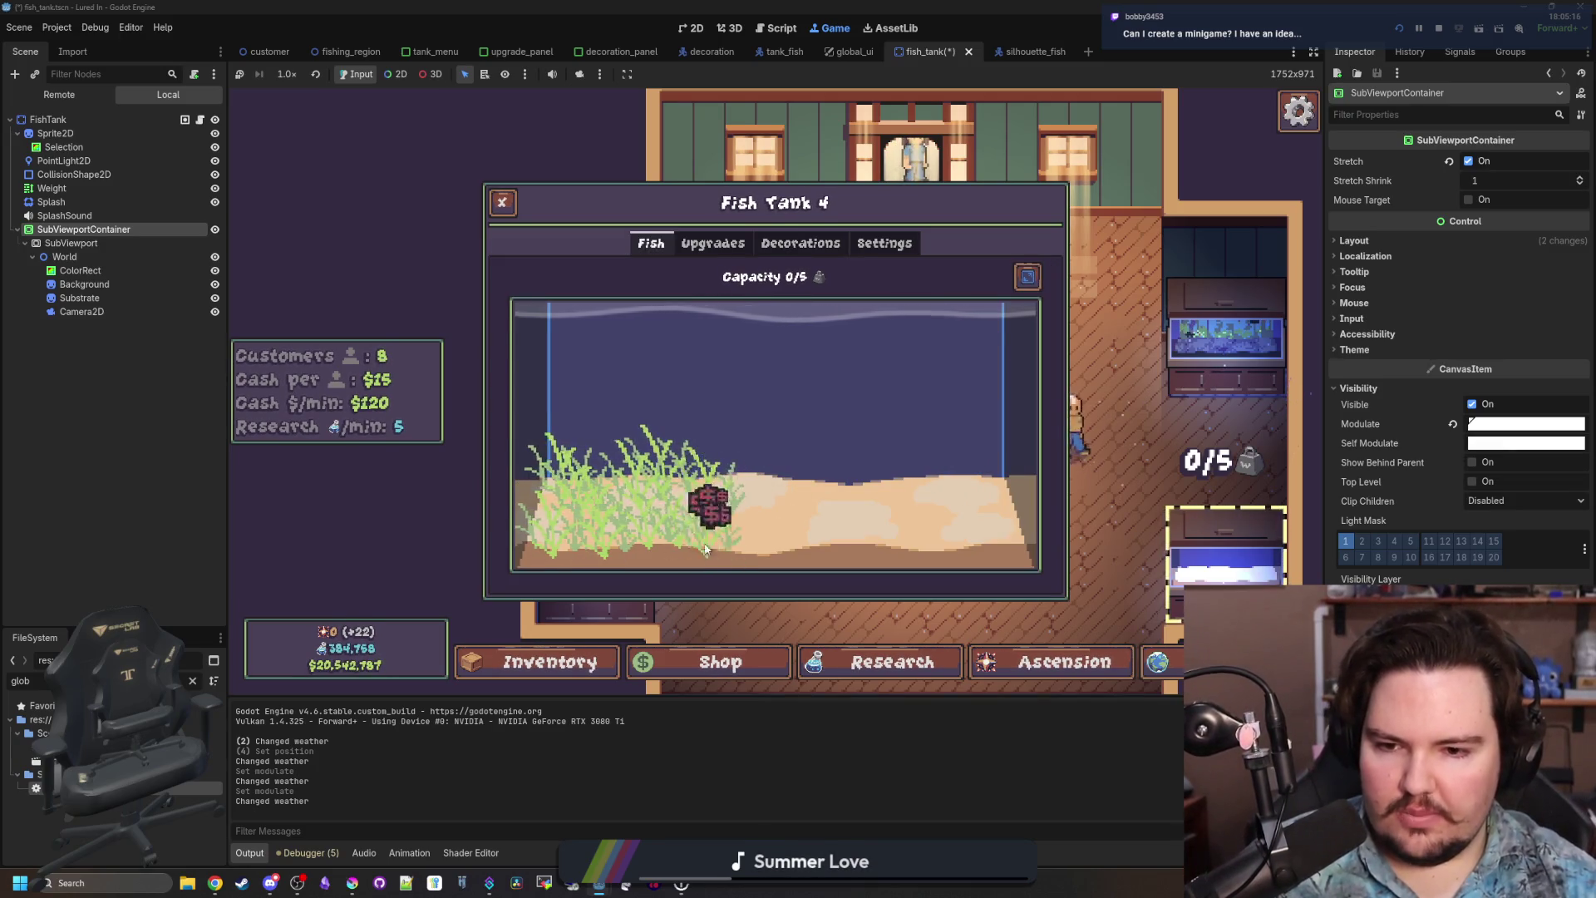
mouse_move(786, 536)
left_mouse_down()
mouse_move(1011, 512)
mouse_move(937, 557)
left_mouse_up()
mouse_move(720, 563)
left_mouse_down()
mouse_move(812, 466)
mouse_move(777, 499)
mouse_move(806, 506)
mouse_move(713, 489)
left_mouse_up()
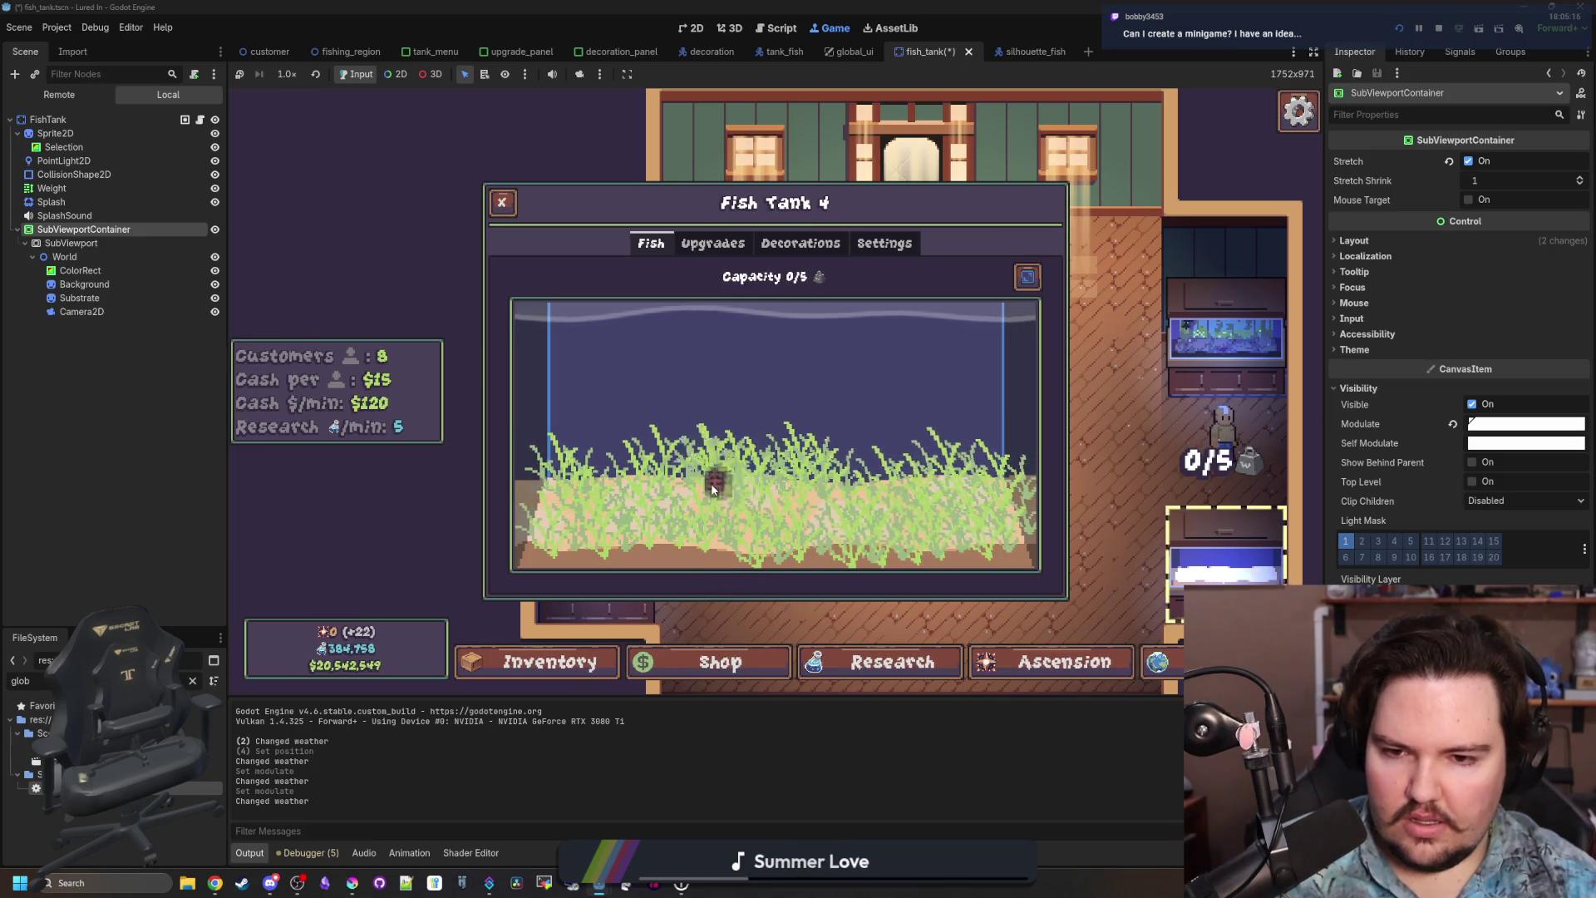
left_click_drag(618, 500, 534, 552)
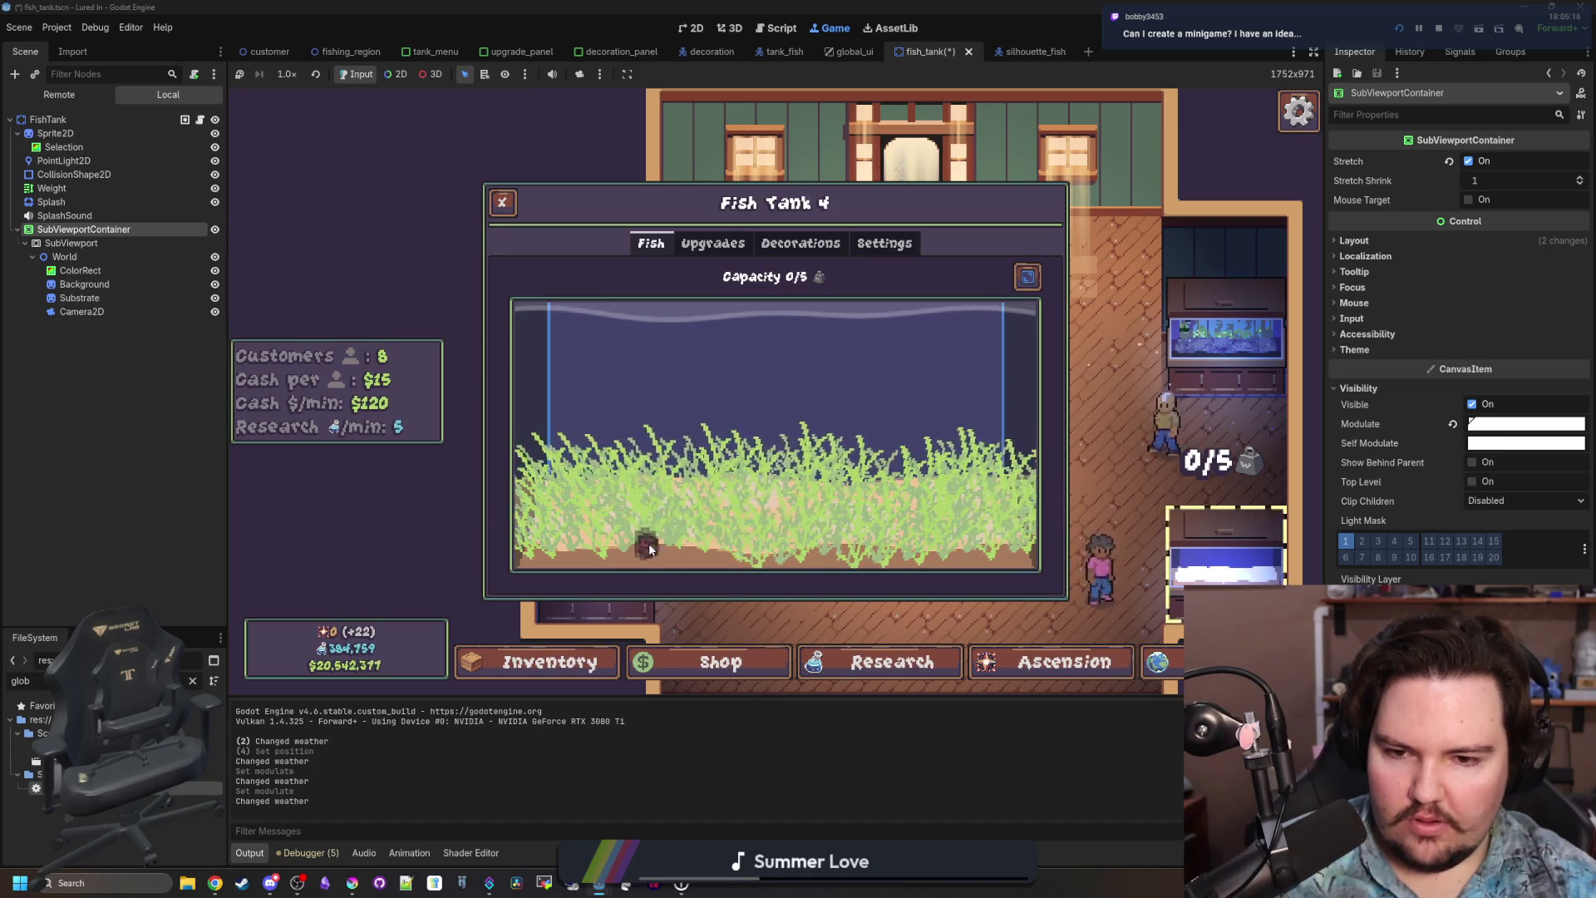
mouse_move(1003, 568)
left_mouse_down()
mouse_move(535, 572)
mouse_move(552, 462)
left_mouse_up()
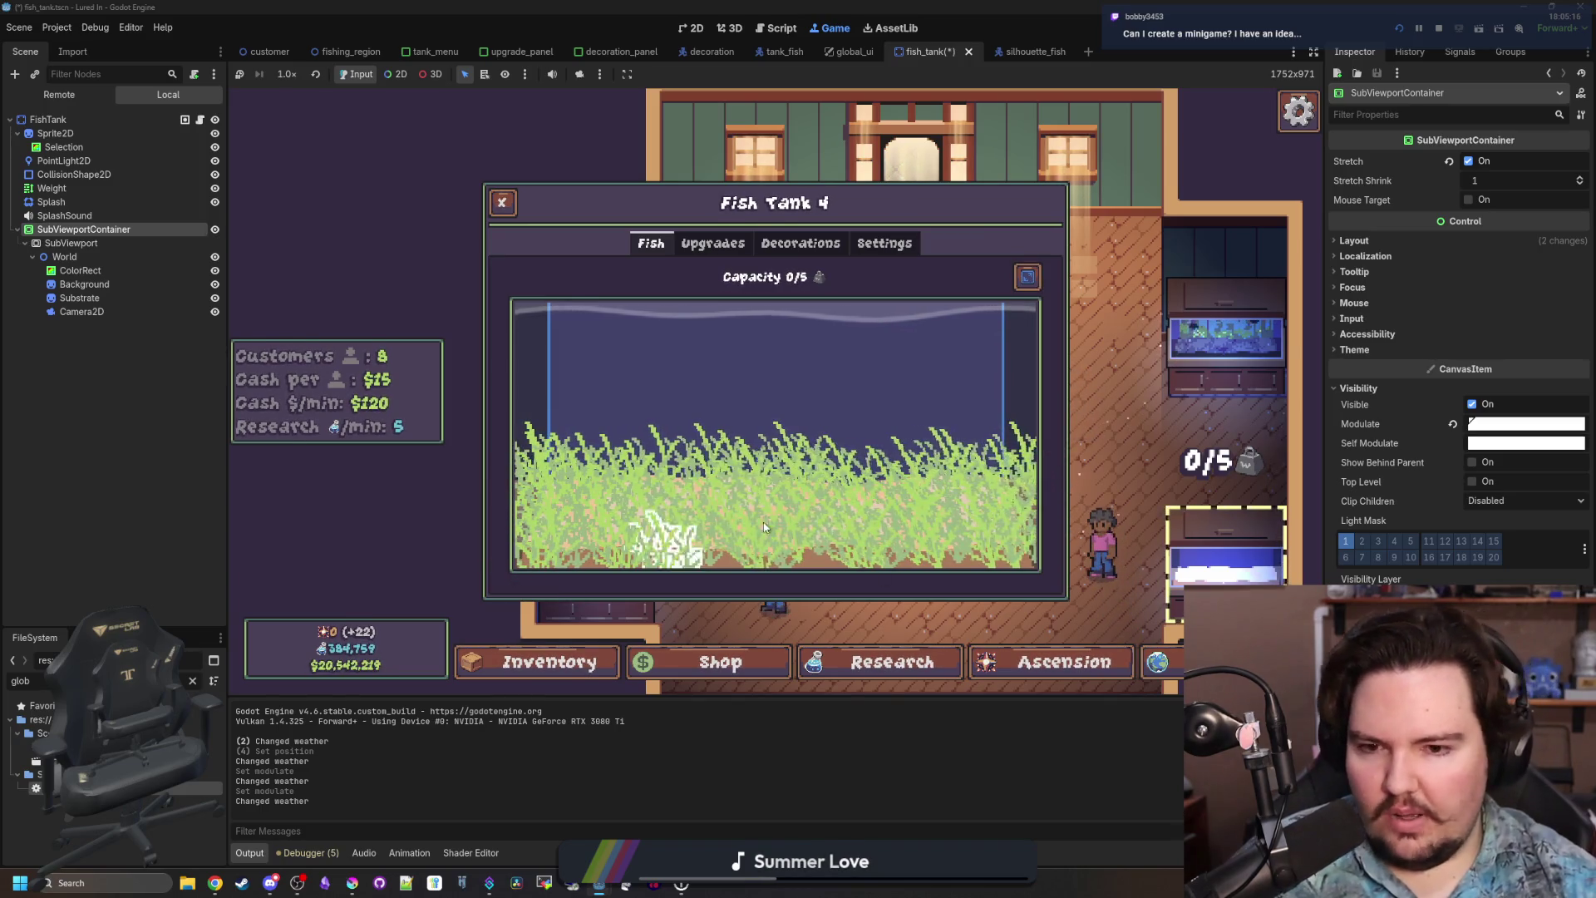
Close the Fish Tank 4 panel and zoom back out to the shop floor.
left_click(1122, 495)
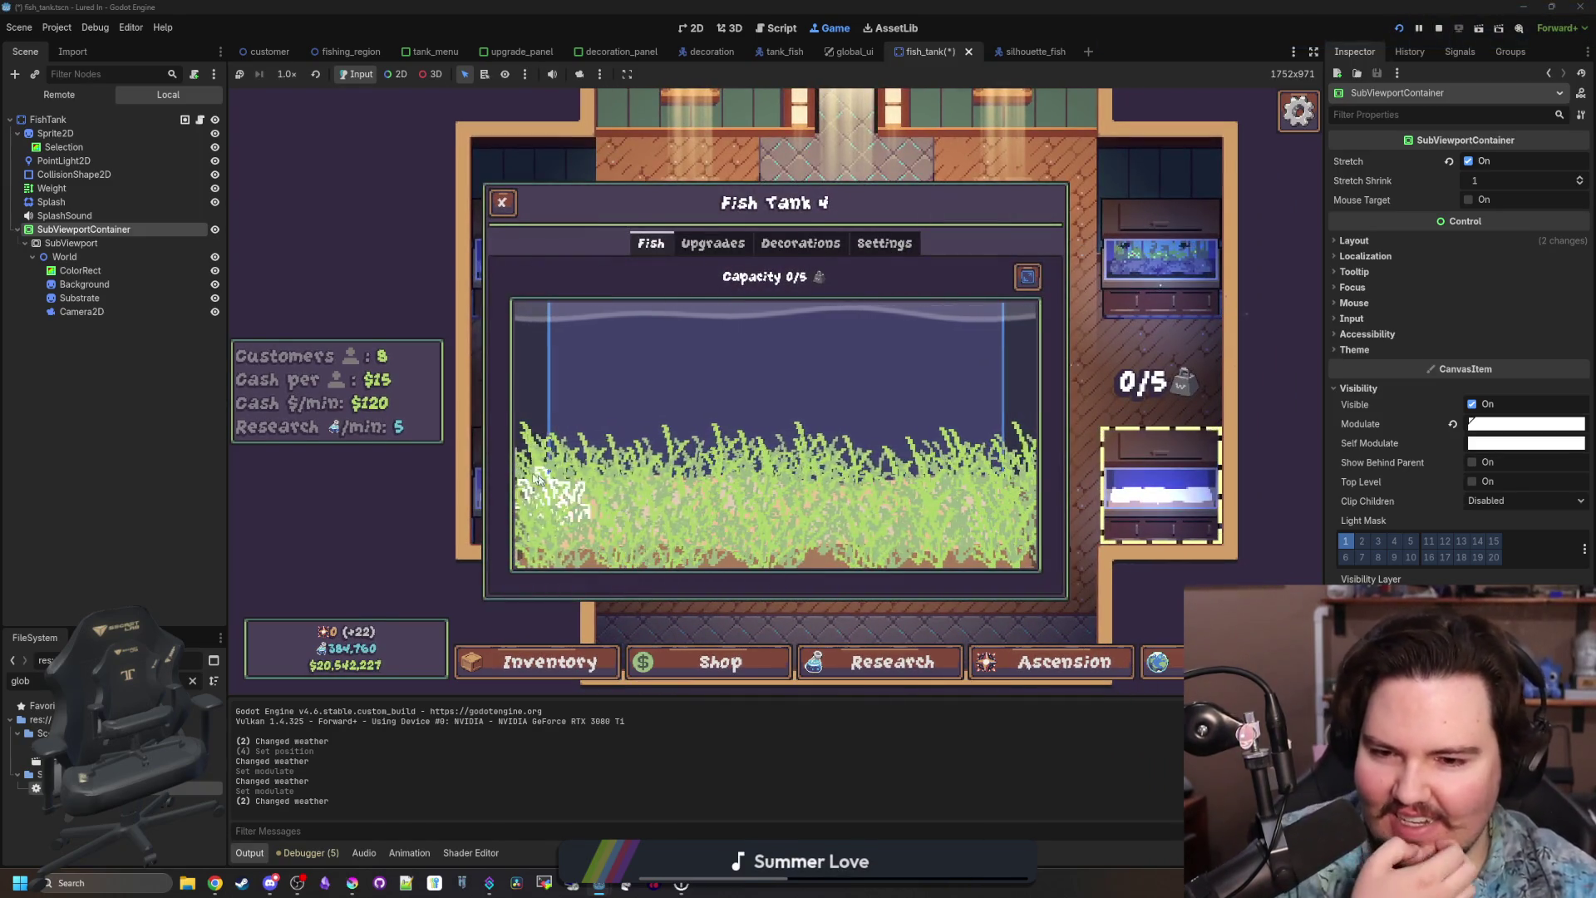
left_click(501, 199)
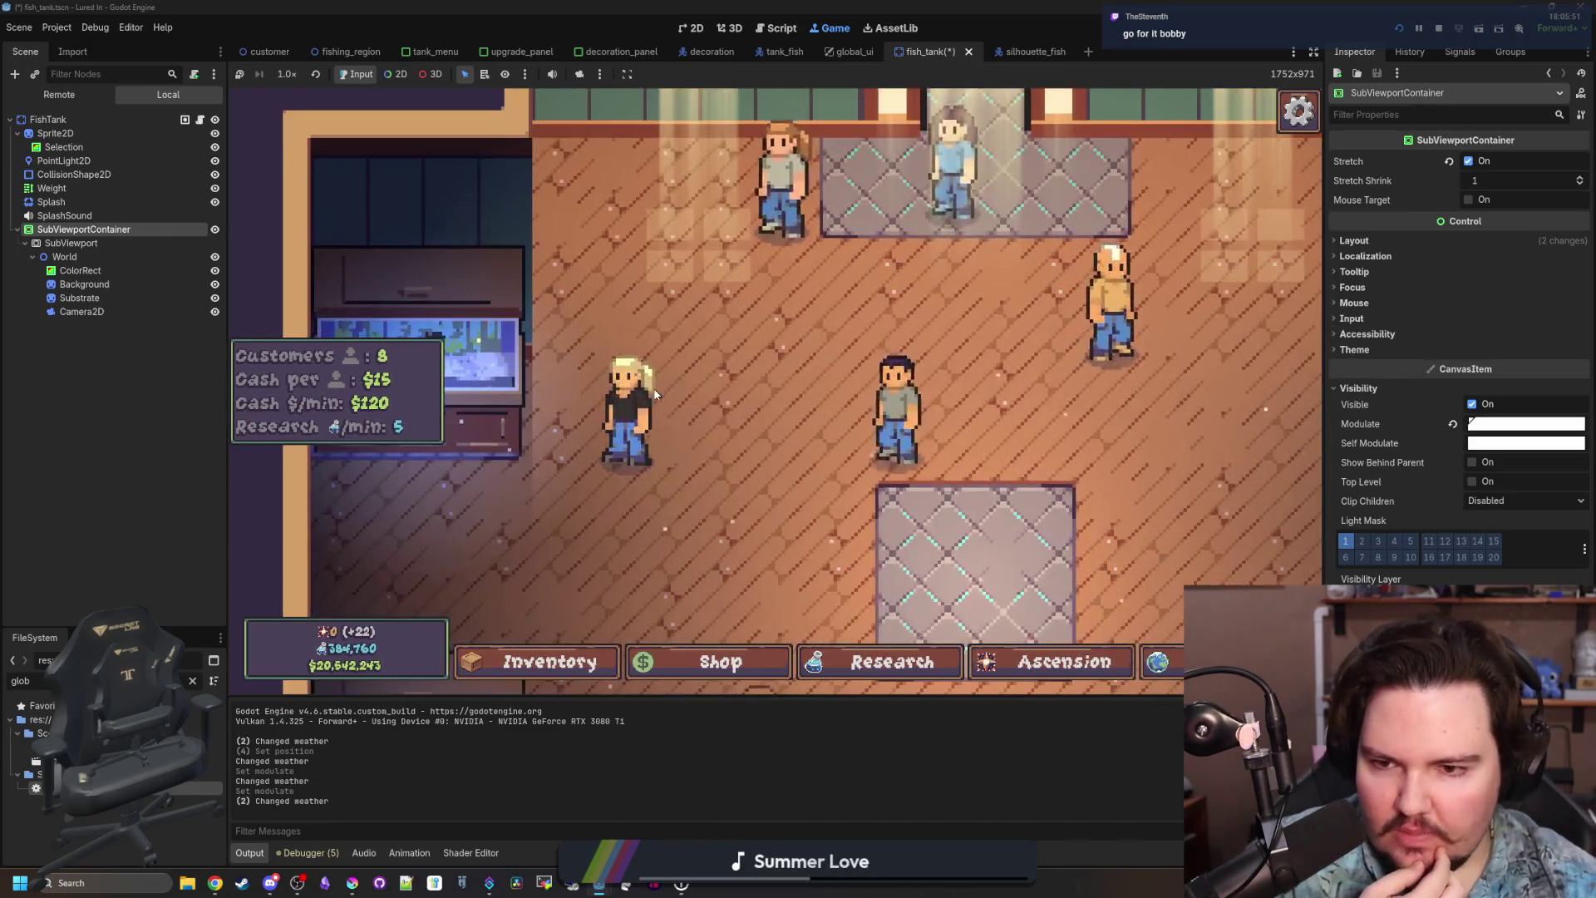
scroll(735, 371, "down", 3)
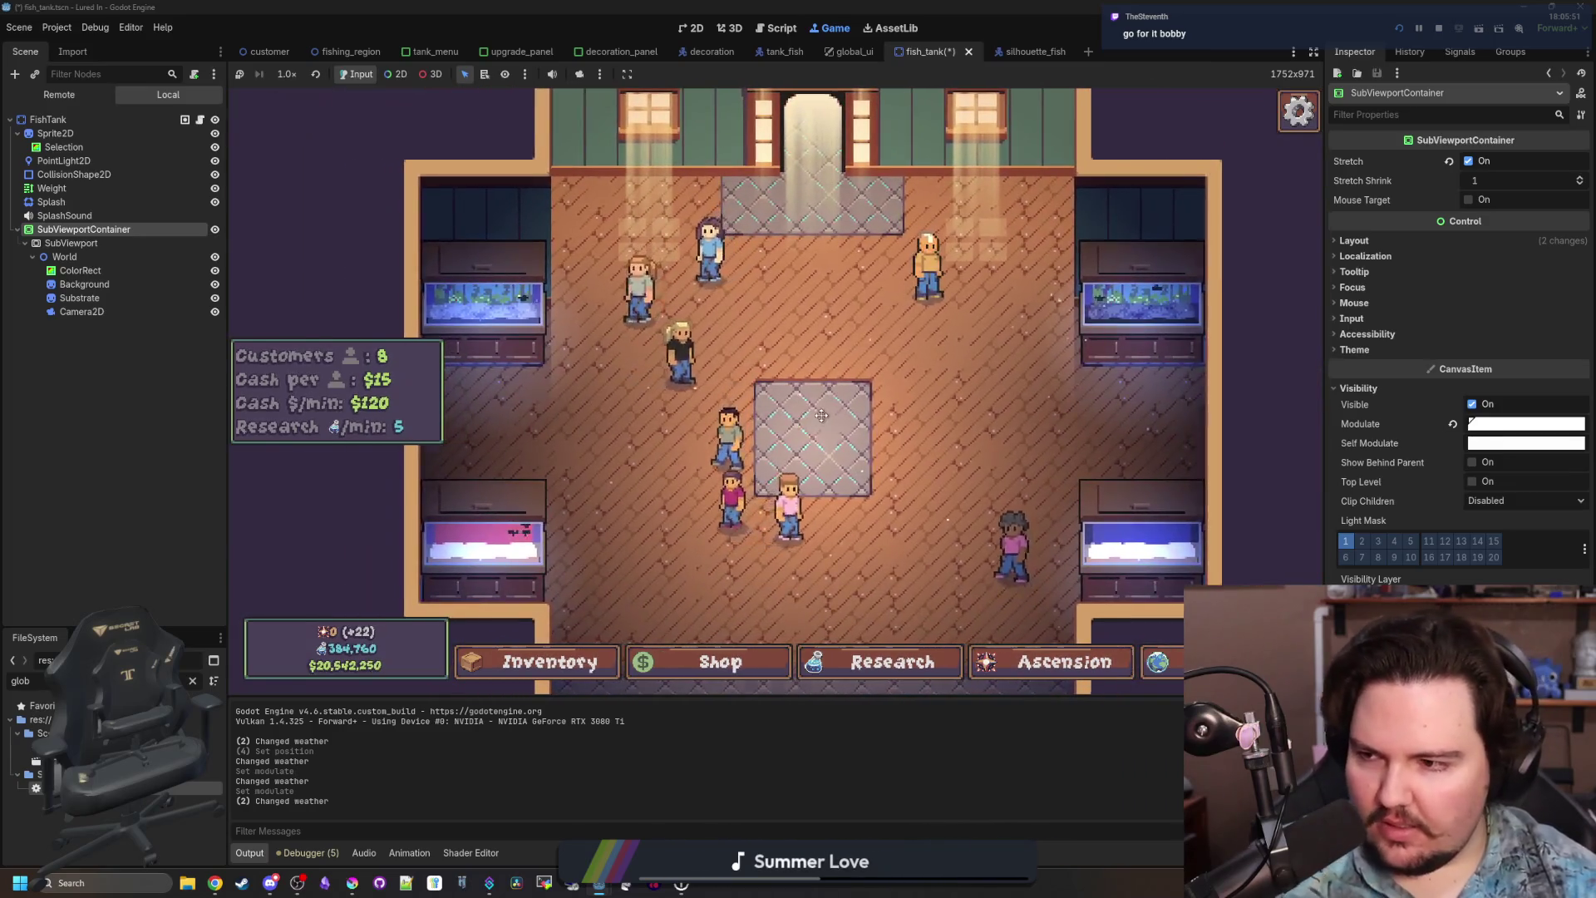
scroll(822, 415, "down", 1)
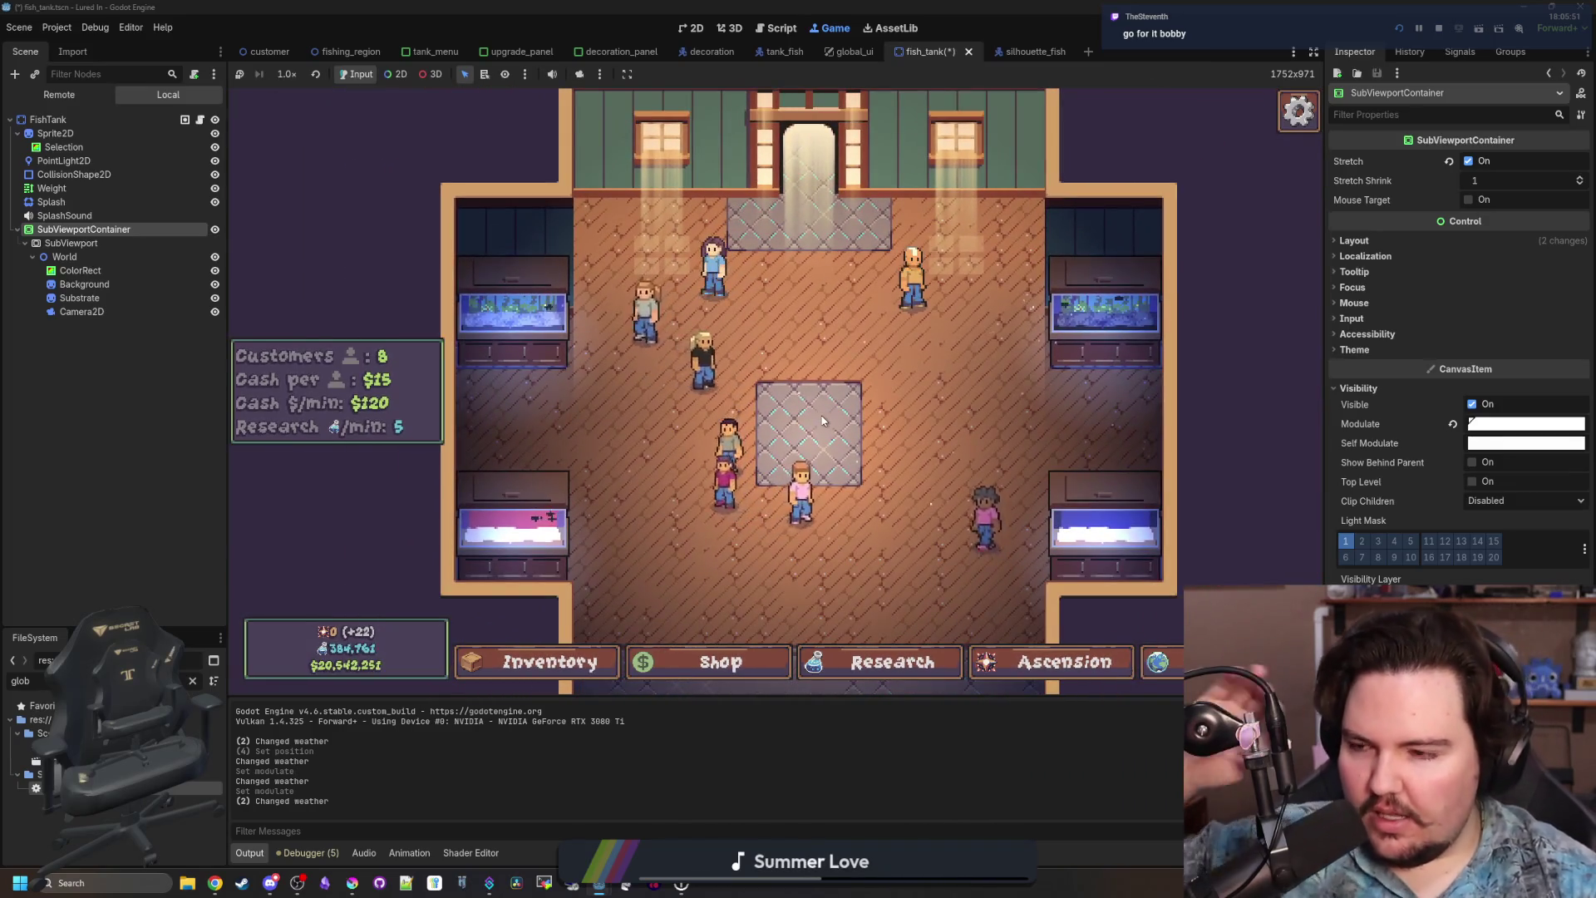
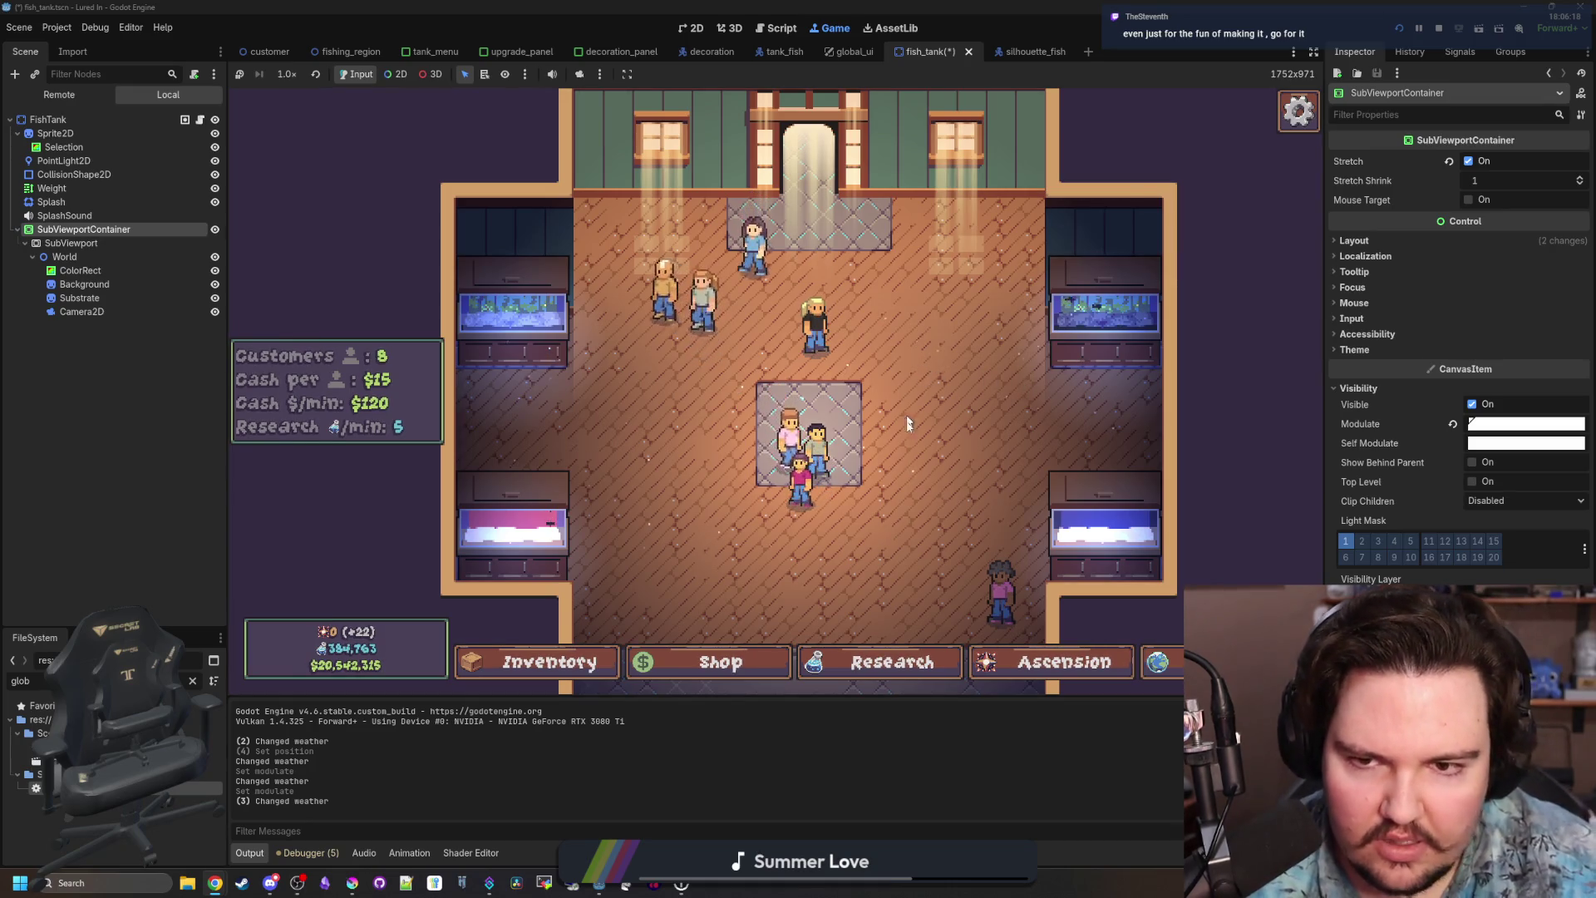
Stop the running fish-shop game with F8 to get back to the editor.
scroll(939, 397, "up", 5)
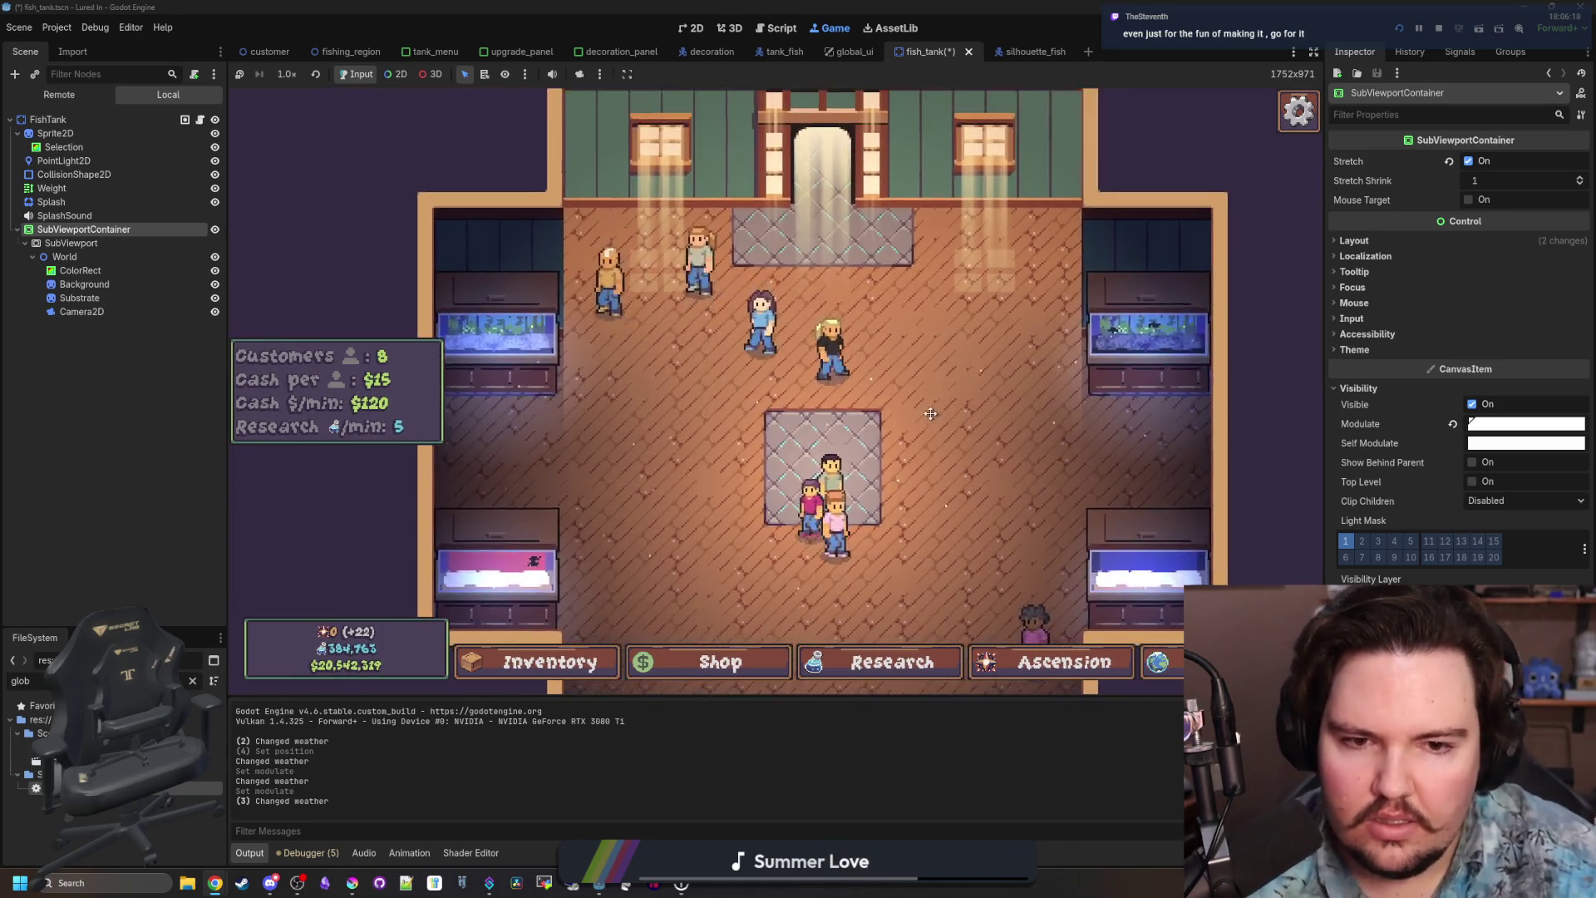
scroll(860, 371, "down", 3)
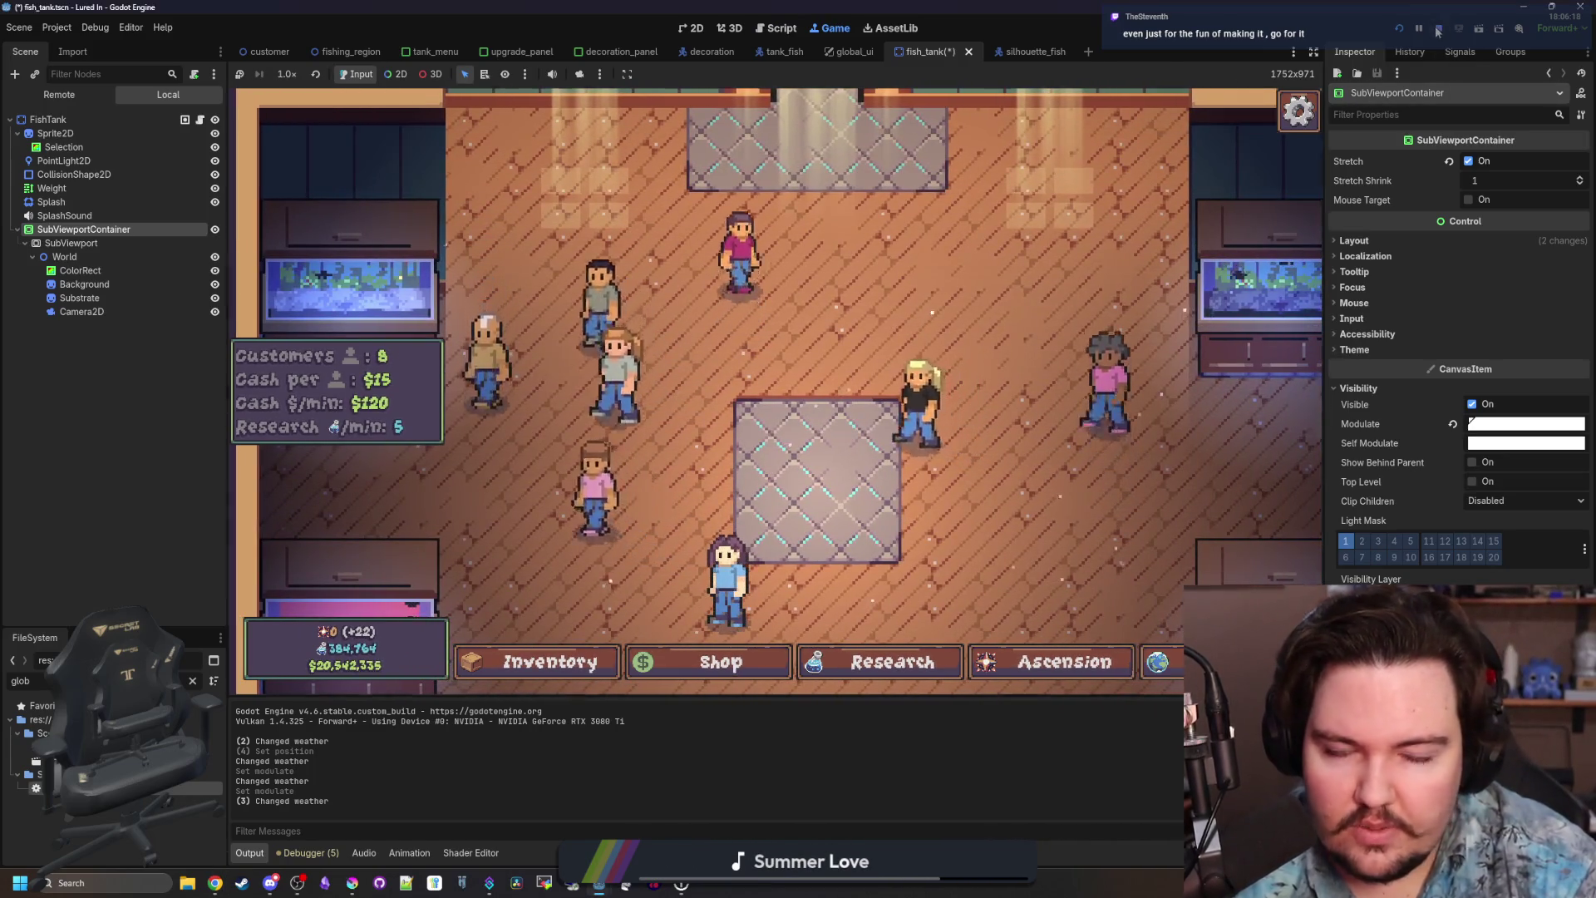
key("F8")
In global.gd, find and copy the existing decorations_changed signal declaration.
left_click(269, 143)
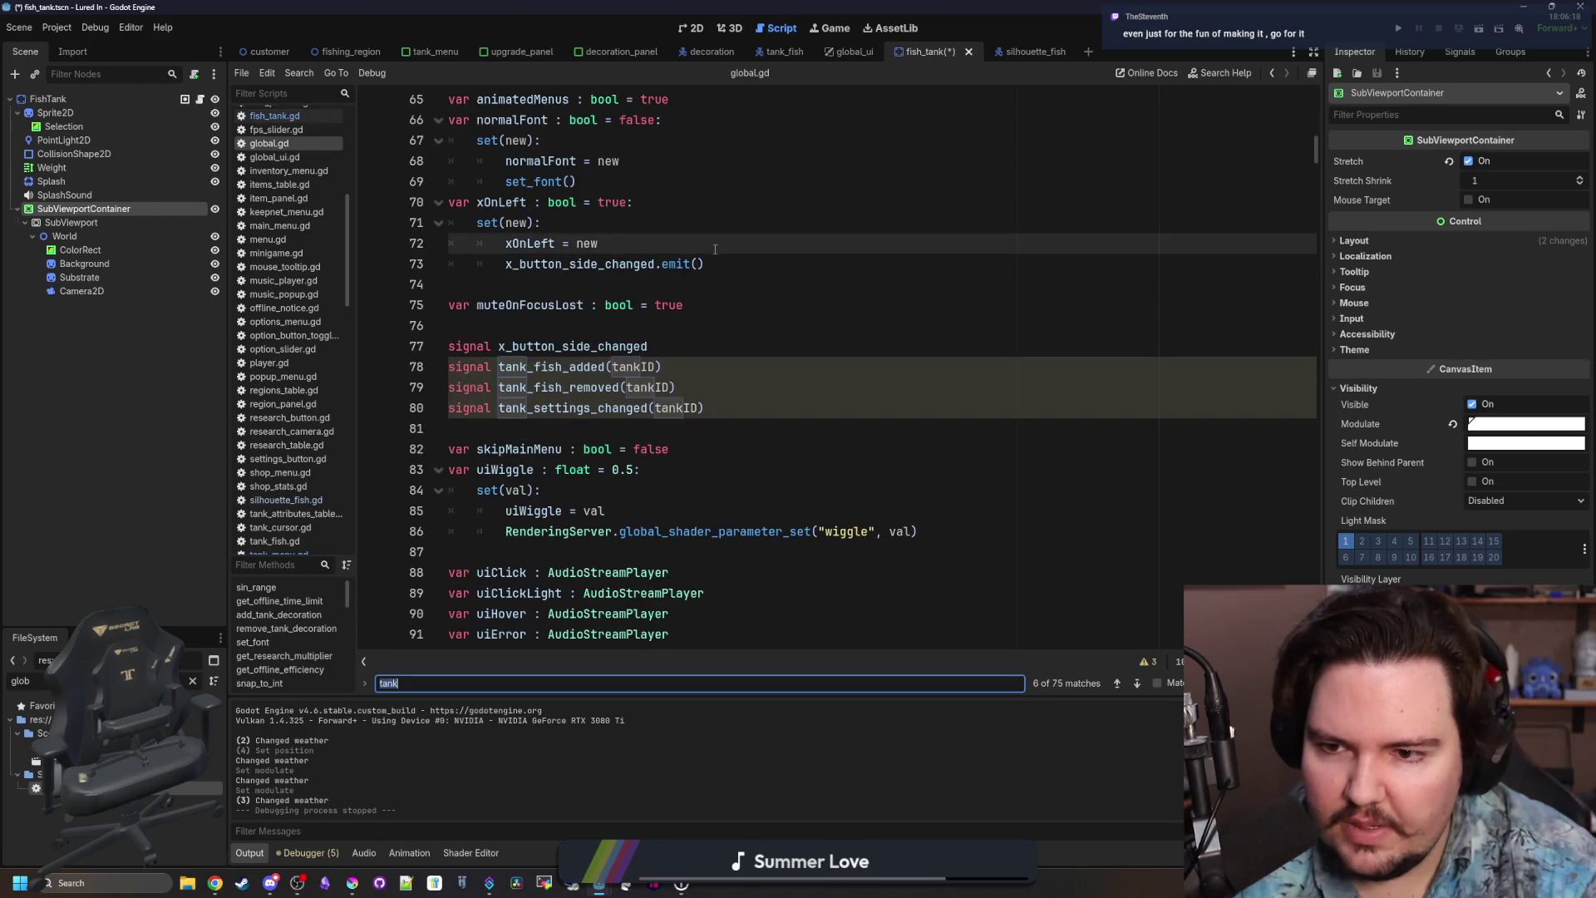
key("ctrl+f")
type("decoration")
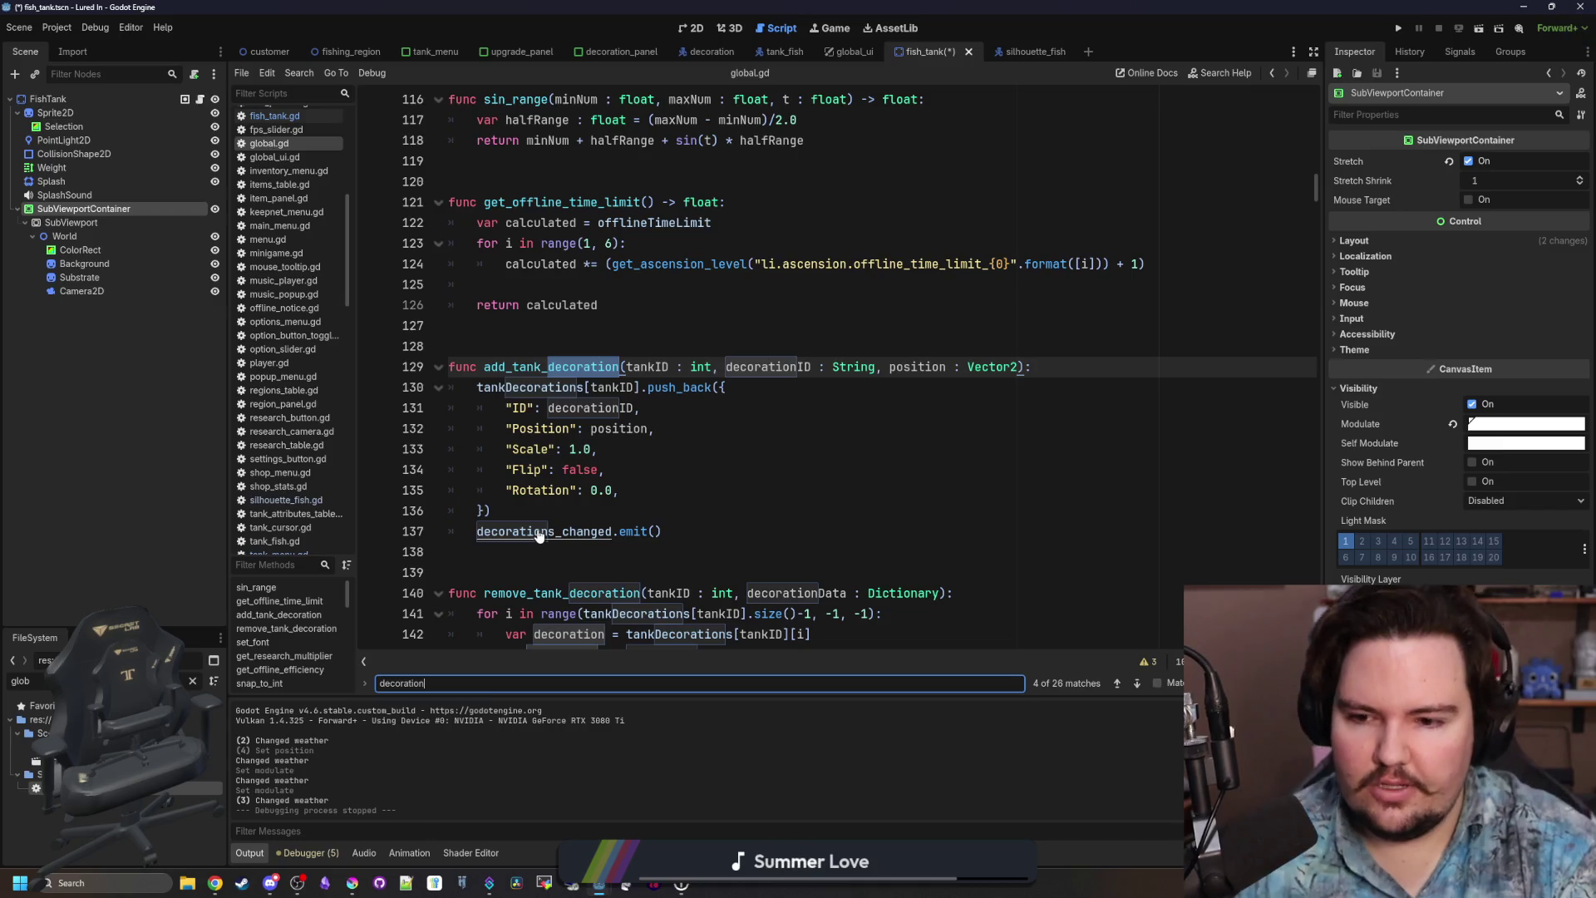
scroll(578, 510, "down", 2)
left_click(557, 414, "ctrl")
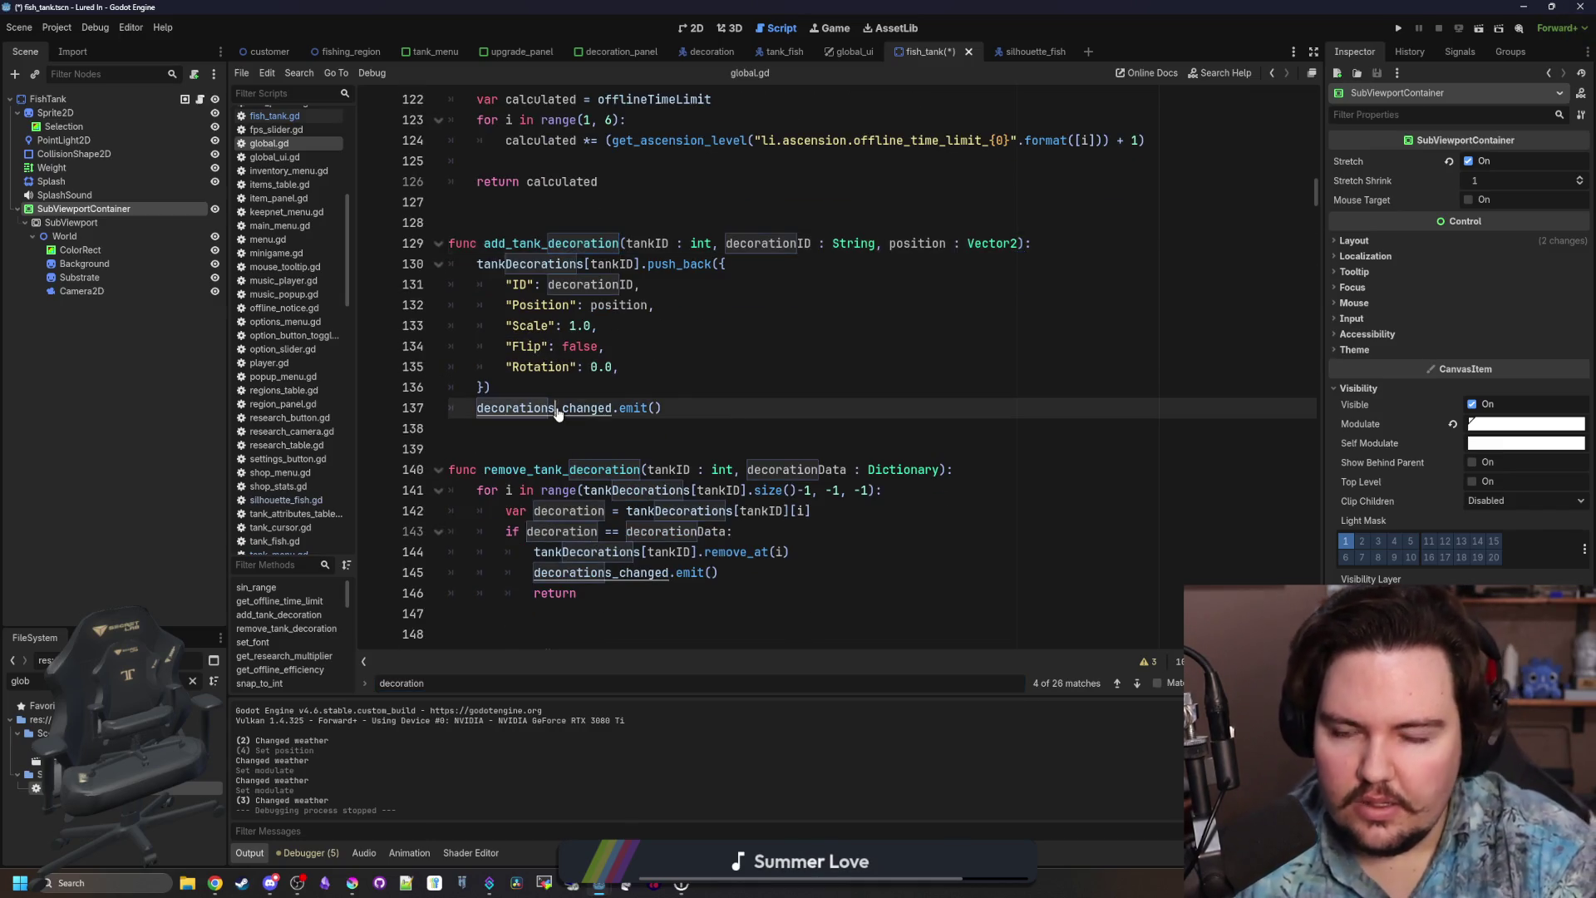
key("shift+End")
key("ctrl+c")
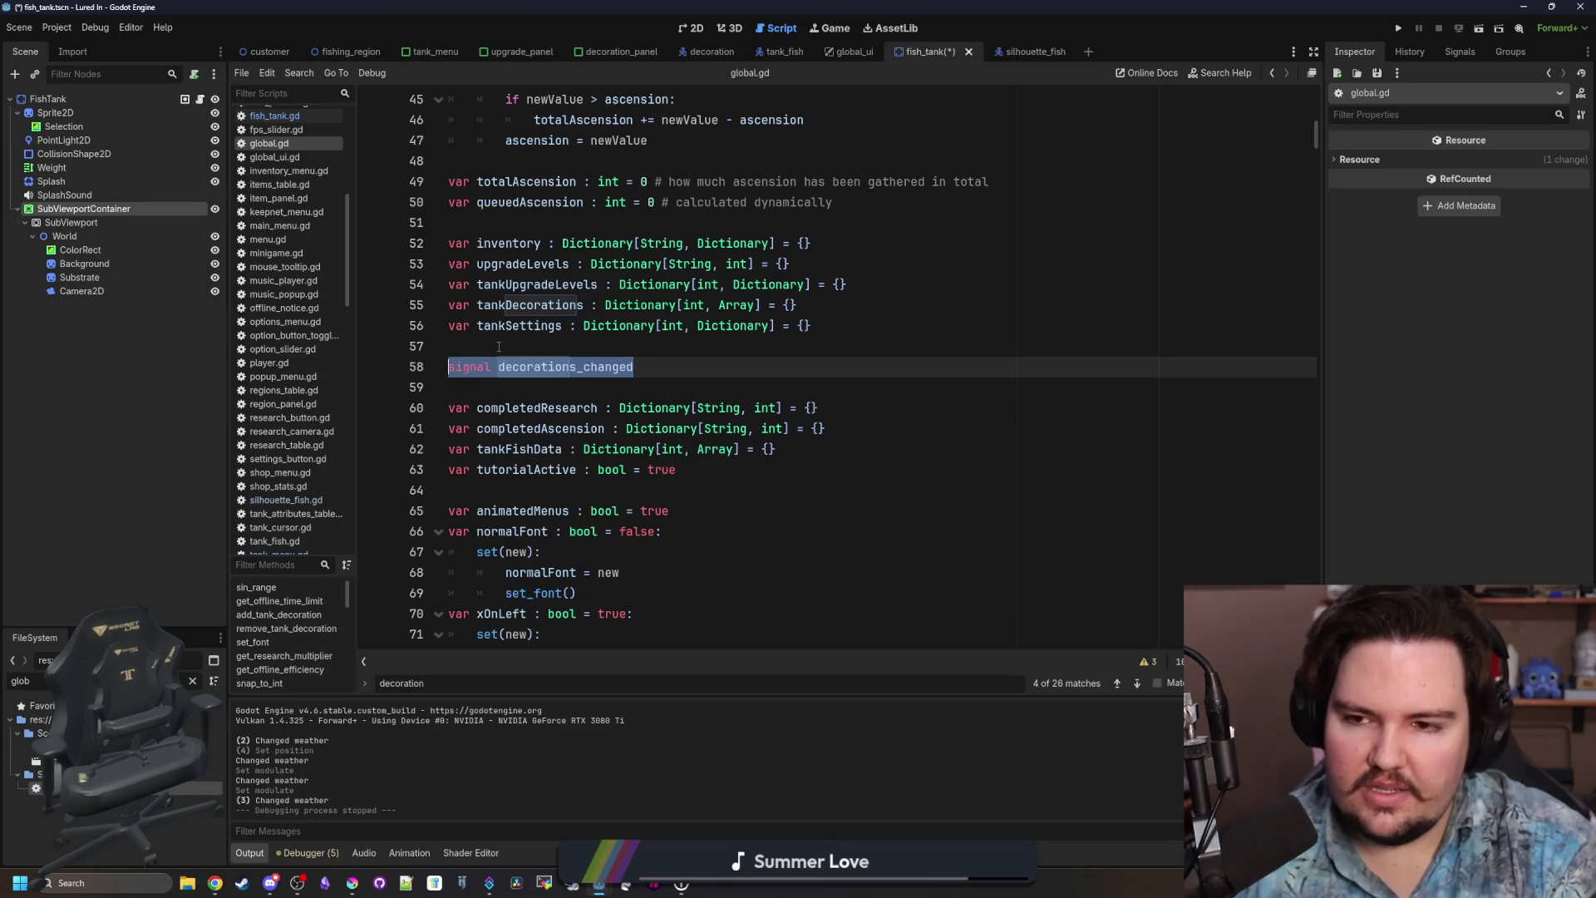
left_click(499, 347)
key("ctrl+f")
scroll(717, 394, "up", 5)
scroll(717, 394, "down", 9)
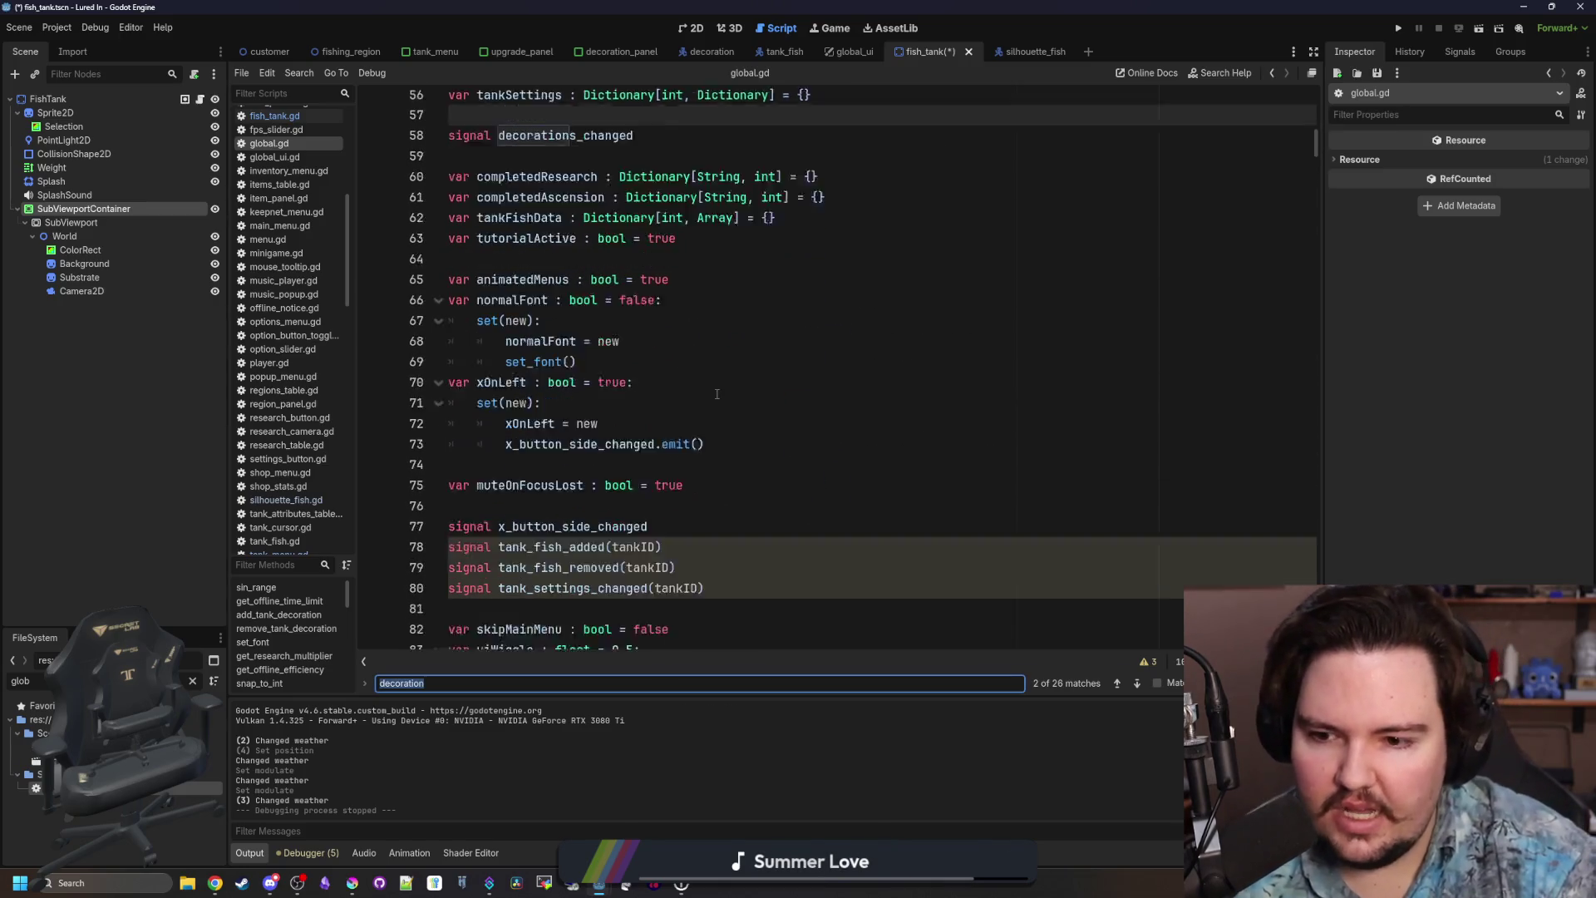
scroll(717, 394, "down", 4)
Declare a new tank_decorations_changed(tankID) signal below tank_settings_changed.
left_click(764, 390)
key("Return")
key("ctrl+v")
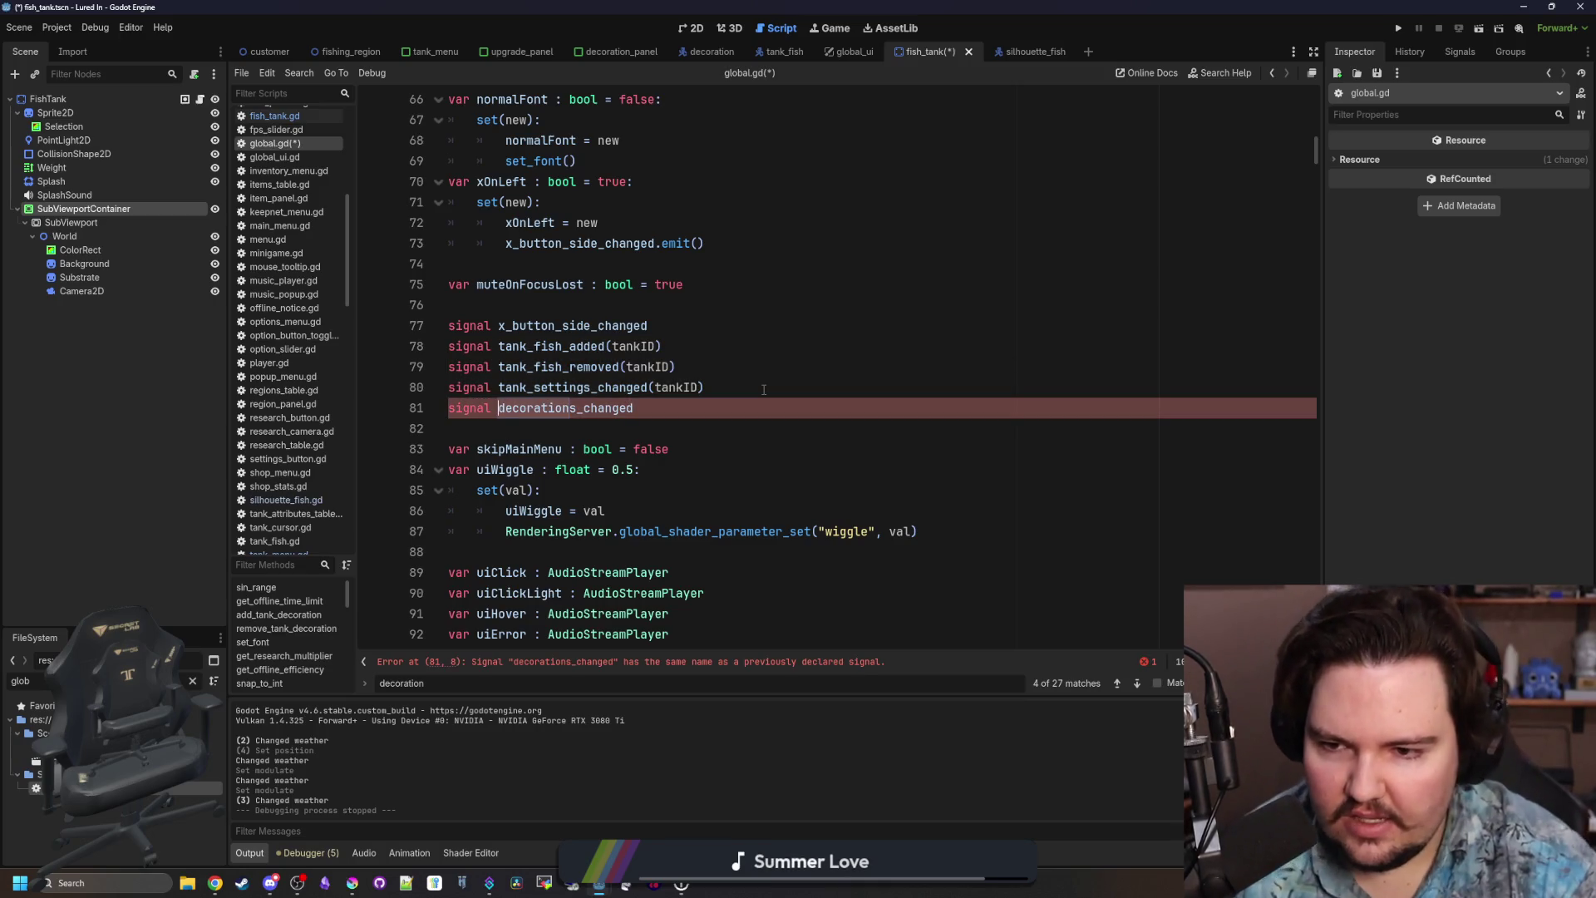
key("BackSpace")
key("BackSpace")
type("_")
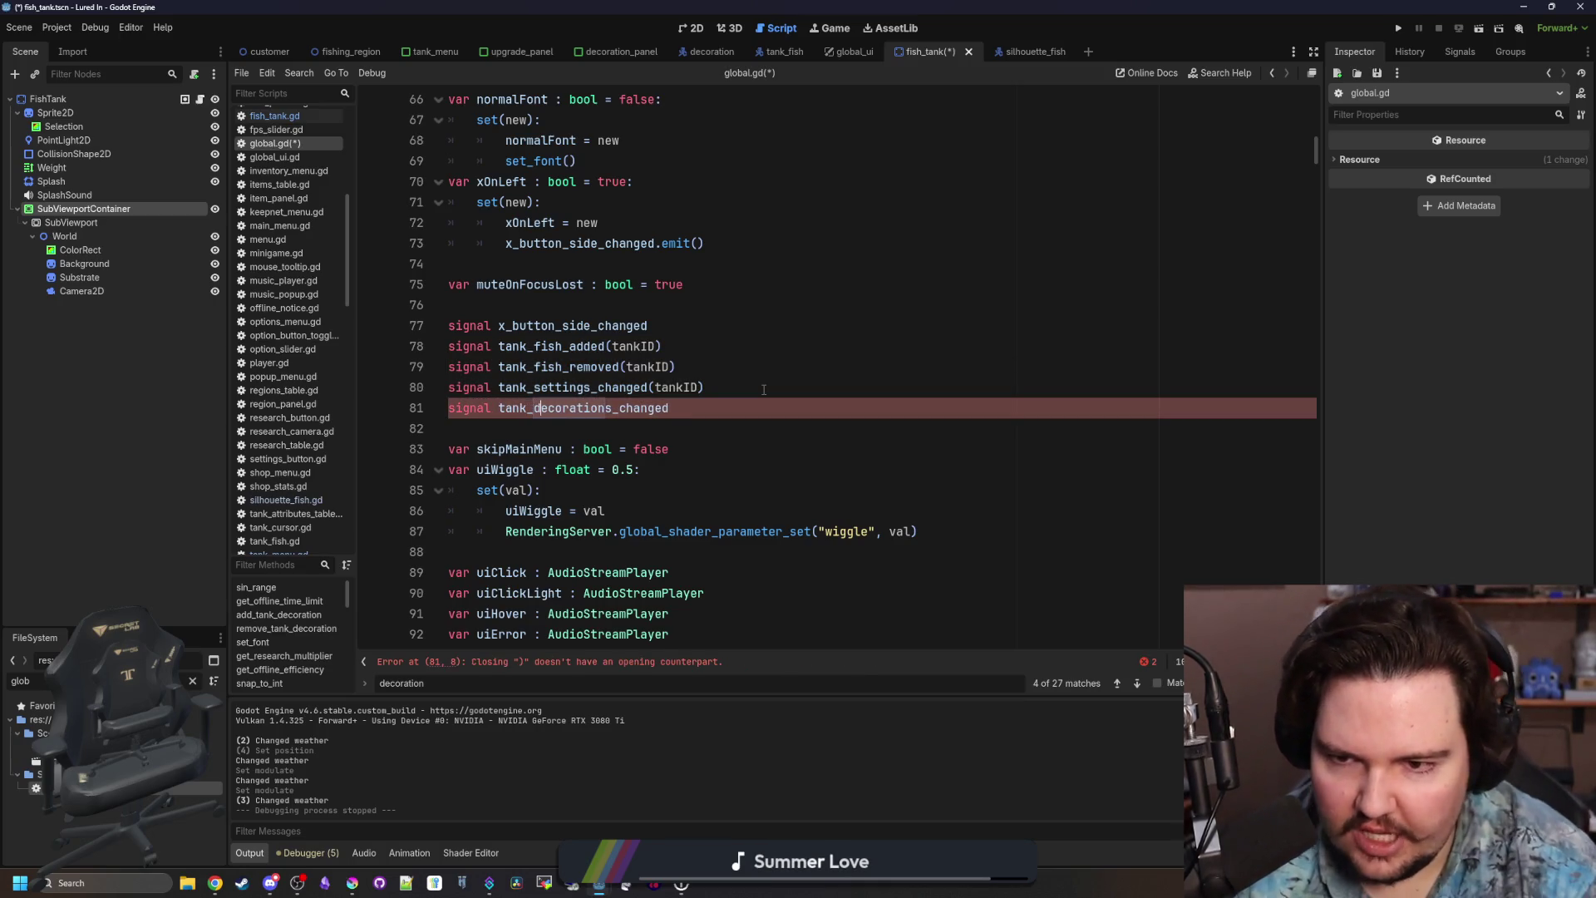
key("Right")
key("Right")
key("Right")
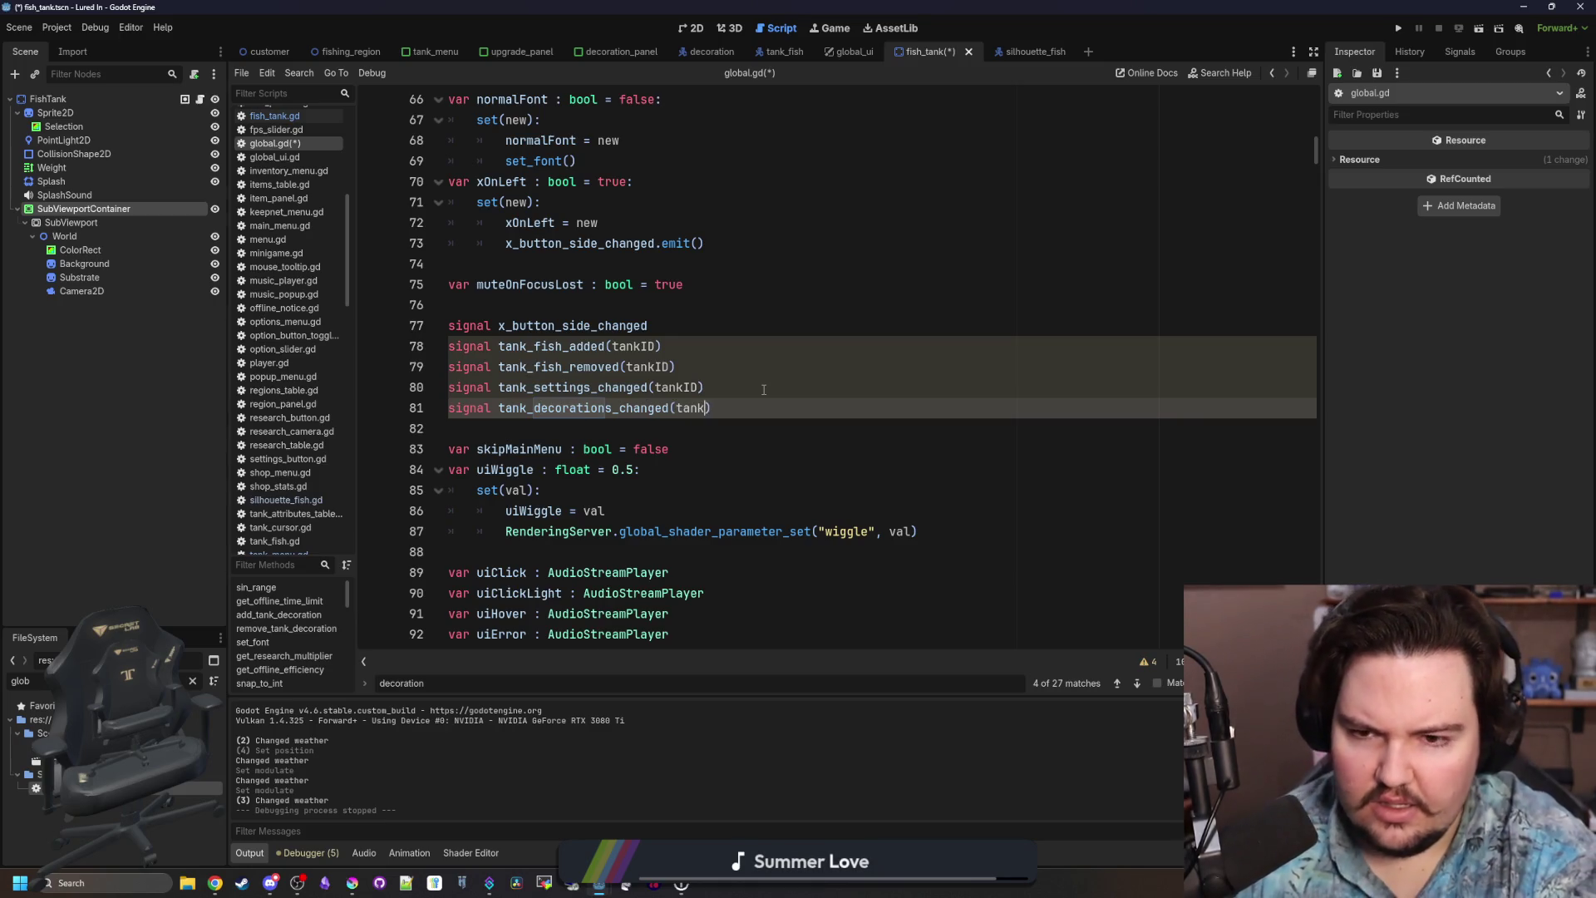
type("ID")
left_click(628, 431)
Emit tank_decorations_changed(tankID) after the decorations_changed emit in add_tank_decoration.
key("ctrl+f")
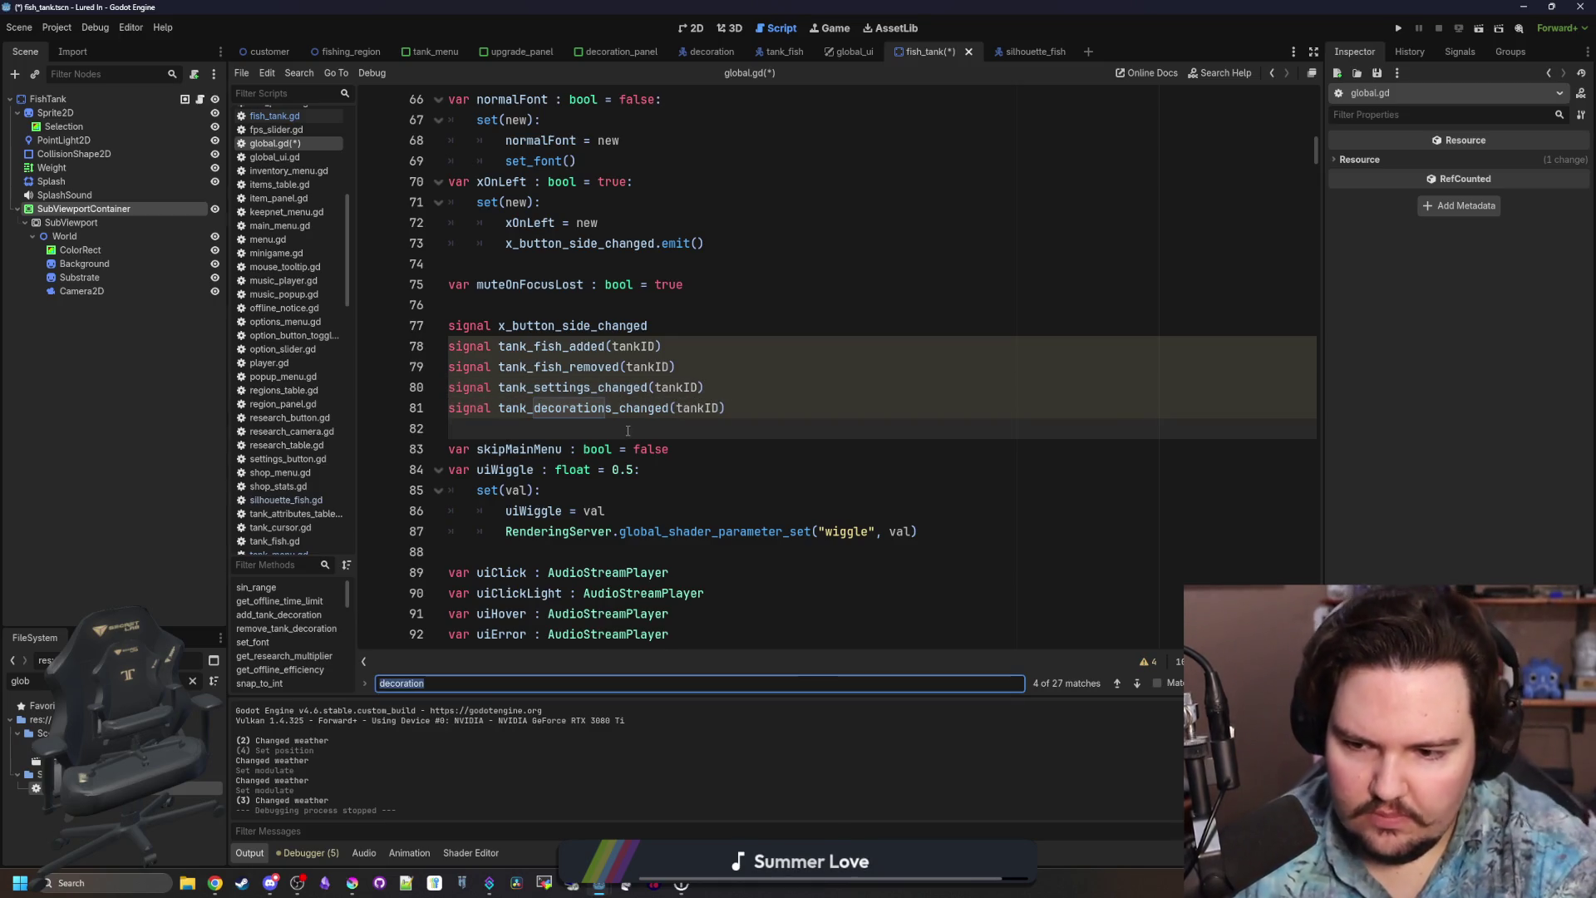
type("tank")
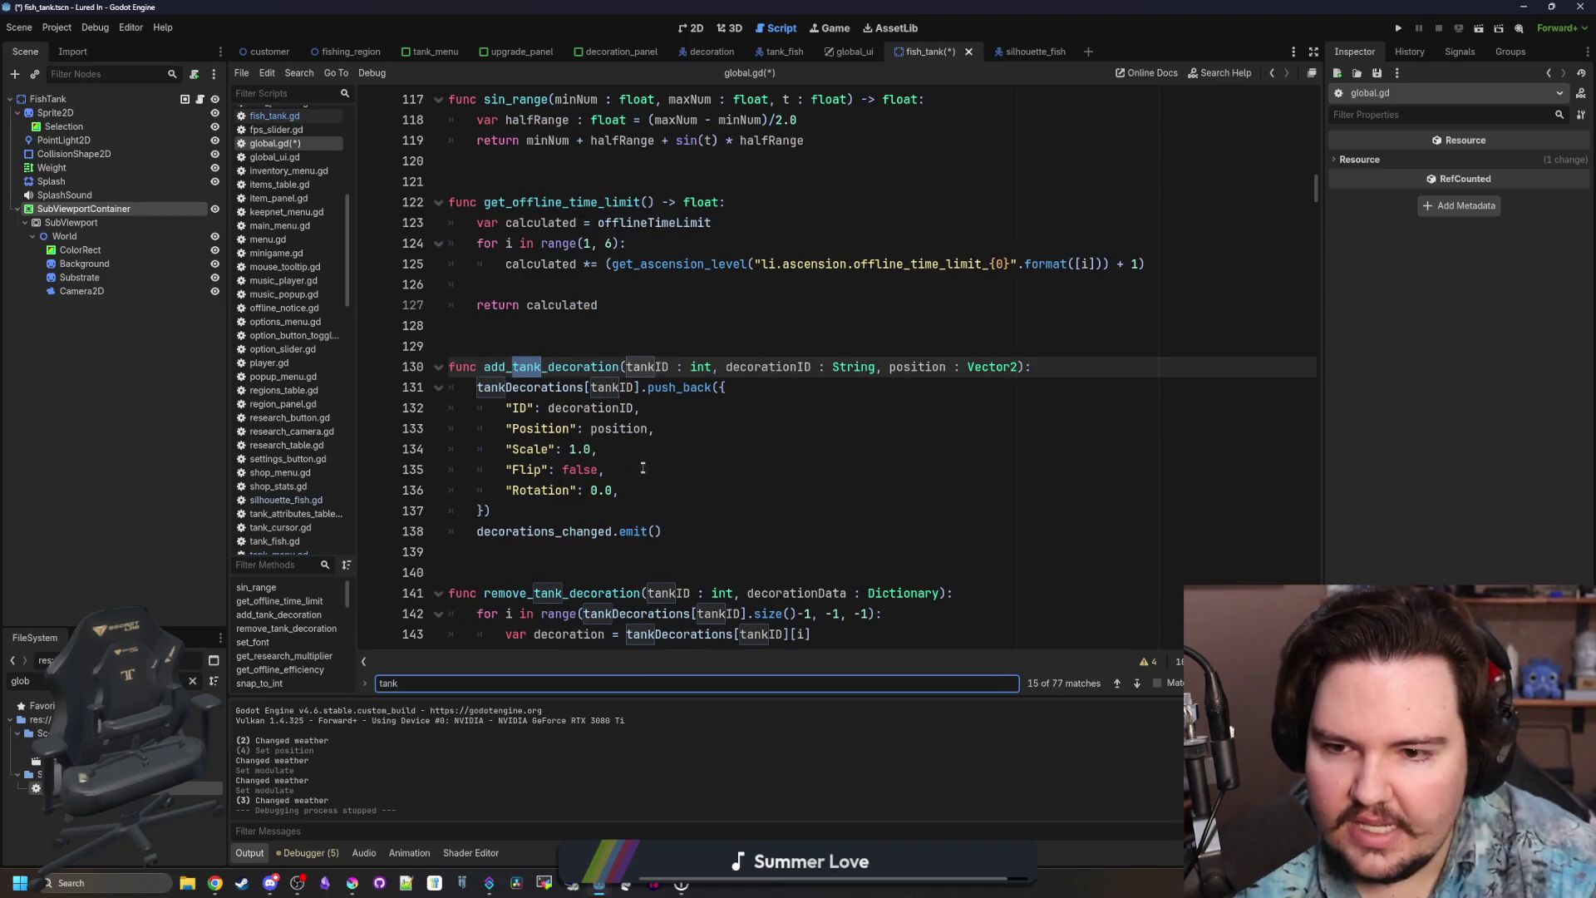
left_click(709, 523)
scroll(708, 524, "down", 4)
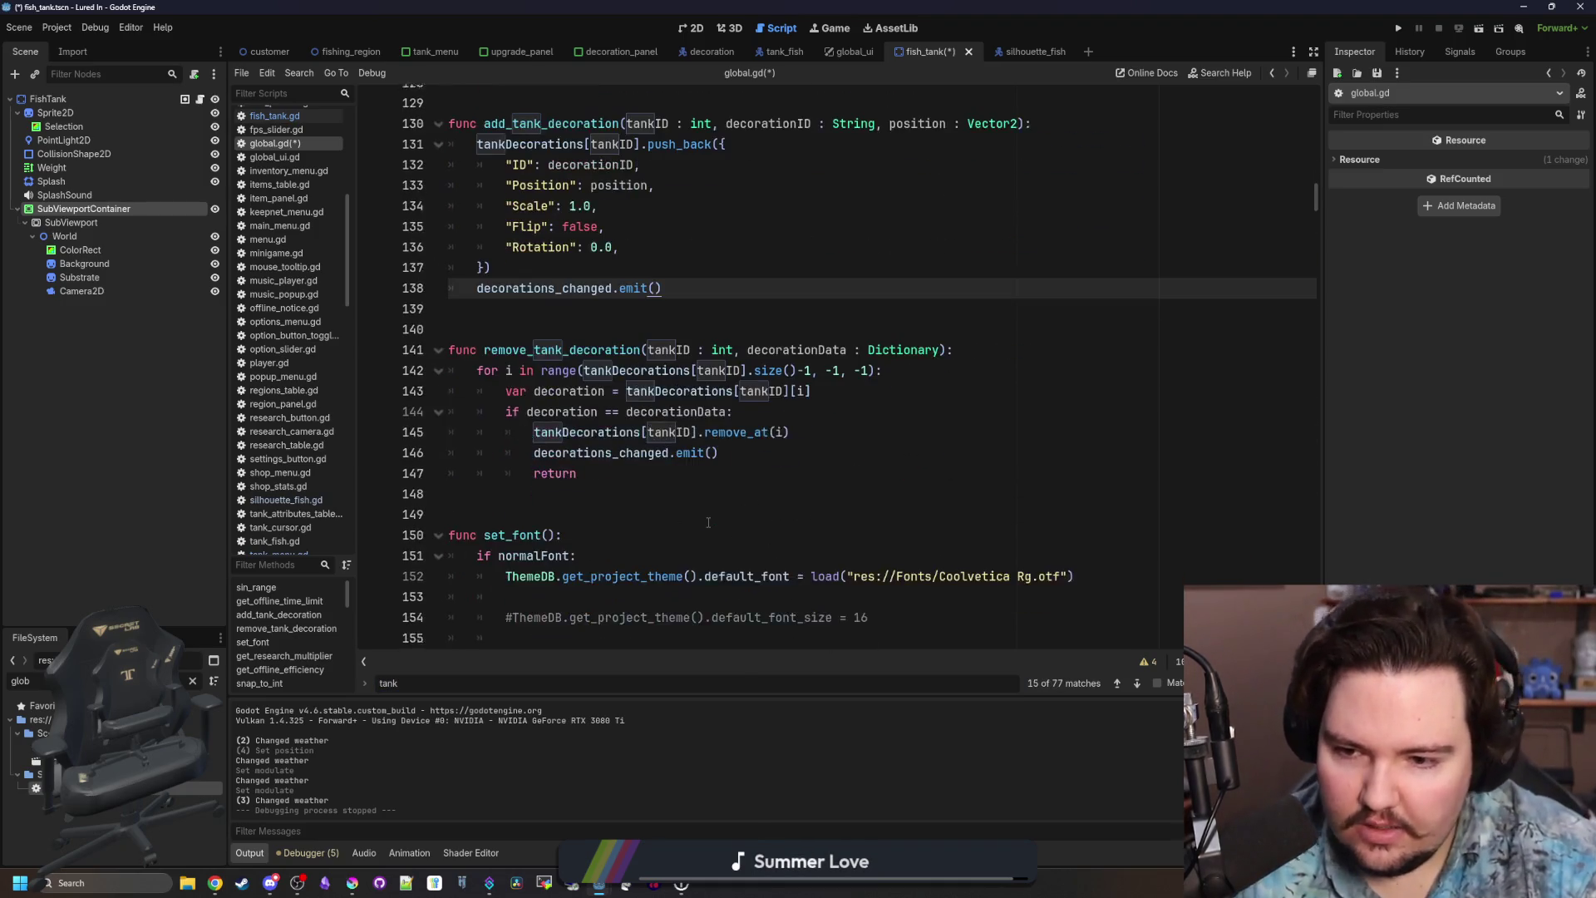
key("Return")
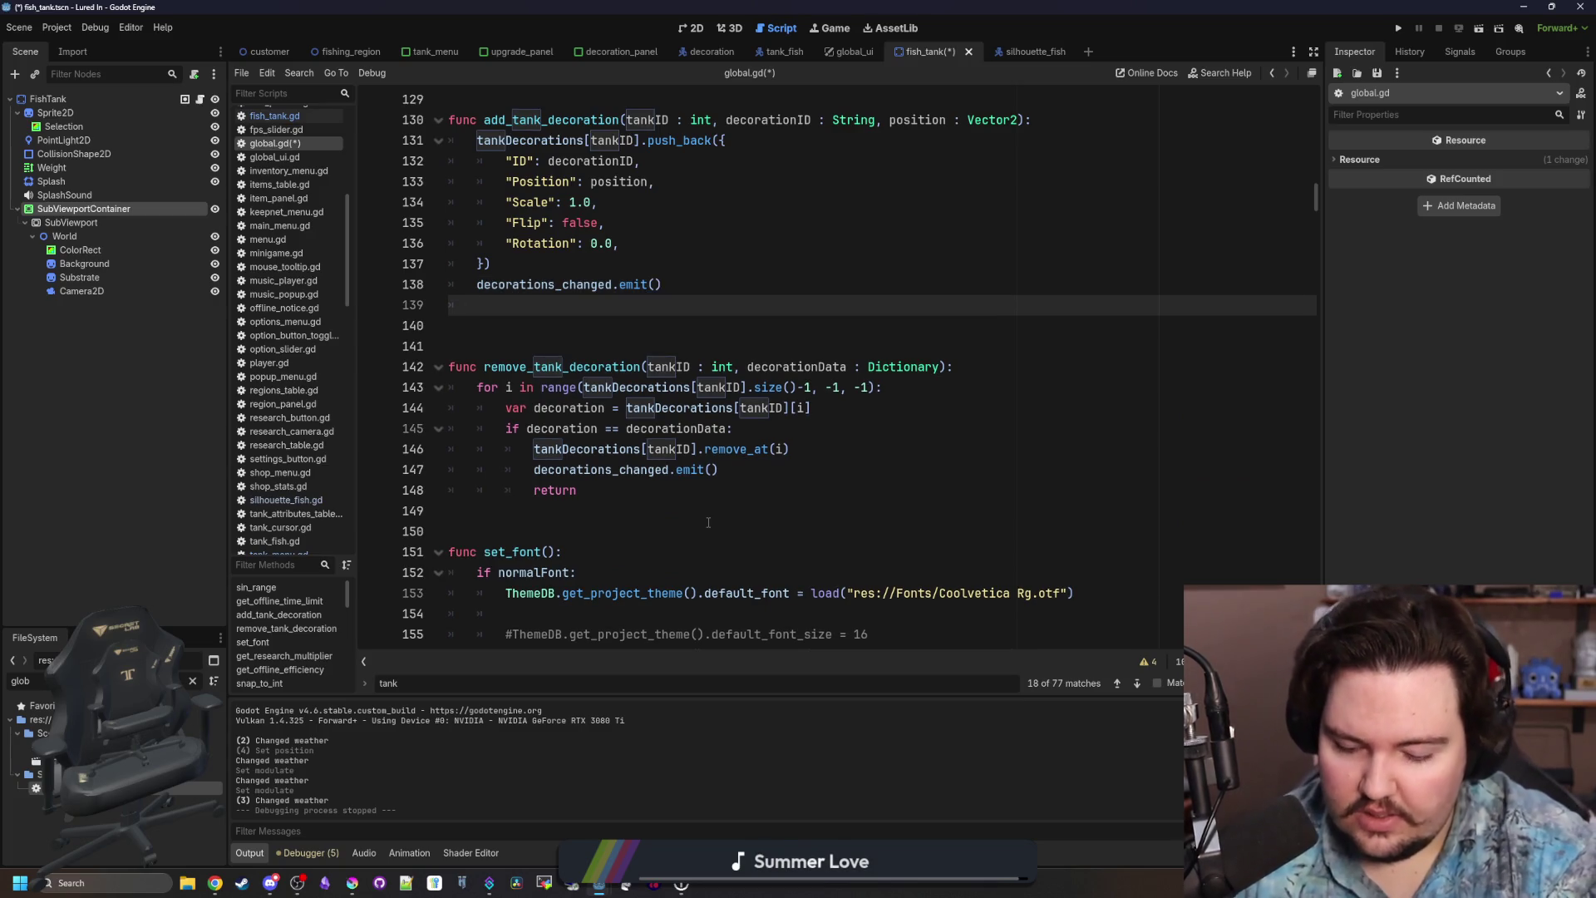
type("tankD")
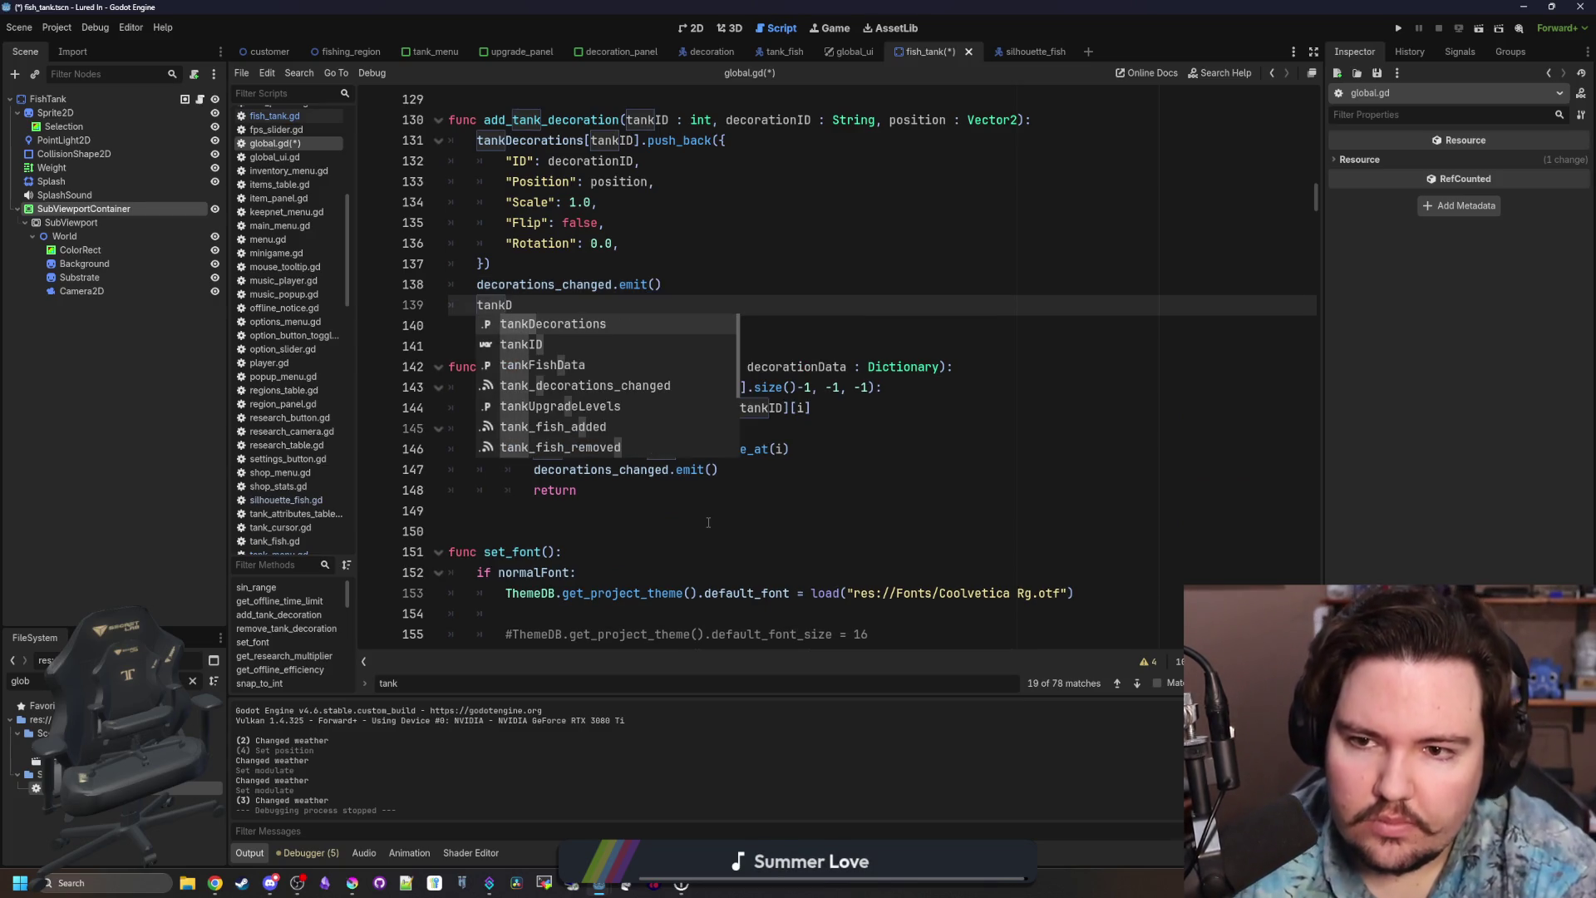
key("Return")
key("BackSpace")
key("BackSpace")
key("BackSpace")
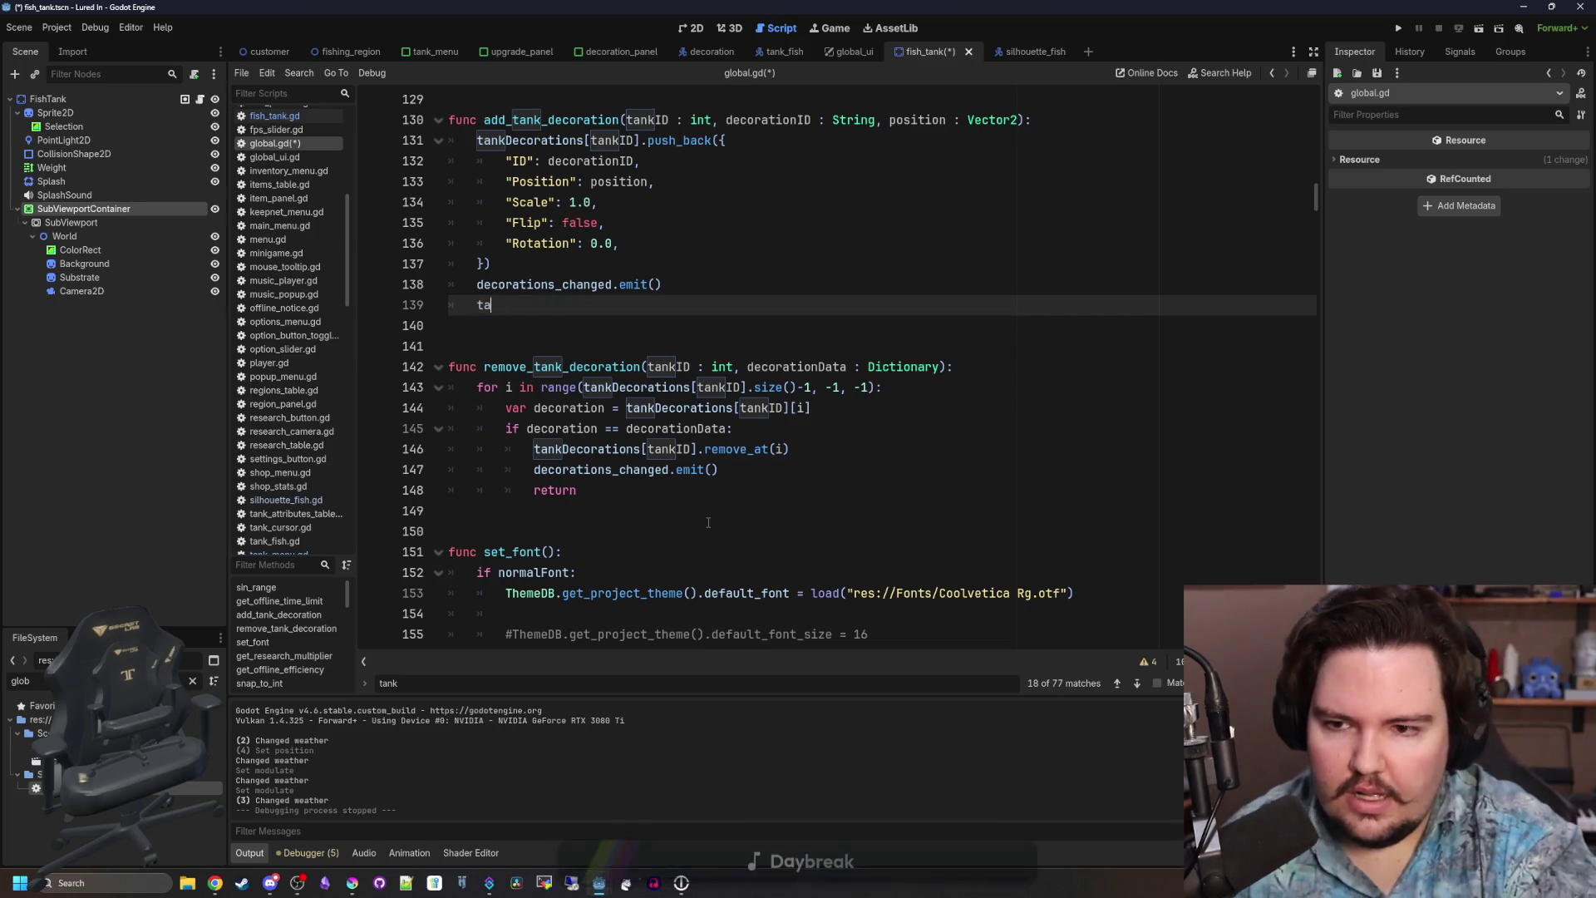
type("tank_dec")
key("Return")
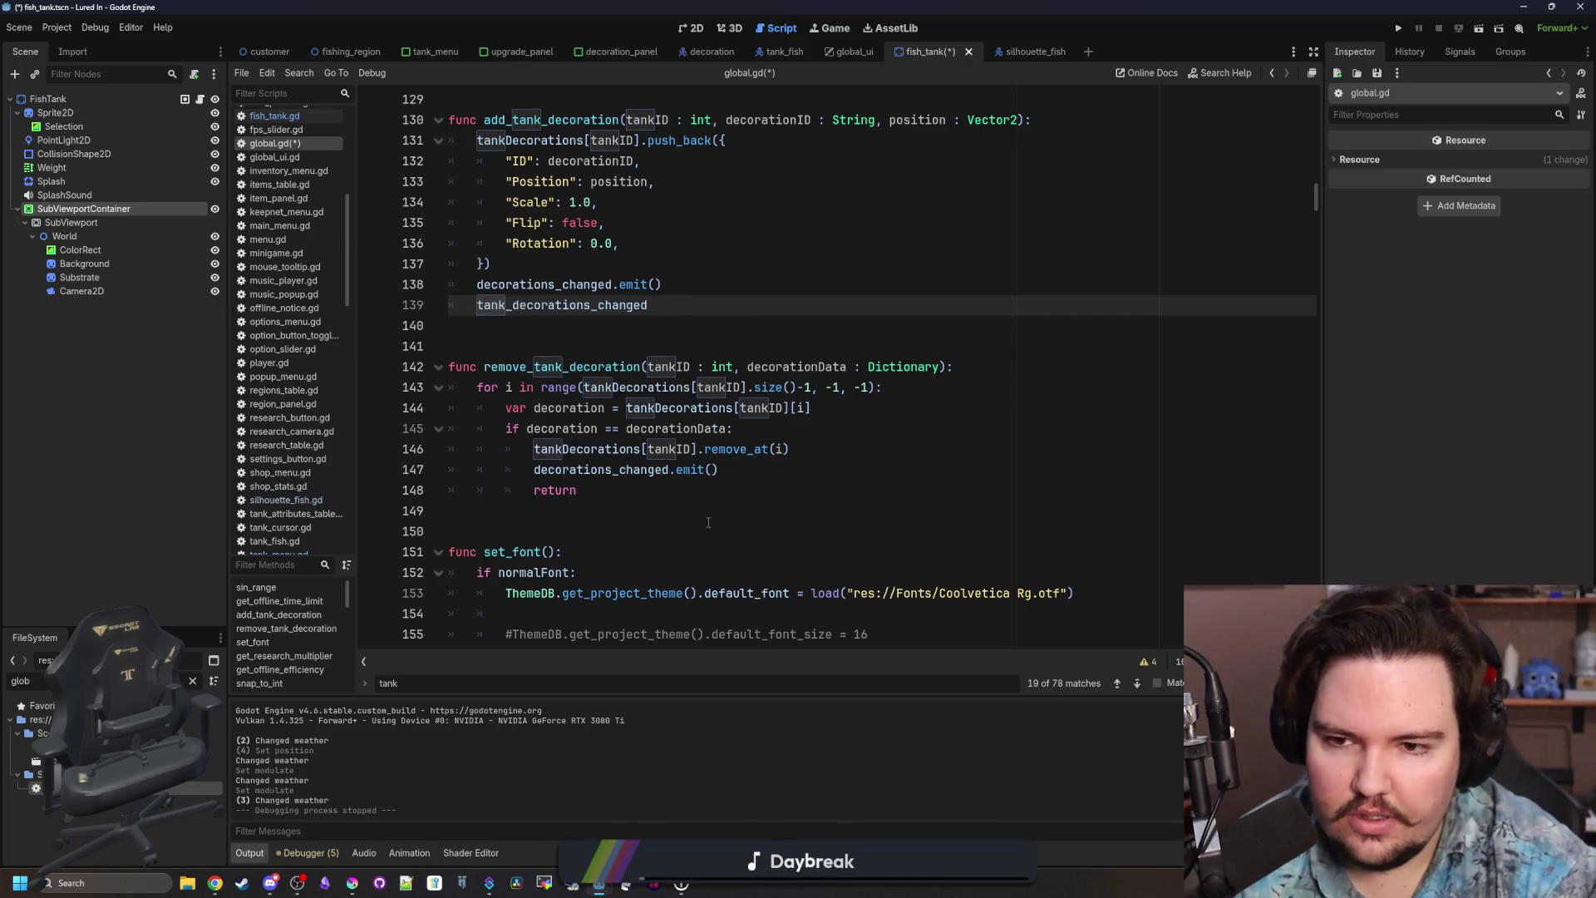
type(".emit(tankID")
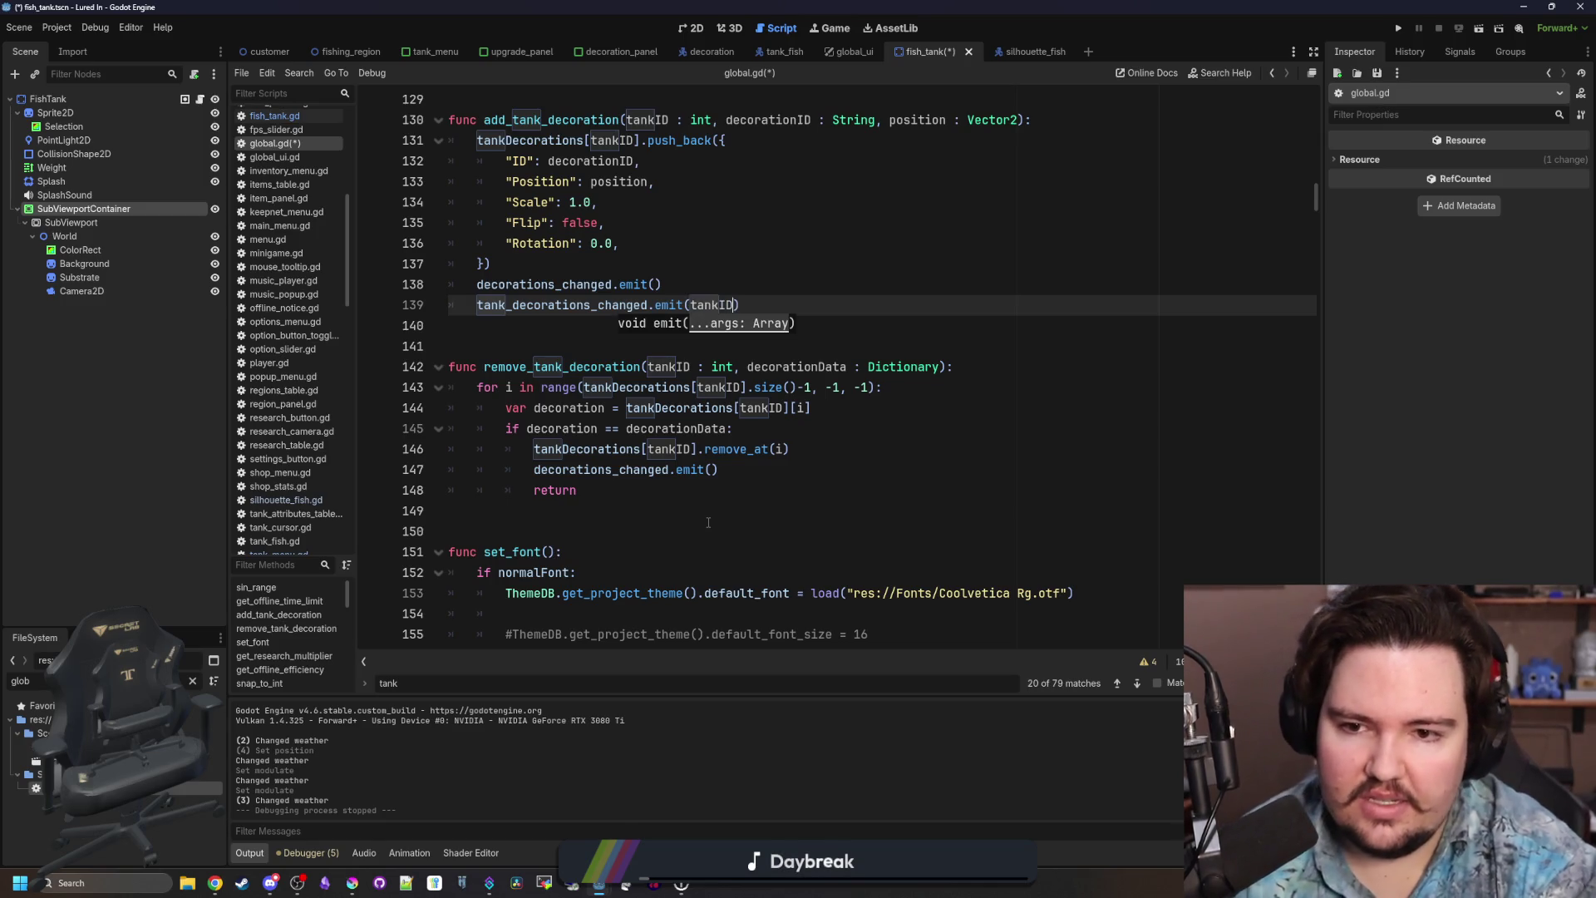
left_click_drag(740, 305, 474, 304)
key("ctrl+c")
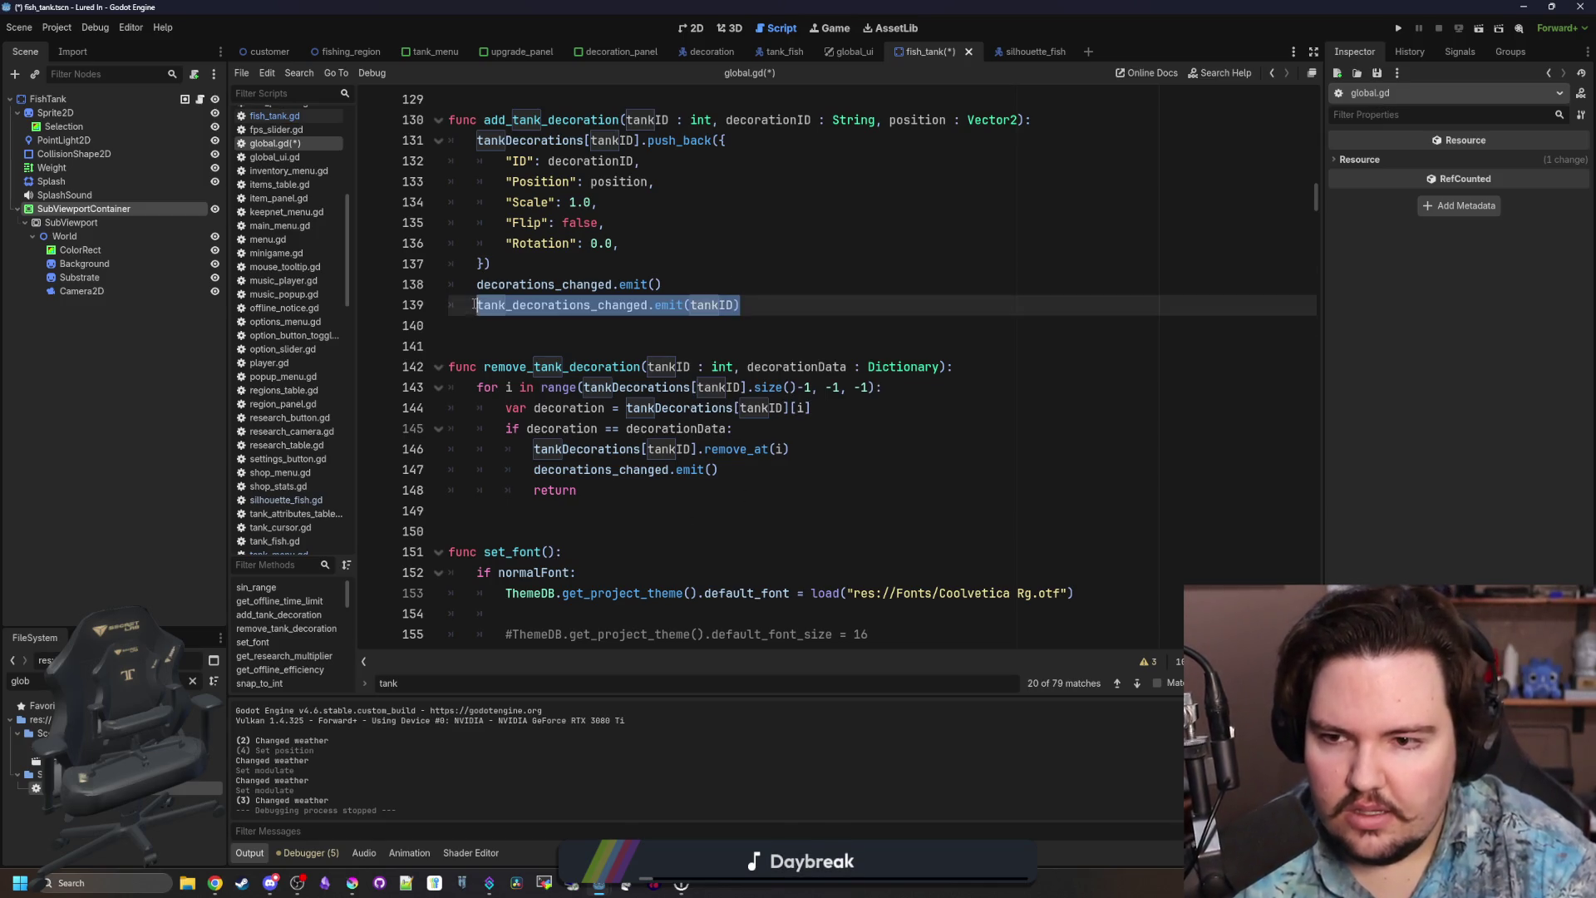
Add the same tank_decorations_changed emit to remove_tank_decoration and save global.gd.
left_click(766, 479)
key("Return")
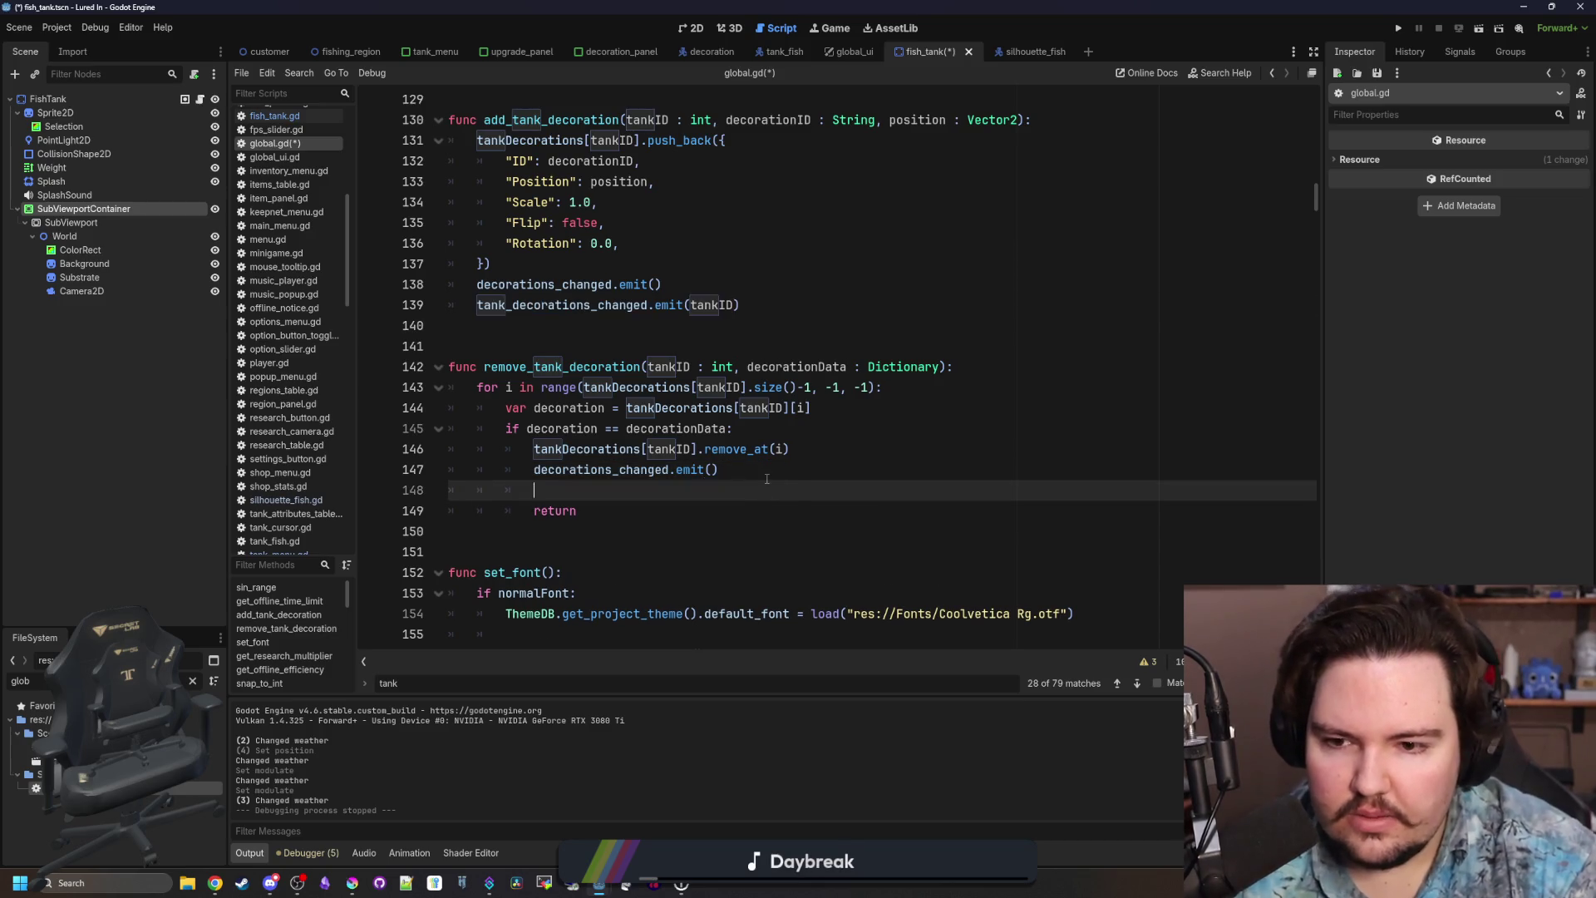
key("ctrl+v")
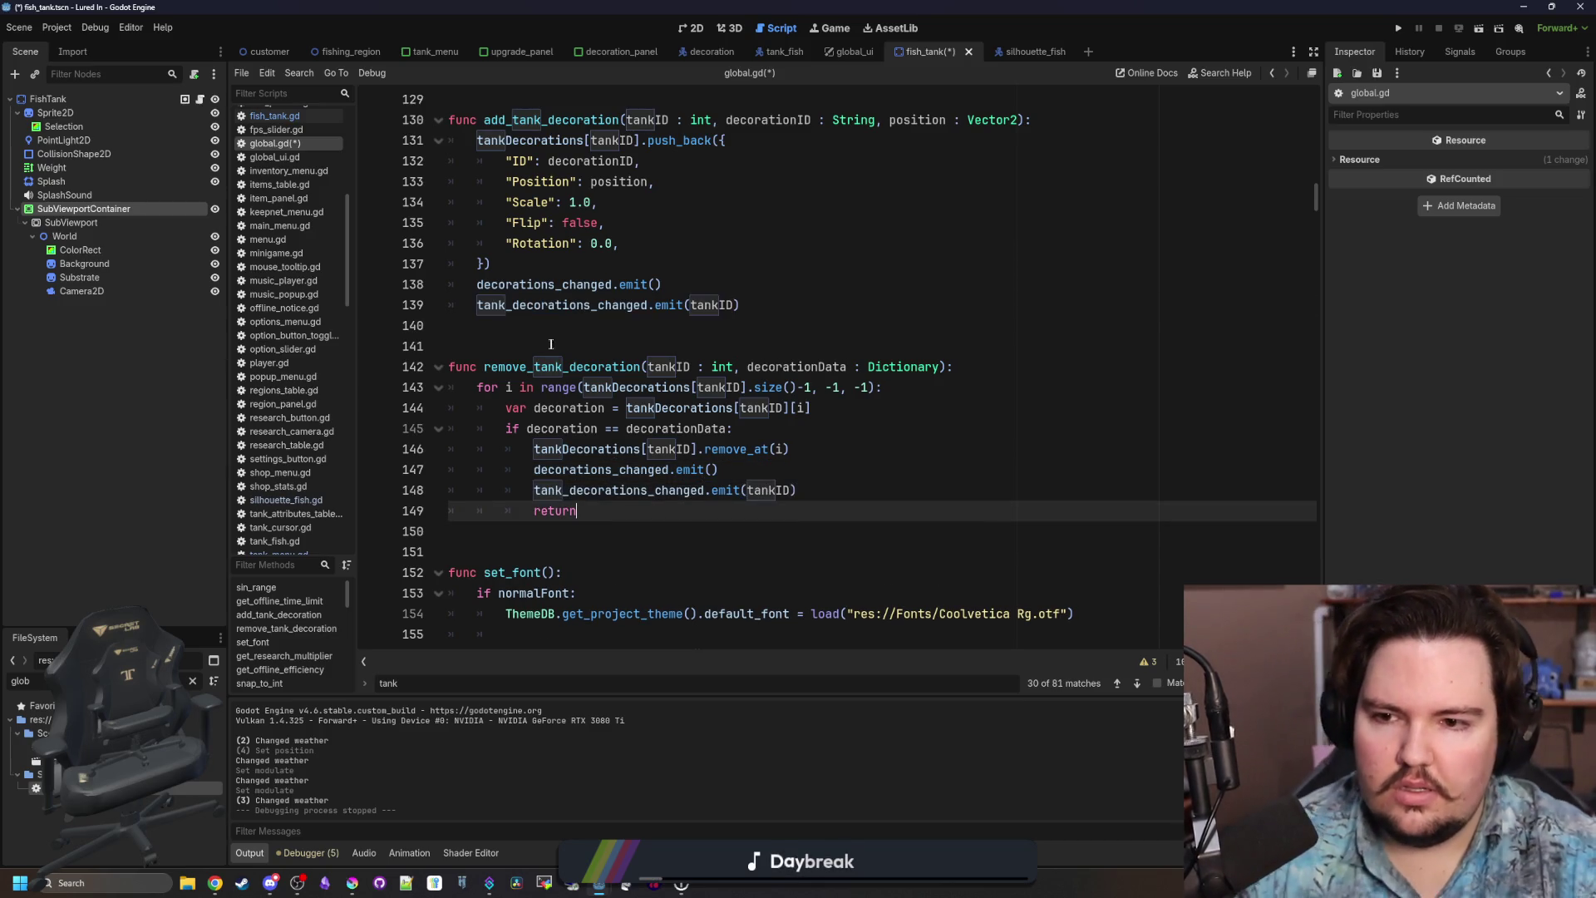
left_click(582, 345)
key("ctrl+s")
scroll(269, 236, "up", 2)
scroll(269, 236, "up", 4)
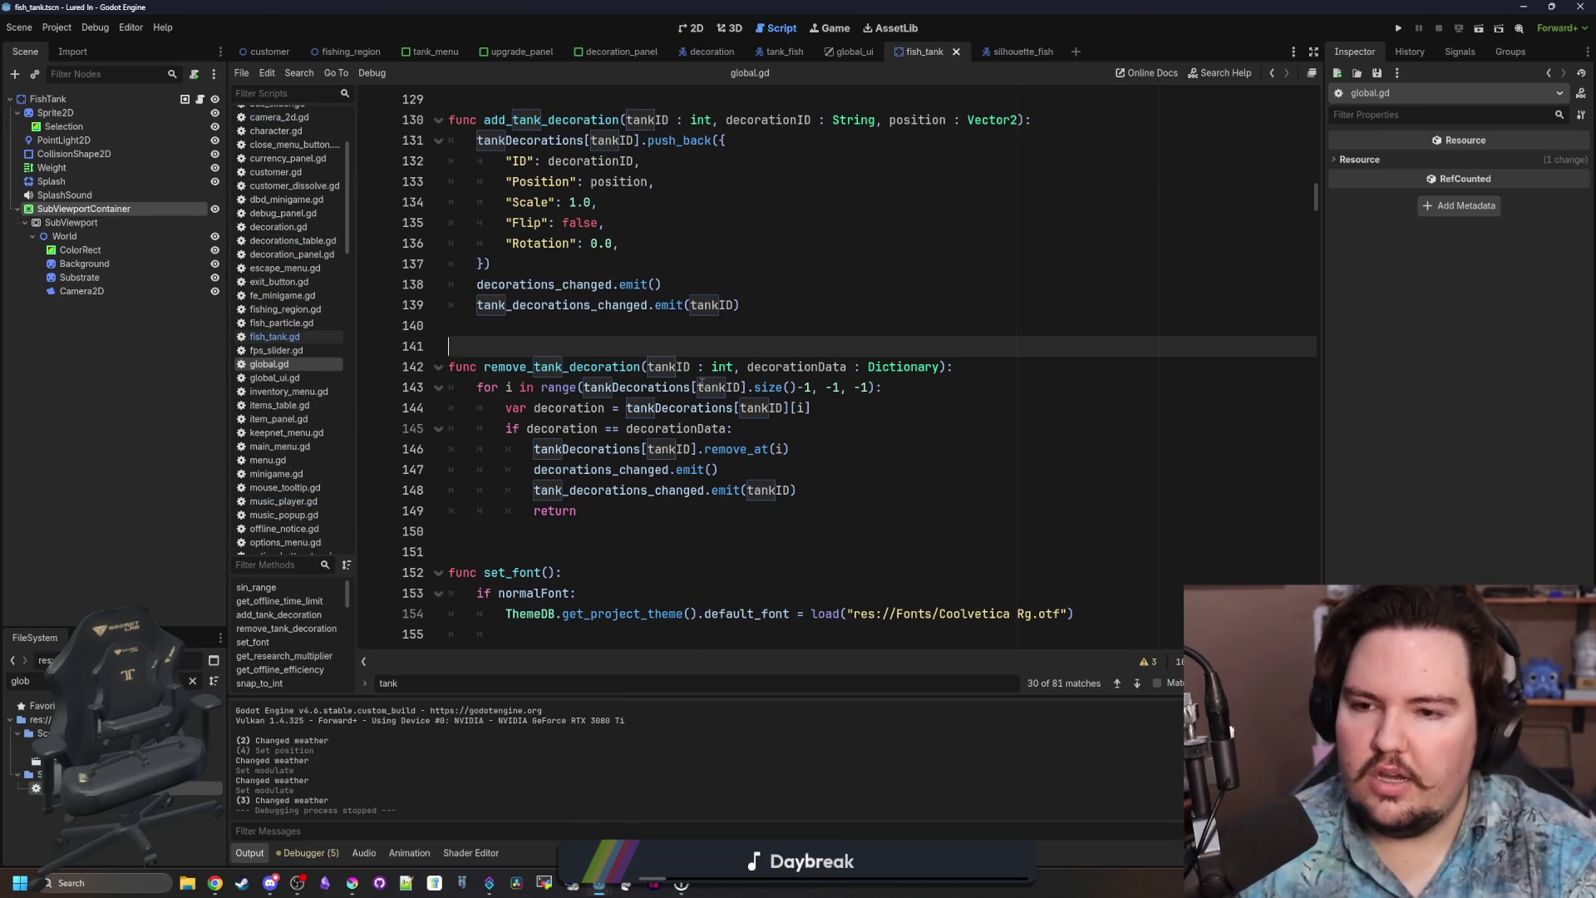
In fish_tank.gd, start a new update_decorations(newTankID) function after update_fish.
left_click(199, 100)
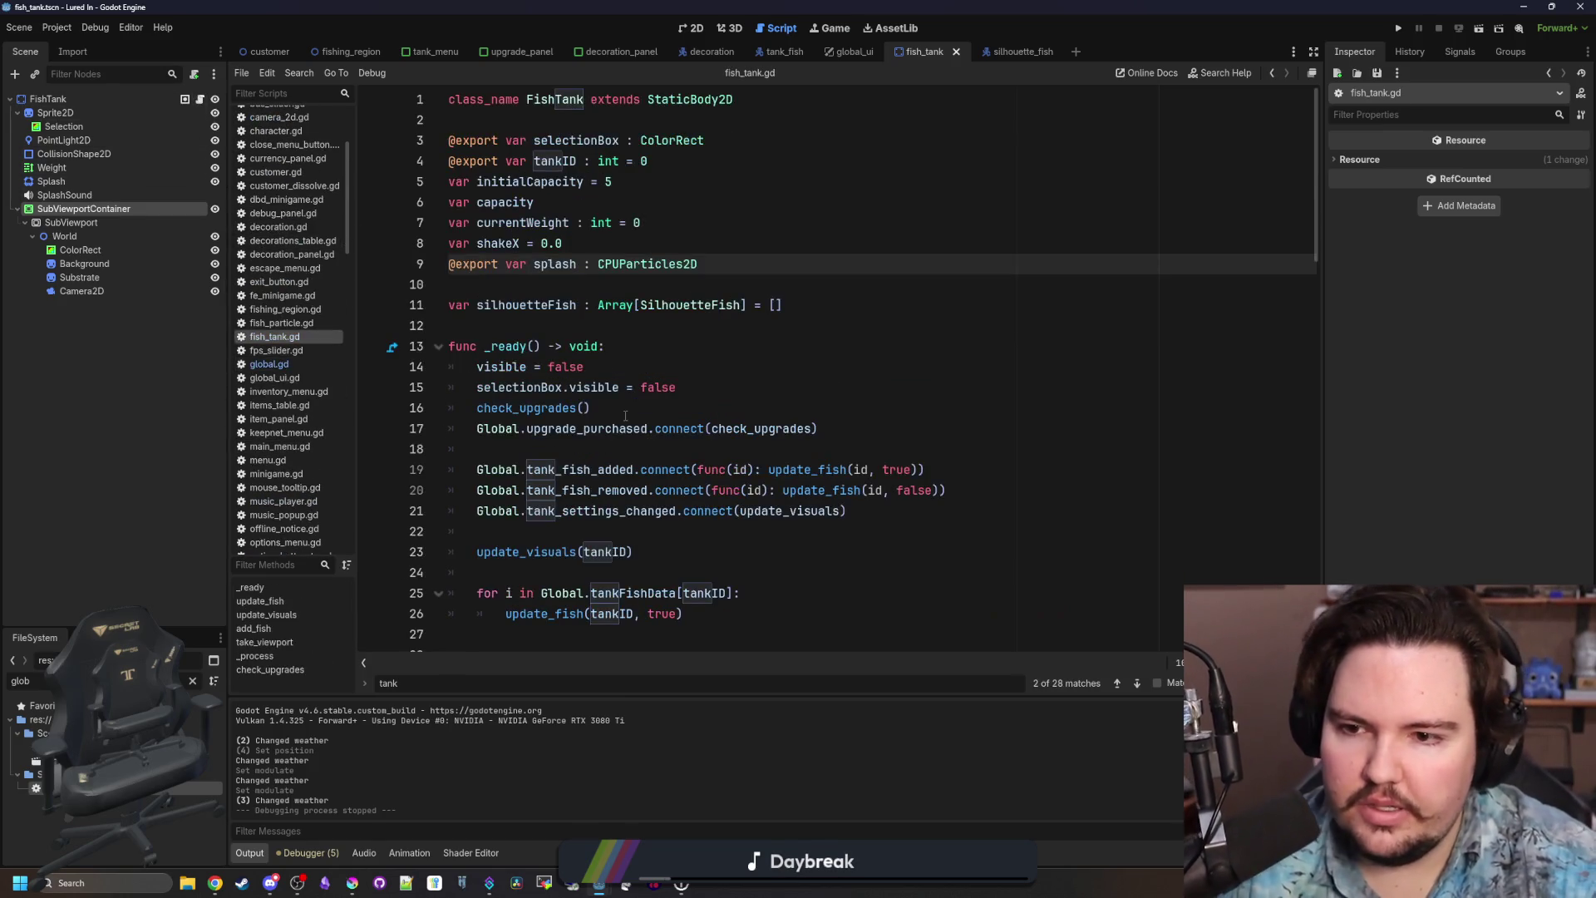
scroll(543, 450, "down", 7)
left_click(542, 450)
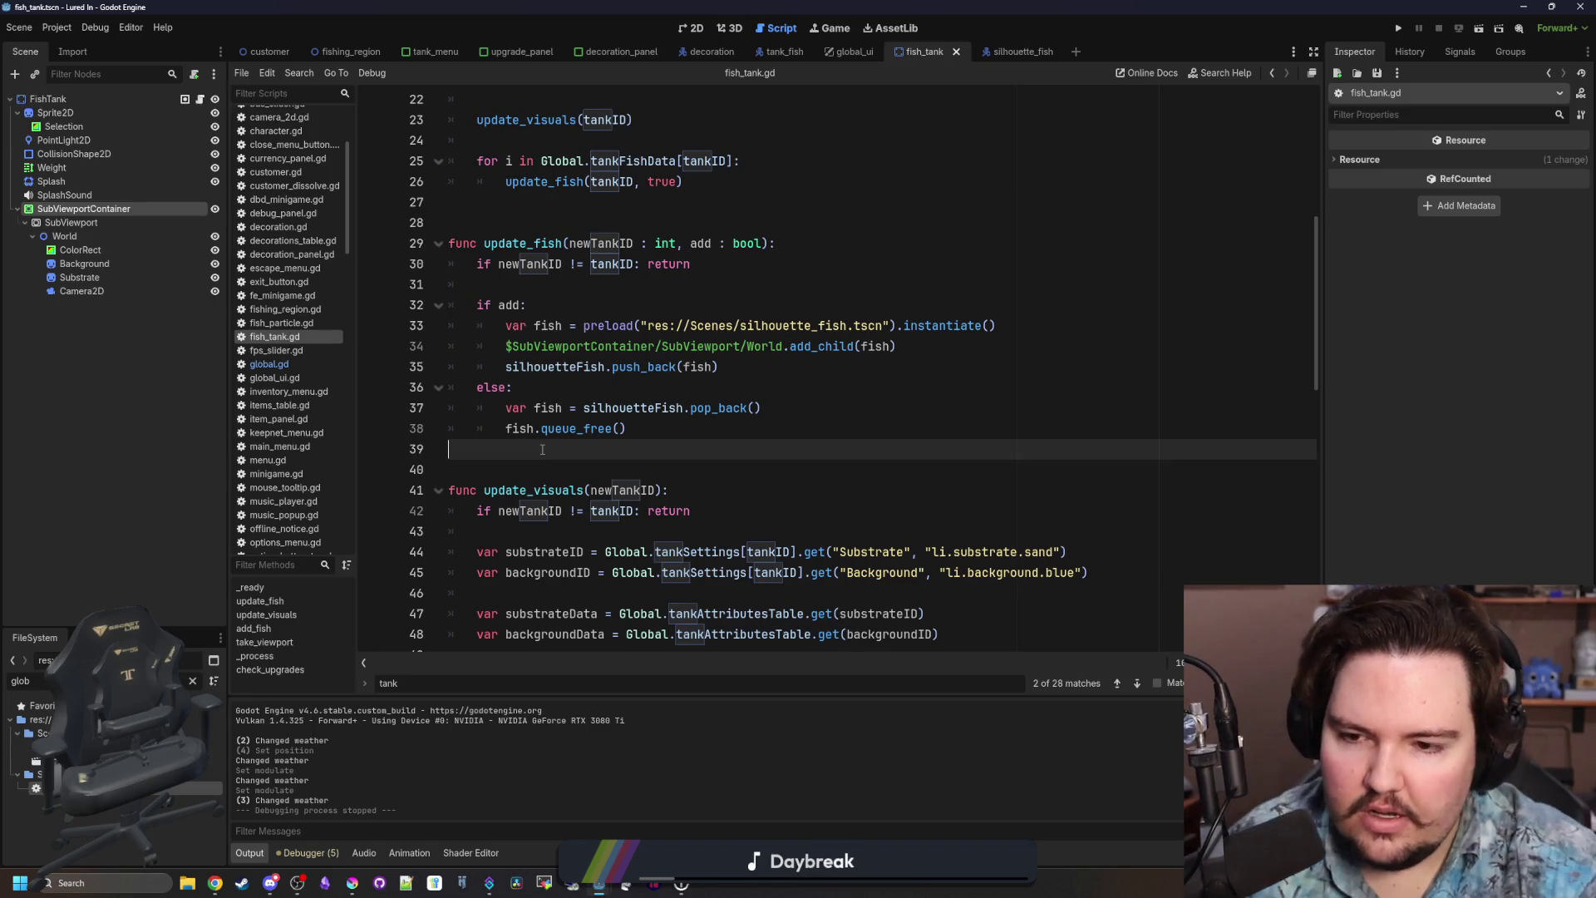
key("Return")
key("Return")
key("Return")
key("Up")
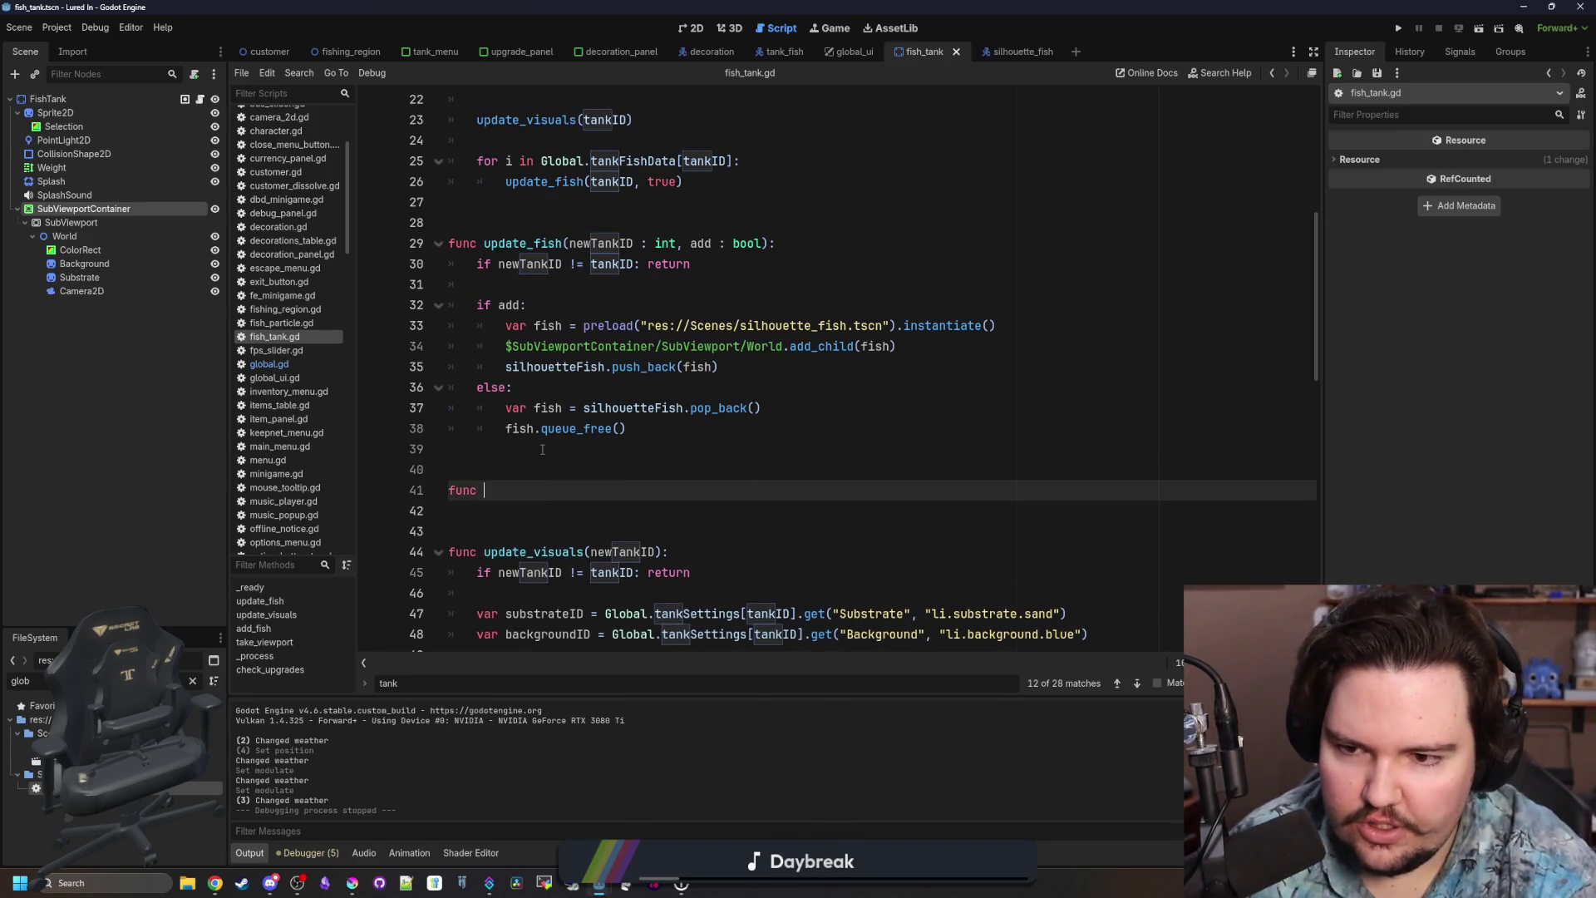
key("BackSpace")
key("BackSpace")
key("BackSpace")
type("setup")
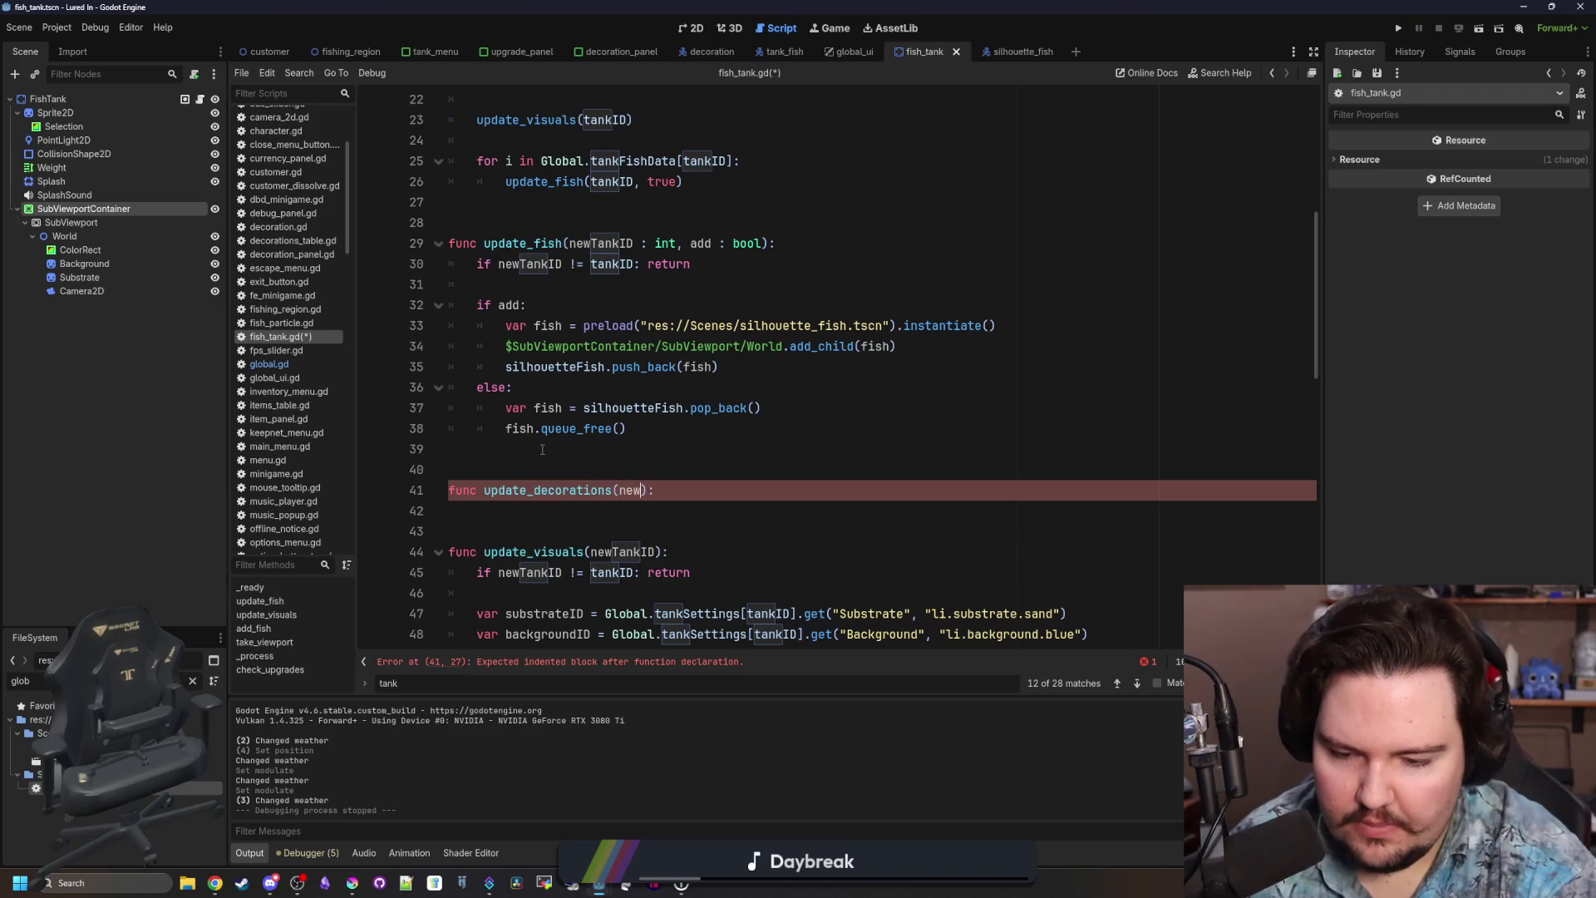
type("TankID")
Give update_decorations the 'if newTankID != tankID: return' check taken from update_visuals, plus an empty line.
left_click_drag(689, 572, 476, 572)
left_click(589, 511)
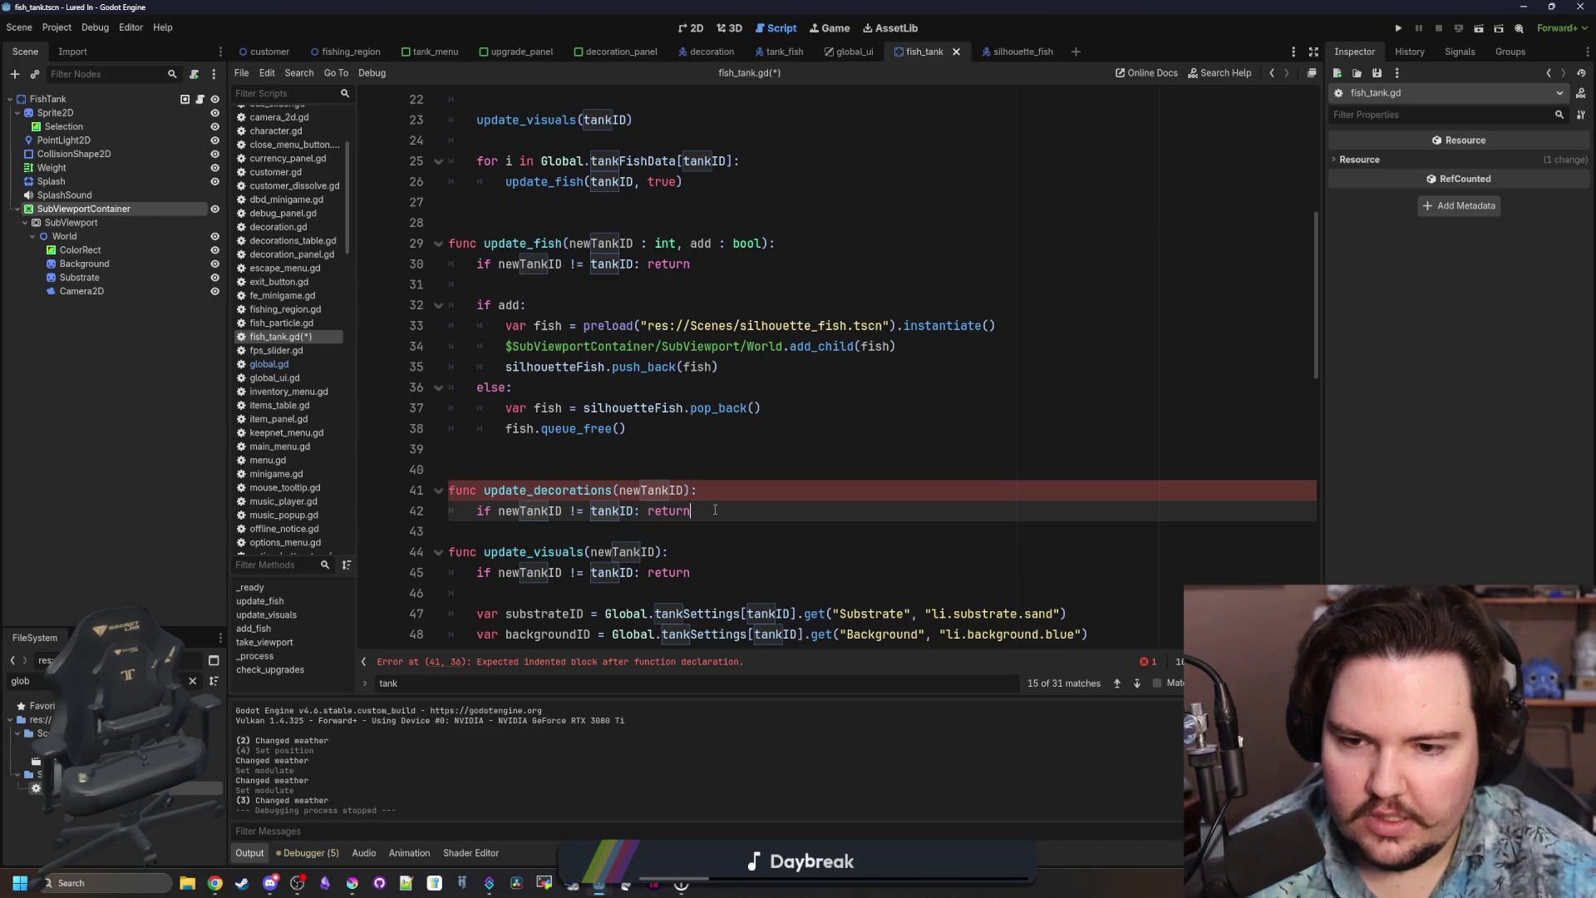
key("Return")
scroll(715, 510, "down", 3)
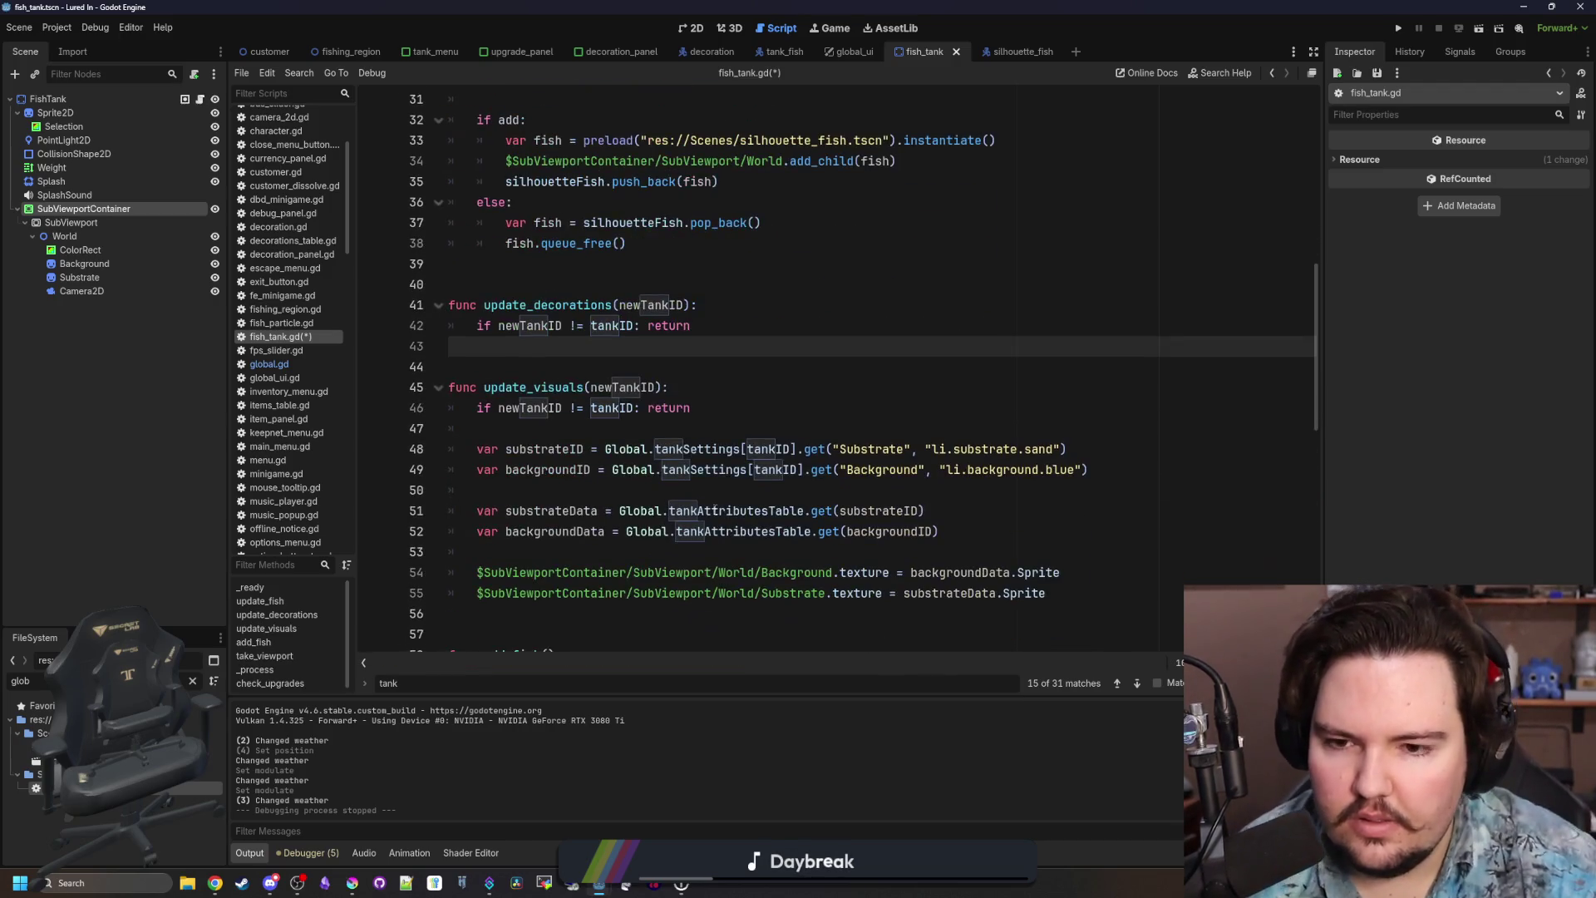
left_click(782, 428)
left_click(555, 348)
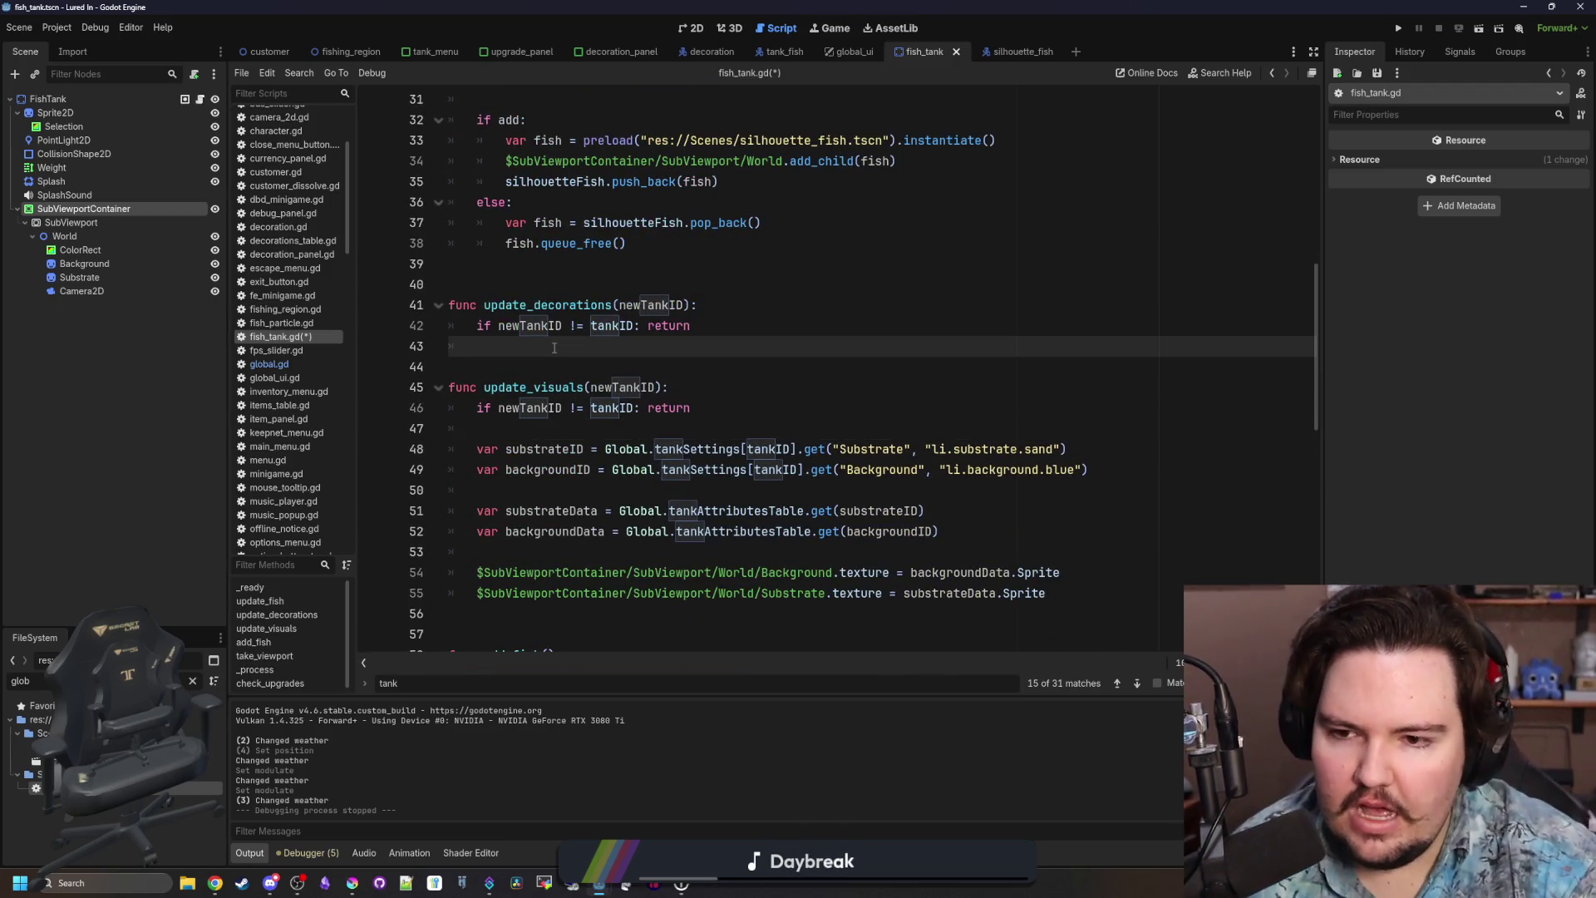
key("Return")
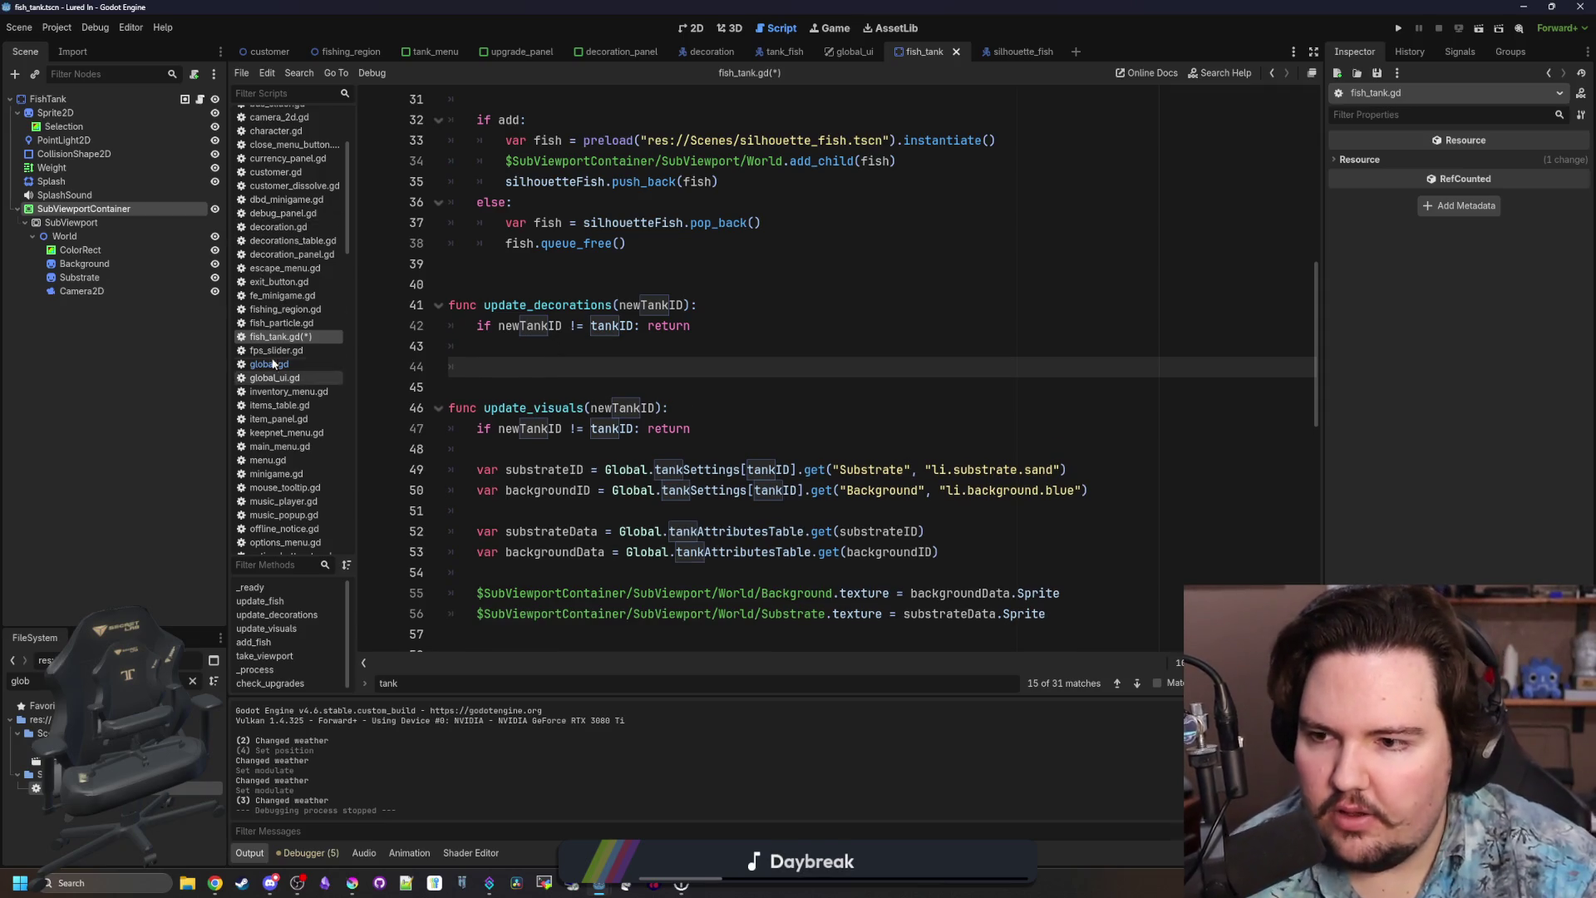
Open tank_menu.gd and review place_decoration and the _process function above it.
left_click(449, 51)
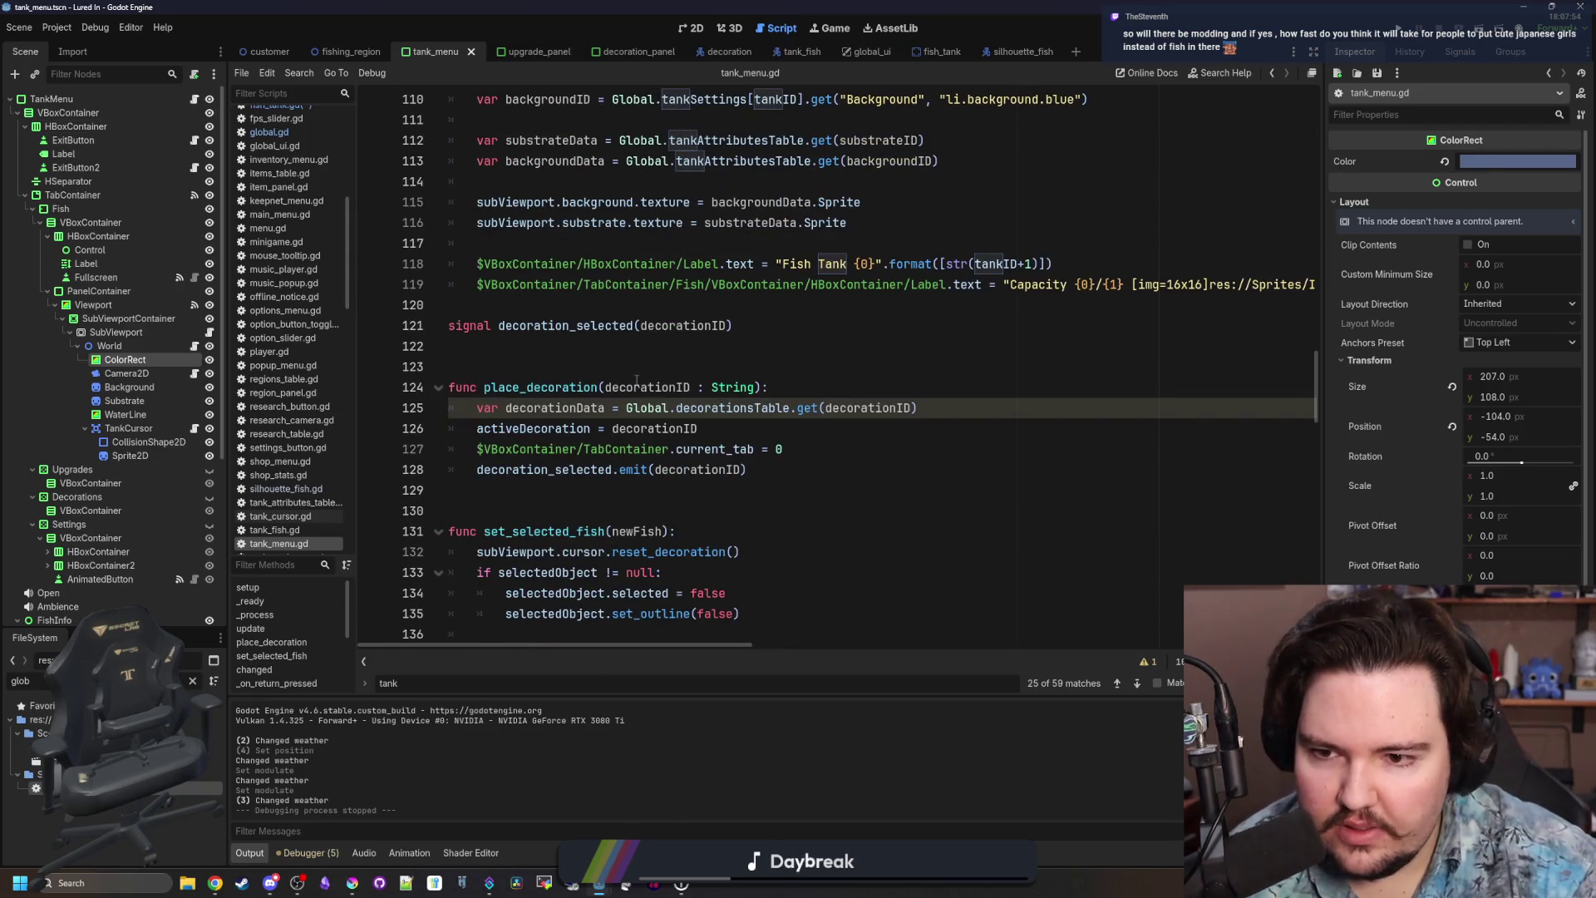
left_click(636, 381)
left_click_drag(749, 441, 478, 418)
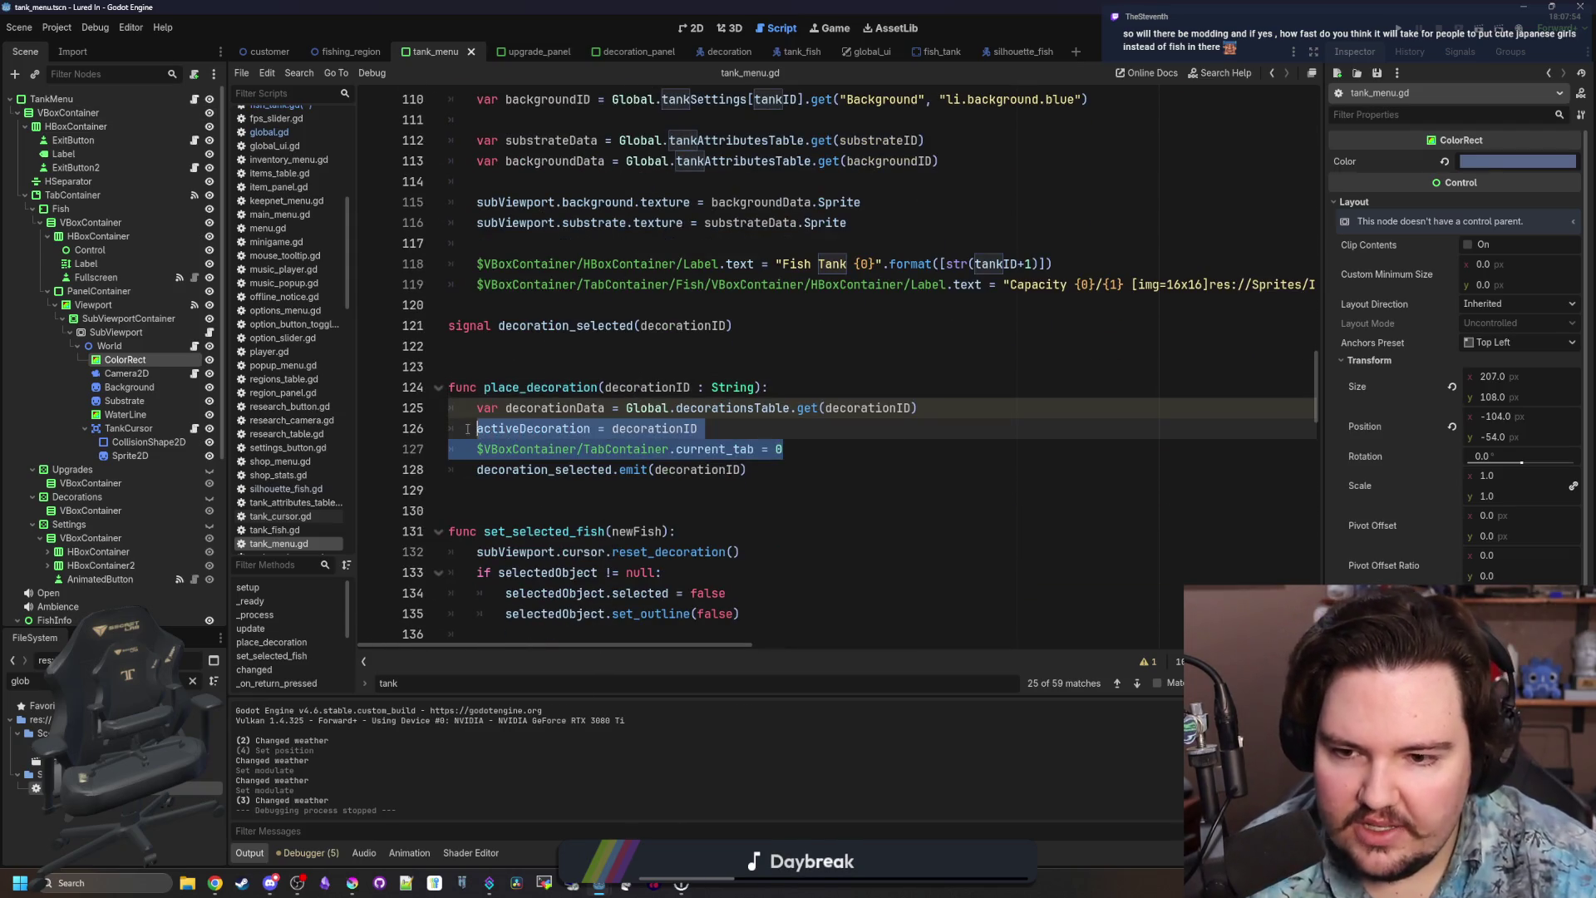
left_click(655, 470)
mouse_move(790, 476)
left_mouse_down()
mouse_move(599, 409)
mouse_move(449, 388)
left_mouse_up()
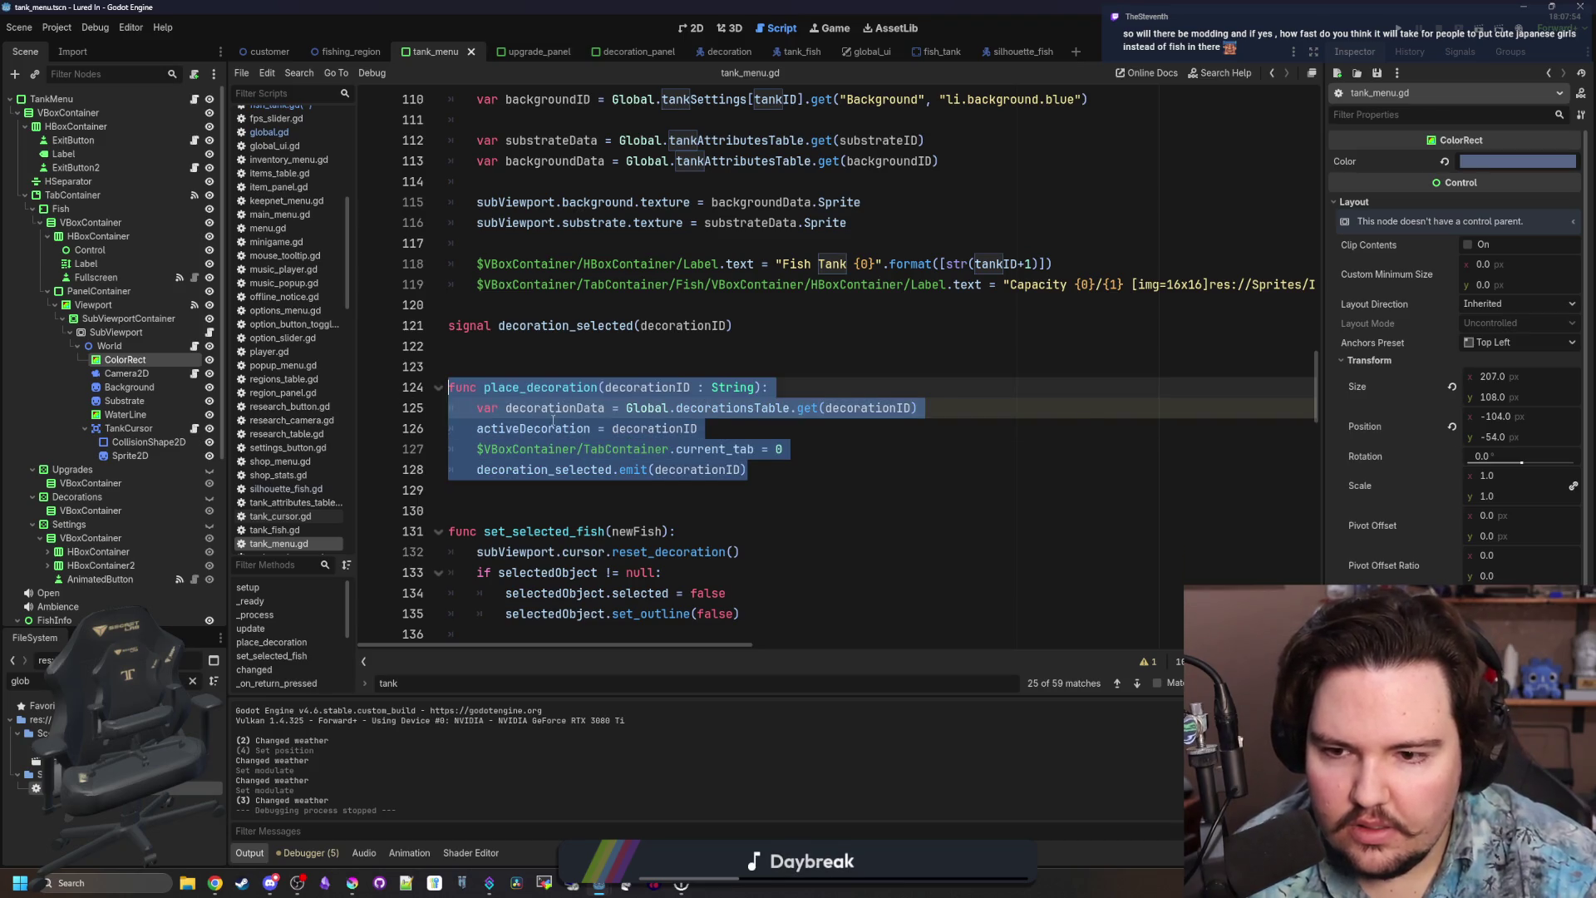
left_click(706, 434)
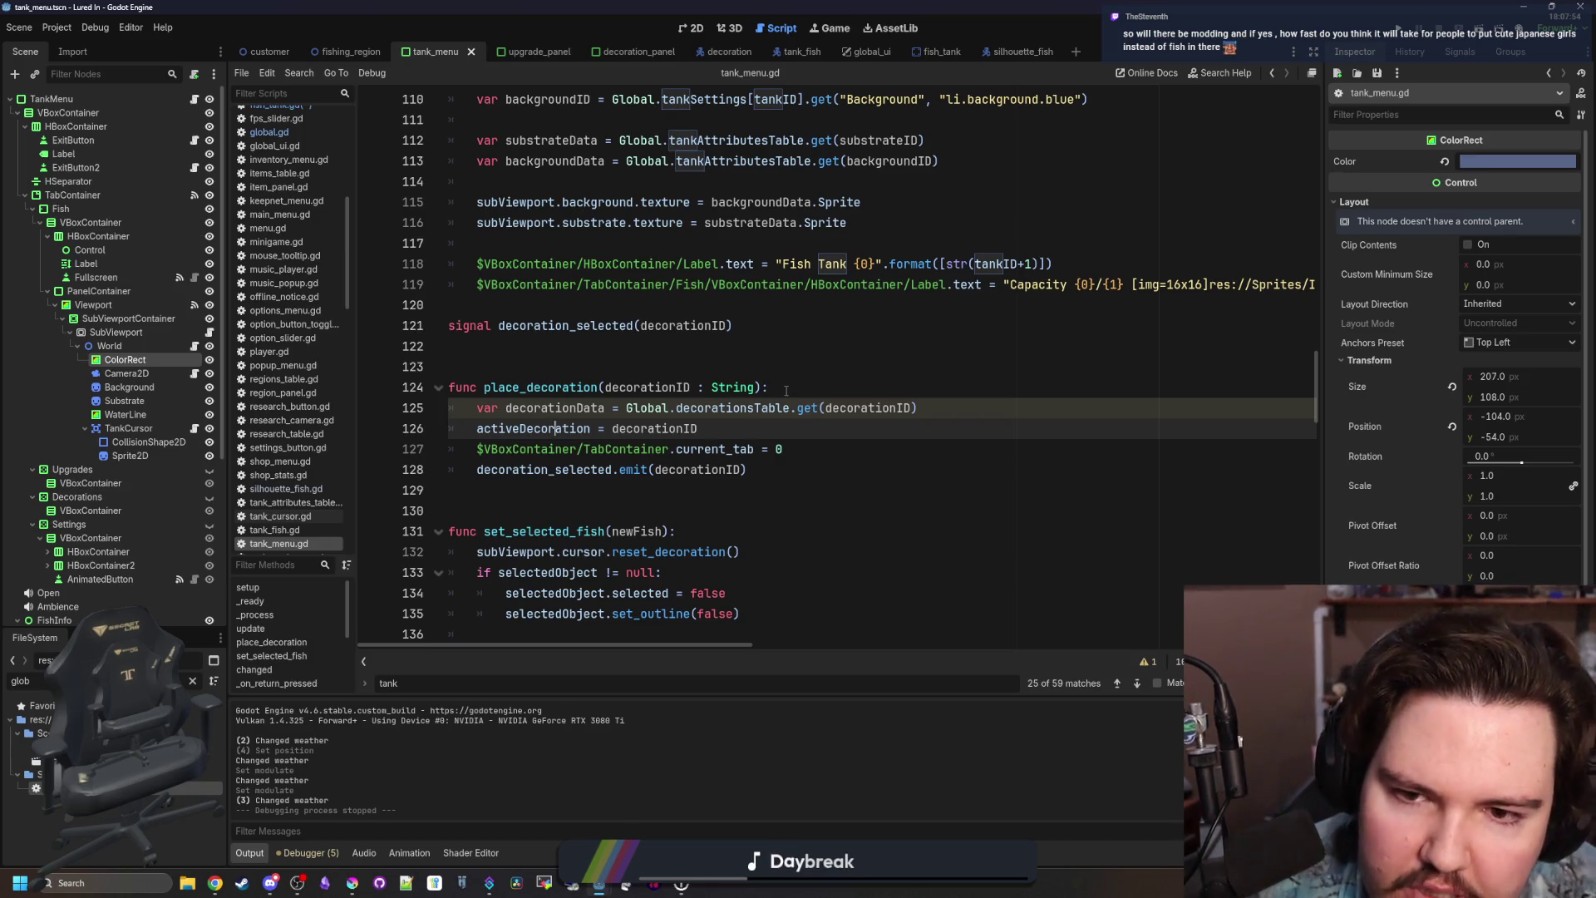
scroll(787, 389, "up", 7)
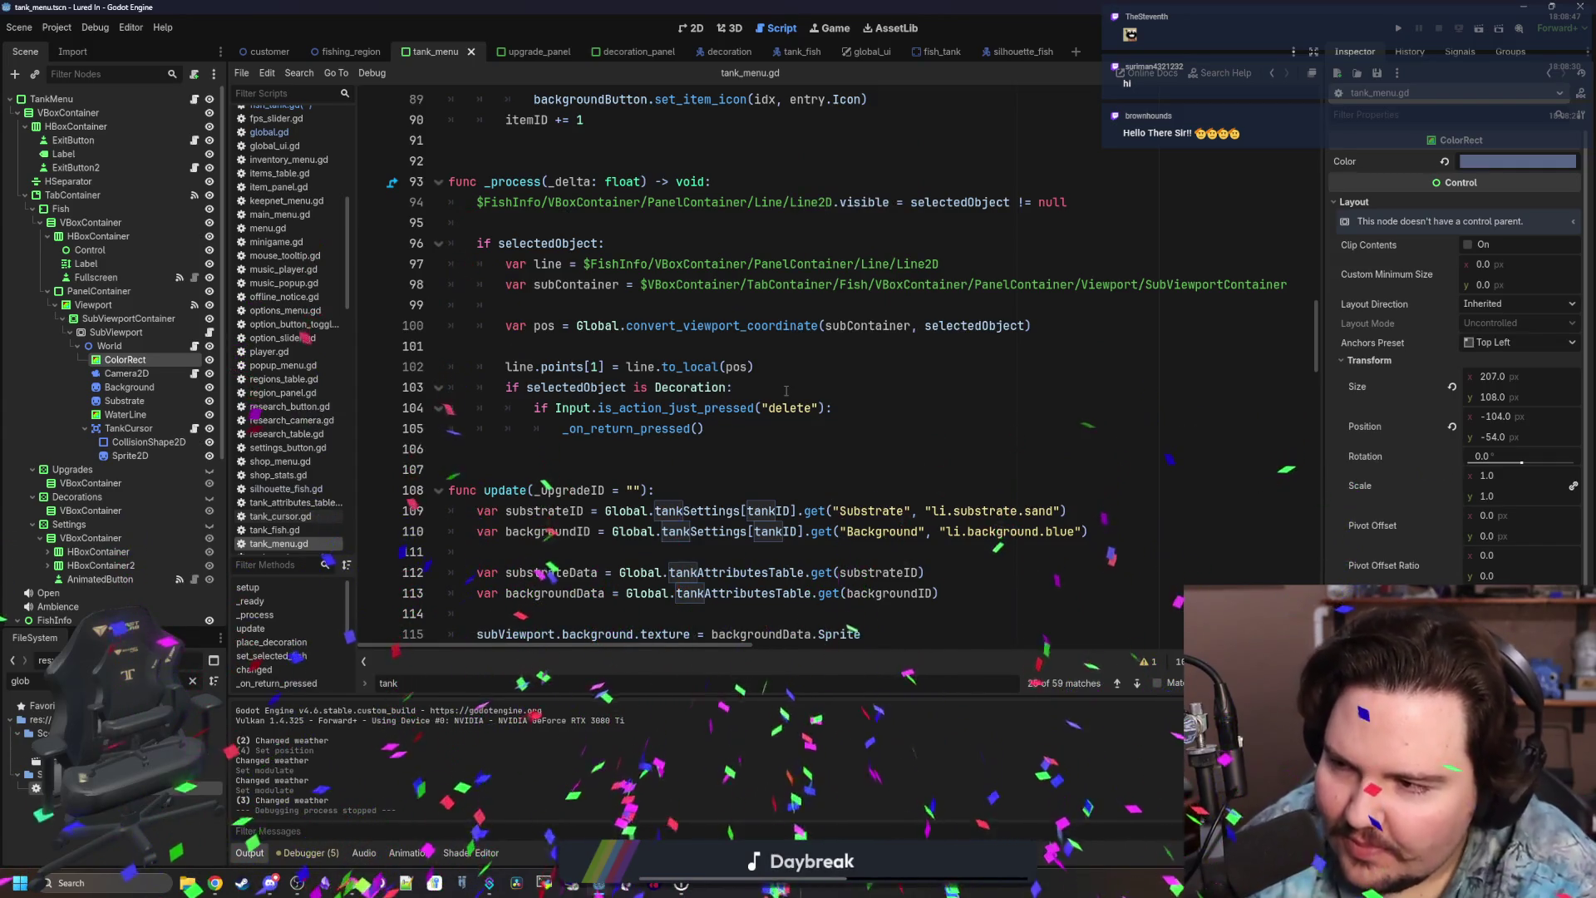
left_click(785, 391)
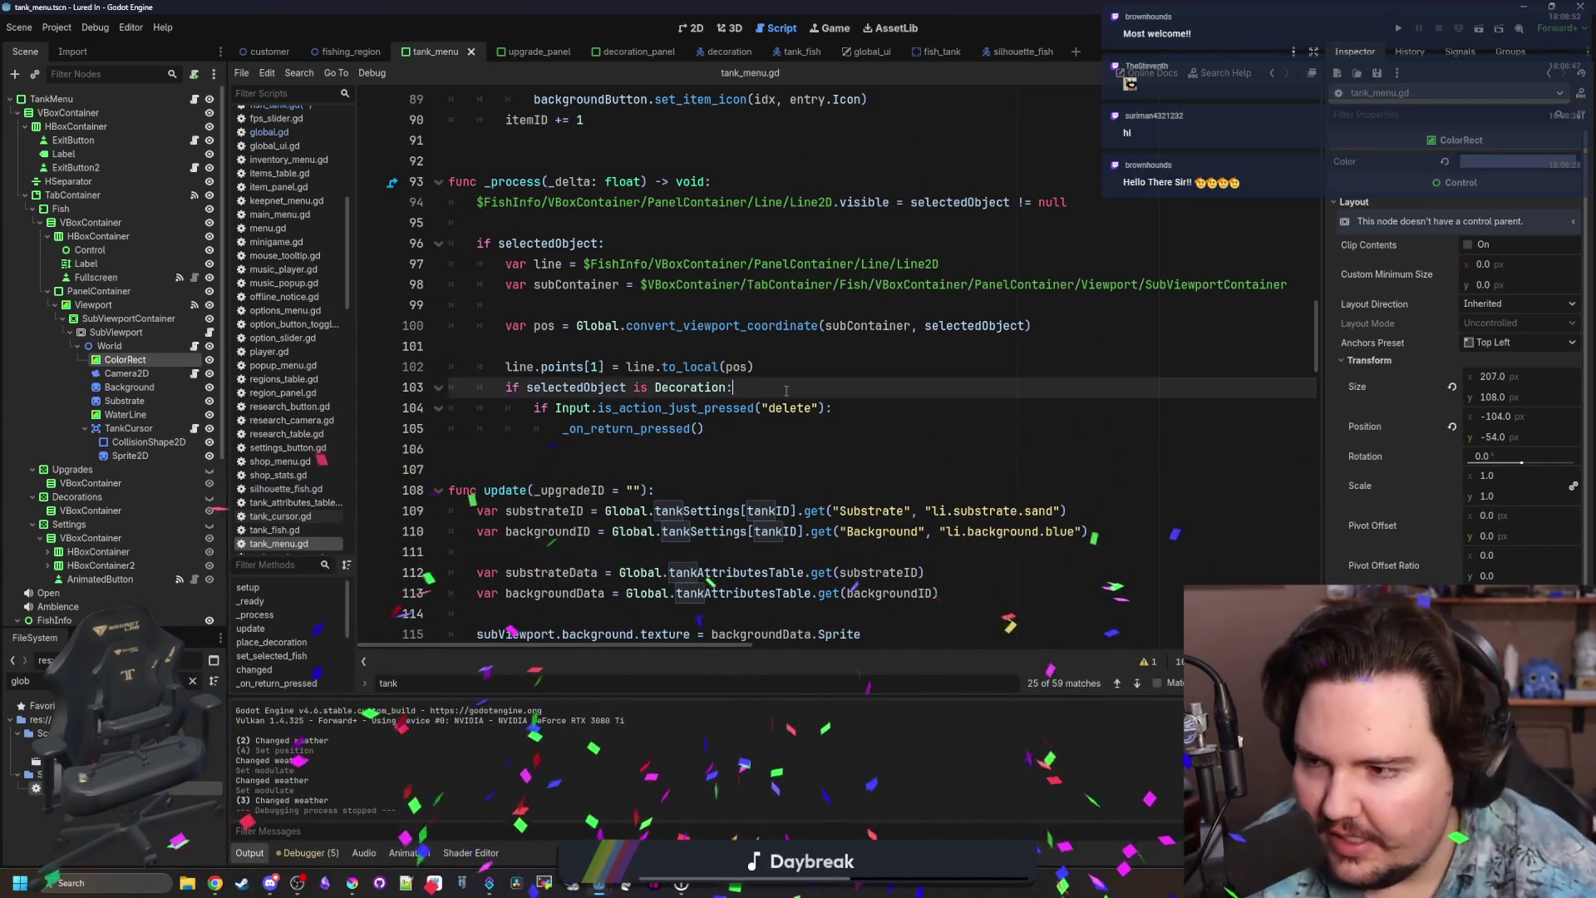
Scroll down to place_decoration in tank_menu.gd and select lines 125–128.
left_click(618, 450)
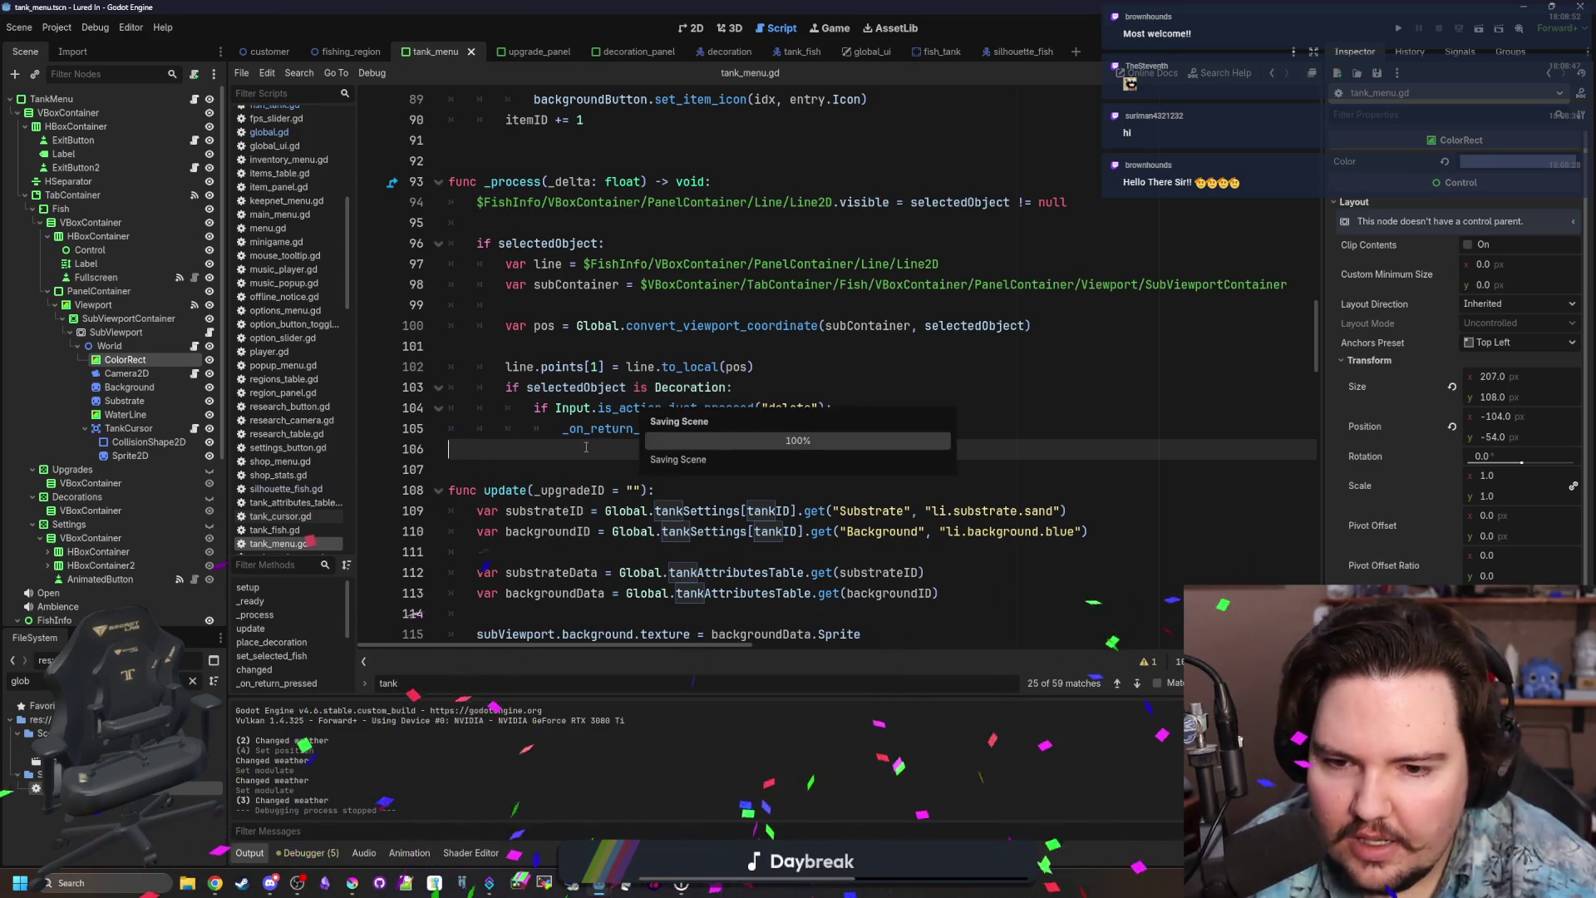
scroll(582, 349, "up", 2)
scroll(587, 297, "down", 3)
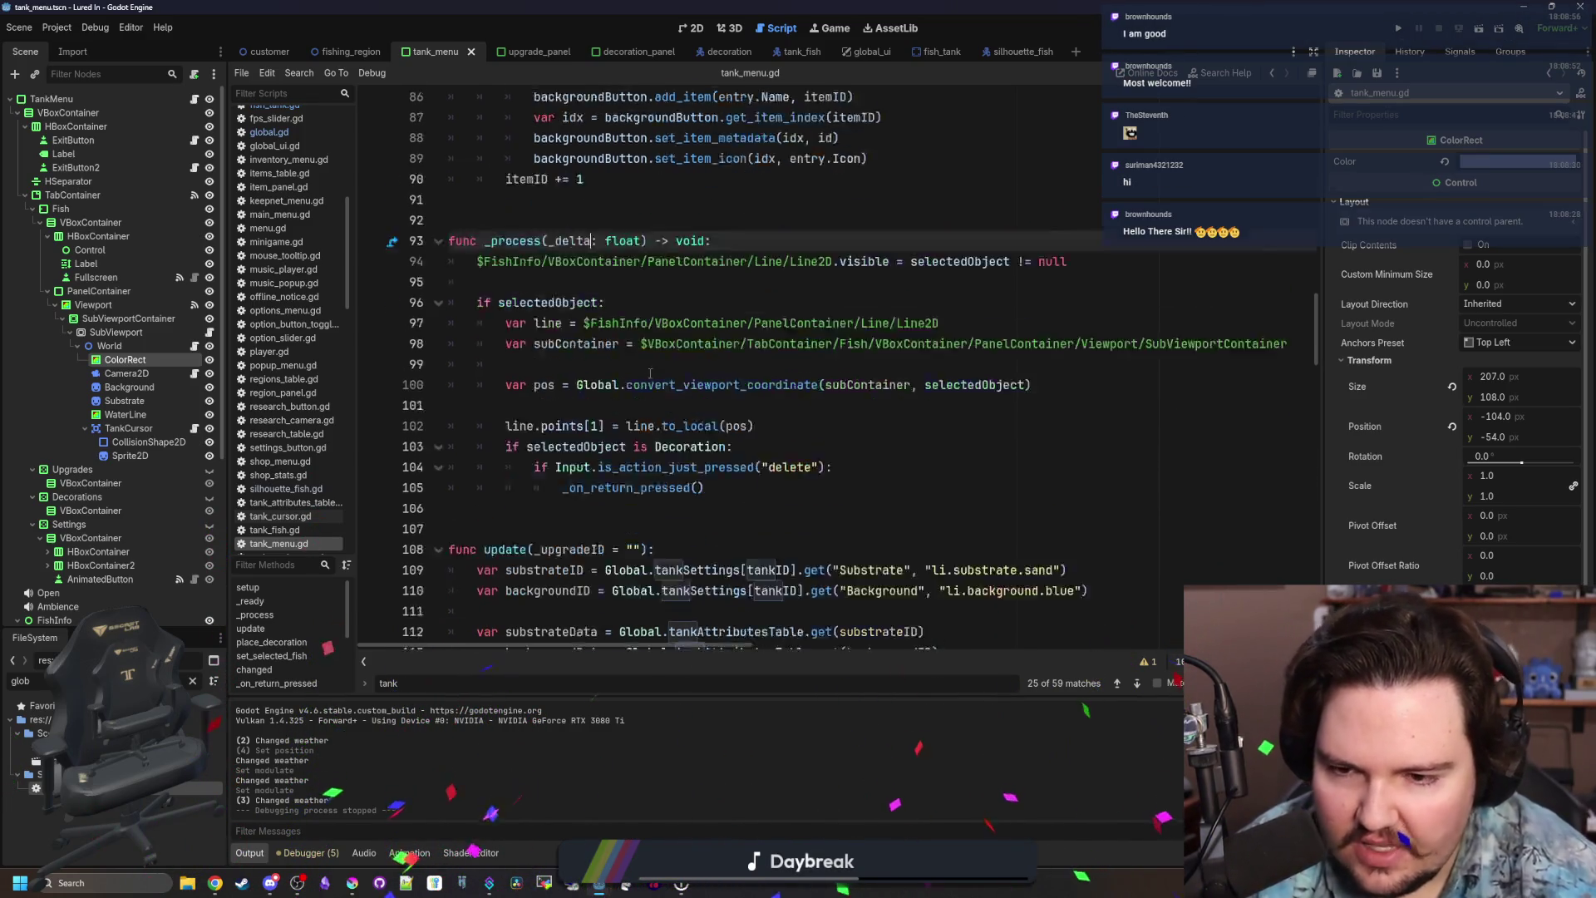
scroll(590, 323, "down", 4)
scroll(590, 323, "down", 3)
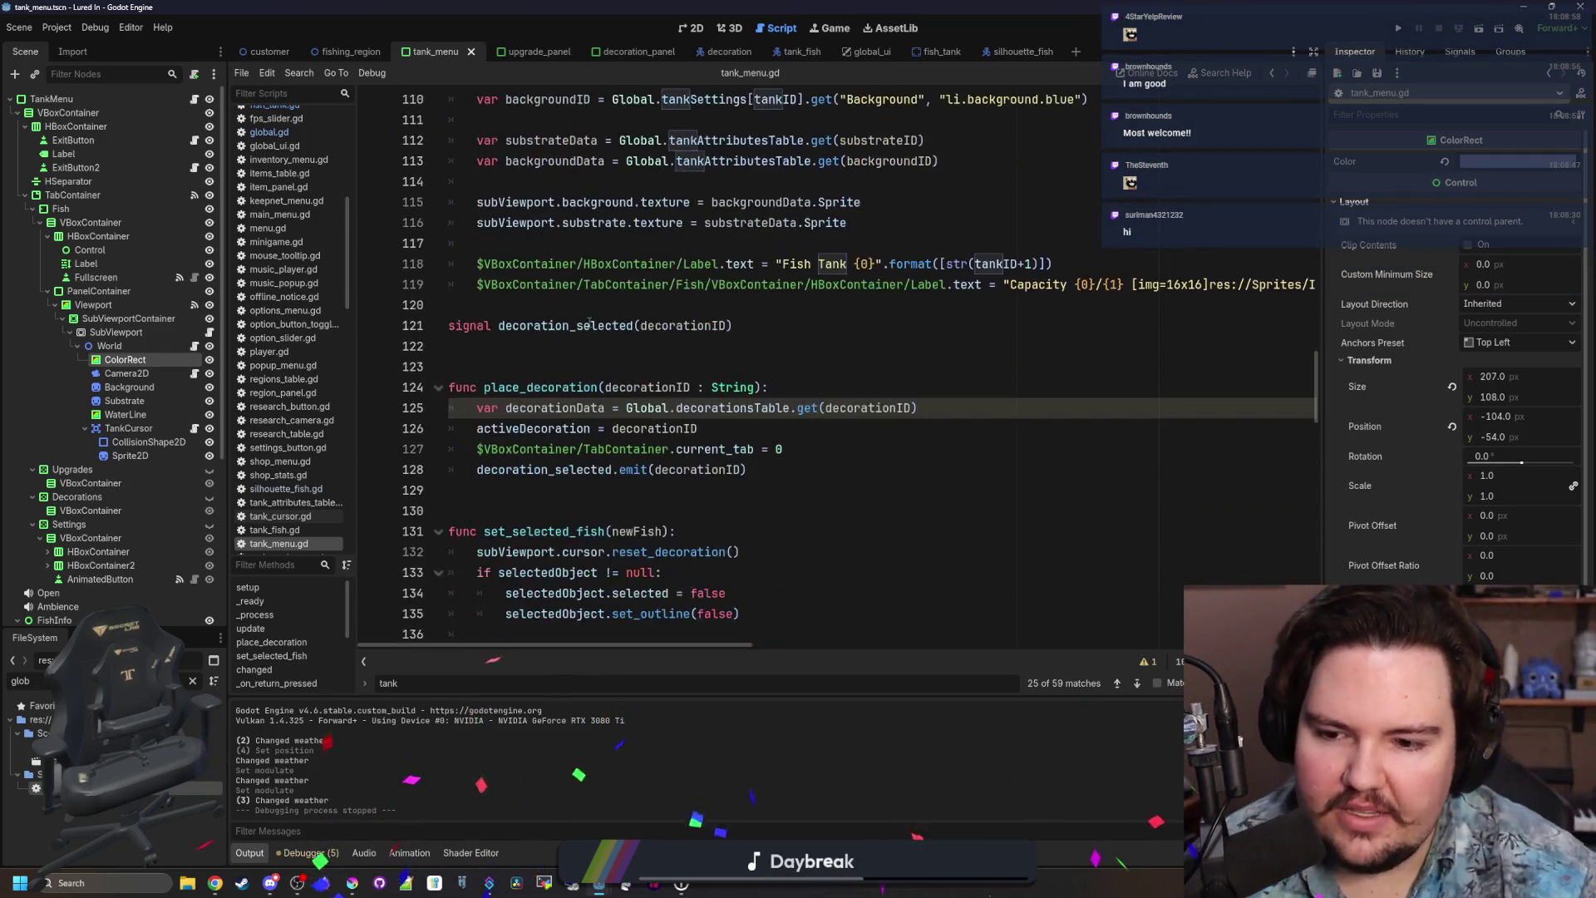
left_click(570, 488)
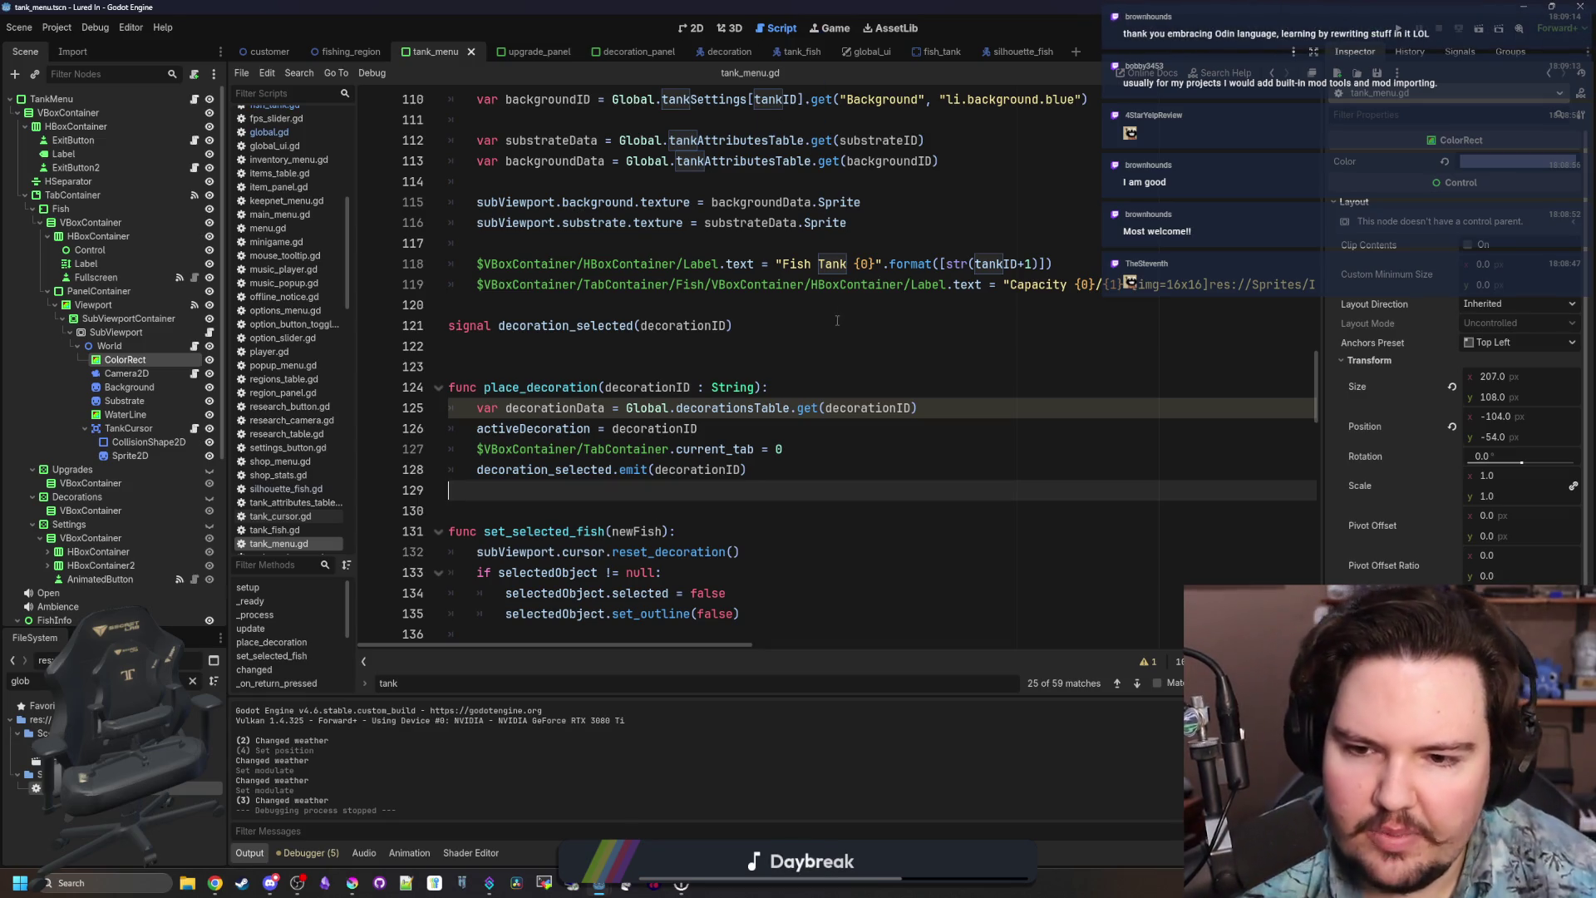
left_click_drag(773, 470, 450, 407)
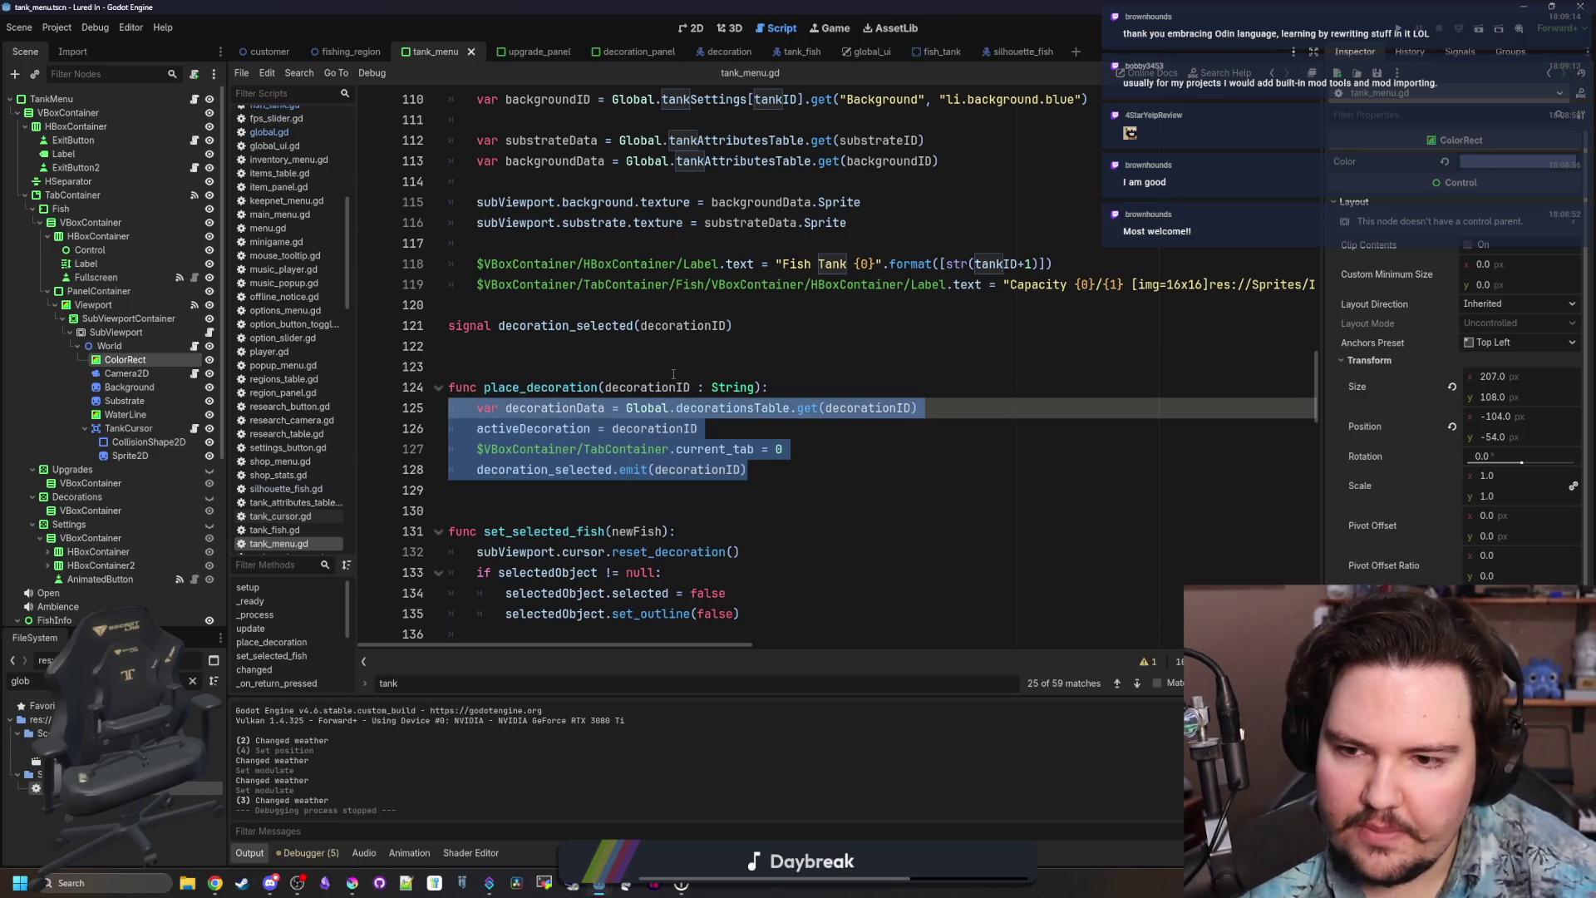
Select and copy the whole place_decoration function, lines 124–128.
scroll(674, 374, "up", 5)
scroll(673, 374, "down", 2)
scroll(673, 375, "up", 4)
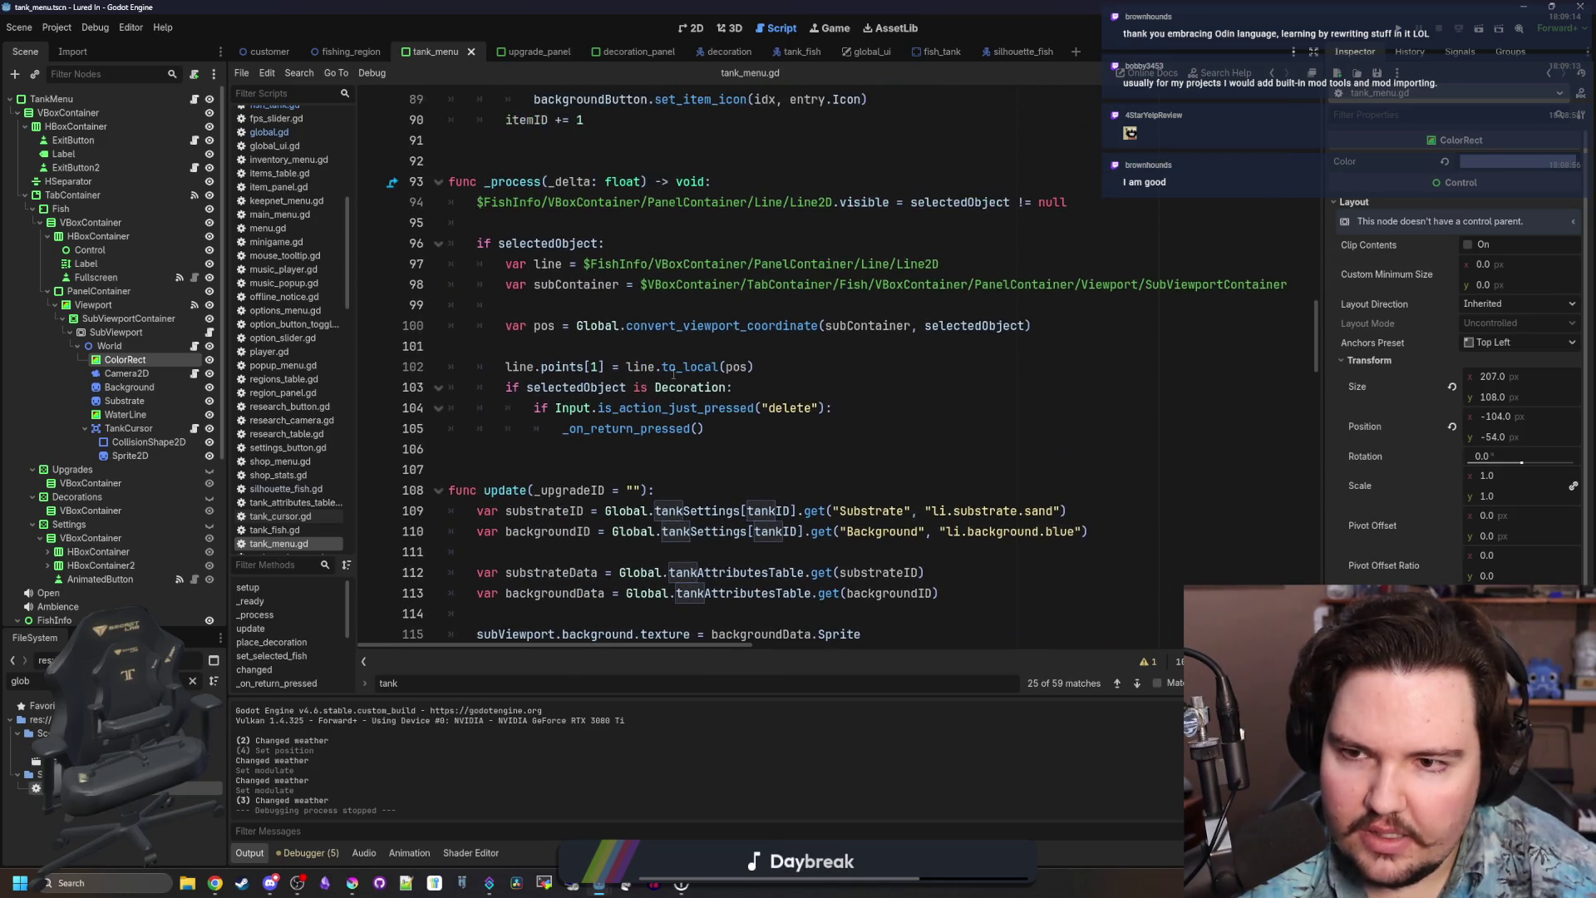
scroll(674, 374, "up", 1)
scroll(674, 374, "up", 4)
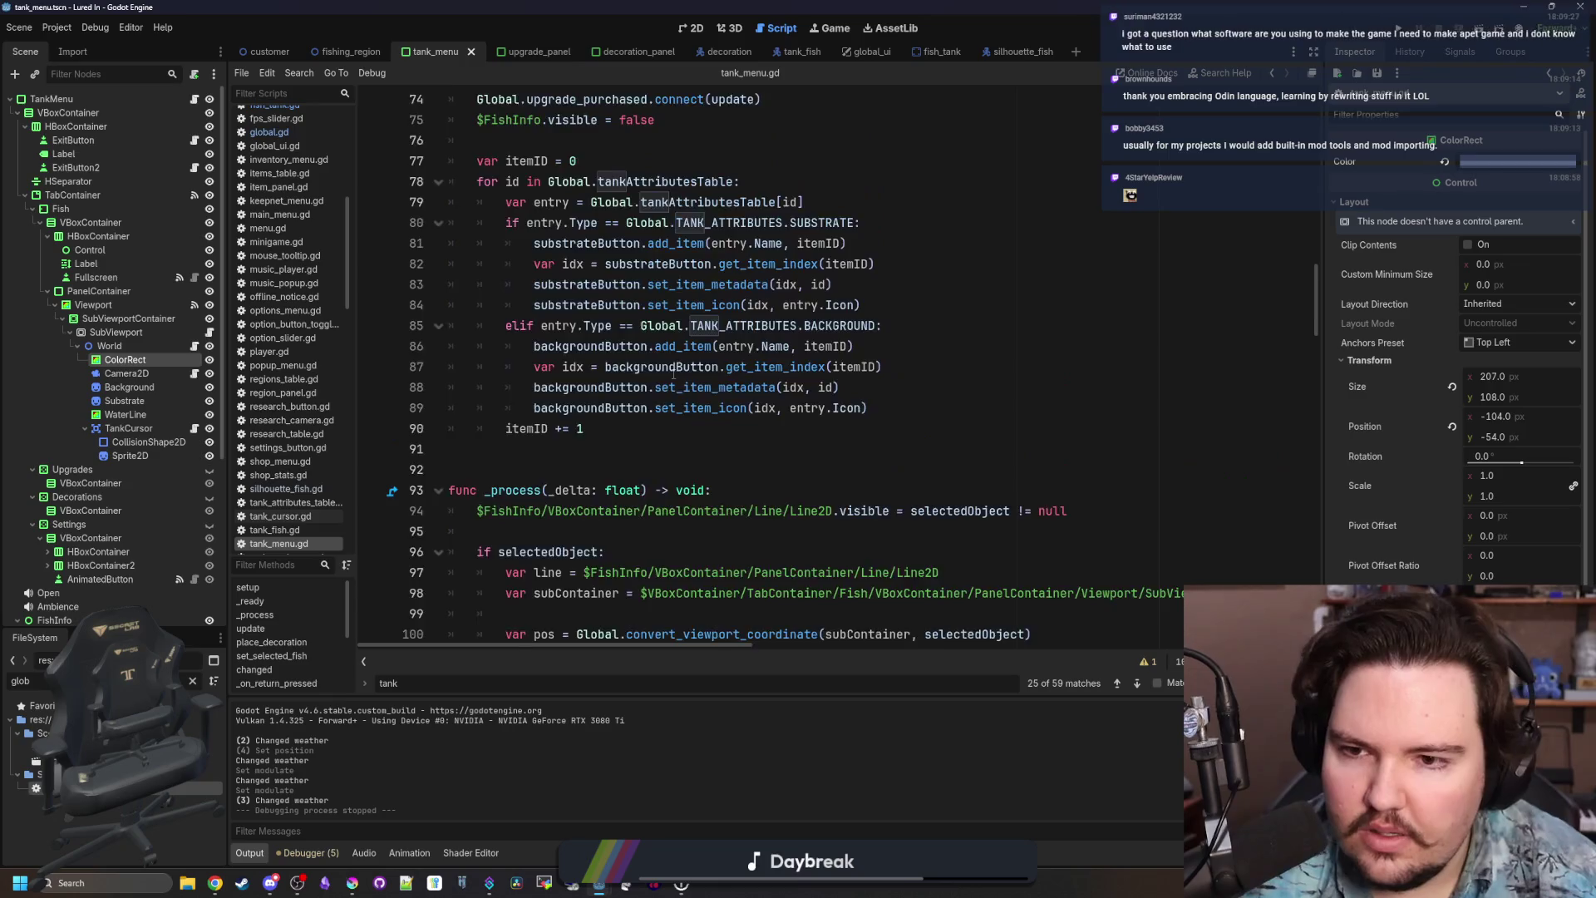
scroll(674, 374, "down", 18)
scroll(673, 374, "down", 16)
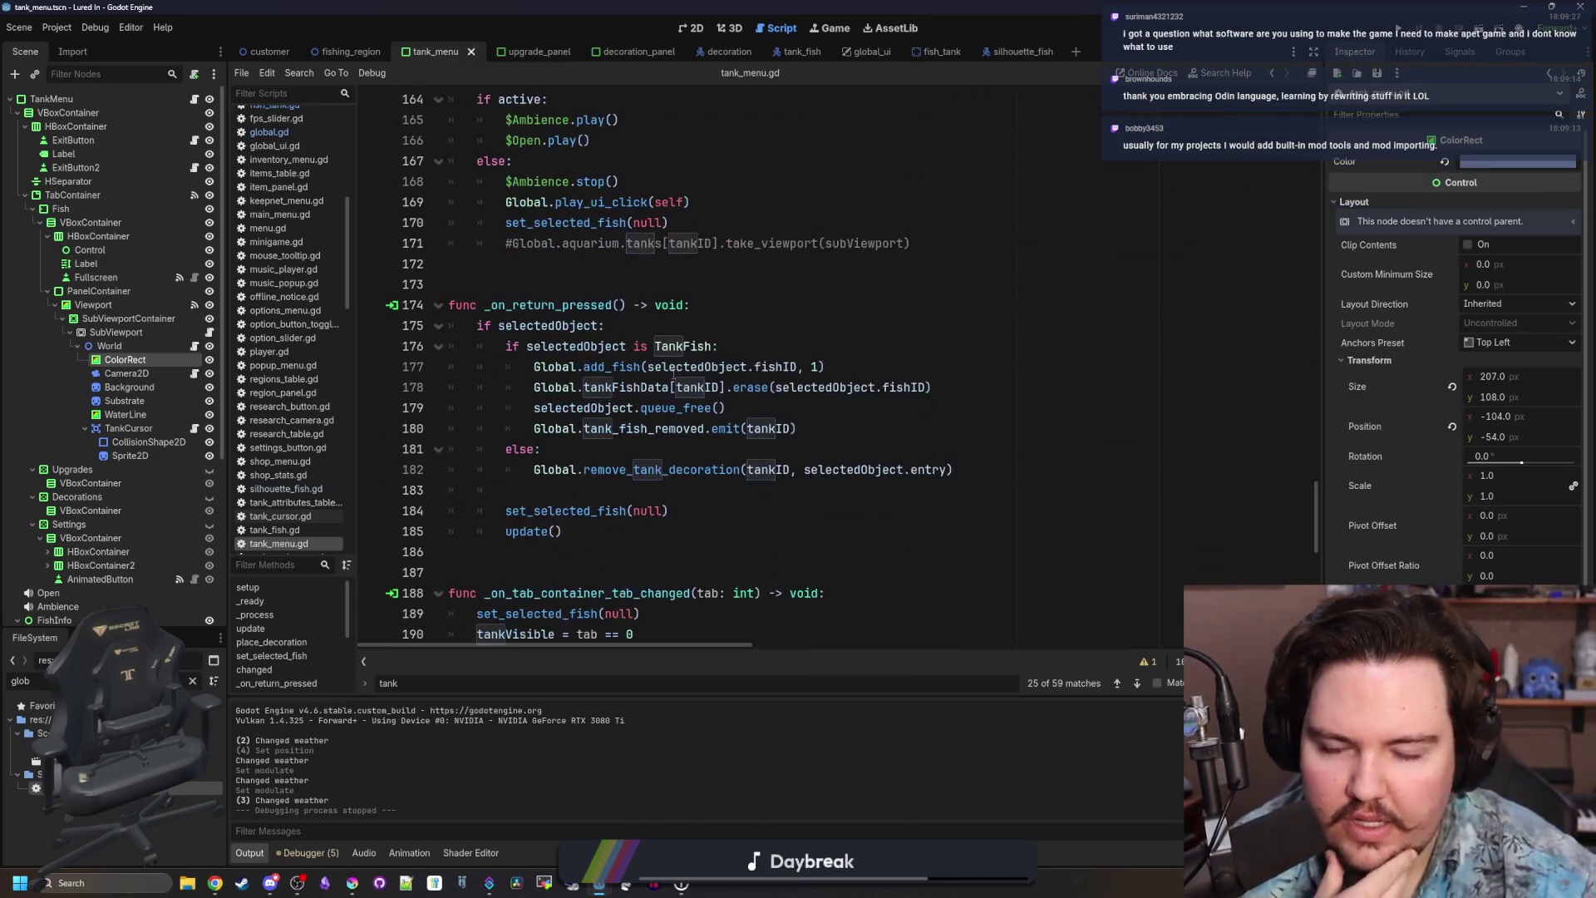
scroll(674, 374, "down", 7)
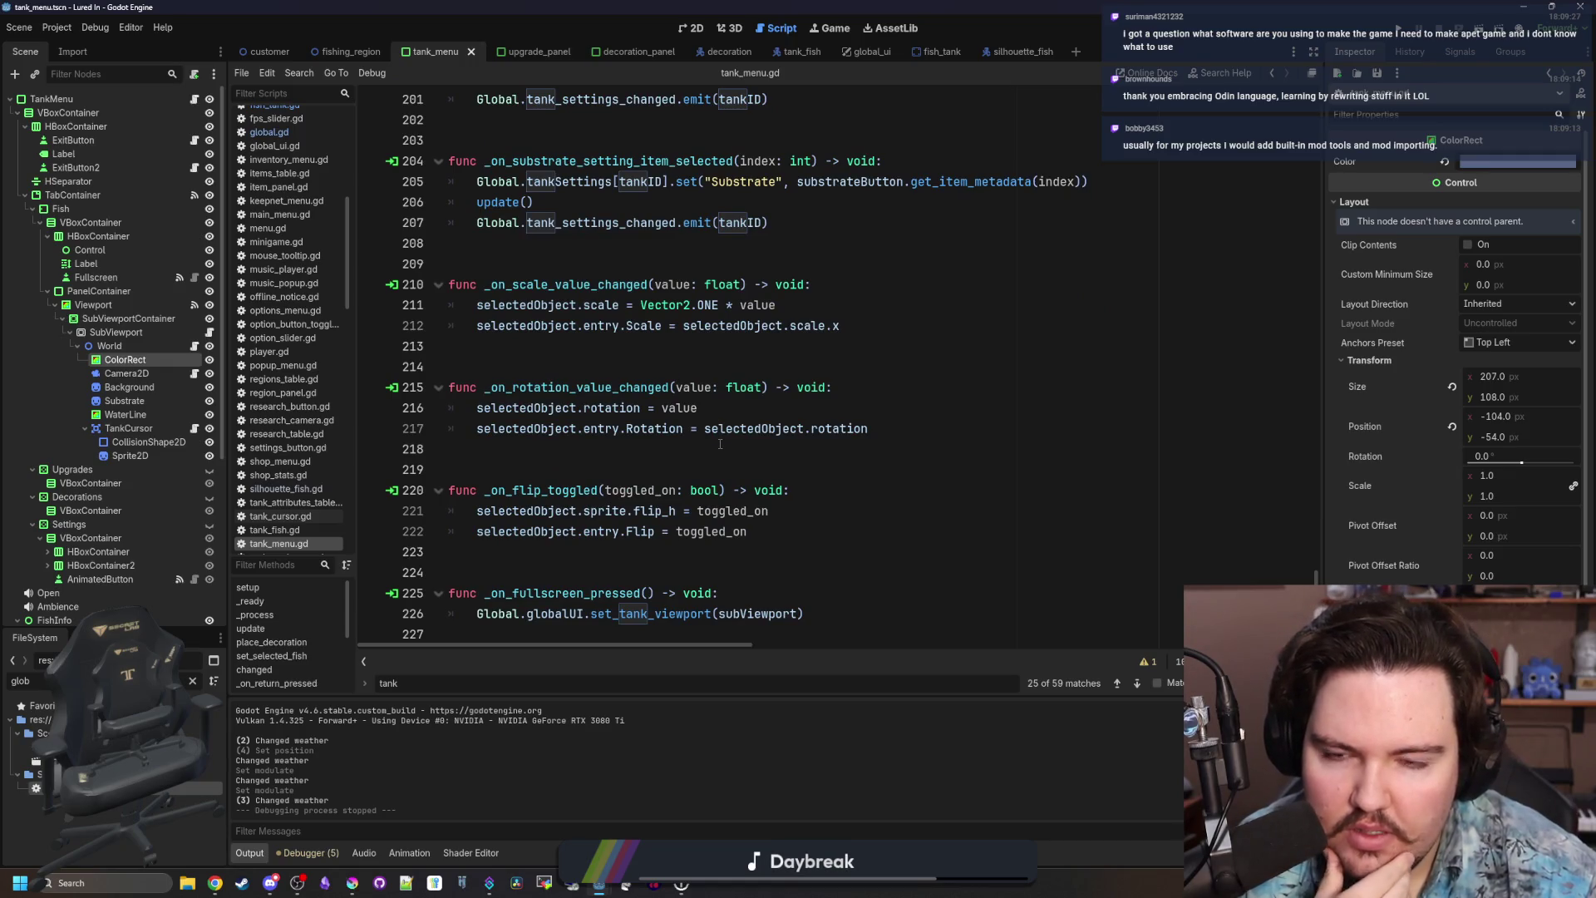
scroll(720, 444, "up", 18)
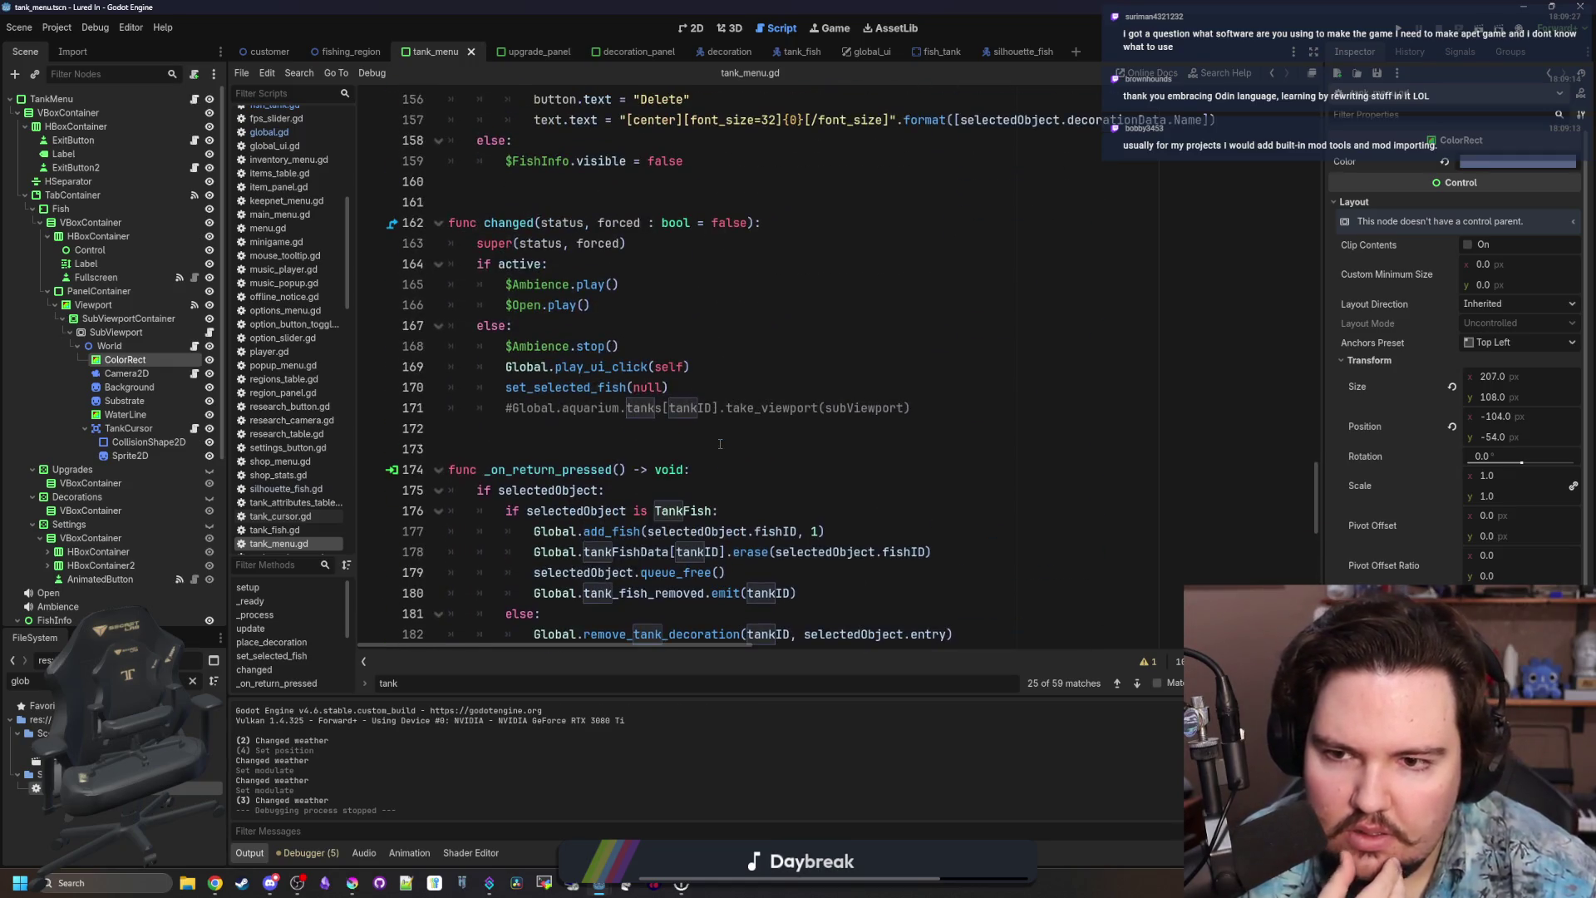
scroll(720, 444, "up", 1)
scroll(720, 444, "down", 3)
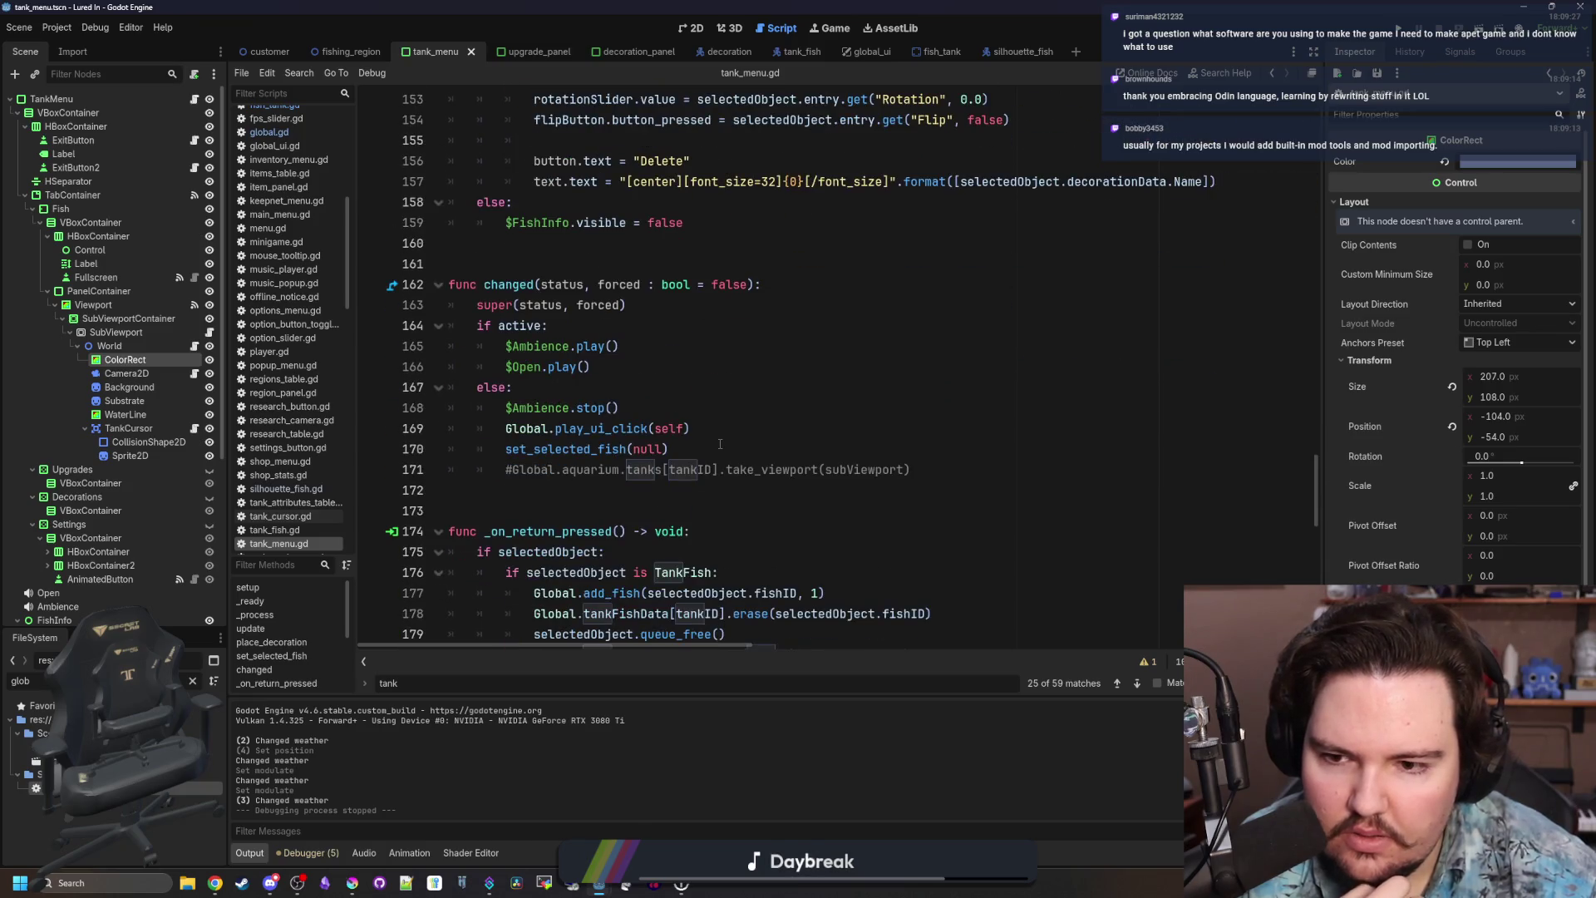
scroll(720, 444, "up", 13)
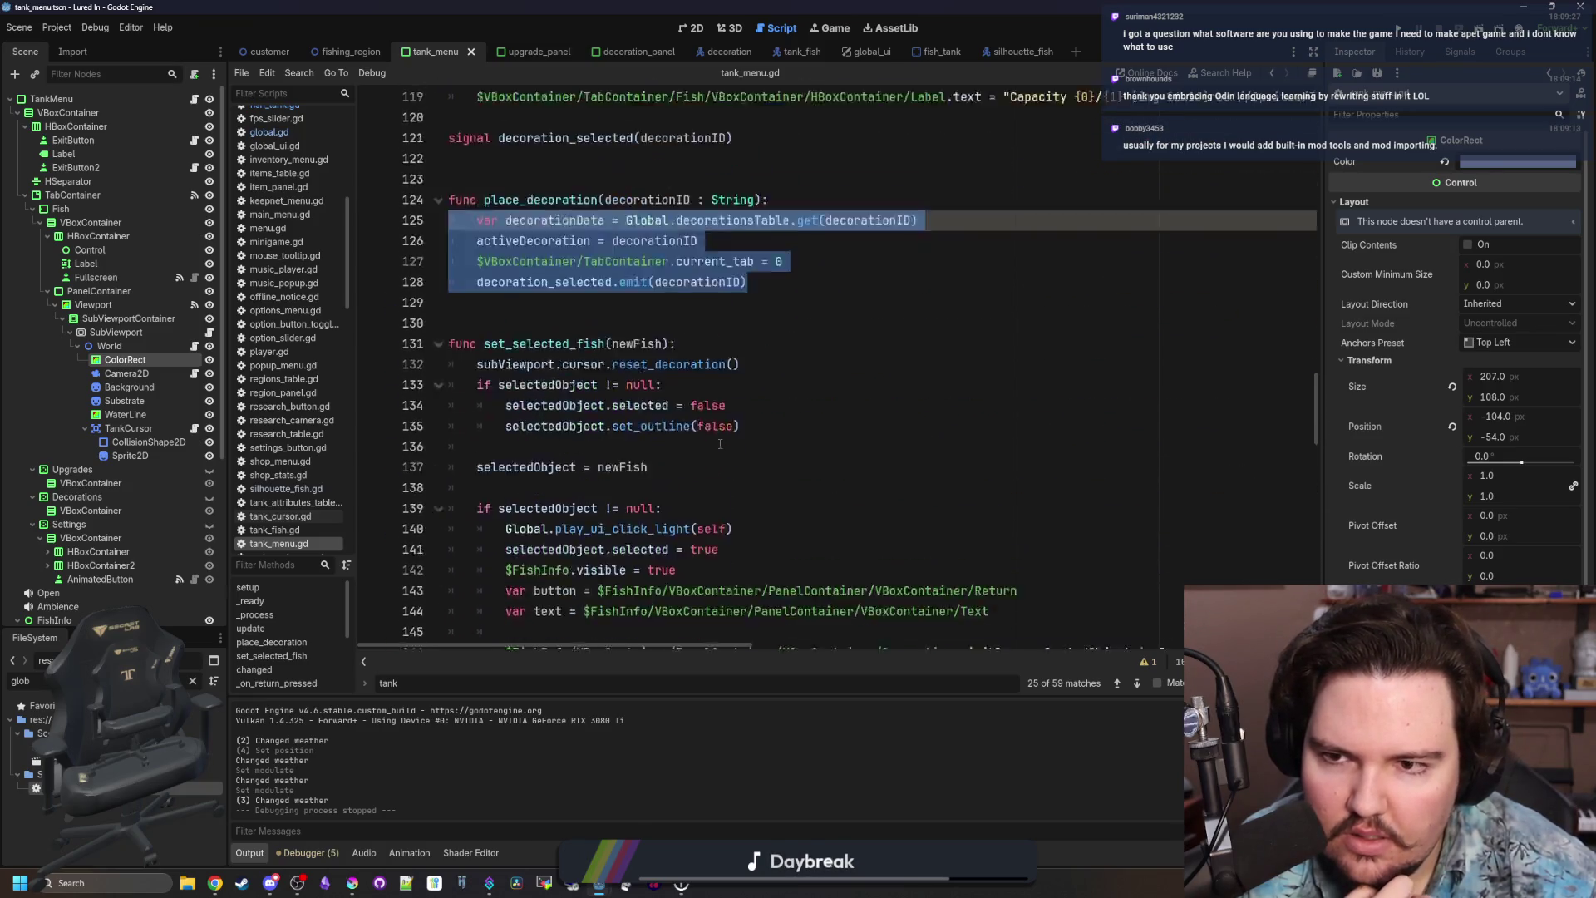
left_click(791, 405)
left_click_drag(790, 406, 449, 305)
key("ctrl+c")
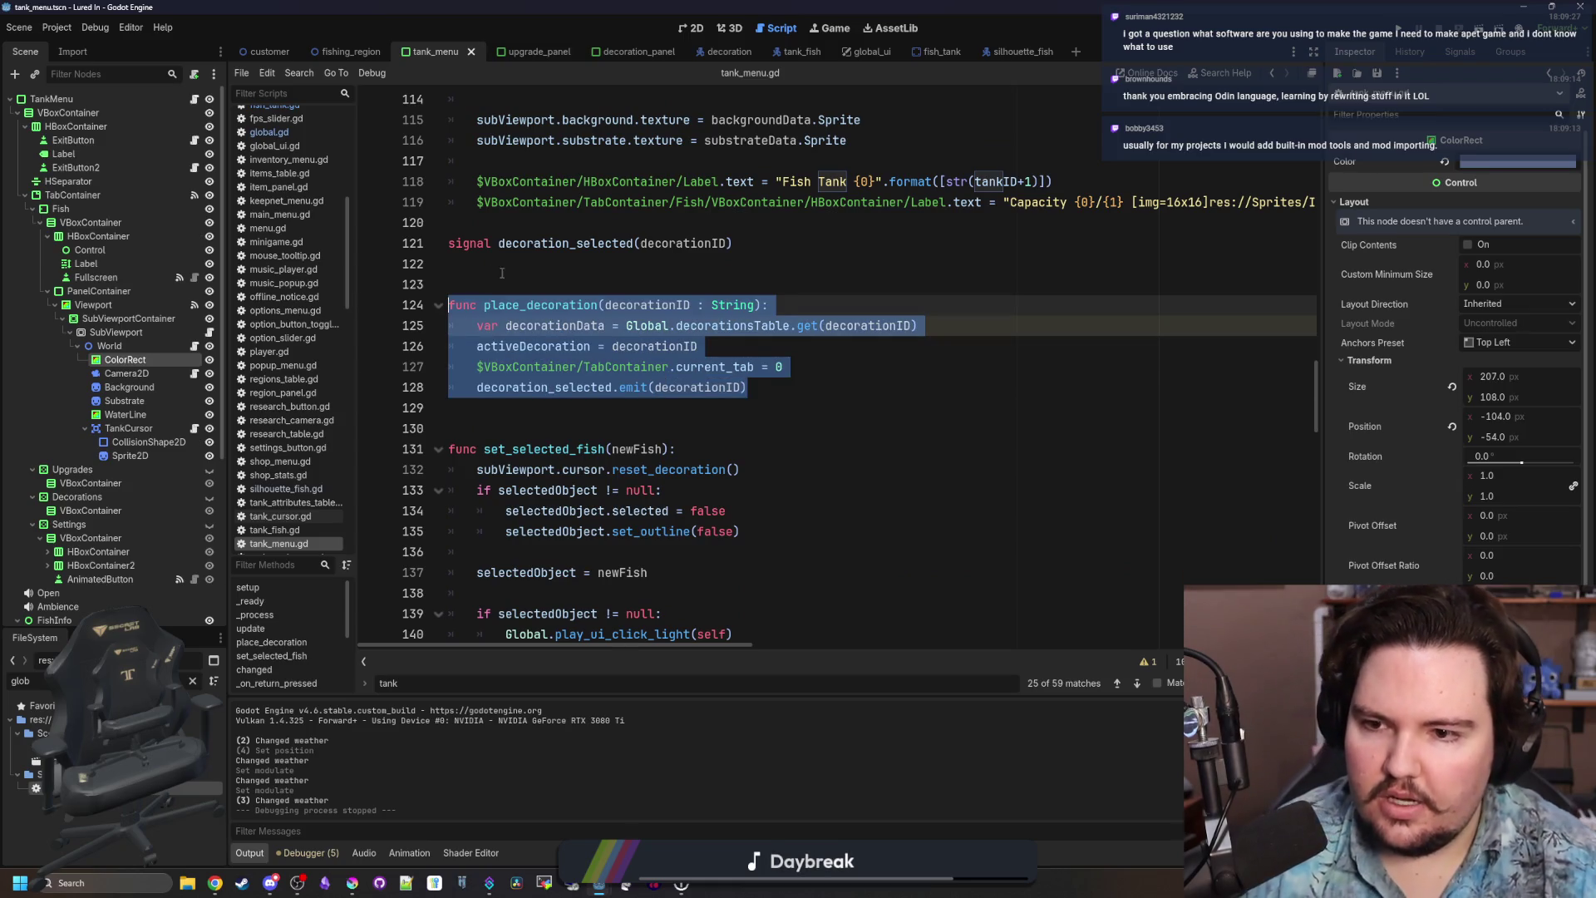
left_click(453, 263)
left_click(939, 52)
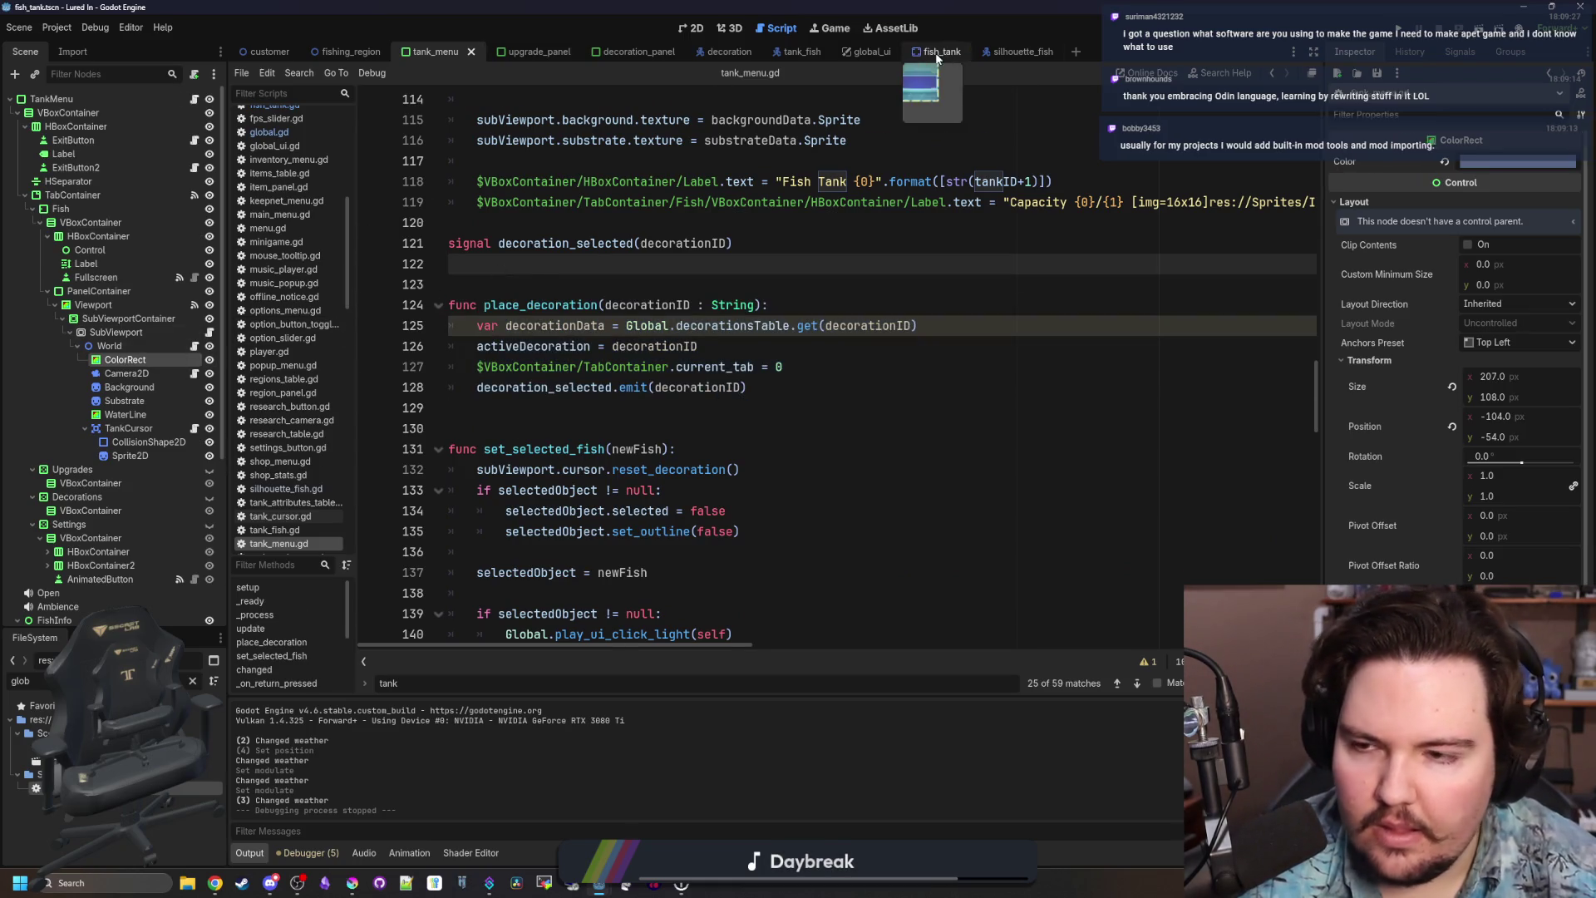
Paste place_decoration into update_decorations at line 43 and delete the duplicated func header.
left_click(579, 347)
key("ctrl+v")
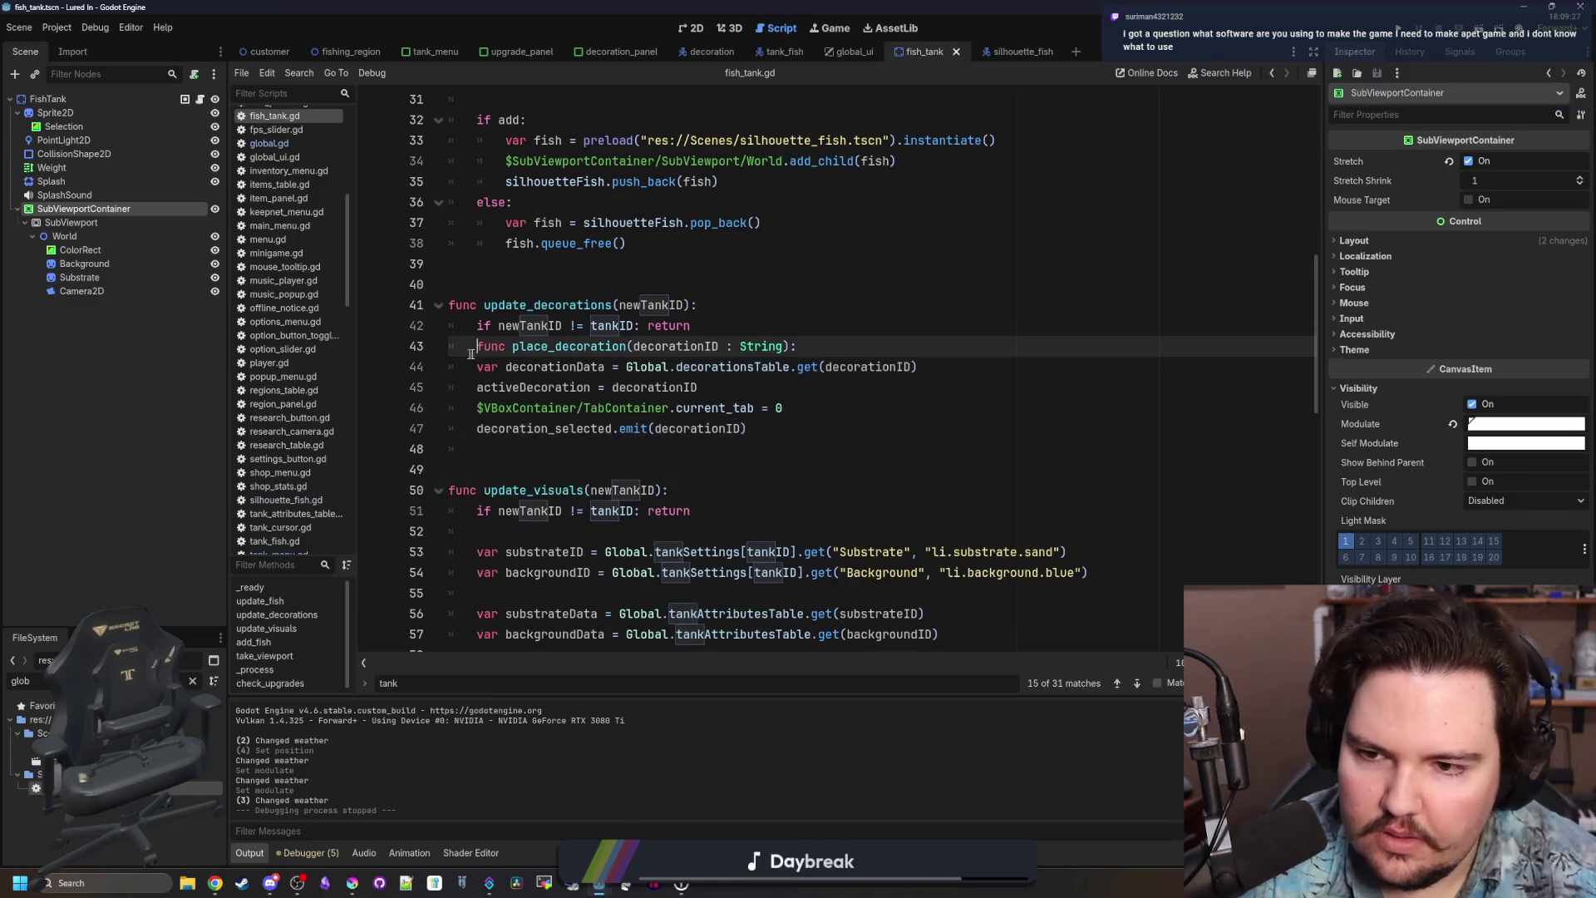
left_click_drag(797, 367, 198, 344)
key("BackSpace")
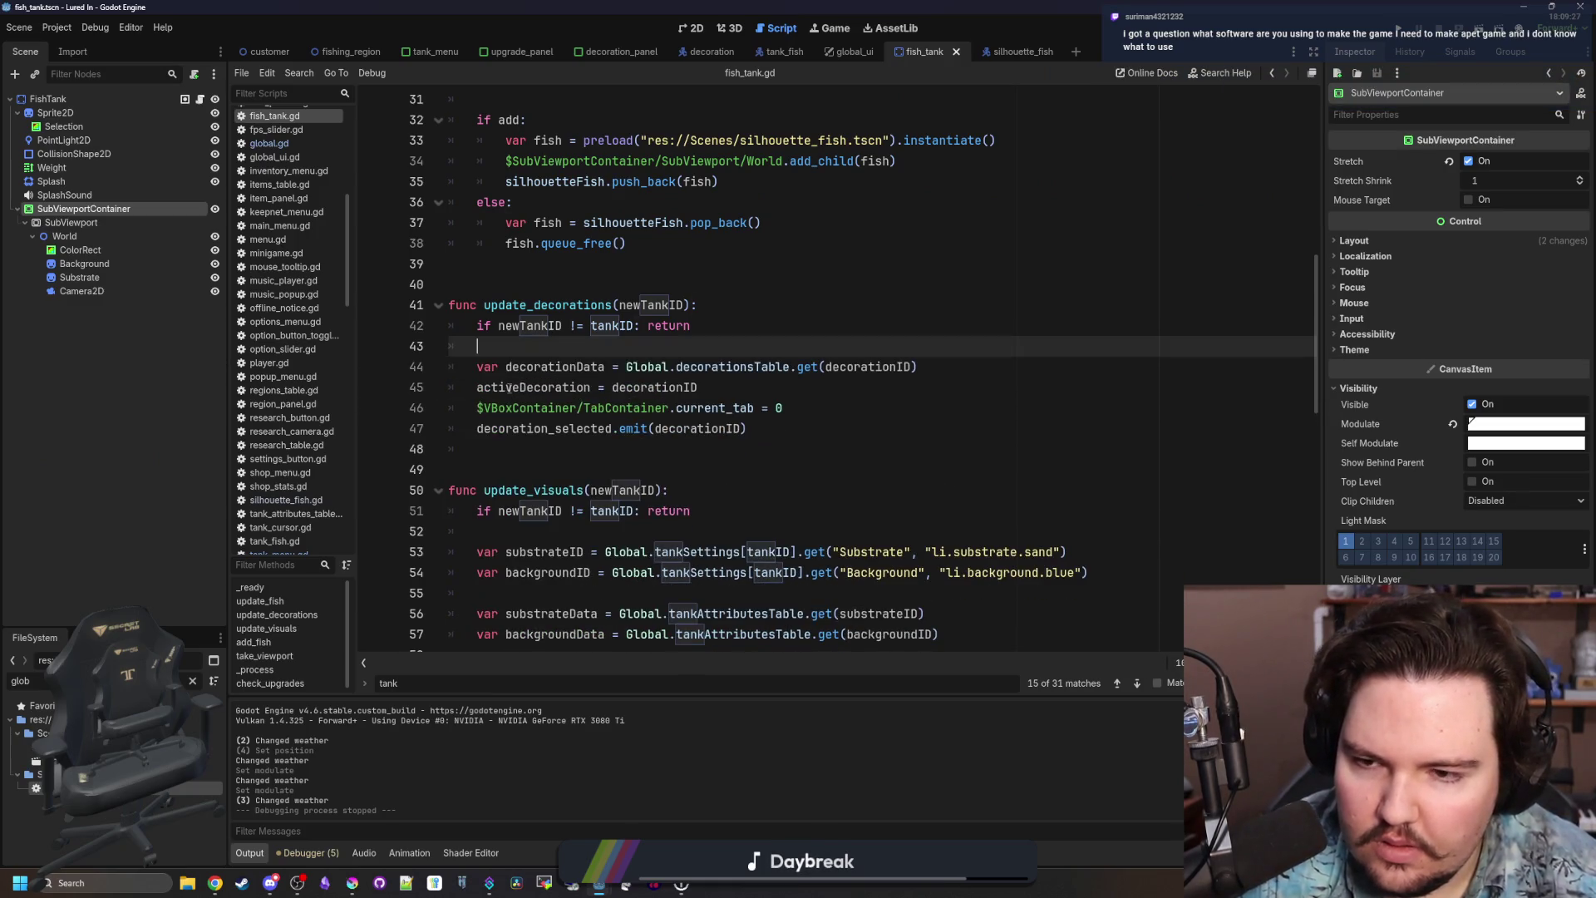
left_click(638, 285)
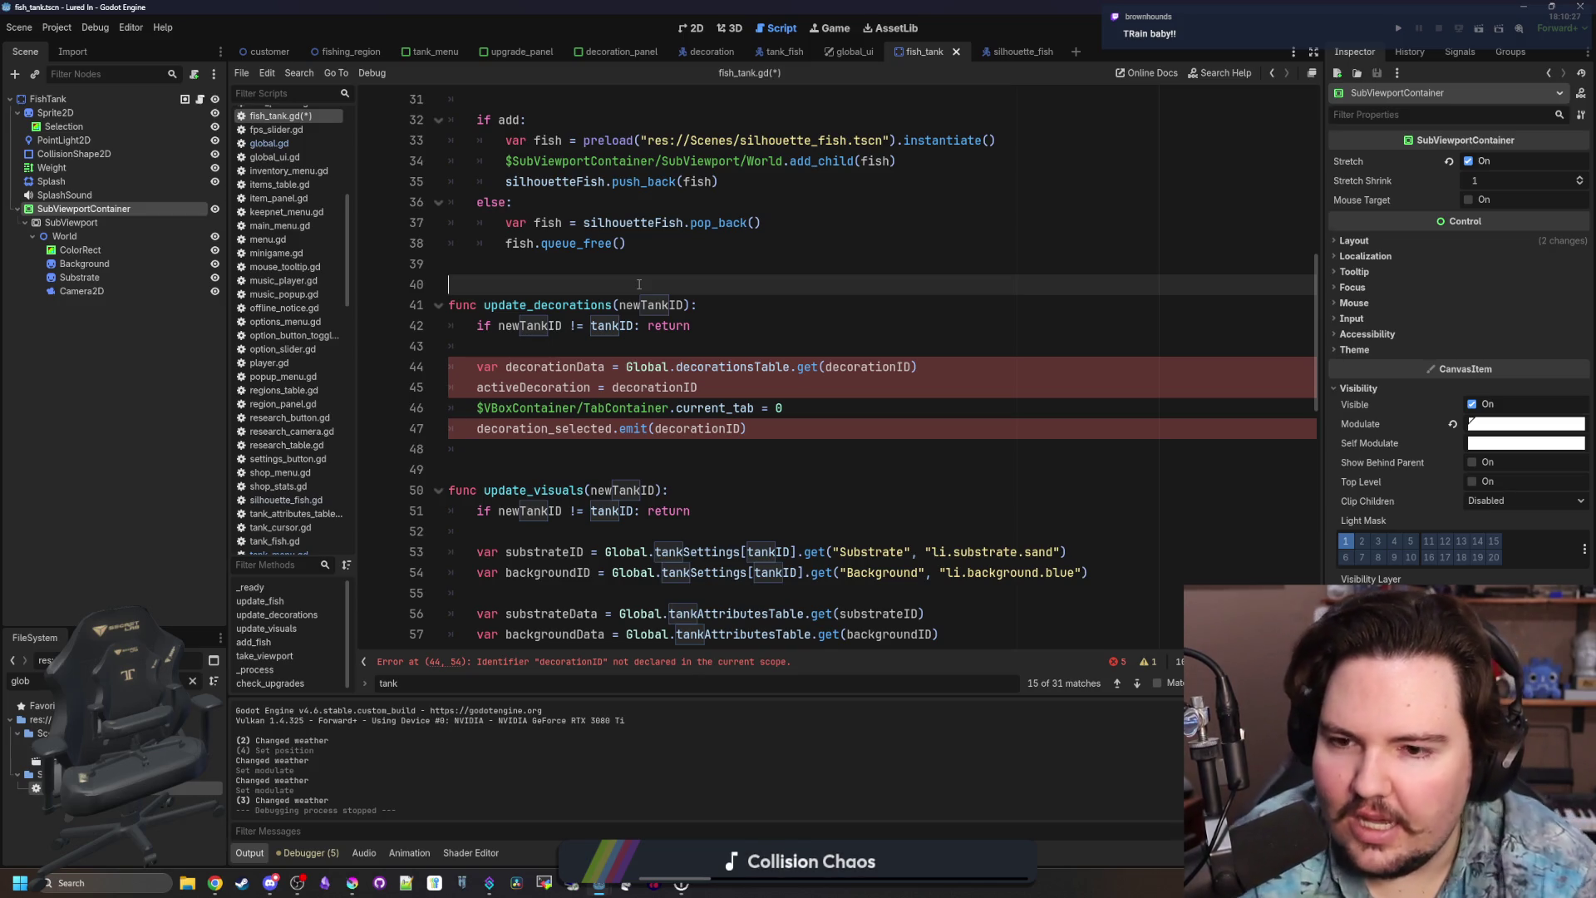
key("Down")
key("Down")
key("Down")
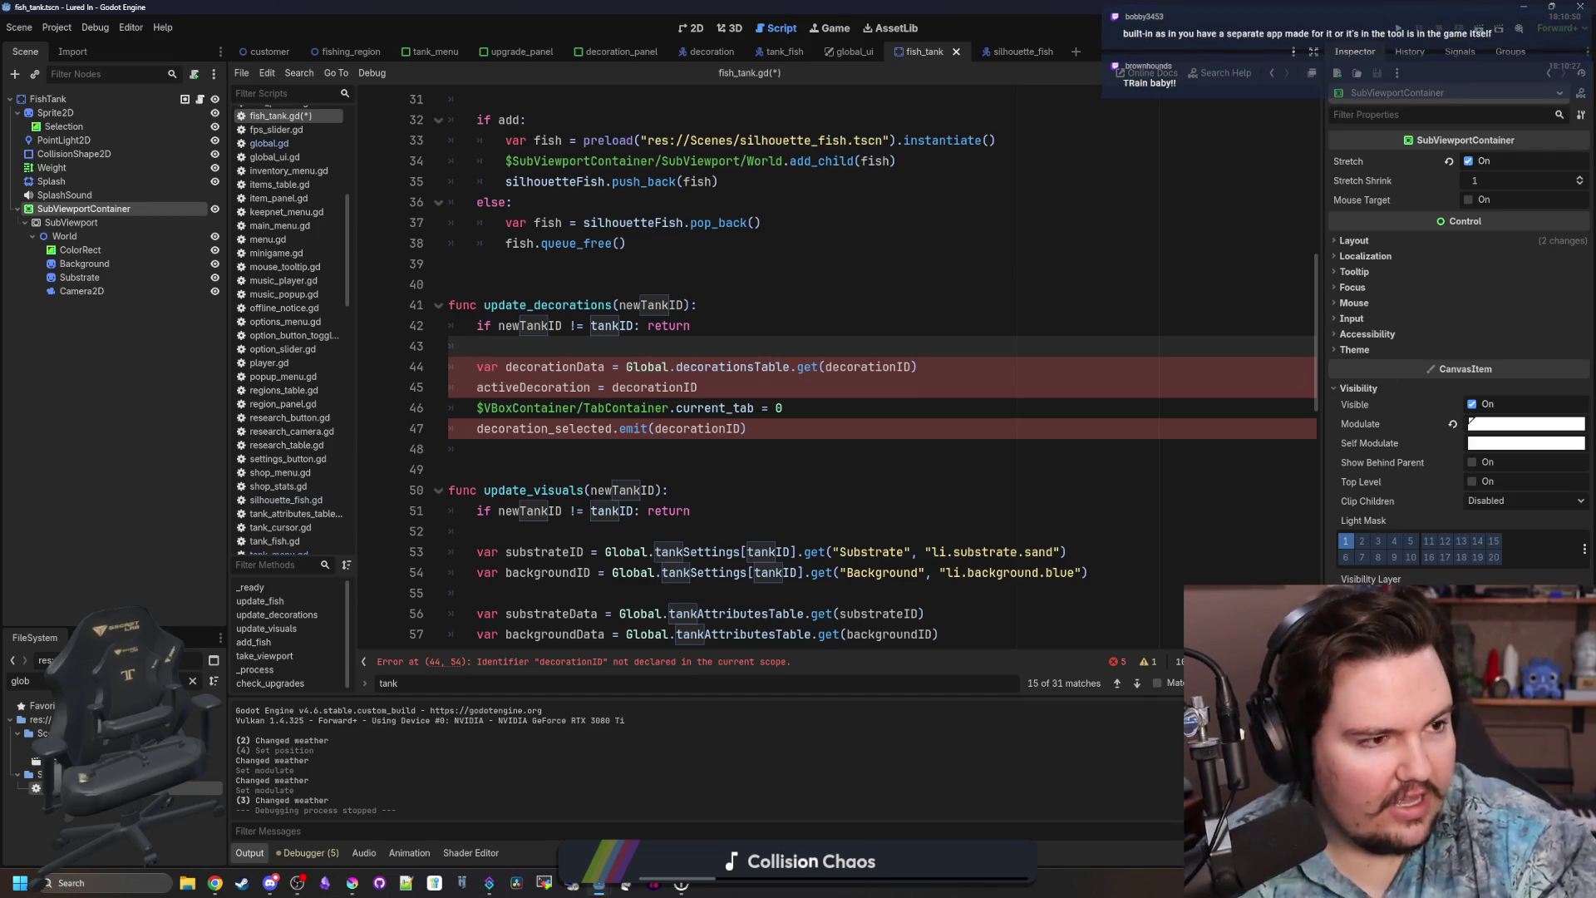
key("super+2")
Search Google for 'godot' and open and scroll through the godotengine.org homepage.
type("godot")
key("Return")
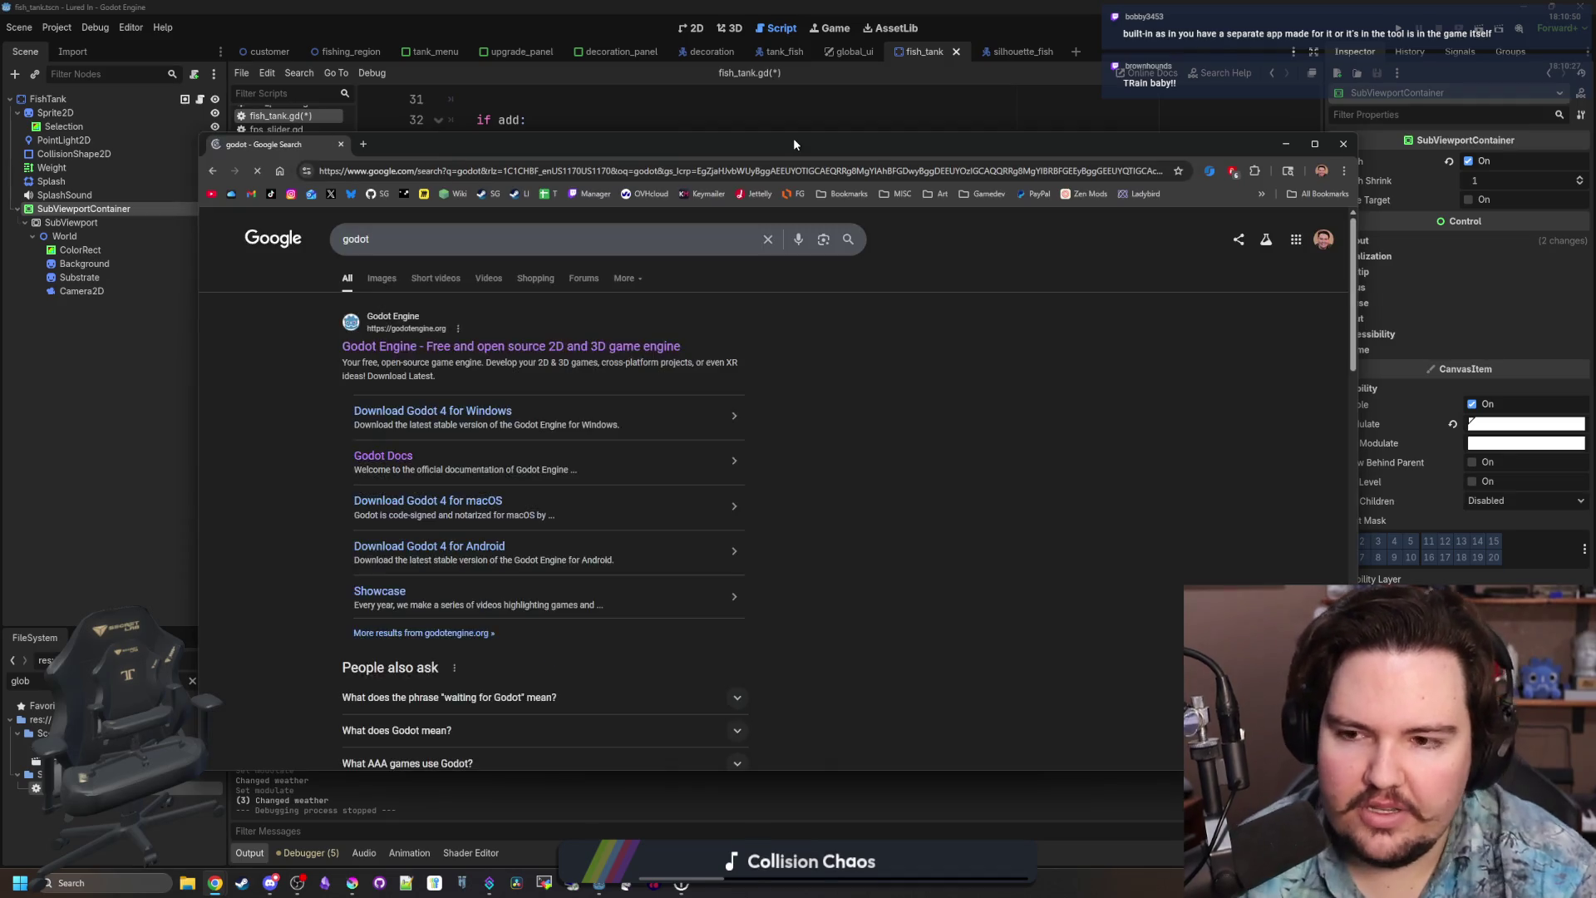
left_click(476, 341)
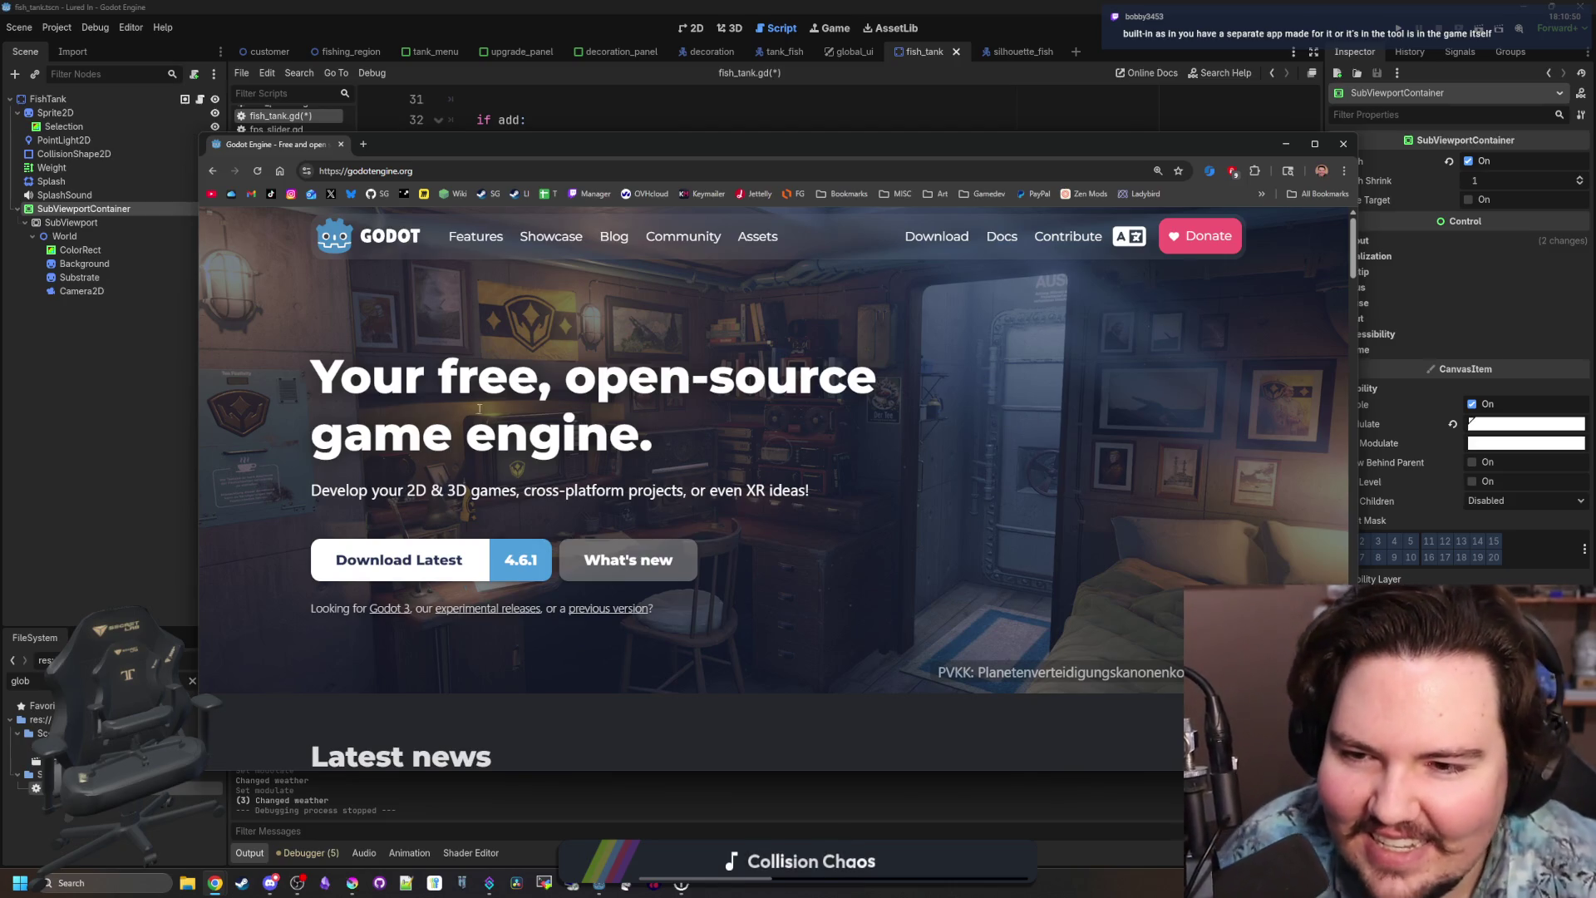
scroll(533, 366, "down", 4)
scroll(913, 528, "down", 5)
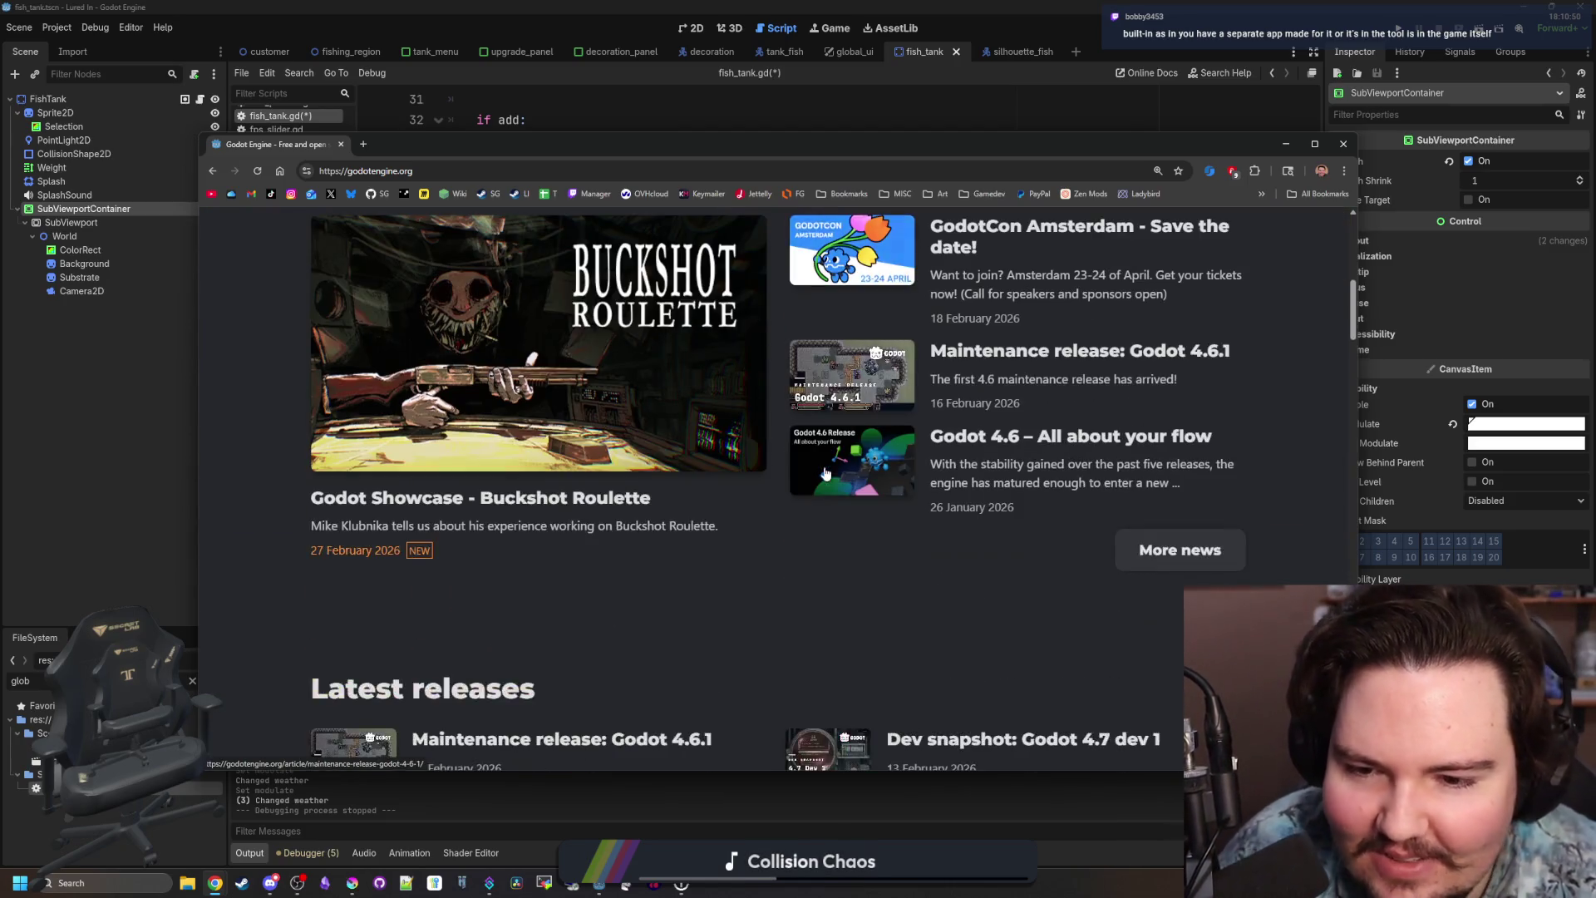
scroll(589, 408, "down", 15)
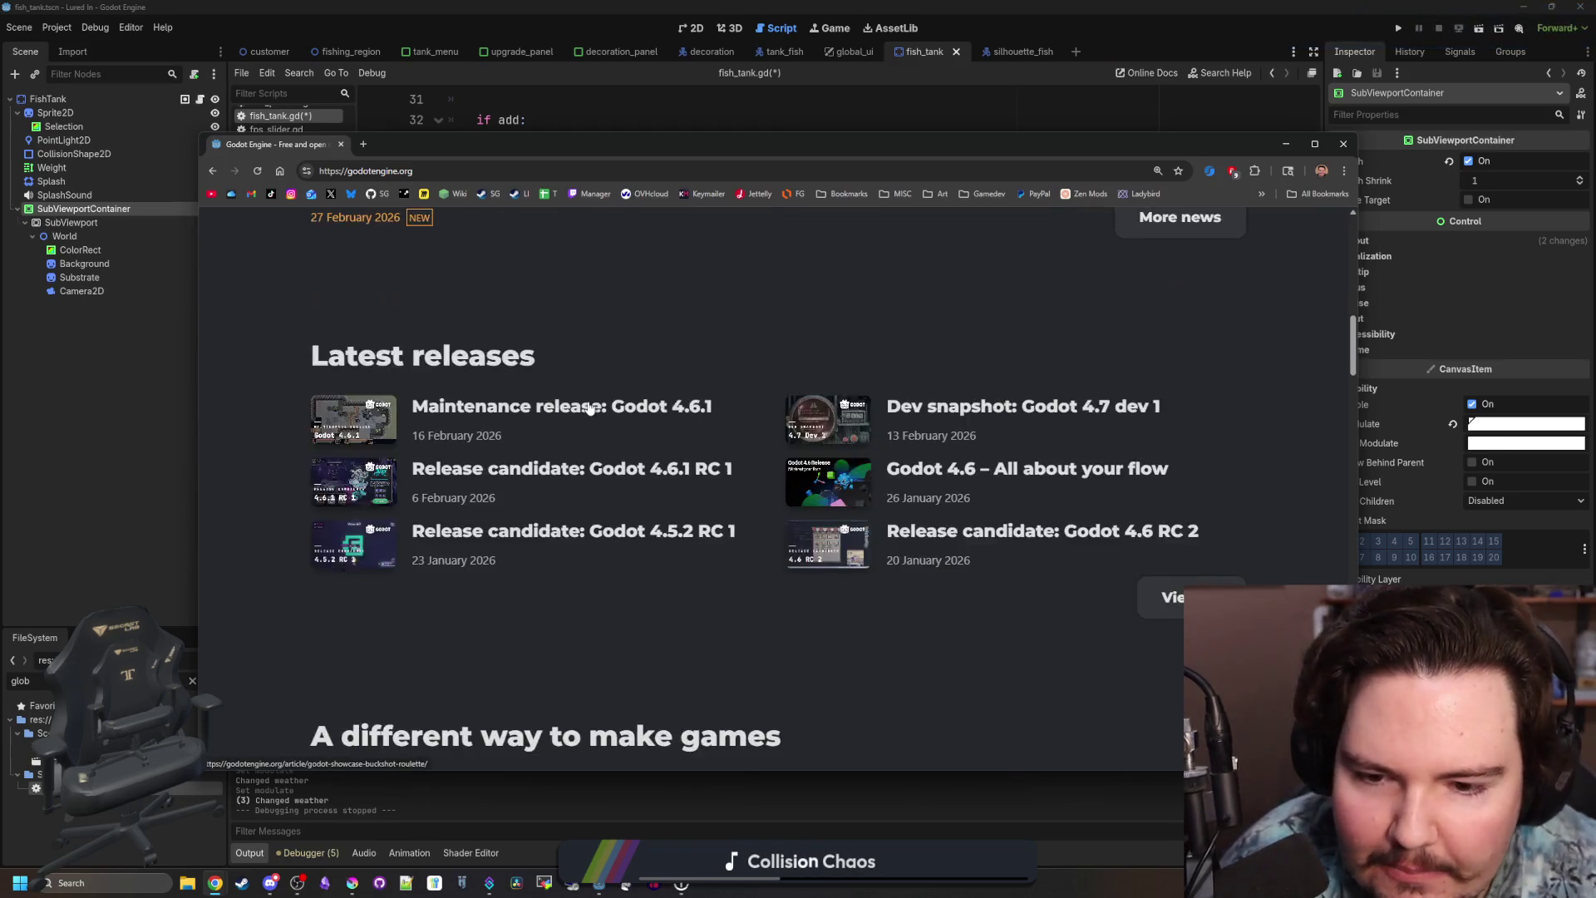
scroll(884, 374, "down", 9)
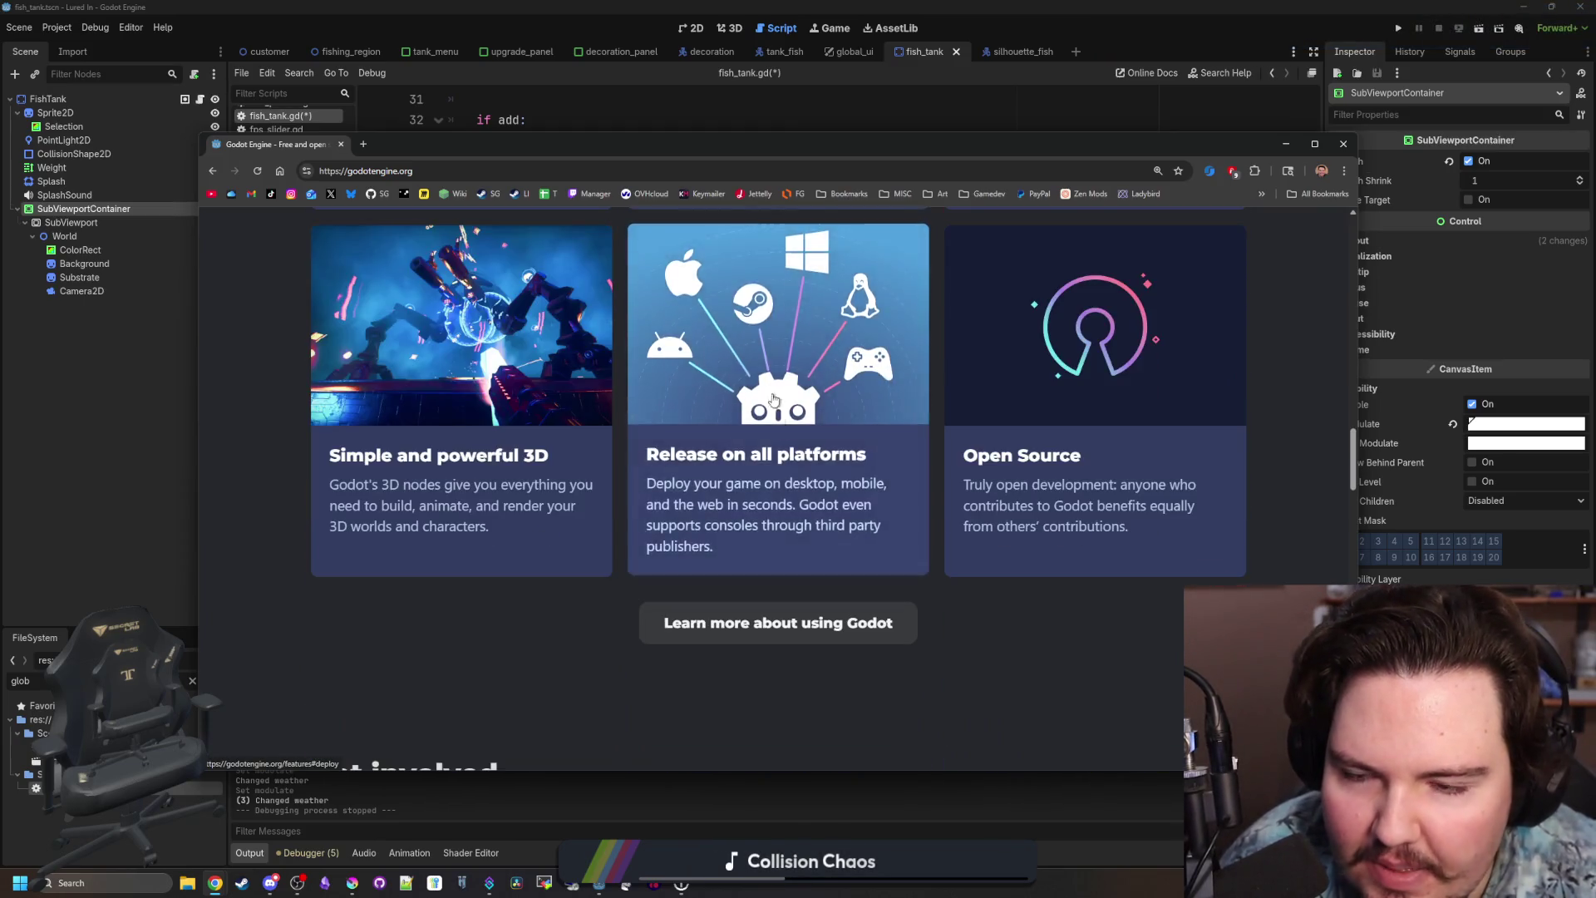
key("Home")
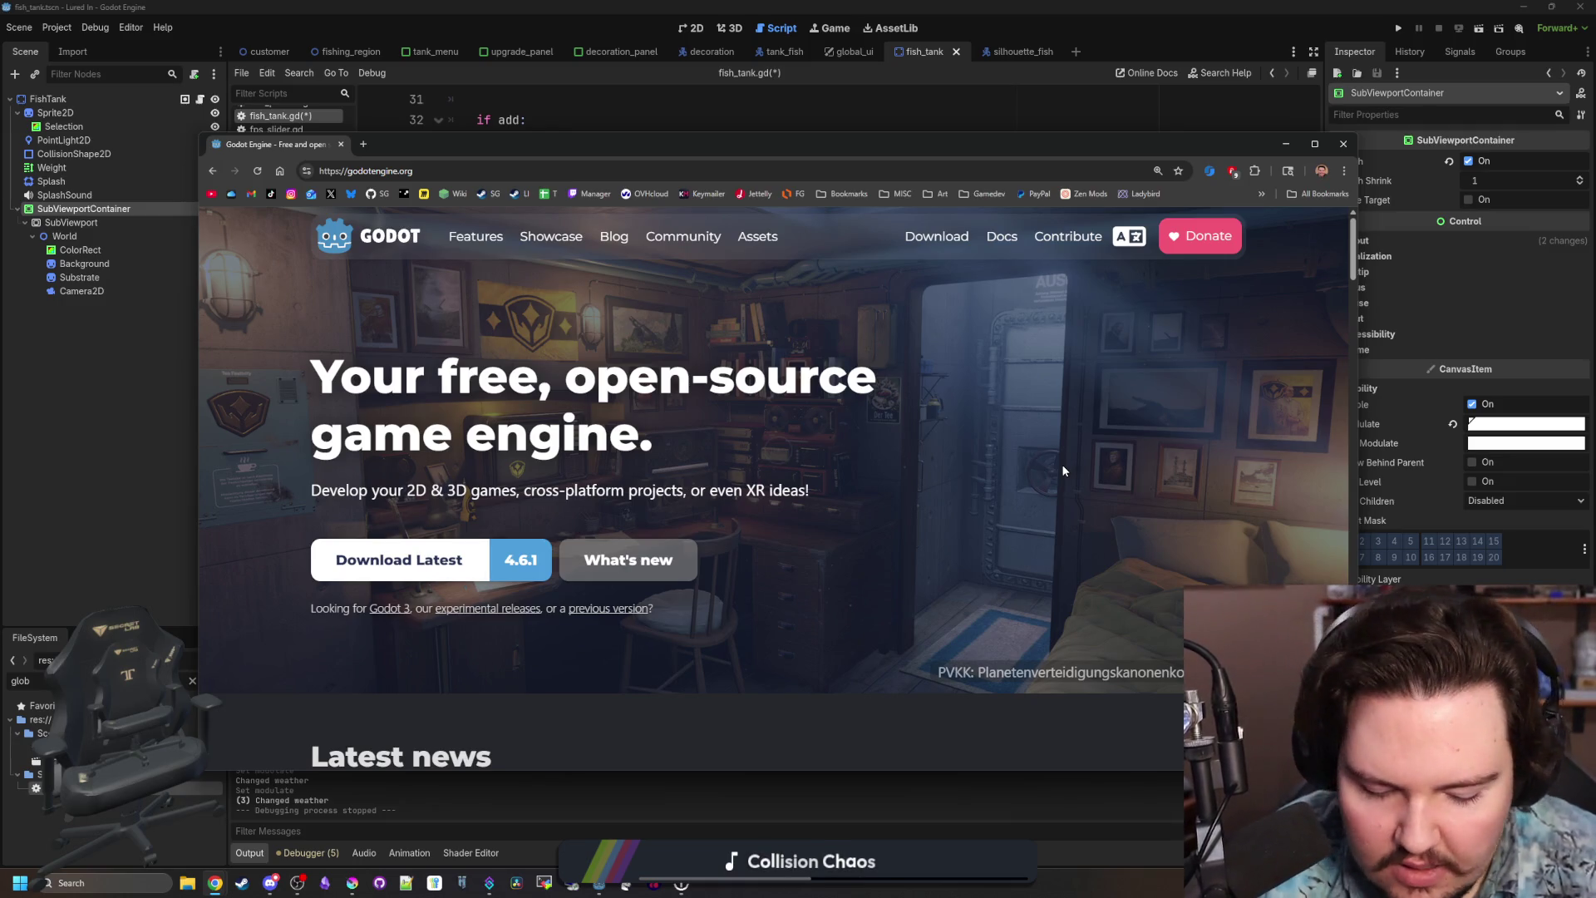
Browse the Godot docs Tutorials and 2D pages, return to docs home, and move Chrome aside.
left_click(1002, 236)
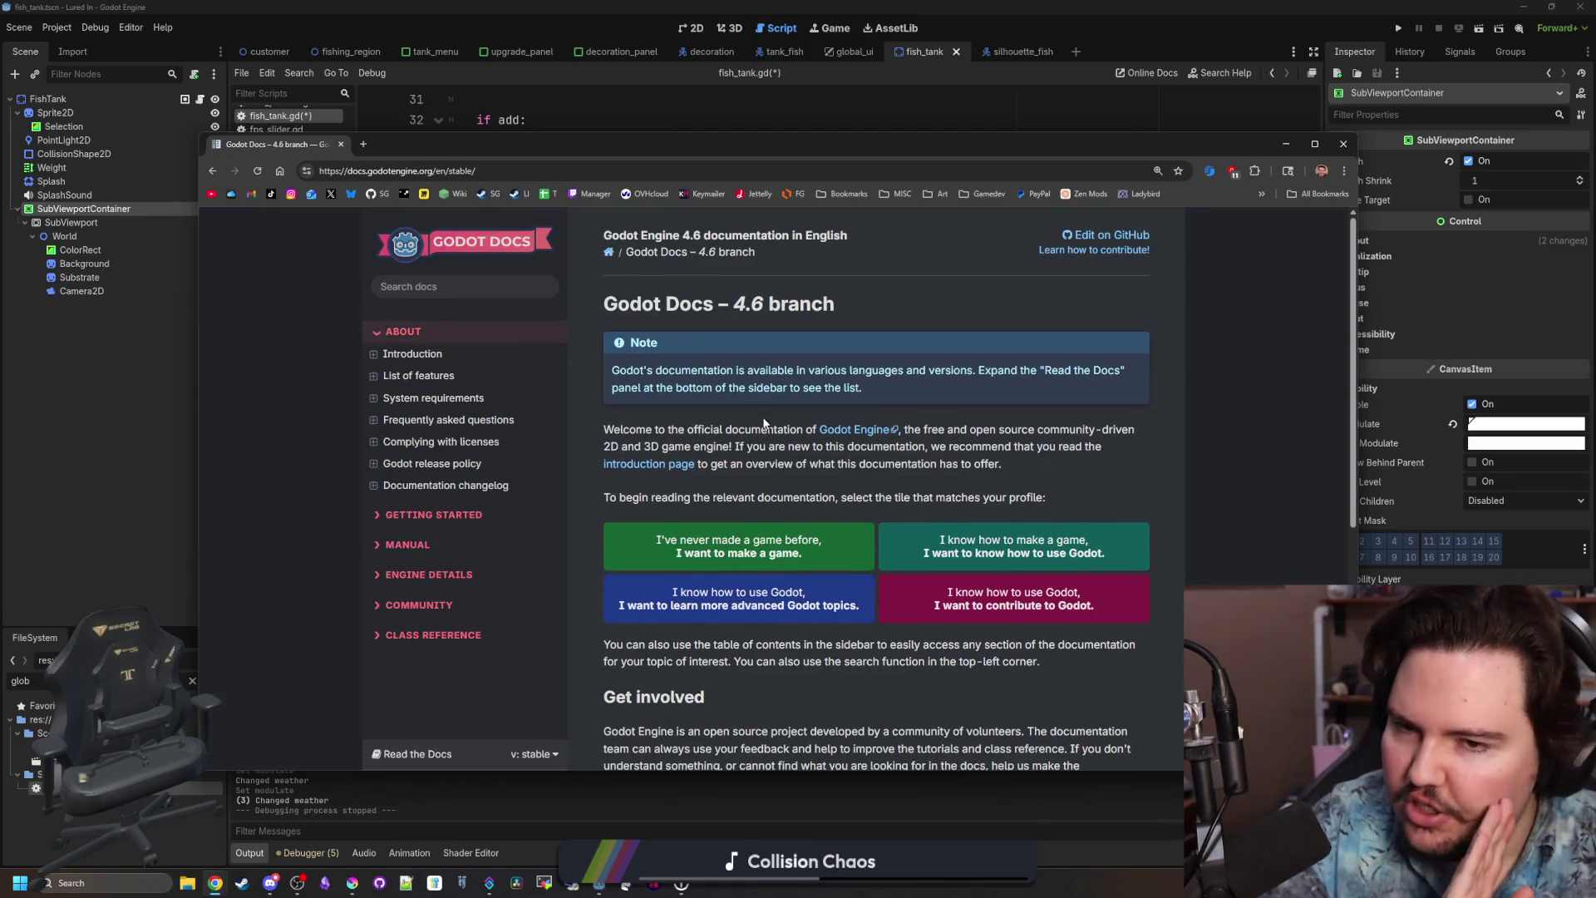
scroll(973, 516, "down", 1)
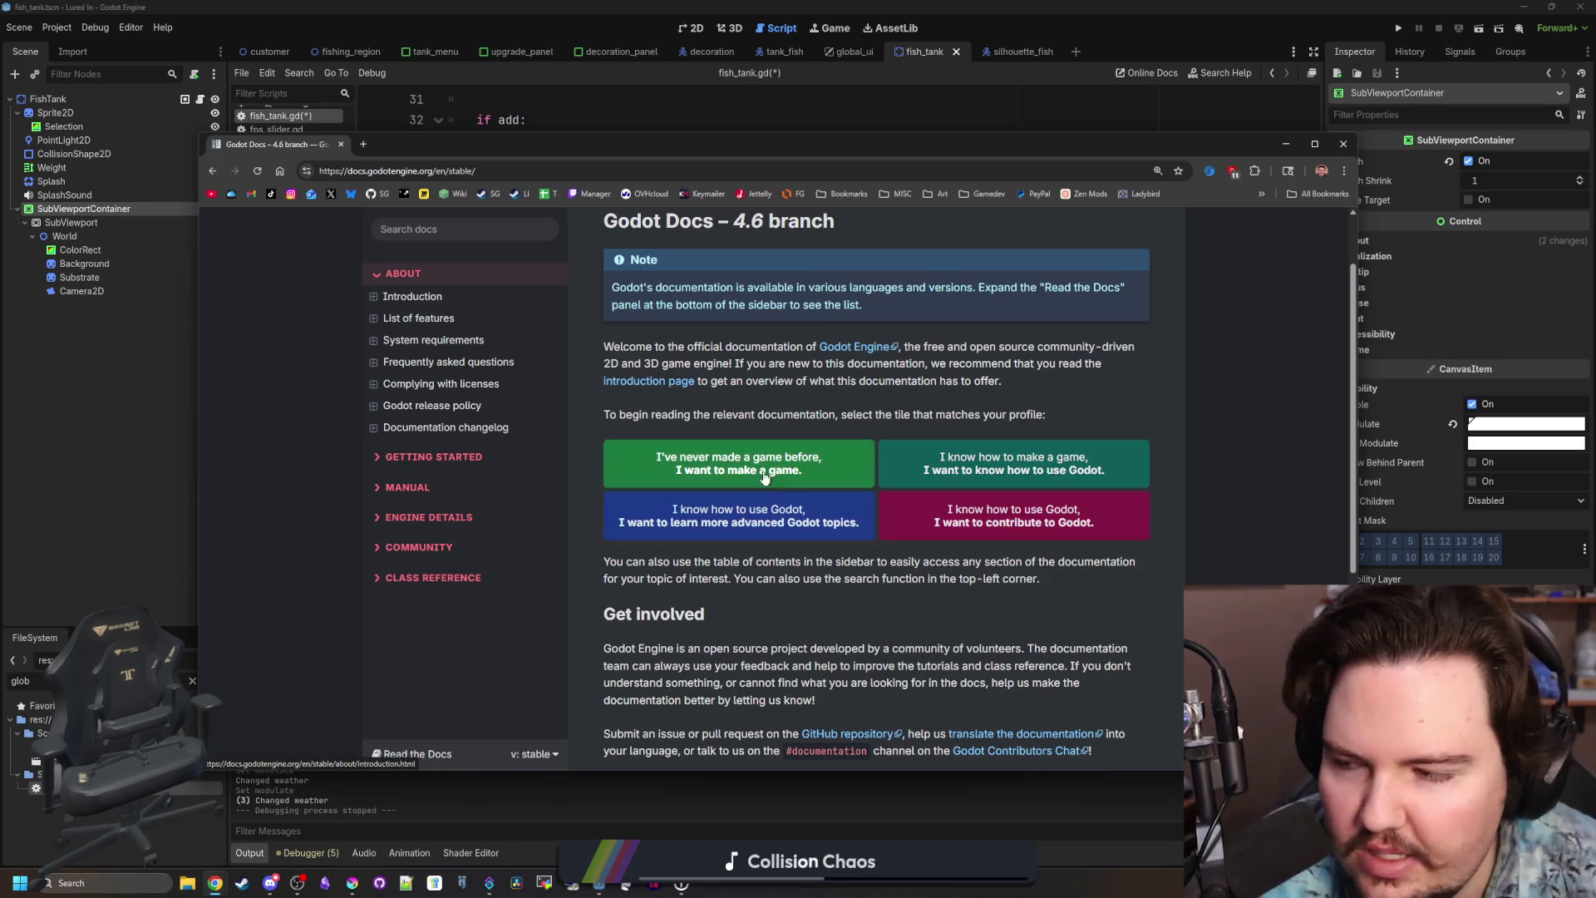
left_click(794, 523)
scroll(811, 432, "down", 4)
scroll(799, 428, "up", 2)
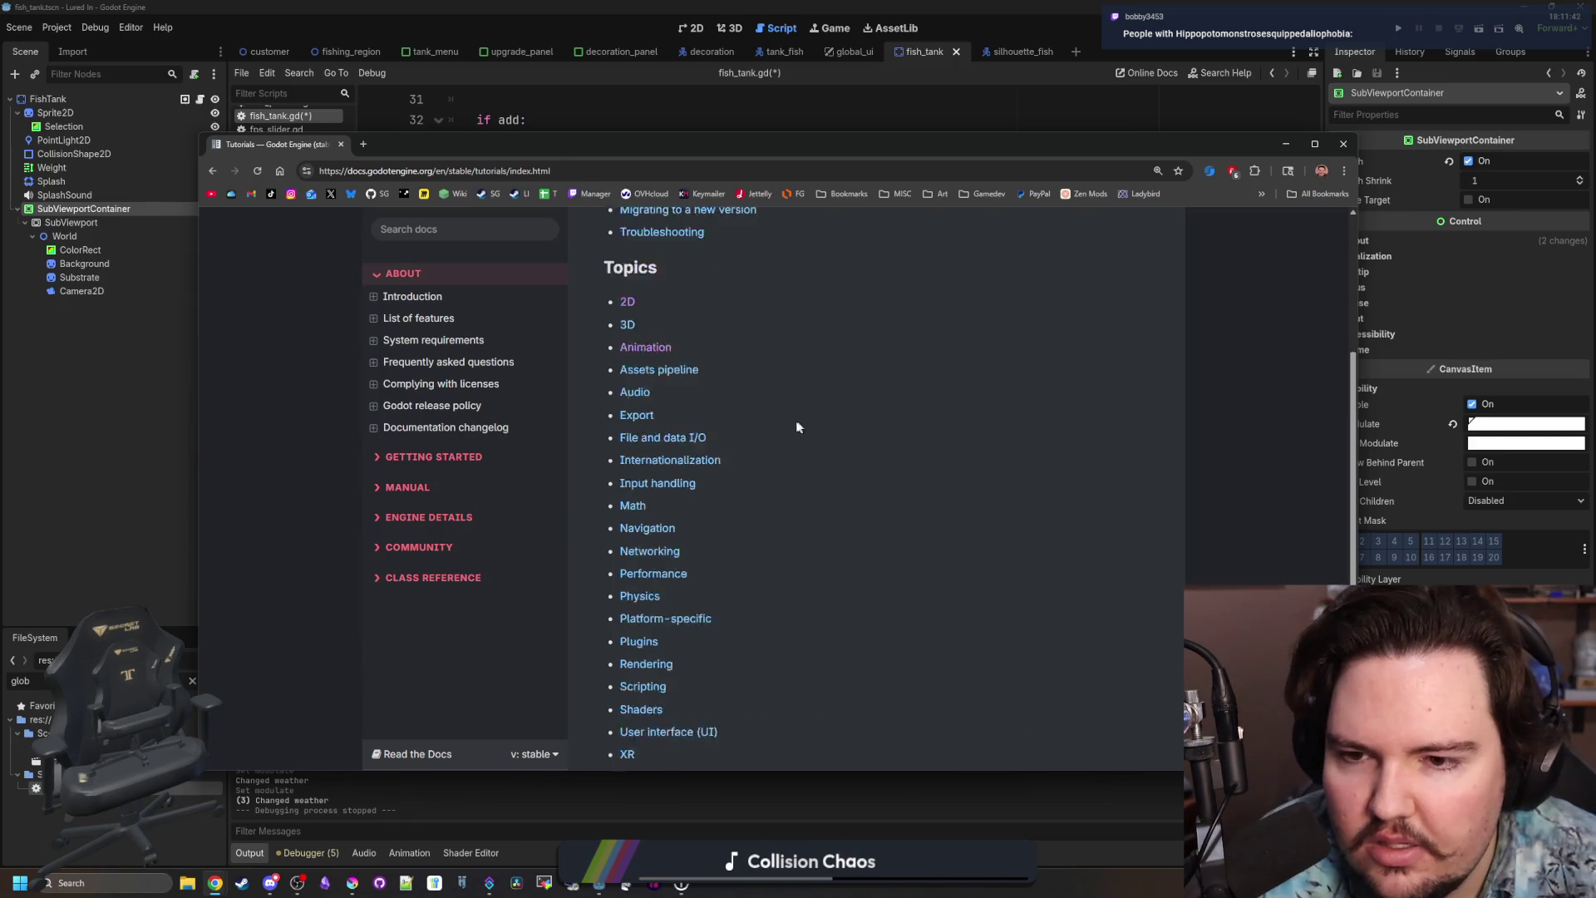
left_click(627, 385)
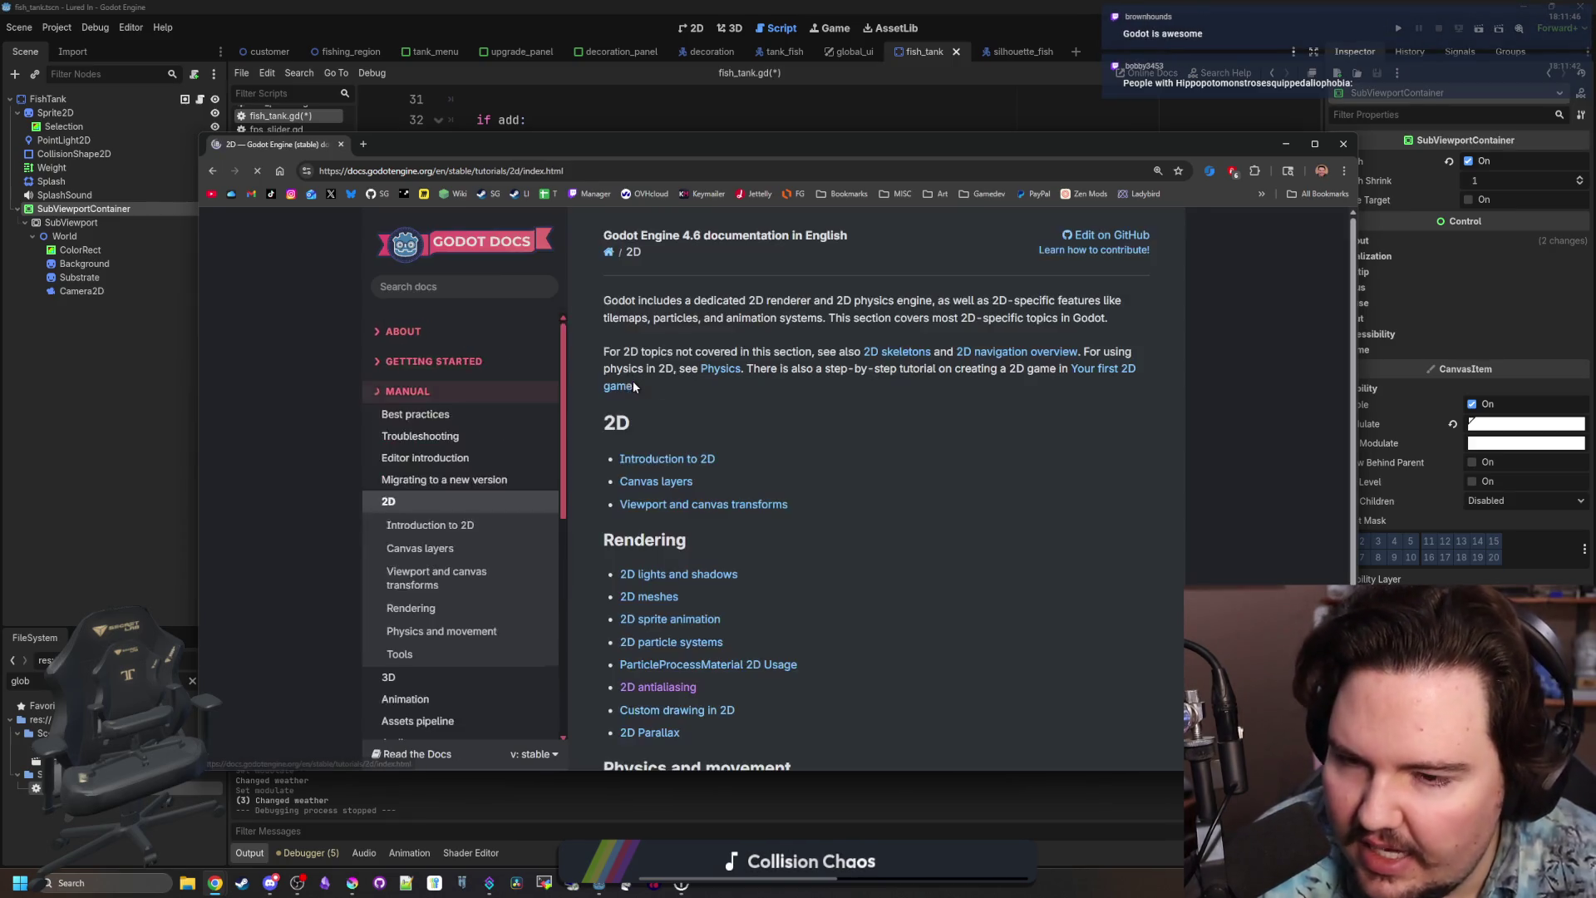
key("alt+Left")
key("alt+Left")
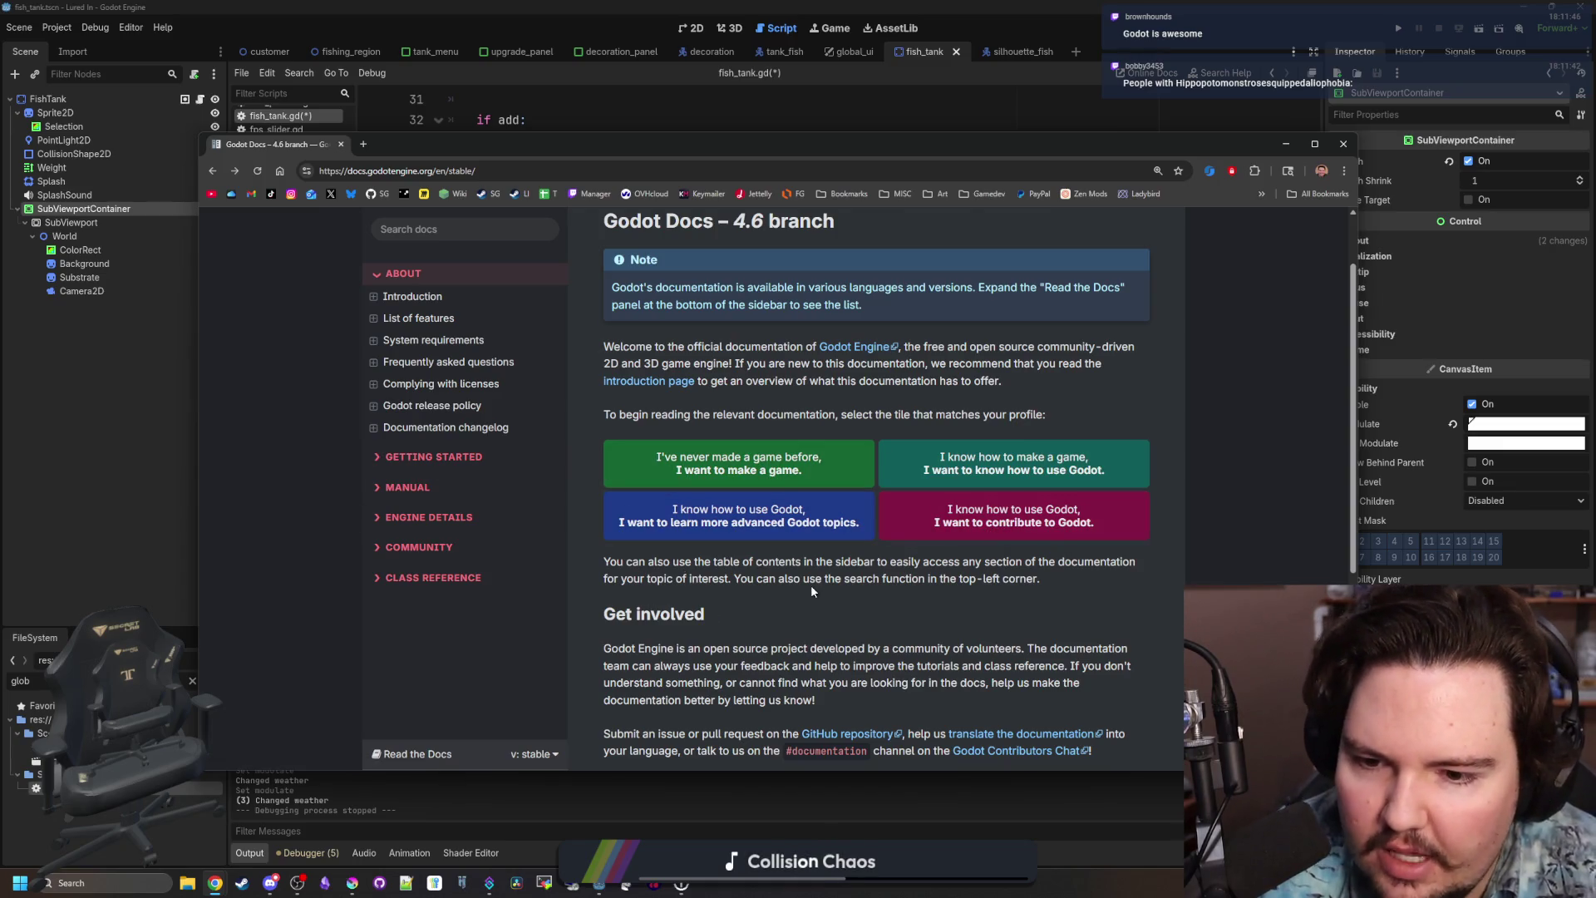
scroll(812, 582, "down", 4)
scroll(783, 526, "up", 5)
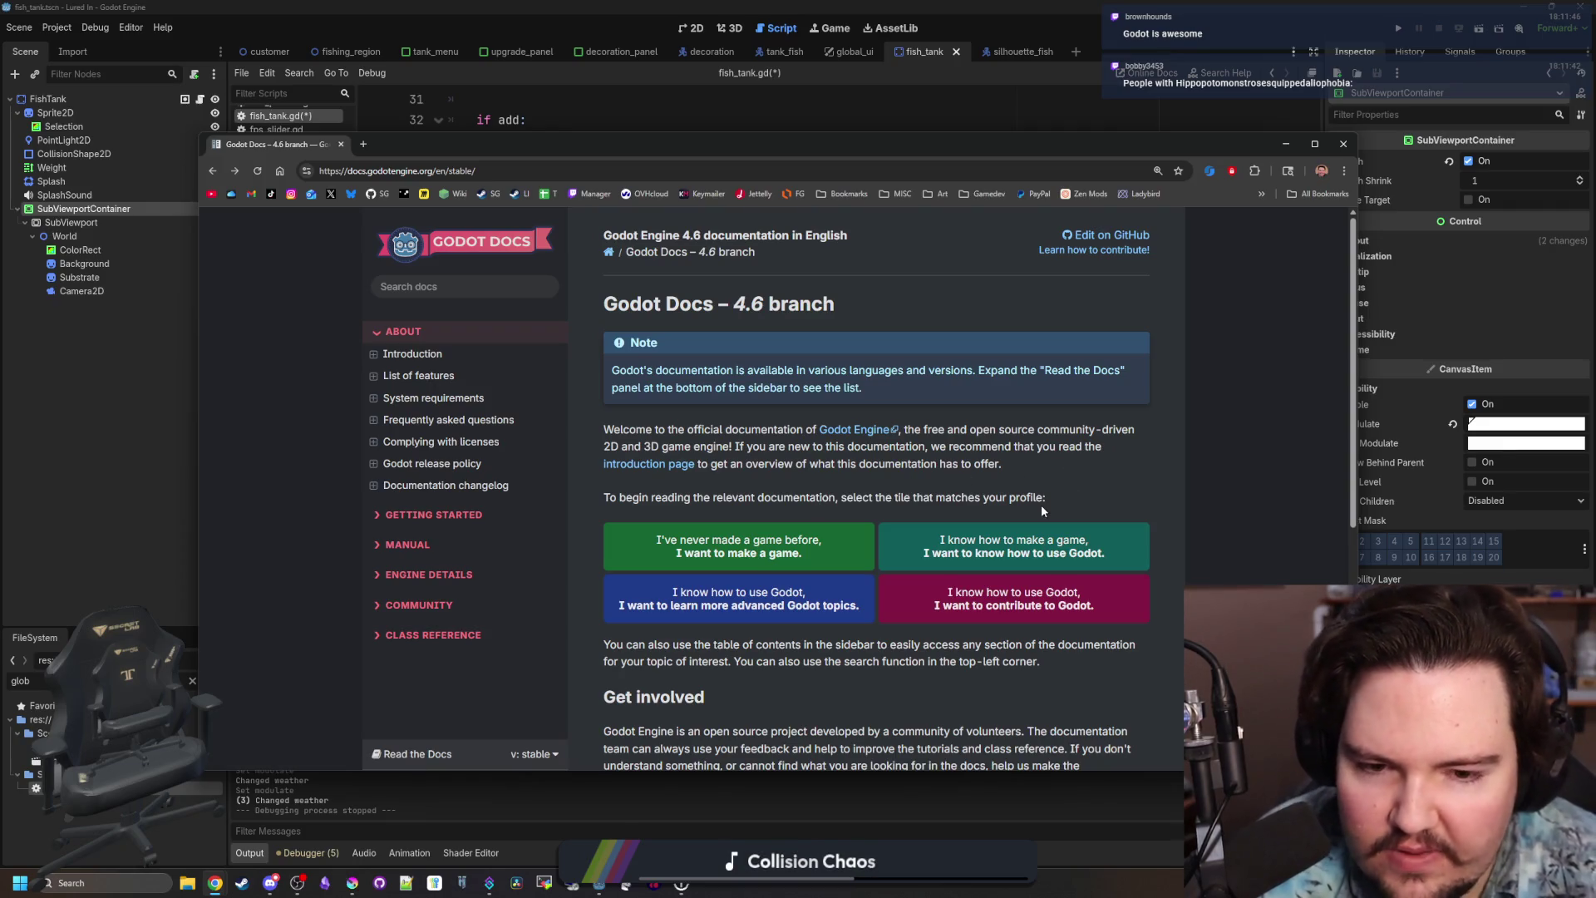
scroll(1036, 482, "down", 5)
scroll(1046, 484, "up", 5)
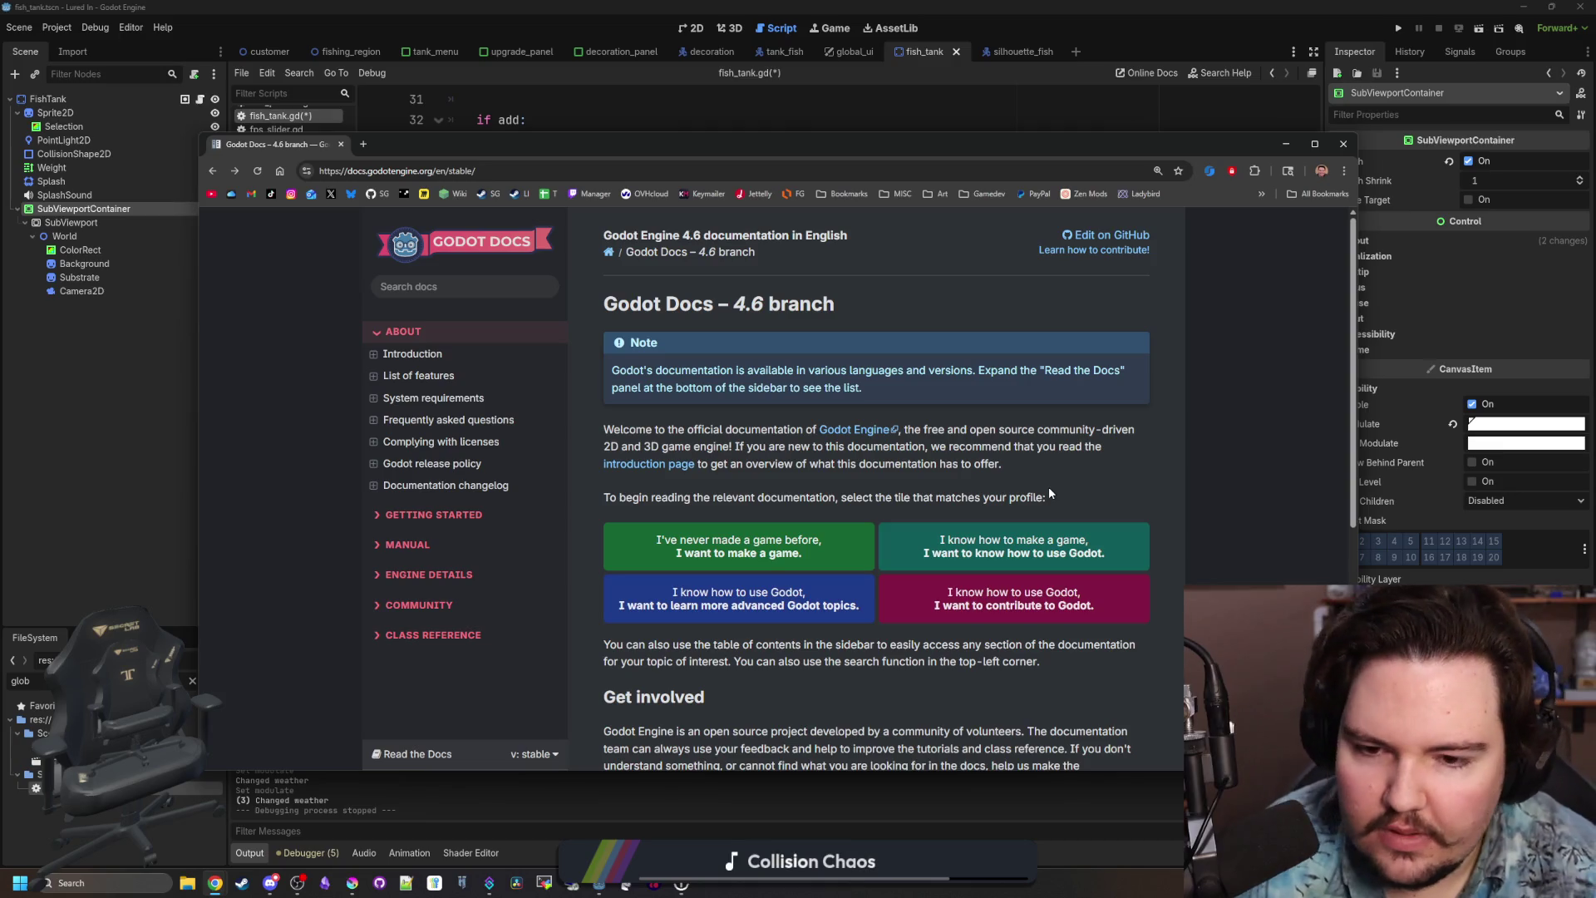
left_click_drag(512, 156, 884, 467)
left_click(714, 456)
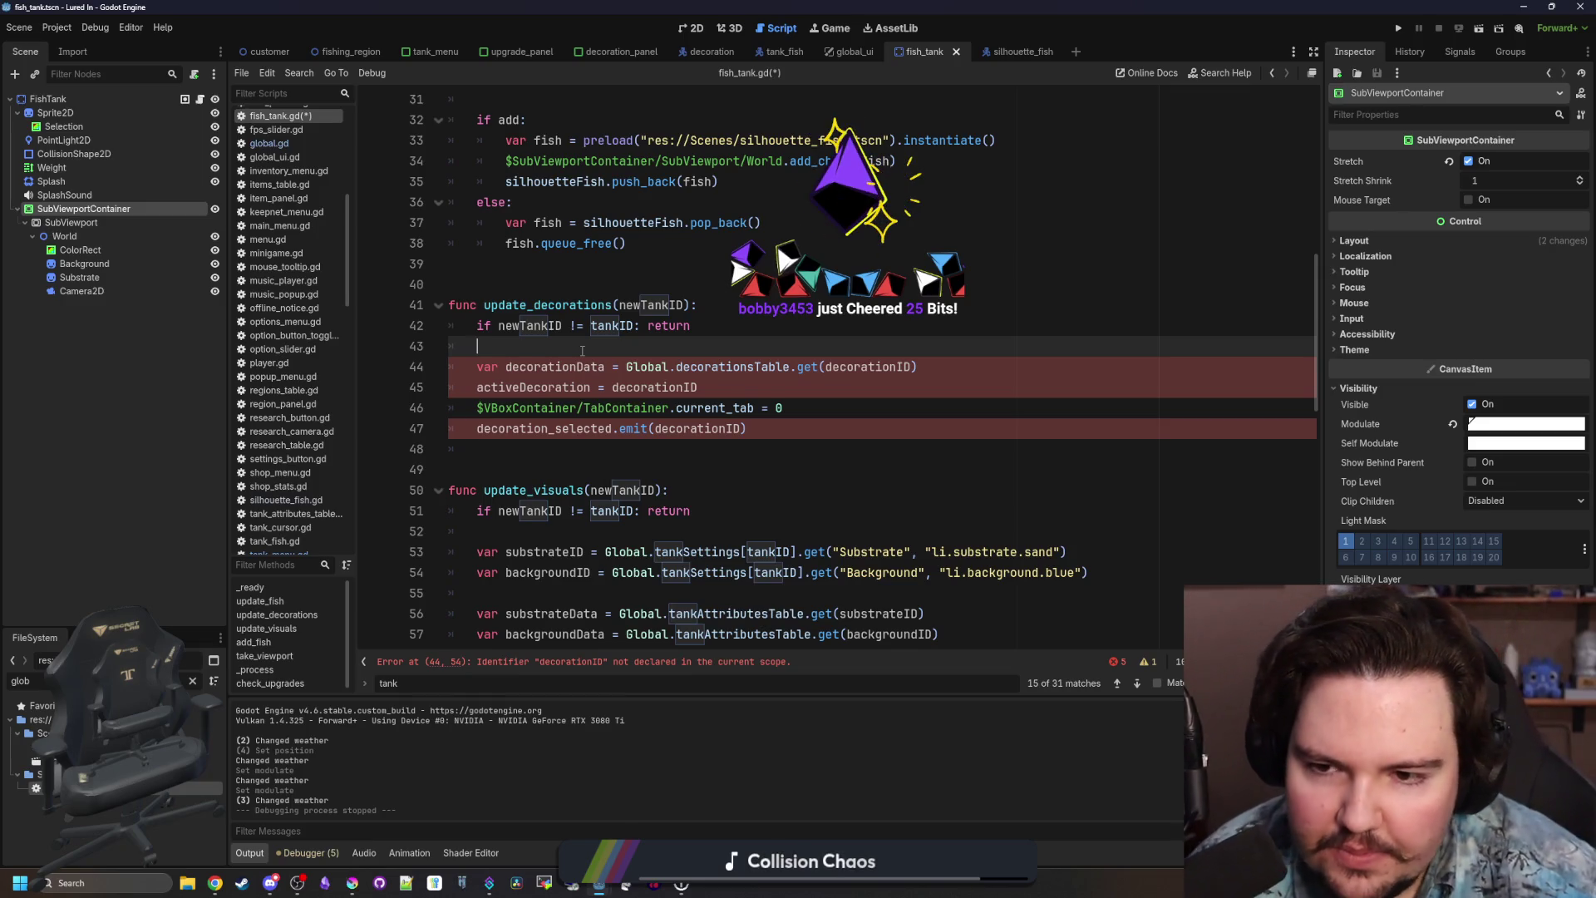
Add a 'for i in Global.tankDecorations[tankID]:' loop and indent the pasted lines into it.
key("Return")
key("Return")
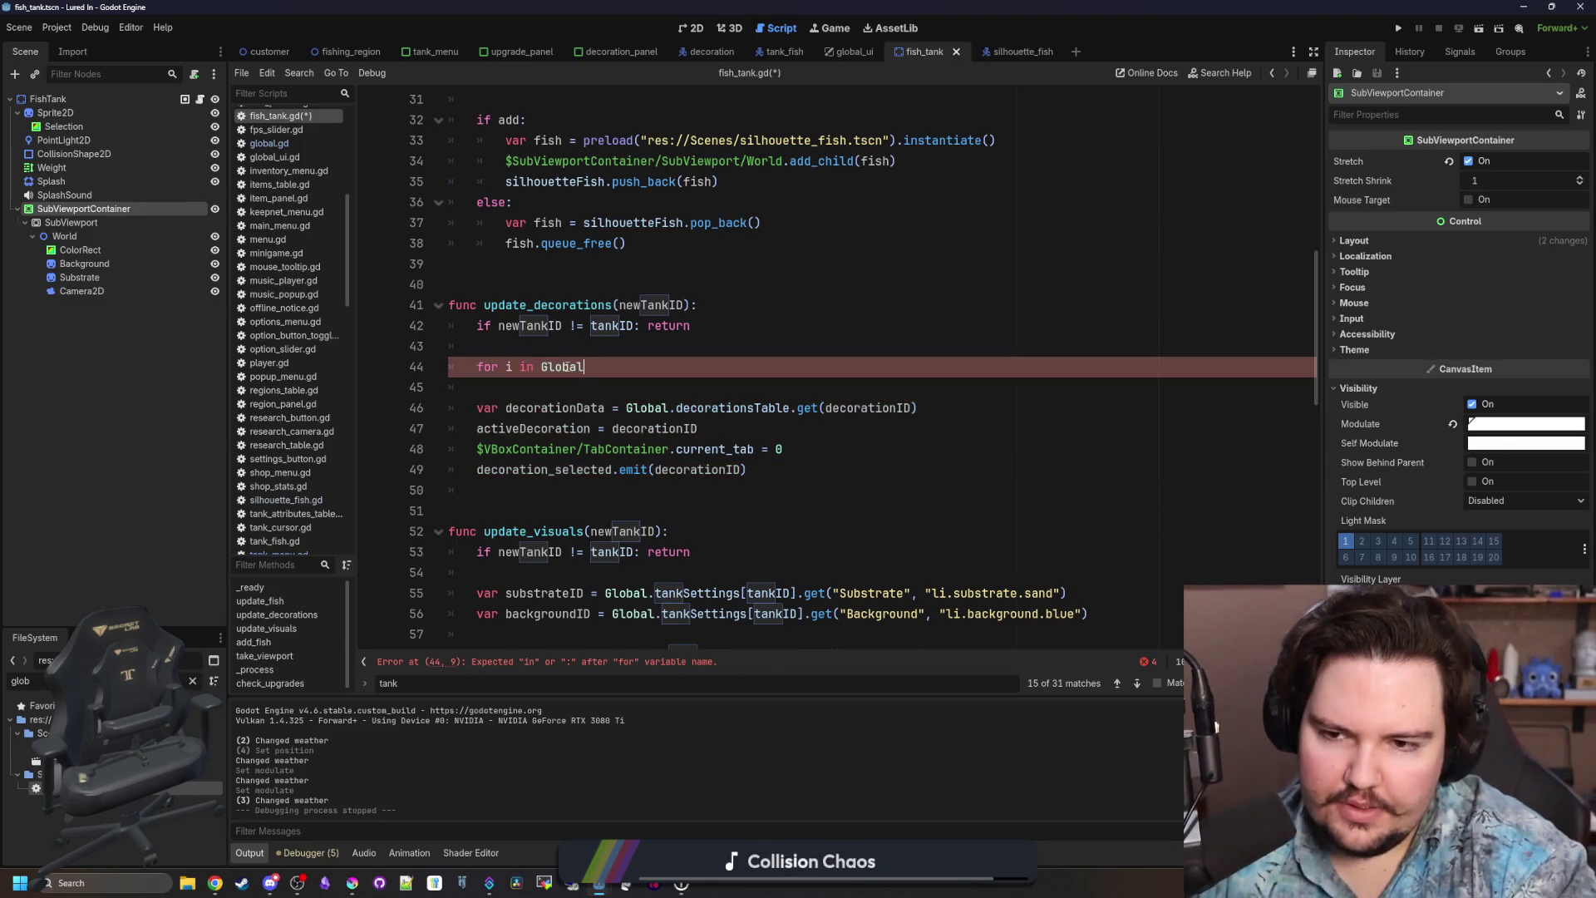
type(".tankDecorations")
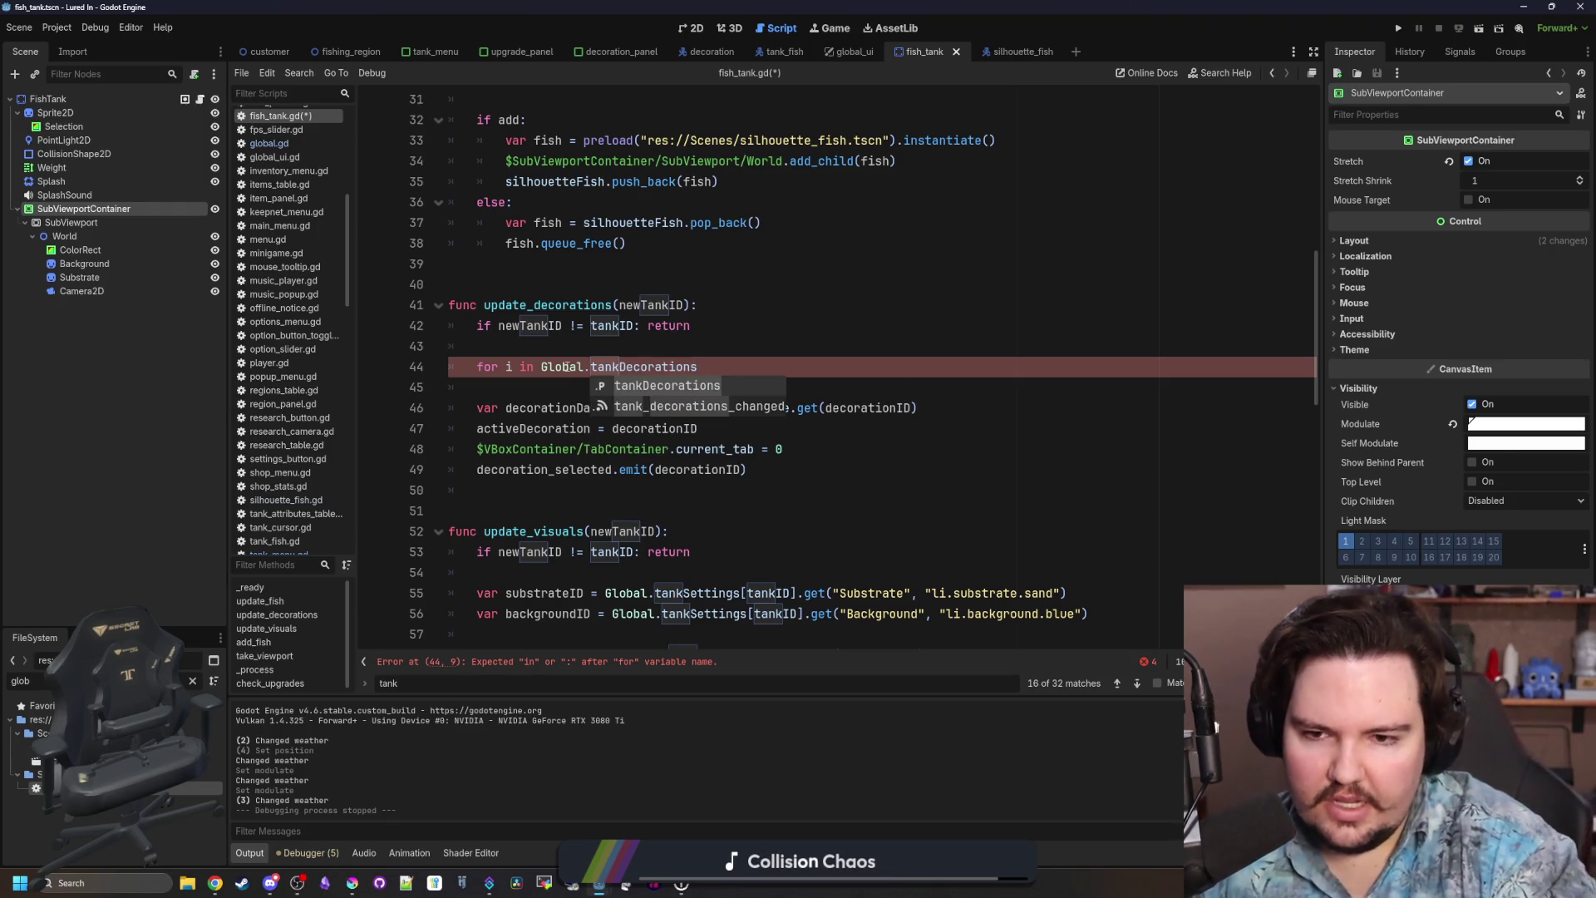
type("[]")
type("ID")
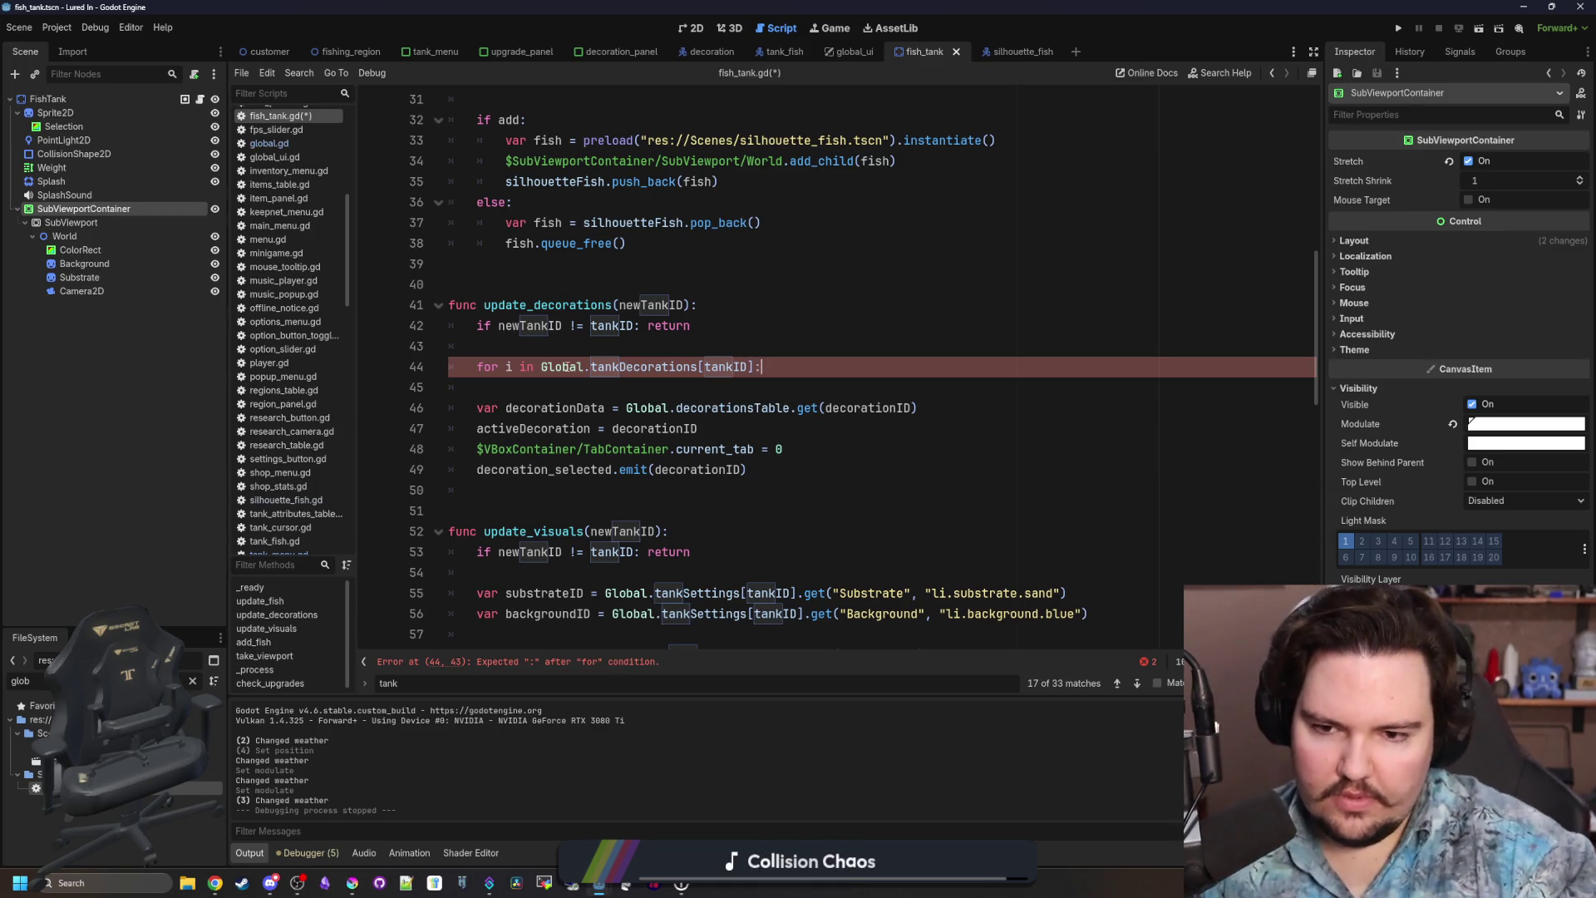
mouse_move(791, 476)
left_mouse_down()
mouse_move(450, 407)
mouse_move(582, 469)
mouse_move(363, 468)
left_mouse_up()
key("Tab")
Delete the activeDecoration, current_tab and emit lines, keeping only the decorationData lookup.
key("shift+Up")
key("BackSpace")
key("BackSpace")
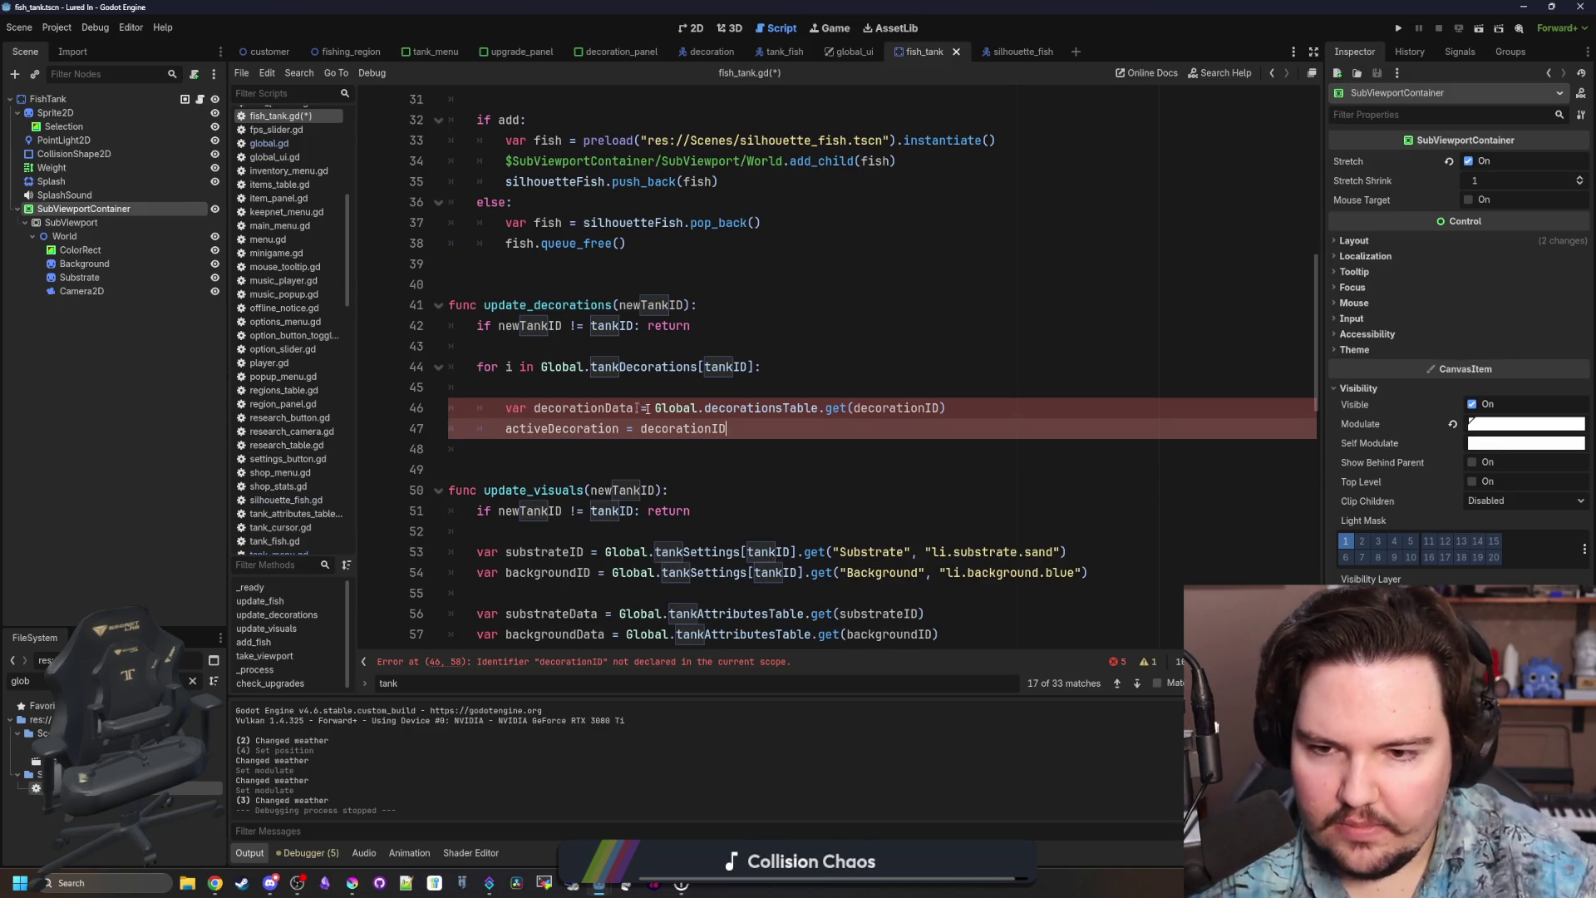
mouse_move(757, 427)
left_mouse_down()
mouse_move(449, 416)
mouse_move(449, 431)
left_mouse_up()
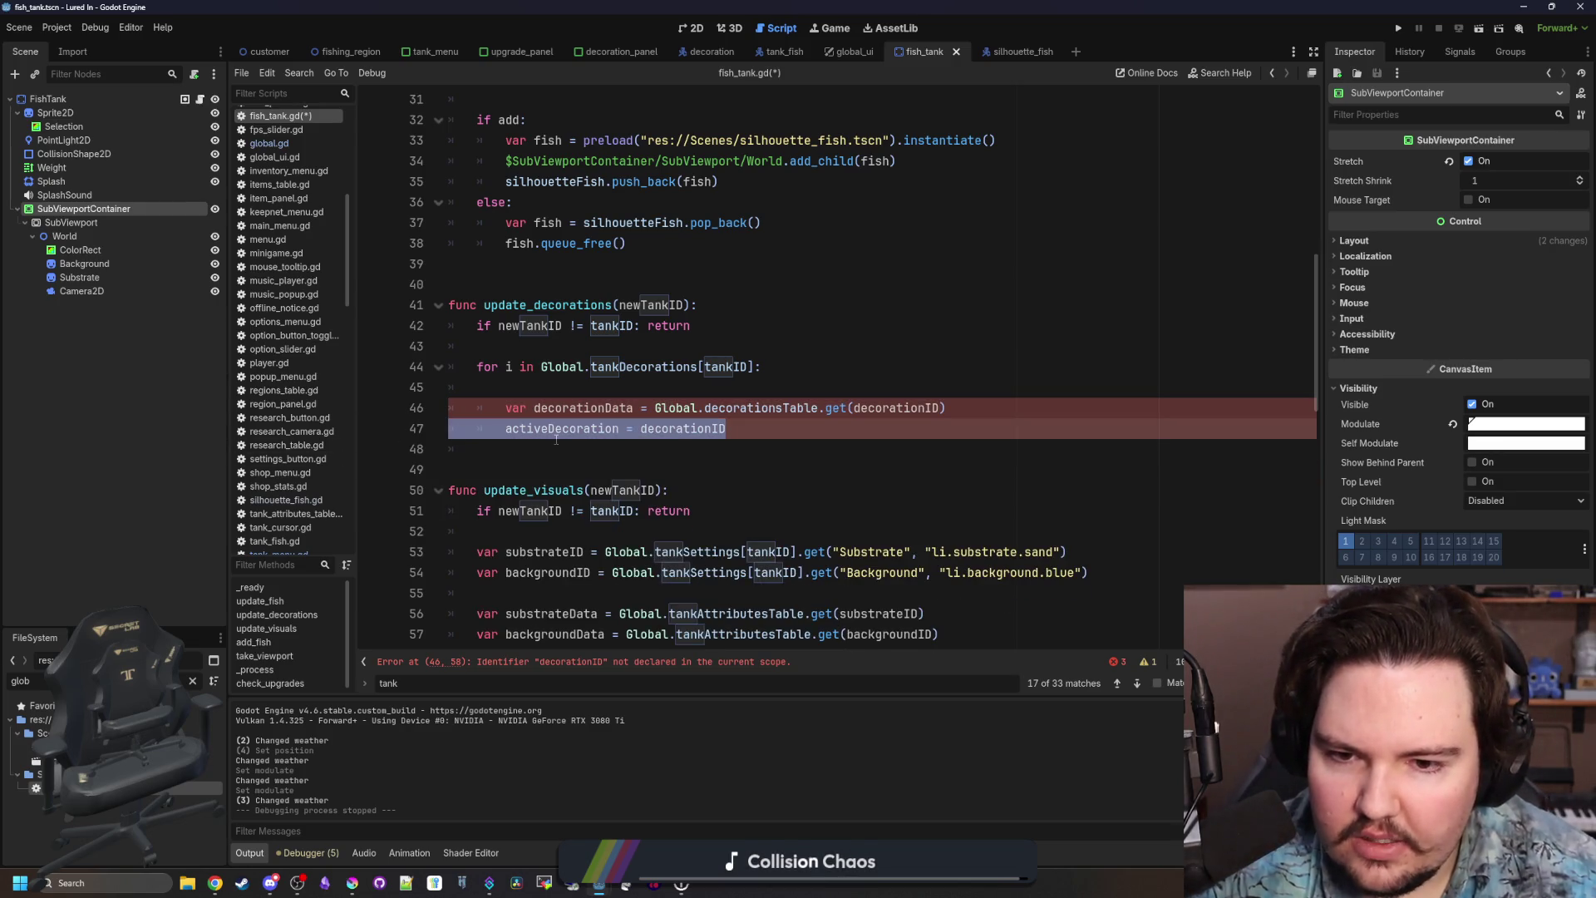
key("BackSpace")
key("BackSpace")
key("BackSpace")
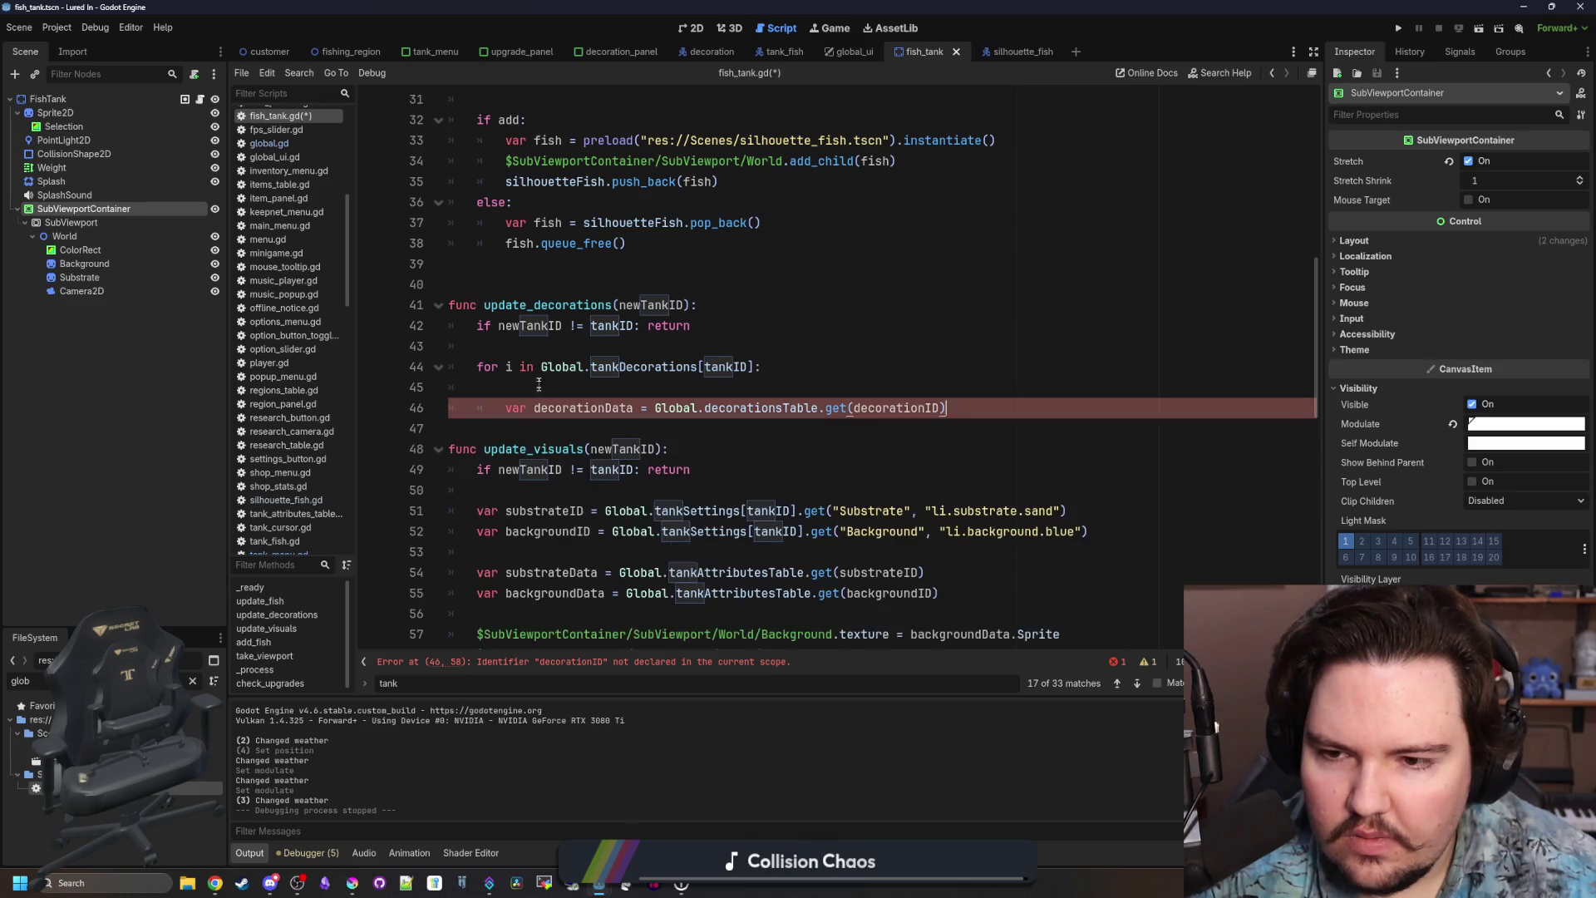
left_click(537, 370)
left_click(533, 383)
key("BackSpace")
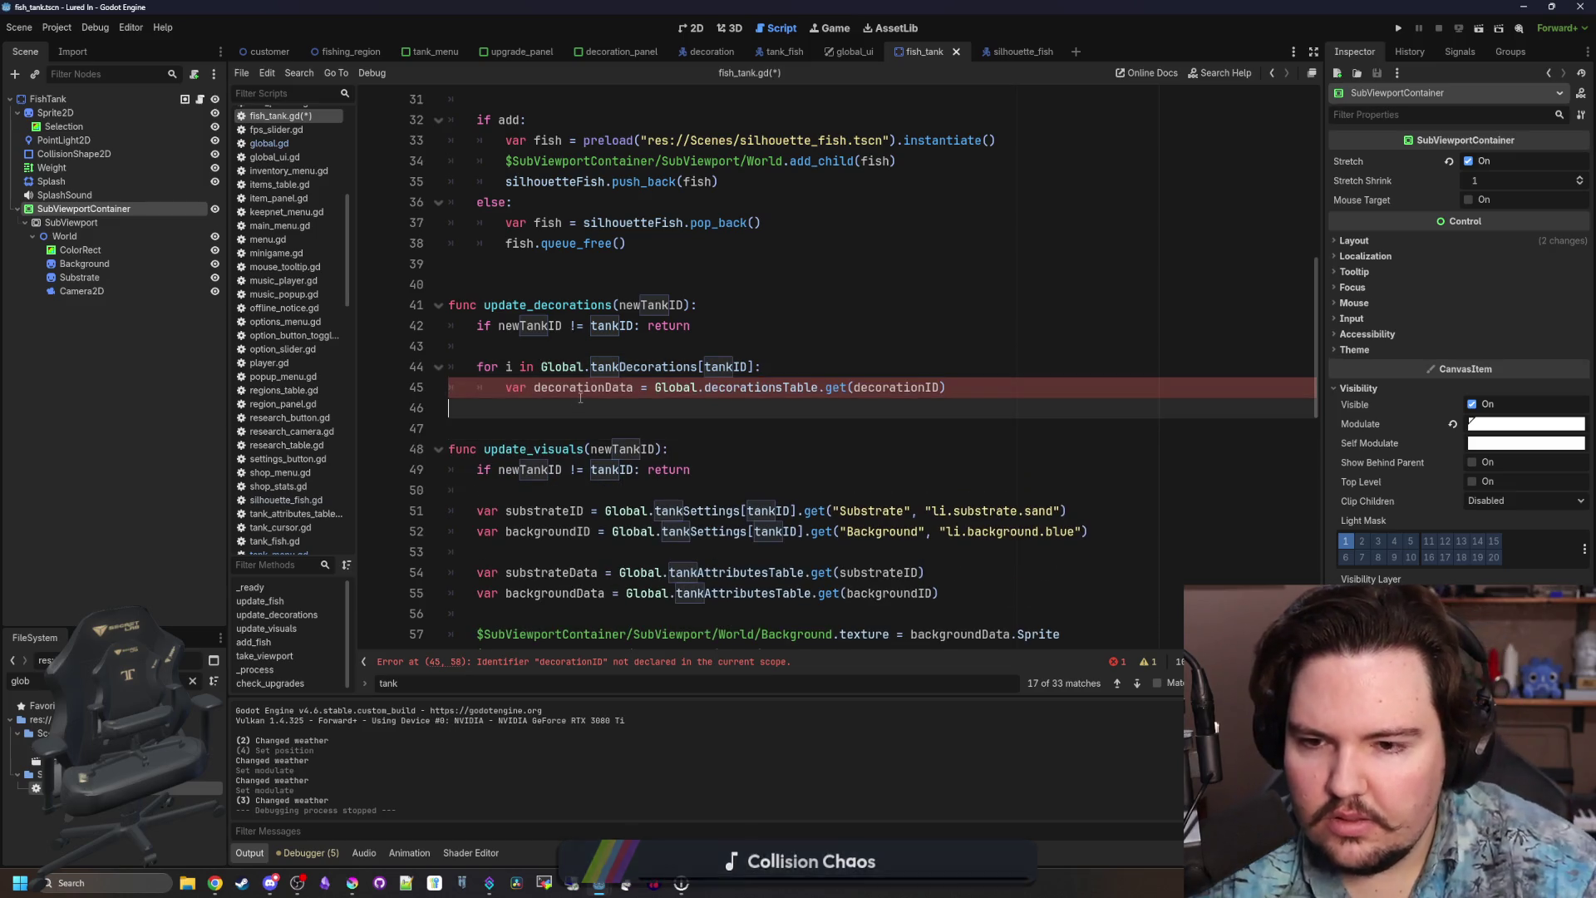
left_click(435, 51)
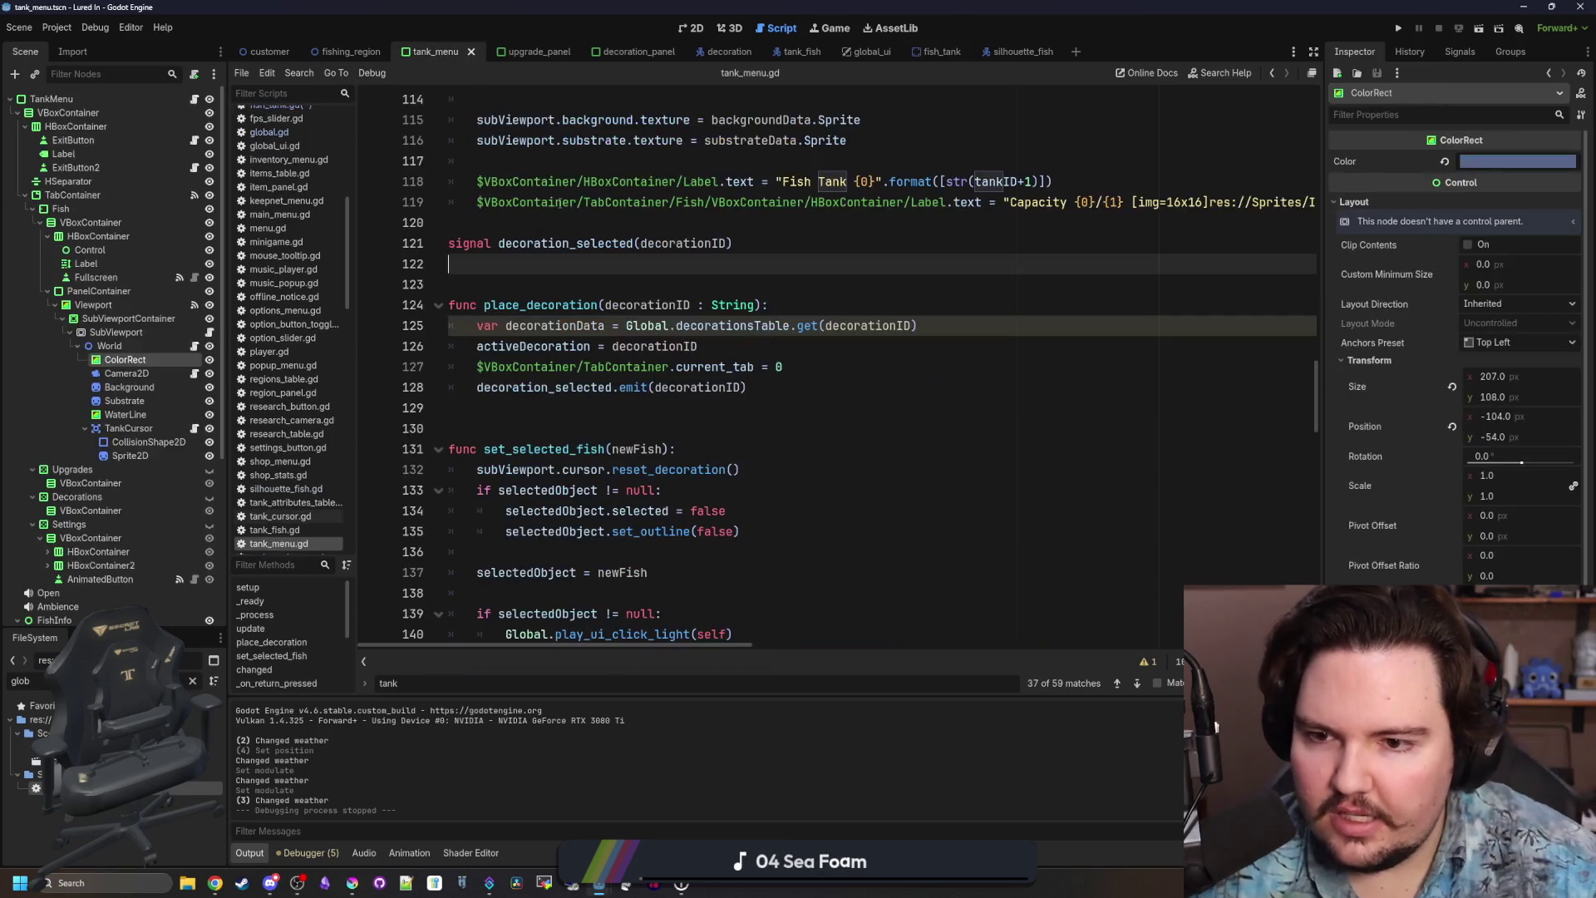
Open tank_world.gd from the World node and copy lines 12–23 of its update_decorations.
left_click(620, 297)
left_click(627, 284)
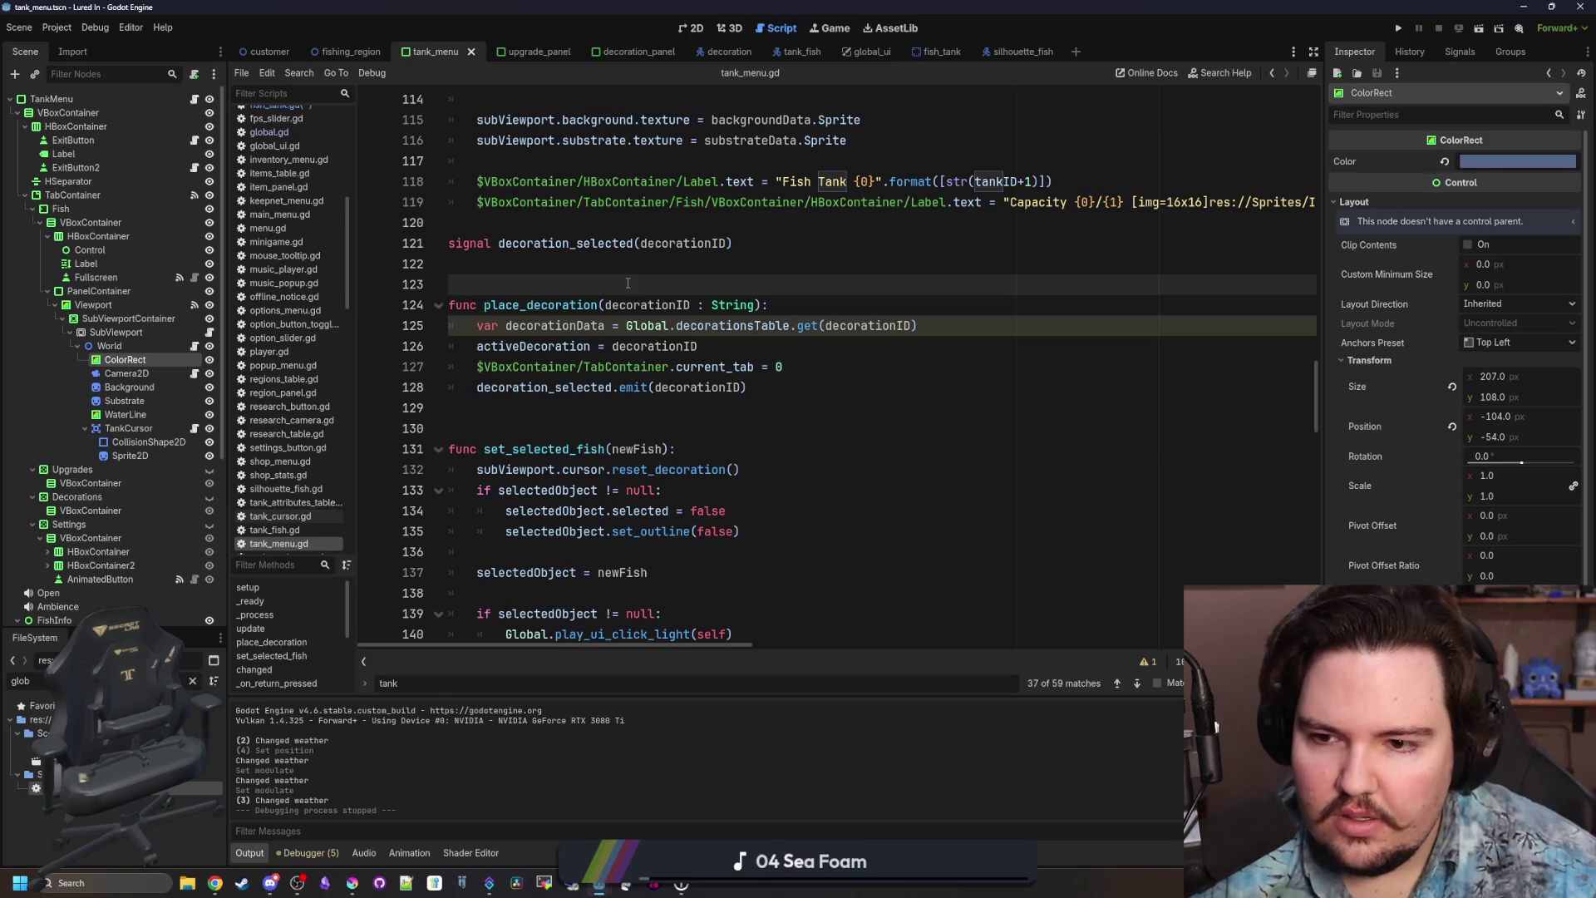
scroll(627, 284, "up", 6)
scroll(831, 316, "down", 10)
left_click(893, 330)
scroll(893, 330, "down", 6)
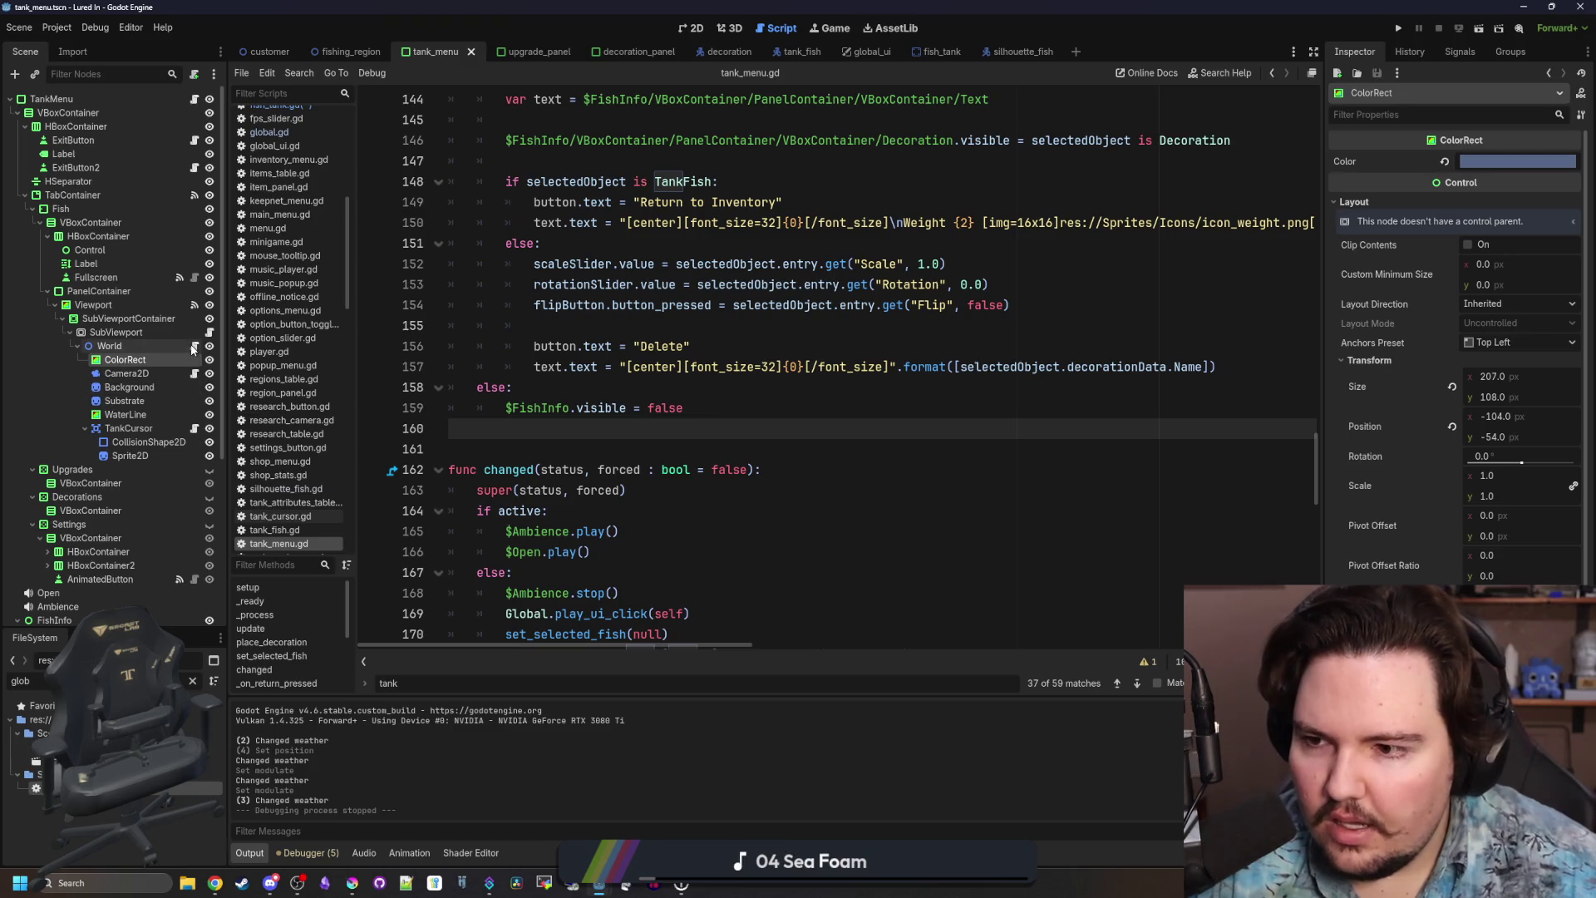
left_click(195, 345)
left_click(639, 385)
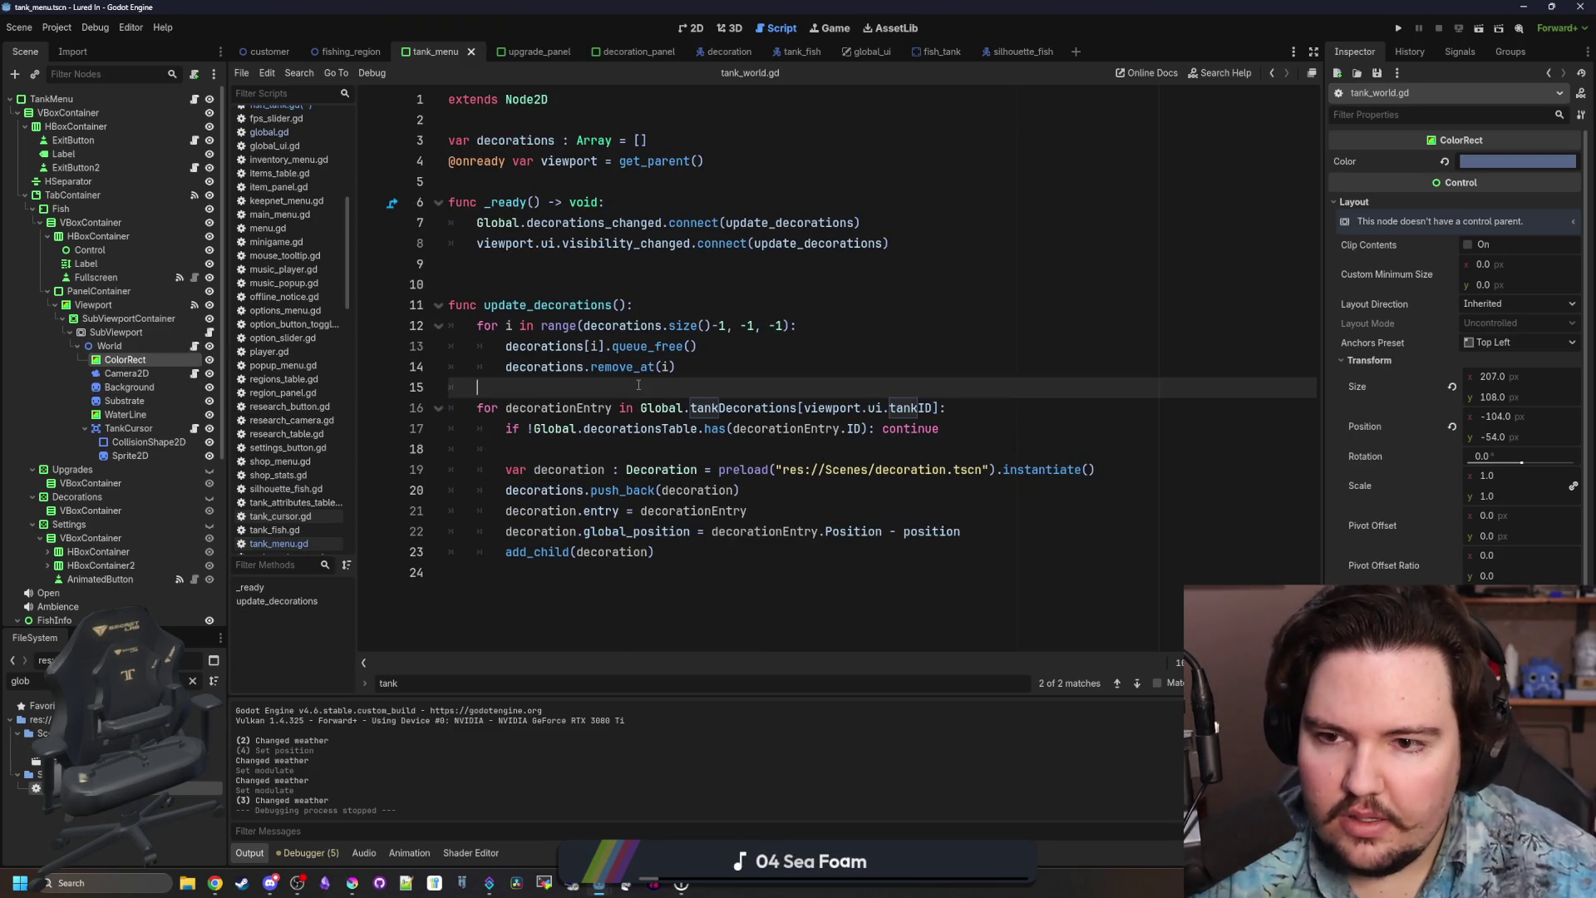
left_click(675, 285)
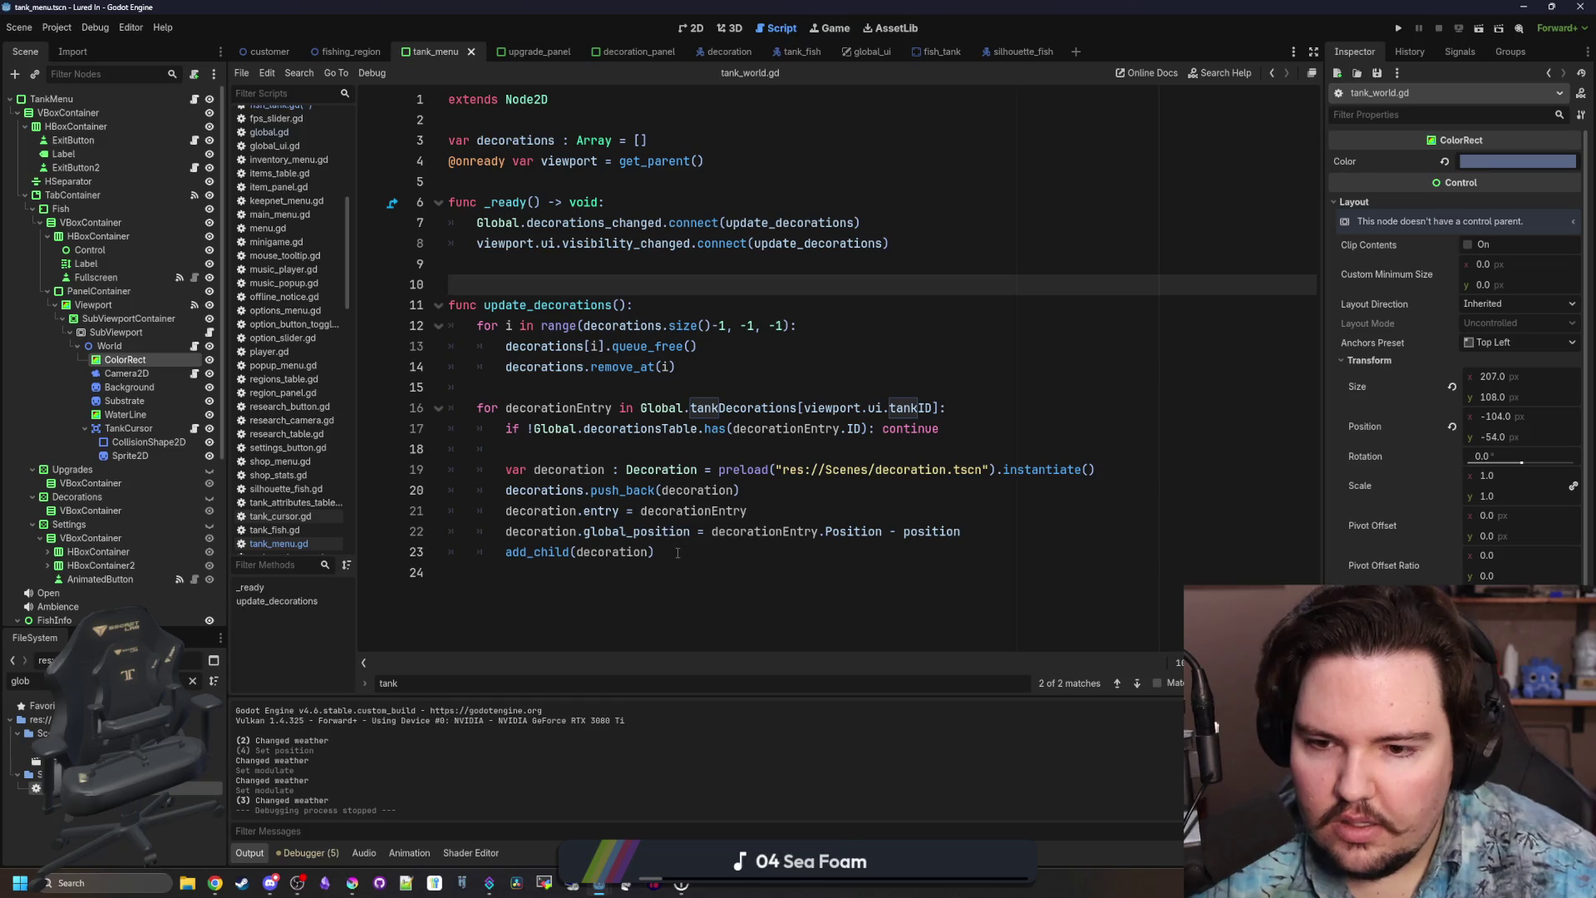
left_click_drag(678, 553, 299, 314)
left_click_drag(657, 553, 299, 332)
key("ctrl+c")
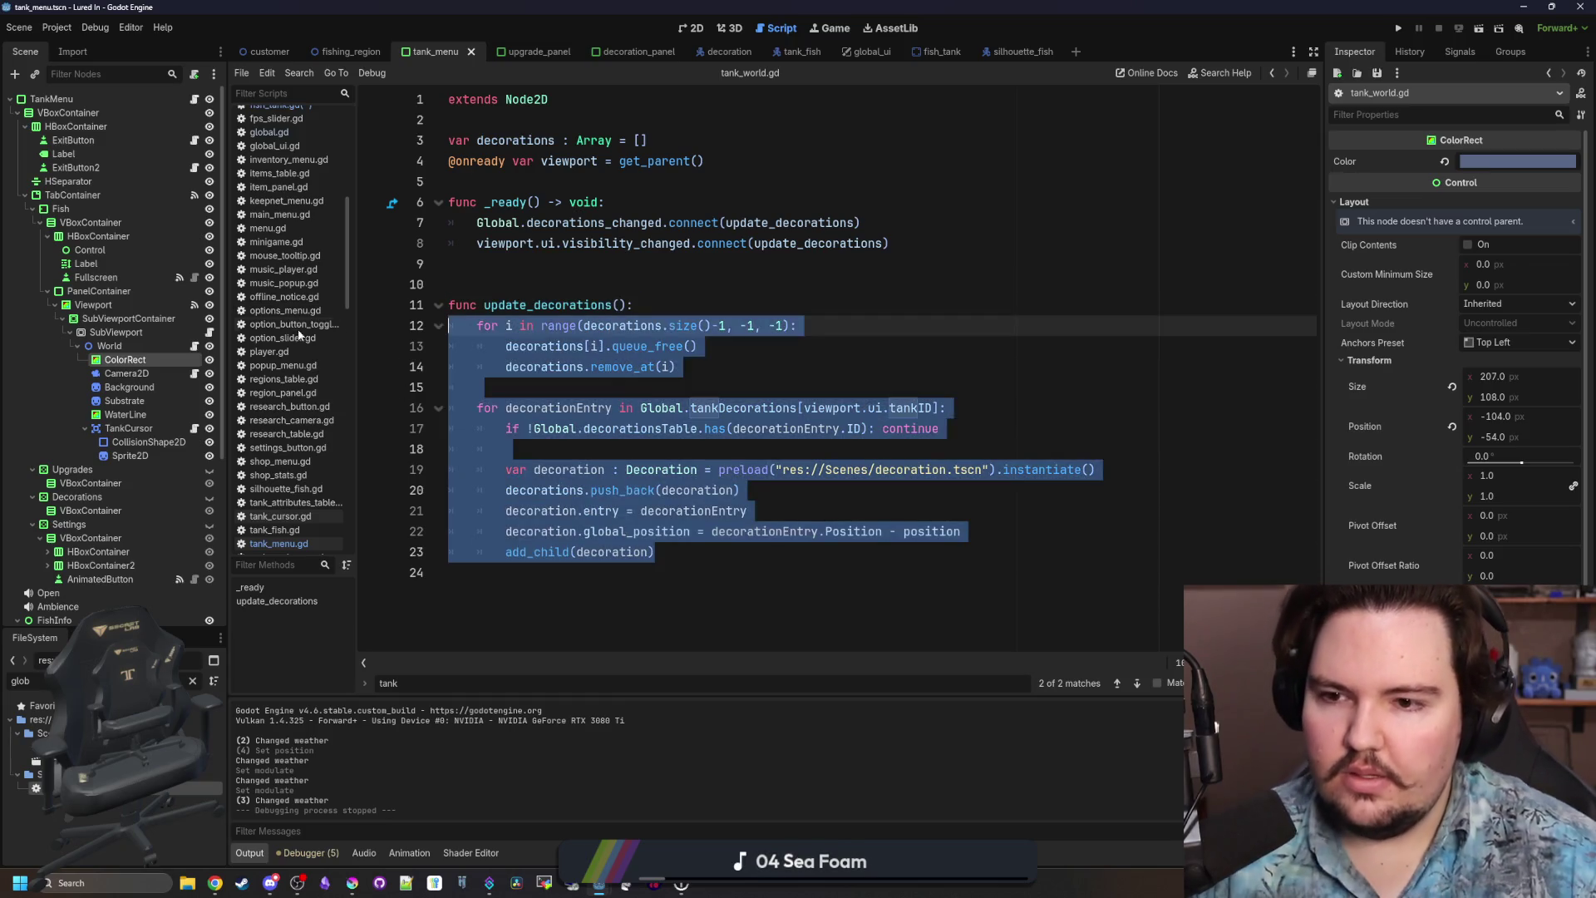
left_click(931, 52)
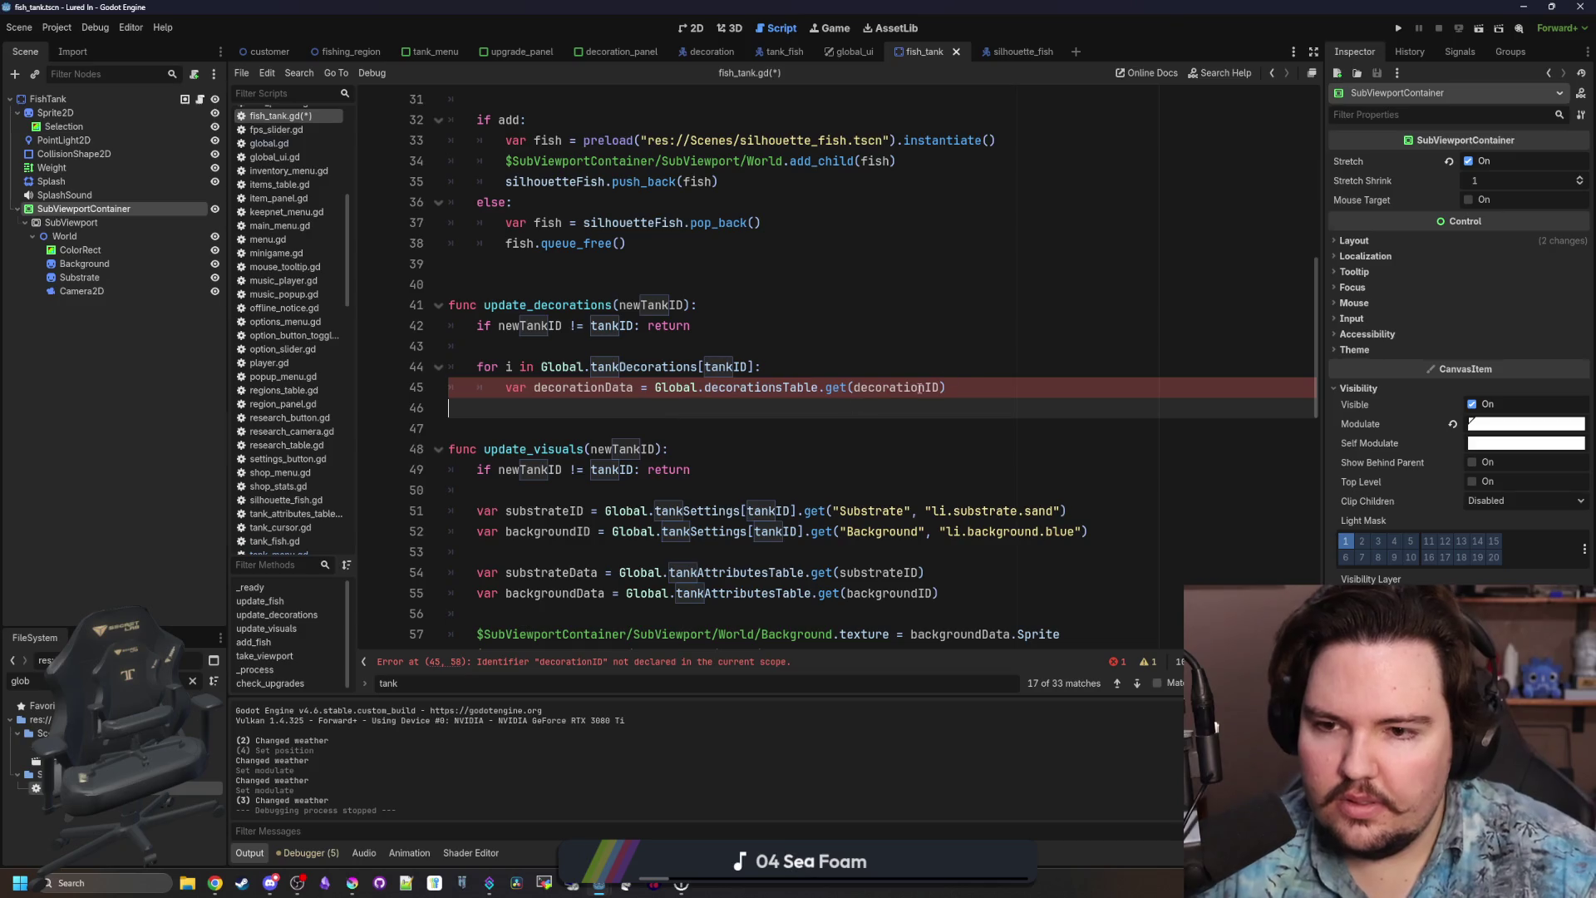
Paste the copied rebuild code over the loop and drop viewport.ui. so tankID is used directly.
left_click_drag(986, 385, 453, 367)
key("ctrl+v")
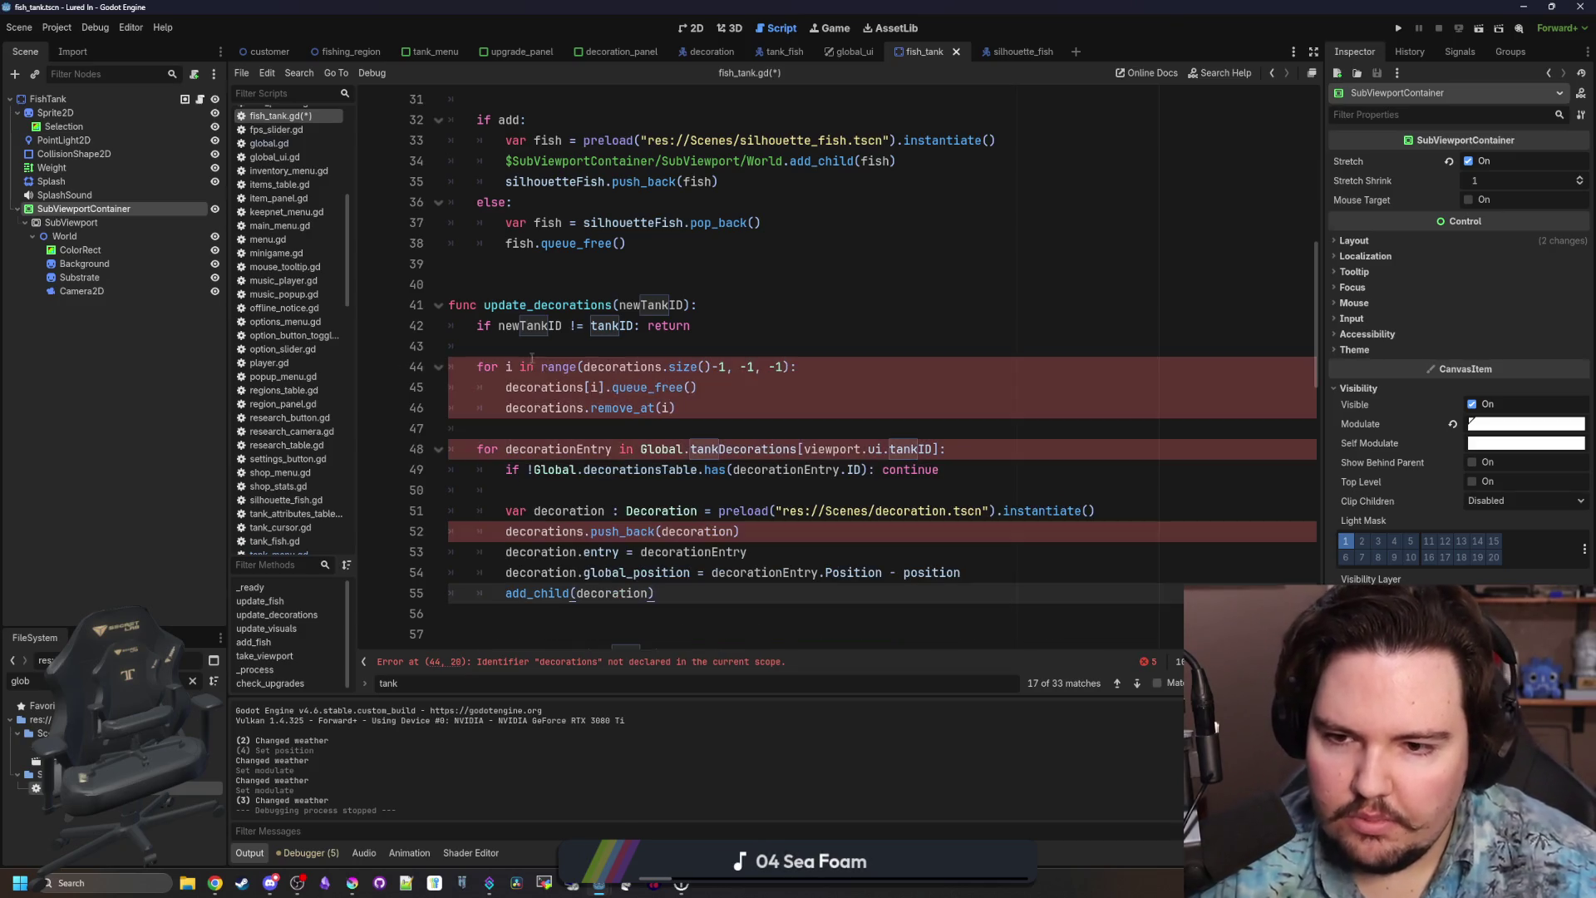
scroll(596, 366, "down", 1)
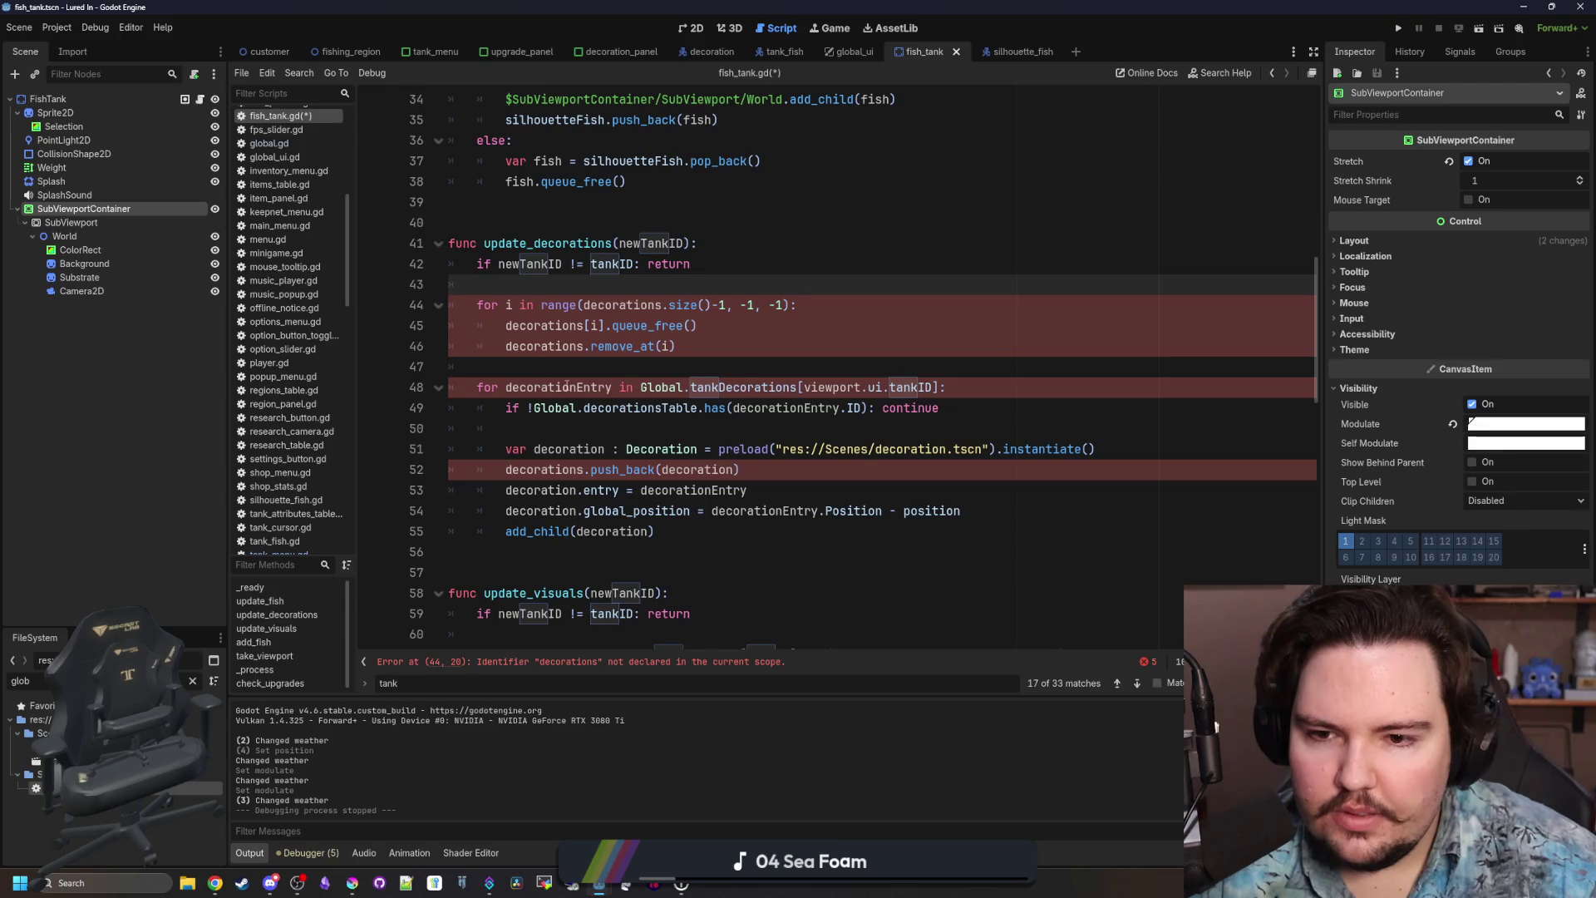
left_click(568, 385)
double_click(831, 387)
left_click_drag(861, 385, 803, 386)
key("BackSpace")
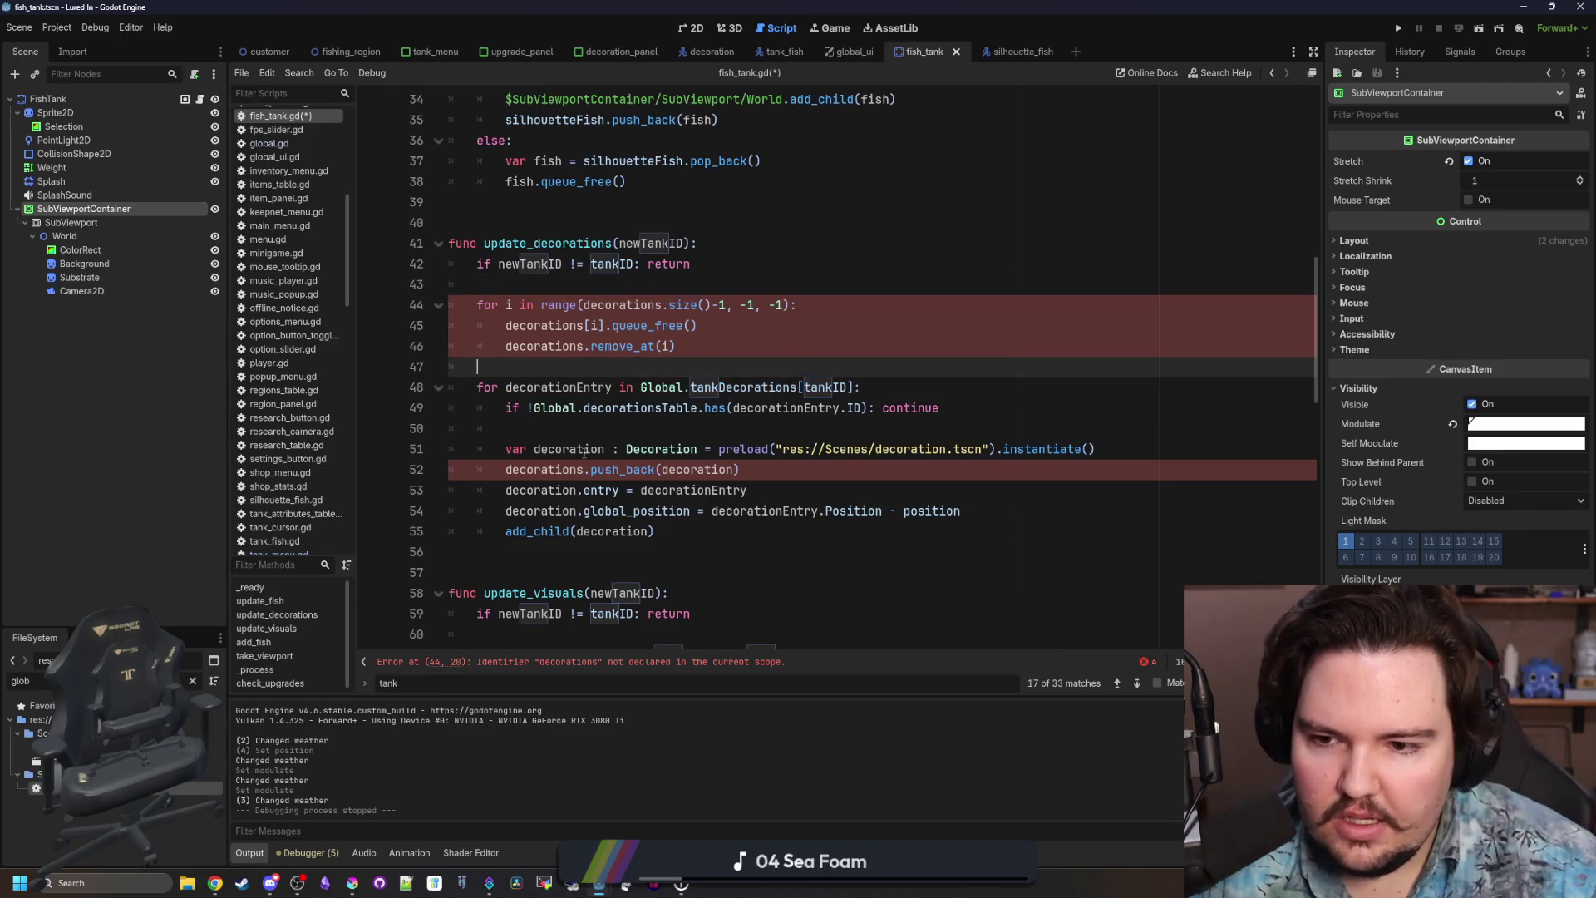
Declare var decorations : Array[Decoration] = [] above update_decorations.
scroll(555, 470, "up", 2)
left_click(558, 326)
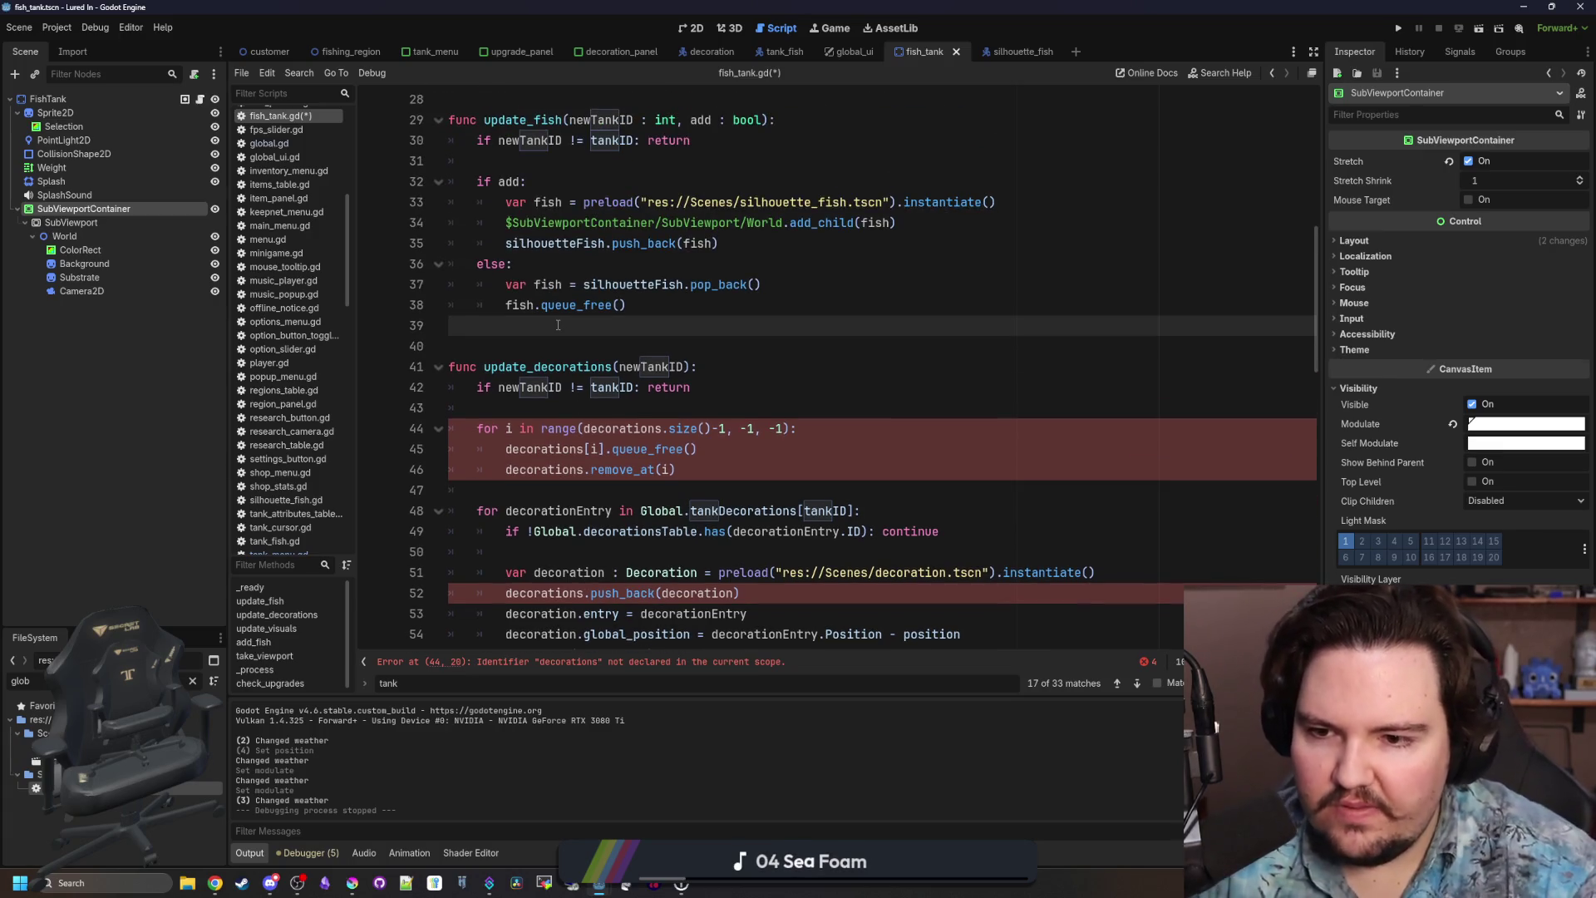
key("Return")
type("var decorations : A")
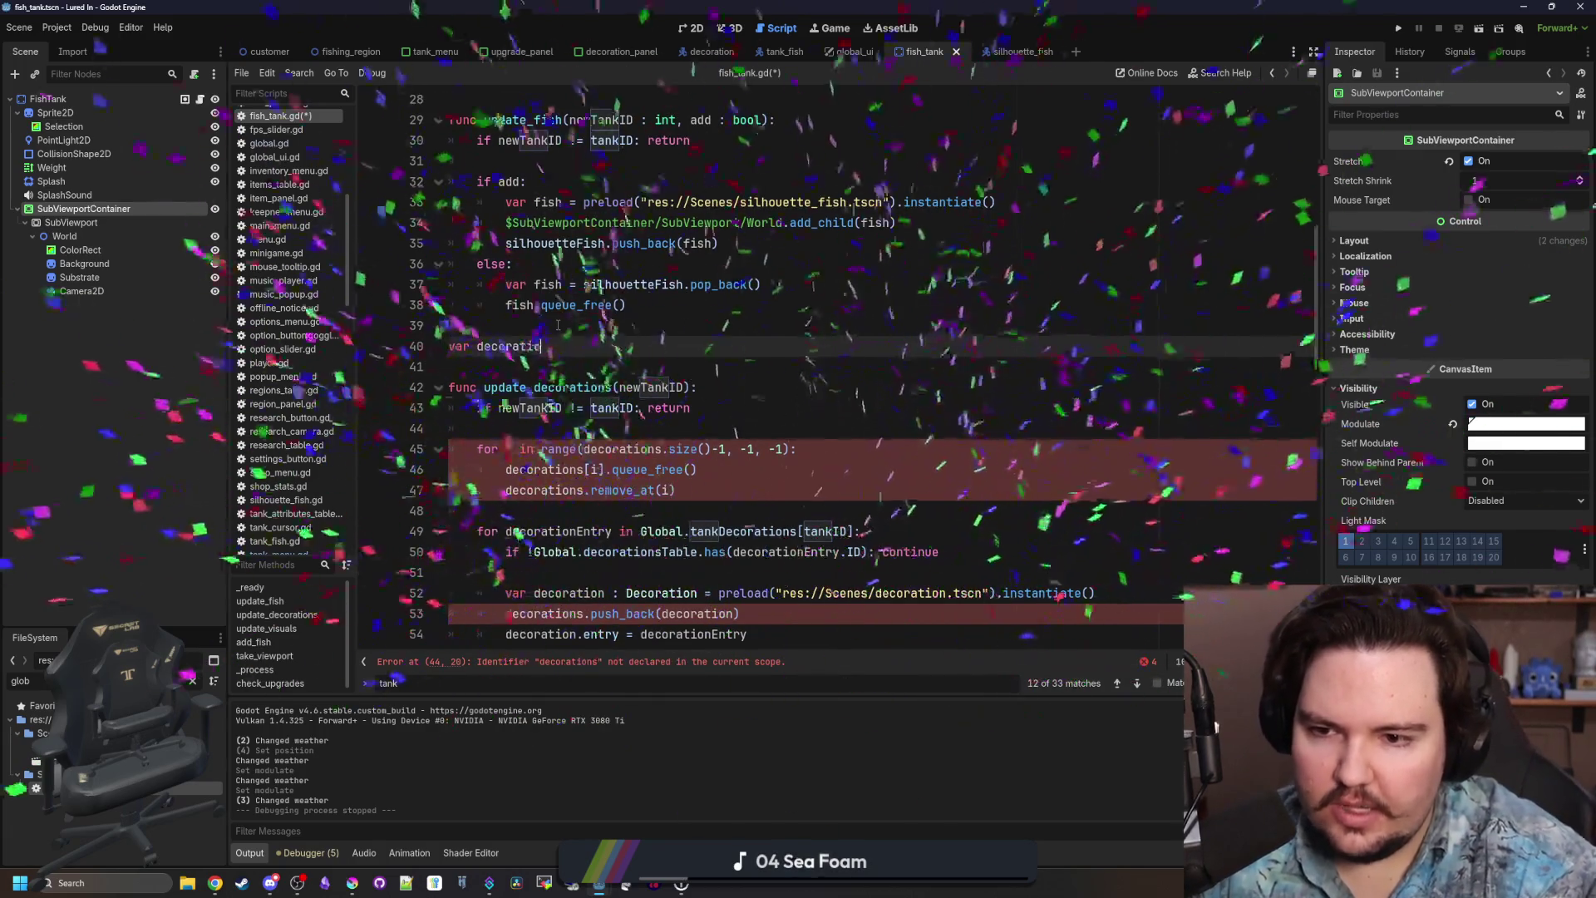
type("rray")
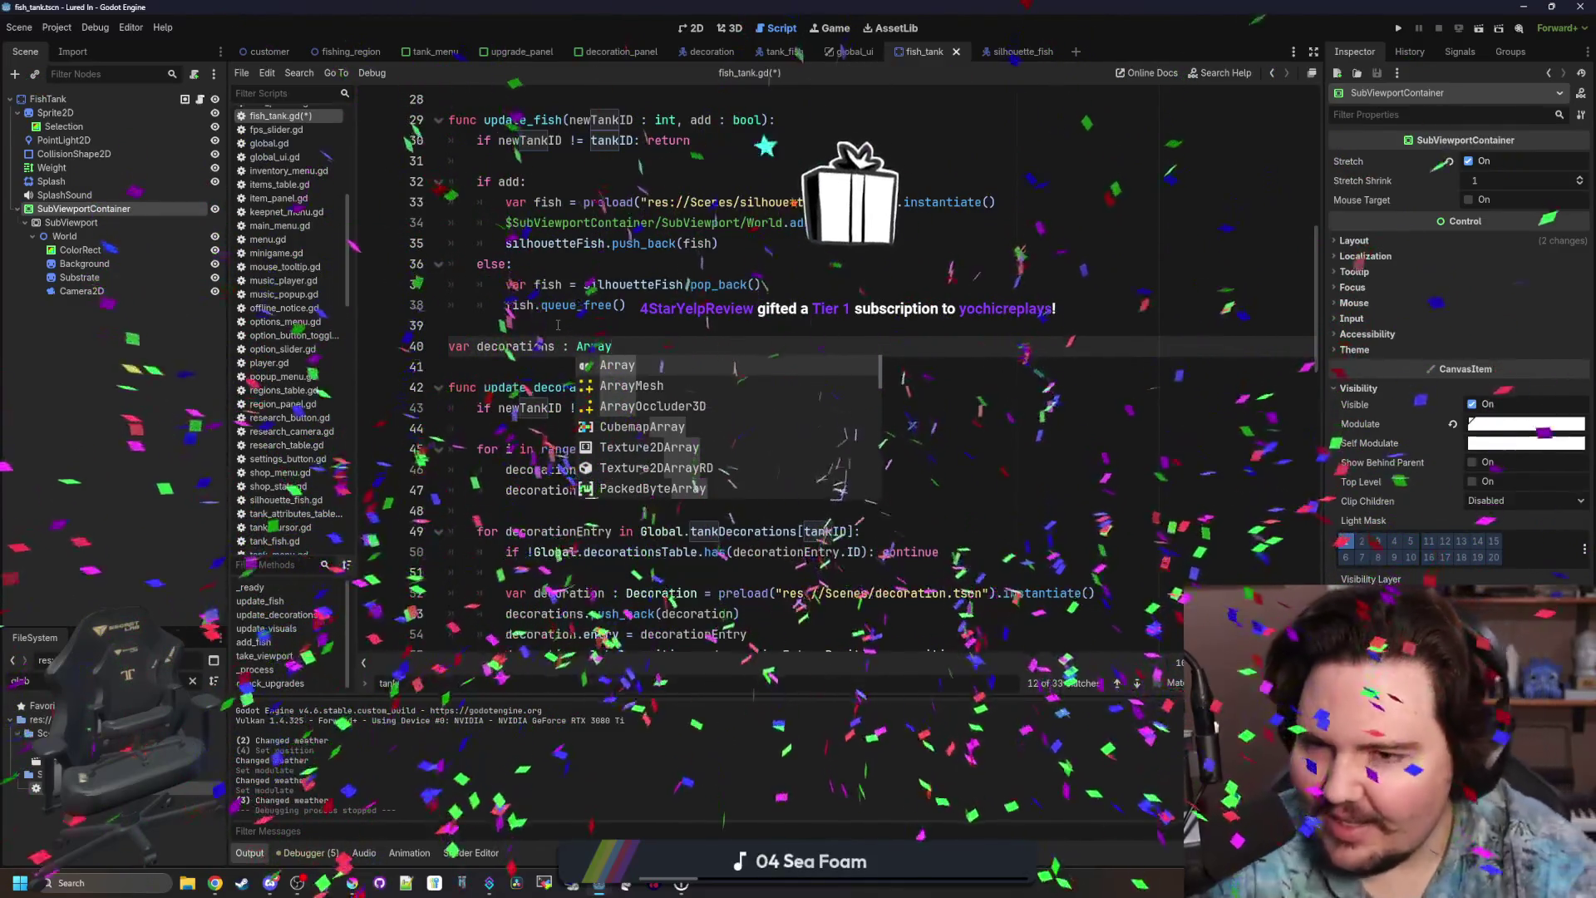
type("[")
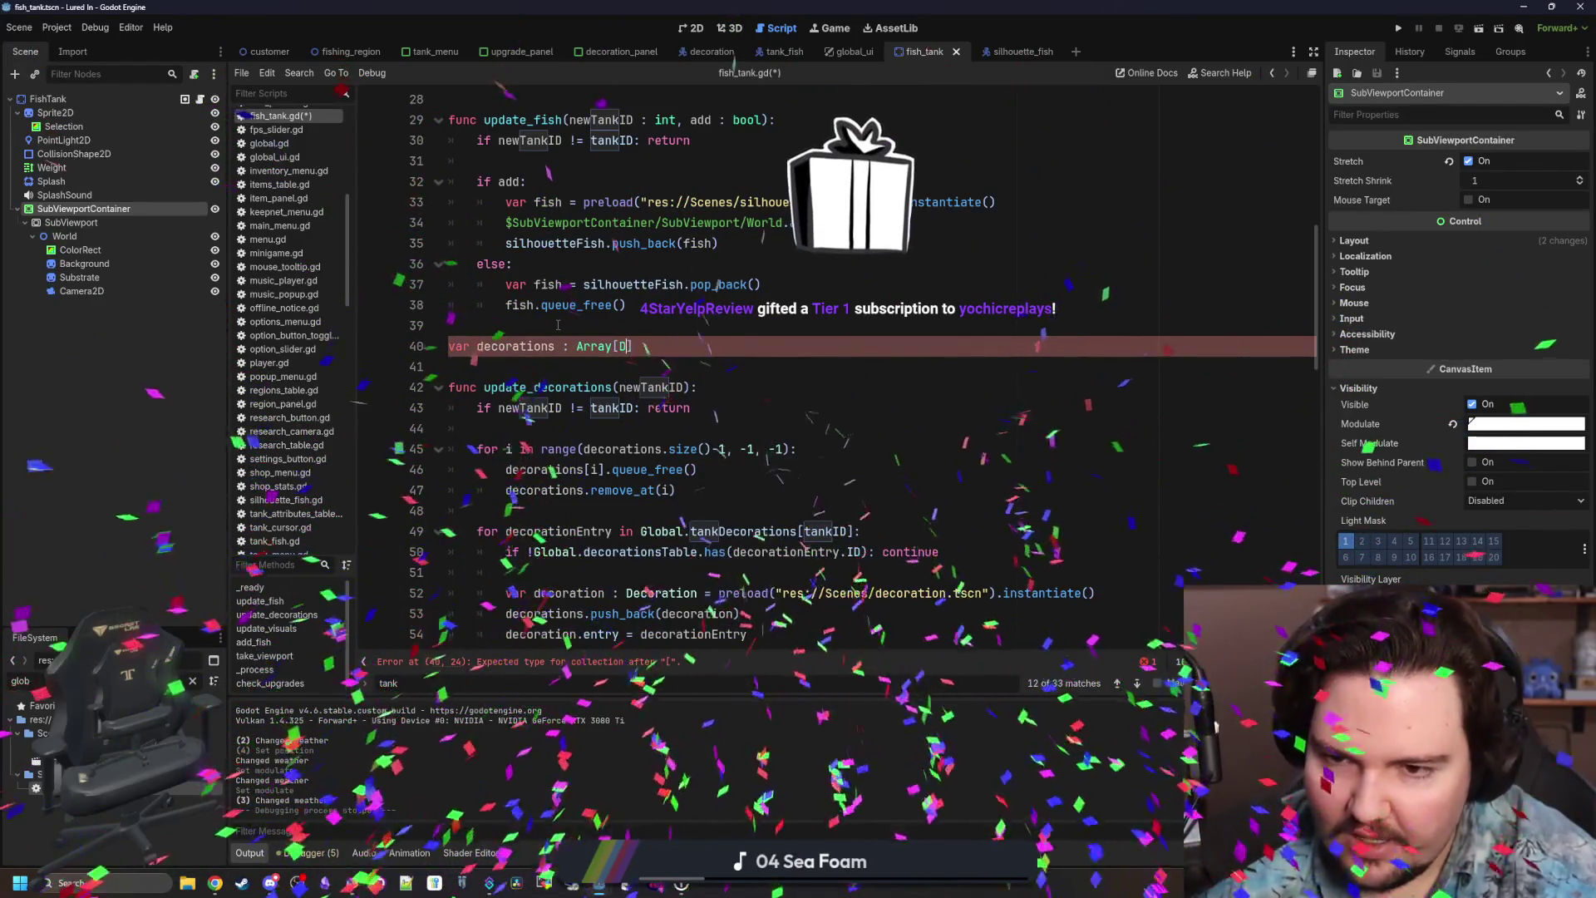
type("G")
key("BackSpace")
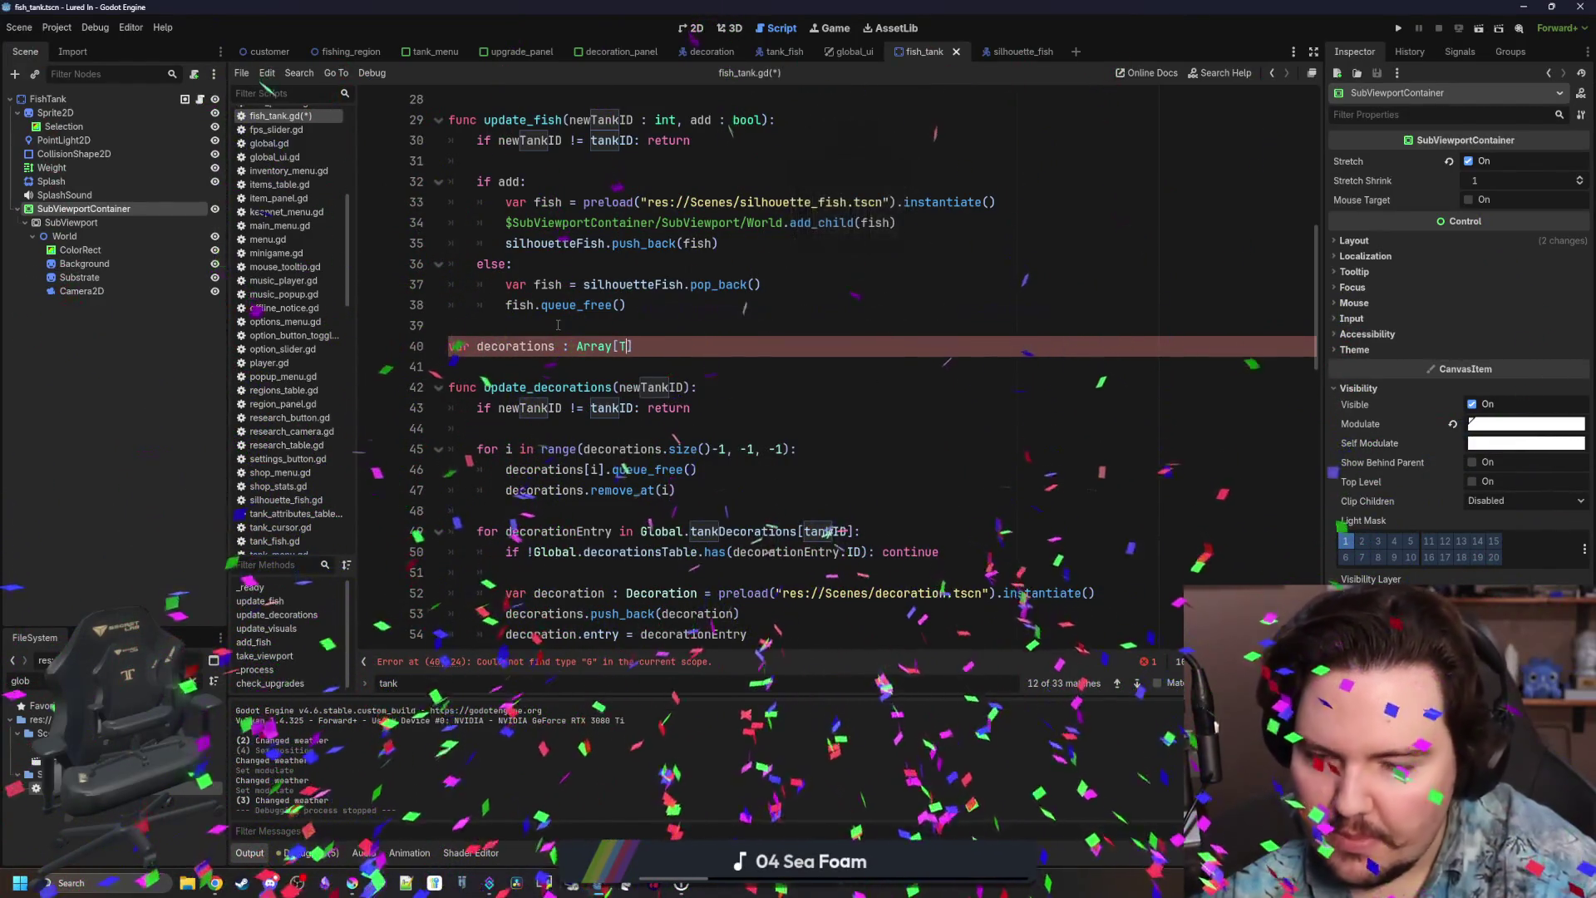
type("TankO")
key("BackSpace")
key("BackSpace")
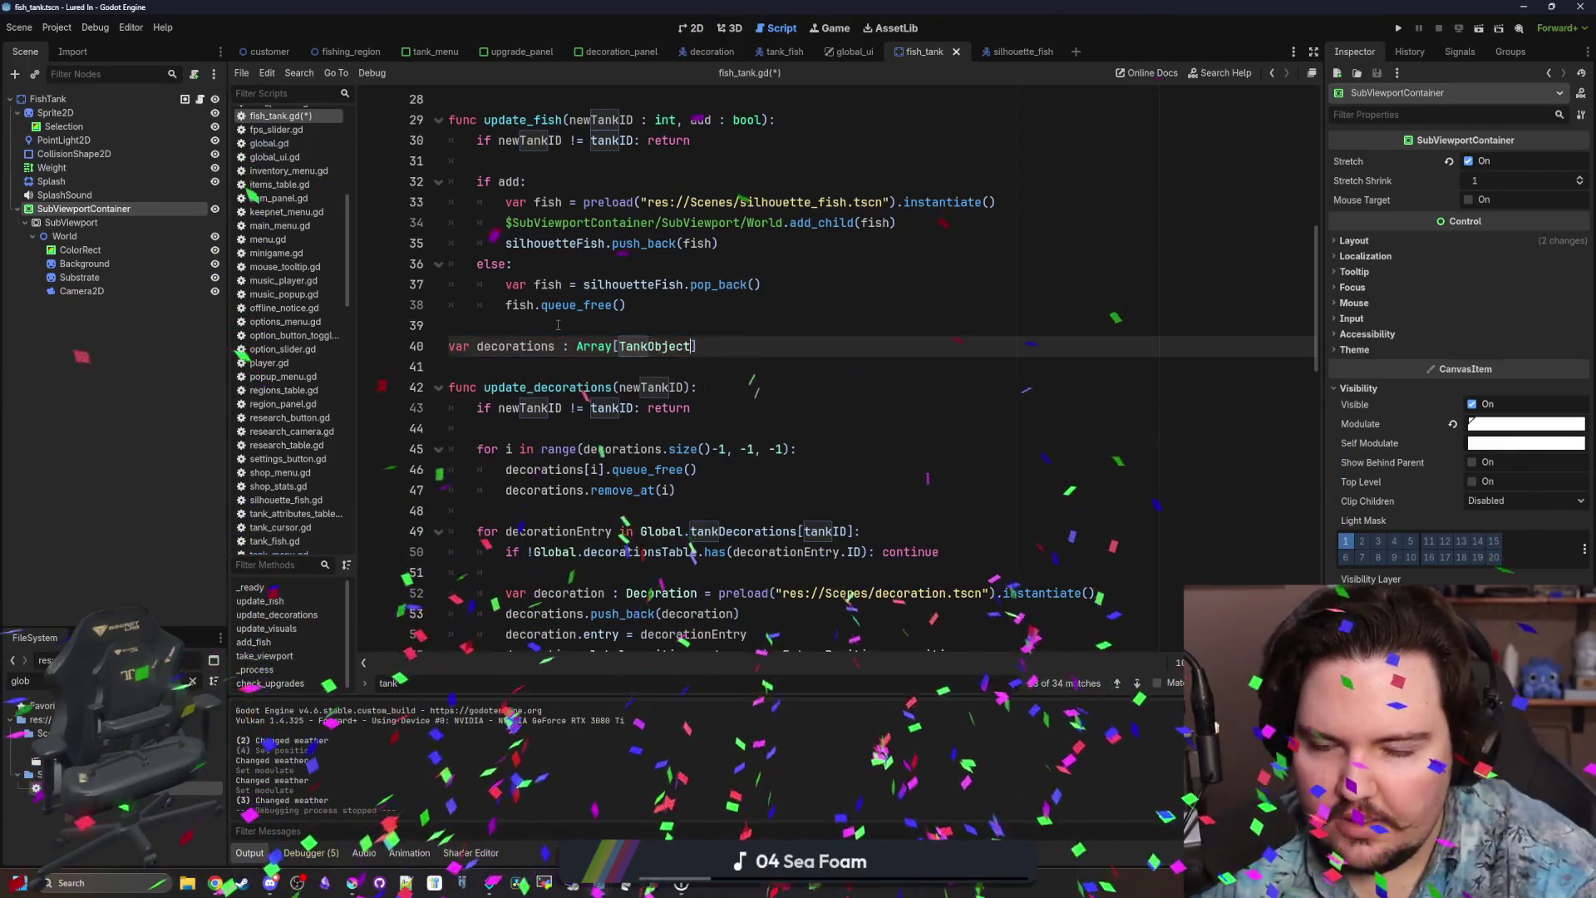
key("BackSpace")
key("BackSpace")
key("BackSpace")
type("Decoration]")
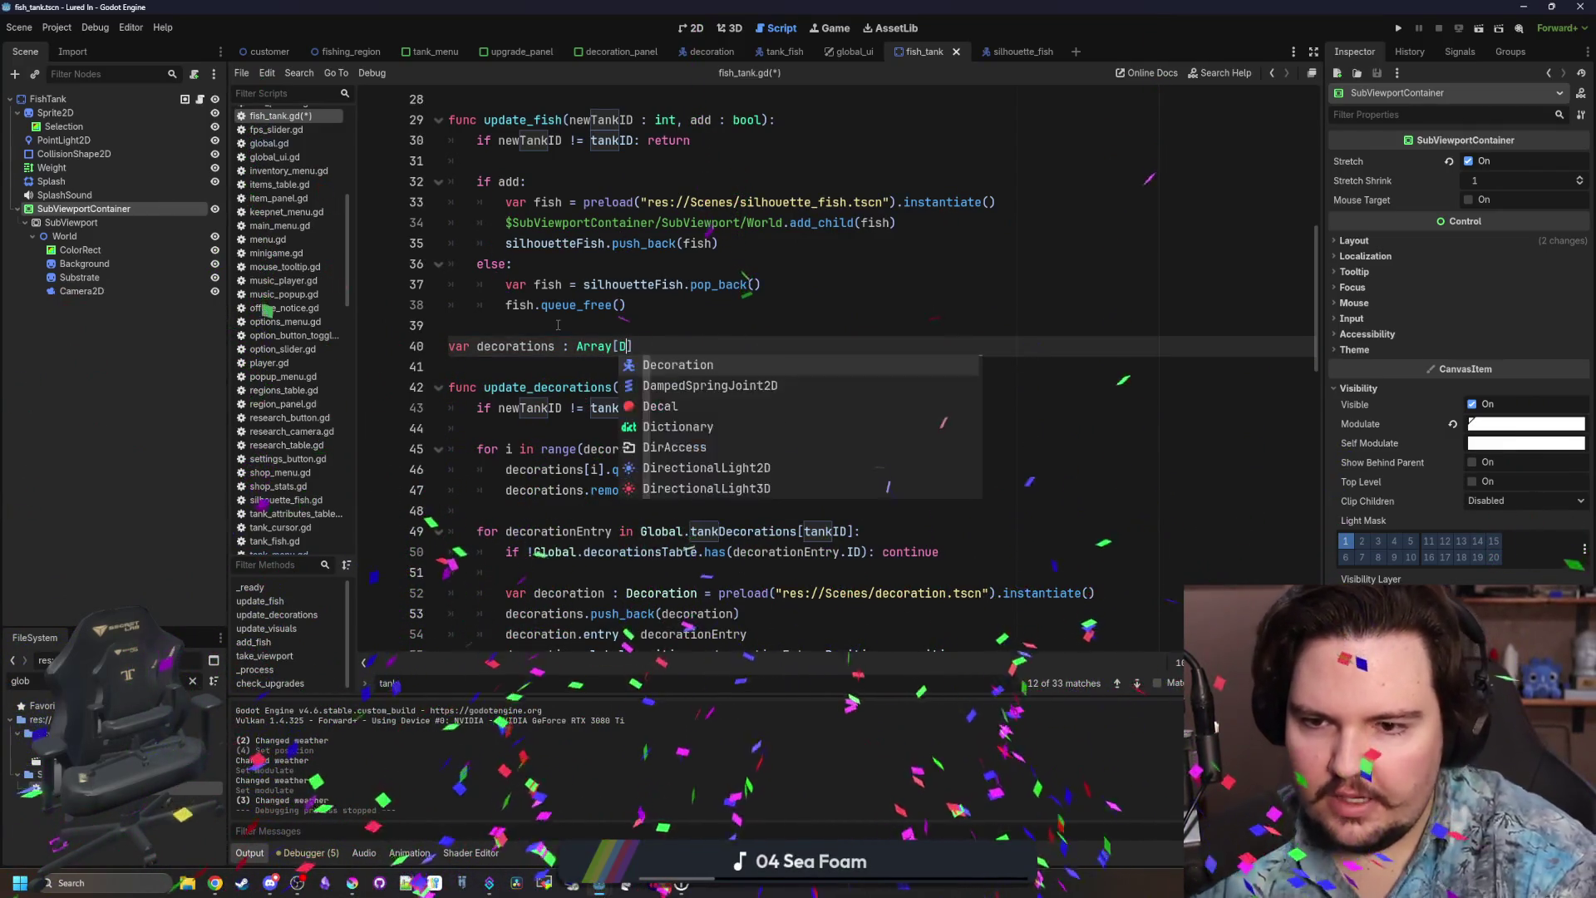
type(" = ")
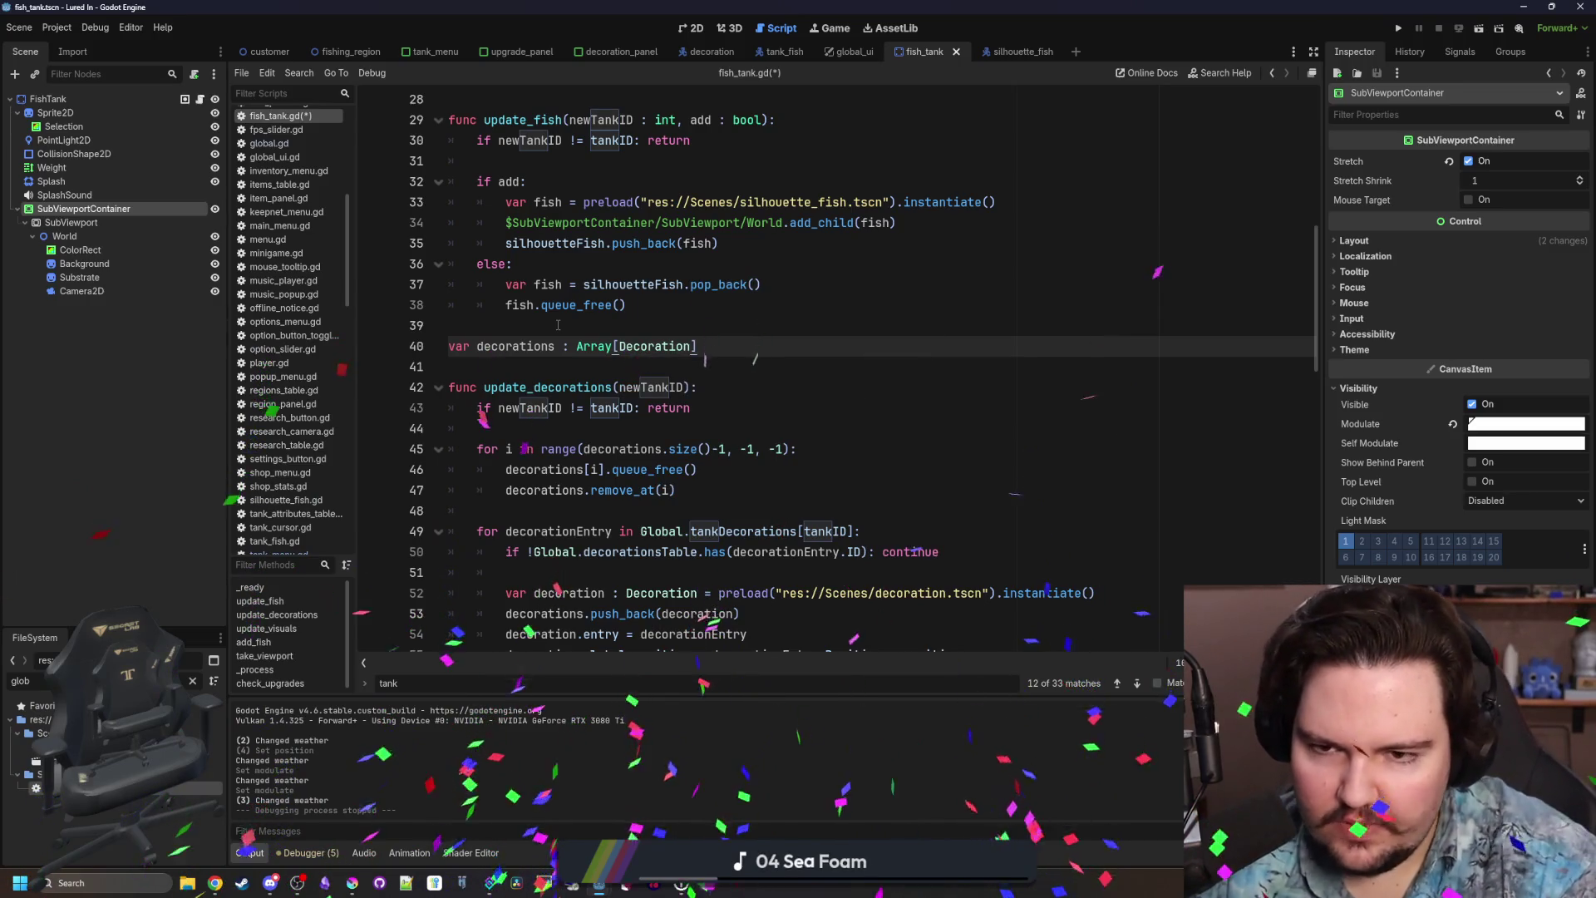
type("[]")
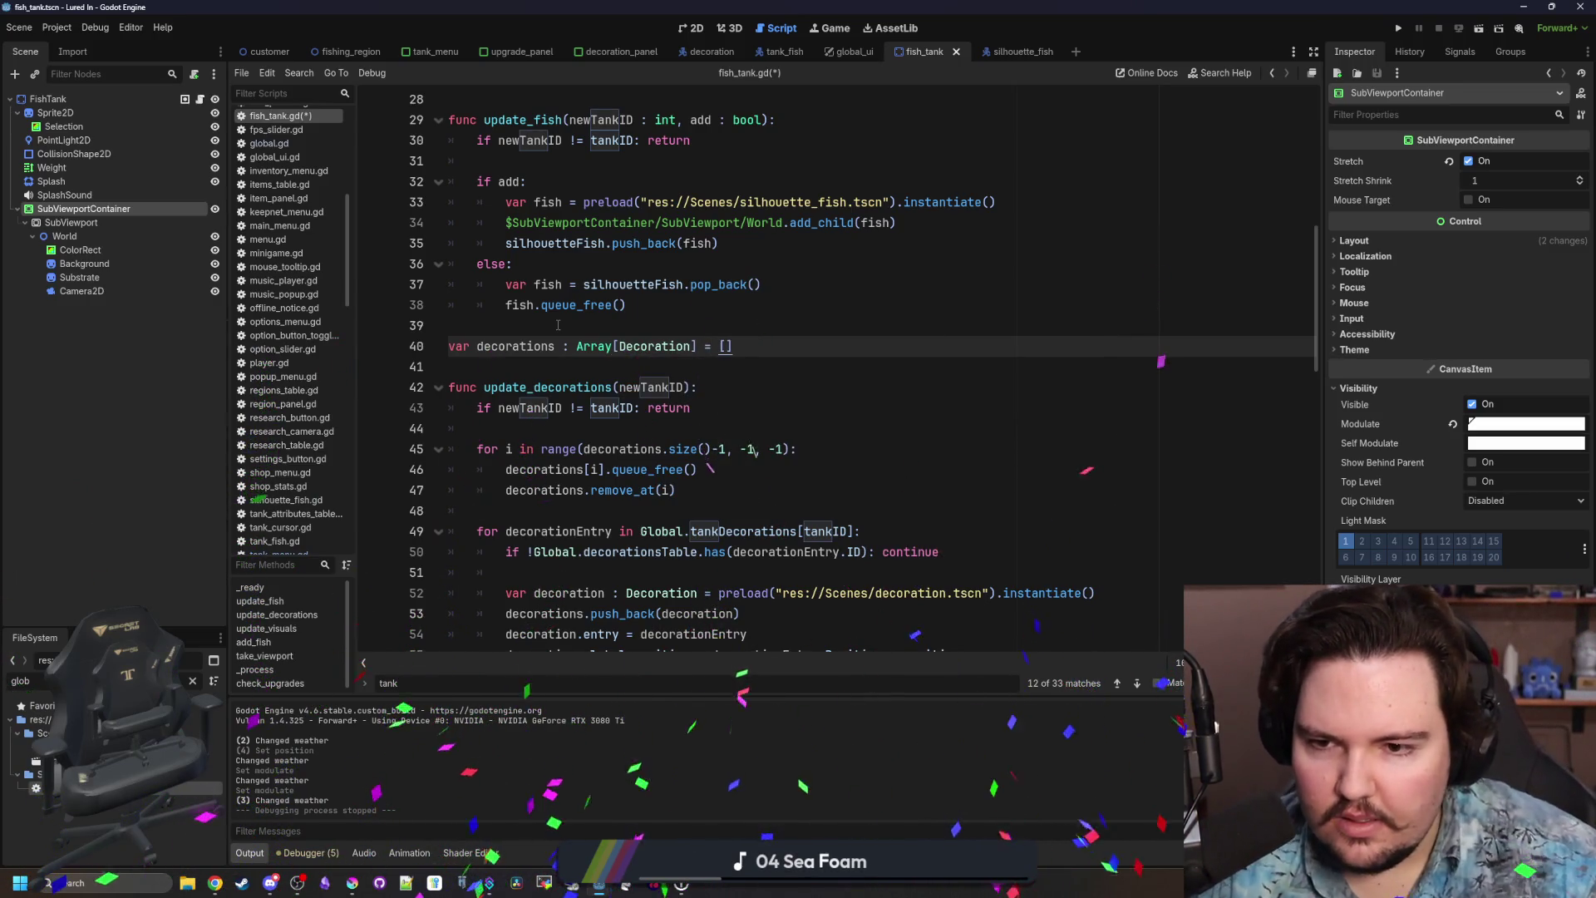
Review the loop in update_decorations that frees the old decorations.
scroll(756, 482, "down", 2)
left_click(549, 305)
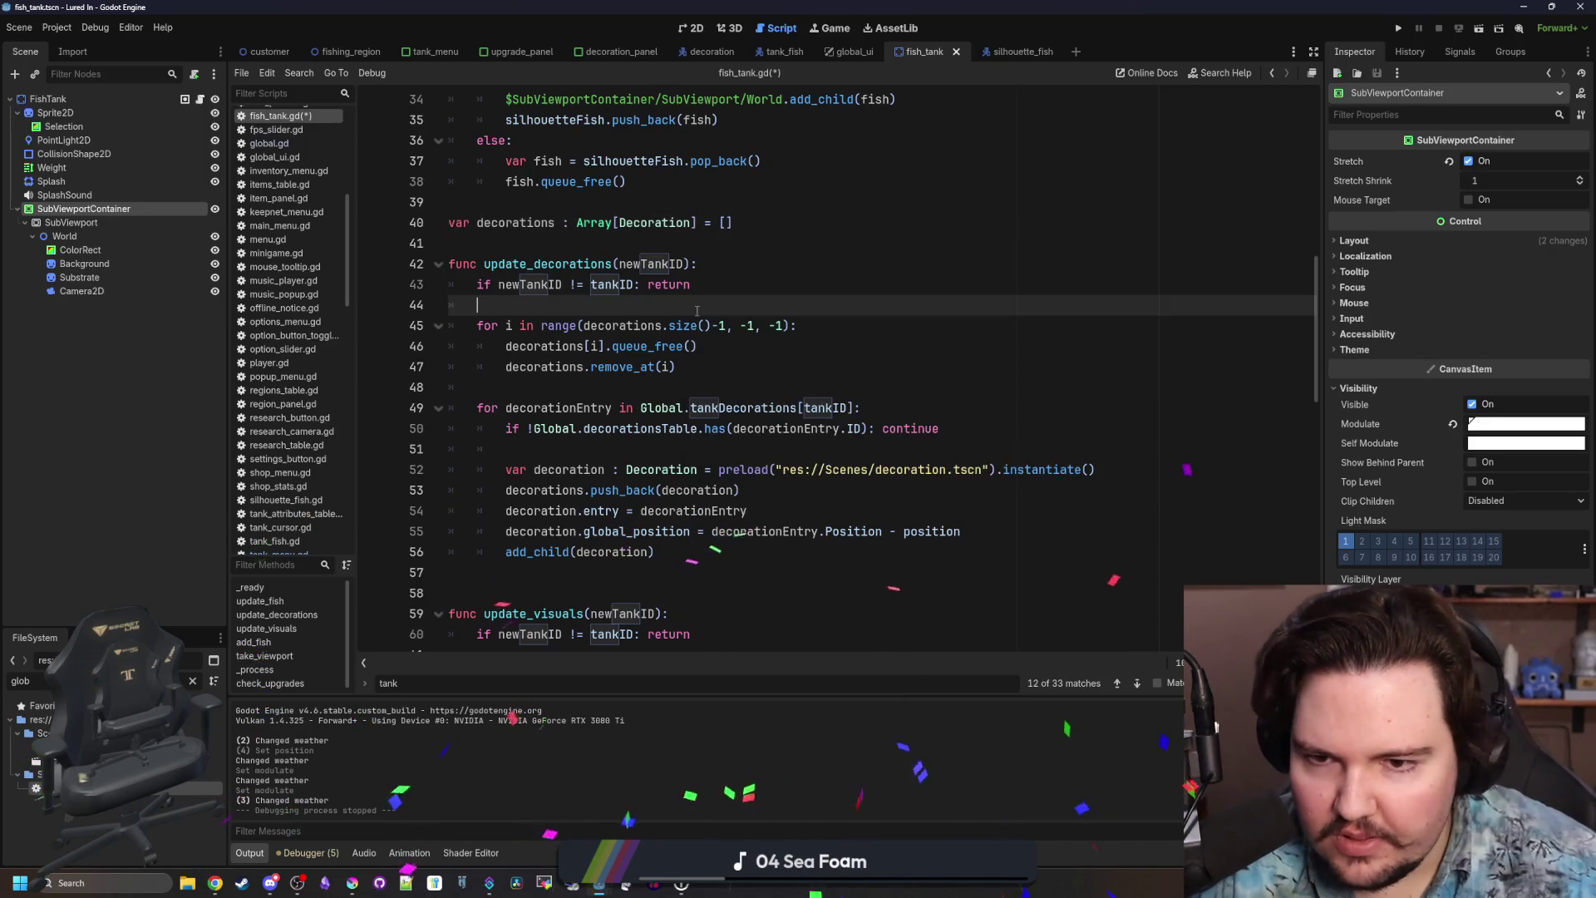
scroll(562, 373, "up", 2)
scroll(562, 374, "down", 3)
left_click(483, 223)
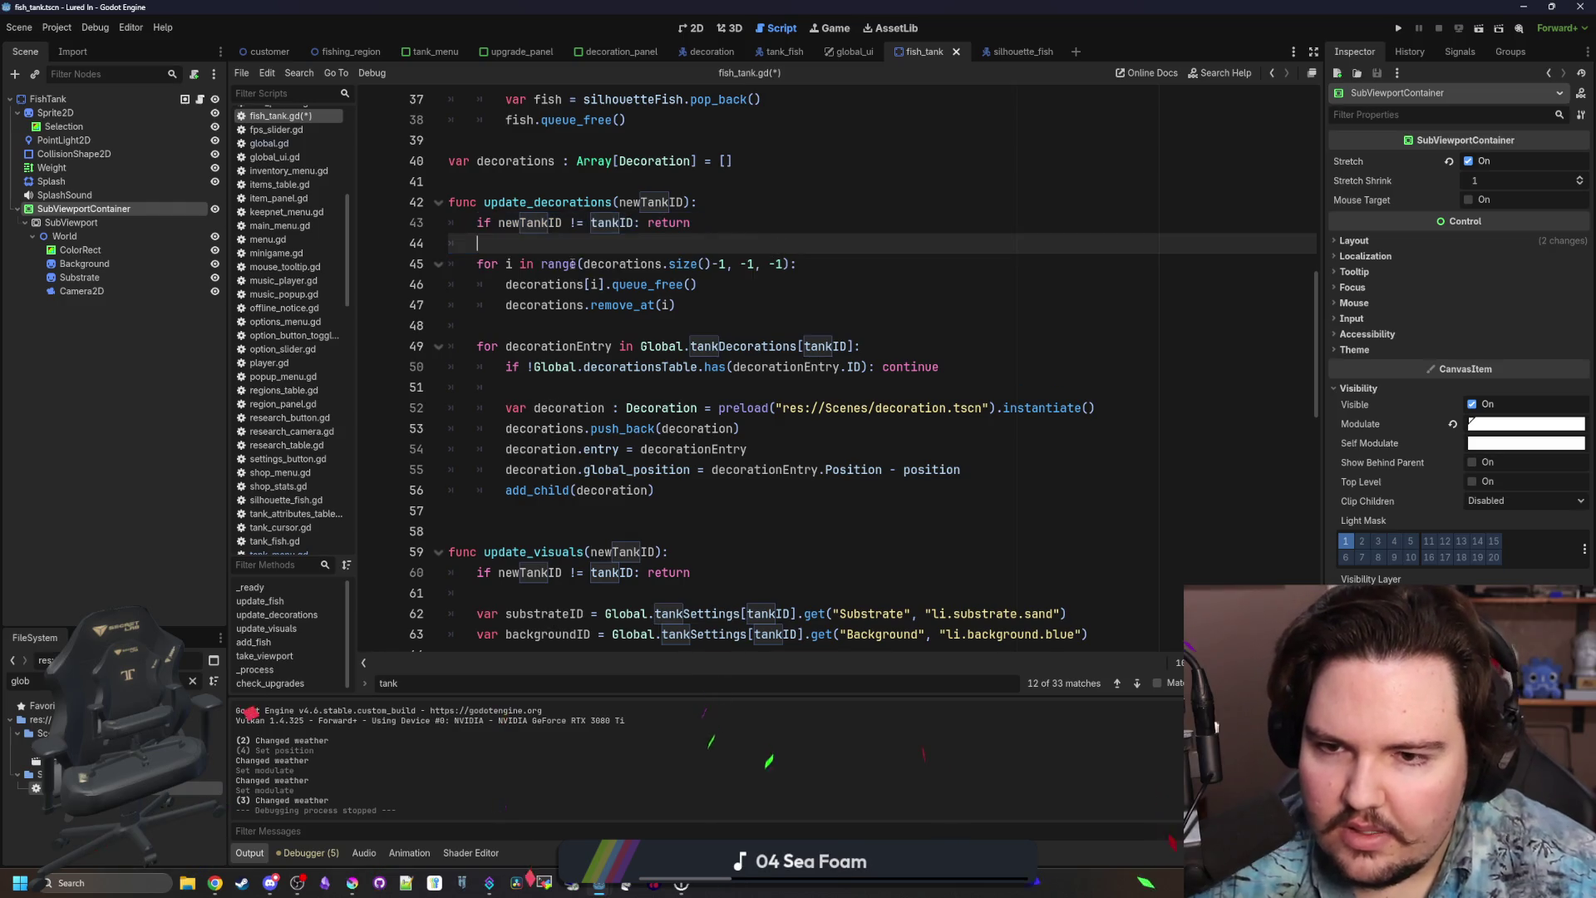
mouse_move(478, 264)
left_mouse_down()
mouse_move(761, 331)
mouse_move(776, 305)
mouse_move(361, 254)
left_mouse_up()
left_click(673, 295)
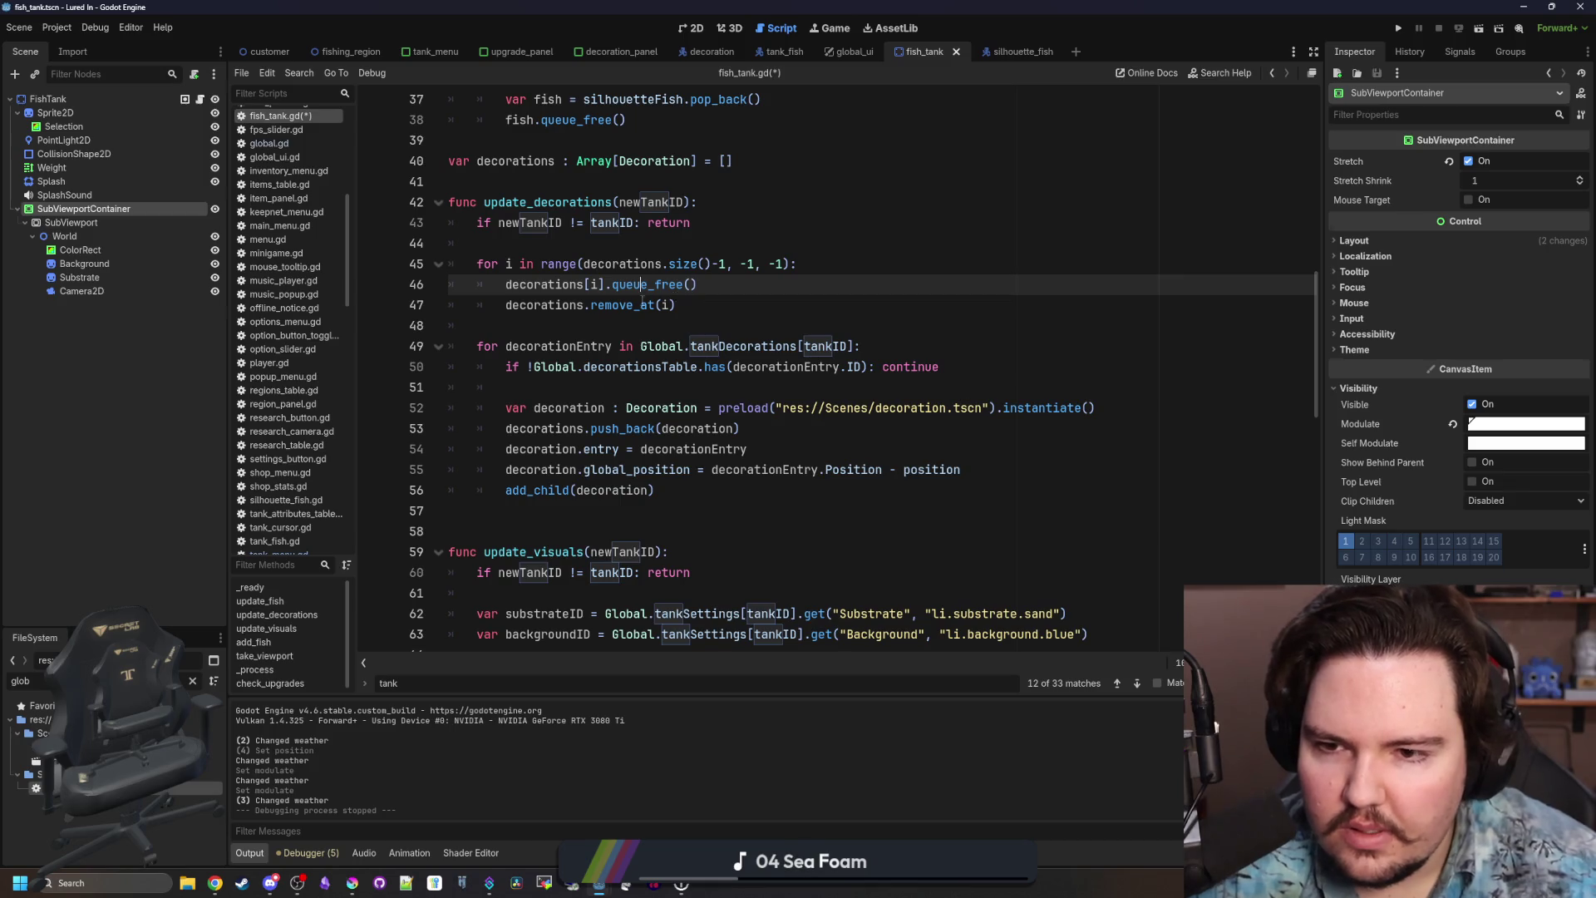
scroll(513, 299, "down", 1)
Review decoration-spawning lines 52–56 and drag the World node's path into the script.
left_click_drag(480, 294, 1009, 285)
left_click(1026, 297)
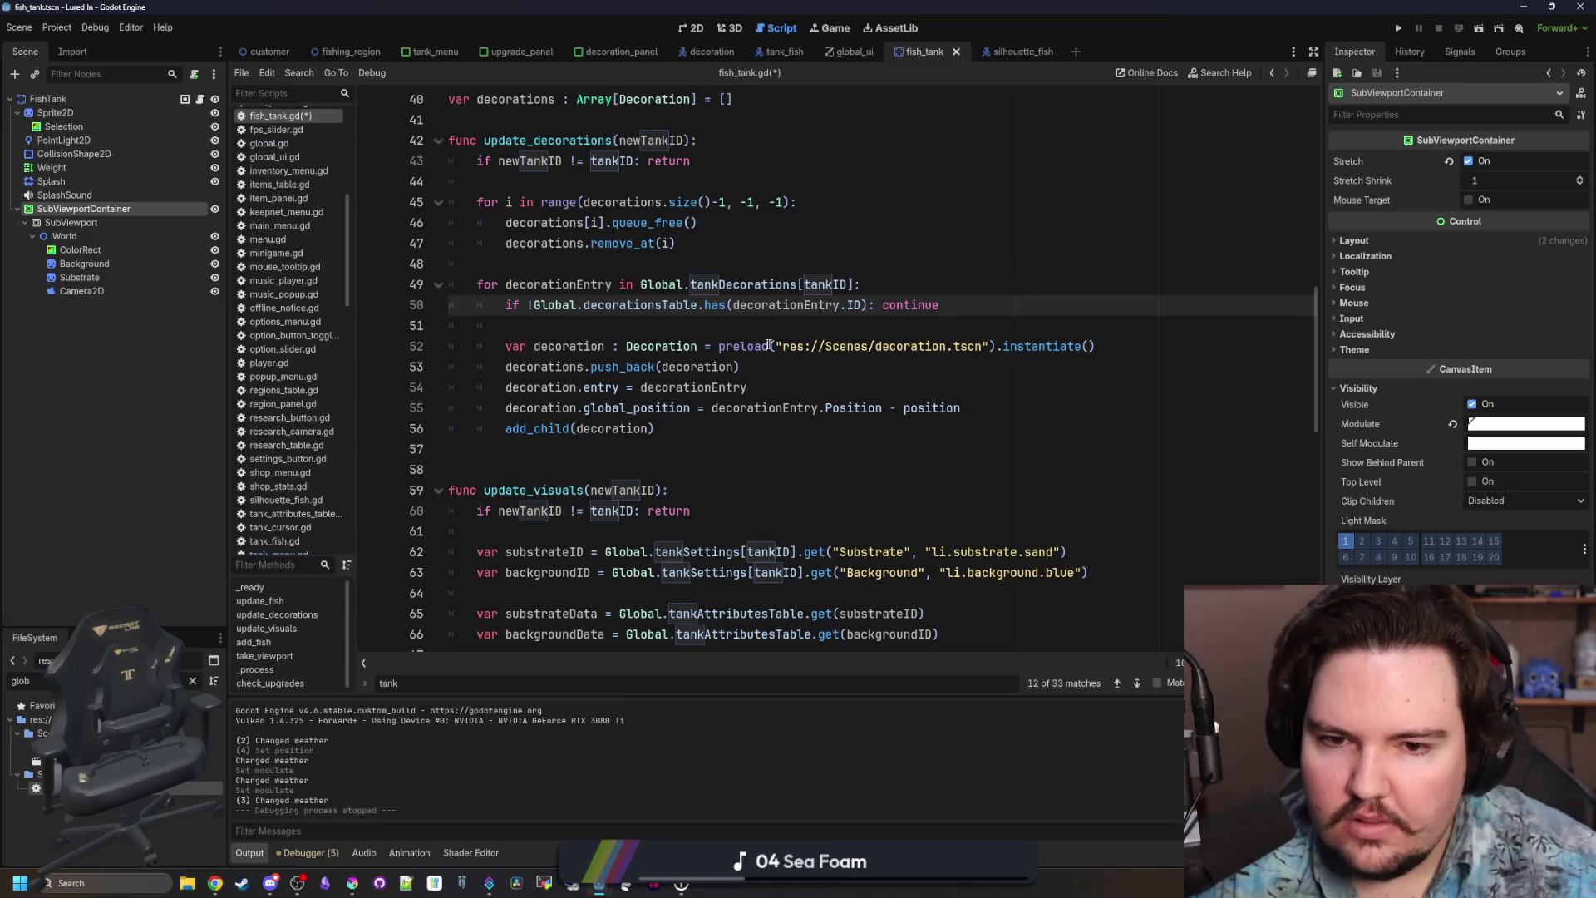
left_click(1106, 345)
left_click(1106, 333)
mouse_move(751, 366)
left_mouse_down()
mouse_move(549, 369)
mouse_move(532, 409)
left_mouse_up()
left_click(533, 409)
left_click(727, 431)
left_click_drag(726, 431, 374, 345)
left_click(506, 407)
left_click(506, 428)
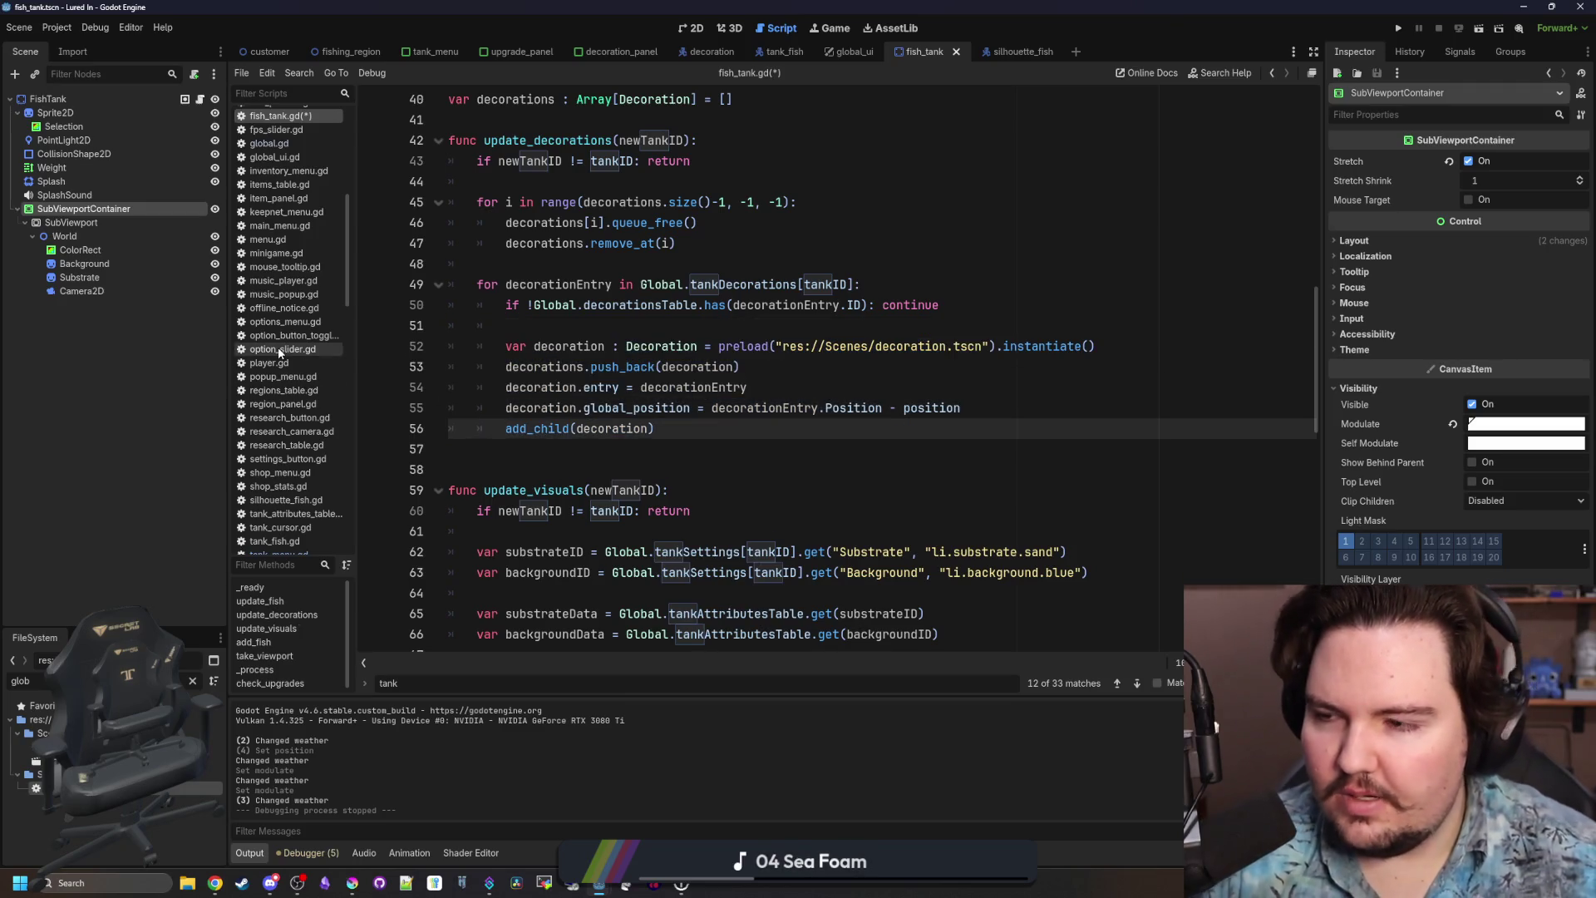
mouse_move(73, 236)
left_mouse_down()
mouse_move(282, 337)
mouse_move(607, 453)
mouse_move(743, 450)
left_mouse_up()
Prefix add_child on line 56 and the position on line 55 with the World node path.
key("shift+Home")
key("ctrl+c")
key("BackSpace")
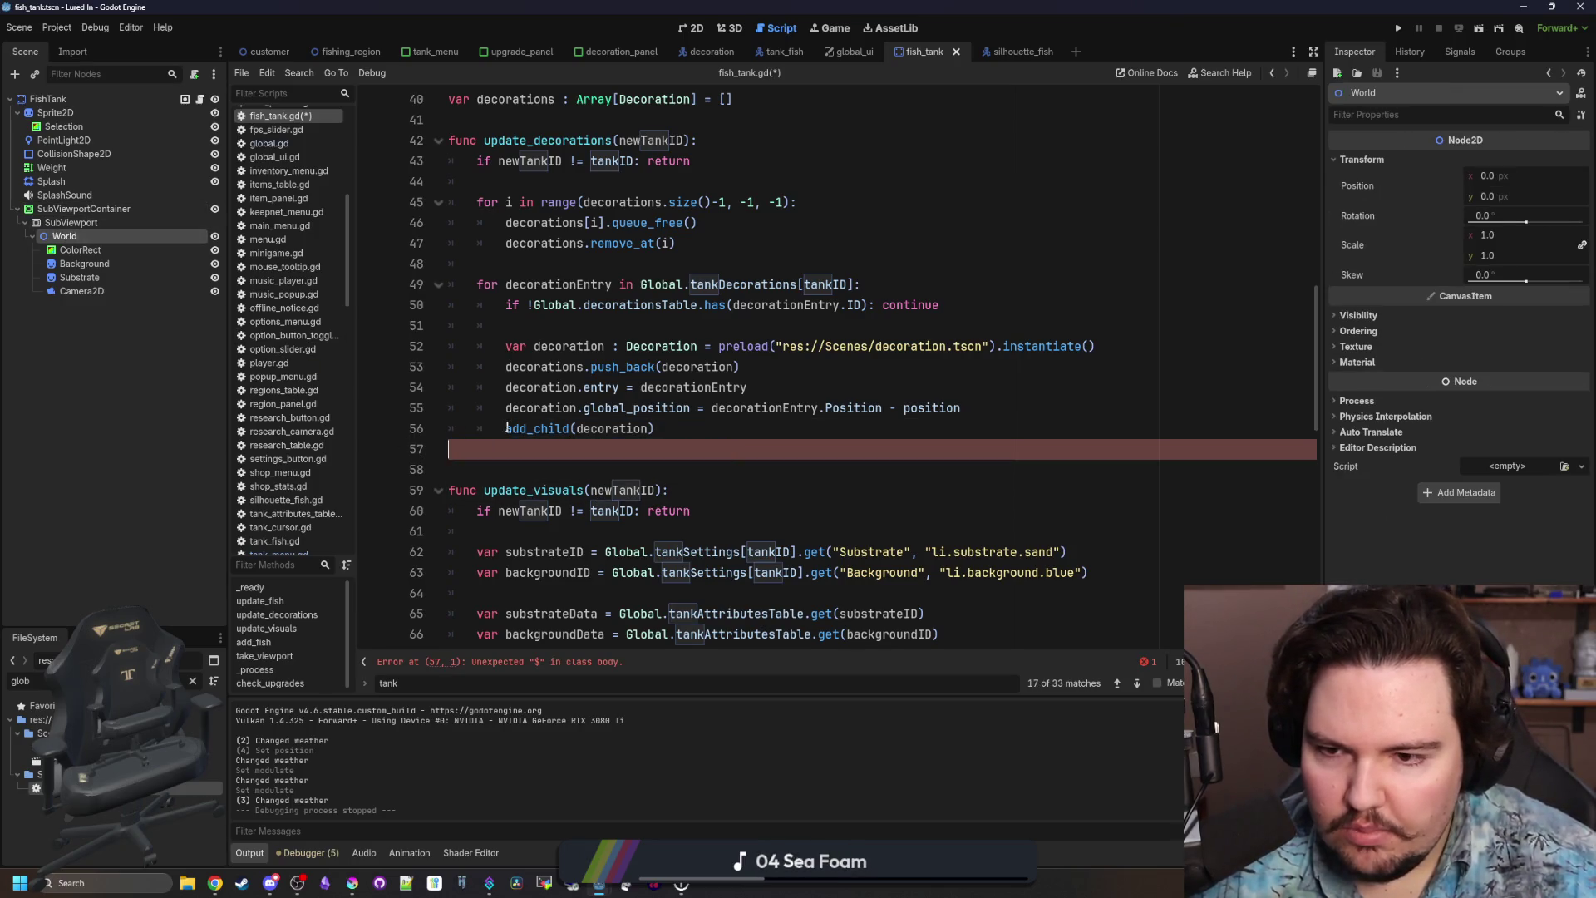
left_click(506, 428)
key("ctrl+v")
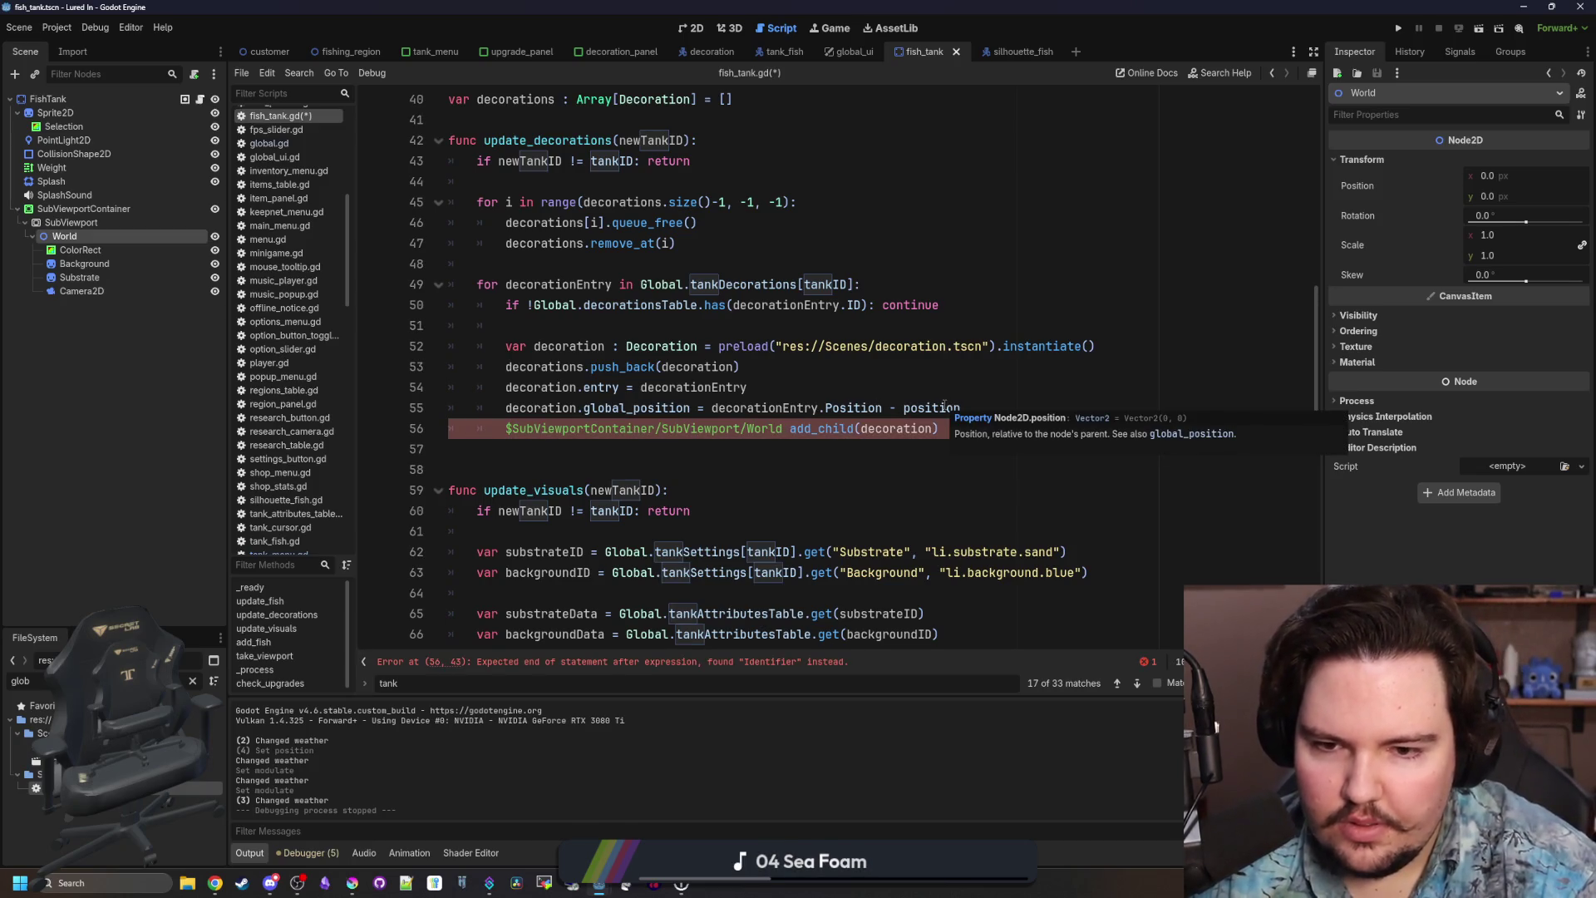
type(".")
left_click(945, 407)
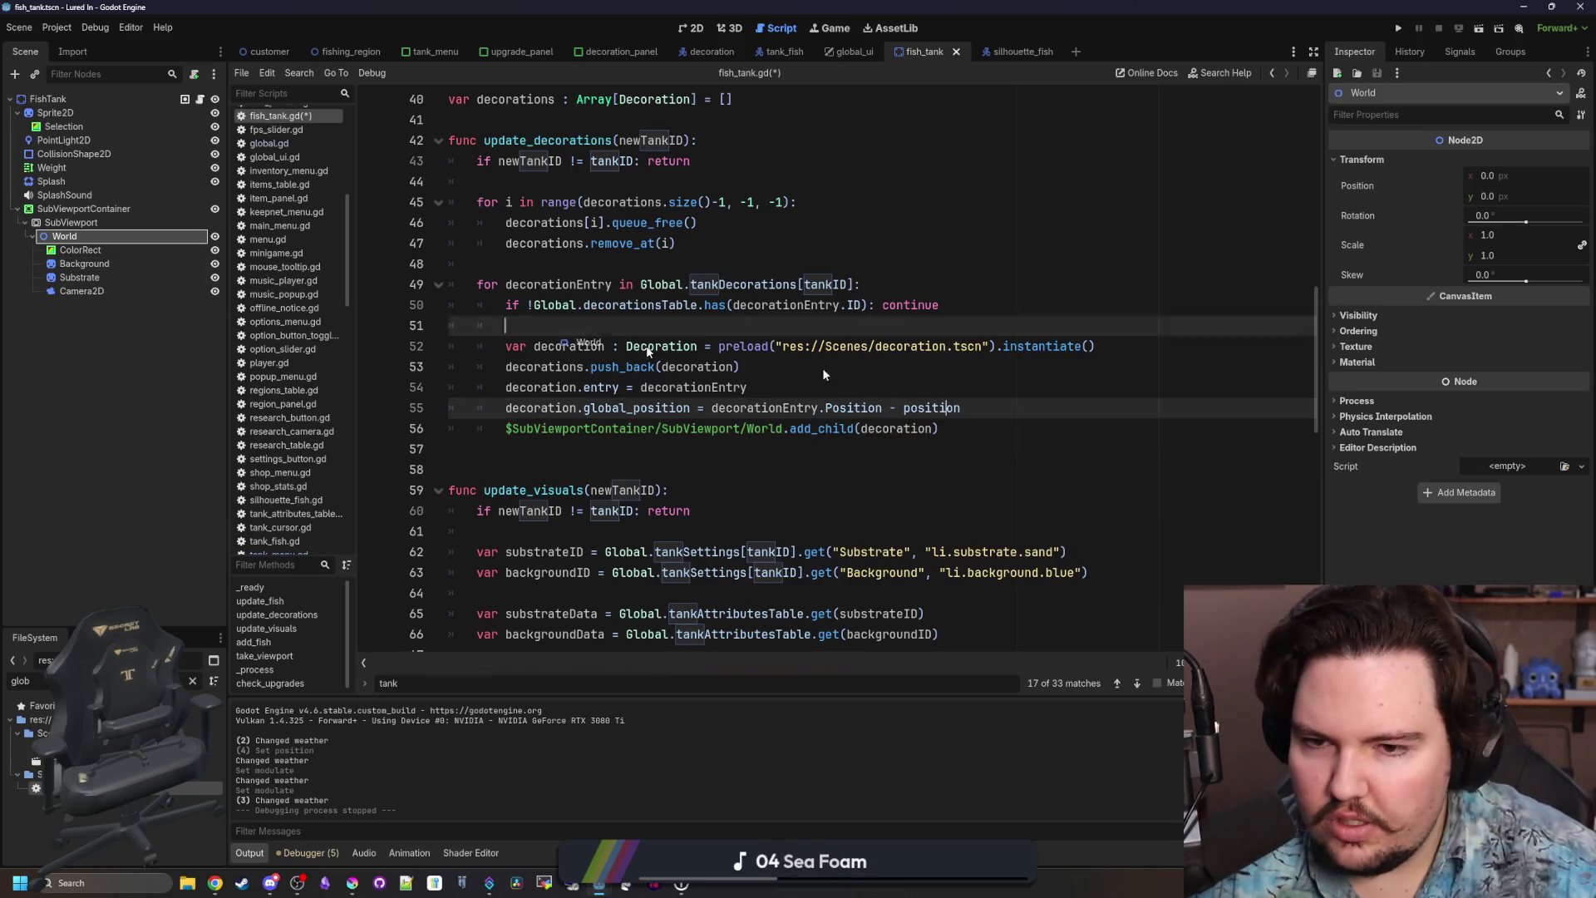
left_click(905, 407)
key("ctrl+v")
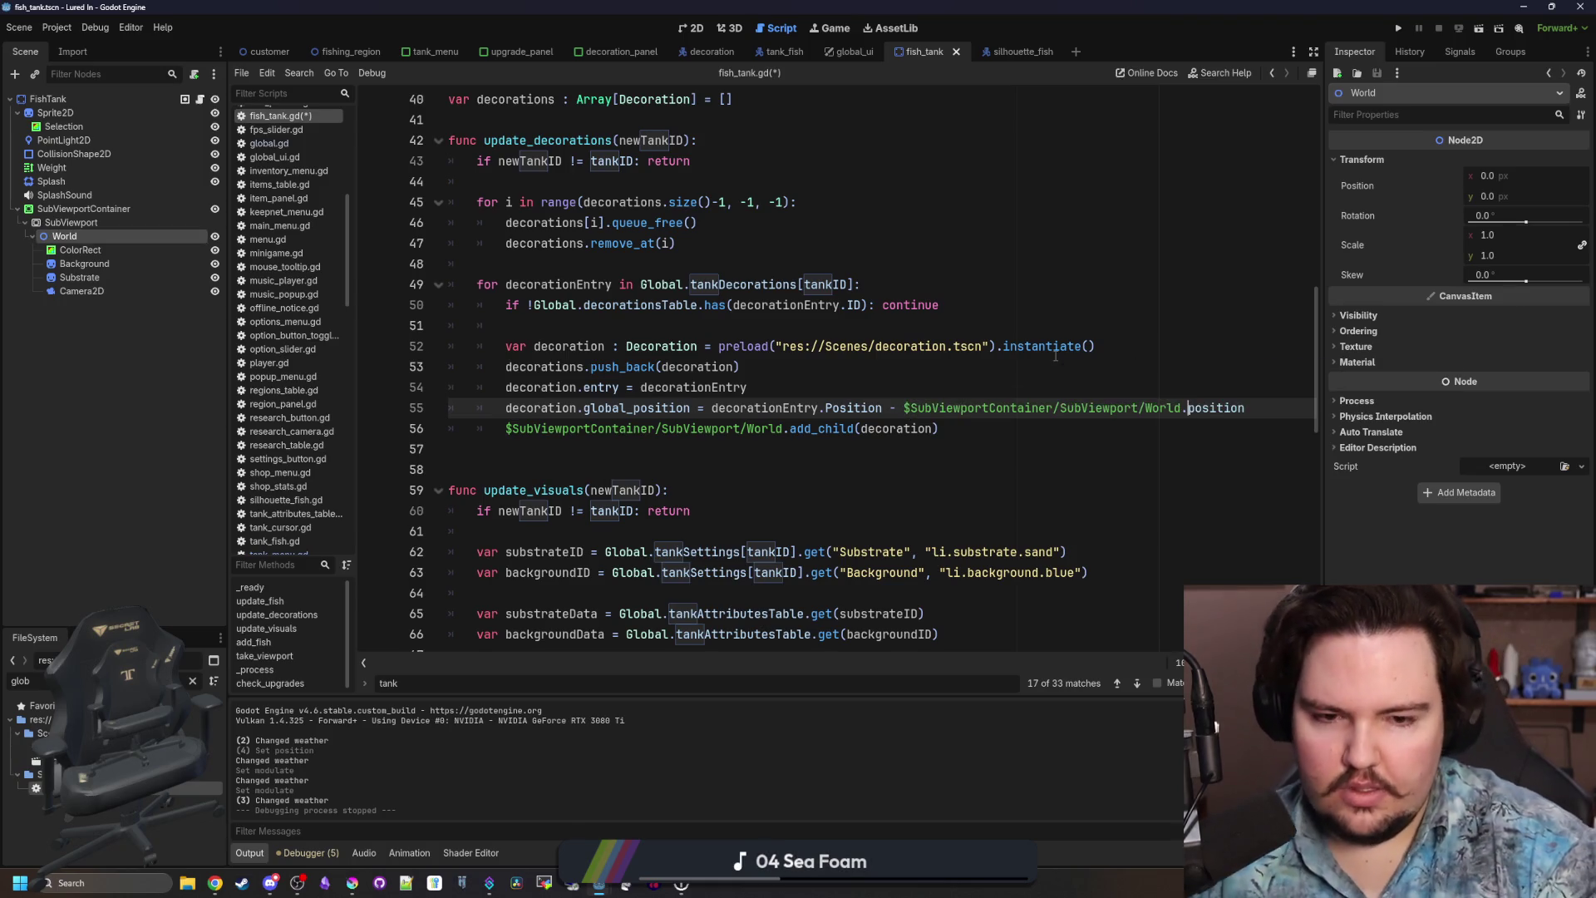
Delete the World position offset from line 55 and save fish_tank.gd.
left_click(1055, 353)
left_click(94, 246)
left_click(93, 237)
left_click(1116, 444)
left_click_drag(1244, 408, 910, 407)
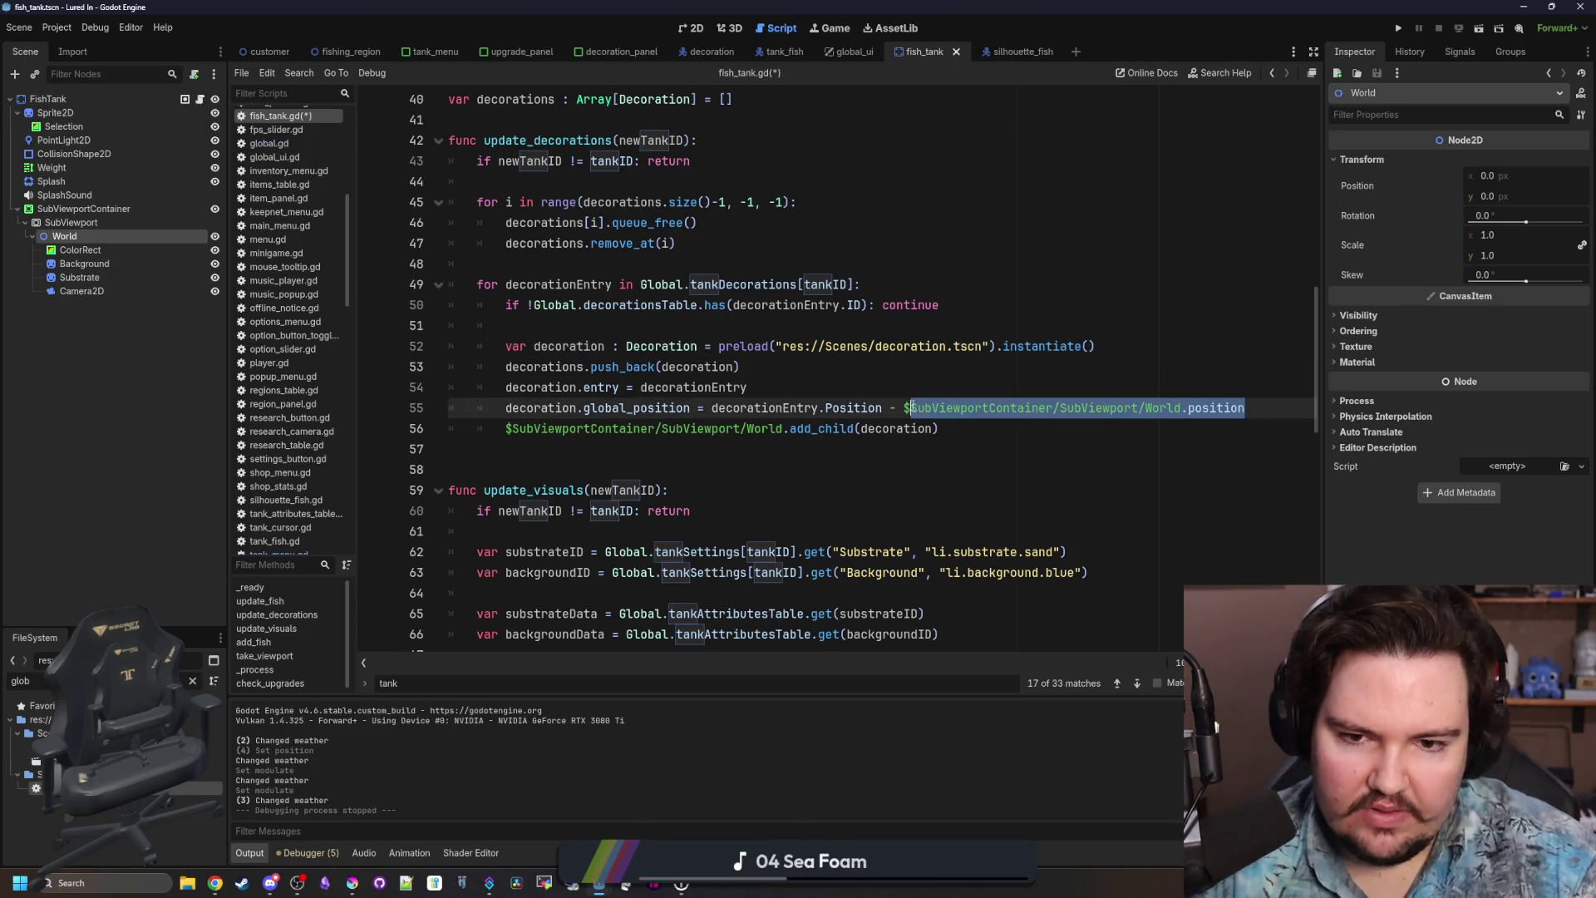
key("BackSpace")
left_click(888, 370)
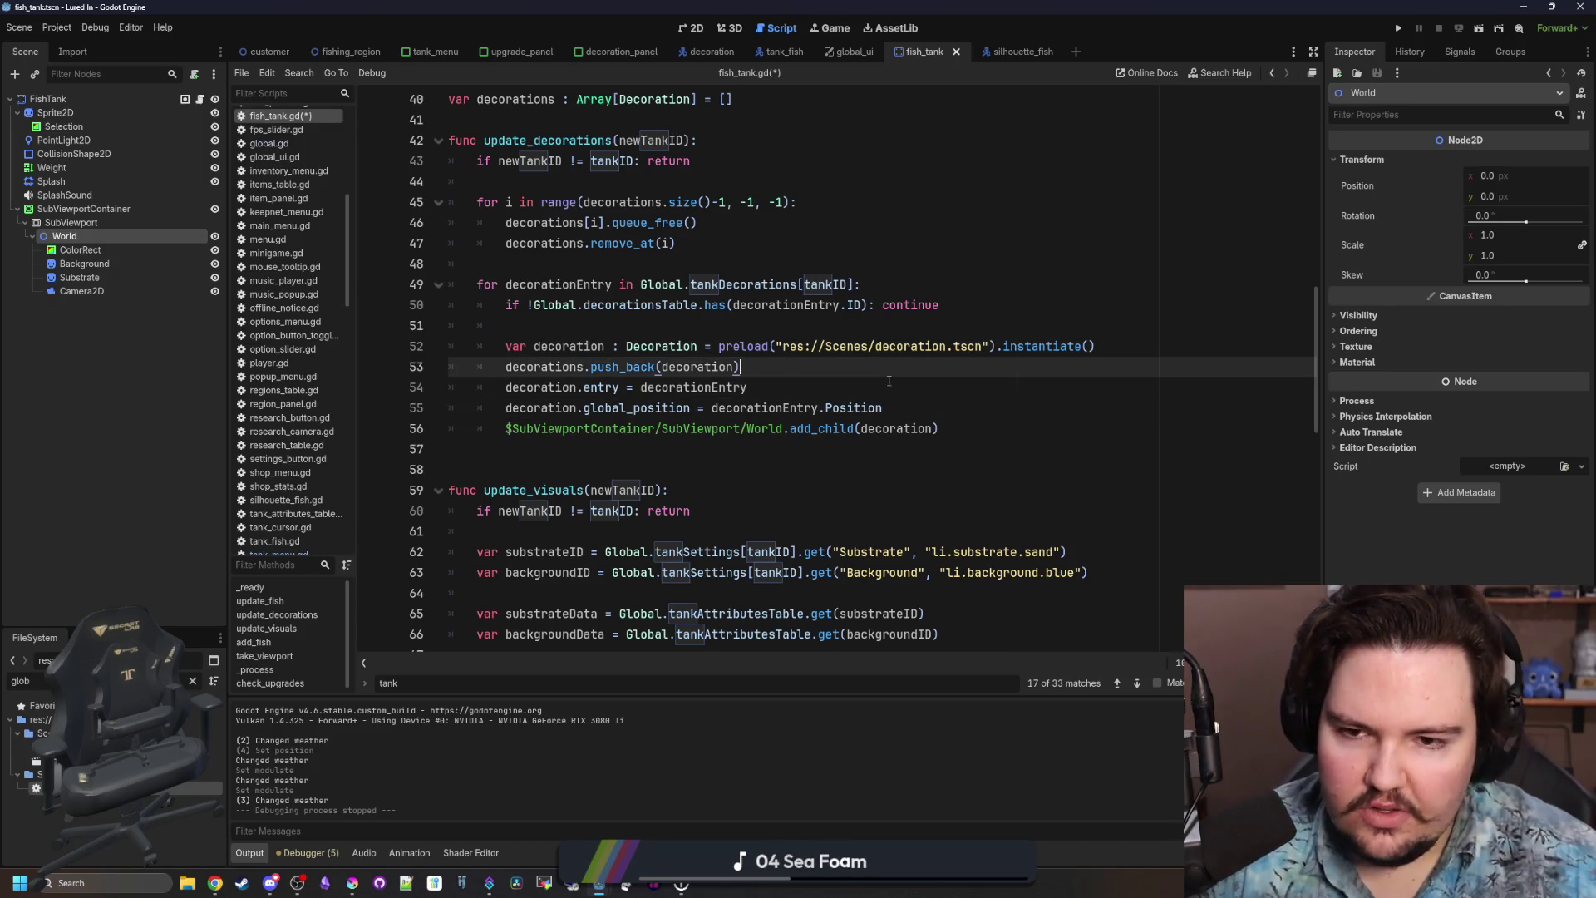
key("ctrl+s")
left_click(829, 333)
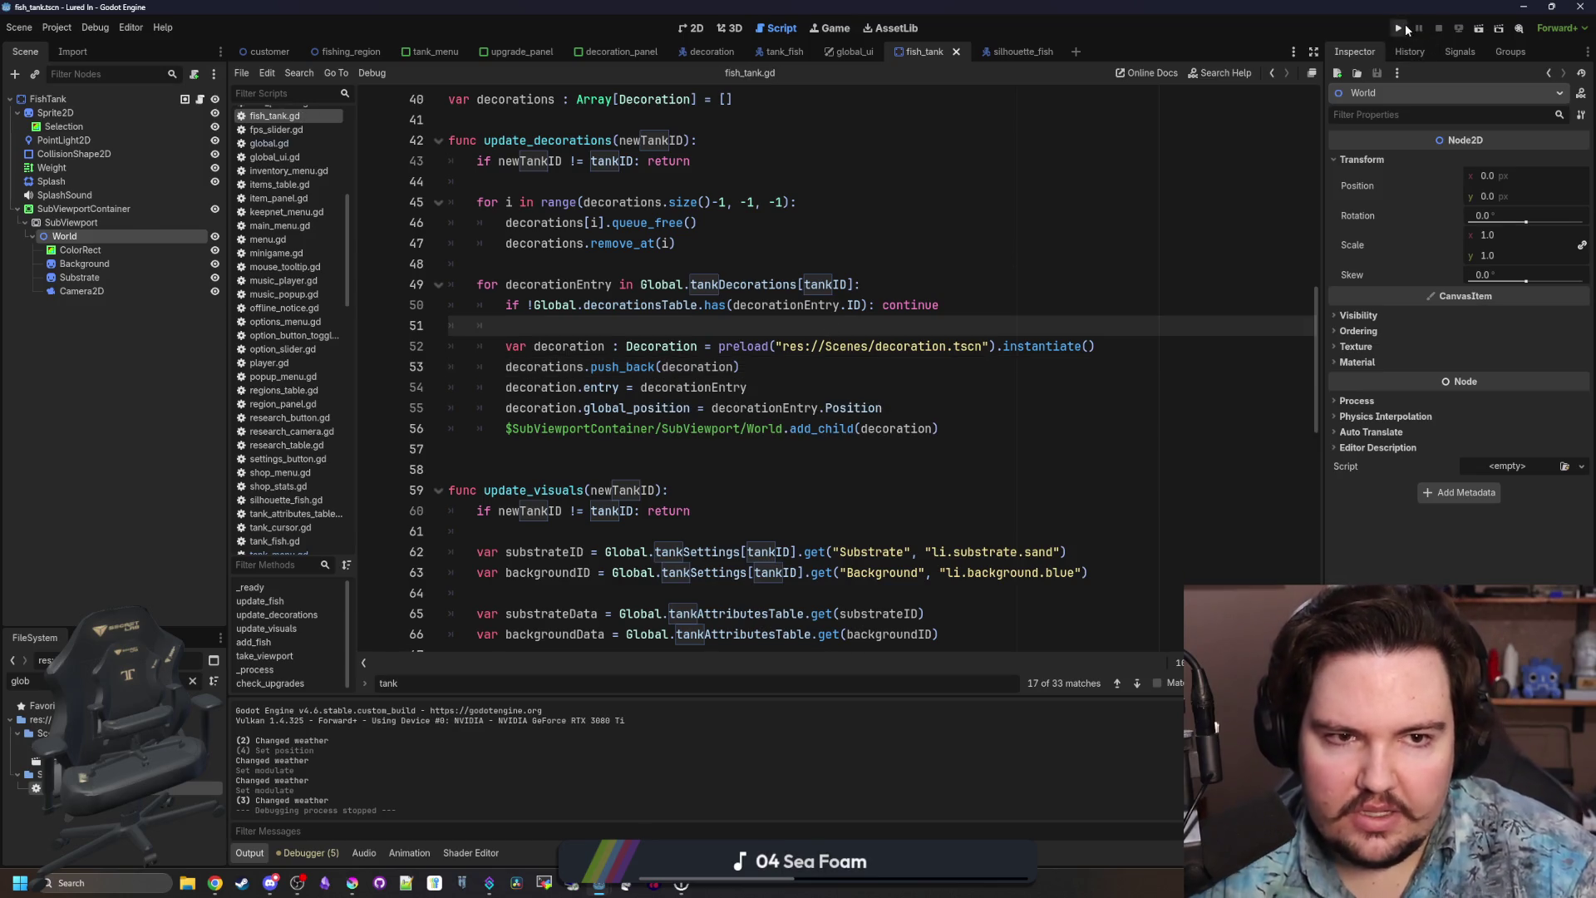
left_click(1404, 27)
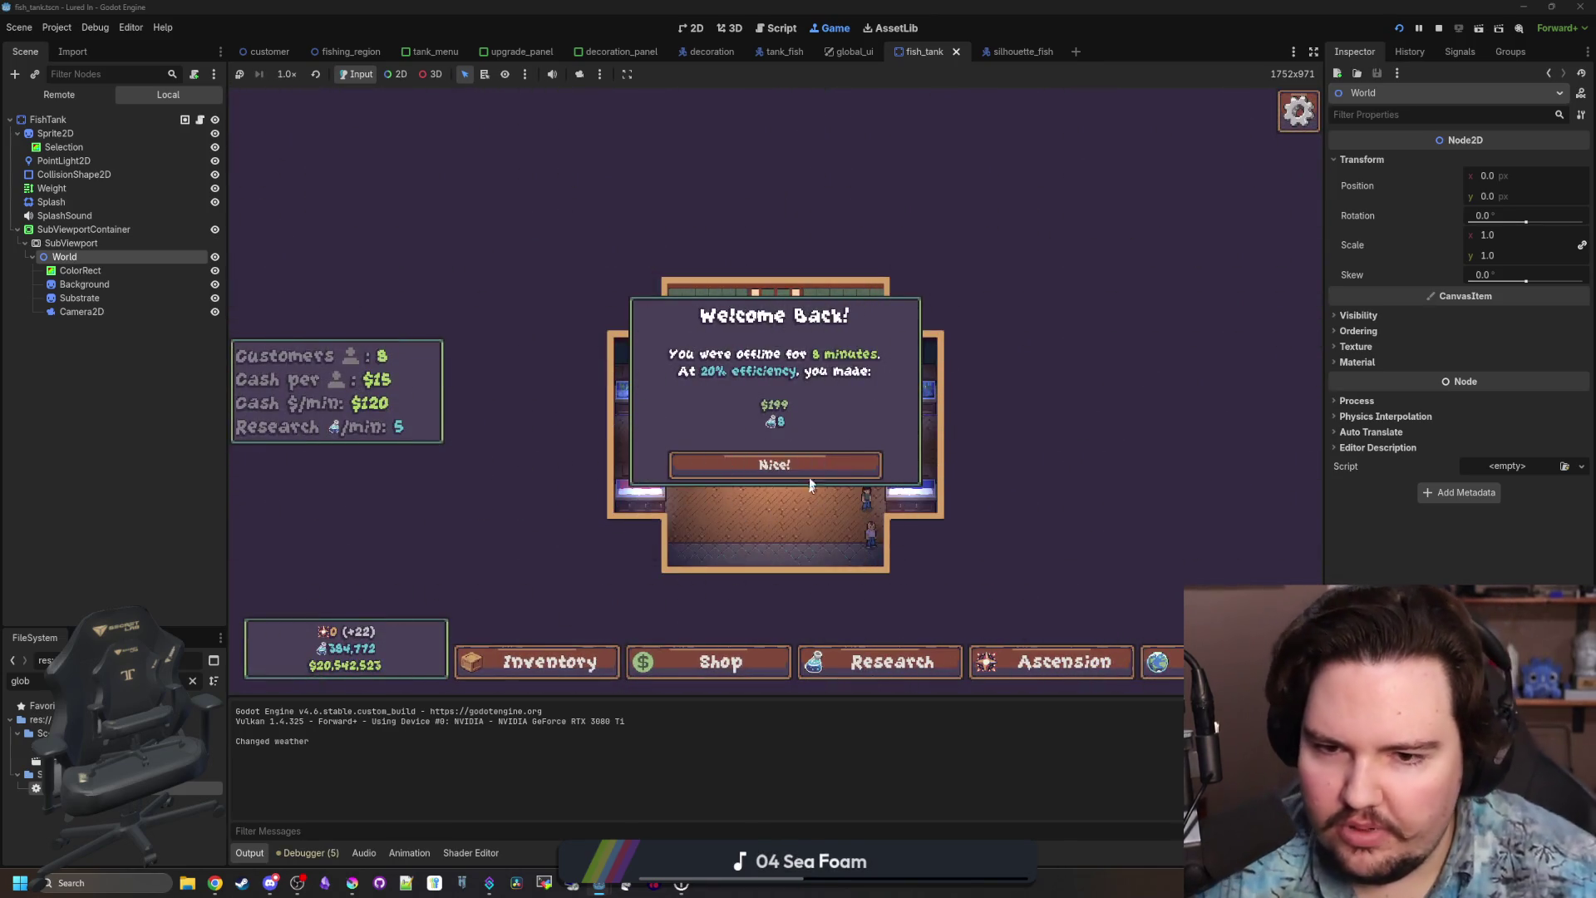
left_click(813, 474)
scroll(812, 480, "up", 2)
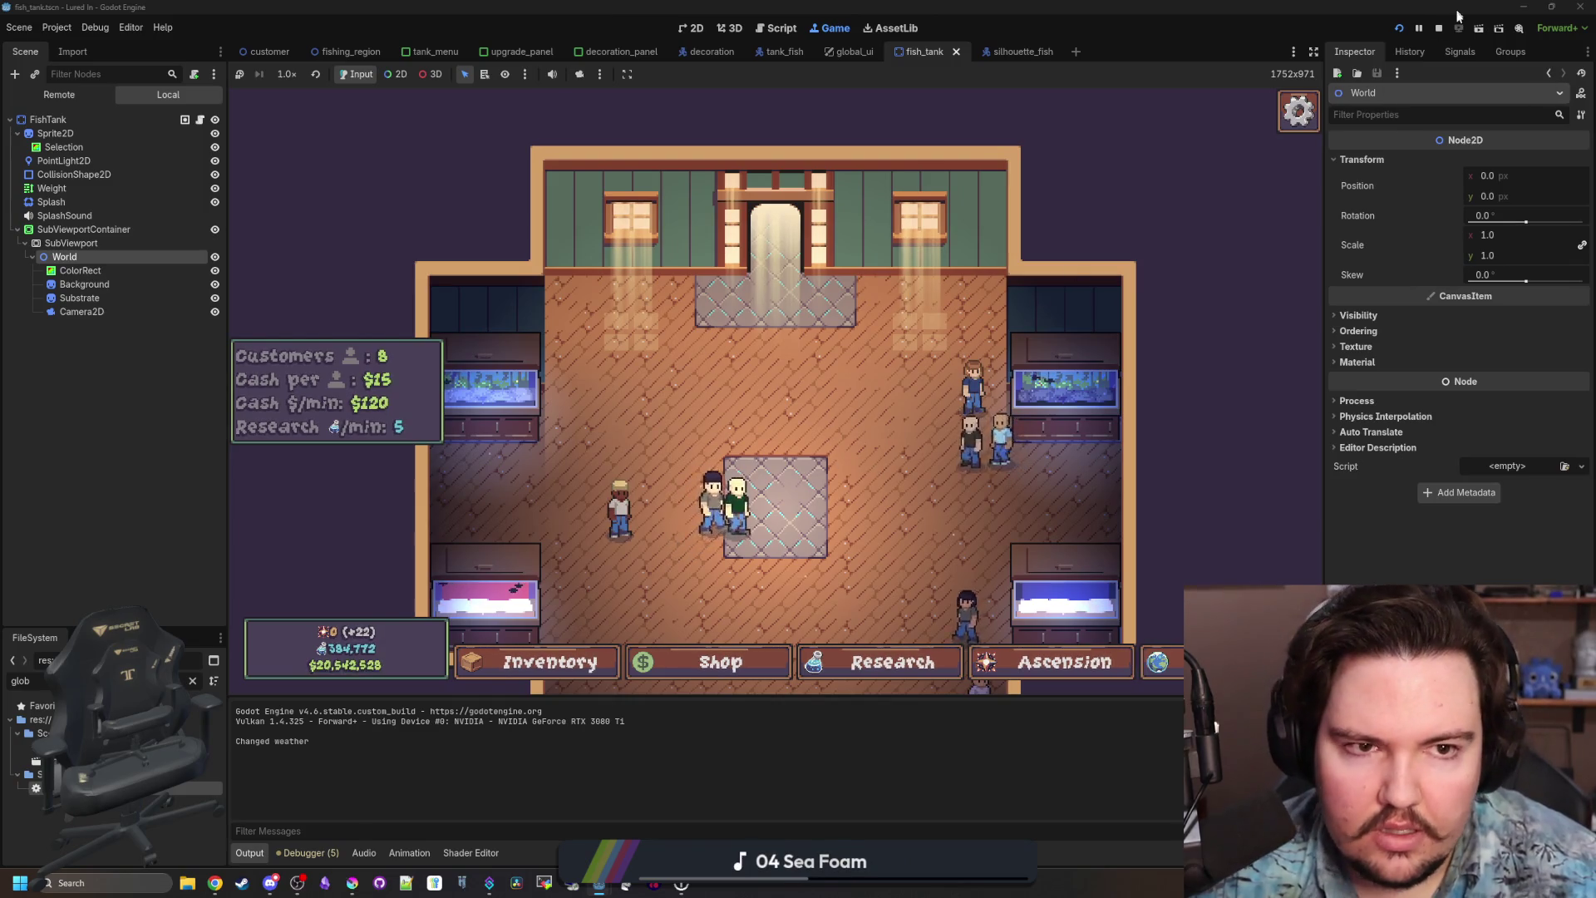
left_click(1439, 27)
double_click(532, 140)
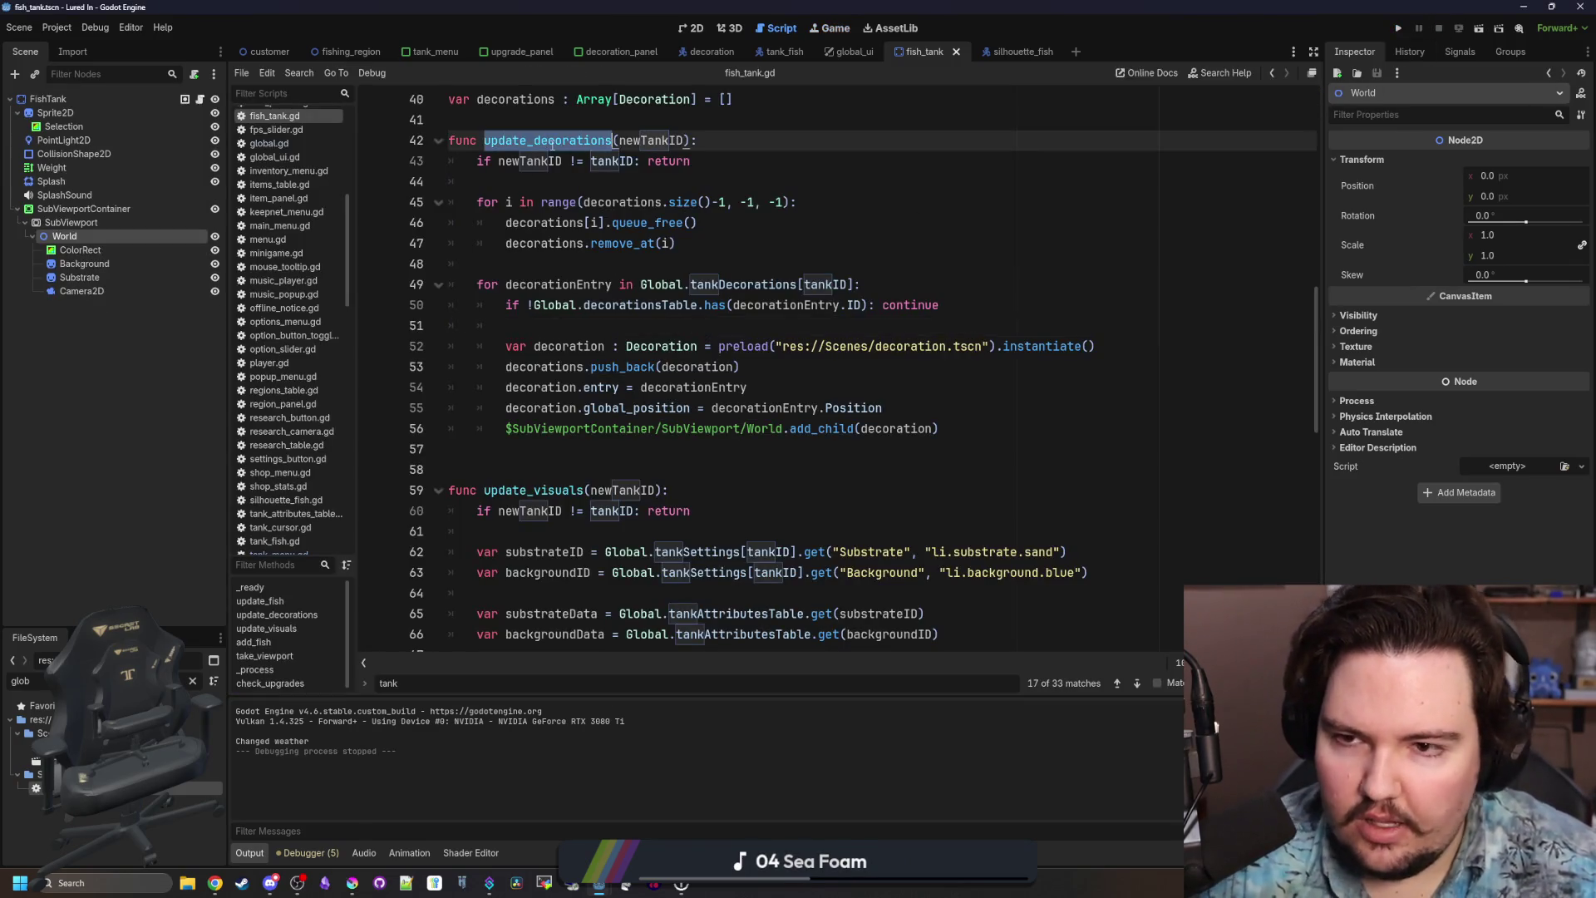
Add update_decorations(tankID) after update_visuals(tankID) in _ready.
scroll(686, 443, "up", 13)
scroll(699, 441, "down", 2)
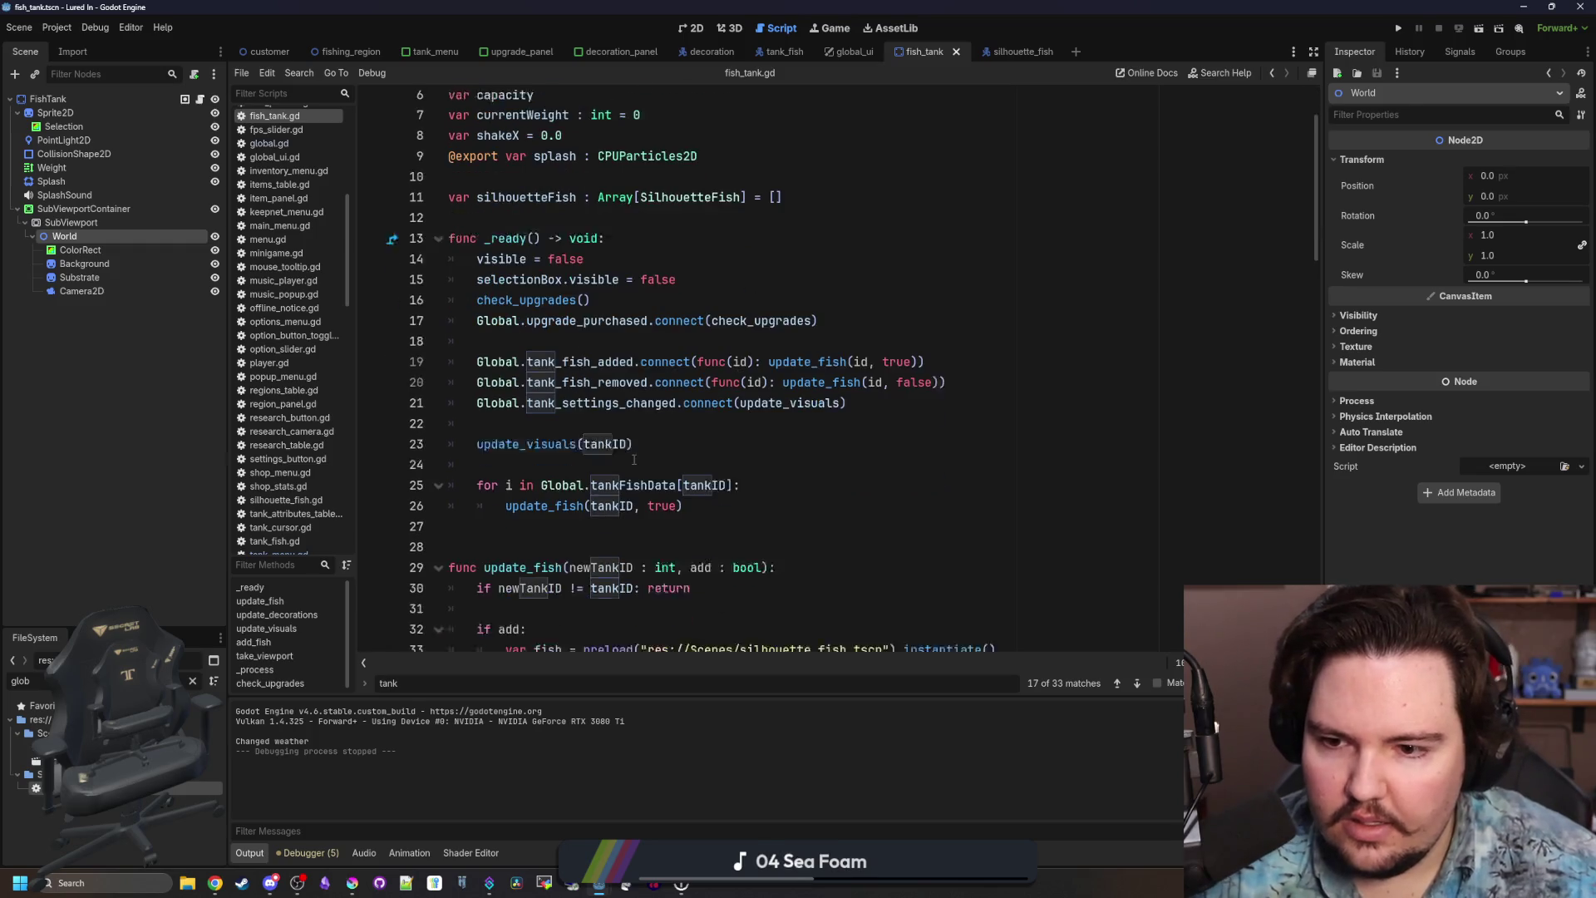
left_click(736, 431)
key("Return")
type("update_dec")
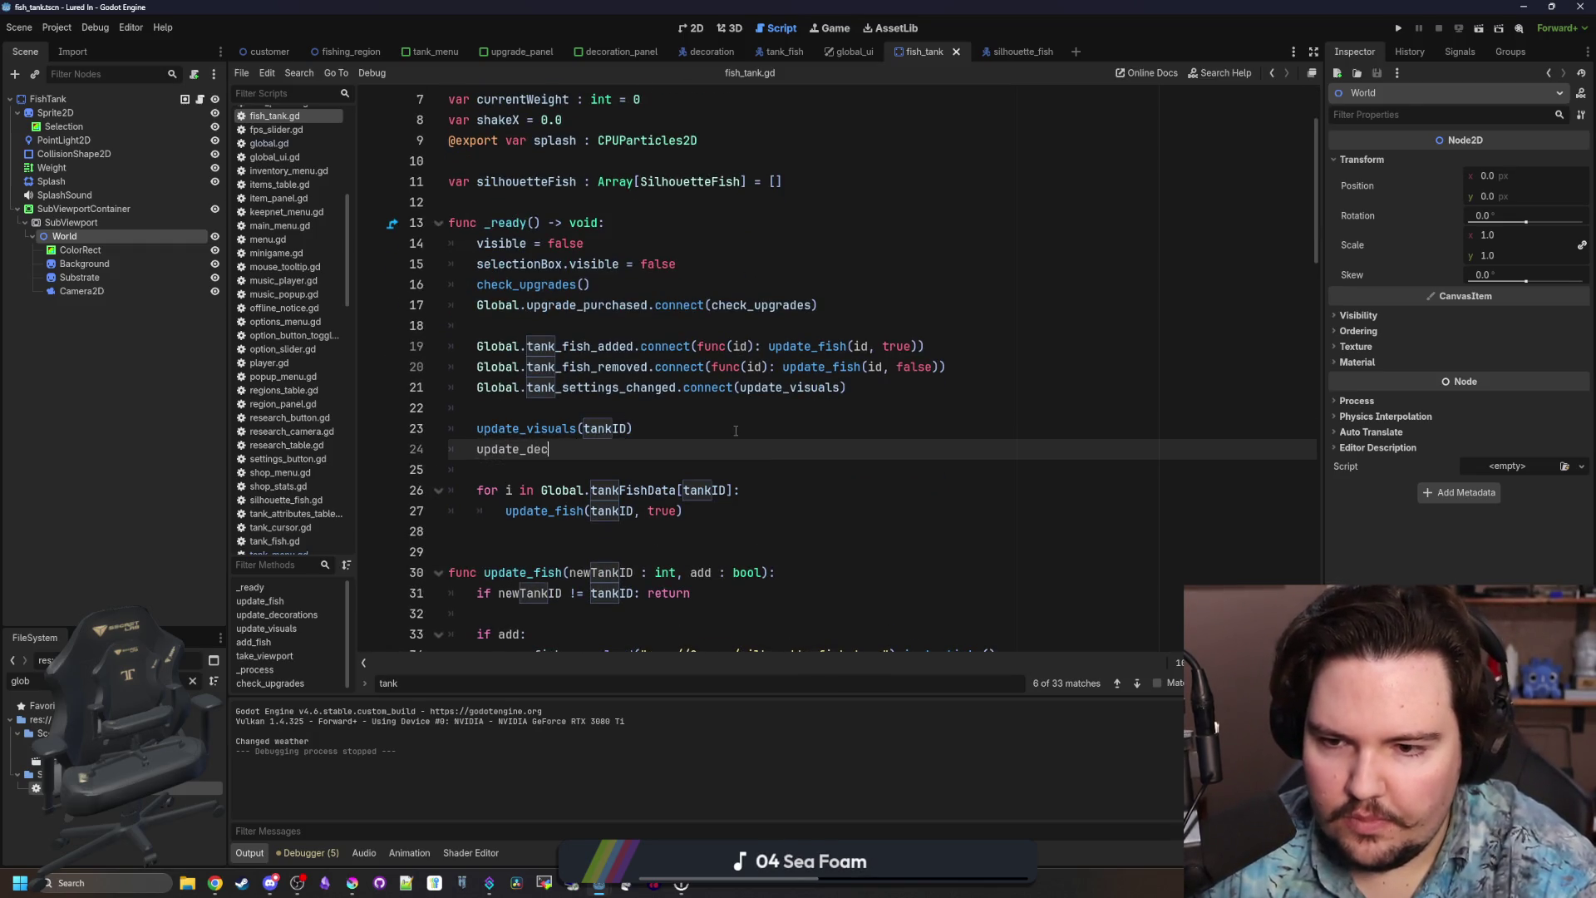
key("Return")
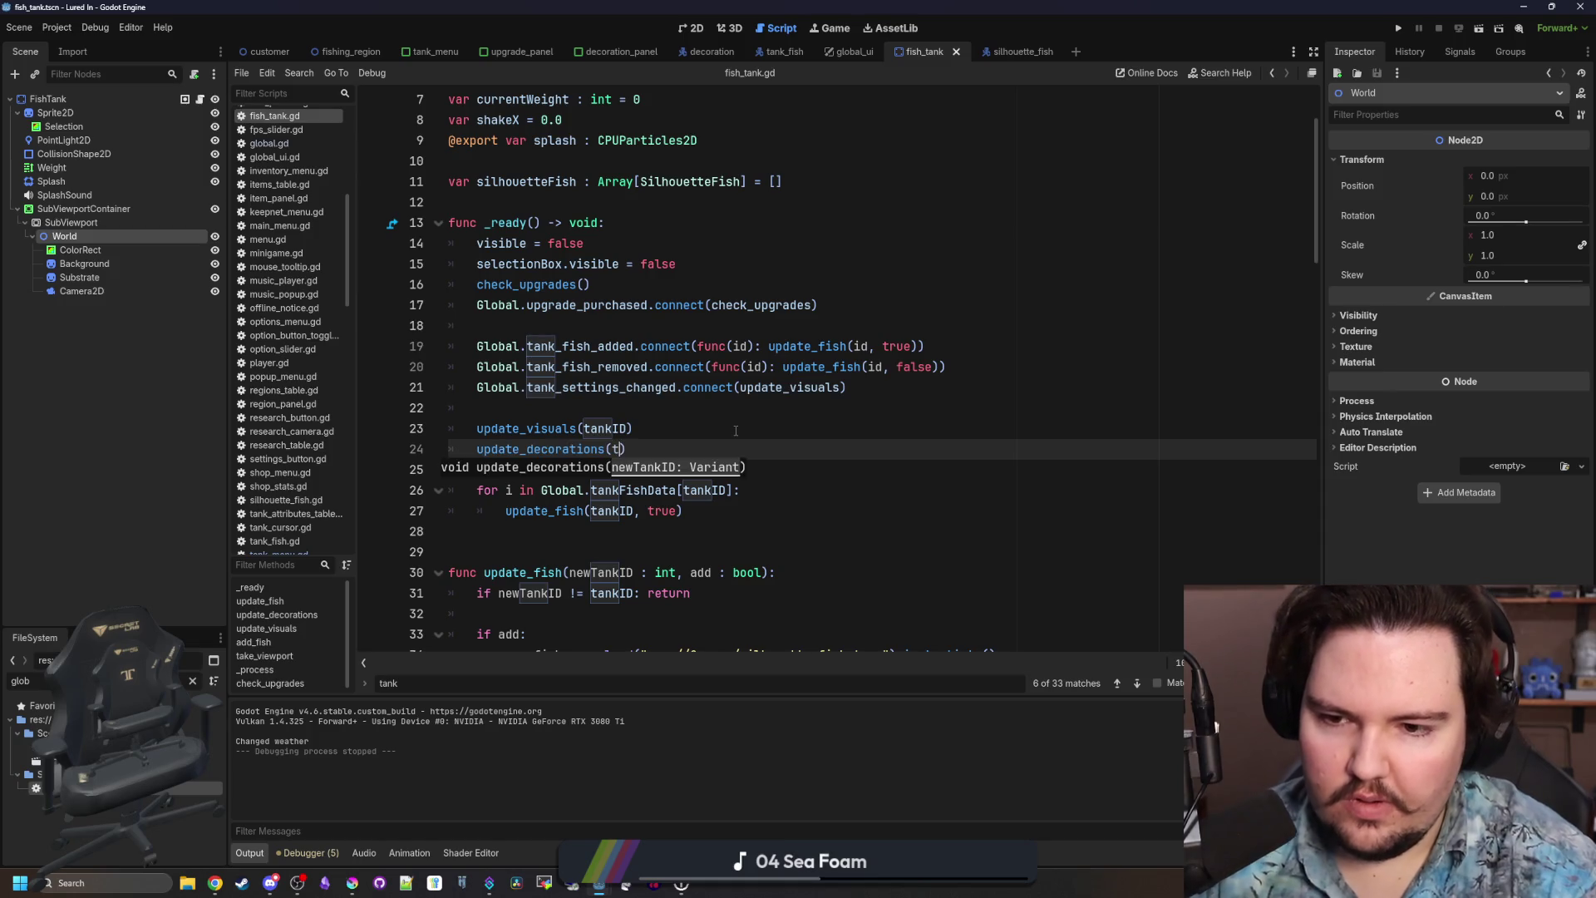
Run the game, confirm Fish Tank 1 shows its fish and plants, then stop it.
key("F5")
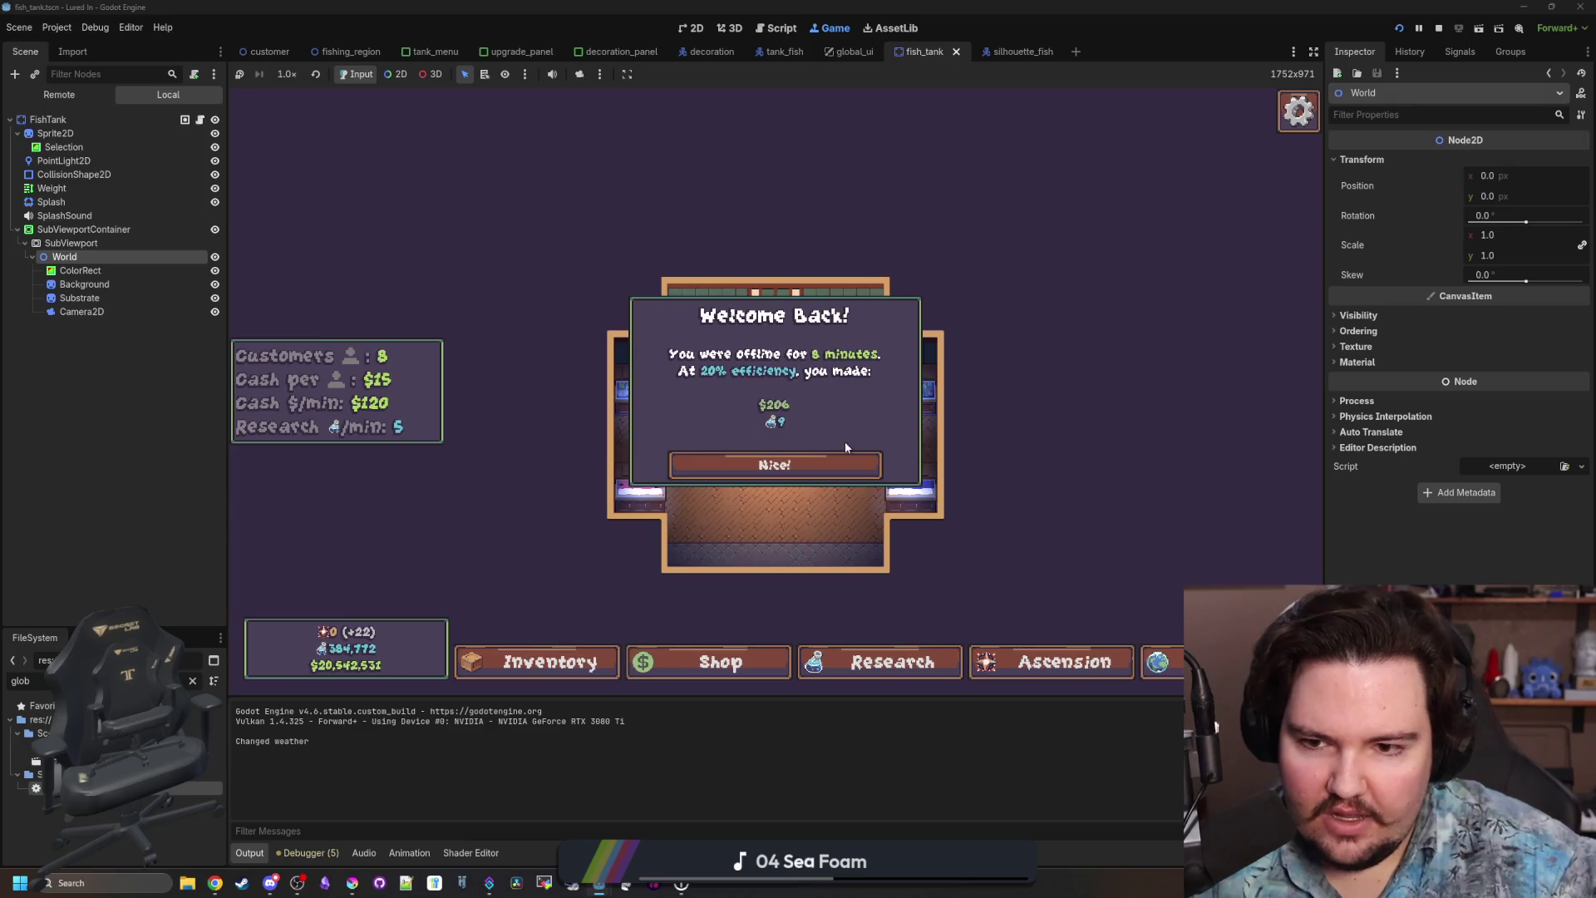
left_click(781, 466)
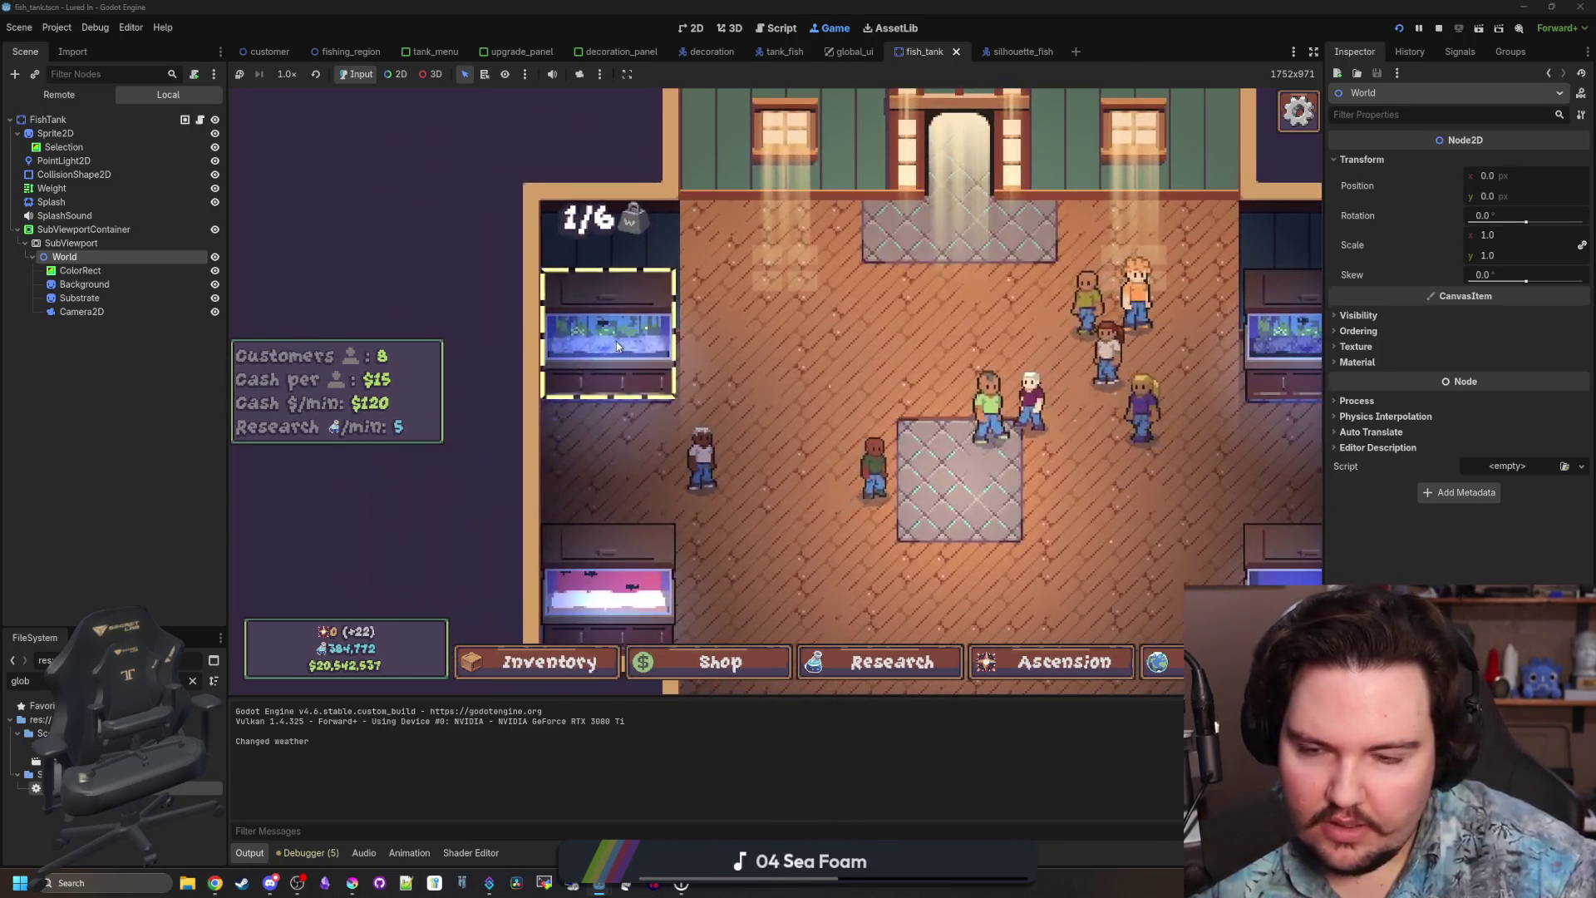
left_click(617, 346)
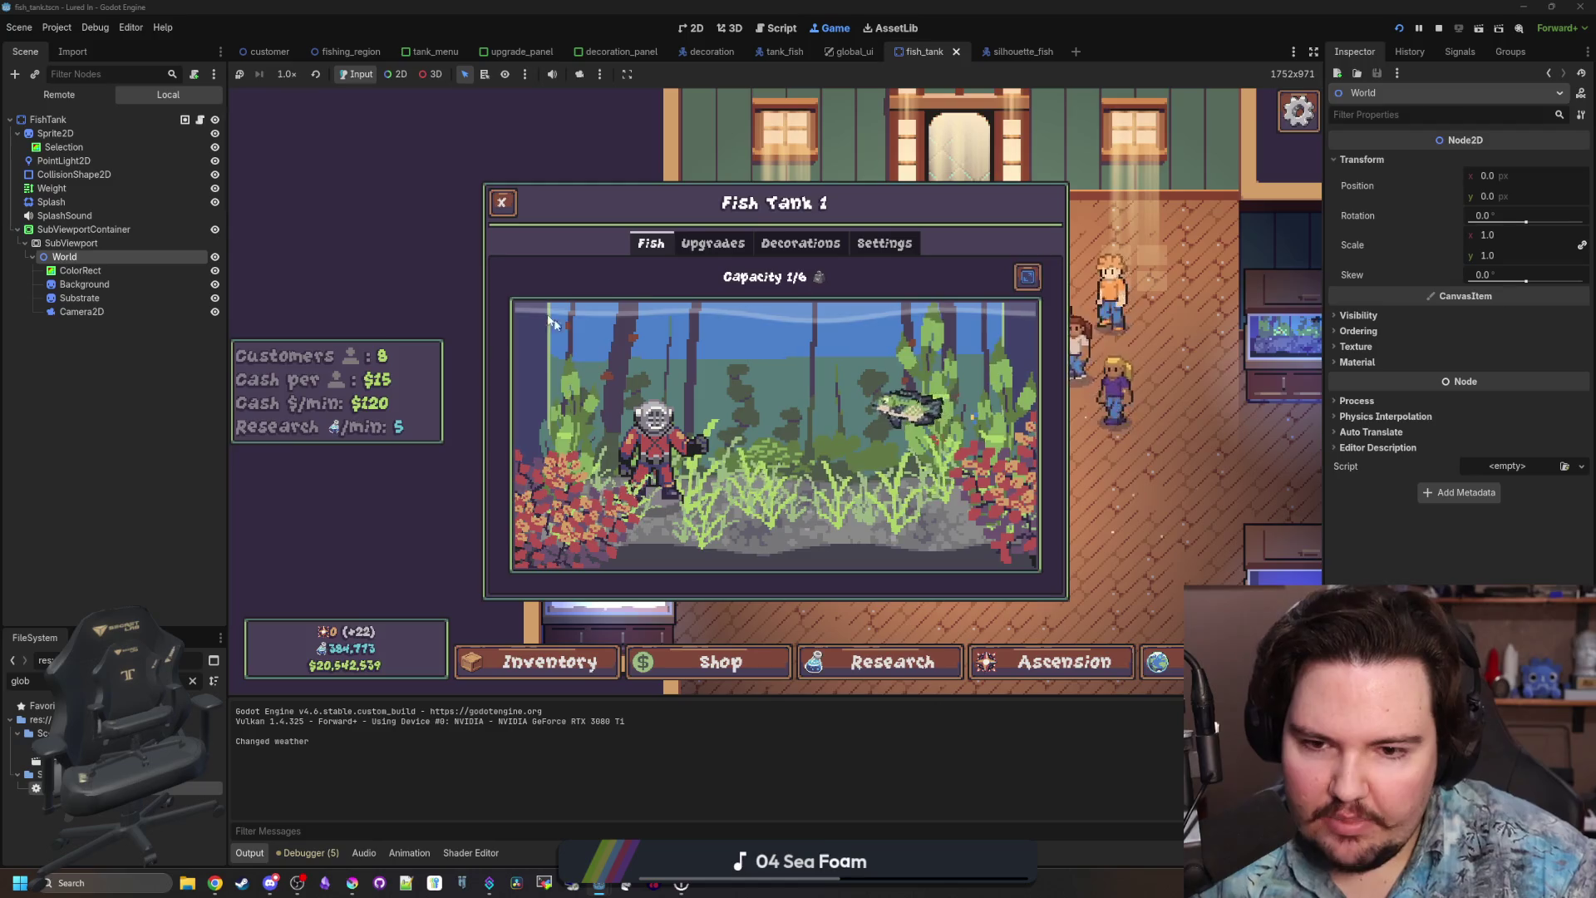
left_click(502, 202)
key("F8")
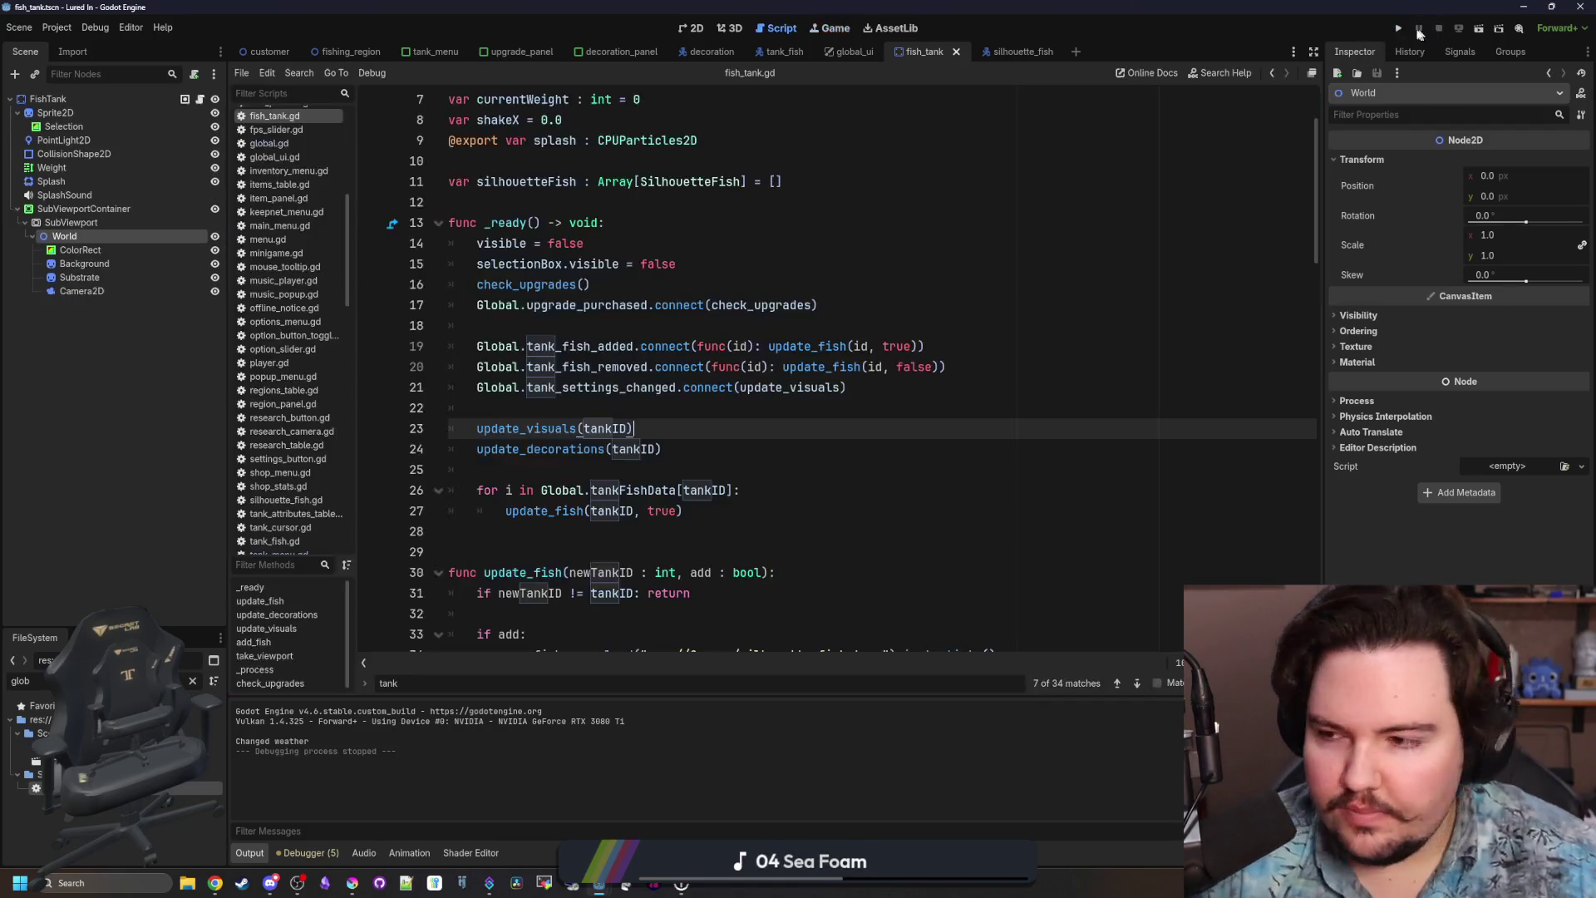
Save the fish_tank scene and script, then switch to the tank_menu scene.
left_click(821, 305)
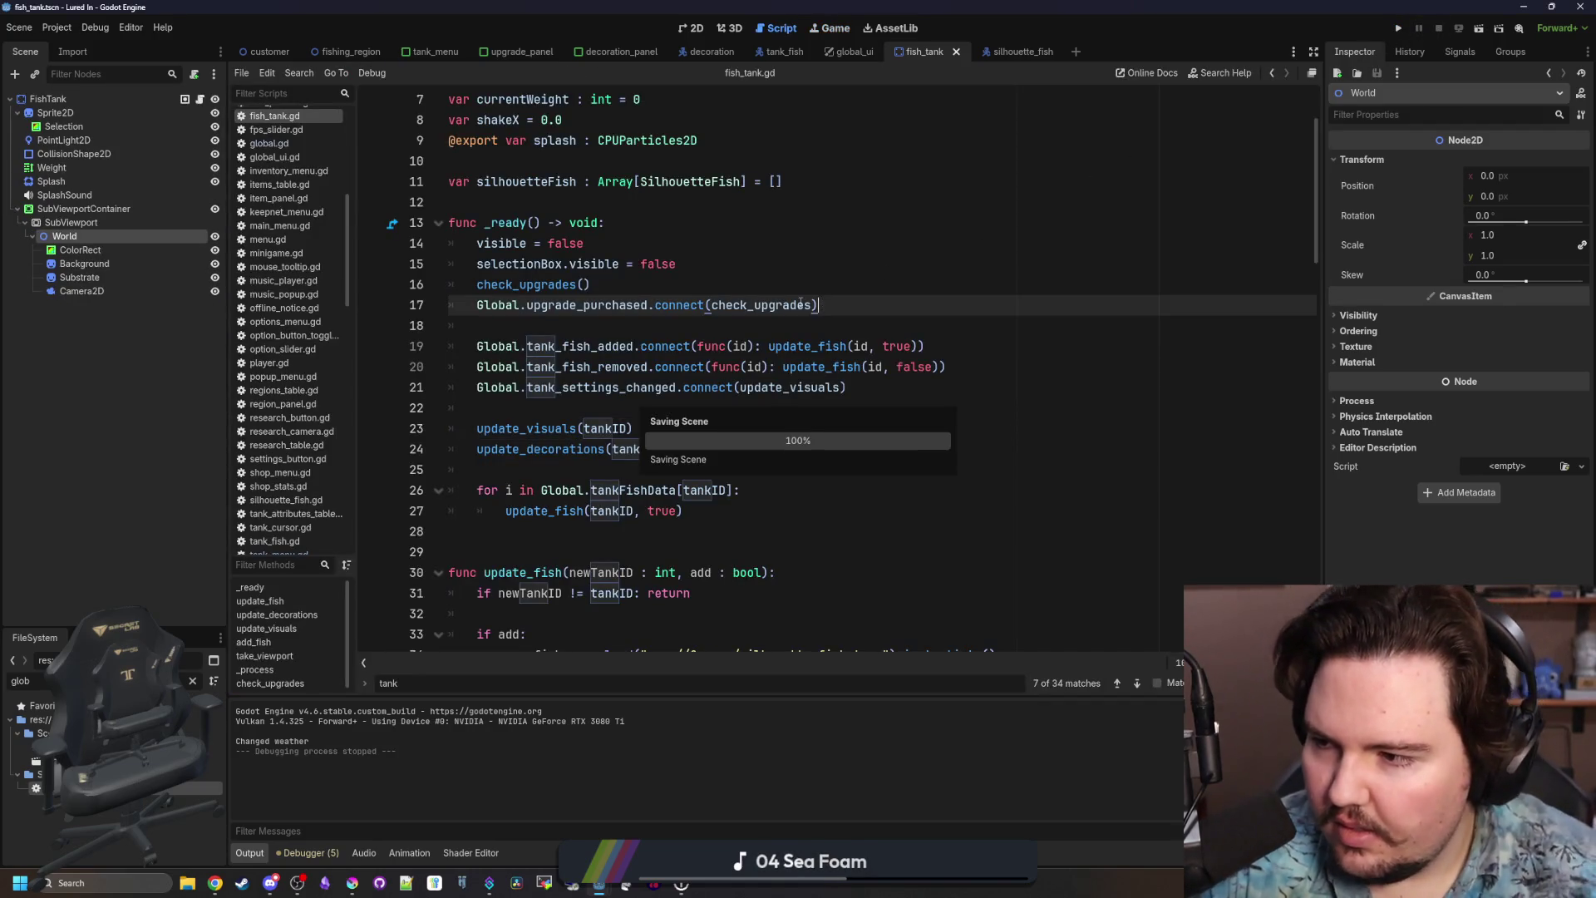
key("Up")
key("Up")
left_click(582, 201)
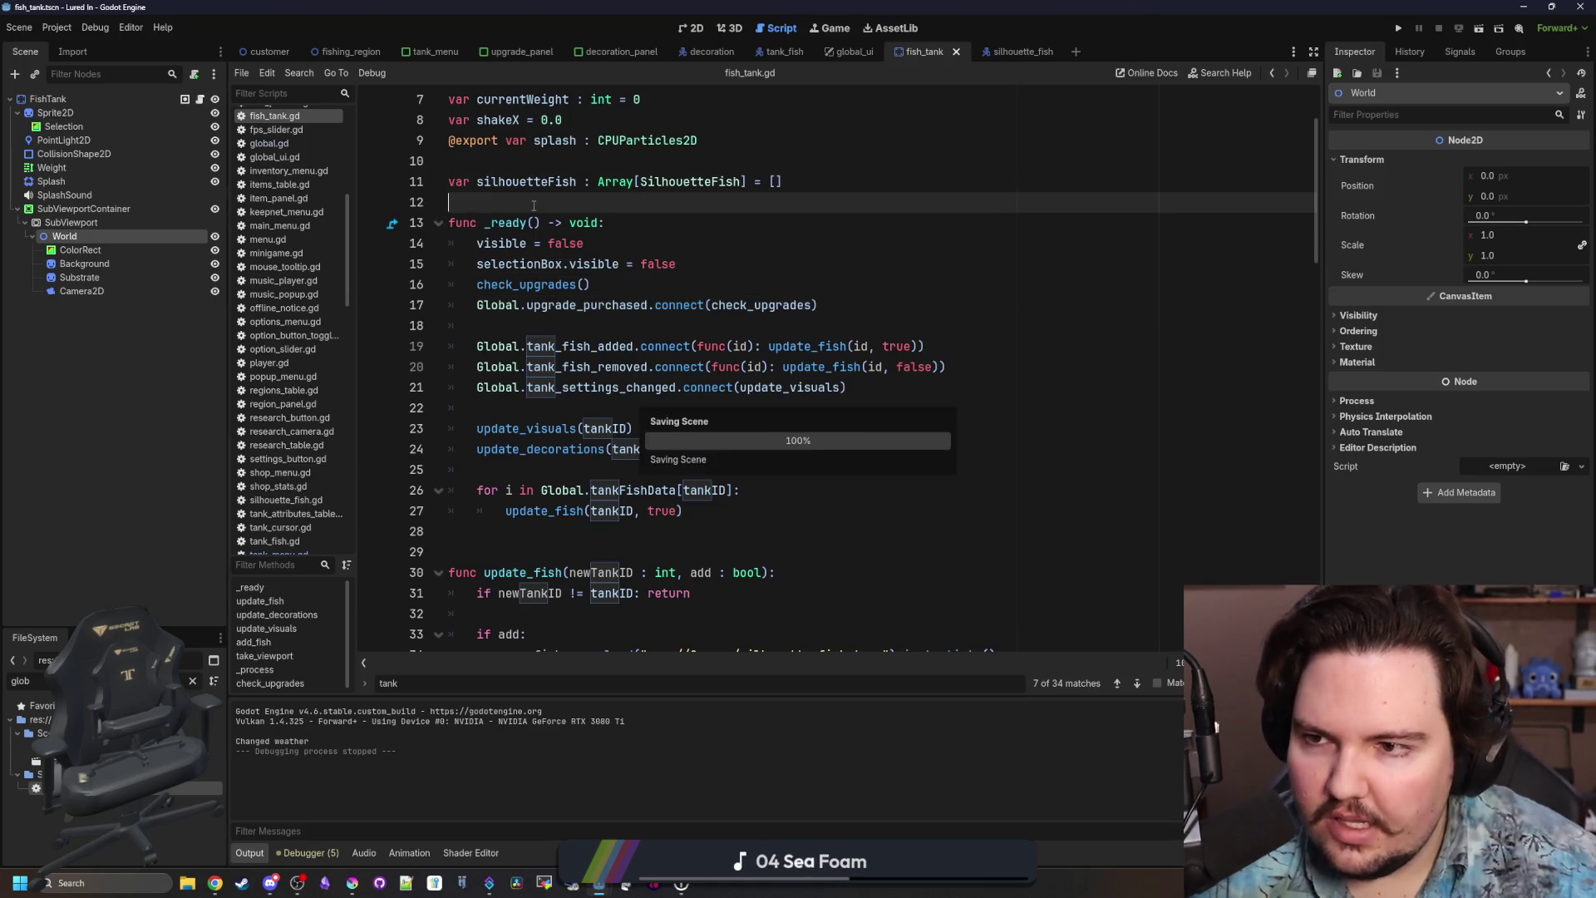
left_click(434, 52)
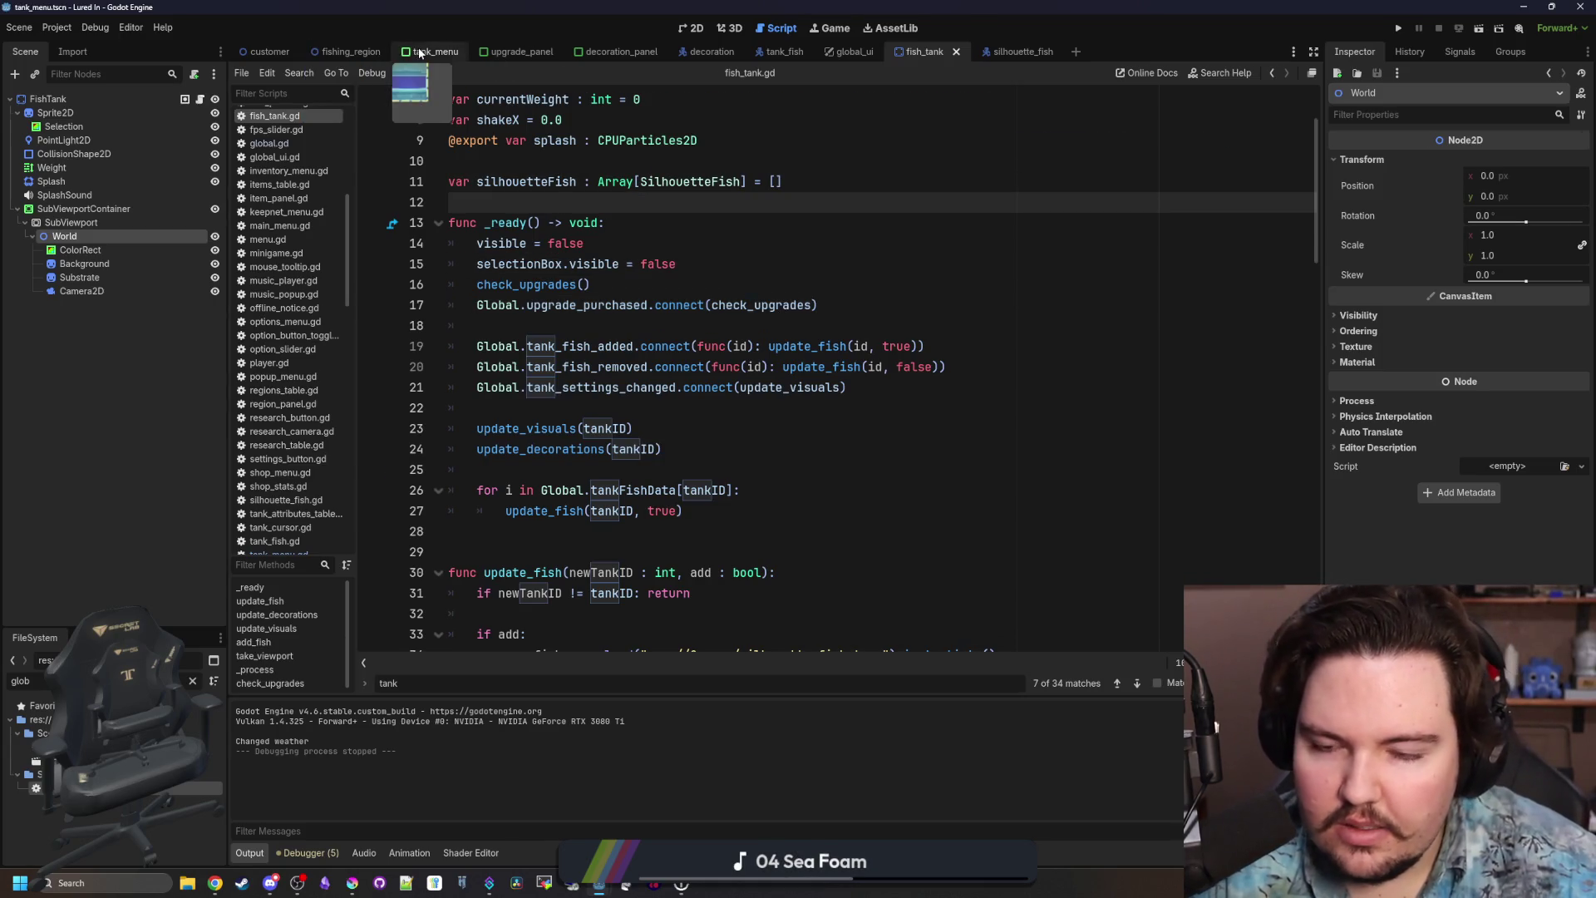
Copy the World node's Position value from the tank_menu scene.
left_click(149, 349)
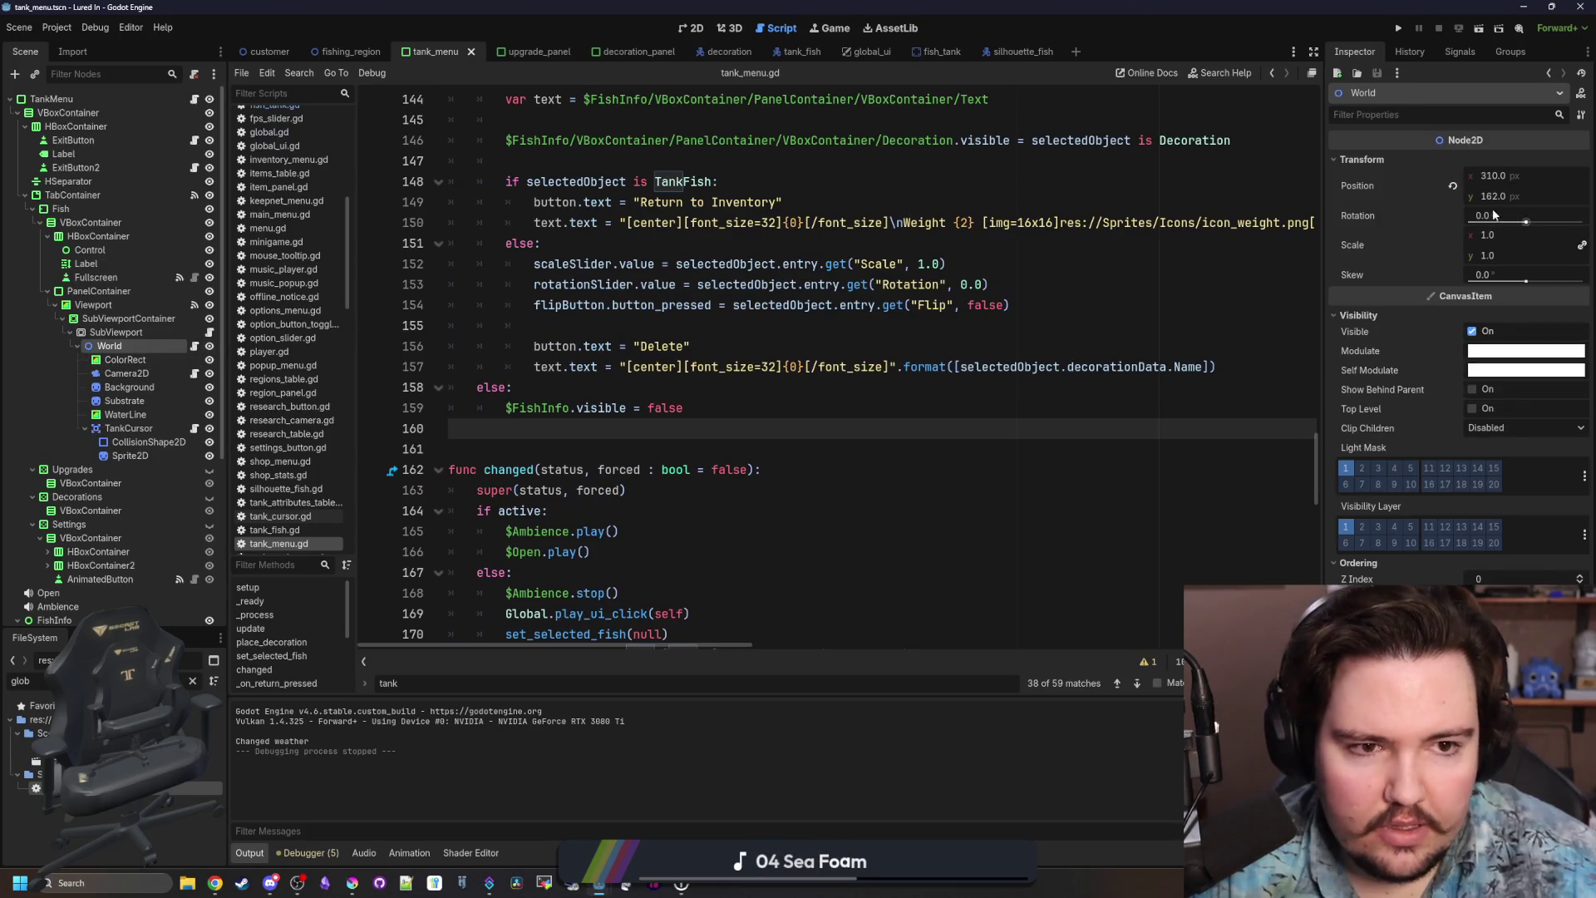
right_click(1385, 183)
left_click(1413, 196)
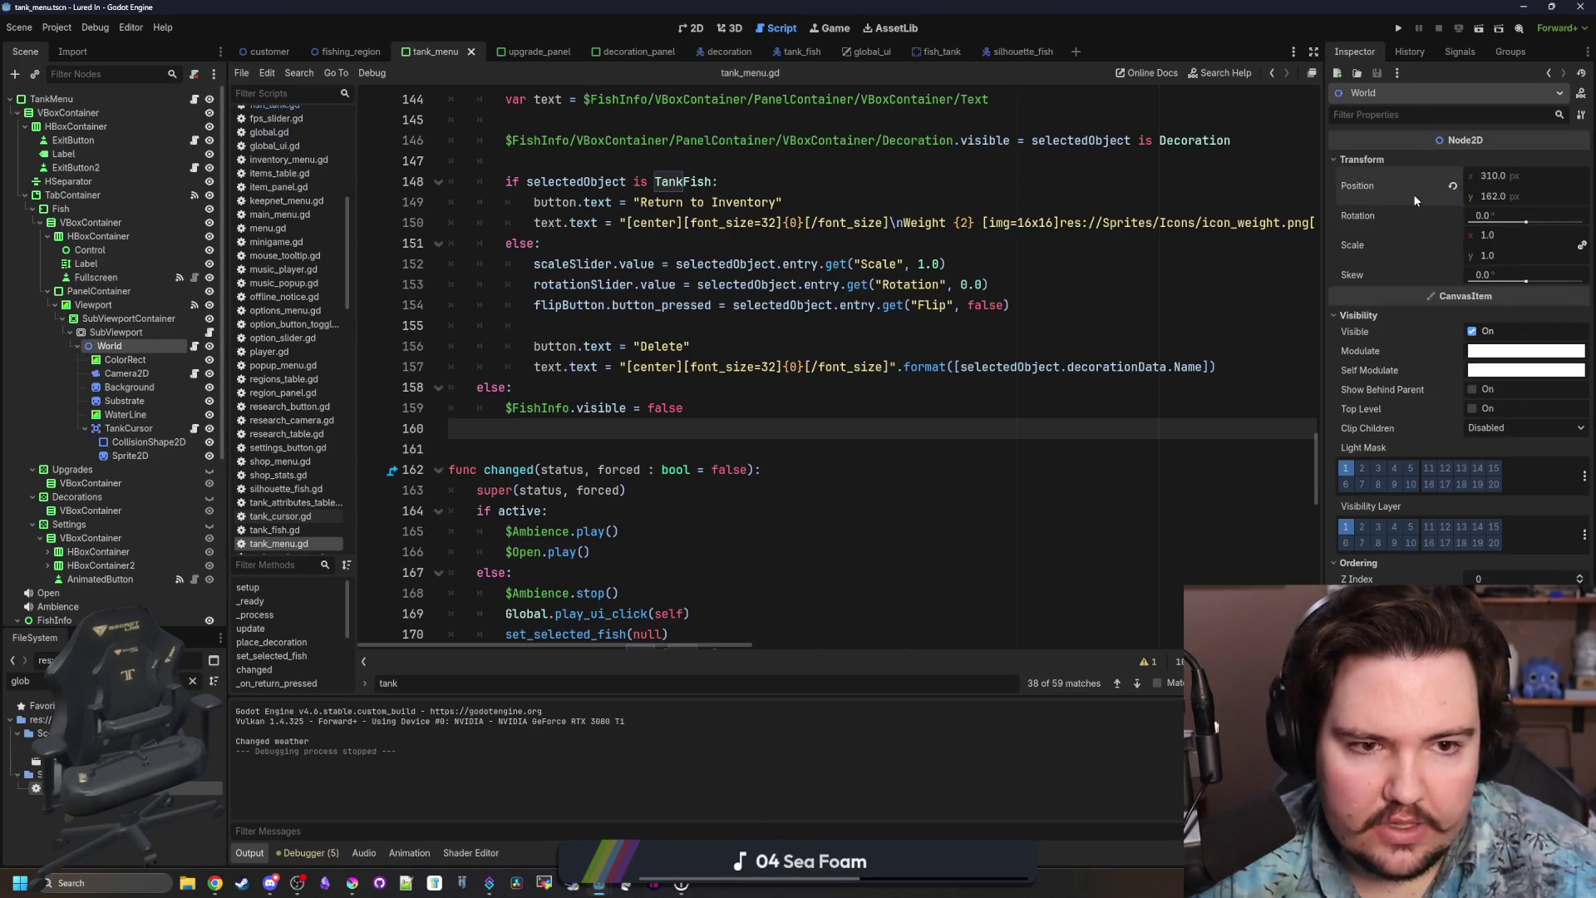
left_click(927, 53)
Append '- Vector2(310, 162)' to the decoration position on line 56 and run the game.
scroll(775, 469, "down", 5)
scroll(774, 470, "down", 15)
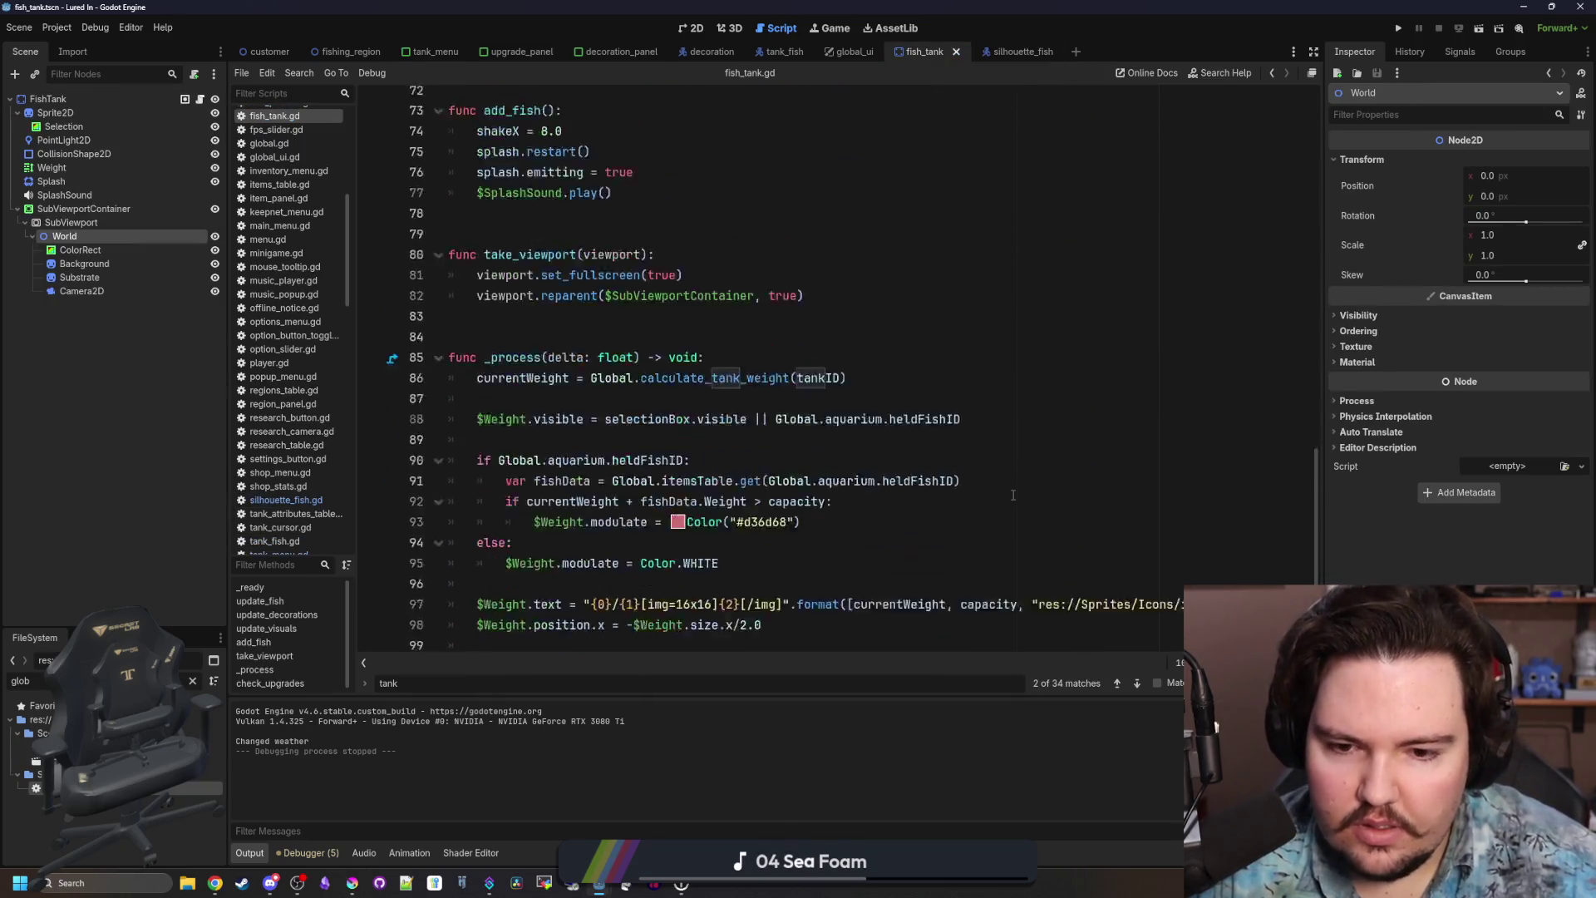
left_click(990, 370)
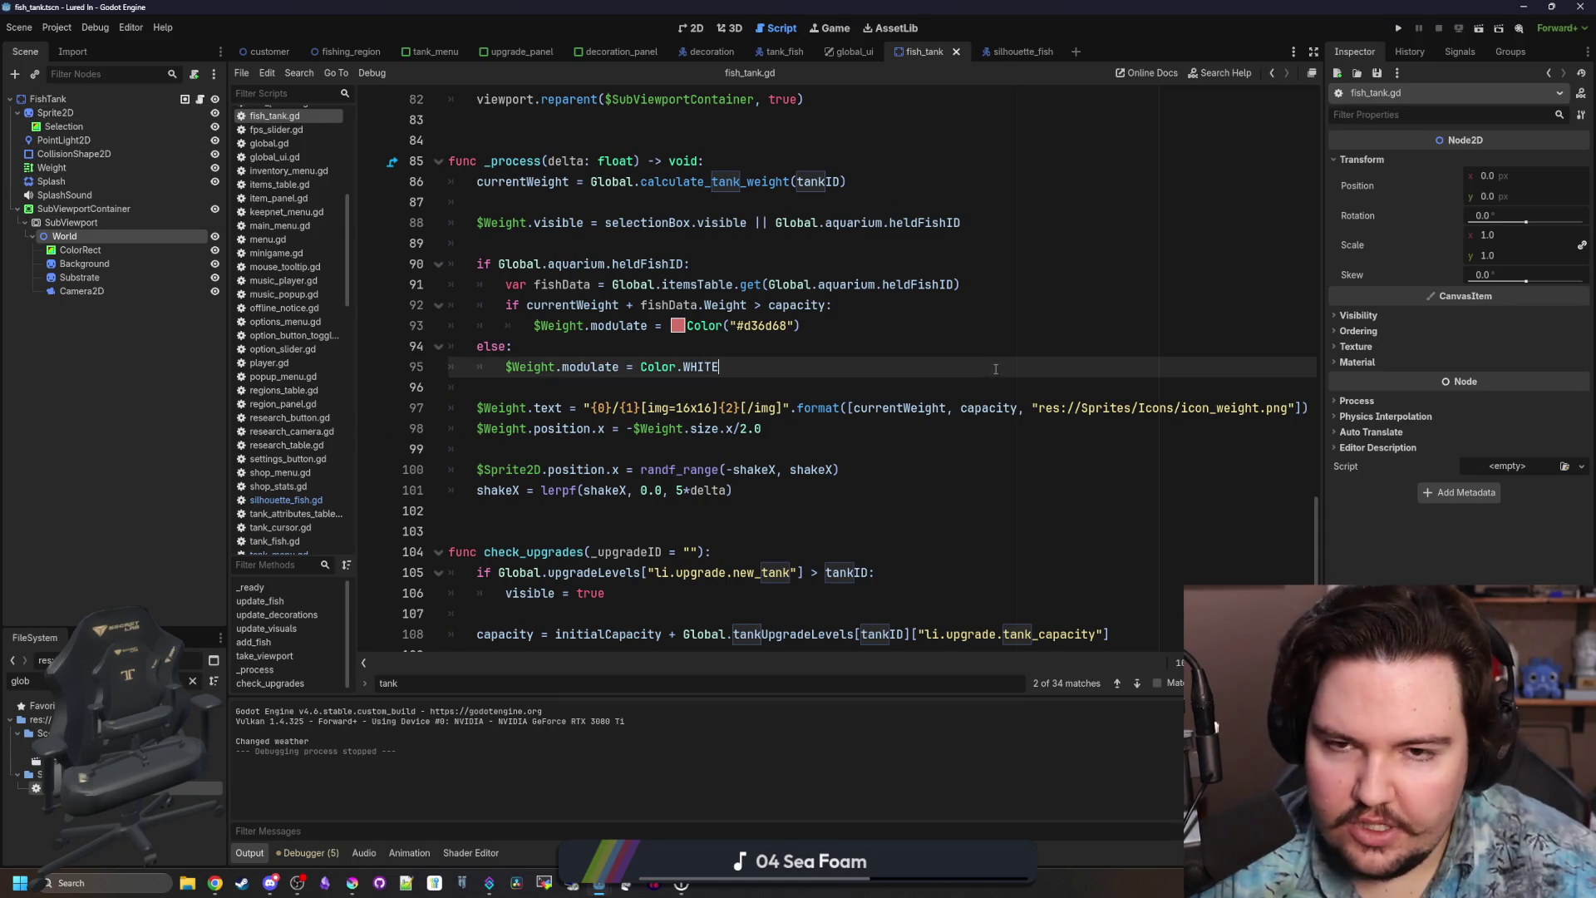
scroll(991, 382, "up", 5)
scroll(991, 382, "up", 5)
scroll(1059, 340, "up", 3)
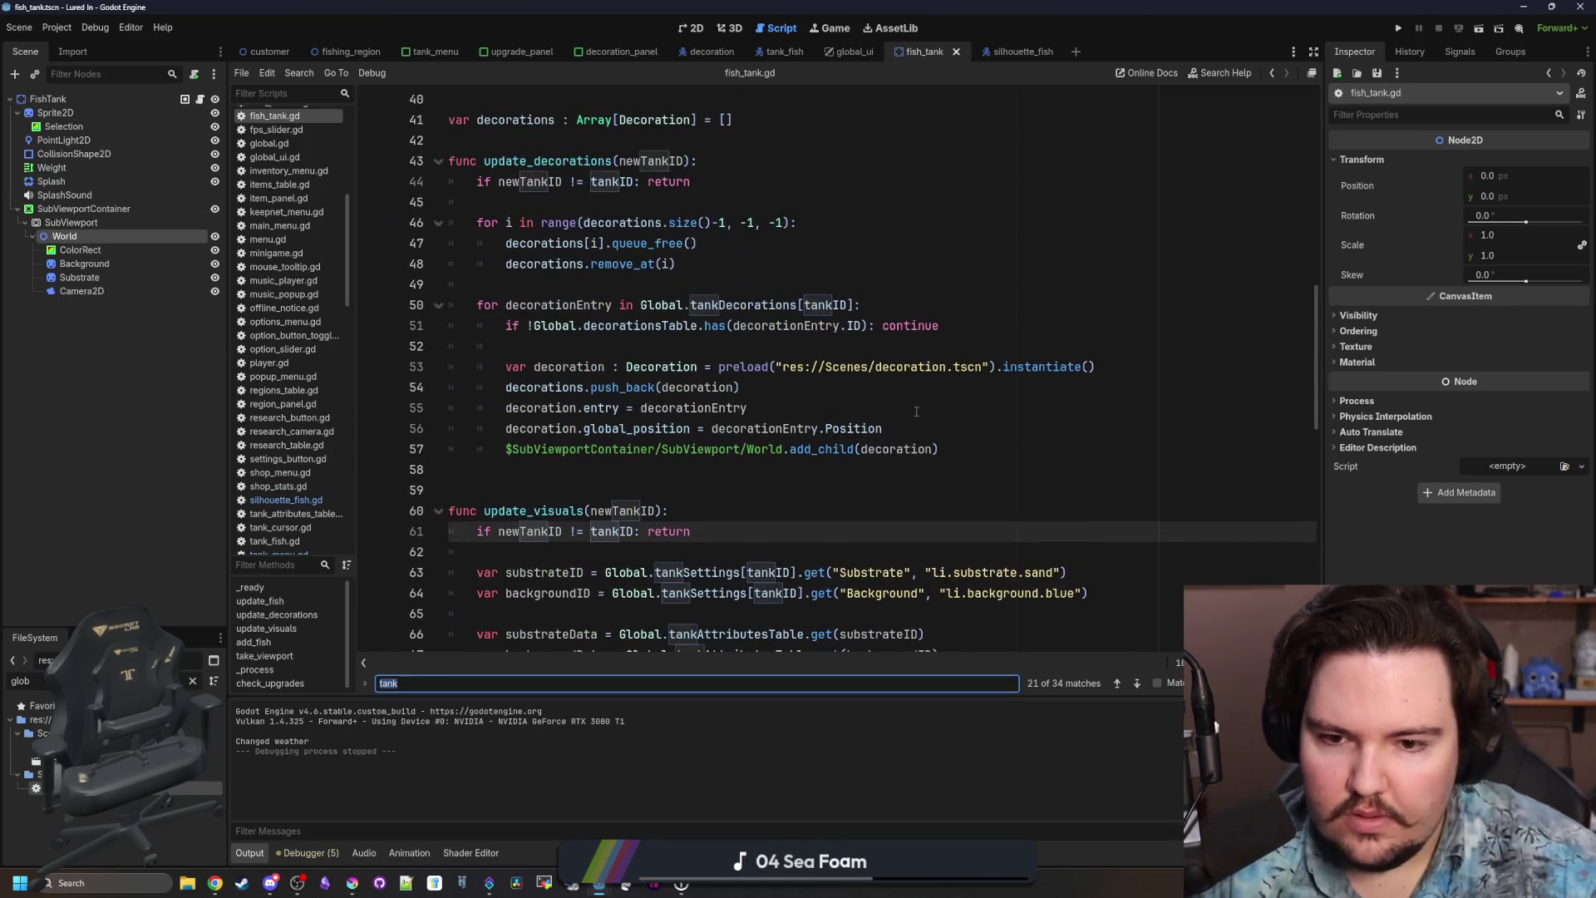
left_click(913, 422)
type("-")
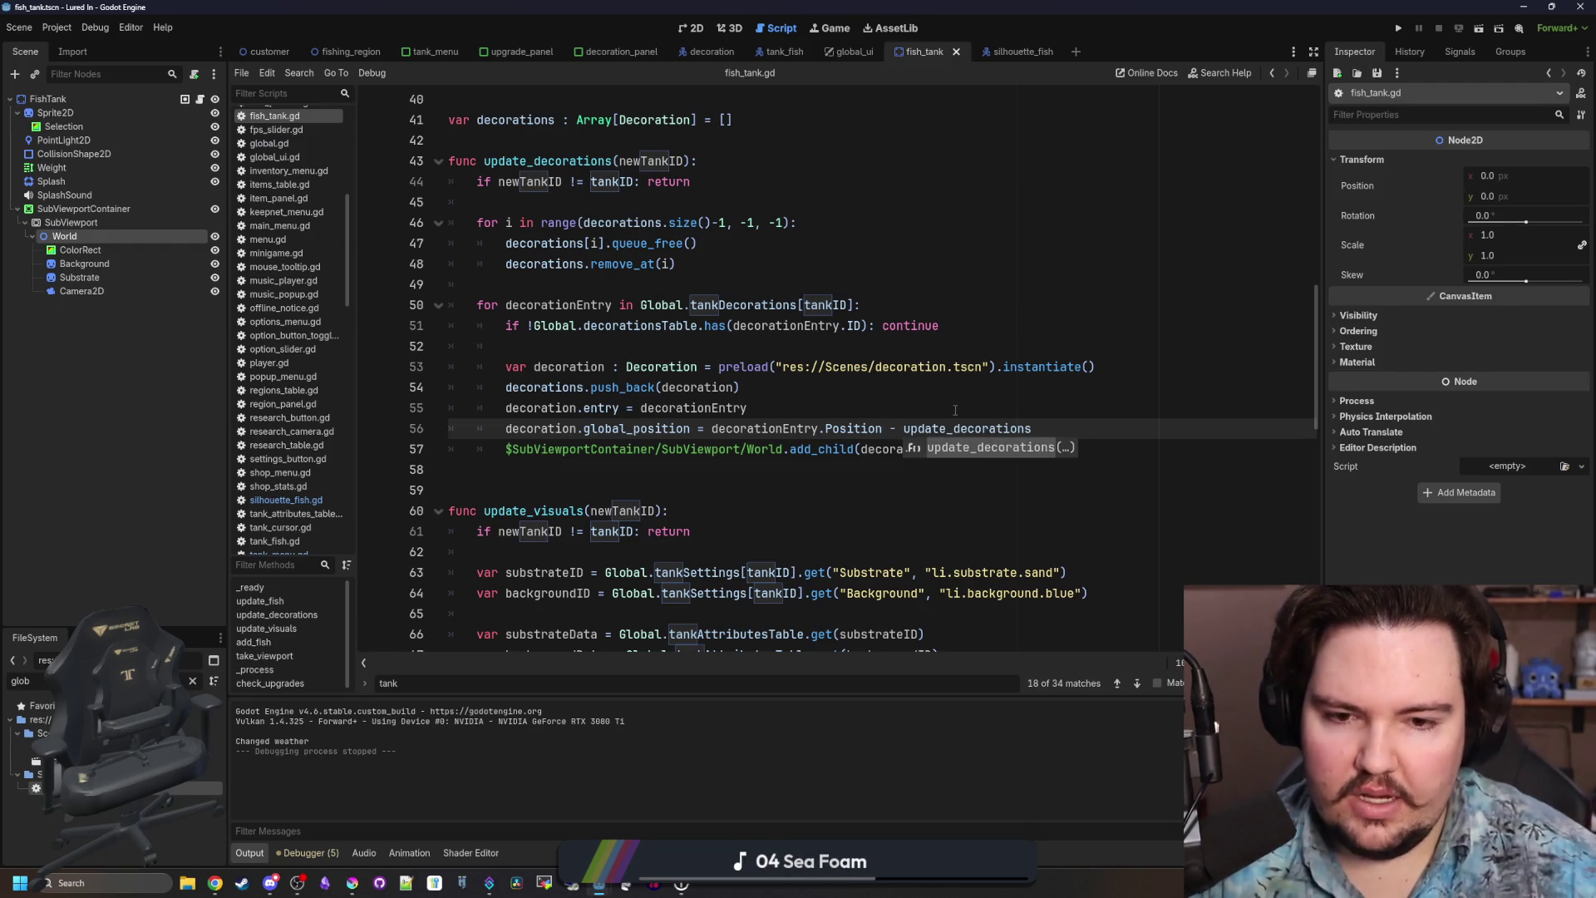
type("Vector2(")
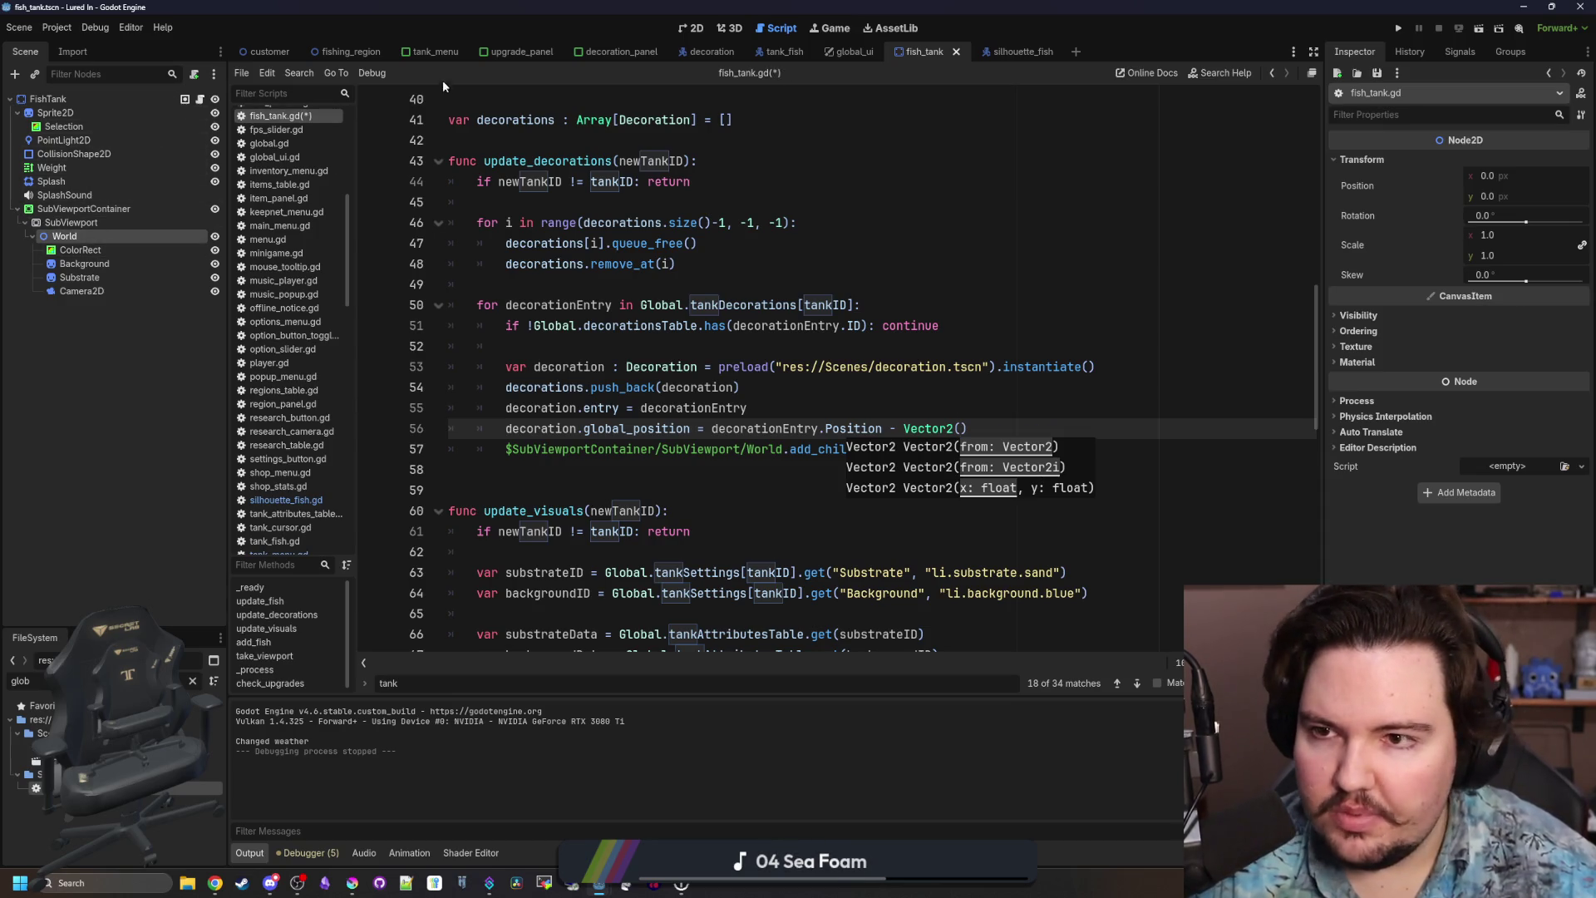
left_click(436, 51)
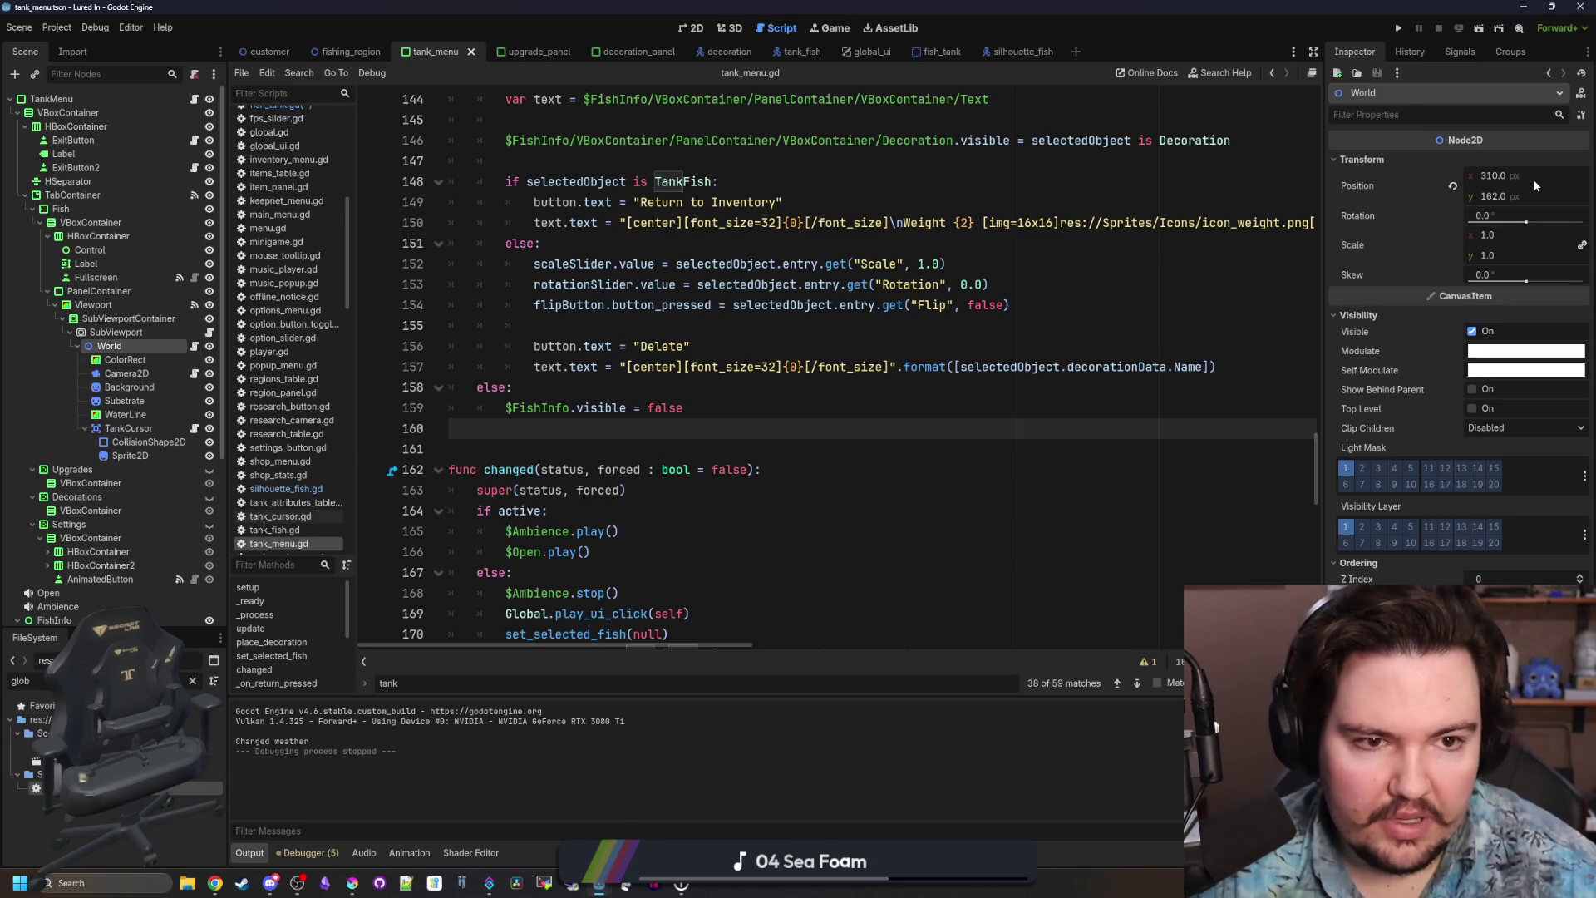
left_click(932, 58)
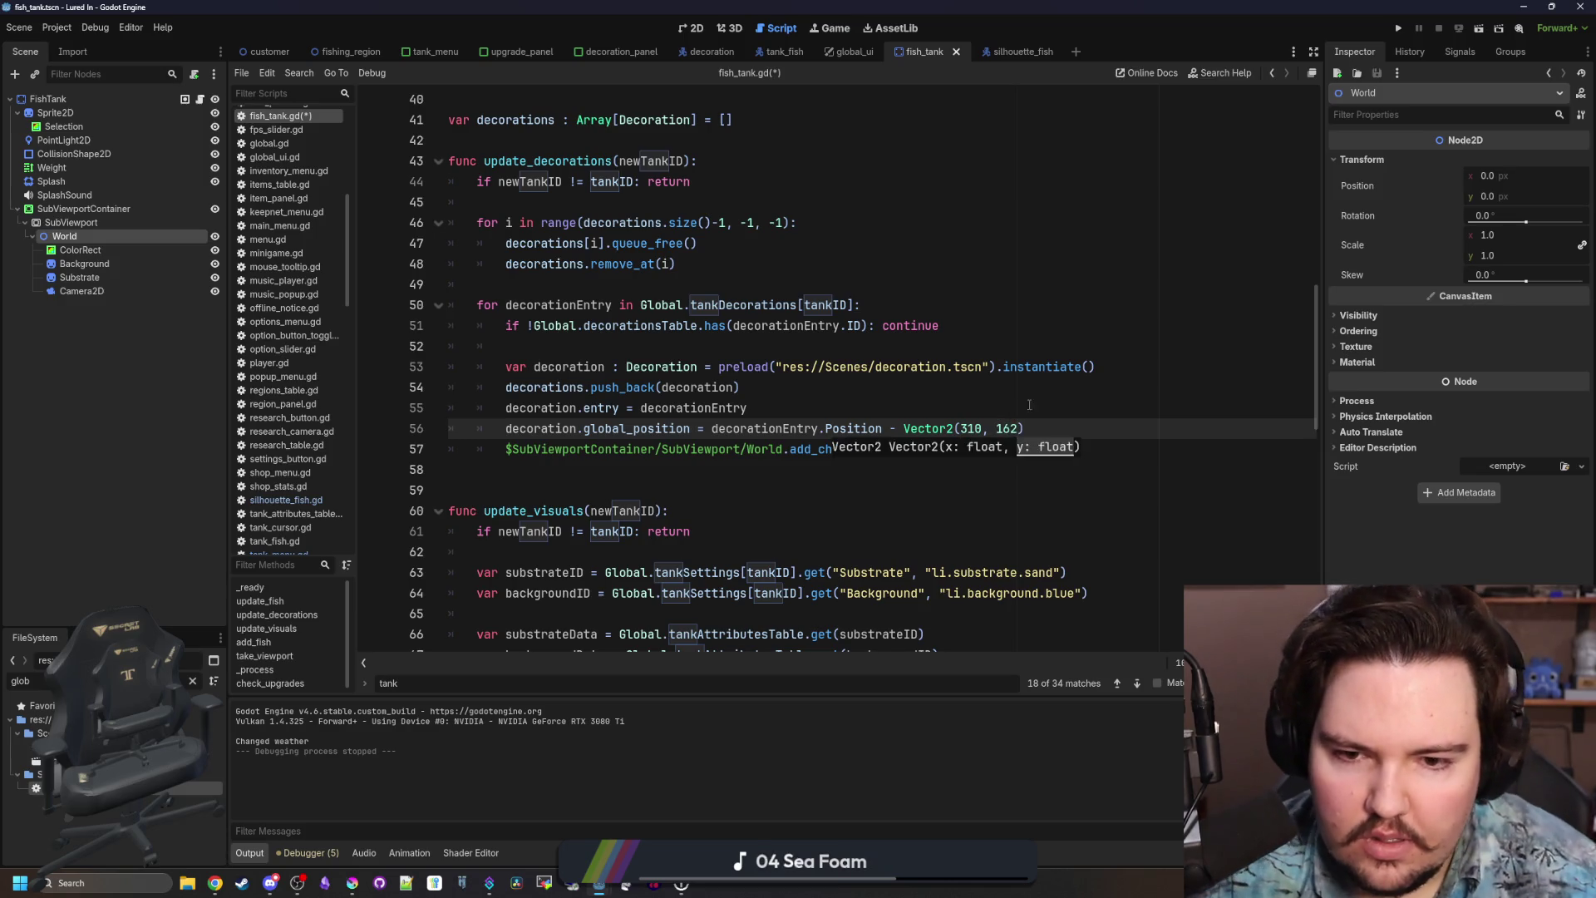
left_click(1399, 27)
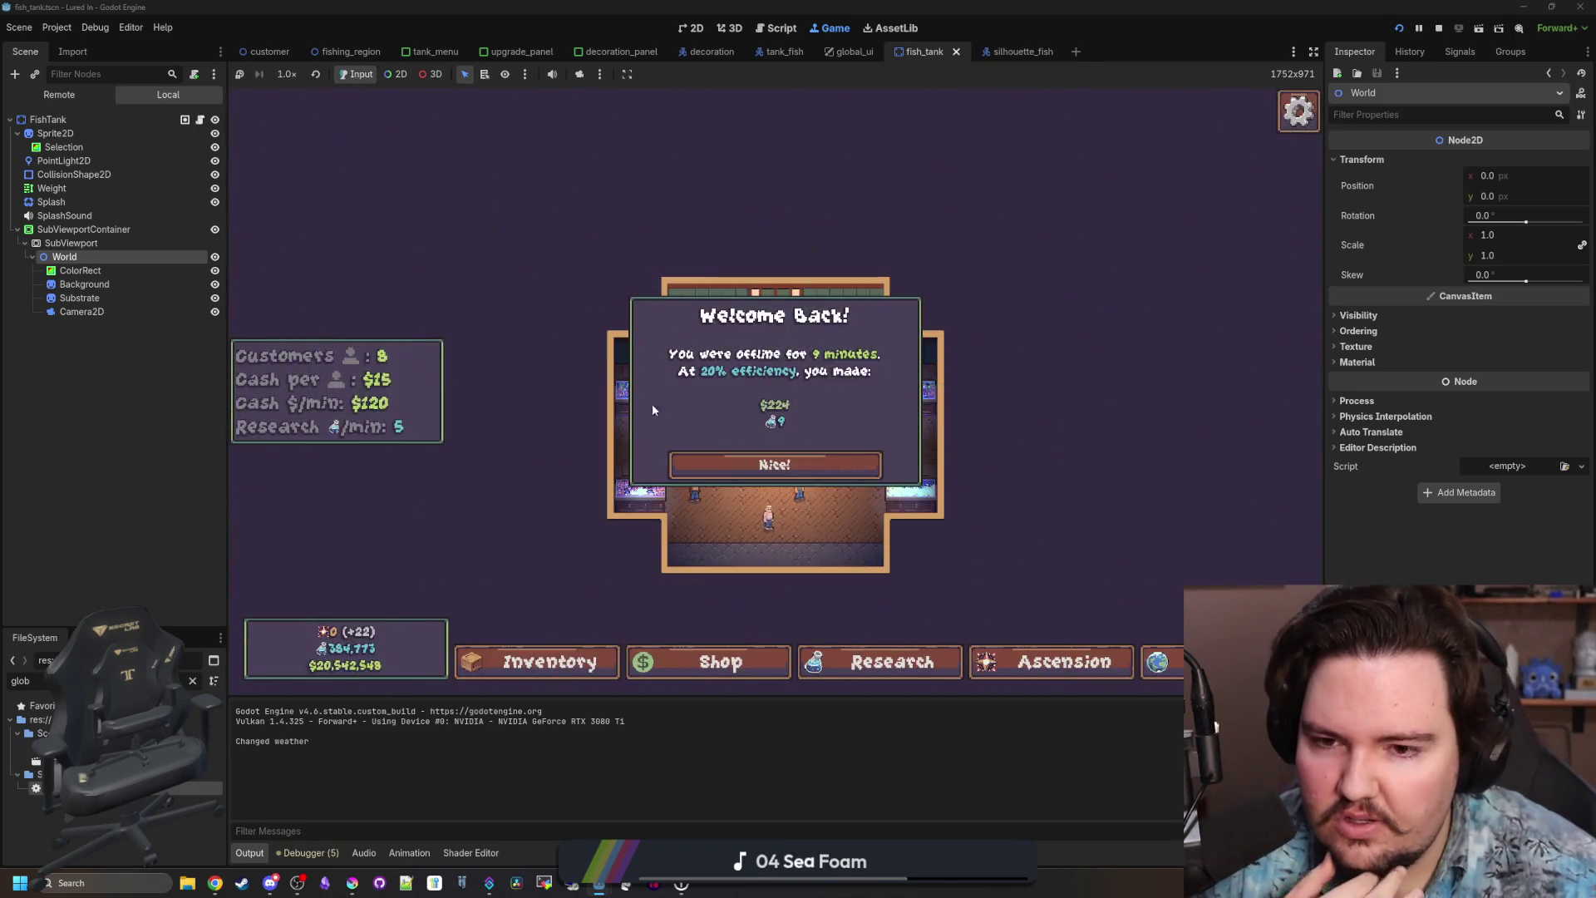
Dismiss Welcome Back, then open and close the Fish Tank 1 and Fish Tank 2 panels.
left_click(670, 457)
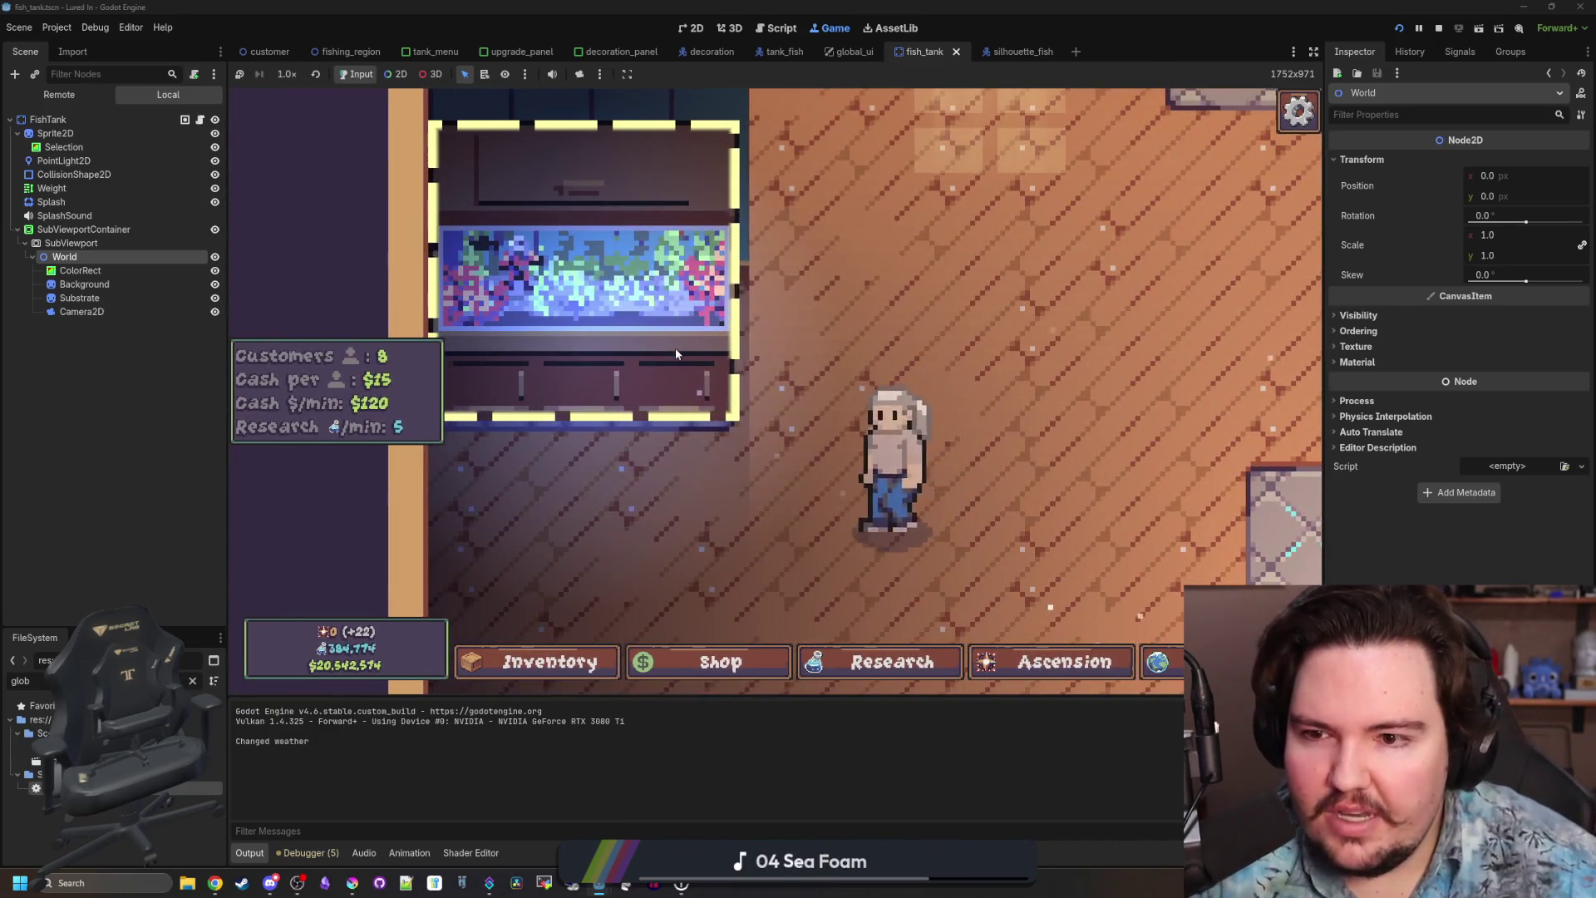
left_click(675, 348)
key("Escape")
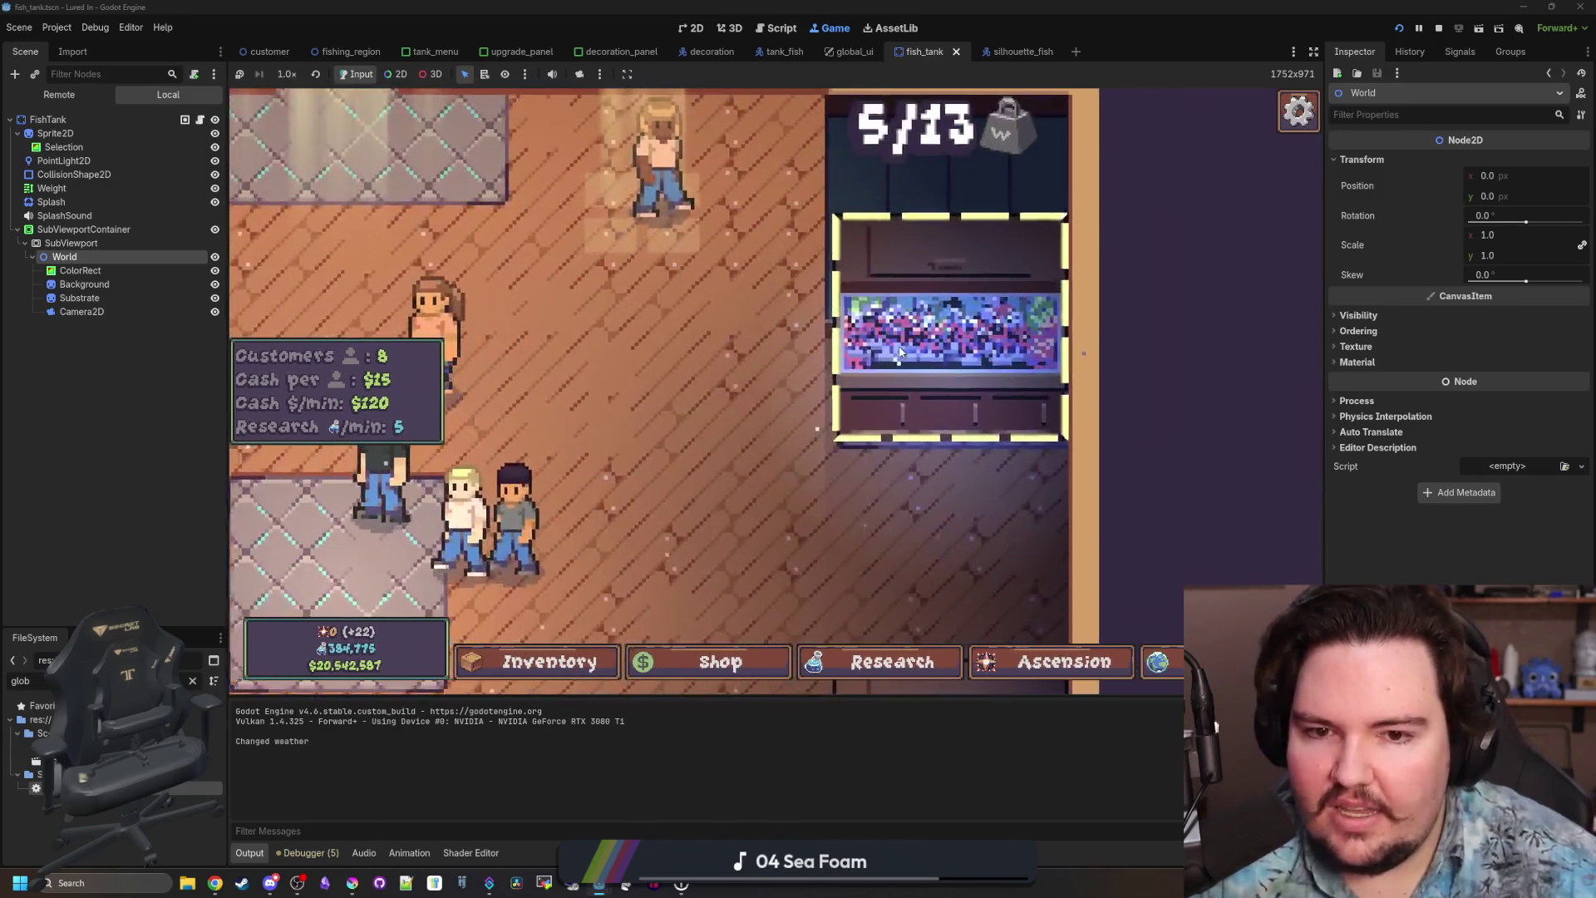
left_click(899, 351)
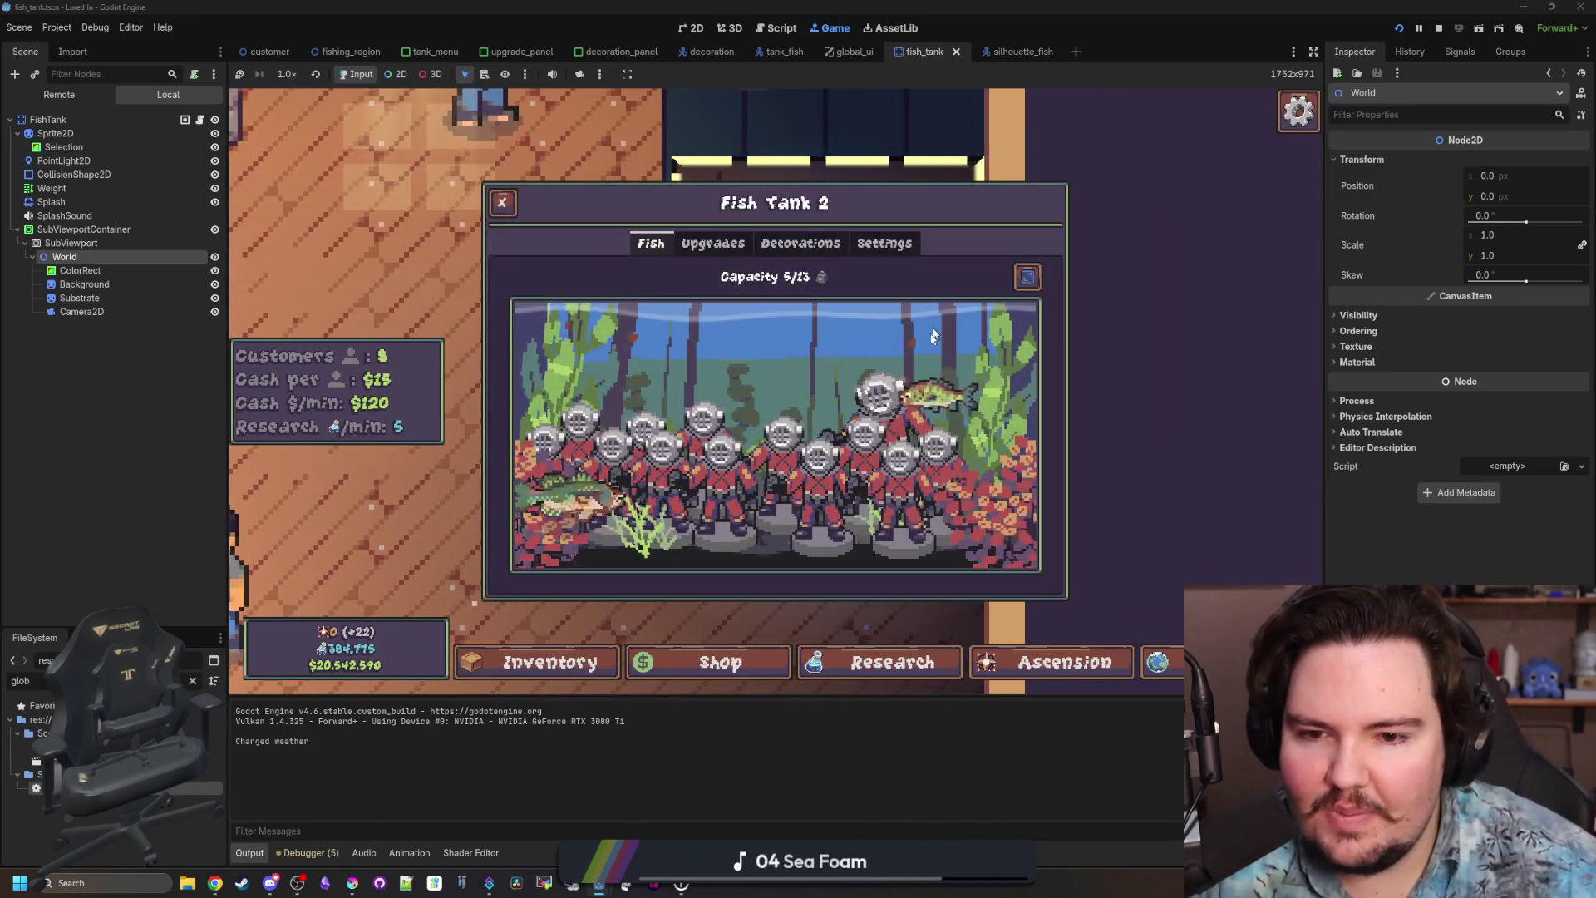
key("Escape")
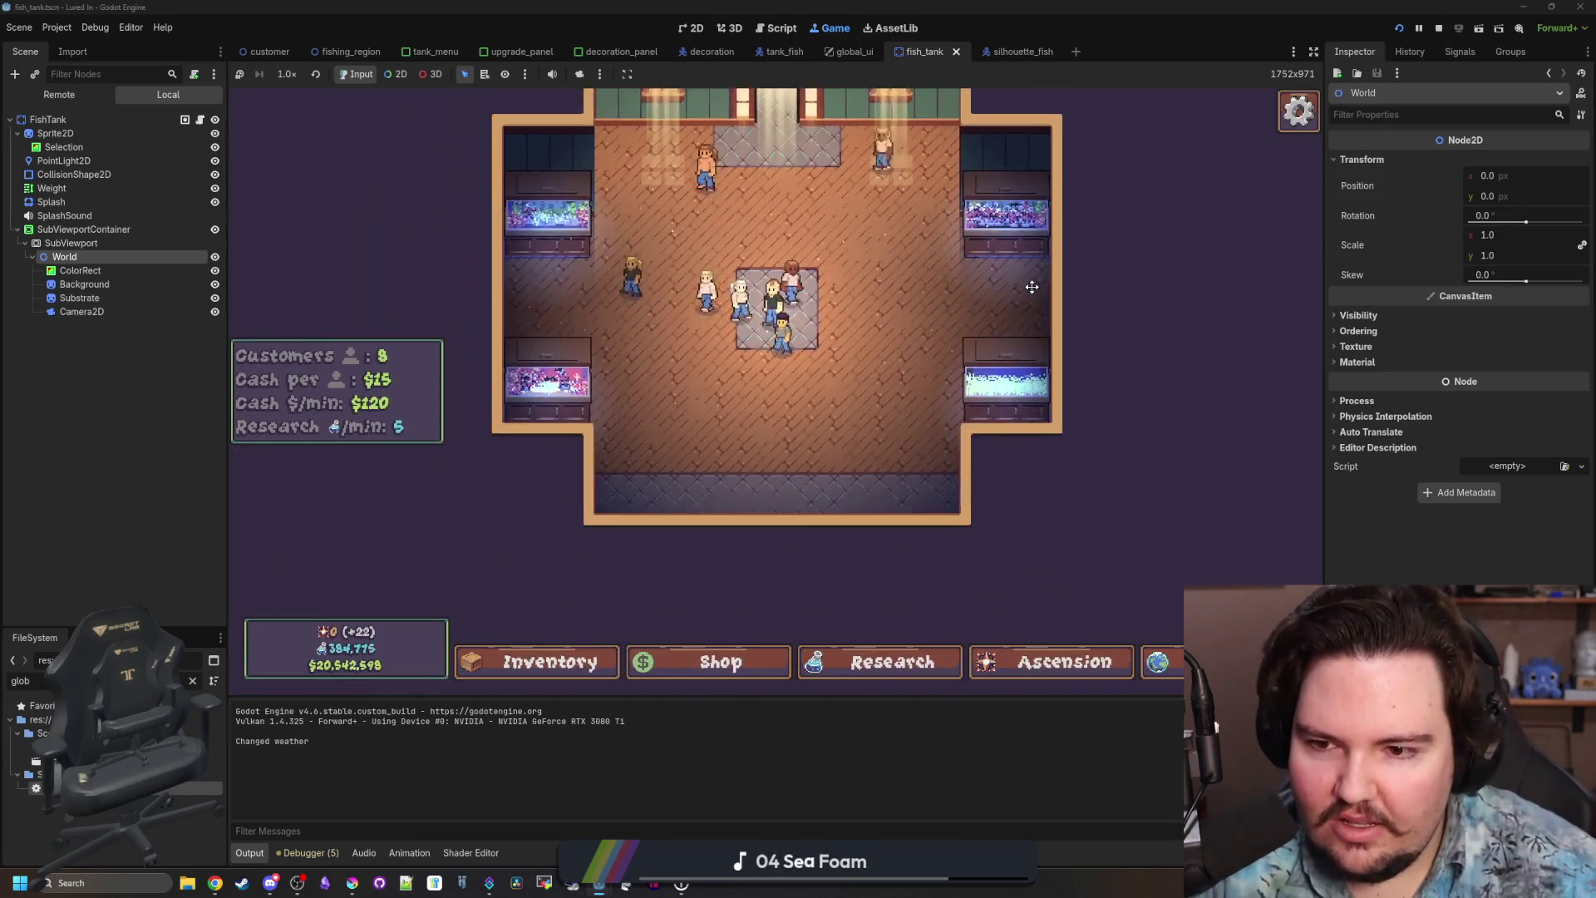
Zoom and pan around the shop floor checking each tank's decorations, including the 5/13 tank.
left_click(1002, 291)
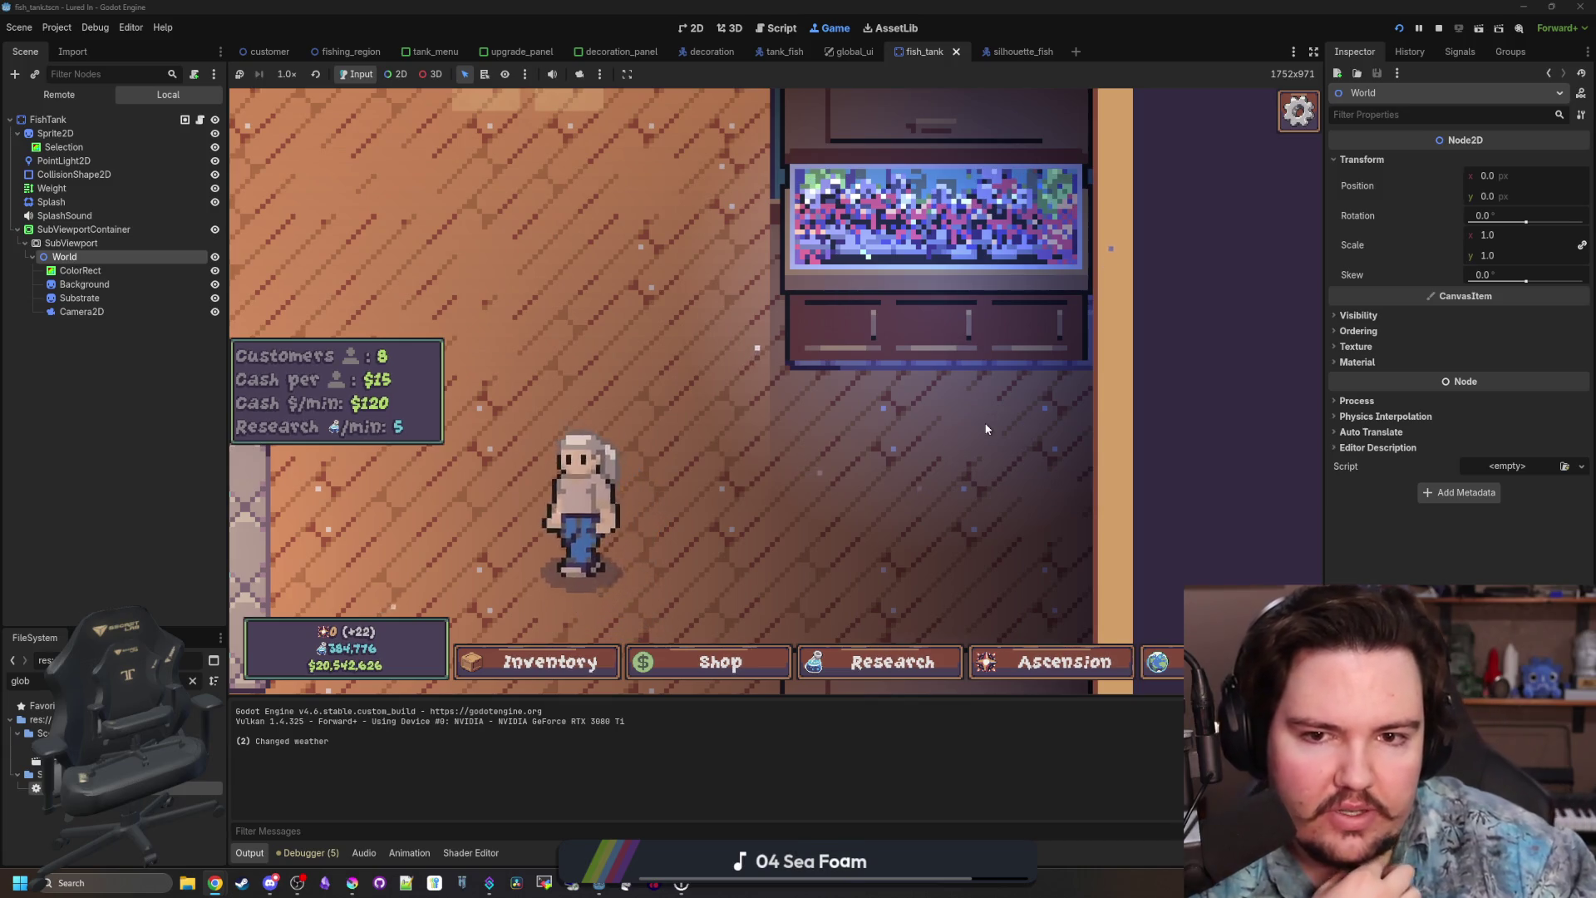
scroll(930, 437, "down", 3)
scroll(981, 386, "down", 4)
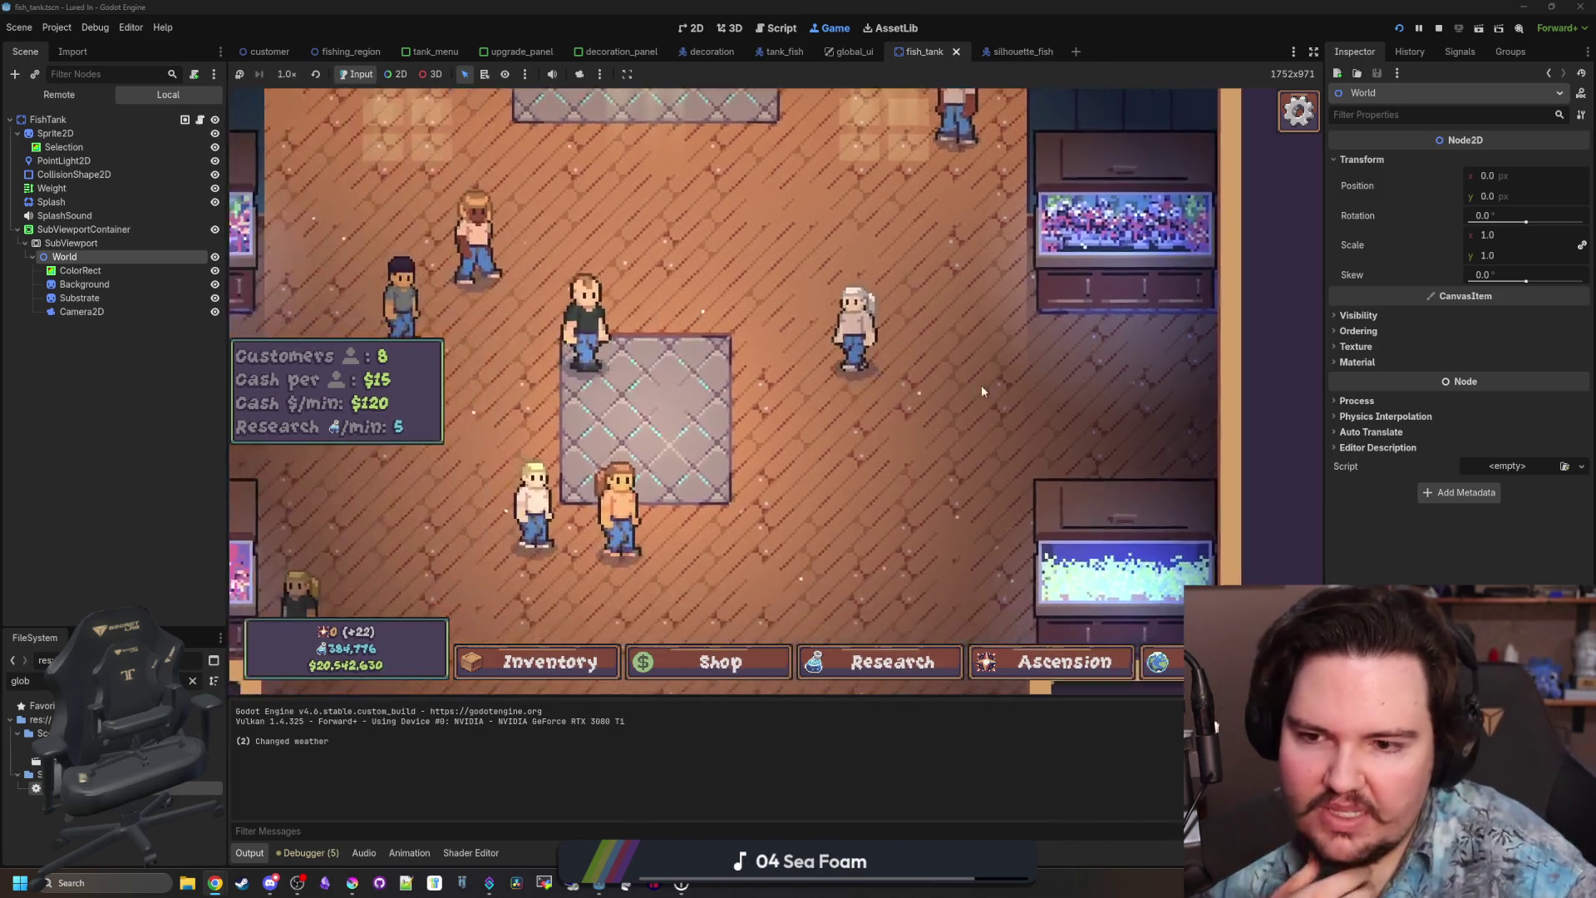
scroll(666, 446, "up", 4)
scroll(629, 471, "up", 4)
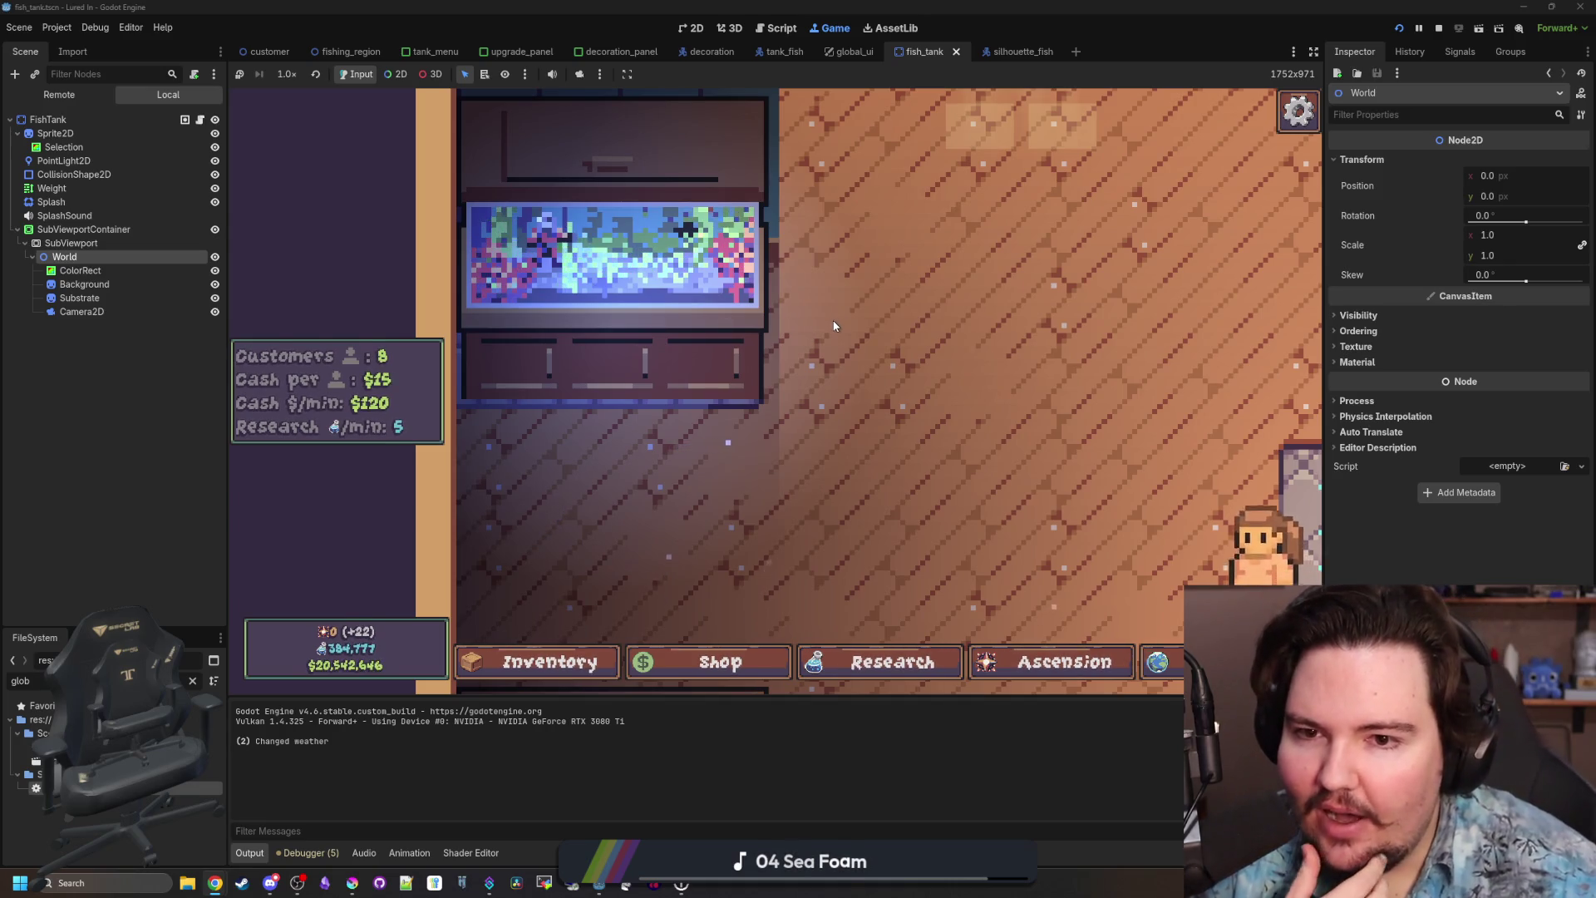
scroll(835, 326, "down", 3)
mouse_move(794, 345)
left_mouse_down()
mouse_move(1114, 333)
mouse_move(720, 363)
left_mouse_up()
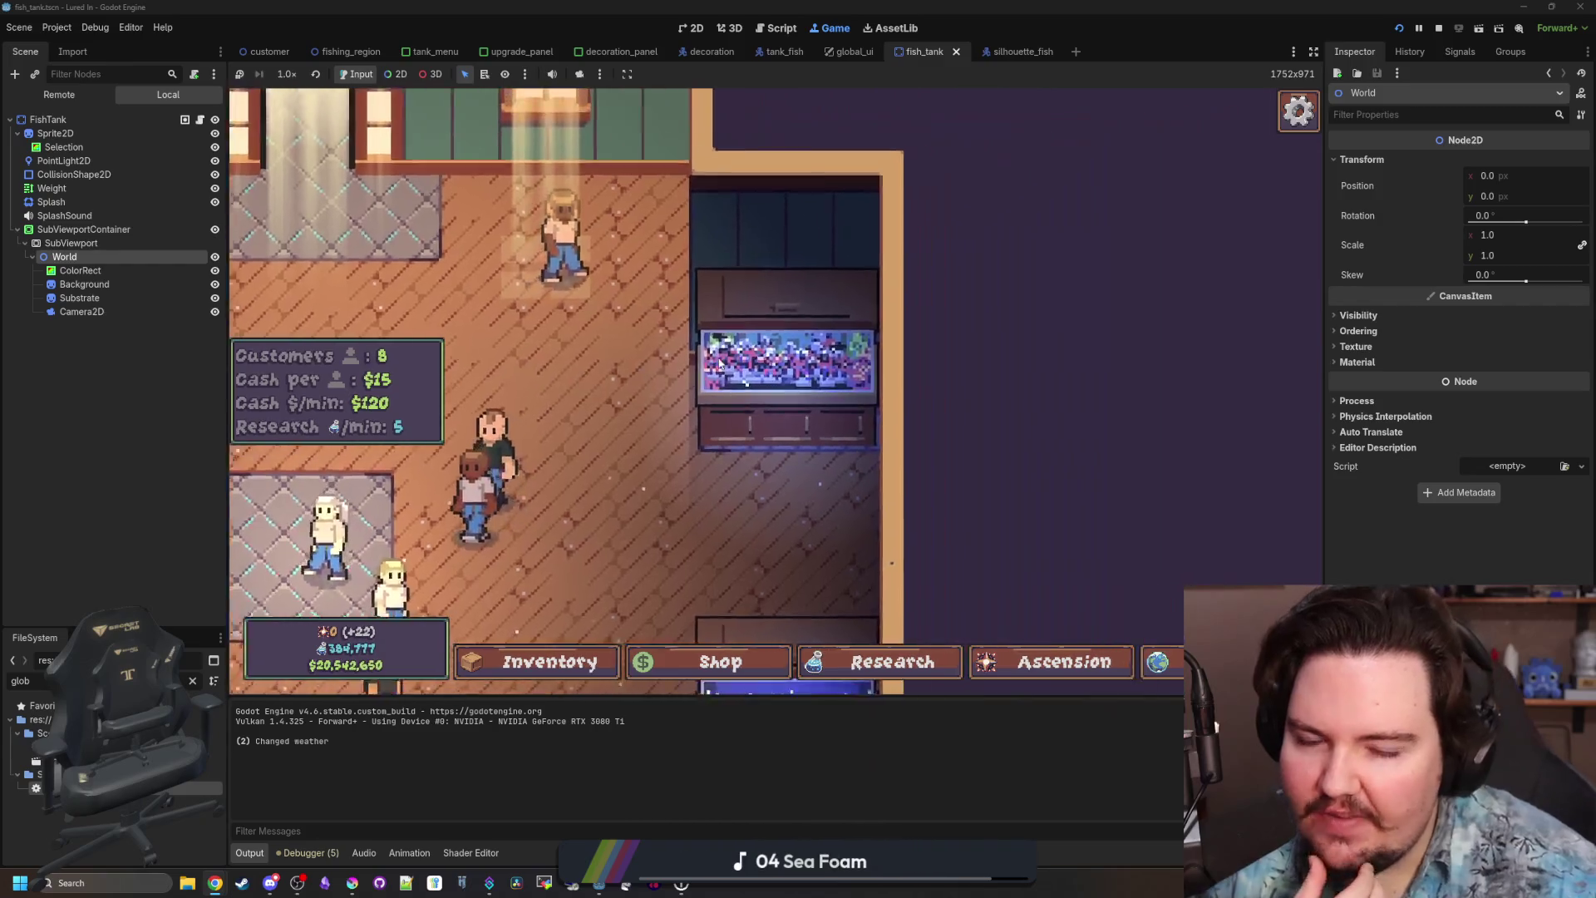
scroll(831, 378, "up", 3)
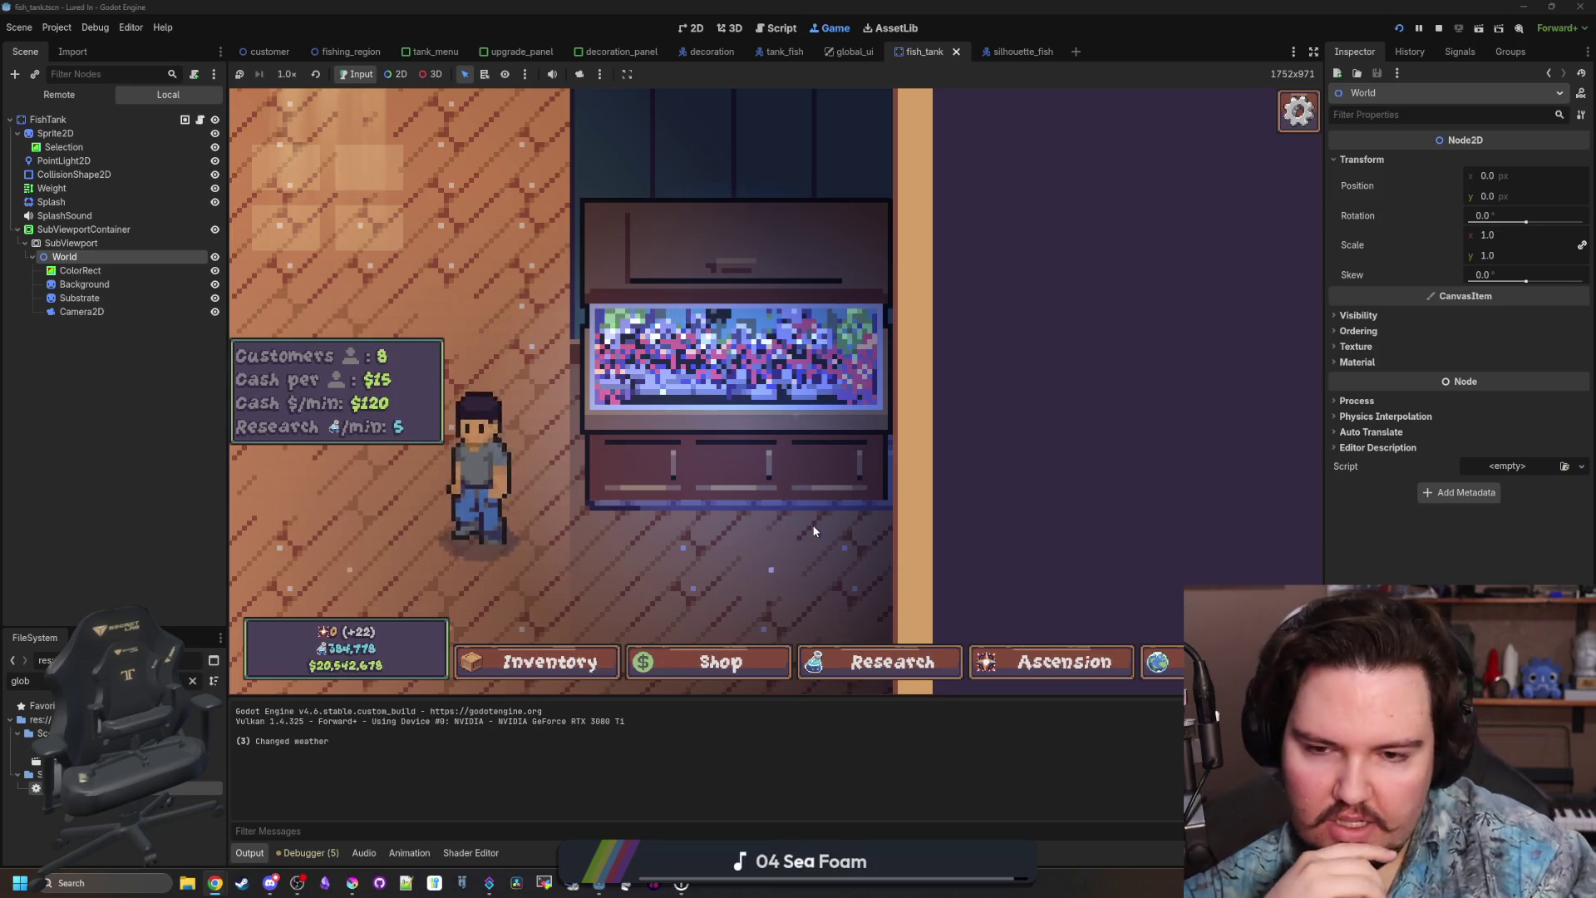
left_click(719, 449)
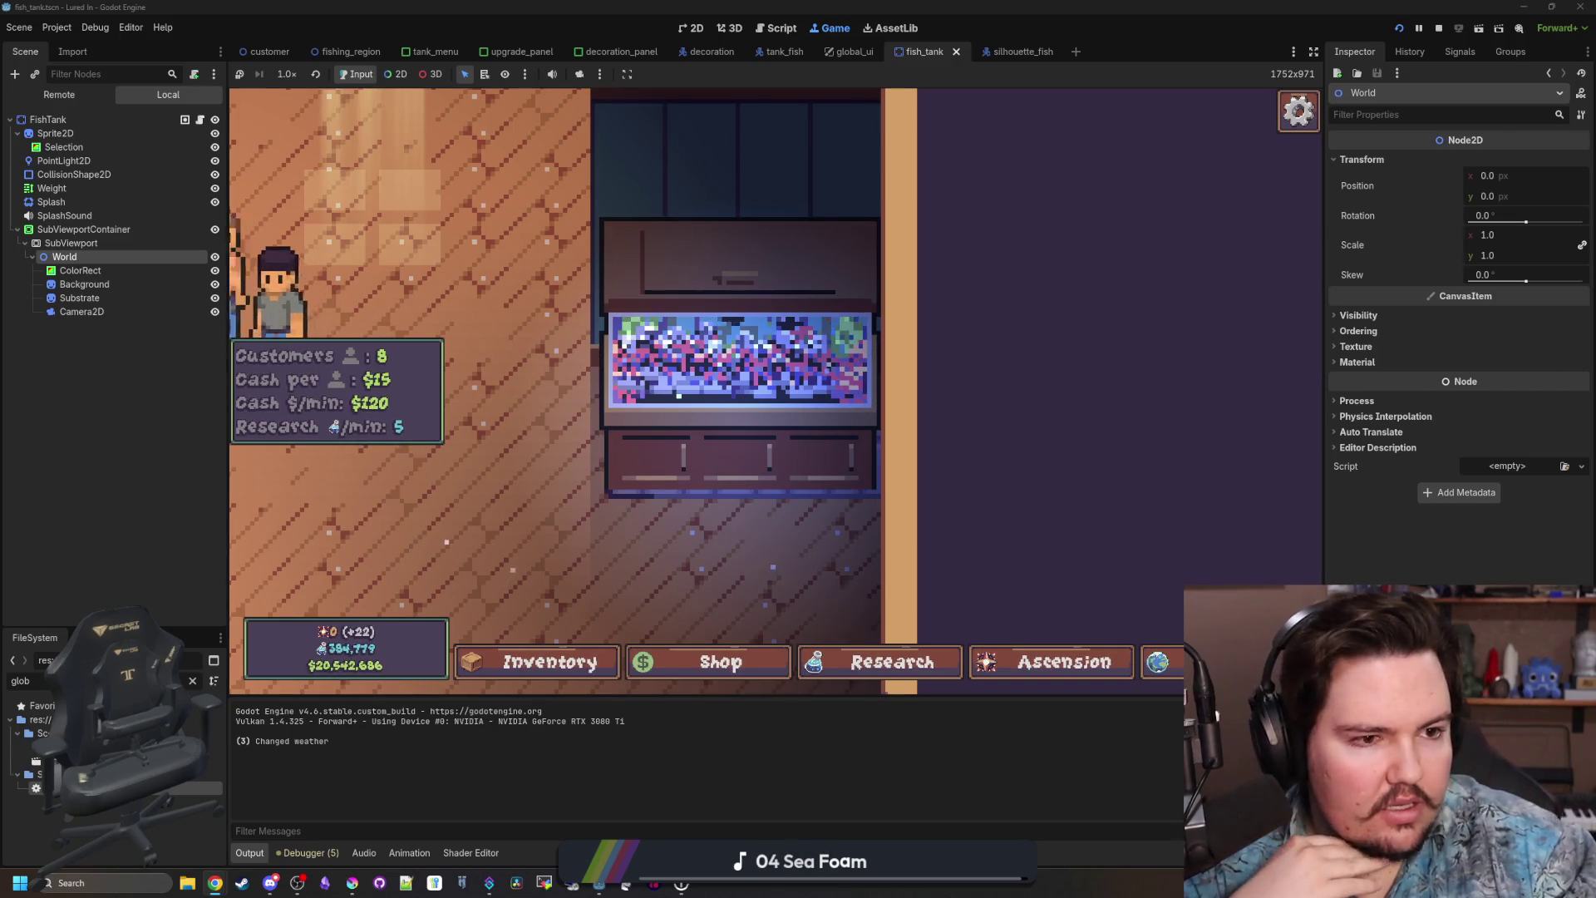
scroll(893, 298, "down", 3)
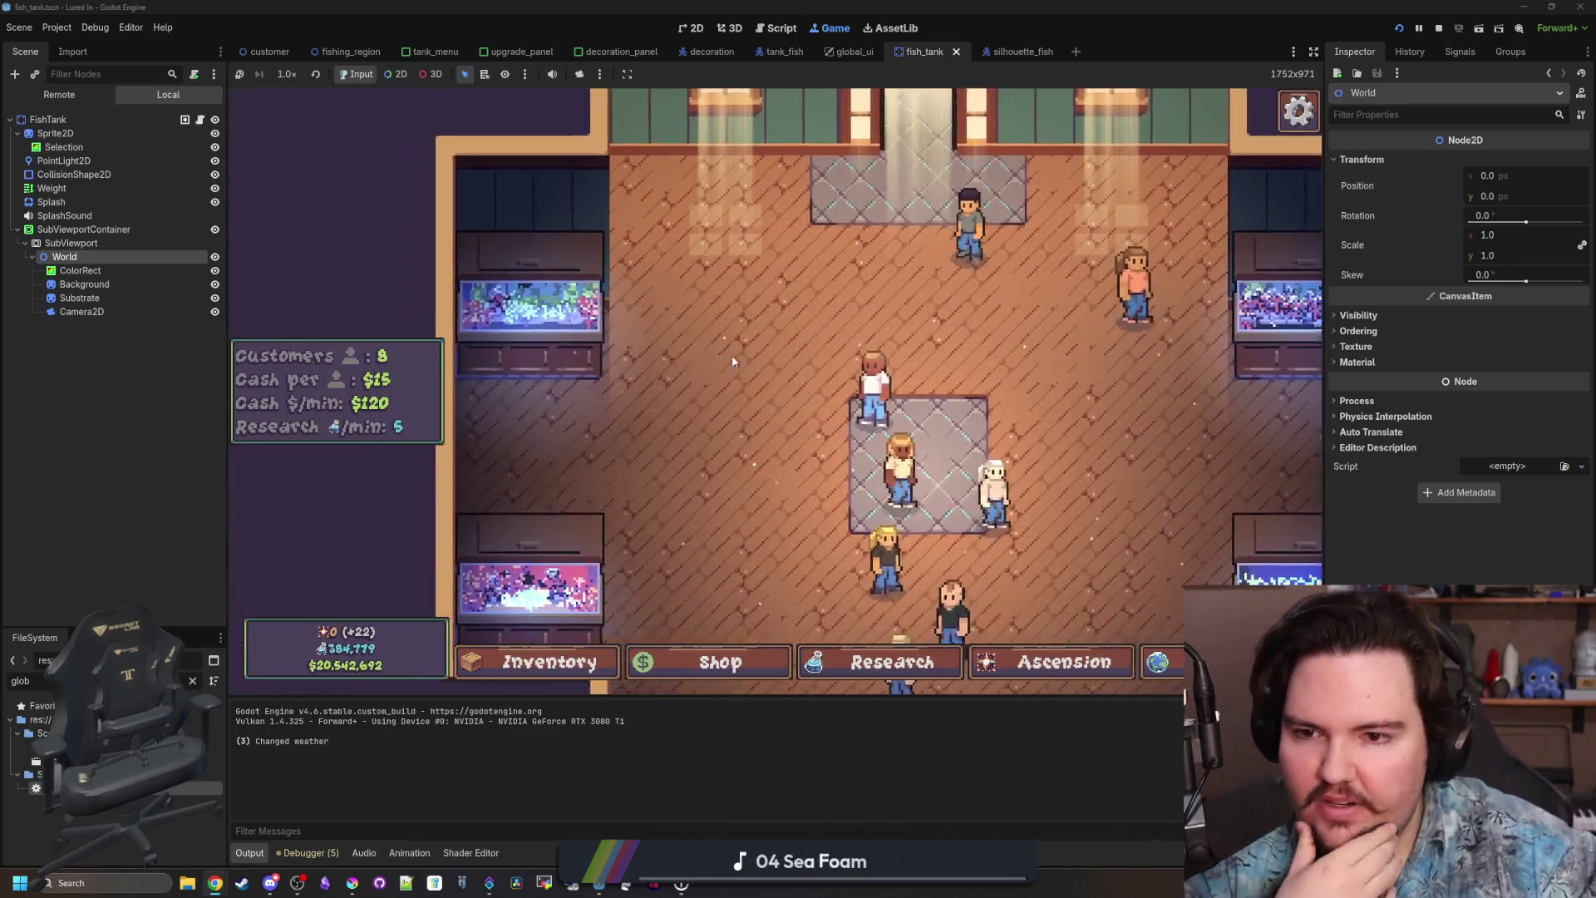
scroll(563, 335, "up", 3)
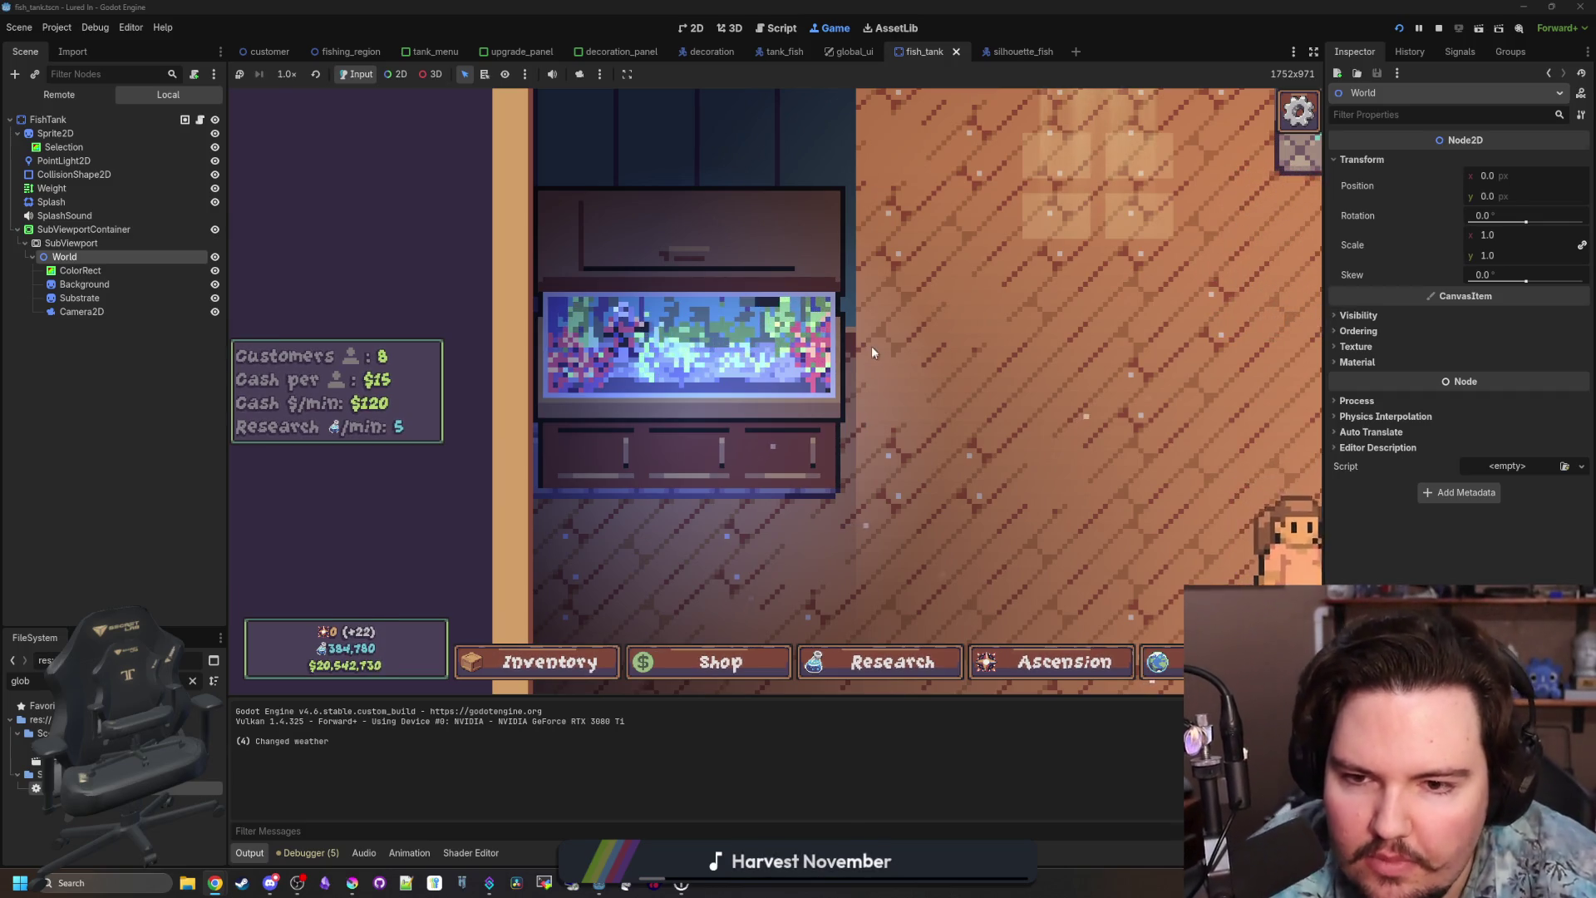
scroll(871, 346, "down", 3)
scroll(705, 297, "down", 3)
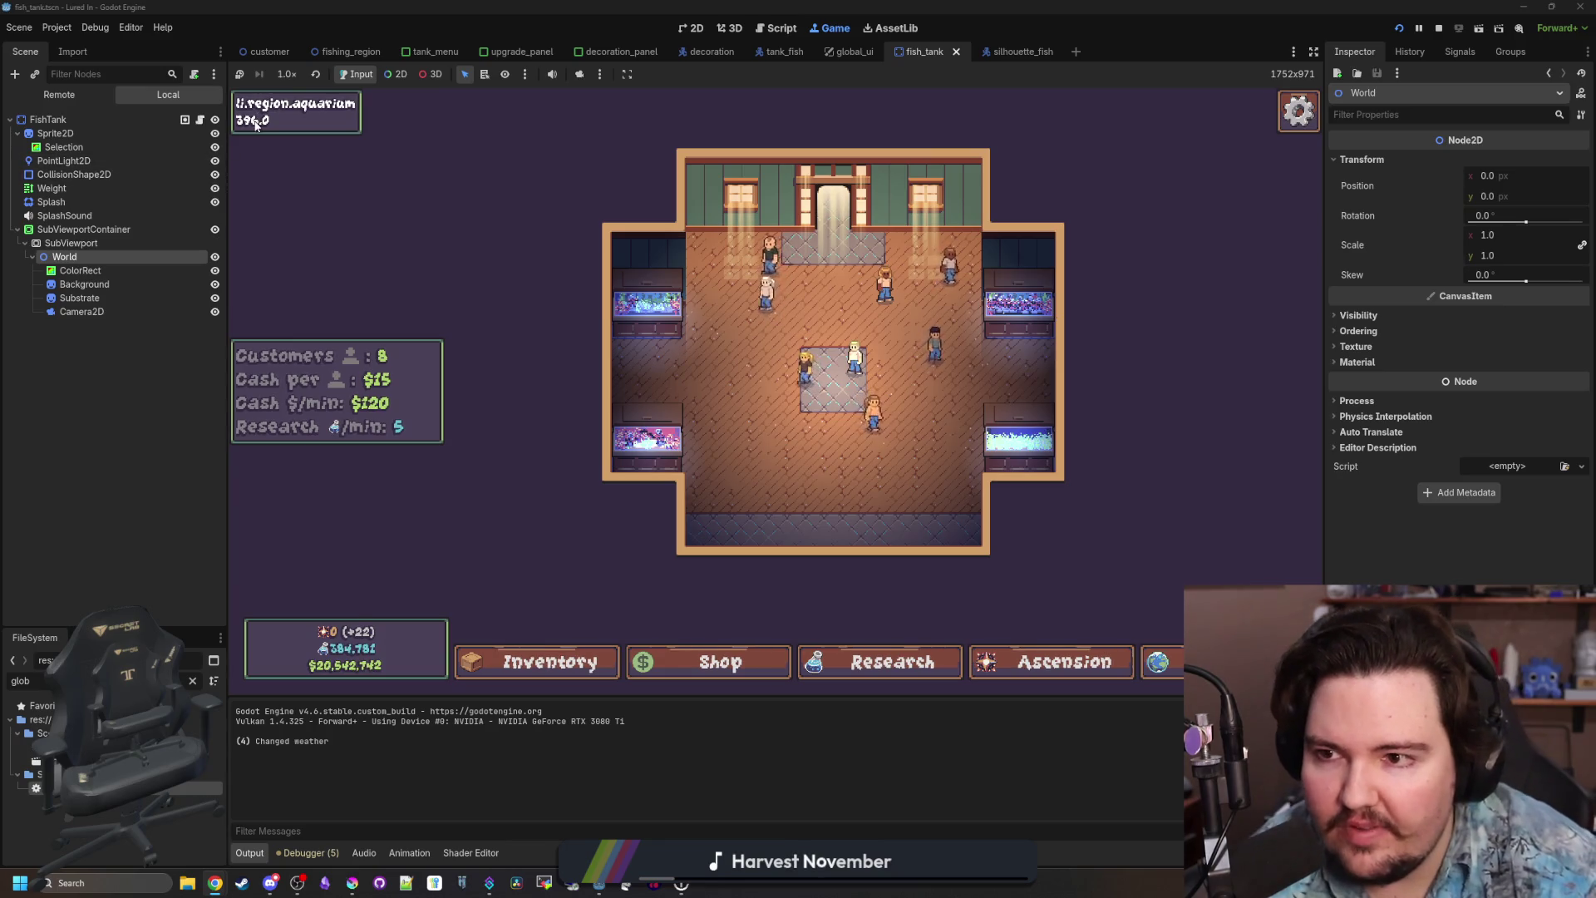
scroll(791, 366, "up", 3)
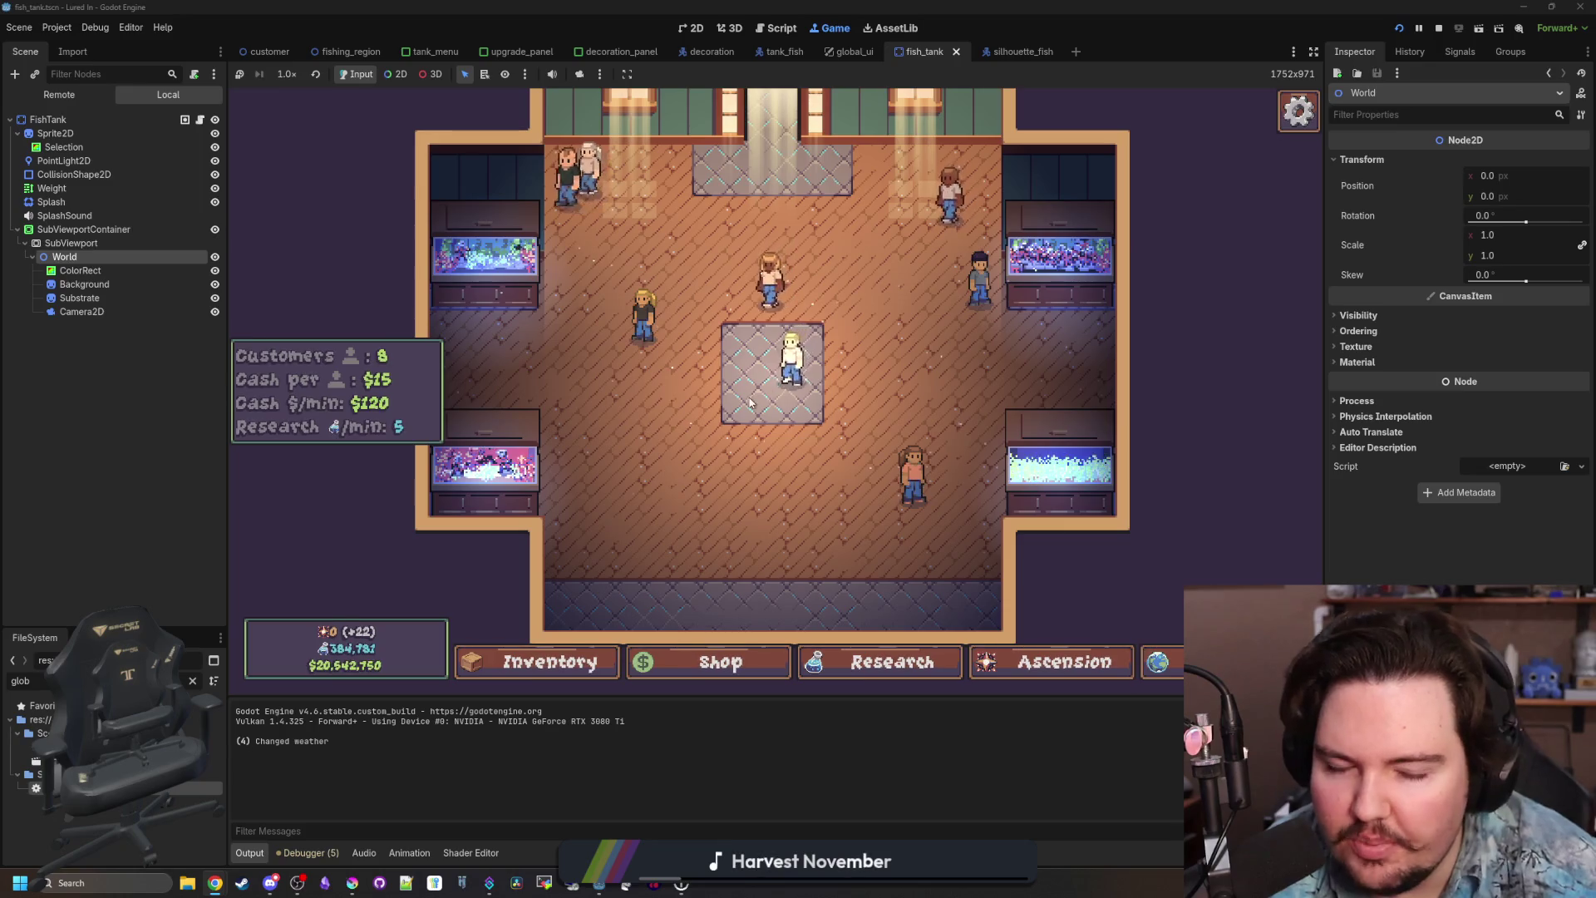
Check the empty Fish Tank 4, then bring the TwitchOverlay project window forward.
left_click(976, 452)
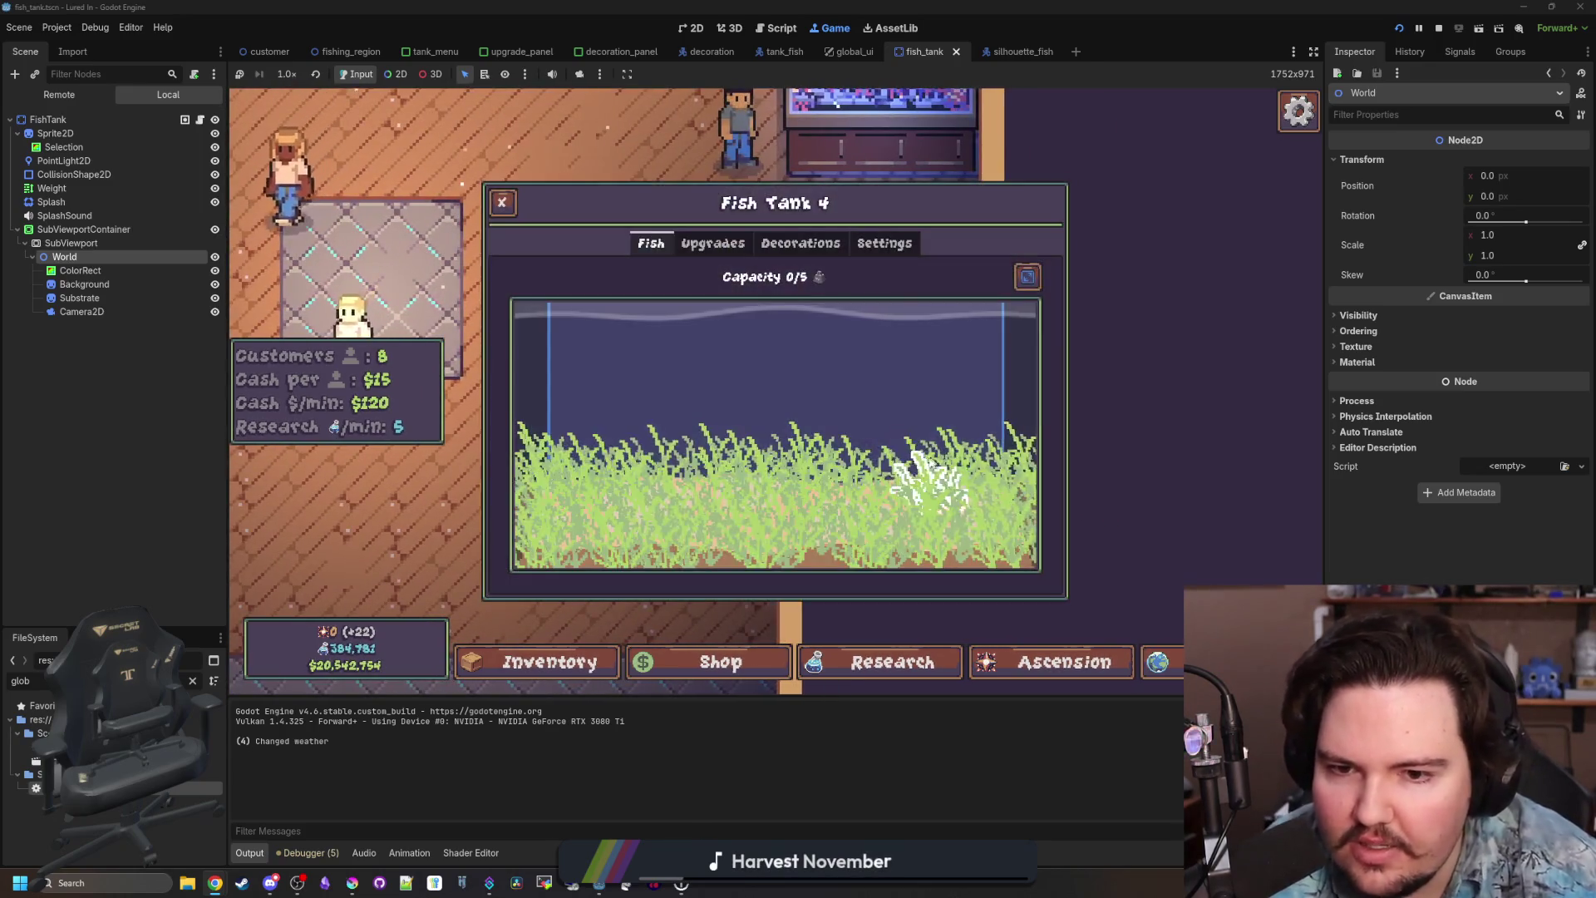
scroll(836, 535, "up", 3)
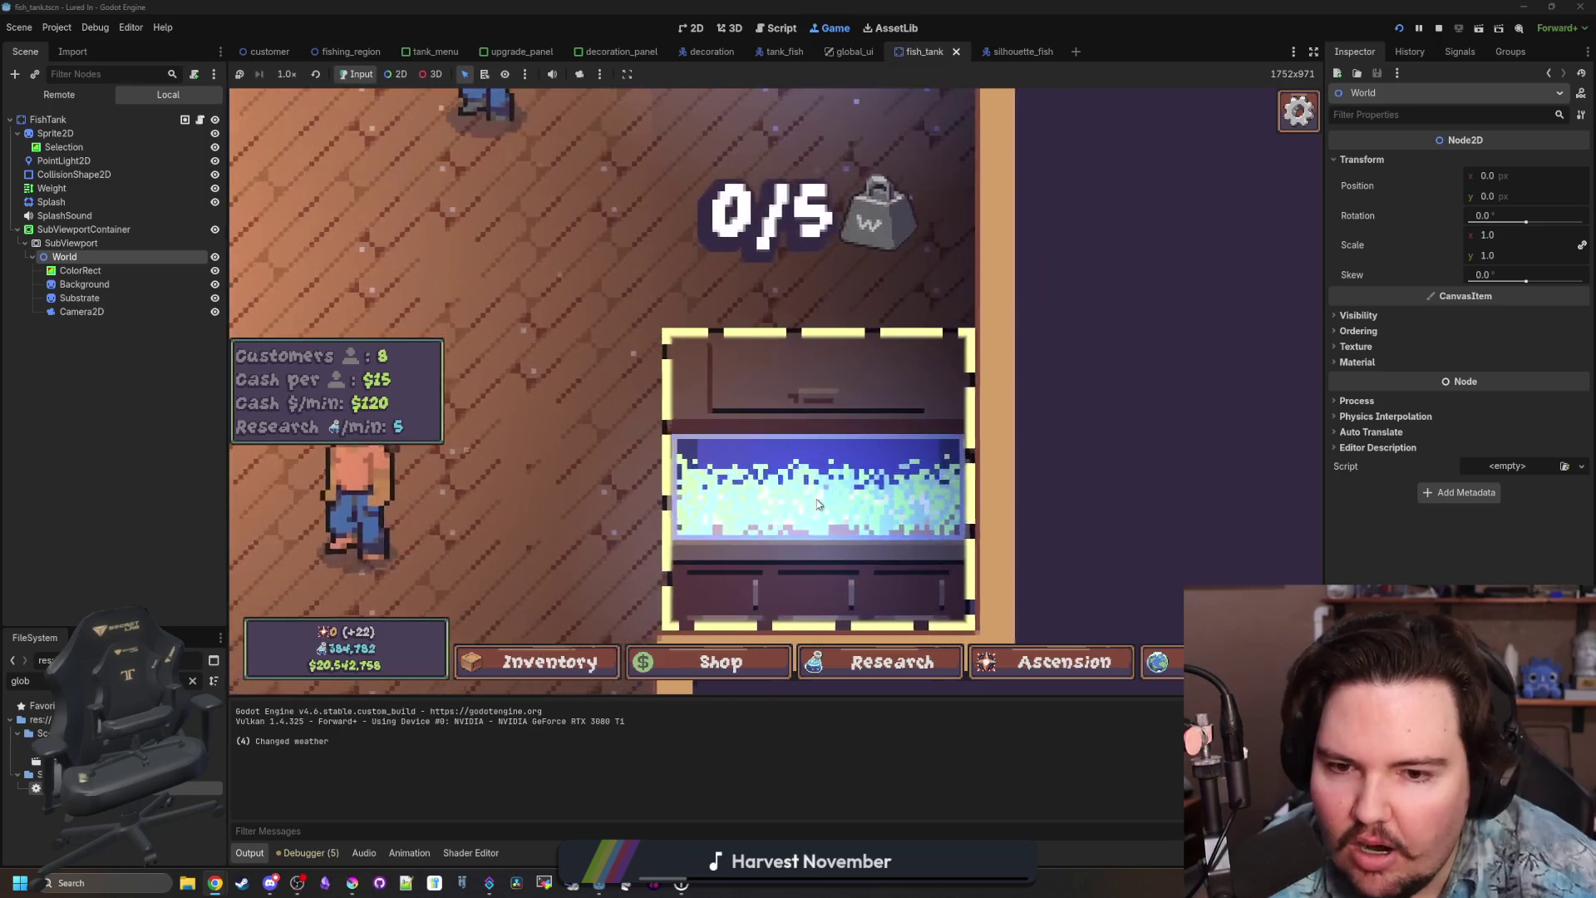
scroll(835, 534, "down", 5)
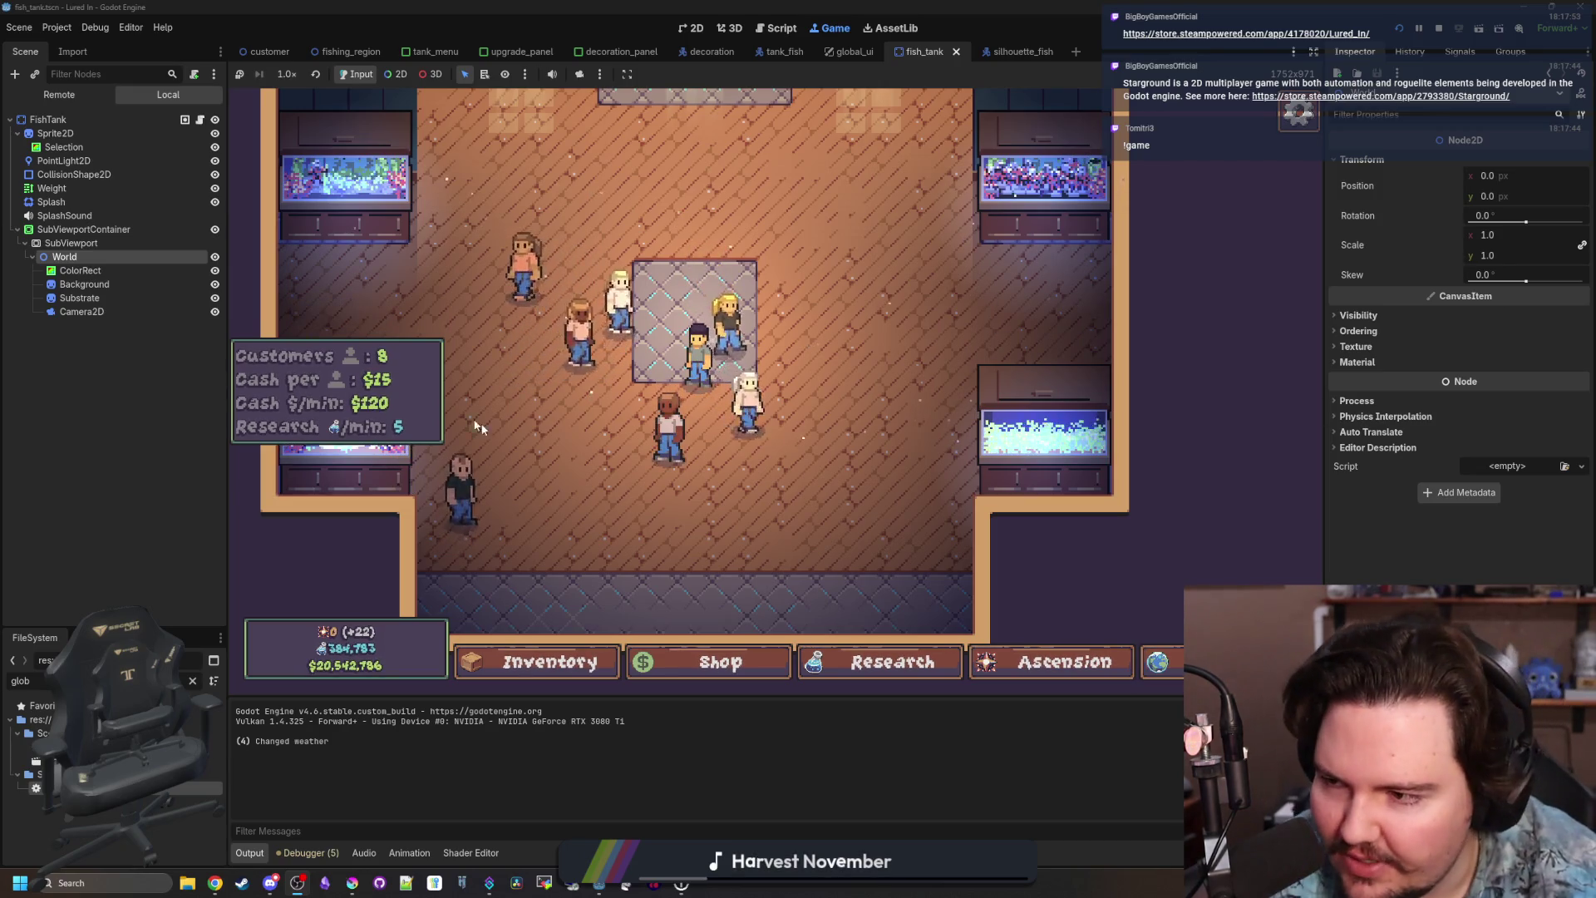
scroll(744, 598, "down", 2)
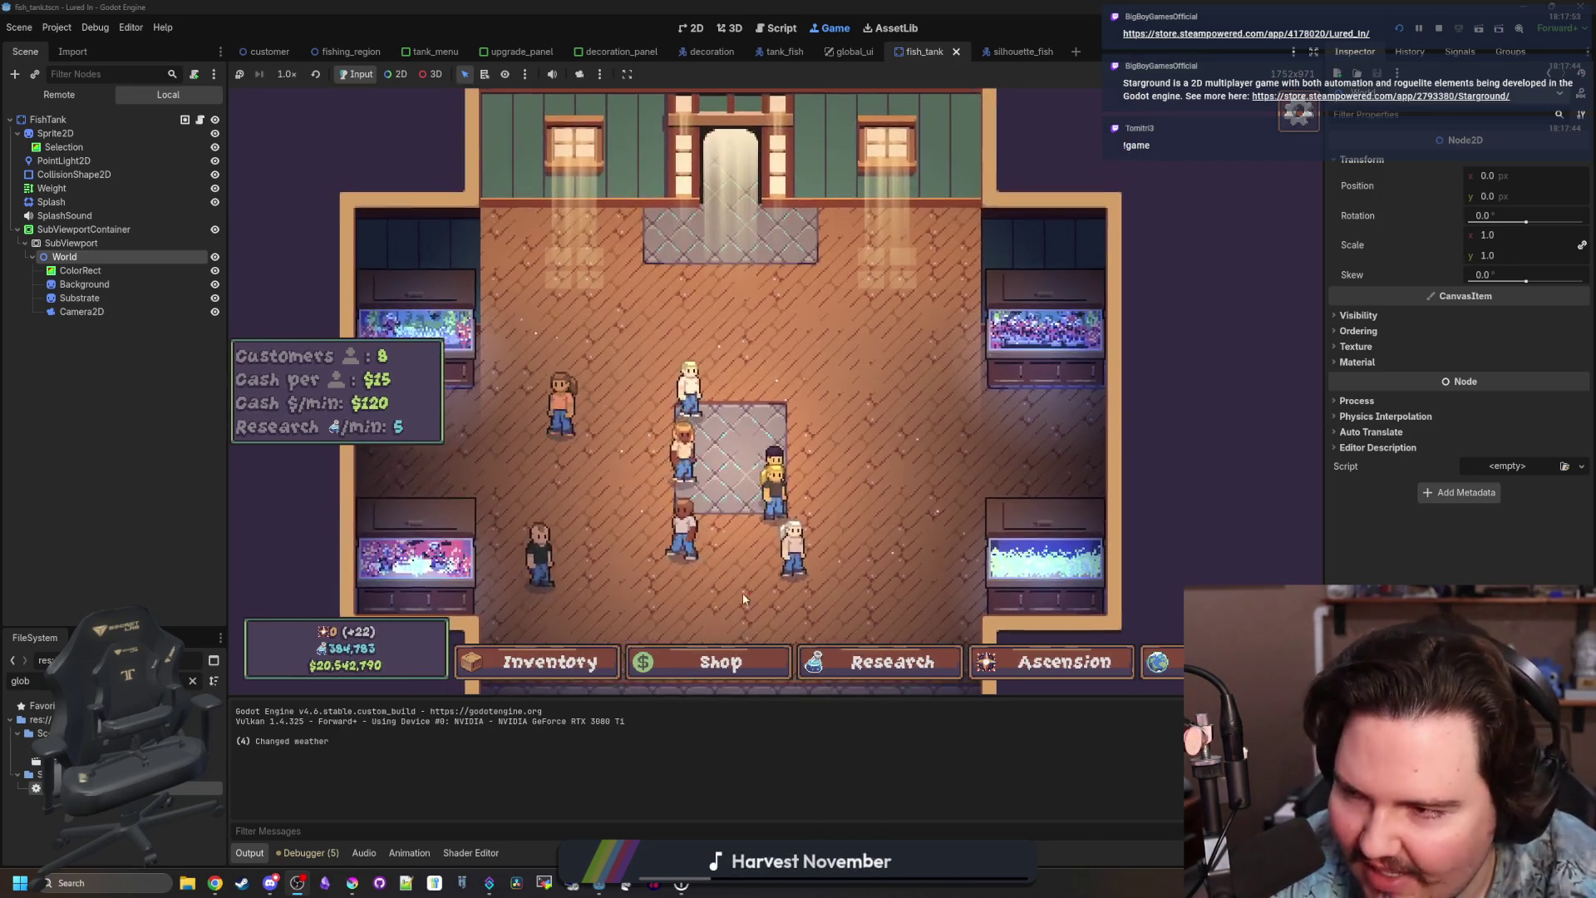
mouse_move(598, 883)
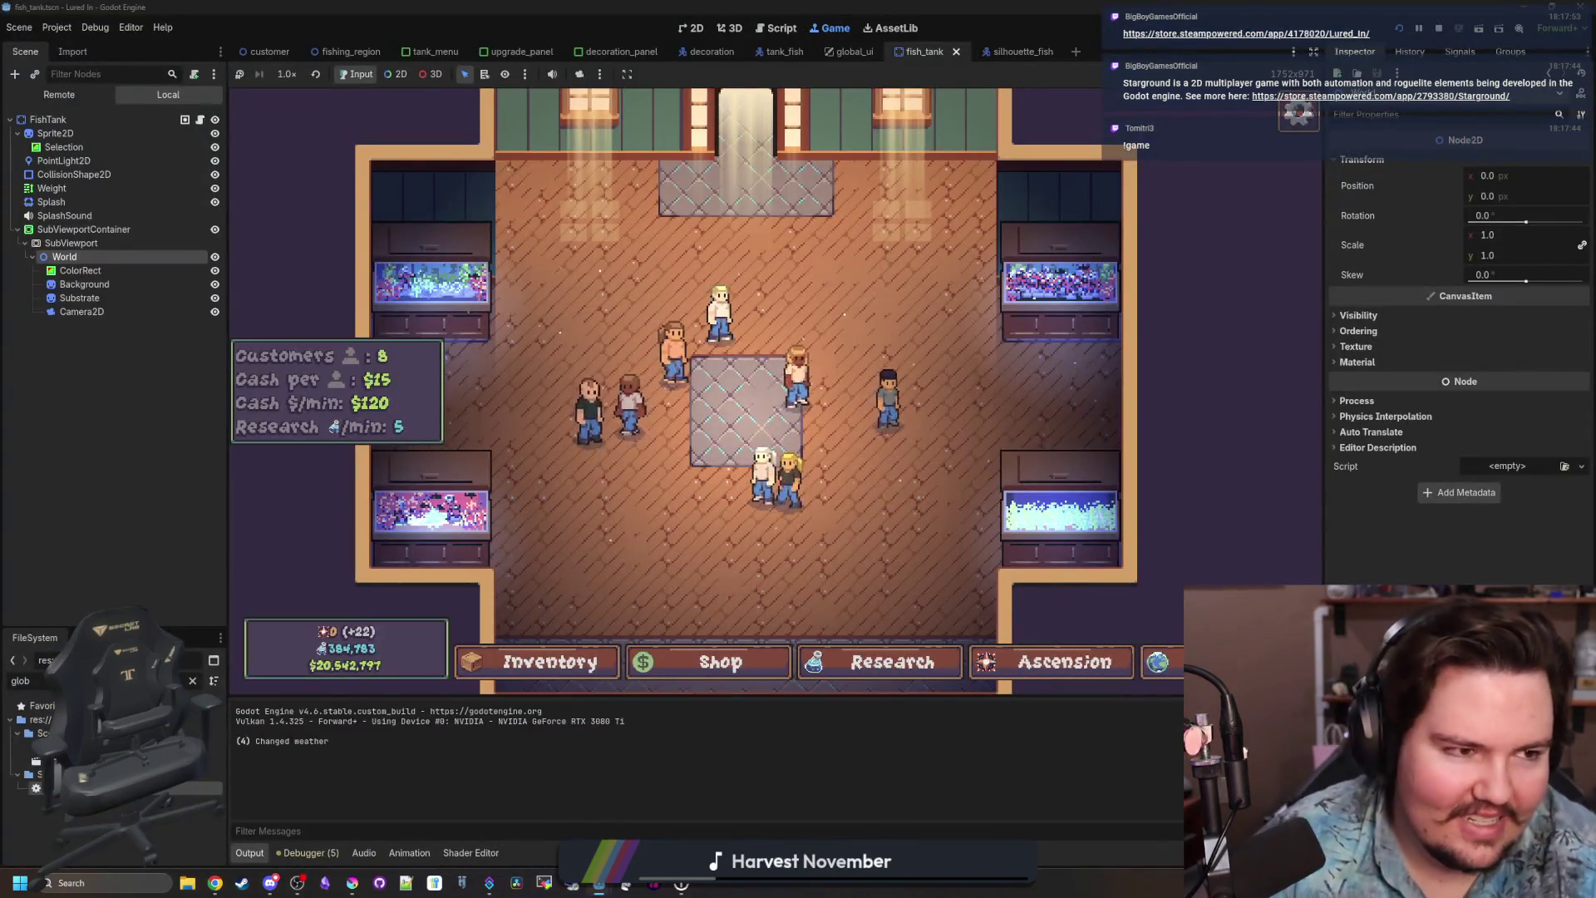
left_click(530, 798)
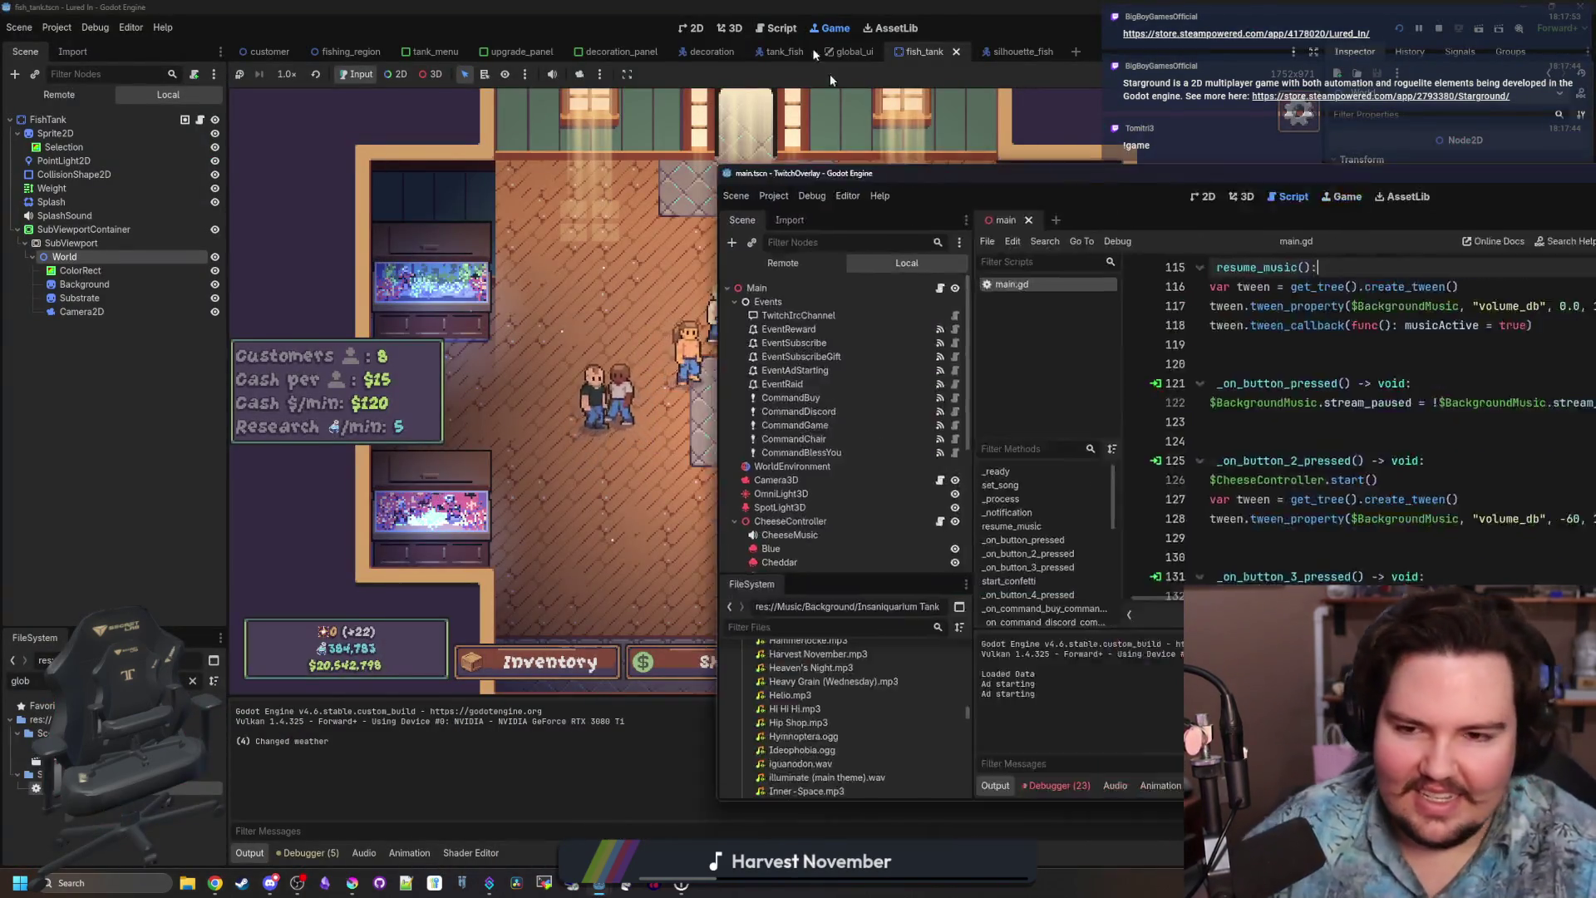
Maximize the TwitchOverlay editor and scroll main.gd up to set_song.
double_click(830, 173)
left_click(648, 369)
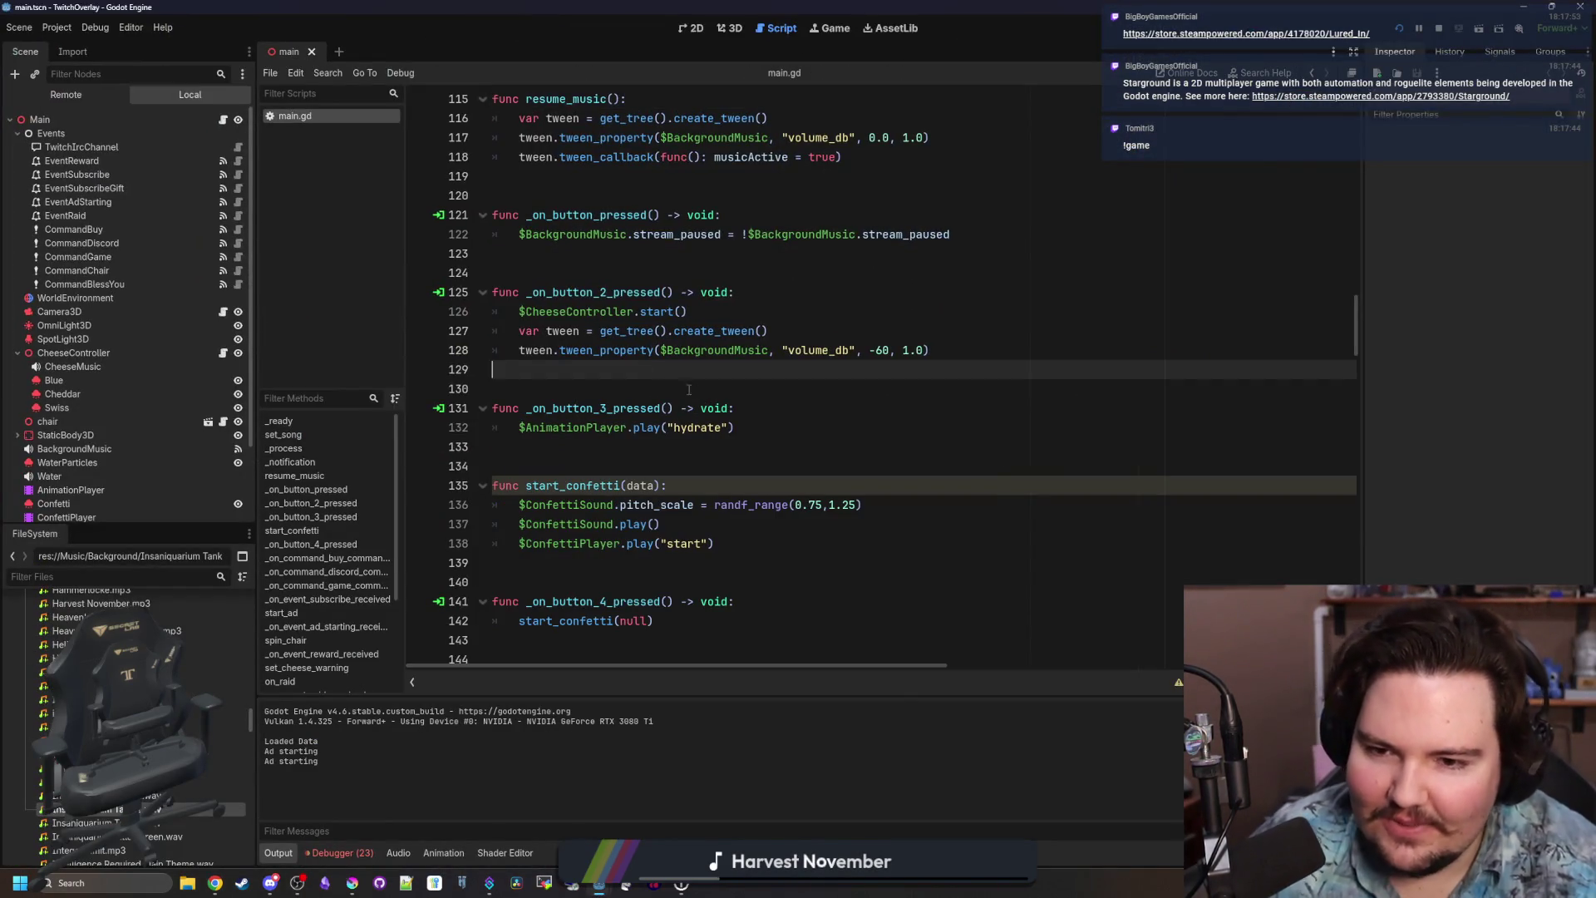
left_click(667, 390)
scroll(720, 435, "up", 6)
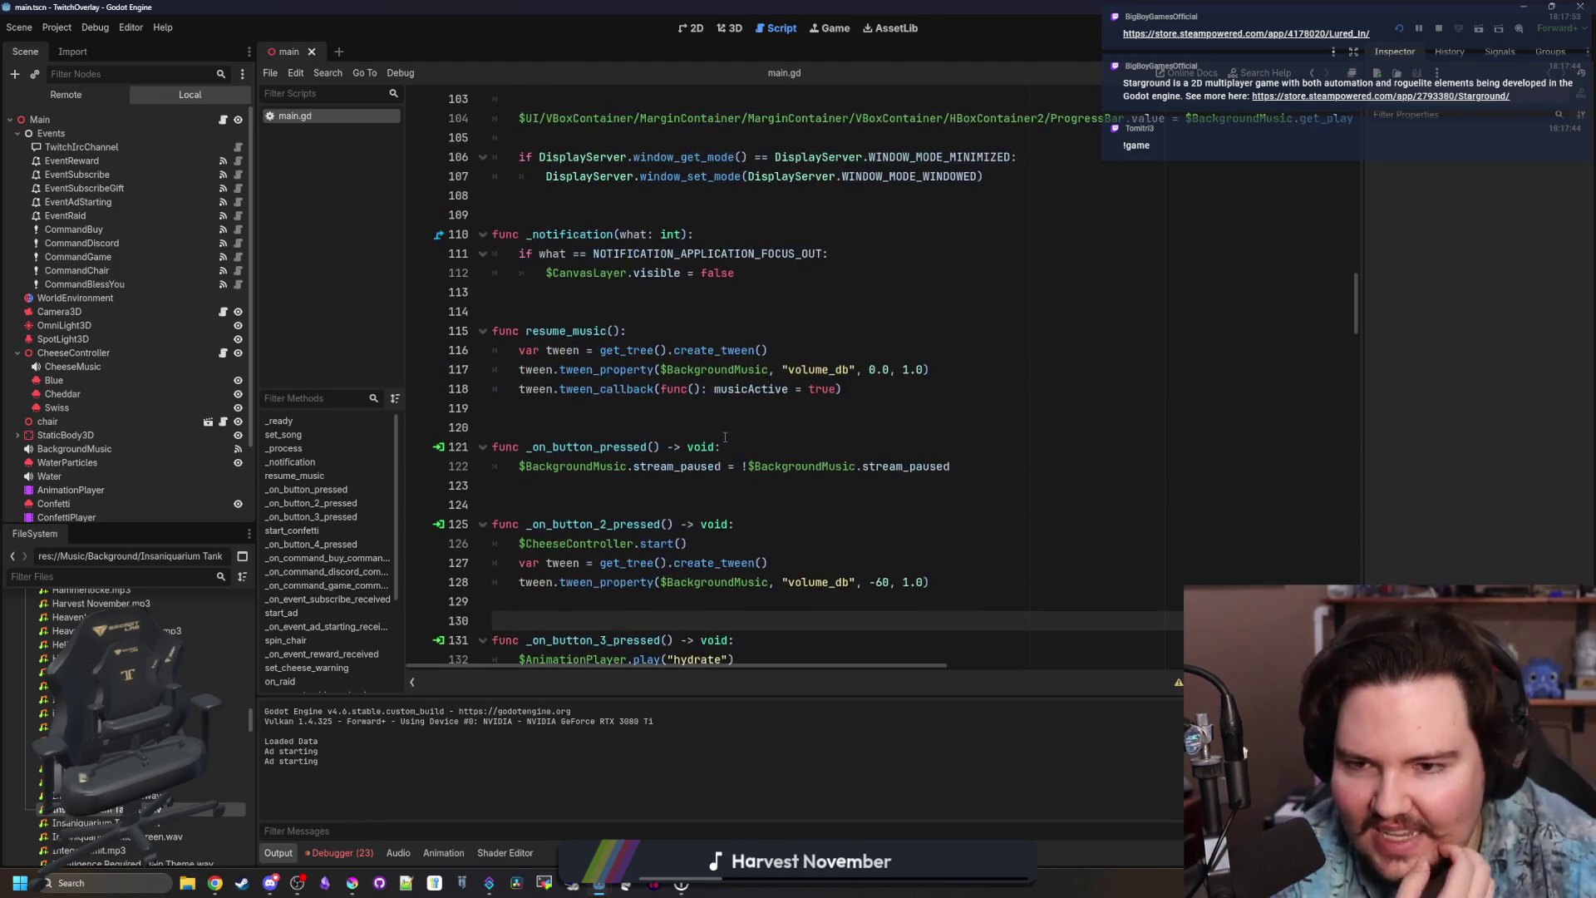
scroll(737, 423, "up", 4)
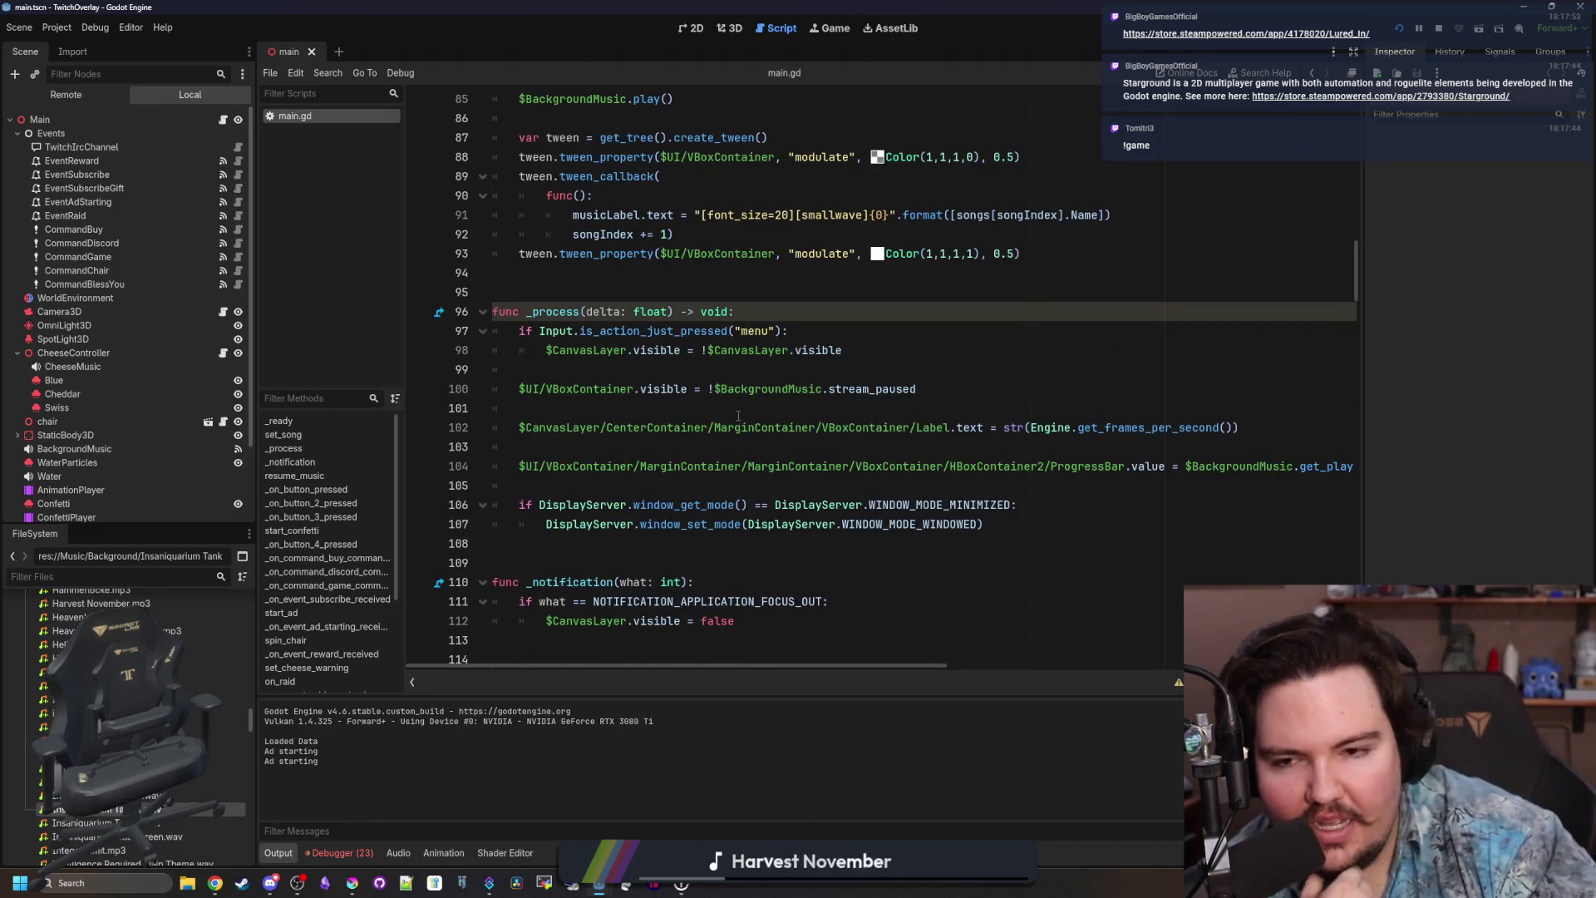
scroll(737, 416, "up", 5)
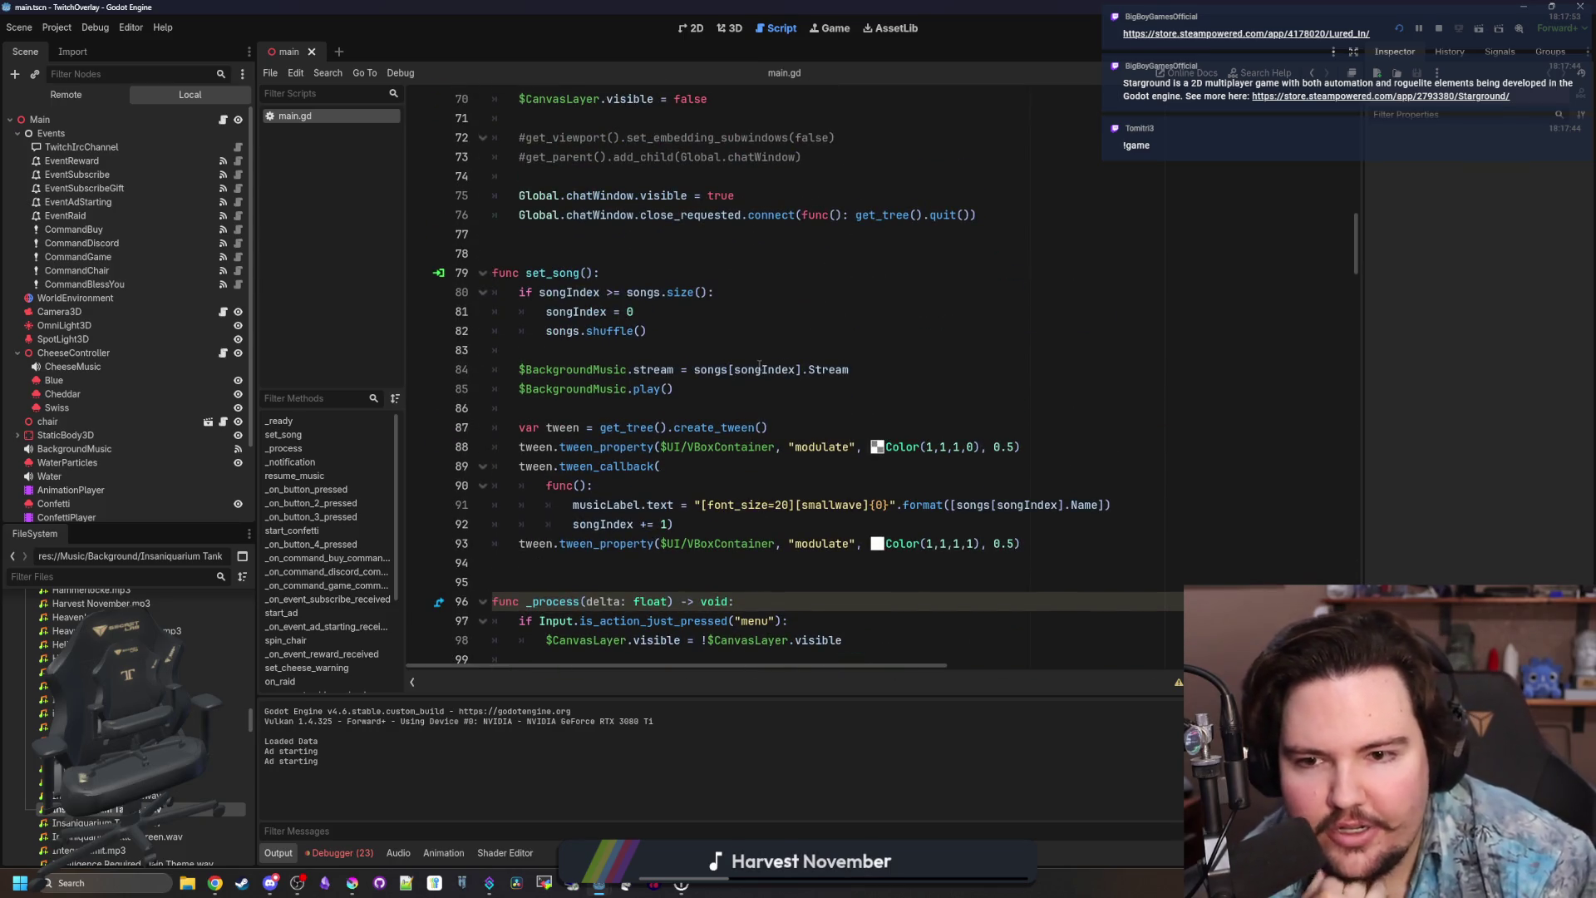
left_click(794, 347)
Browse the buy and discord chat command functions around lines 145–151.
scroll(794, 347, "up", 15)
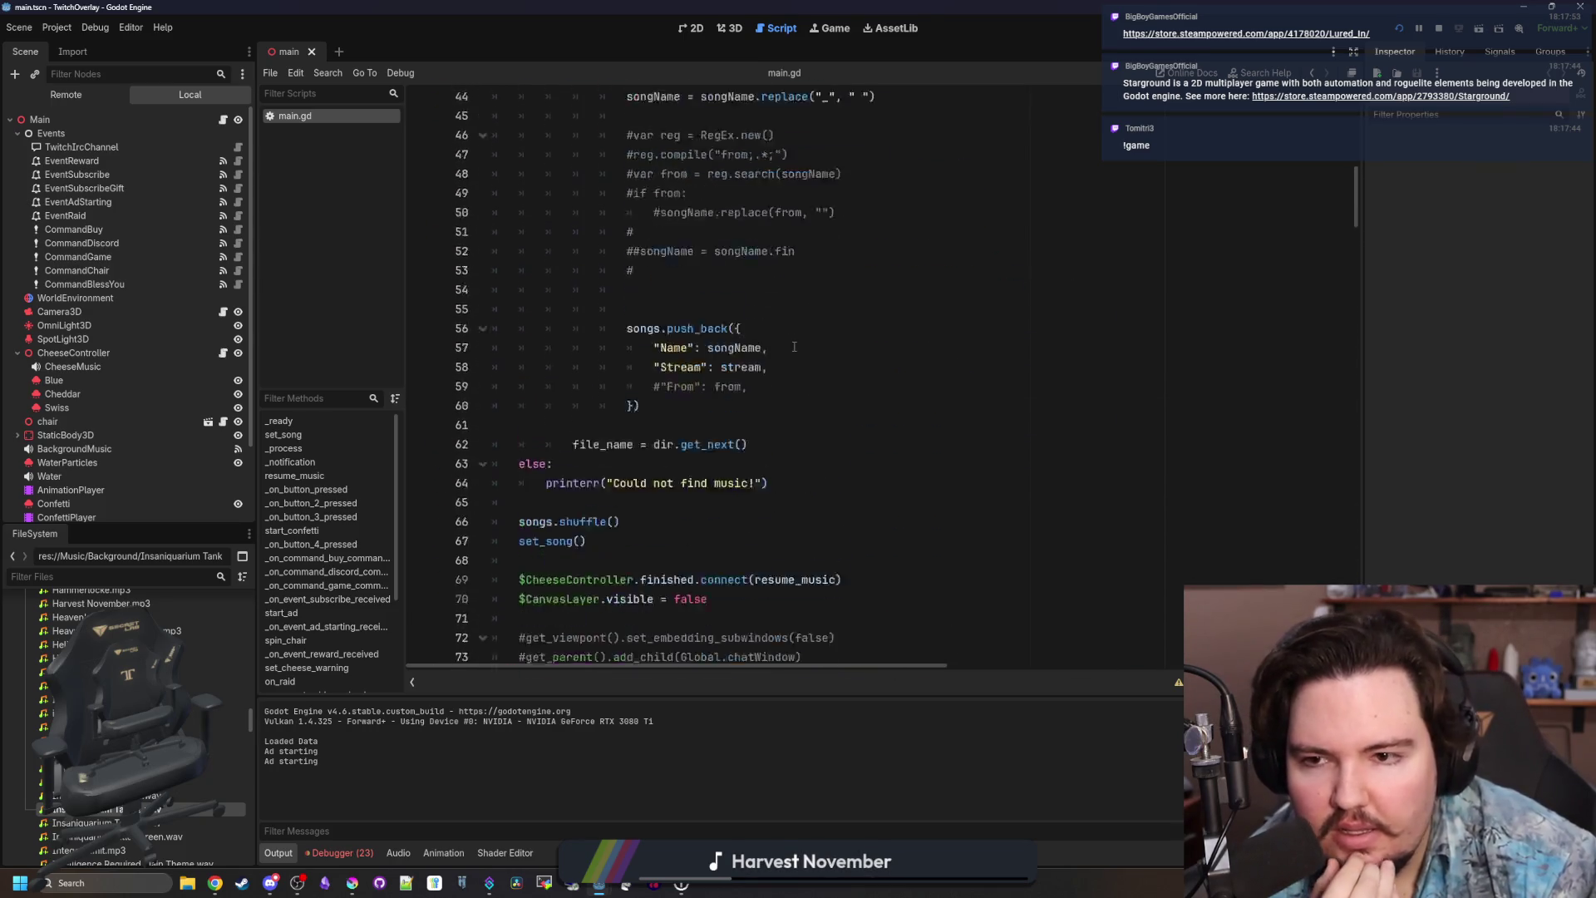
scroll(794, 347, "up", 7)
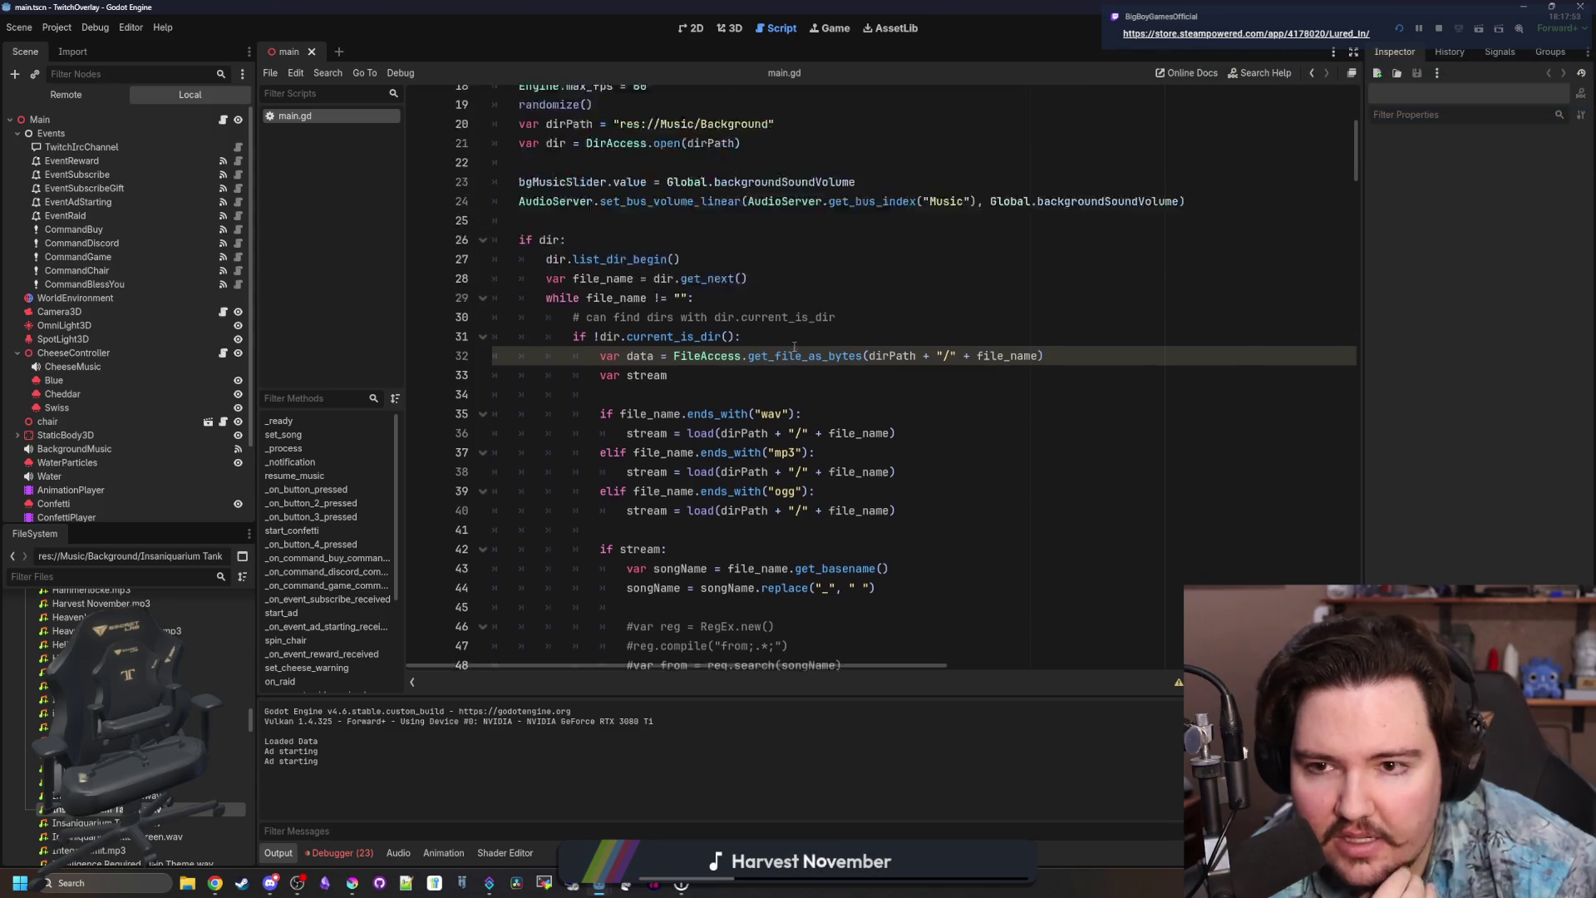
scroll(794, 347, "down", 20)
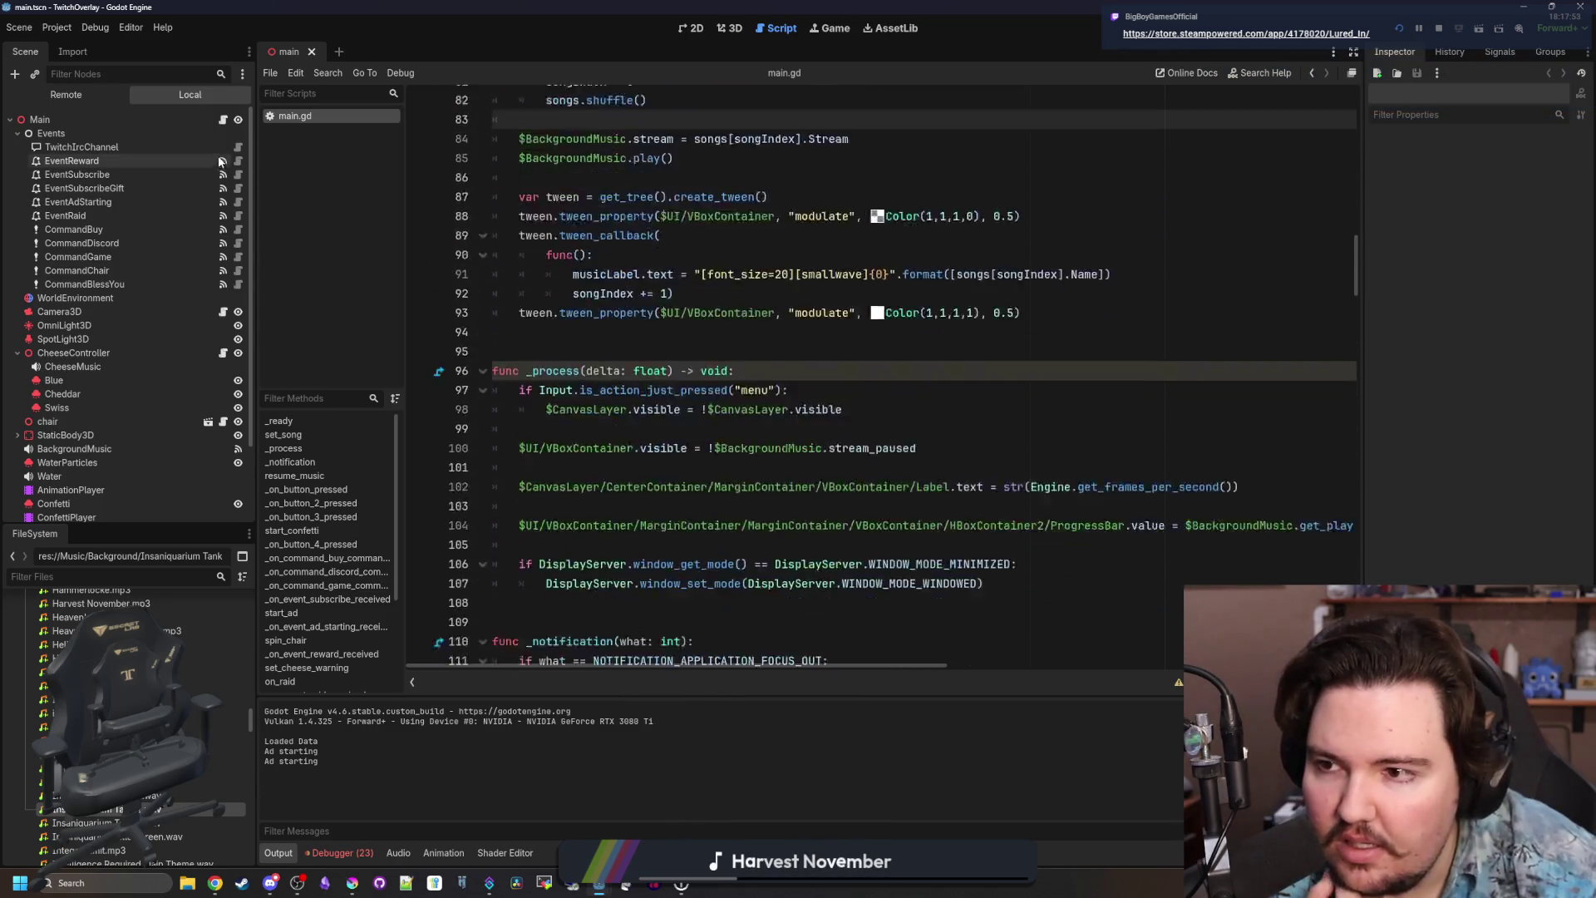
left_click(576, 276)
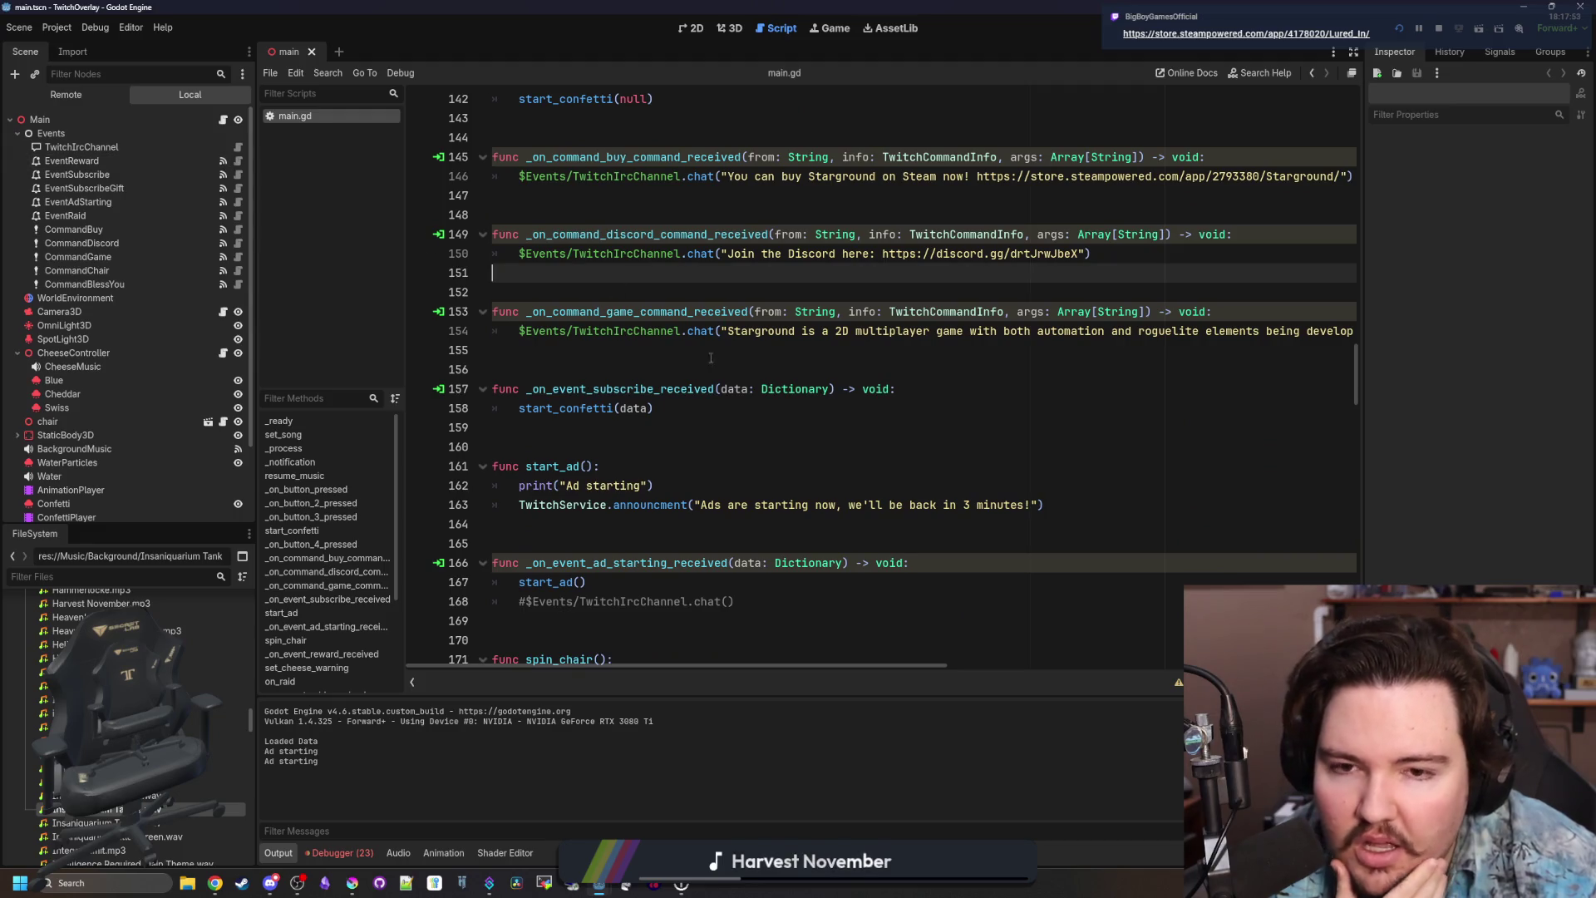
scroll(782, 363, "up", 2)
left_click(657, 316)
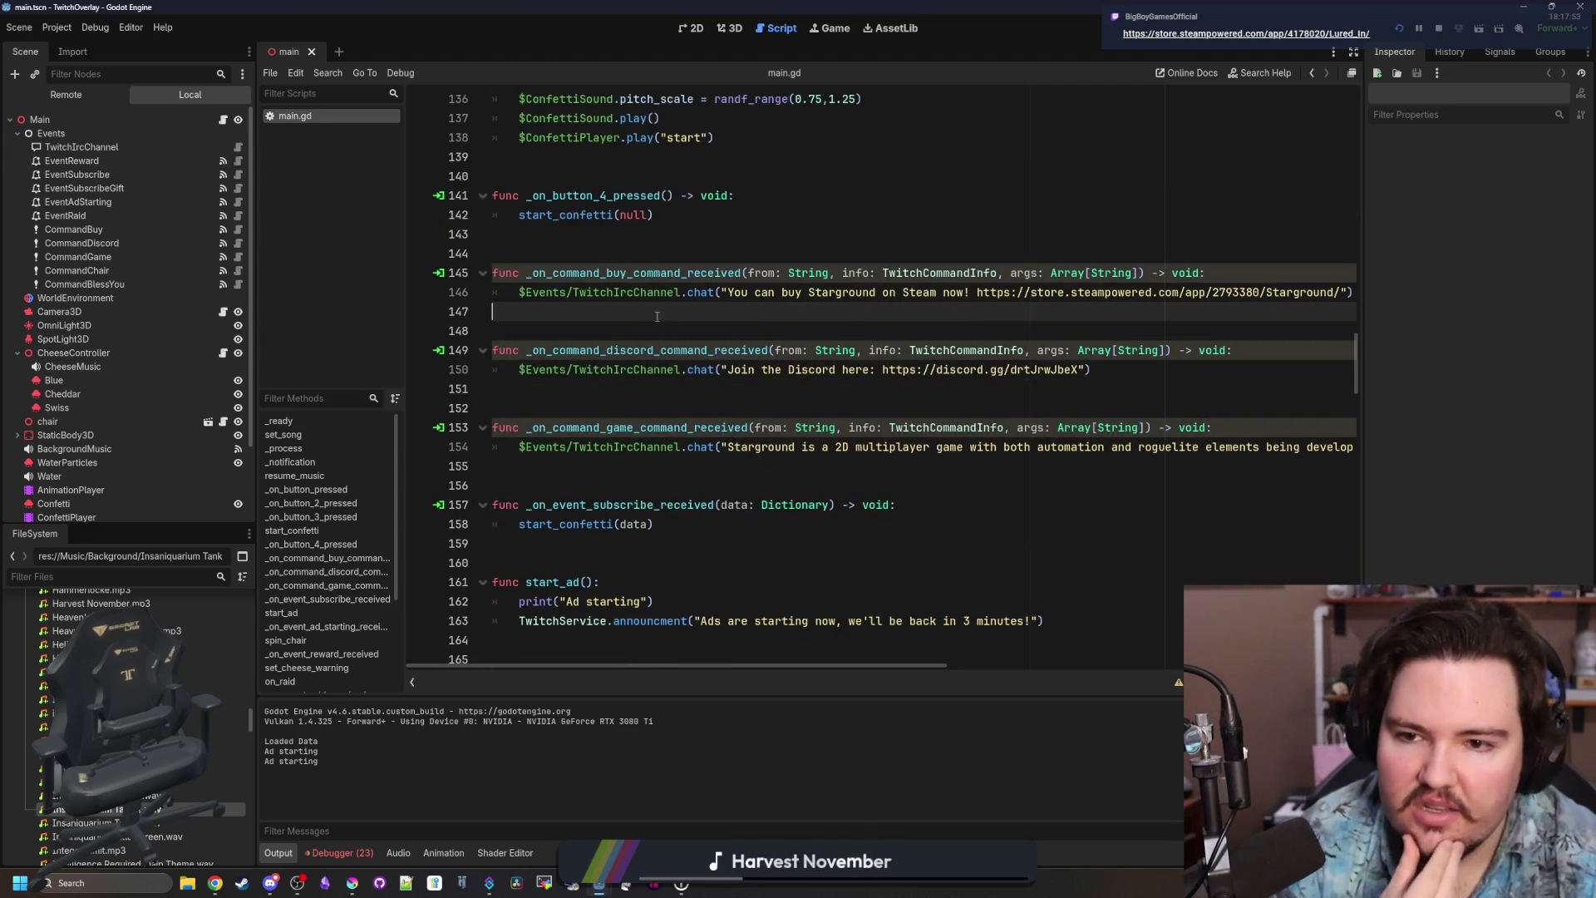
double_click(606, 275)
left_click(1035, 275)
Narrow the Scene dock to widen the script editor, then switch to the Starground Steam page.
left_click_drag(1365, 329, 1457, 316)
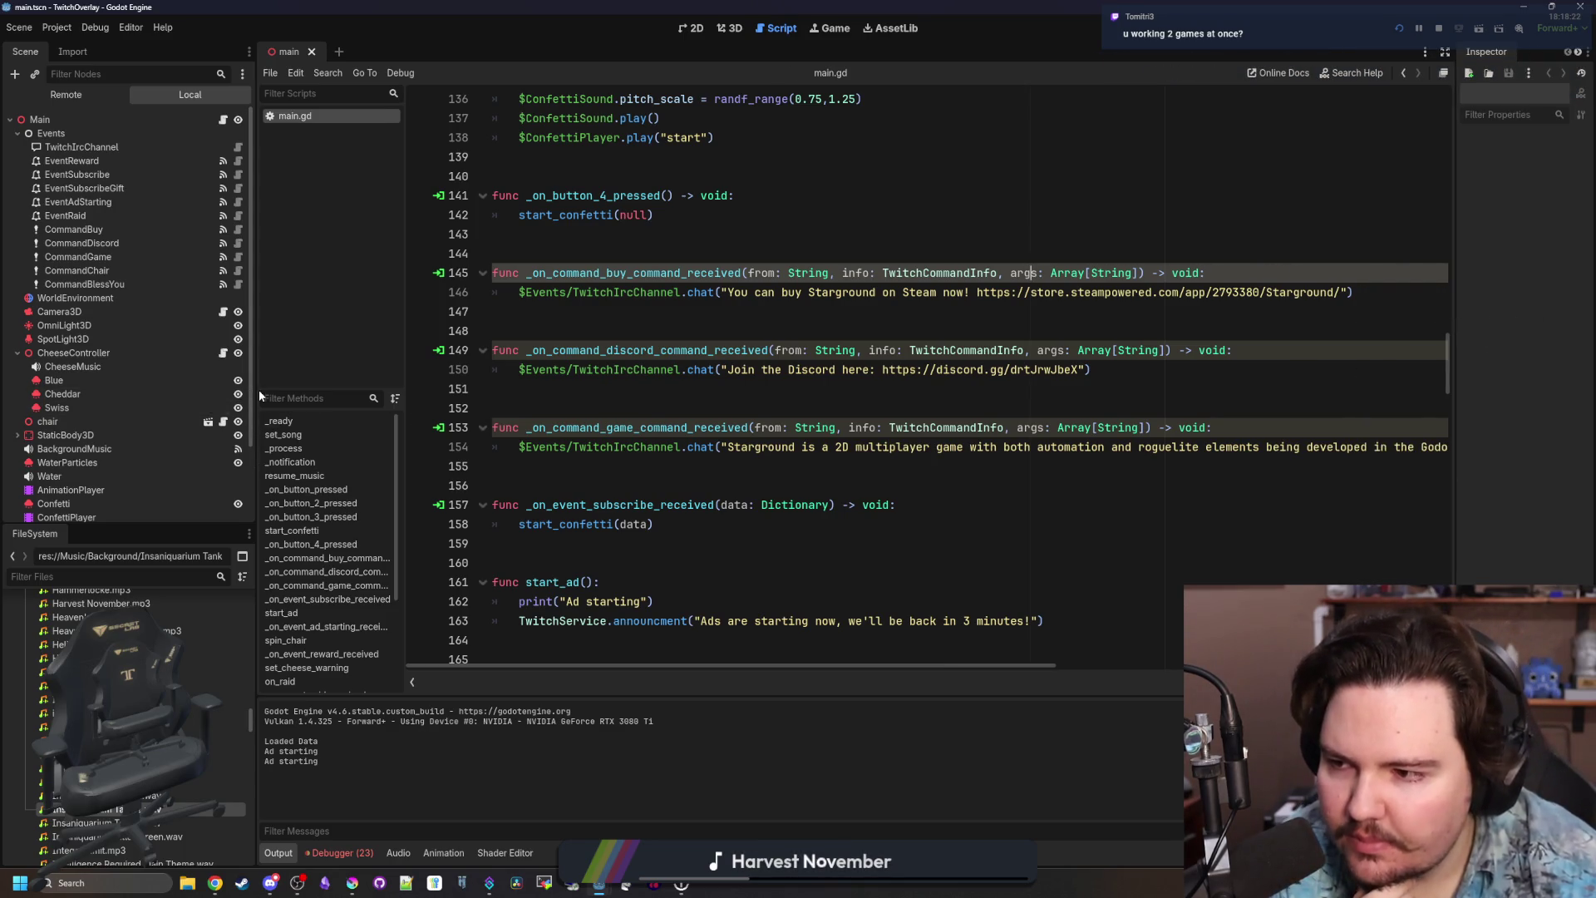
left_click_drag(257, 391, 156, 390)
left_click(420, 447)
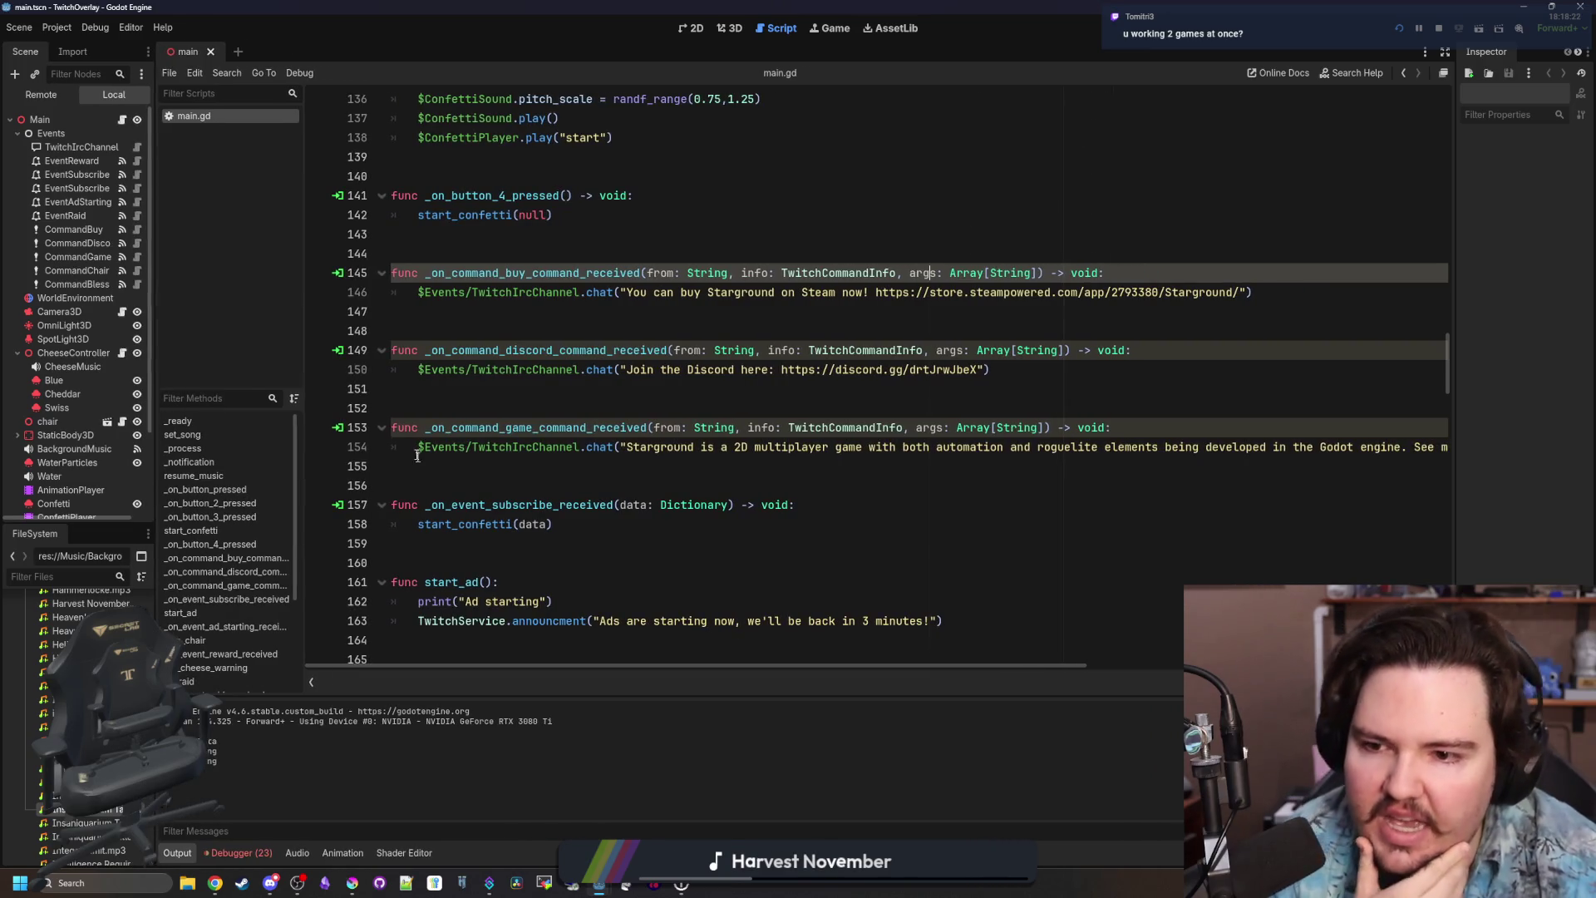
key("alt+Tab")
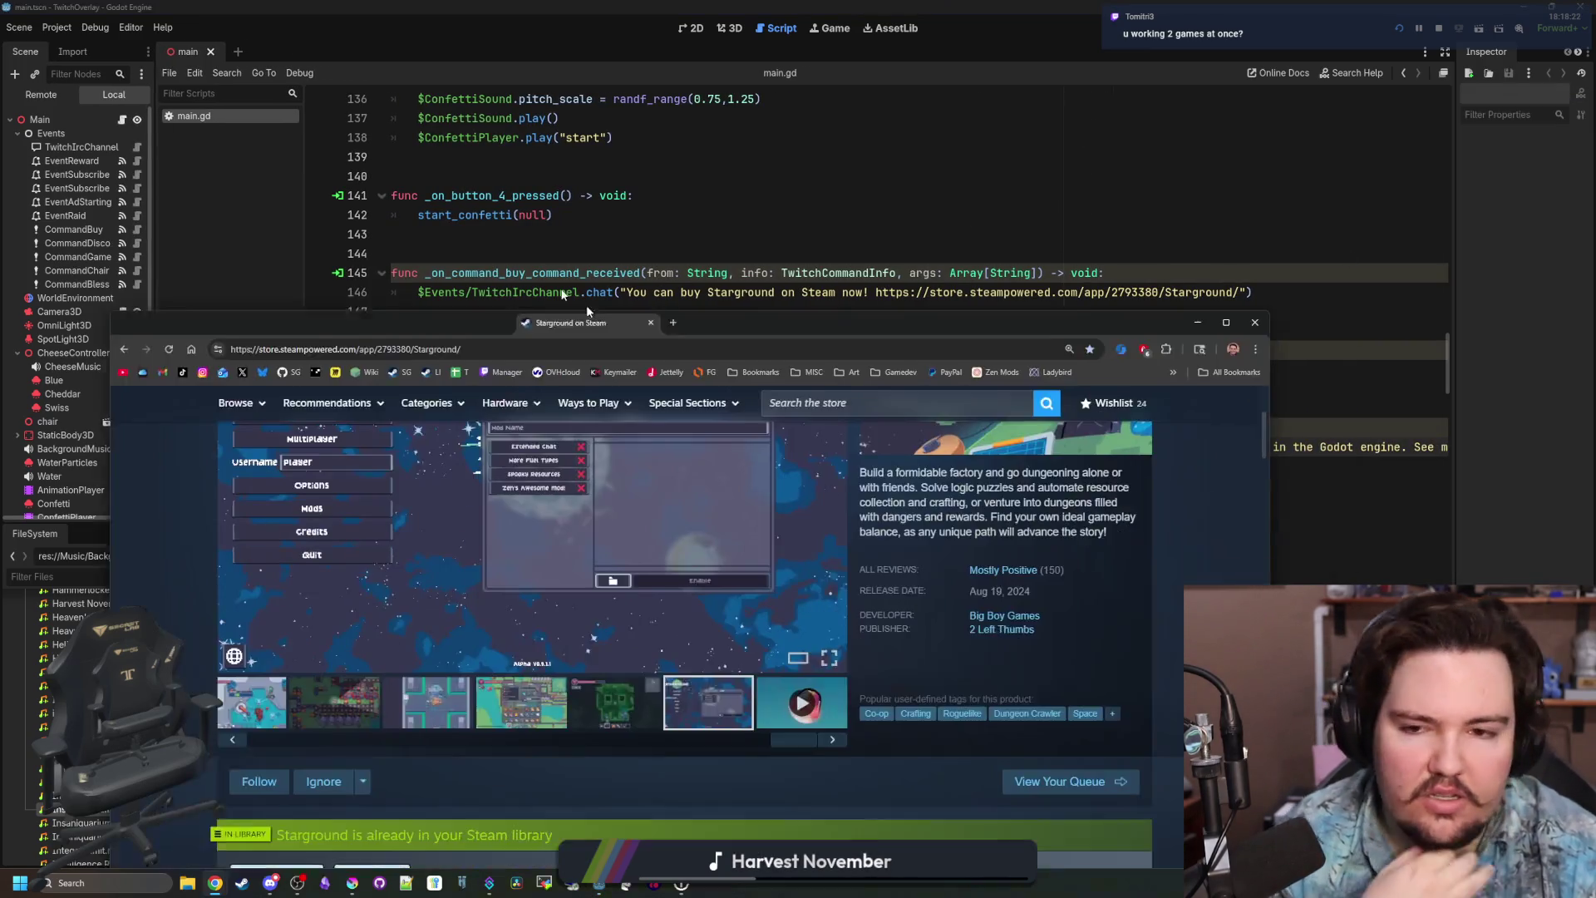
left_click_drag(610, 311, 639, 5)
scroll(1367, 335, "up", 3)
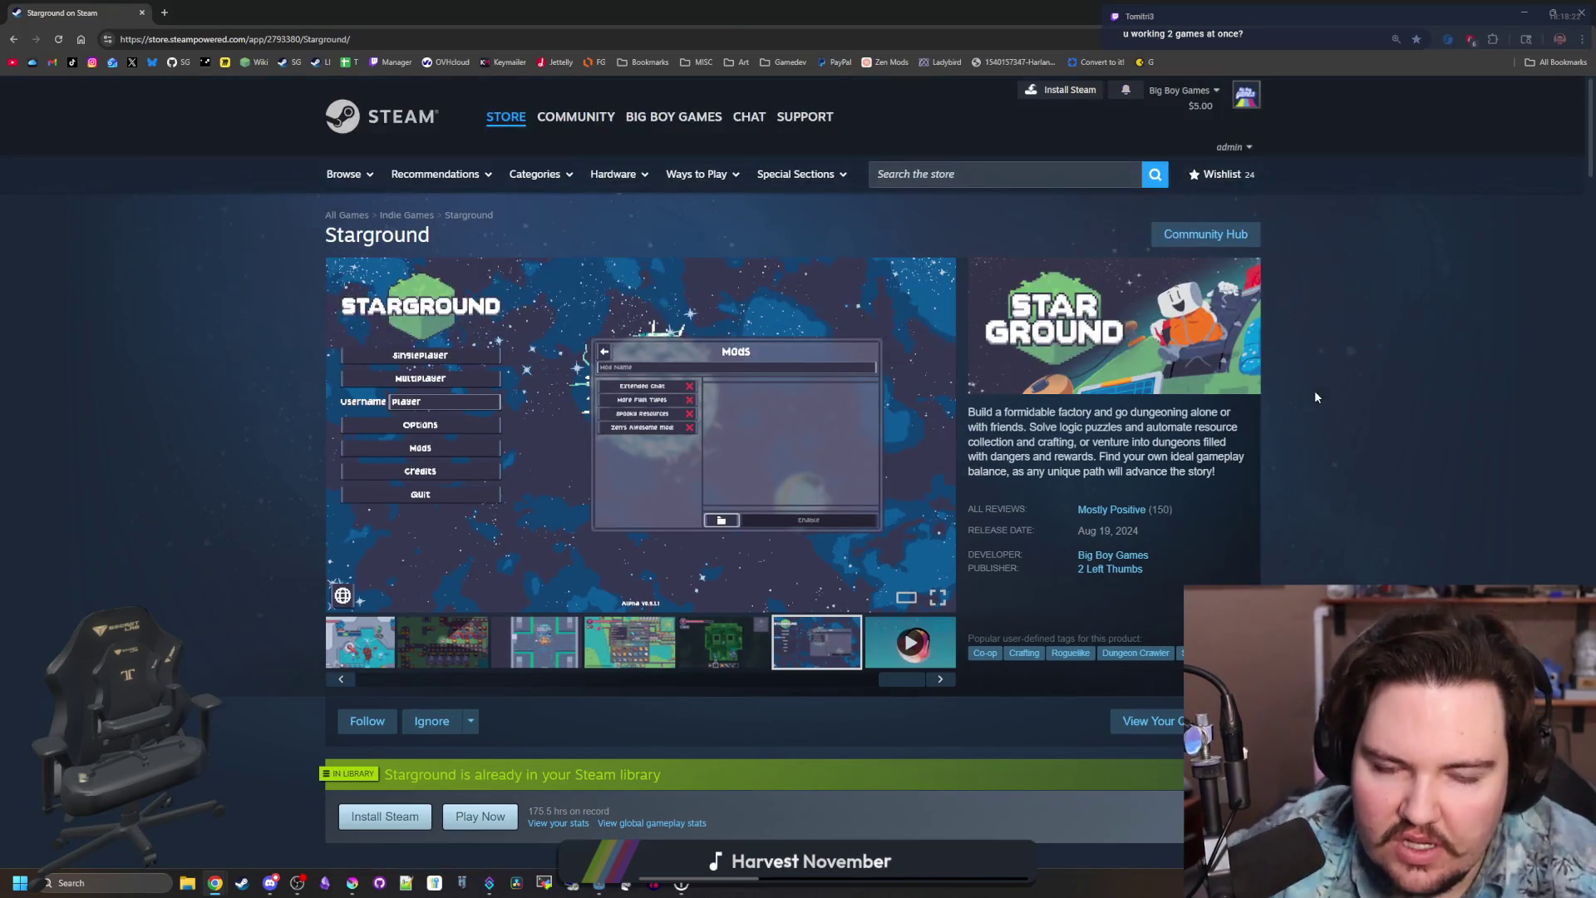
left_click(708, 659)
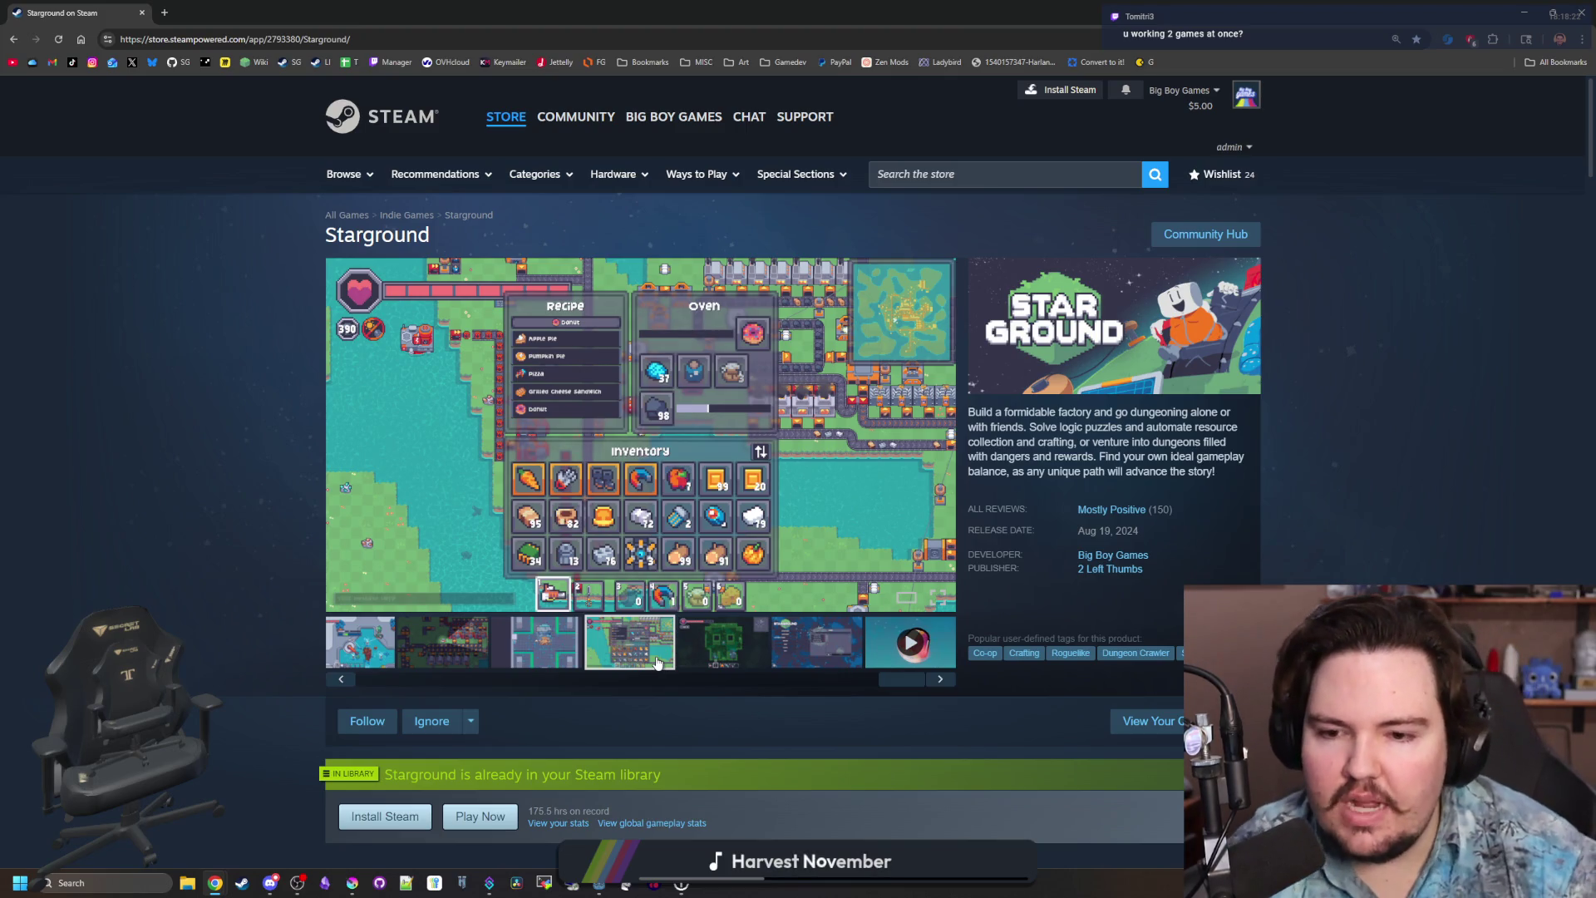
key("alt+Tab")
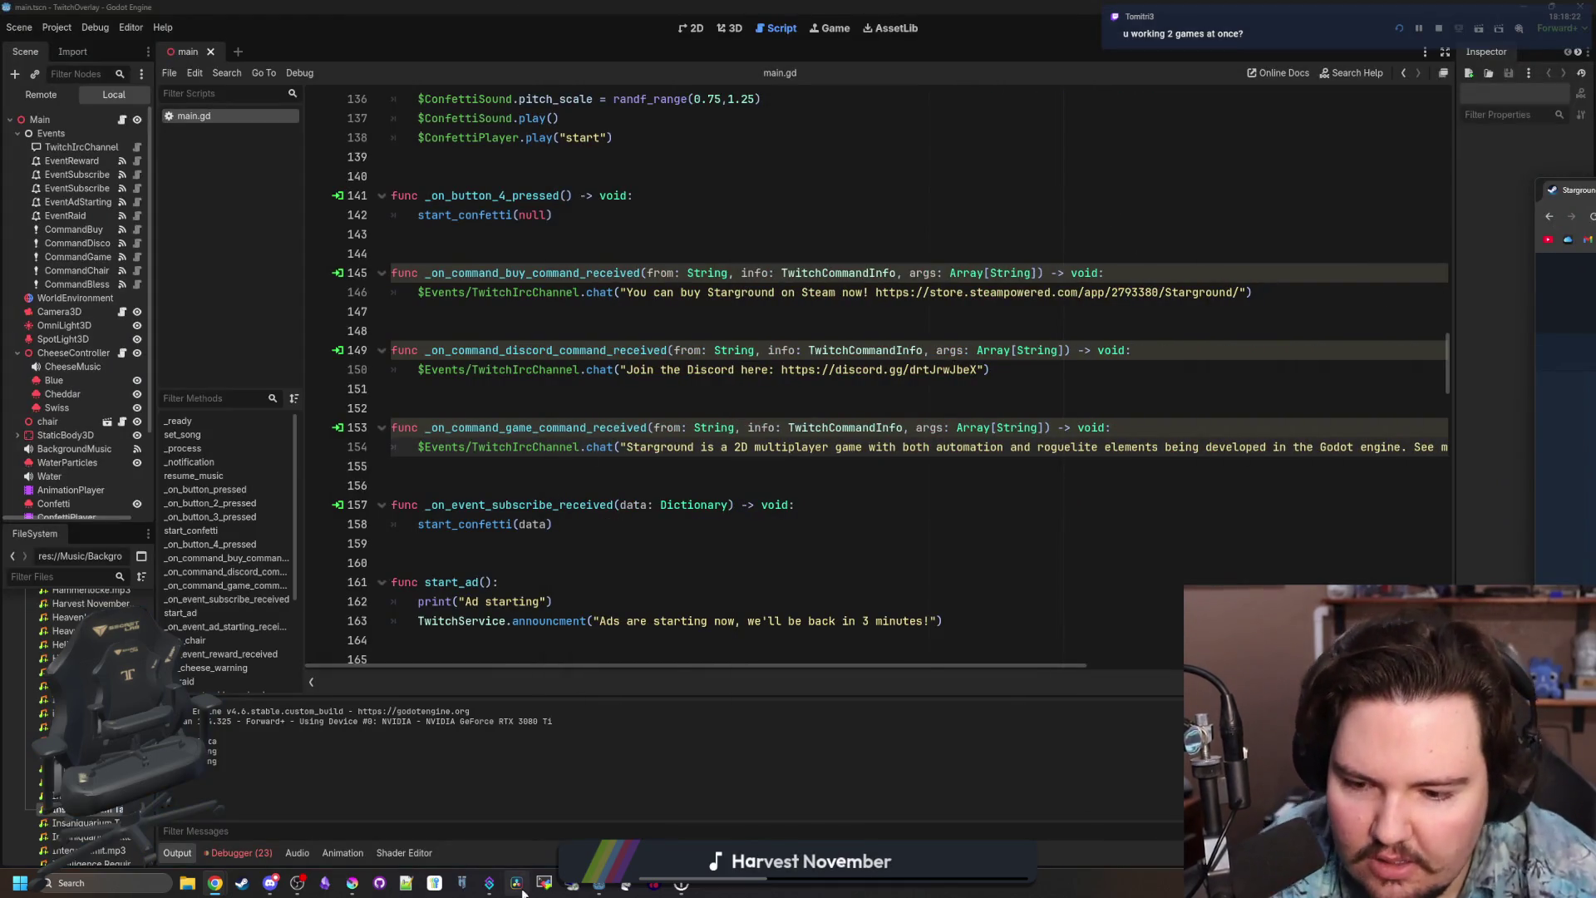
Switch to the running Lured In game and travel to the Pond for $0.
mouse_move(593, 886)
left_click(707, 784)
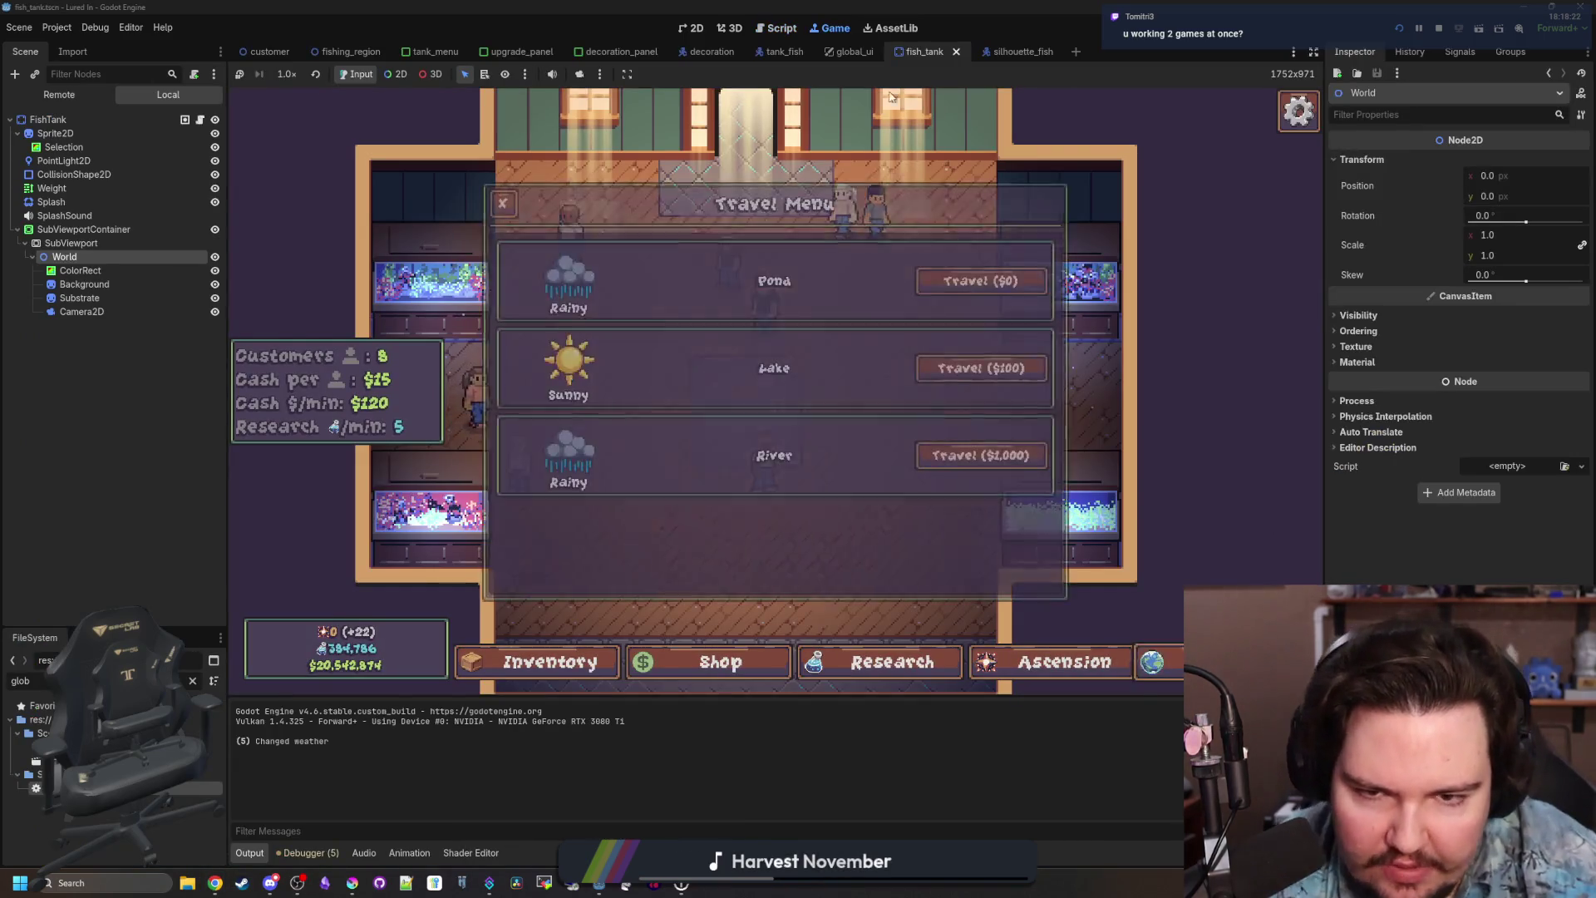
left_click(994, 283)
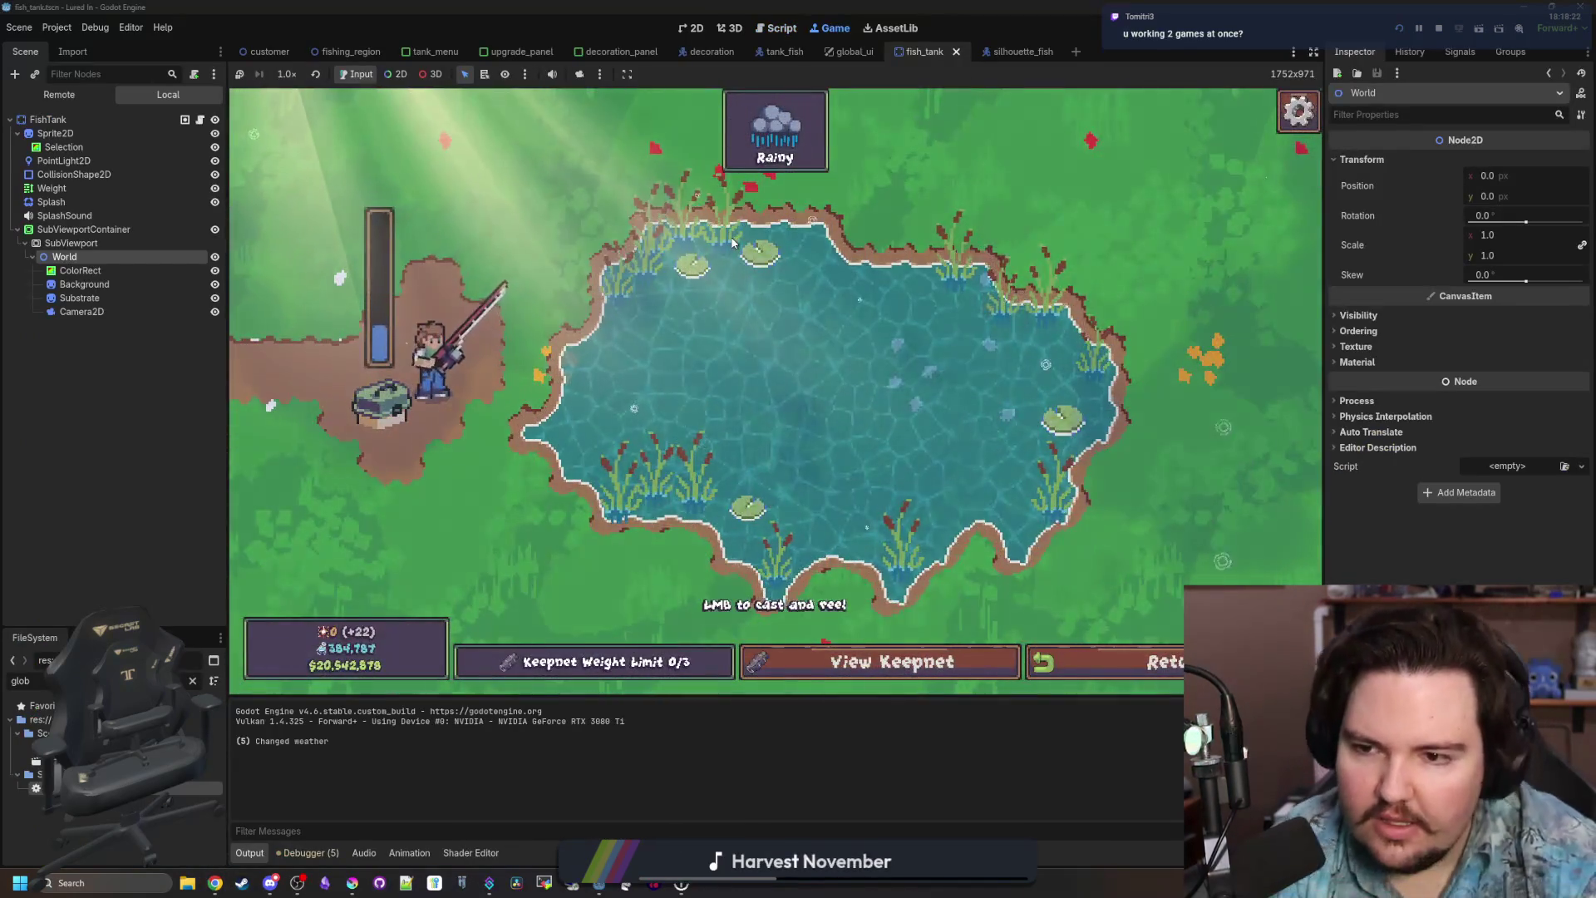
Cast, hook and win the fishing minigame, then return to the tank room.
left_click_drag(732, 242, 735, 243)
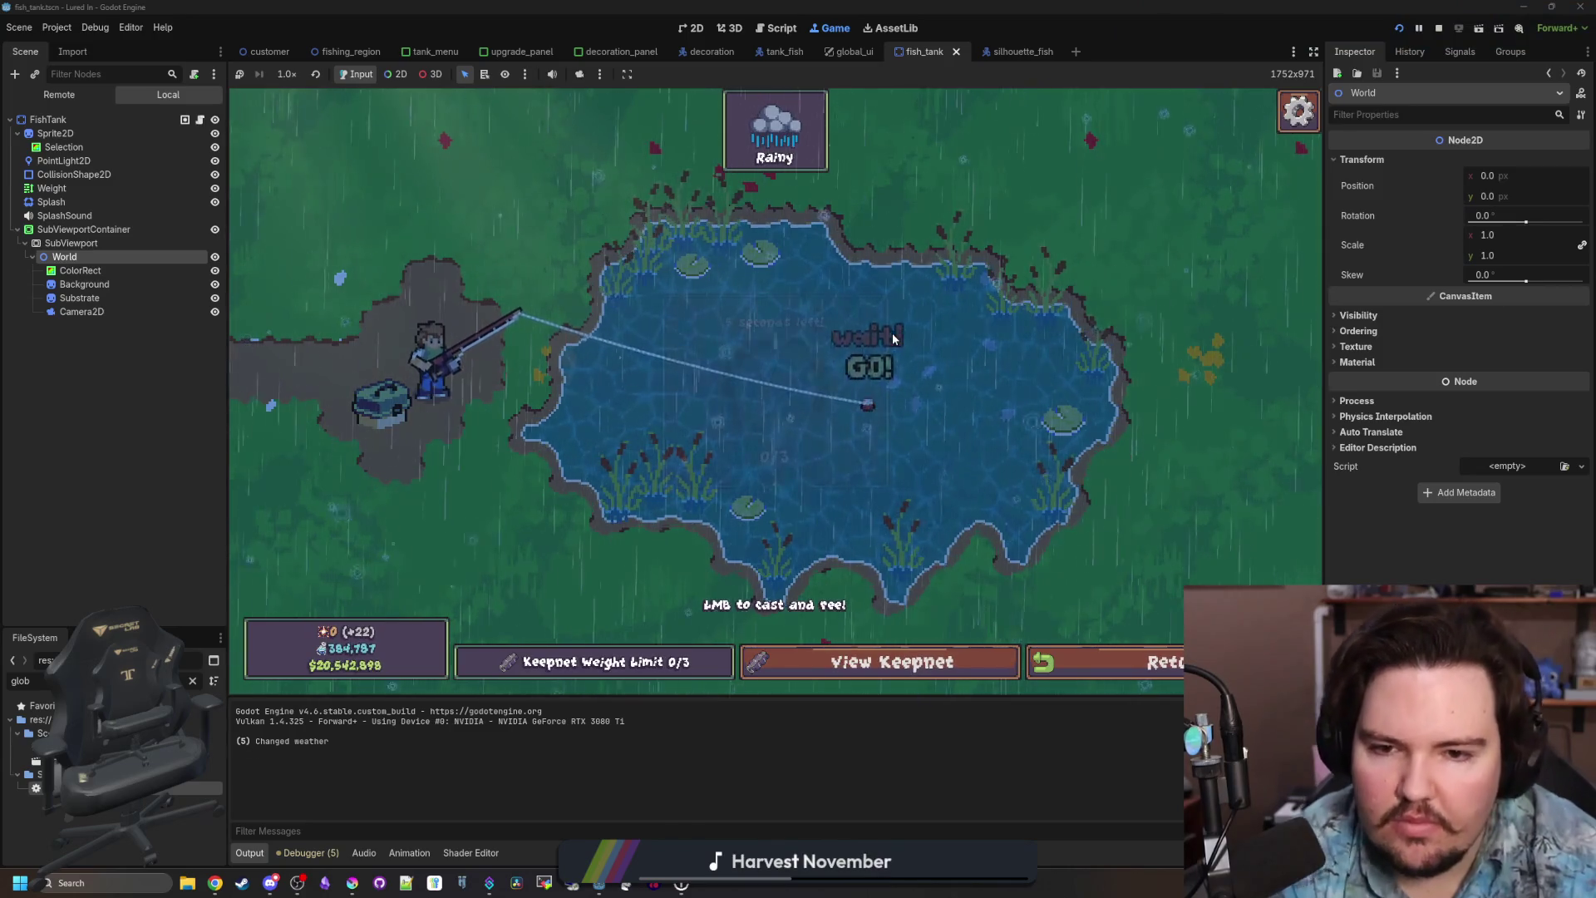
left_click(885, 335)
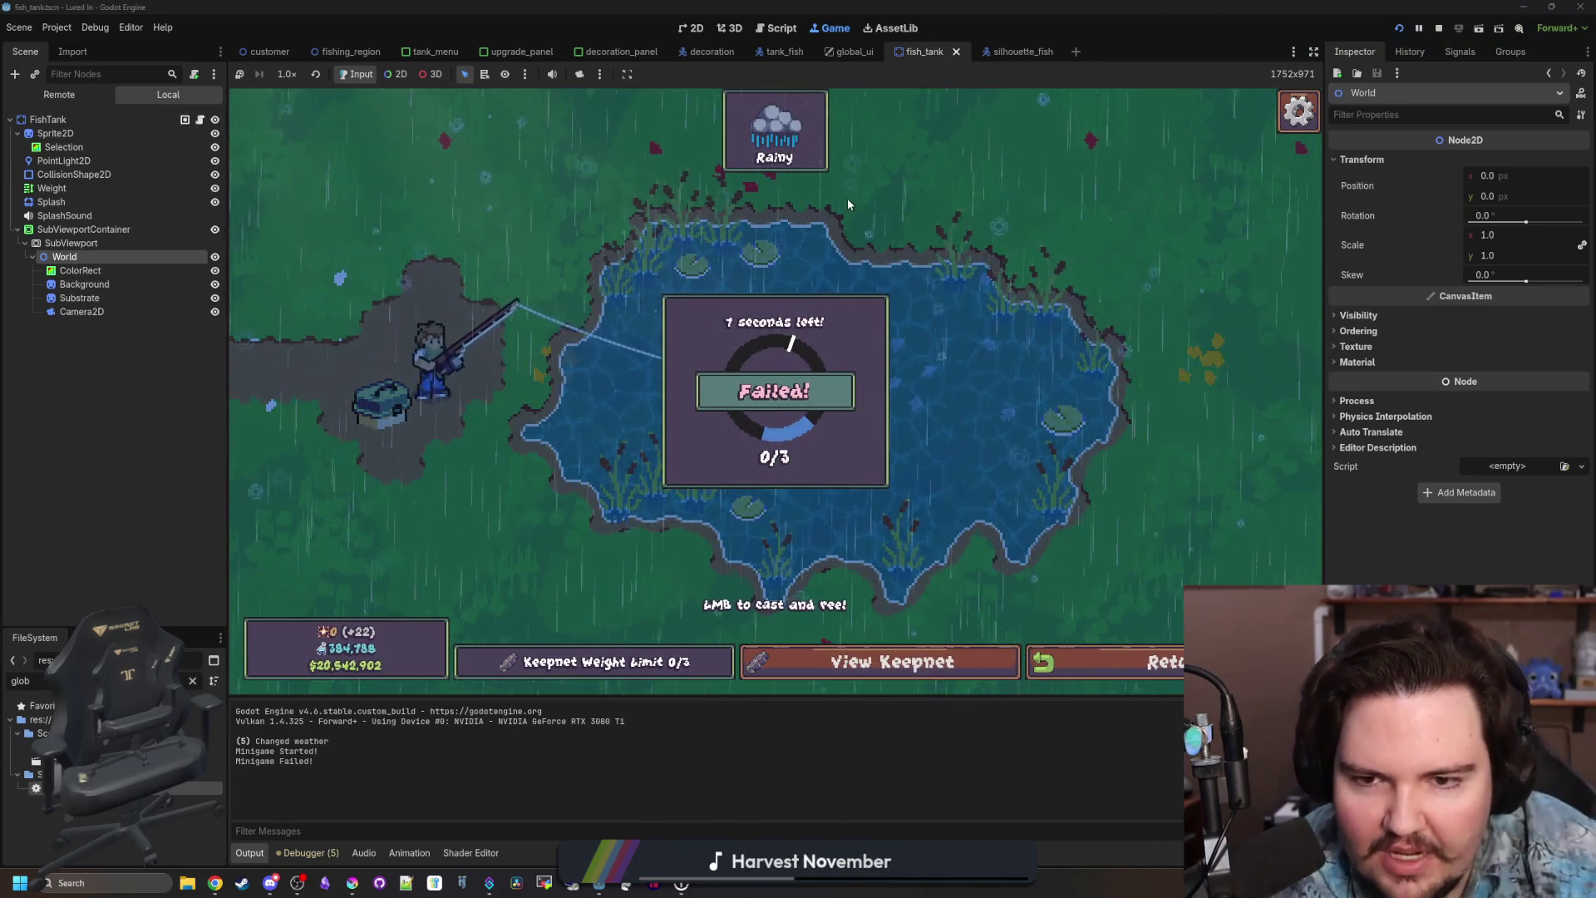
left_click_drag(819, 335, 820, 335)
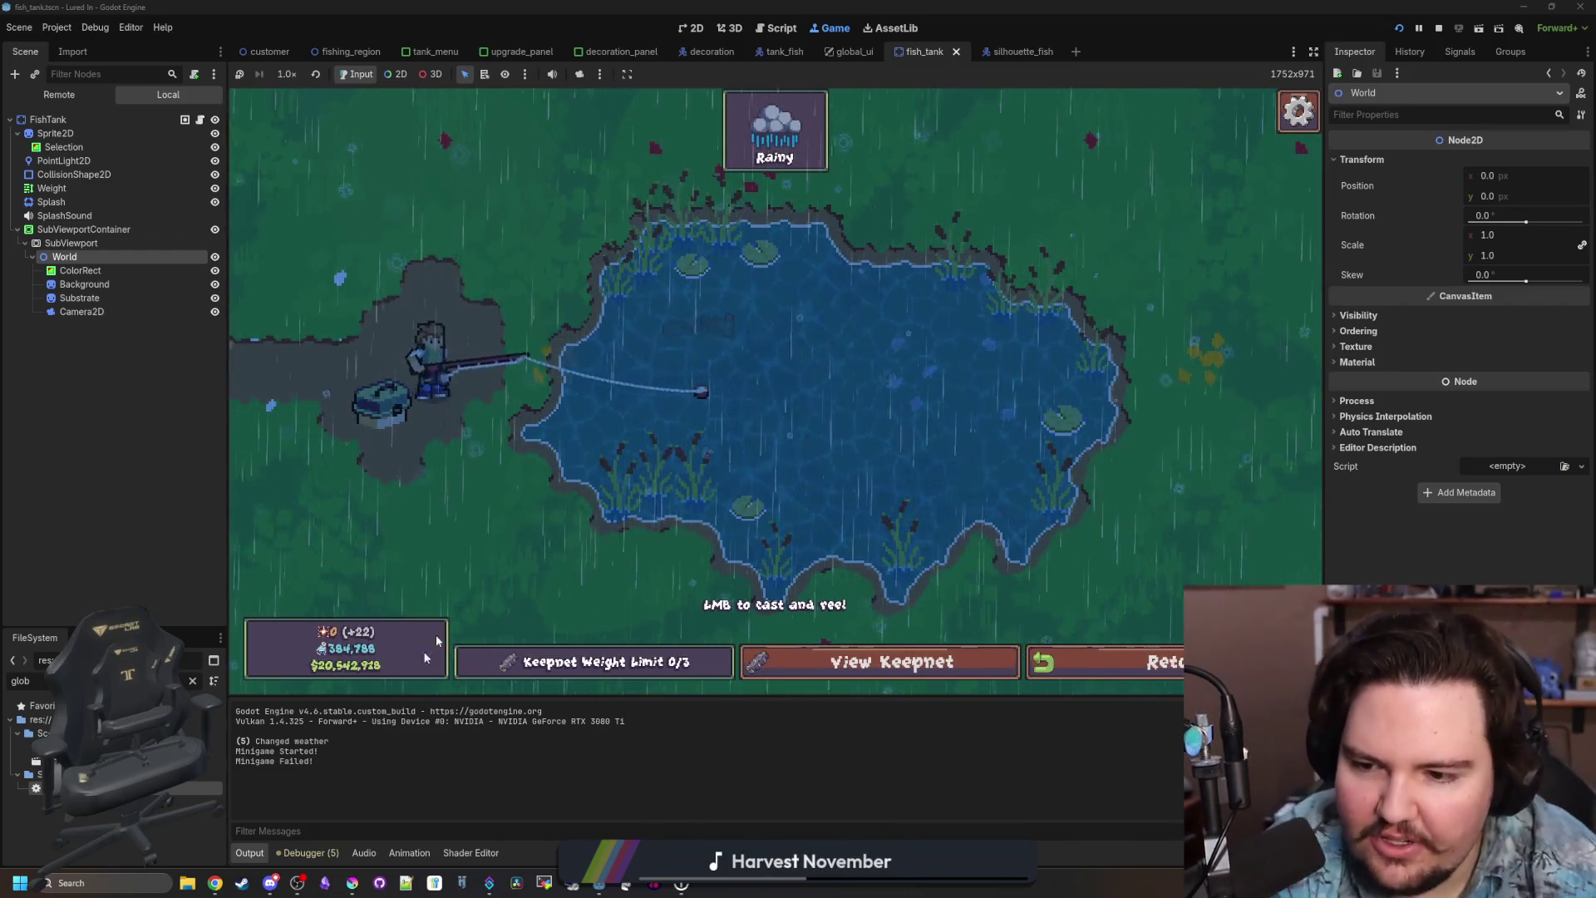
left_click(929, 359)
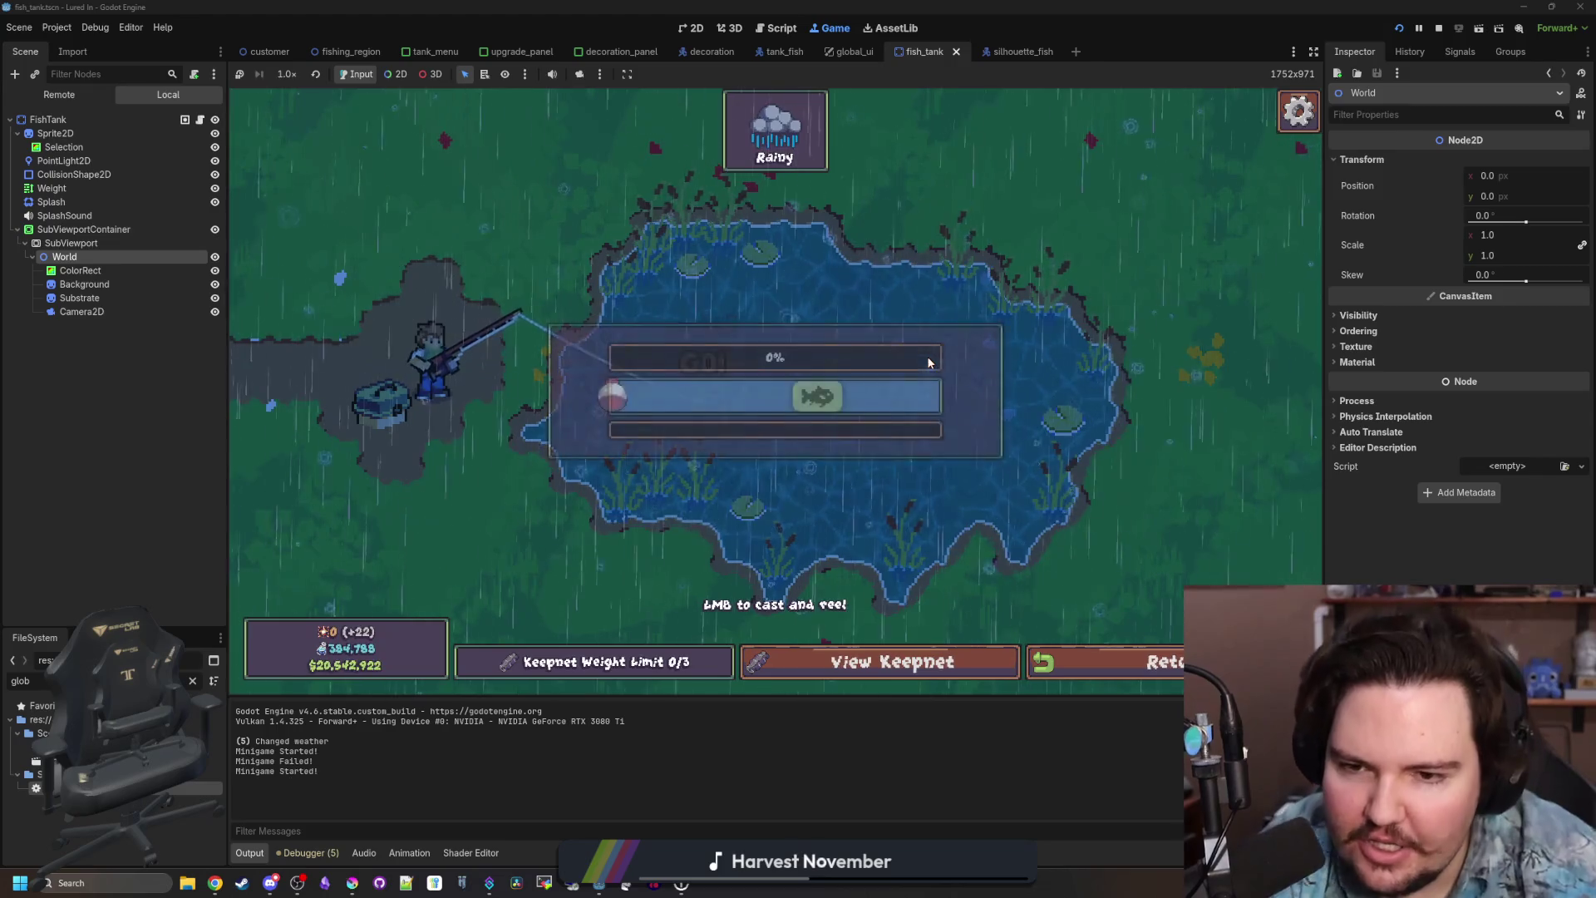
left_click(928, 359)
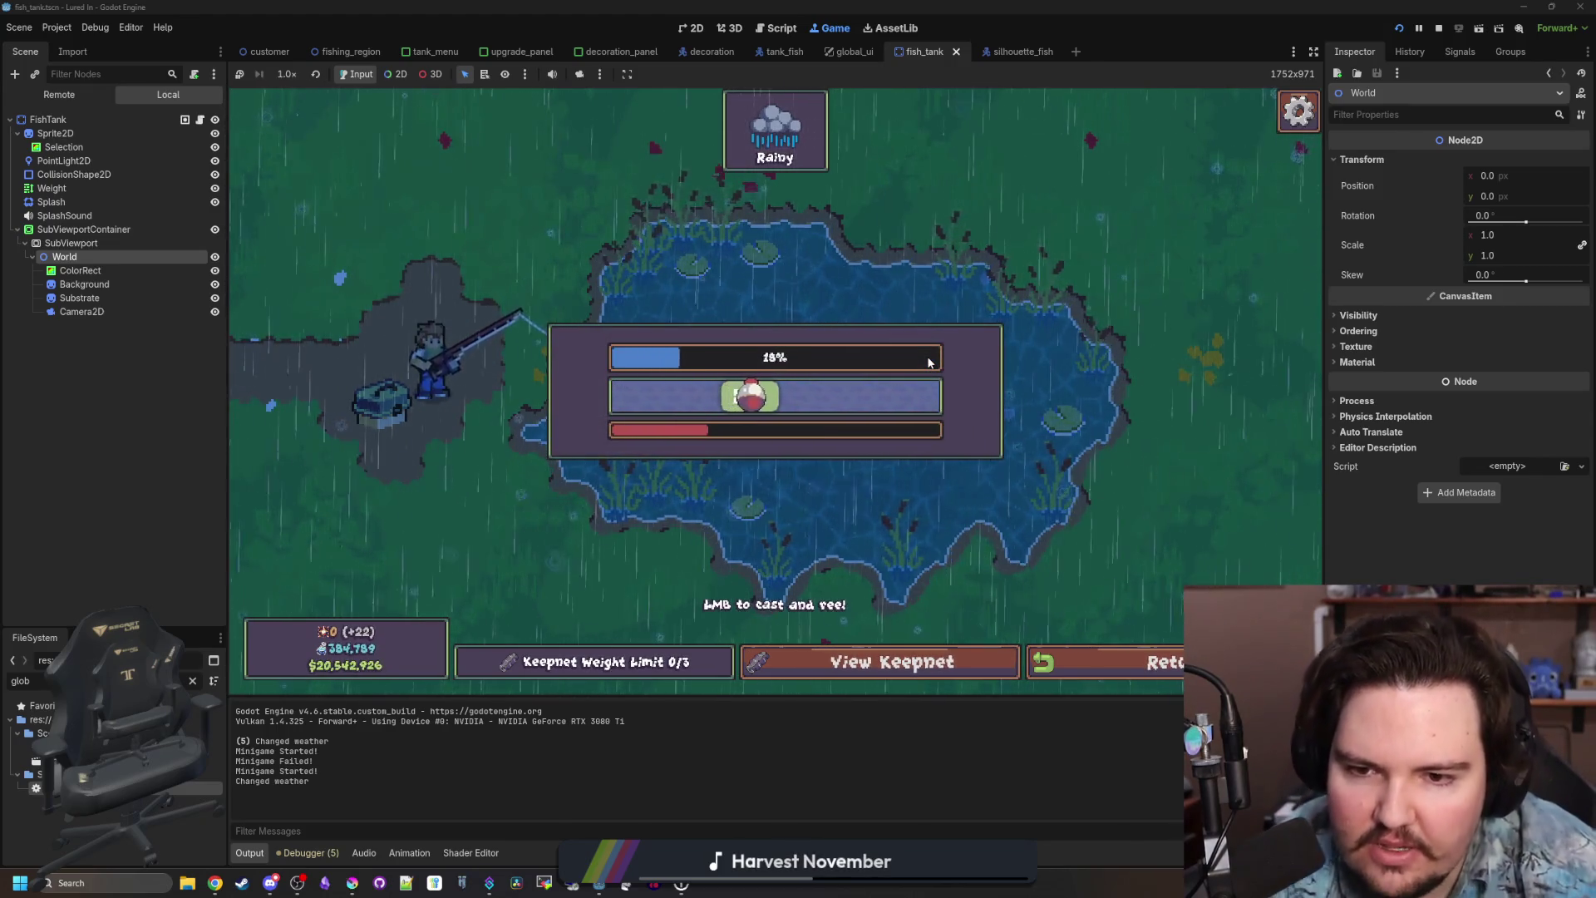
left_click(928, 360)
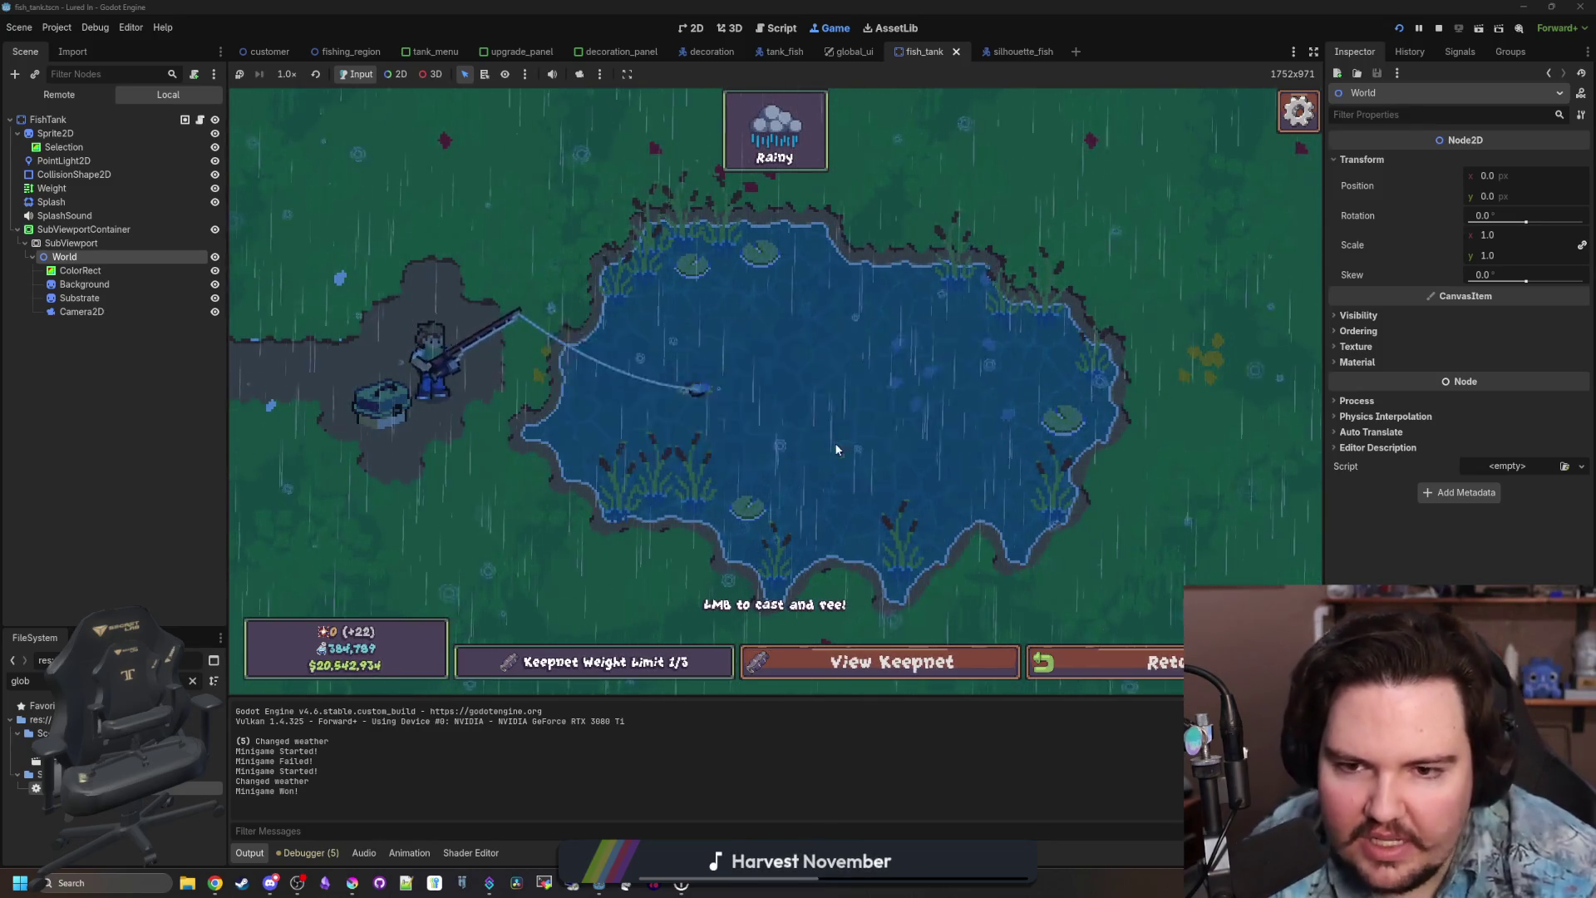
left_click(1161, 649)
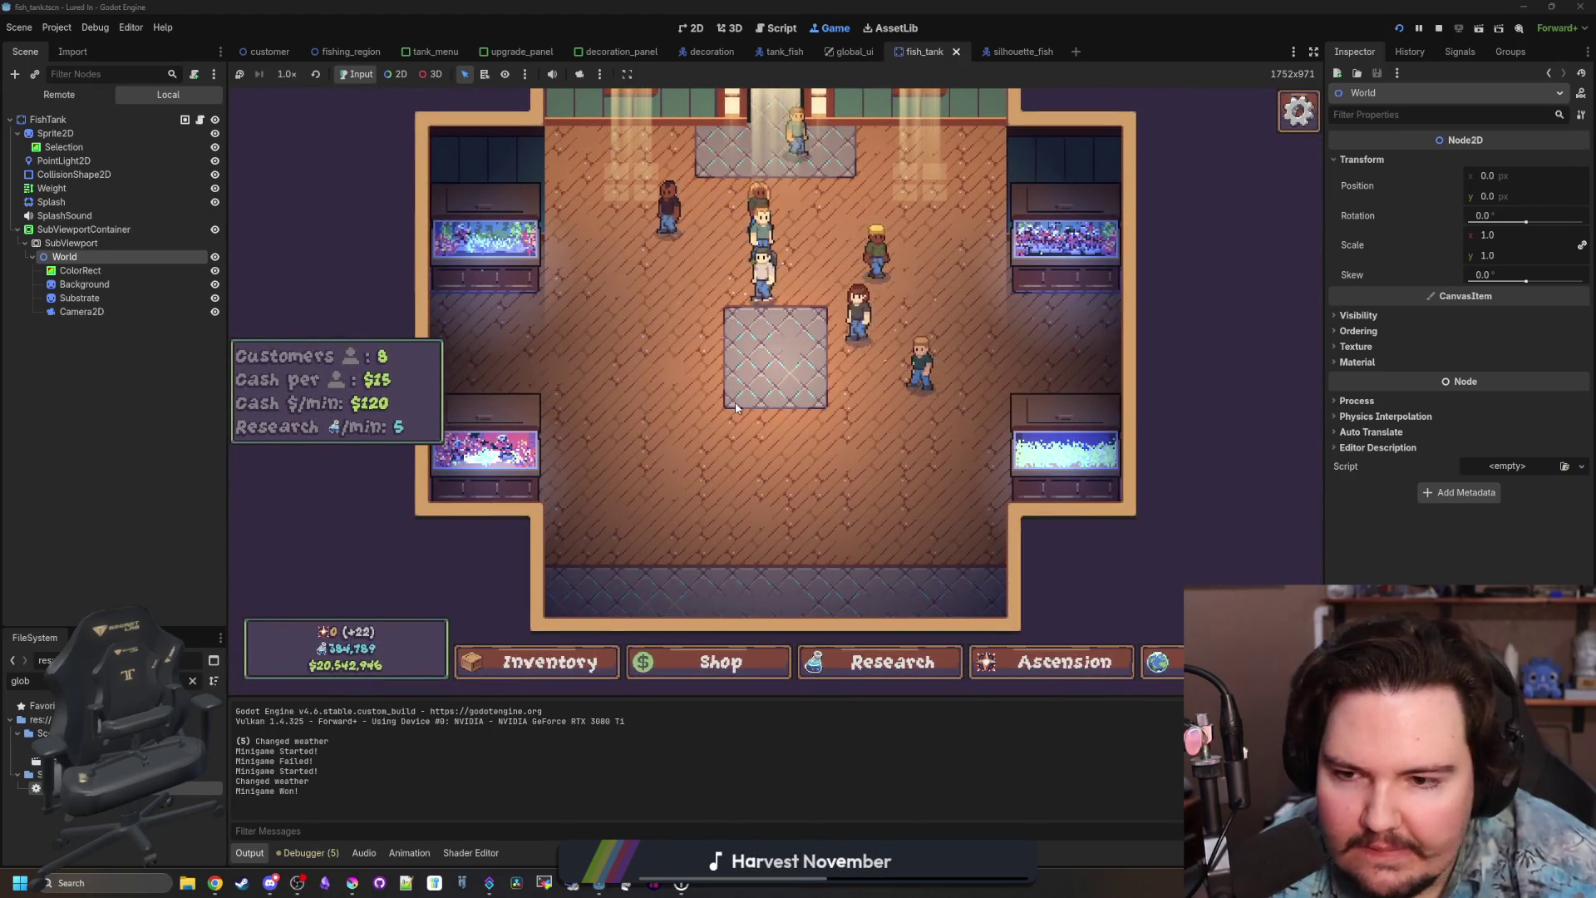
Move the caught Minnow from the inventory into Fish Tank 4.
scroll(777, 346, "up", 3)
scroll(936, 413, "down", 2)
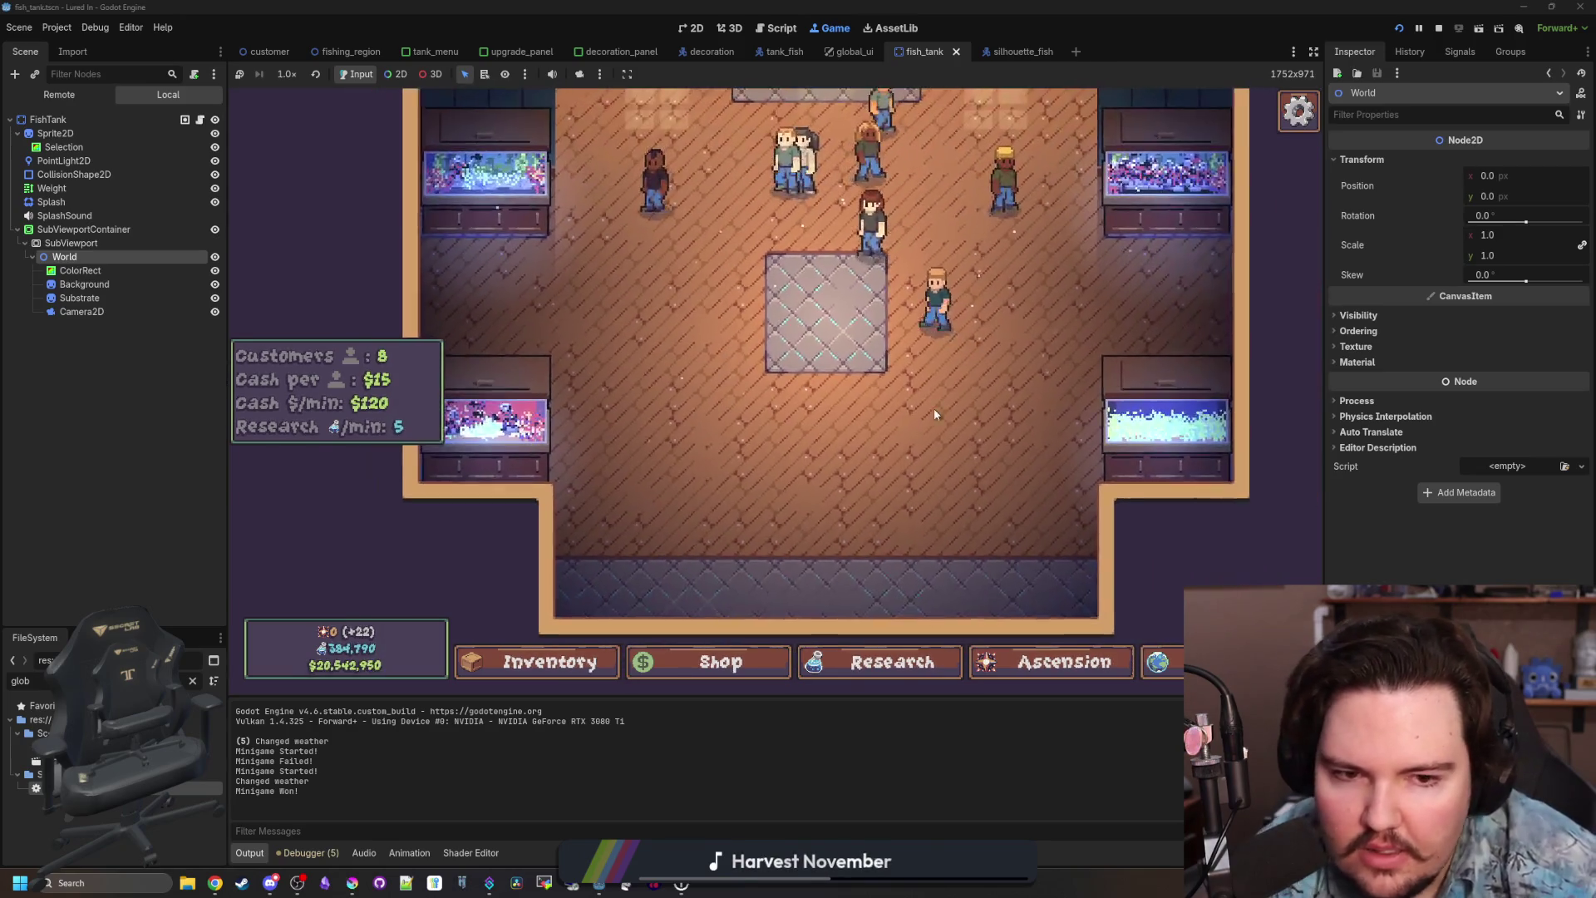
left_click(1166, 420)
left_click(779, 303)
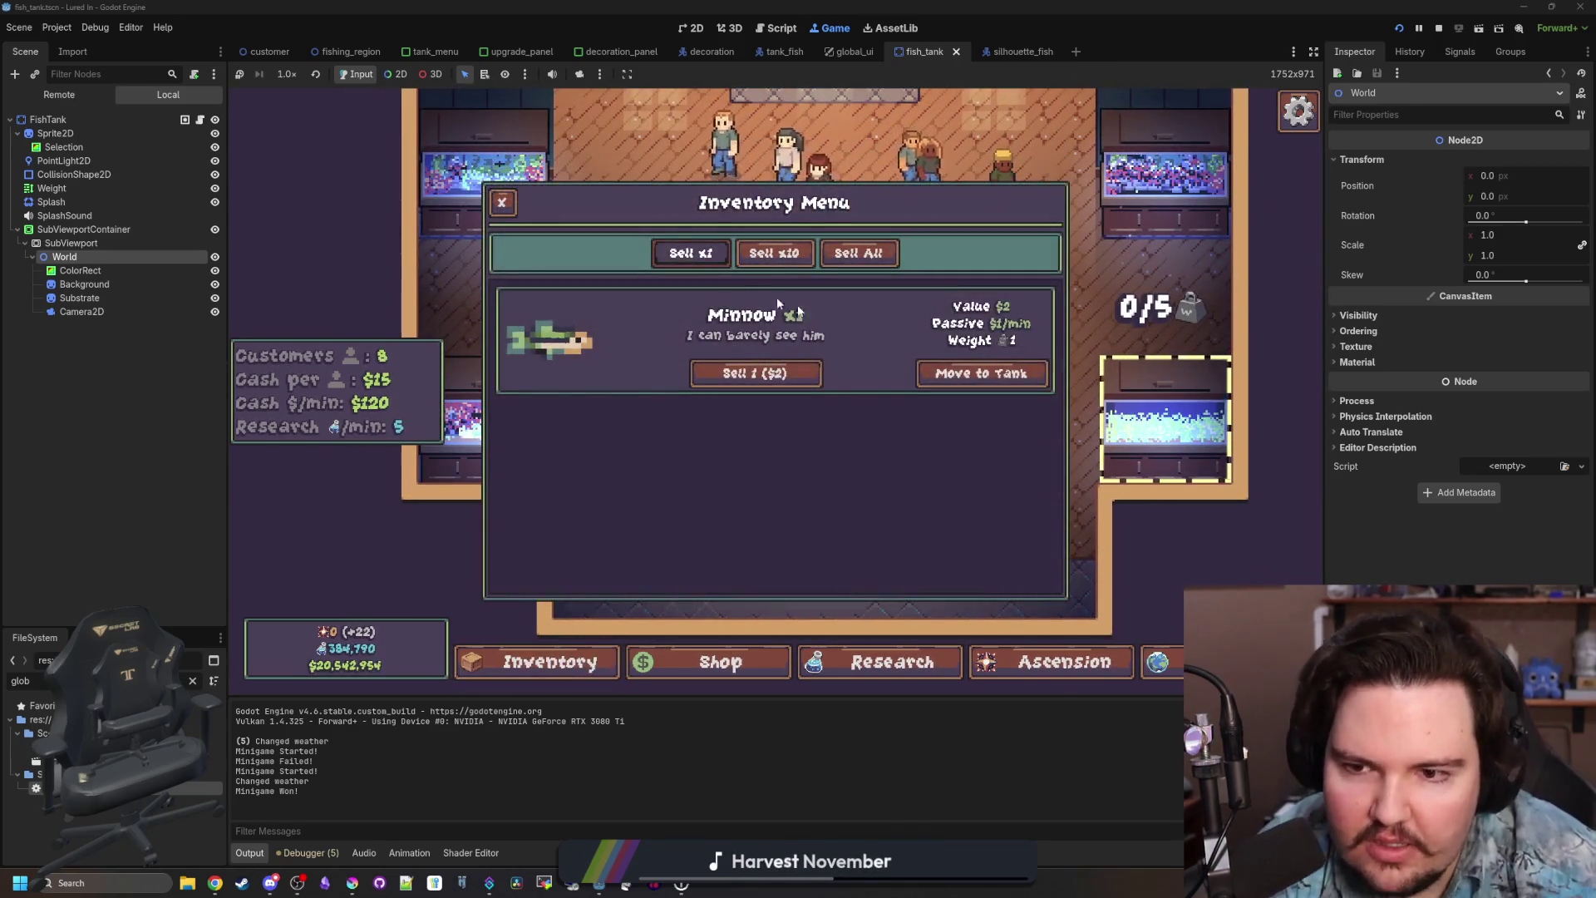
left_click(971, 366)
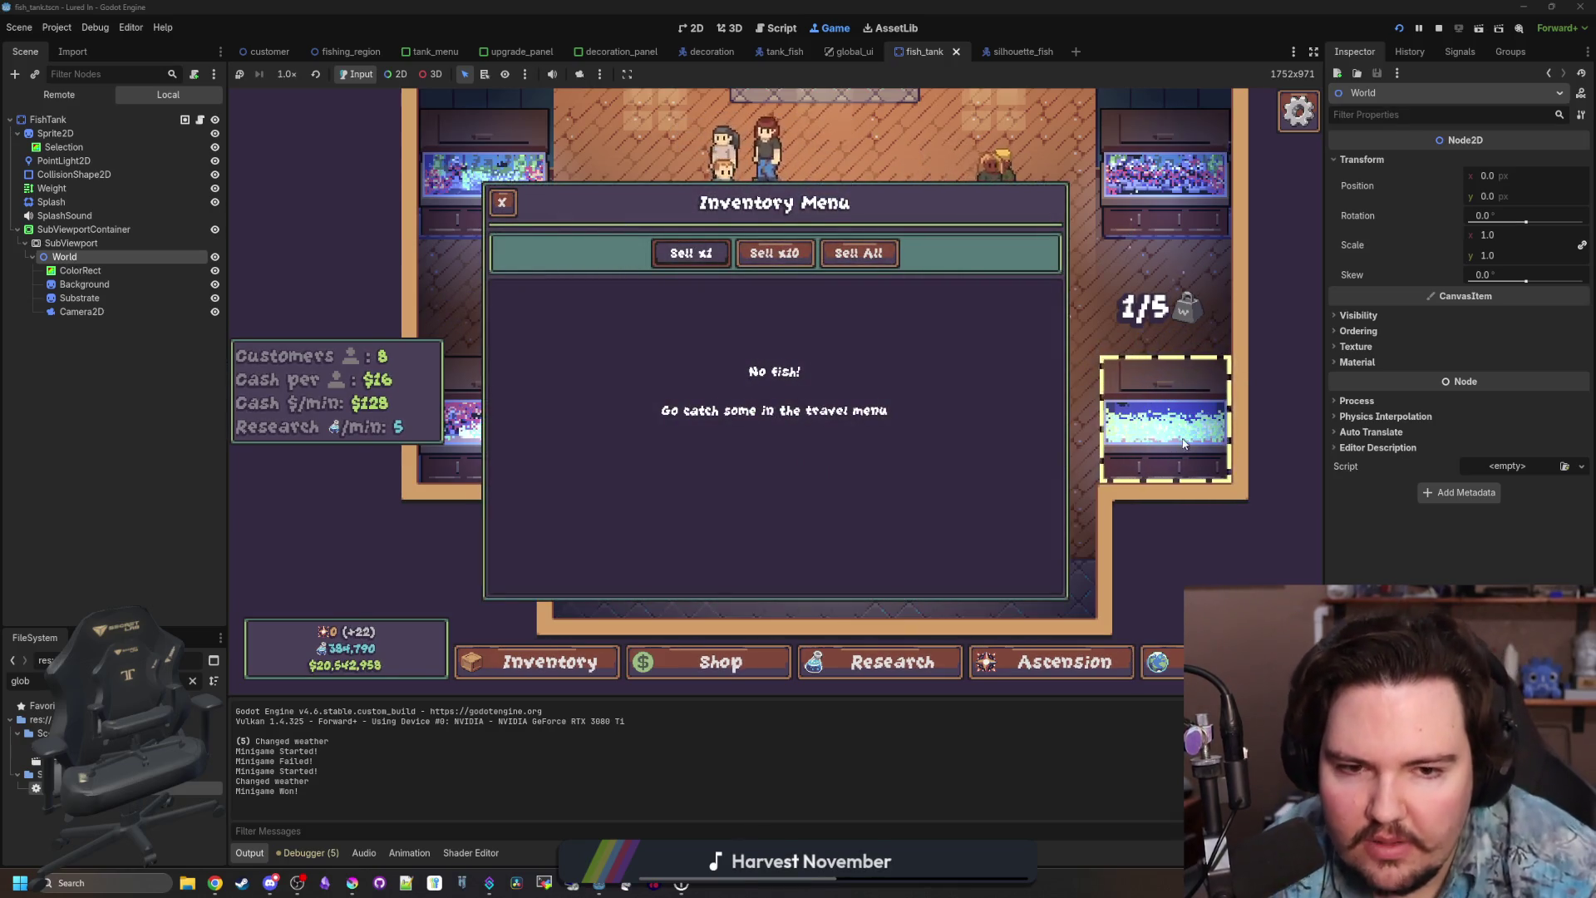
left_click(501, 202)
Check the Minnow's info box, then expand Fish Tank 4 to full-screen.
left_click(869, 460)
left_click(873, 464)
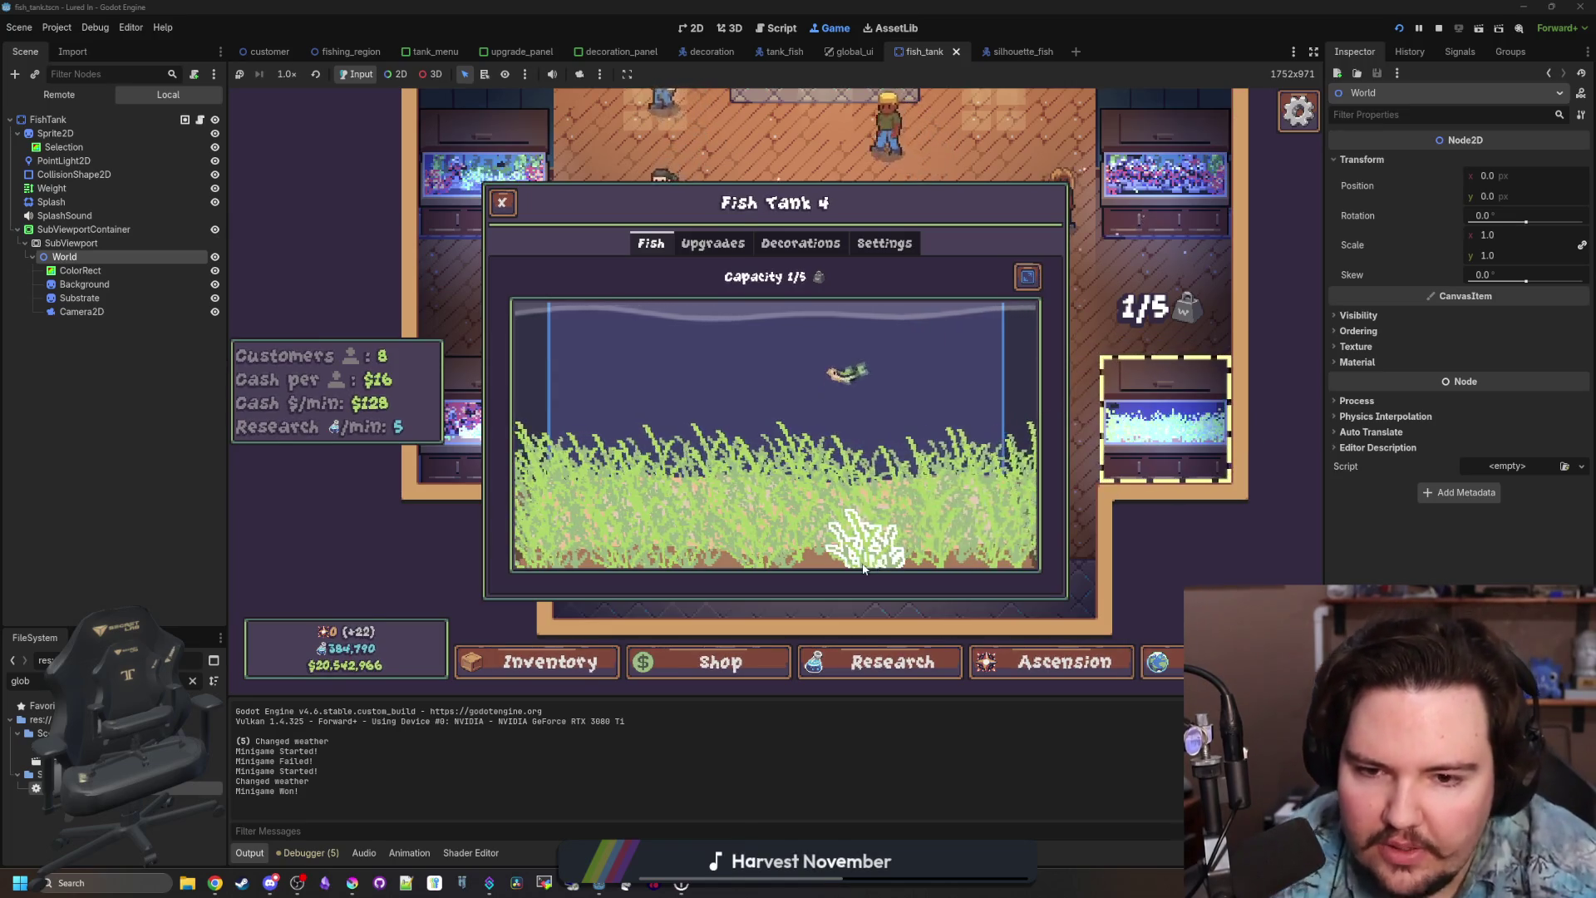
left_click(1028, 278)
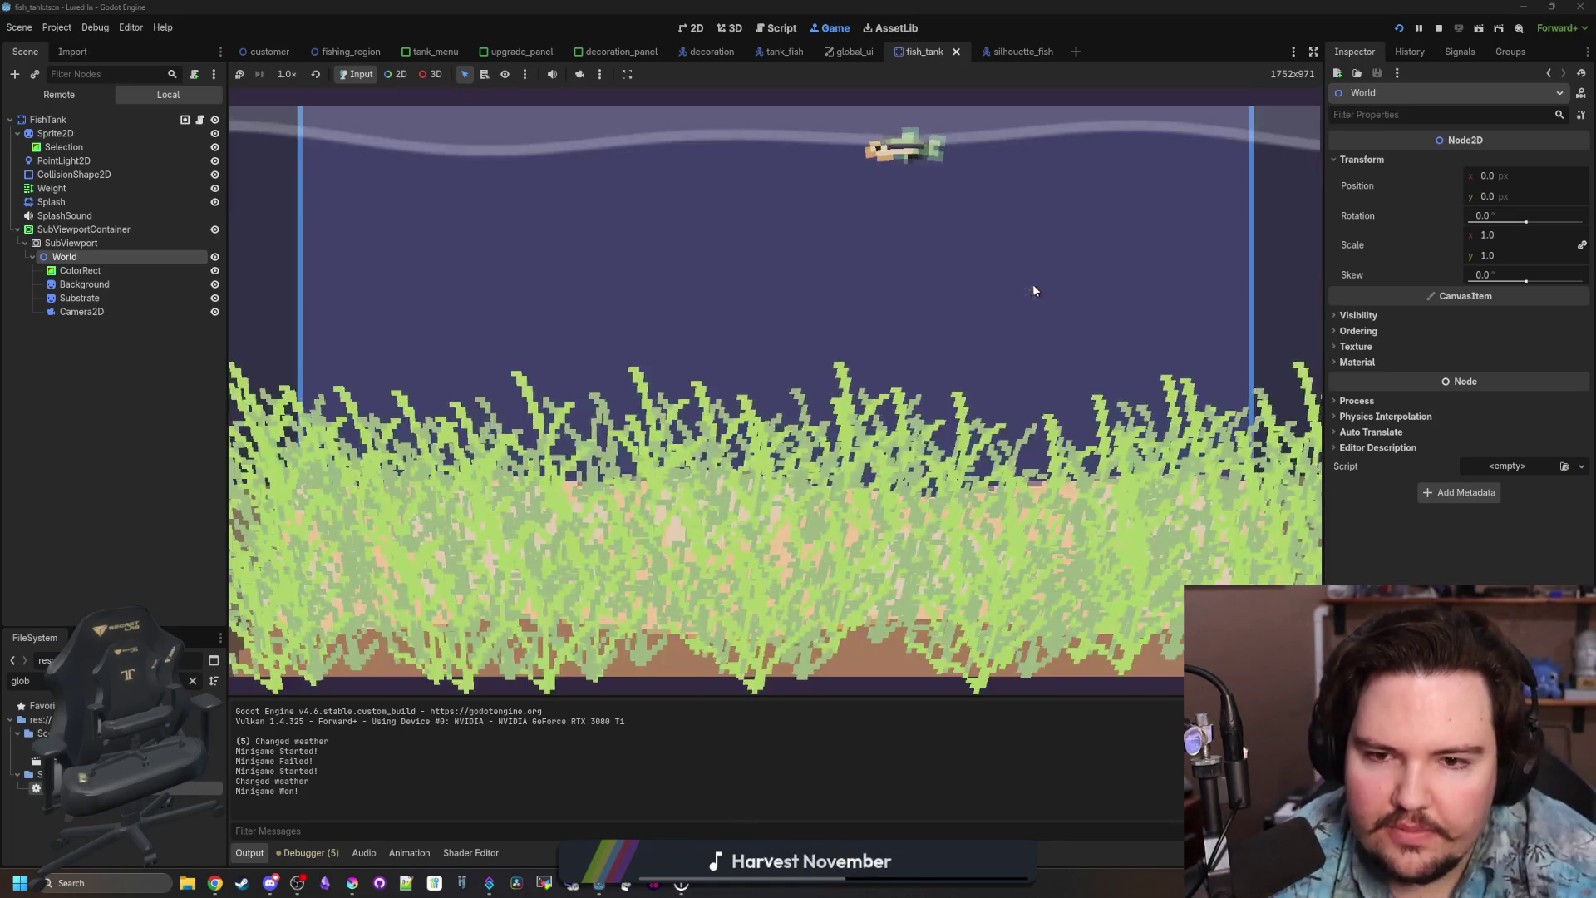